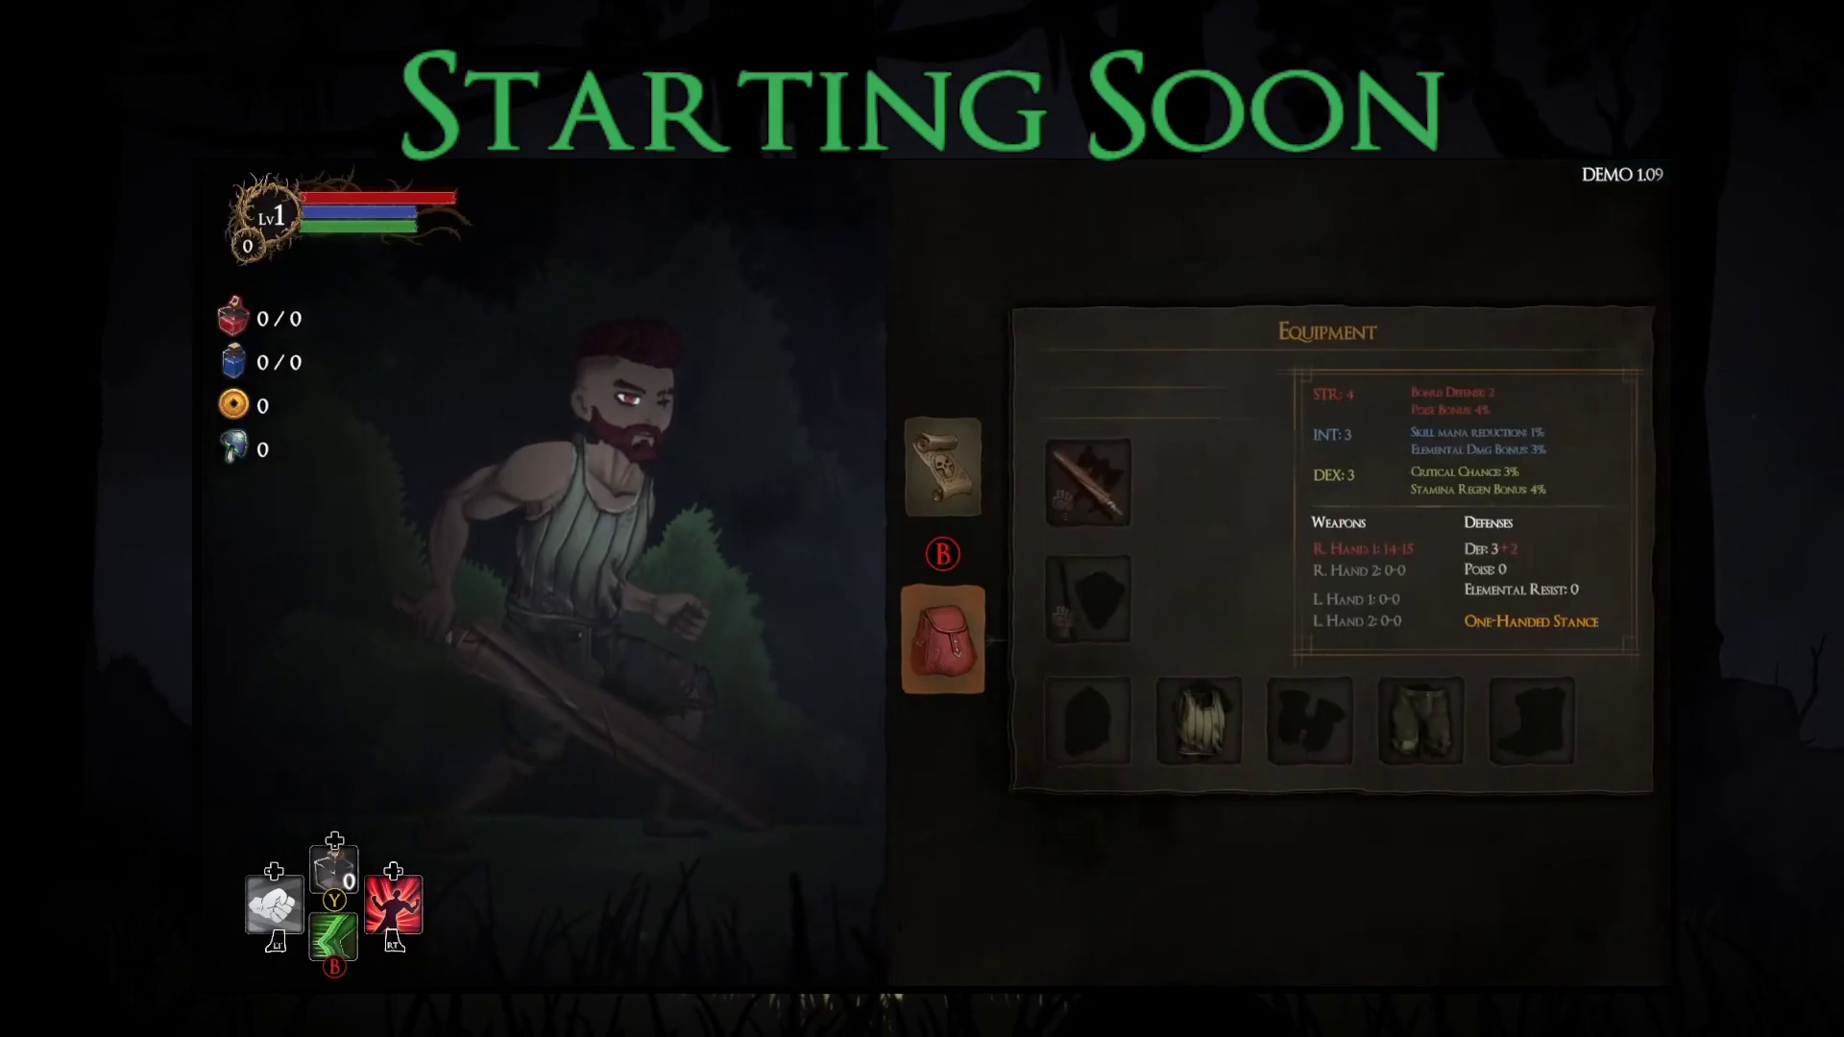
Step: Open the equipment screen and check the empty second weapon slot's inventory
{"action": "key", "text": "Right"}
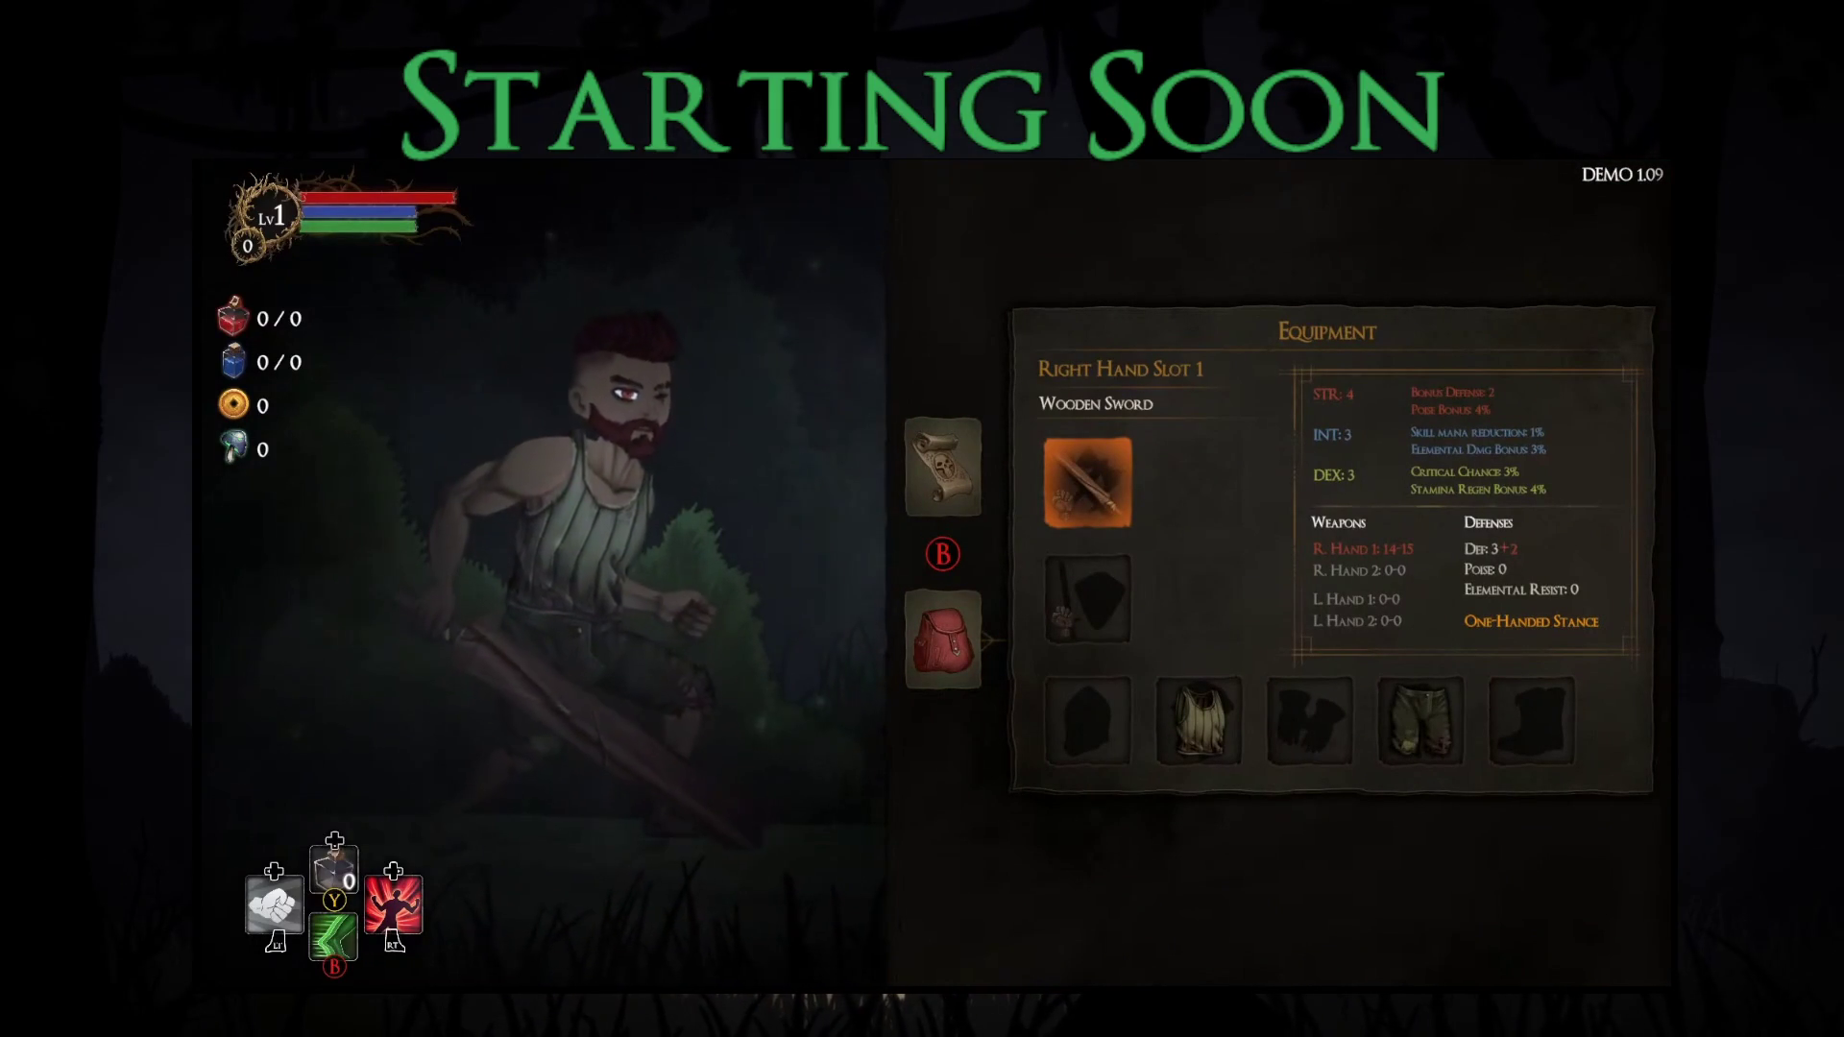
{"action": "key", "text": "Up"}
{"action": "key", "text": "Left"}
{"action": "key", "text": "Up"}
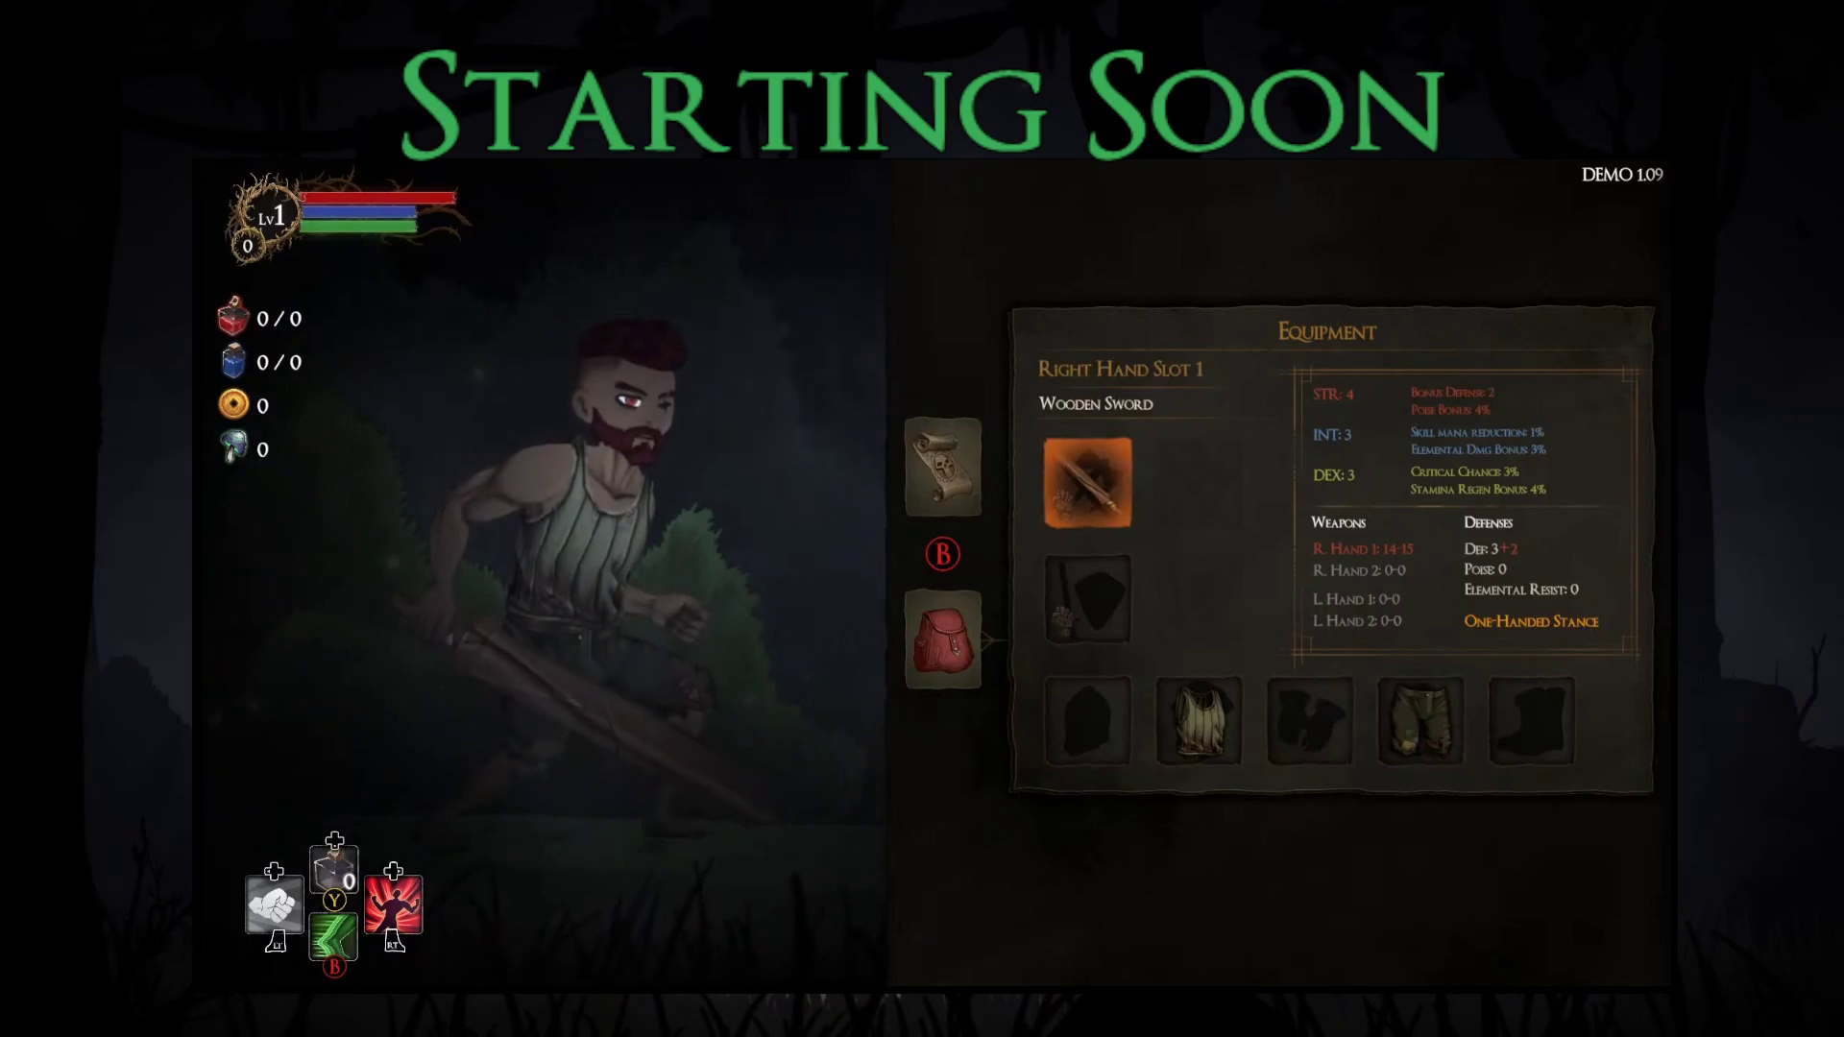
{"action": "key", "text": "Down"}
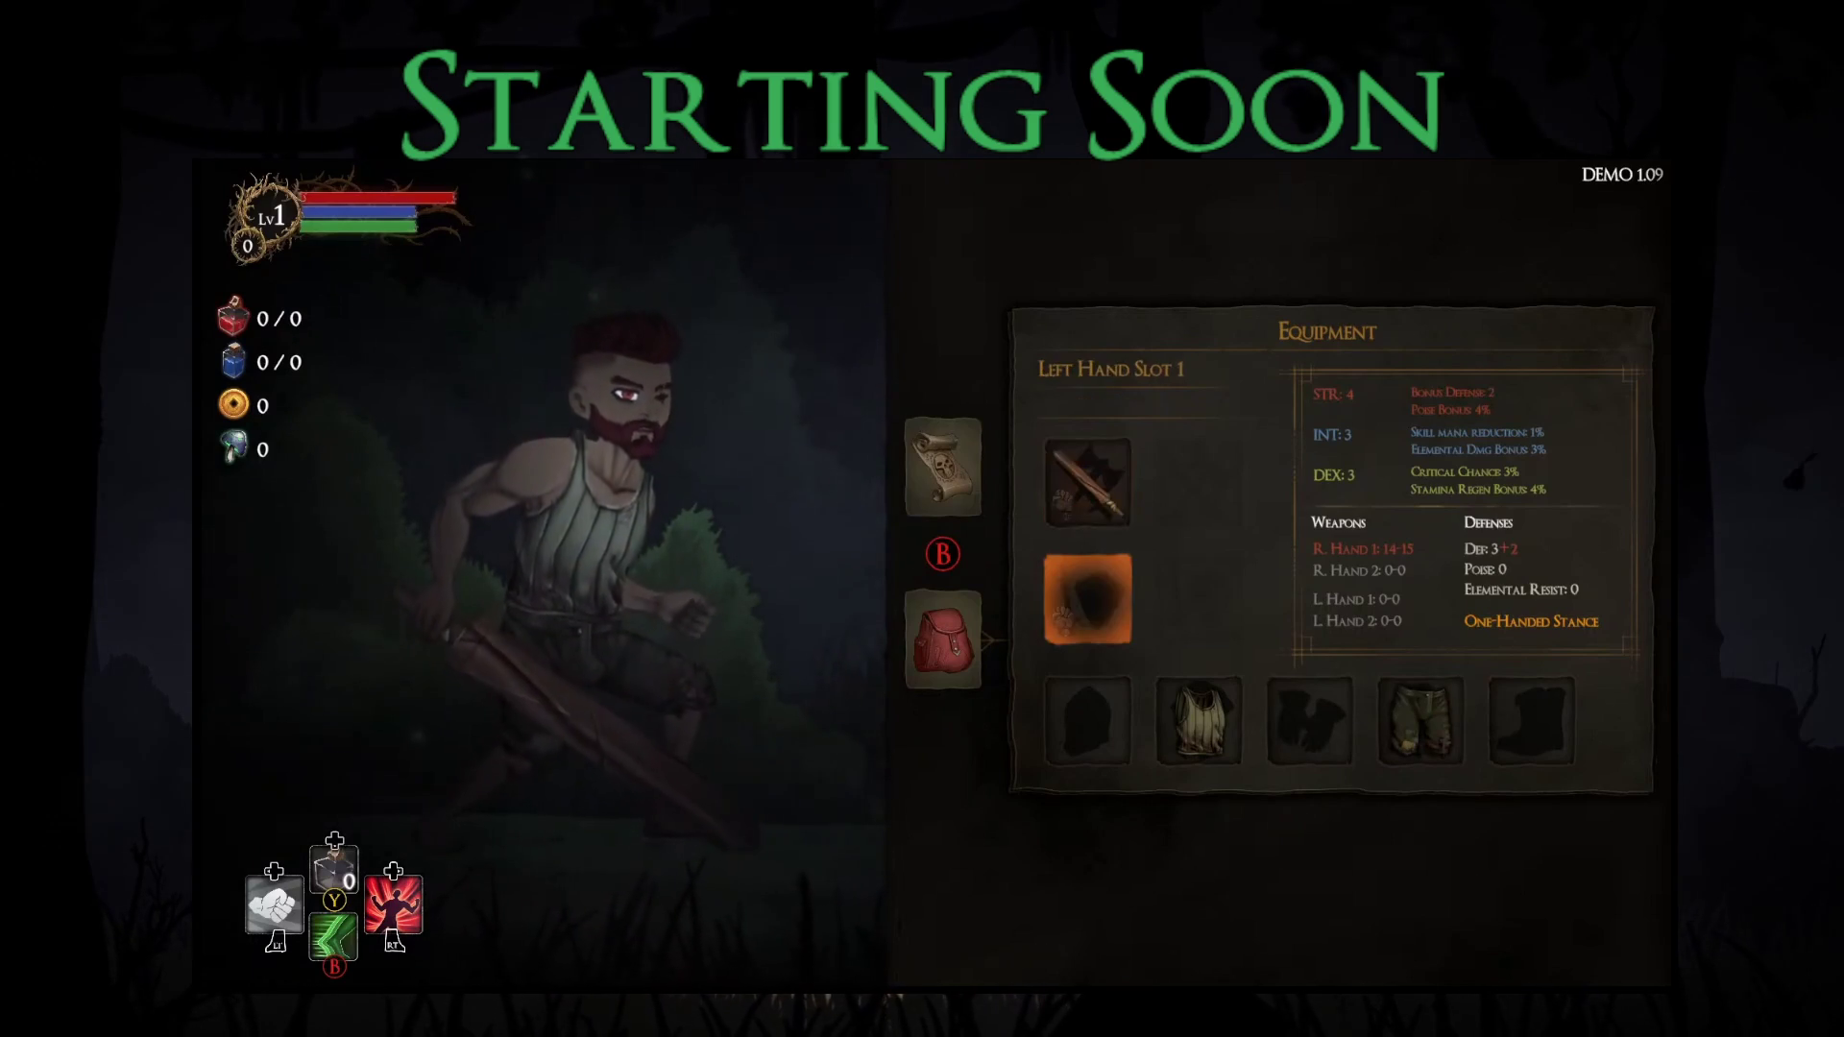
{"action": "key", "text": "Return"}
{"action": "key", "text": "Escape"}
Step: Browse the armour slots: Head, Body, Legs, Boots and Hands
{"action": "key", "text": "Down"}
{"action": "key", "text": "Return"}
{"action": "key", "text": "Escape"}
{"action": "key", "text": "Right"}
{"action": "key", "text": "Right"}
{"action": "key", "text": "Right"}
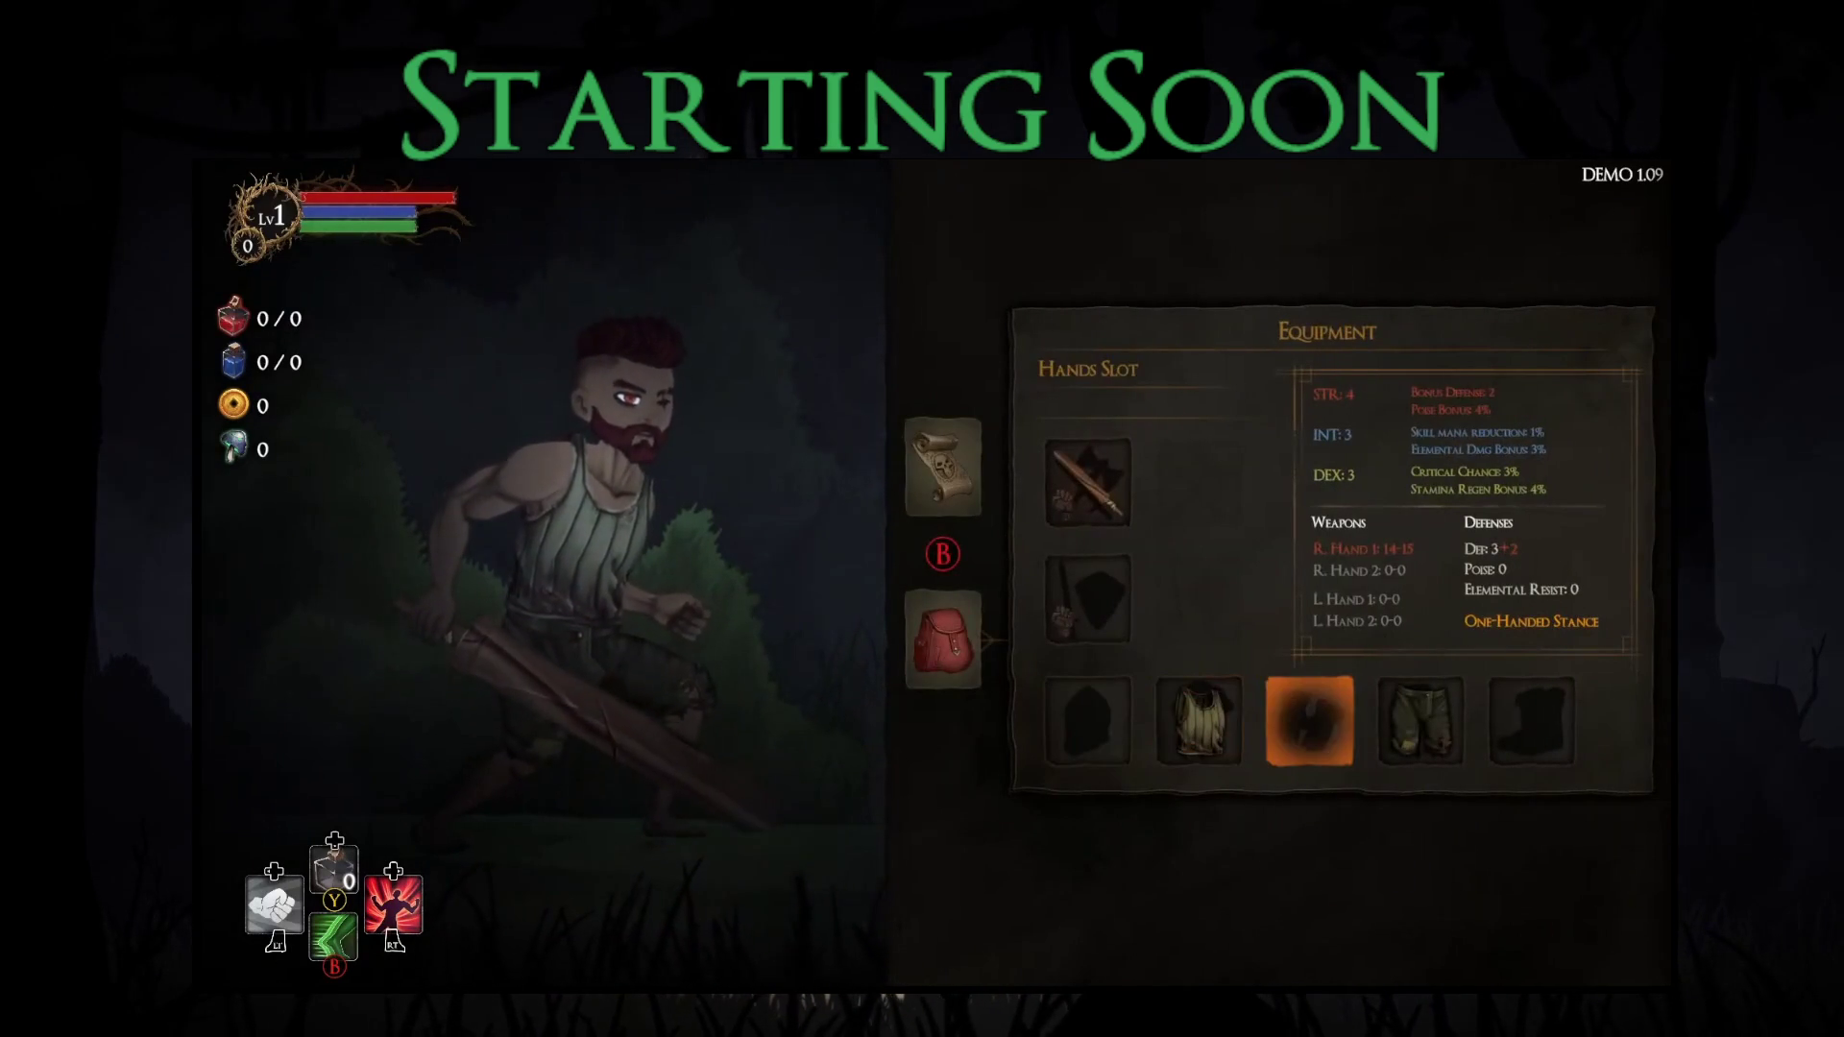
{"action": "key", "text": "Right"}
{"action": "key", "text": "Left"}
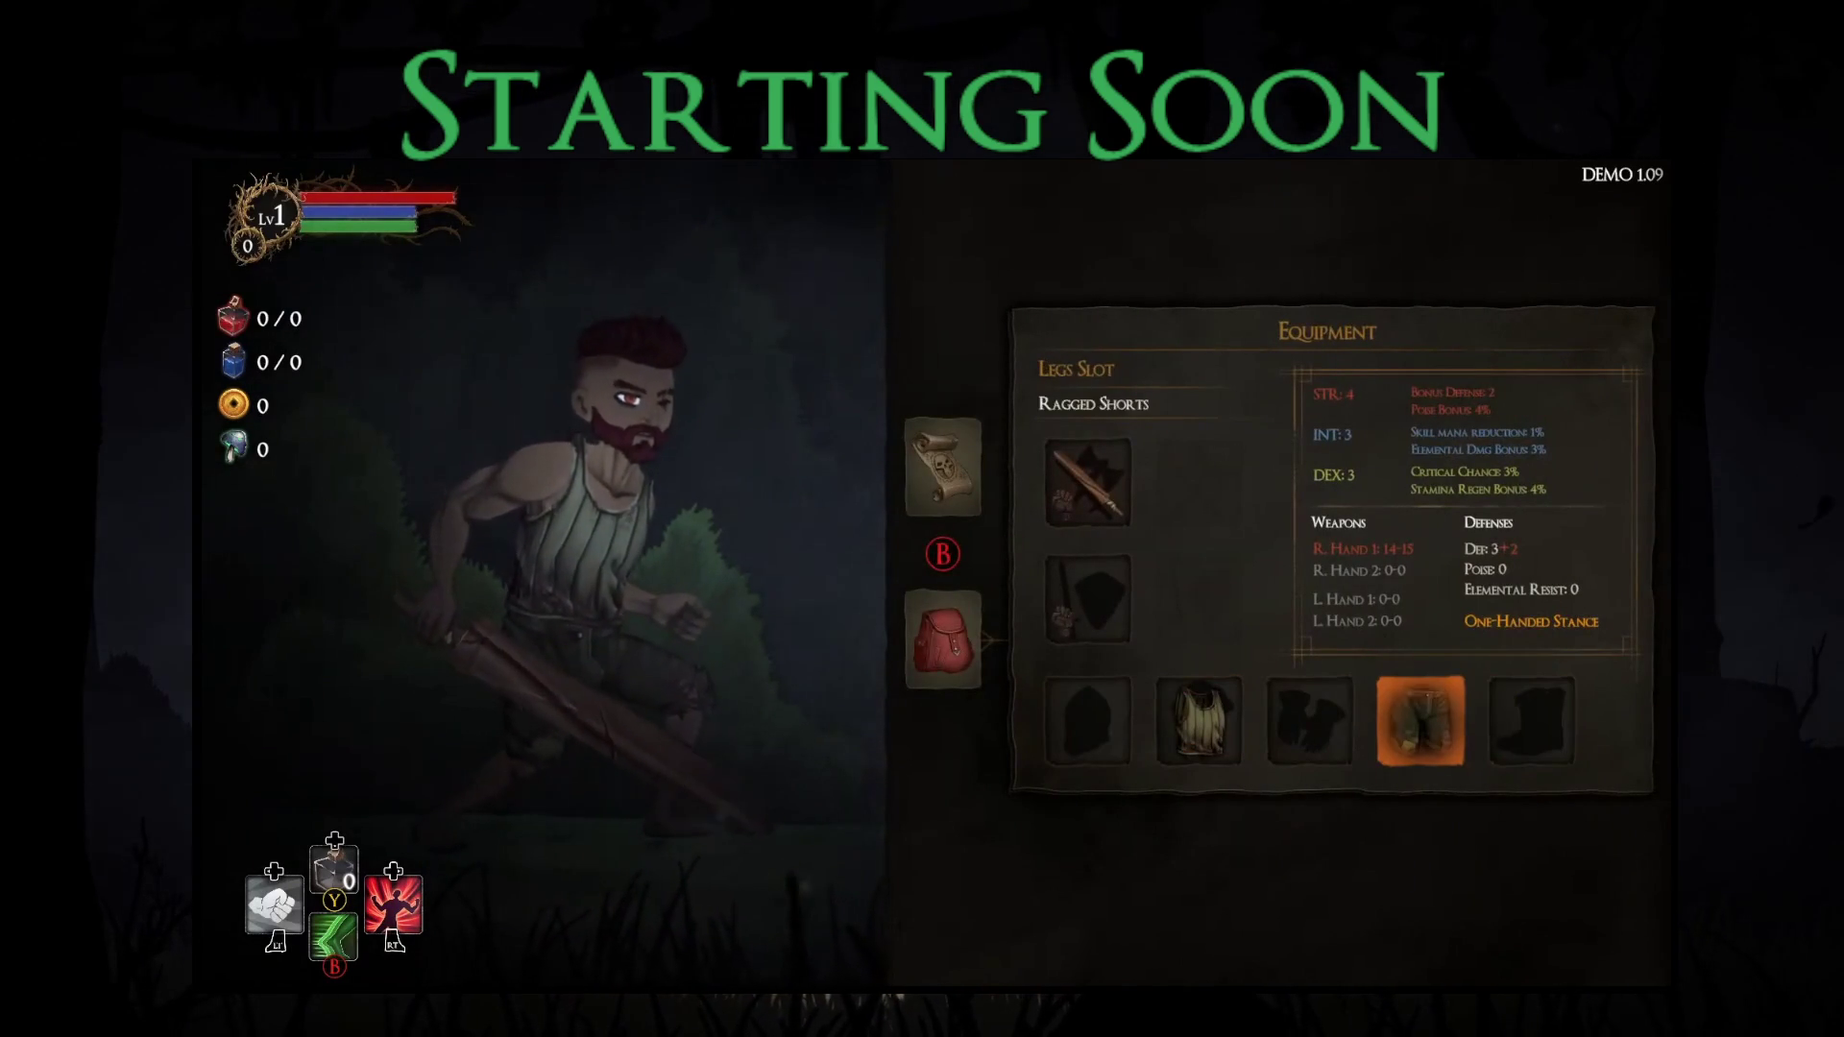
{"action": "key", "text": "Left"}
{"action": "key", "text": "Left"}
{"action": "key", "text": "Right"}
{"action": "key", "text": "Right"}
{"action": "key", "text": "Up"}
{"action": "key", "text": "Down"}
Step: On the map, pick the bottom-left skull node and enter its level
{"action": "key", "text": "Left"}
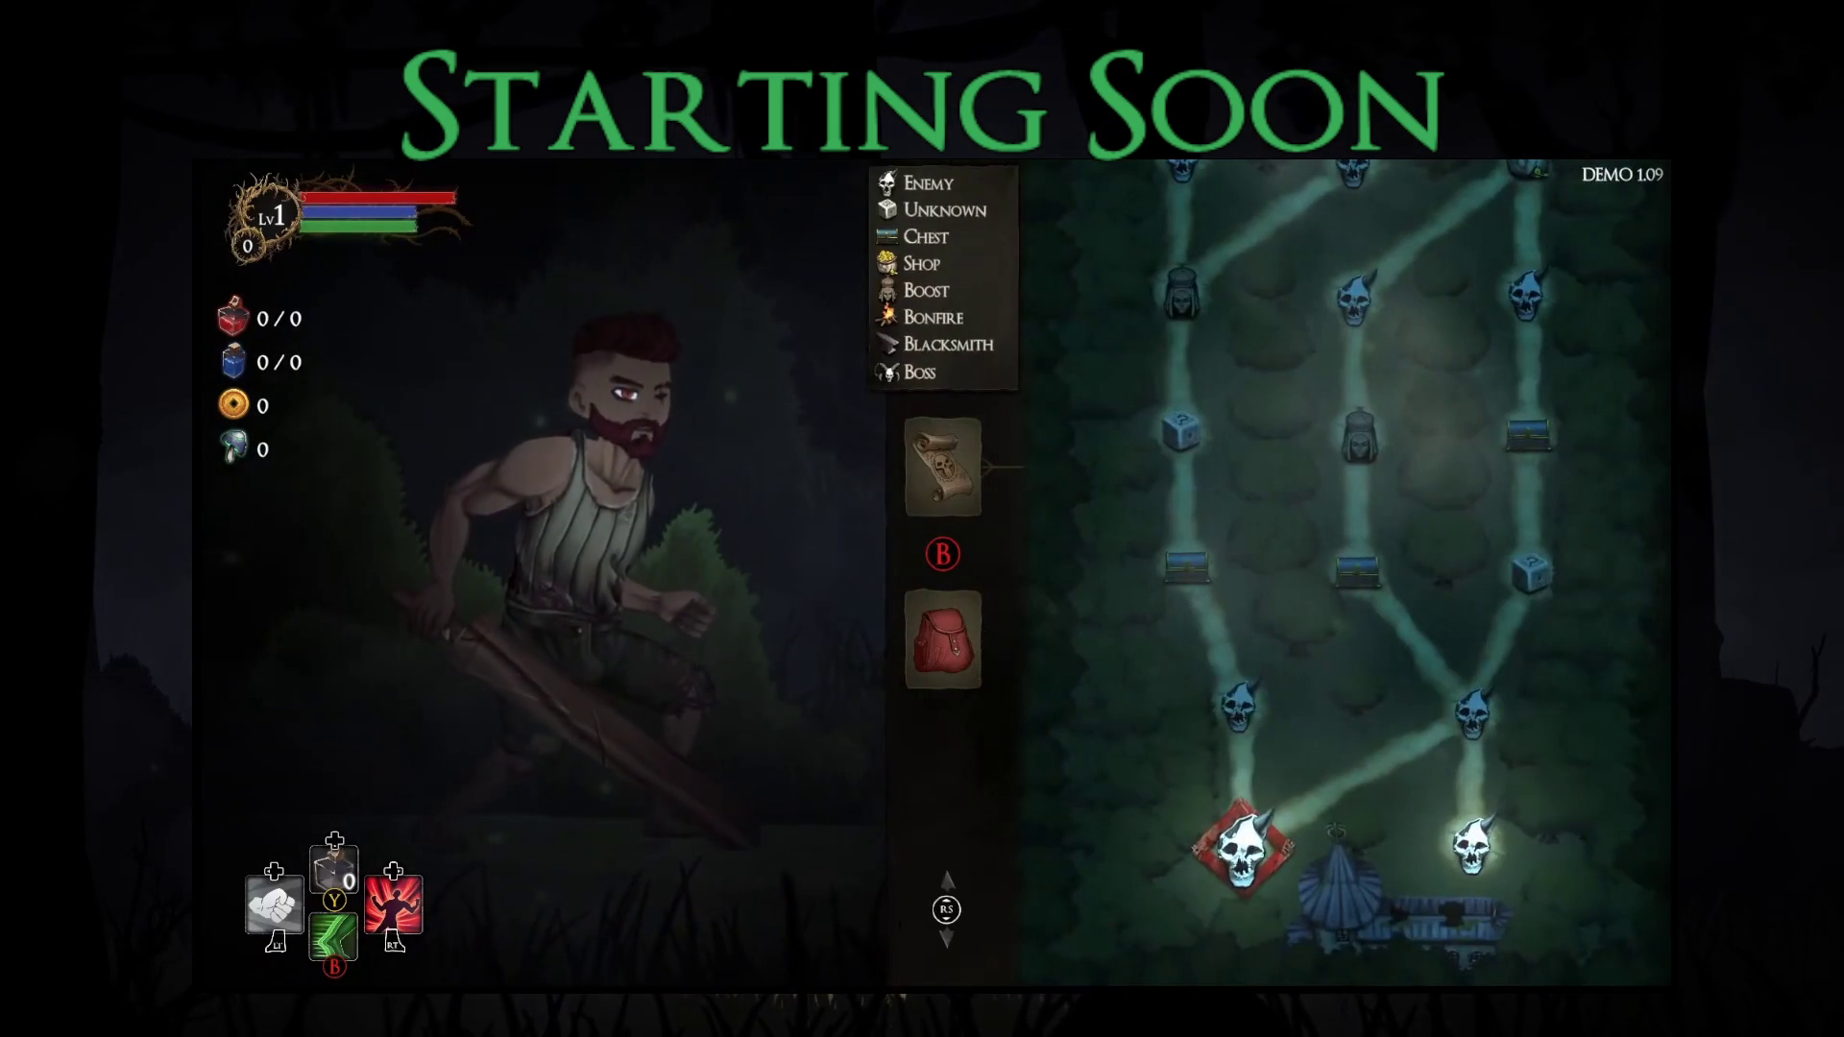
{"action": "key", "text": "Up"}
{"action": "key", "text": "Down"}
{"action": "key", "text": "Right"}
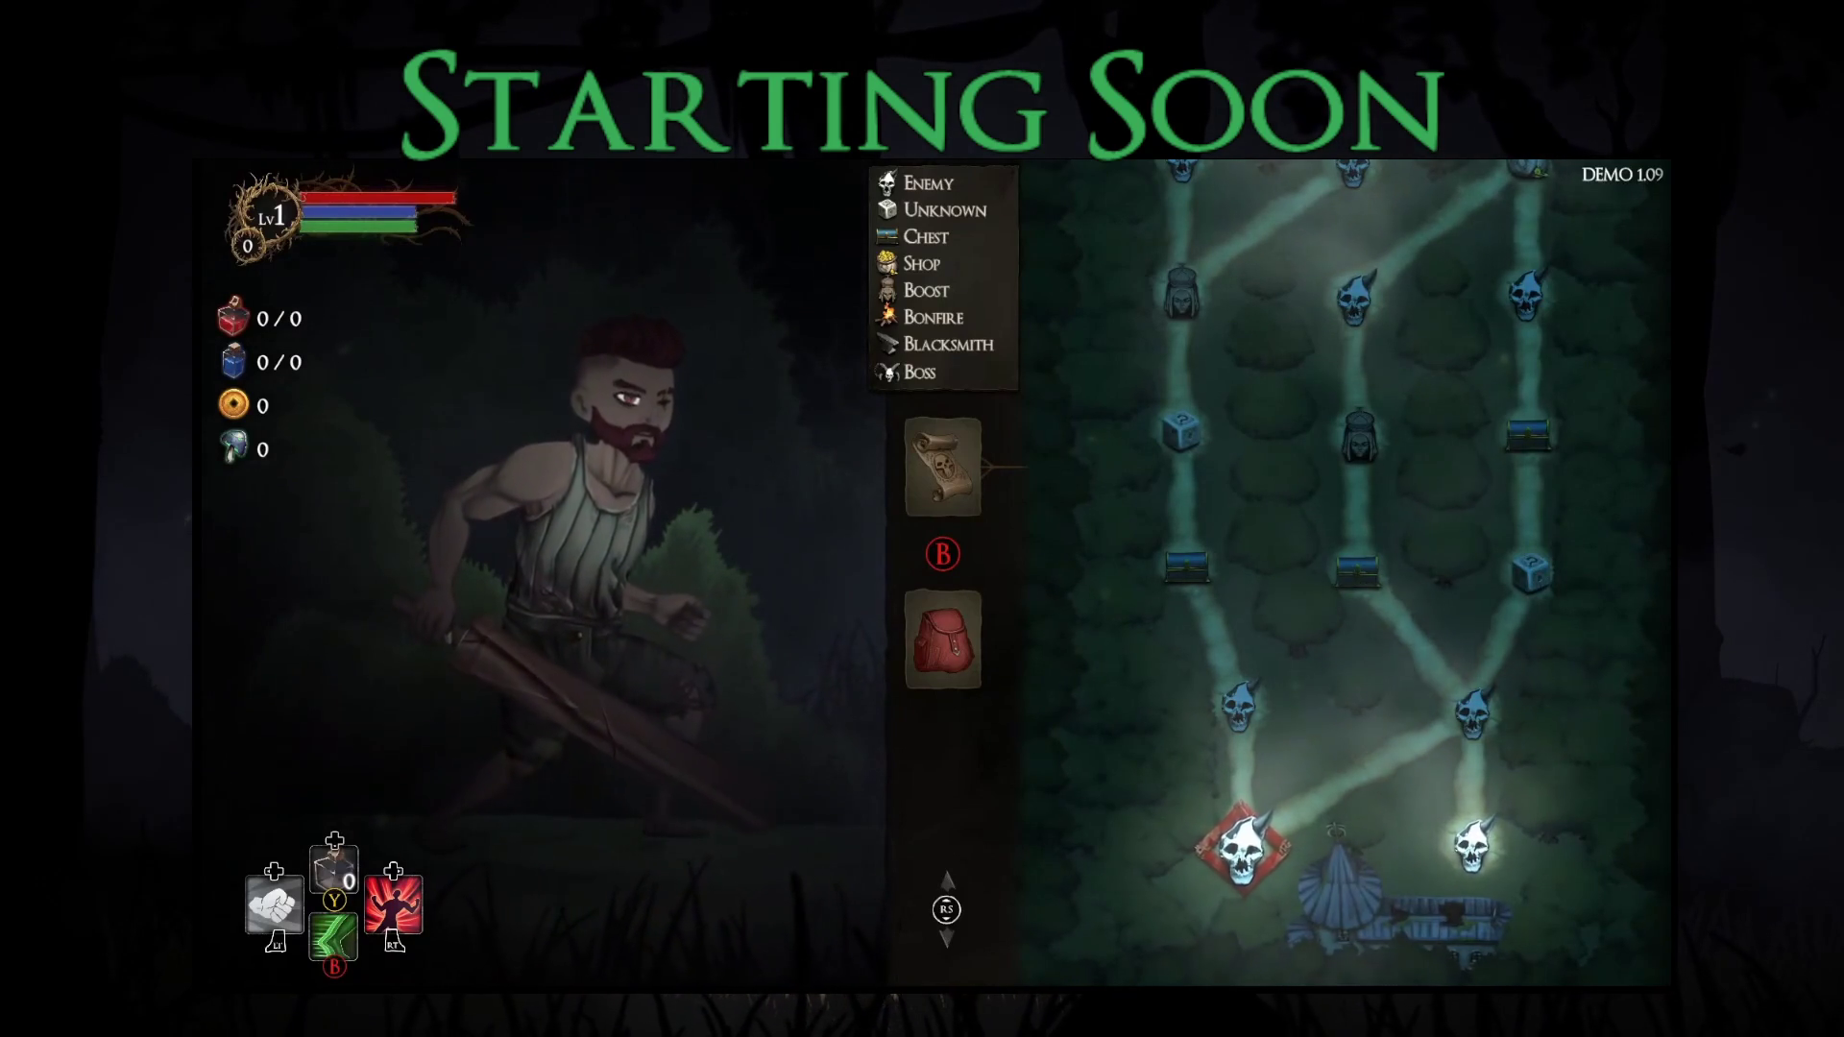
{"action": "key", "text": "Right"}
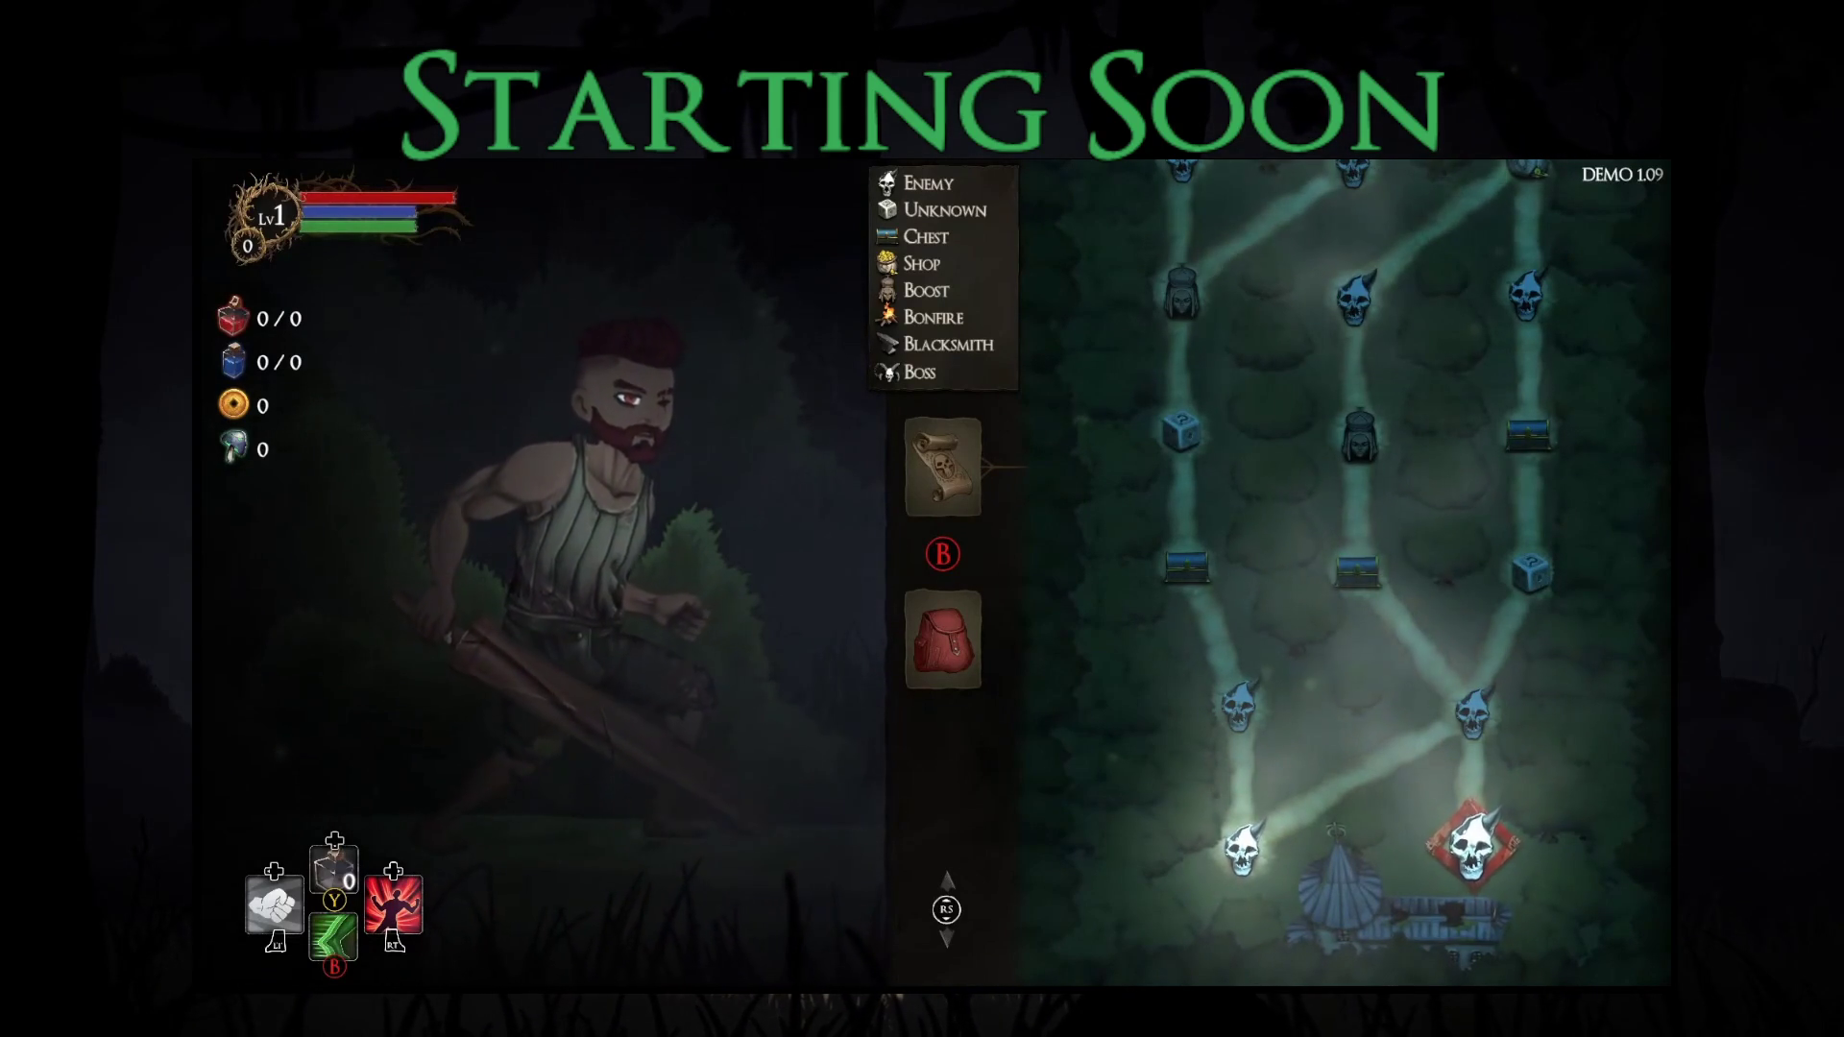
{"action": "key", "text": "Left"}
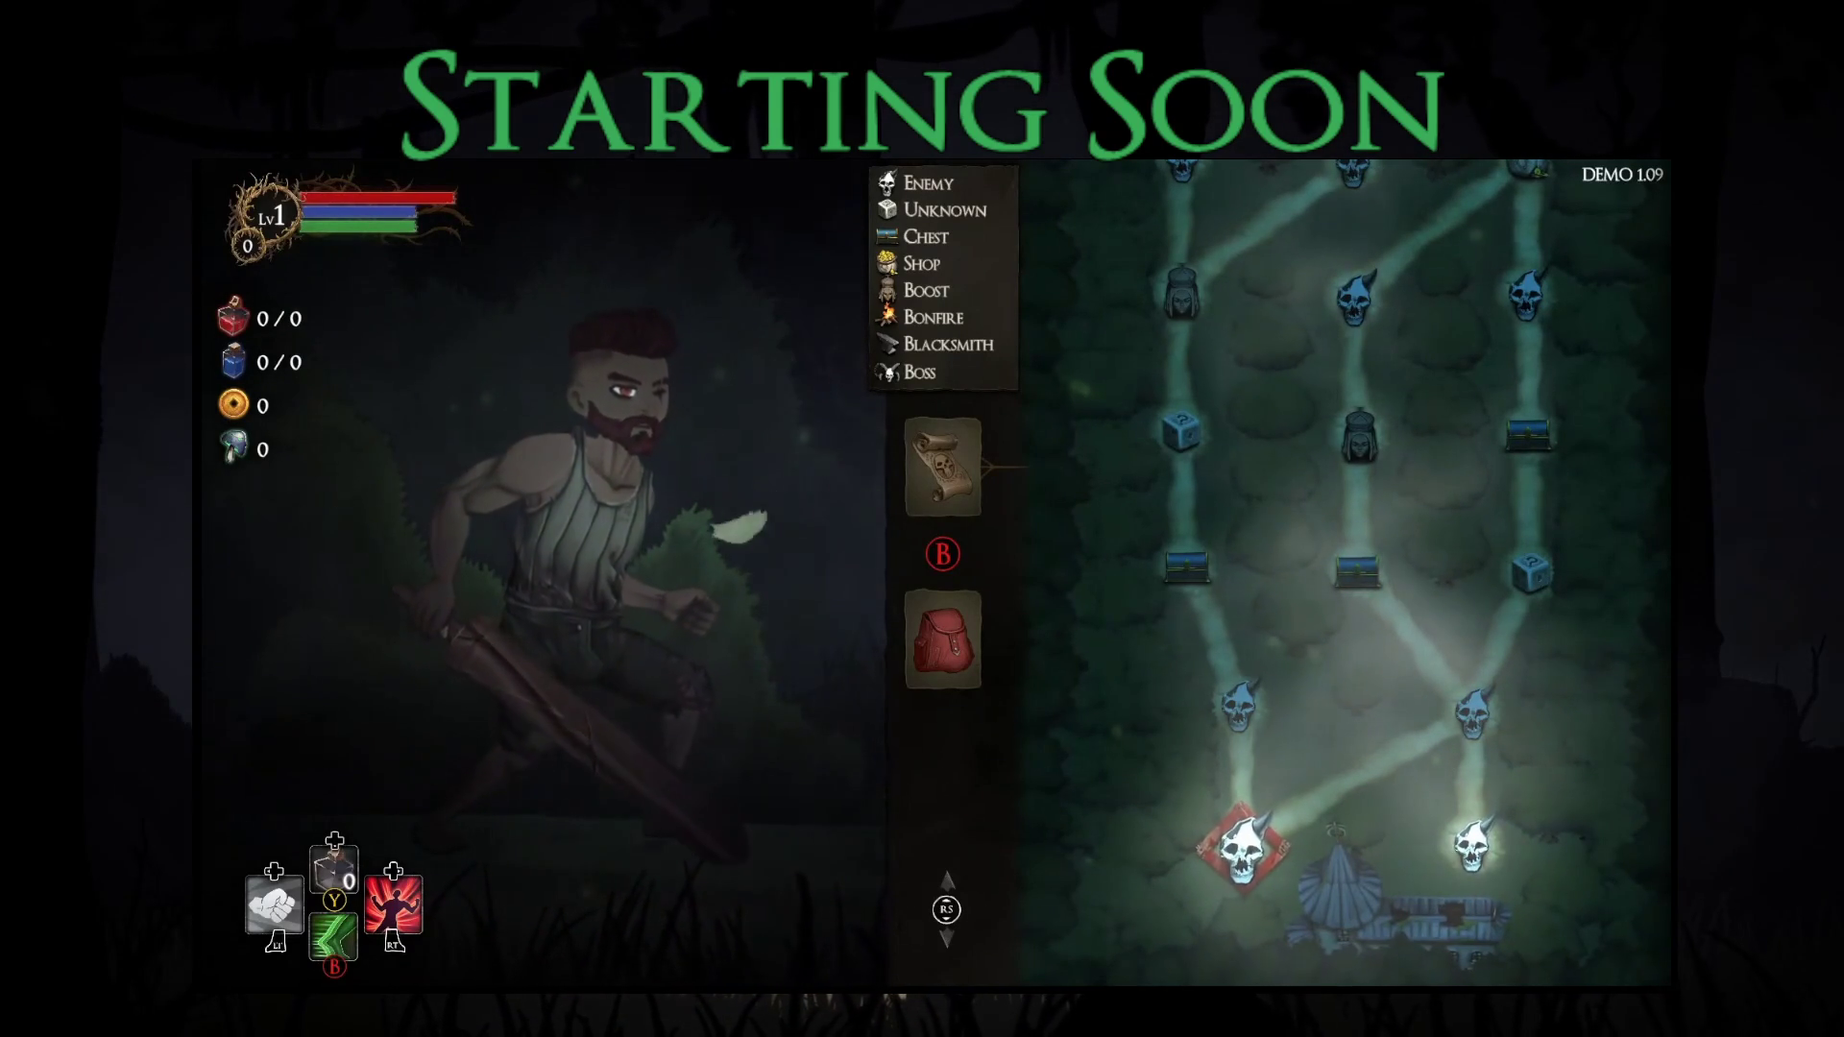
{"action": "key", "text": "Return"}
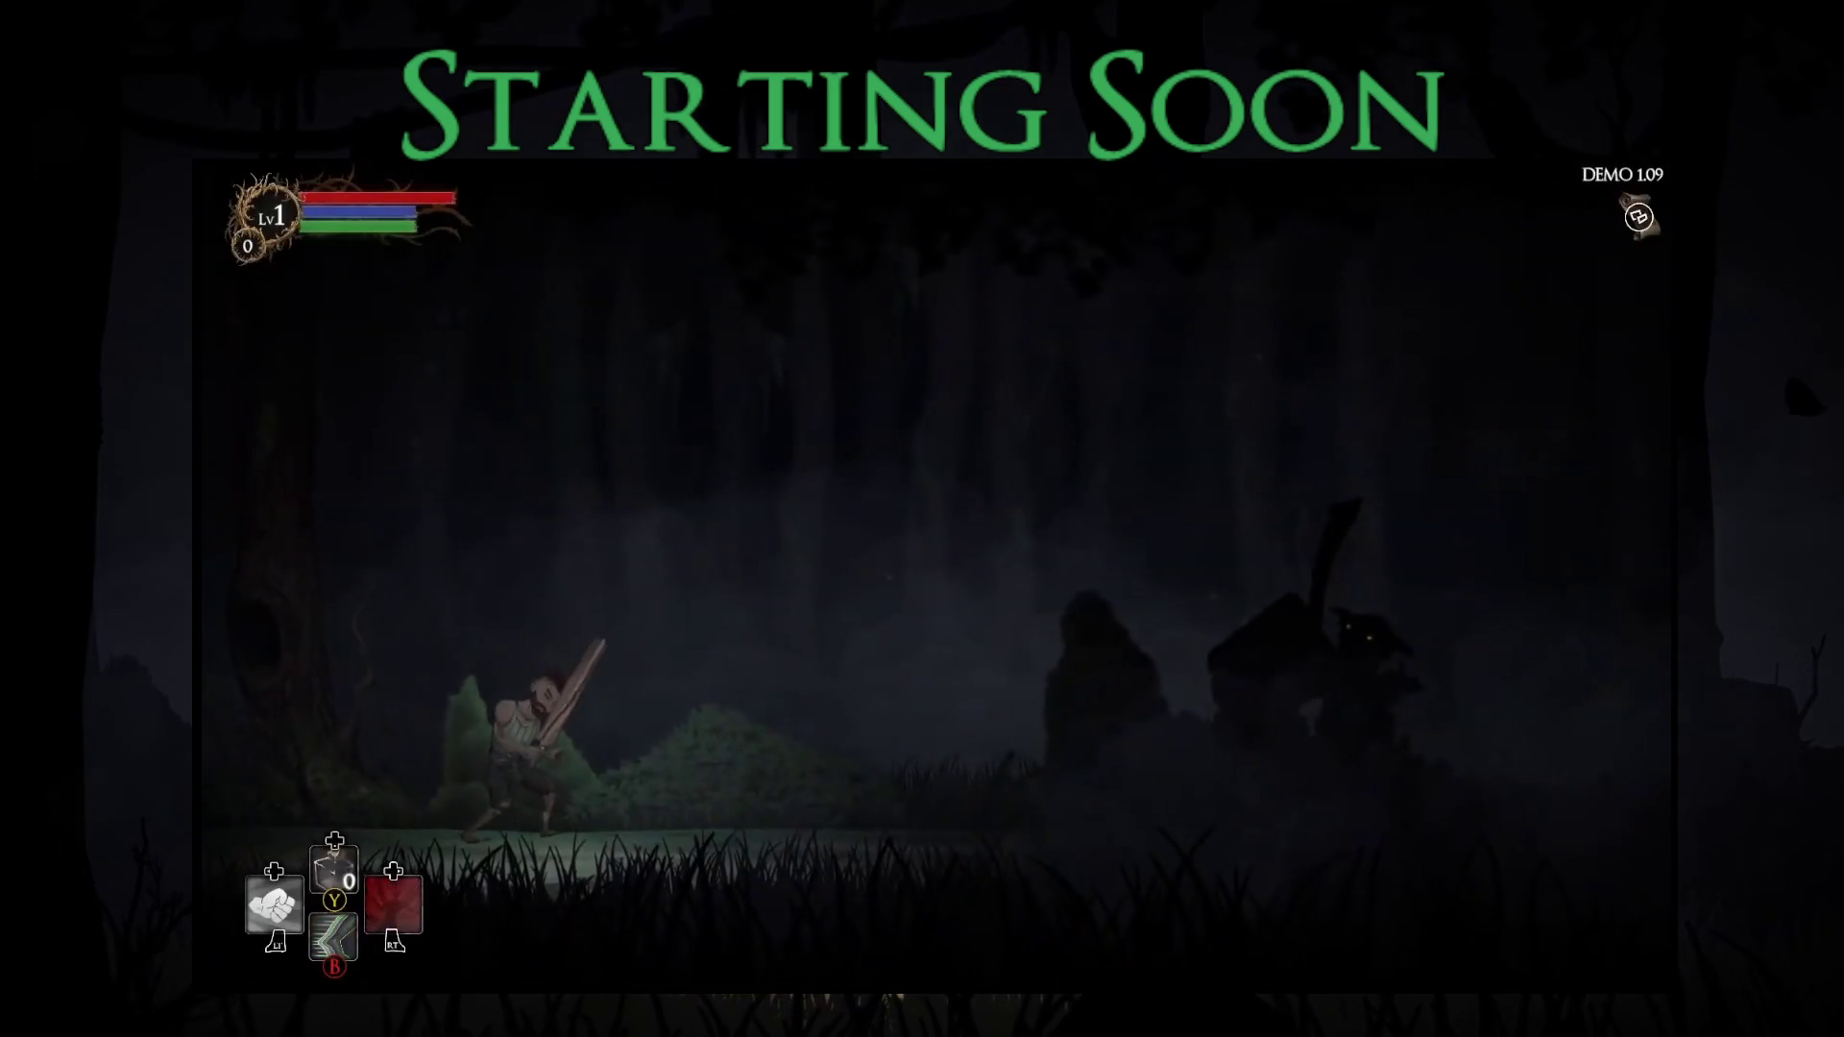
Step: Activate the 25% damage boost and fight the goblin with slashes and dashes
{"action": "key", "text": "Right"}
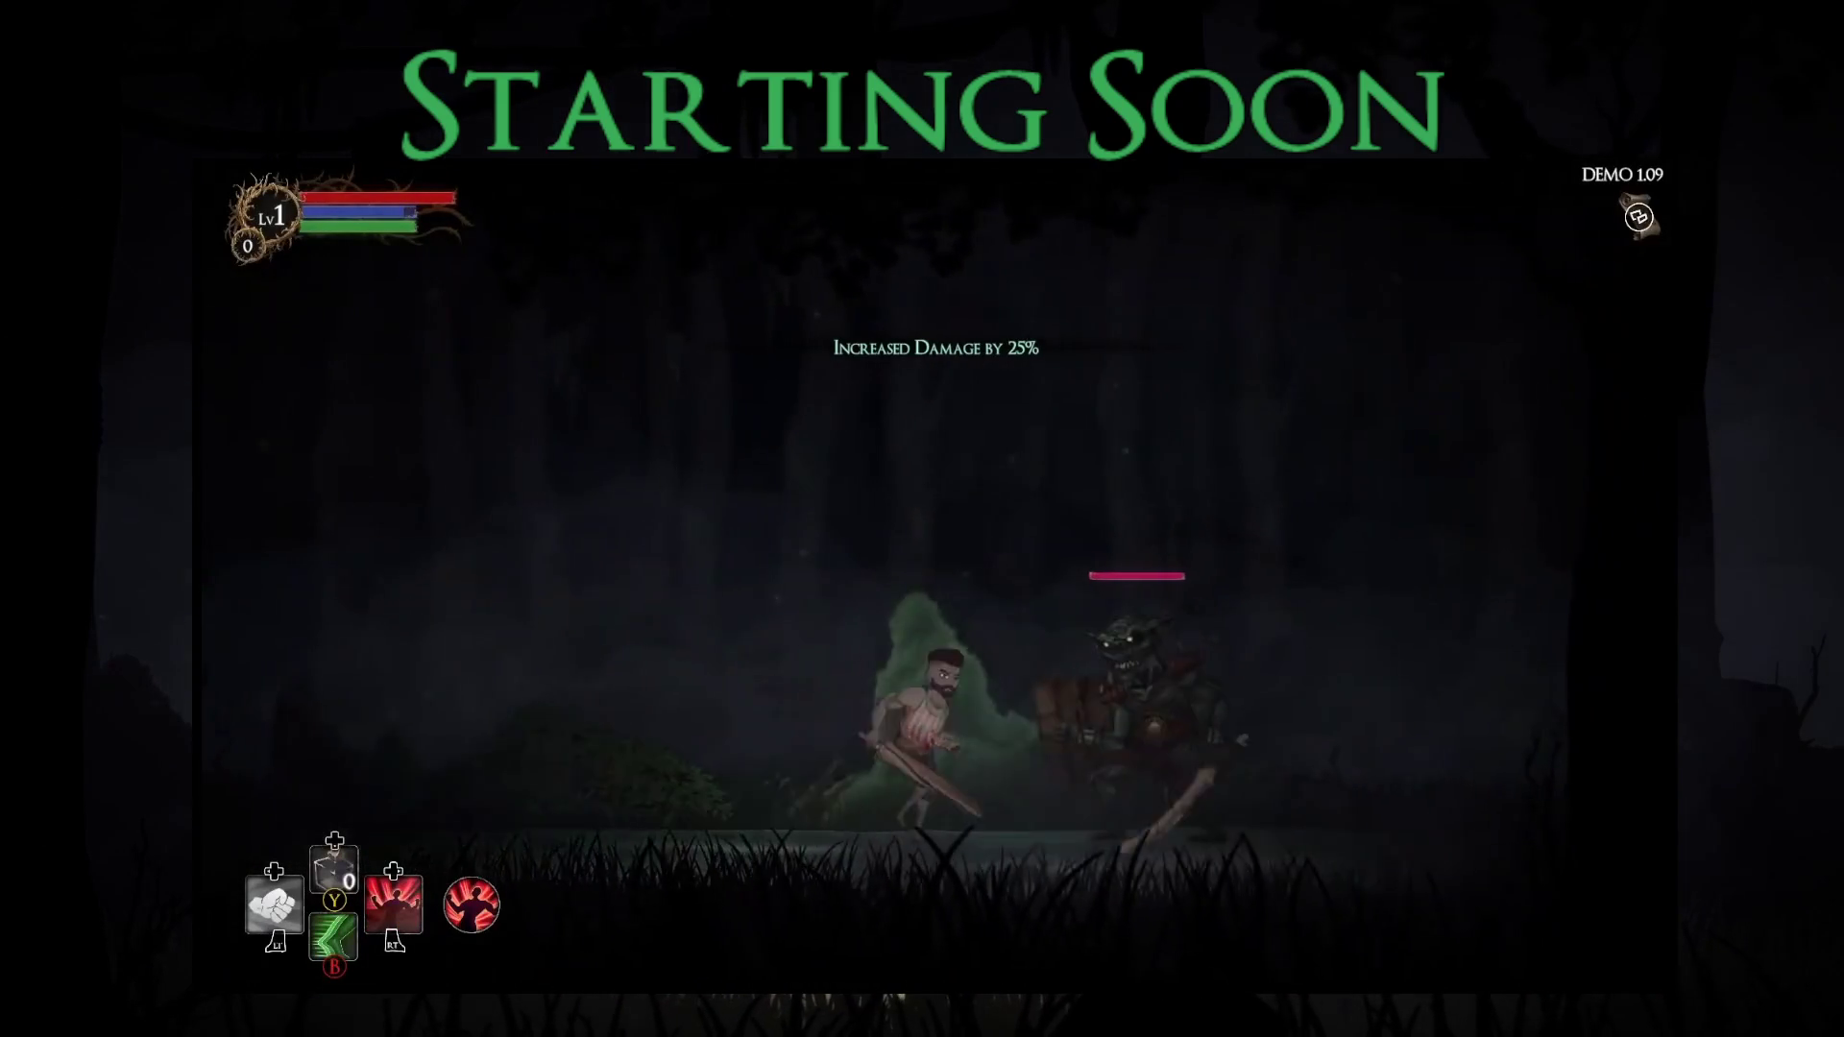
{"action": "key", "text": "shift"}
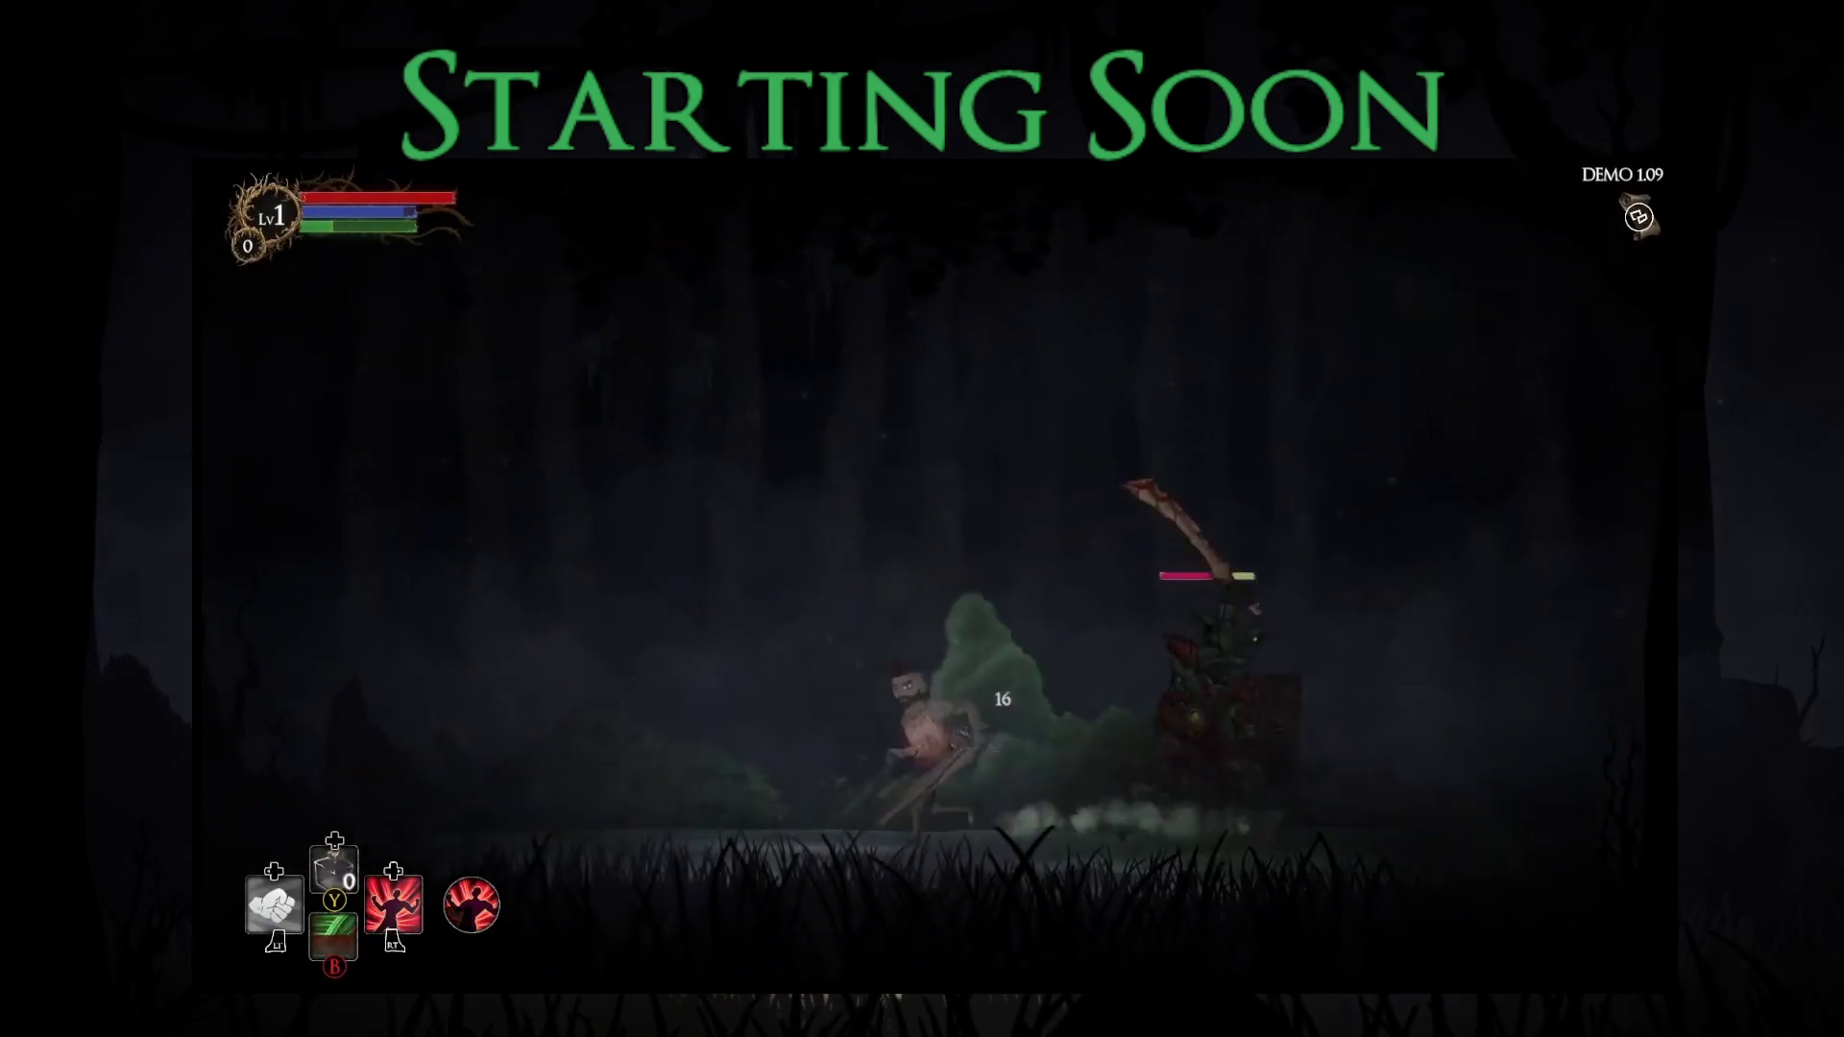
{"action": "key", "text": "Left"}
{"action": "key", "text": "j"}
{"action": "key", "text": "Right"}
{"action": "key", "text": "Left"}
{"action": "key", "text": "j"}
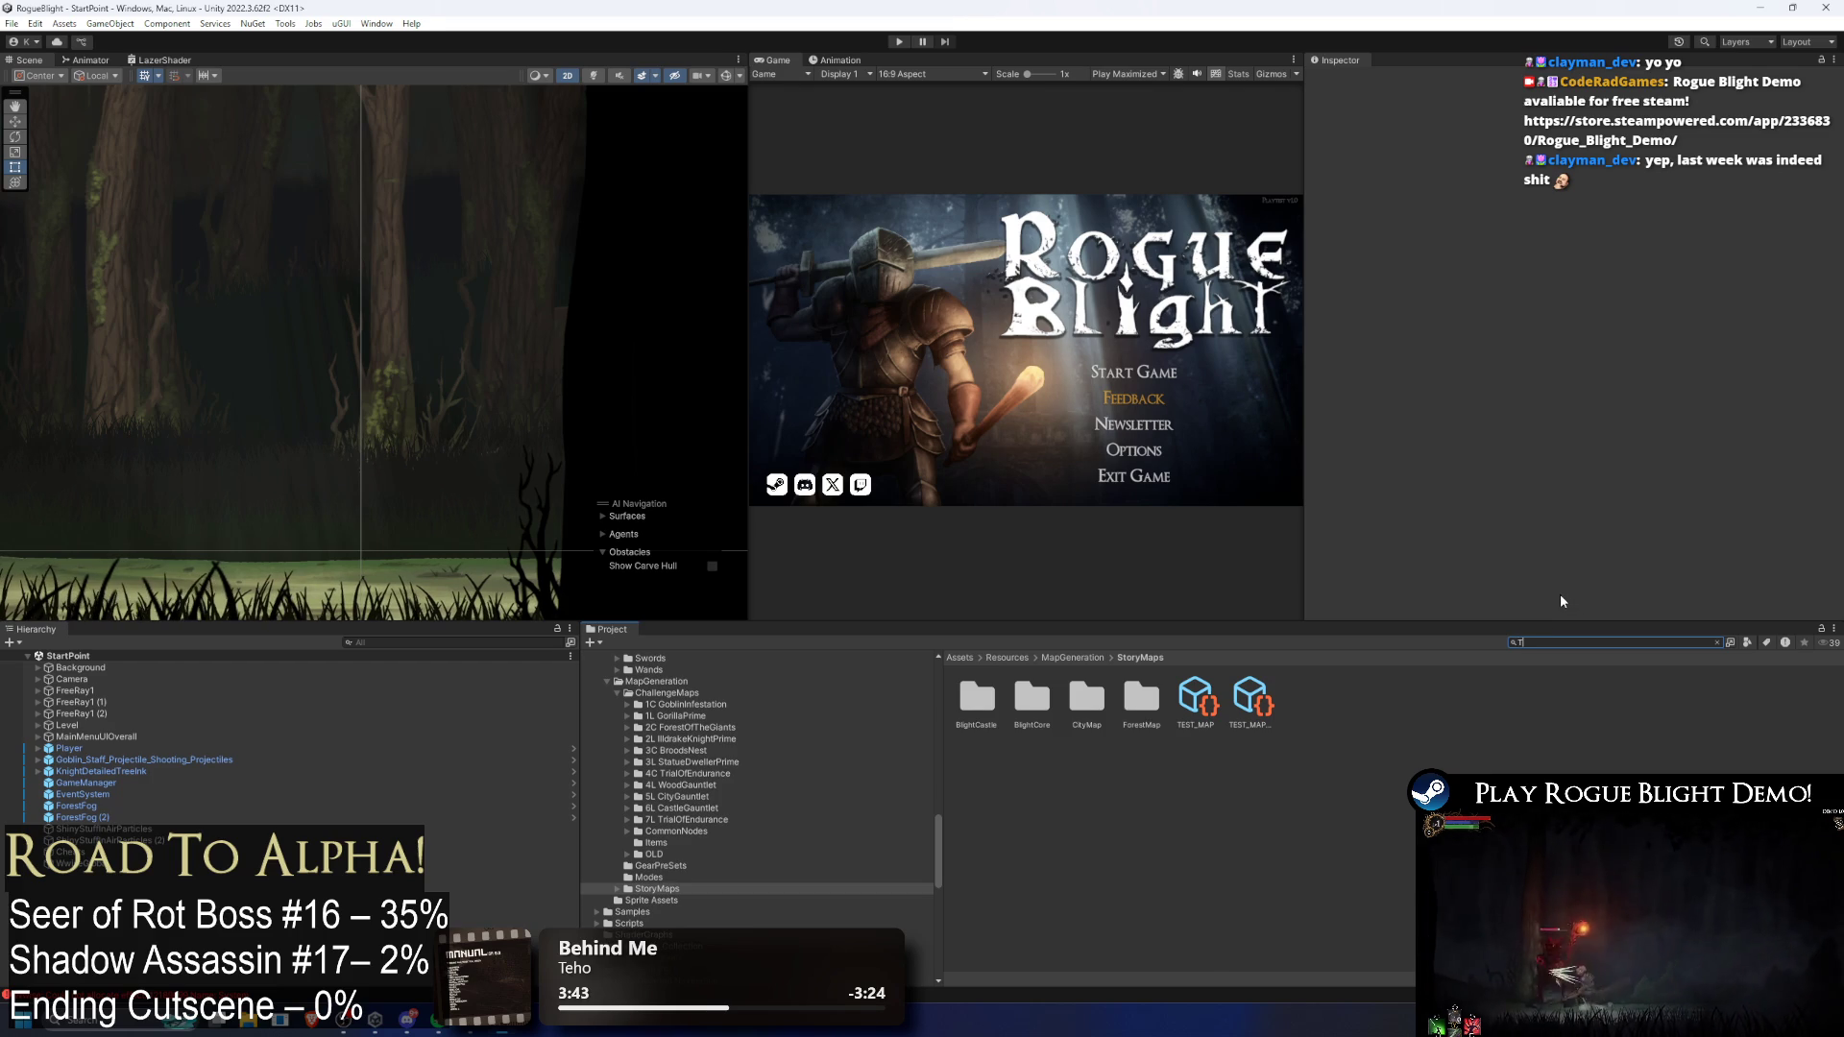
Step: Search the project for TODO and open the TODO text asset in Visual Studio
{"action": "type", "text": "TODO"}
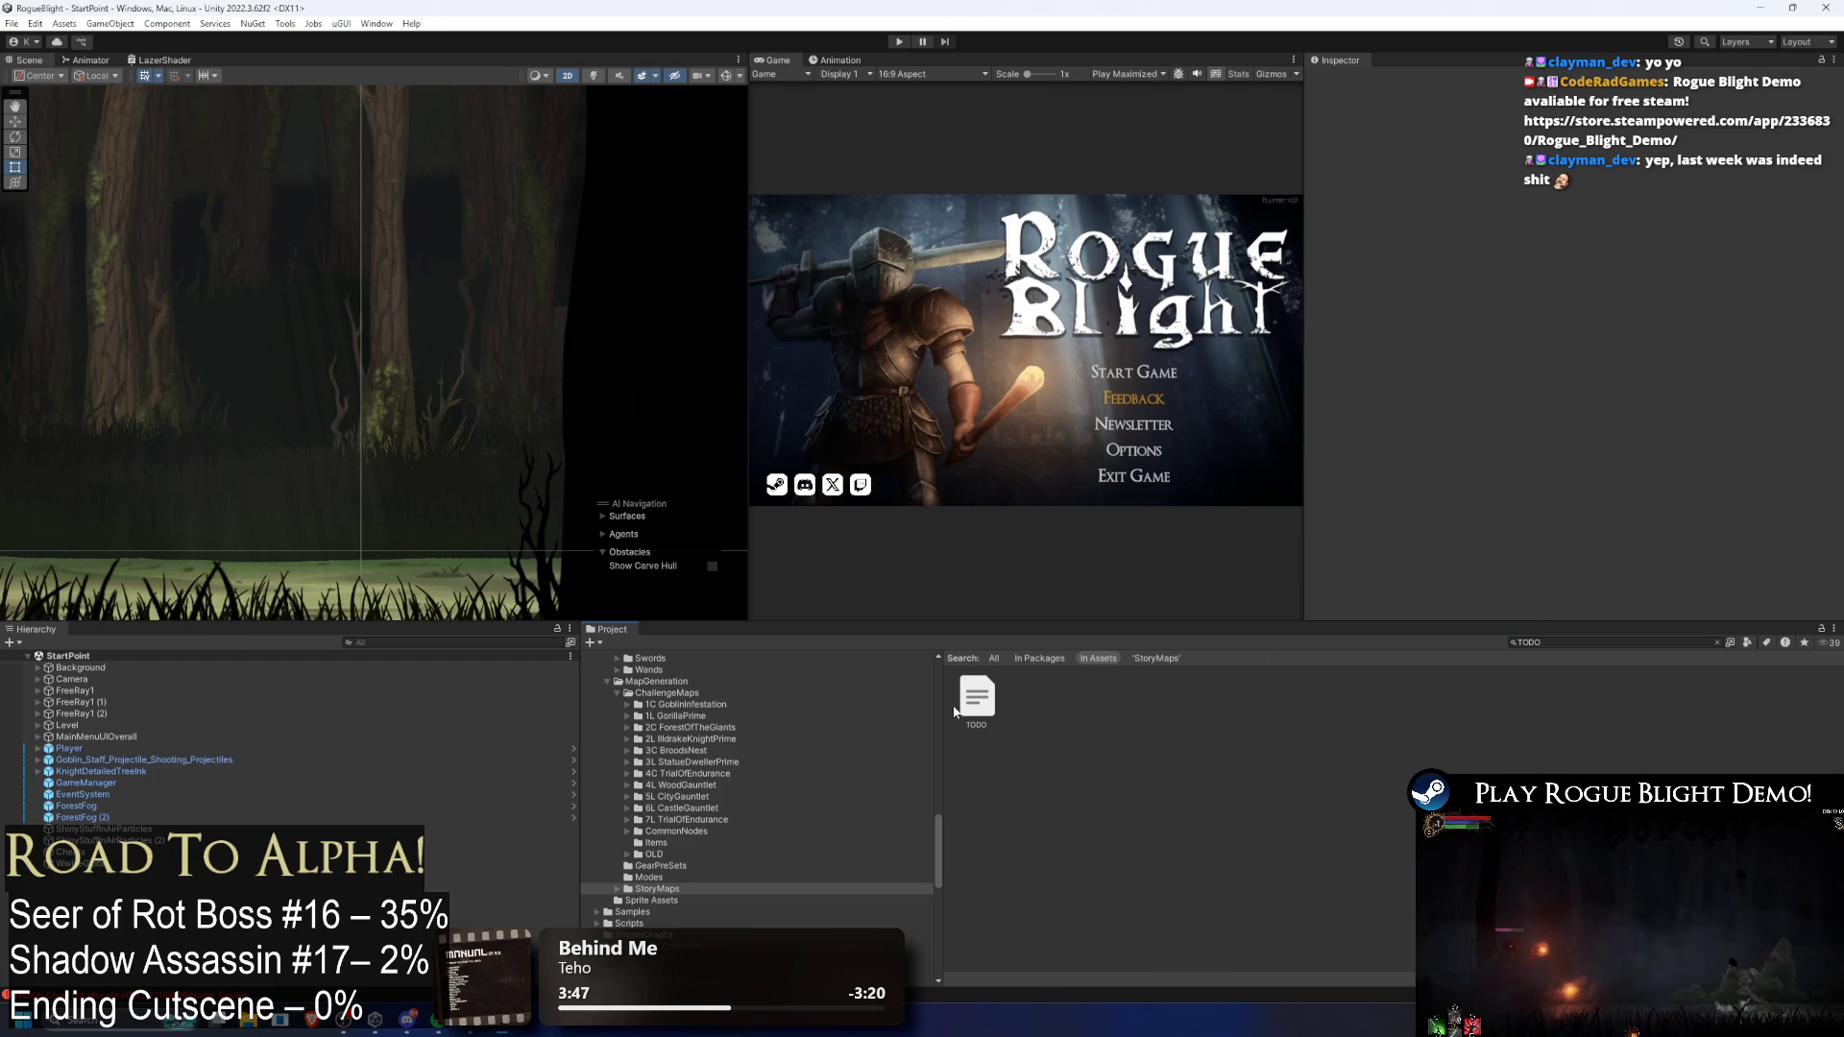
{"action": "left_click", "coordinate": [989, 696]}
{"action": "double_click", "coordinate": [984, 706]}
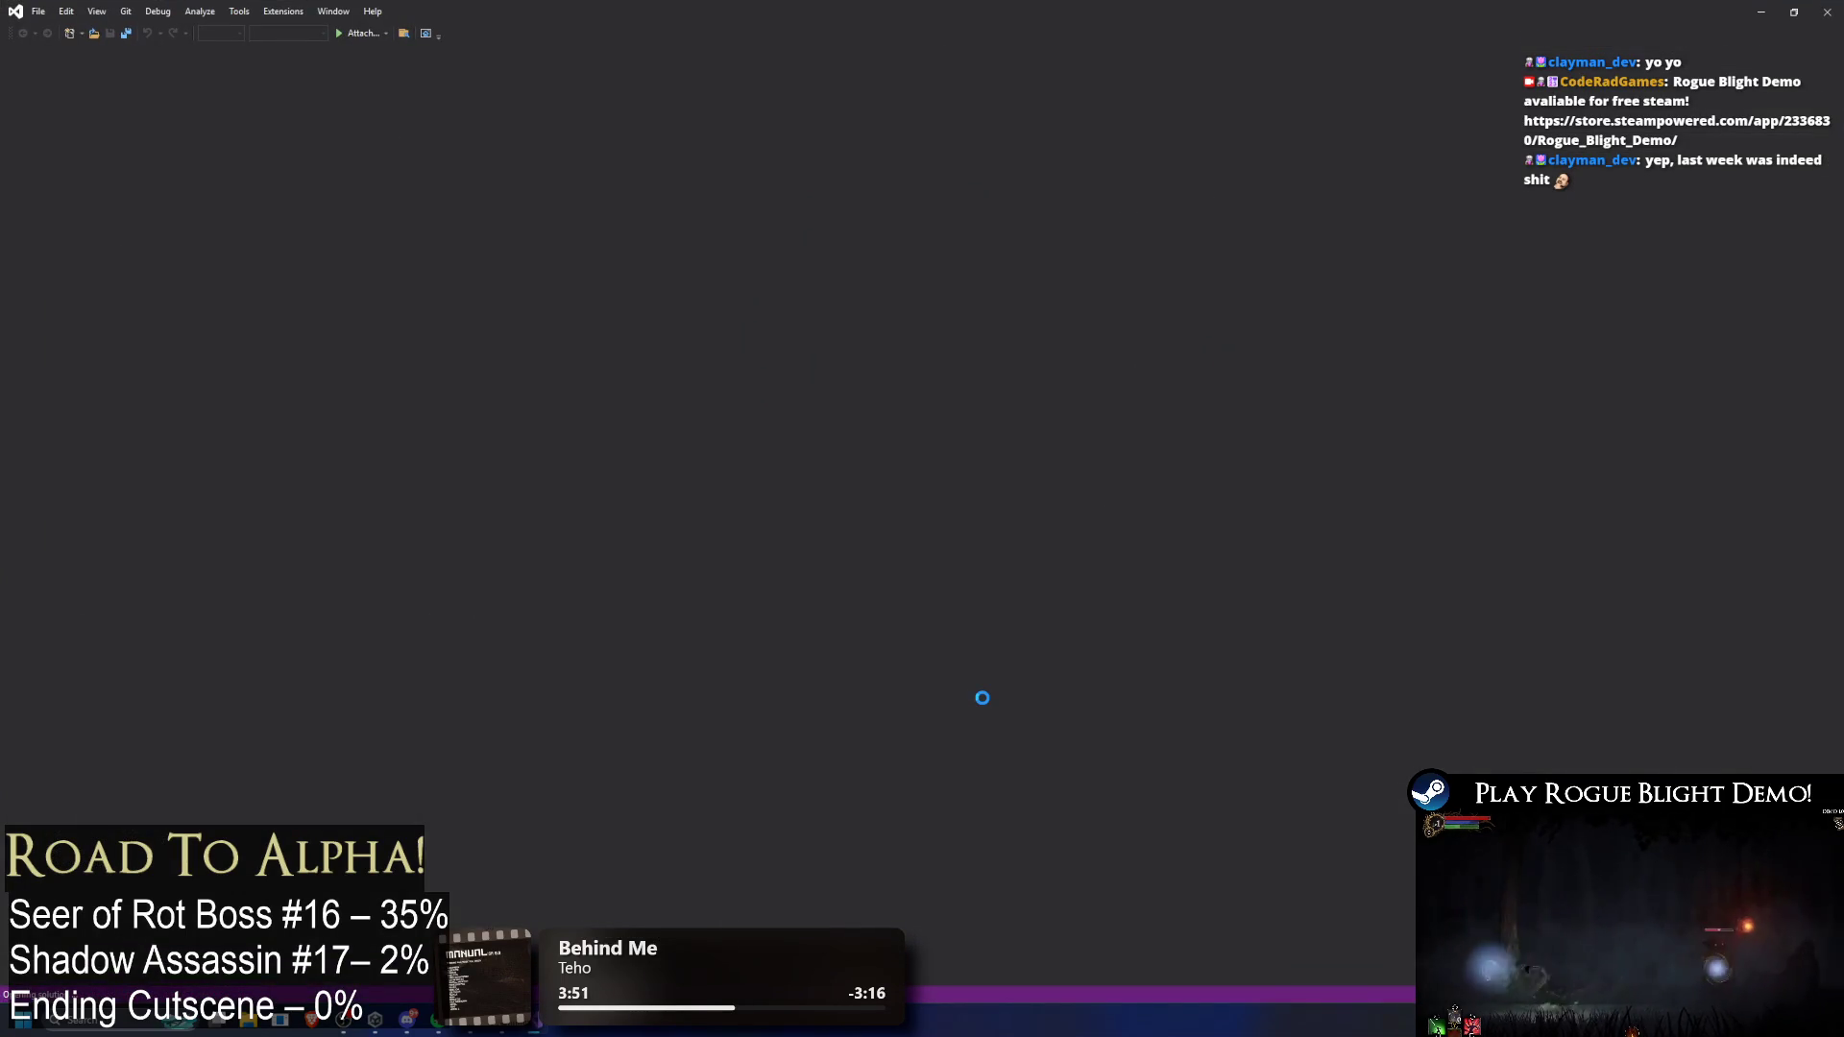
Step: Switch windows until Visual Studio shows the loaded TODO.txt
{"action": "key", "text": "alt+Tab"}
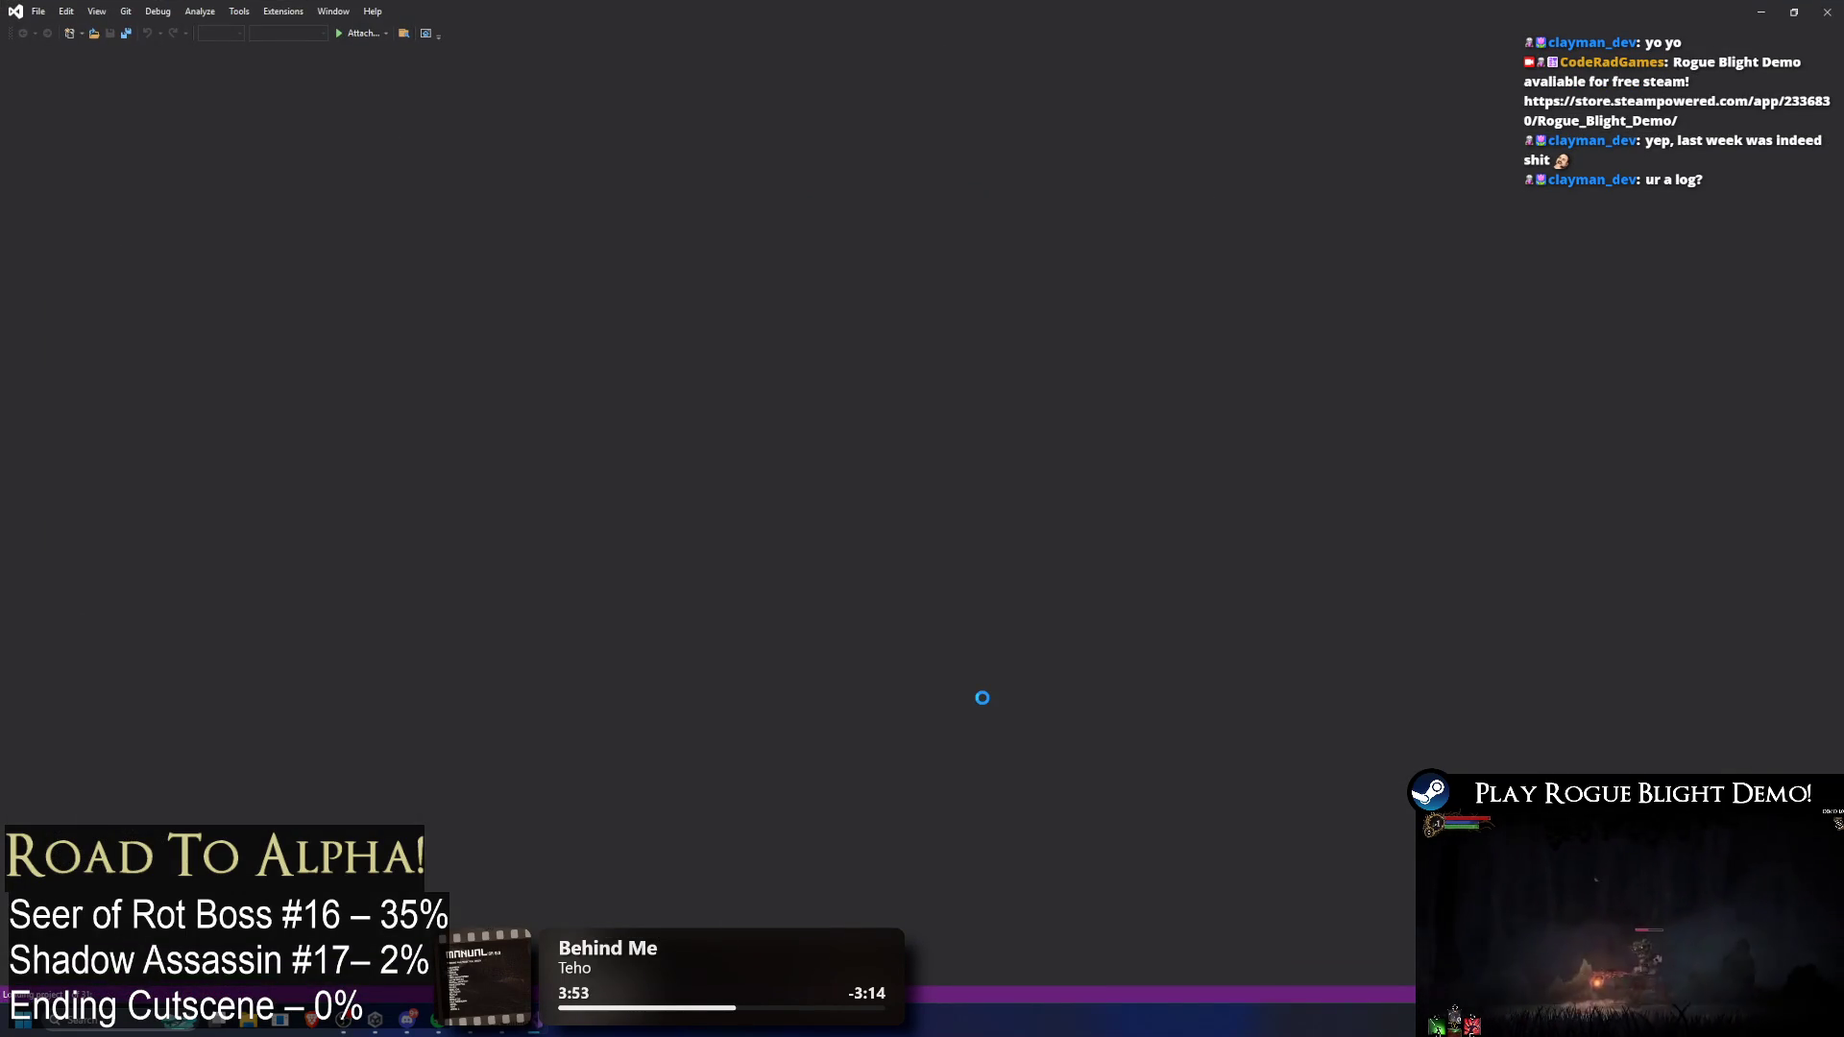
{"action": "key", "text": "alt+Tab"}
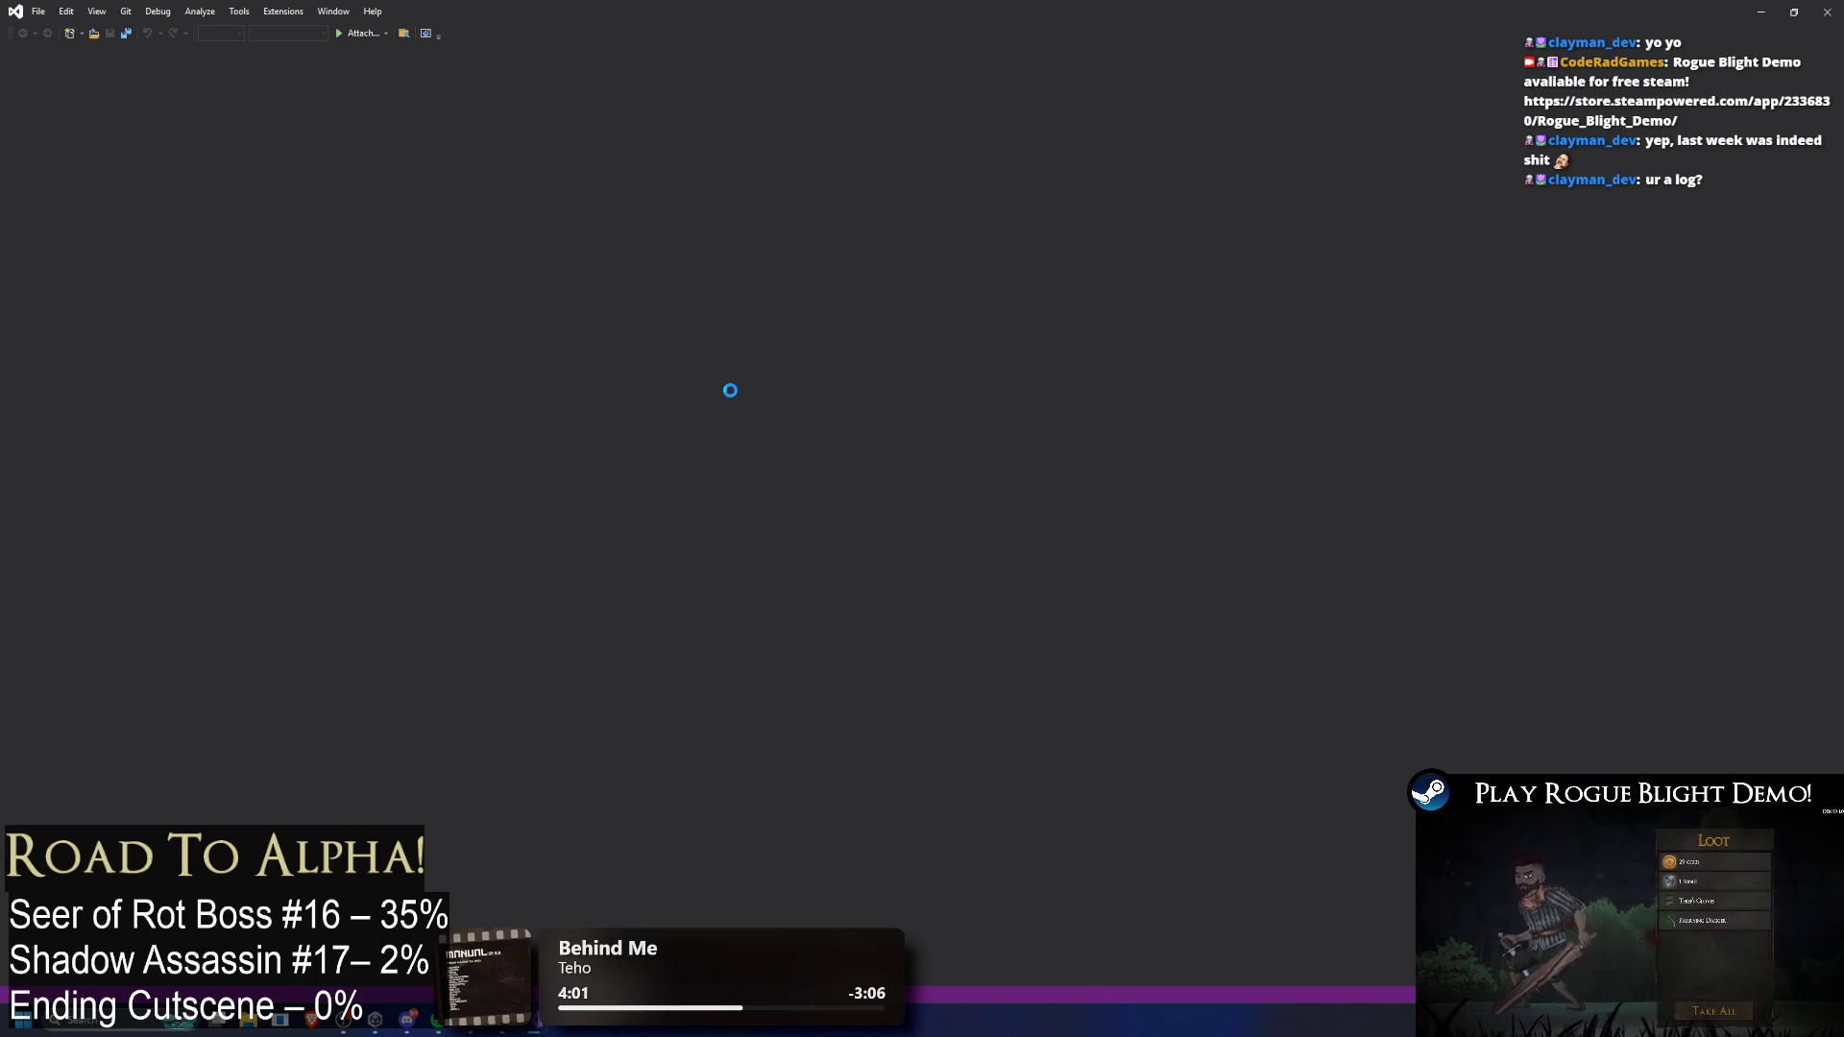
{"action": "key", "text": "alt+Tab"}
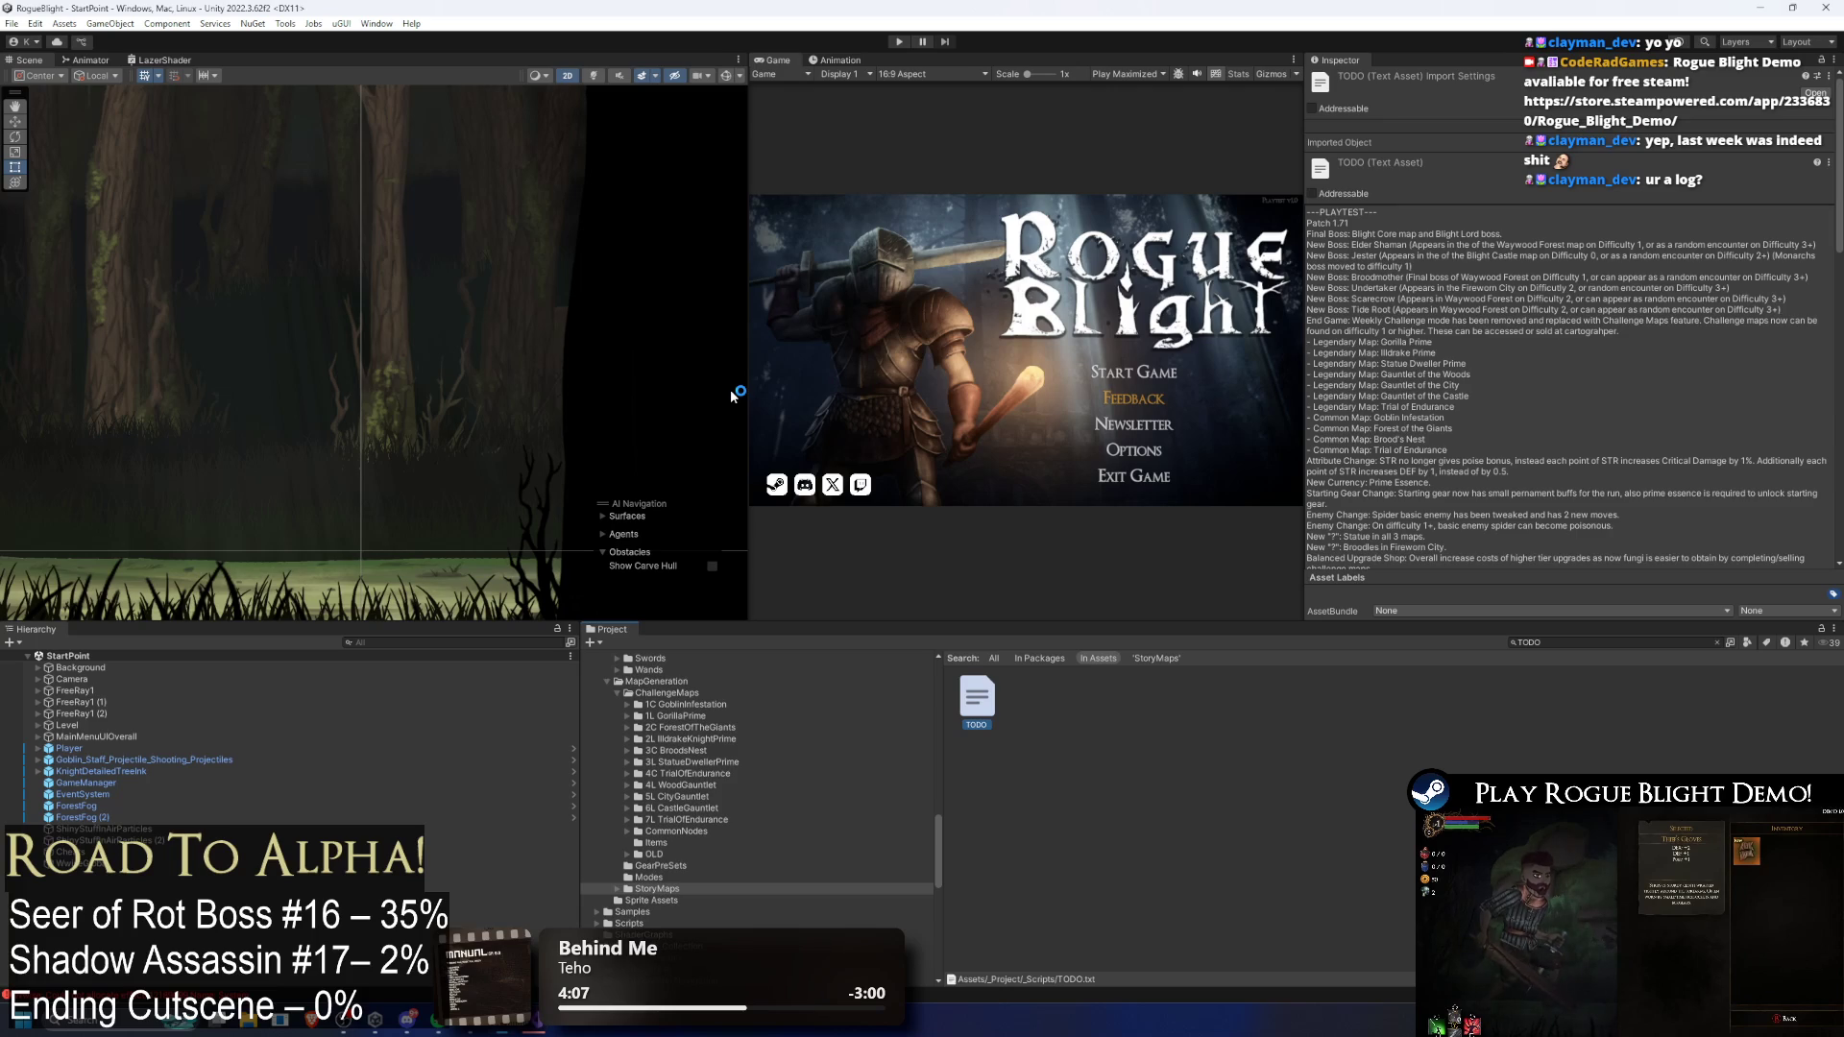
{"action": "key", "text": "alt+Tab"}
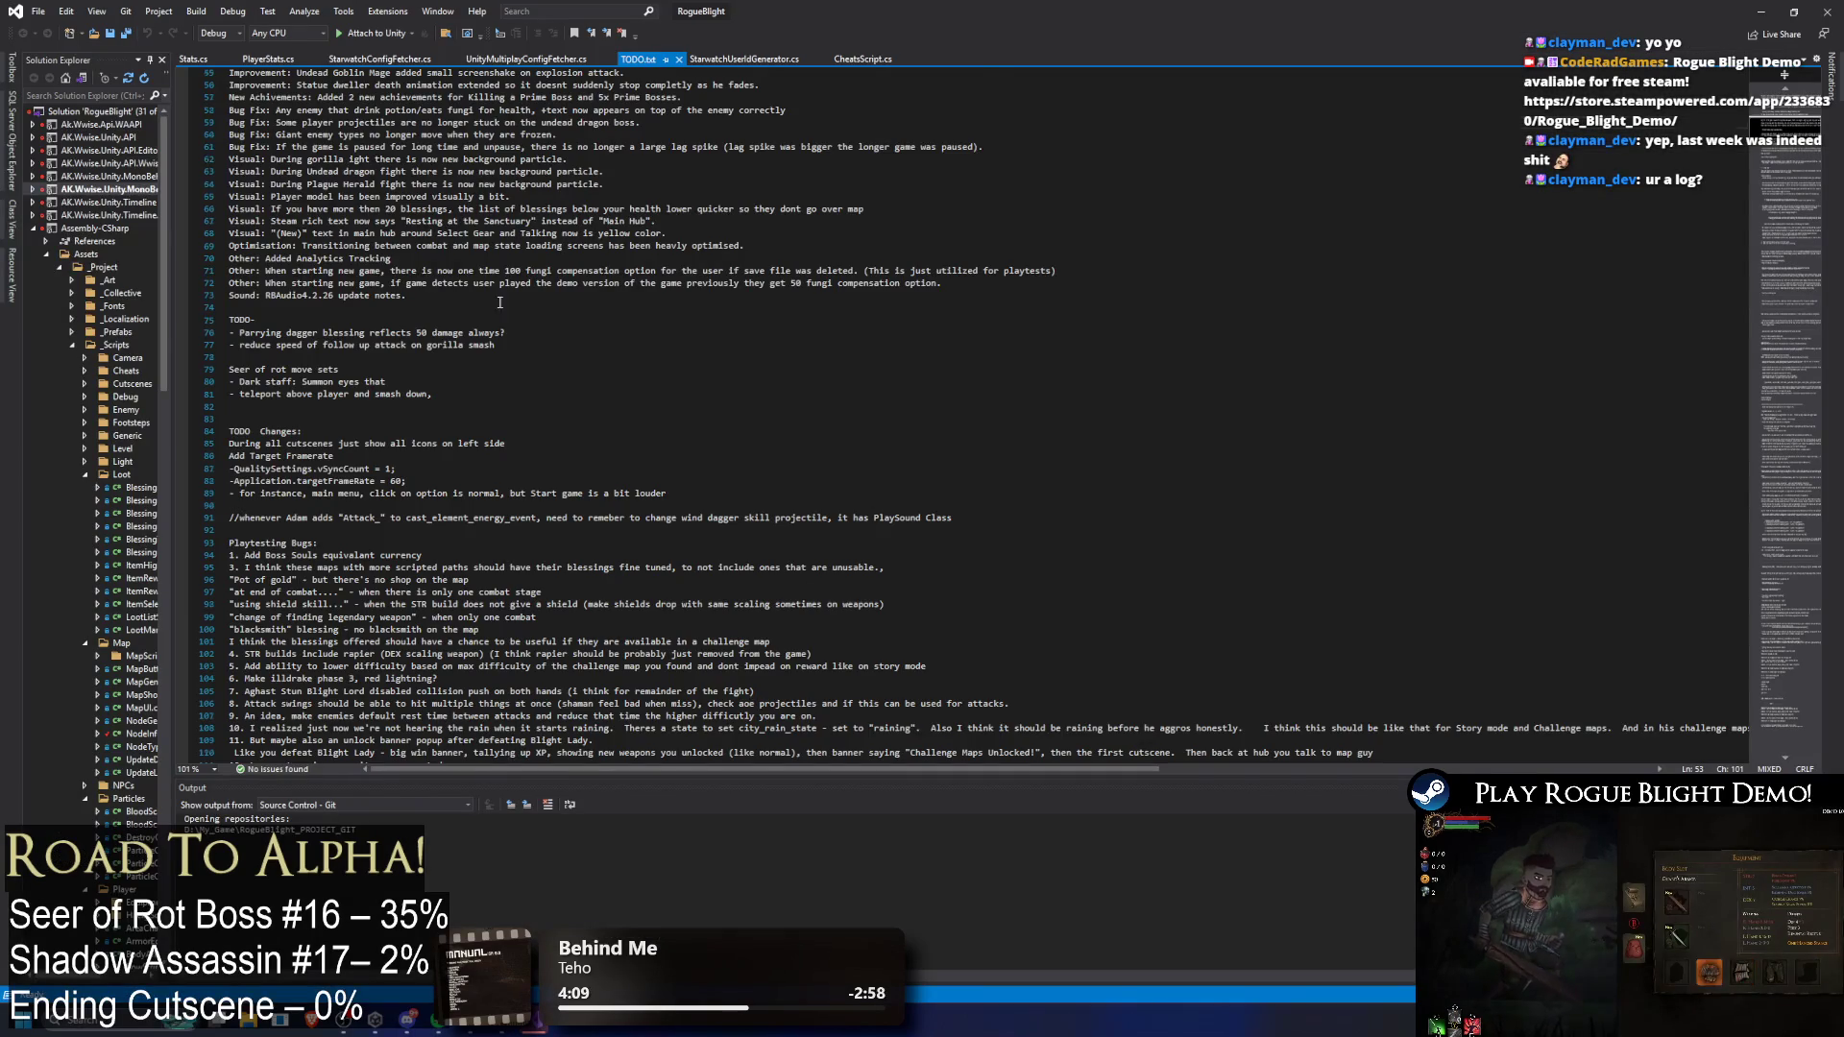
Step: Scroll through the TODO.txt notes, then return to Unity's project search field
{"action": "scroll", "coordinate": [494, 301], "scroll_direction": "up", "scroll_amount": 7}
{"action": "scroll", "coordinate": [936, 295], "scroll_direction": "up", "scroll_amount": 2}
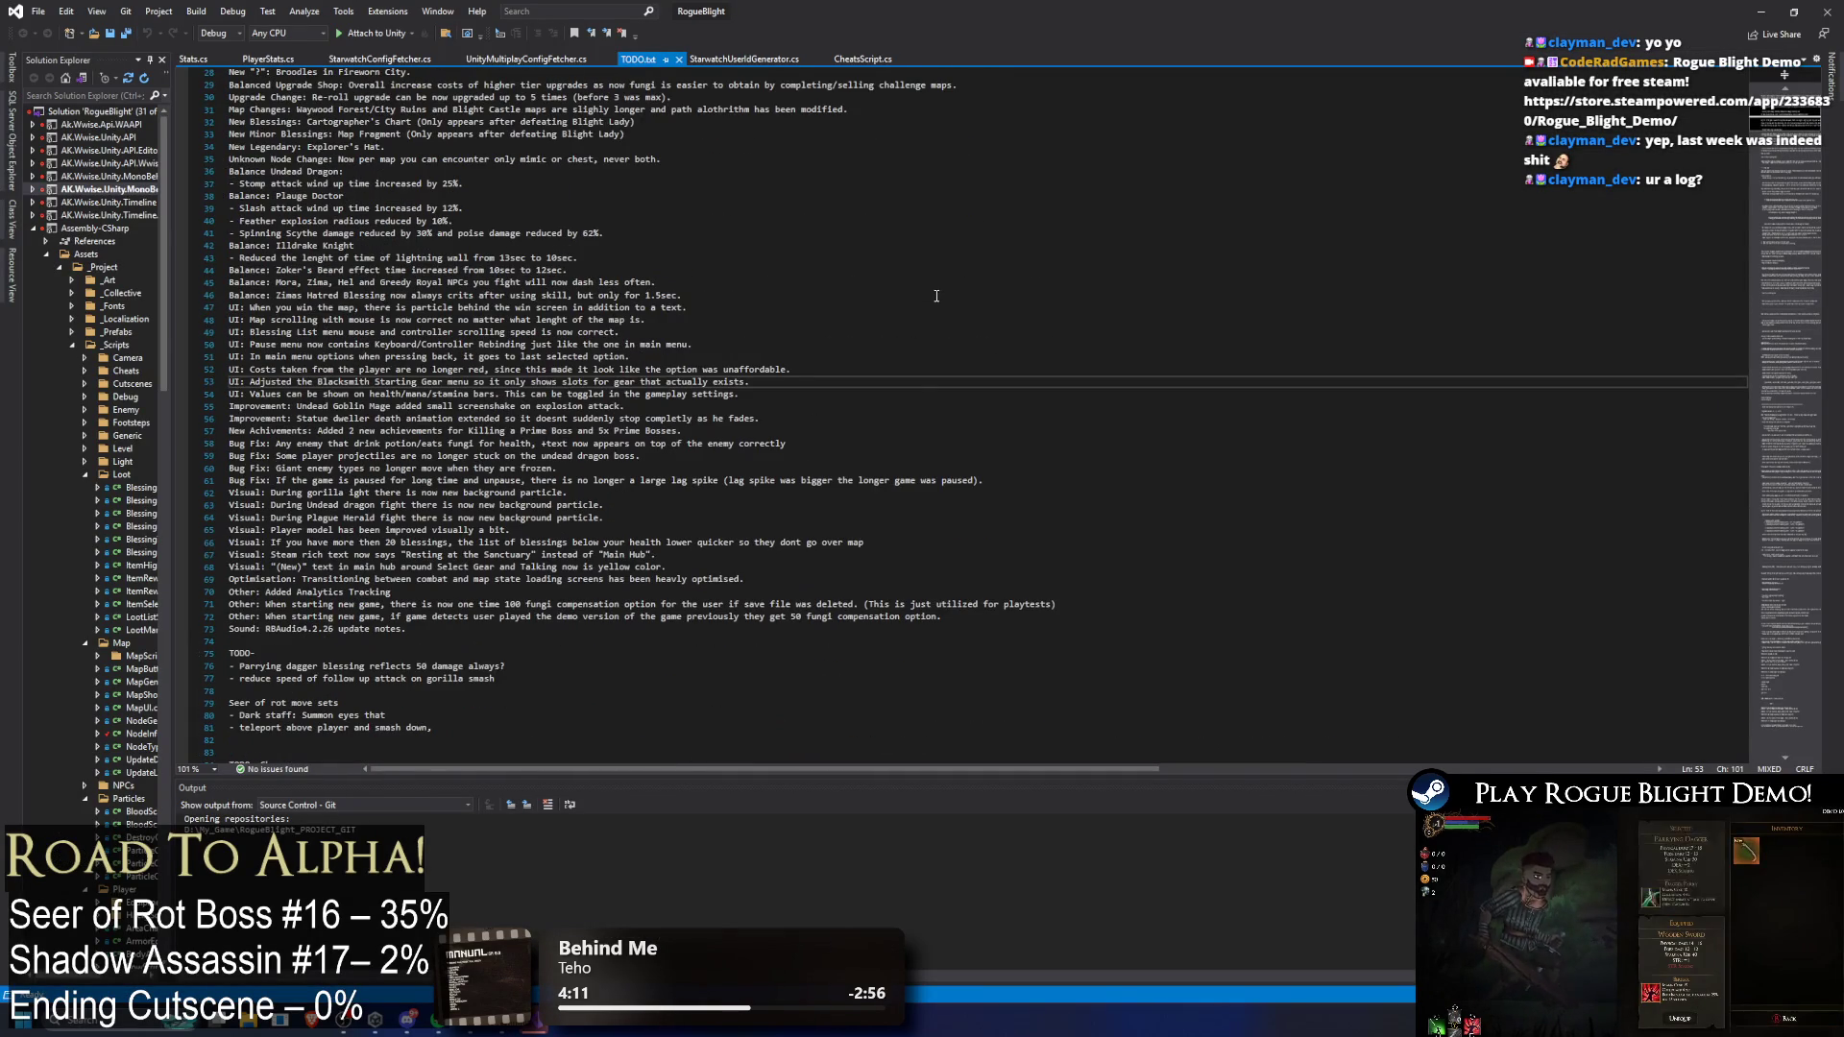
{"action": "scroll", "coordinate": [660, 330], "scroll_direction": "up", "scroll_amount": 3}
{"action": "scroll", "coordinate": [660, 329], "scroll_direction": "up", "scroll_amount": 5}
{"action": "scroll", "coordinate": [660, 329], "scroll_direction": "down", "scroll_amount": 15}
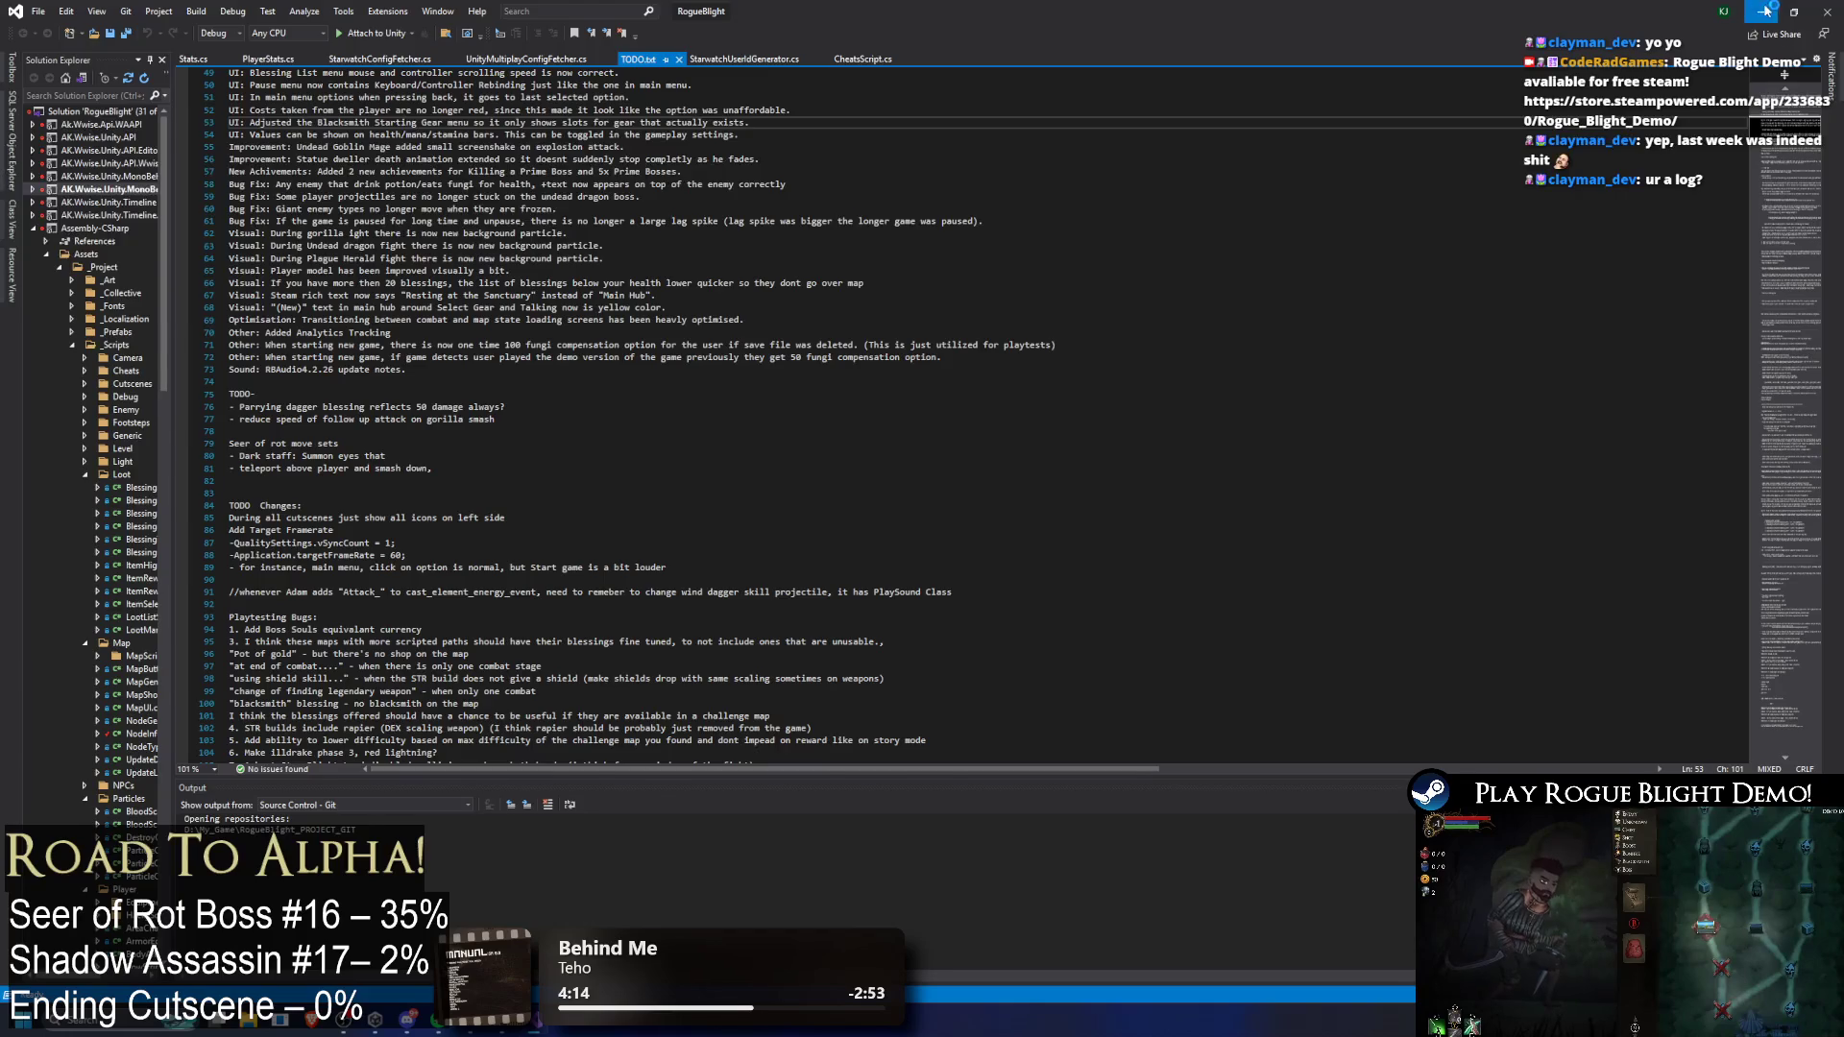
{"action": "key", "text": "alt+Tab"}
{"action": "left_click", "coordinate": [1589, 639]}
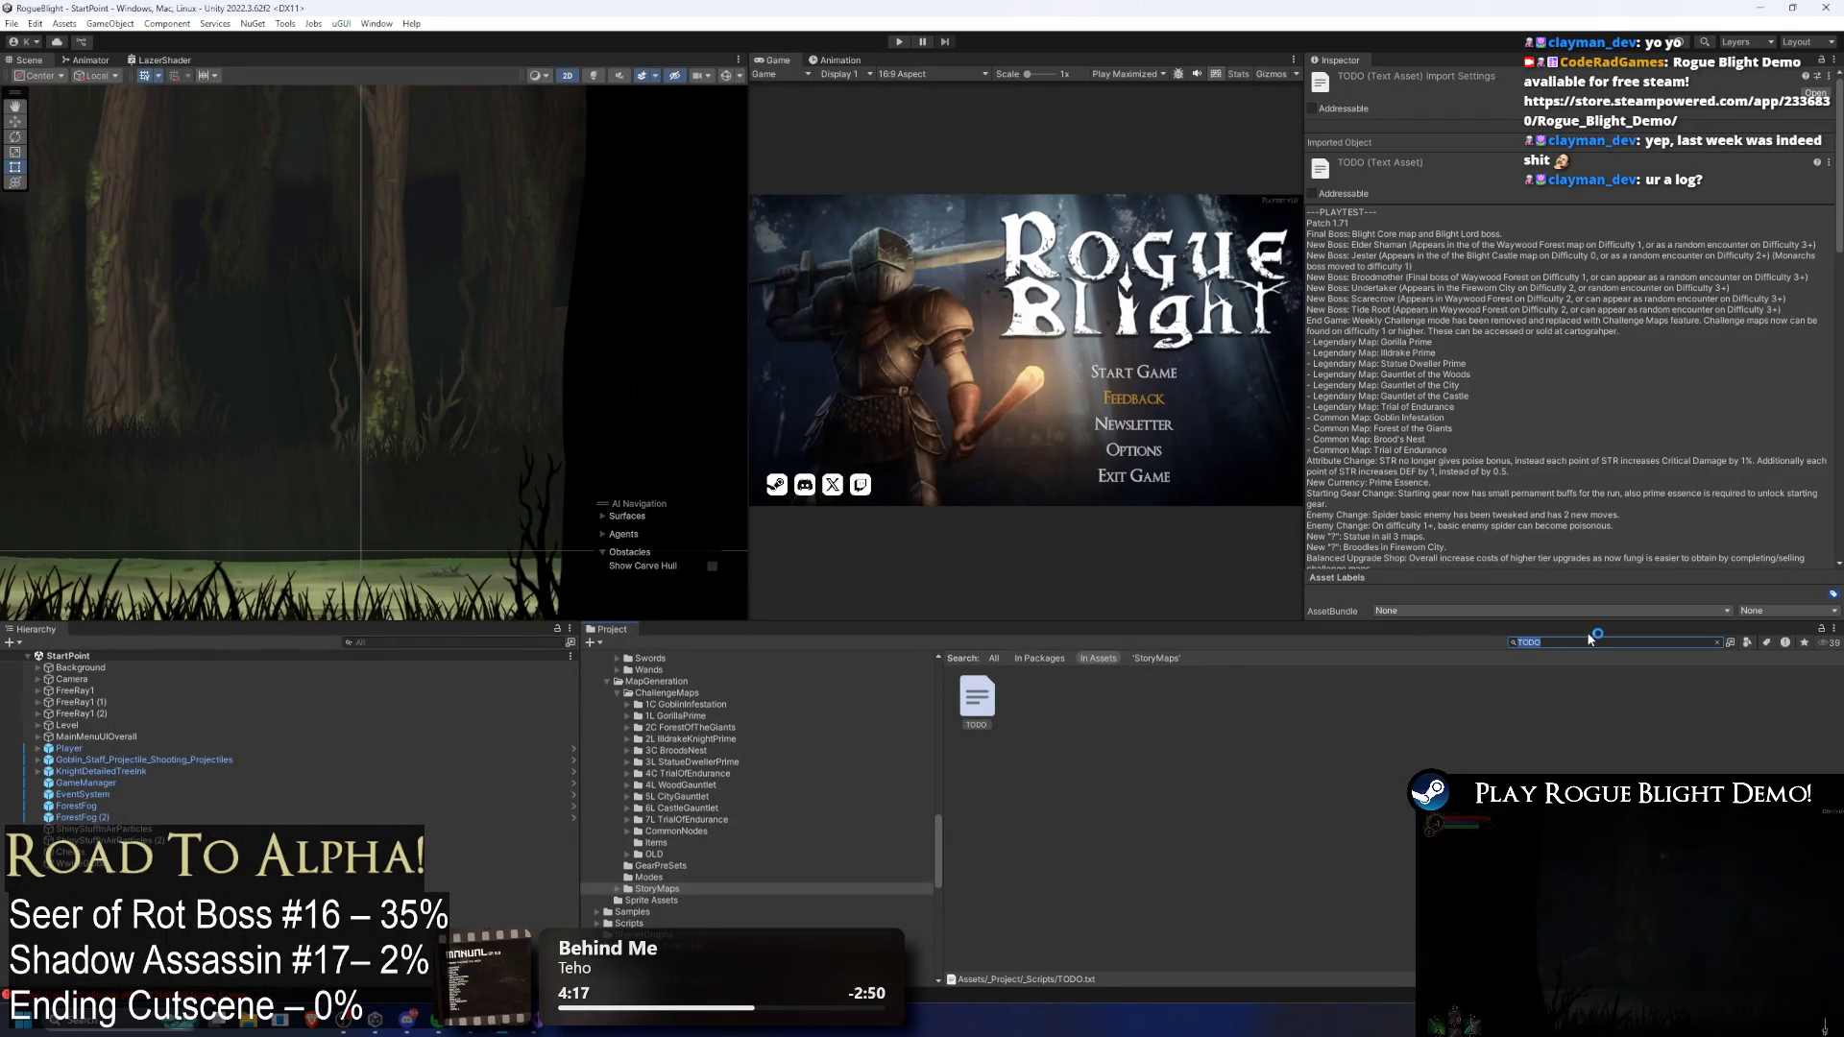
Step: Search the project for 'story mode' and inspect the StoryMode asset
{"action": "type", "text": "stoo"}
{"action": "key", "text": "BackSpace"}
{"action": "type", "text": "ry mode"}
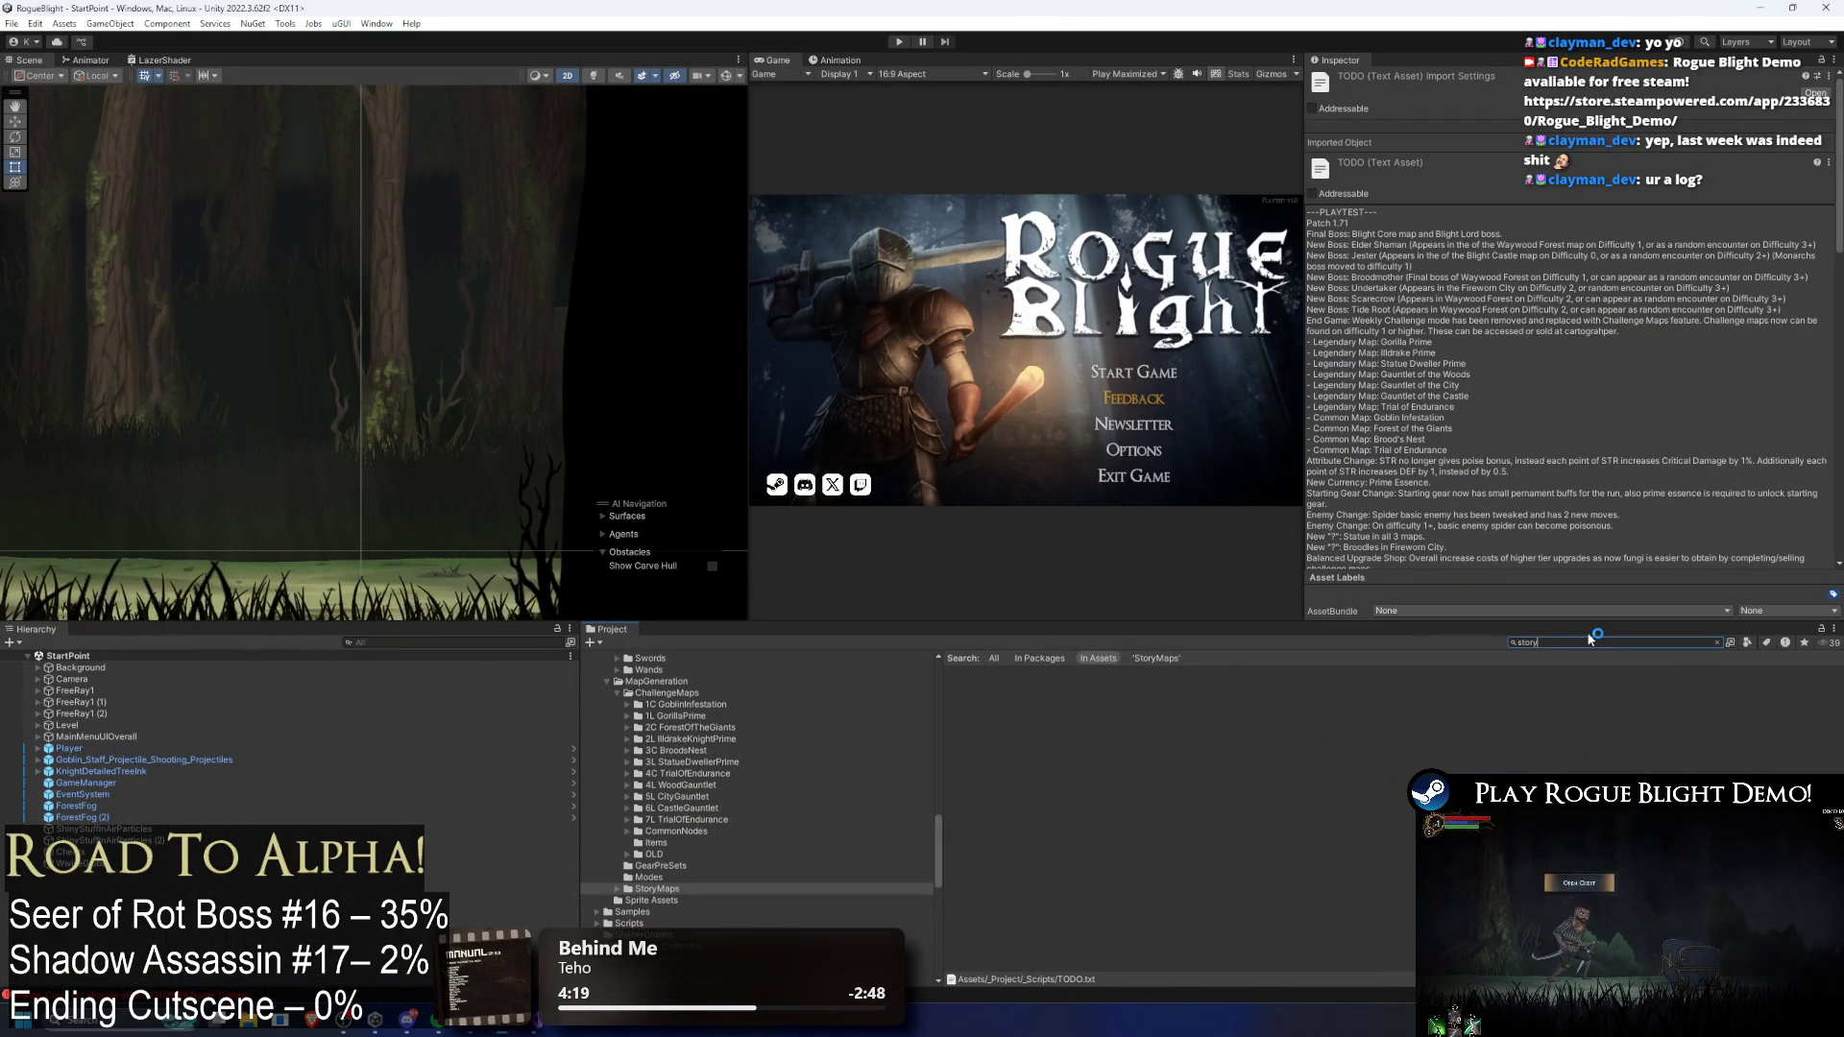
{"action": "left_click", "coordinate": [1304, 699]}
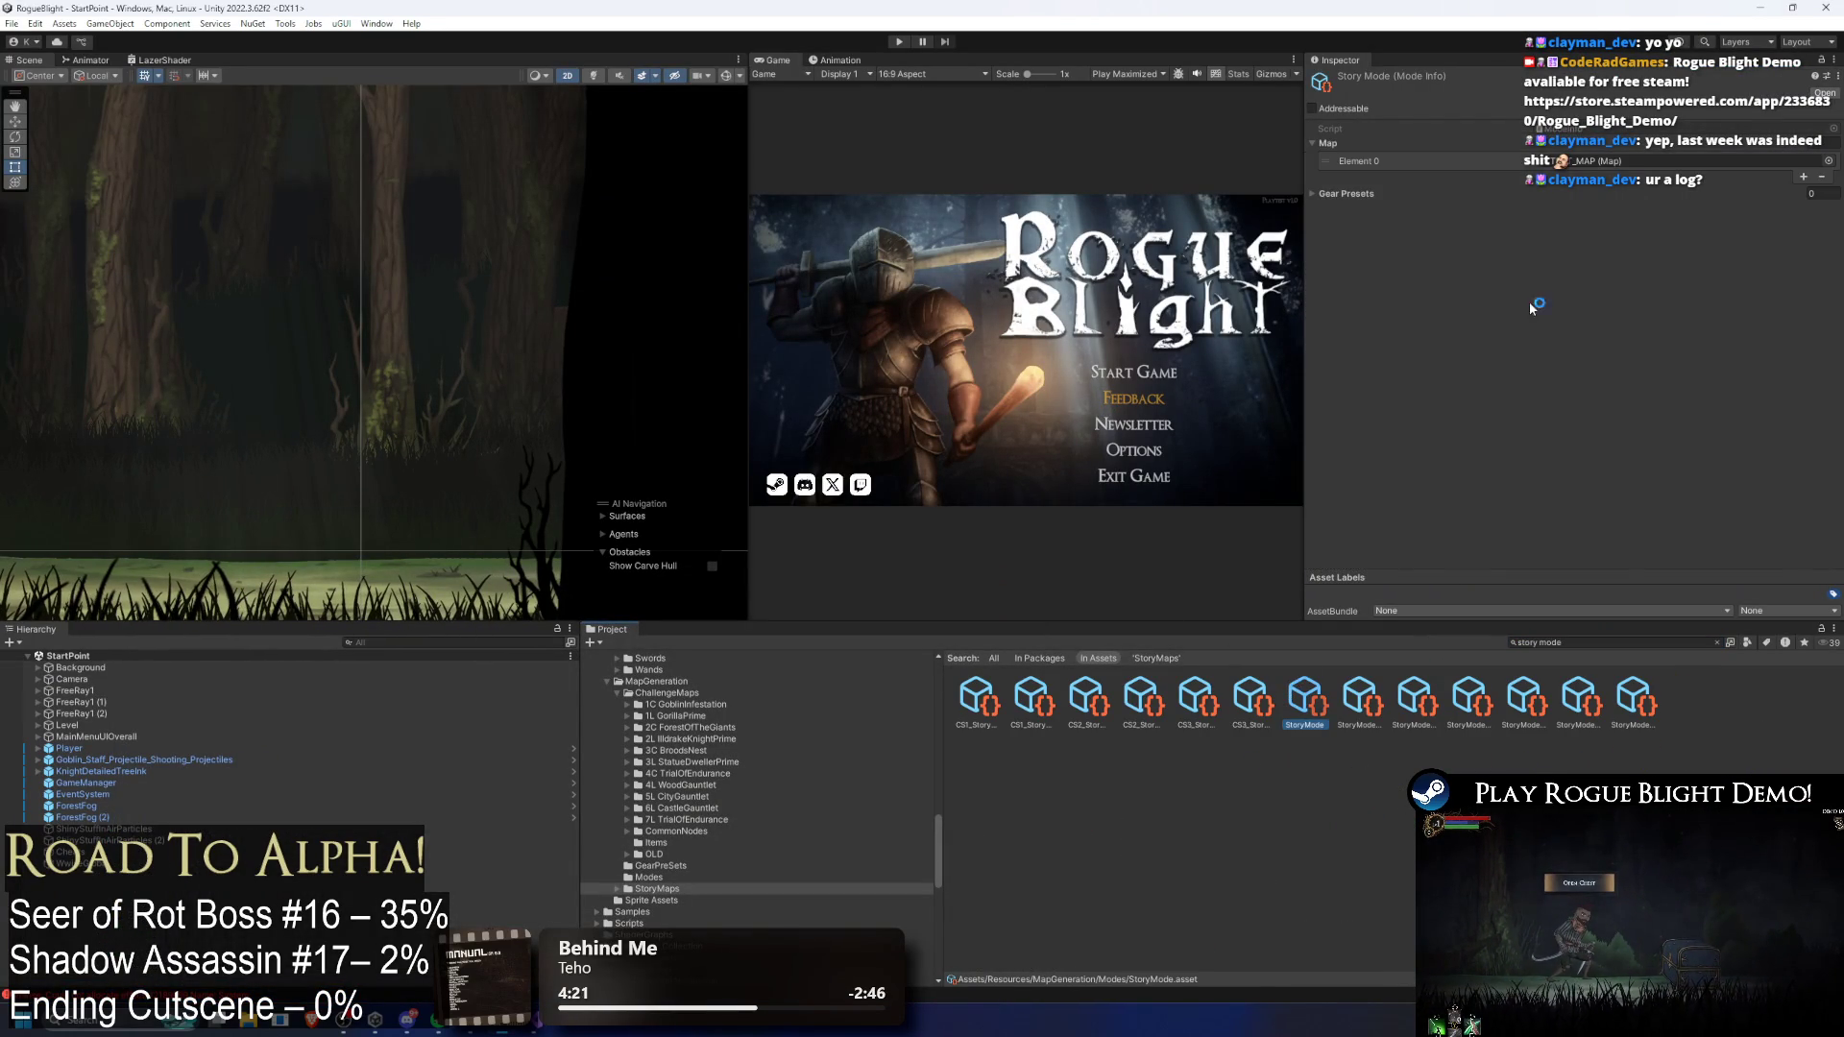
Step: Open the TEST_MAP map and compare it with TEST_MAP 1
{"action": "double_click", "coordinate": [1633, 161]}
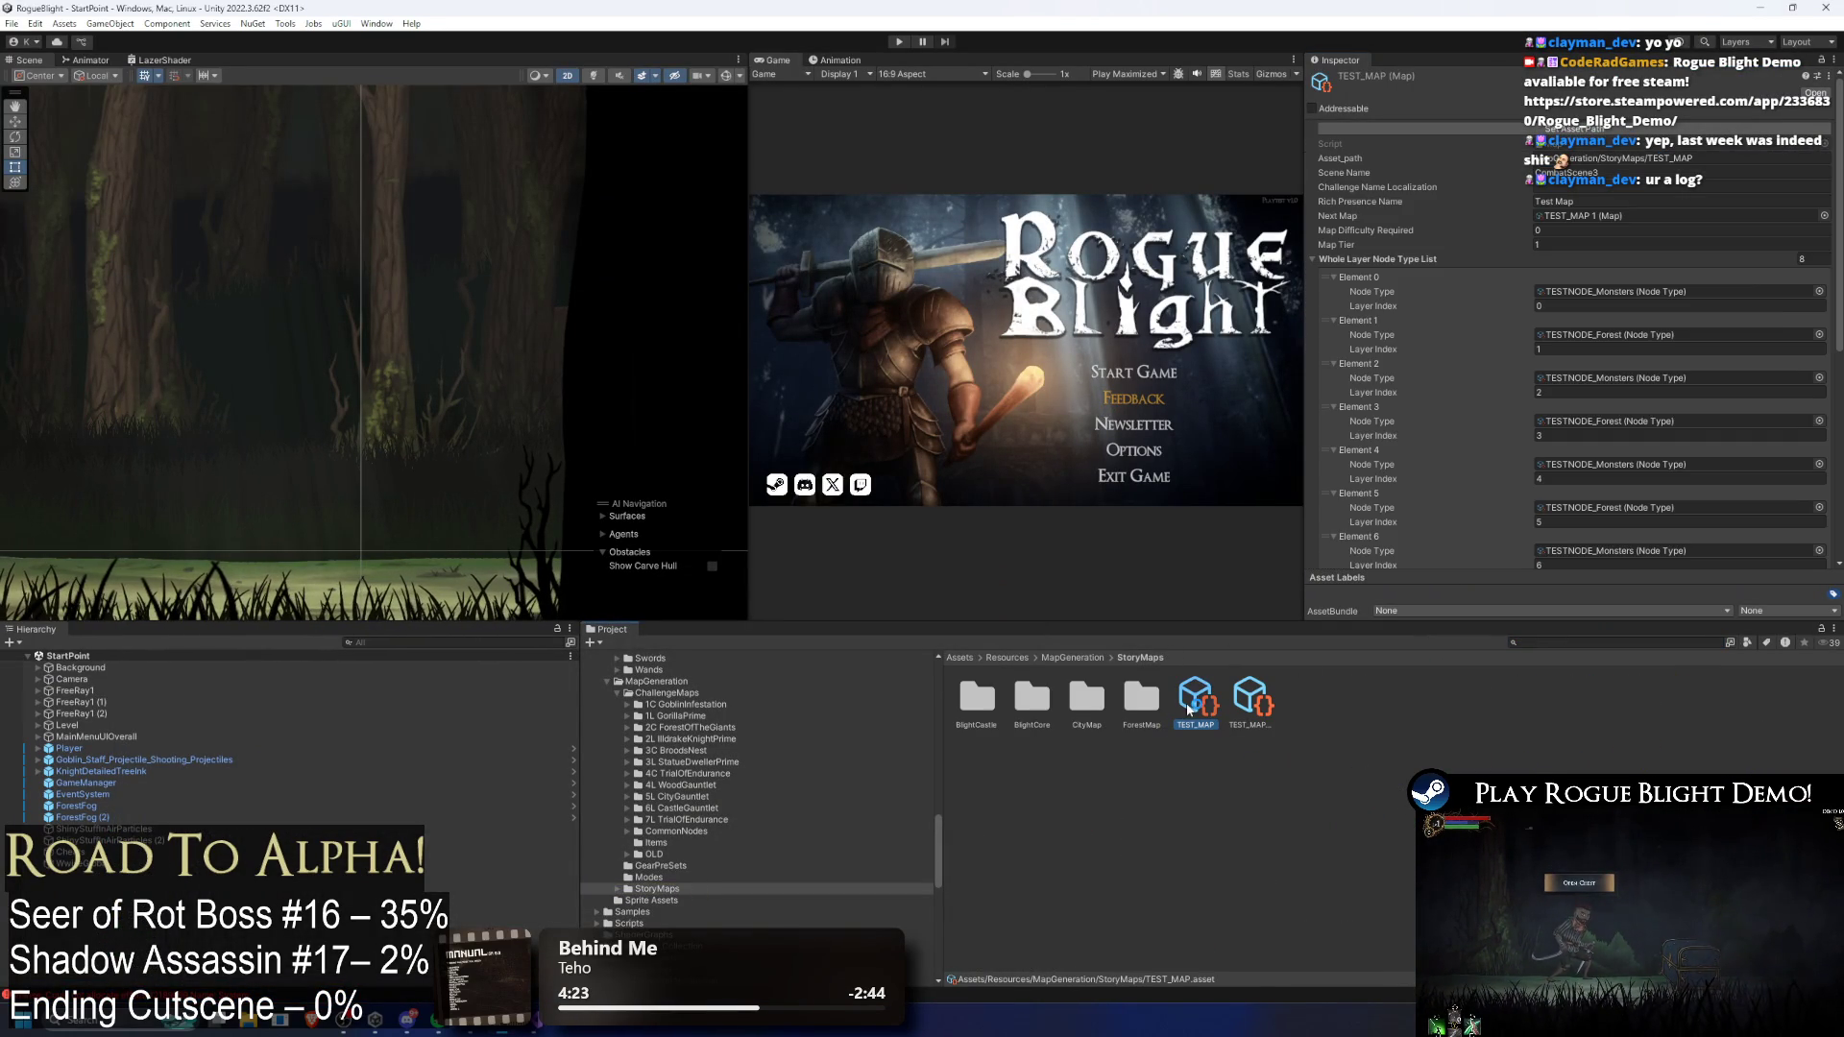
{"action": "left_click", "coordinate": [1633, 216]}
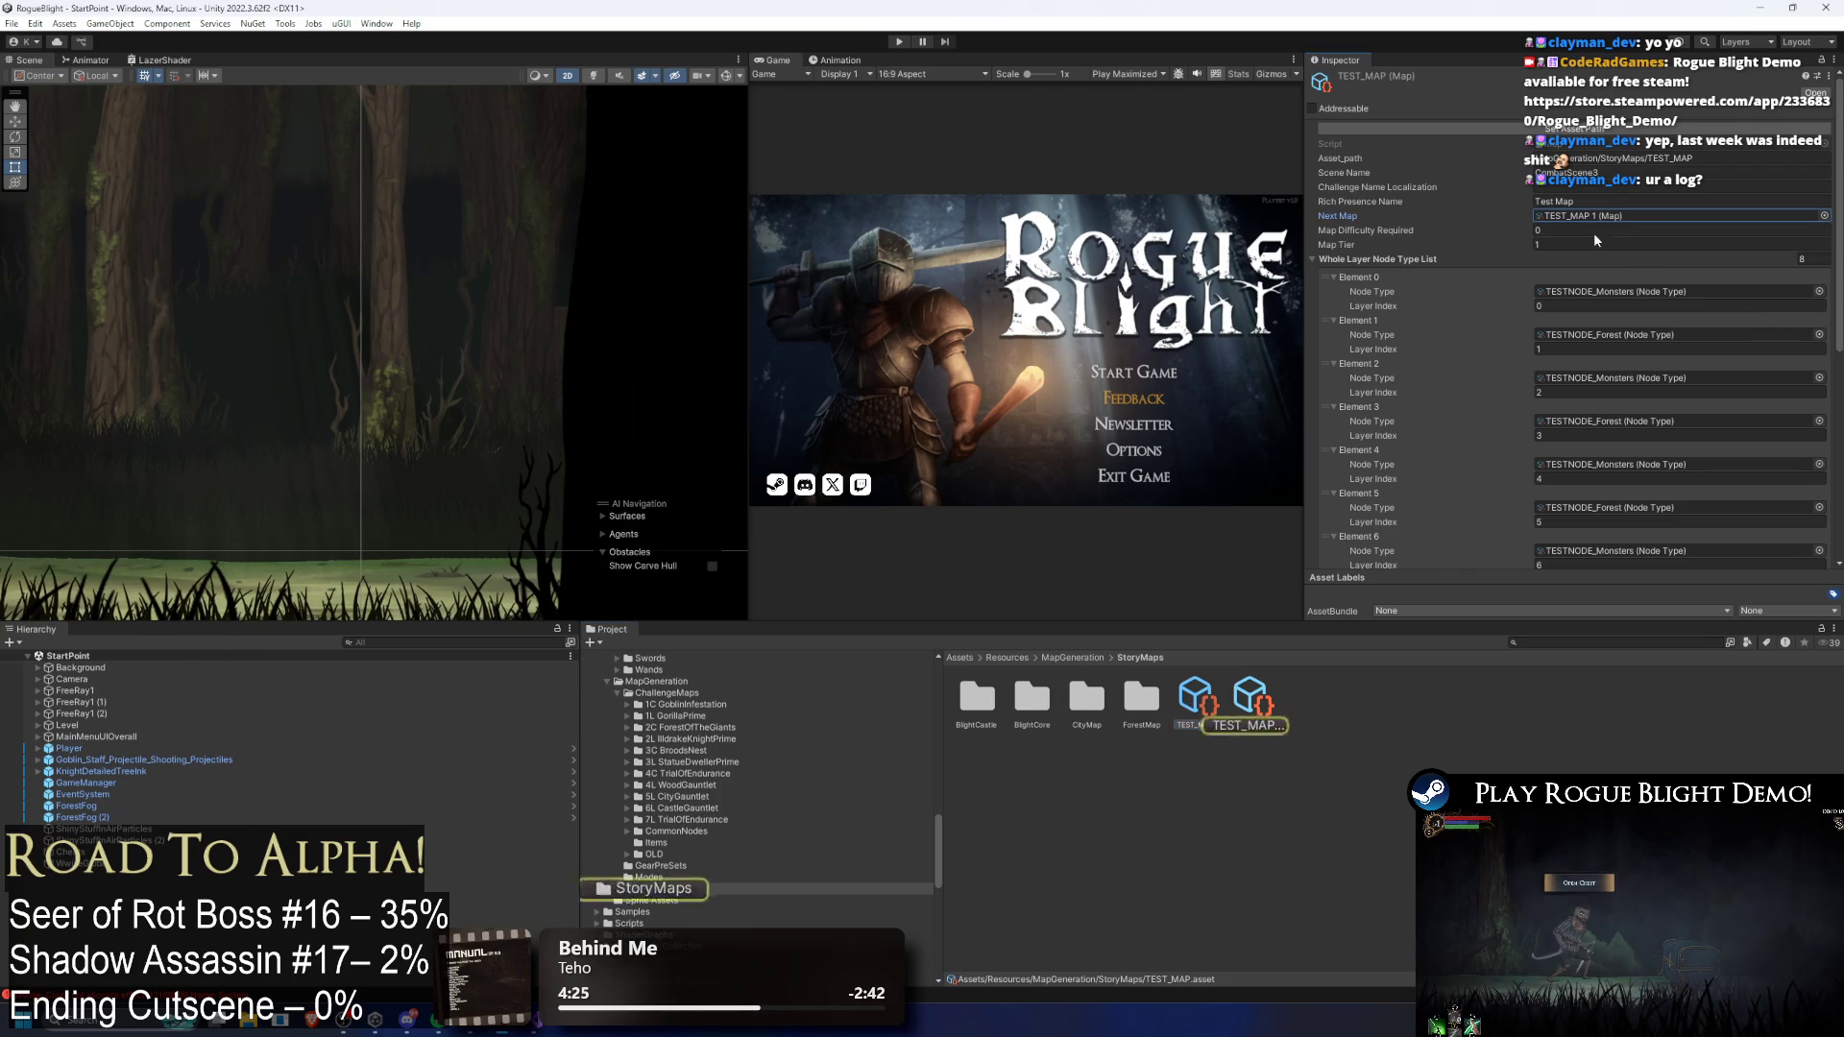
{"action": "left_click", "coordinate": [1239, 719]}
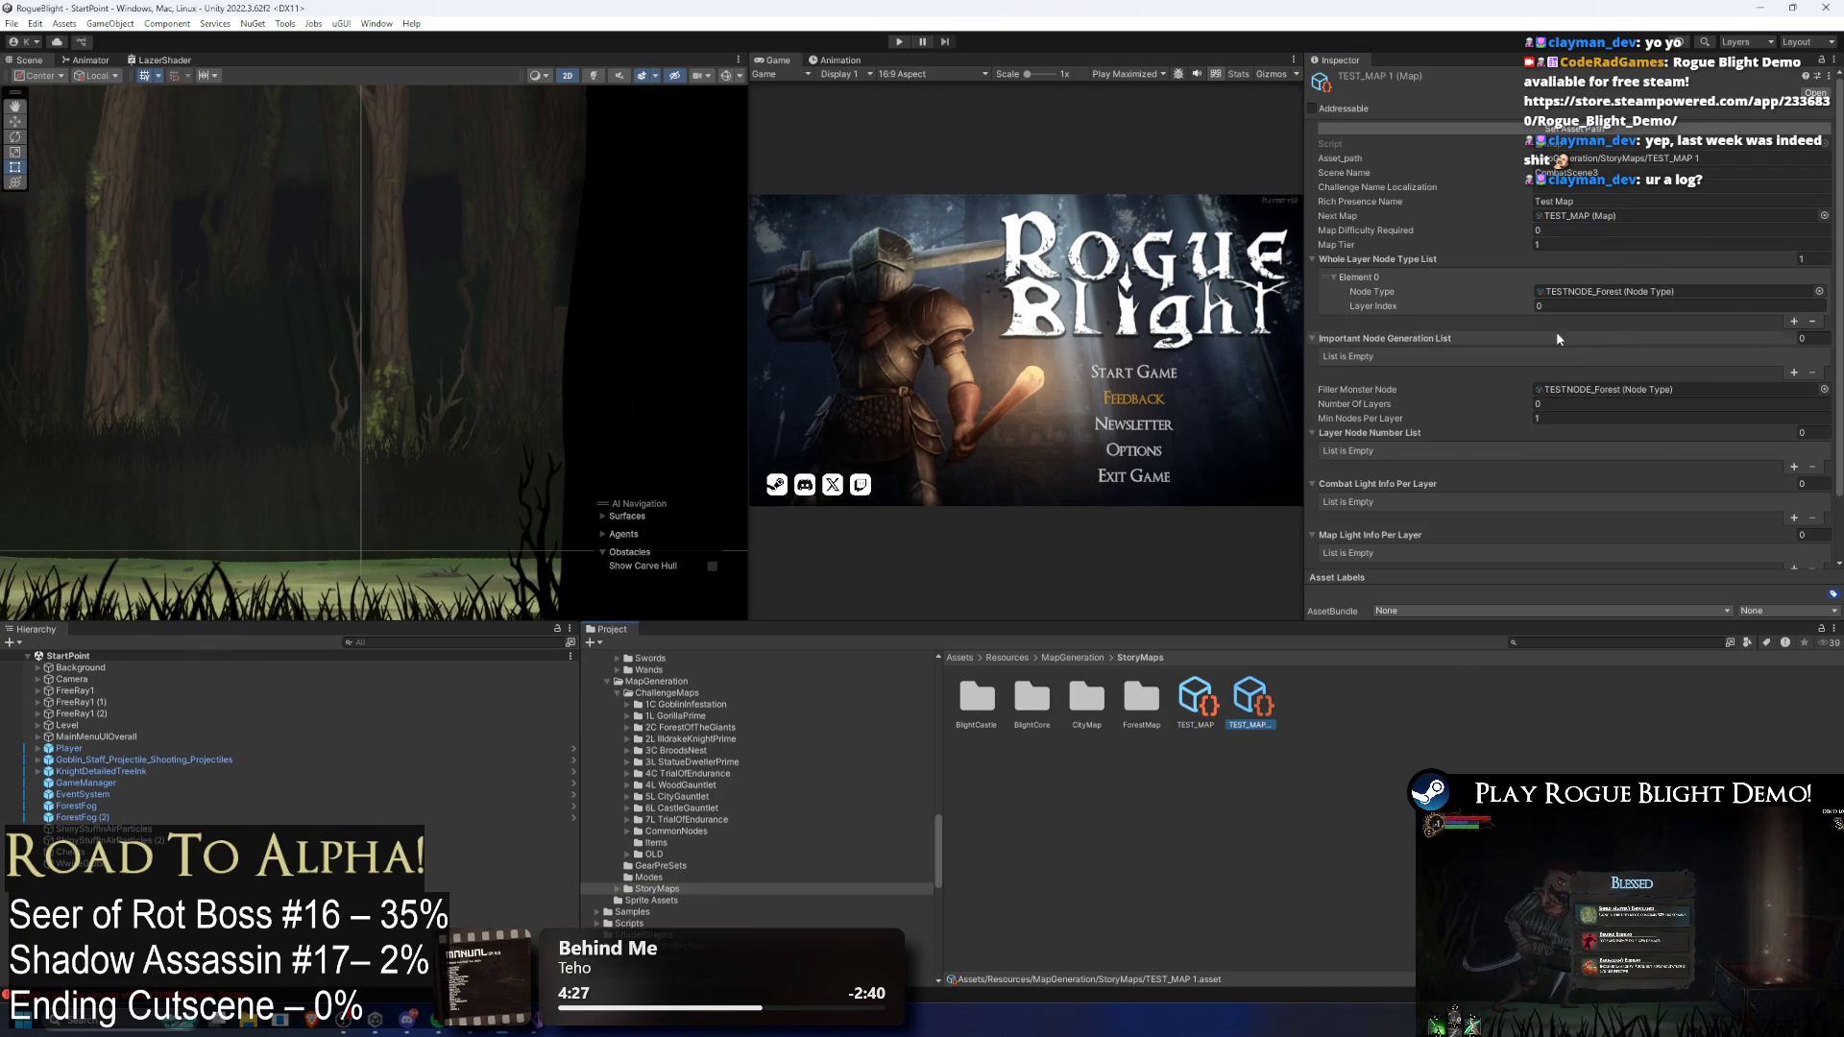
{"action": "scroll", "coordinate": [1606, 408], "scroll_direction": "down", "scroll_amount": 2}
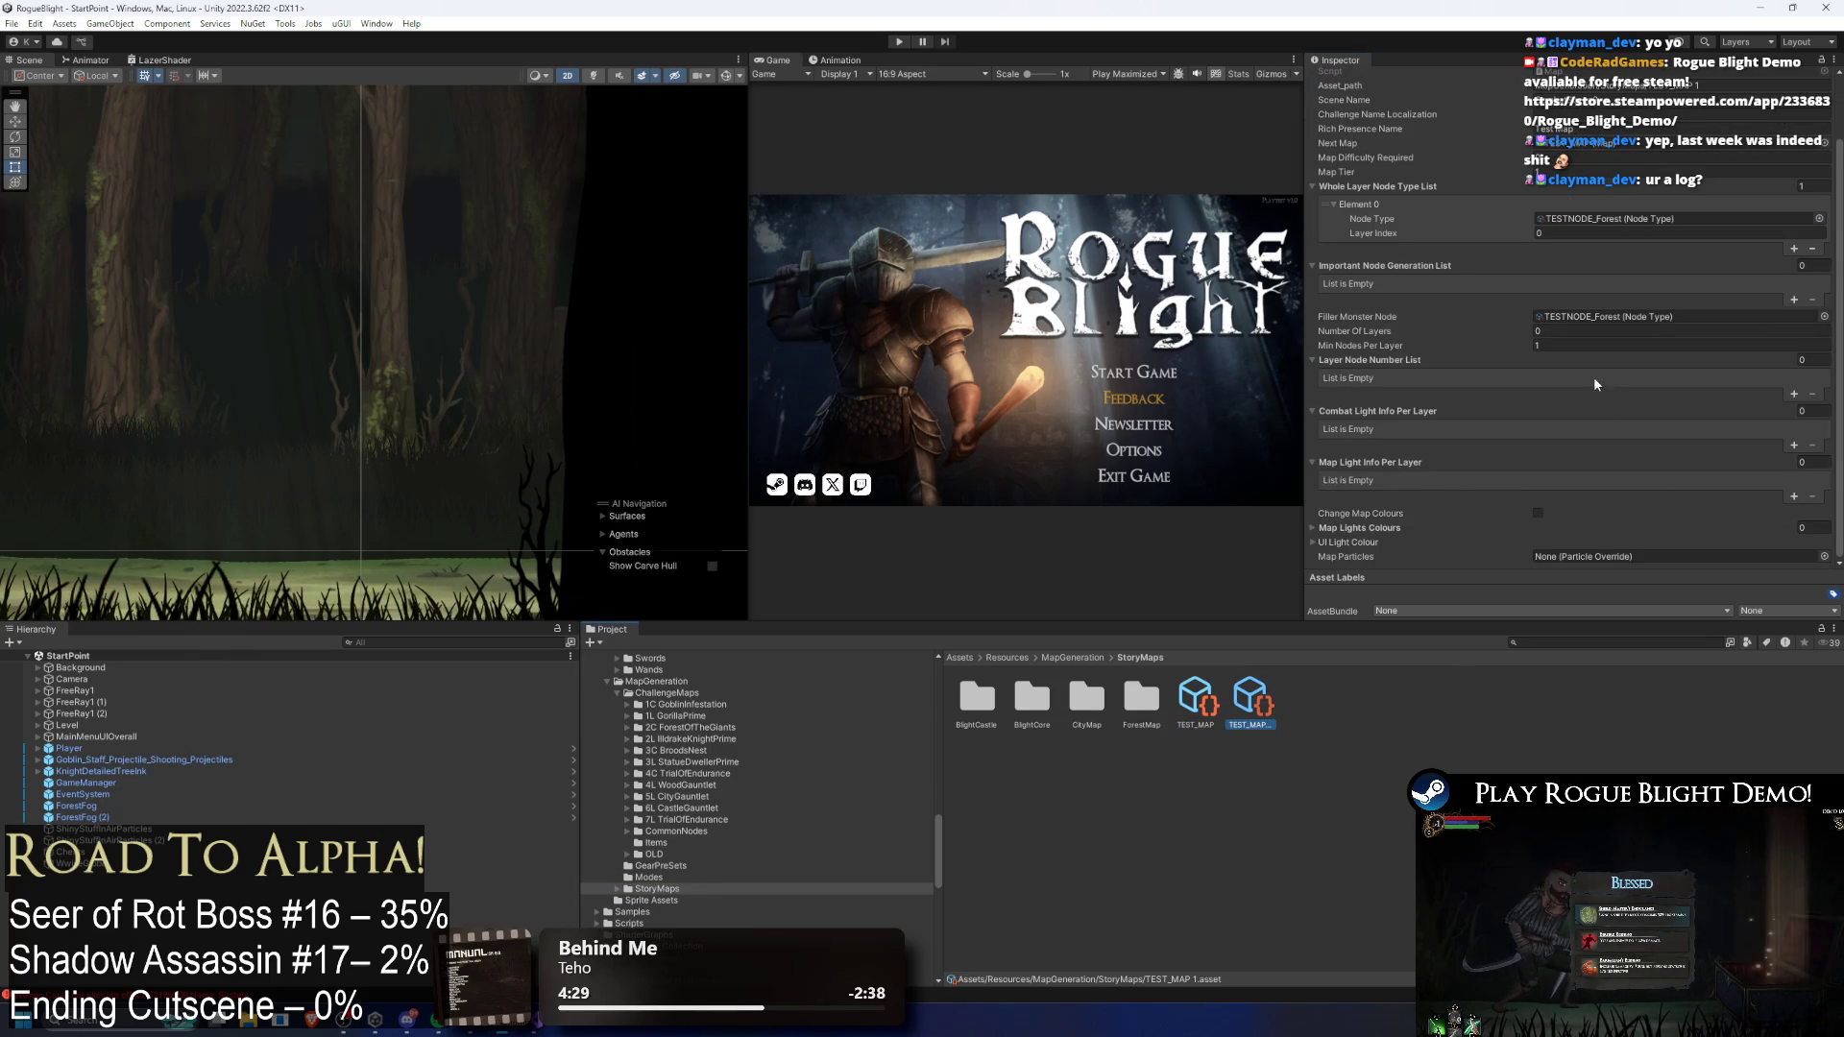
{"action": "left_click", "coordinate": [1199, 711]}
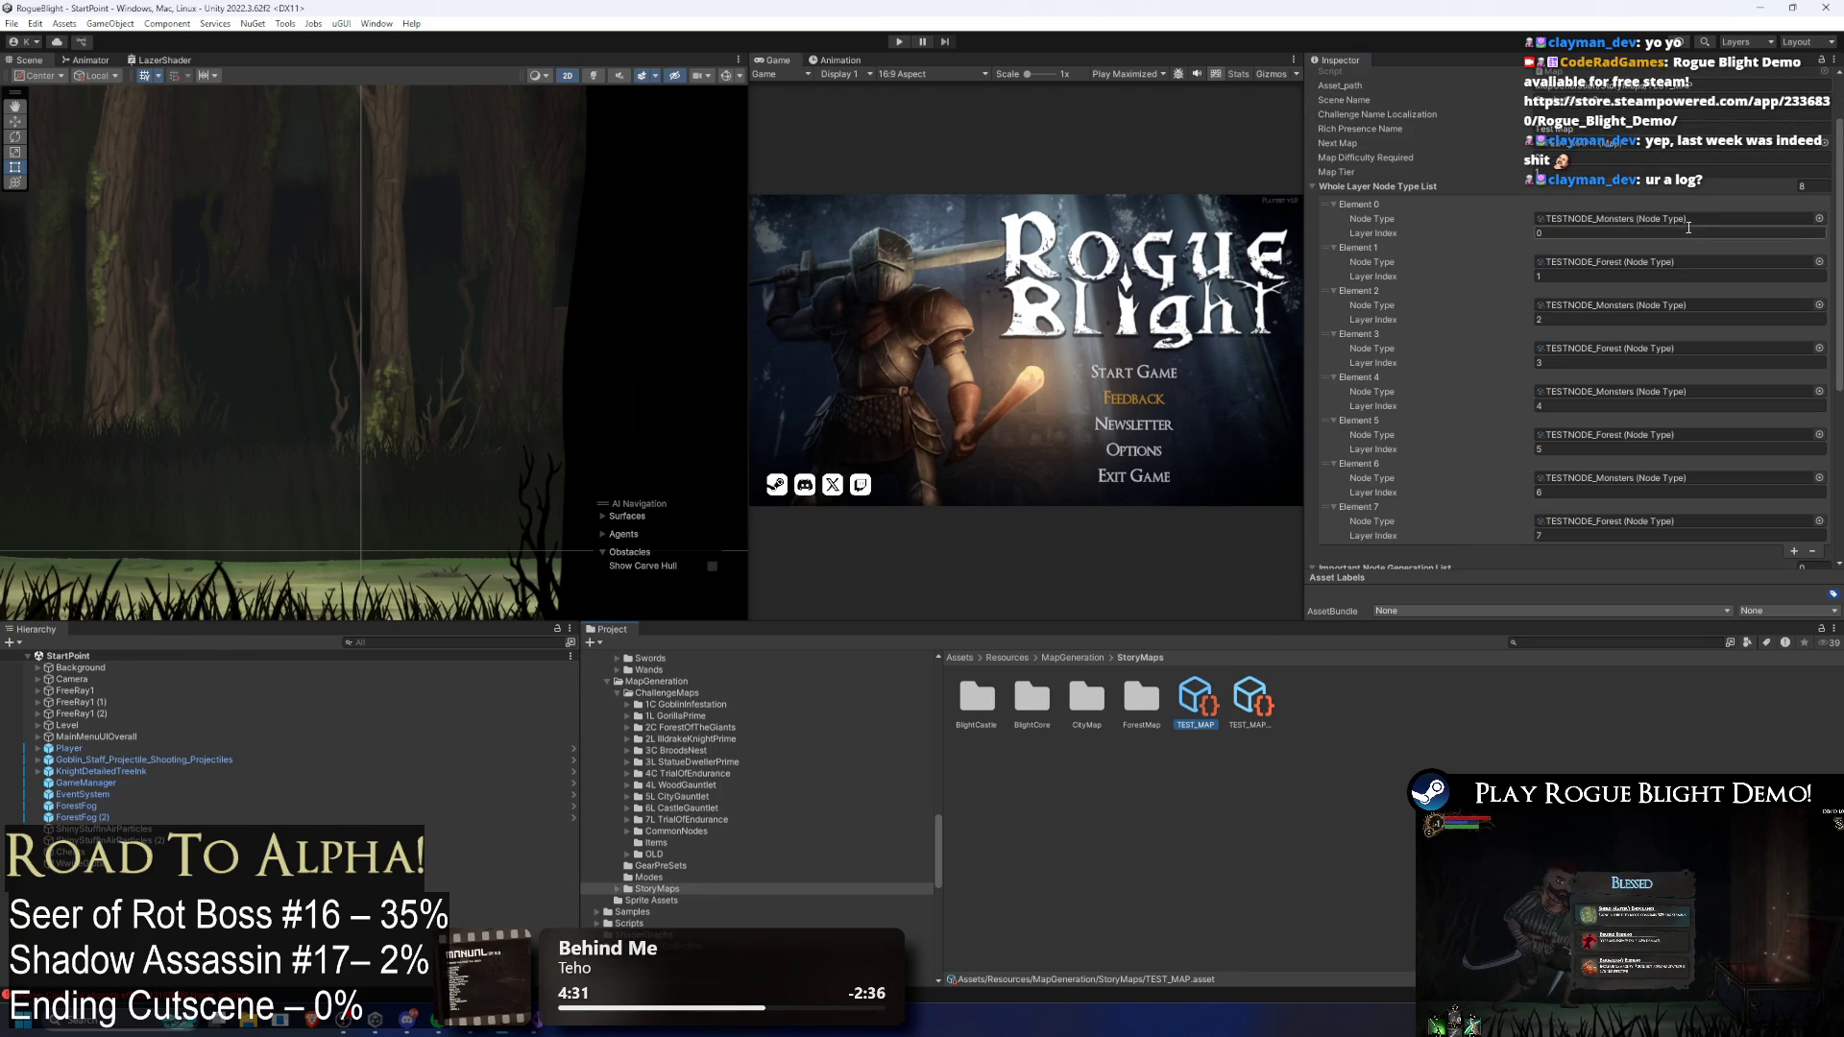
Step: Check that TESTNODE_Forest spawns SeerOfRot_Prefab, then start play mode
{"action": "left_click", "coordinate": [1618, 264]}
{"action": "left_click", "coordinate": [1652, 700]}
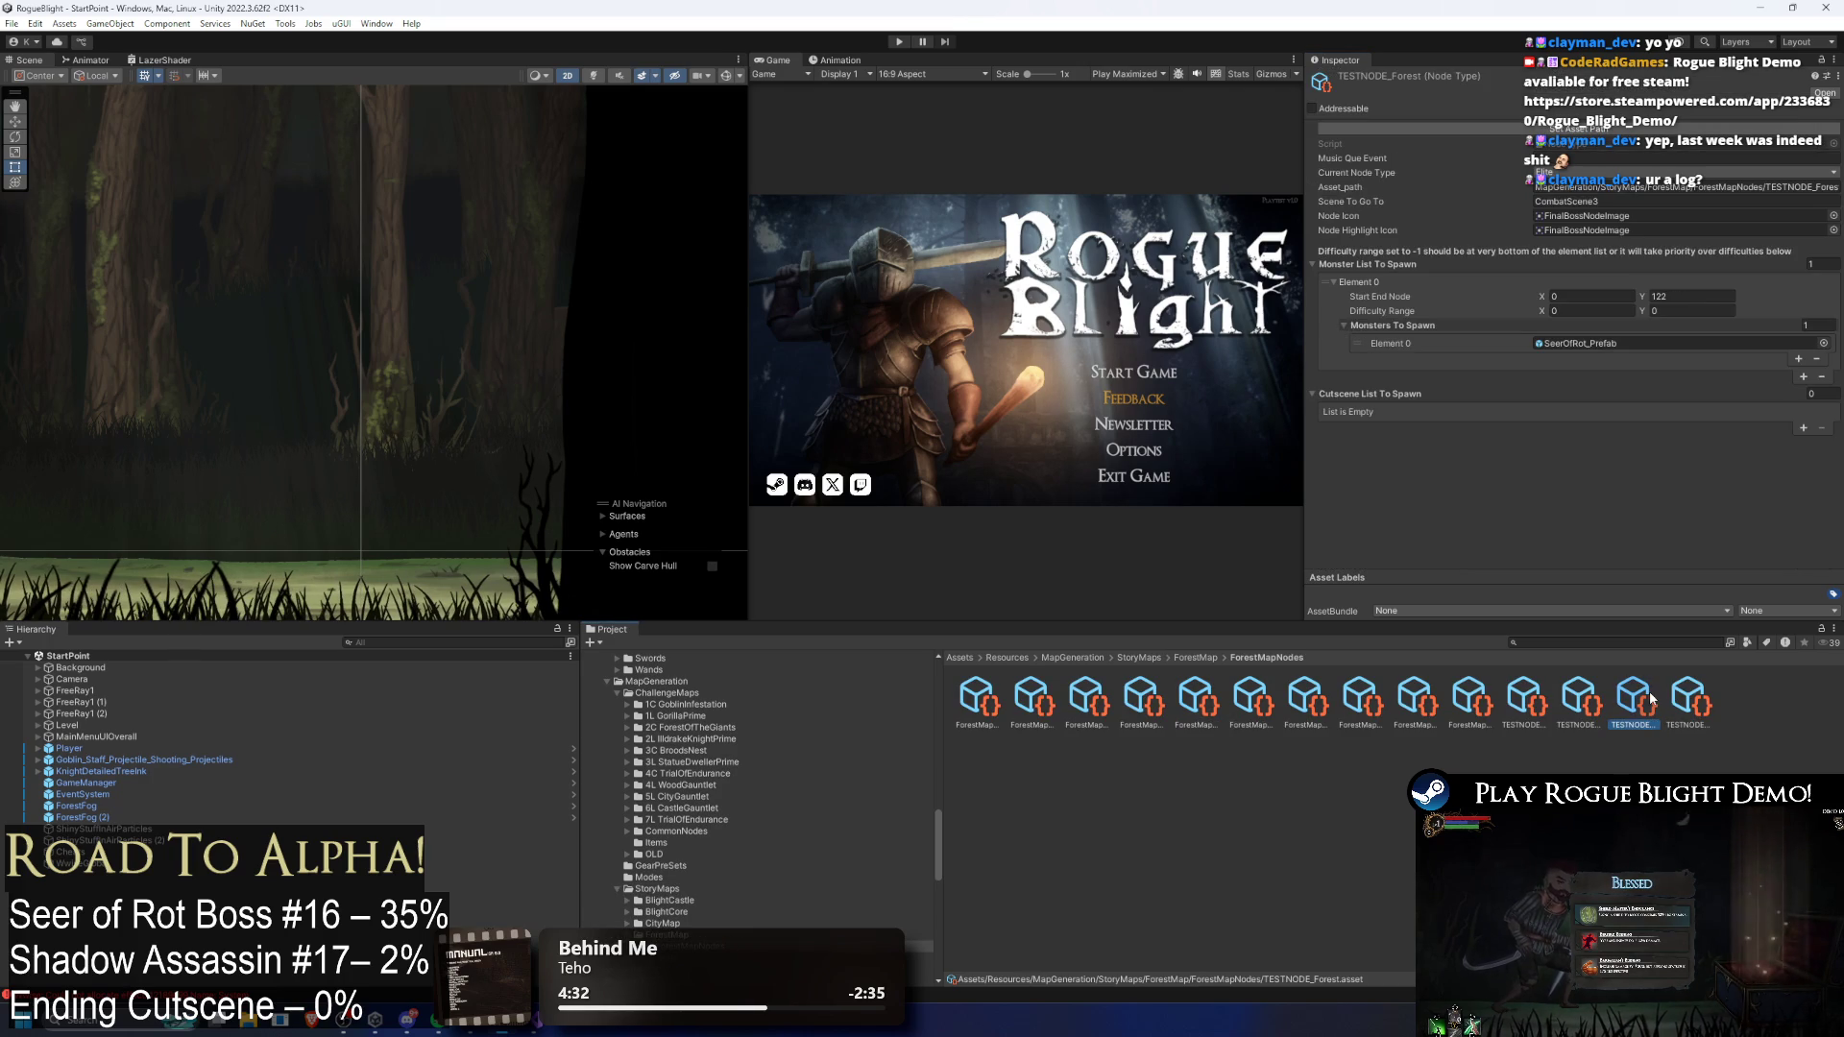
{"action": "left_click", "coordinate": [900, 42]}
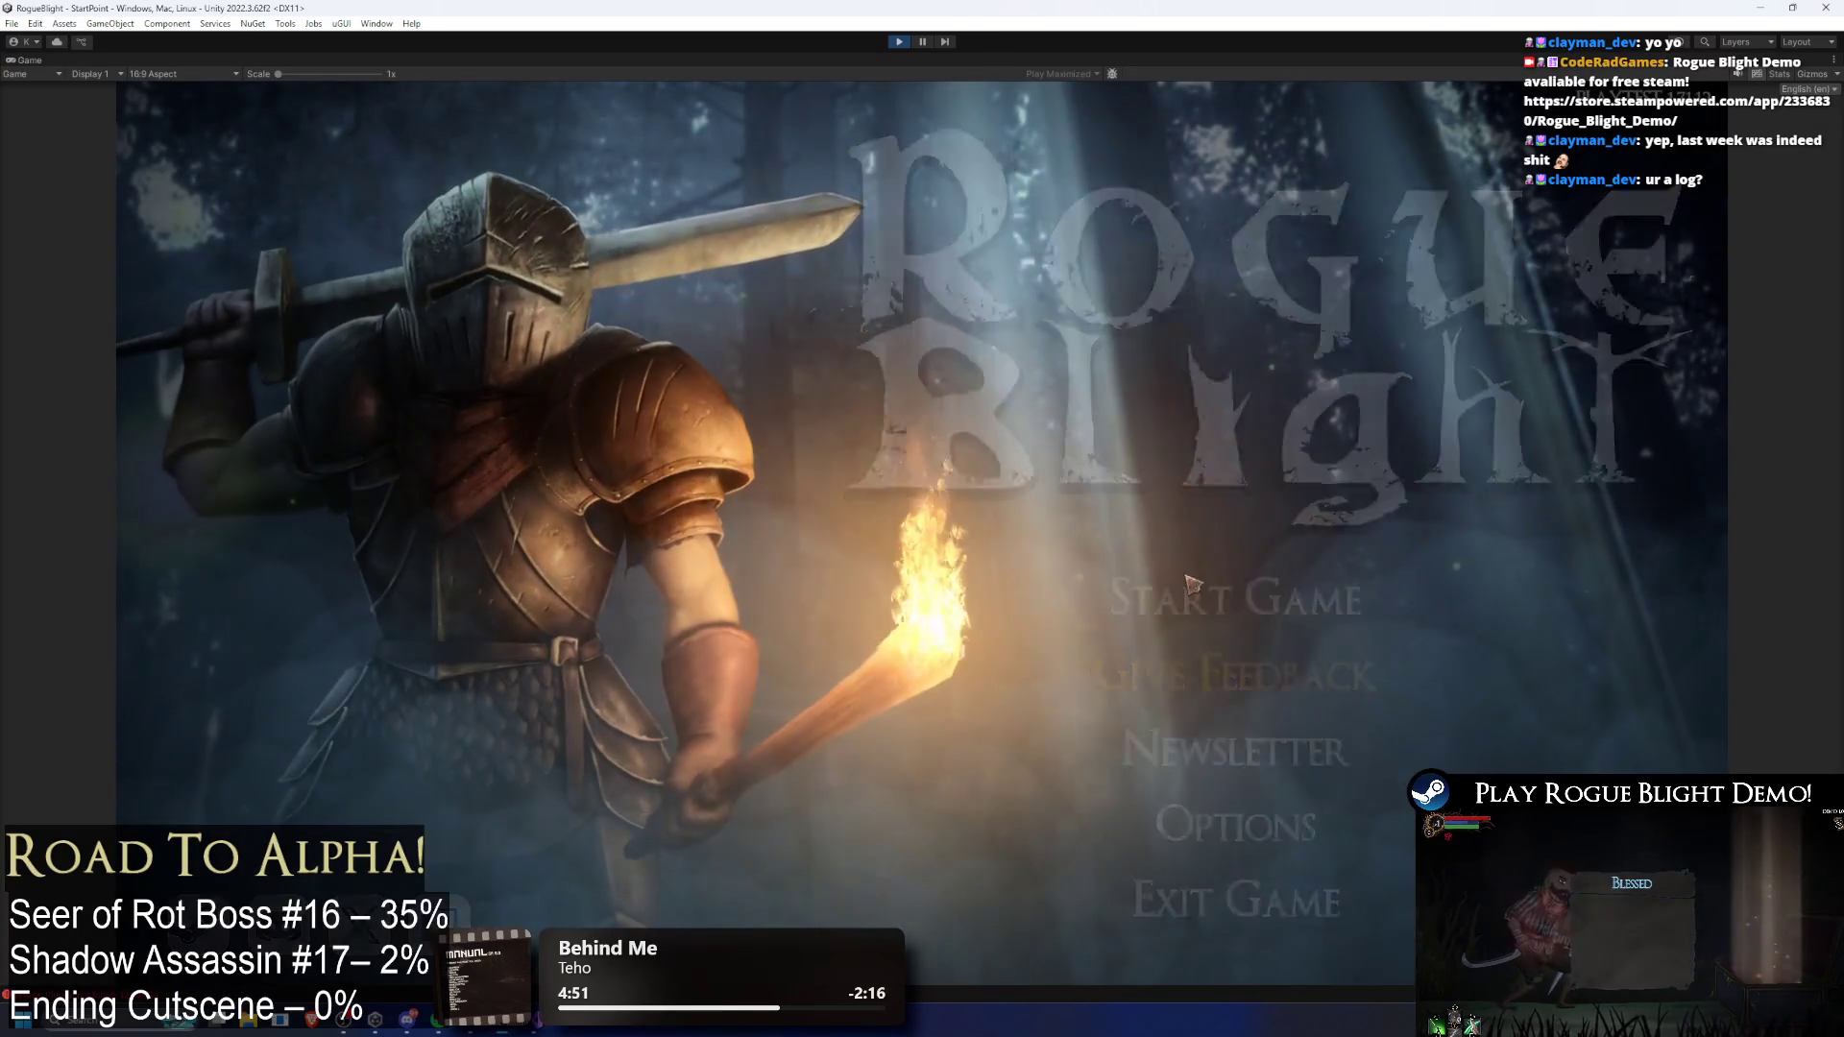
Step: Load the first save slot and enable cheats with enemy health set to 1
{"action": "left_click", "coordinate": [1189, 580]}
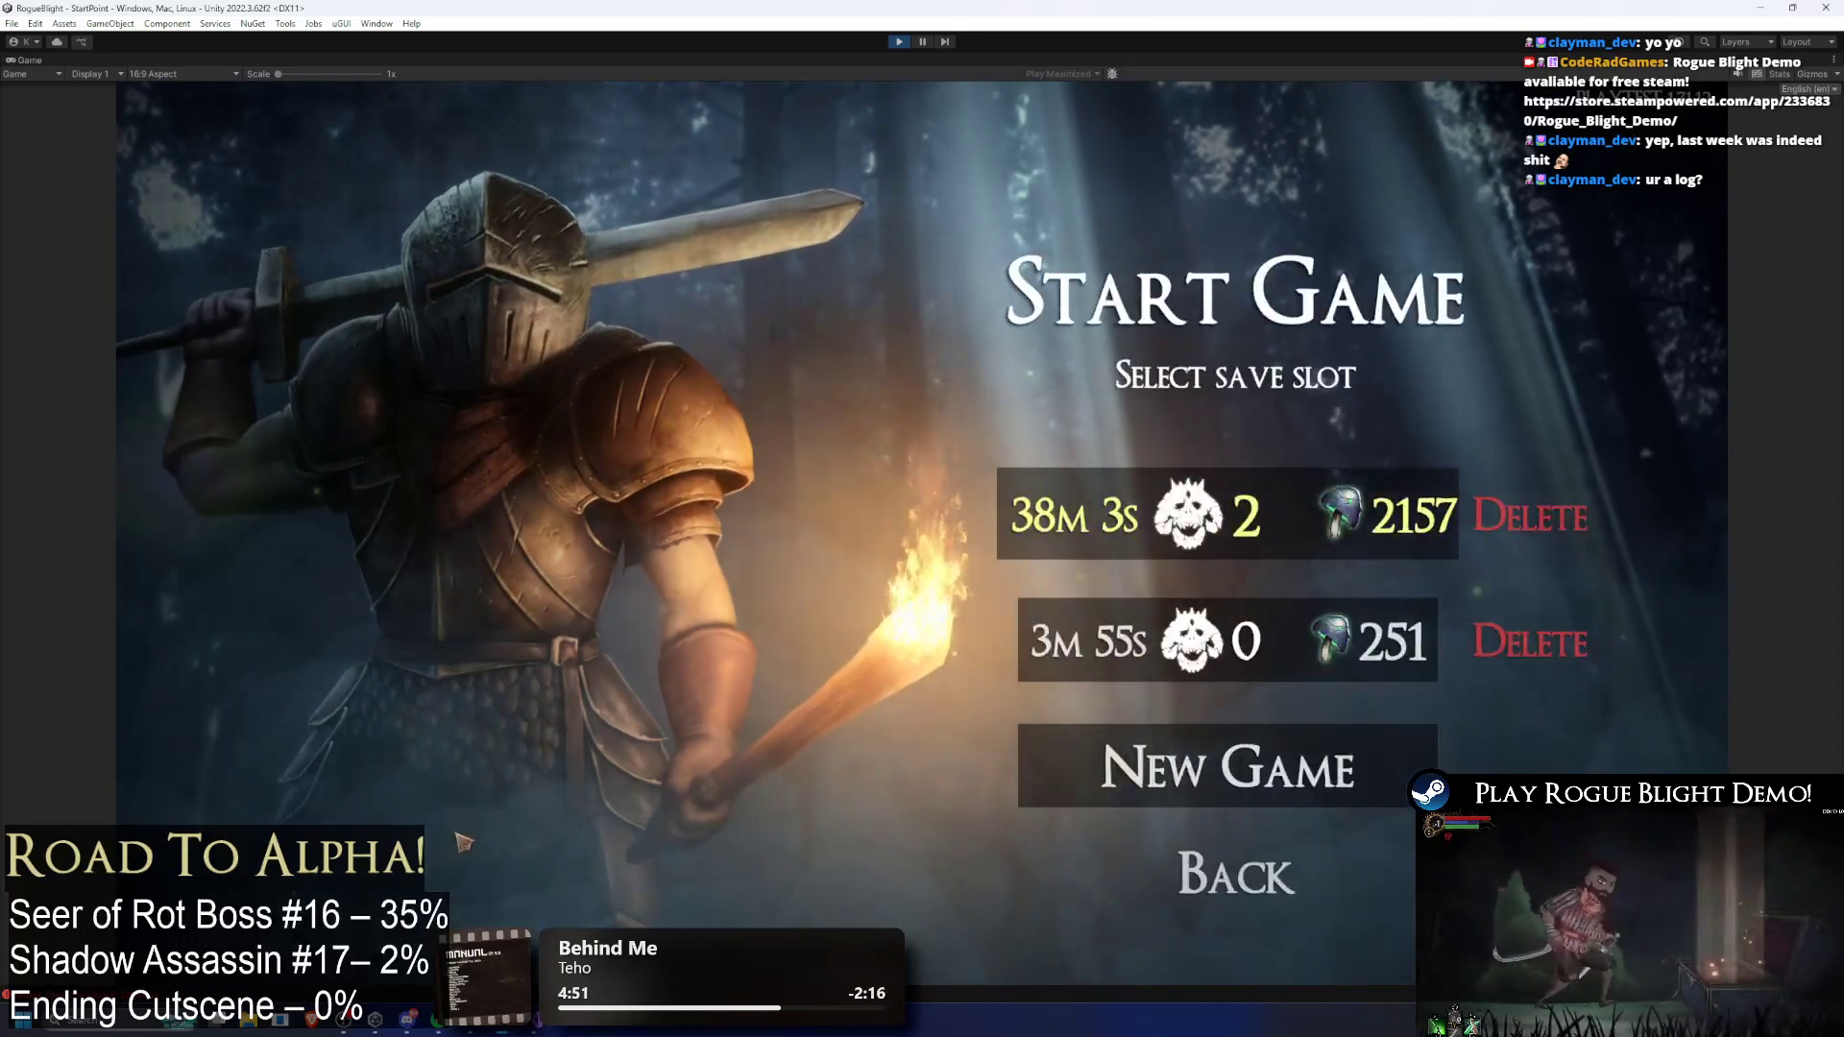
{"action": "left_click", "coordinate": [1287, 531]}
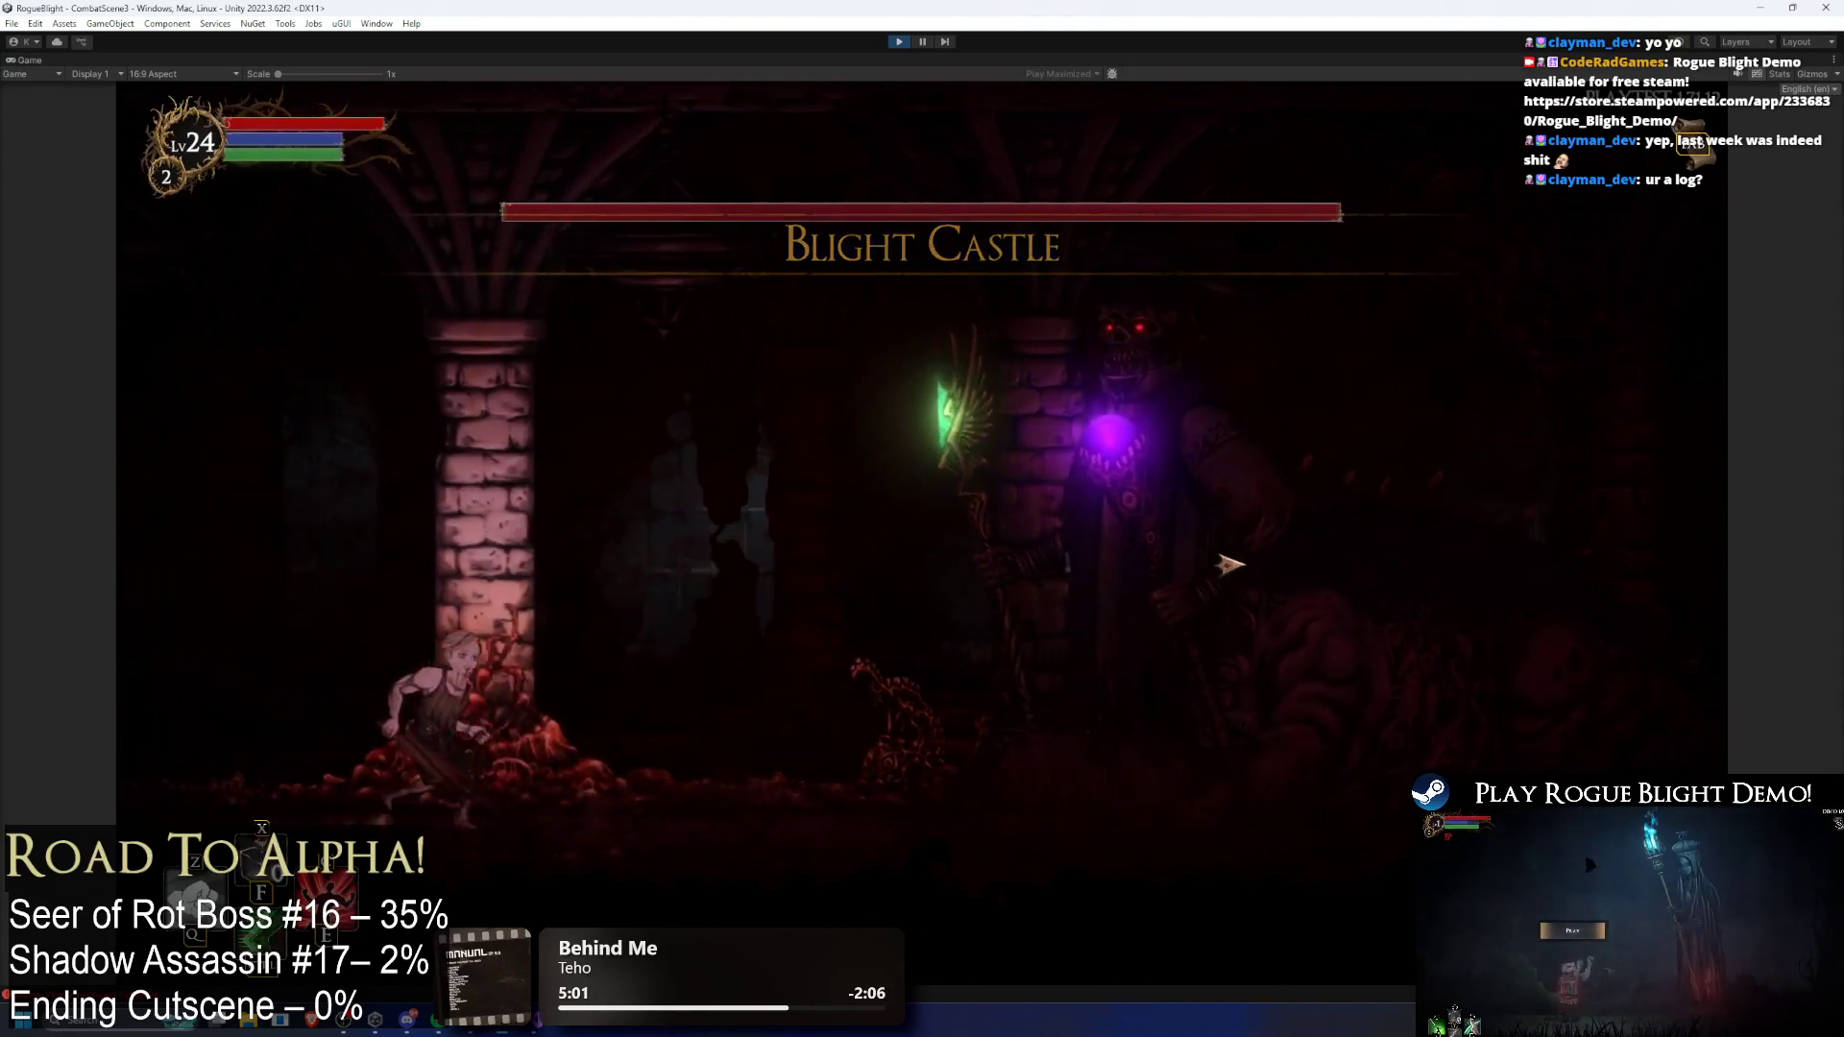
{"action": "key", "text": "F1"}
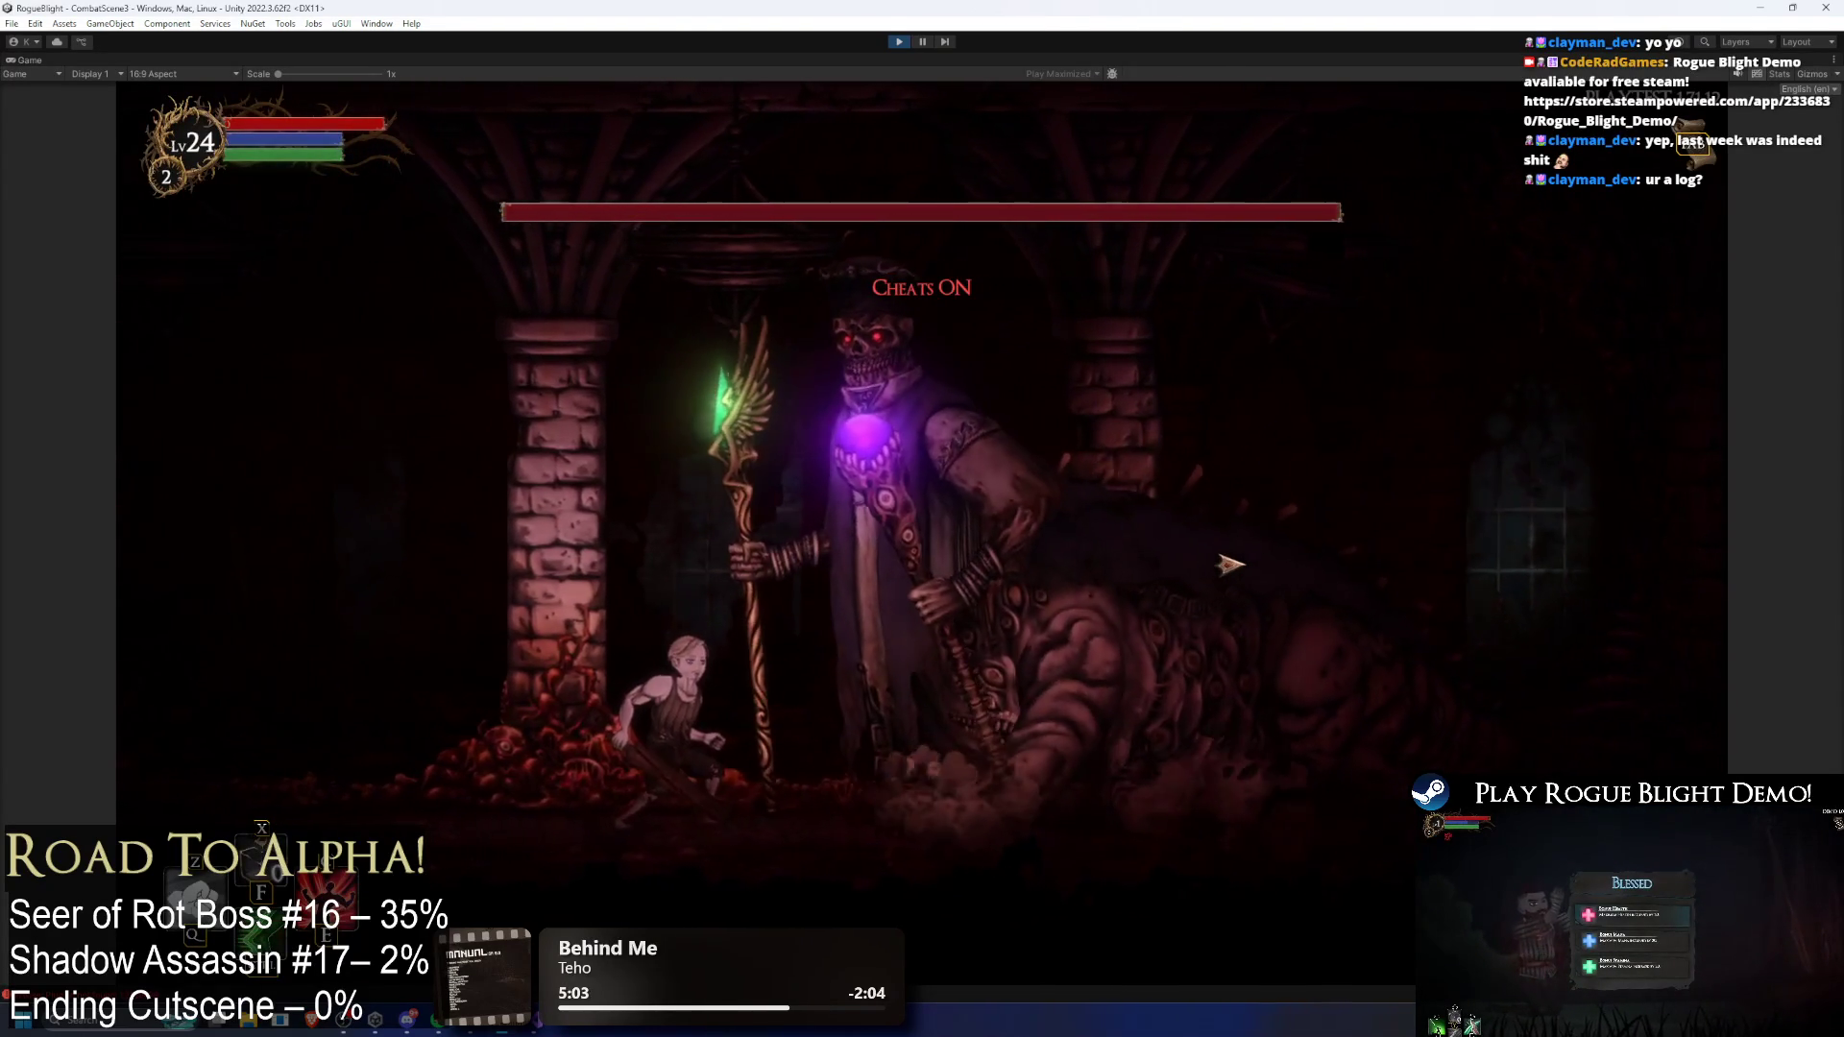
{"action": "key", "text": "F2"}
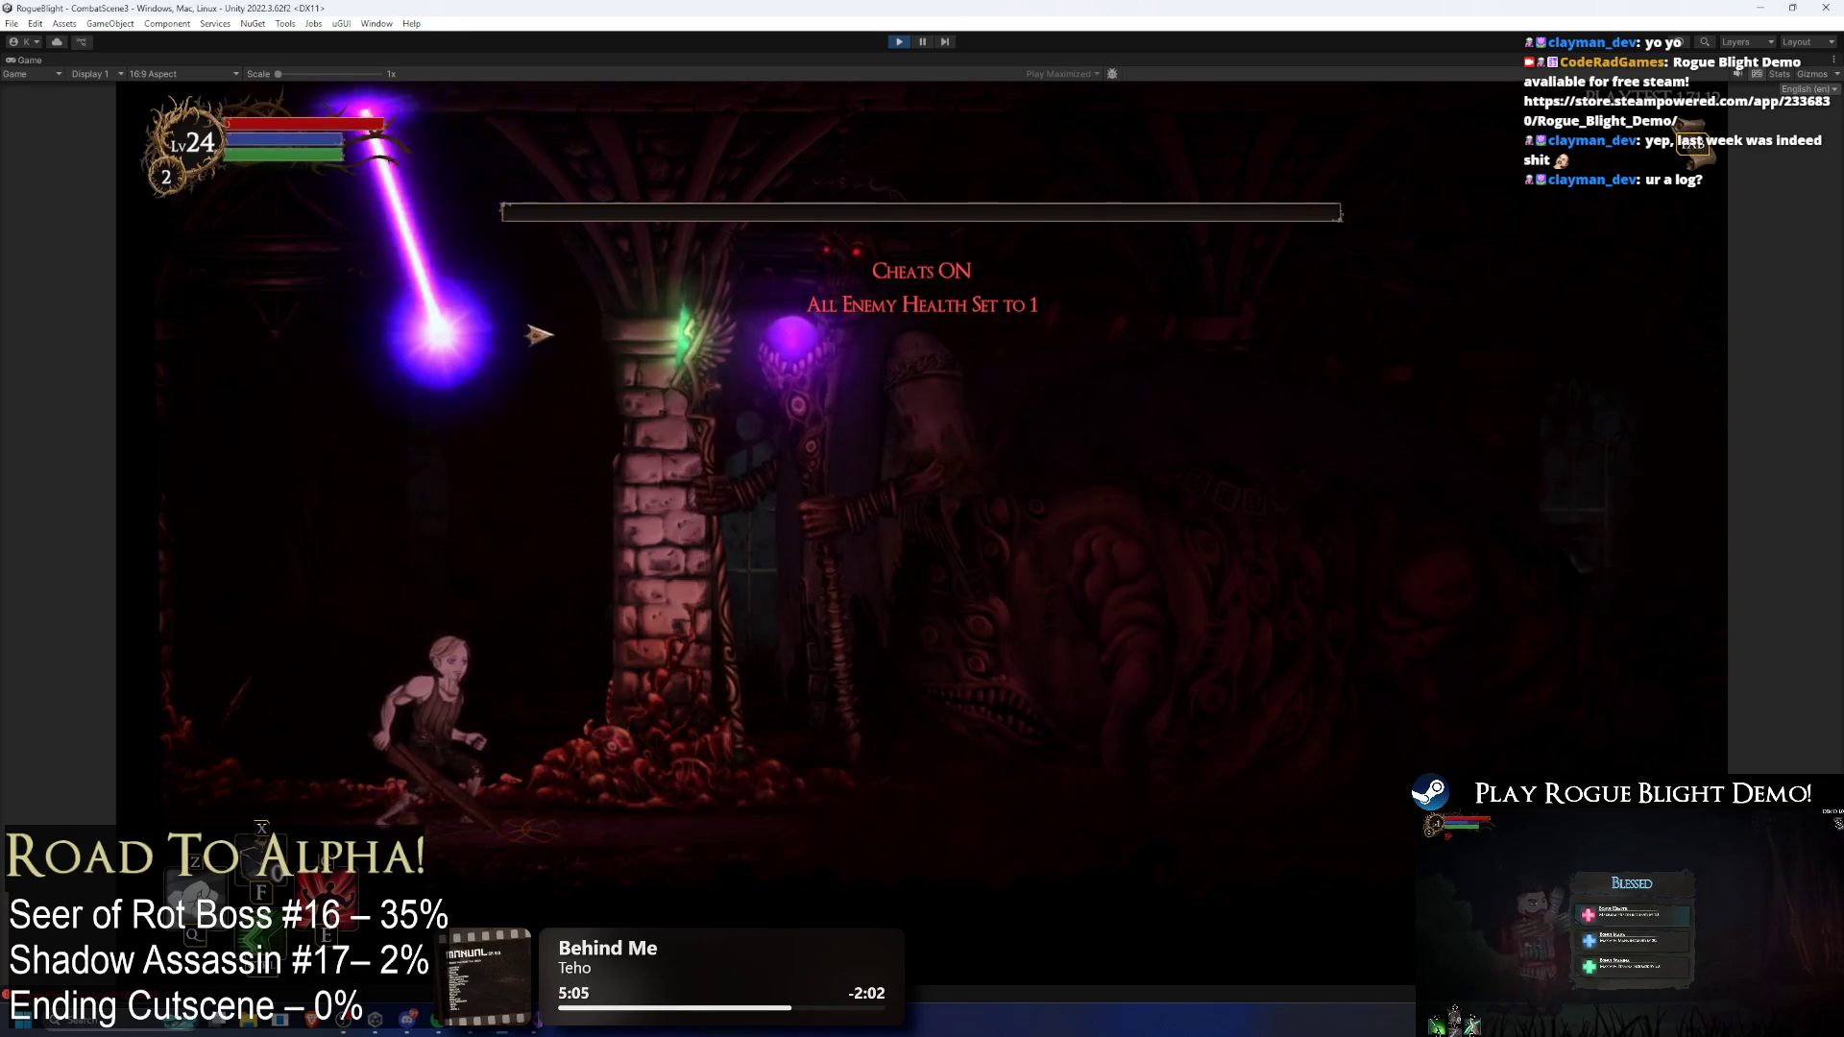
Step: Fight the Seer of Rot, dodging its laser around the pillar, then stop play mode
{"action": "key", "text": "d"}
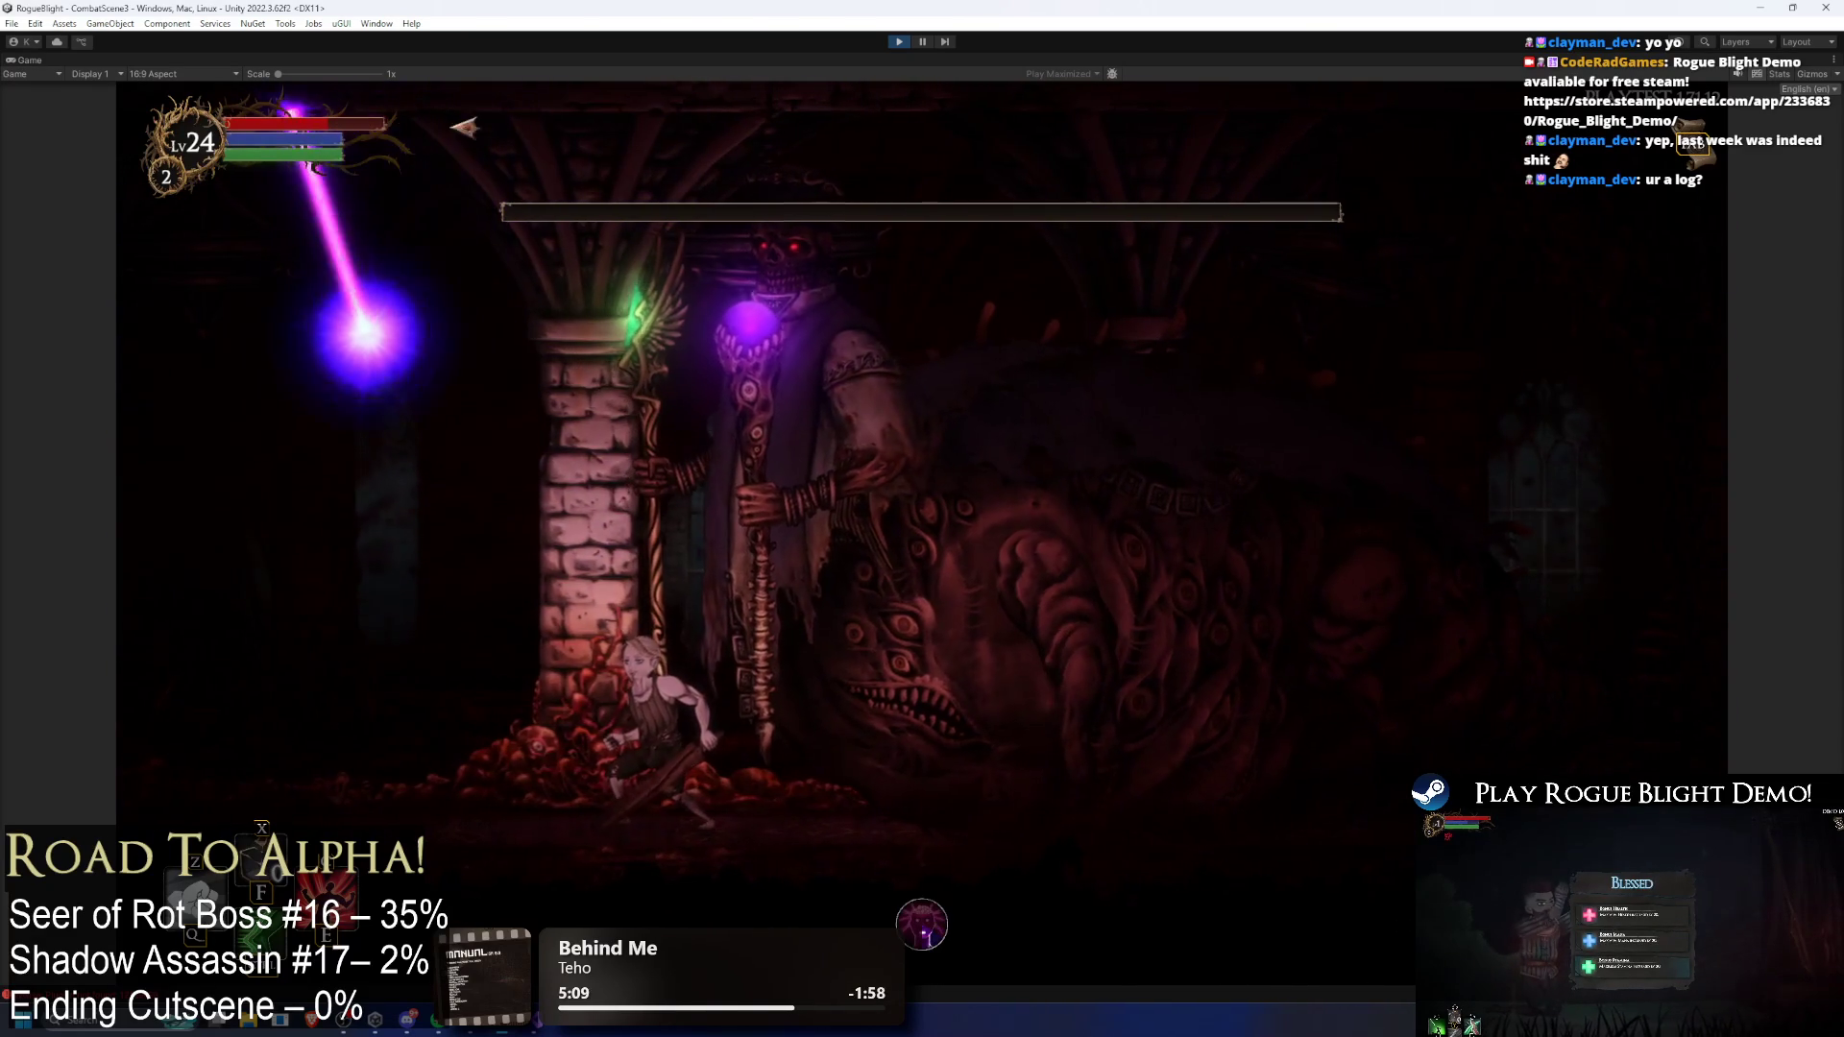
{"action": "key", "text": "space"}
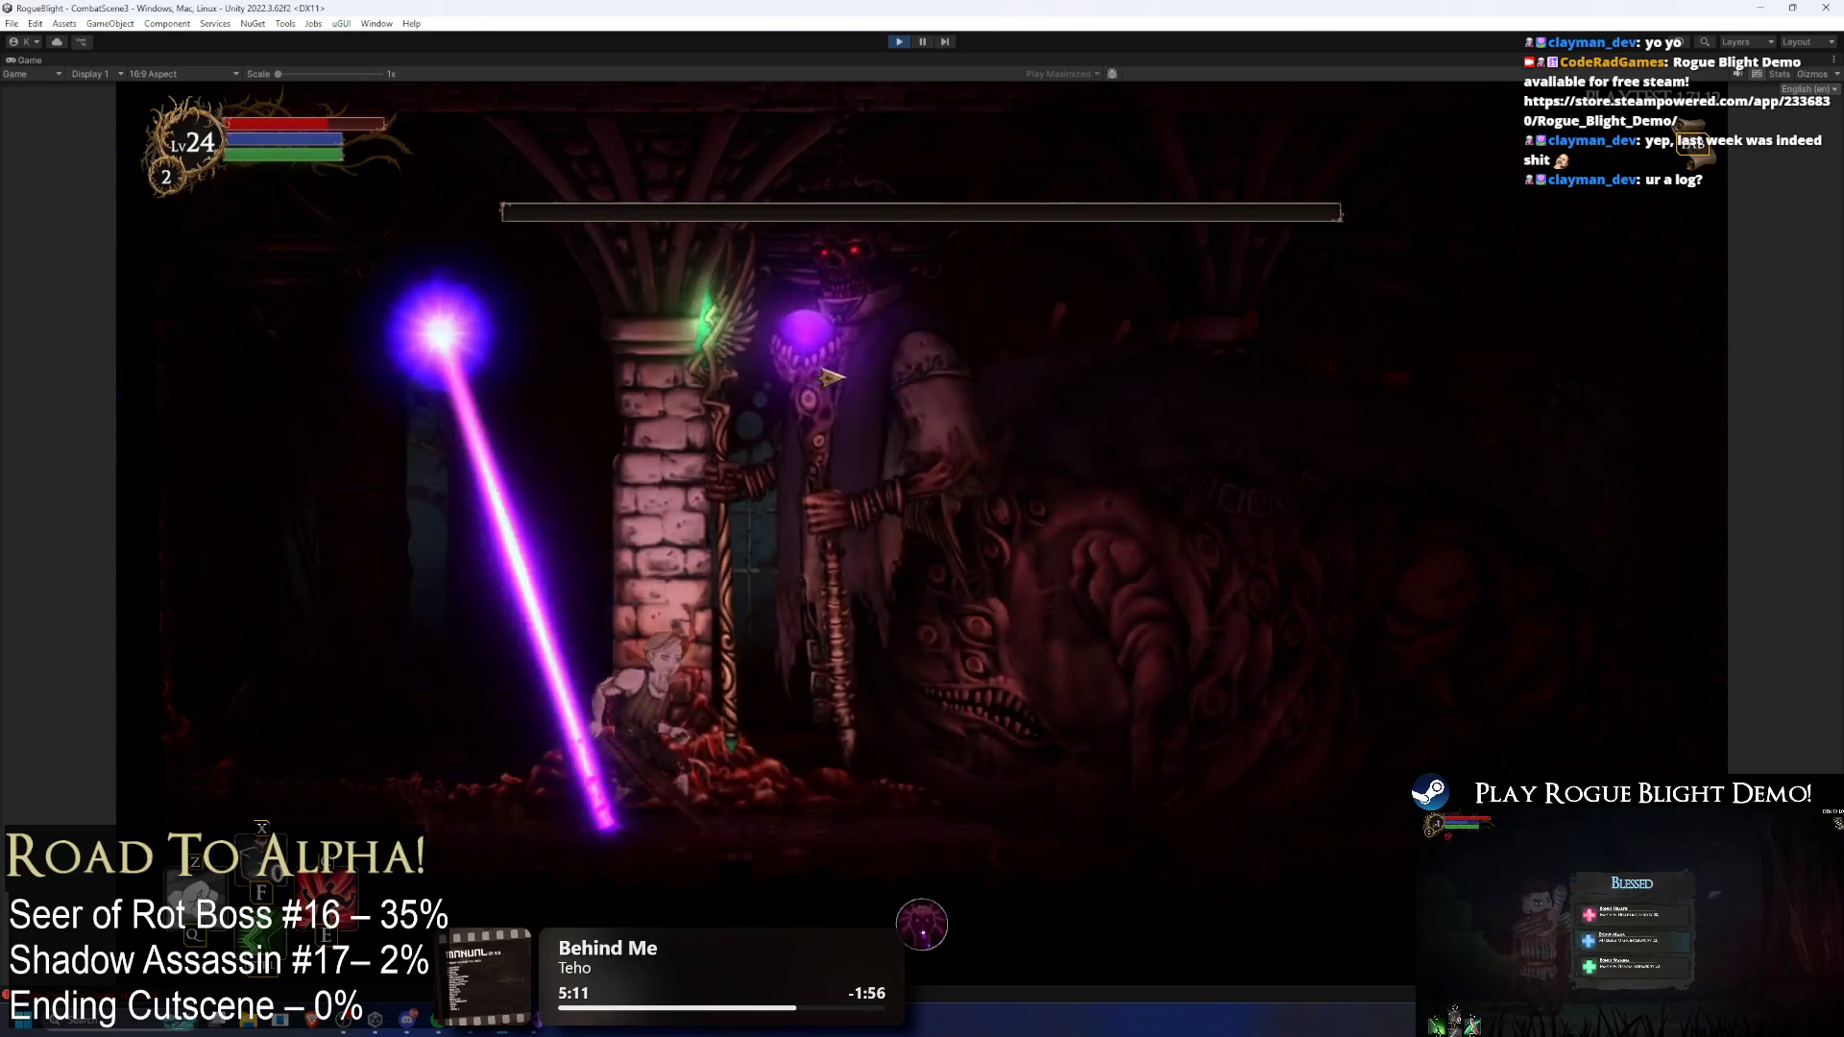
{"action": "key", "text": "a"}
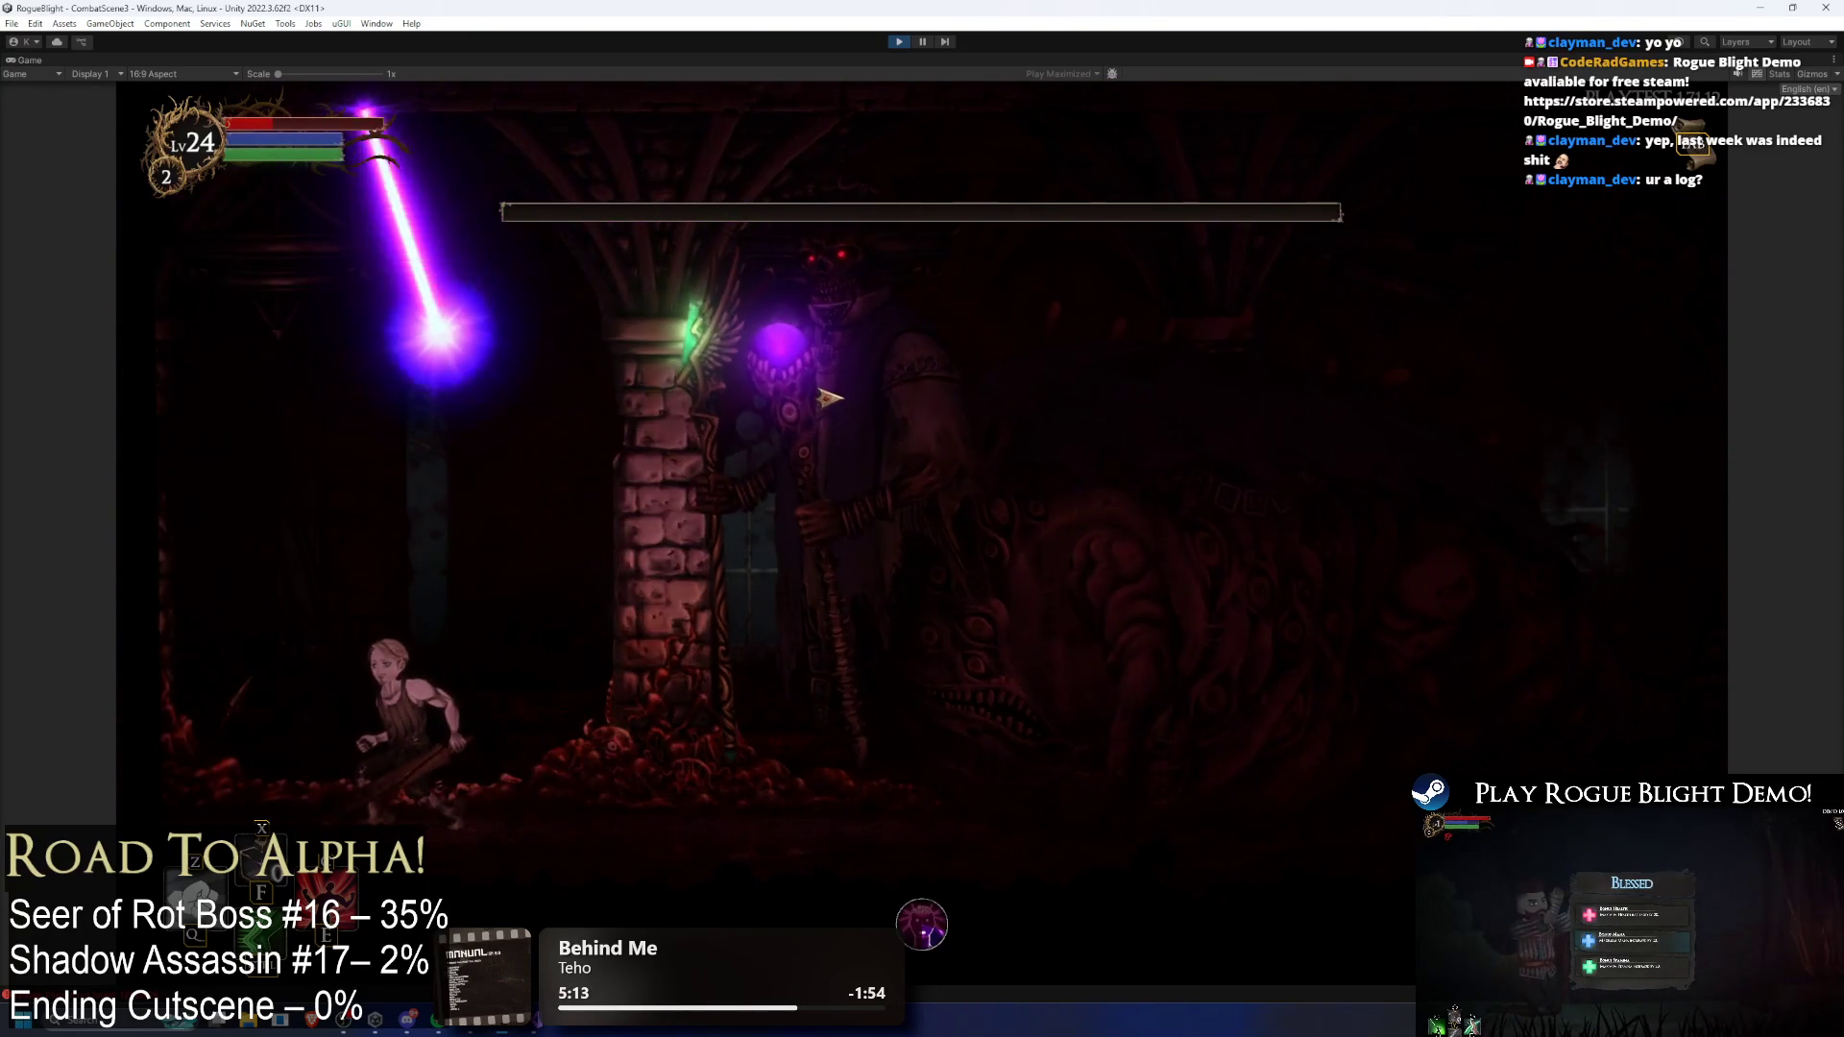
{"action": "key", "text": "d"}
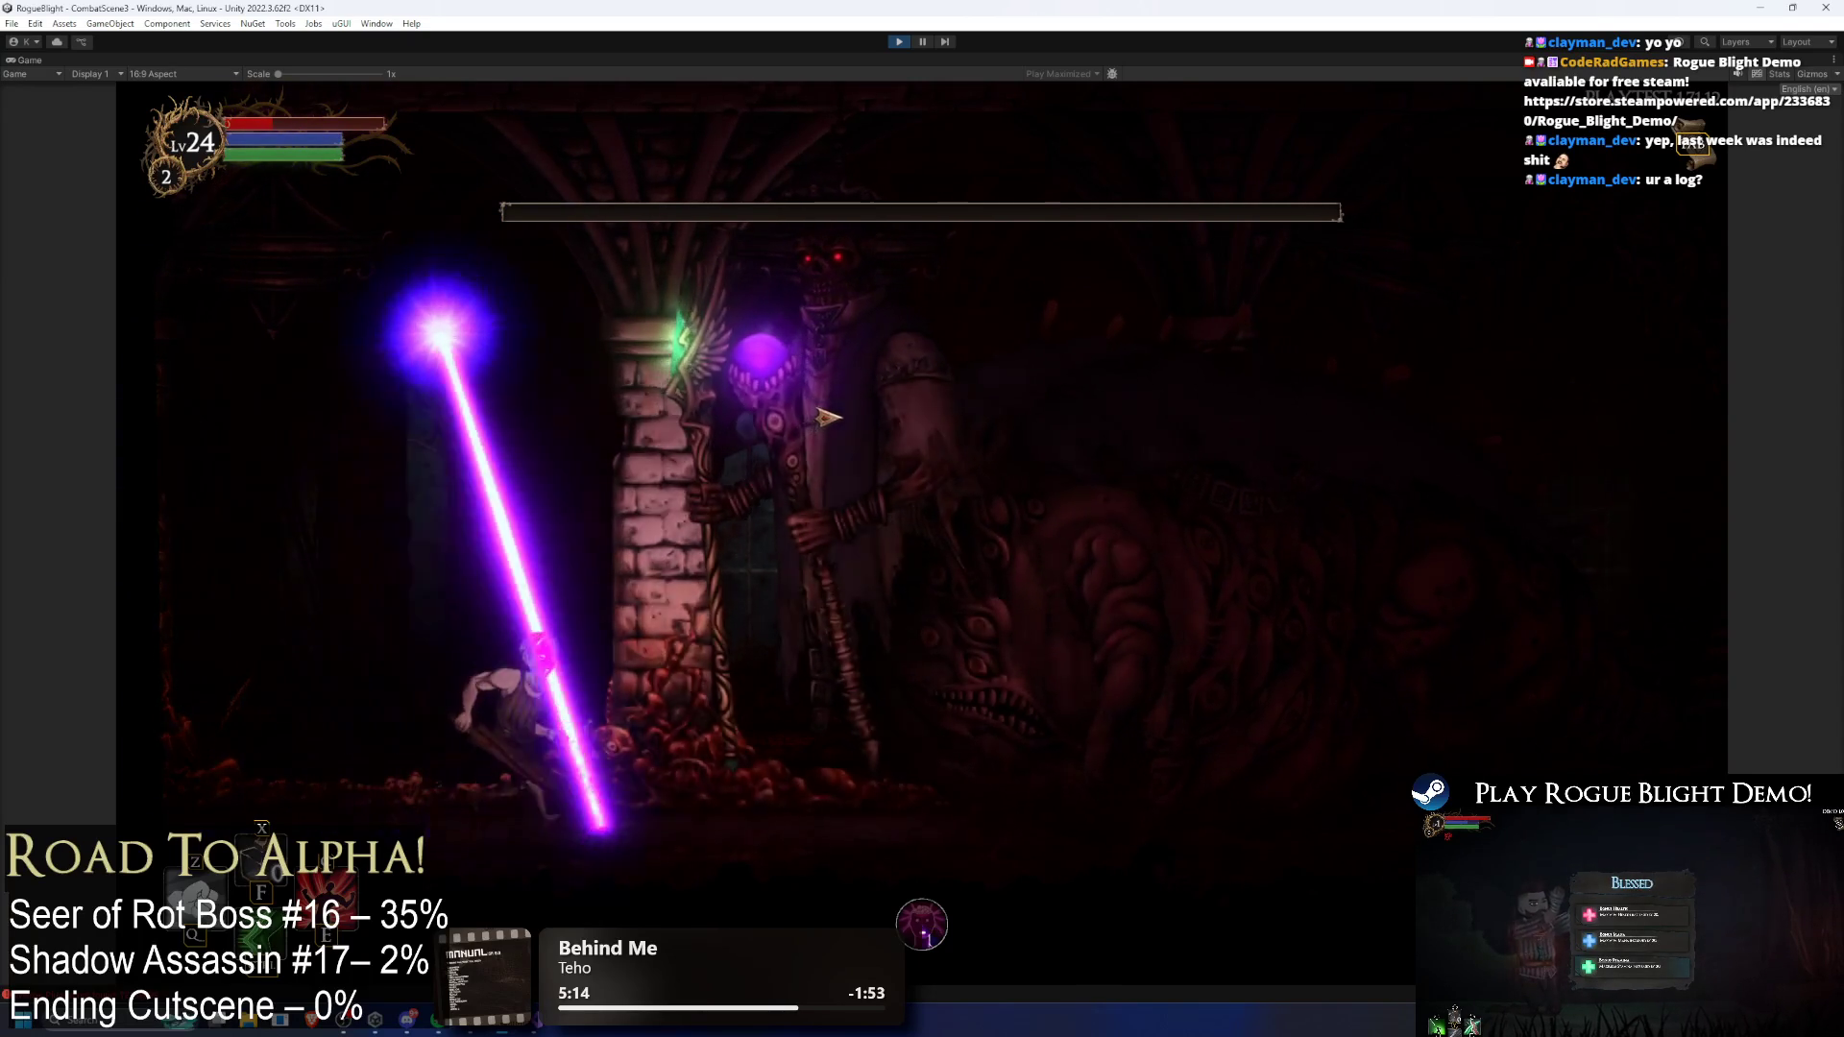
{"action": "key", "text": "a"}
{"action": "key", "text": "space"}
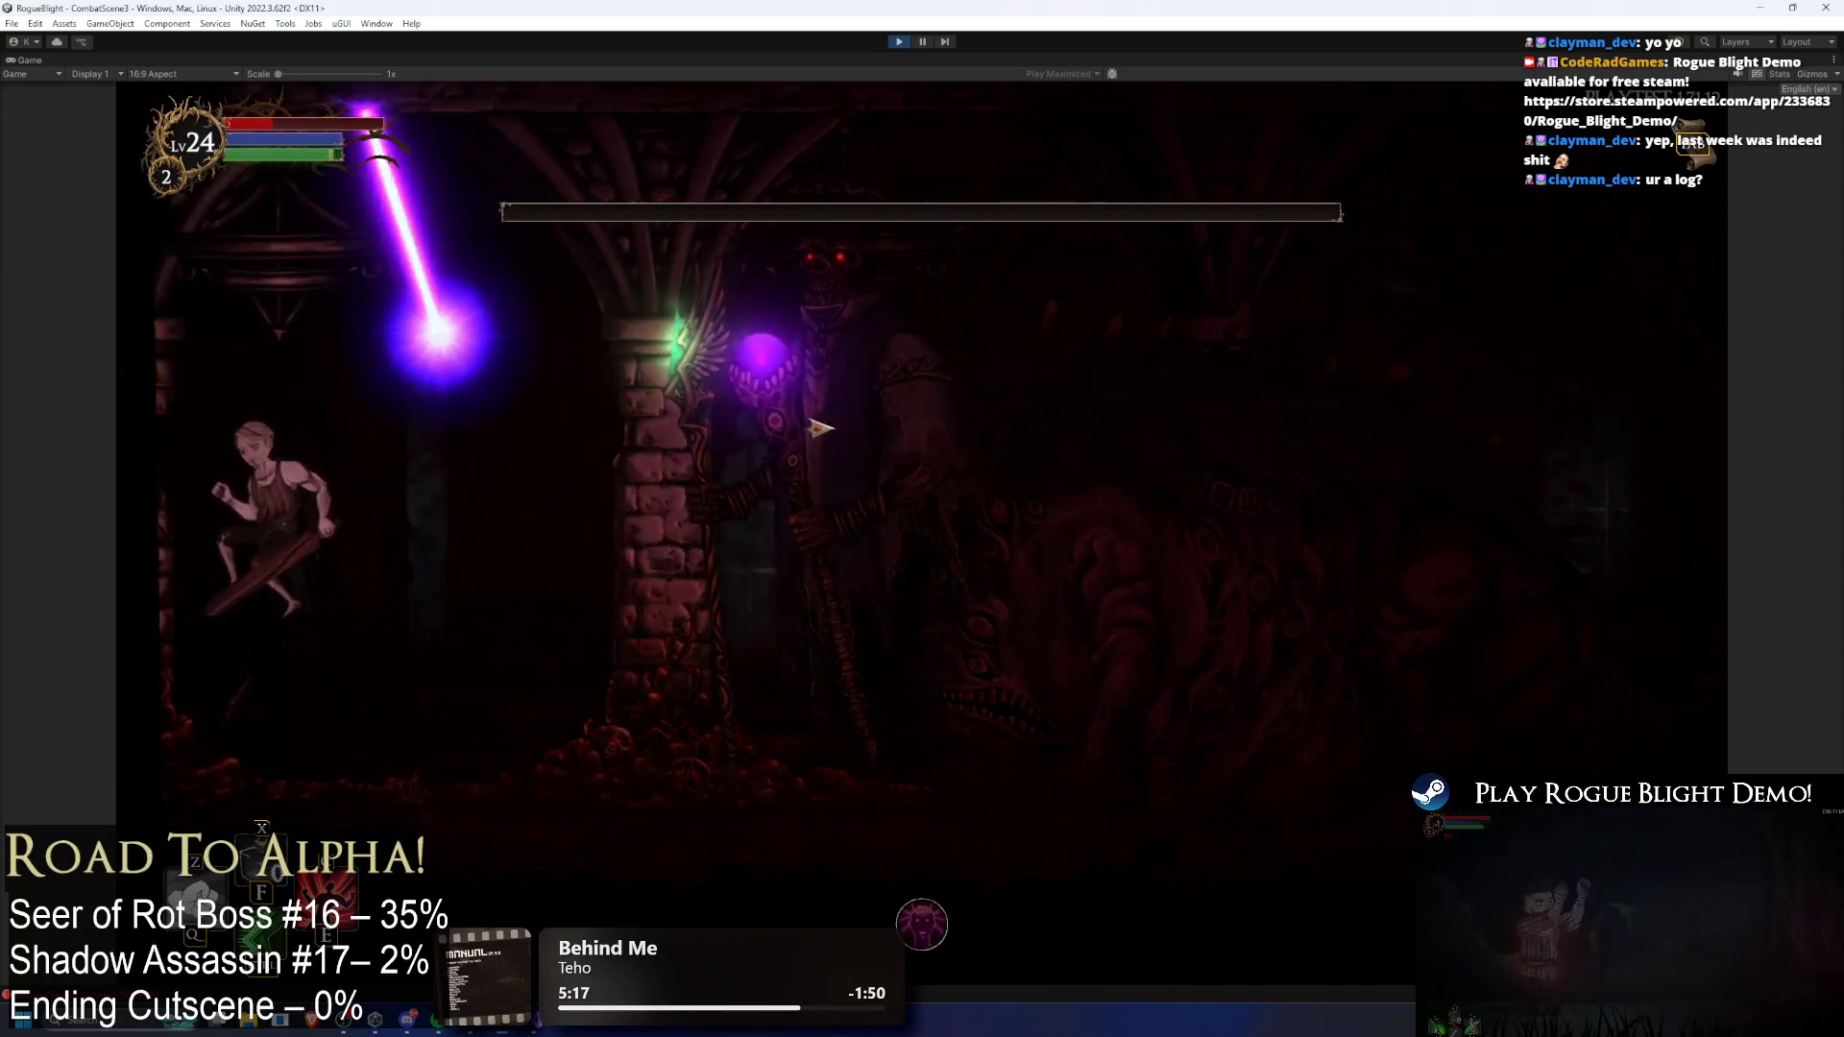
{"action": "key", "text": "space"}
{"action": "key", "text": "d"}
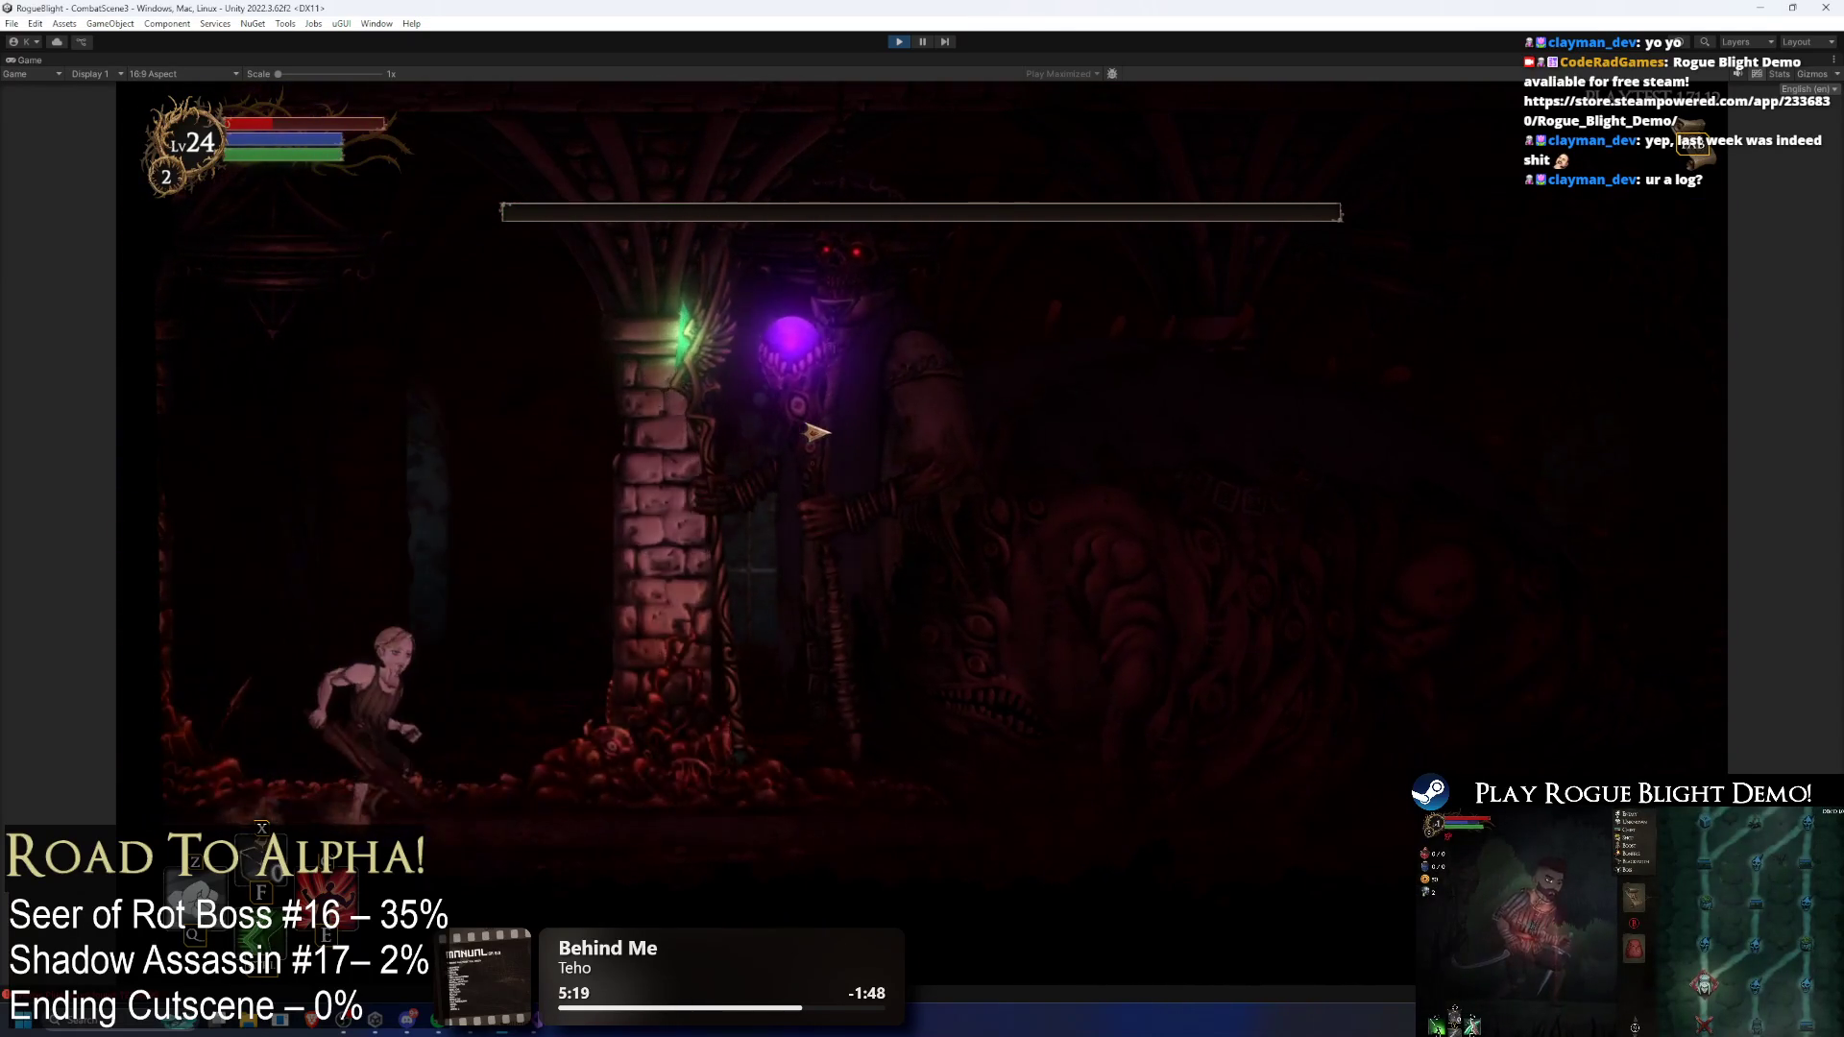
{"action": "key", "text": "d"}
{"action": "key", "text": "F1"}
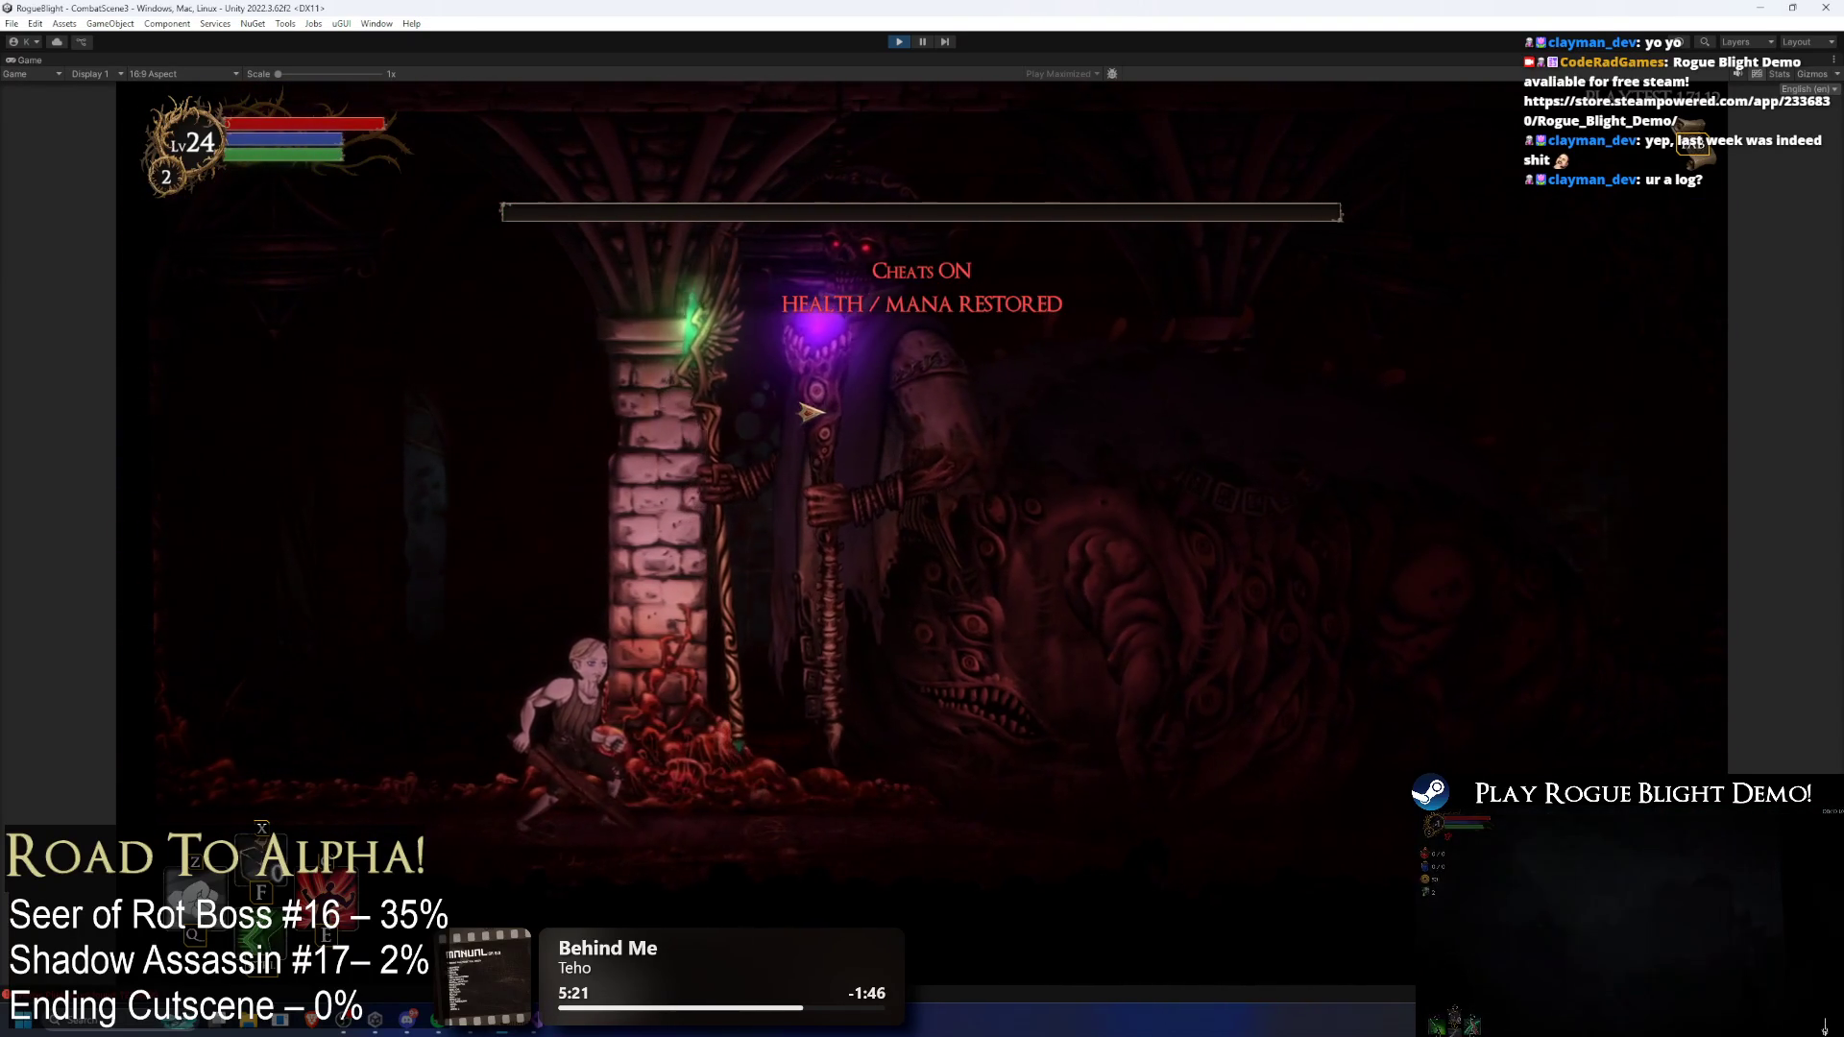
{"action": "key", "text": "F2"}
{"action": "key", "text": "a"}
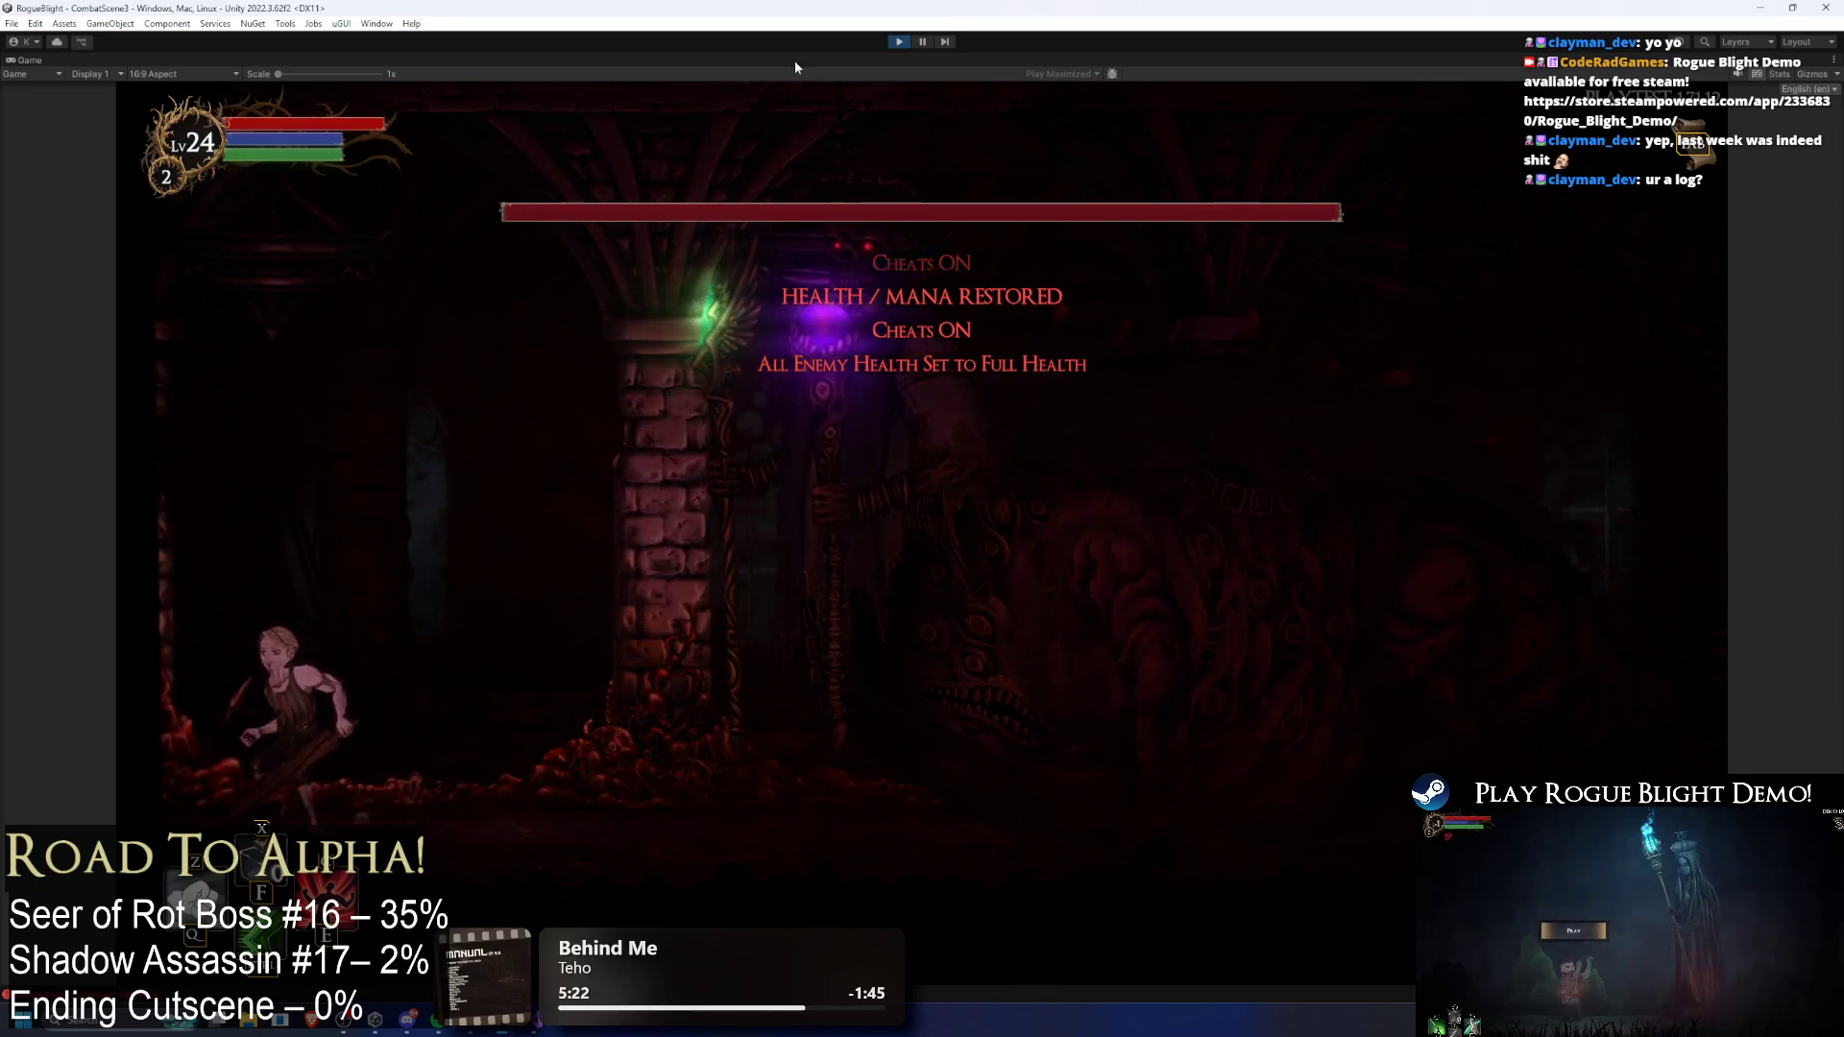
{"action": "key", "text": "d"}
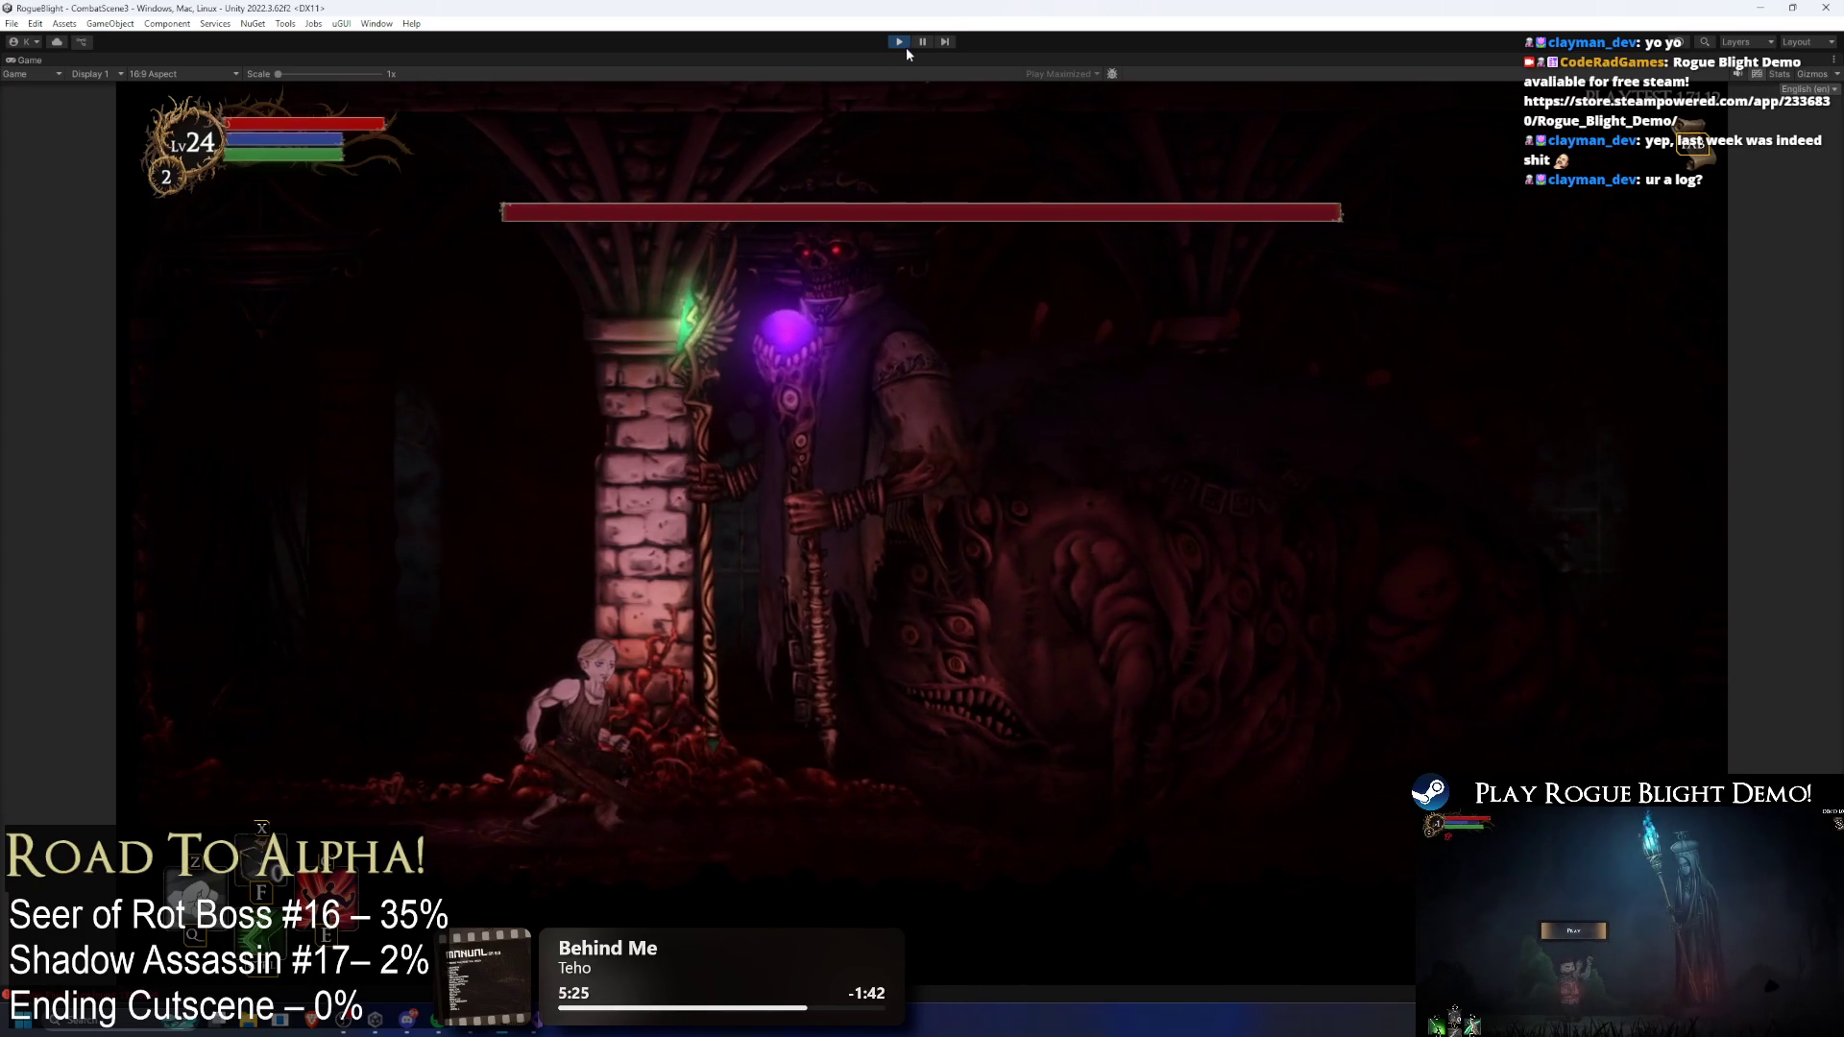
{"action": "key", "text": "ctrl+p"}
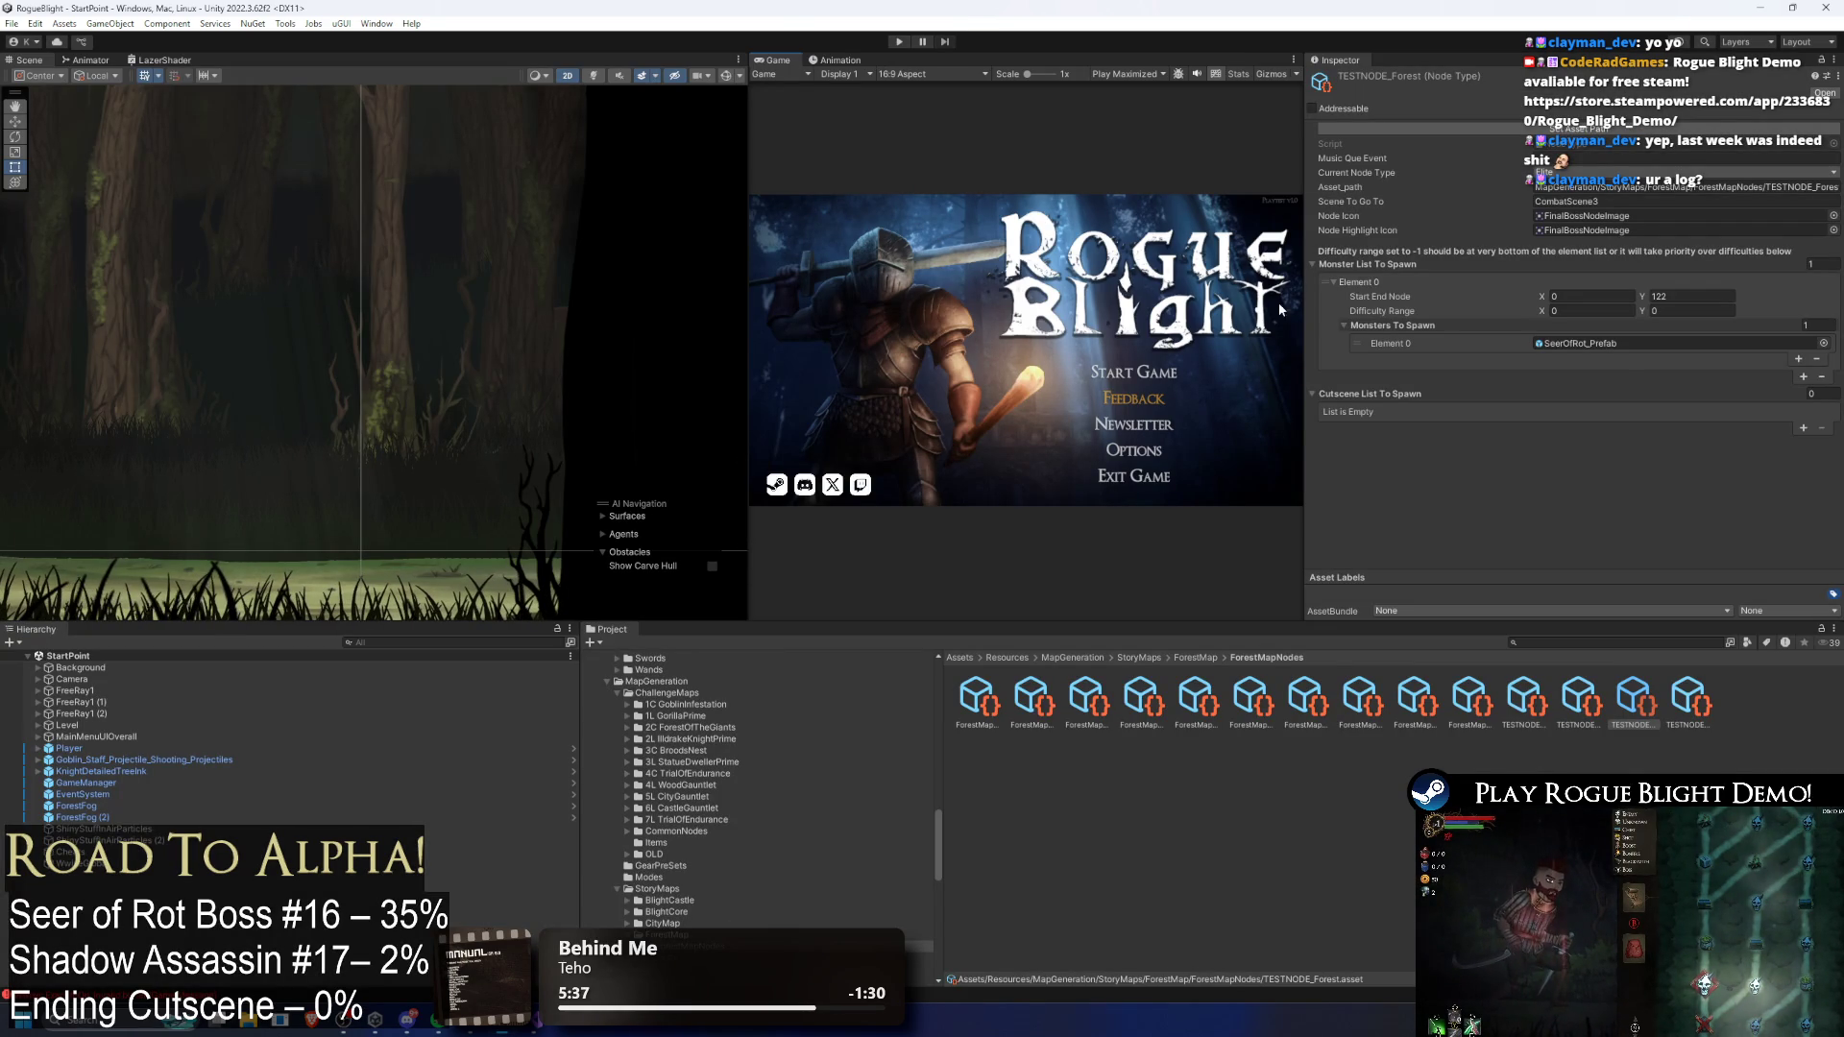
Step: Open the LazerProjectile_Seer prefab and view its Line Renderer settings
{"action": "left_click", "coordinate": [1577, 344]}
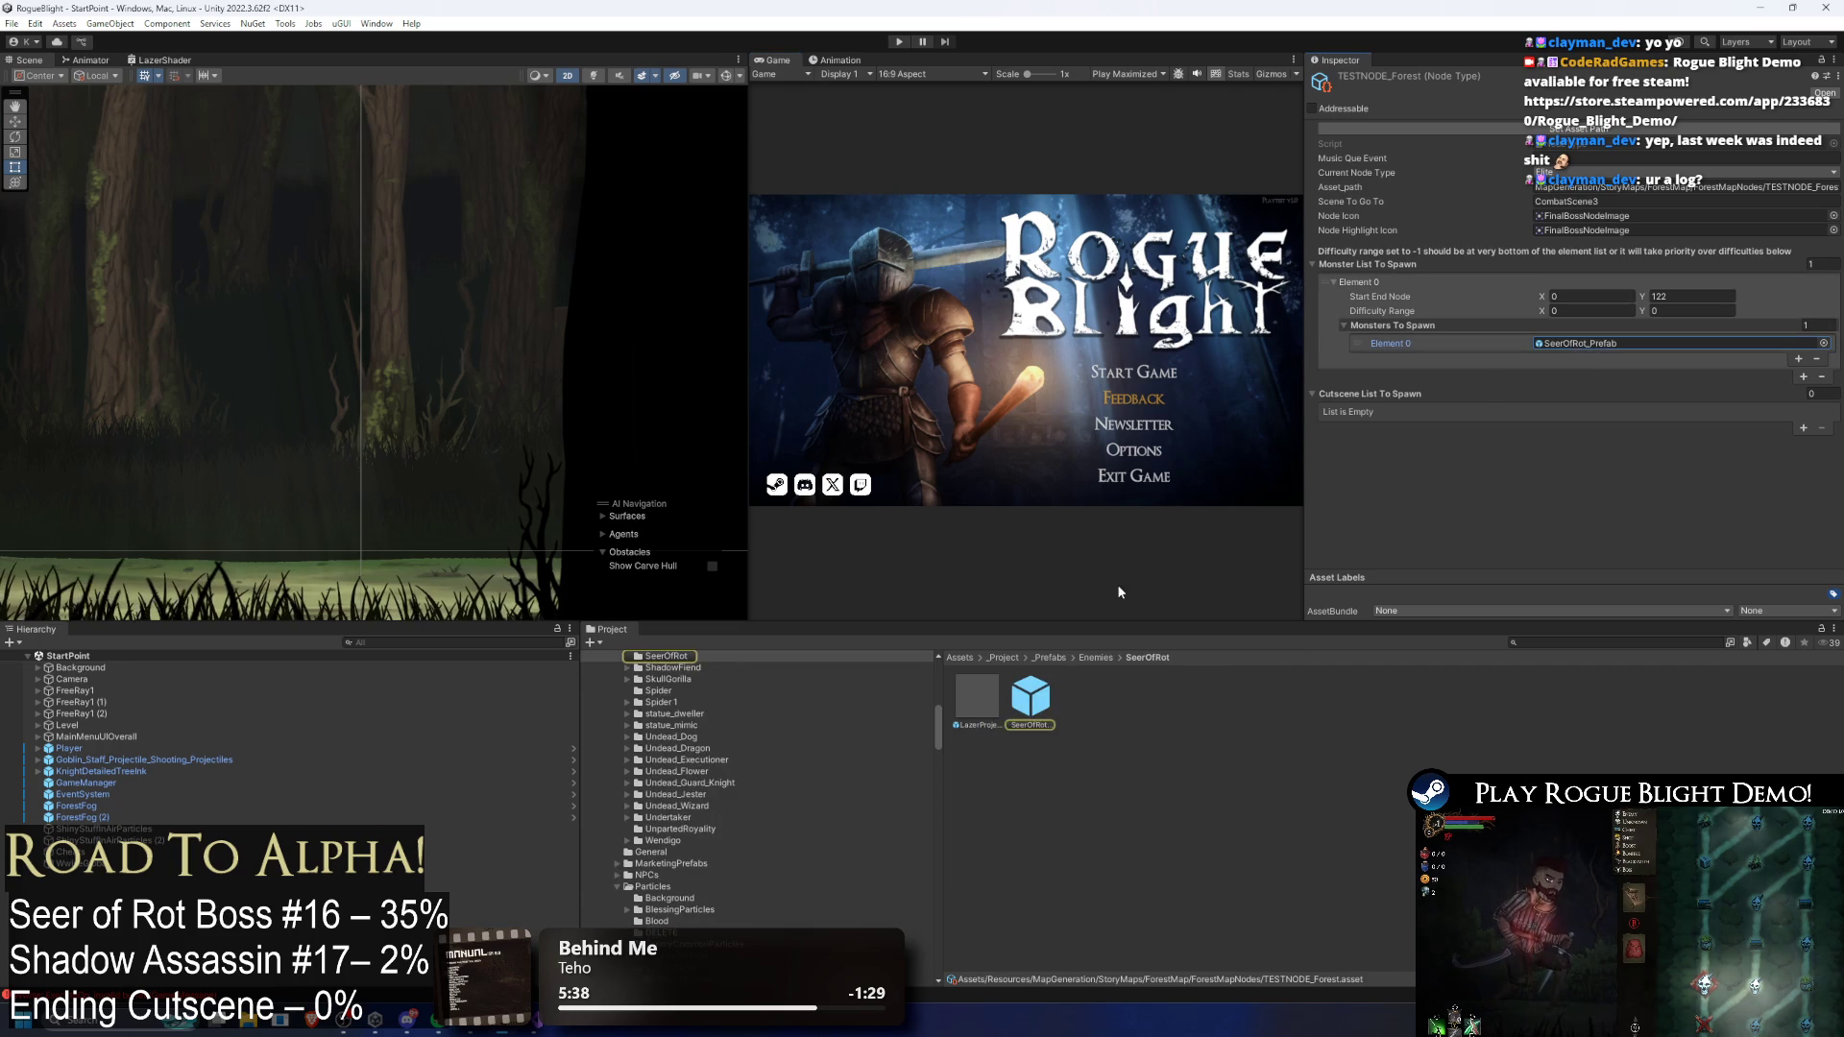
{"action": "left_click", "coordinate": [1030, 699]}
{"action": "double_click", "coordinate": [967, 695]}
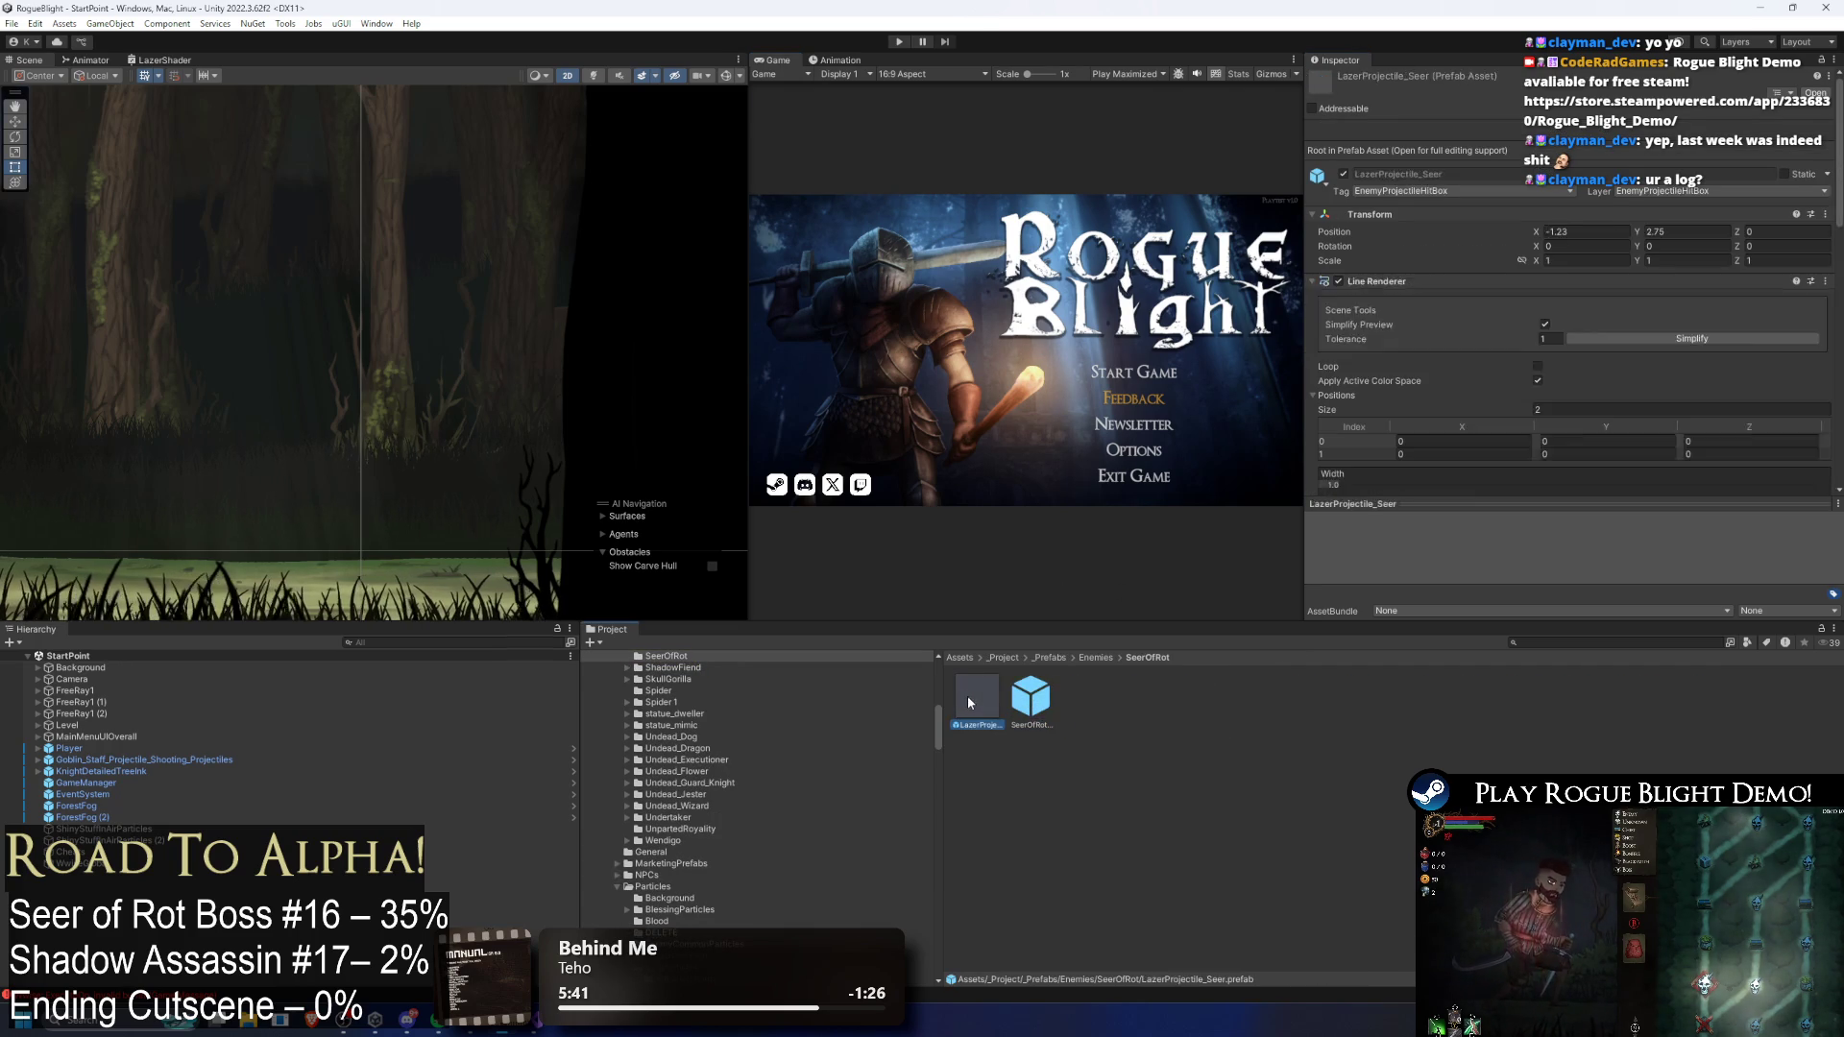
{"action": "left_click", "coordinate": [97, 709]}
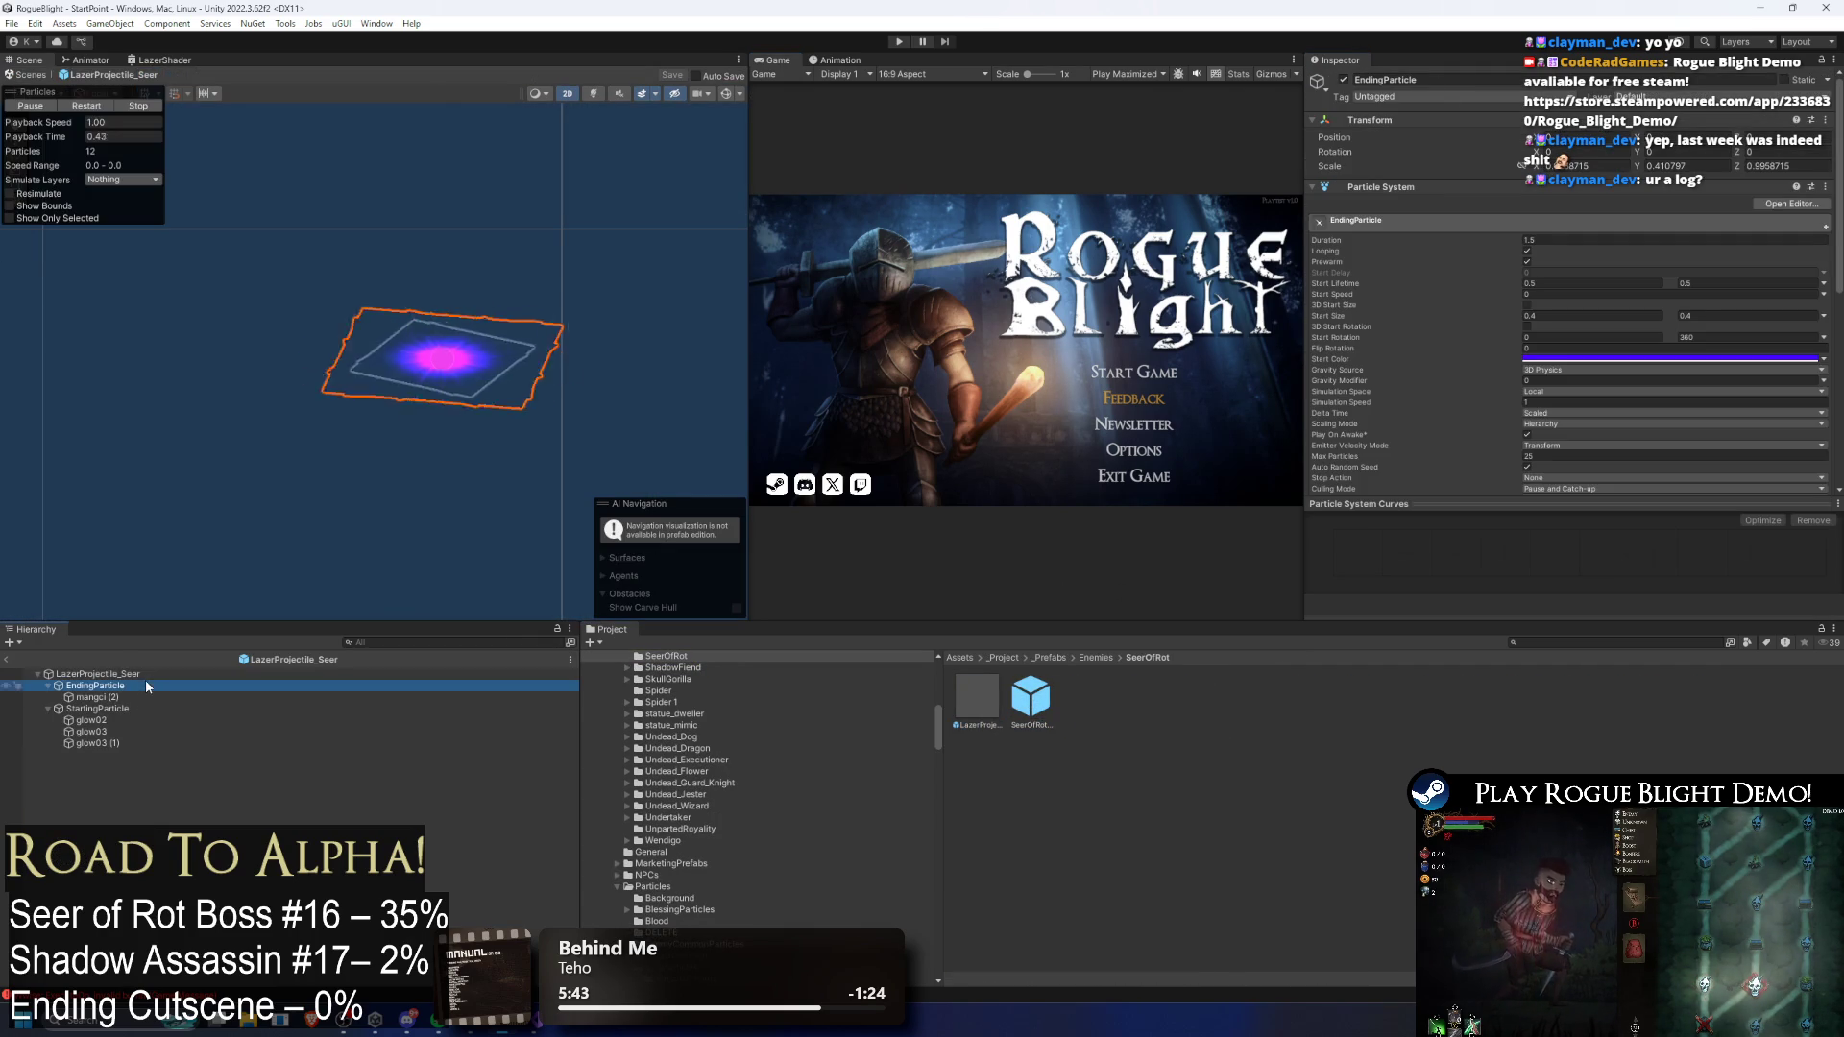
{"action": "left_click", "coordinate": [205, 675]}
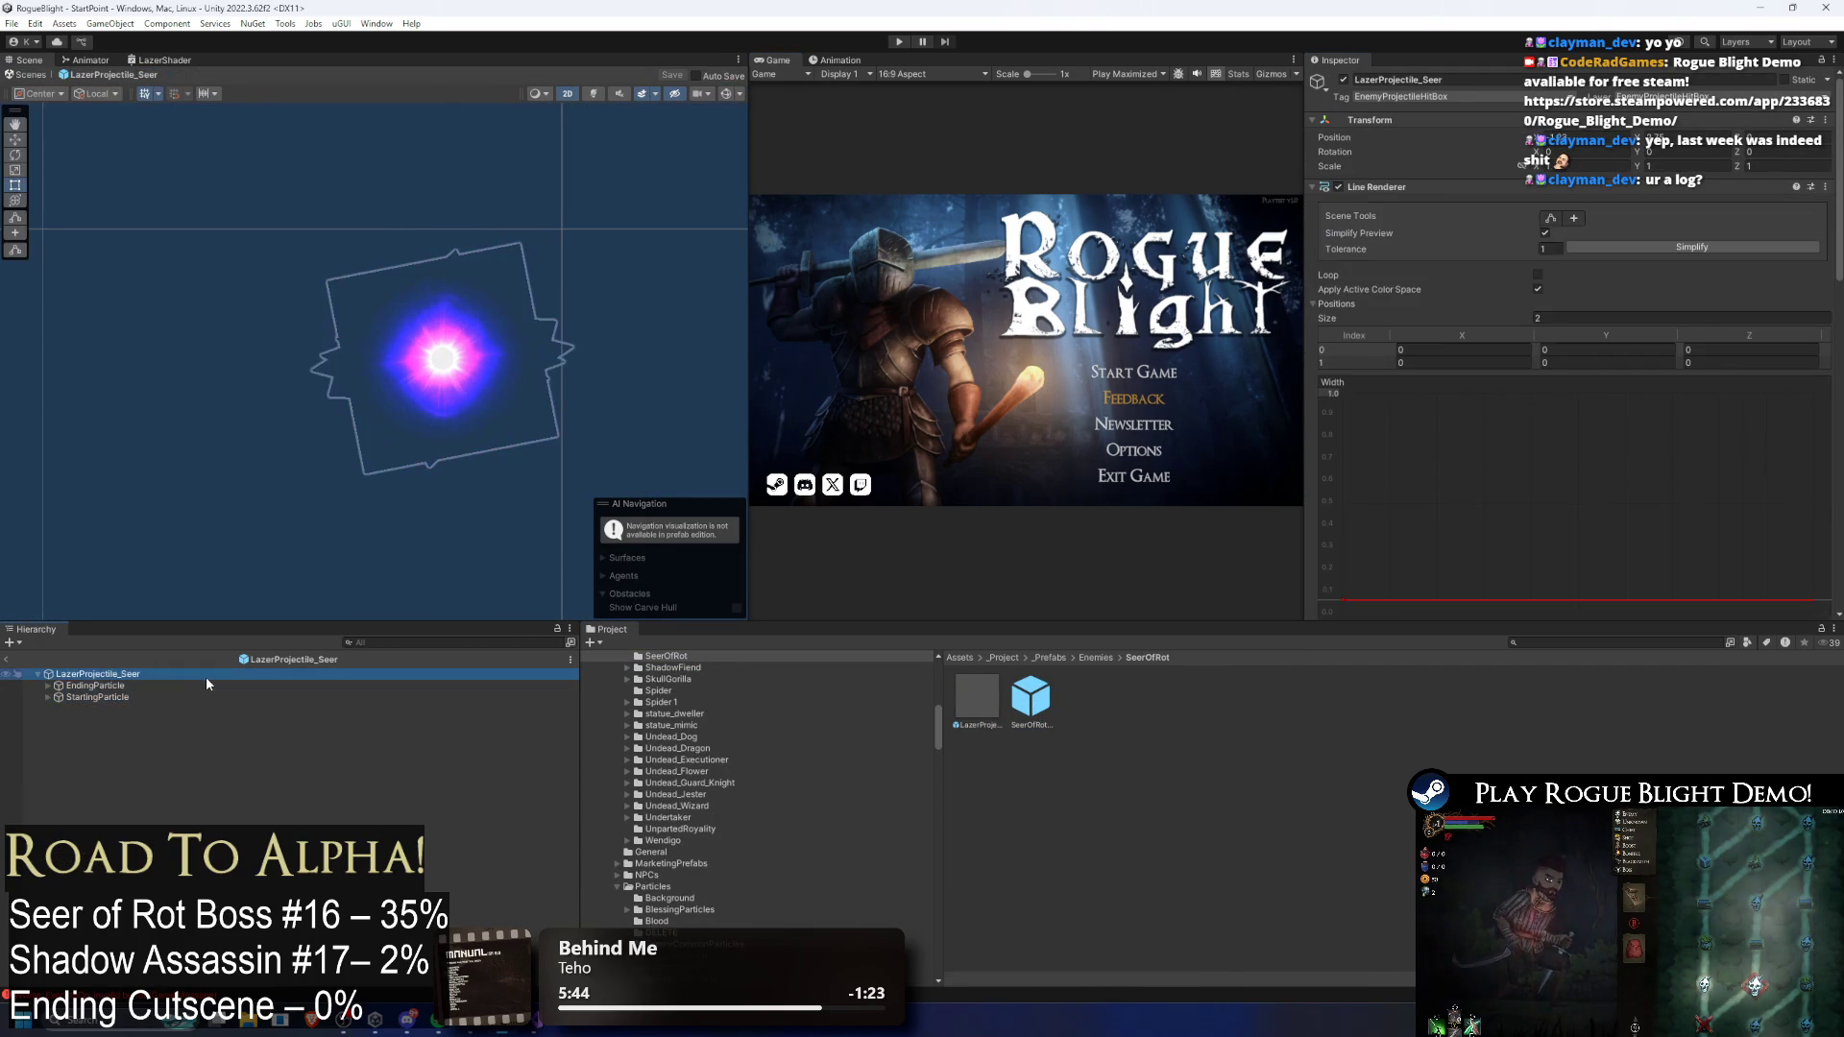
{"action": "scroll", "coordinate": [1489, 334], "scroll_direction": "down", "scroll_amount": 5}
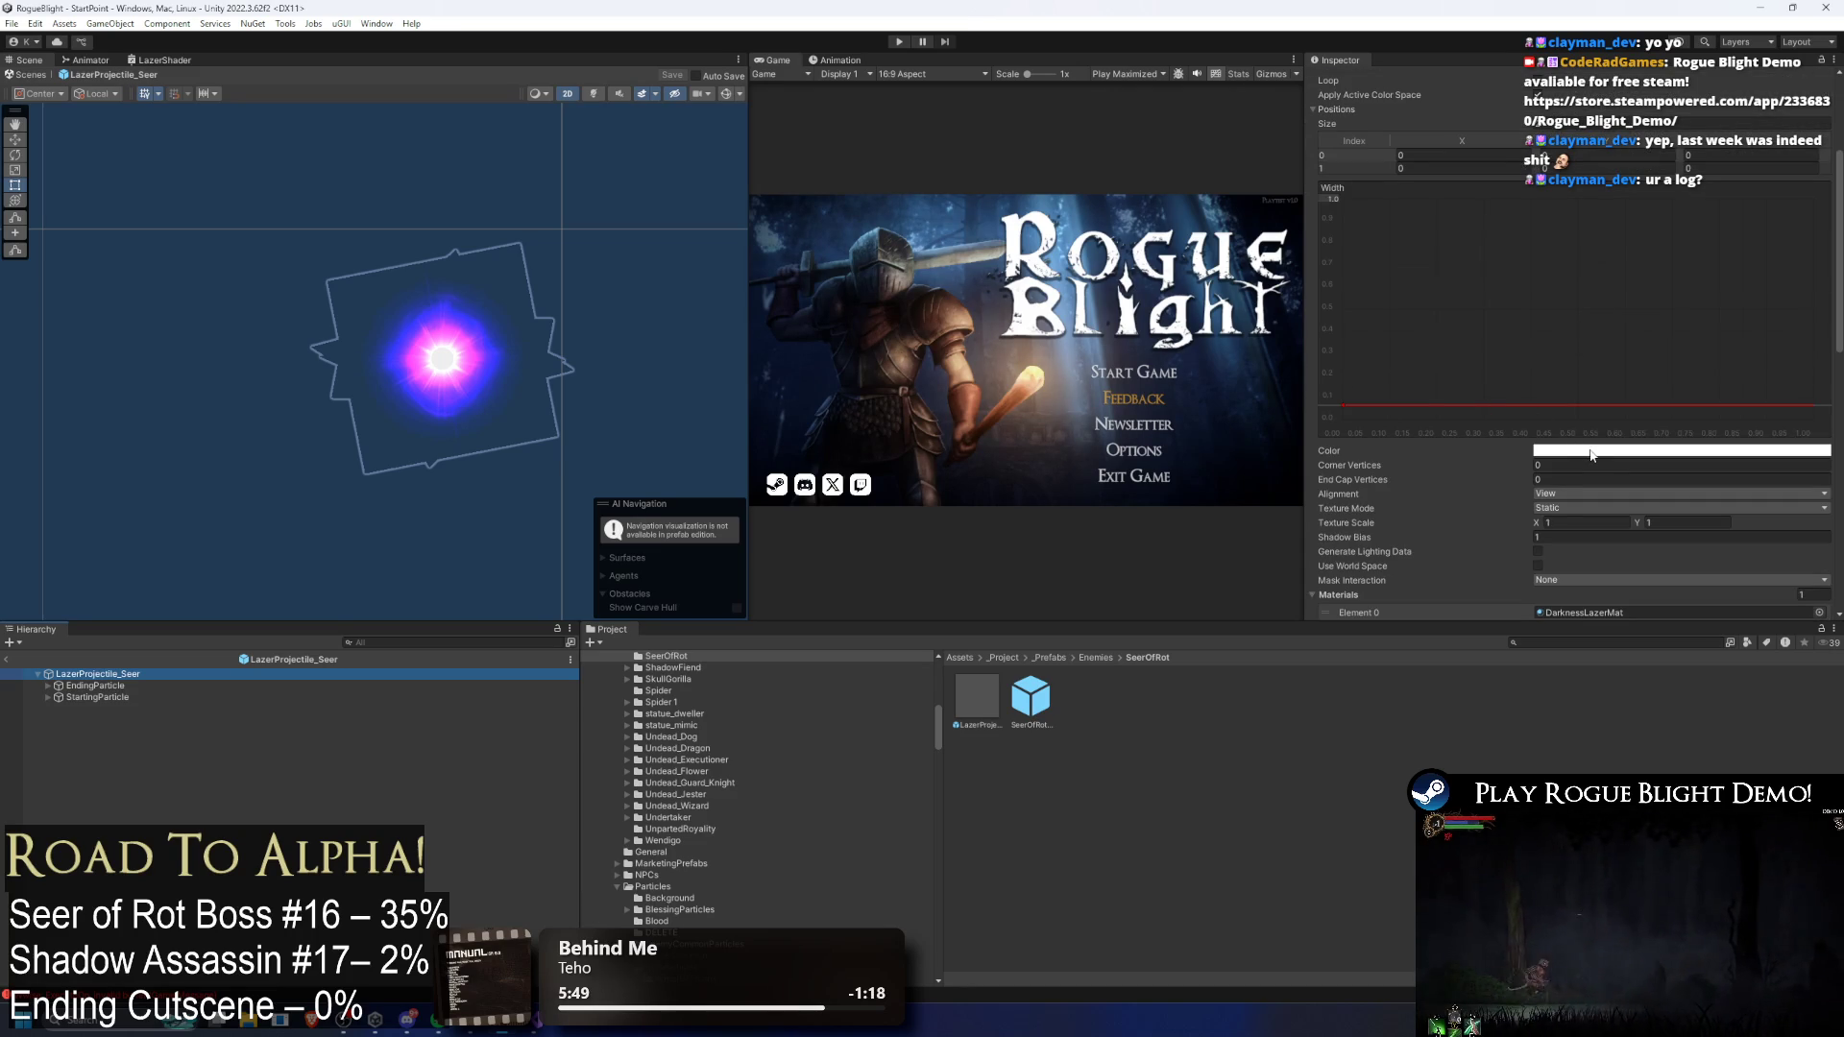
Step: Search the project for 'combat sce' and open the CombatScene3 scene
{"action": "left_click", "coordinate": [1569, 644]}
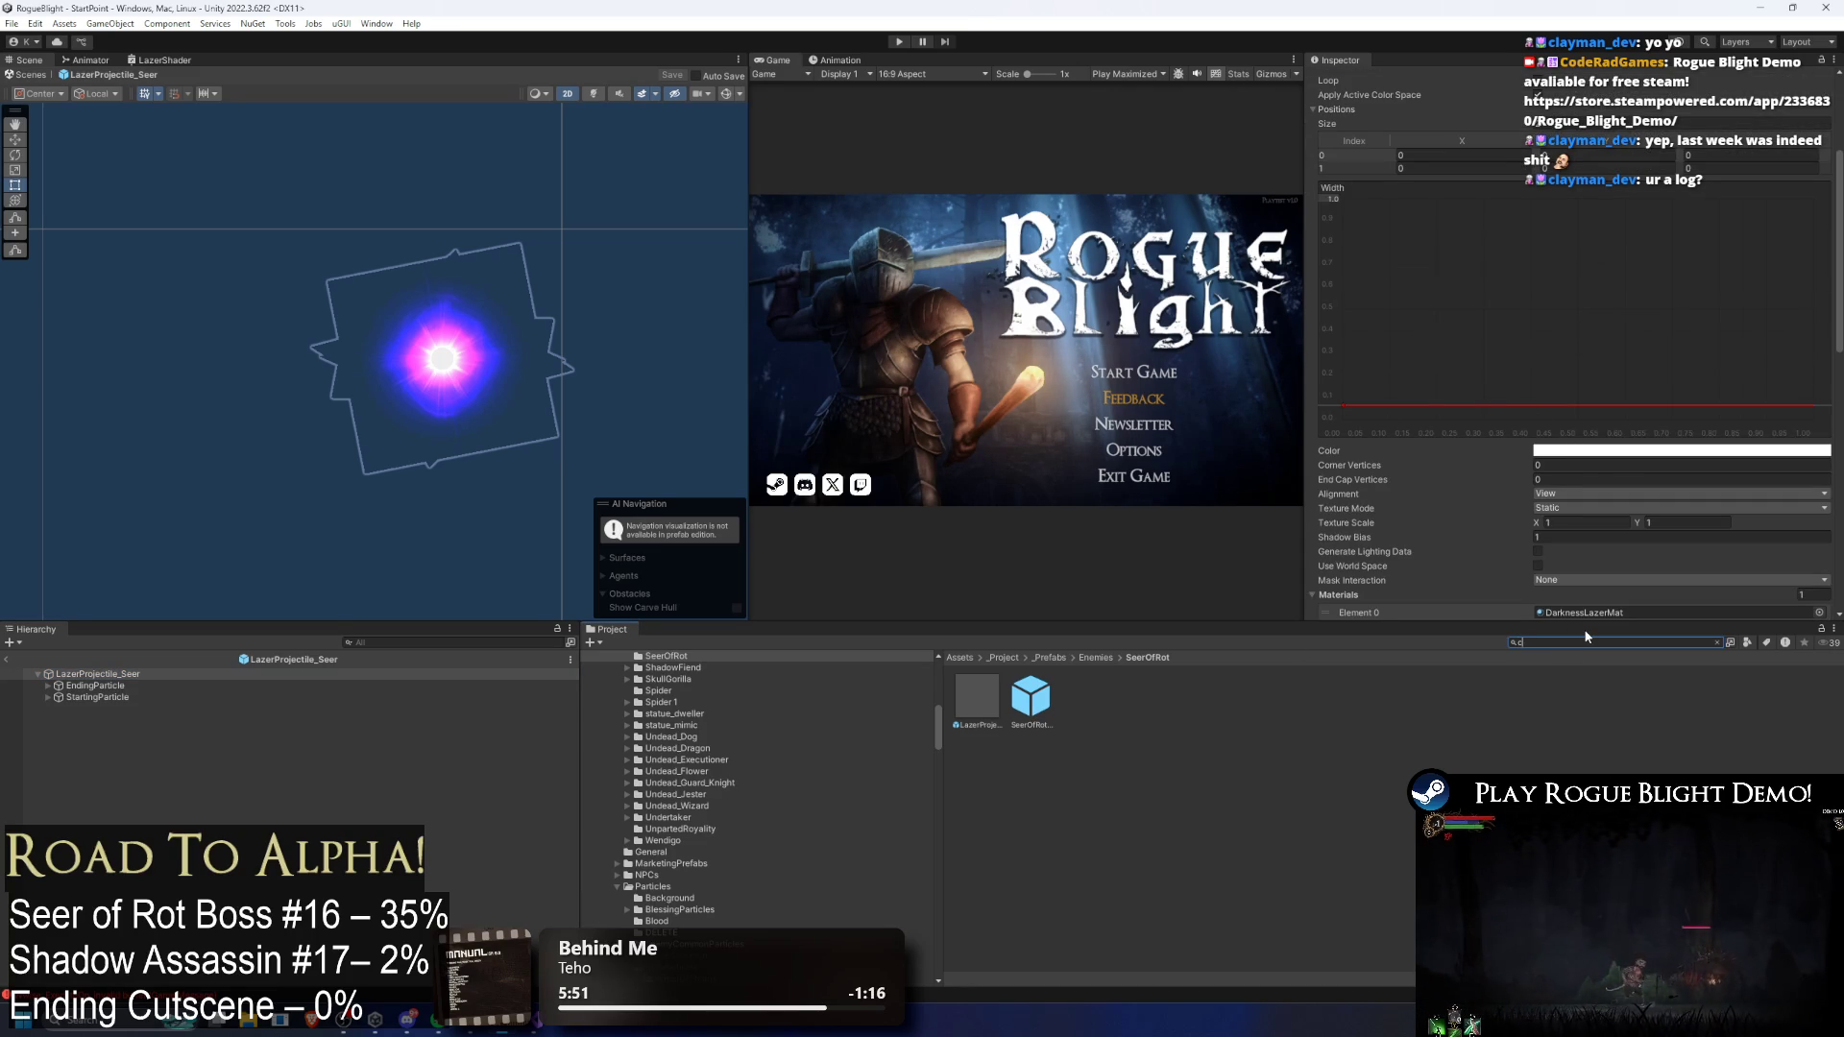
{"action": "type", "text": "ombat sce"}
{"action": "left_click", "coordinate": [1077, 714]}
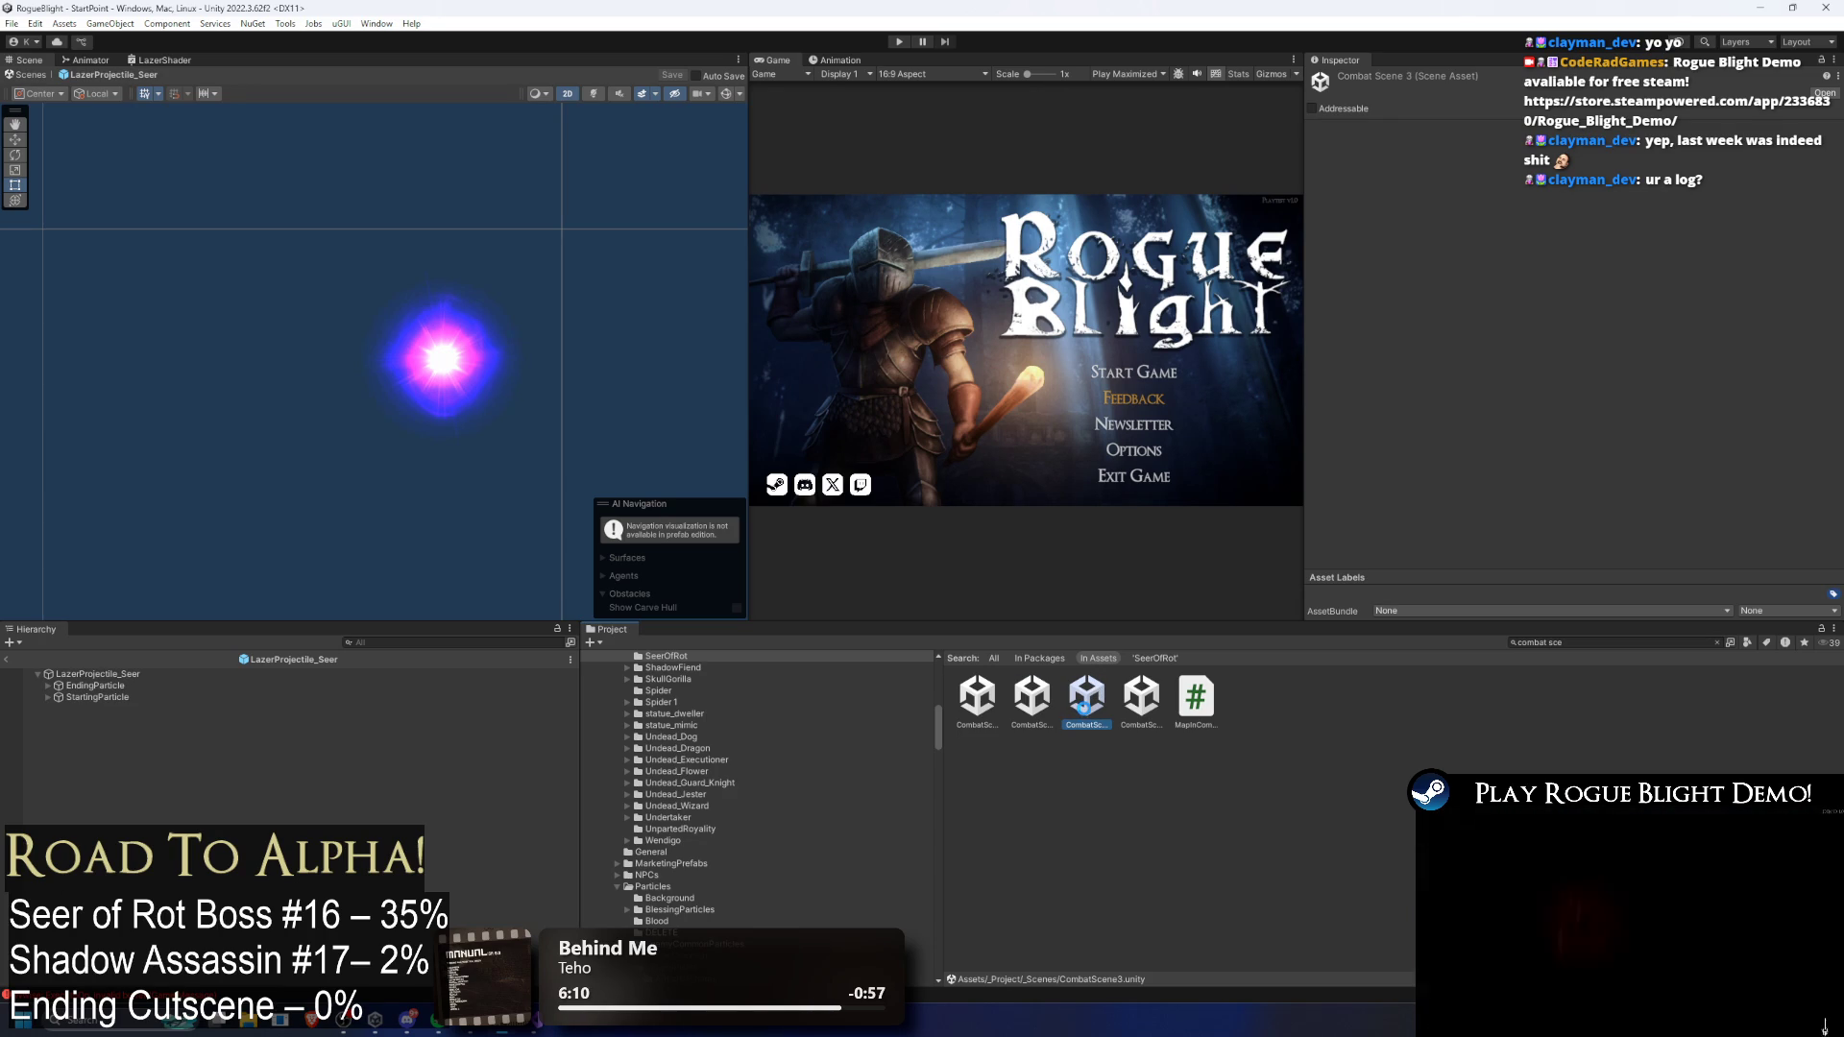
{"action": "double_click", "coordinate": [1084, 708]}
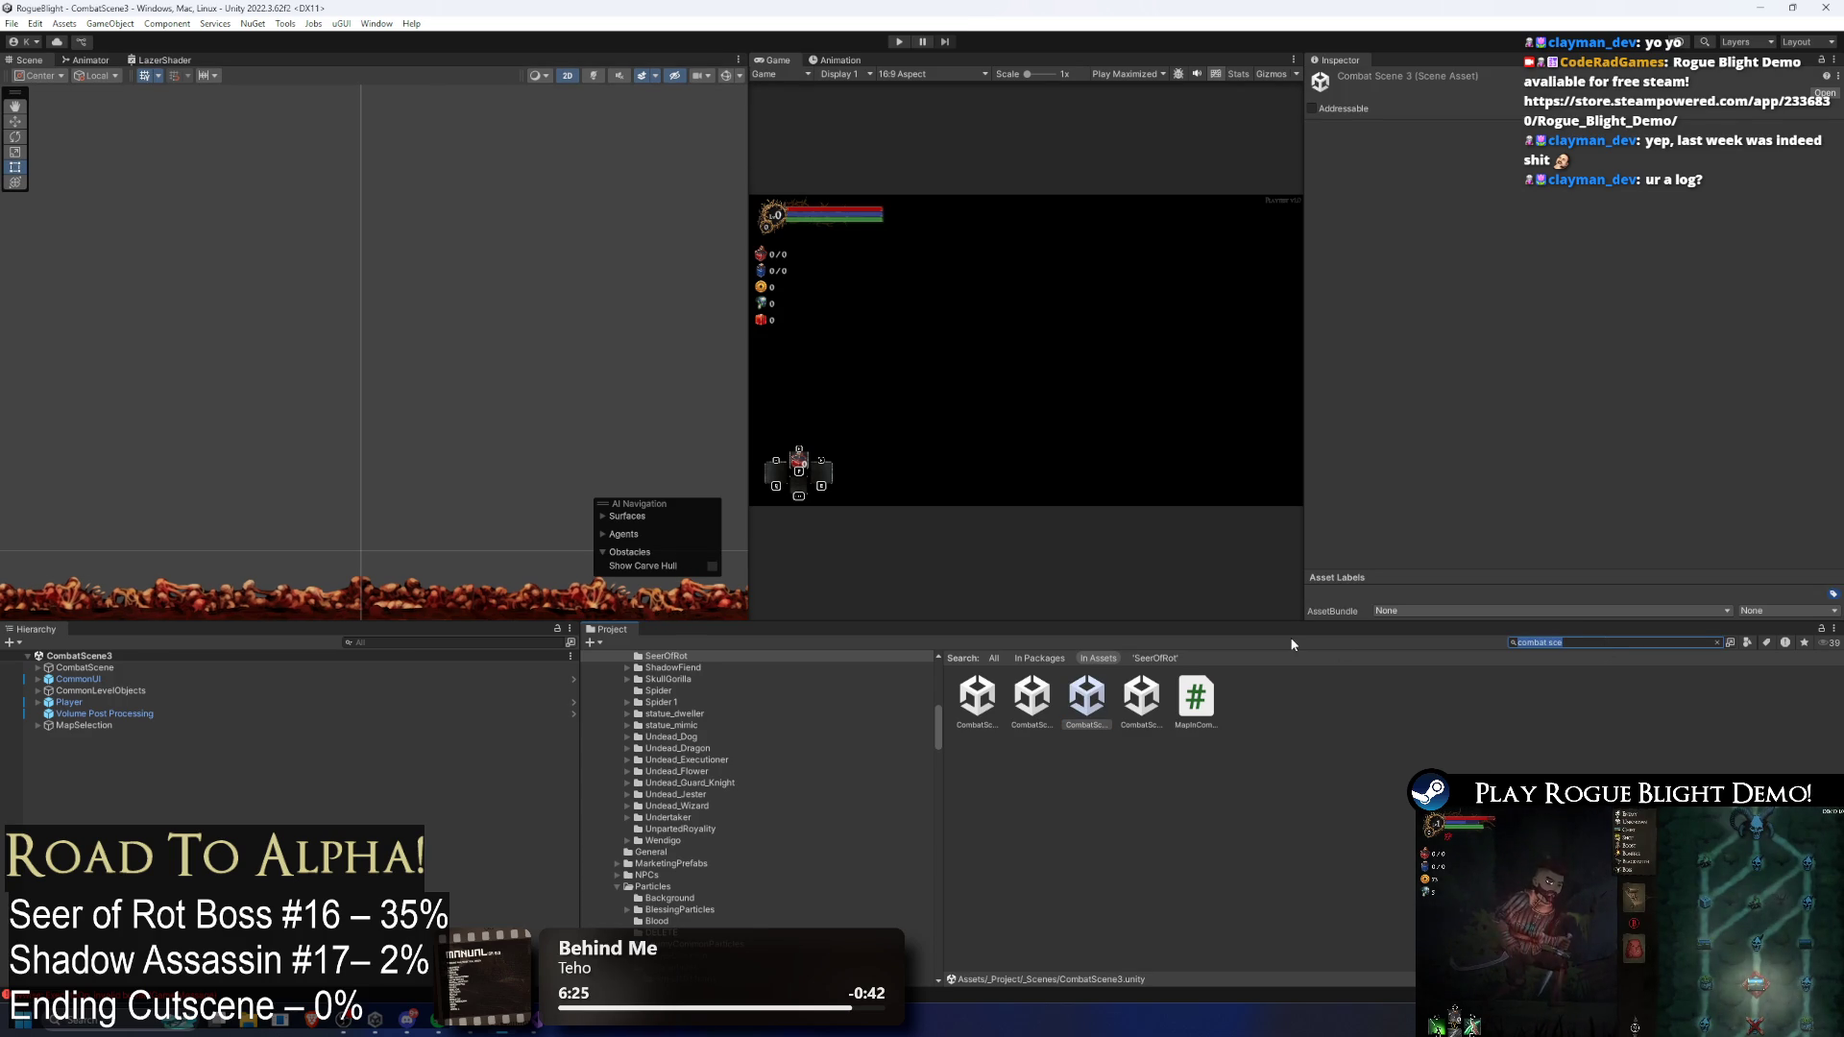
Step: Search the project for 'lazer' and reopen the LazerProjectile_Seer prefab
{"action": "type", "text": "lazer"}
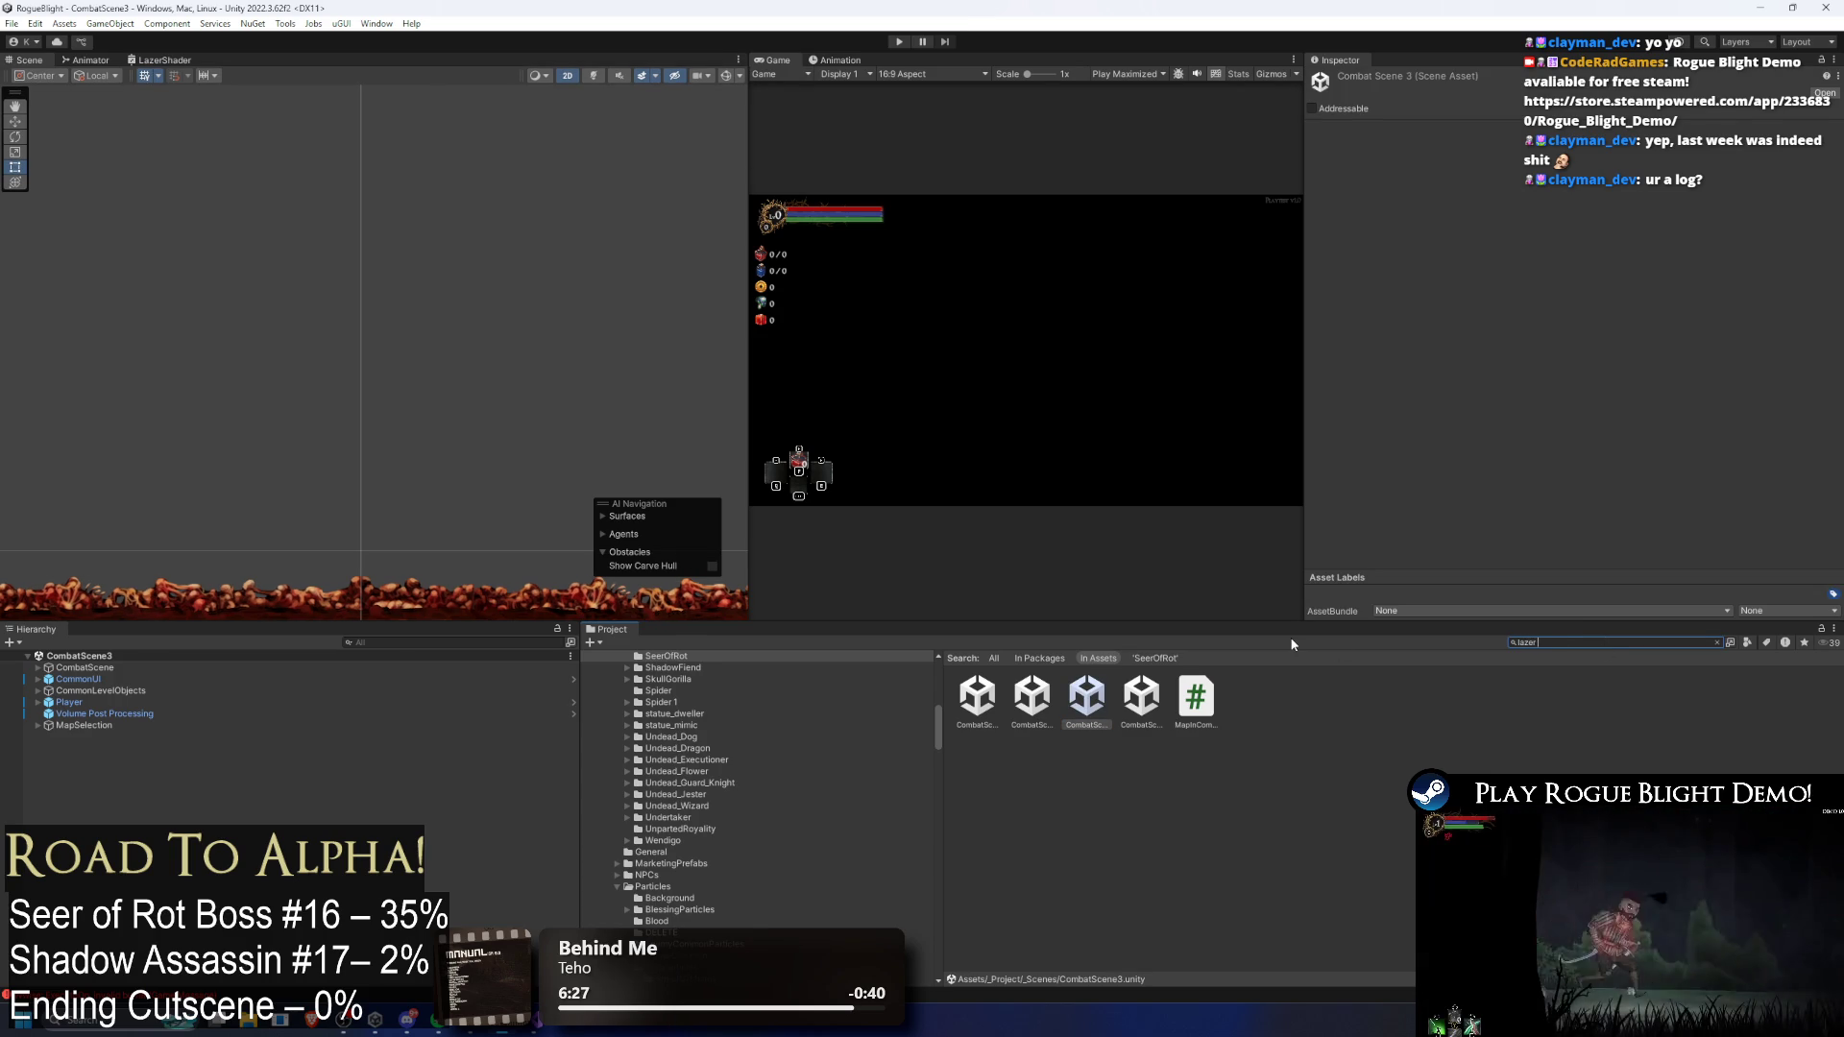
{"action": "double_click", "coordinate": [1143, 699]}
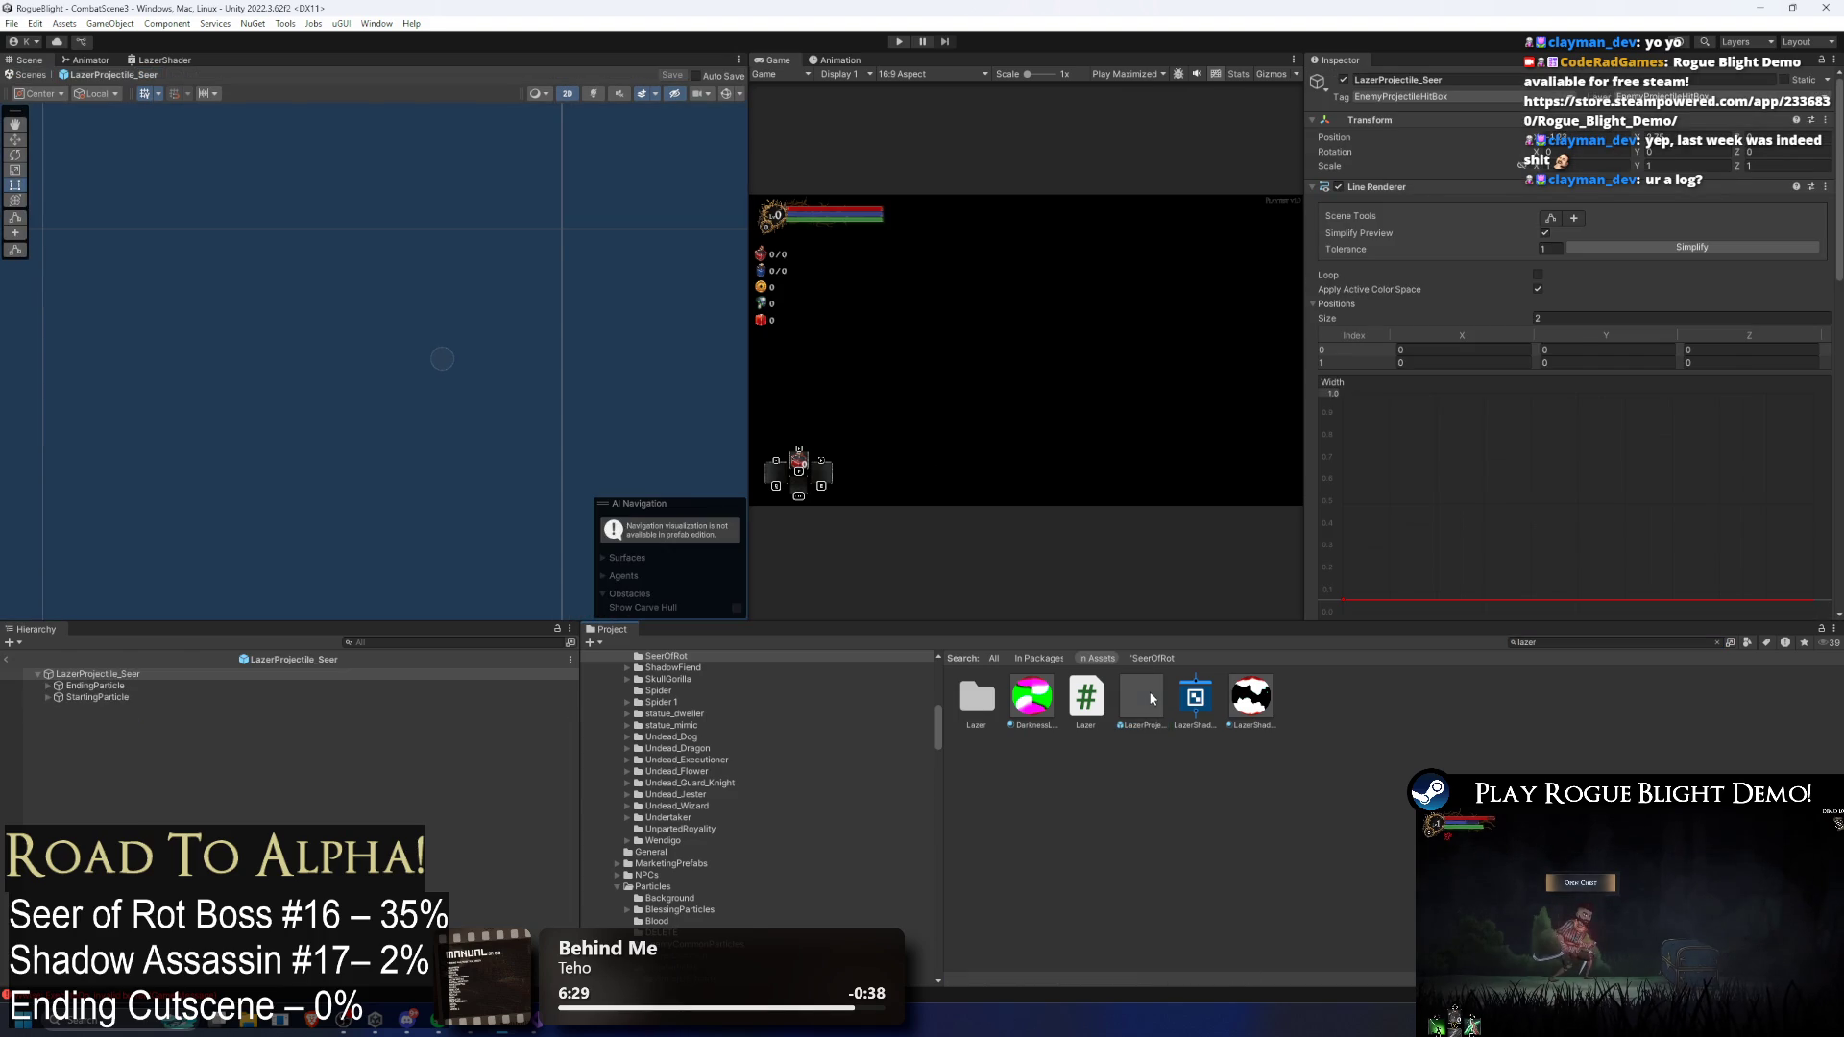
{"action": "left_click", "coordinate": [308, 688]}
{"action": "left_click", "coordinate": [308, 676]}
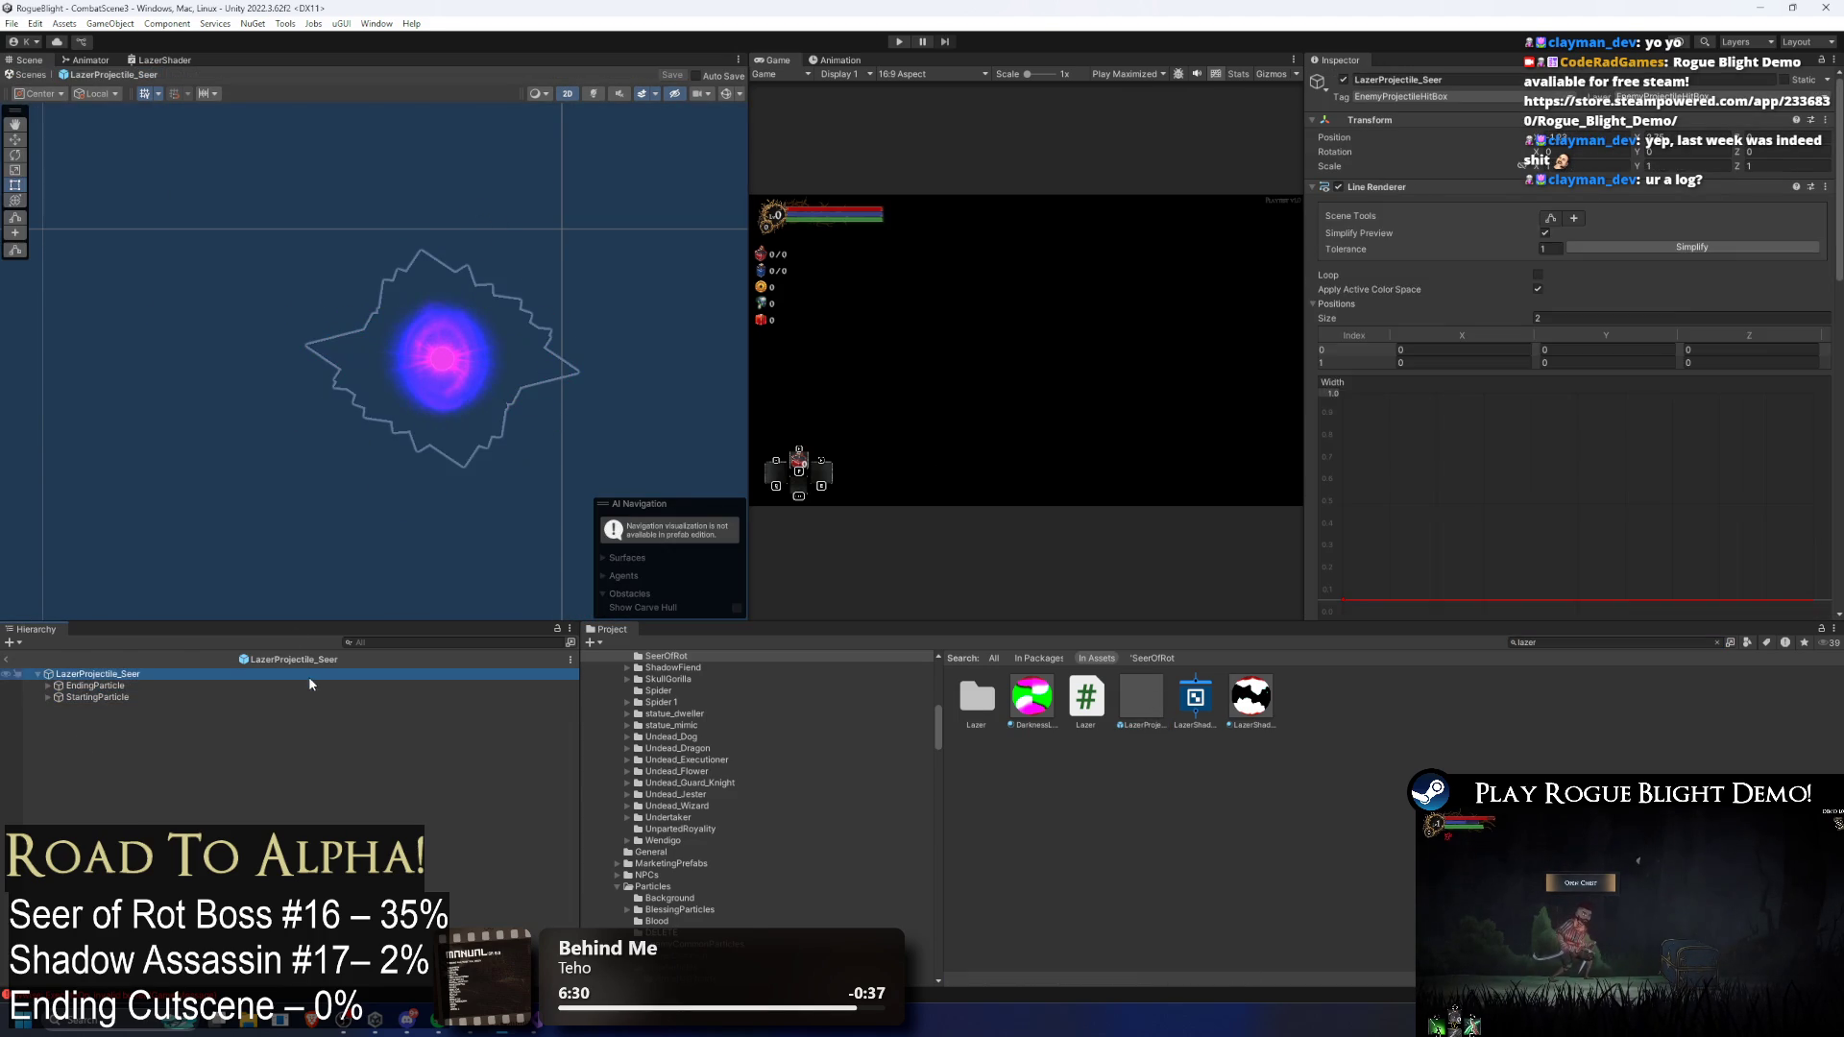
{"action": "key", "text": "Down"}
{"action": "key", "text": "Up"}
{"action": "key", "text": "Down"}
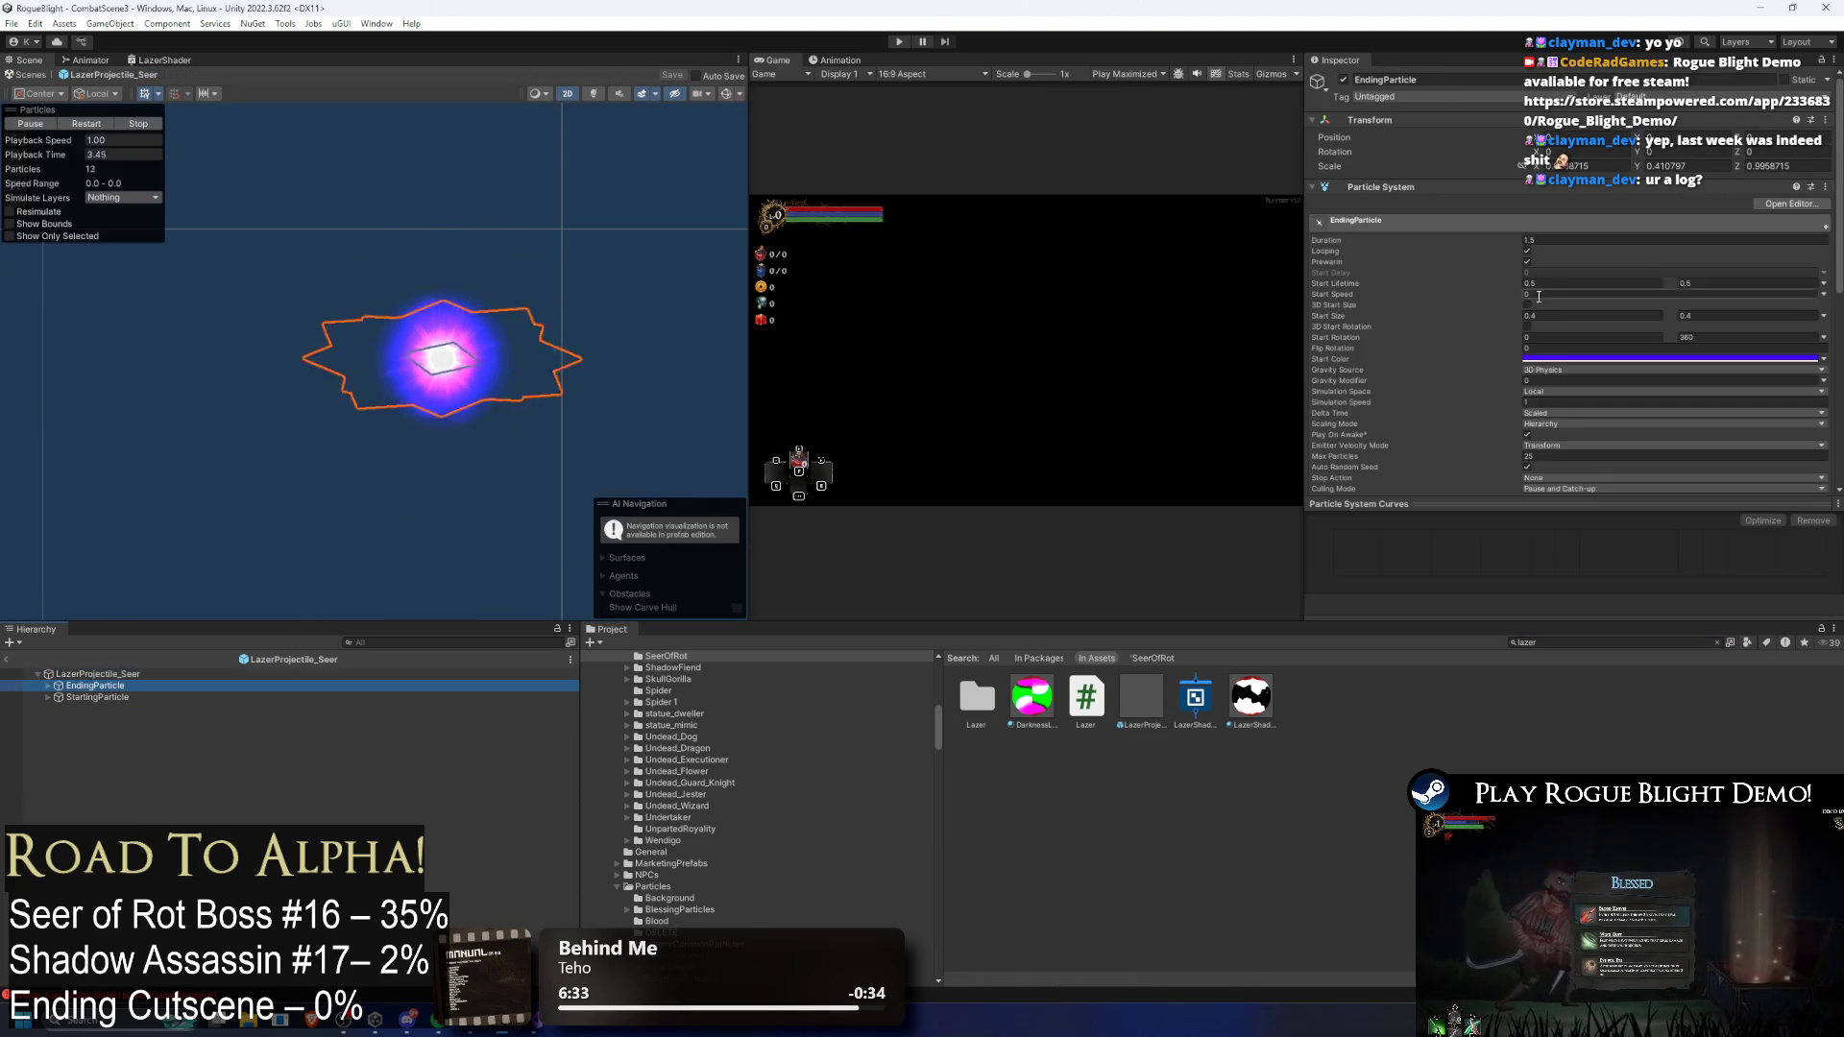
{"action": "key", "text": "Down"}
{"action": "scroll", "coordinate": [1575, 288], "scroll_direction": "down", "scroll_amount": 5}
{"action": "key", "text": "Up"}
{"action": "key", "text": "Up"}
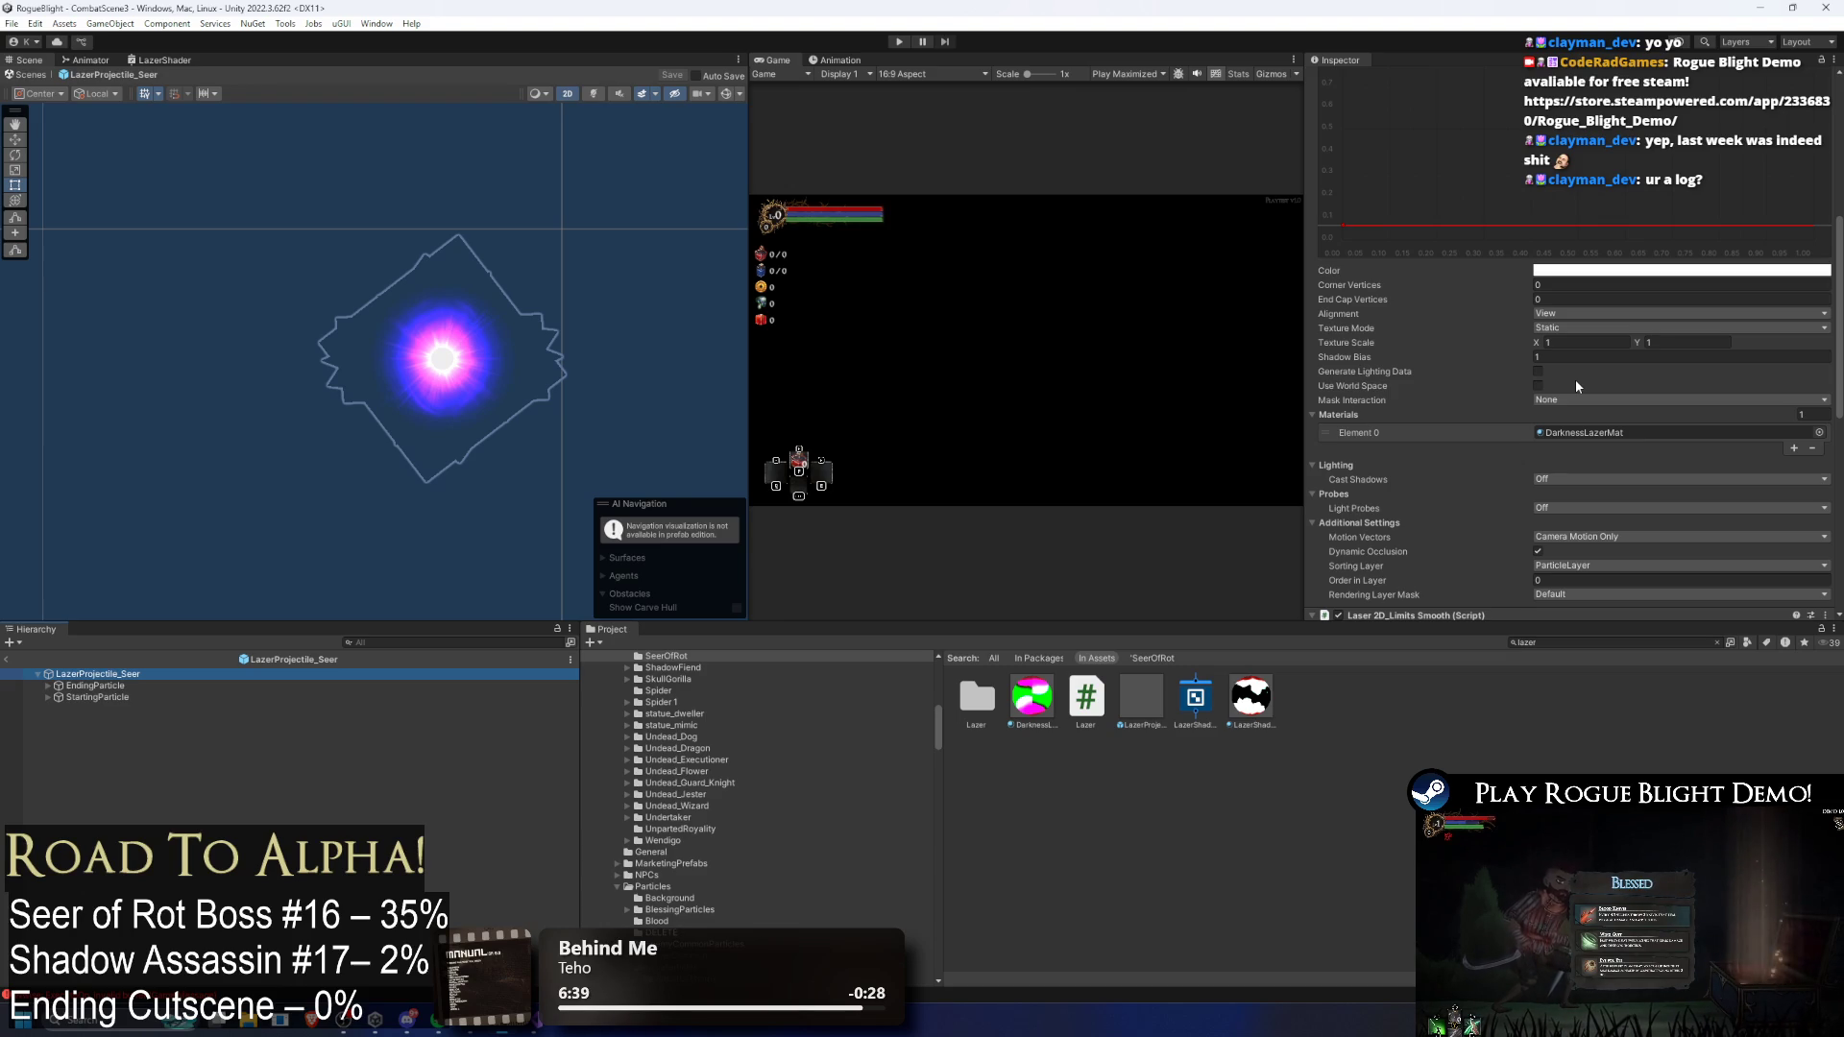
{"action": "key", "text": "Down"}
{"action": "key", "text": "Down"}
{"action": "key", "text": "Up"}
{"action": "key", "text": "Up"}
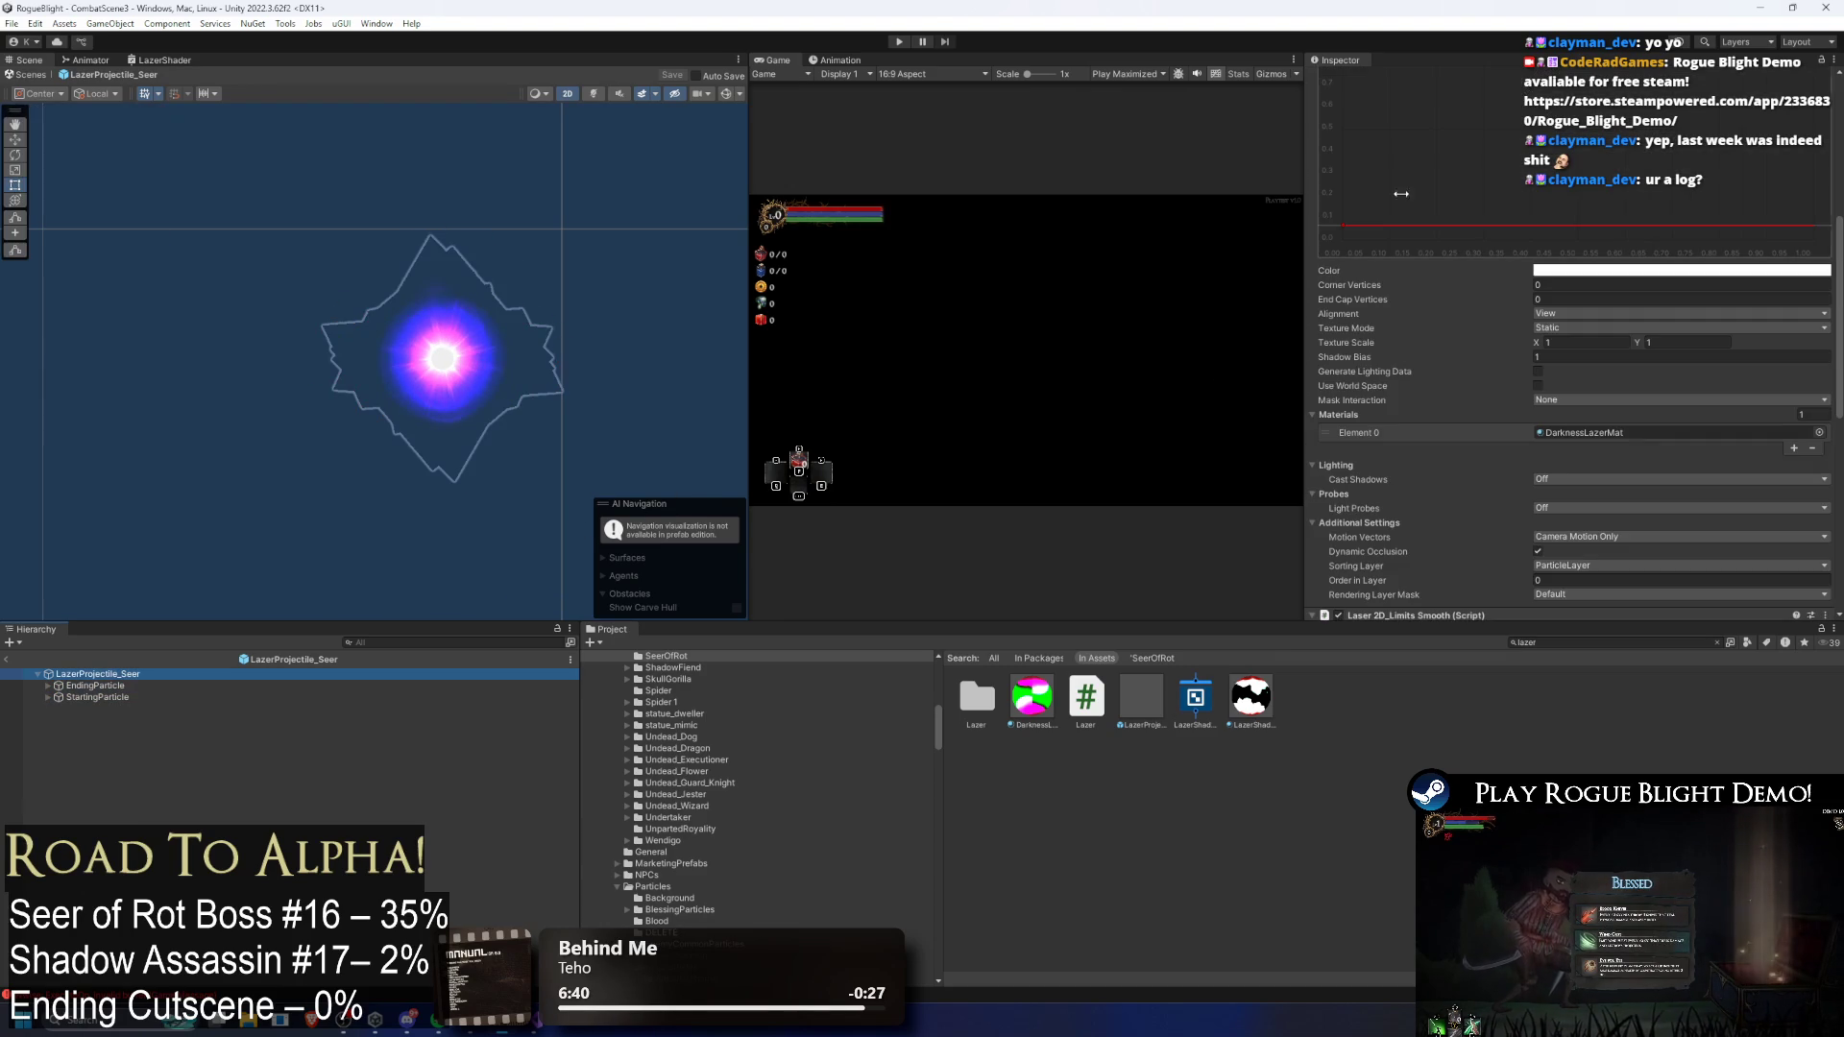
{"action": "scroll", "coordinate": [1590, 351], "scroll_direction": "up", "scroll_amount": 10}
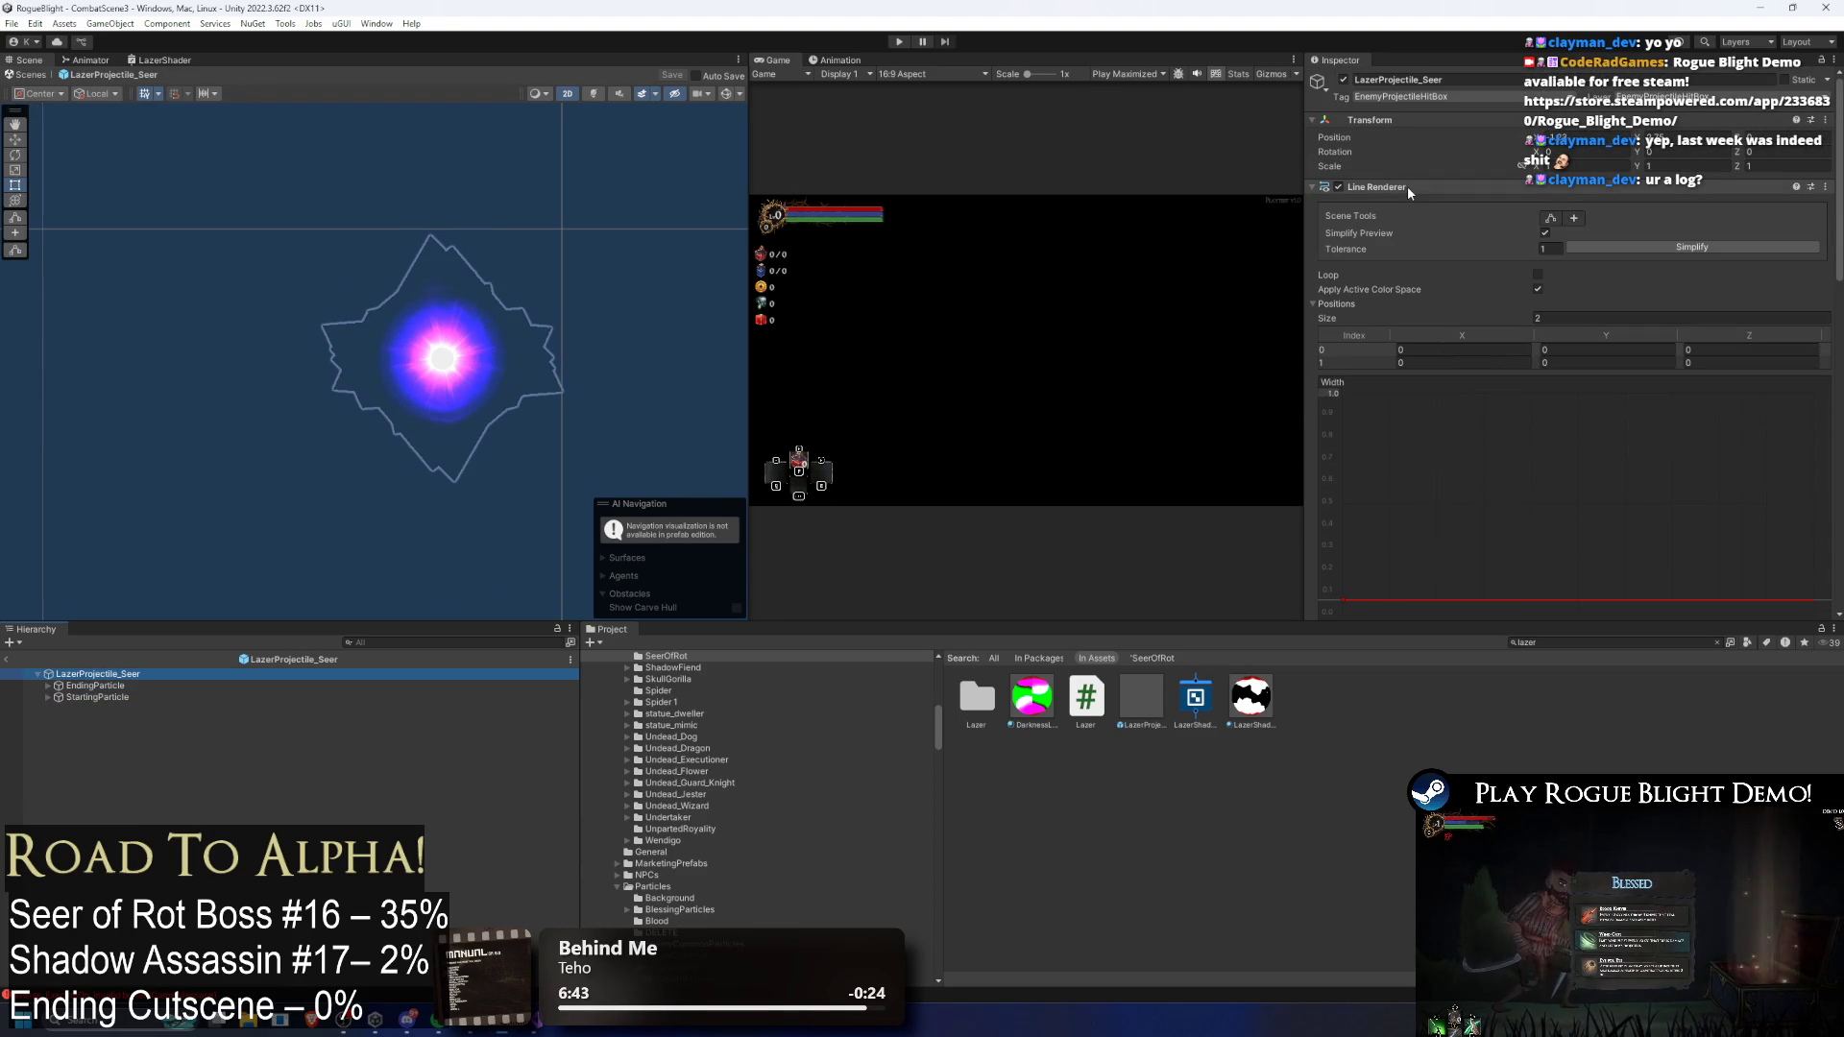
{"action": "scroll", "coordinate": [1548, 314], "scroll_direction": "down", "scroll_amount": 15}
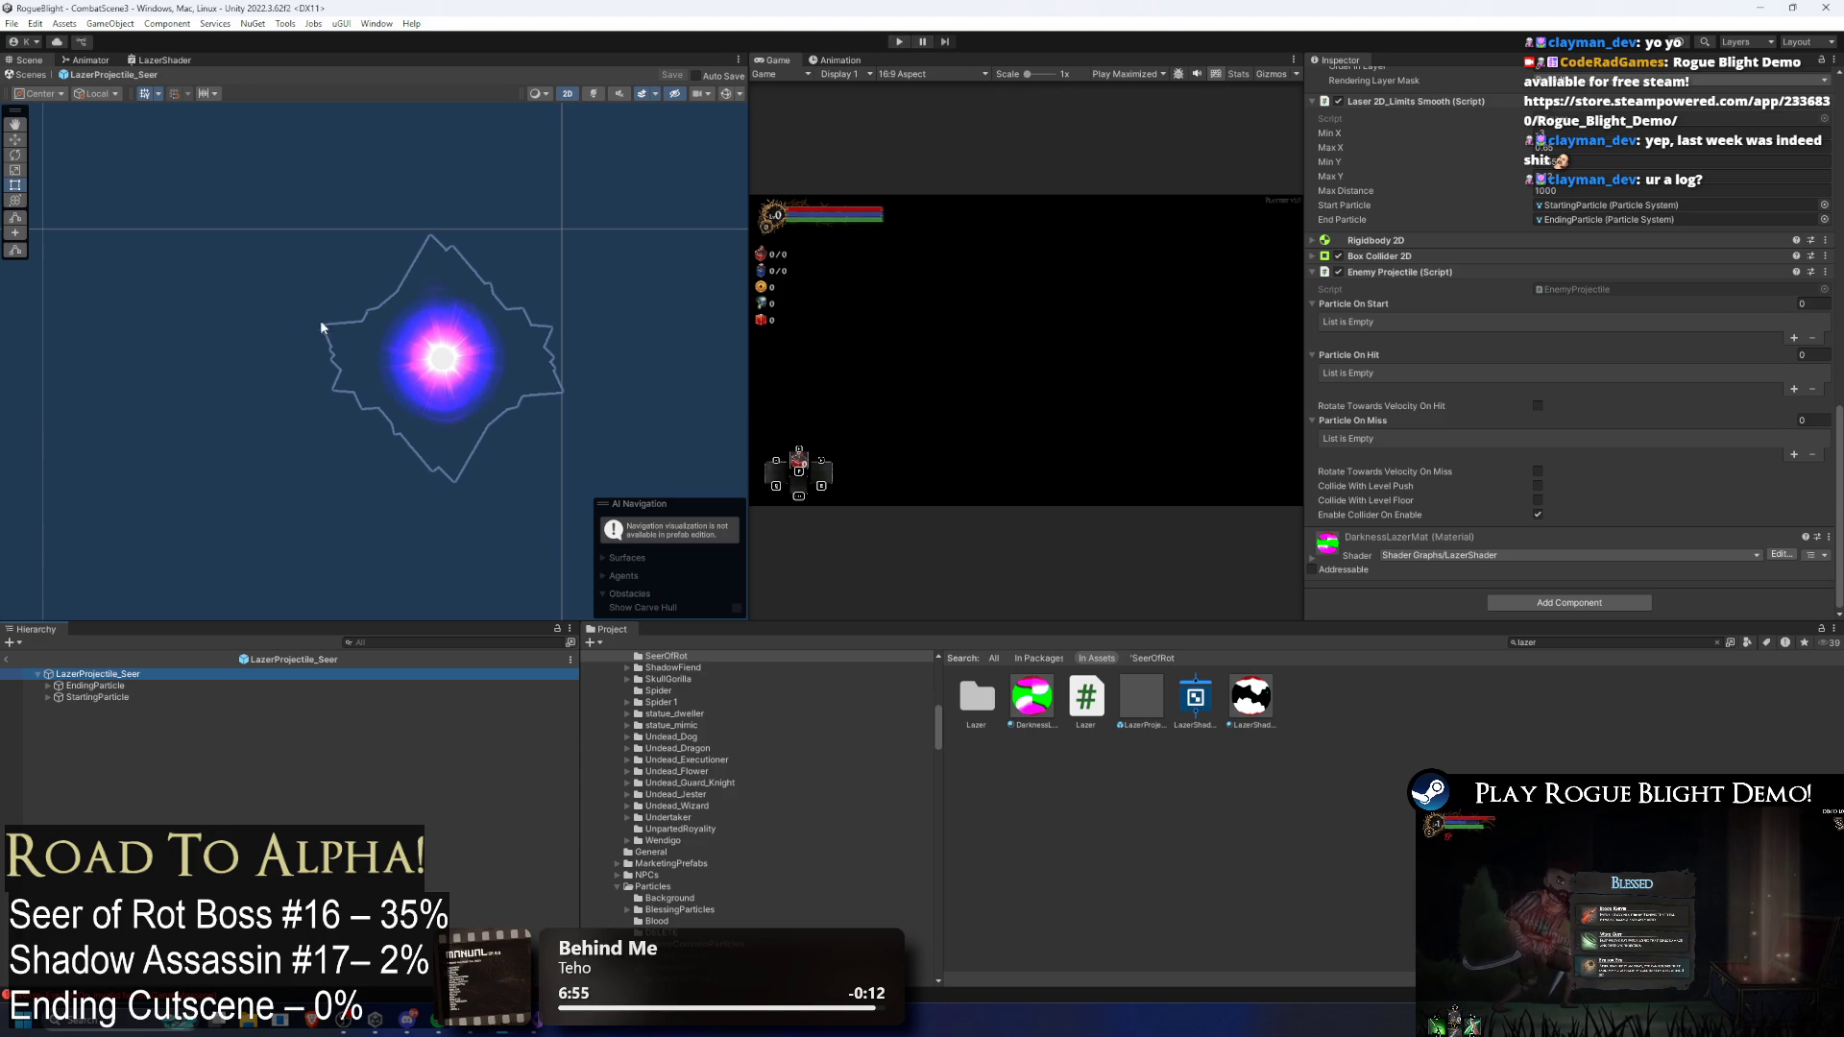
Step: Find SeerOfRot_Prefab via 'seer prefa', edit its self-destruct and collider timers, and save
{"action": "left_click", "coordinate": [1633, 642]}
{"action": "type", "text": "se"}
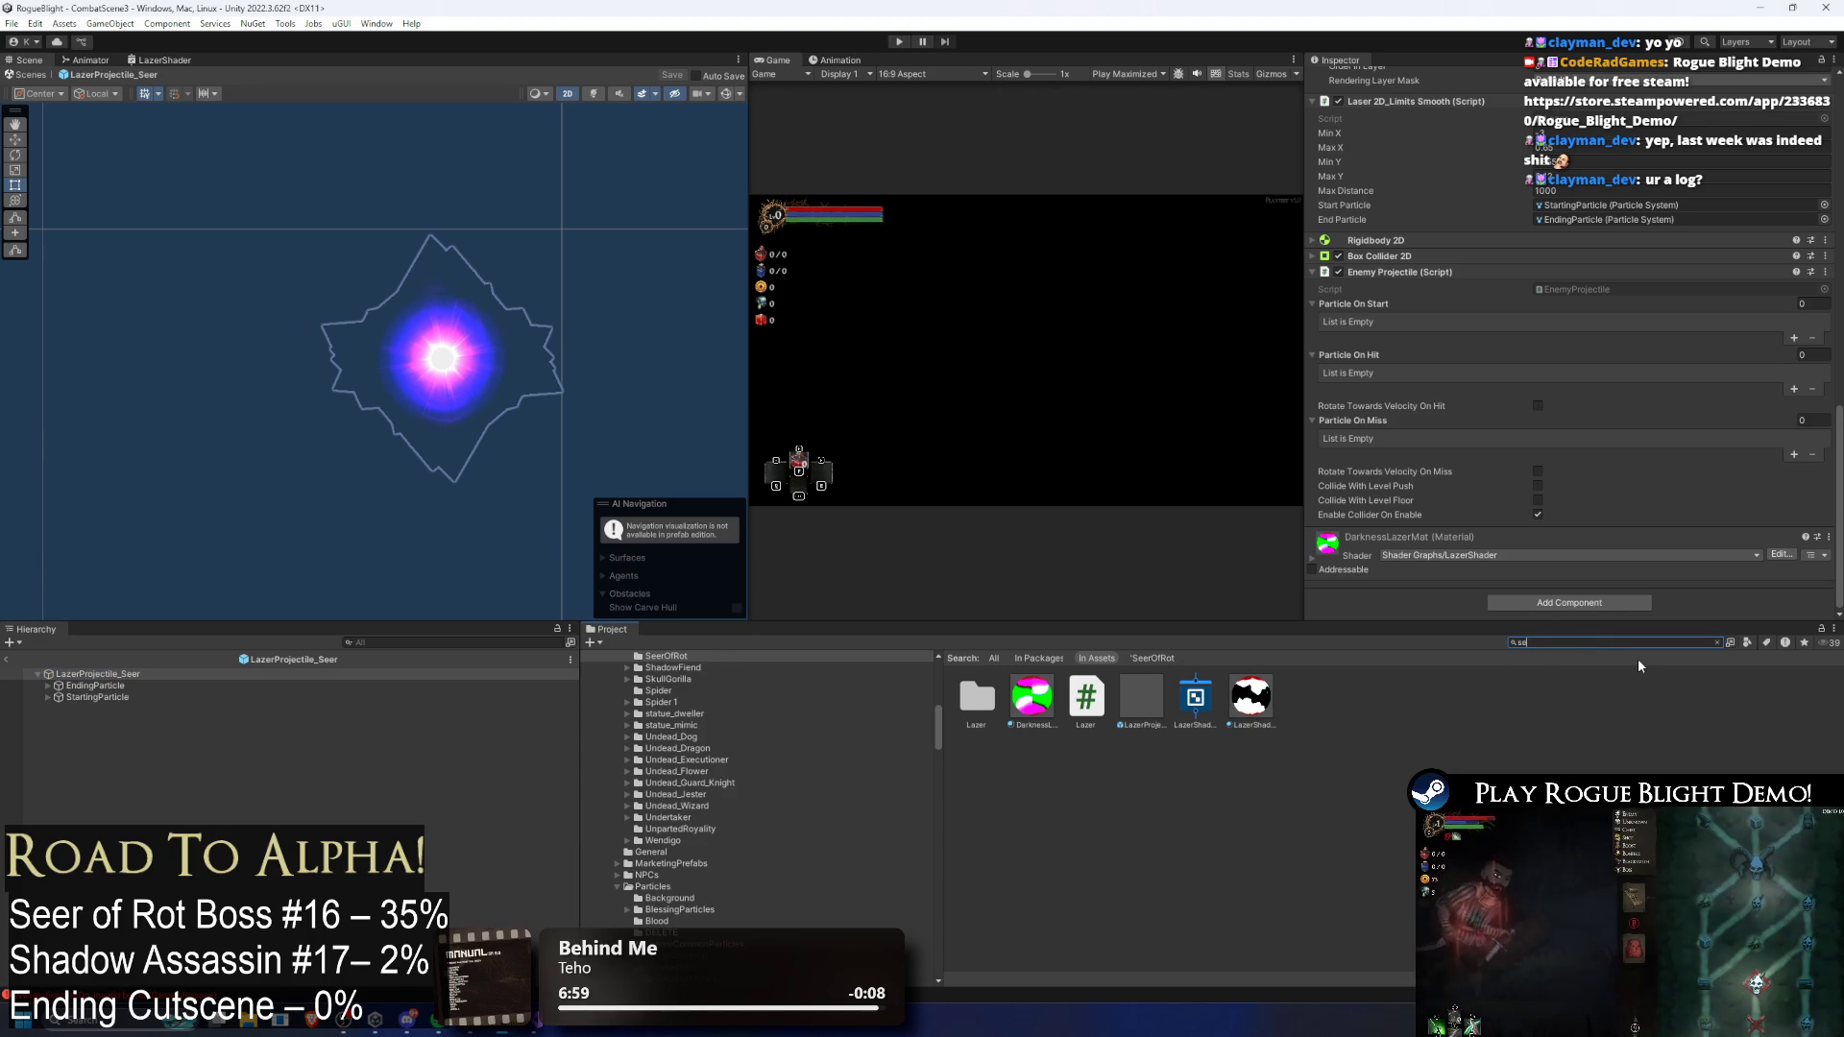
{"action": "type", "text": "er prefa"}
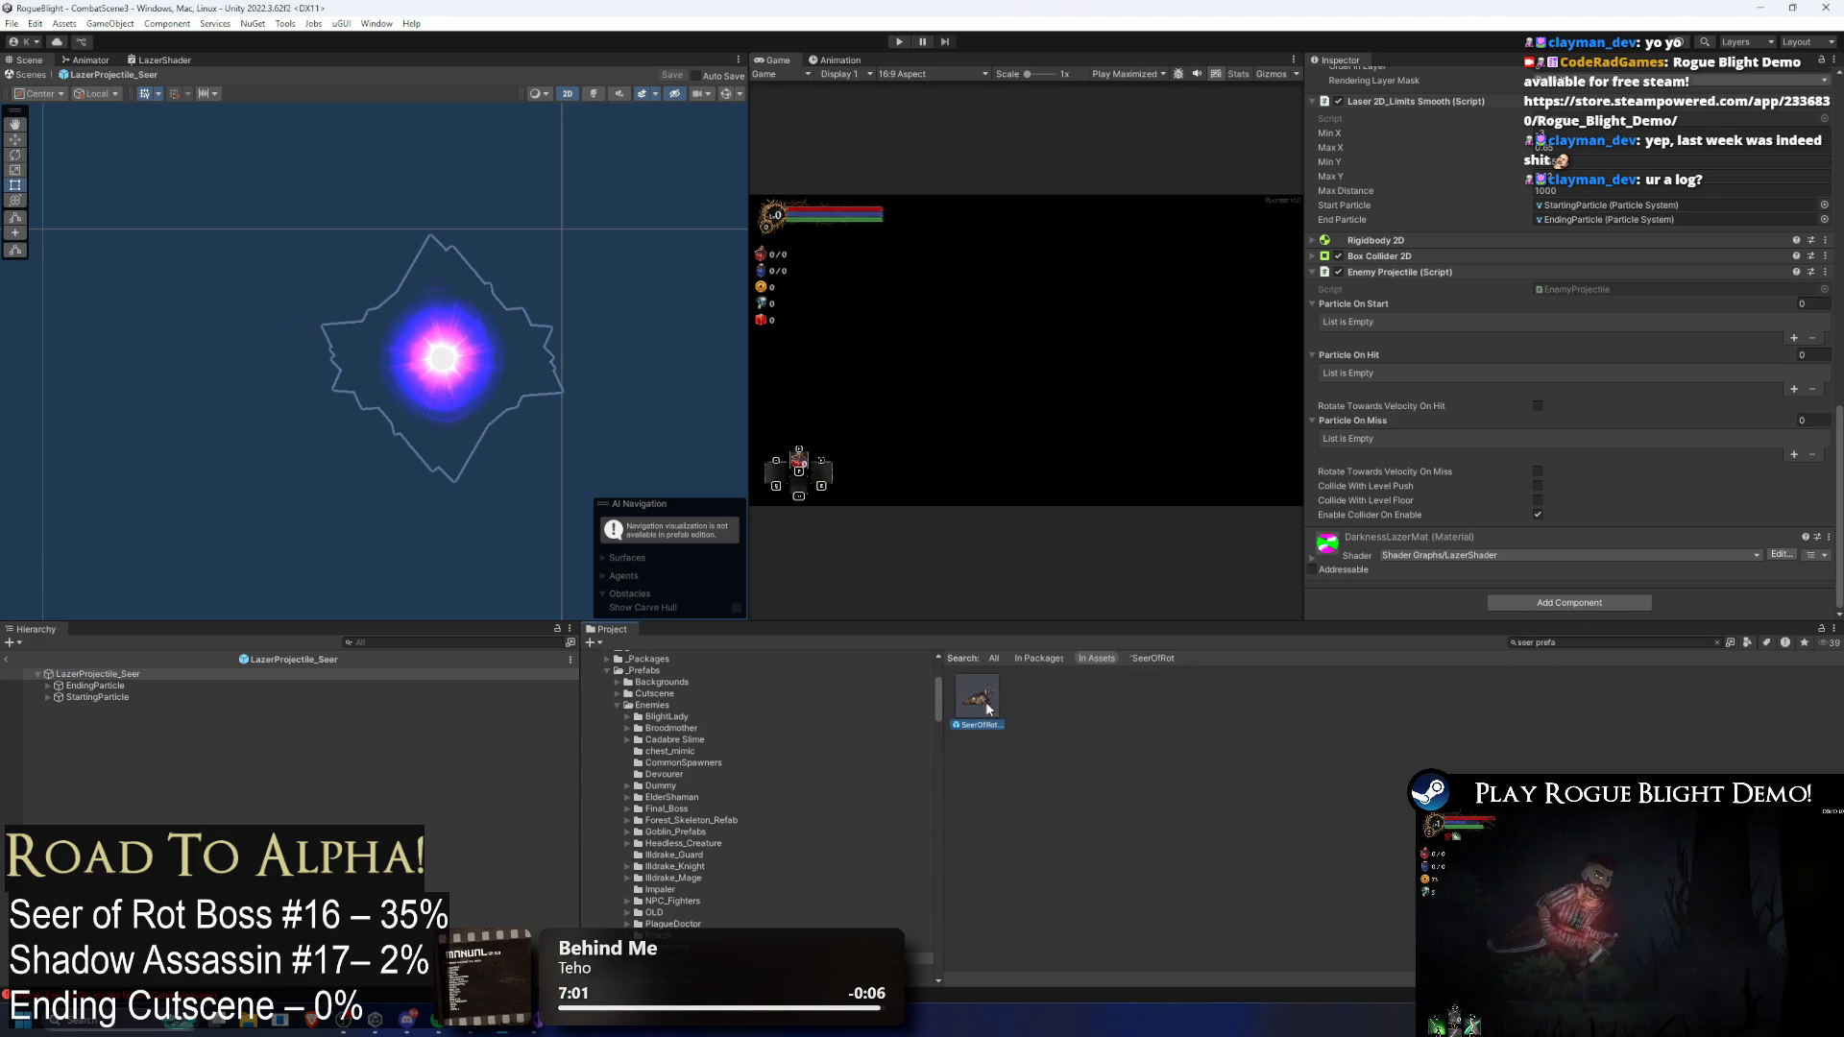
{"action": "left_click", "coordinate": [980, 698]}
{"action": "scroll", "coordinate": [1635, 430], "scroll_direction": "down", "scroll_amount": 3}
{"action": "left_click", "coordinate": [1585, 176]}
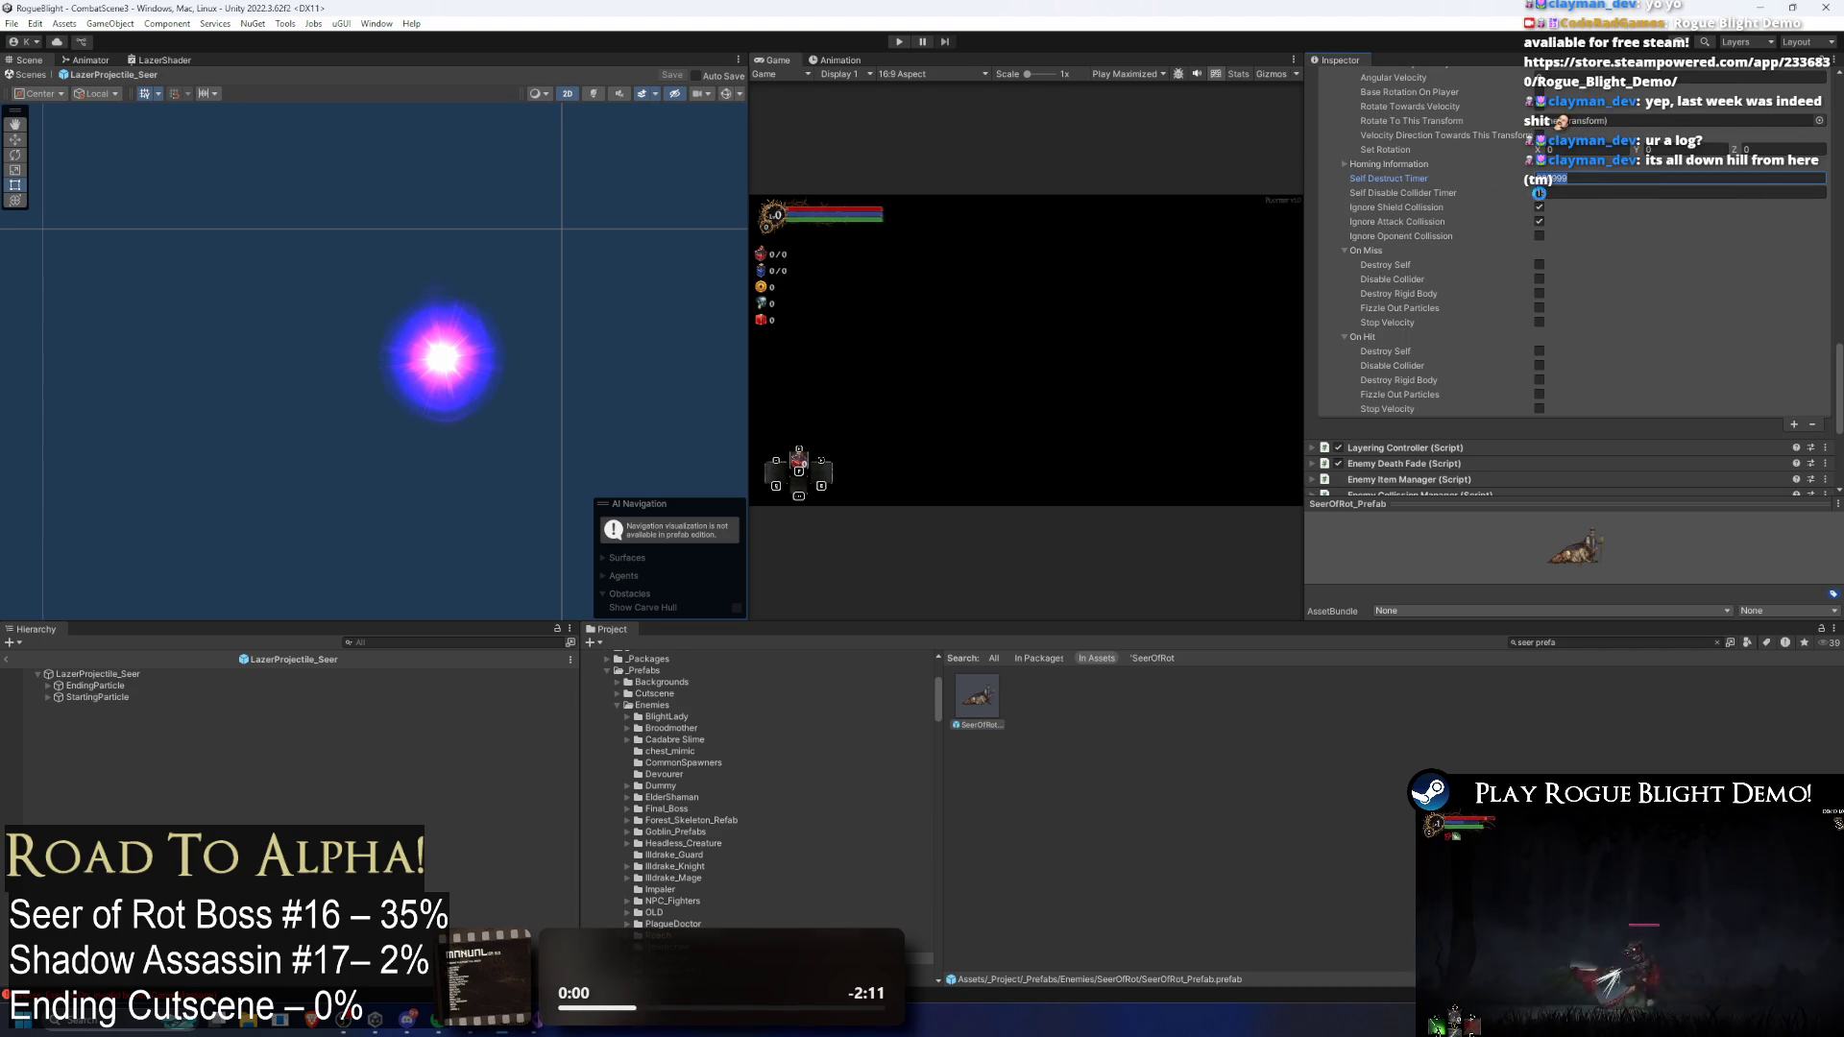
{"action": "left_click", "coordinate": [1575, 192]}
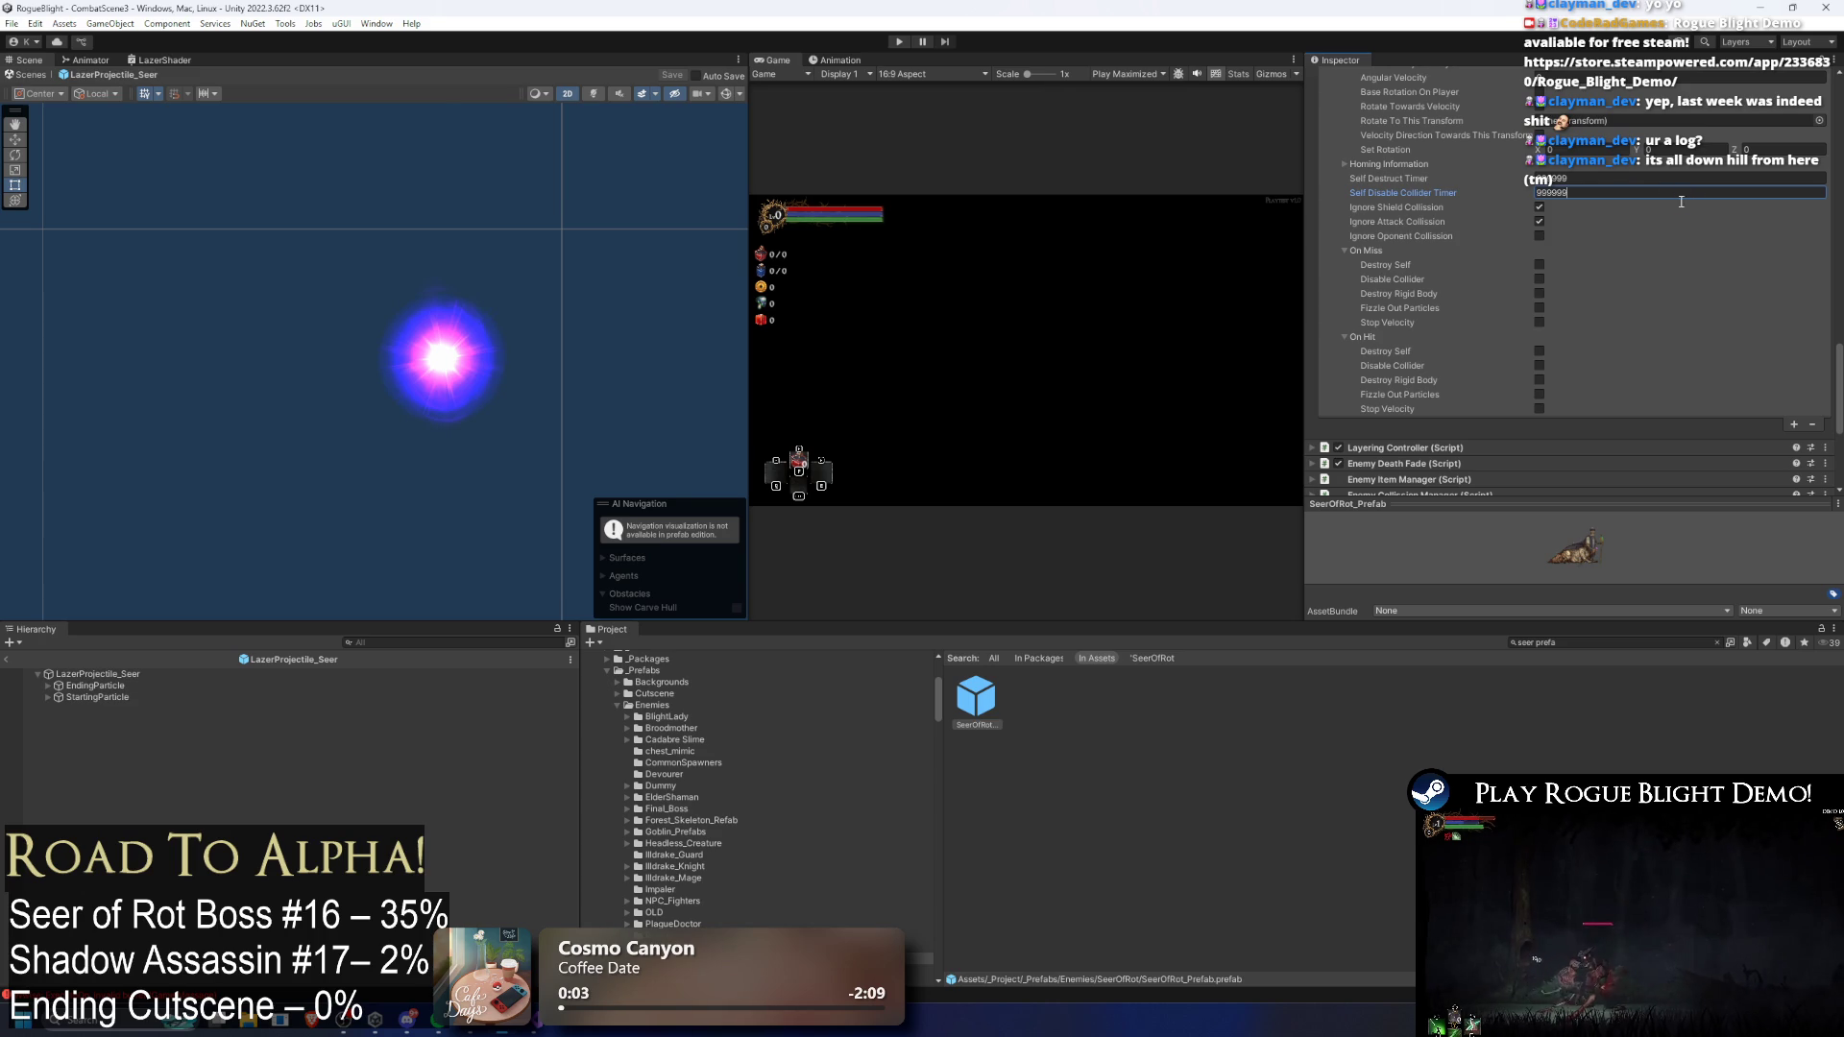
{"action": "scroll", "coordinate": [1679, 204], "scroll_direction": "up", "scroll_amount": 10}
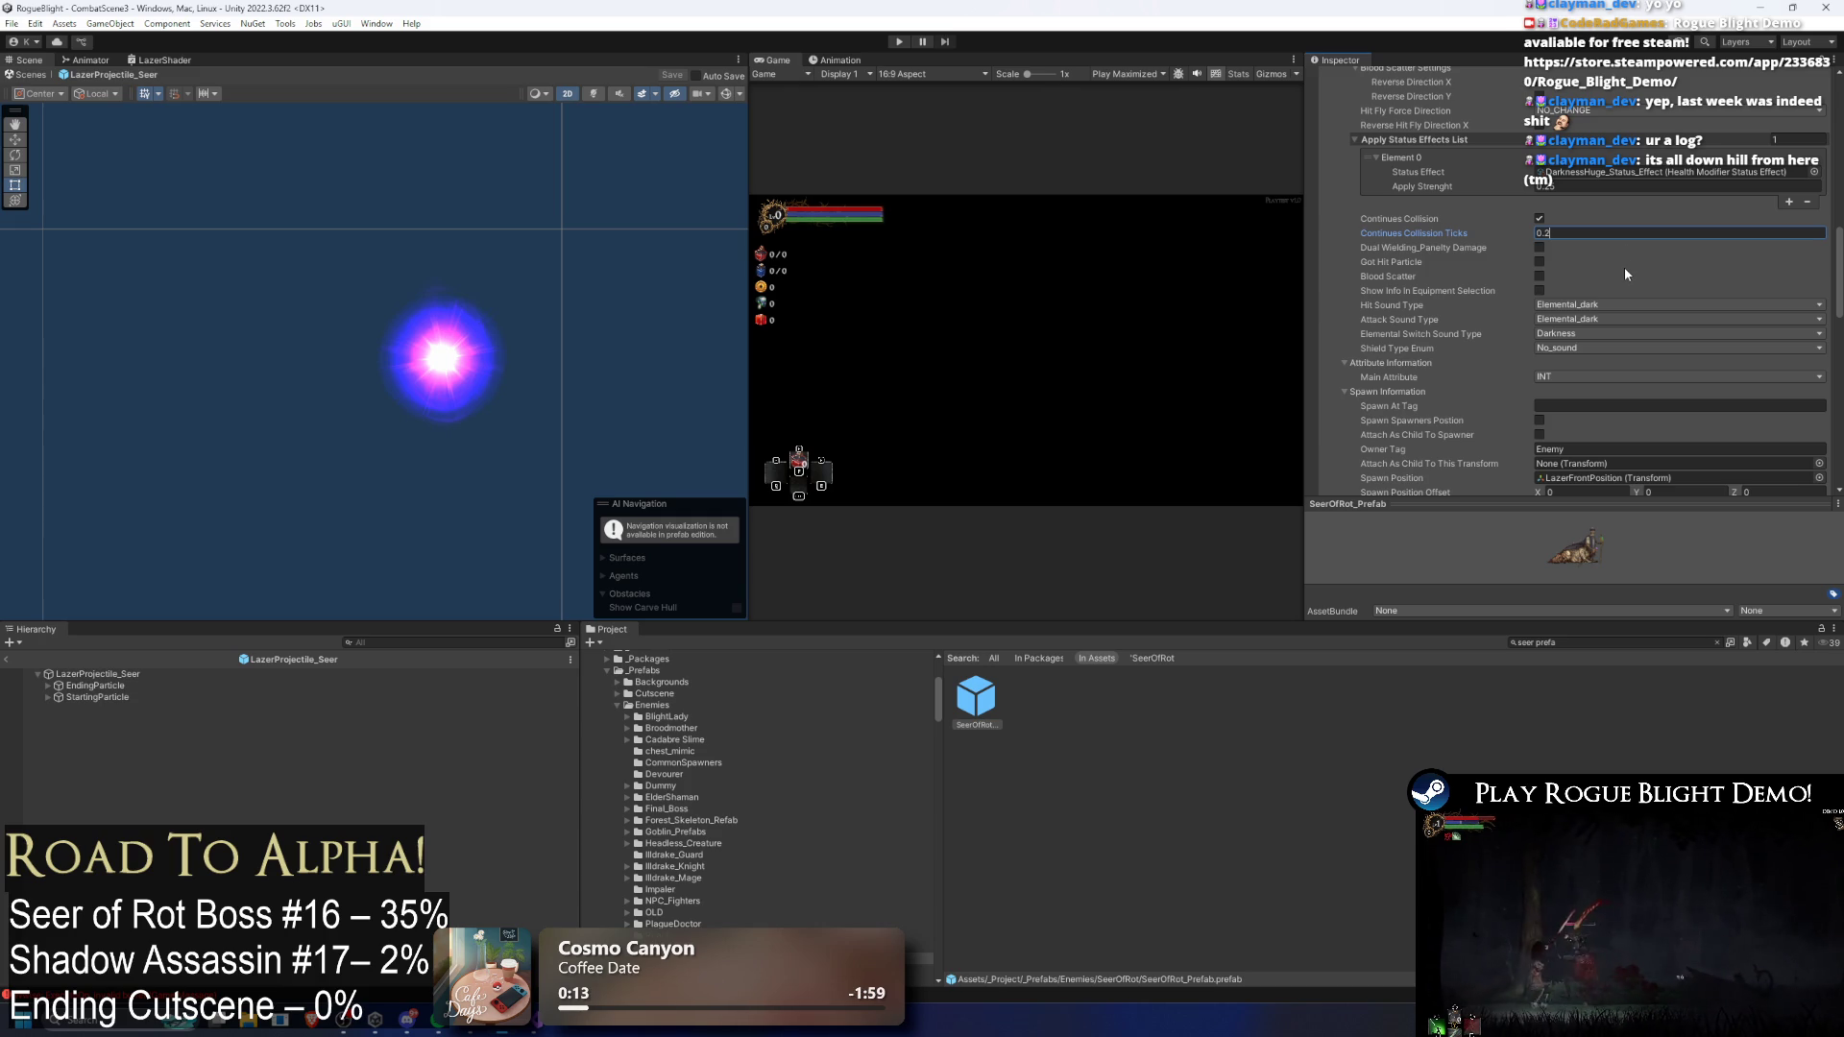
{"action": "key", "text": "ctrl+s"}
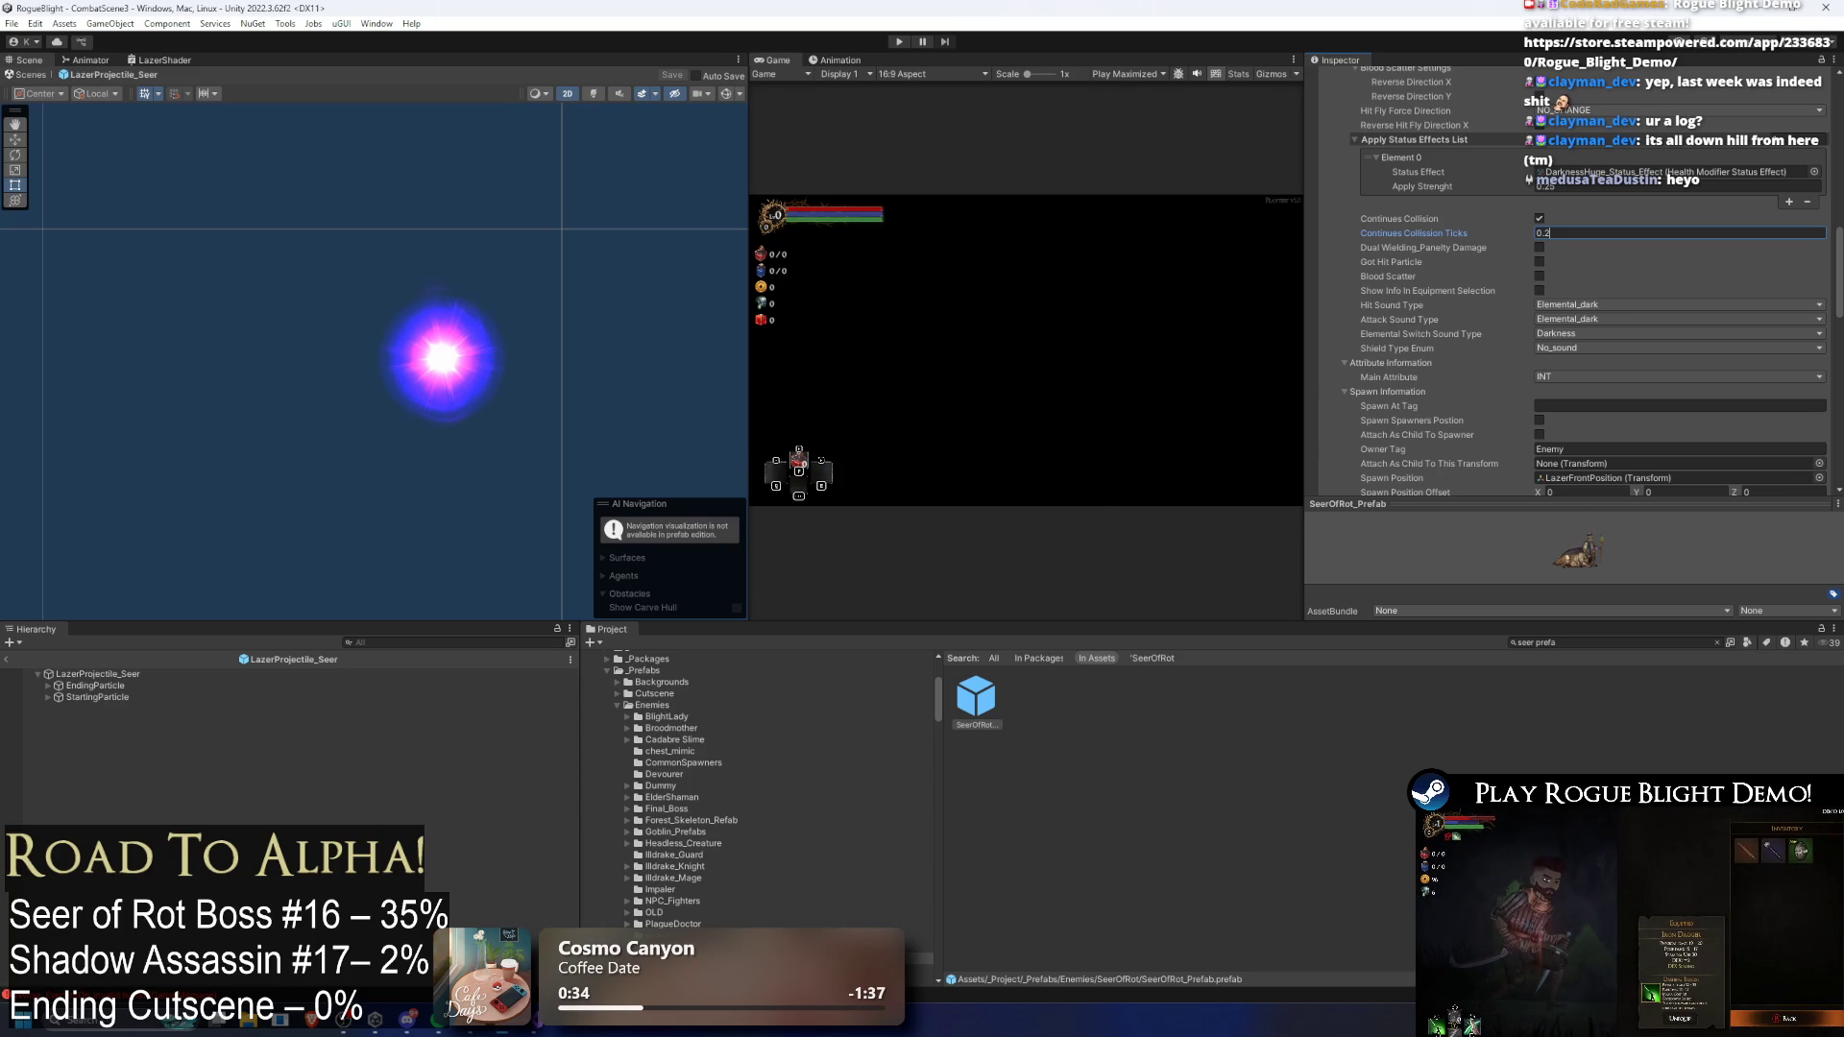
Step: Zero Element 8's damage, give Element 9 29–30 damage, then enter play mode
{"action": "scroll", "coordinate": [1650, 417], "scroll_direction": "up", "scroll_amount": 5}
{"action": "left_click", "coordinate": [1585, 336]}
{"action": "type", "text": "0"}
{"action": "left_click", "coordinate": [1585, 351]}
{"action": "type", "text": "29"}
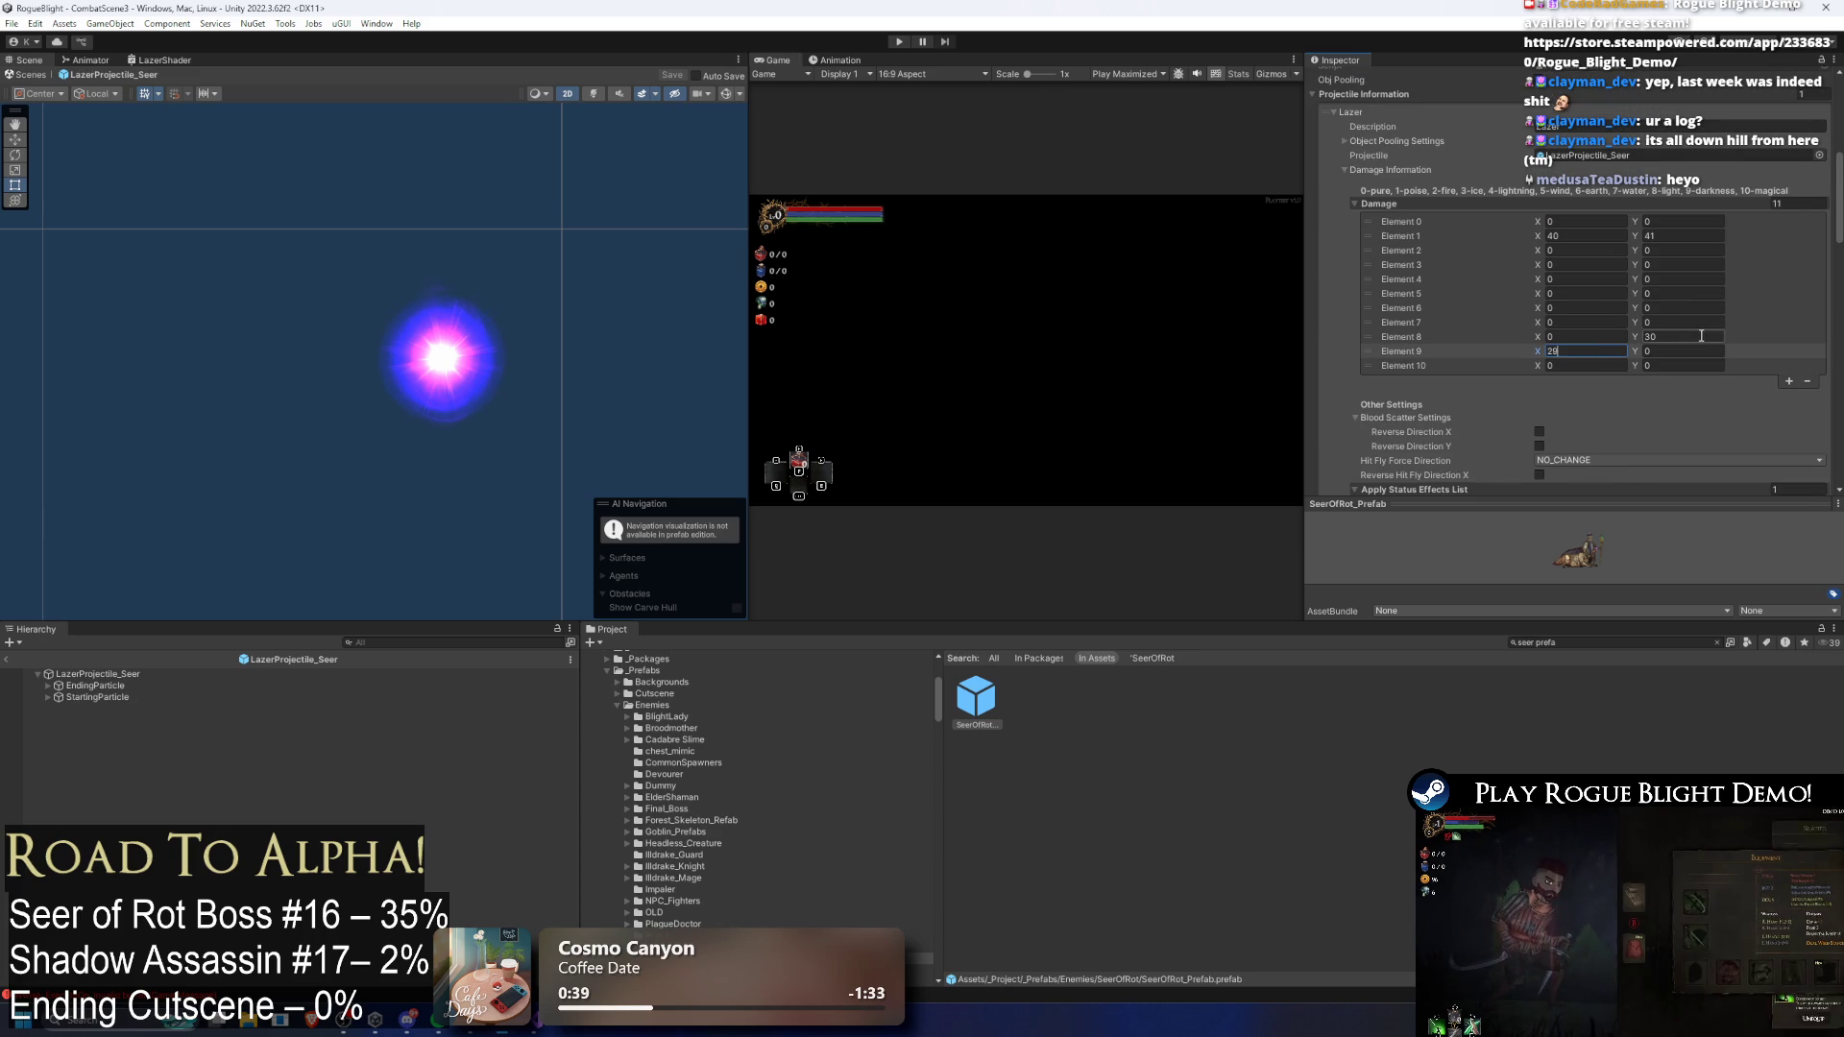
{"action": "left_click", "coordinate": [1683, 336]}
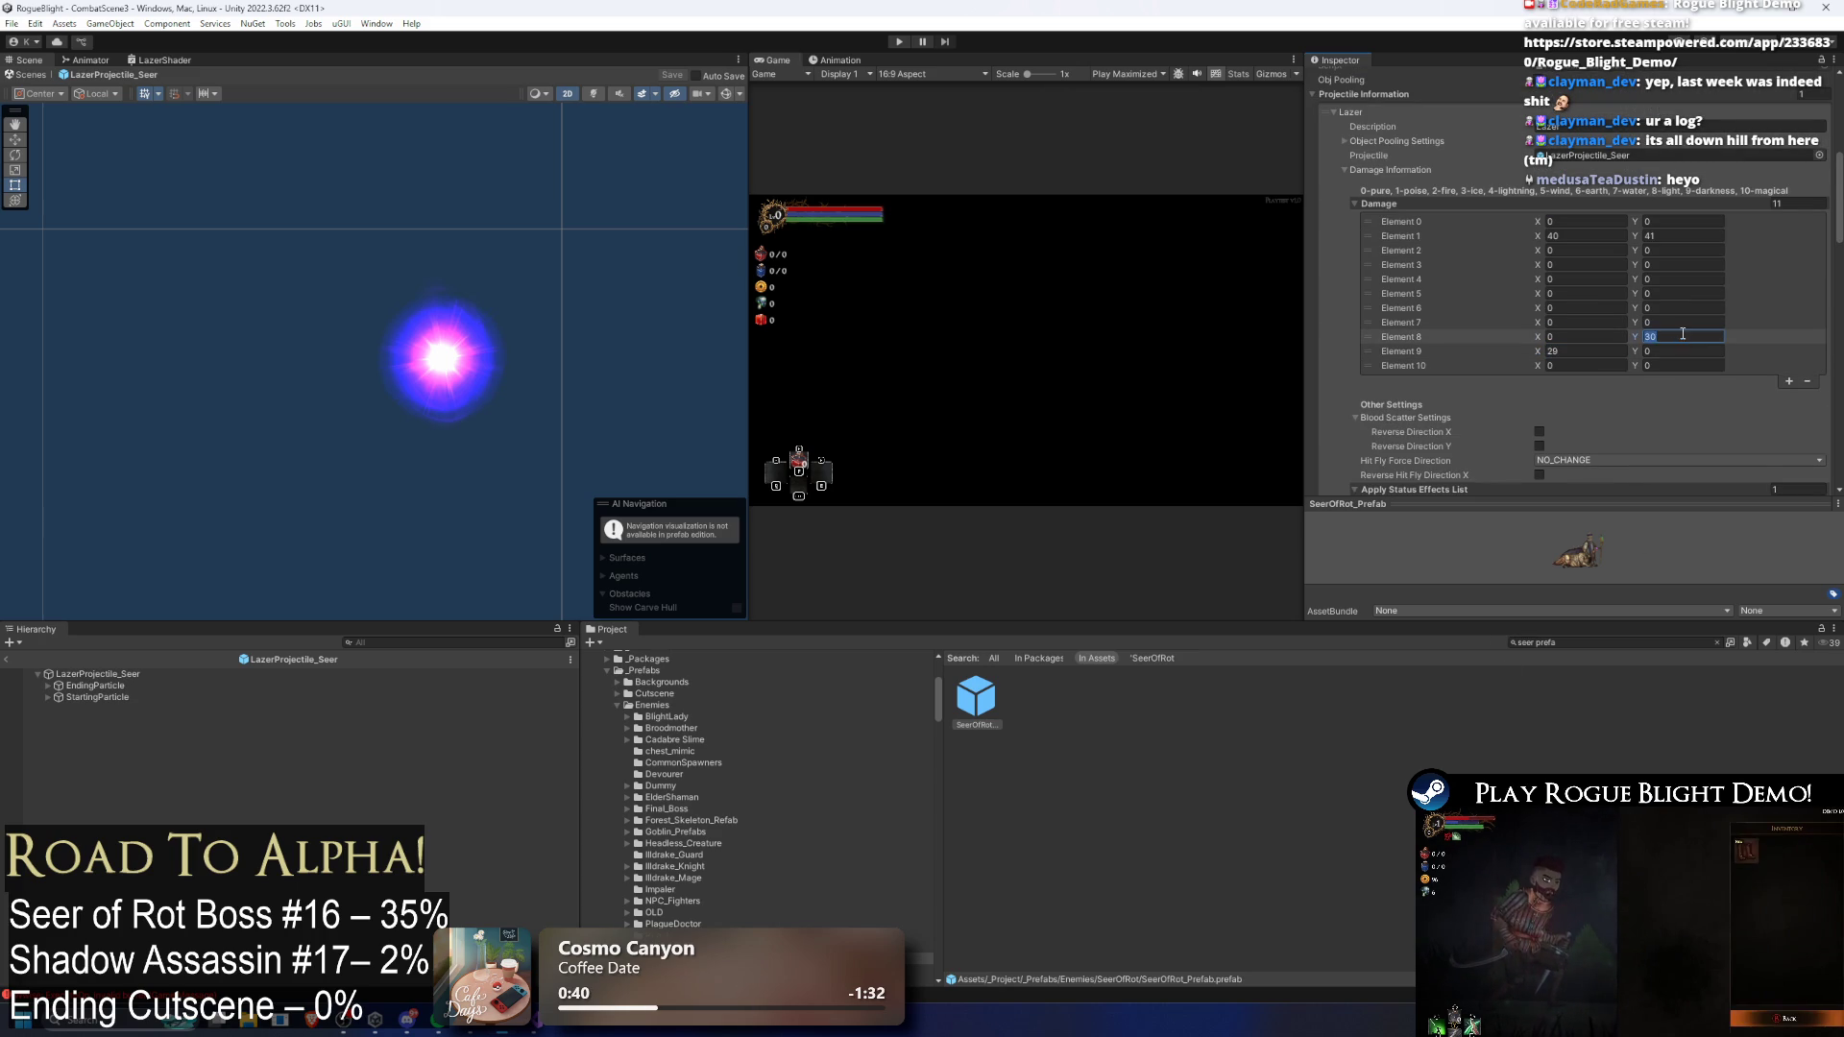
{"action": "type", "text": "0"}
{"action": "left_click", "coordinate": [1676, 350]}
{"action": "type", "text": "30"}
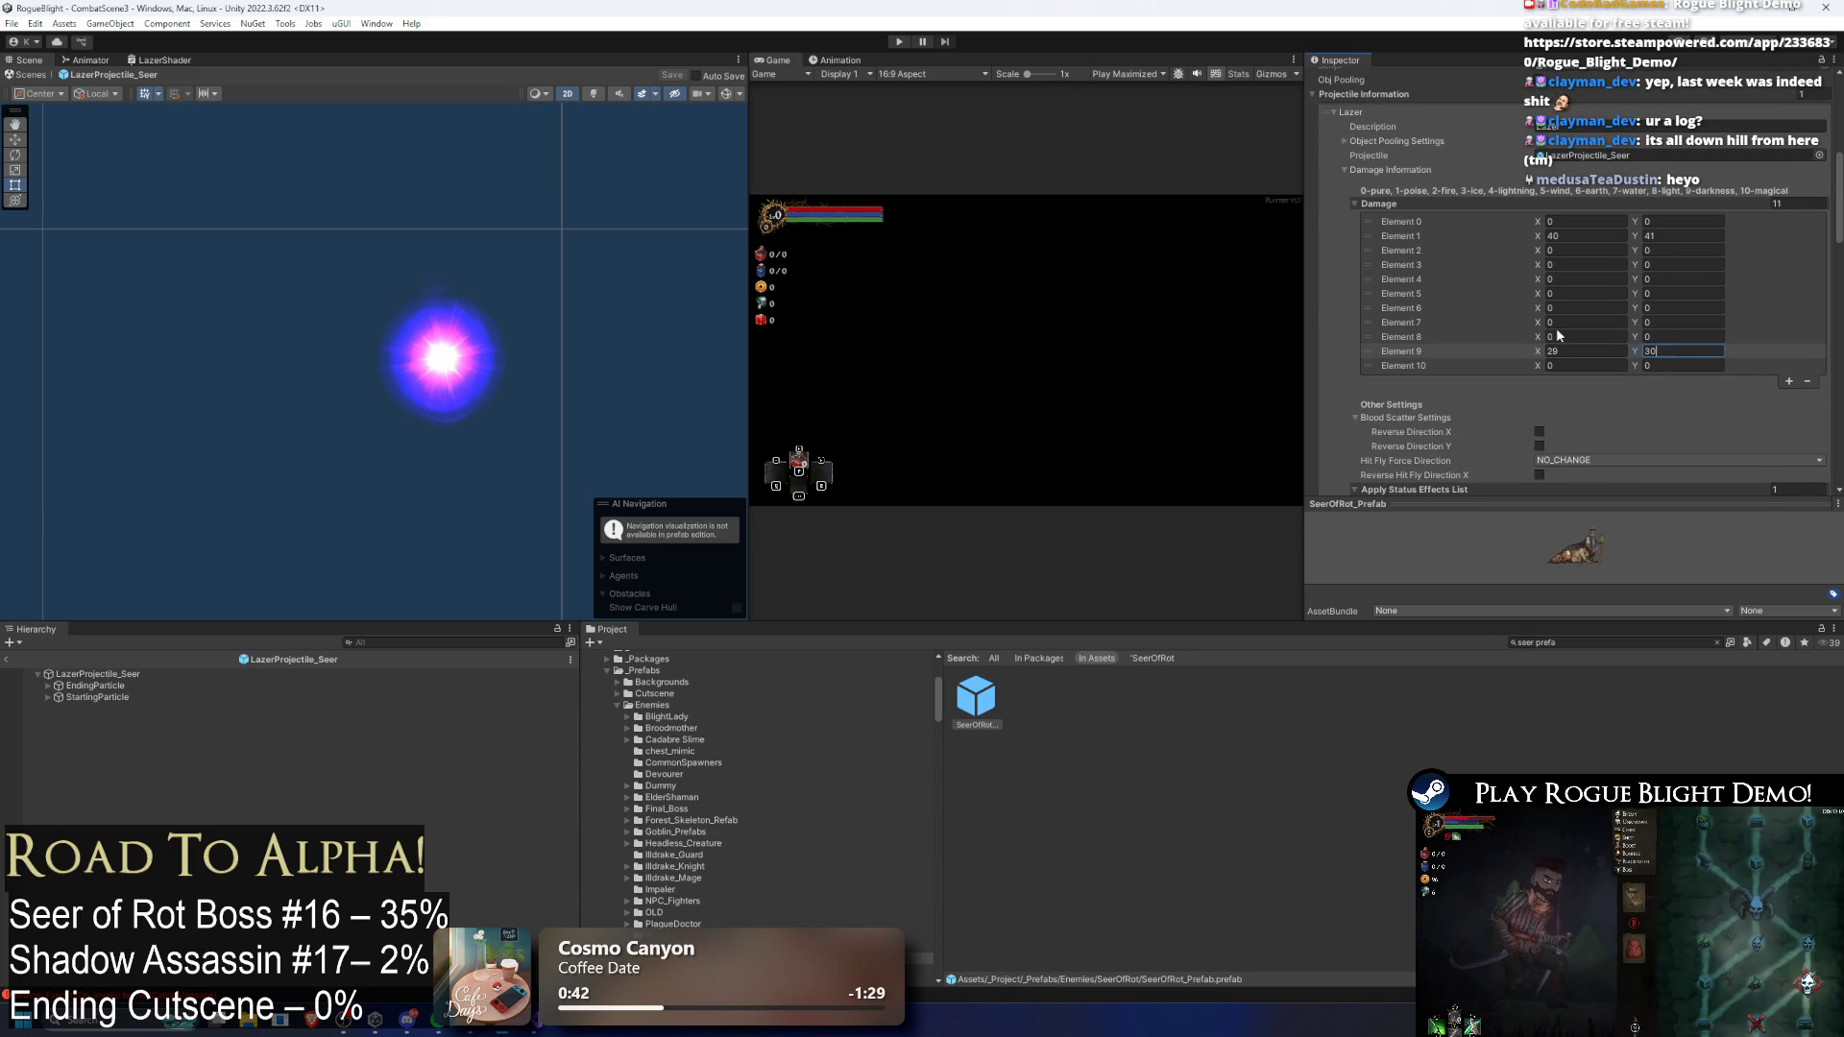
{"action": "left_click", "coordinate": [1683, 322]}
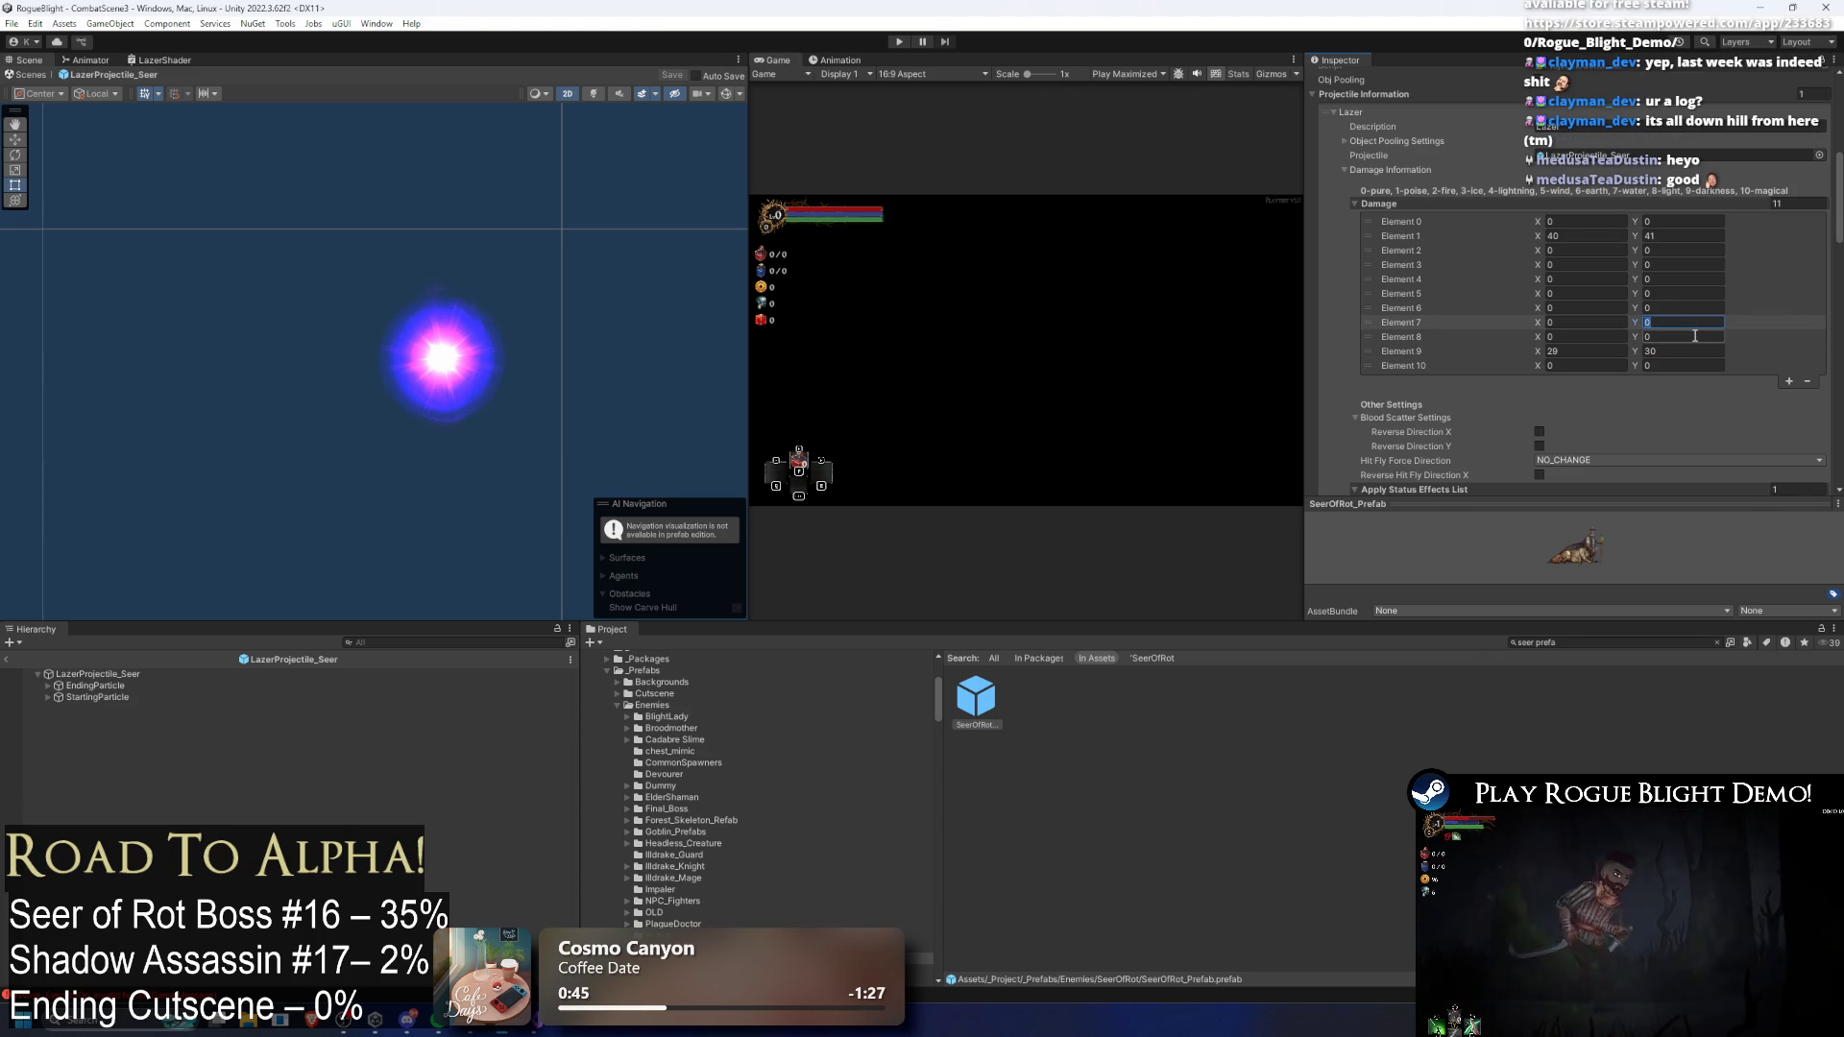
{"action": "left_click", "coordinate": [898, 43]}
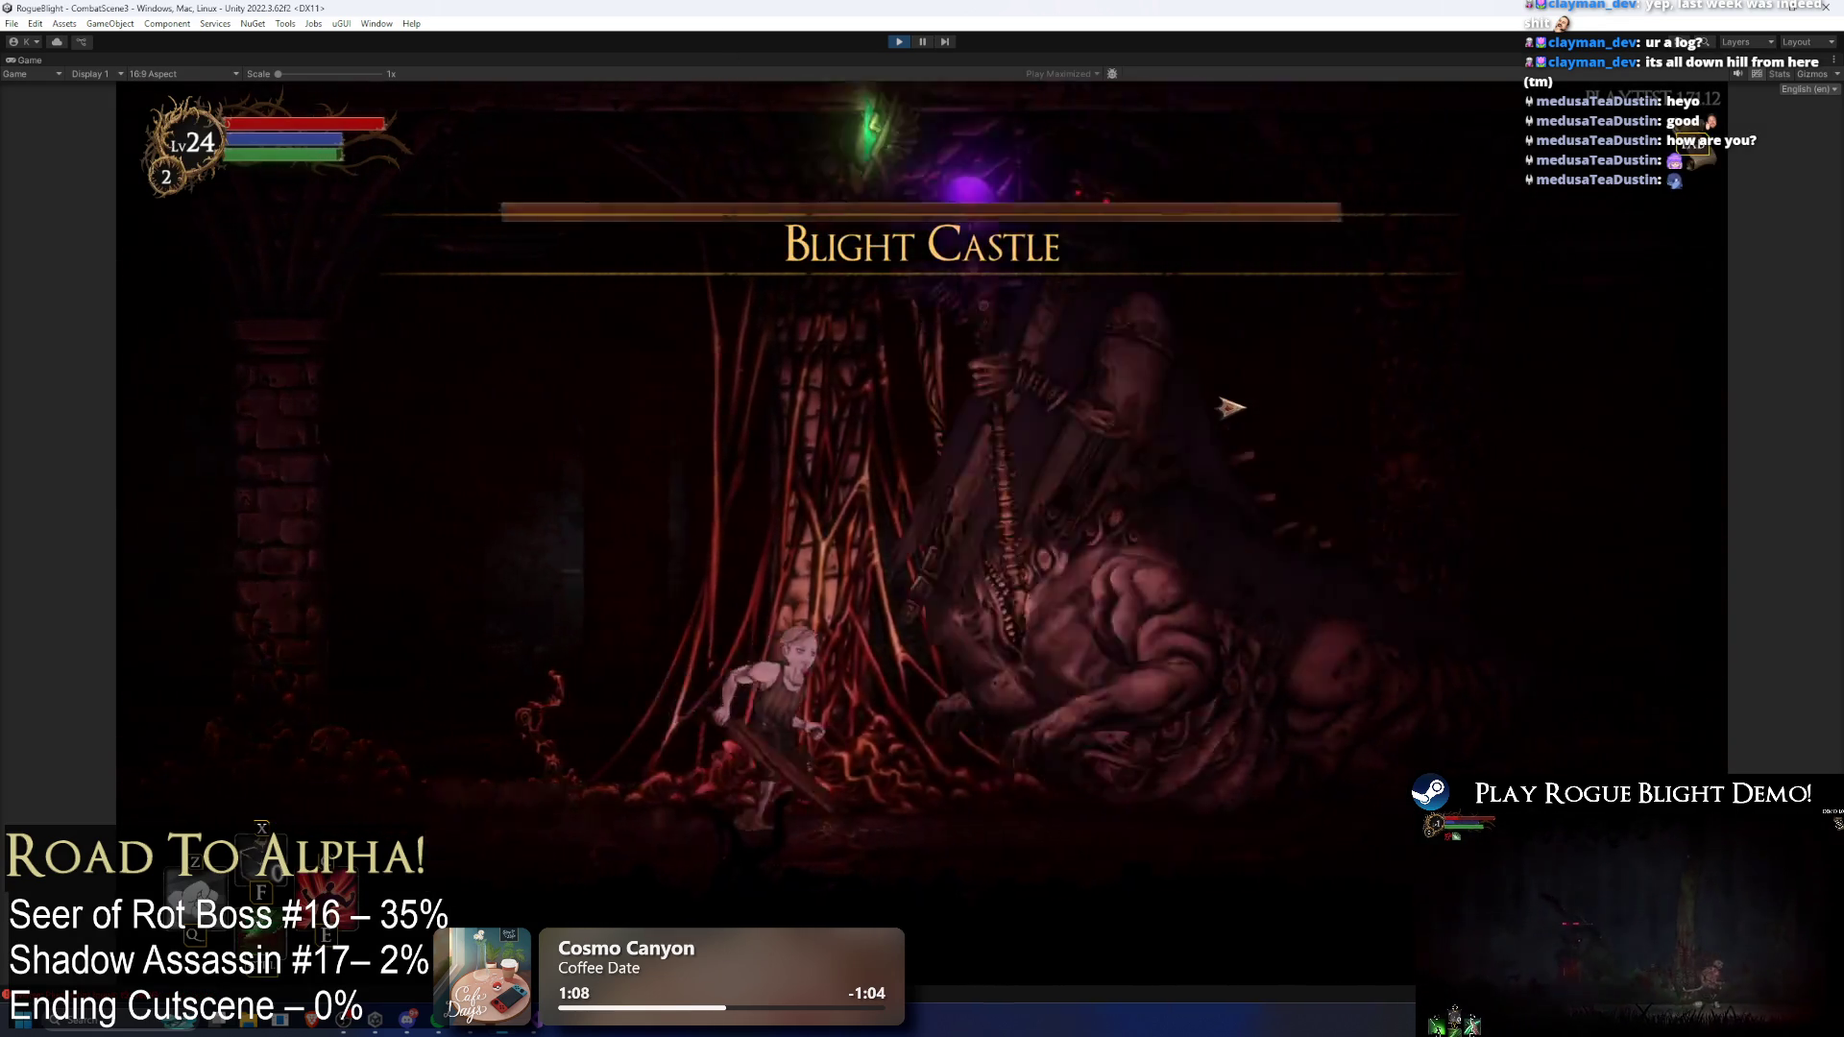
Step: Toggle cheats with F1/F2, dodge the boss's laser, then pause the game
{"action": "key", "text": "F1"}
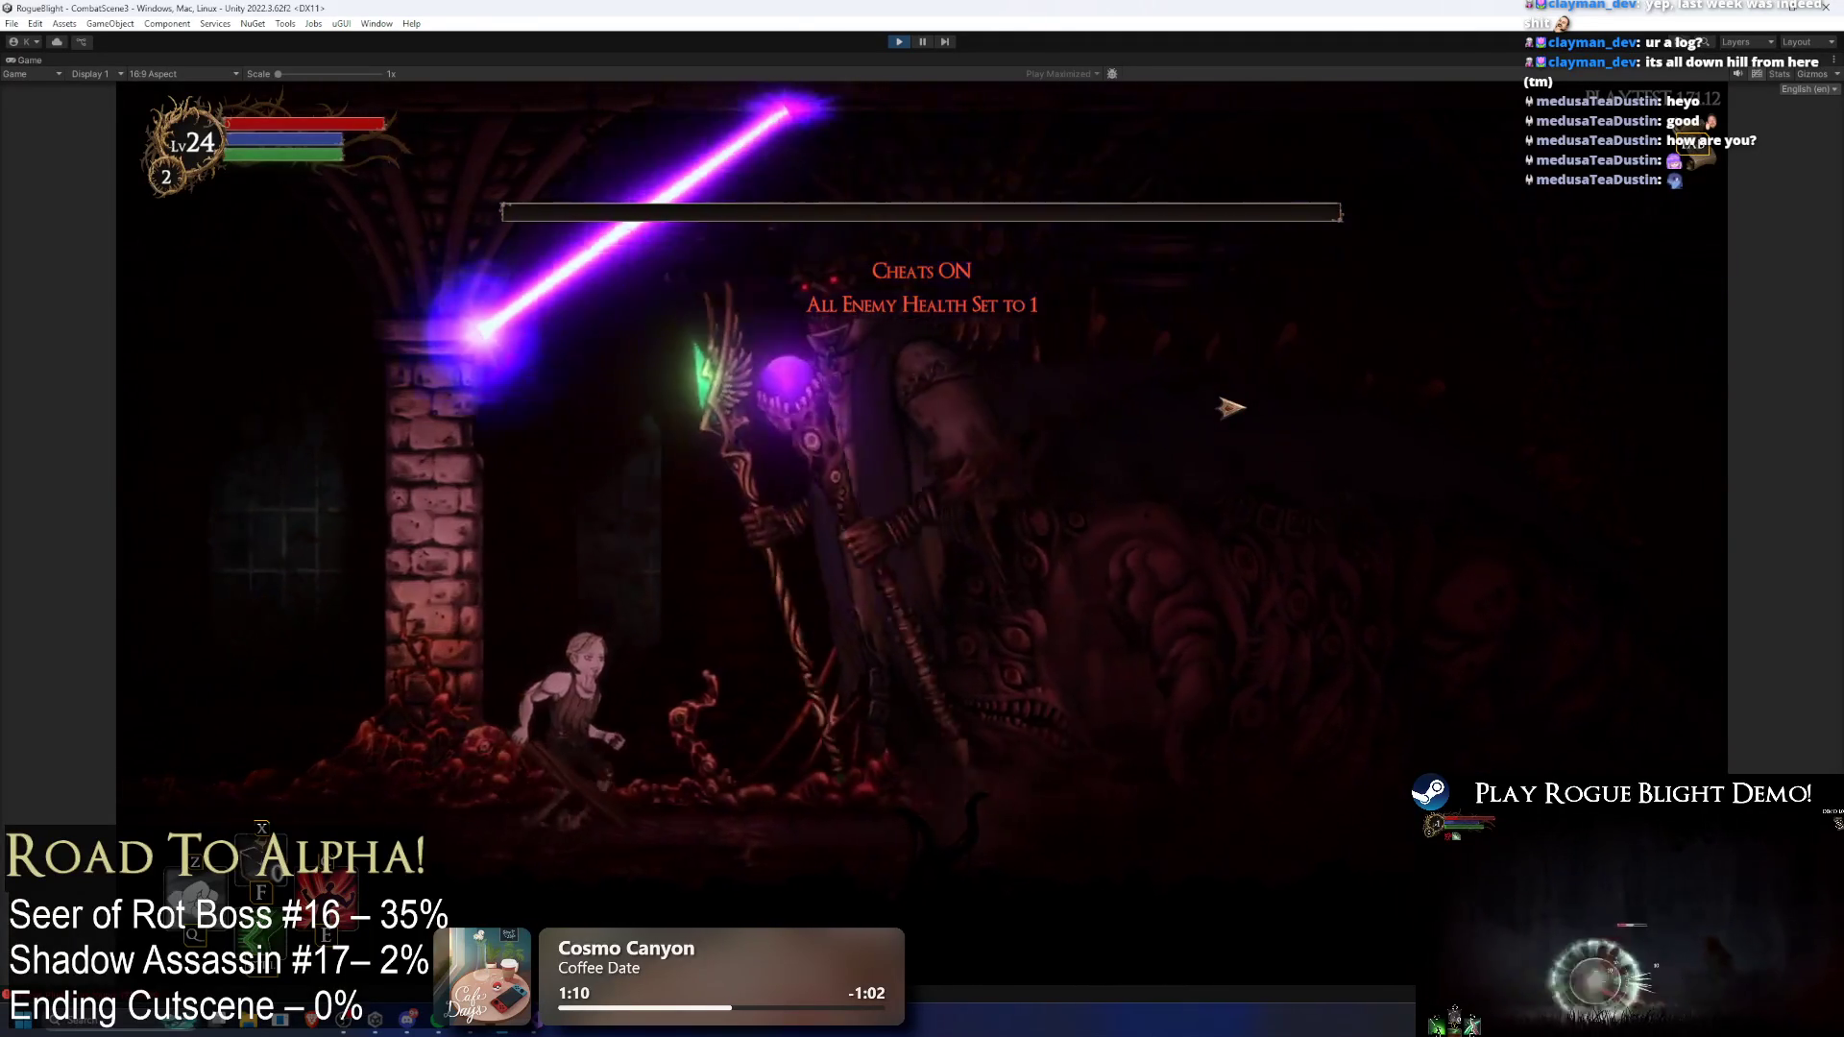
{"action": "key", "text": "F2"}
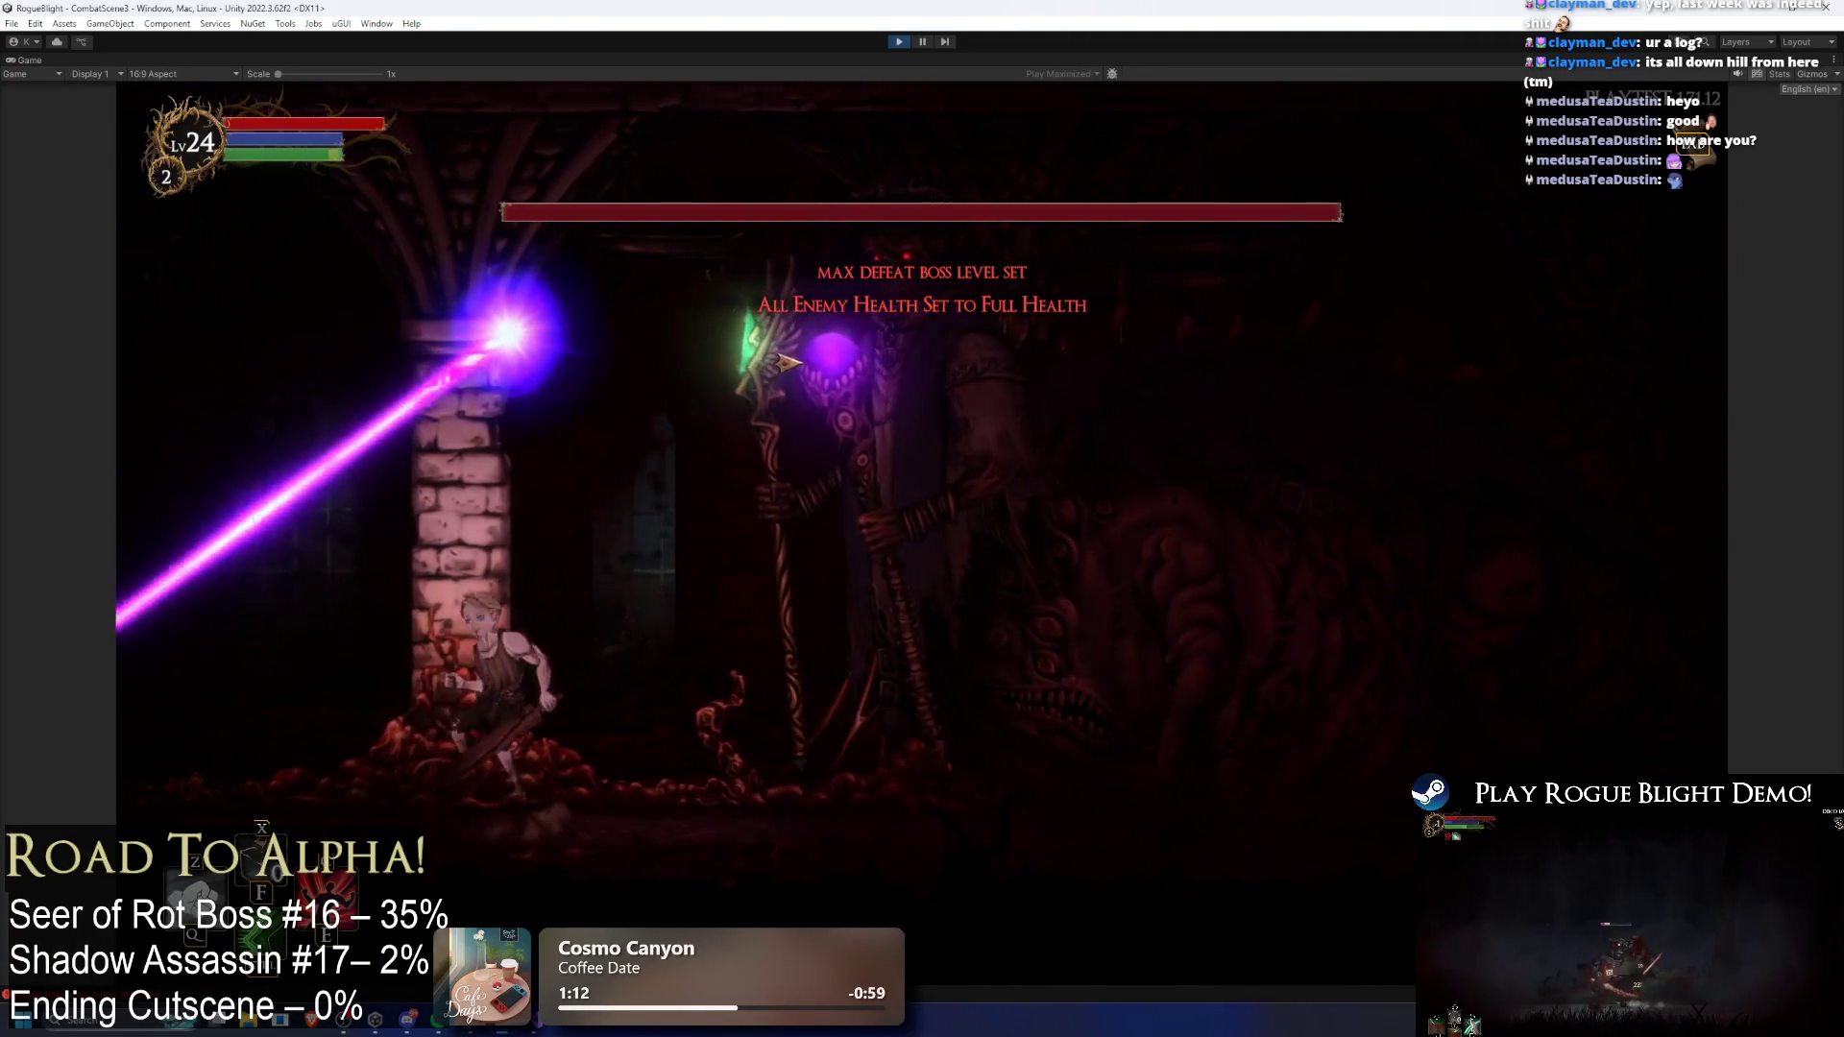
{"action": "key", "text": "d"}
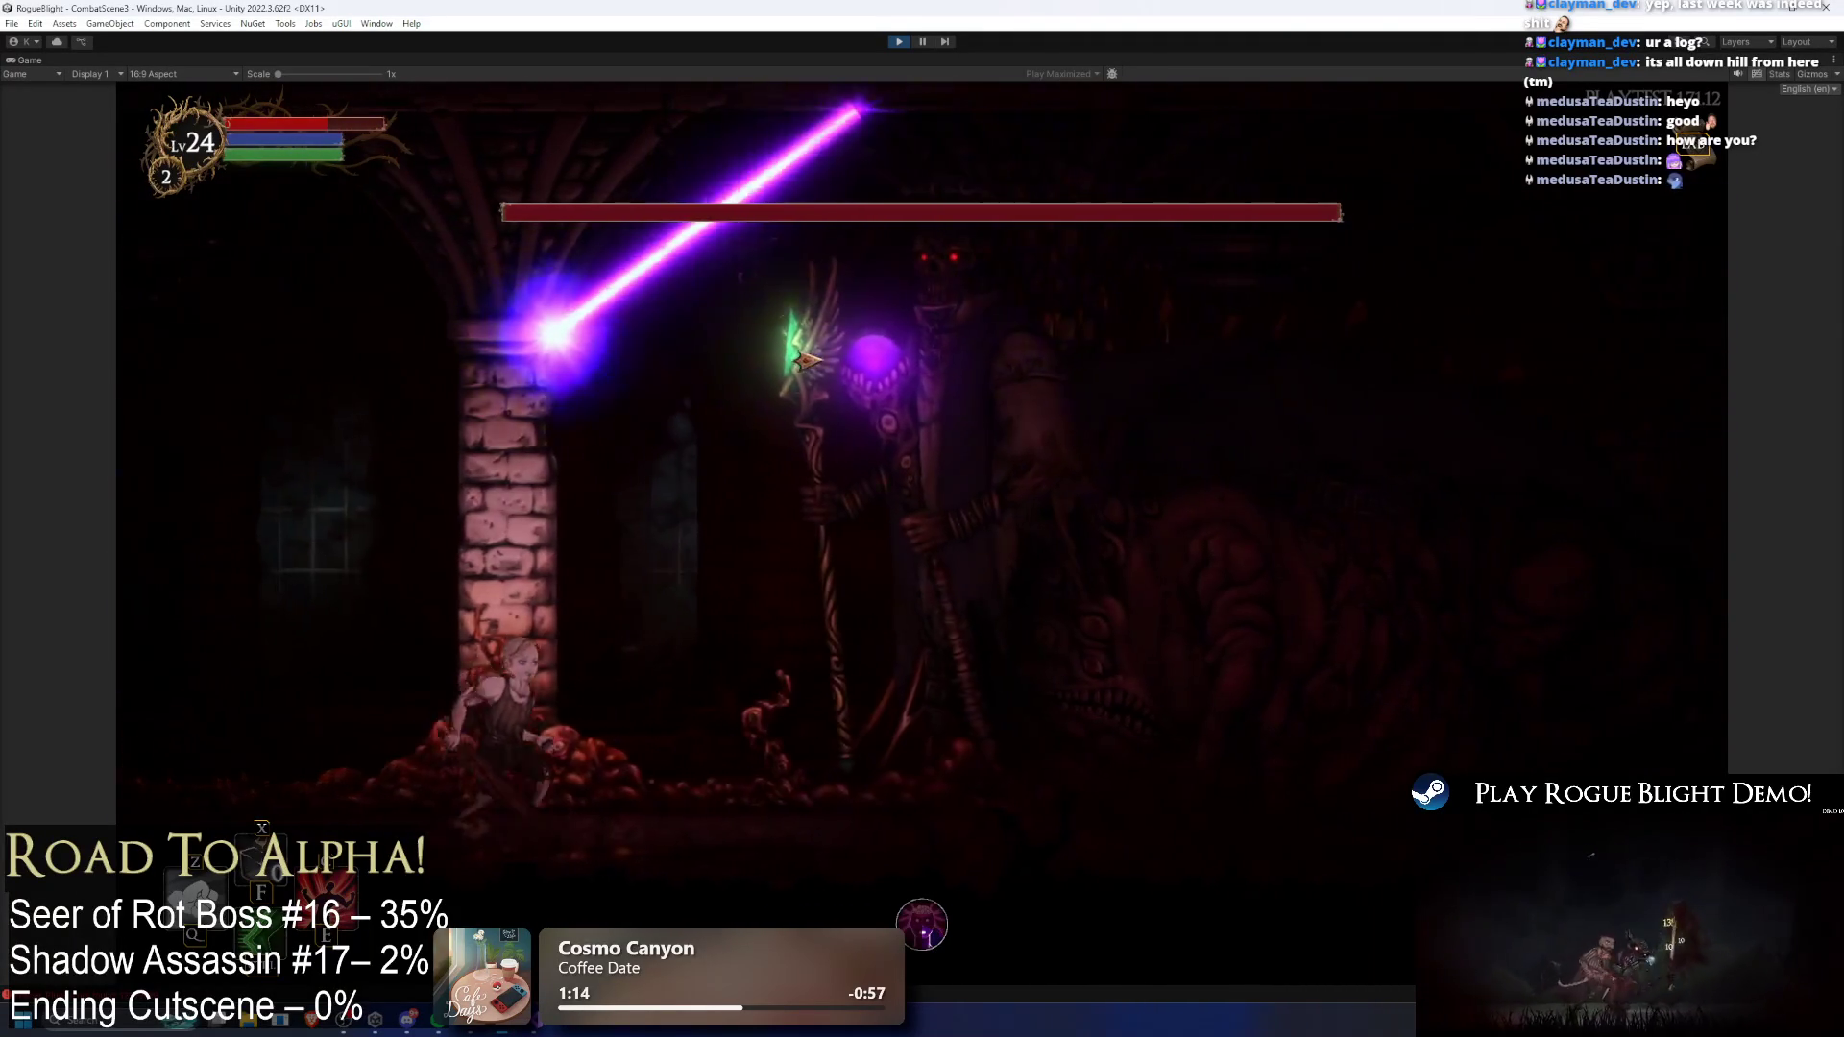
{"action": "key", "text": "d"}
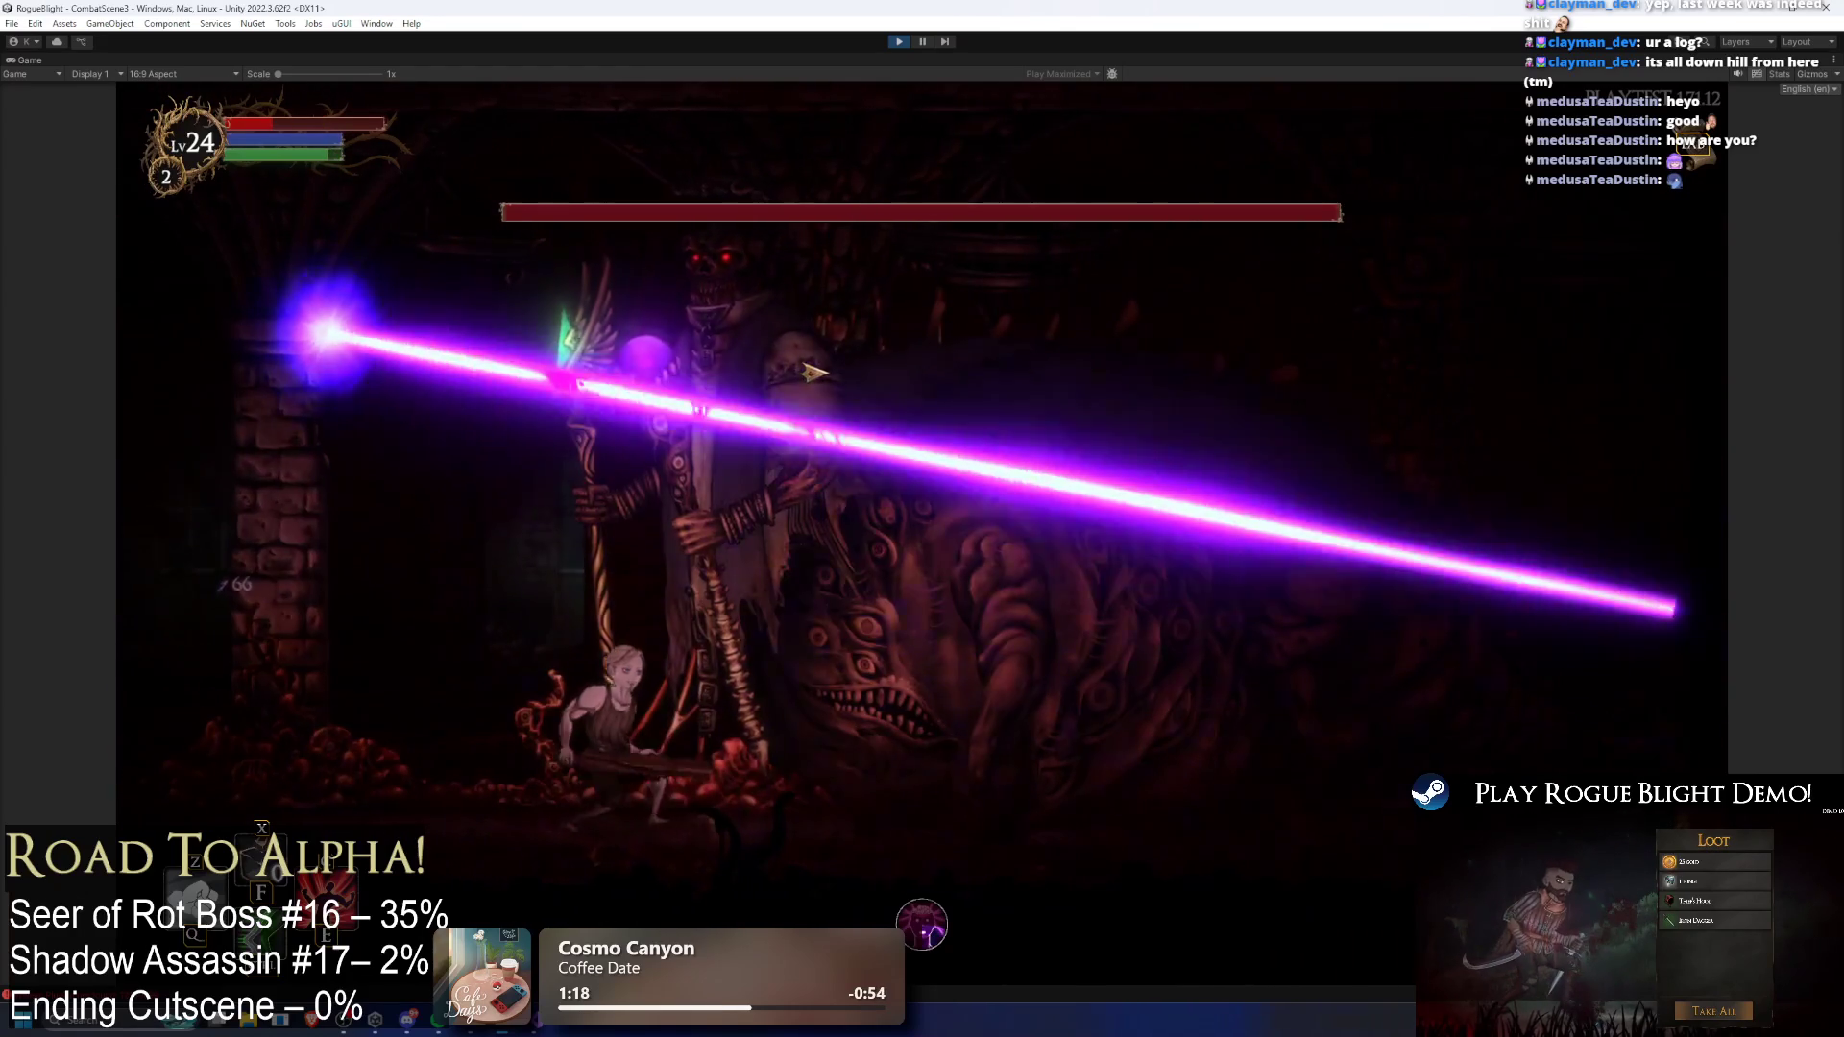
{"action": "key", "text": "a"}
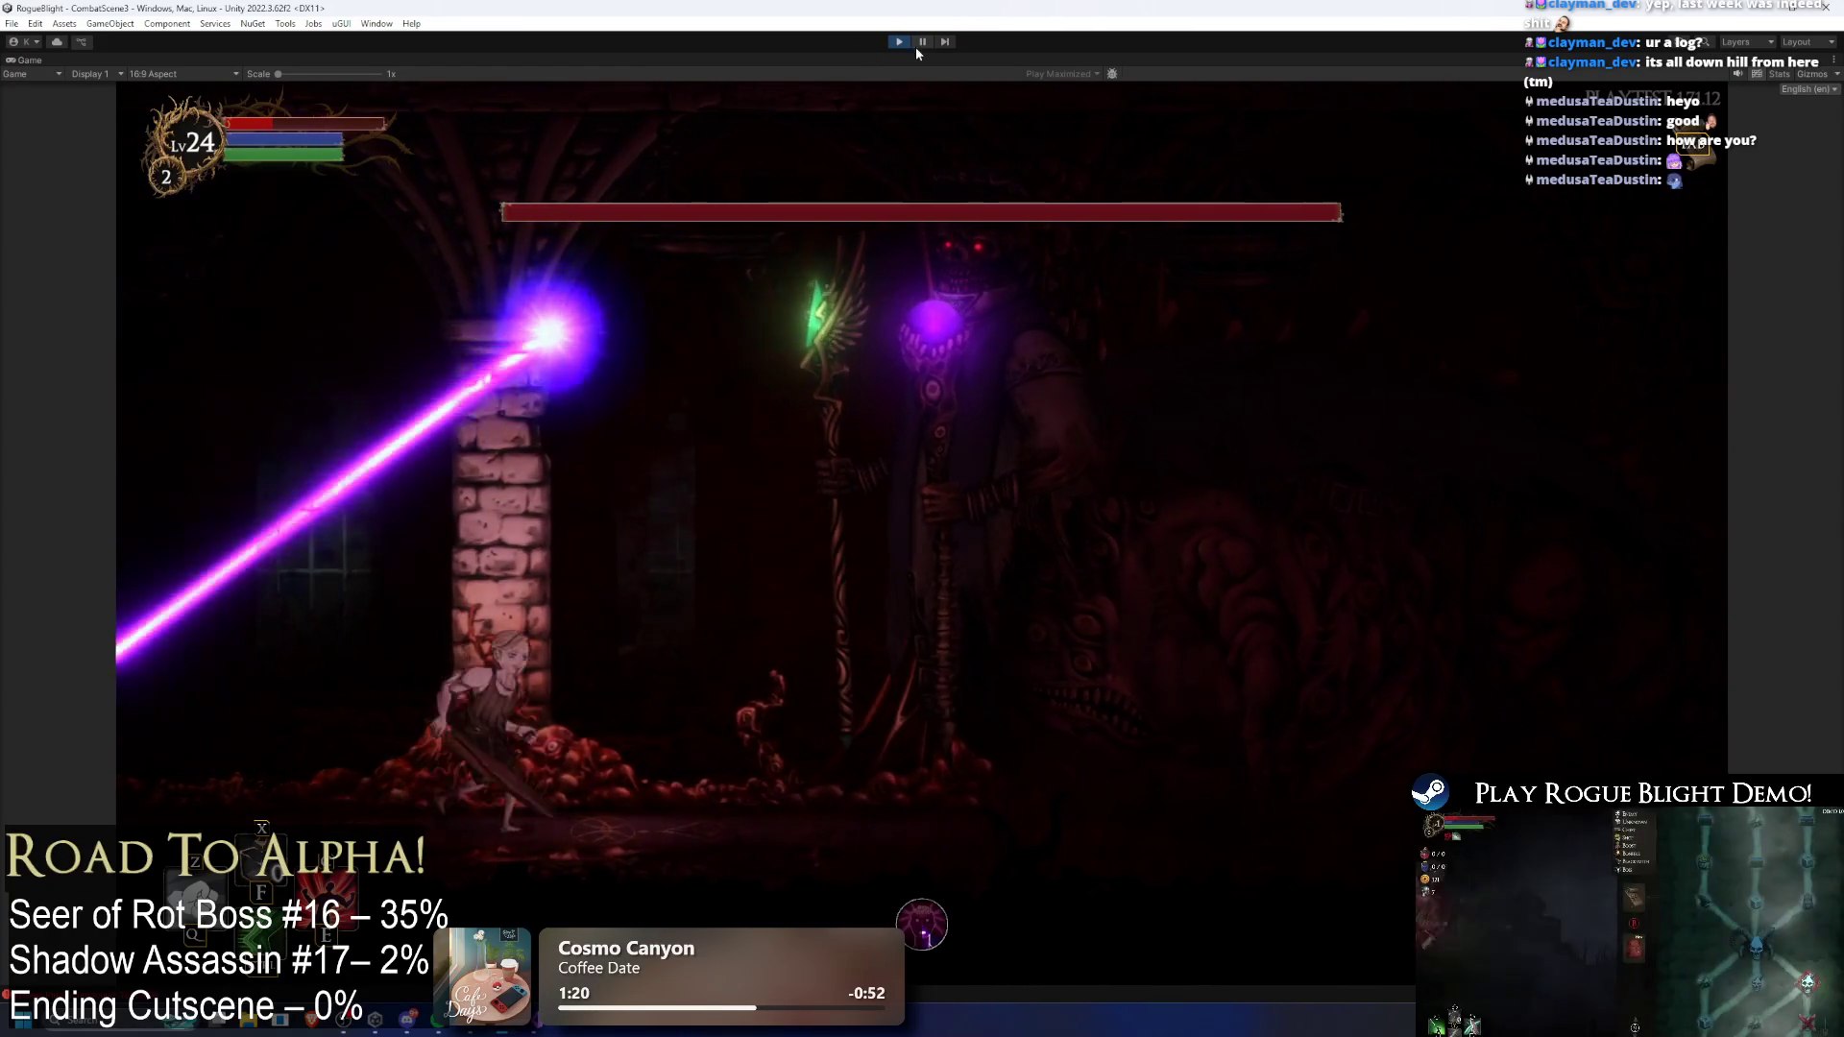
{"action": "left_click", "coordinate": [922, 41]}
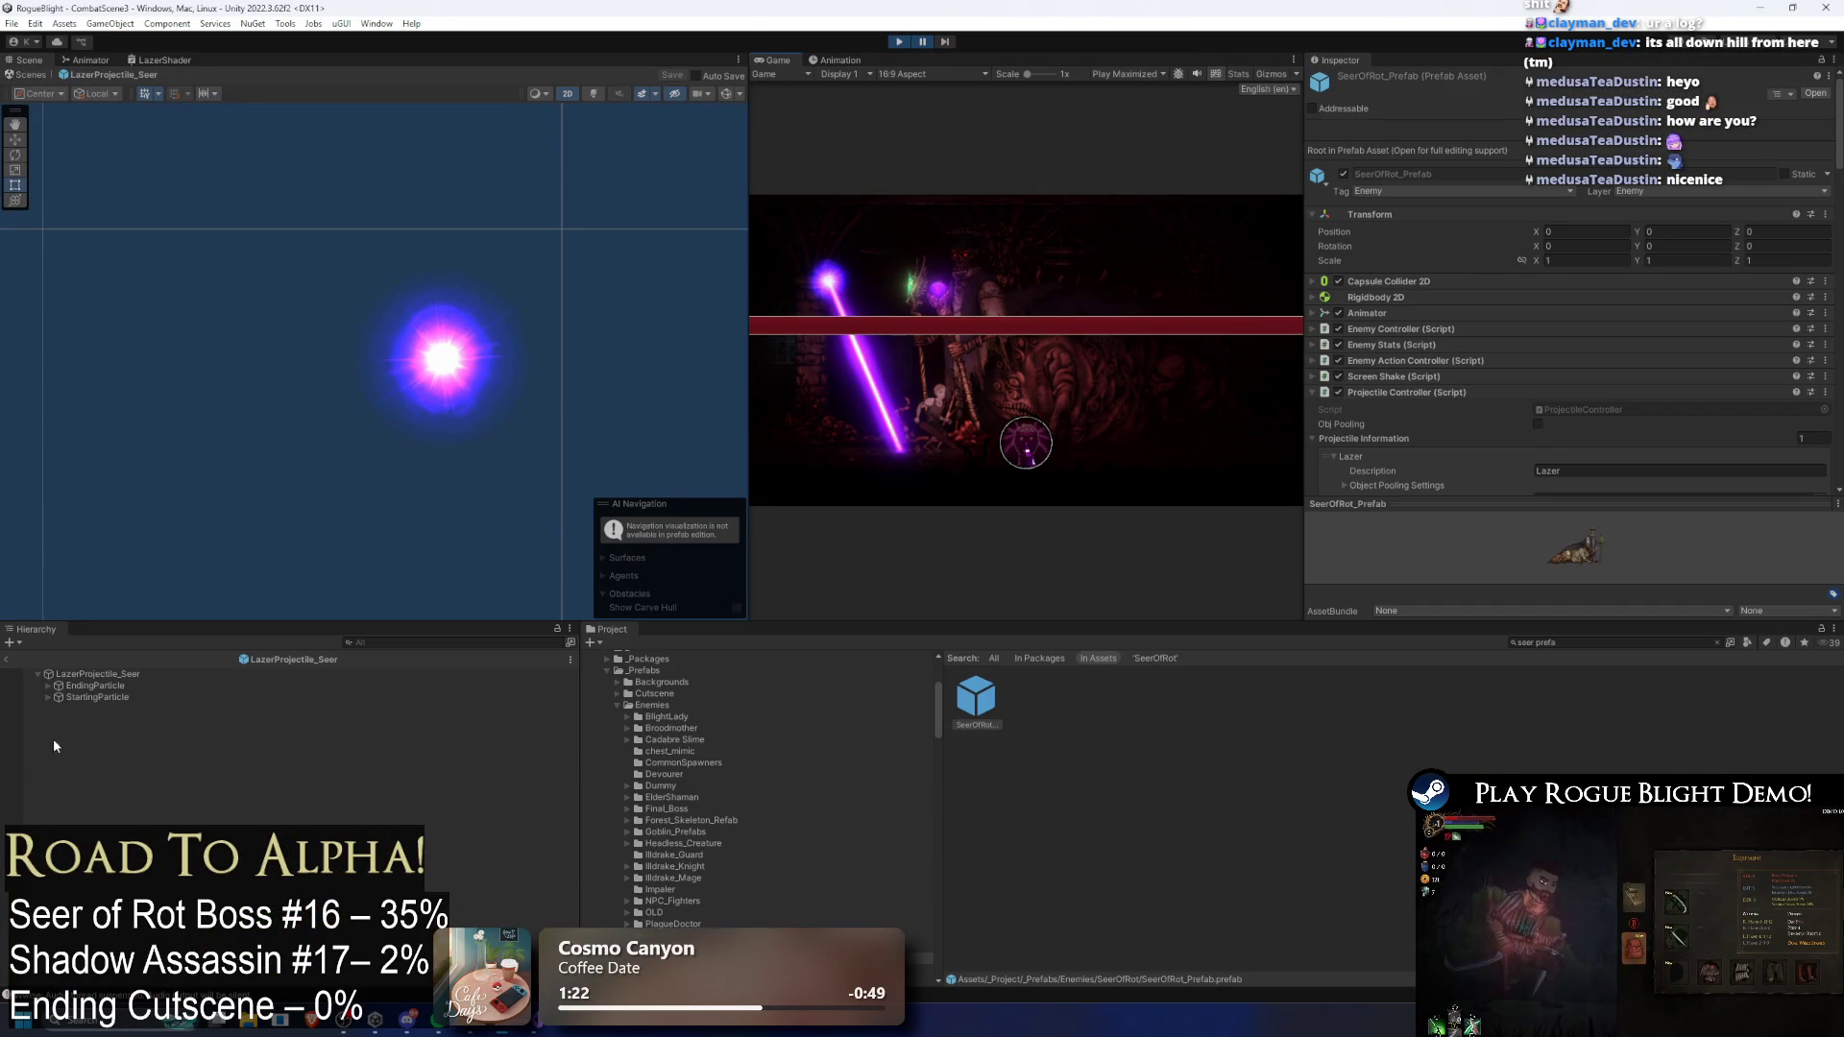
Step: Leave prefab mode, select the running laser clone via 'lazer', and frame its Box Collider 2D
{"action": "left_click", "coordinate": [7, 661]}
{"action": "left_click", "coordinate": [342, 643]}
{"action": "type", "text": "la"}
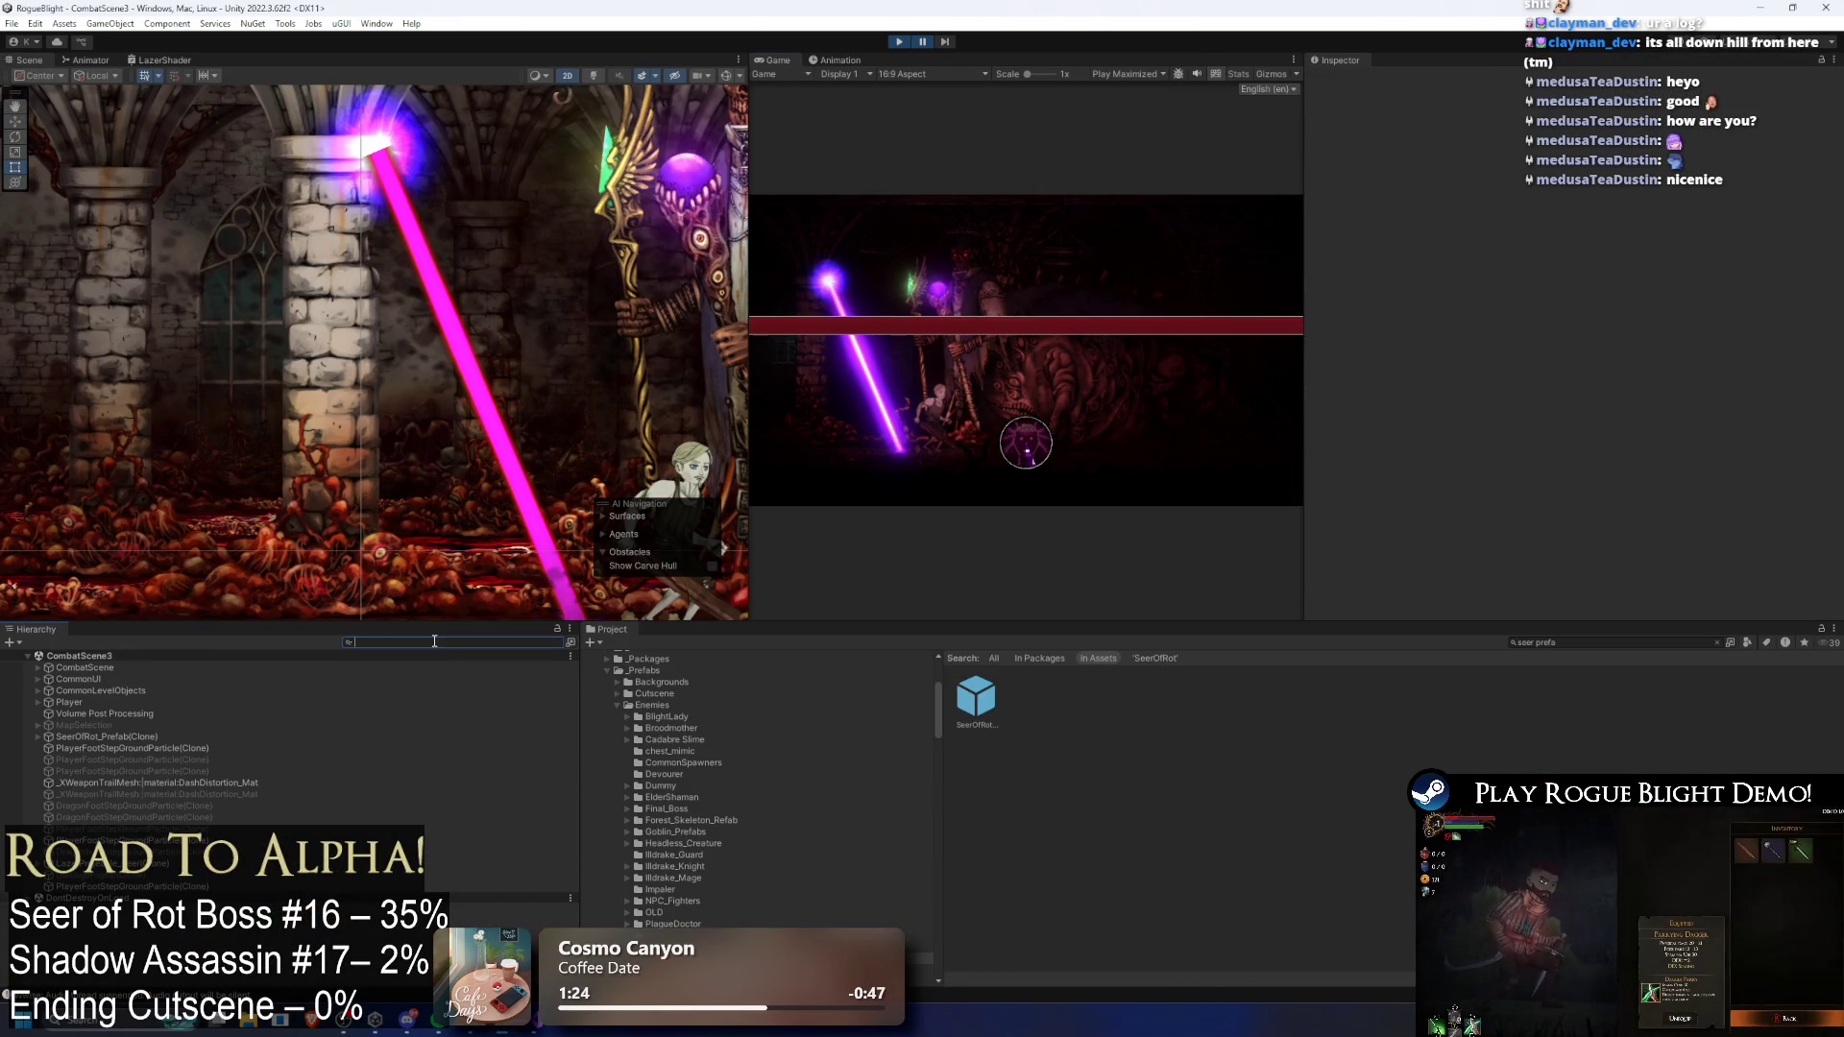
{"action": "type", "text": "zer"}
{"action": "left_click", "coordinate": [106, 677]}
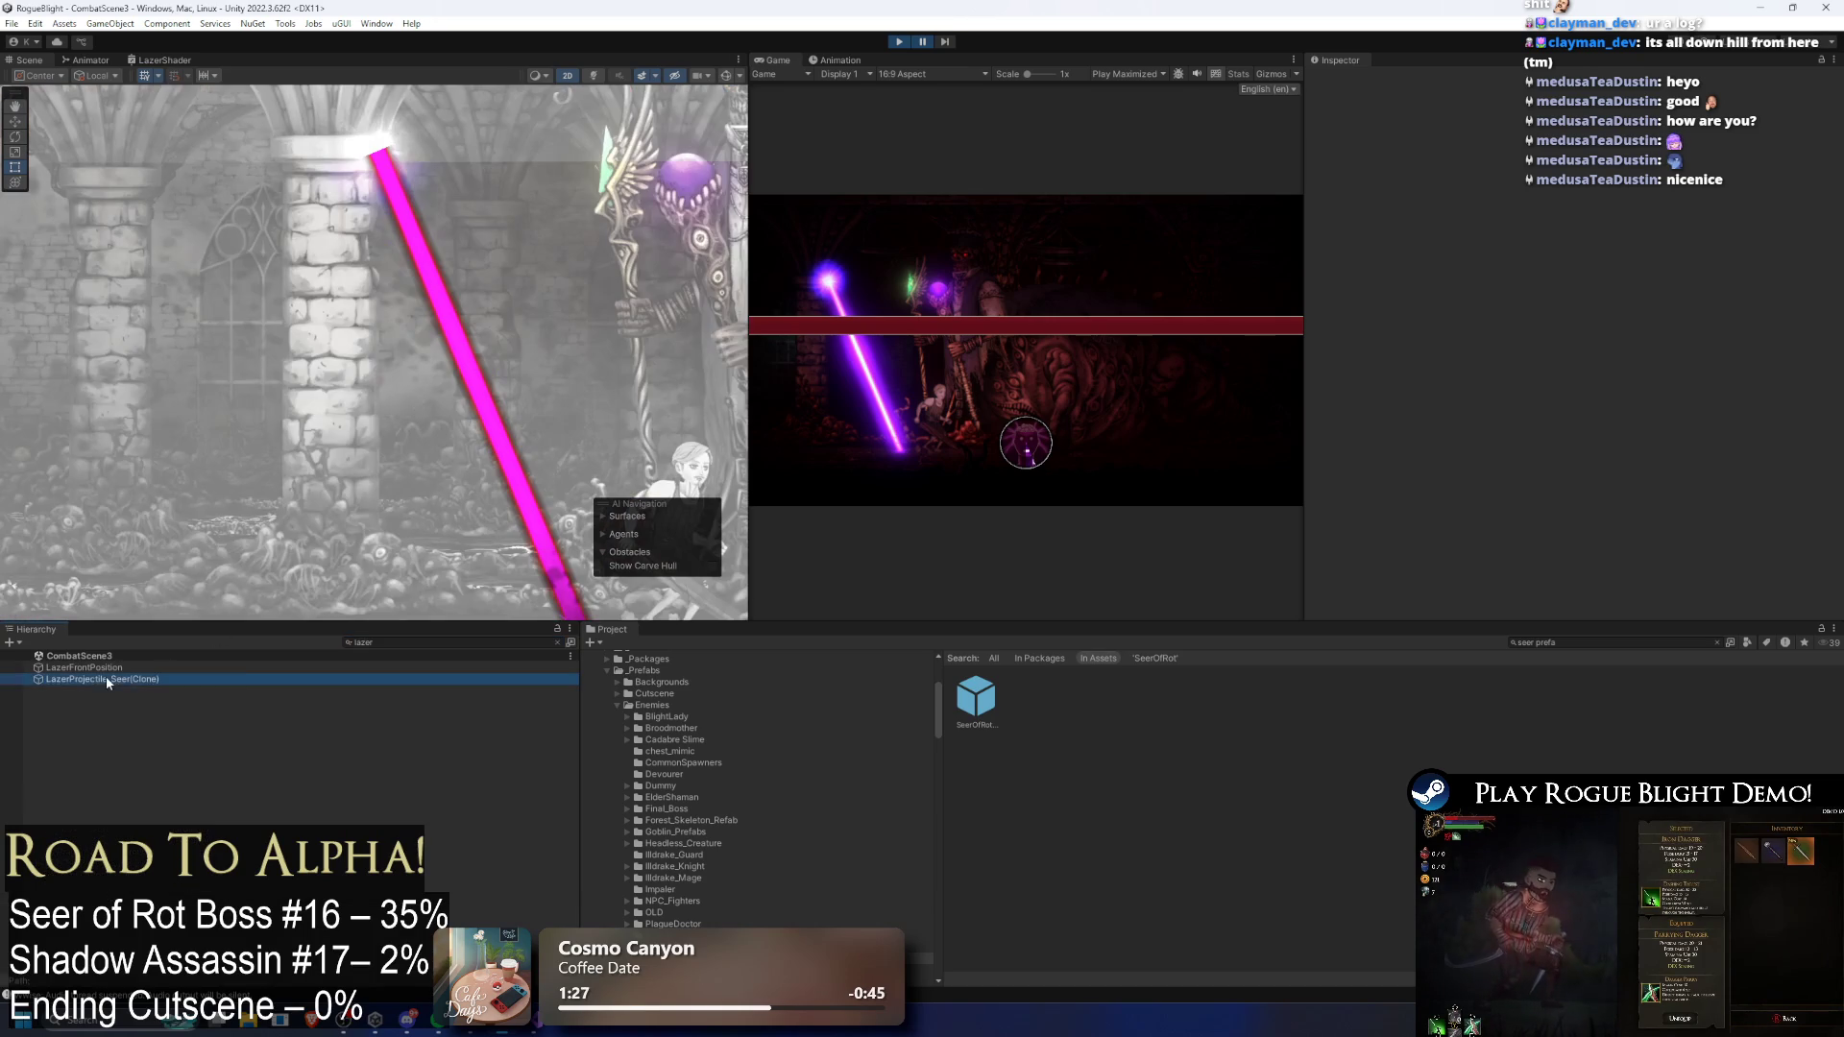
{"action": "left_click", "coordinate": [557, 643]}
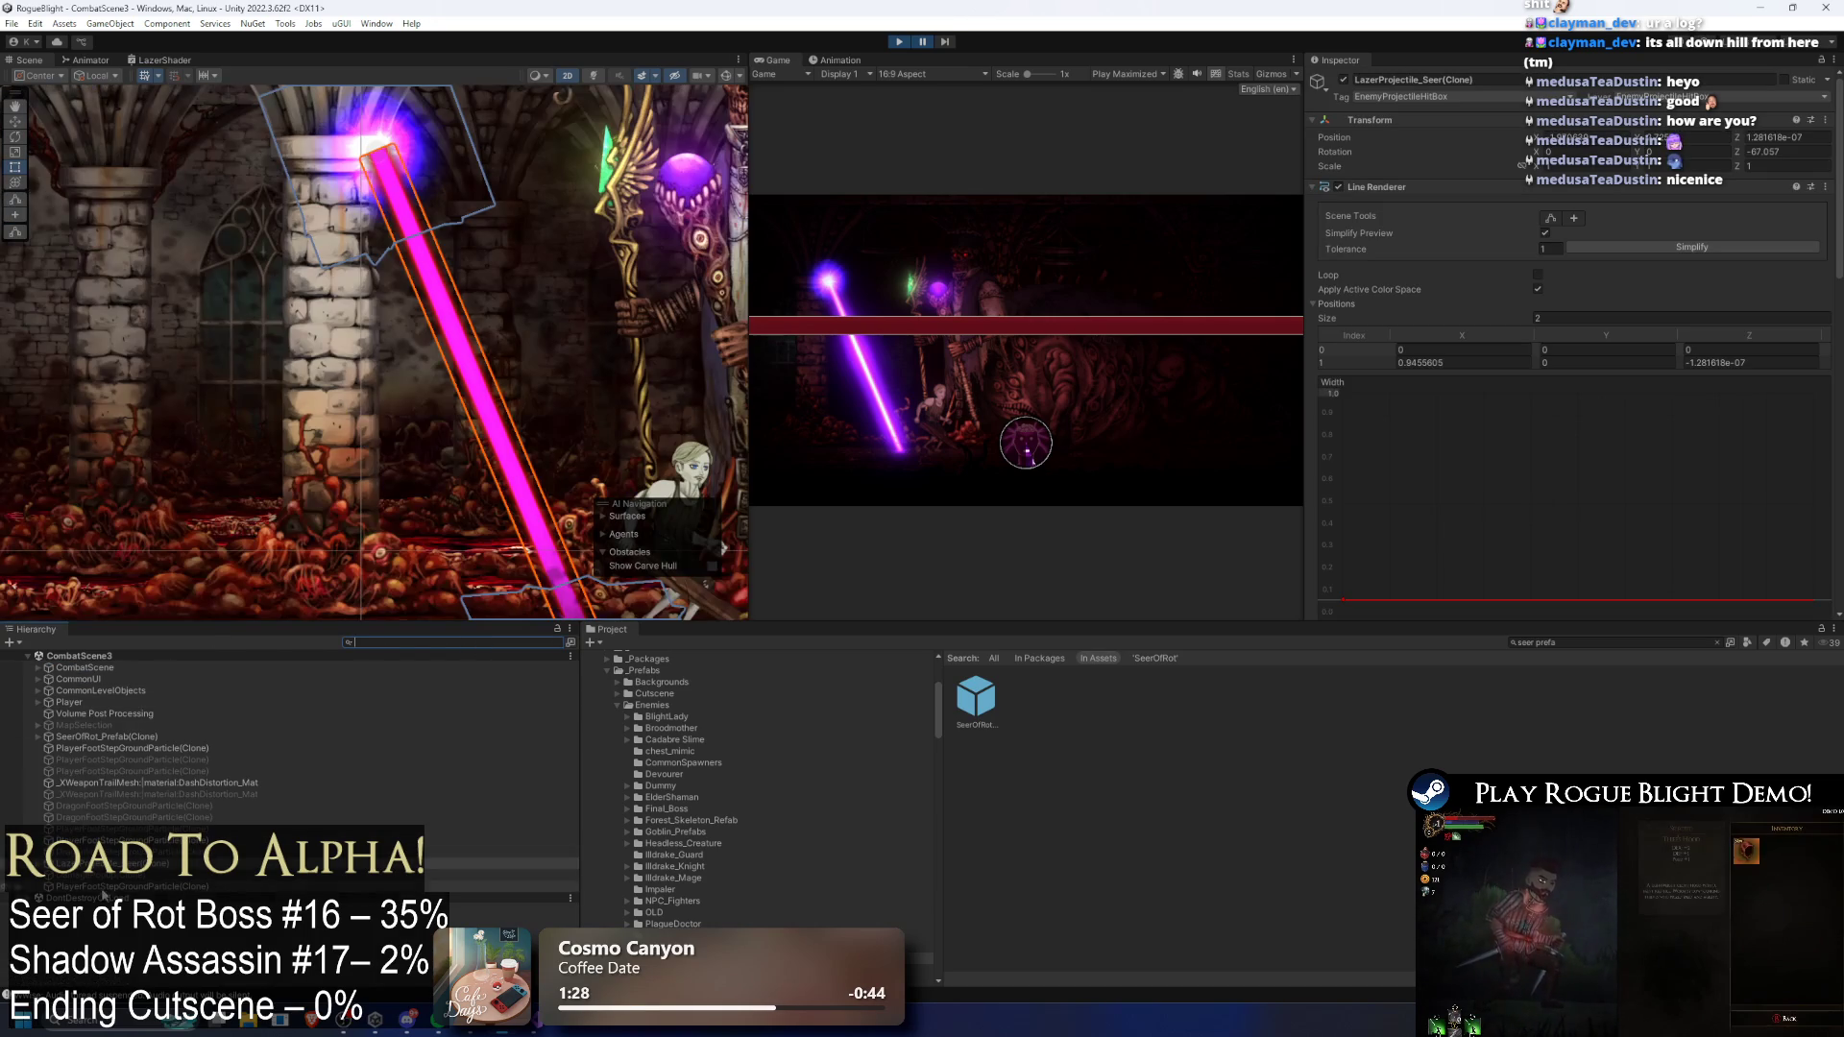
{"action": "scroll", "coordinate": [1770, 445], "scroll_direction": "down", "scroll_amount": 10}
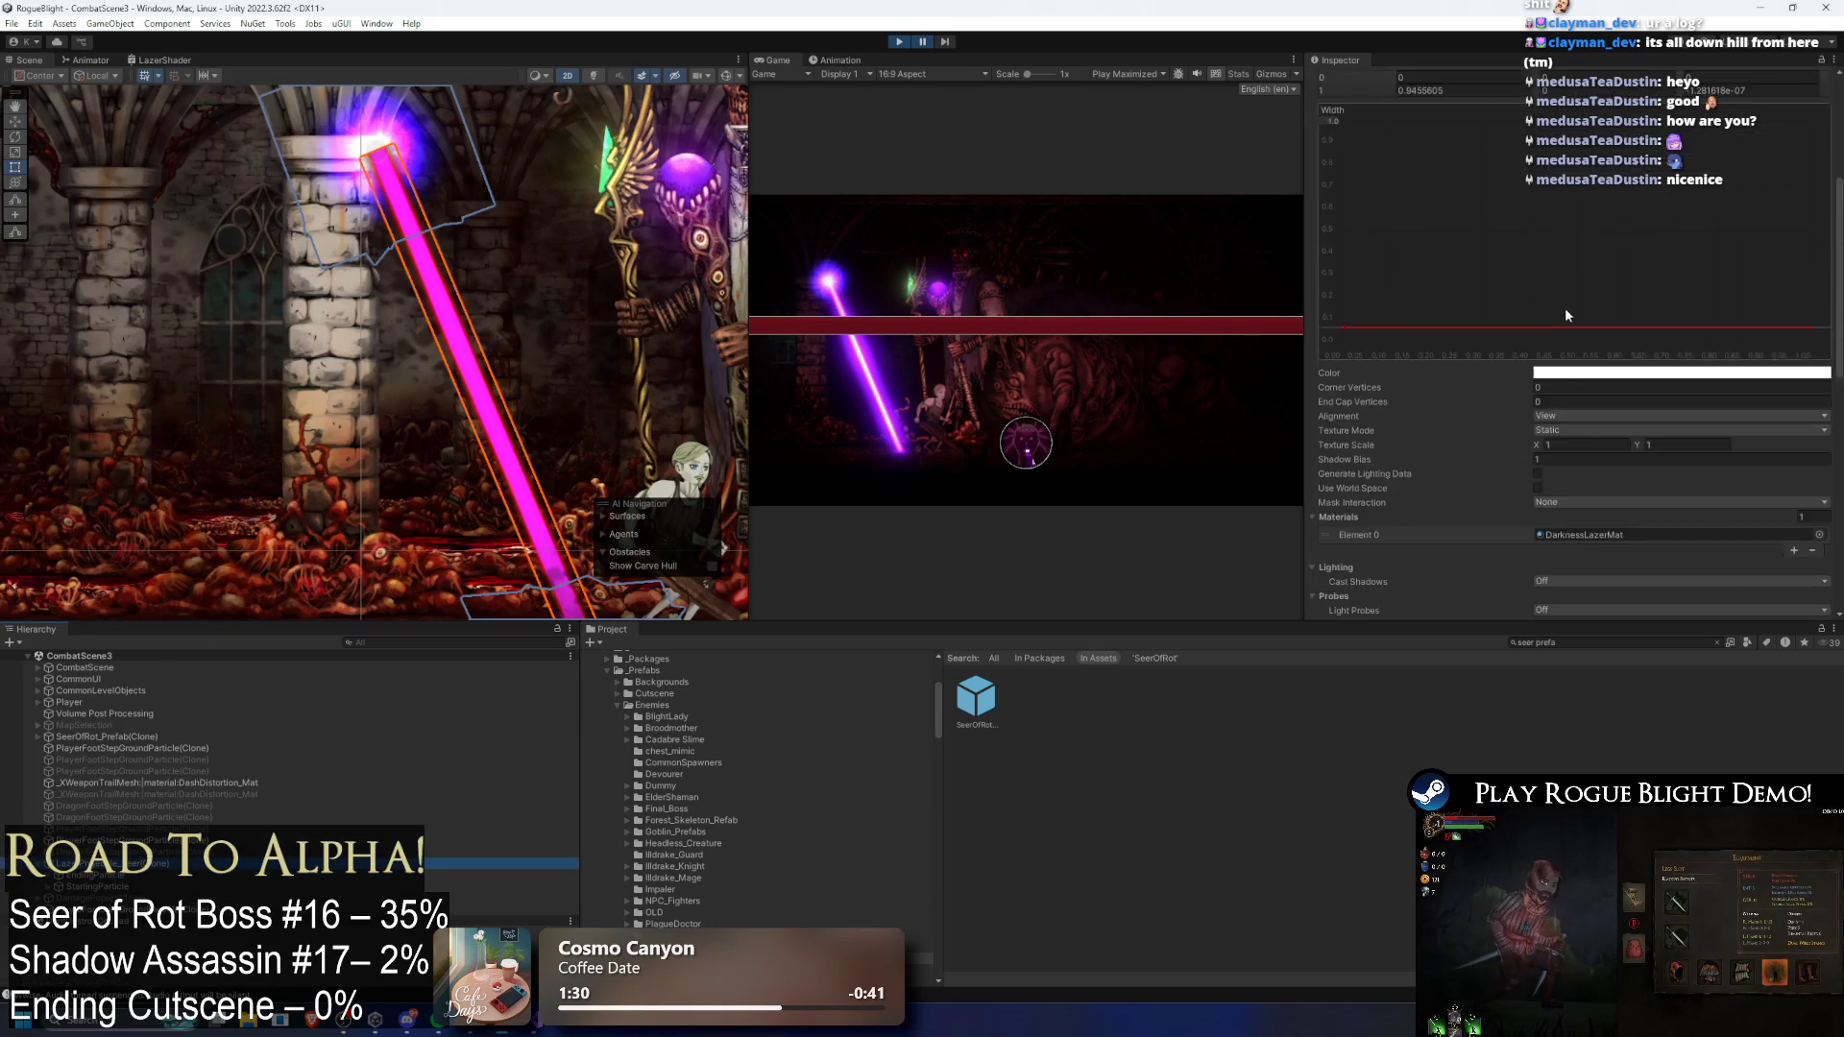
{"action": "left_click", "coordinate": [1490, 329]}
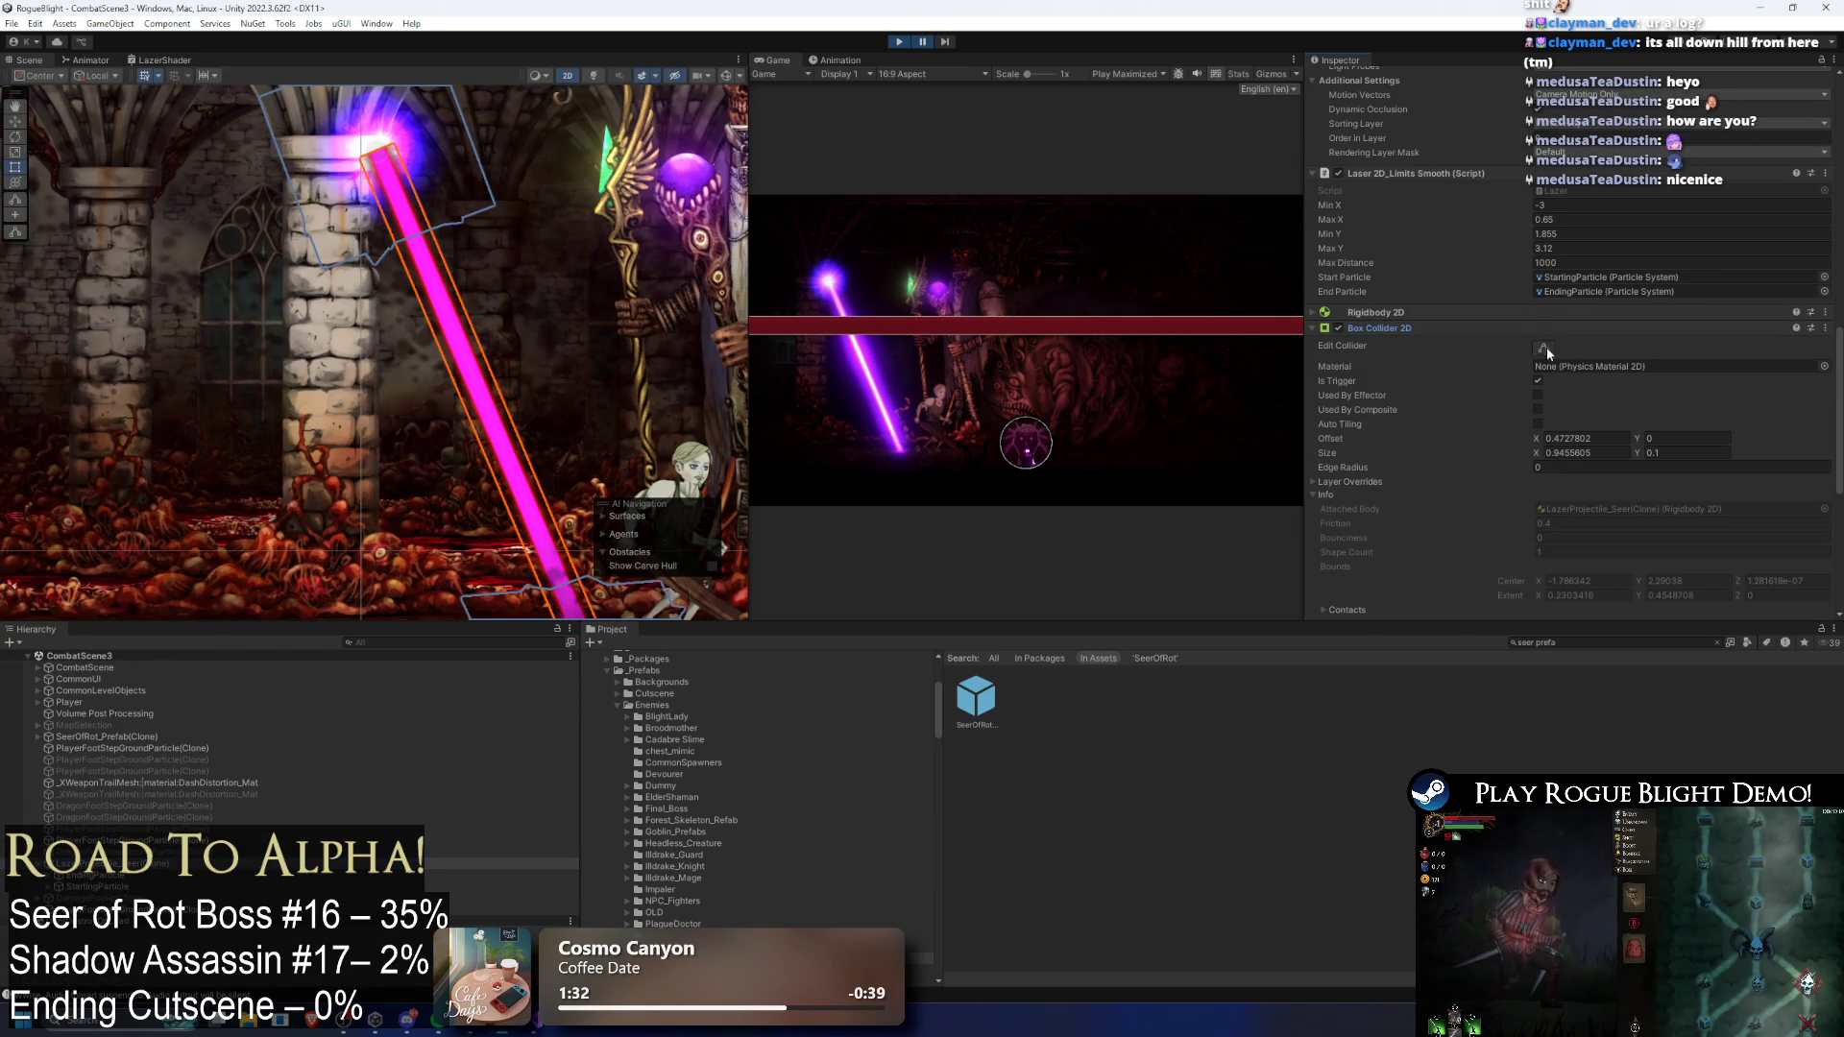
{"action": "key", "text": "f"}
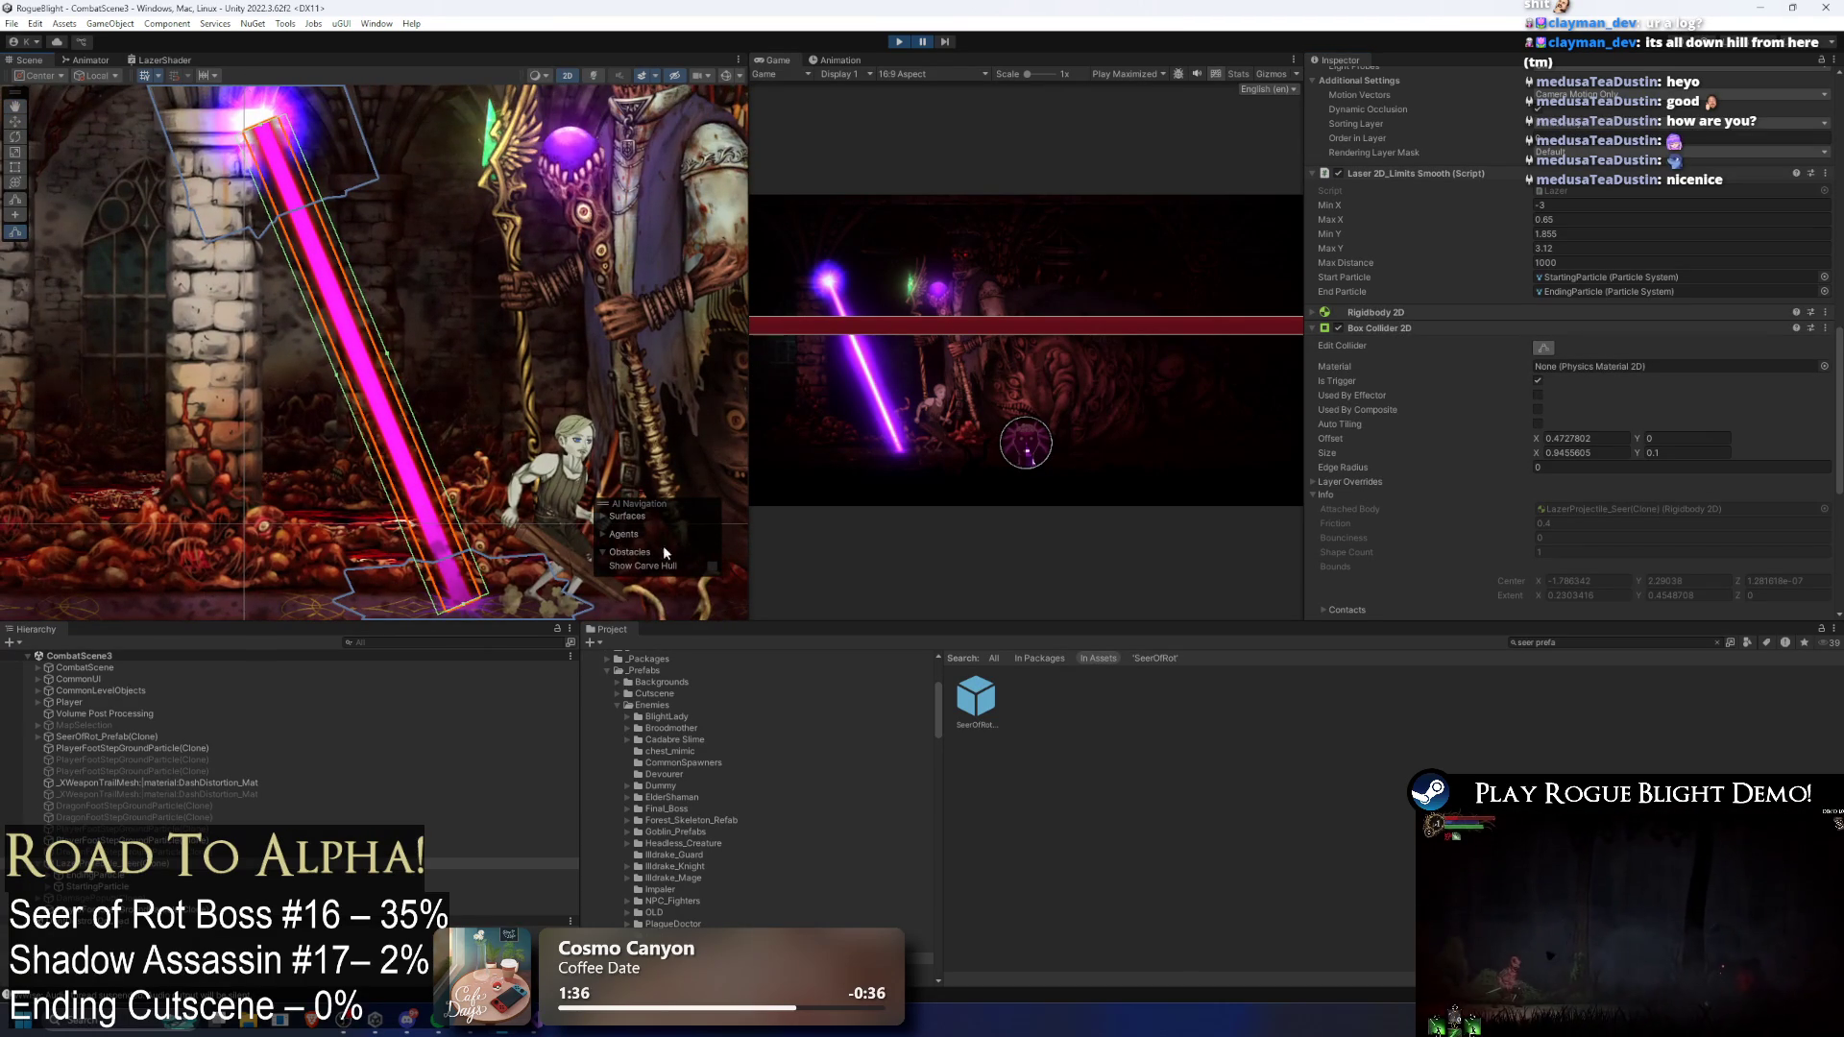
Step: Advance the paused game four frames and switch the Scene view to 3D perspective
{"action": "left_click", "coordinate": [944, 44]}
{"action": "left_click", "coordinate": [947, 44]}
{"action": "left_click", "coordinate": [949, 44]}
{"action": "left_click", "coordinate": [949, 44]}
{"action": "left_click", "coordinate": [949, 44]}
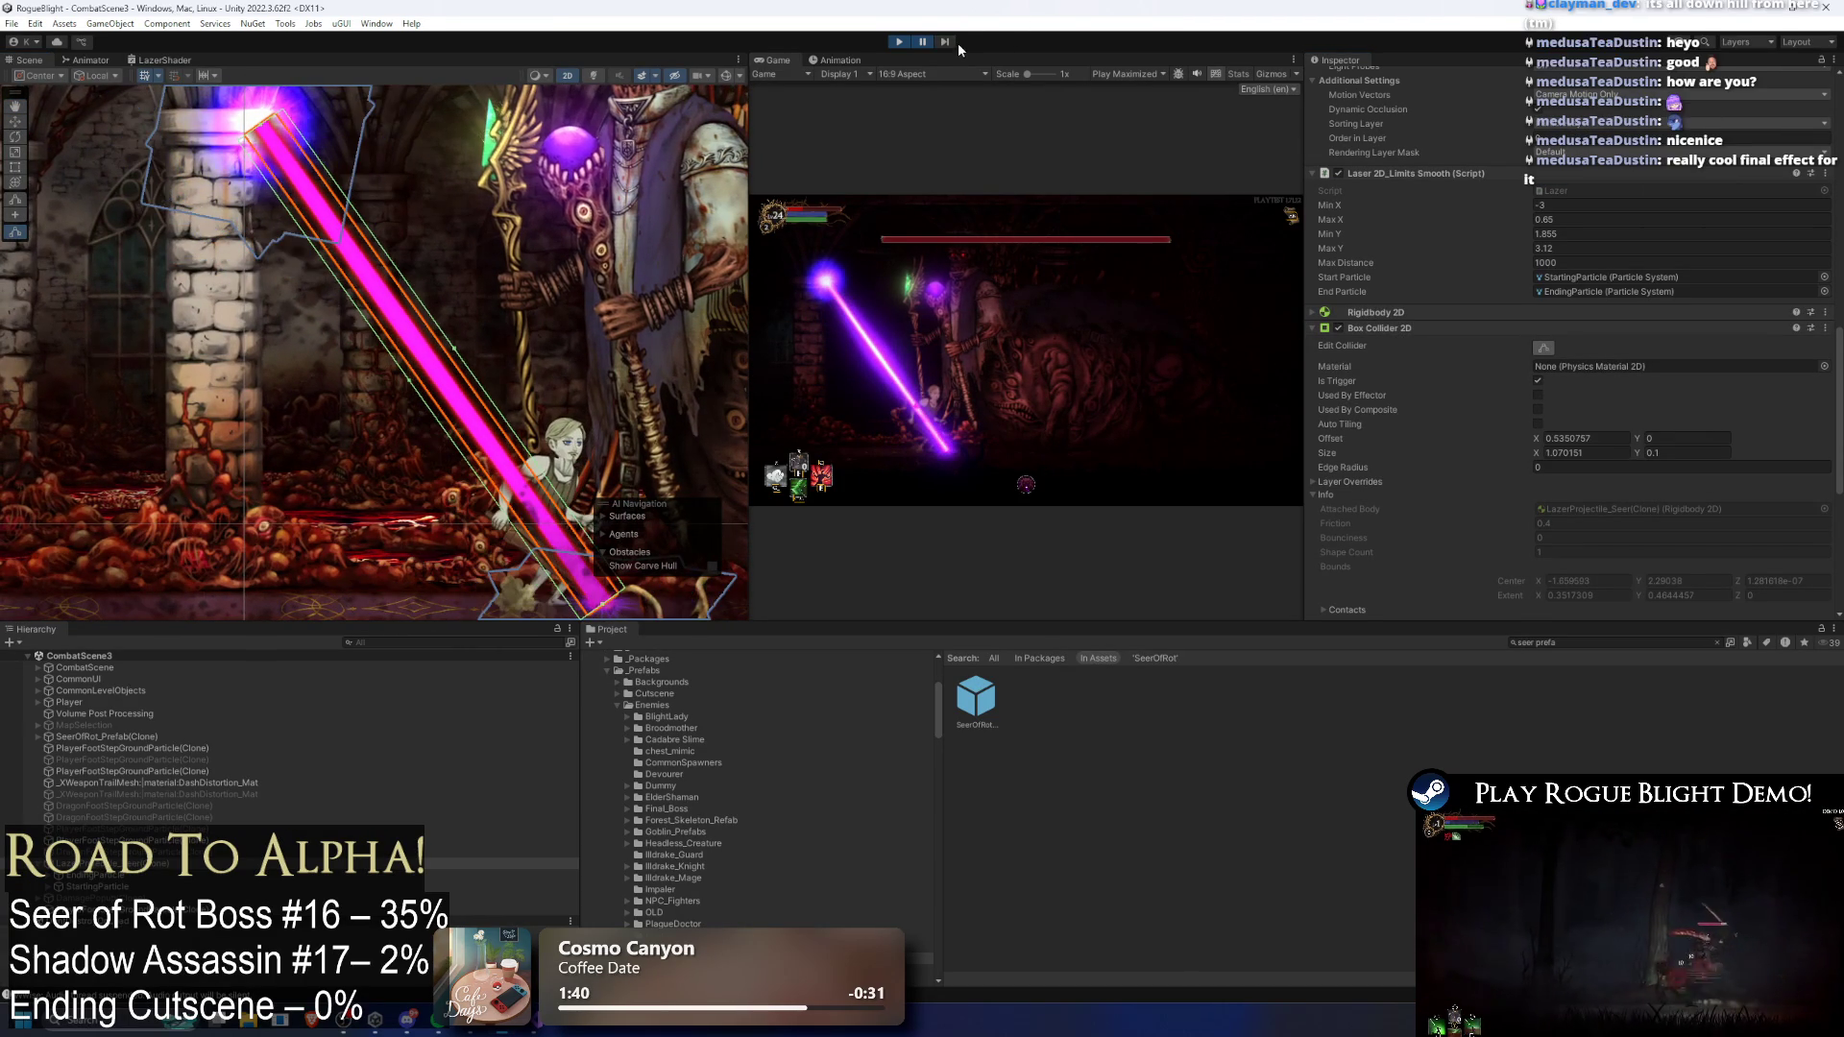
{"action": "scroll", "coordinate": [1681, 317], "scroll_direction": "up", "scroll_amount": 2}
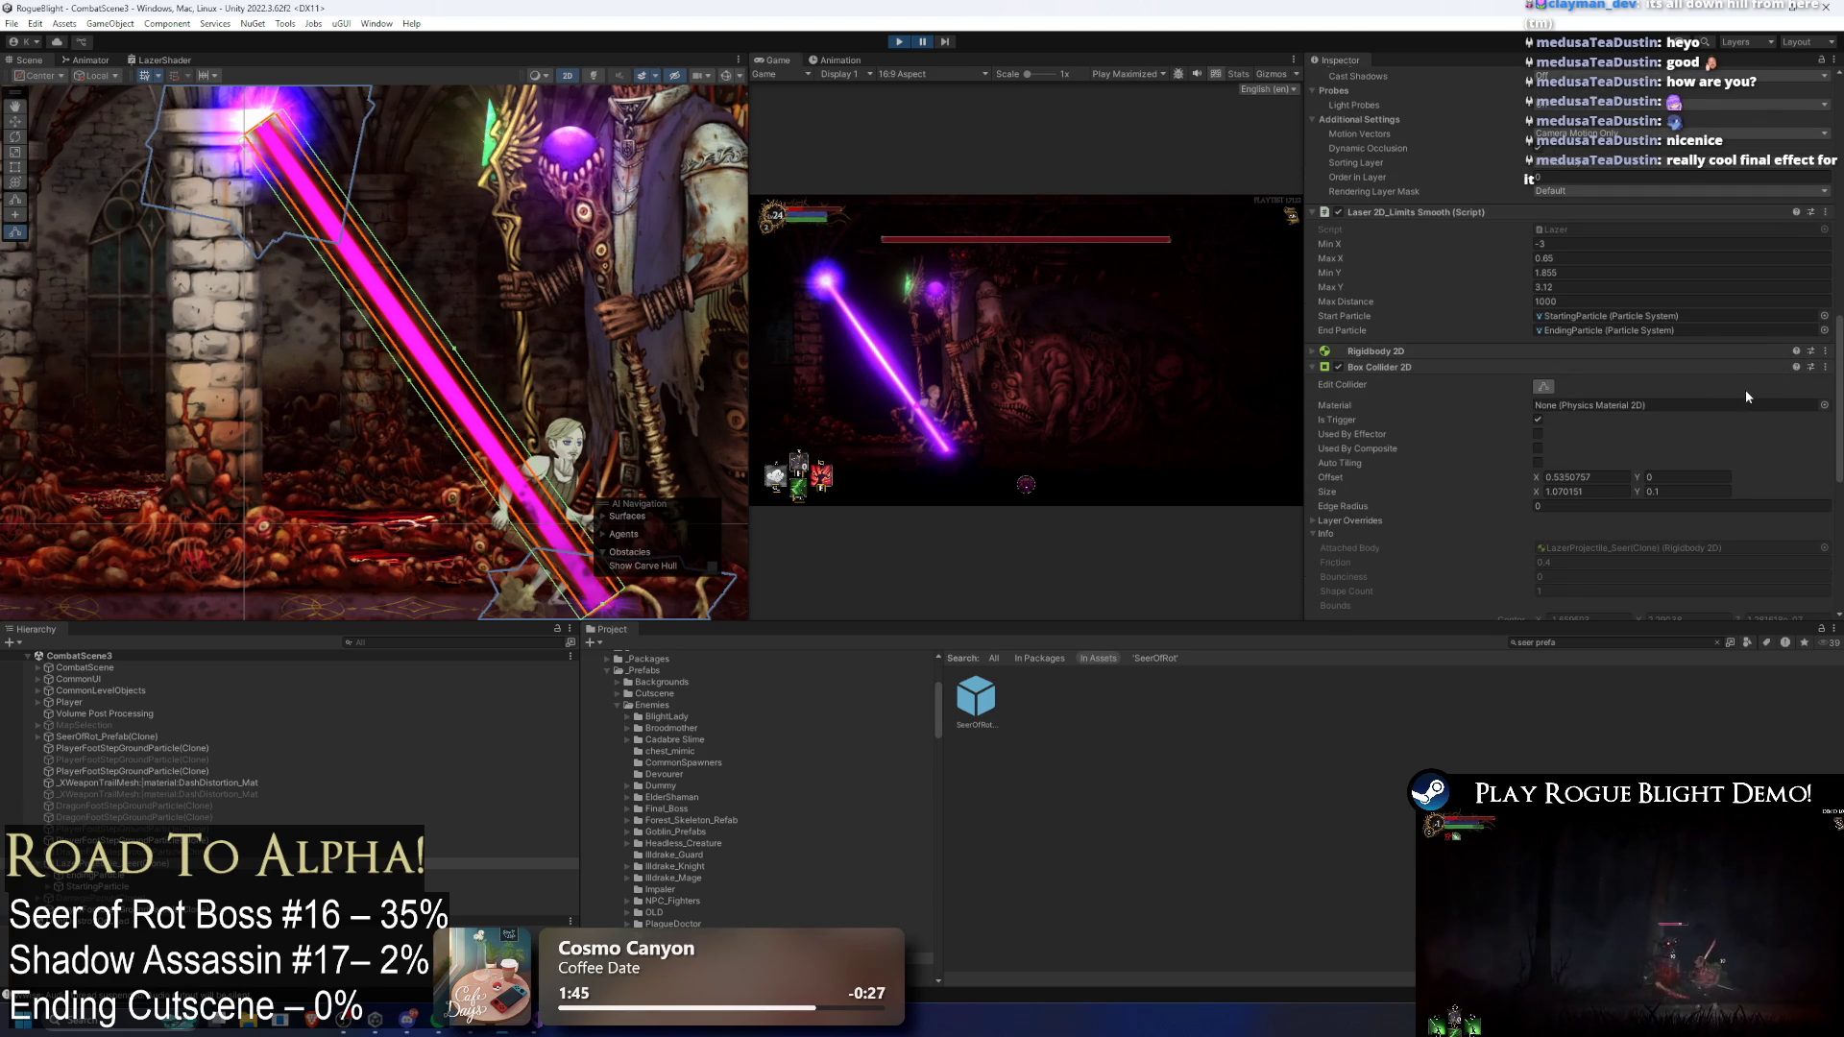
{"action": "scroll", "coordinate": [1729, 365], "scroll_direction": "up", "scroll_amount": 10}
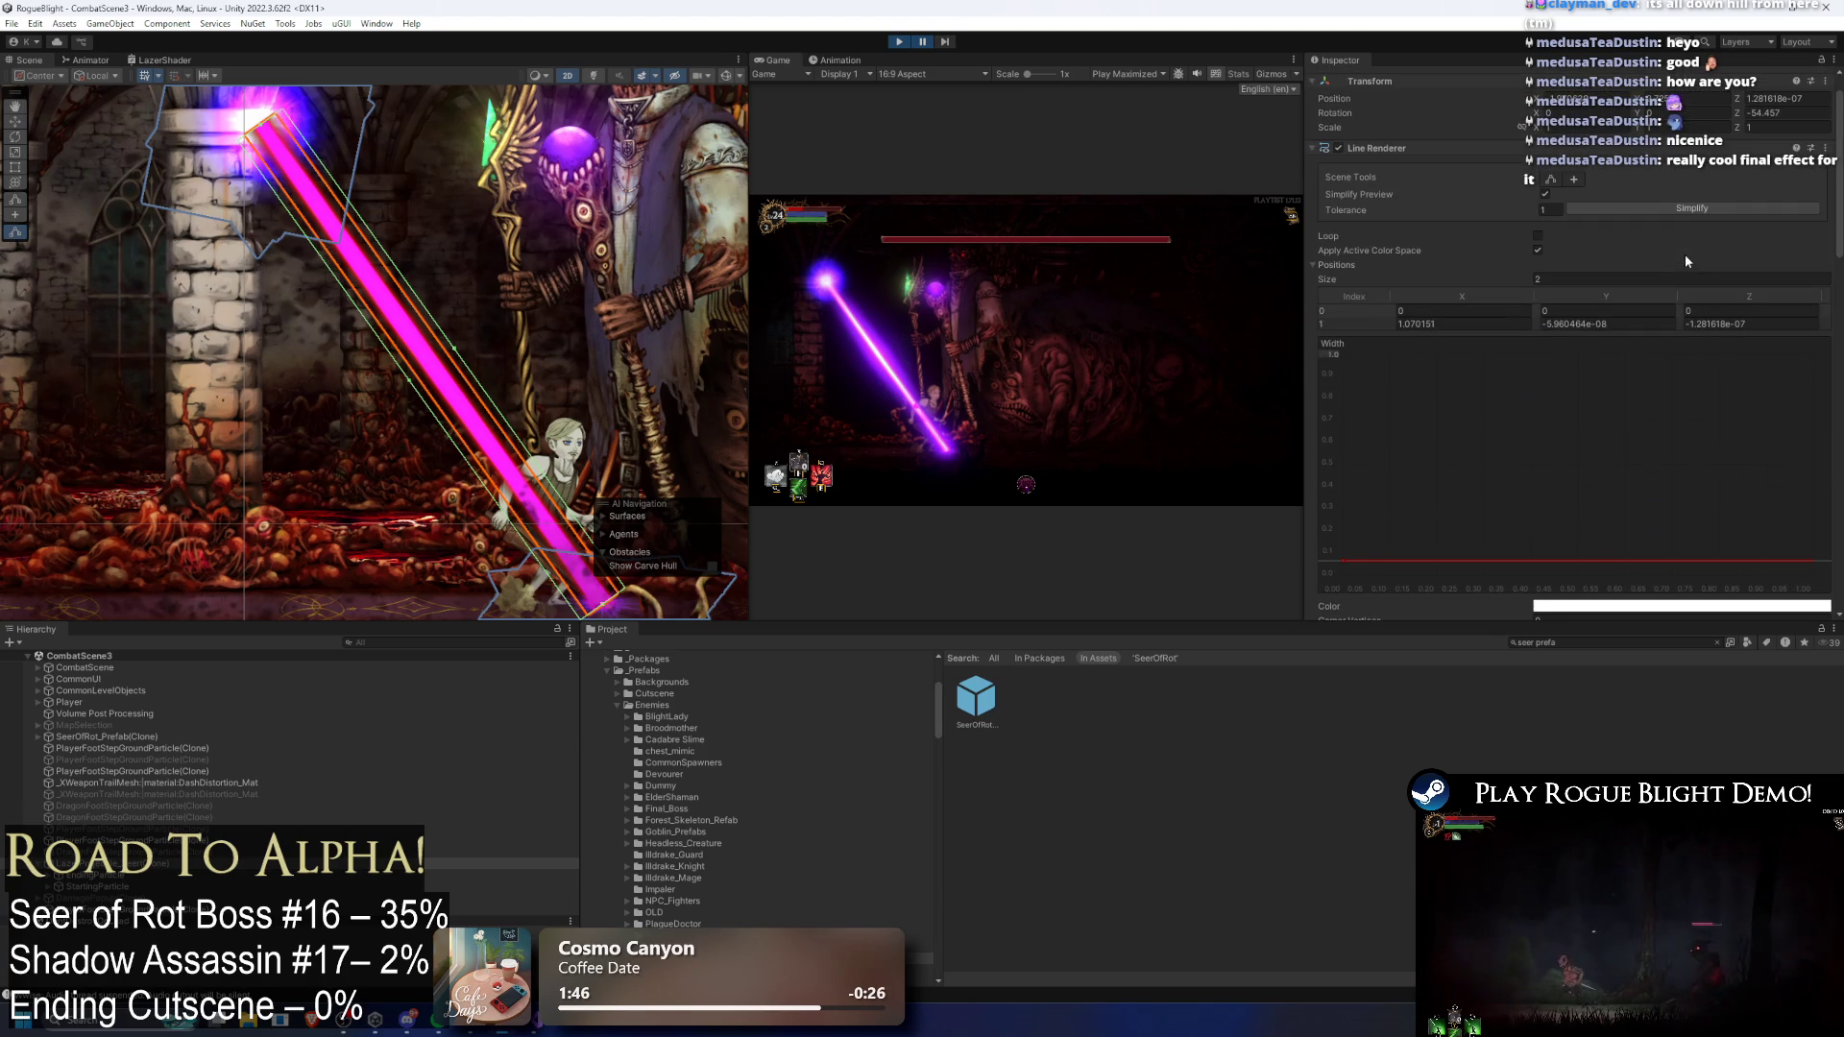
{"action": "left_click", "coordinate": [573, 75]}
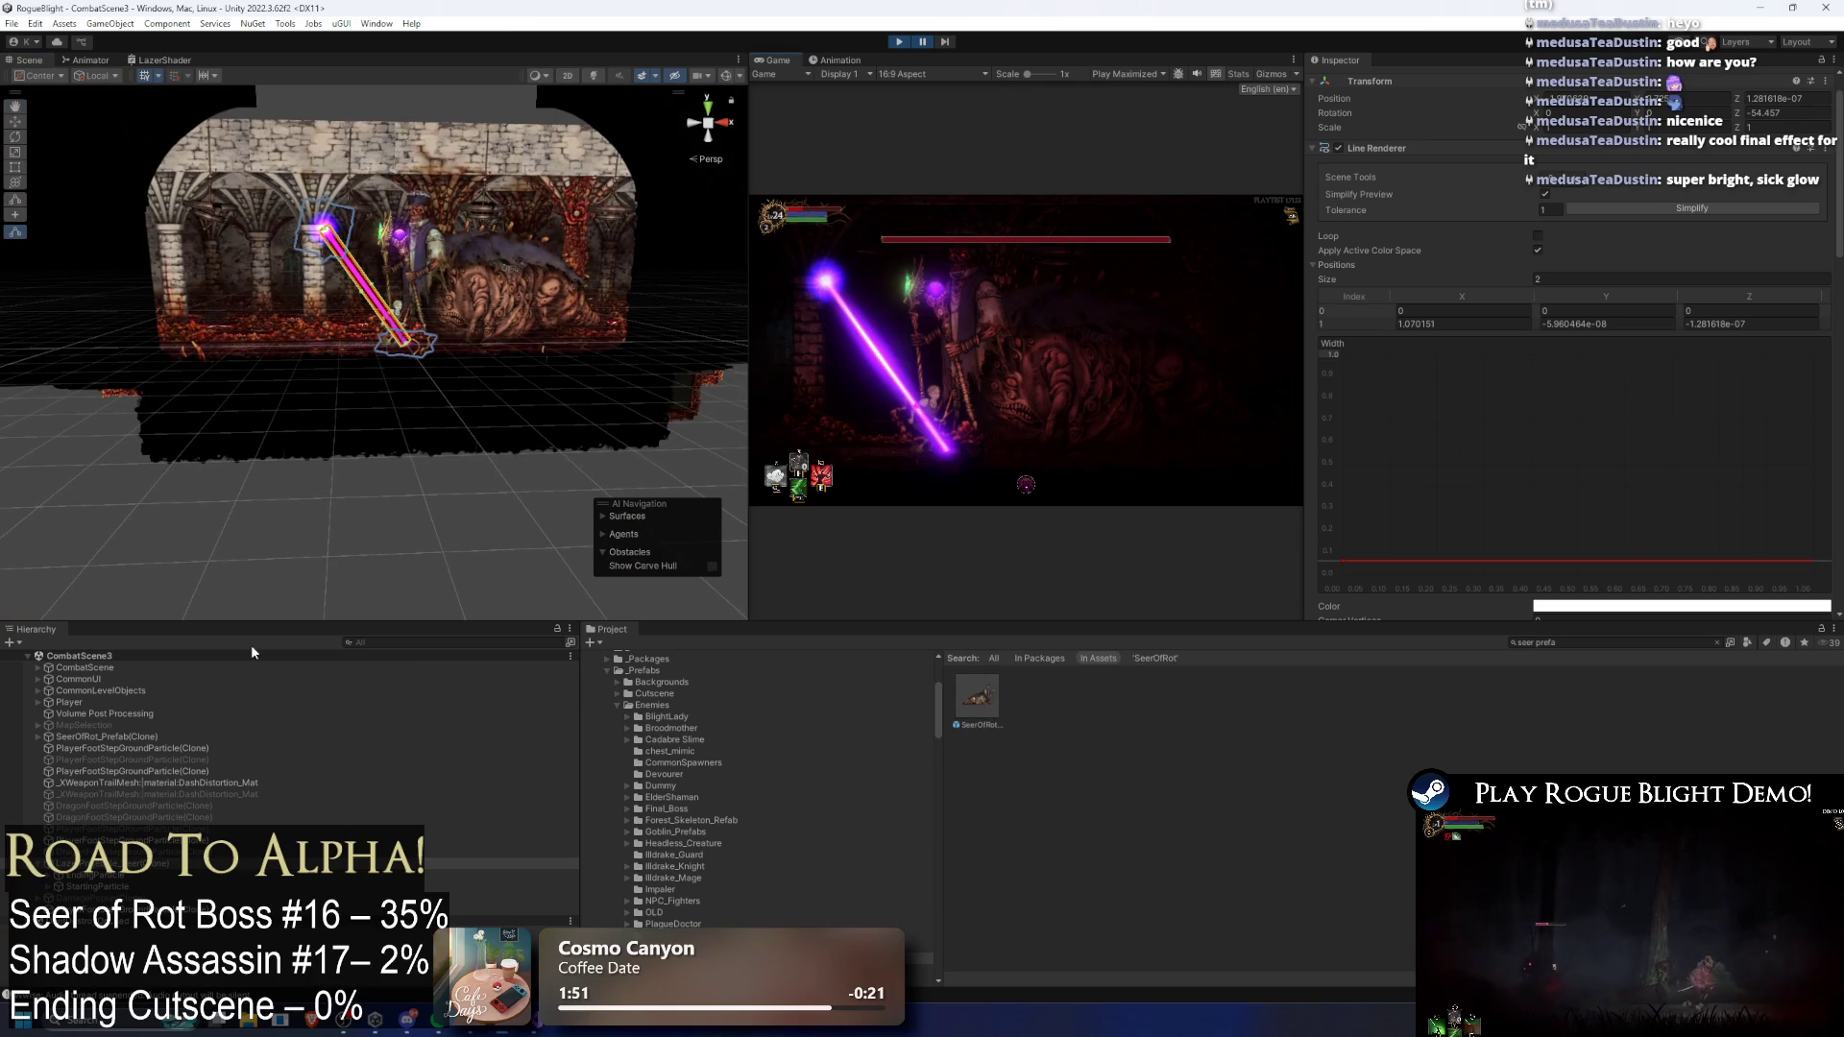
Step: Orbit and zoom the Scene view around the boss to a level view of its magenta laser
{"action": "mouse_move", "coordinate": [288, 485]}
{"action": "left_mouse_down"}
{"action": "mouse_move", "coordinate": [215, 491]}
{"action": "mouse_move", "coordinate": [264, 317]}
{"action": "mouse_move", "coordinate": [161, 324]}
{"action": "mouse_move", "coordinate": [177, 192]}
{"action": "mouse_move", "coordinate": [221, 201]}
{"action": "left_mouse_up"}
{"action": "scroll", "coordinate": [215, 490], "scroll_direction": "up", "scroll_amount": 5}
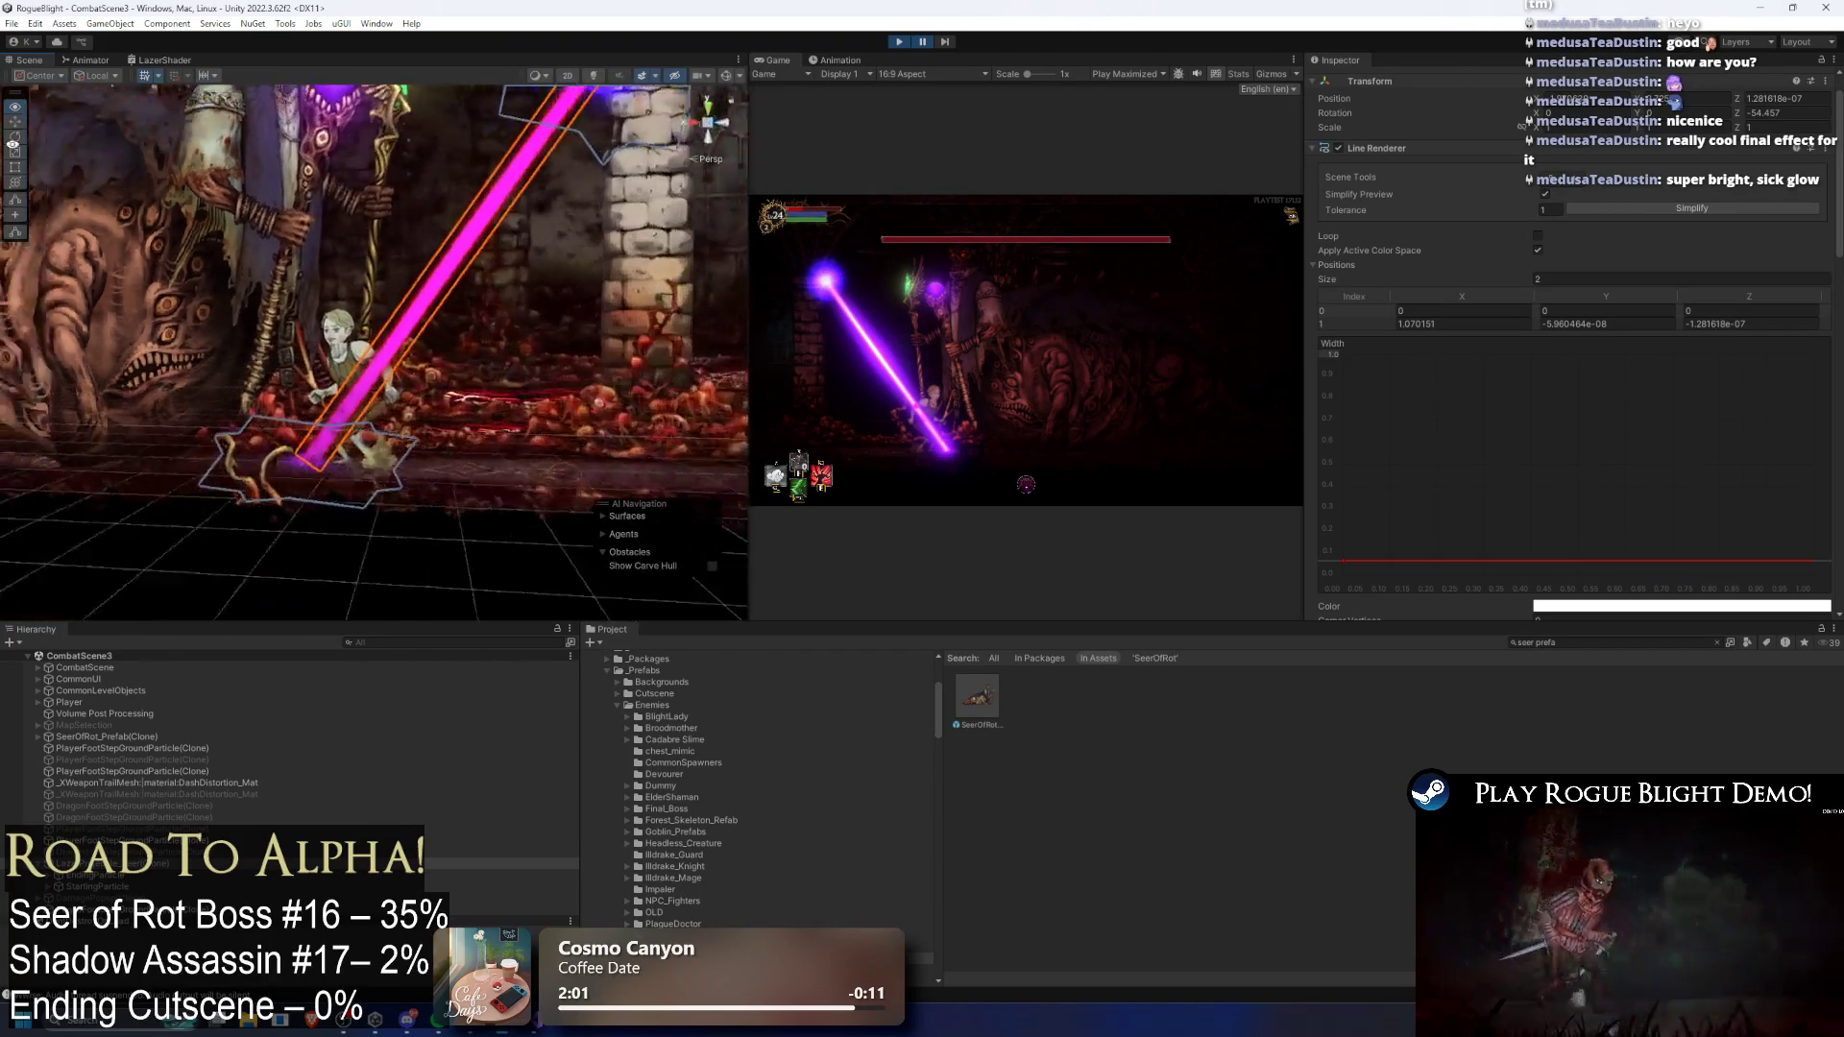
{"action": "mouse_move", "coordinate": [1746, 204]}
{"action": "left_mouse_down"}
{"action": "mouse_move", "coordinate": [21, 156]}
{"action": "mouse_move", "coordinate": [822, 237]}
{"action": "mouse_move", "coordinate": [1030, 219]}
{"action": "mouse_move", "coordinate": [960, 223]}
{"action": "left_mouse_up"}
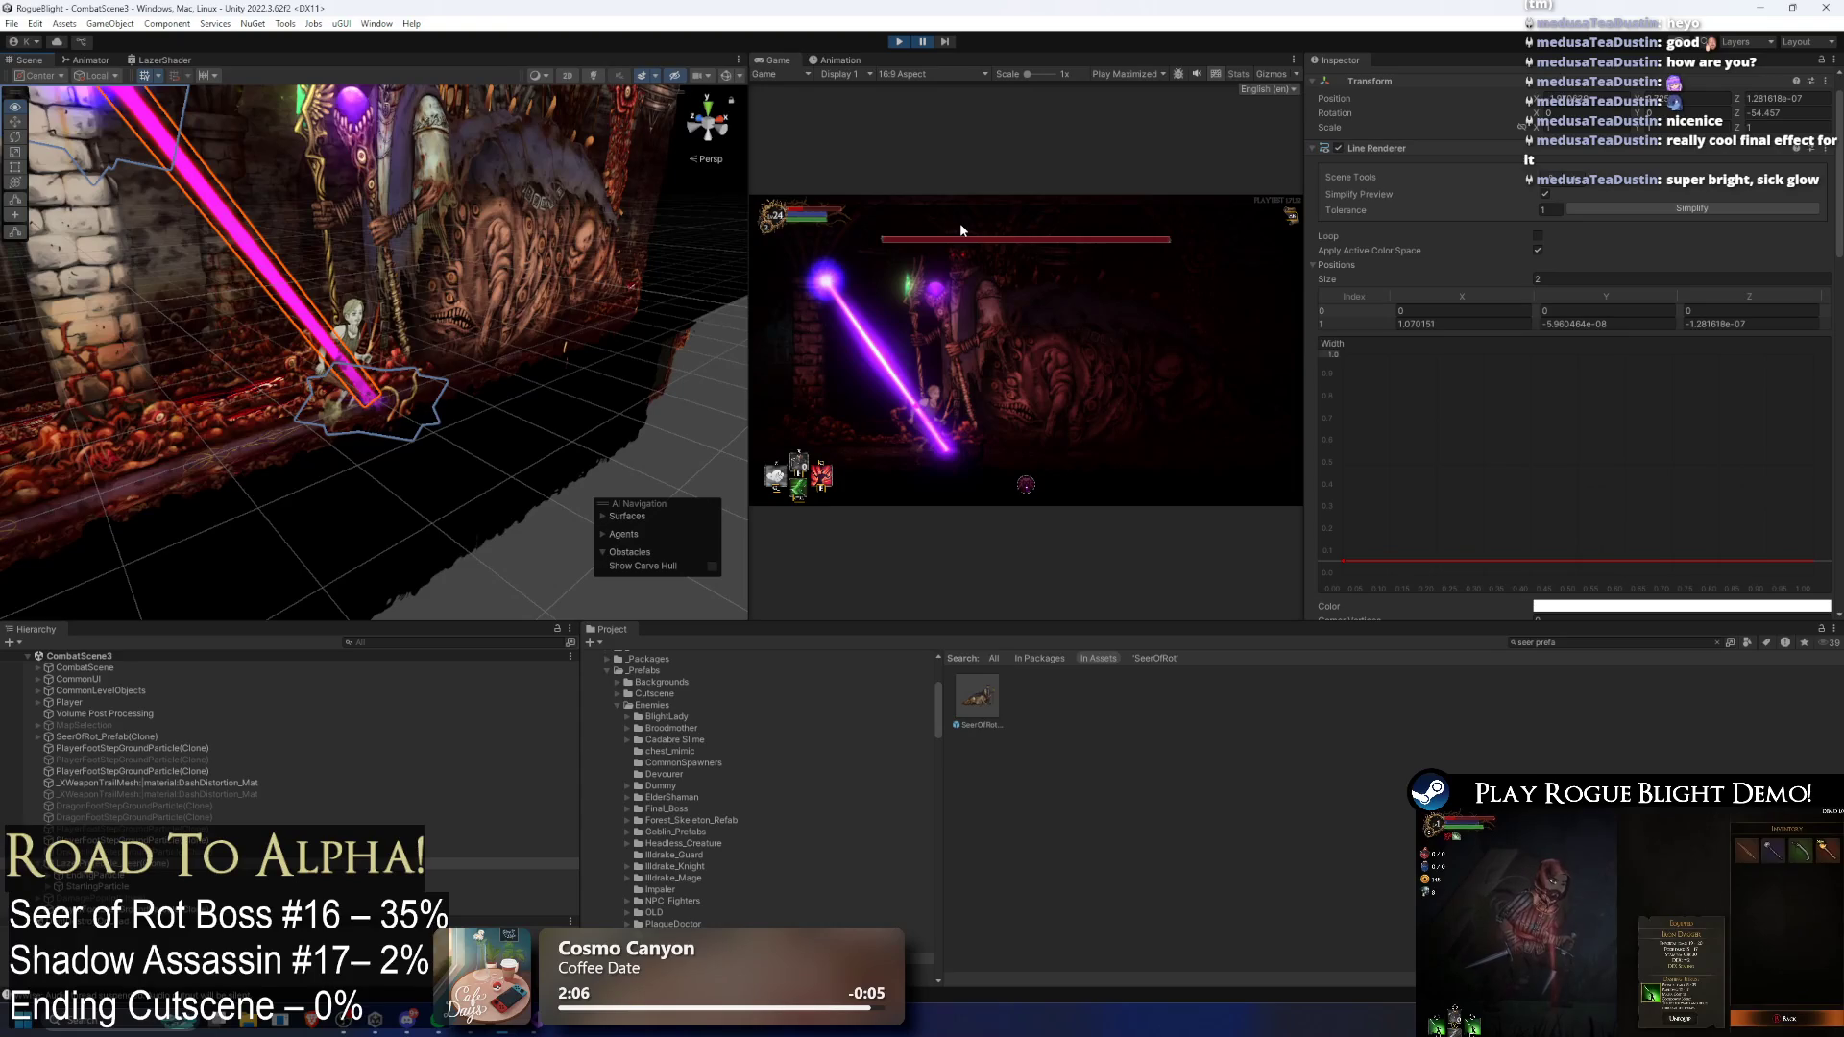
{"action": "mouse_move", "coordinate": [964, 231]}
{"action": "left_mouse_down"}
{"action": "mouse_move", "coordinate": [736, 89]}
{"action": "mouse_move", "coordinate": [788, 154]}
{"action": "mouse_move", "coordinate": [791, 235]}
{"action": "mouse_move", "coordinate": [735, 316]}
{"action": "mouse_move", "coordinate": [753, 344]}
{"action": "mouse_move", "coordinate": [836, 245]}
{"action": "mouse_move", "coordinate": [776, 146]}
{"action": "mouse_move", "coordinate": [807, 134]}
{"action": "left_mouse_up"}
Step: Widen the Game view by narrowing the Scene view, then frame the Scene closely on the laser
{"action": "mouse_move", "coordinate": [746, 197]}
{"action": "left_mouse_down"}
{"action": "mouse_move", "coordinate": [322, 216]}
{"action": "mouse_move", "coordinate": [475, 236]}
{"action": "left_mouse_up"}
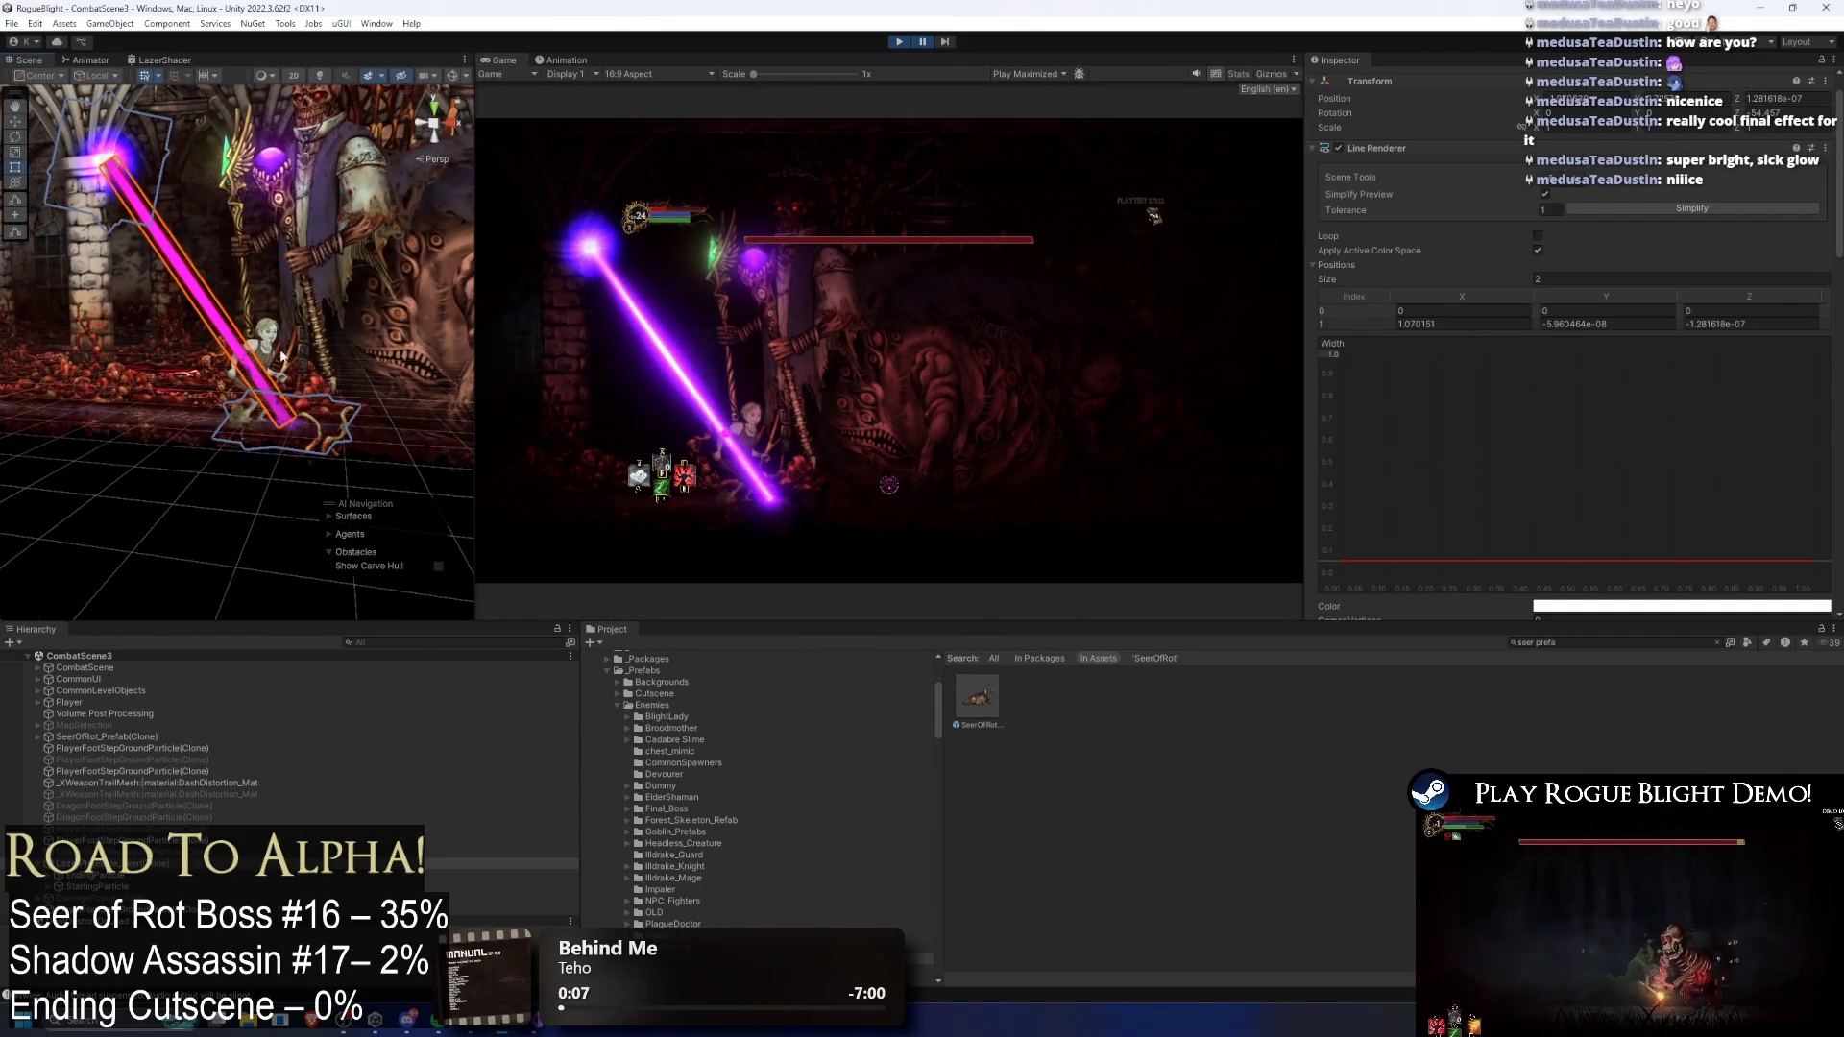
{"action": "scroll", "coordinate": [1671, 361], "scroll_direction": "down", "scroll_amount": 10}
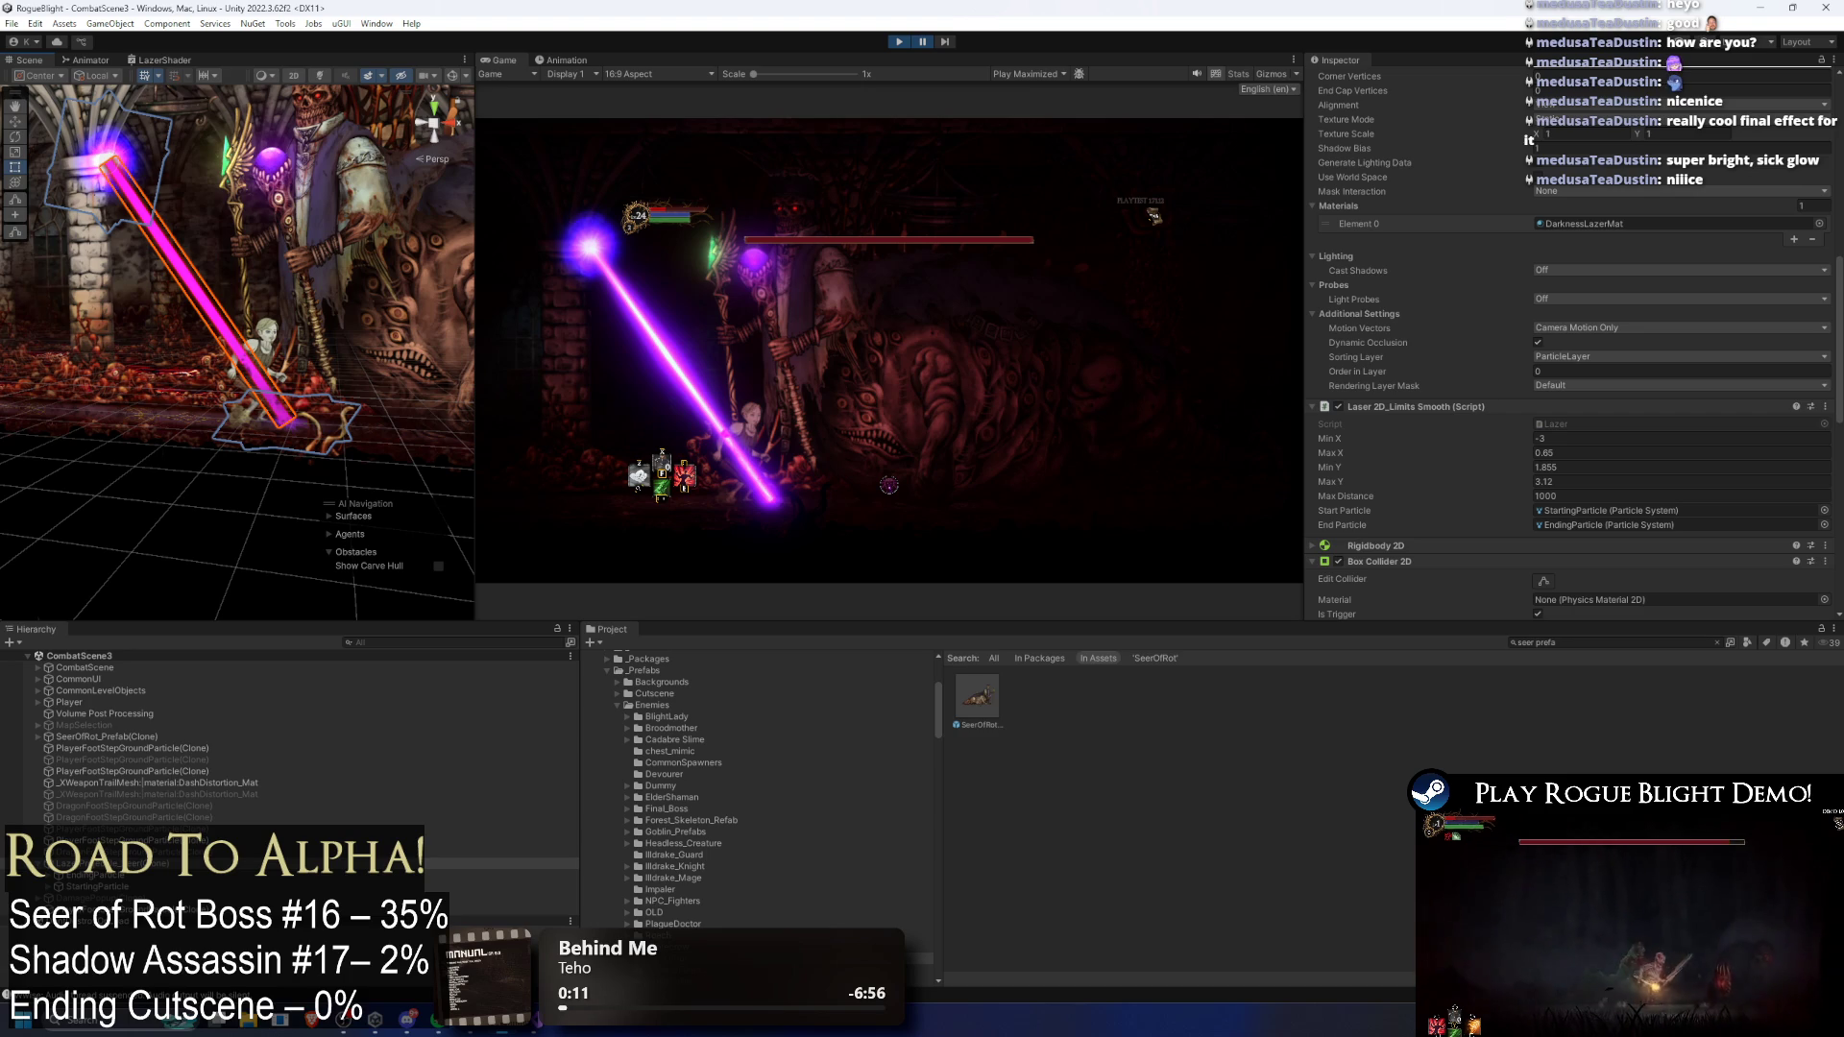
{"action": "mouse_move", "coordinate": [251, 381]}
{"action": "left_mouse_down"}
{"action": "mouse_move", "coordinate": [310, 471]}
{"action": "mouse_move", "coordinate": [474, 390]}
{"action": "left_mouse_up"}
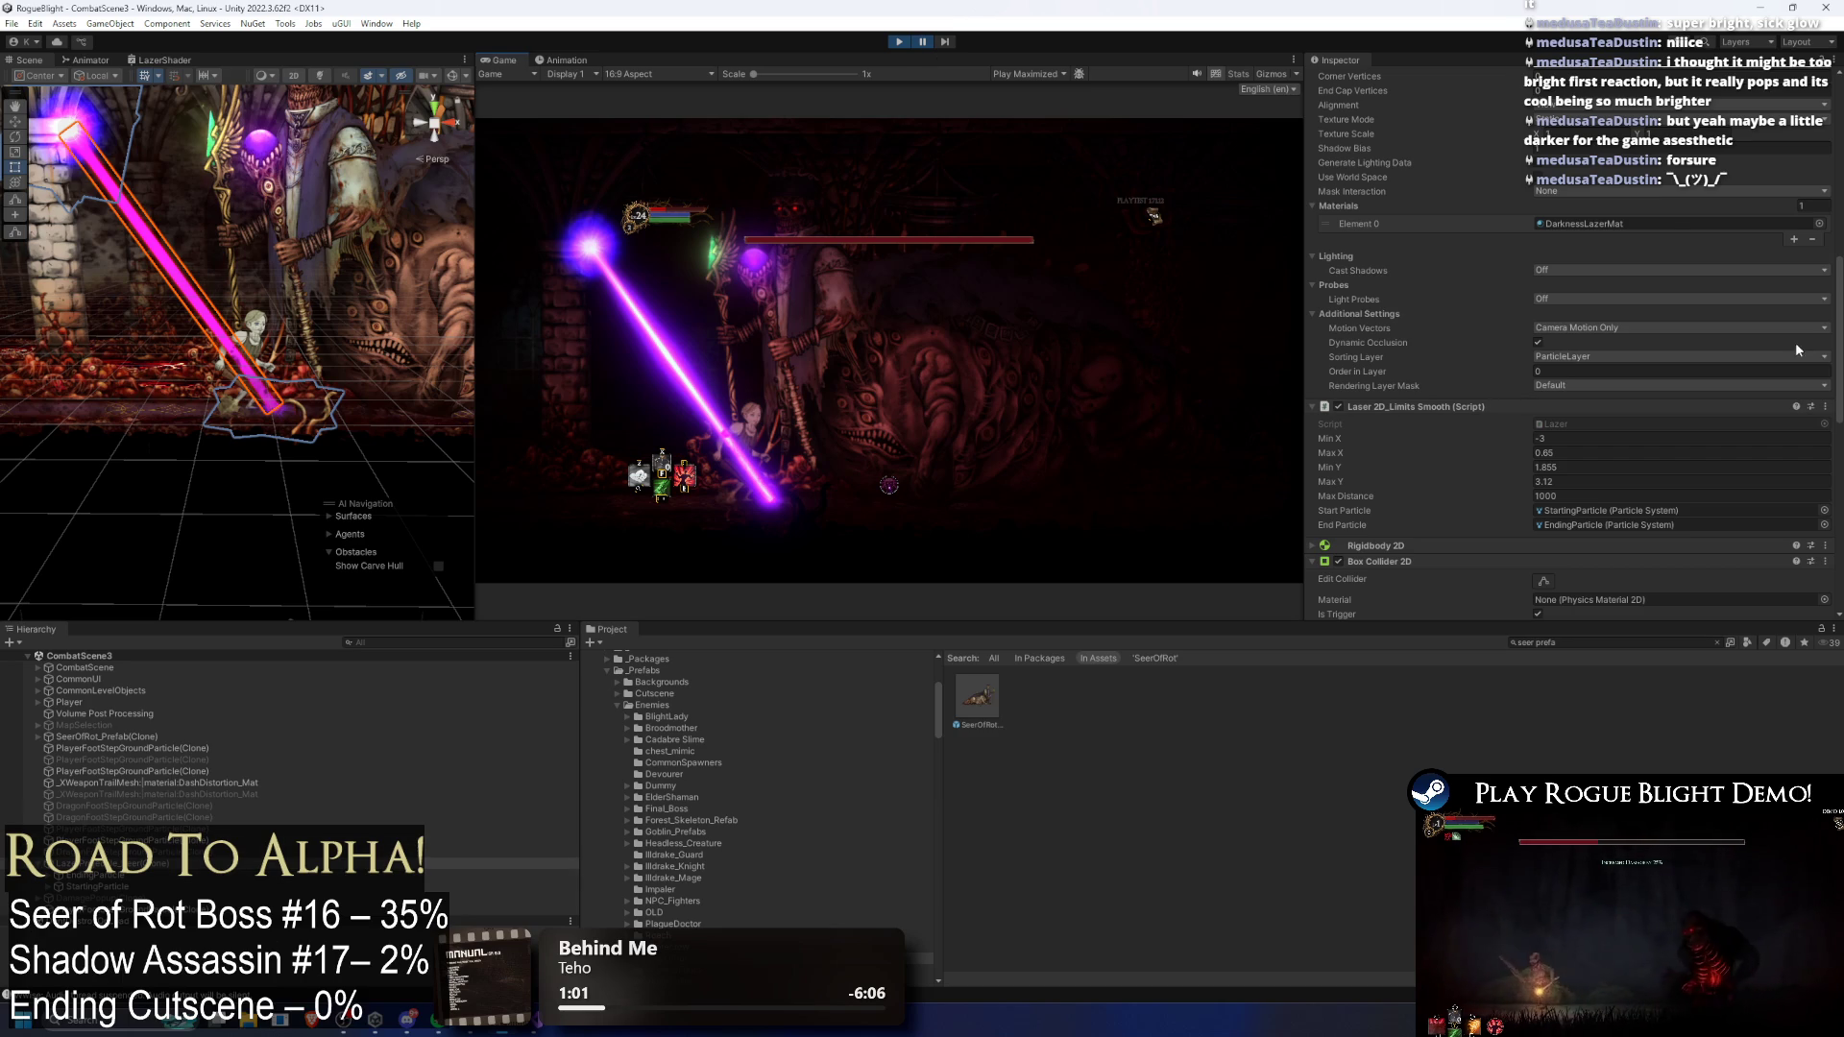
Step: Expand DarknessLazerMat's Surface Inputs and trial black, red and green laser Colors, reverting to the original red
{"action": "scroll", "coordinate": [1650, 367], "scroll_direction": "down", "scroll_amount": 10}
{"action": "left_click", "coordinate": [1409, 539]}
{"action": "scroll", "coordinate": [1409, 540], "scroll_direction": "down", "scroll_amount": 3}
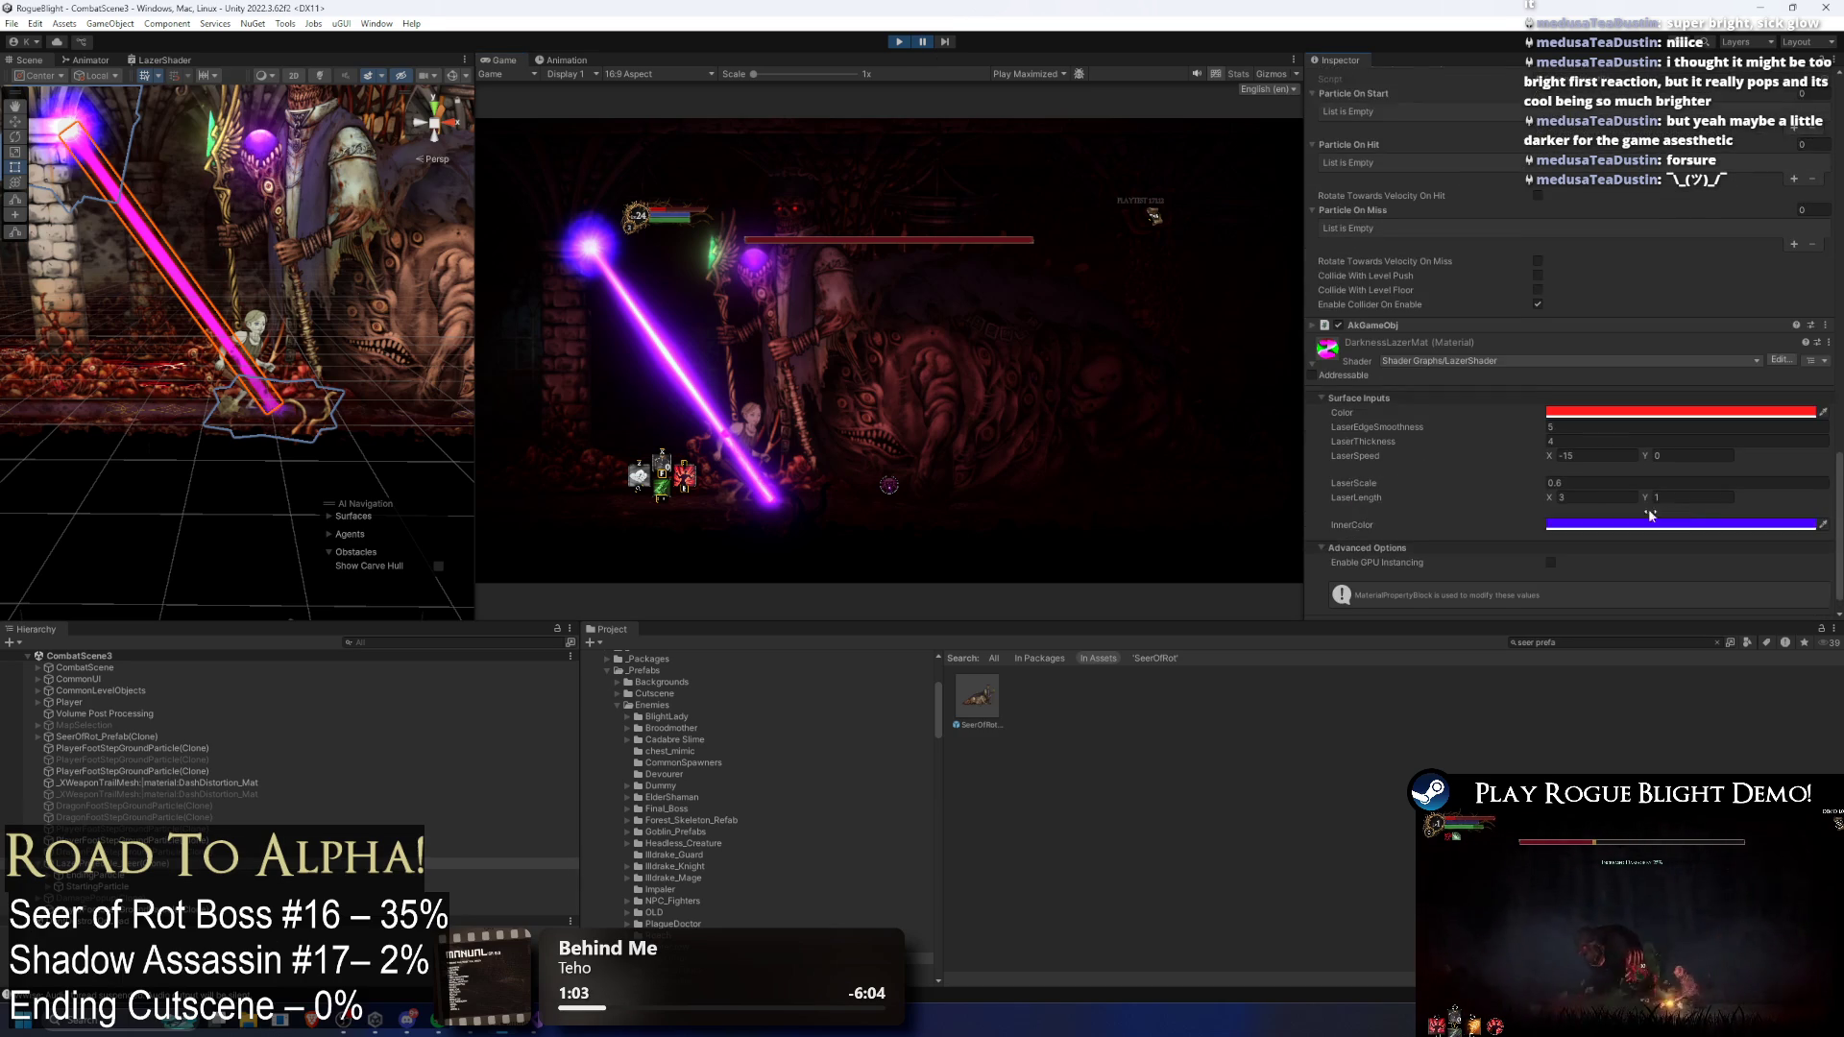
{"action": "left_click", "coordinate": [1632, 385]}
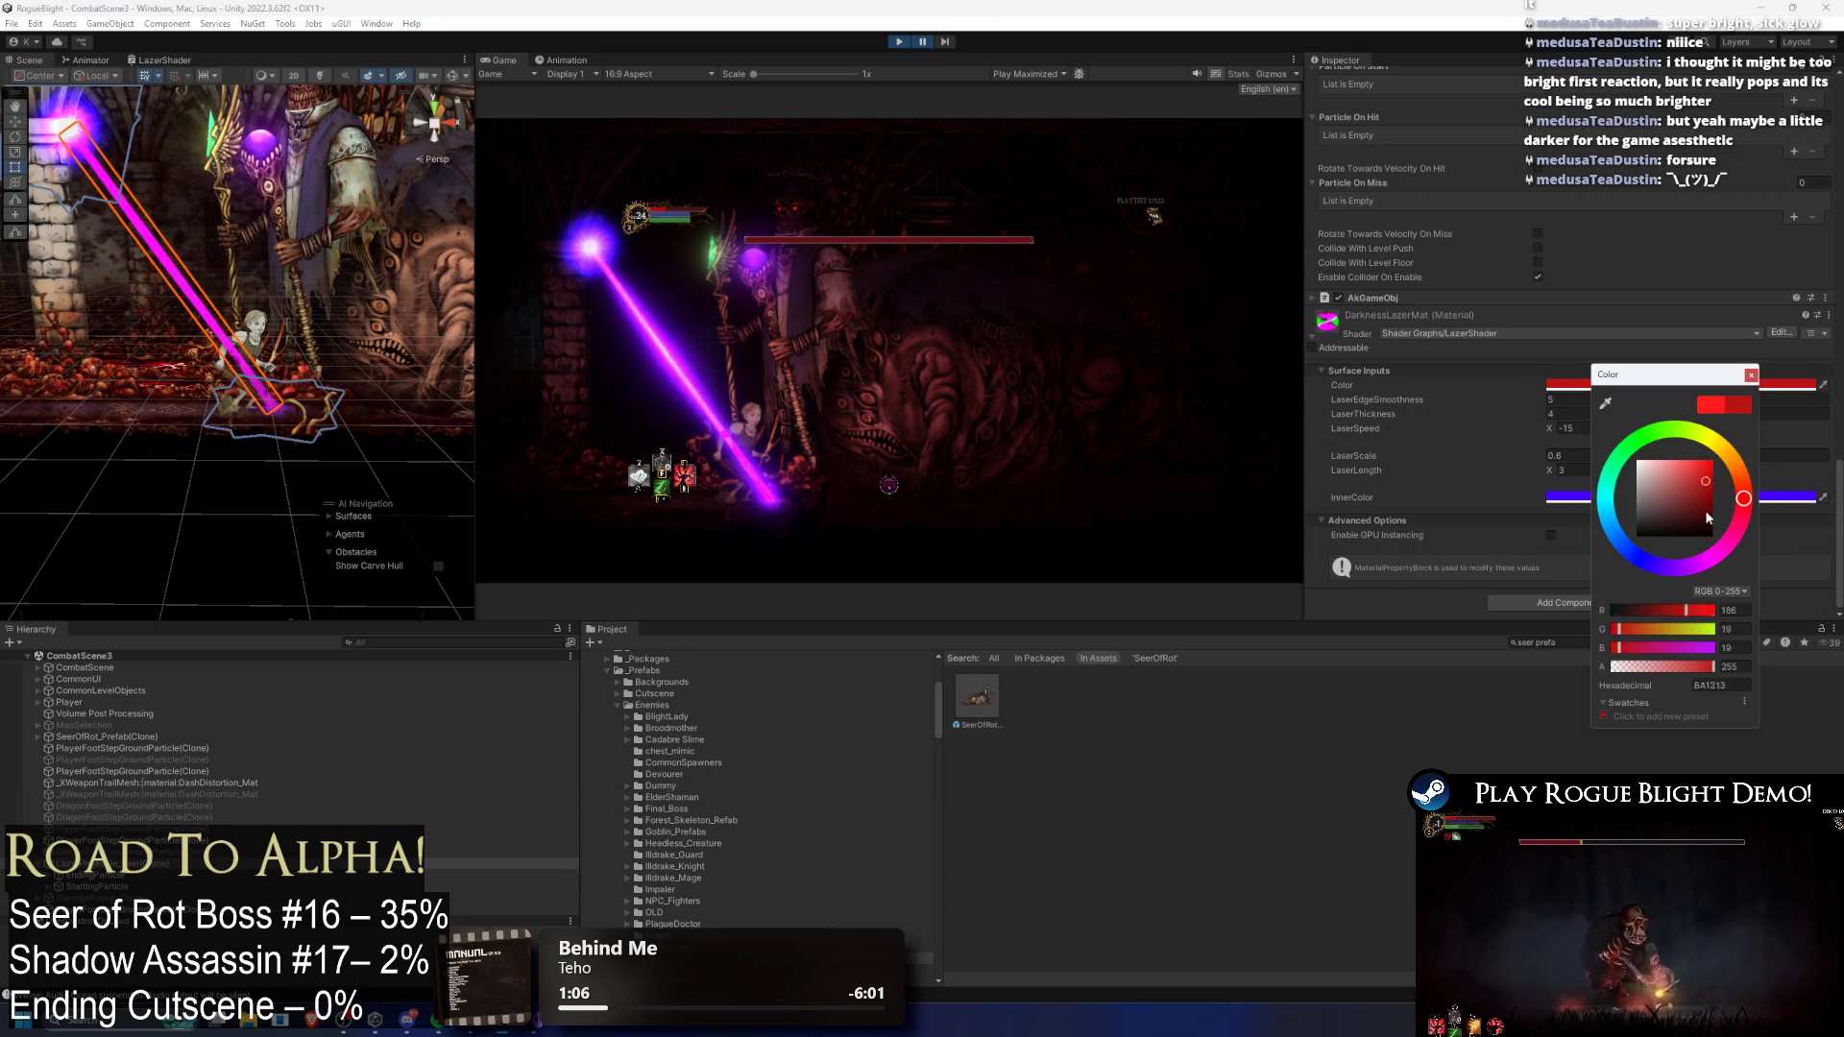
{"action": "left_click_drag", "start_coordinate": [1671, 518], "coordinate": [1552, 539]}
{"action": "left_click_drag", "start_coordinate": [1681, 519], "coordinate": [1783, 408]}
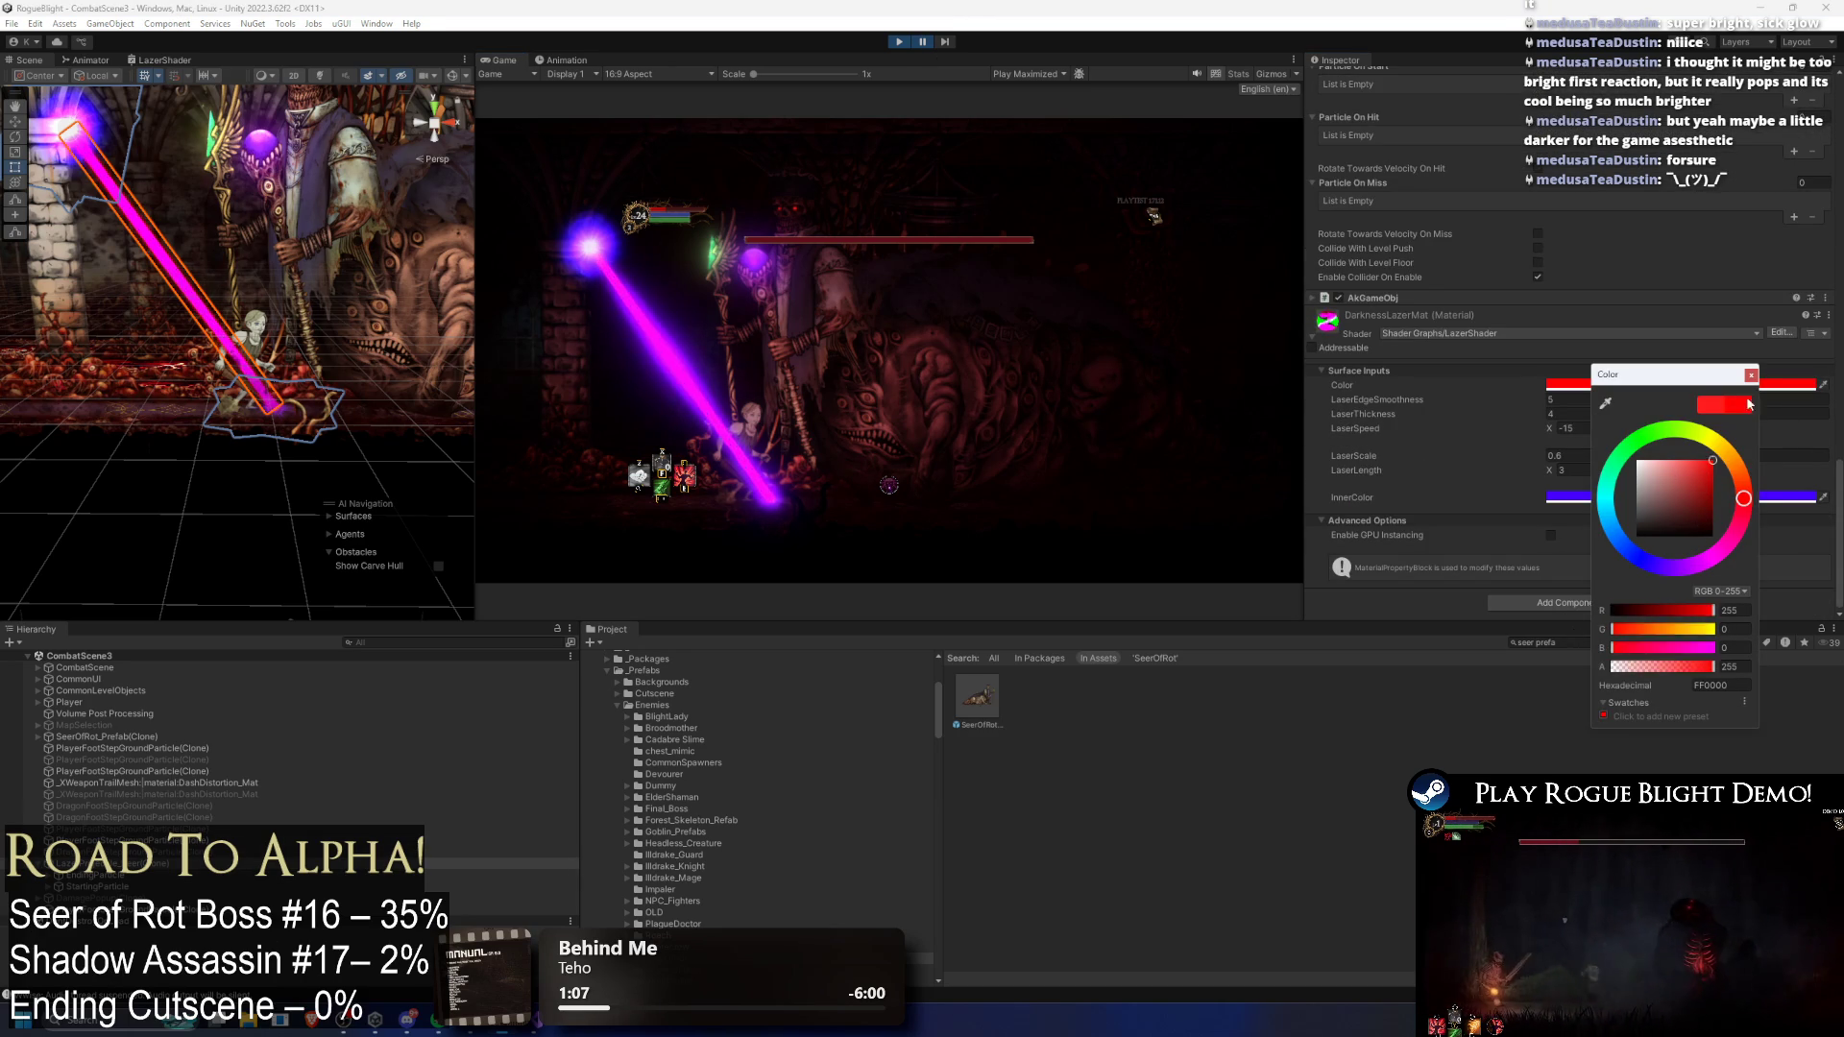
{"action": "mouse_move", "coordinate": [1732, 485]}
{"action": "left_mouse_down"}
{"action": "mouse_move", "coordinate": [1719, 452]}
{"action": "mouse_move", "coordinate": [1637, 440]}
{"action": "left_mouse_up"}
{"action": "left_click_drag", "start_coordinate": [1739, 476], "coordinate": [1738, 538]}
{"action": "key", "text": "Escape"}
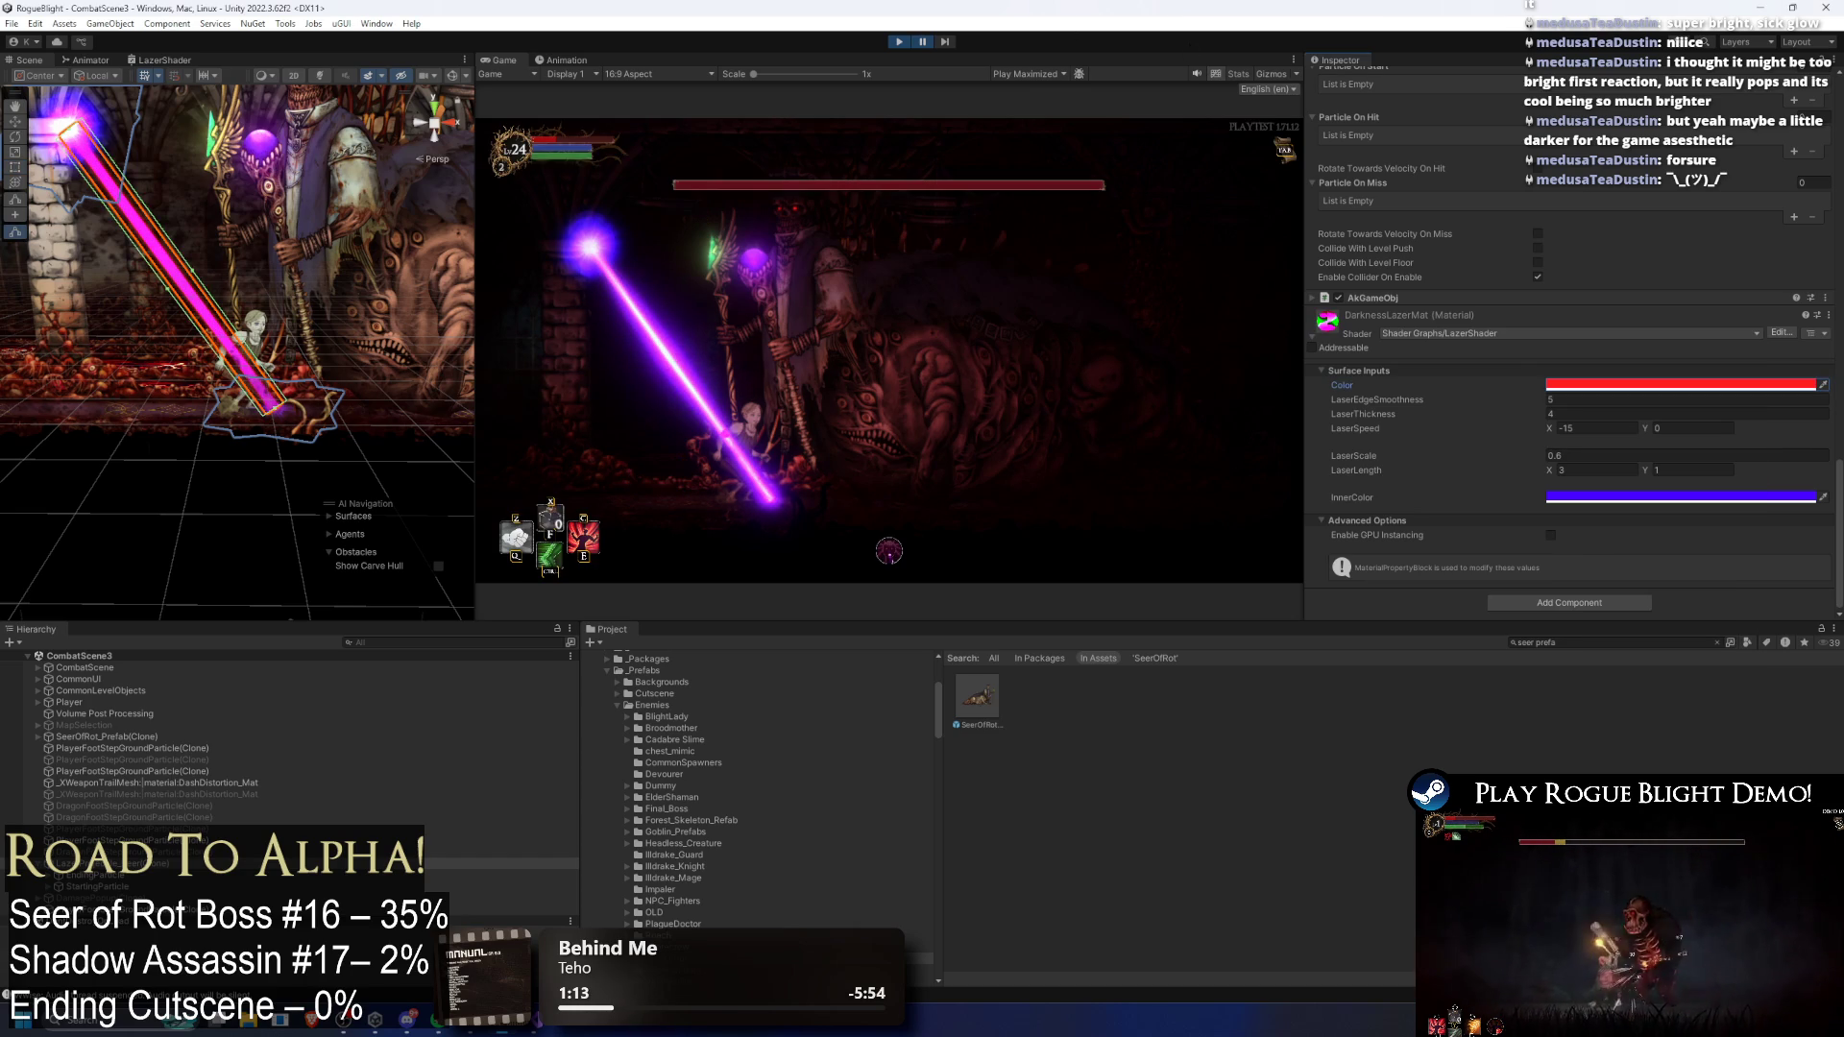
Step: Trial a light grey InnerColor and new LaserLength, LaserThickness and LaserScale values, reverting them
{"action": "left_click", "coordinate": [1690, 498]}
{"action": "mouse_move", "coordinate": [1691, 615]}
{"action": "left_mouse_down"}
{"action": "mouse_move", "coordinate": [1646, 575]}
{"action": "mouse_move", "coordinate": [1729, 606]}
{"action": "mouse_move", "coordinate": [1768, 672]}
{"action": "mouse_move", "coordinate": [1767, 646]}
{"action": "mouse_move", "coordinate": [1753, 684]}
{"action": "mouse_move", "coordinate": [1787, 615]}
{"action": "mouse_move", "coordinate": [1719, 692]}
{"action": "mouse_move", "coordinate": [1645, 716]}
{"action": "mouse_move", "coordinate": [1704, 687]}
{"action": "left_mouse_up"}
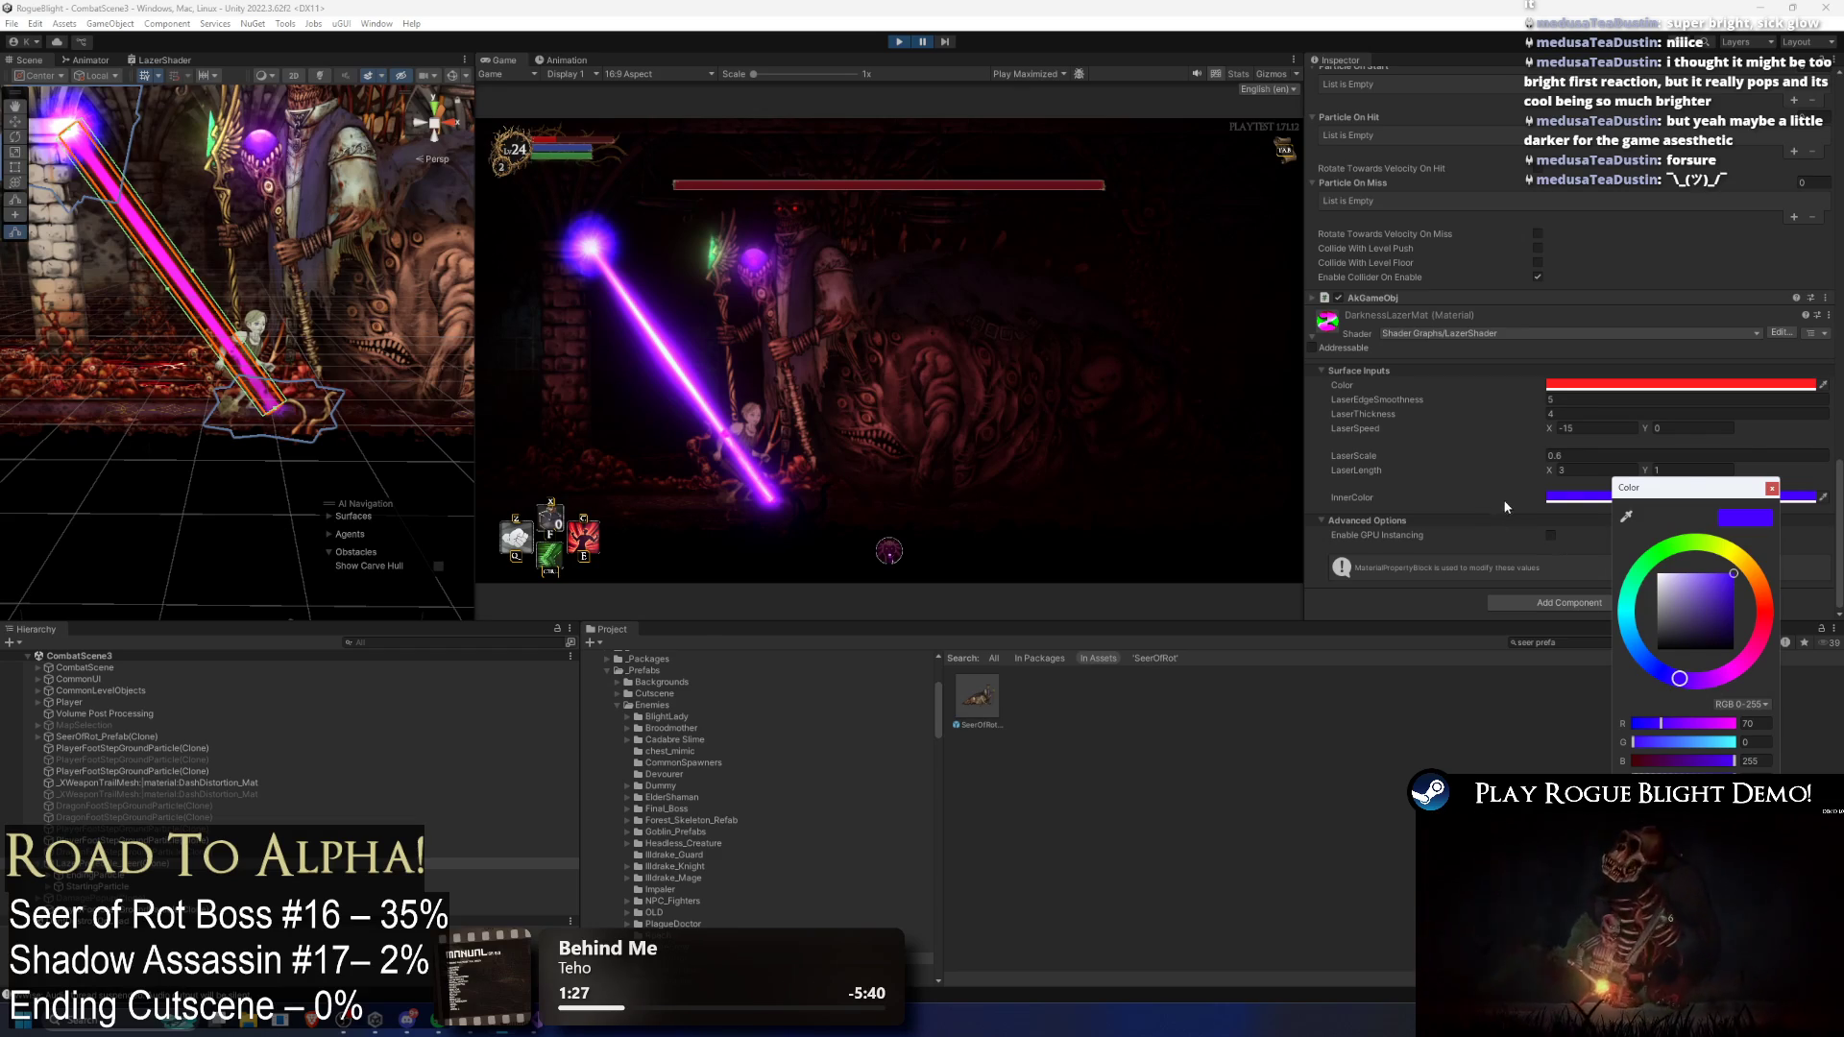
{"action": "left_click_drag", "start_coordinate": [1543, 477], "coordinate": [1505, 458]}
{"action": "key", "text": "ctrl+z"}
{"action": "key", "text": "ctrl+z"}
{"action": "left_click", "coordinate": [1548, 429]}
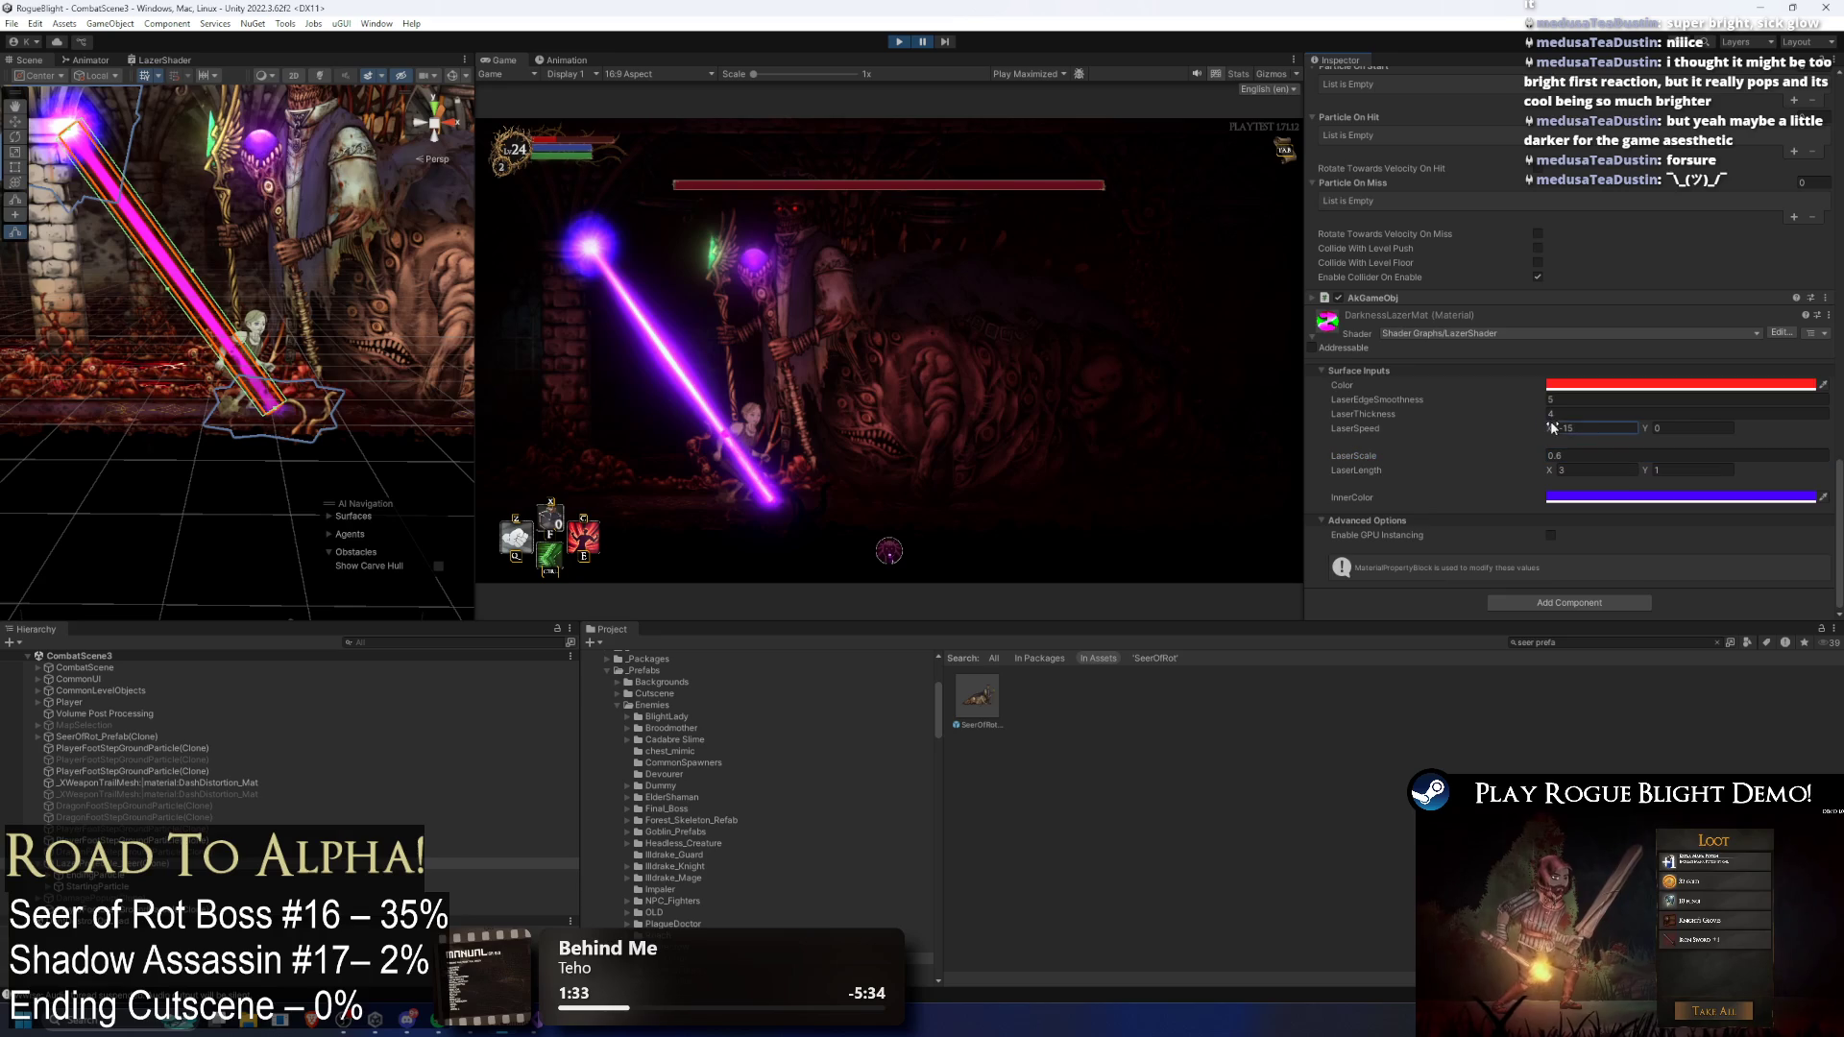
{"action": "mouse_move", "coordinate": [1527, 414]}
{"action": "left_mouse_down"}
{"action": "mouse_move", "coordinate": [1491, 411]}
{"action": "mouse_move", "coordinate": [1560, 396]}
{"action": "mouse_move", "coordinate": [1833, 411]}
{"action": "mouse_move", "coordinate": [1574, 408]}
{"action": "left_mouse_up"}
{"action": "key", "text": "ctrl+z"}
{"action": "key", "text": "ctrl+z"}
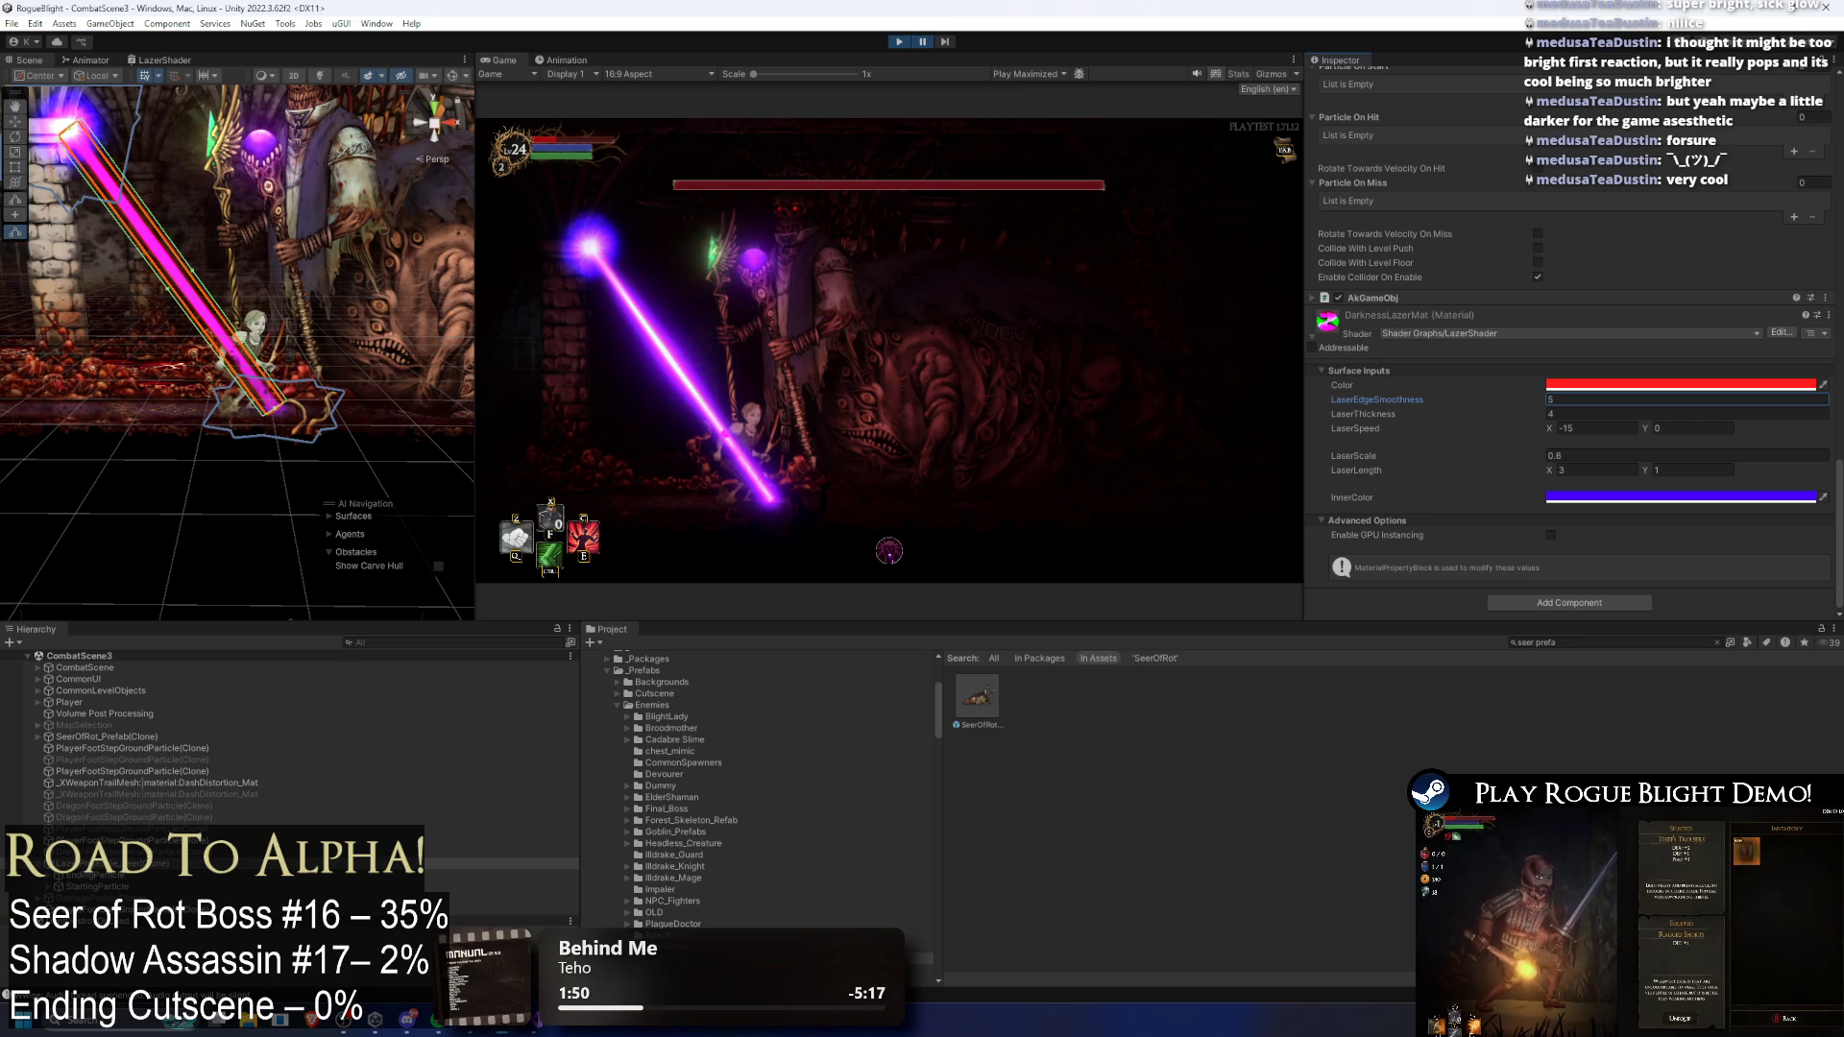
{"action": "key", "text": "Return"}
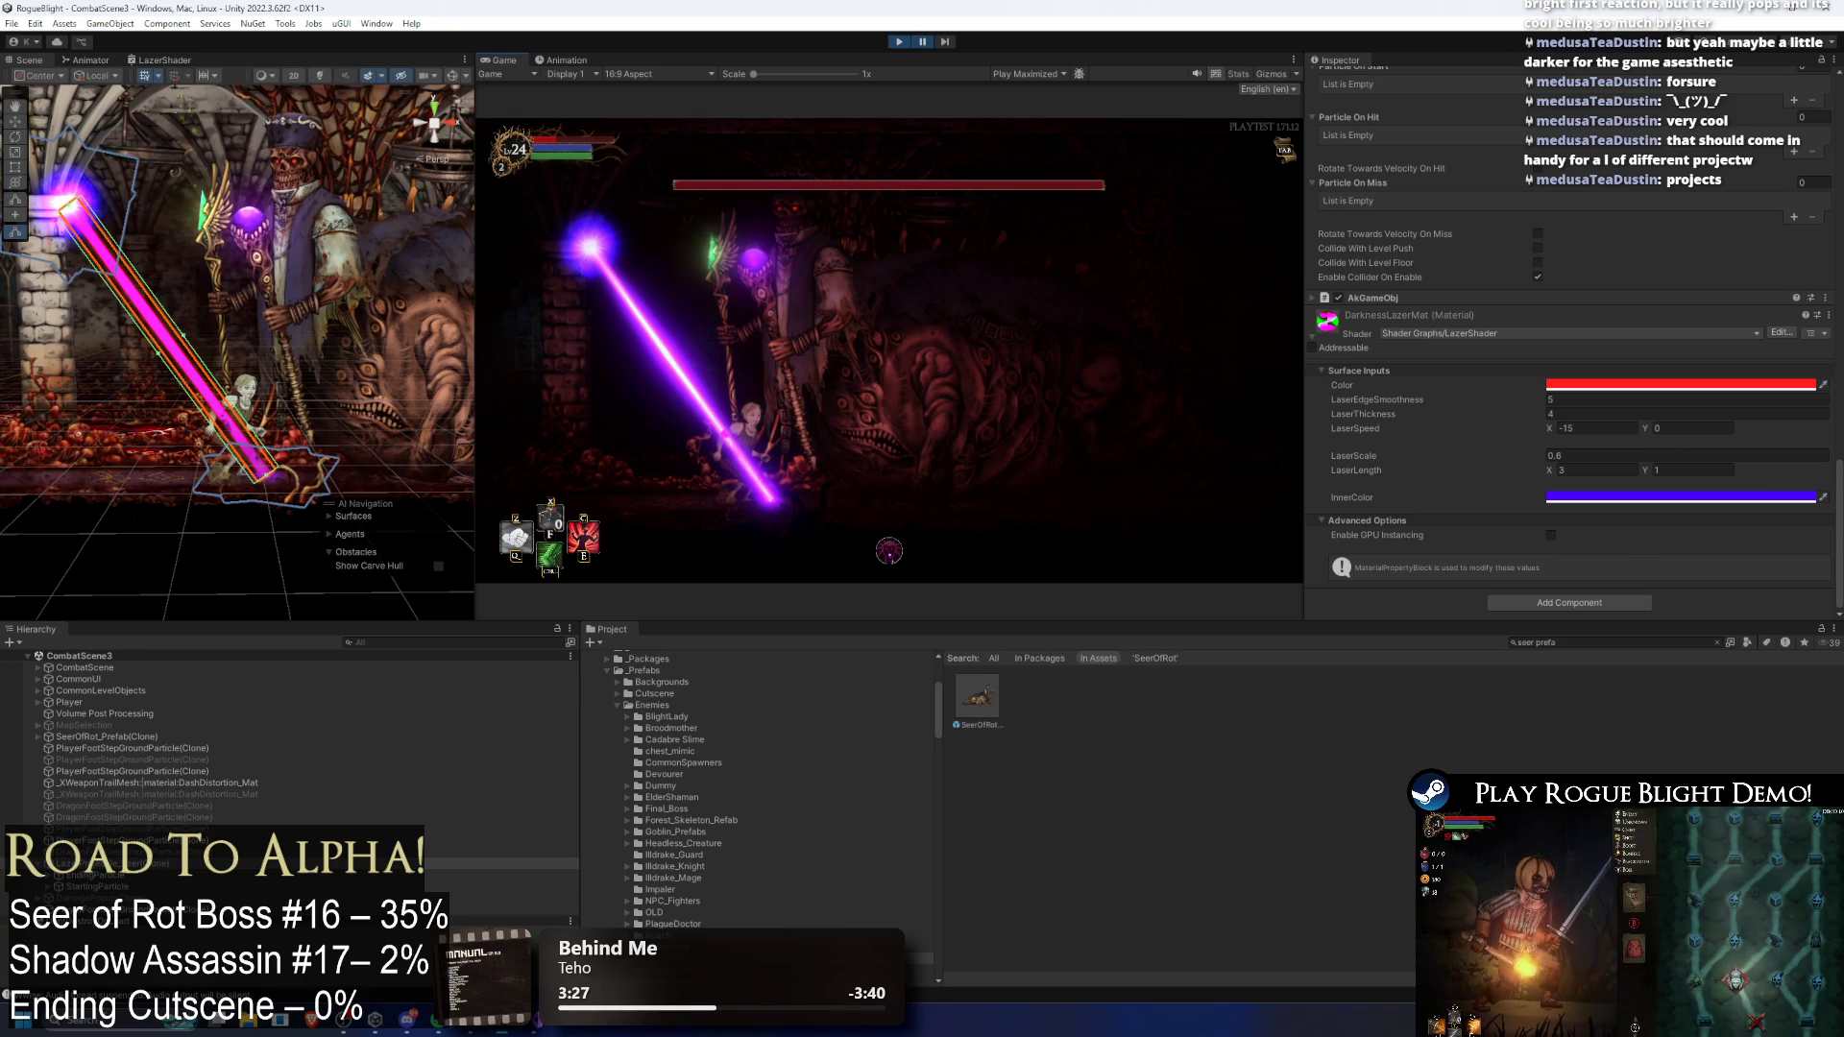
{"action": "left_click", "coordinate": [110, 886]}
Step: Select the laser projectile in the Hierarchy and collapse its Enemy Projectile and AkGameObj components
{"action": "left_click", "coordinate": [106, 863]}
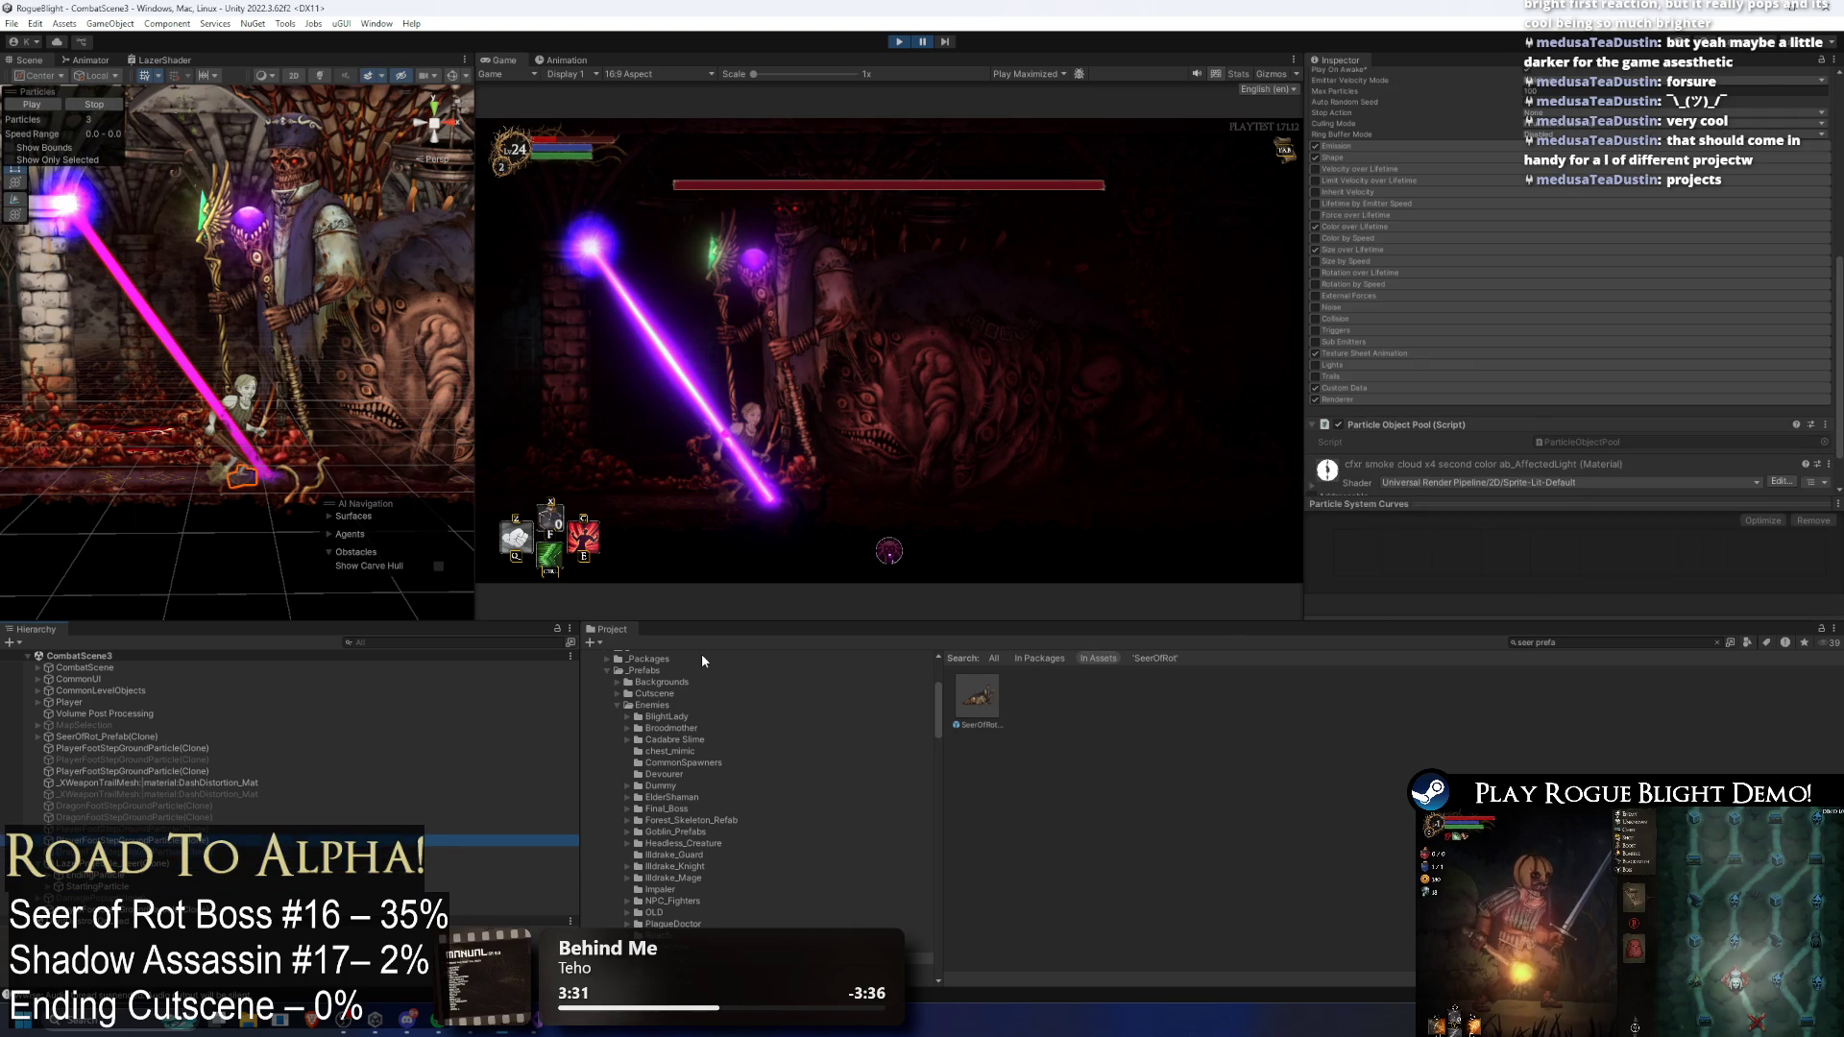
{"action": "key", "text": "Down"}
{"action": "key", "text": "Up"}
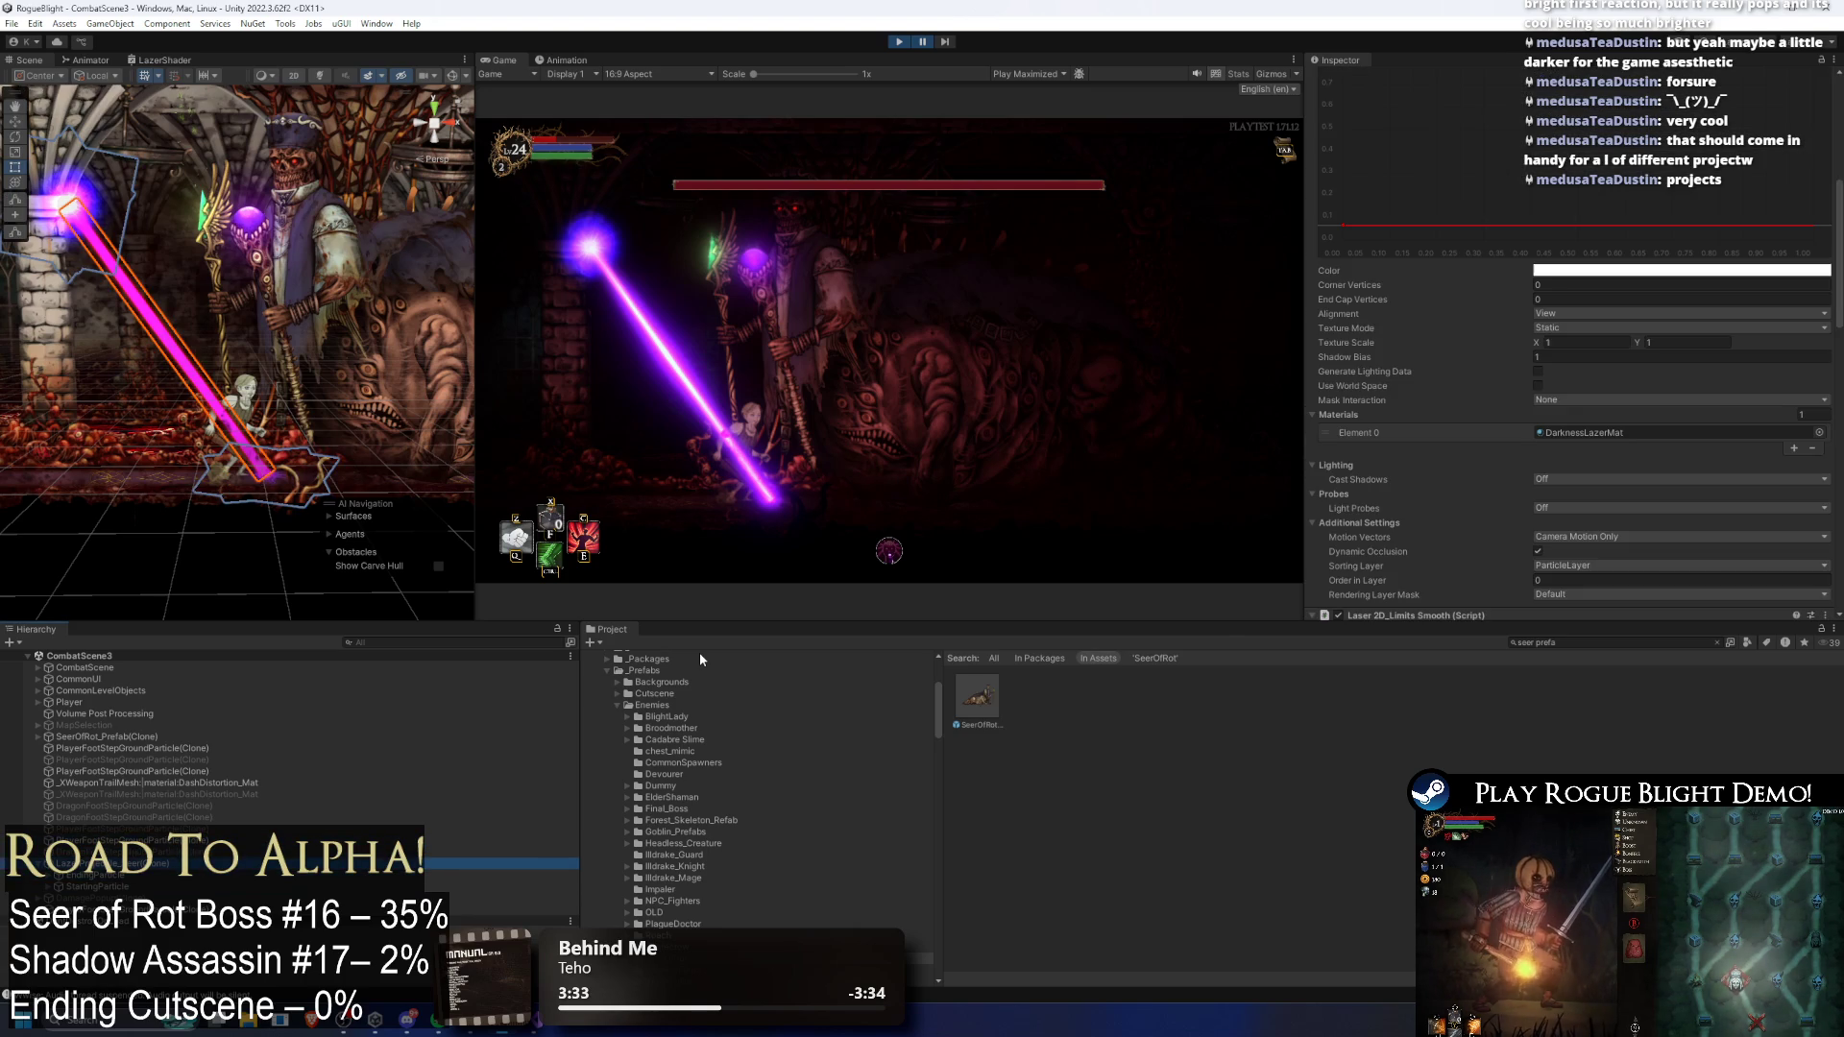
{"action": "scroll", "coordinate": [1585, 394], "scroll_direction": "down", "scroll_amount": 5}
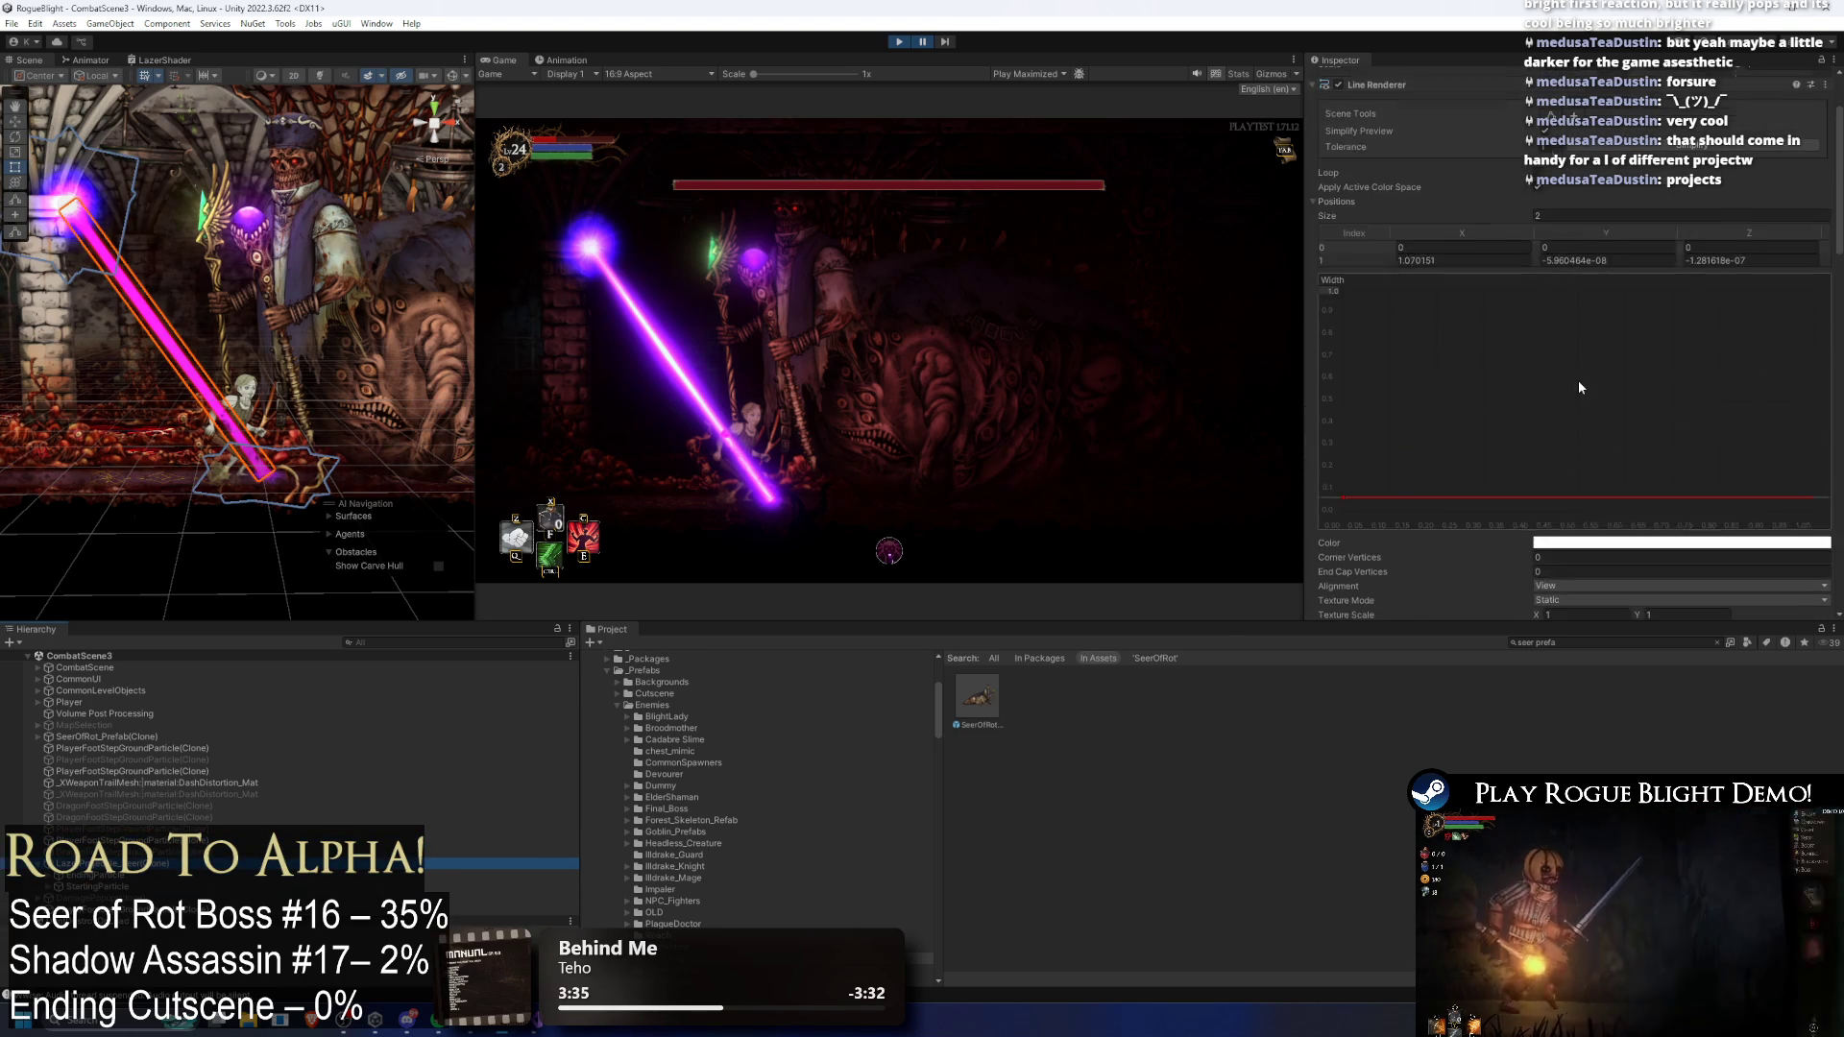
{"action": "scroll", "coordinate": [1671, 406], "scroll_direction": "down", "scroll_amount": 4}
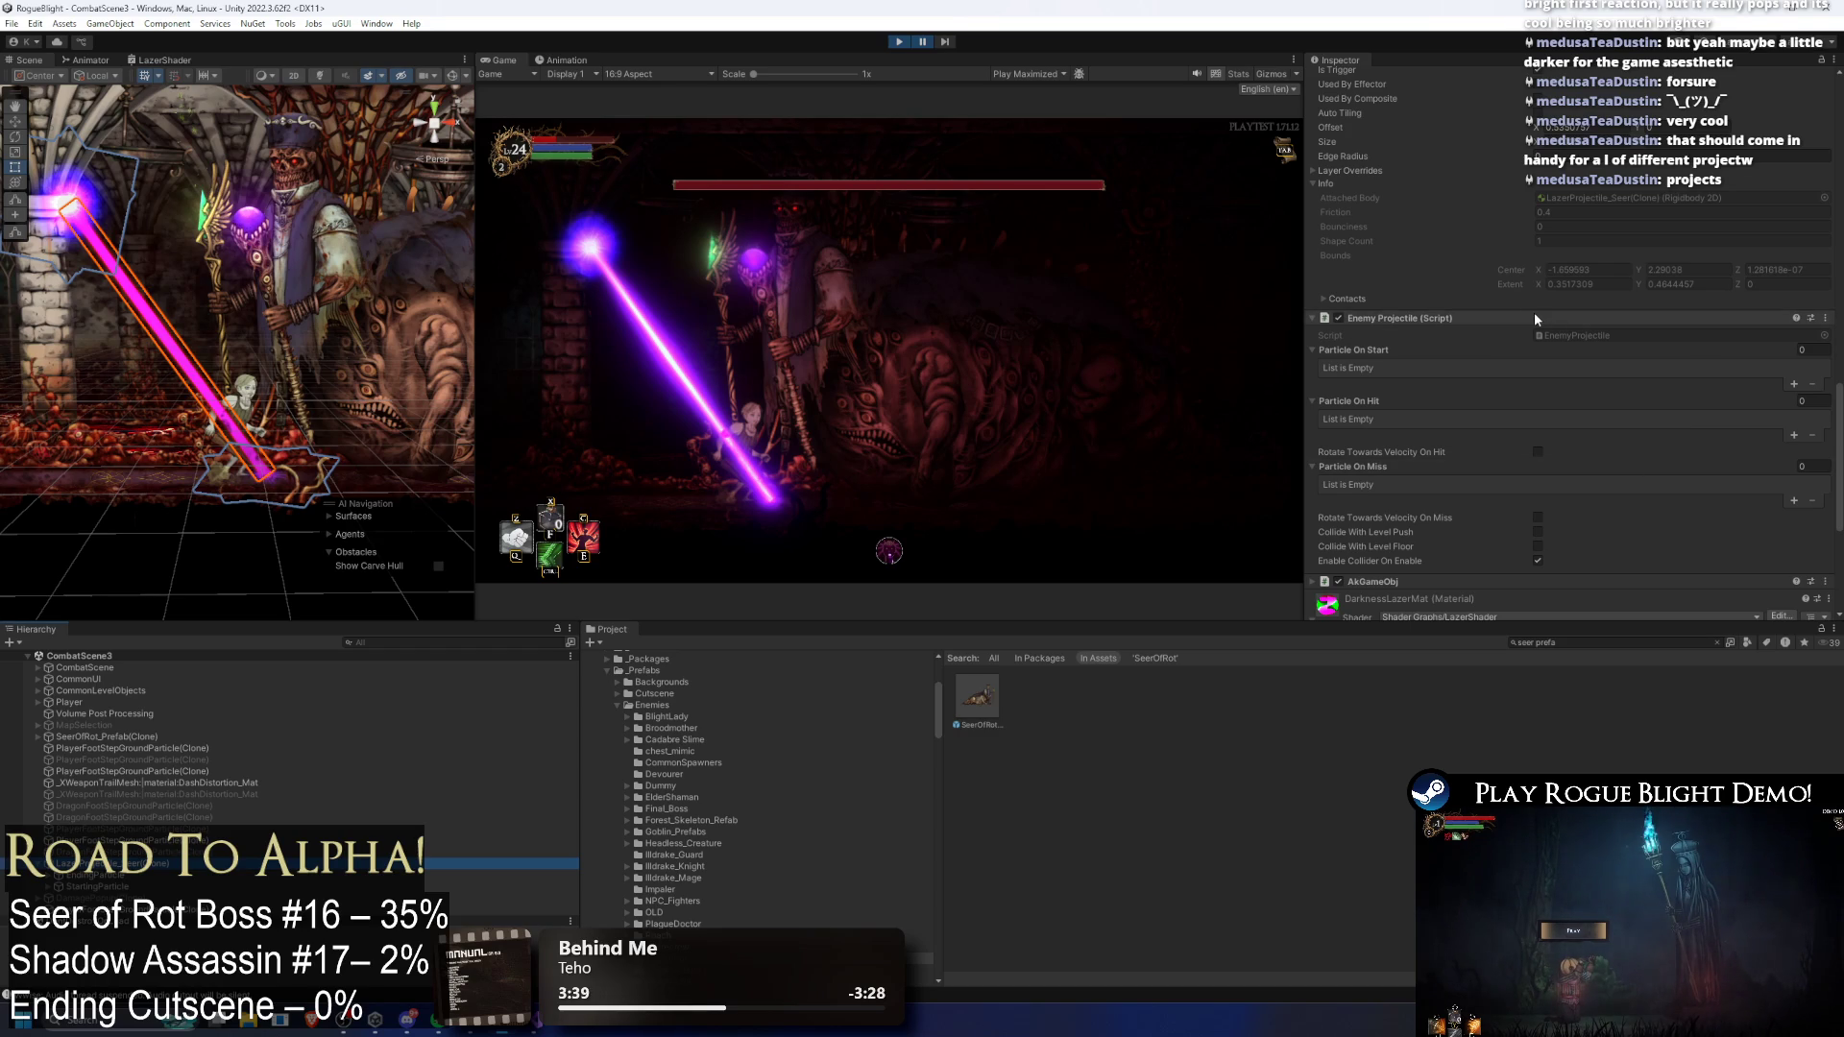
{"action": "left_click", "coordinate": [1536, 315]}
{"action": "left_click", "coordinate": [1537, 341]}
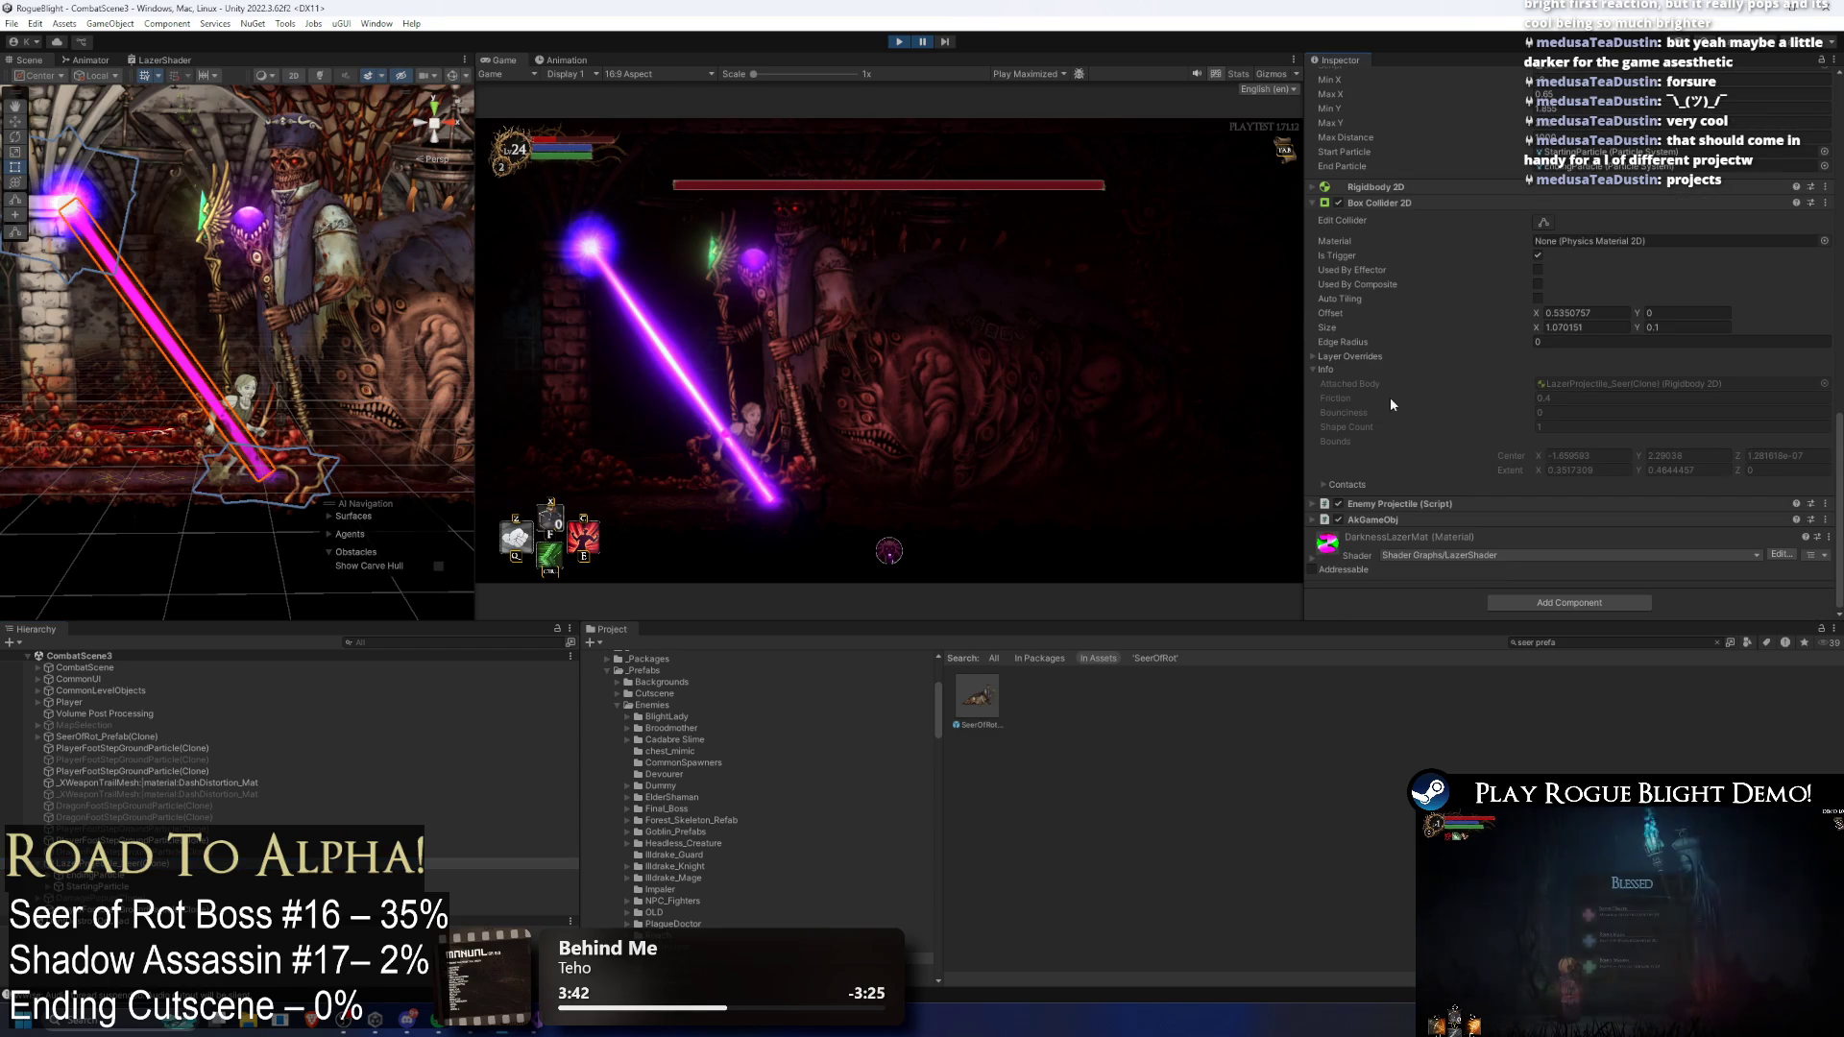
{"action": "left_click", "coordinate": [1412, 518]}
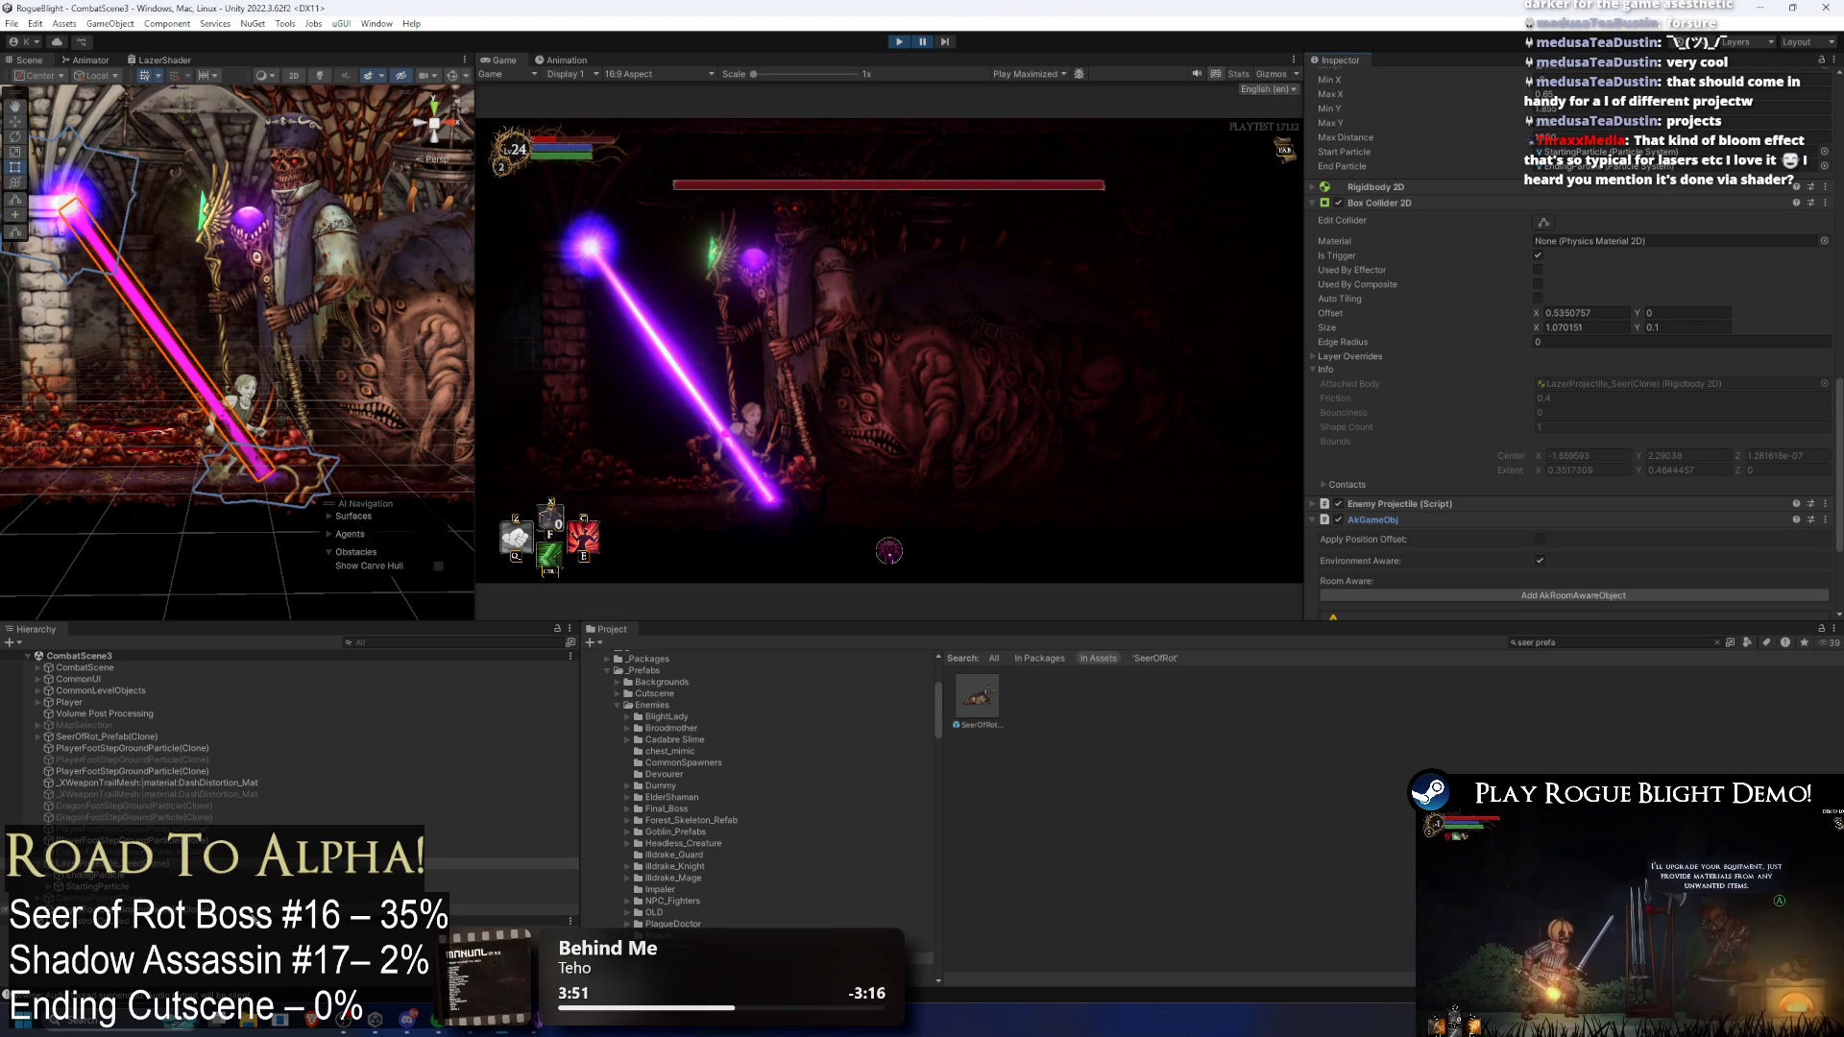
Step: Reselect the laser, collapse Line Renderer, Box Collider 2D and AkGameObj, and expand DarknessLazerMat
{"action": "left_click", "coordinate": [196, 876]}
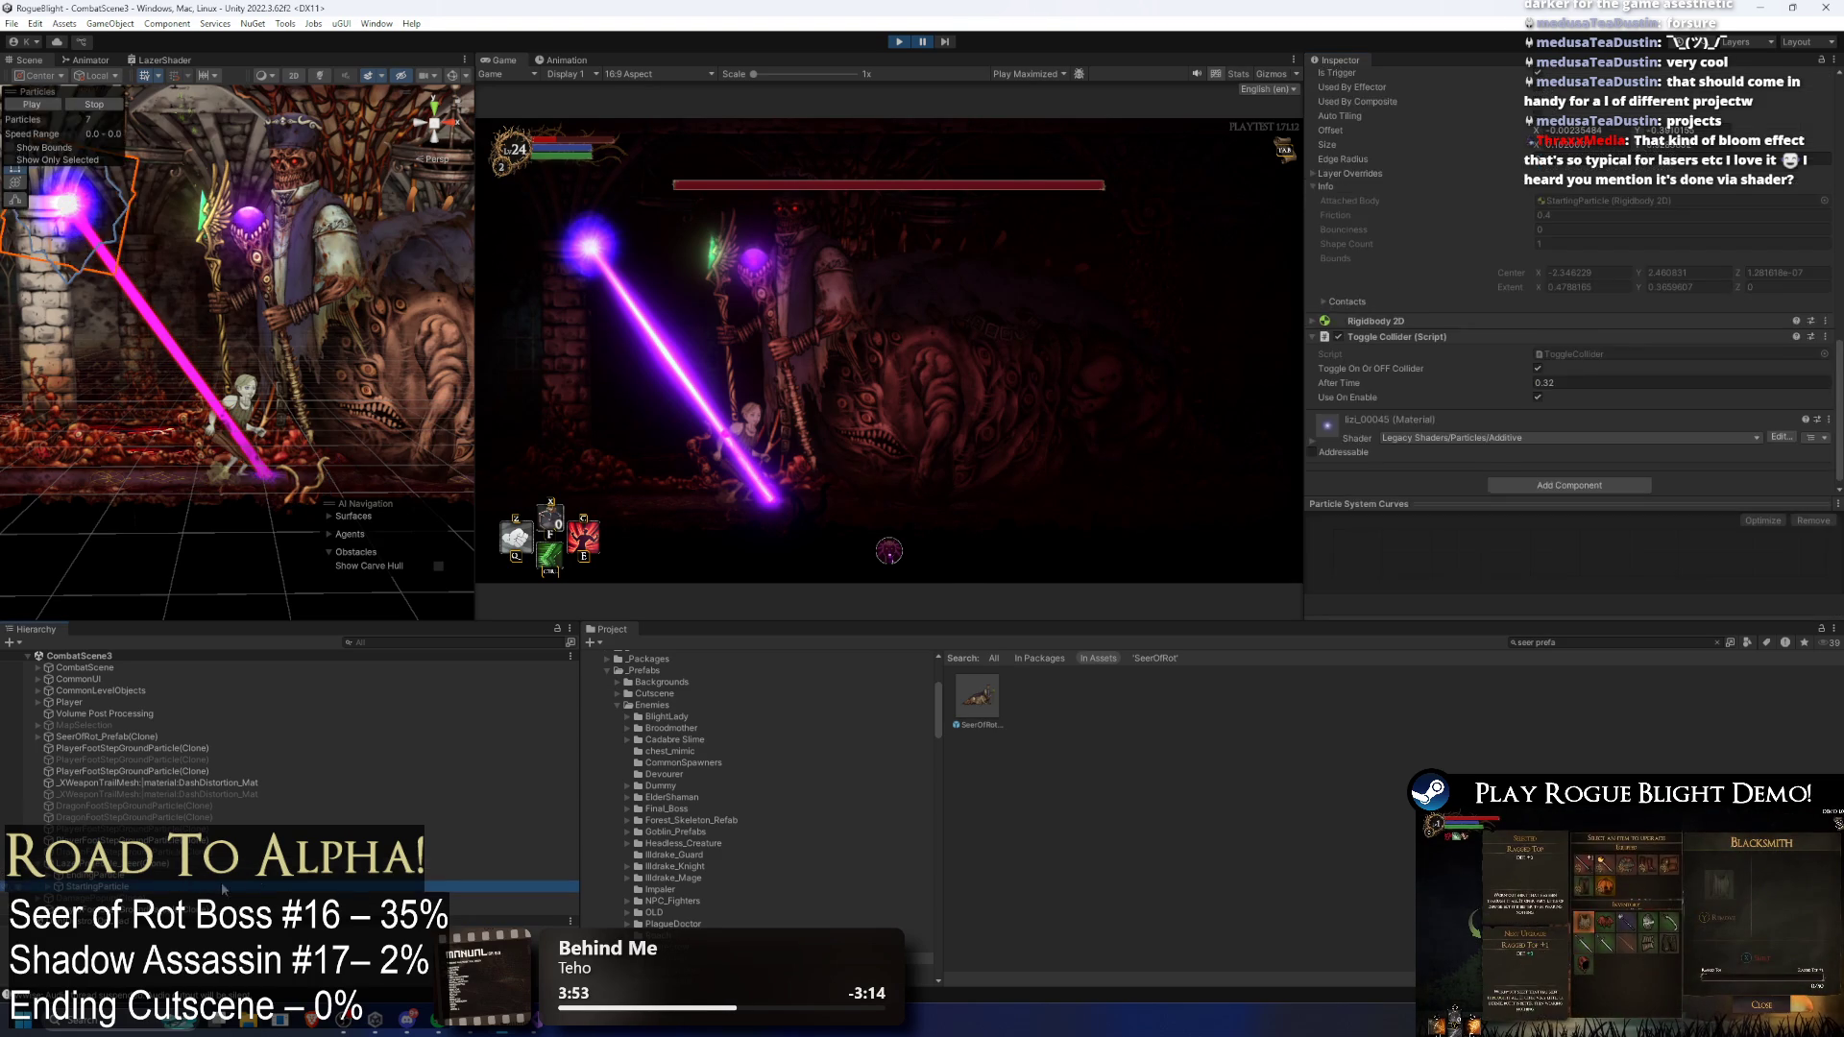
{"action": "scroll", "coordinate": [1575, 321], "scroll_direction": "down", "scroll_amount": 5}
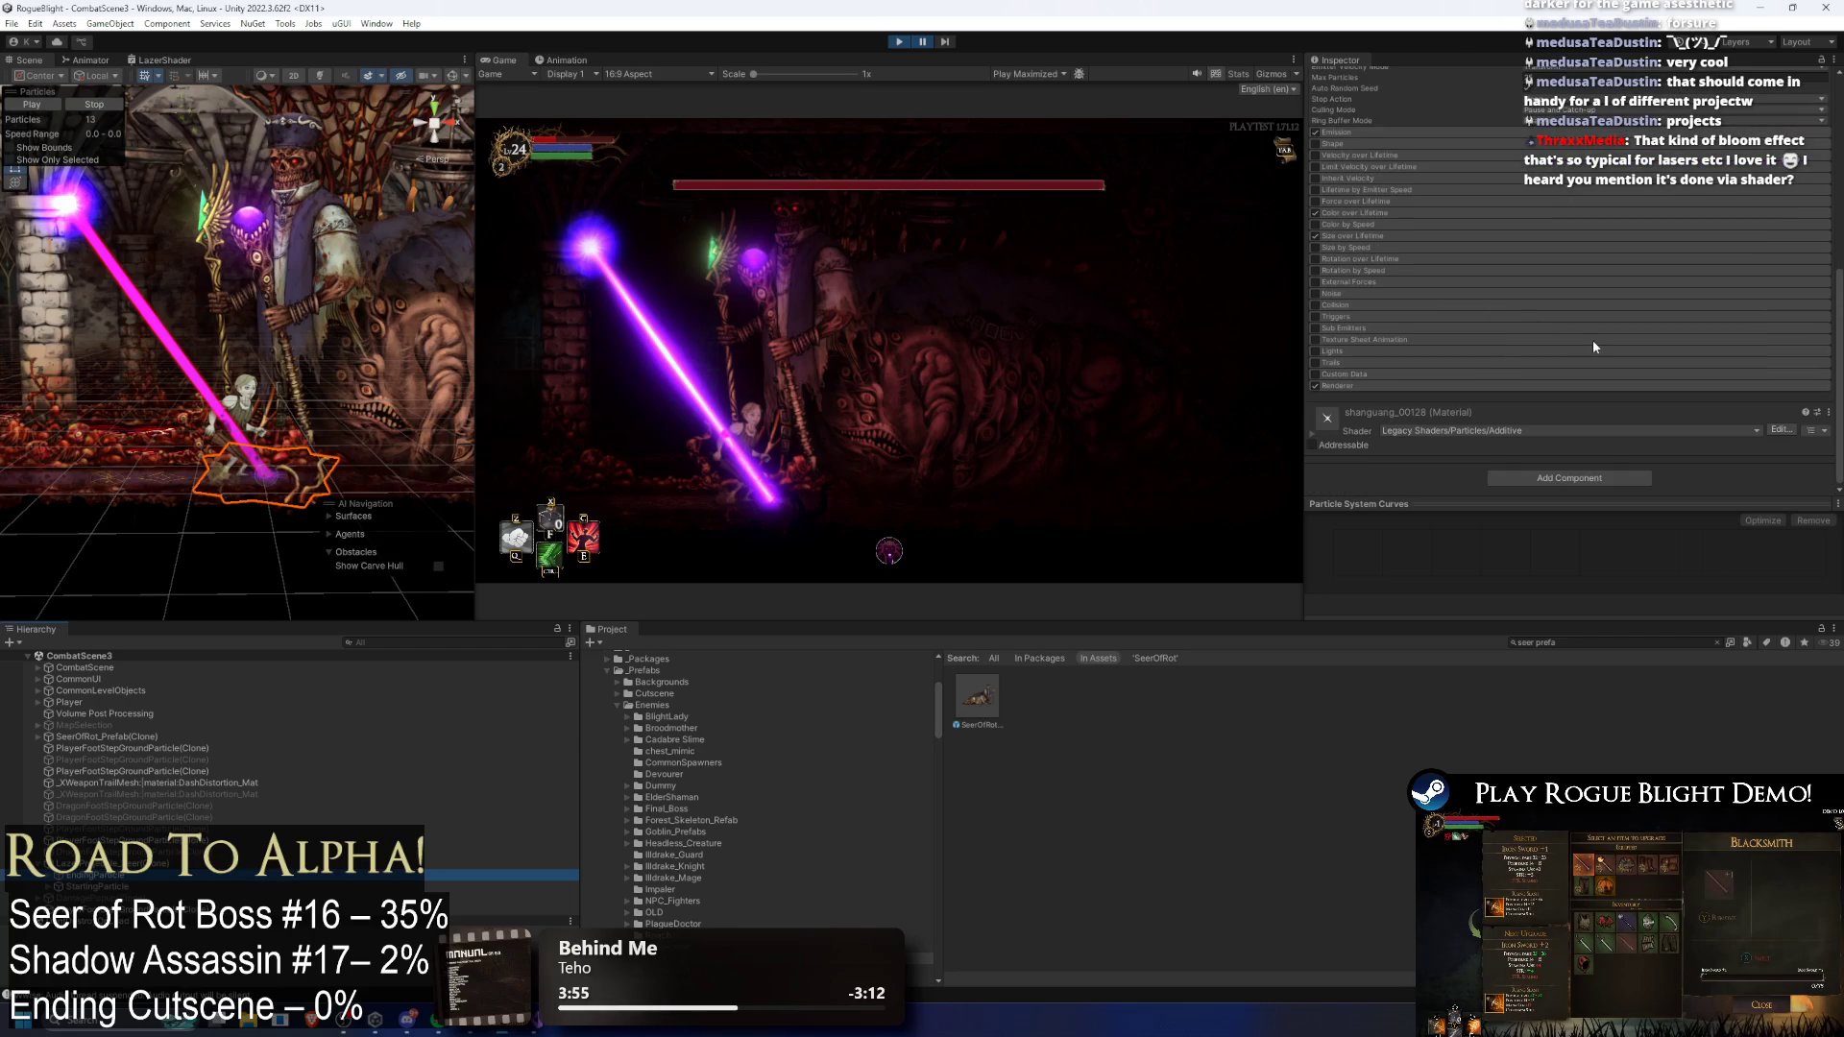
{"action": "key", "text": "Up"}
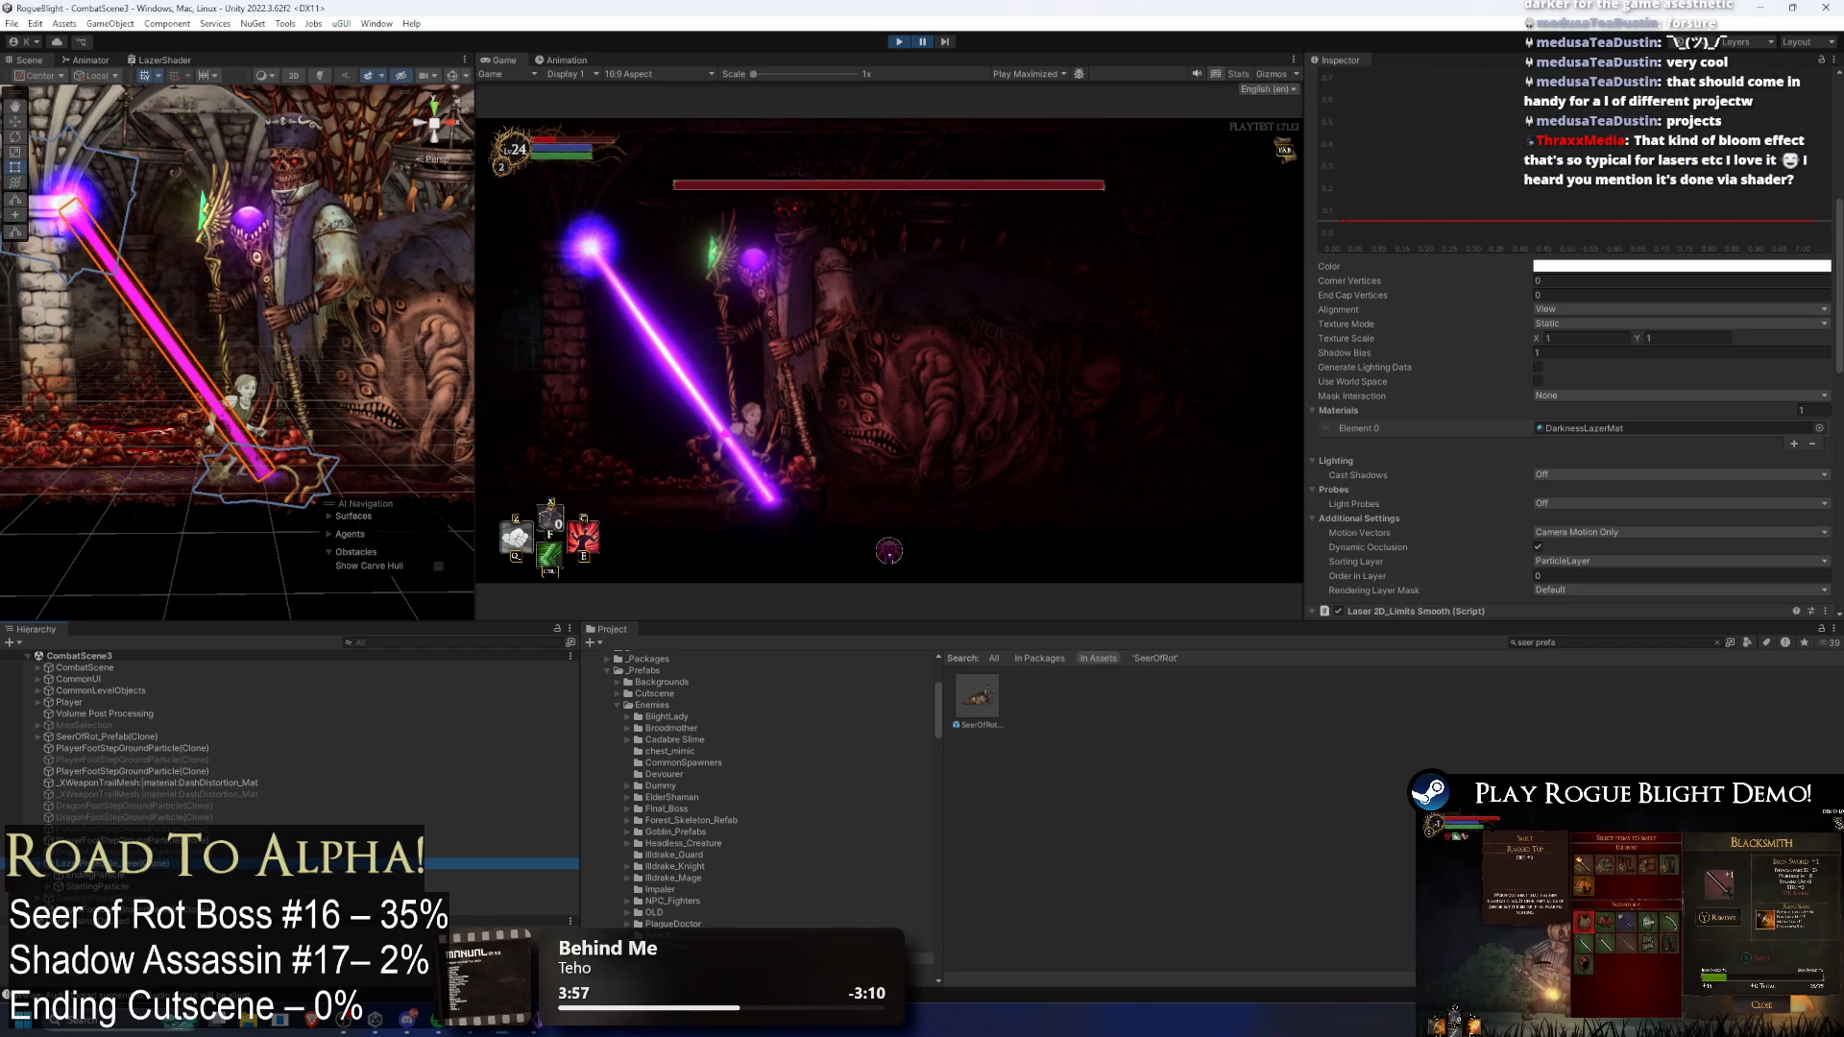
{"action": "scroll", "coordinate": [1455, 286], "scroll_direction": "up", "scroll_amount": 5}
{"action": "scroll", "coordinate": [1457, 286], "scroll_direction": "up", "scroll_amount": 5}
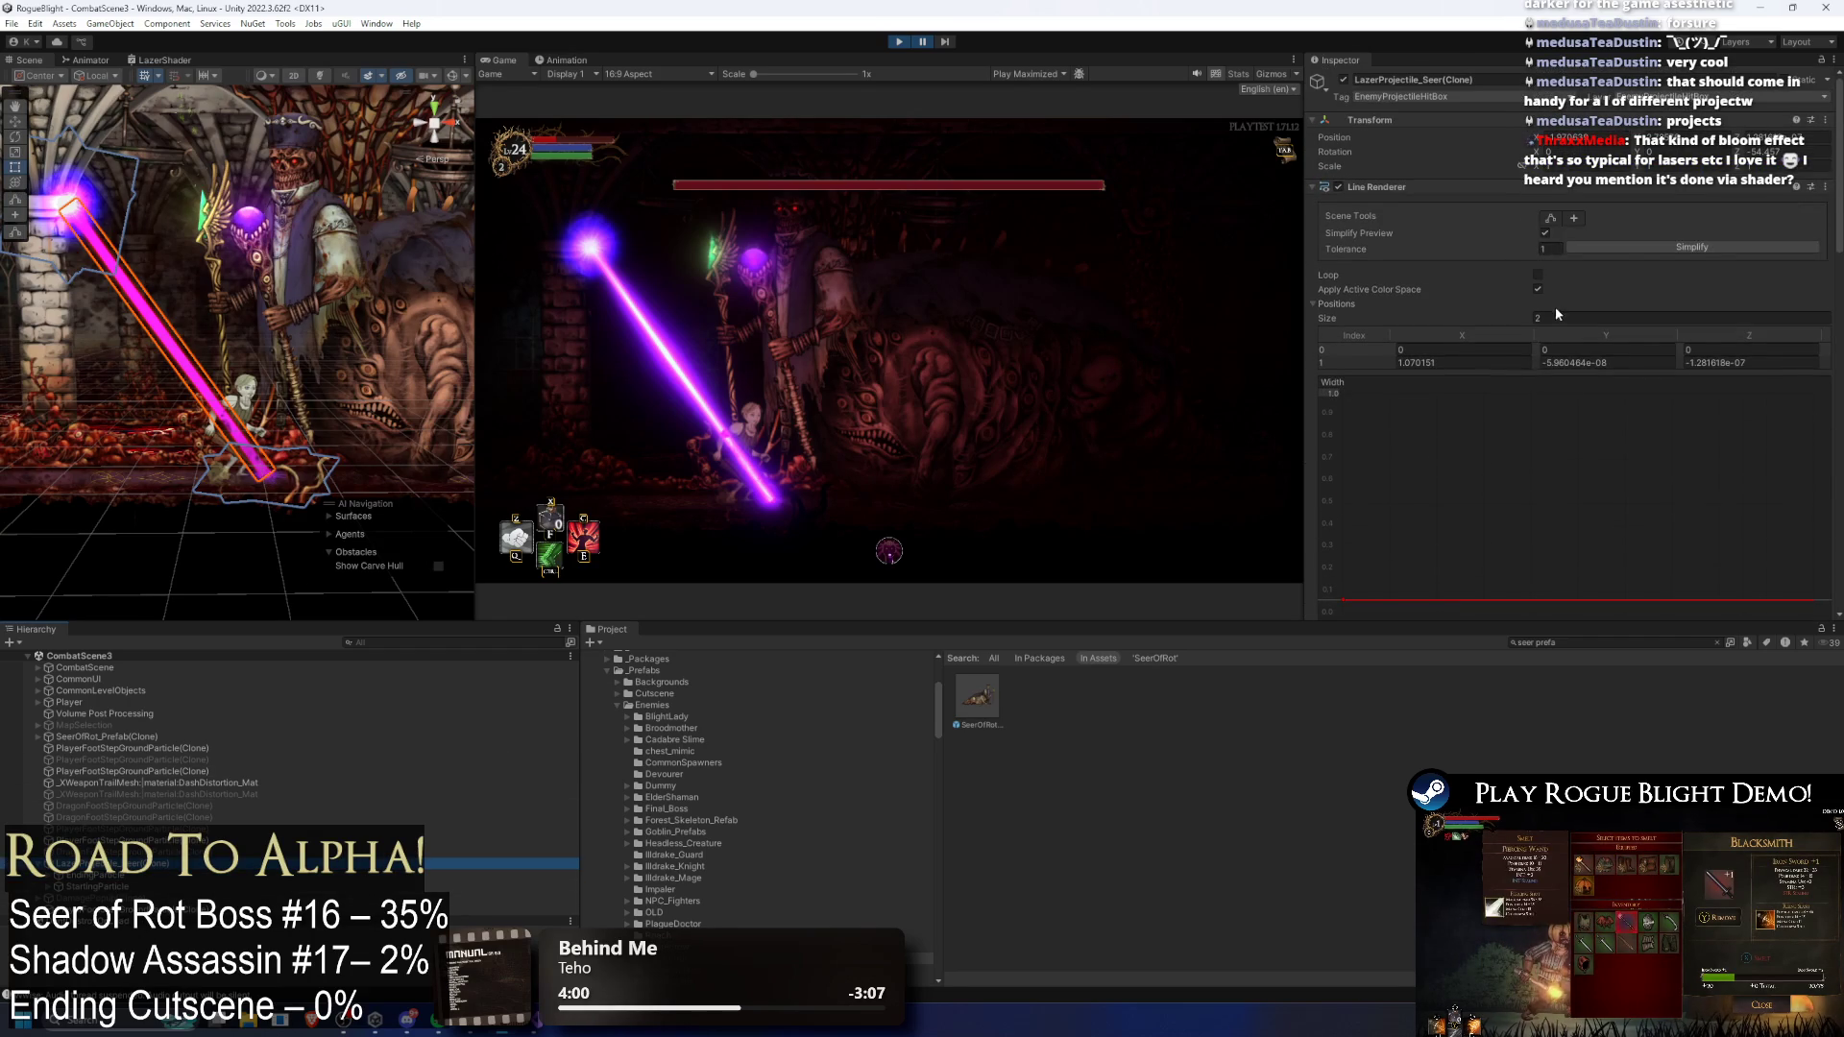
{"action": "left_click", "coordinate": [1371, 188]}
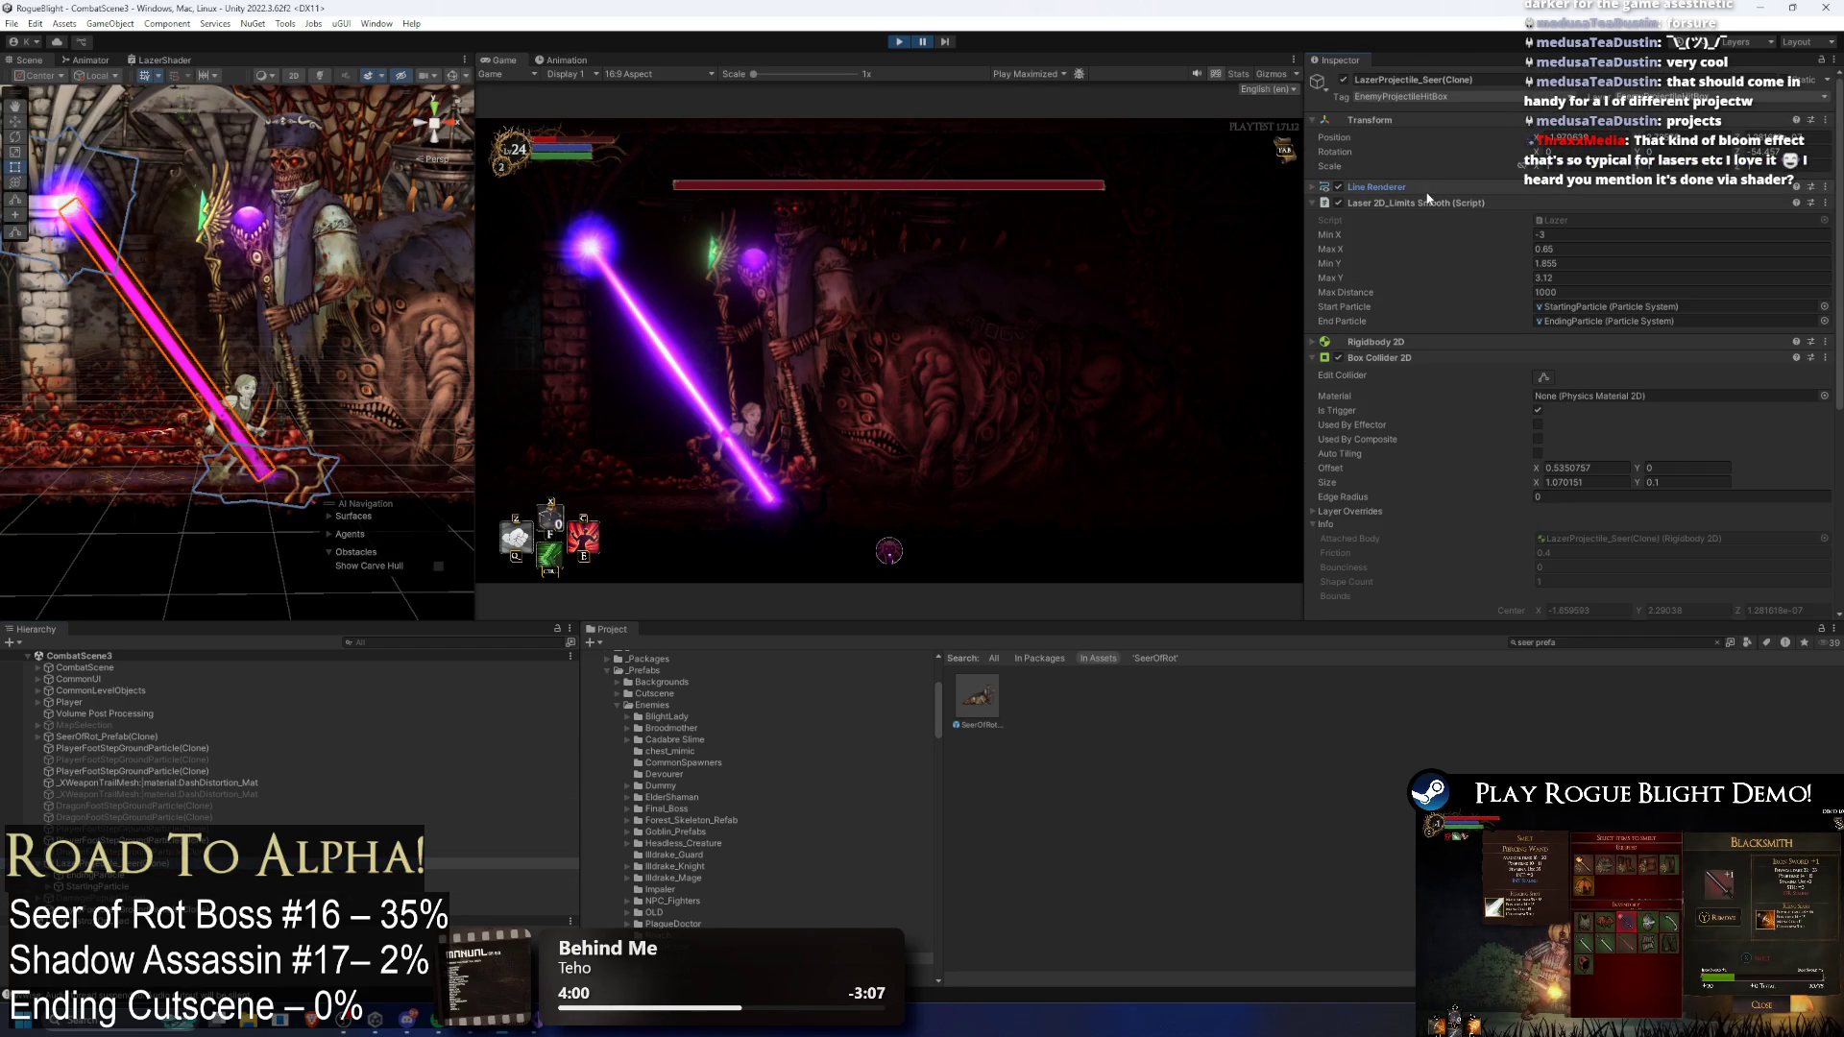
{"action": "left_click", "coordinate": [1414, 358]}
{"action": "left_click", "coordinate": [1403, 388]}
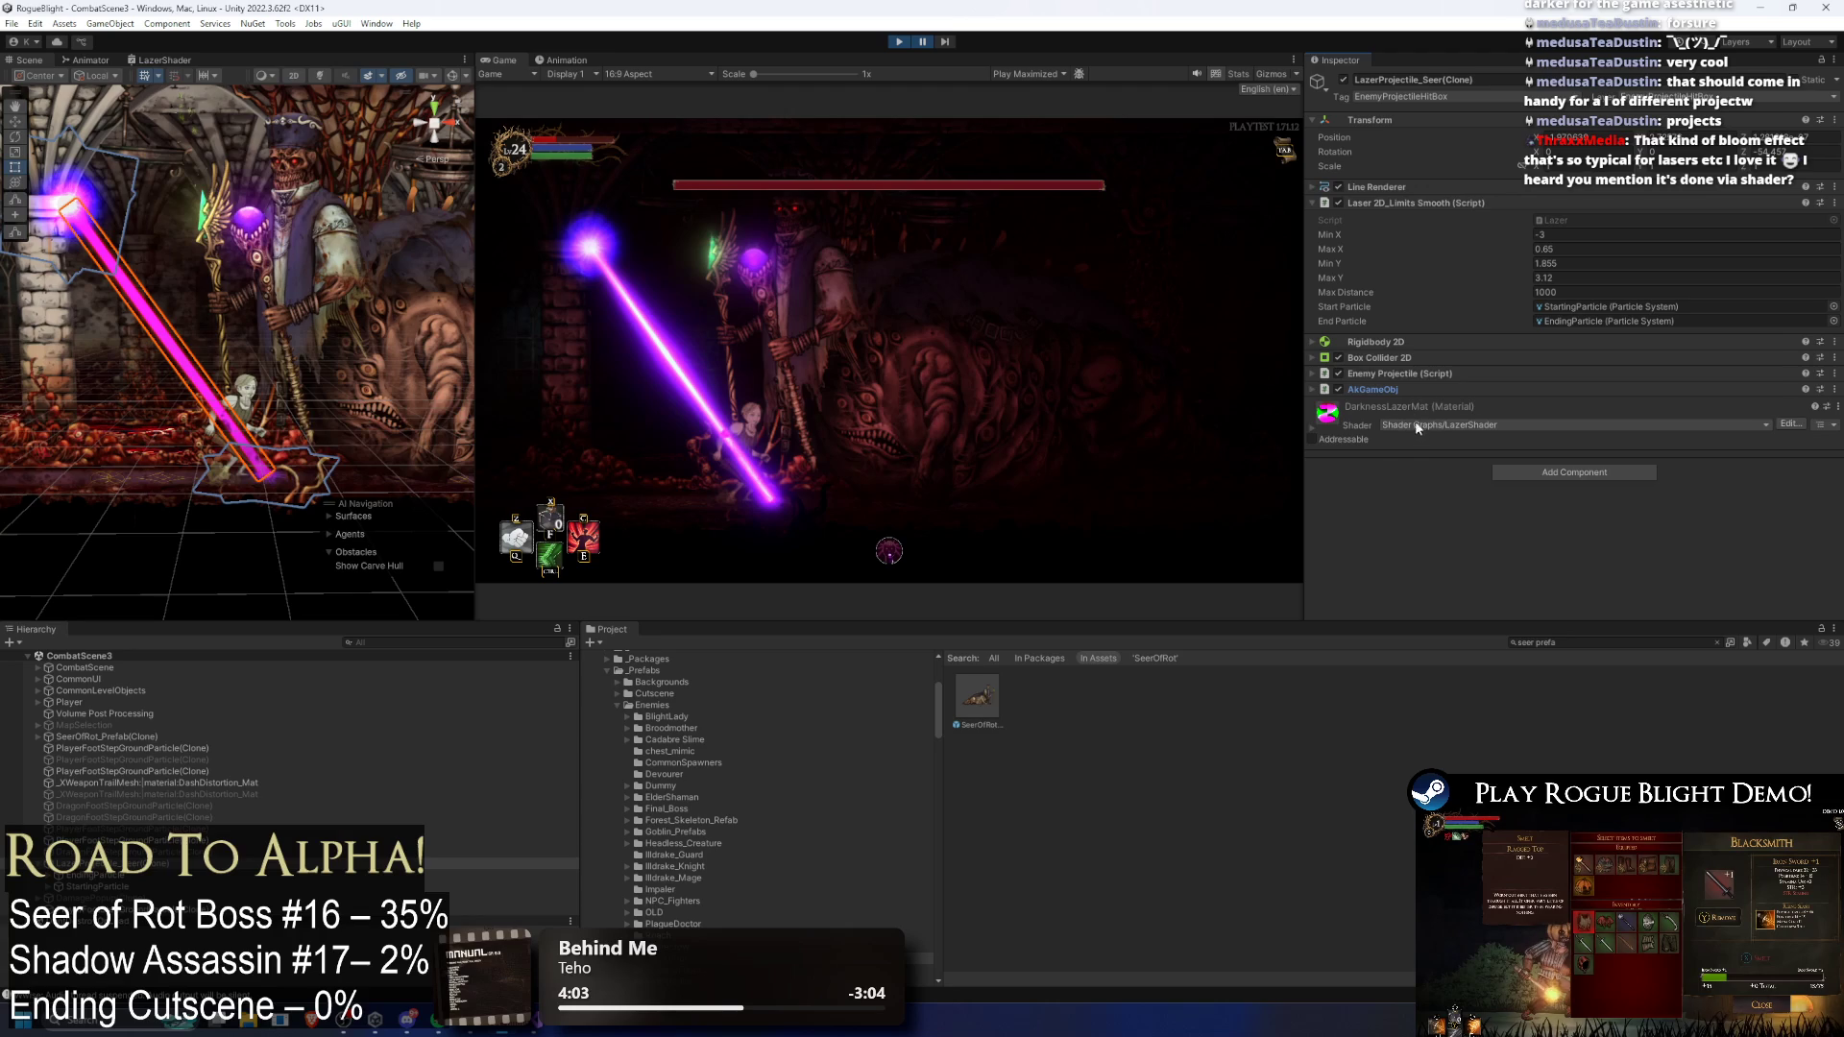
{"action": "left_click", "coordinate": [1373, 407]}
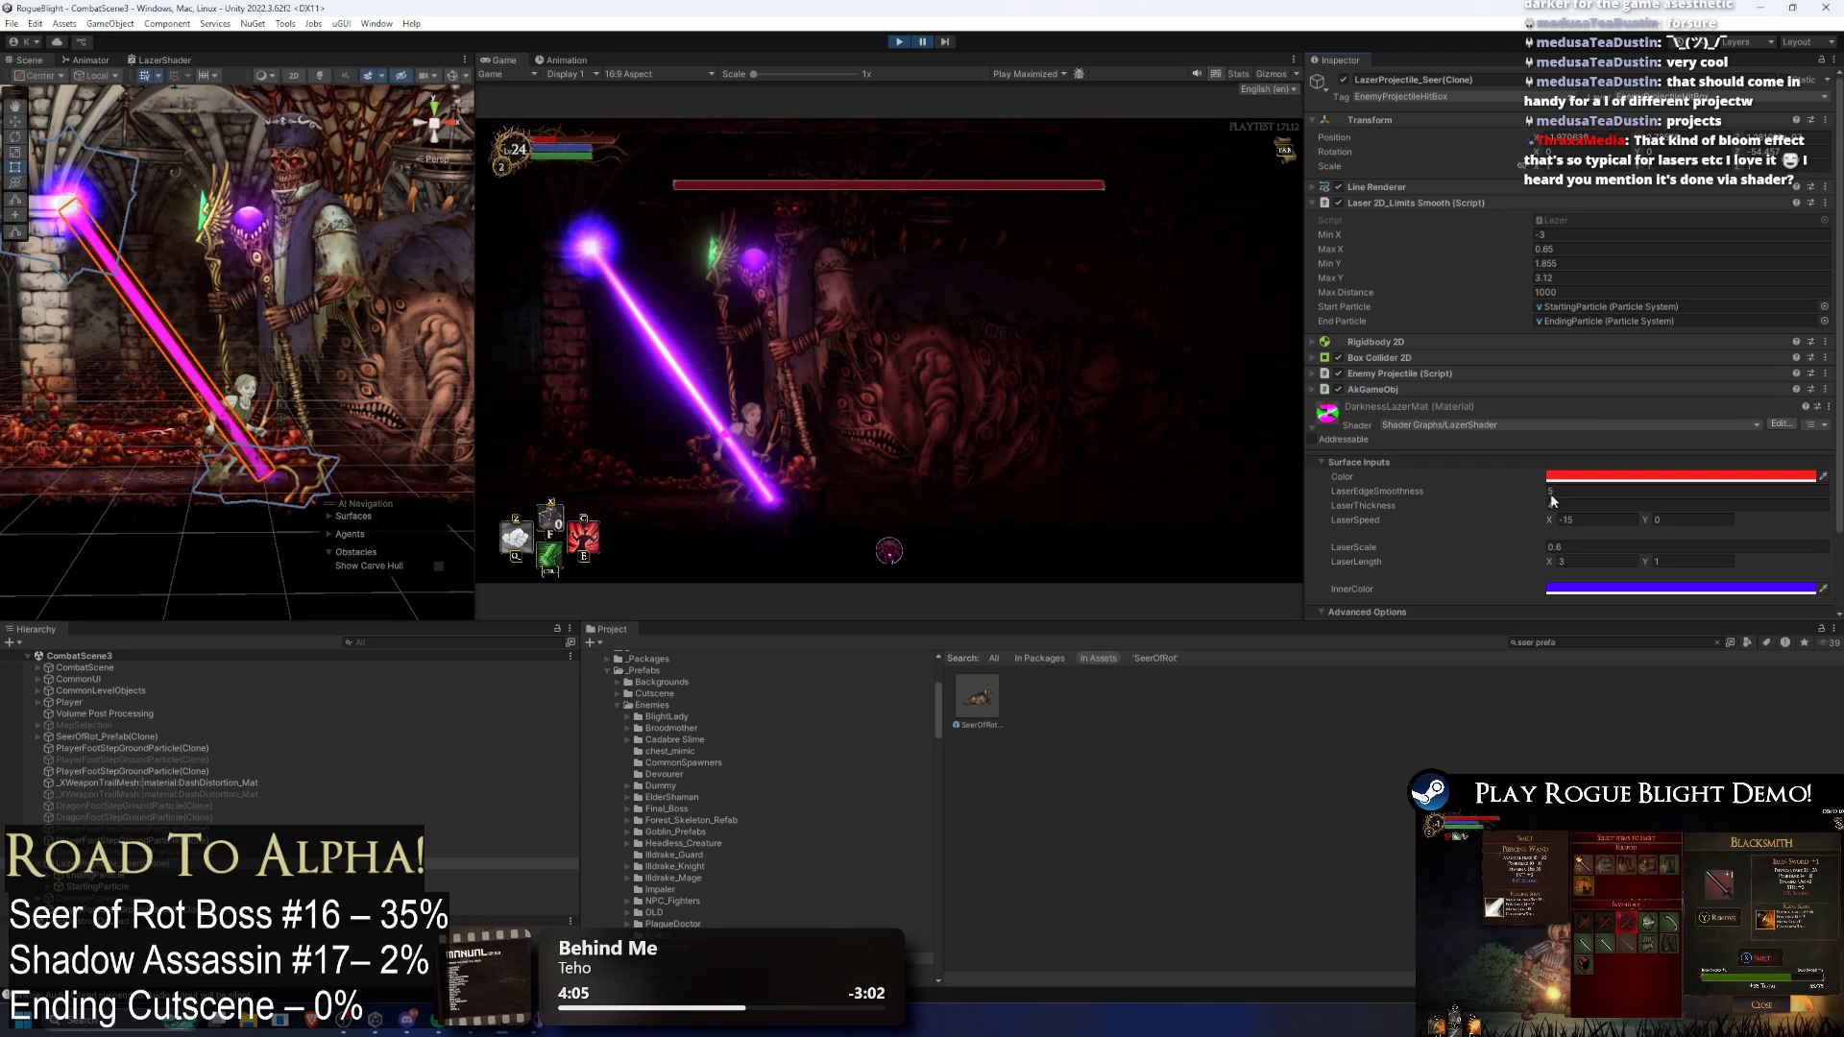
Step: Trial LaserEdgeSmoothness 2.38 and LaserLength -190.7, settling on LaserThickness 4 and LaserLength X 3
{"action": "scroll", "coordinate": [1538, 373], "scroll_direction": "down", "scroll_amount": 2}
{"action": "left_click_drag", "start_coordinate": [1529, 400], "coordinate": [1501, 394]}
{"action": "left_click", "coordinate": [1554, 413]}
{"action": "type", "text": "4"}
{"action": "left_click", "coordinate": [1546, 428]}
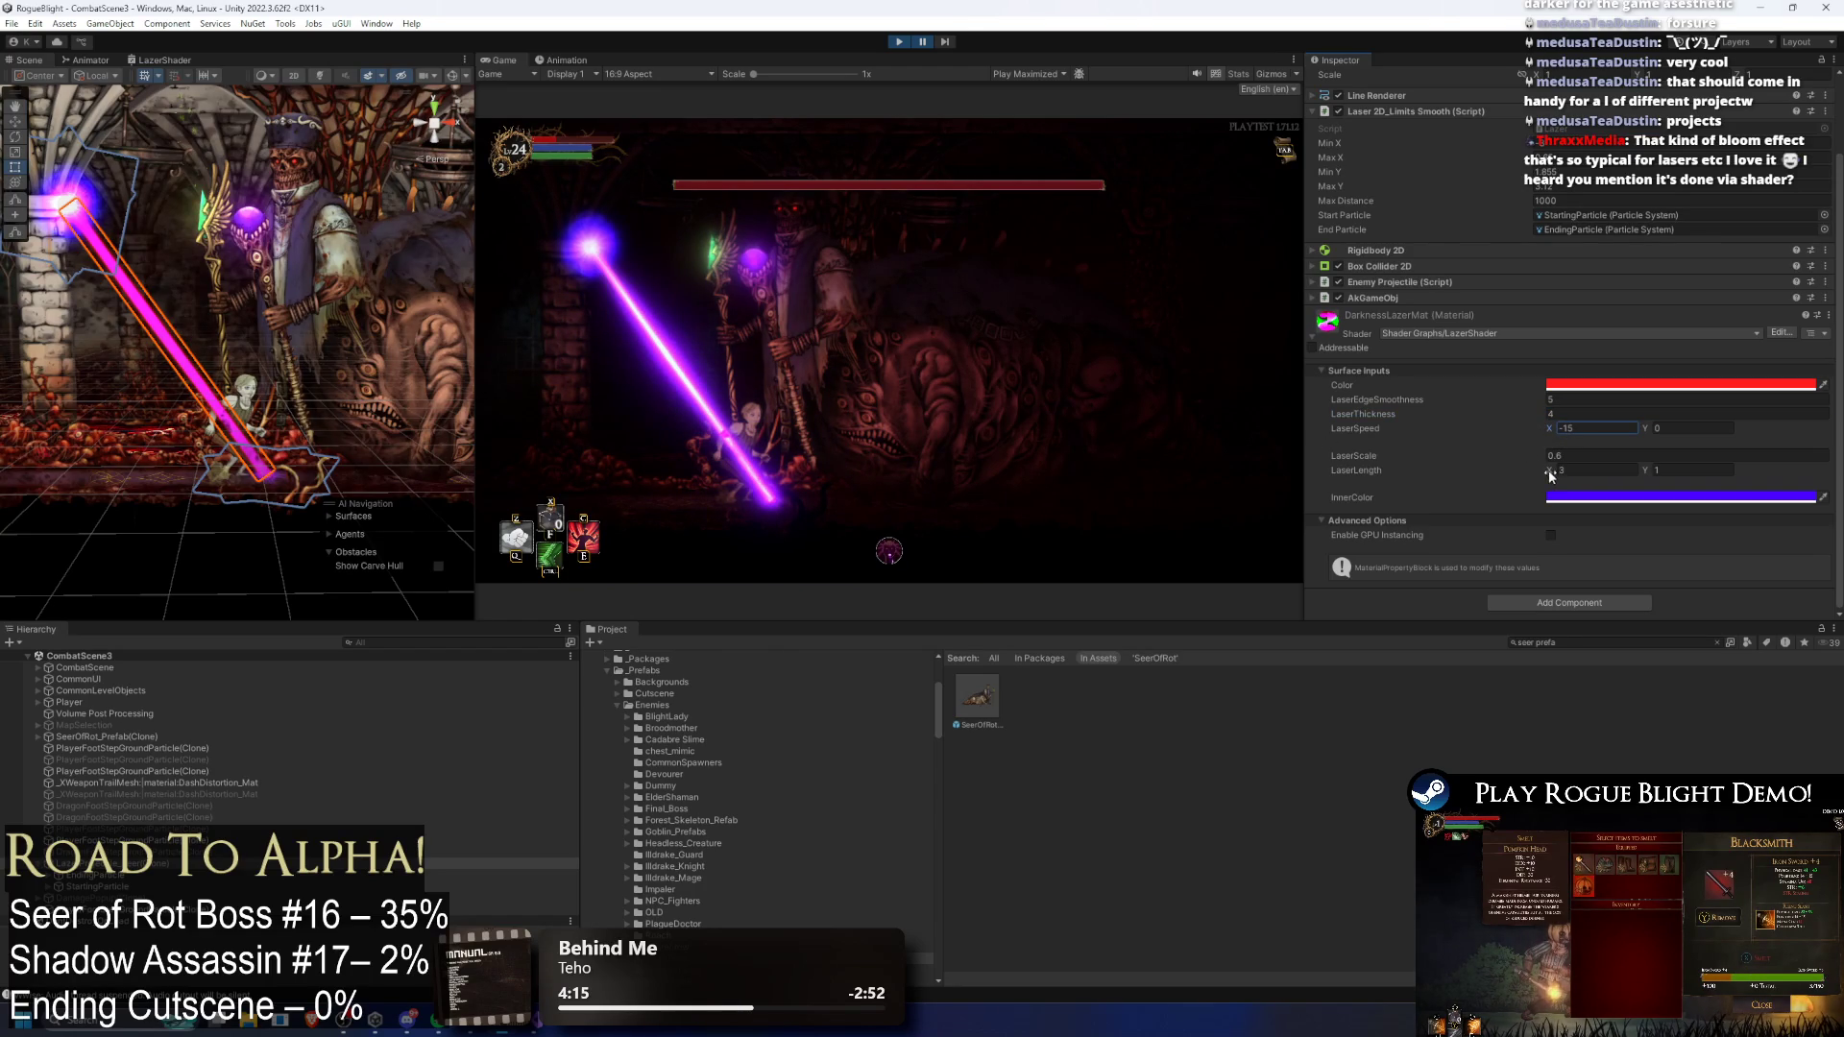
{"action": "left_click_drag", "start_coordinate": [1555, 472], "coordinate": [1306, 461]}
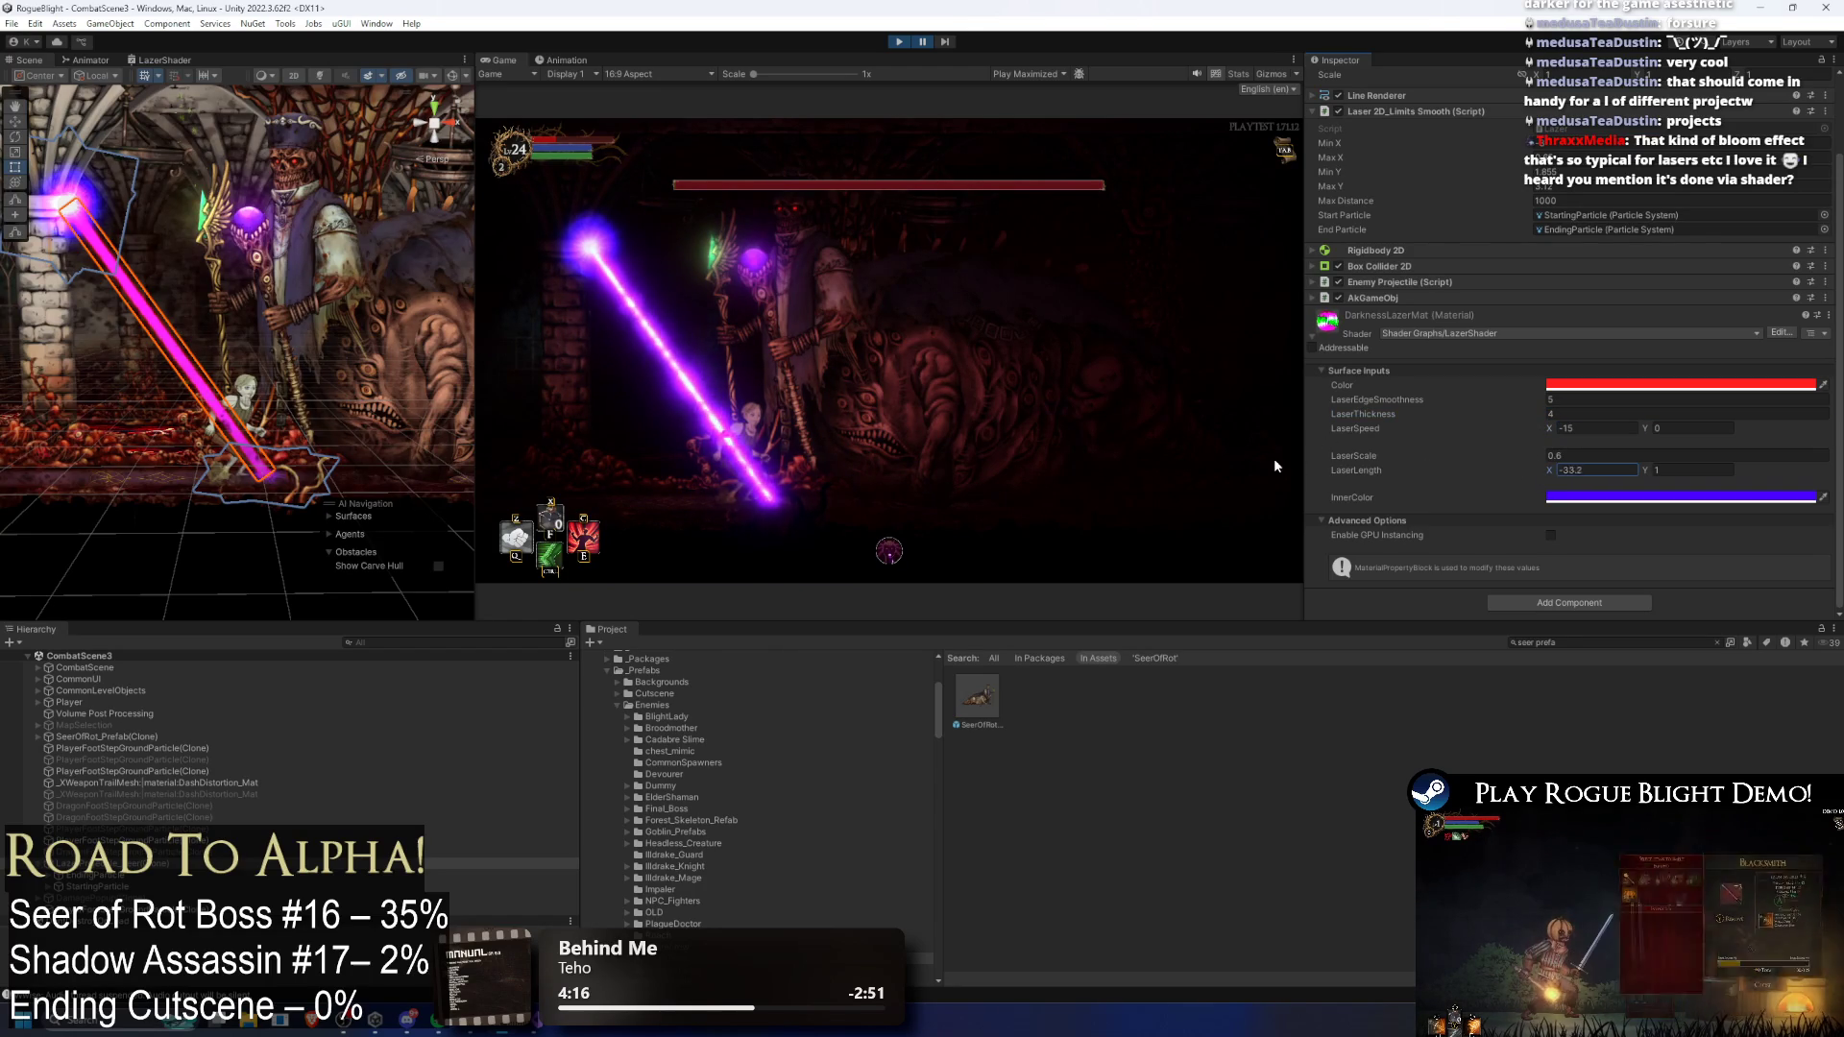
{"action": "type", "text": "3"}
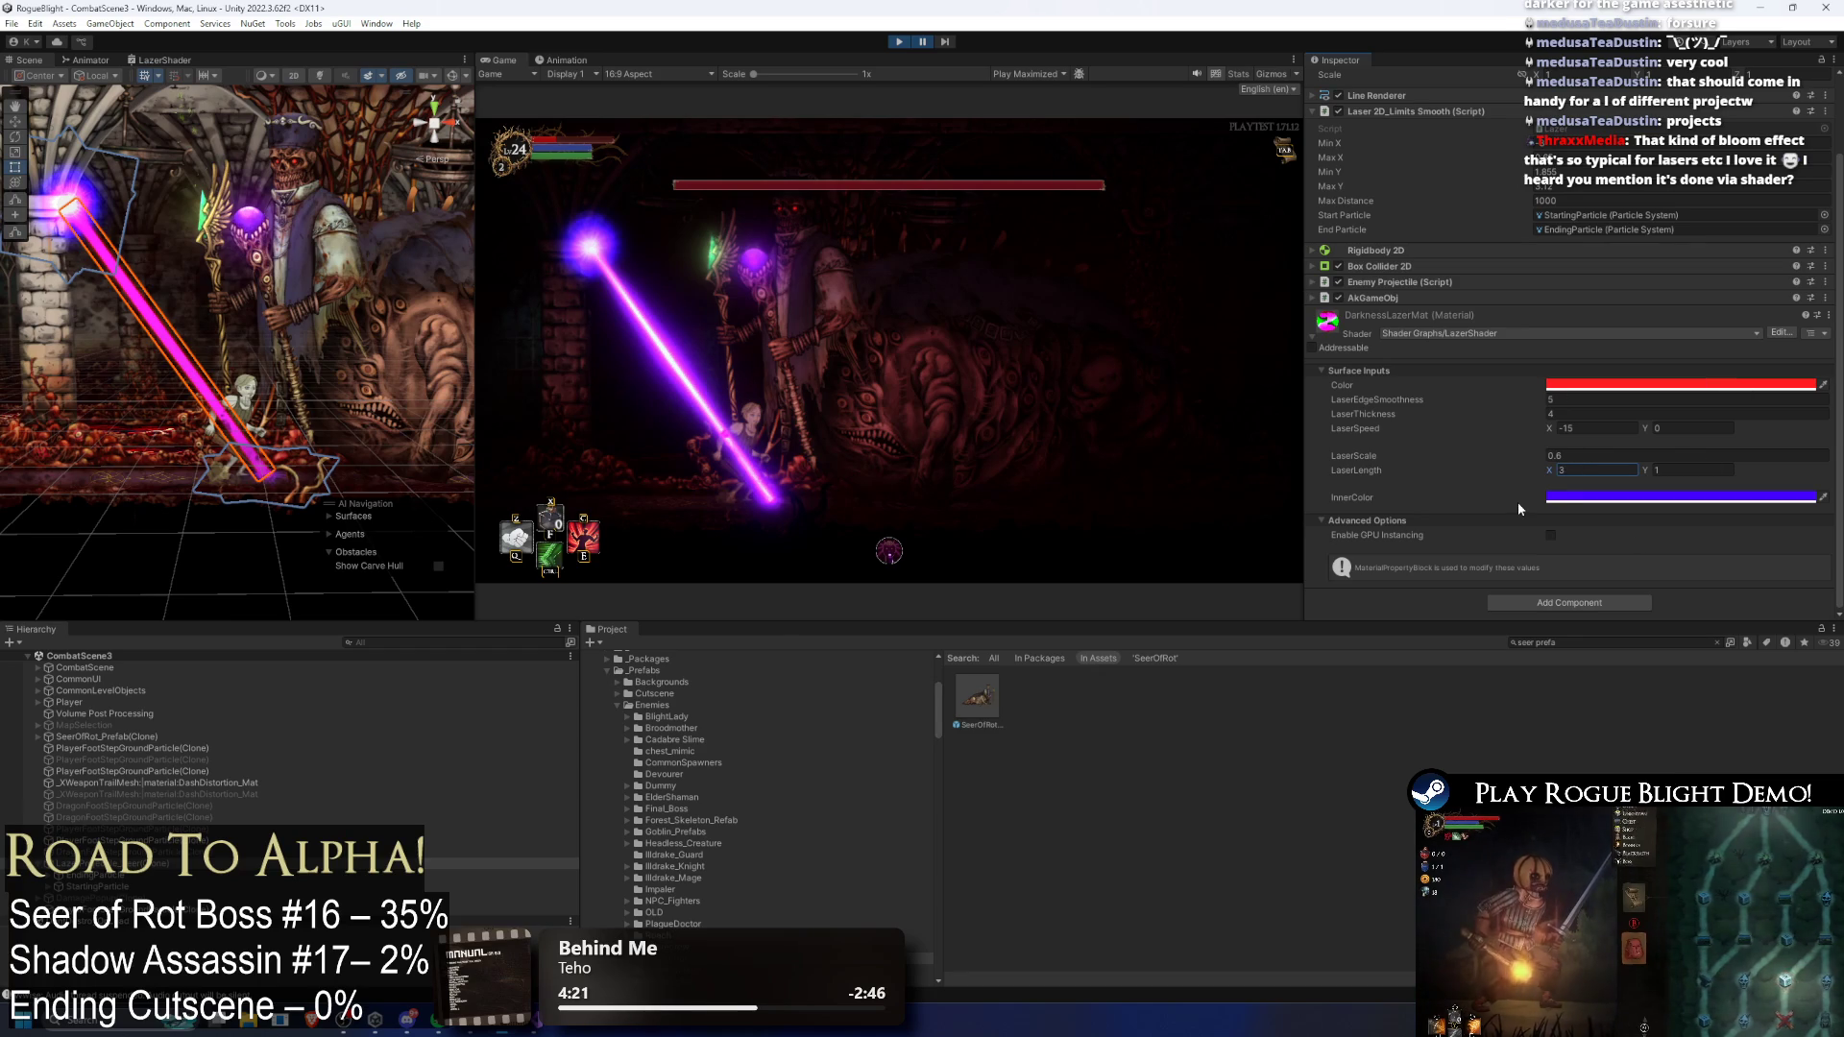
Step: Trial a black InnerColor, undo back to blue-violet, and expand the Line Renderer settings
{"action": "left_click", "coordinate": [1571, 497]}
{"action": "mouse_move", "coordinate": [1658, 609]}
{"action": "left_mouse_down"}
{"action": "mouse_move", "coordinate": [1657, 644]}
{"action": "mouse_move", "coordinate": [1613, 649]}
{"action": "left_mouse_up"}
{"action": "key", "text": "ctrl+z"}
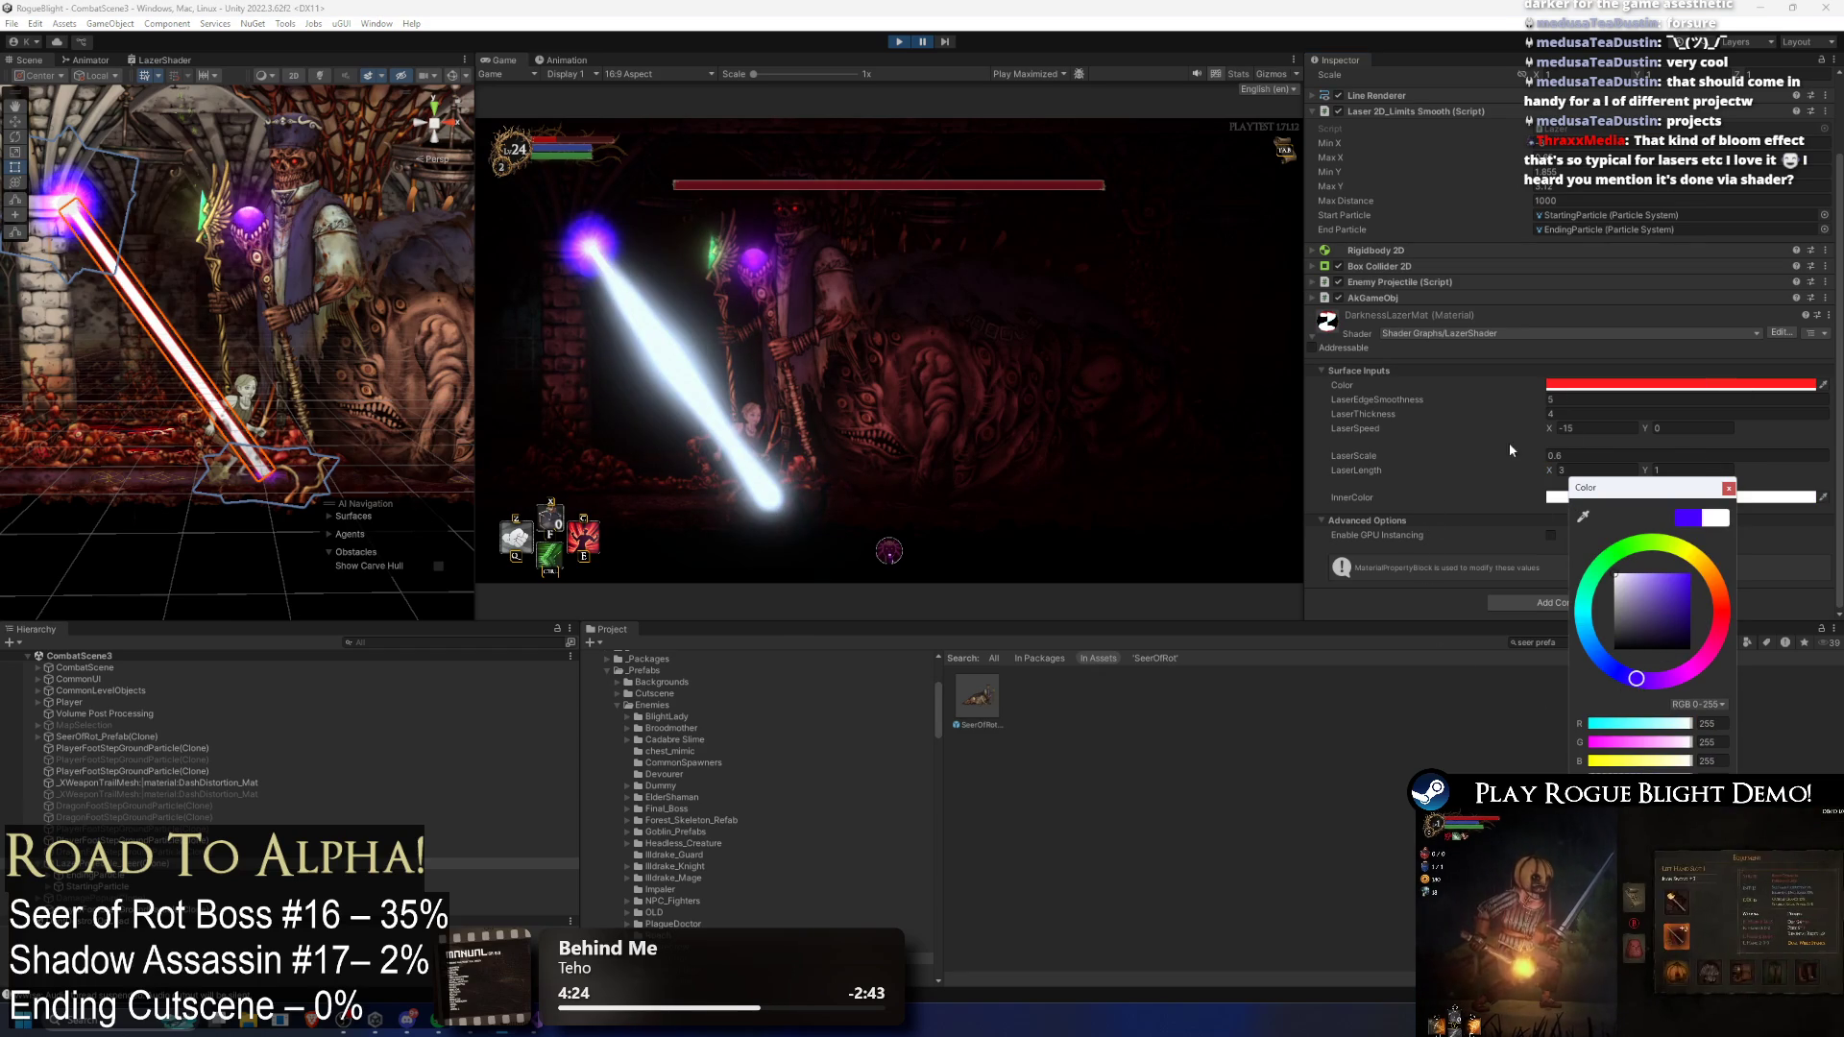
{"action": "left_click", "coordinate": [1709, 498]}
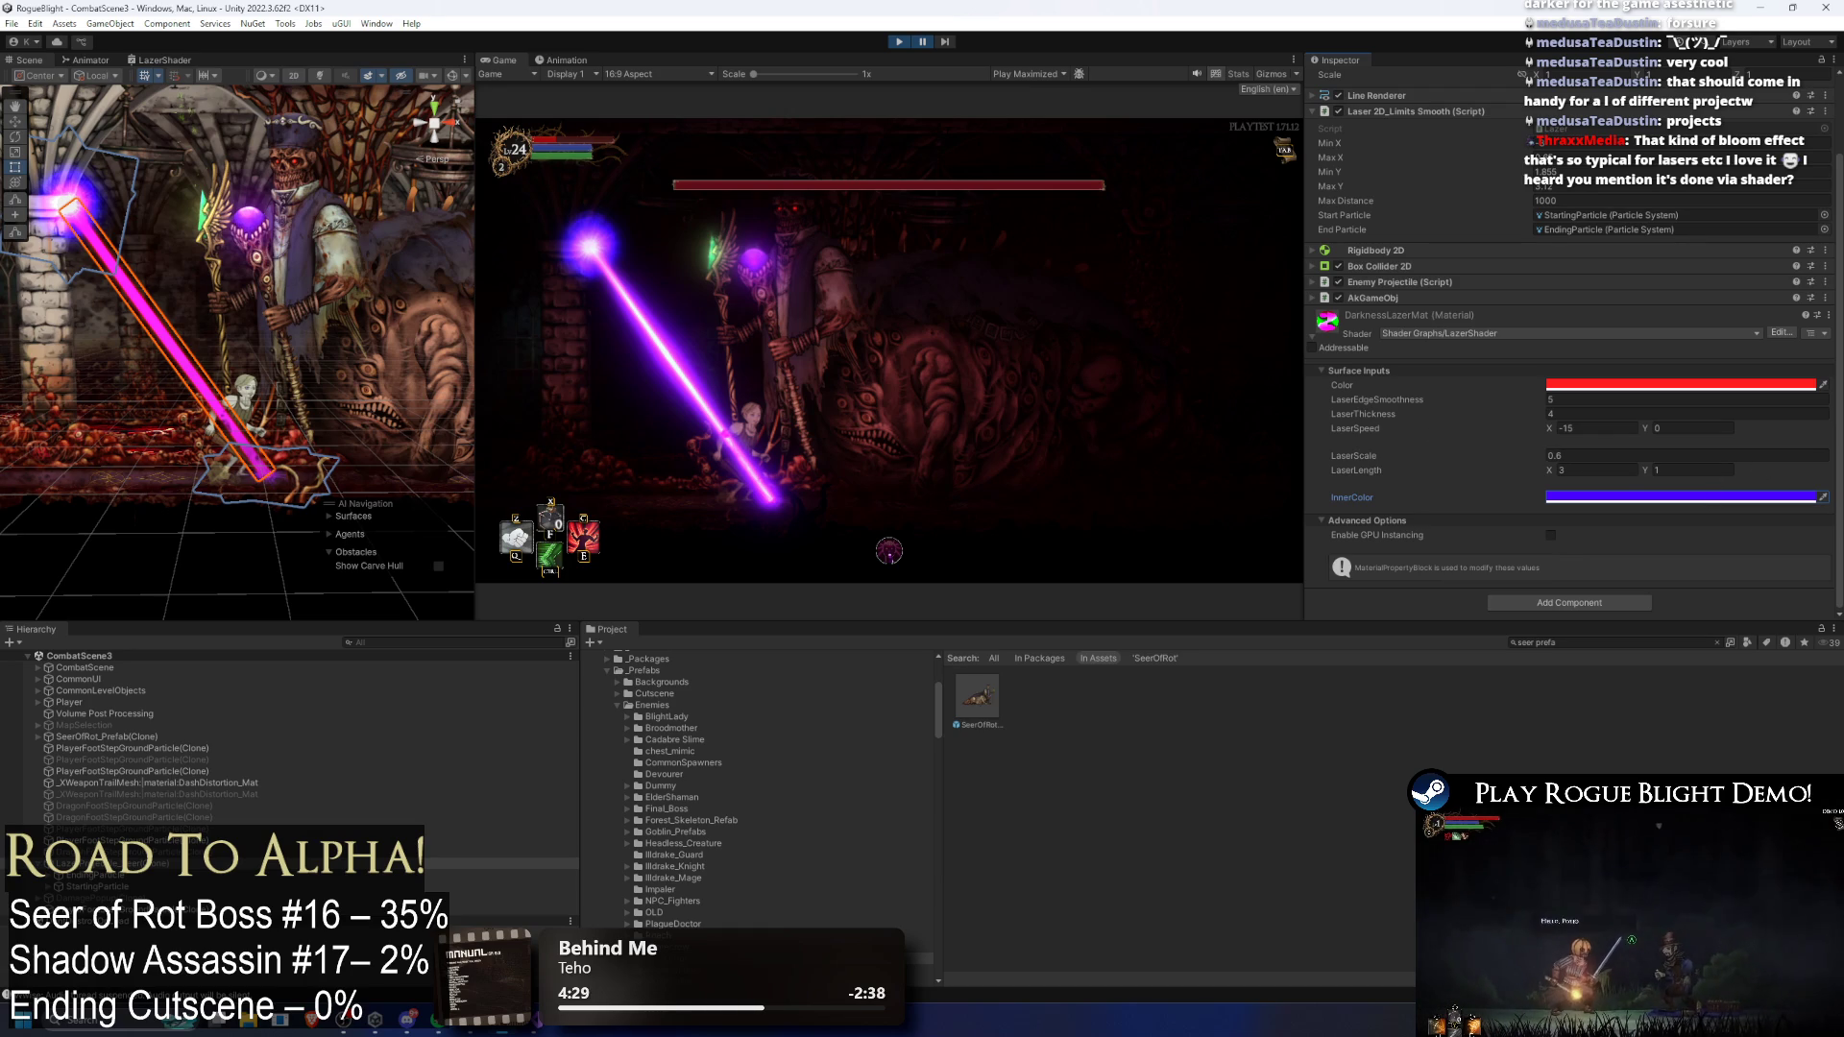
{"action": "scroll", "coordinate": [1588, 354], "scroll_direction": "up", "scroll_amount": 2}
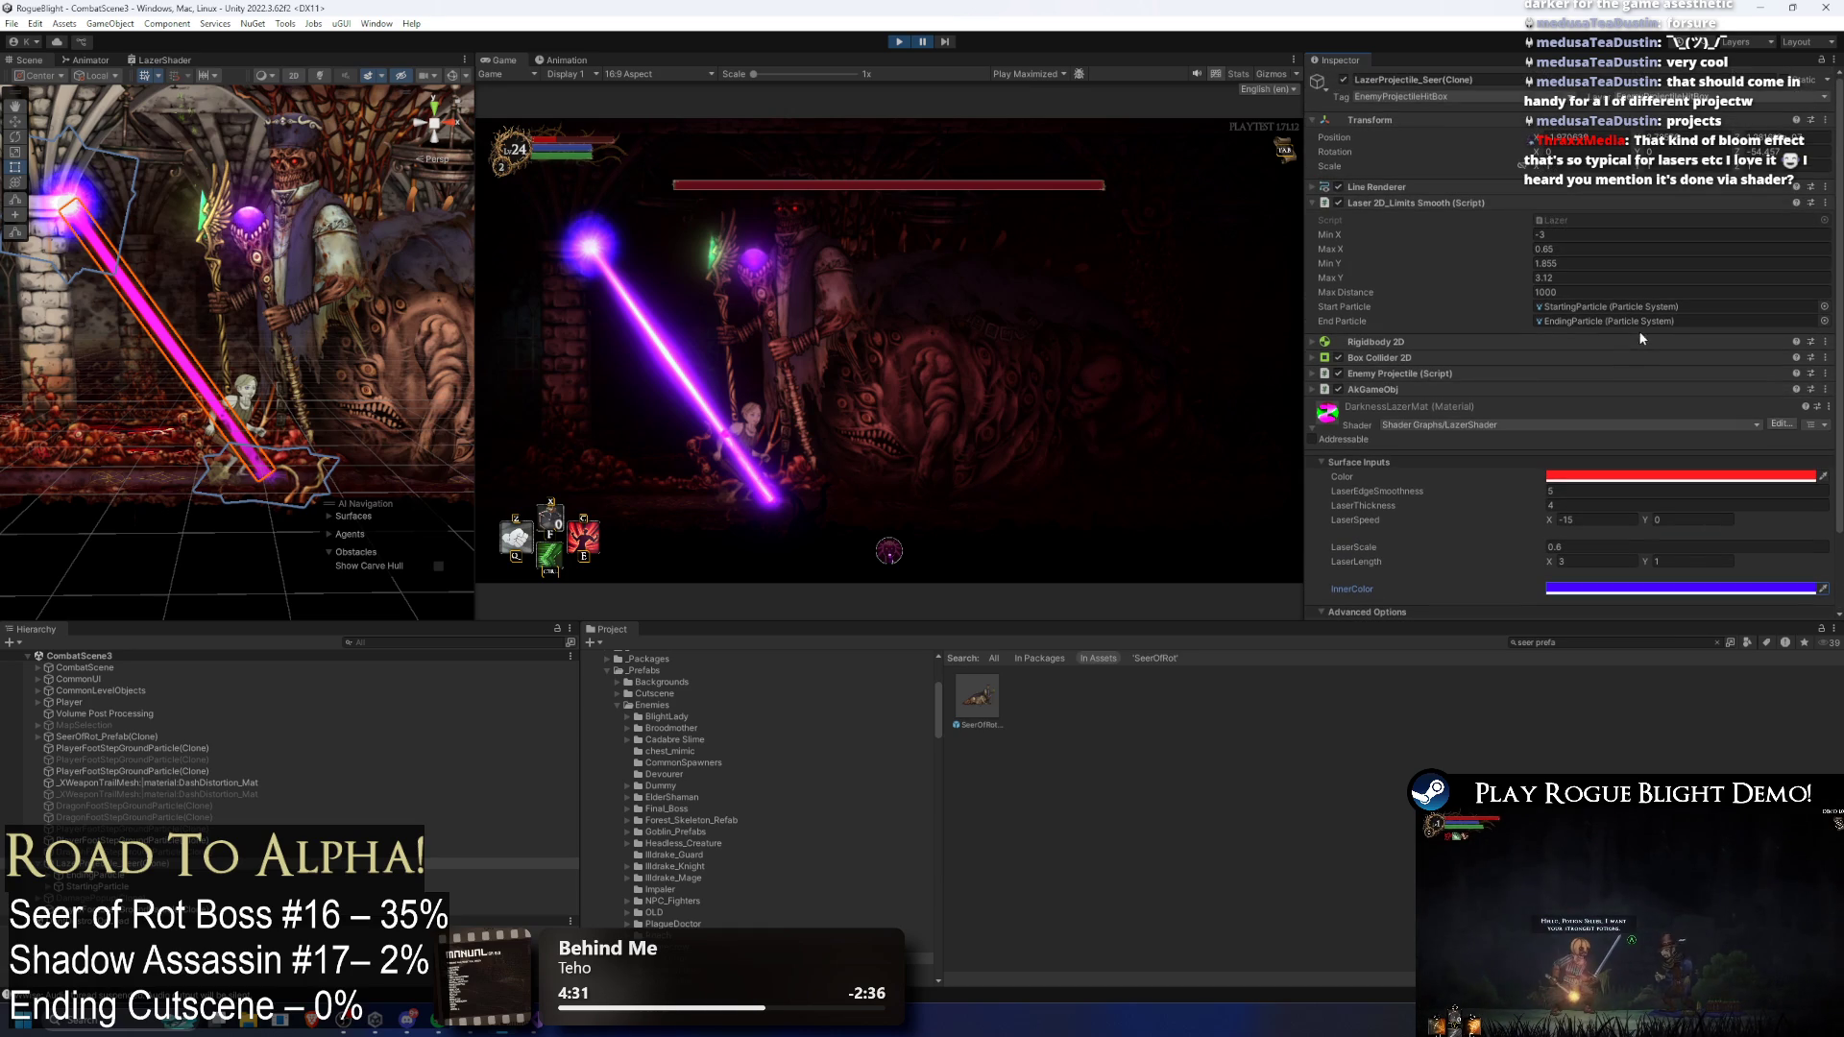
{"action": "left_click", "coordinate": [1433, 187]}
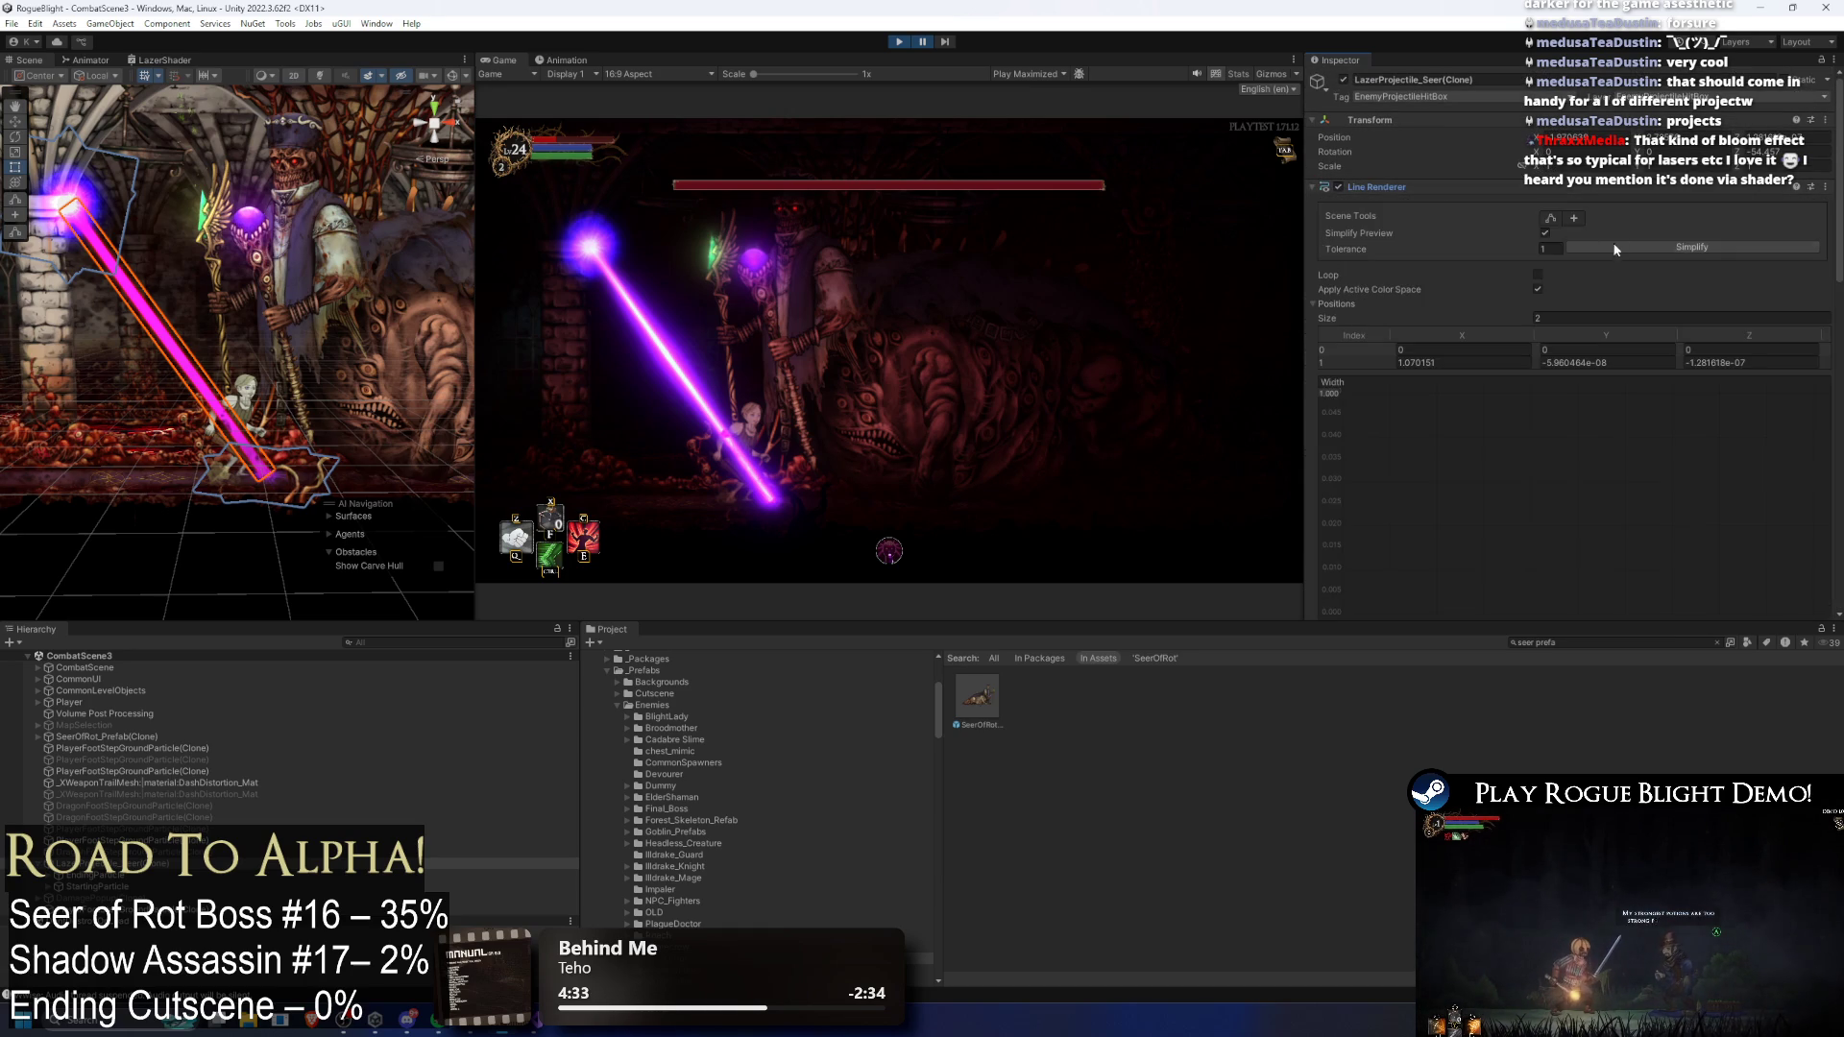
Step: Open the Line Renderer Color gradient and try a different blue level on its colour key
{"action": "scroll", "coordinate": [1583, 280], "scroll_direction": "down", "scroll_amount": 3}
{"action": "left_click", "coordinate": [1580, 256]}
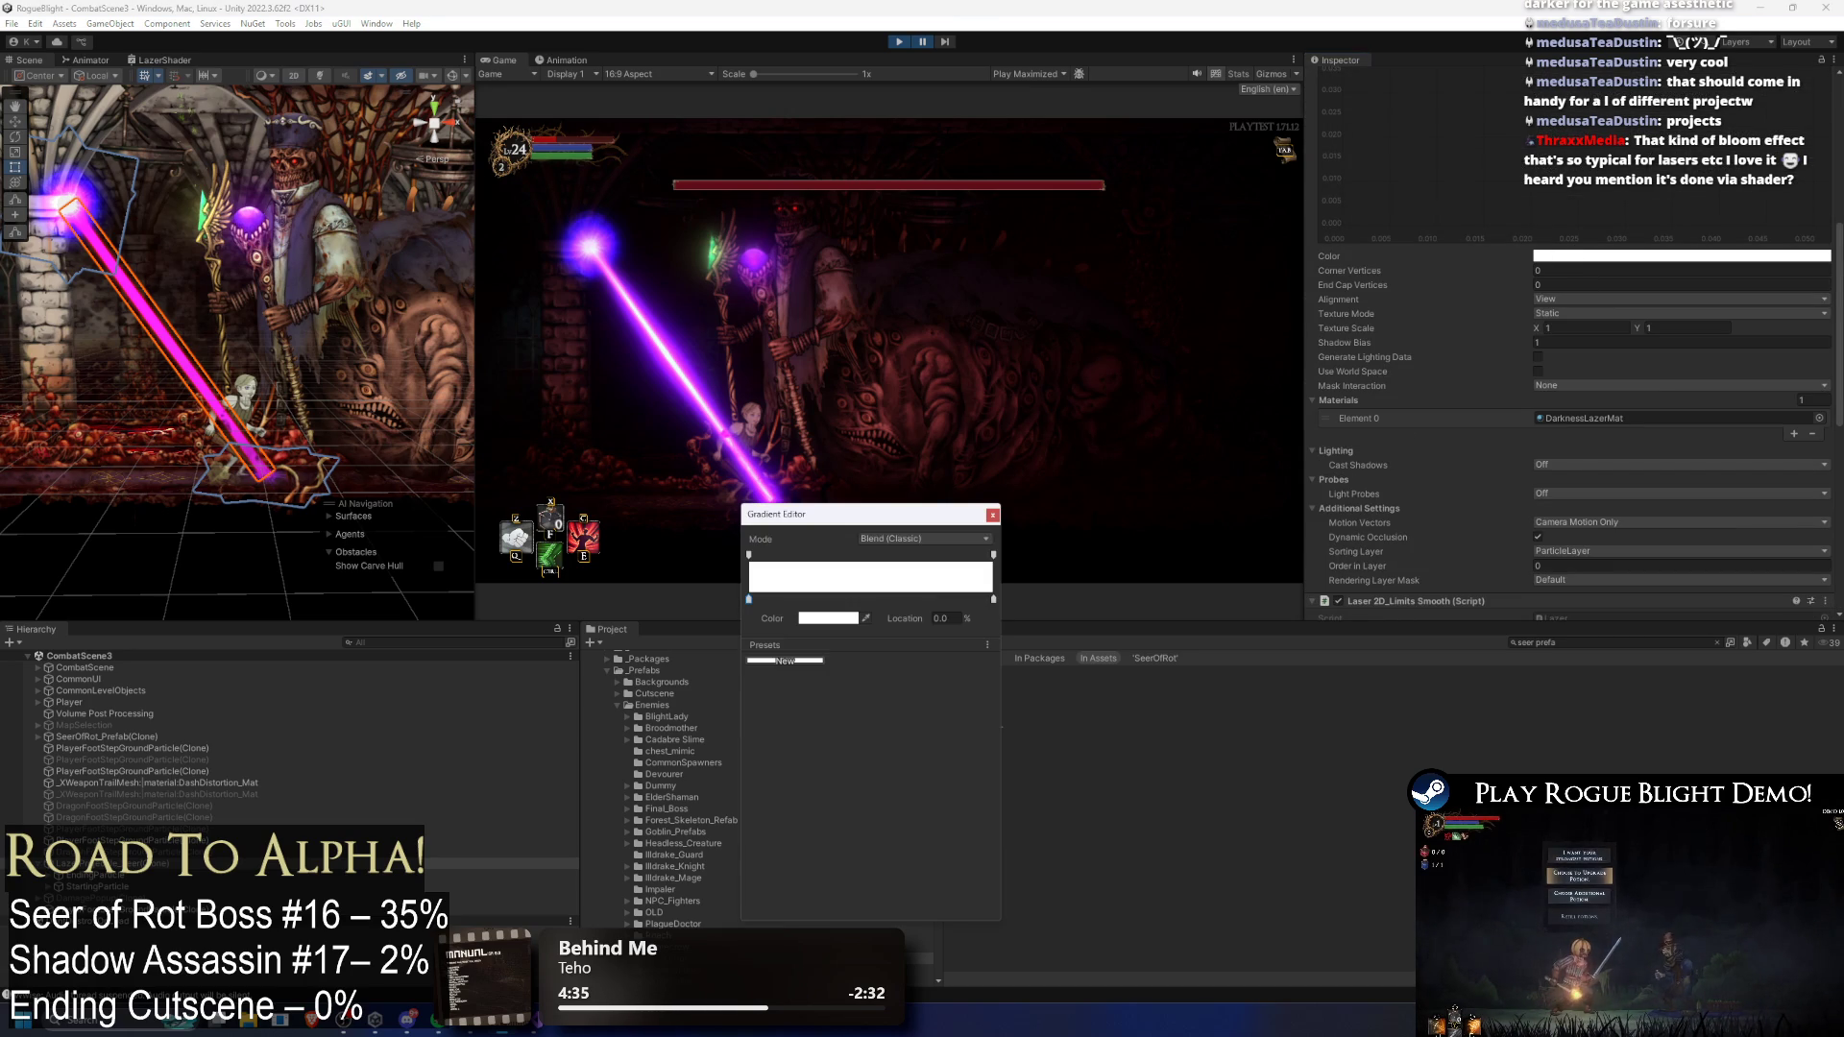
{"action": "left_click", "coordinate": [831, 618]}
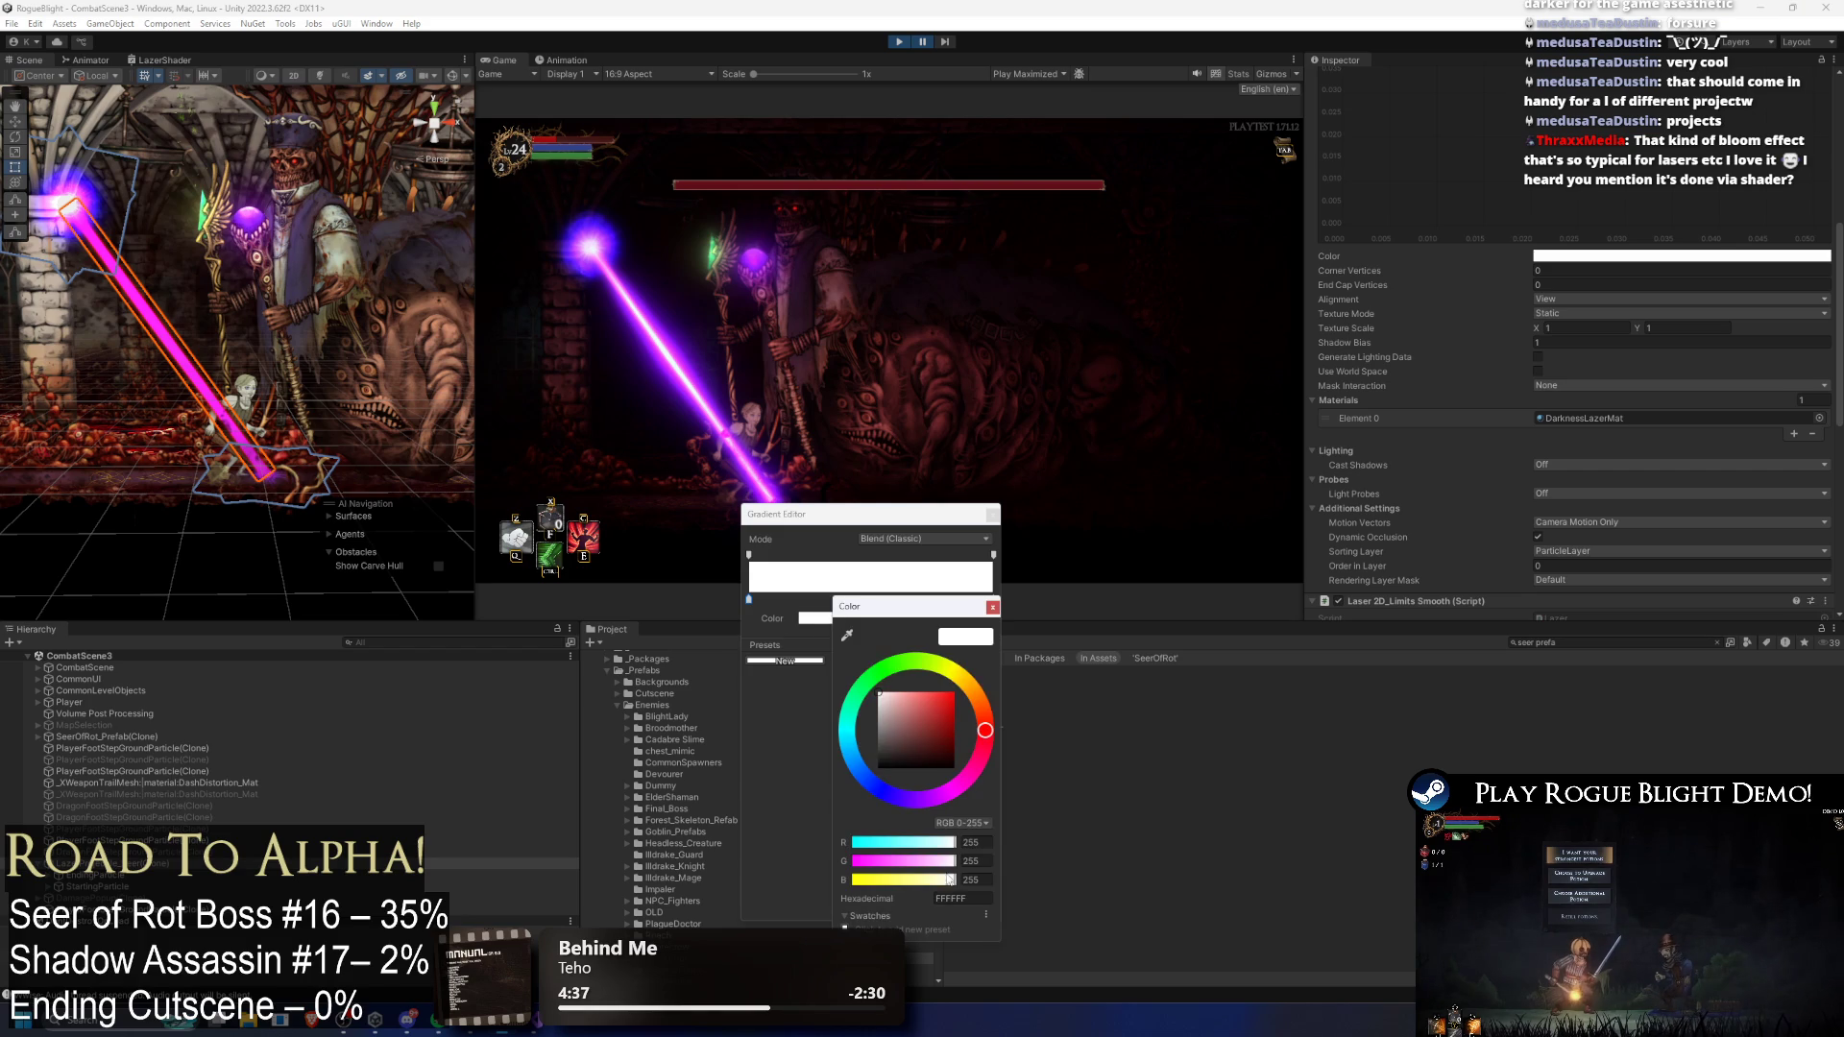
{"action": "mouse_move", "coordinate": [940, 884]}
{"action": "left_mouse_down"}
{"action": "mouse_move", "coordinate": [855, 880]}
{"action": "mouse_move", "coordinate": [956, 880]}
{"action": "left_mouse_up"}
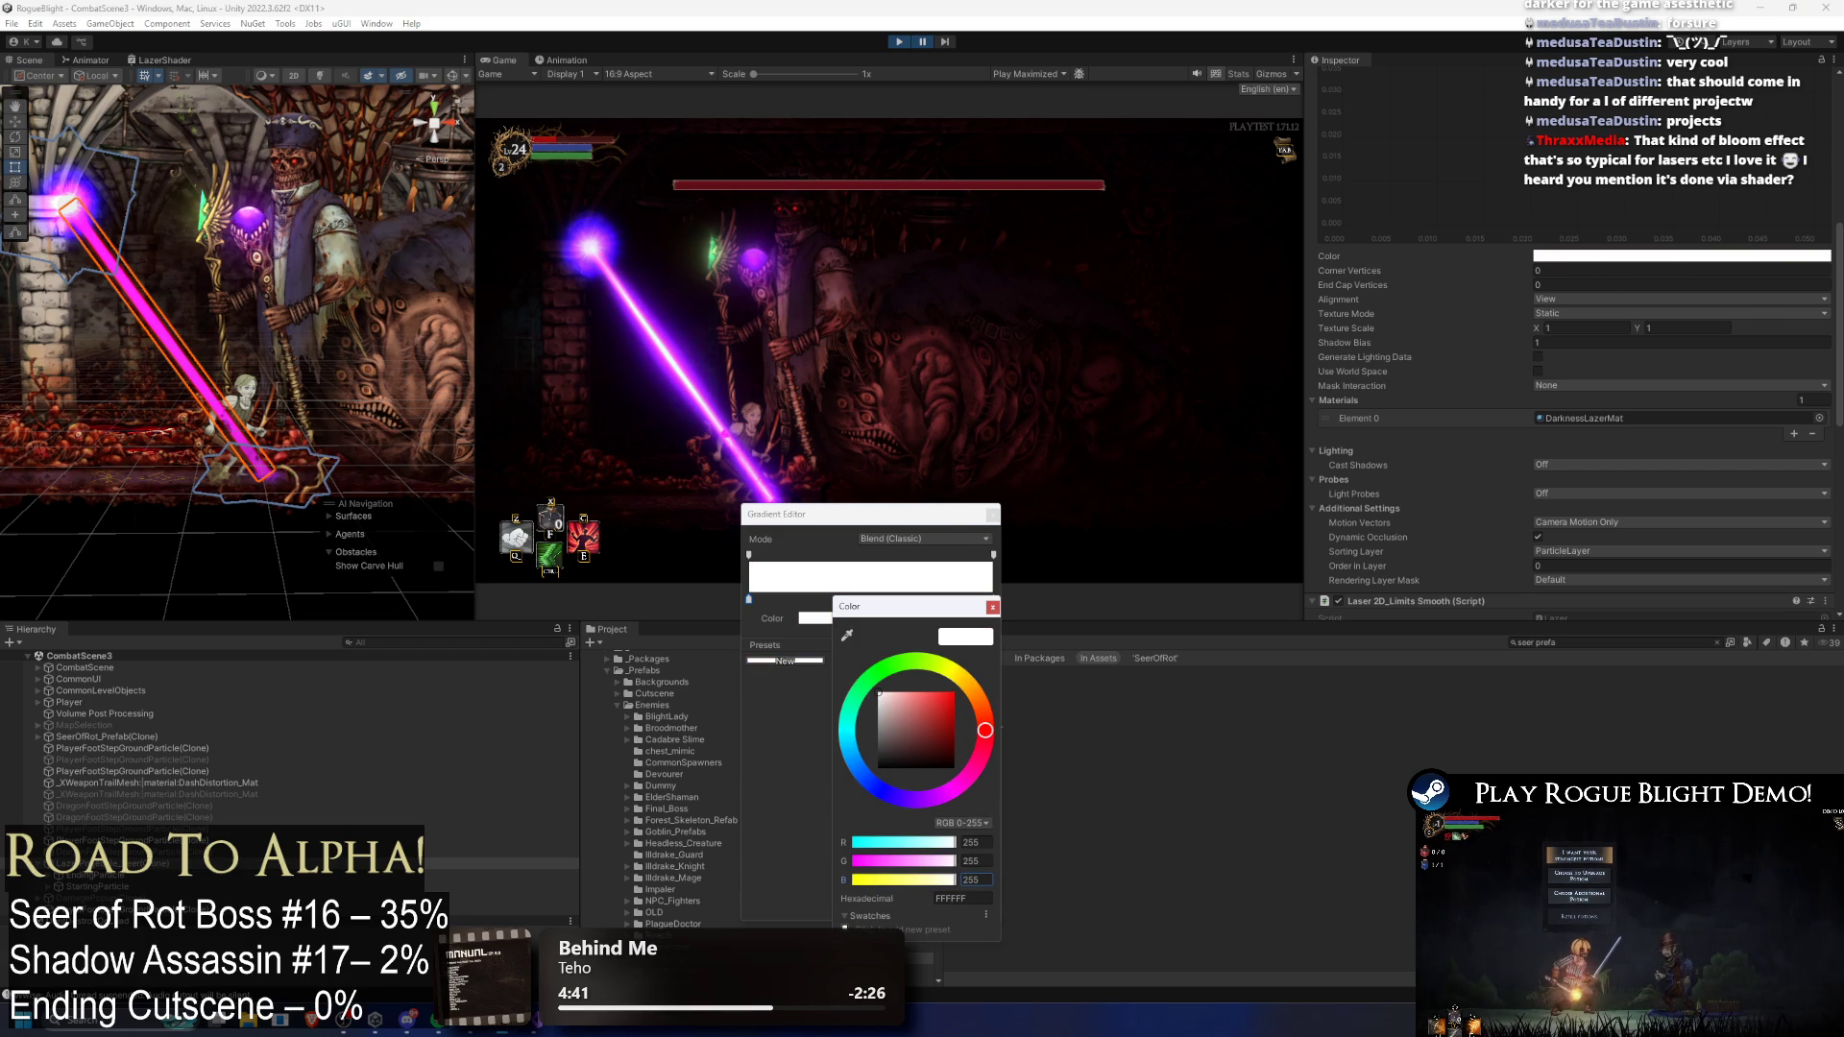
{"action": "left_click", "coordinate": [992, 608]}
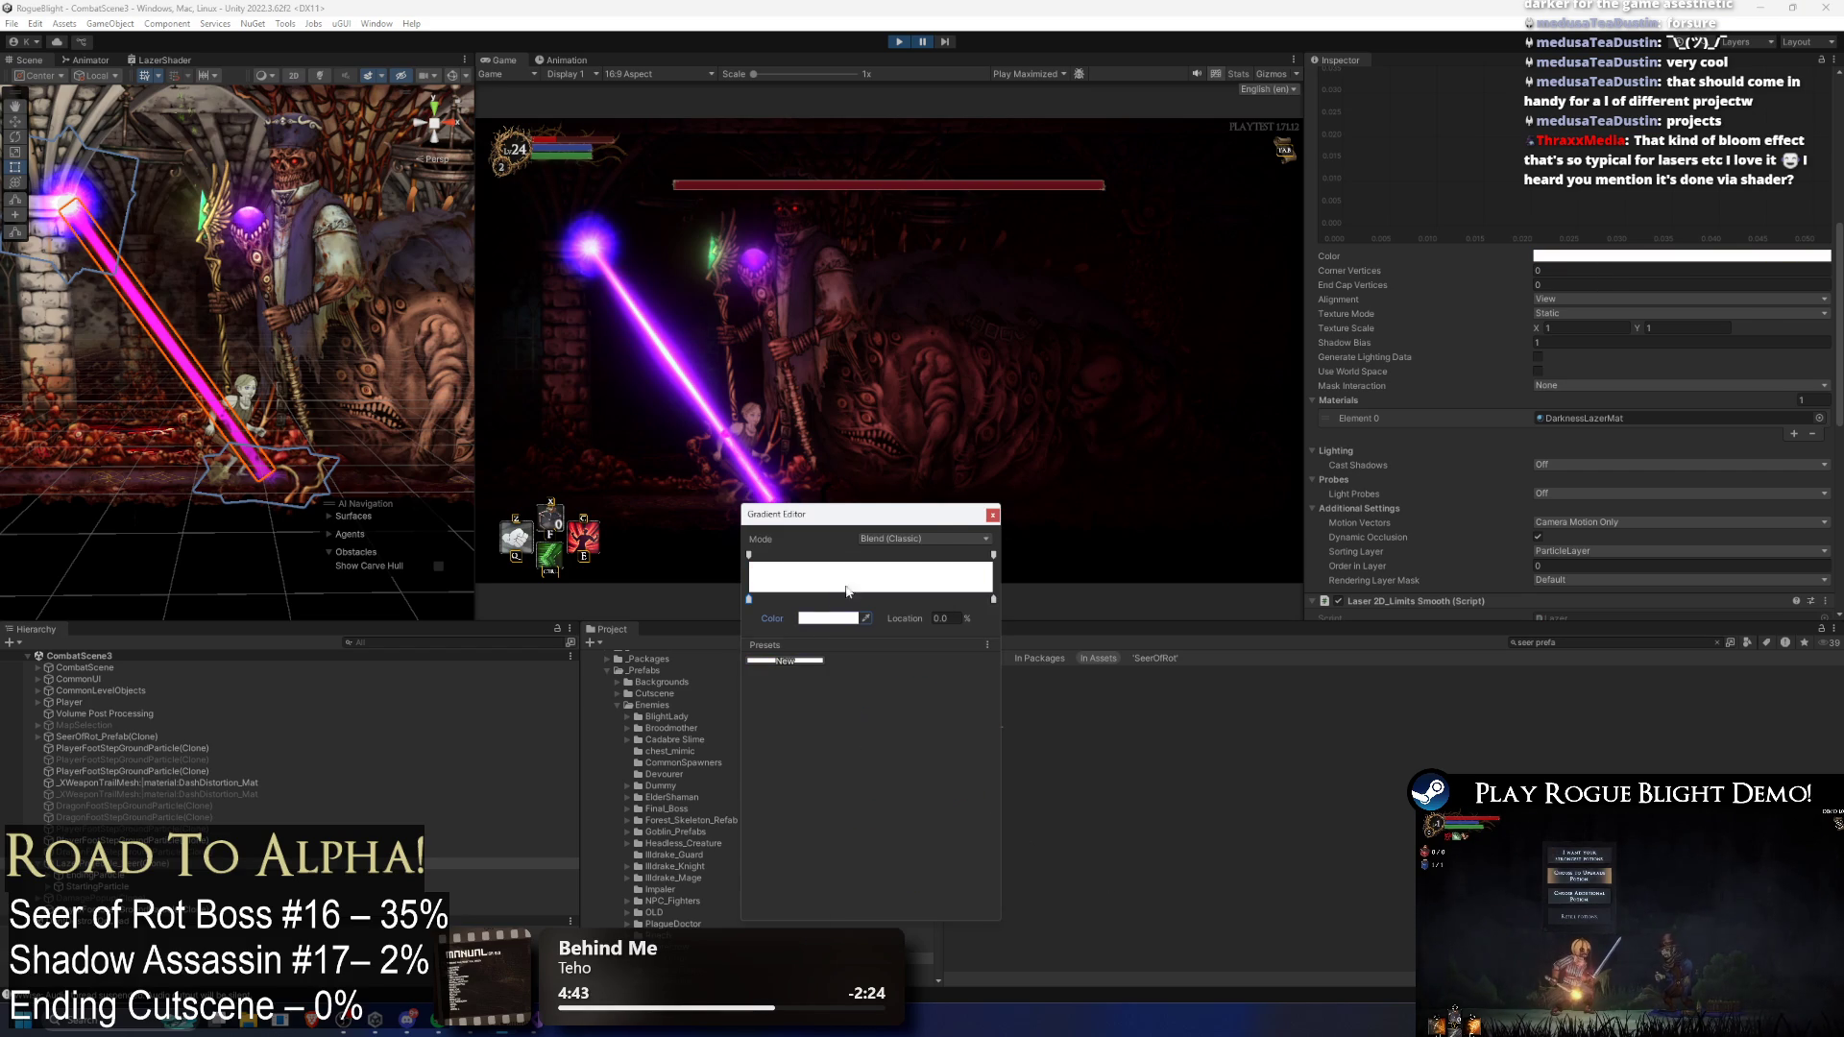
Step: Make both gradient alpha keys fully transparent and remove the left alpha key
{"action": "left_click", "coordinate": [750, 554]}
{"action": "left_click_drag", "start_coordinate": [845, 620], "coordinate": [769, 620]}
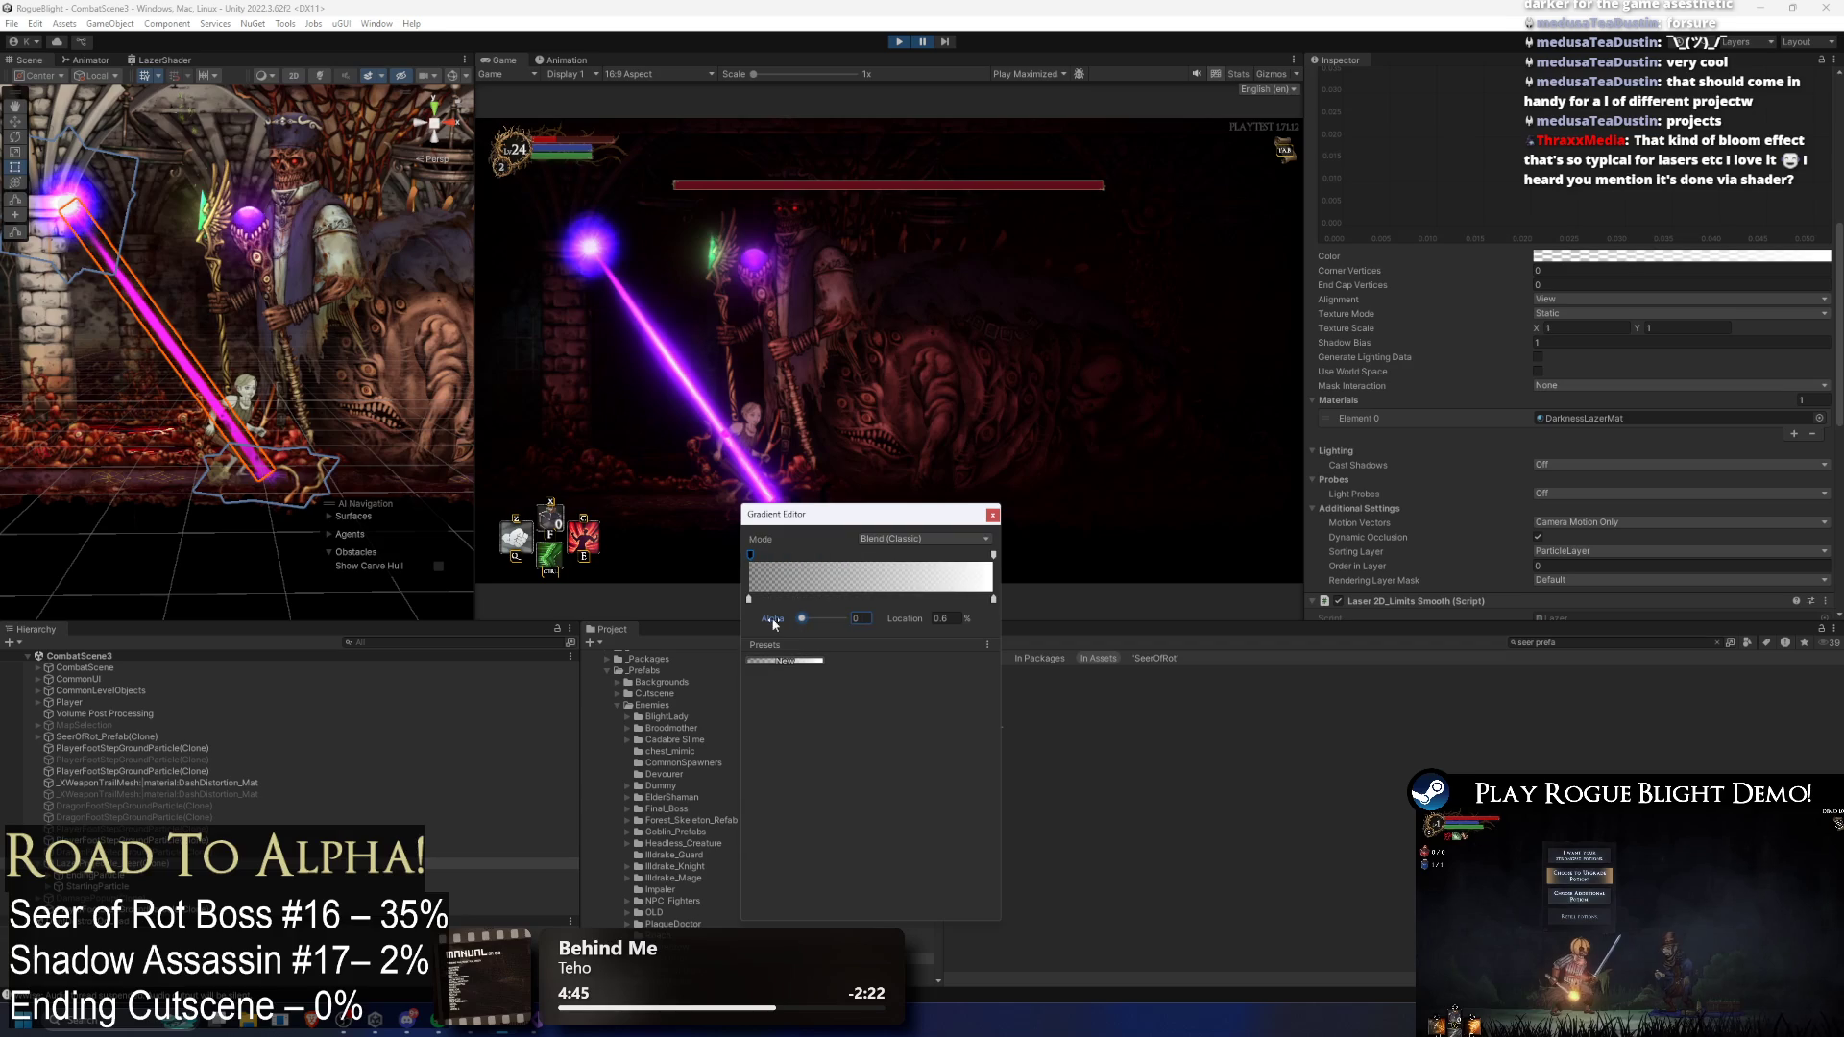
{"action": "left_click", "coordinate": [994, 555]}
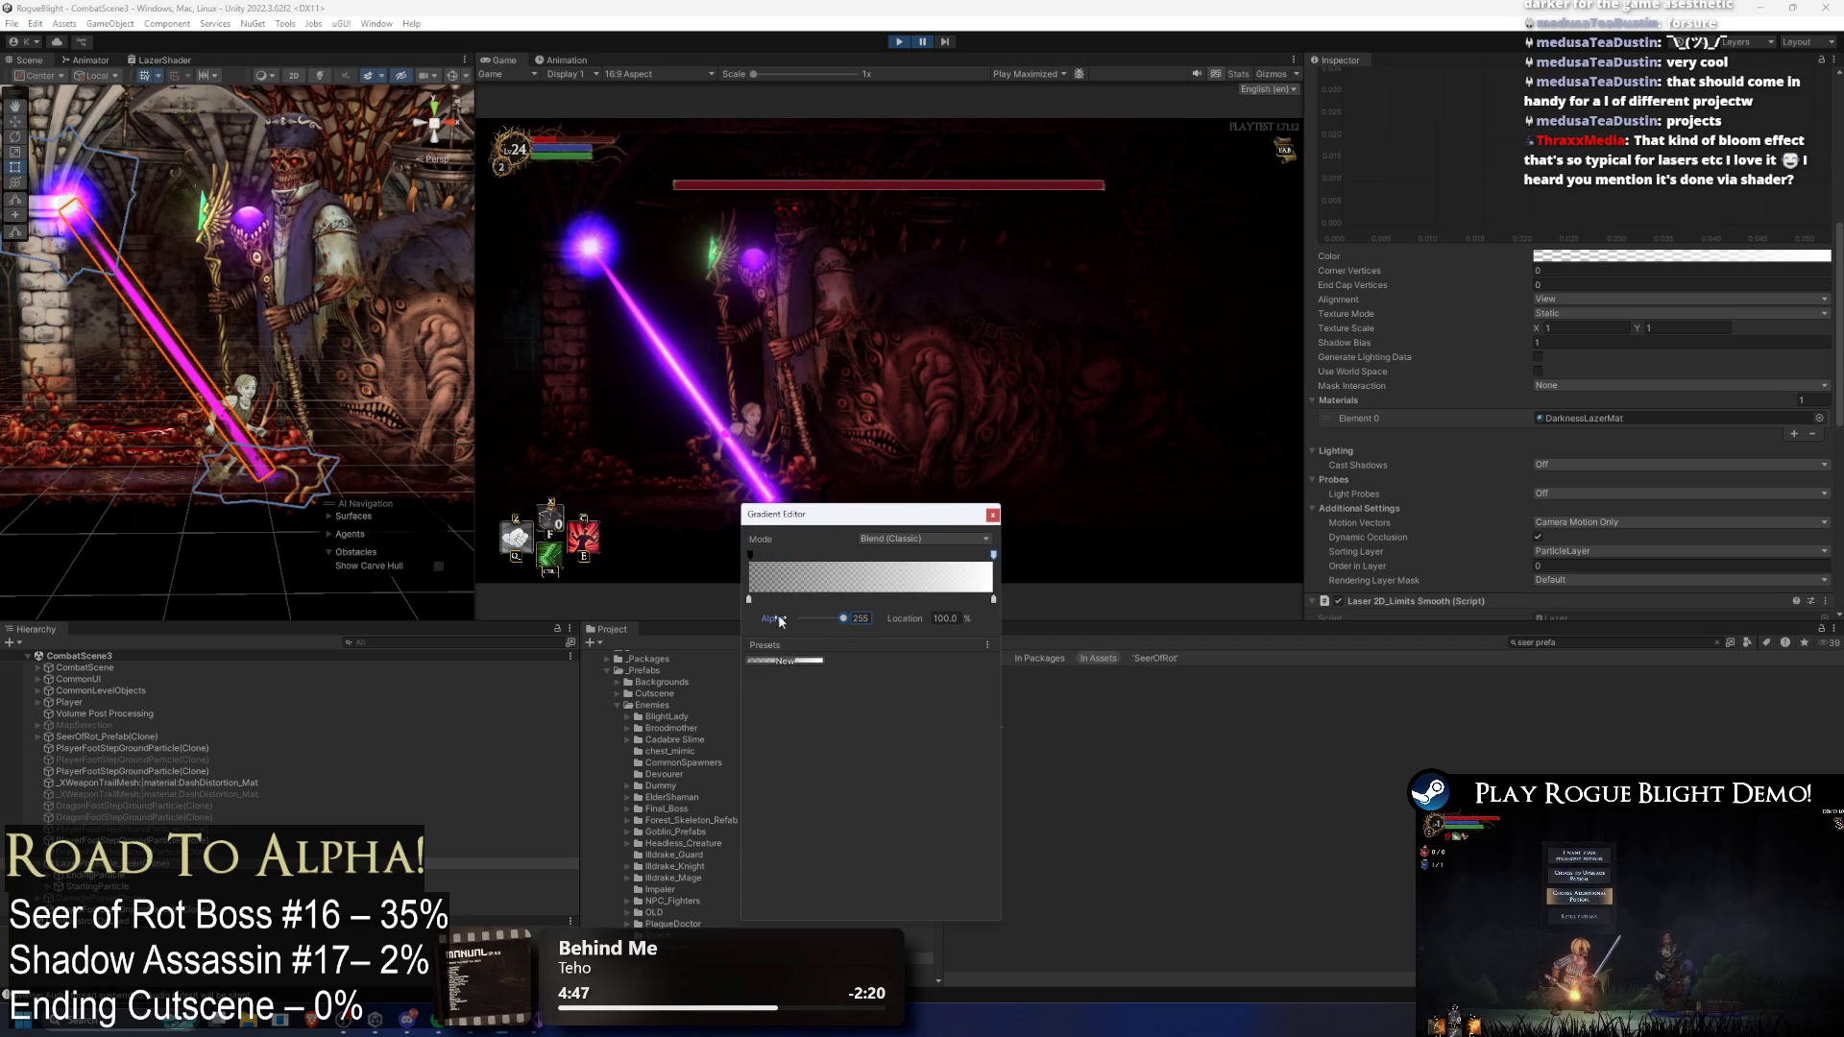
{"action": "mouse_move", "coordinate": [844, 618]}
{"action": "left_mouse_down"}
{"action": "mouse_move", "coordinate": [766, 625]}
{"action": "mouse_move", "coordinate": [803, 620]}
{"action": "left_mouse_up"}
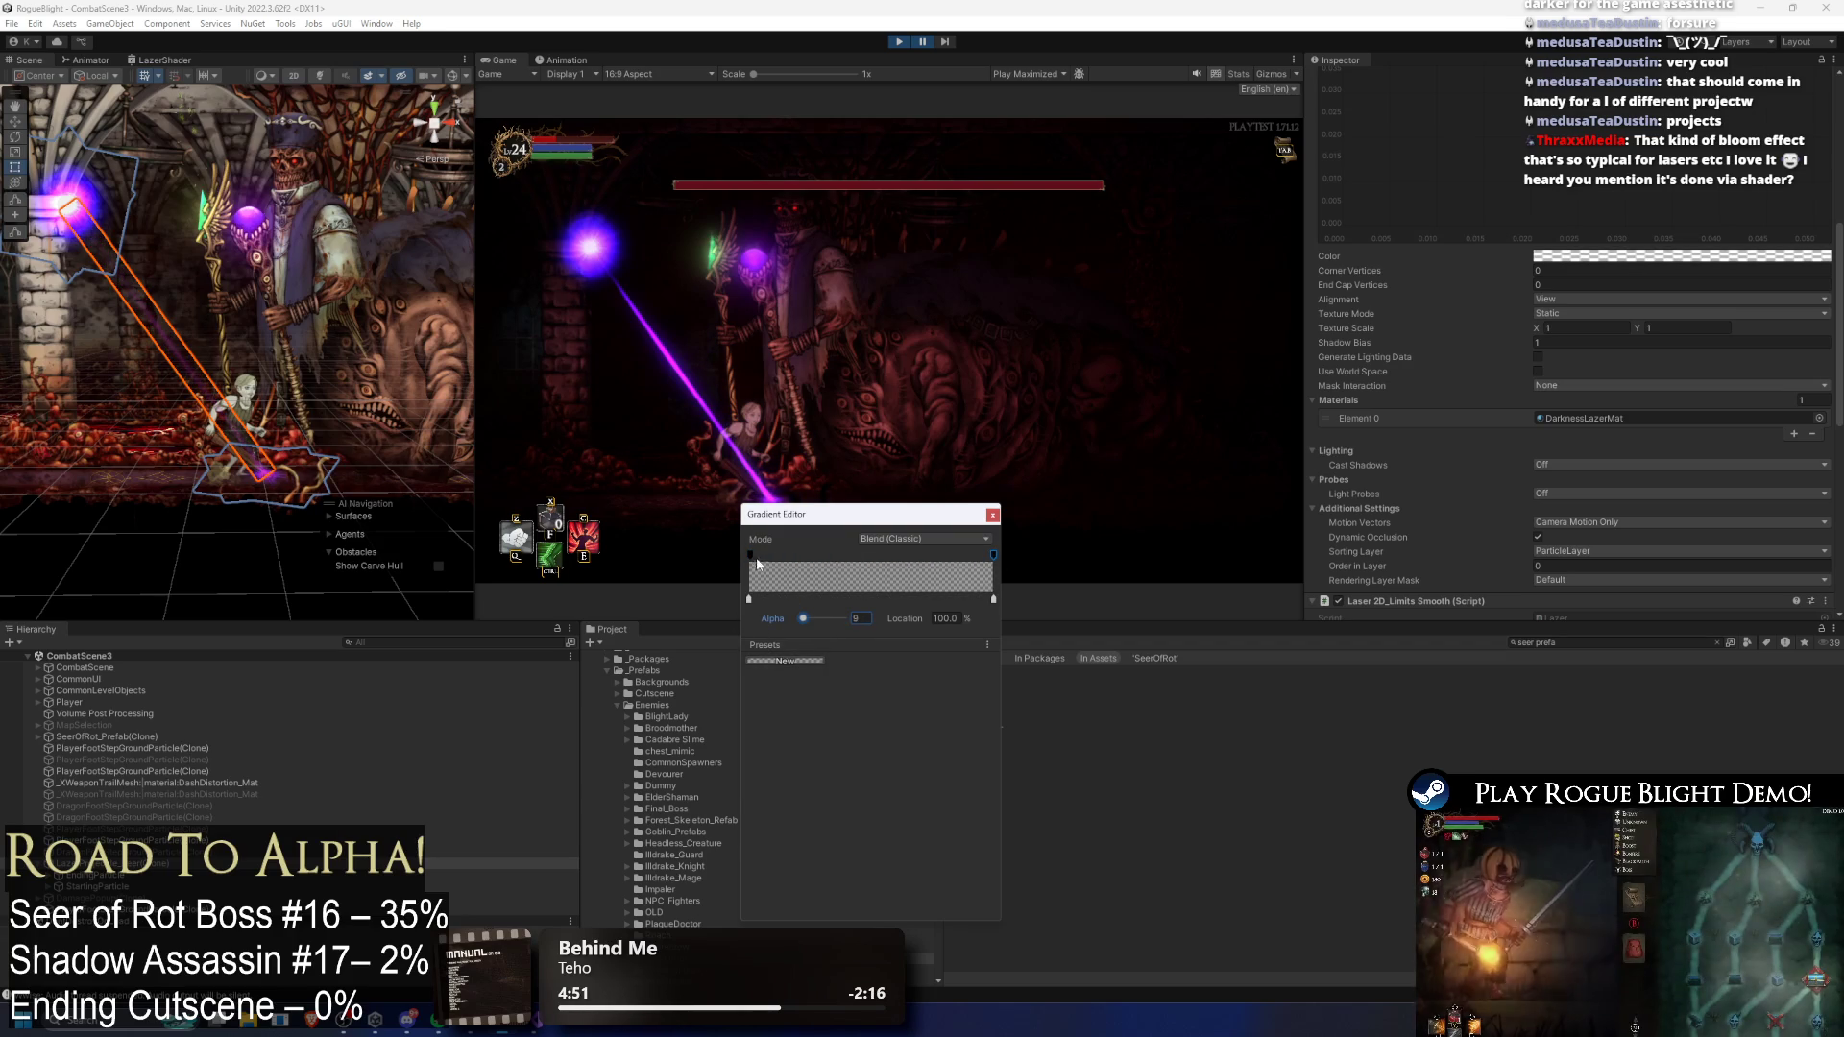
{"action": "left_click_drag", "start_coordinate": [753, 557], "coordinate": [752, 633]}
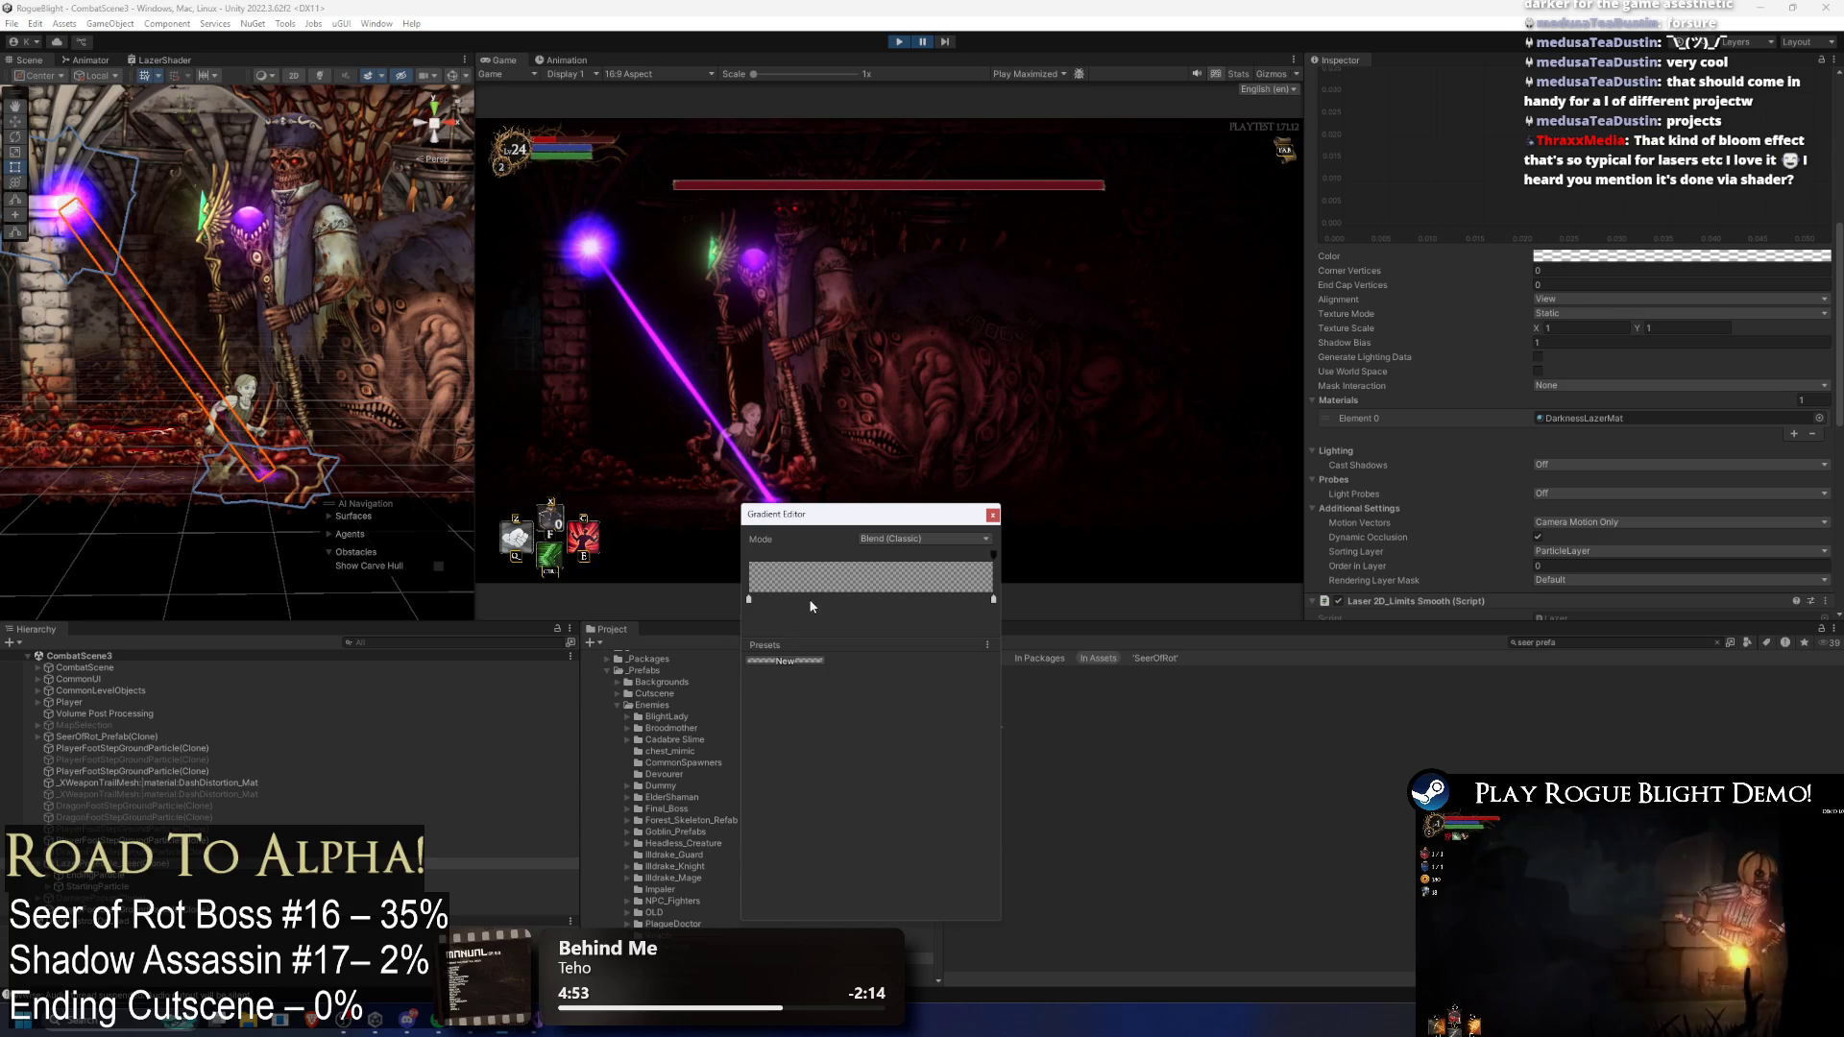
{"action": "left_click_drag", "start_coordinate": [835, 514], "coordinate": [886, 548]}
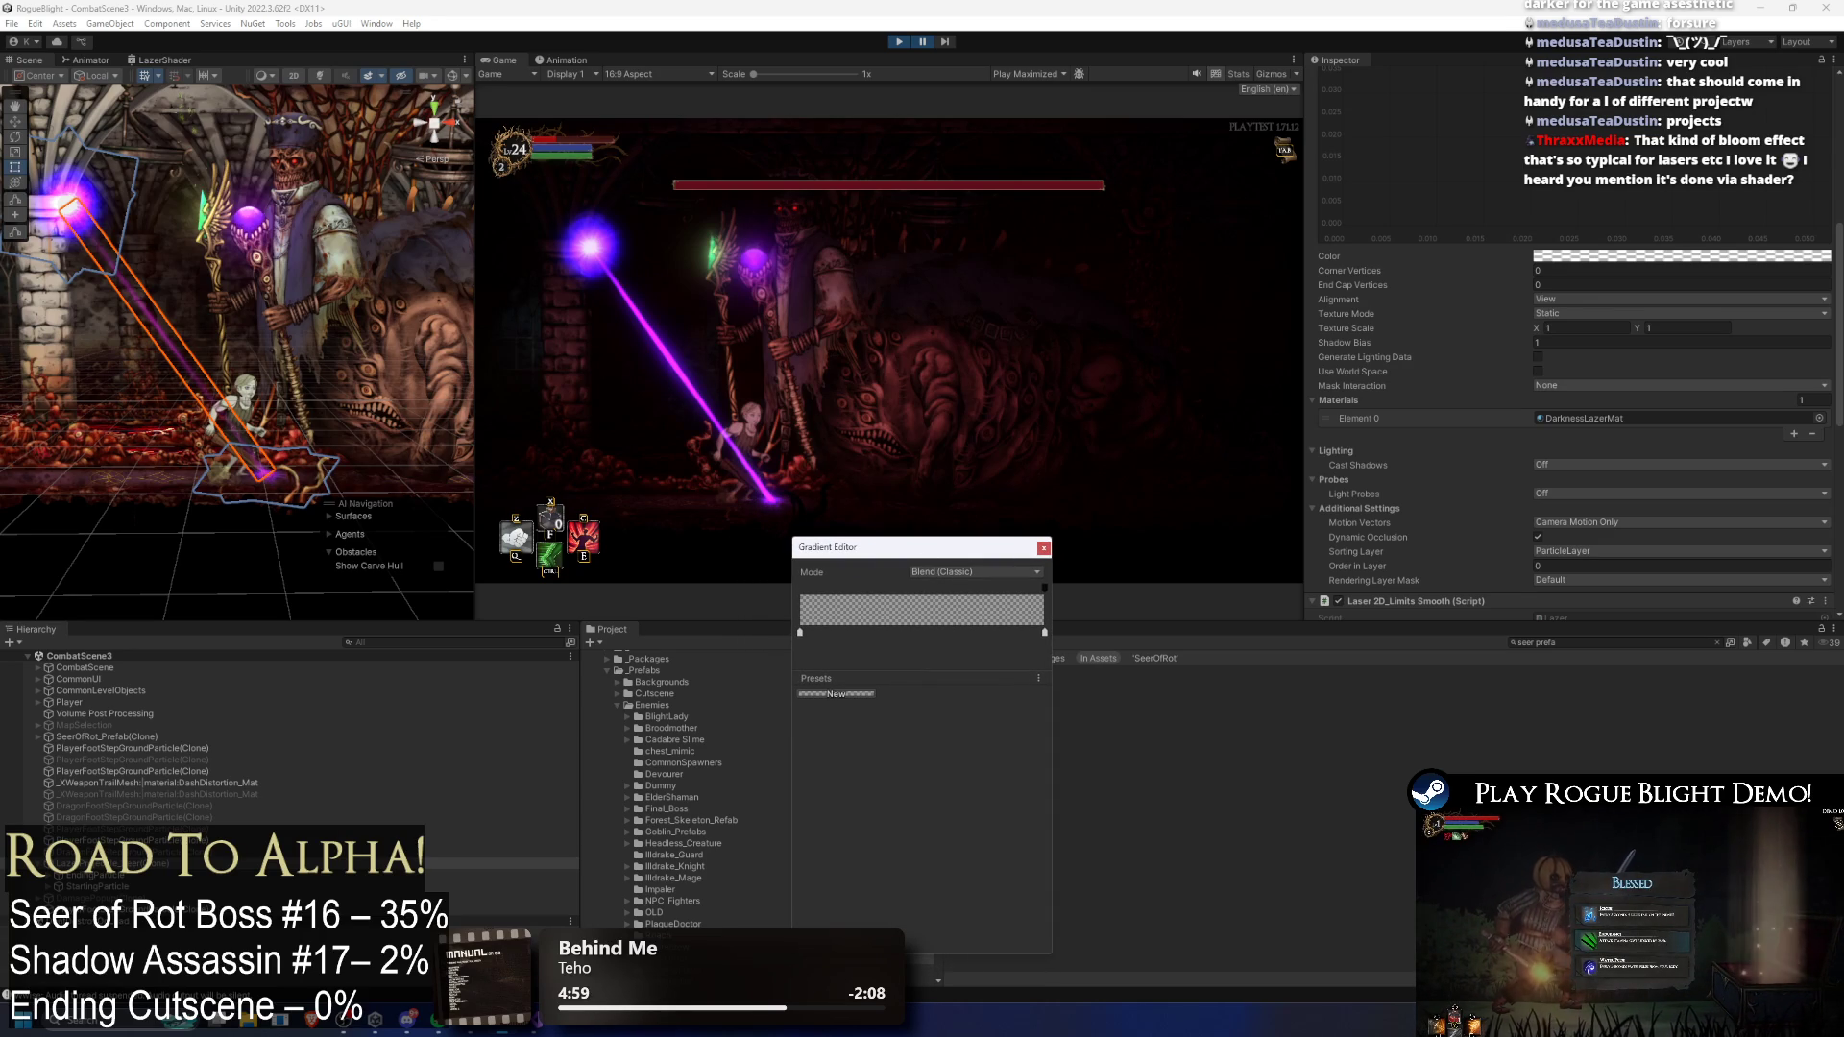
Step: Check the notes in Visual Studio, then raise the gradient's right alpha to brighten the laser
{"action": "key", "text": "Escape"}
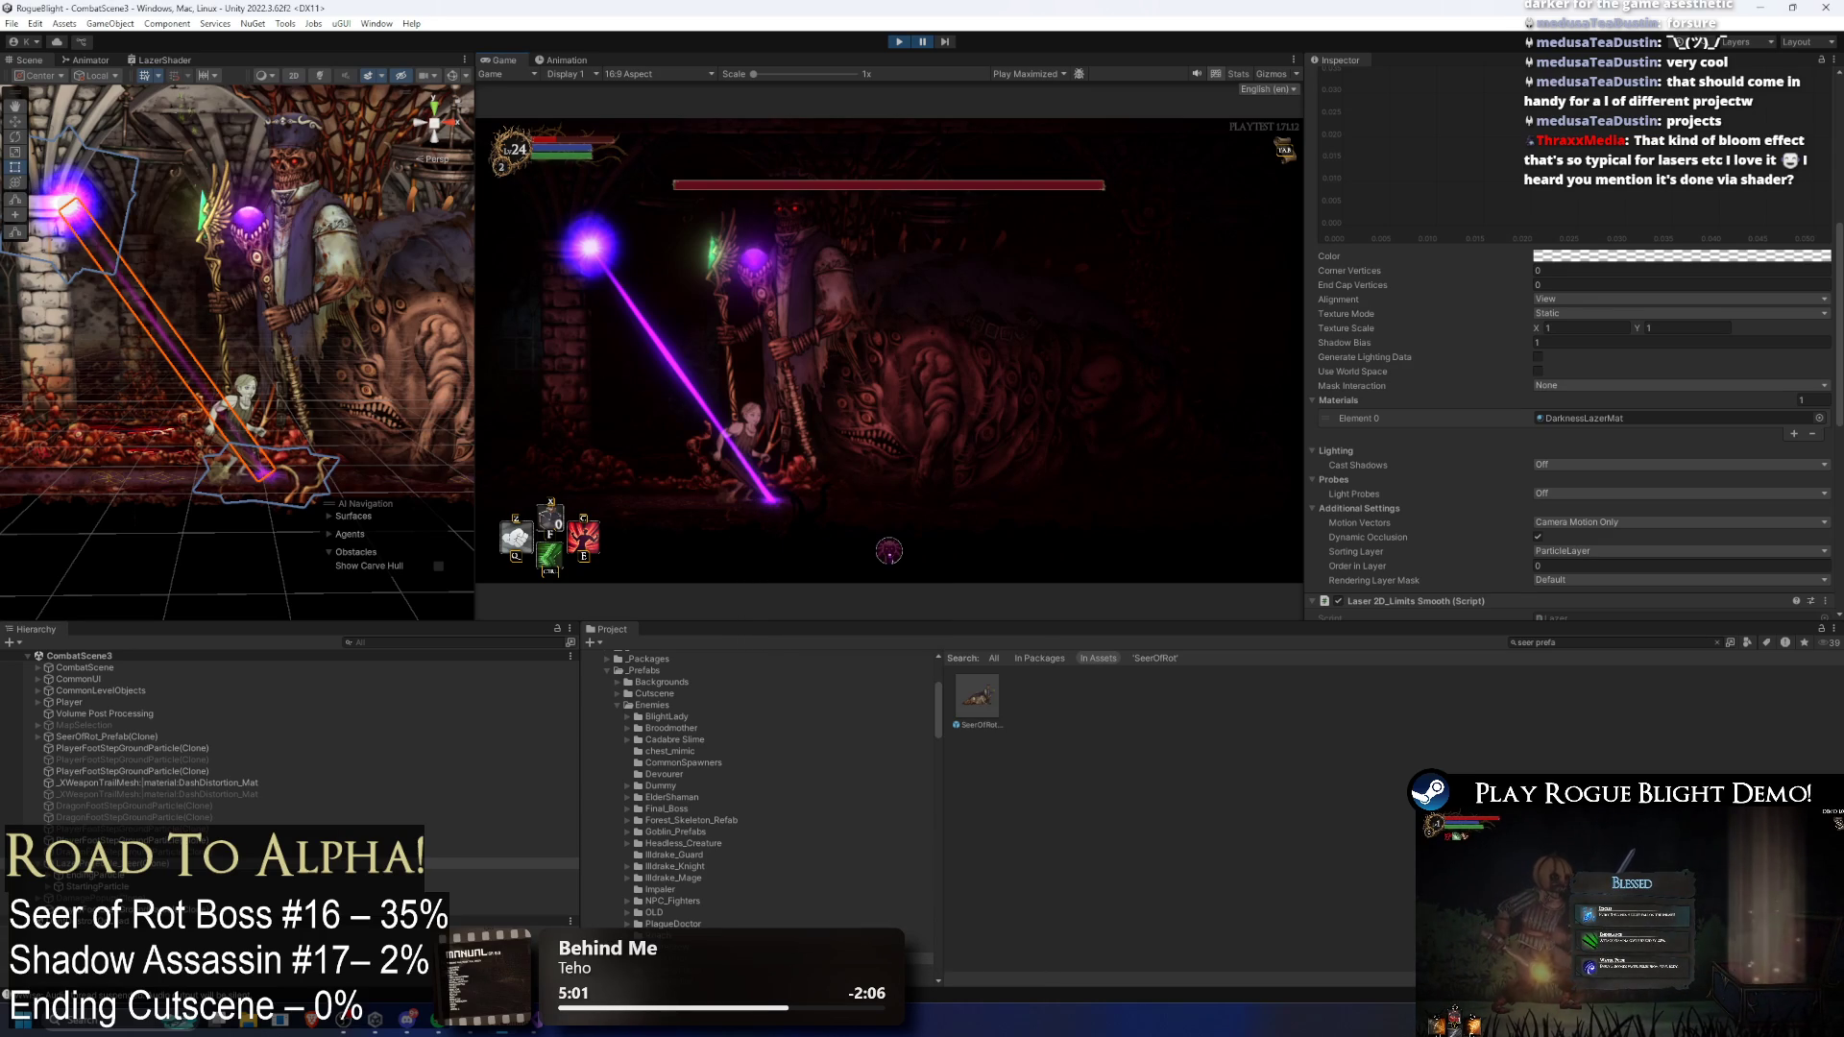
{"action": "key", "text": "alt+Tab"}
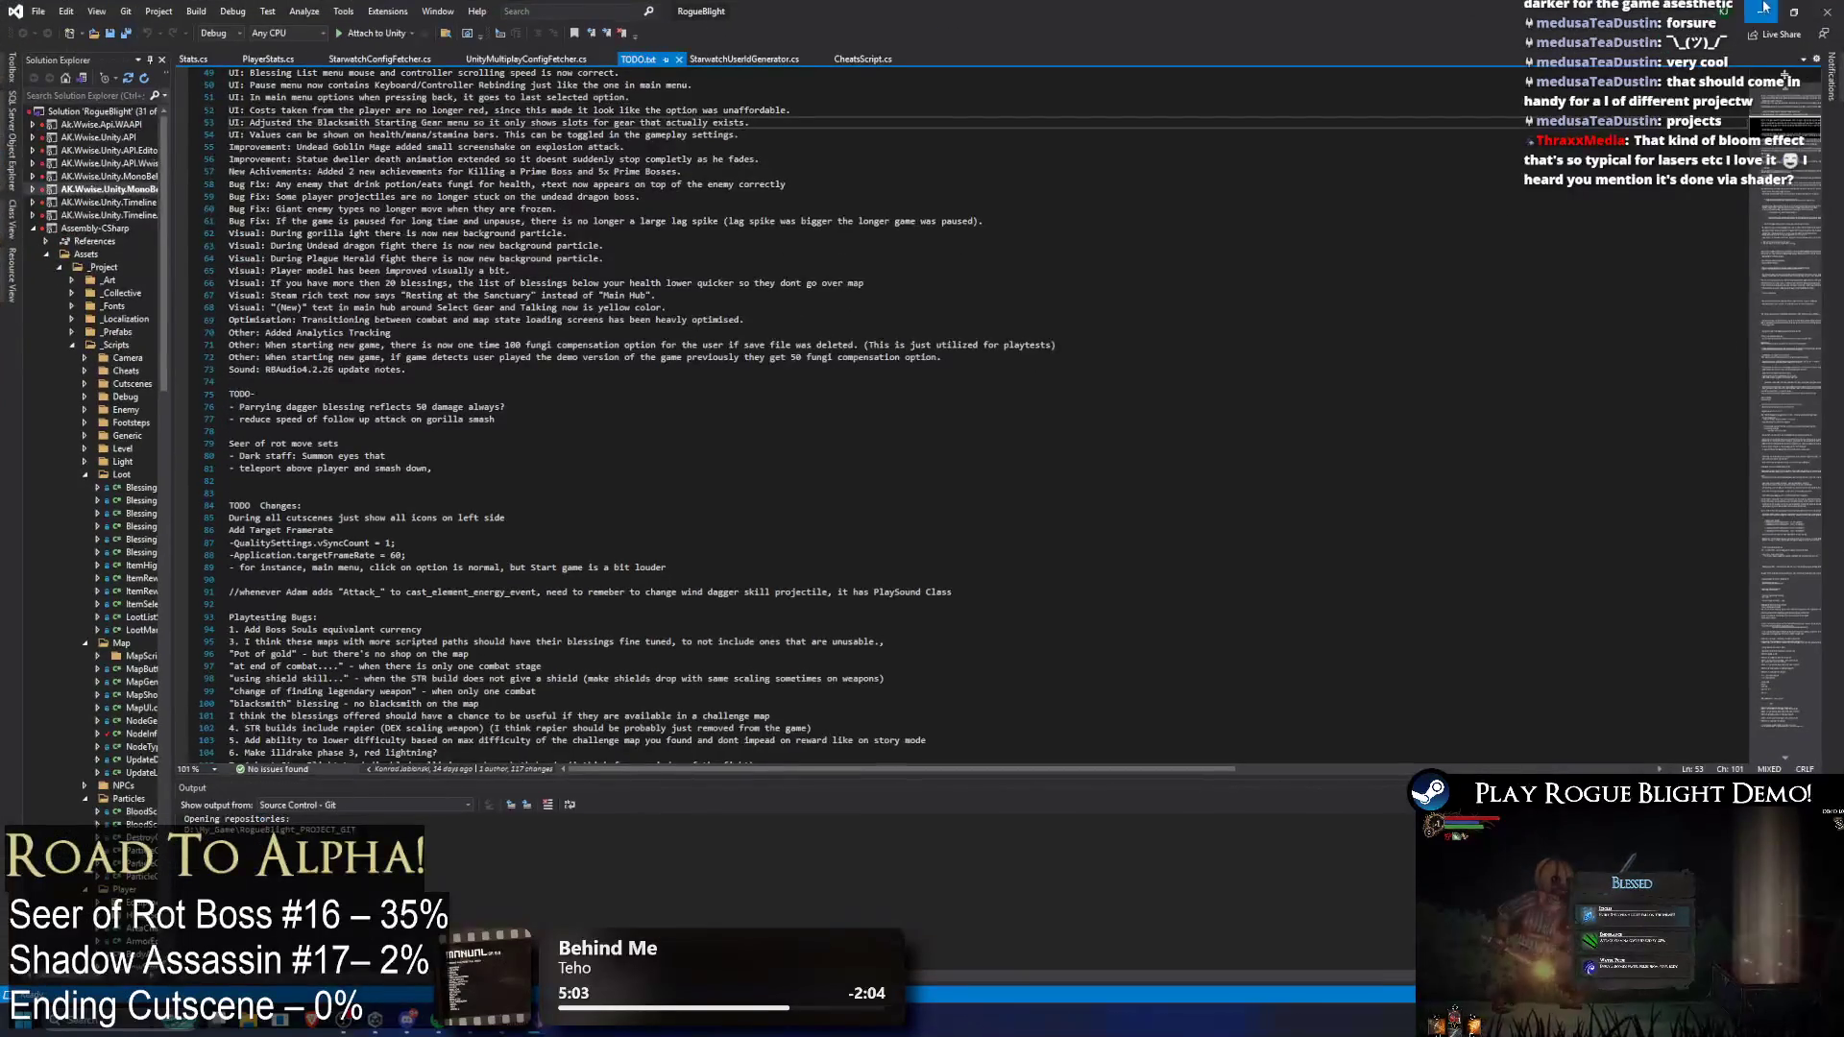
{"action": "key", "text": "alt+Tab"}
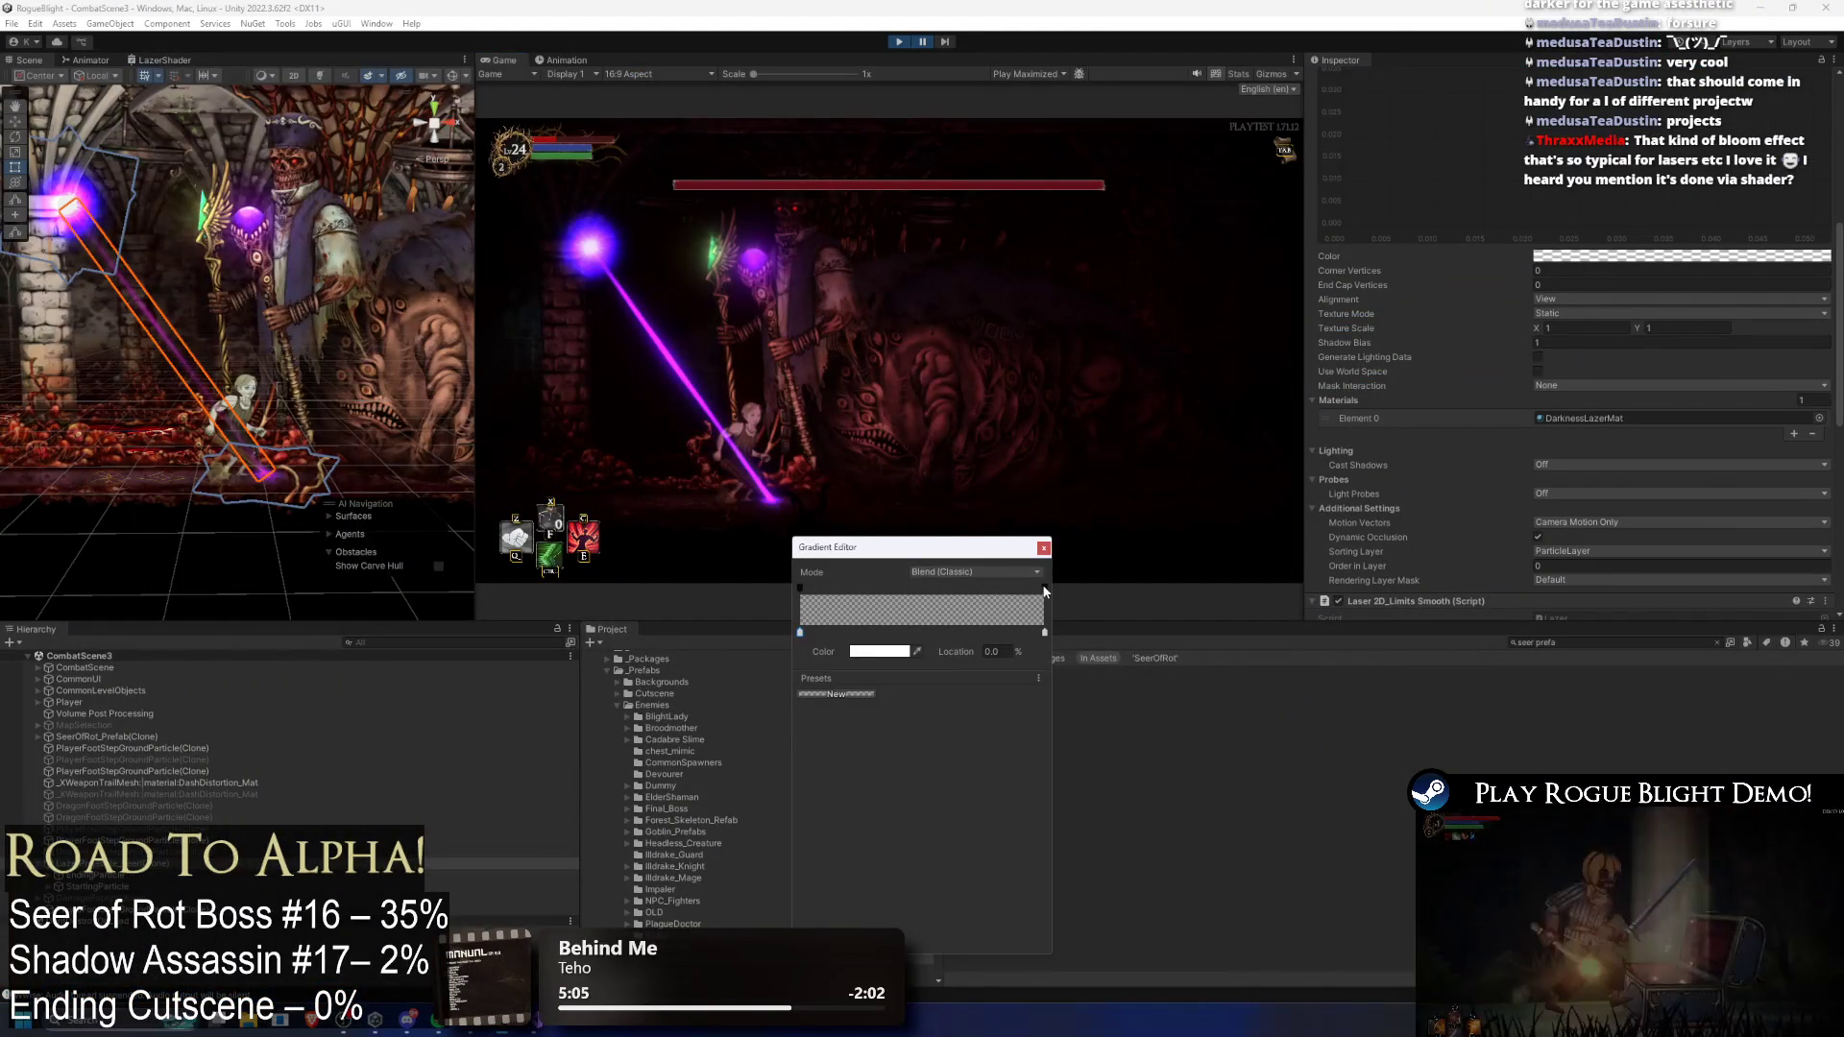
{"action": "left_click", "coordinate": [1044, 587]}
{"action": "mouse_move", "coordinate": [851, 652]}
{"action": "left_mouse_down"}
{"action": "mouse_move", "coordinate": [889, 655]}
{"action": "mouse_move", "coordinate": [835, 657]}
{"action": "left_mouse_up"}
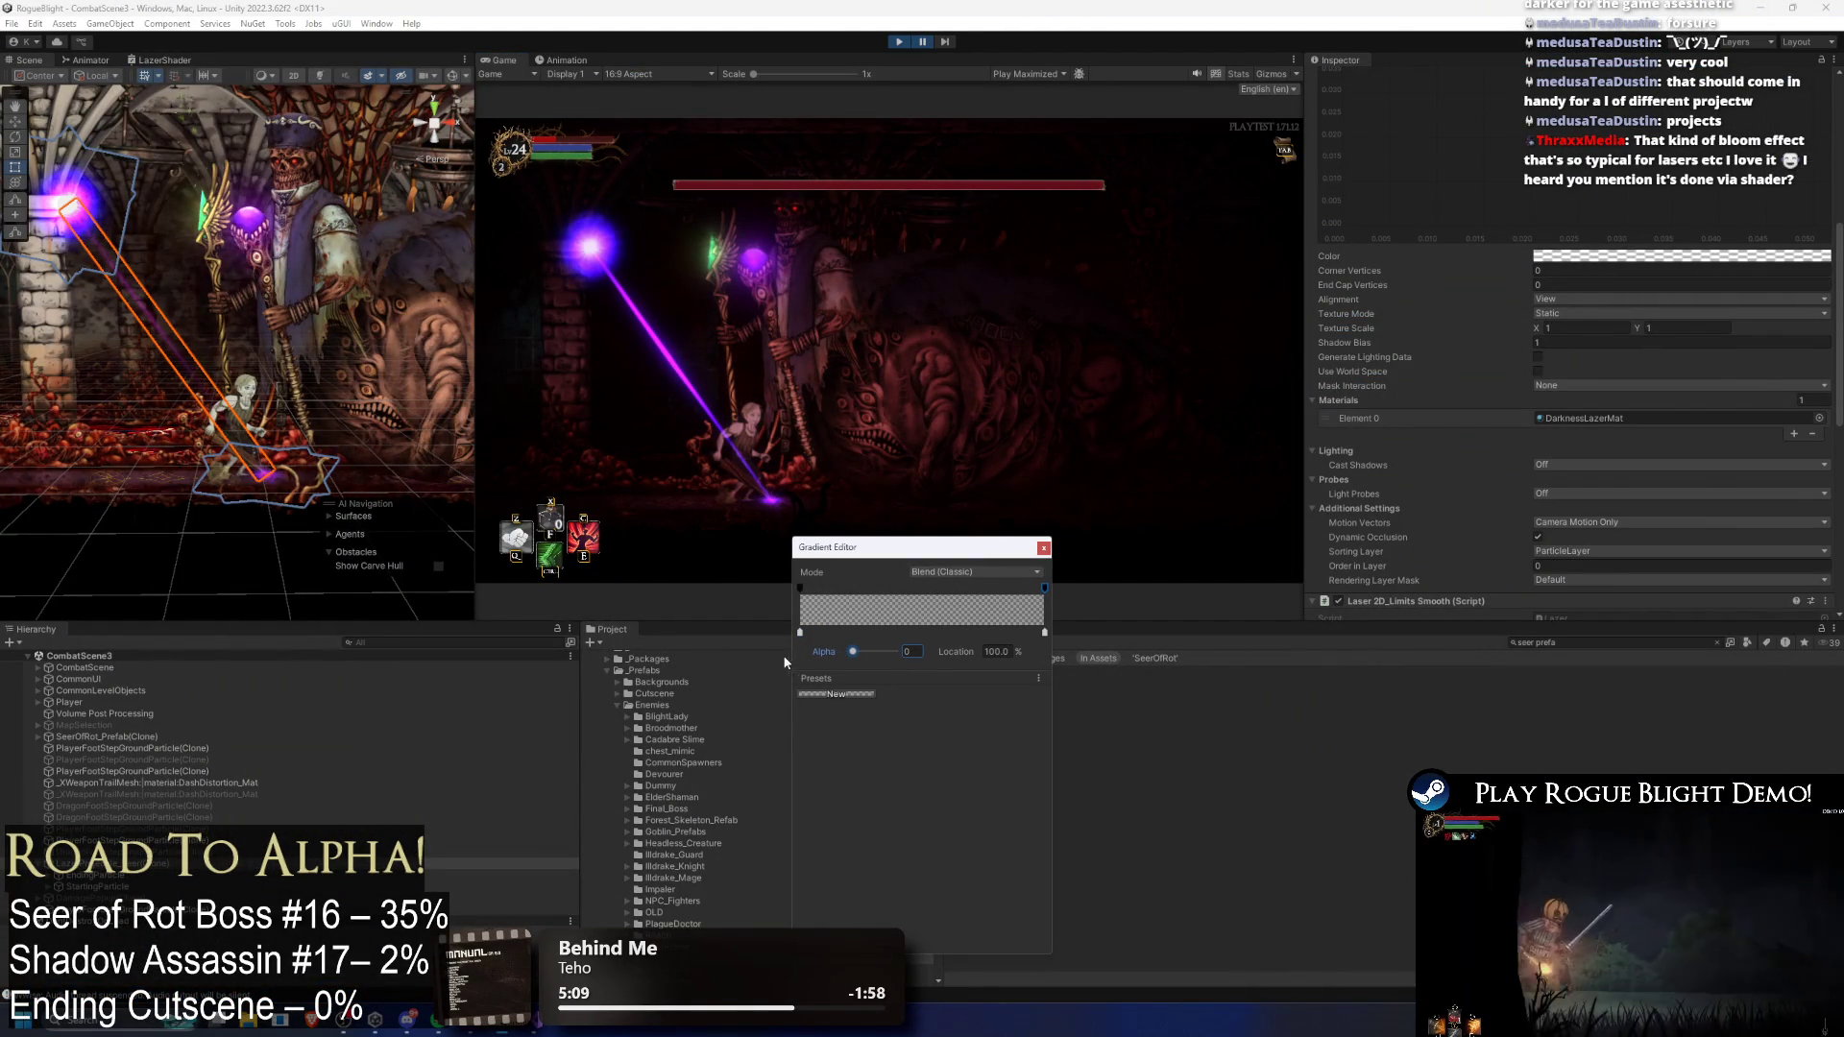
Step: Resume then pause play, and trial LaserEdgeSmoothness 0.65 and LaserThickness 0.03 before reverting to 4
{"action": "left_click", "coordinate": [920, 42]}
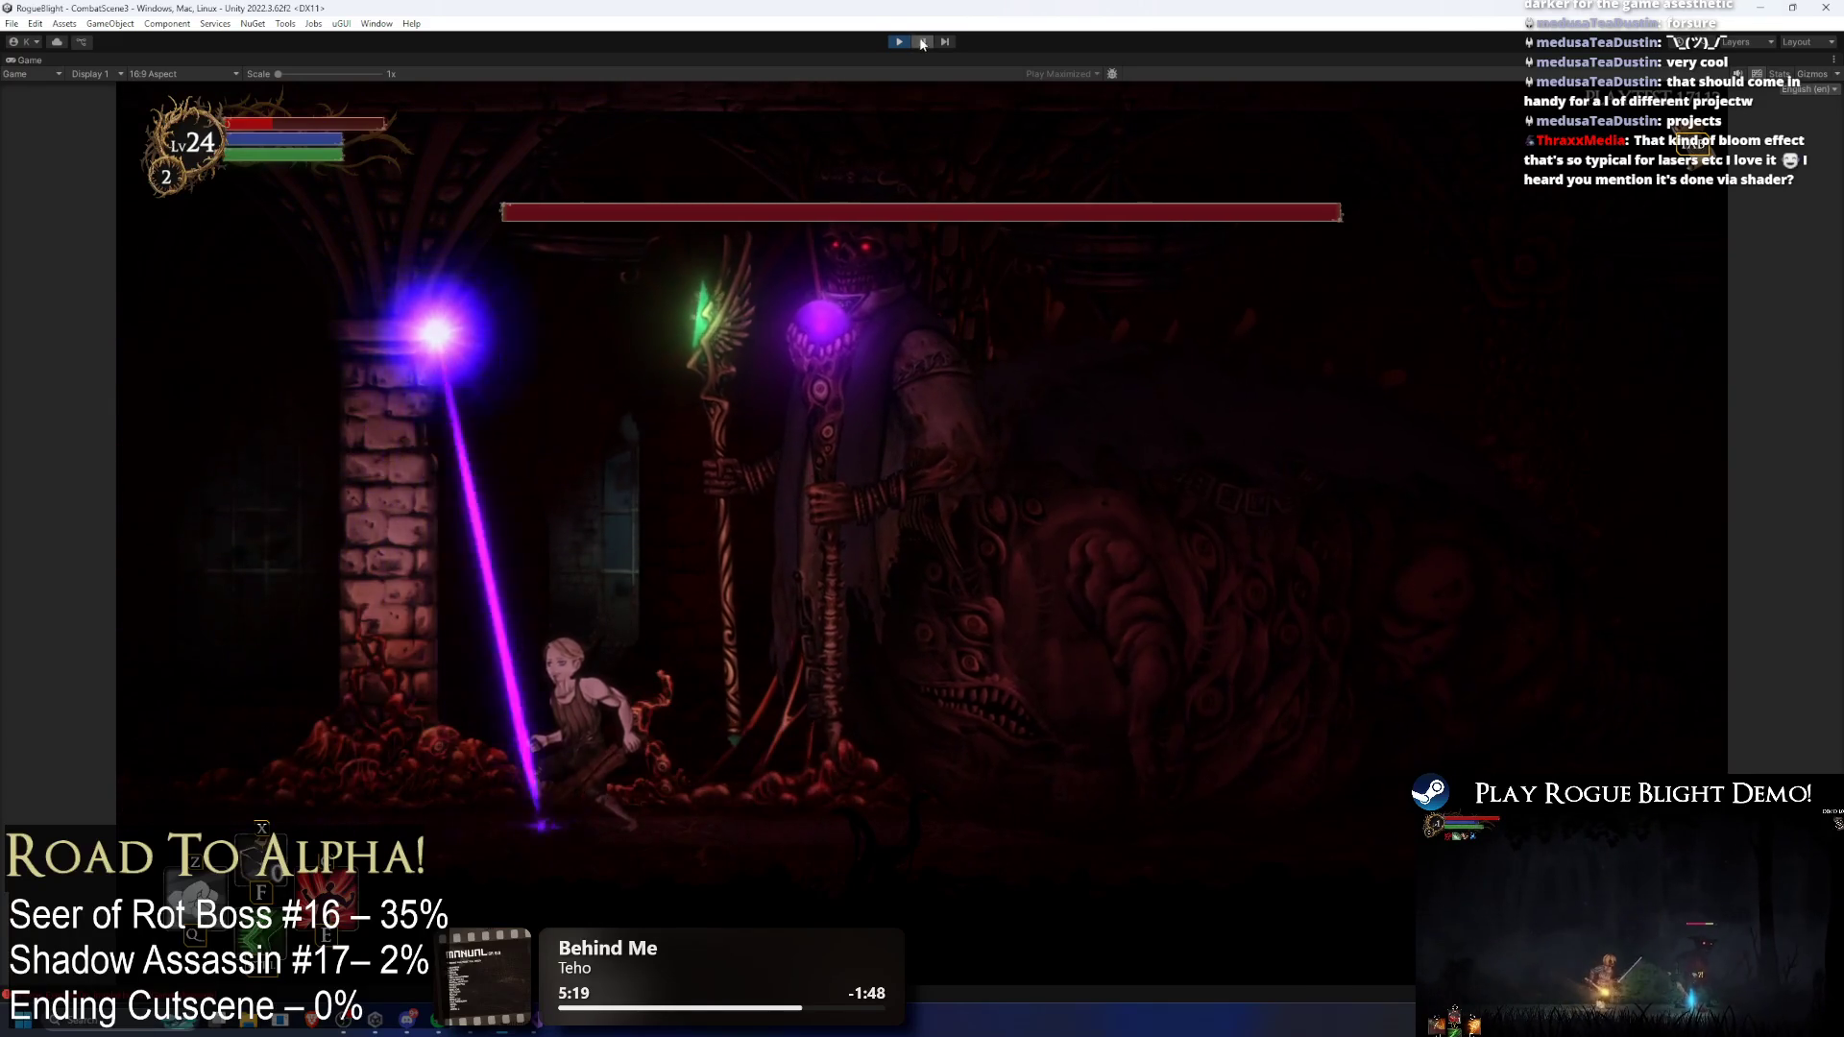
{"action": "left_click", "coordinate": [923, 42]}
{"action": "scroll", "coordinate": [1667, 394], "scroll_direction": "down", "scroll_amount": 15}
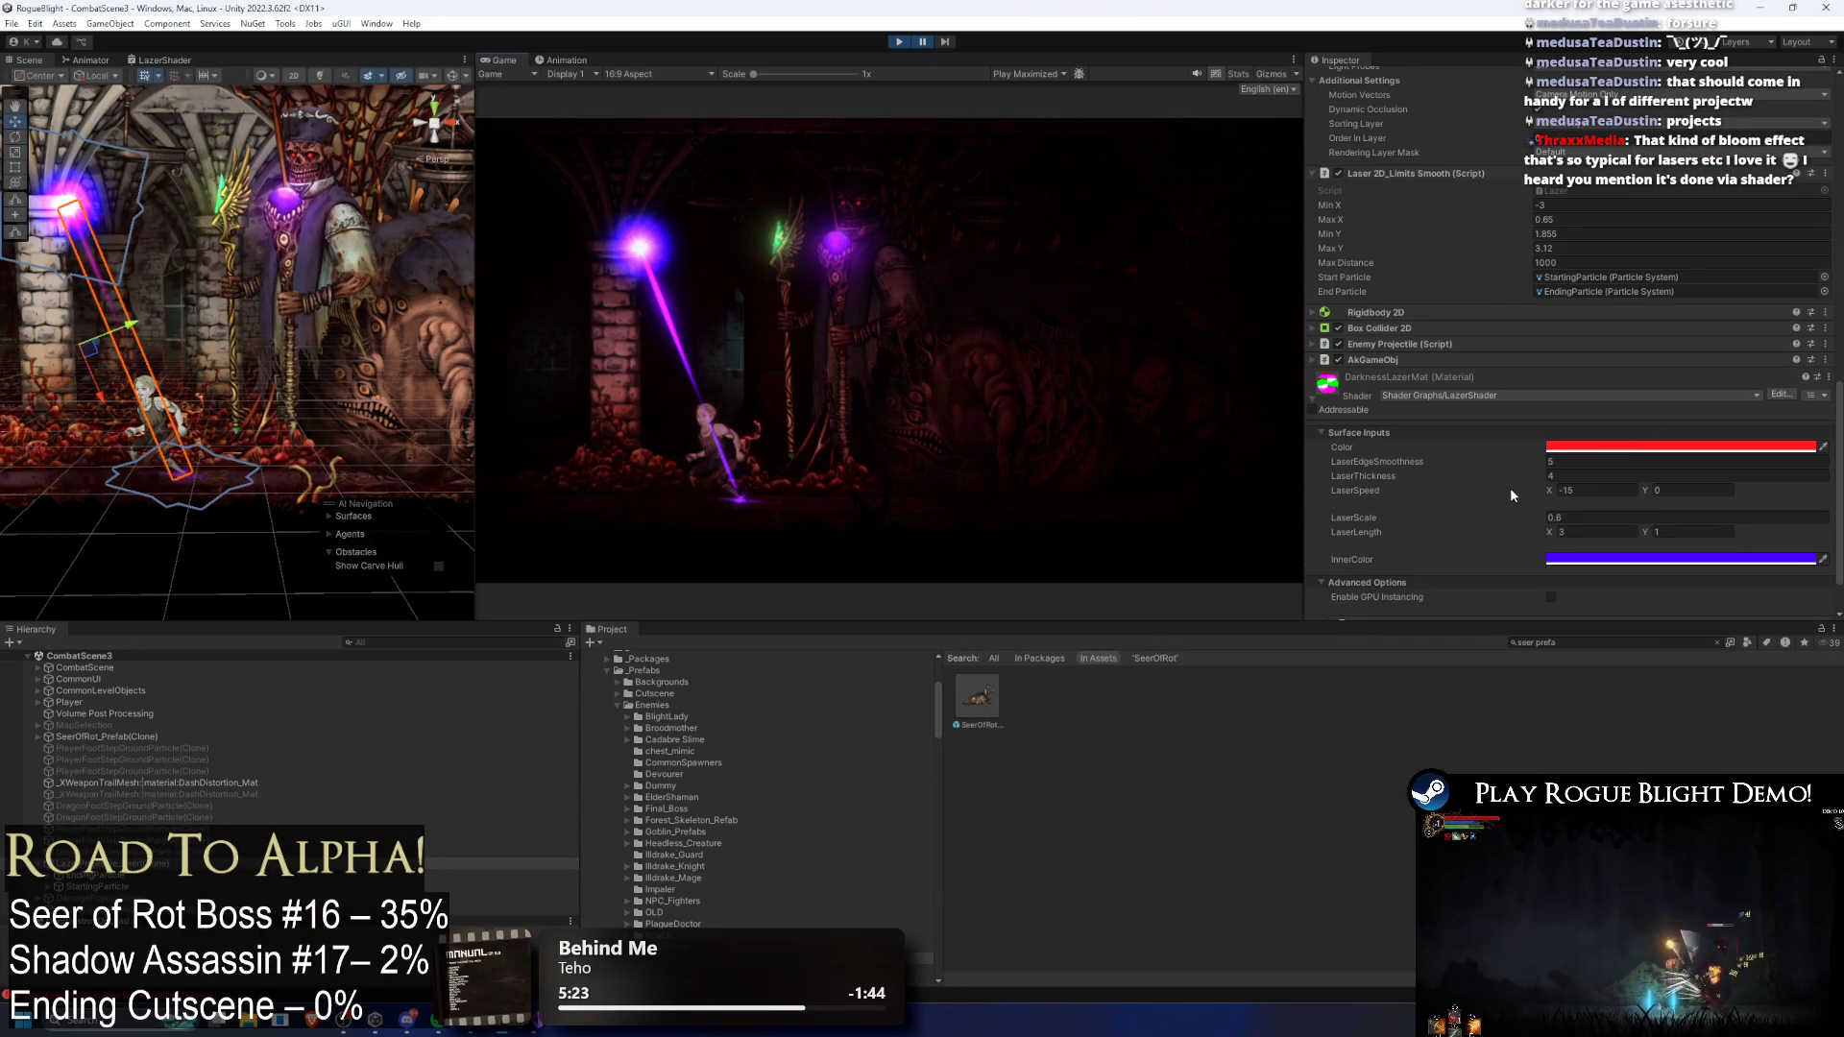
{"action": "left_click", "coordinate": [1553, 462]}
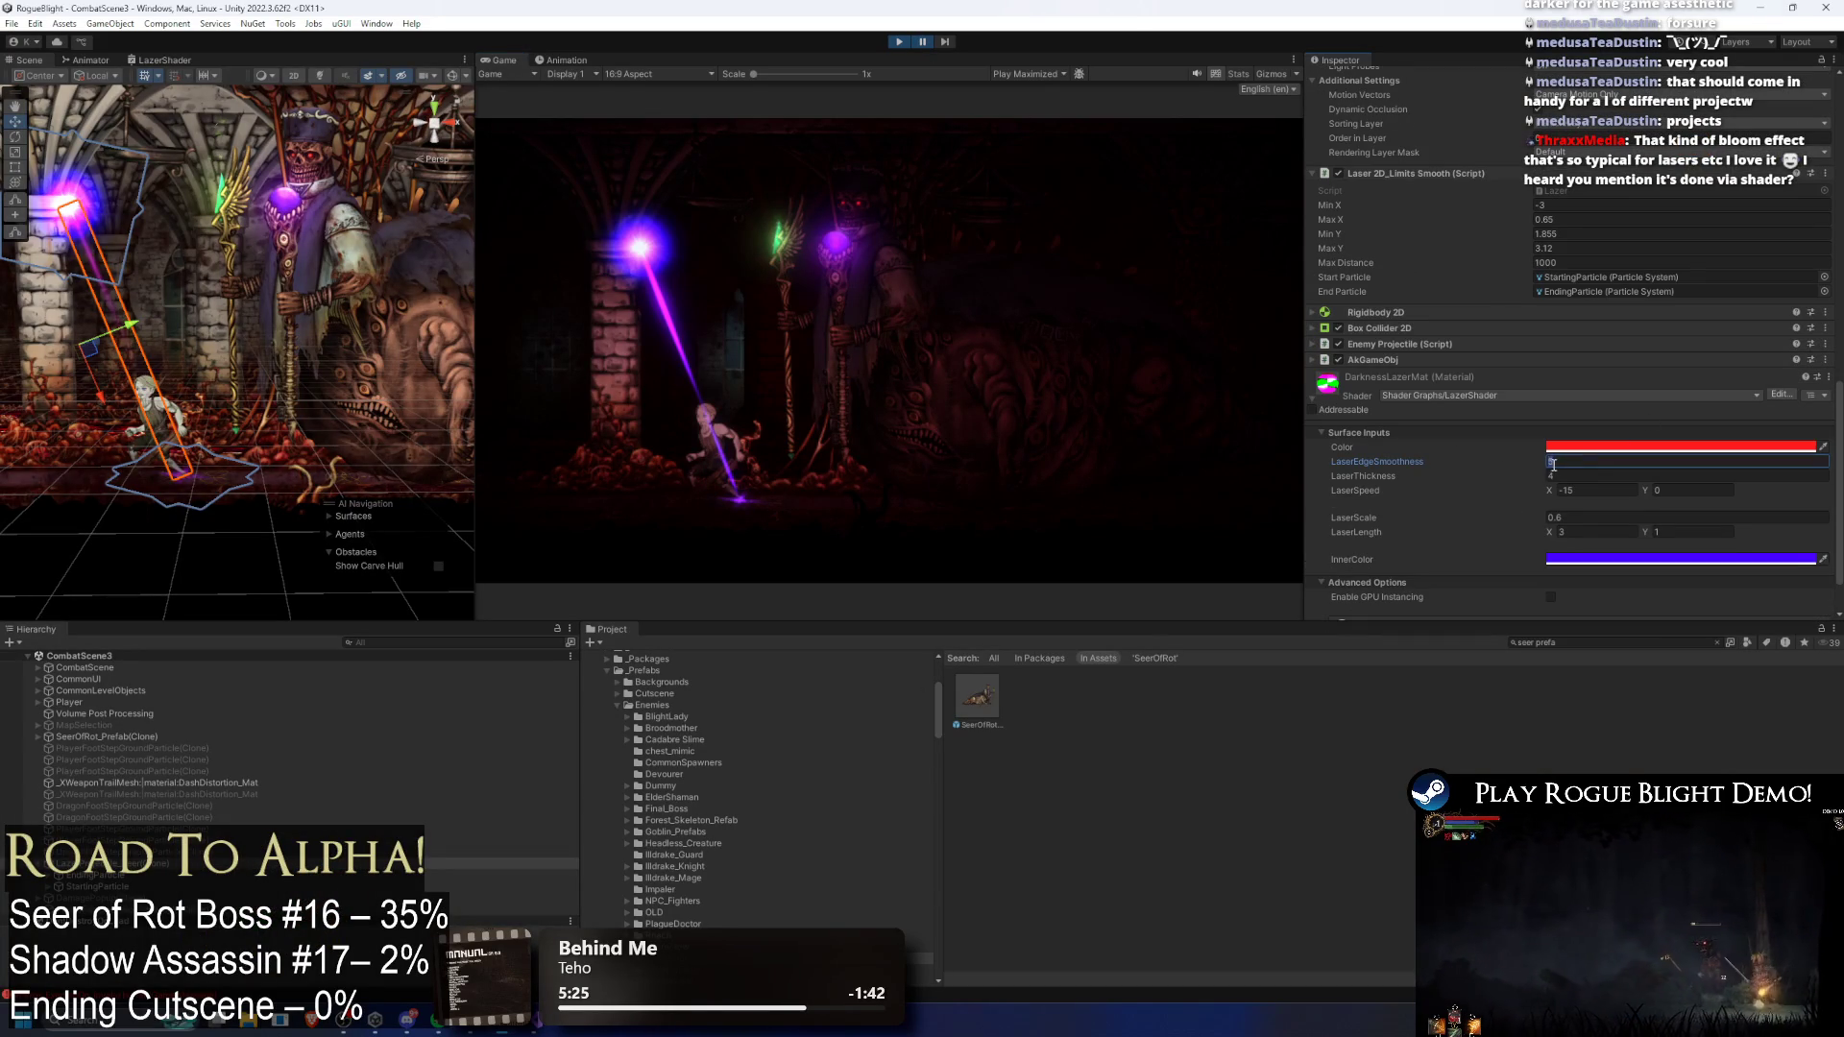
{"action": "type", "text": "0.6"}
{"action": "type", "text": "5"}
{"action": "left_click", "coordinate": [1541, 475]}
{"action": "type", "text": "0"}
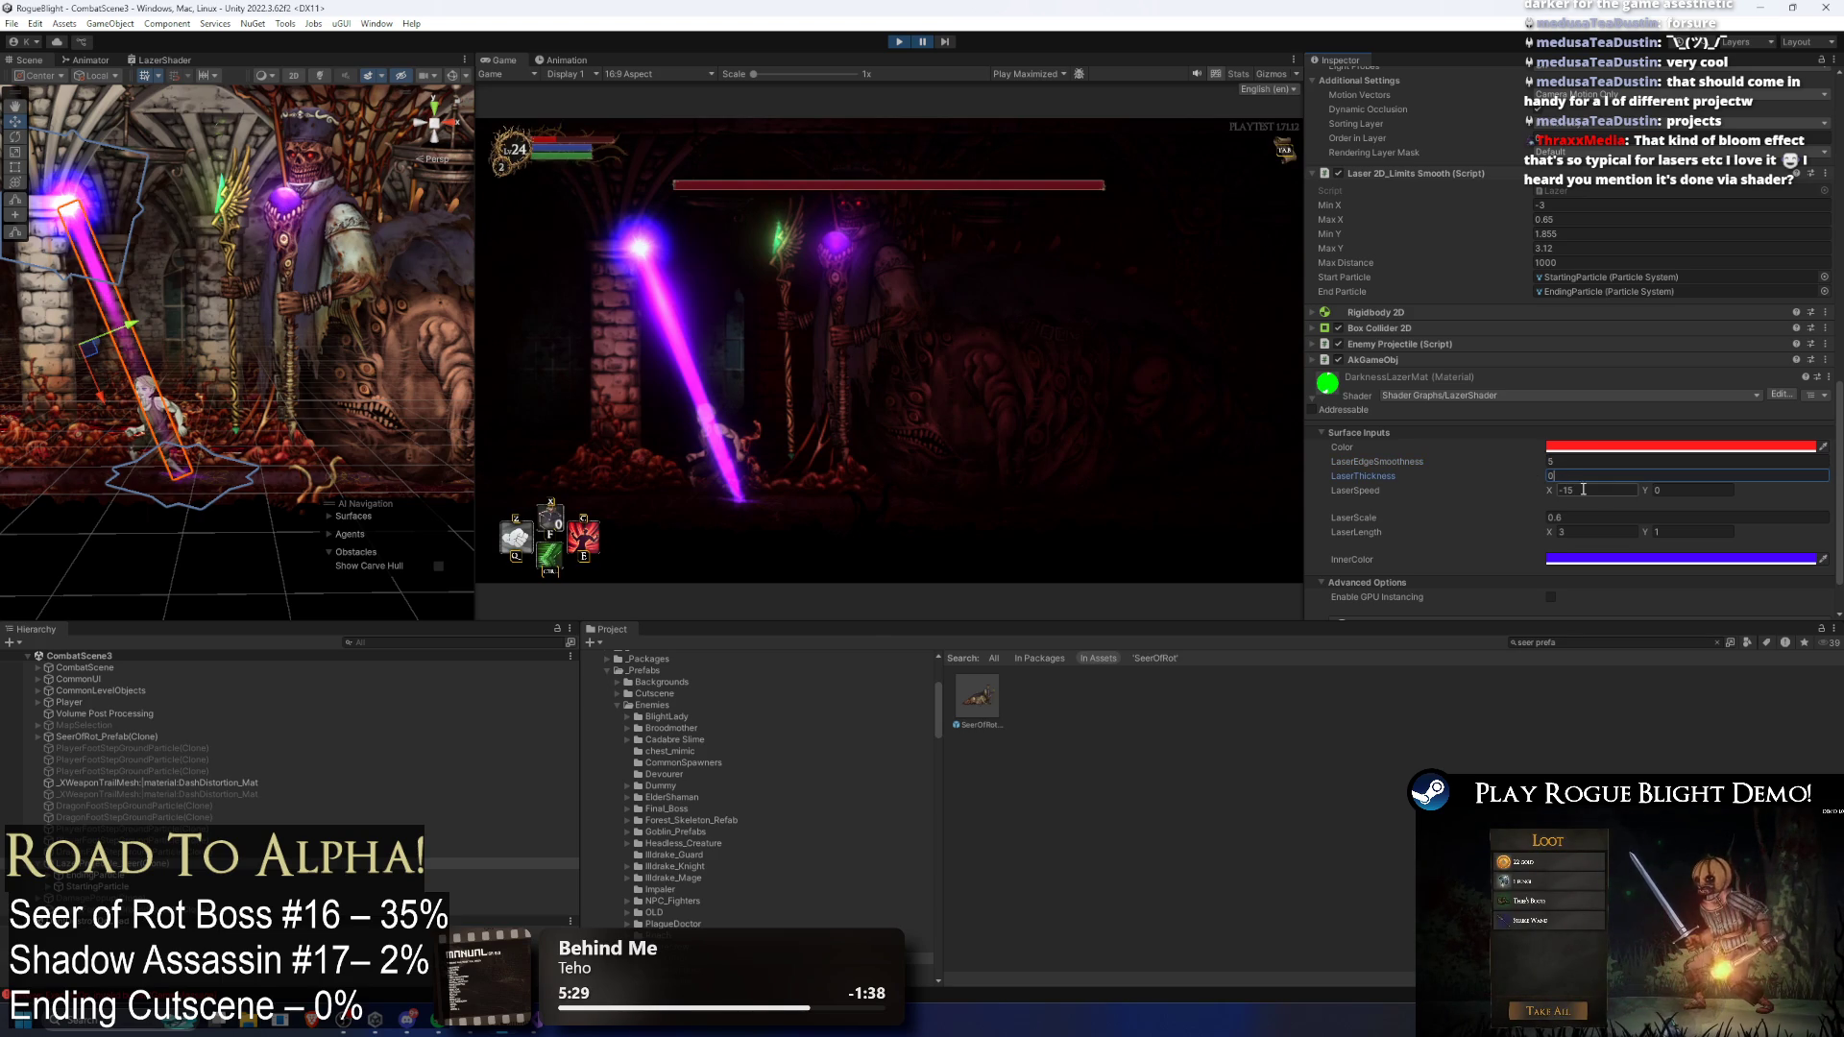
{"action": "type", "text": ".03"}
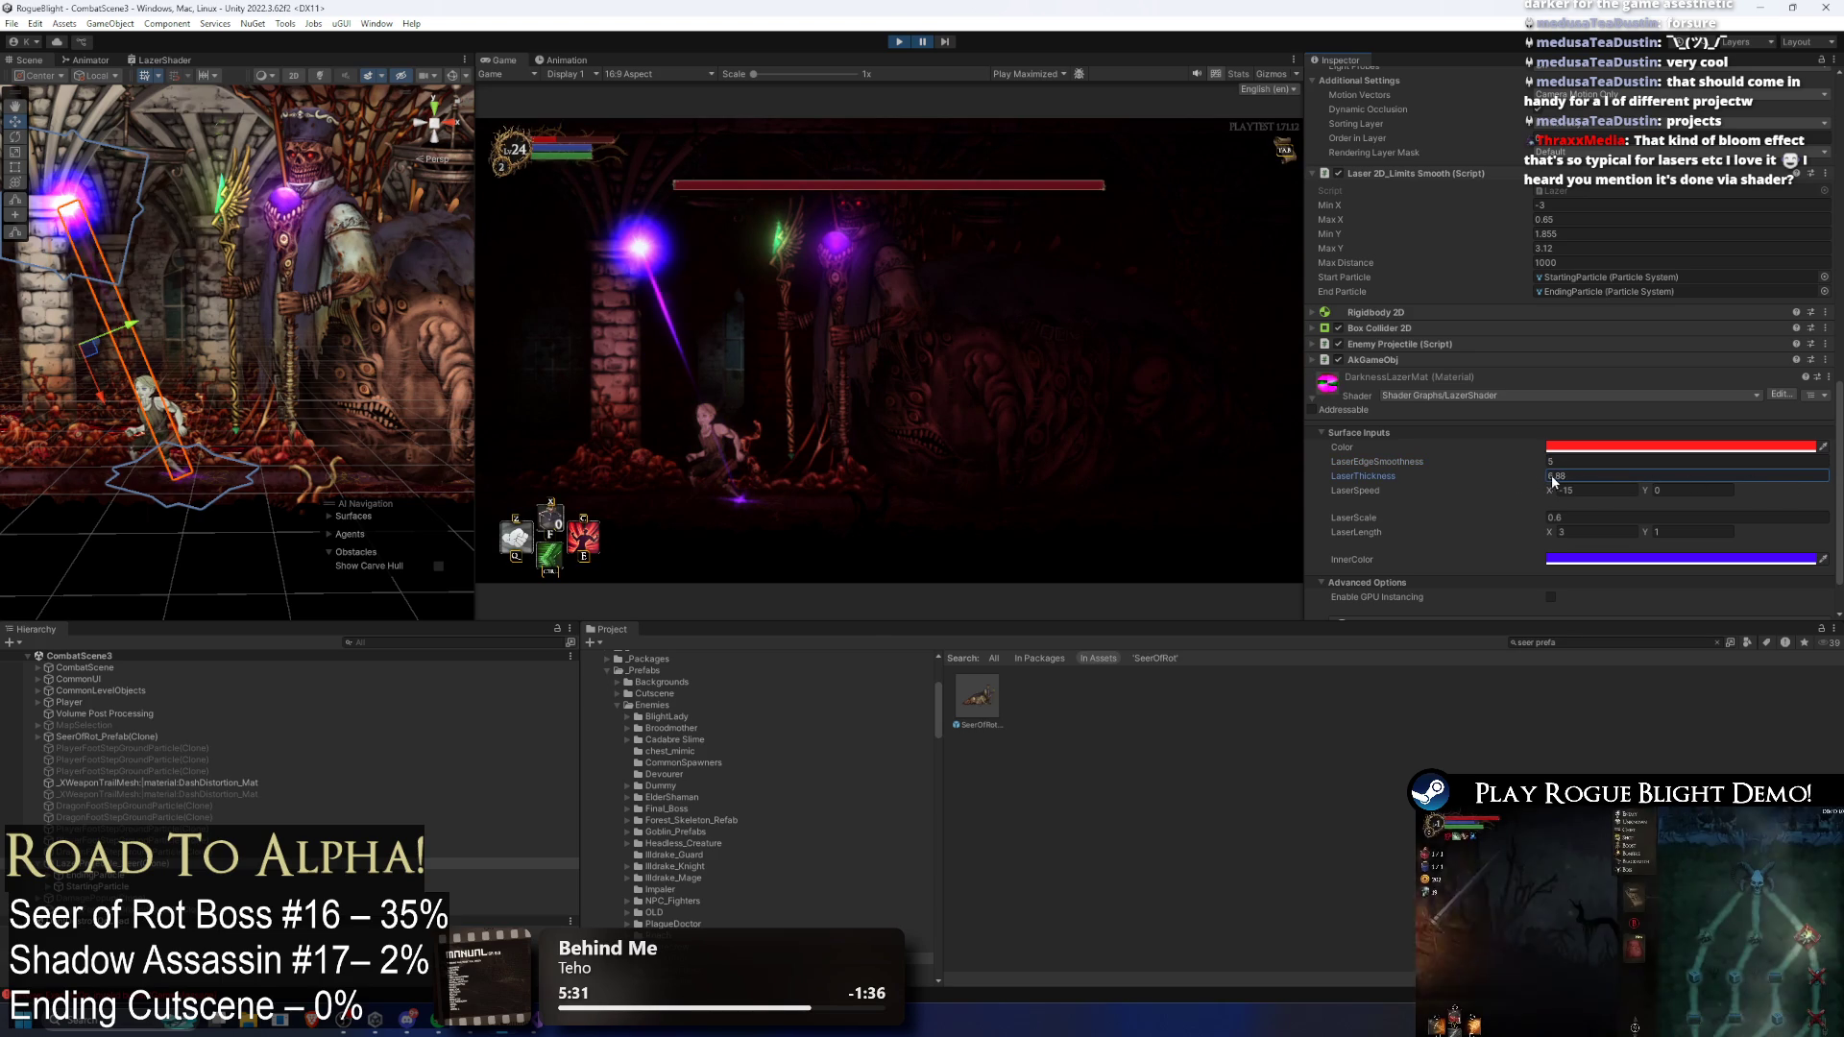
{"action": "key", "text": "Escape"}
Step: Lower the laser Color's alpha to 25 and darken the InnerColor to deep purple
{"action": "left_click", "coordinate": [1604, 447]}
{"action": "left_click_drag", "start_coordinate": [1626, 733], "coordinate": [1606, 733]}
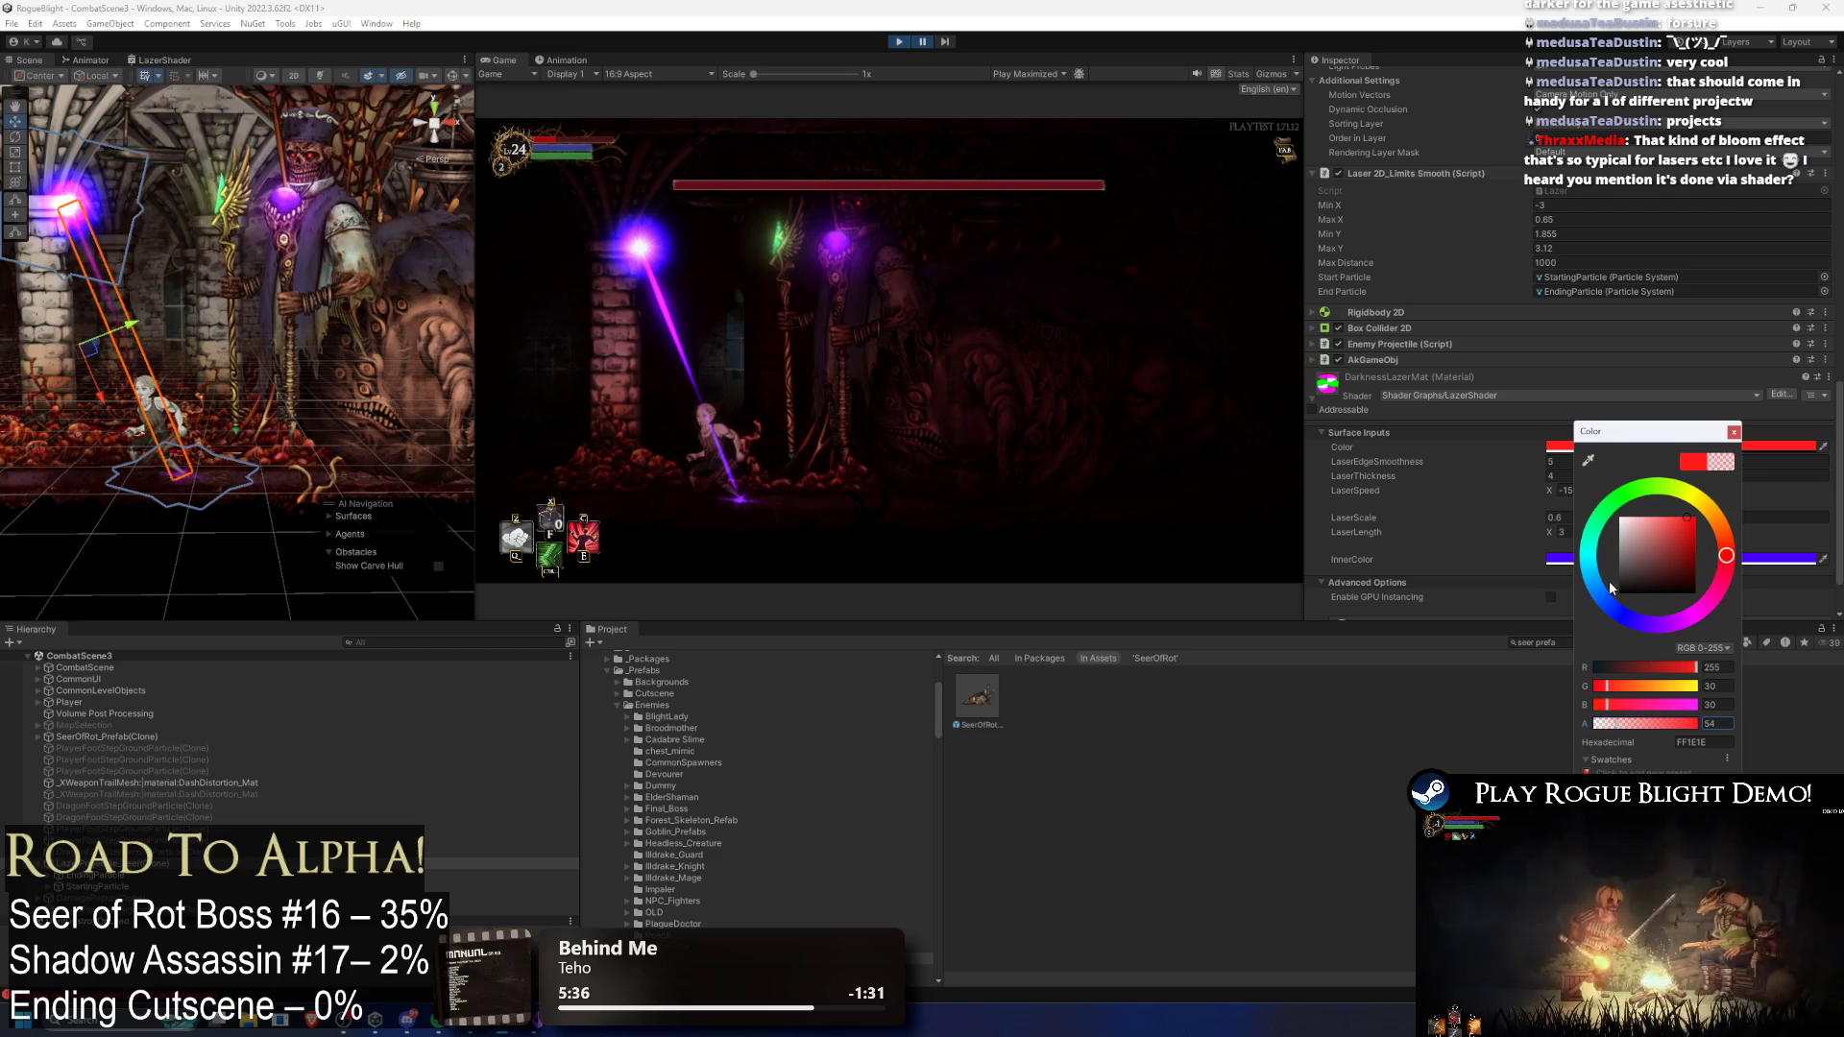
{"action": "left_click", "coordinate": [1777, 558]}
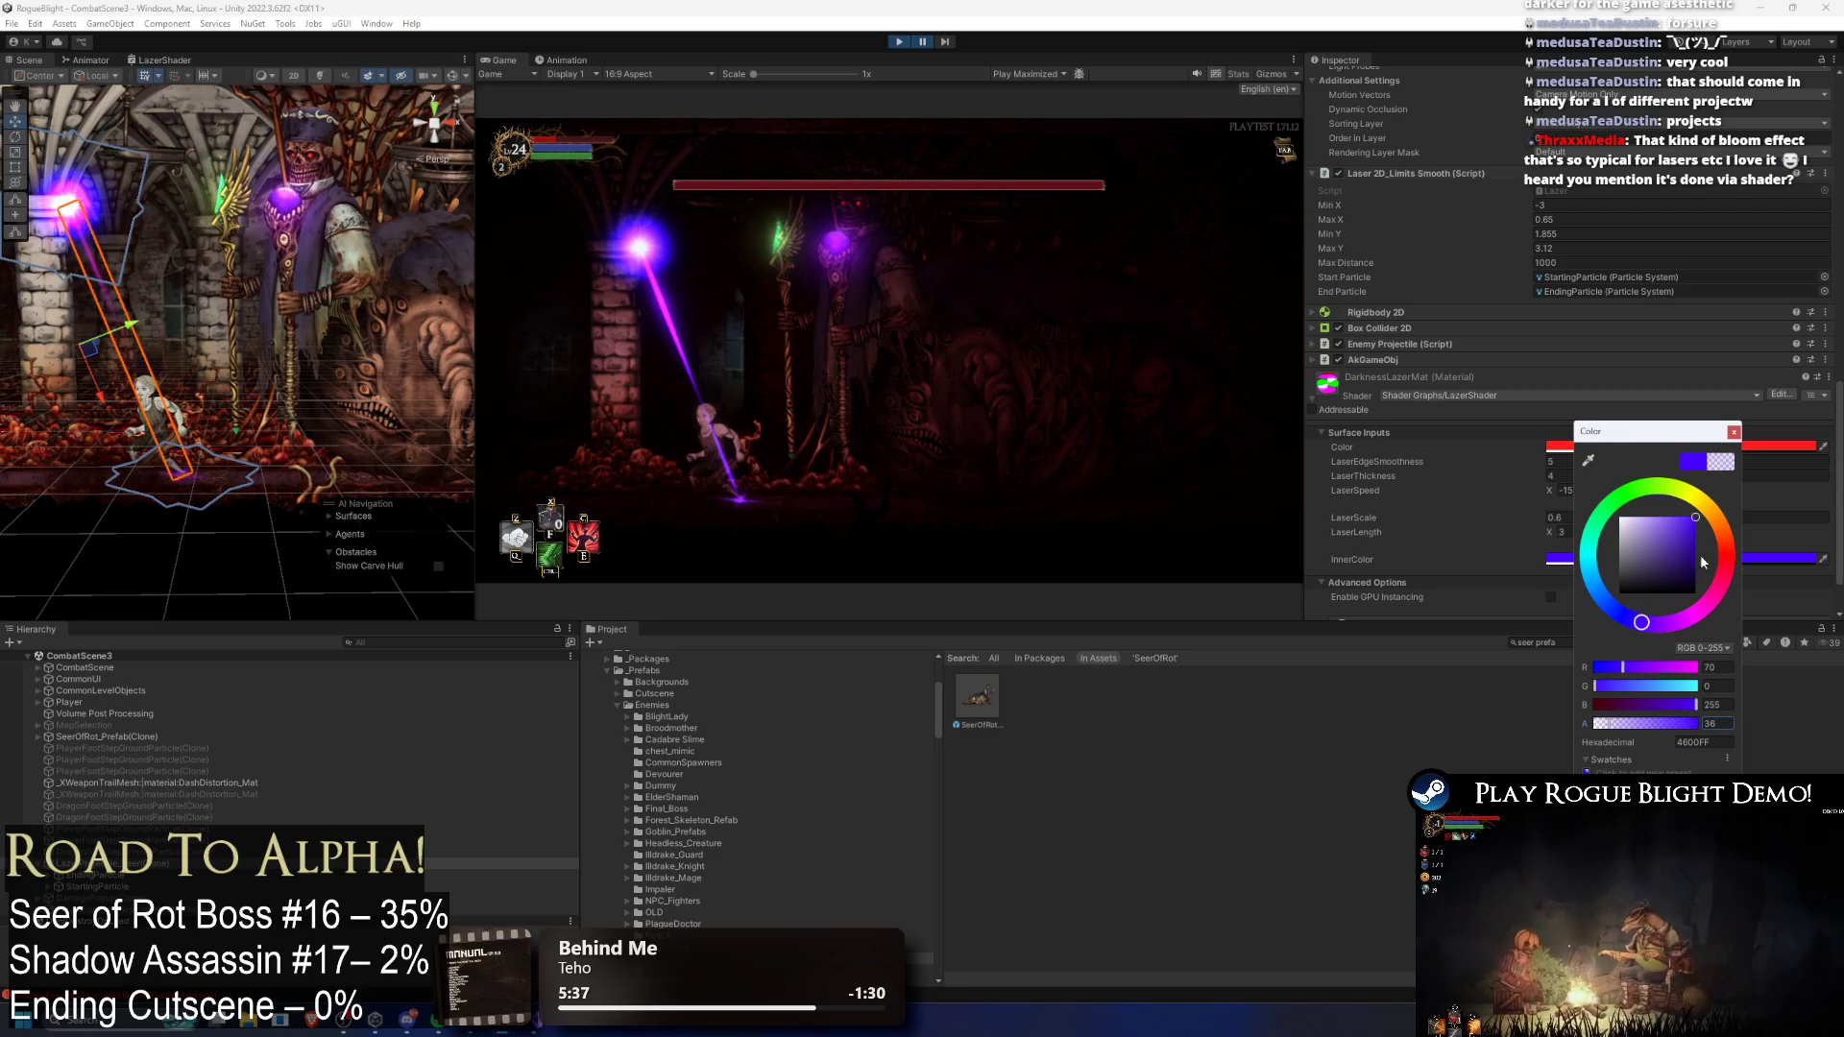
{"action": "left_click", "coordinate": [956, 39]}
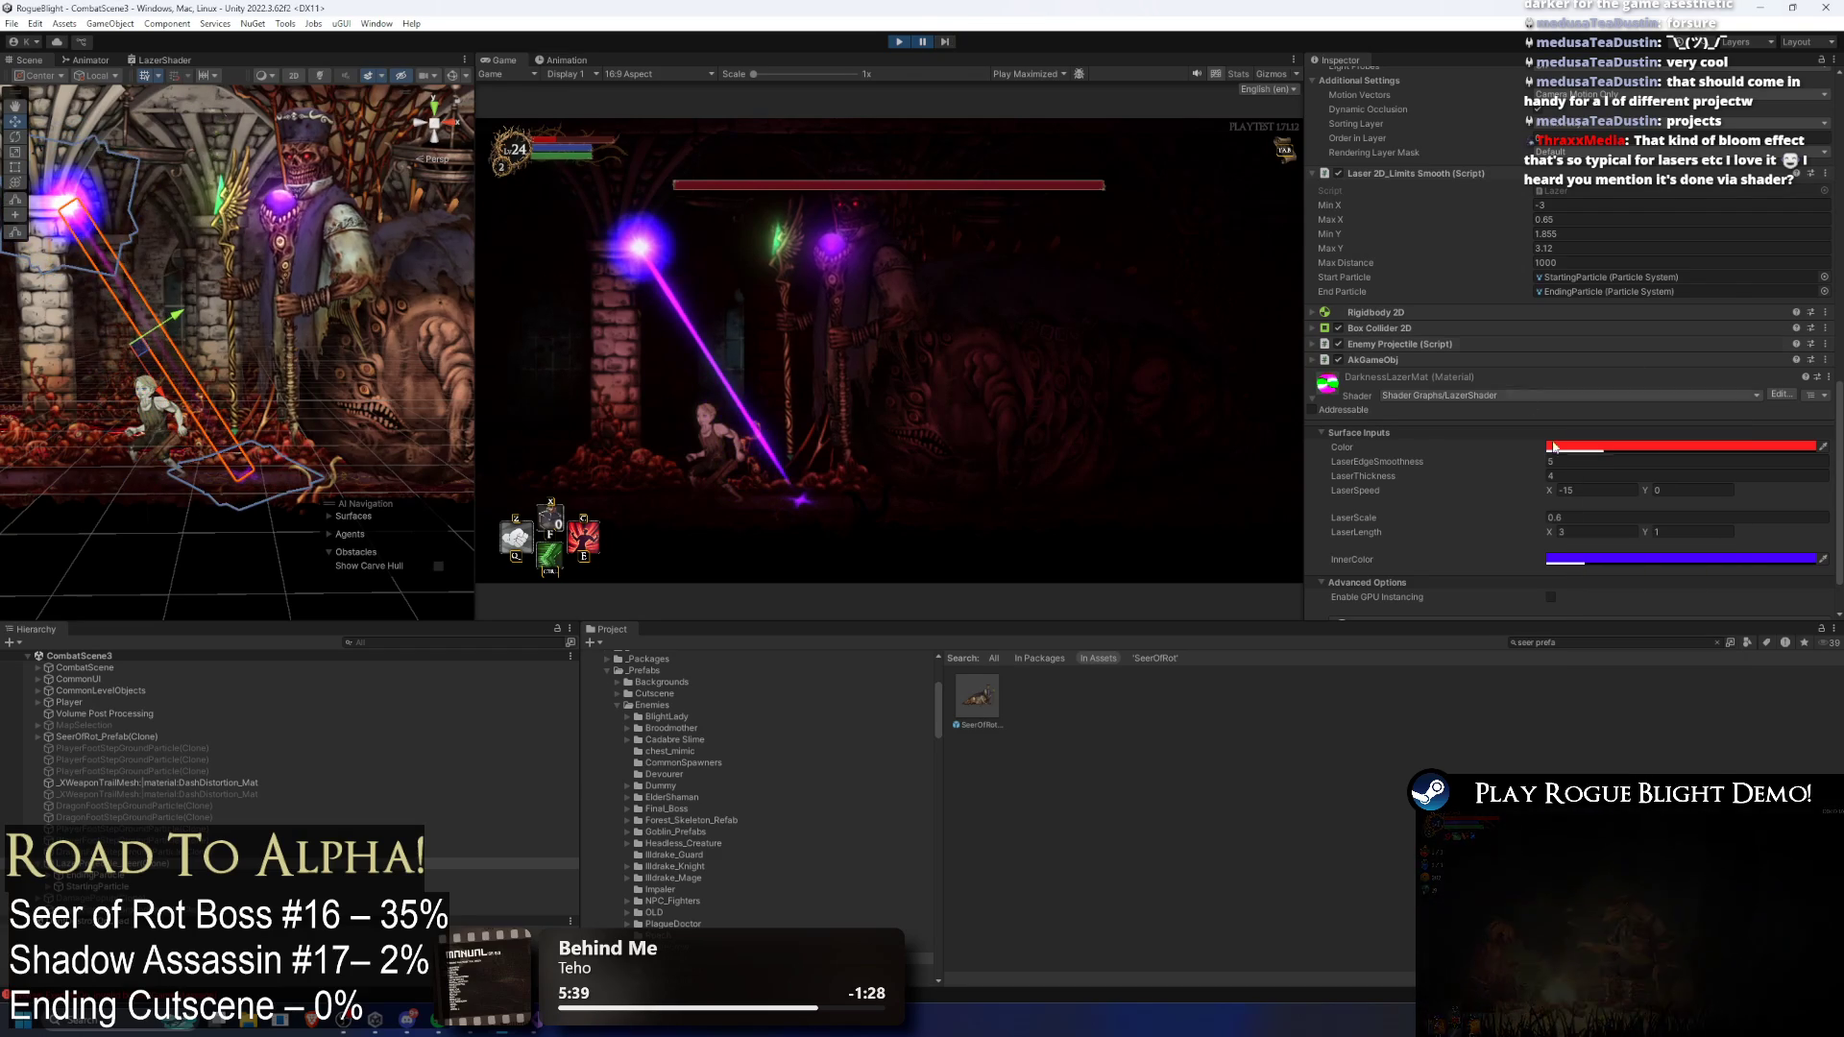
{"action": "left_click", "coordinate": [1584, 559]}
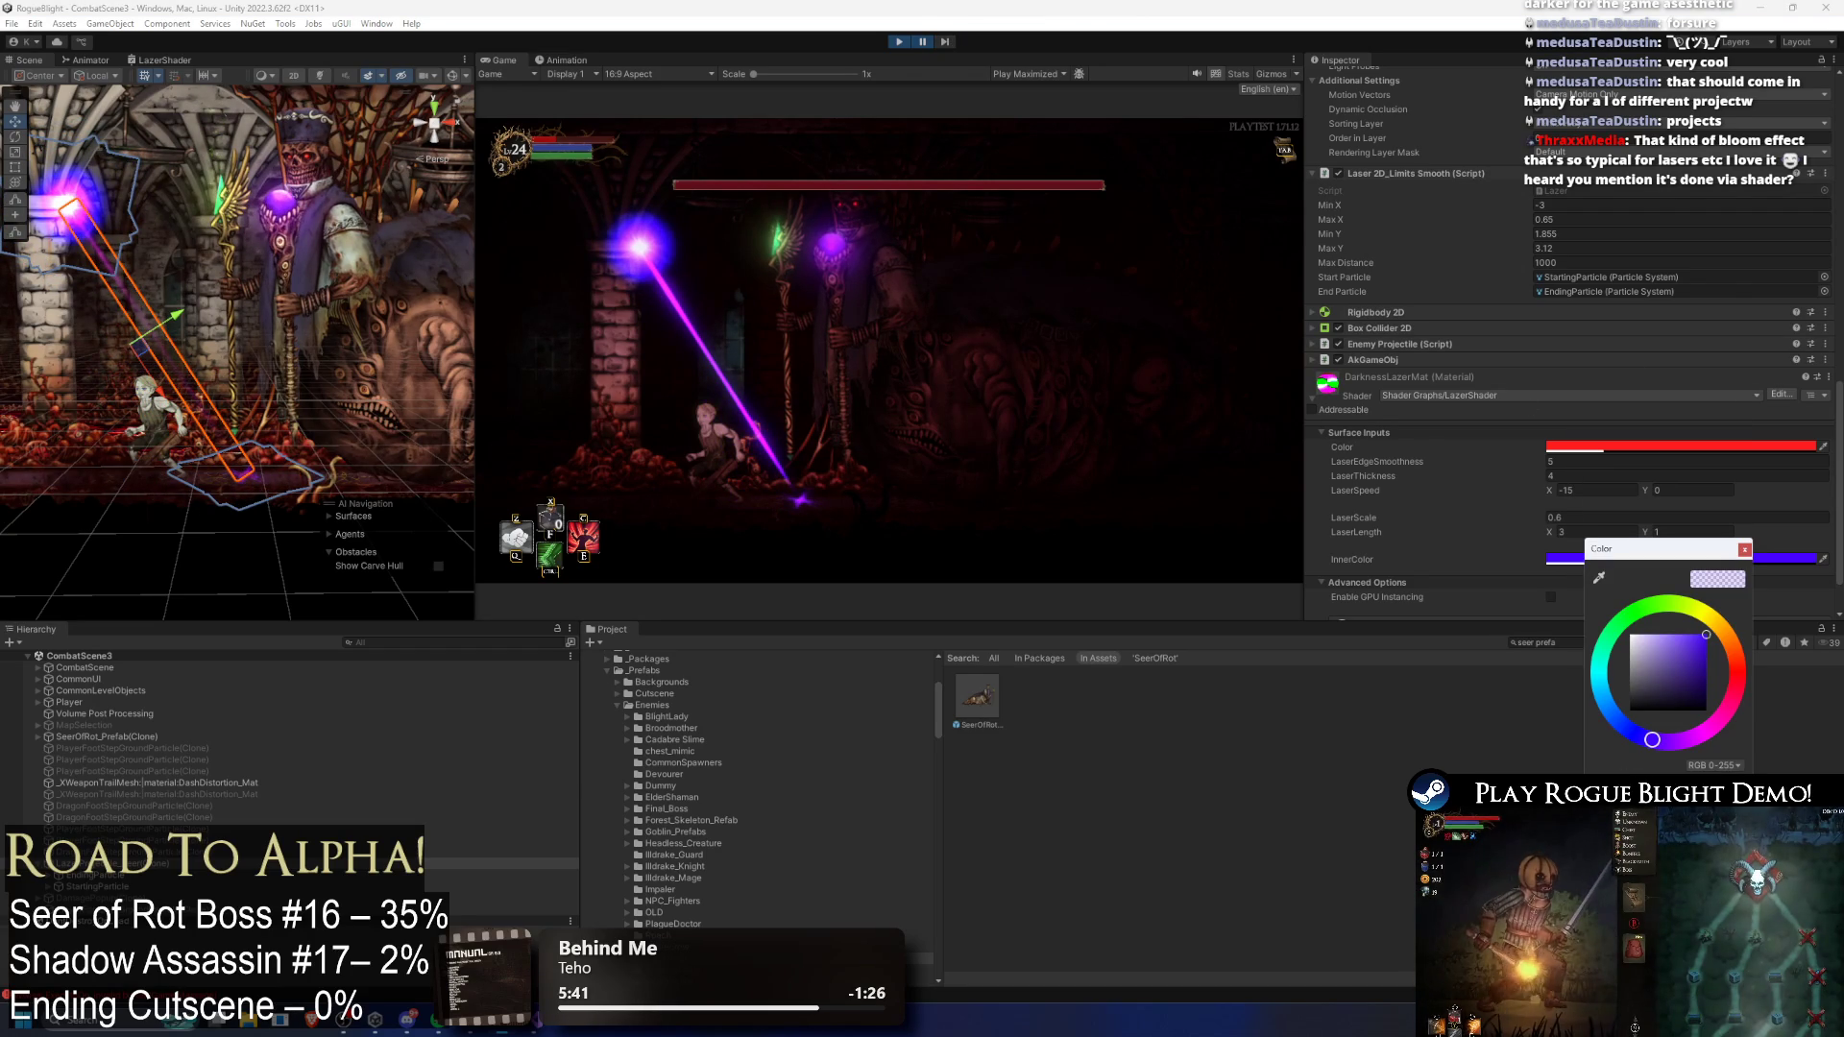
{"action": "mouse_move", "coordinate": [1703, 665]}
{"action": "left_mouse_down"}
{"action": "mouse_move", "coordinate": [1696, 713]}
{"action": "mouse_move", "coordinate": [1707, 692]}
{"action": "left_mouse_up"}
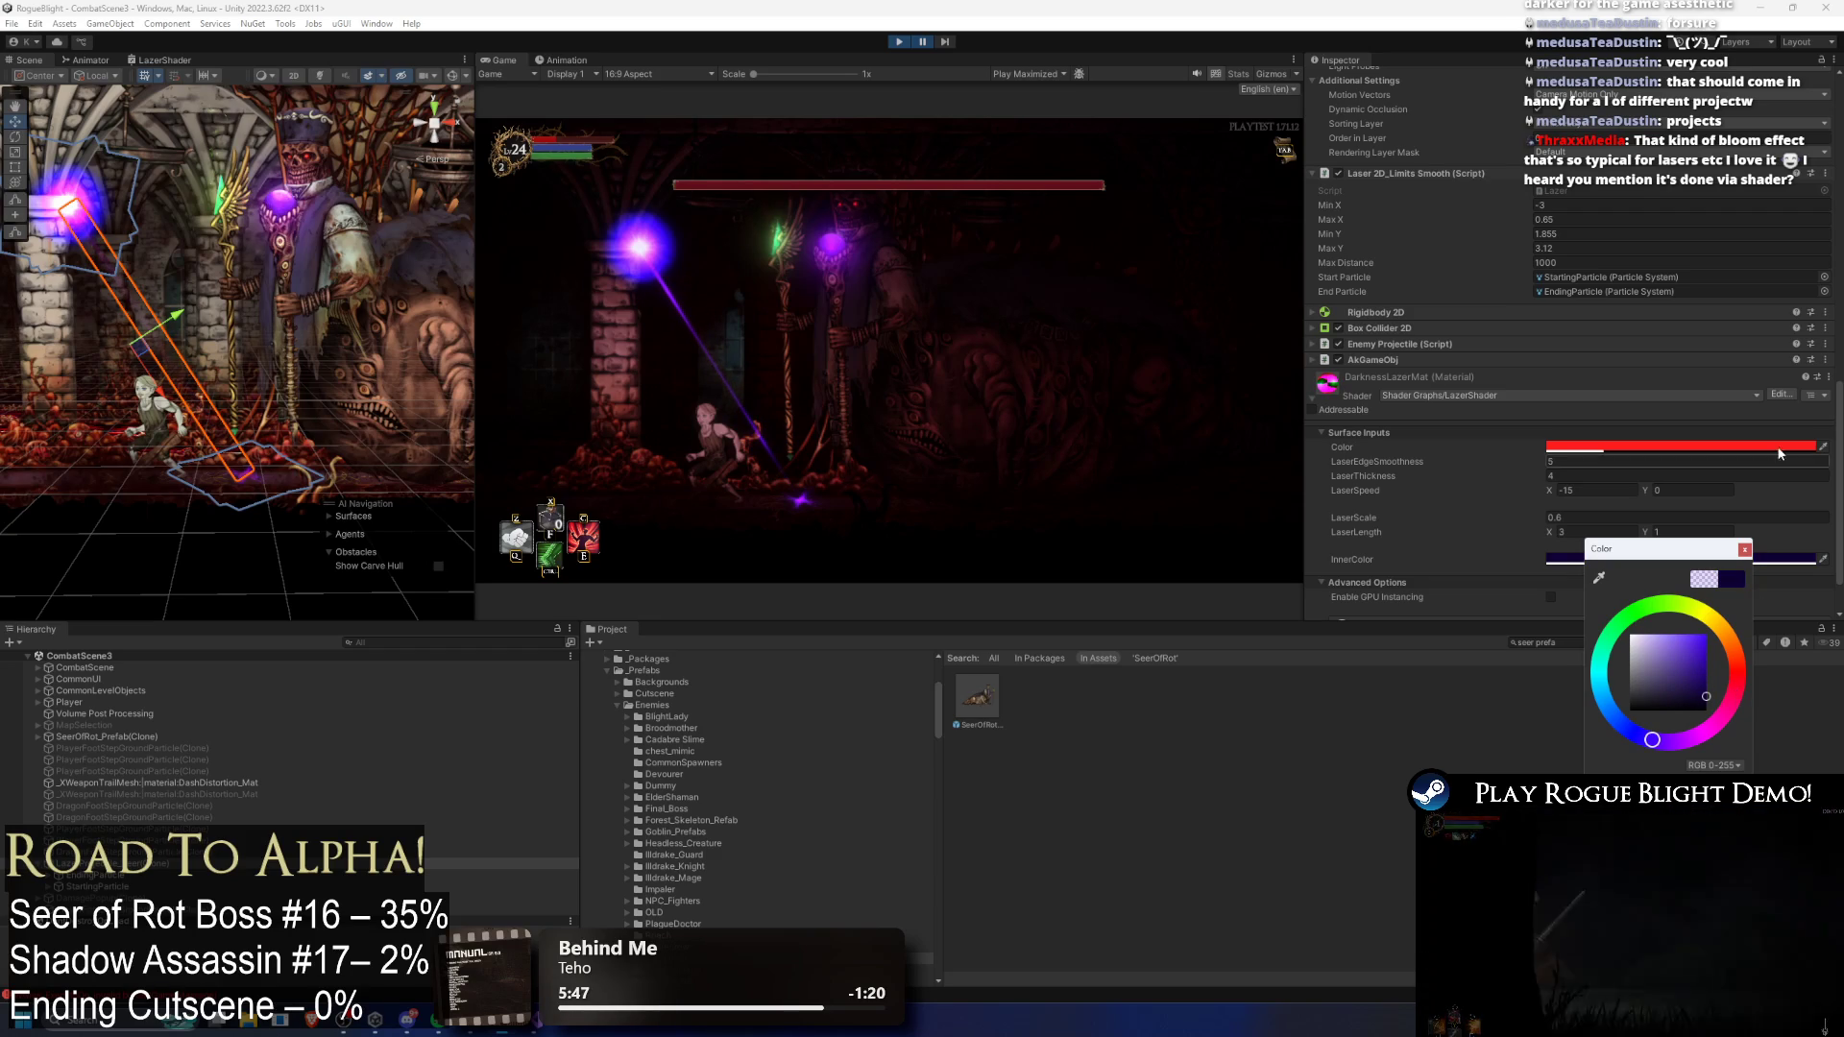
Step: Make the laser Color opaque dark red, revert a LaserEdgeSmoothness trial to 5, and maximize the Game view
{"action": "left_click", "coordinate": [1645, 446]}
{"action": "left_click_drag", "start_coordinate": [1722, 733], "coordinate": [1761, 730]}
{"action": "left_click", "coordinate": [1760, 594]}
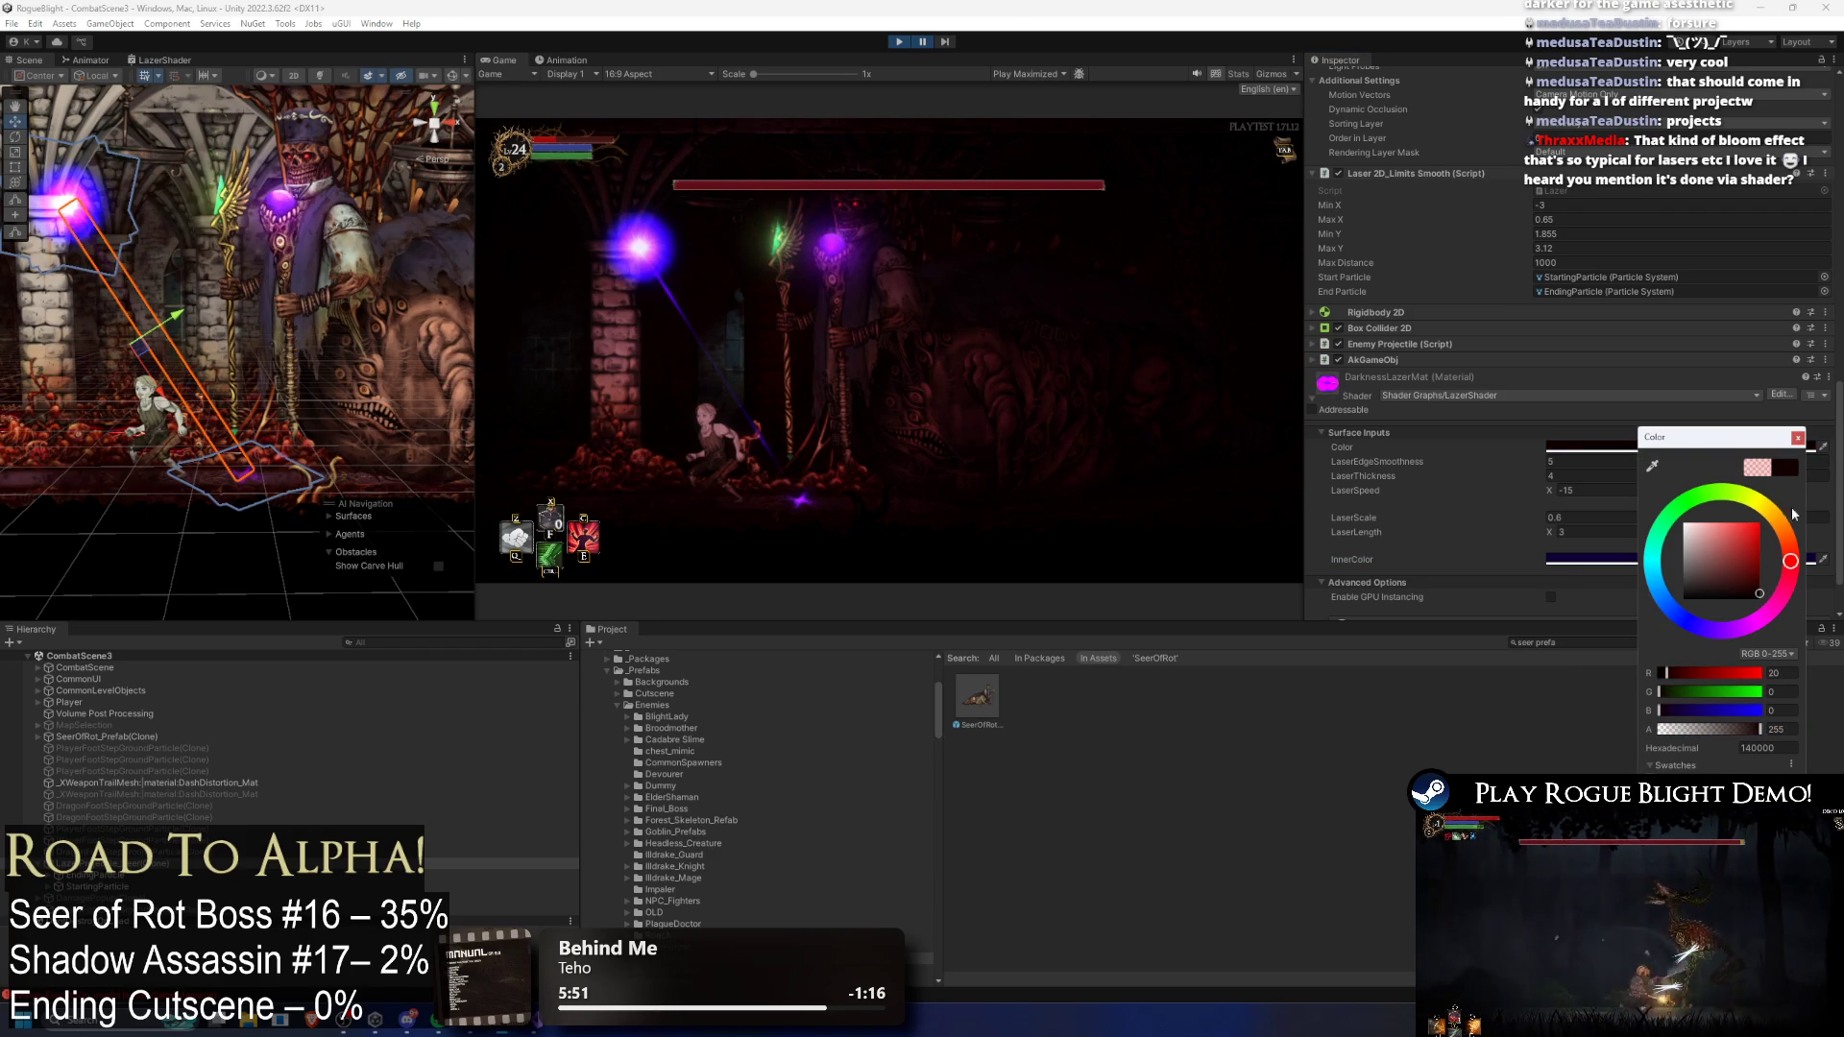
{"action": "left_click", "coordinate": [1797, 437]}
{"action": "left_click_drag", "start_coordinate": [1462, 462], "coordinate": [1743, 468]}
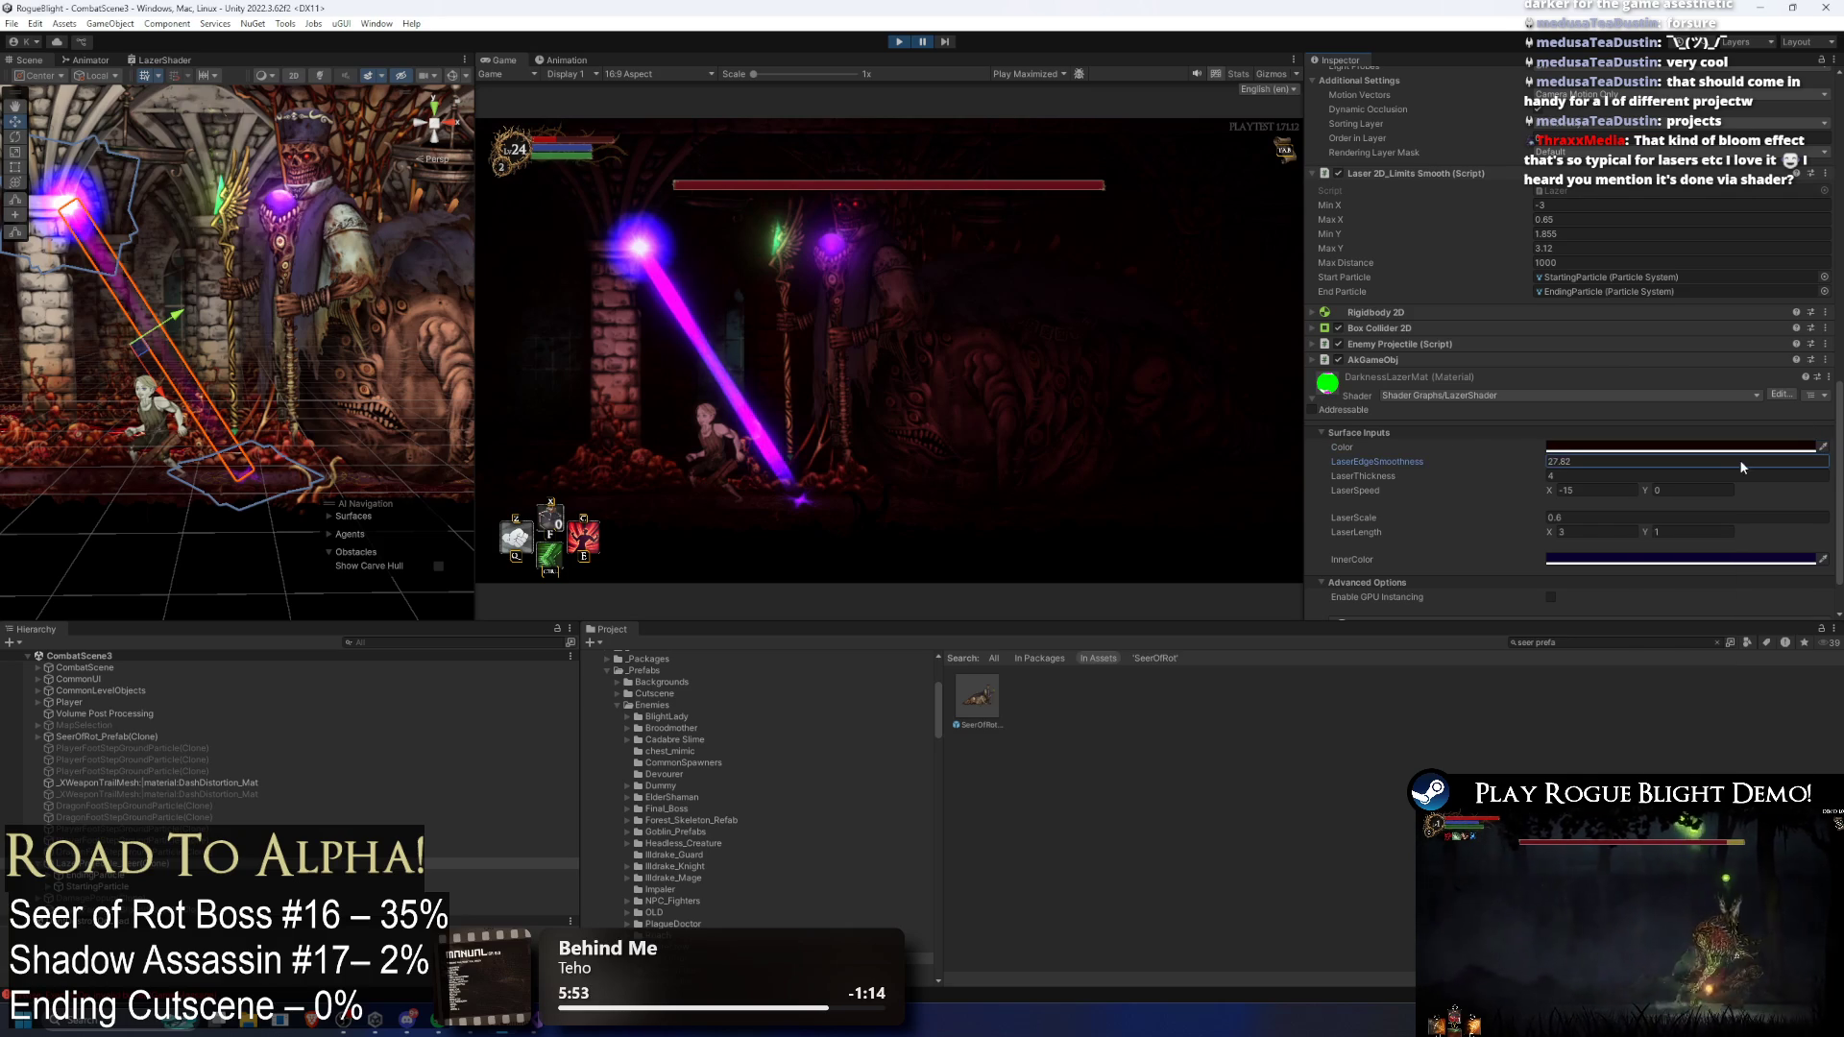
{"action": "key", "text": "ctrl+z"}
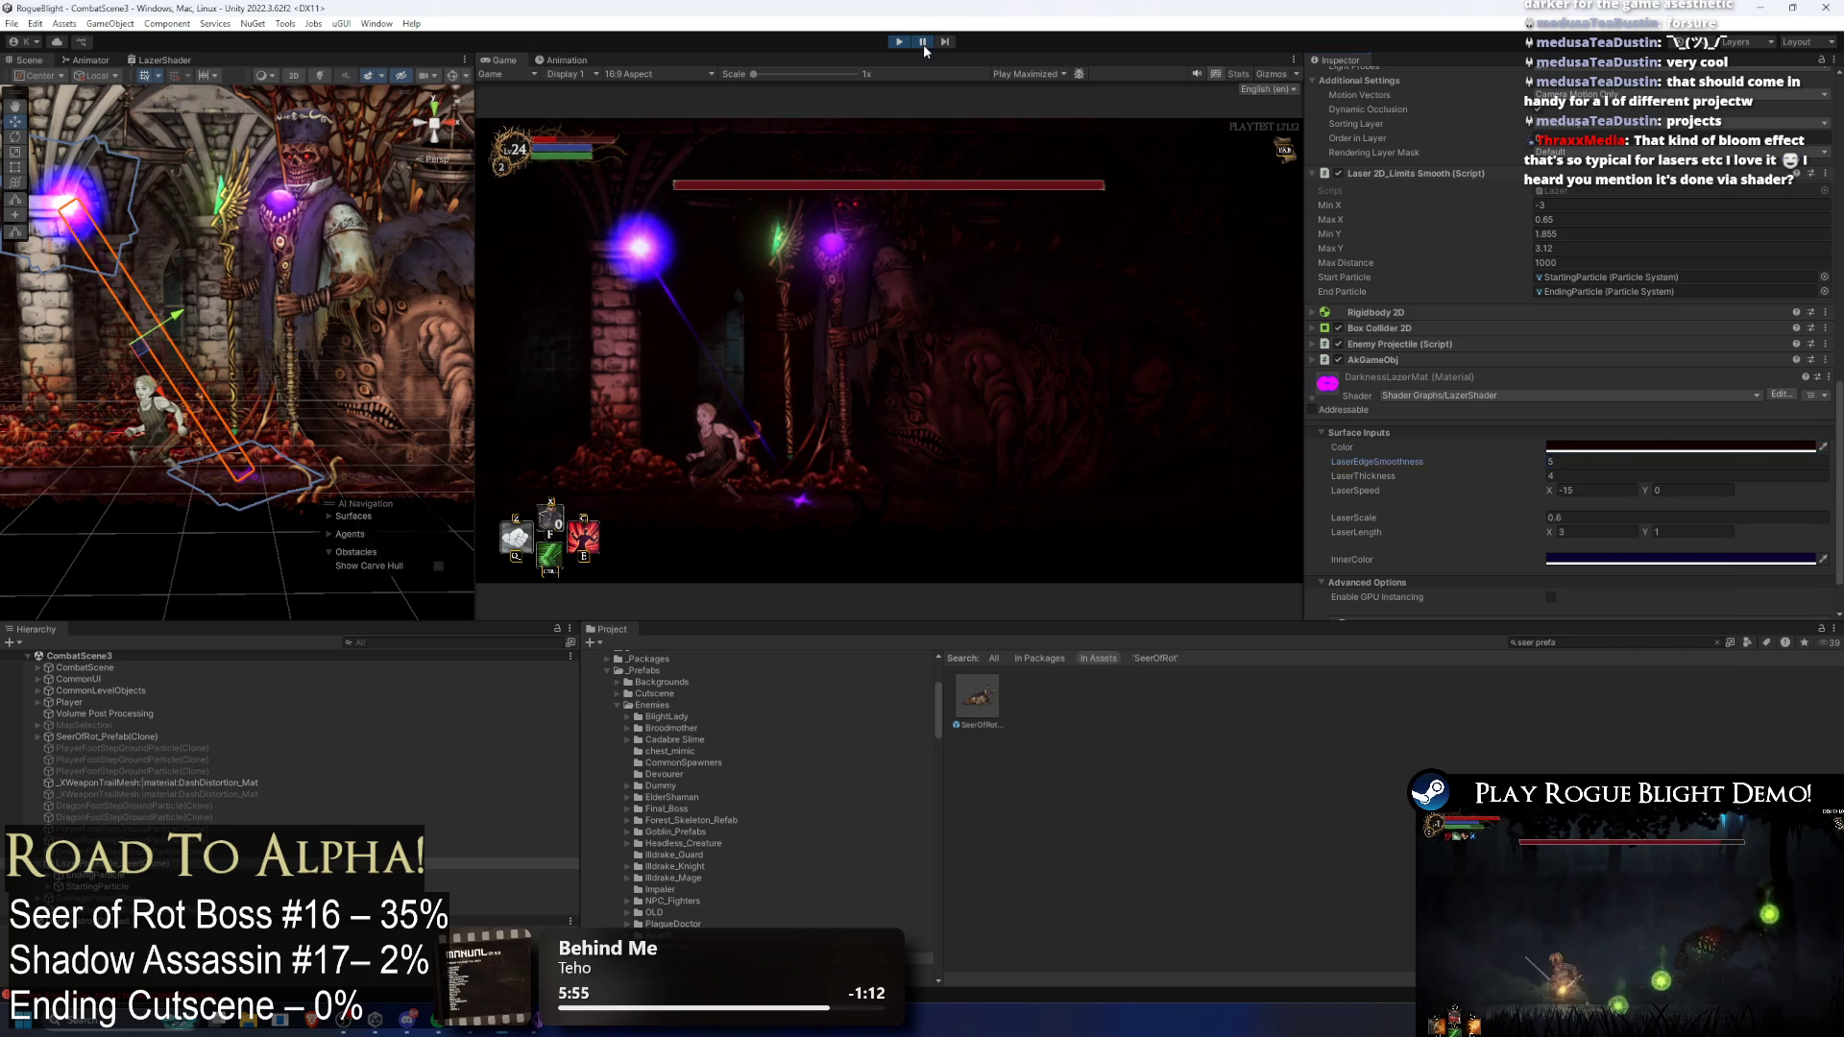
{"action": "key", "text": "shift+space"}
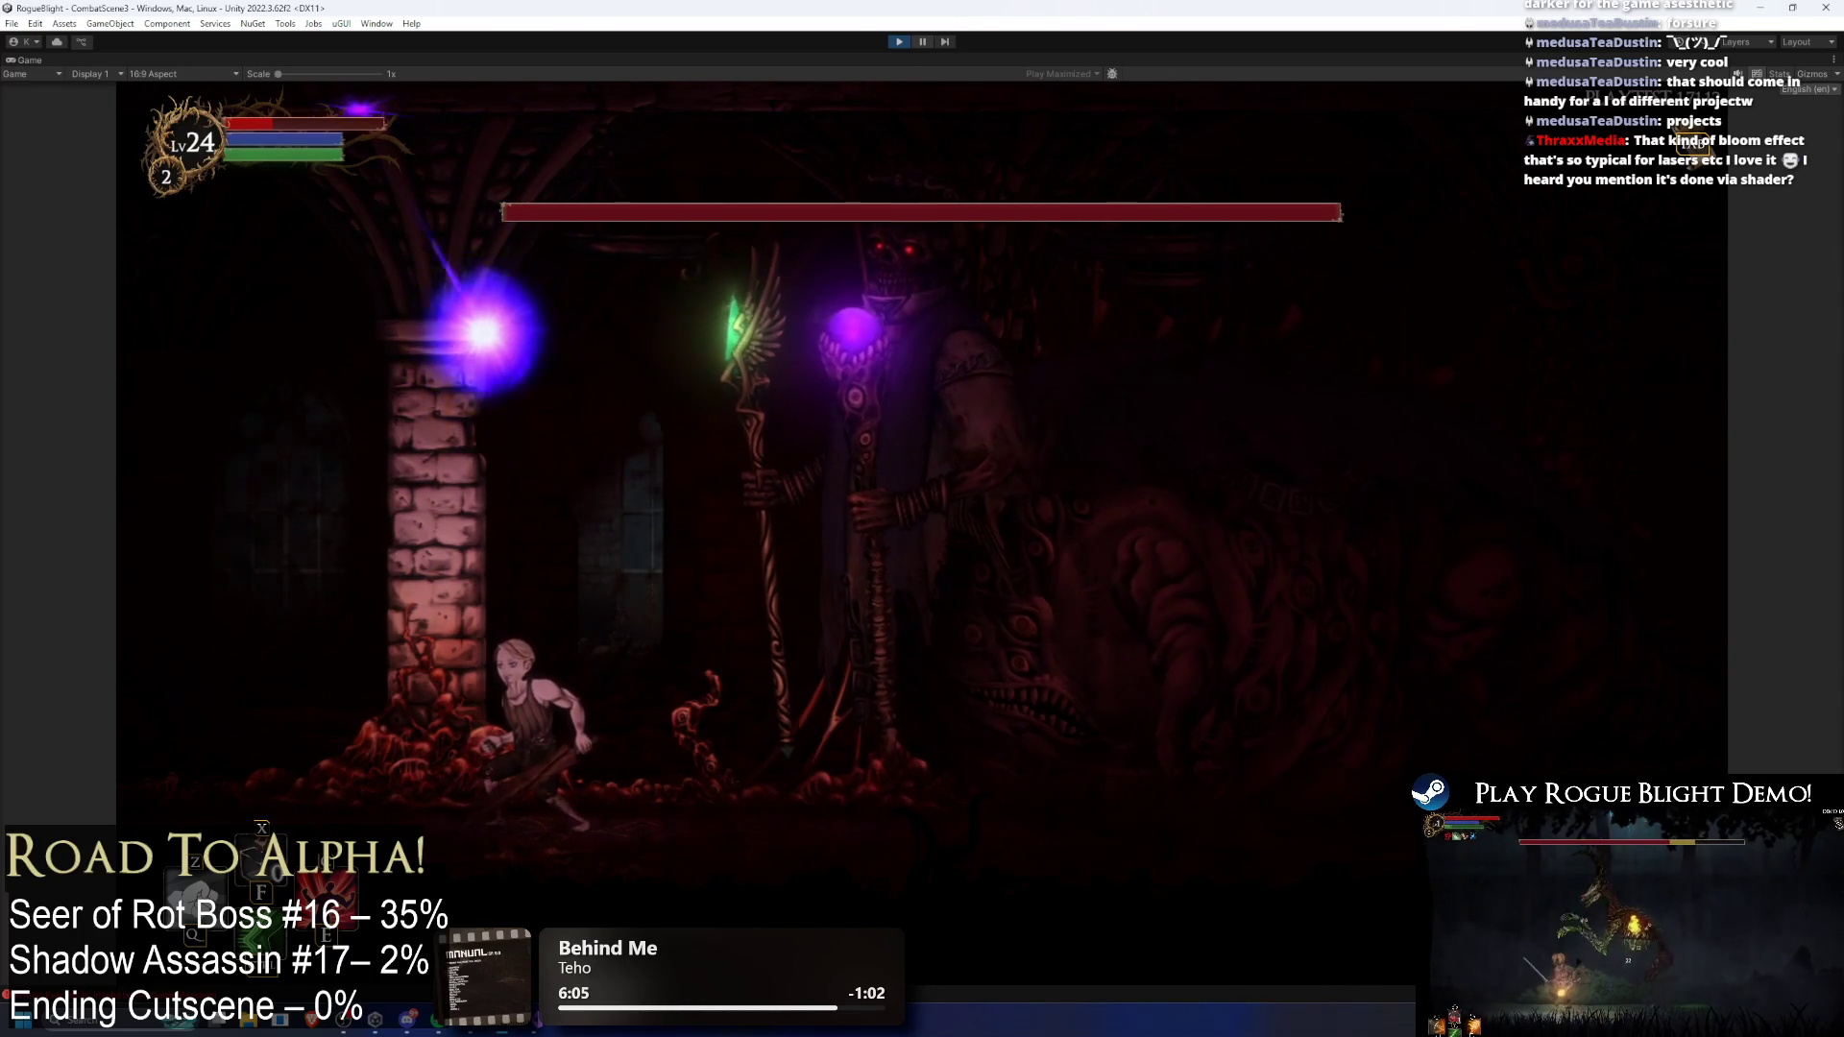
Step: Pause, restore the full editor layout, then briefly resume and freeze the game on the laser
{"action": "key", "text": "ctrl+shift+p"}
{"action": "key", "text": "shift+space"}
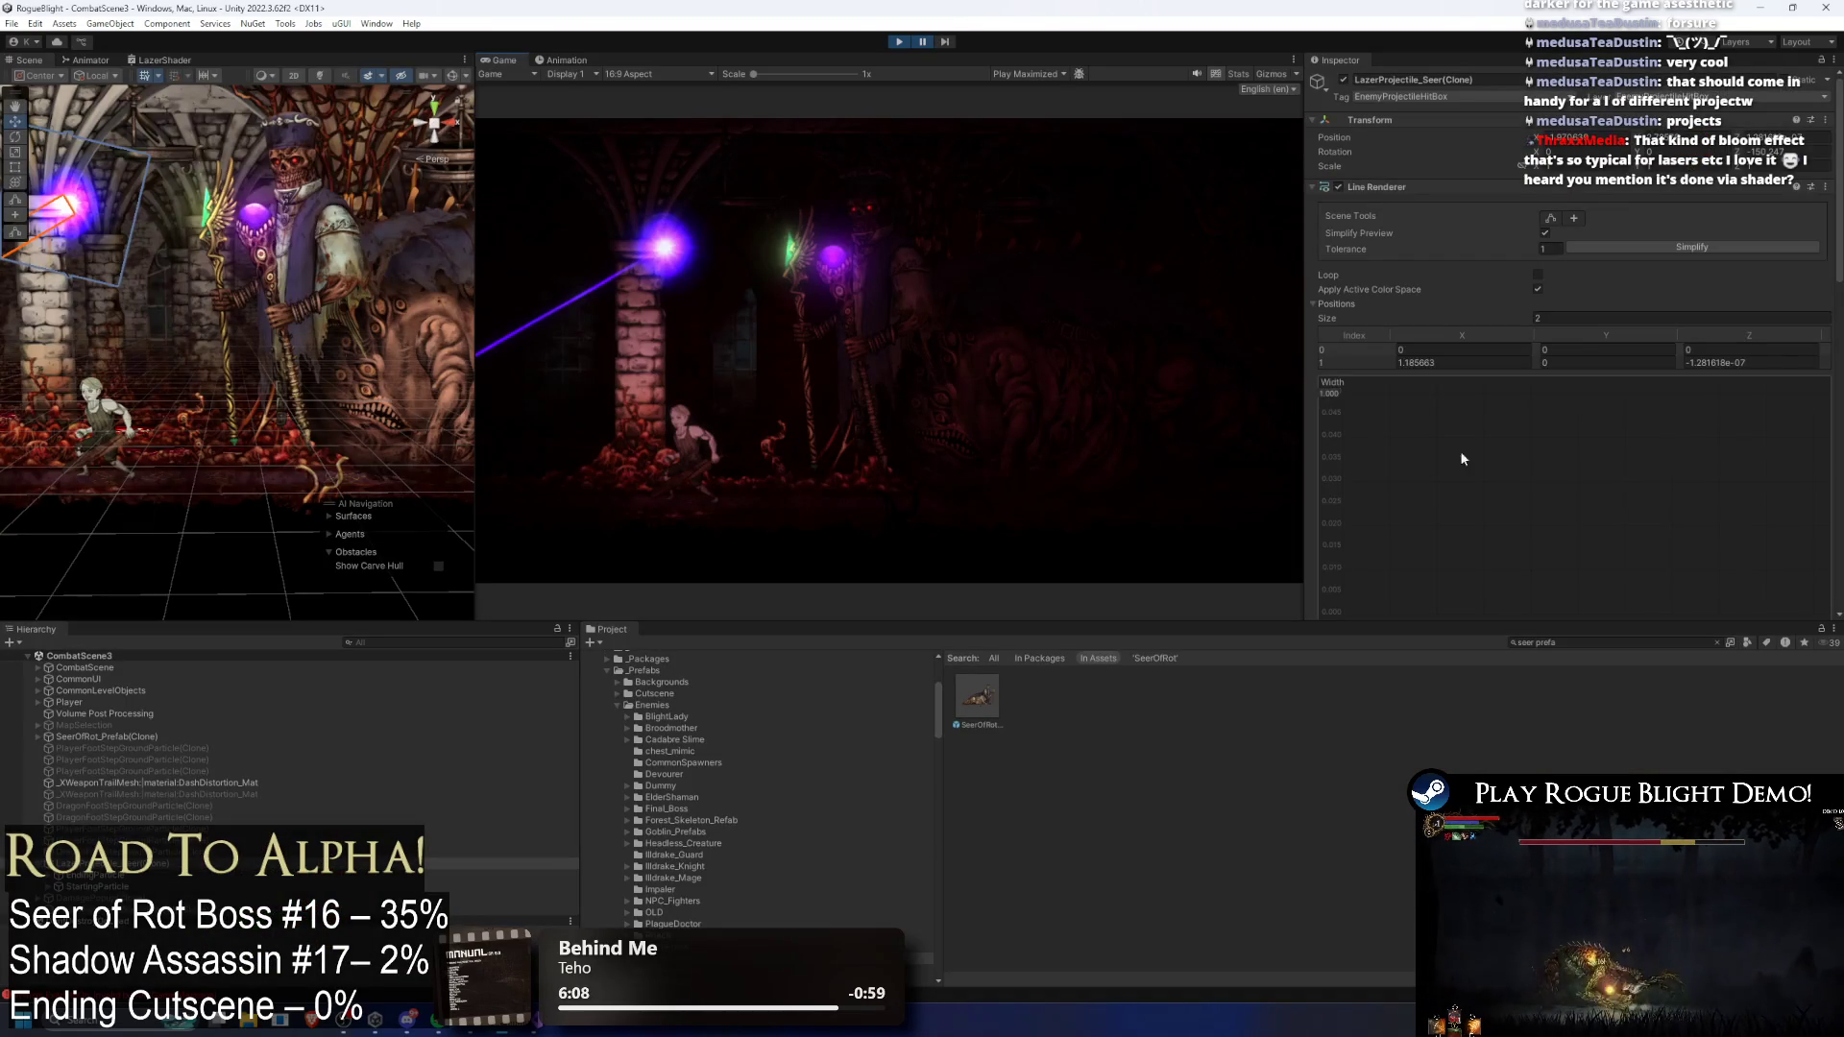
{"action": "scroll", "coordinate": [1474, 447], "scroll_direction": "down", "scroll_amount": 10}
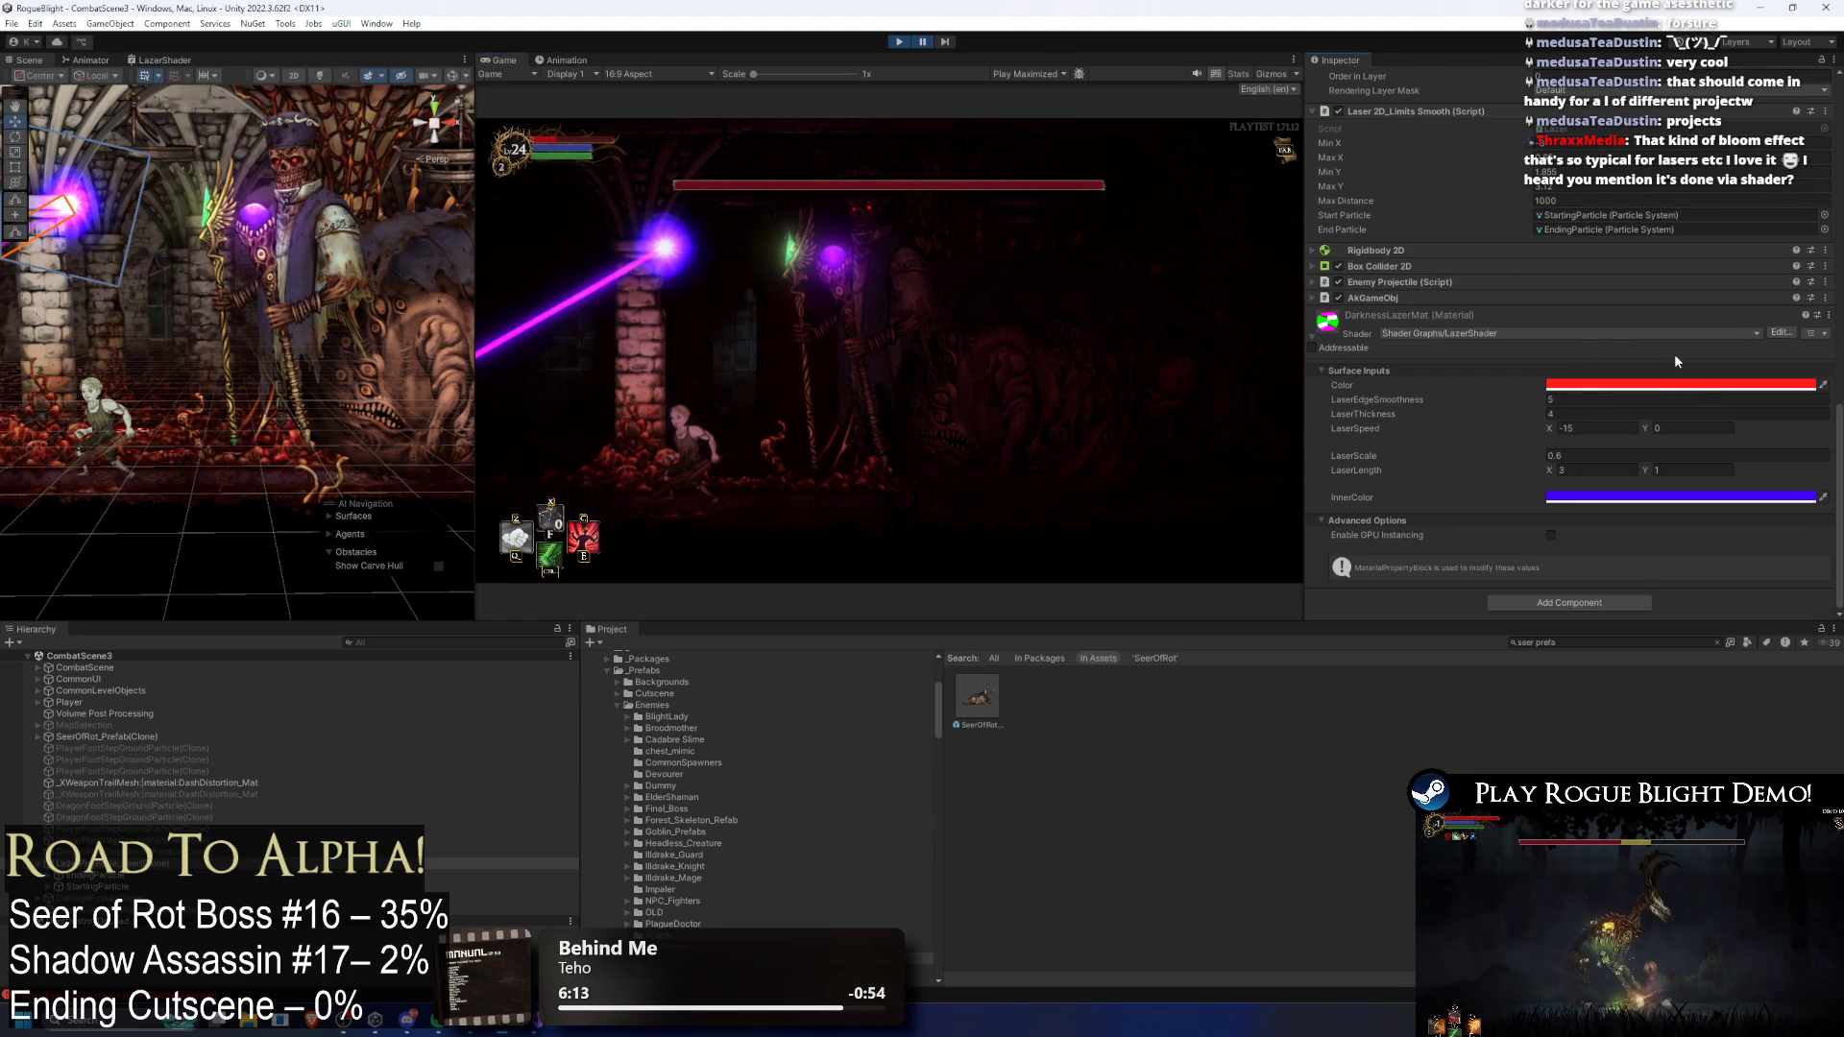
{"action": "left_click", "coordinate": [922, 42]}
{"action": "left_click", "coordinate": [922, 43]}
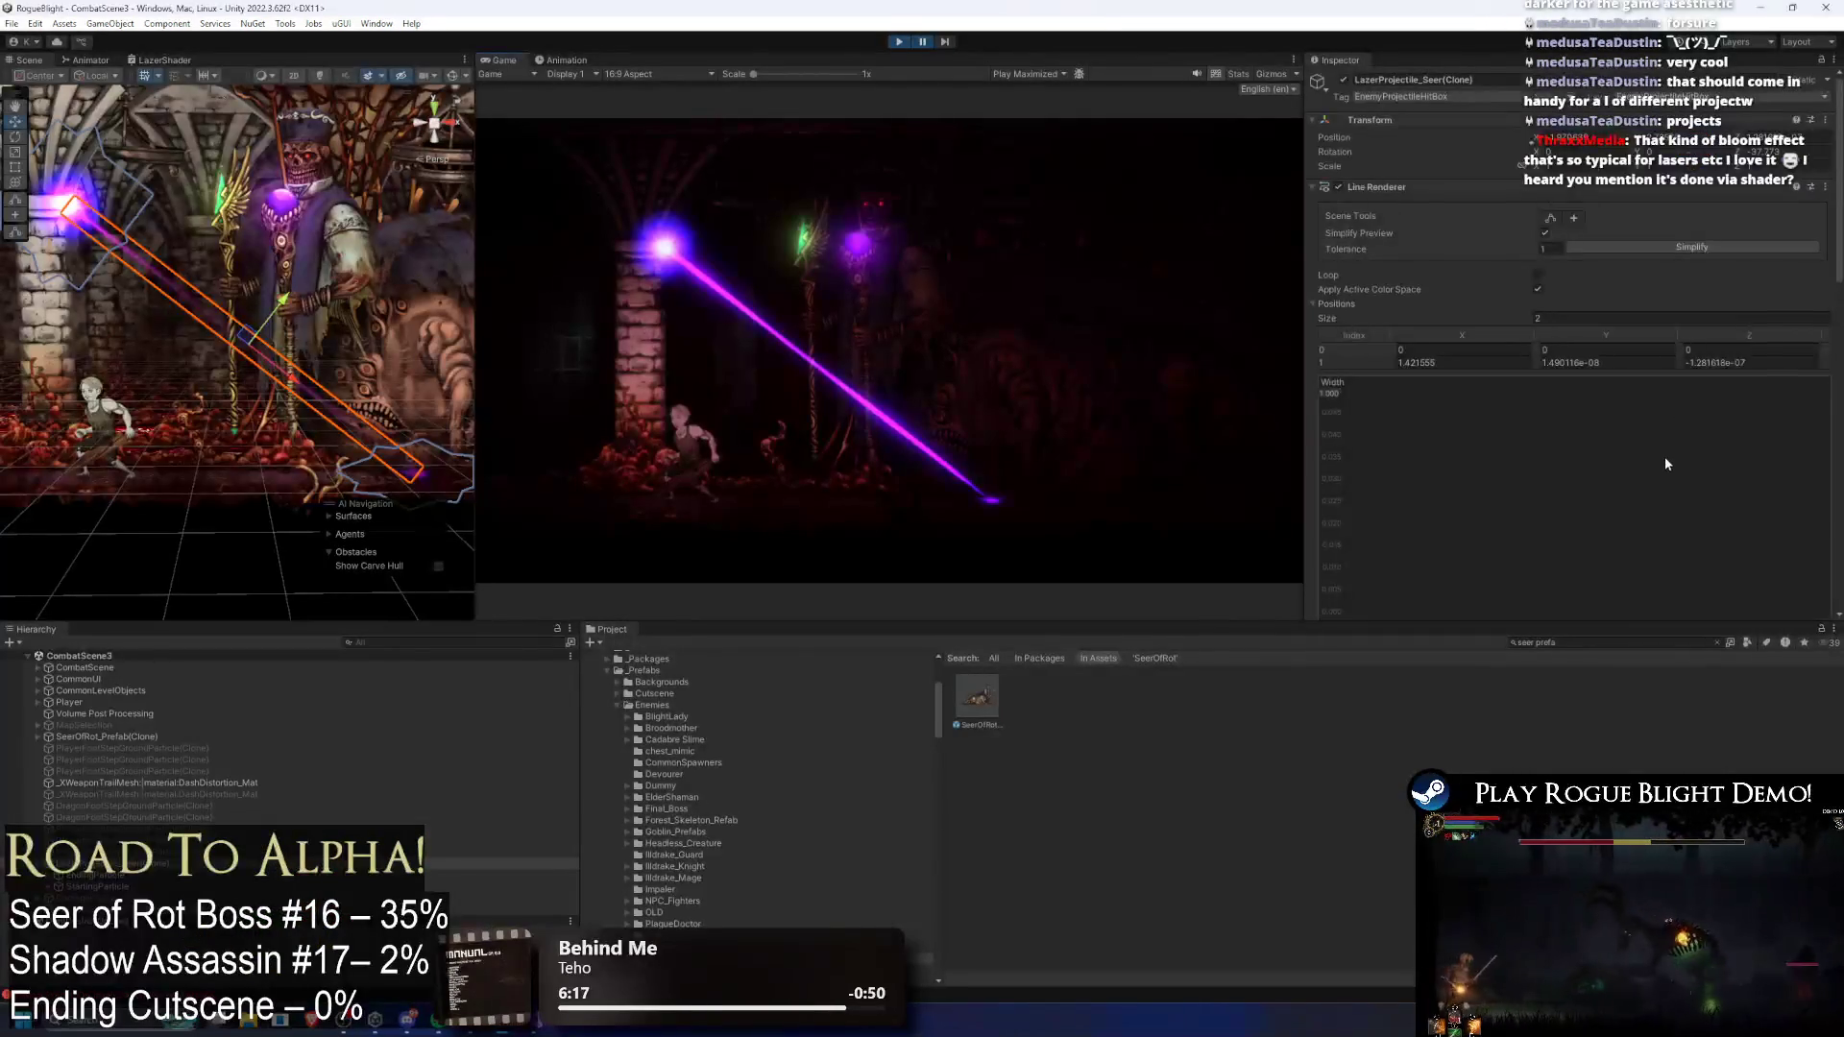
{"action": "scroll", "coordinate": [1667, 469], "scroll_direction": "down", "scroll_amount": 5}
Step: Set the gradient's left alpha key to 255, test the right key, then play and pause again
{"action": "left_click", "coordinate": [1652, 219]}
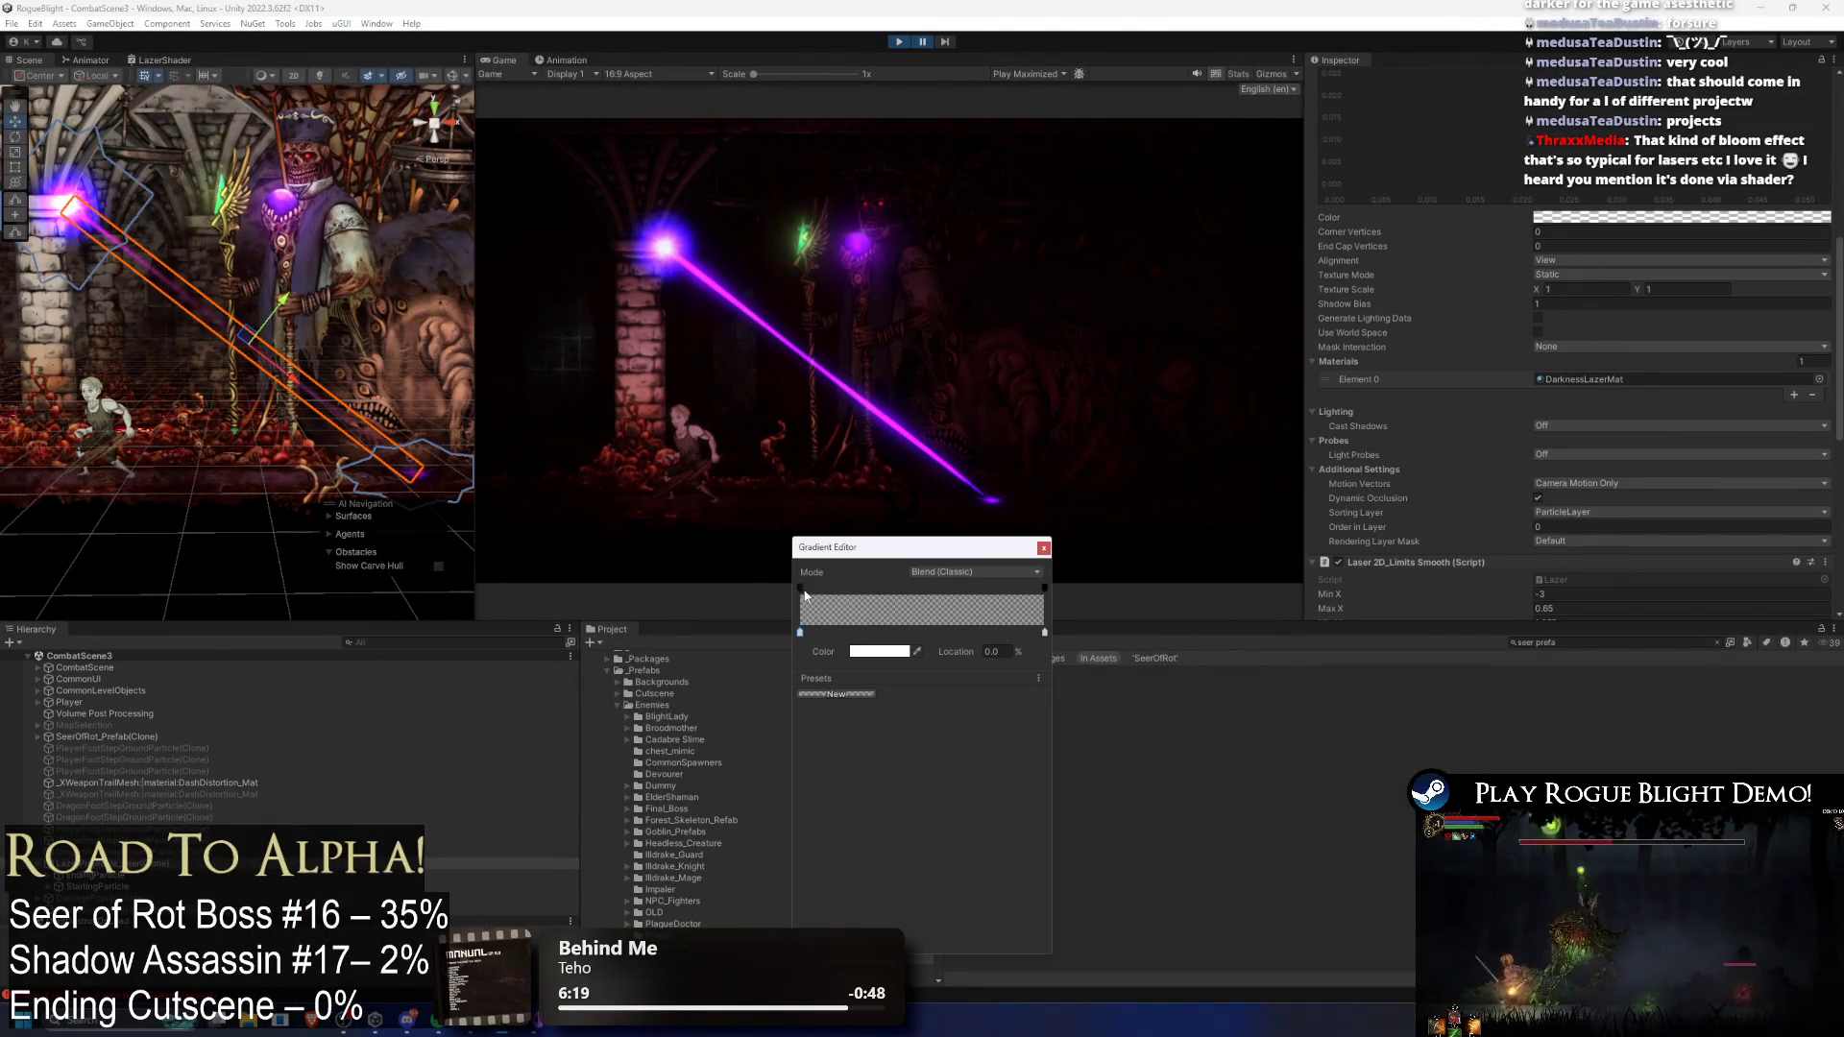
{"action": "left_click", "coordinate": [800, 587]}
{"action": "left_click_drag", "start_coordinate": [853, 651], "coordinate": [993, 647]}
{"action": "left_click", "coordinate": [1044, 587]}
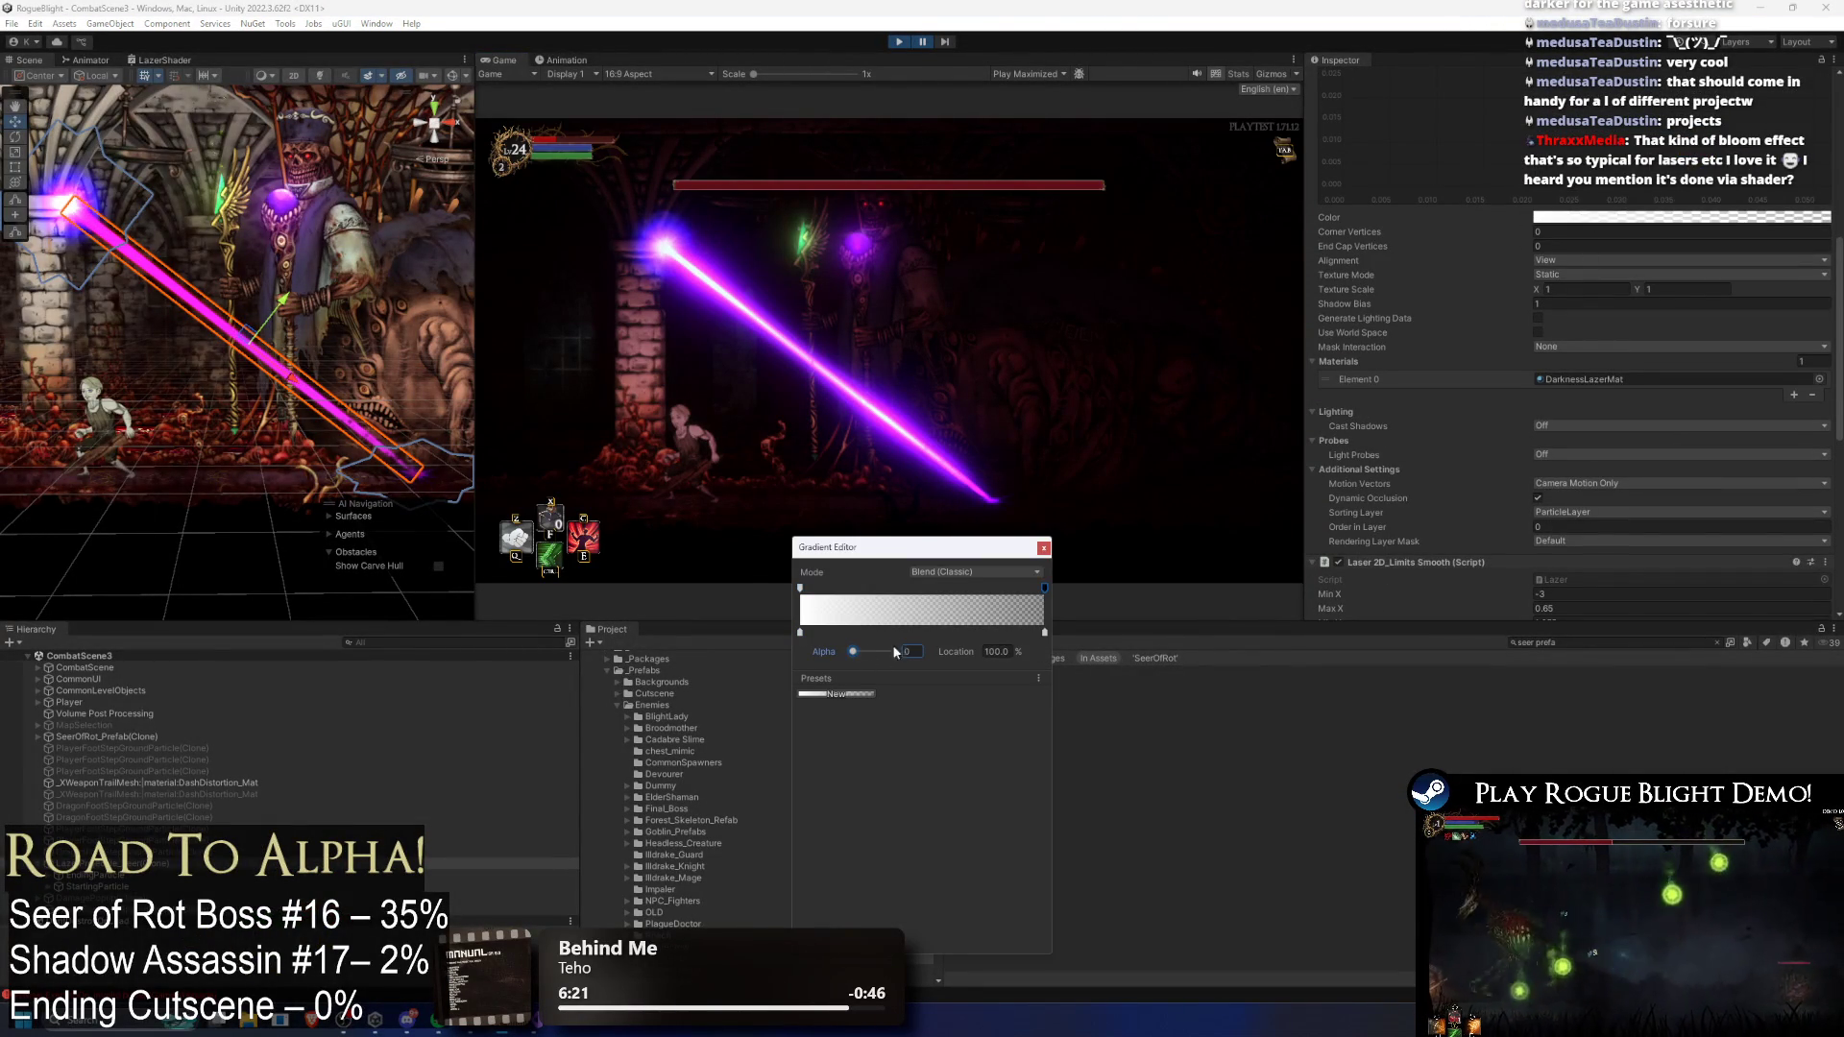
{"action": "mouse_move", "coordinate": [857, 655]}
{"action": "left_mouse_down"}
{"action": "mouse_move", "coordinate": [883, 659]}
{"action": "mouse_move", "coordinate": [795, 657]}
{"action": "left_mouse_up"}
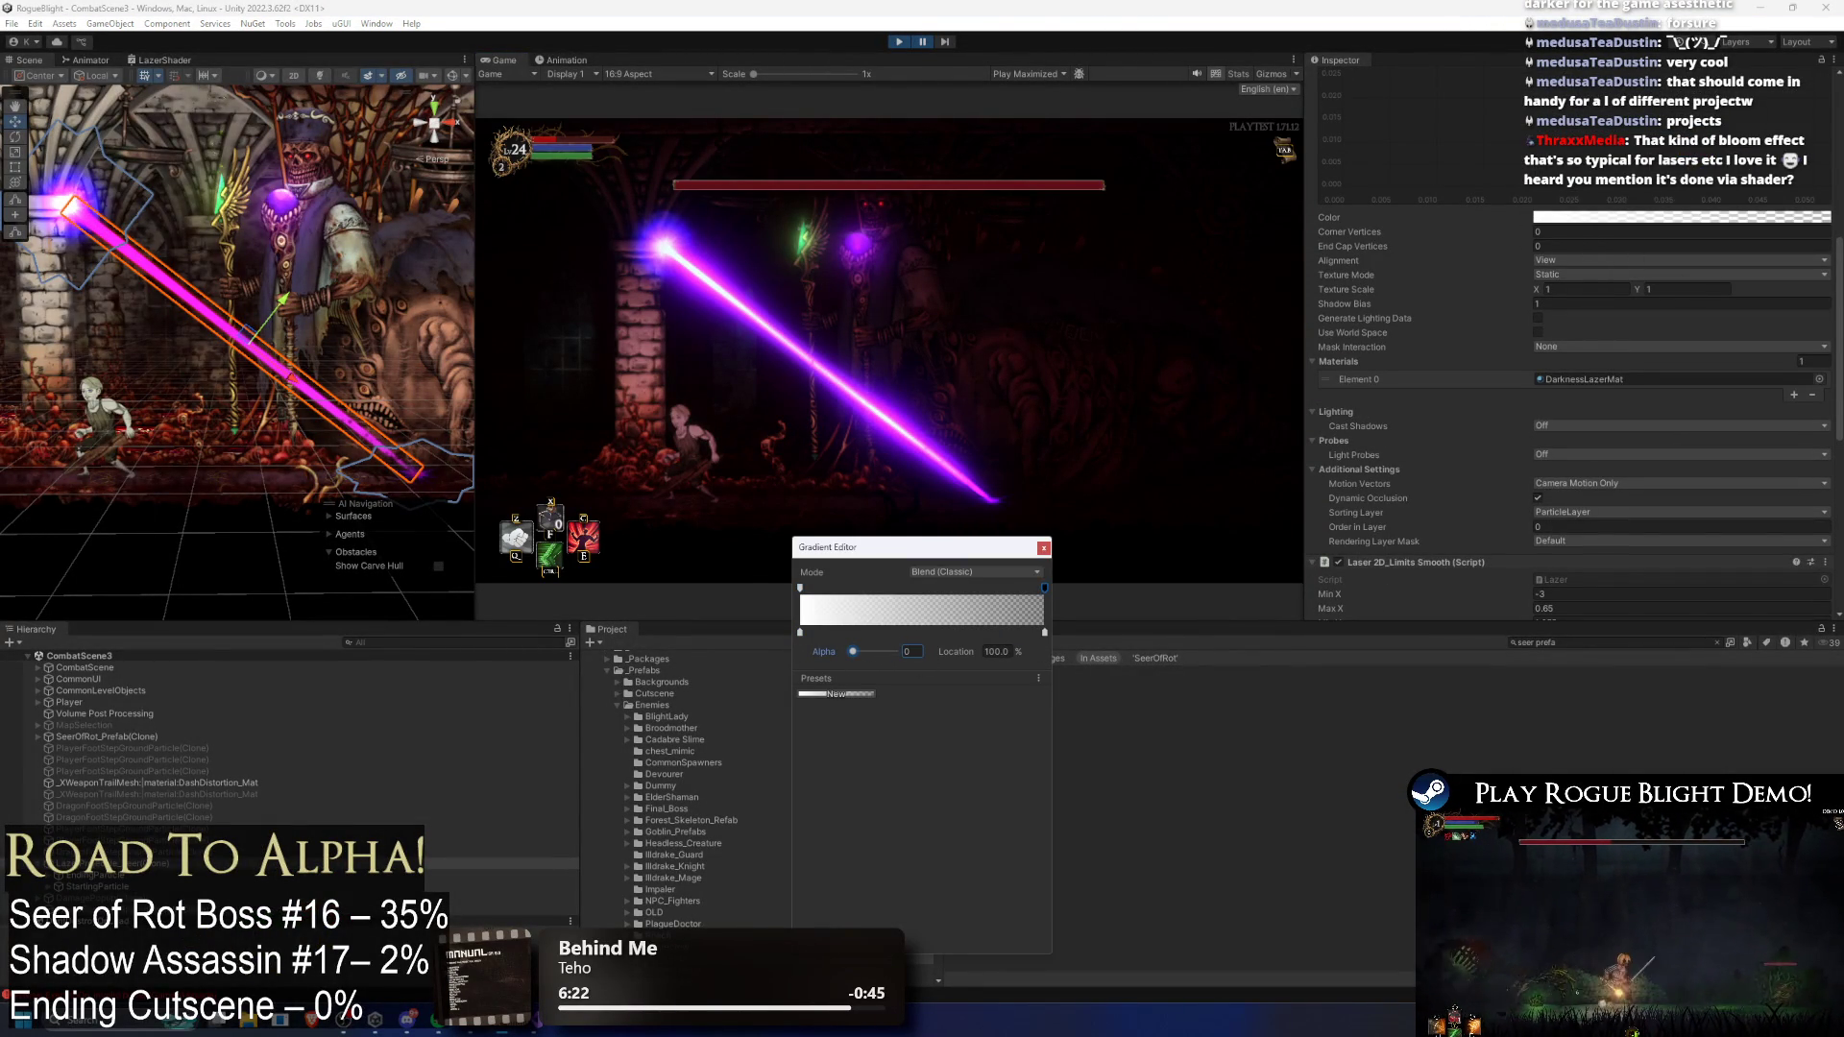
{"action": "left_click", "coordinate": [1044, 551]}
{"action": "left_click", "coordinate": [924, 43]}
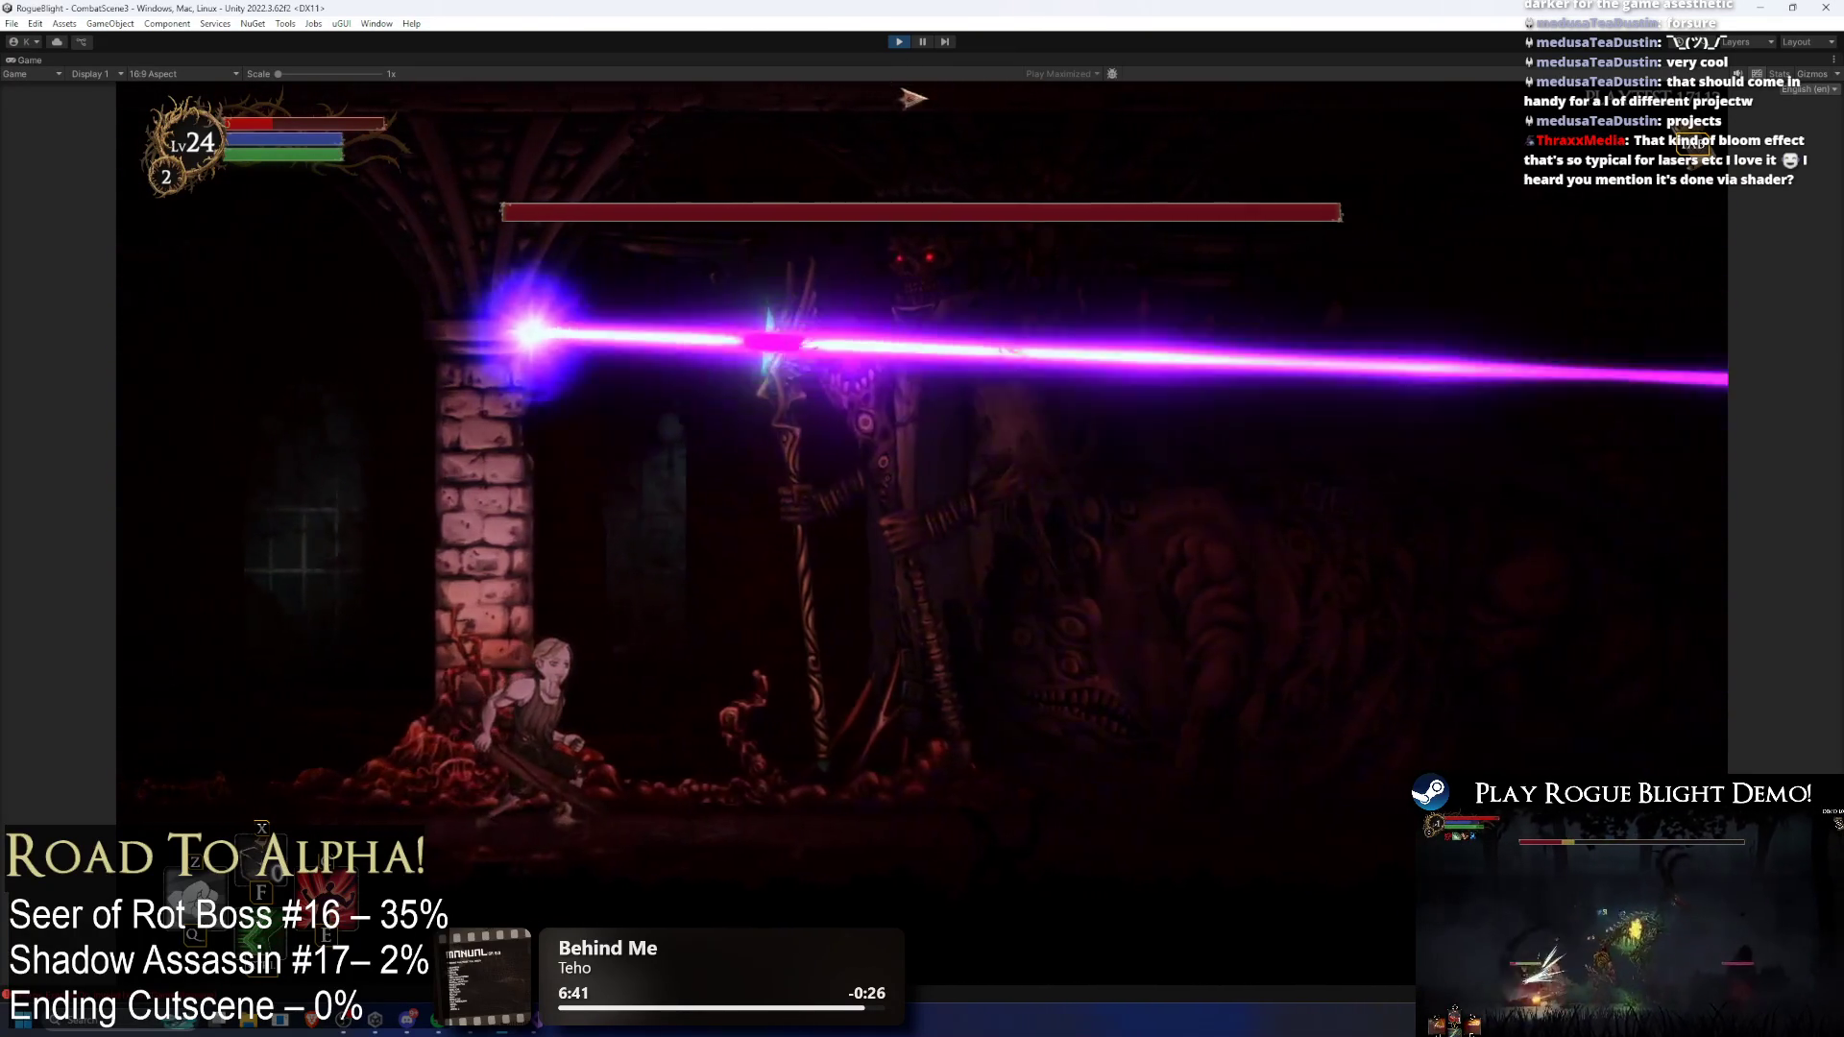
{"action": "left_click", "coordinate": [922, 42]}
{"action": "scroll", "coordinate": [1573, 390], "scroll_direction": "down", "scroll_amount": 5}
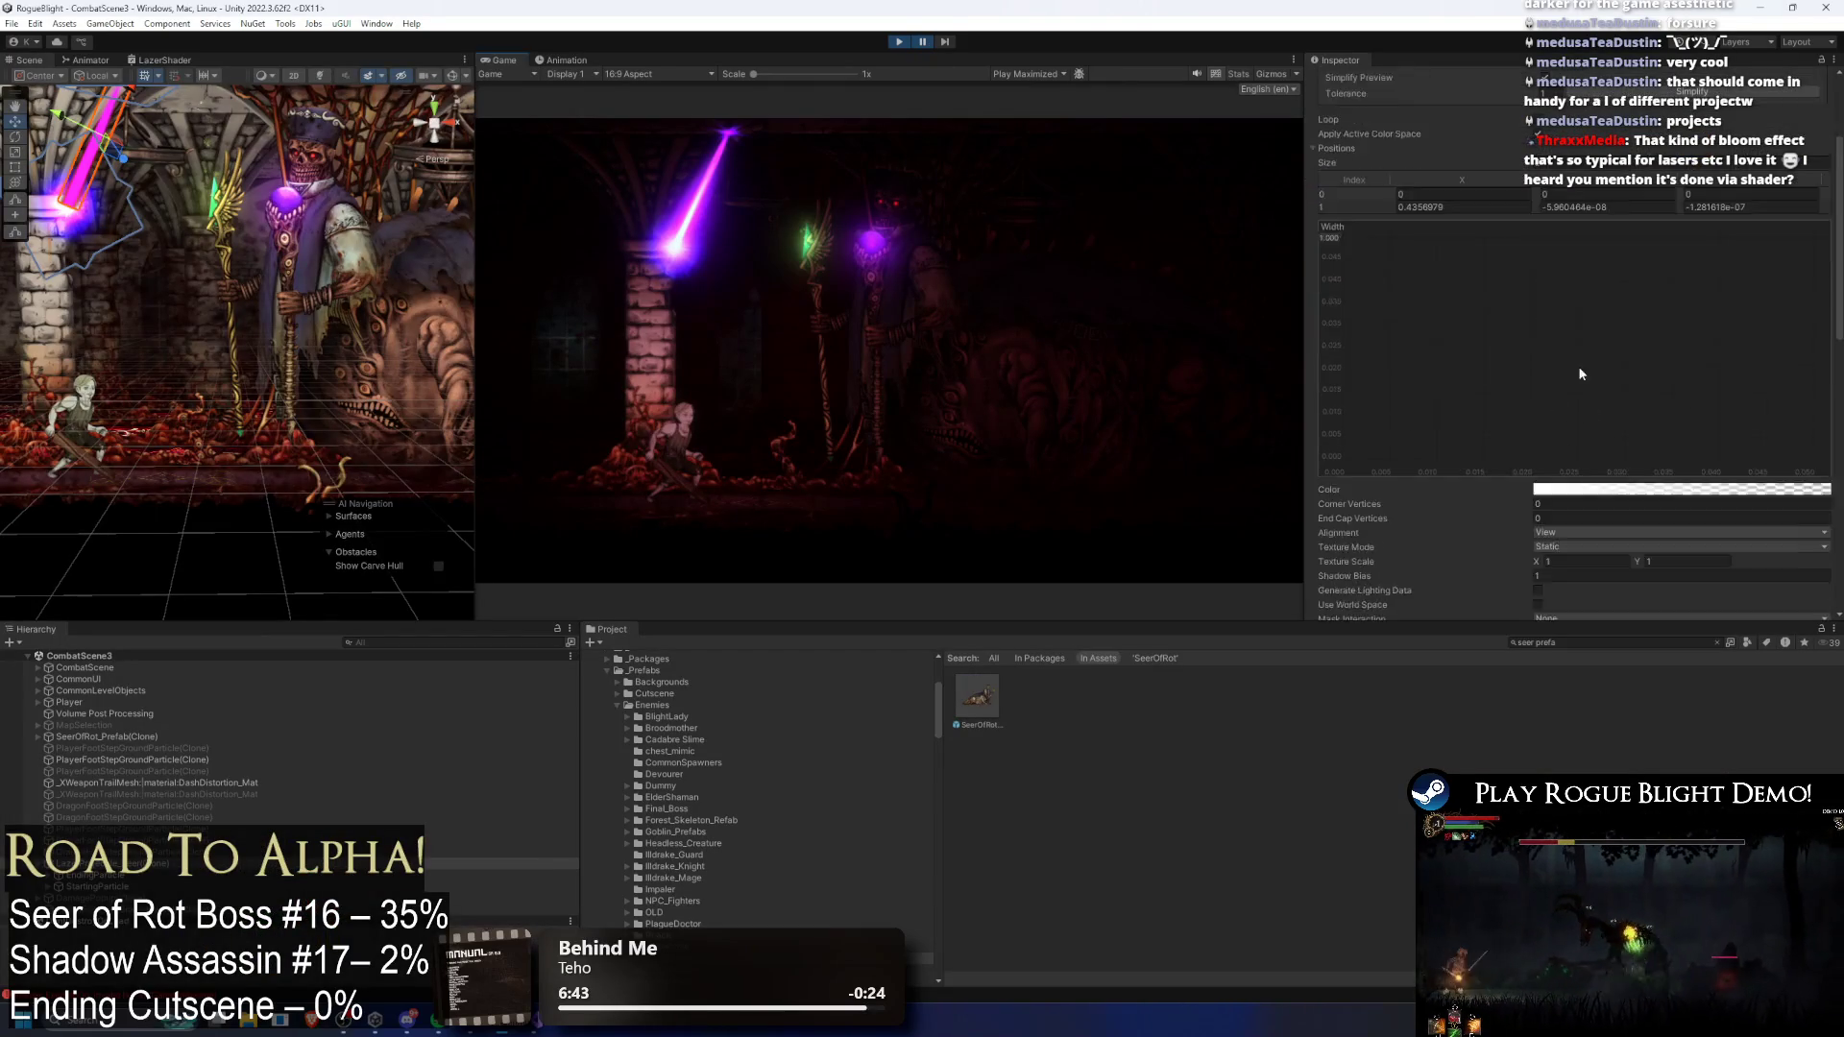
Step: Move the gradient's end colour key to 100% and set it to blue 0C00FF
{"action": "left_click", "coordinate": [1641, 337]}
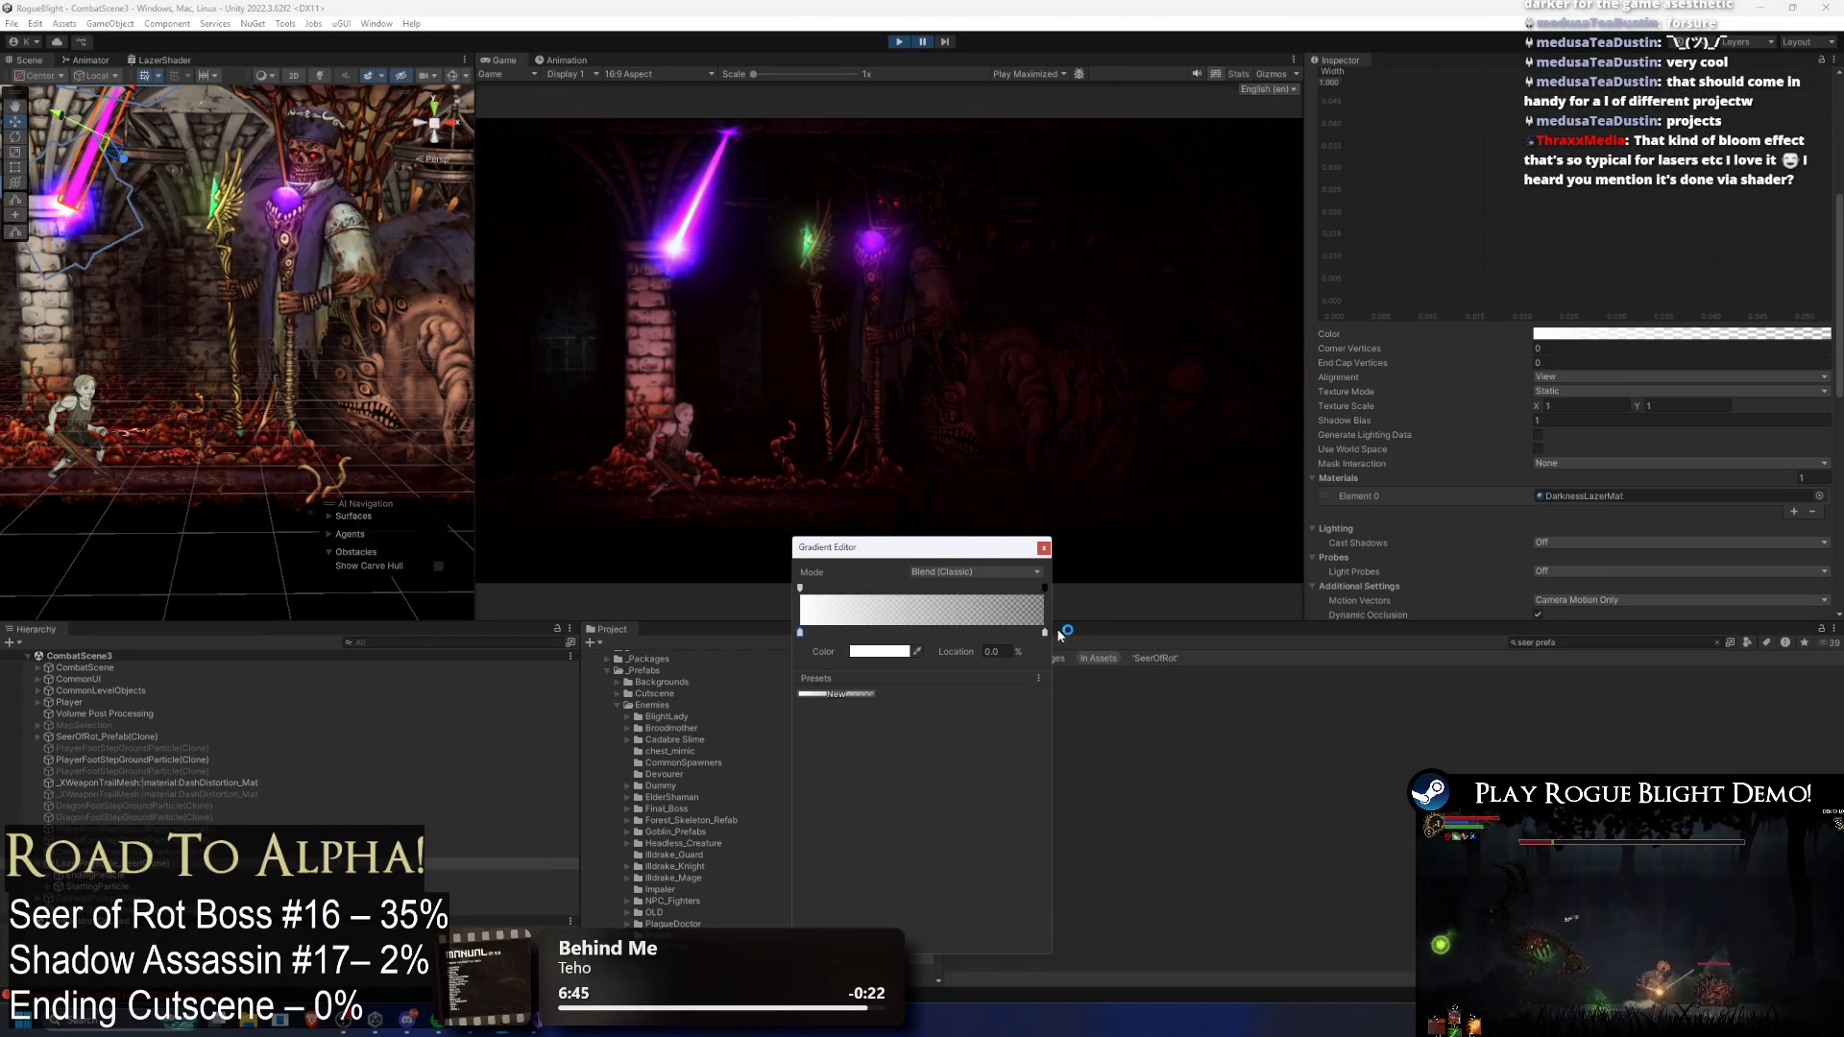
{"action": "left_click_drag", "start_coordinate": [1044, 634], "coordinate": [1083, 636]}
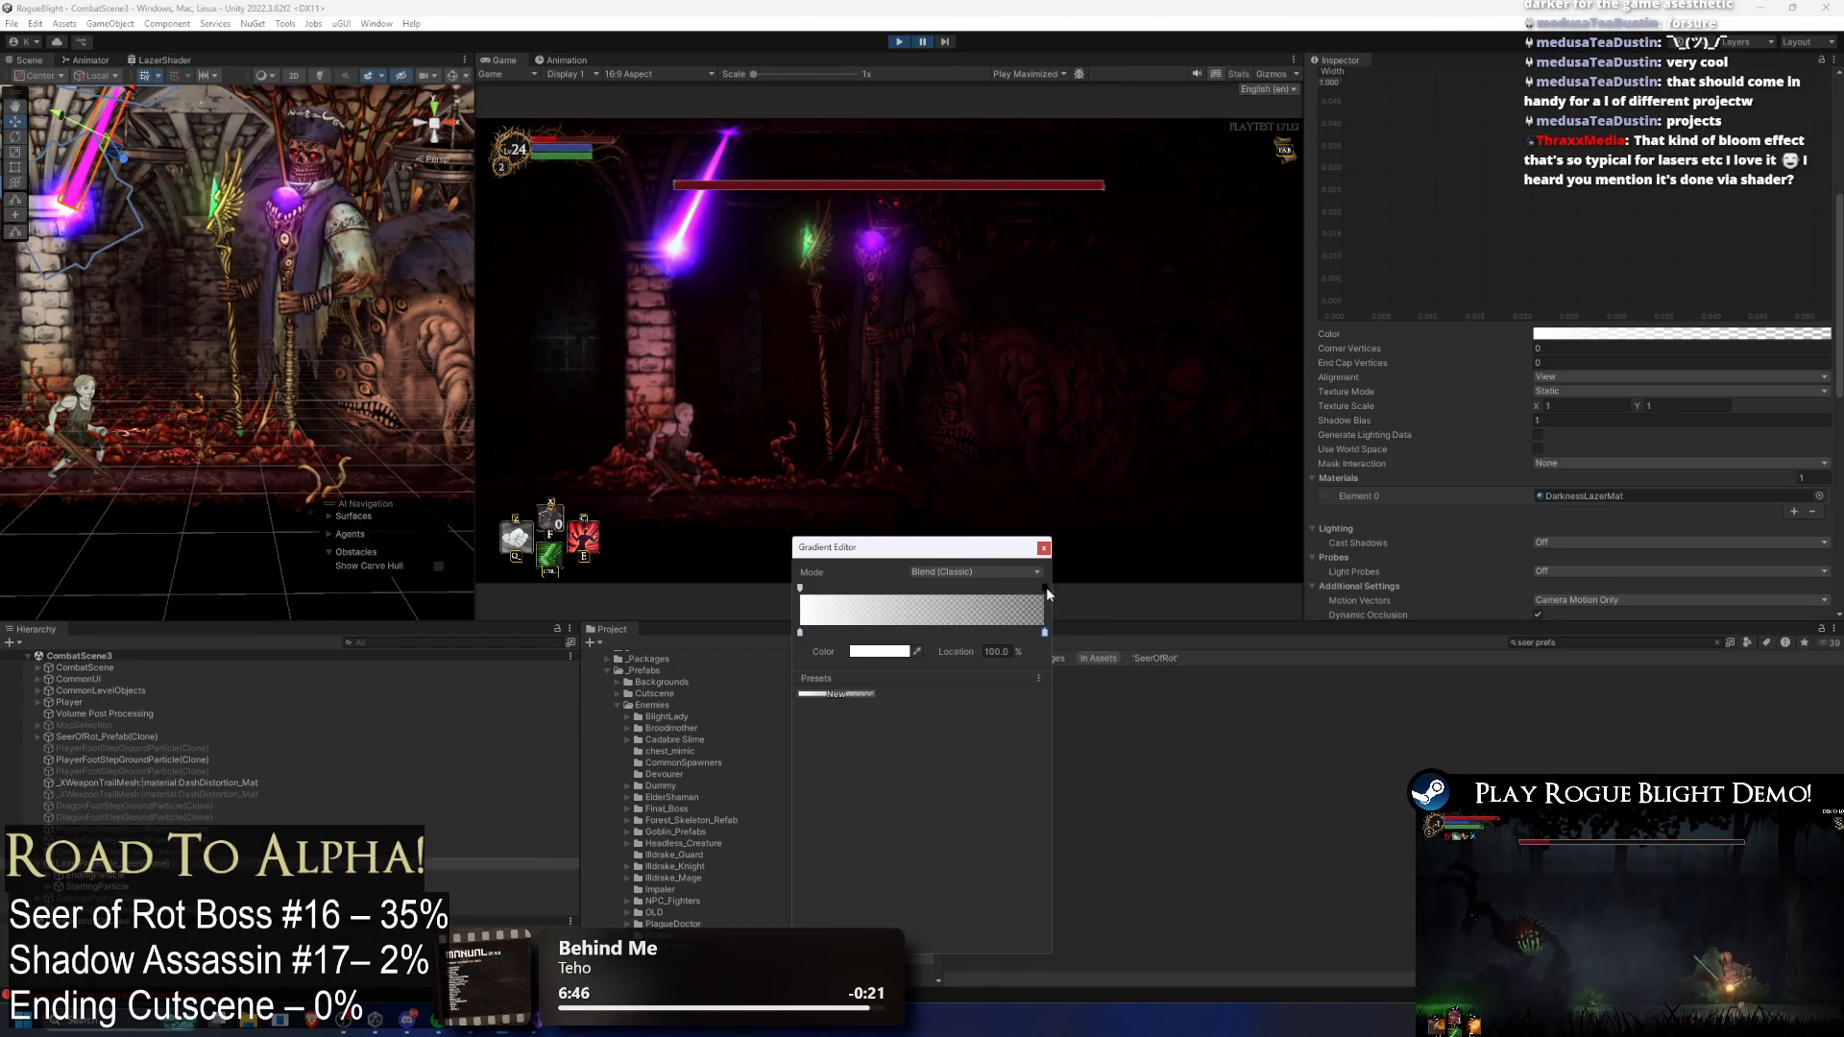
{"action": "left_click", "coordinate": [866, 650]}
{"action": "mouse_move", "coordinate": [977, 819]}
{"action": "left_mouse_down"}
{"action": "mouse_move", "coordinate": [963, 830]}
{"action": "mouse_move", "coordinate": [1086, 620]}
{"action": "left_mouse_up"}
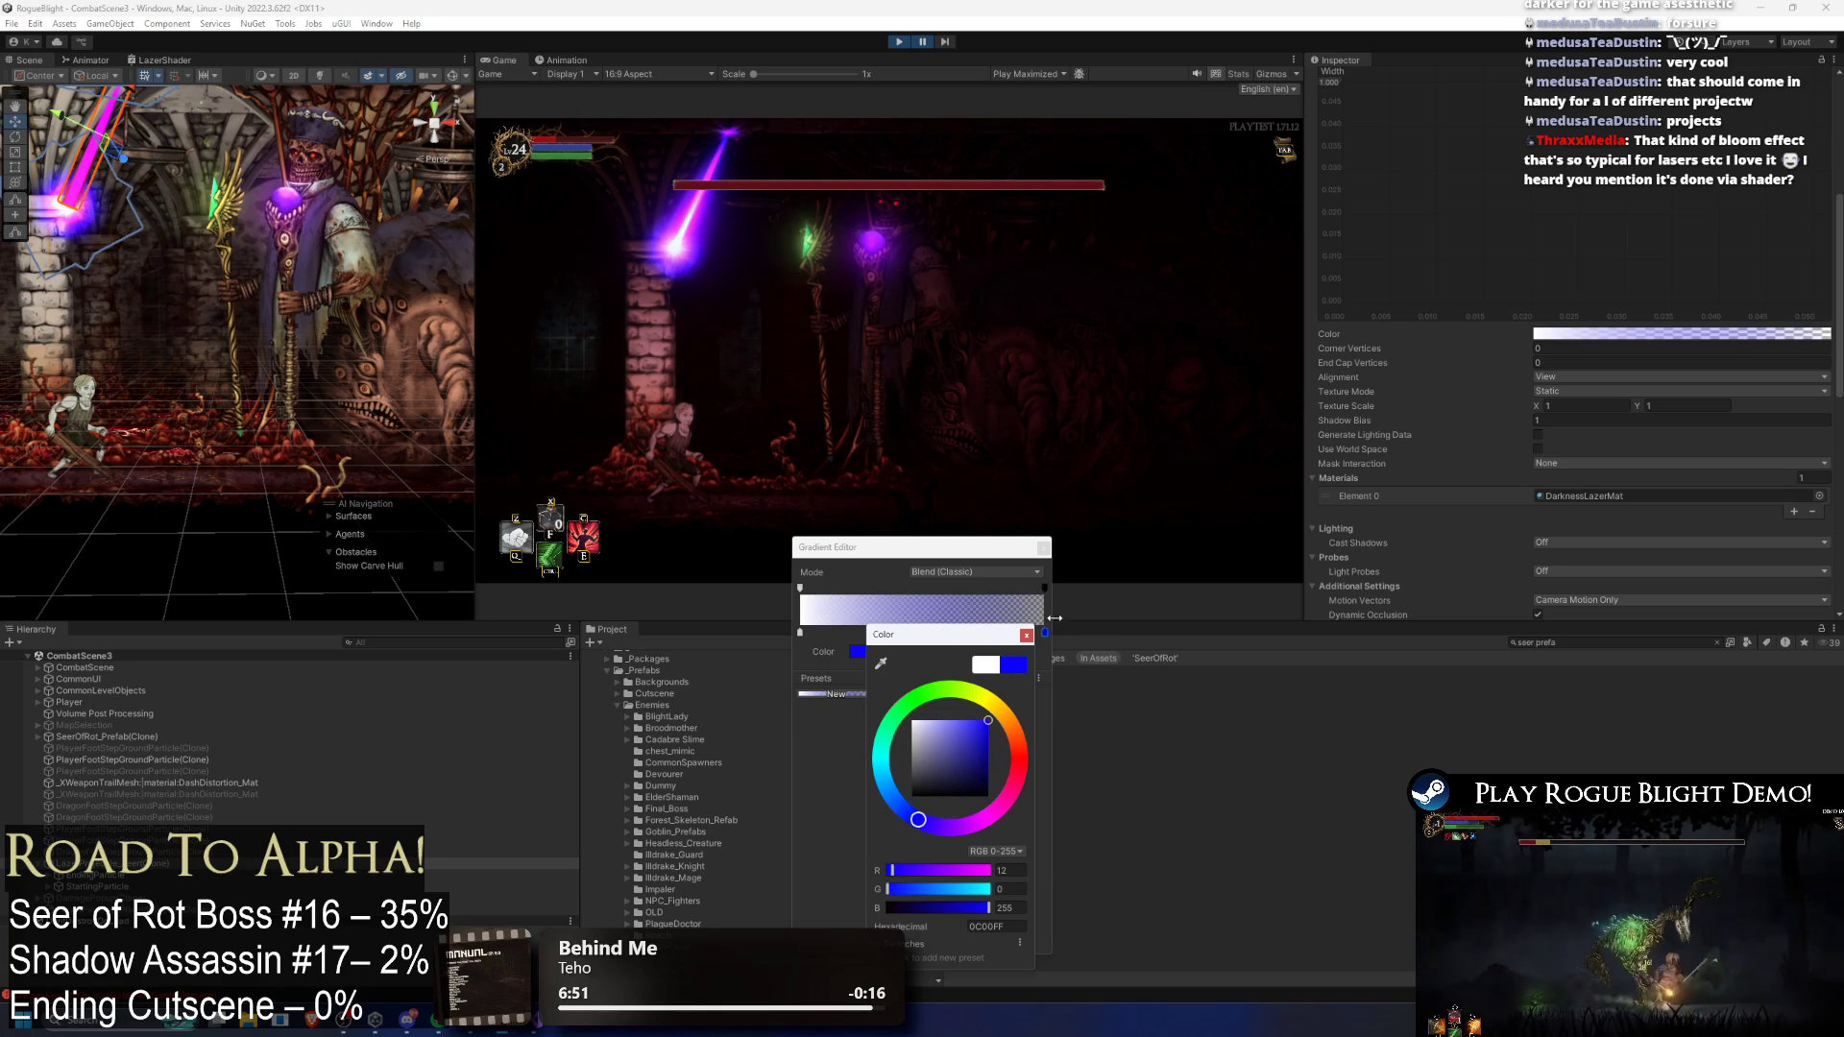
{"action": "left_click", "coordinate": [1027, 635]}
Step: Set the gradient's end alpha to 255, then resume and pause to check the blue laser
{"action": "left_click", "coordinate": [1044, 587]}
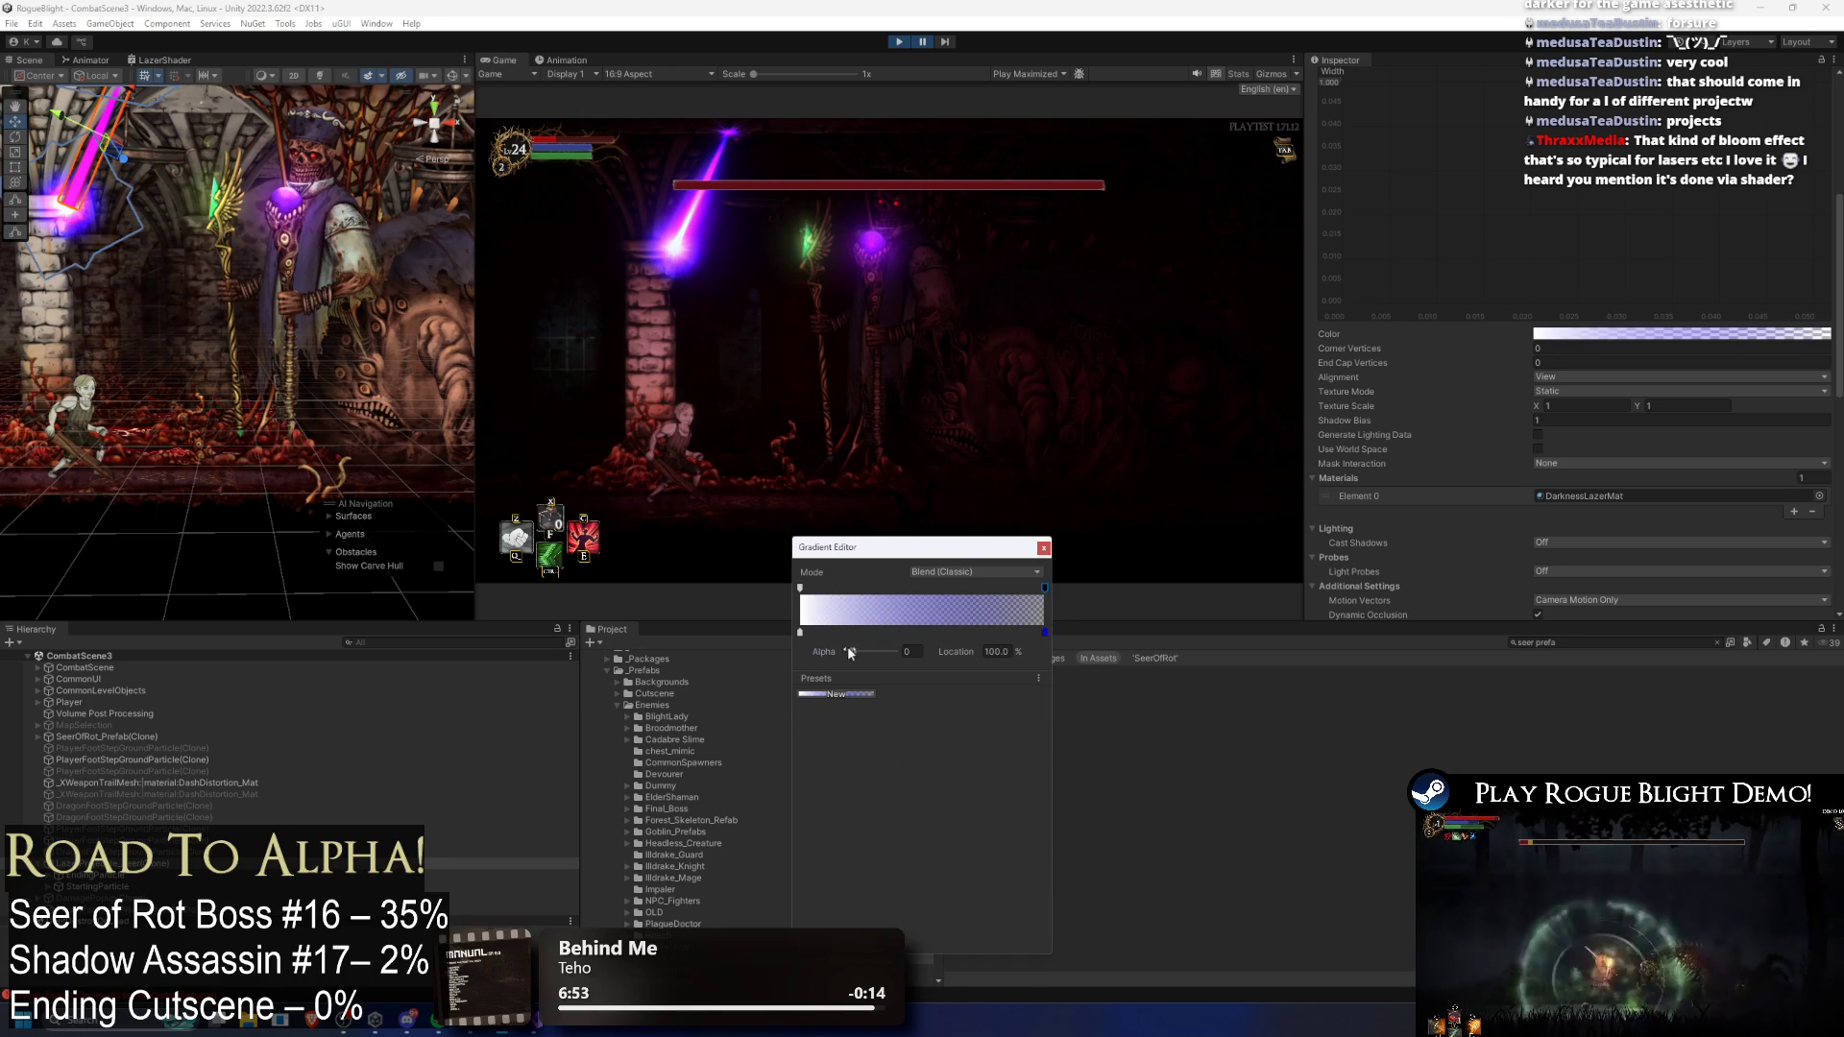
{"action": "left_click_drag", "start_coordinate": [851, 652], "coordinate": [951, 648]}
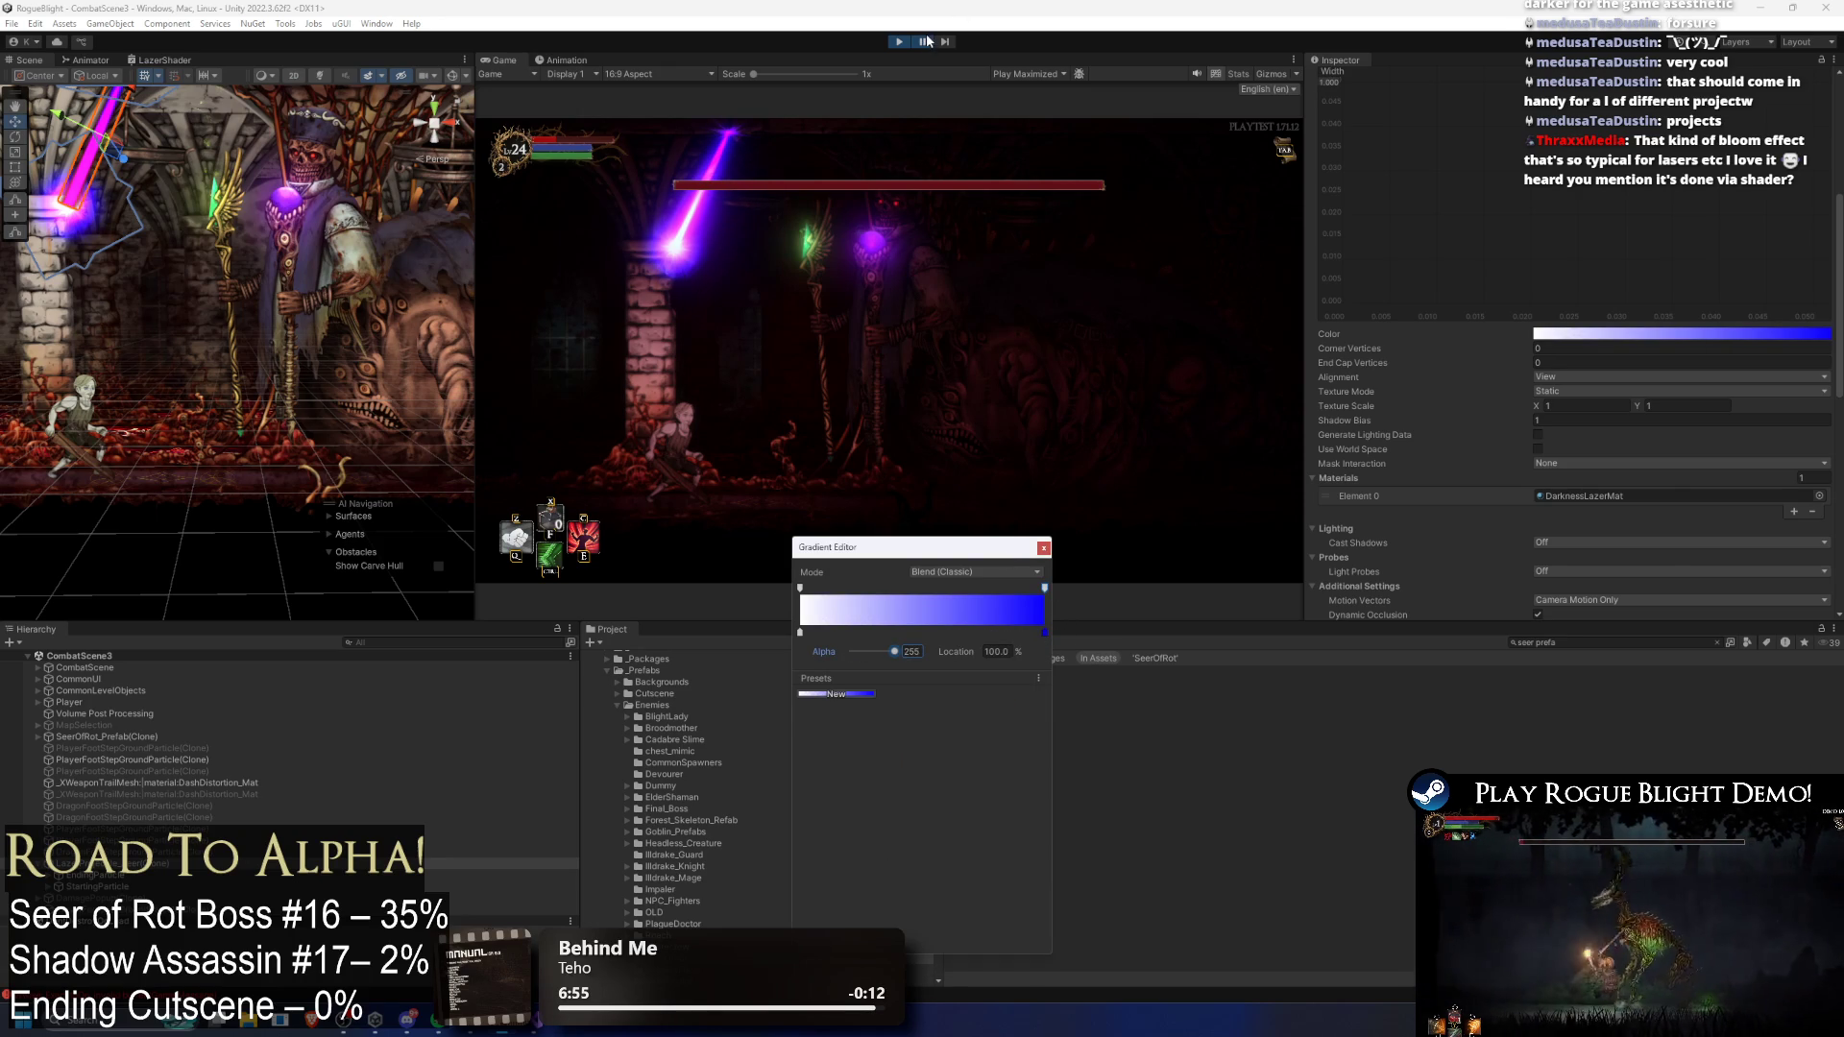
{"action": "key", "text": "shift+space"}
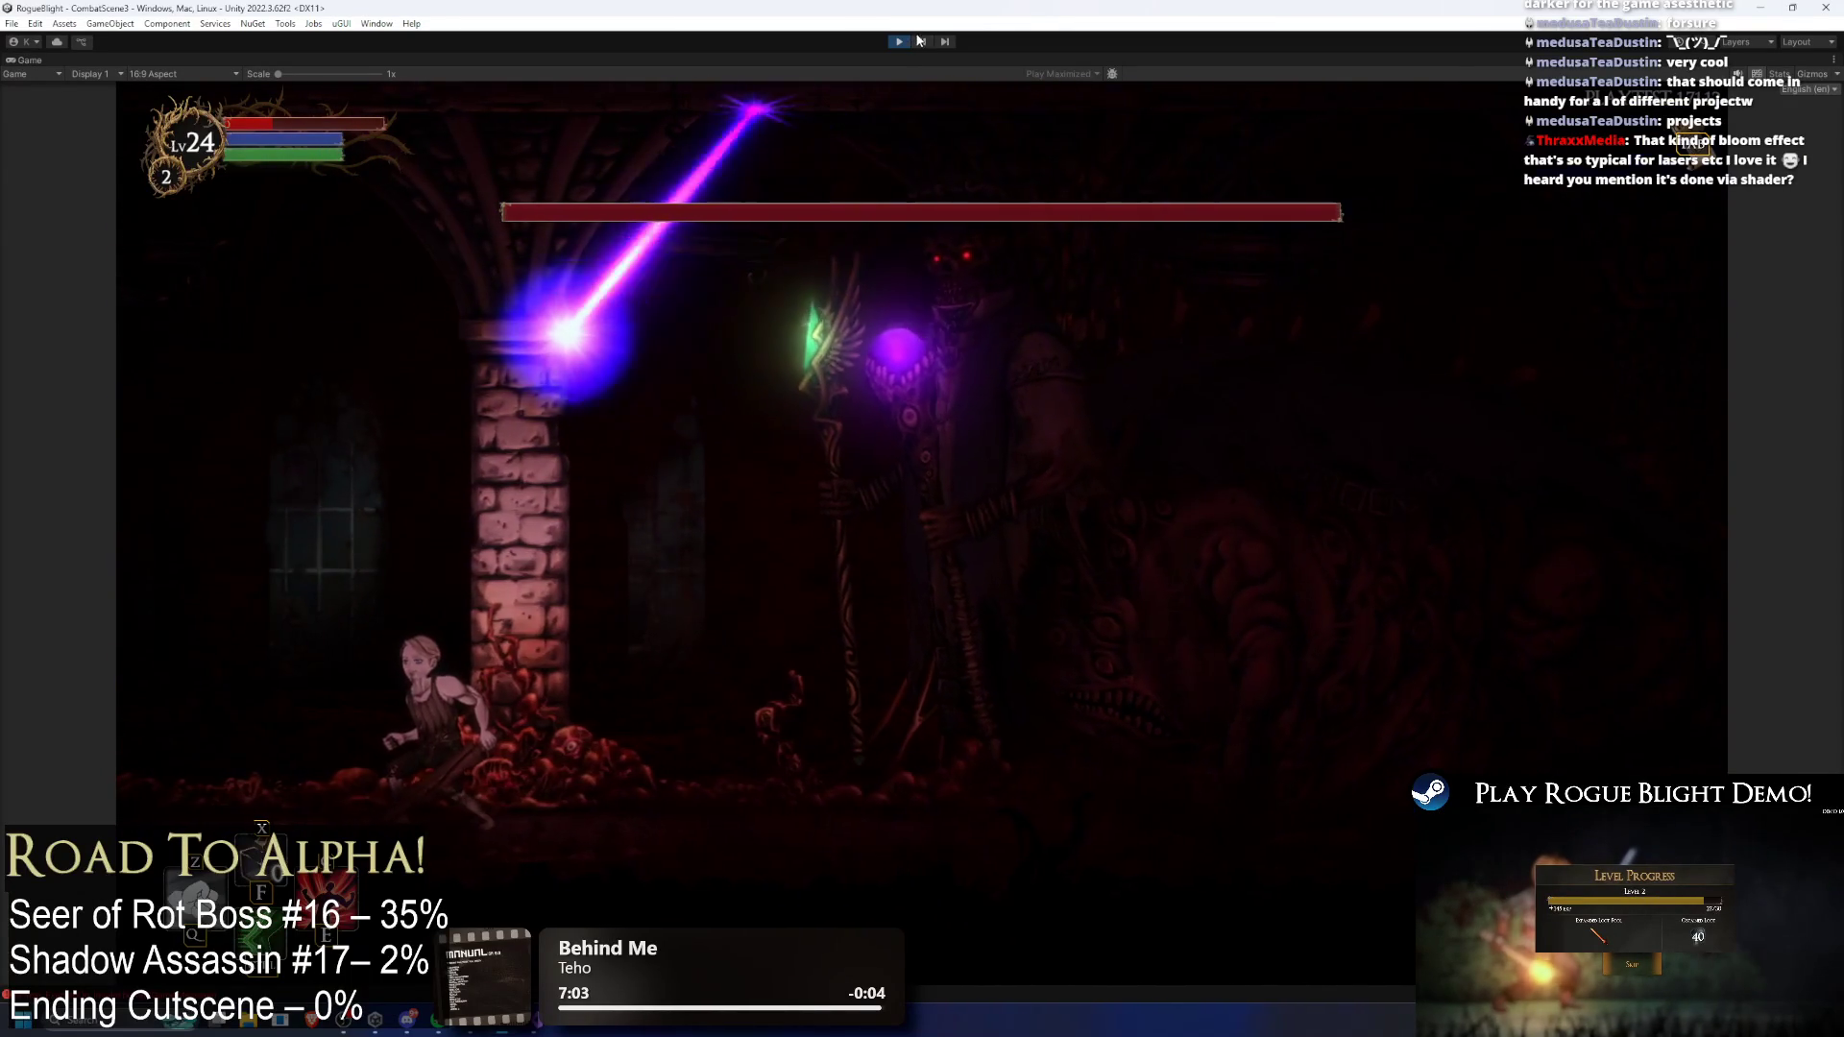
{"action": "left_click", "coordinate": [922, 41]}
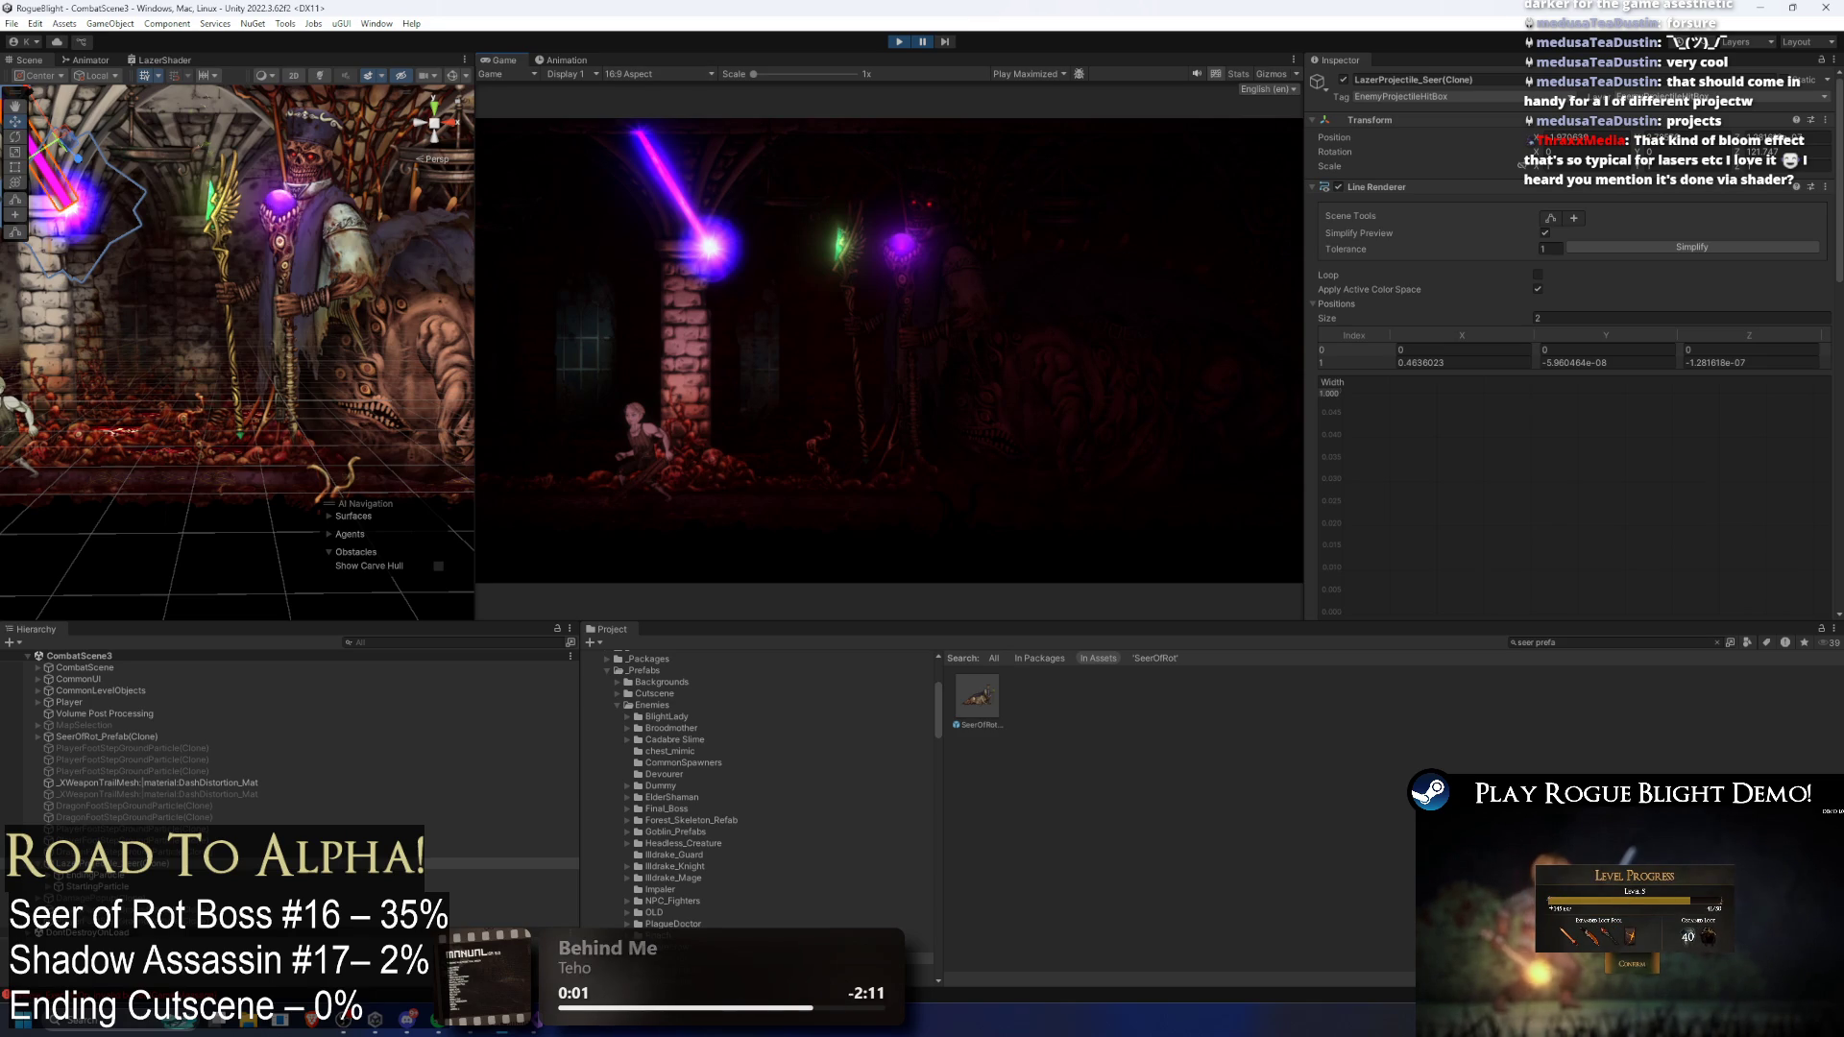
Step: Set the gradient's end colour key back to white FFFFFF and close the gradient editor
{"action": "scroll", "coordinate": [1700, 190], "scroll_direction": "down", "scroll_amount": 10}
{"action": "left_click", "coordinate": [1699, 182]}
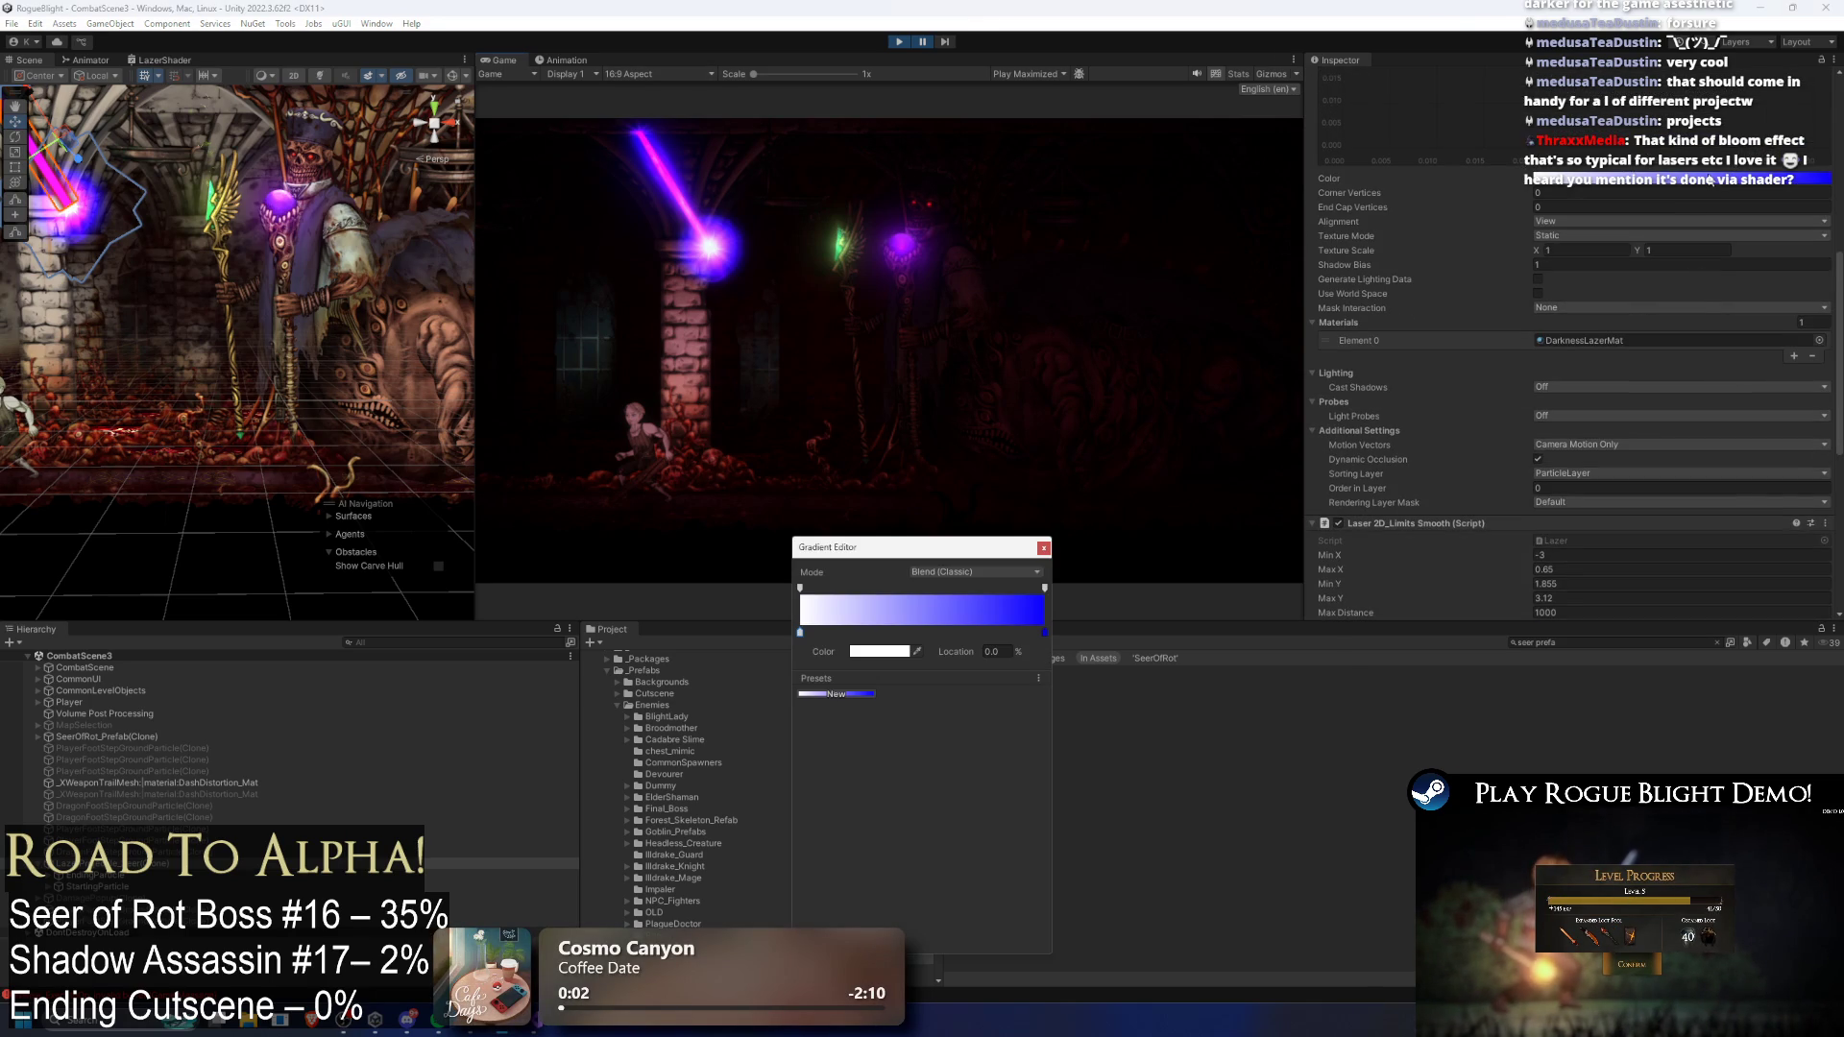
{"action": "left_click", "coordinate": [1044, 633]}
{"action": "left_click", "coordinate": [865, 658]}
{"action": "left_click_drag", "start_coordinate": [937, 797], "coordinate": [908, 729]}
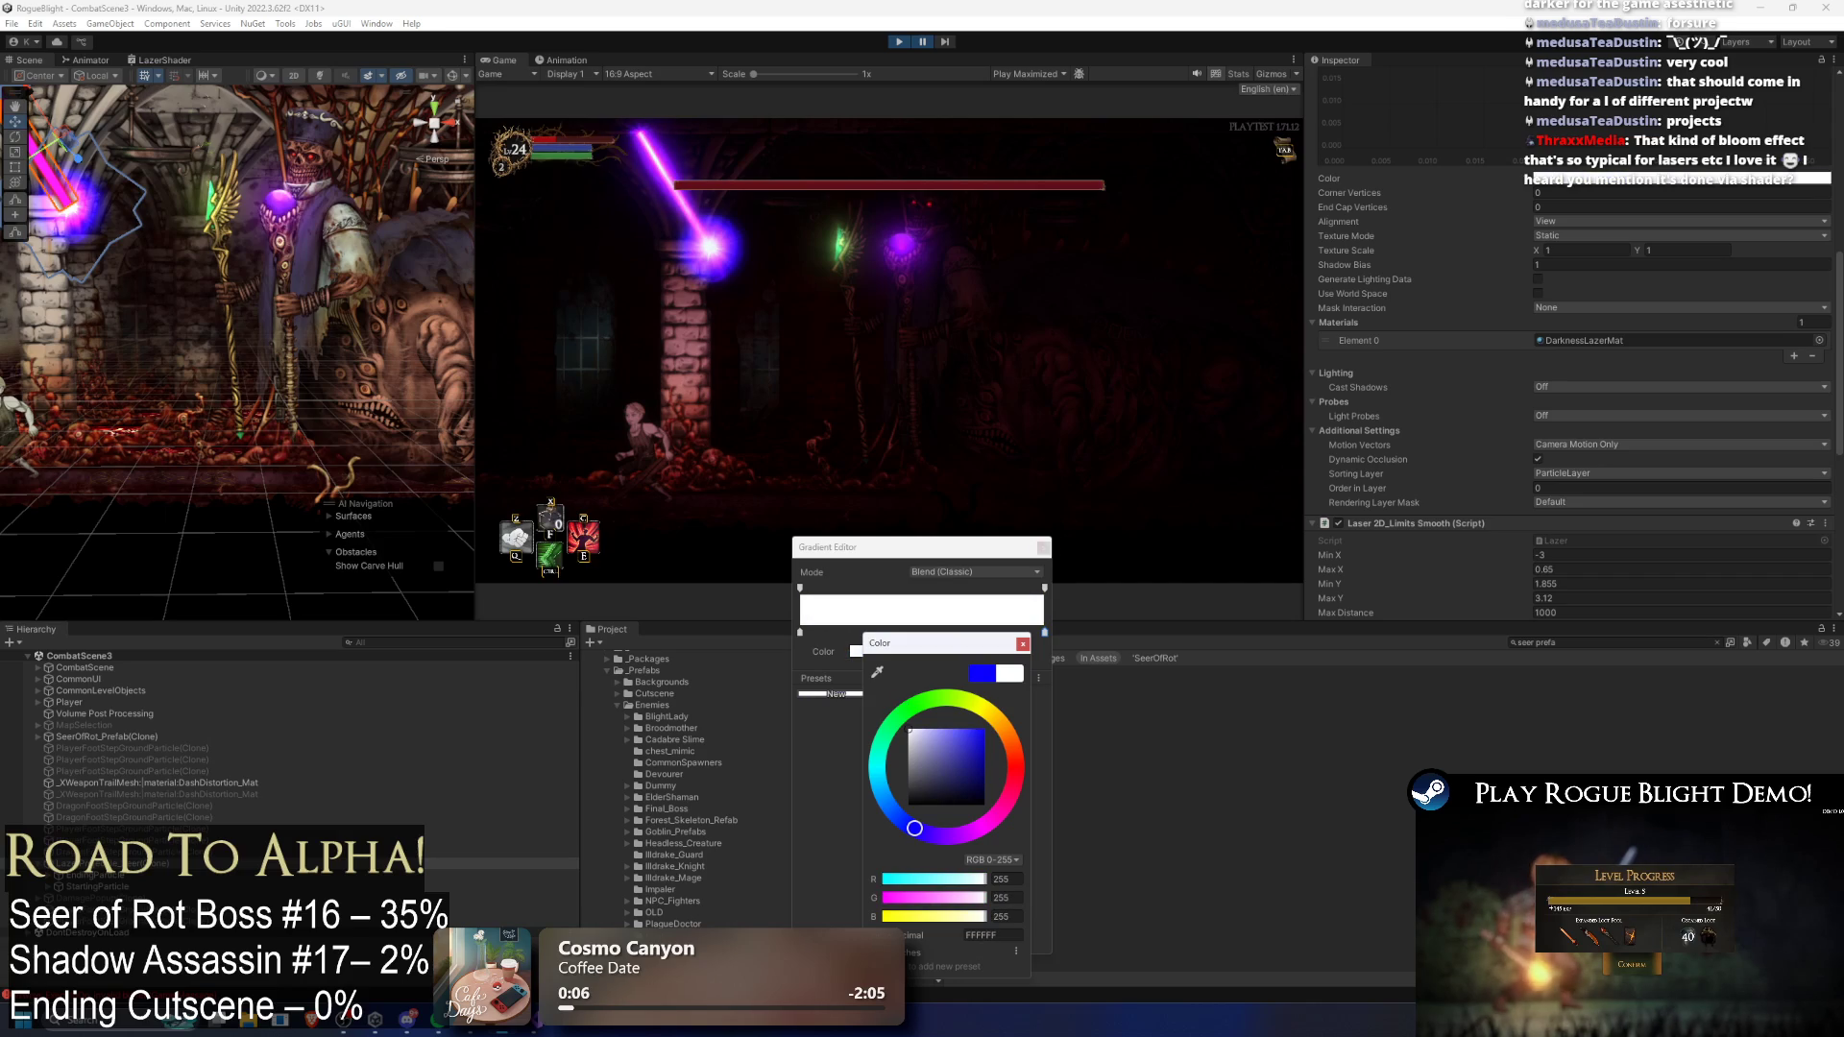
{"action": "left_click", "coordinate": [1024, 644]}
{"action": "left_click", "coordinate": [1044, 548]}
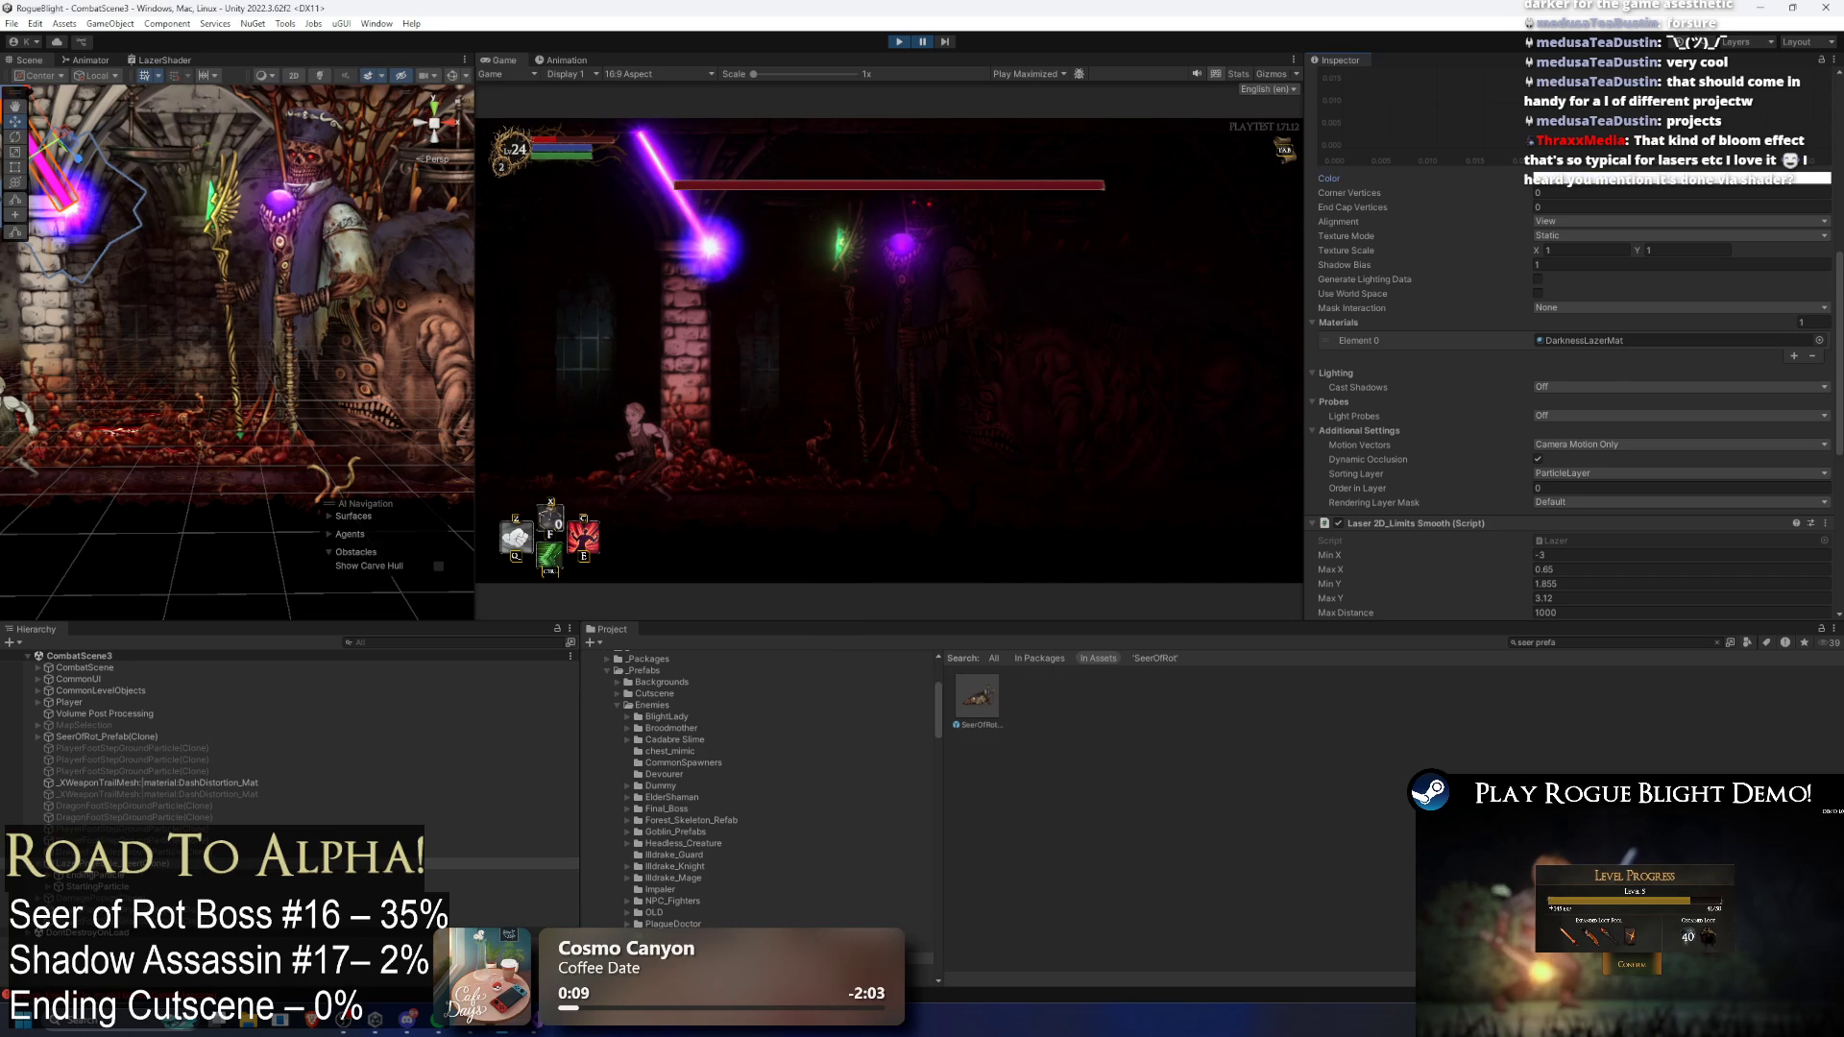
Step: Enter 15 in the material's Surface Inputs, return LaserThickness to 4 after trying 5, and nudge LaserScale
{"action": "scroll", "coordinate": [1743, 423], "scroll_direction": "down", "scroll_amount": 10}
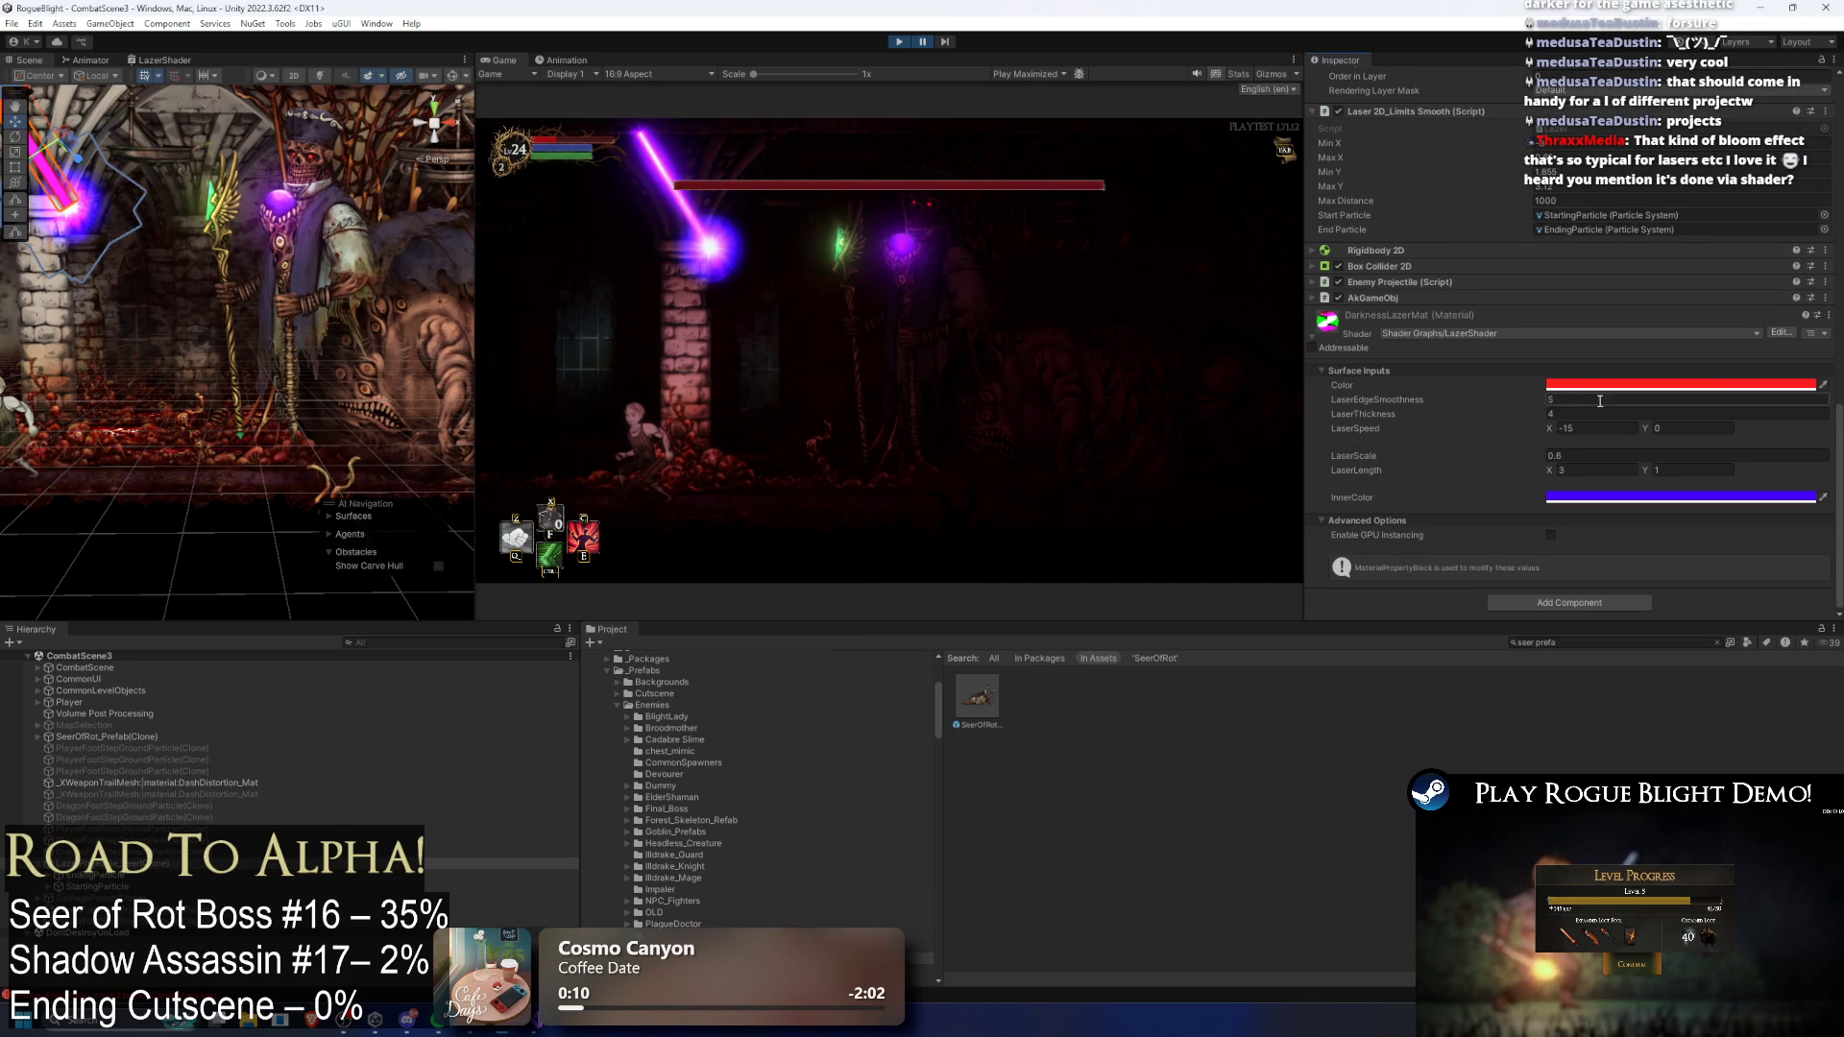
{"action": "type", "text": "1"}
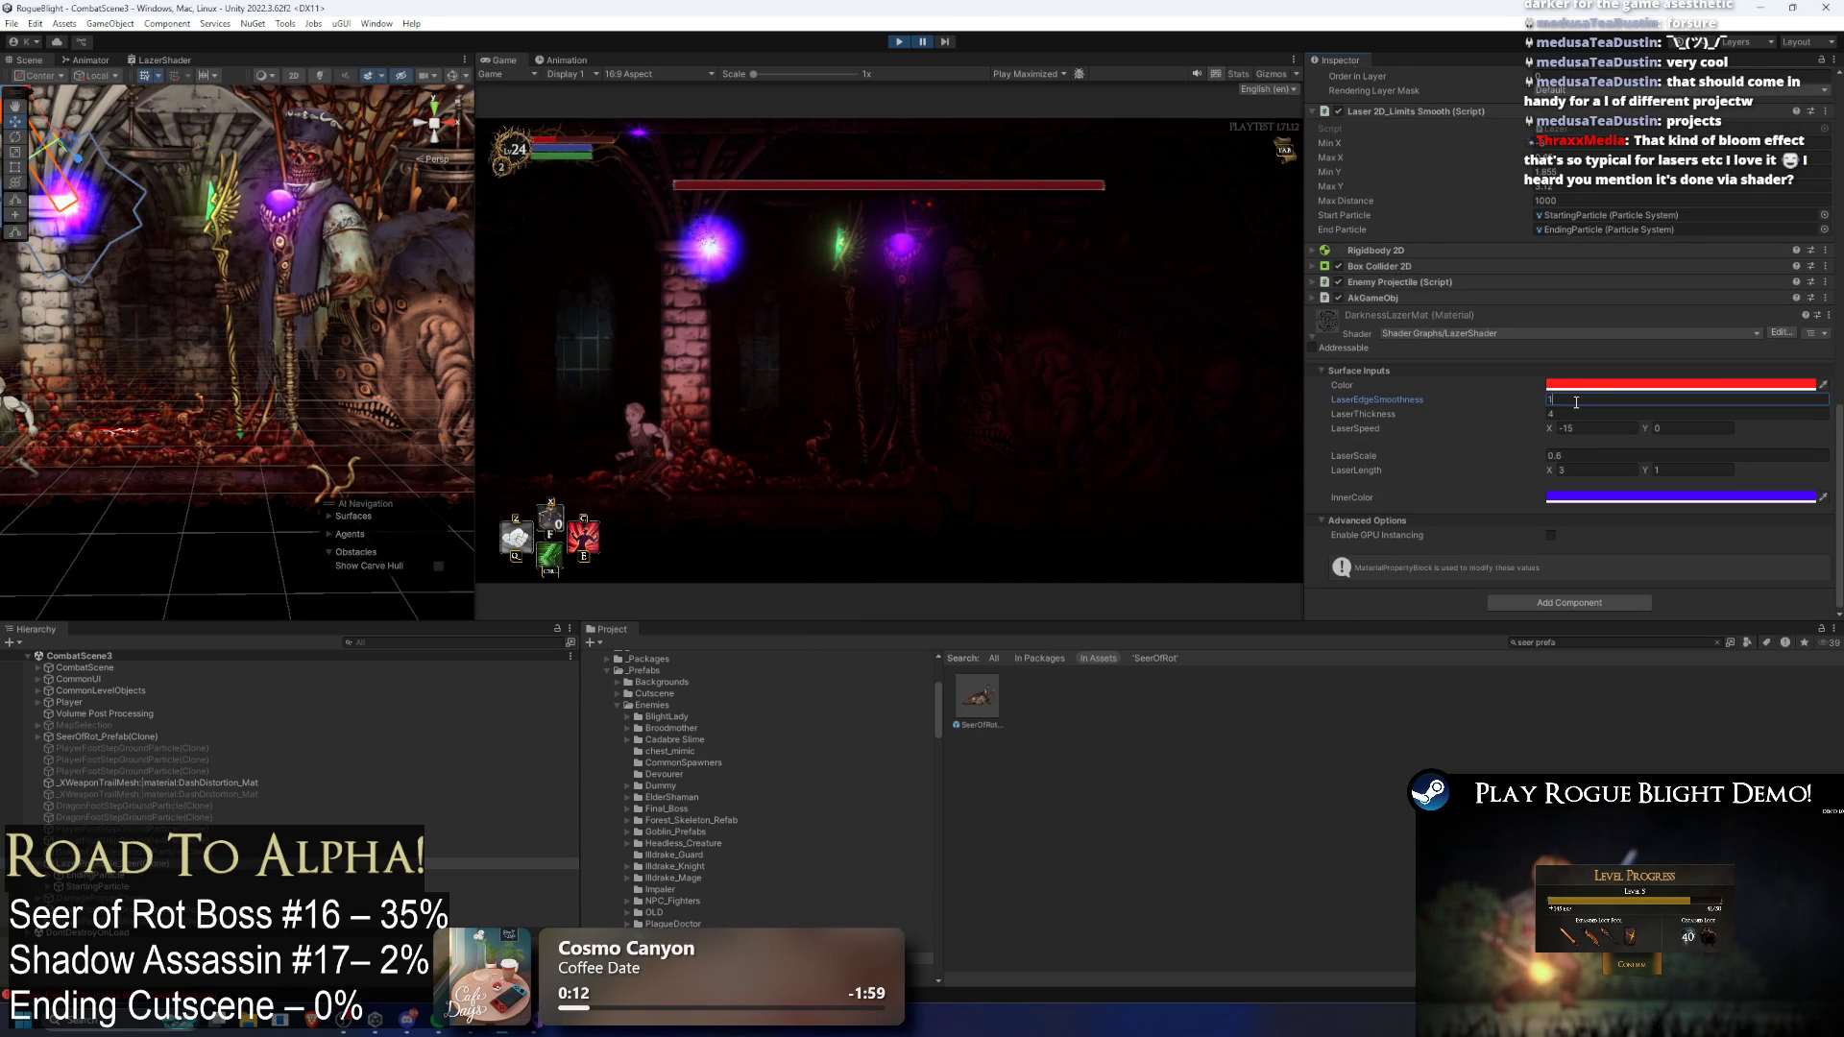
{"action": "type", "text": "5"}
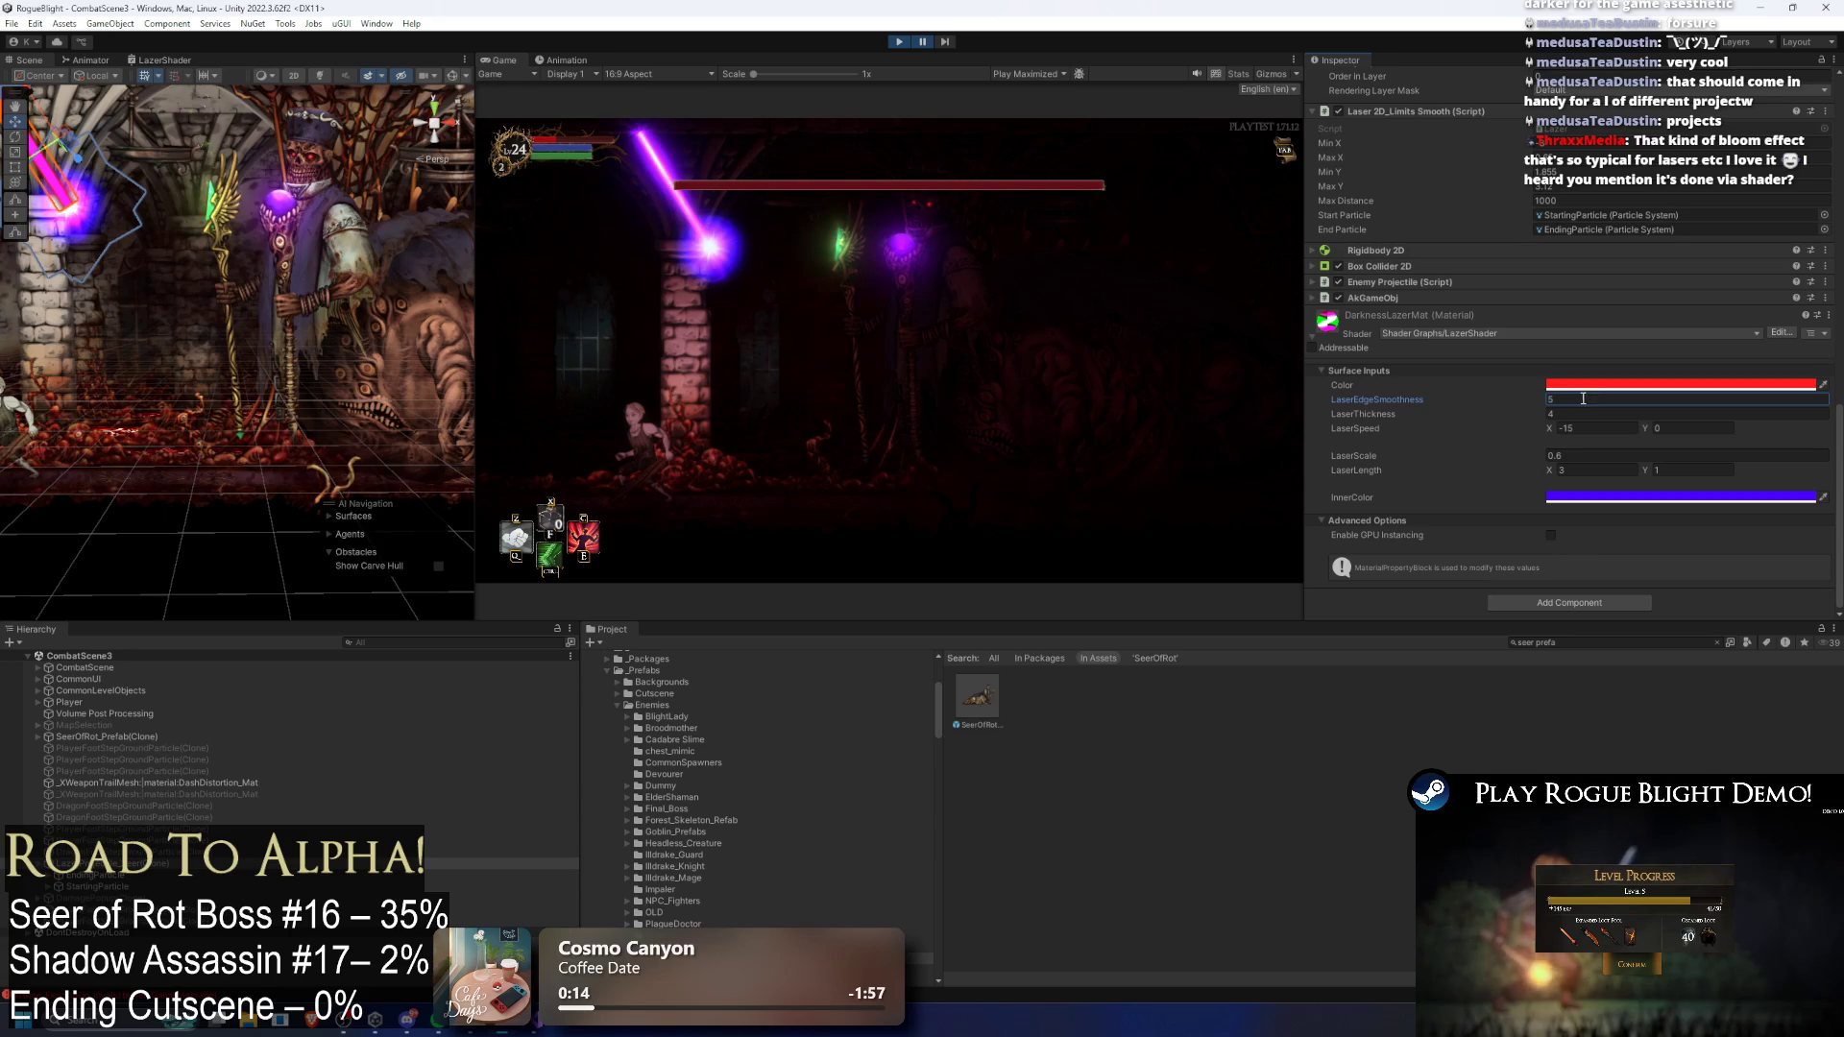
{"action": "left_click", "coordinate": [1564, 415]}
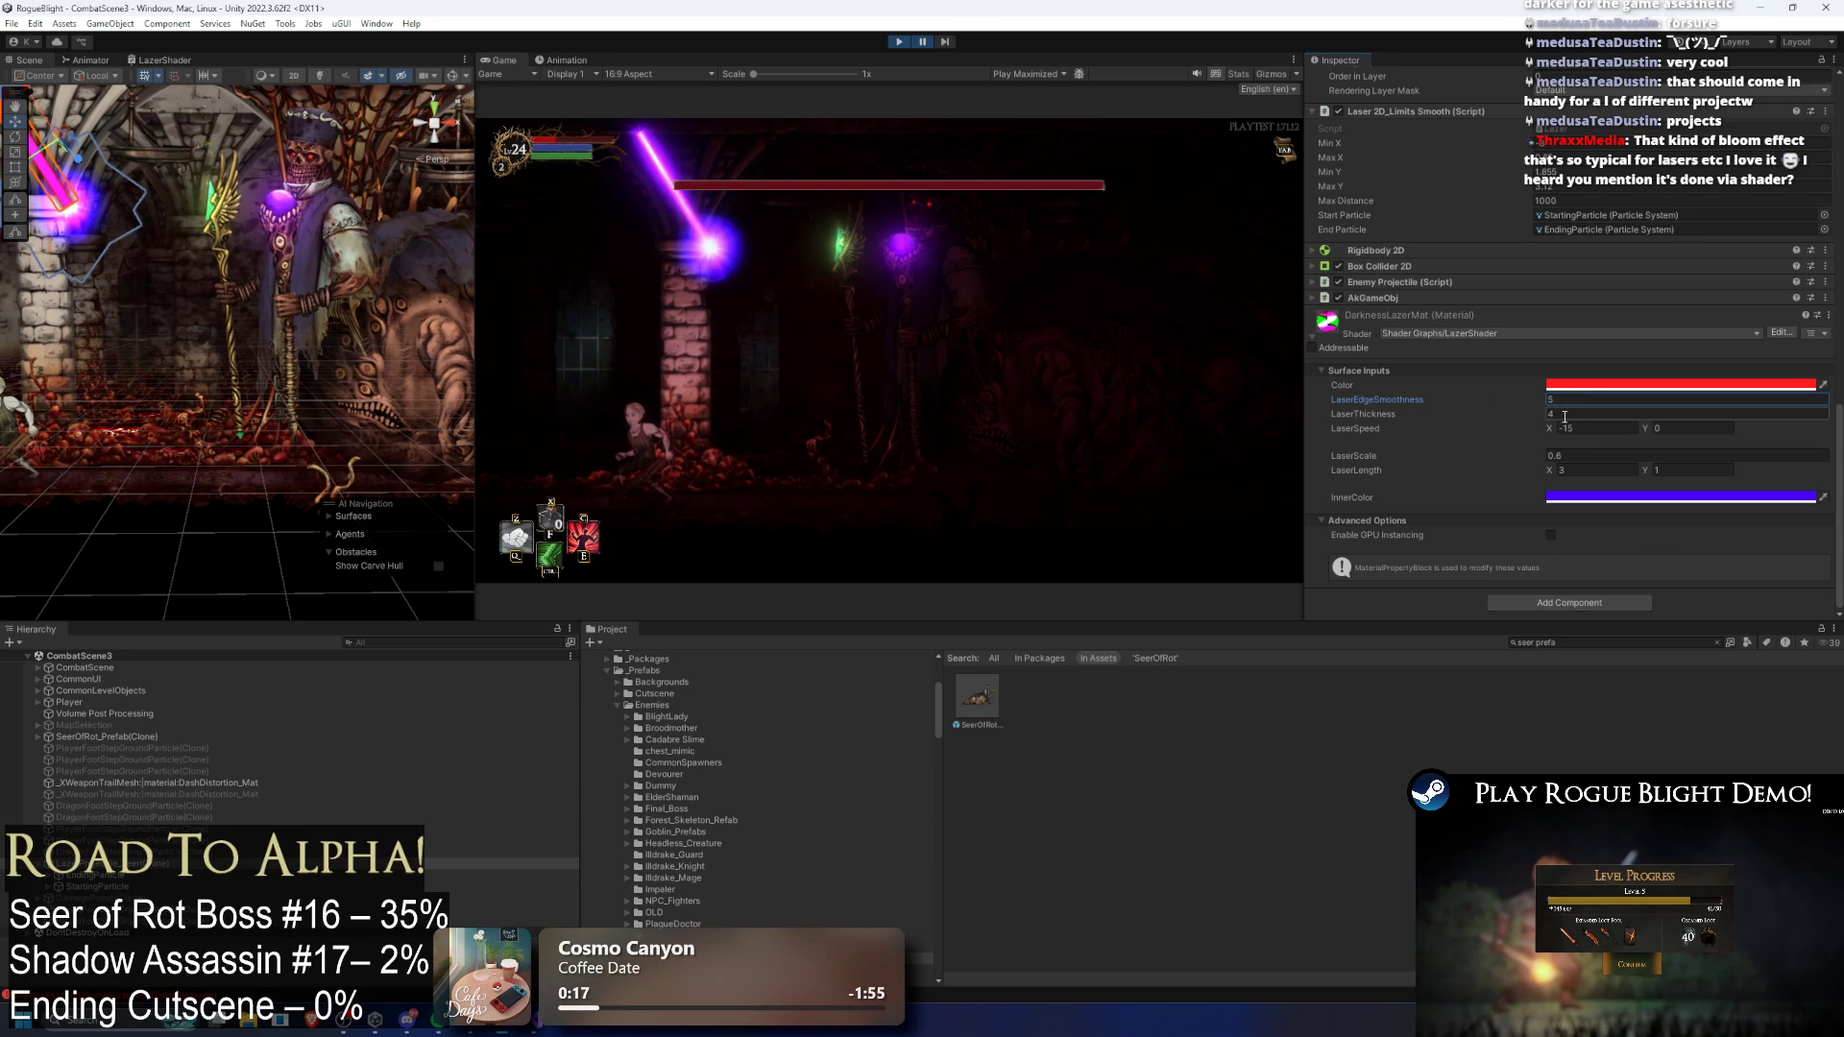
{"action": "type", "text": "5"}
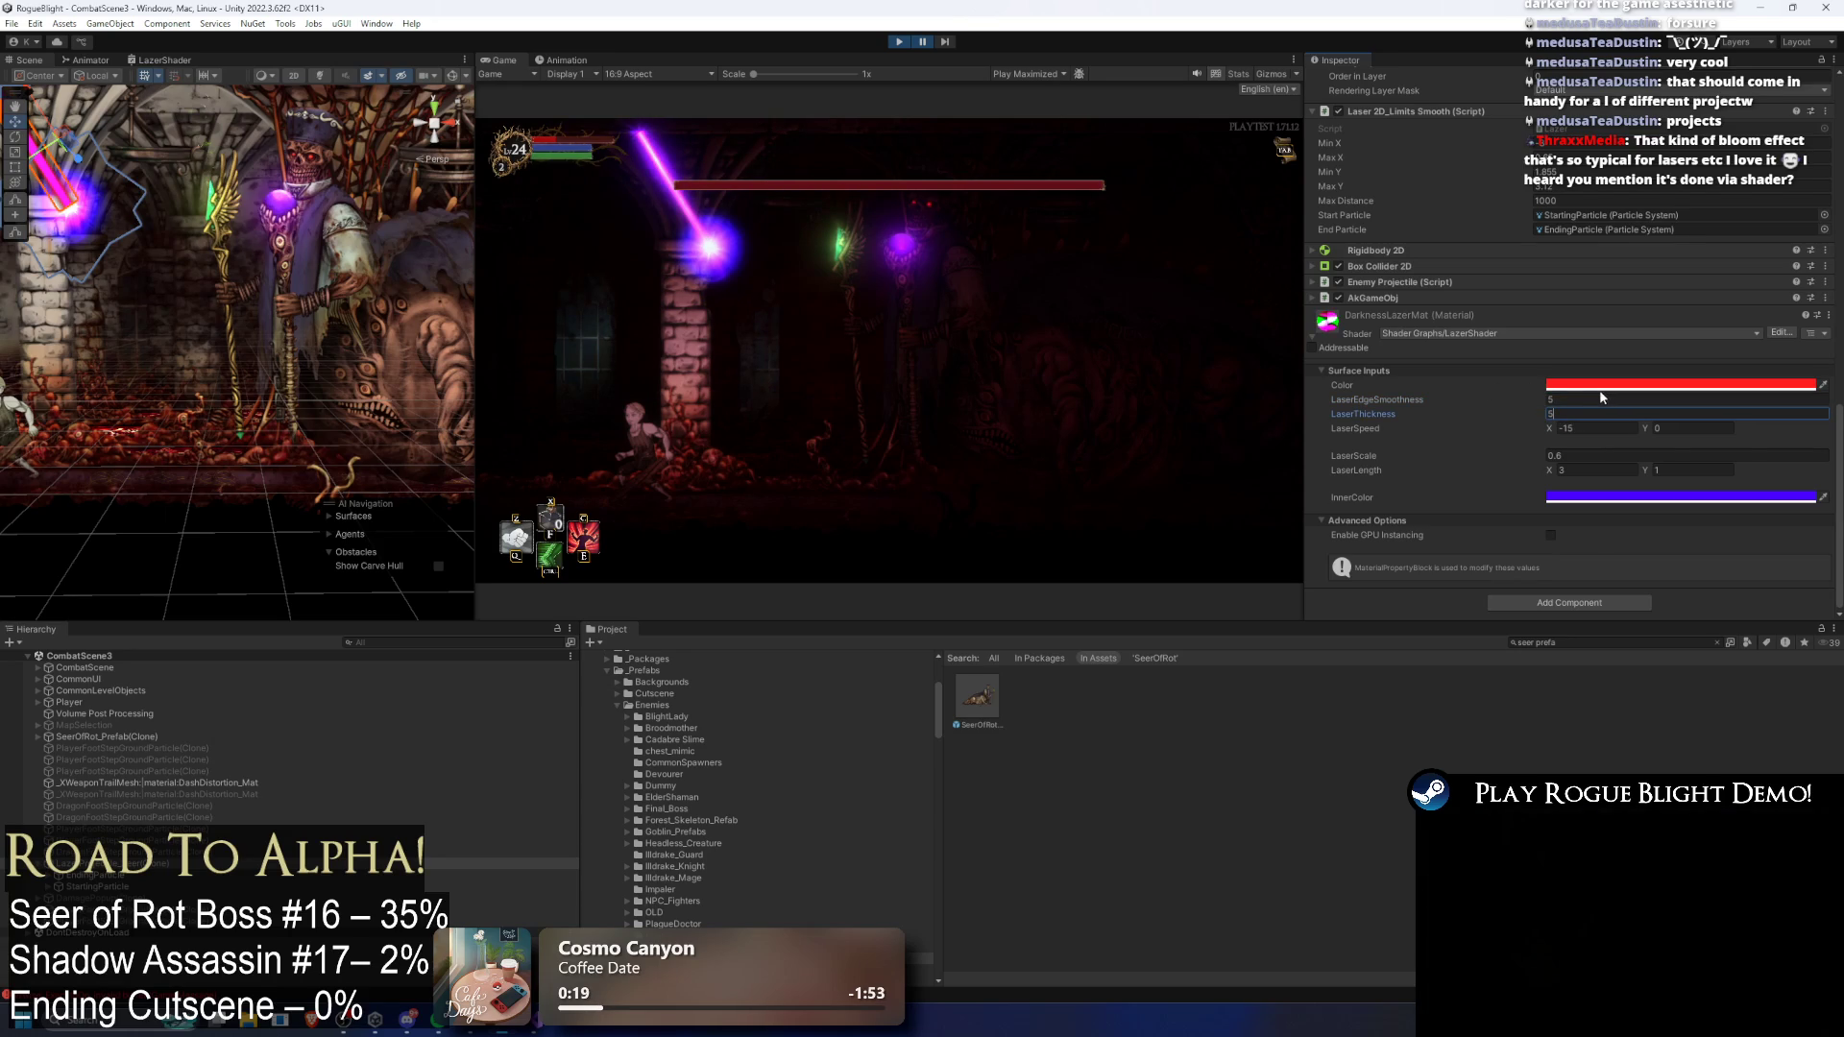
{"action": "key", "text": "BackSpace"}
{"action": "type", "text": "4"}
{"action": "left_click", "coordinate": [1556, 429]}
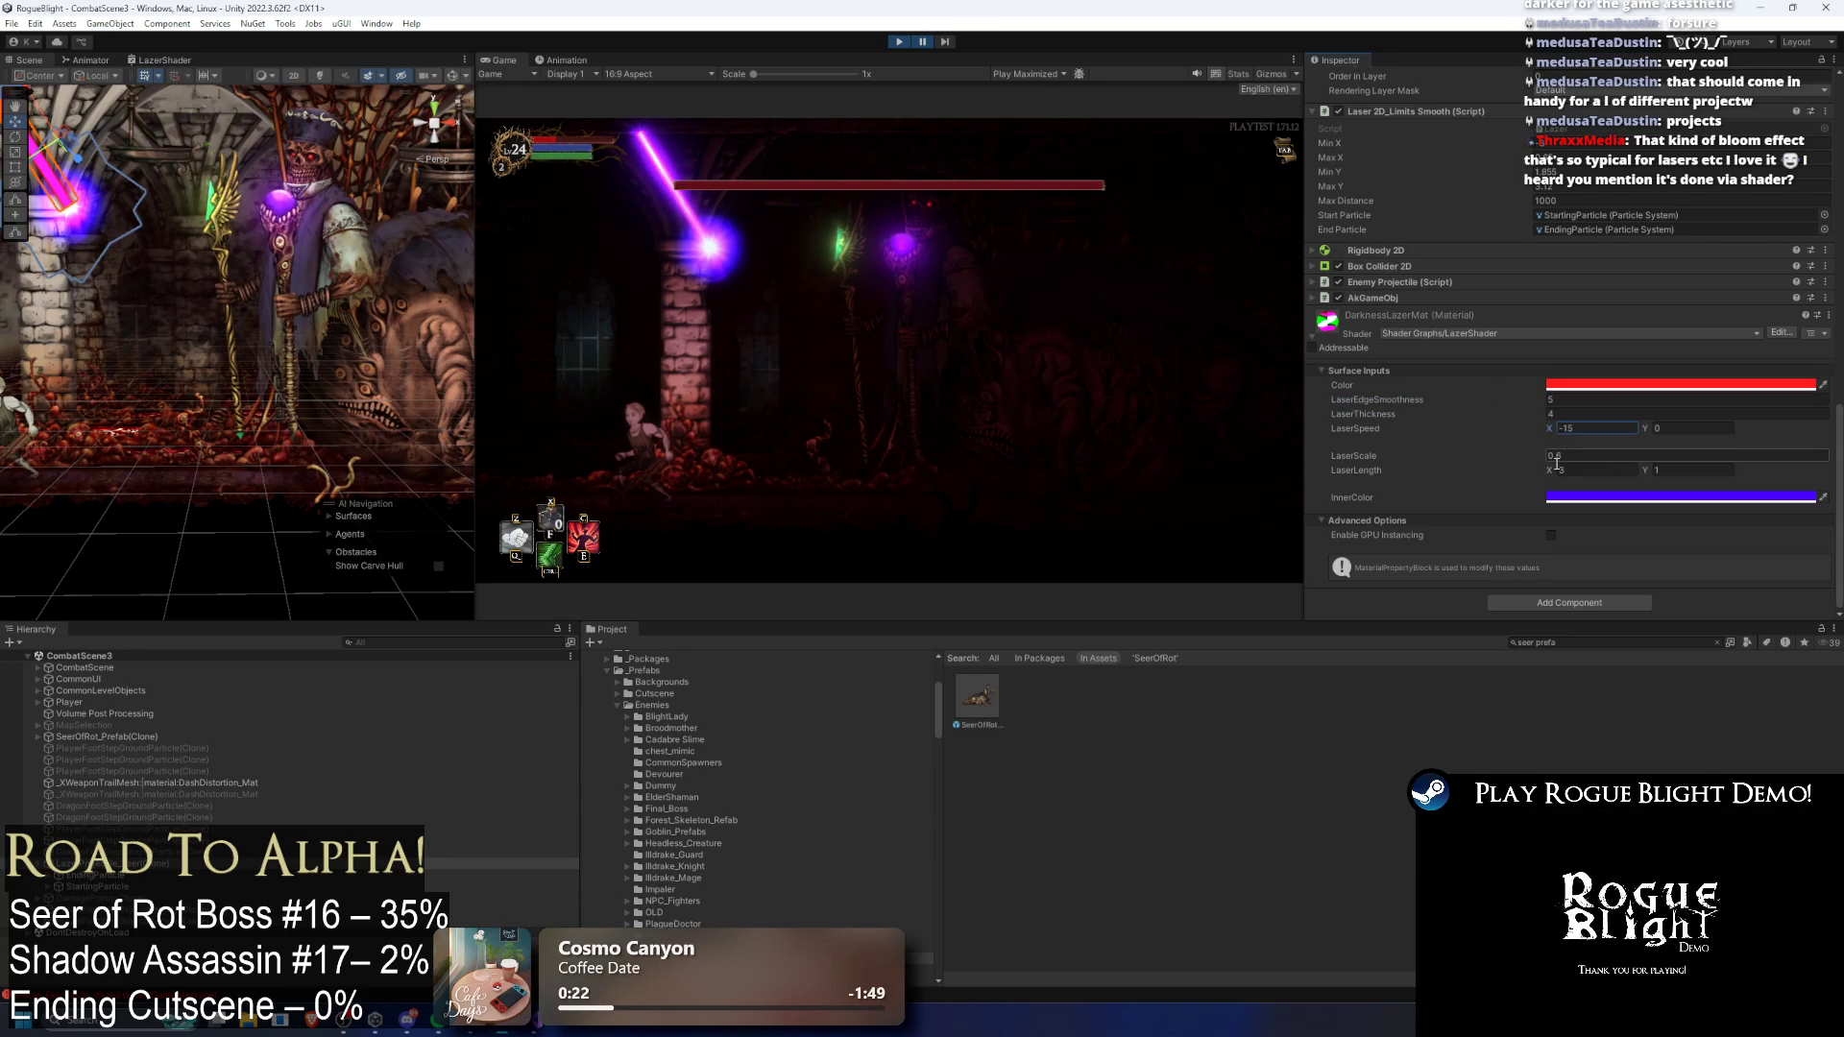
{"action": "left_click_drag", "start_coordinate": [1524, 455], "coordinate": [1529, 453]}
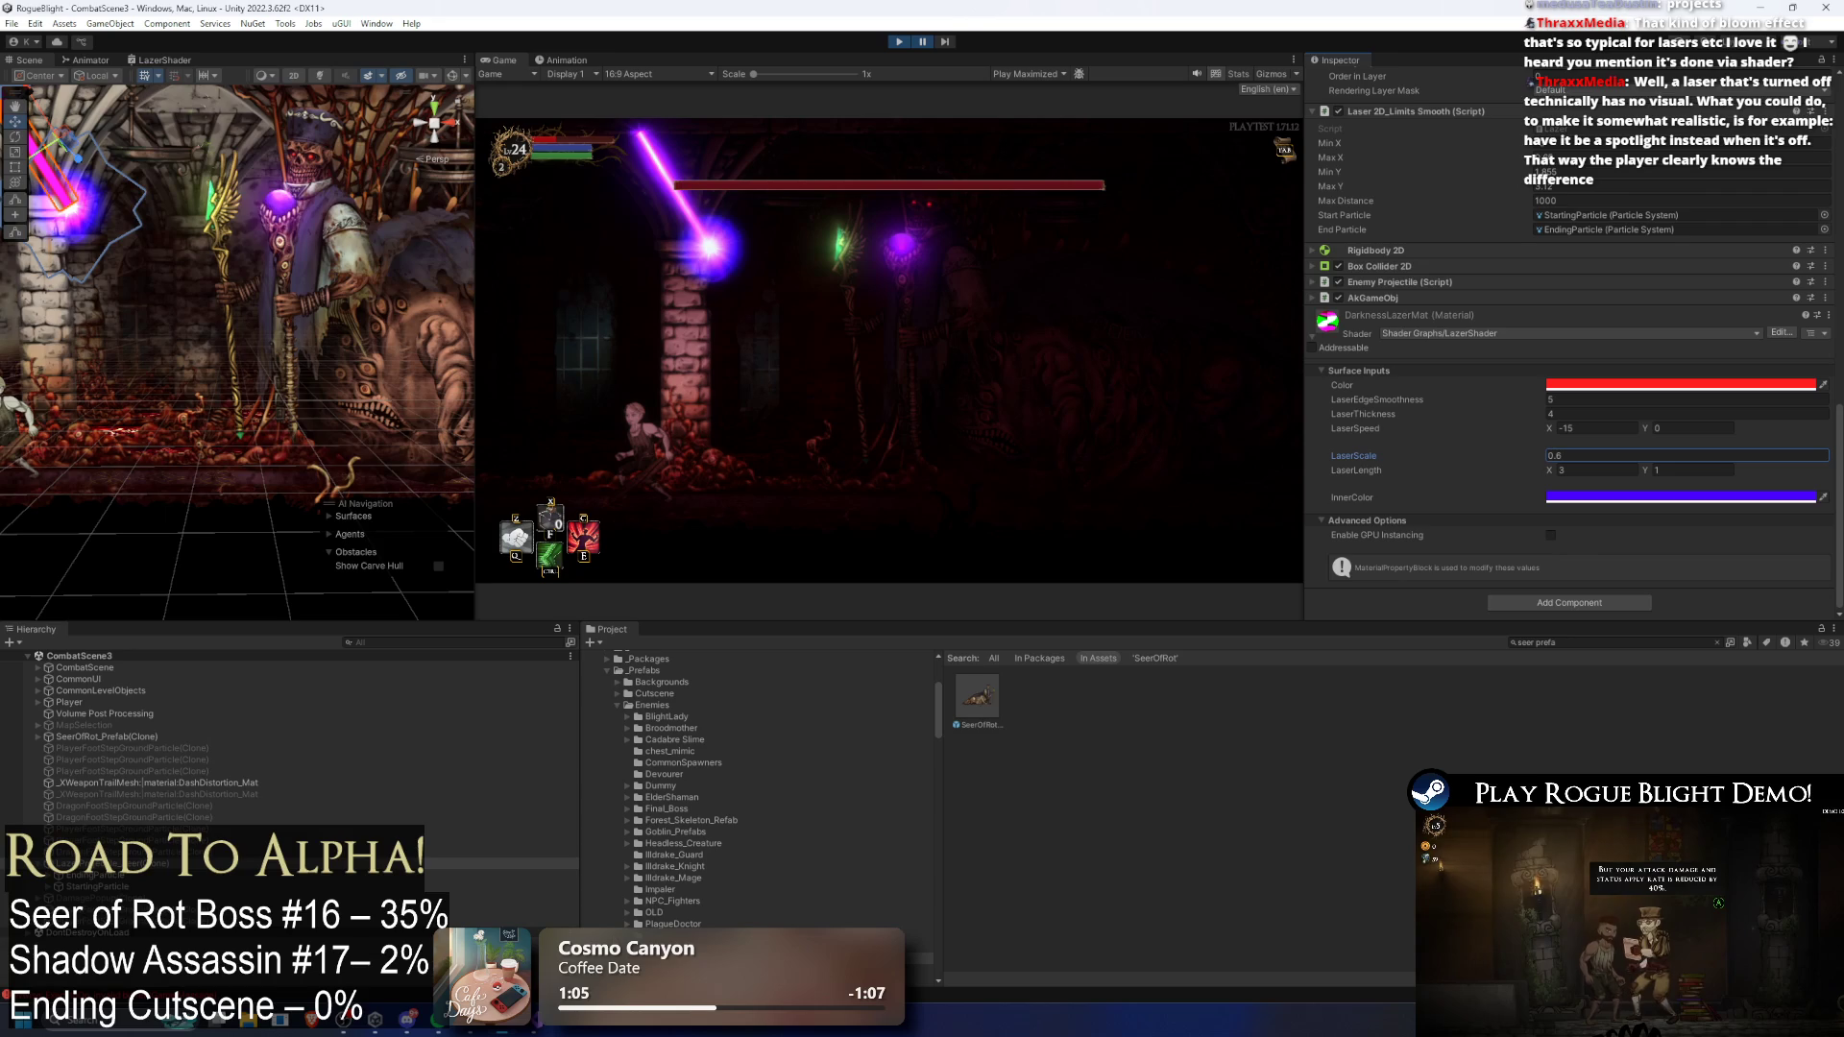
{"action": "left_click", "coordinate": [1473, 298]}
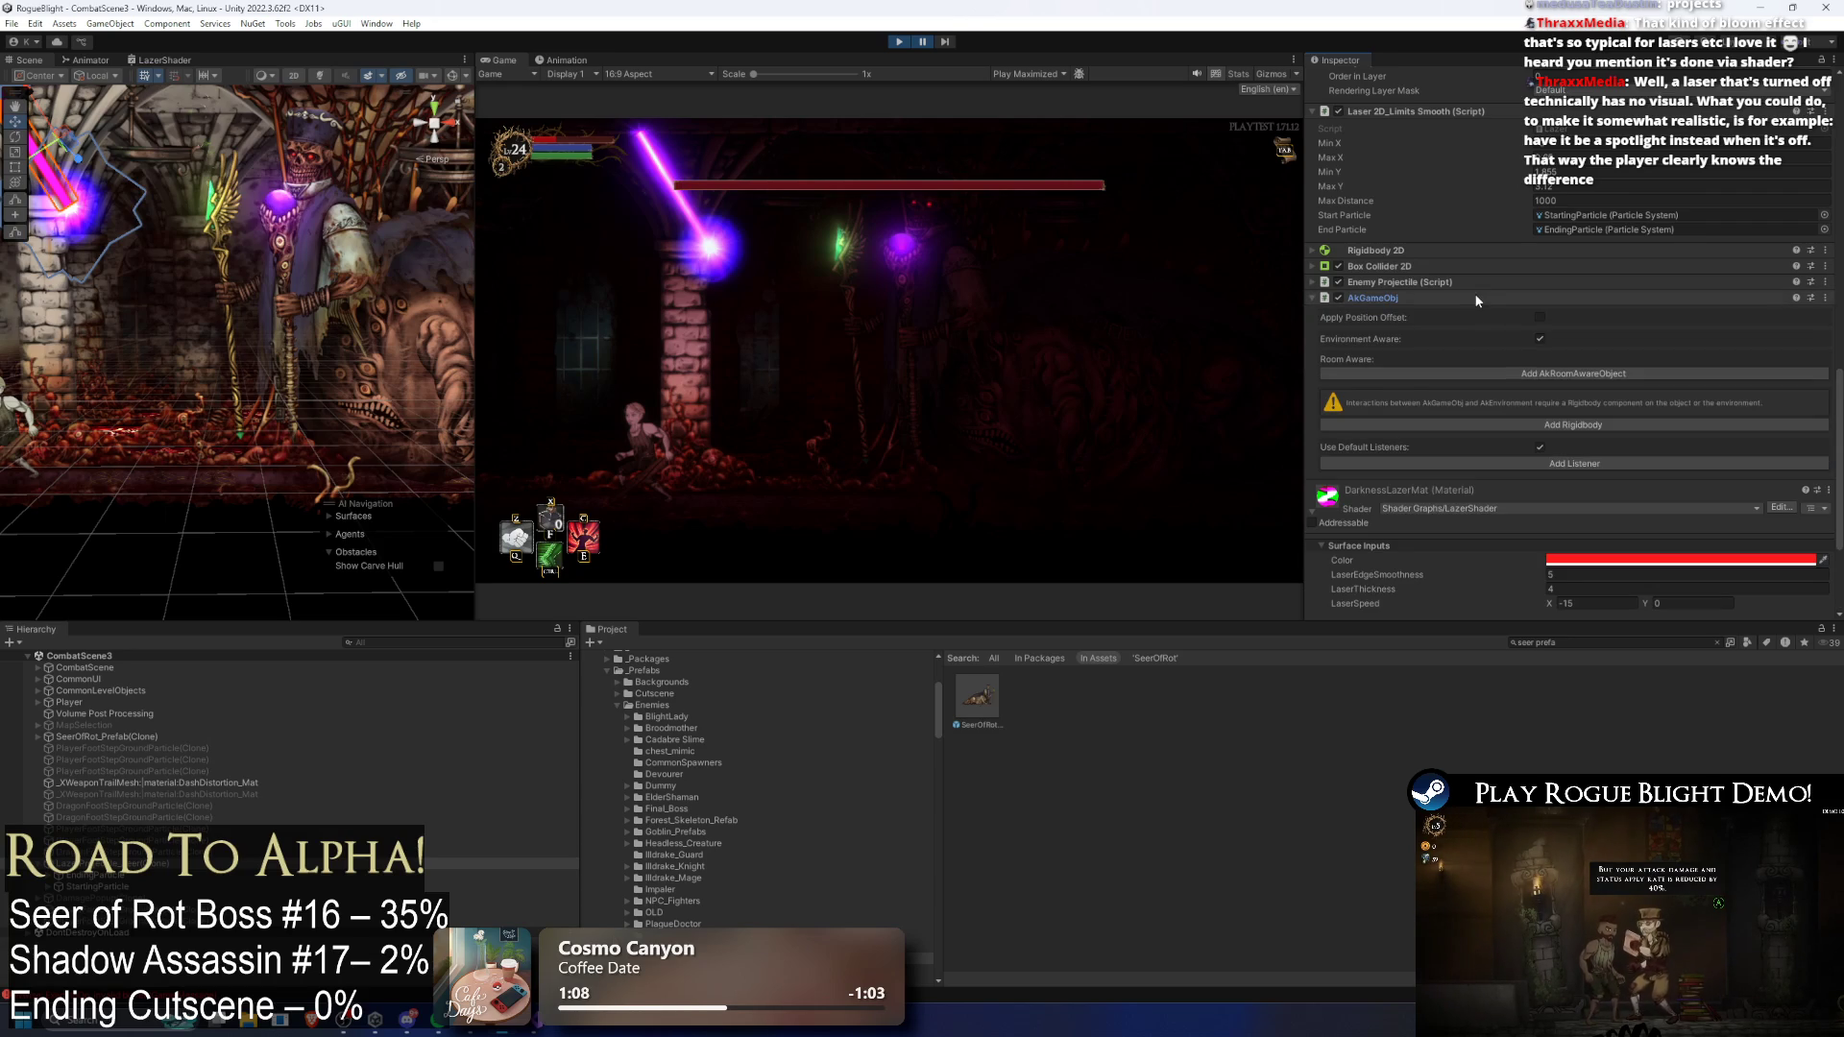
Step: Collapse the AkGameObj component again and exit play mode
{"action": "left_click", "coordinate": [1469, 298]}
{"action": "scroll", "coordinate": [1479, 300], "scroll_direction": "up", "scroll_amount": 3}
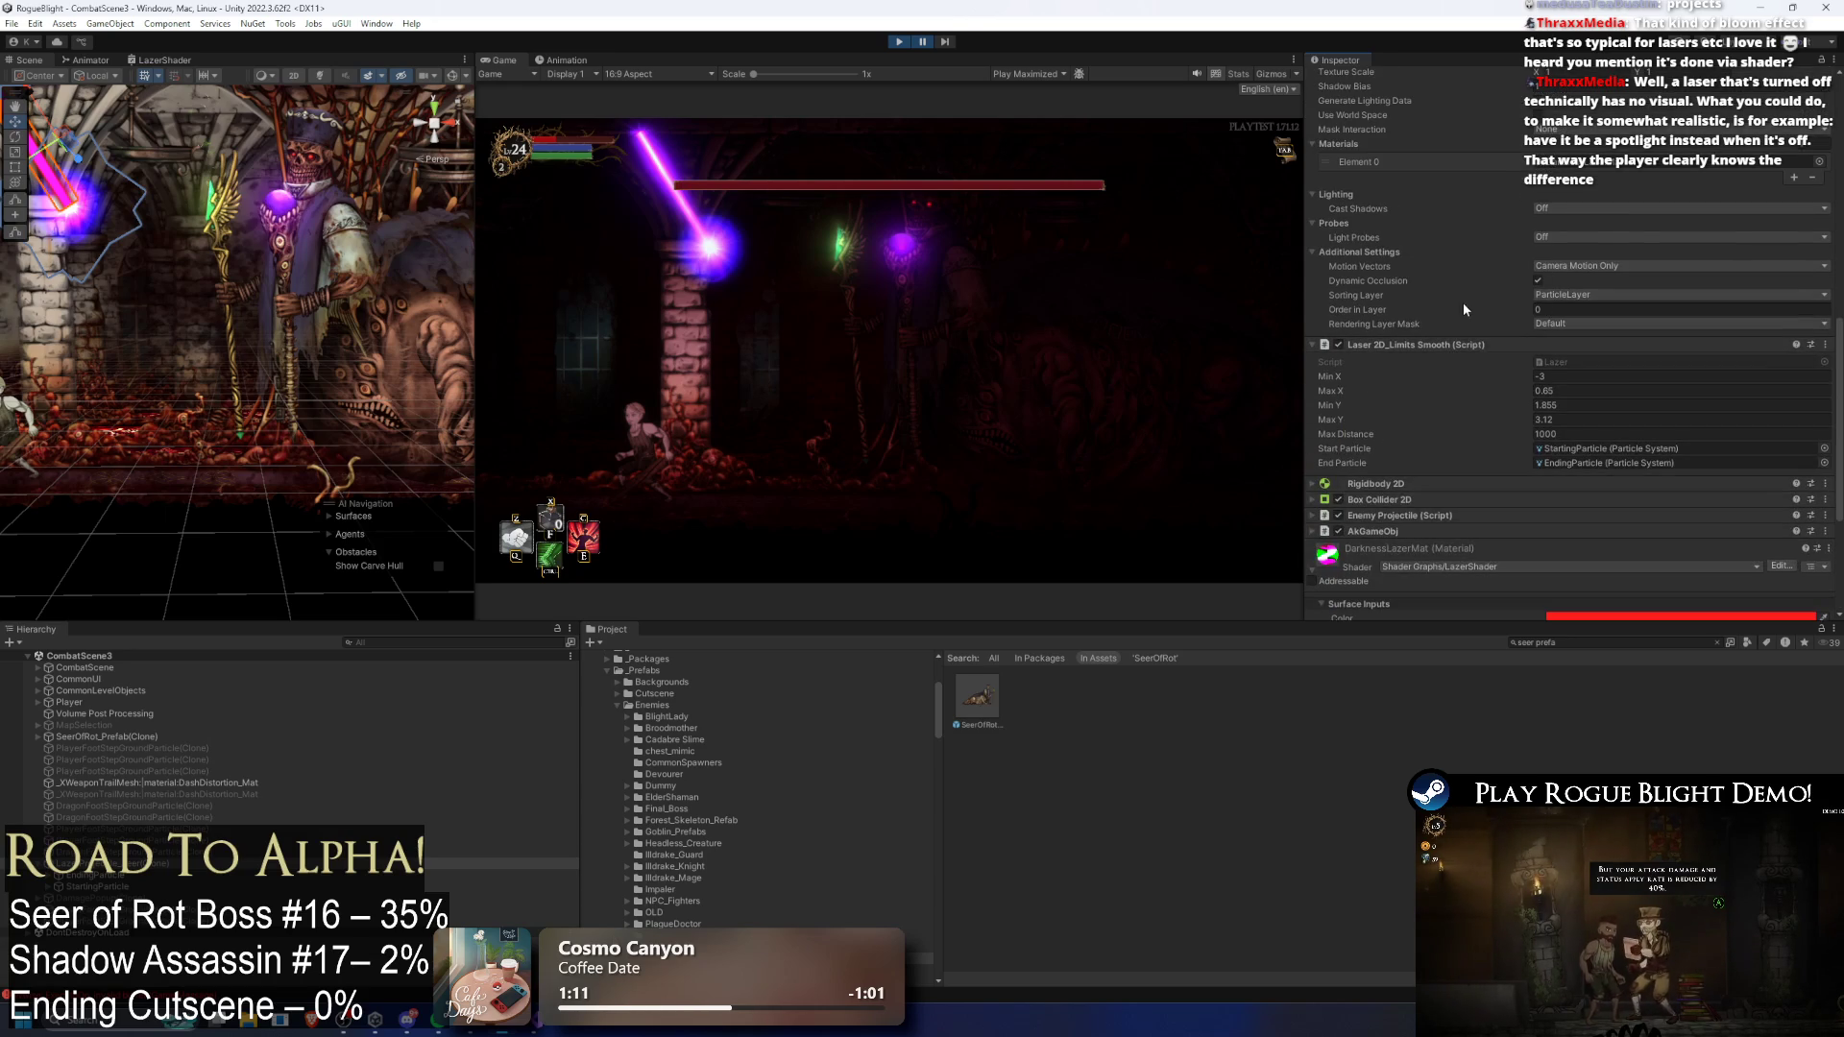
{"action": "scroll", "coordinate": [1439, 348], "scroll_direction": "down", "scroll_amount": 1}
{"action": "scroll", "coordinate": [1548, 257], "scroll_direction": "up", "scroll_amount": 10}
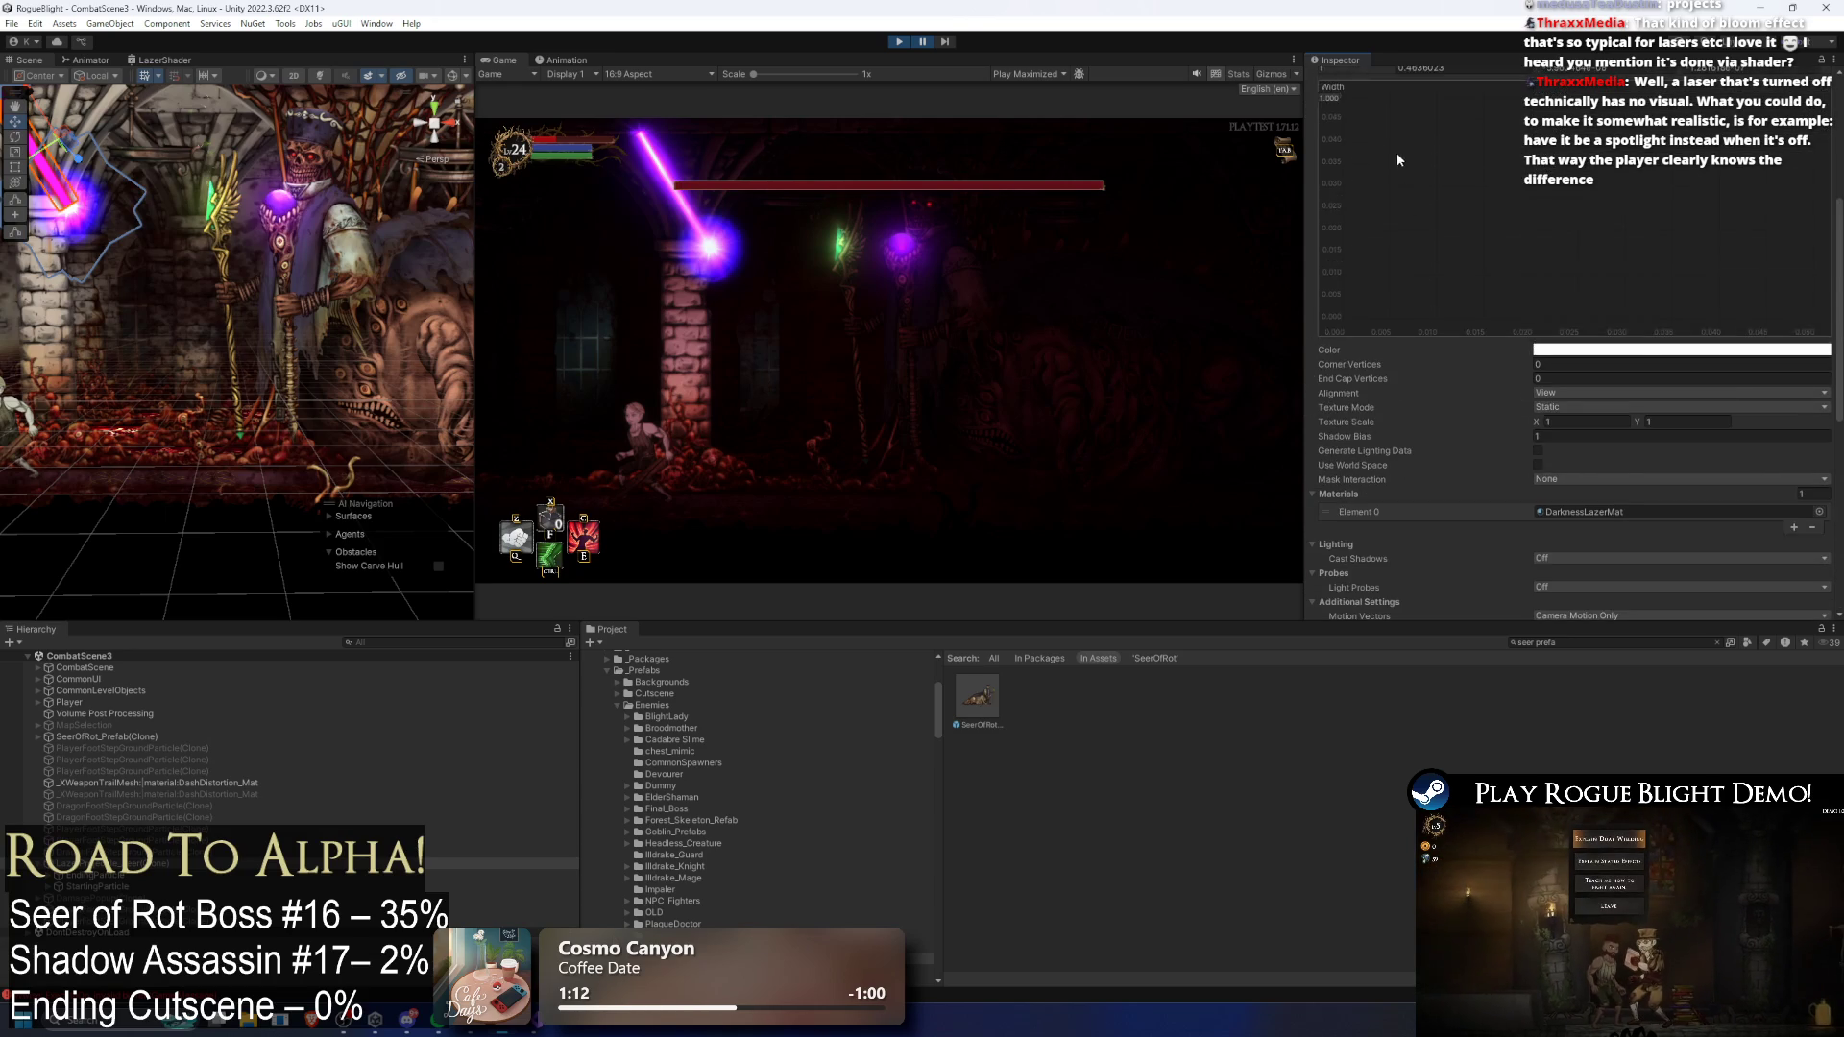
{"action": "scroll", "coordinate": [1424, 139], "scroll_direction": "up", "scroll_amount": 1}
{"action": "left_click", "coordinate": [898, 44]}
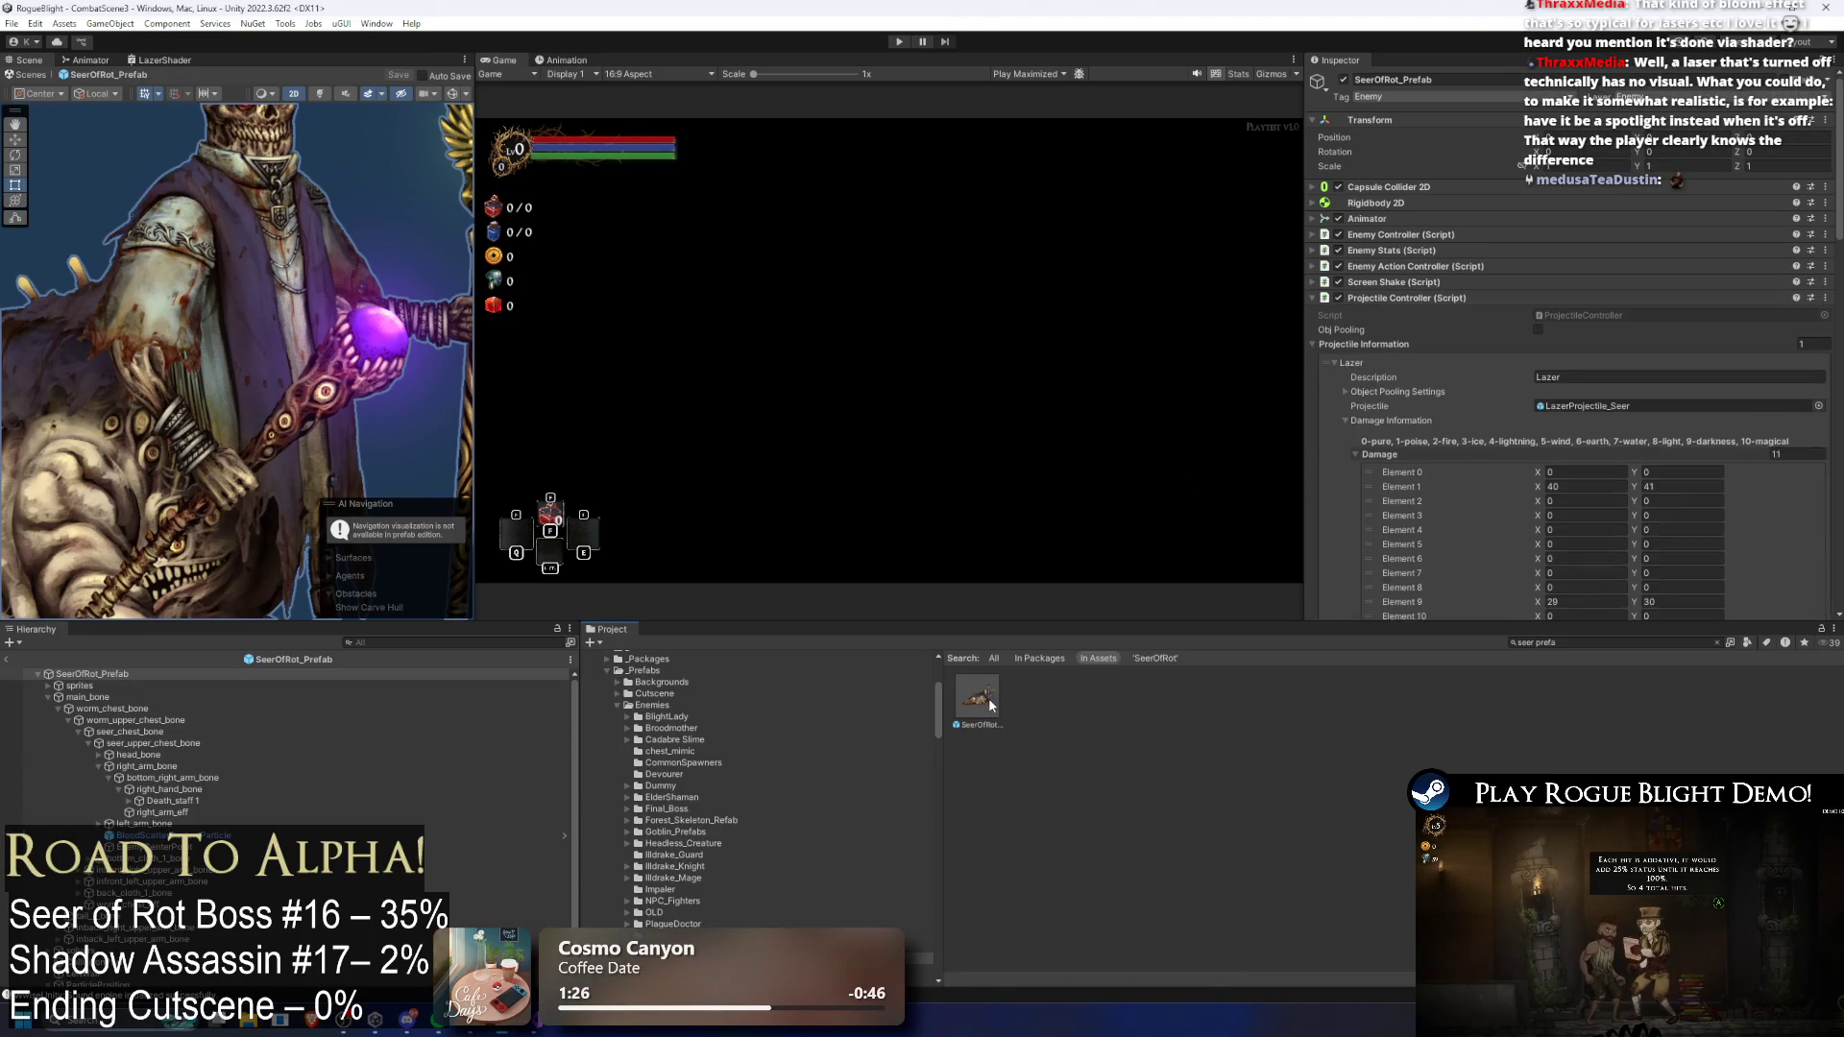
Step: Open SeerOfRot_Prefab, expand Object Pooling Settings, and open the LazerProjectile_Seer prefab for editing
{"action": "left_click", "coordinate": [1065, 542]}
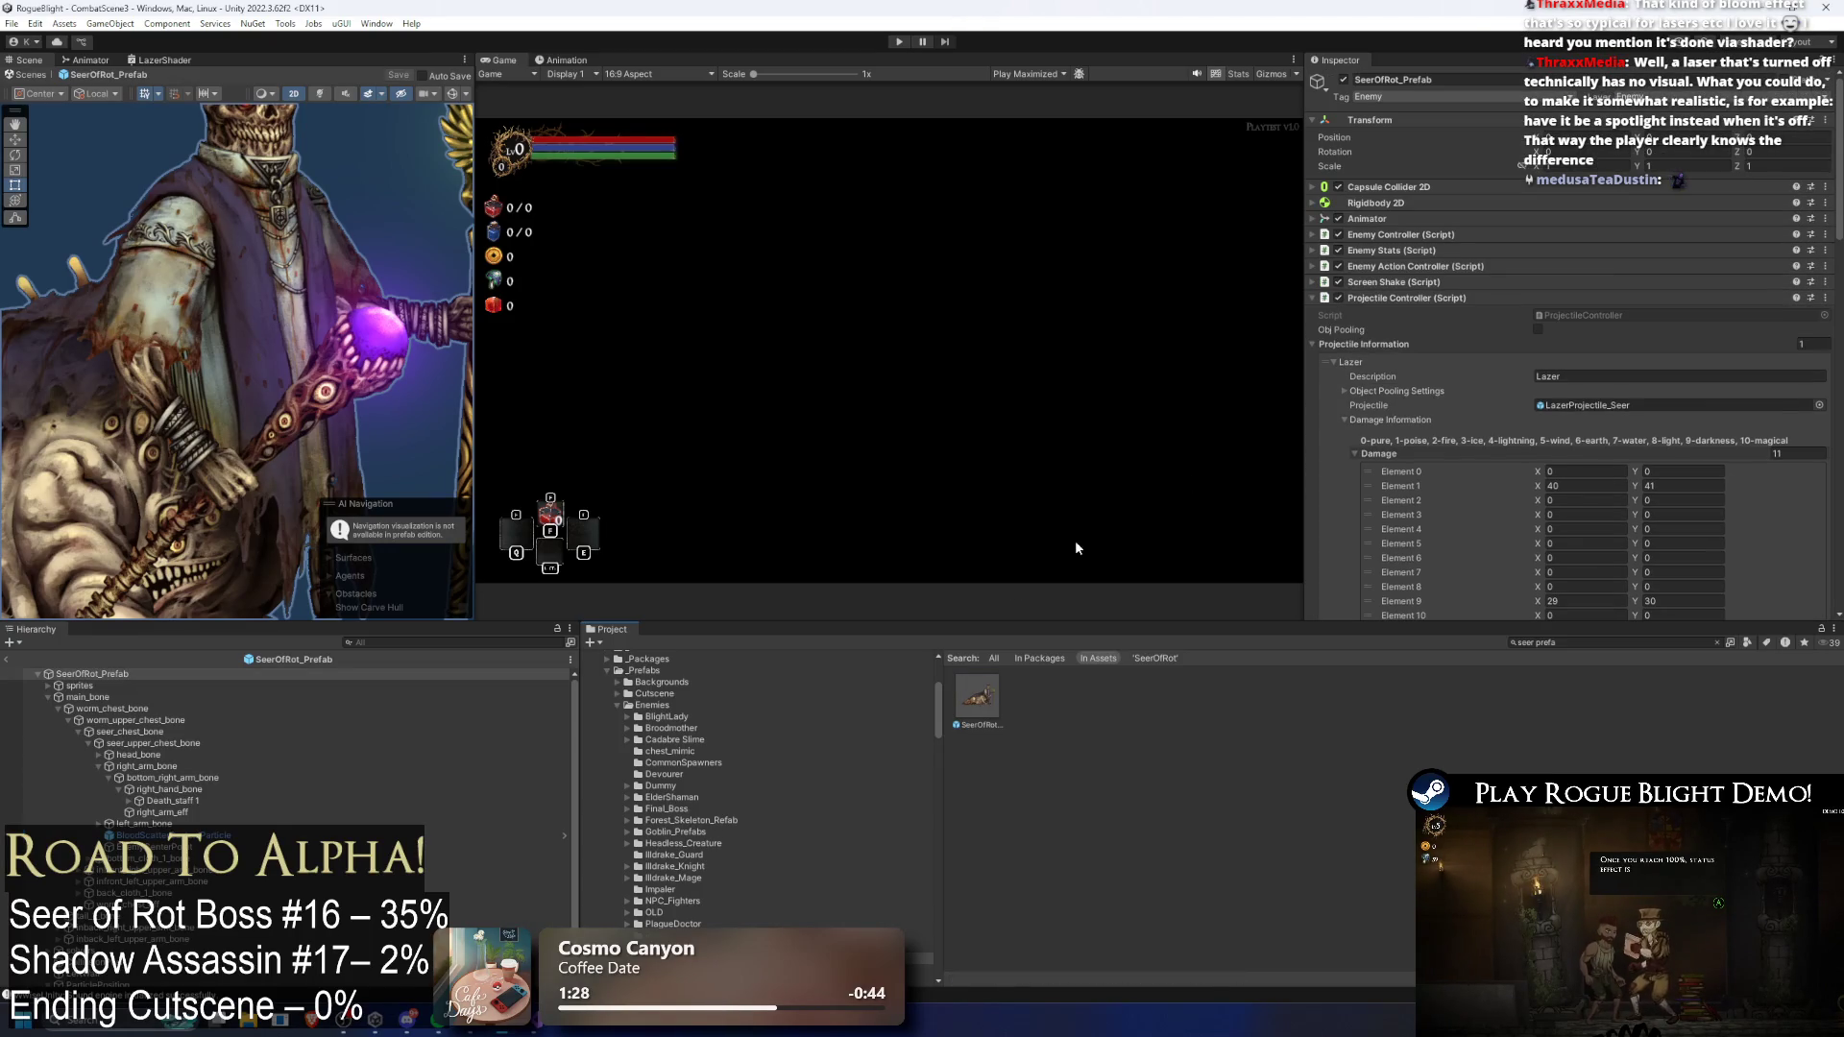
{"action": "left_click", "coordinate": [1632, 393]}
{"action": "left_click", "coordinate": [1589, 434]}
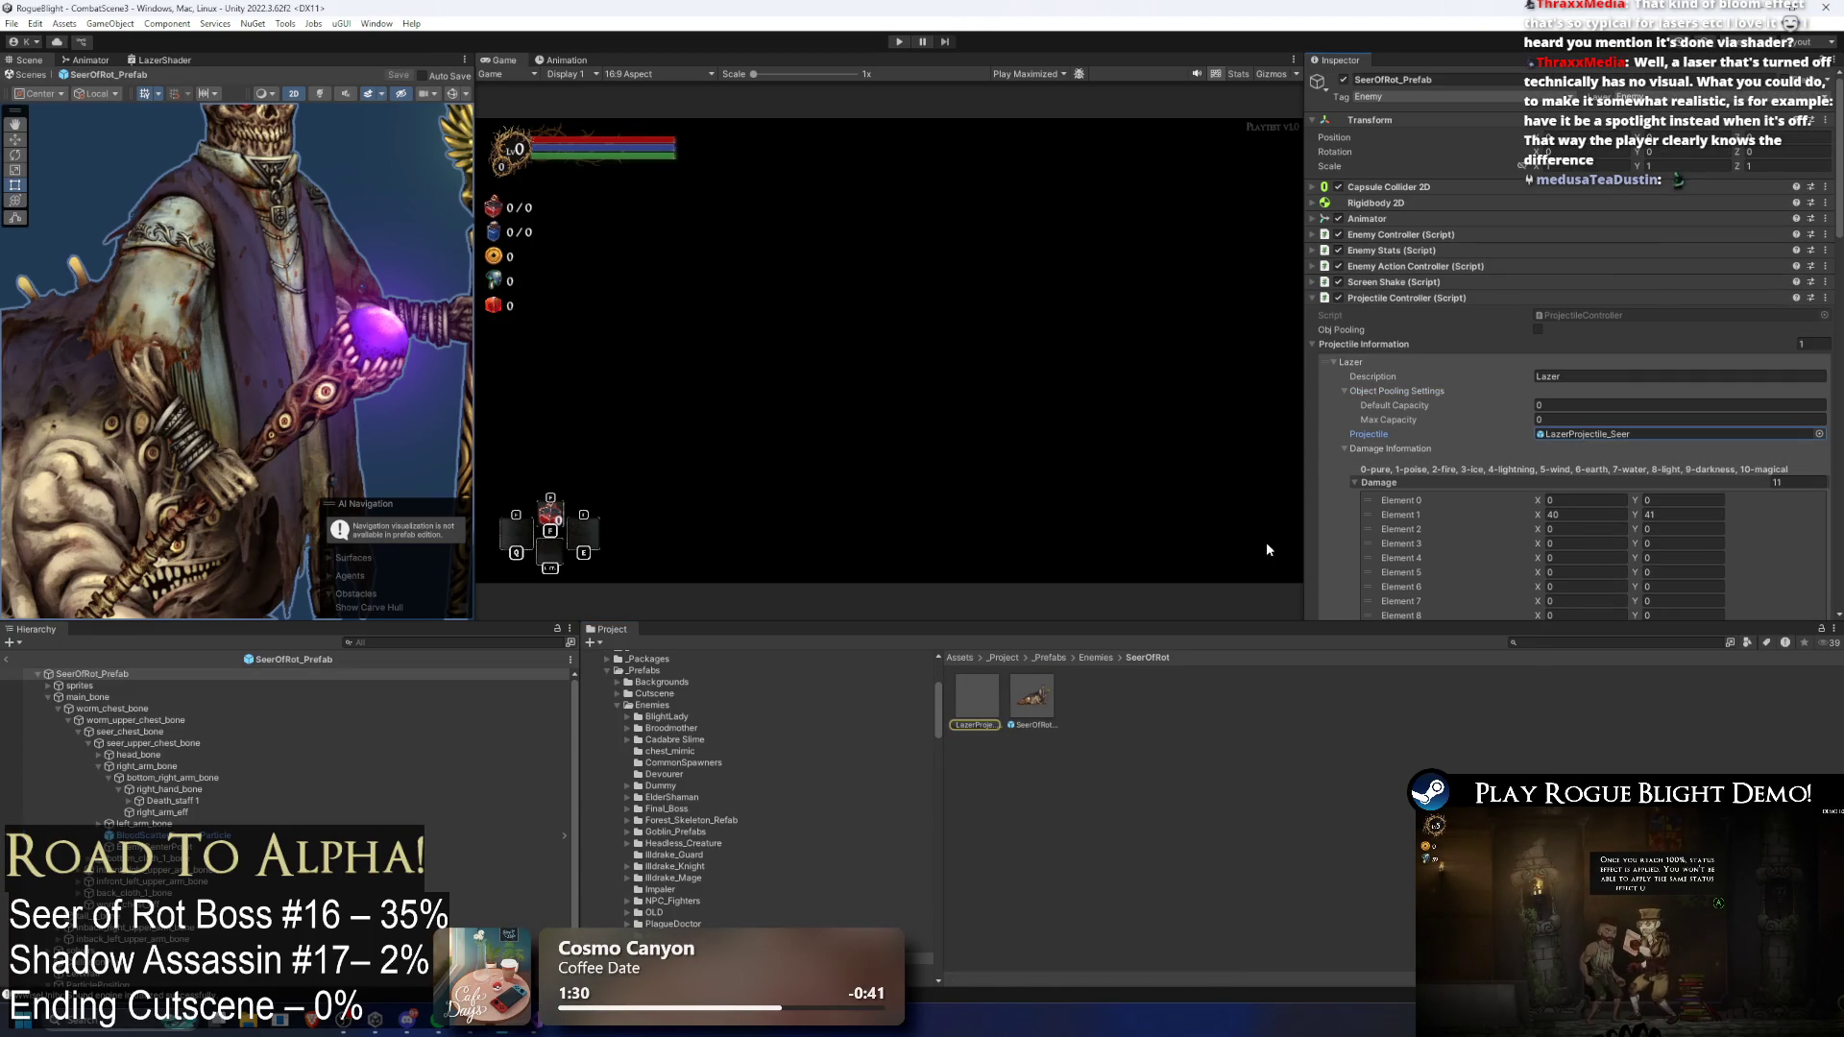
{"action": "double_click", "coordinate": [982, 692]}
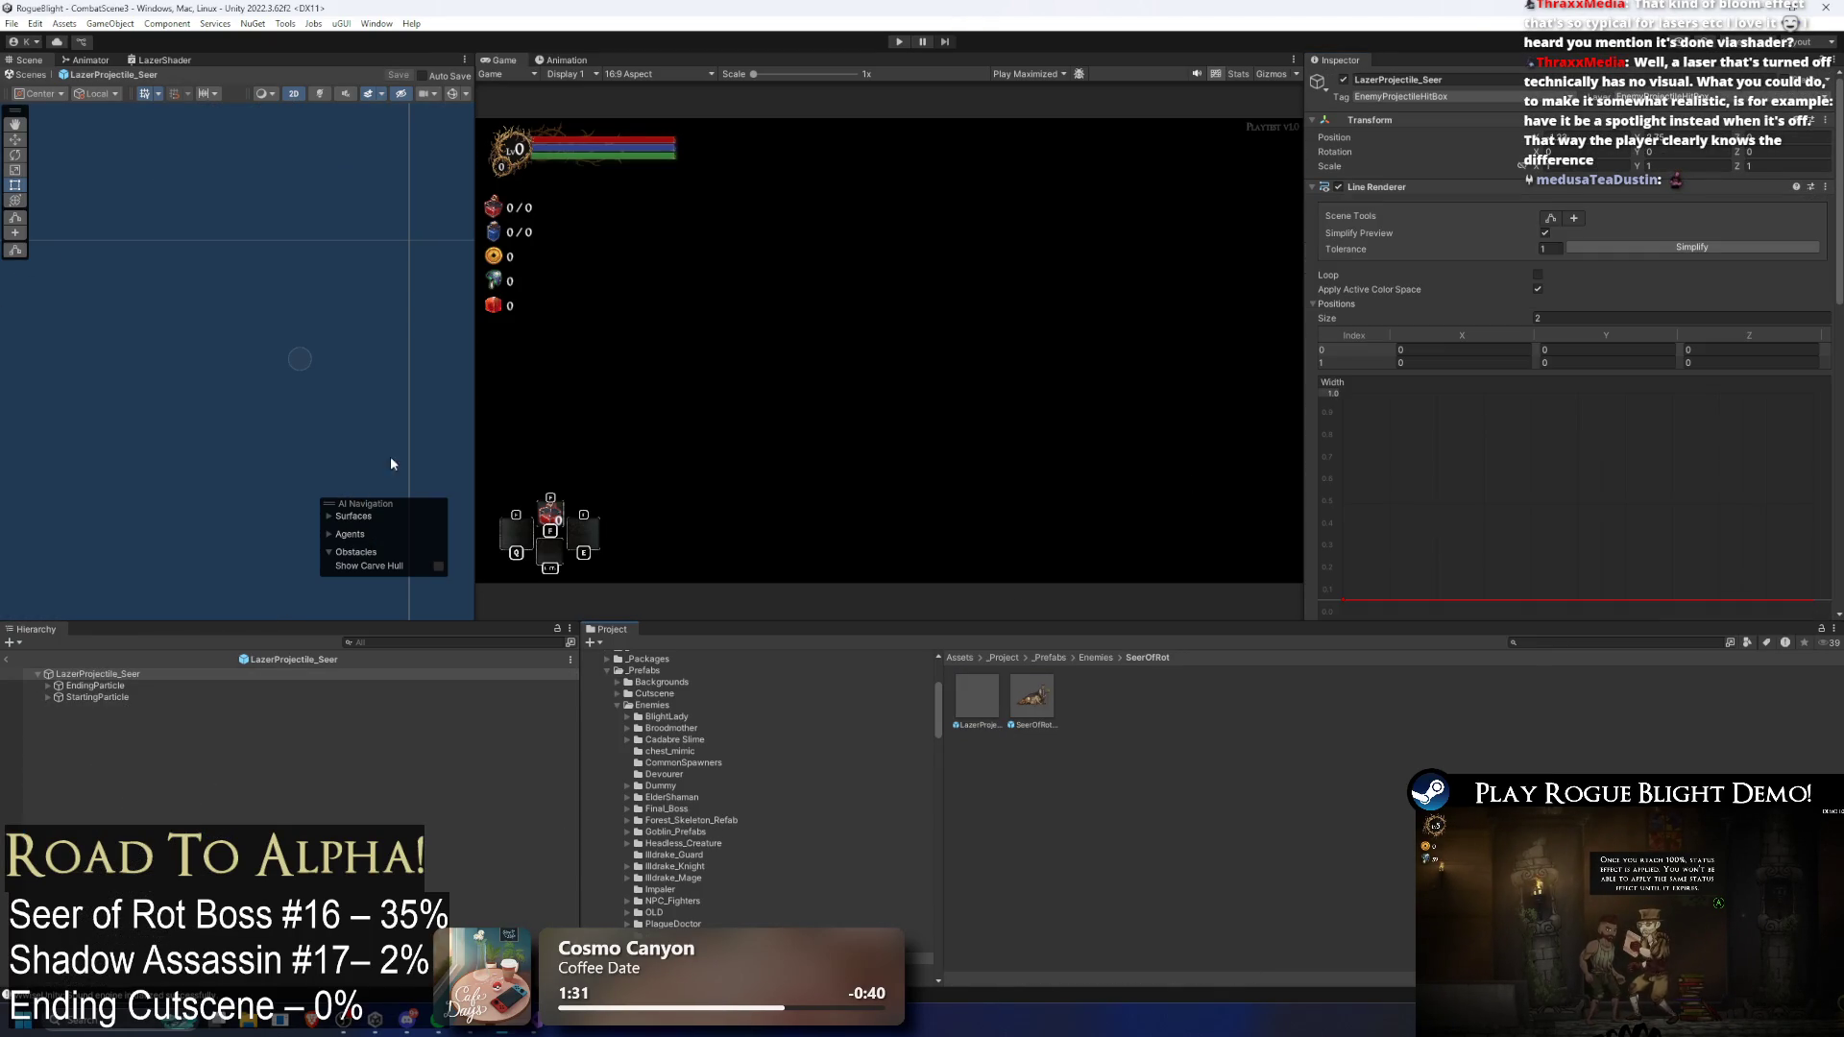
Step: Create an empty child inside the laser prefab and rename it Light2D
{"action": "right_click", "coordinate": [125, 677]}
{"action": "left_click", "coordinate": [210, 327]}
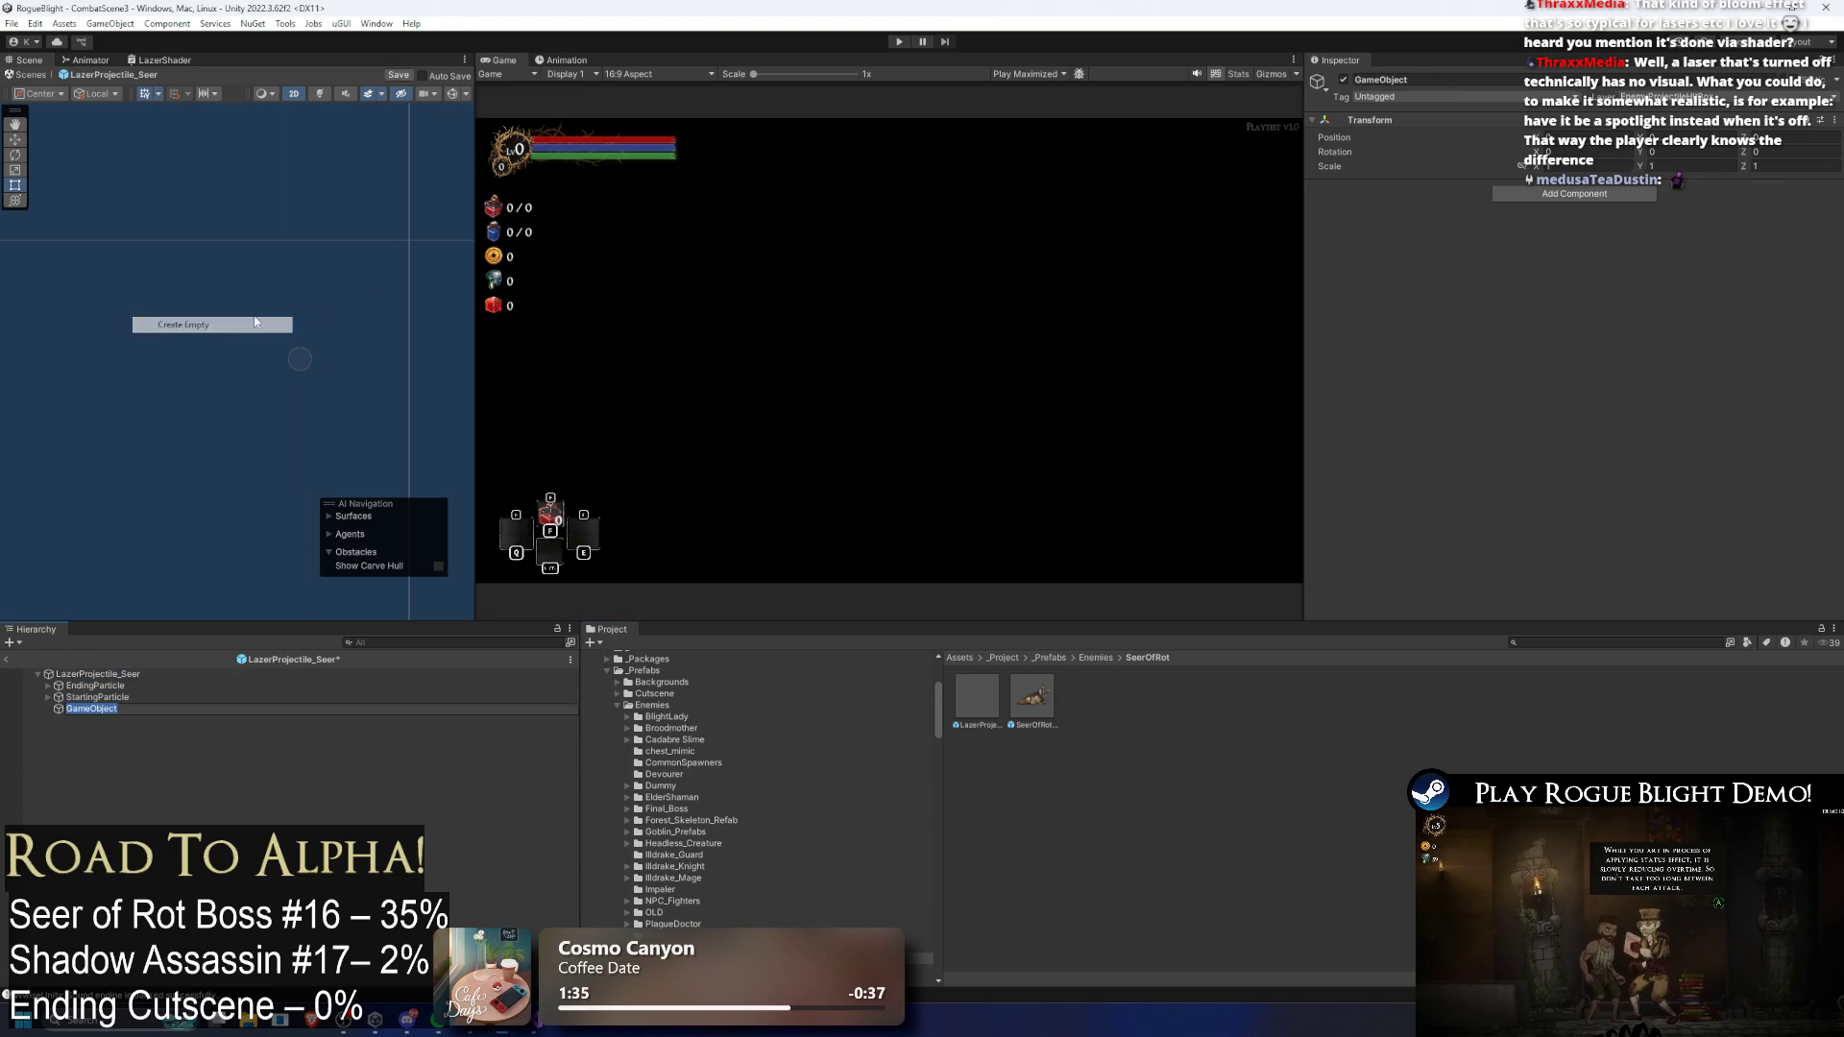
{"action": "key", "text": "BackSpace"}
{"action": "type", "text": "Light2D"}
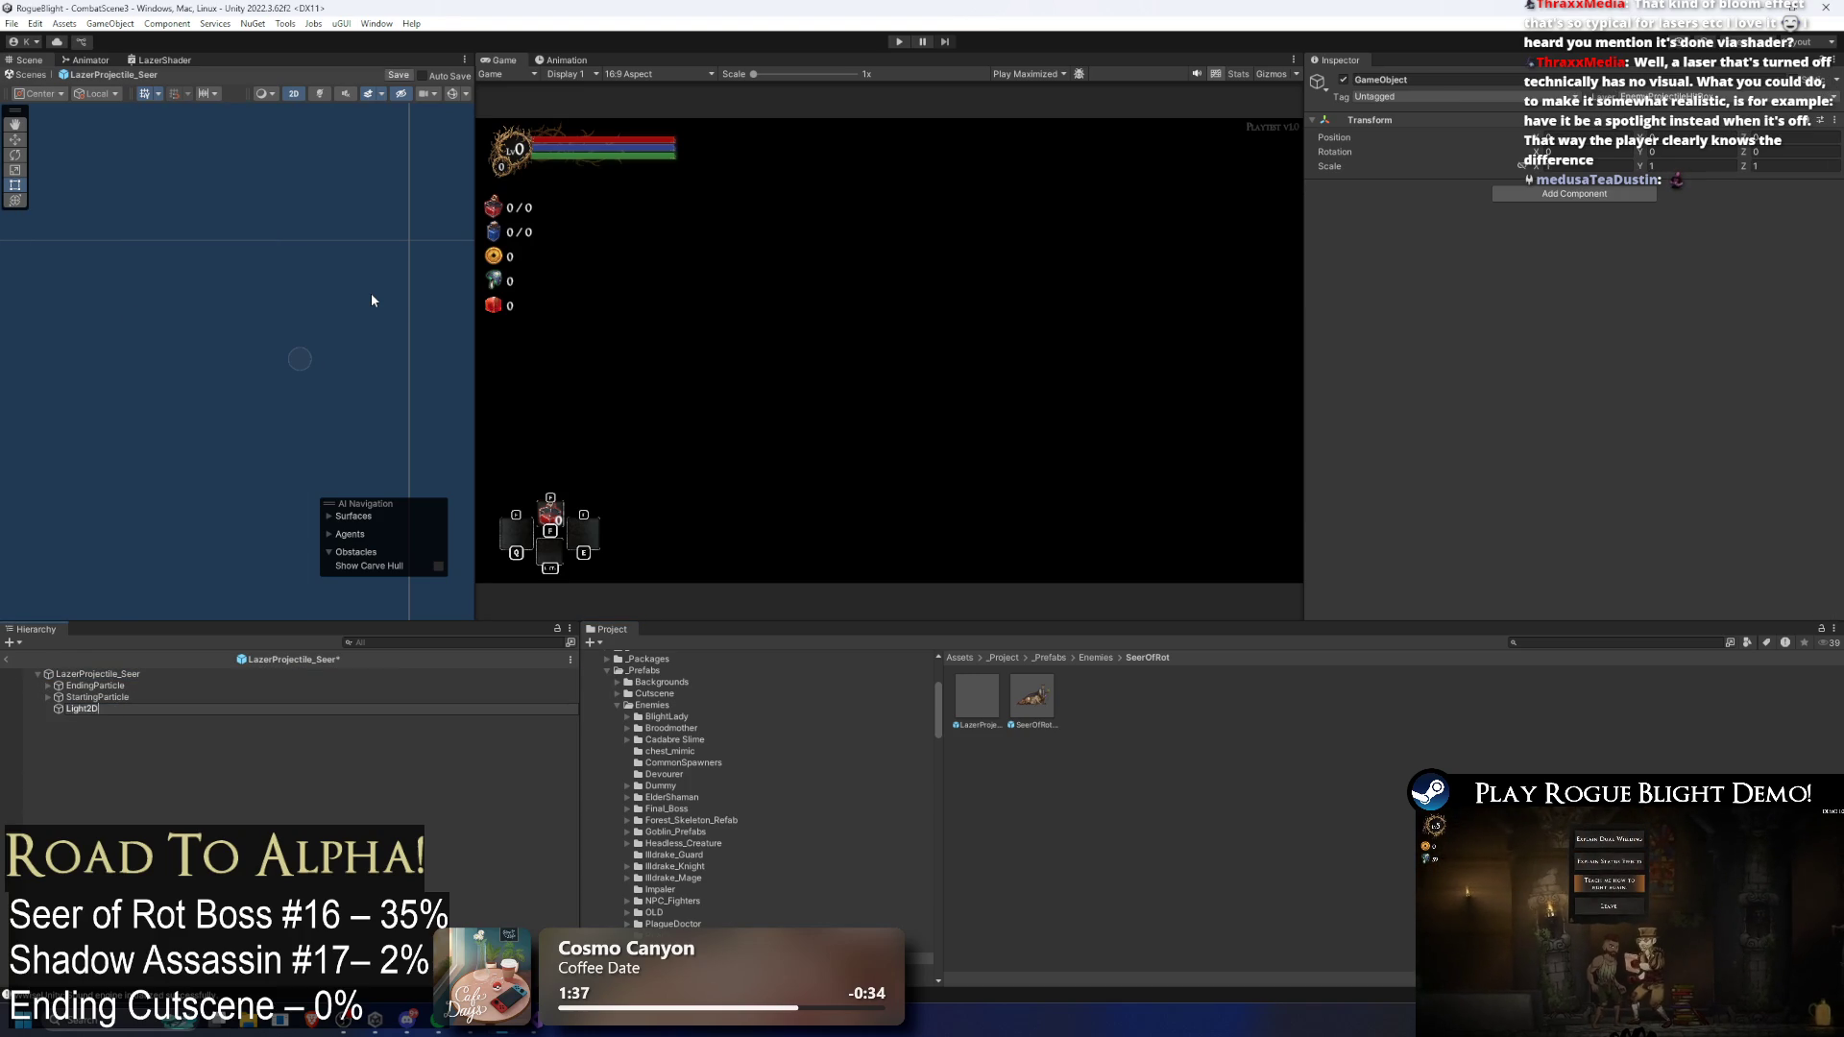
{"action": "key", "text": "Return"}
Step: Add a Light 2D component set to Freeform, and start editing its shape
{"action": "left_click", "coordinate": [1564, 196]}
{"action": "type", "text": "light"}
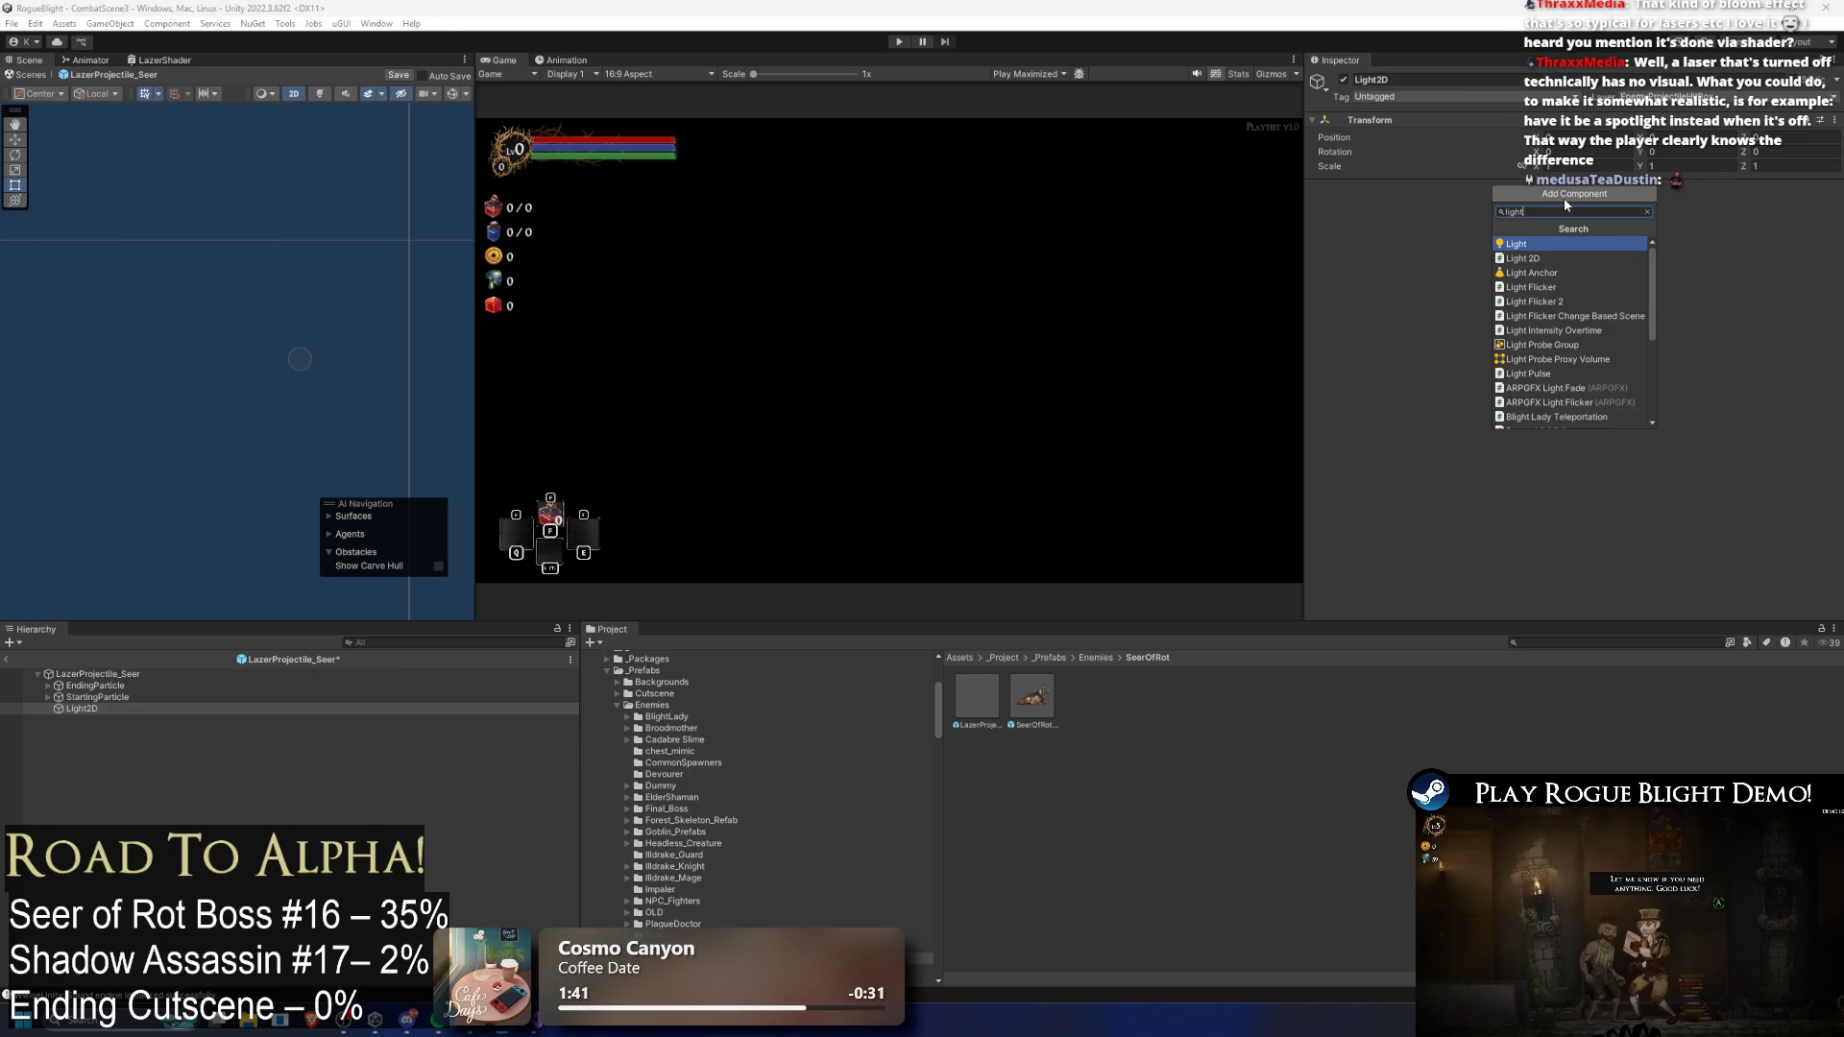
{"action": "key", "text": "Down"}
{"action": "key", "text": "Return"}
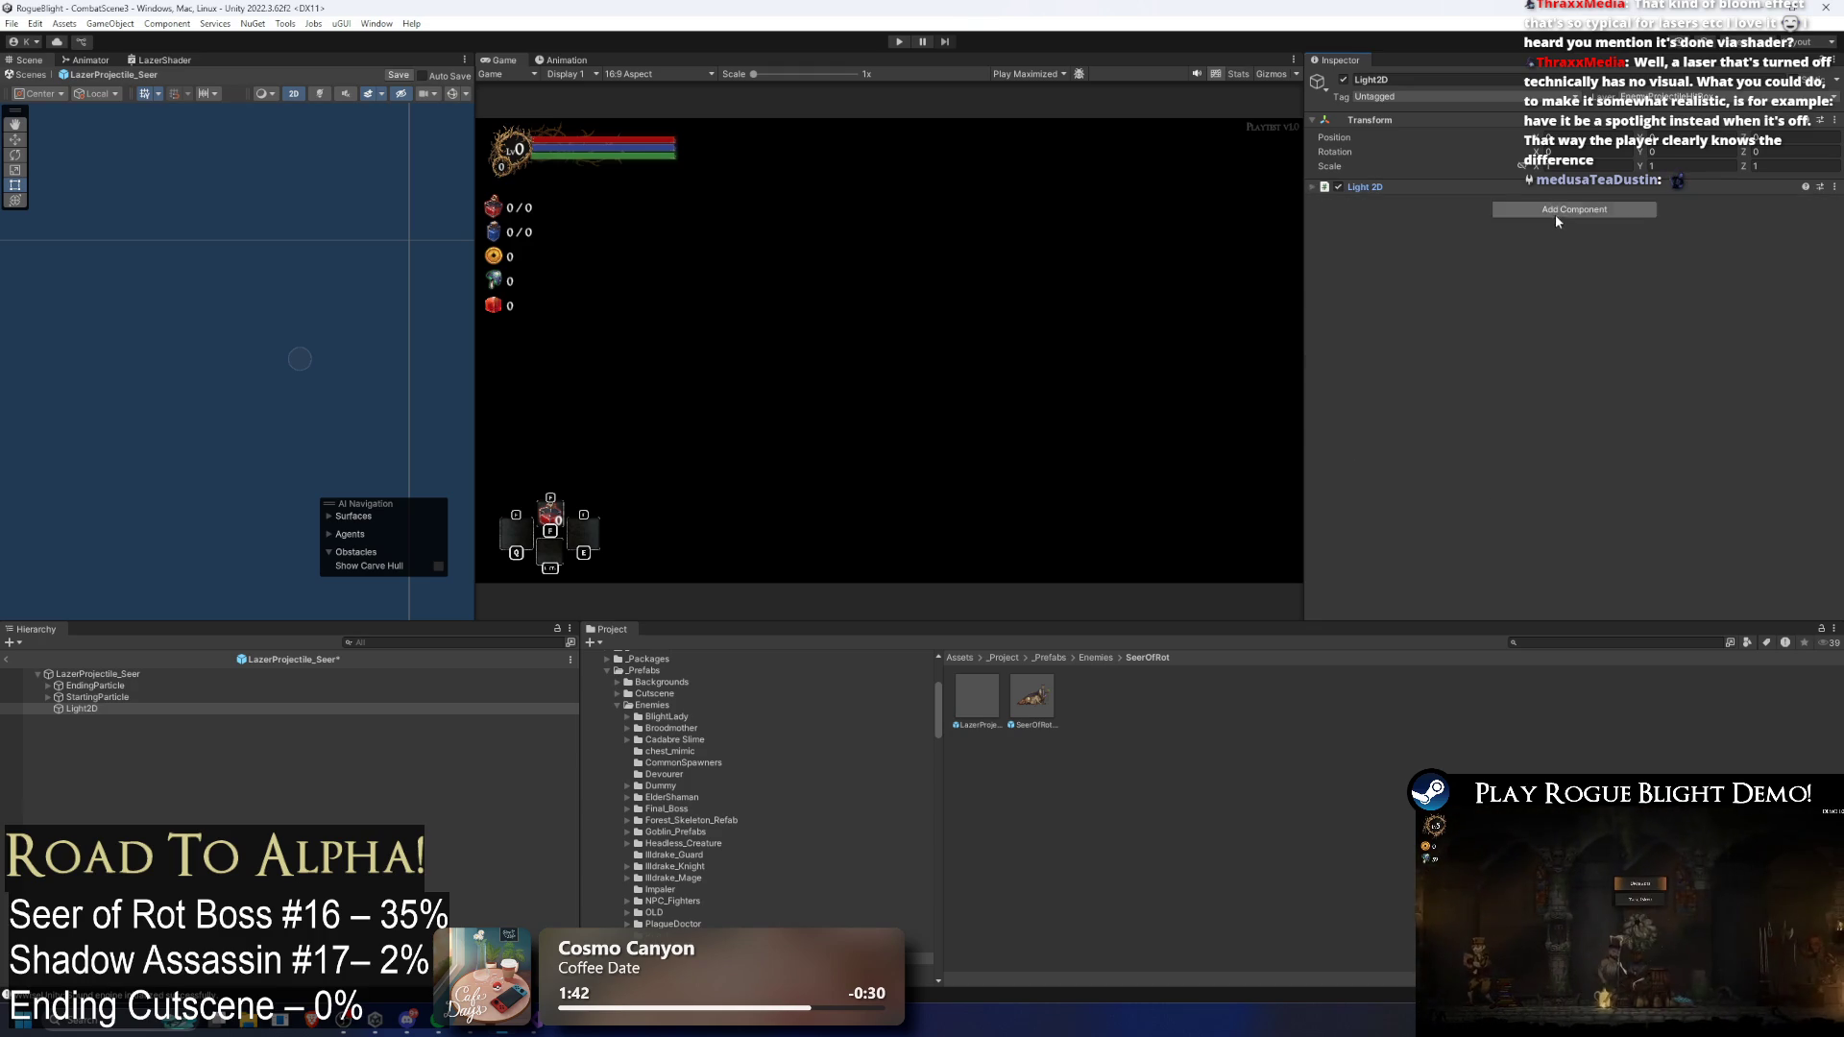
{"action": "left_click", "coordinate": [1575, 204]}
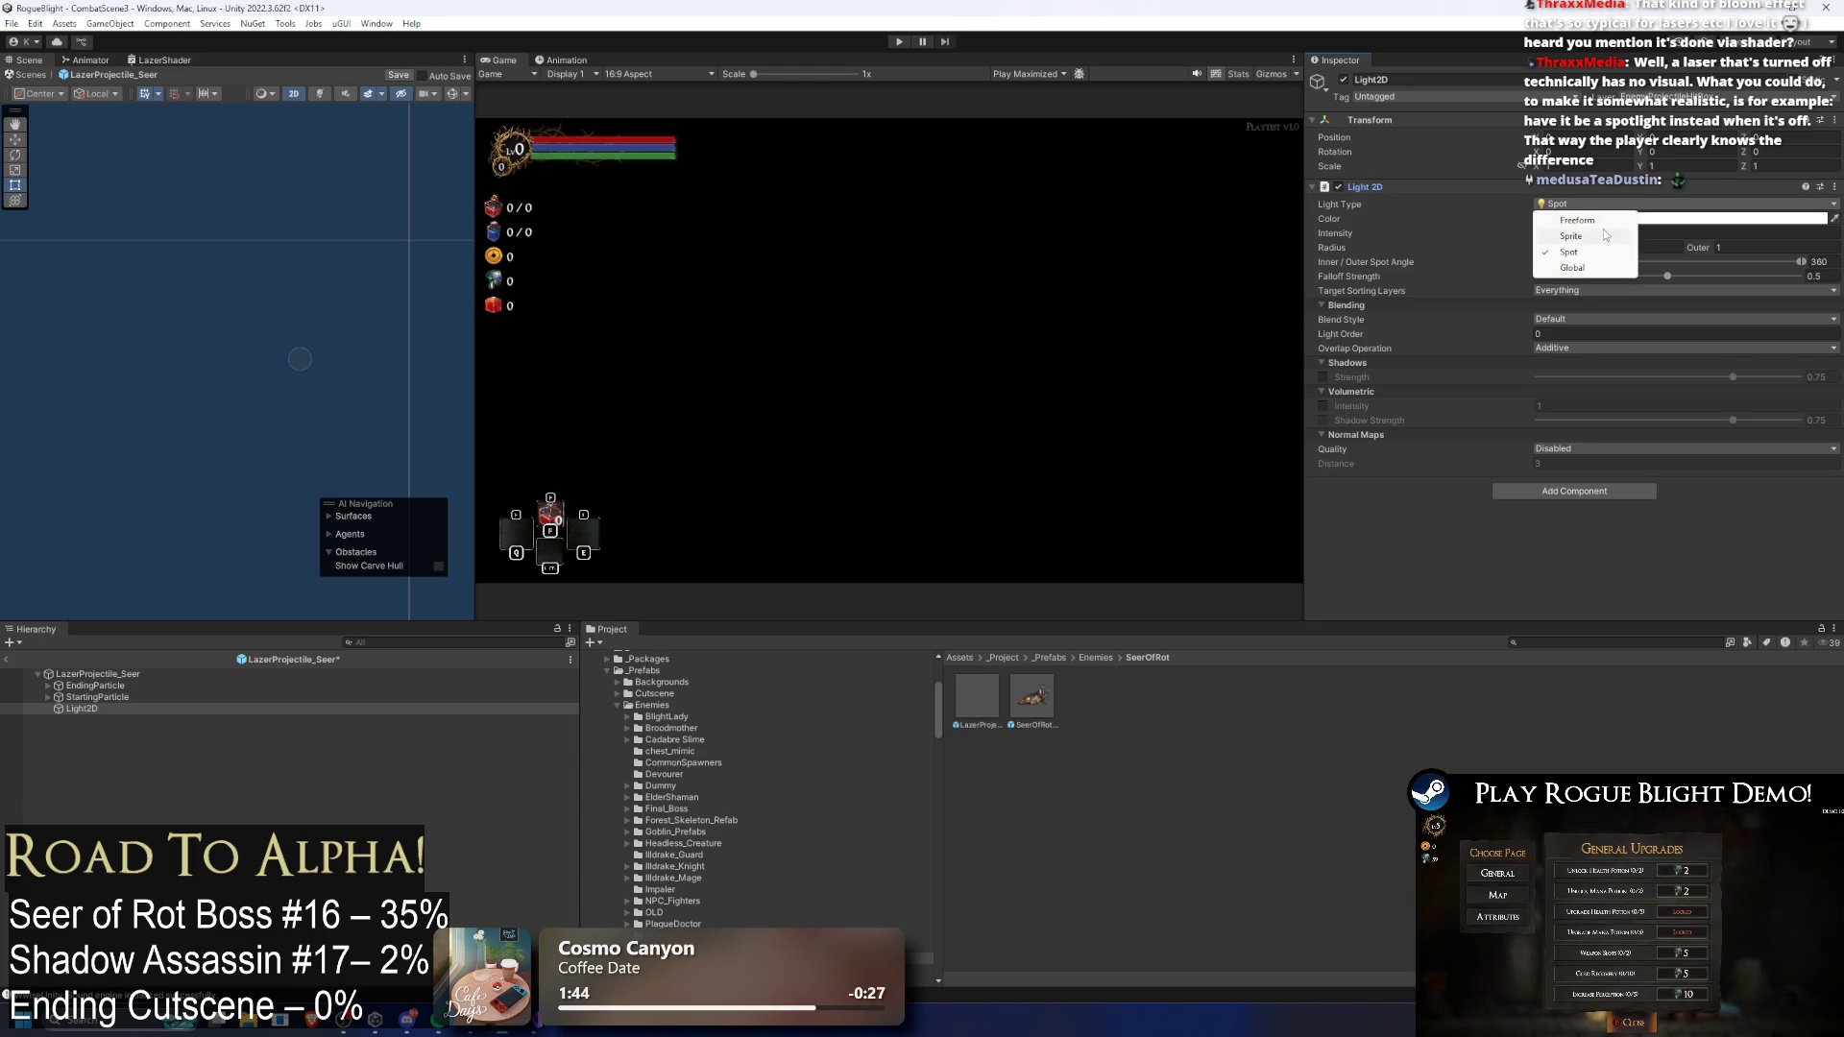
{"action": "left_click", "coordinate": [1604, 220]}
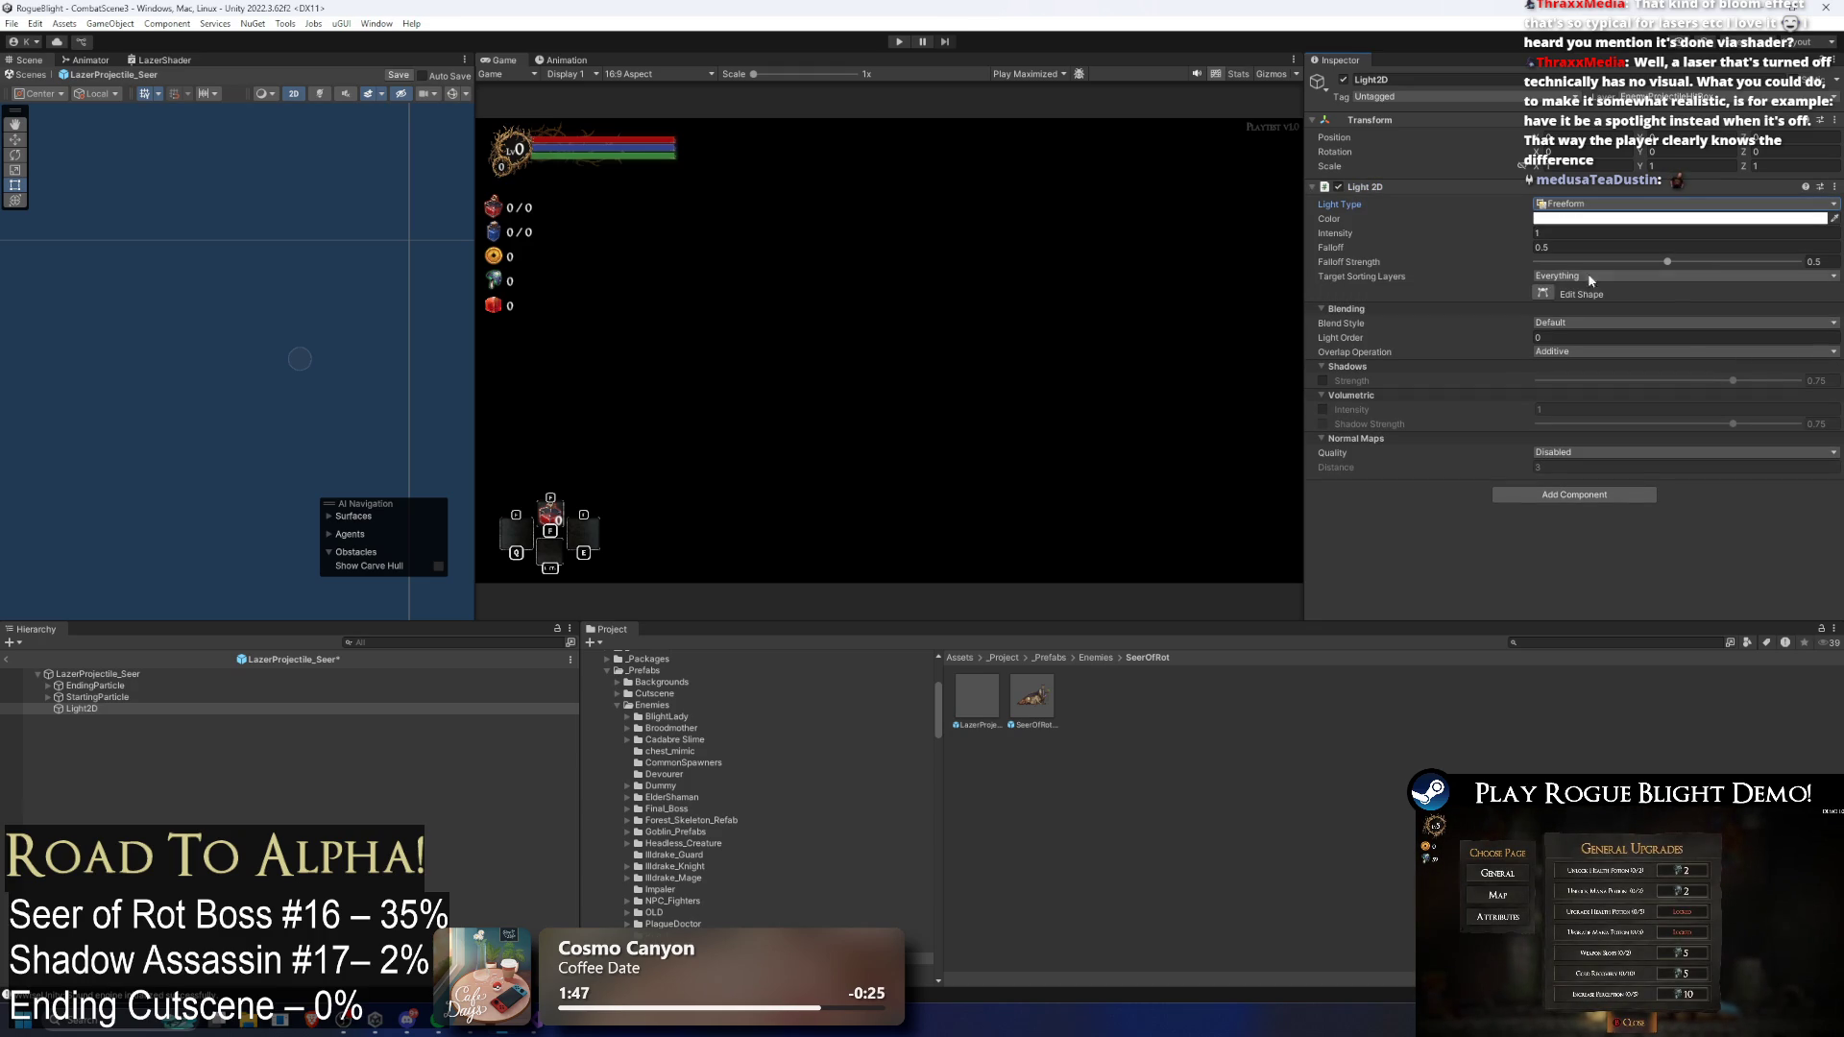
{"action": "left_click", "coordinate": [1543, 294]}
{"action": "scroll", "coordinate": [182, 281], "scroll_direction": "down", "scroll_amount": 3}
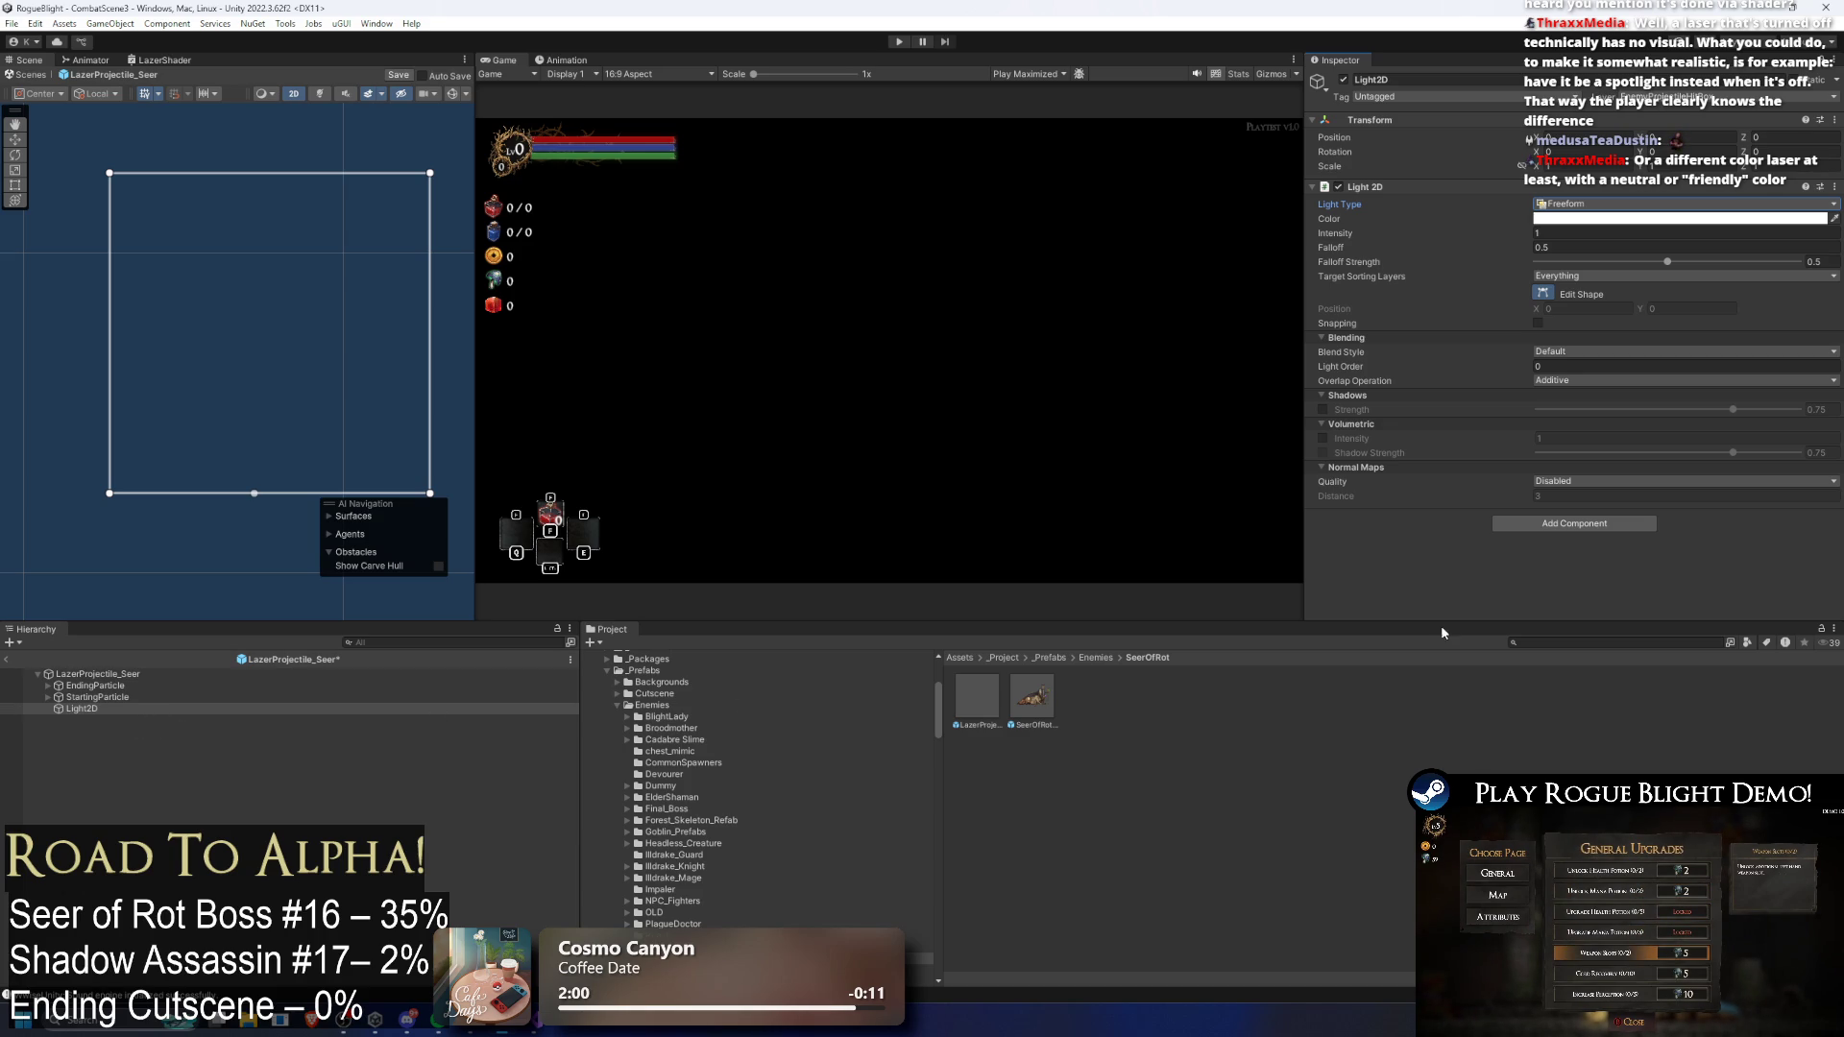
Step: Drag the freeform light's corners into a thin slanted quad, then delete the Light2D object
{"action": "mouse_move", "coordinate": [110, 173]}
{"action": "left_mouse_down"}
{"action": "mouse_move", "coordinate": [193, 247]}
{"action": "mouse_move", "coordinate": [177, 279]}
{"action": "mouse_move", "coordinate": [257, 266]}
{"action": "left_mouse_up"}
{"action": "mouse_move", "coordinate": [430, 174]}
{"action": "left_mouse_down"}
{"action": "mouse_move", "coordinate": [330, 263]}
{"action": "mouse_move", "coordinate": [292, 265]}
{"action": "left_mouse_up"}
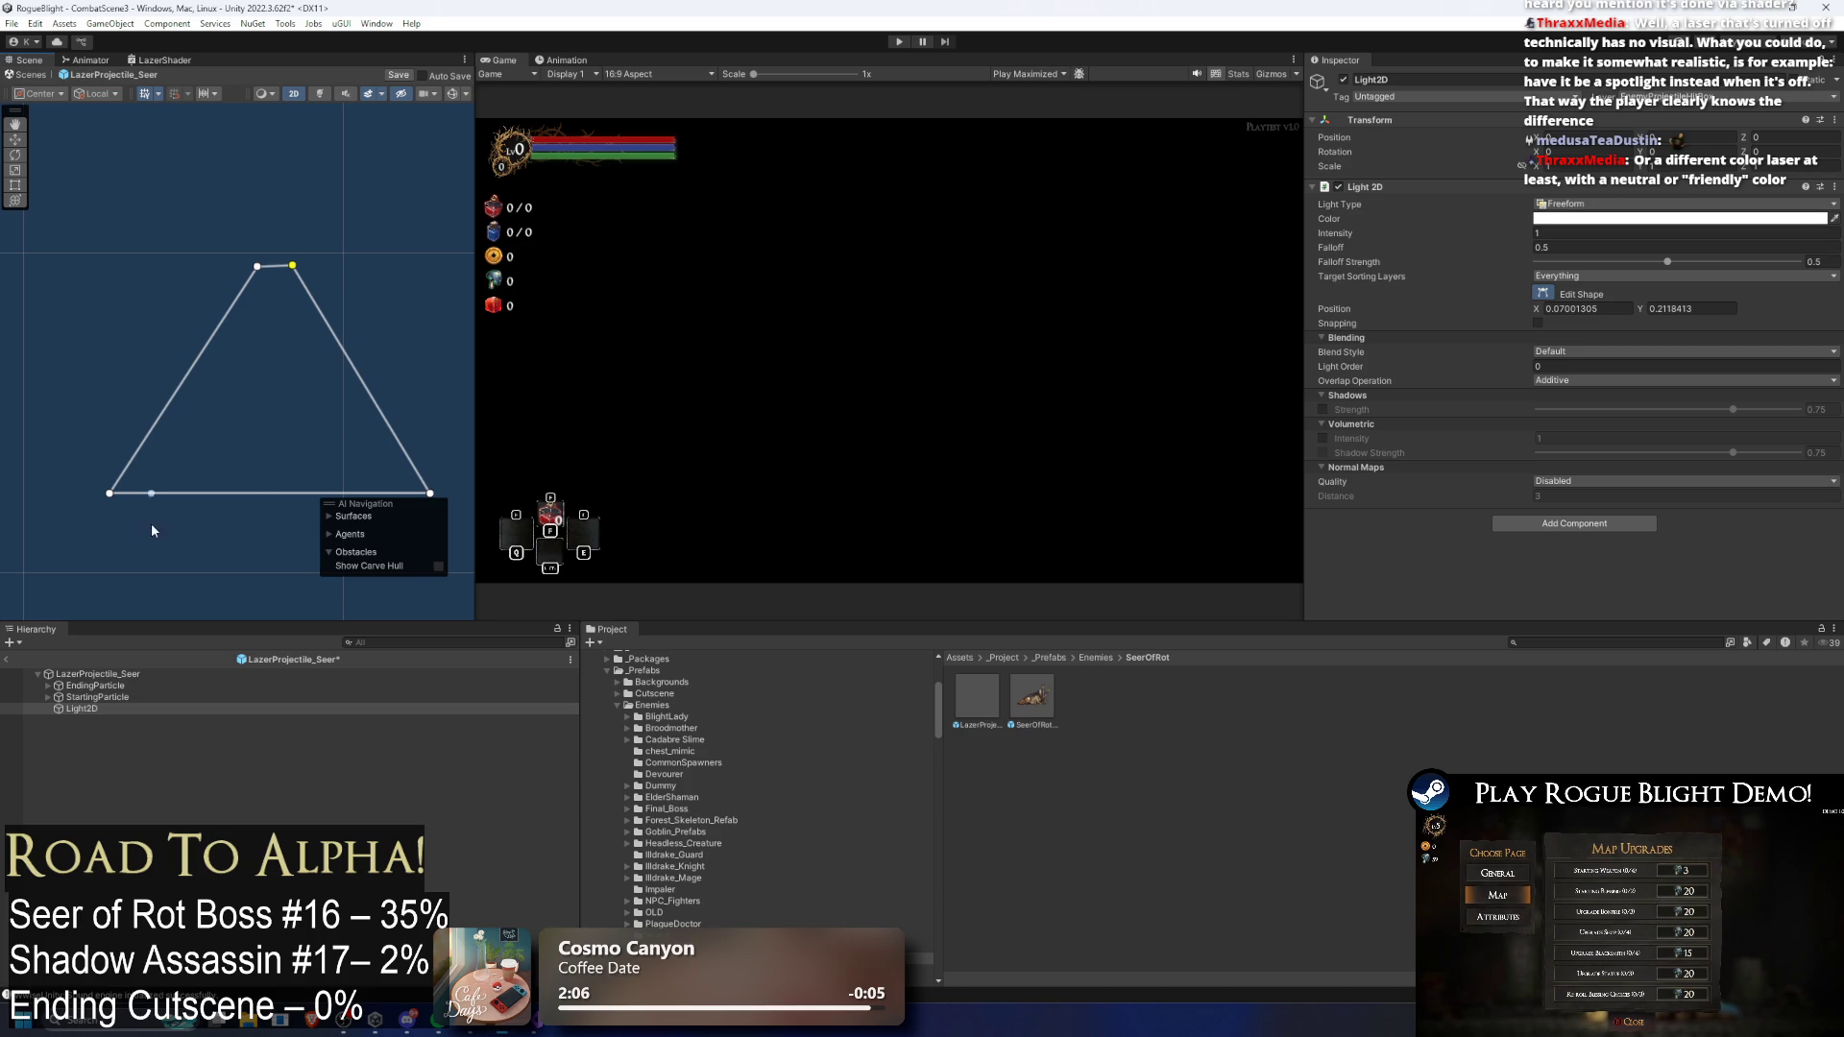
{"action": "left_click_drag", "start_coordinate": [111, 497], "coordinate": [263, 514]}
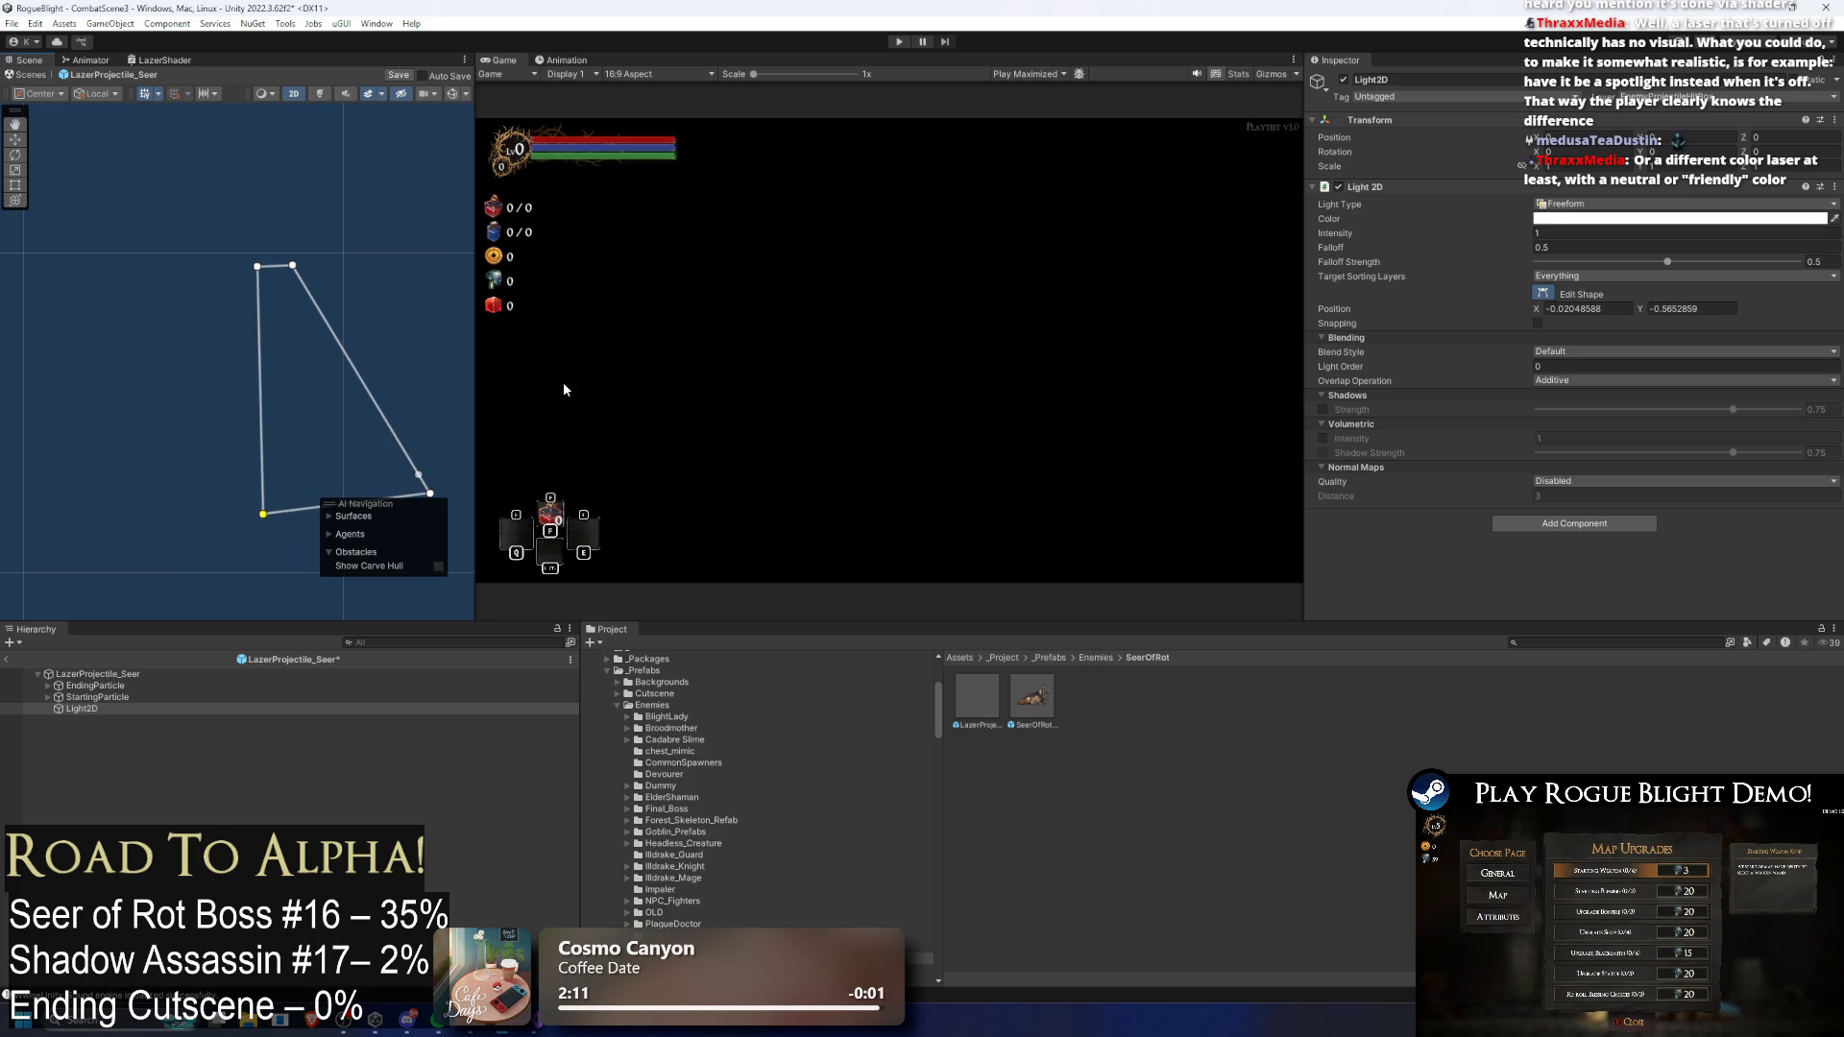
{"action": "left_click_drag", "start_coordinate": [432, 495], "coordinate": [315, 512]}
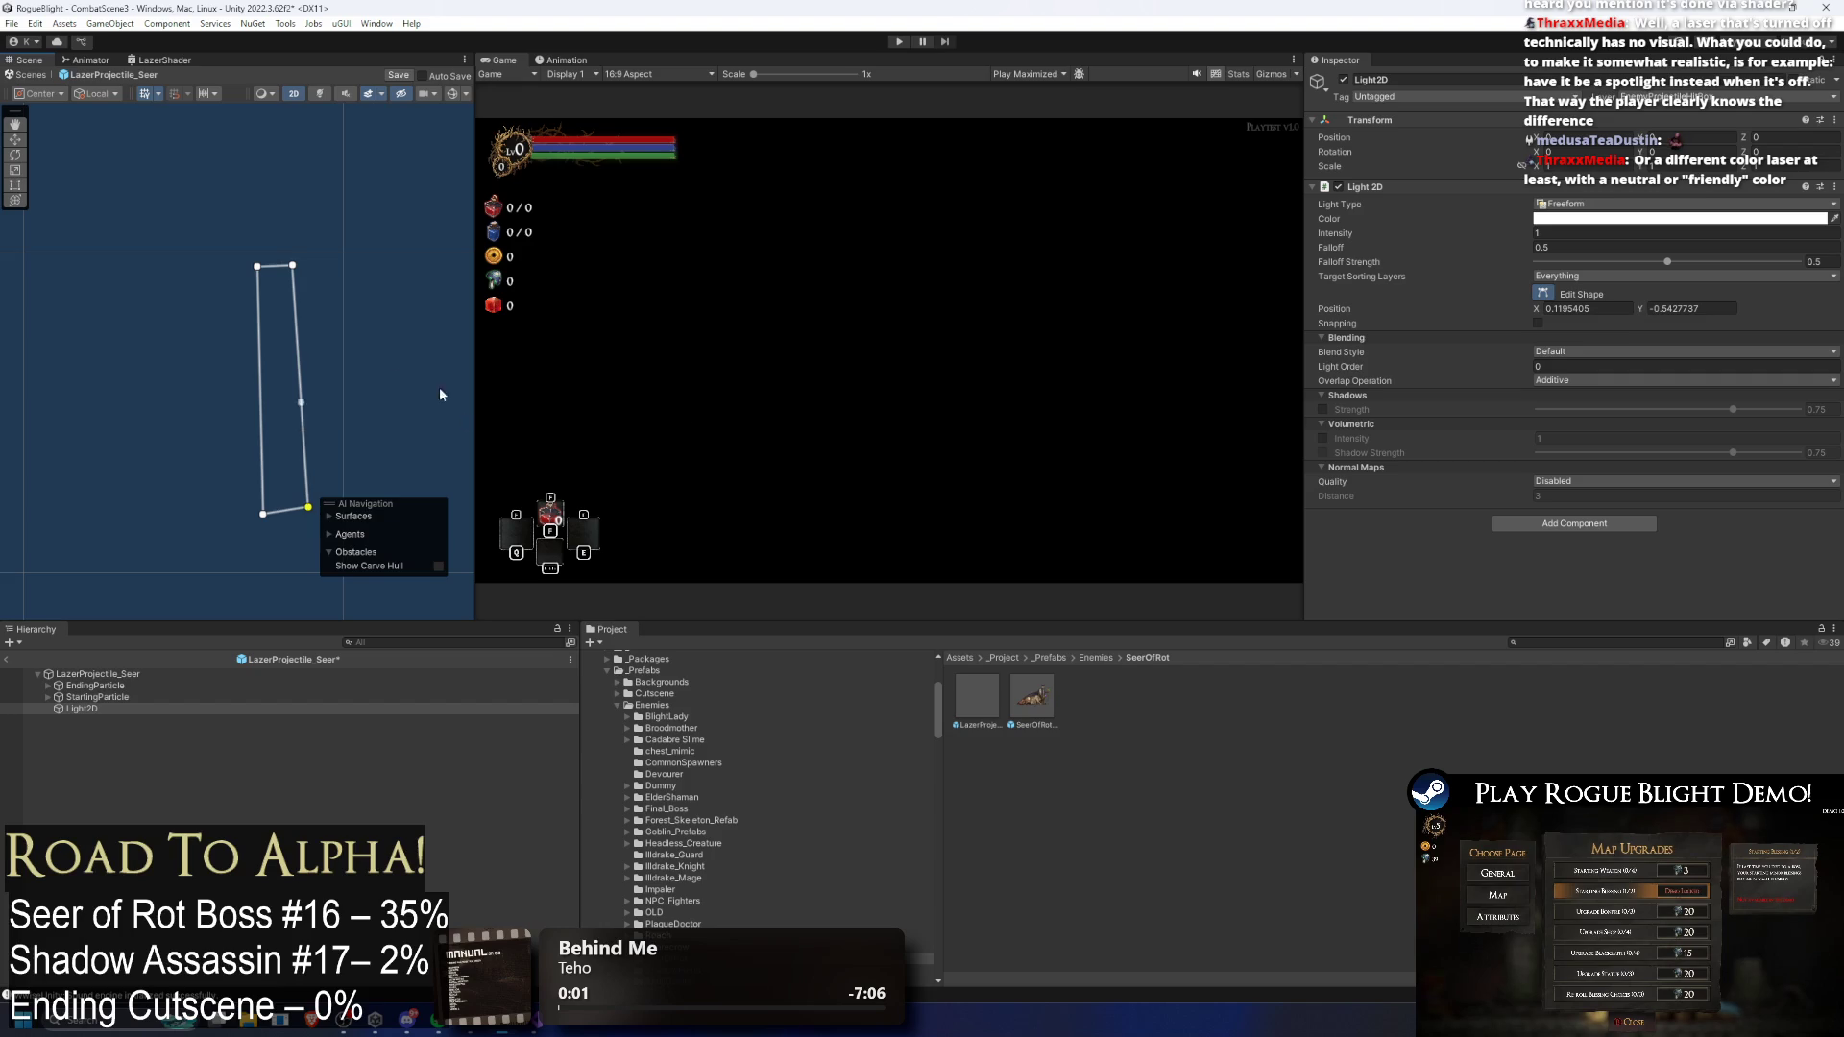
{"action": "left_click", "coordinate": [262, 516]}
{"action": "mouse_move", "coordinate": [308, 504]}
{"action": "left_mouse_down"}
{"action": "mouse_move", "coordinate": [338, 449]}
{"action": "mouse_move", "coordinate": [331, 389]}
{"action": "mouse_move", "coordinate": [322, 457]}
{"action": "left_mouse_up"}
{"action": "mouse_move", "coordinate": [253, 269]}
{"action": "left_mouse_down"}
{"action": "mouse_move", "coordinate": [239, 276]}
{"action": "mouse_move", "coordinate": [293, 268]}
{"action": "mouse_move", "coordinate": [280, 277]}
{"action": "left_mouse_up"}
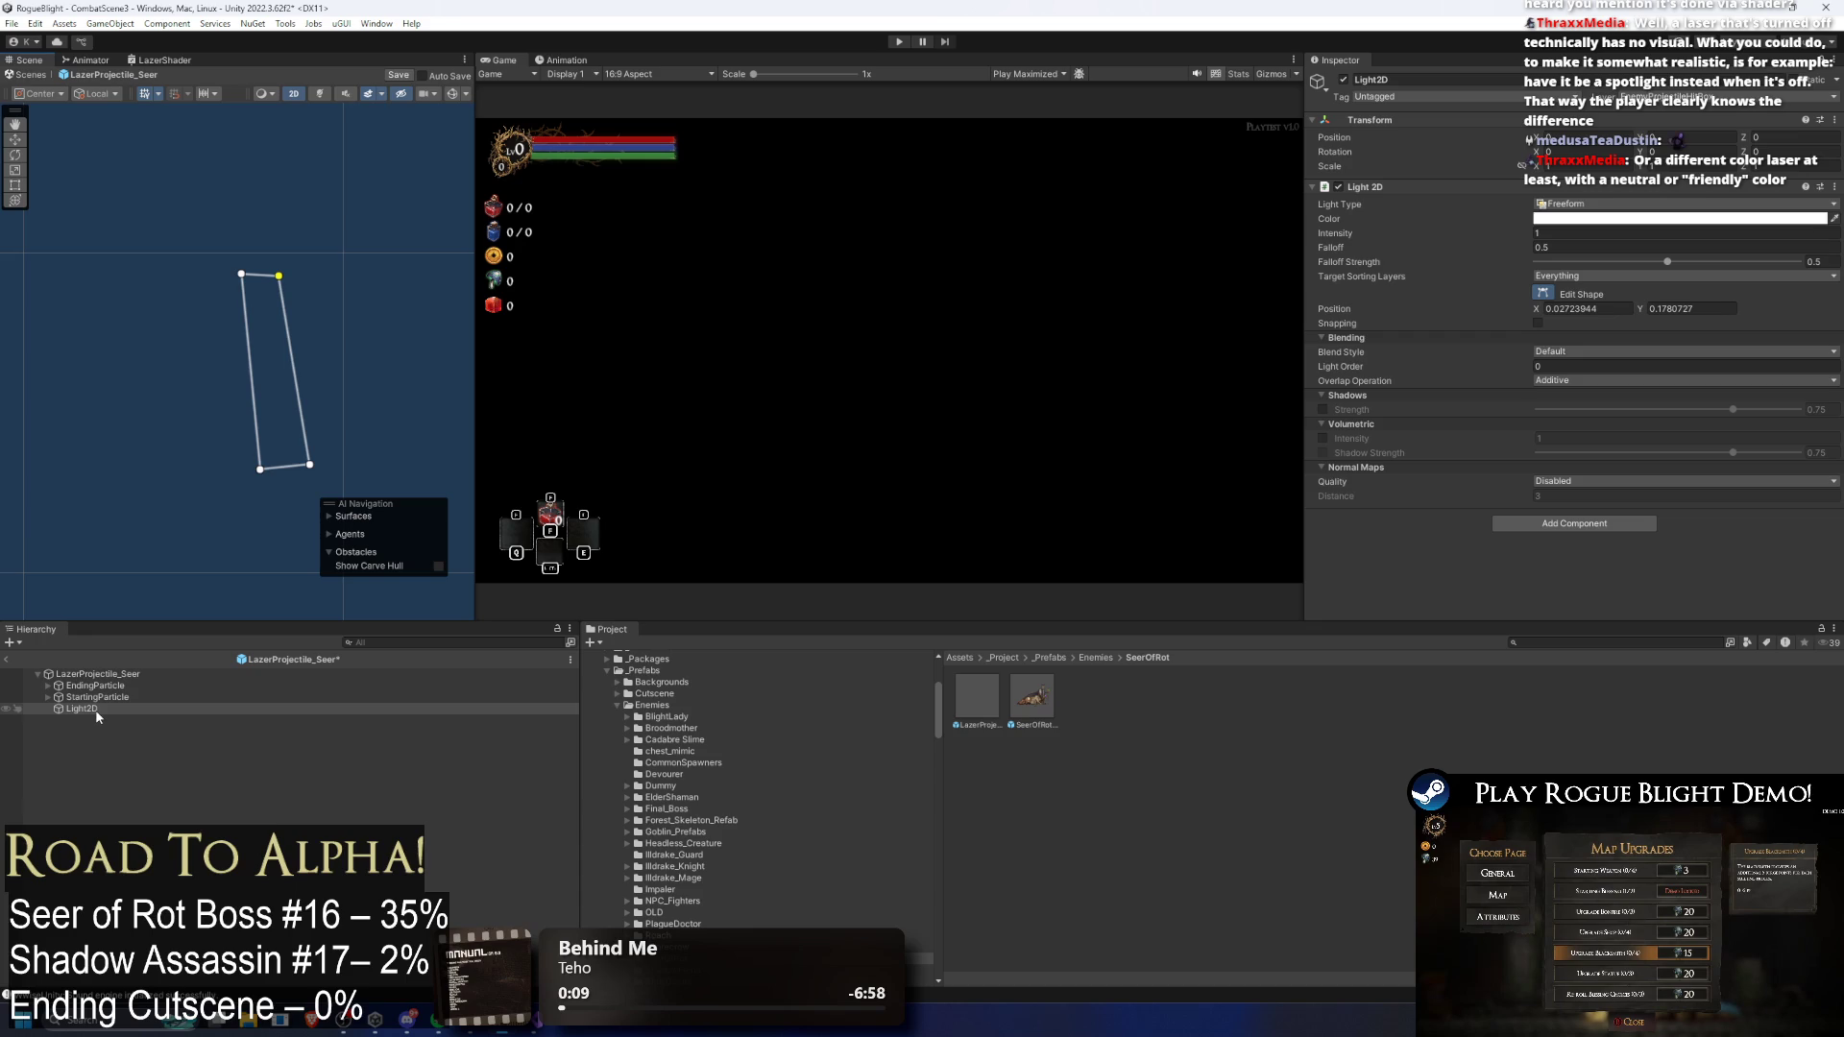
{"action": "key", "text": "Delete"}
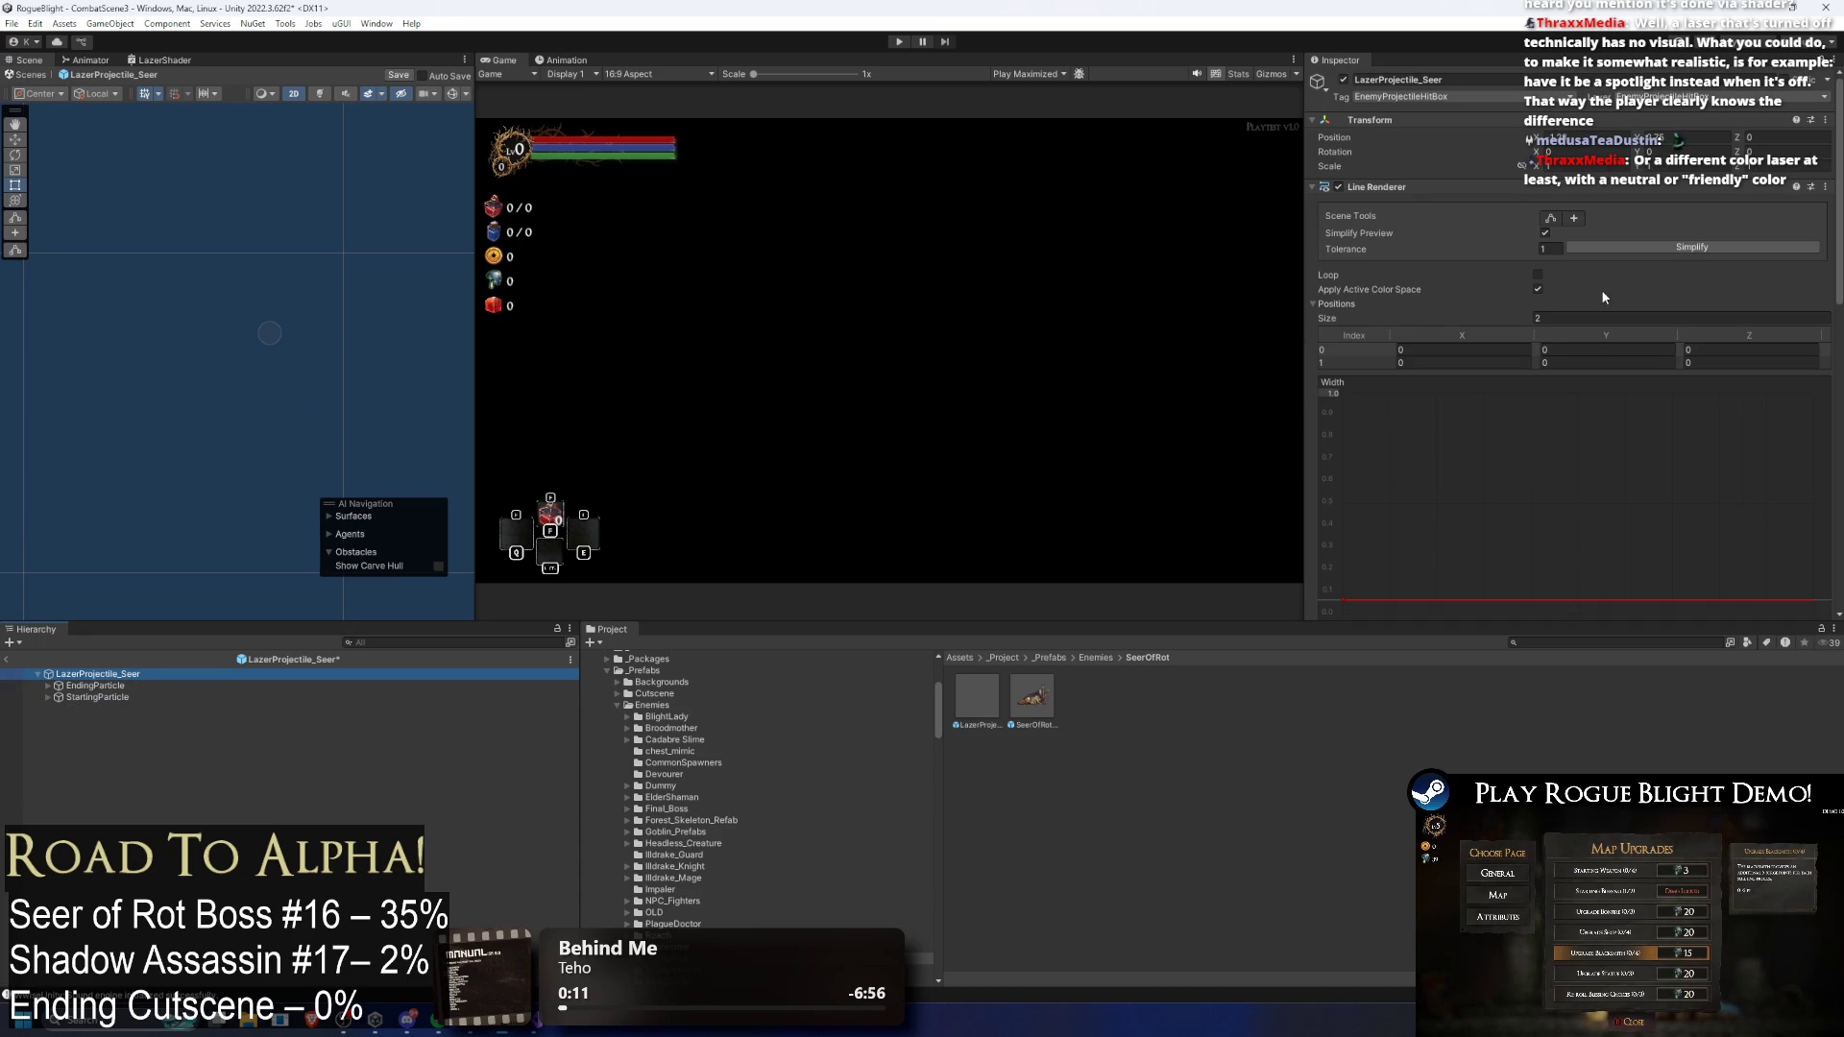
Step: Collapse and expand the Line Renderer, Enemy Projectile and Laser 2D_Limits Smooth components to review them
{"action": "left_click", "coordinate": [1553, 186]}
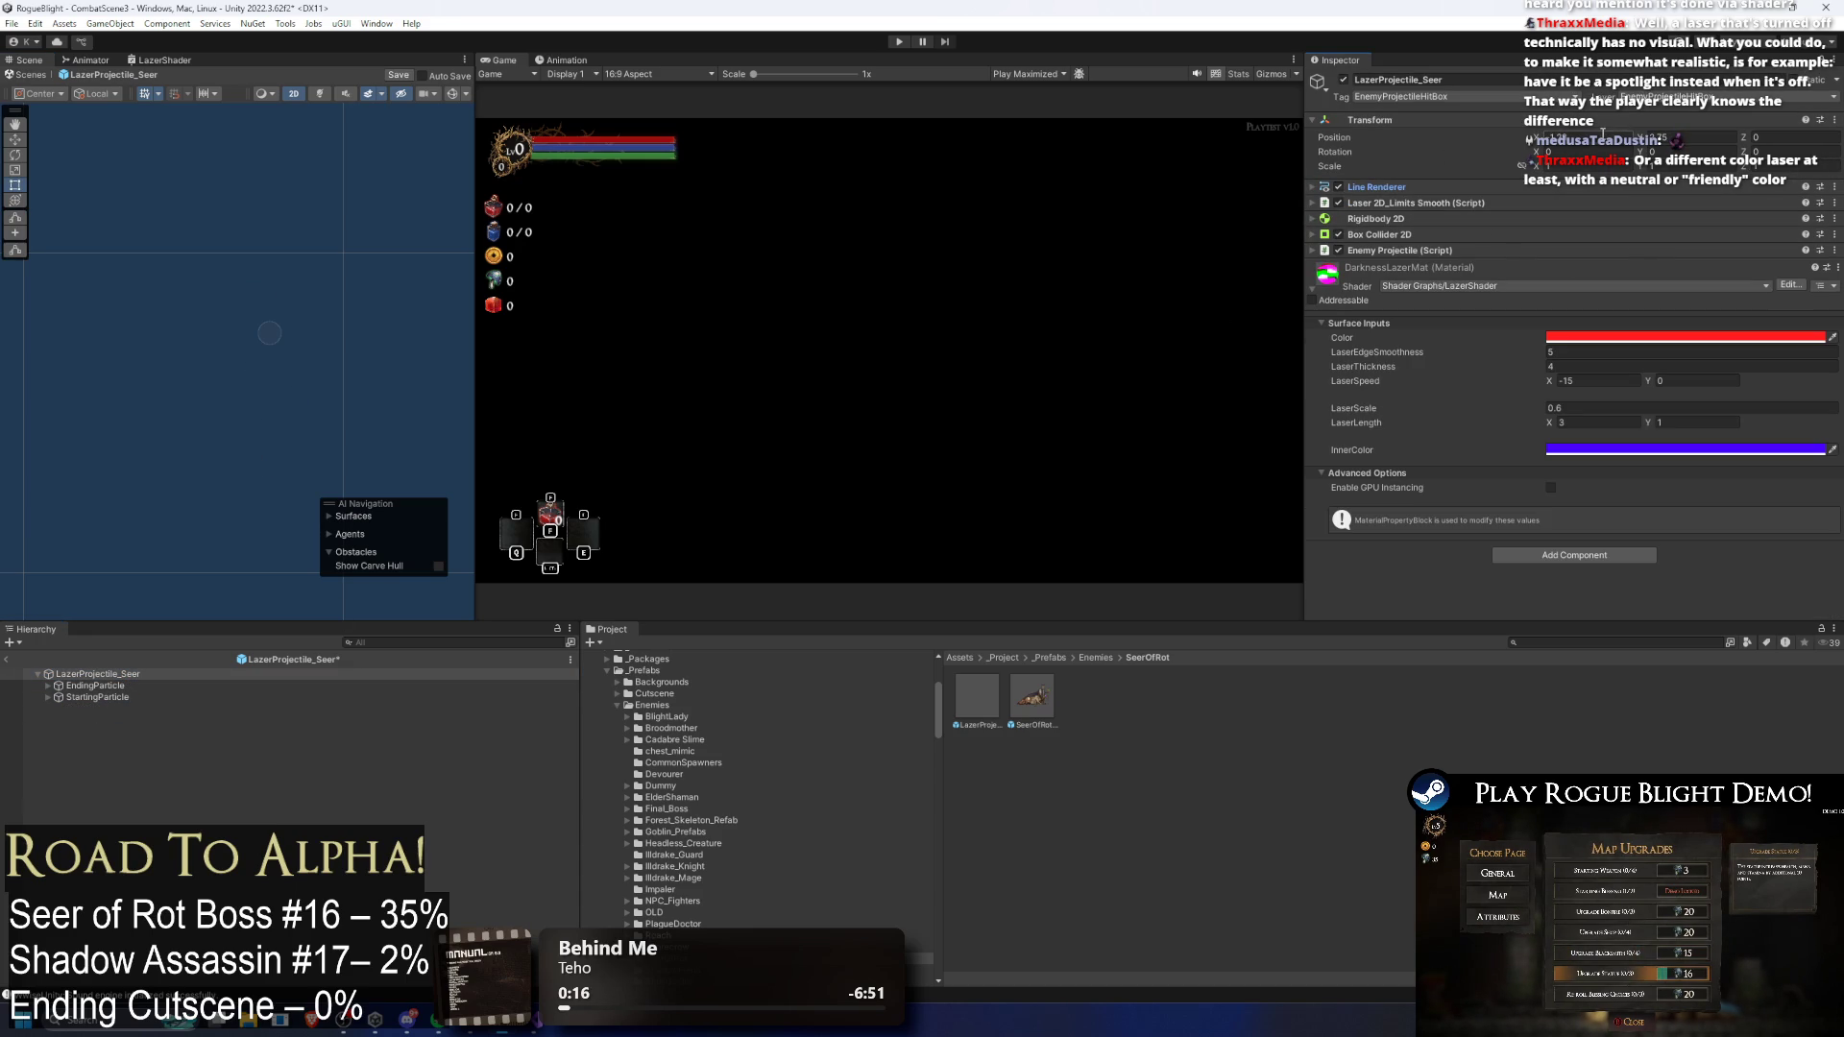
{"action": "left_click", "coordinate": [1400, 250]}
{"action": "left_click", "coordinate": [1402, 251]}
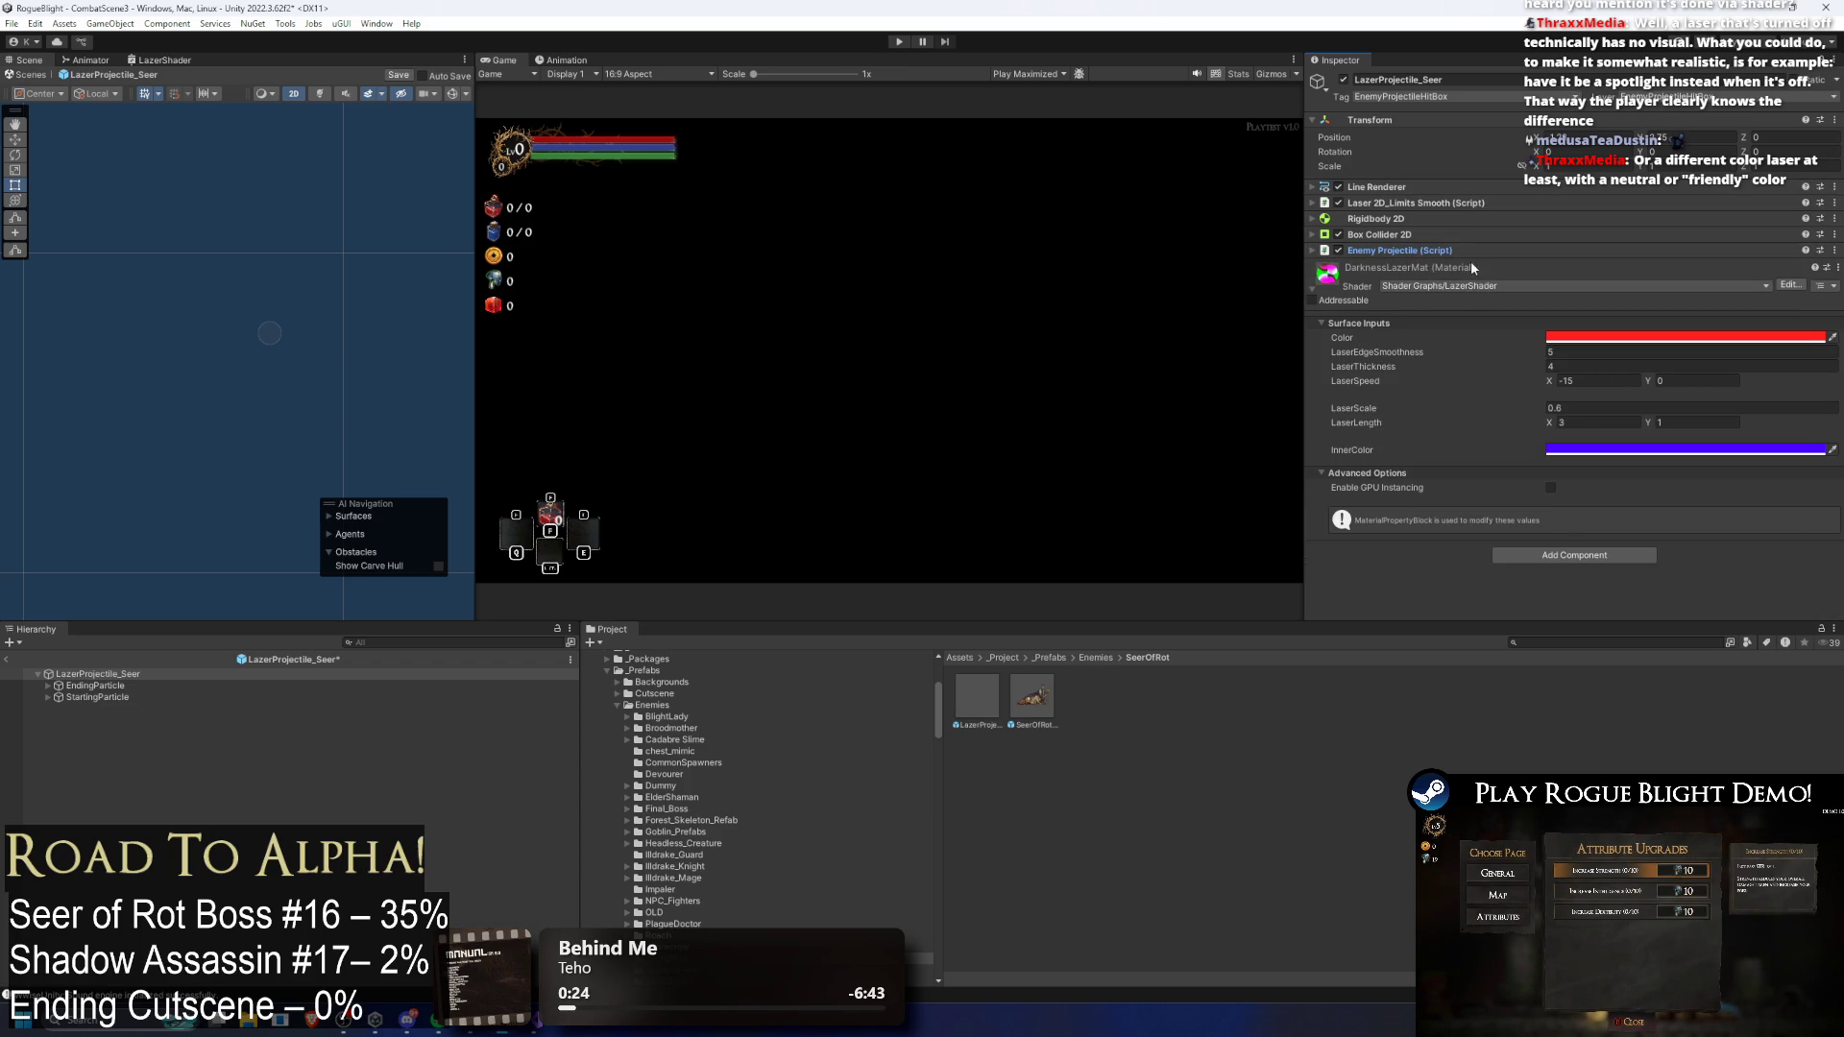
{"action": "left_click", "coordinate": [1444, 203]}
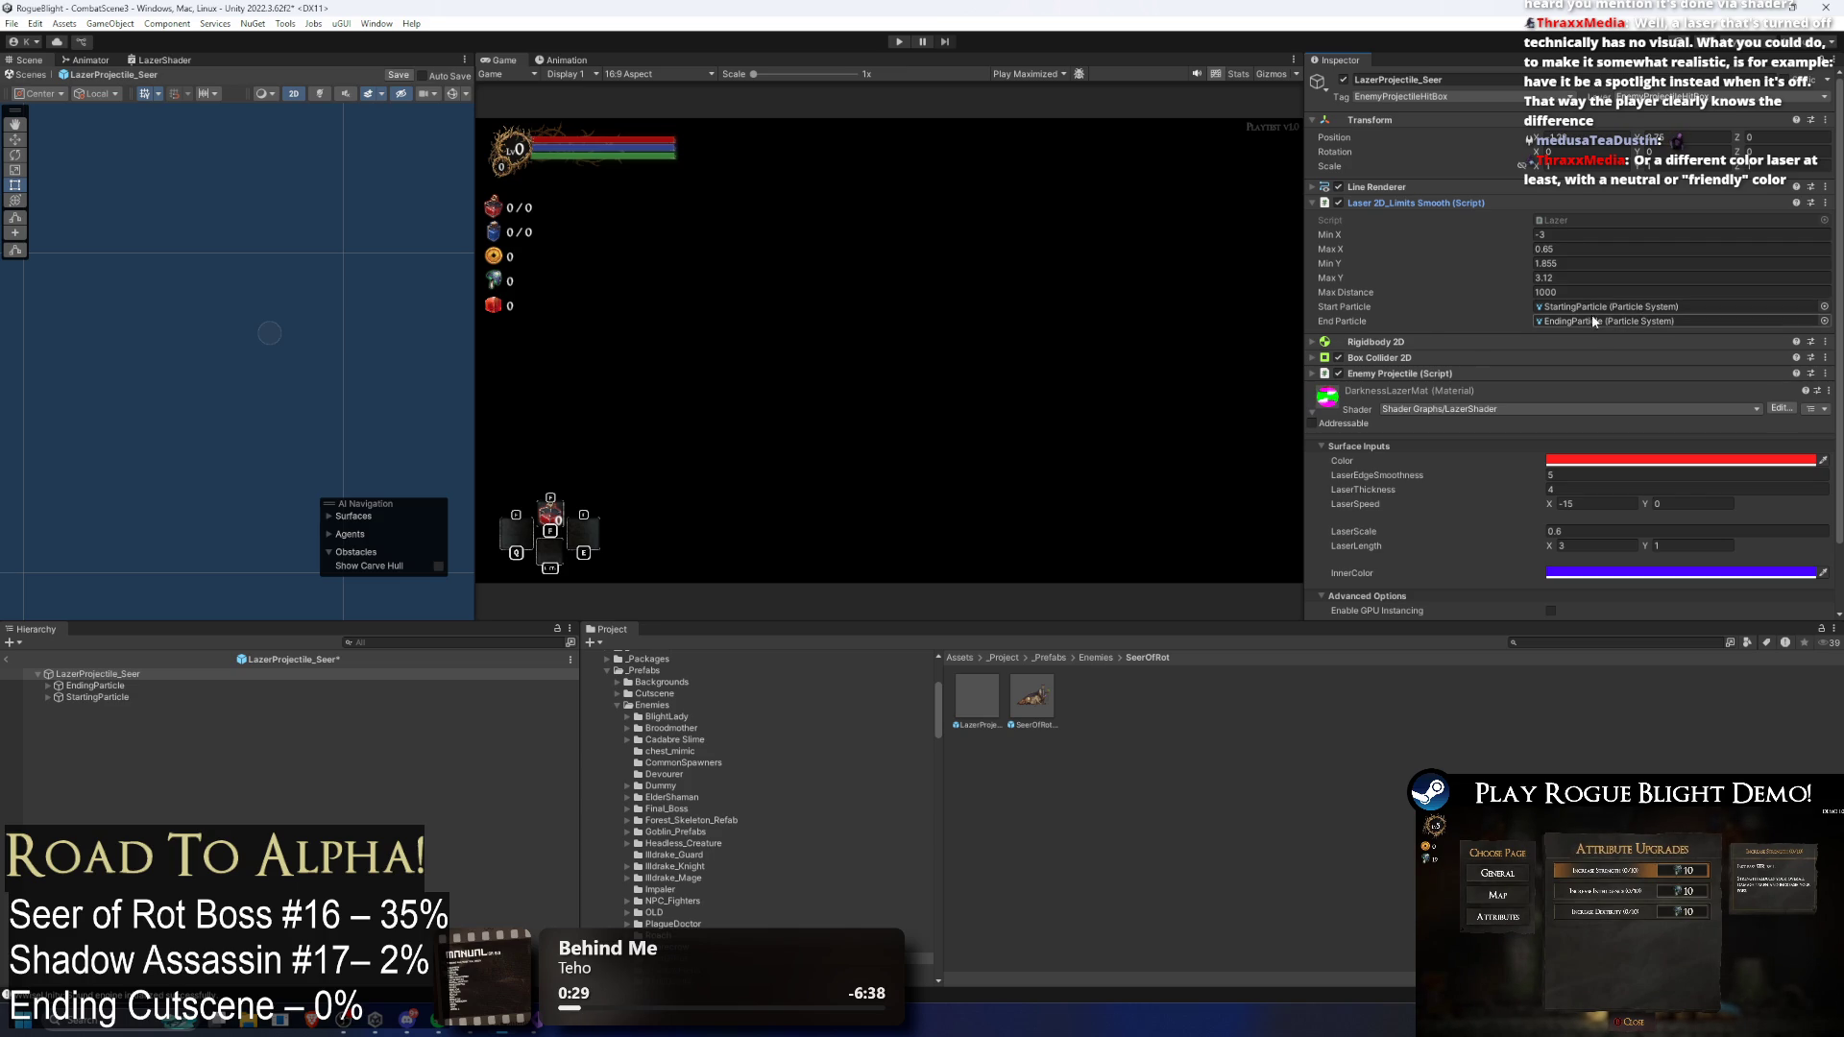
Step: Expand the Line Renderer to show its Width curve and Color, then enter Play mode
{"action": "left_click", "coordinate": [1452, 189]}
{"action": "scroll", "coordinate": [1451, 227], "scroll_direction": "down", "scroll_amount": 5}
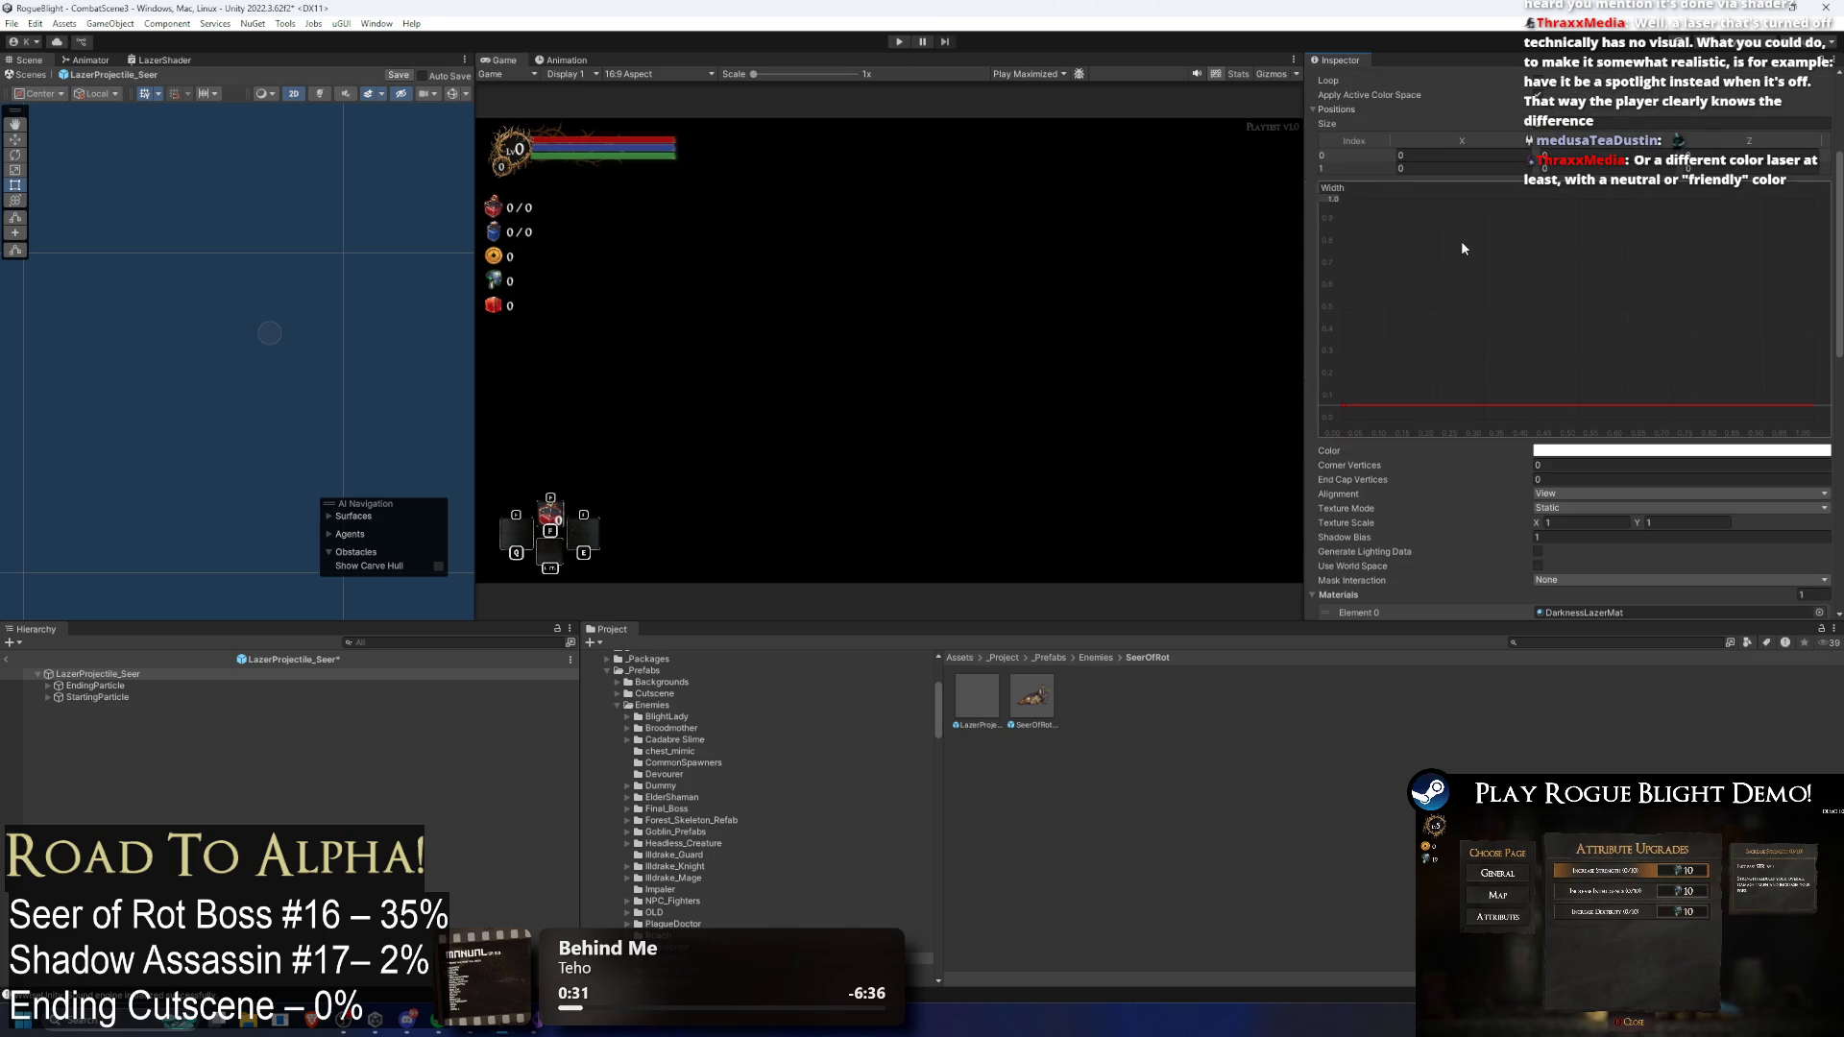
{"action": "left_click", "coordinate": [897, 42]}
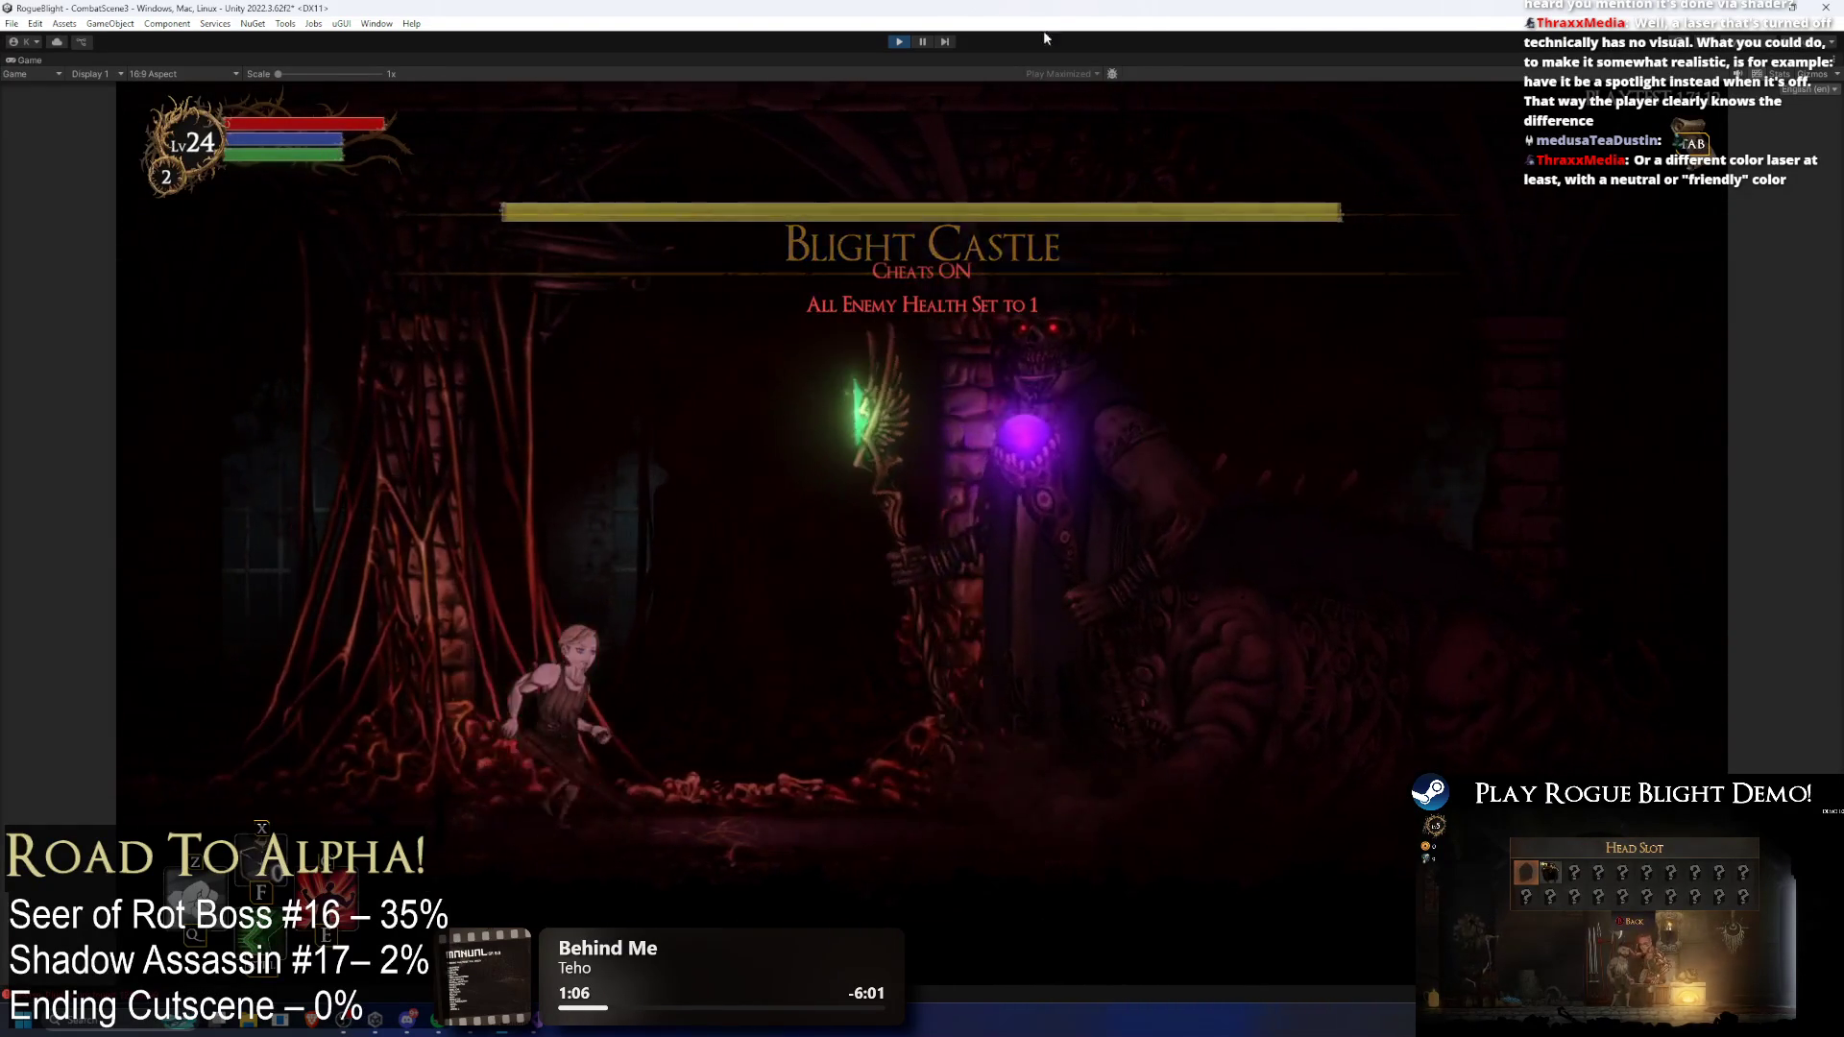
Step: Pause the boss fight and leave prefab editing to return to the scene
{"action": "left_click", "coordinate": [924, 41]}
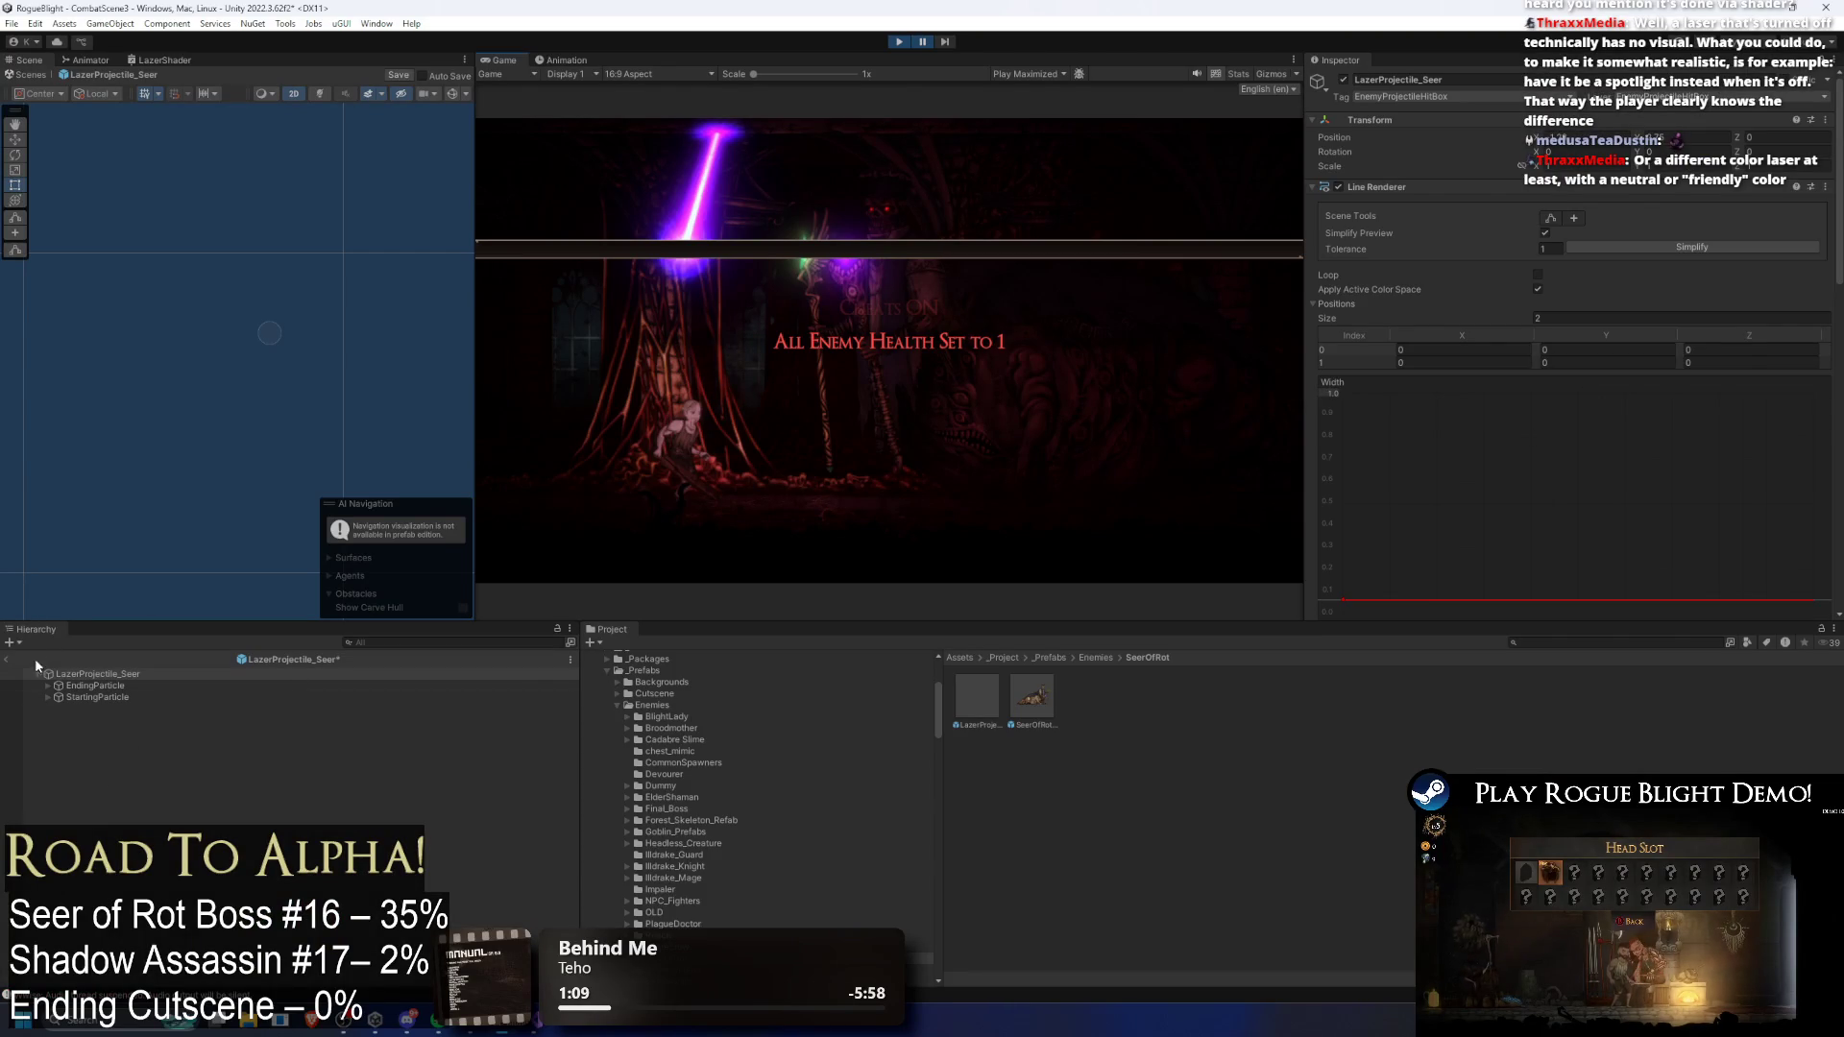
{"action": "left_click", "coordinate": [10, 663]}
Step: Confirm the save-prefab prompt and select the running LazerProjectile_Seer(Clone) via a hierarchy search
{"action": "key", "text": "Return"}
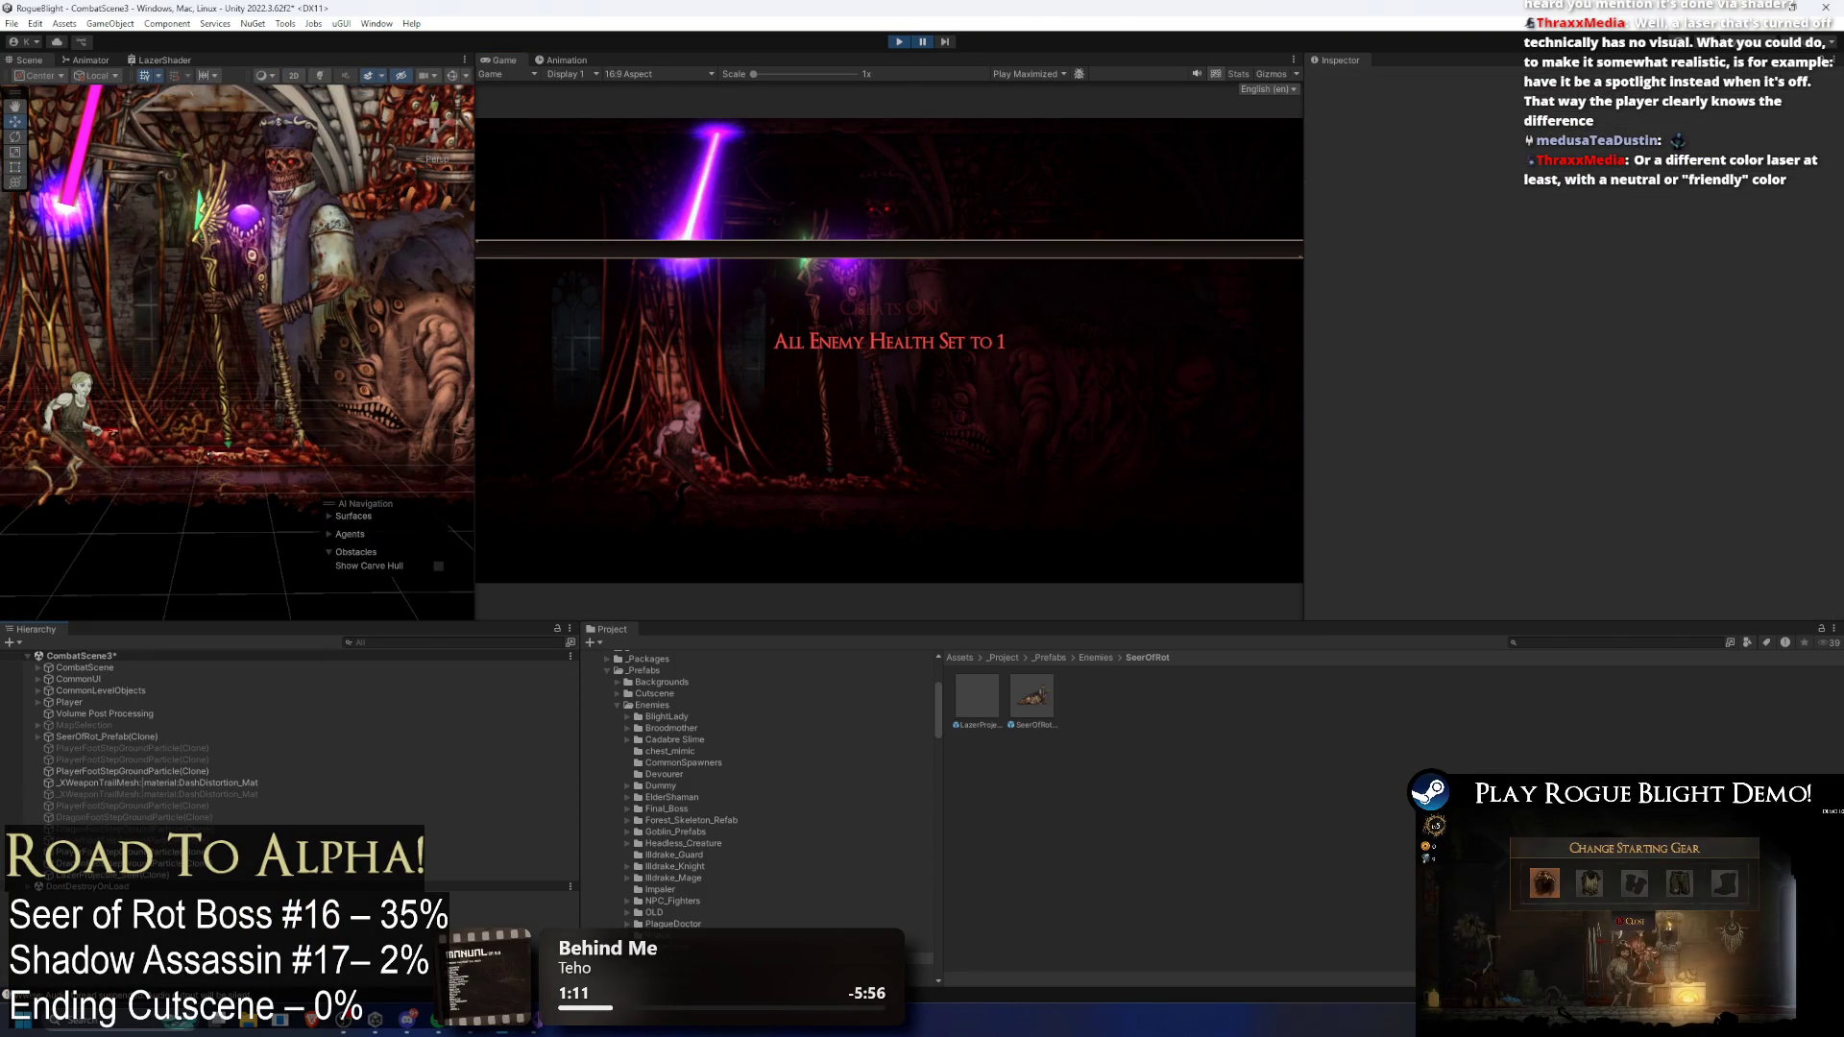
{"action": "left_click", "coordinate": [395, 640]}
{"action": "type", "text": "er"}
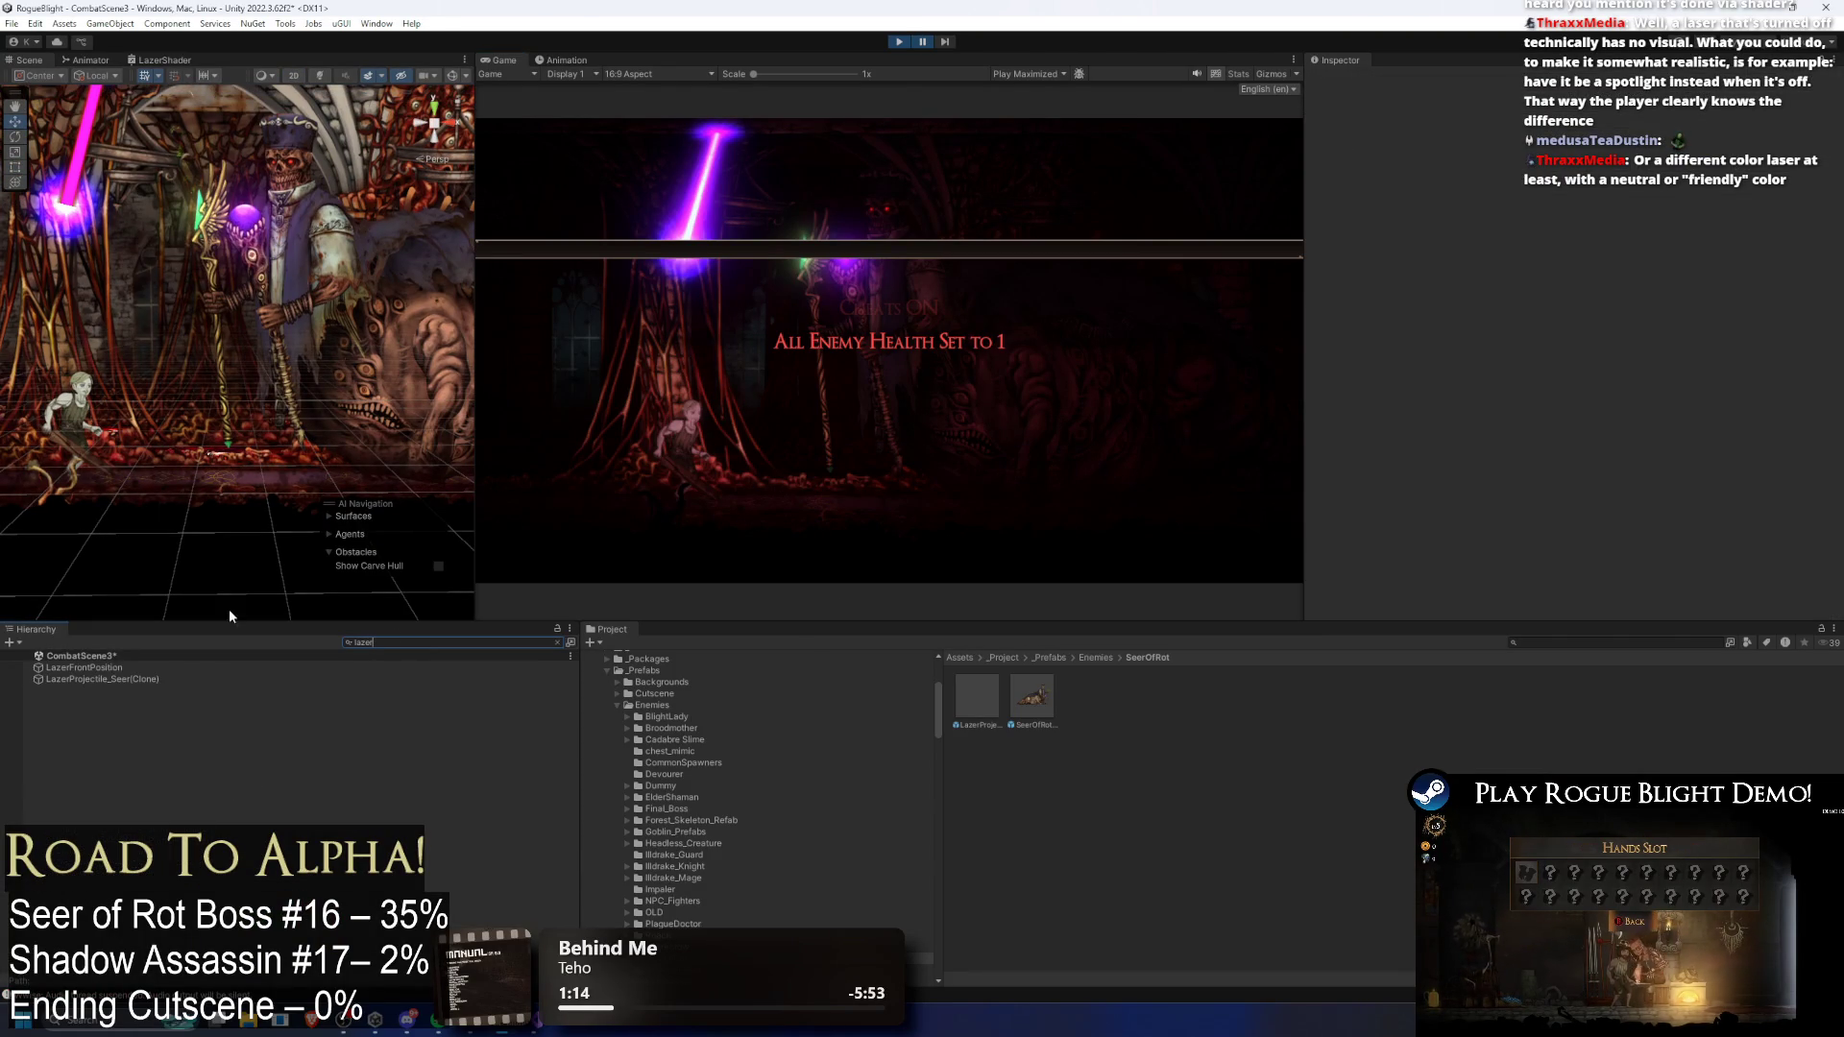
{"action": "left_click", "coordinate": [105, 679]}
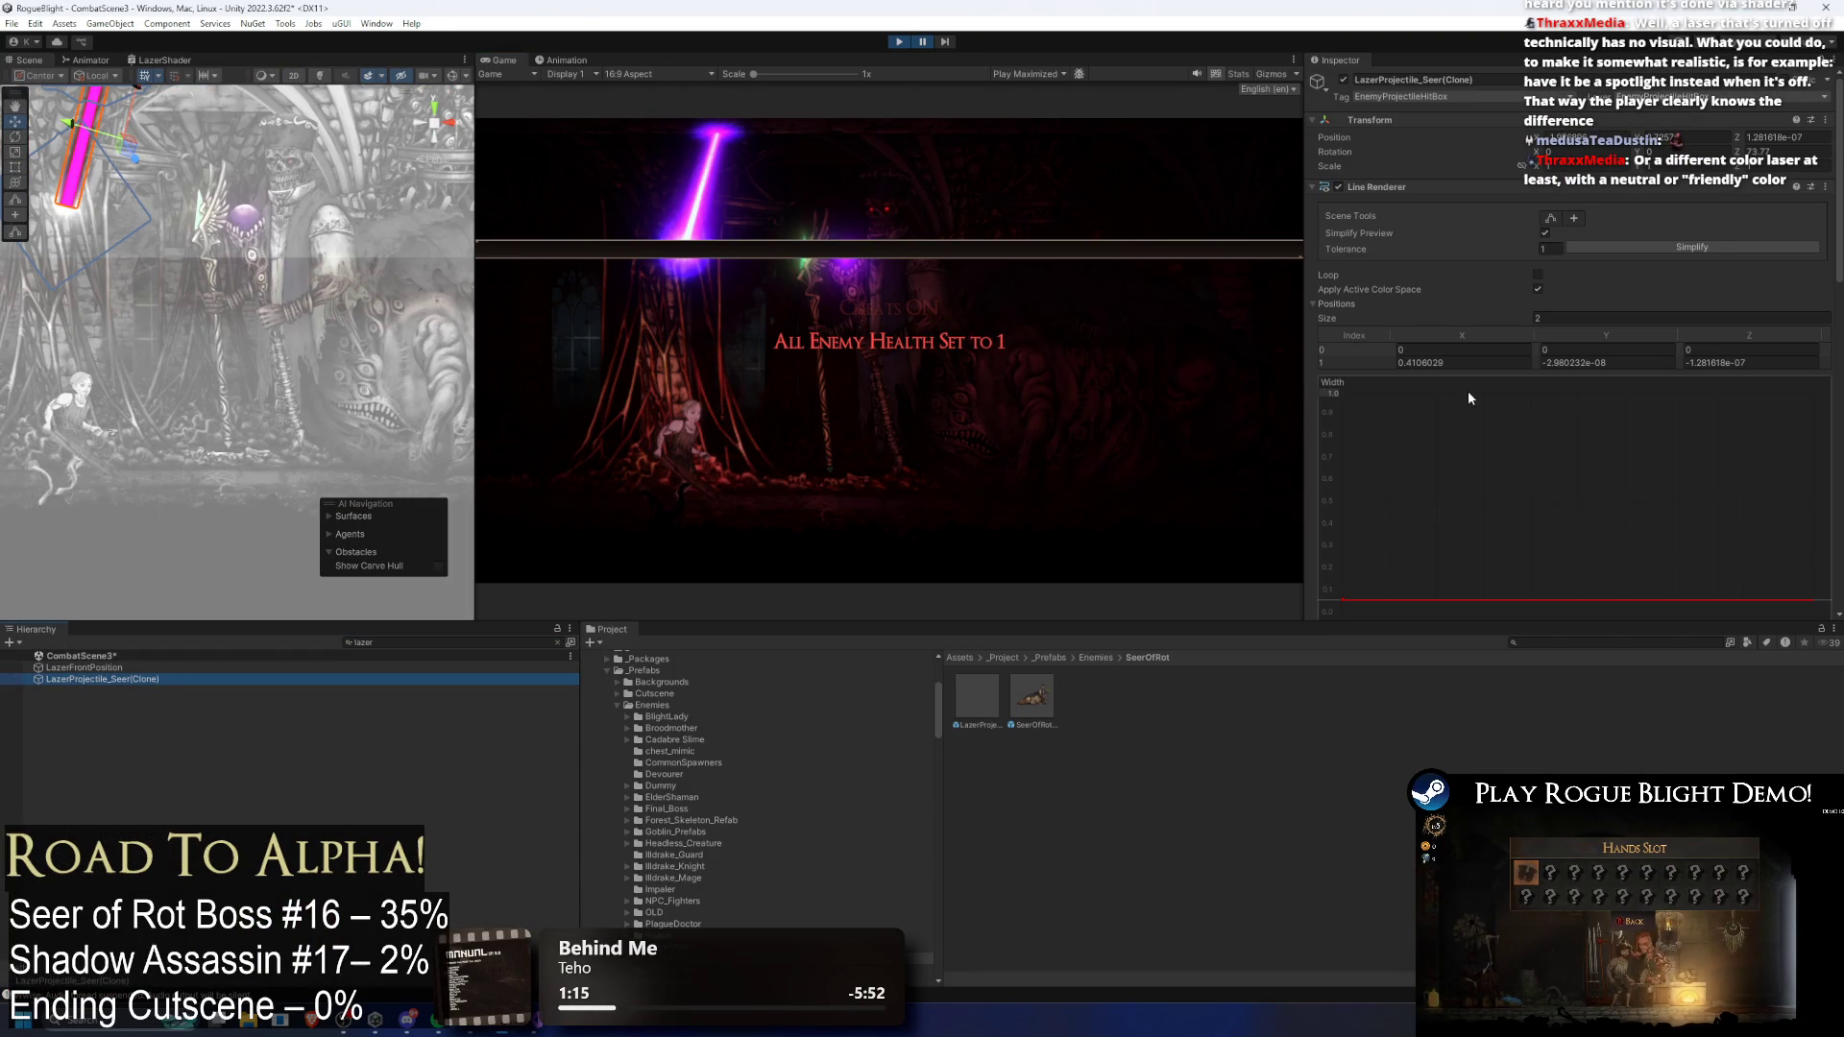
Step: Set the laser's Width curve to start at 0.326 and taper to 0.1, then test it briefly
{"action": "left_click_drag", "start_coordinate": [1339, 601], "coordinate": [1344, 545]}
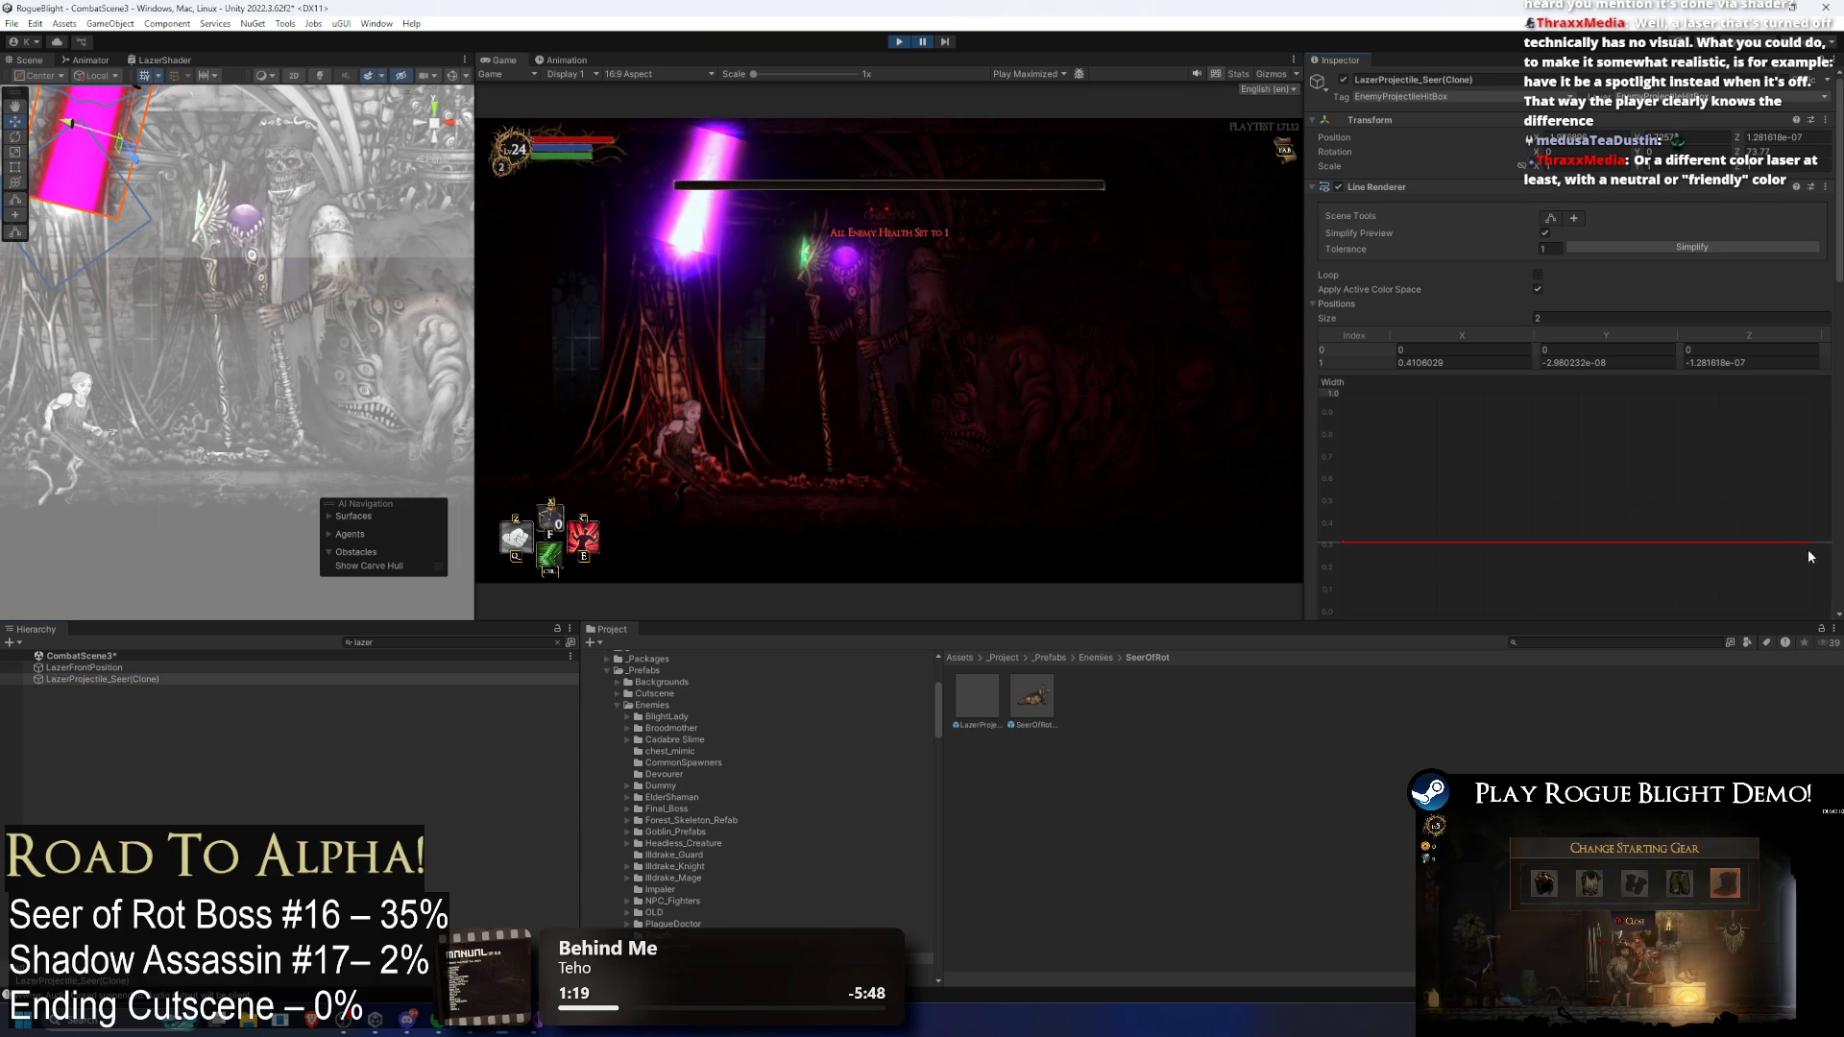
{"action": "mouse_move", "coordinate": [1811, 545]}
{"action": "left_mouse_down"}
{"action": "mouse_move", "coordinate": [1811, 610]}
{"action": "mouse_move", "coordinate": [1807, 596]}
{"action": "left_mouse_up"}
{"action": "left_click", "coordinate": [921, 42]}
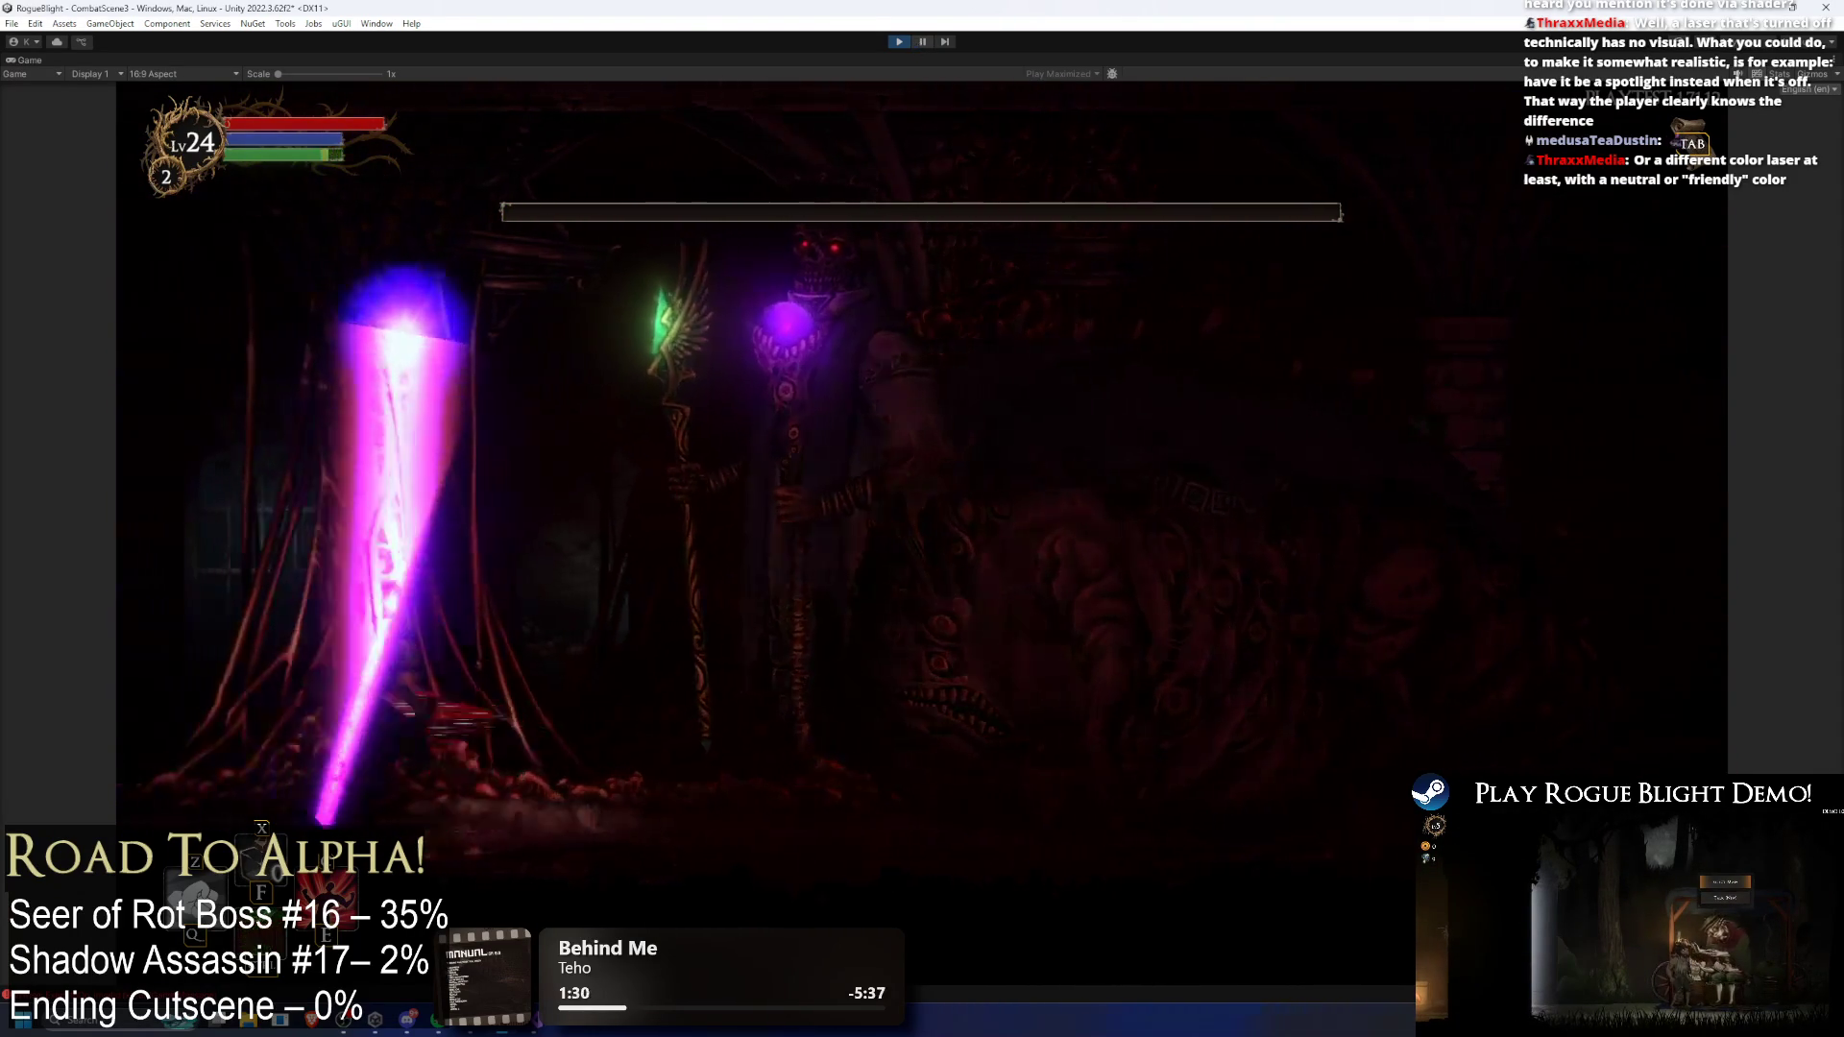
{"action": "left_click", "coordinate": [921, 44]}
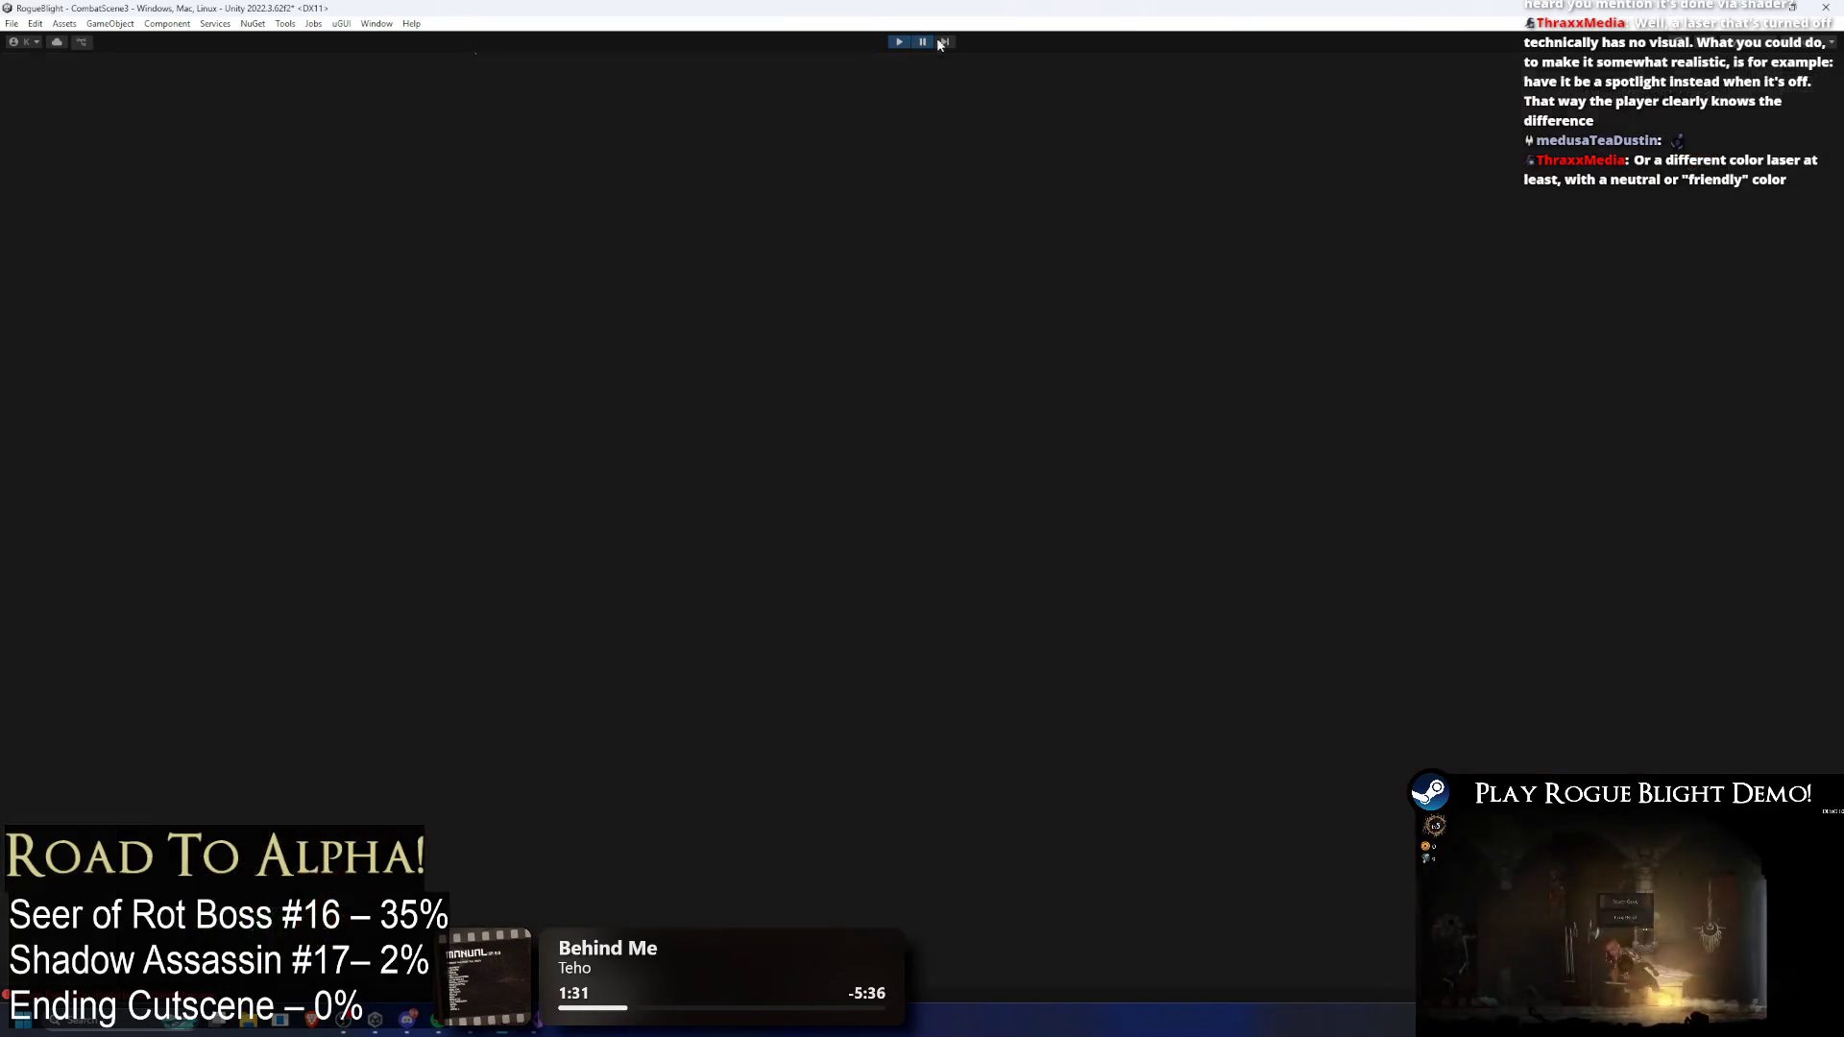
Step: Widen the curve's start to 0.619 and add a key at 0.080, checking it maximized
{"action": "left_click", "coordinate": [1343, 540]}
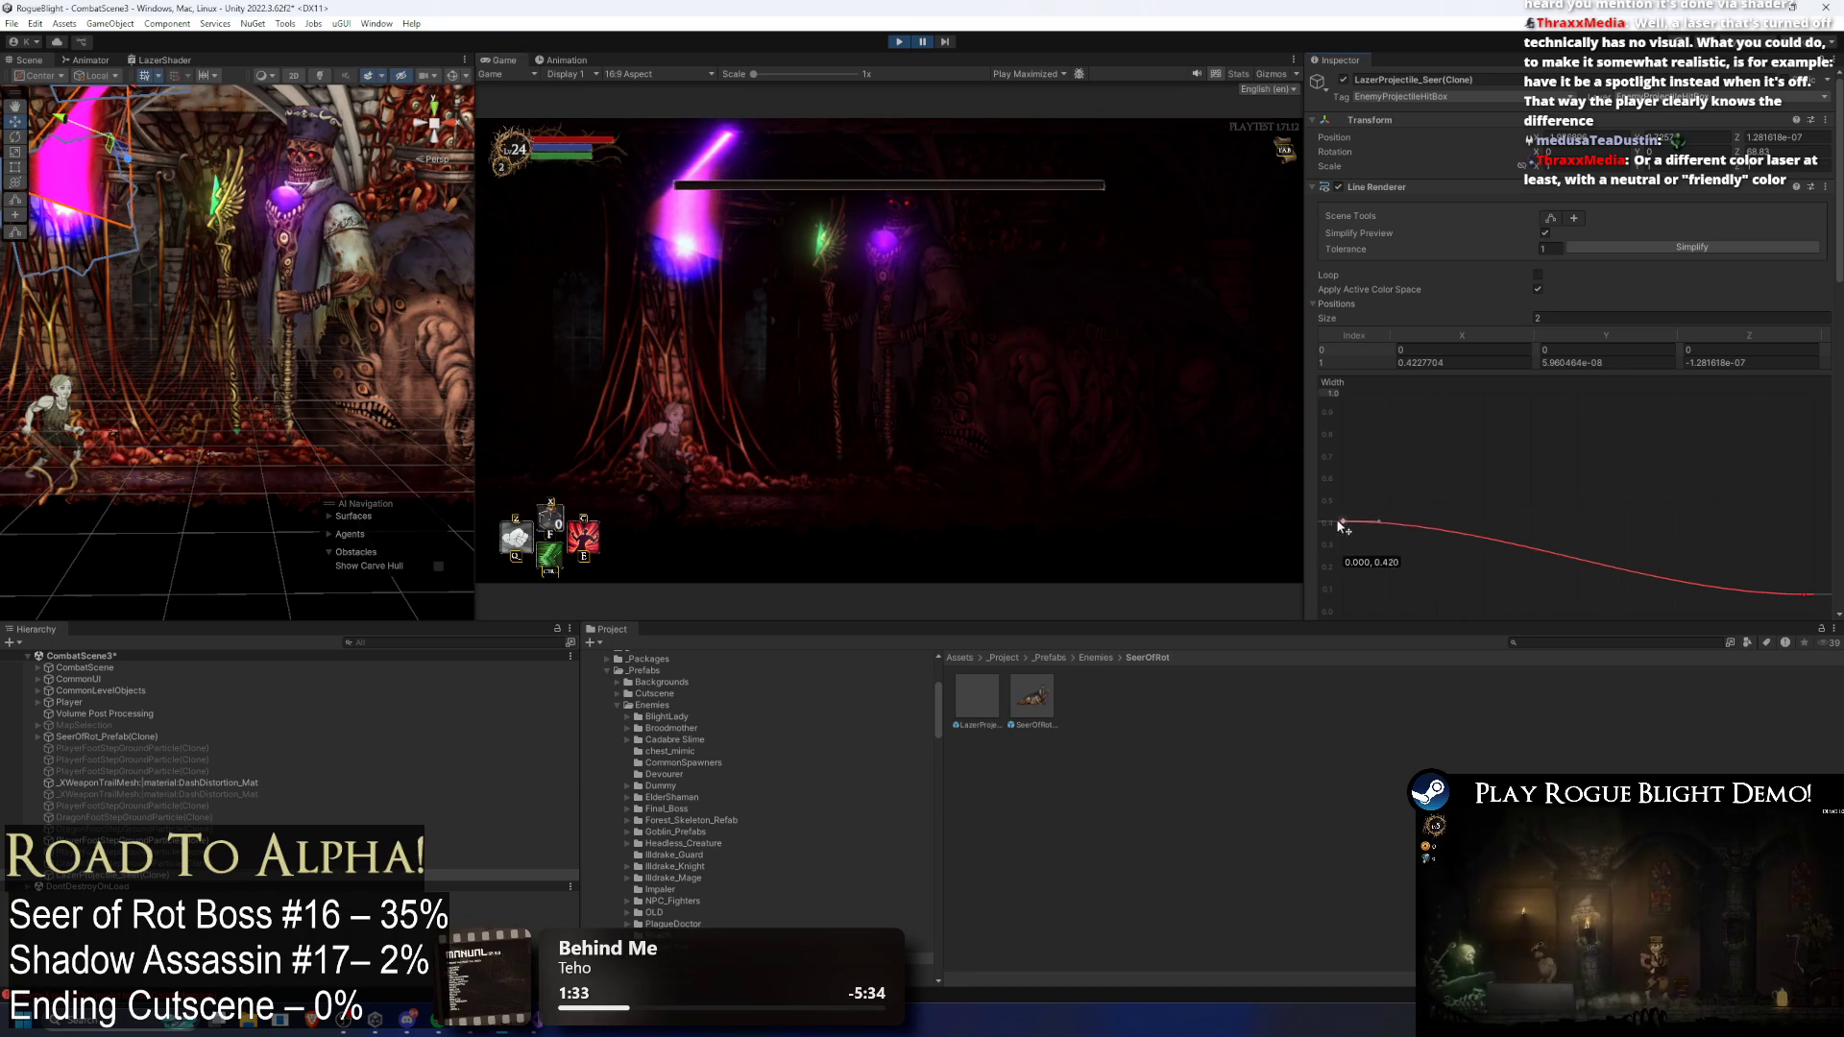
{"action": "mouse_move", "coordinate": [1285, 562]}
{"action": "left_mouse_down"}
{"action": "mouse_move", "coordinate": [1250, 657]}
{"action": "mouse_move", "coordinate": [1273, 471]}
{"action": "left_mouse_up"}
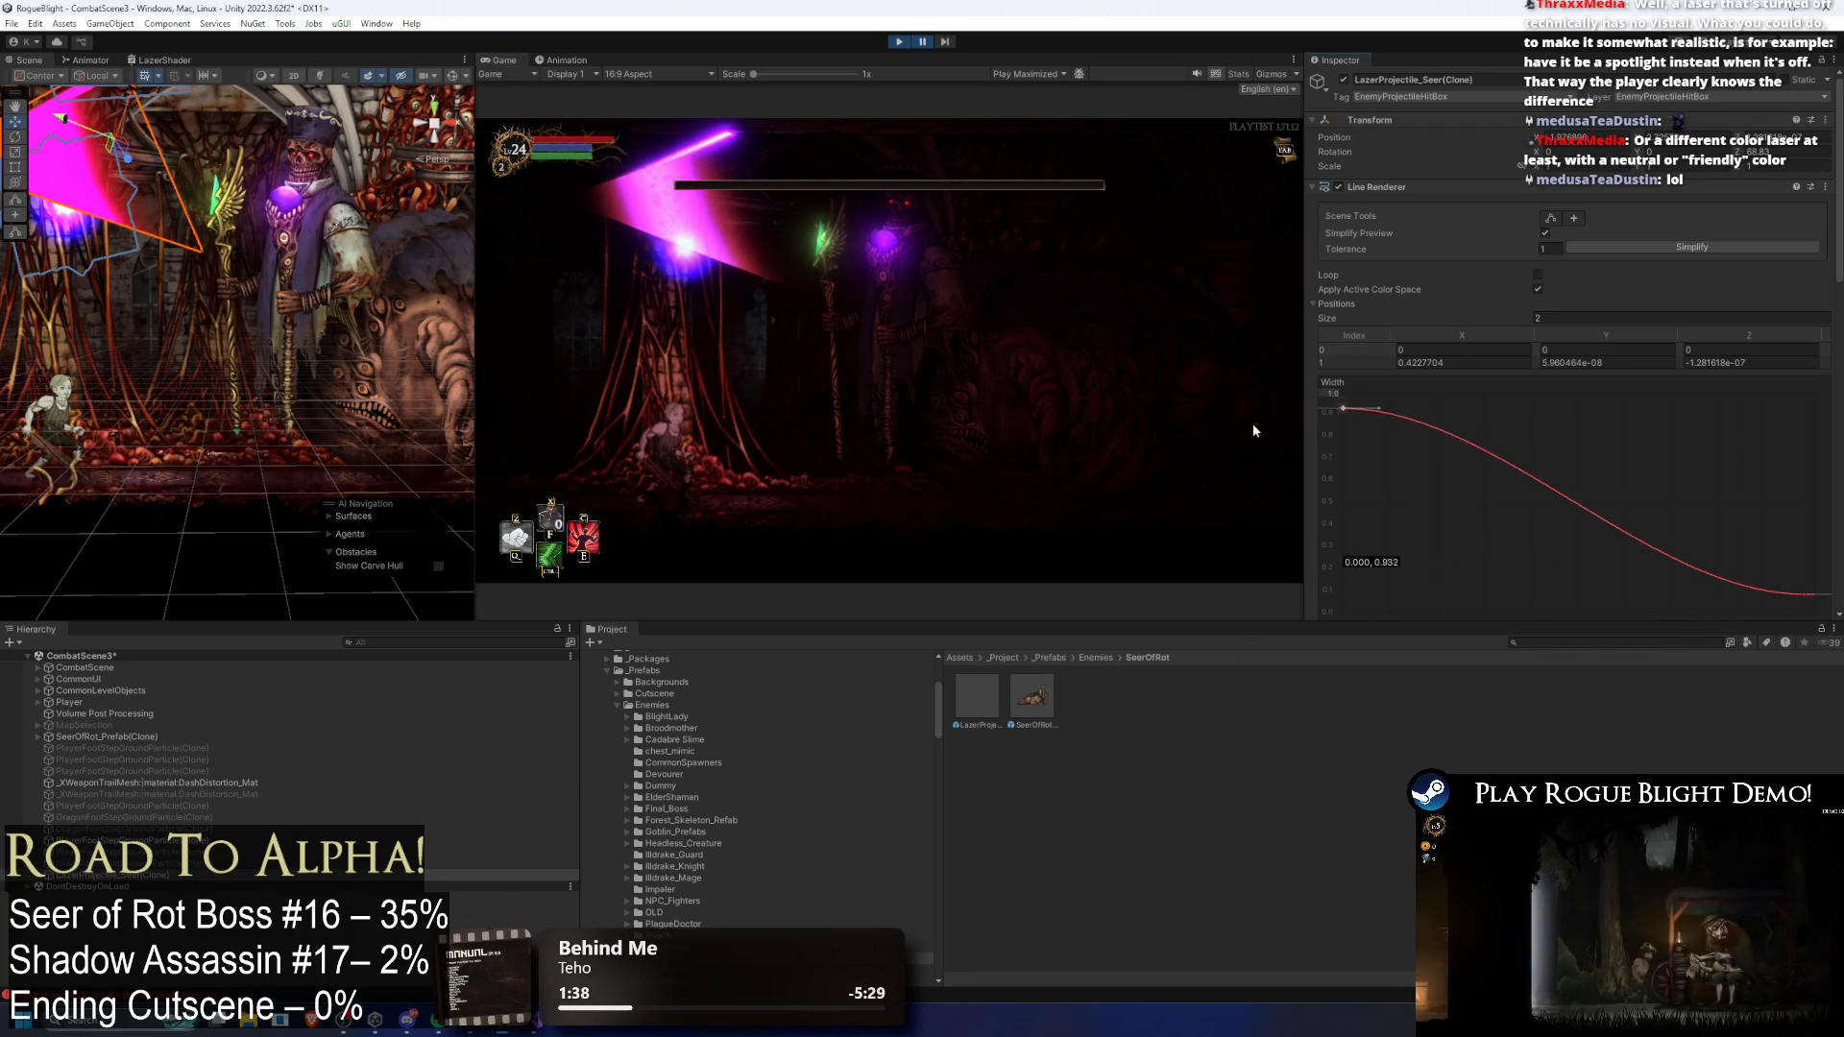
{"action": "double_click", "coordinate": [1530, 520]}
{"action": "left_click_drag", "start_coordinate": [1530, 519], "coordinate": [1404, 601]}
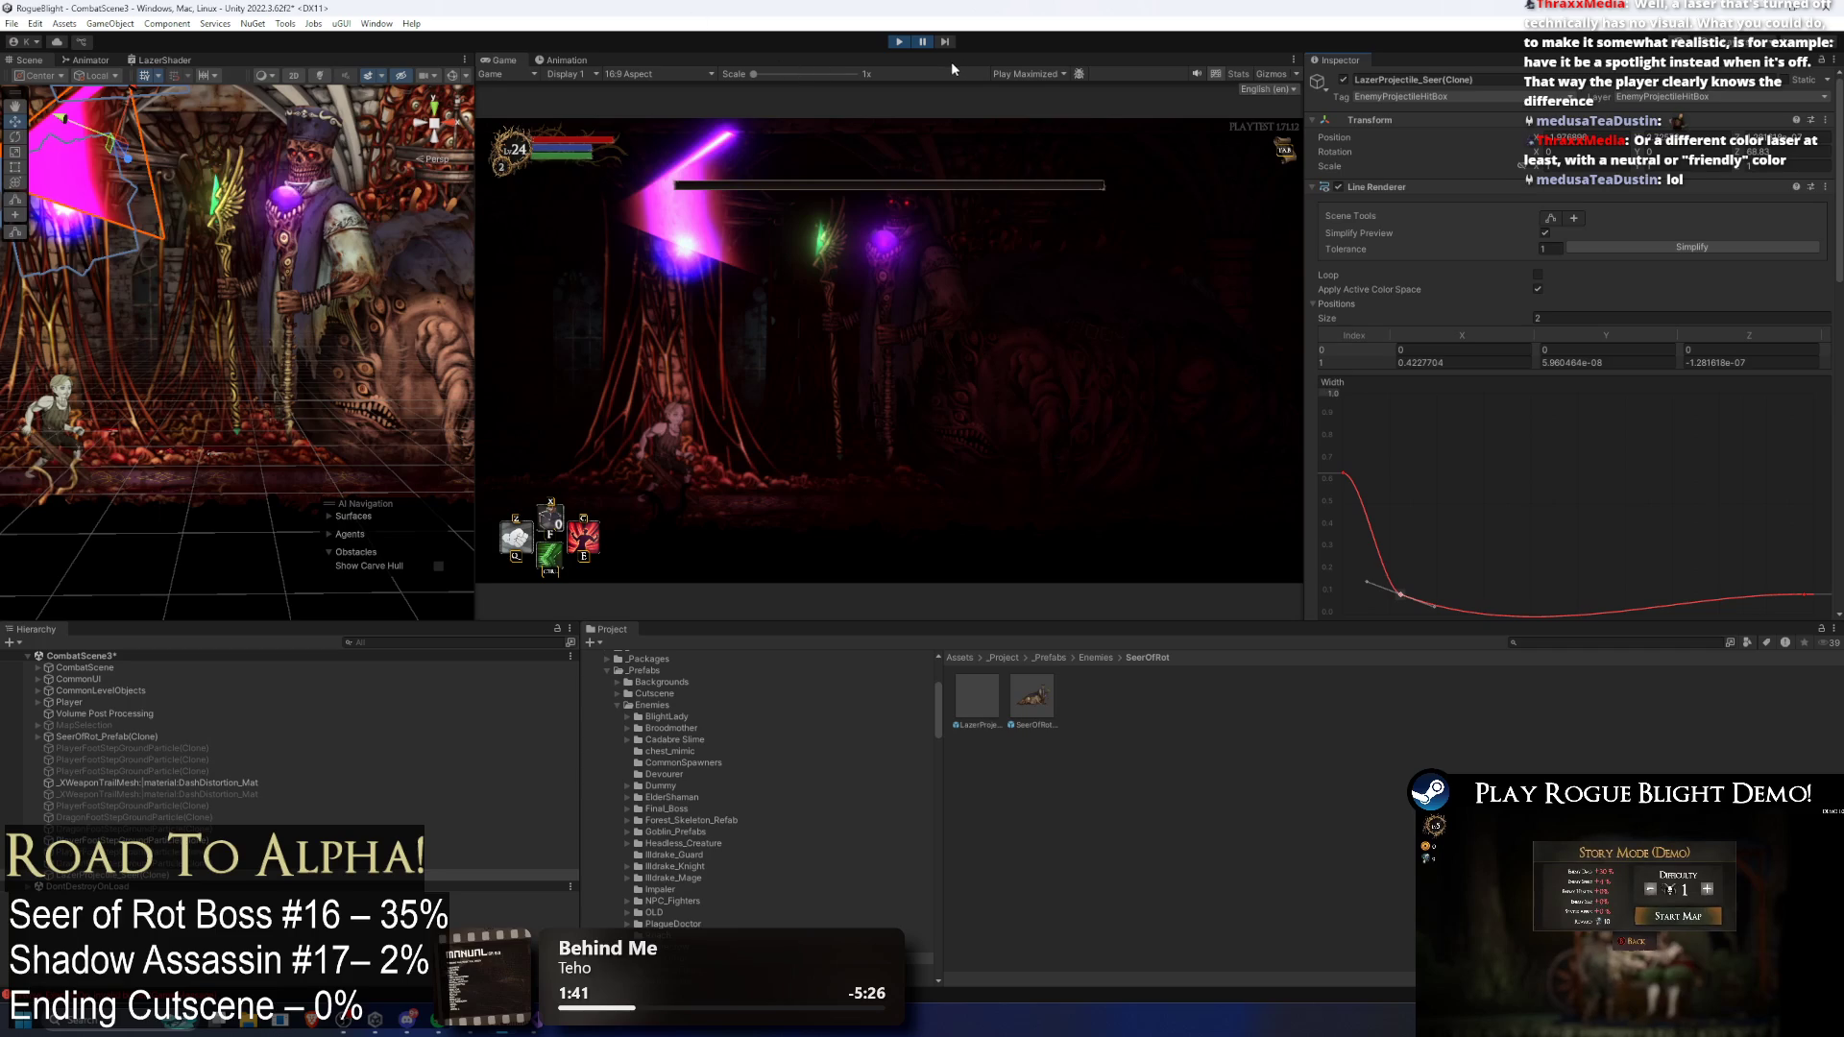
{"action": "key", "text": "shift+space"}
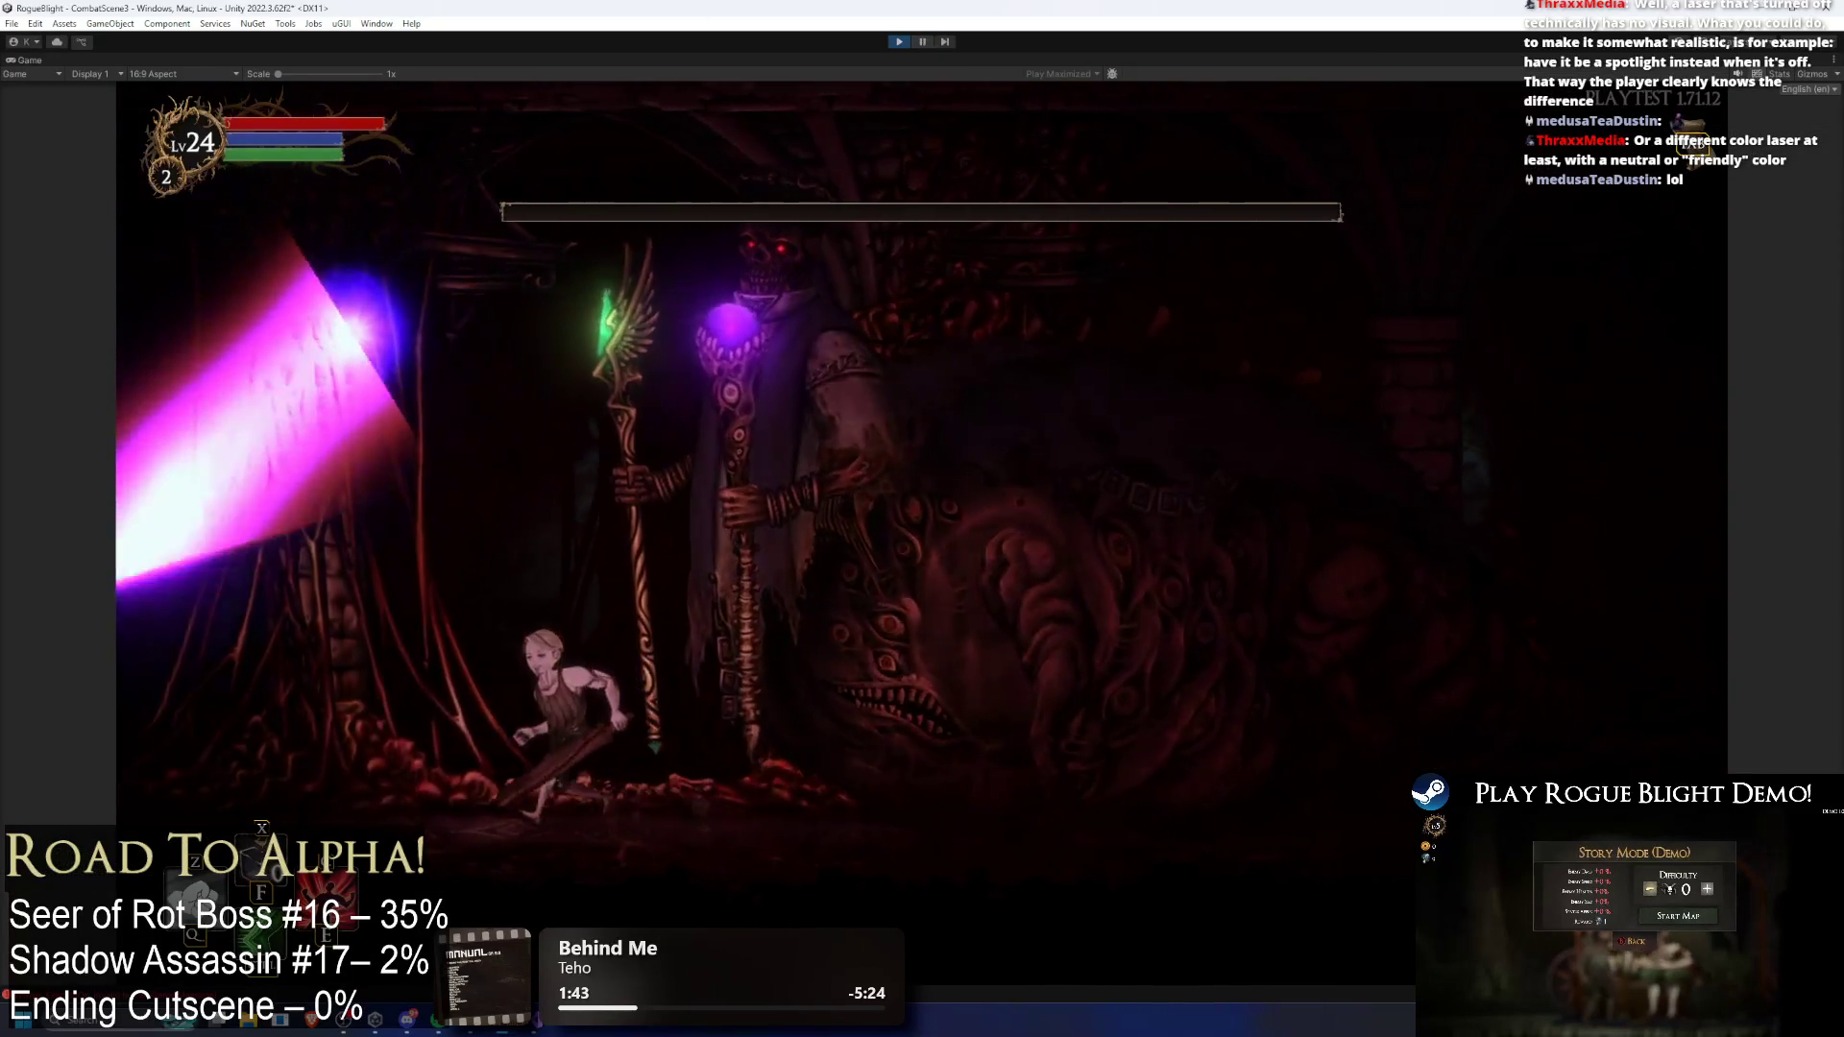
{"action": "key", "text": "shift+space"}
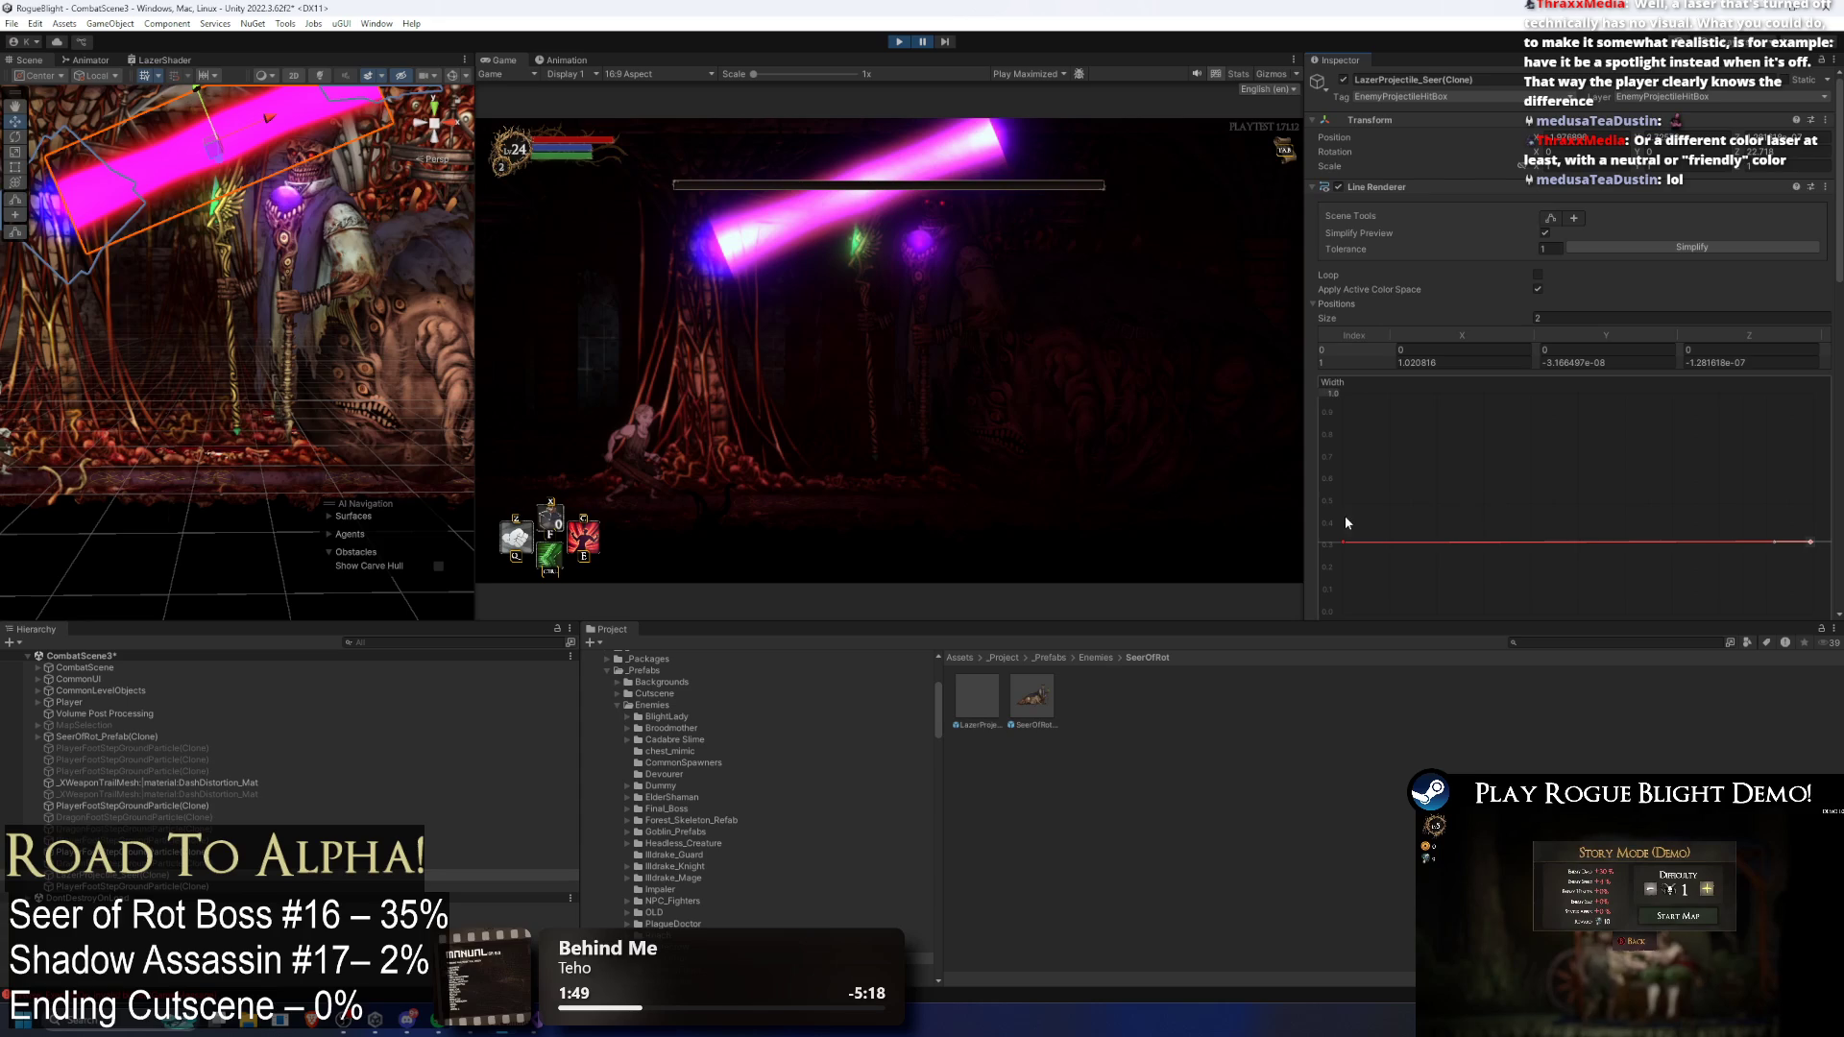
Step: Bring the laser's starting width down to zero, watch it maximized, then pause
{"action": "mouse_move", "coordinate": [1331, 539]}
{"action": "left_mouse_down"}
{"action": "mouse_move", "coordinate": [1311, 632]}
{"action": "mouse_move", "coordinate": [1317, 613]}
{"action": "left_mouse_up"}
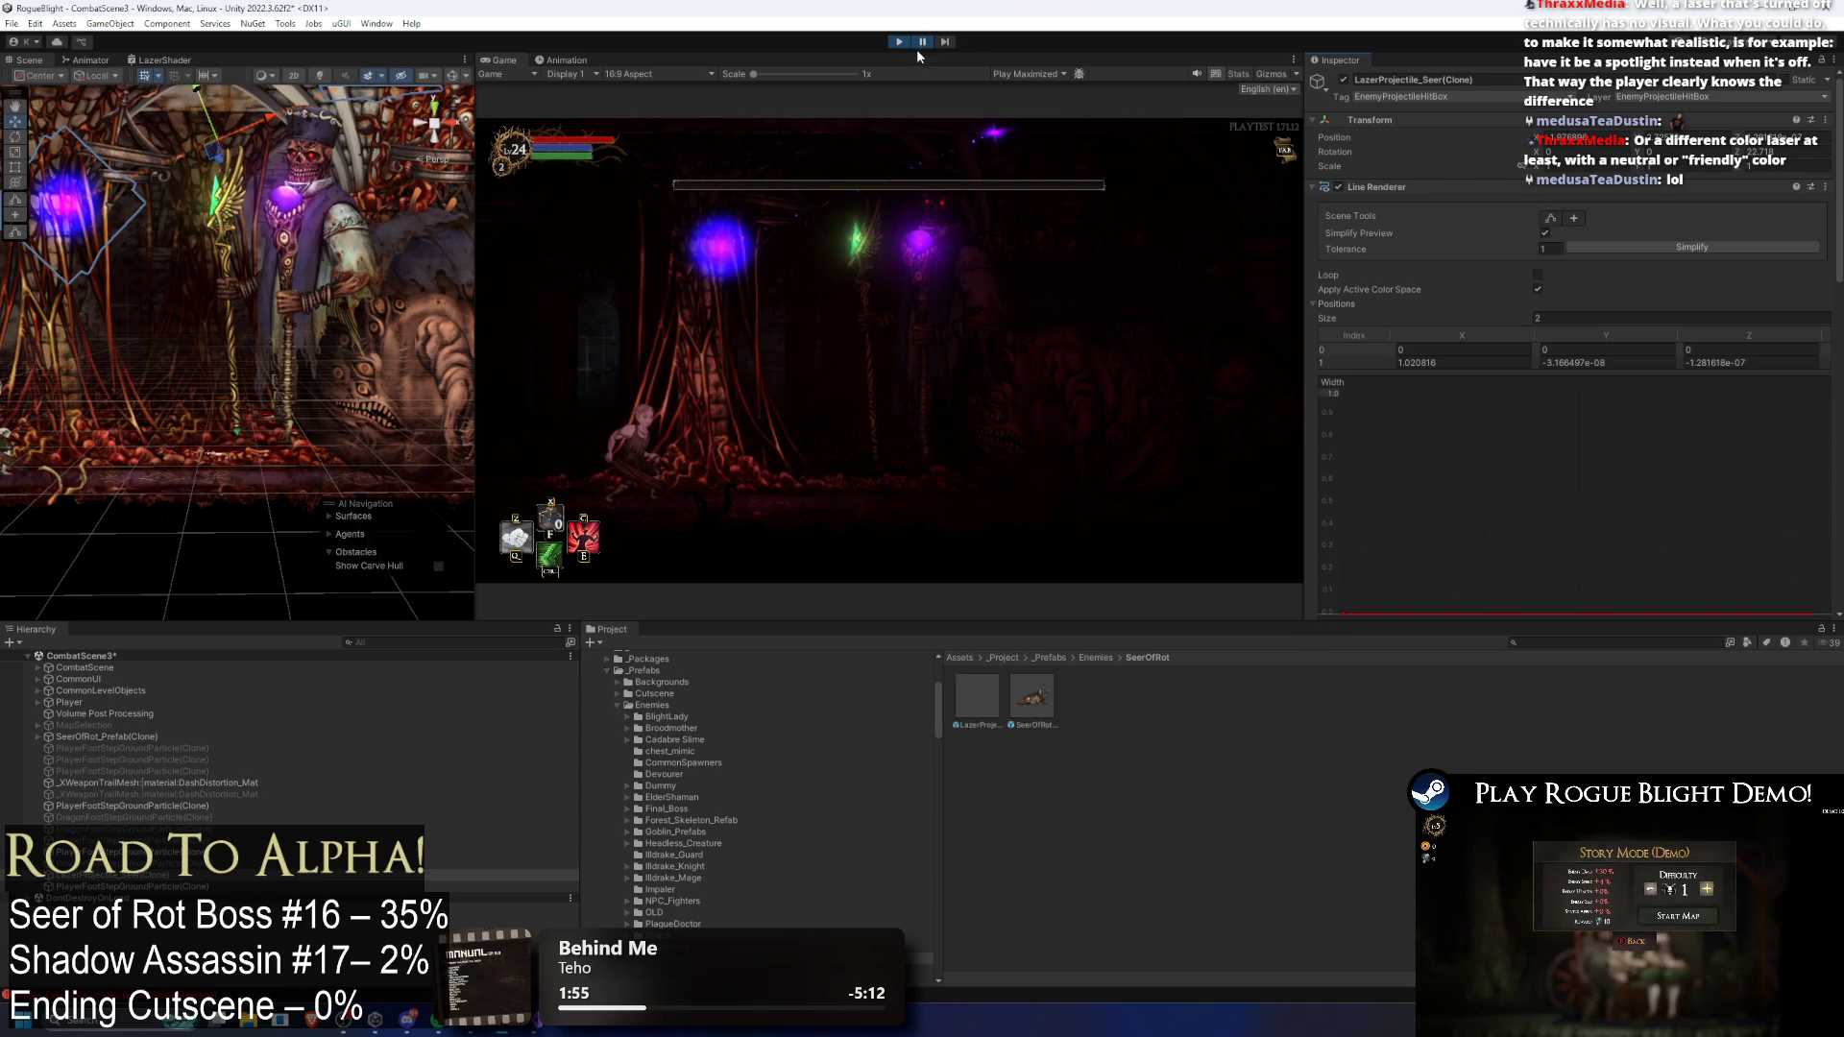
{"action": "key", "text": "shift+space"}
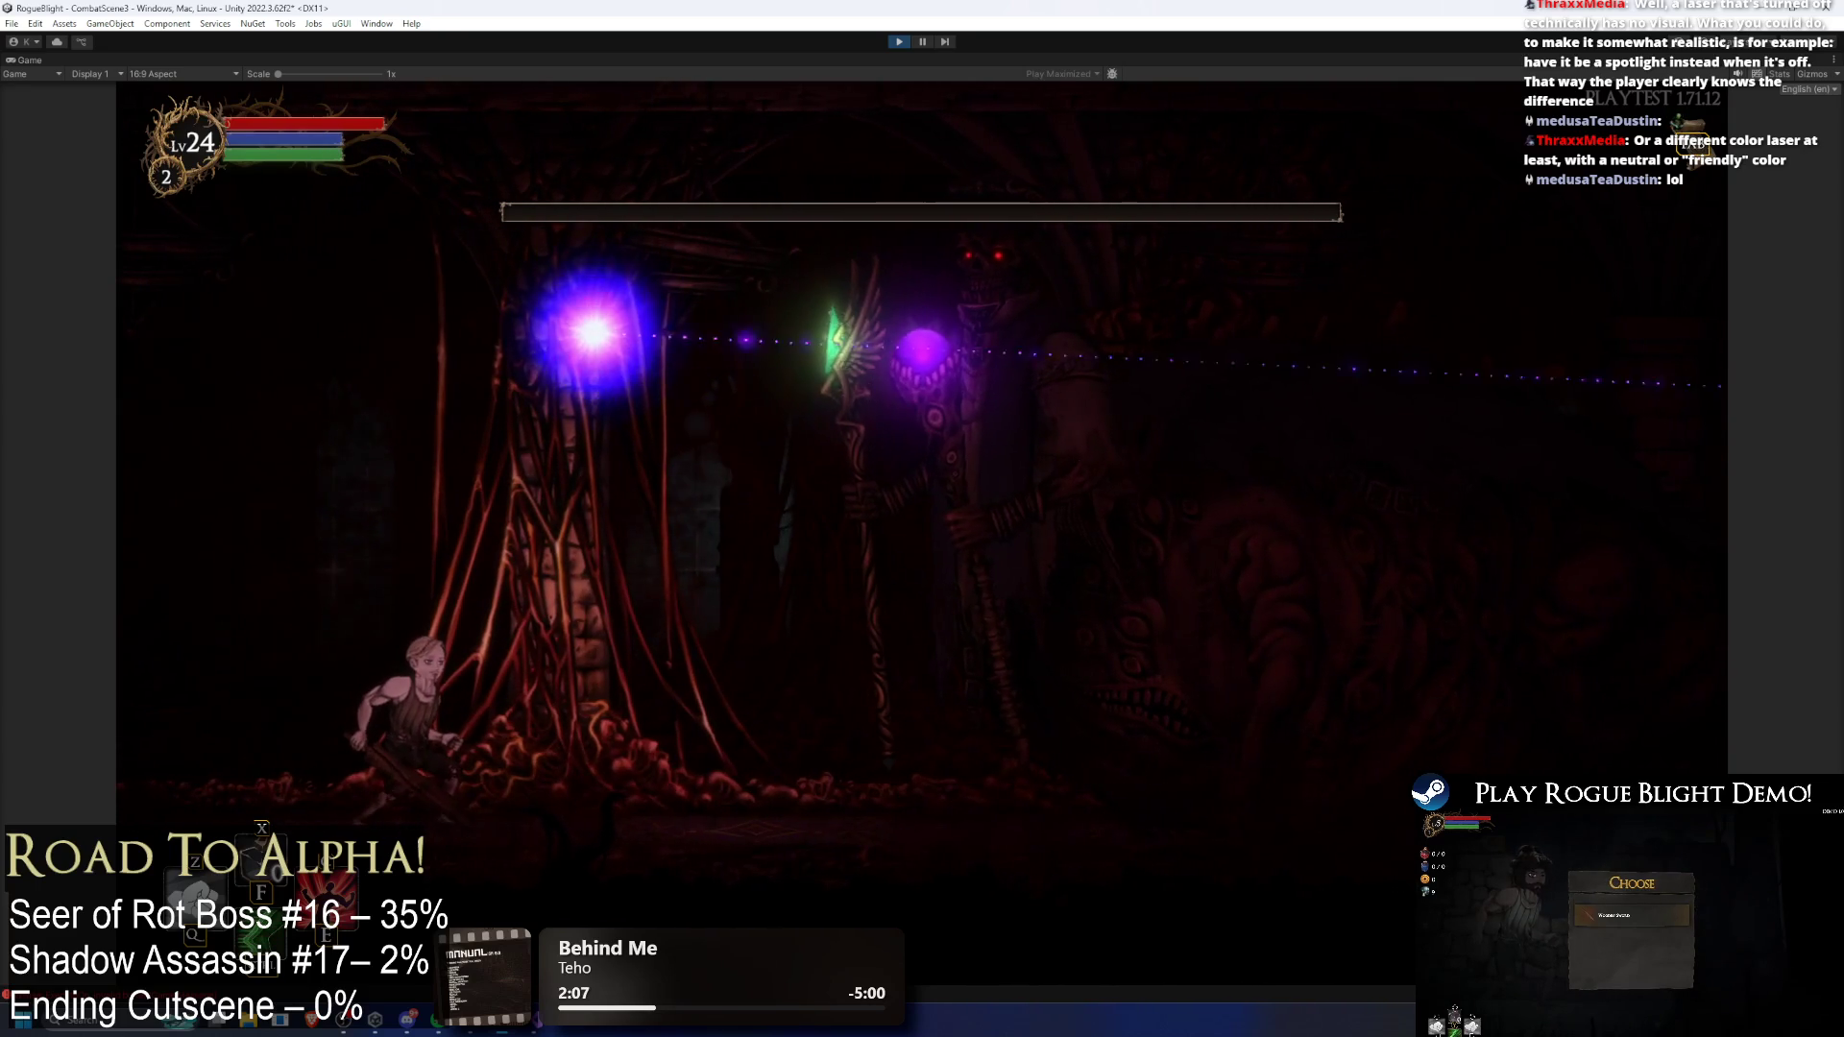
{"action": "left_click", "coordinate": [923, 42]}
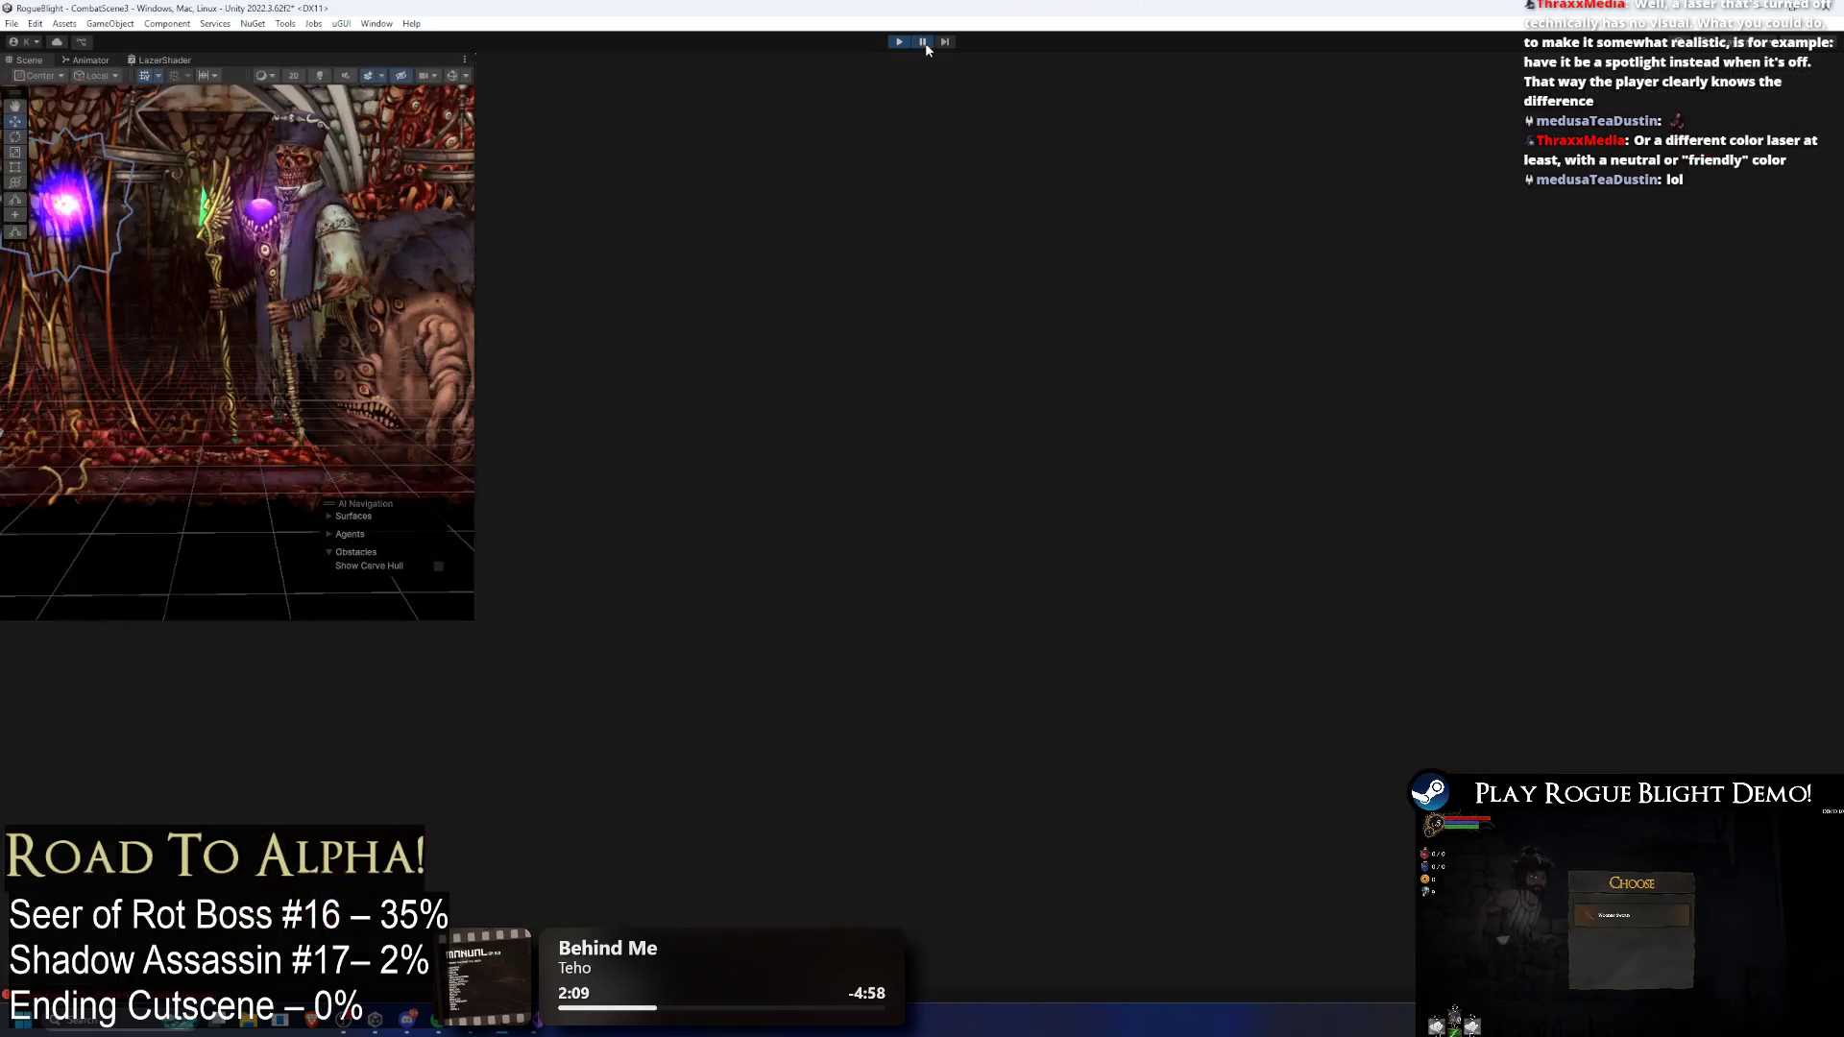
Step: Reduce the Line Renderer Color gradient to one key and set it near-black
{"action": "scroll", "coordinate": [1551, 347], "scroll_direction": "down", "scroll_amount": 5}
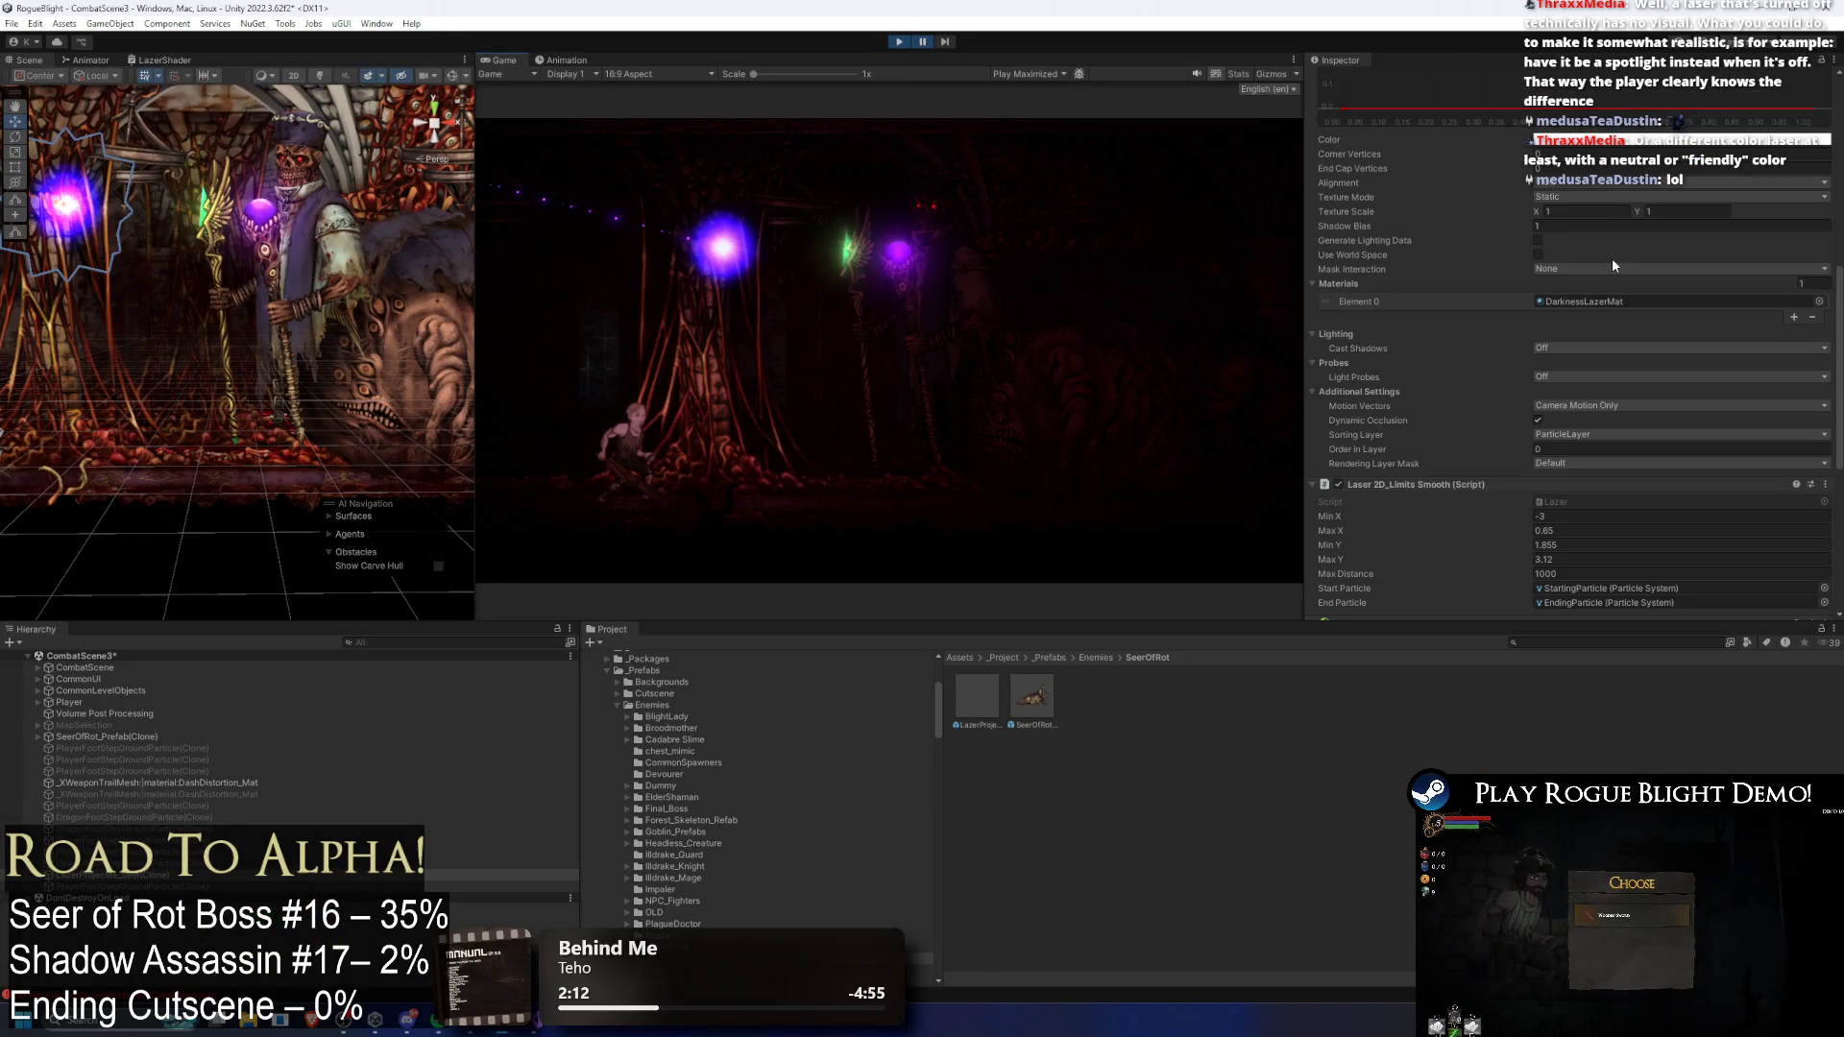
{"action": "left_click", "coordinate": [1591, 257]}
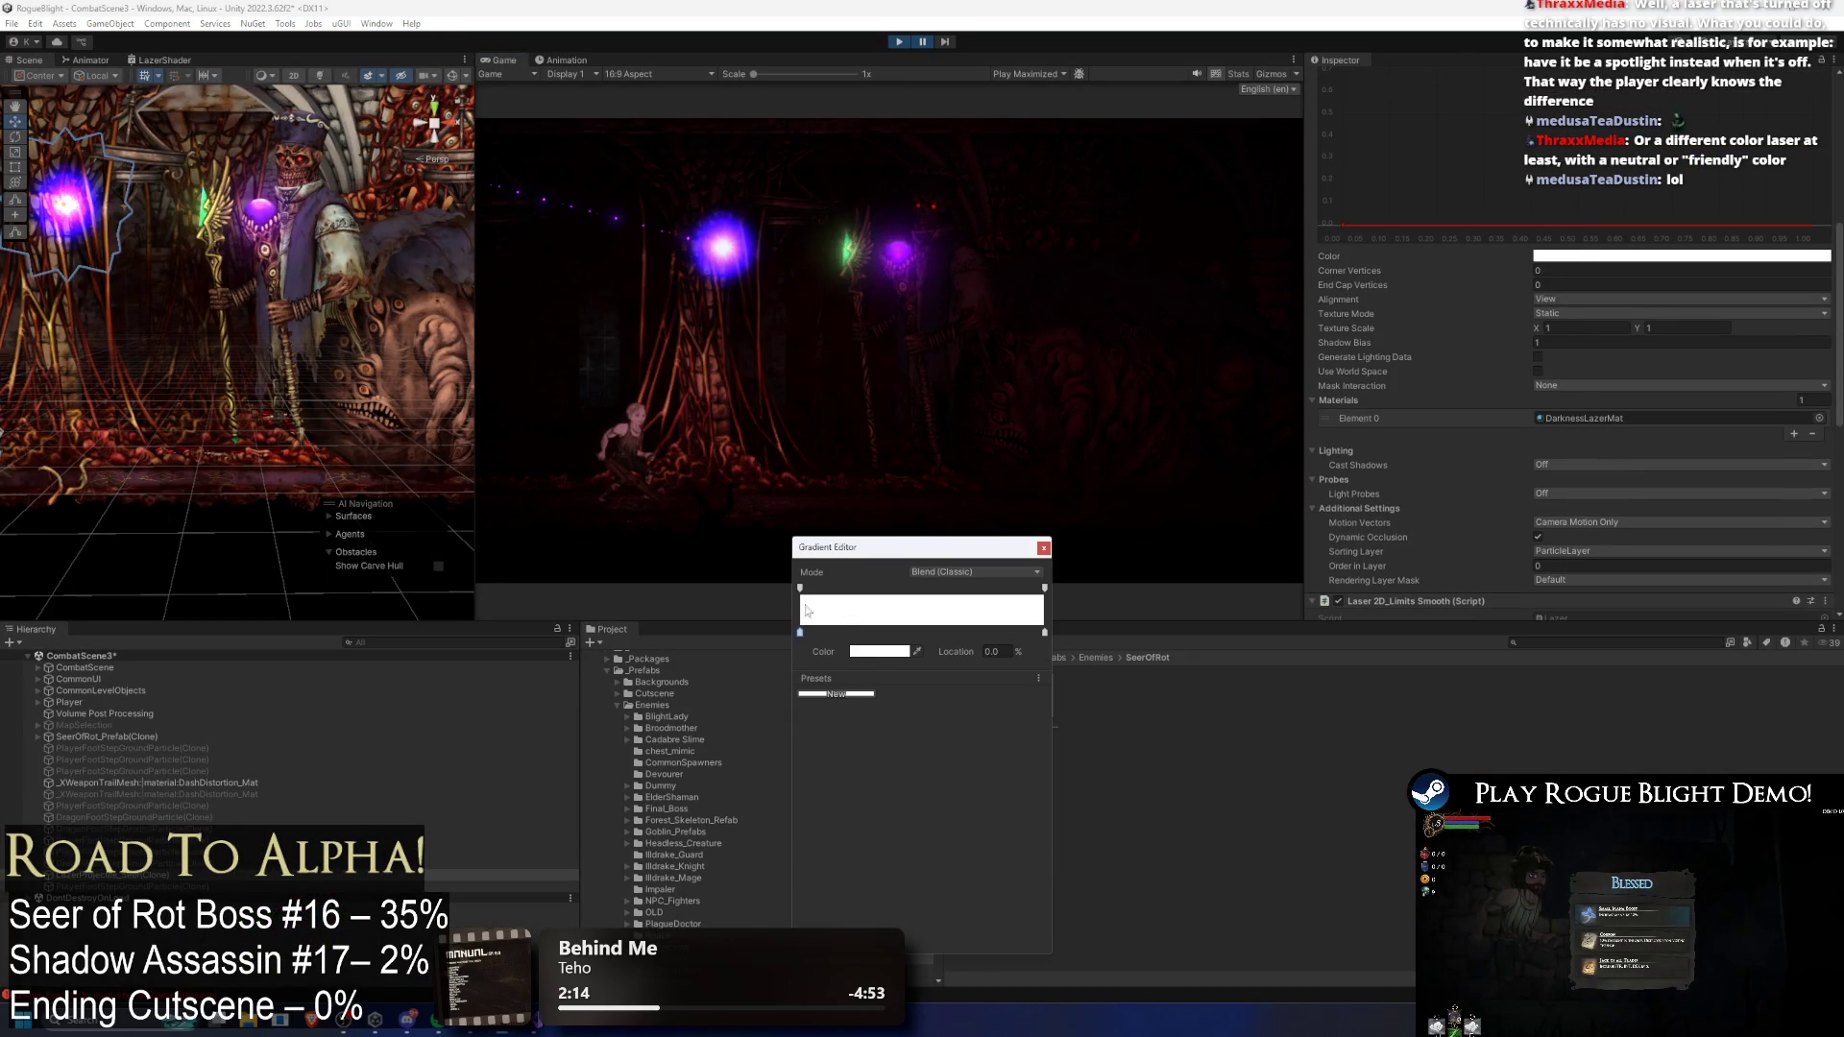
{"action": "key", "text": "Delete"}
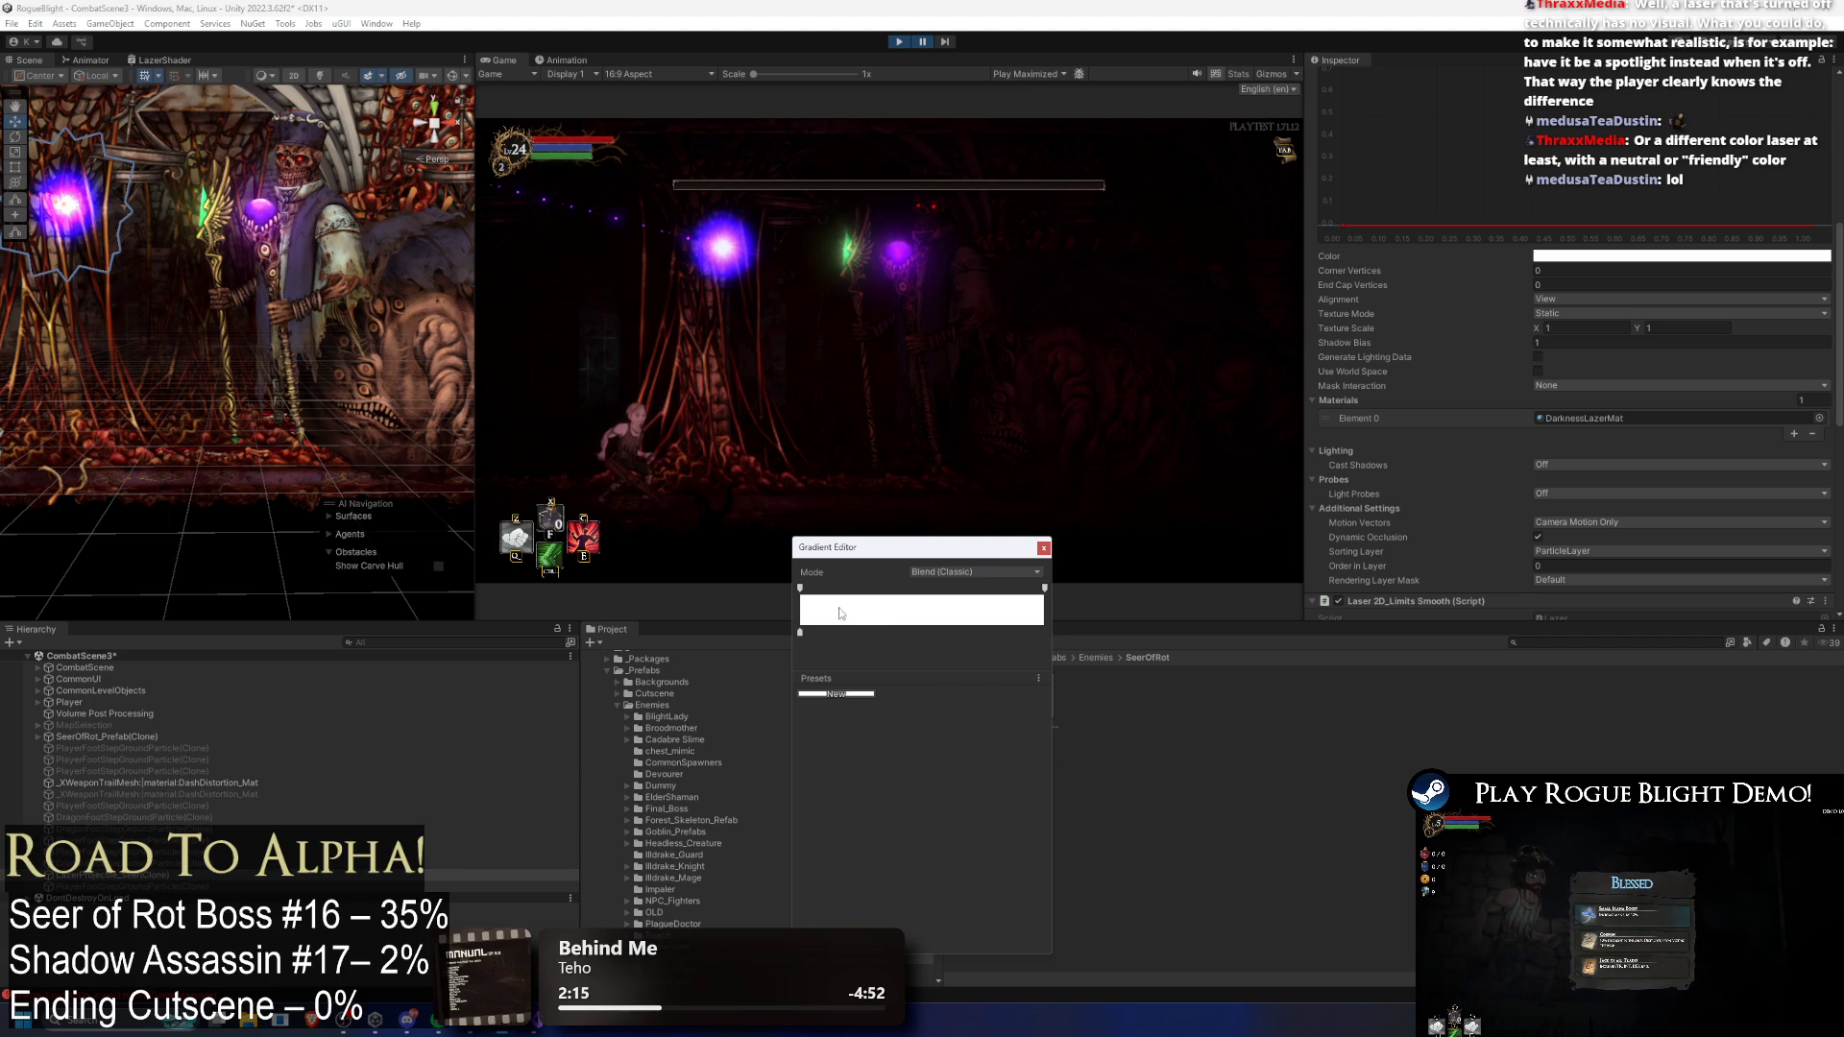
{"action": "left_click", "coordinate": [885, 654]}
{"action": "left_click", "coordinate": [985, 725]}
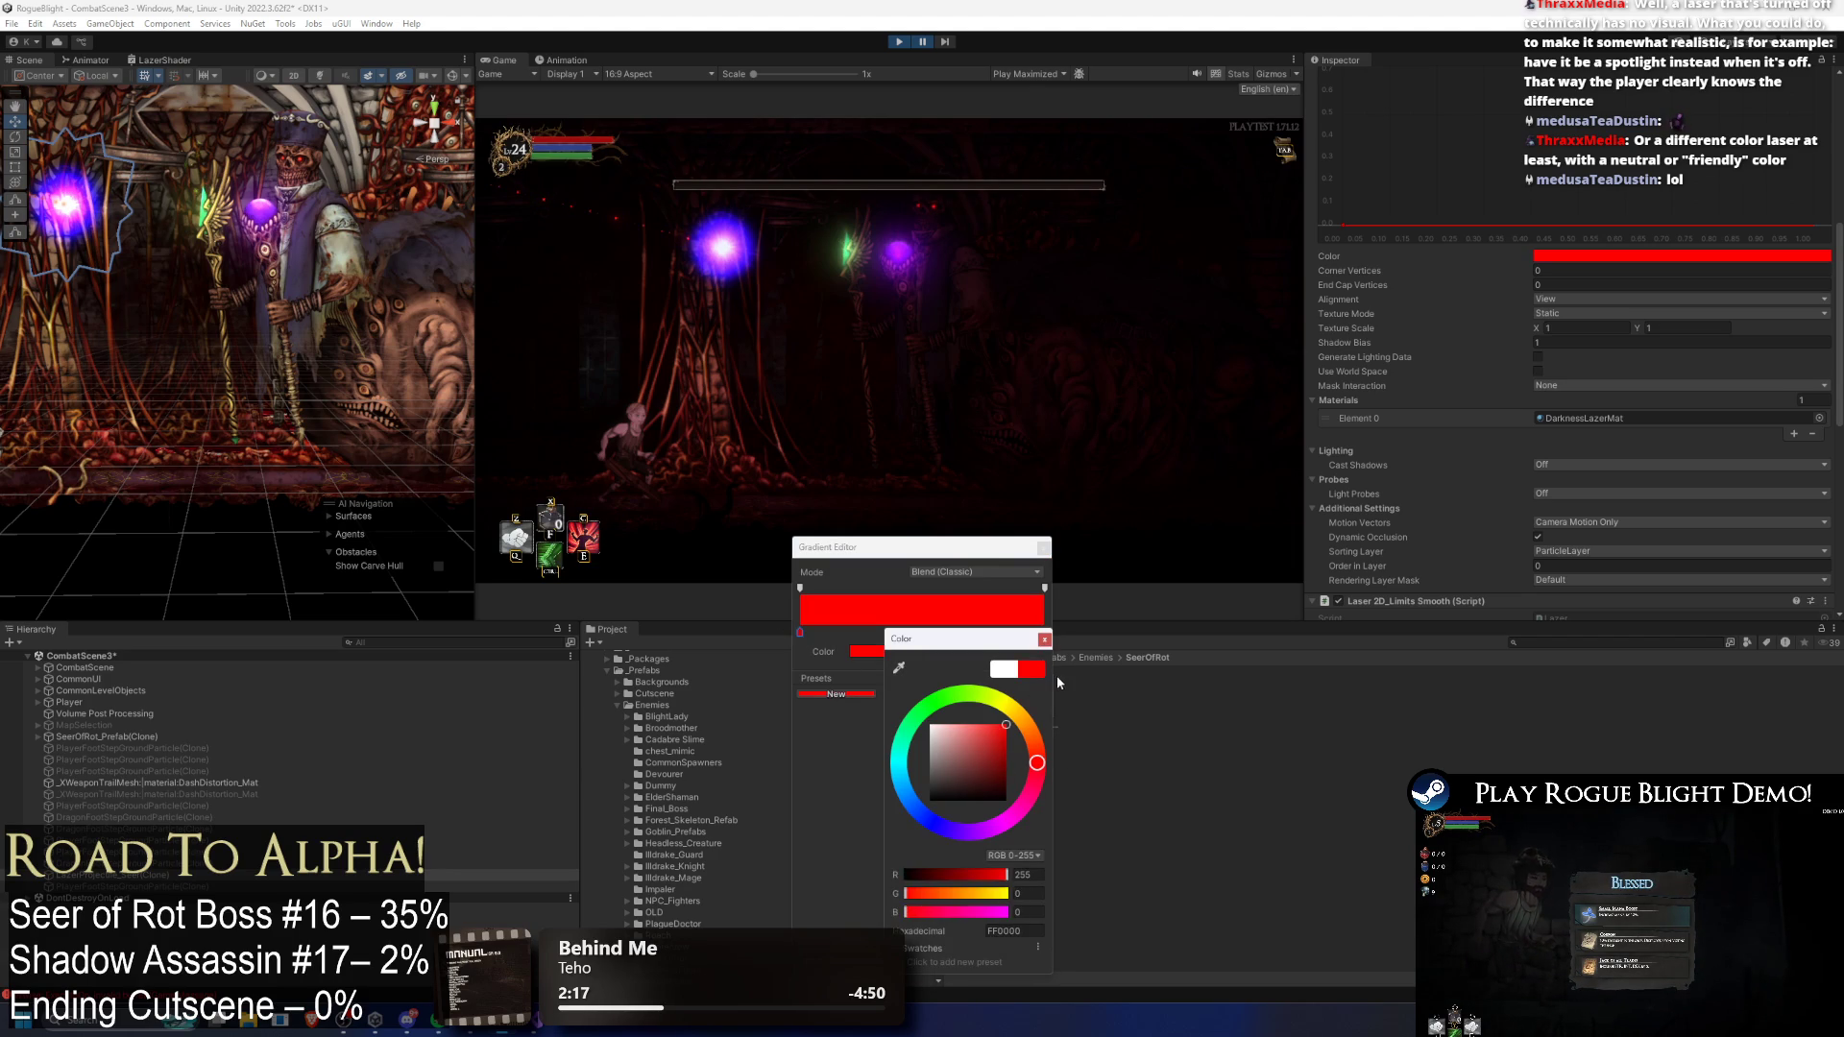
{"action": "mouse_move", "coordinate": [970, 759]}
{"action": "left_mouse_down"}
{"action": "mouse_move", "coordinate": [827, 801]}
{"action": "mouse_move", "coordinate": [863, 780]}
{"action": "left_mouse_up"}
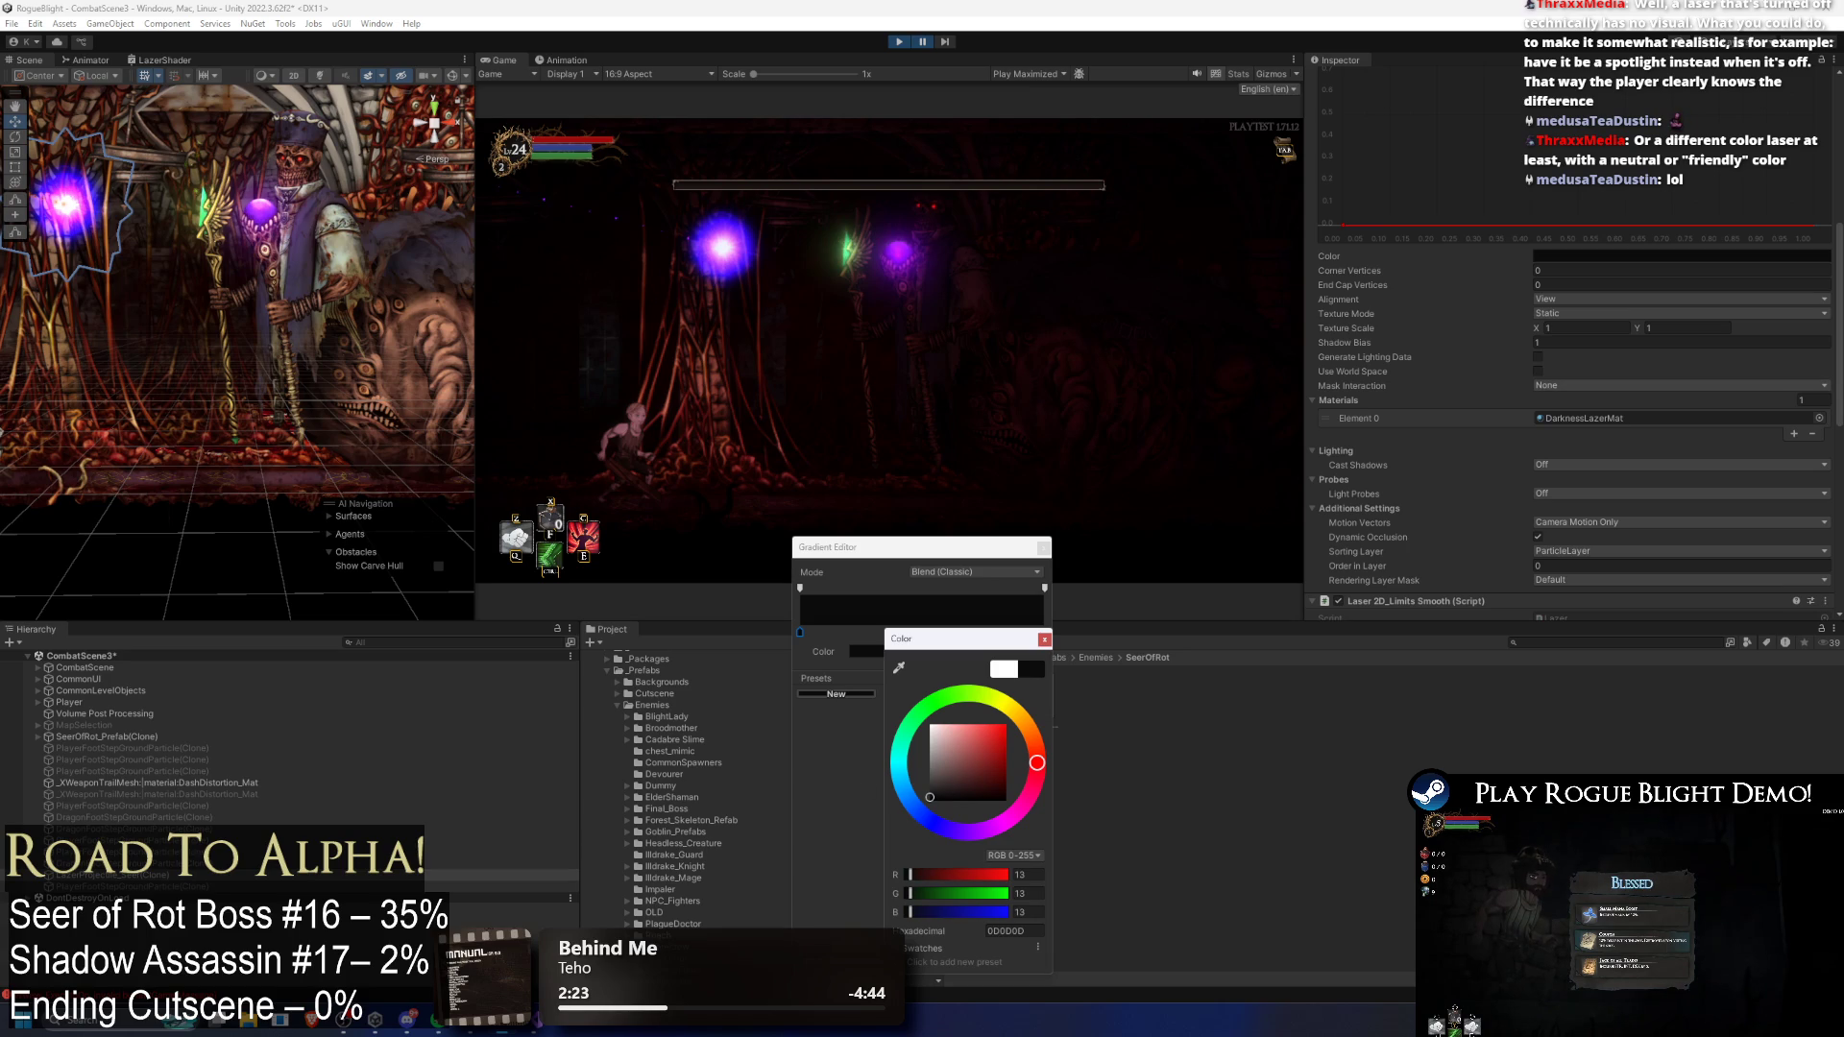
{"action": "left_click", "coordinate": [1043, 548]}
Step: Run the game briefly to see the darkened laser, then pause again
{"action": "left_click", "coordinate": [917, 43]}
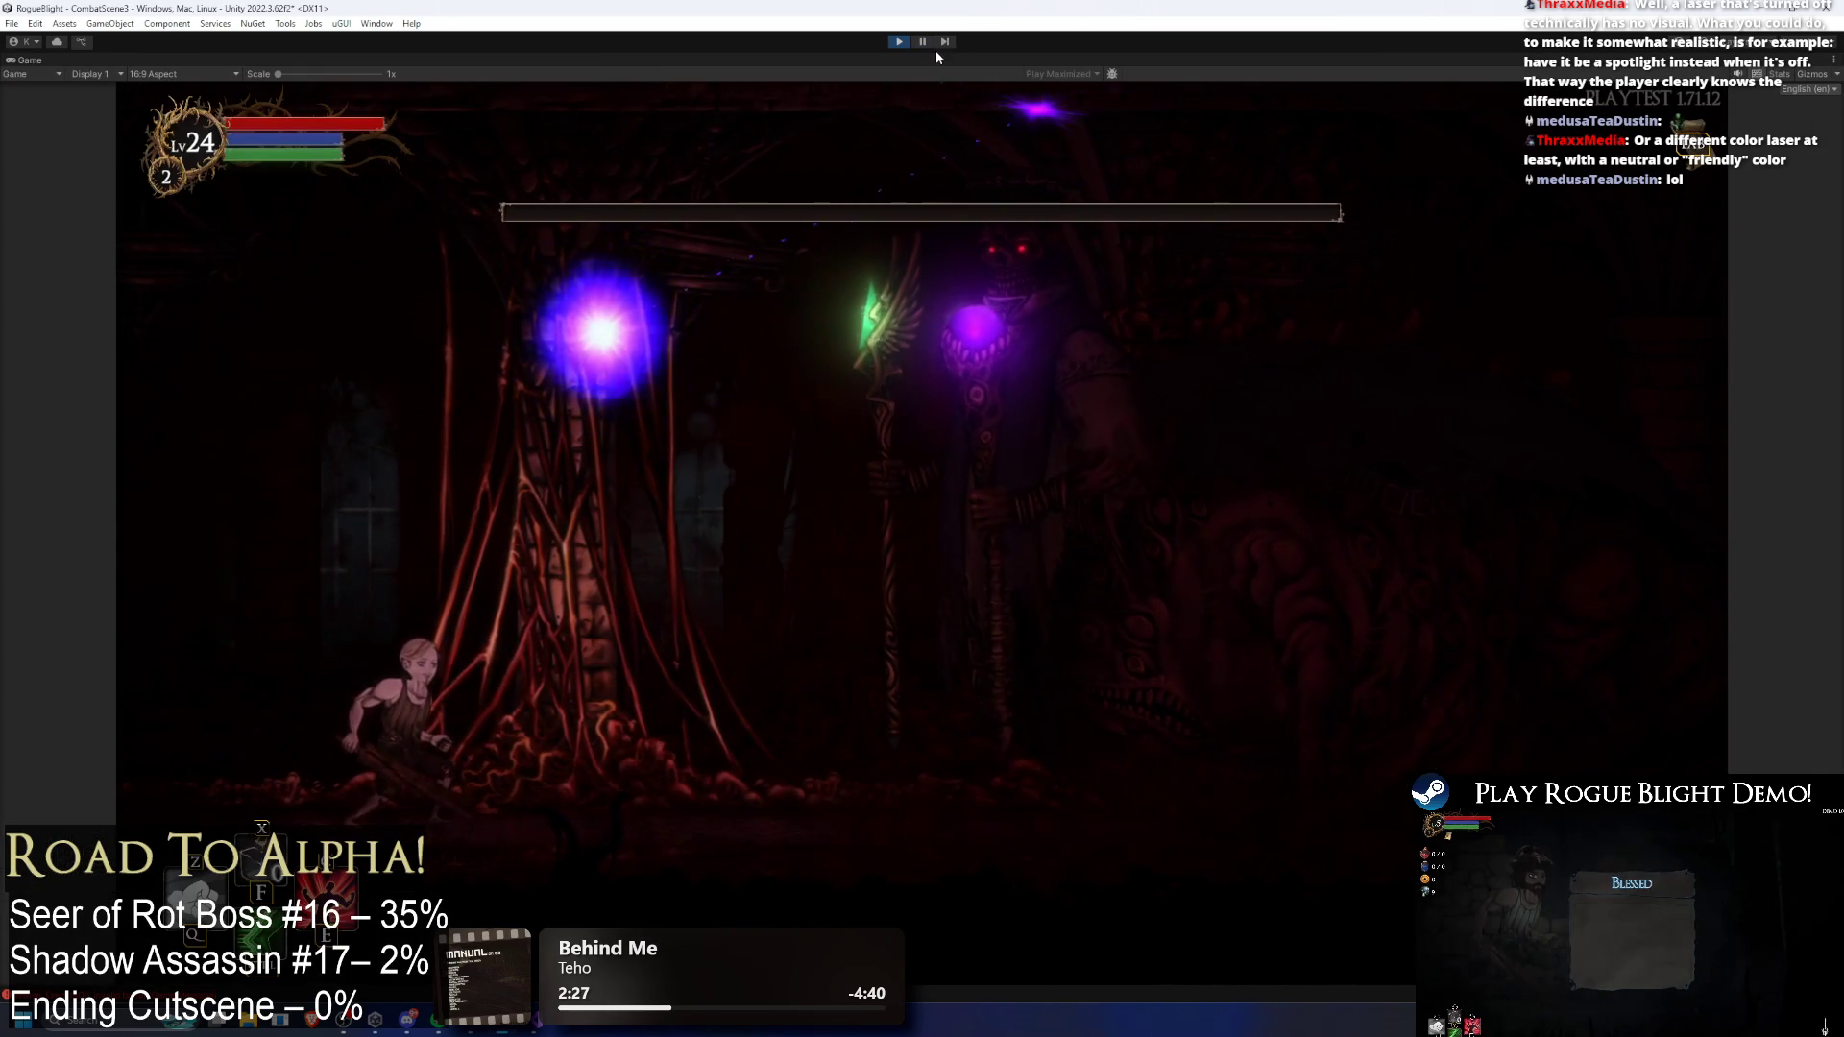
{"action": "left_click", "coordinate": [922, 41]}
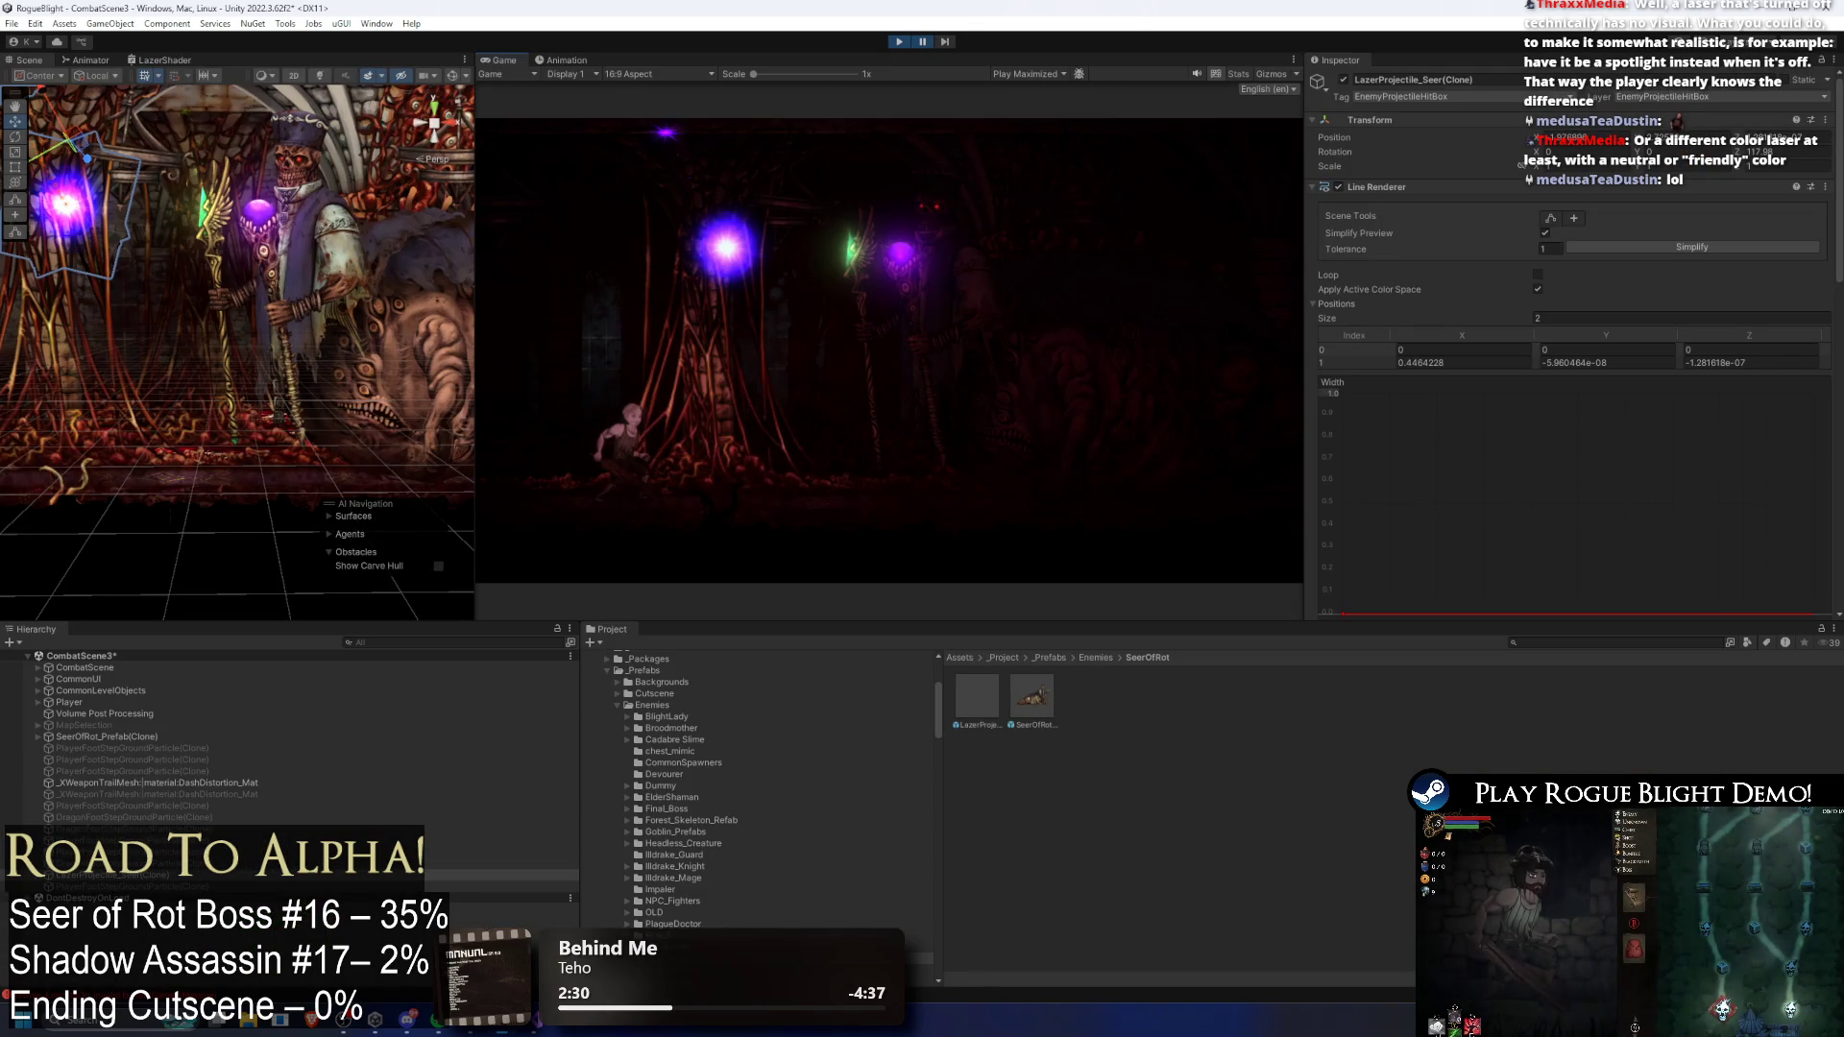
{"action": "scroll", "coordinate": [1587, 366], "scroll_direction": "down", "scroll_amount": 10}
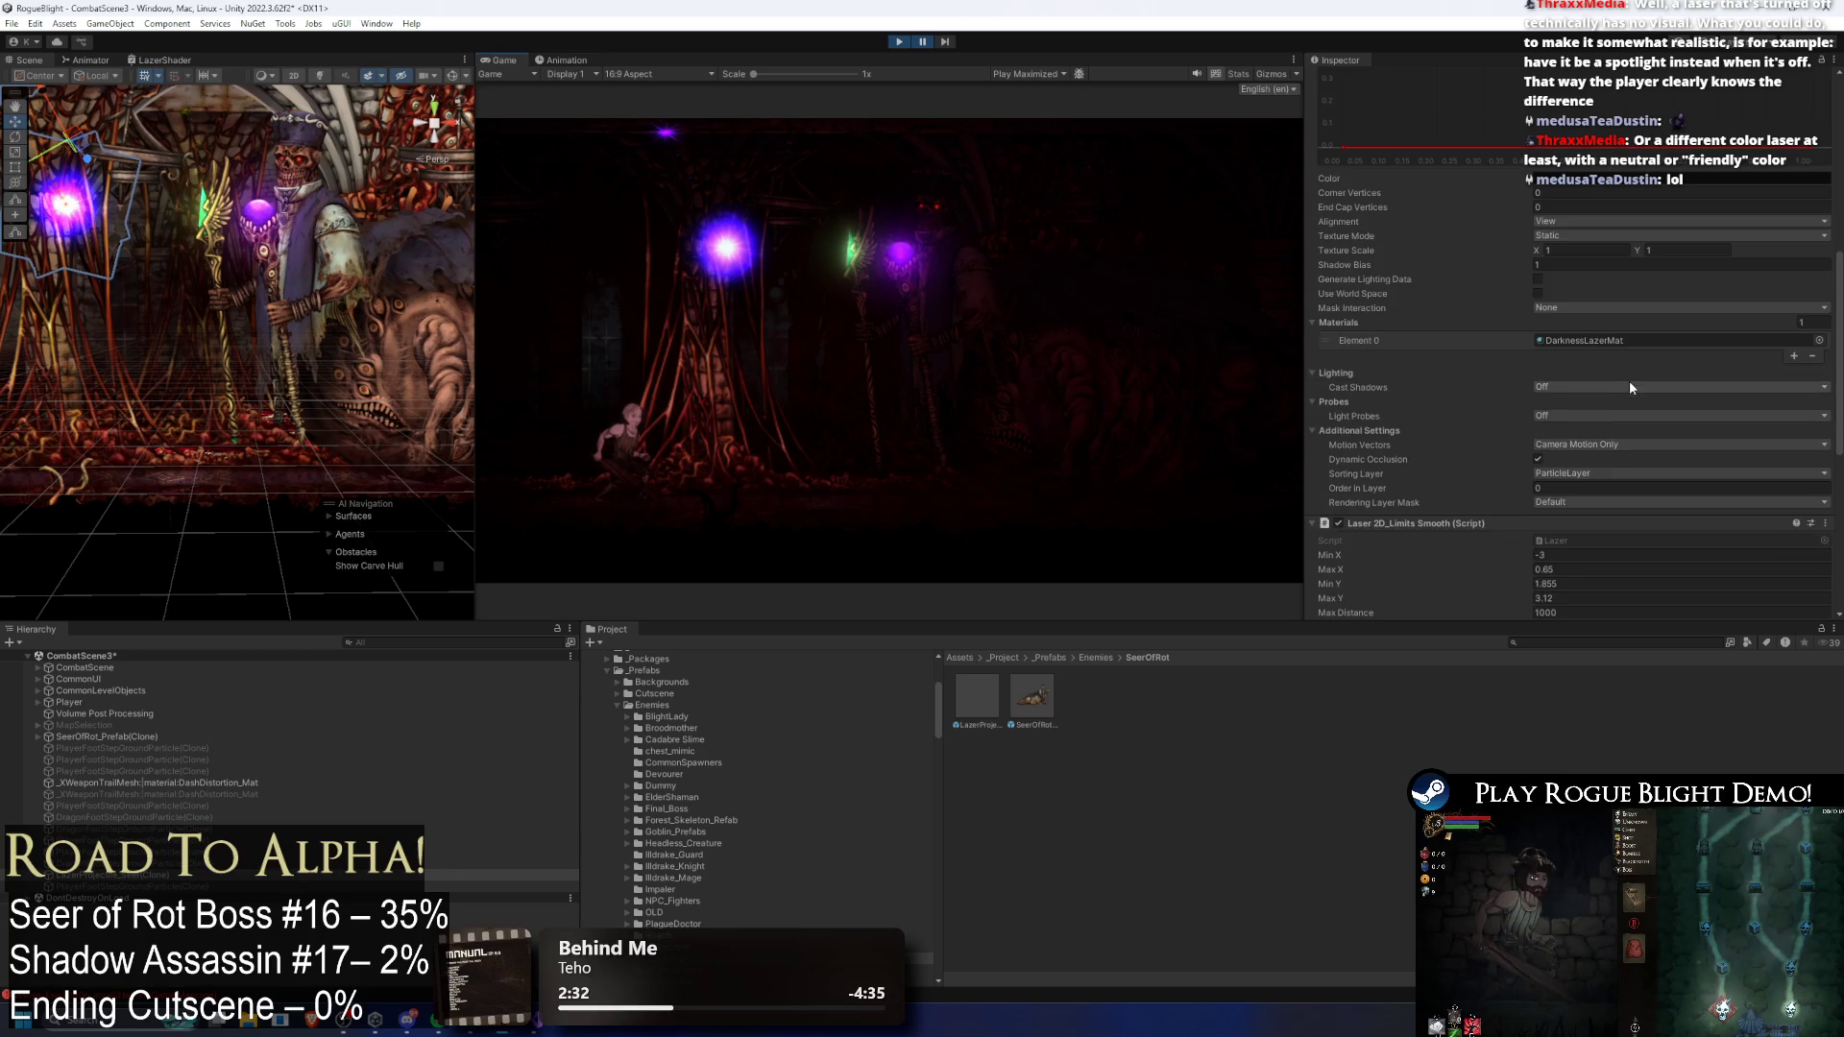
{"action": "scroll", "coordinate": [1629, 381], "scroll_direction": "down", "scroll_amount": 5}
{"action": "scroll", "coordinate": [1556, 404], "scroll_direction": "down", "scroll_amount": 3}
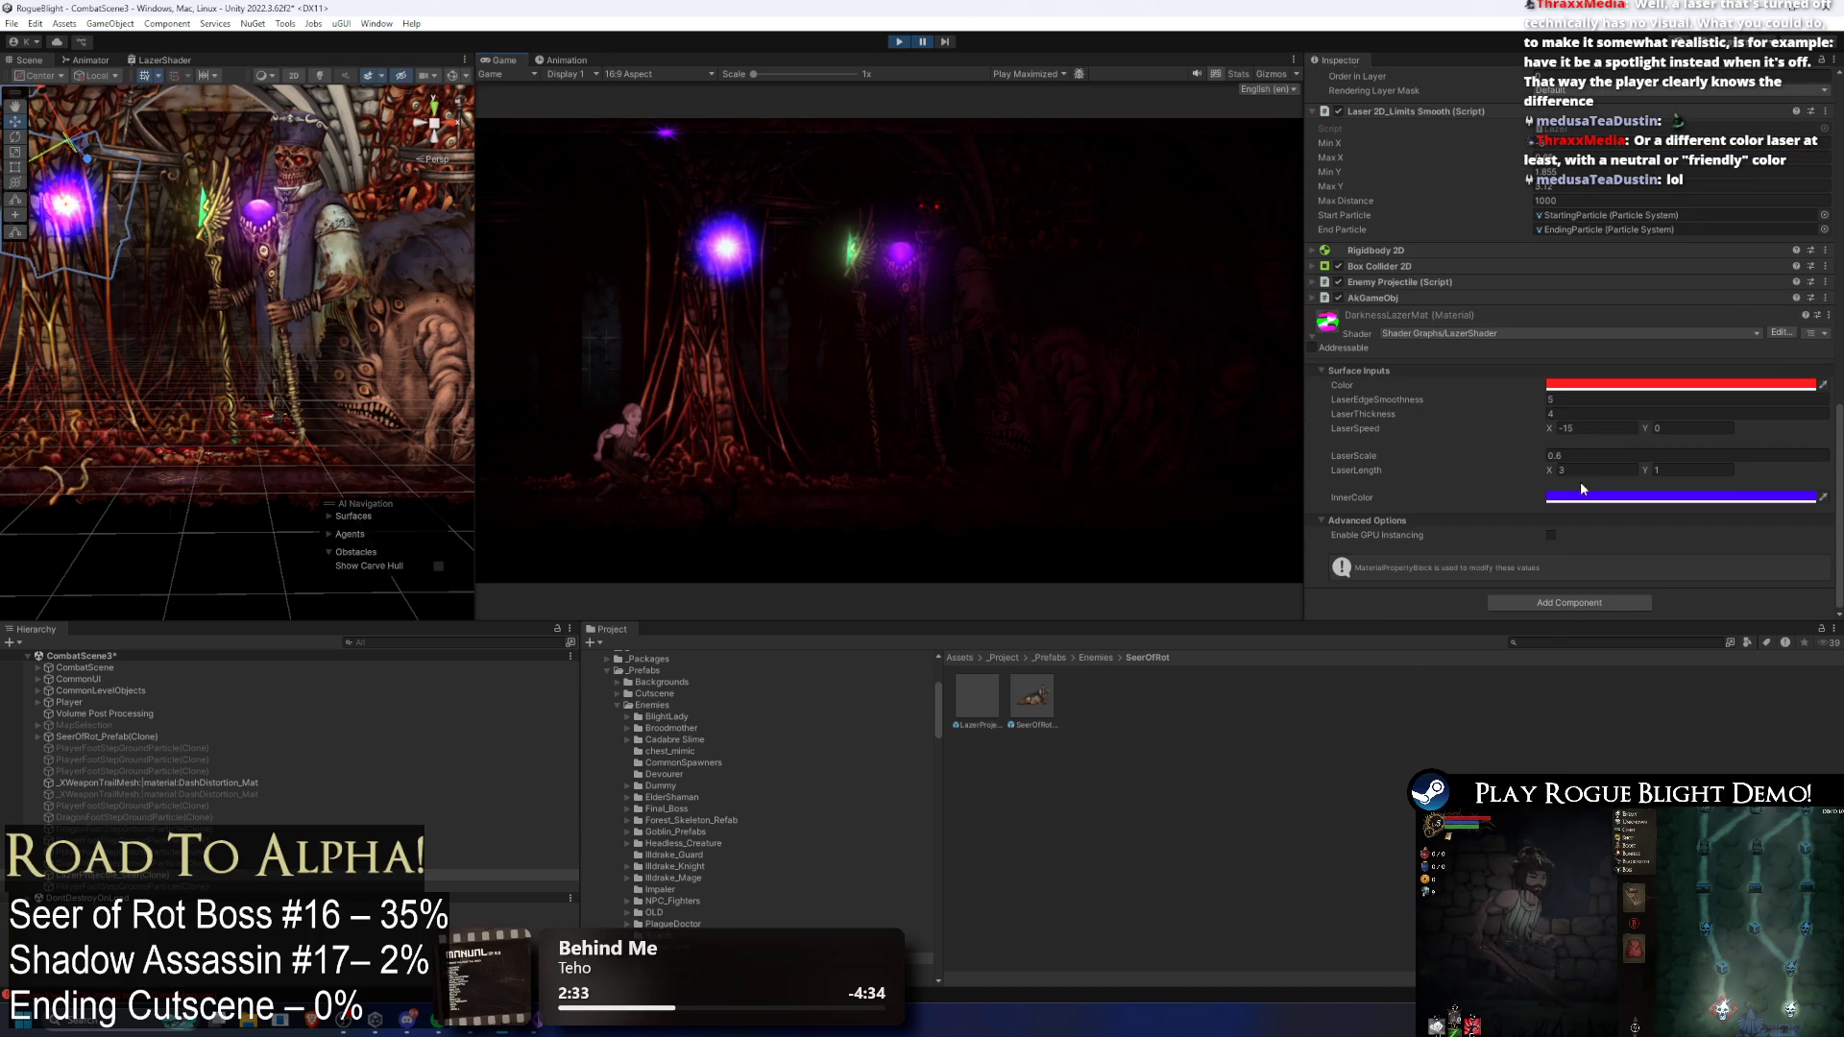
{"action": "scroll", "coordinate": [1587, 402], "scroll_direction": "up", "scroll_amount": 4}
{"action": "scroll", "coordinate": [1587, 394], "scroll_direction": "up", "scroll_amount": 4}
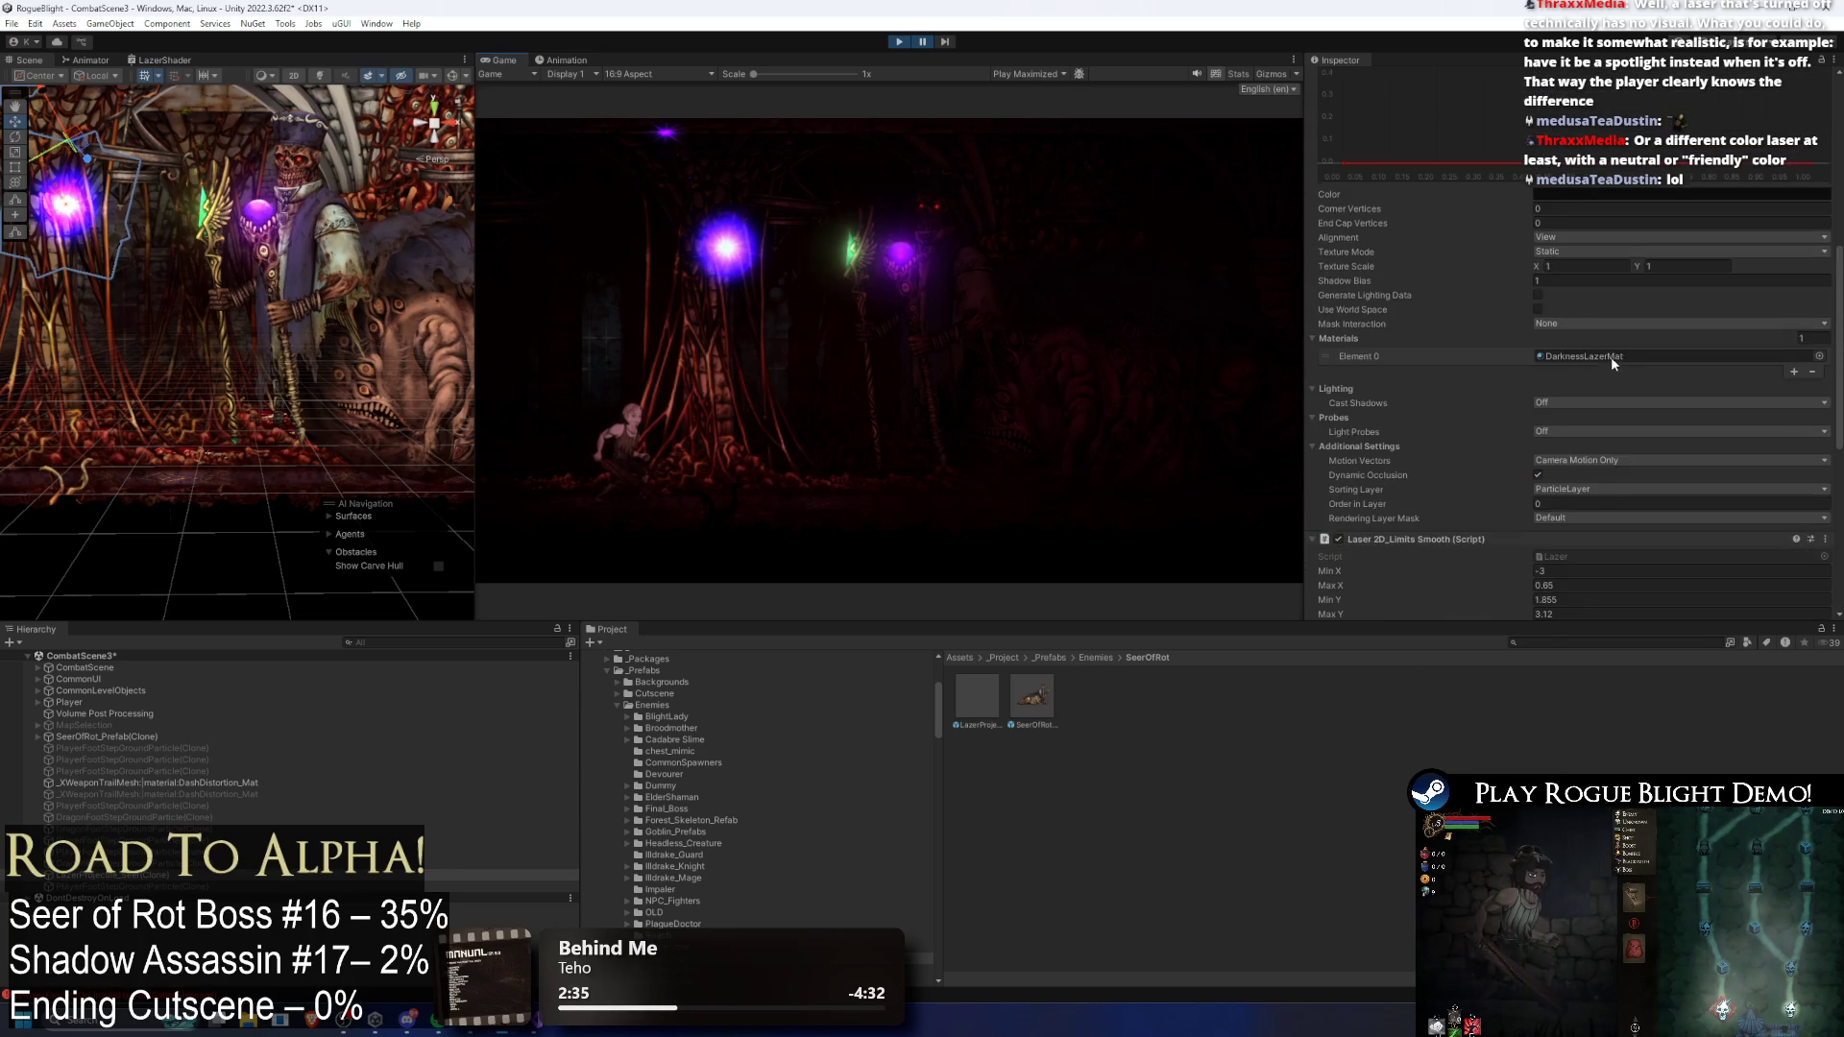
Step: Set the gradient key back to white, close the gradient, and pause the game
{"action": "left_click", "coordinate": [1577, 233]}
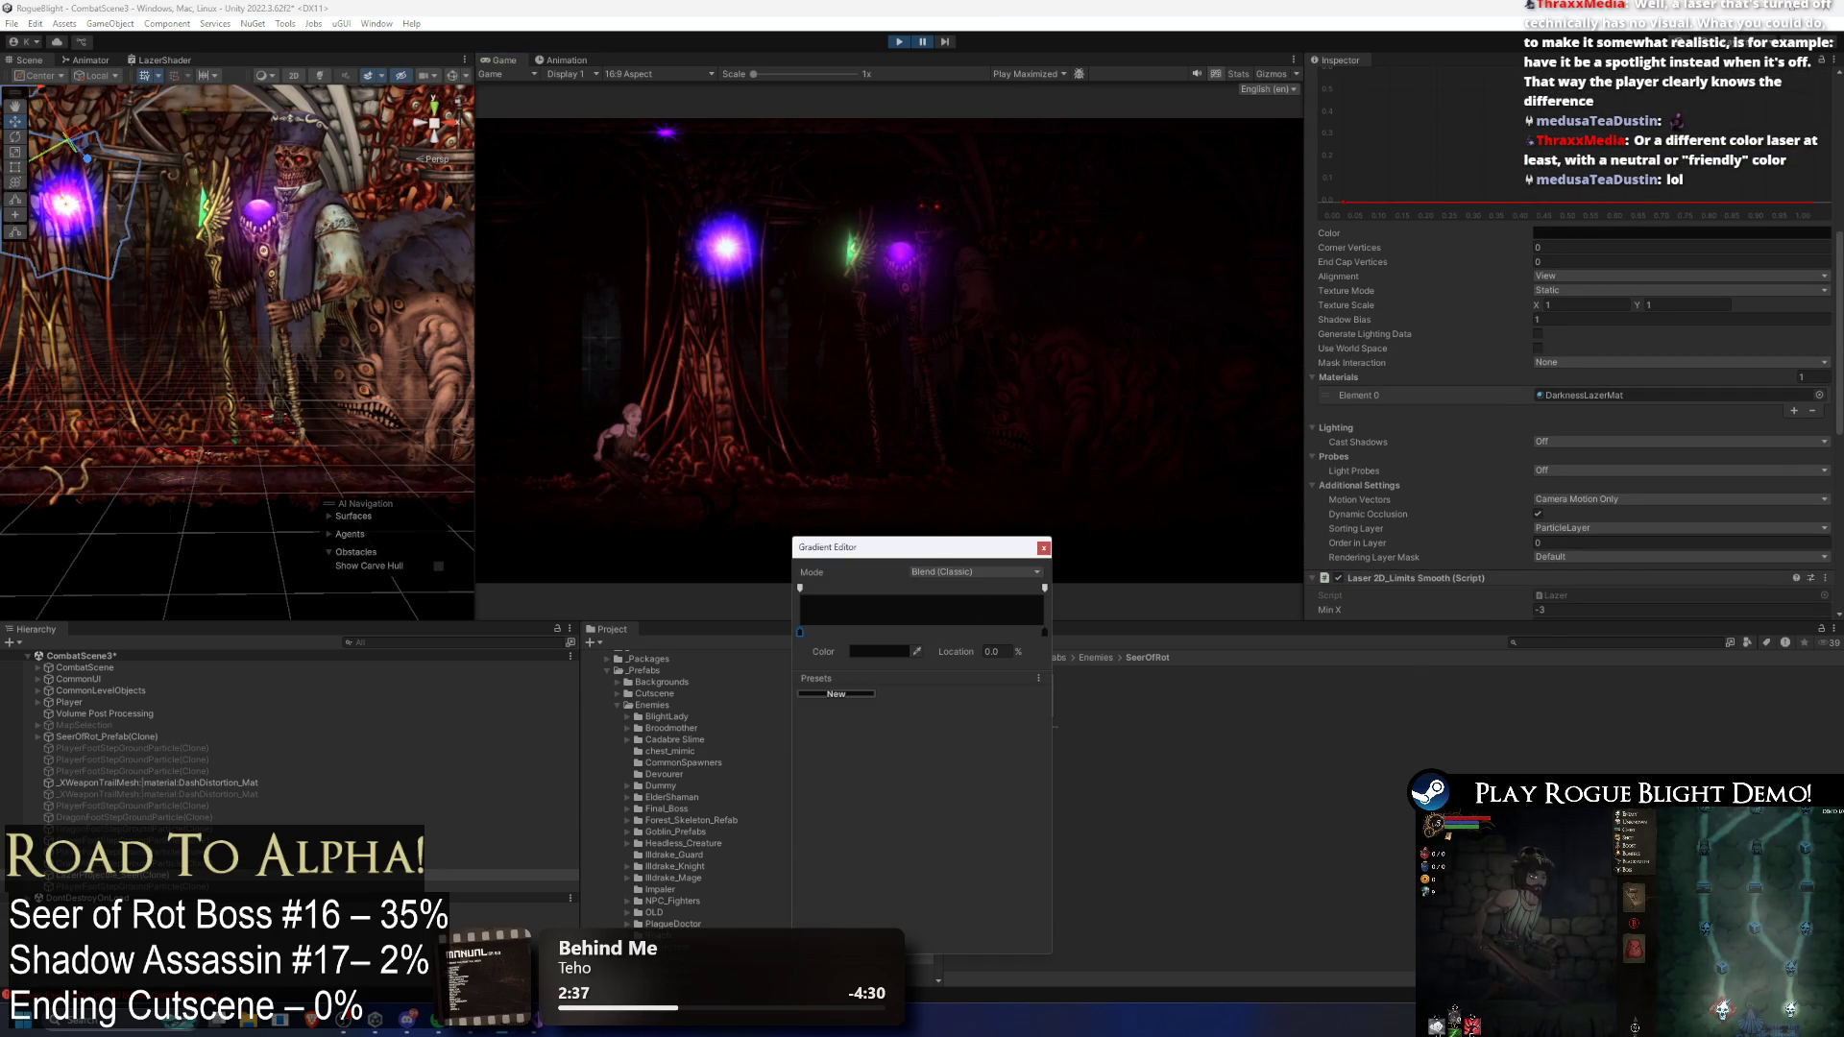
{"action": "left_click", "coordinate": [894, 651]}
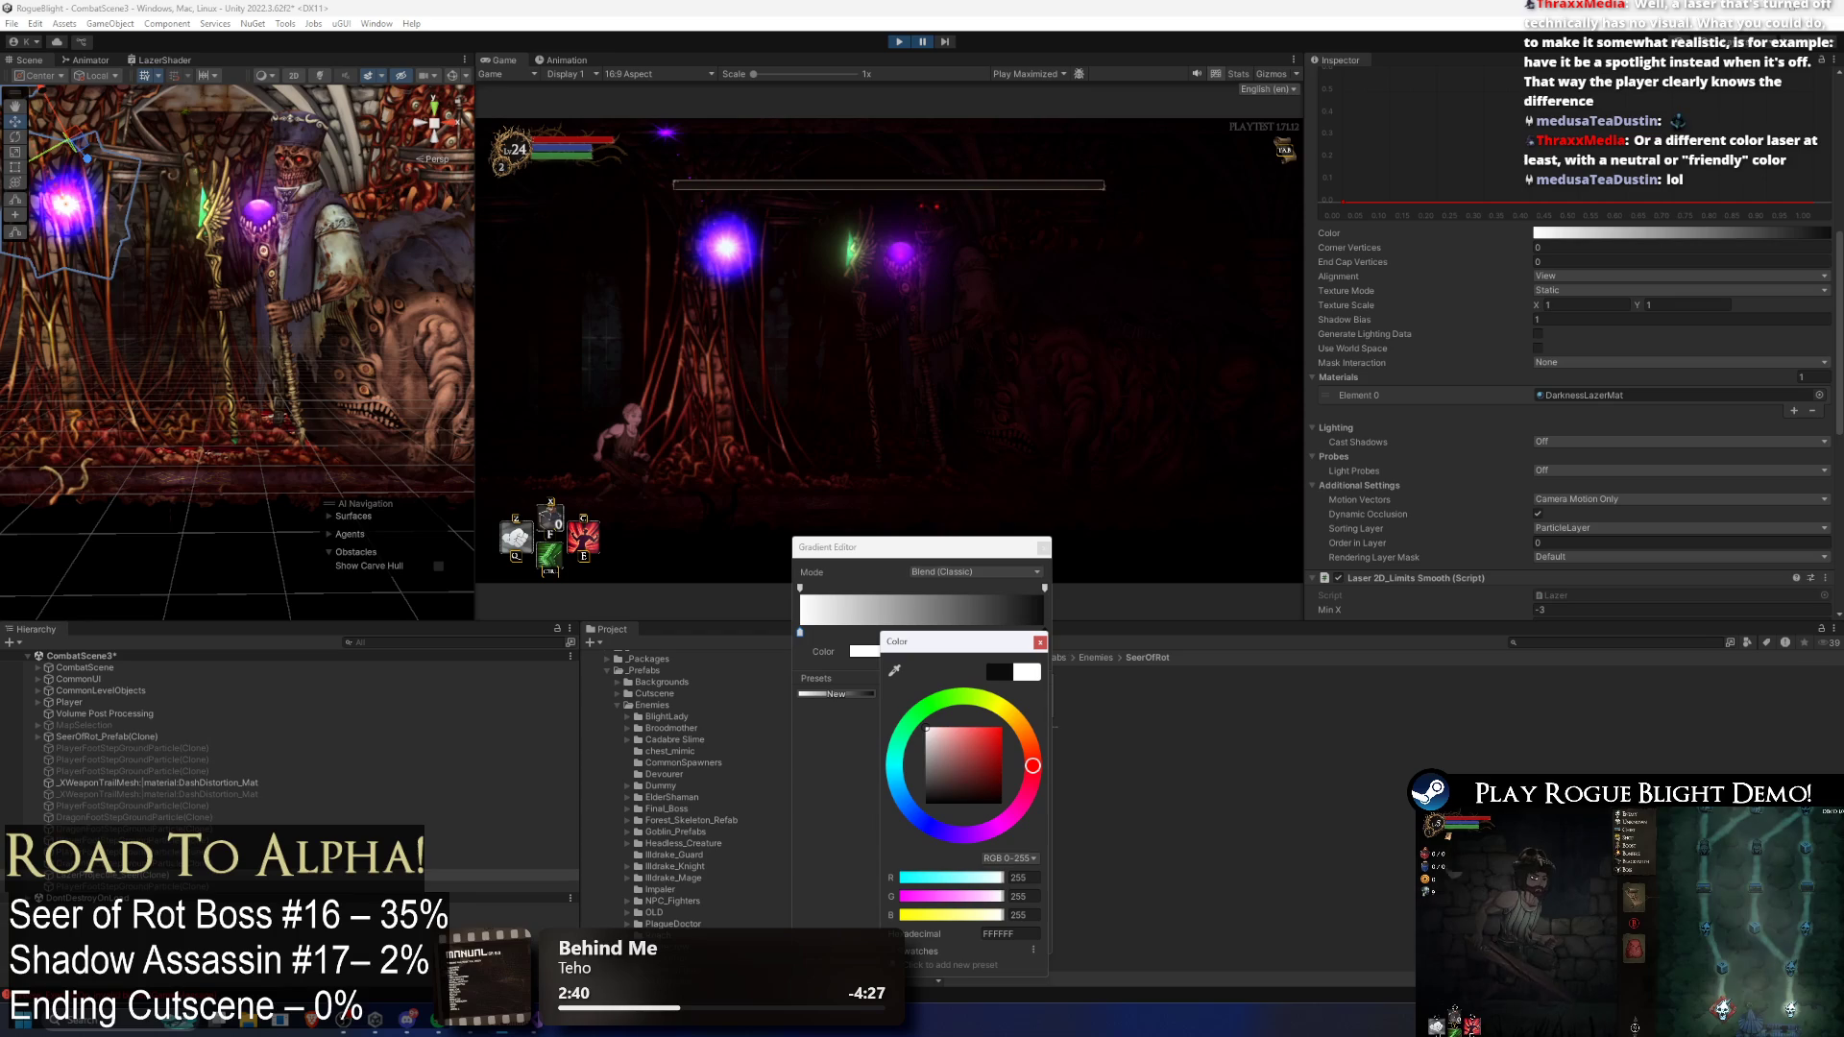
{"action": "left_click", "coordinate": [1040, 641]}
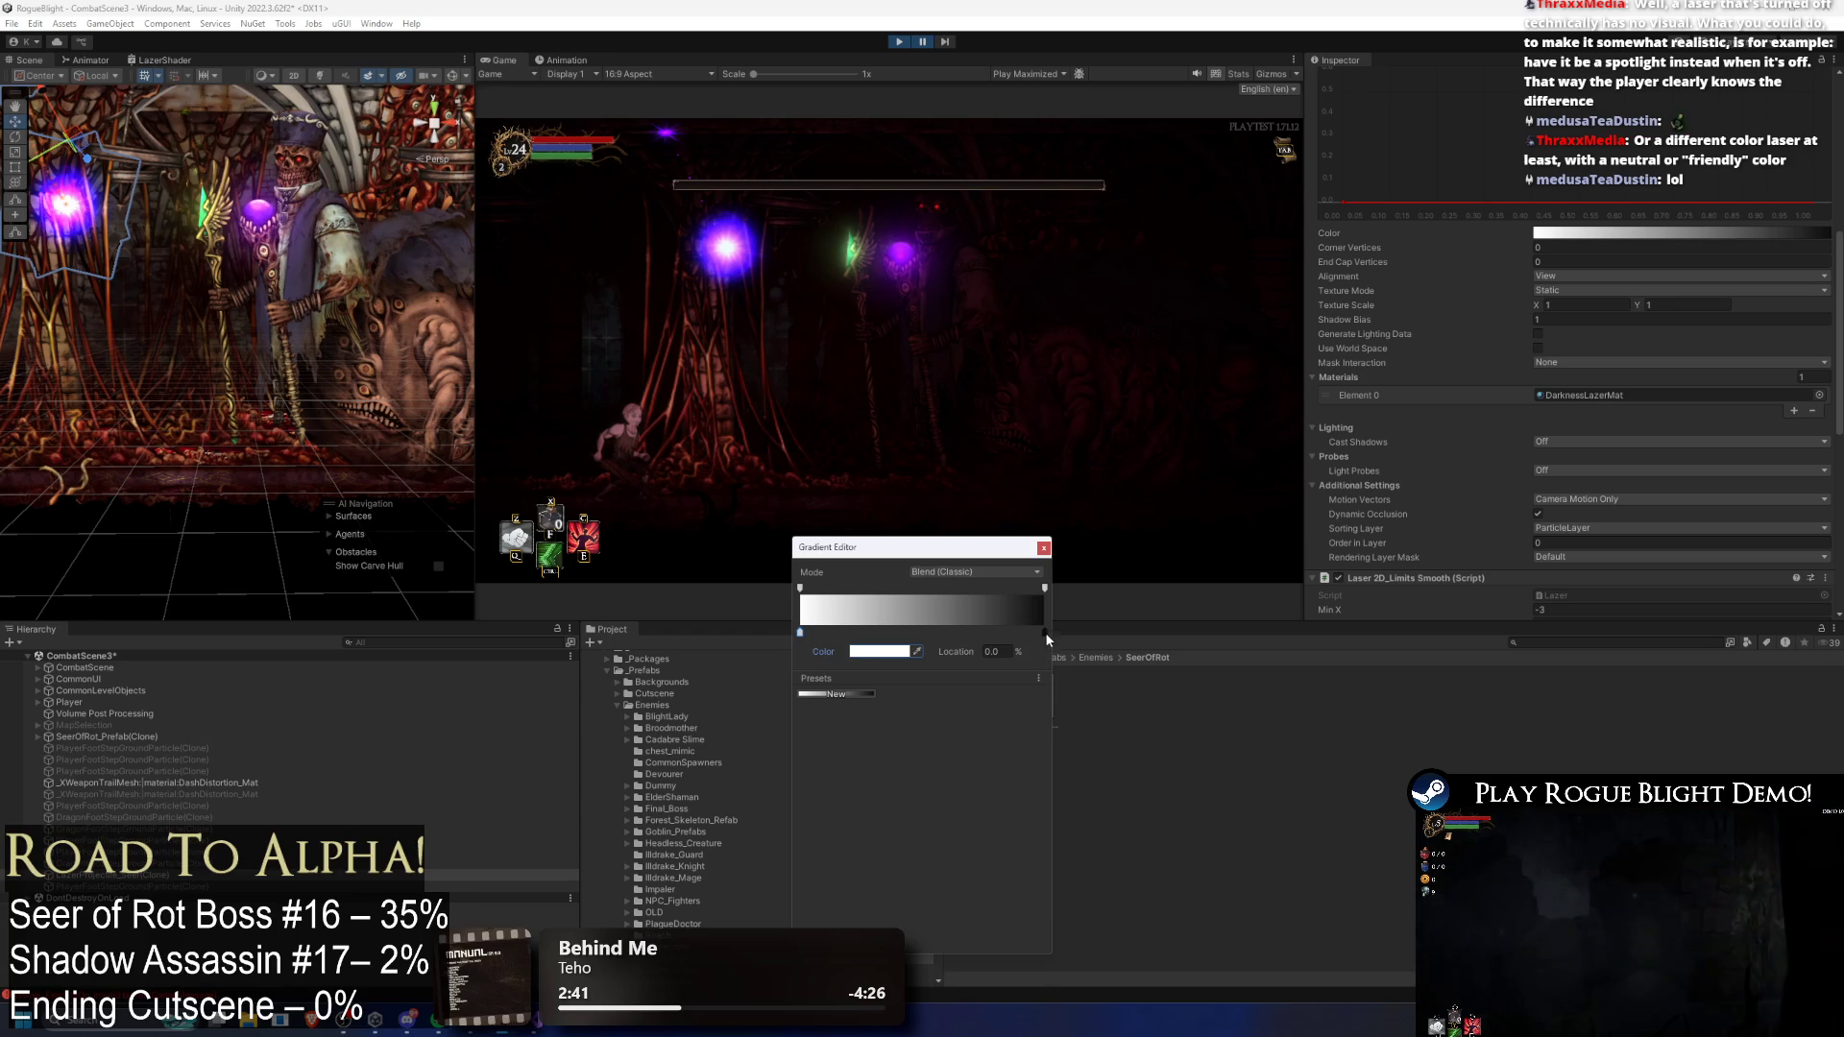
{"action": "left_click", "coordinate": [1044, 548]}
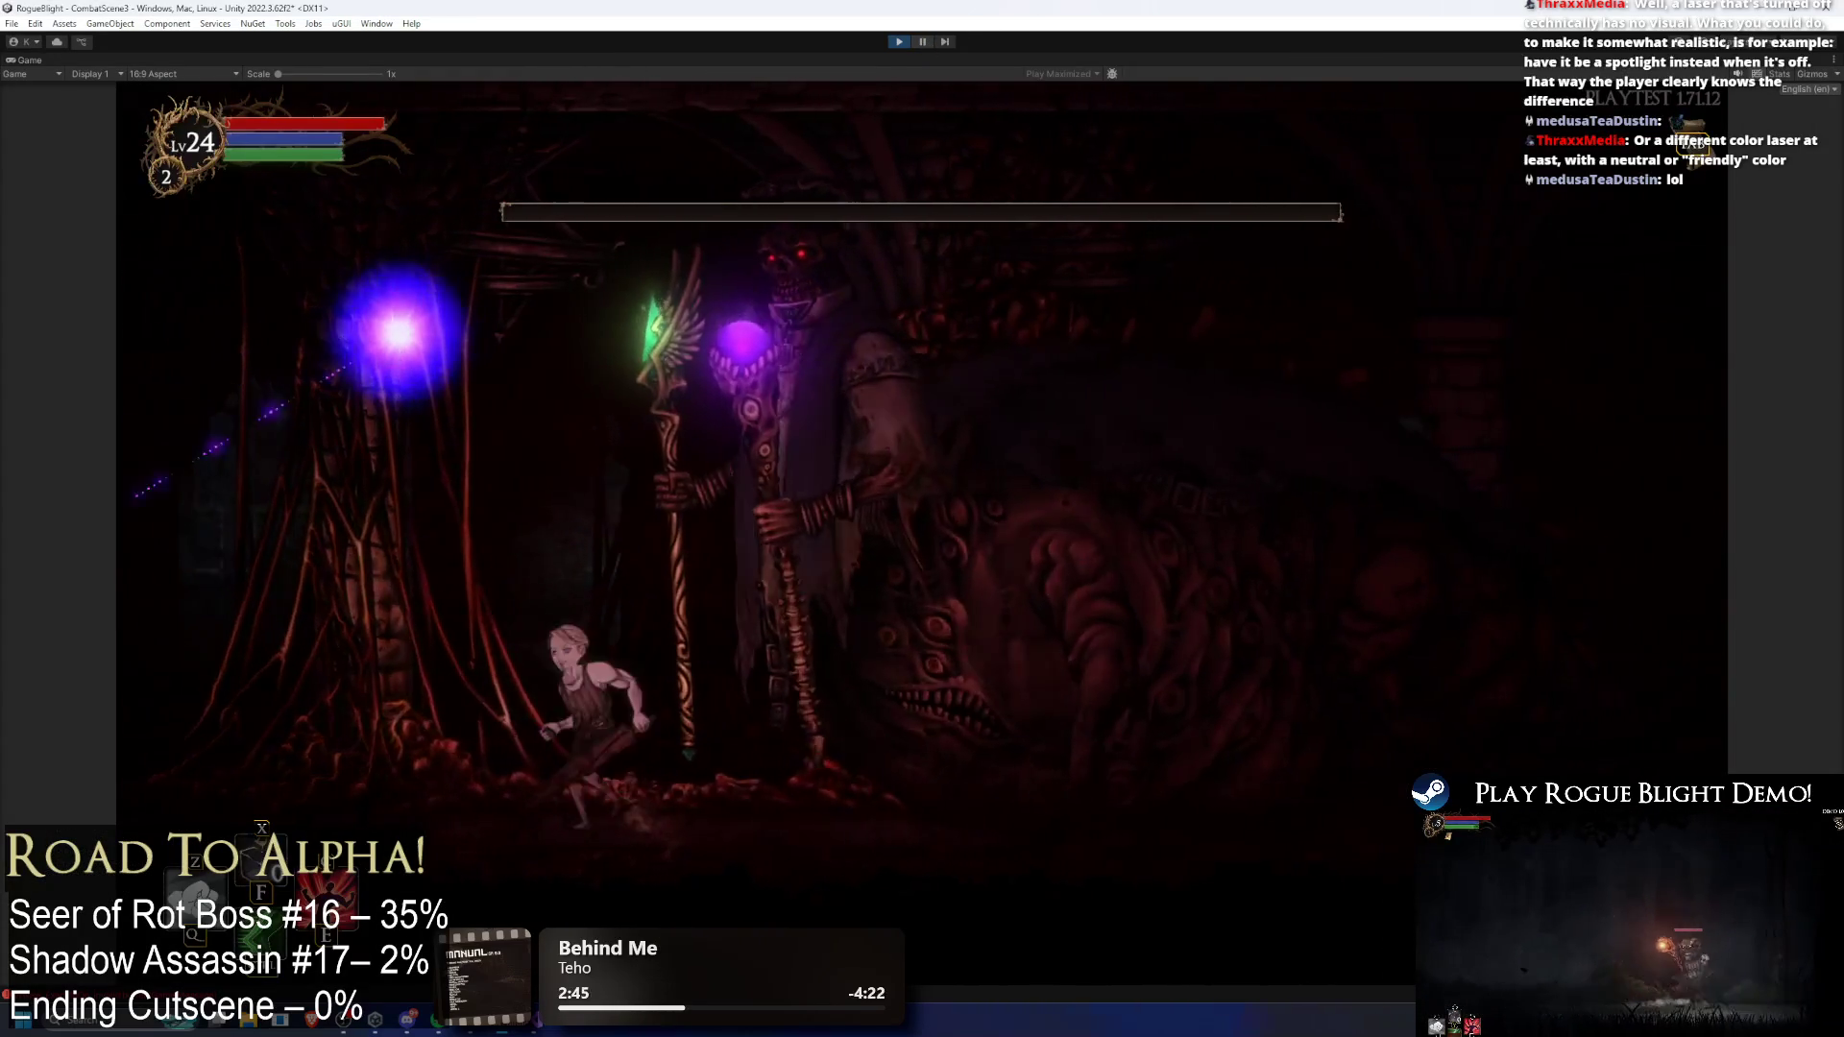
{"action": "left_click", "coordinate": [927, 44]}
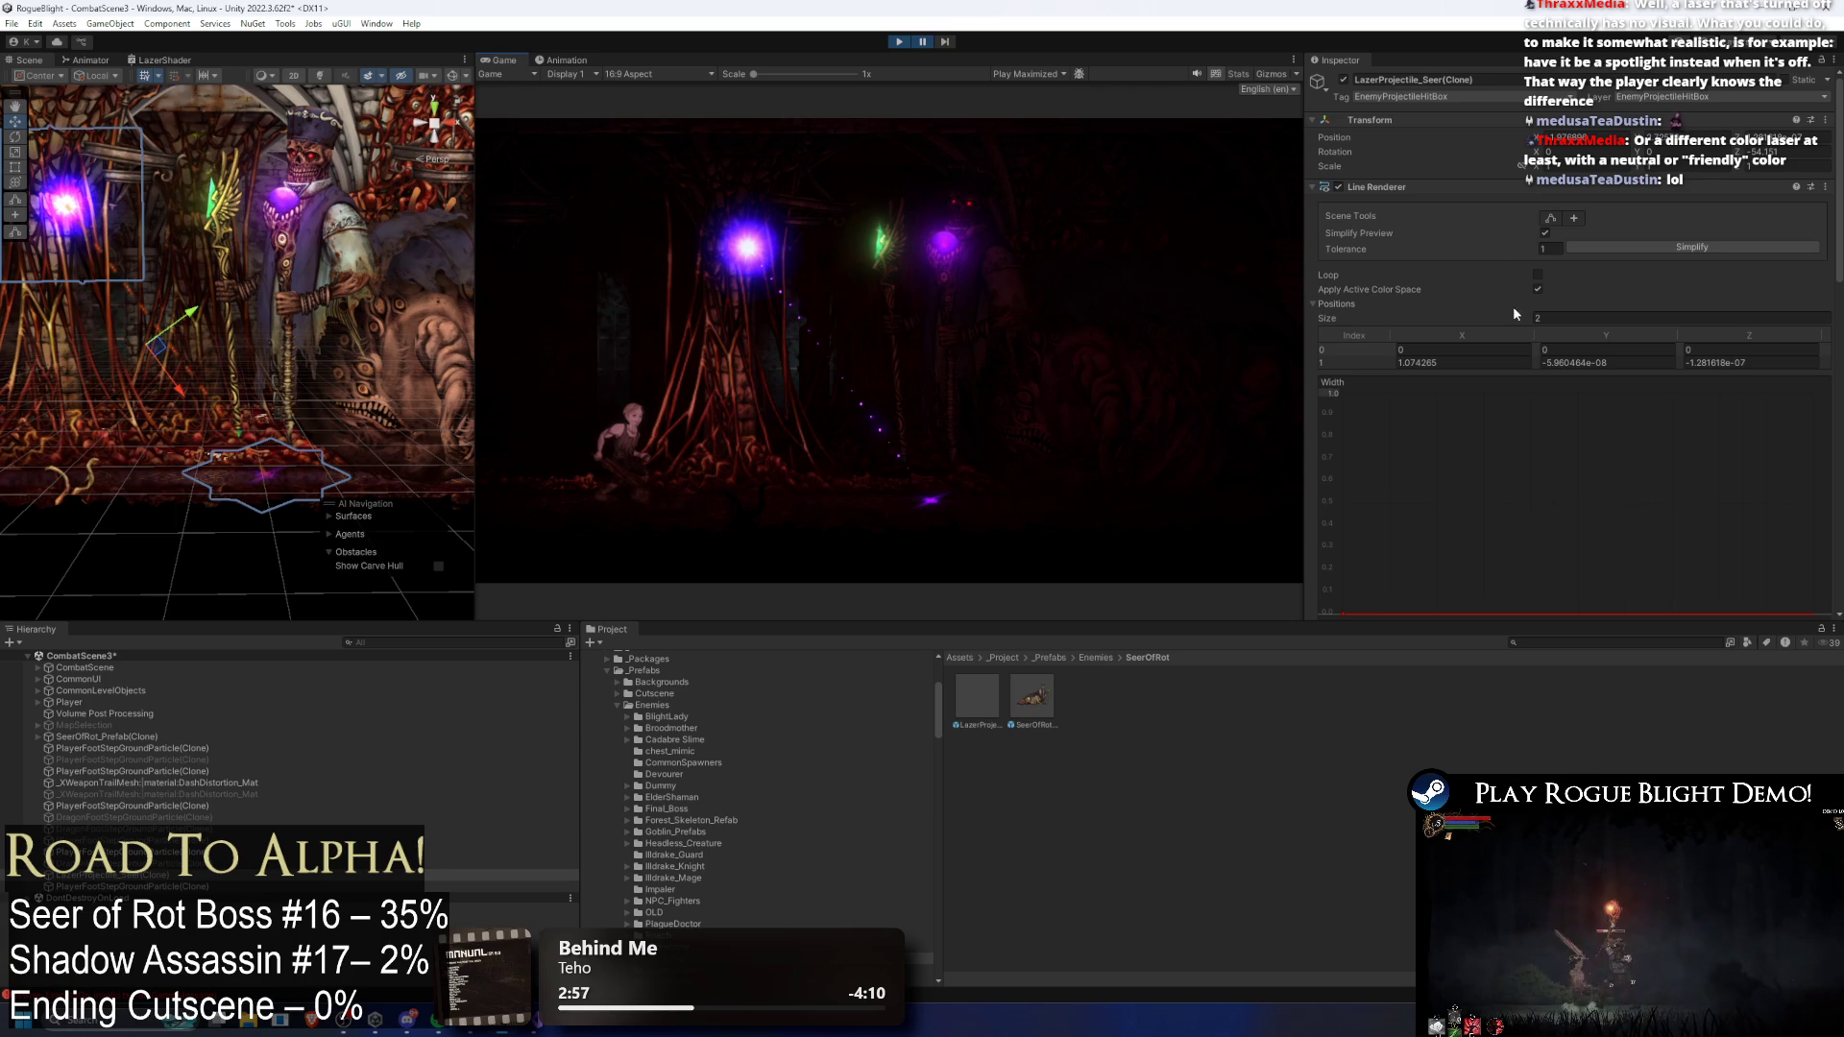
Step: Raise the Width curve key to about 0.072 and make DarknessLazerMat InnerColor a saturated blue-violet
{"action": "scroll", "coordinate": [1514, 315], "scroll_direction": "down", "scroll_amount": 5}
{"action": "mouse_move", "coordinate": [1344, 420]}
{"action": "left_mouse_down"}
{"action": "mouse_move", "coordinate": [1336, 396]}
{"action": "mouse_move", "coordinate": [1339, 423]}
{"action": "left_mouse_up"}
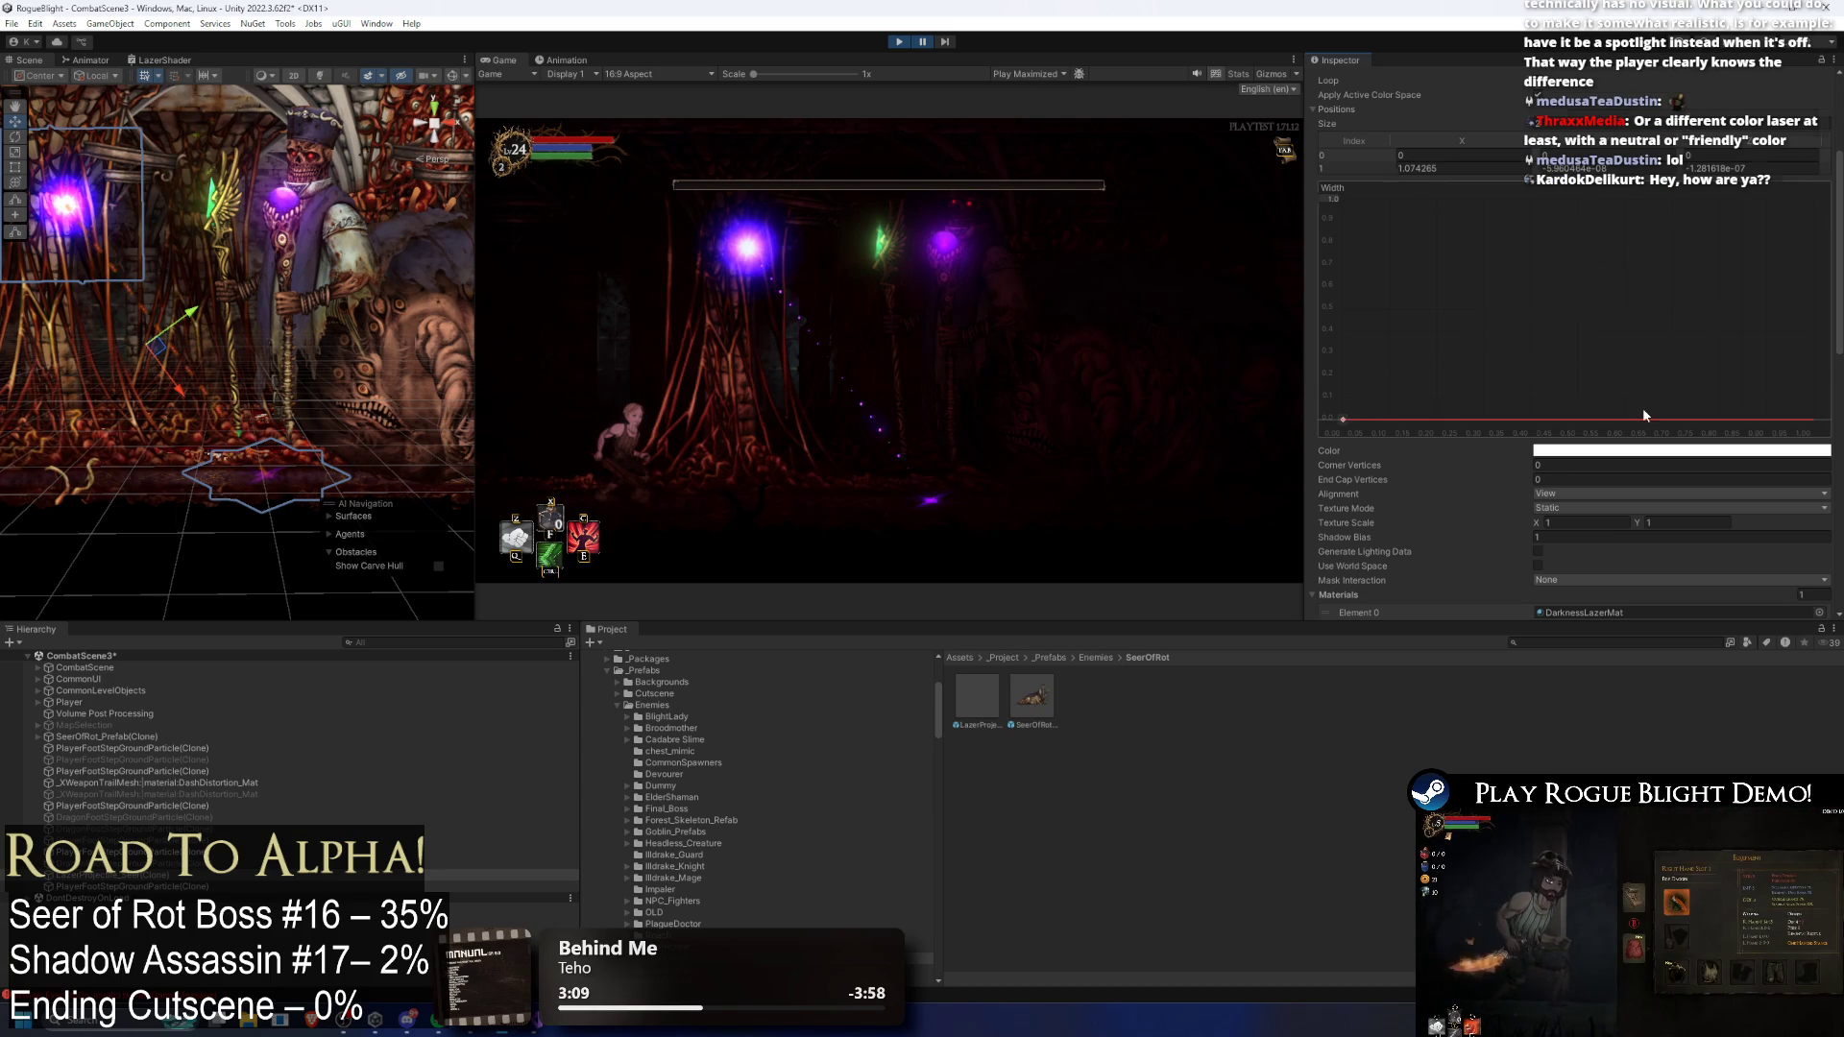
{"action": "scroll", "coordinate": [1652, 401], "scroll_direction": "down", "scroll_amount": 3}
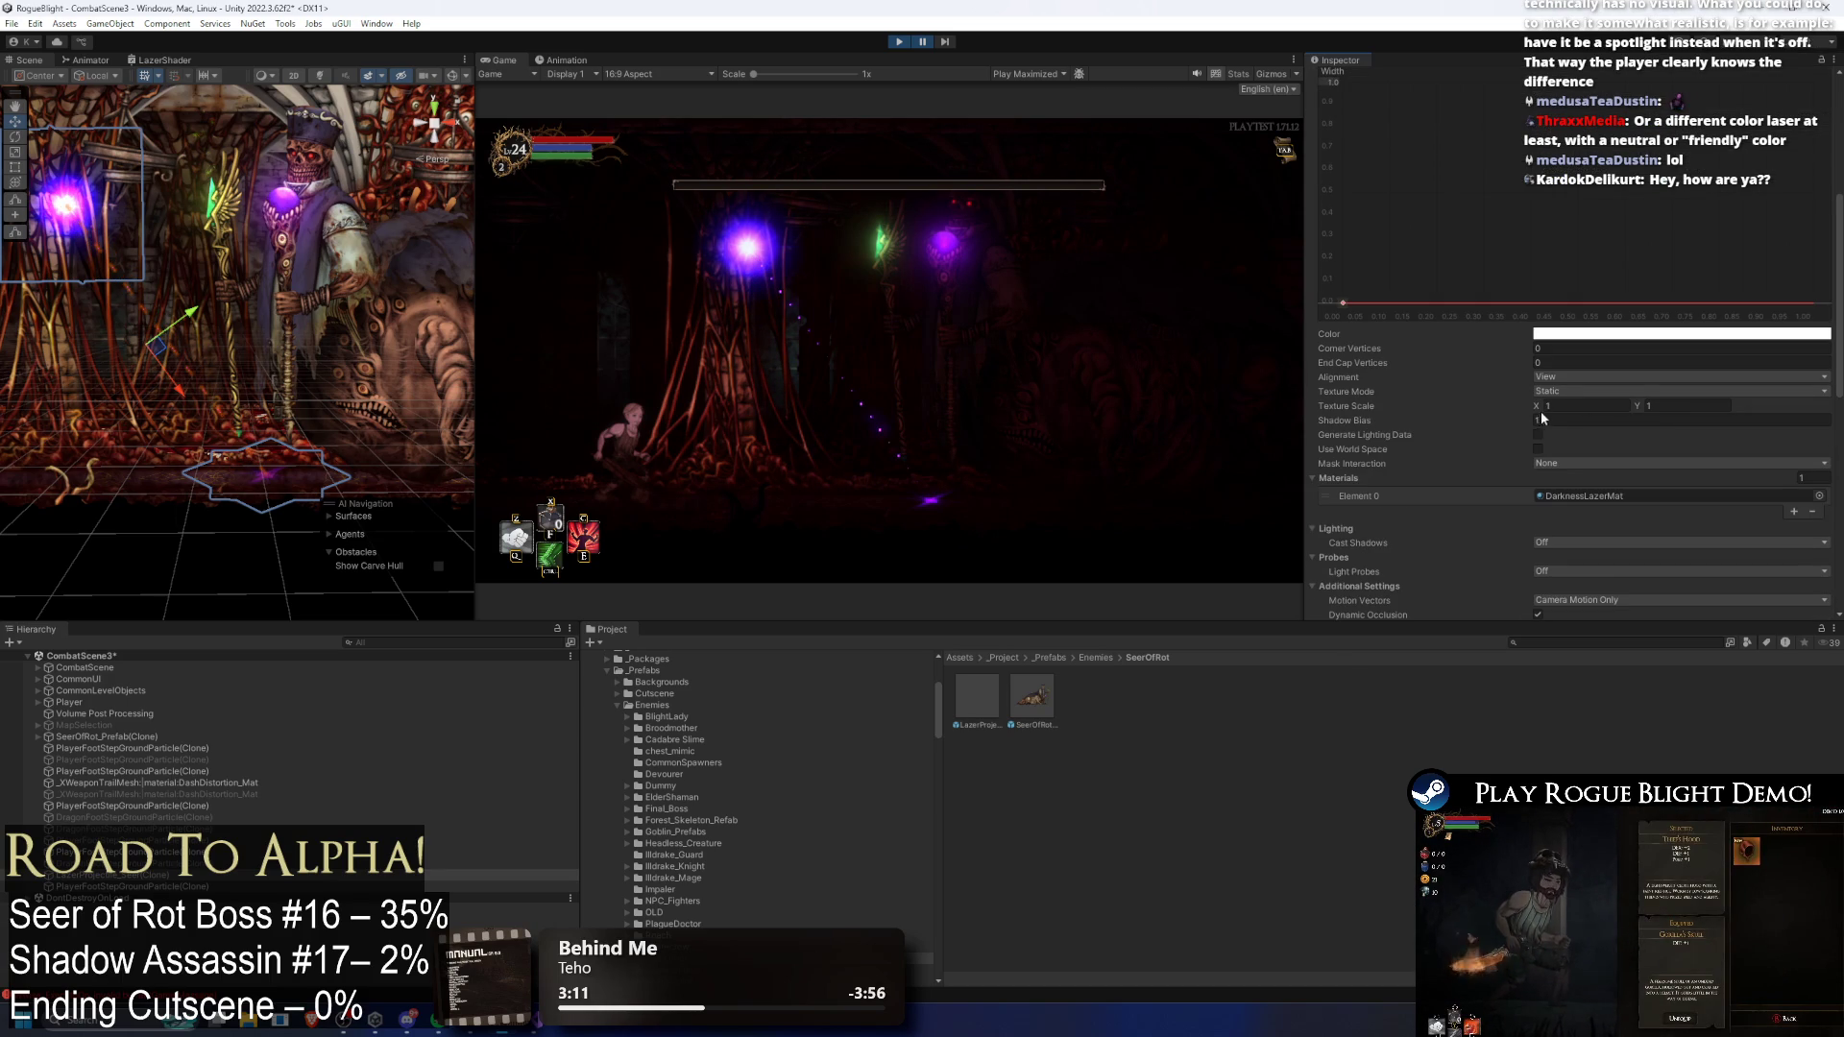
{"action": "scroll", "coordinate": [1671, 380], "scroll_direction": "down", "scroll_amount": 10}
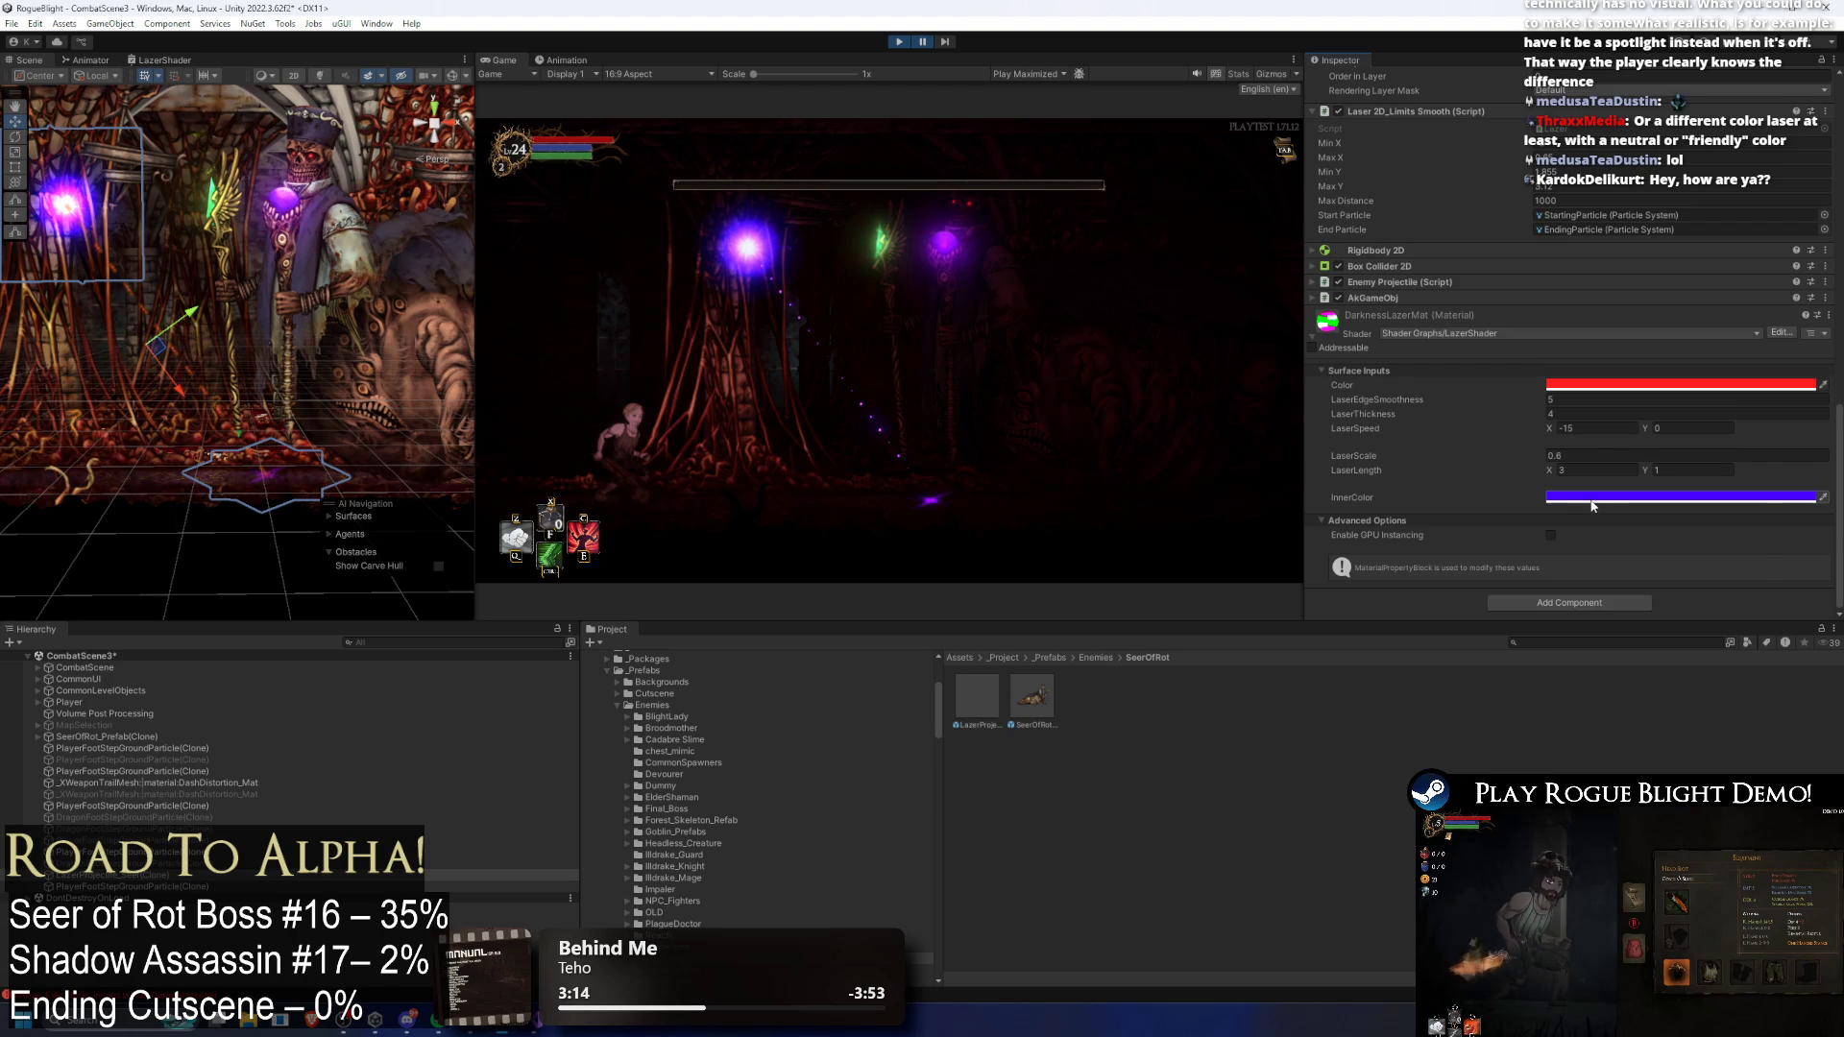
{"action": "left_click", "coordinate": [1593, 506]}
{"action": "mouse_move", "coordinate": [1692, 584]}
{"action": "left_mouse_down"}
{"action": "mouse_move", "coordinate": [1703, 648]}
{"action": "mouse_move", "coordinate": [1729, 648]}
{"action": "mouse_move", "coordinate": [1570, 504]}
{"action": "left_mouse_up"}
{"action": "left_click_drag", "start_coordinate": [1683, 496], "coordinate": [1764, 511]}
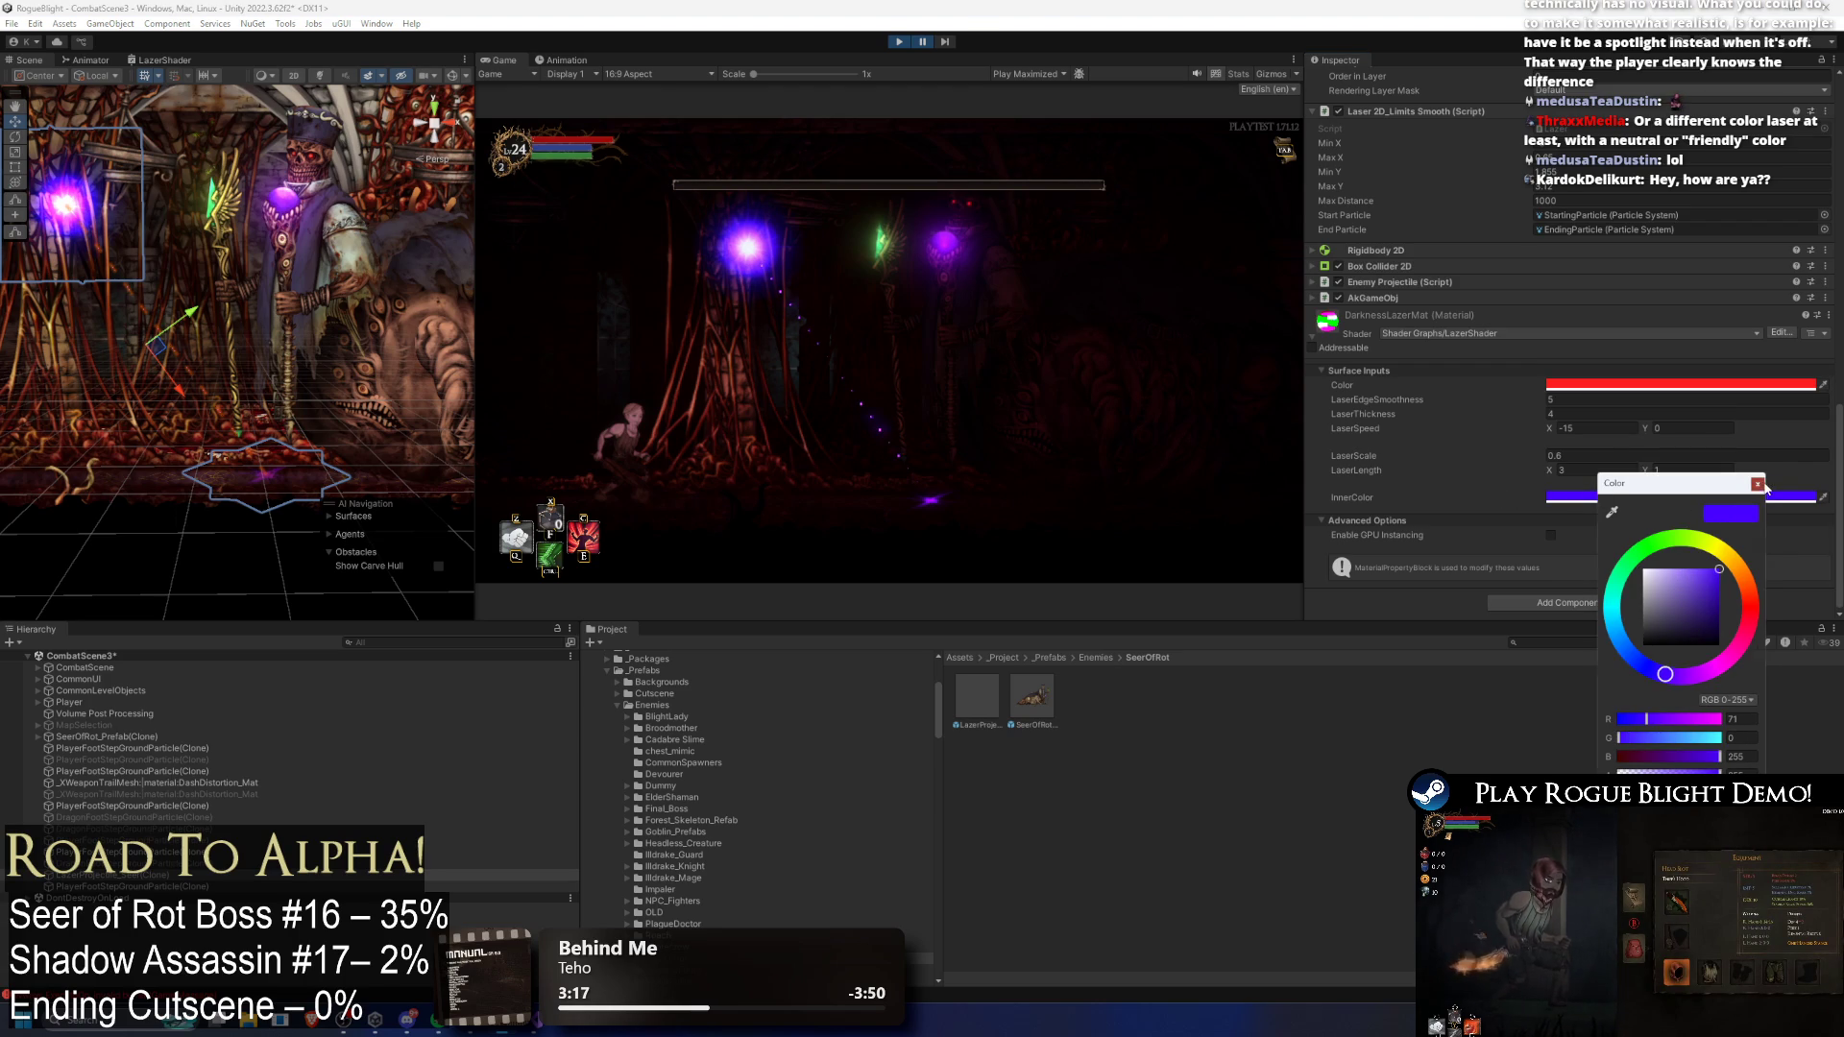
{"action": "left_click", "coordinate": [1758, 484]}
Step: Check the material's main Color and adjust LaserEdgeSmoothness up, then sharply down
{"action": "left_click", "coordinate": [1626, 389]}
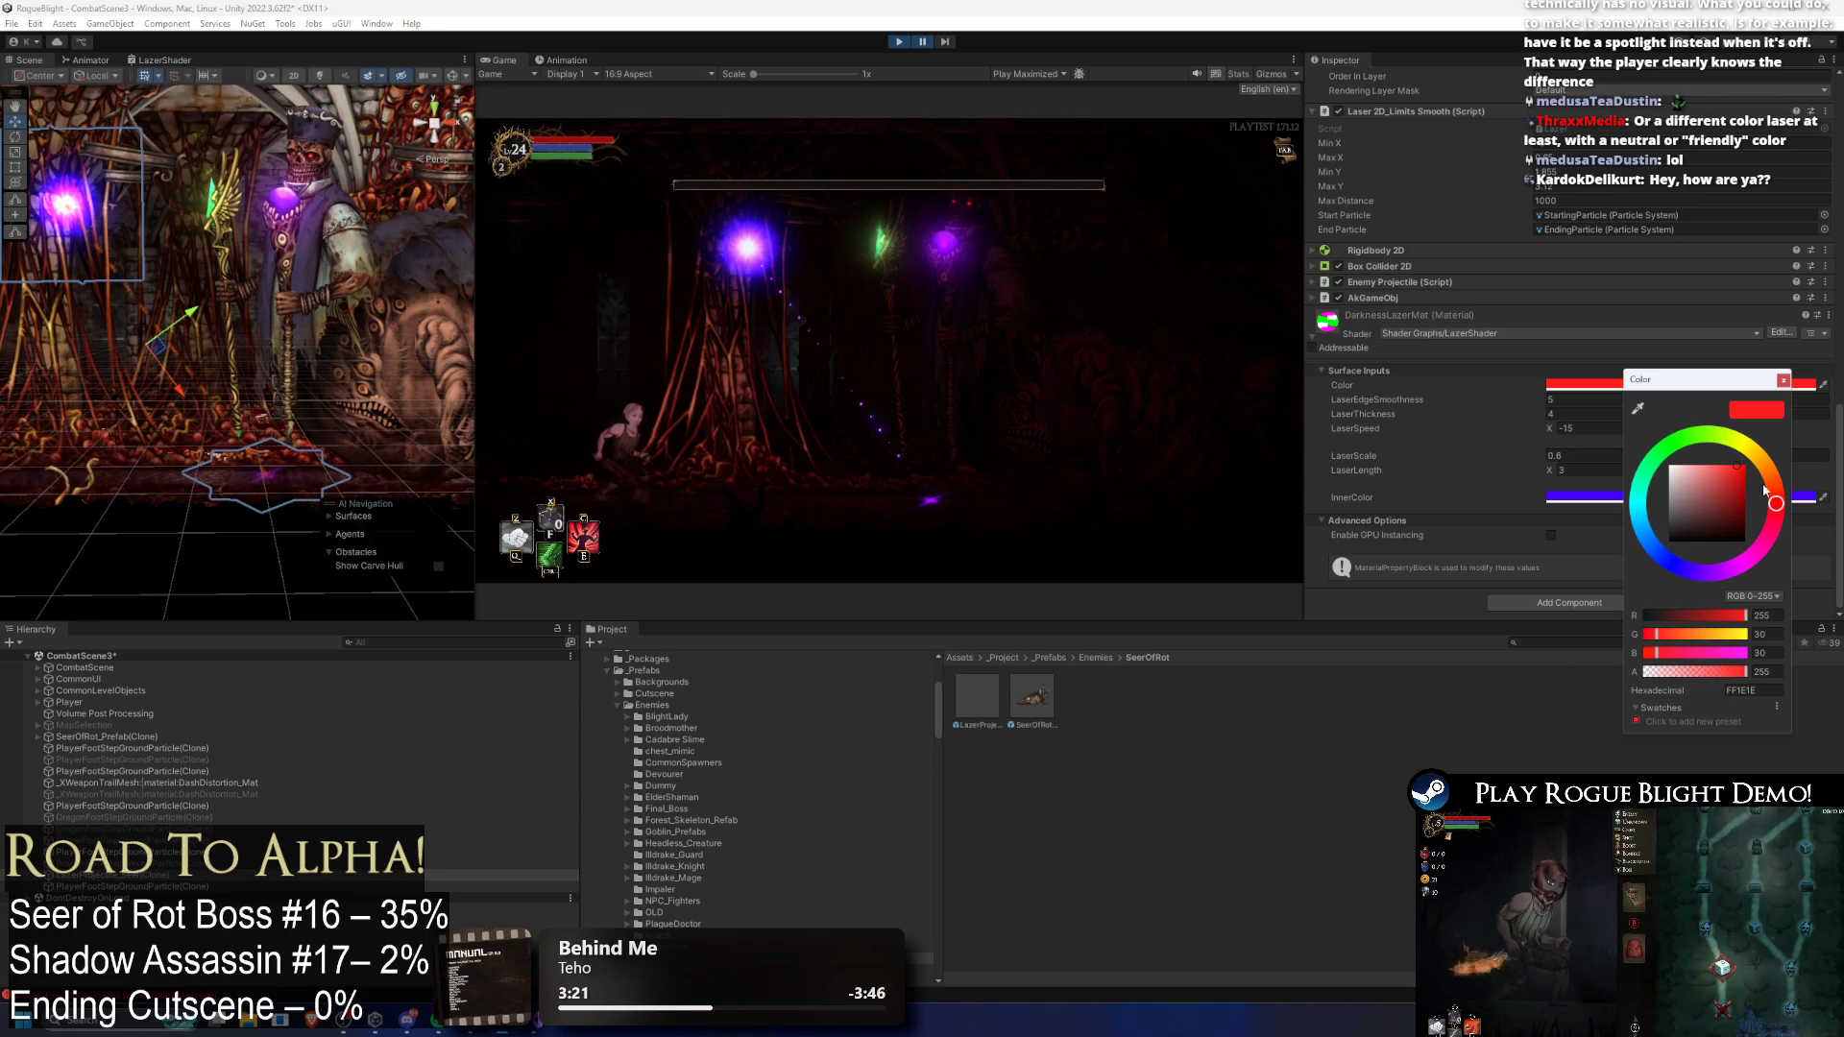
{"action": "left_click", "coordinate": [1783, 382]}
{"action": "left_click_drag", "start_coordinate": [1516, 405], "coordinate": [148, 415]}
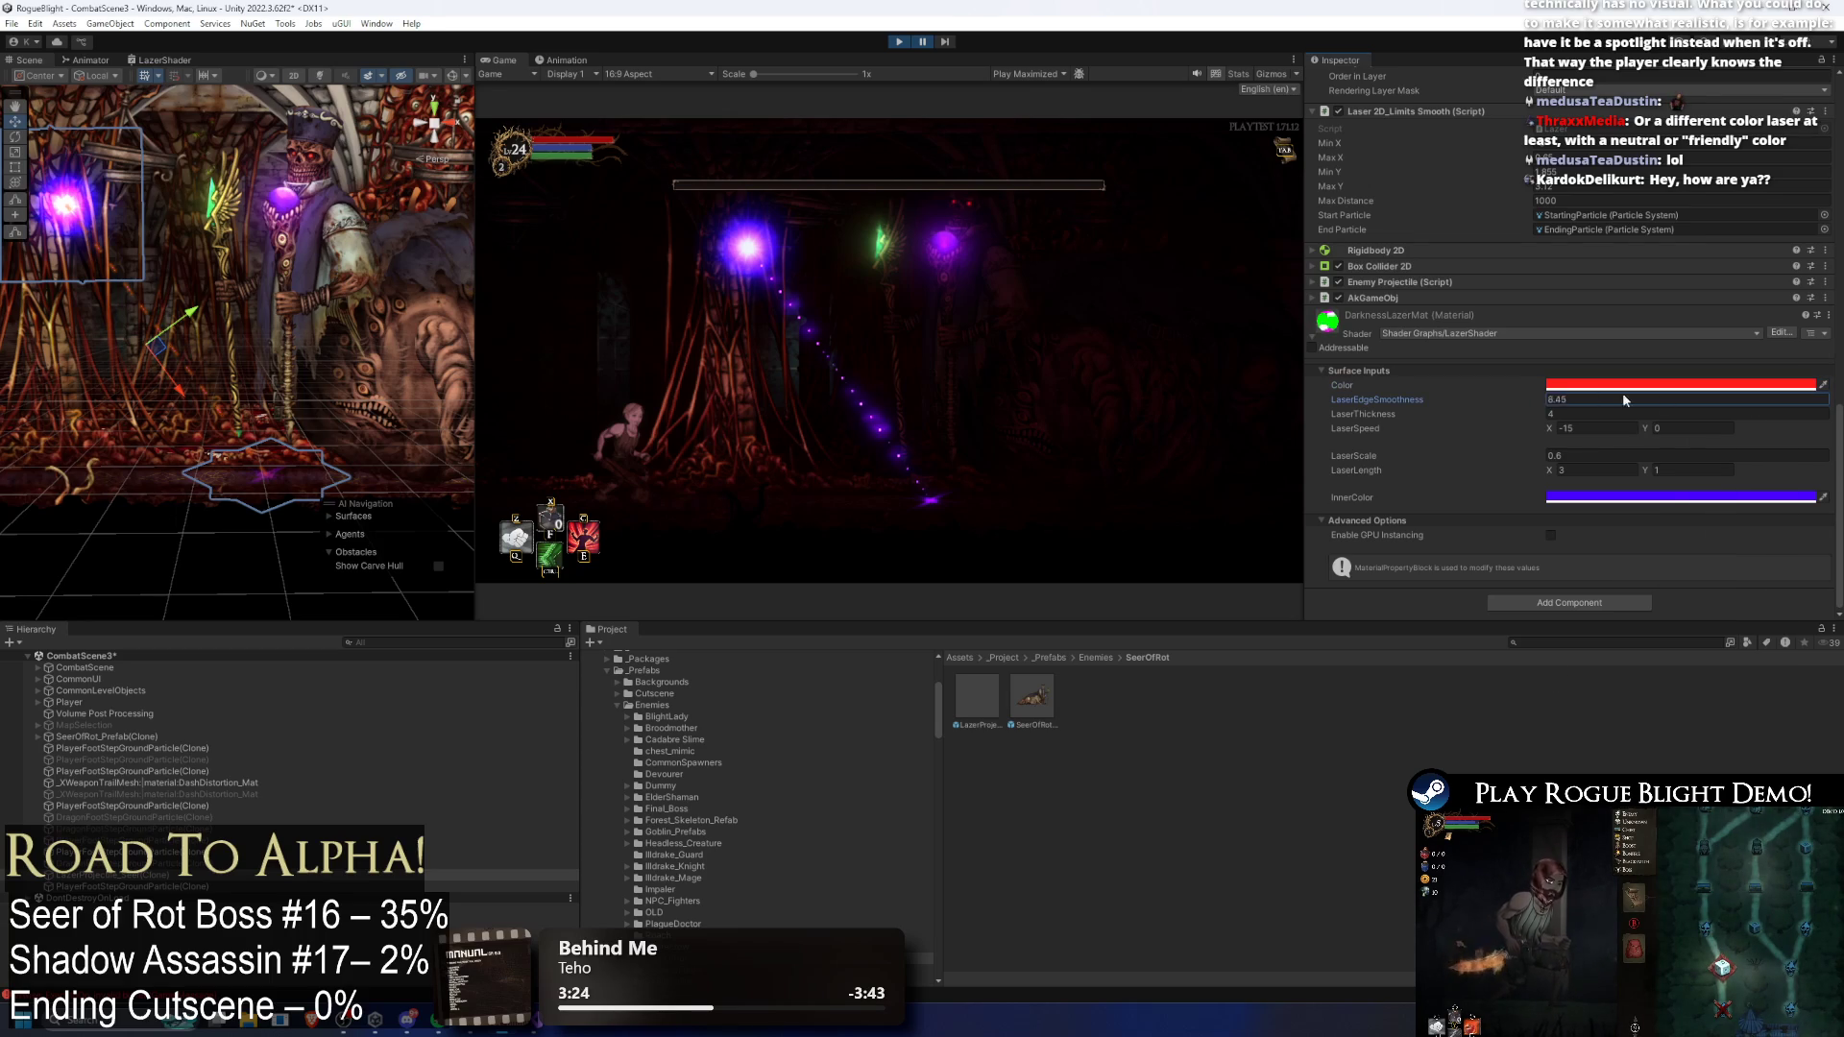
{"action": "mouse_move", "coordinate": [1515, 402]}
{"action": "left_mouse_down"}
{"action": "mouse_move", "coordinate": [1476, 398]}
{"action": "mouse_move", "coordinate": [1629, 415]}
{"action": "left_mouse_up"}
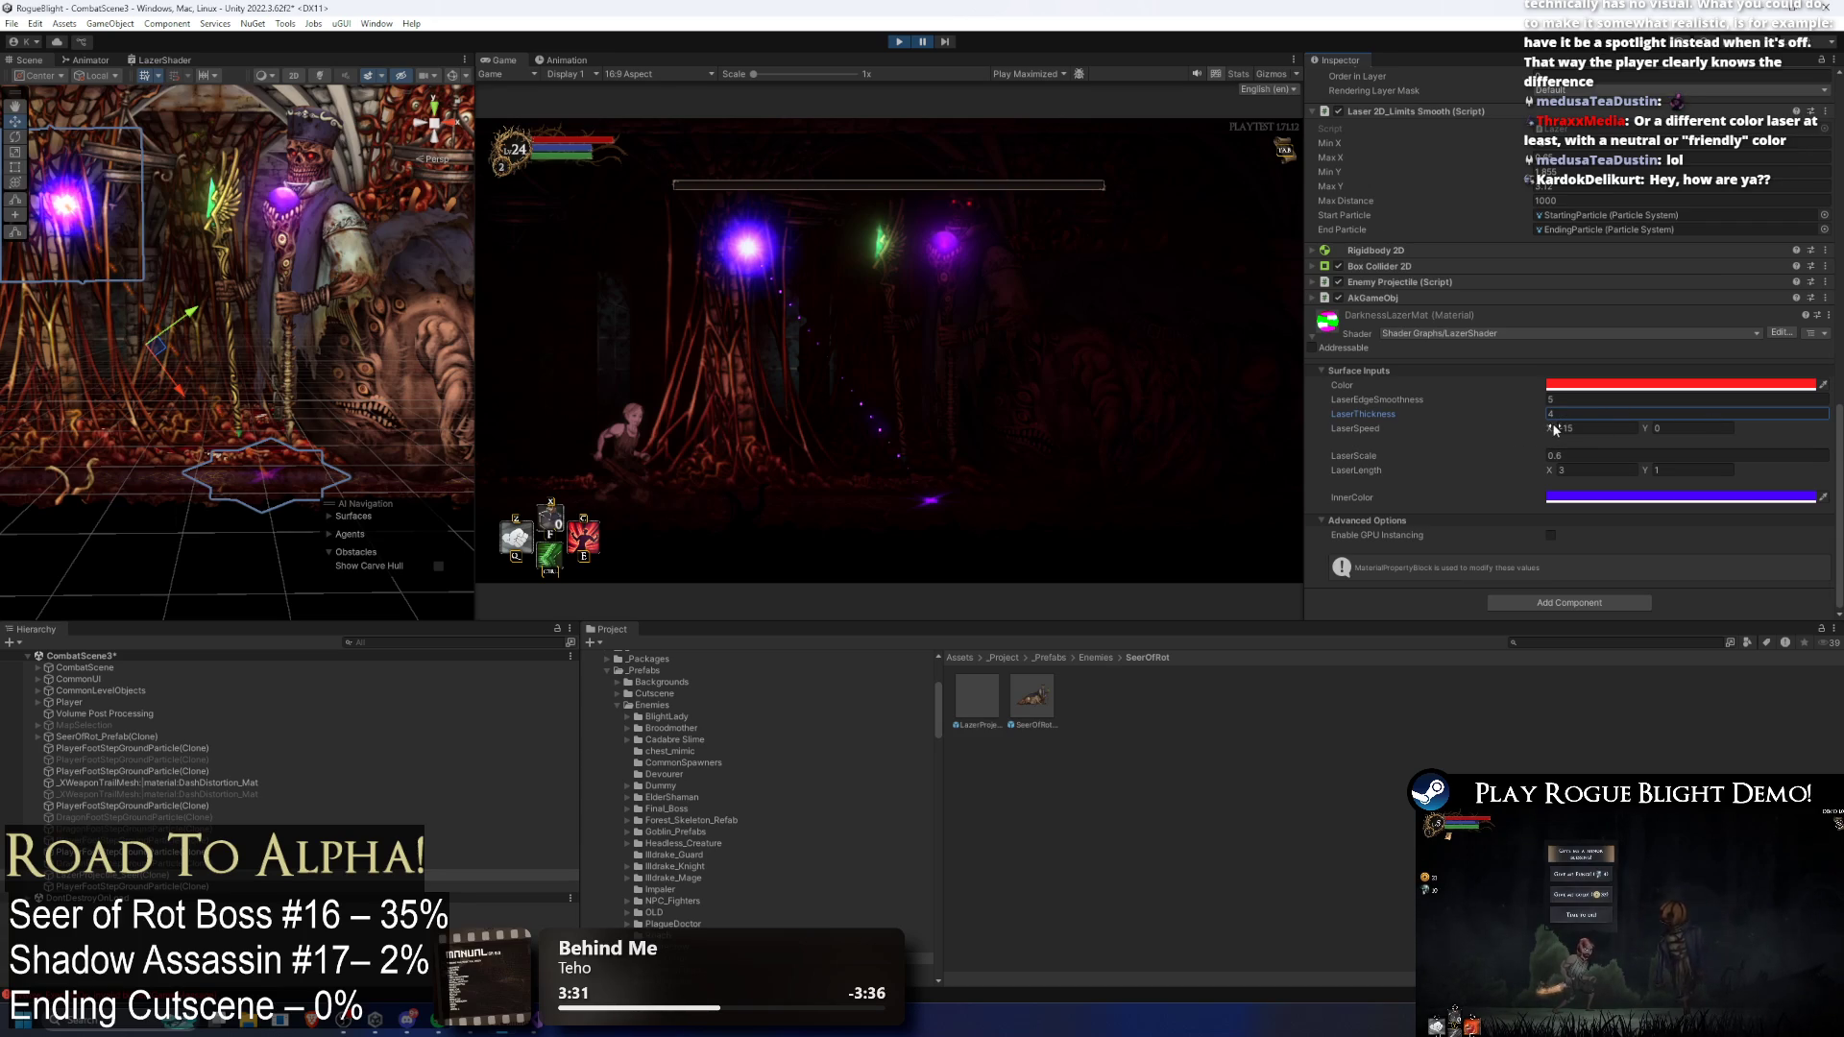
{"action": "left_click", "coordinate": [1541, 456]}
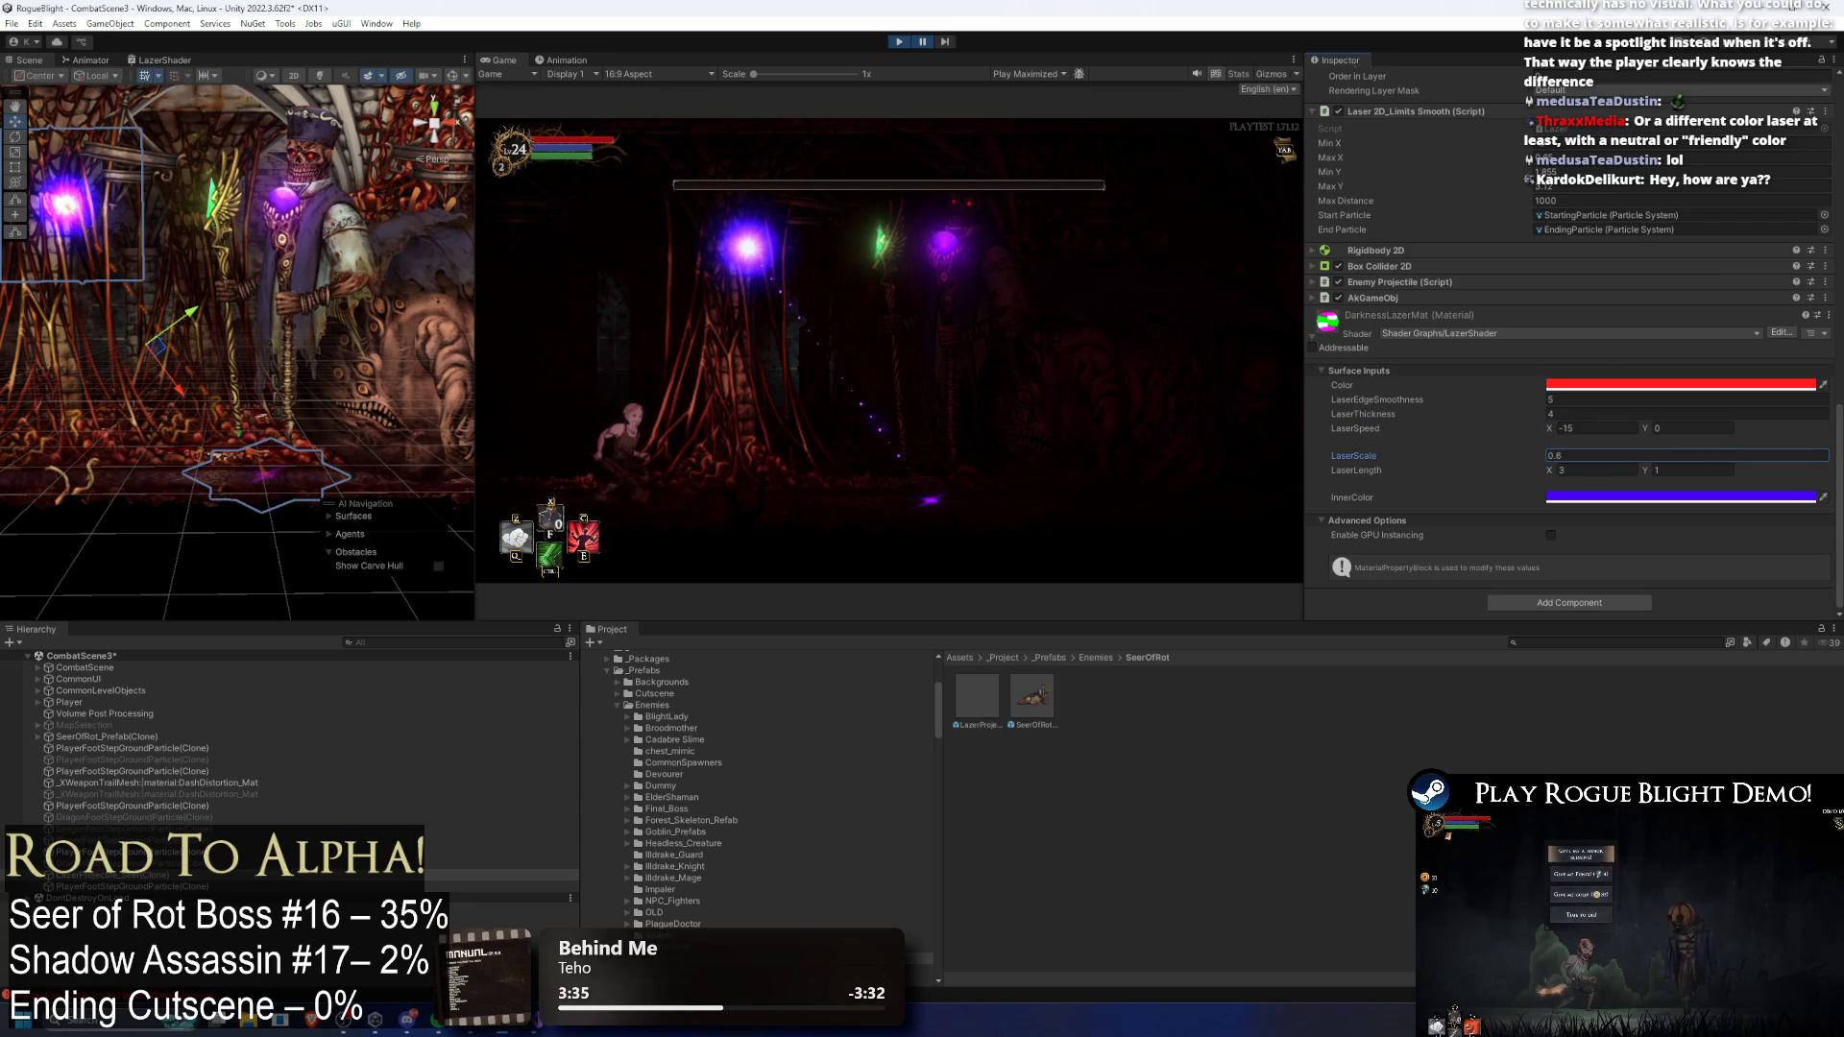
Step: Watch the laser in a maximized Game view, then pause to restore the editor layout
{"action": "key", "text": "shift+space"}
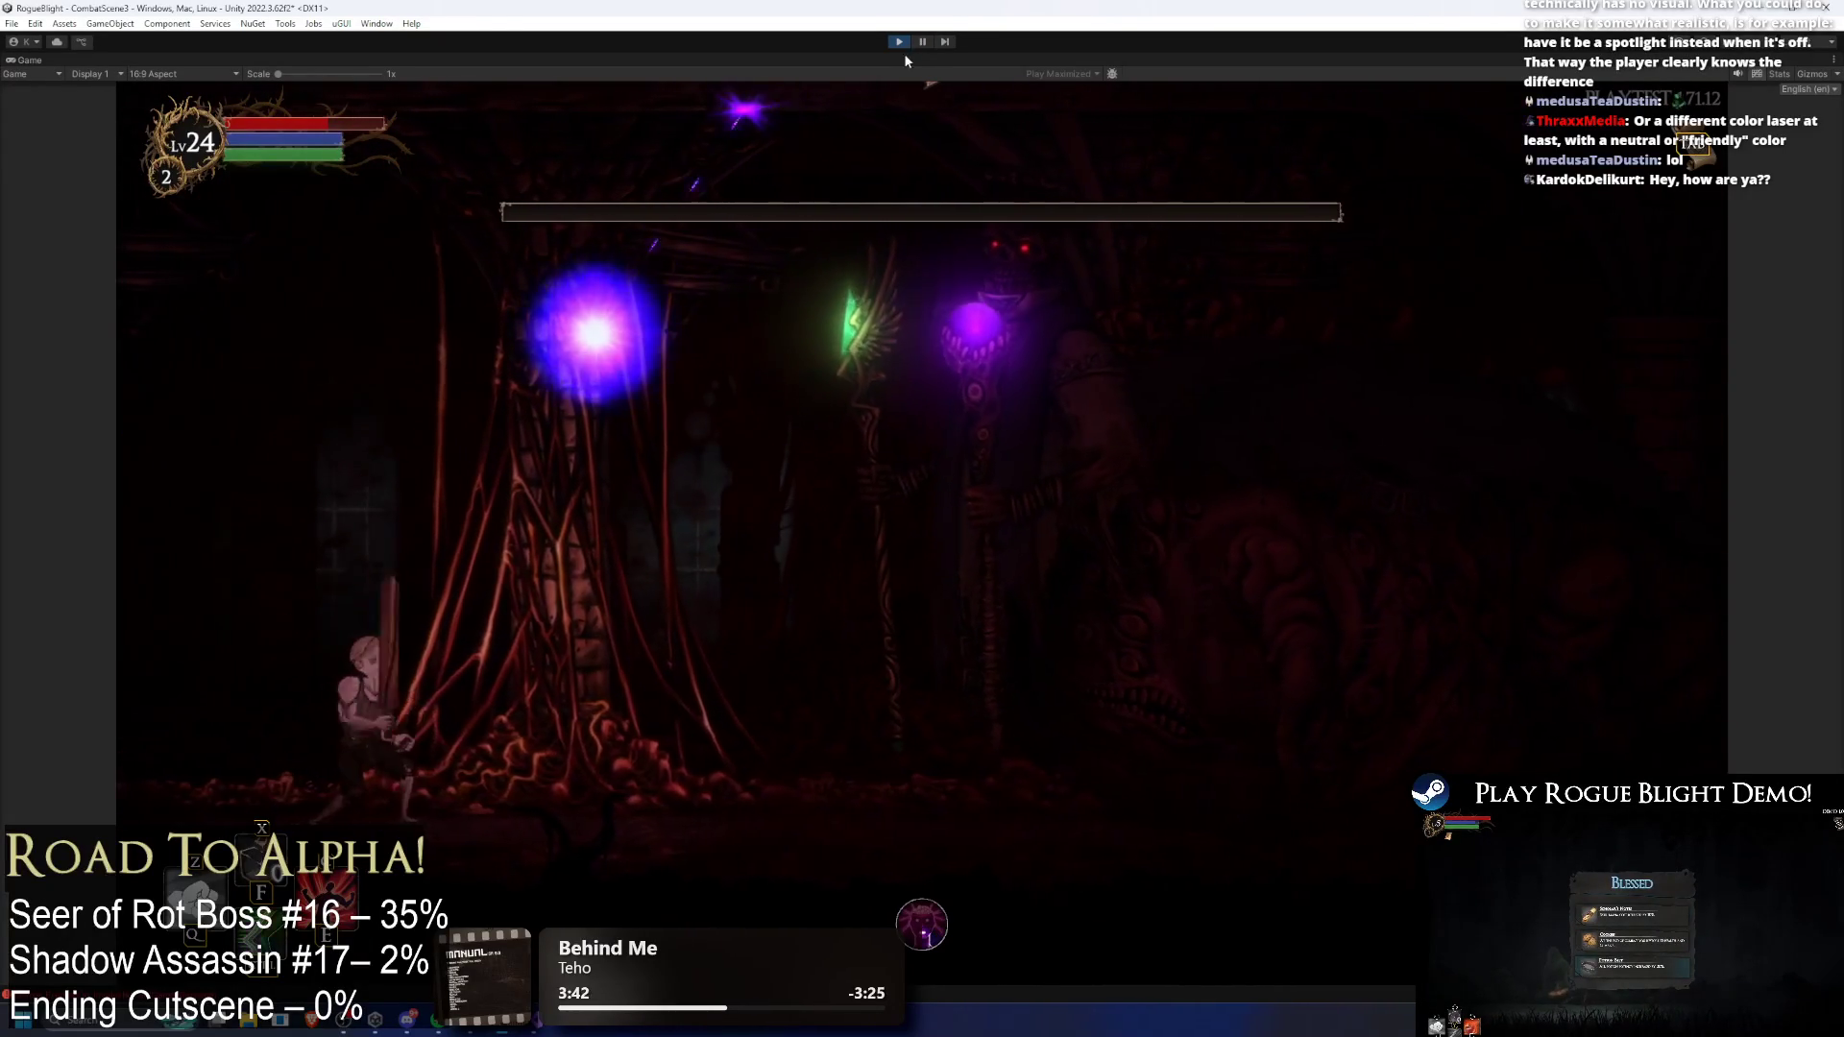
{"action": "key", "text": "shift+space"}
{"action": "left_click", "coordinate": [924, 43]}
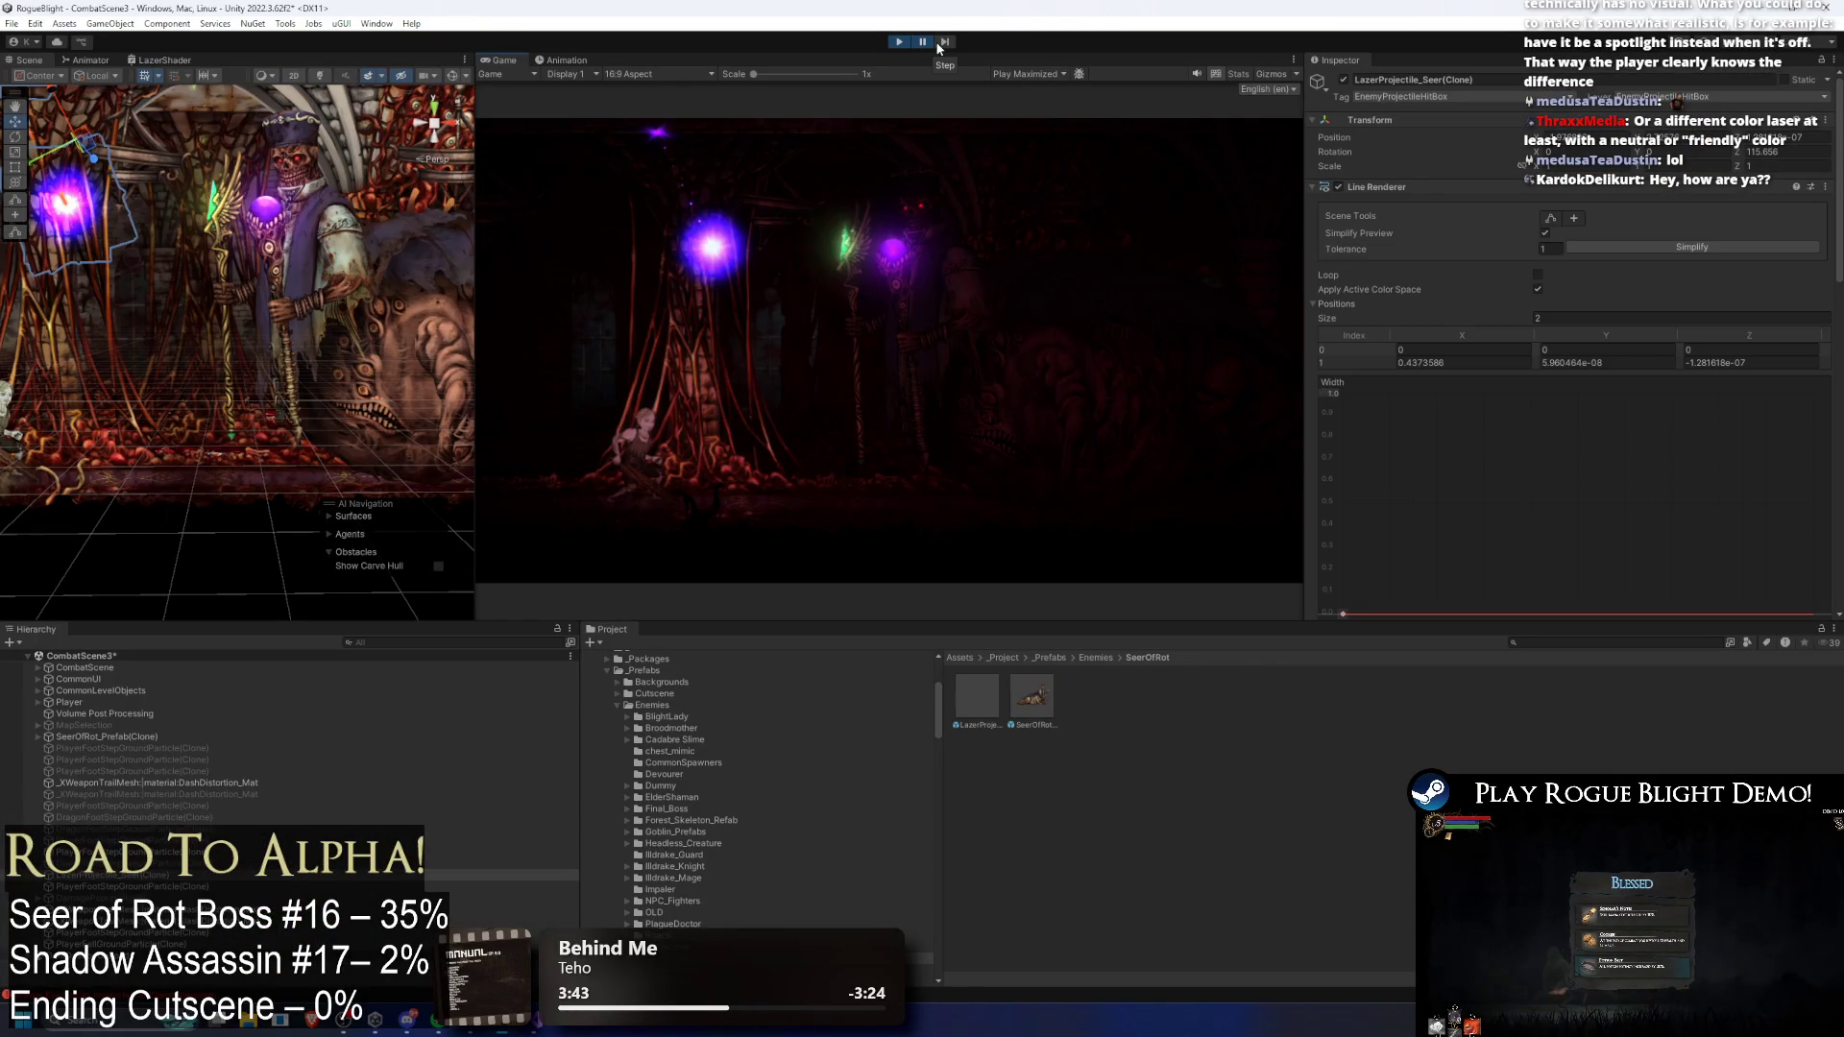
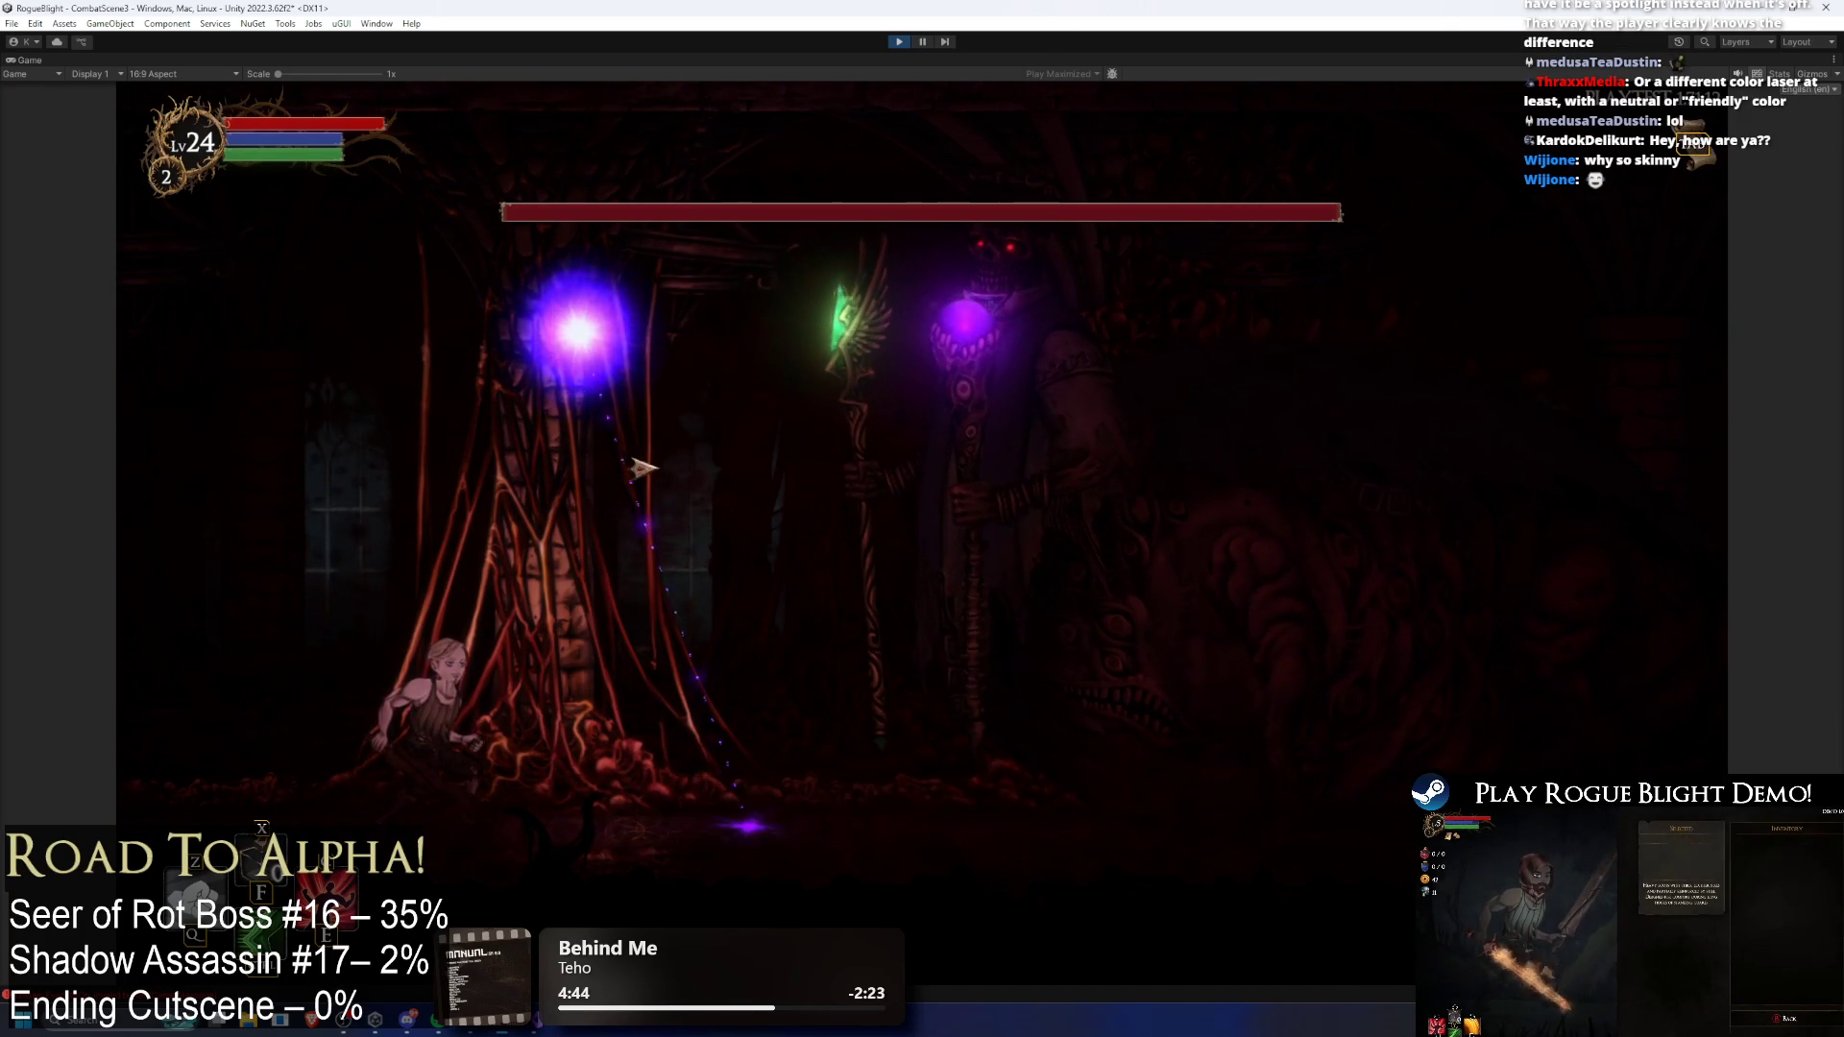
Step: During the boss fight, try raising and then lowering the laser's starting width
{"action": "key", "text": "d"}
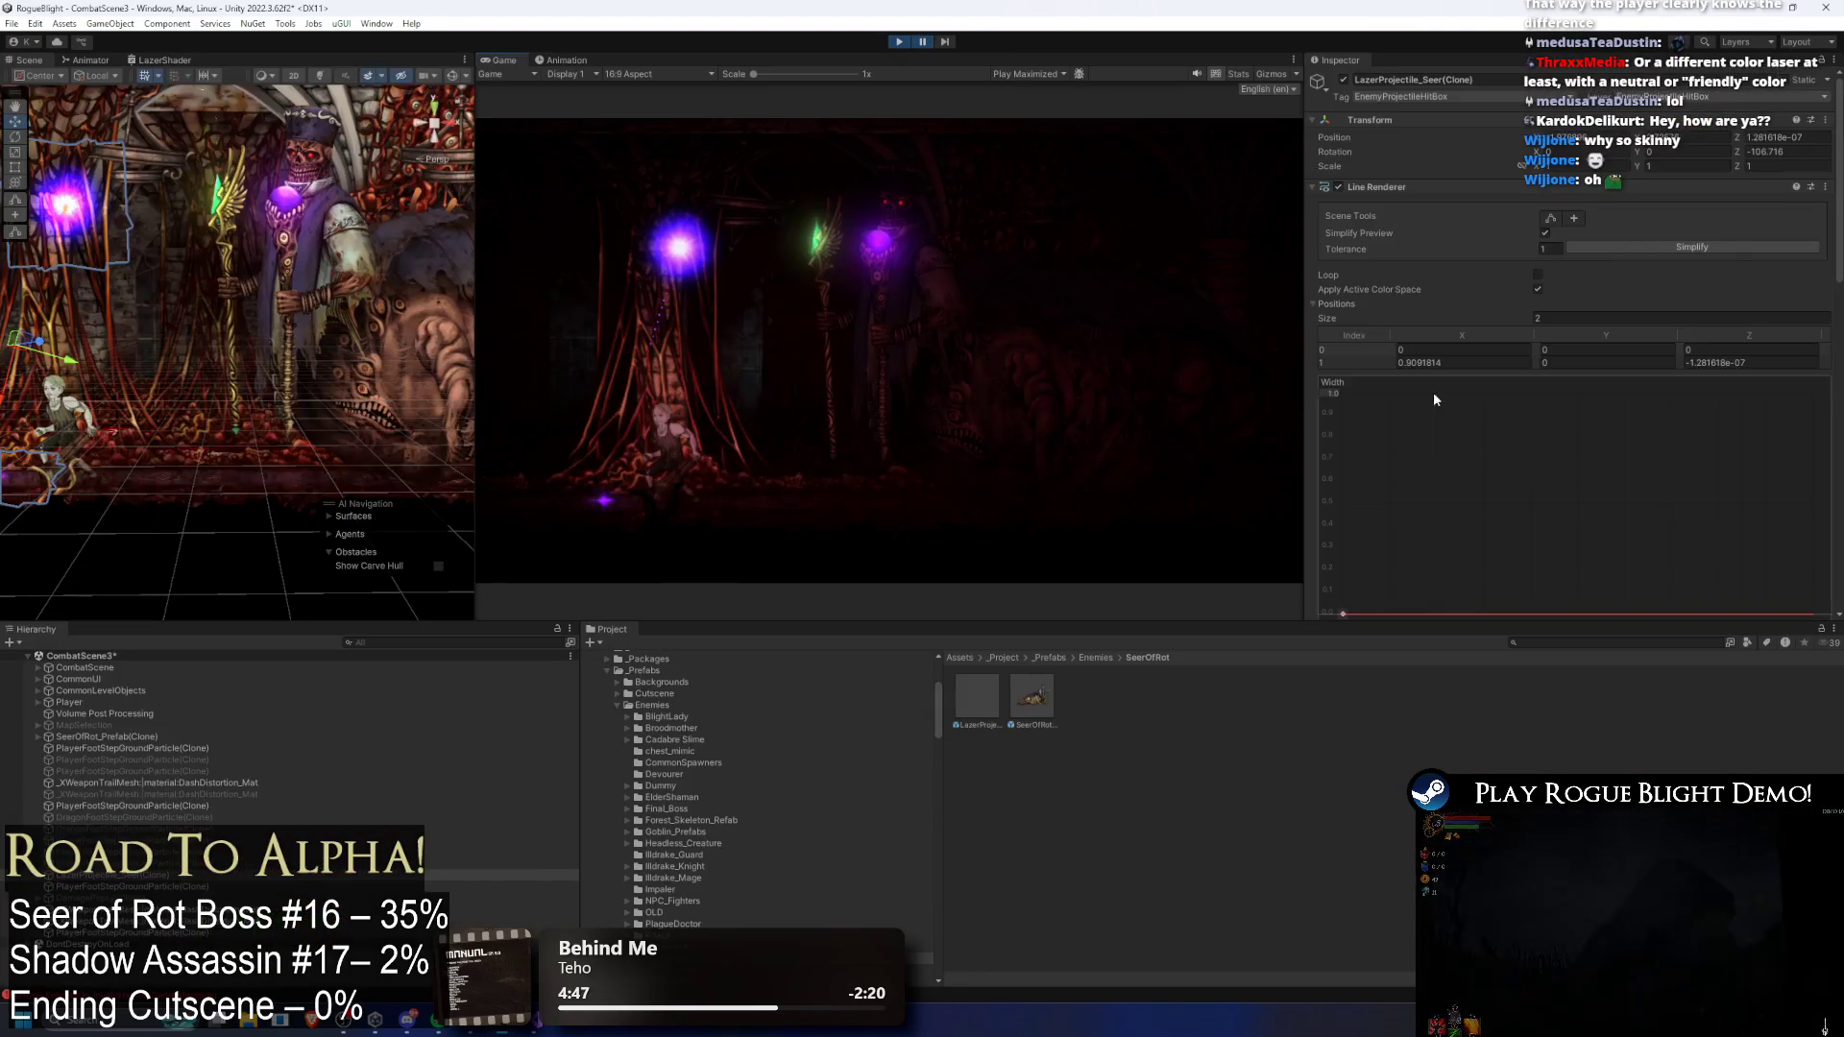
{"action": "left_click_drag", "start_coordinate": [1343, 614], "coordinate": [1339, 603]}
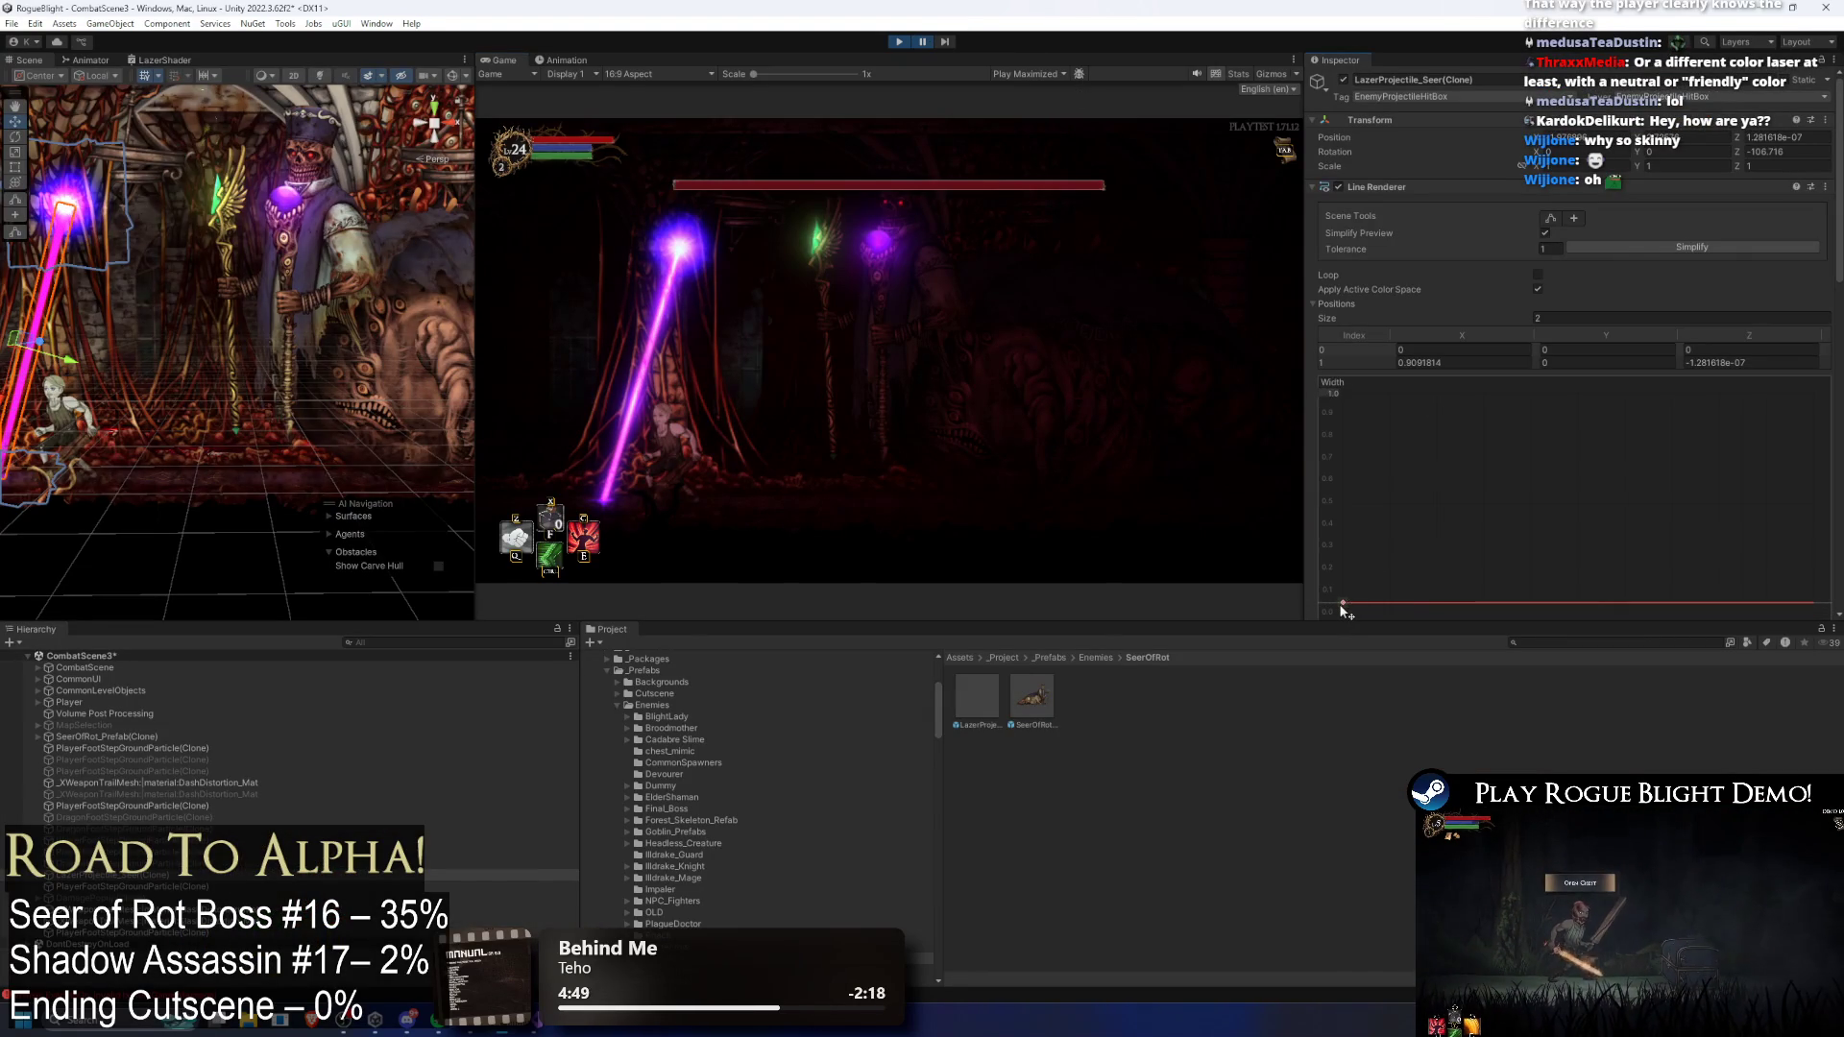
{"action": "left_click", "coordinate": [922, 41]}
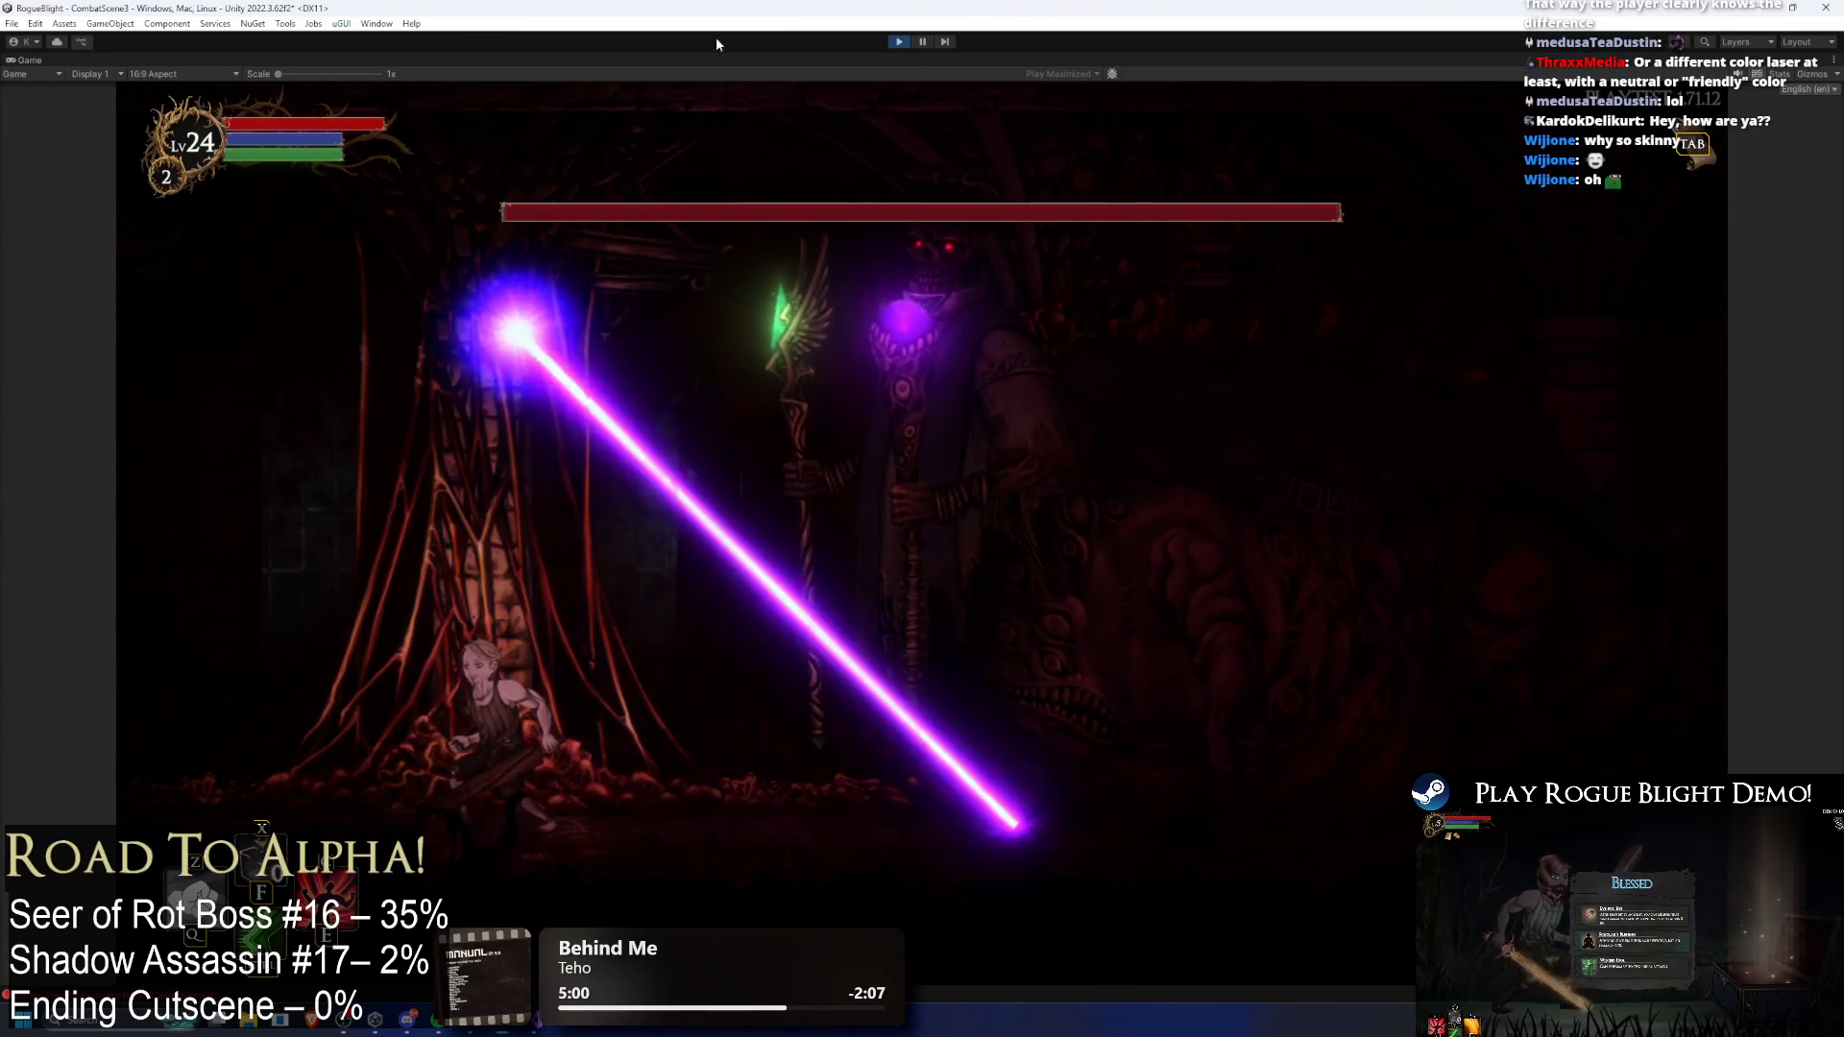
{"action": "left_click", "coordinate": [925, 41]}
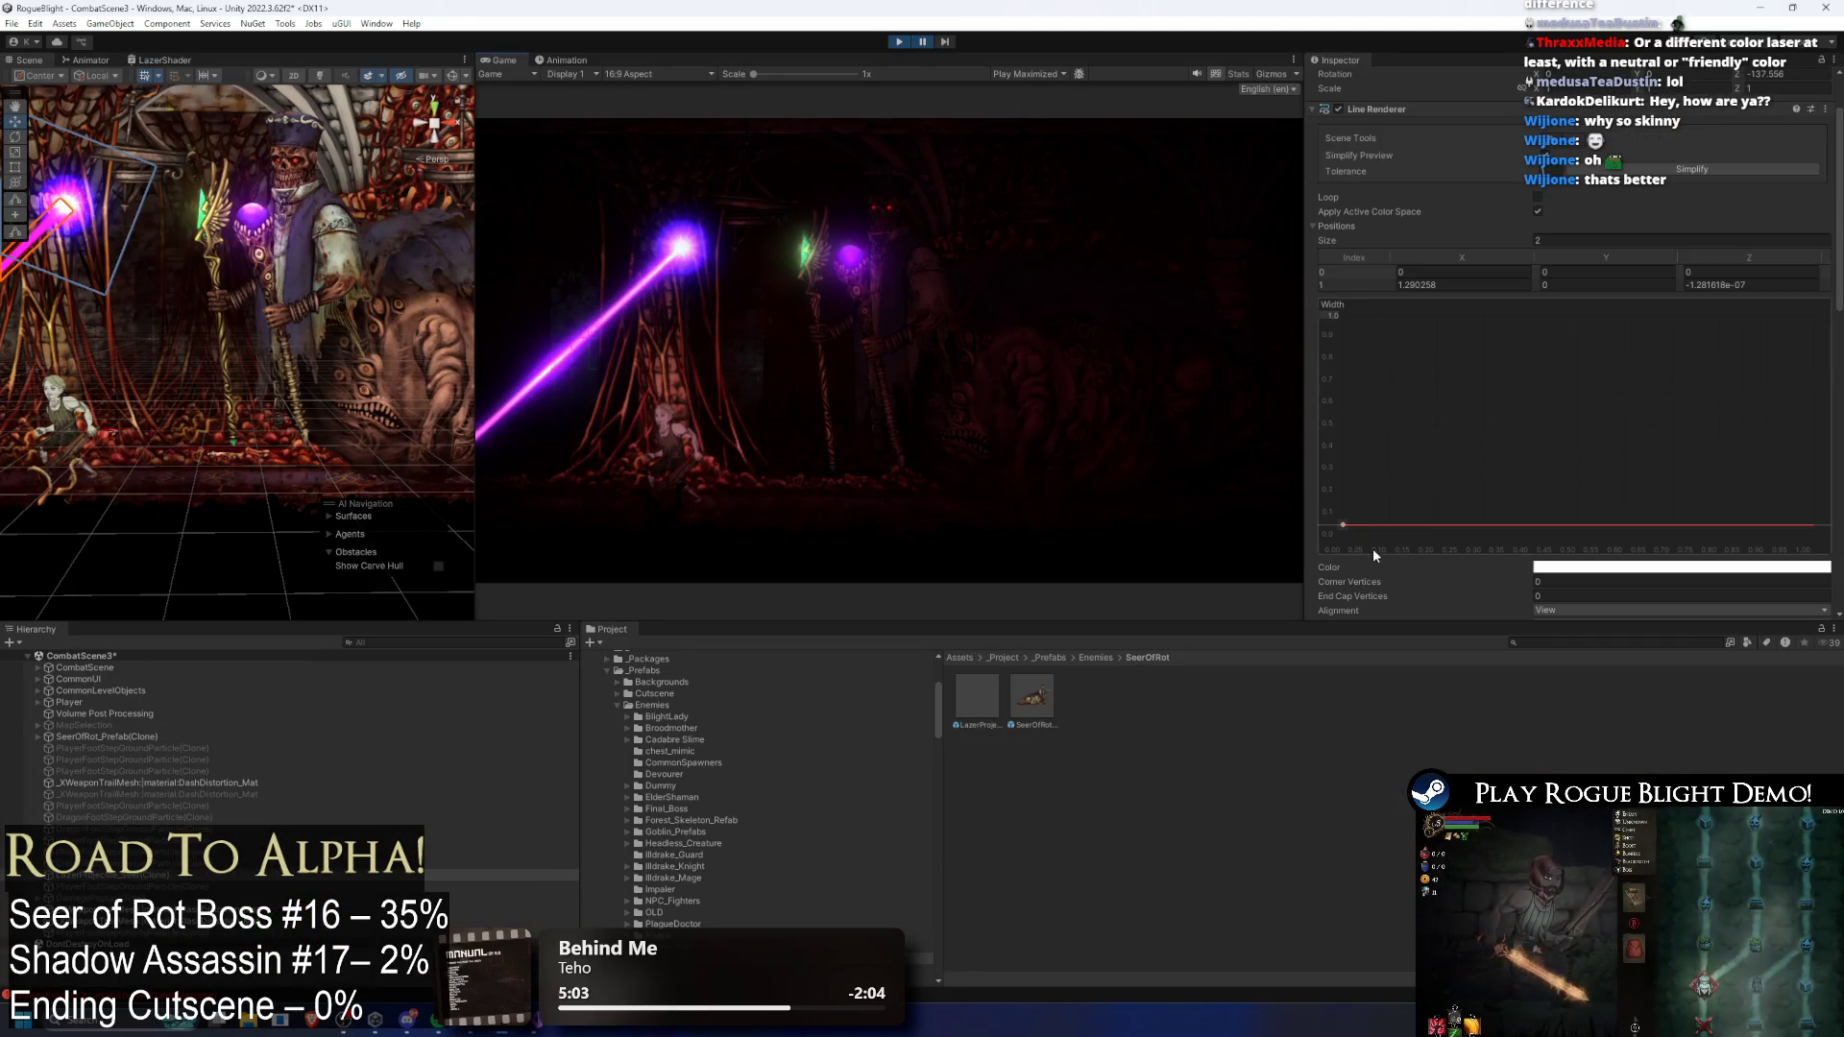
{"action": "left_click_drag", "start_coordinate": [1343, 525], "coordinate": [1340, 538]}
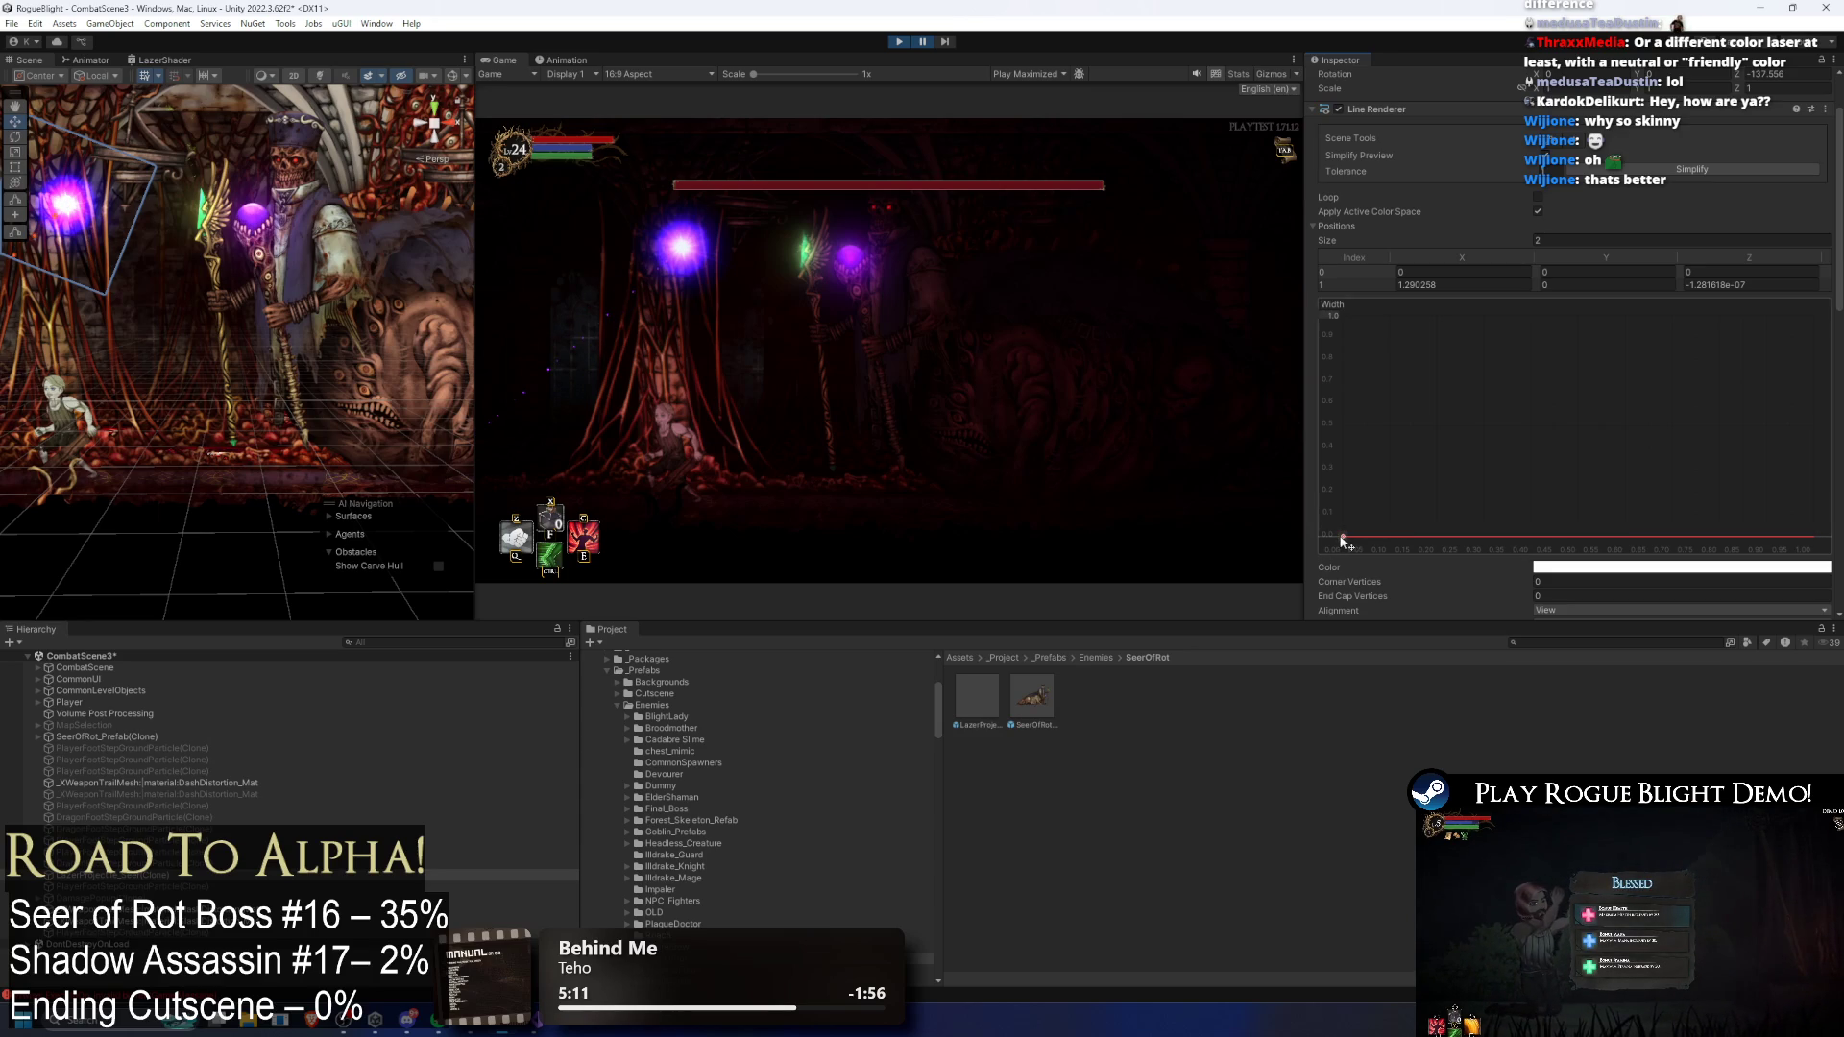
{"action": "left_click", "coordinate": [920, 45]}
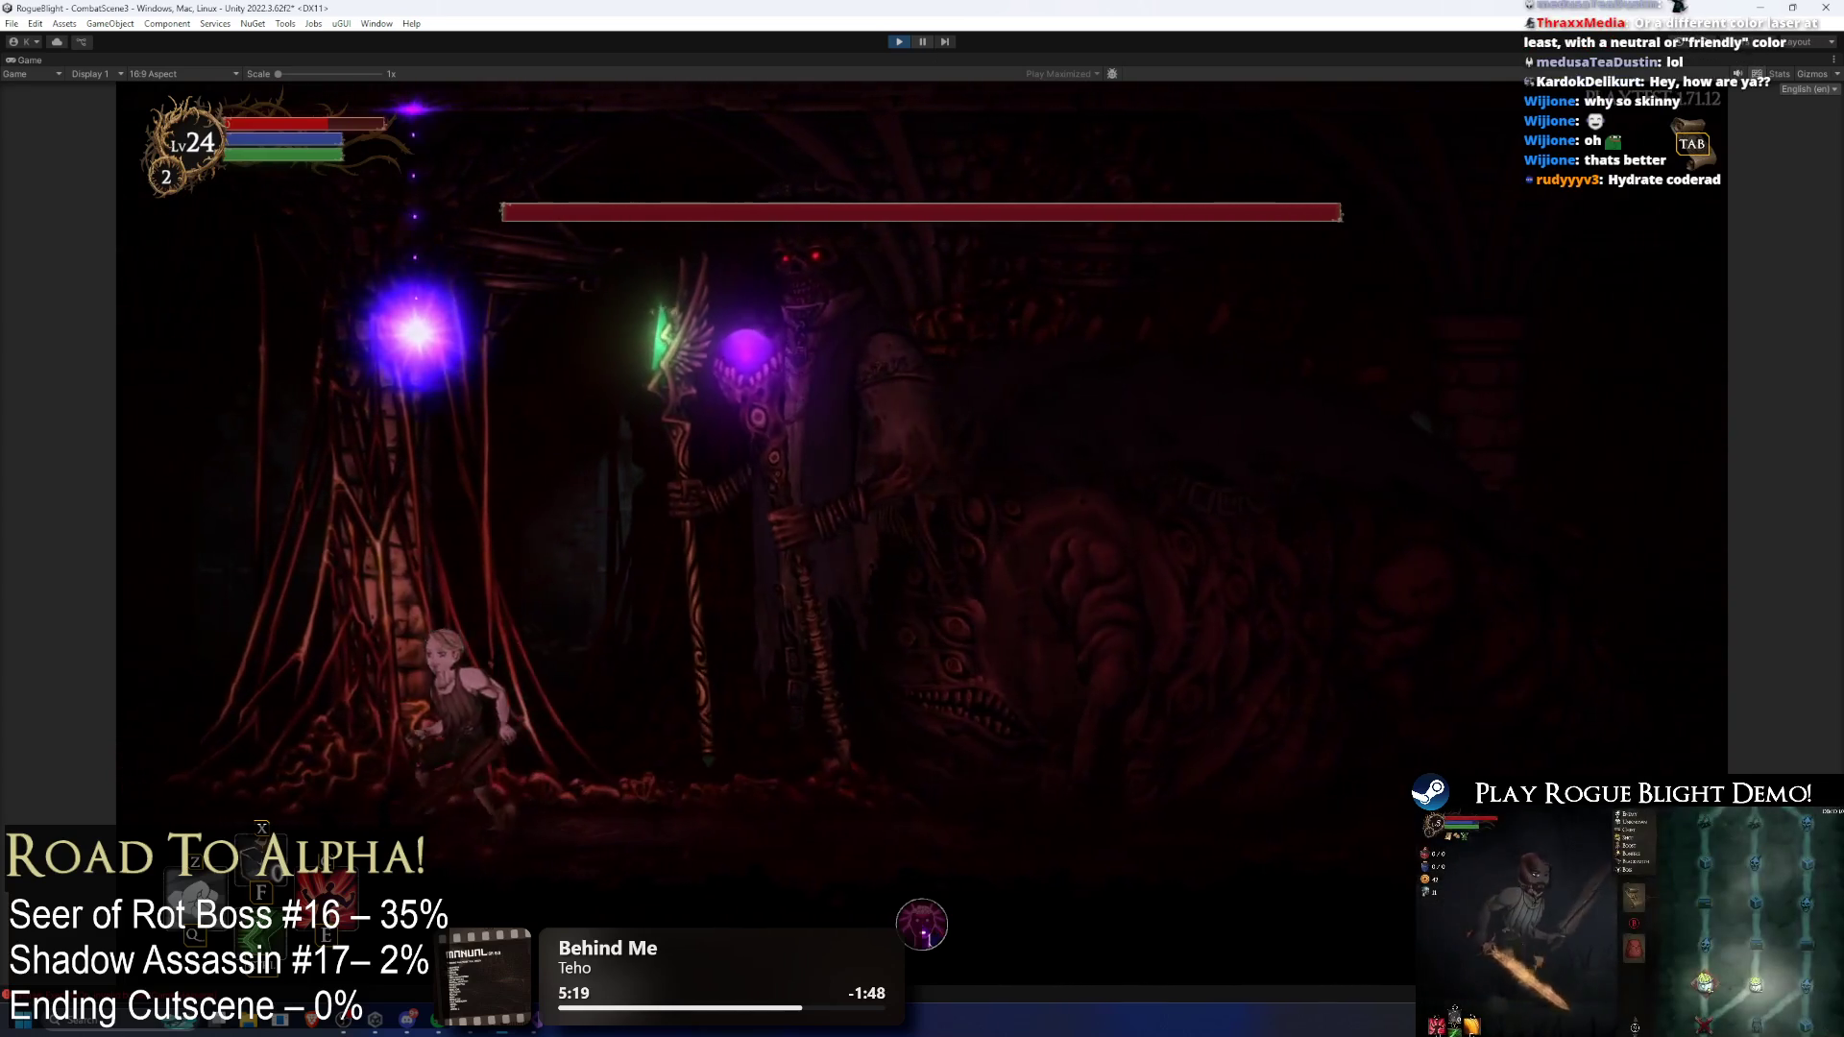
Step: Set the Line Renderer width curve's first key to about 0.026 and resume the fight
{"action": "left_click", "coordinate": [926, 42]}
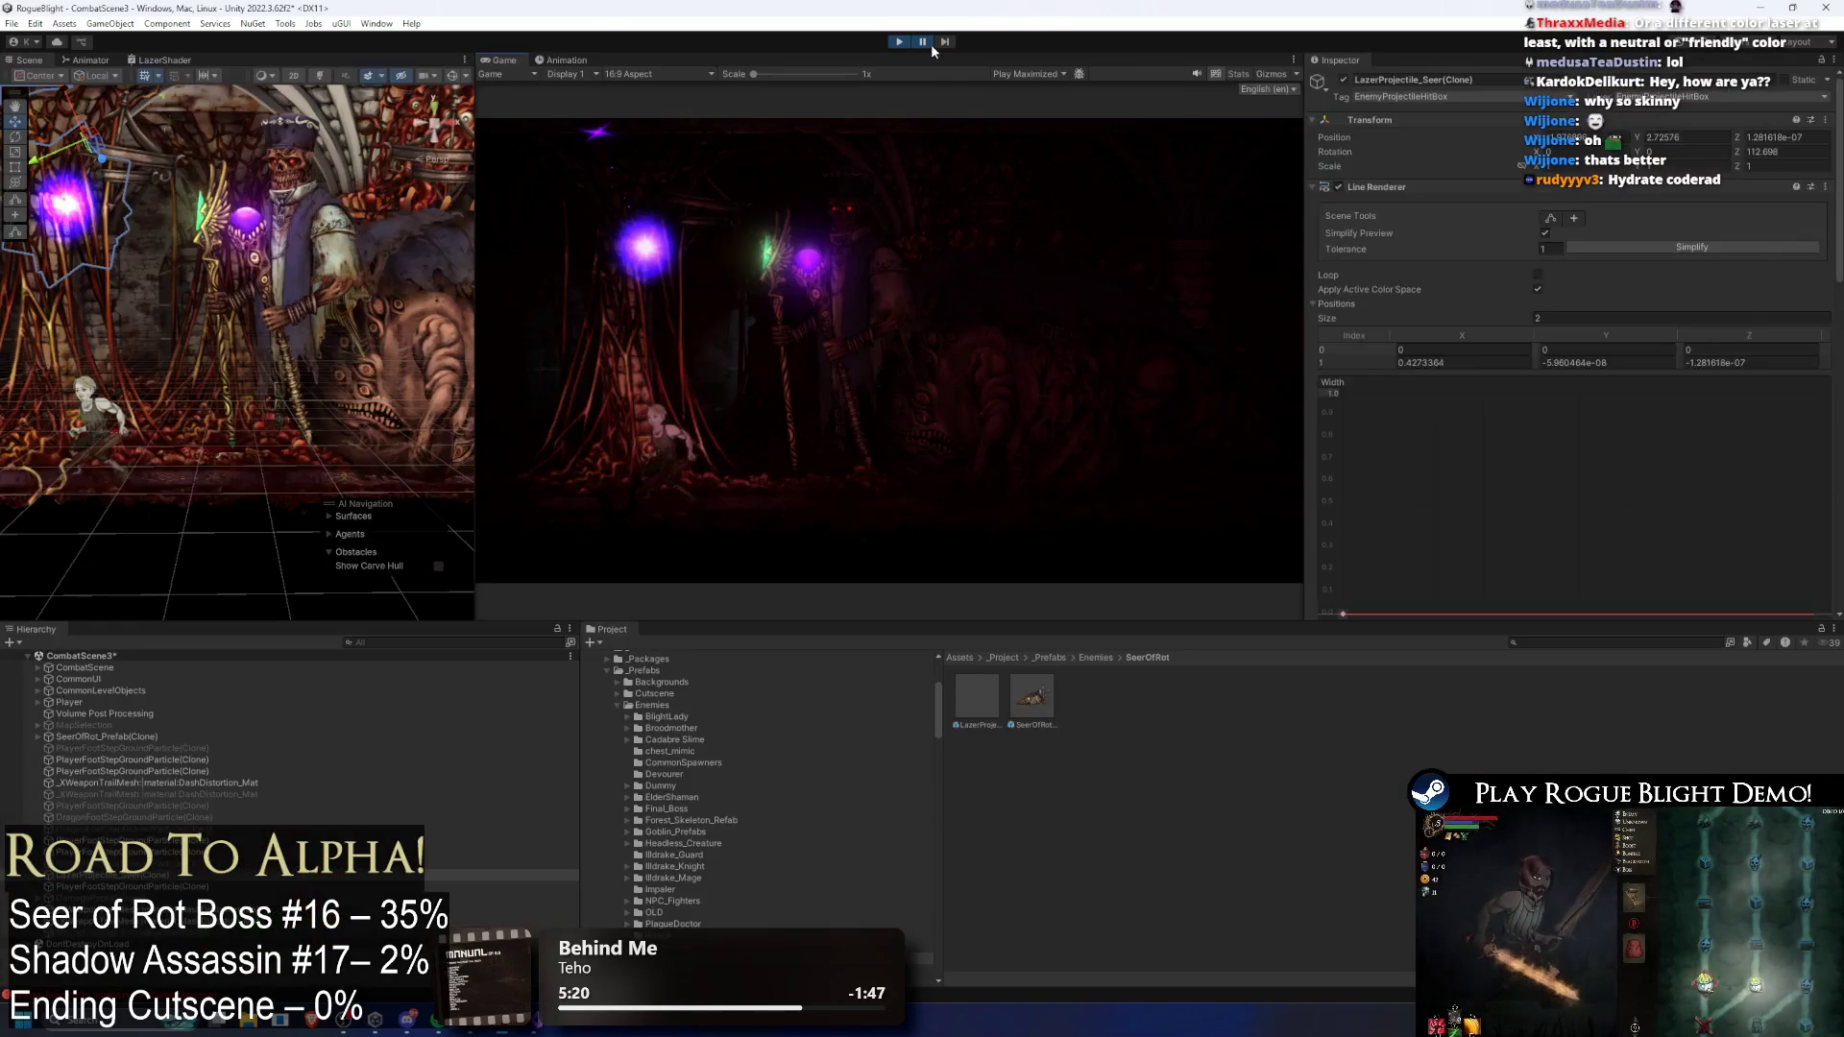
{"action": "scroll", "coordinate": [1420, 453], "scroll_direction": "down", "scroll_amount": 5}
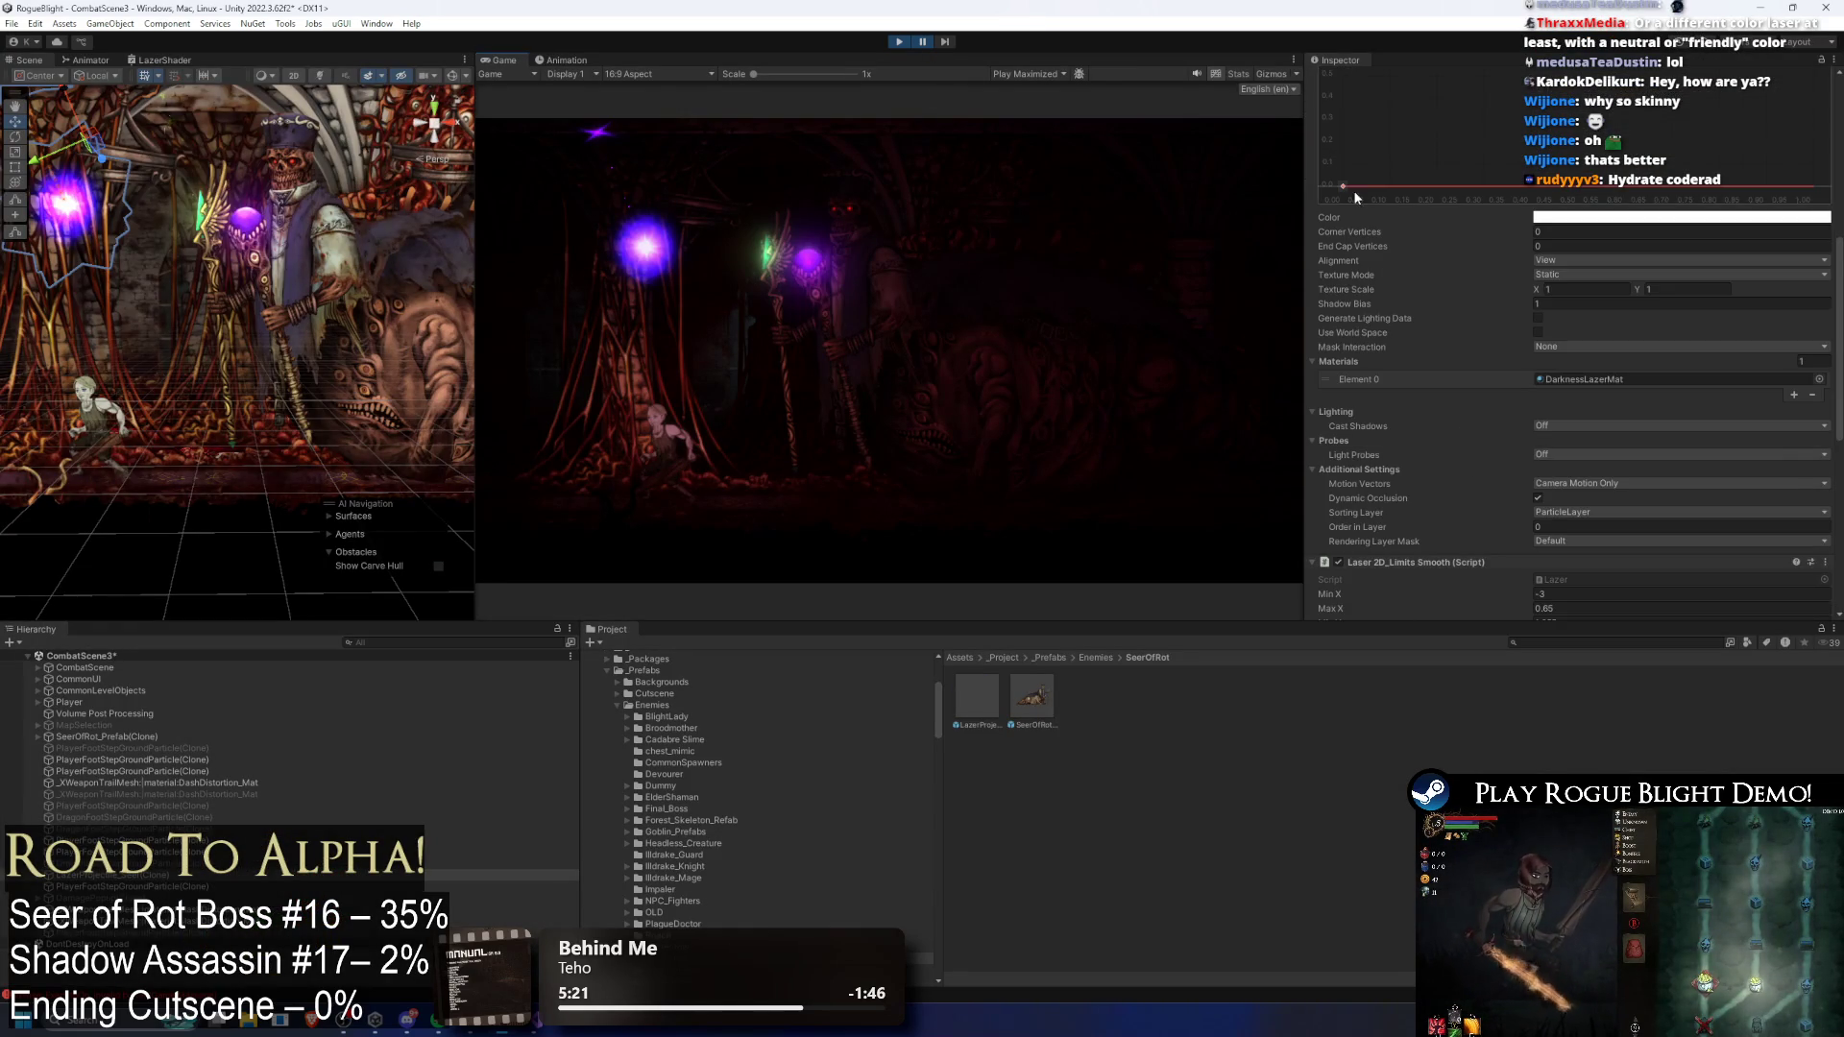
{"action": "left_click_drag", "start_coordinate": [1343, 190], "coordinate": [1342, 181]}
{"action": "left_click", "coordinate": [925, 43]}
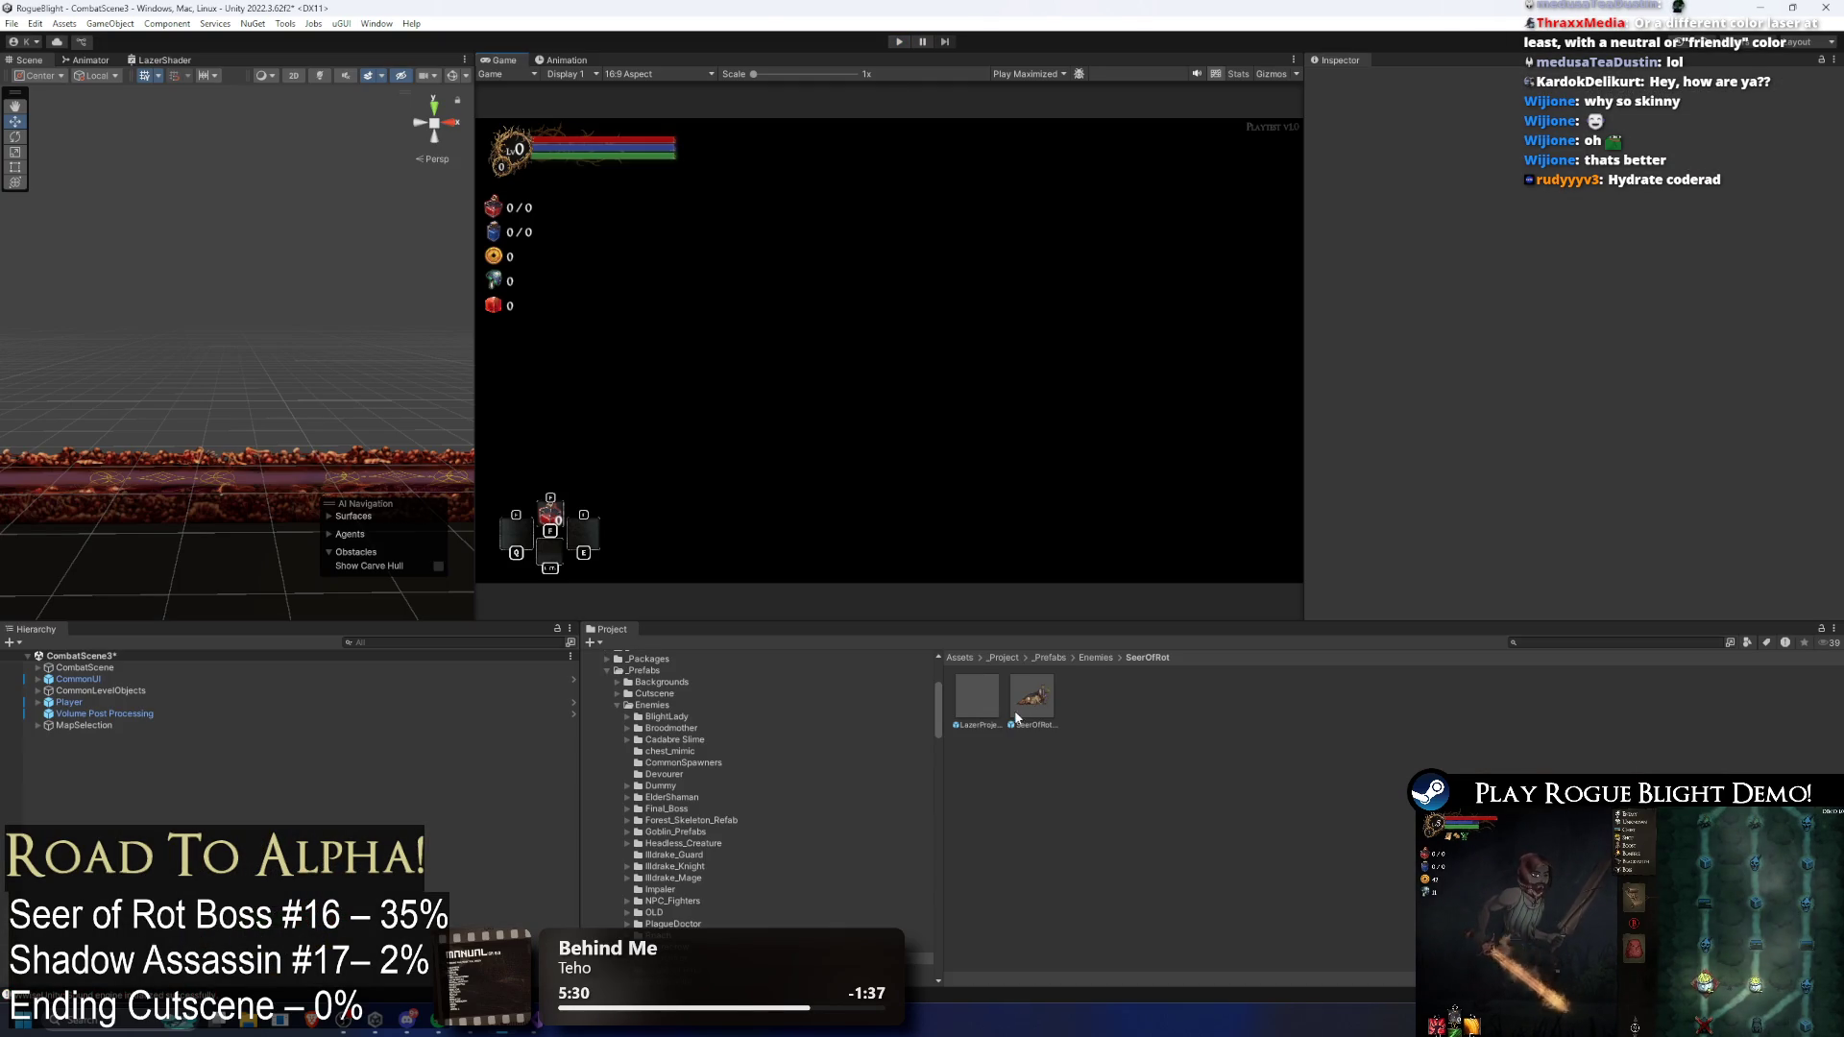
Step: Open the SeerOfRot and LazerProjectile_Seer prefabs and inspect the width curve's starting key
{"action": "double_click", "coordinate": [1015, 714]}
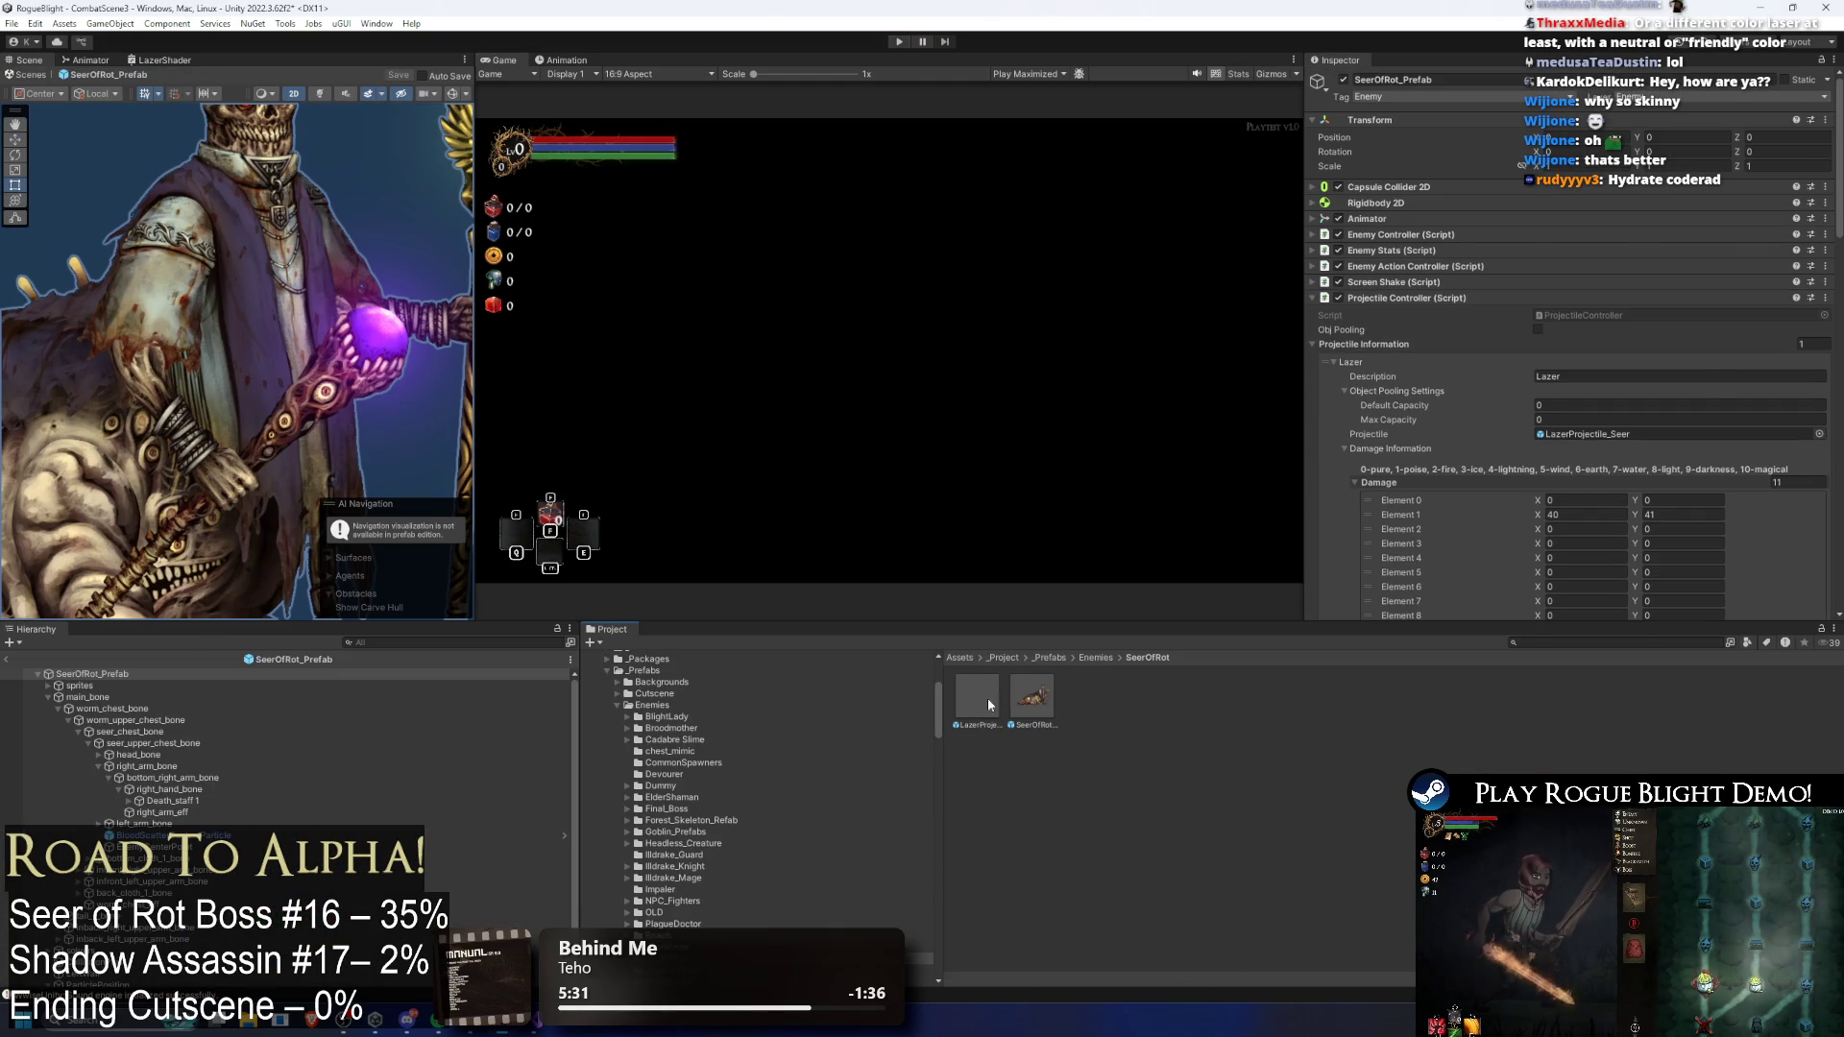
{"action": "double_click", "coordinate": [960, 694]}
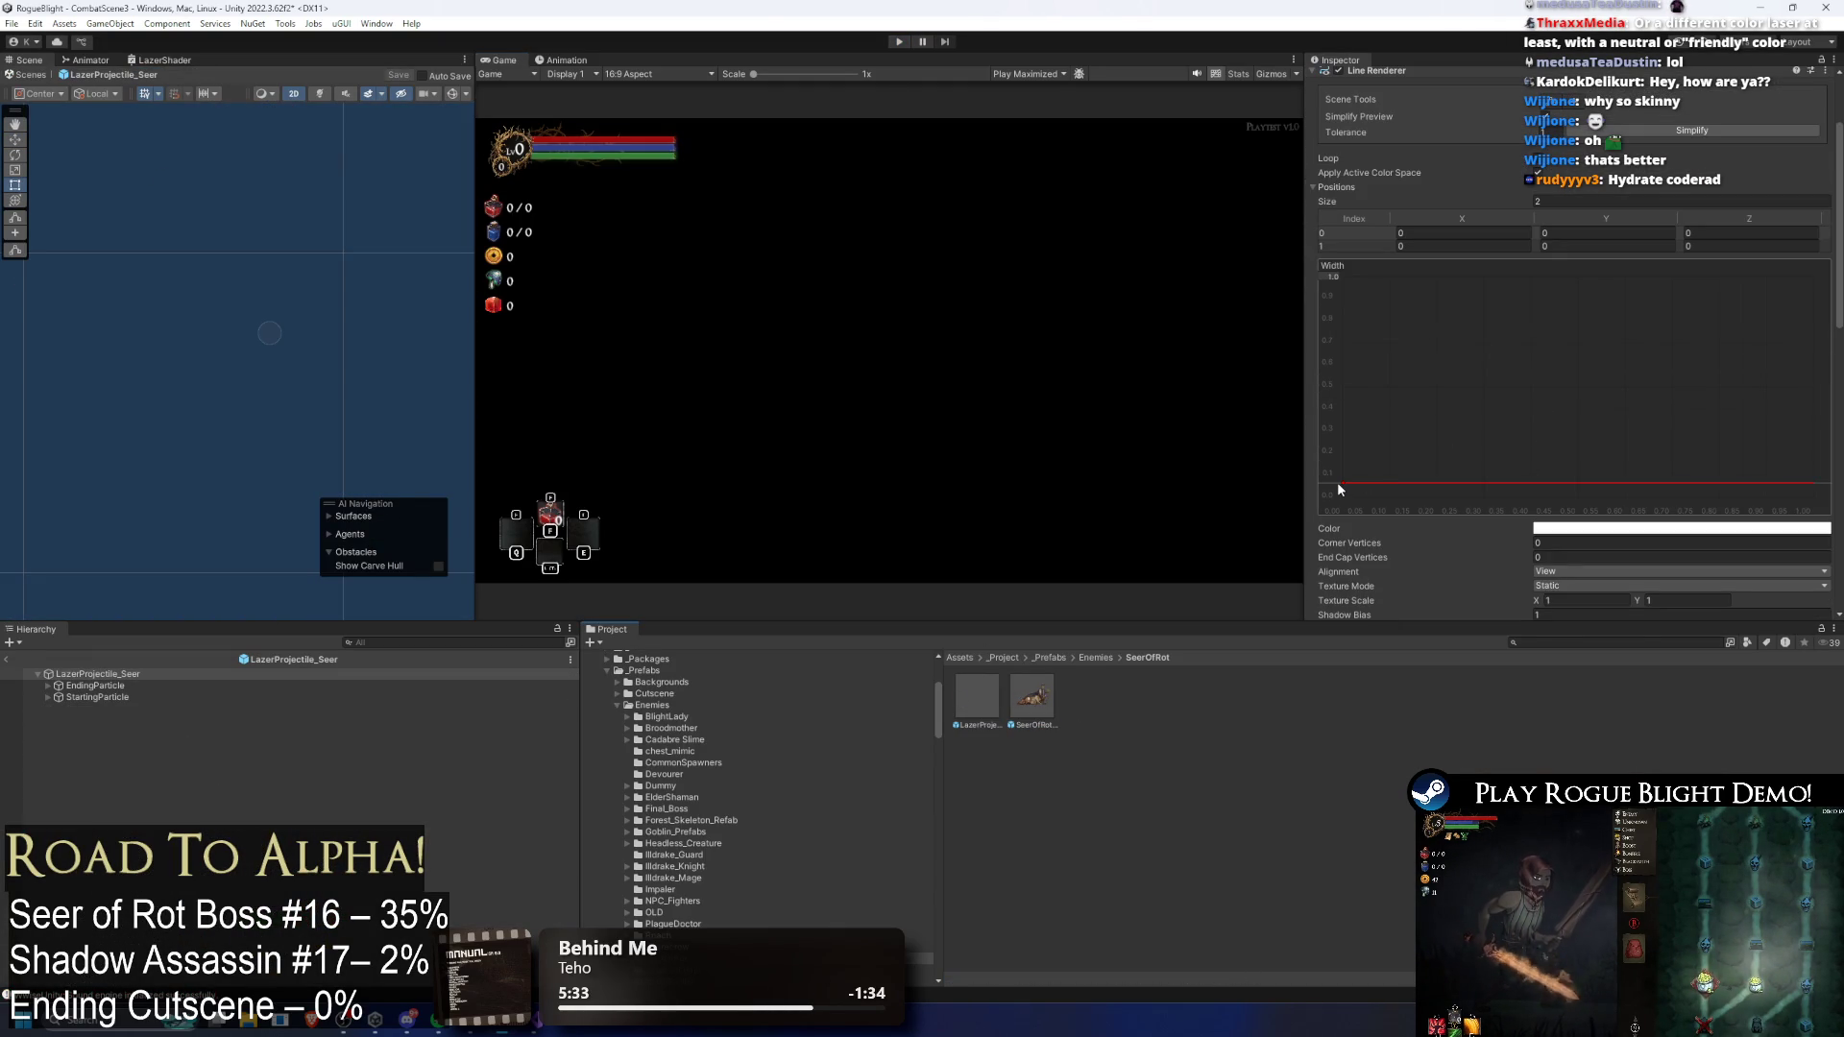
{"action": "left_click", "coordinate": [1343, 484]}
{"action": "right_click", "coordinate": [1342, 484]}
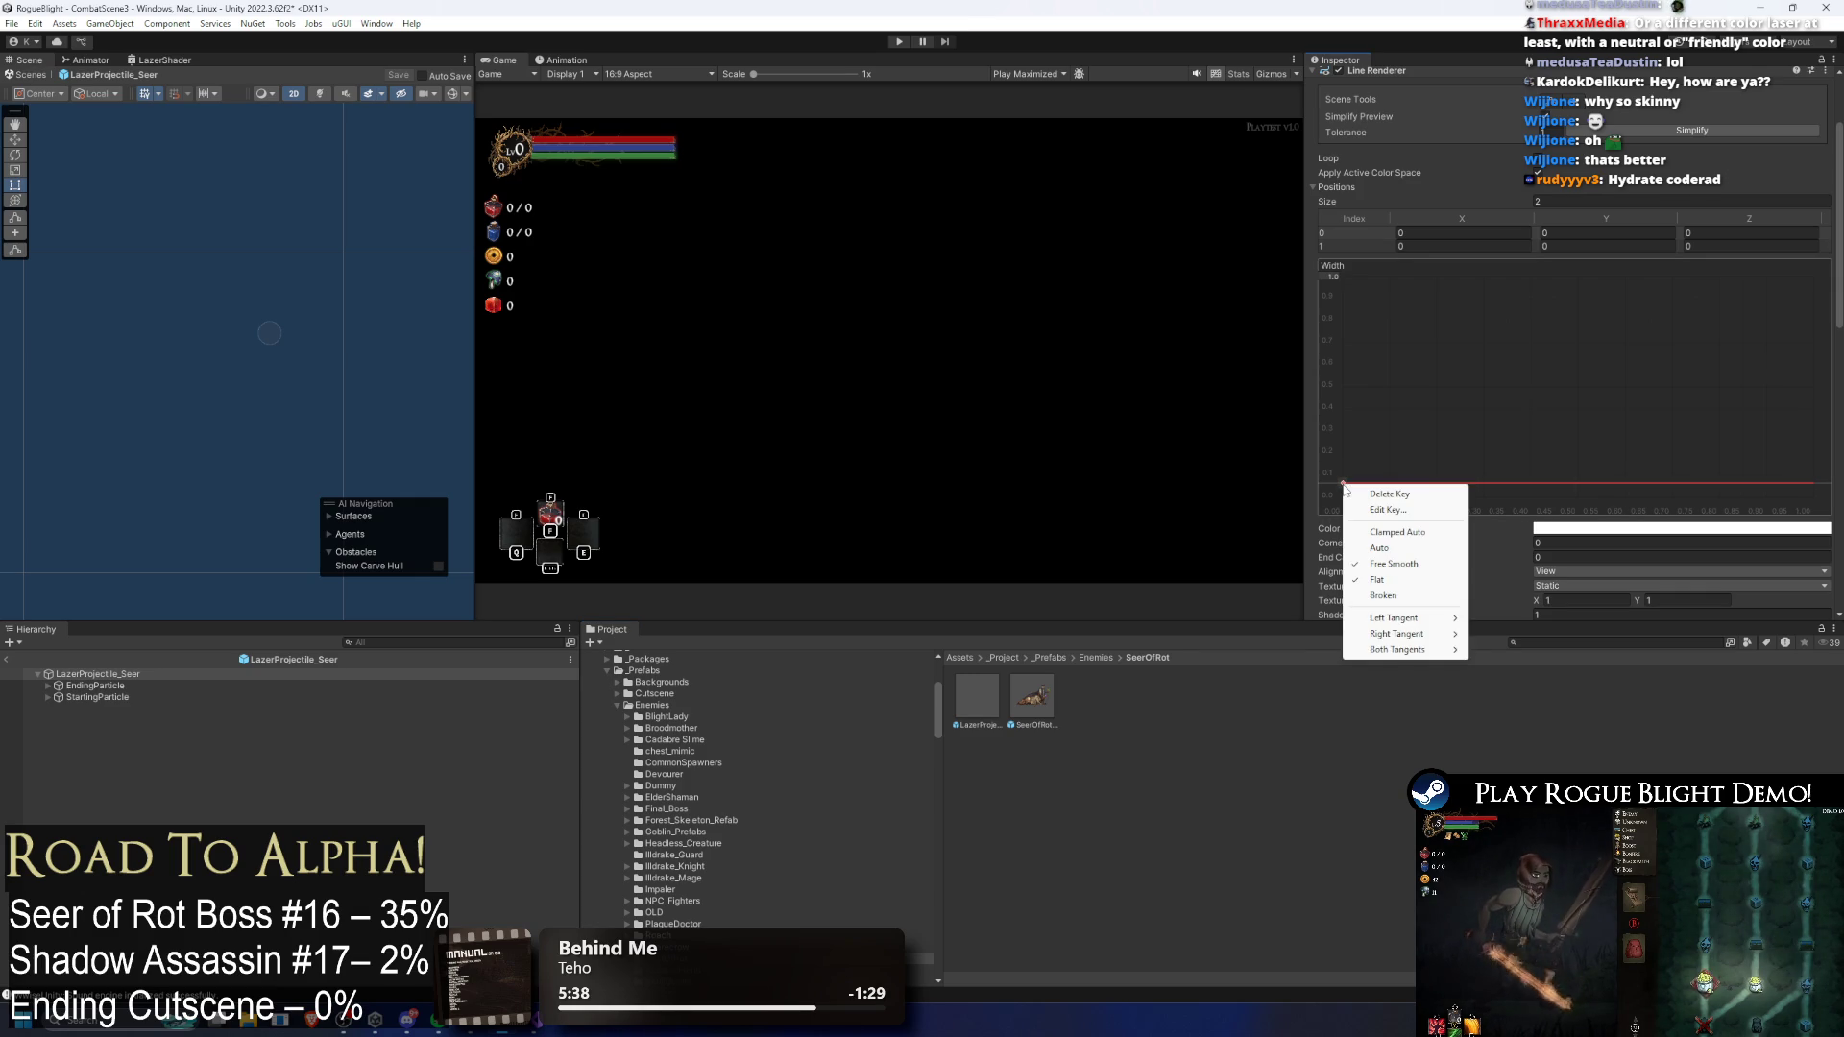
{"action": "key", "text": "Escape"}
Step: Fold Line Renderer and Enemy Projectile to reveal the DarknessLazerMat material, then select EndingParticle
{"action": "scroll", "coordinate": [1527, 414], "scroll_direction": "up", "scroll_amount": 3}
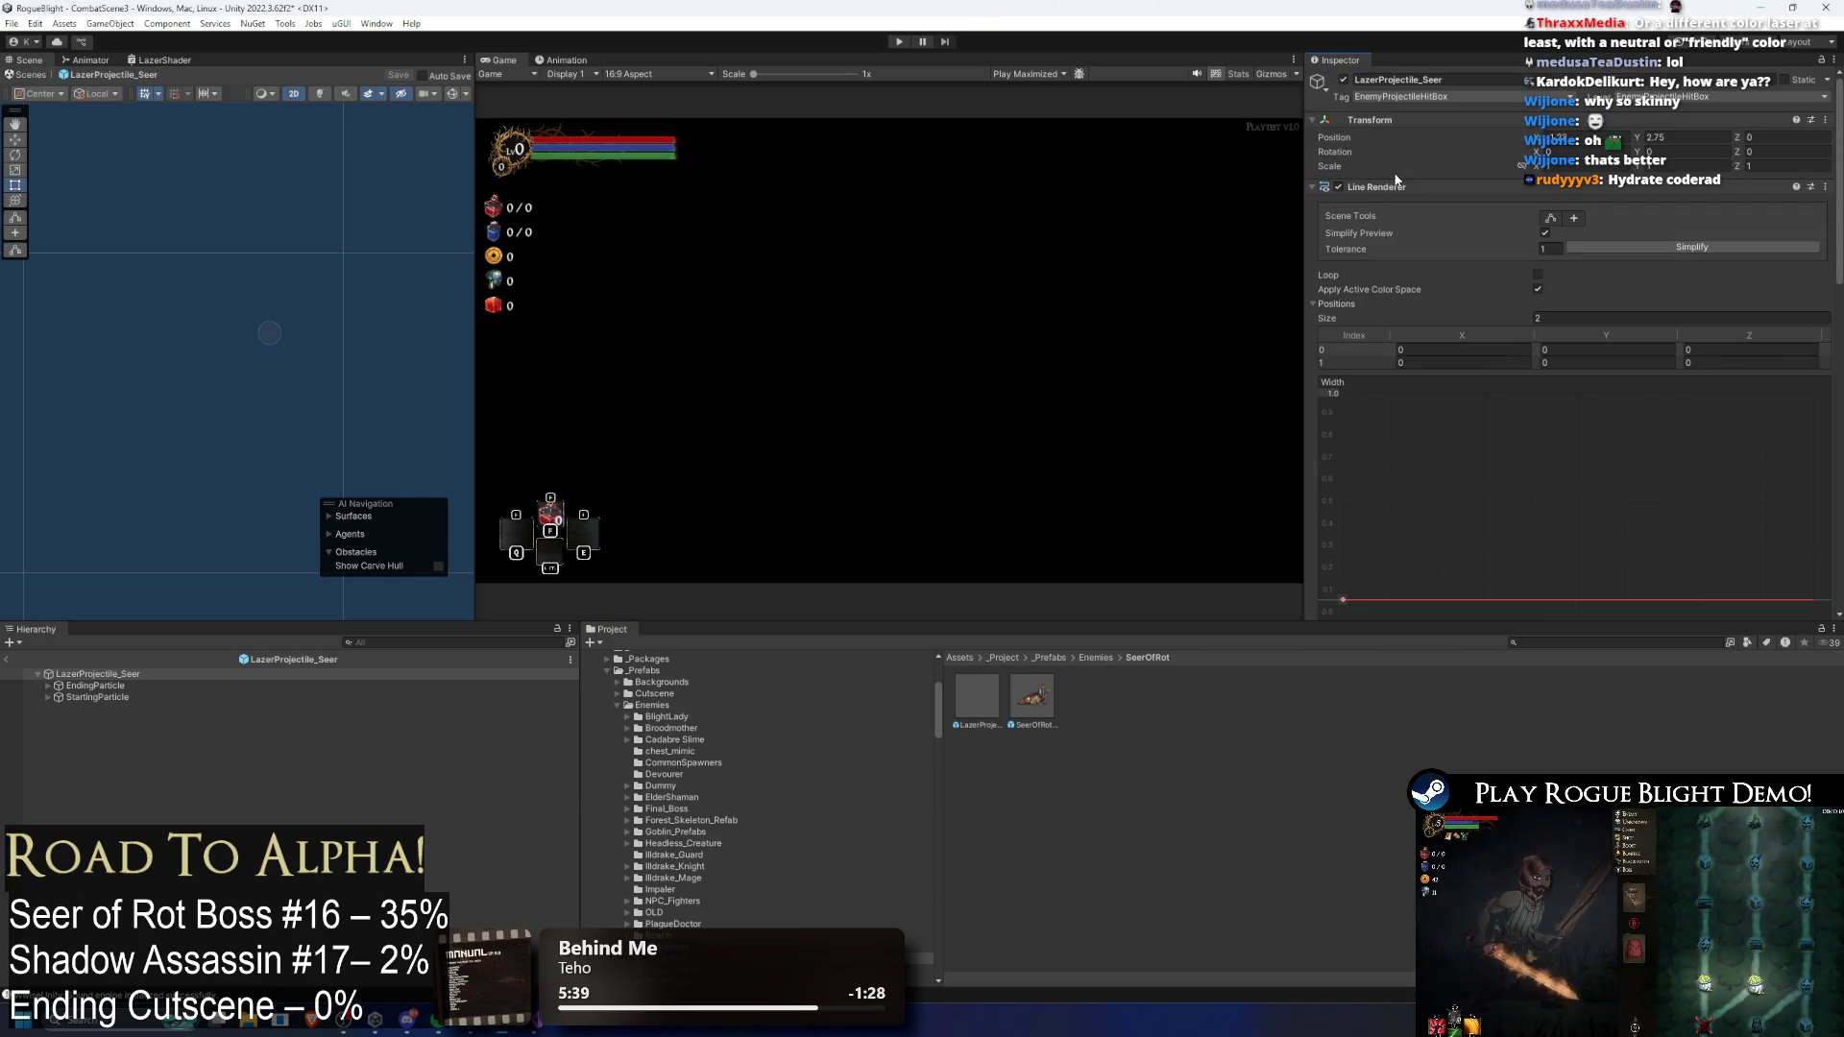
{"action": "left_click", "coordinate": [1392, 188]}
{"action": "left_click", "coordinate": [1425, 374]}
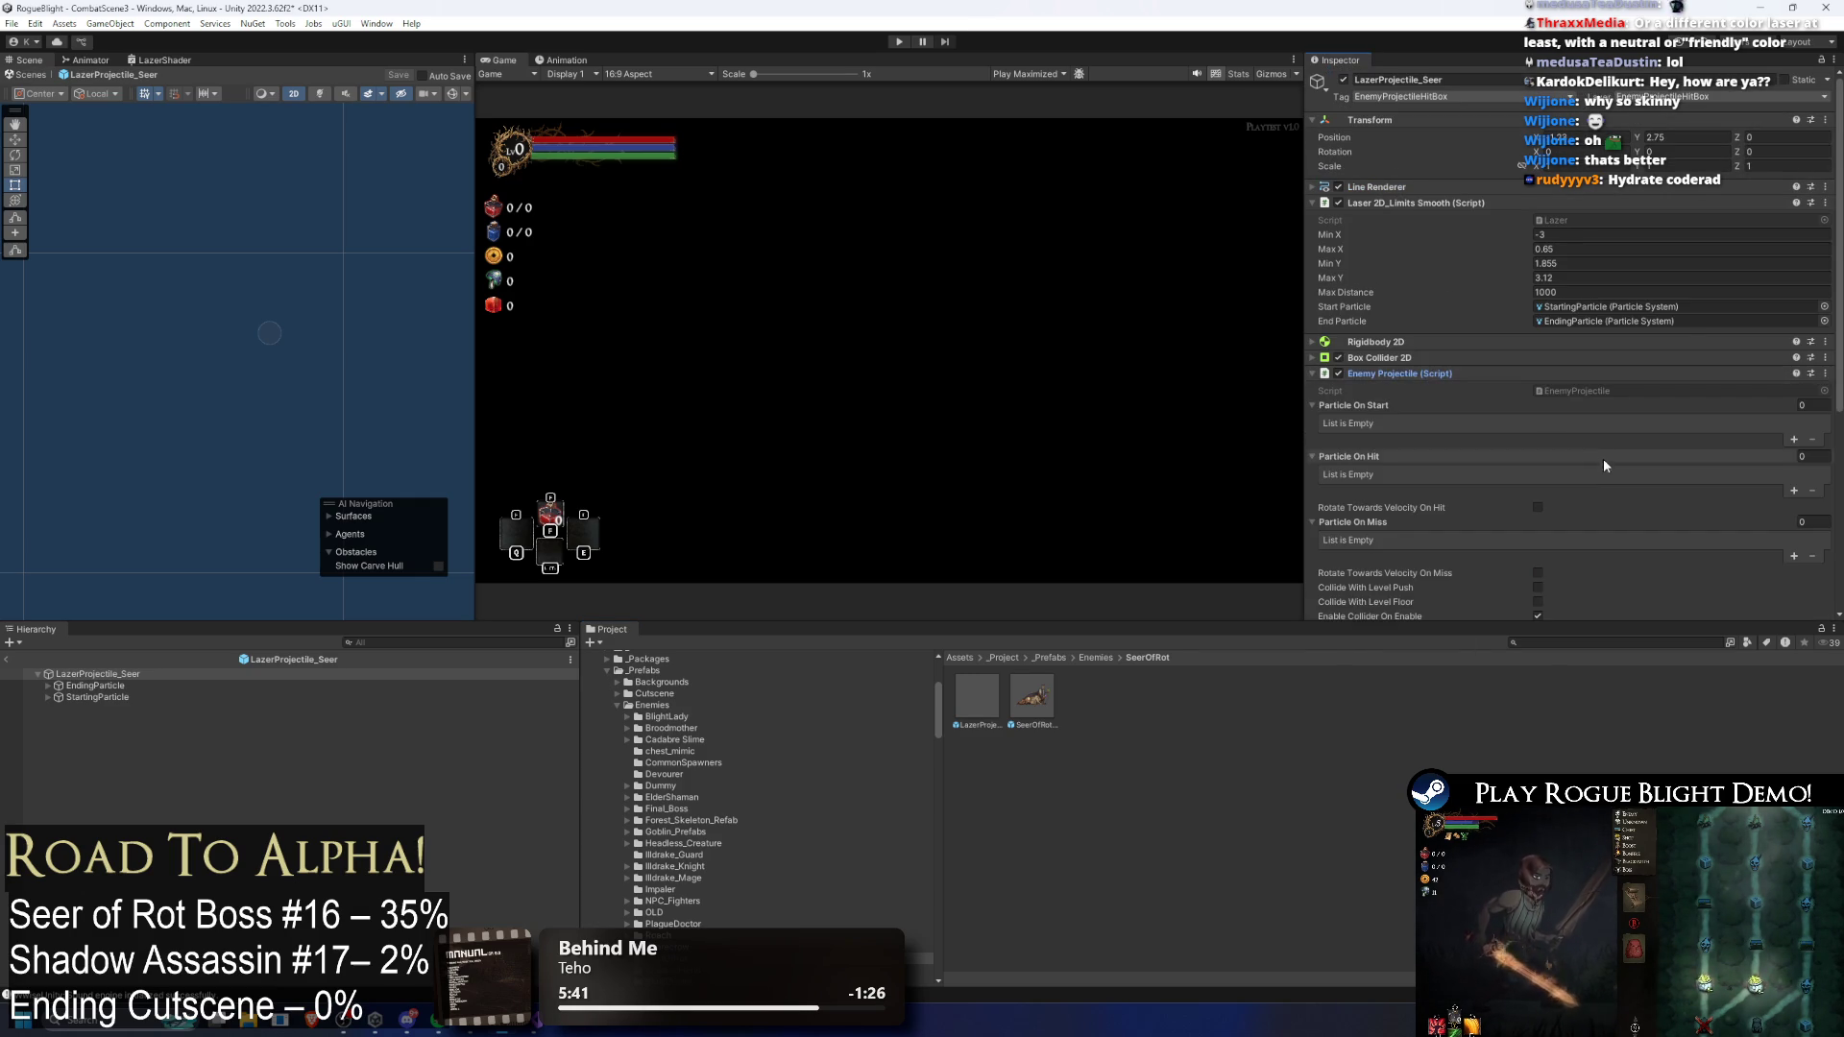
{"action": "left_click", "coordinate": [1413, 373]}
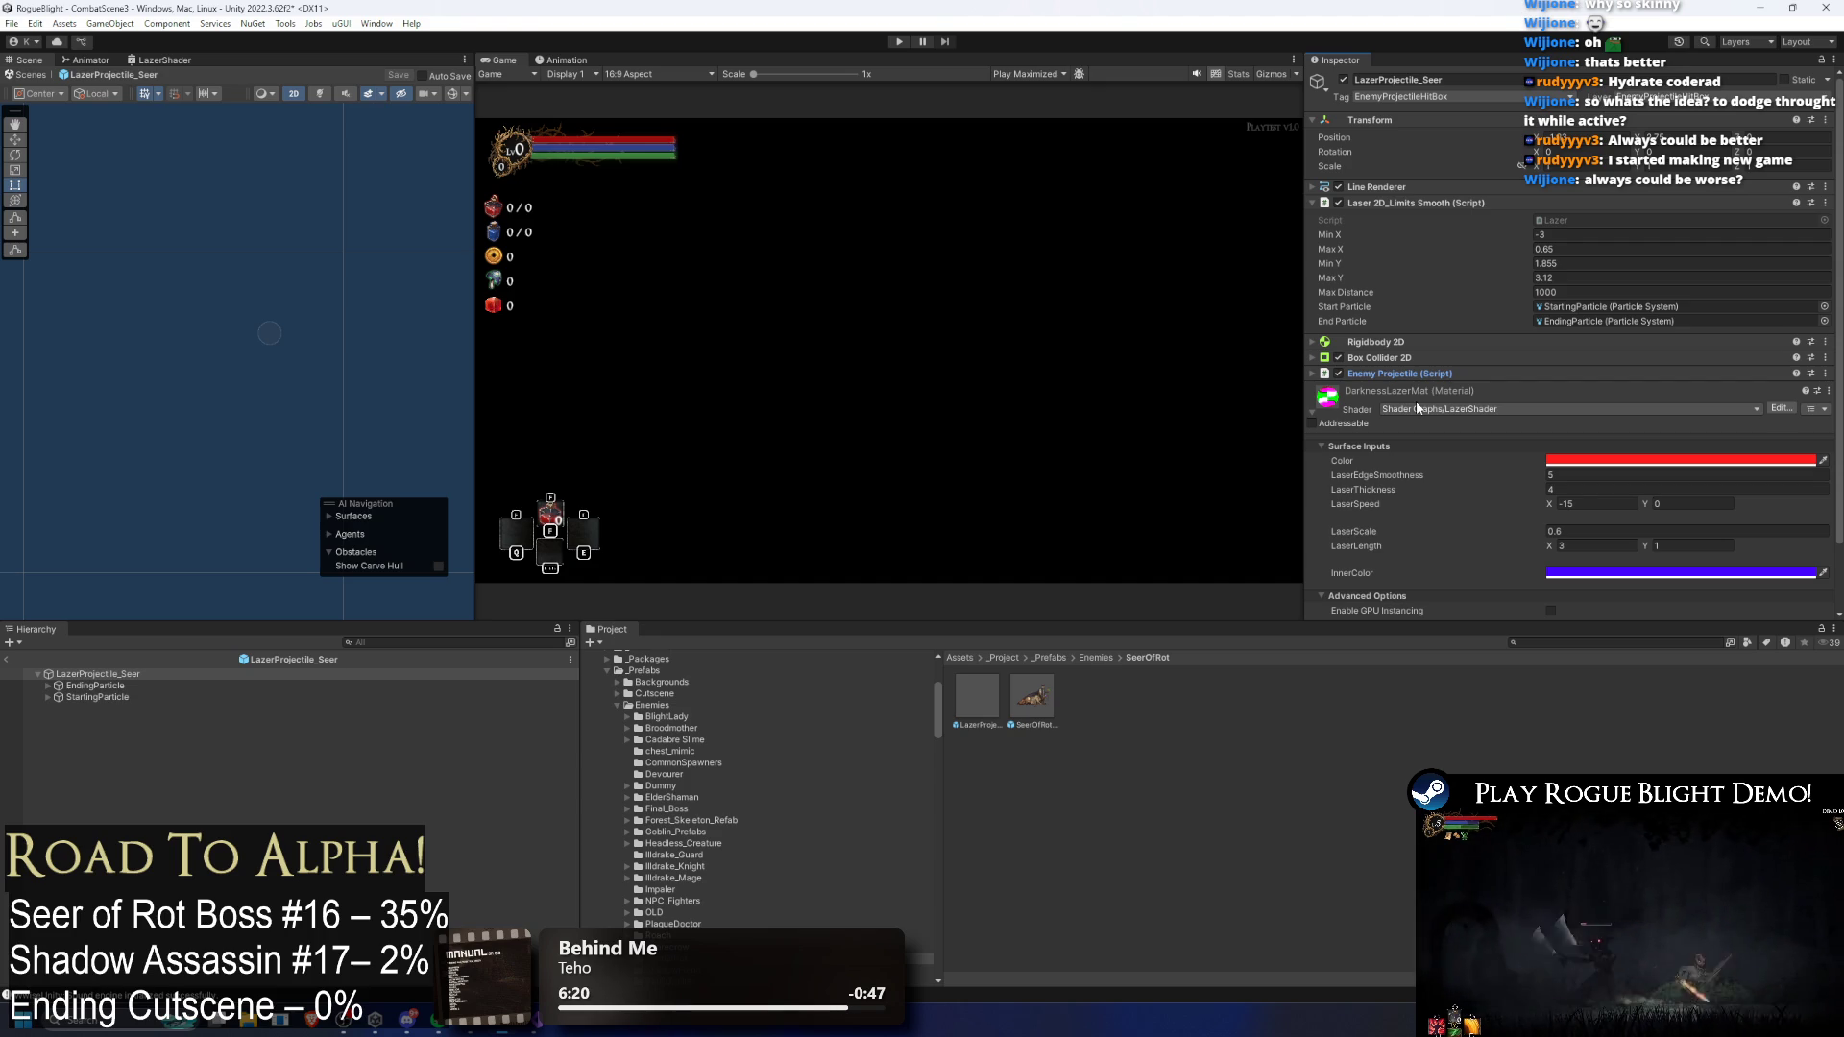
{"action": "scroll", "coordinate": [1356, 338], "scroll_direction": "down", "scroll_amount": 2}
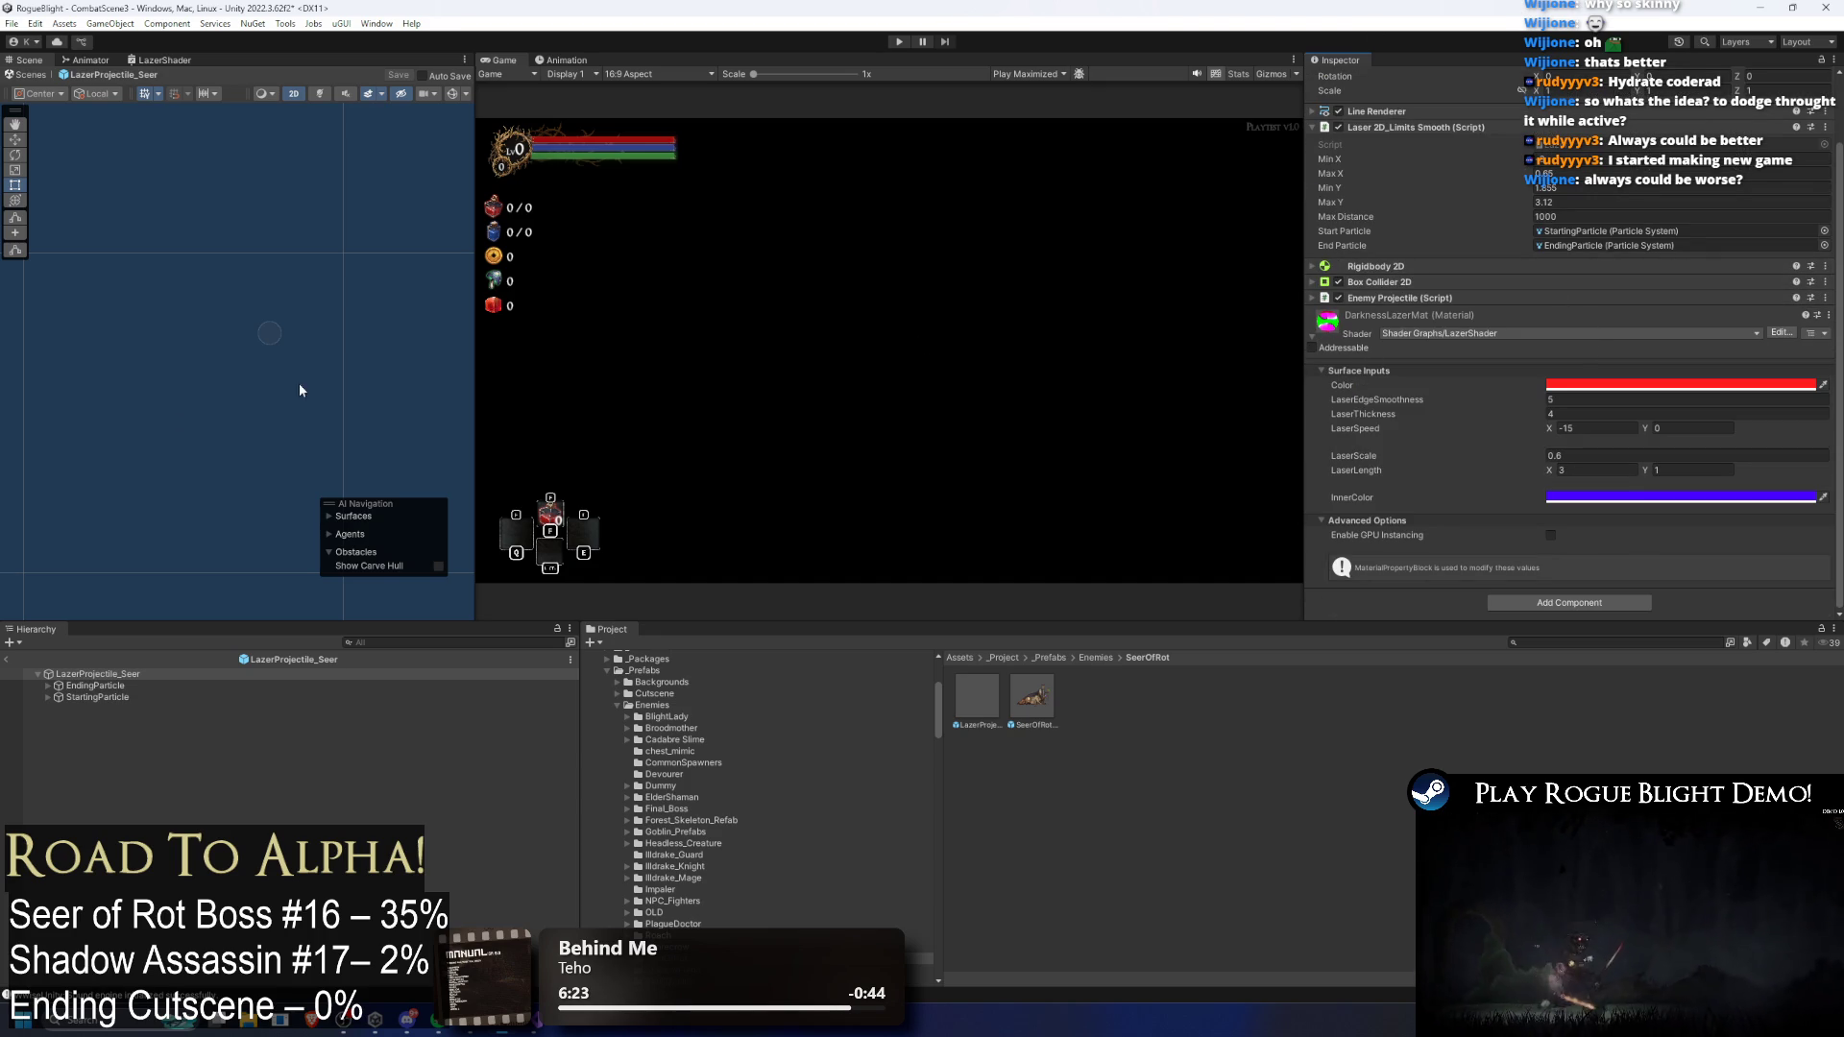
{"action": "left_click", "coordinate": [94, 685]}
{"action": "left_click", "coordinate": [117, 676]}
{"action": "left_click", "coordinate": [107, 686]}
{"action": "left_click", "coordinate": [129, 697]}
{"action": "left_click", "coordinate": [130, 688]}
{"action": "left_click", "coordinate": [130, 695]}
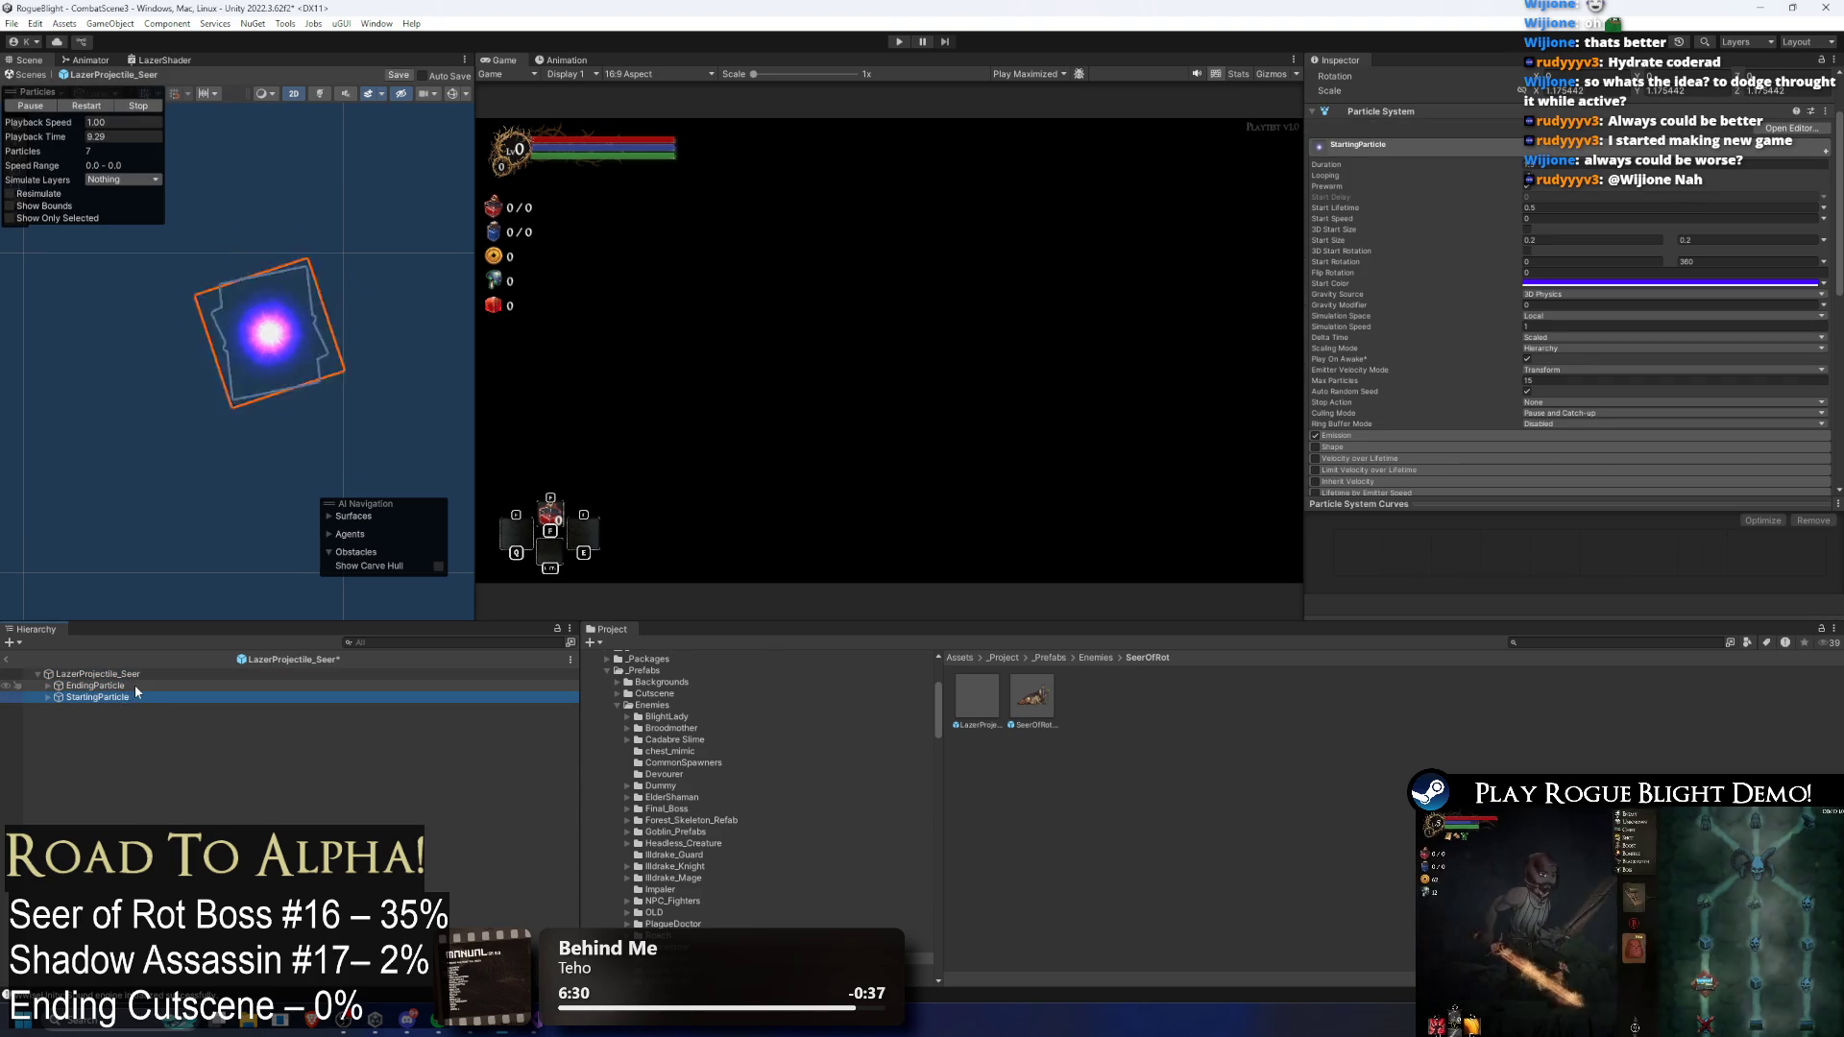
{"action": "left_click", "coordinate": [135, 684]}
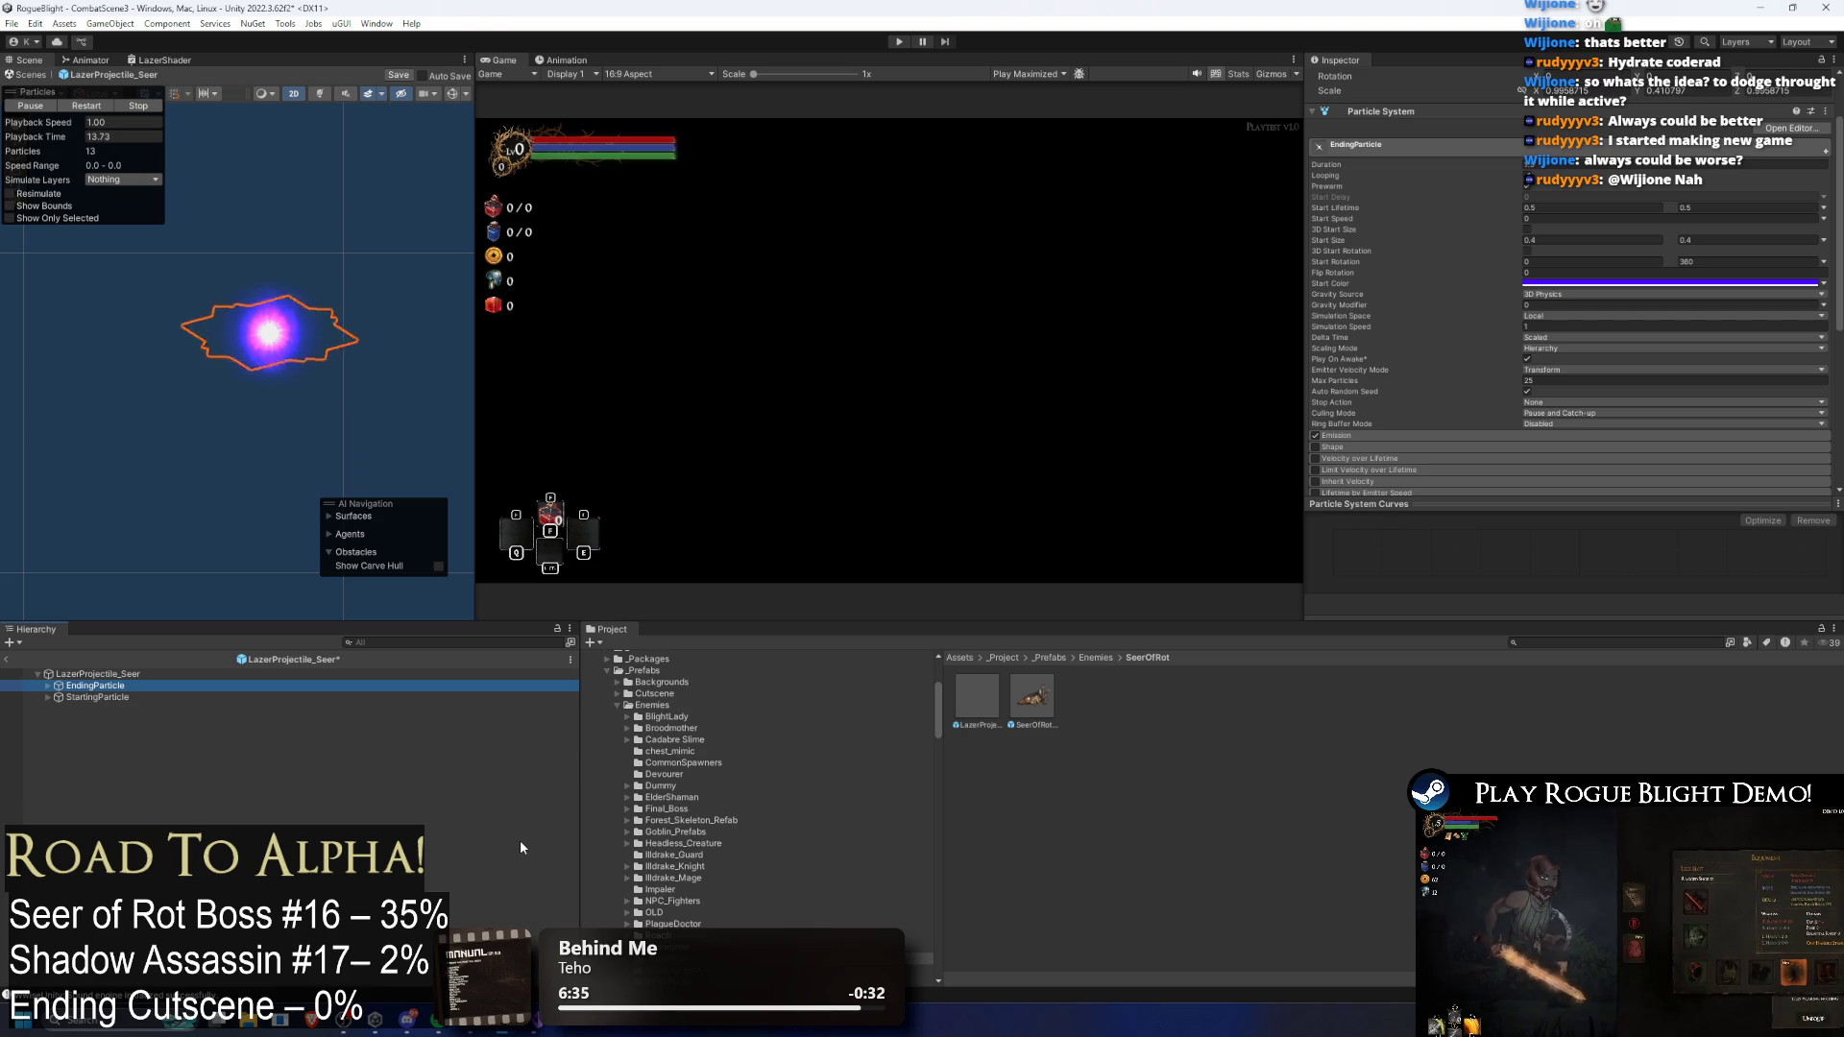
{"action": "key", "text": "Down"}
{"action": "key", "text": "Up"}
{"action": "key", "text": "Down"}
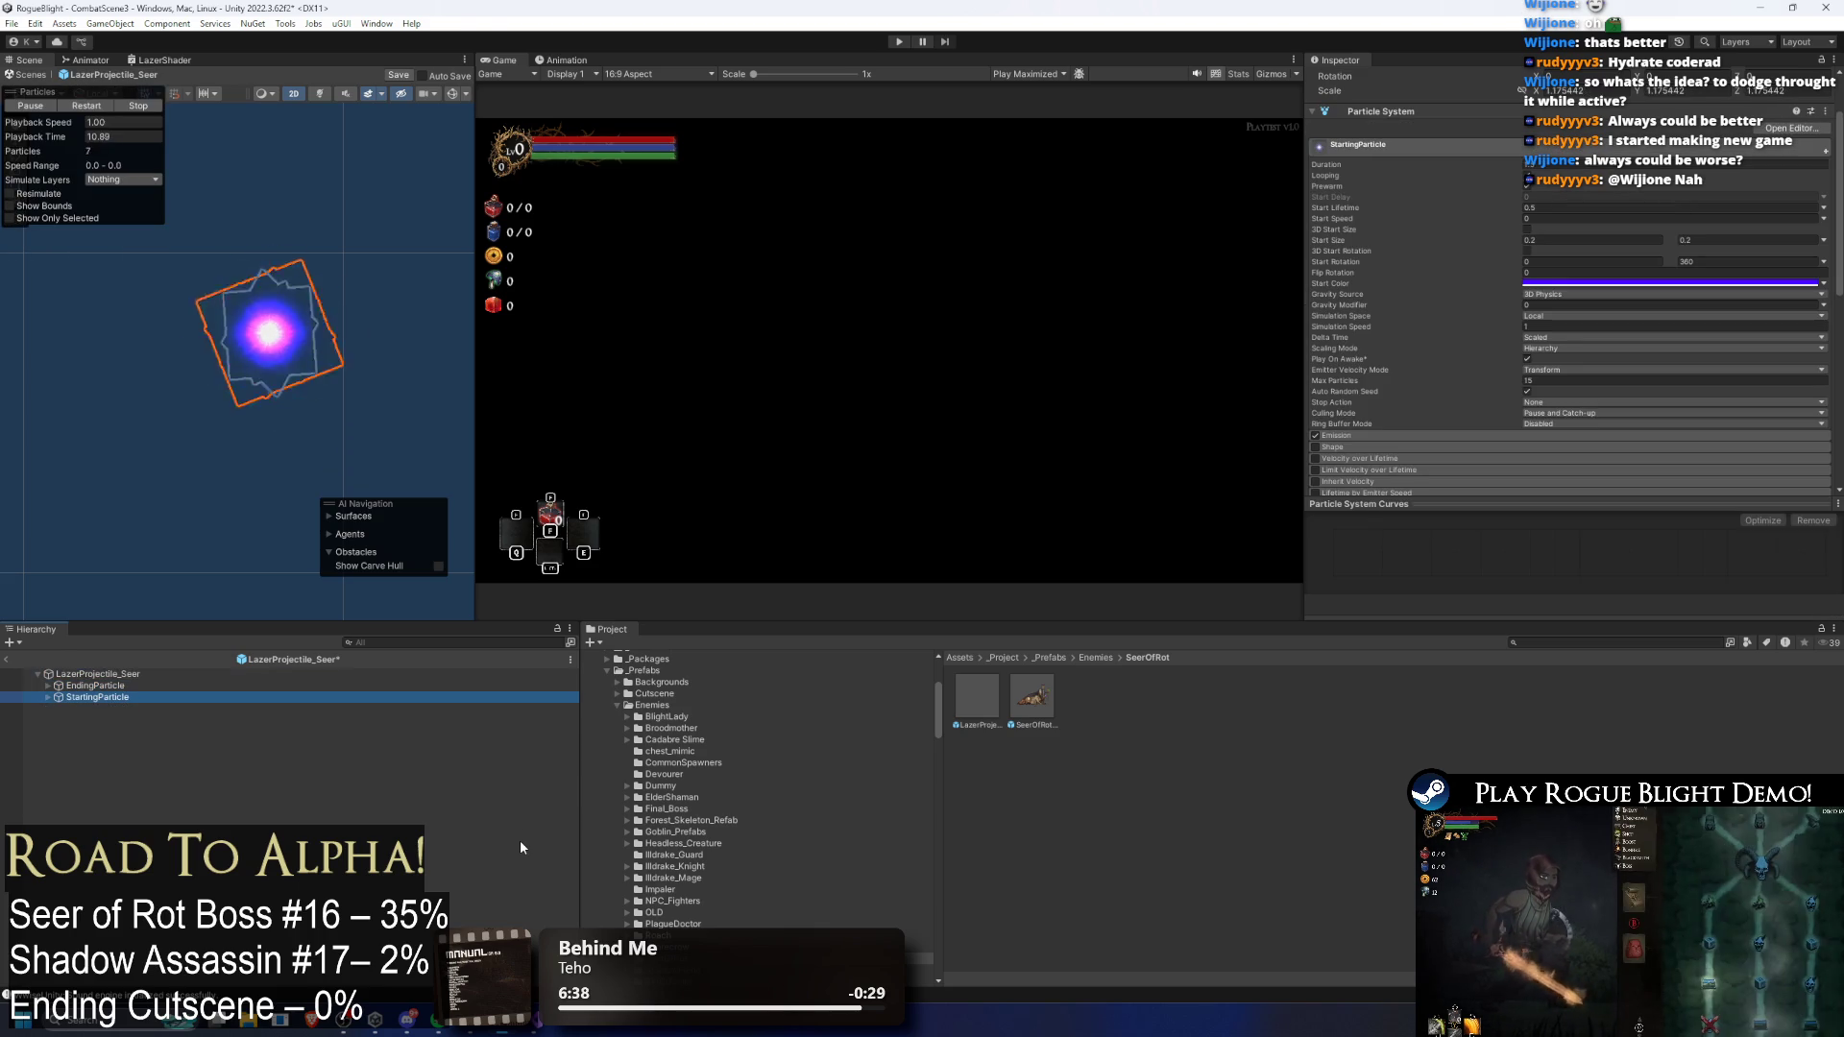
{"action": "left_click", "coordinate": [1383, 112]}
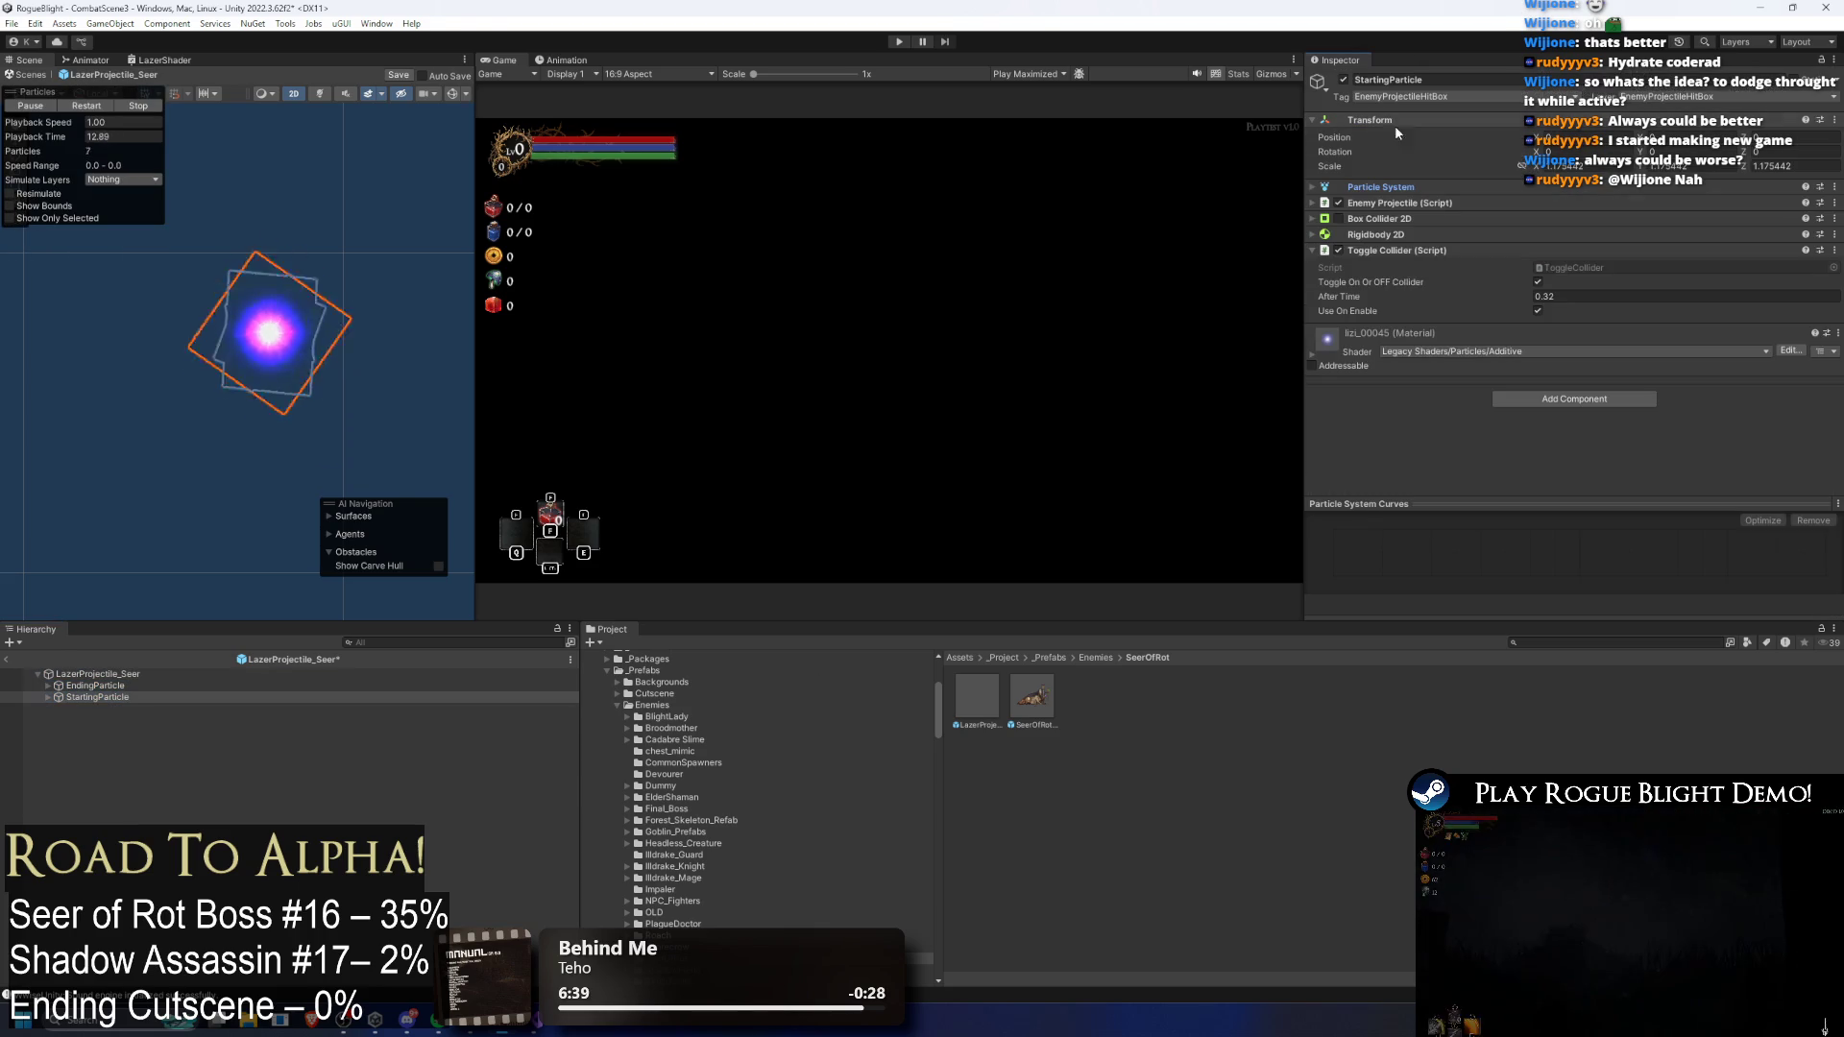
{"action": "left_click", "coordinate": [1394, 251]}
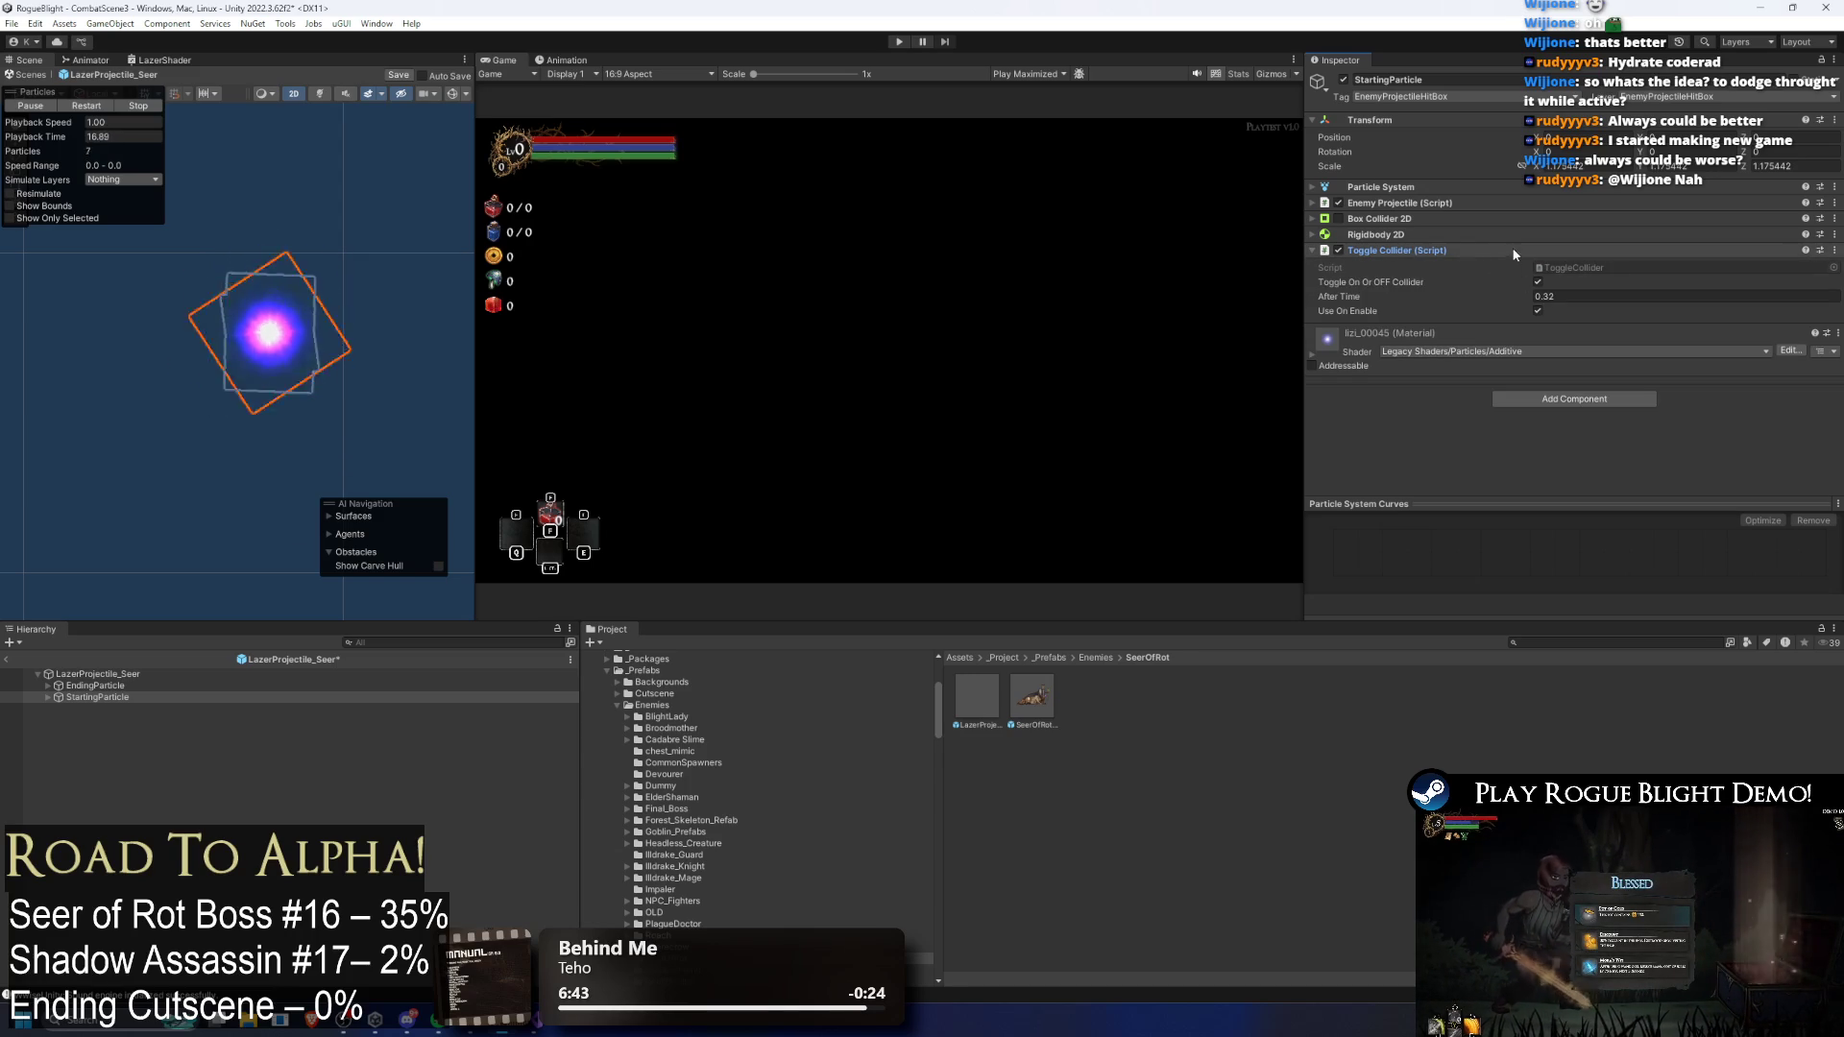
{"action": "left_click", "coordinate": [1412, 246]}
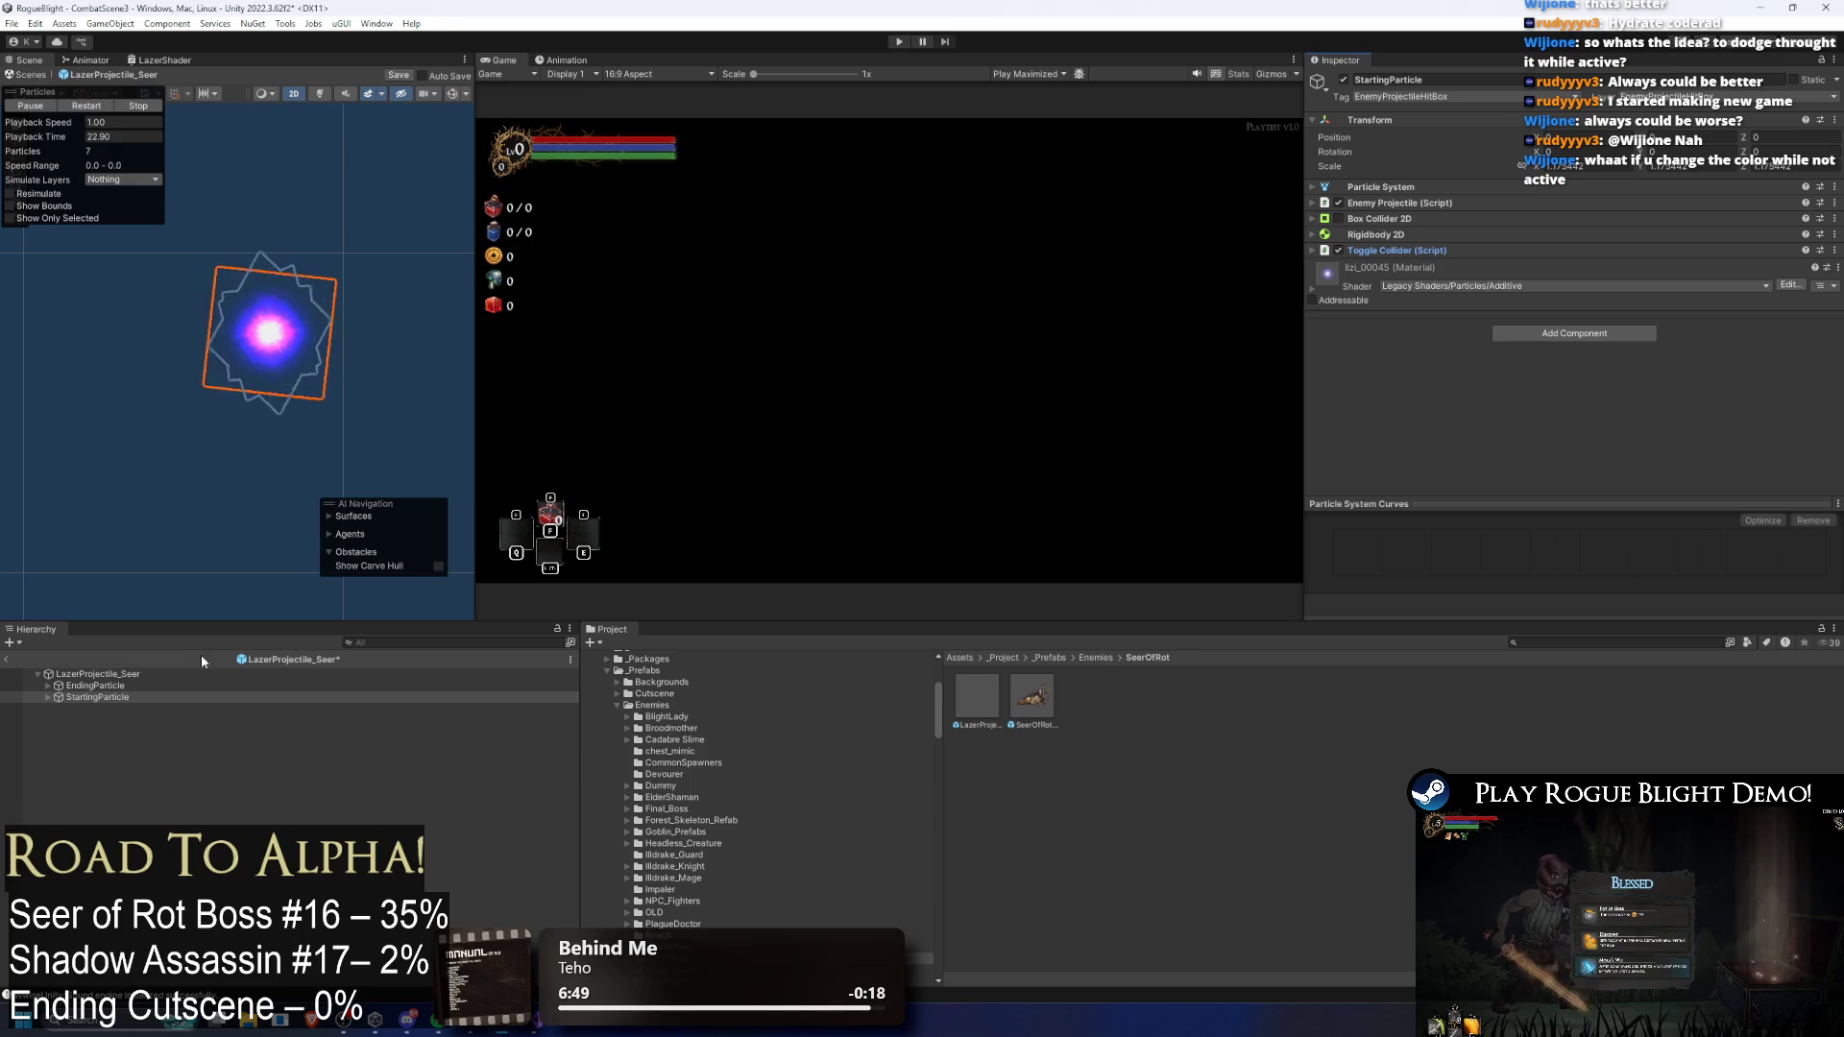
{"action": "left_click", "coordinate": [159, 677]}
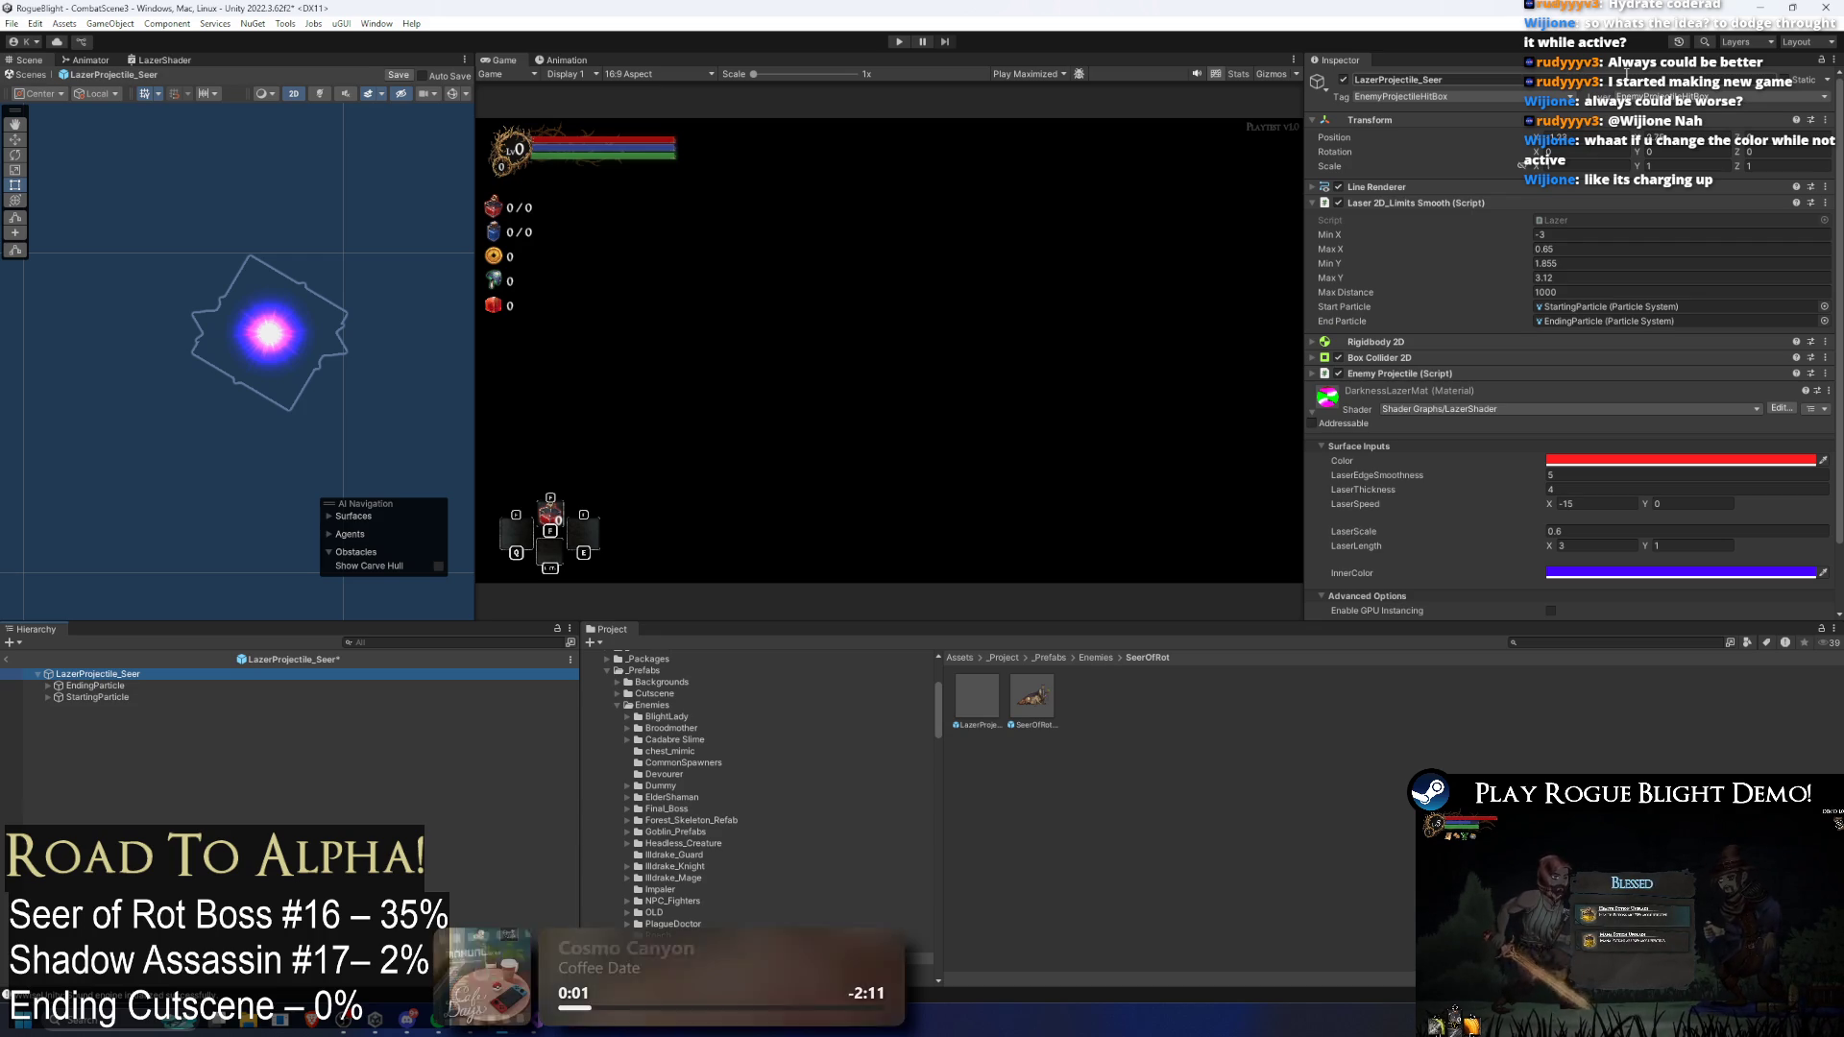
Step: Select EndingParticle and StartingParticle together and expand their shared Particle System settings
{"action": "left_click", "coordinate": [161, 686]}
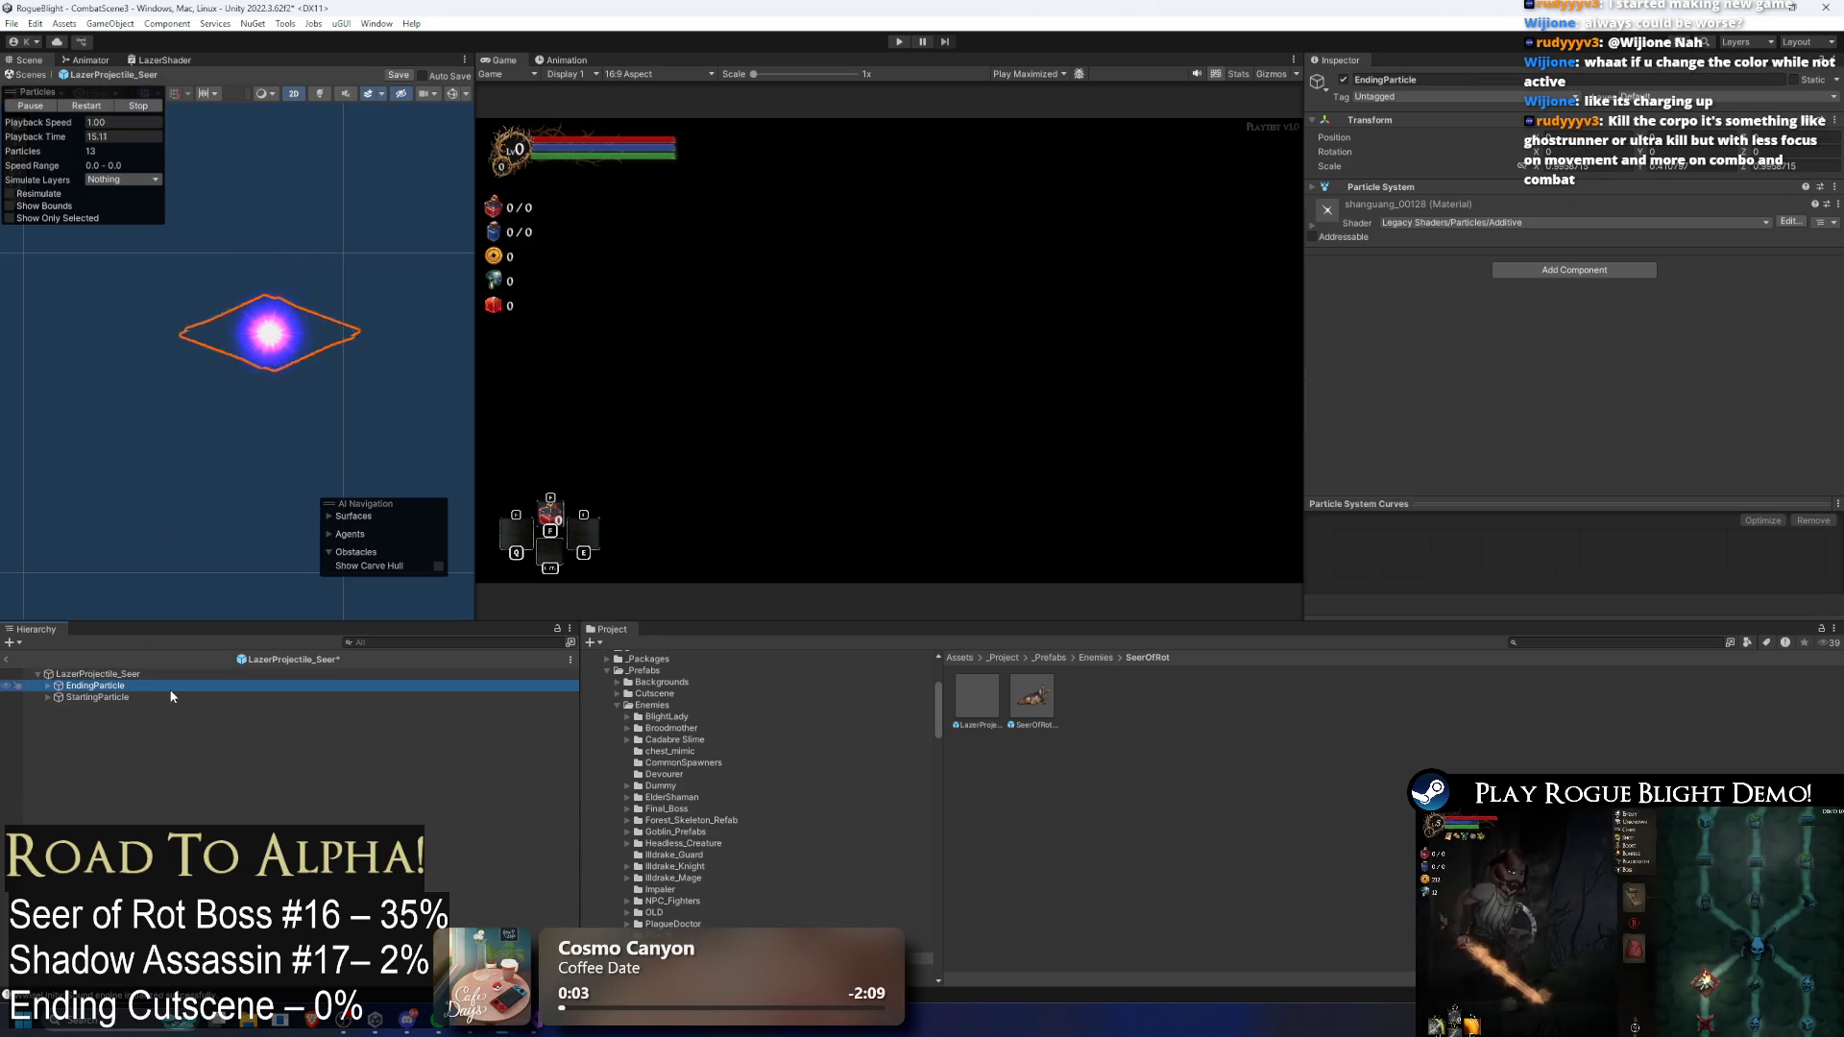
{"action": "left_click", "coordinate": [159, 697], "text": "shift"}
{"action": "key", "text": "ctrl+s"}
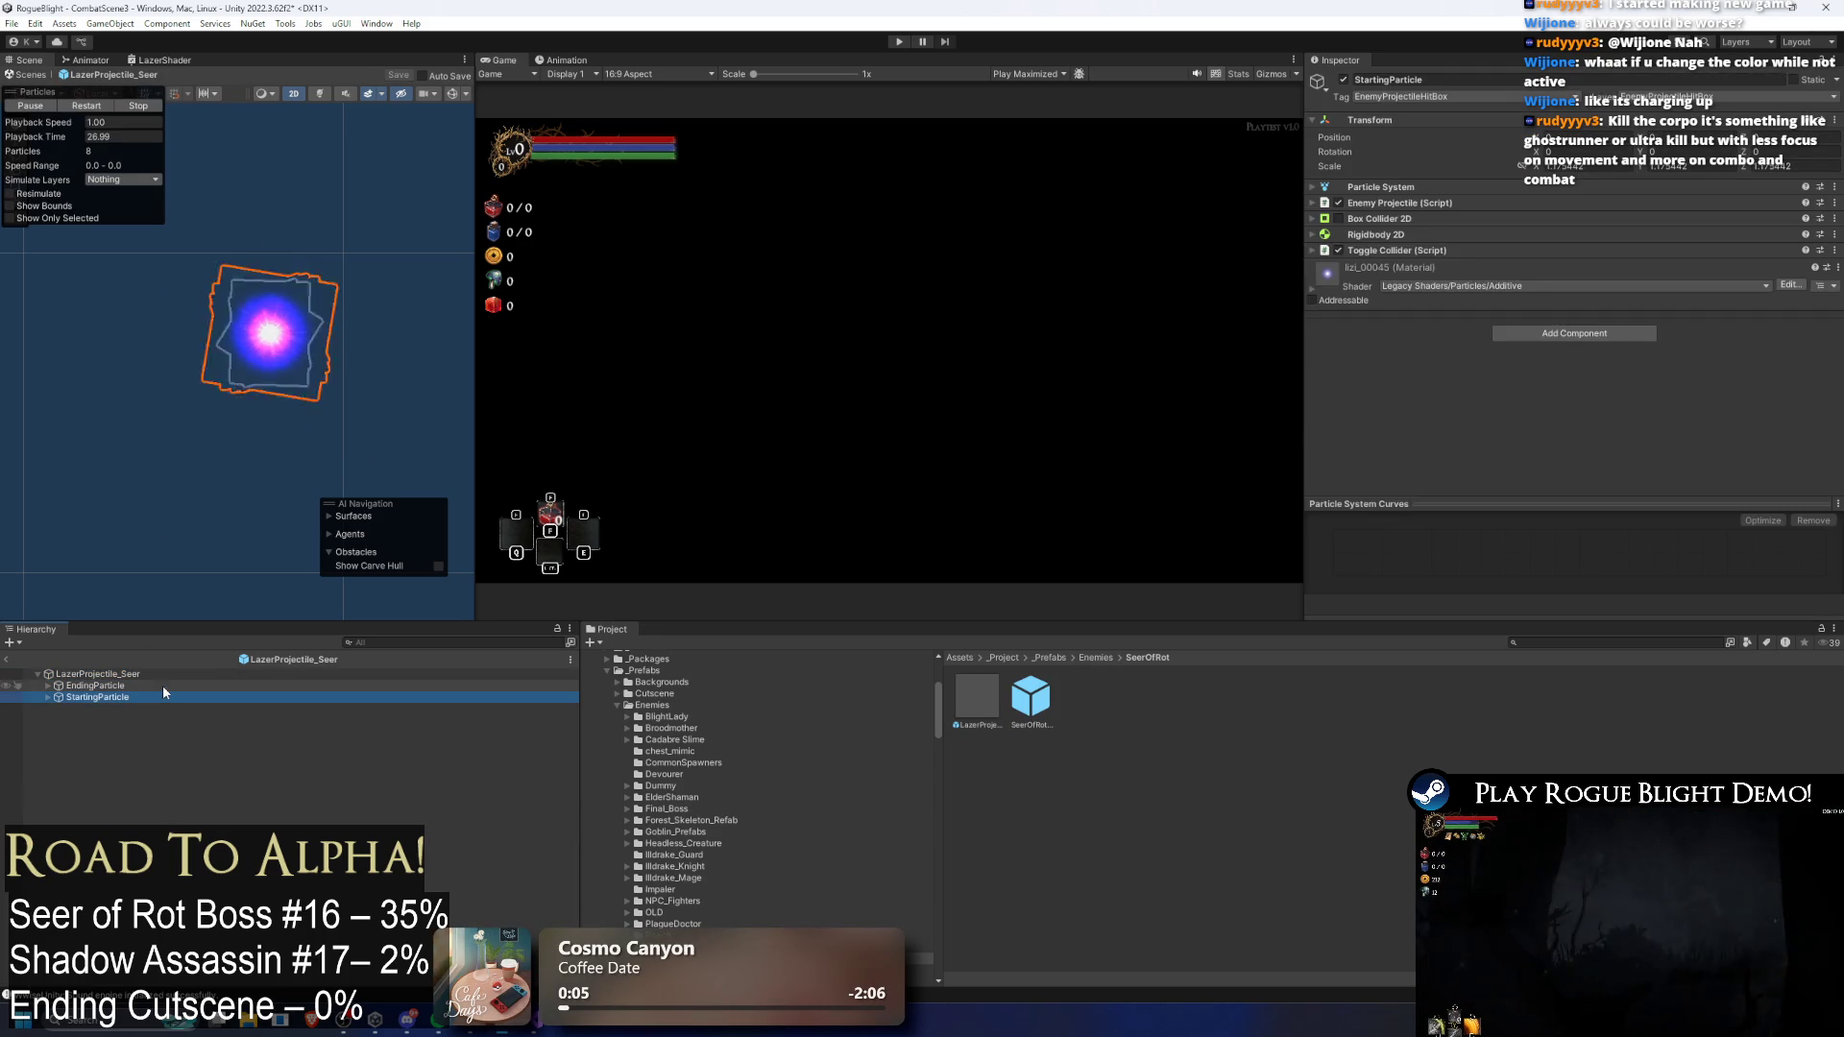
{"action": "left_click", "coordinate": [1411, 185]}
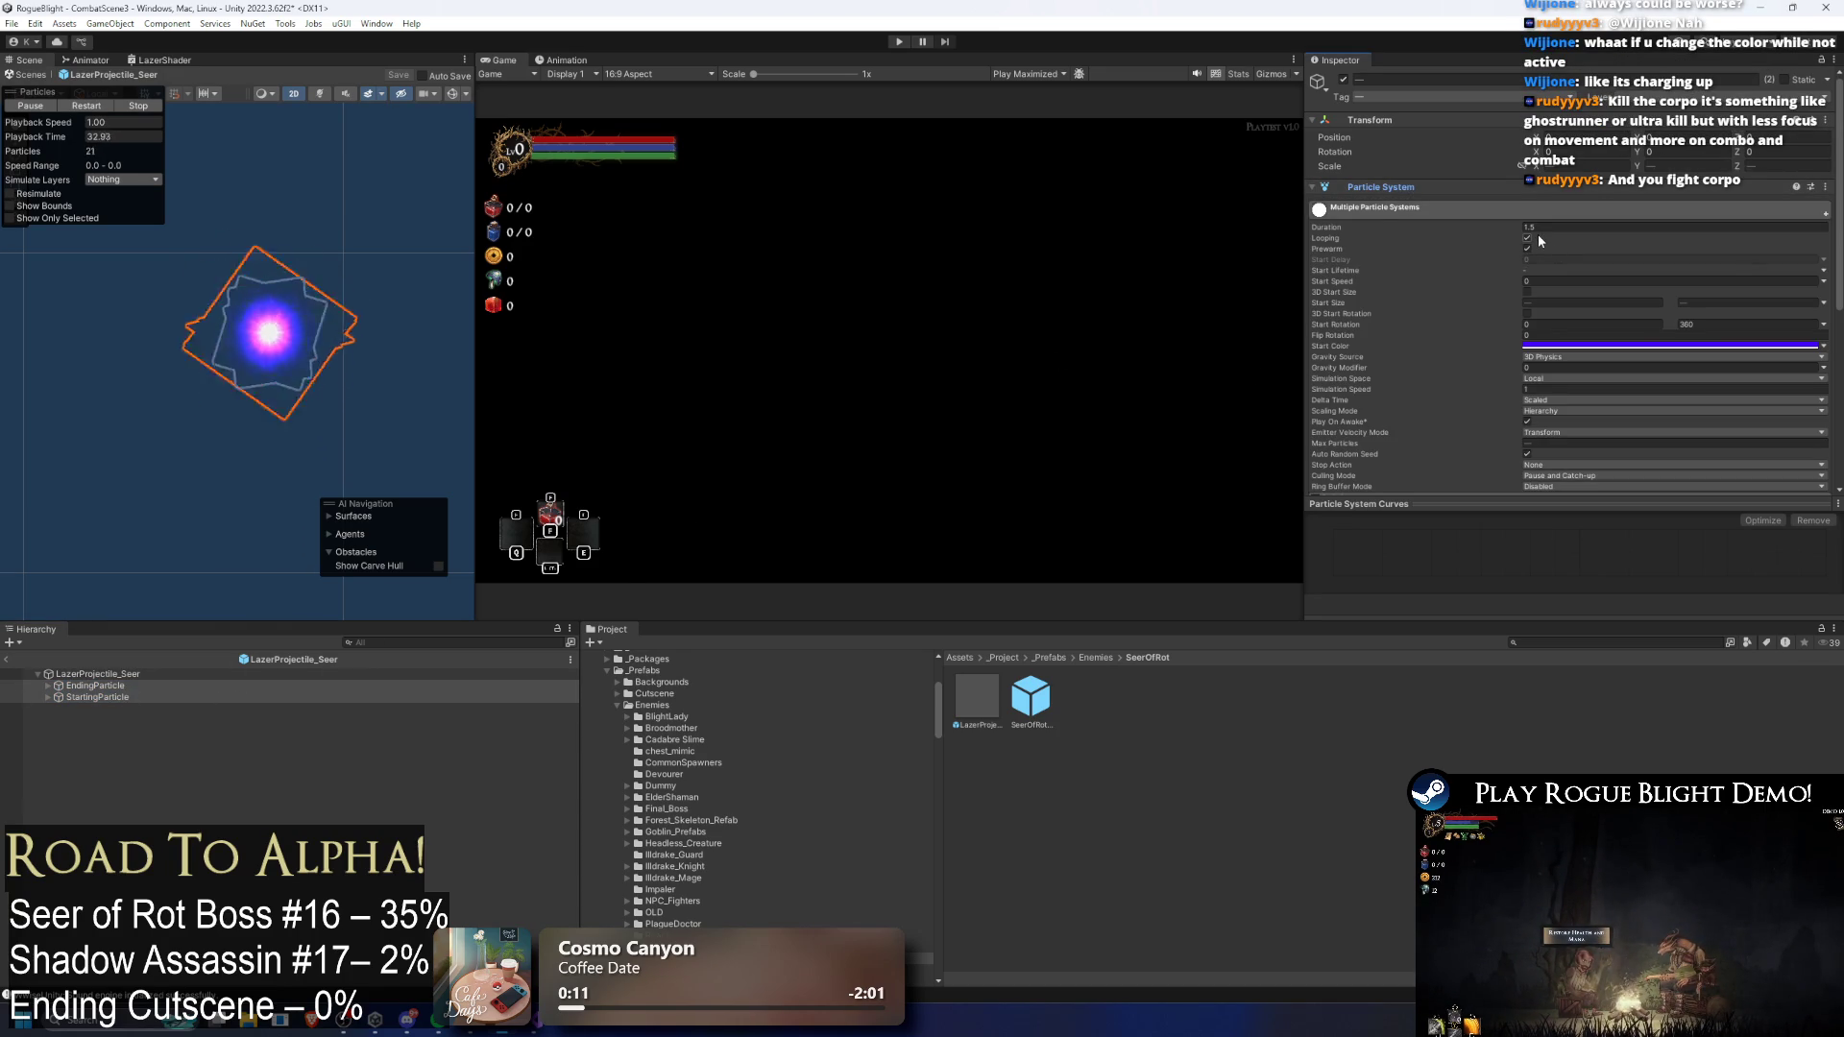
Step: Turn Prewarm off, undo the change, and save the prefab
{"action": "left_click", "coordinate": [1528, 247]}
{"action": "left_click", "coordinate": [1528, 248]}
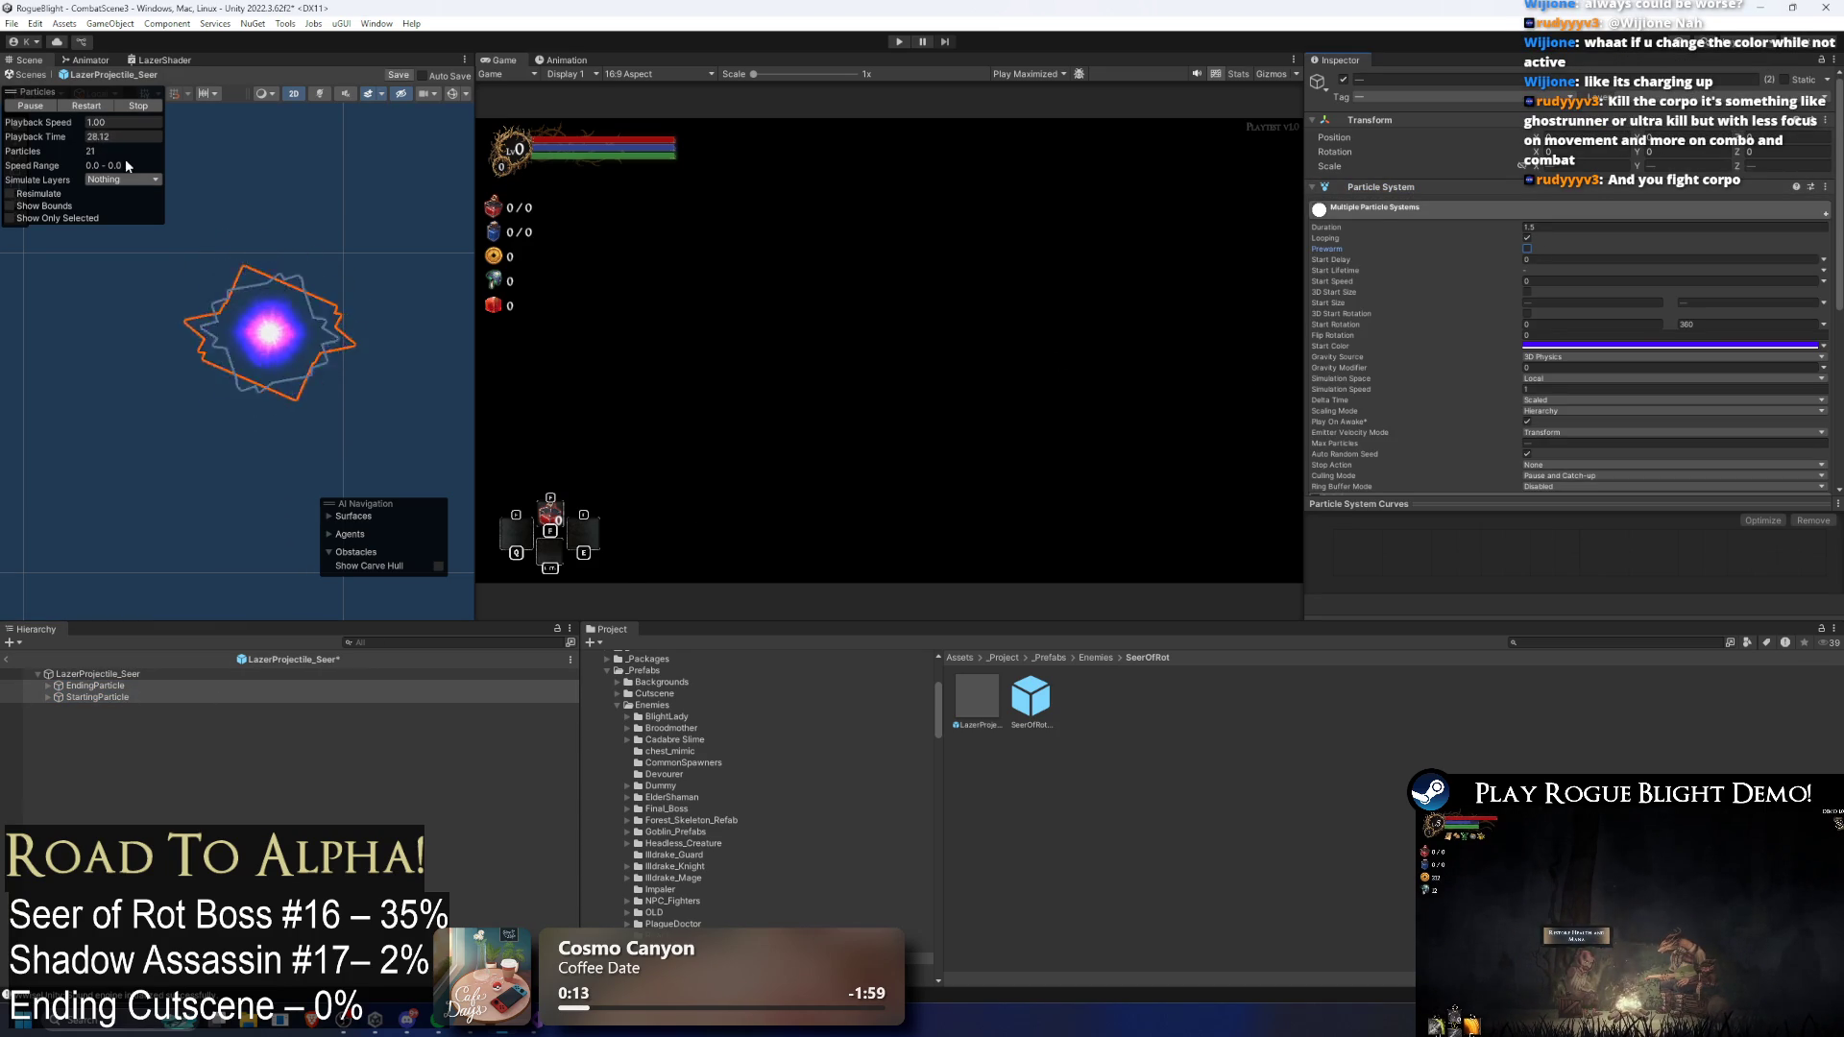
{"action": "key", "text": "ctrl+z"}
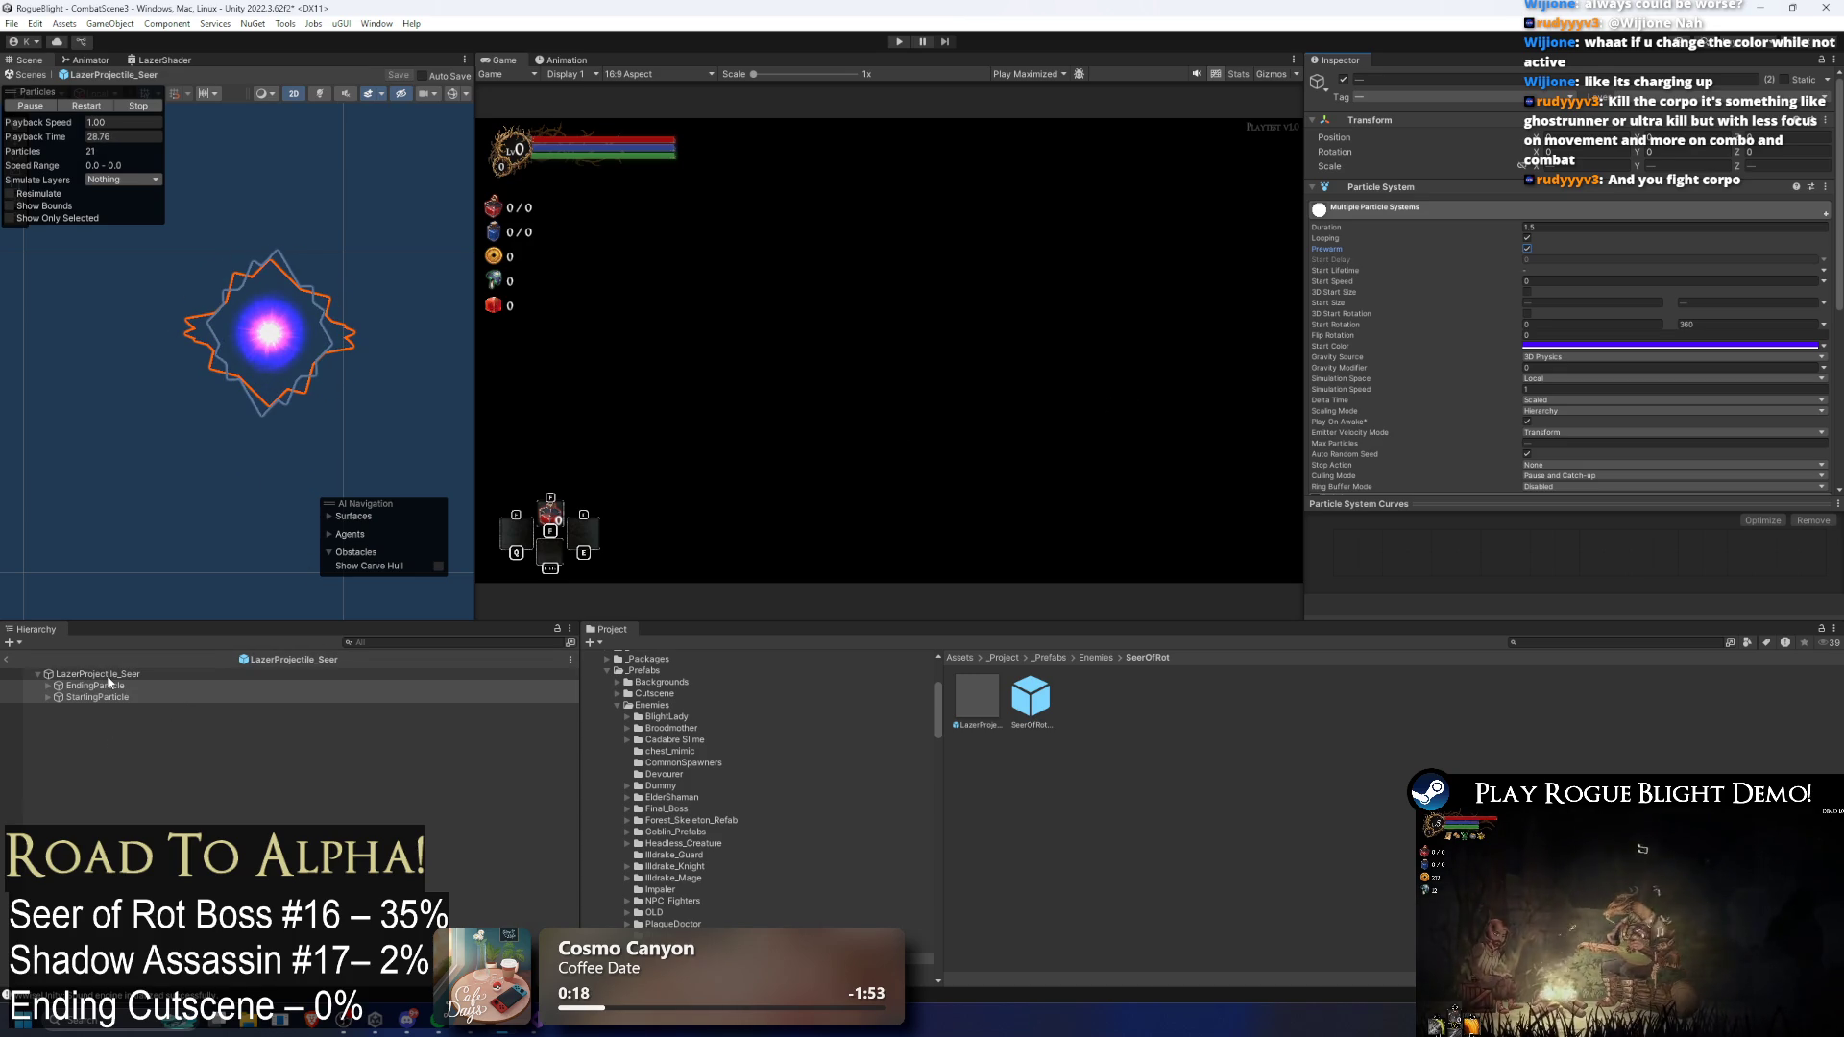
{"action": "key", "text": "ctrl+s"}
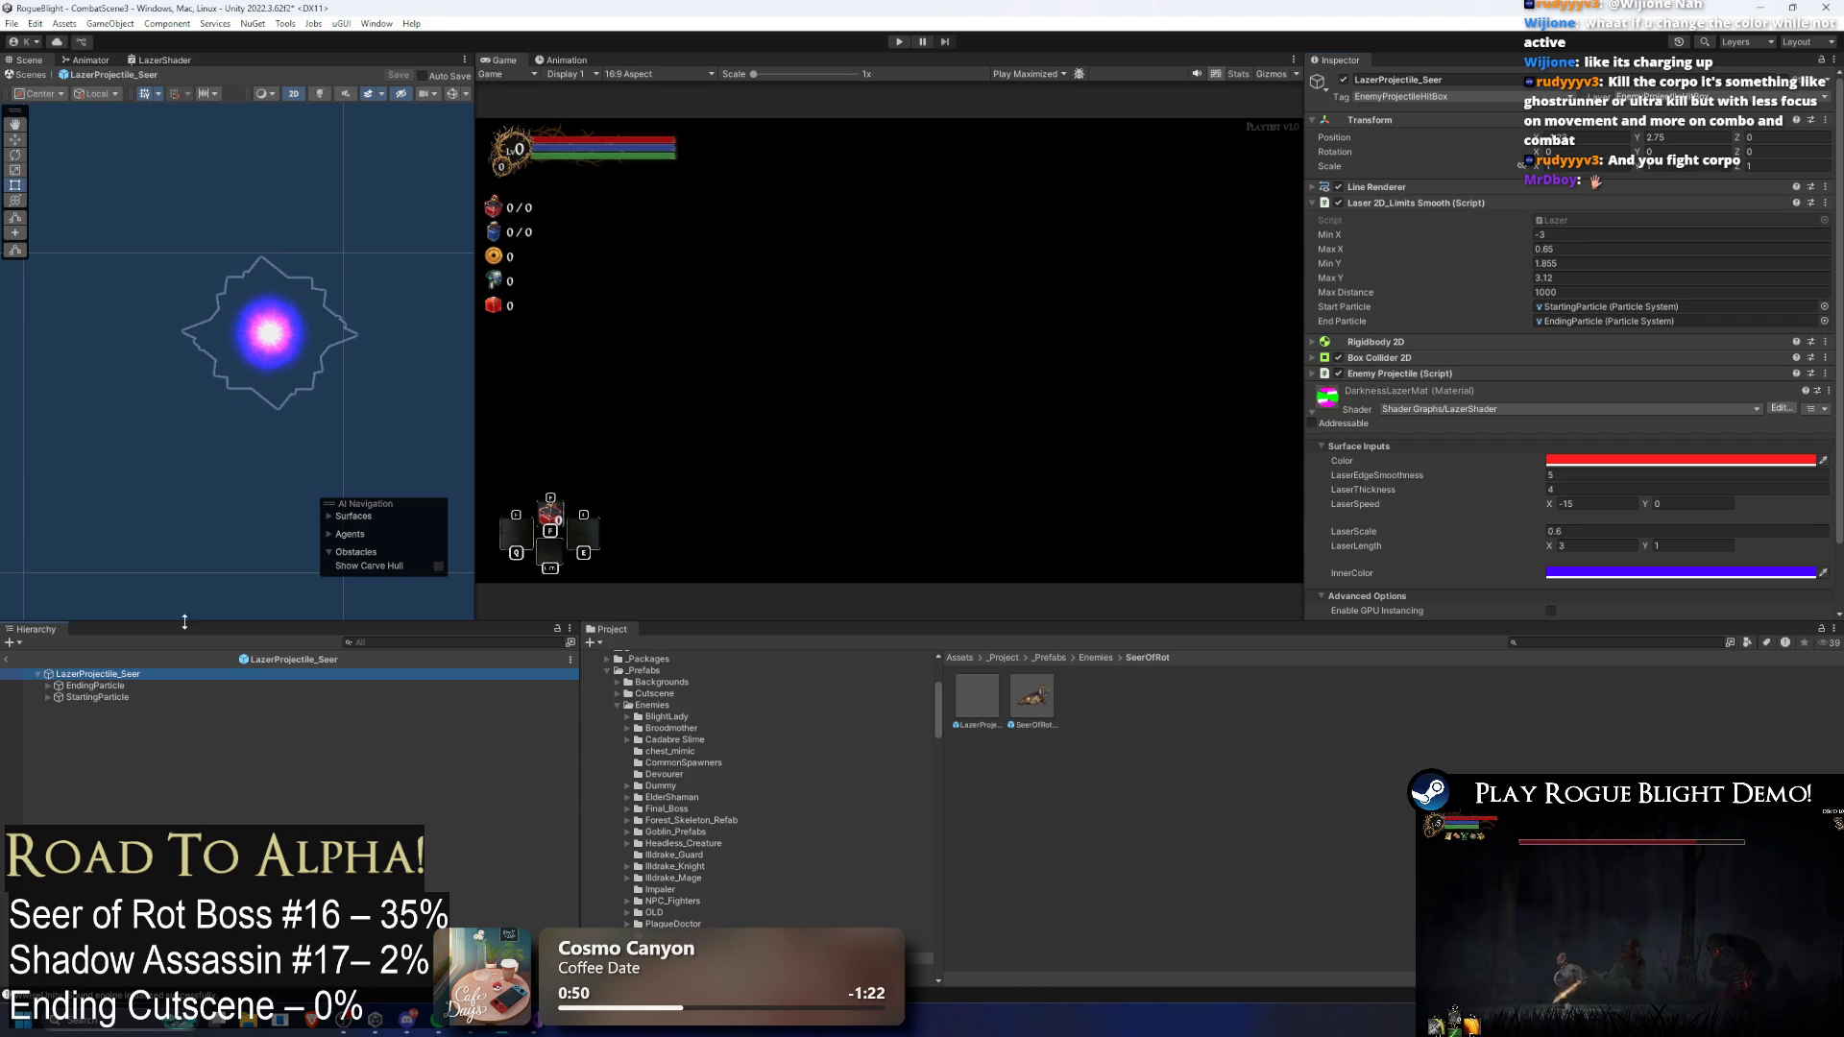
Step: Expand and collapse the Enemy Projectile (Script) component, then bring up the Windows Start menu
{"action": "scroll", "coordinate": [1345, 307], "scroll_direction": "down", "scroll_amount": 2}
{"action": "left_click", "coordinate": [1385, 298]}
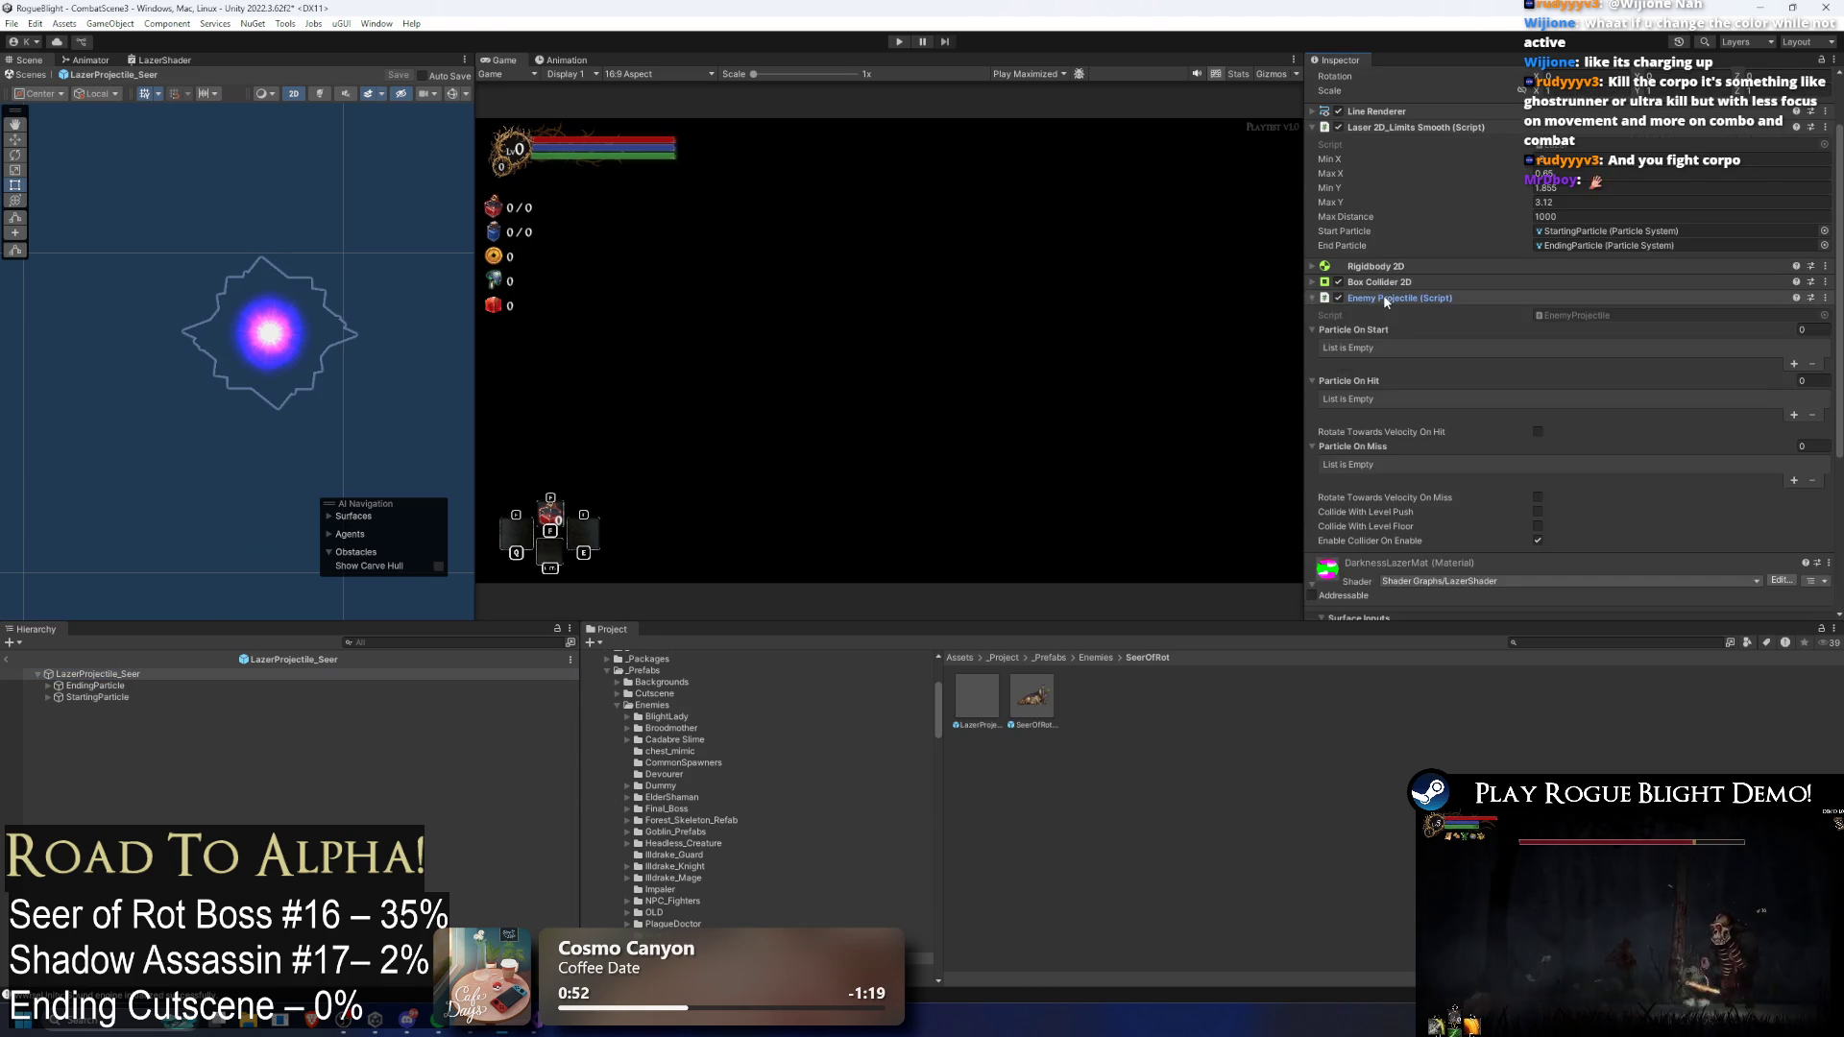
{"action": "left_click", "coordinate": [1386, 298]}
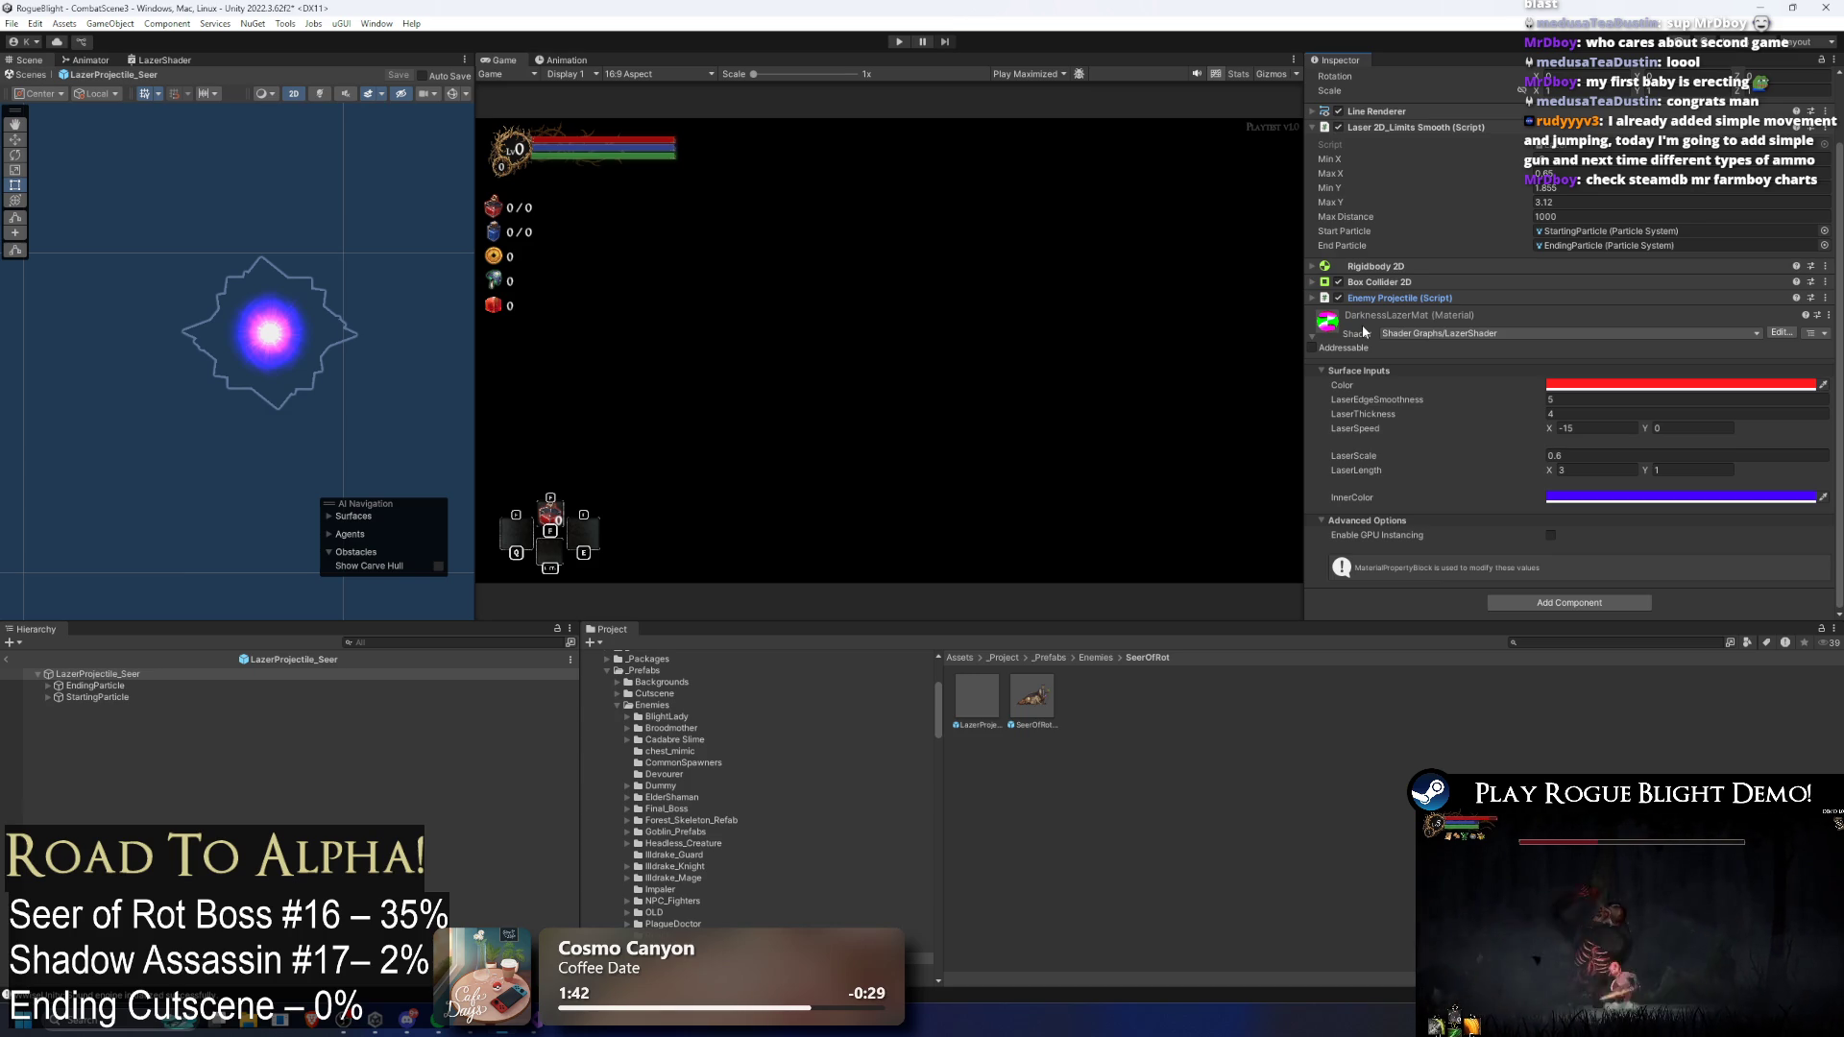
{"action": "key", "text": "super"}
Step: Launch Google Chrome from Windows search and switch to its SteamDB charts window
{"action": "type", "text": "chrome"}
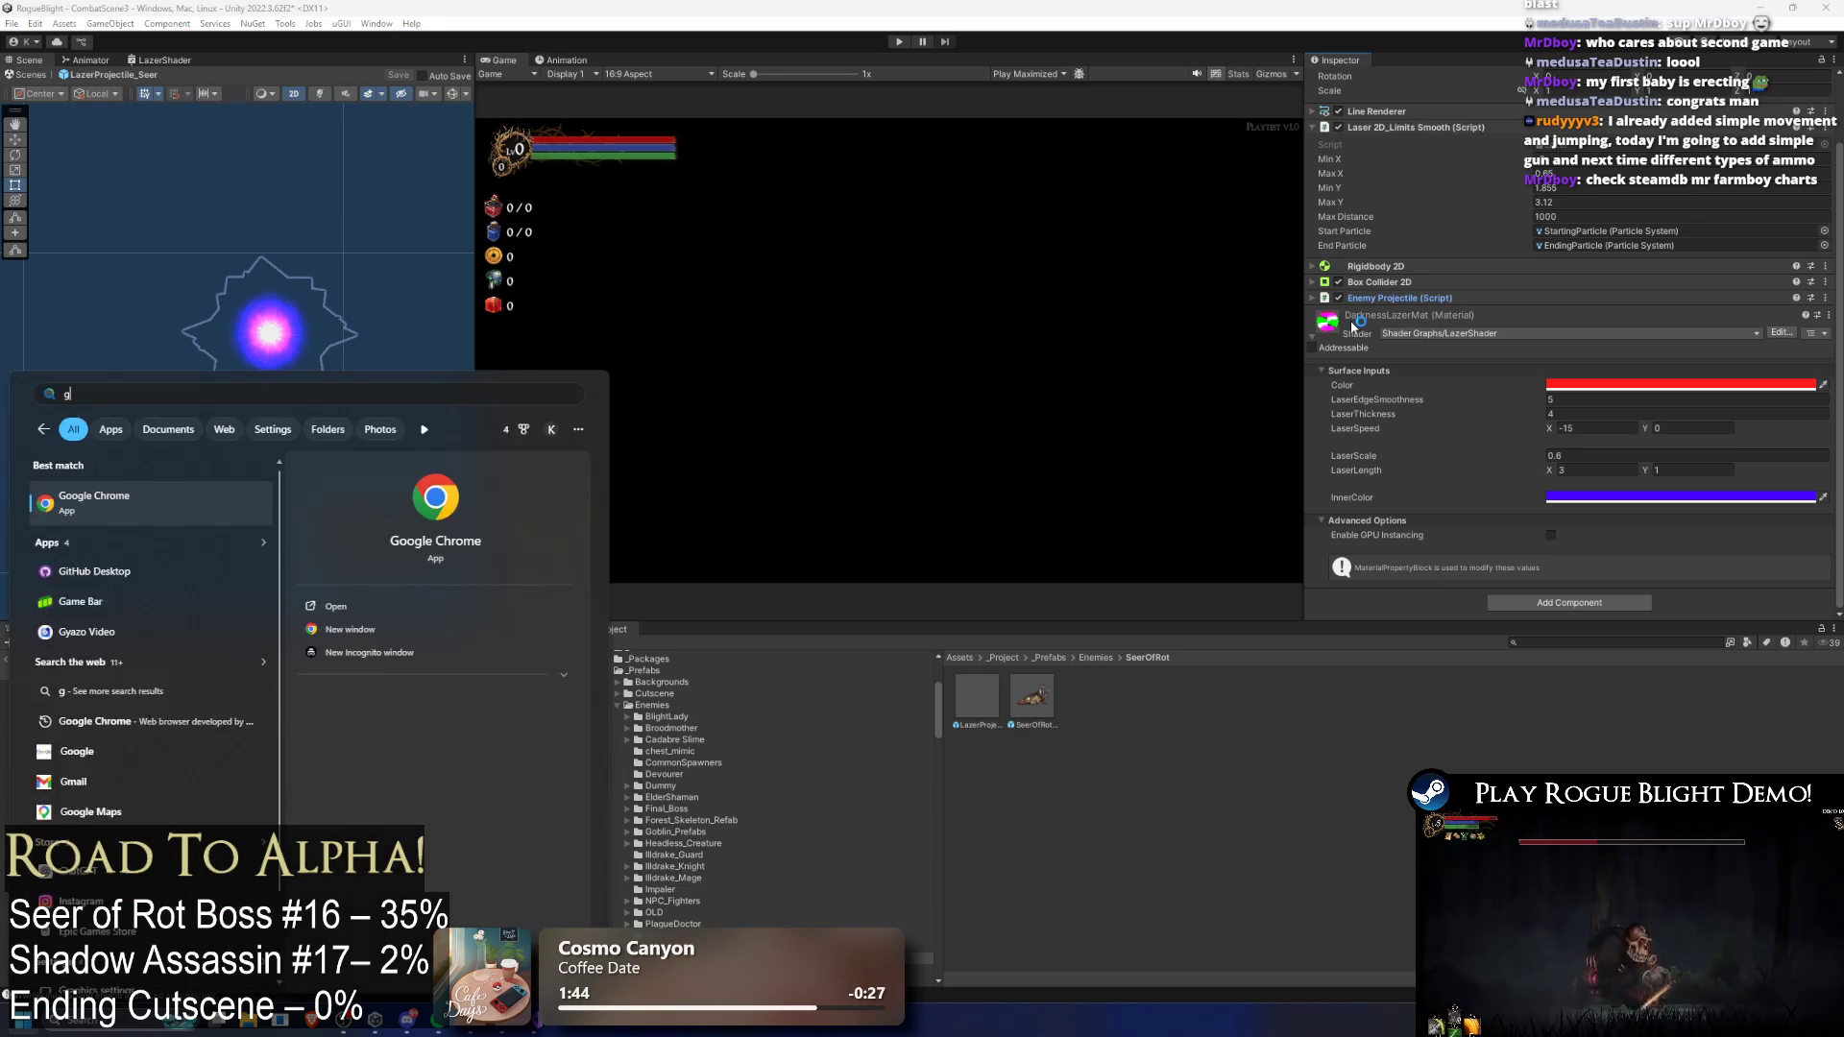
{"action": "key", "text": "Return"}
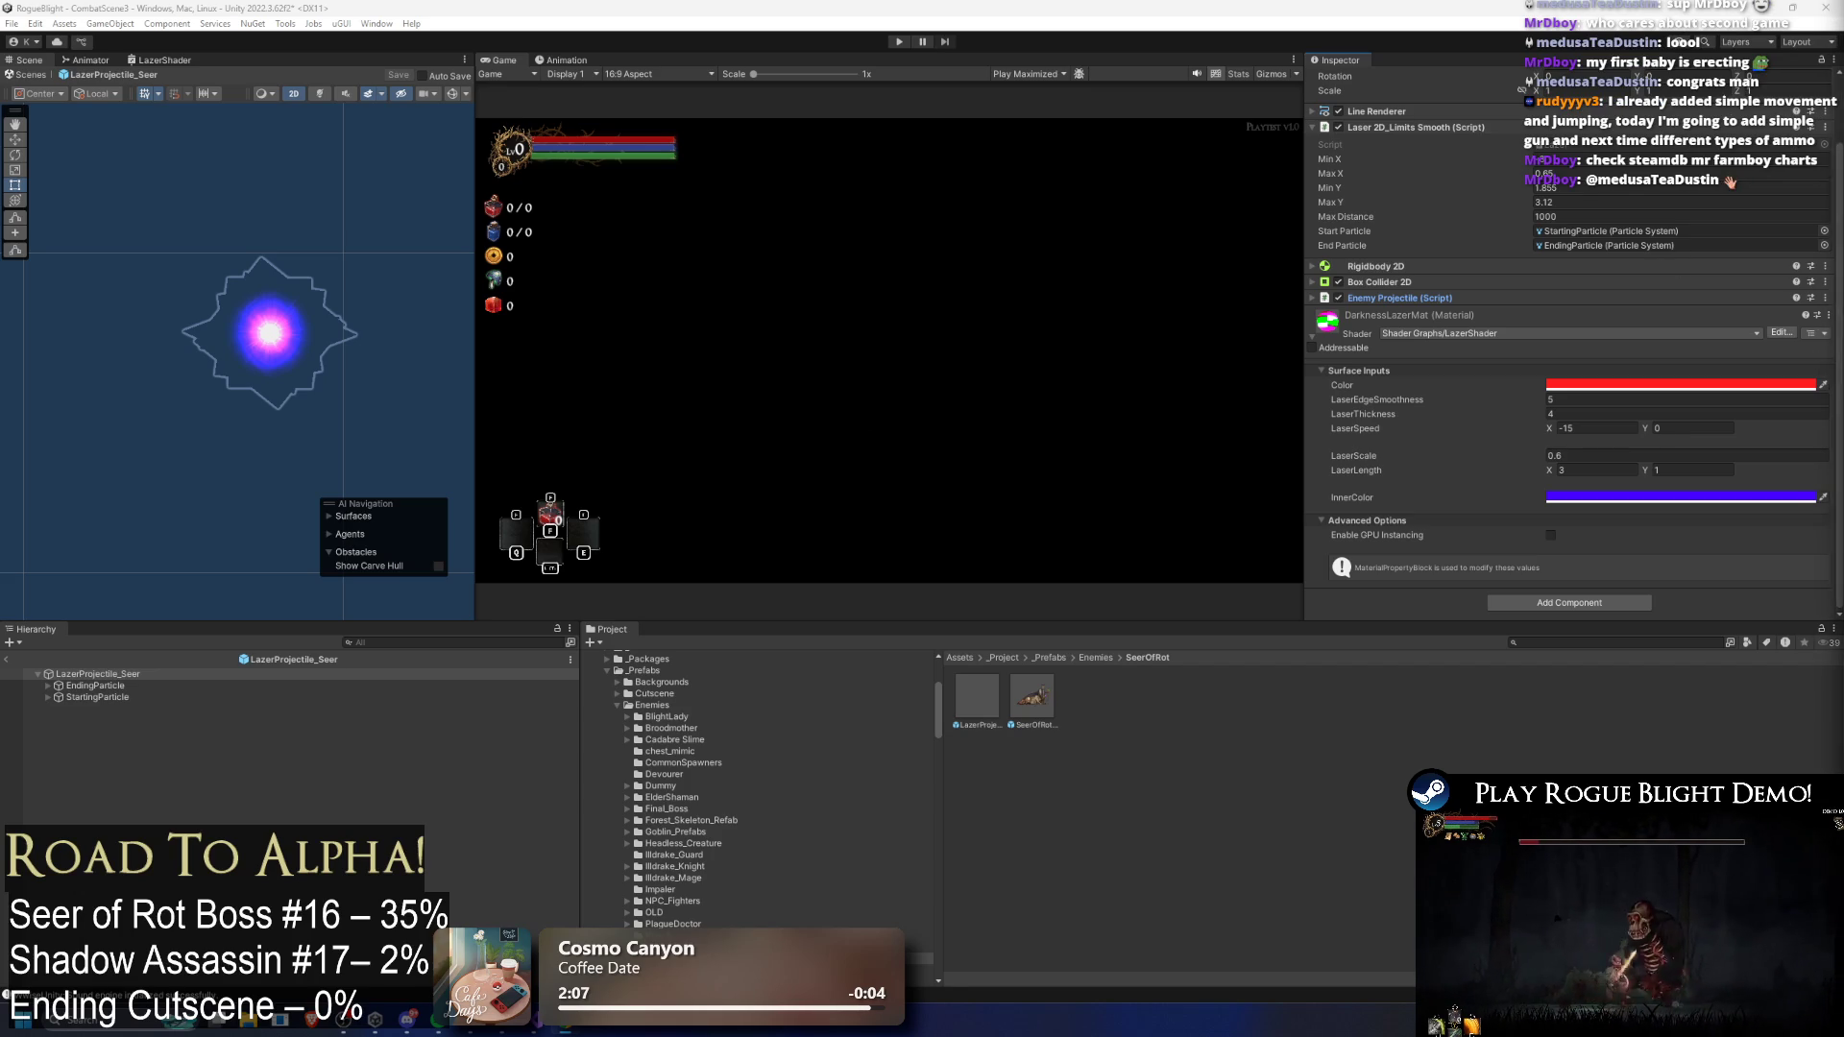
{"action": "key", "text": "alt+Tab"}
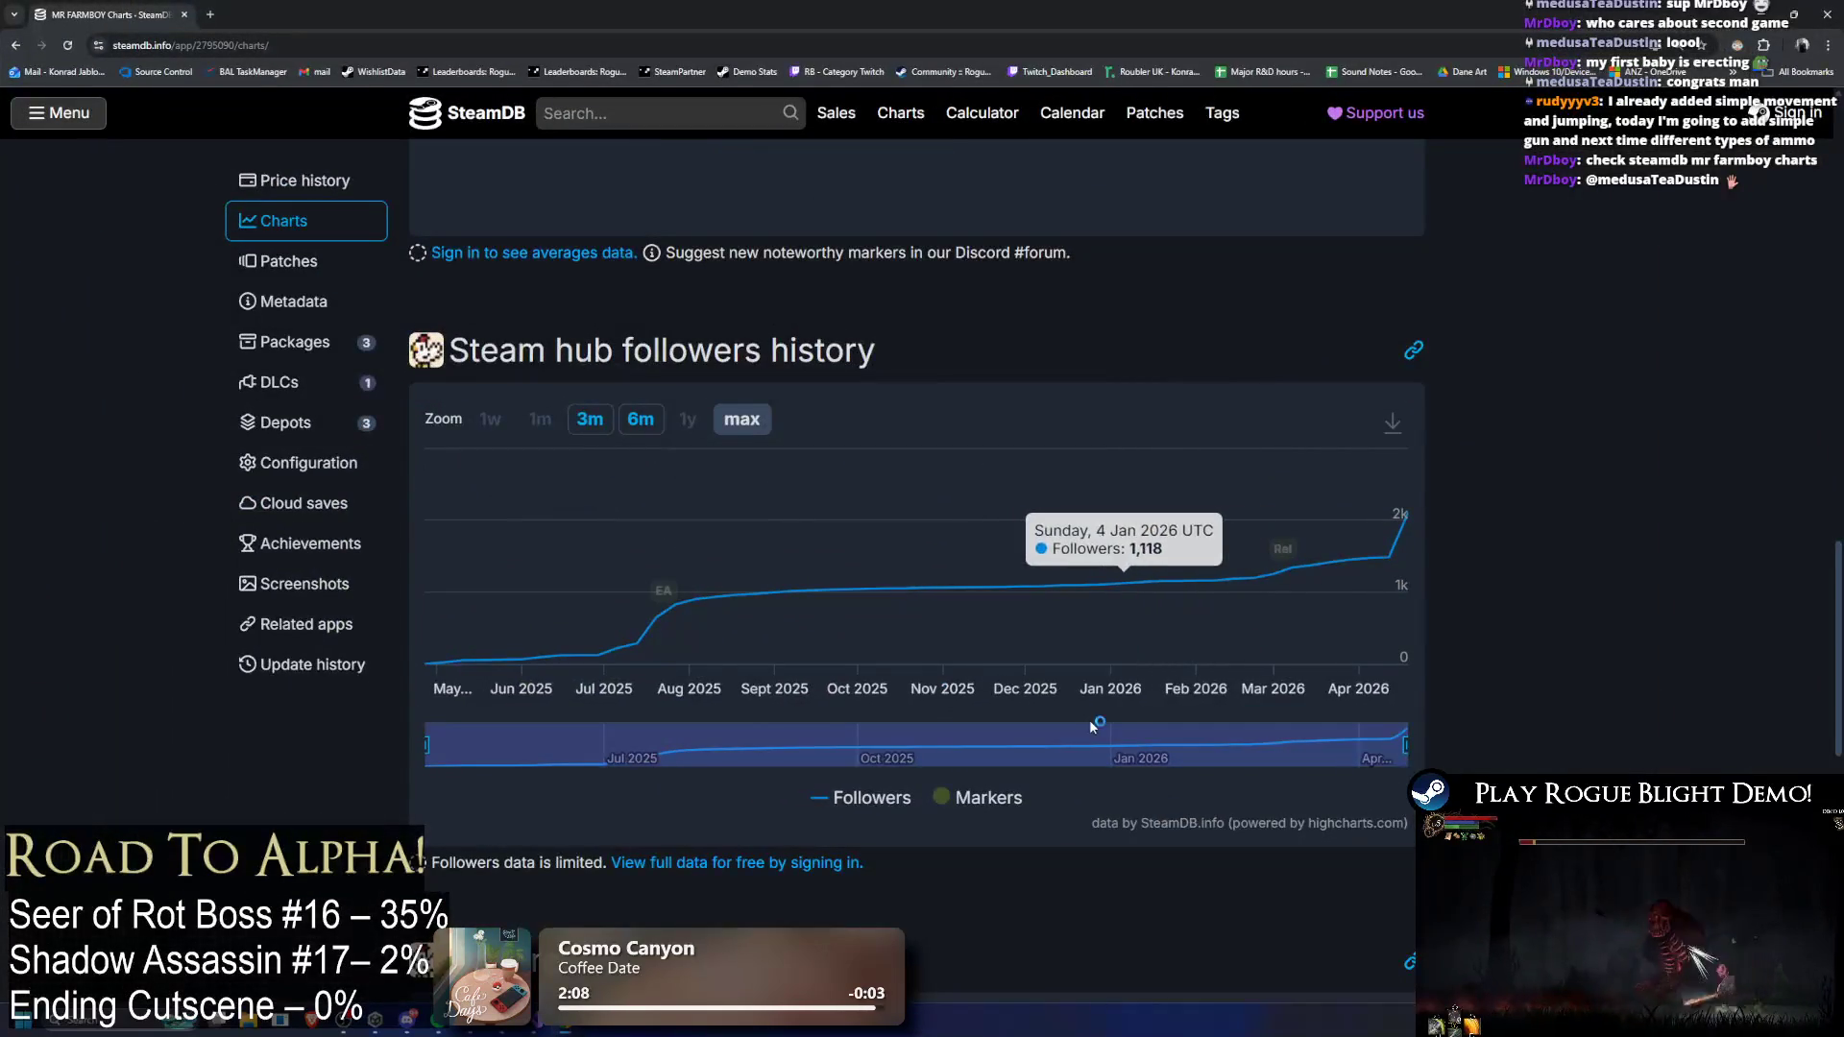
Step: Browse the MR FARMBOY SteamDB charts page, then return to the Unity editor
{"action": "scroll", "coordinate": [1345, 595], "scroll_direction": "up", "scroll_amount": 10}
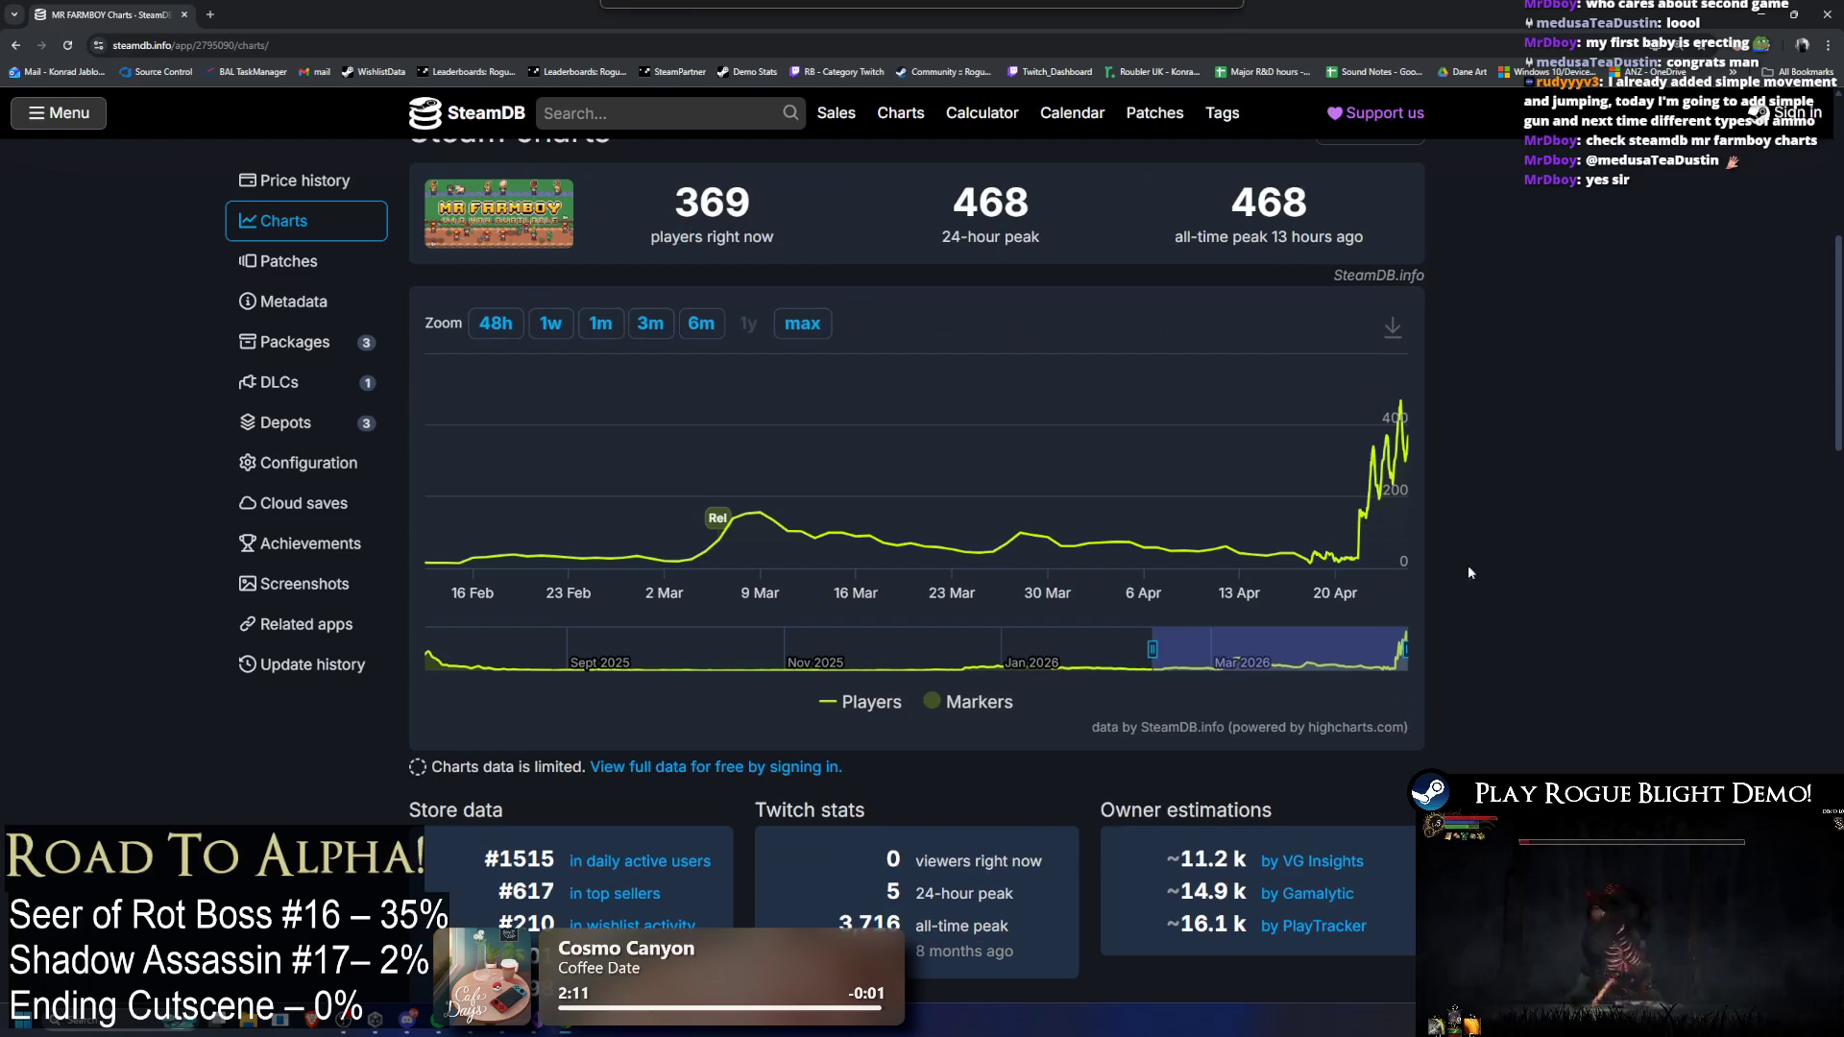
{"action": "mouse_move", "coordinate": [1398, 480]}
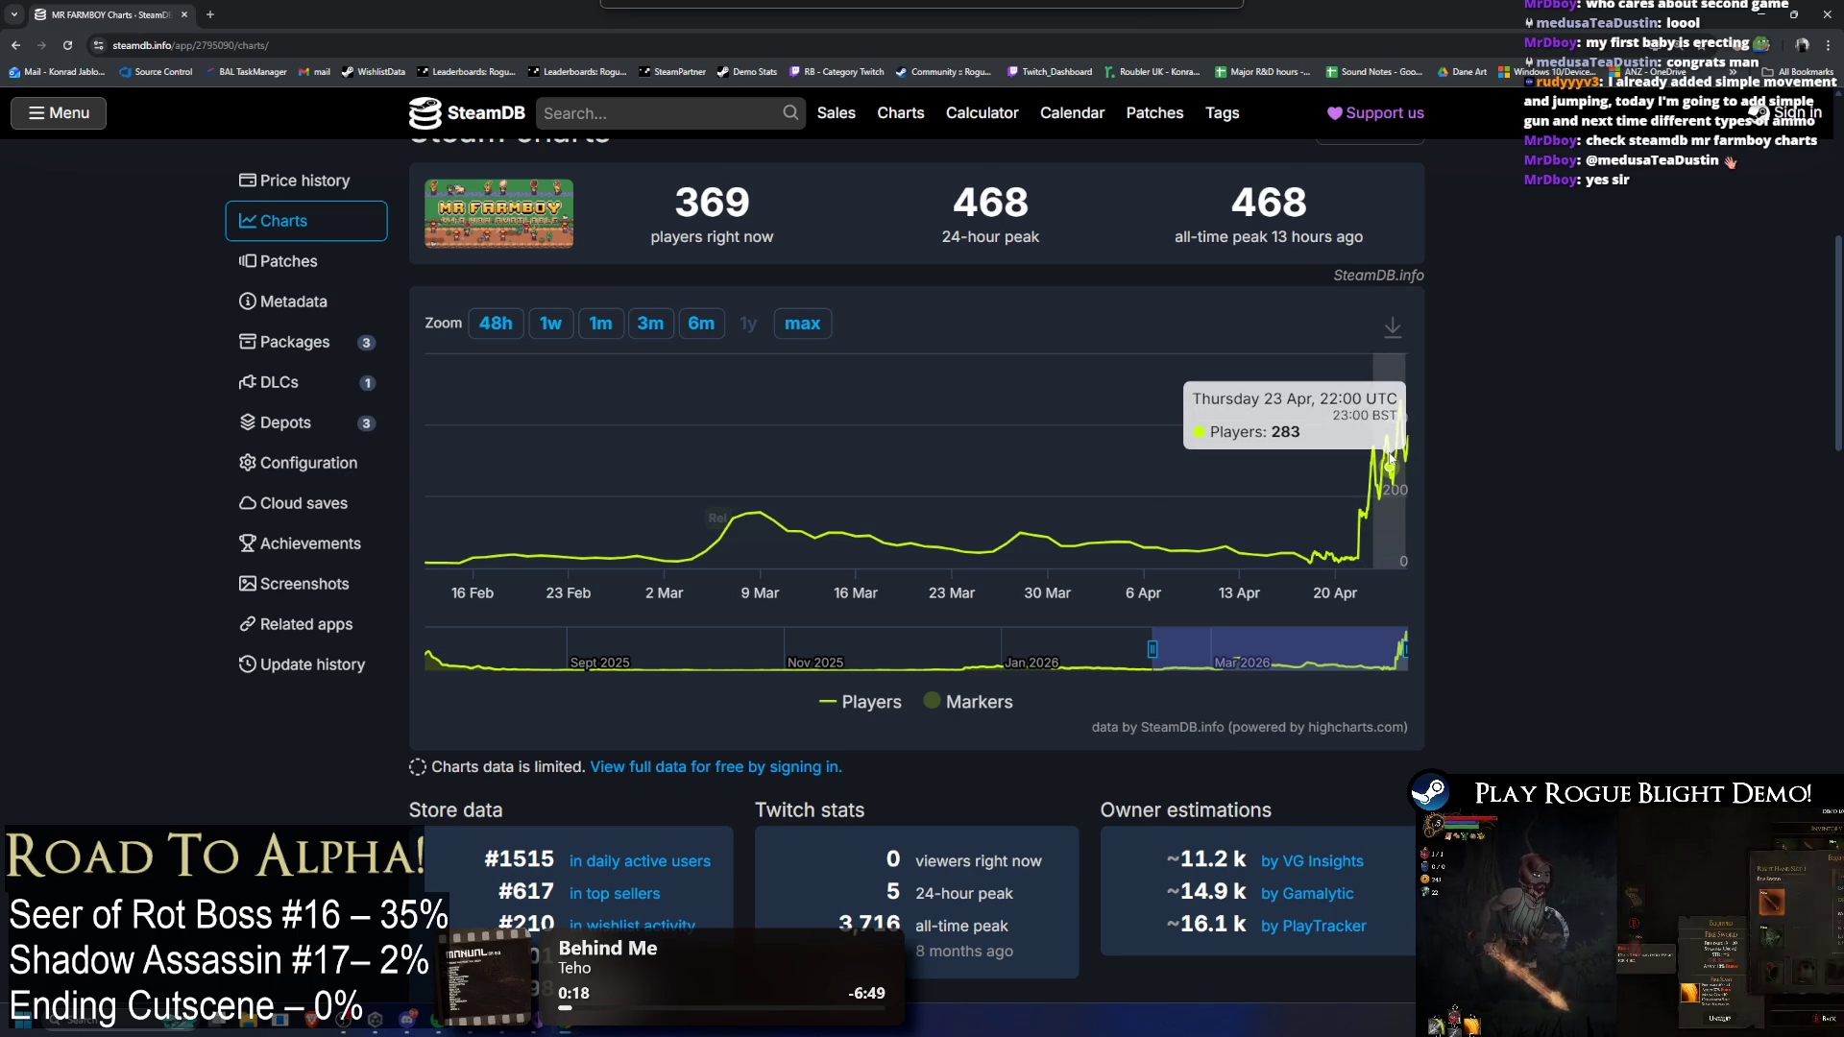
{"action": "scroll", "coordinate": [1523, 474], "scroll_direction": "down", "scroll_amount": 3}
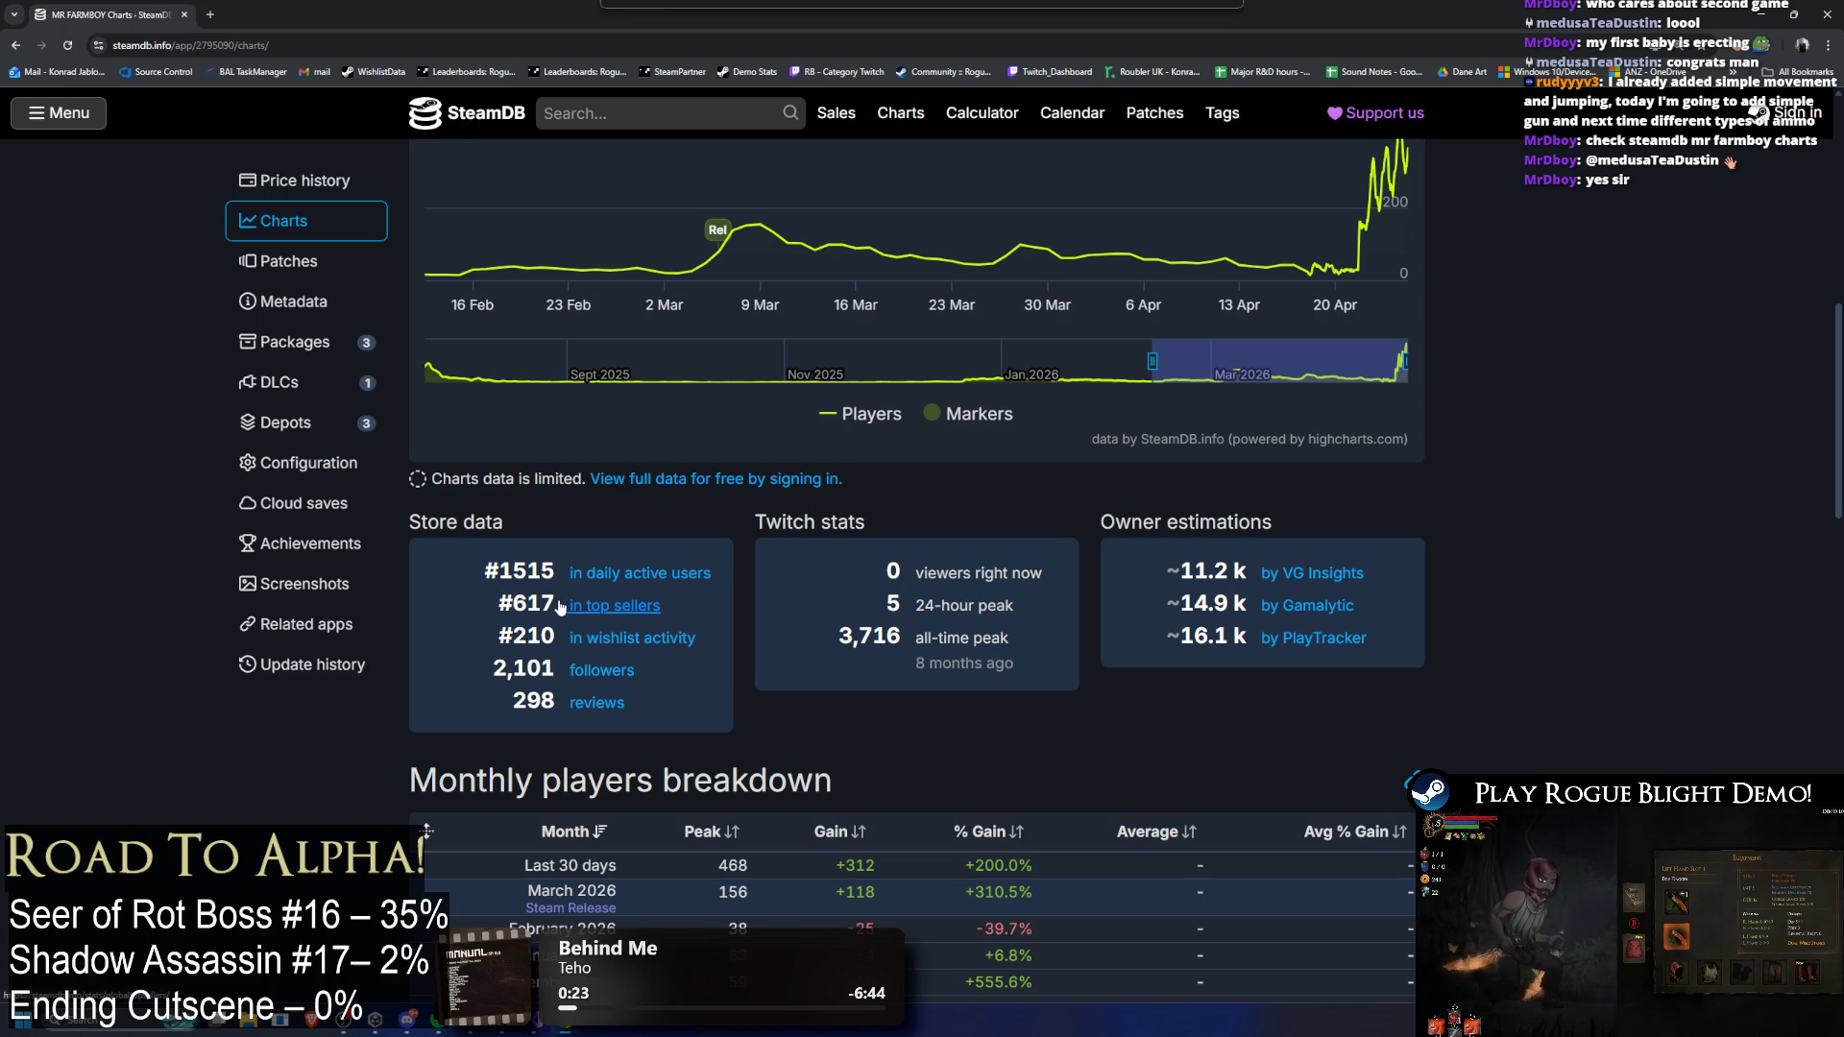
{"action": "scroll", "coordinate": [1729, 569], "scroll_direction": "down", "scroll_amount": 1}
{"action": "scroll", "coordinate": [1723, 581], "scroll_direction": "down", "scroll_amount": 1}
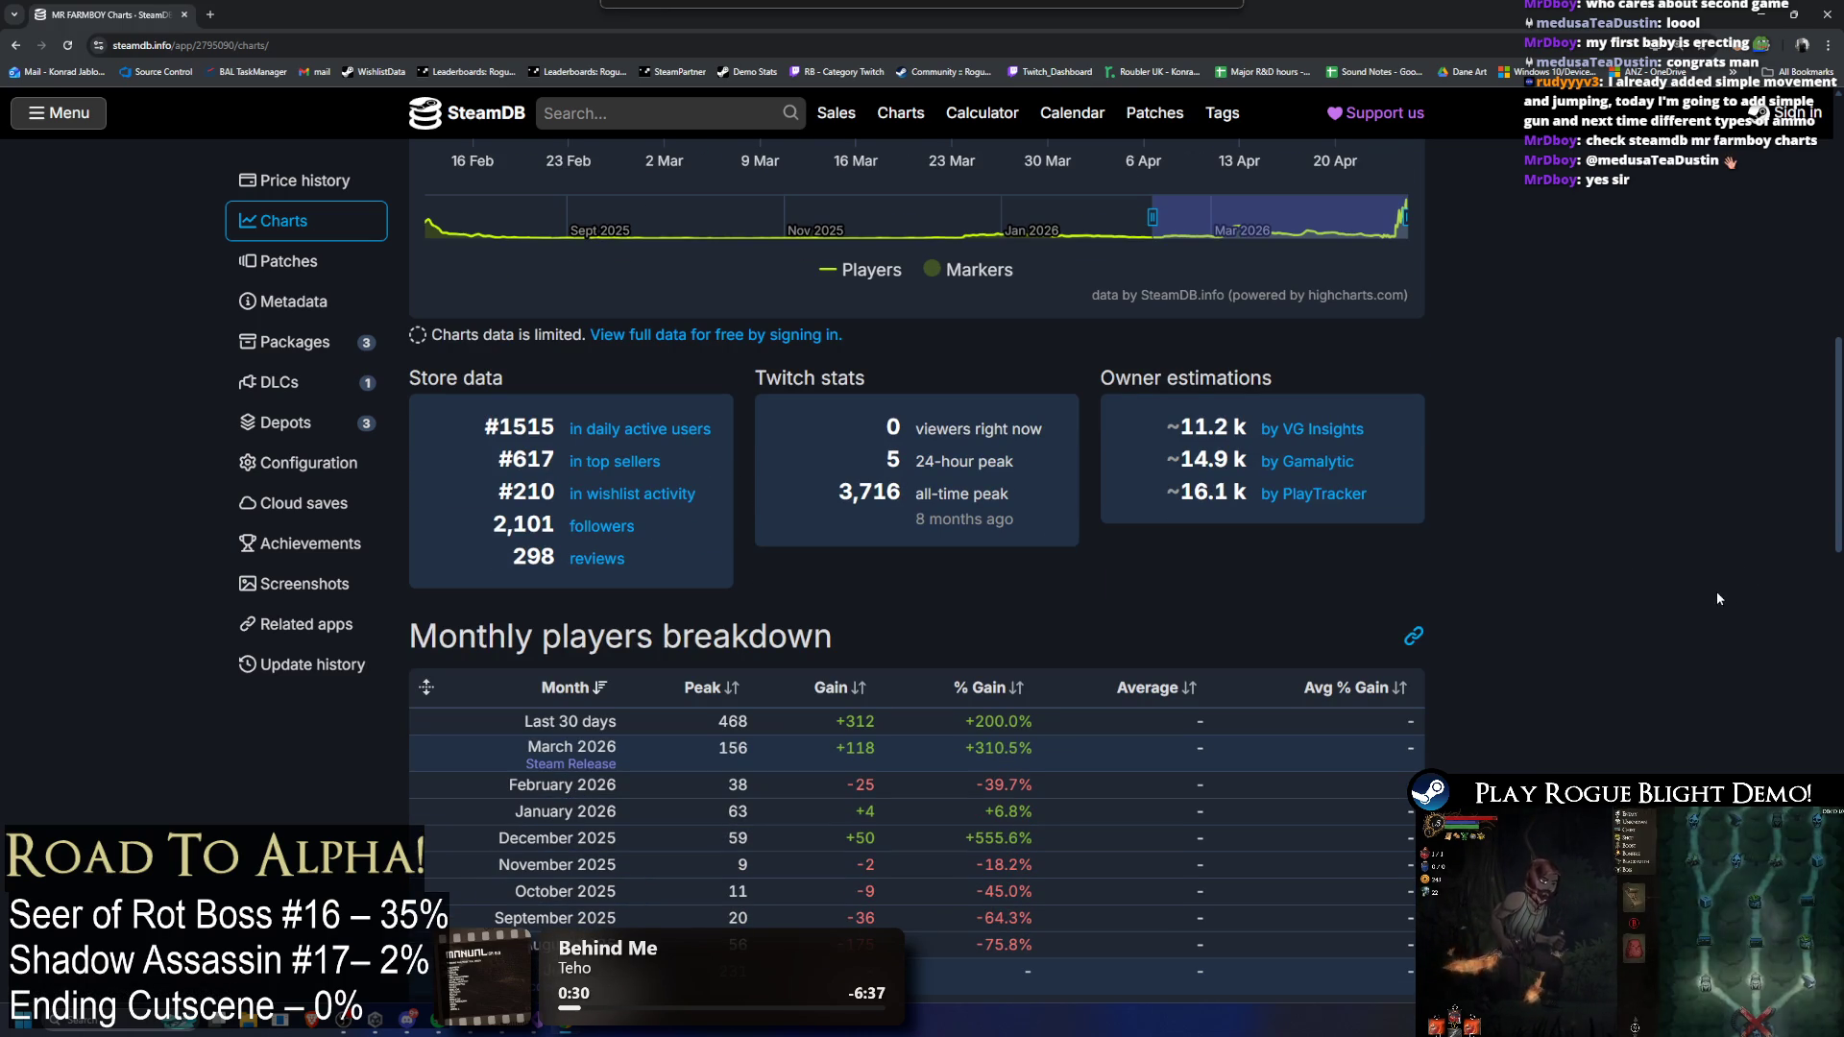
{"action": "scroll", "coordinate": [1715, 598], "scroll_direction": "up", "scroll_amount": 1}
{"action": "scroll", "coordinate": [1717, 598], "scroll_direction": "up", "scroll_amount": 1}
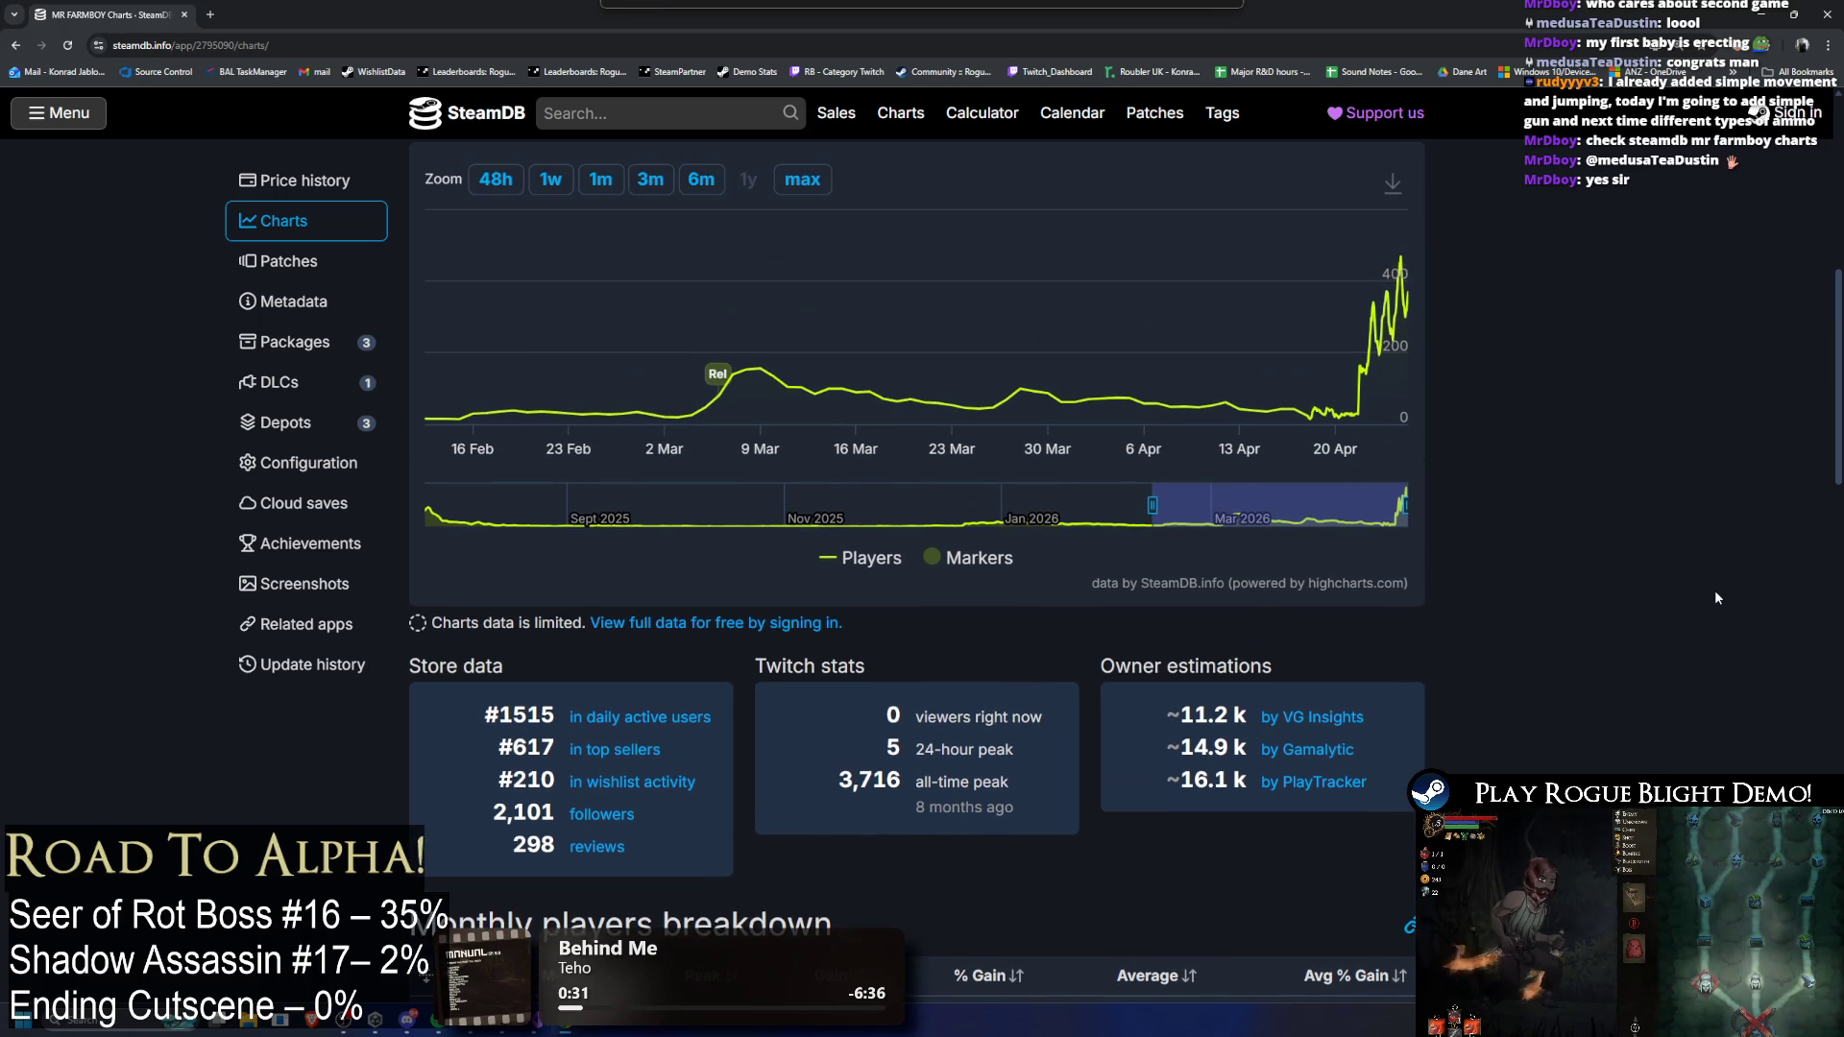
{"action": "scroll", "coordinate": [1708, 596], "scroll_direction": "up", "scroll_amount": 2}
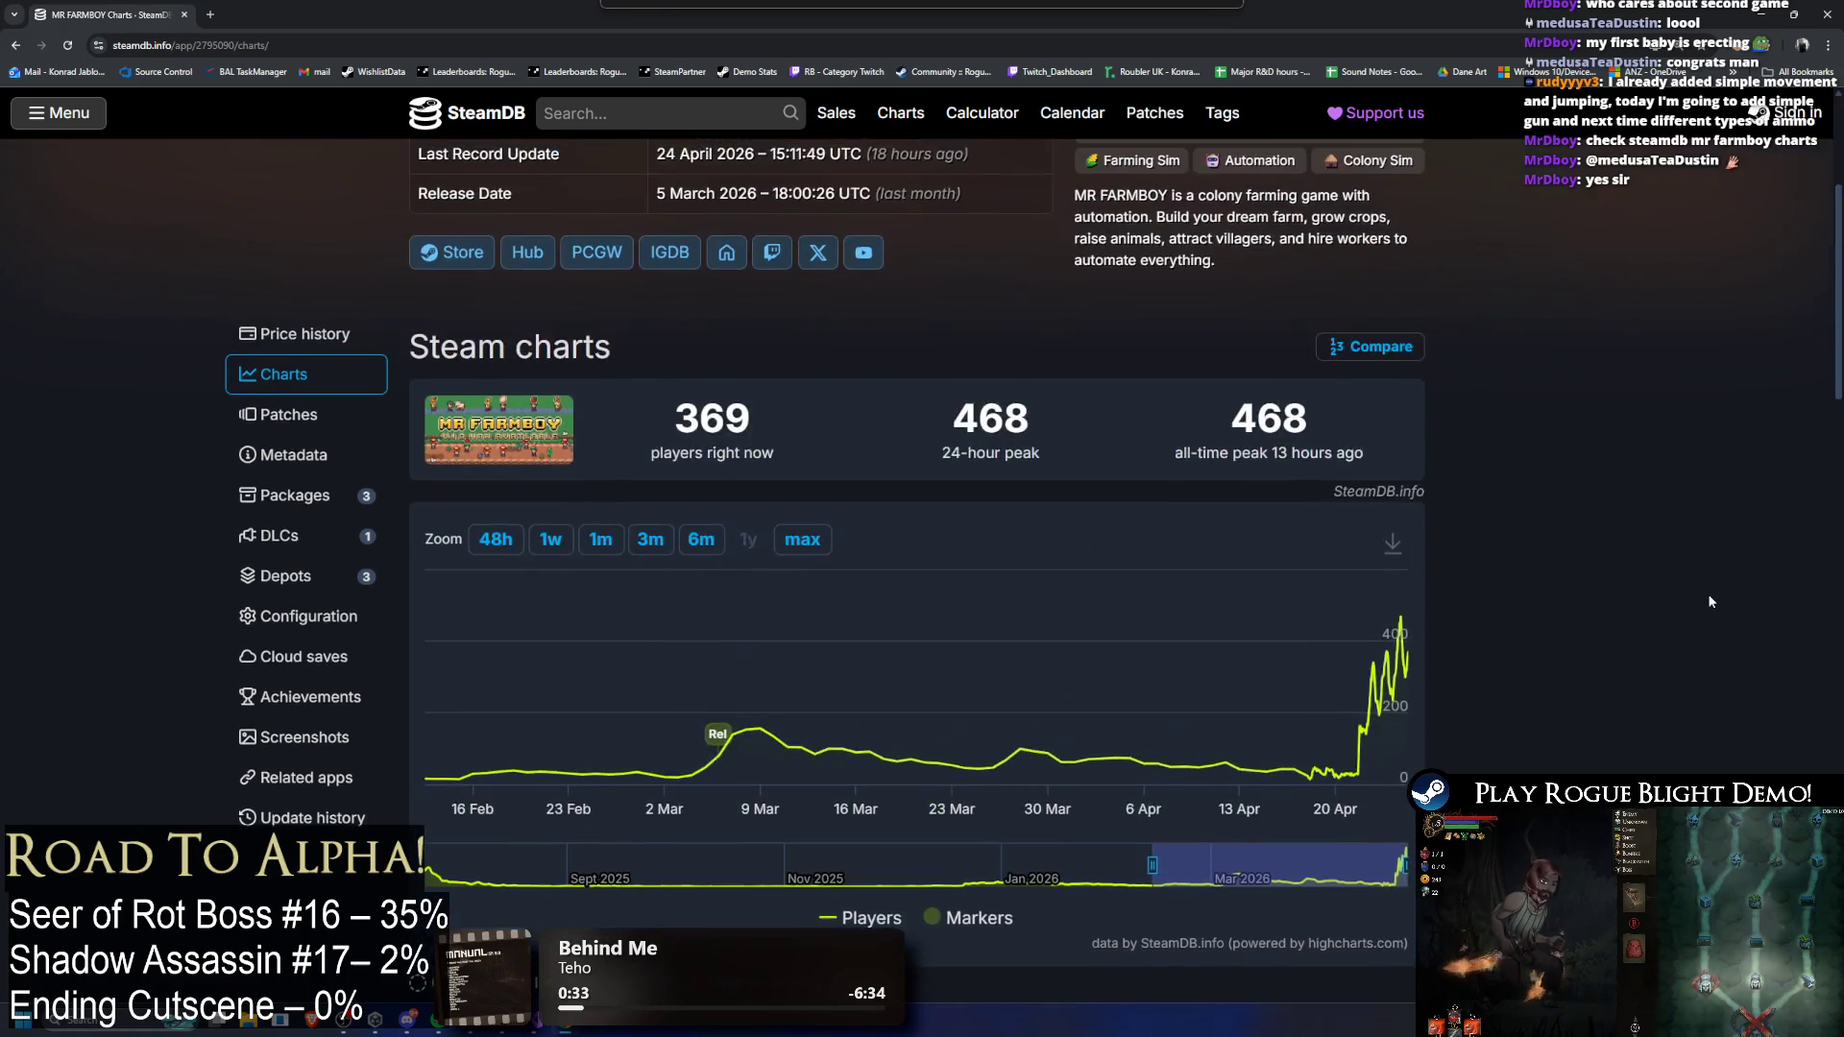
{"action": "scroll", "coordinate": [1708, 593], "scroll_direction": "down", "scroll_amount": 2}
{"action": "scroll", "coordinate": [1698, 603], "scroll_direction": "down", "scroll_amount": 8}
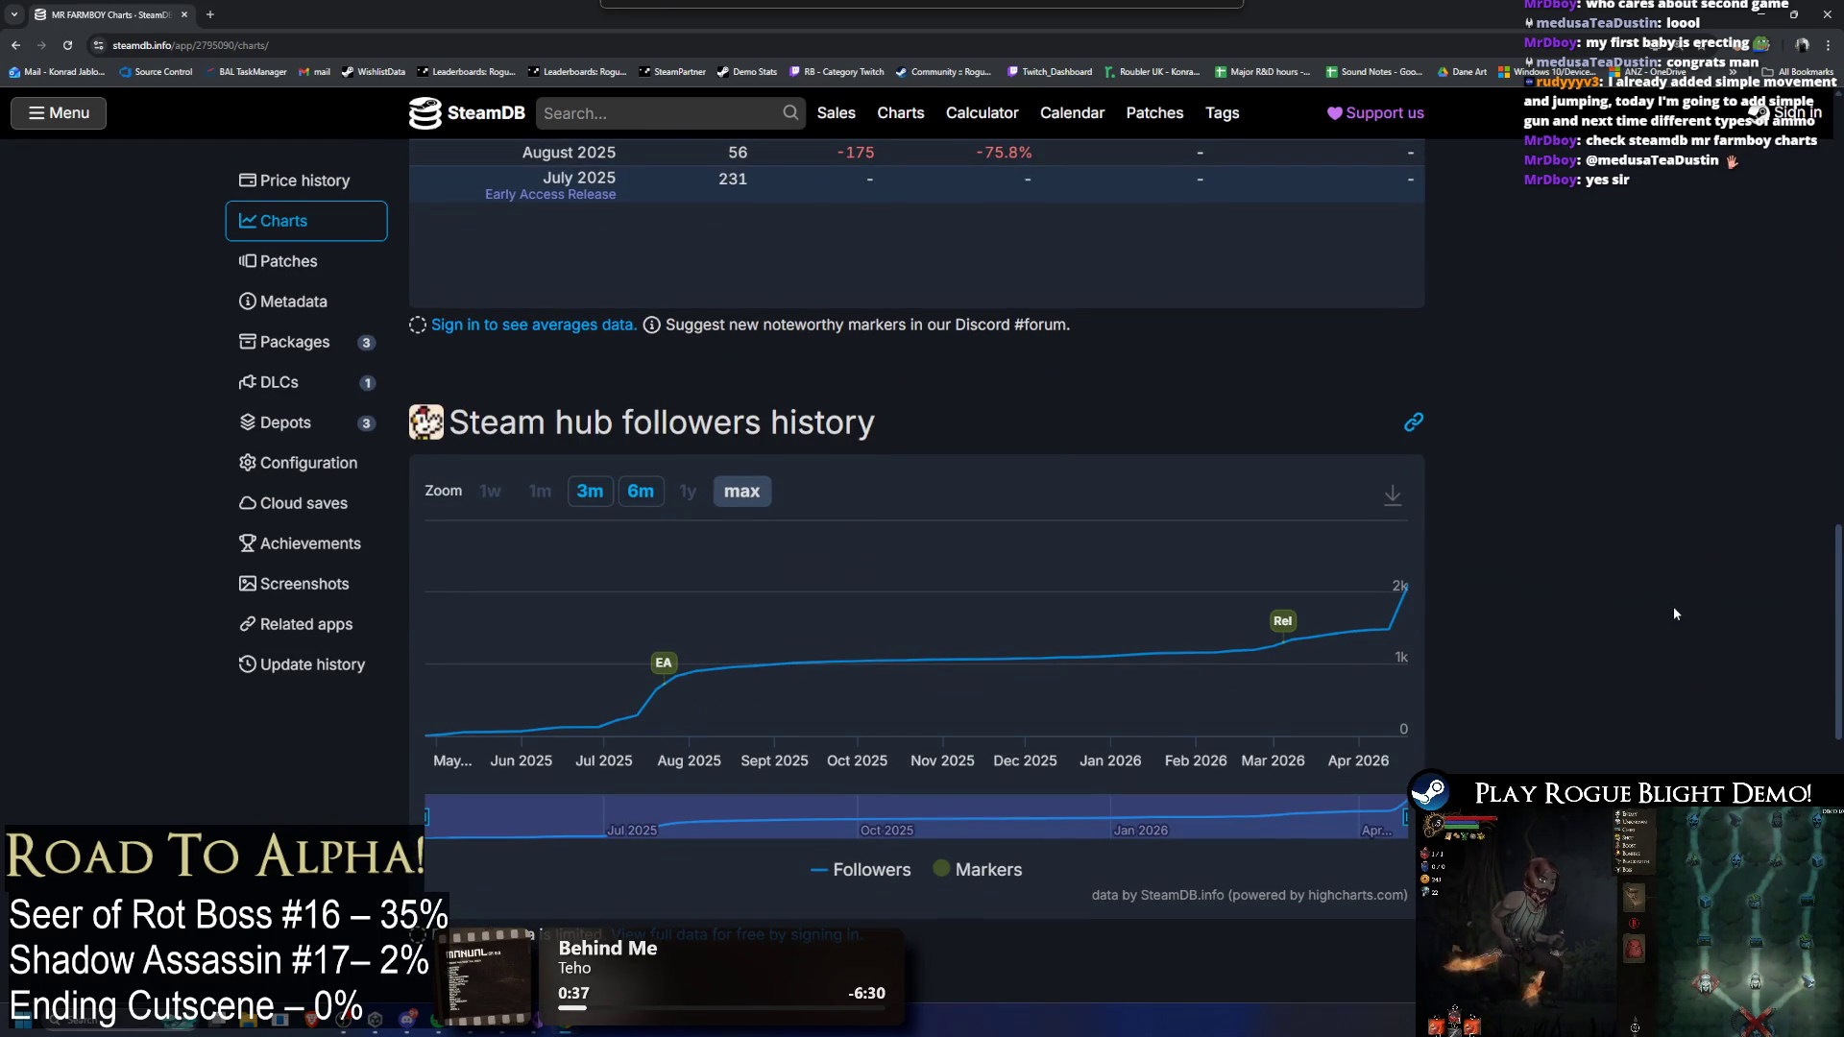
{"action": "scroll", "coordinate": [1673, 607], "scroll_direction": "down", "scroll_amount": 1}
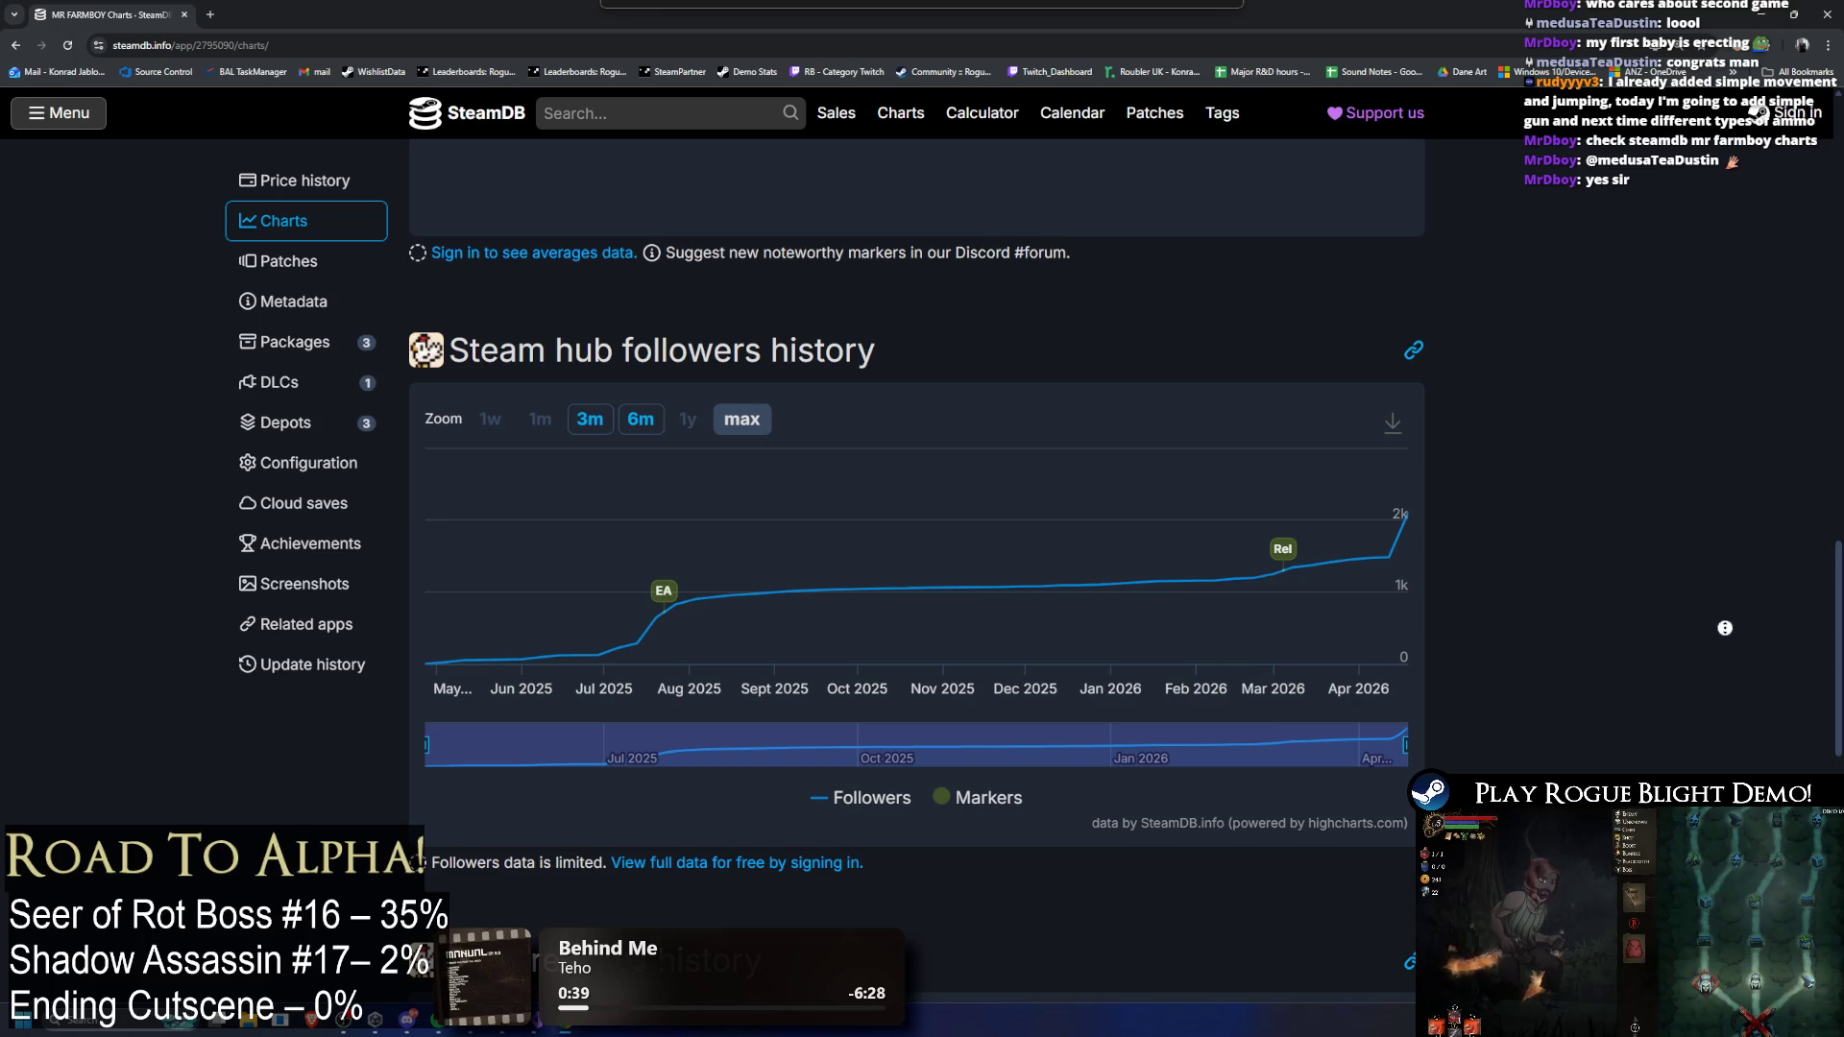
{"action": "scroll", "coordinate": [1674, 613], "scroll_direction": "down", "scroll_amount": 3}
{"action": "scroll", "coordinate": [1674, 612], "scroll_direction": "up", "scroll_amount": 3}
{"action": "scroll", "coordinate": [1674, 612], "scroll_direction": "down", "scroll_amount": 4}
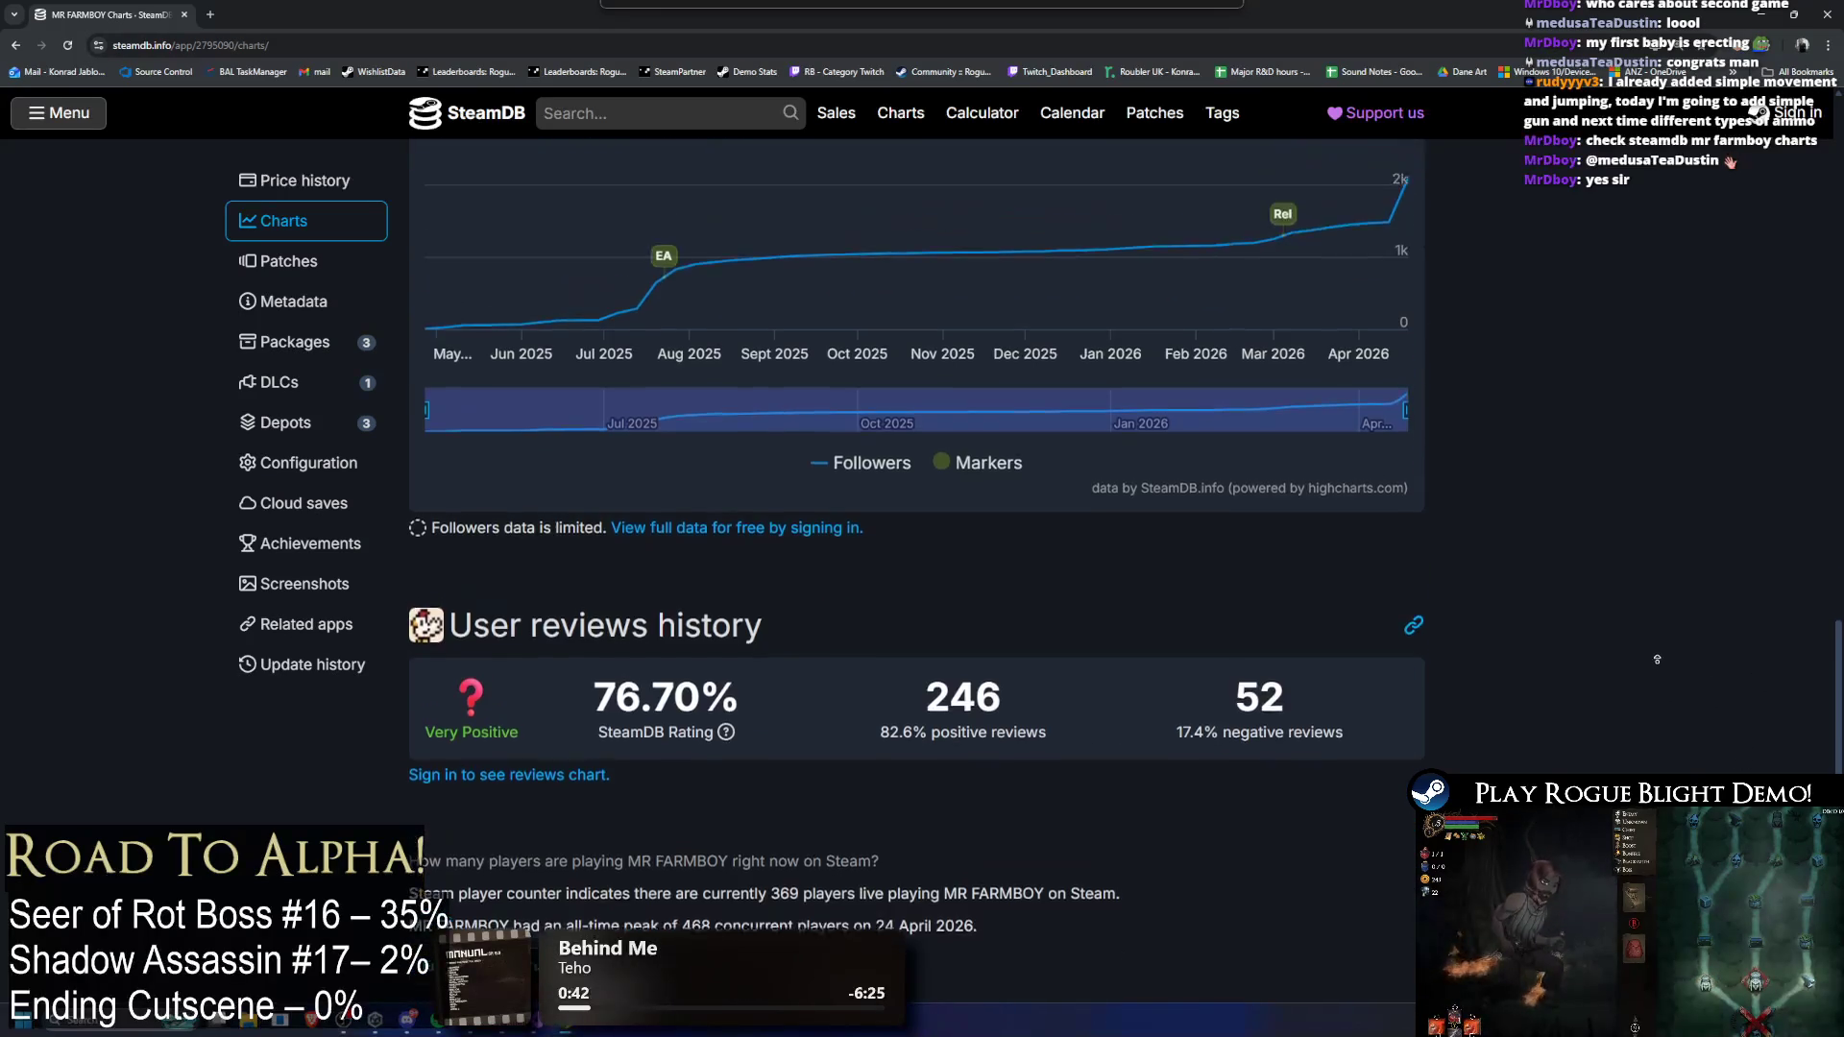
{"action": "scroll", "coordinate": [1680, 687], "scroll_direction": "up", "scroll_amount": 10}
{"action": "scroll", "coordinate": [1679, 687], "scroll_direction": "up", "scroll_amount": 3}
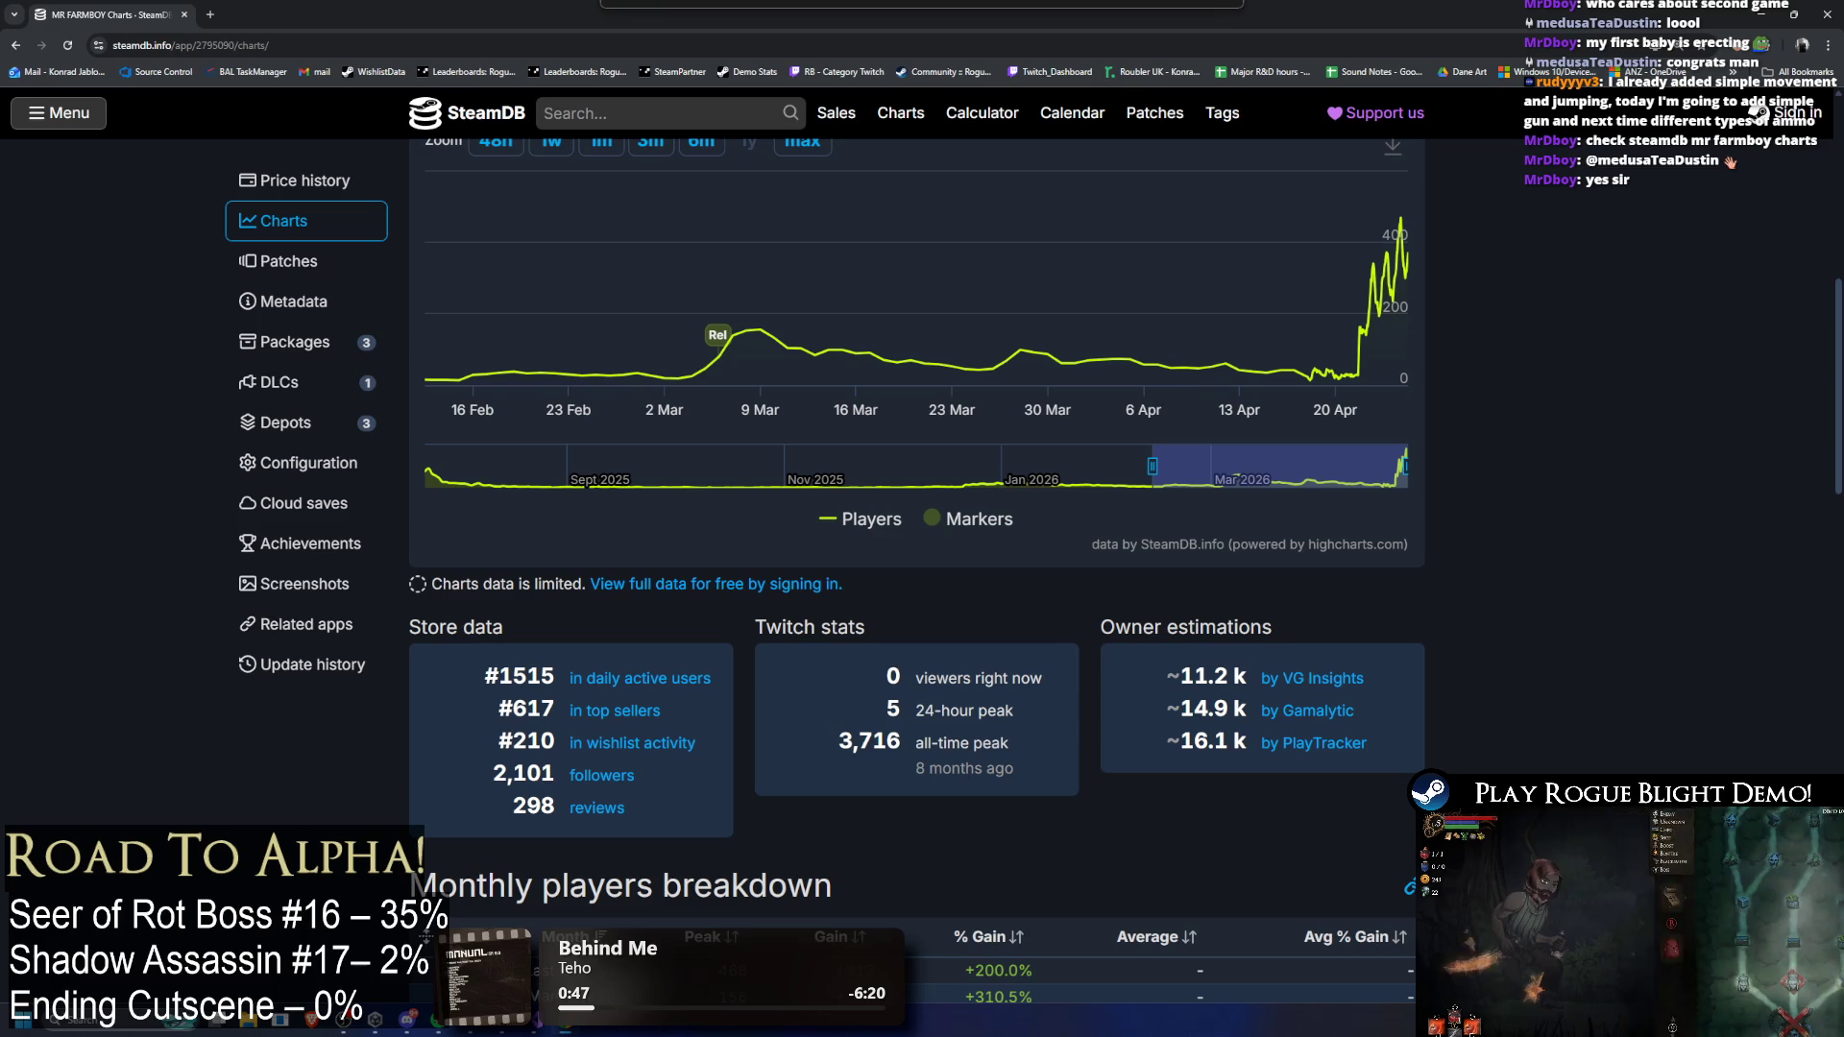
{"action": "mouse_move", "coordinate": [567, 295]}
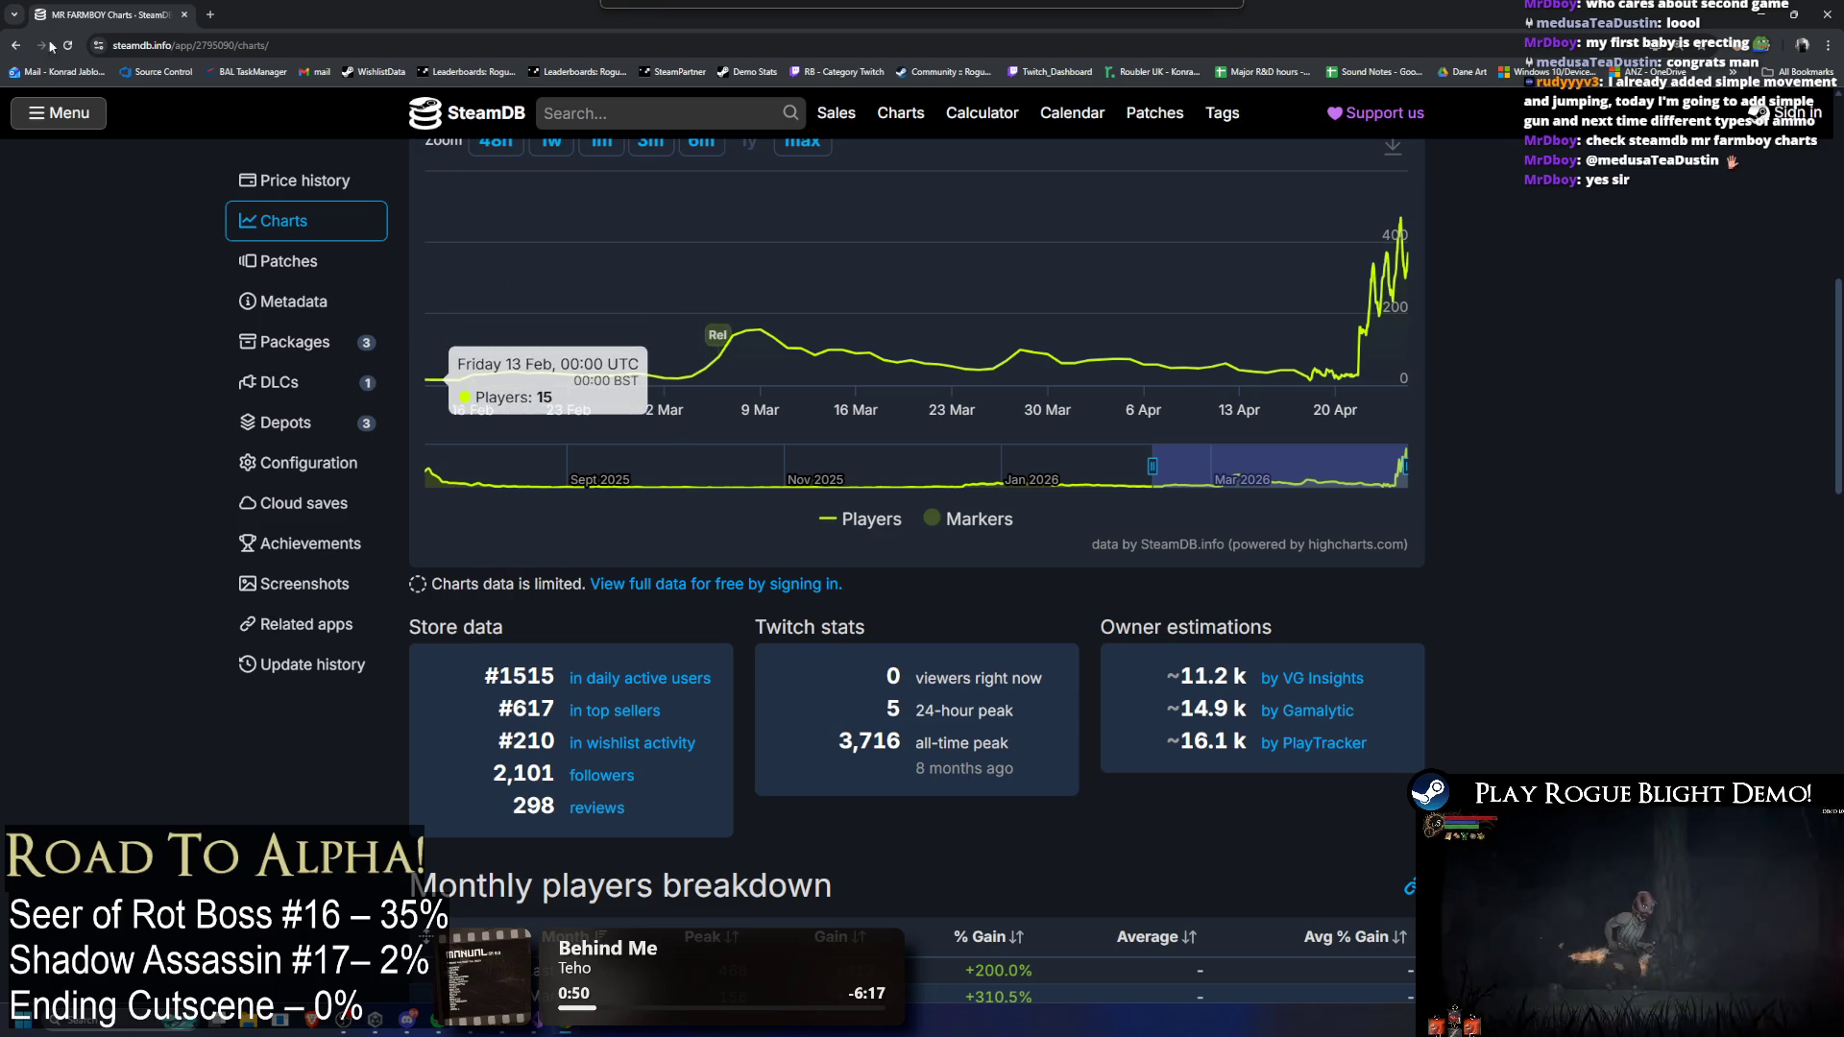
{"action": "key", "text": "alt+Tab"}
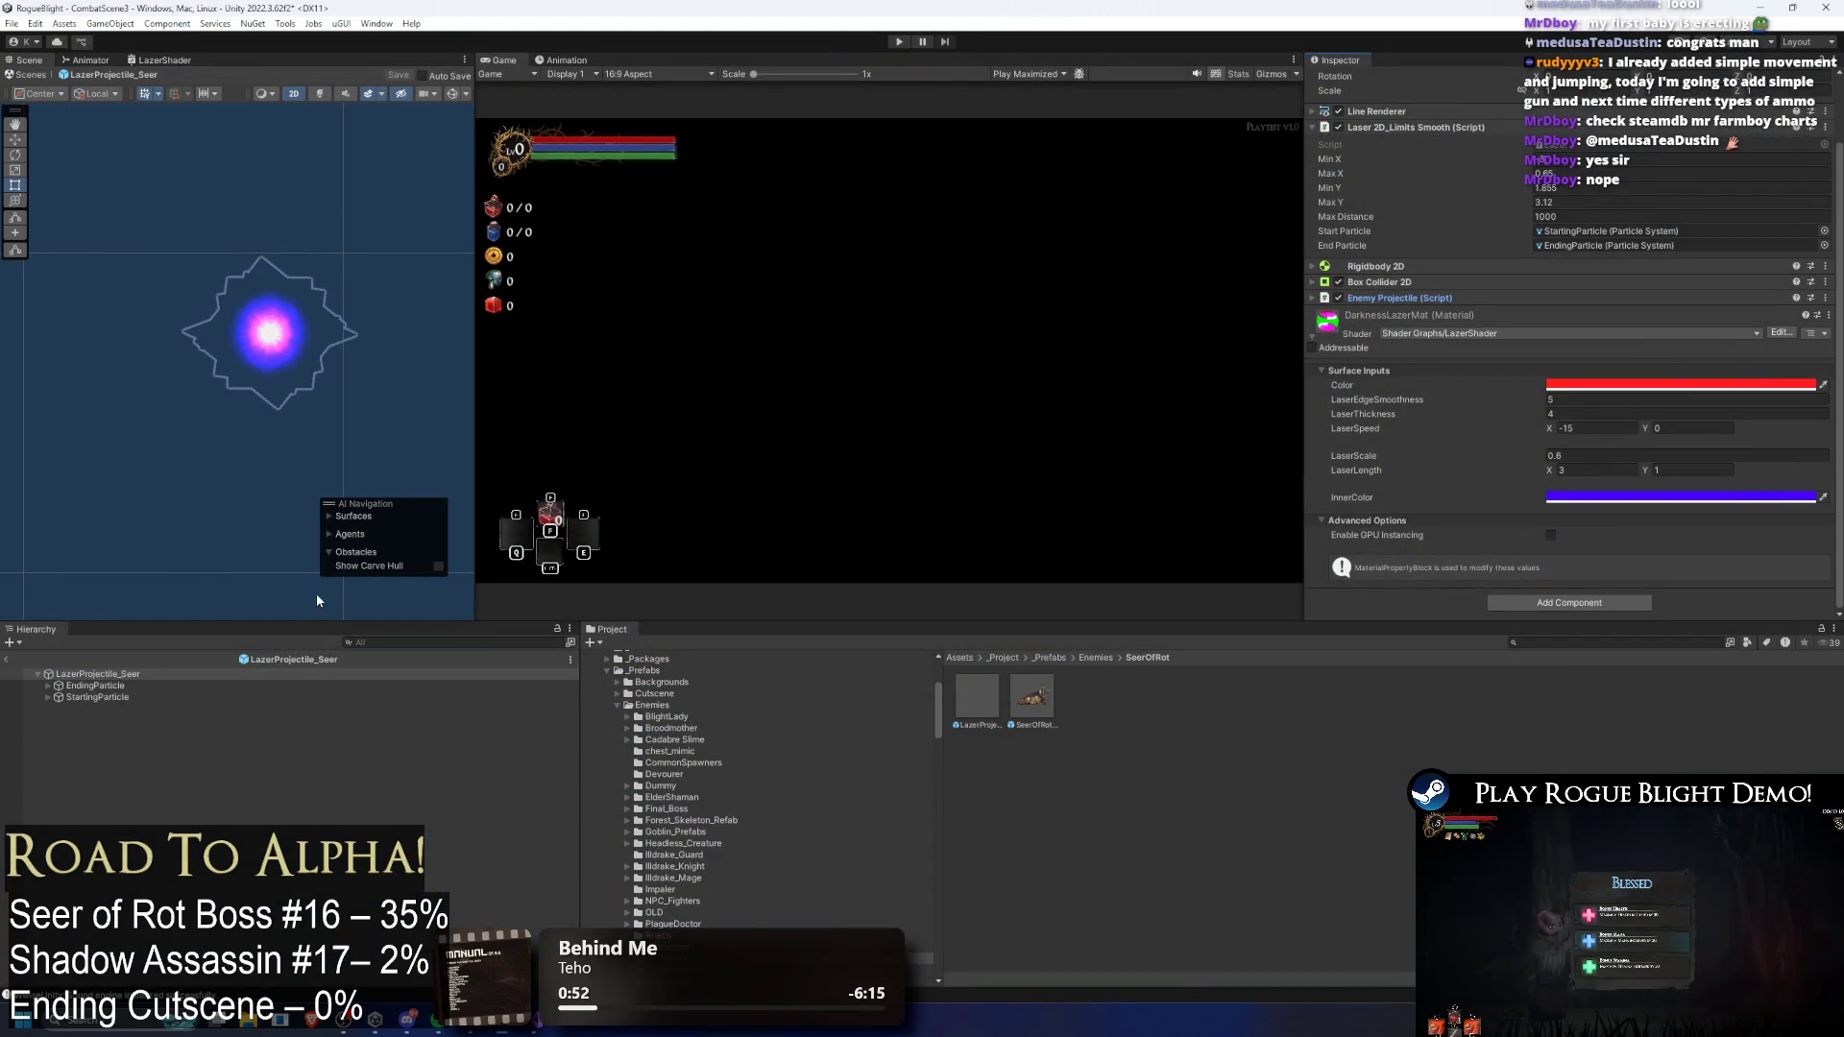
Step: Select the LazerProjectile_Seer root, fold the DarknessLazerMat material, and expand Line Renderer's width curve
{"action": "left_click", "coordinate": [144, 675]}
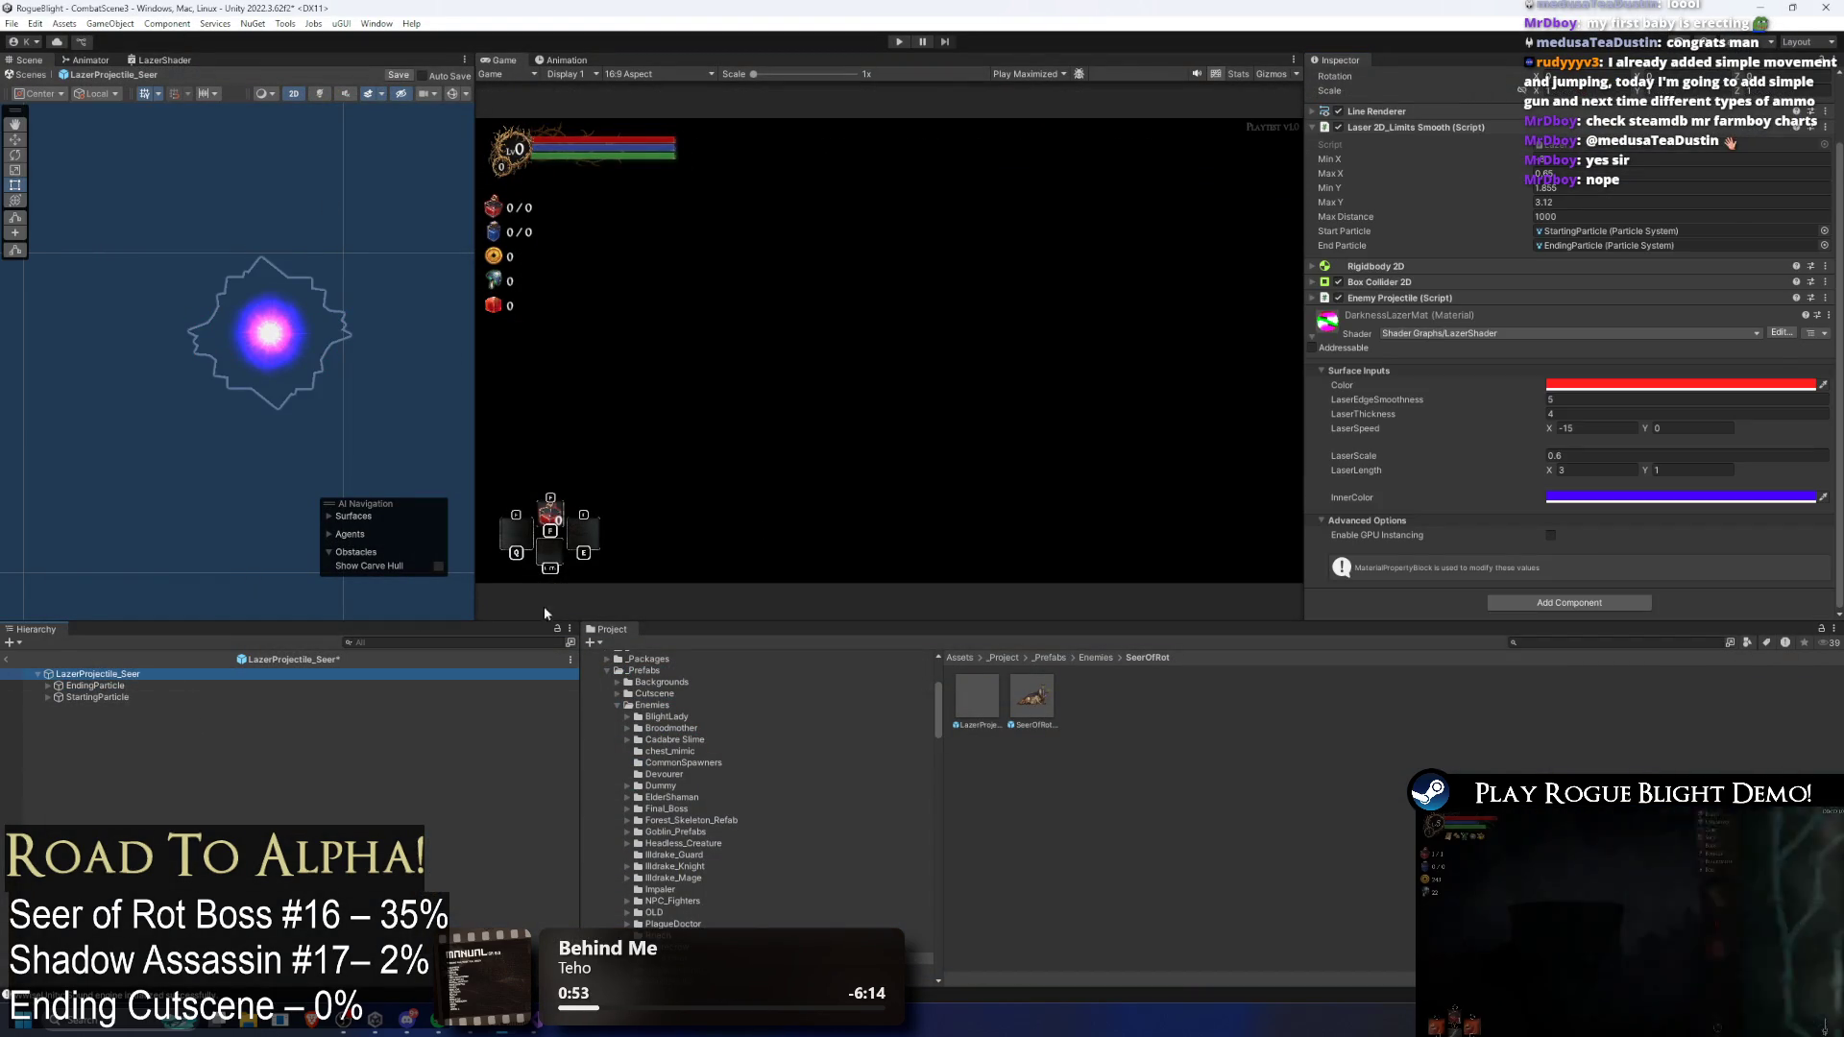
{"action": "left_click", "coordinate": [1523, 297]}
{"action": "left_click", "coordinate": [1432, 296]}
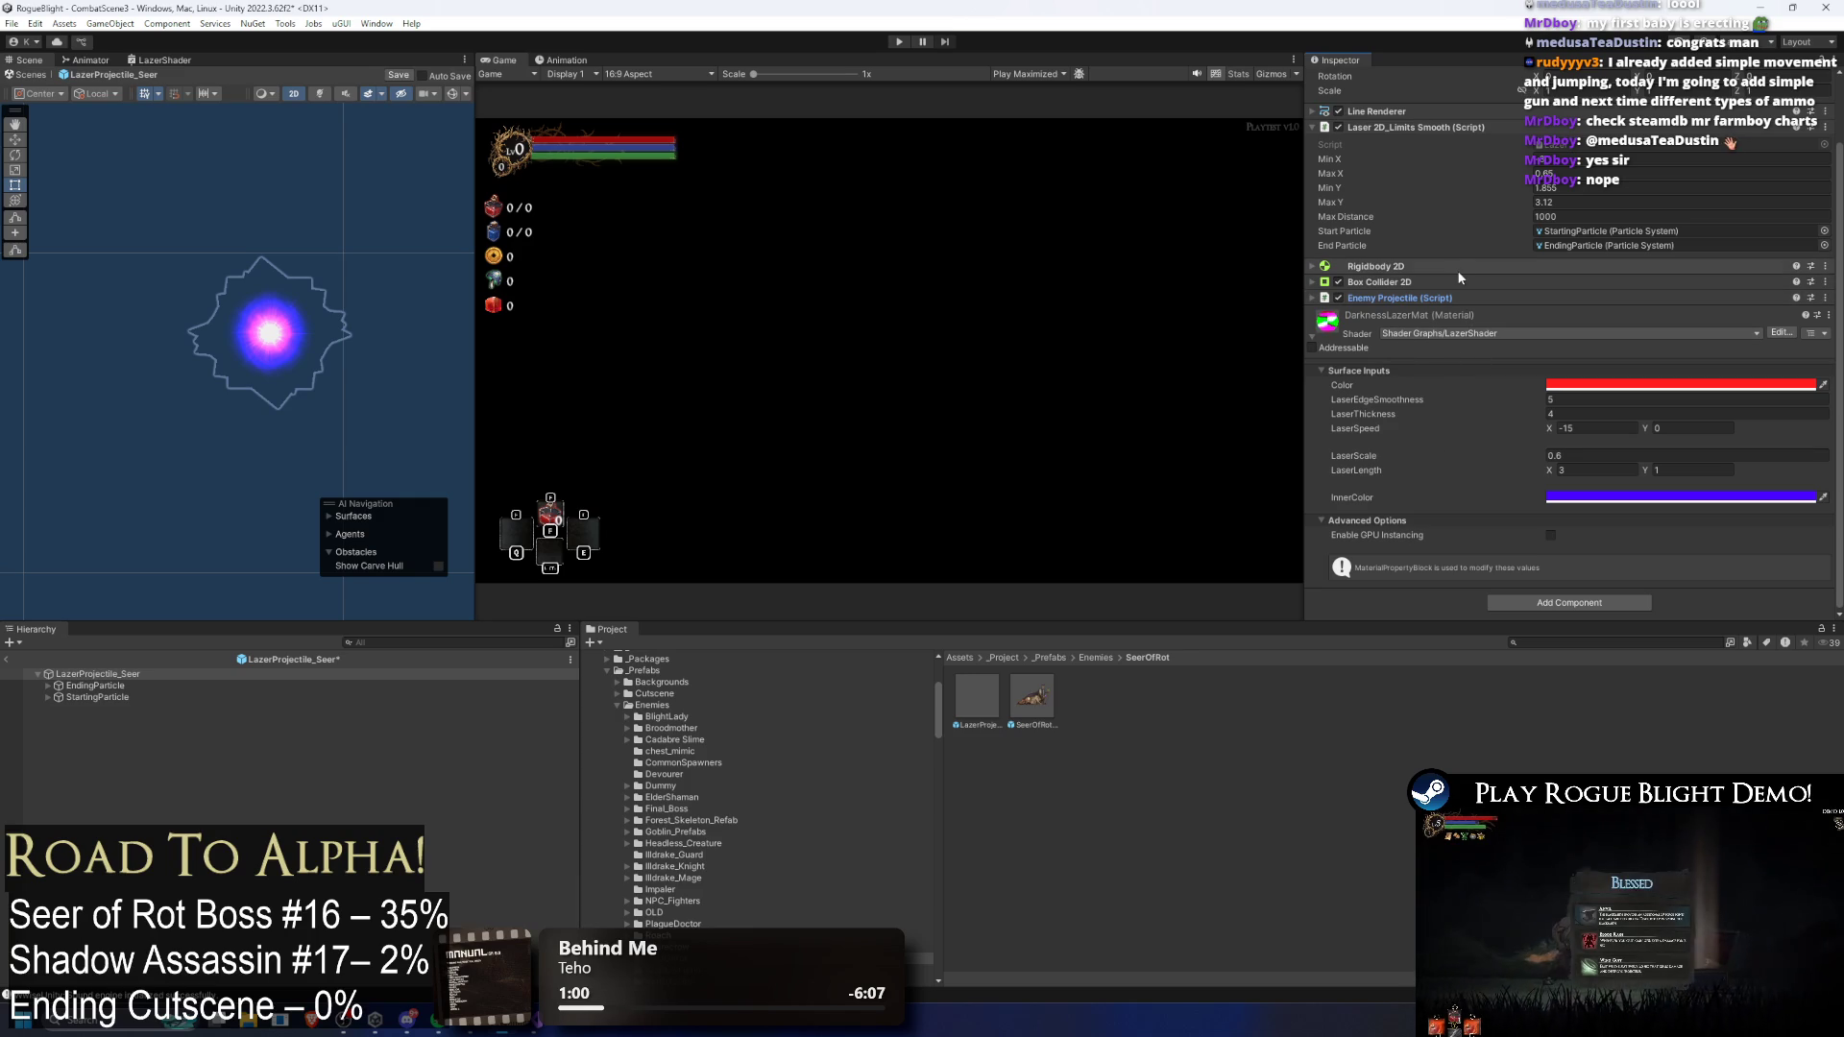
{"action": "left_click", "coordinate": [1388, 314]}
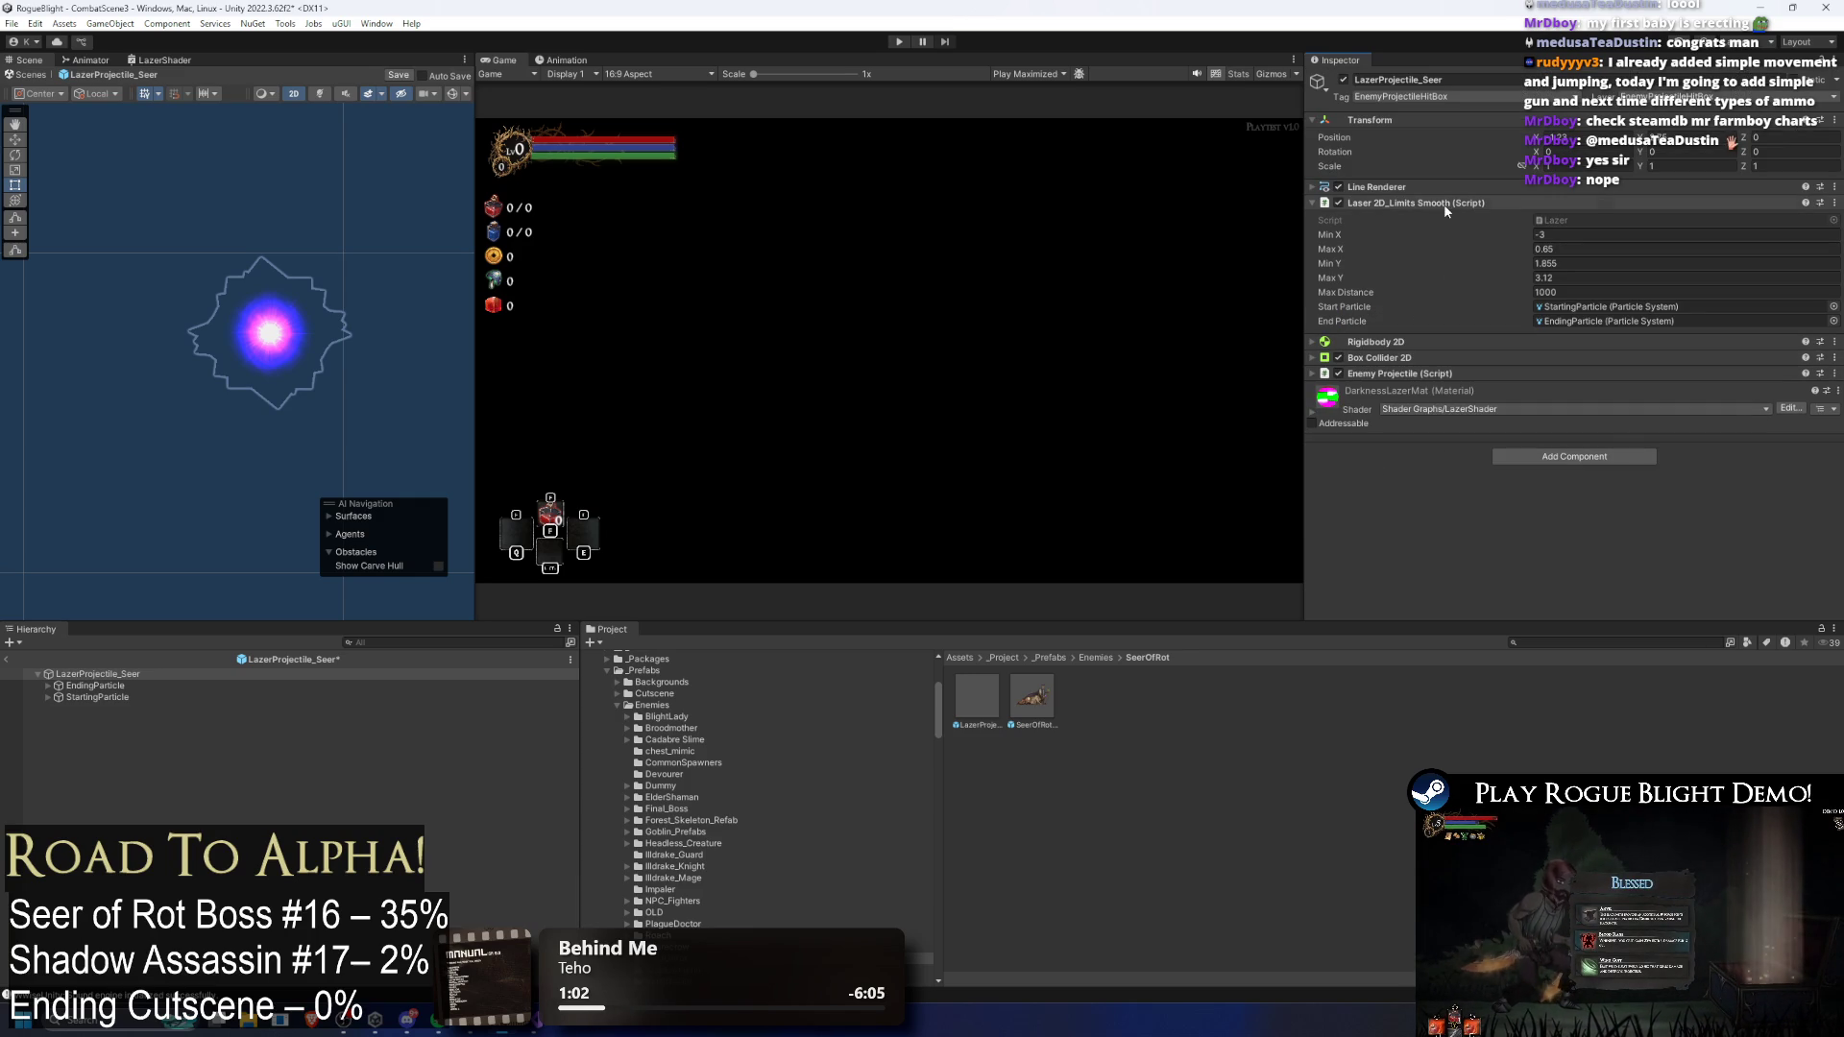
{"action": "left_click", "coordinate": [1404, 189]}
{"action": "scroll", "coordinate": [1529, 441], "scroll_direction": "down", "scroll_amount": 3}
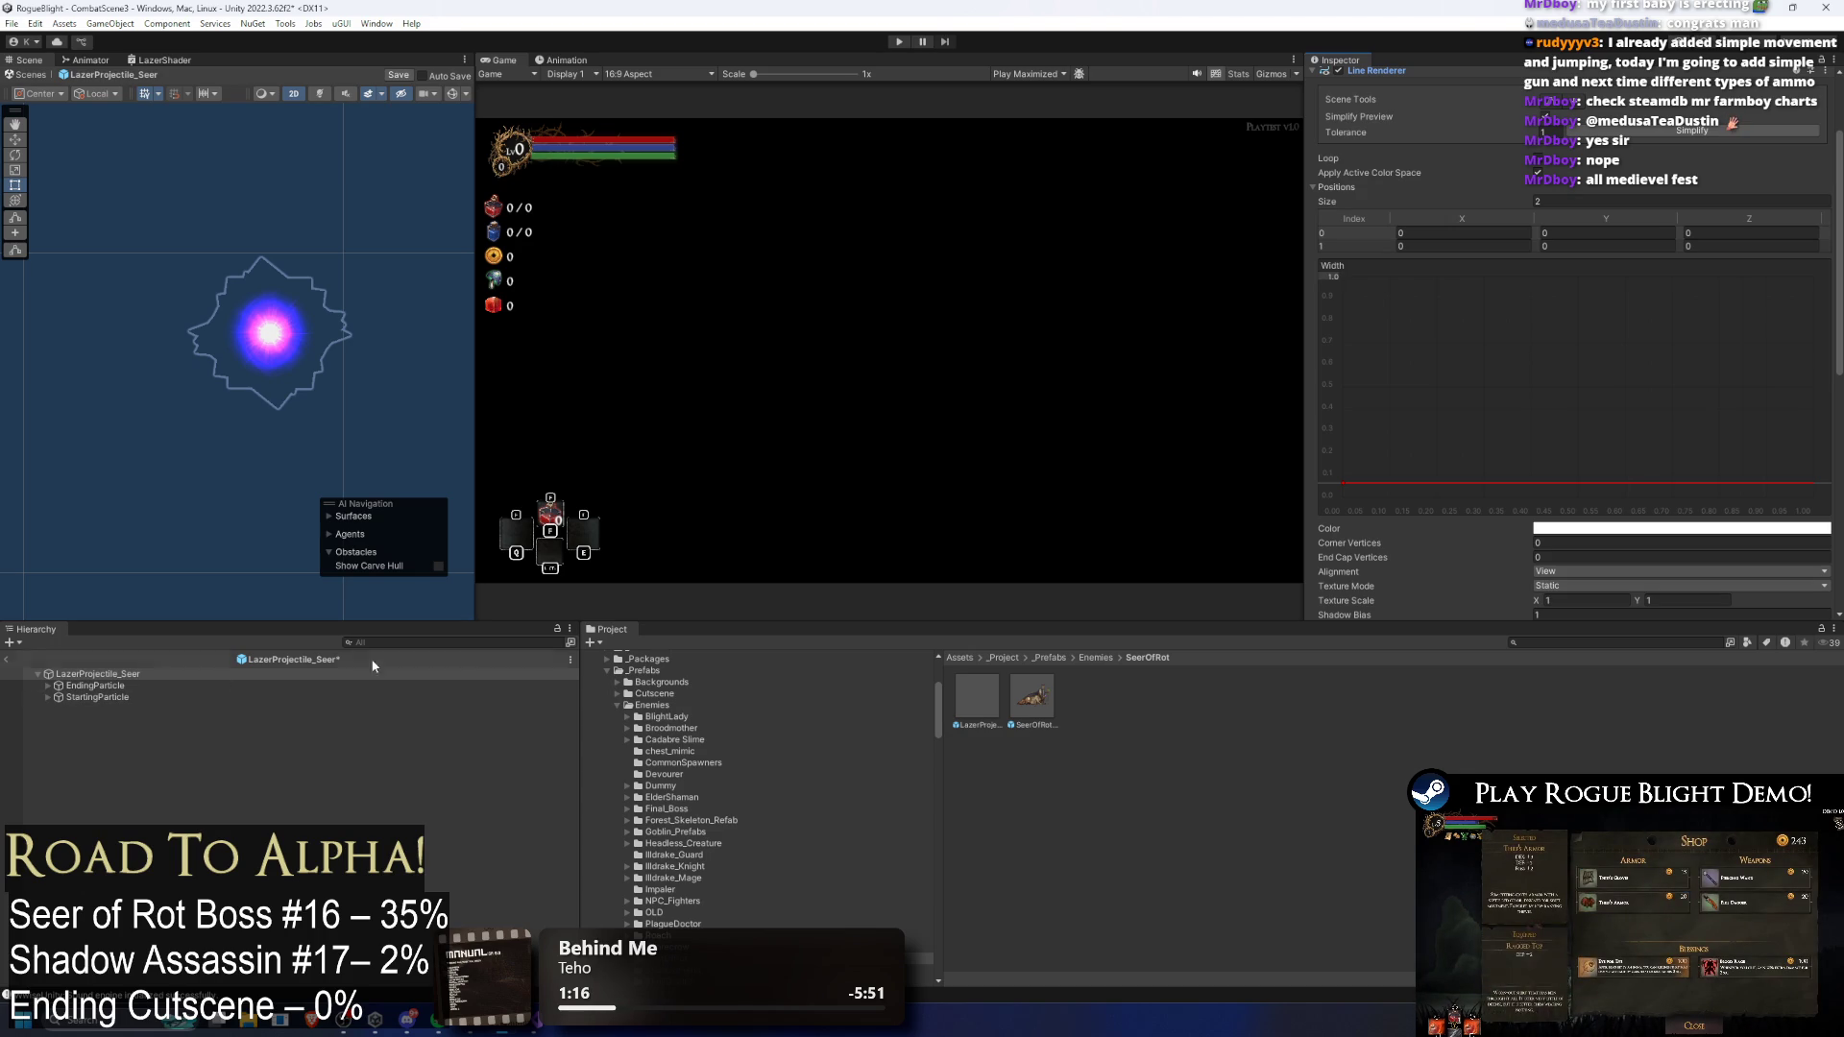
{"action": "scroll", "coordinate": [1513, 309], "scroll_direction": "down", "scroll_amount": 8}
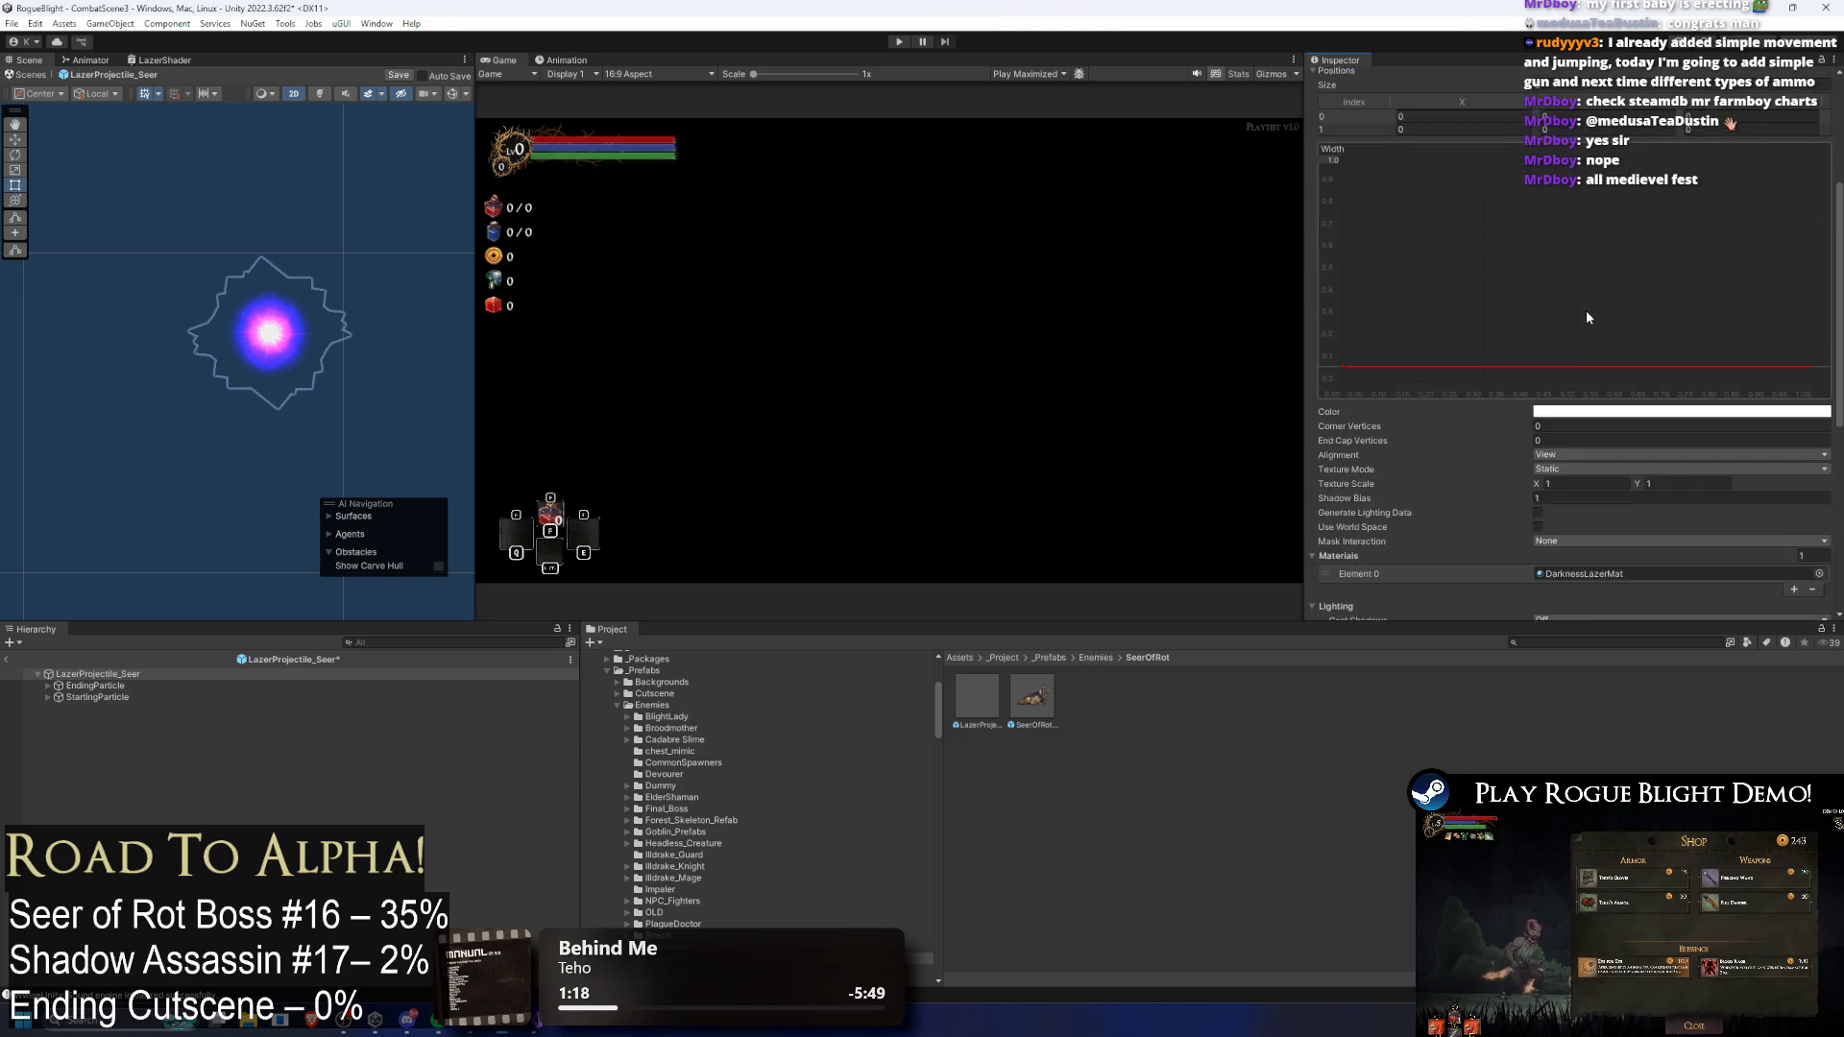
{"action": "left_click", "coordinate": [1545, 639]}
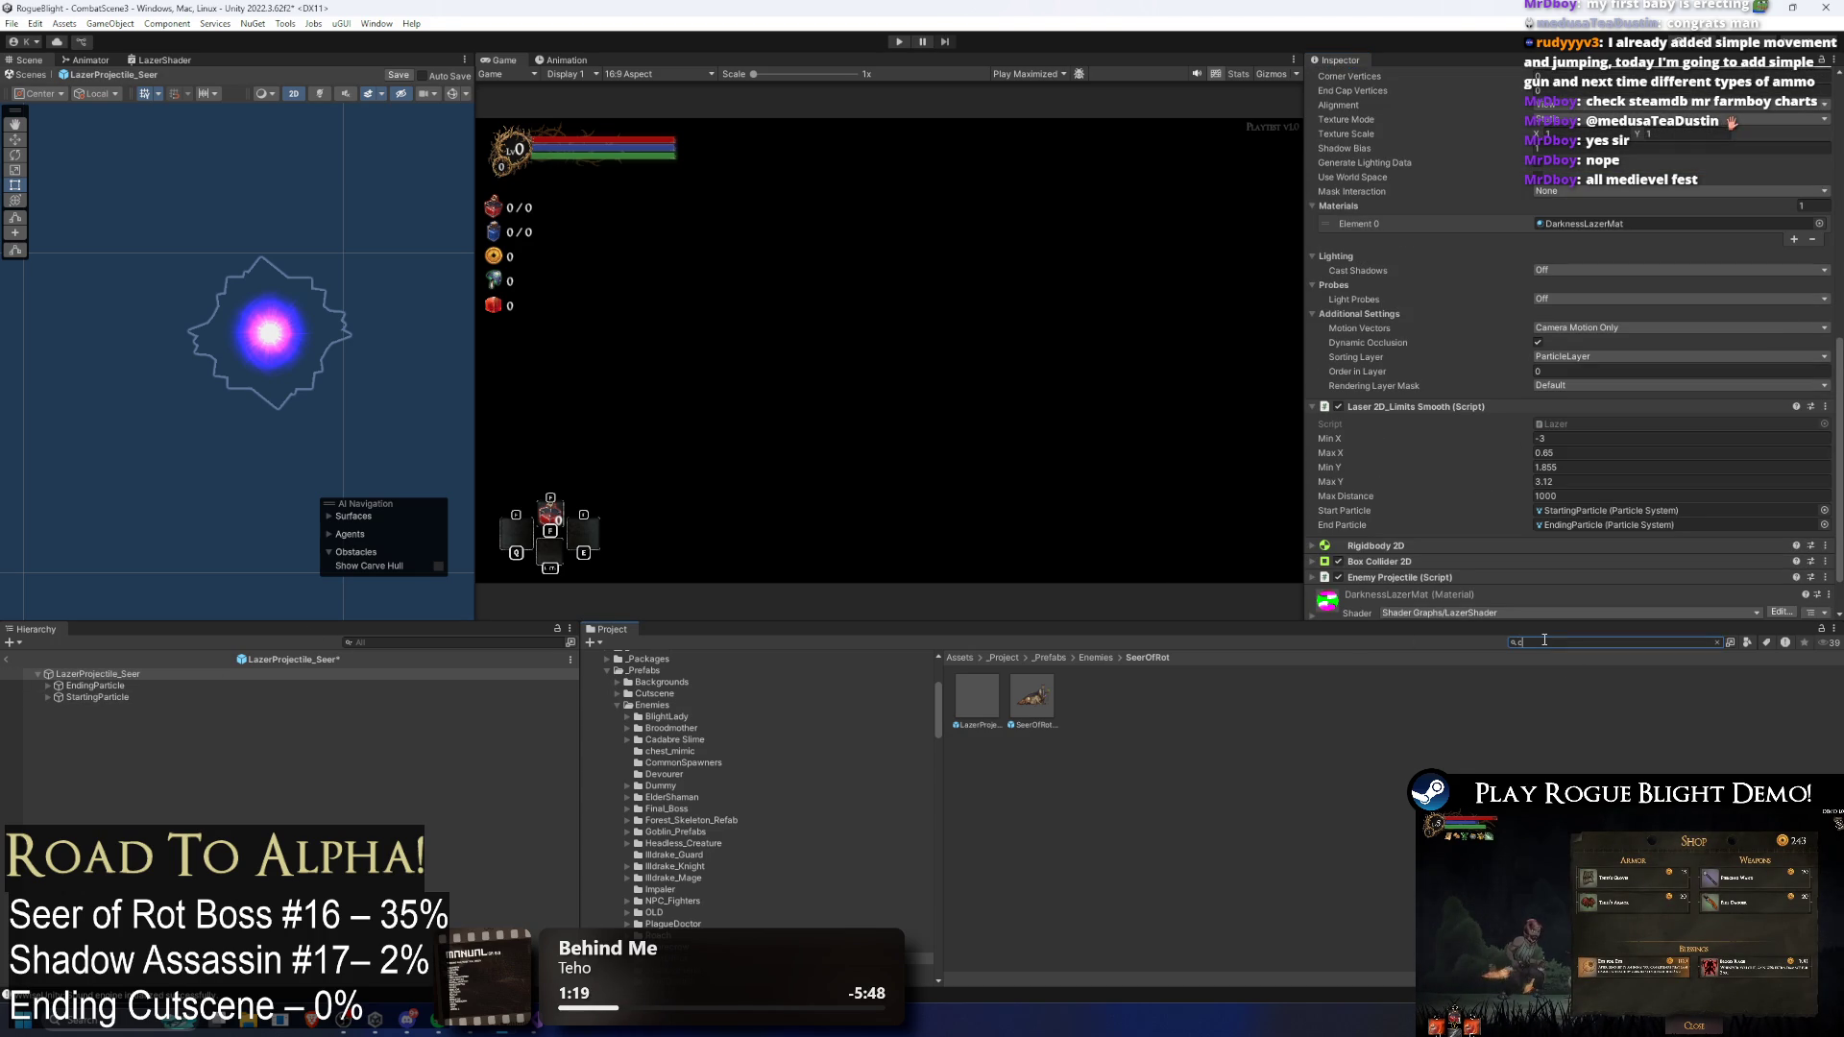
Step: Search 'mtween' and preview the code of the Custom tween scripts, from CameraViewportScale to Scale
{"action": "type", "text": "ustomtween"}
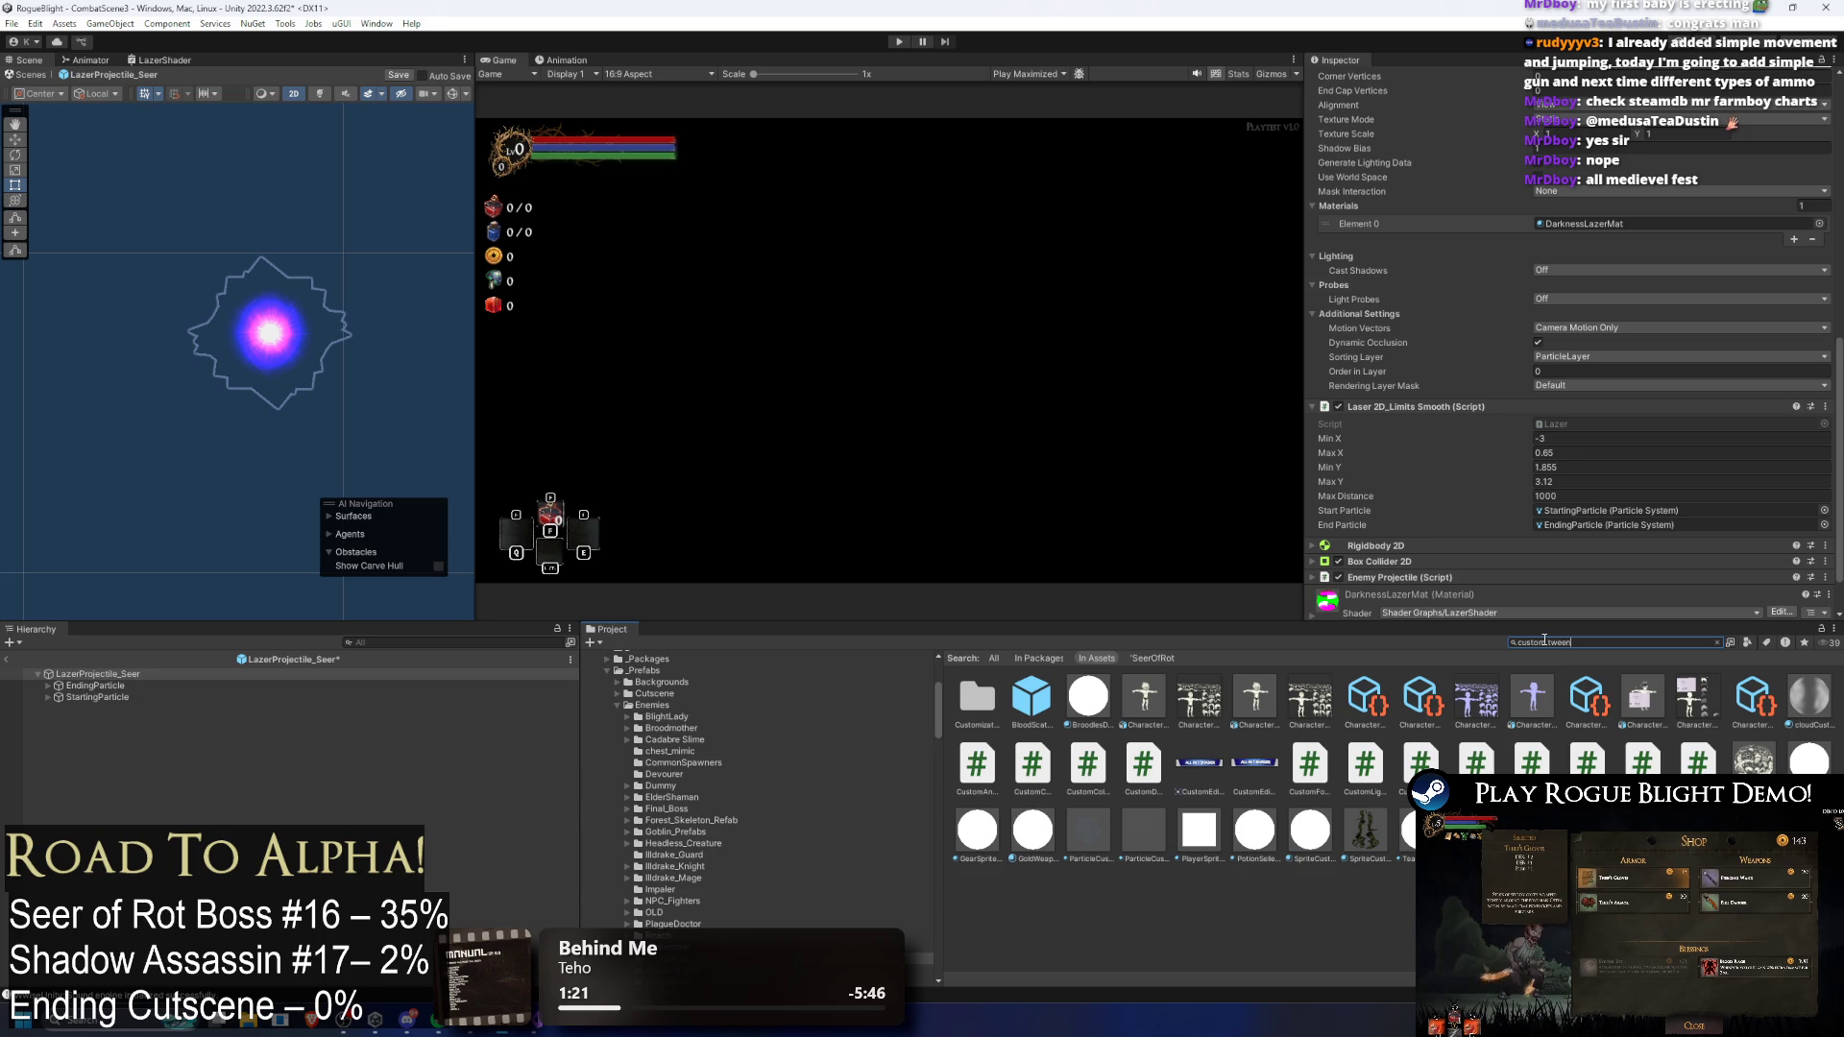
{"action": "left_click", "coordinate": [1011, 693]}
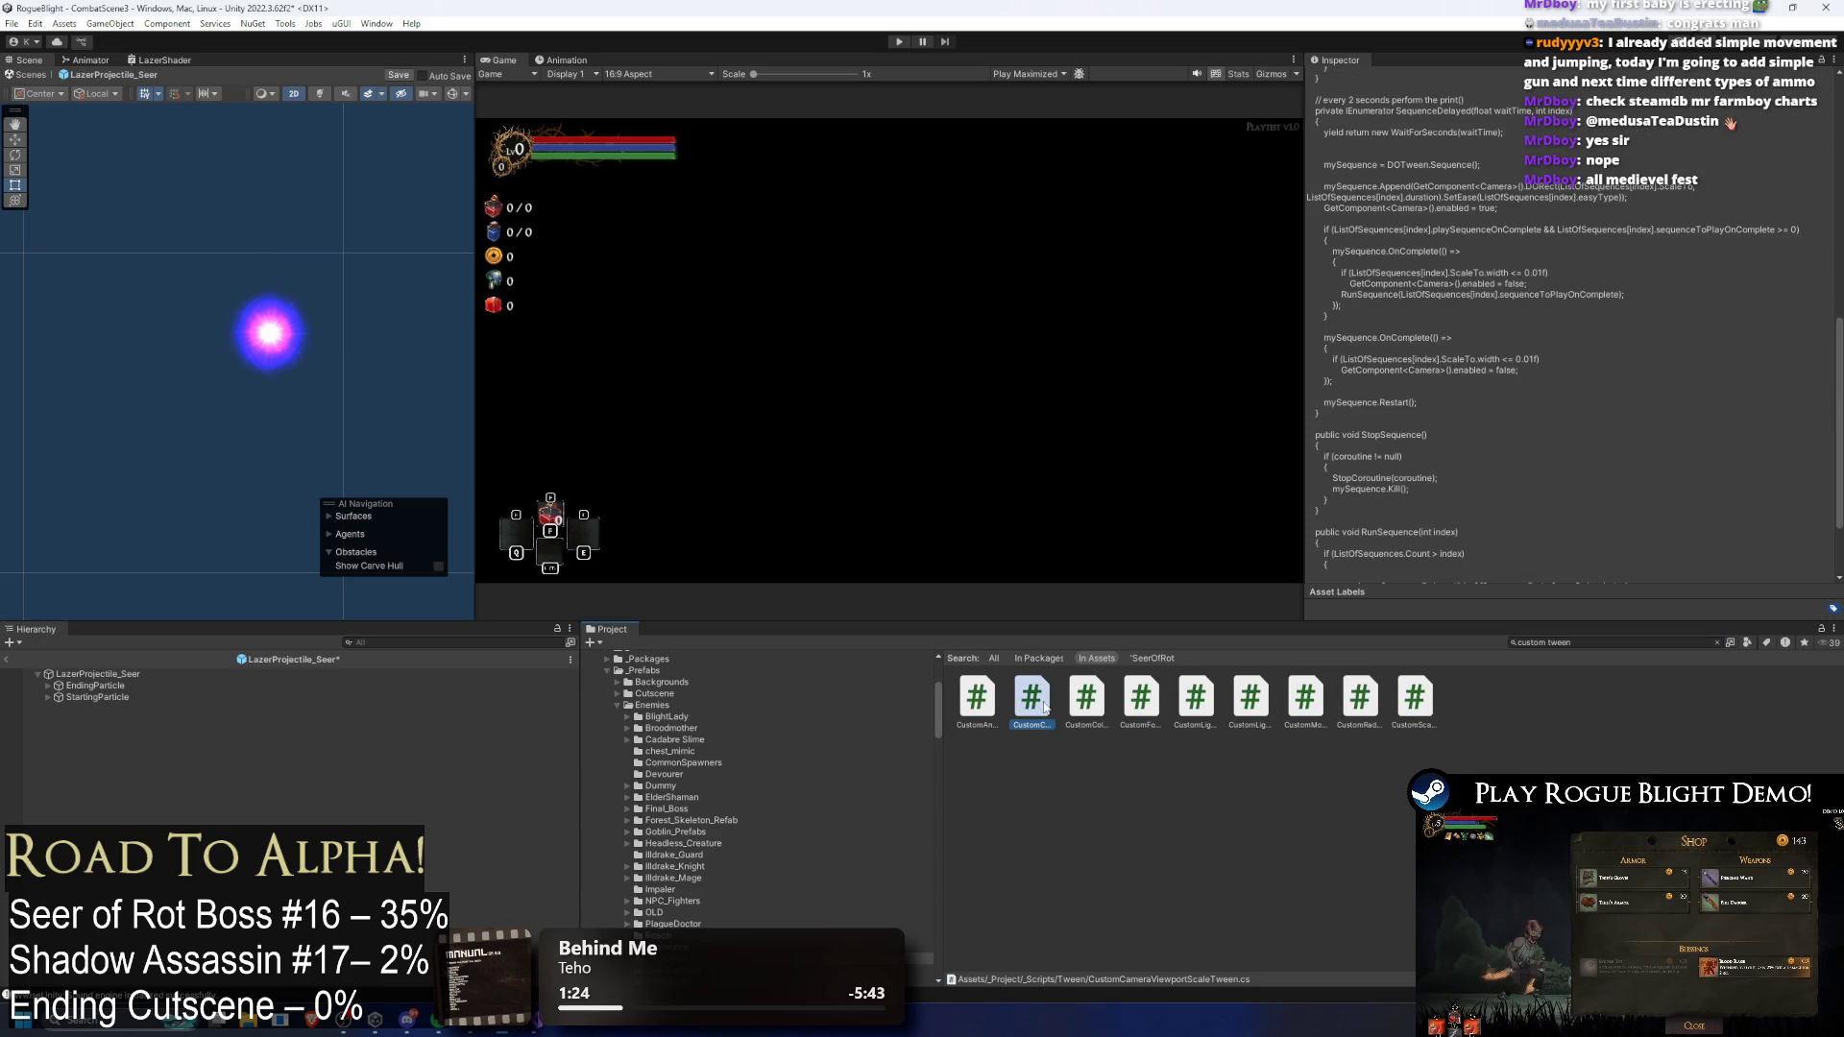
{"action": "left_click", "coordinate": [978, 699]}
{"action": "left_click", "coordinate": [1260, 716]}
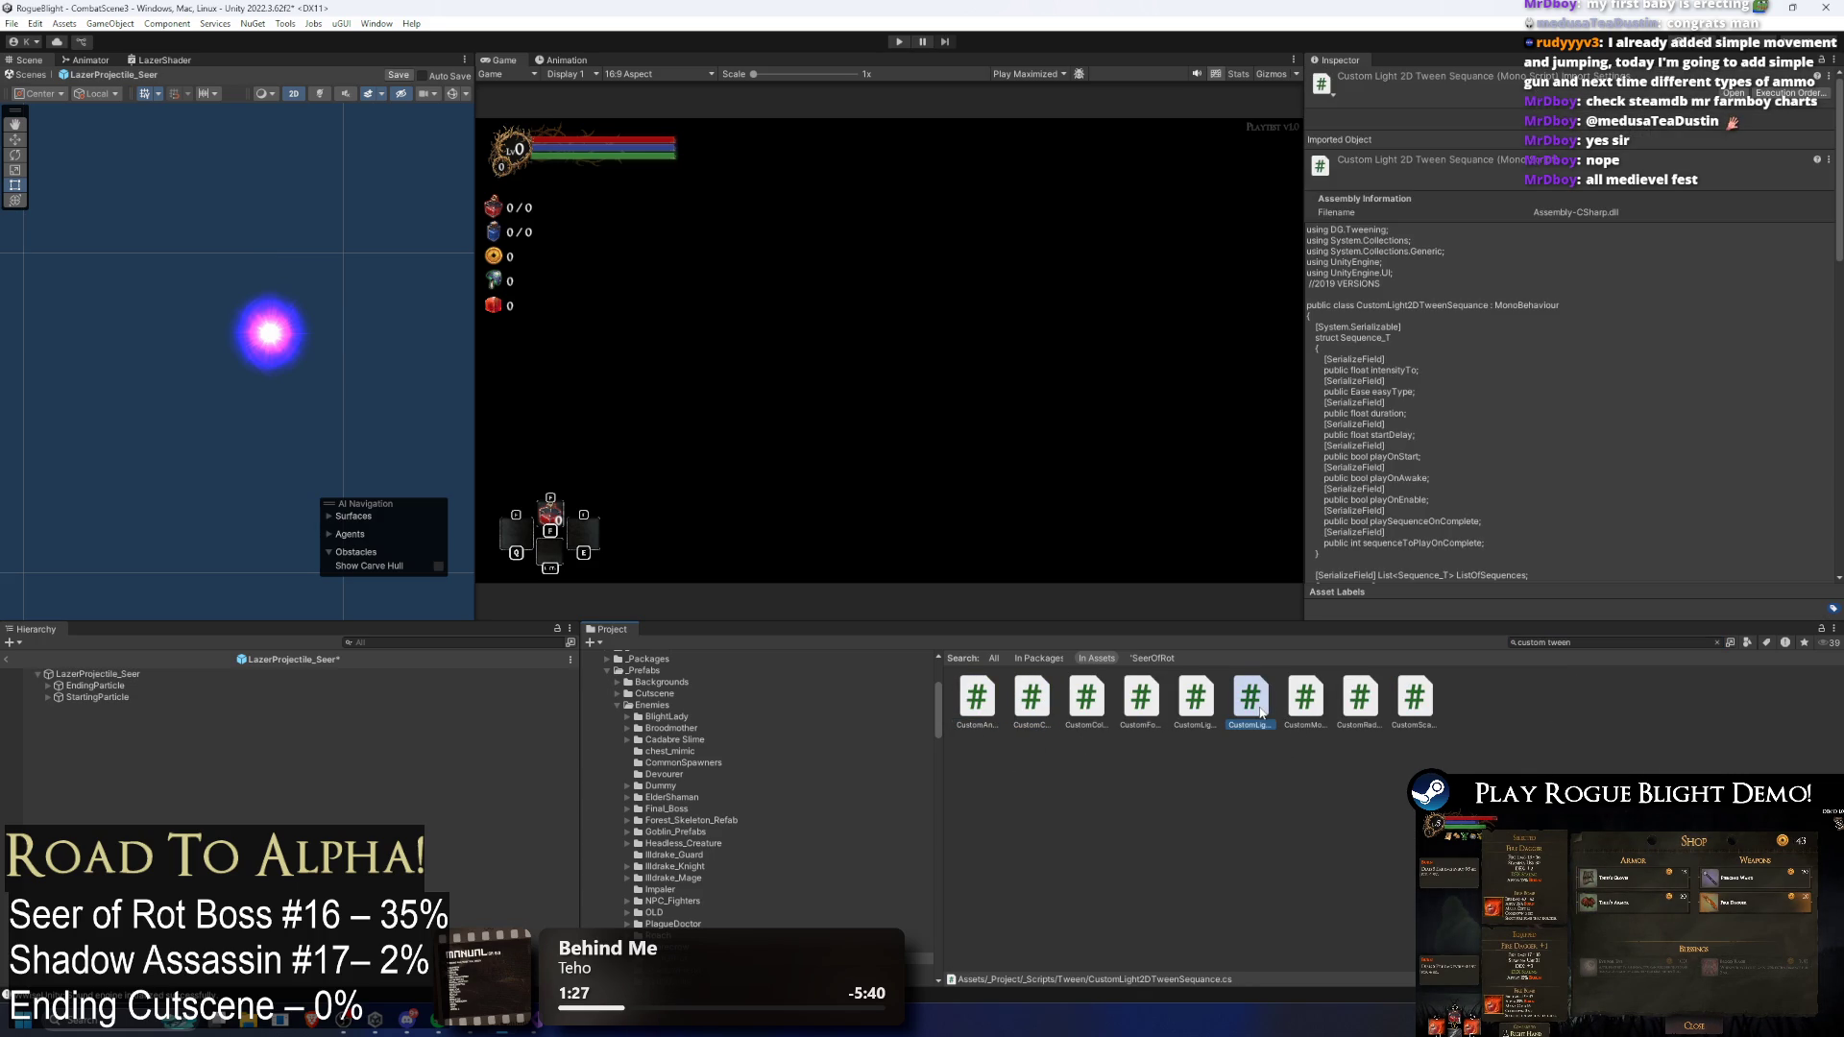
{"action": "left_click", "coordinate": [1327, 706]}
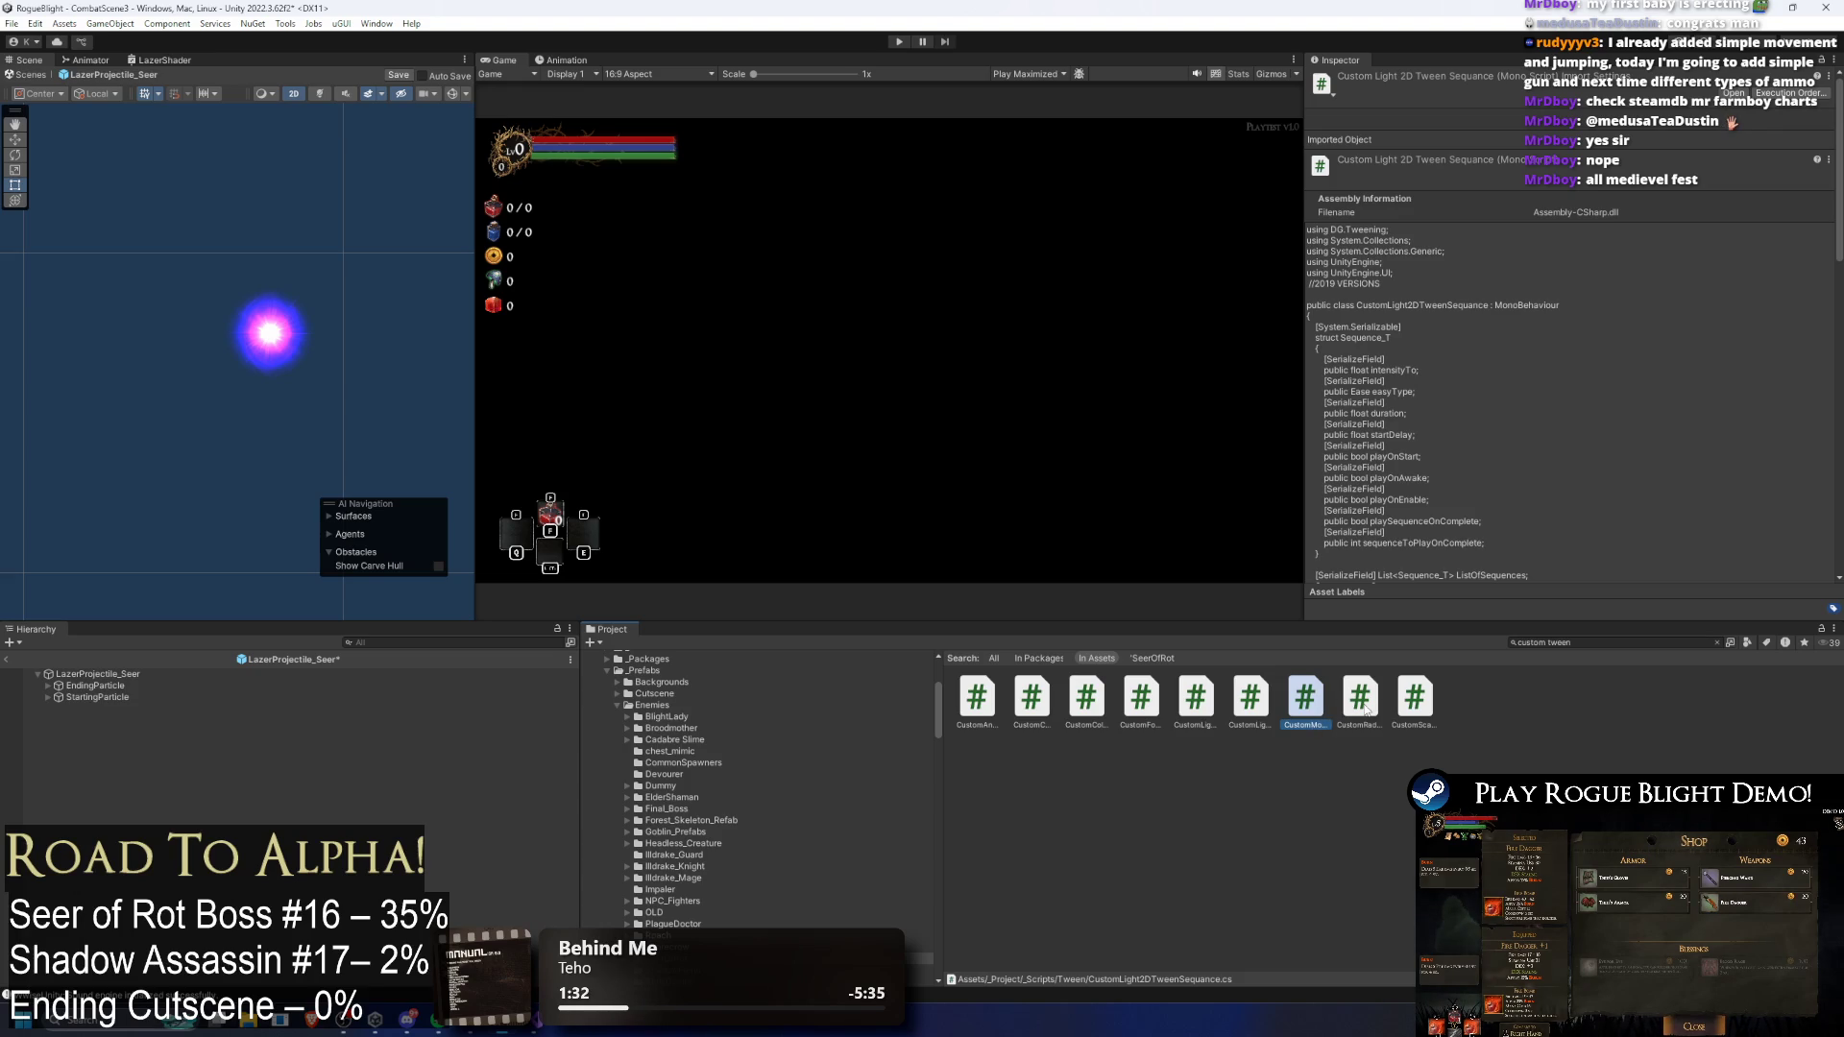
{"action": "left_click", "coordinate": [1373, 695]}
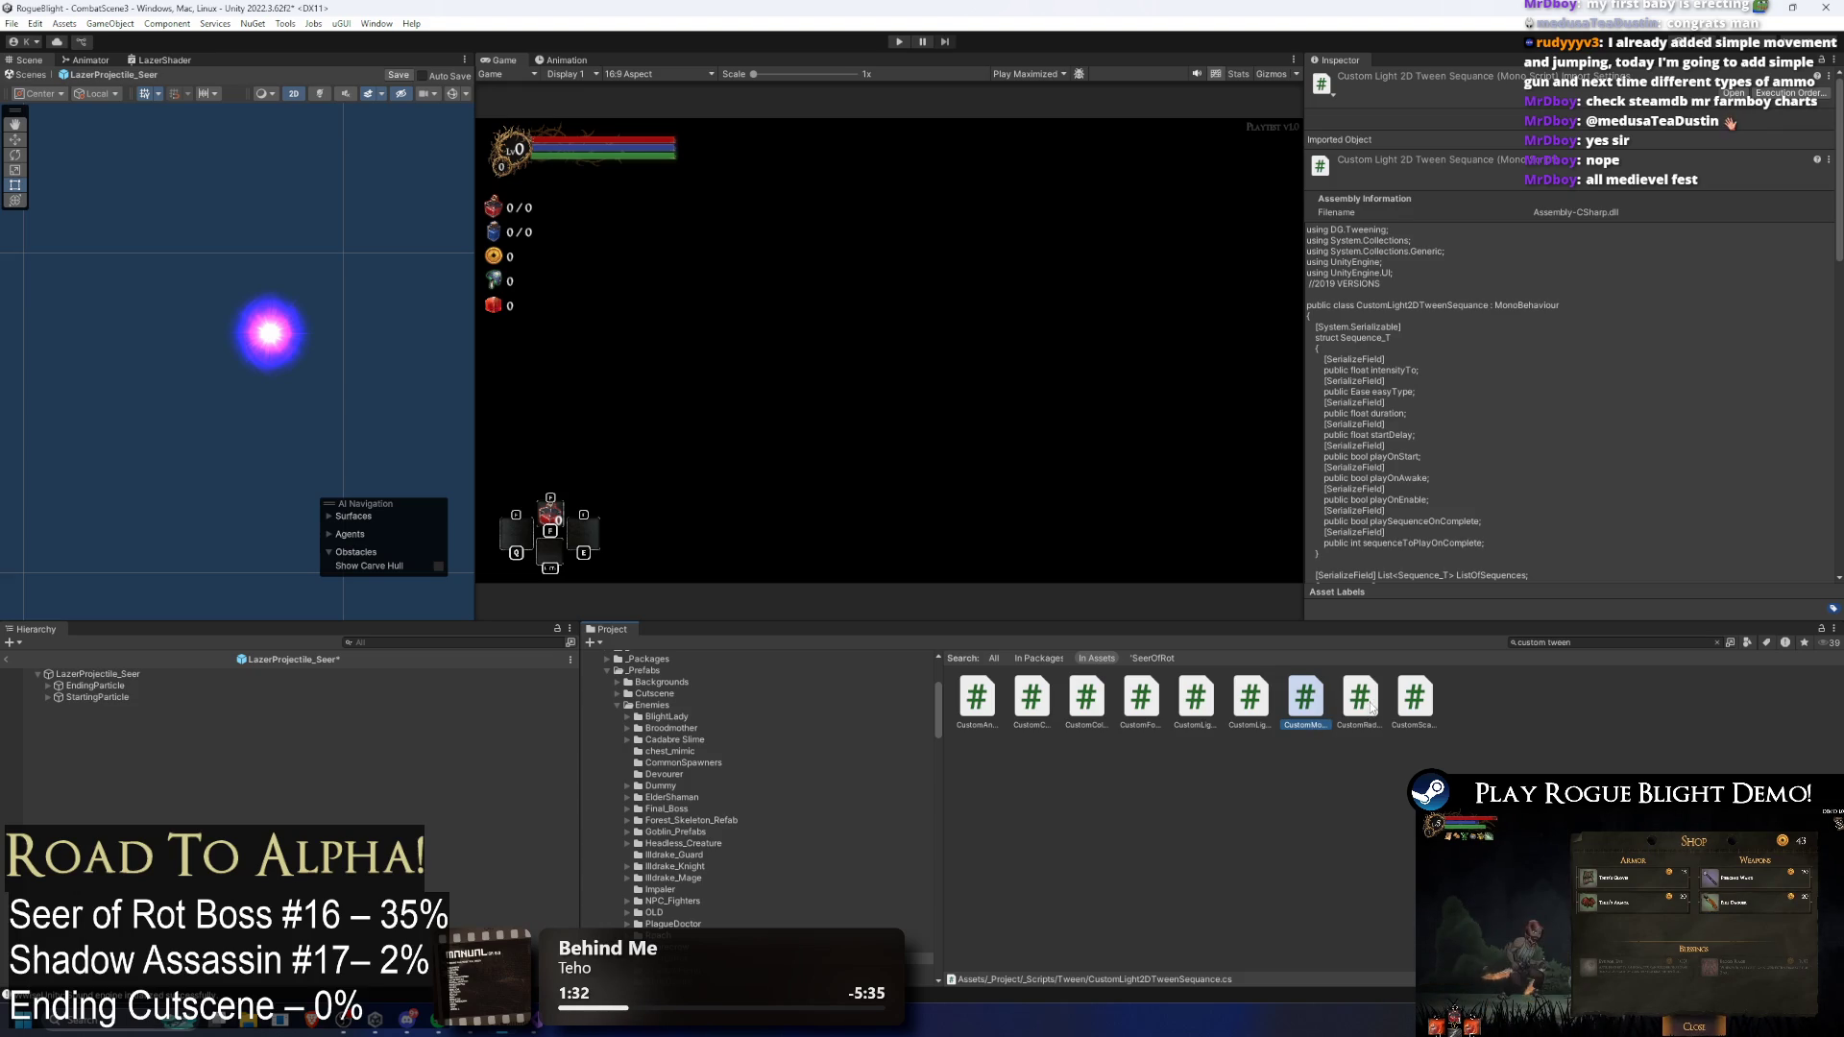
{"action": "left_click", "coordinate": [1289, 709]}
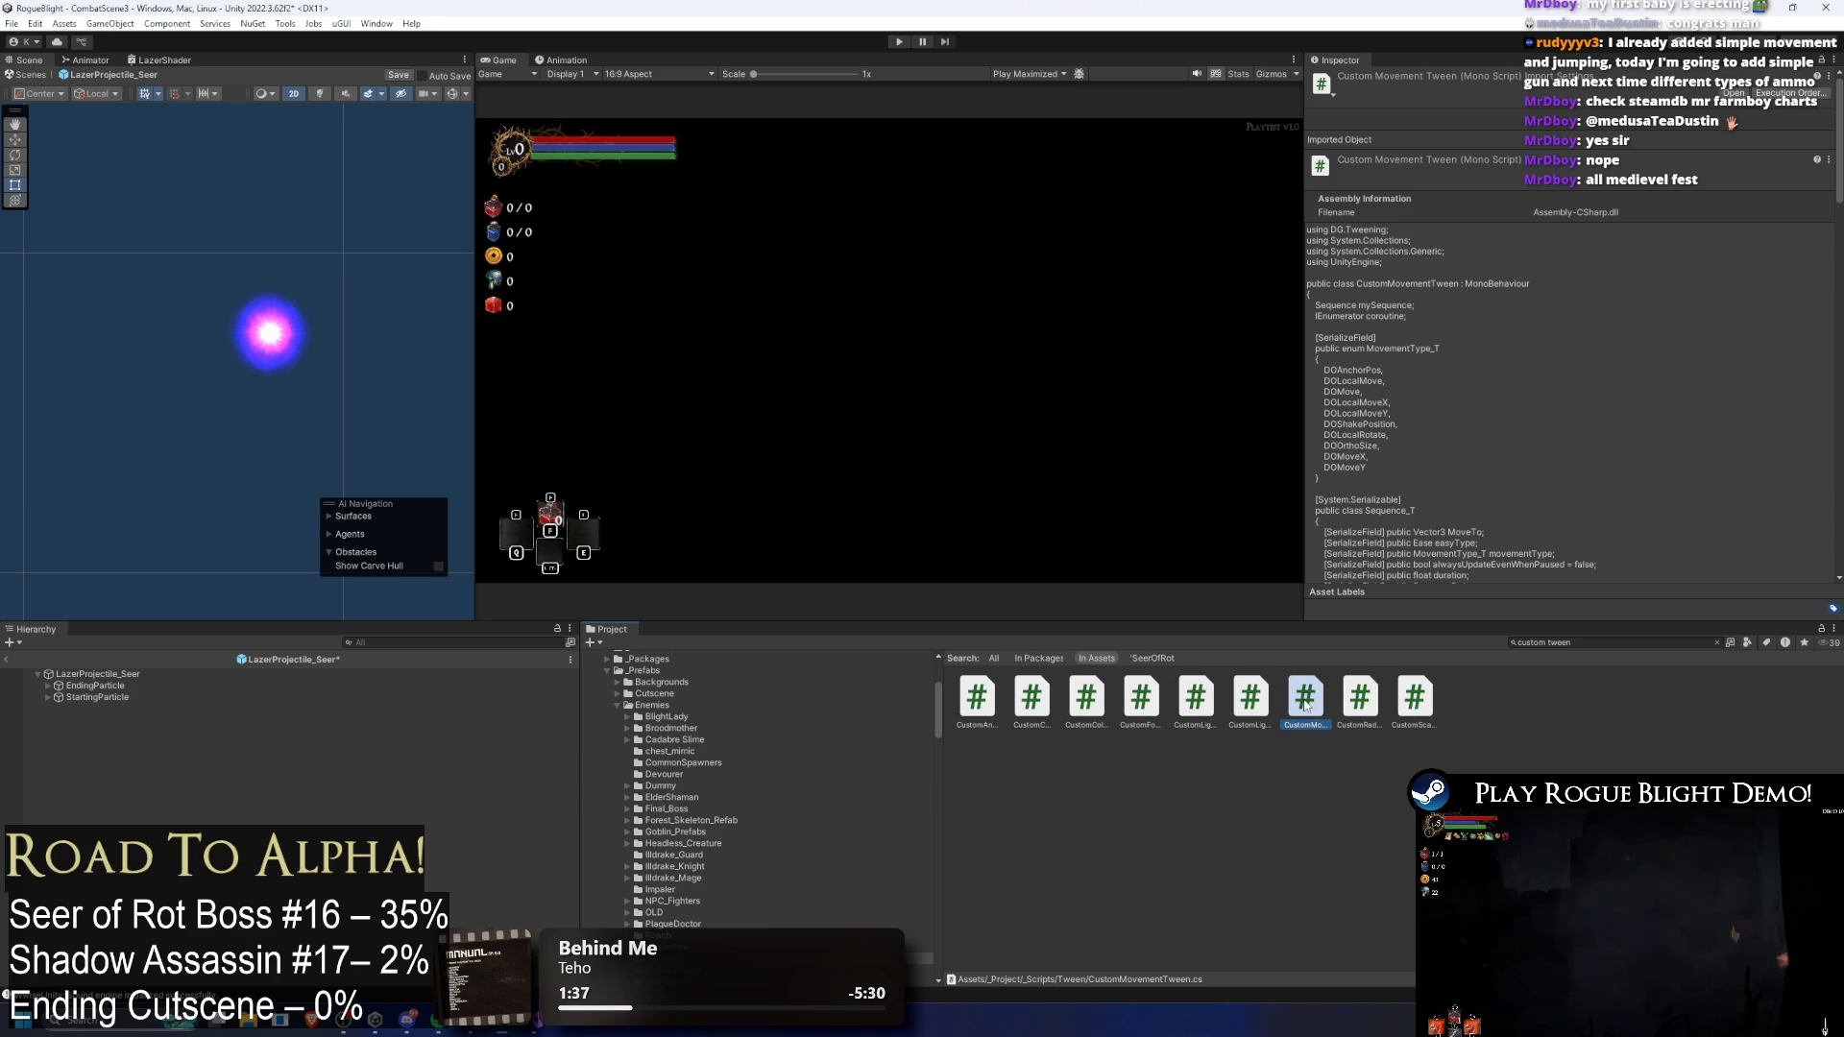
{"action": "left_click", "coordinate": [1419, 703]}
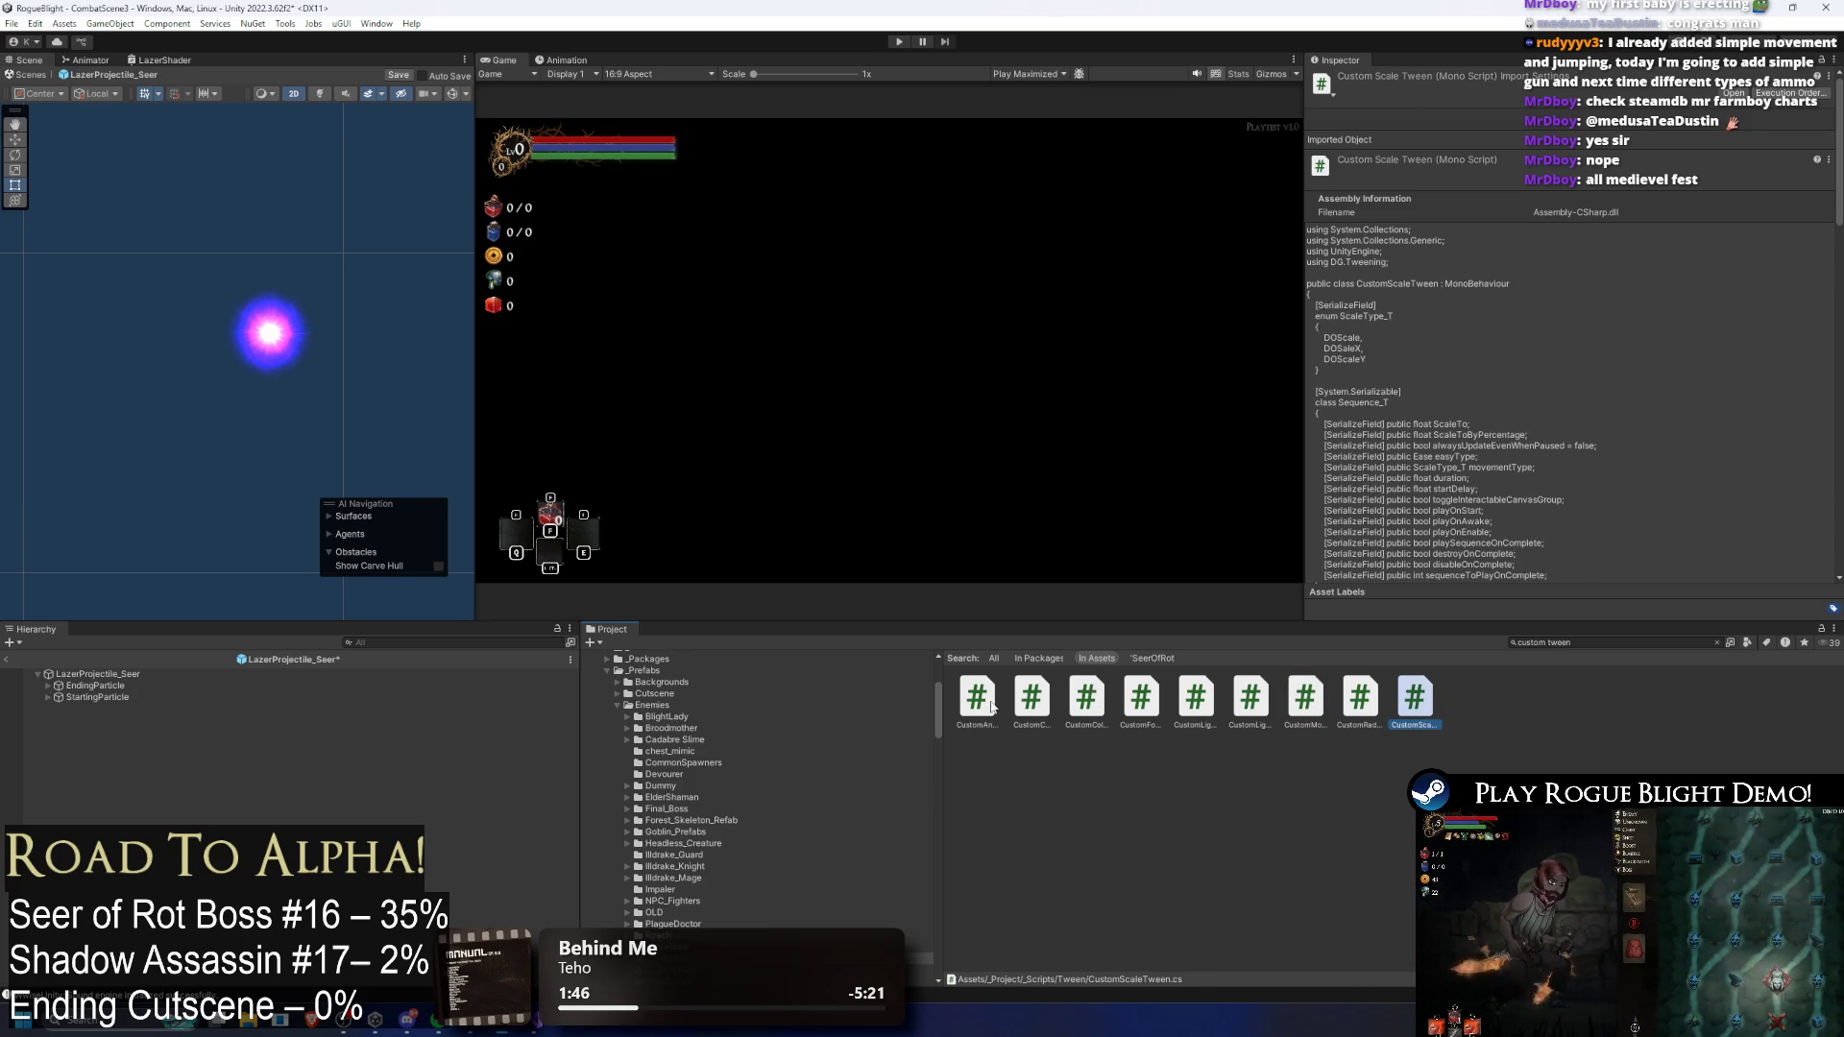
Step: Compare more tween scripts, ending on CustomColorTween, and bring up actions for its copy
{"action": "left_click", "coordinate": [1024, 696]}
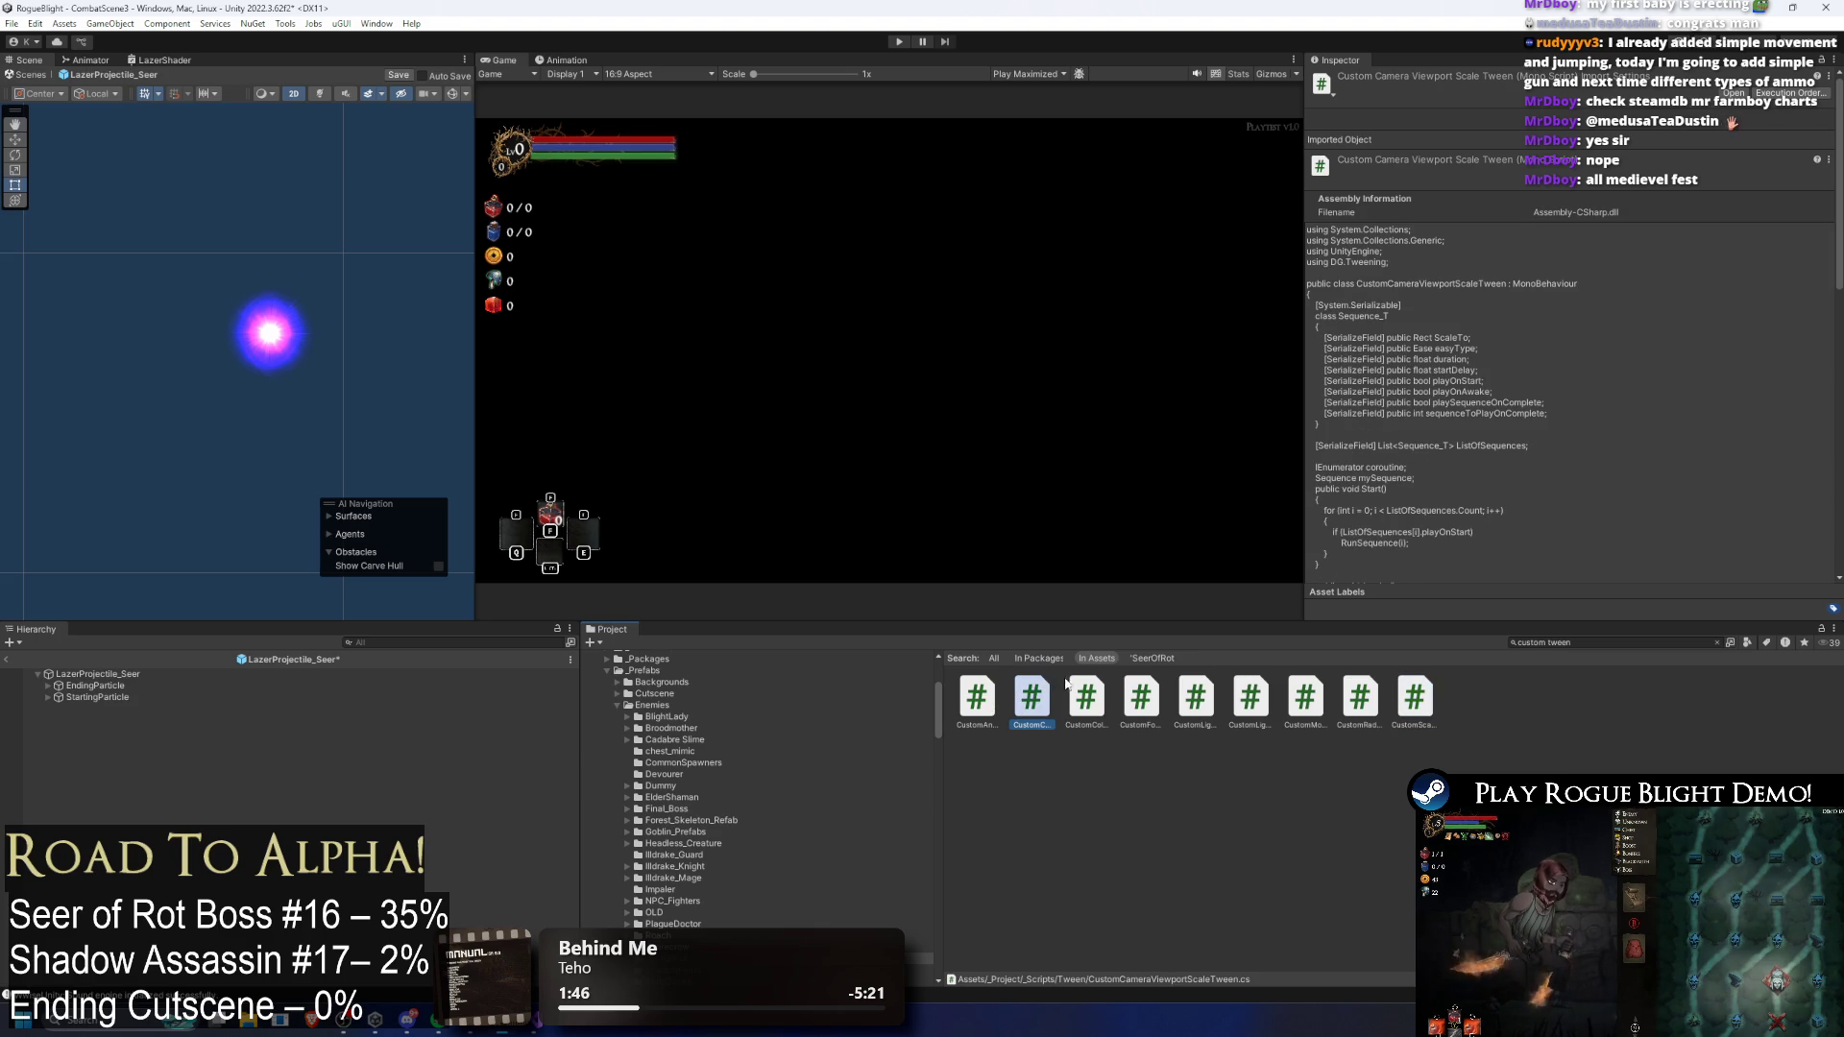
{"action": "left_click", "coordinate": [1189, 699]}
{"action": "left_click", "coordinate": [1143, 701]}
{"action": "left_click", "coordinate": [1029, 701]}
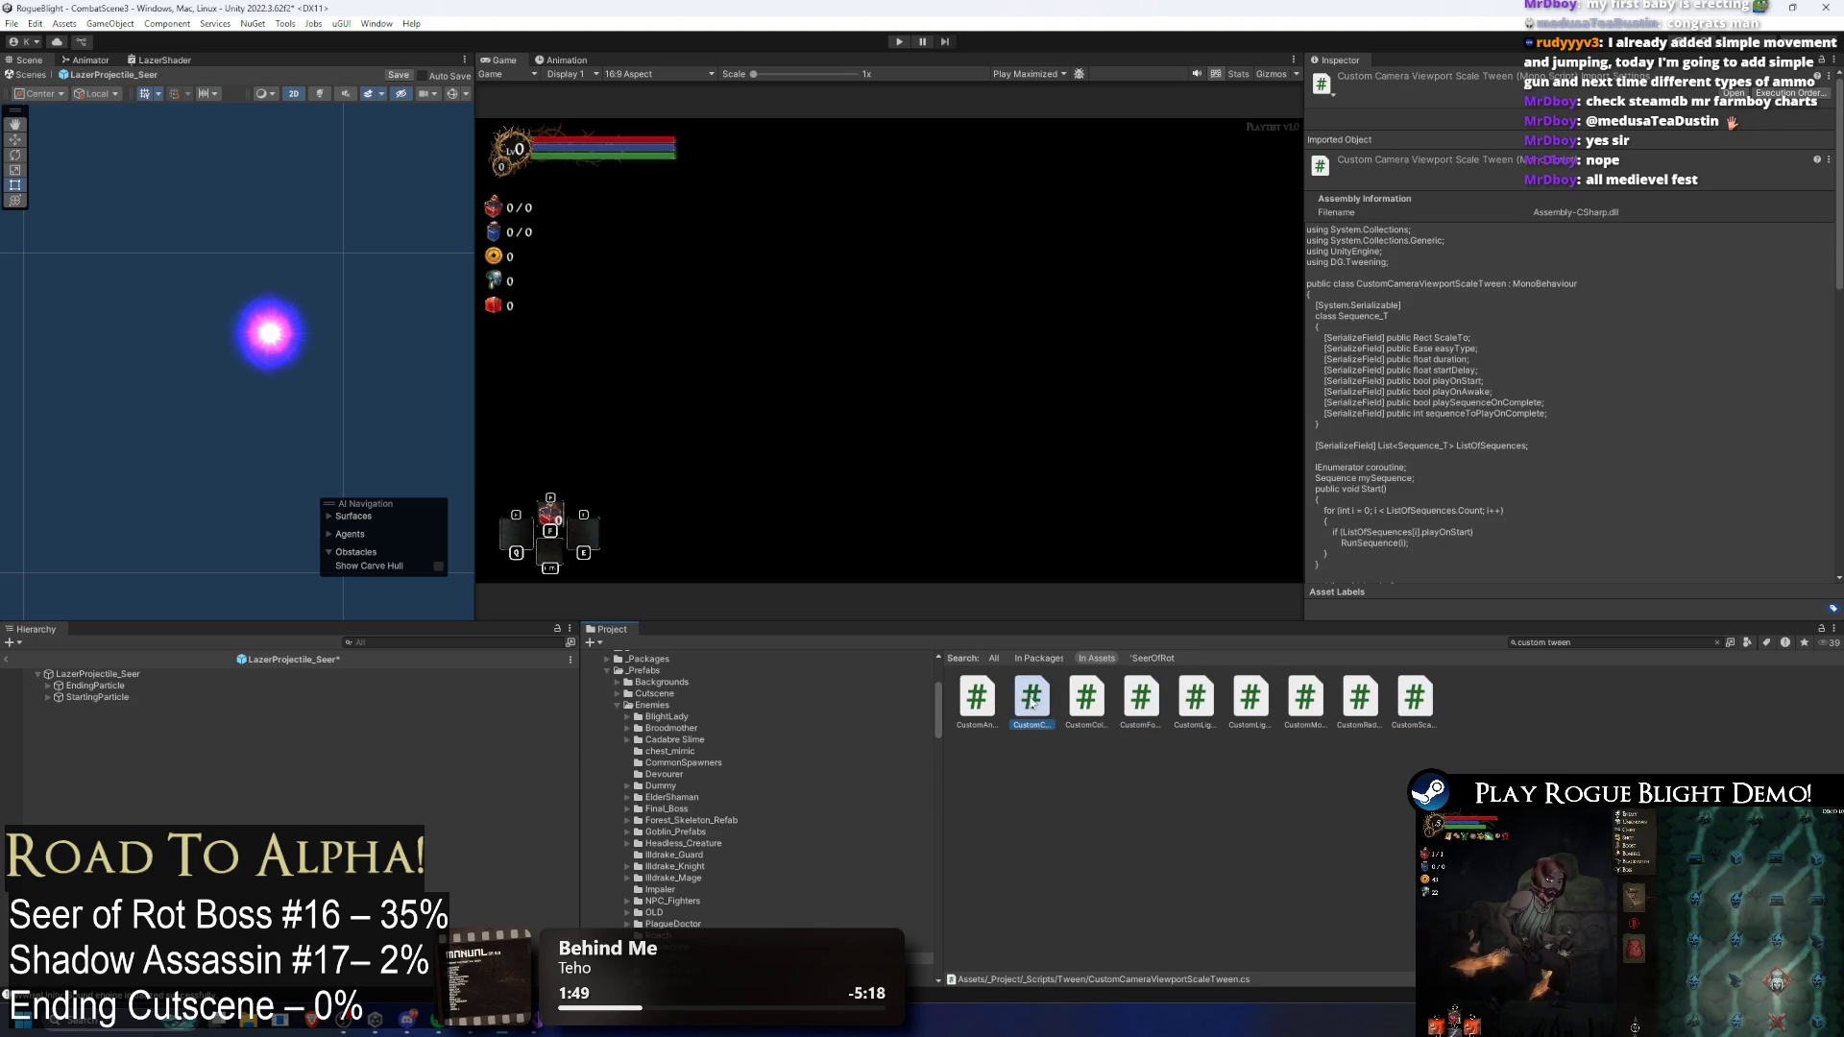
{"action": "left_click", "coordinate": [1097, 699]}
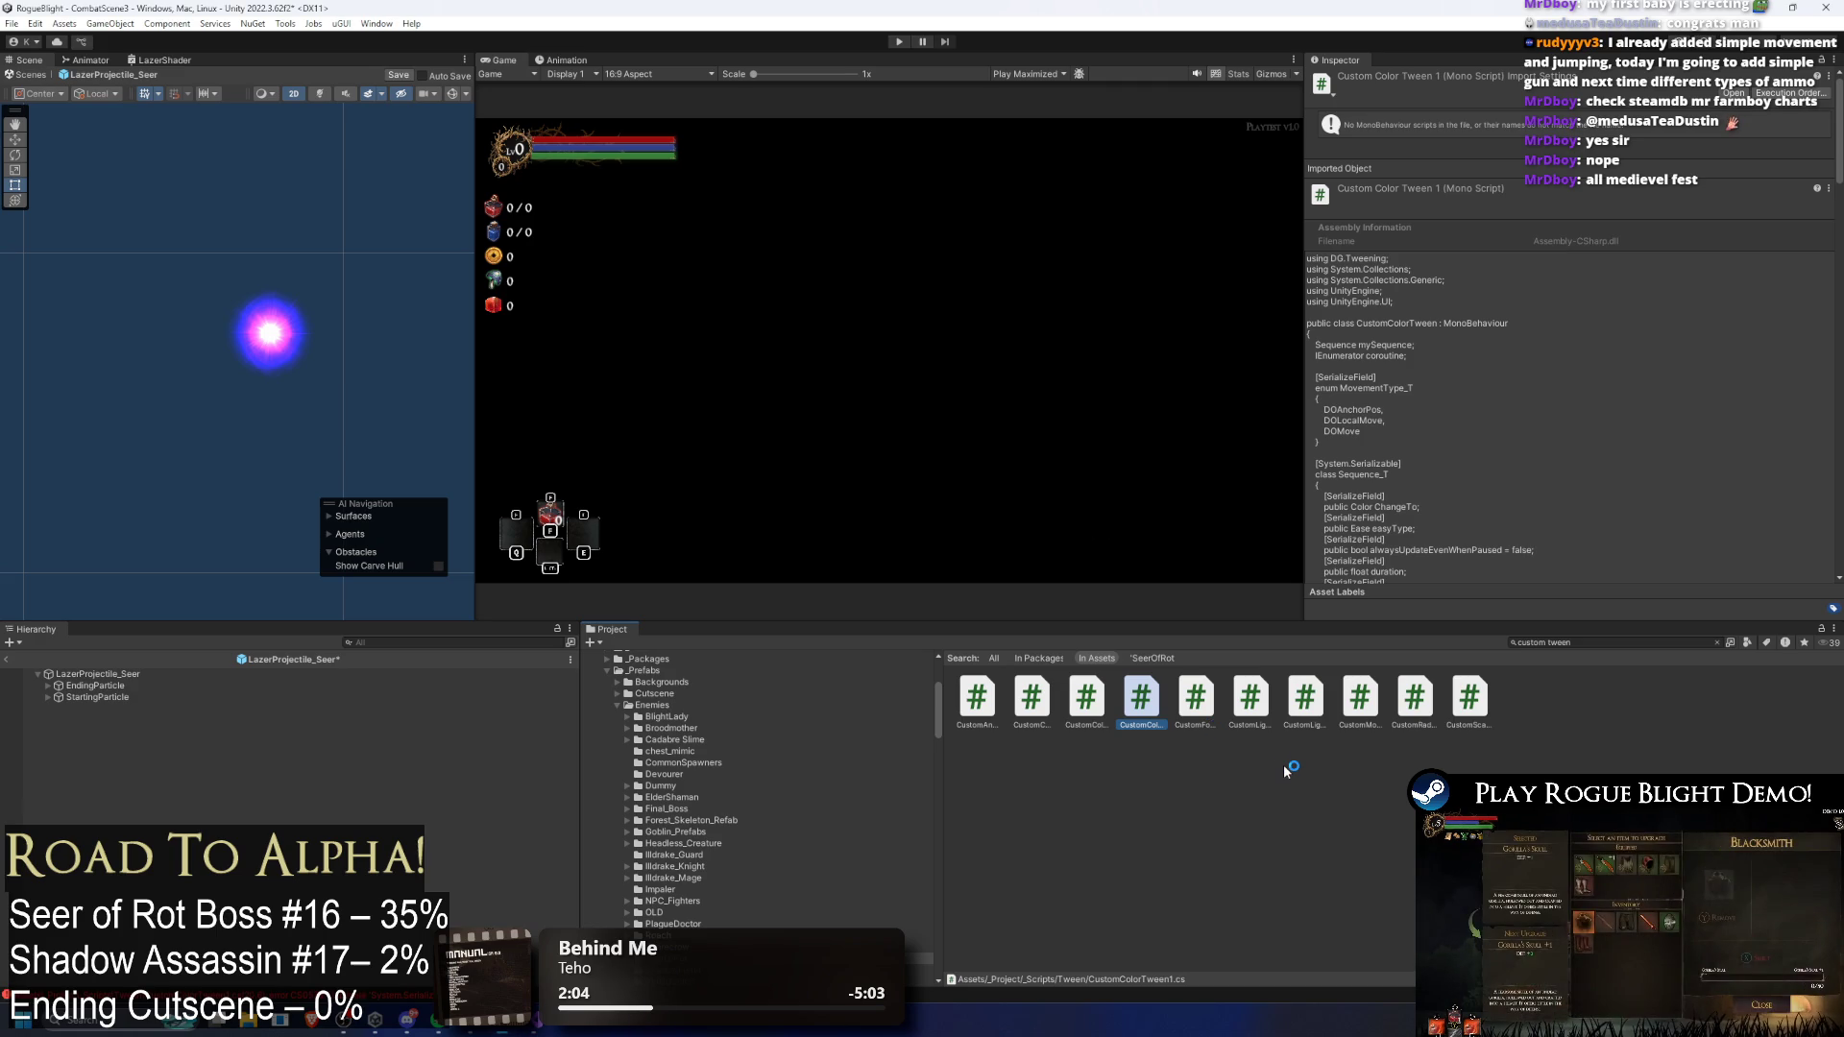
{"action": "right_click", "coordinate": [1141, 707]}
Step: Rename the copied script CustomColorTween1 to CustomLineTween
{"action": "left_click", "coordinate": [1243, 287]}
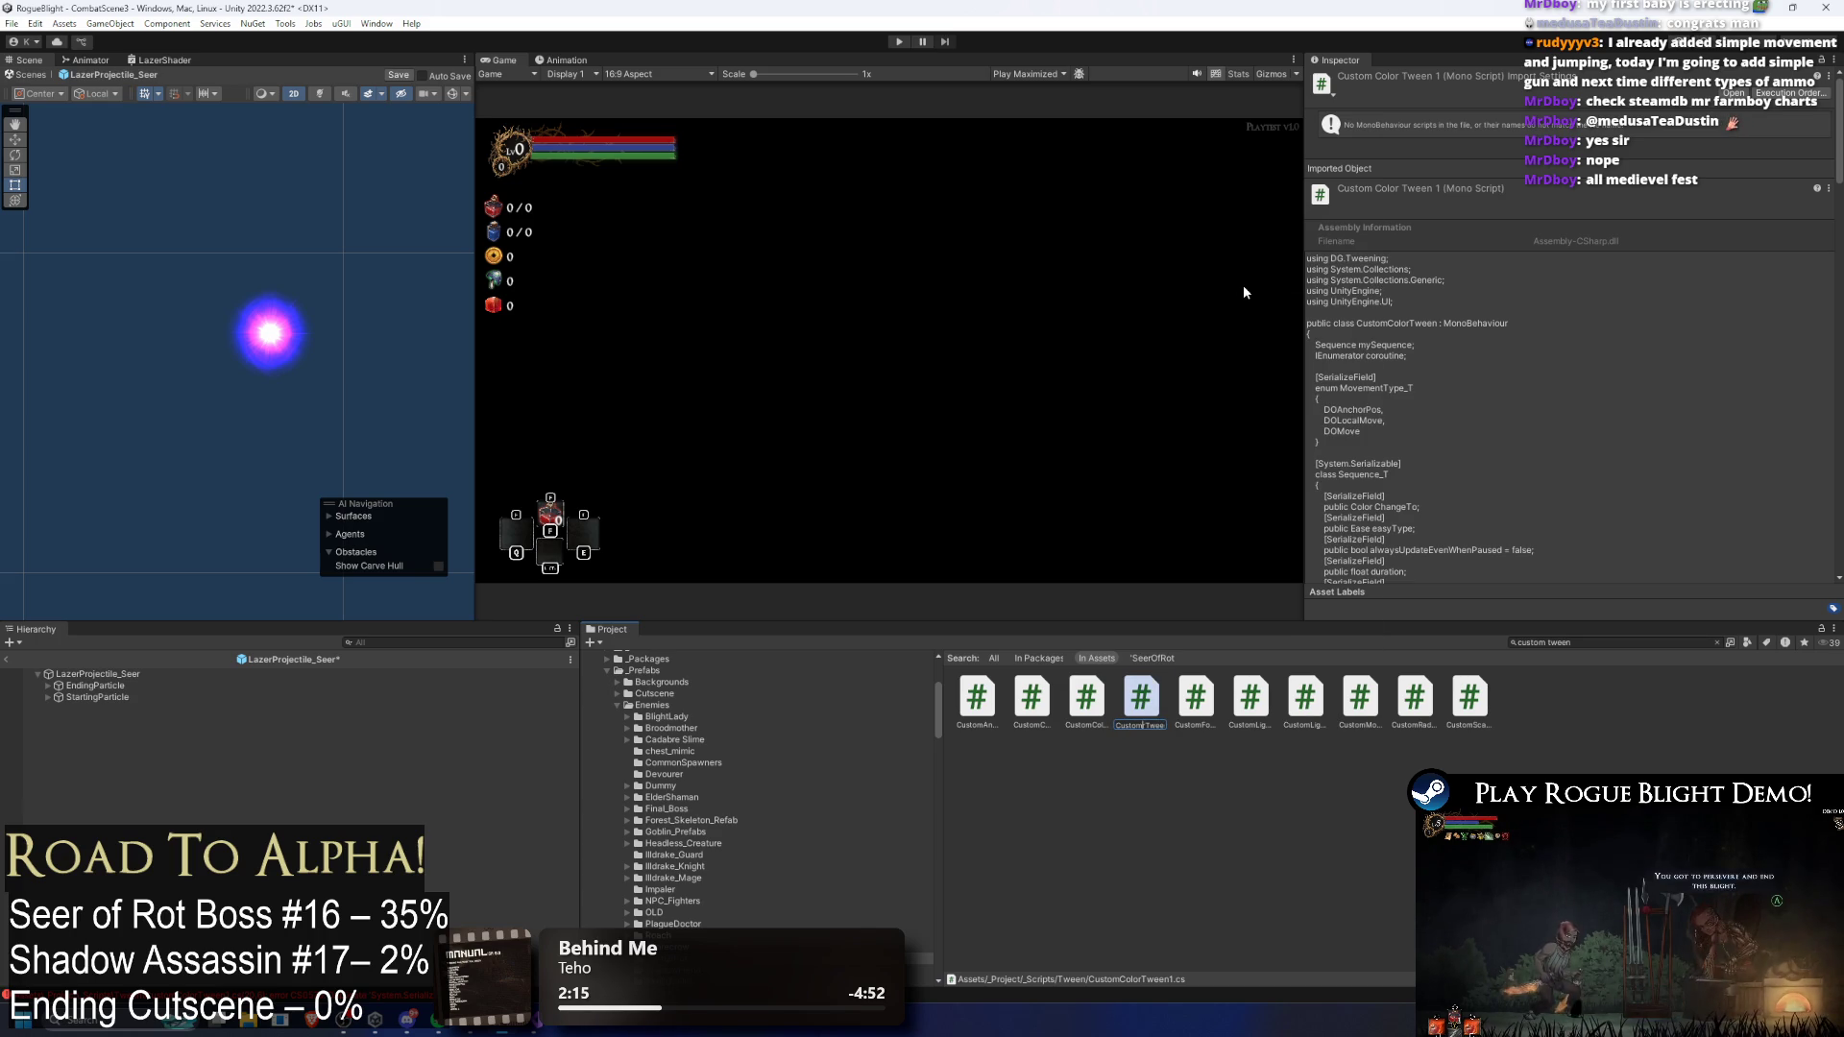
{"action": "type", "text": "Line"}
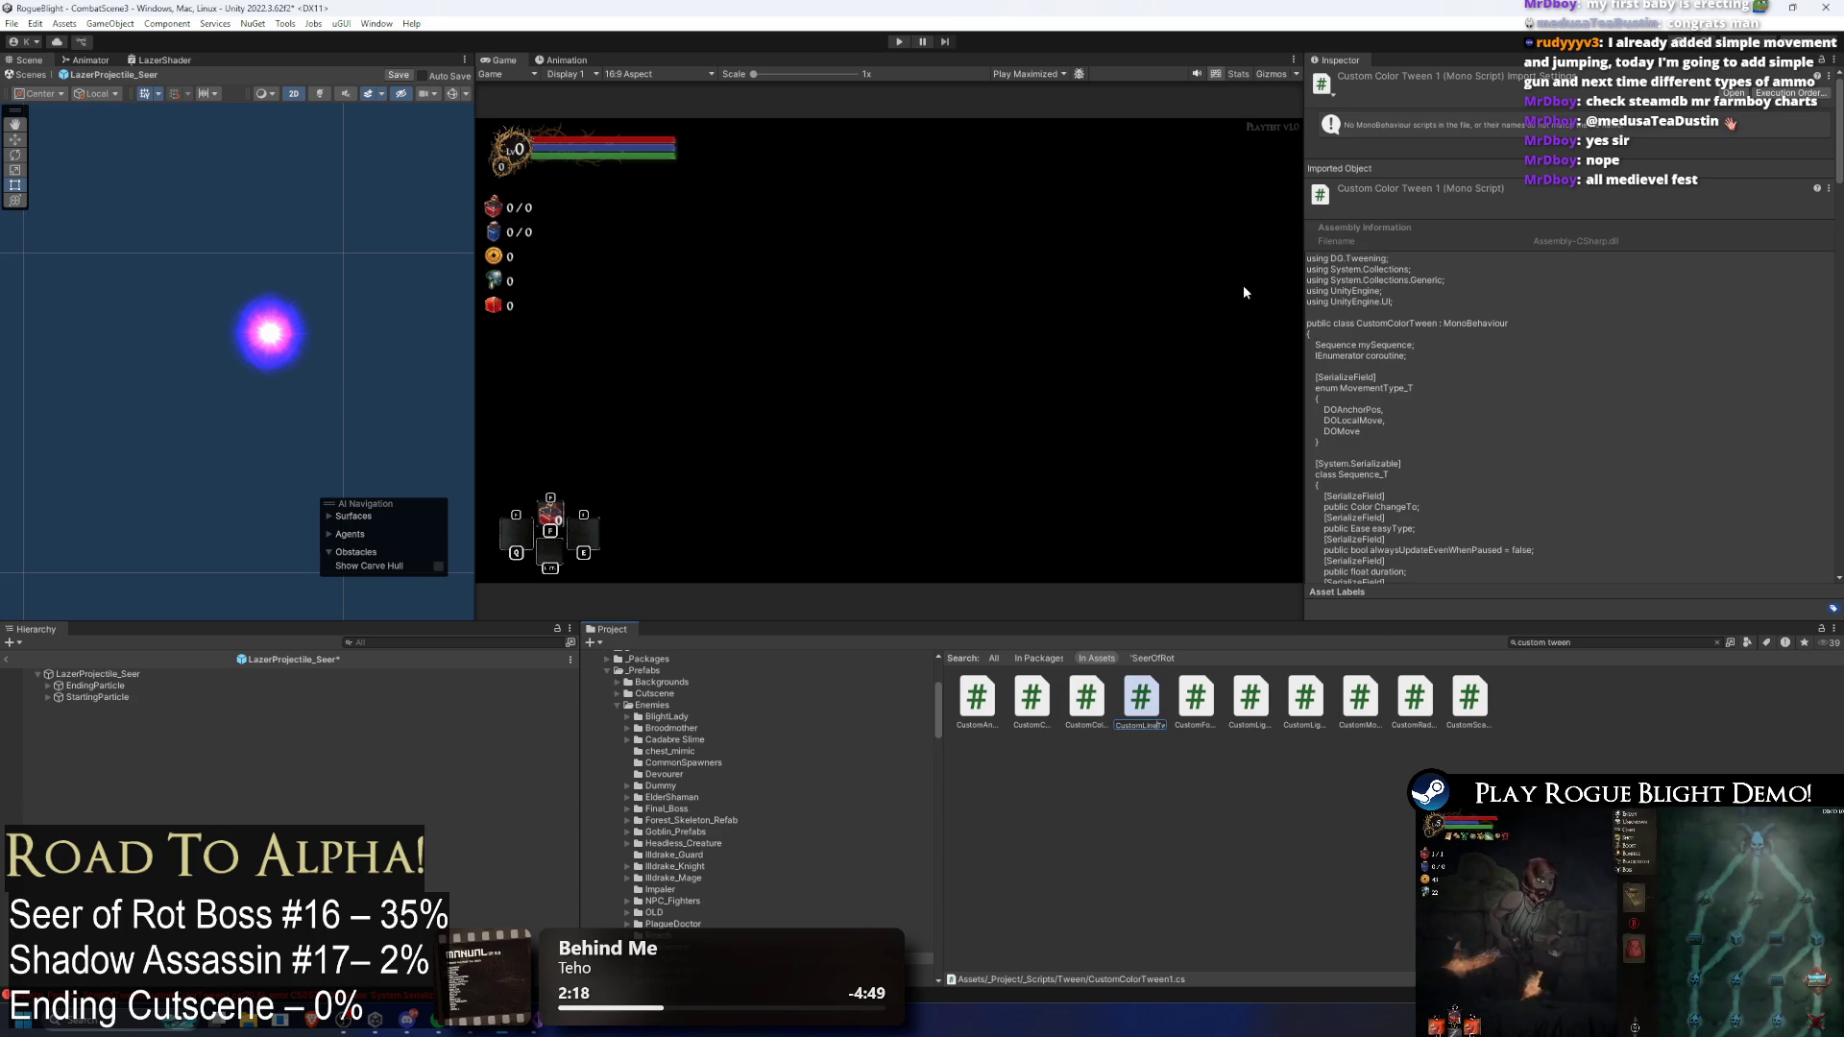
{"action": "key", "text": "Return"}
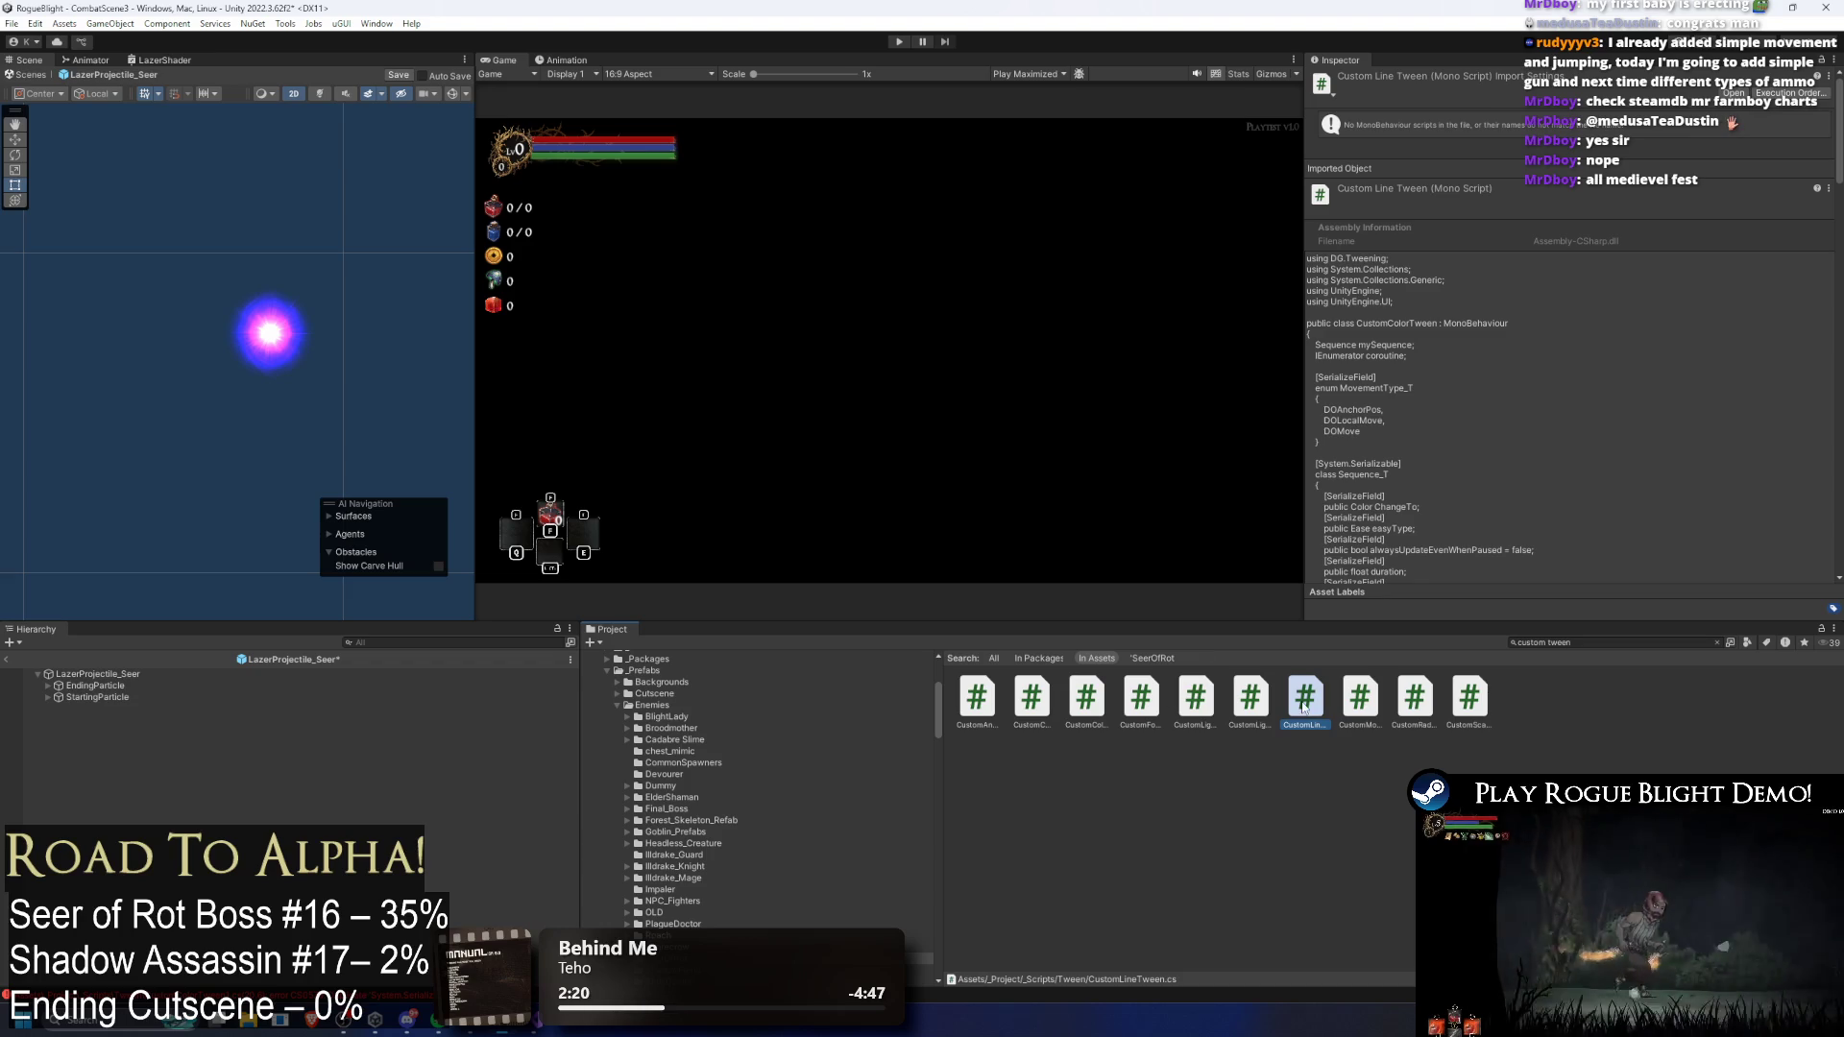
{"action": "right_click", "coordinate": [1302, 730]}
{"action": "left_click", "coordinate": [1364, 311]}
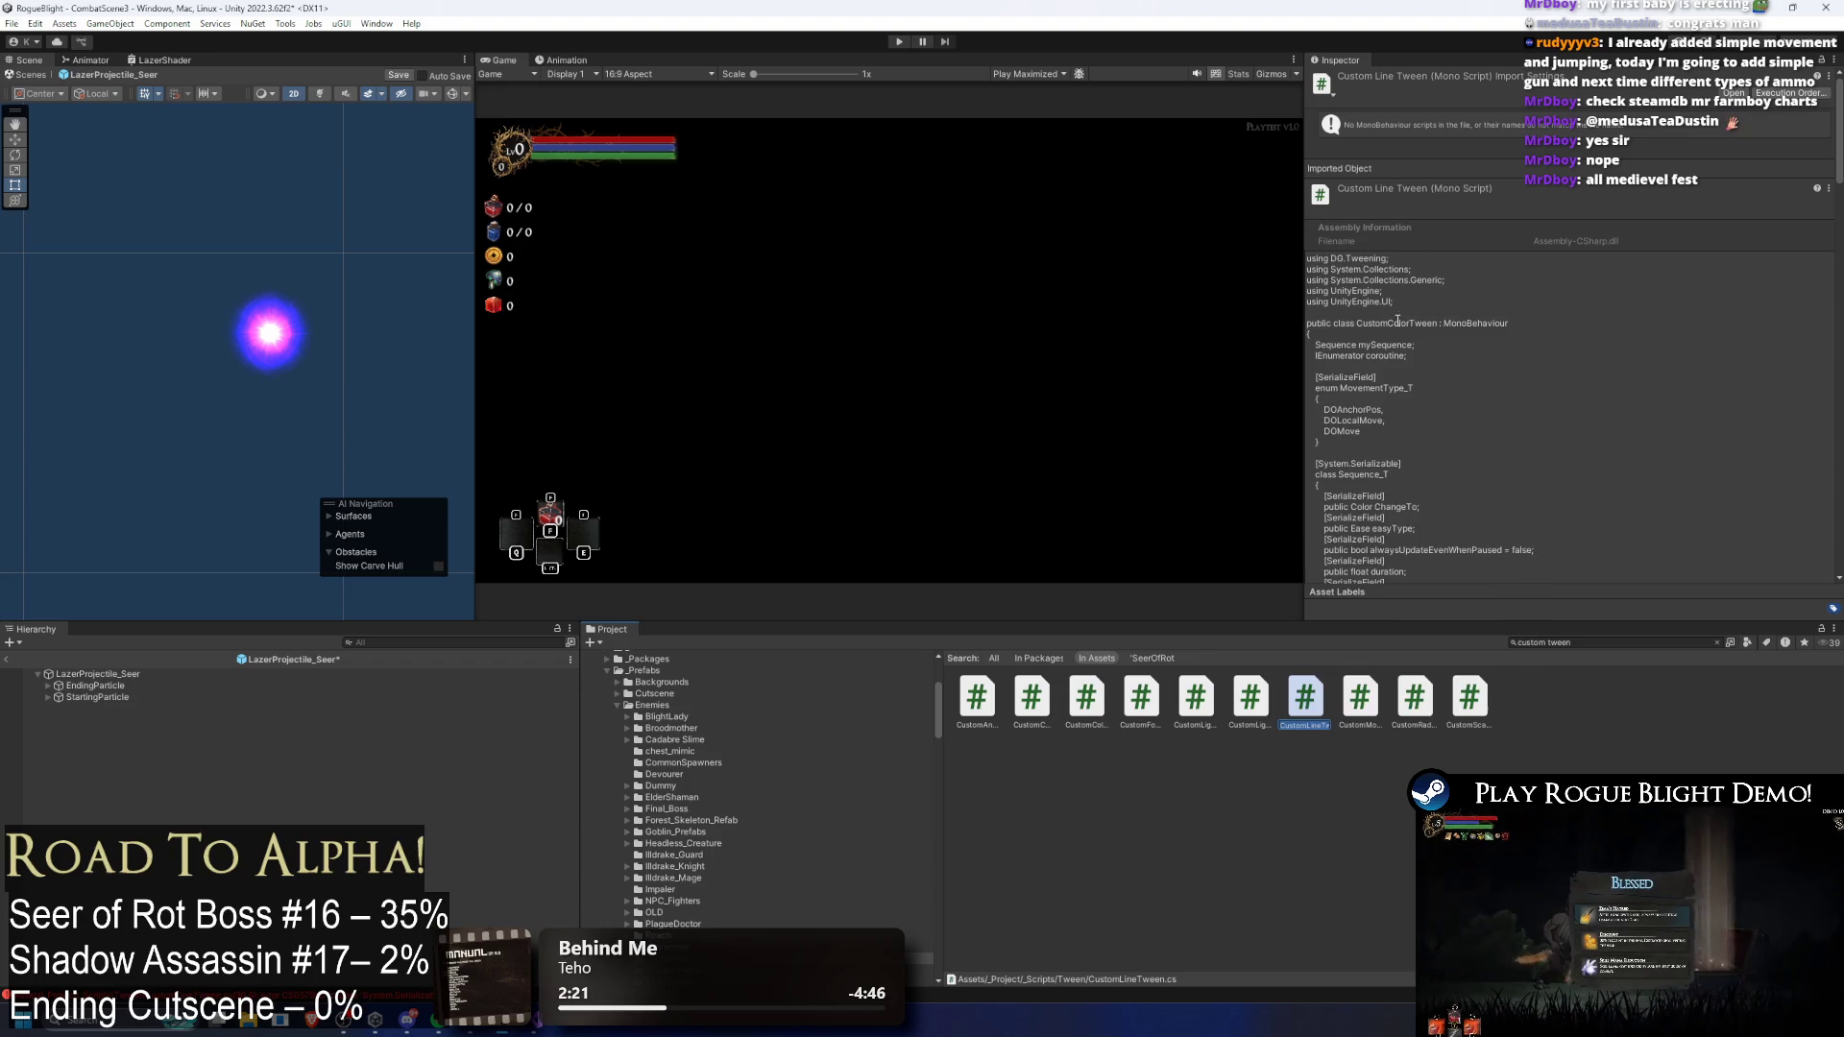
Step: Open CustomLineTween.cs in Visual Studio and rename its class to CustomLineTween
{"action": "double_click", "coordinate": [1307, 694]}
{"action": "double_click", "coordinate": [353, 169]}
{"action": "type", "text": "CustomLineTween"}
{"action": "scroll", "coordinate": [642, 284], "scroll_direction": "down", "scroll_amount": 3}
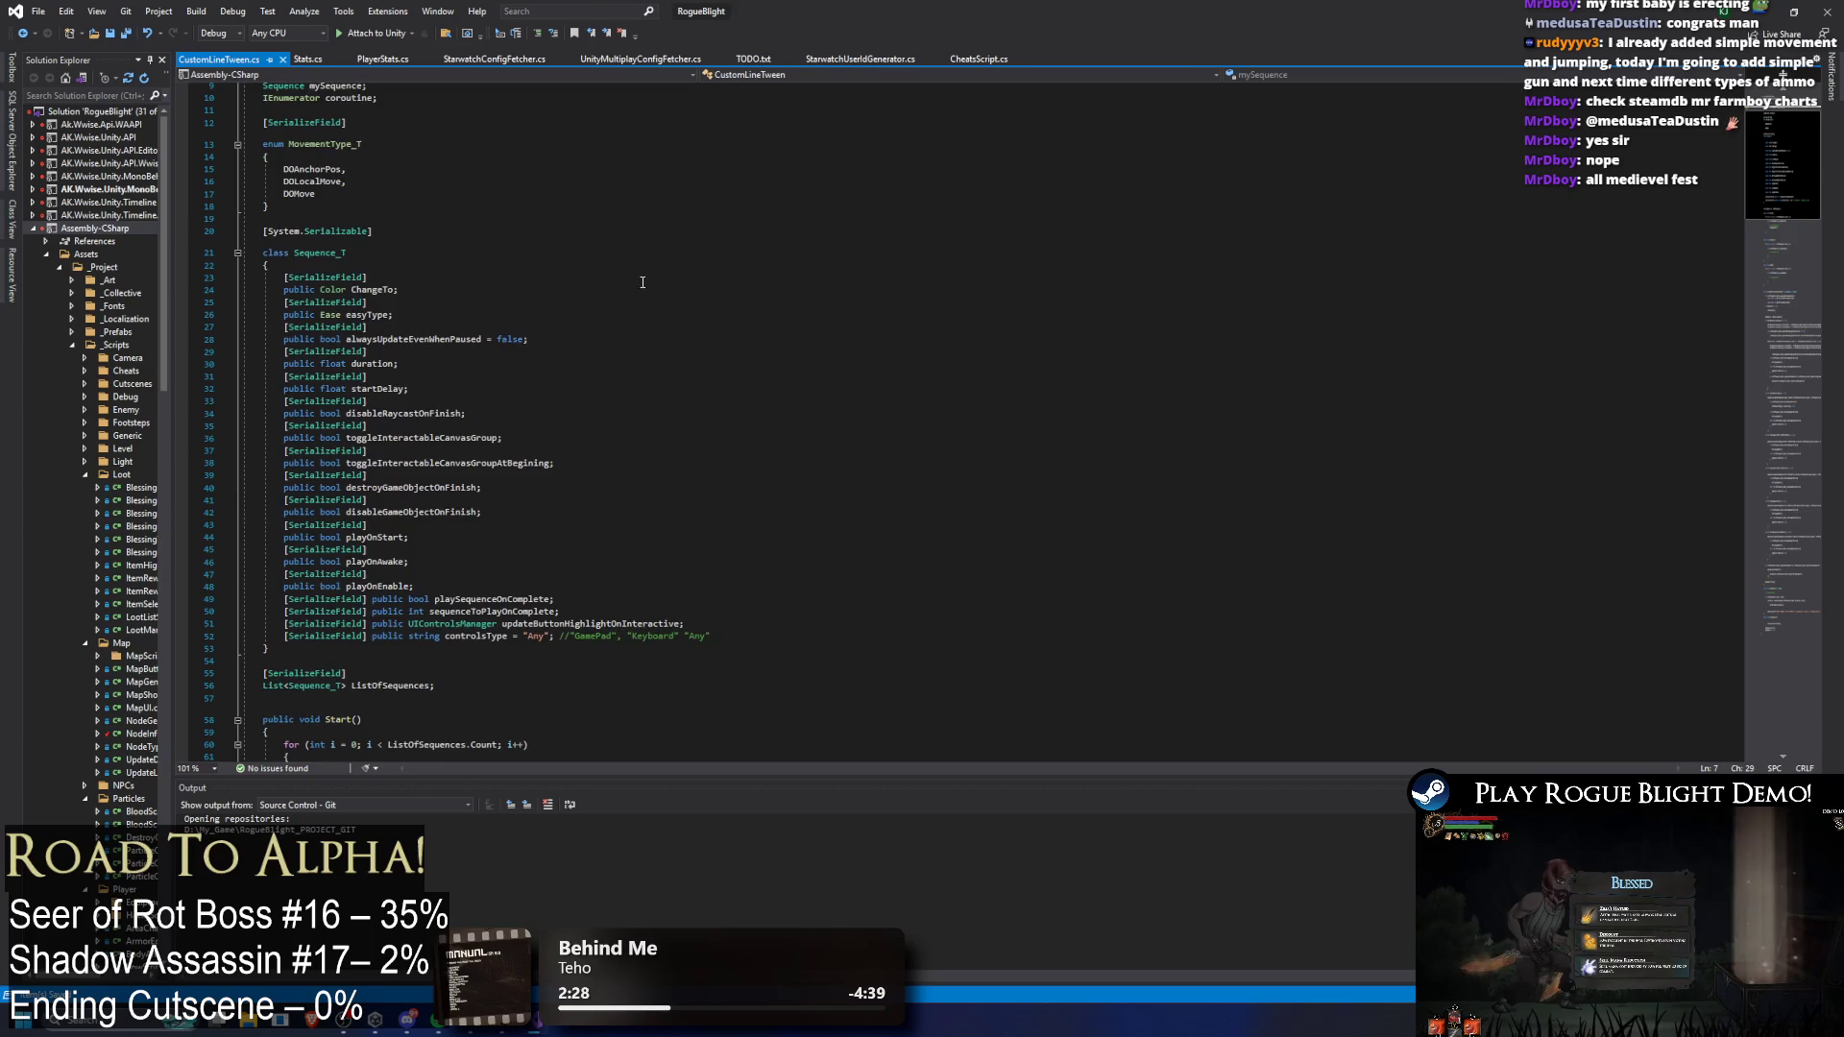
Step: Delete the CanvasGroup if-block from SequenceDelayed
{"action": "scroll", "coordinate": [642, 284], "scroll_direction": "down", "scroll_amount": 3}
{"action": "scroll", "coordinate": [610, 238], "scroll_direction": "down", "scroll_amount": 15}
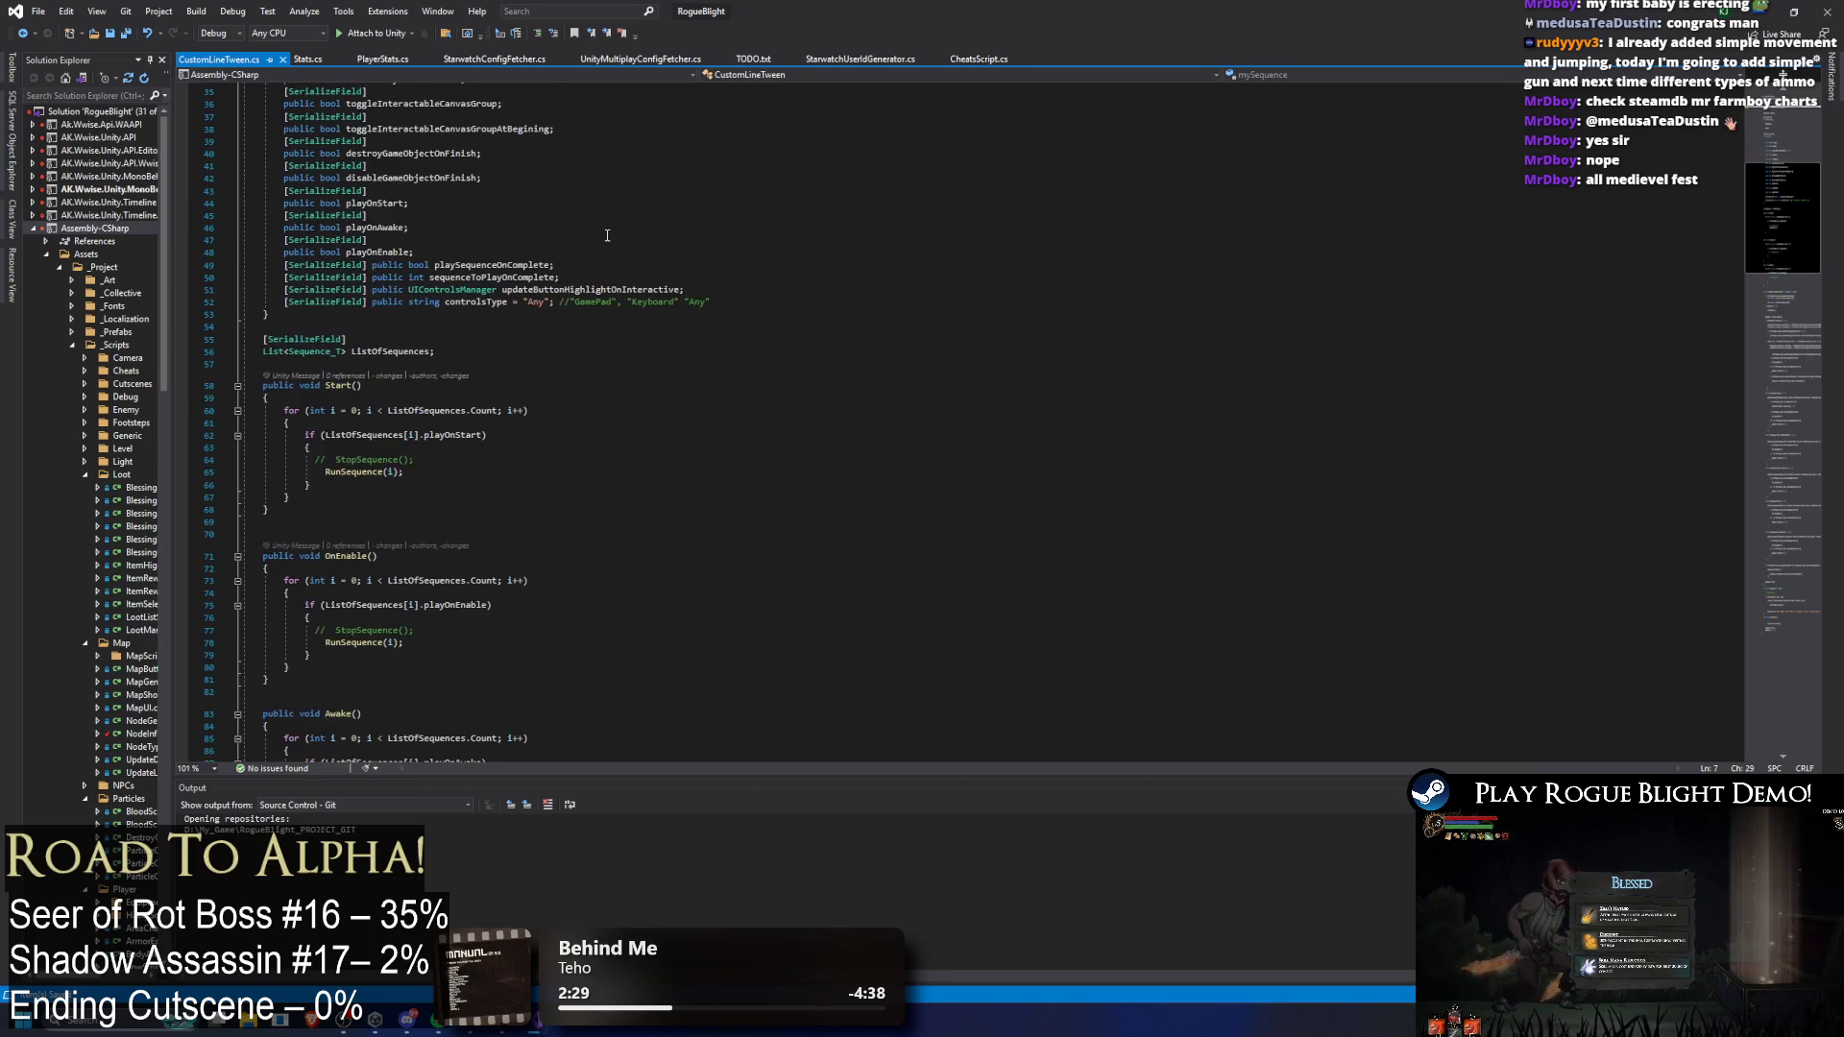
{"action": "scroll", "coordinate": [614, 209], "scroll_direction": "down", "scroll_amount": 8}
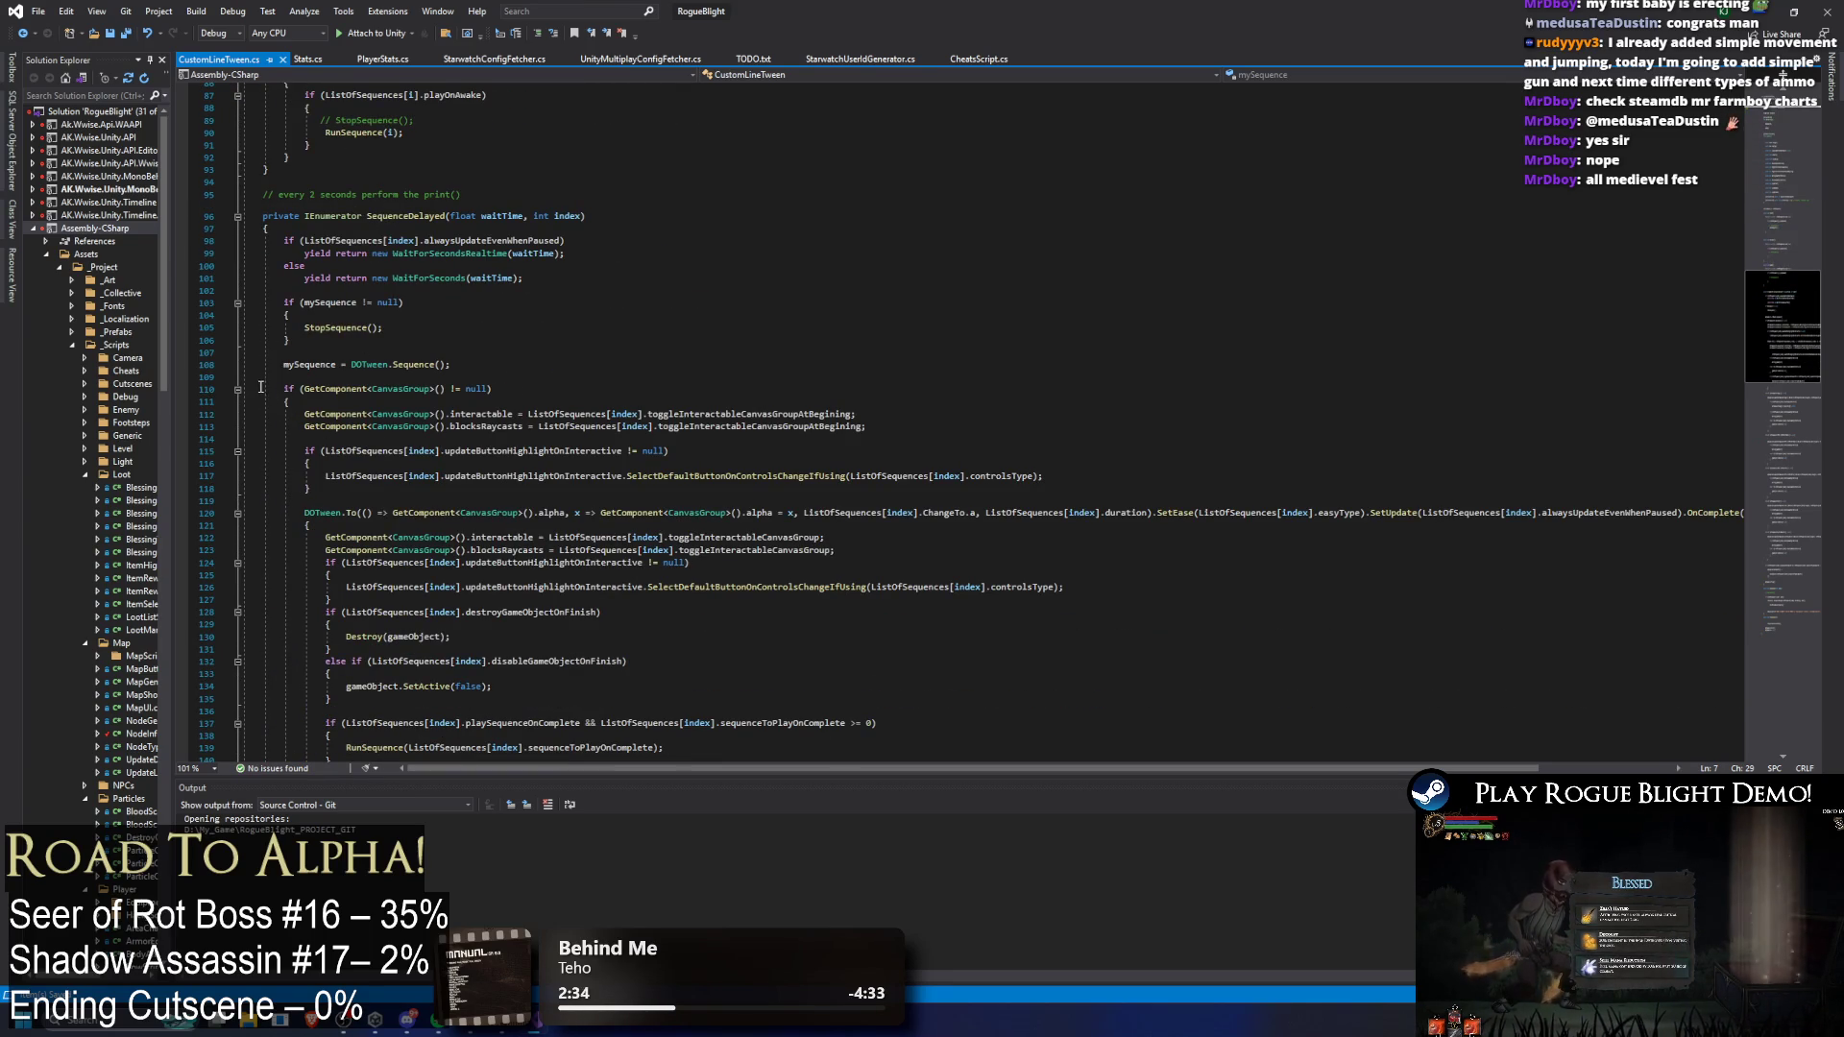
{"action": "left_click", "coordinate": [238, 389]}
{"action": "left_click", "coordinate": [639, 377]}
{"action": "left_click_drag", "start_coordinate": [640, 381], "coordinate": [672, 389]}
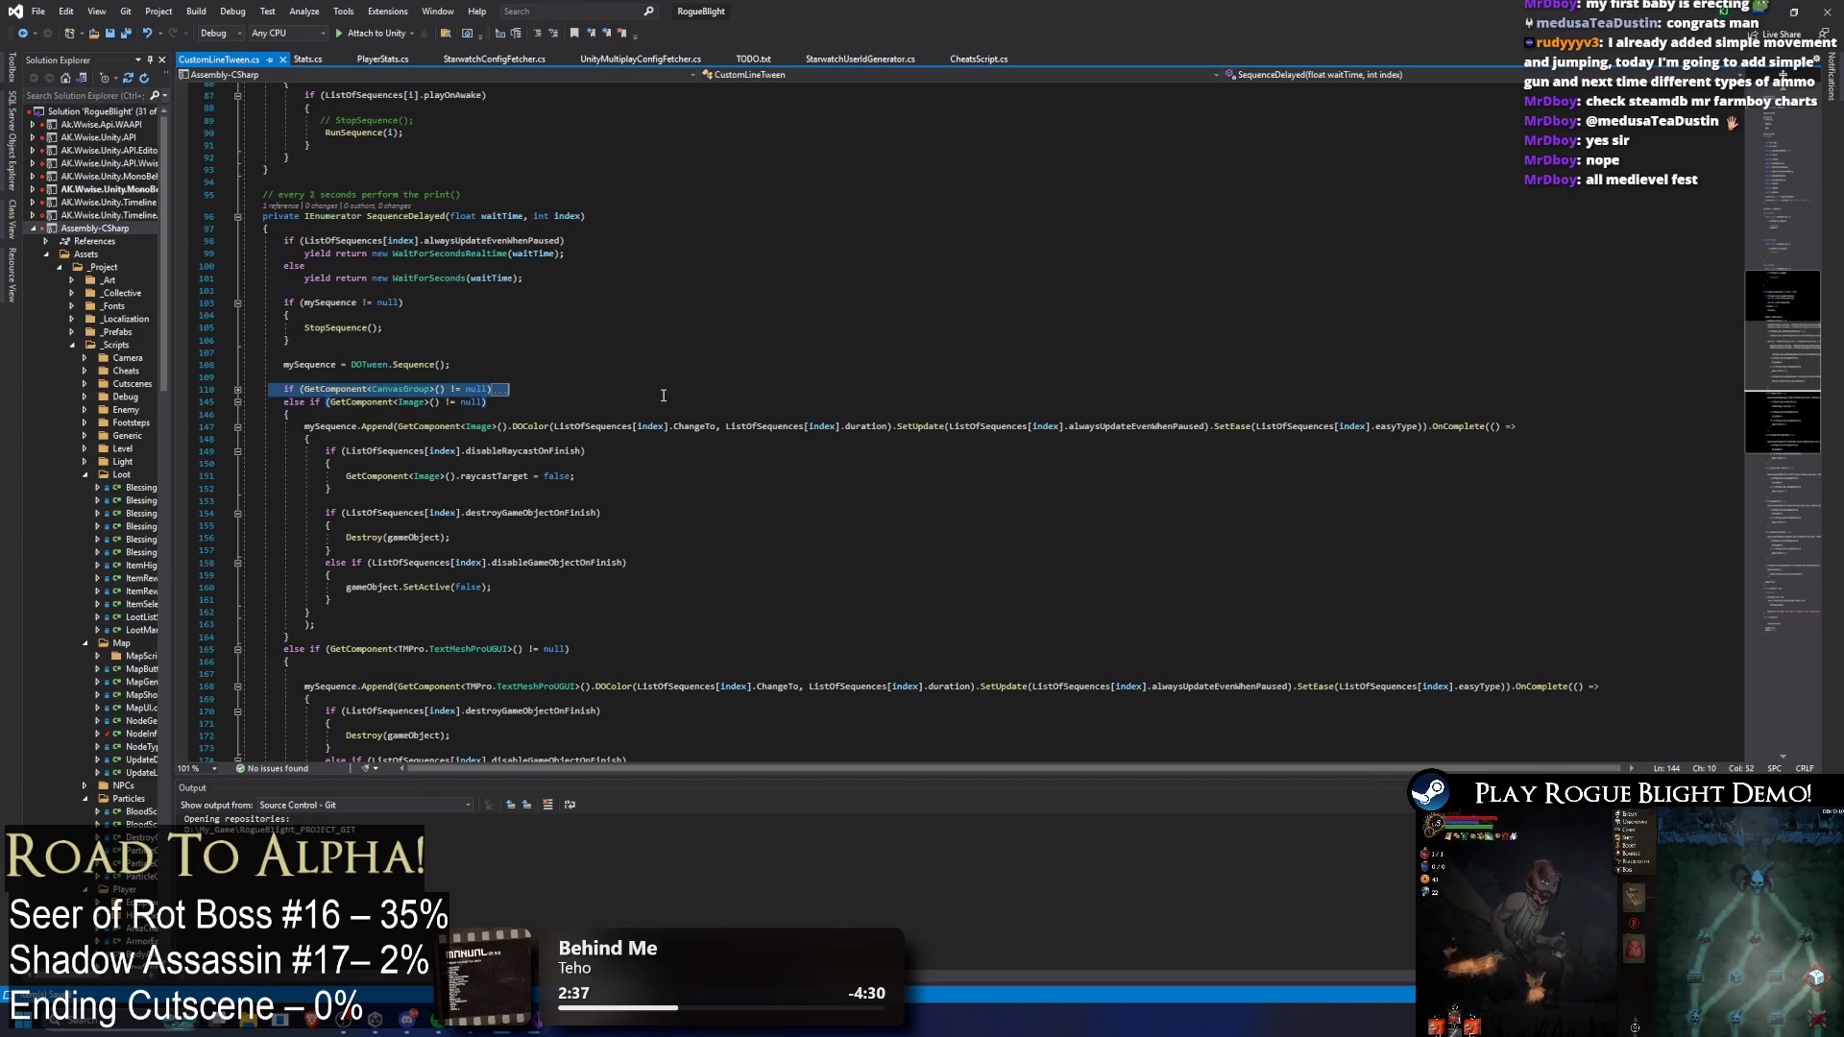
{"action": "key", "text": "Delete"}
{"action": "key", "text": "Return"}
{"action": "key", "text": "Return"}
{"action": "key", "text": "Return"}
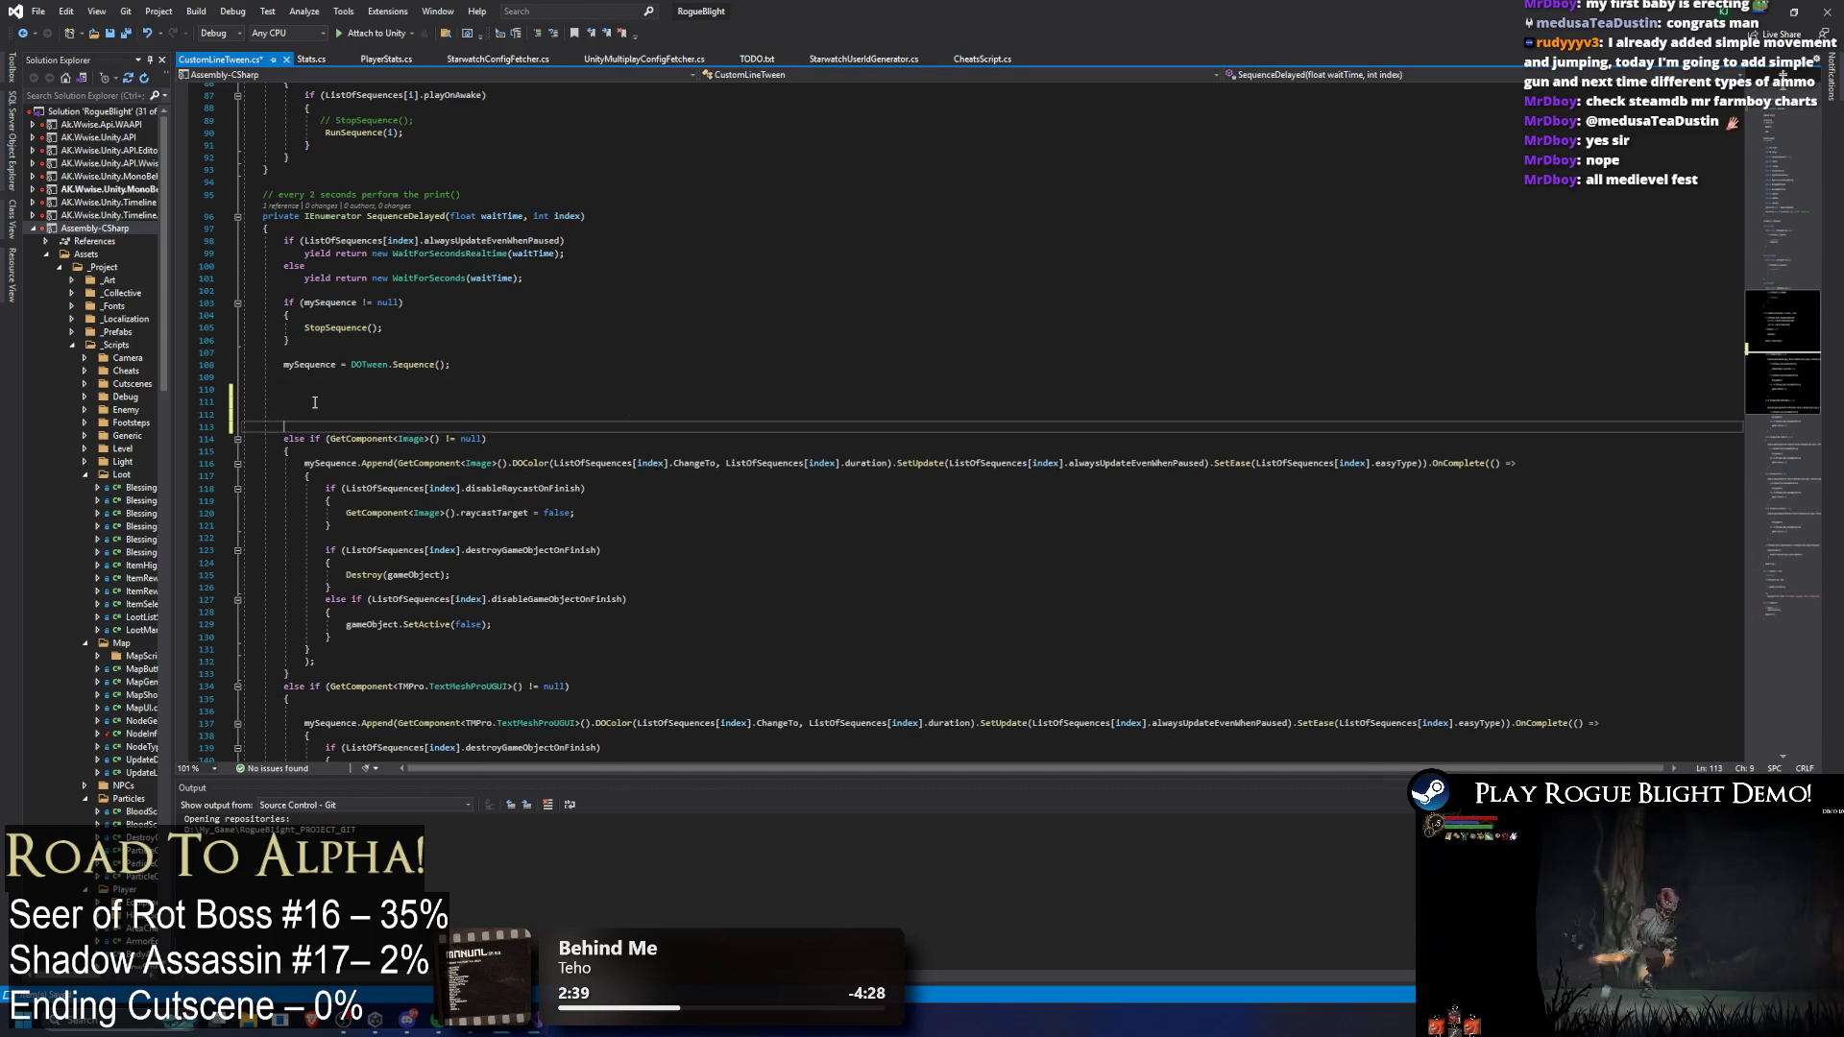
{"action": "key", "text": "Up"}
{"action": "key", "text": "Up"}
Step: Copy the Image null-check condition onto line 111 to start a new if statement
{"action": "left_click_drag", "start_coordinate": [316, 439], "coordinate": [488, 439]}
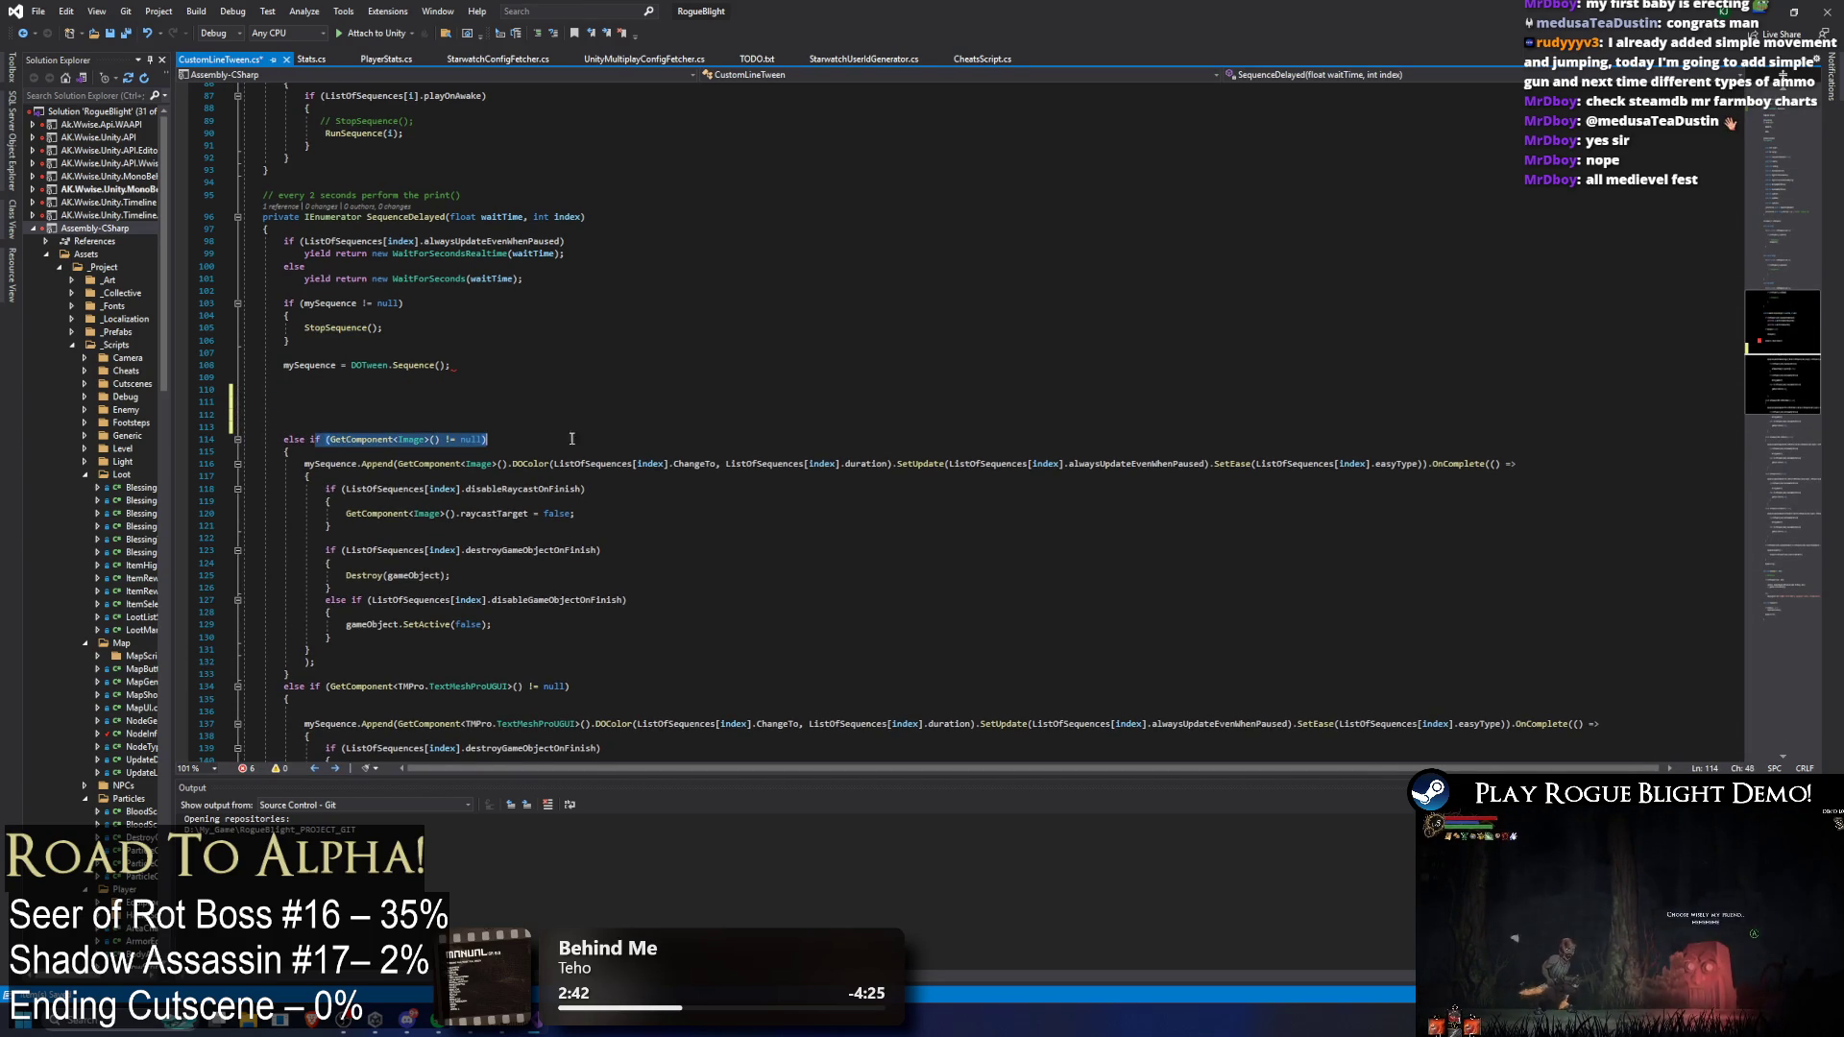
{"action": "key", "text": "ctrl+c"}
{"action": "left_click", "coordinate": [381, 400]}
{"action": "key", "text": "ctrl+v"}
{"action": "left_click", "coordinate": [274, 439]}
{"action": "left_click", "coordinate": [283, 401]}
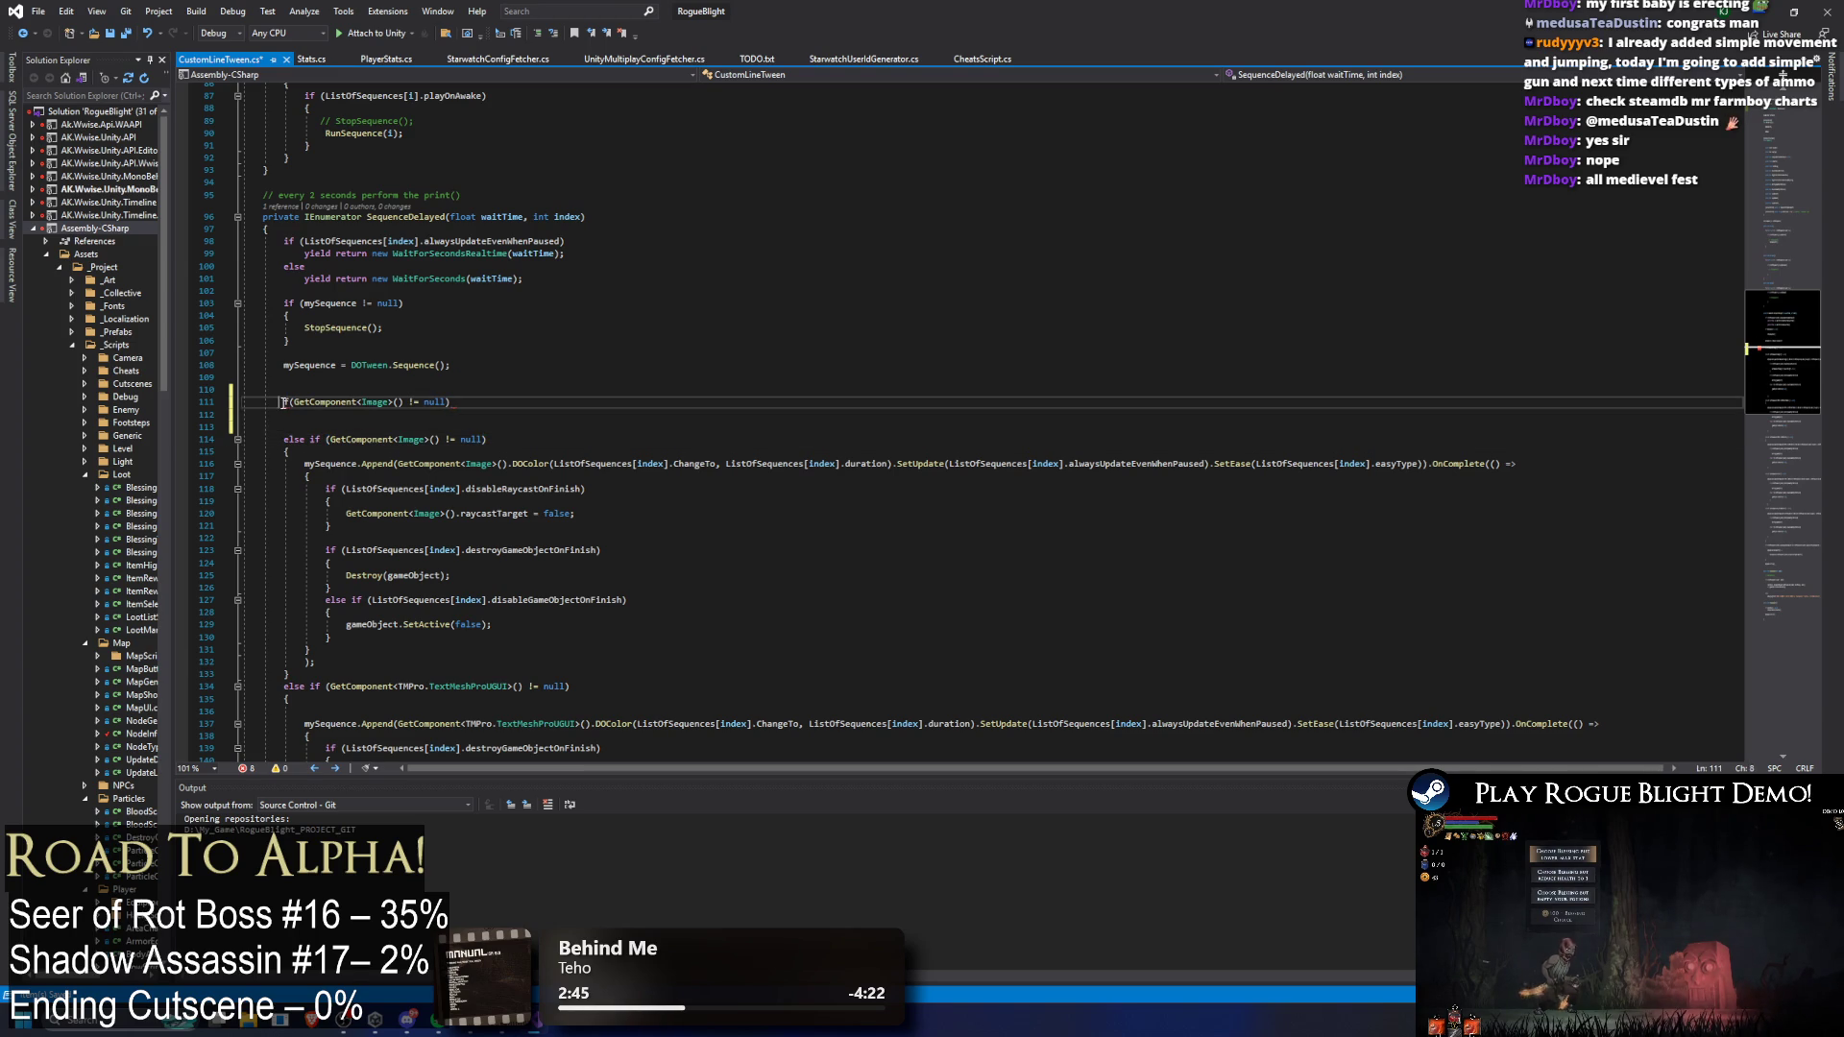
{"action": "type", "text": "if"}
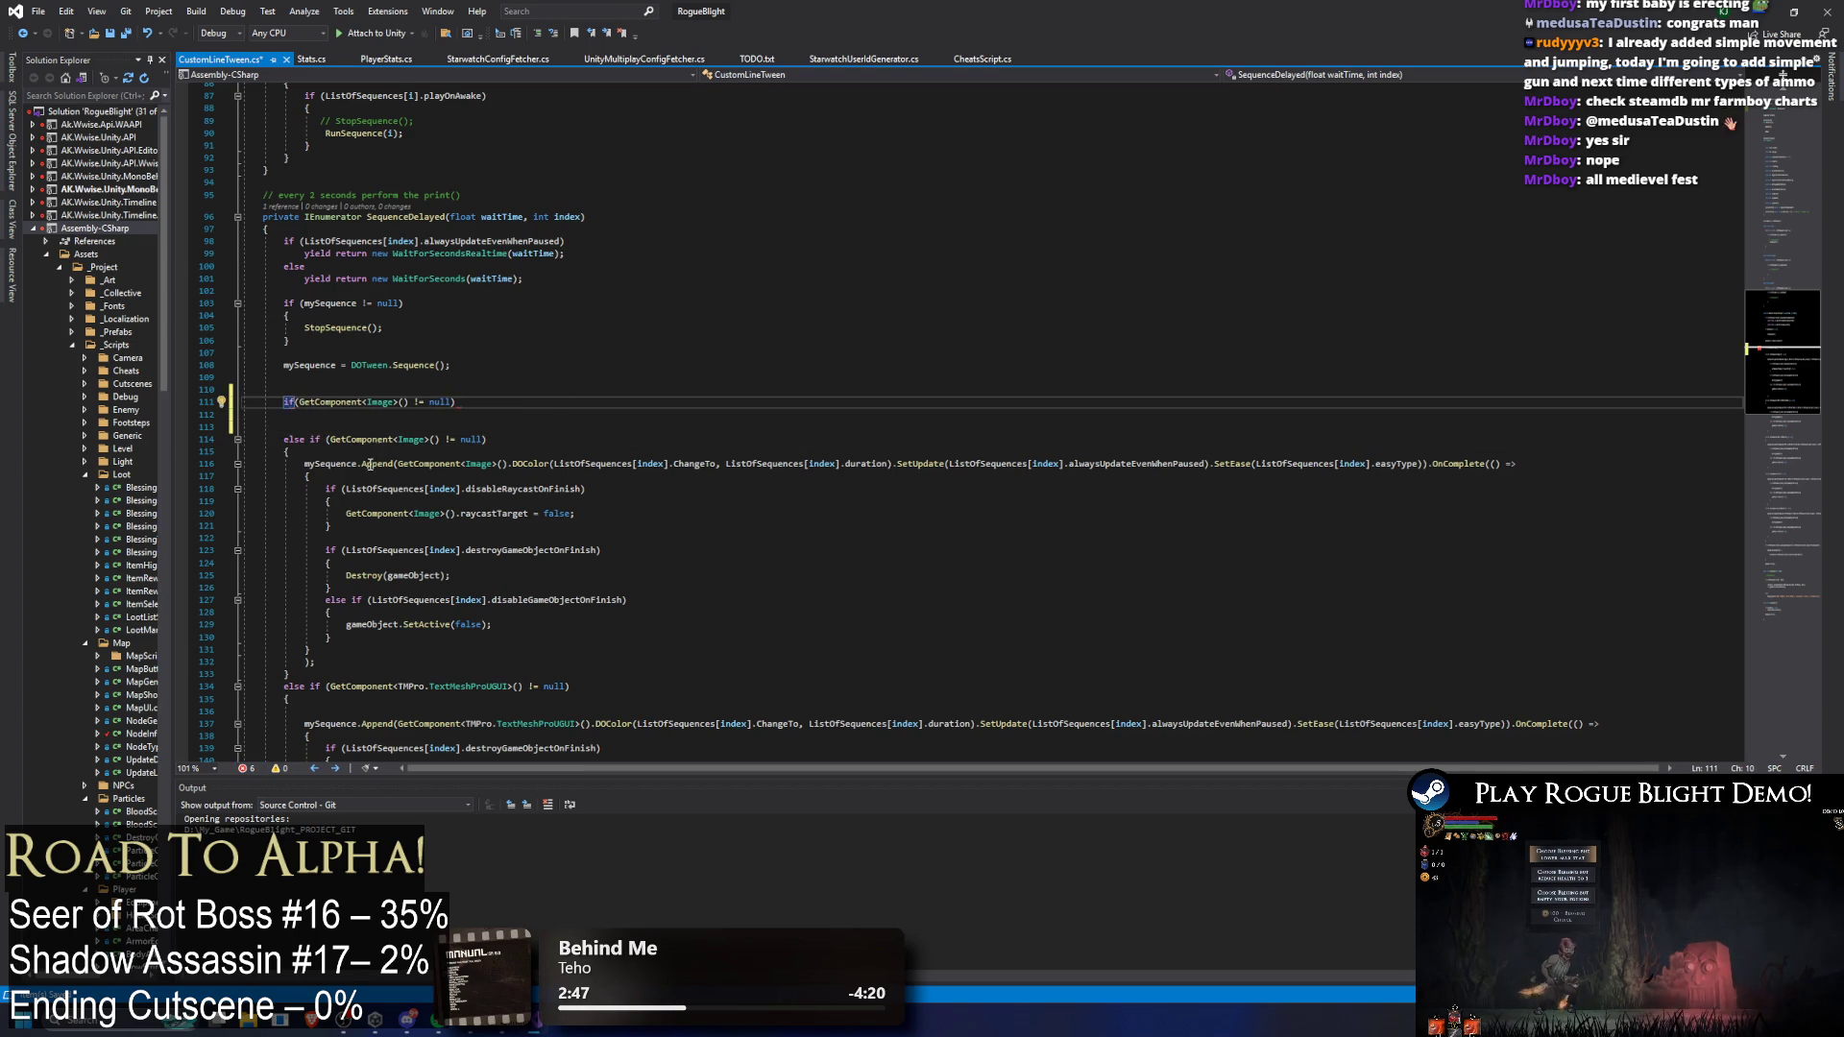
Step: Select the old colour branches down to line 179
{"action": "scroll", "coordinate": [388, 477], "scroll_direction": "up", "scroll_amount": 3, "text": "ctrl"}
{"action": "left_click", "coordinate": [373, 441]}
{"action": "scroll", "coordinate": [388, 478], "scroll_direction": "down", "scroll_amount": 9}
{"action": "left_click", "coordinate": [373, 387], "text": "shift"}
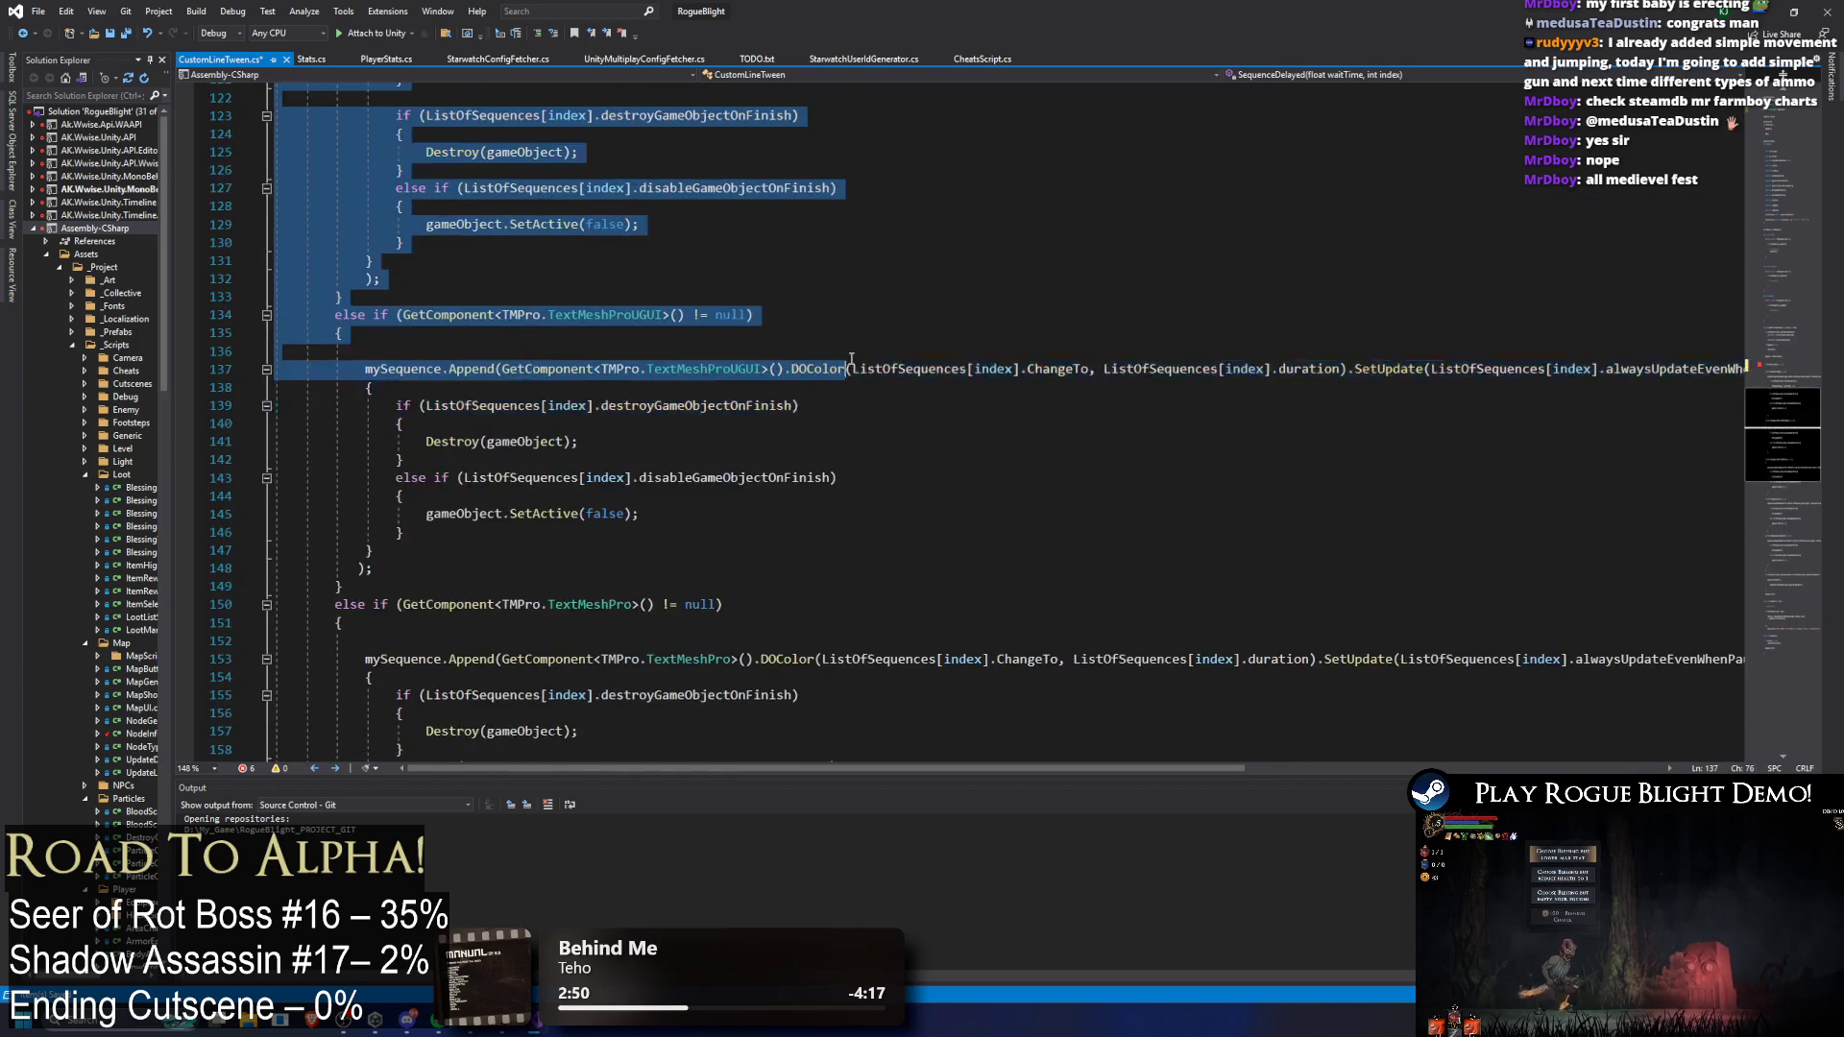
{"action": "key", "text": "shift+Down"}
{"action": "key", "text": "shift+Down"}
{"action": "key", "text": "shift+Down"}
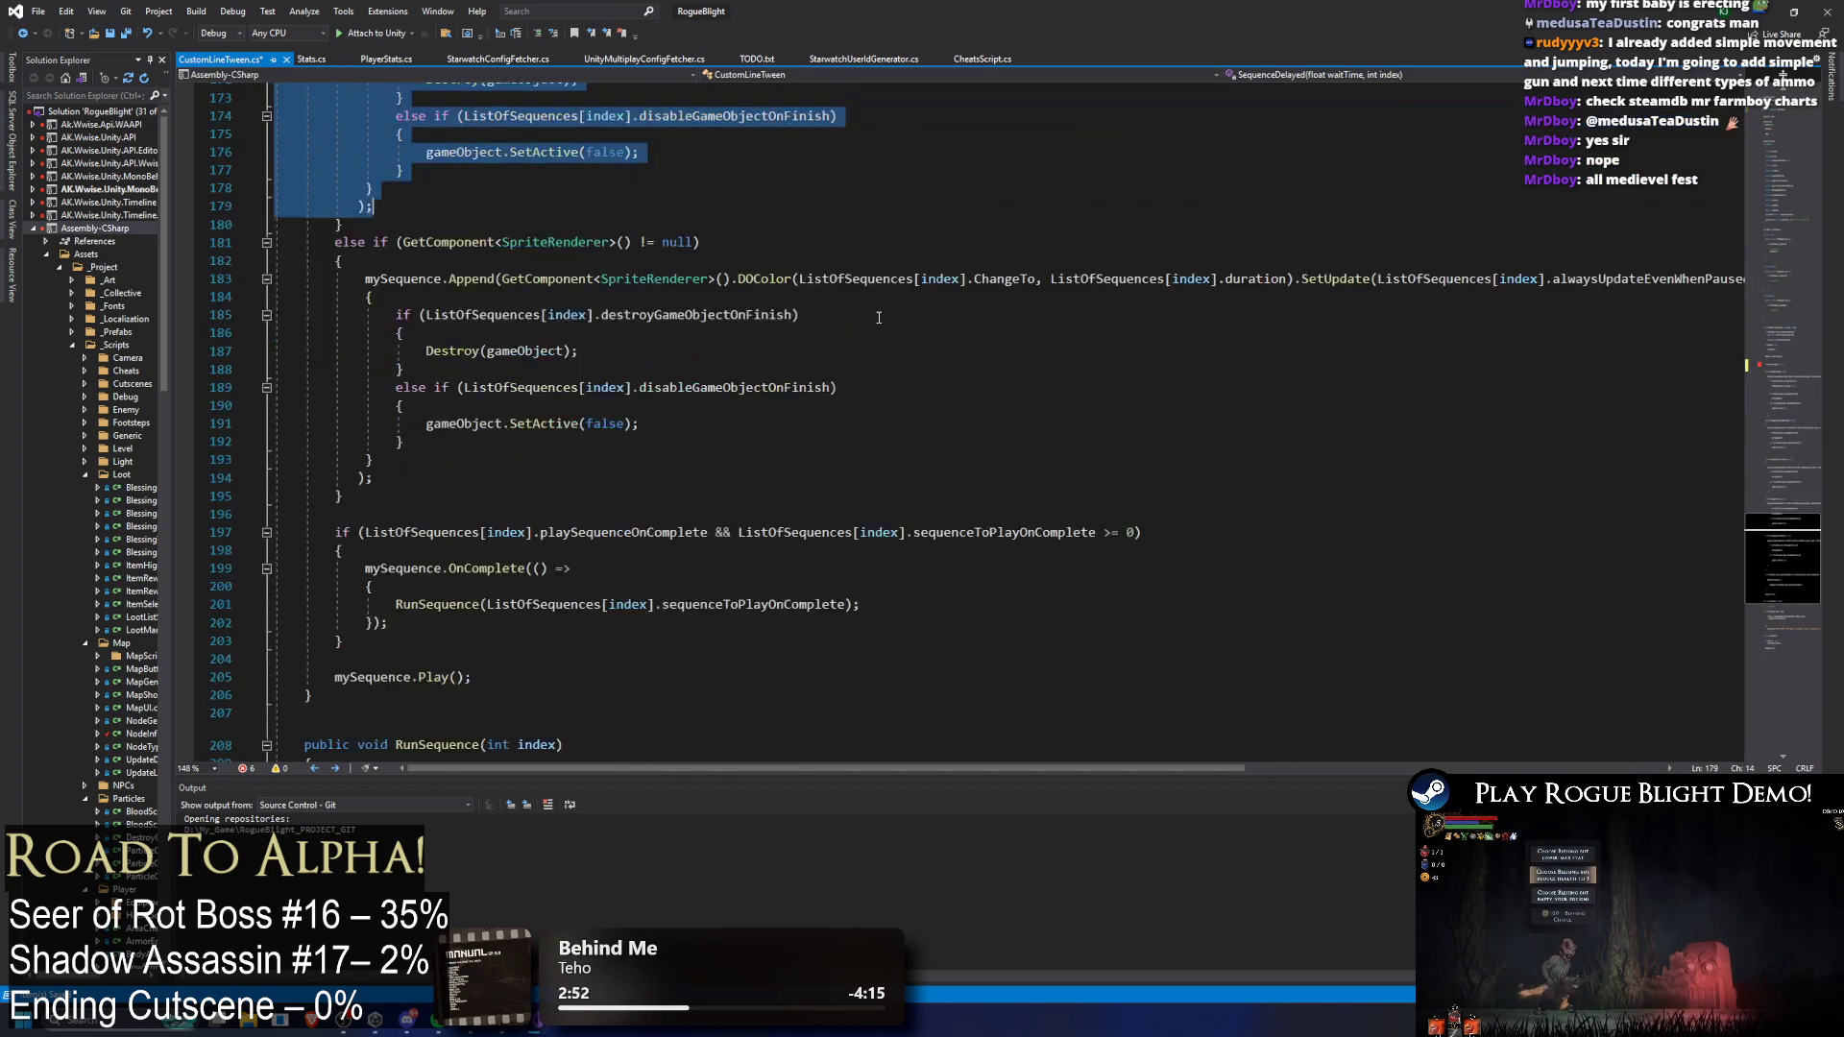
{"action": "key", "text": "shift+Down"}
{"action": "key", "text": "shift+Down"}
{"action": "key", "text": "shift+Down"}
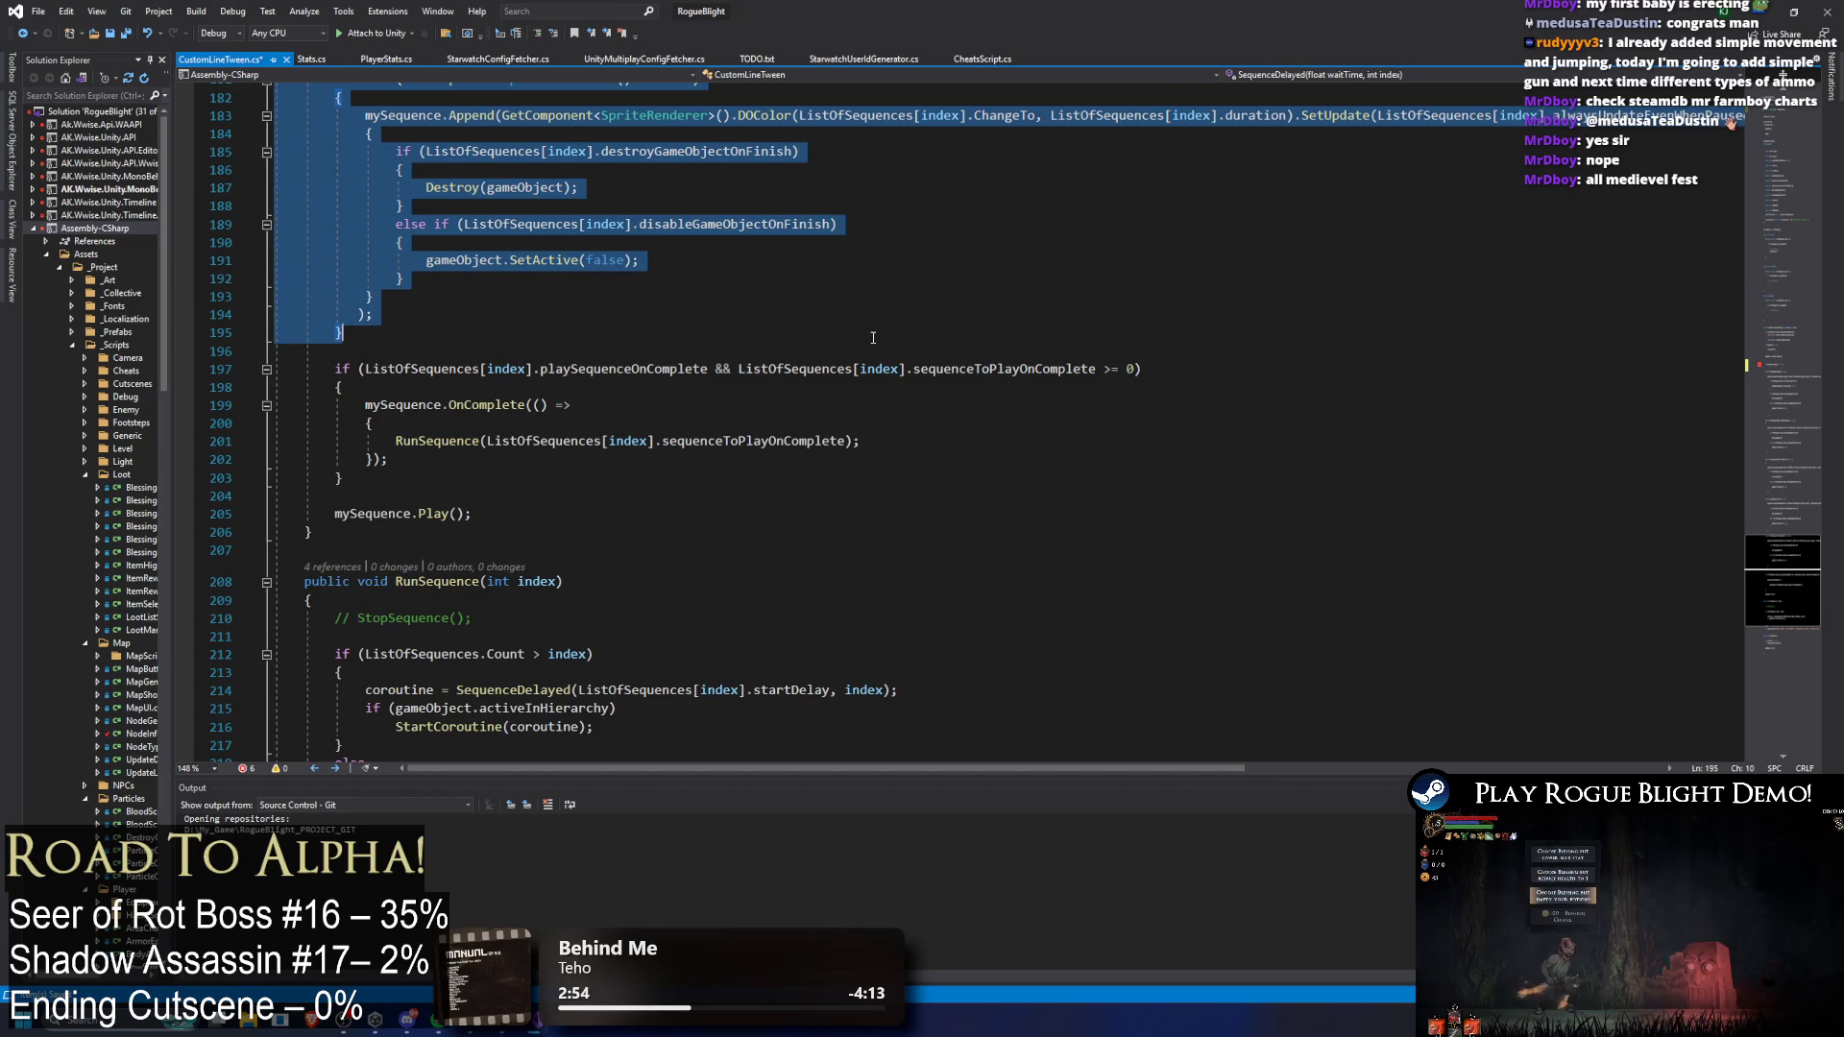
{"action": "scroll", "coordinate": [873, 334], "scroll_direction": "up", "scroll_amount": 20}
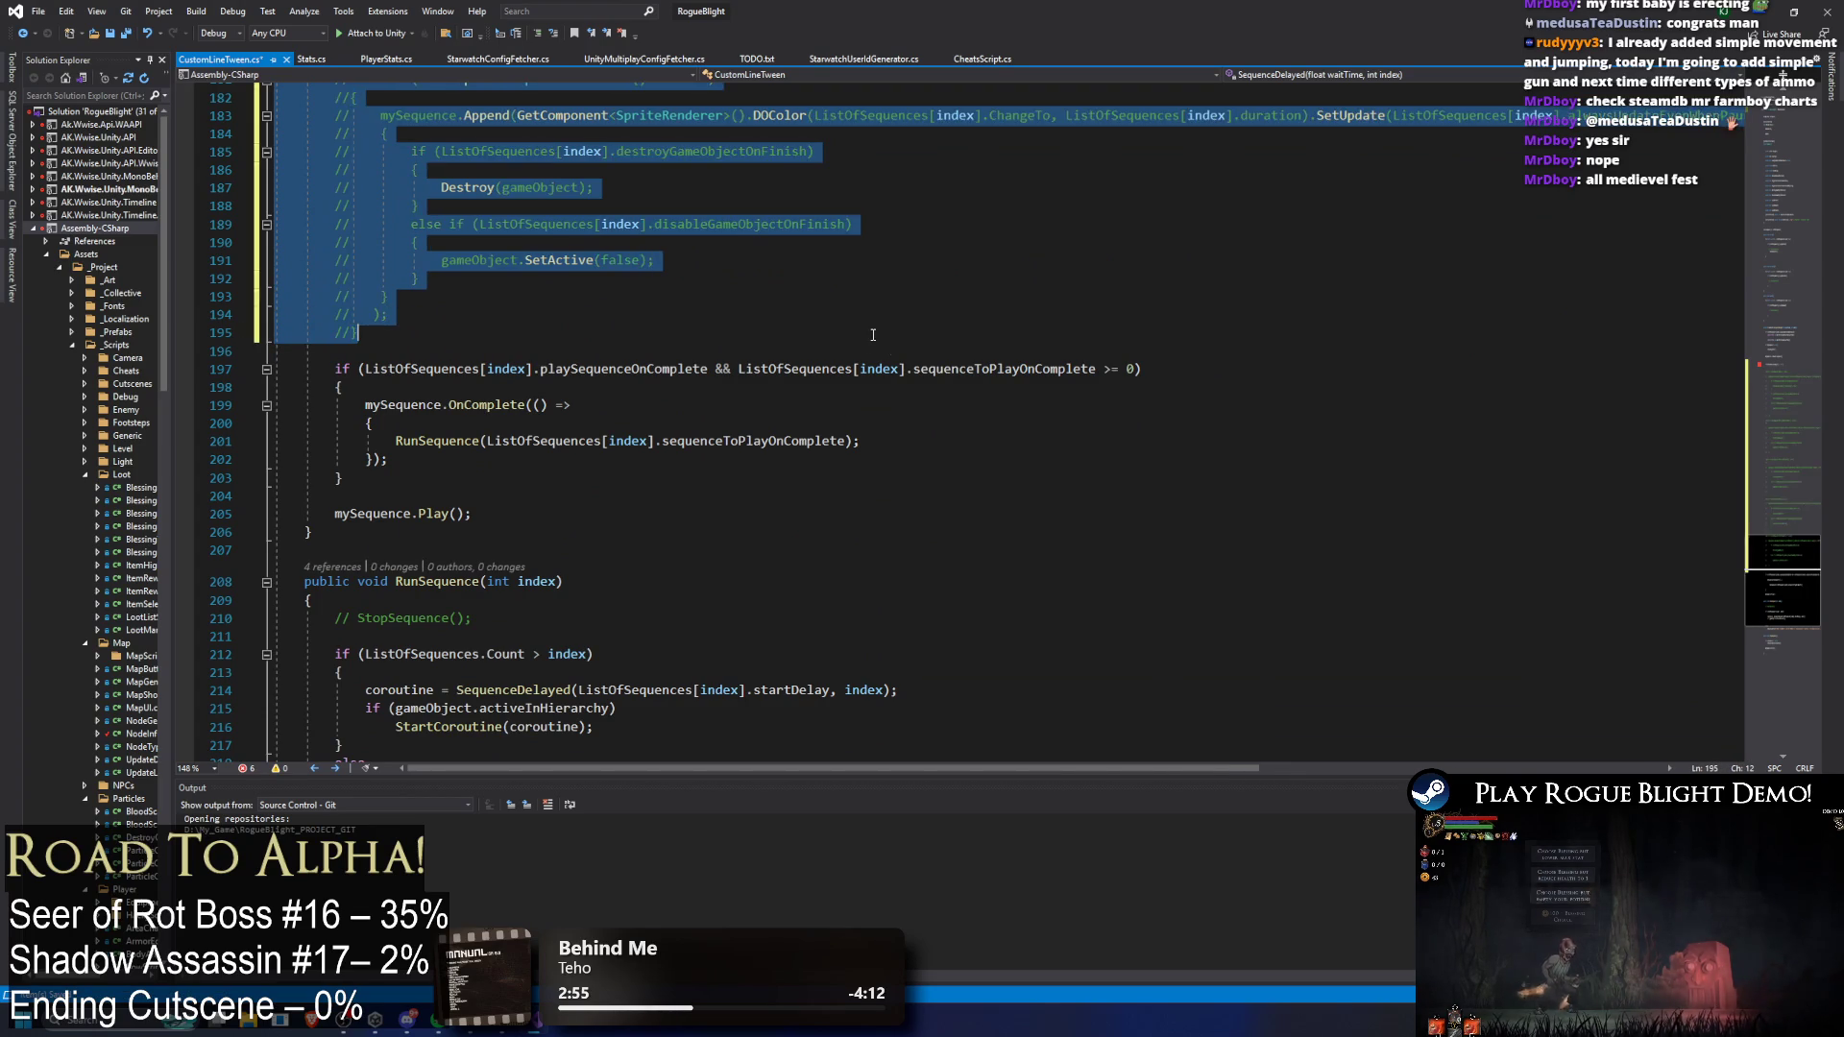
{"action": "scroll", "coordinate": [682, 439], "scroll_direction": "down", "scroll_amount": 6}
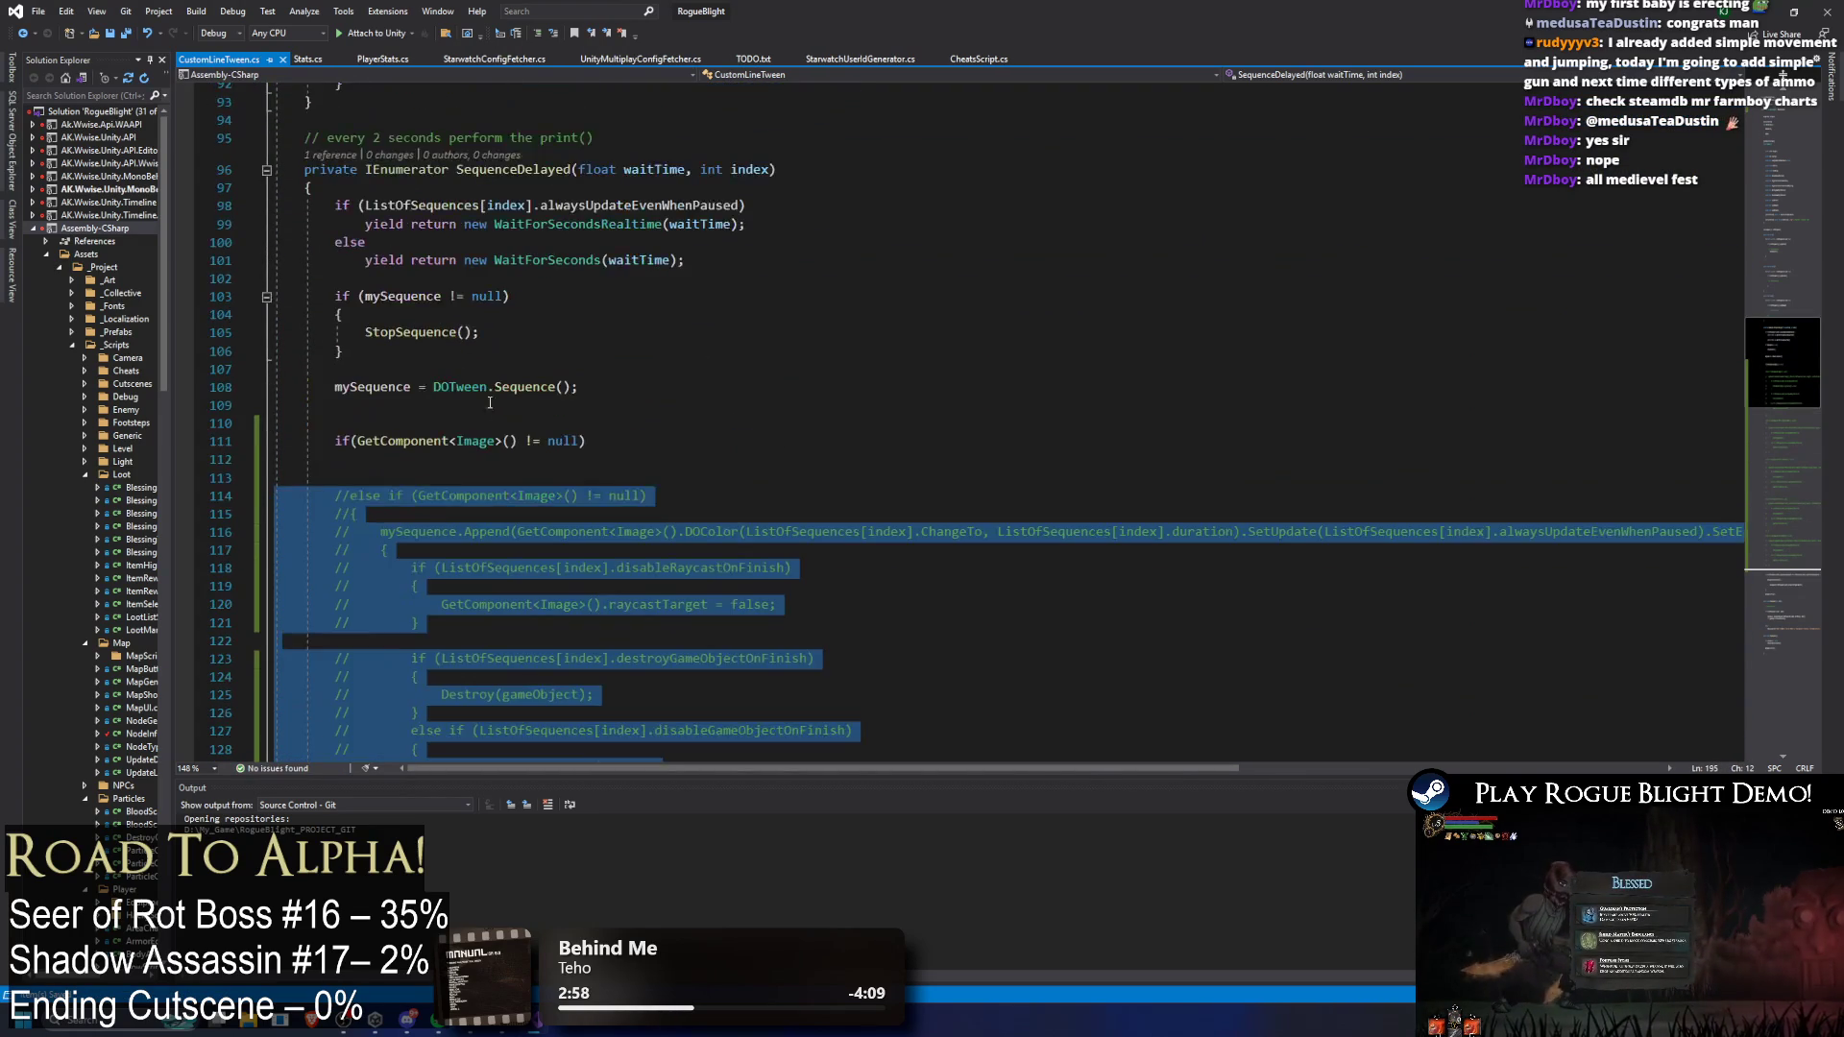
Step: Change the new condition to check for a LineRenderer with an empty body, and save
{"action": "double_click", "coordinate": [493, 387]}
{"action": "type", "text": "LineRenderer"}
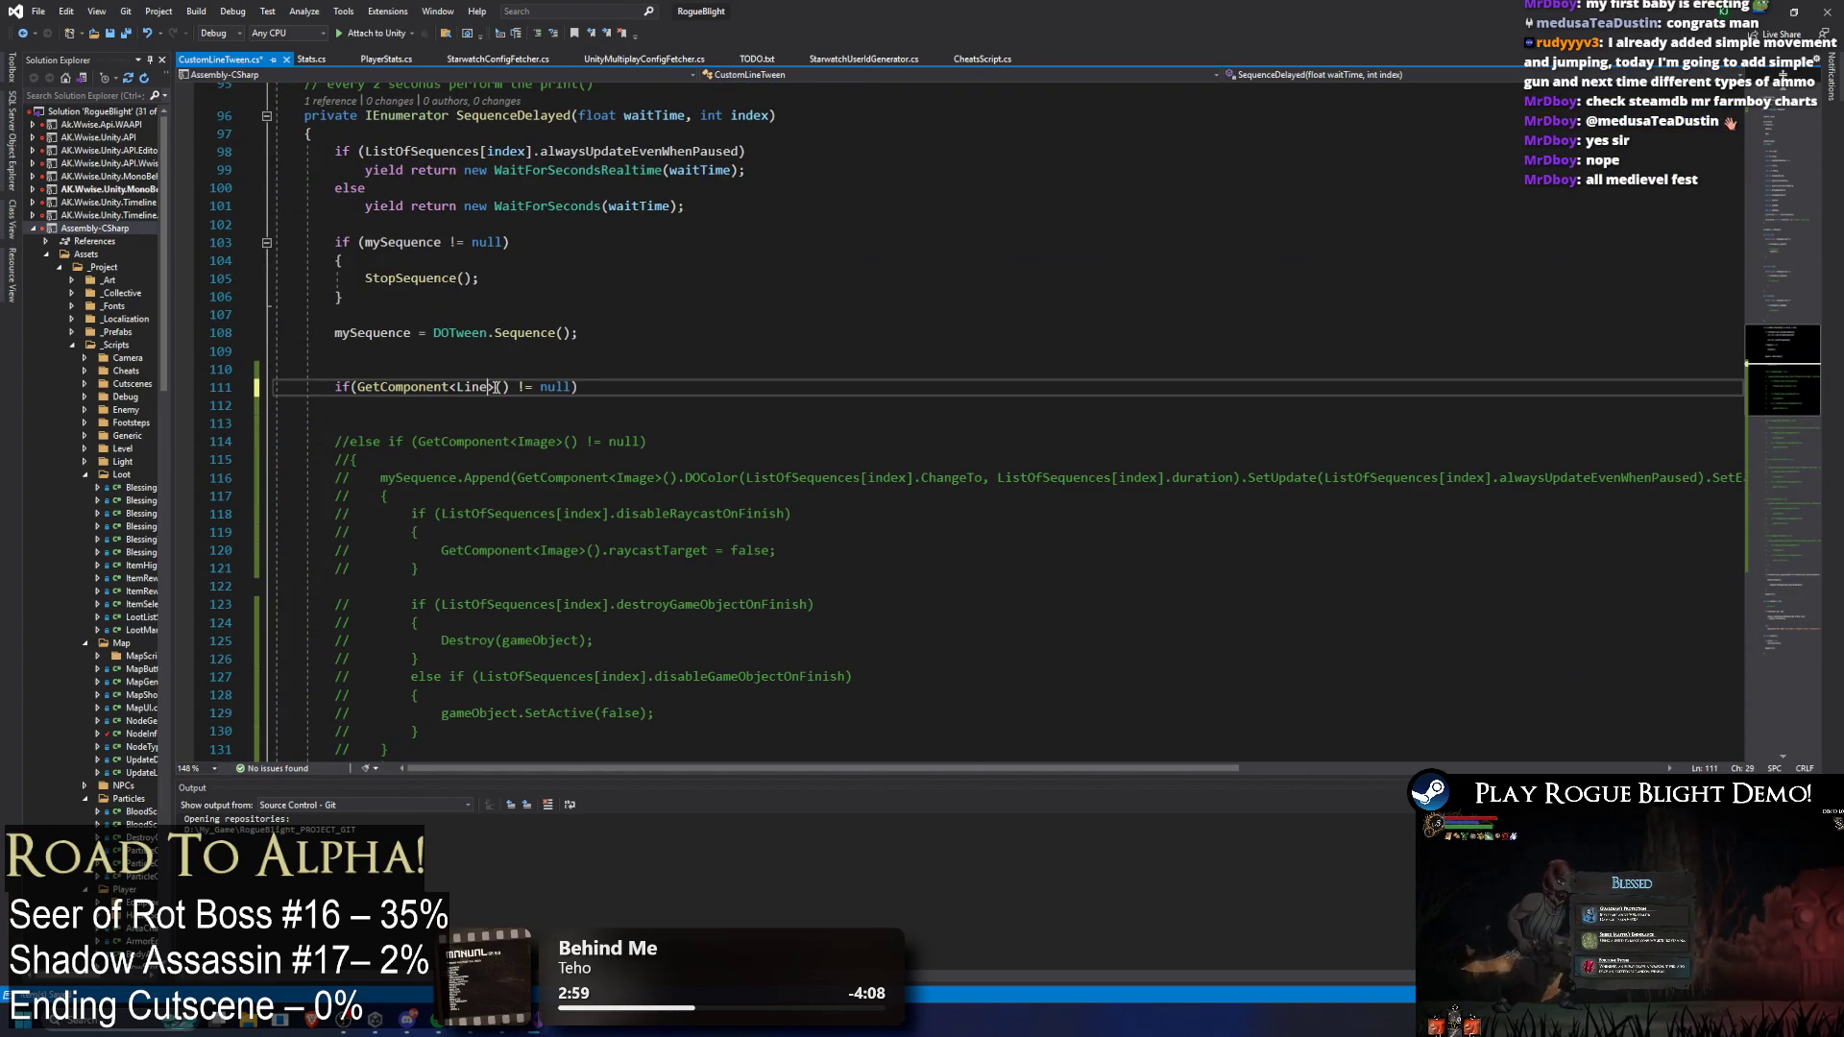
{"action": "key", "text": "End"}
{"action": "key", "text": "Return"}
{"action": "type", "text": "{"}
{"action": "key", "text": "Return"}
{"action": "key", "text": "ctrl+s"}
{"action": "mouse_move", "coordinate": [711, 11]}
{"action": "left_mouse_down"}
{"action": "mouse_move", "coordinate": [706, 390]}
{"action": "mouse_move", "coordinate": [1330, 240]}
{"action": "left_mouse_up"}
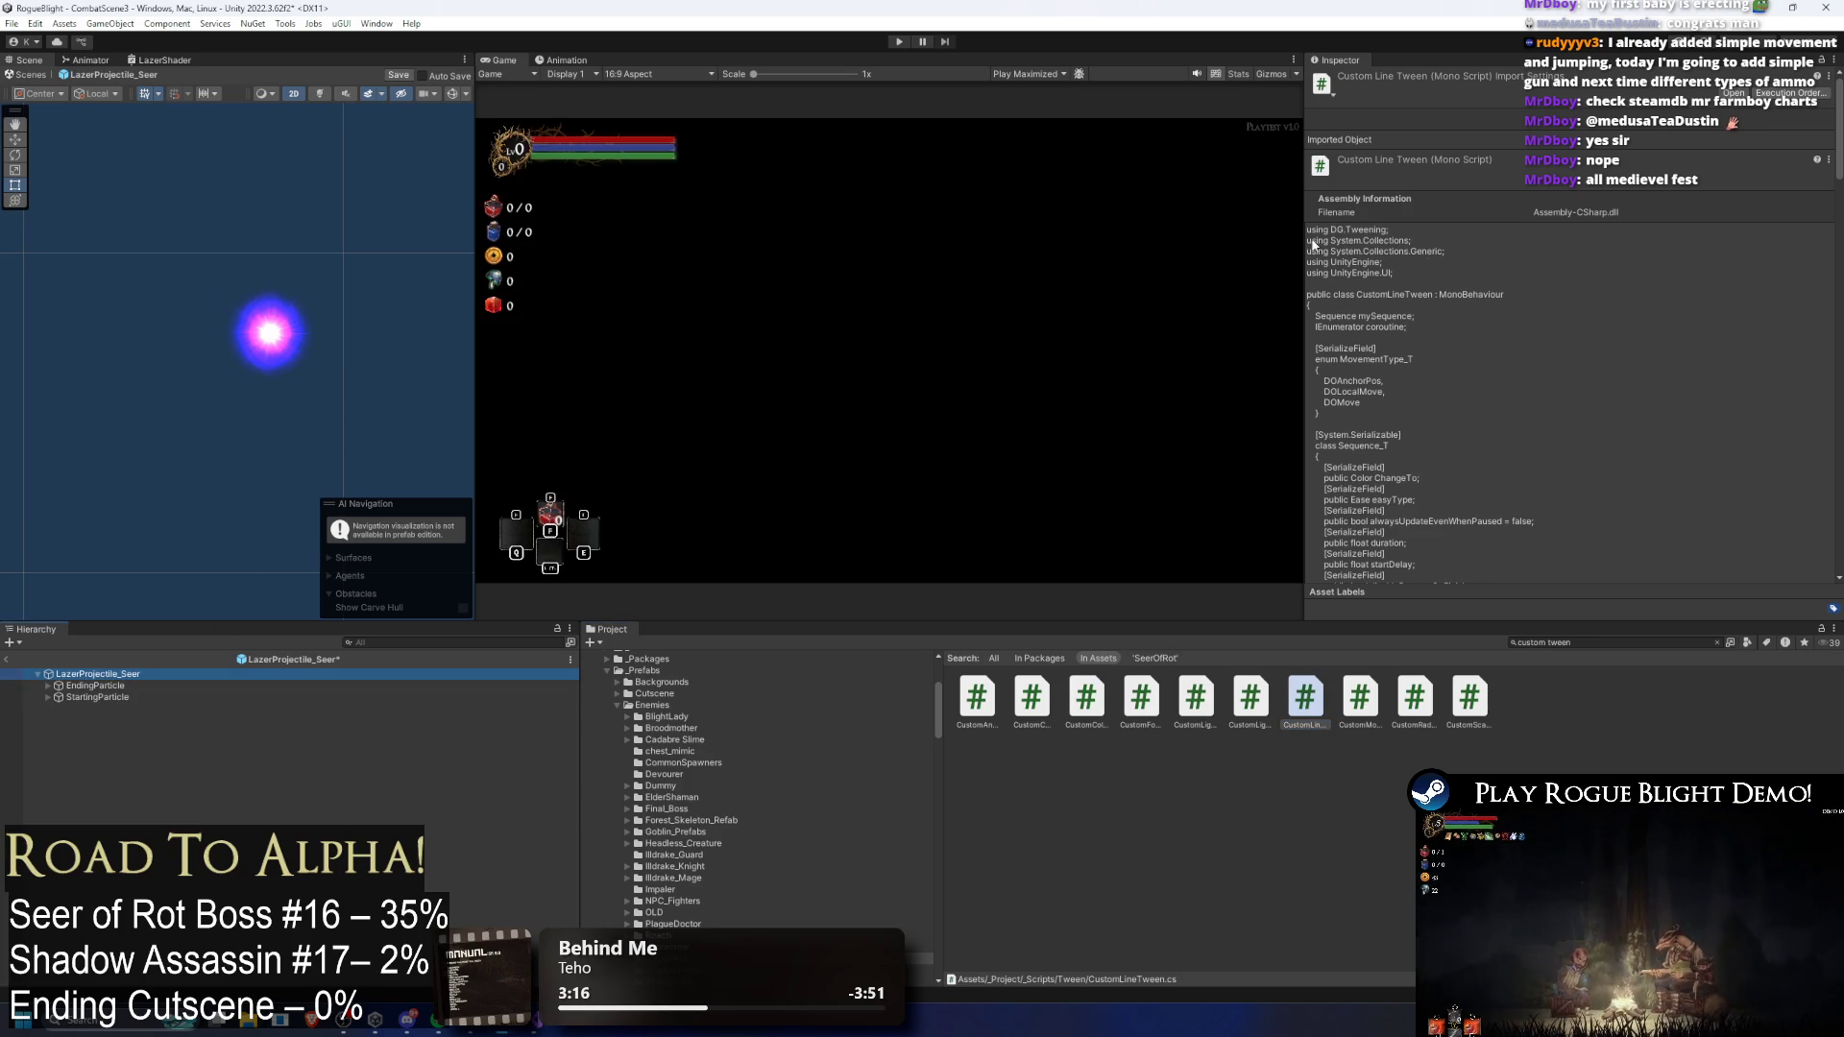
Step: Review LazerProjectile_Seer's Line Renderer width settings in the Inspector, then return to Visual Studio
{"action": "scroll", "coordinate": [1482, 243], "scroll_direction": "down", "scroll_amount": 5}
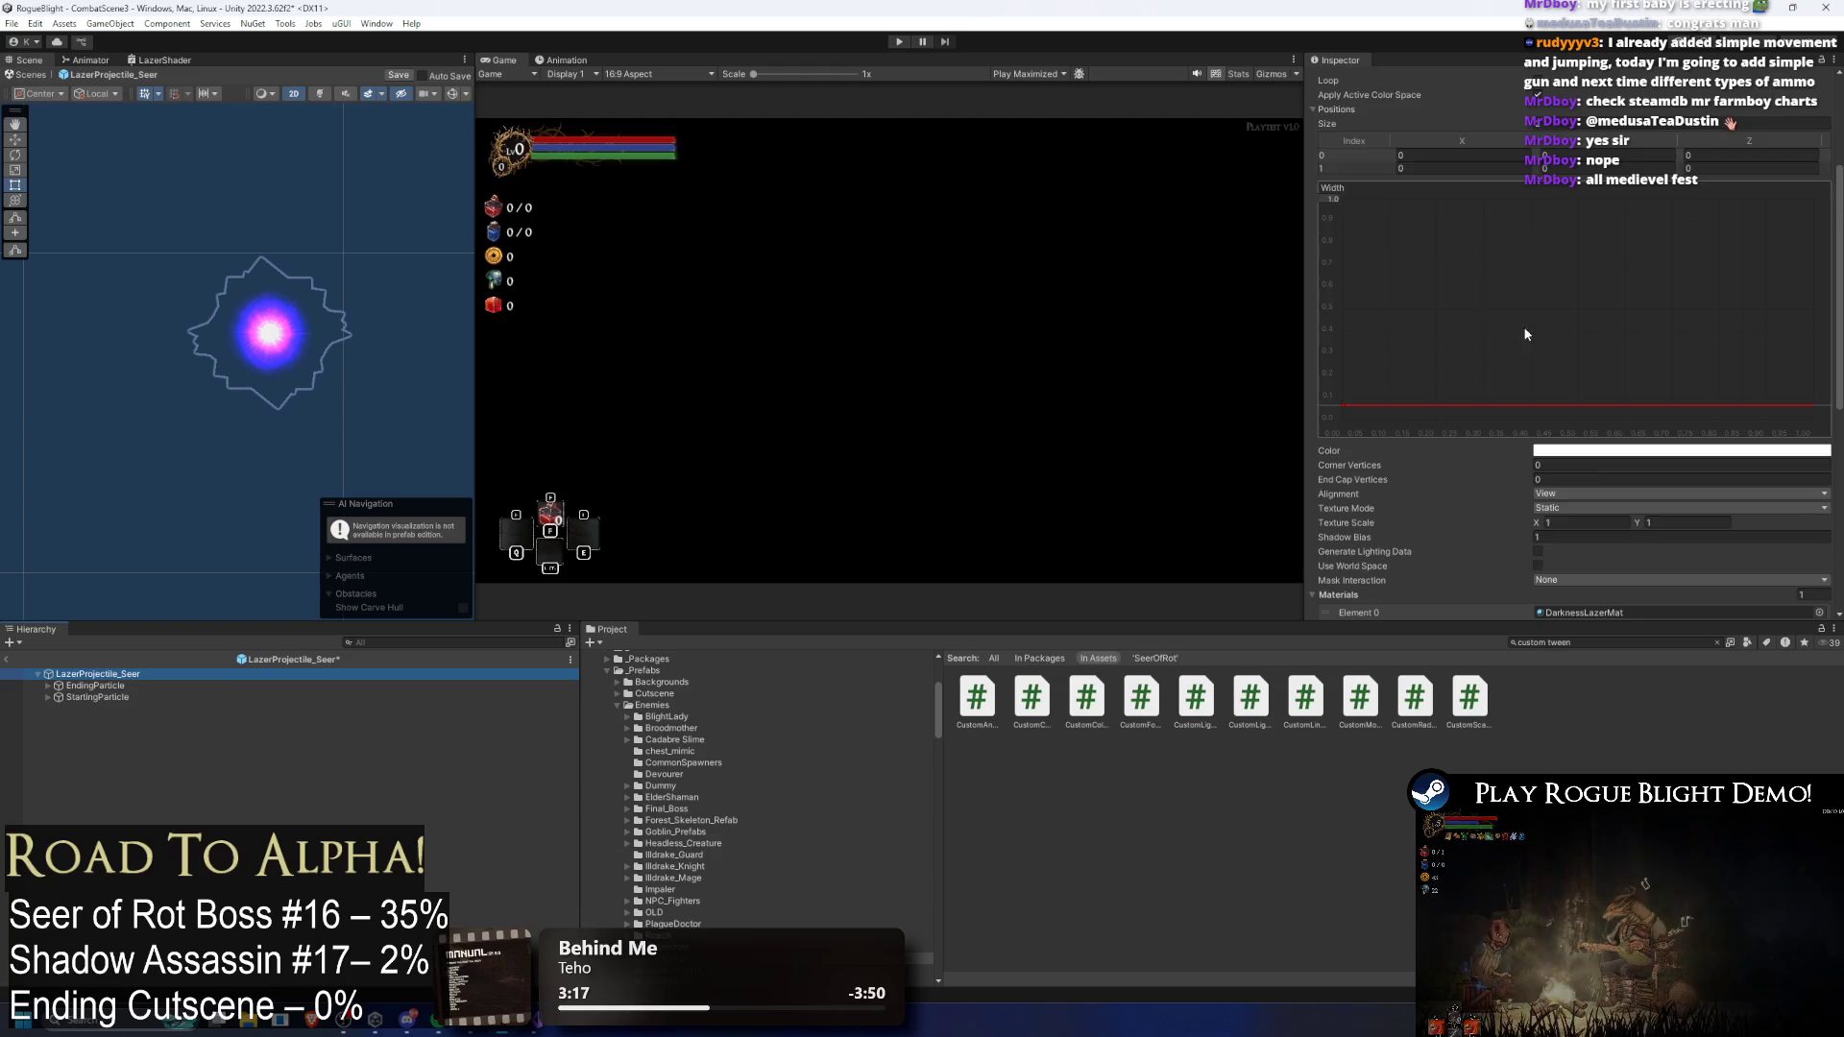
{"action": "scroll", "coordinate": [1535, 330], "scroll_direction": "up", "scroll_amount": 4}
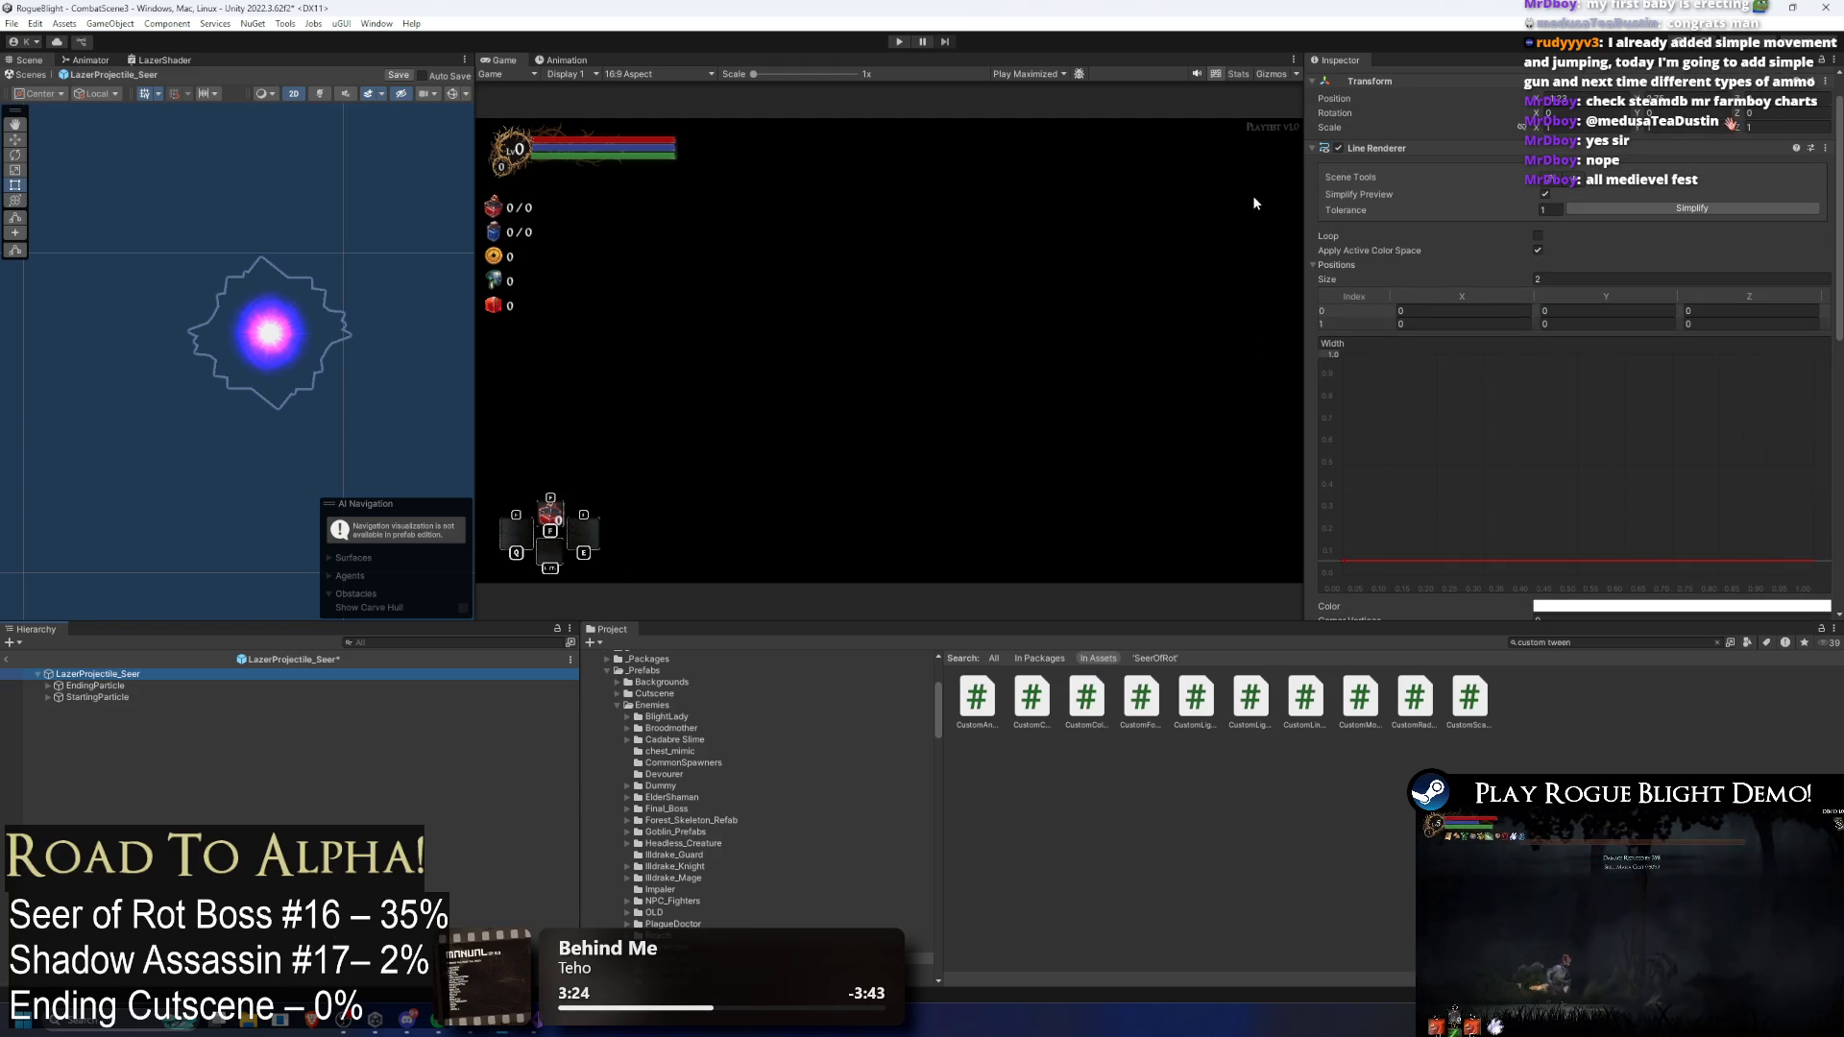
{"action": "key", "text": "alt+Tab"}
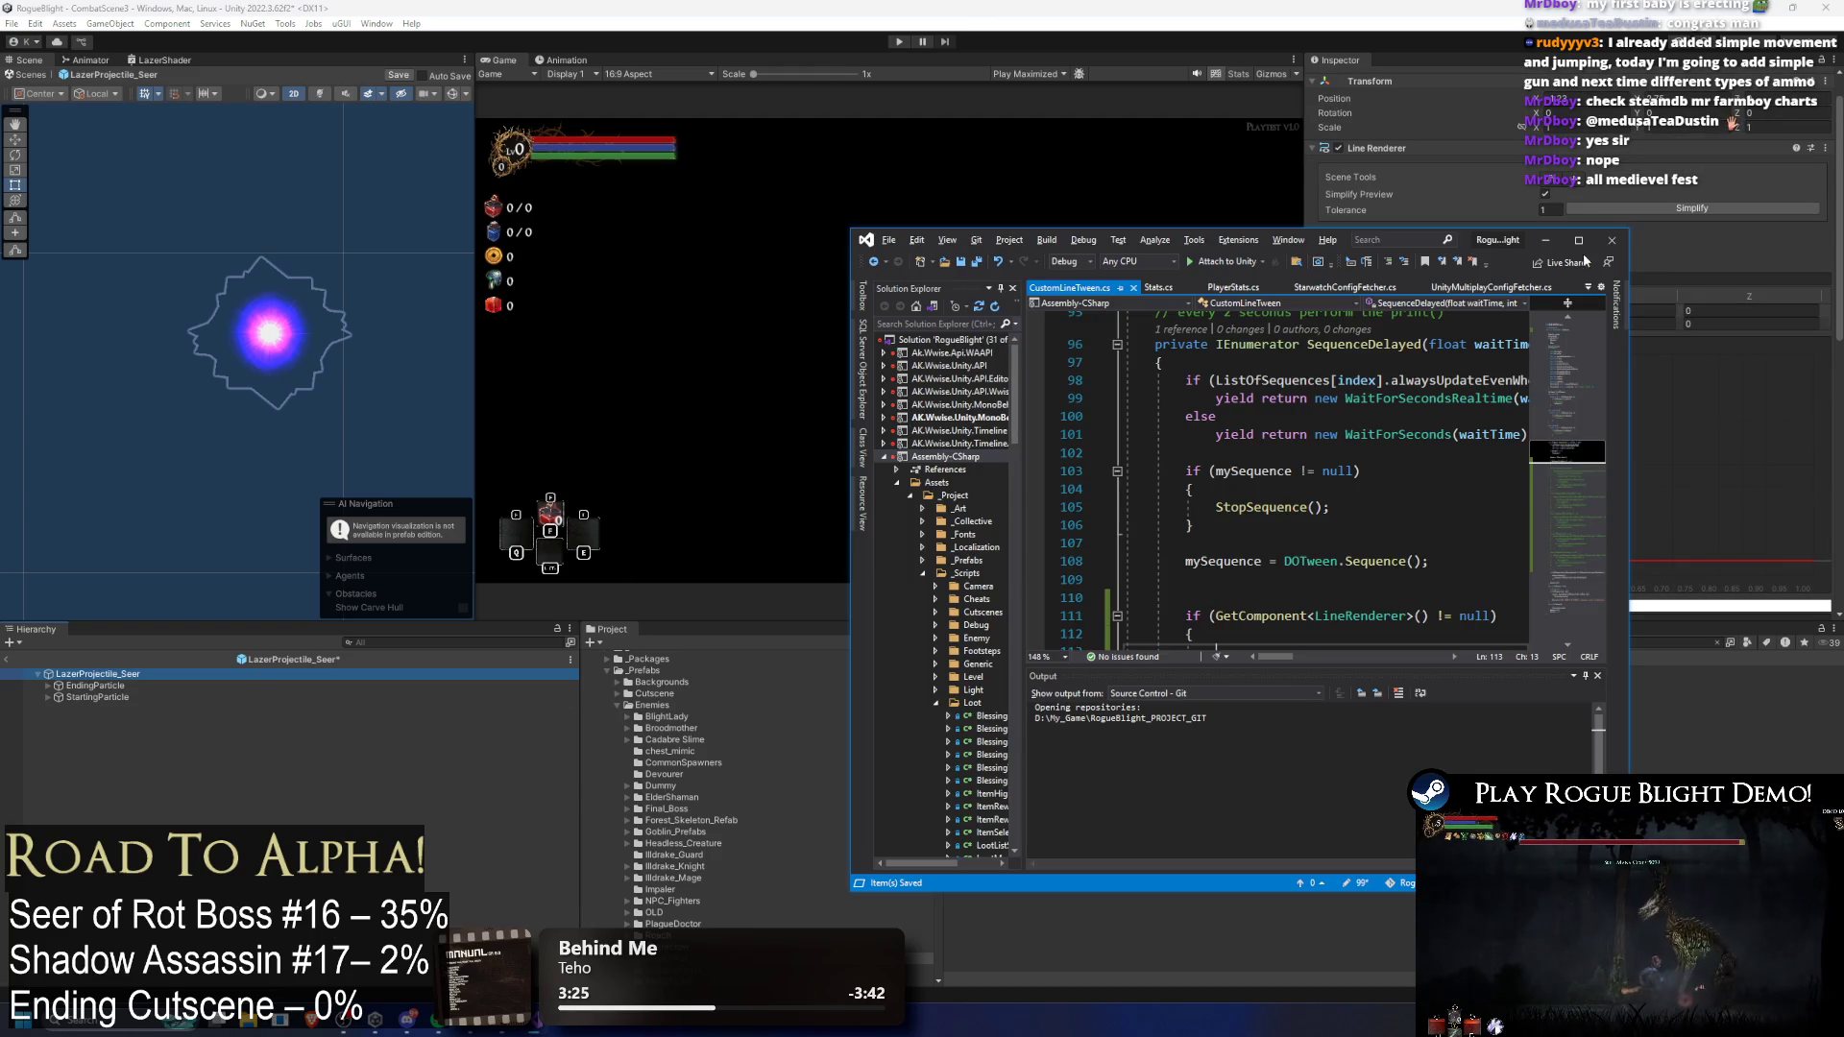
Step: Maximize Visual Studio and write a GetComponent<LineRenderer> call on line 113
{"action": "double_click", "coordinate": [1580, 236]}
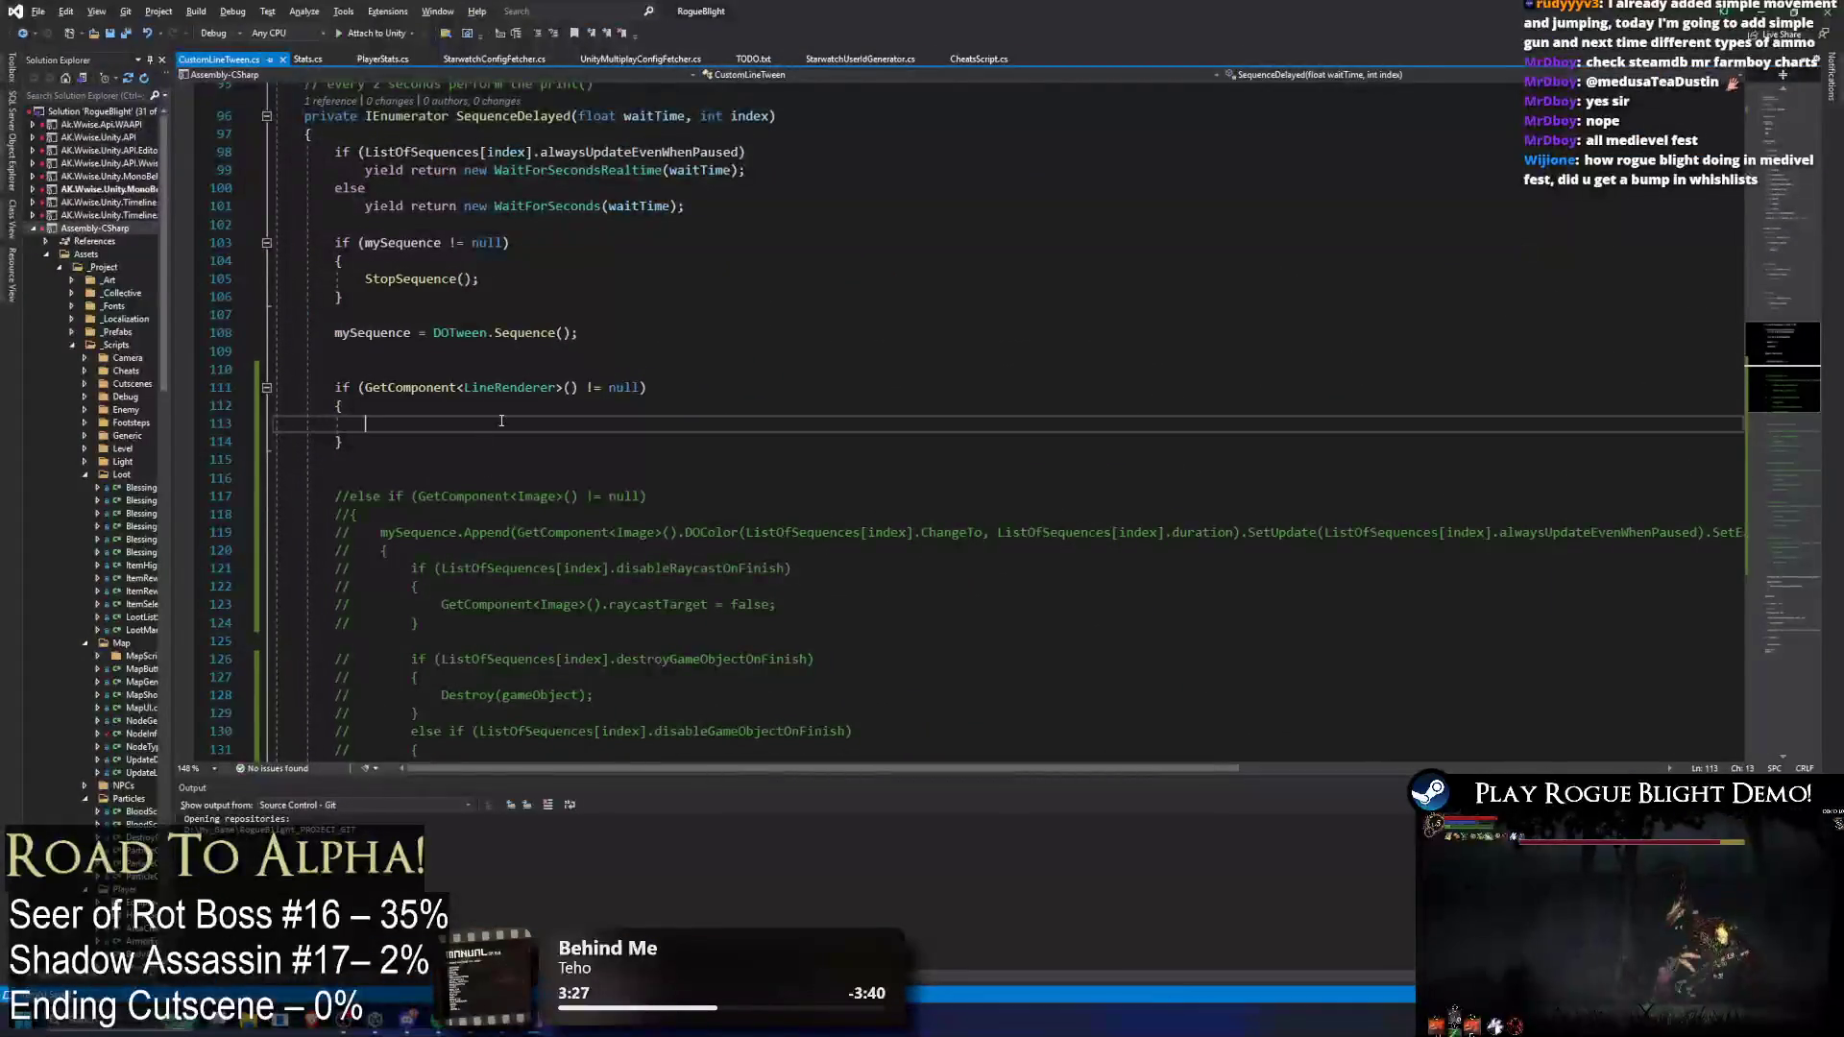
{"action": "left_click", "coordinate": [617, 432]}
{"action": "type", "text": "GetComponent"}
{"action": "double_click", "coordinate": [509, 388]}
{"action": "key", "text": "ctrl+c"}
{"action": "left_click", "coordinate": [509, 426]}
{"action": "type", "text": "<"}
{"action": "key", "text": "ctrl+v"}
{"action": "type", "text": ">"}
Step: Complete line 113 as a LineRenderer lineRenderer variable assignment and save the script
{"action": "left_click", "coordinate": [464, 424]}
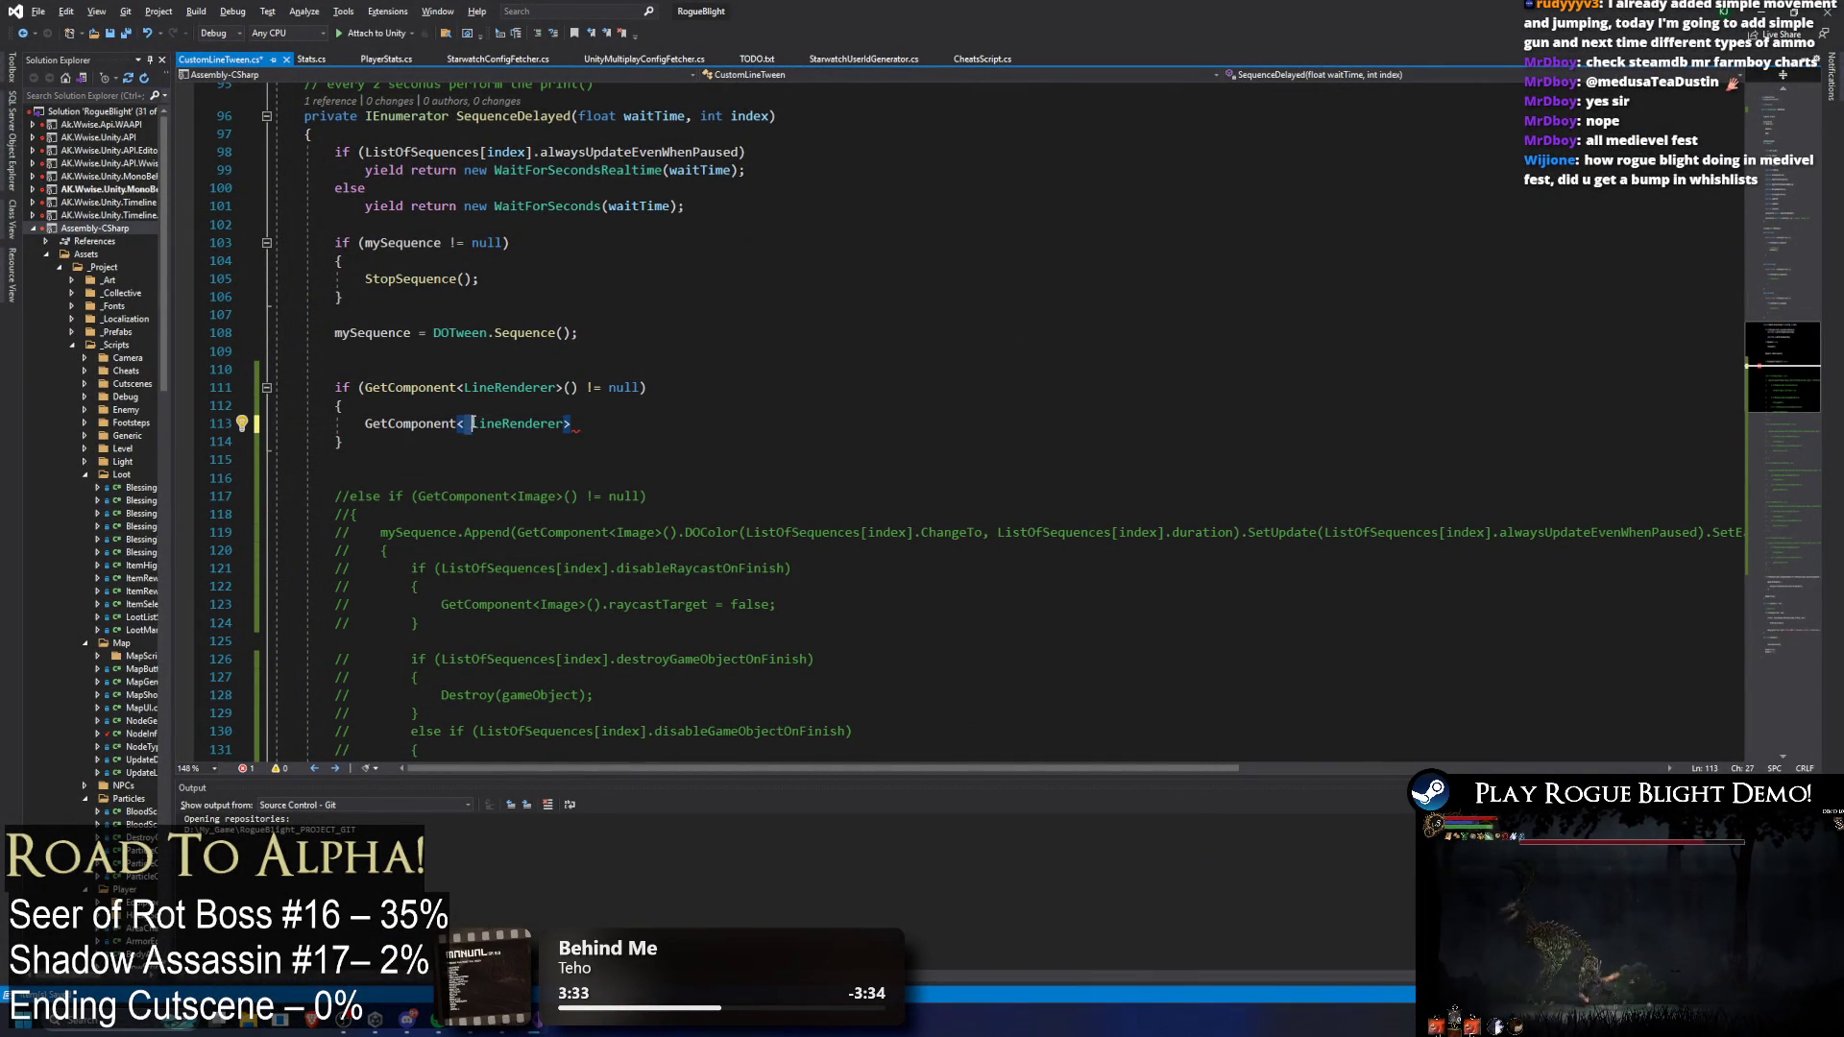
{"action": "key", "text": "Delete"}
{"action": "left_click", "coordinate": [651, 425]}
{"action": "type", "text": "();"}
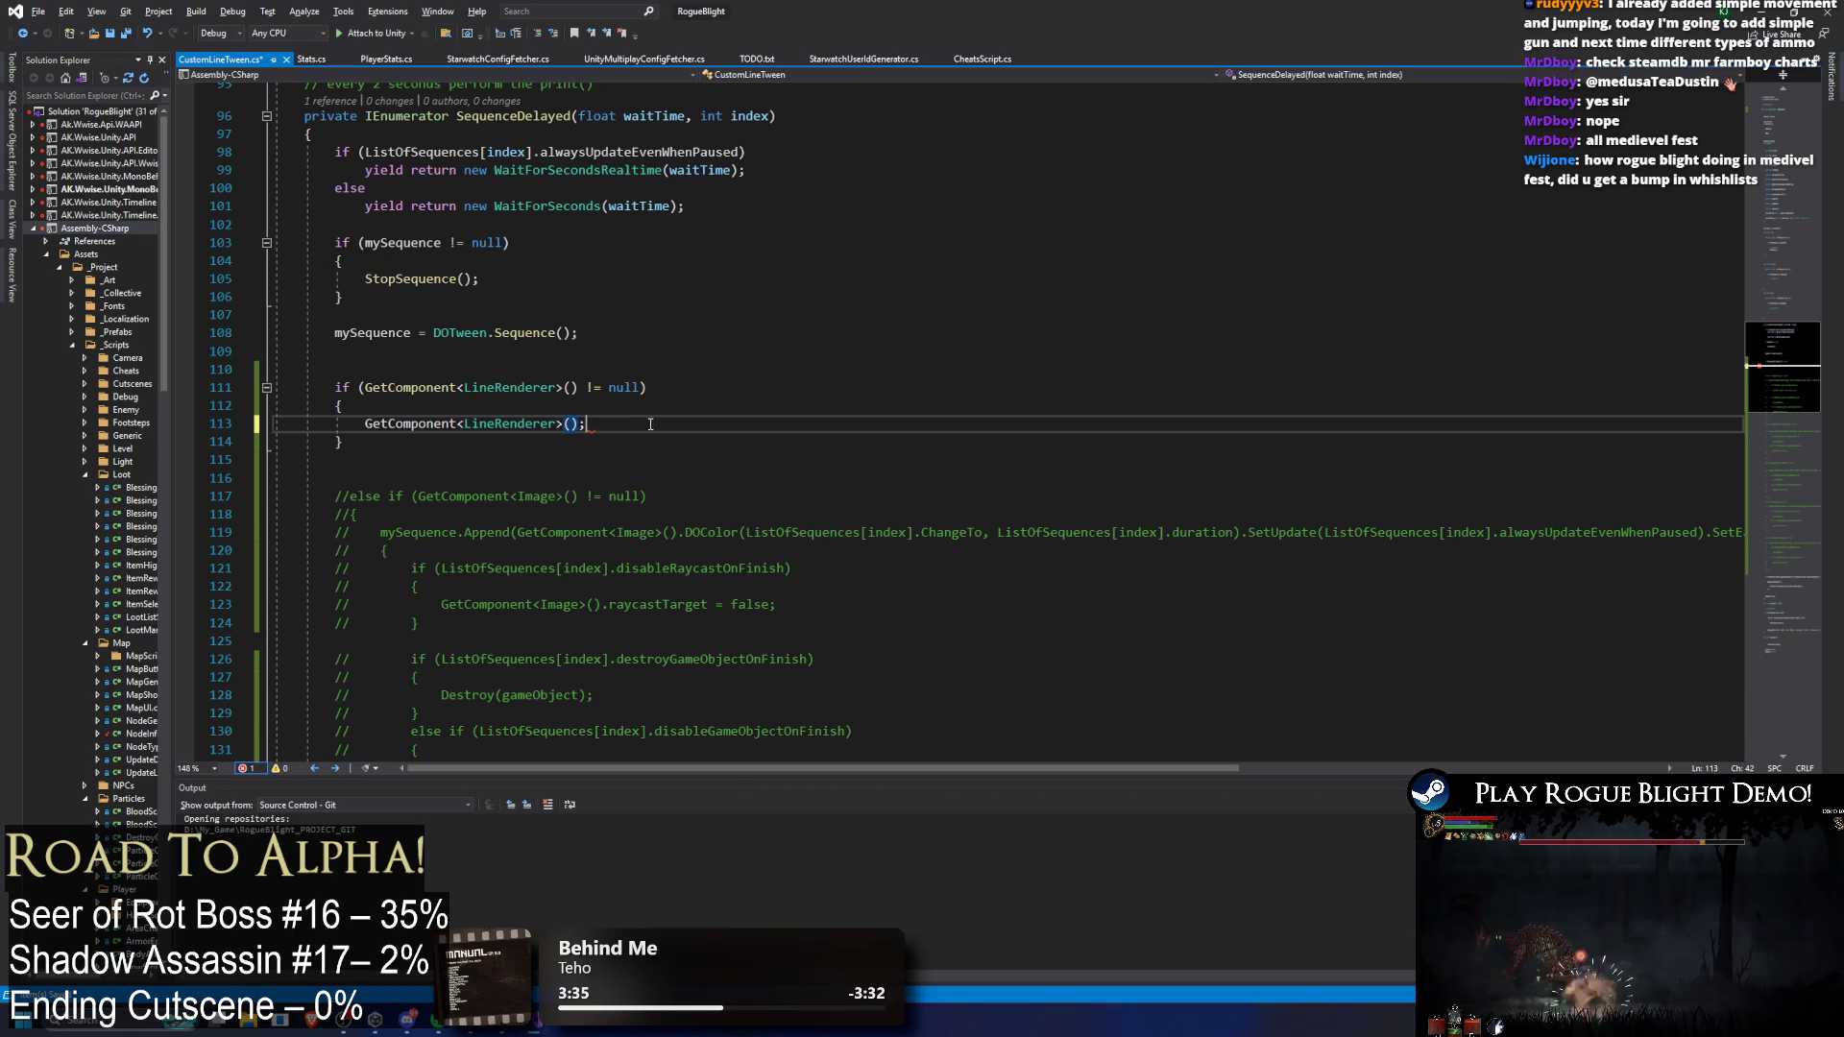
{"action": "double_click", "coordinate": [509, 423]}
{"action": "left_click", "coordinate": [358, 424]}
{"action": "type", "text": "LineRenderer "}
{"action": "type", "text": "rE"}
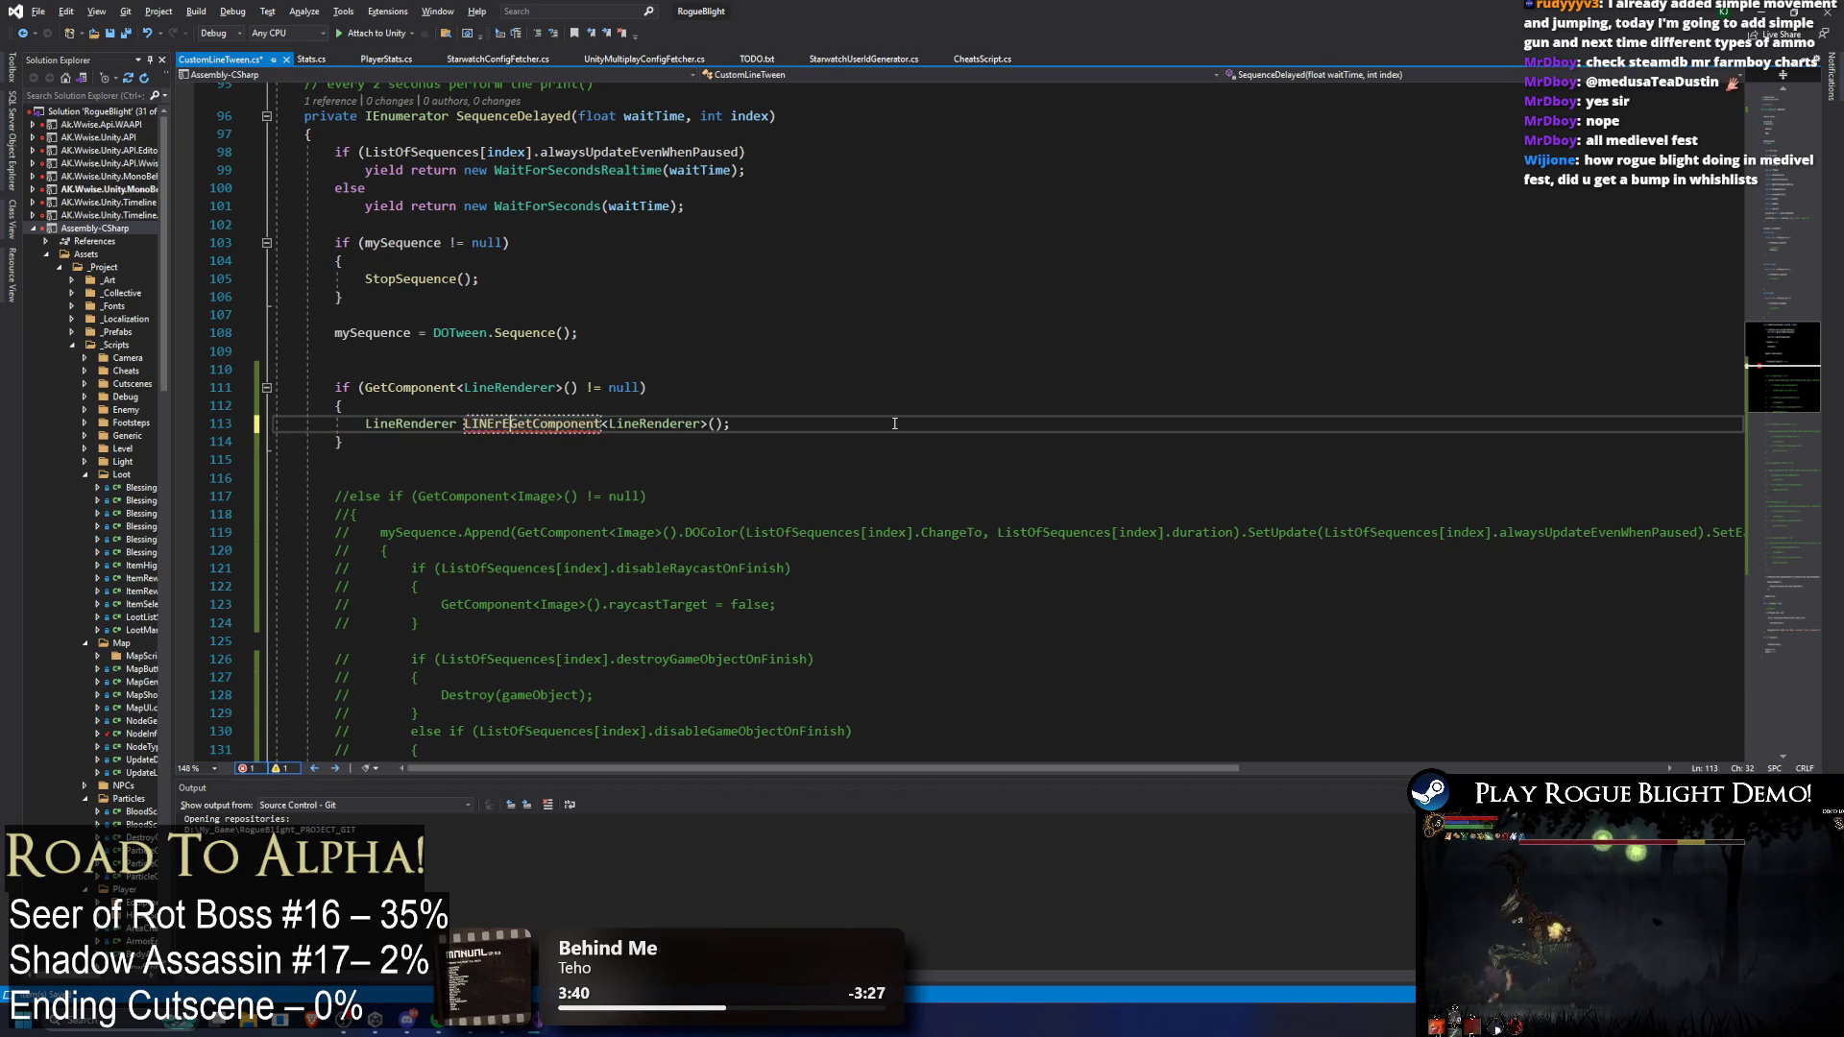
{"action": "type", "text": "ineRender"}
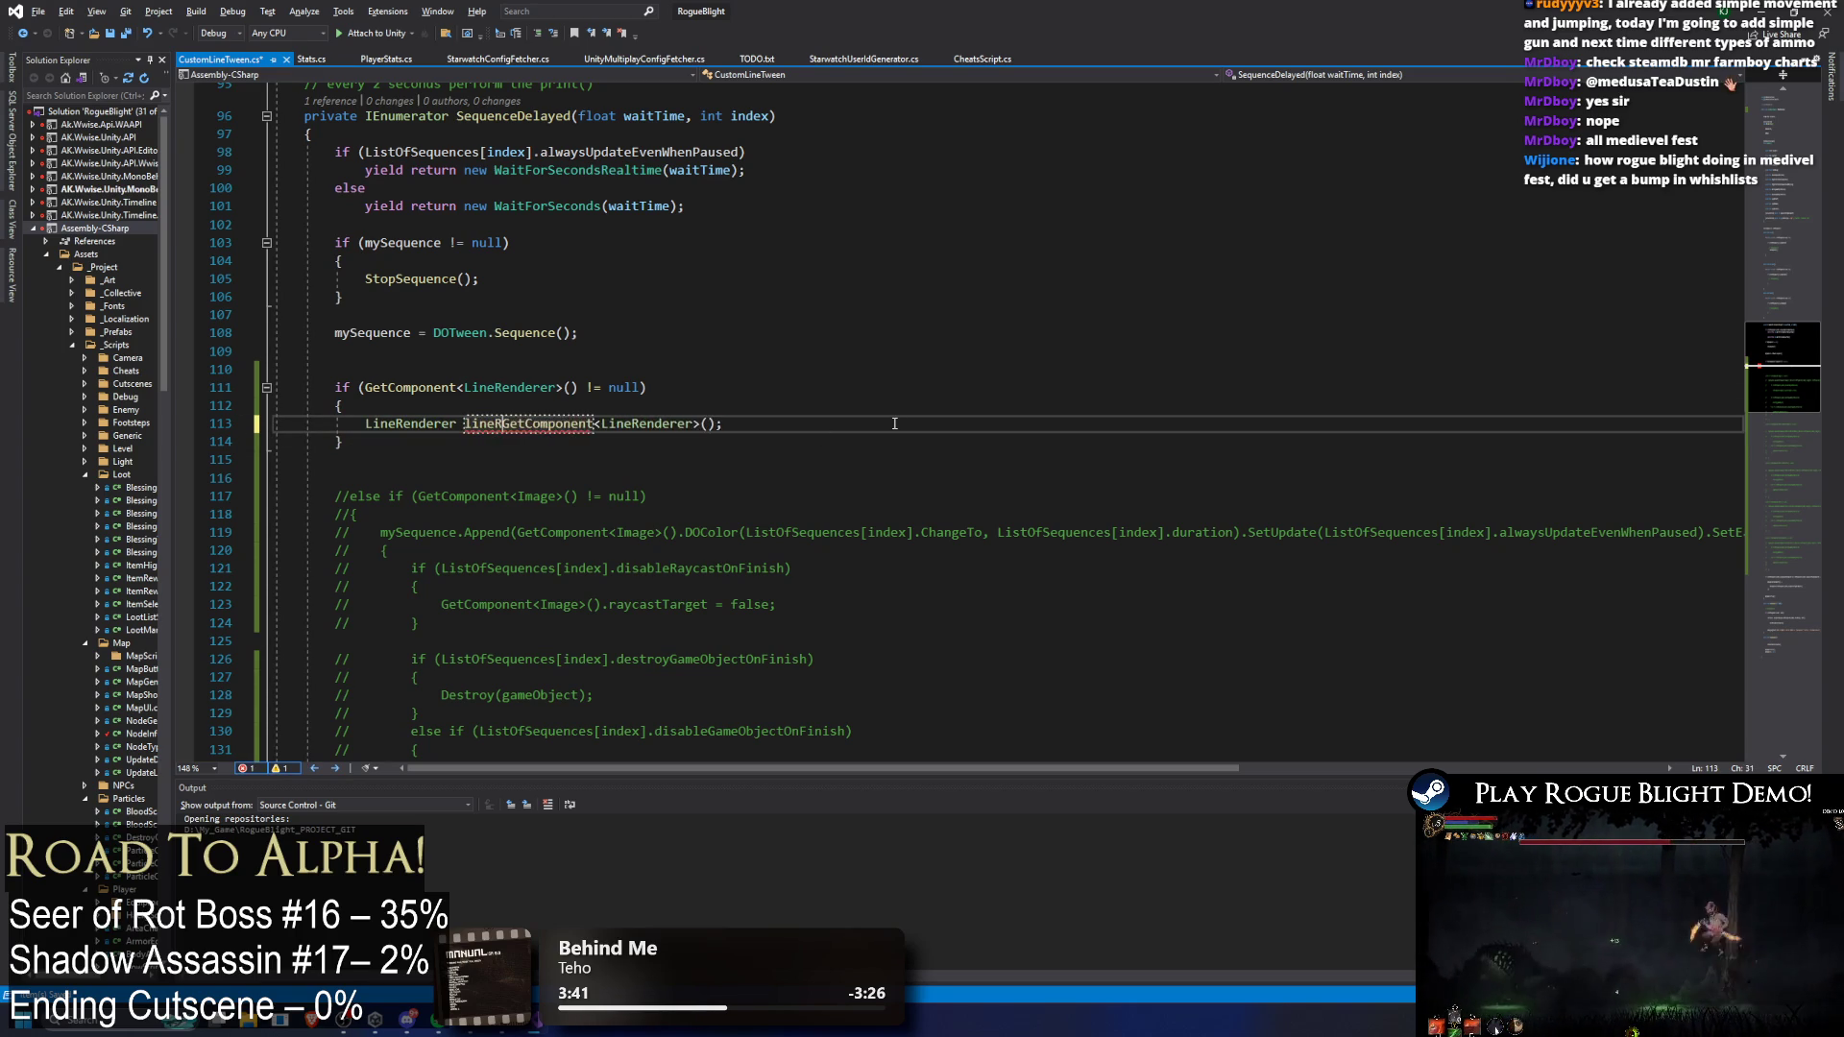
{"action": "type", "text": "er ="}
{"action": "key", "text": "ctrl+s"}
Step: Begin 'lineRenderer.wi' on new line 114 and shrink Visual Studio to reveal Unity
{"action": "left_click", "coordinate": [916, 401]}
{"action": "left_click", "coordinate": [882, 415]}
{"action": "key", "text": "Return"}
{"action": "type", "text": "lineRenderer."}
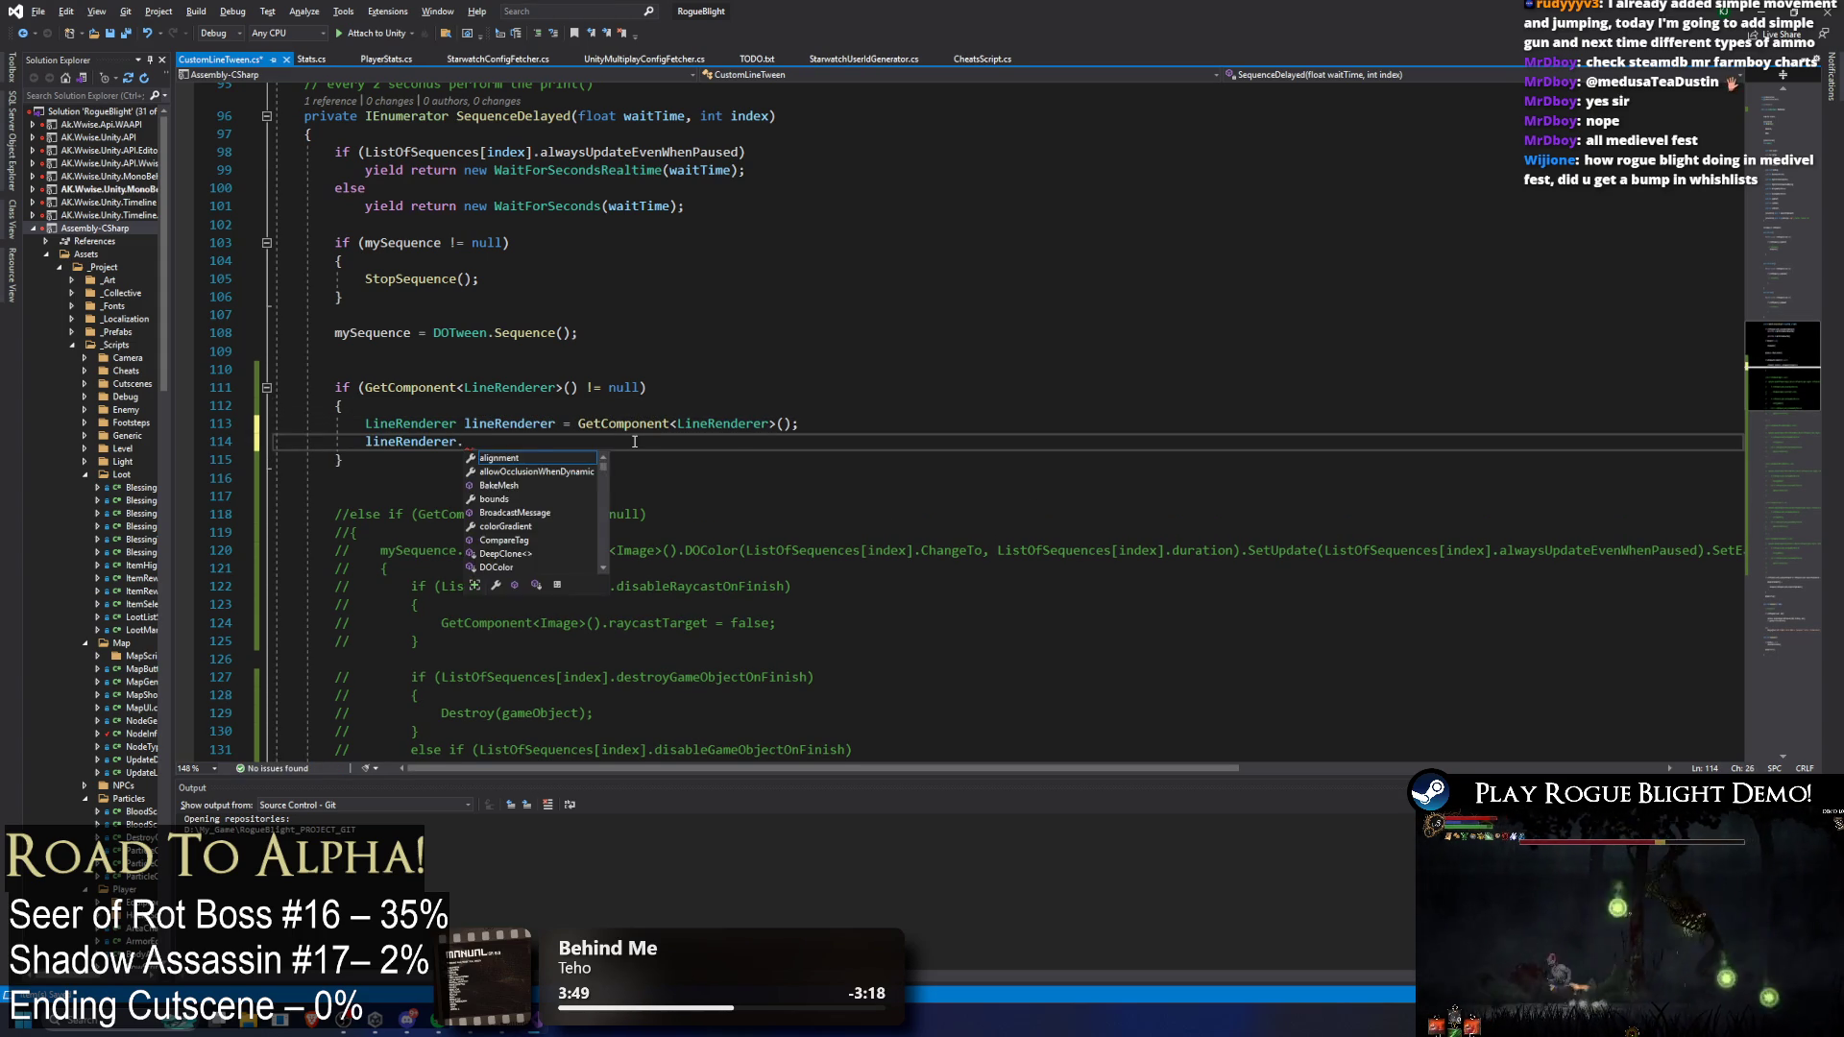
{"action": "type", "text": "wi"}
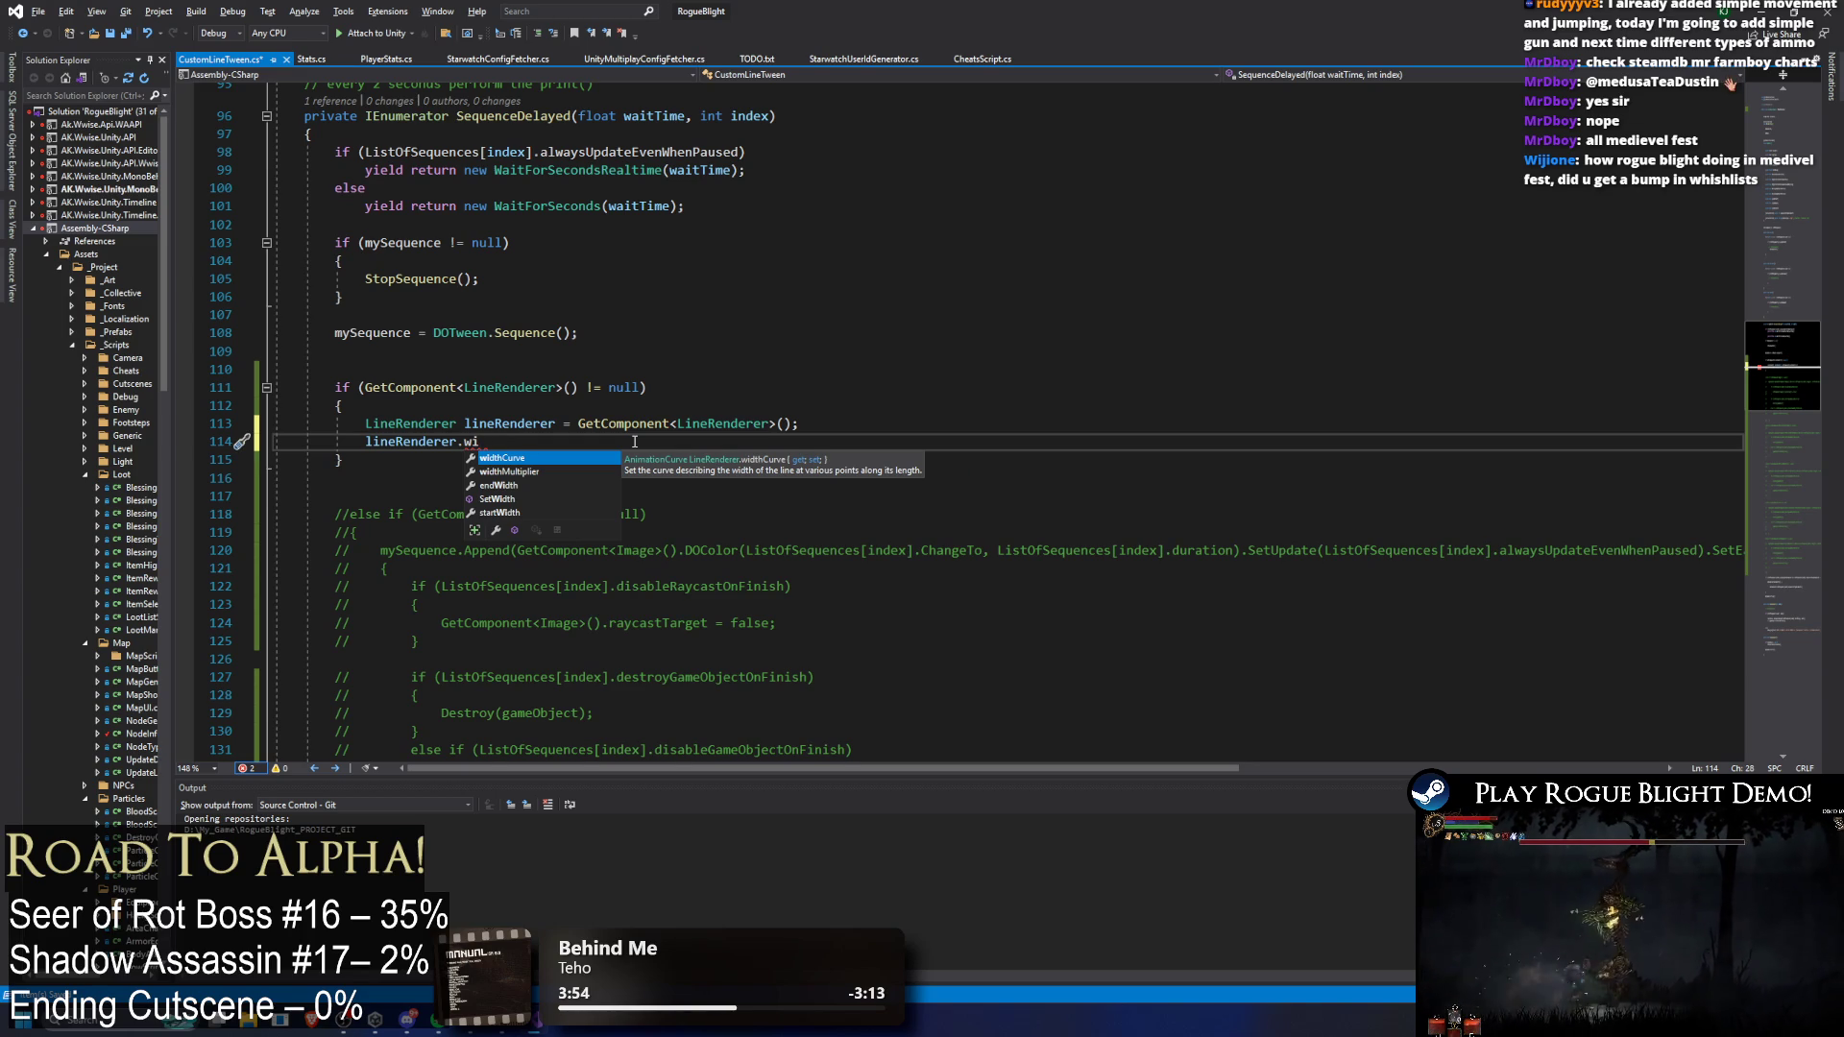
{"action": "left_click_drag", "start_coordinate": [1170, 7], "coordinate": [615, 286]}
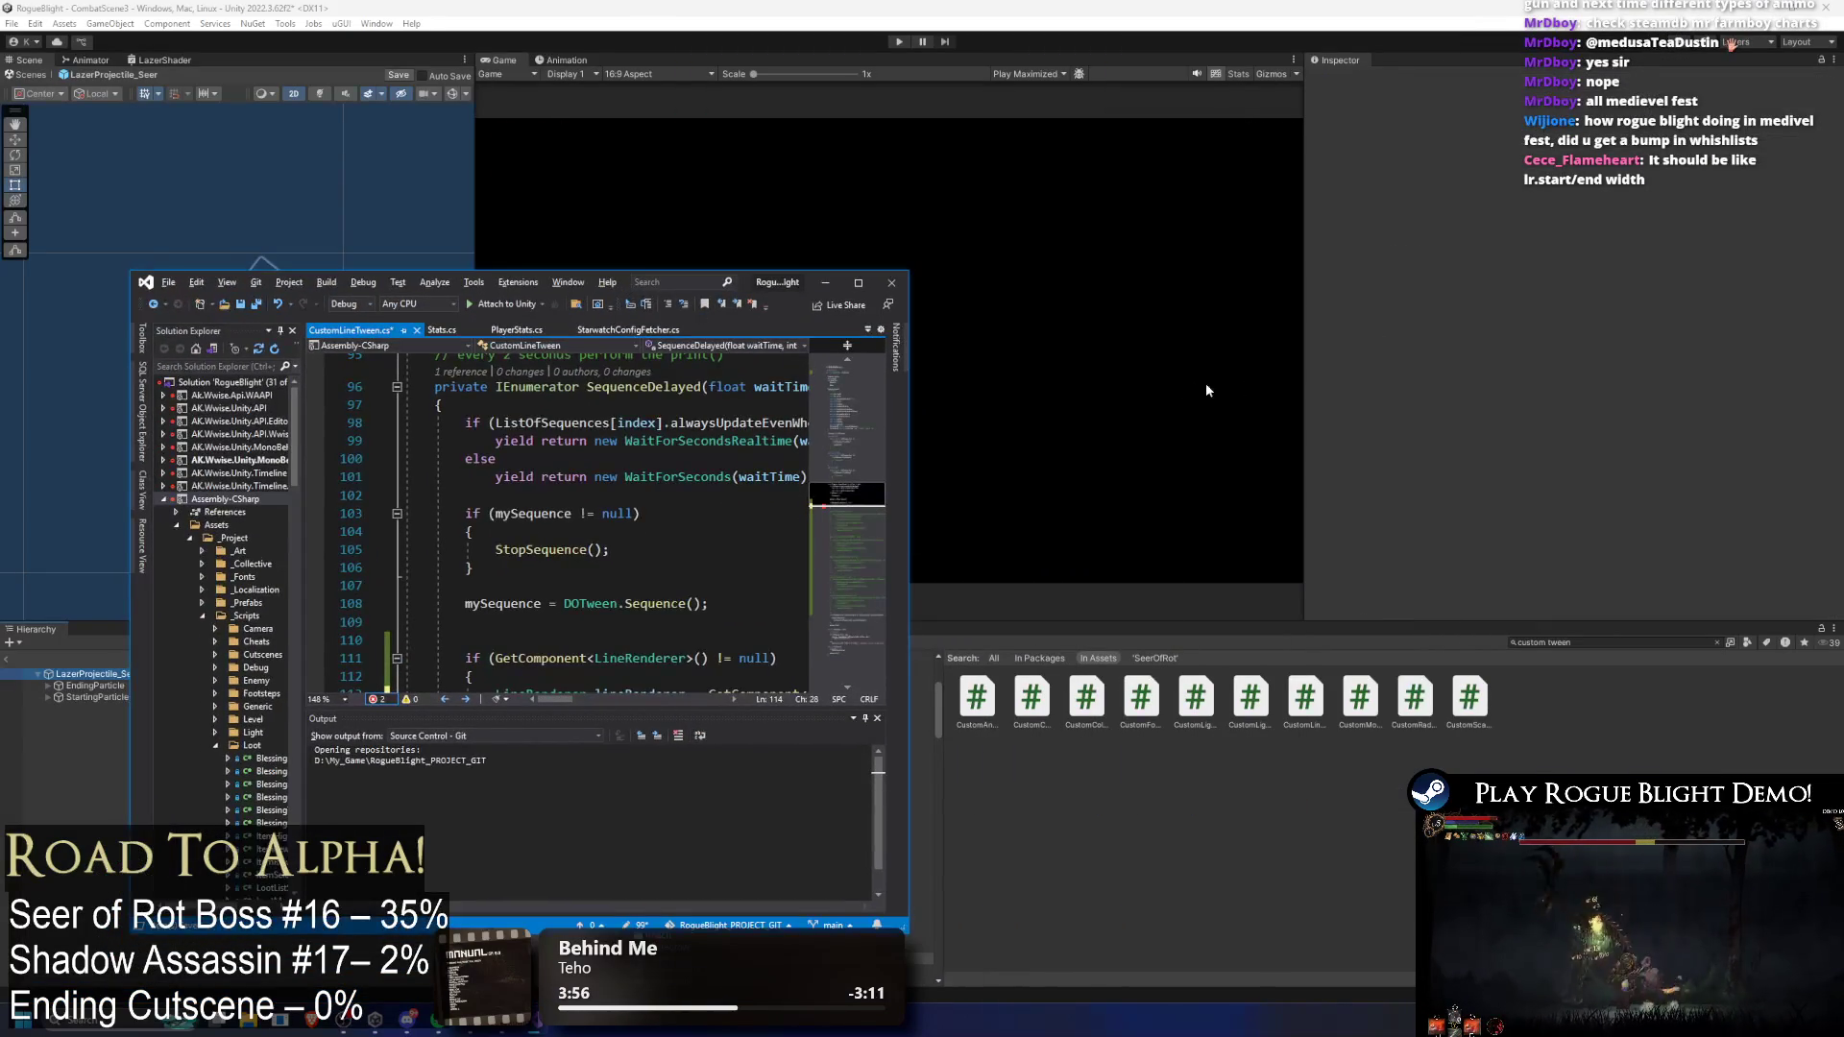
Step: Check the Line Renderer Width graph in Unity's Inspector, then return to maximized Visual Studio
{"action": "left_click", "coordinate": [100, 676]}
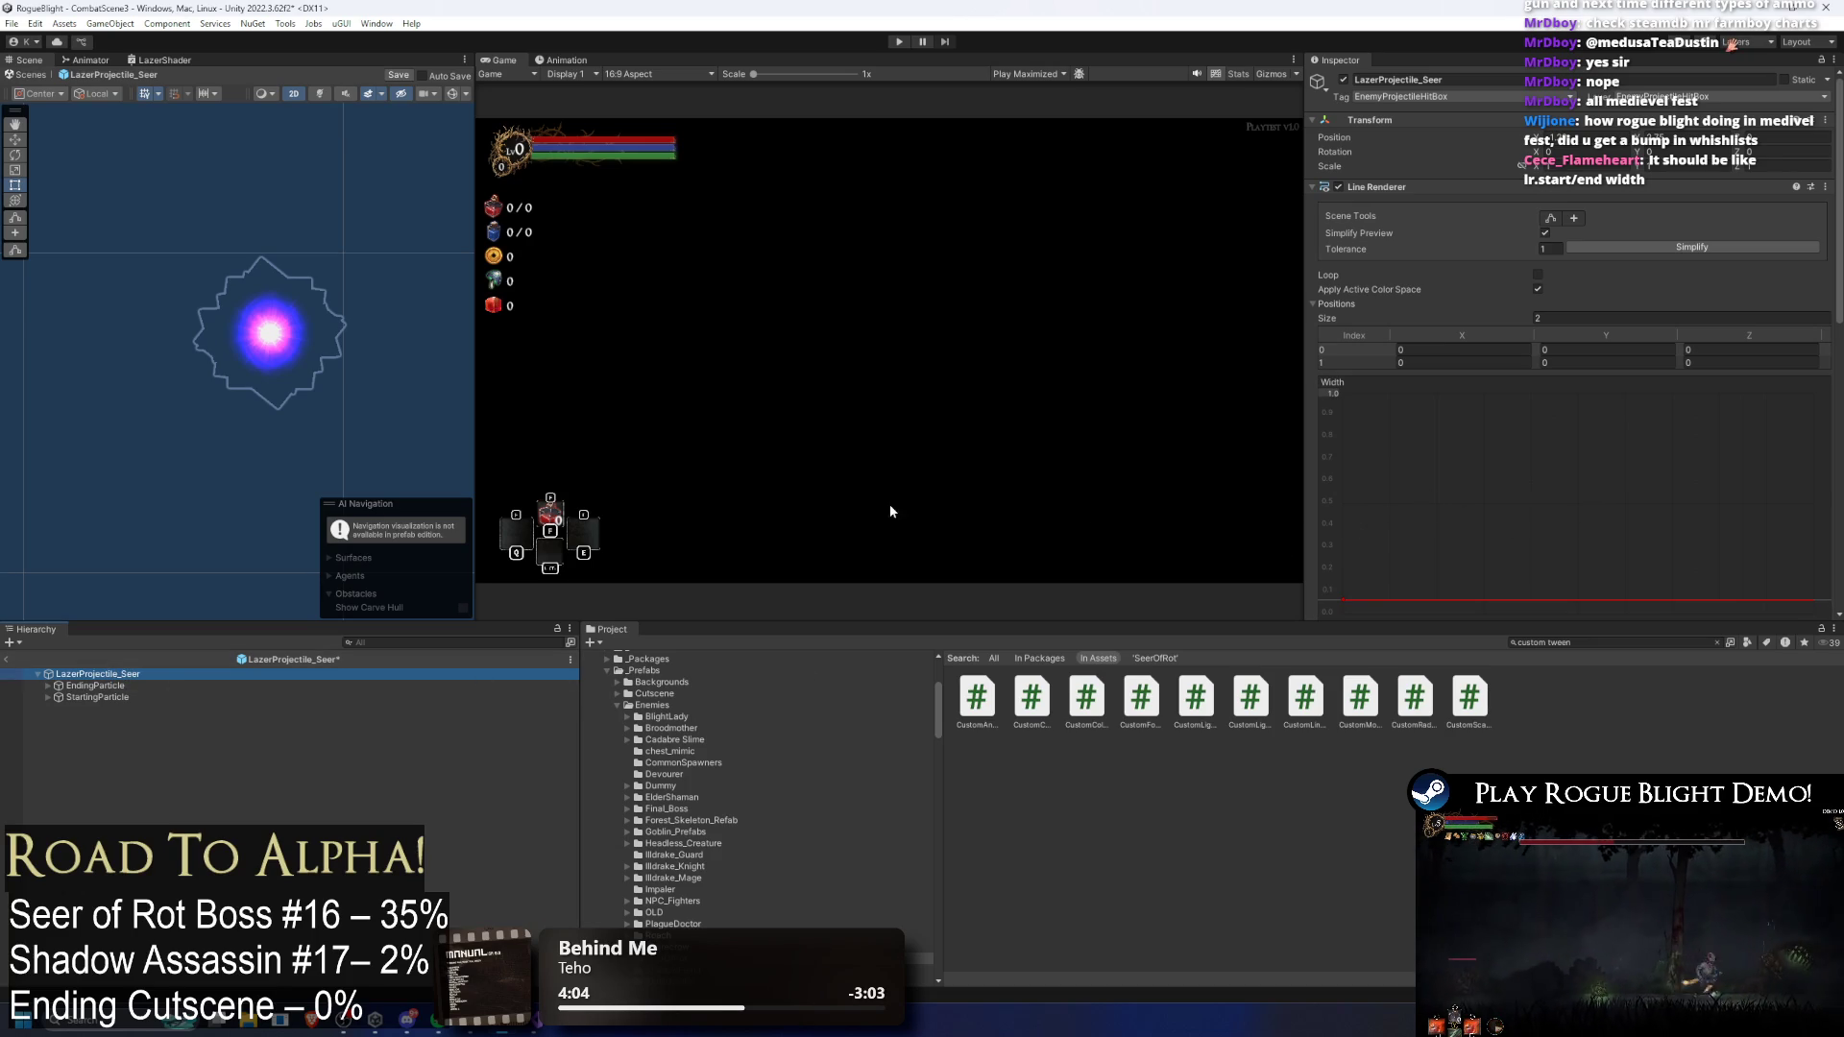
{"action": "scroll", "coordinate": [1462, 366], "scroll_direction": "down", "scroll_amount": 3}
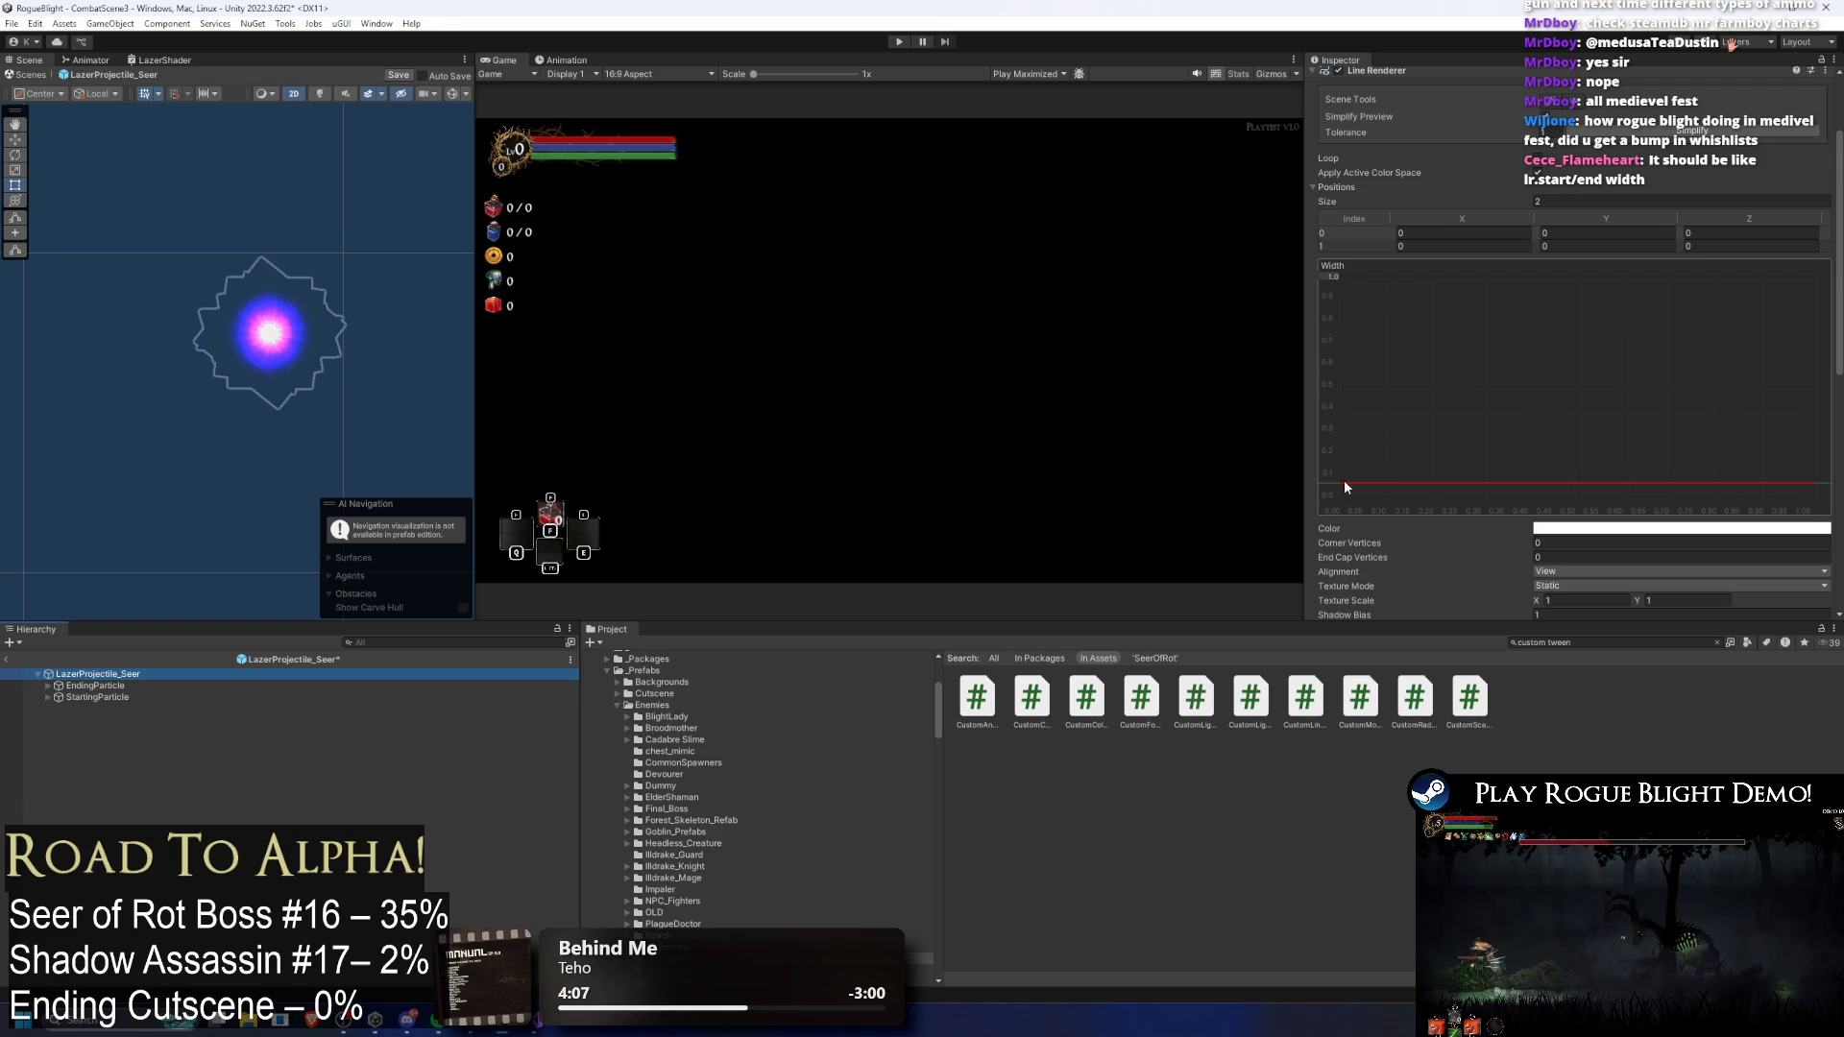
{"action": "key", "text": "alt+Tab"}
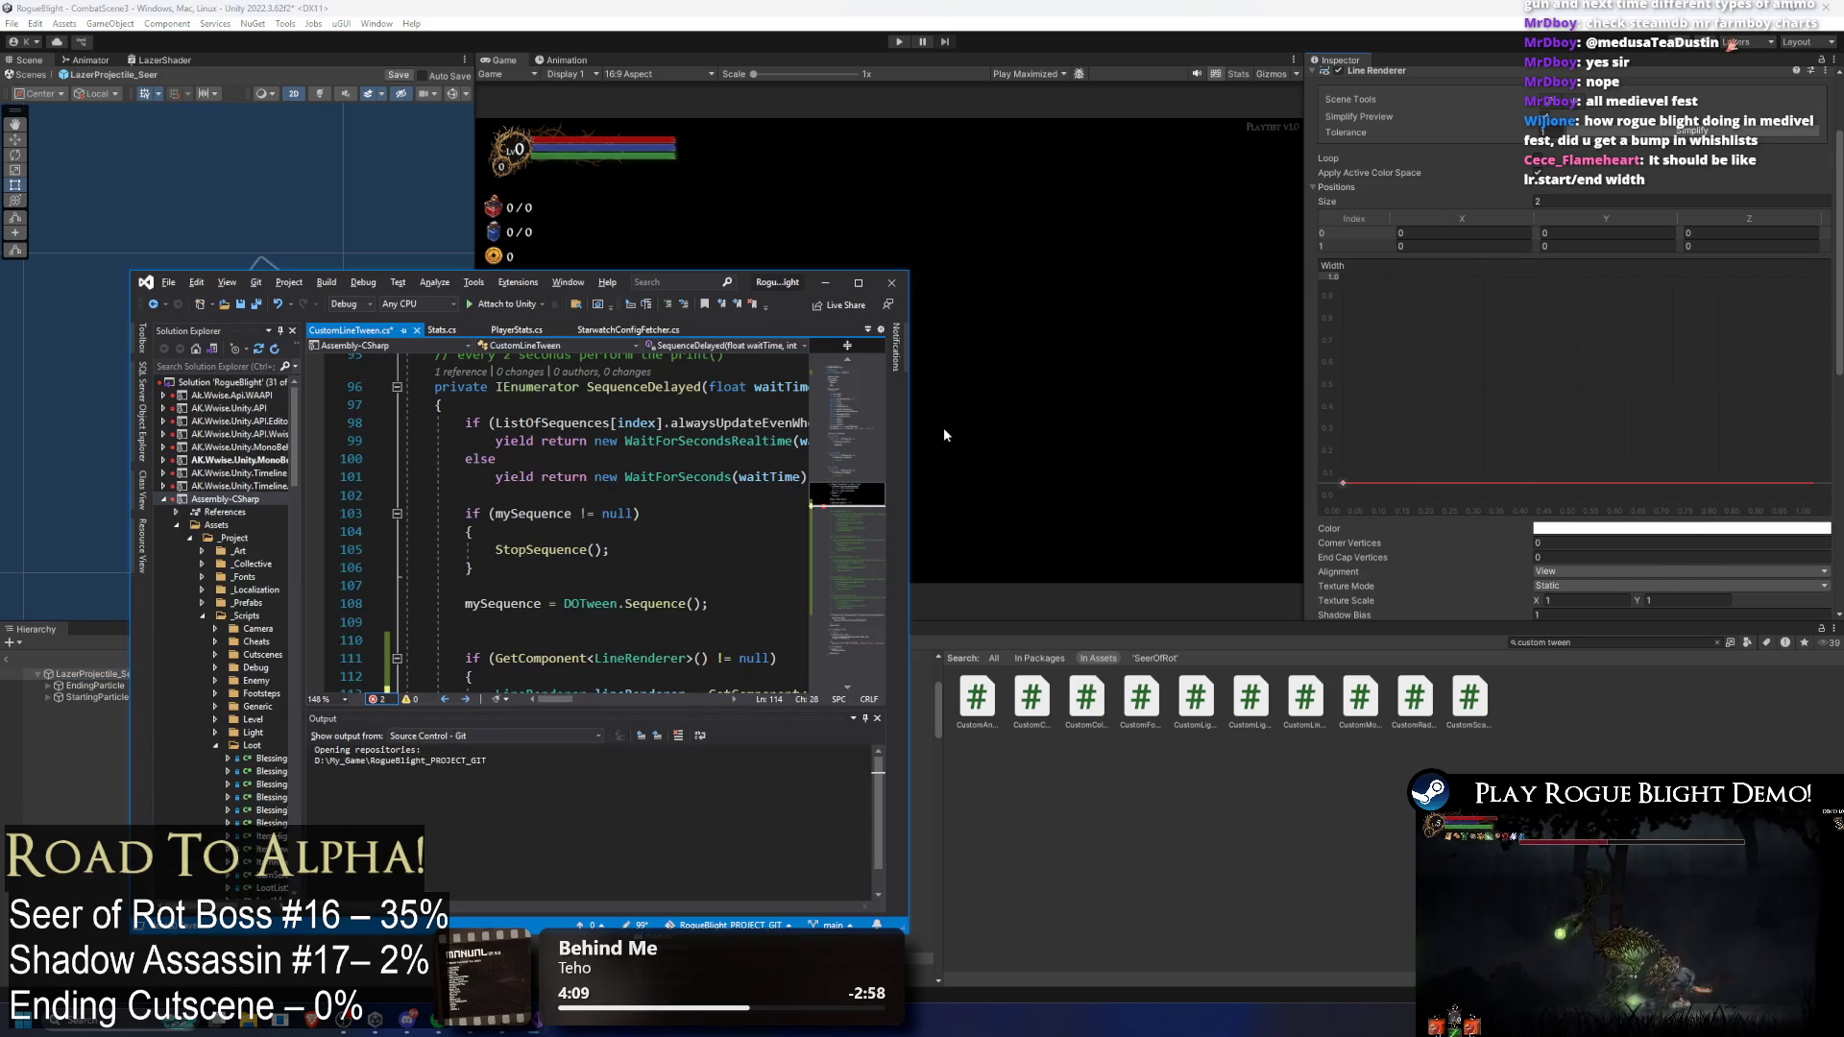
{"action": "left_click", "coordinate": [859, 283]}
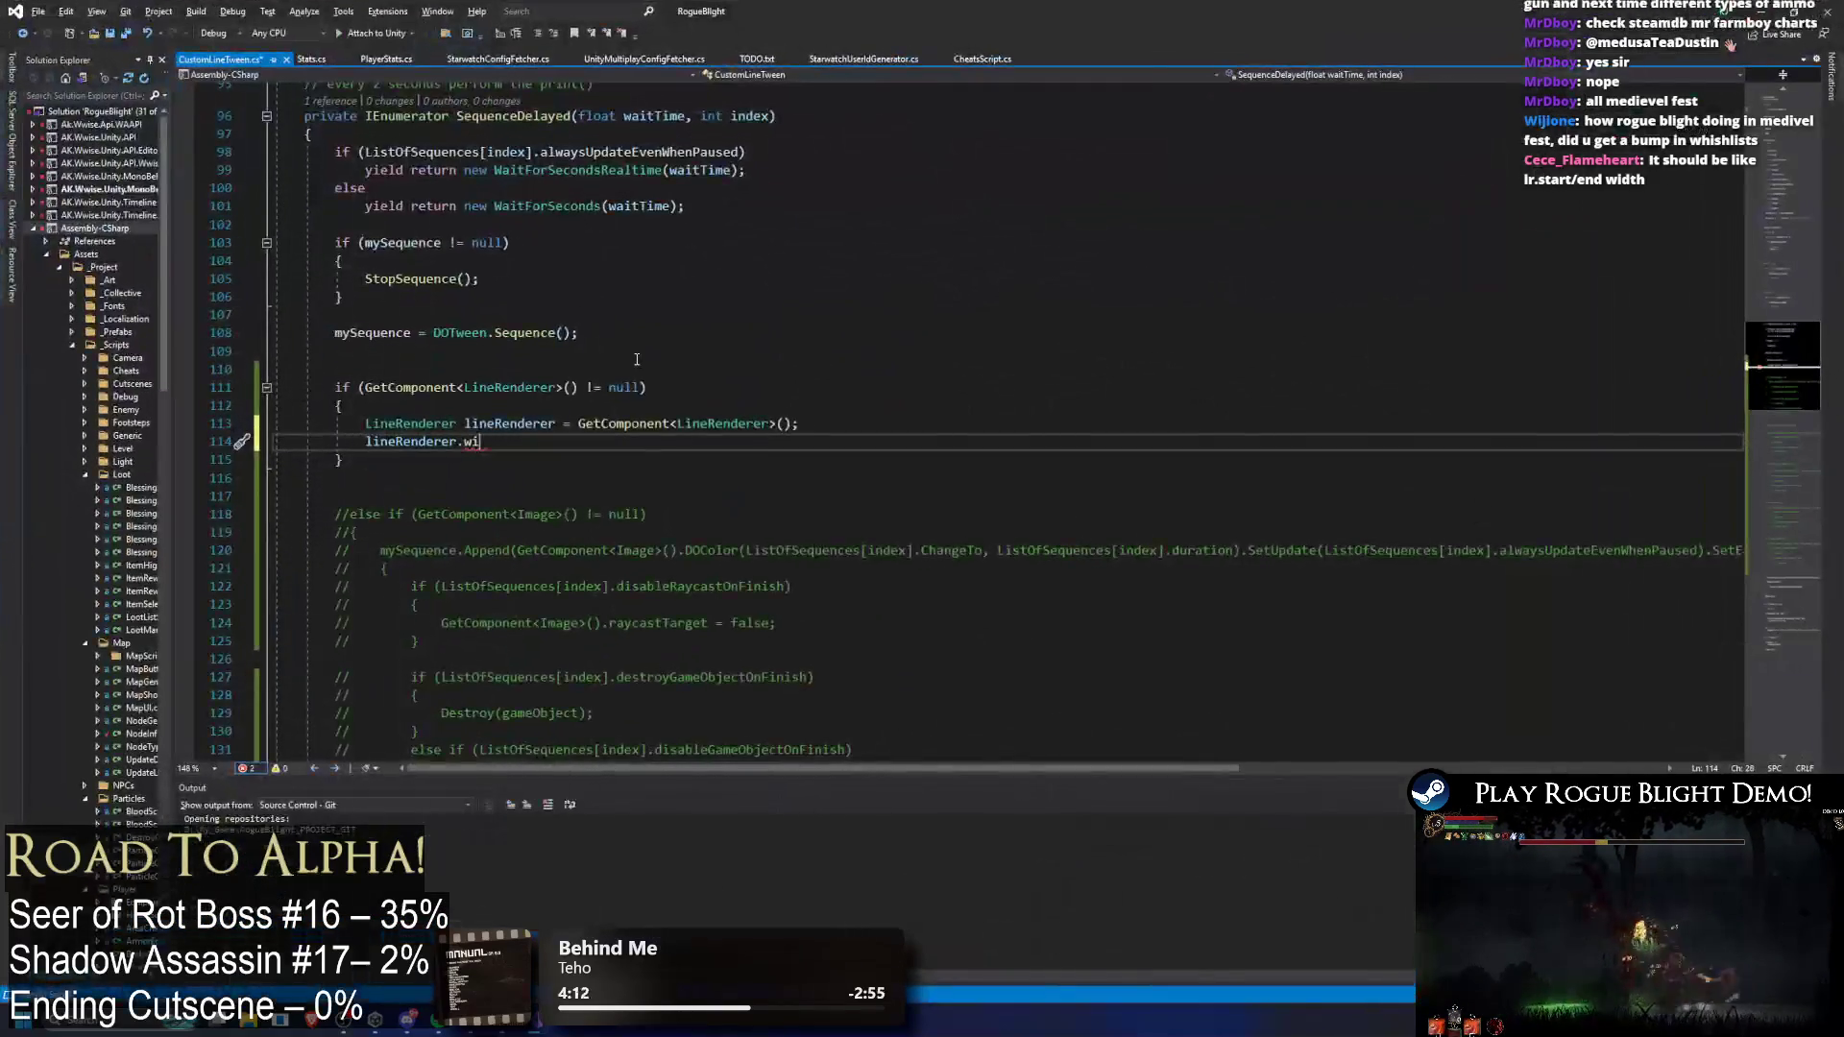
Step: Complete line 114's member as lineRenderer.startWidth after checking the Line Renderer in Unity
{"action": "key", "text": "ctrl+space"}
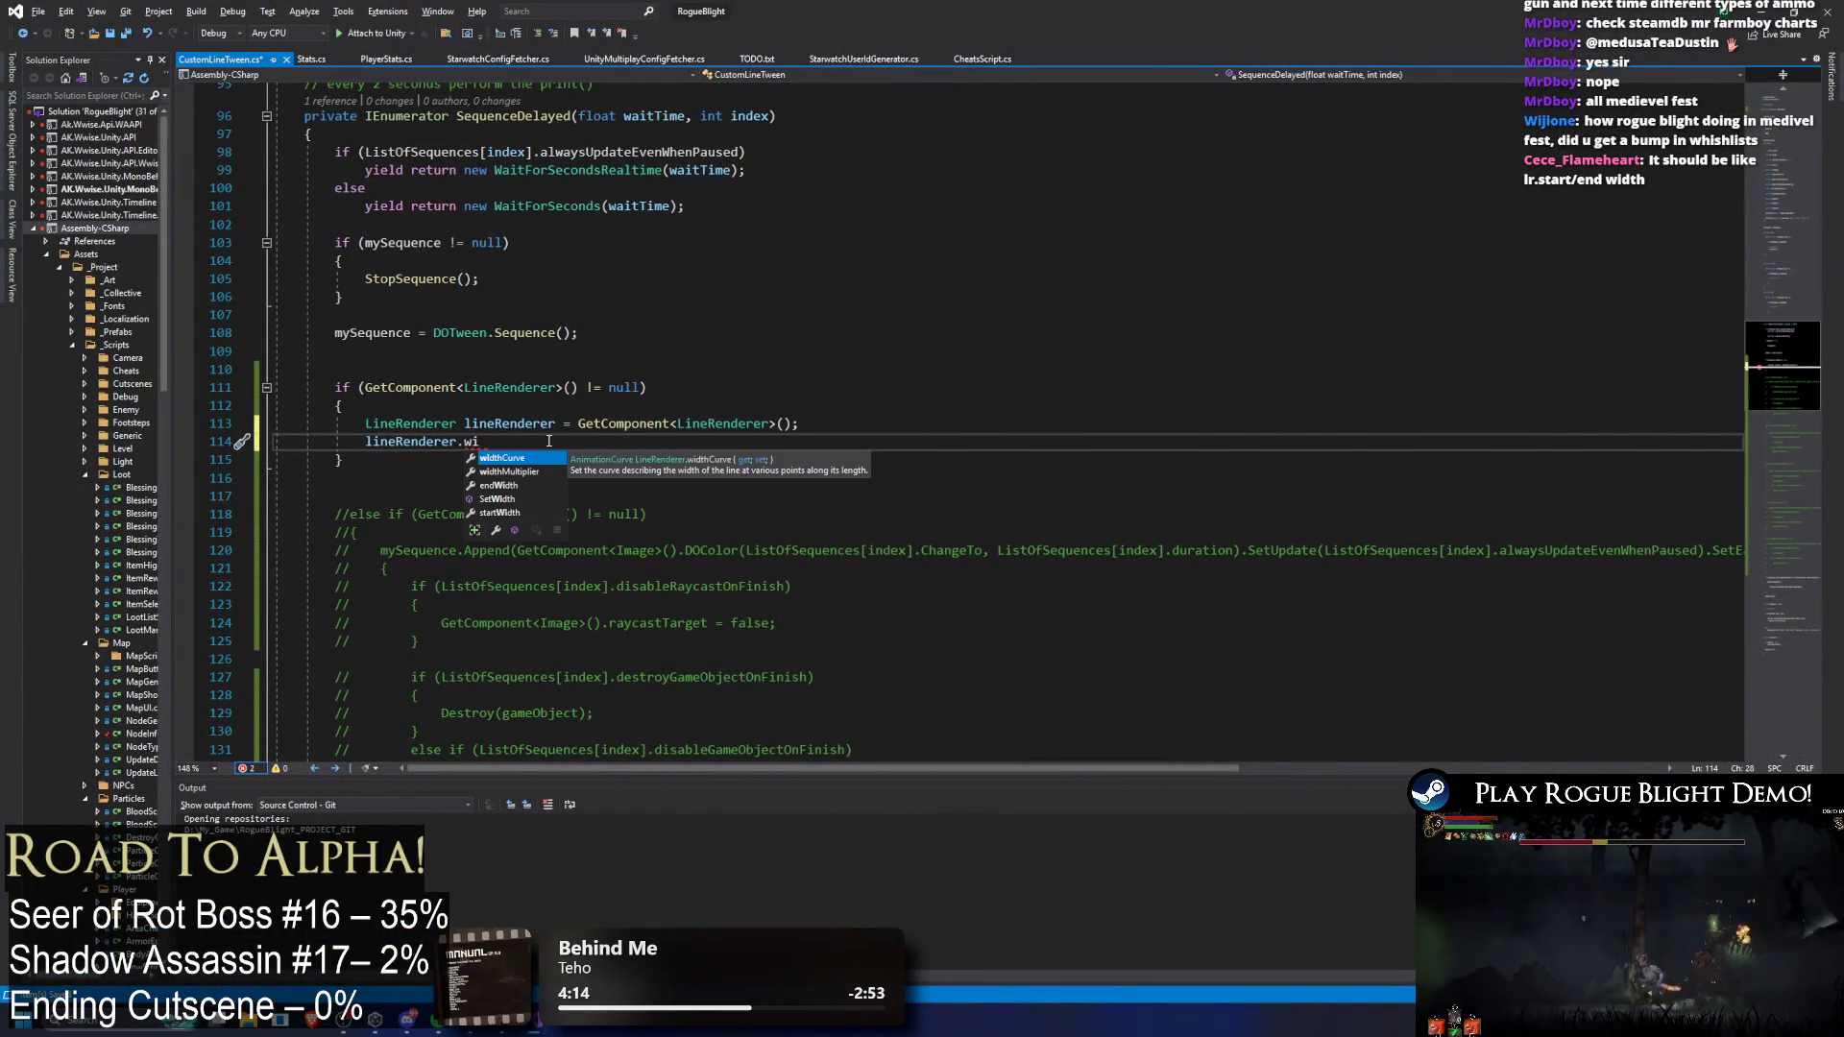
{"action": "key", "text": "Down"}
{"action": "key", "text": "Down"}
{"action": "key", "text": "Down"}
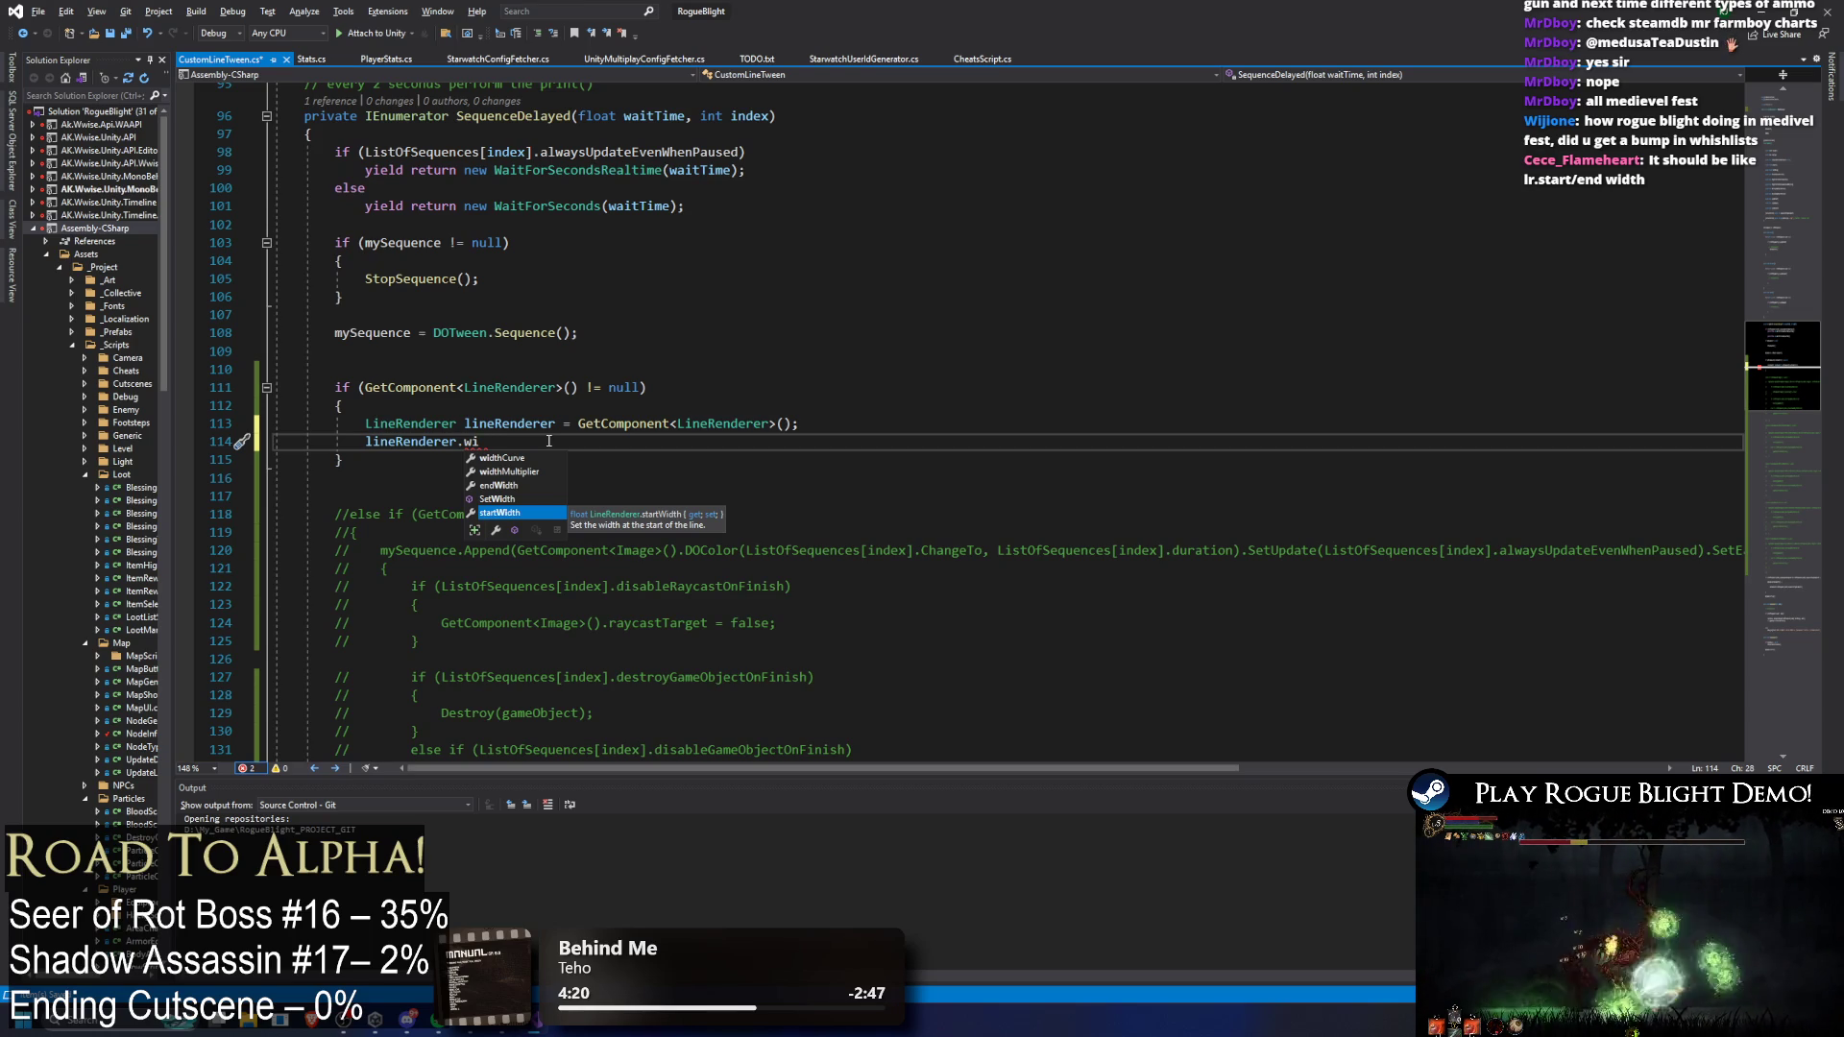
{"action": "key", "text": "alt+Tab"}
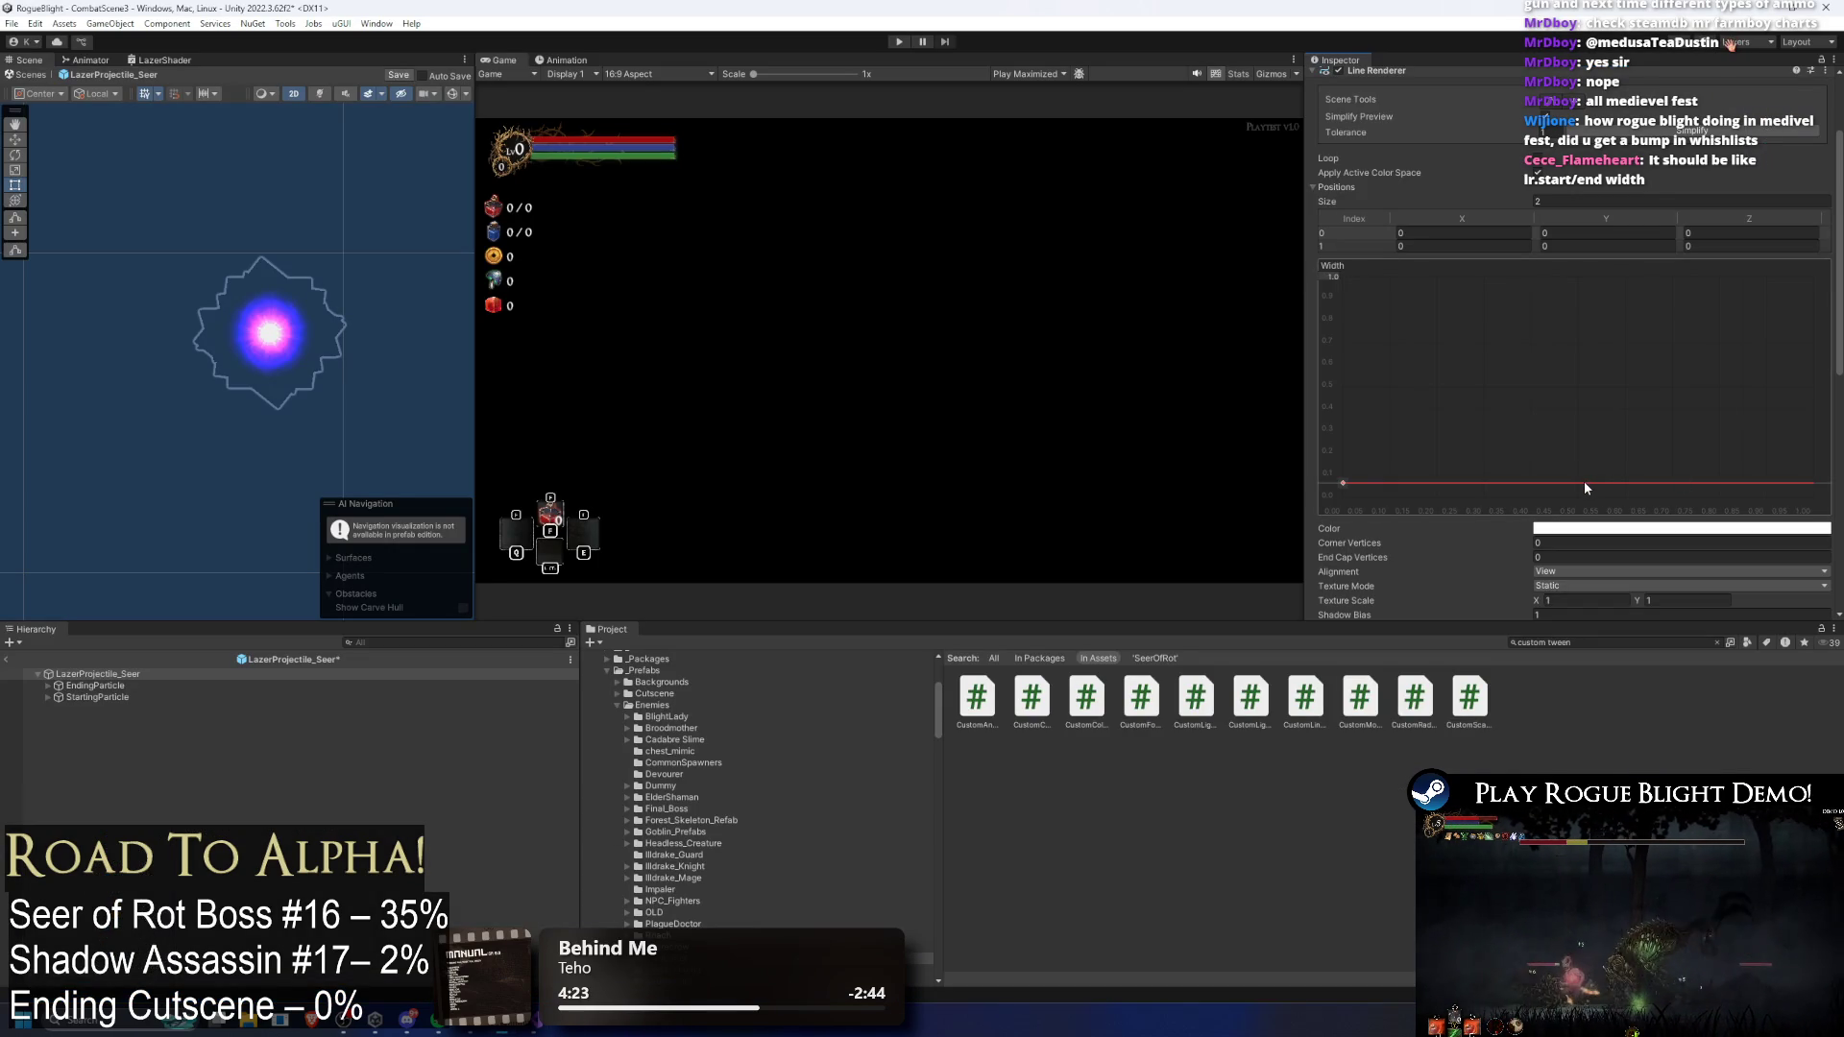
{"action": "key", "text": "alt+Tab"}
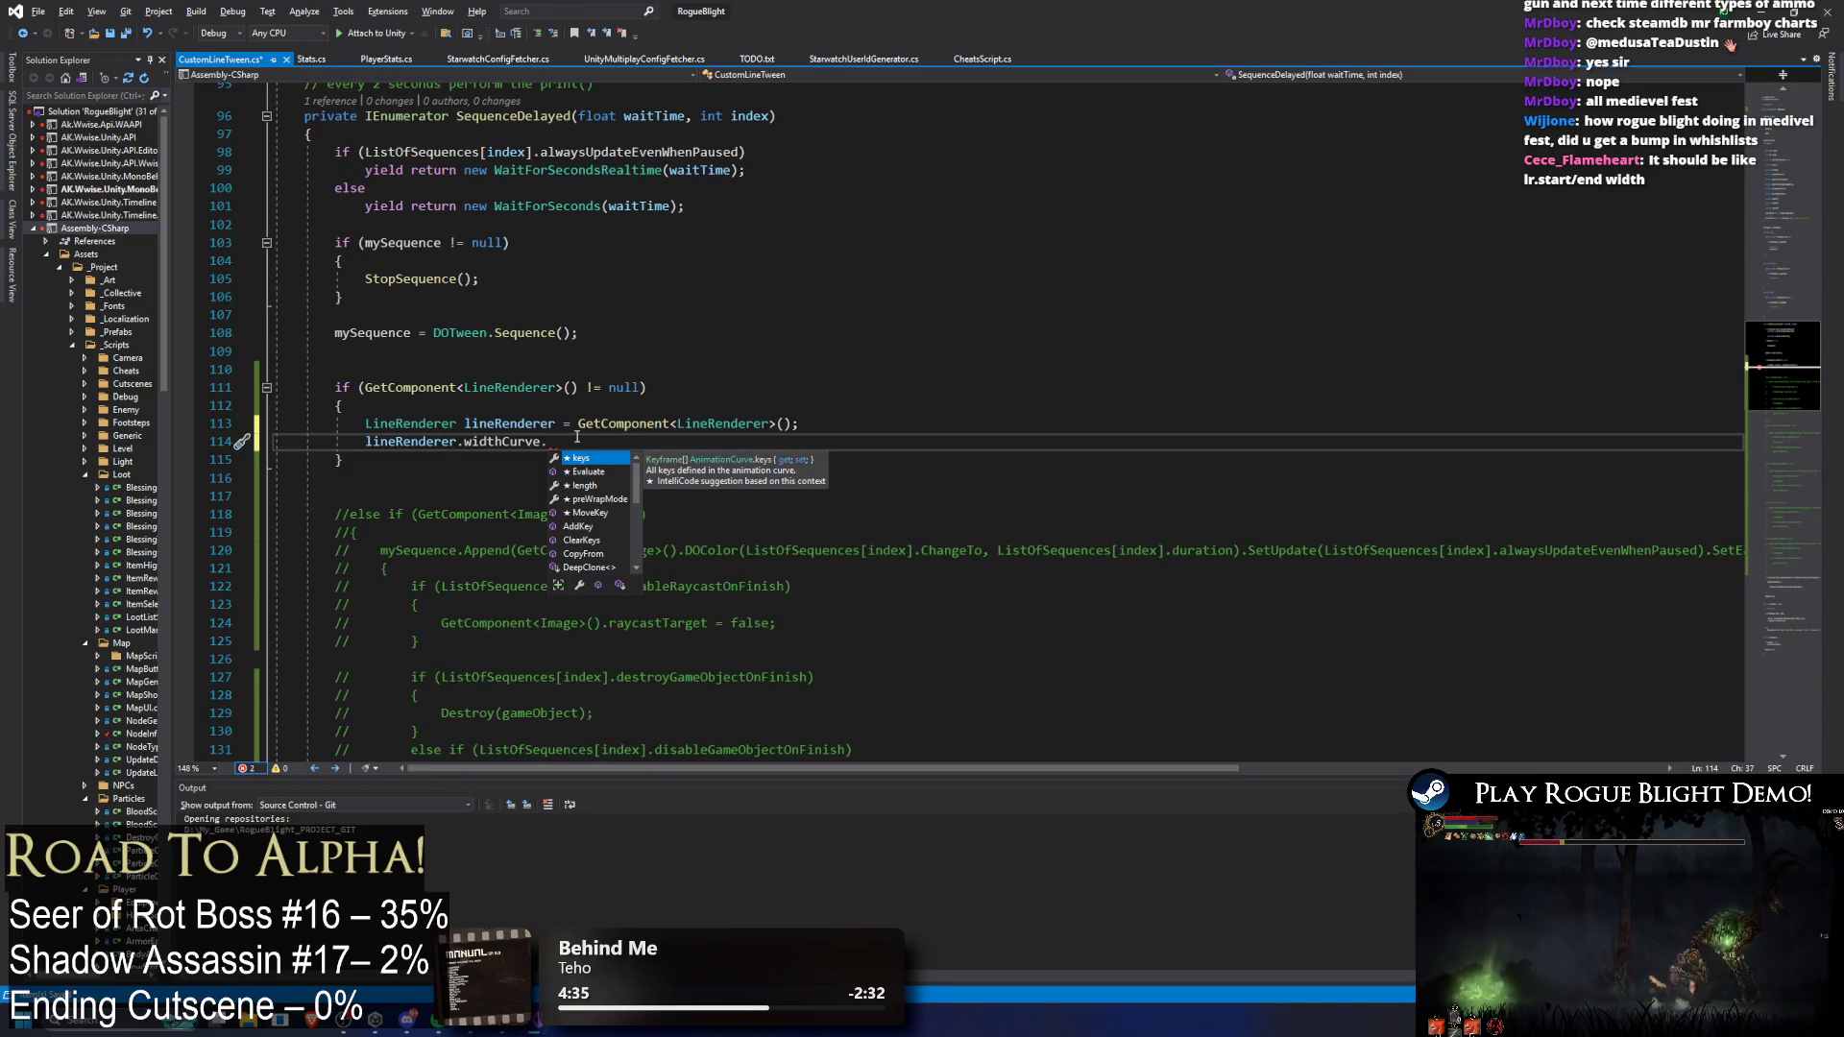
{"action": "key", "text": "BackSpace"}
{"action": "key", "text": "BackSpace"}
{"action": "key", "text": "BackSpace"}
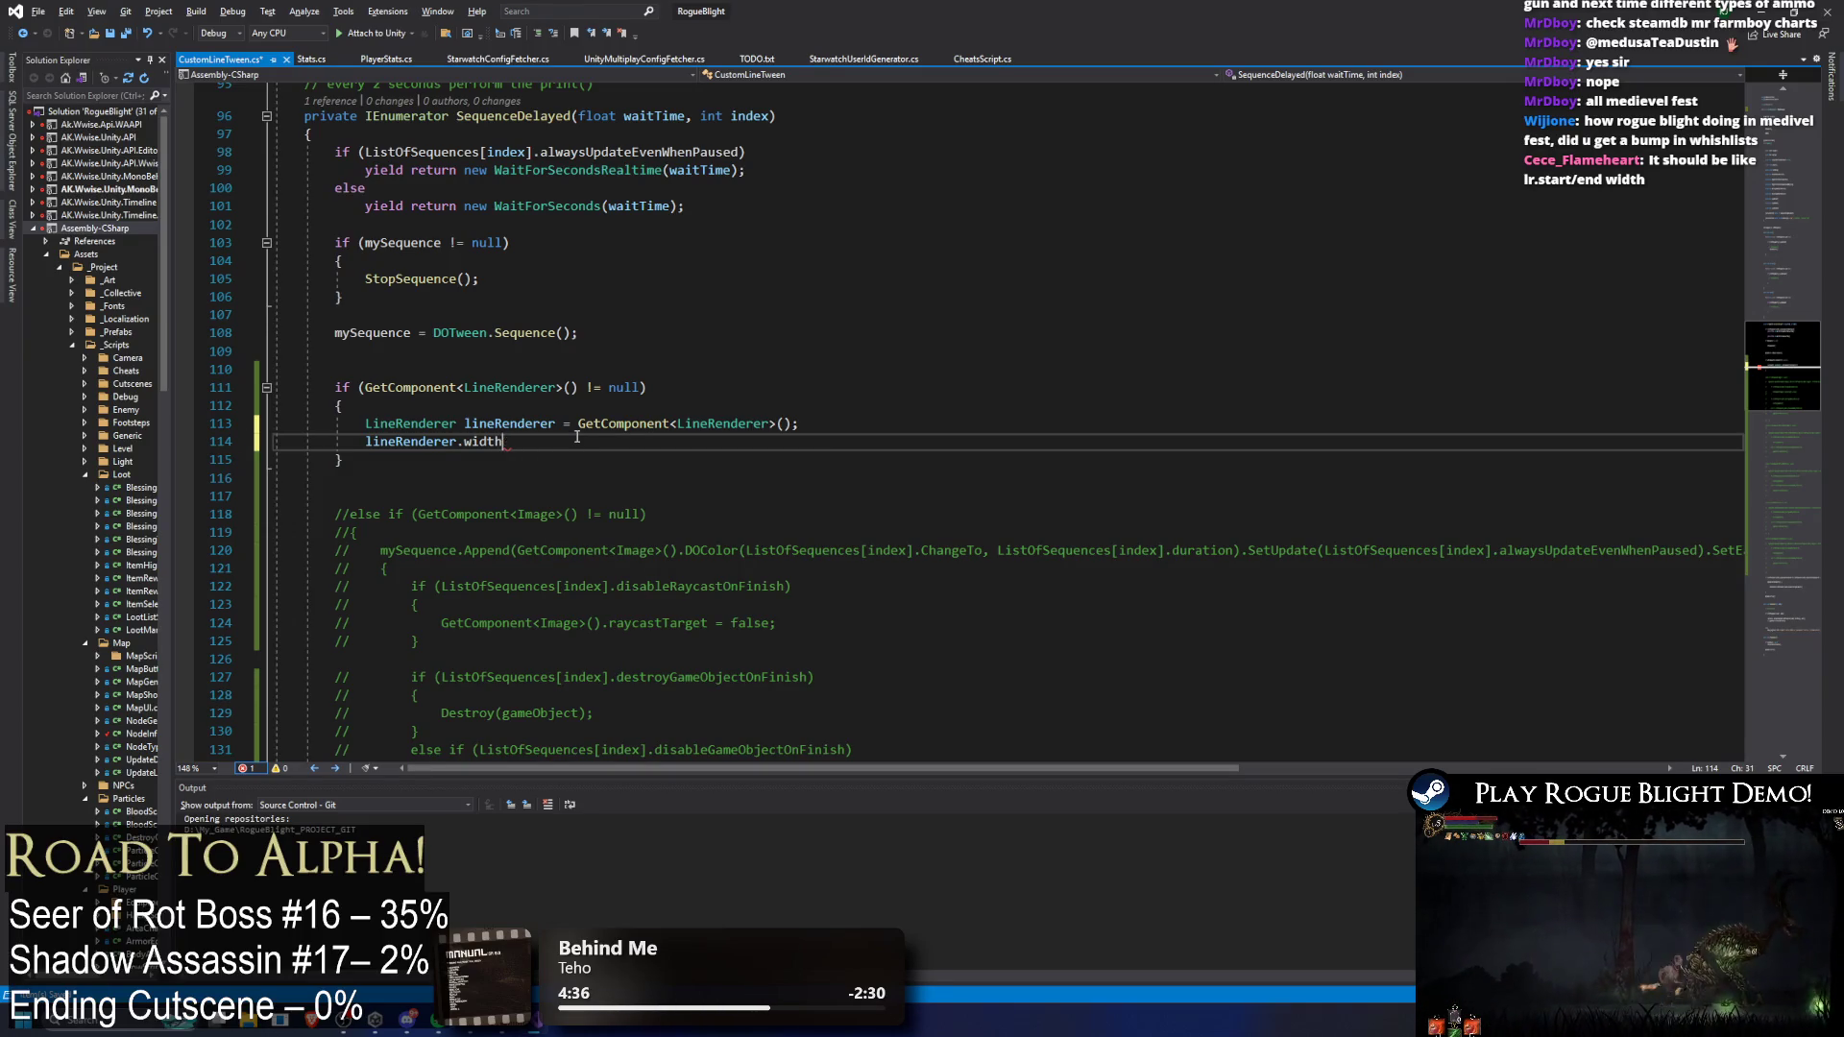
{"action": "key", "text": "BackSpace"}
{"action": "key", "text": "BackSpace"}
{"action": "key", "text": "BackSpace"}
{"action": "type", "text": "sta"}
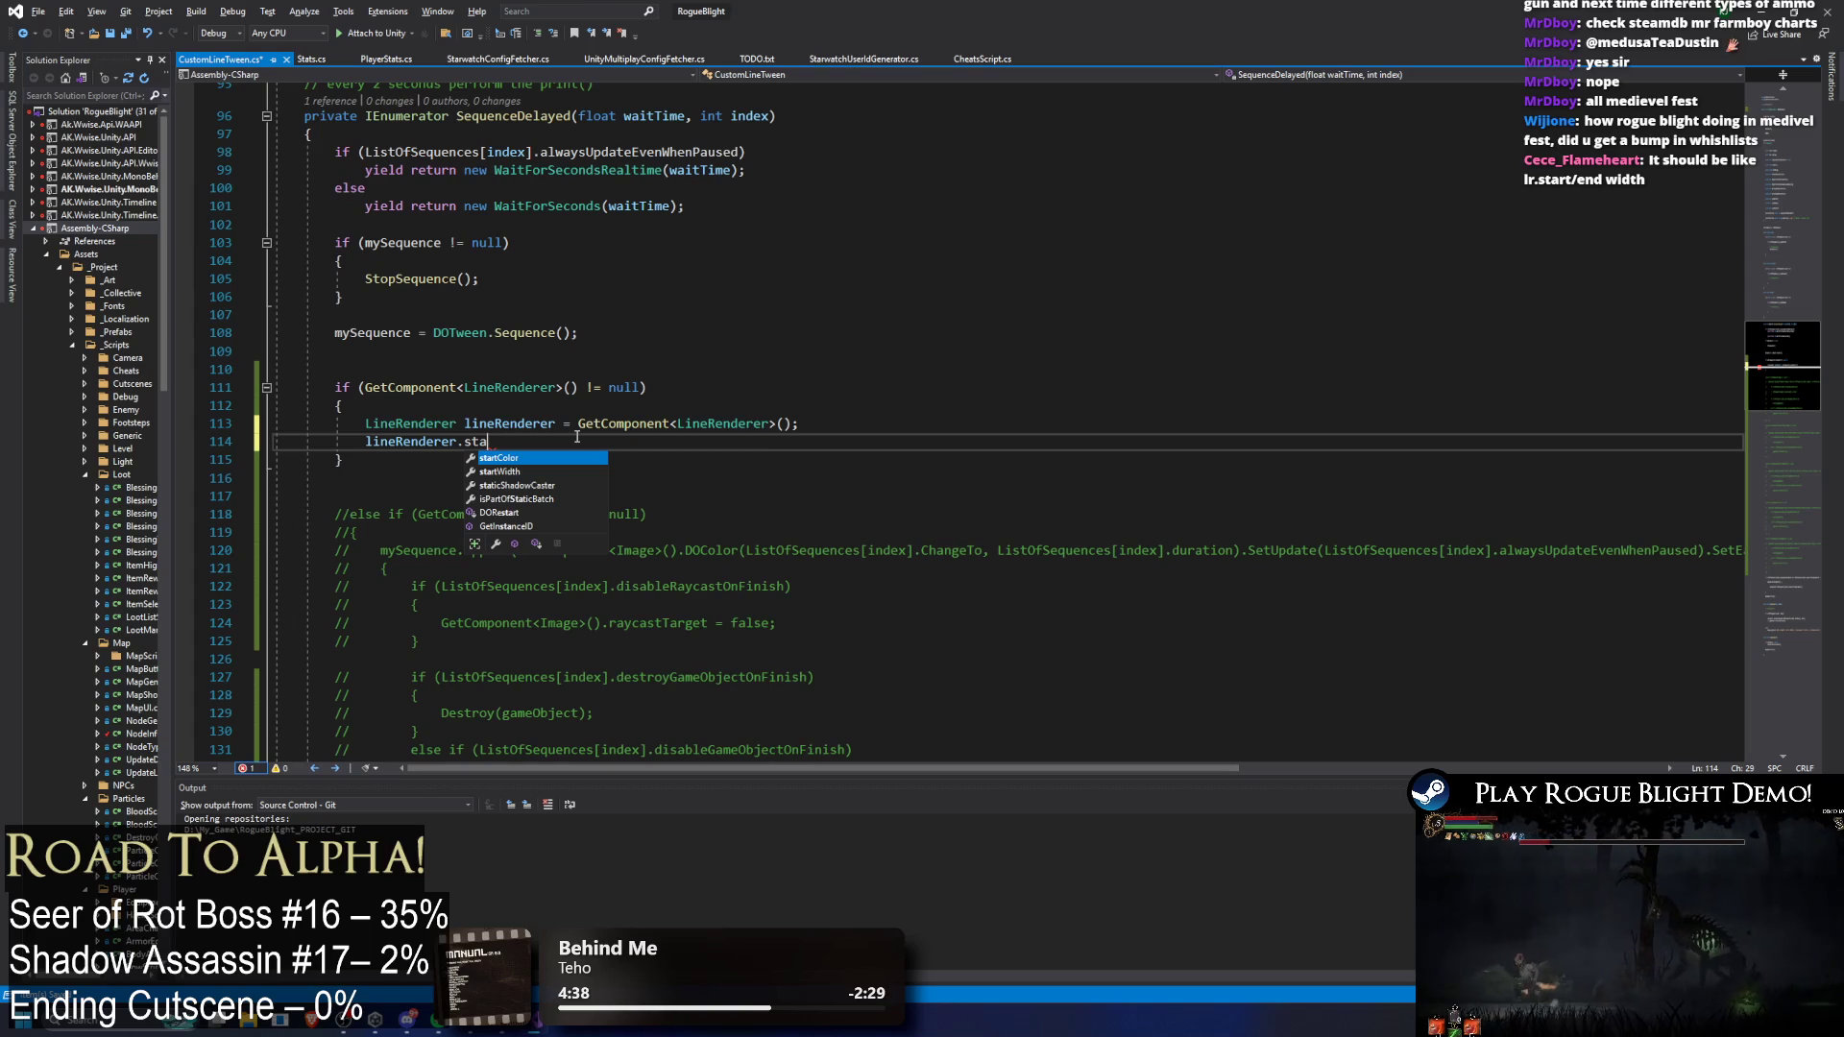
{"action": "key", "text": "Down"}
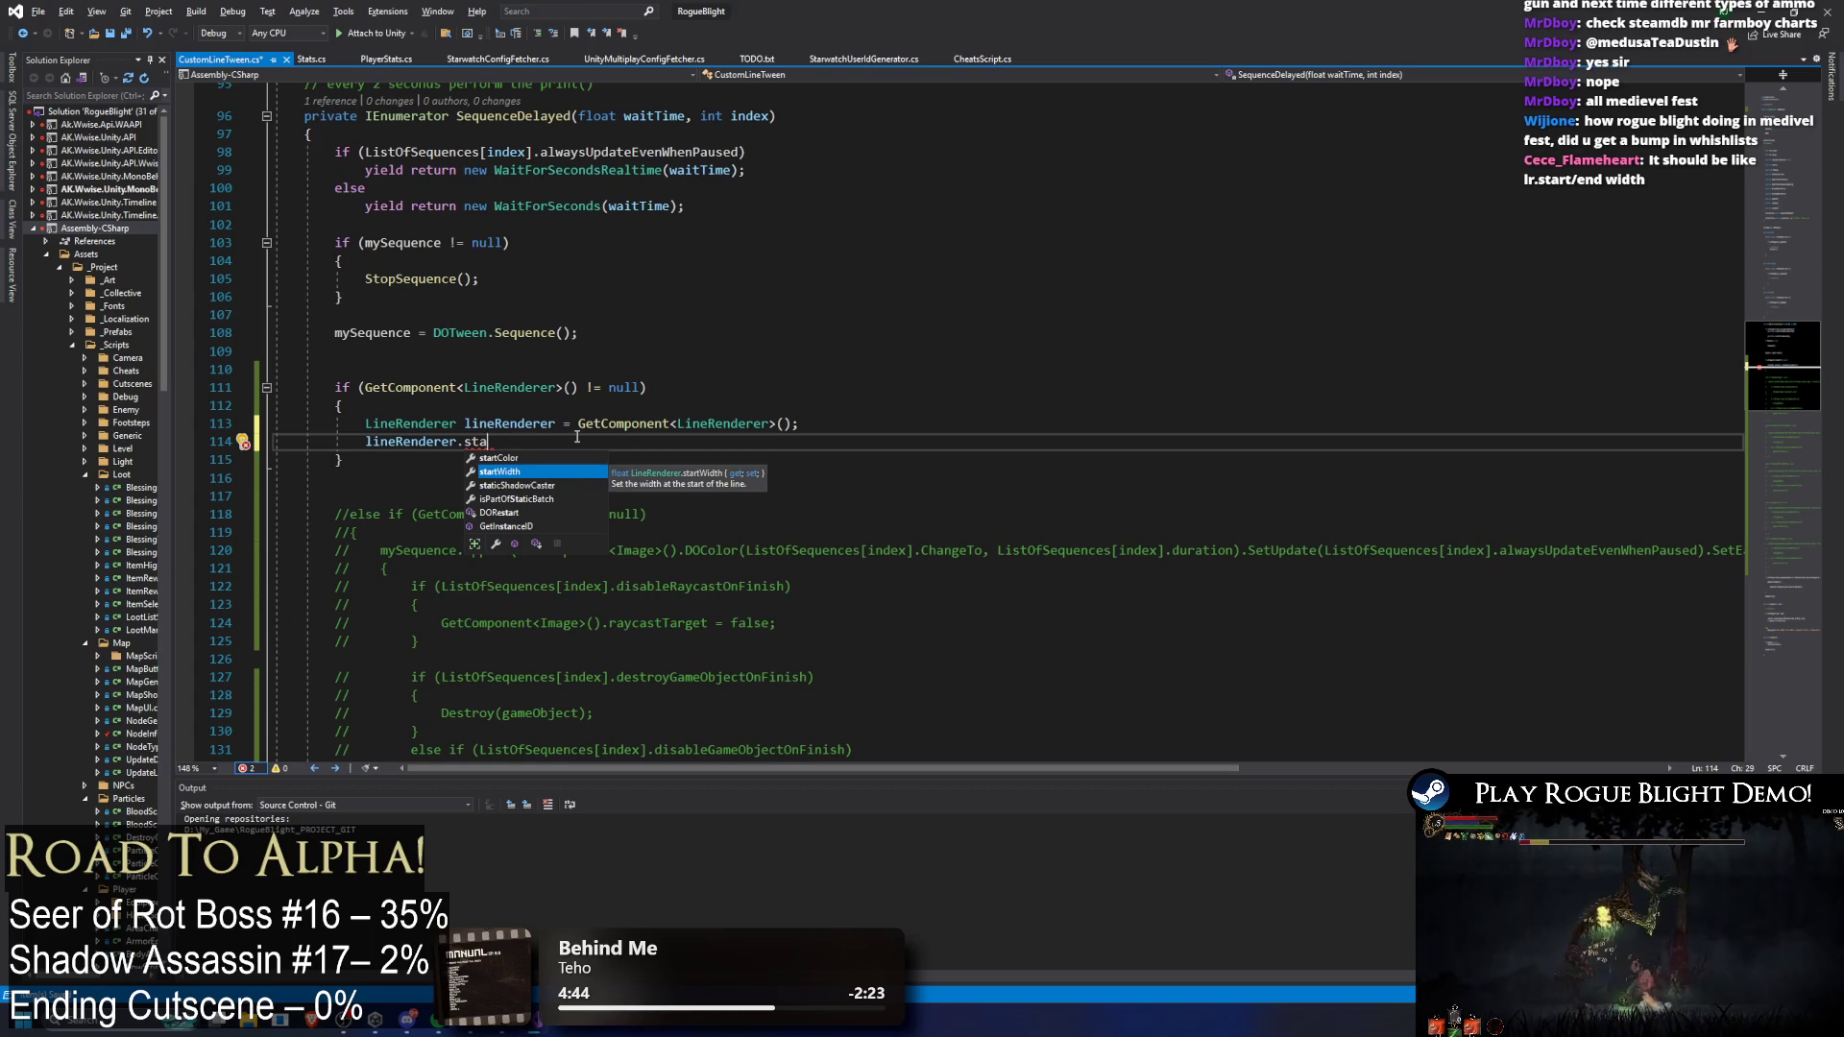
{"action": "key", "text": "Tab"}
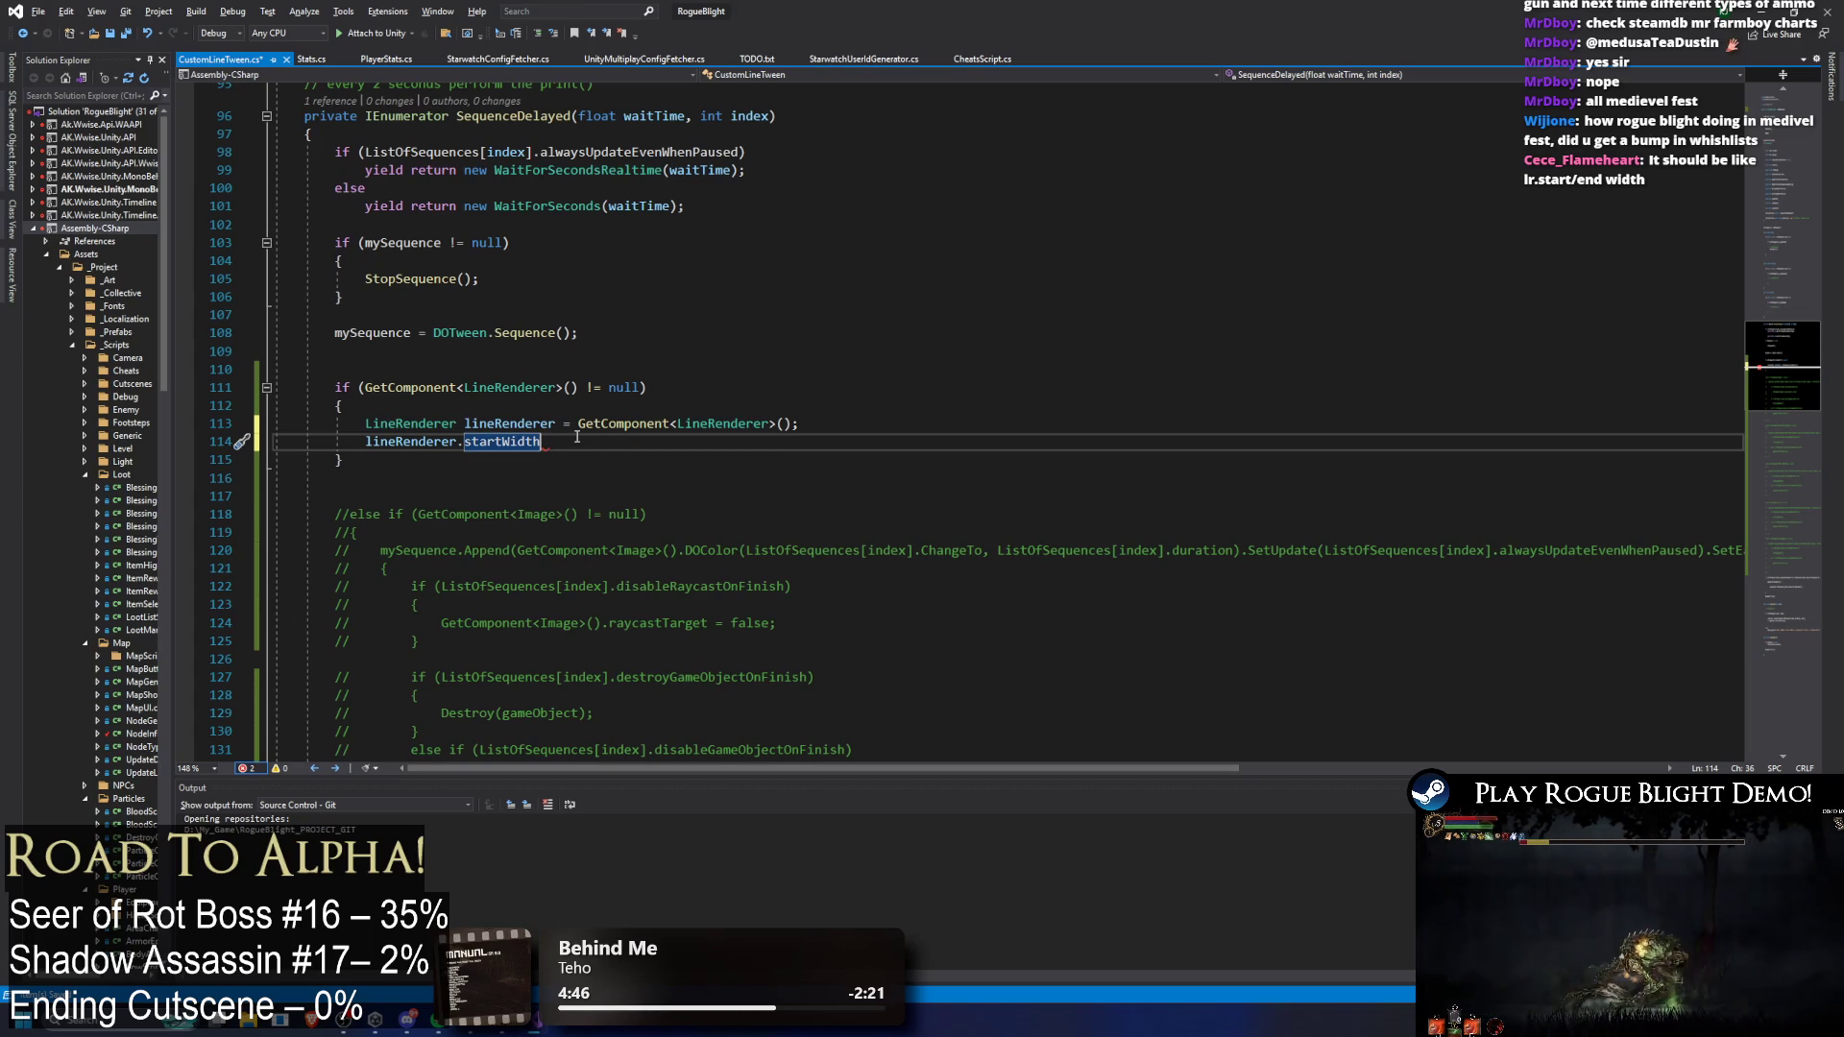
Step: Assign ListOfSequences[index].ChangeTo, copied from the commented code, to startWidth
{"action": "type", "text": " ="}
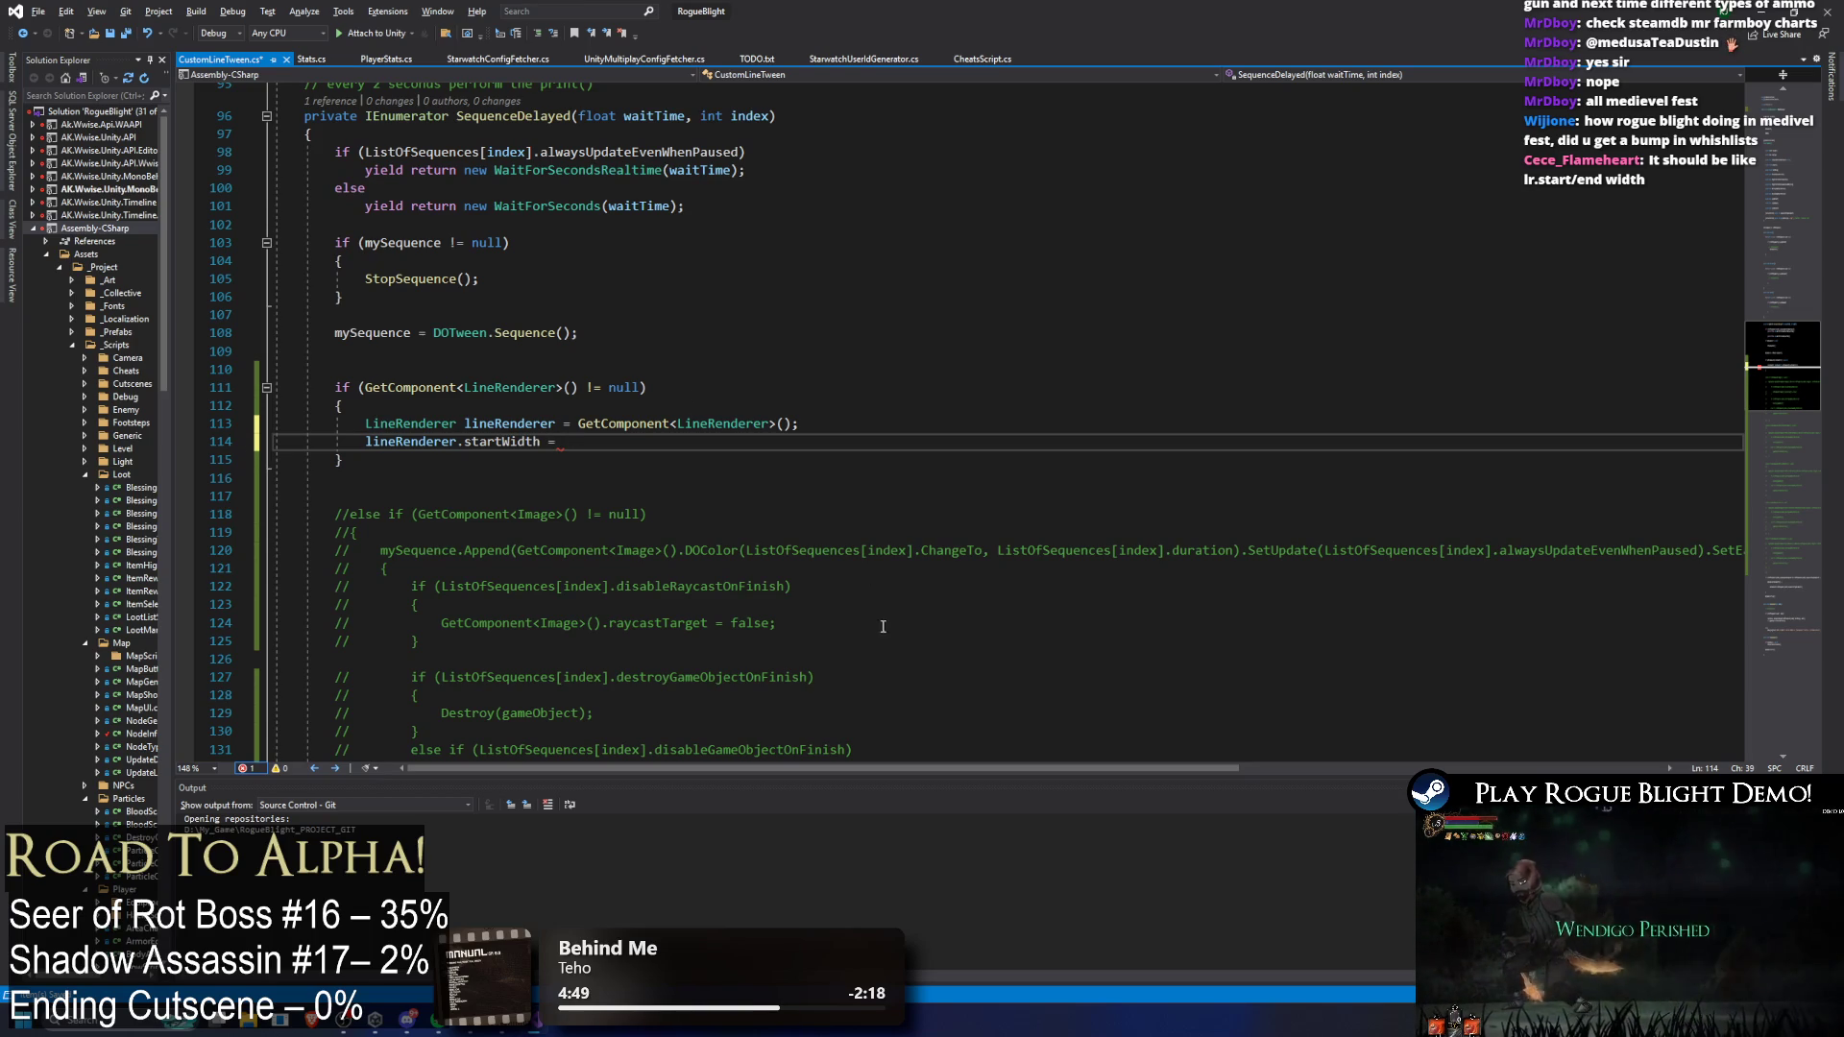
{"action": "mouse_move", "coordinate": [746, 549]}
{"action": "left_mouse_down"}
{"action": "mouse_move", "coordinate": [1012, 562]}
{"action": "mouse_move", "coordinate": [980, 550]}
{"action": "left_mouse_up"}
{"action": "key", "text": "ctrl+c"}
{"action": "left_click", "coordinate": [985, 437]}
{"action": "key", "text": "ctrl+v"}
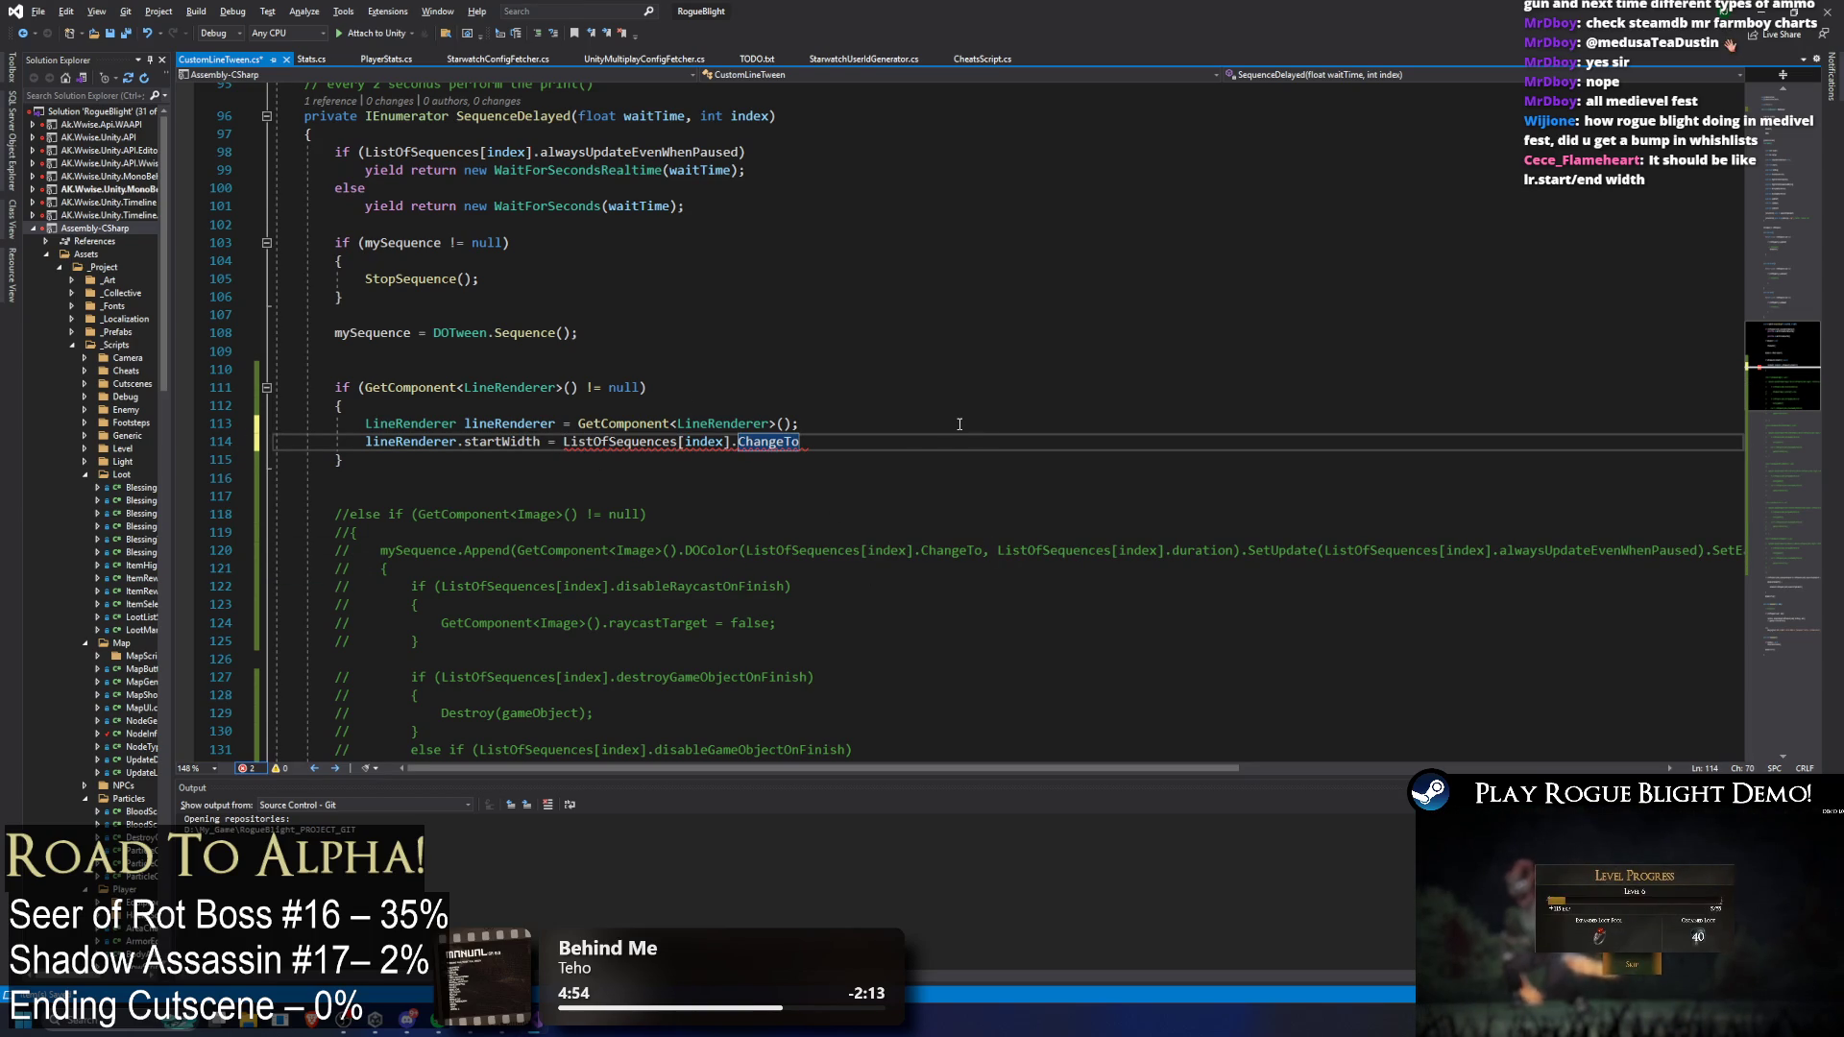
{"action": "type", "text": ";"}
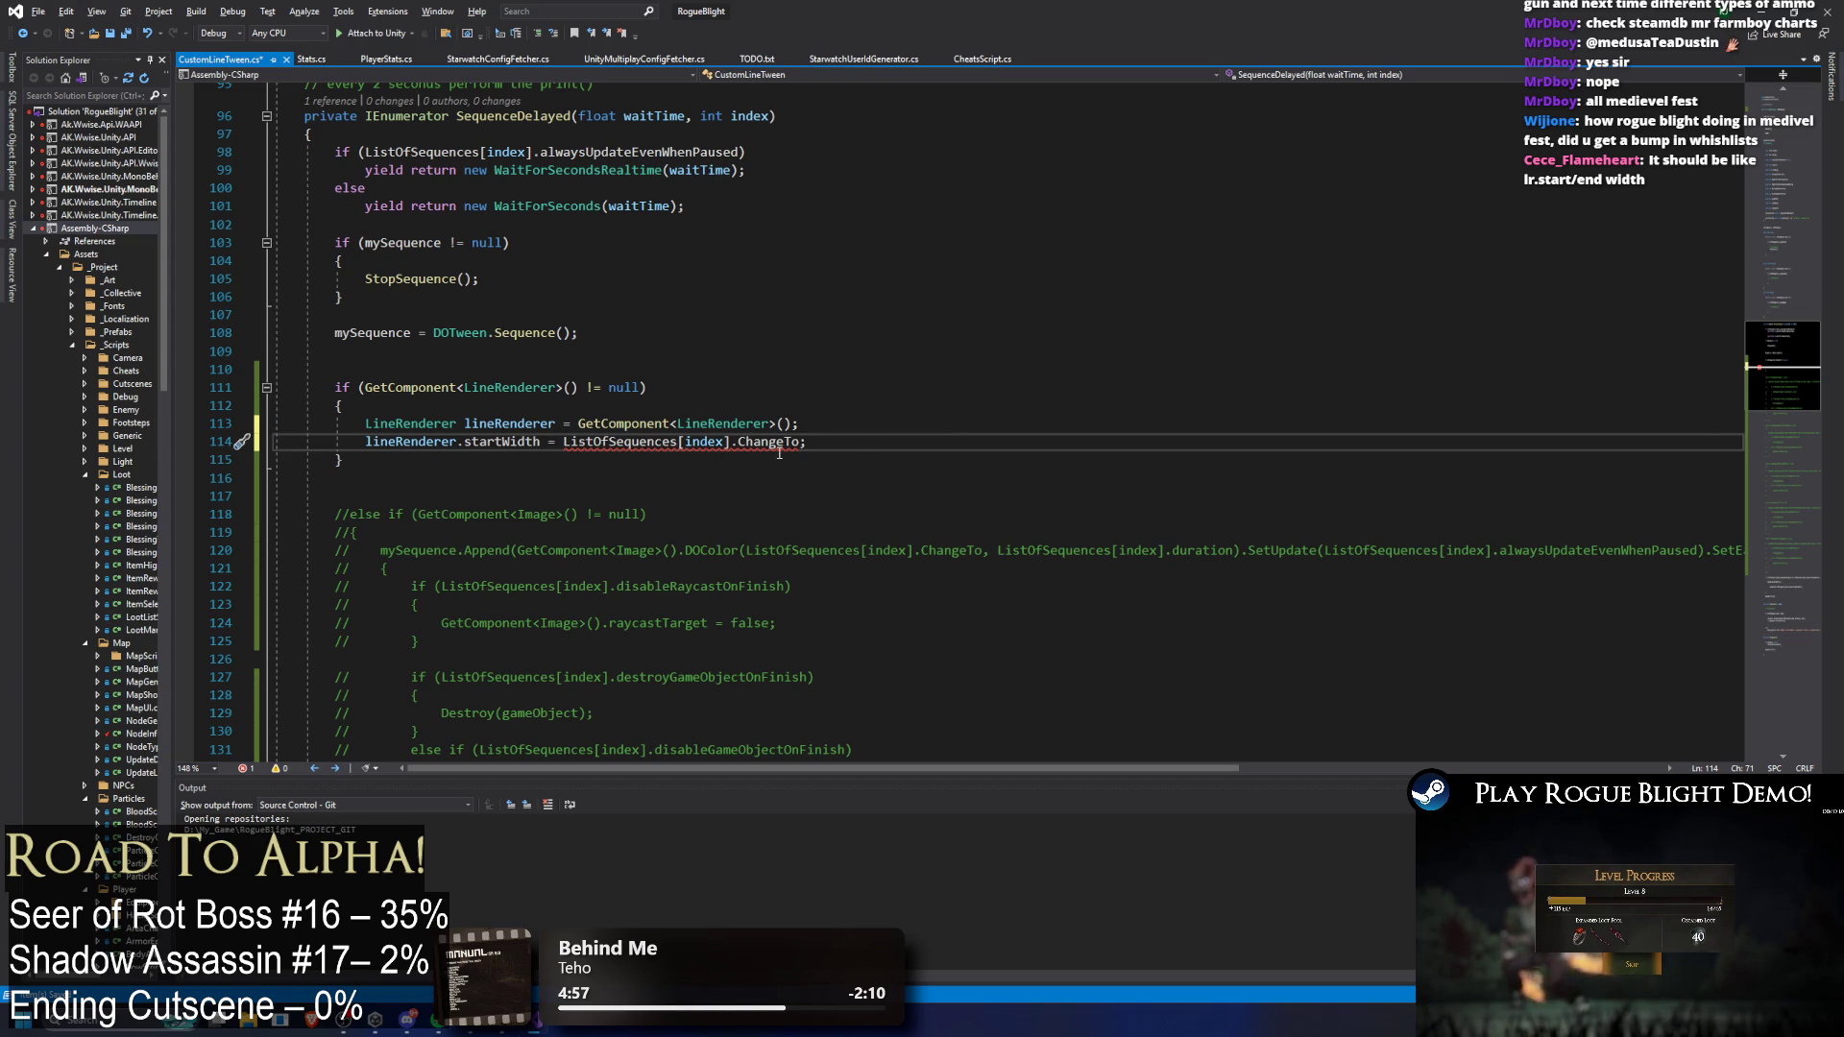
{"action": "mouse_move", "coordinate": [778, 452]}
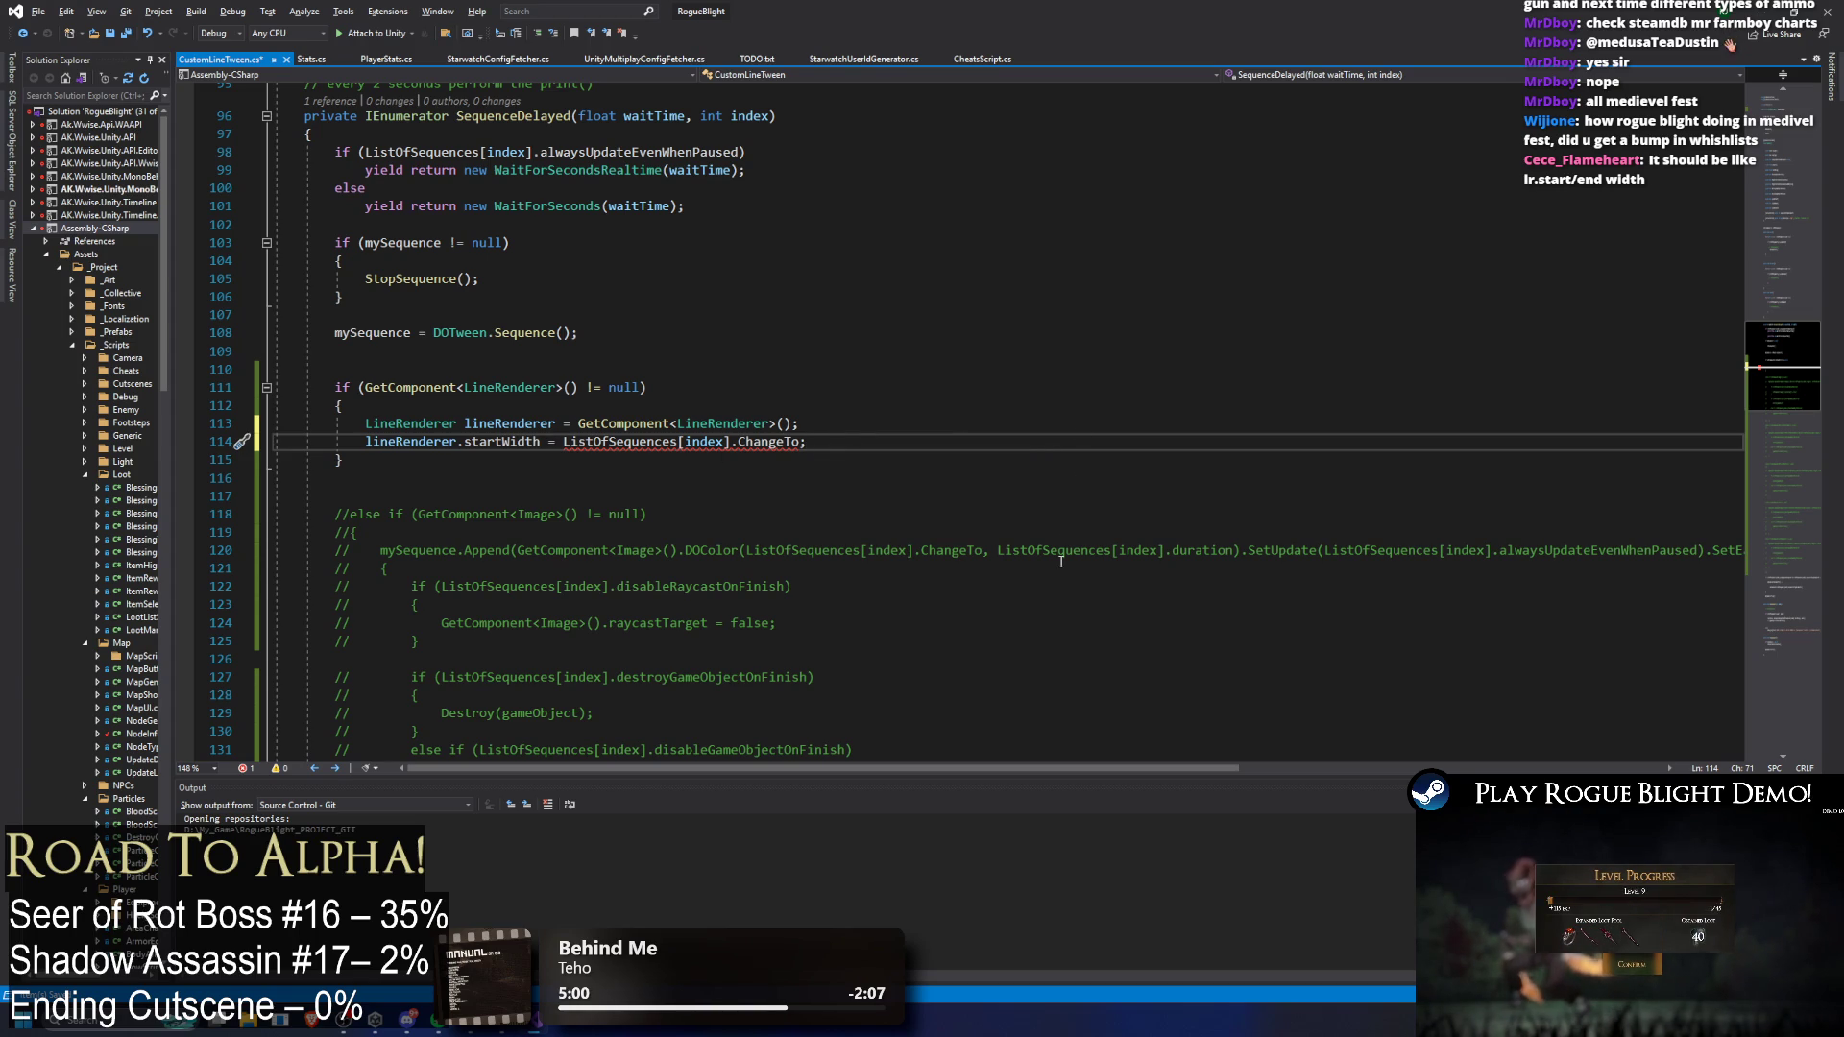
{"action": "double_click", "coordinate": [768, 442]}
Step: Find the ChangeTo field declaration and change its type from Color to float
{"action": "key", "text": "ctrl+f"}
{"action": "key", "text": "Return"}
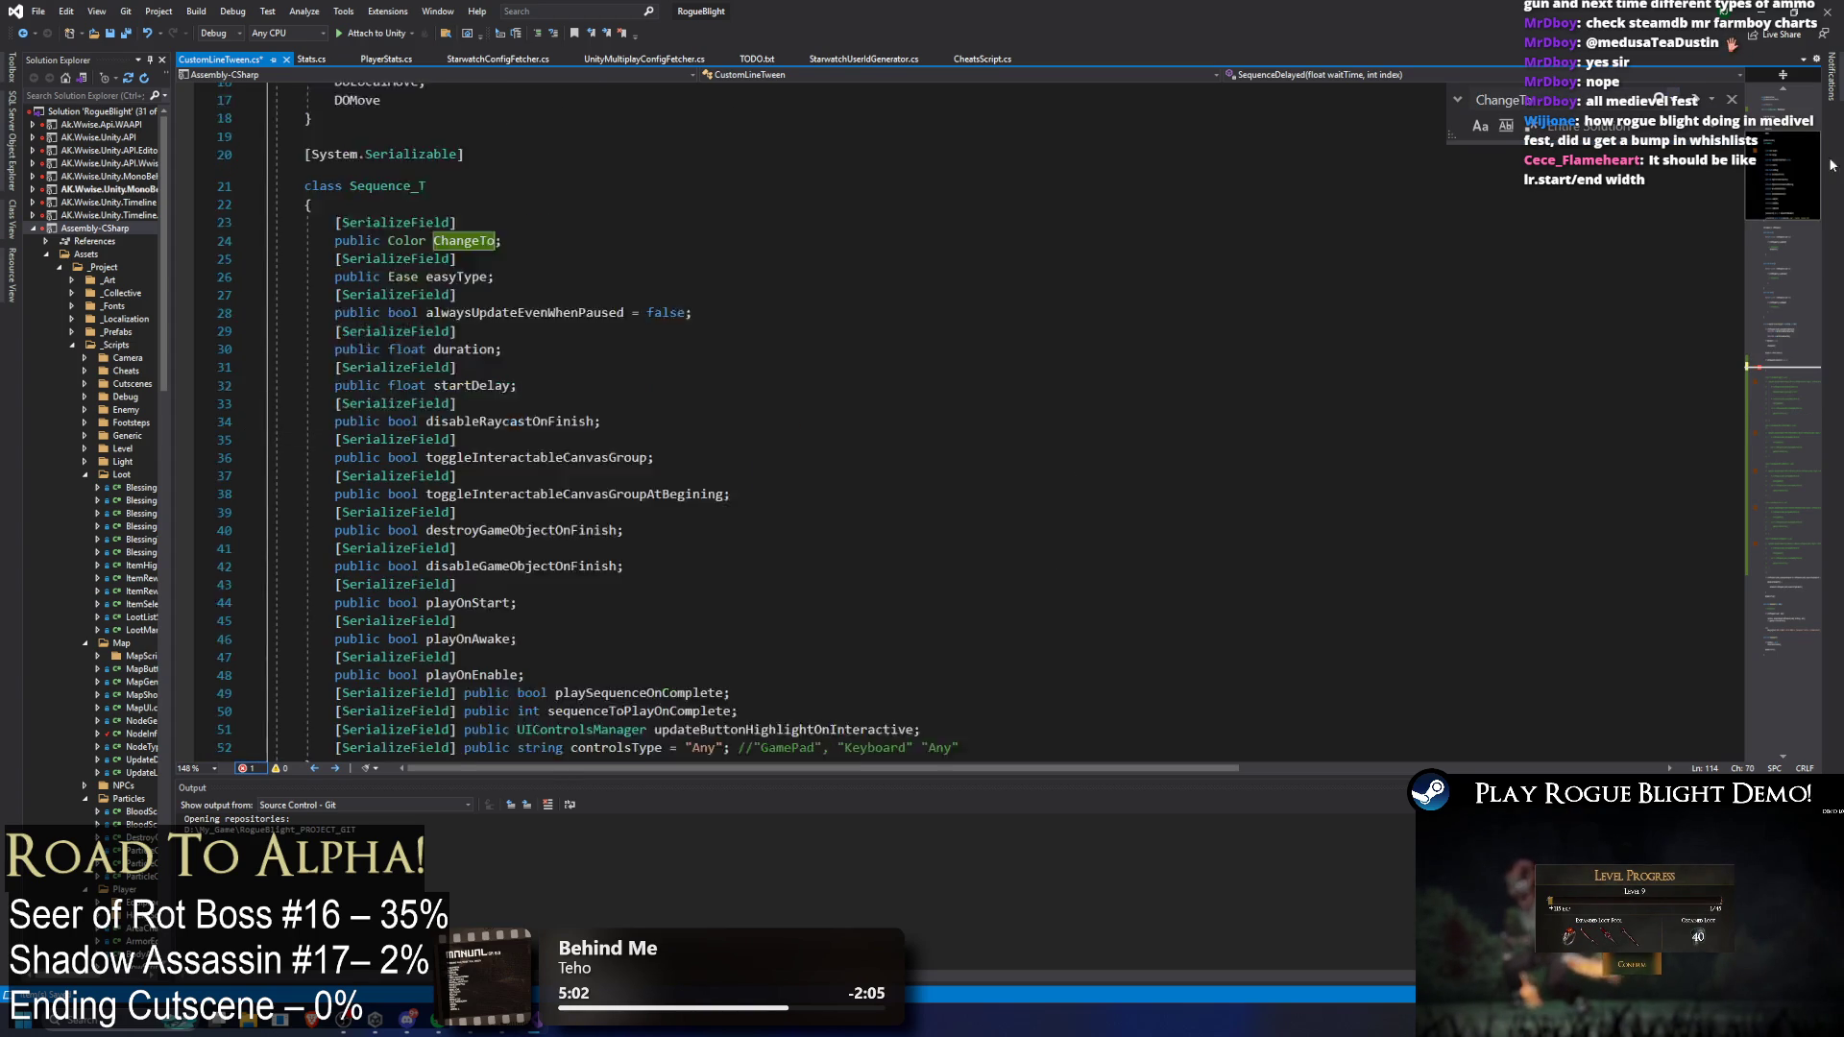
{"action": "scroll", "coordinate": [577, 362], "scroll_direction": "down", "scroll_amount": 2}
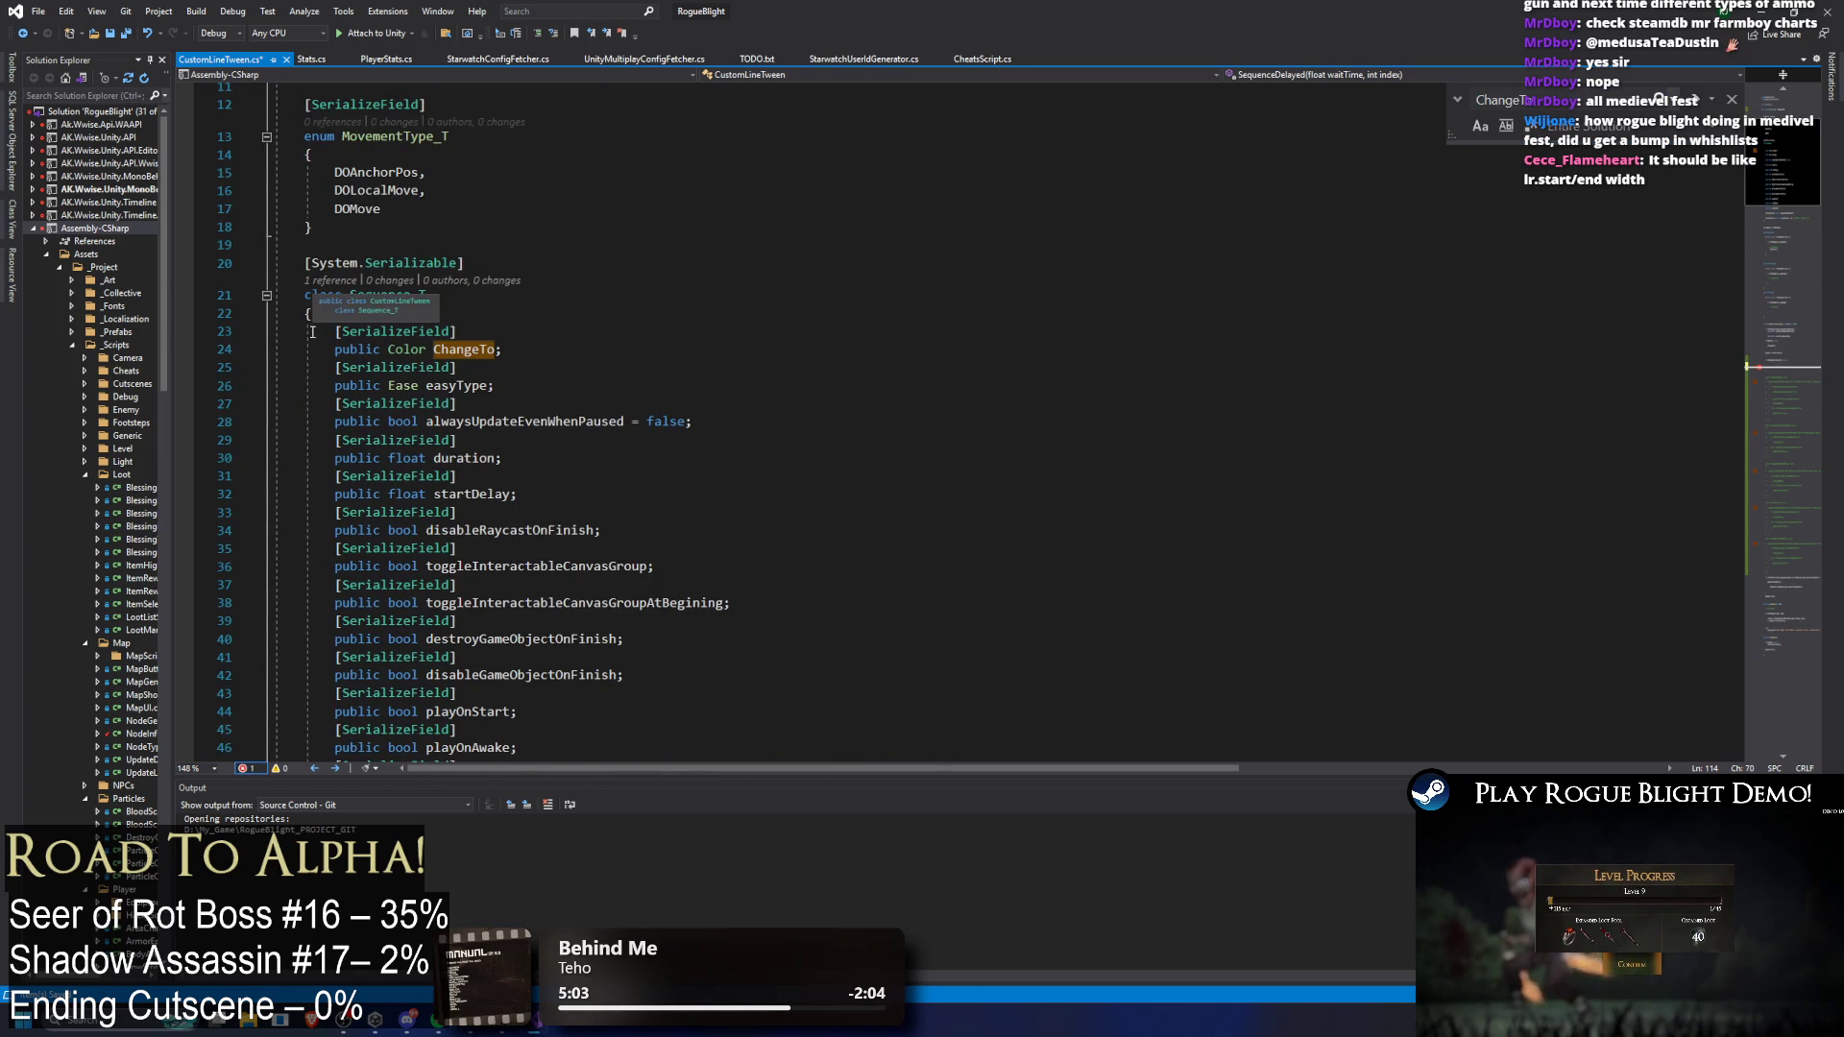
{"action": "double_click", "coordinate": [406, 348]}
{"action": "type", "text": "float"}
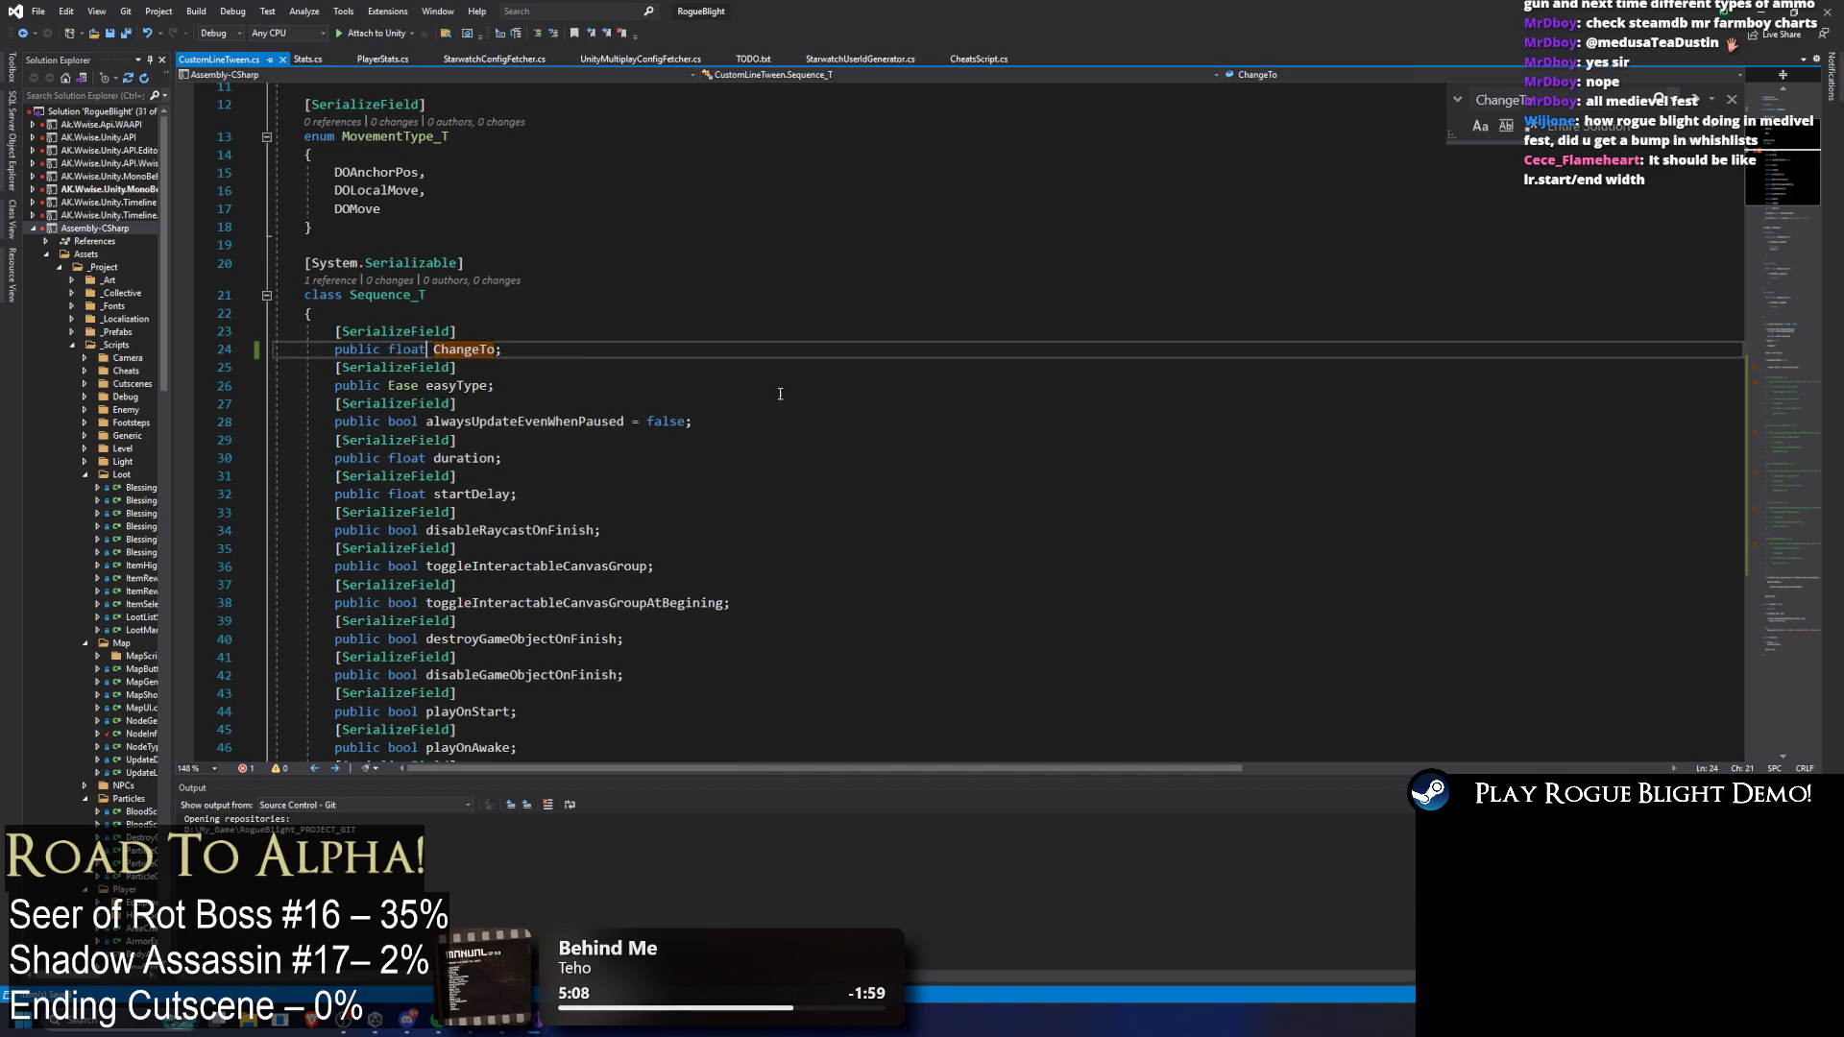
{"action": "scroll", "coordinate": [554, 319], "scroll_direction": "down", "scroll_amount": 1}
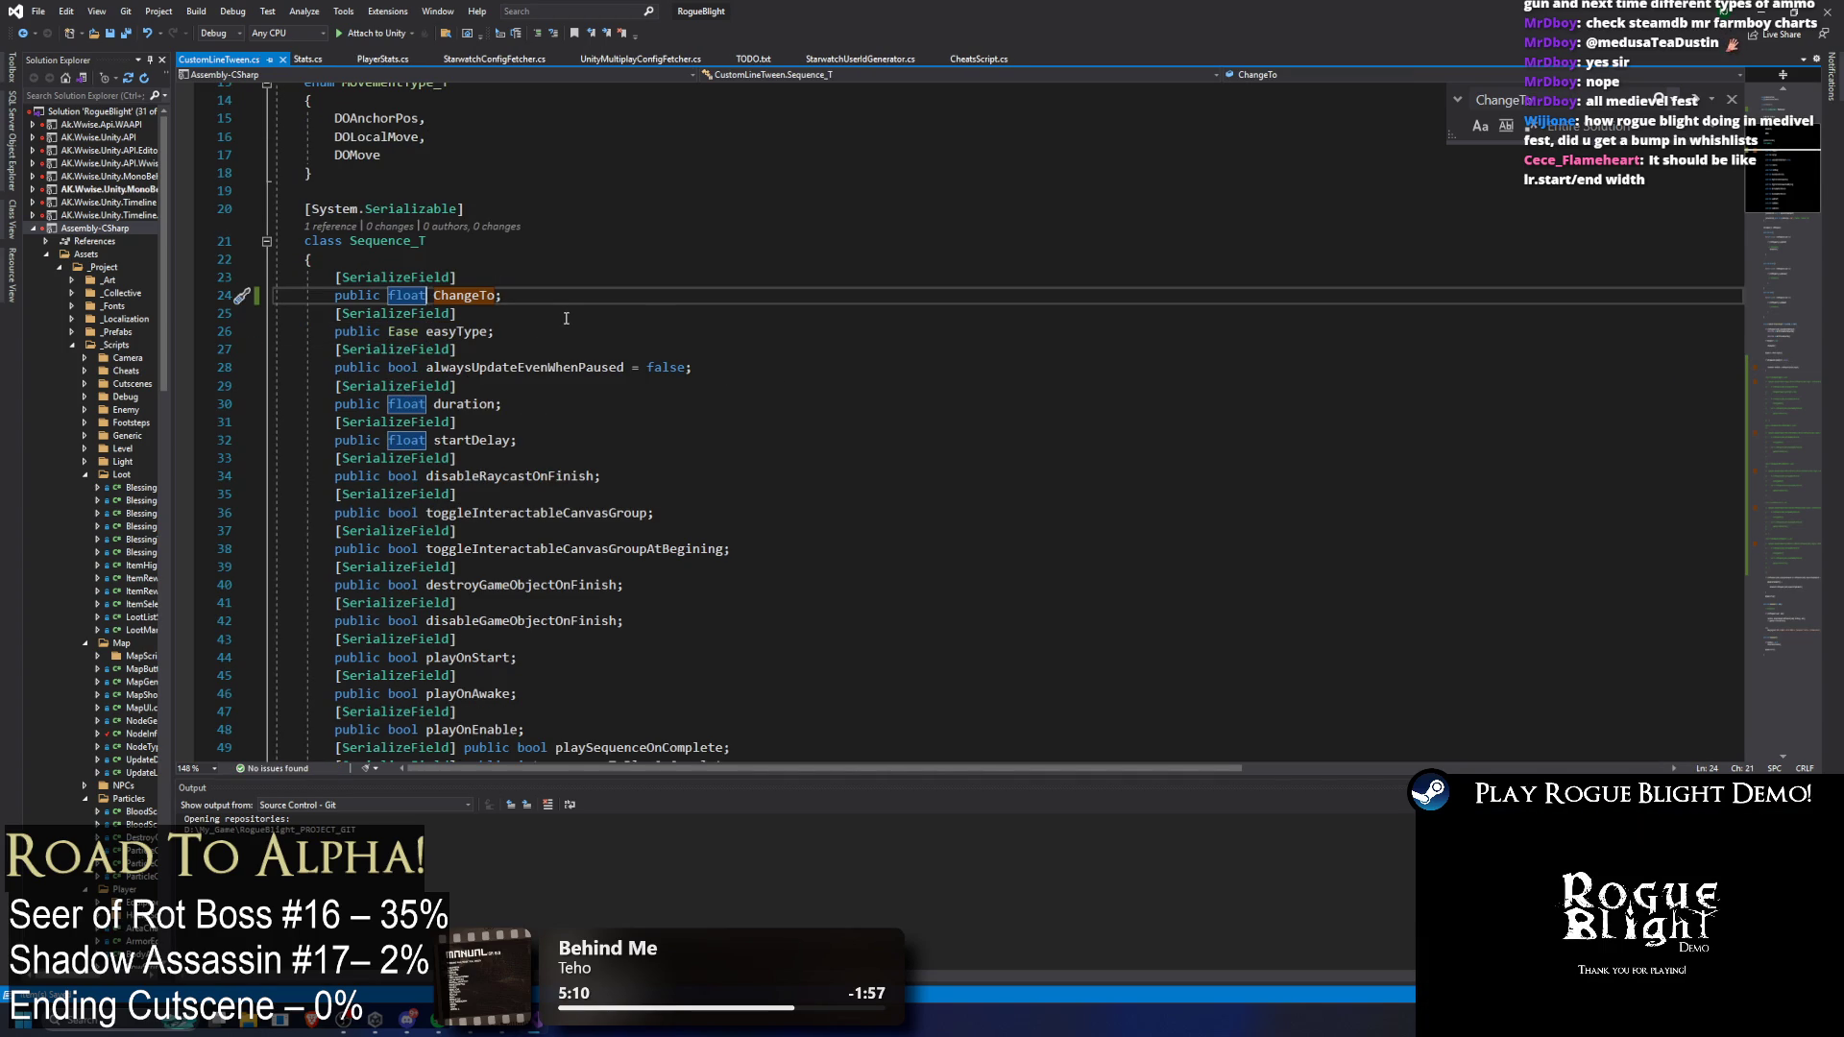
{"action": "scroll", "coordinate": [566, 322], "scroll_direction": "down", "scroll_amount": 3}
{"action": "left_click", "coordinate": [596, 322]}
{"action": "scroll", "coordinate": [777, 339], "scroll_direction": "up", "scroll_amount": 8}
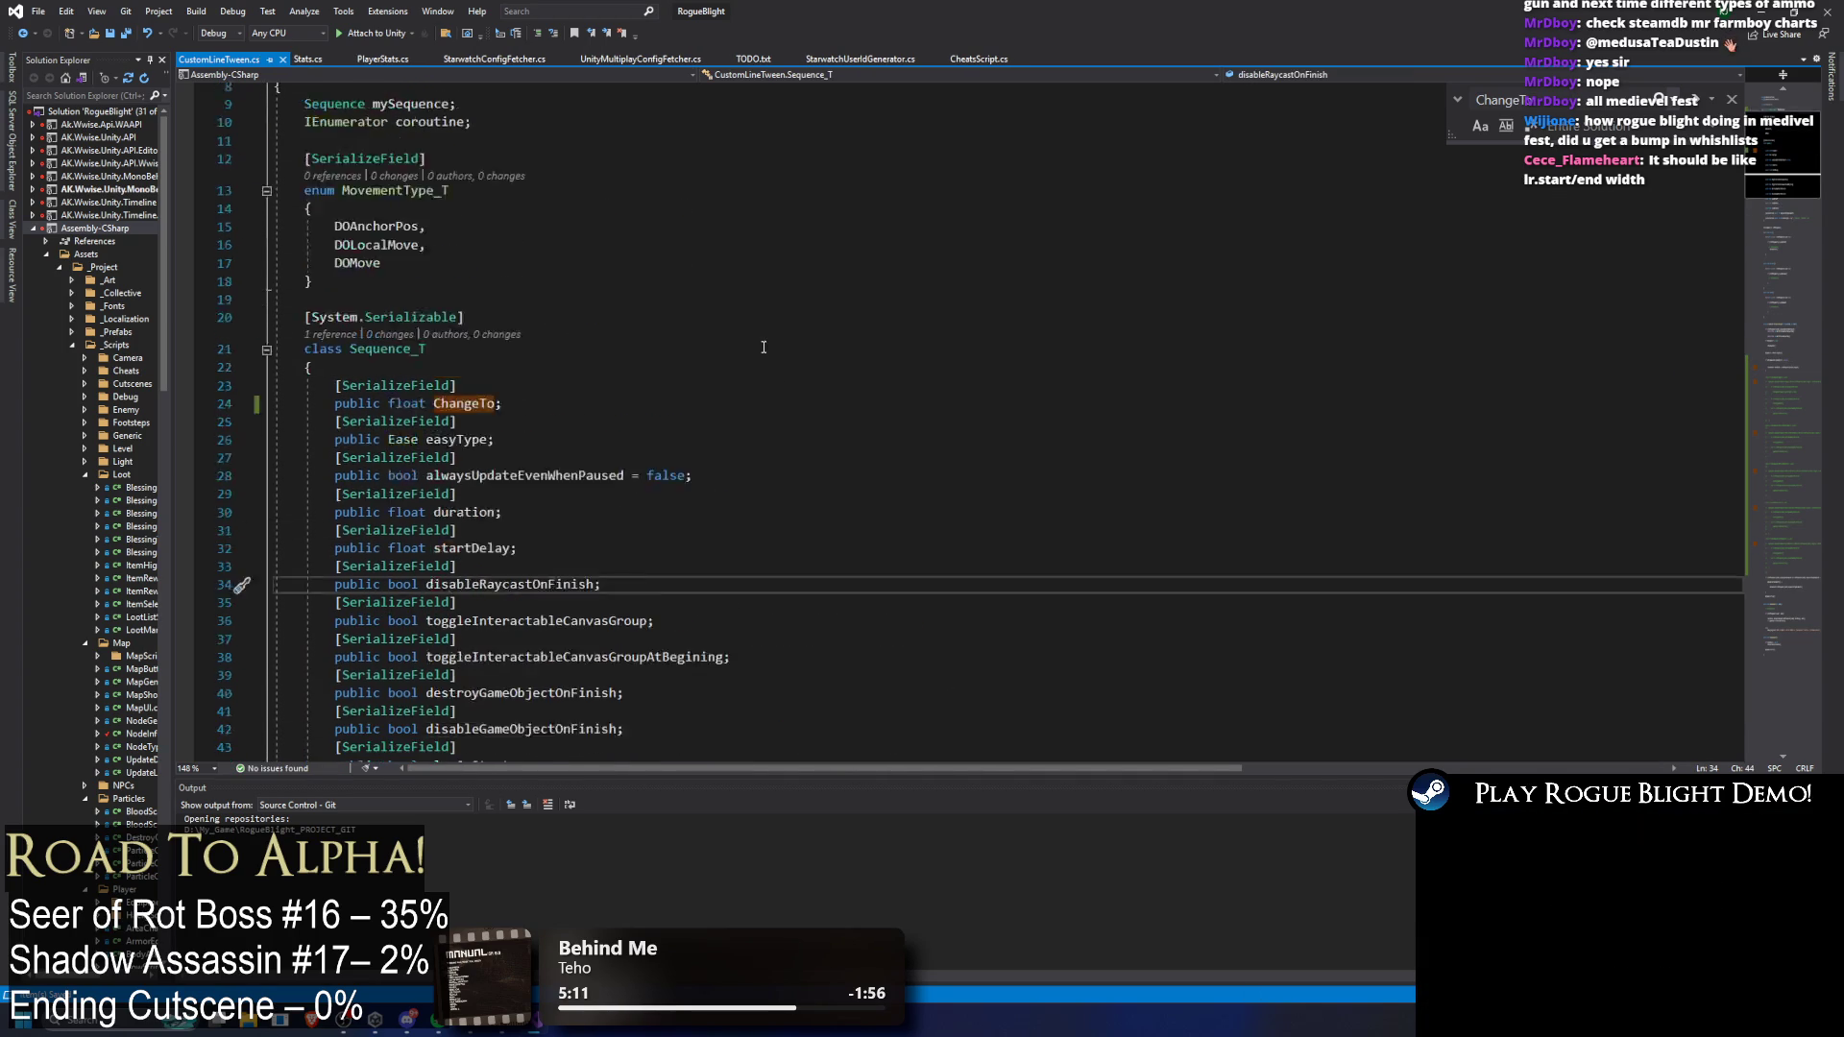
{"action": "scroll", "coordinate": [793, 419], "scroll_direction": "down", "scroll_amount": 20}
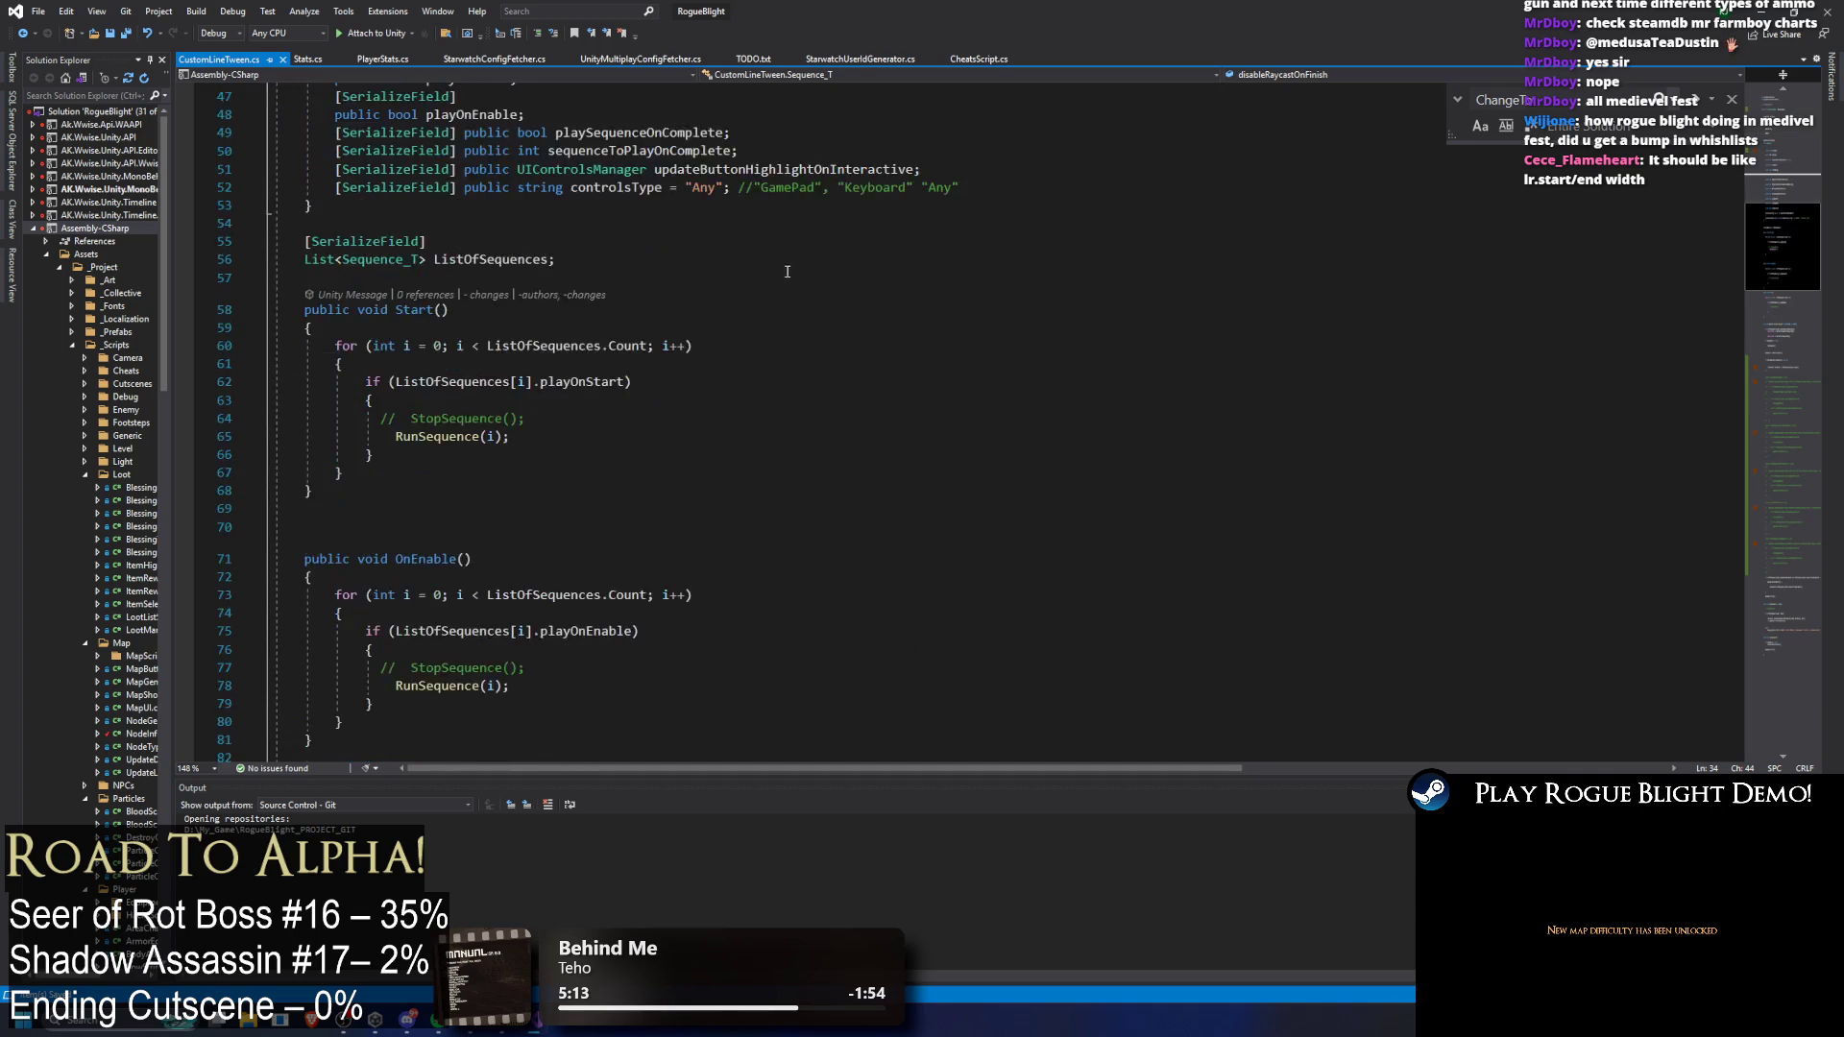
Step: Add a blank line after the startWidth assignment and duplicate the ChangeTo field
{"action": "left_click", "coordinate": [932, 543]}
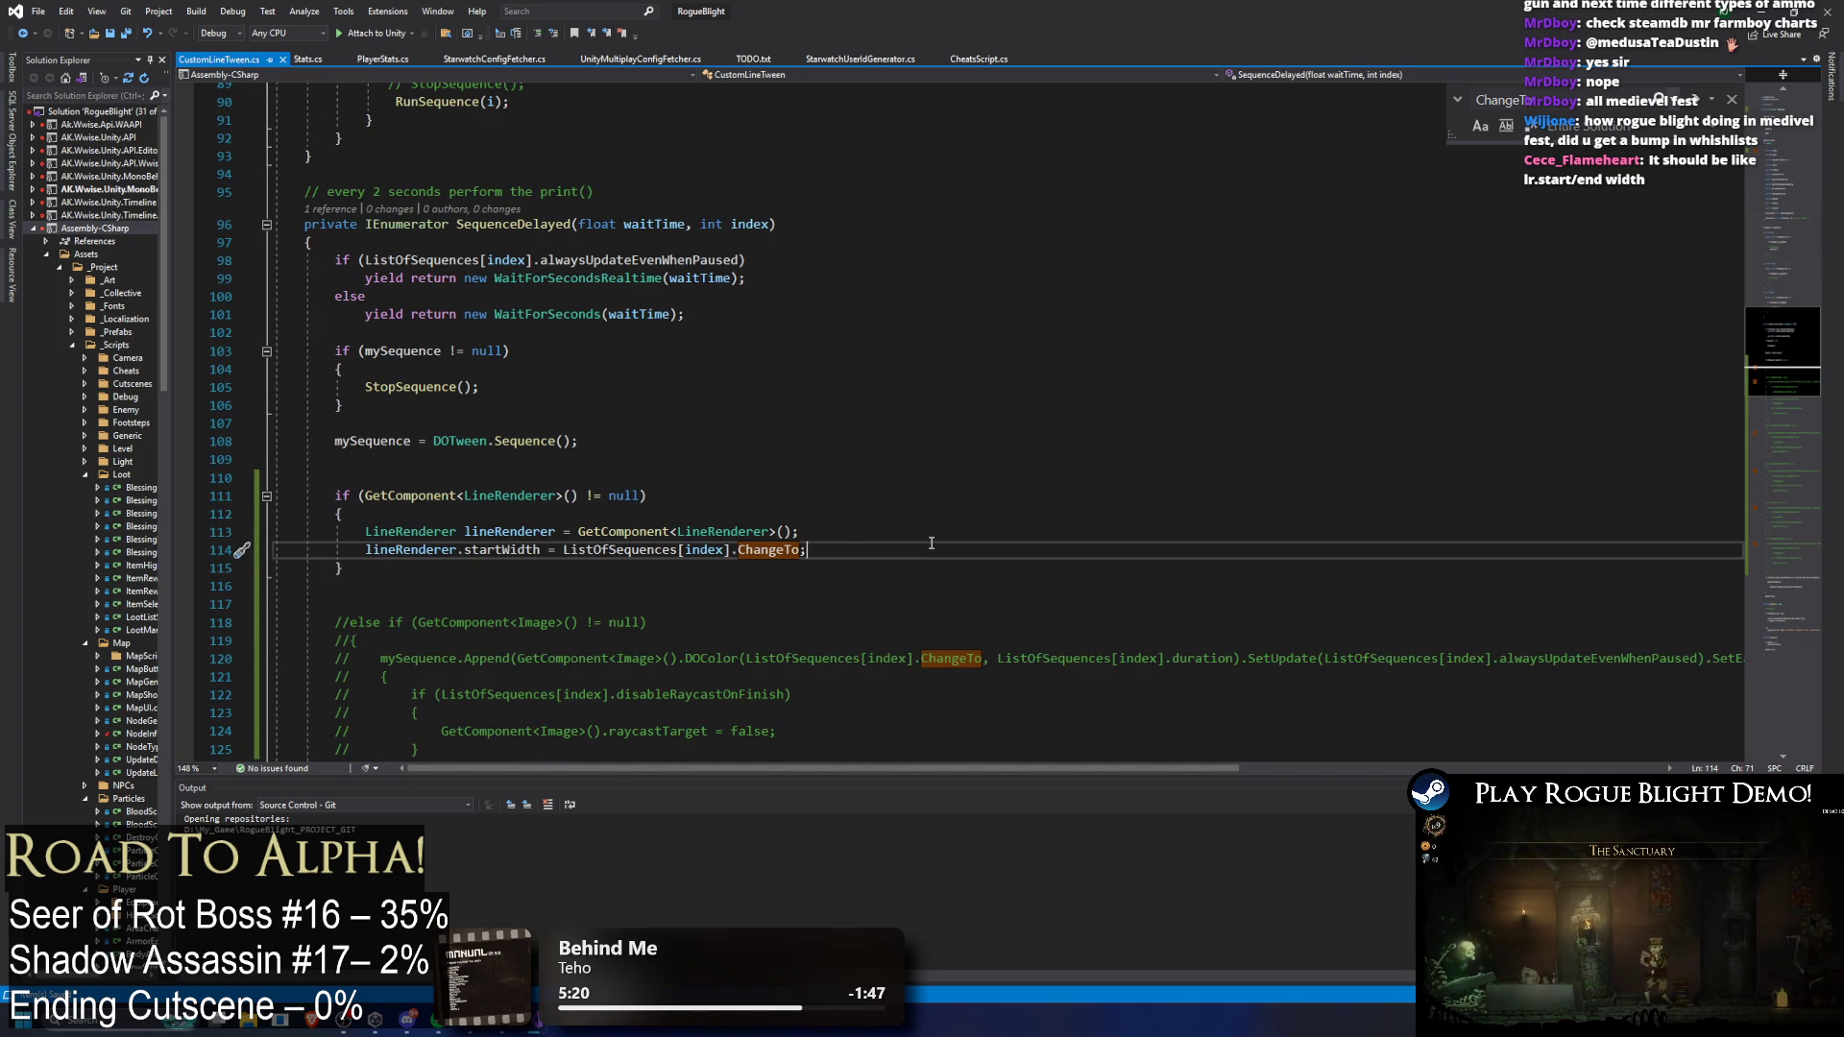
{"action": "key", "text": "Return"}
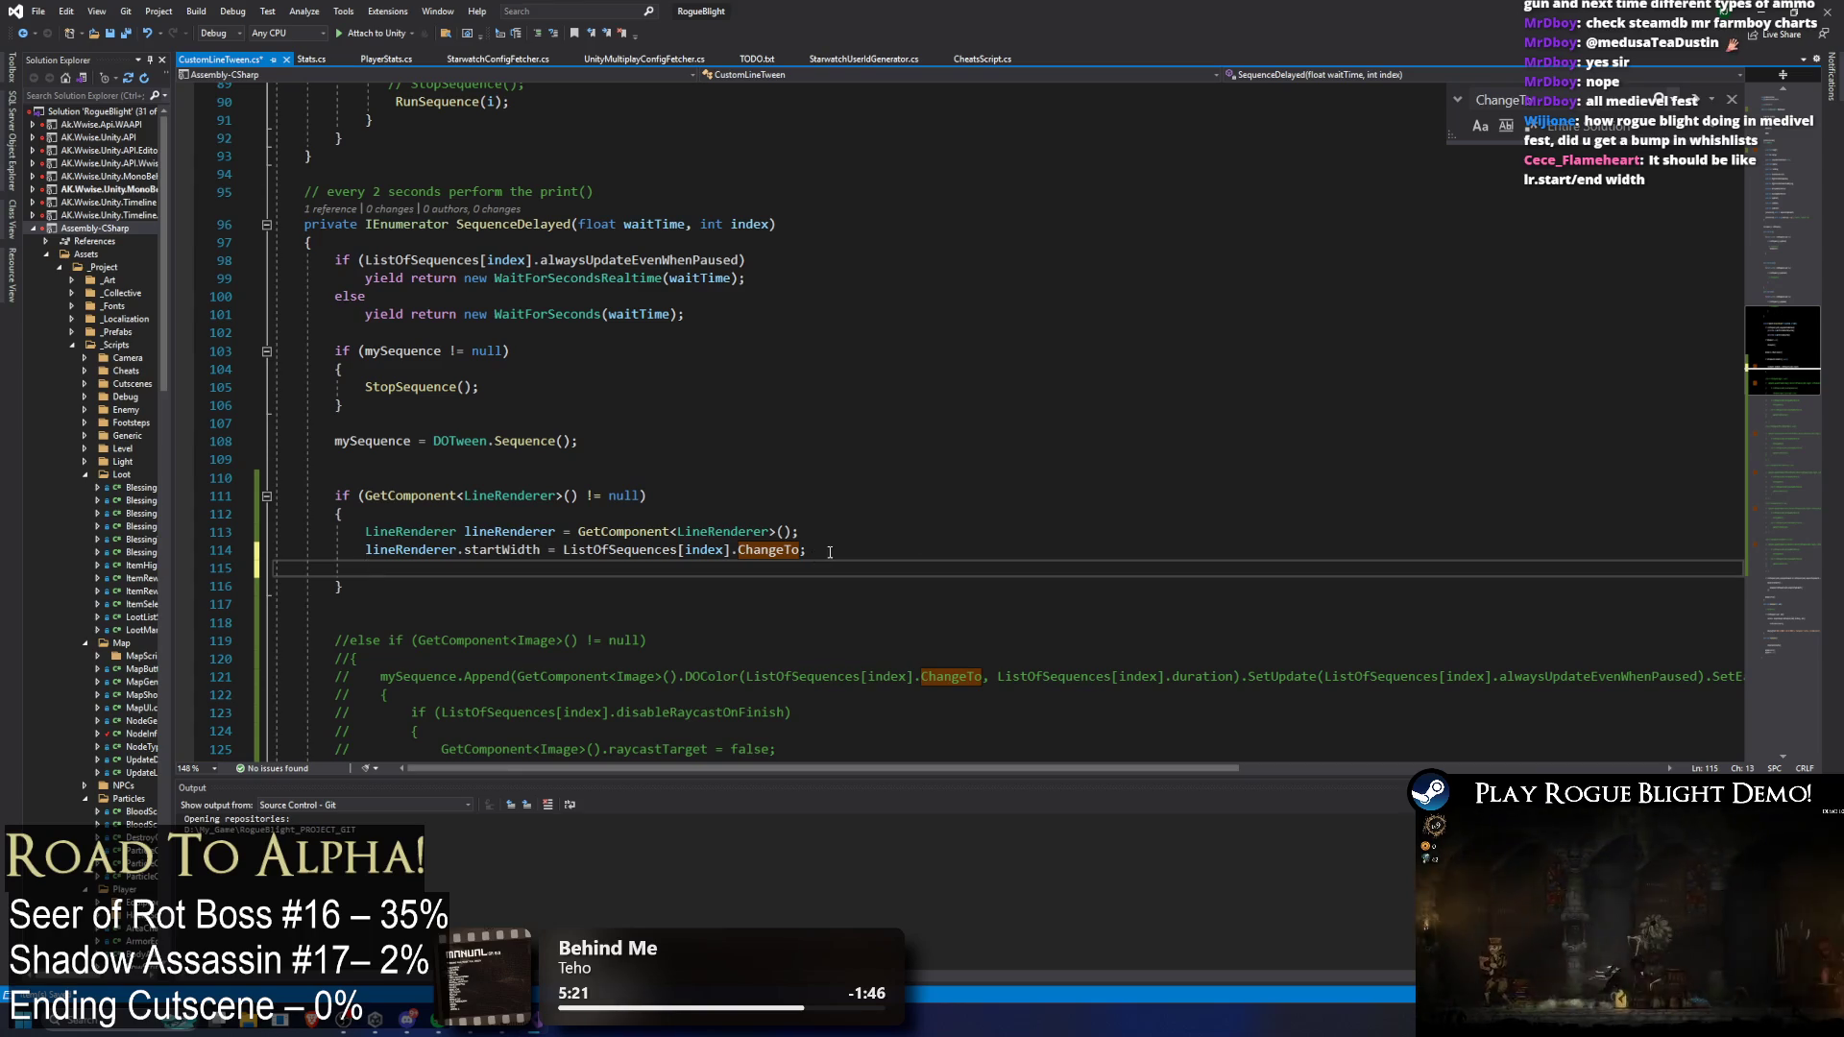
{"action": "left_click", "coordinate": [1791, 145]}
{"action": "left_click_drag", "start_coordinate": [540, 534], "coordinate": [274, 508]}
{"action": "key", "text": "ctrl+c"}
{"action": "left_click", "coordinate": [509, 526]}
{"action": "key", "text": "Return"}
{"action": "key", "text": "ctrl+v"}
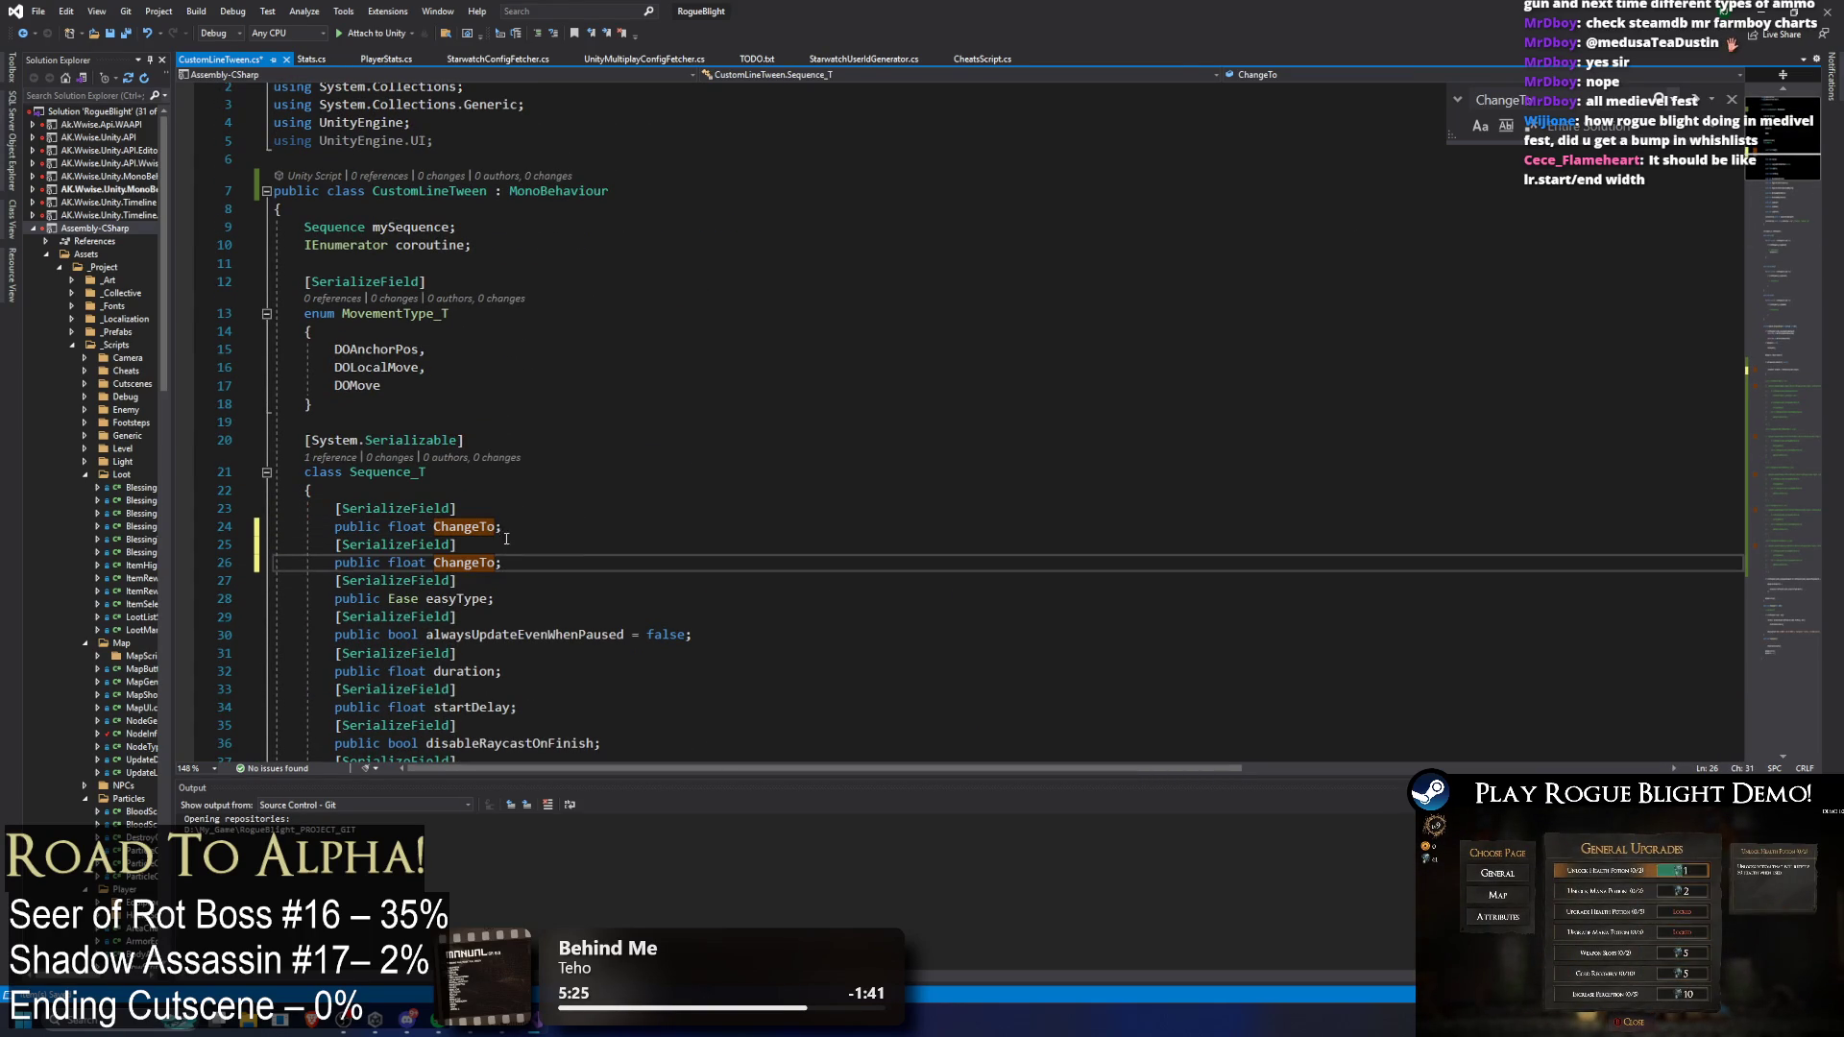
Step: Rename the fields ChangeToStart and ChangeToEnd, then remove the stale ChangeTo on line 116
{"action": "left_click", "coordinate": [498, 527]}
{"action": "type", "text": "Start"}
{"action": "left_click", "coordinate": [497, 563]}
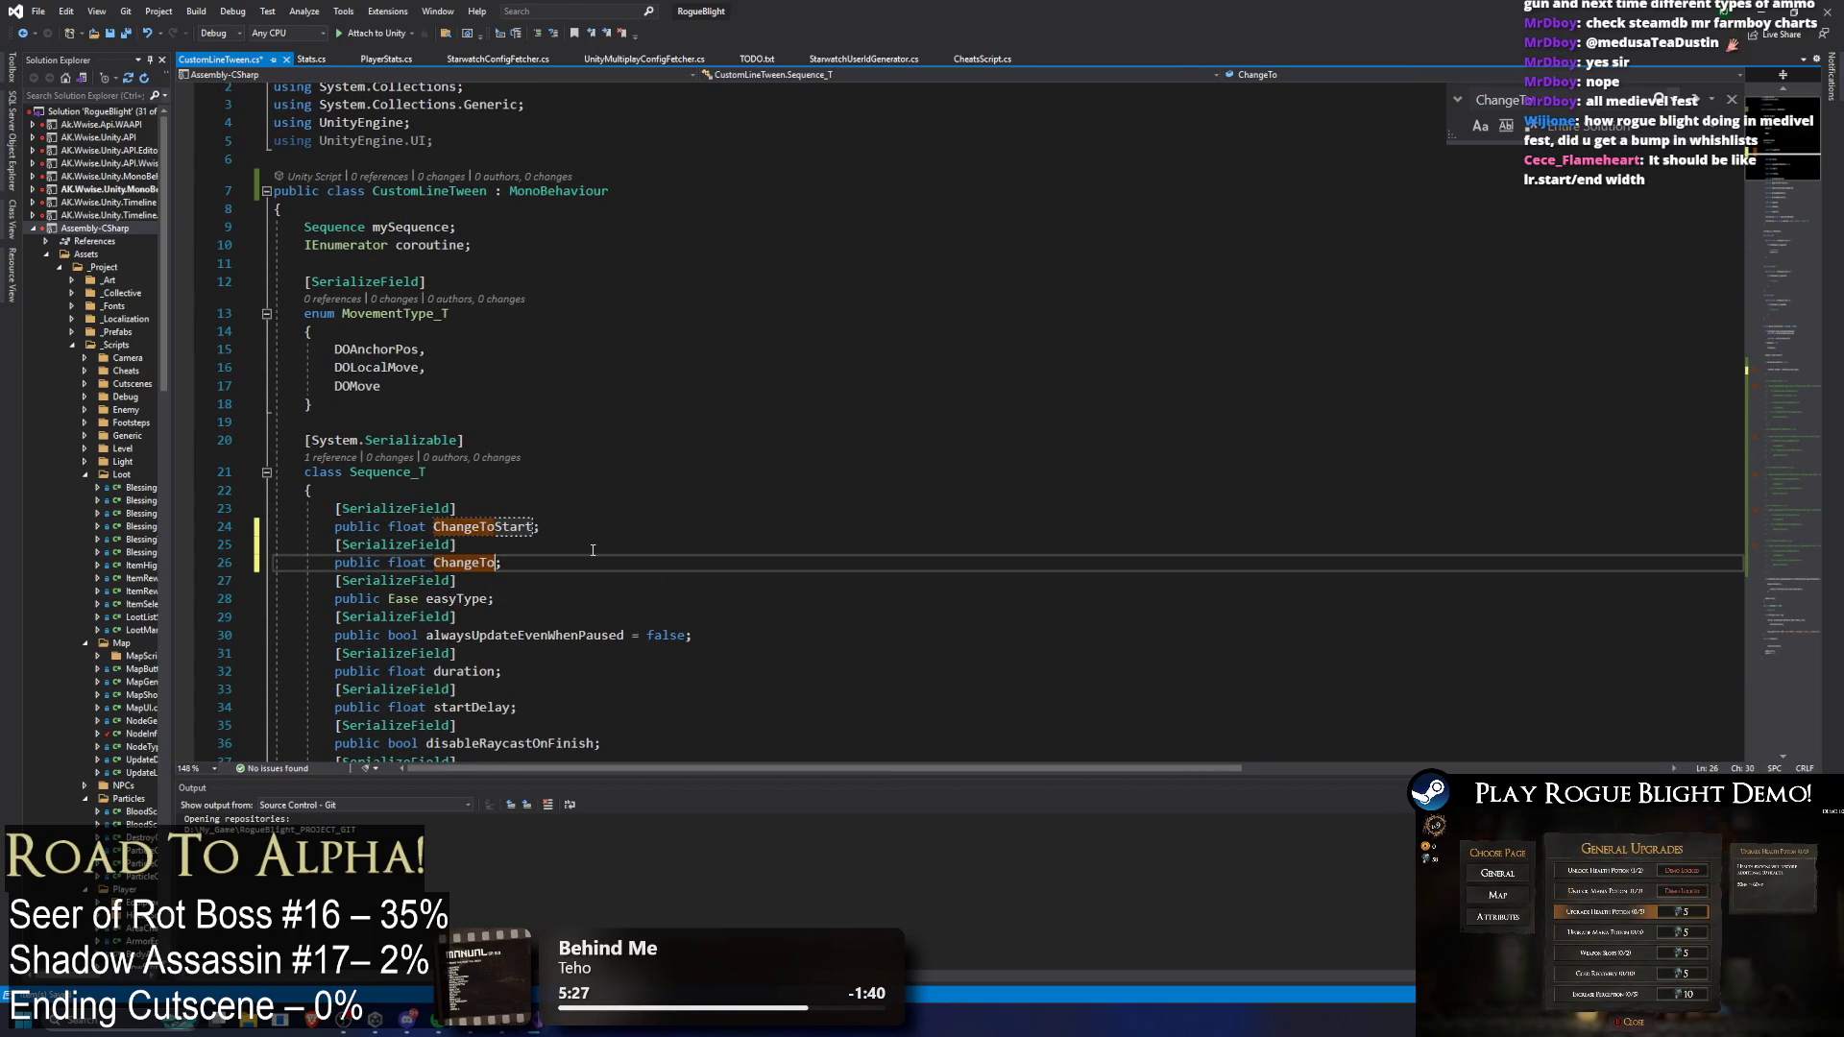
{"action": "type", "text": "End"}
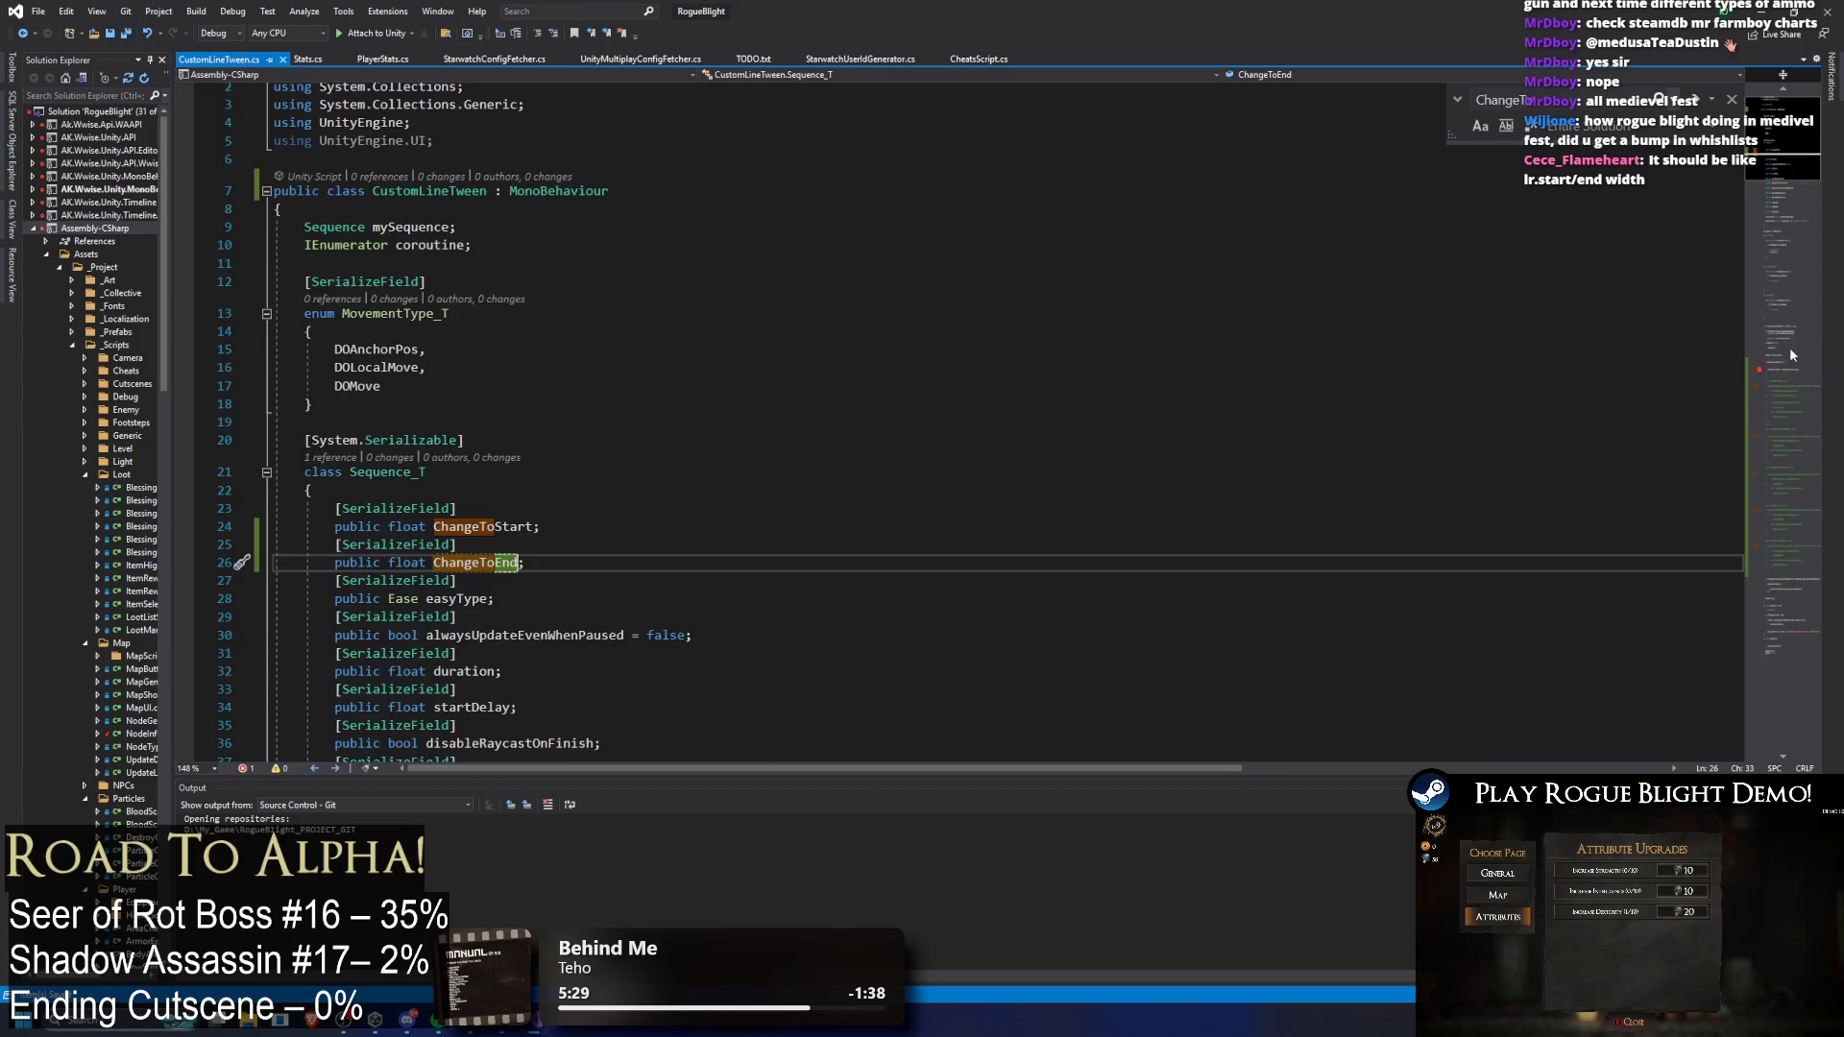
{"action": "left_click", "coordinate": [1798, 344]}
{"action": "left_click", "coordinate": [801, 313]}
{"action": "key", "text": "BackSpace"}
{"action": "key", "text": "BackSpace"}
{"action": "key", "text": "BackSpace"}
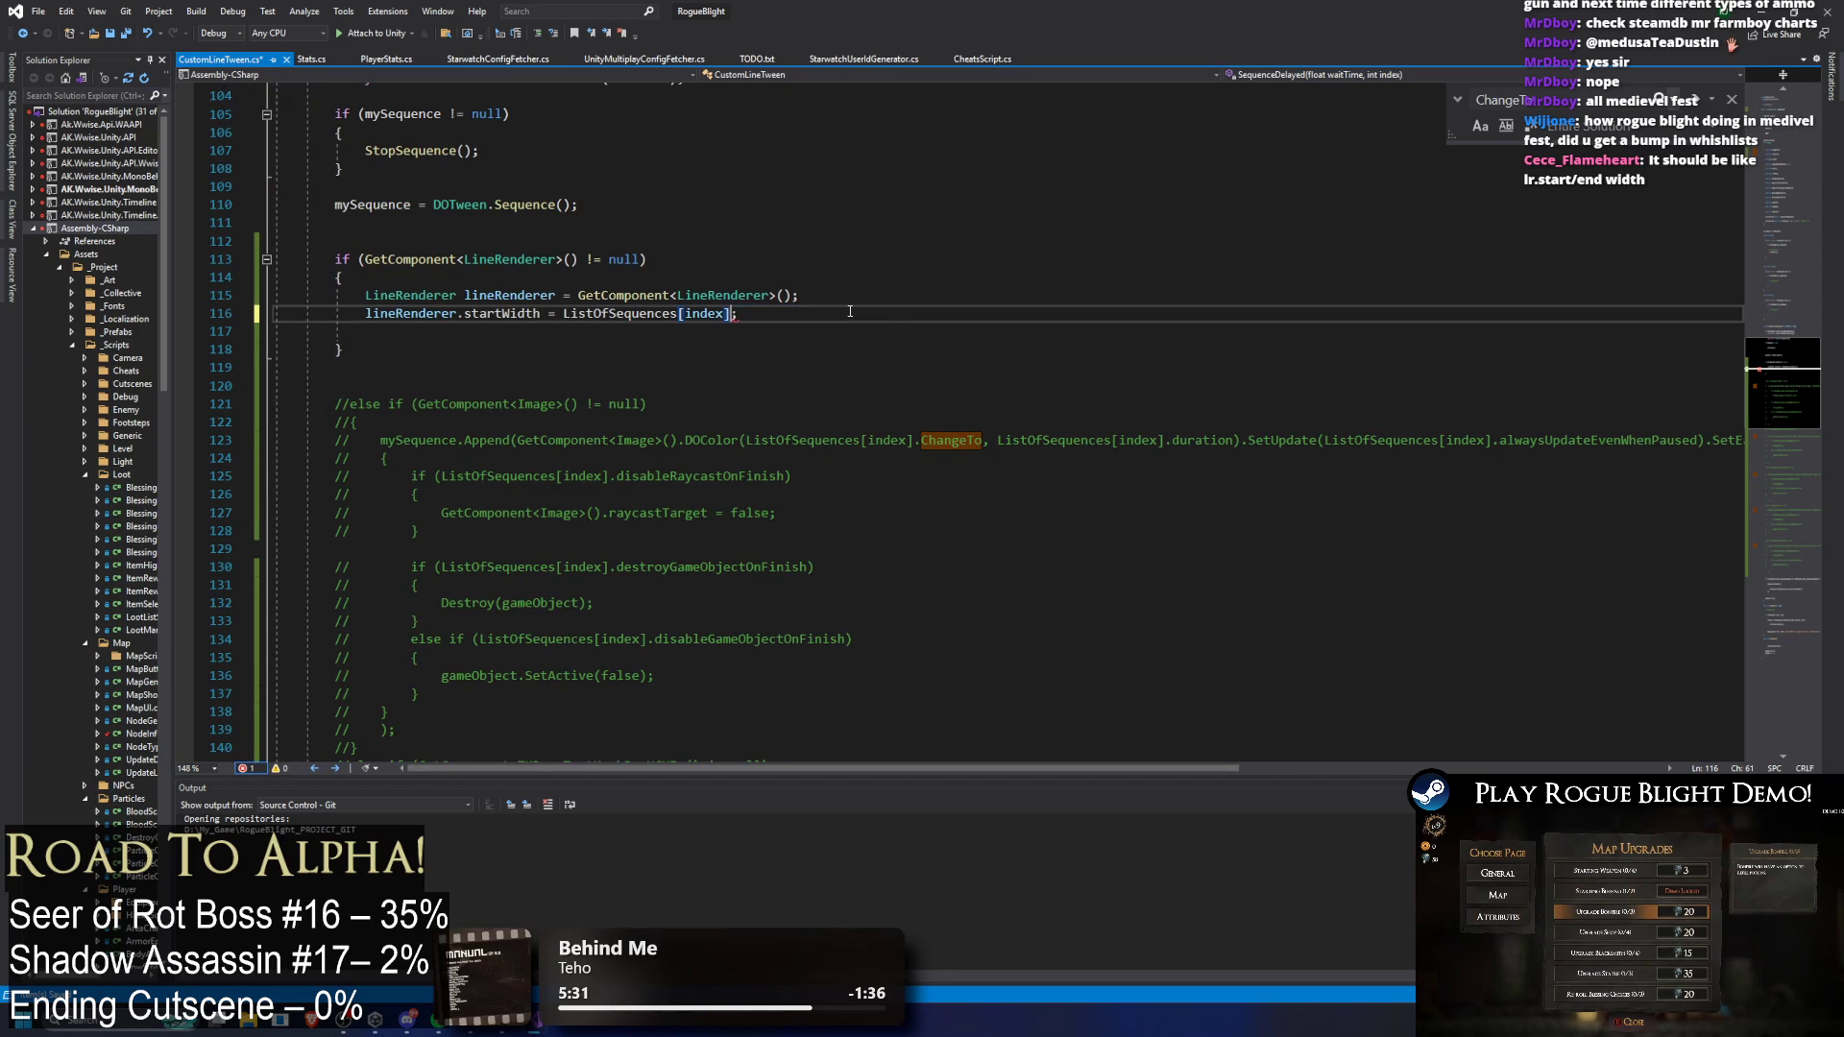
Step: Append .ChangeToStart to the startWidth line and duplicate it onto line 117
{"action": "type", "text": ".ChangeToStart"}
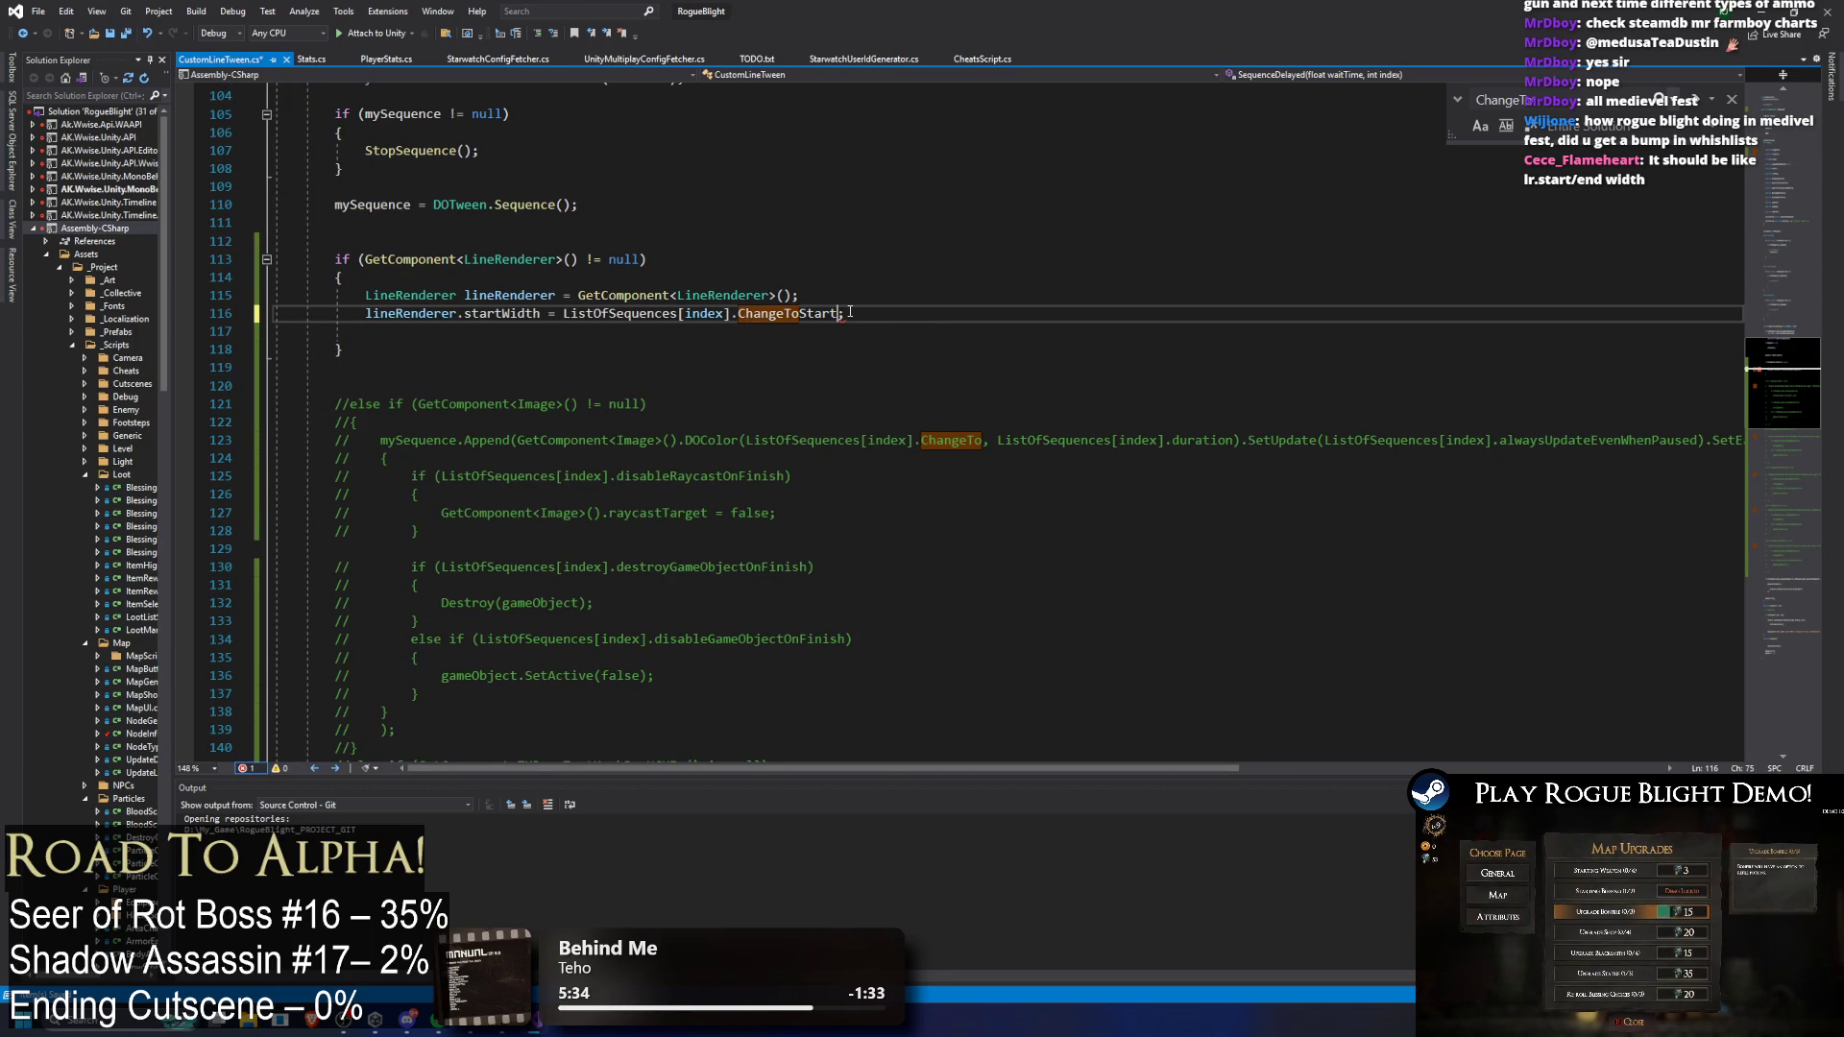
{"action": "key", "text": "End"}
{"action": "key", "text": "Return"}
{"action": "left_click_drag", "start_coordinate": [365, 313], "coordinate": [844, 313]}
{"action": "key", "text": "ctrl+c"}
{"action": "left_click", "coordinate": [365, 332]}
{"action": "key", "text": "ctrl+v"}
Step: Change the copy to set endWidth from ChangeToEnd and save the script
{"action": "double_click", "coordinate": [788, 331]}
{"action": "type", "text": "ChangeToEnd"}
{"action": "key", "text": "Tab"}
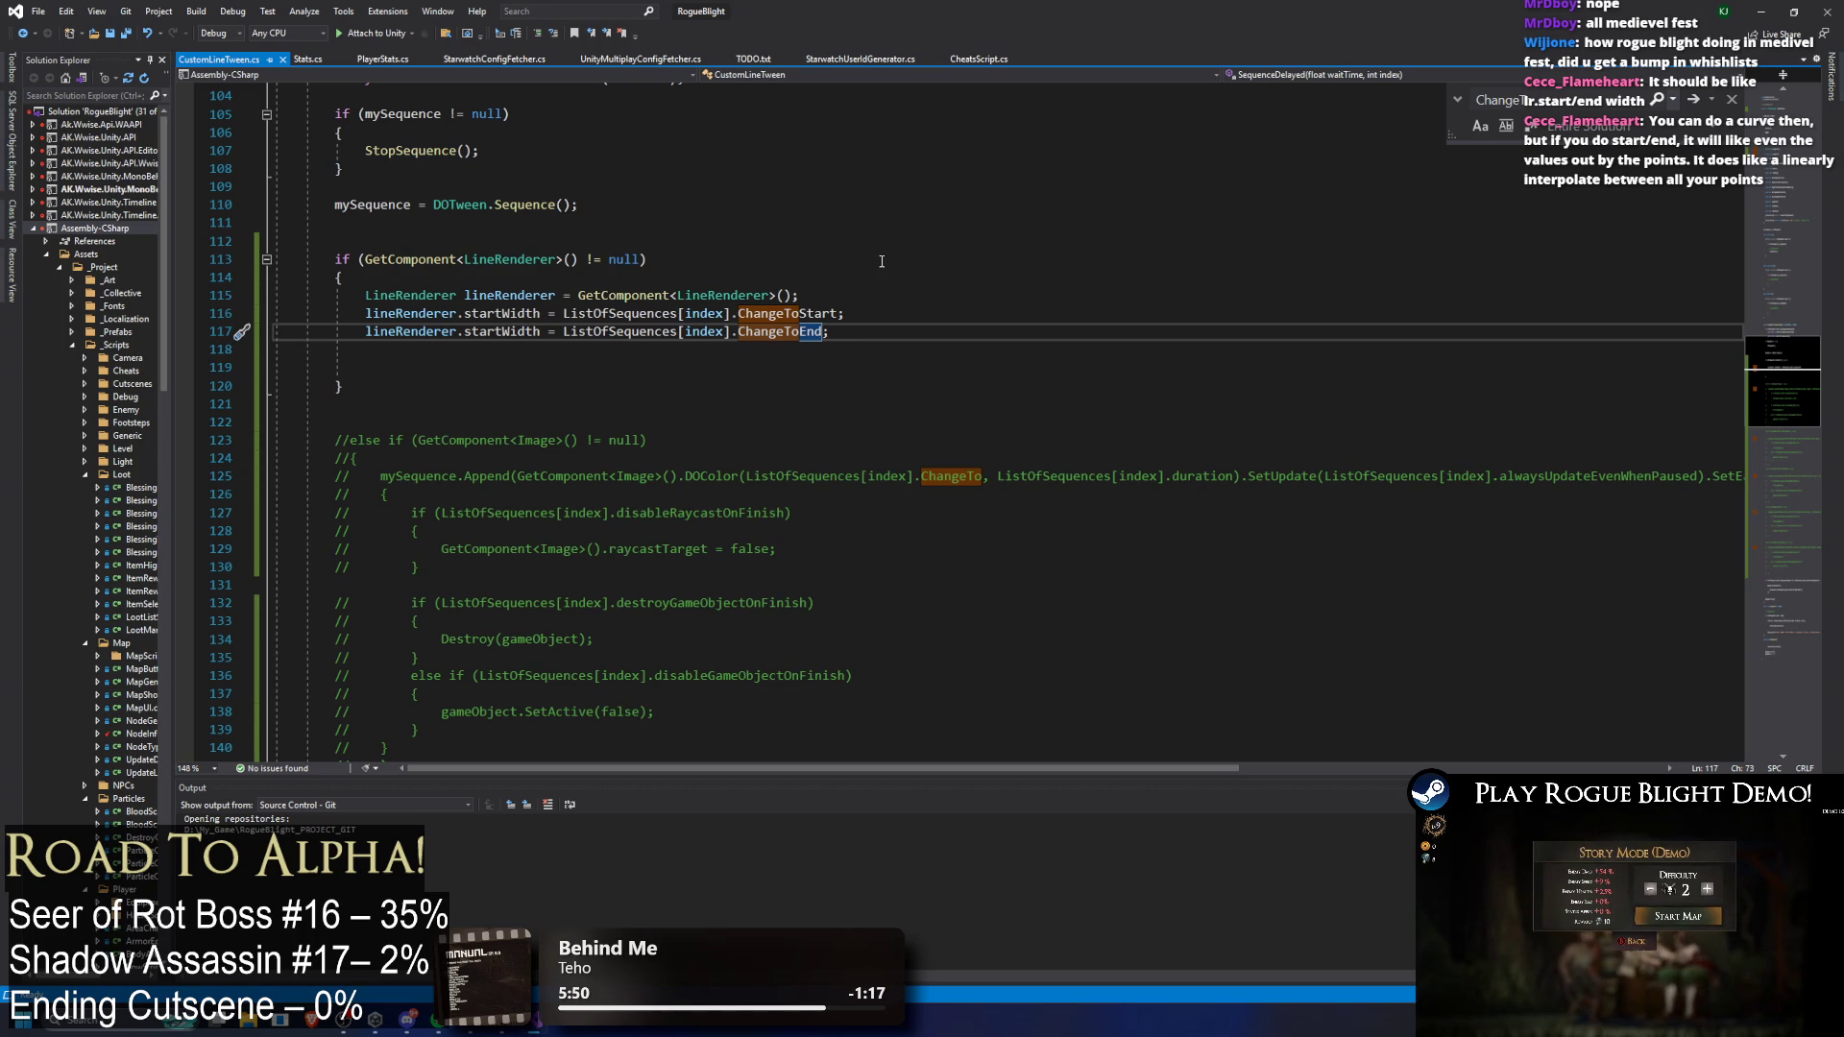
{"action": "double_click", "coordinate": [500, 332]}
{"action": "type", "text": "en"}
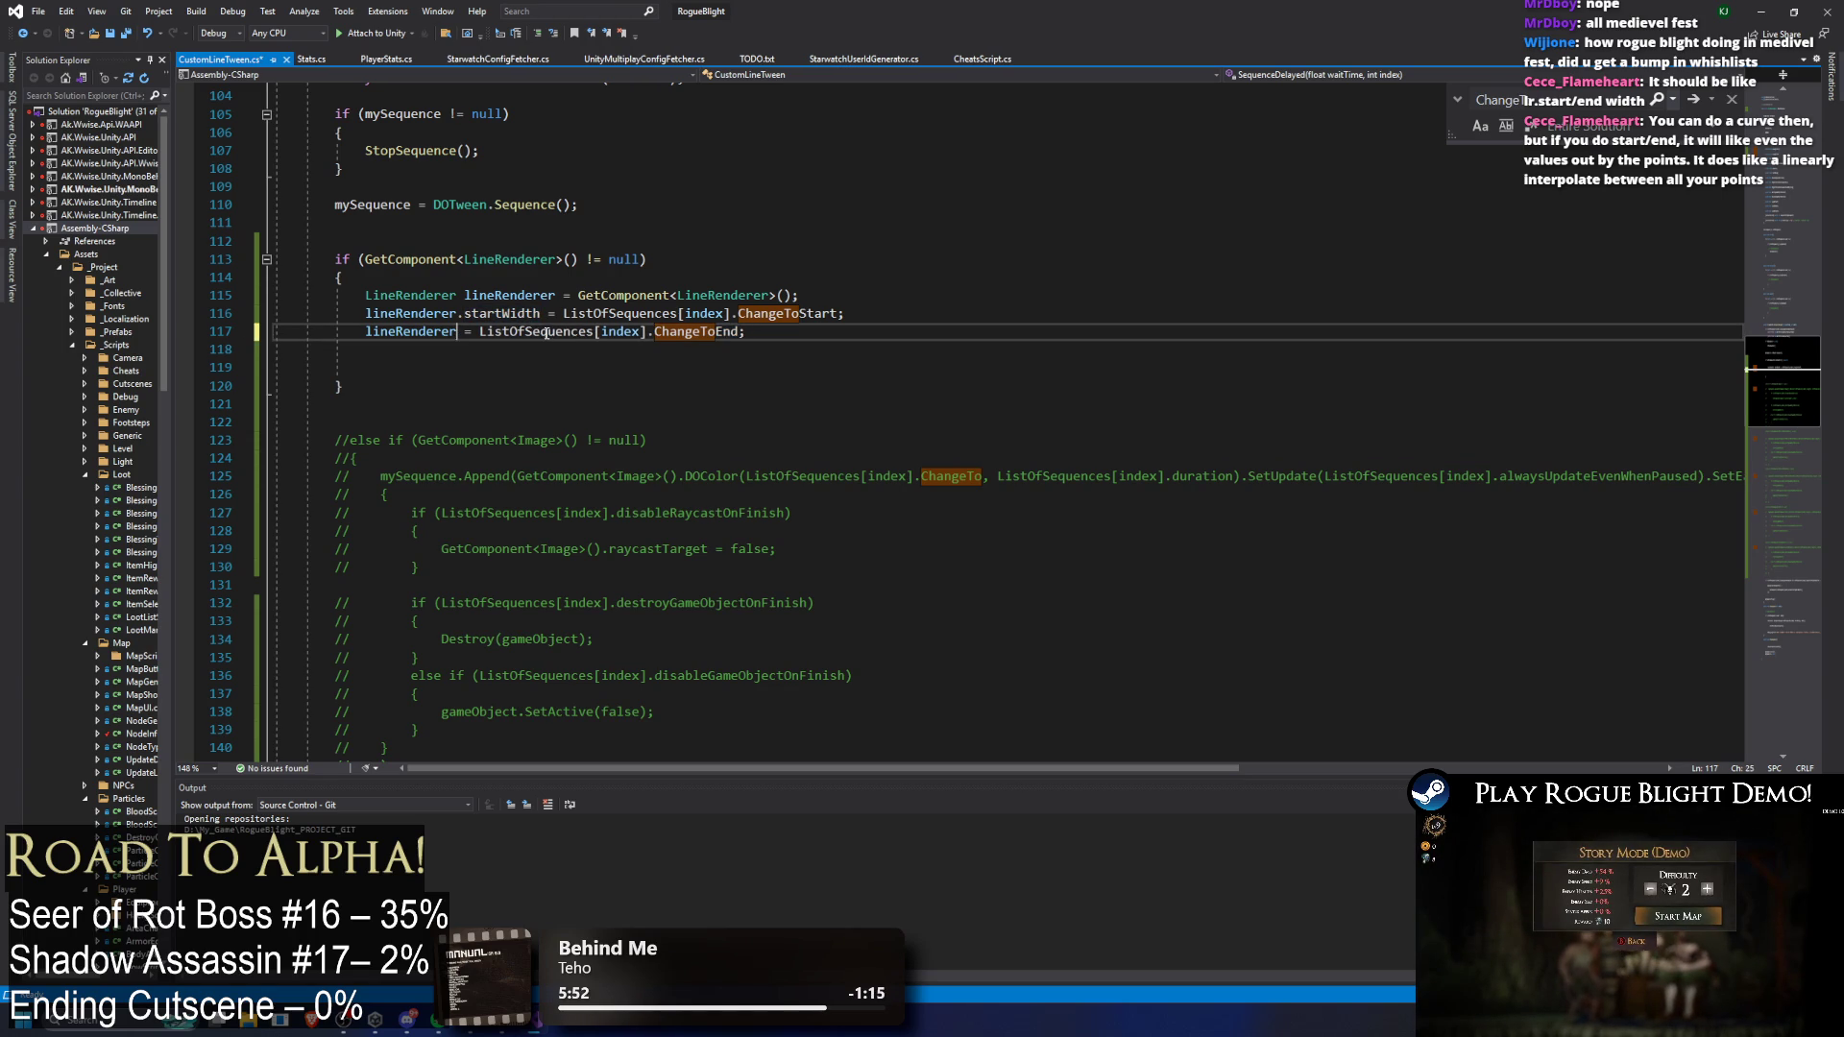
{"action": "key", "text": "Tab"}
{"action": "key", "text": "ctrl+s"}
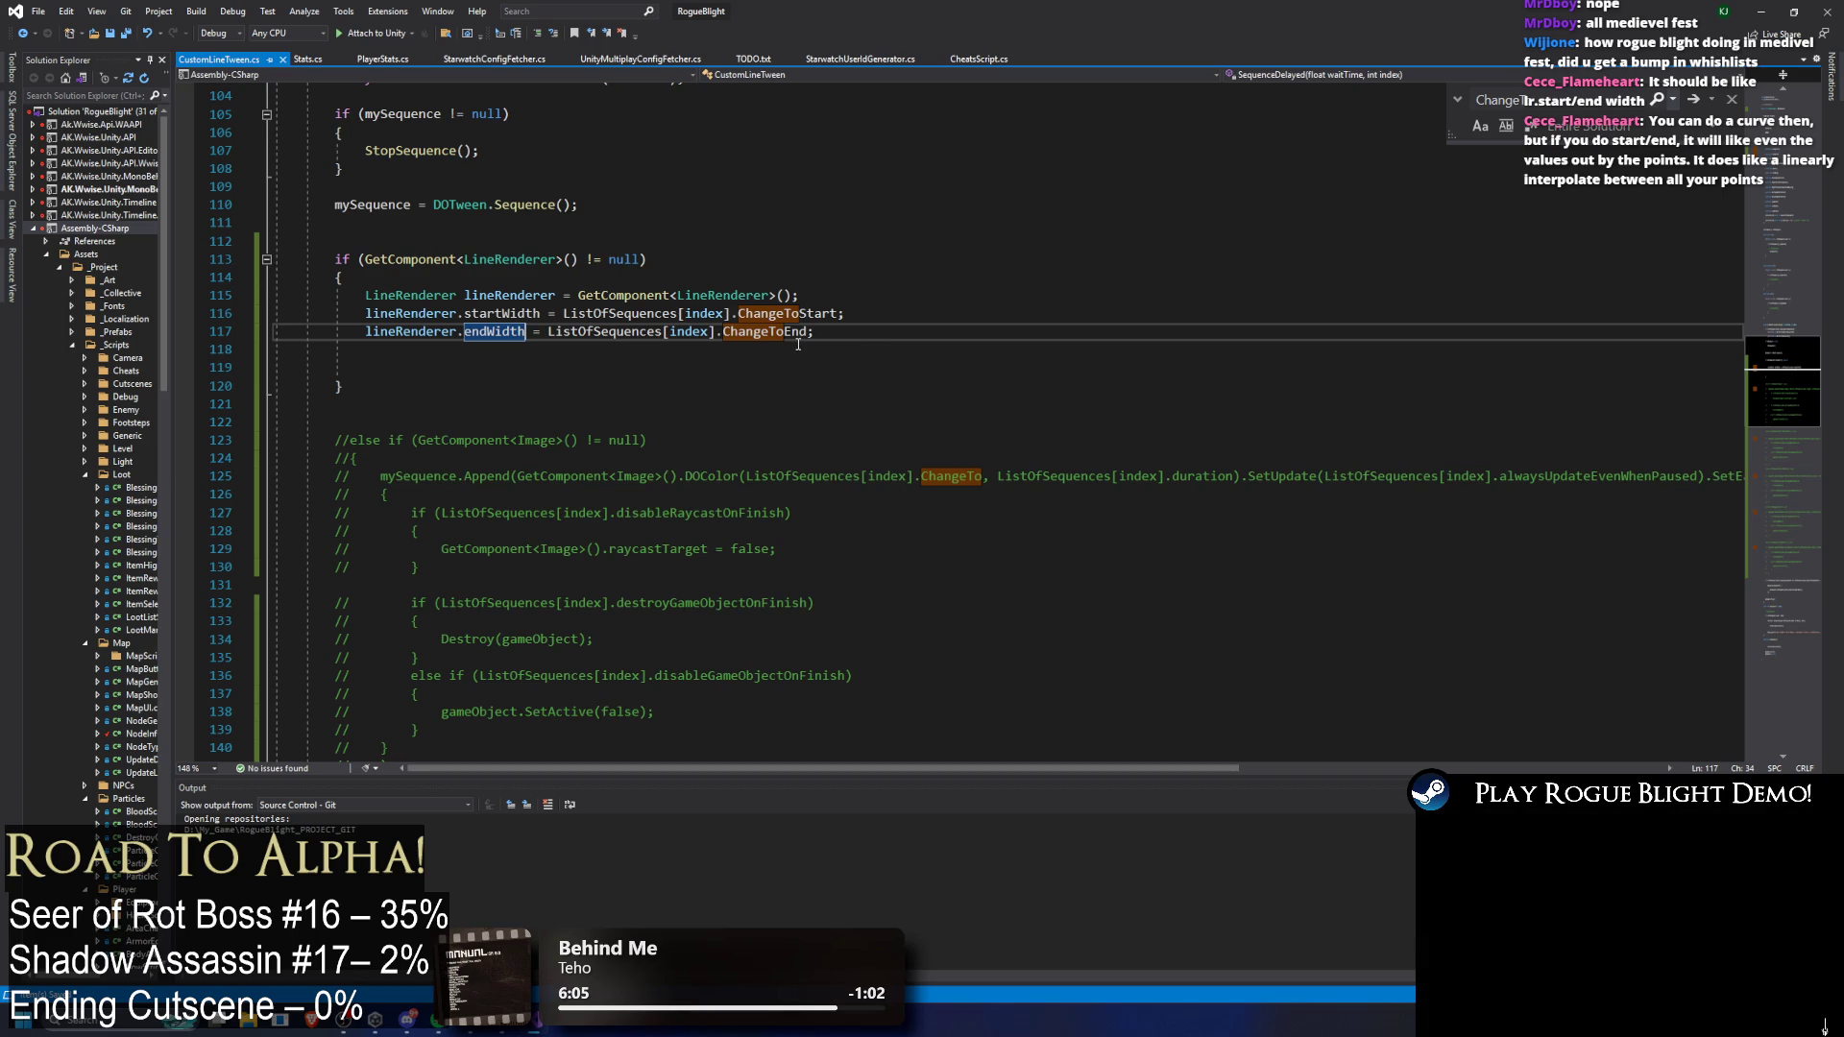
Step: Step through the LineRenderer block and select GetComponent on line 113 for replacement
{"action": "left_click", "coordinate": [416, 358]}
{"action": "key", "text": "Up"}
{"action": "key", "text": "Up"}
{"action": "key", "text": "Up"}
{"action": "key", "text": "Down"}
{"action": "key", "text": "Down"}
{"action": "key", "text": "Down"}
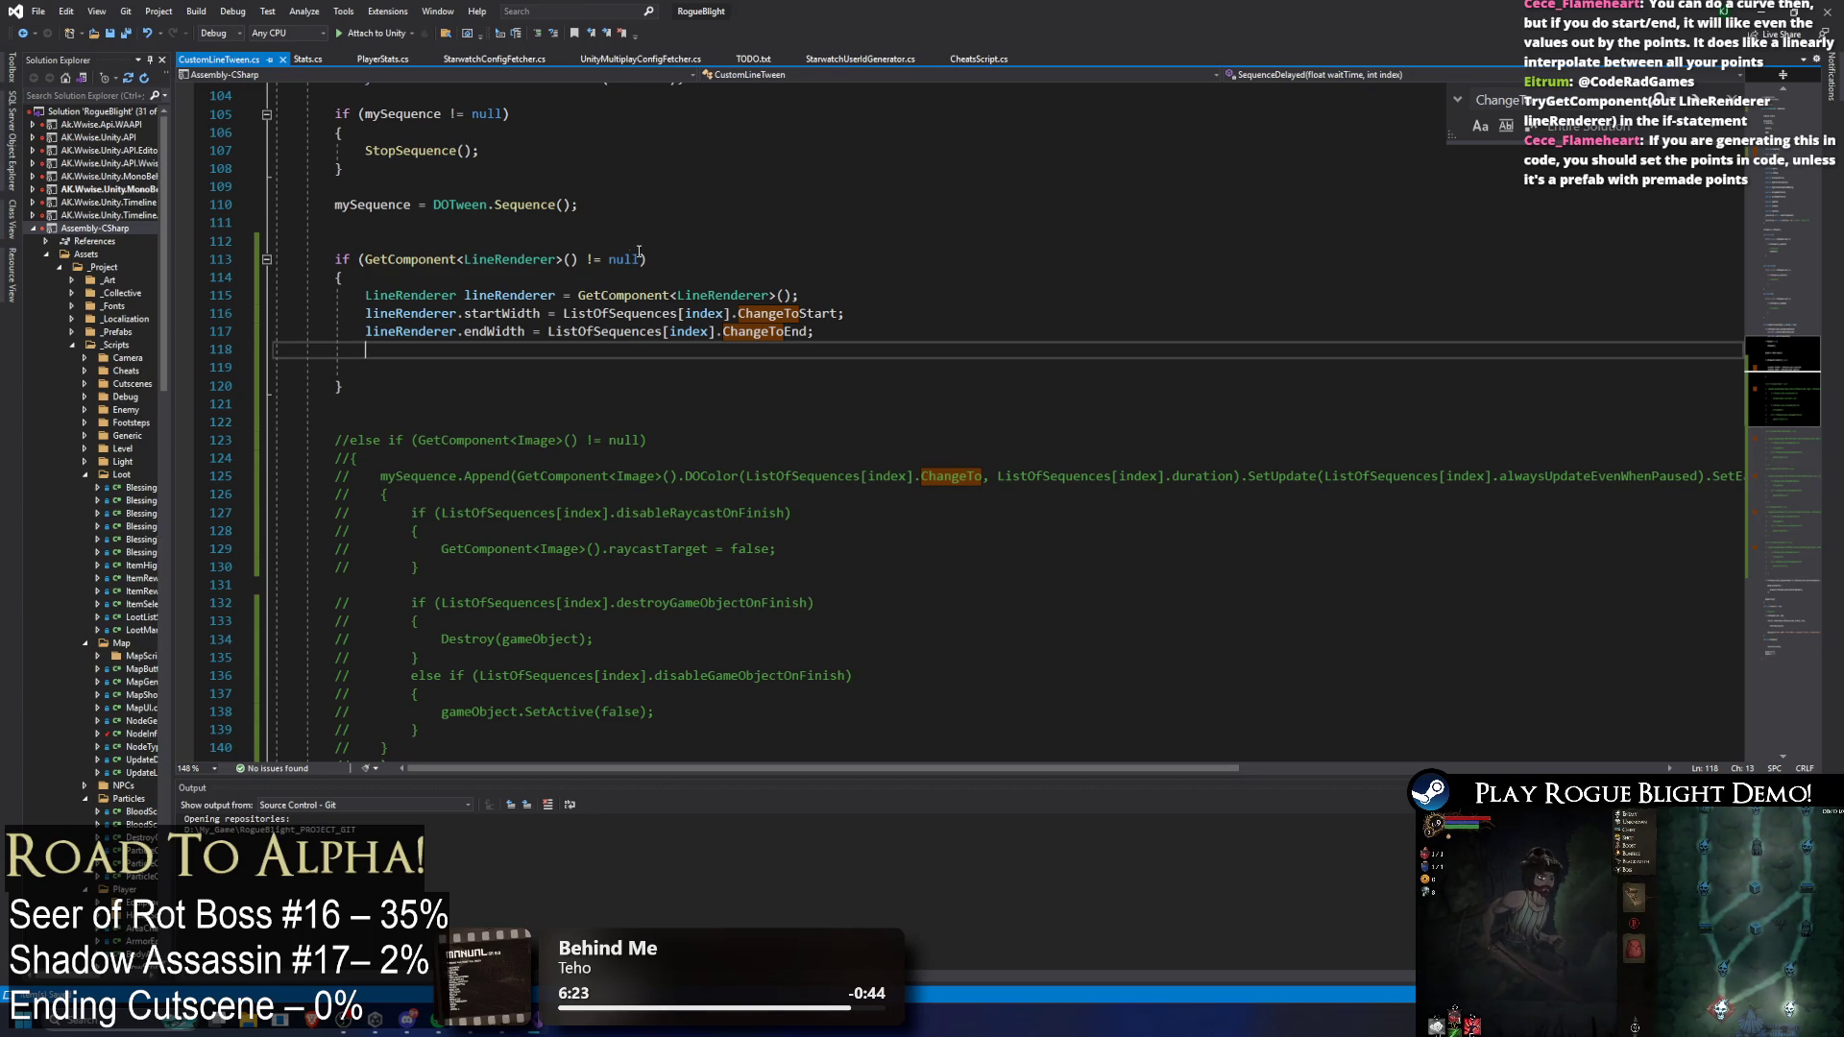
{"action": "double_click", "coordinate": [398, 259]}
Step: Rewrite line 113's condition as TryGetComponent(out LineRenderer lineRenderer)
{"action": "type", "text": "Try"}
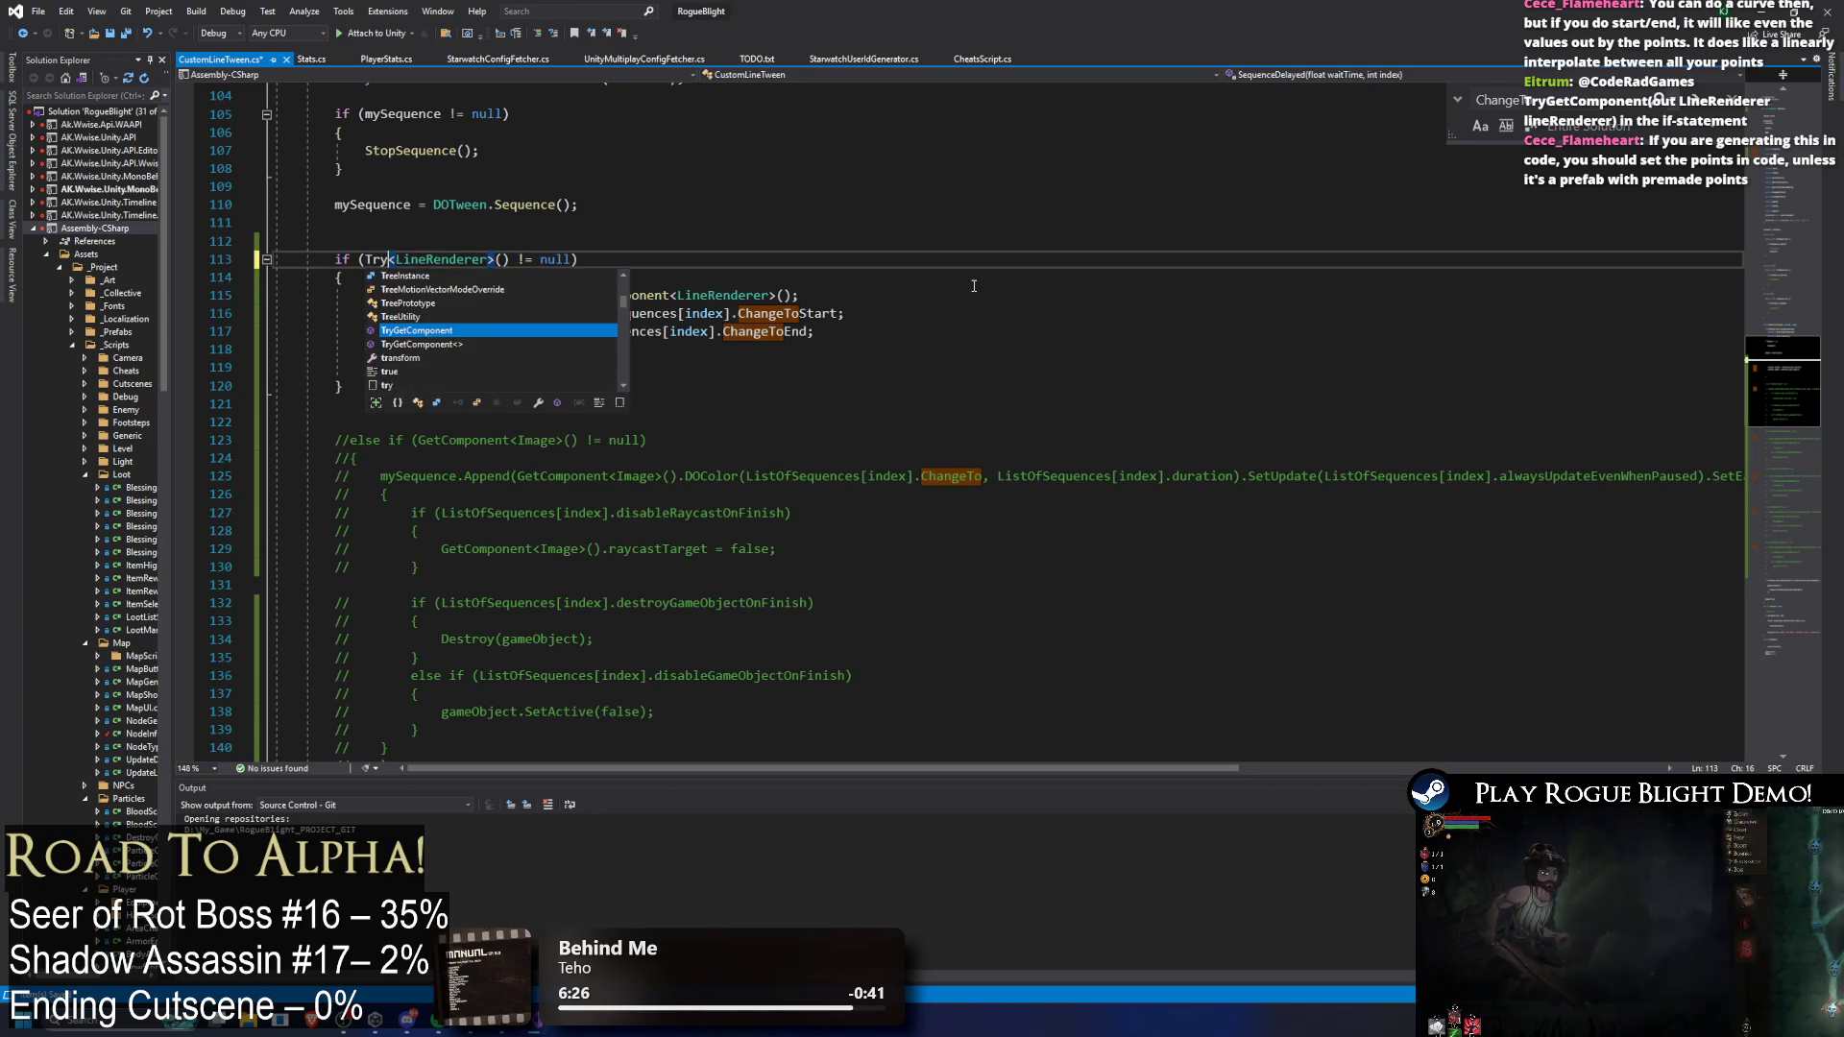
{"action": "type", "text": "Ge"}
{"action": "key", "text": "Tab"}
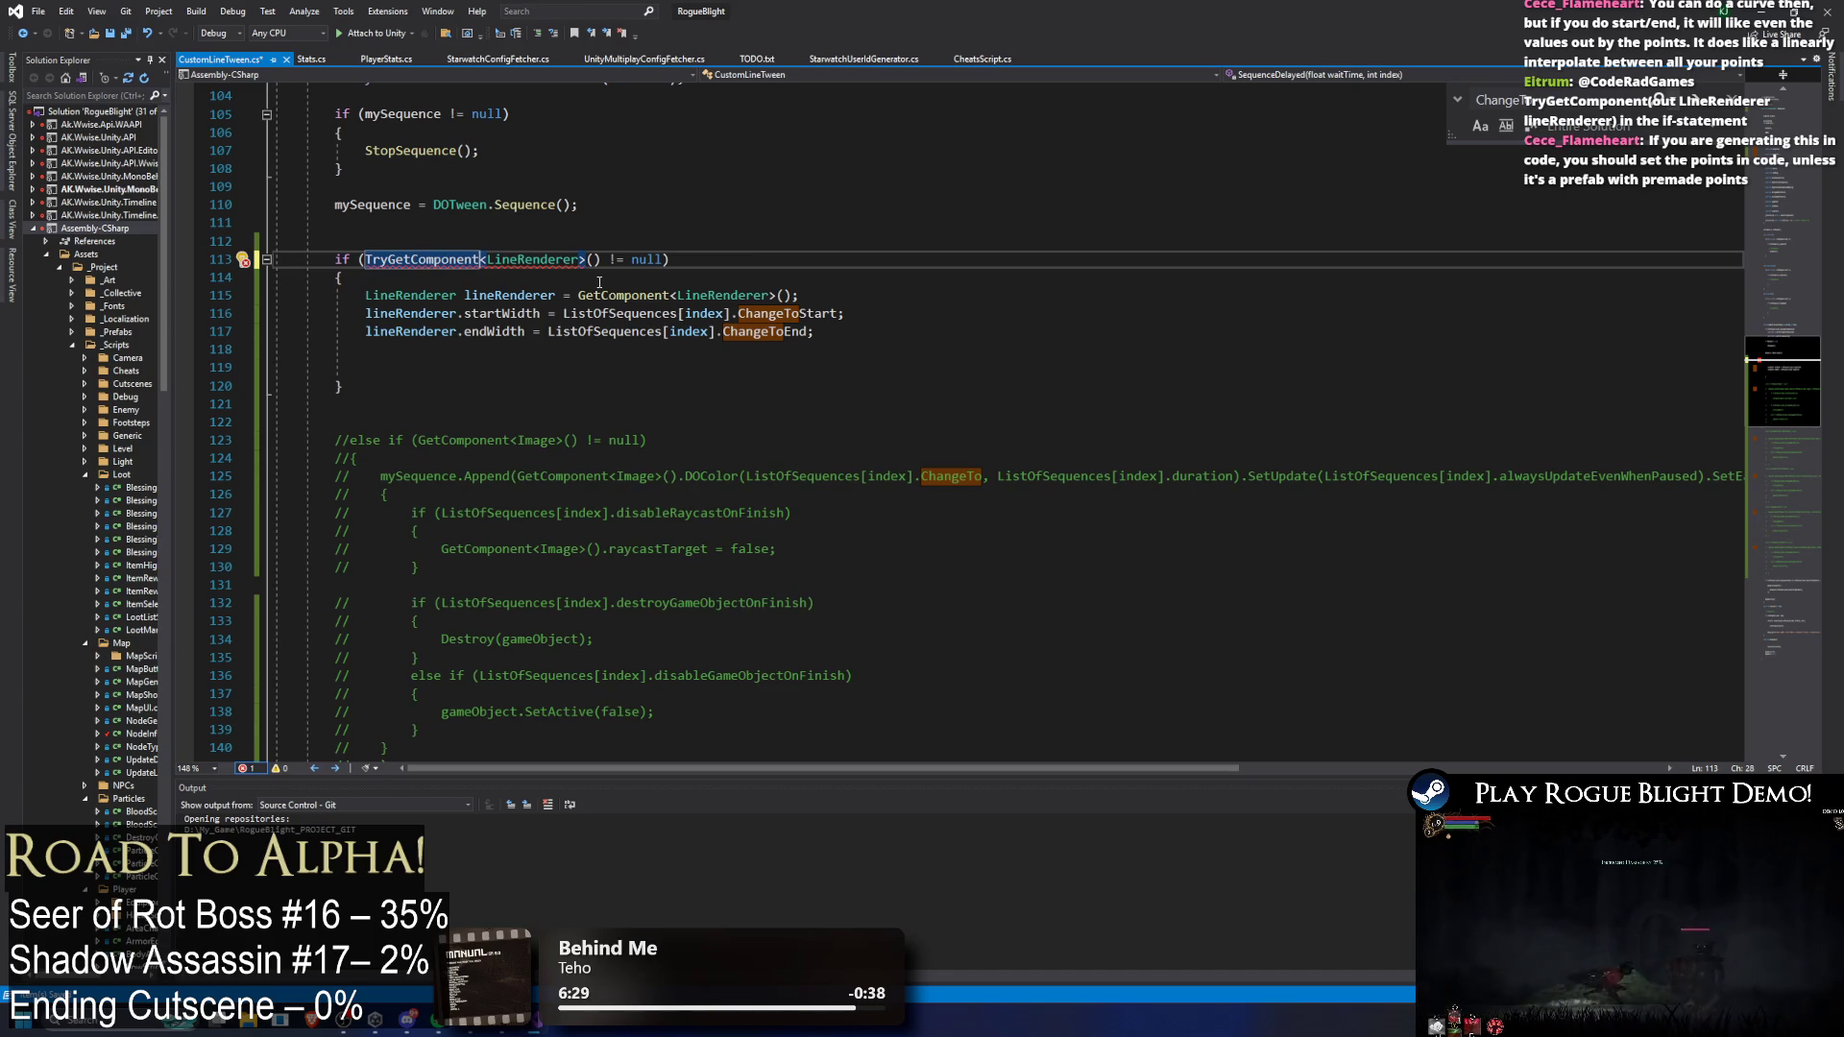
{"action": "type", "text": "("}
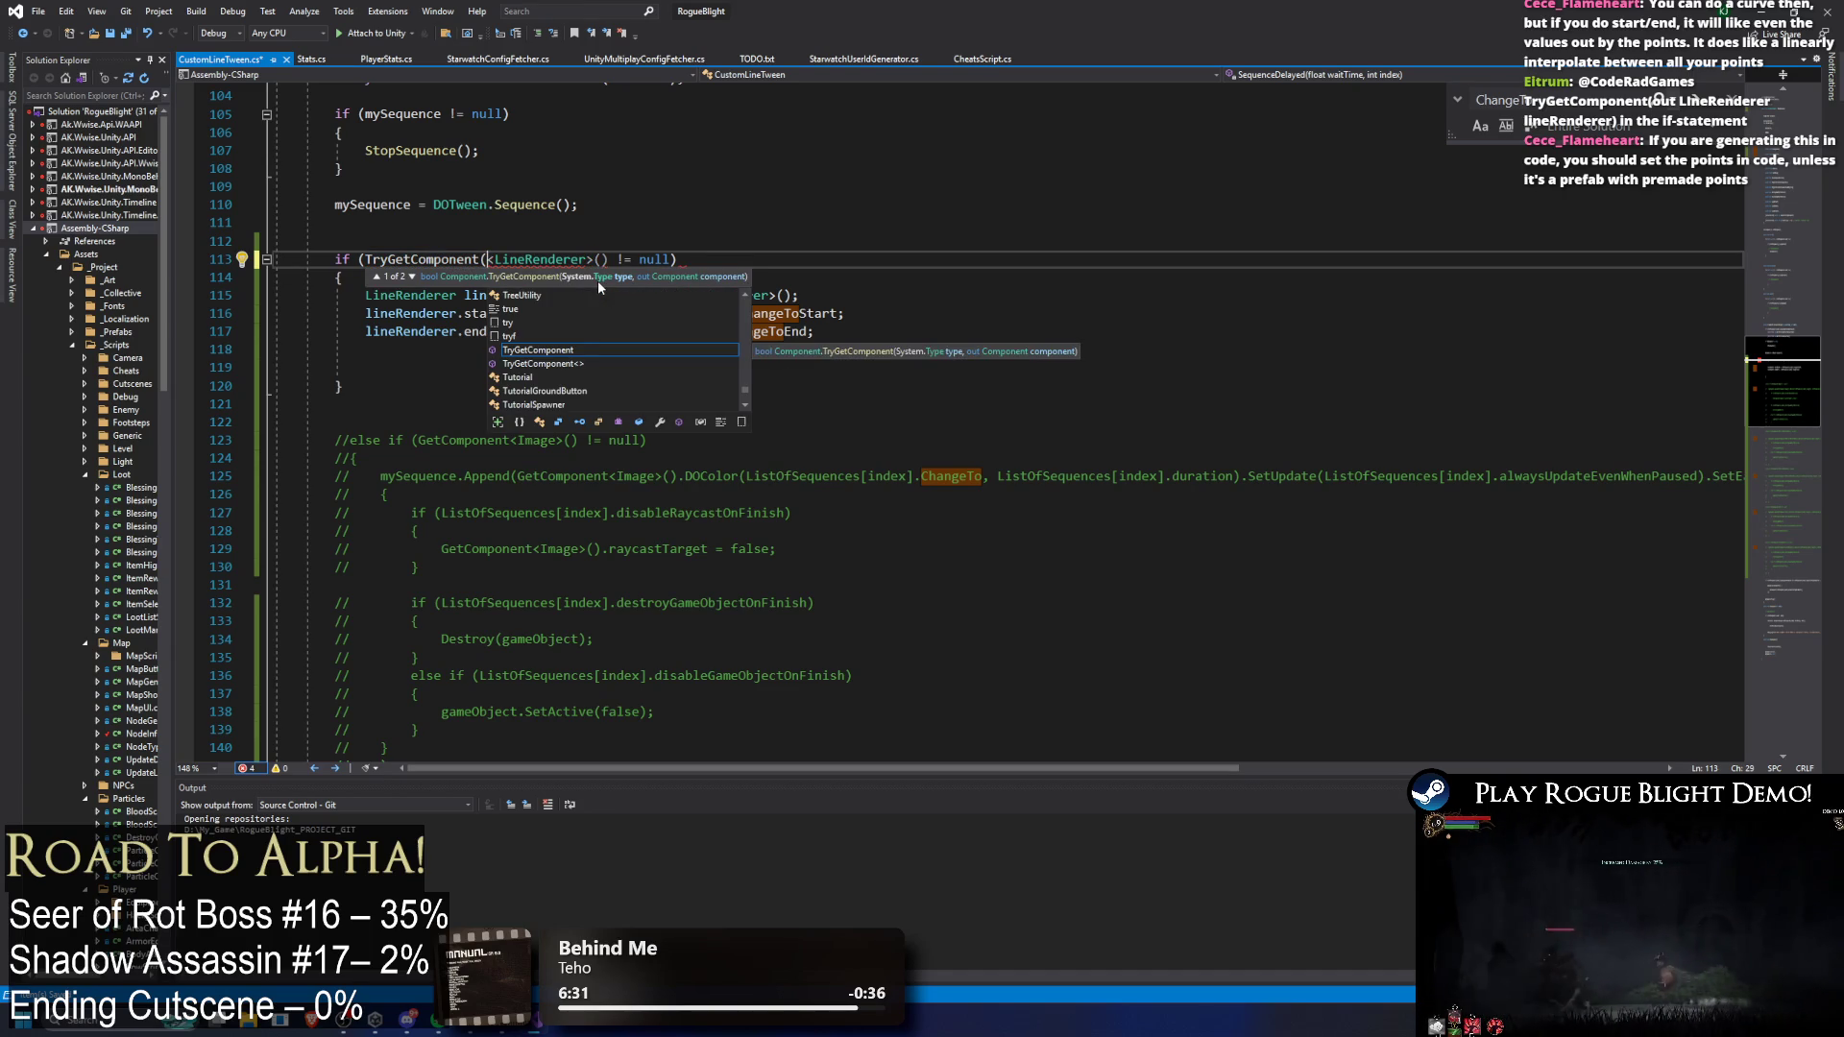
{"action": "type", "text": "out LineRenderer"}
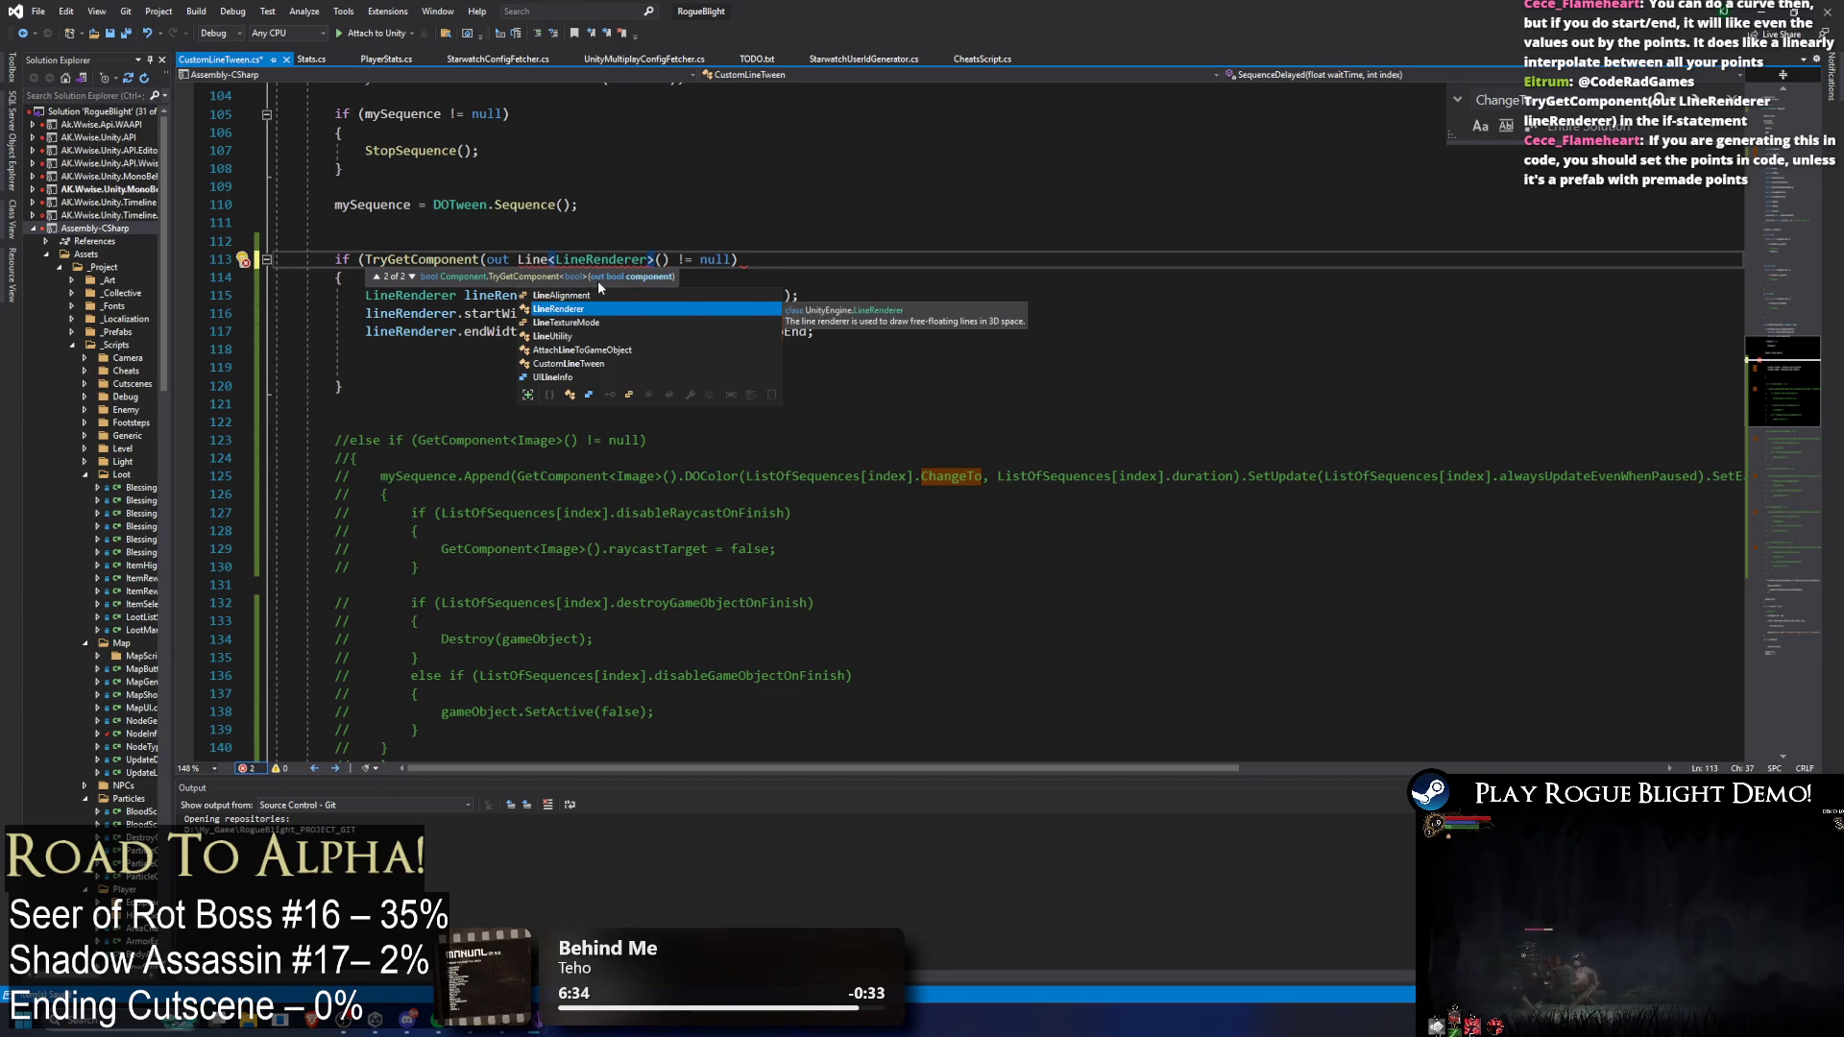
{"action": "type", "text": " lineRenderer"}
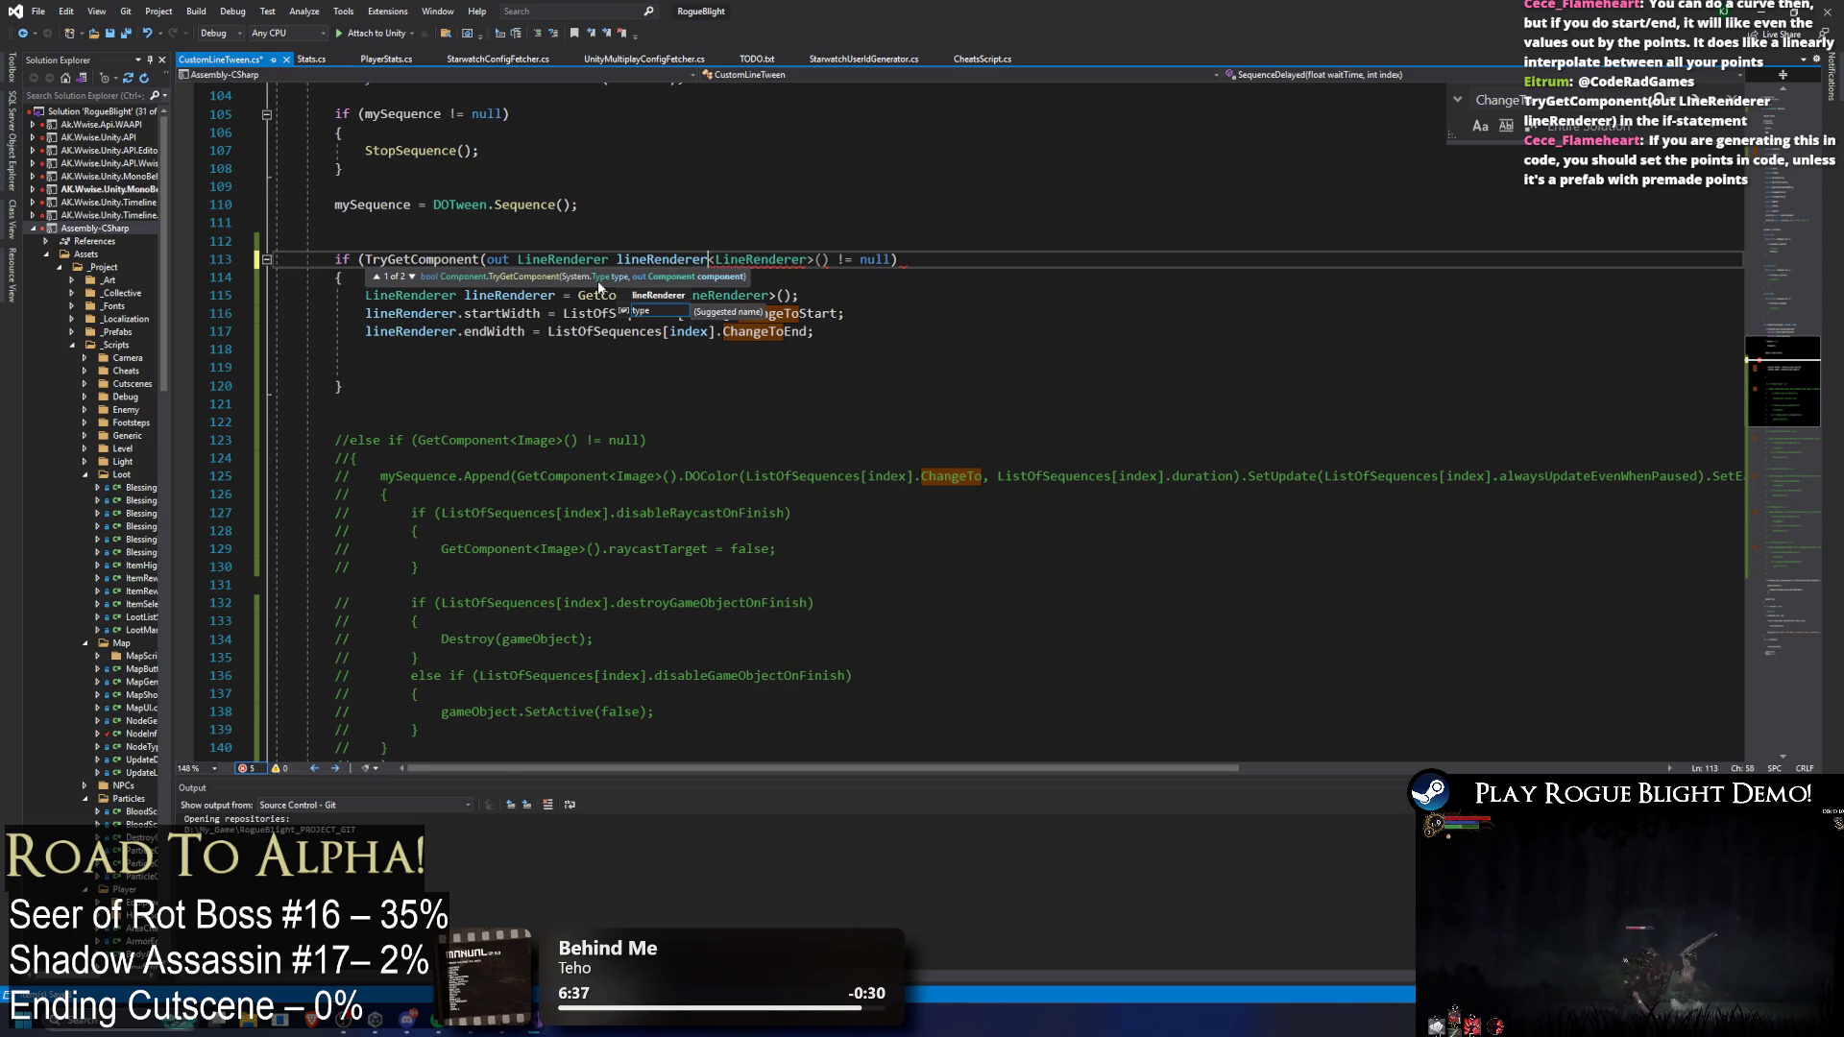
{"action": "type", "text": ")"}
{"action": "key", "text": "Delete"}
{"action": "key", "text": "Delete"}
{"action": "key", "text": "Delete"}
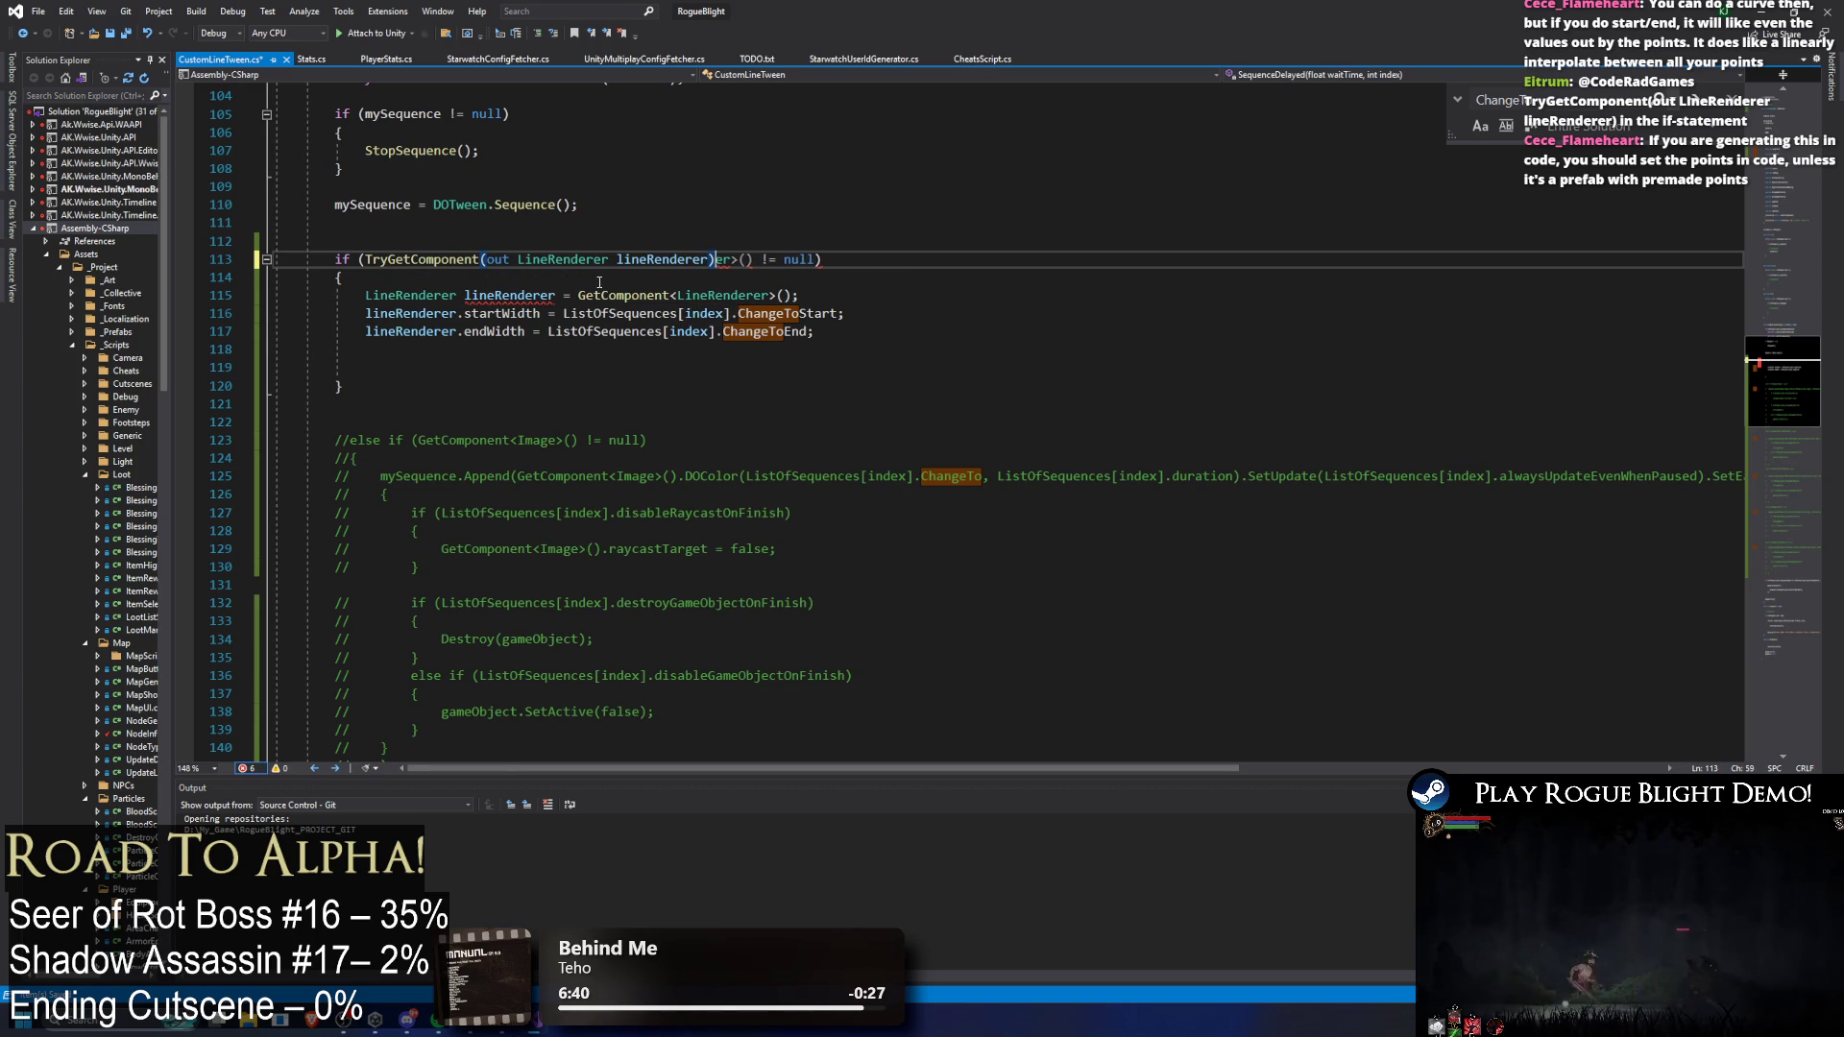
Step: Delete the redundant GetComponent line and its leftover empty line, then review the condition
{"action": "key", "text": "End"}
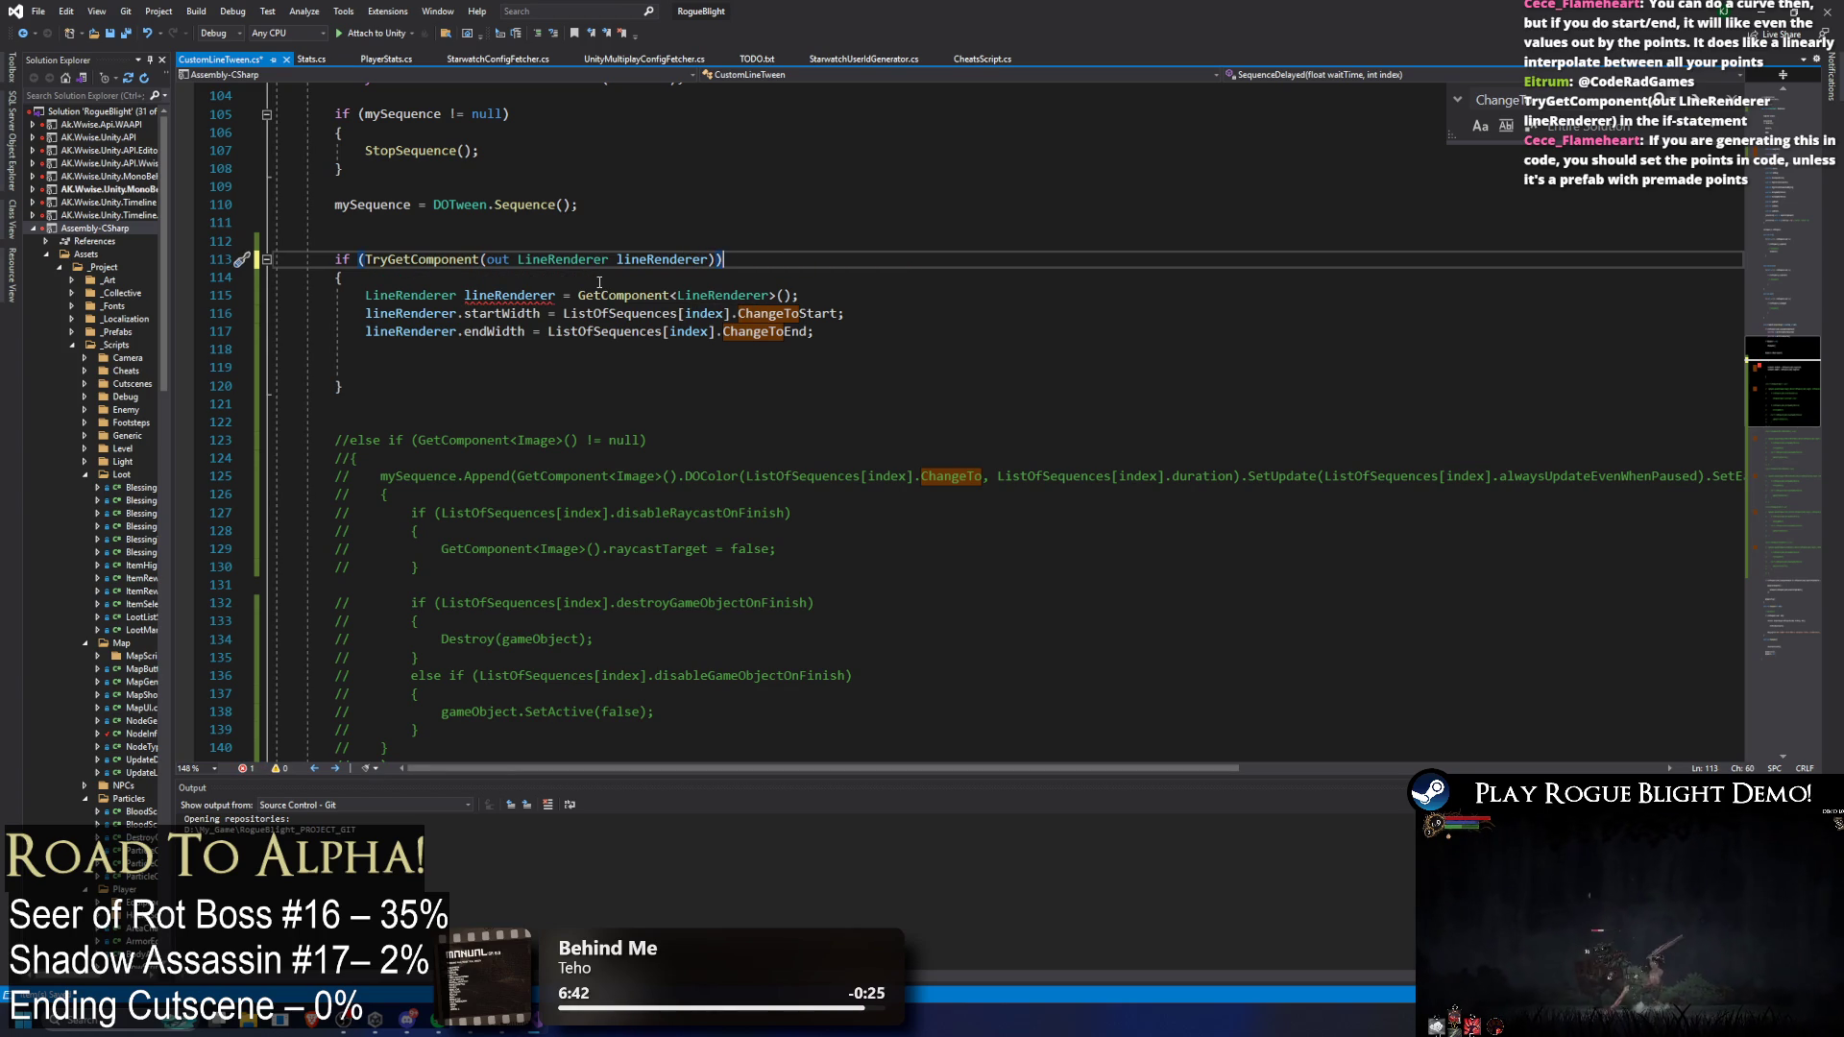
{"action": "key", "text": "Down"}
{"action": "key", "text": "shift+Down"}
{"action": "key", "text": "shift+End"}
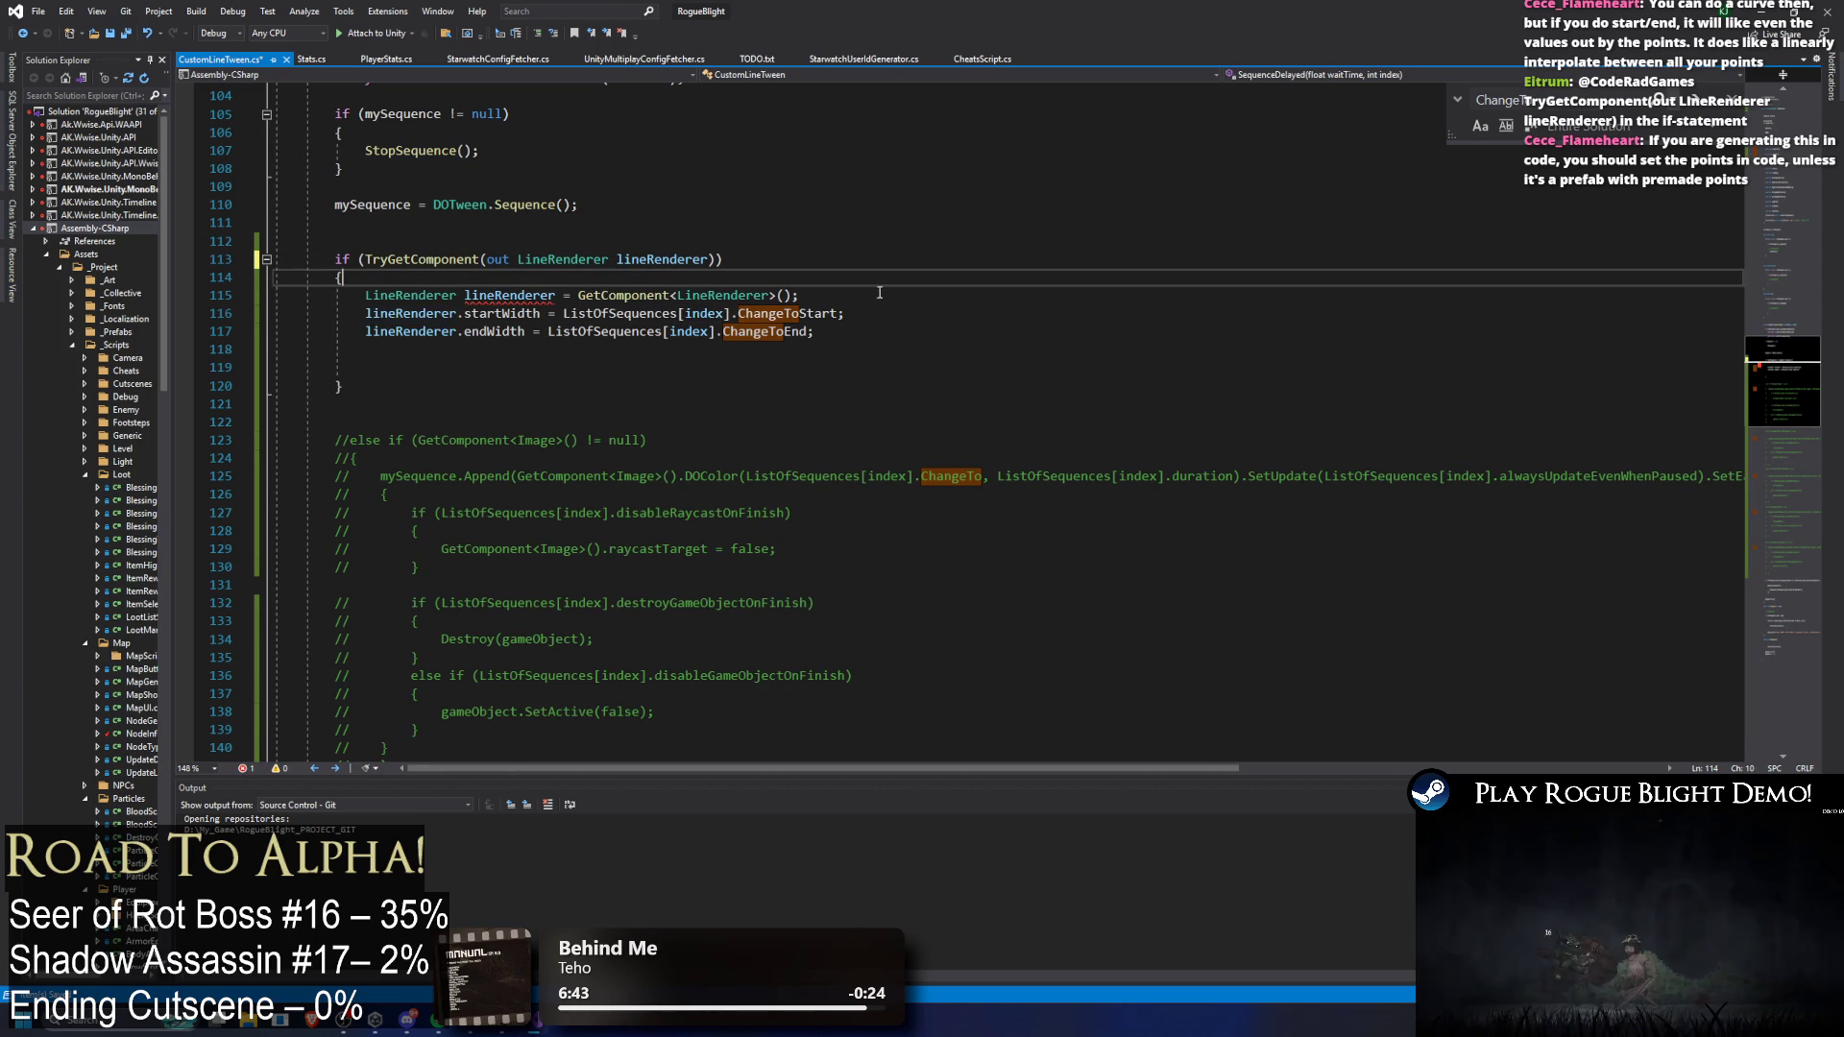
{"action": "key", "text": "Delete"}
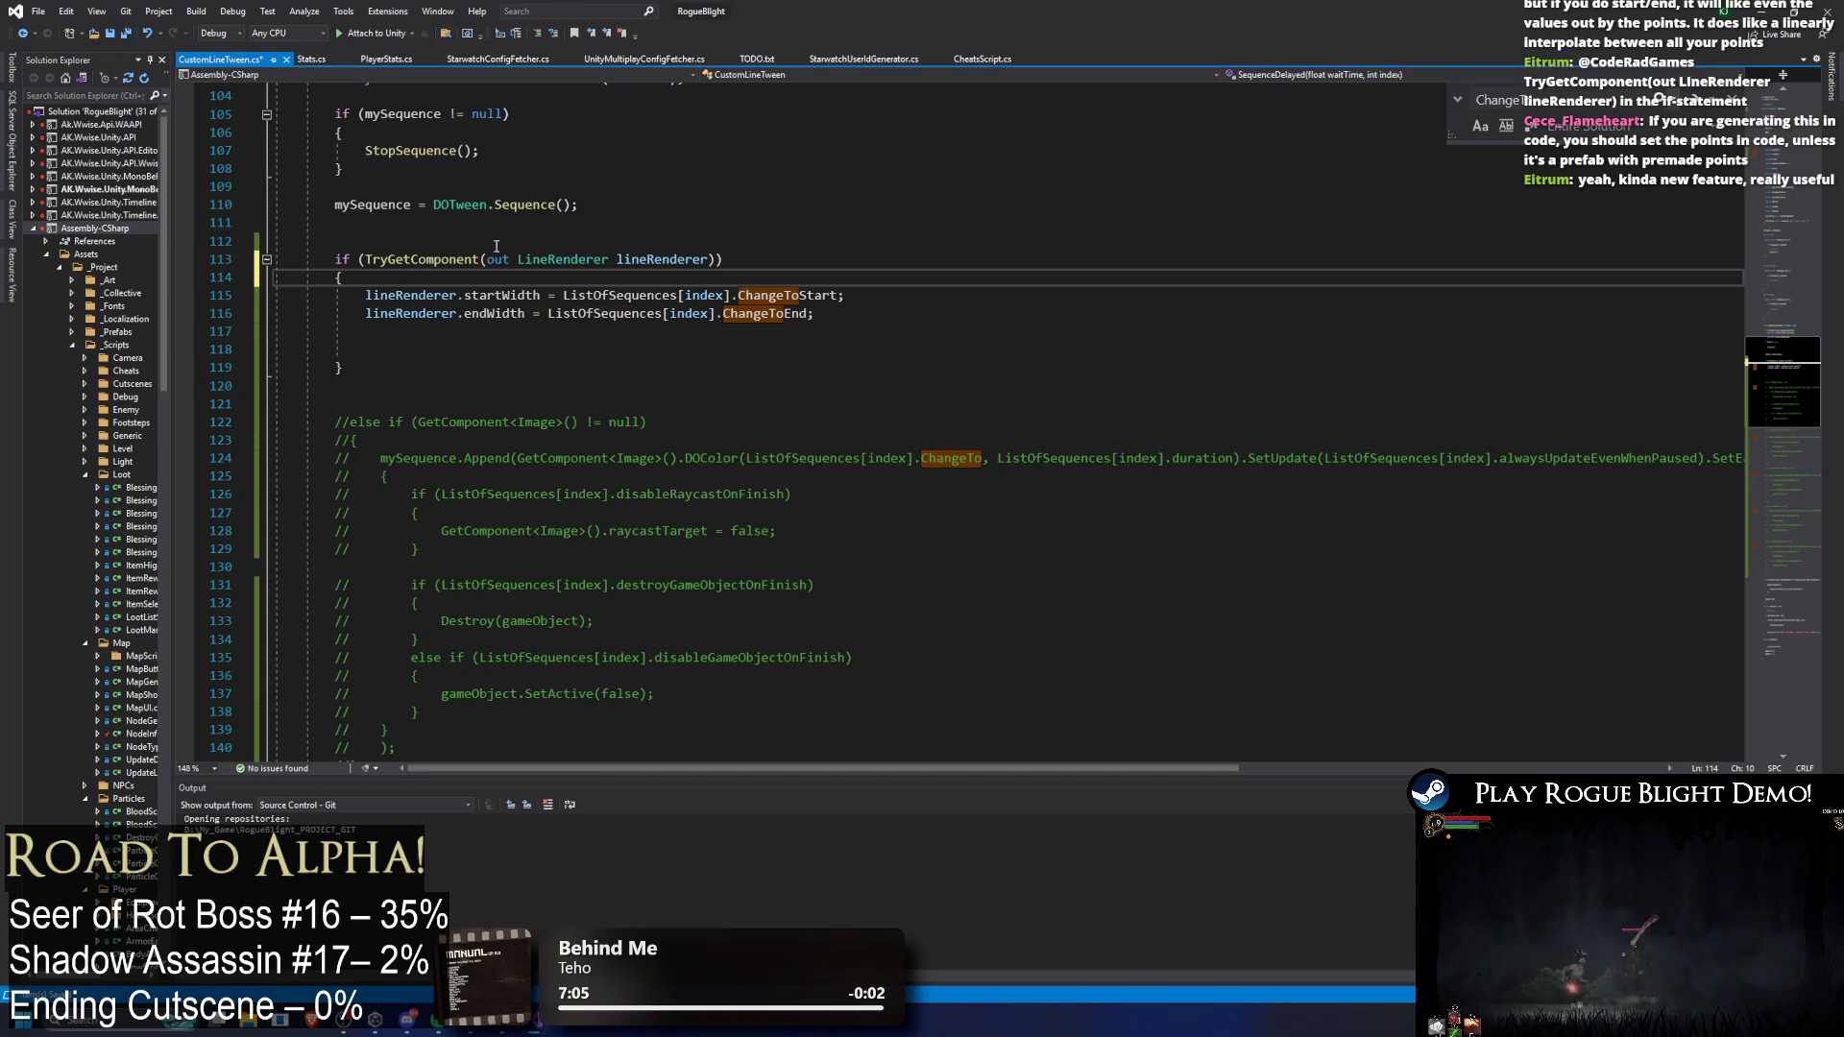
{"action": "mouse_move", "coordinate": [334, 259]}
{"action": "left_mouse_down"}
{"action": "mouse_move", "coordinate": [718, 260]}
{"action": "mouse_move", "coordinate": [807, 282]}
{"action": "left_mouse_up"}
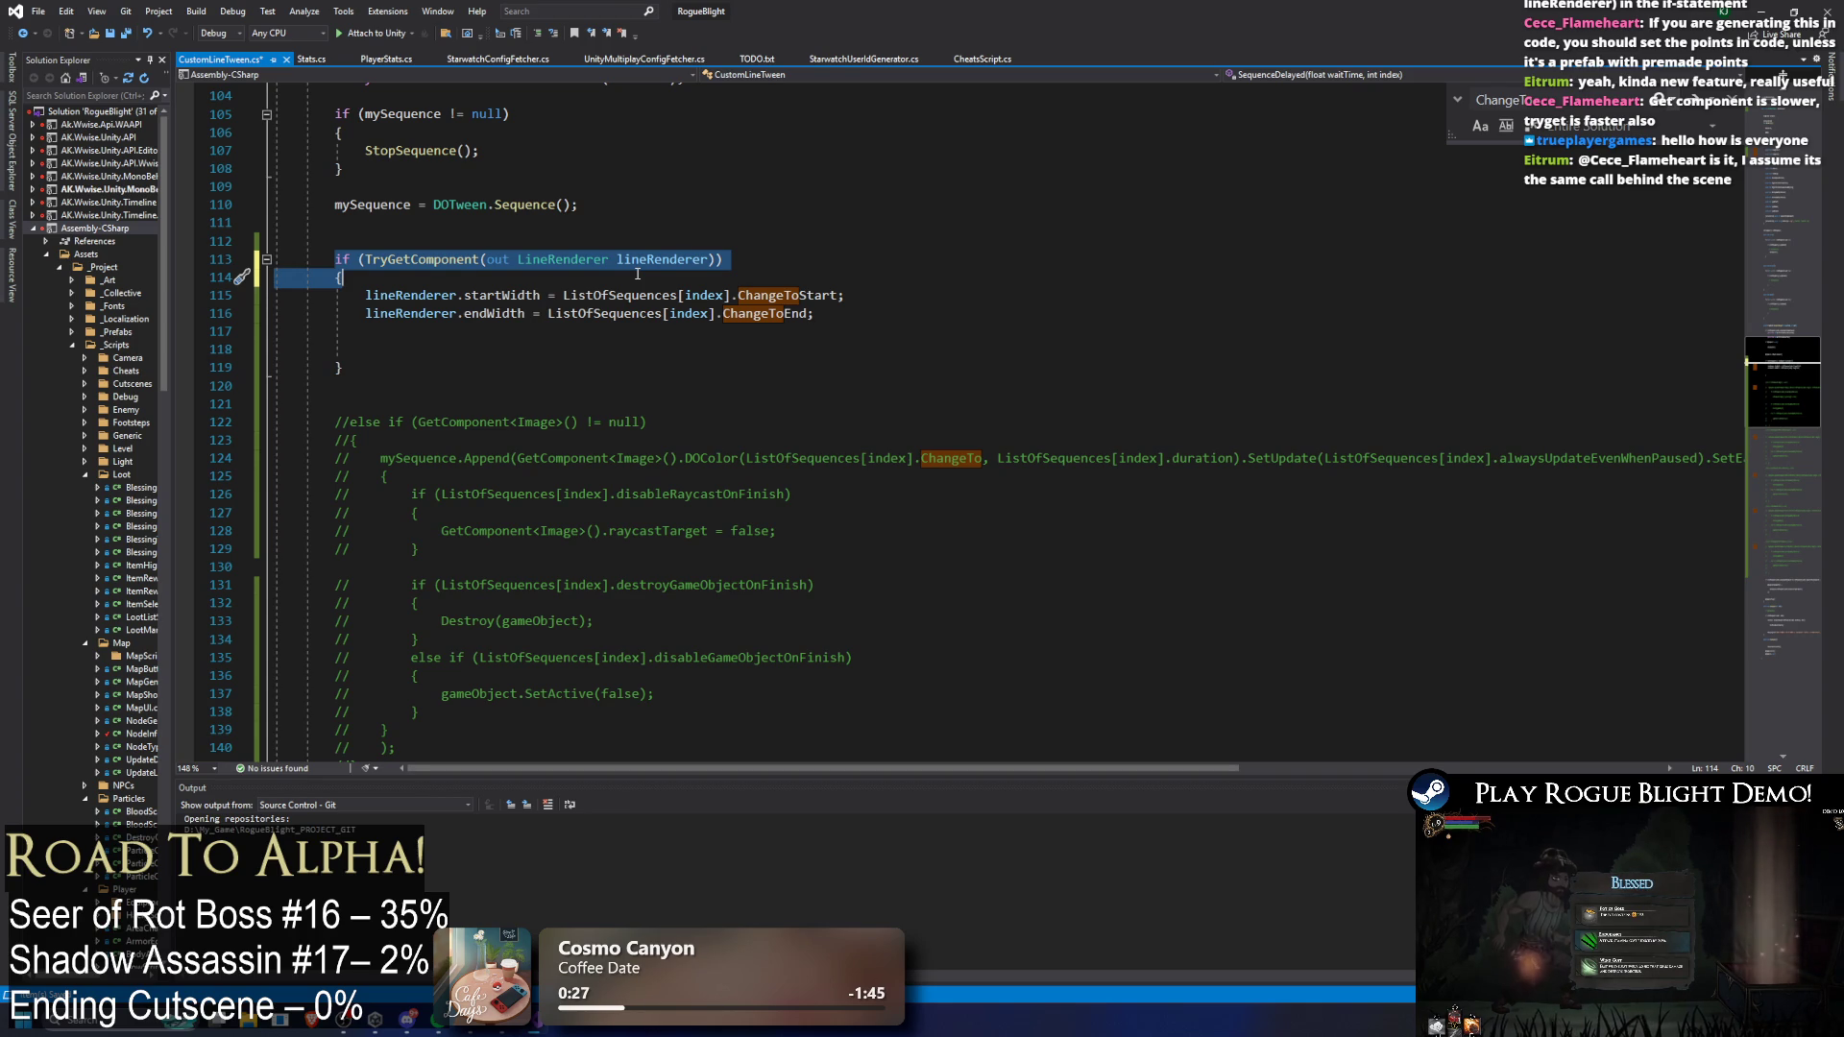
{"action": "left_click", "coordinate": [607, 345]}
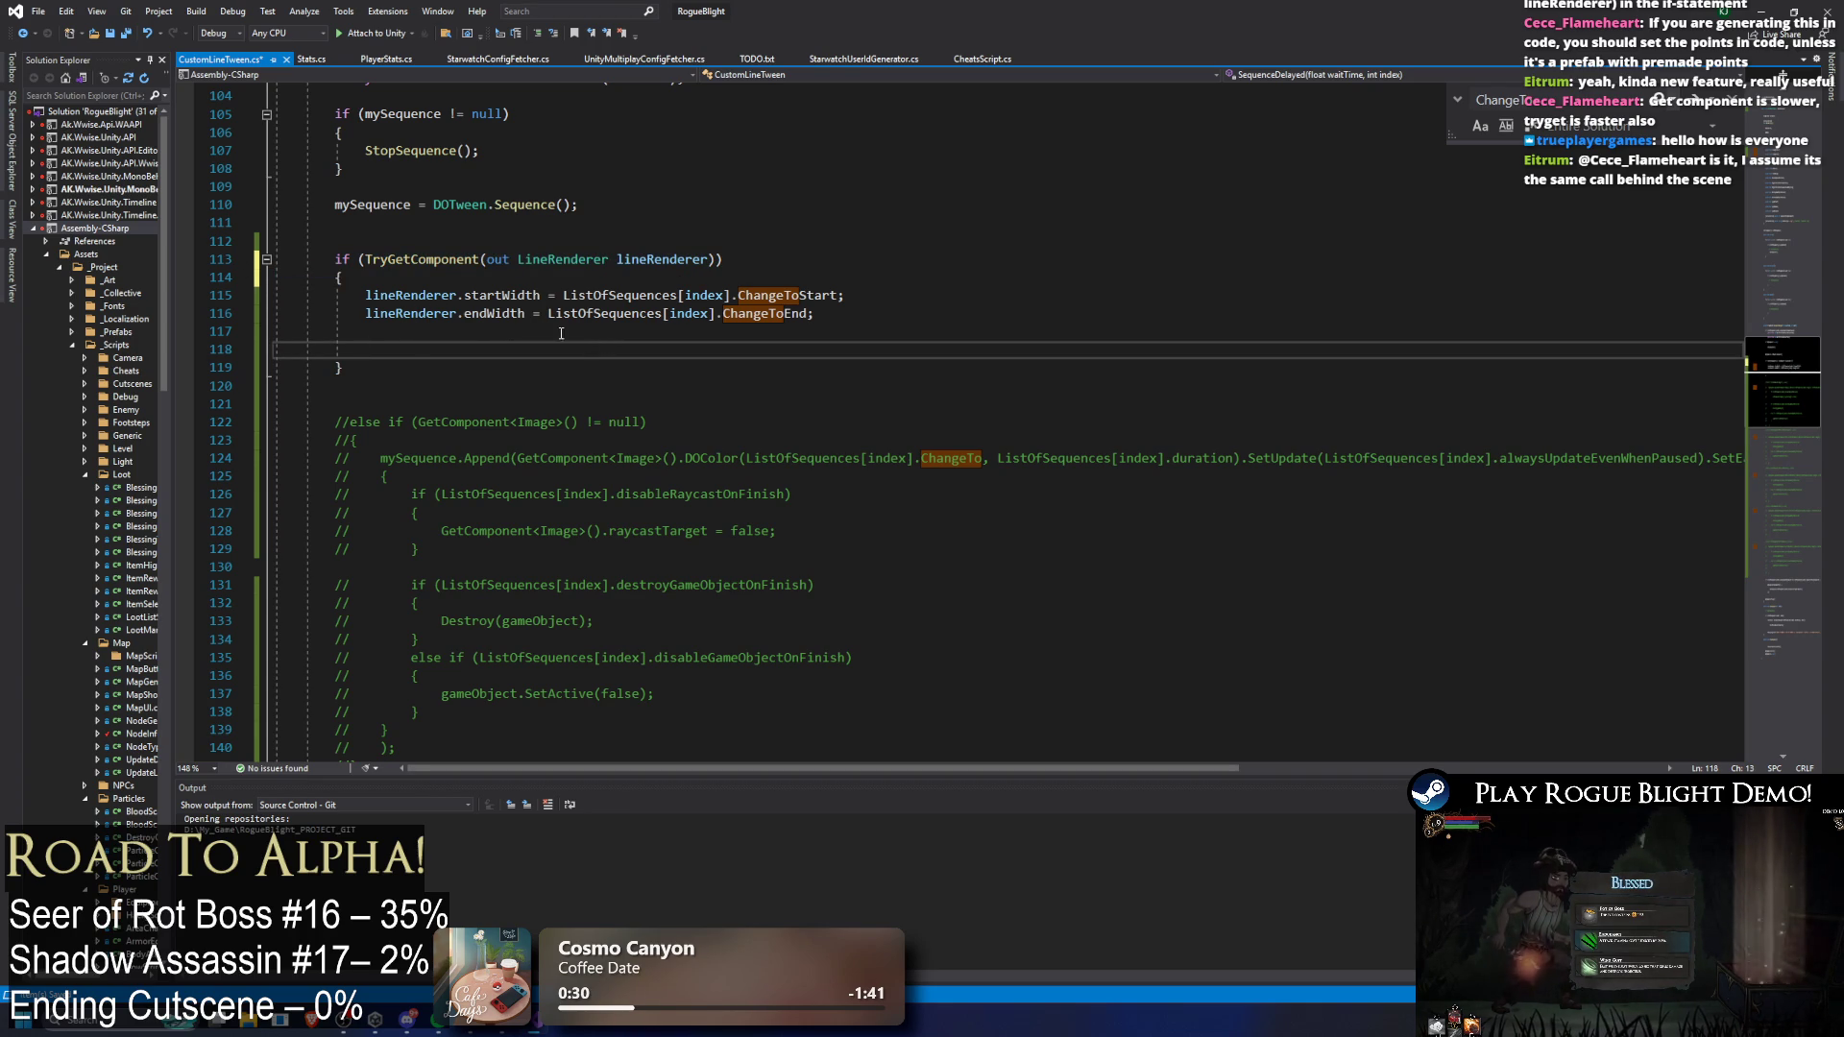
{"action": "double_click", "coordinate": [425, 460]}
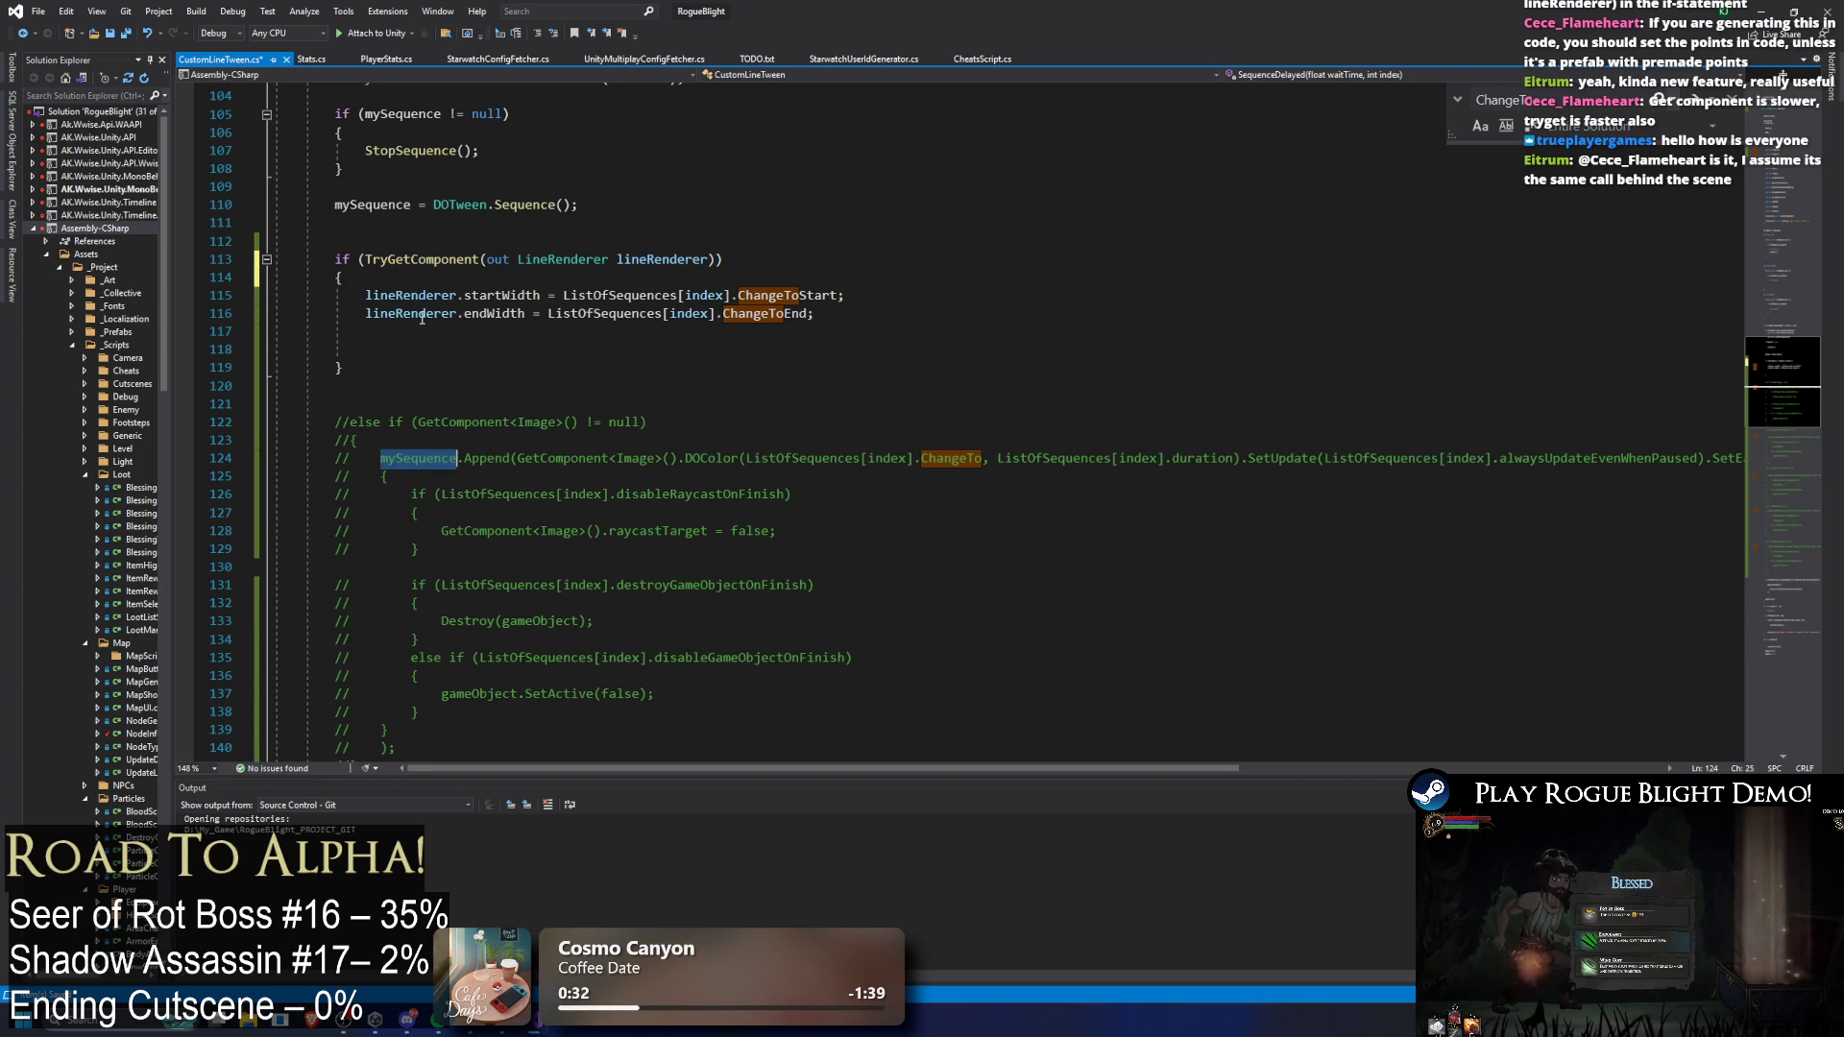
Step: Paste mySequence.Append( onto line 117 and follow it with lineRenderer.Do
{"action": "left_click_drag", "start_coordinate": [380, 459], "coordinate": [519, 459]}
{"action": "key", "text": "ctrl+c"}
{"action": "left_click", "coordinate": [501, 332]}
{"action": "key", "text": "ctrl+v"}
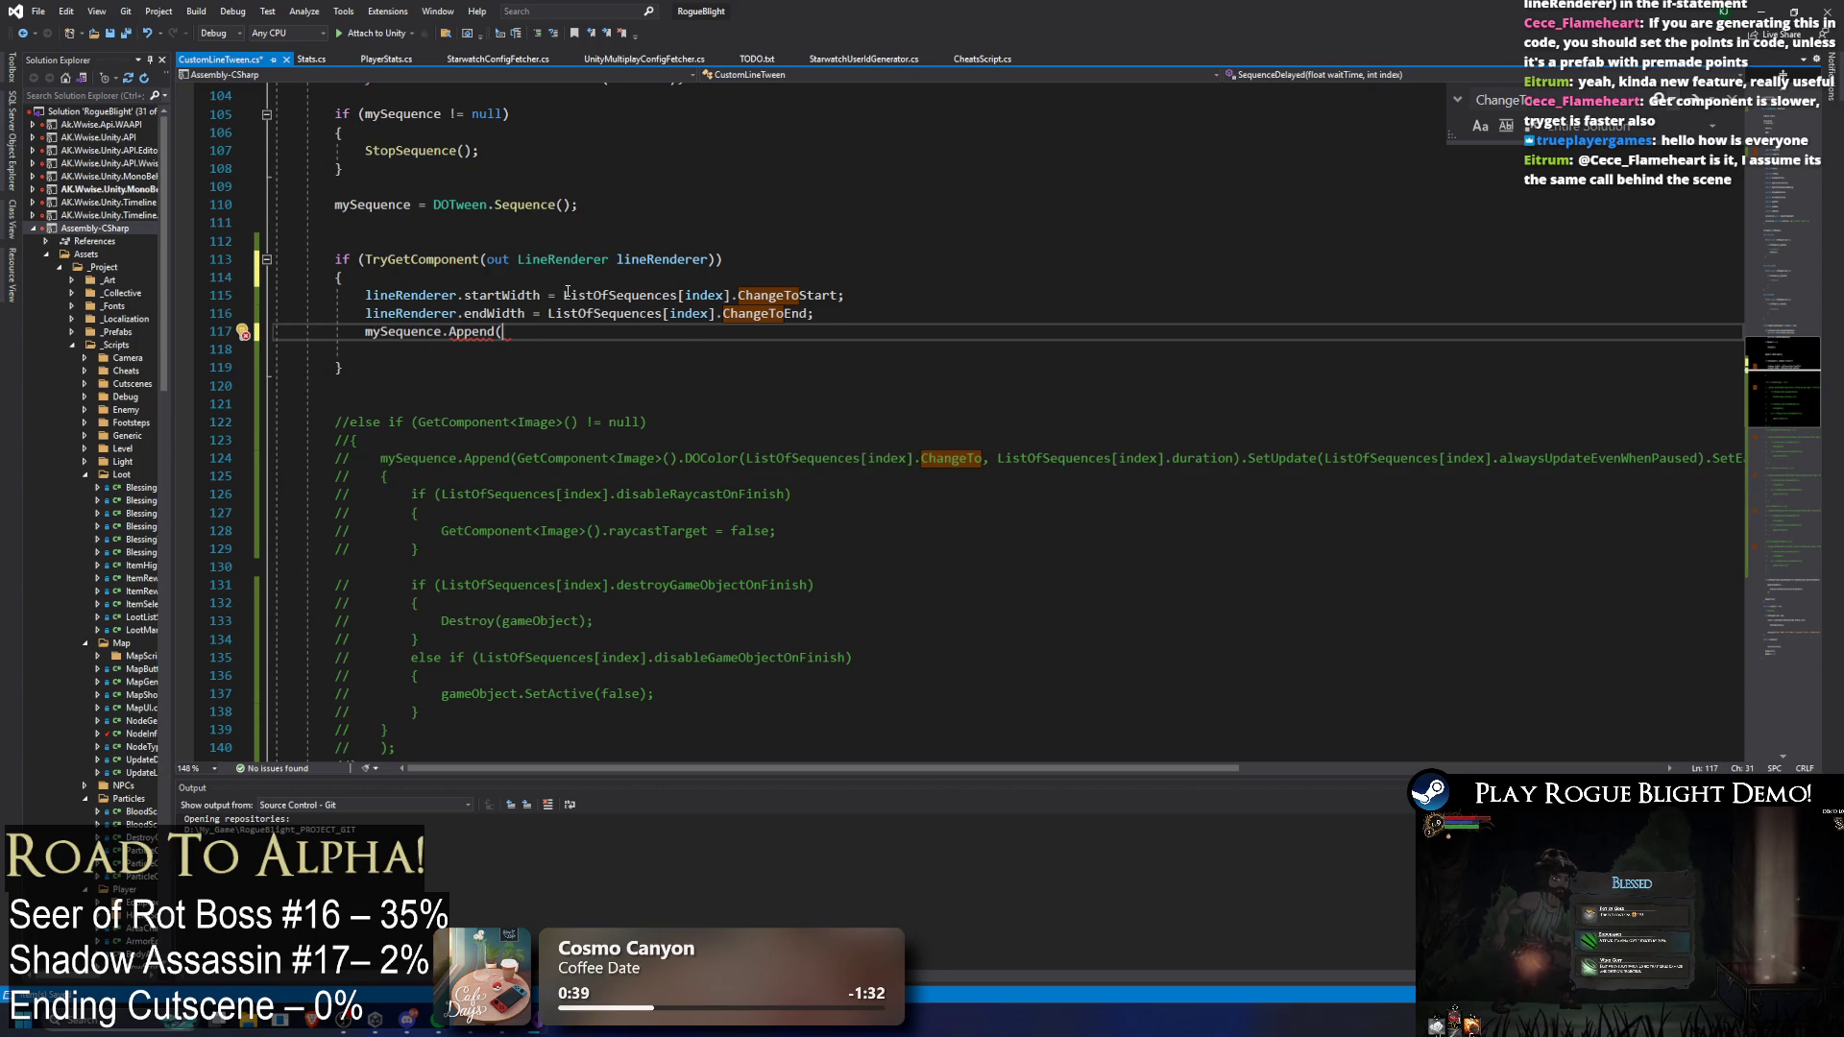
{"action": "key", "text": "ctrl+space"}
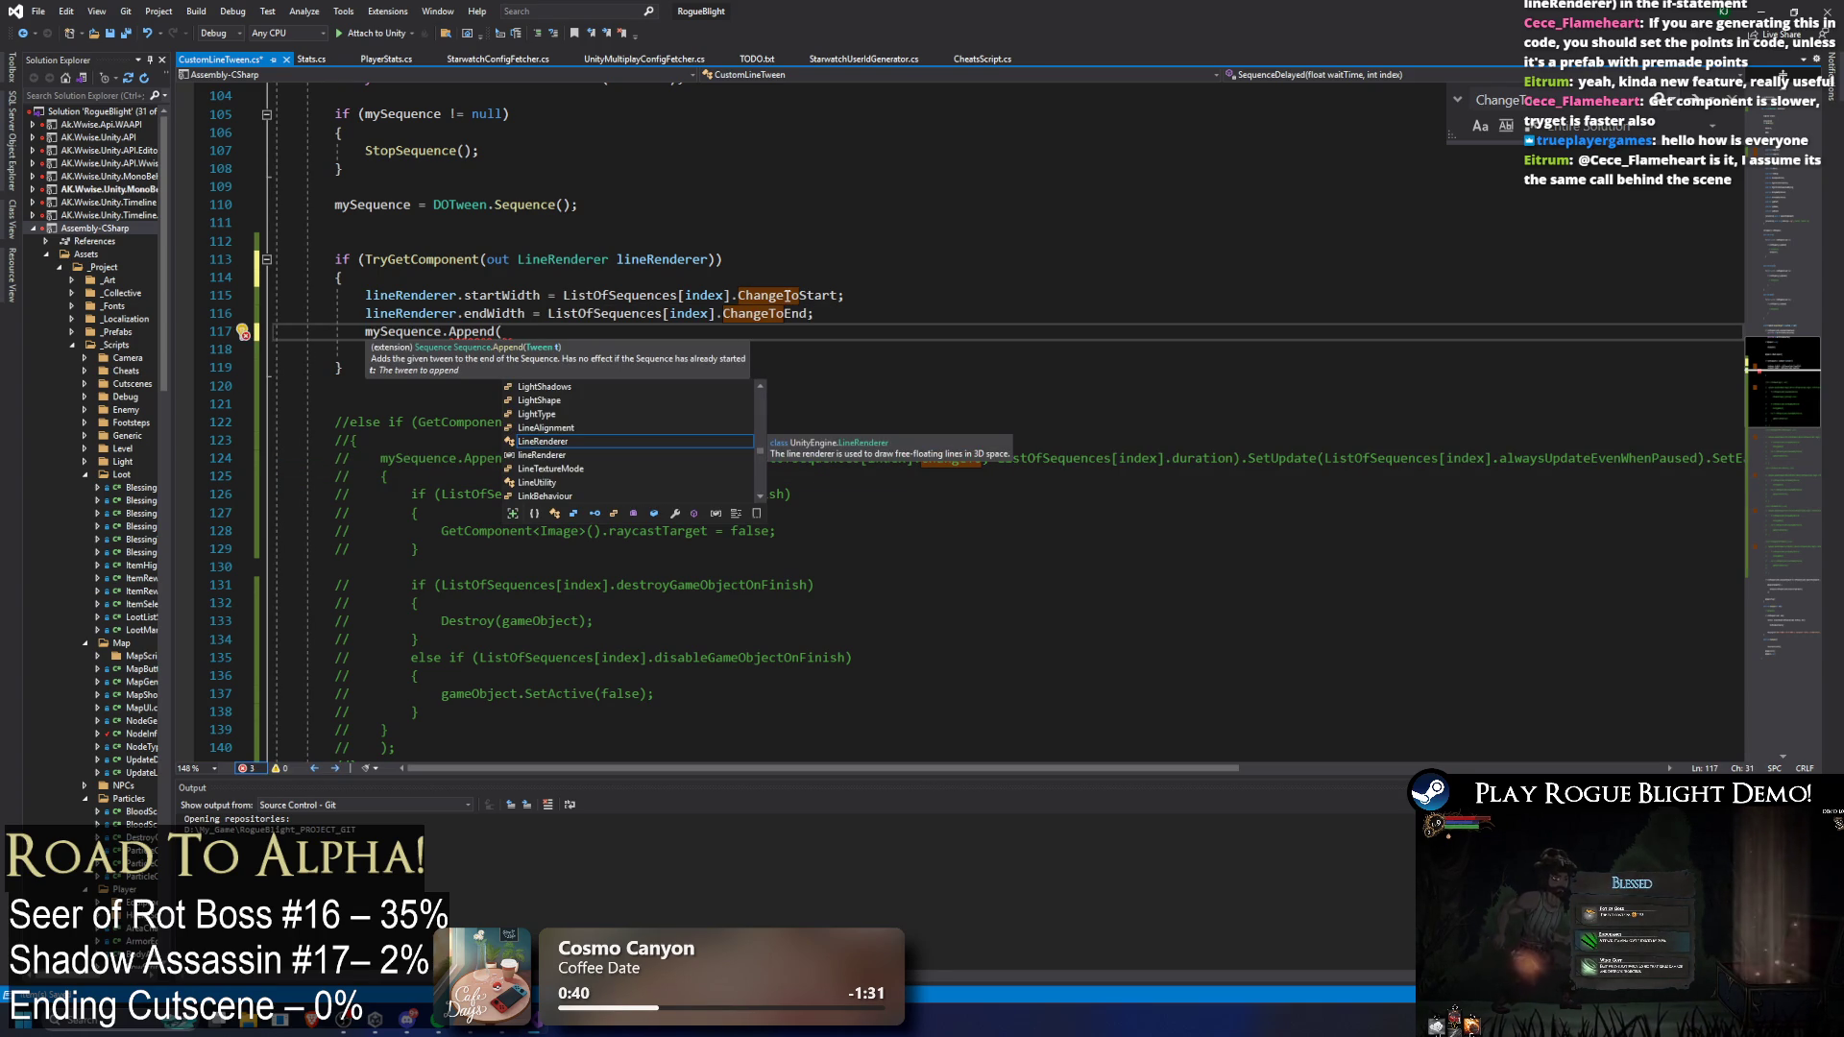
{"action": "left_click", "coordinate": [572, 335]}
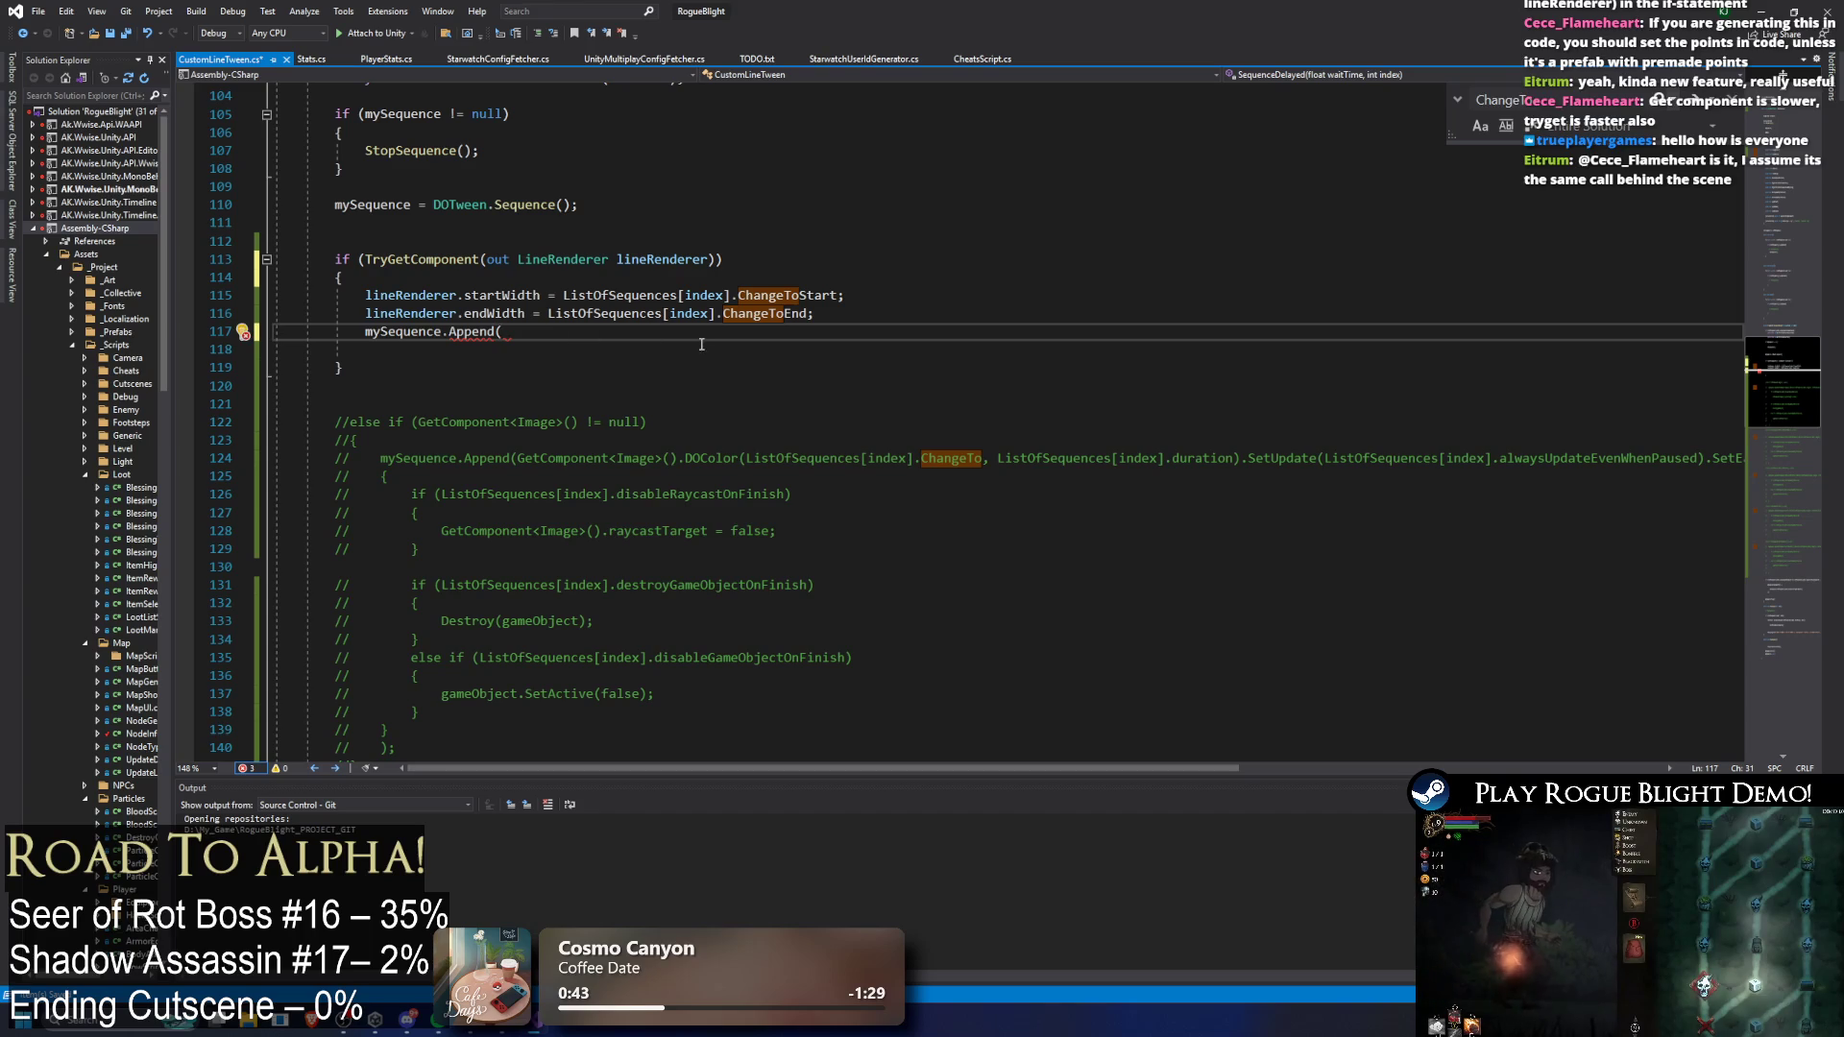
{"action": "type", "text": "lineRenderer."}
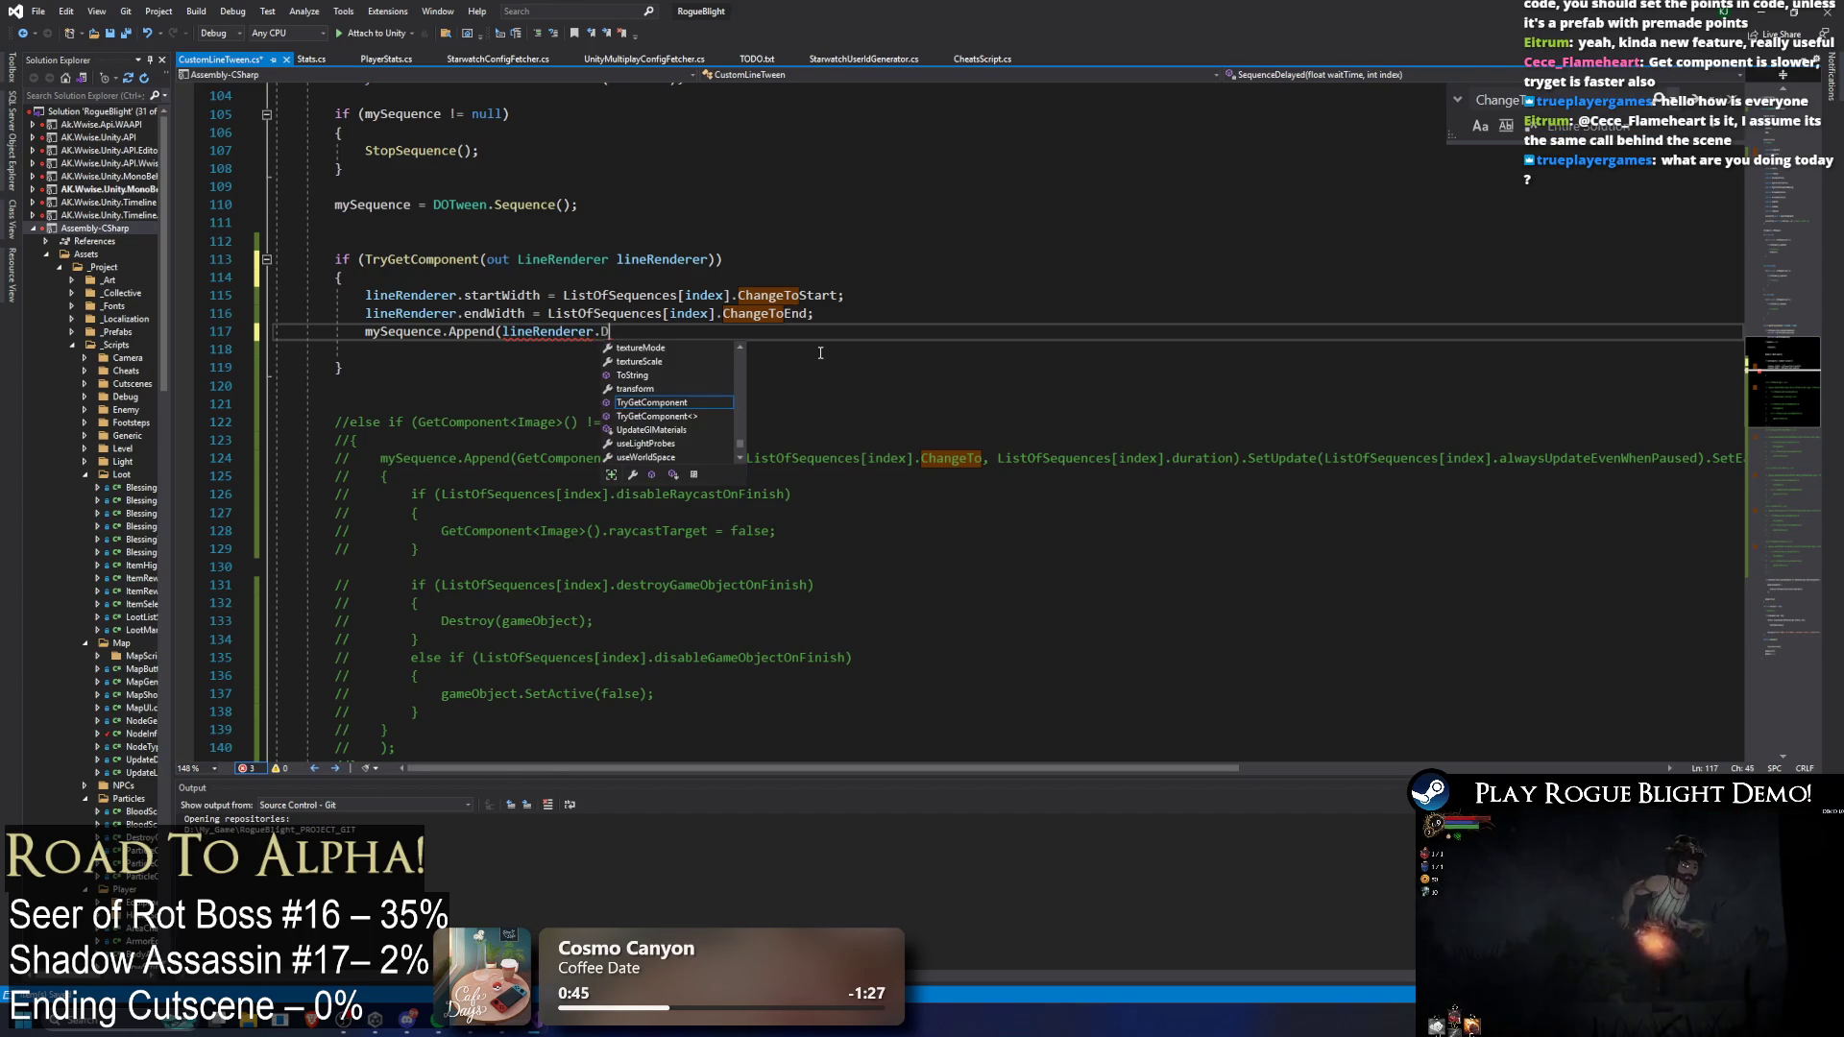
{"action": "type", "text": "Do"}
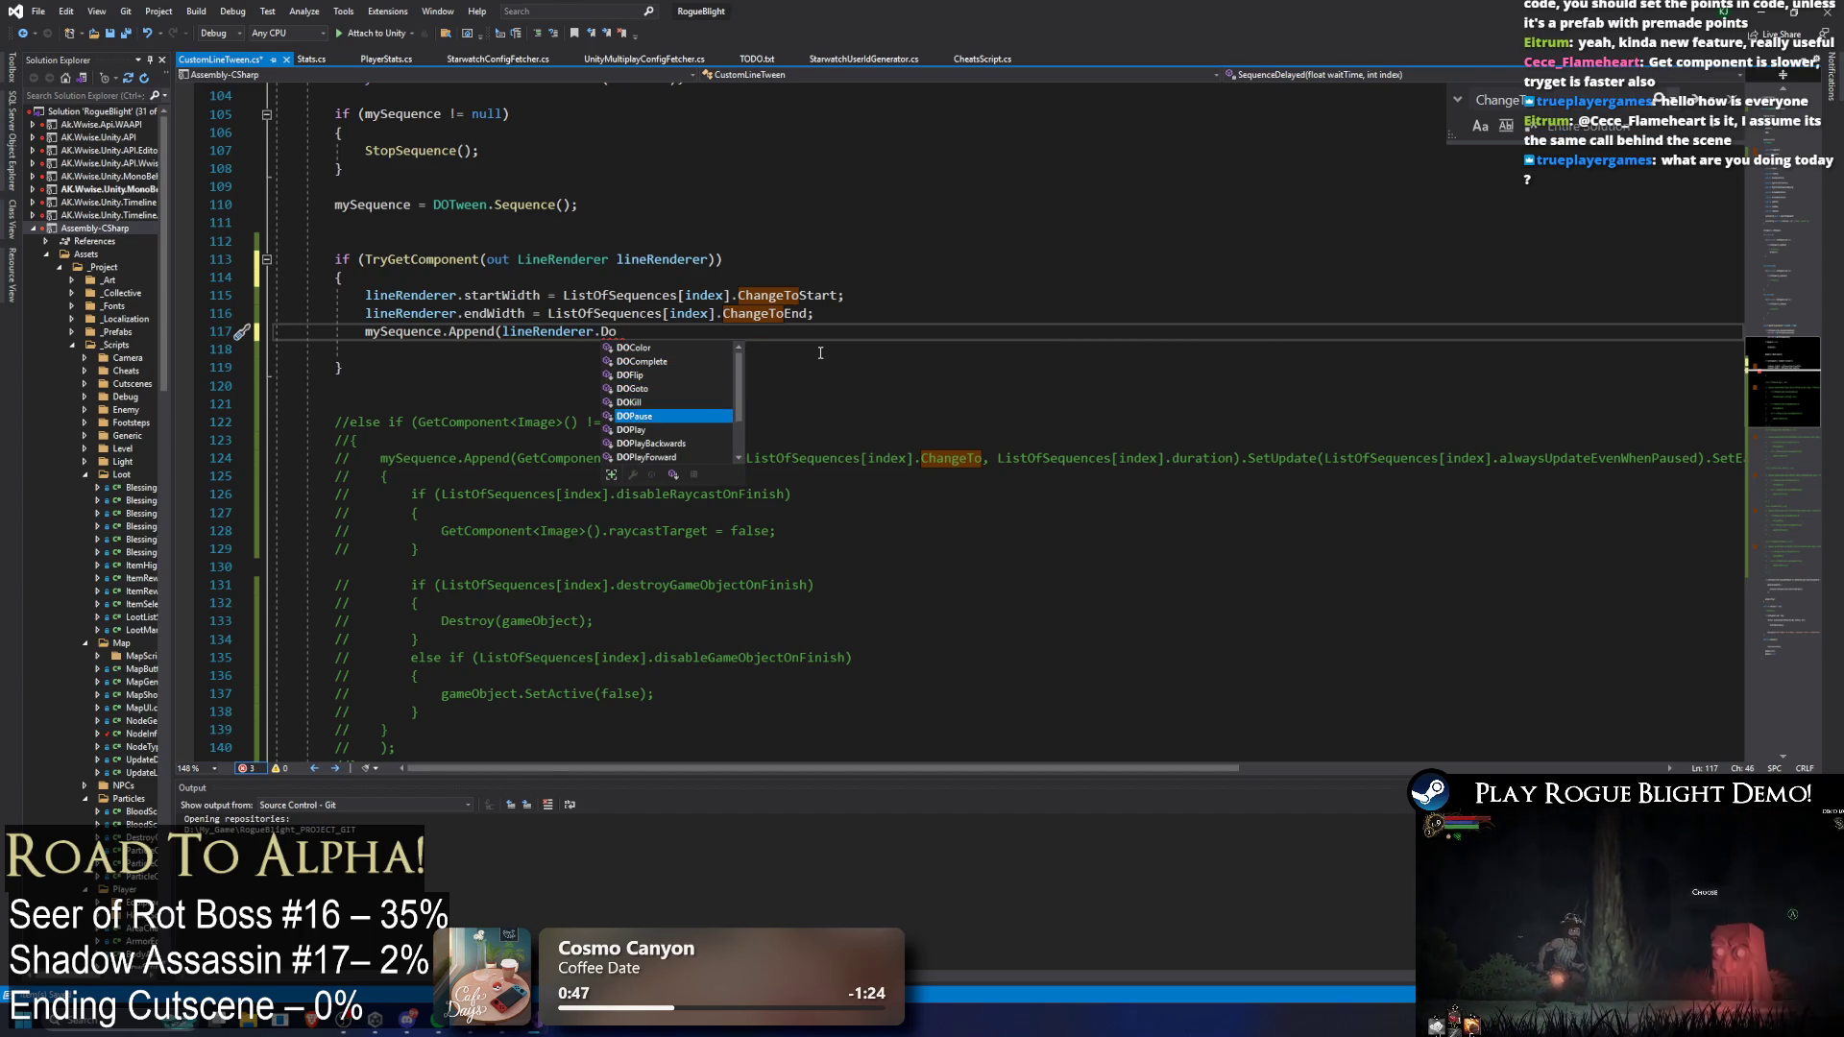
Step: Browse the DO tween methods such as DOFlip, DOGoto and DOTogglePause in IntelliSense
{"action": "key", "text": "Down"}
{"action": "key", "text": "Down"}
{"action": "key", "text": "Down"}
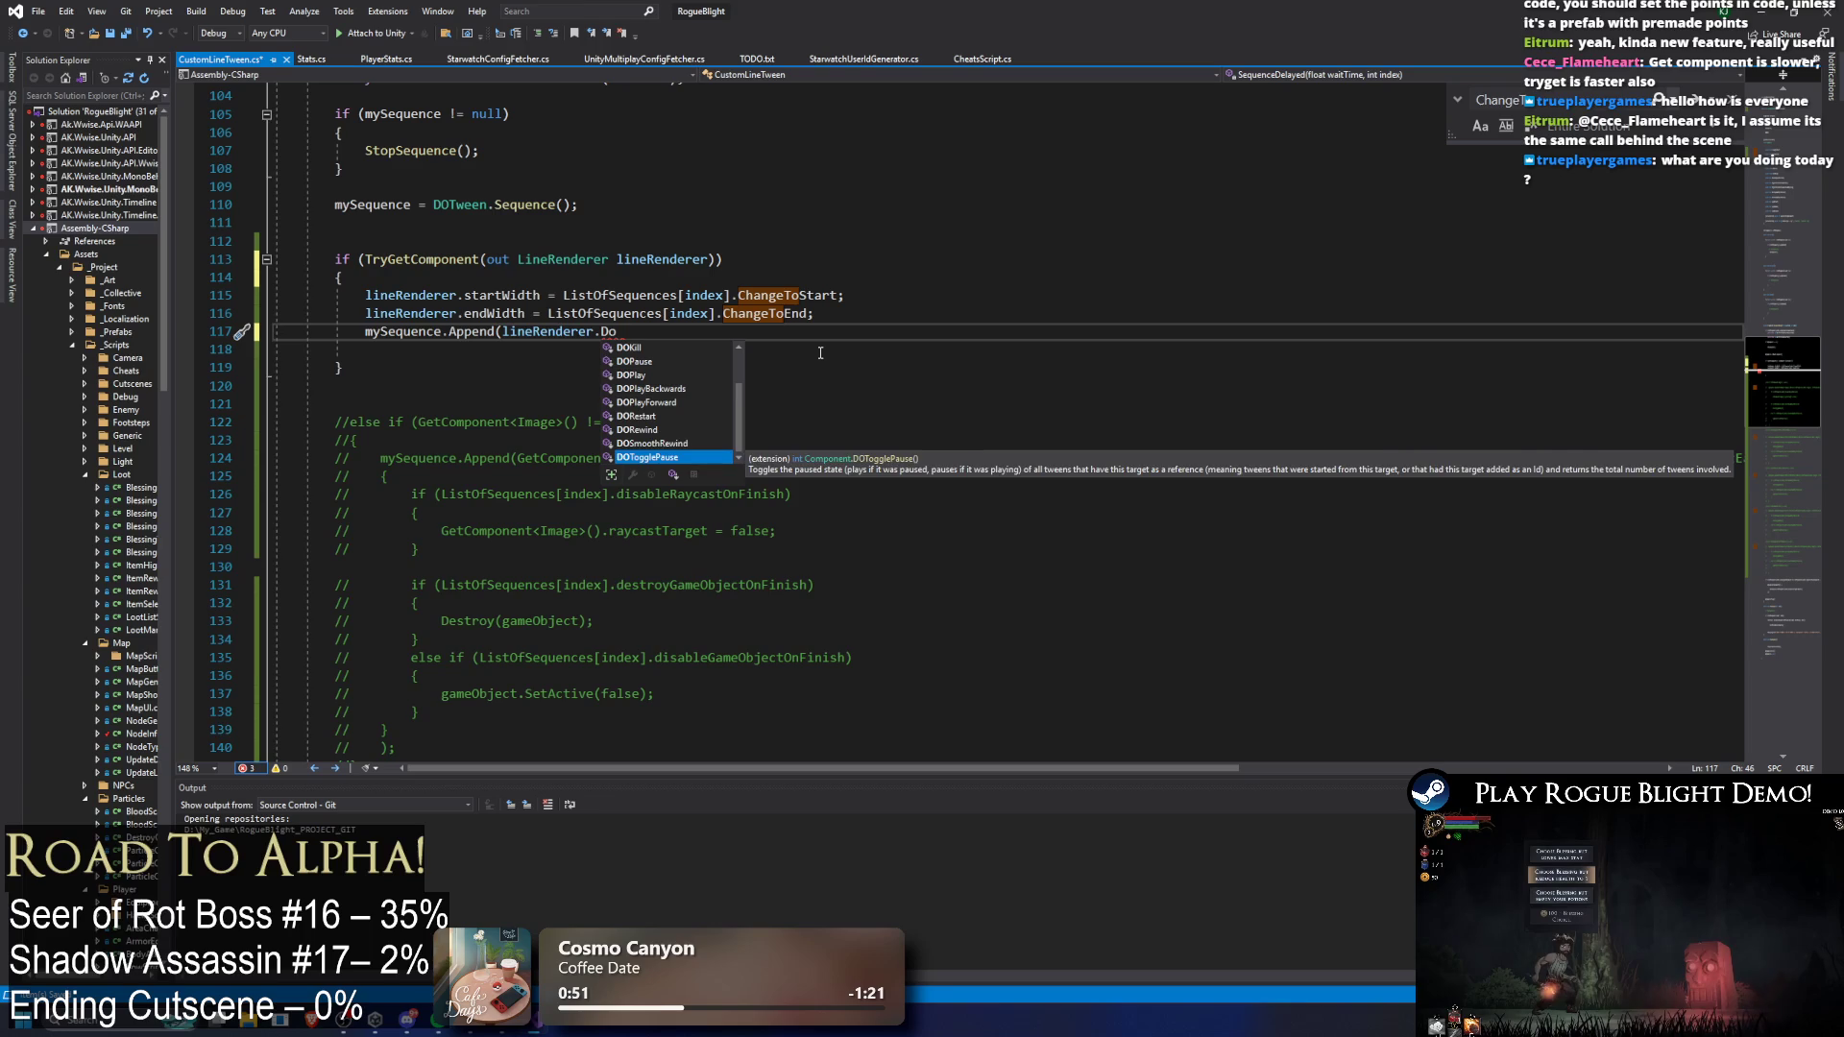
{"action": "key", "text": "Up"}
{"action": "key", "text": "Up"}
{"action": "key", "text": "Up"}
{"action": "key", "text": "Up"}
{"action": "key", "text": "Up"}
{"action": "key", "text": "Up"}
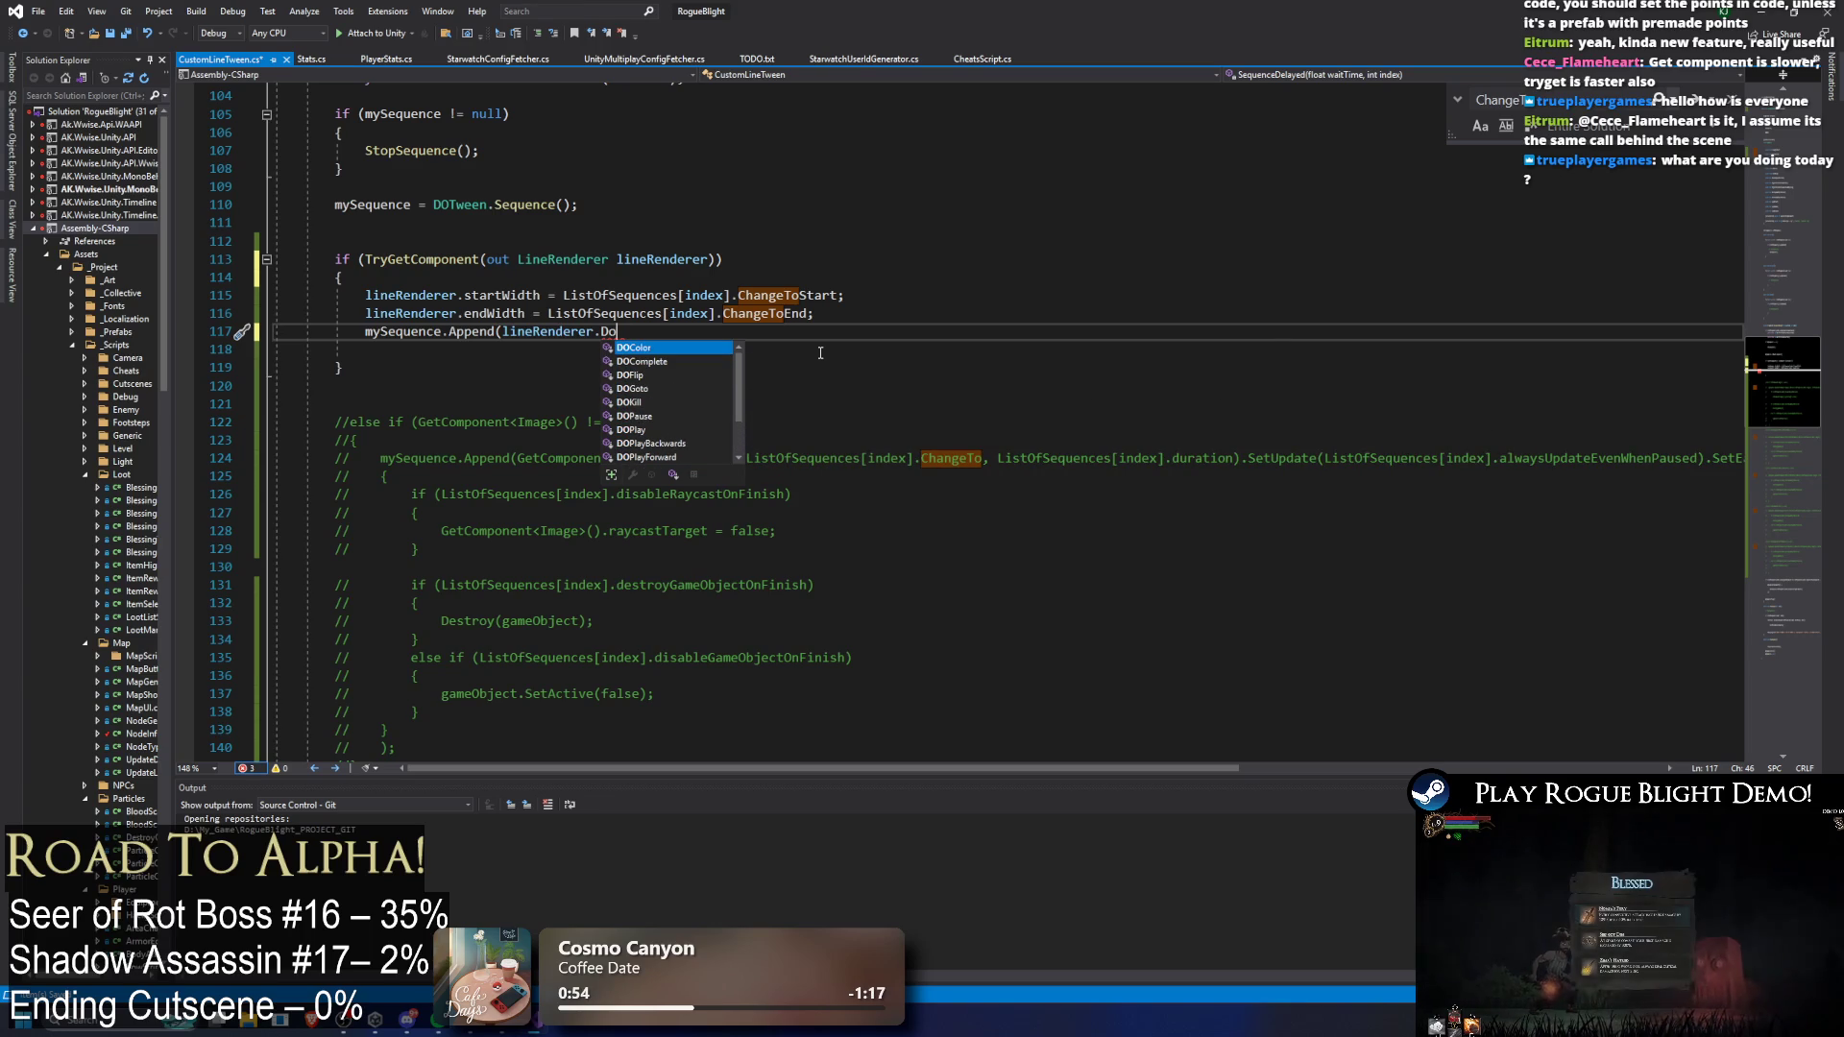
{"action": "key", "text": "Down"}
{"action": "key", "text": "Down"}
{"action": "key", "text": "Down"}
{"action": "key", "text": "Down"}
{"action": "key", "text": "Up"}
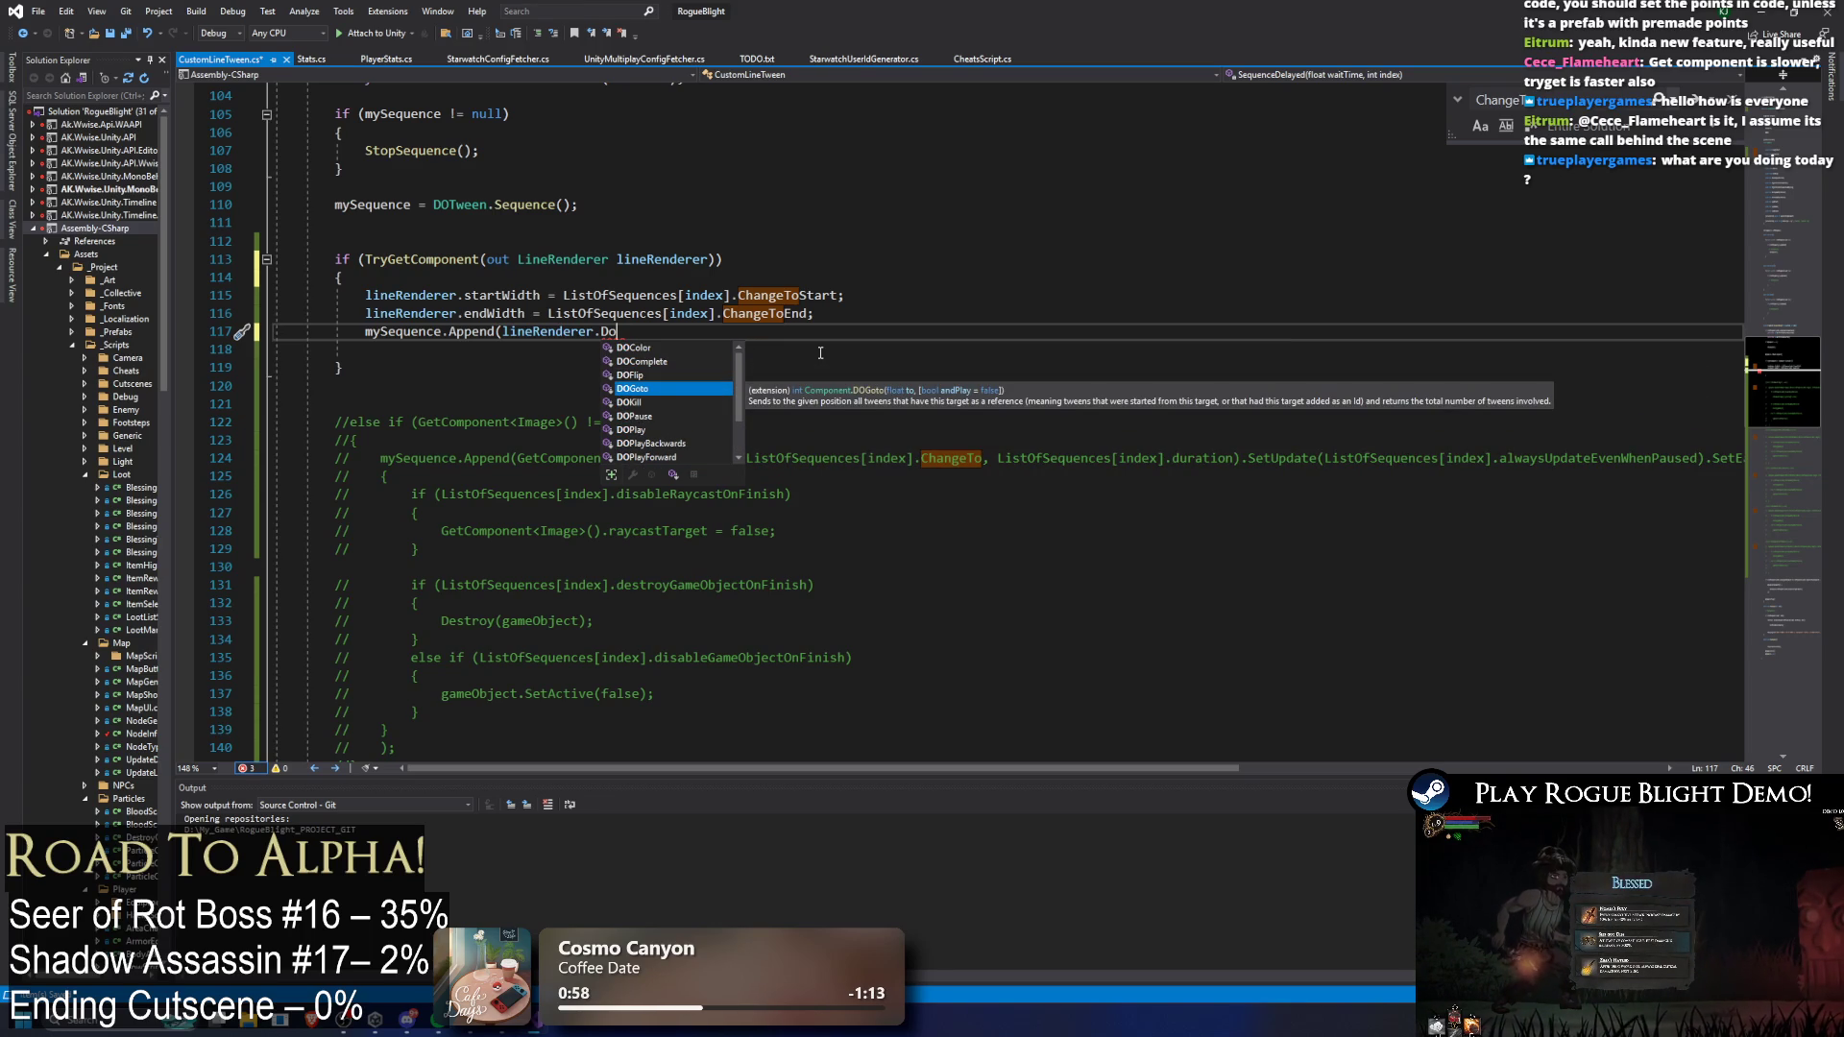
{"action": "key", "text": "Down"}
{"action": "key", "text": "Down"}
{"action": "key", "text": "Down"}
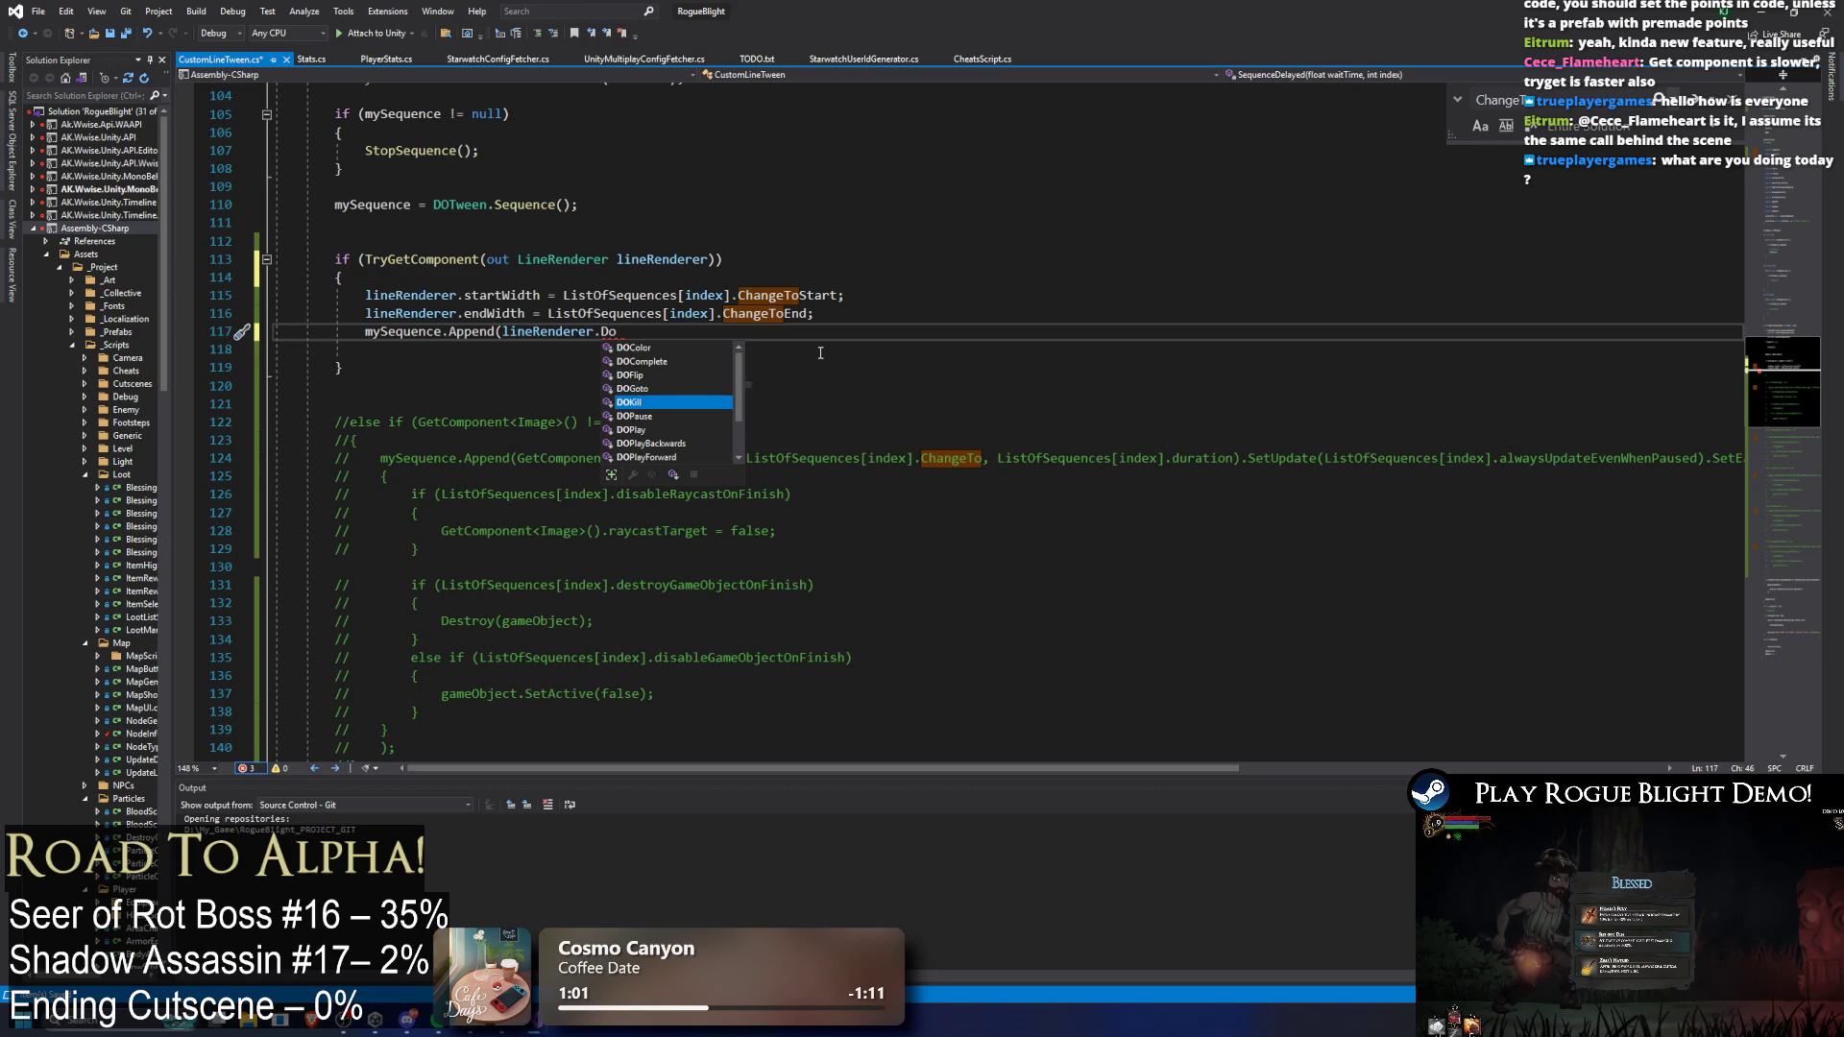
{"action": "key", "text": "Down"}
{"action": "key", "text": "Down"}
{"action": "key", "text": "Down"}
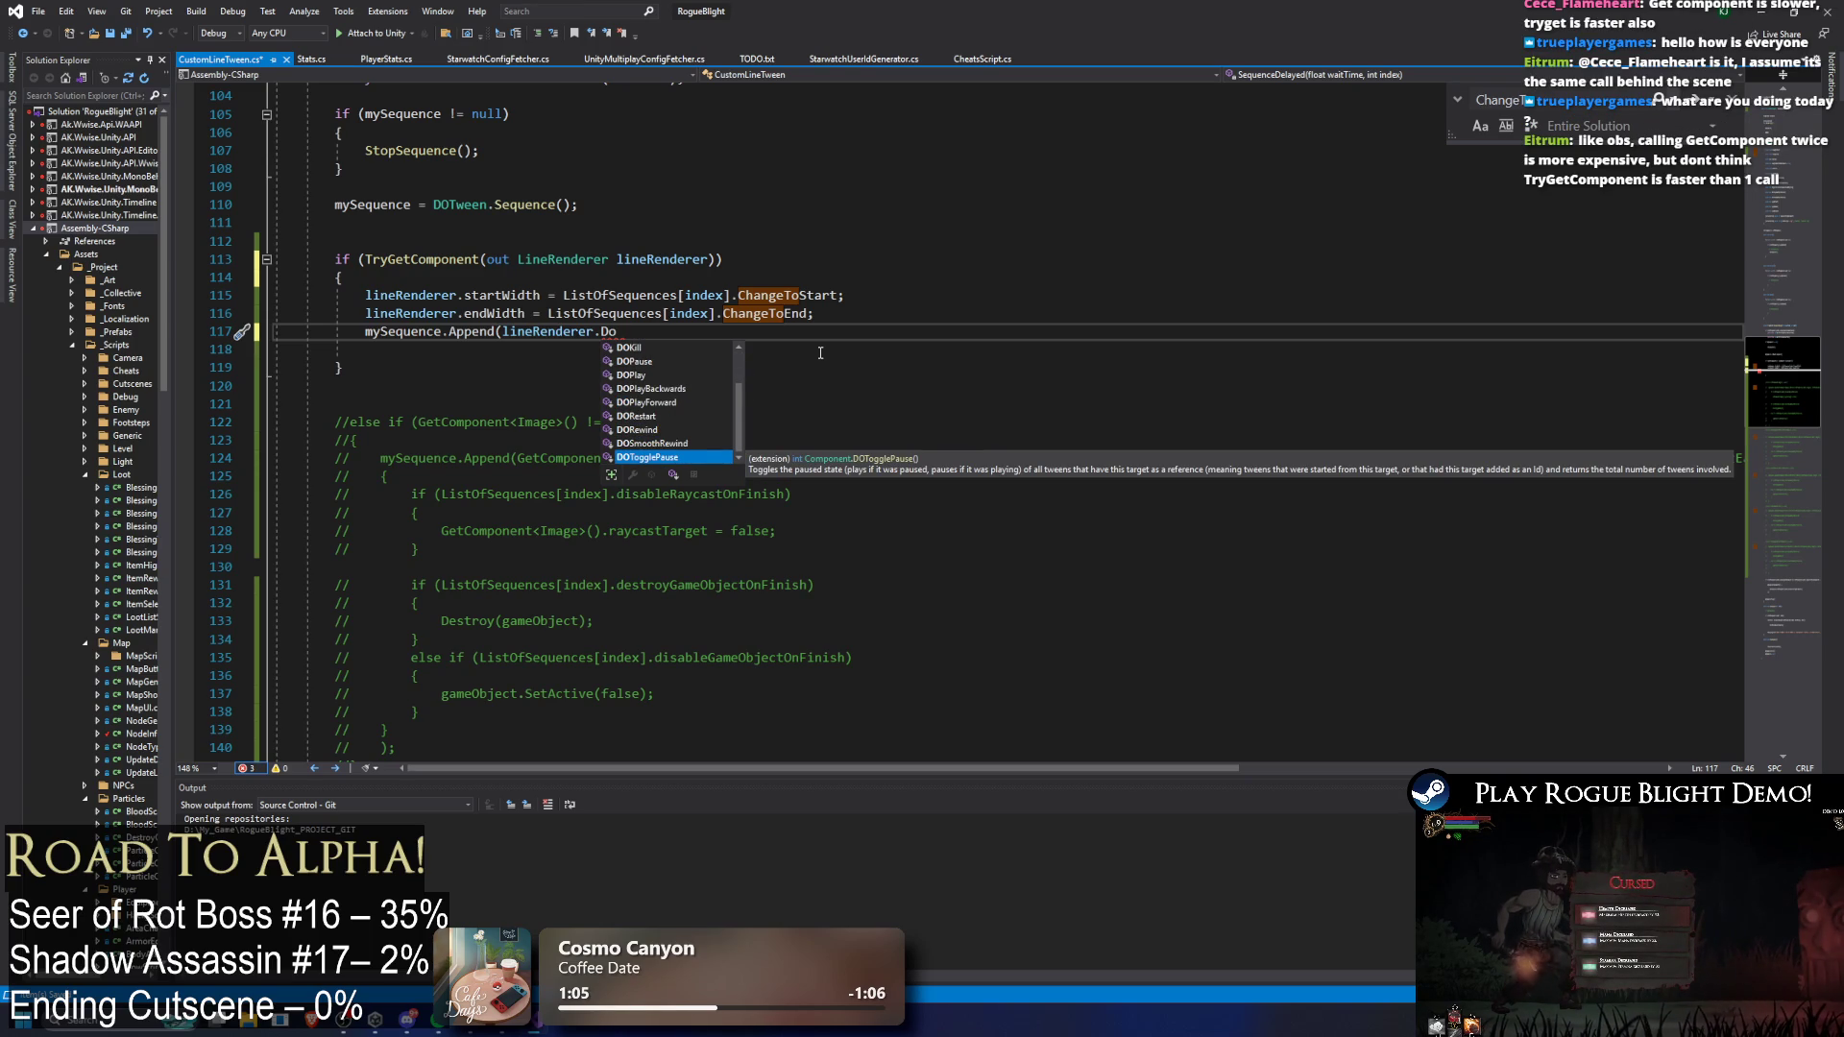
{"action": "key", "text": "Up"}
{"action": "key", "text": "Up"}
{"action": "key", "text": "Up"}
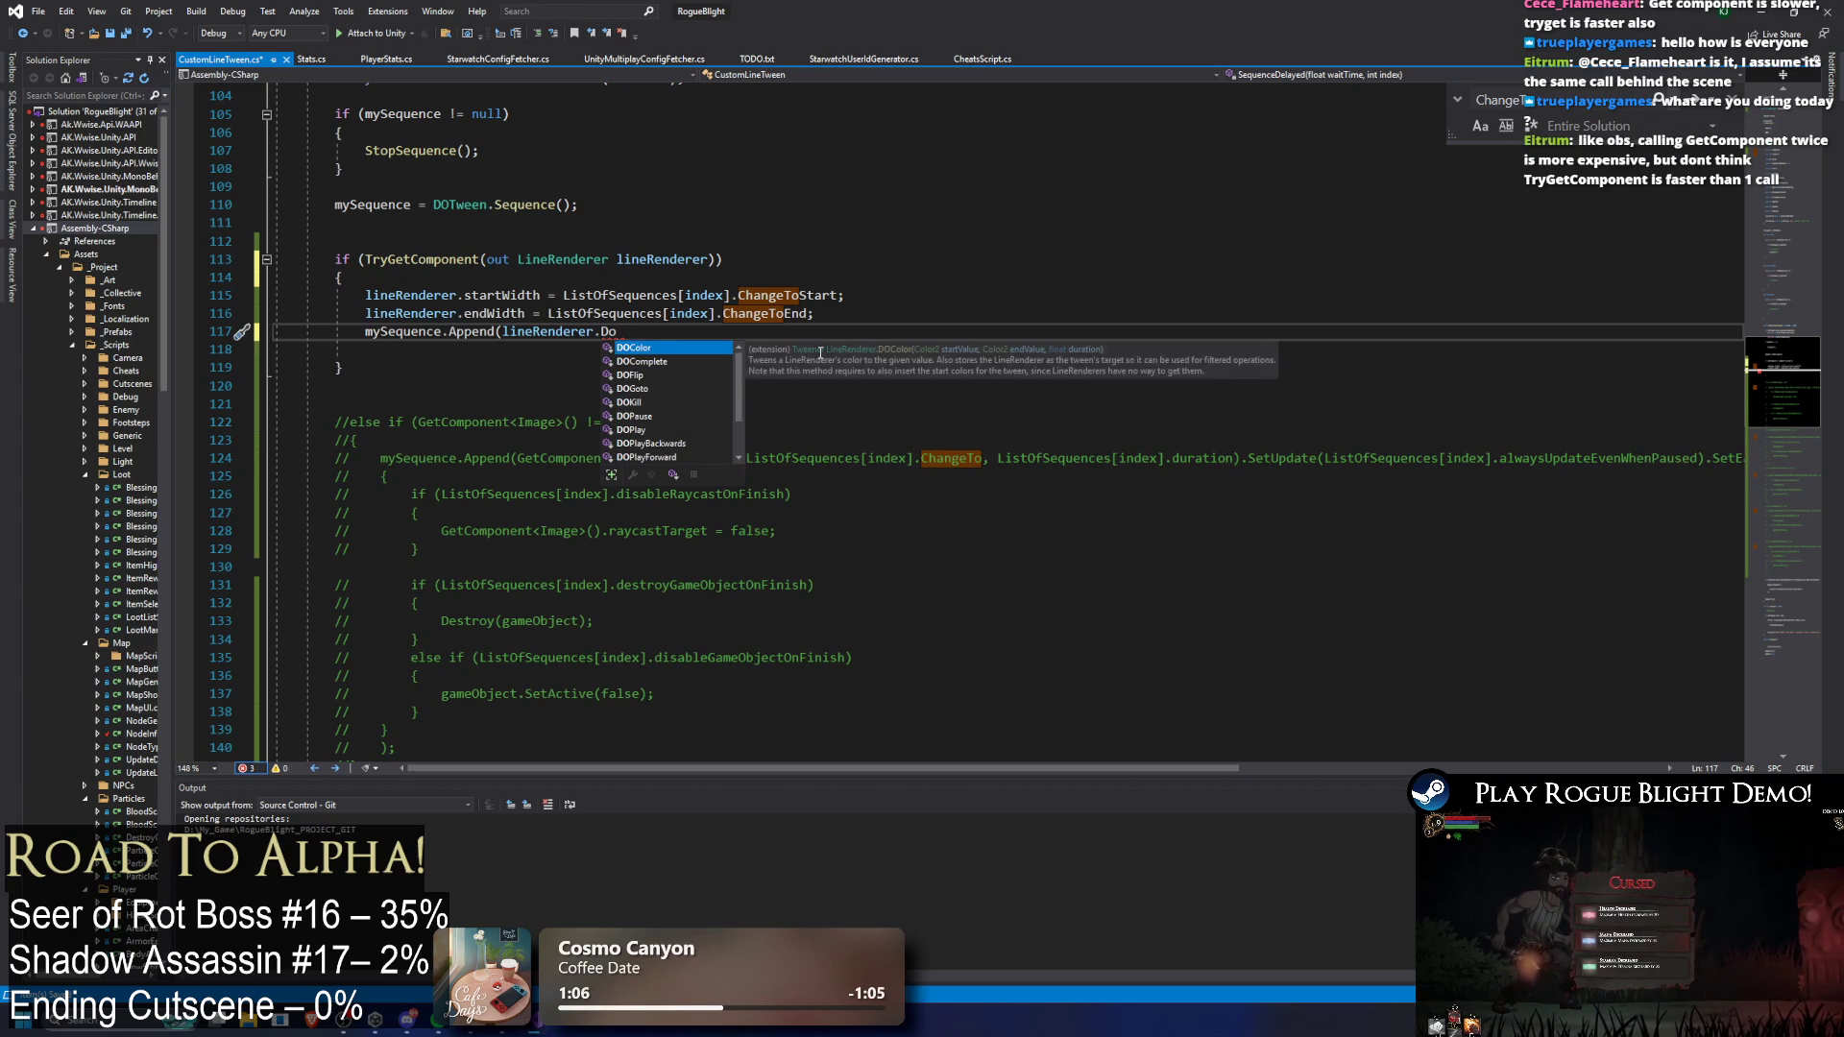
{"action": "key", "text": "Down"}
{"action": "key", "text": "Down"}
{"action": "key", "text": "Down"}
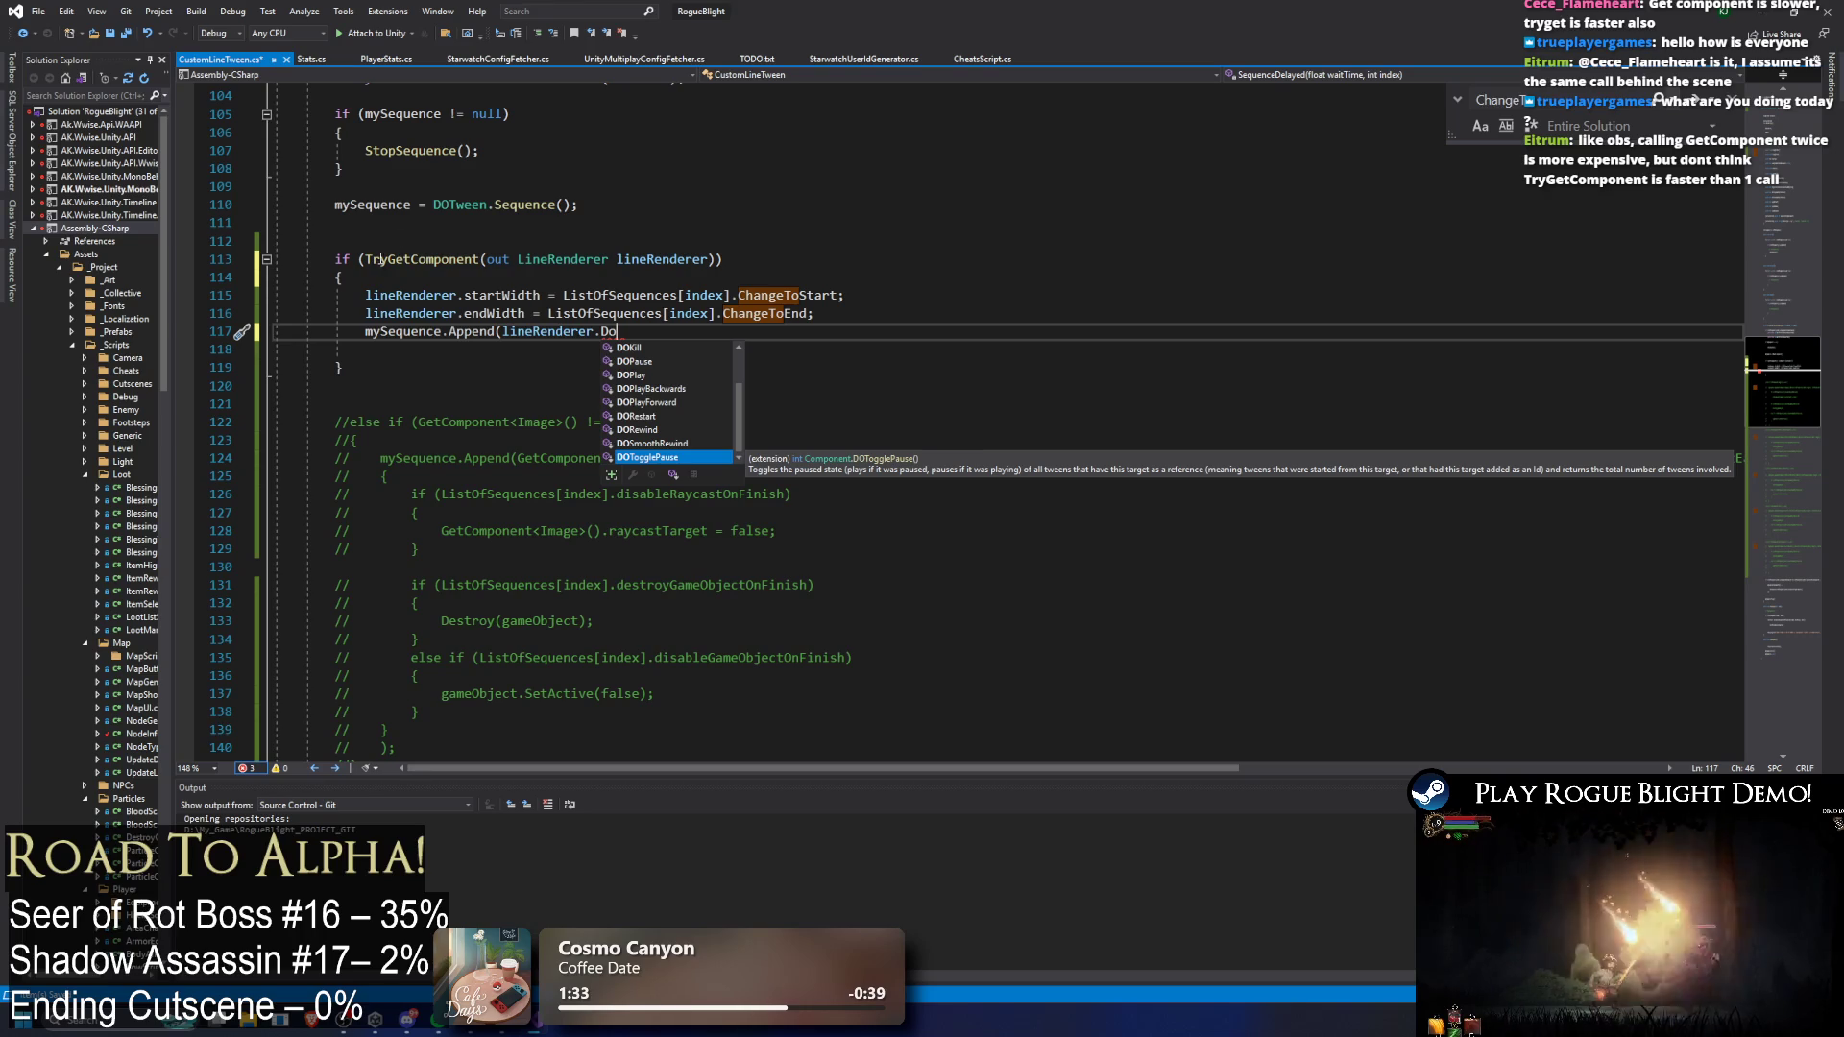
{"action": "left_click", "coordinate": [730, 244]}
{"action": "key", "text": "Down"}
{"action": "key", "text": "shift+End"}
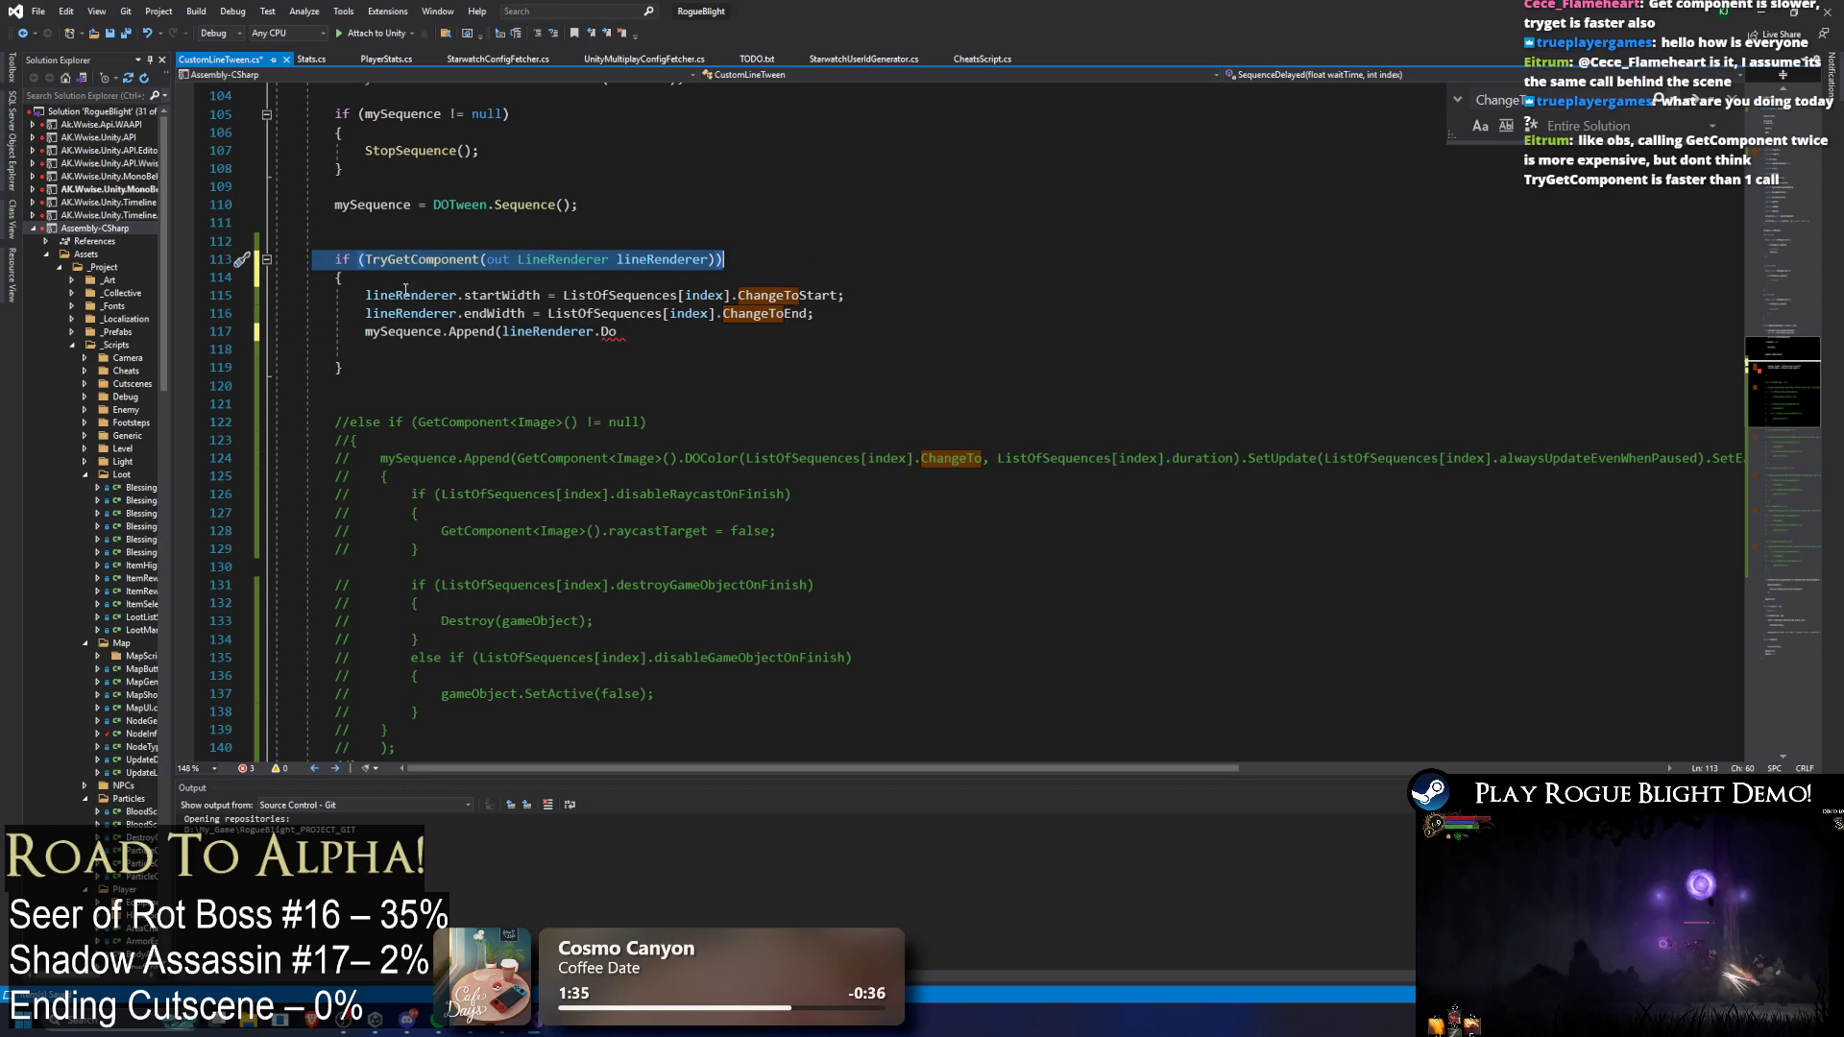
{"action": "left_click_drag", "start_coordinate": [363, 295], "coordinate": [710, 349]}
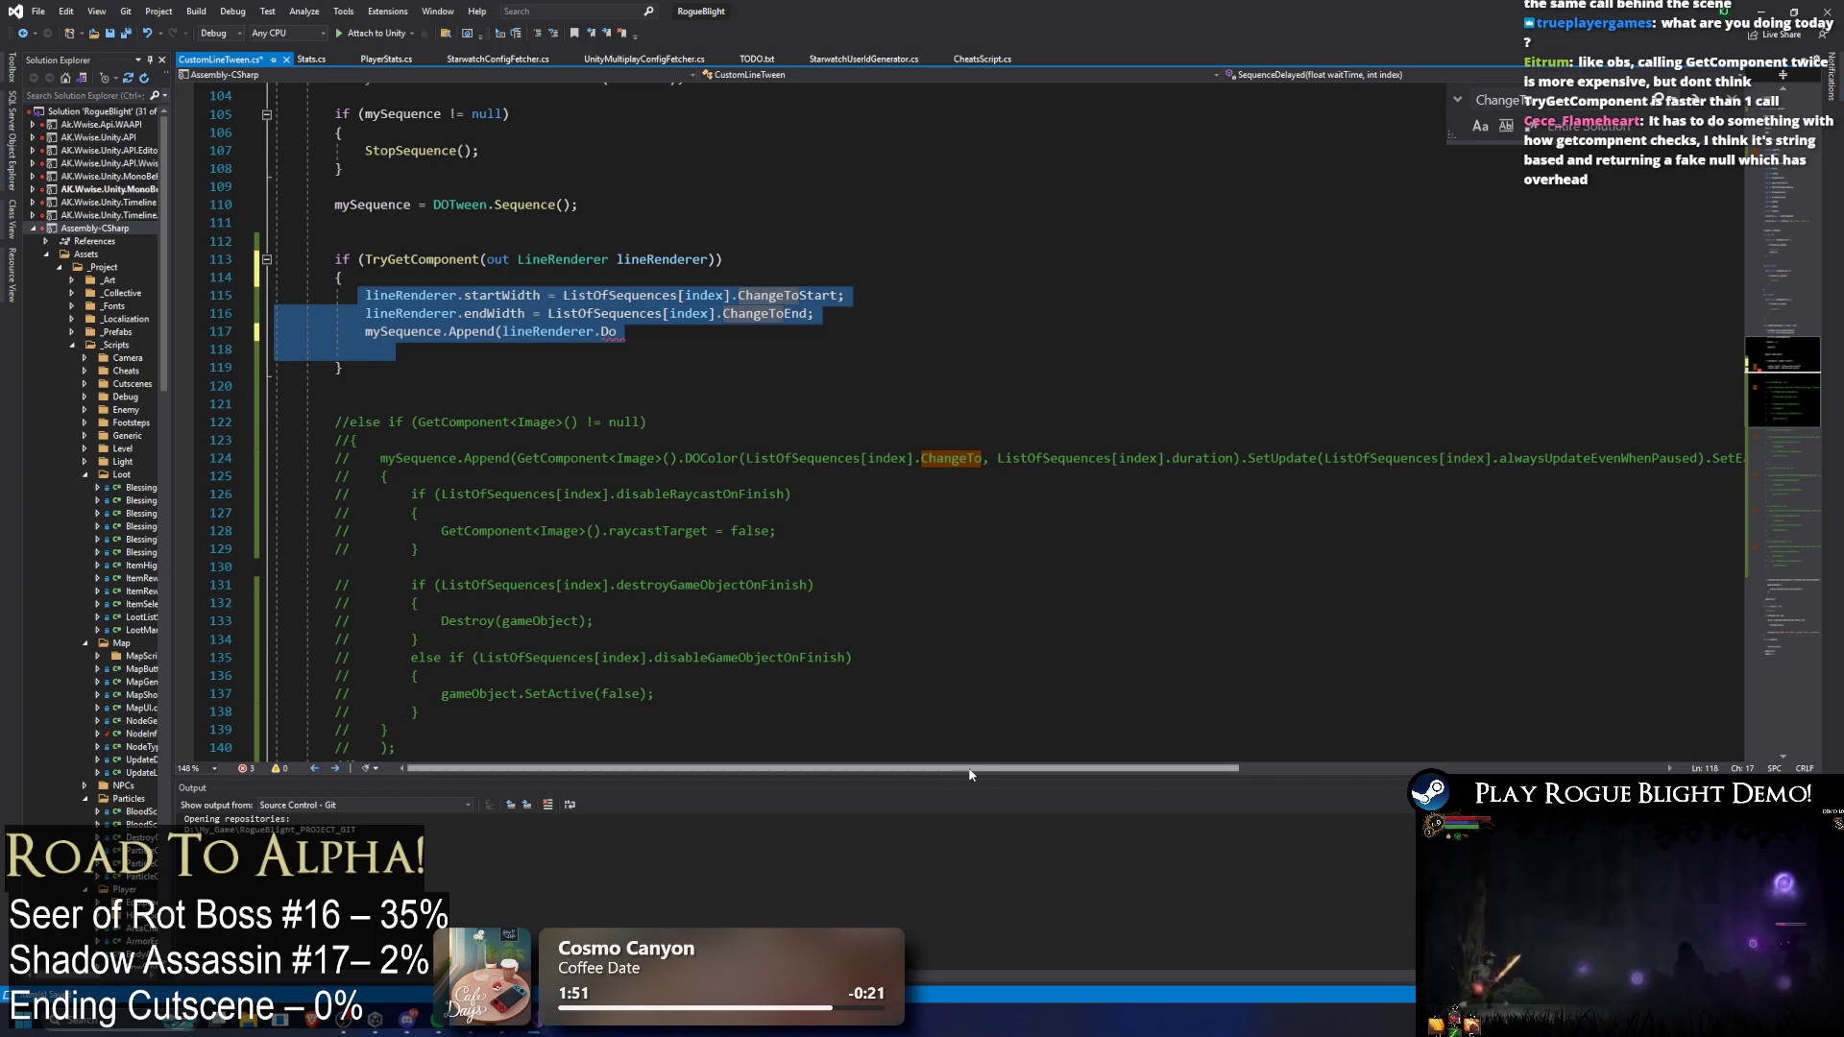
{"action": "left_click_drag", "start_coordinate": [989, 773], "coordinate": [416, 252]}
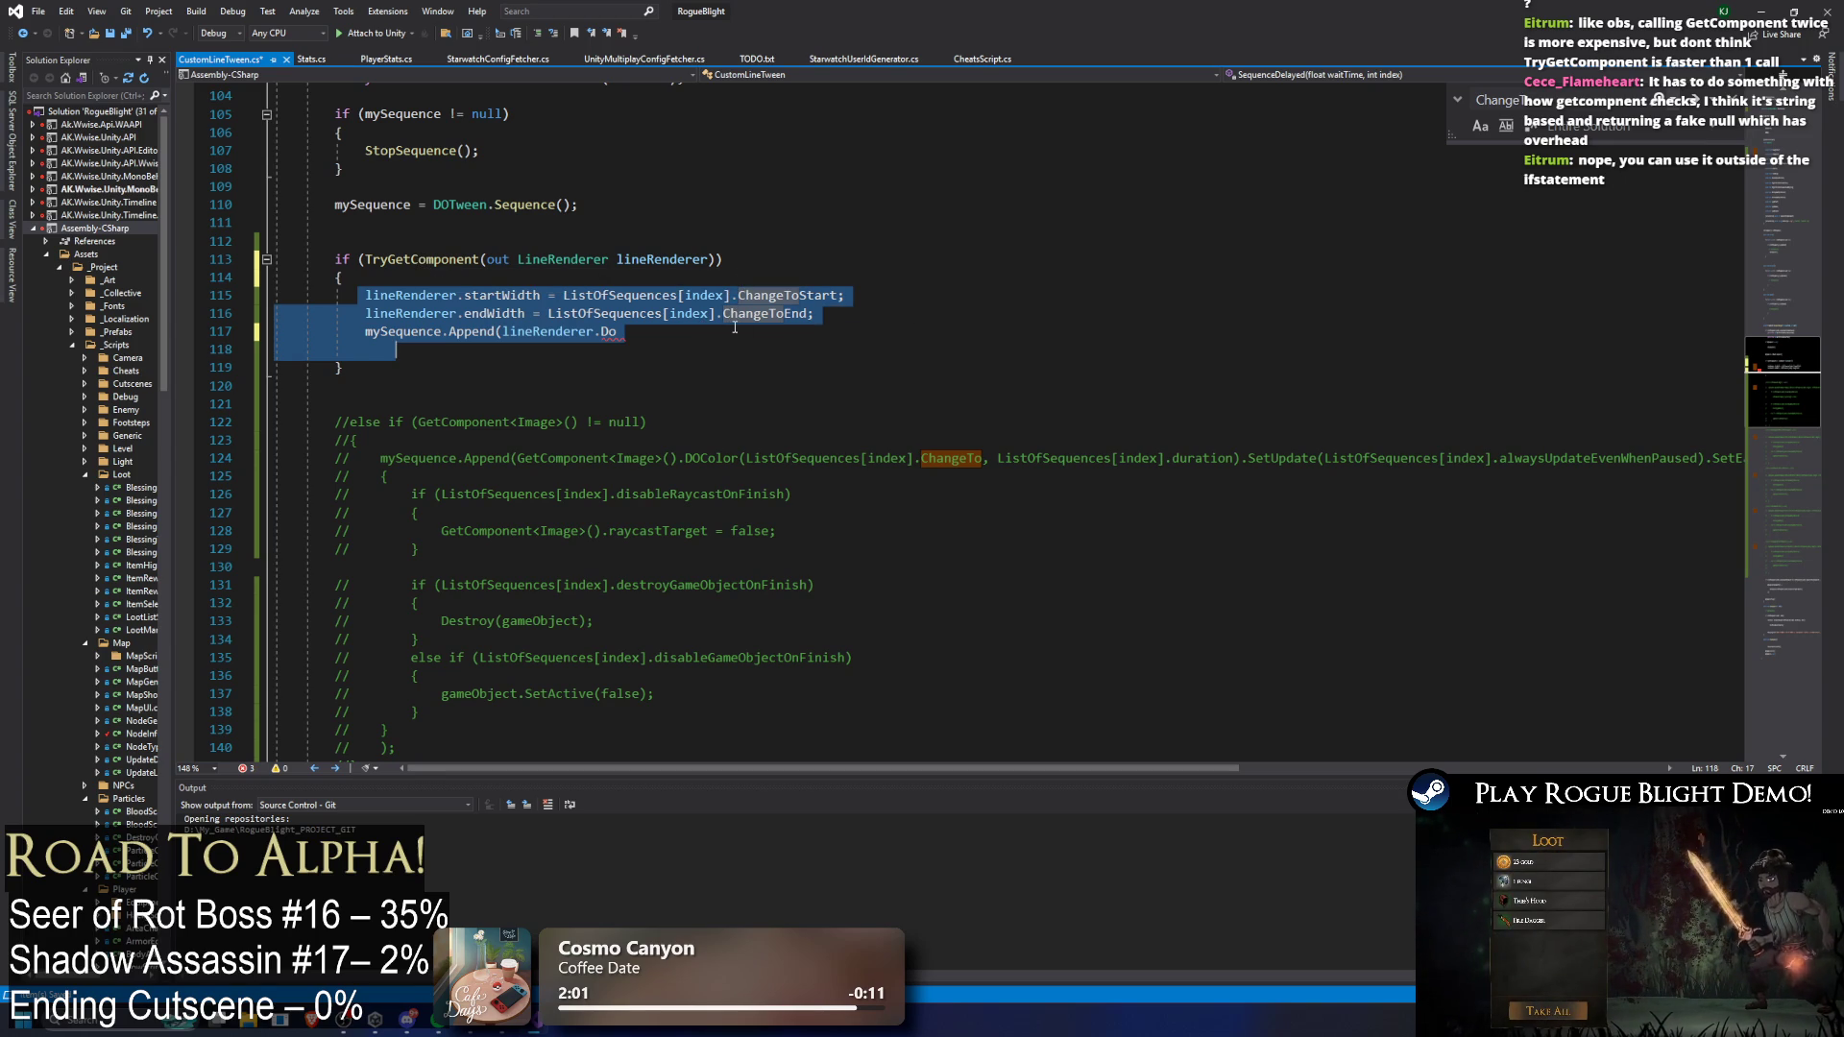
{"action": "left_click", "coordinate": [363, 259]}
{"action": "mouse_move", "coordinate": [372, 331]}
{"action": "left_mouse_down"}
{"action": "mouse_move", "coordinate": [407, 430]}
{"action": "mouse_move", "coordinate": [336, 566]}
{"action": "left_mouse_up"}
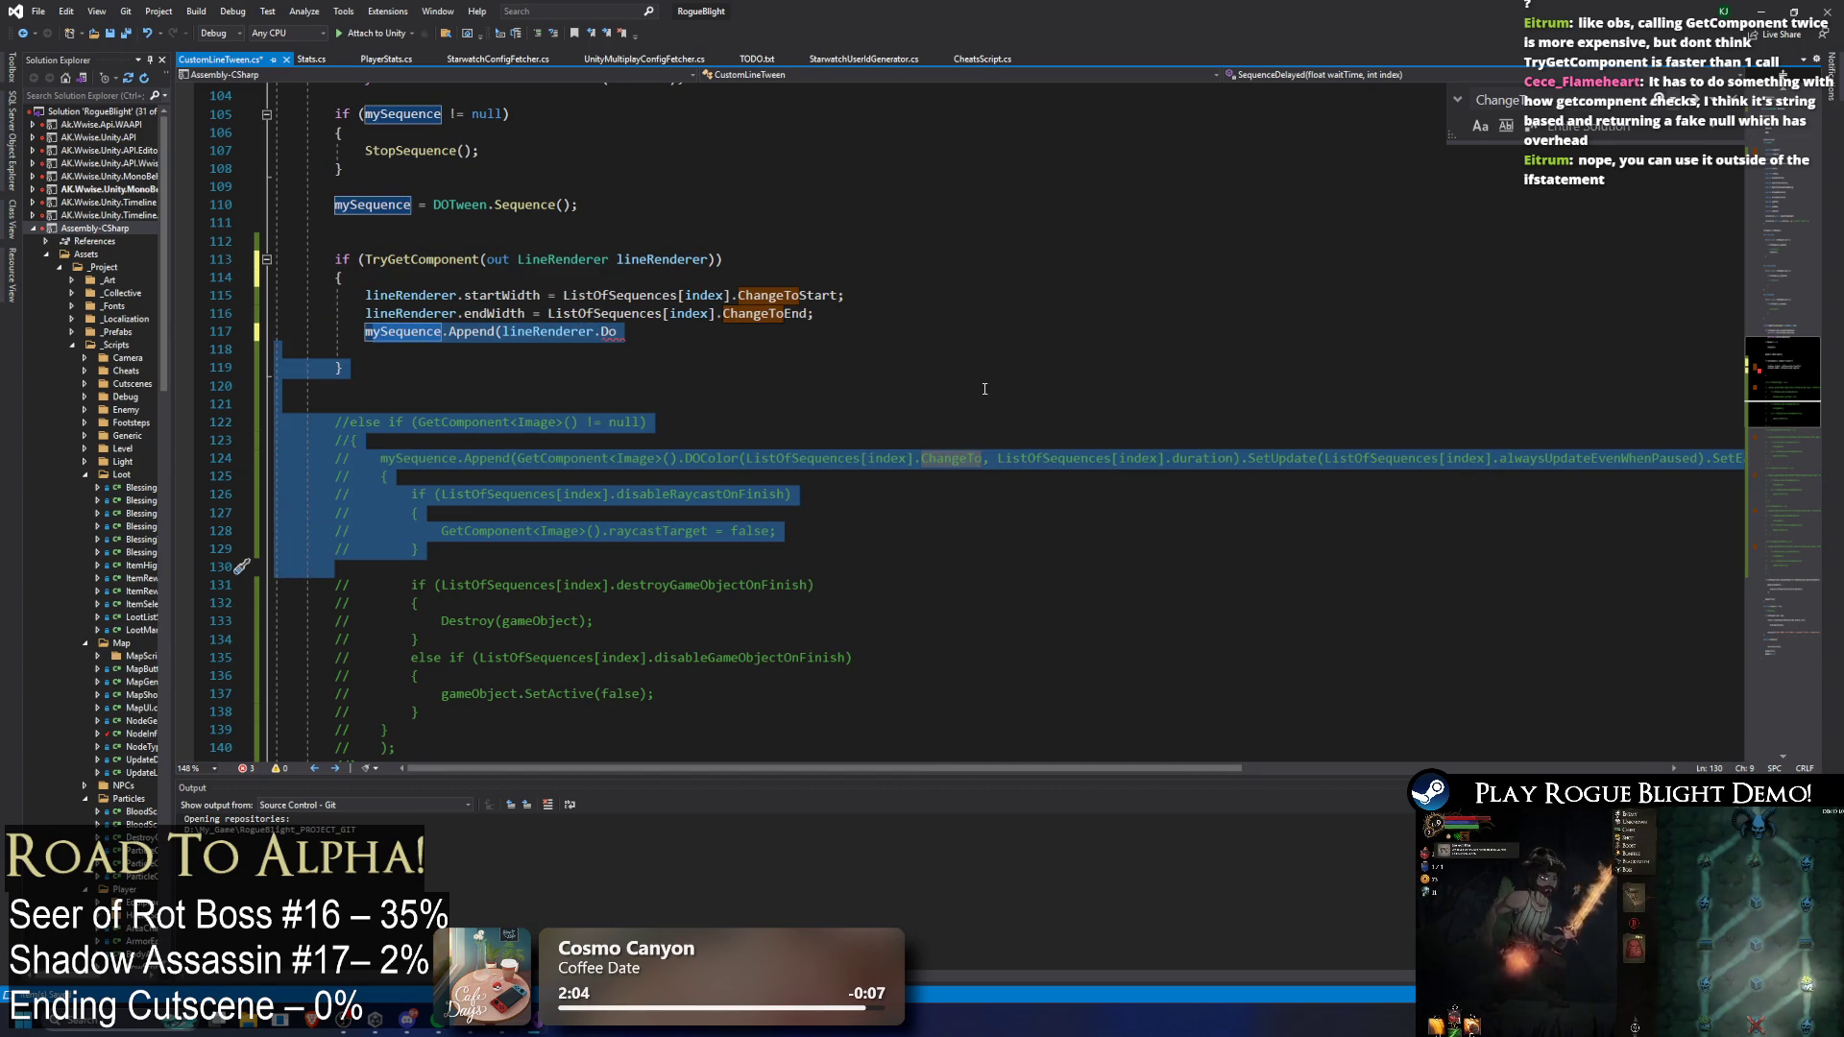
{"action": "left_click", "coordinate": [985, 396]}
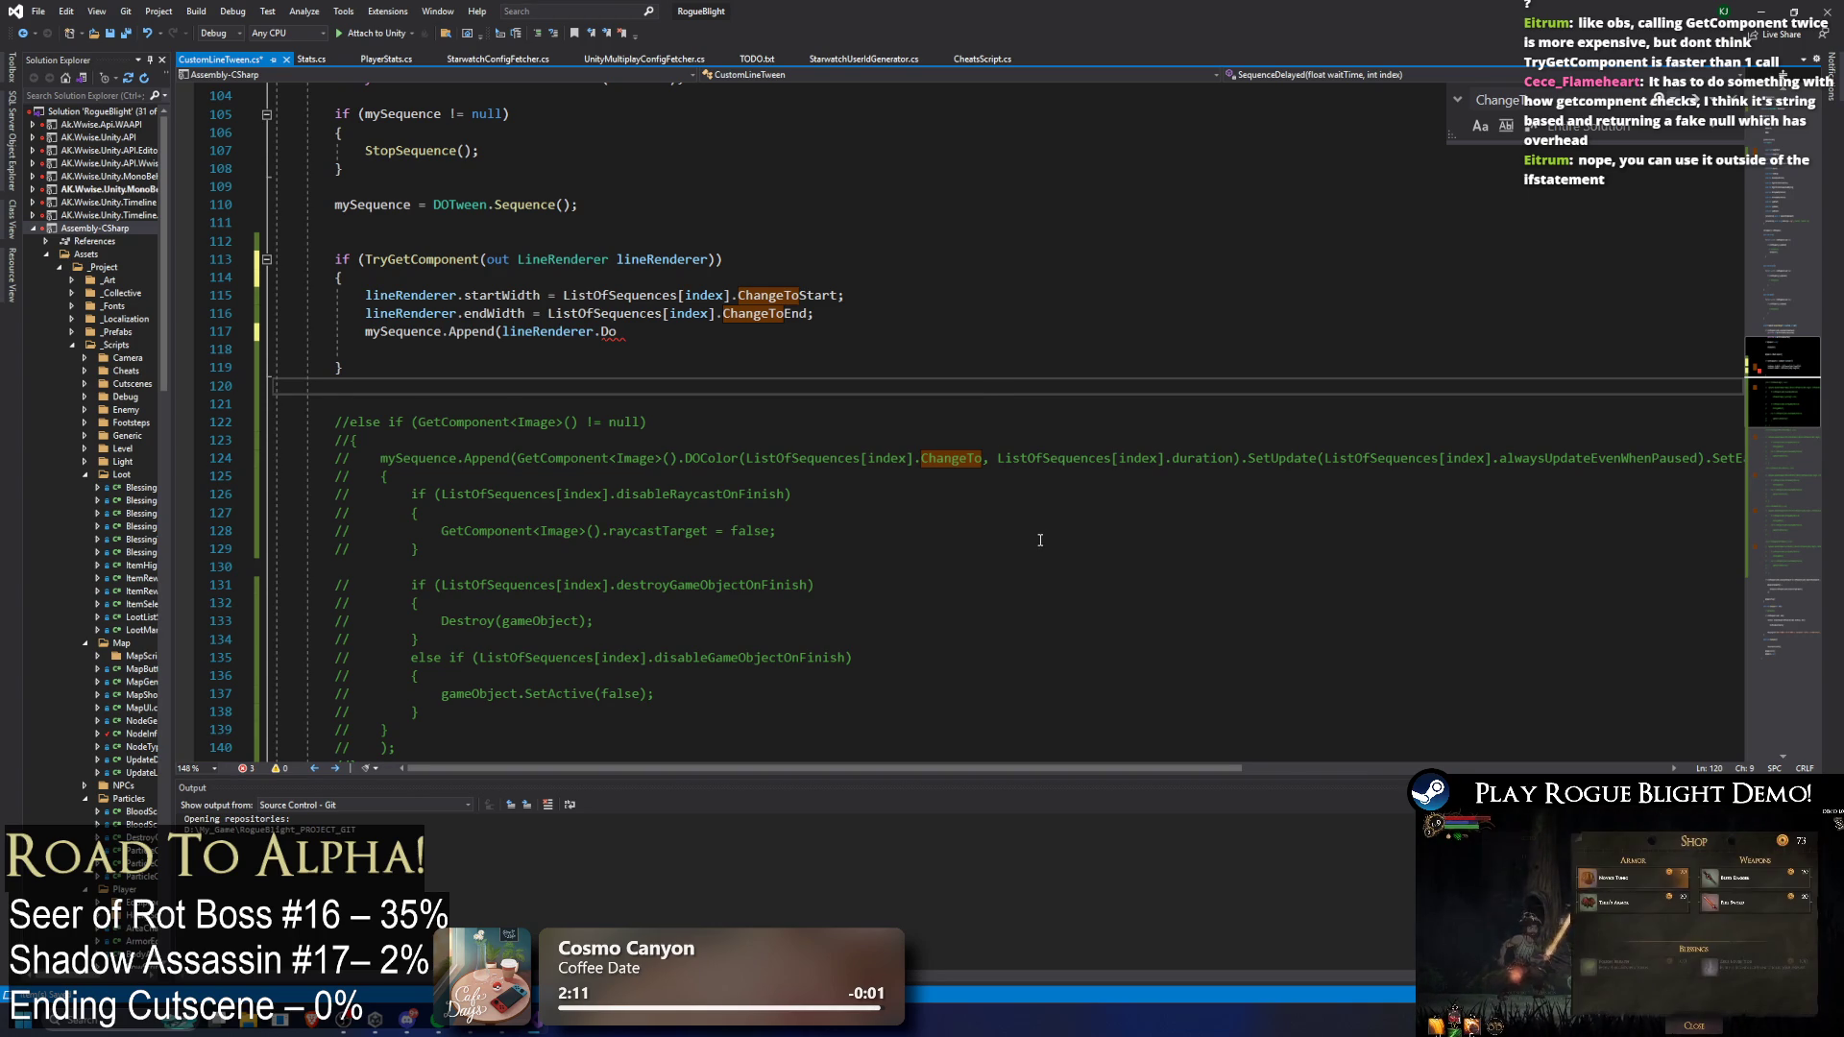
{"action": "scroll", "coordinate": [999, 480], "scroll_direction": "down", "scroll_amount": 11}
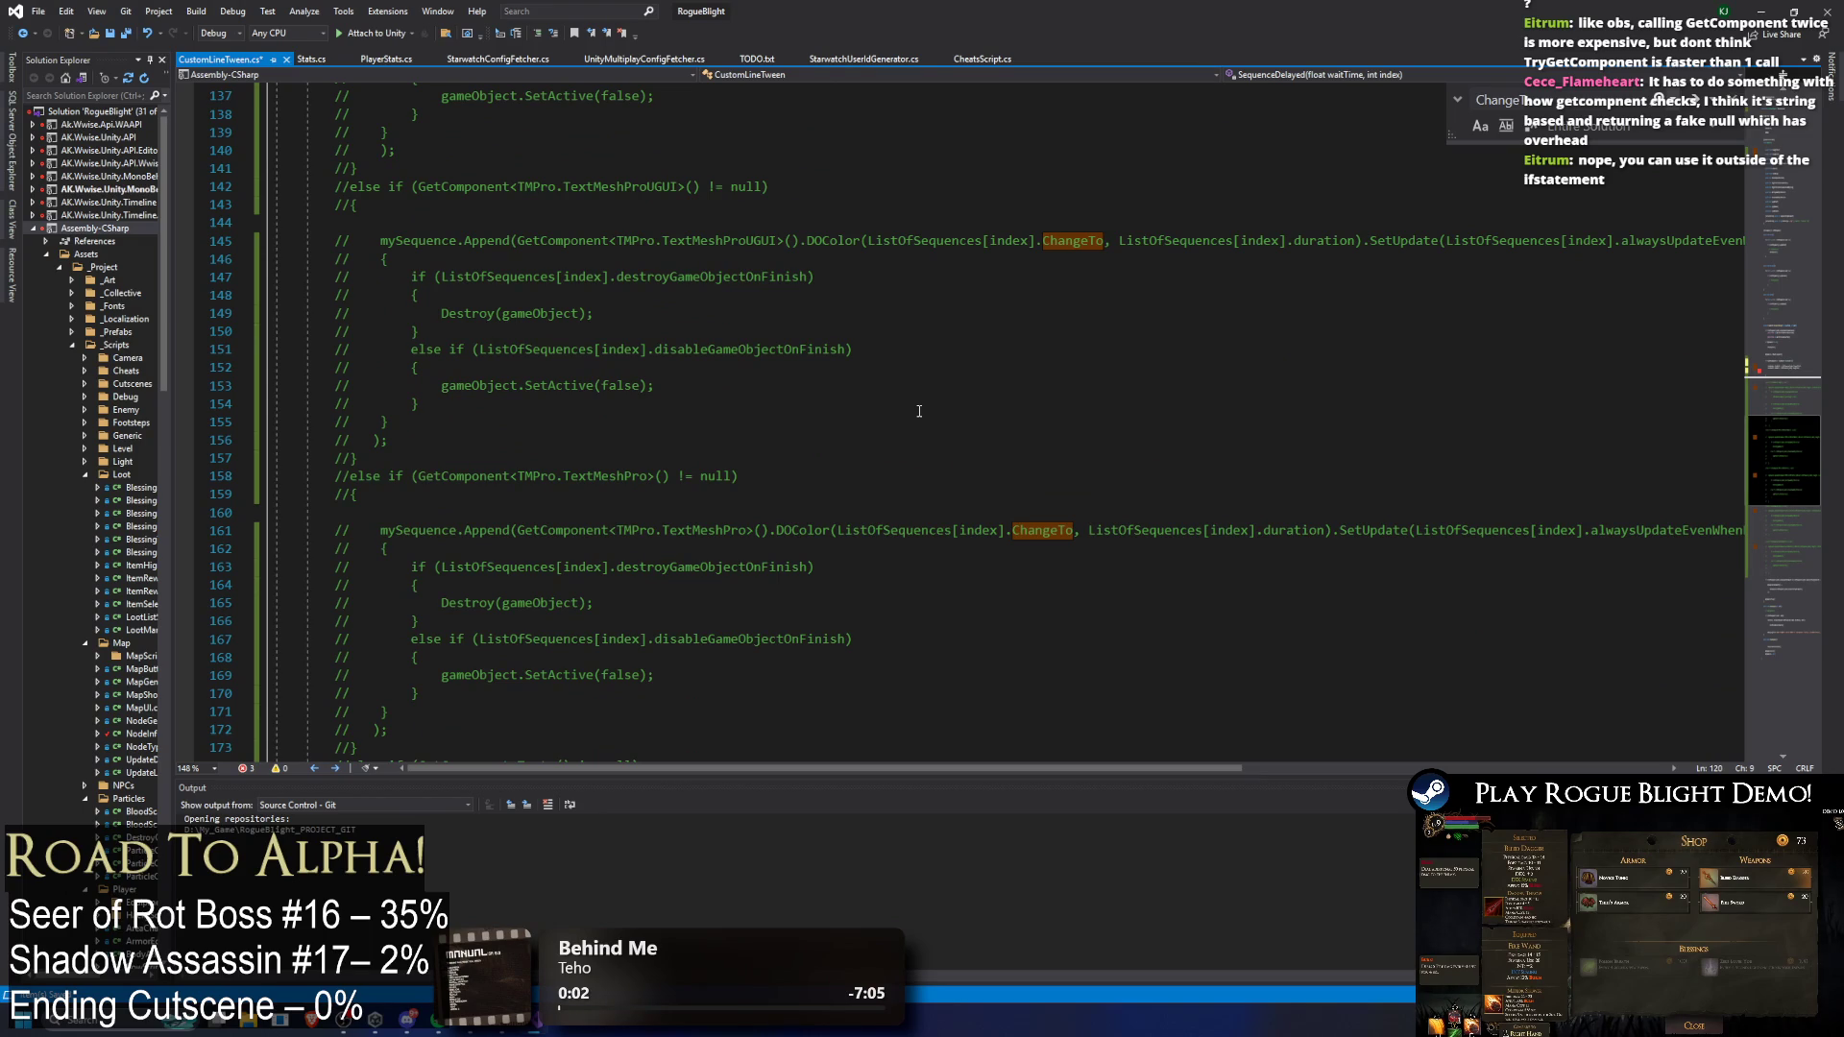
{"action": "scroll", "coordinate": [922, 411], "scroll_direction": "down", "scroll_amount": 5}
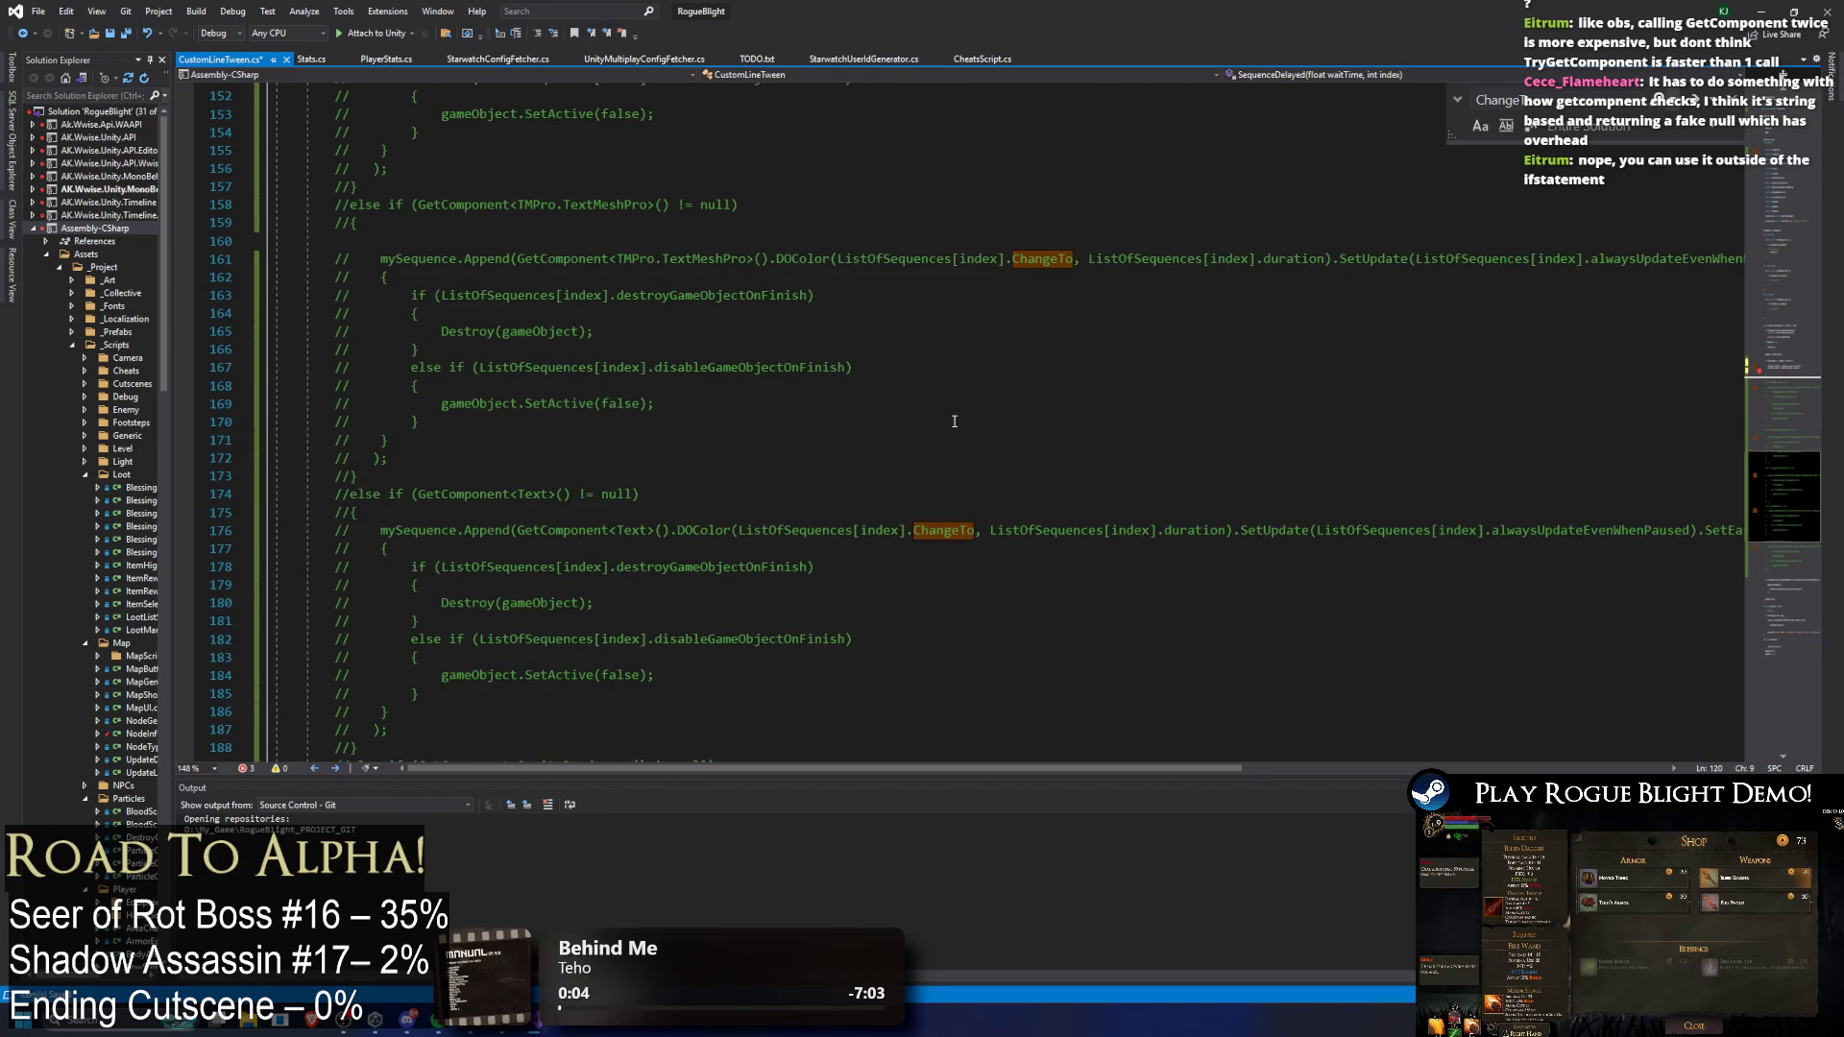
{"action": "scroll", "coordinate": [955, 421], "scroll_direction": "down", "scroll_amount": 1}
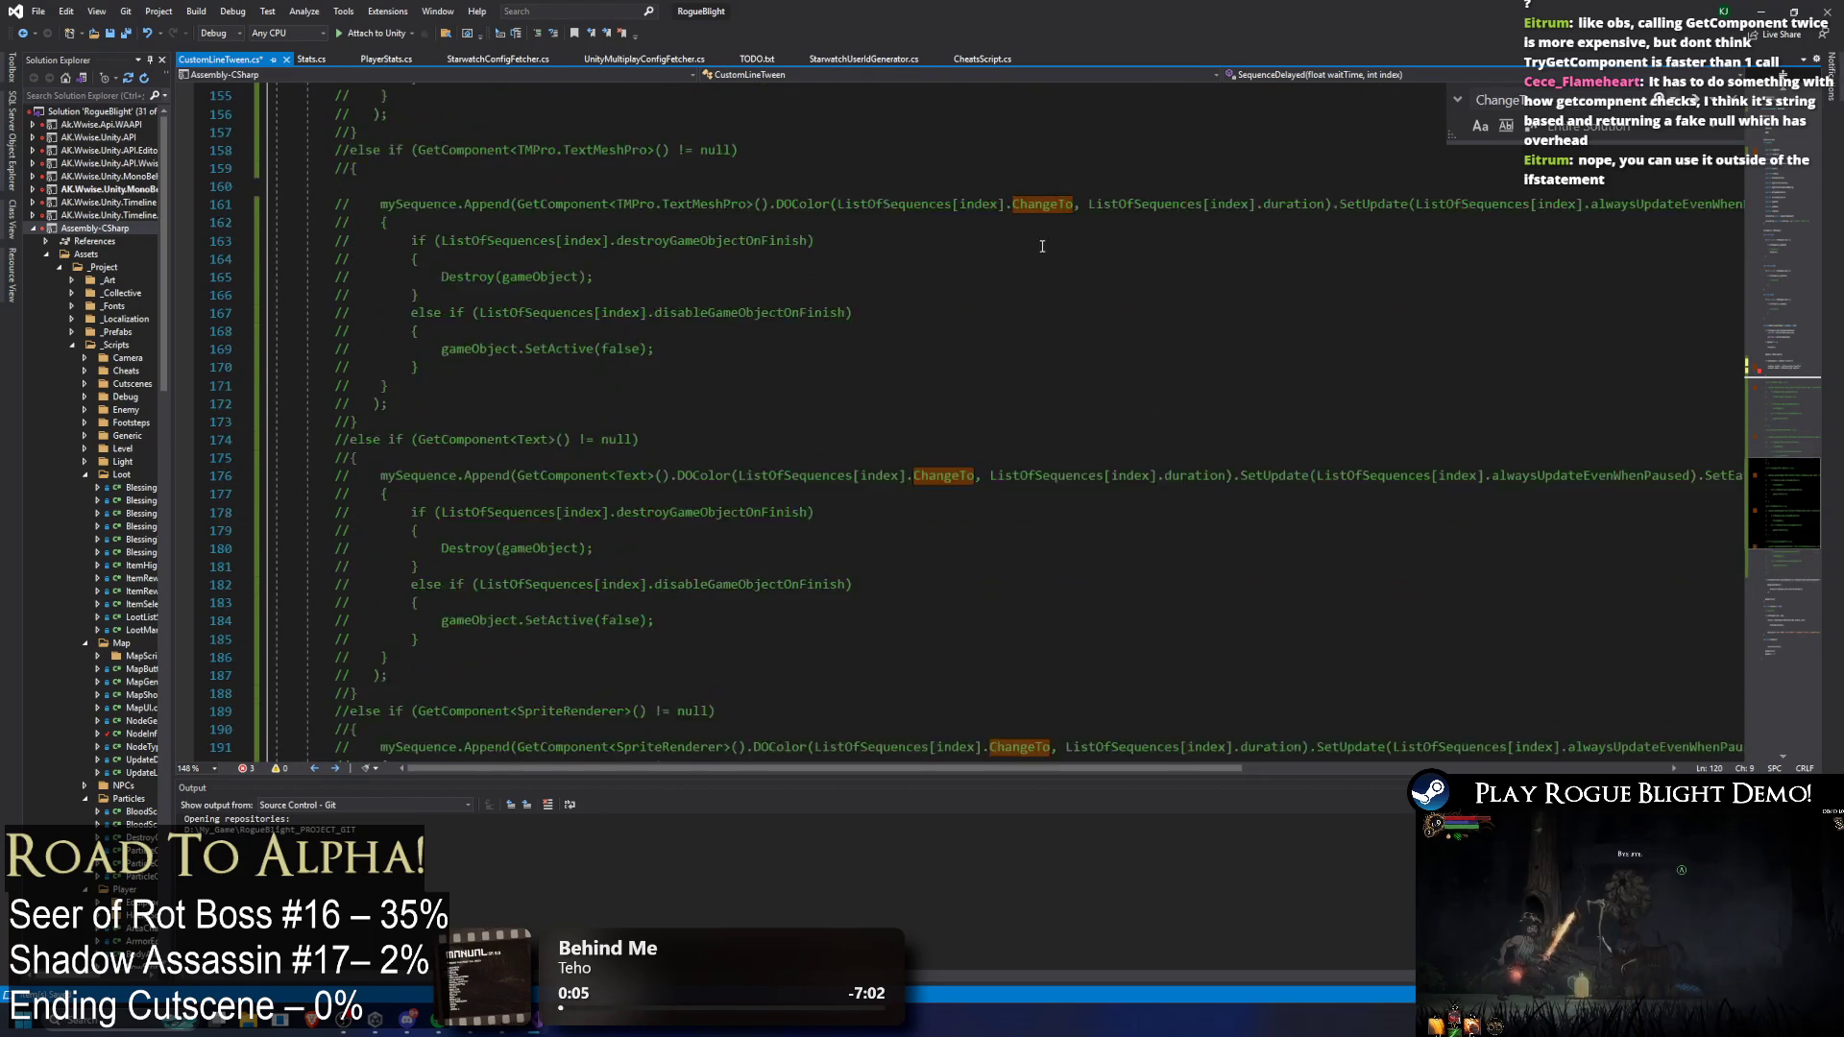
{"action": "scroll", "coordinate": [1044, 270], "scroll_direction": "down", "scroll_amount": 10}
{"action": "scroll", "coordinate": [1104, 298], "scroll_direction": "up", "scroll_amount": 20}
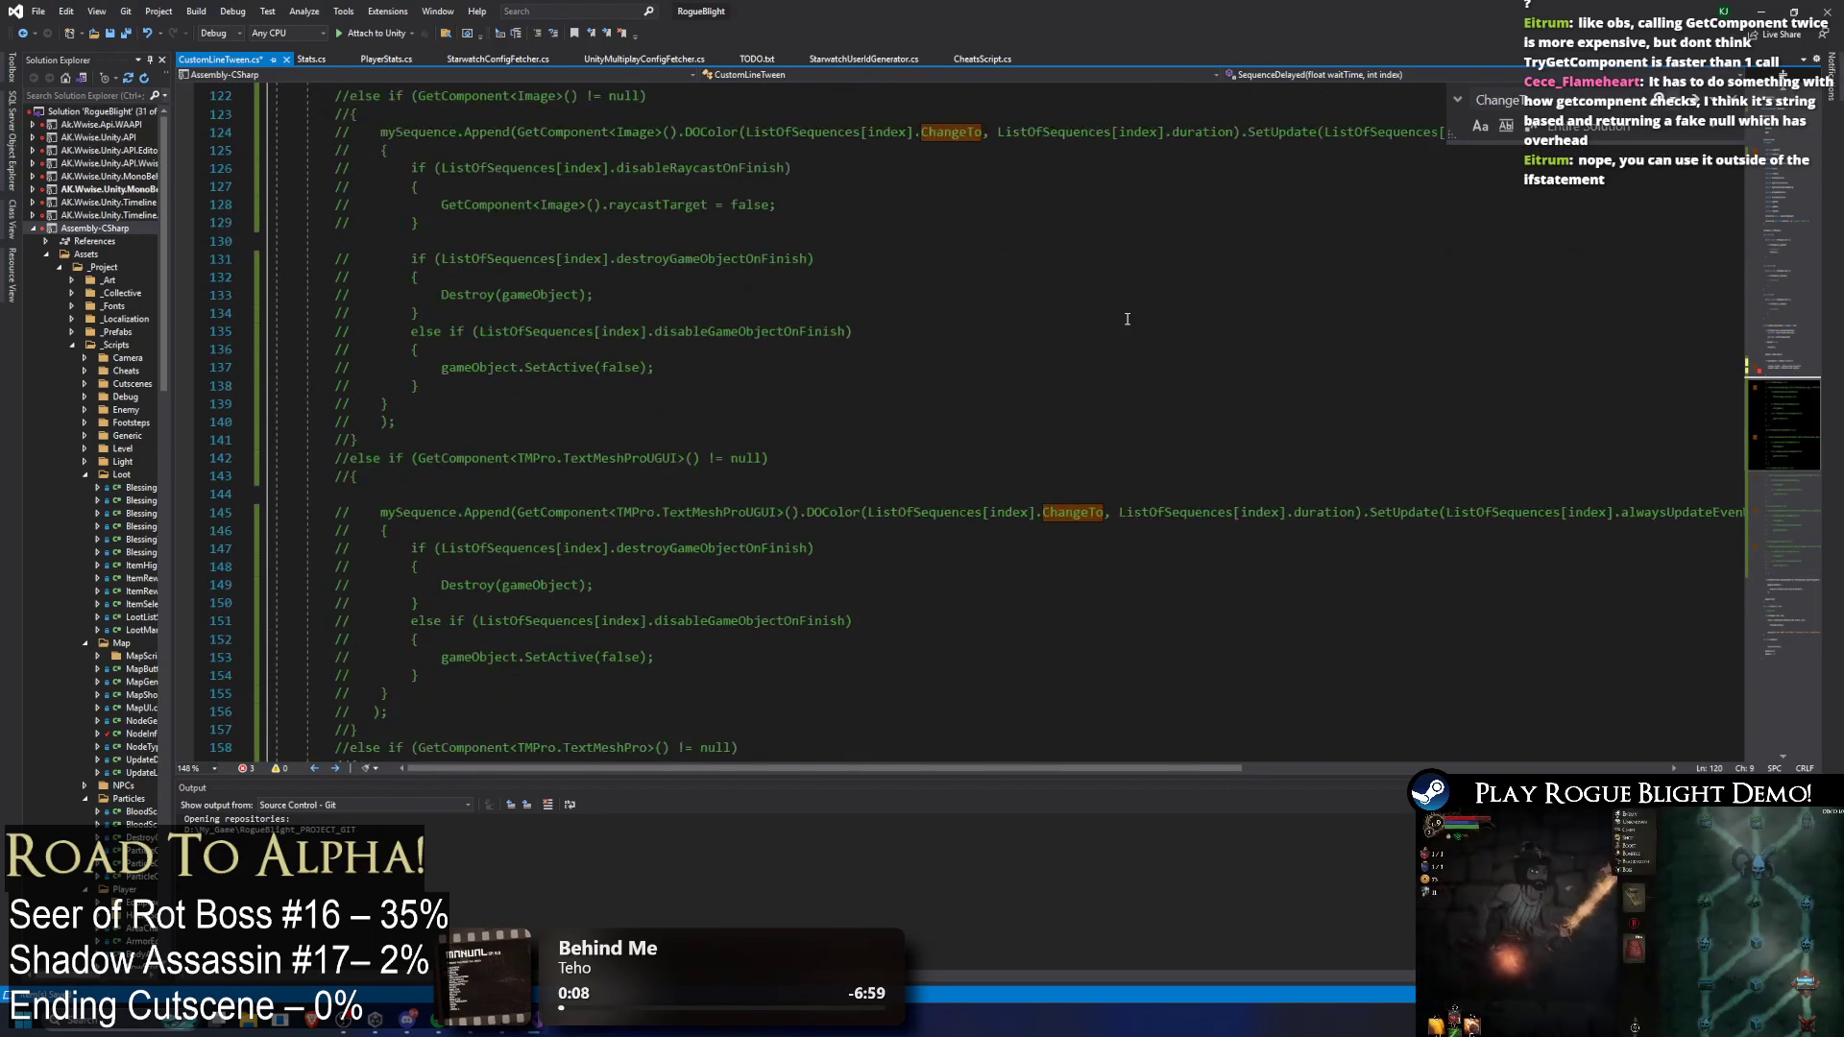
{"action": "scroll", "coordinate": [1127, 319], "scroll_direction": "up", "scroll_amount": 5}
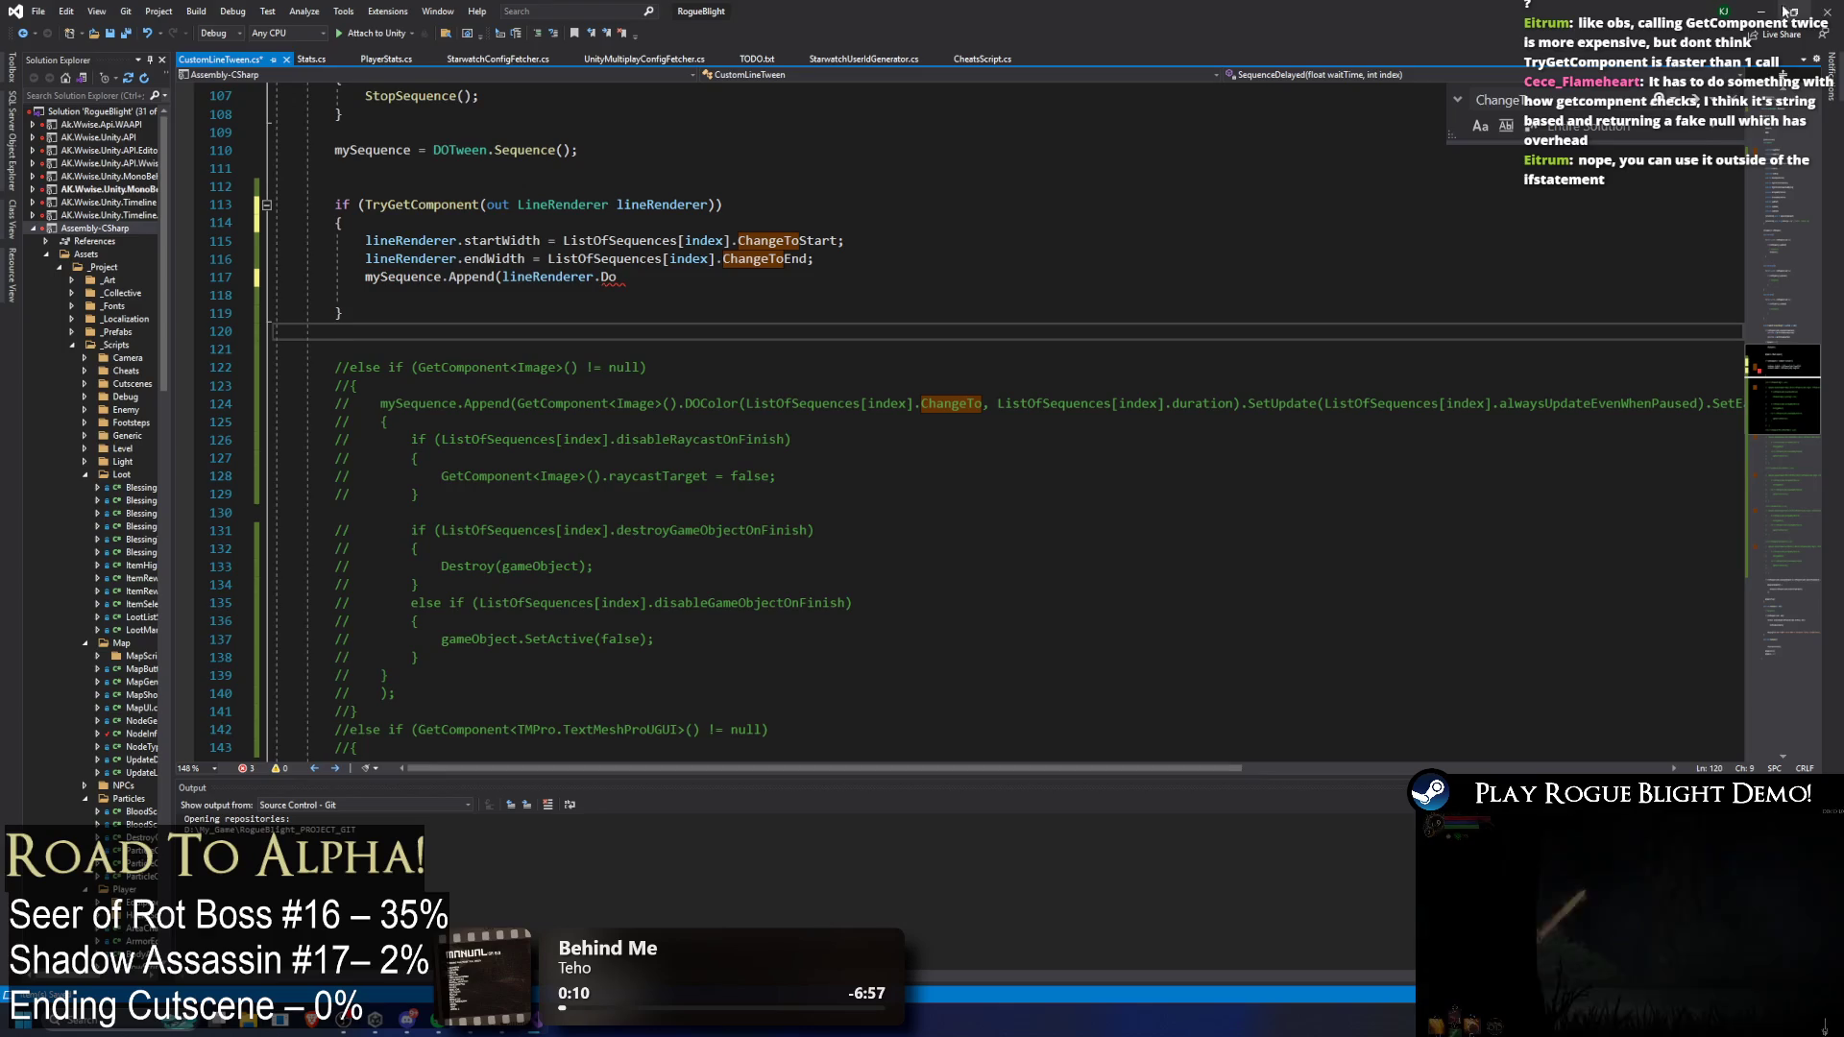
{"action": "left_click", "coordinate": [1762, 11]}
{"action": "left_click", "coordinate": [1626, 641]}
Step: Filter Project assets by 'flick', view the LightFlicker script's code, then return to CustomLineTween.cs
{"action": "type", "text": "lick"}
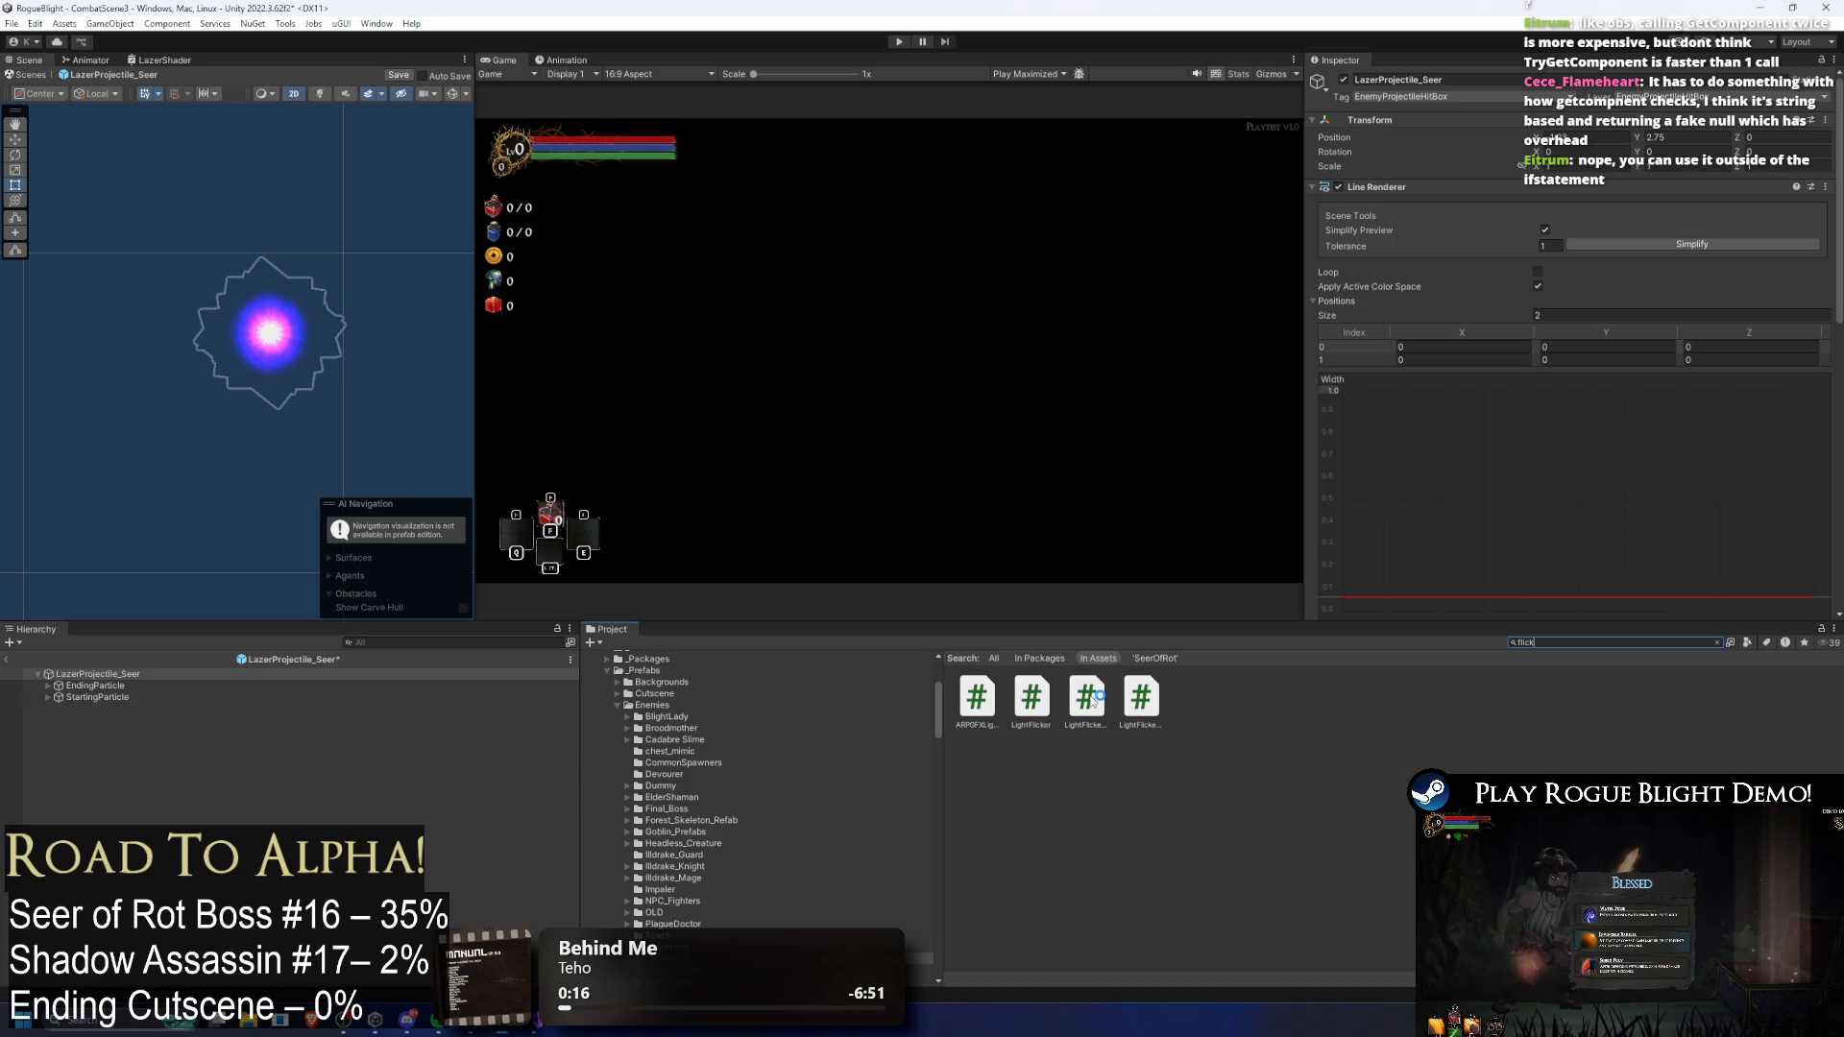
{"action": "left_click", "coordinate": [1031, 698]}
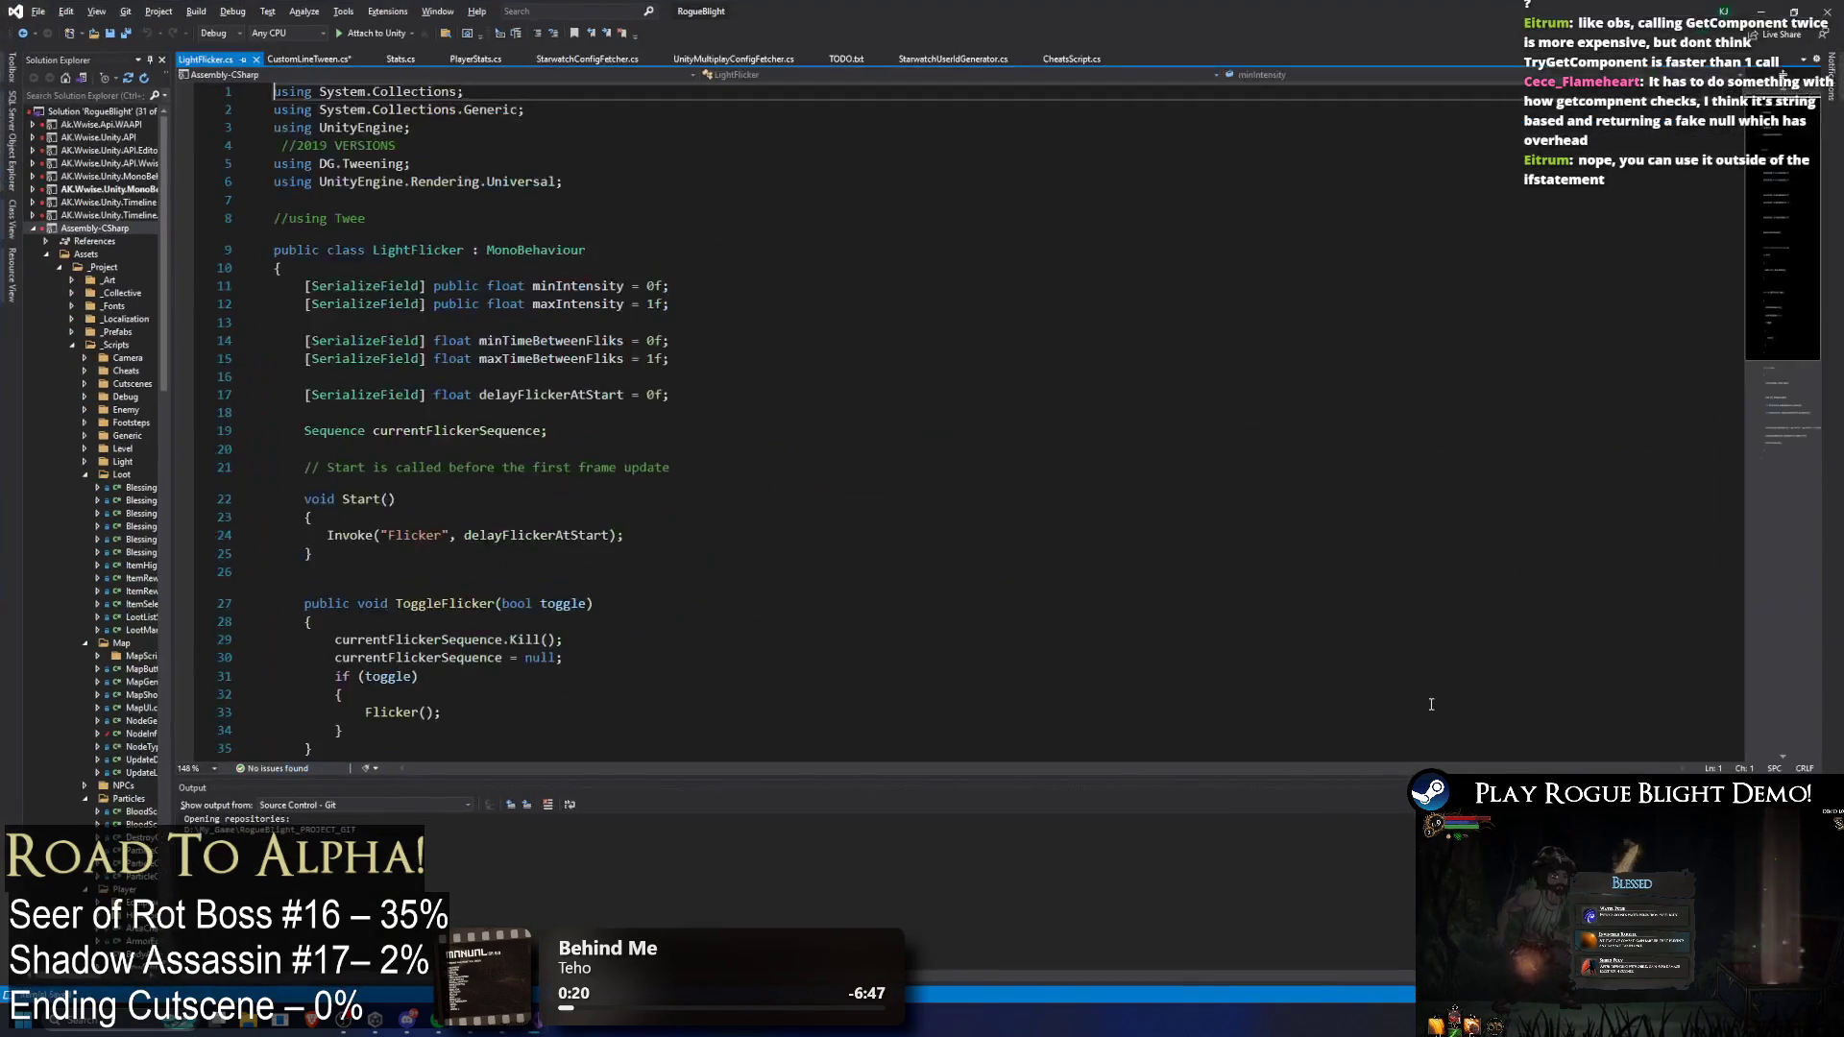
{"action": "key", "text": "alt+Tab"}
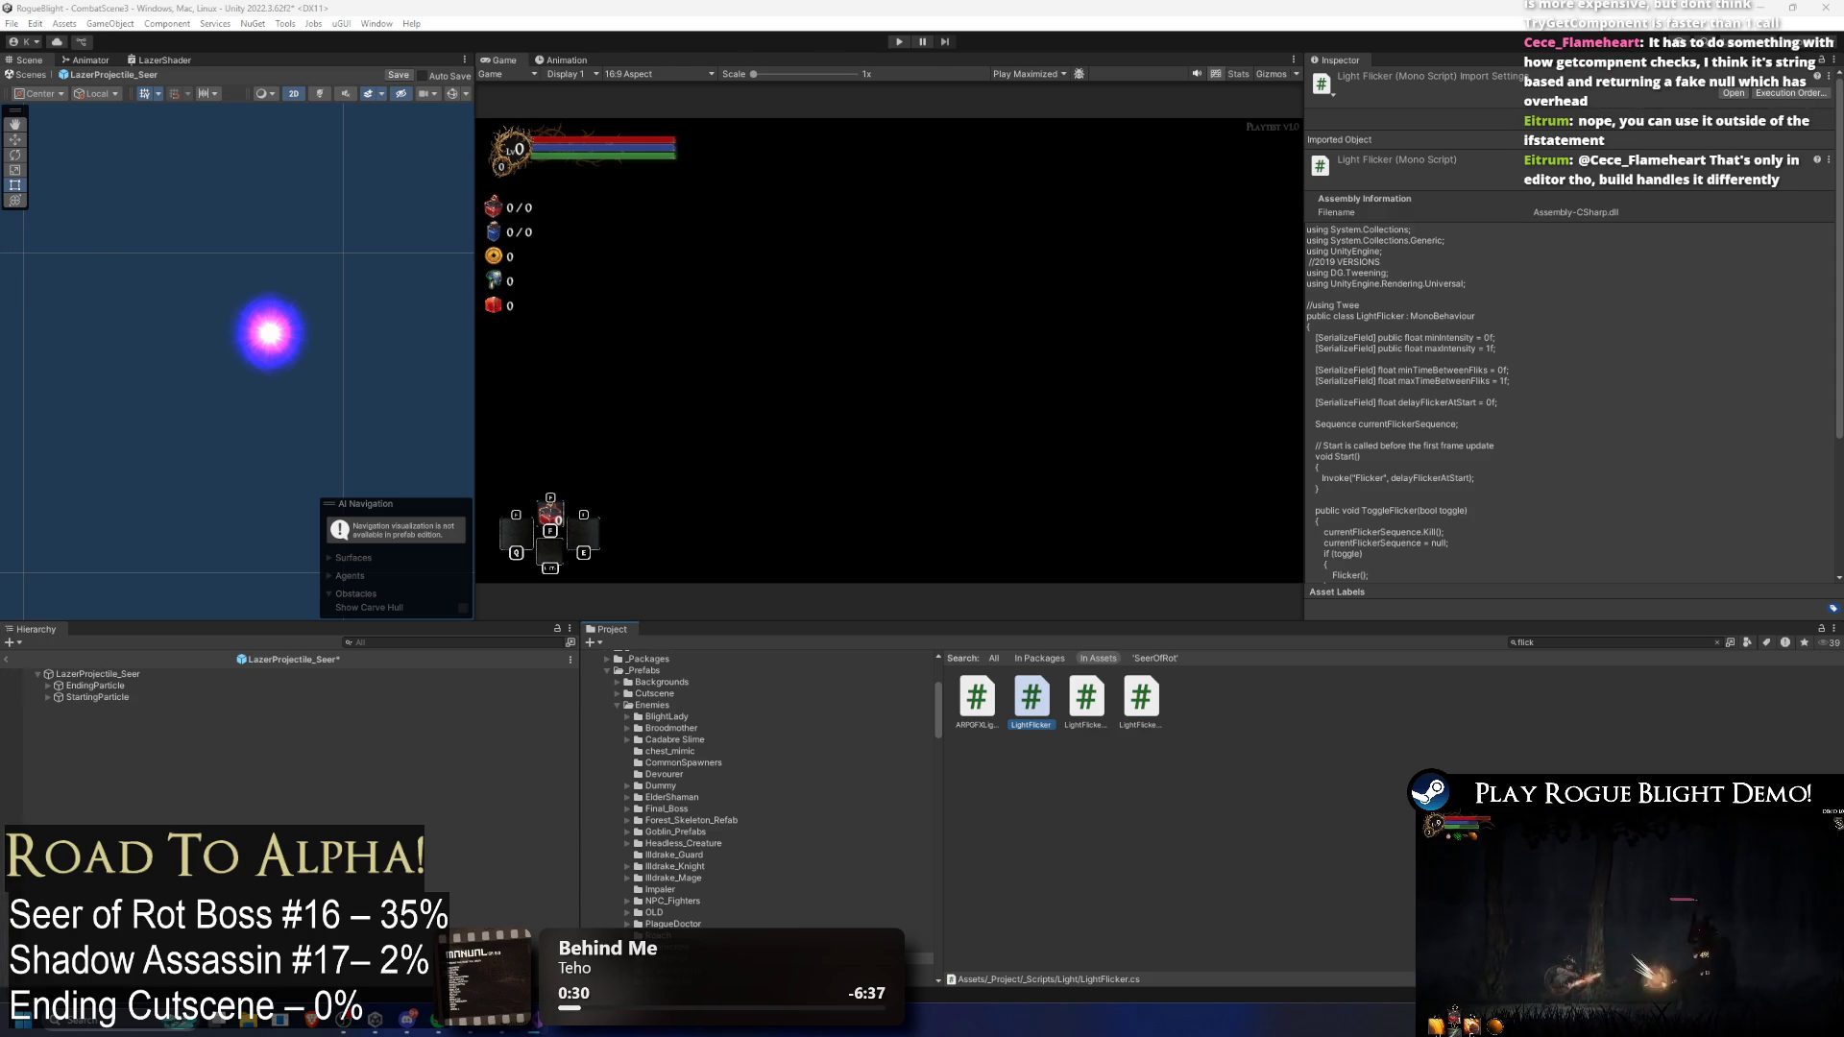
{"action": "key", "text": "alt+Tab"}
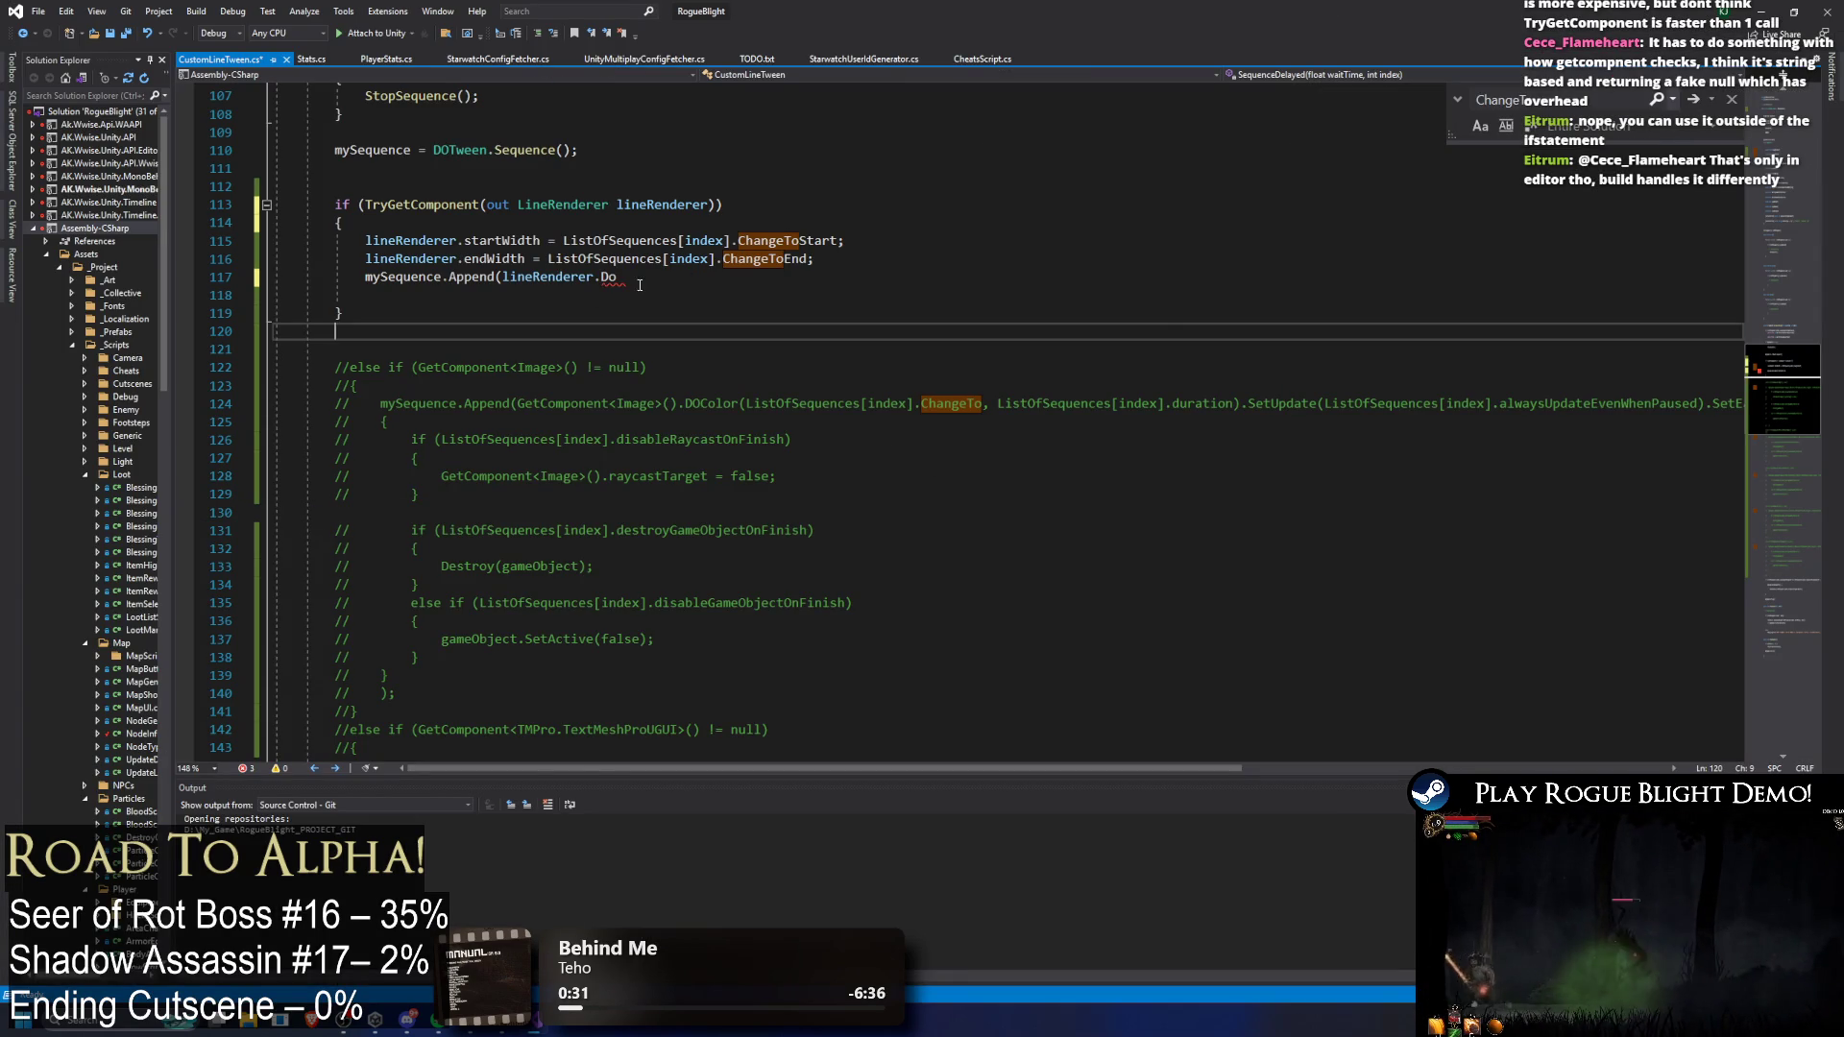
{"action": "left_click_drag", "start_coordinate": [632, 286], "coordinate": [635, 307]}
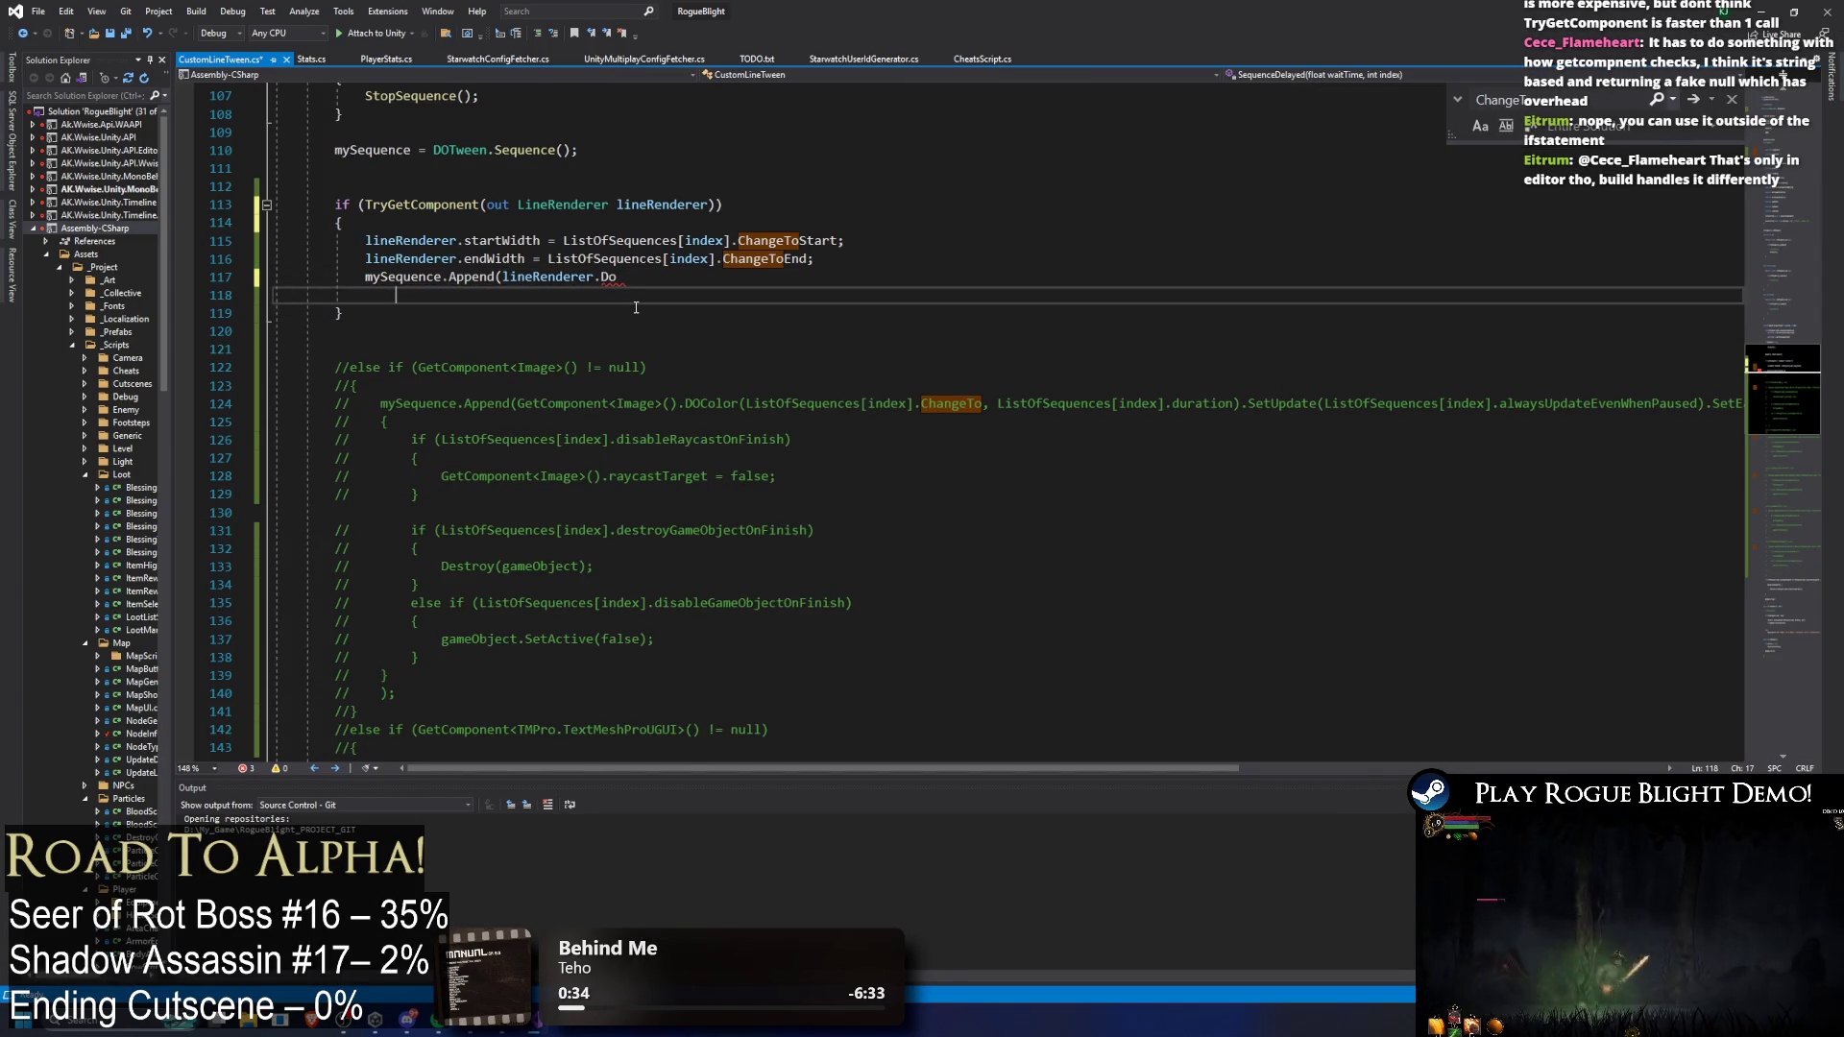
Step: Paste the commented DOTween.To example below line 117 and tidy its line join and indentation
{"action": "key", "text": "ctrl+v"}
{"action": "left_click_drag", "start_coordinate": [243, 332], "coordinate": [335, 332]}
{"action": "key", "text": "BackSpace"}
{"action": "key", "text": "BackSpace"}
{"action": "scroll", "coordinate": [790, 368], "scroll_direction": "up", "scroll_amount": 2}
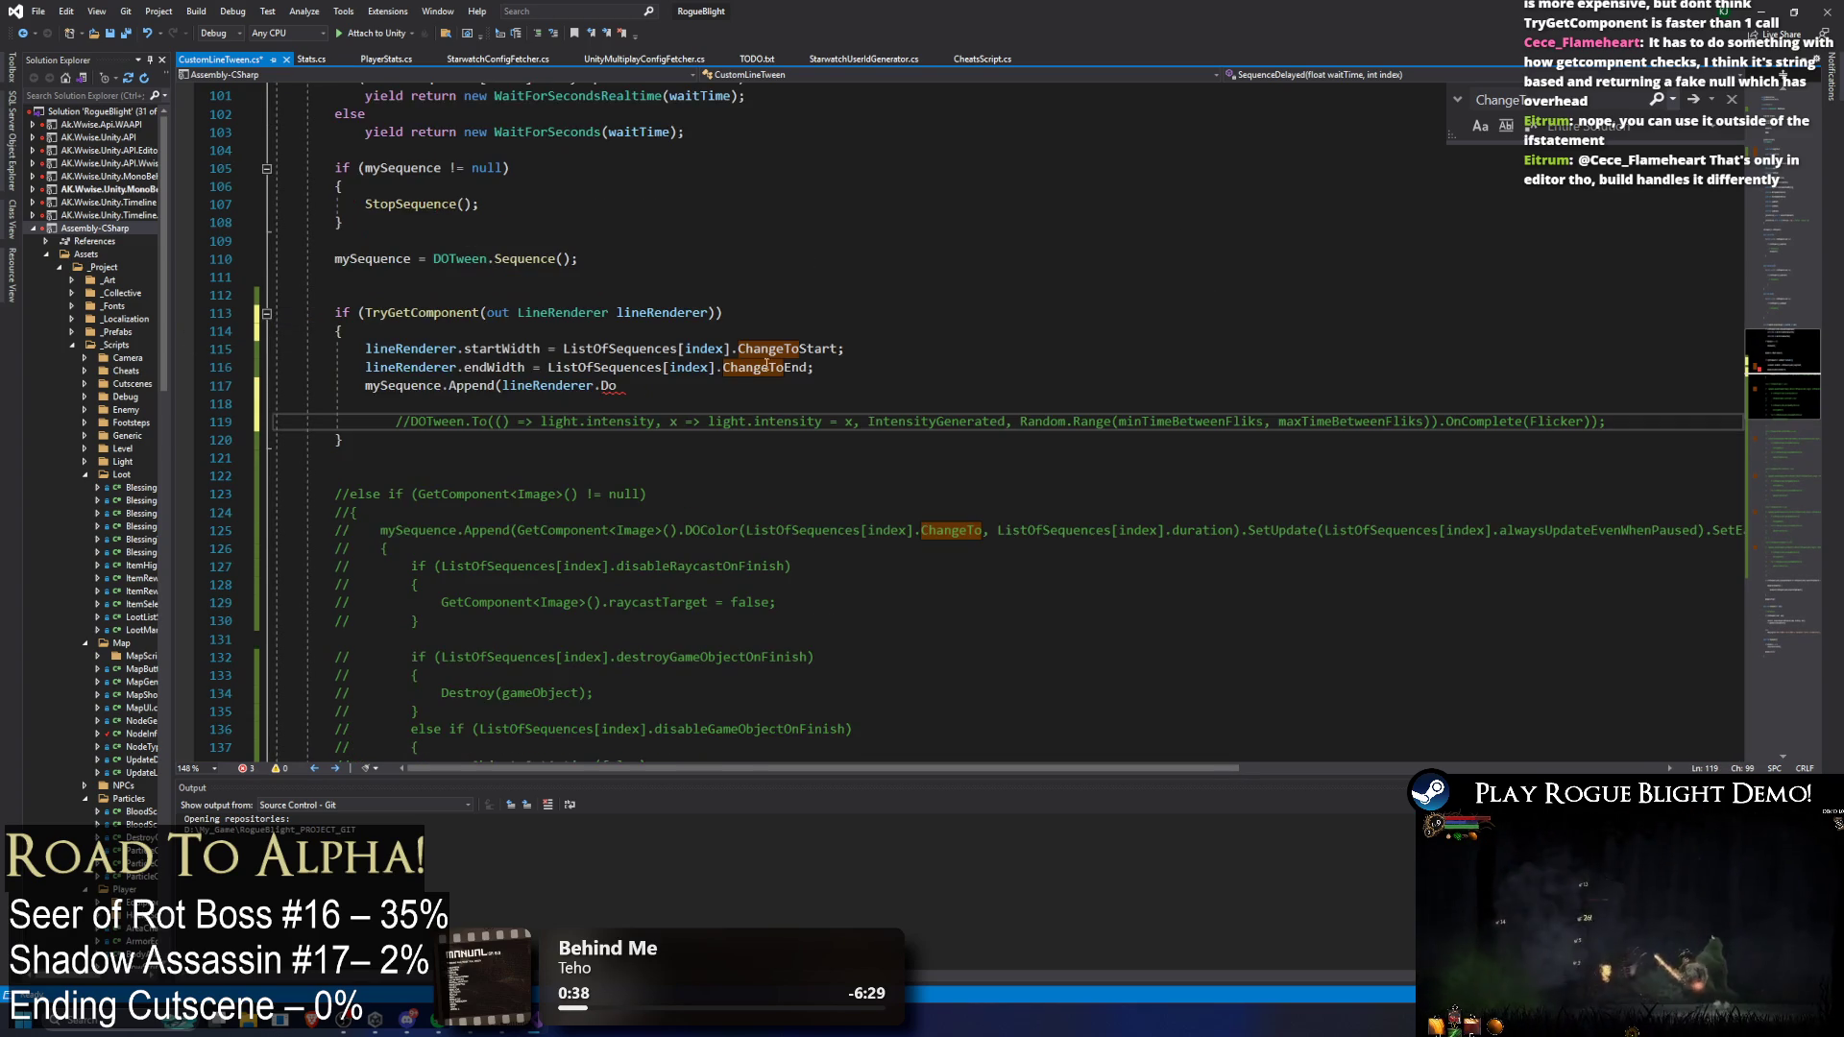
{"action": "key", "text": "Home"}
{"action": "key", "text": "BackSpace"}
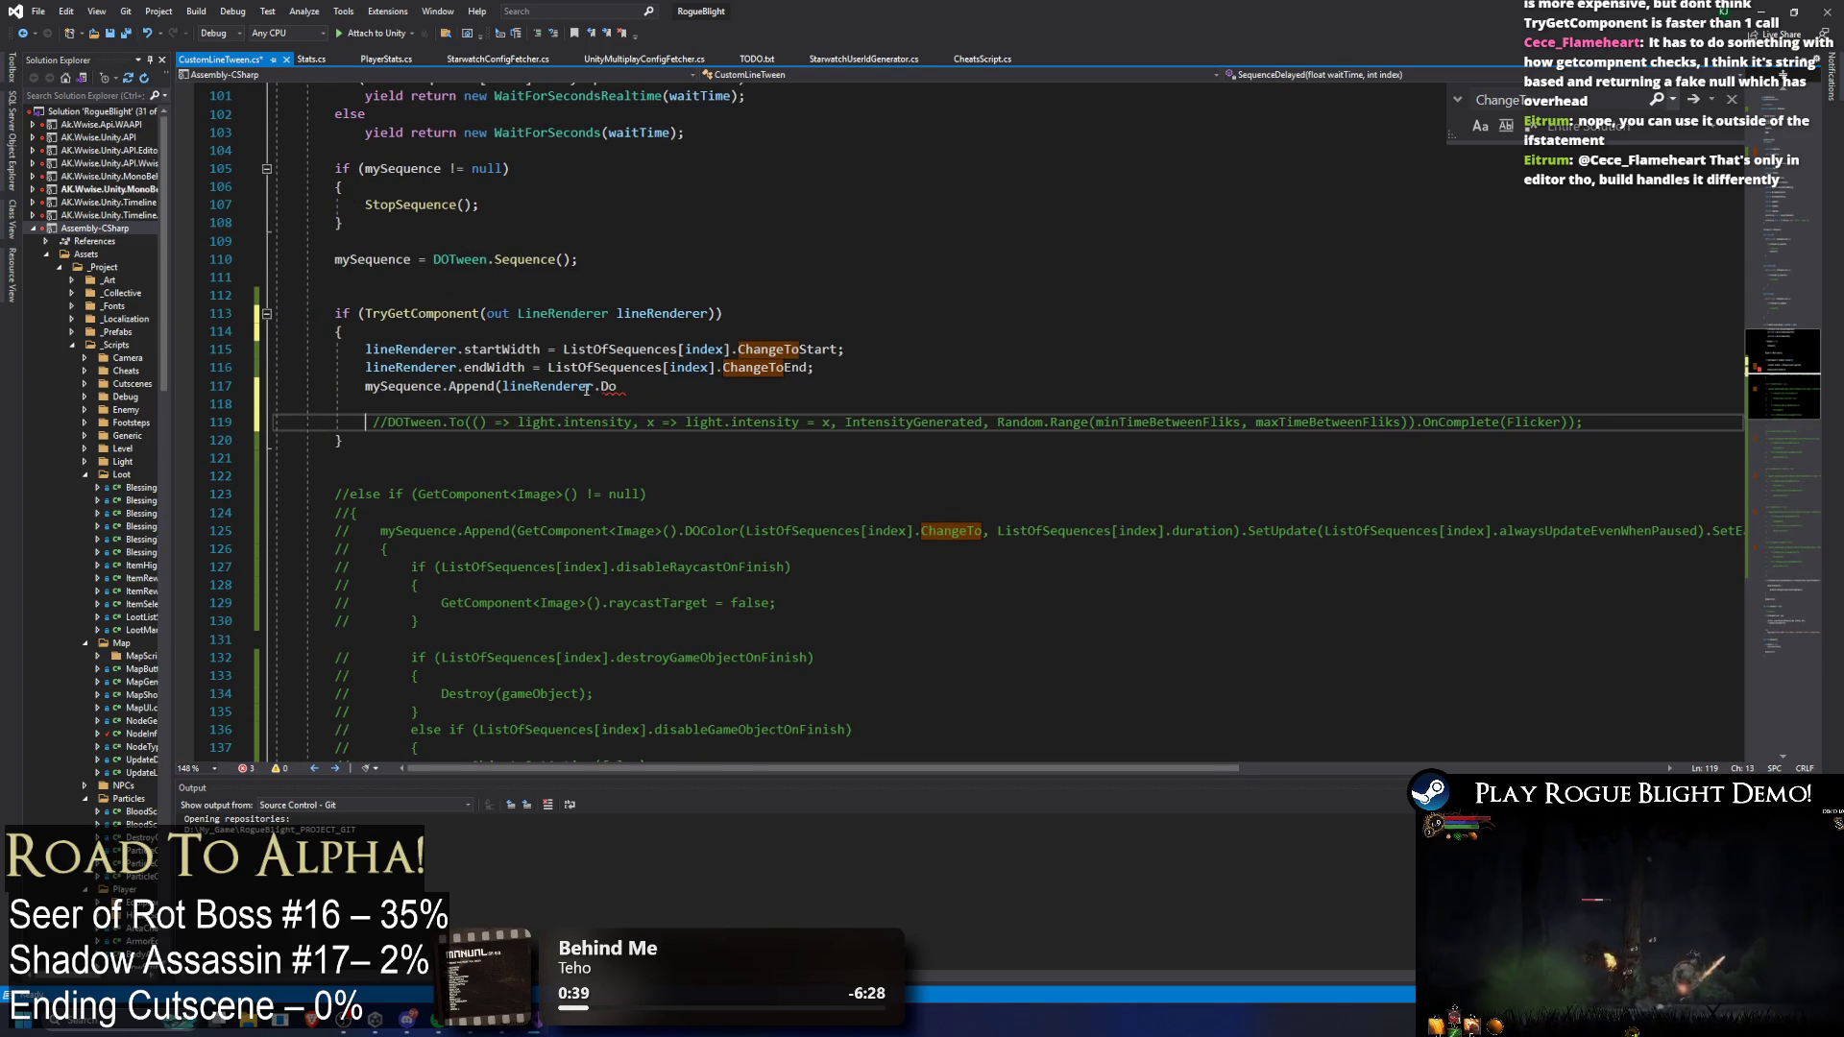
Step: Replace lineRenderer.Do on line 117 with DOTween.To(()=>
{"action": "left_click_drag", "start_coordinate": [499, 384], "coordinate": [661, 375]}
{"action": "type", "text": "DO"}
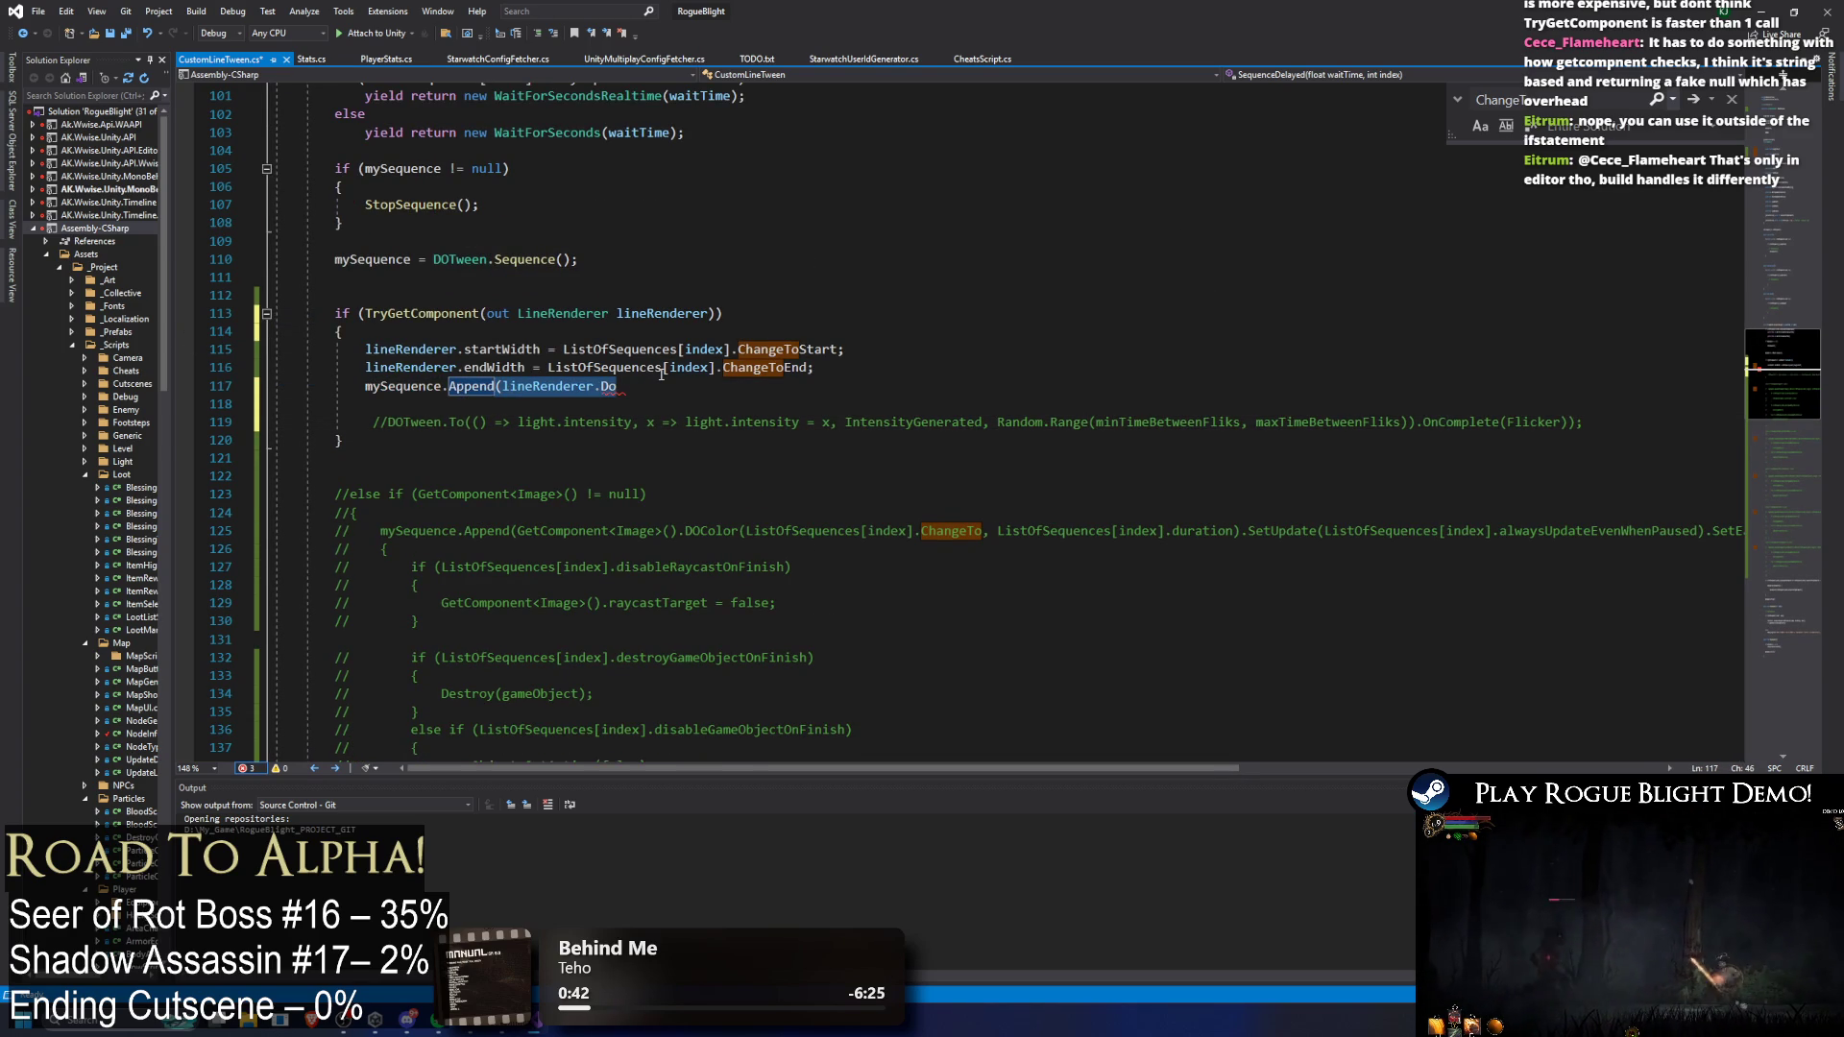
{"action": "type", "text": "Tween."}
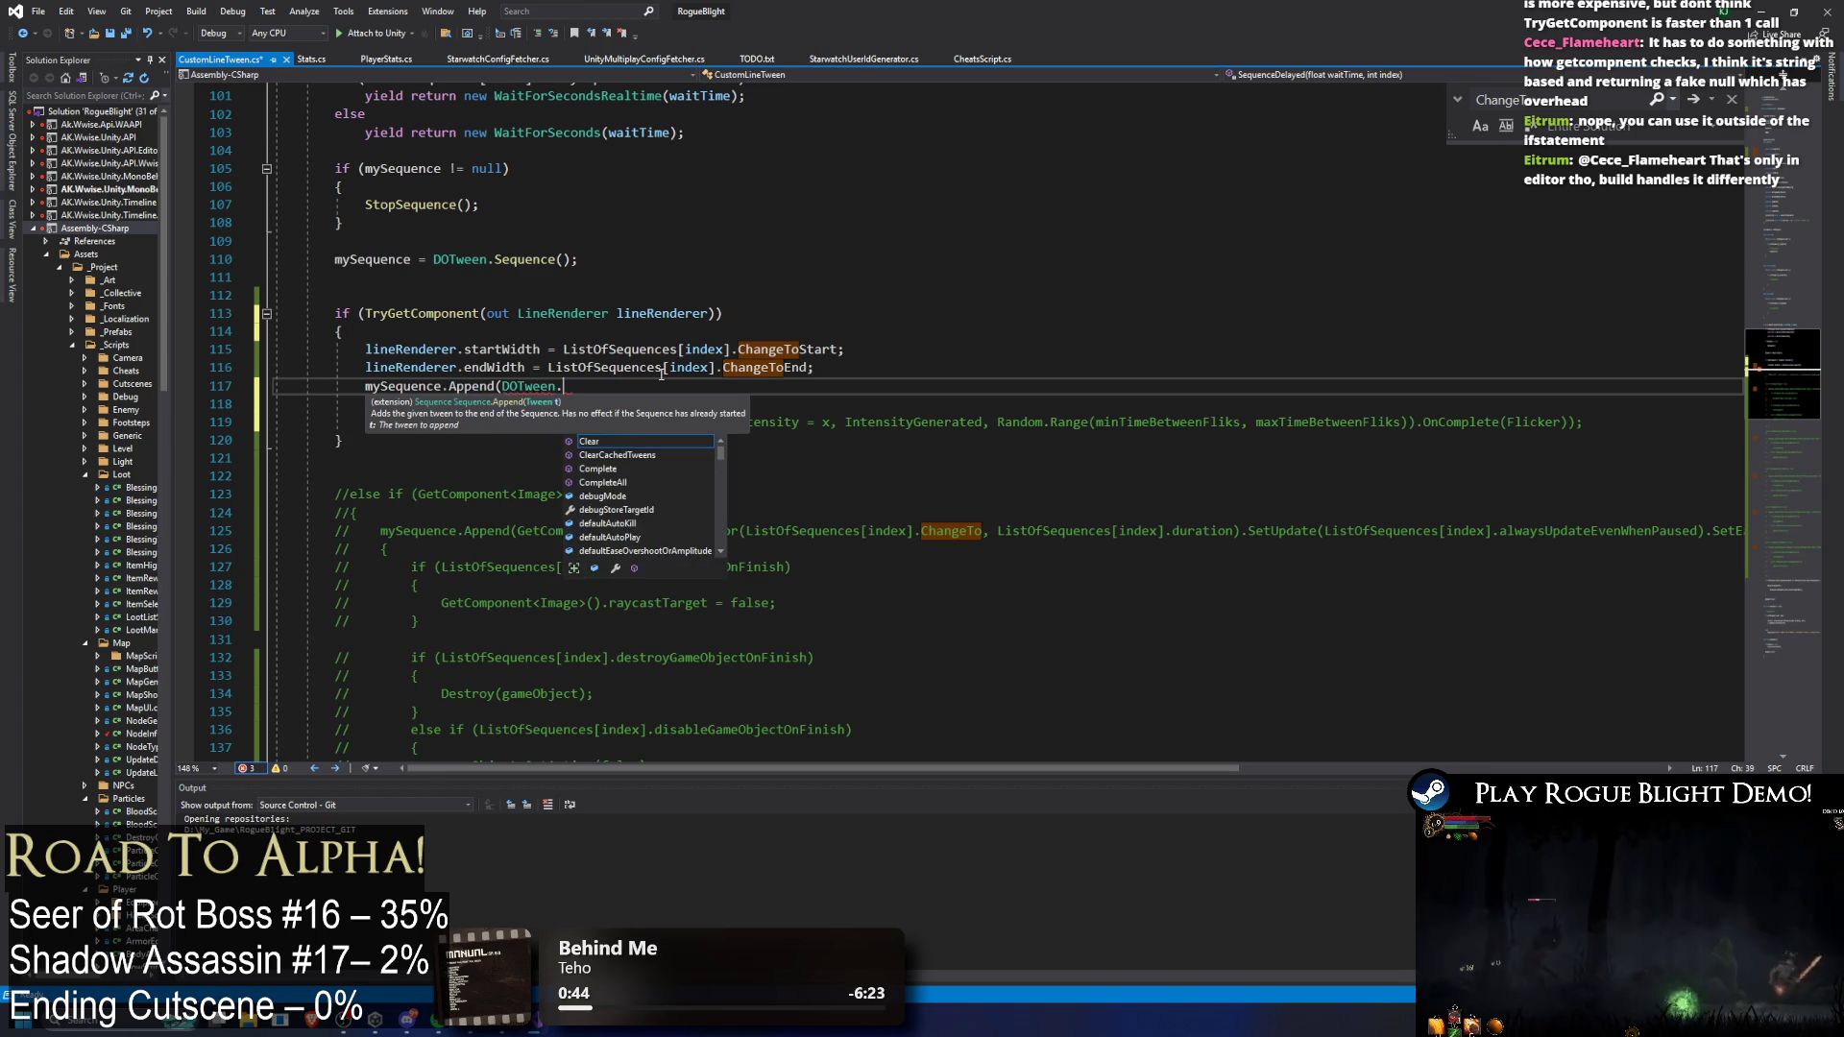
{"action": "left_click", "coordinate": [577, 222]}
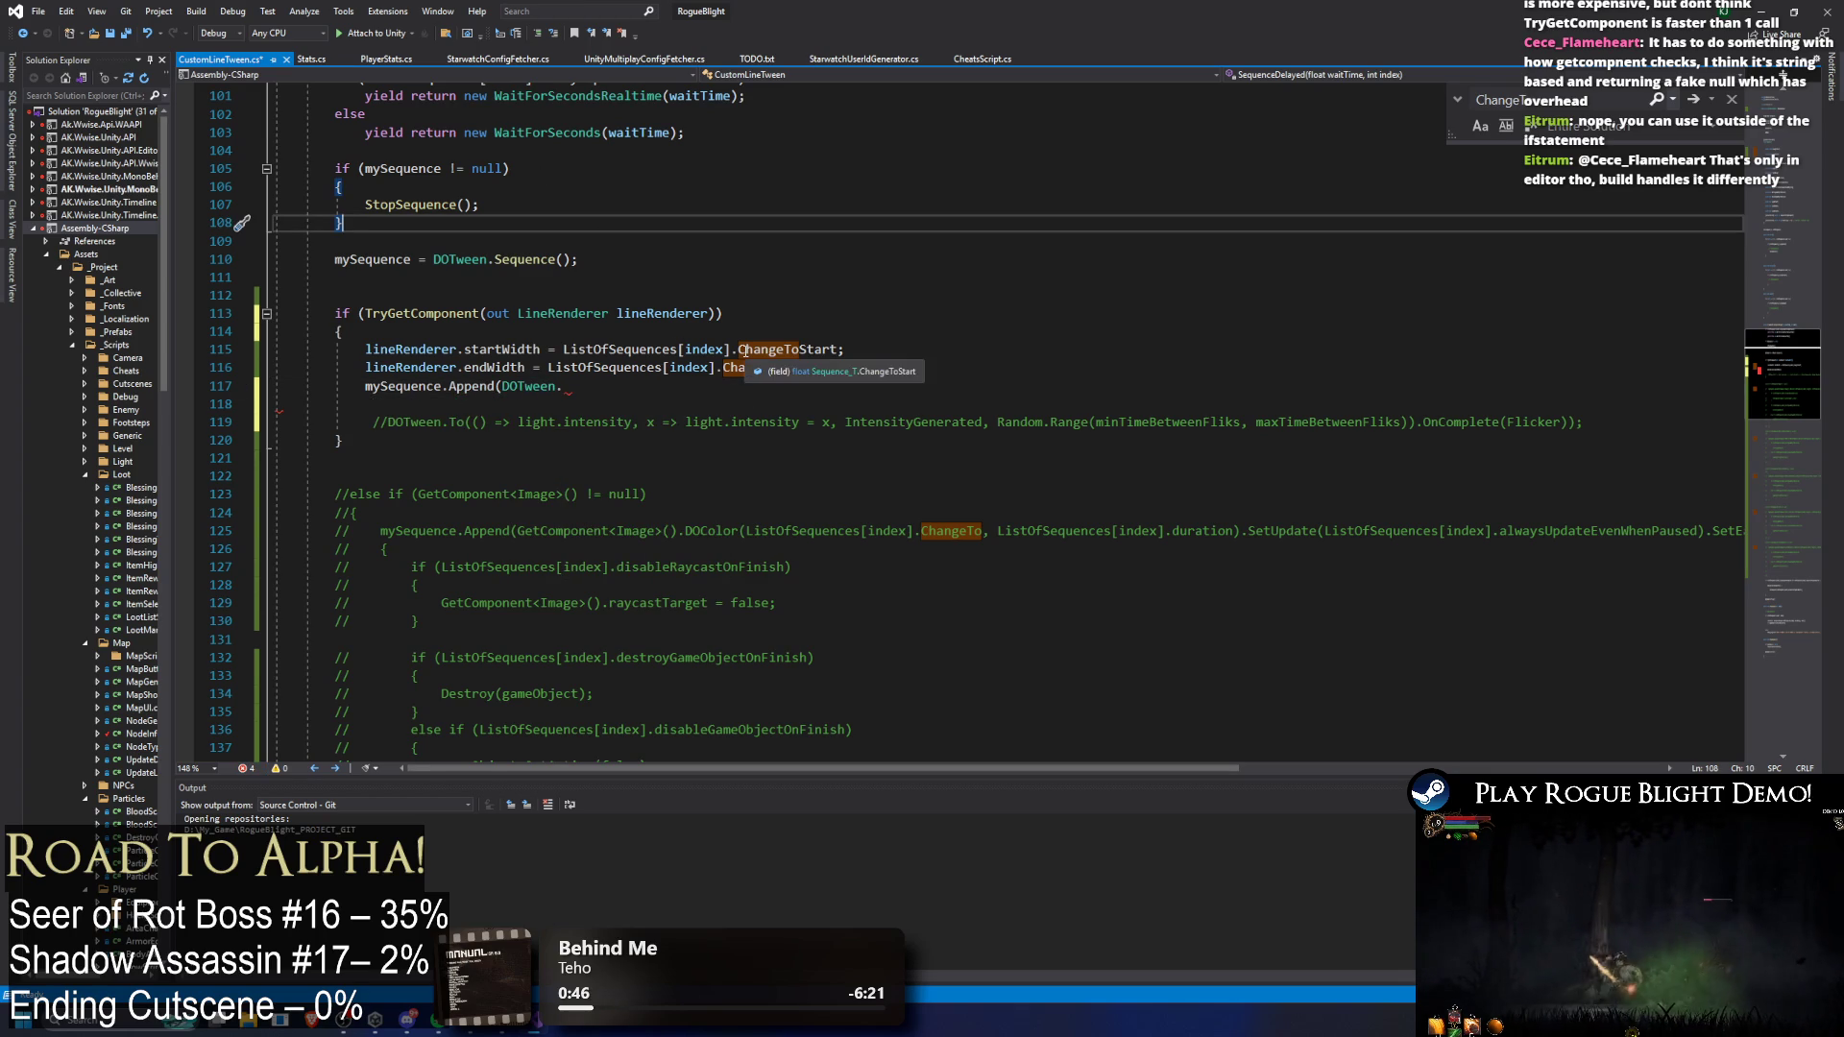
{"action": "left_click", "coordinate": [625, 388]}
{"action": "key", "text": "ctrl+space"}
{"action": "type", "text": "To(()="}
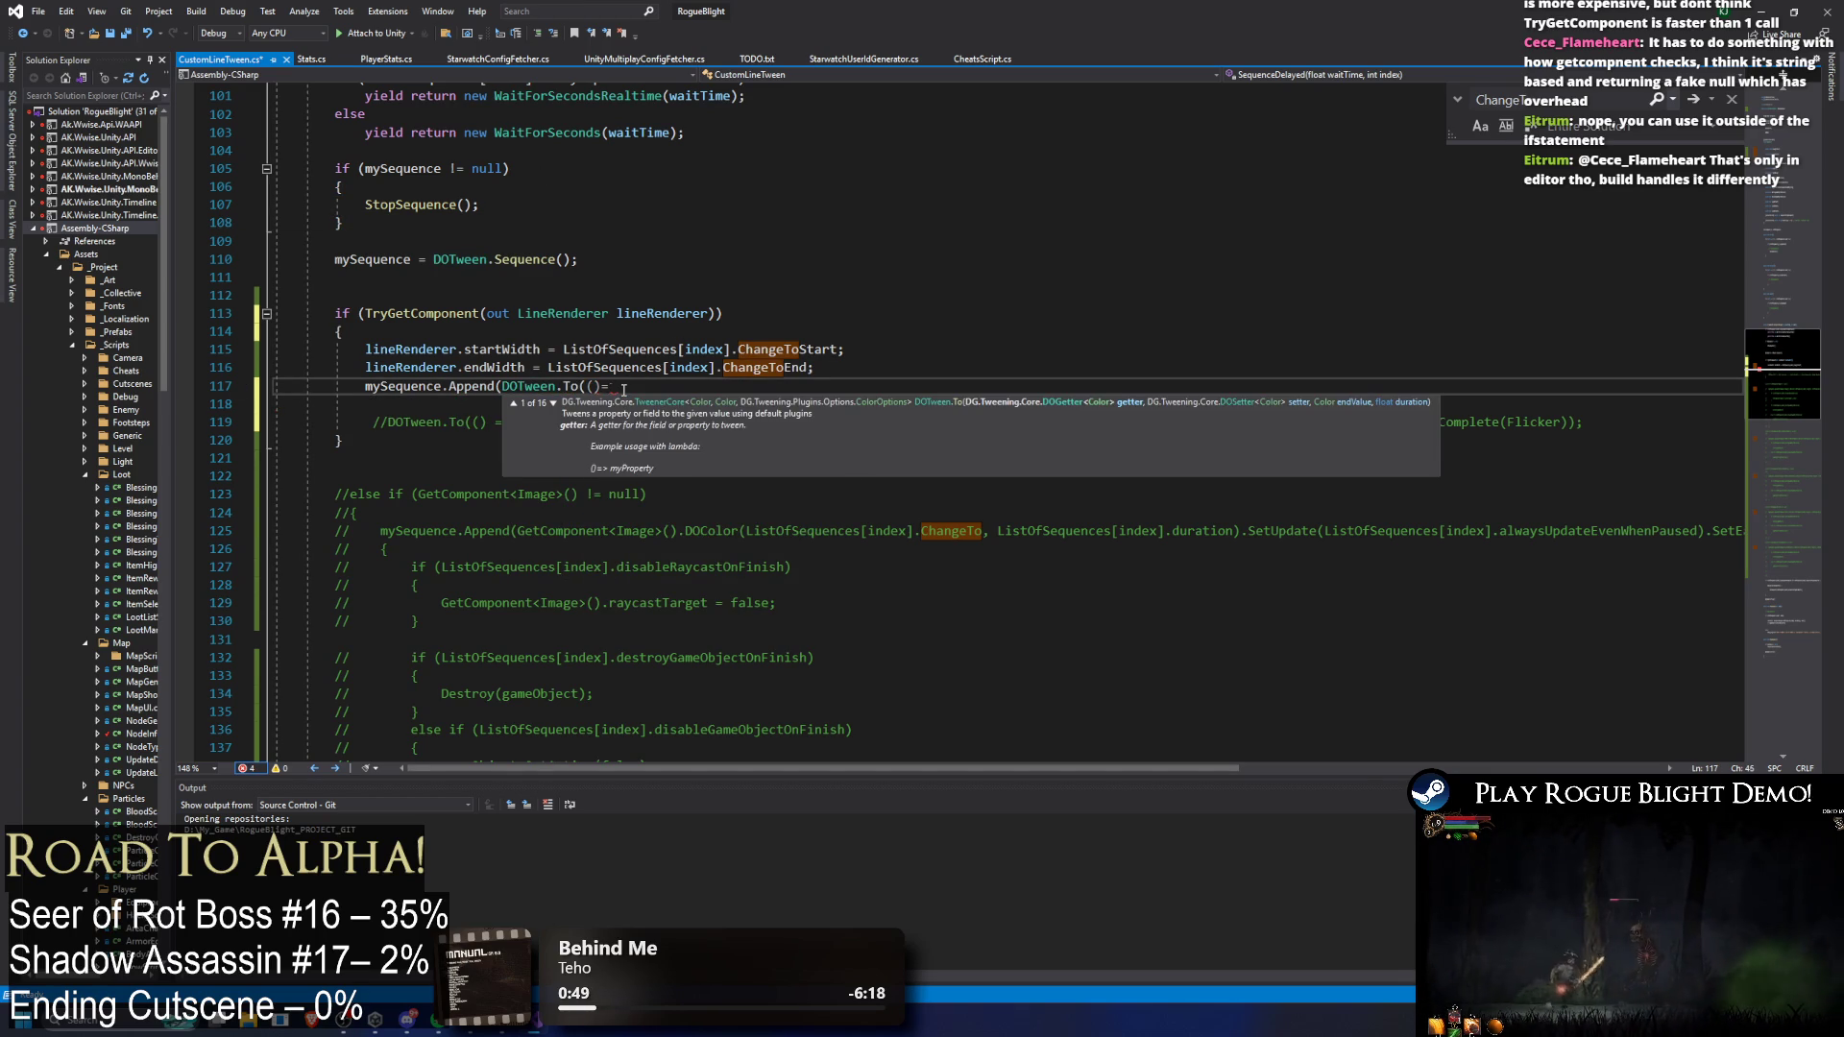
{"action": "type", "text": ">"}
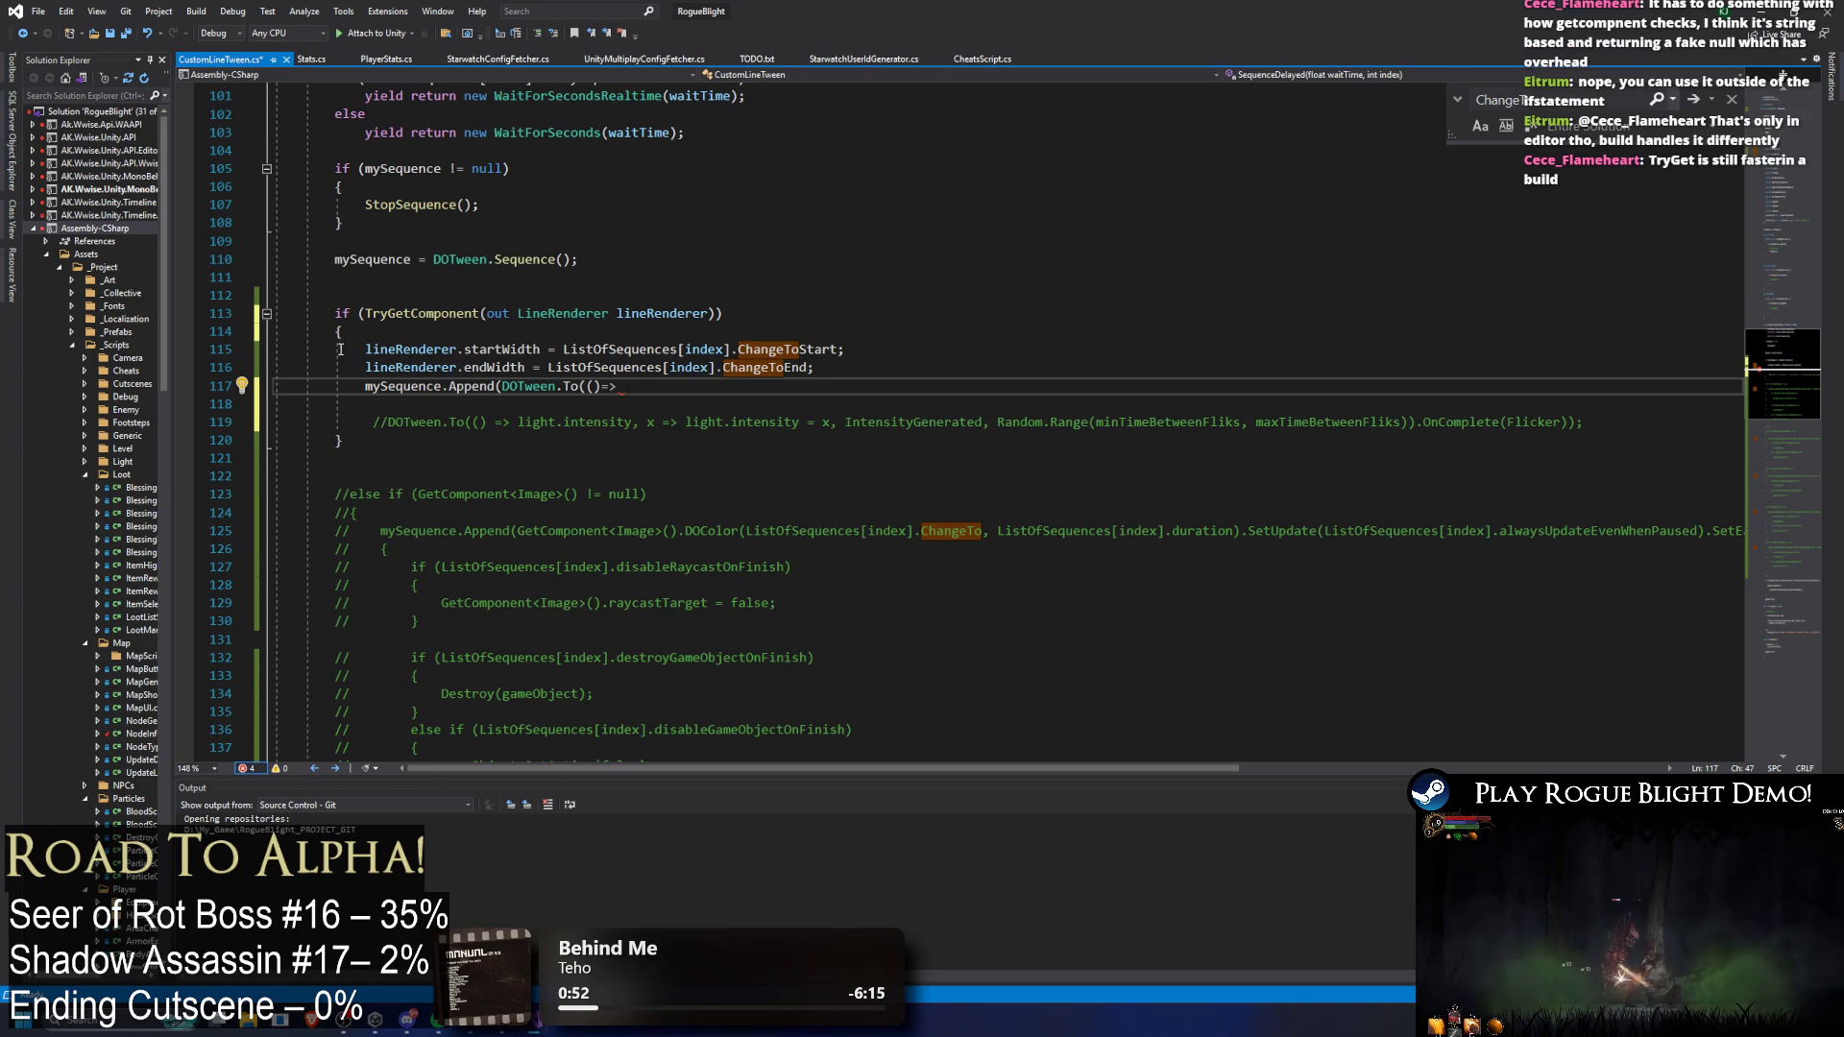
Step: Fill the tween's getter and setter with lineRenderer.startWidth: () => lineRenderer.startWidth, x => lineRenderer.startWidth
{"action": "left_click_drag", "start_coordinate": [363, 350], "coordinate": [540, 347]}
{"action": "key", "text": "ctrl+c"}
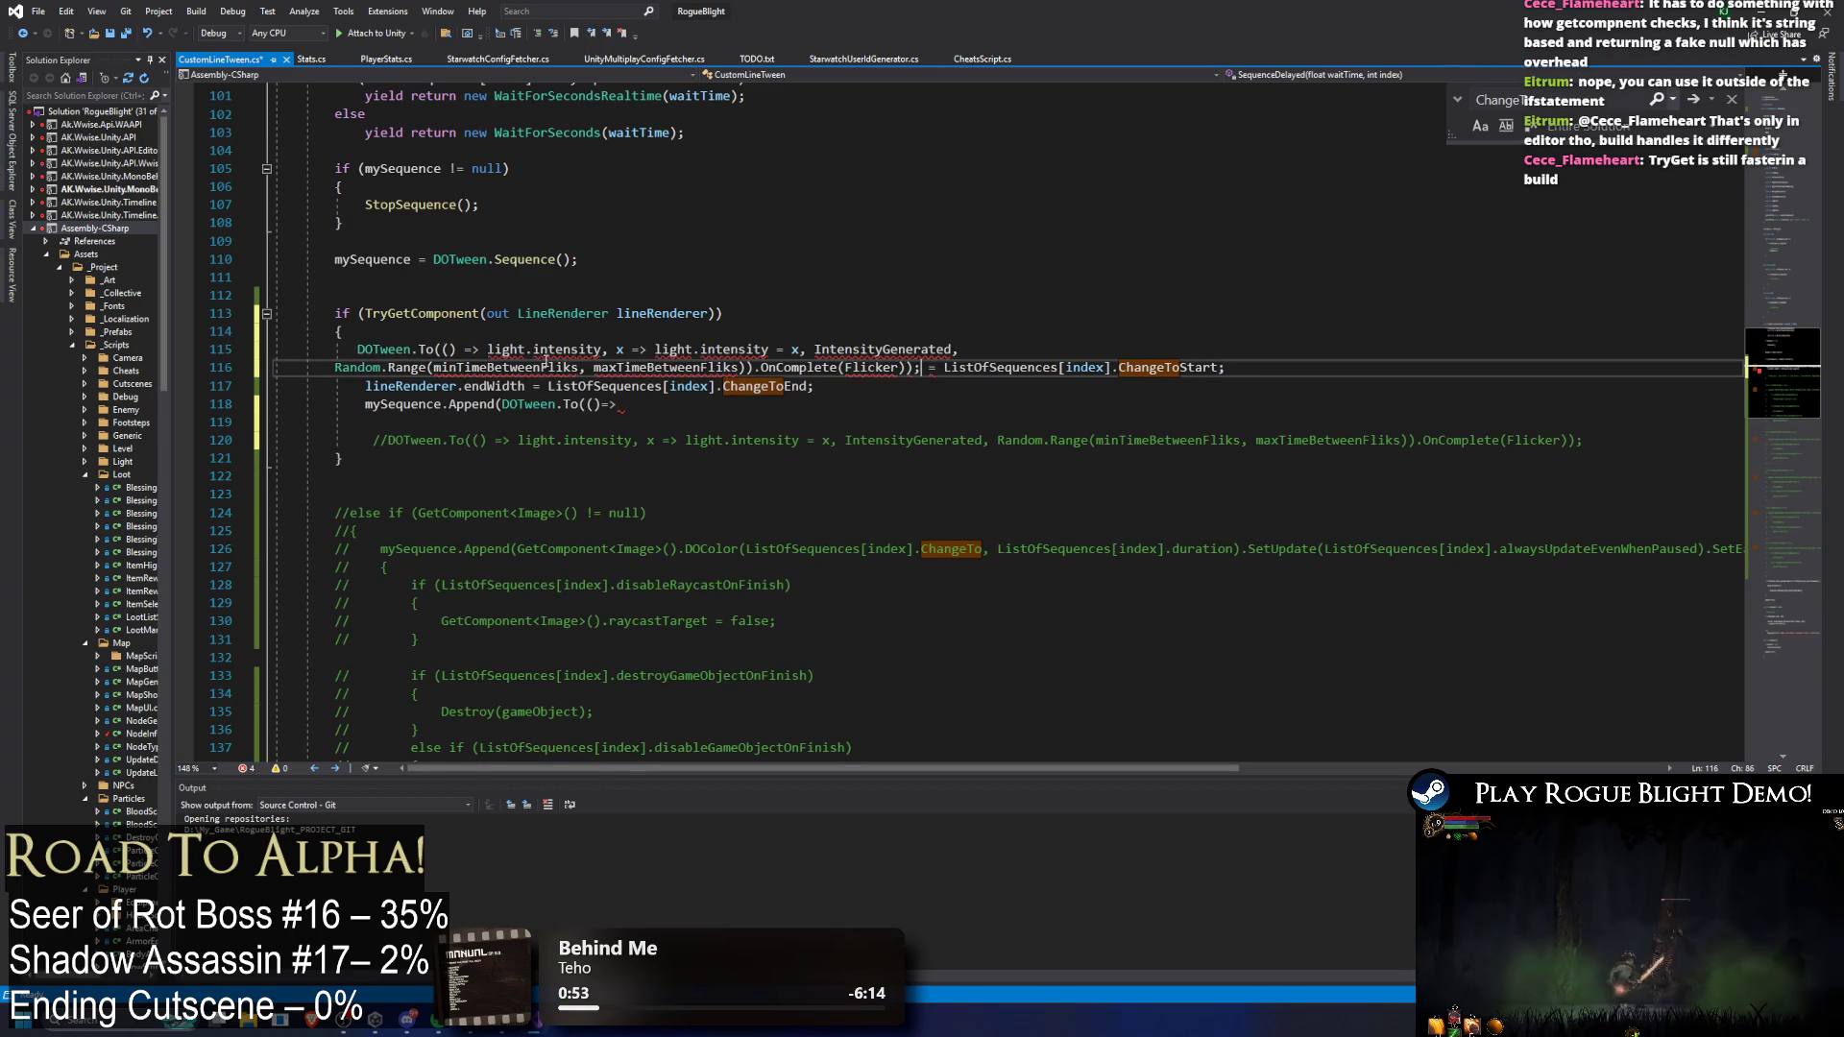
{"action": "left_click", "coordinate": [638, 384]}
{"action": "key", "text": "ctrl+v"}
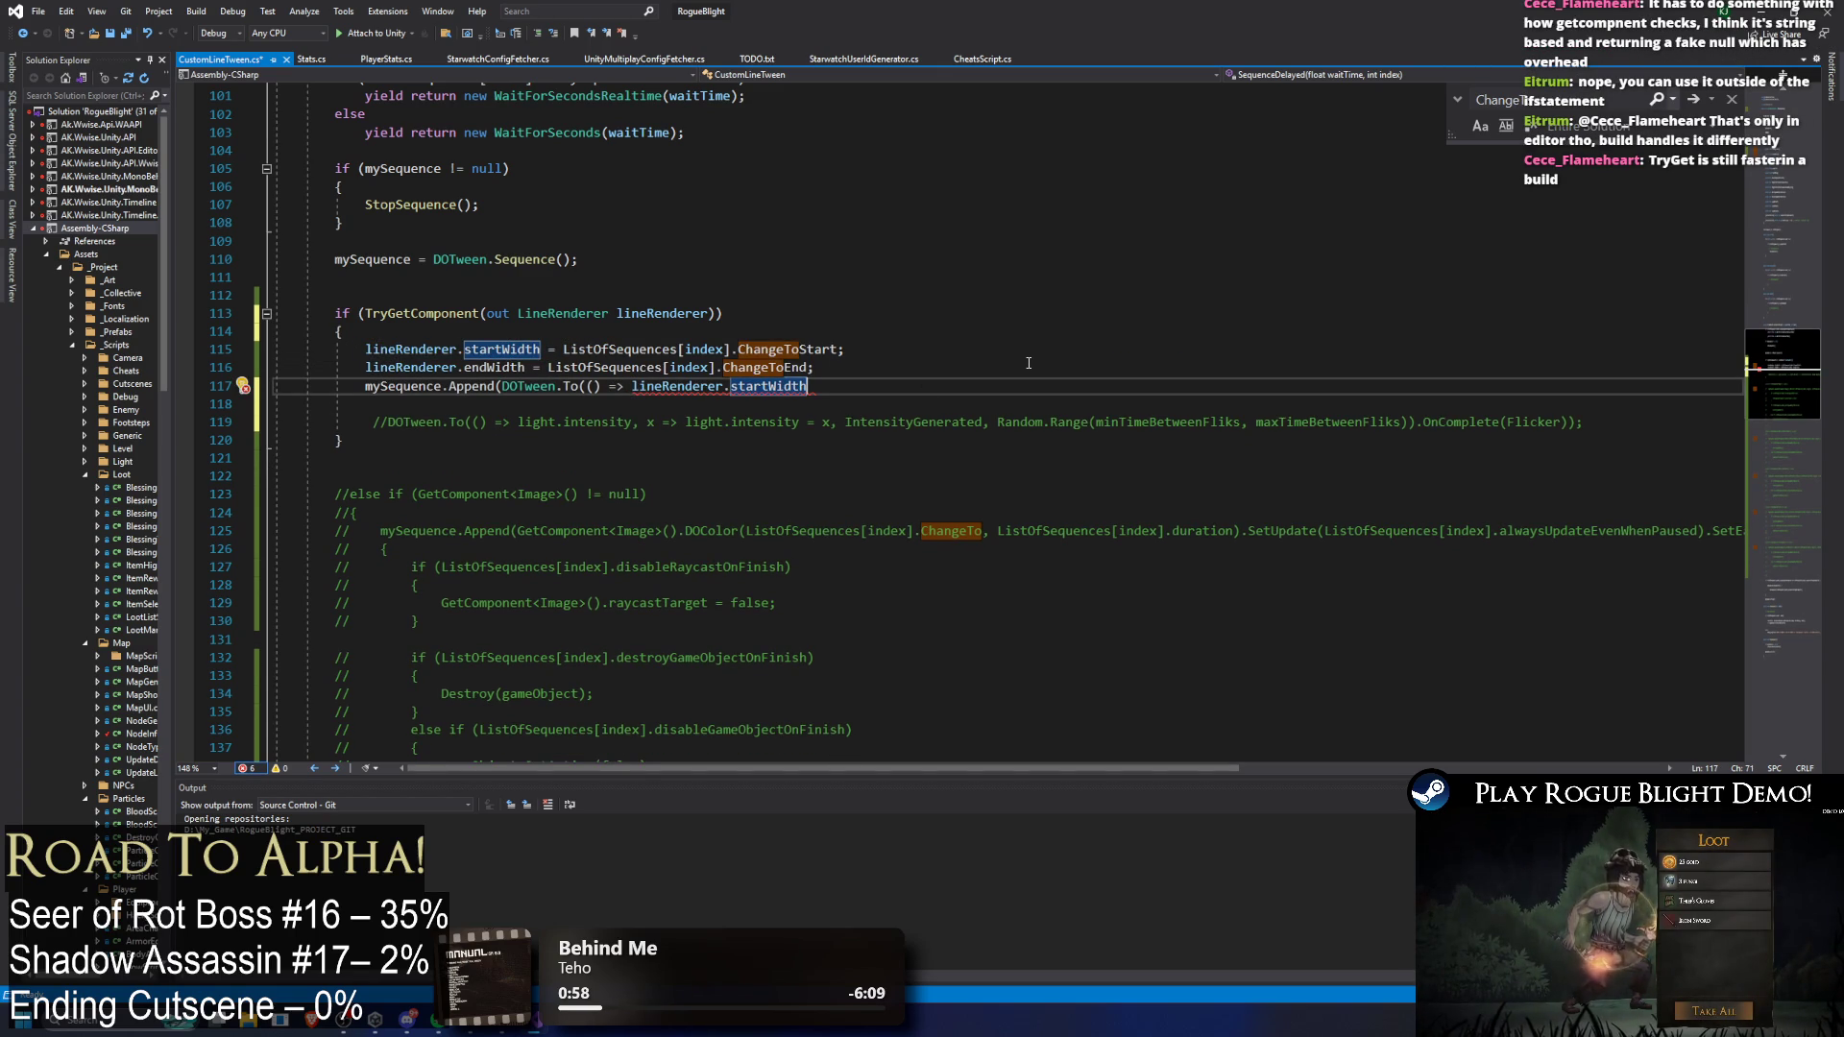
{"action": "type", "text": ", x"}
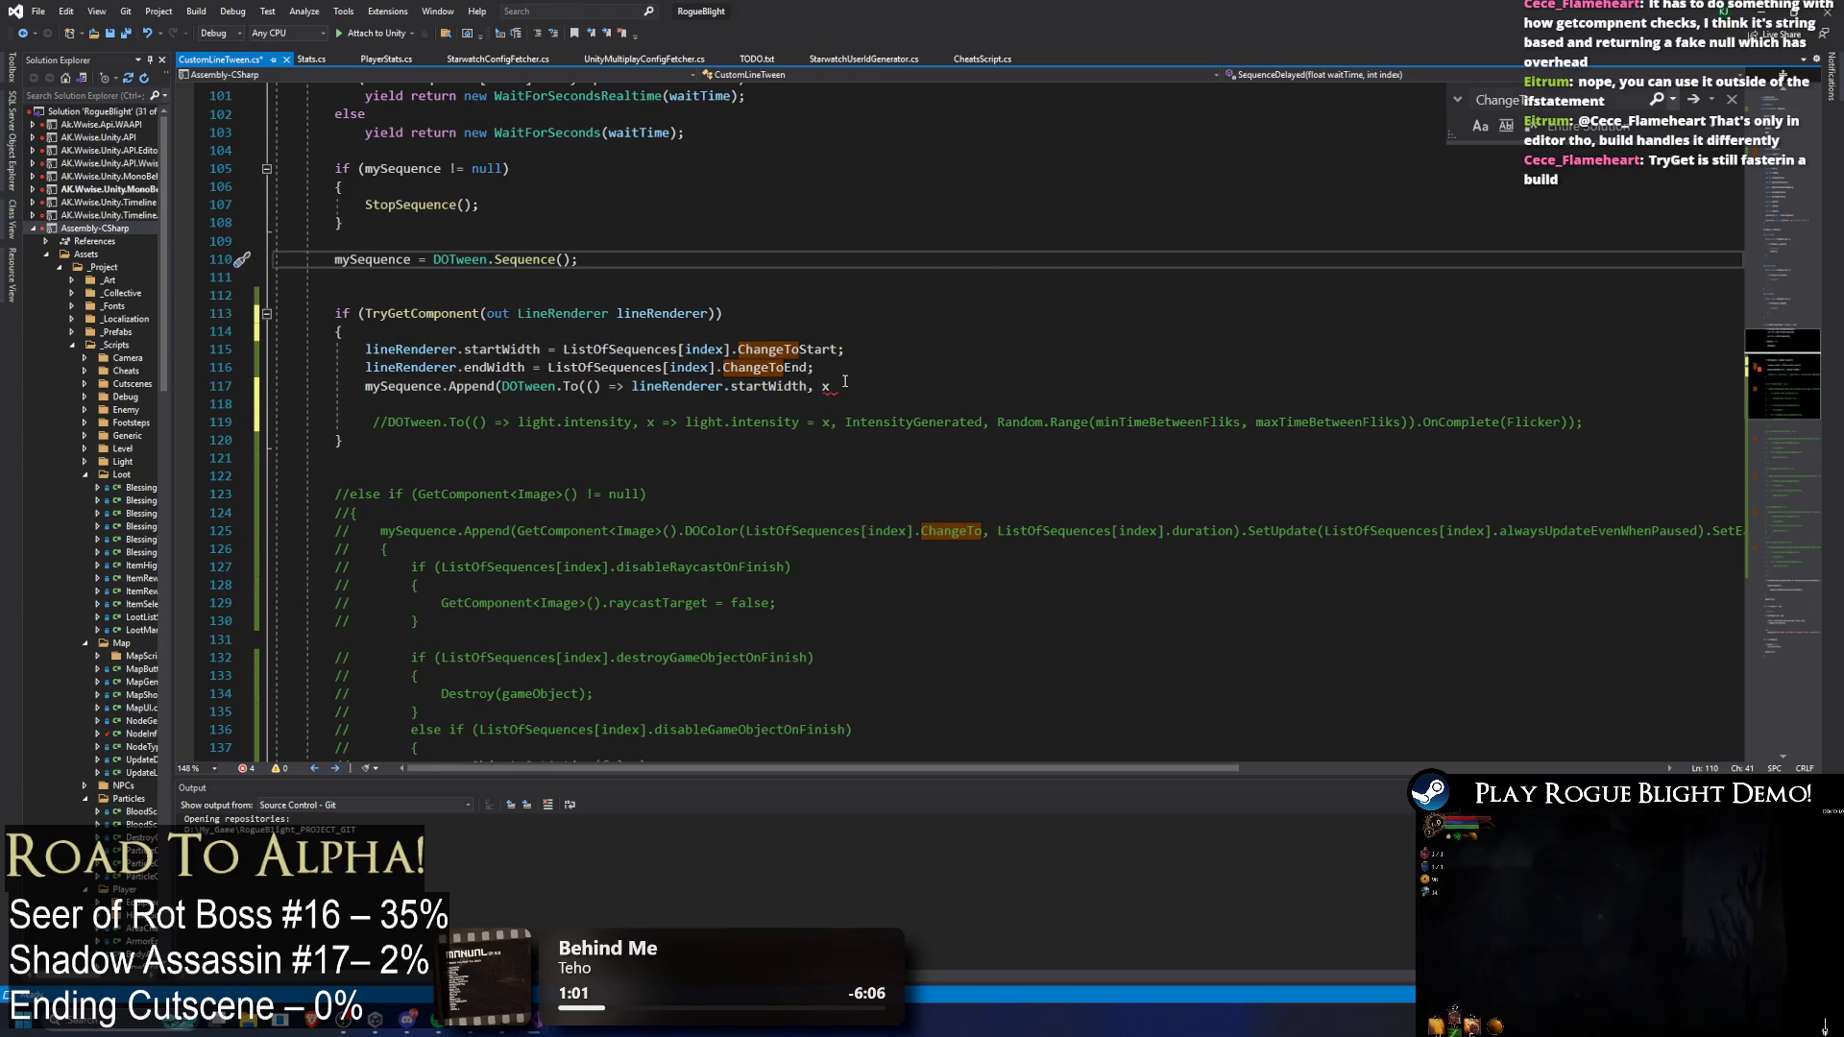
{"action": "left_click", "coordinate": [945, 386]}
{"action": "type", "text": "=> lineRenderer.startWidth"}
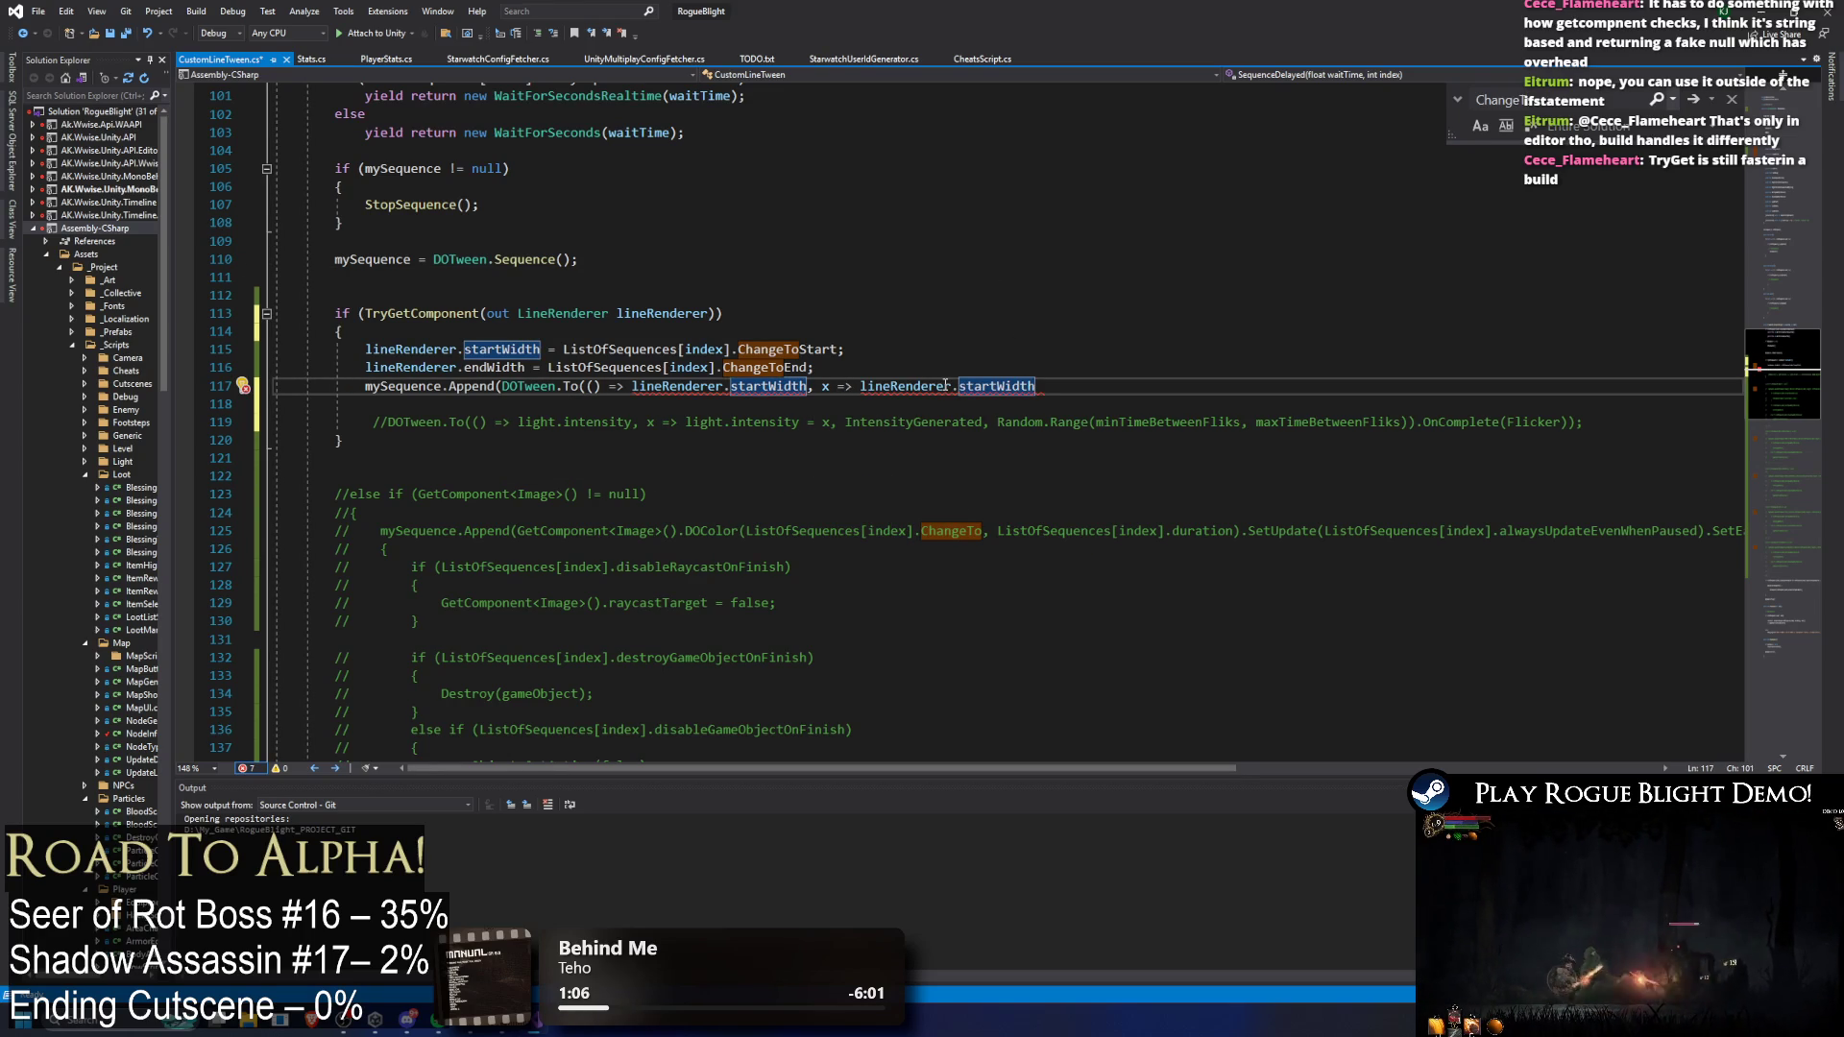
{"action": "type", "text": ","}
{"action": "key", "text": "Escape"}
Step: Comment out the direct startWidth assignment on line 115
{"action": "key", "text": "Up"}
{"action": "key", "text": "Up"}
{"action": "key", "text": "Up"}
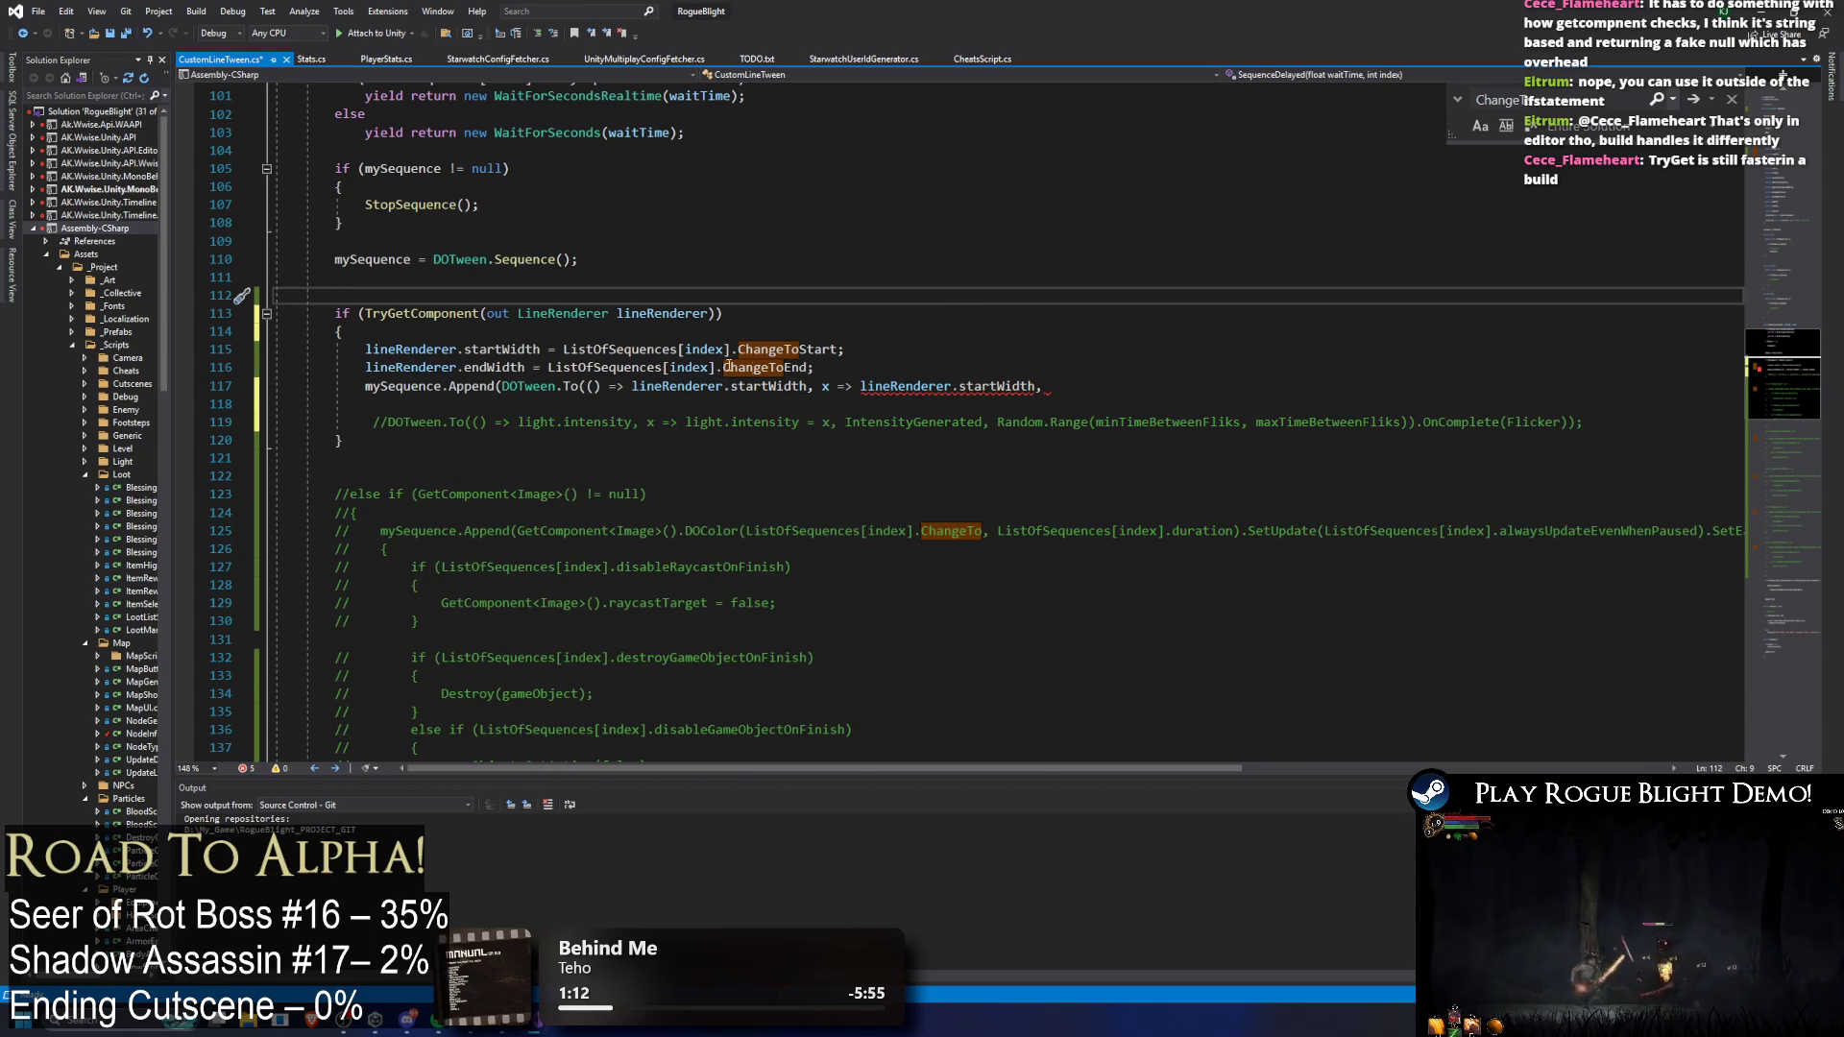
{"action": "left_click", "coordinate": [352, 348]}
{"action": "type", "text": "//"}
{"action": "key", "text": "Down"}
Step: Comment out line 116 and add ListOfSequences[index].ChangeToStart as the tween's target value
{"action": "type", "text": "//"}
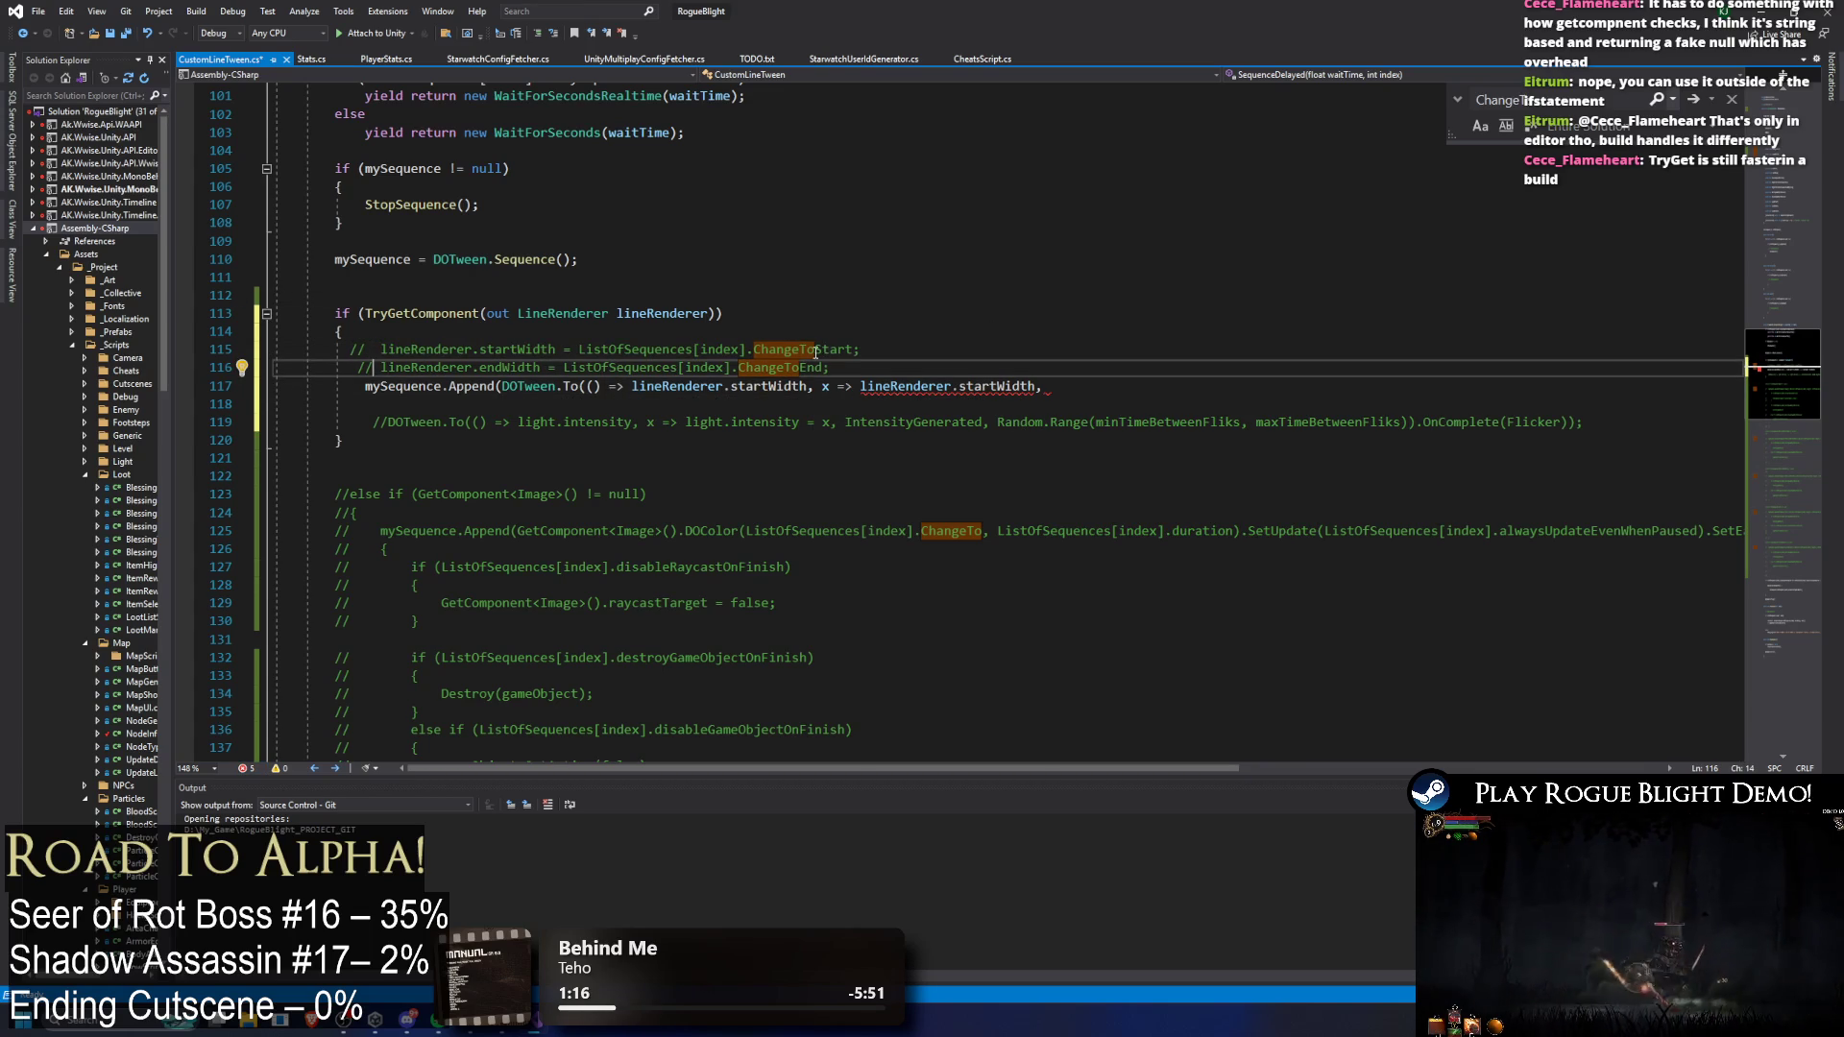
{"action": "double_click", "coordinate": [820, 352]}
{"action": "key", "text": "shift+alt+equal"}
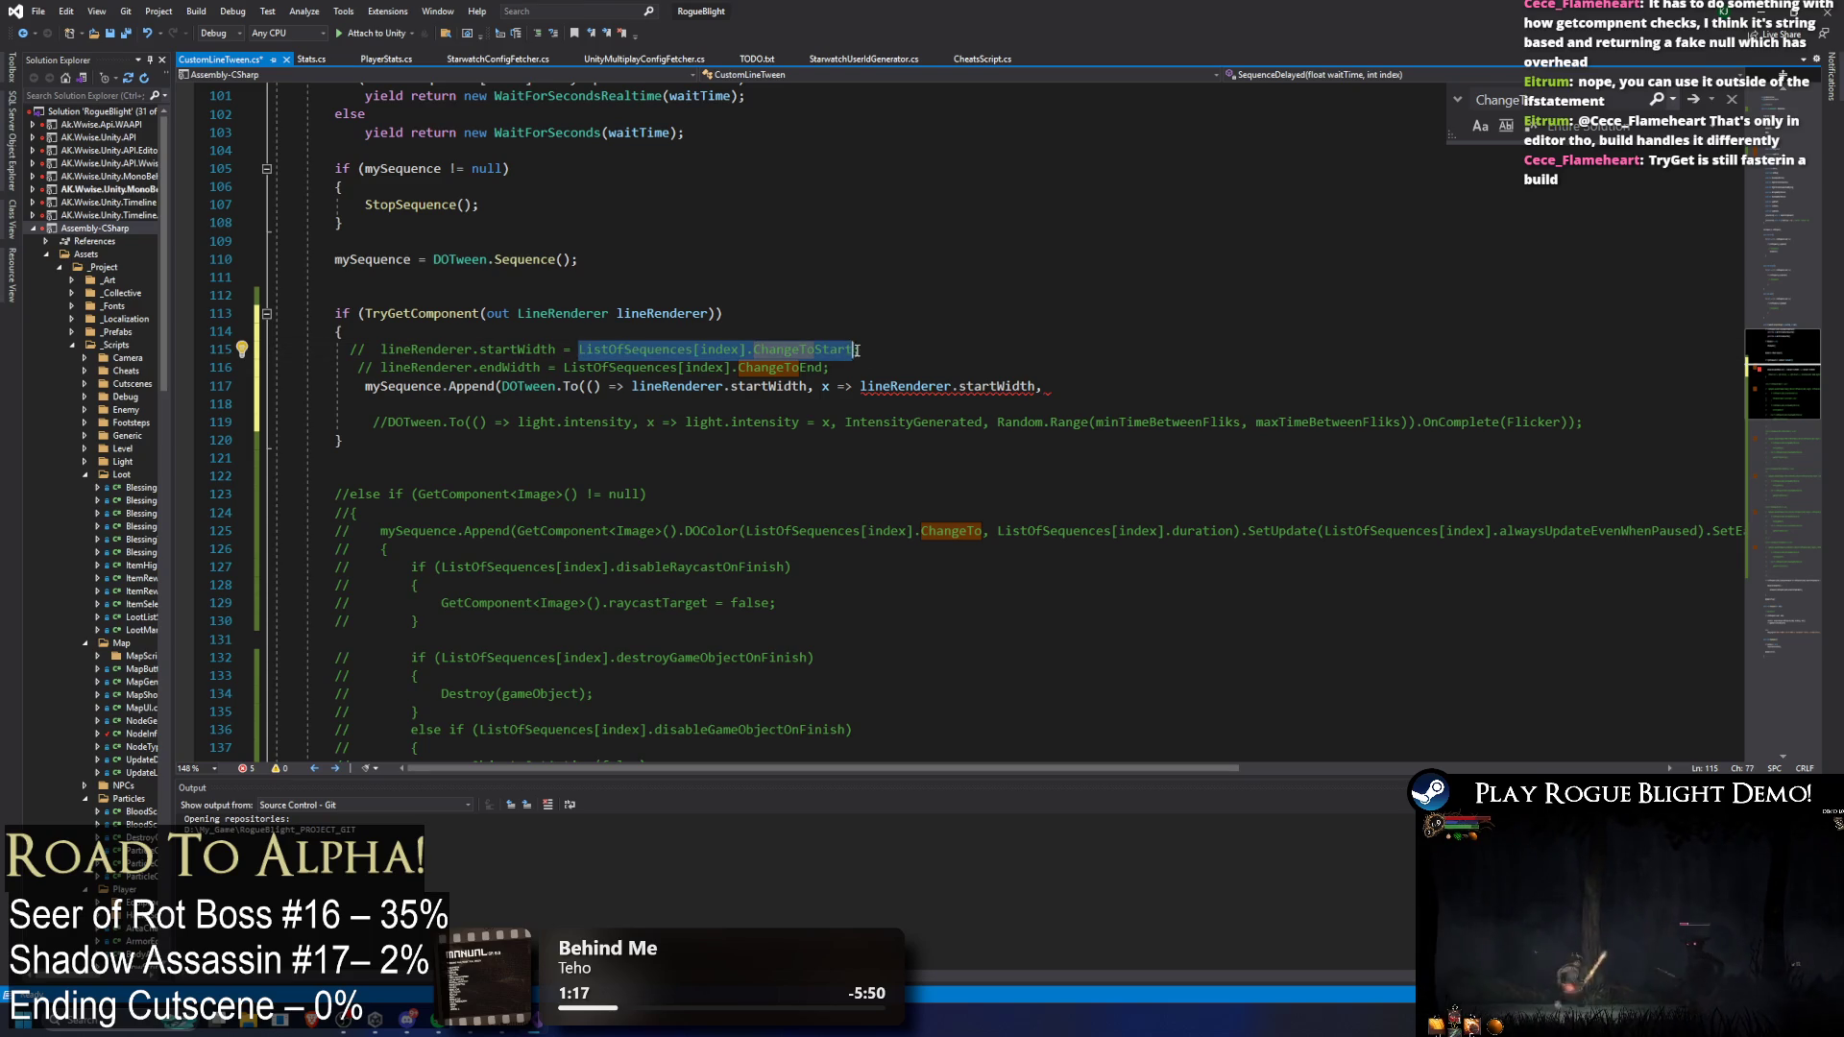
{"action": "key", "text": "ctrl+c"}
{"action": "left_click", "coordinate": [1097, 383]}
{"action": "key", "text": "ctrl+v"}
{"action": "type", "text": ","}
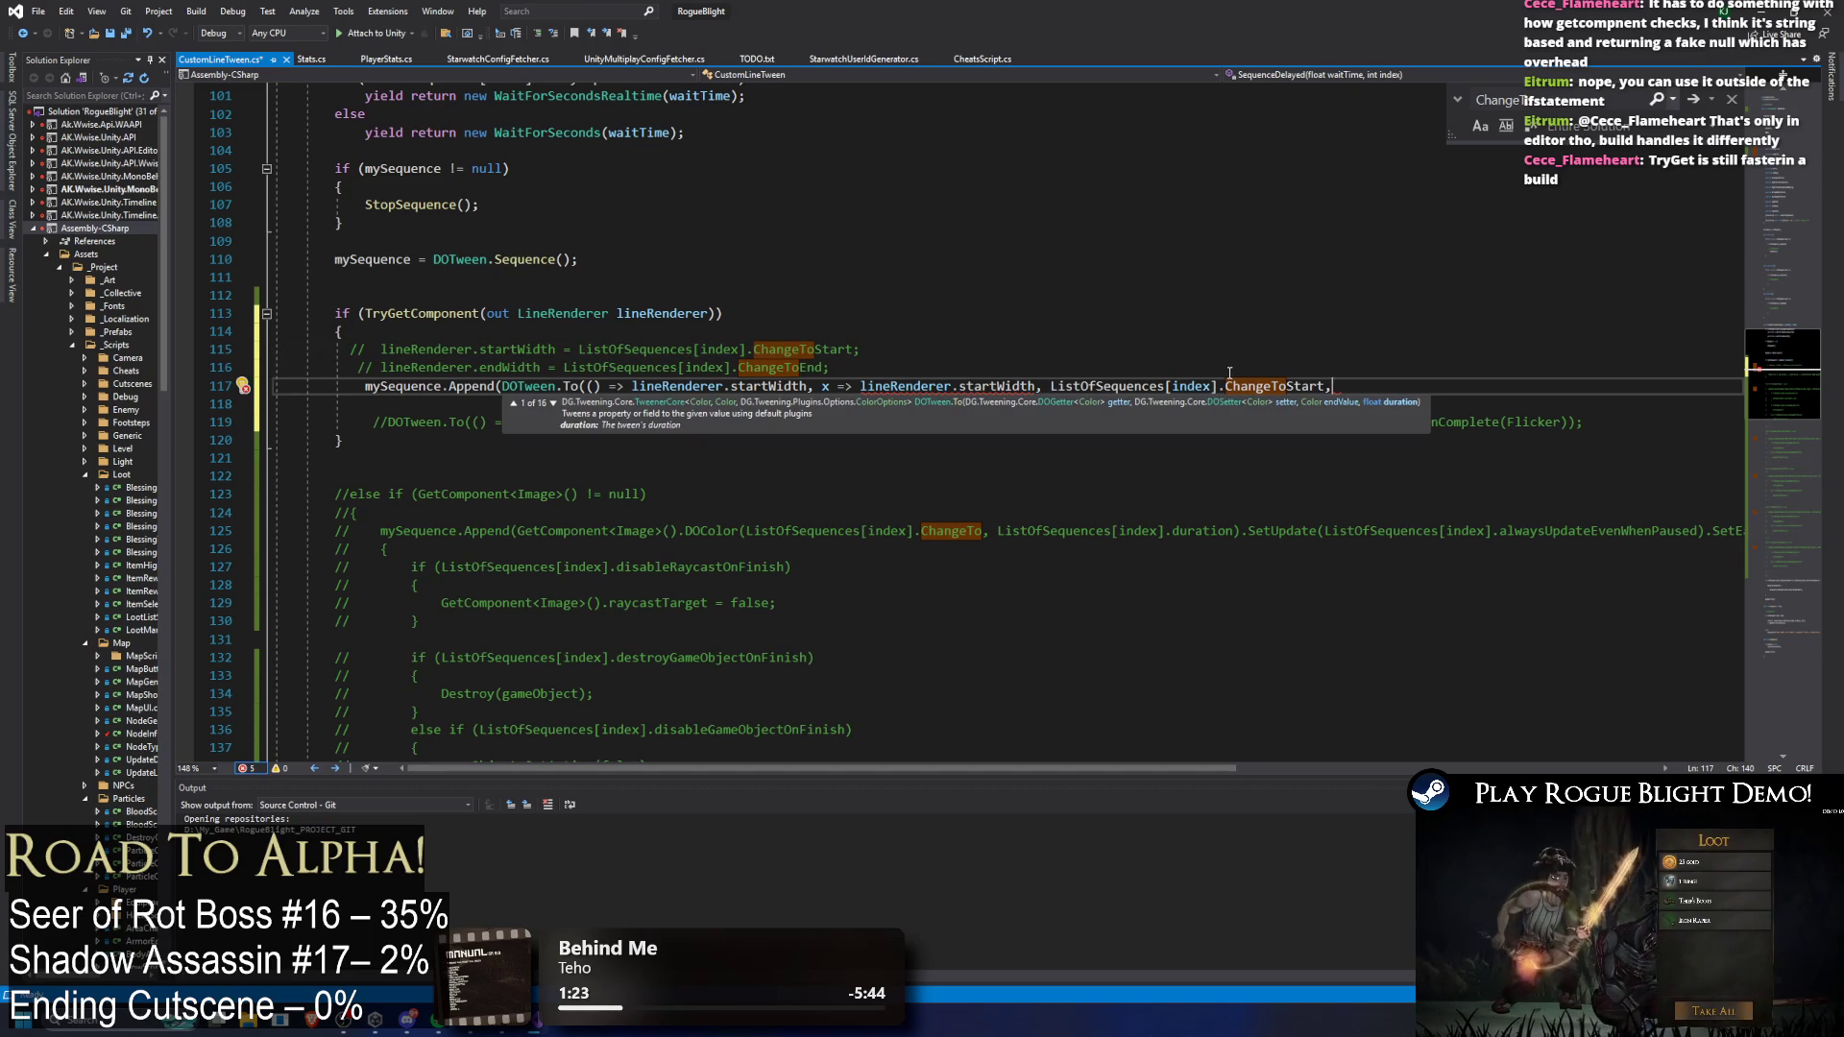
Step: Add ListOfSequences[index].duration as the tween's duration argument
{"action": "left_click", "coordinate": [1401, 386]}
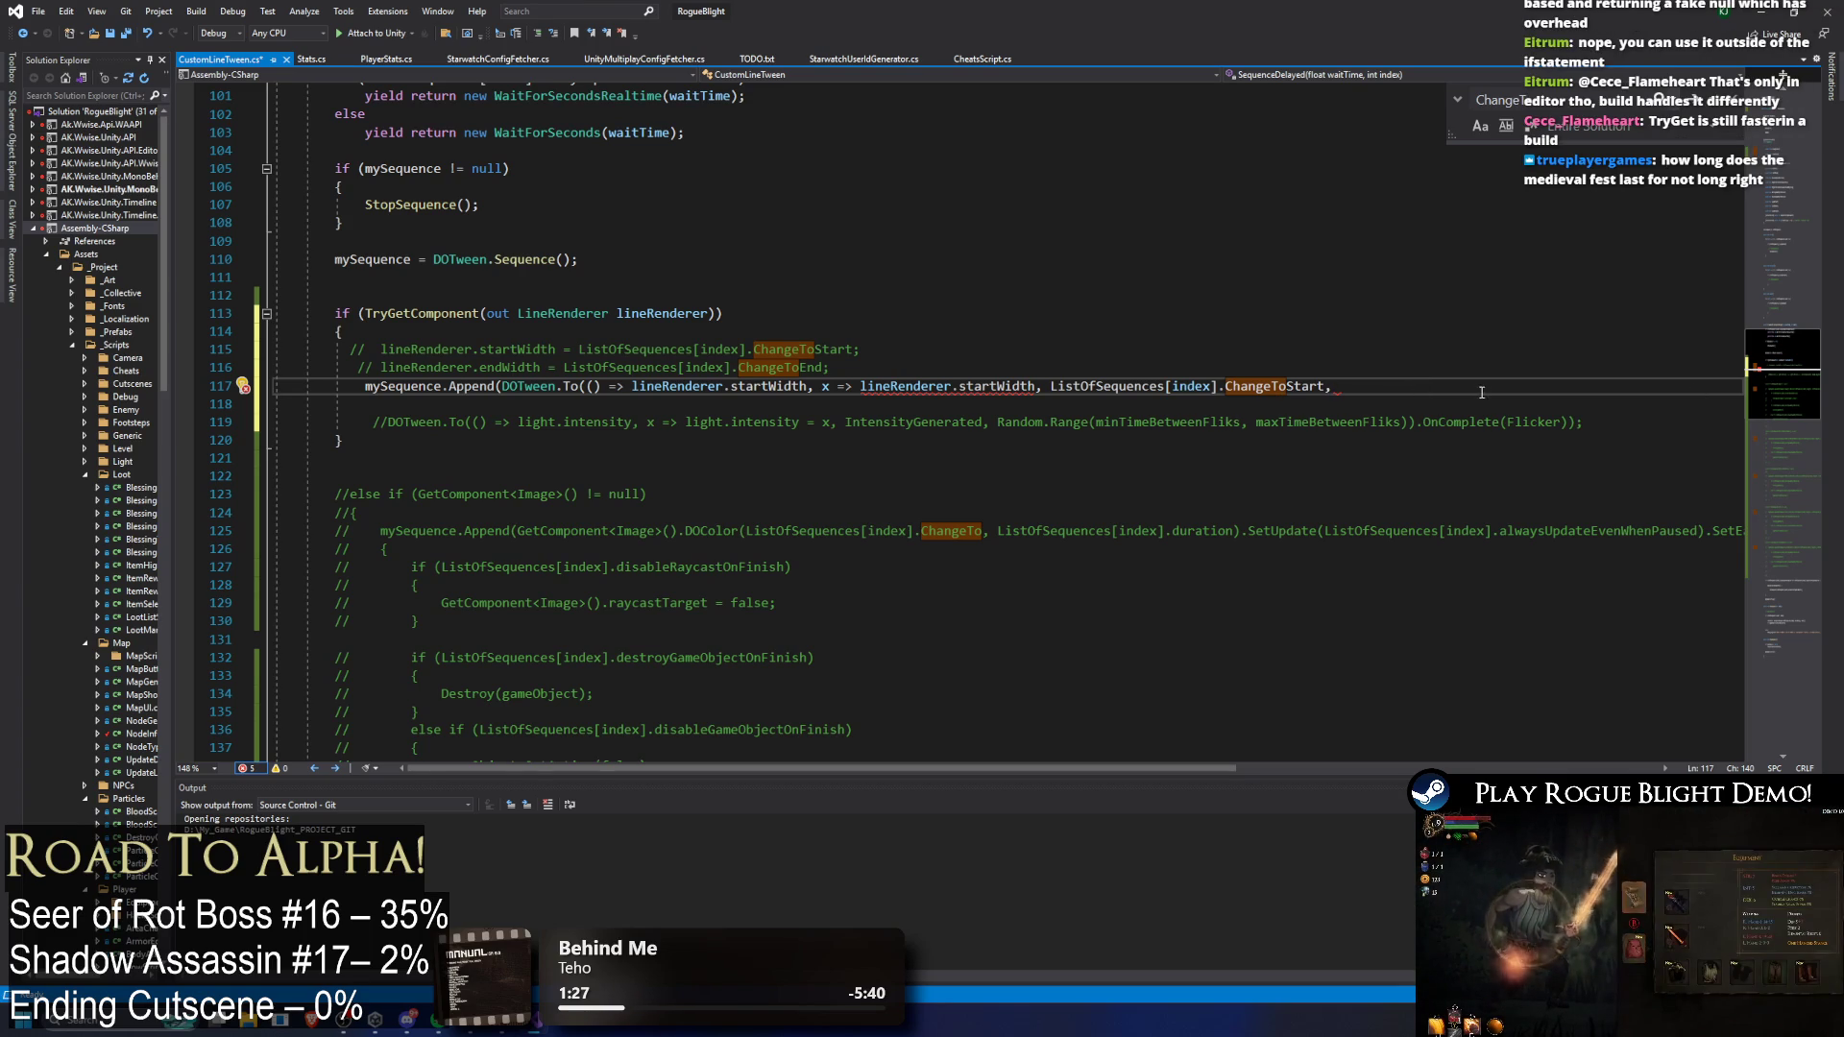
{"action": "type", "text": " ListOfSequences[index].ChangeToStart"}
{"action": "left_click_drag", "start_coordinate": [1642, 387], "coordinate": [1515, 386]}
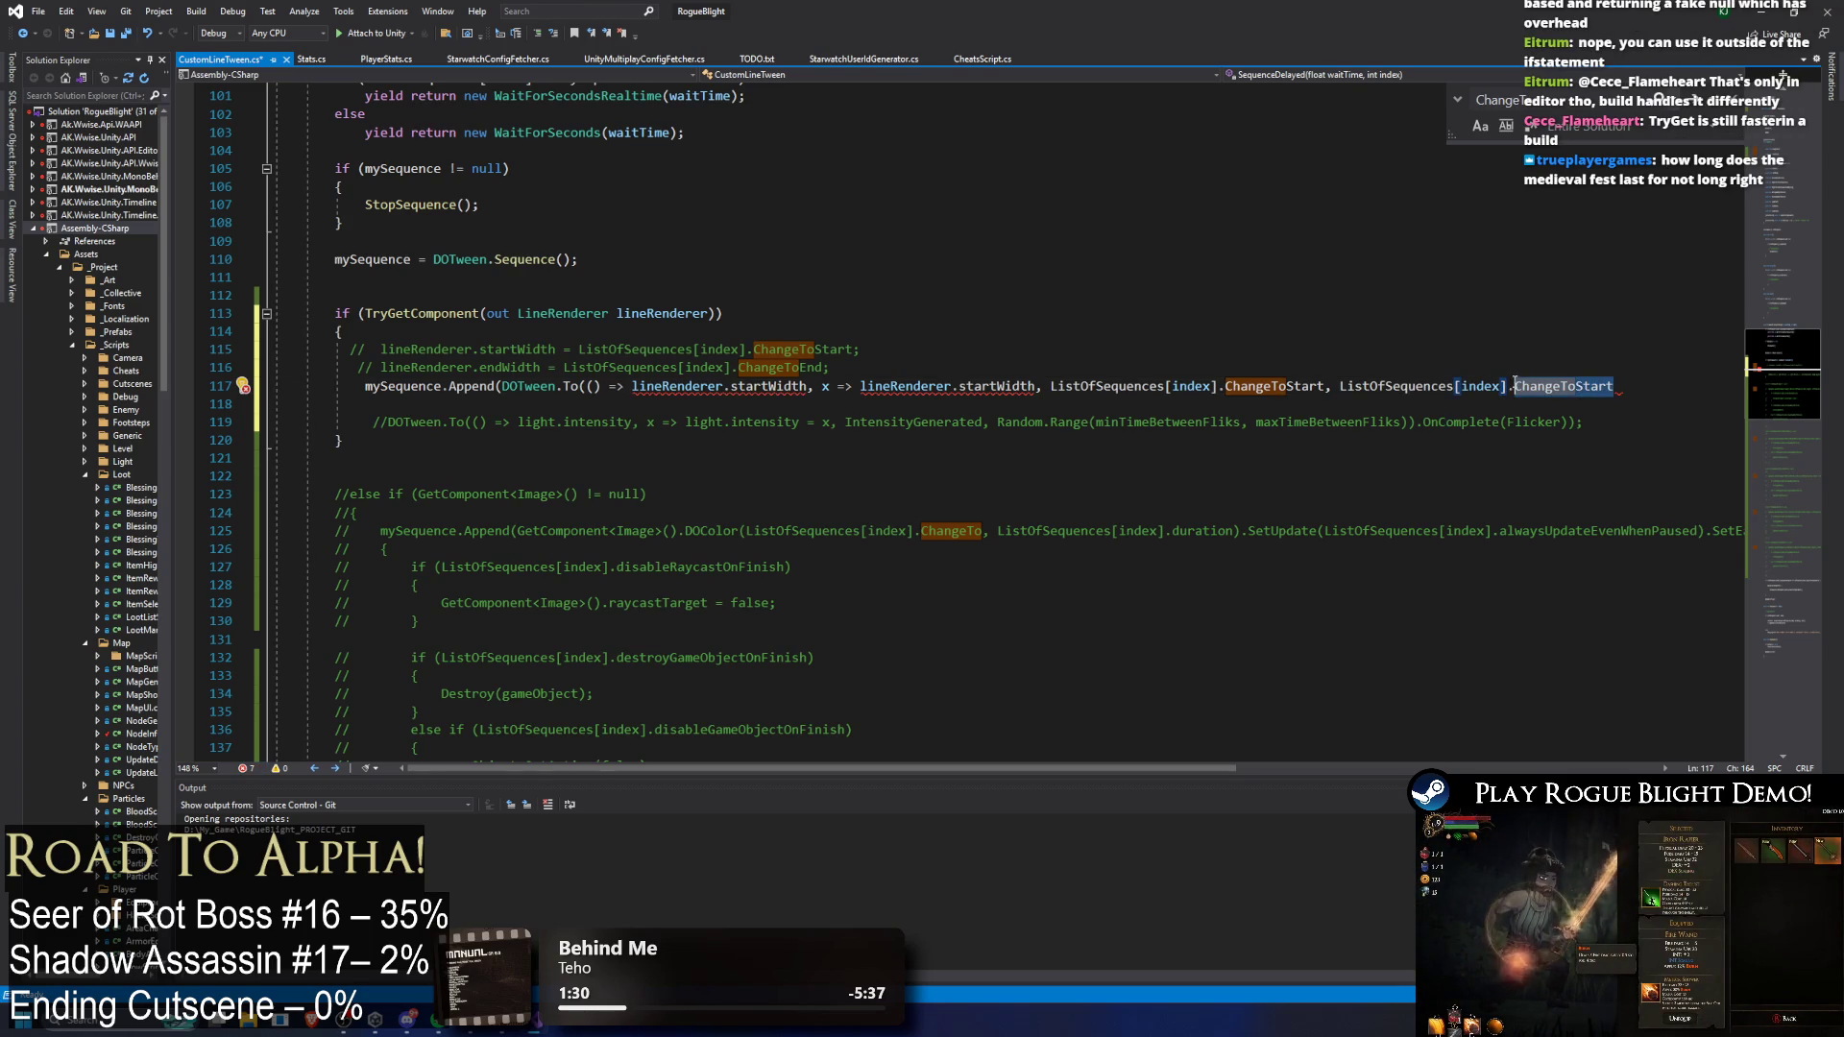
{"action": "key", "text": "BackSpace"}
{"action": "key", "text": "ctrl+space"}
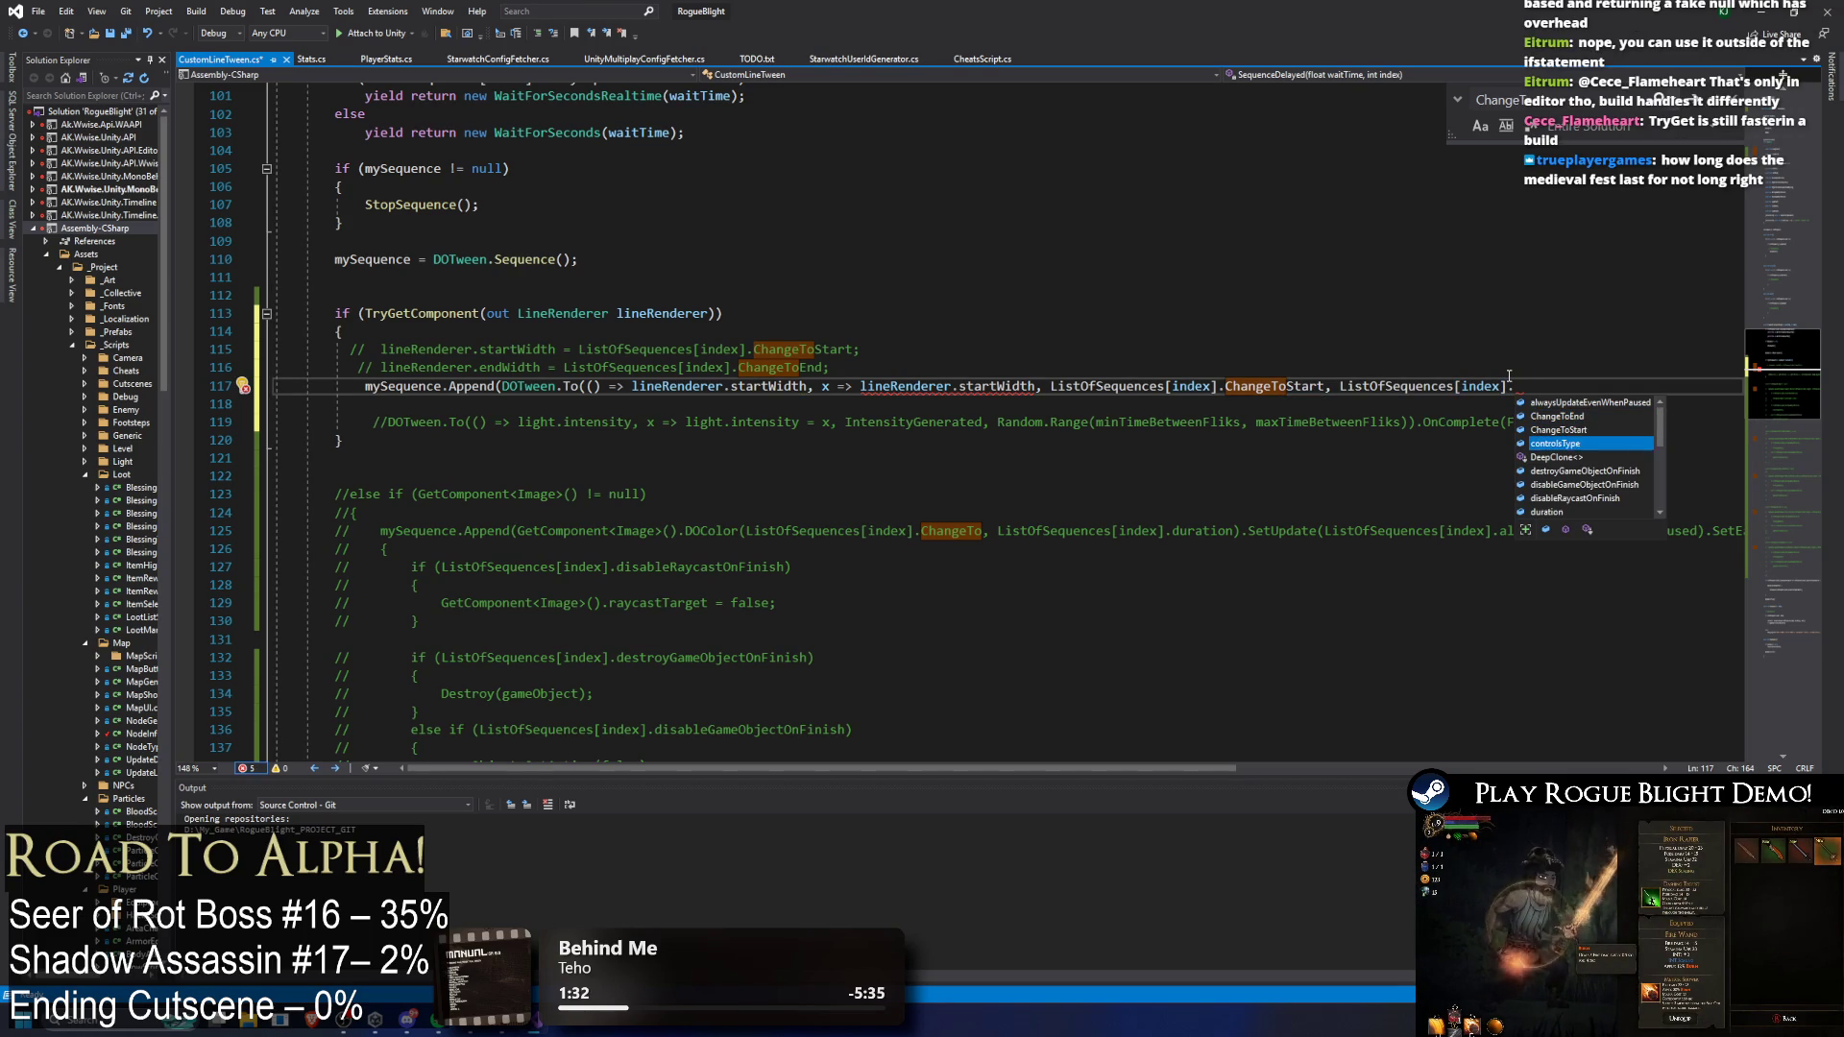
{"action": "type", "text": "du"}
{"action": "key", "text": "Tab"}
{"action": "type", "text": ","}
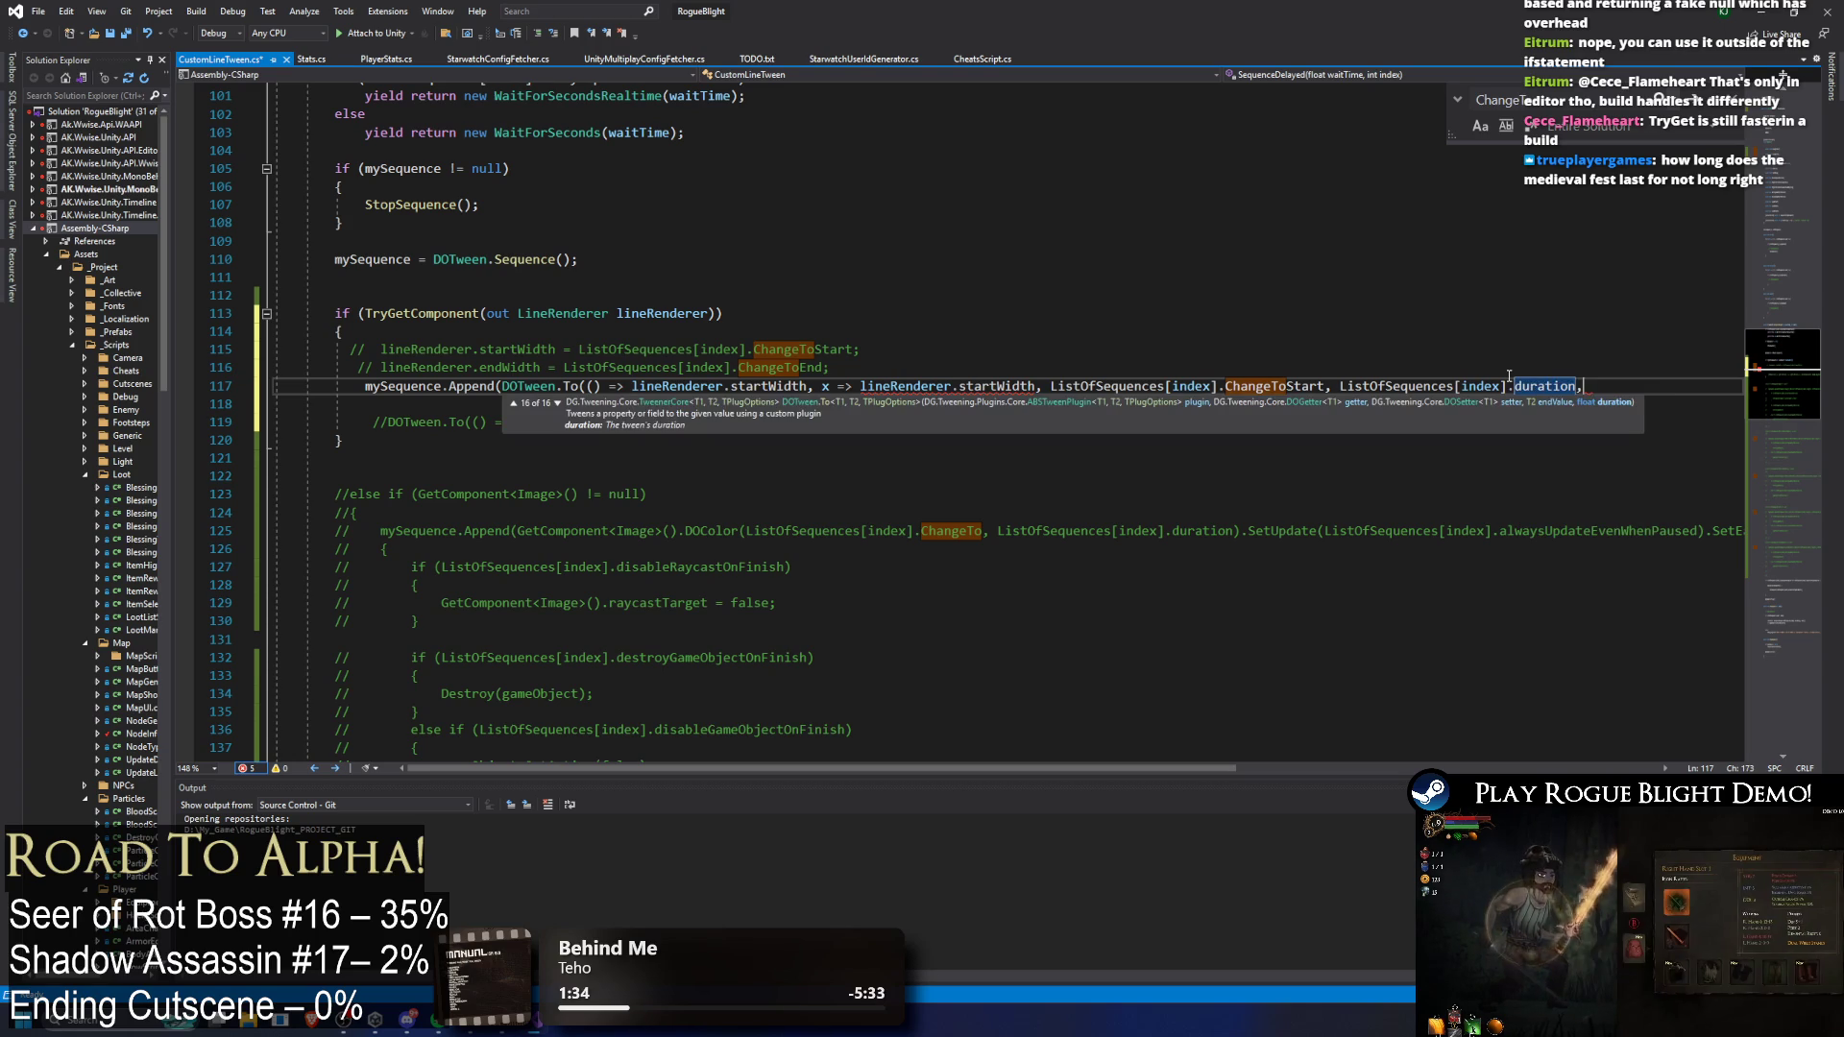
{"action": "key", "text": "Escape"}
Step: Delete the trailing .OnComplete(Flicker)); on line 119 and the extra comma on line 117
{"action": "key", "text": "Up"}
{"action": "key", "text": "Up"}
{"action": "key", "text": "Up"}
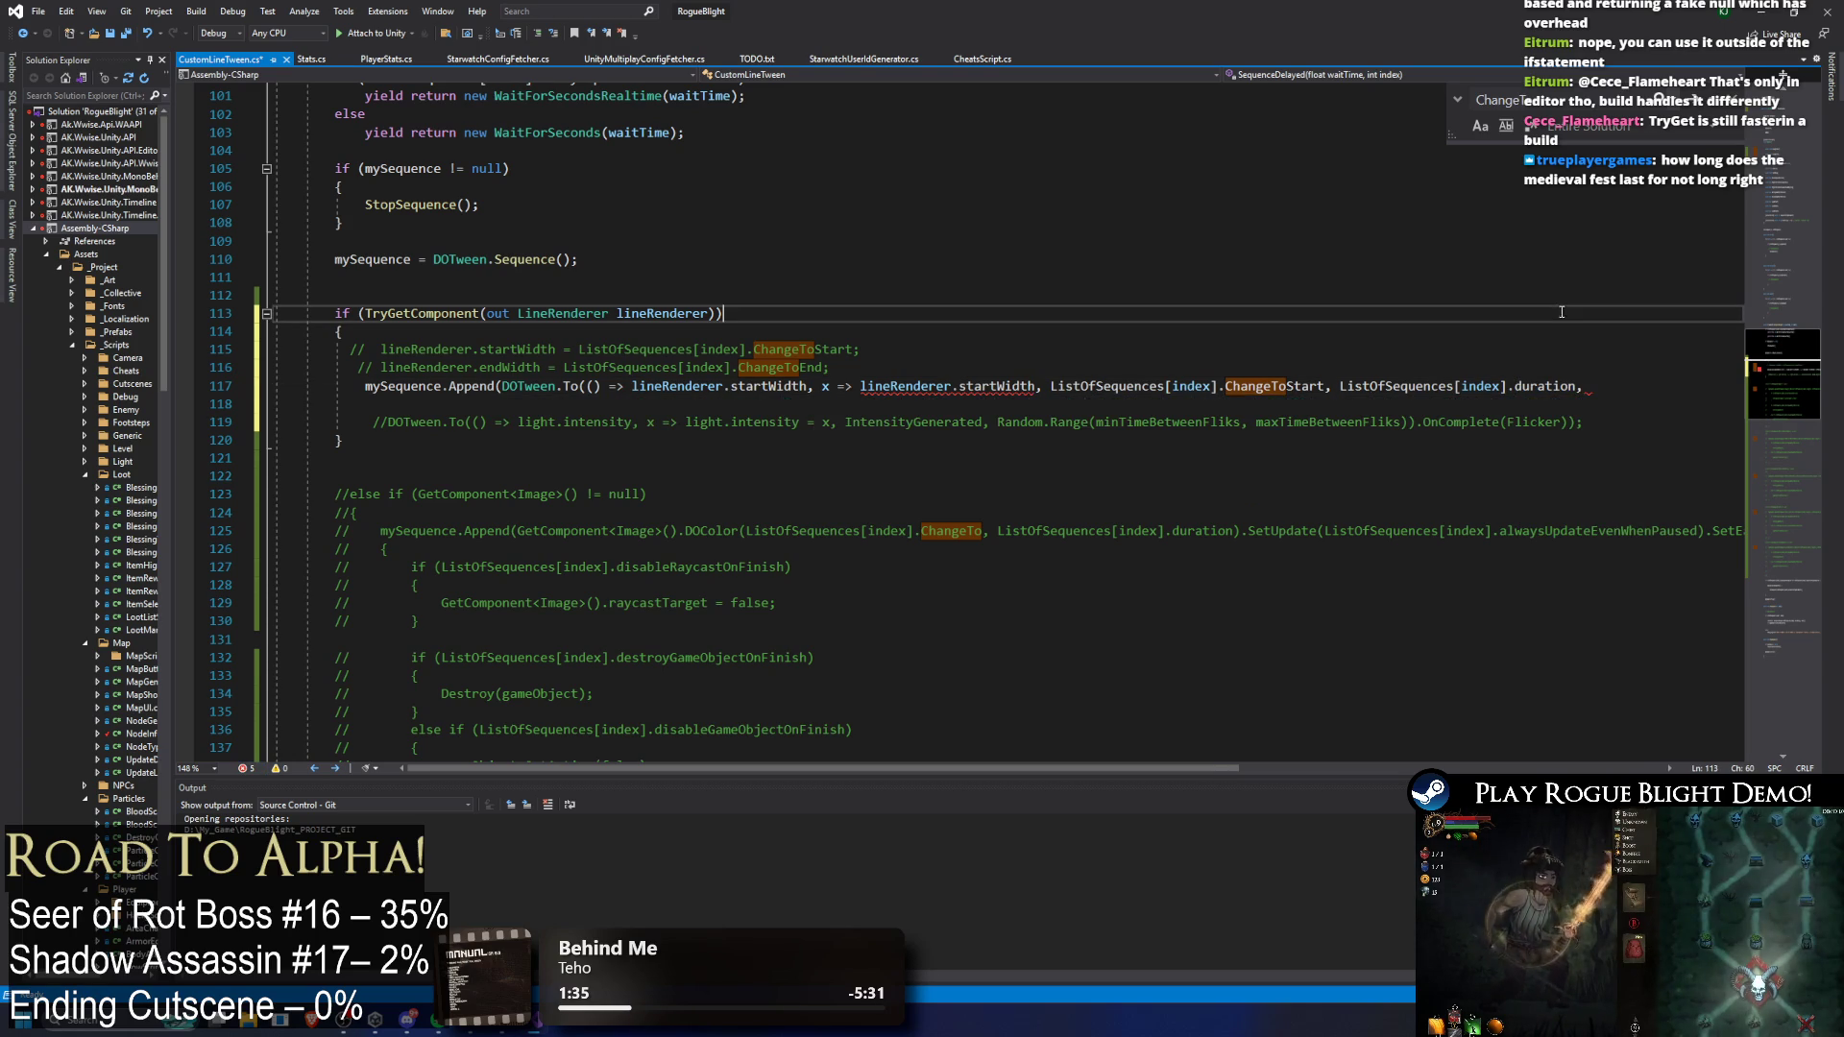
{"action": "left_click", "coordinate": [1608, 389]}
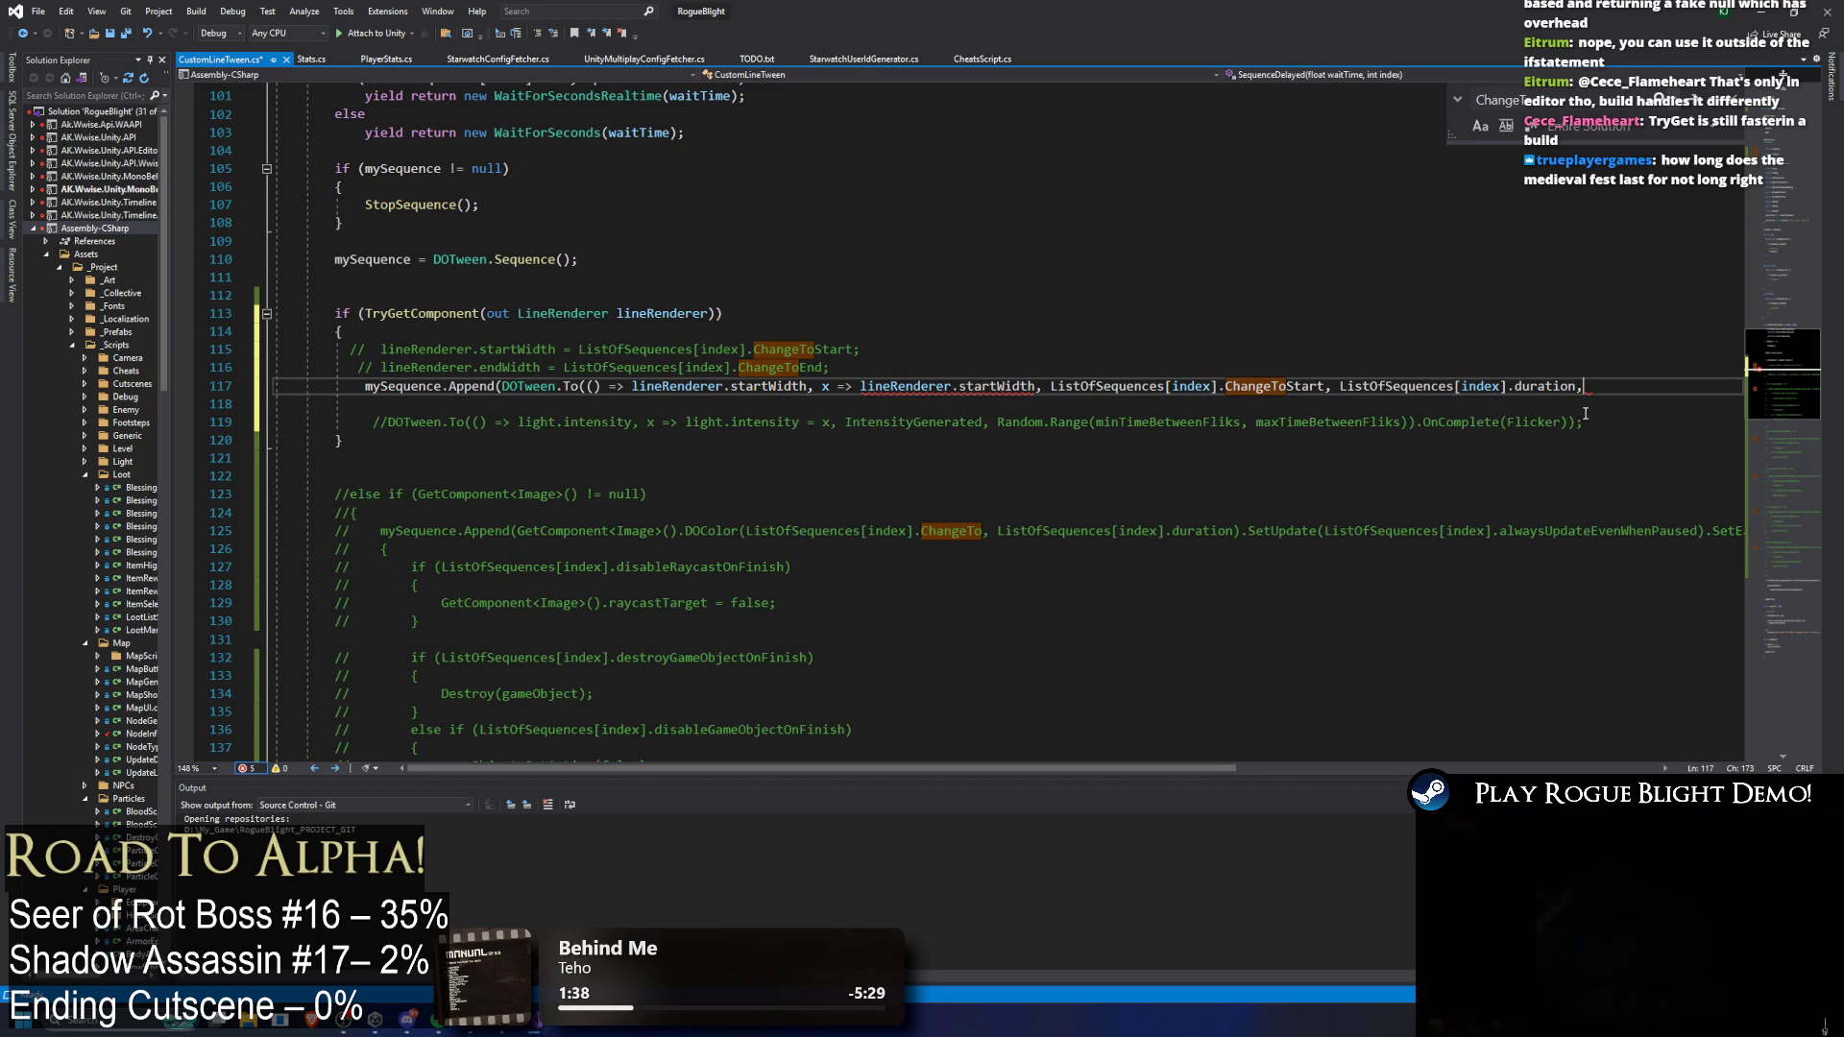
{"action": "left_click_drag", "start_coordinate": [1418, 423], "coordinate": [1645, 423]}
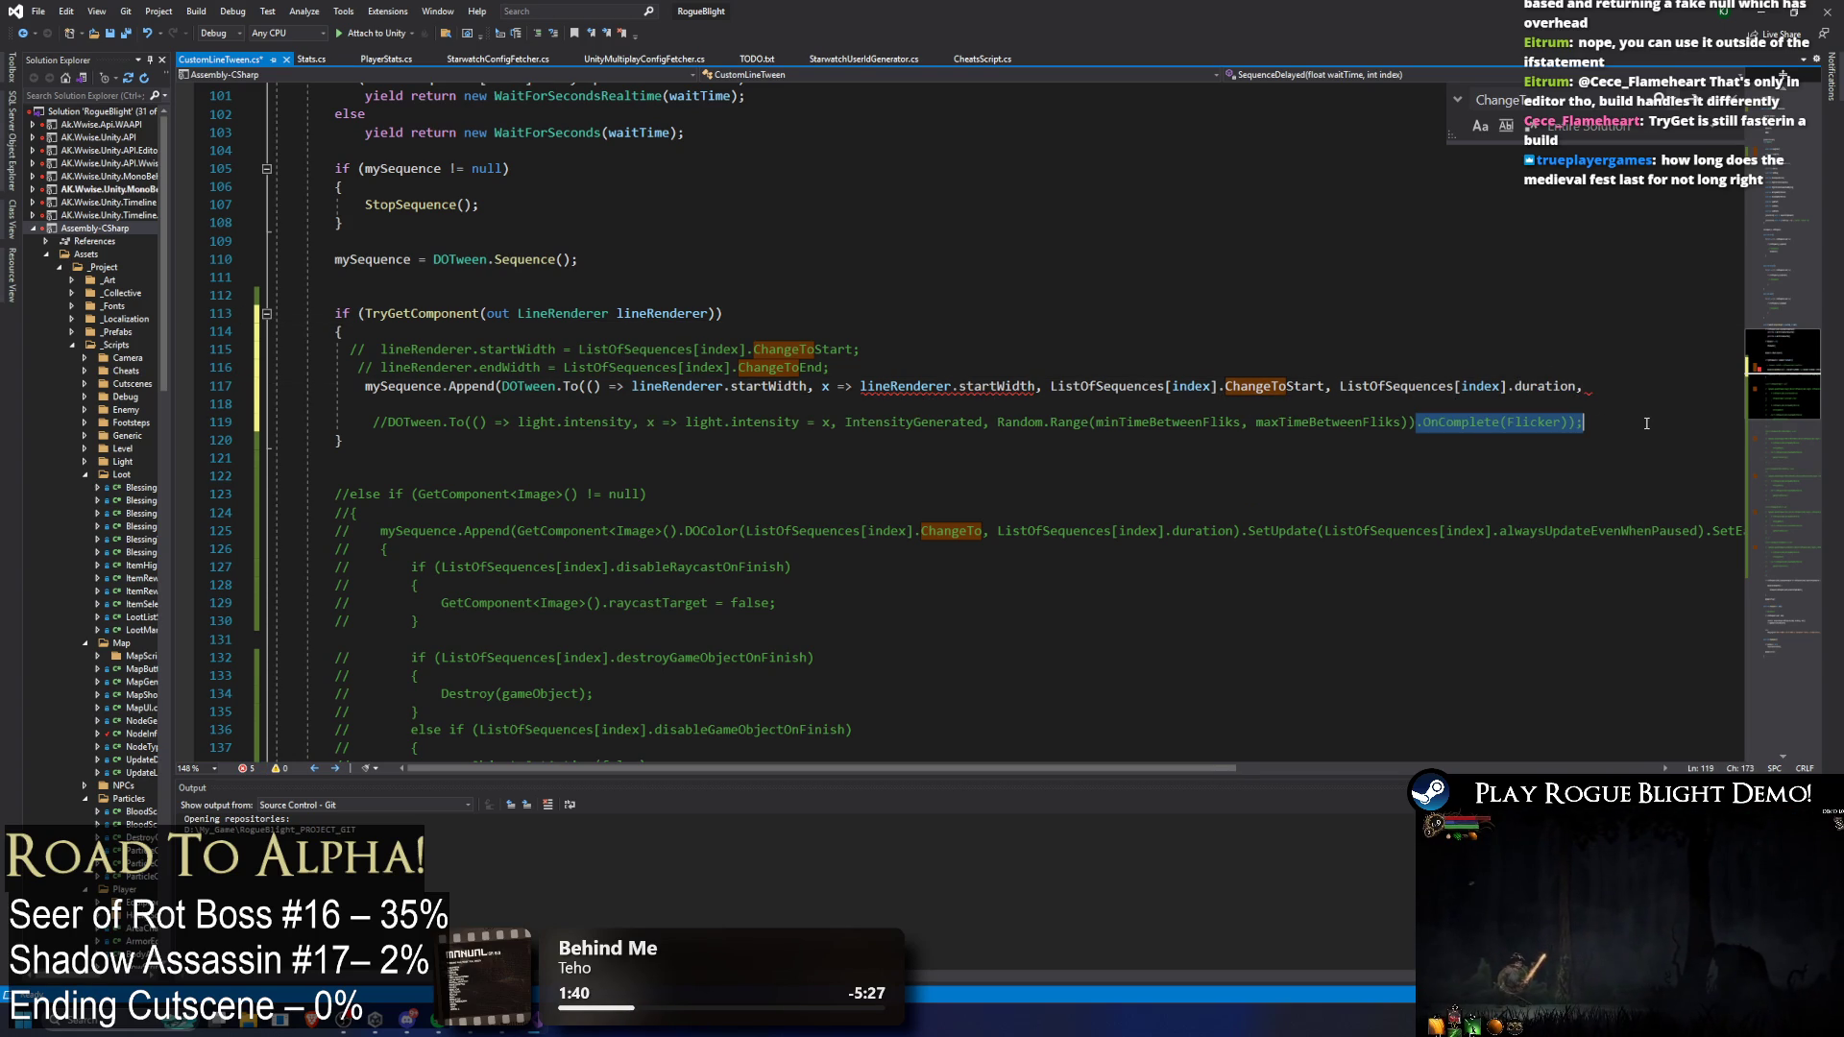
{"action": "key", "text": "ctrl+x"}
{"action": "left_click", "coordinate": [1596, 385]}
{"action": "key", "text": "BackSpace"}
{"action": "key", "text": "BackSpace"}
Step: Close line 117 with '));' and inspect the reported errors on the lines above
{"action": "type", "text": "));"}
{"action": "left_click", "coordinate": [1228, 320]}
{"action": "mouse_move", "coordinate": [762, 391]}
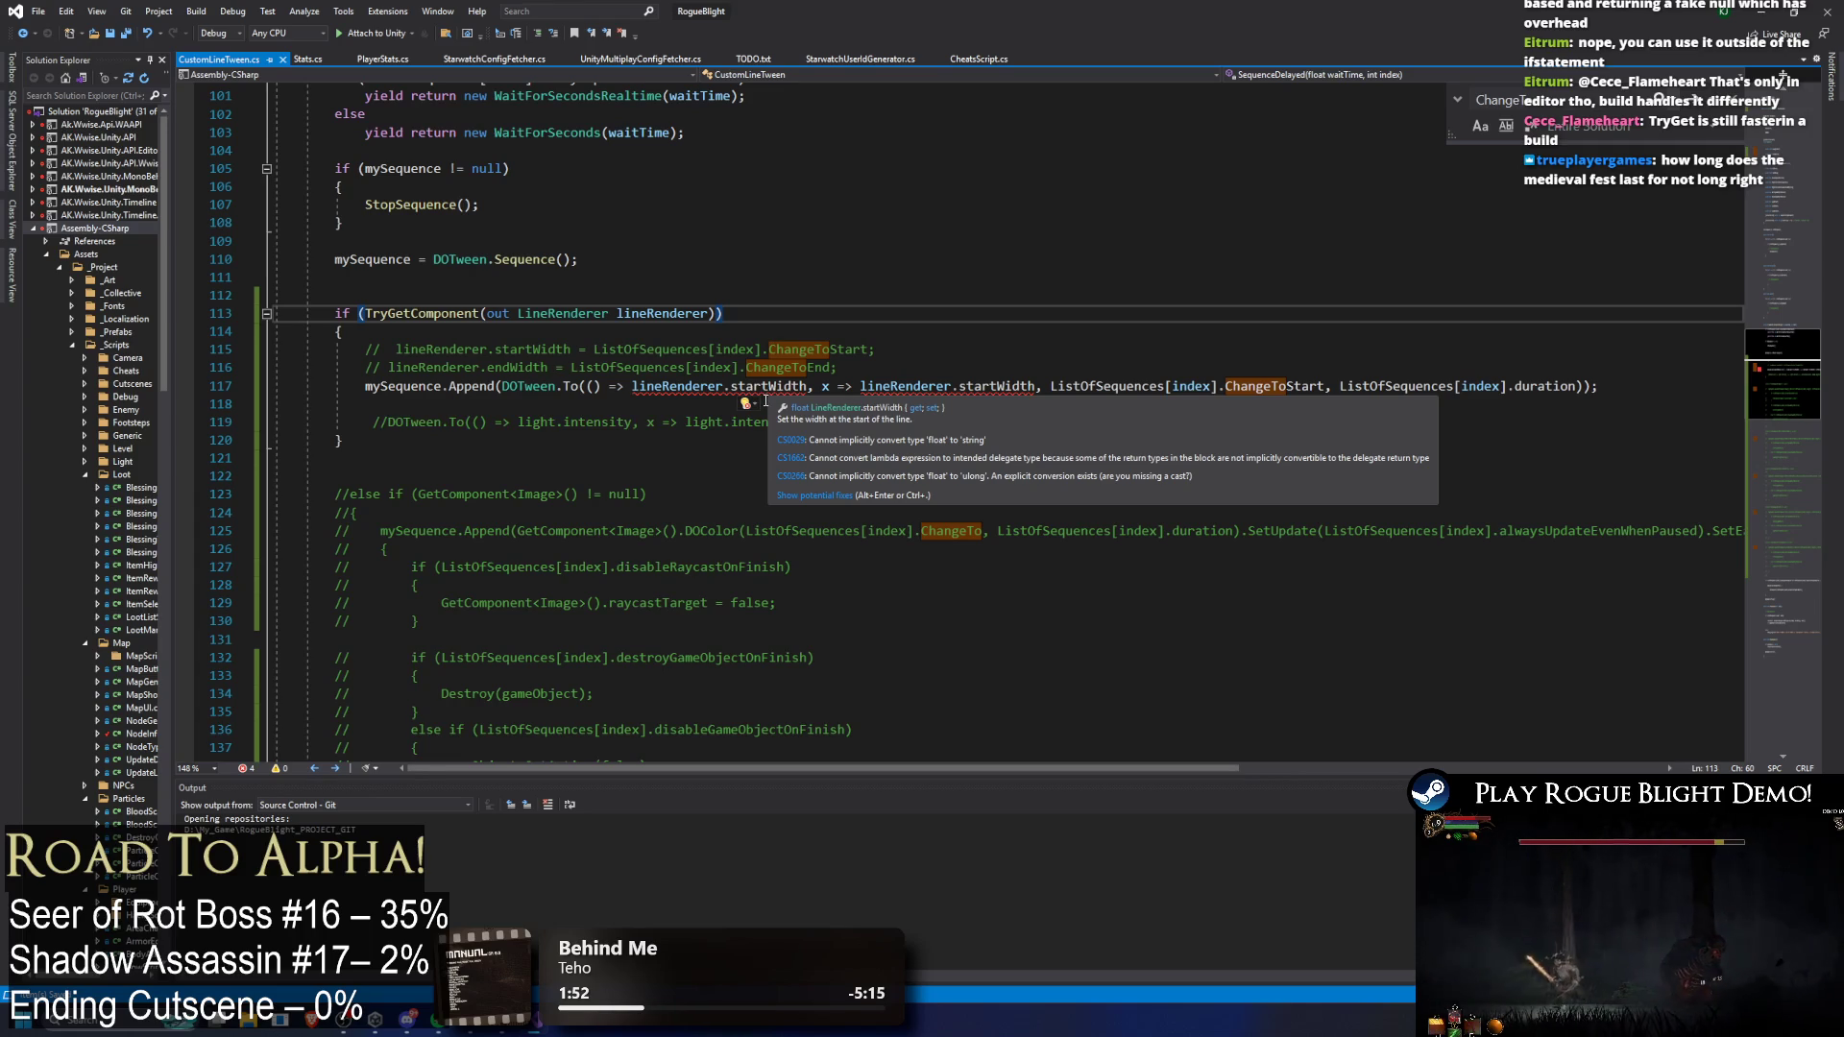
{"action": "left_click", "coordinate": [911, 338]}
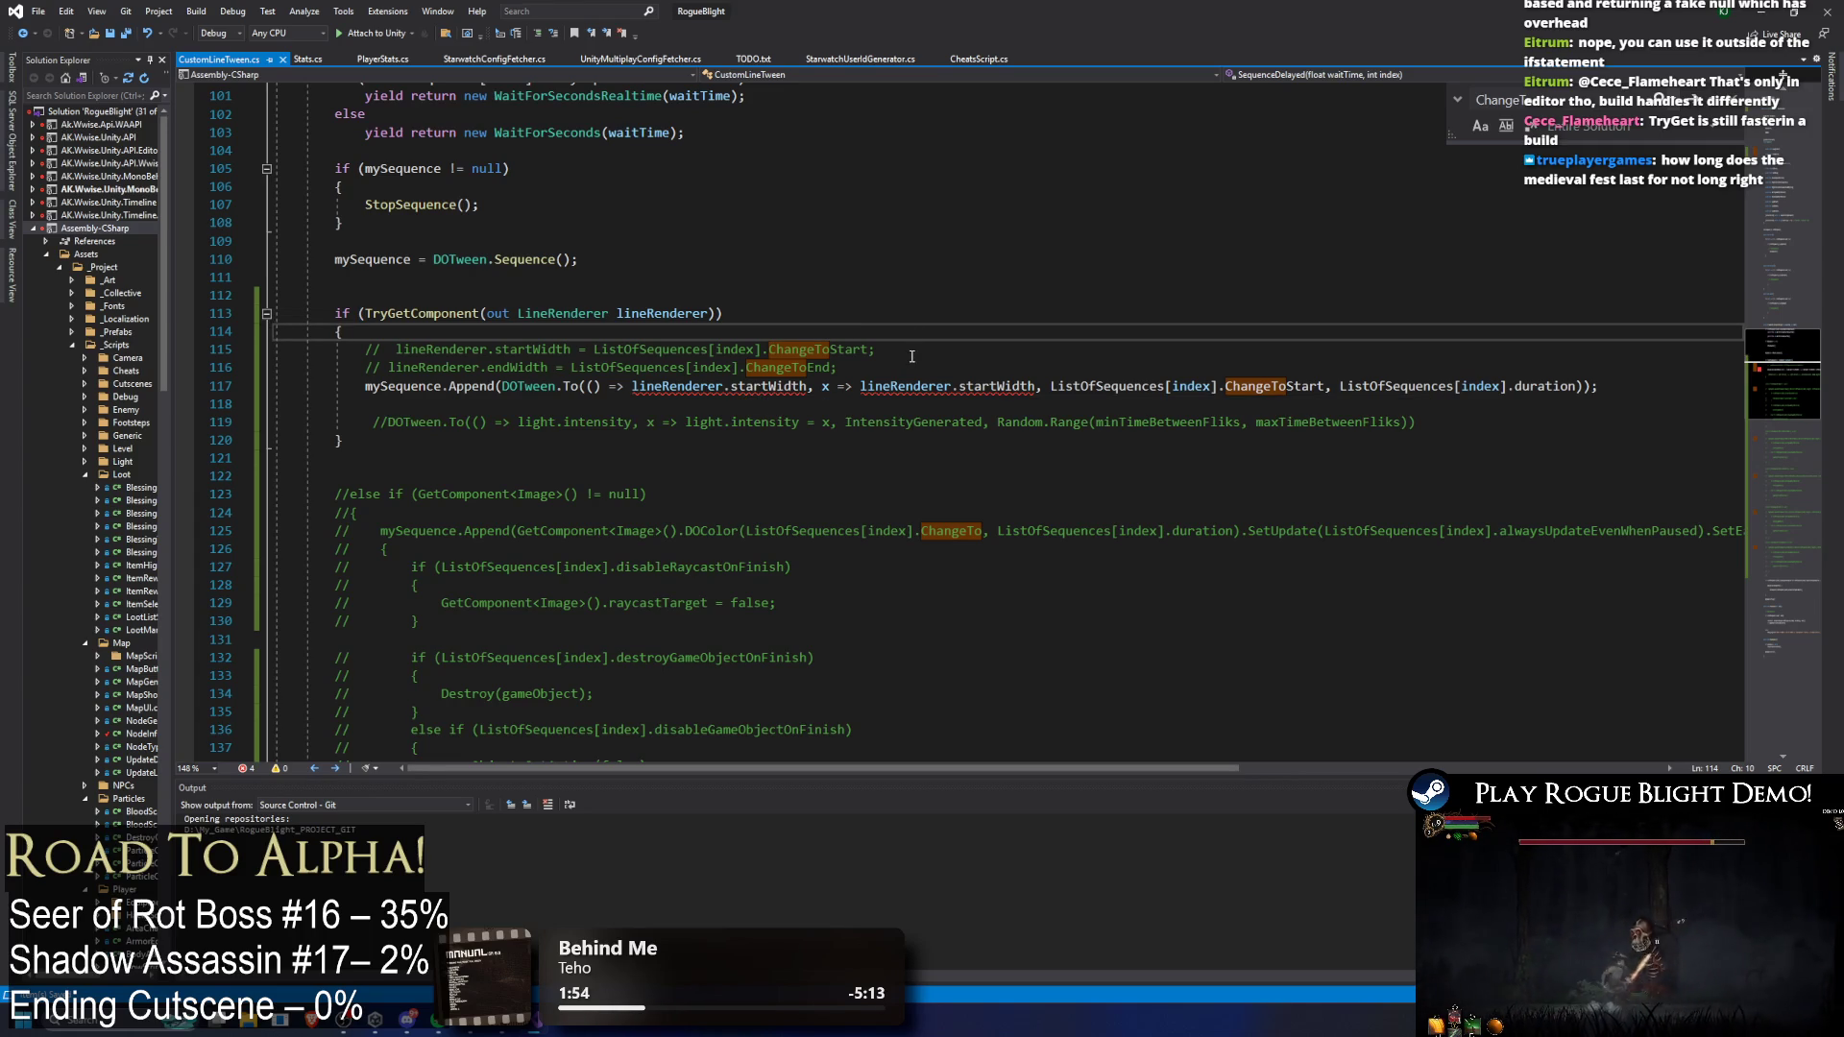
{"action": "mouse_move", "coordinate": [901, 386]}
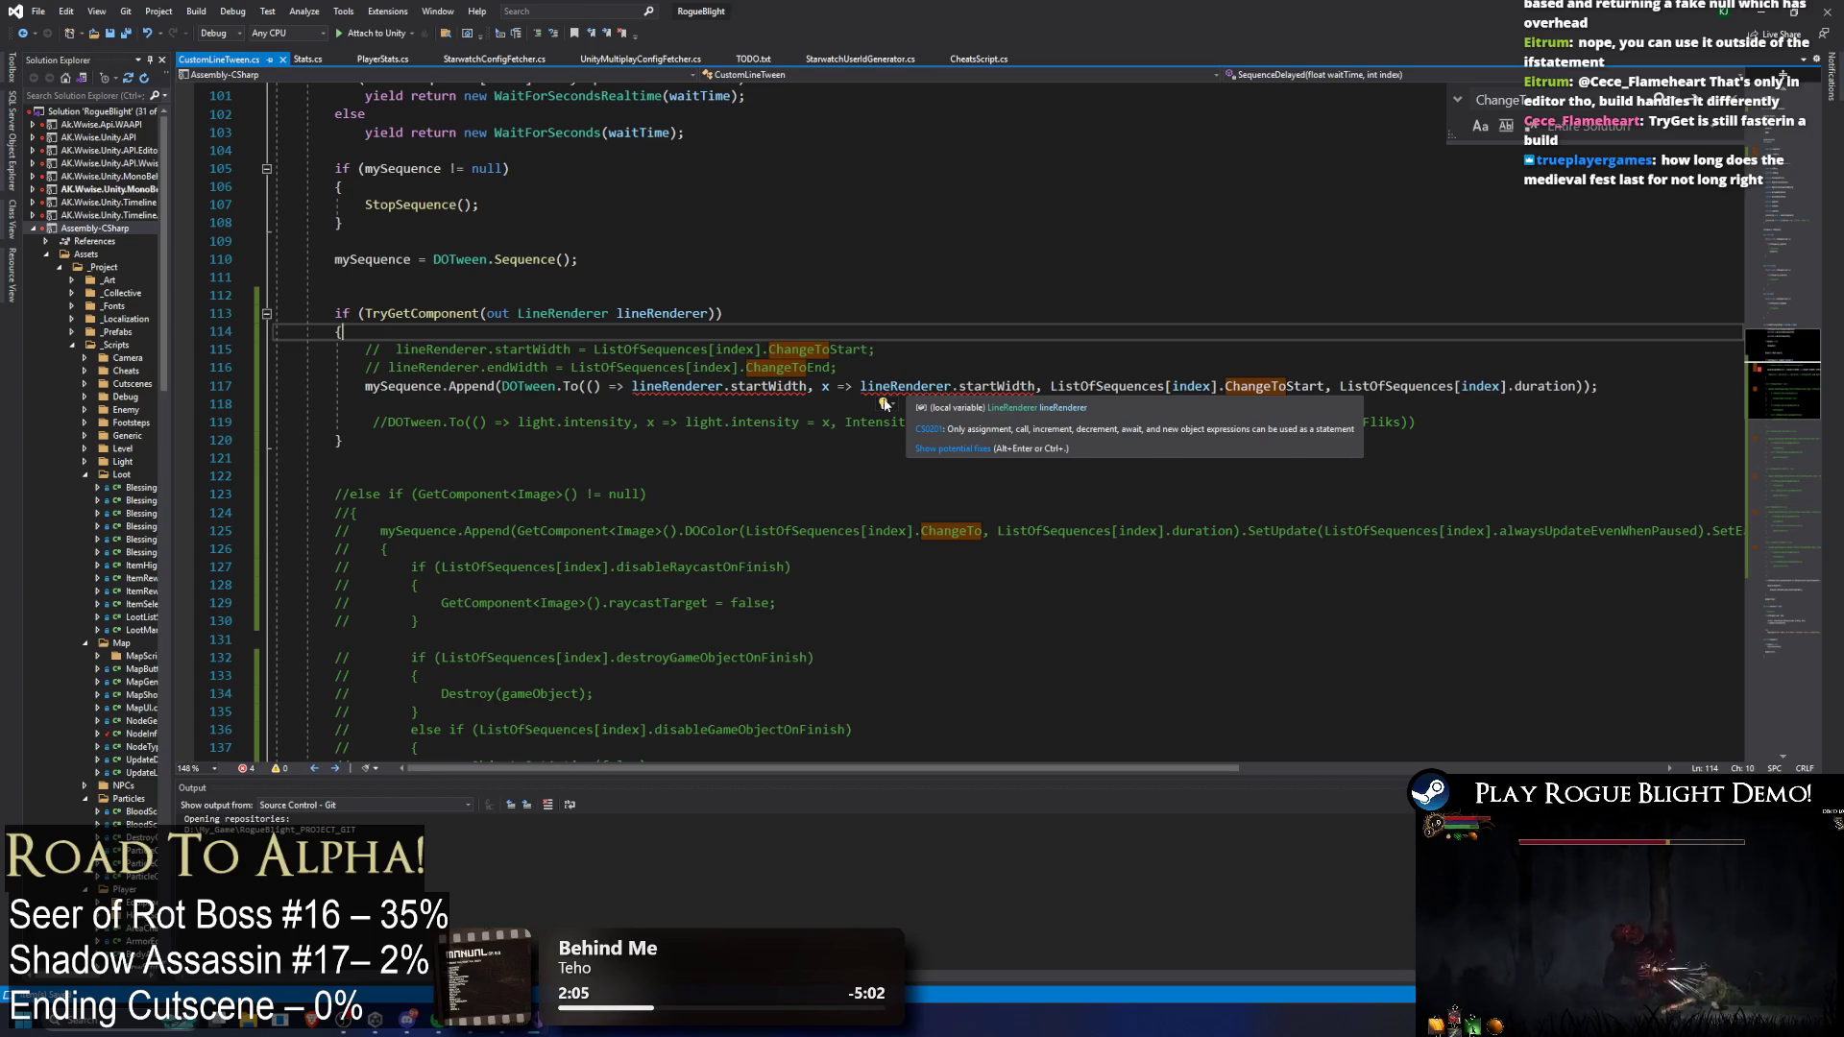
{"action": "key", "text": "Up"}
{"action": "key", "text": "Up"}
{"action": "key", "text": "Up"}
{"action": "key", "text": "End"}
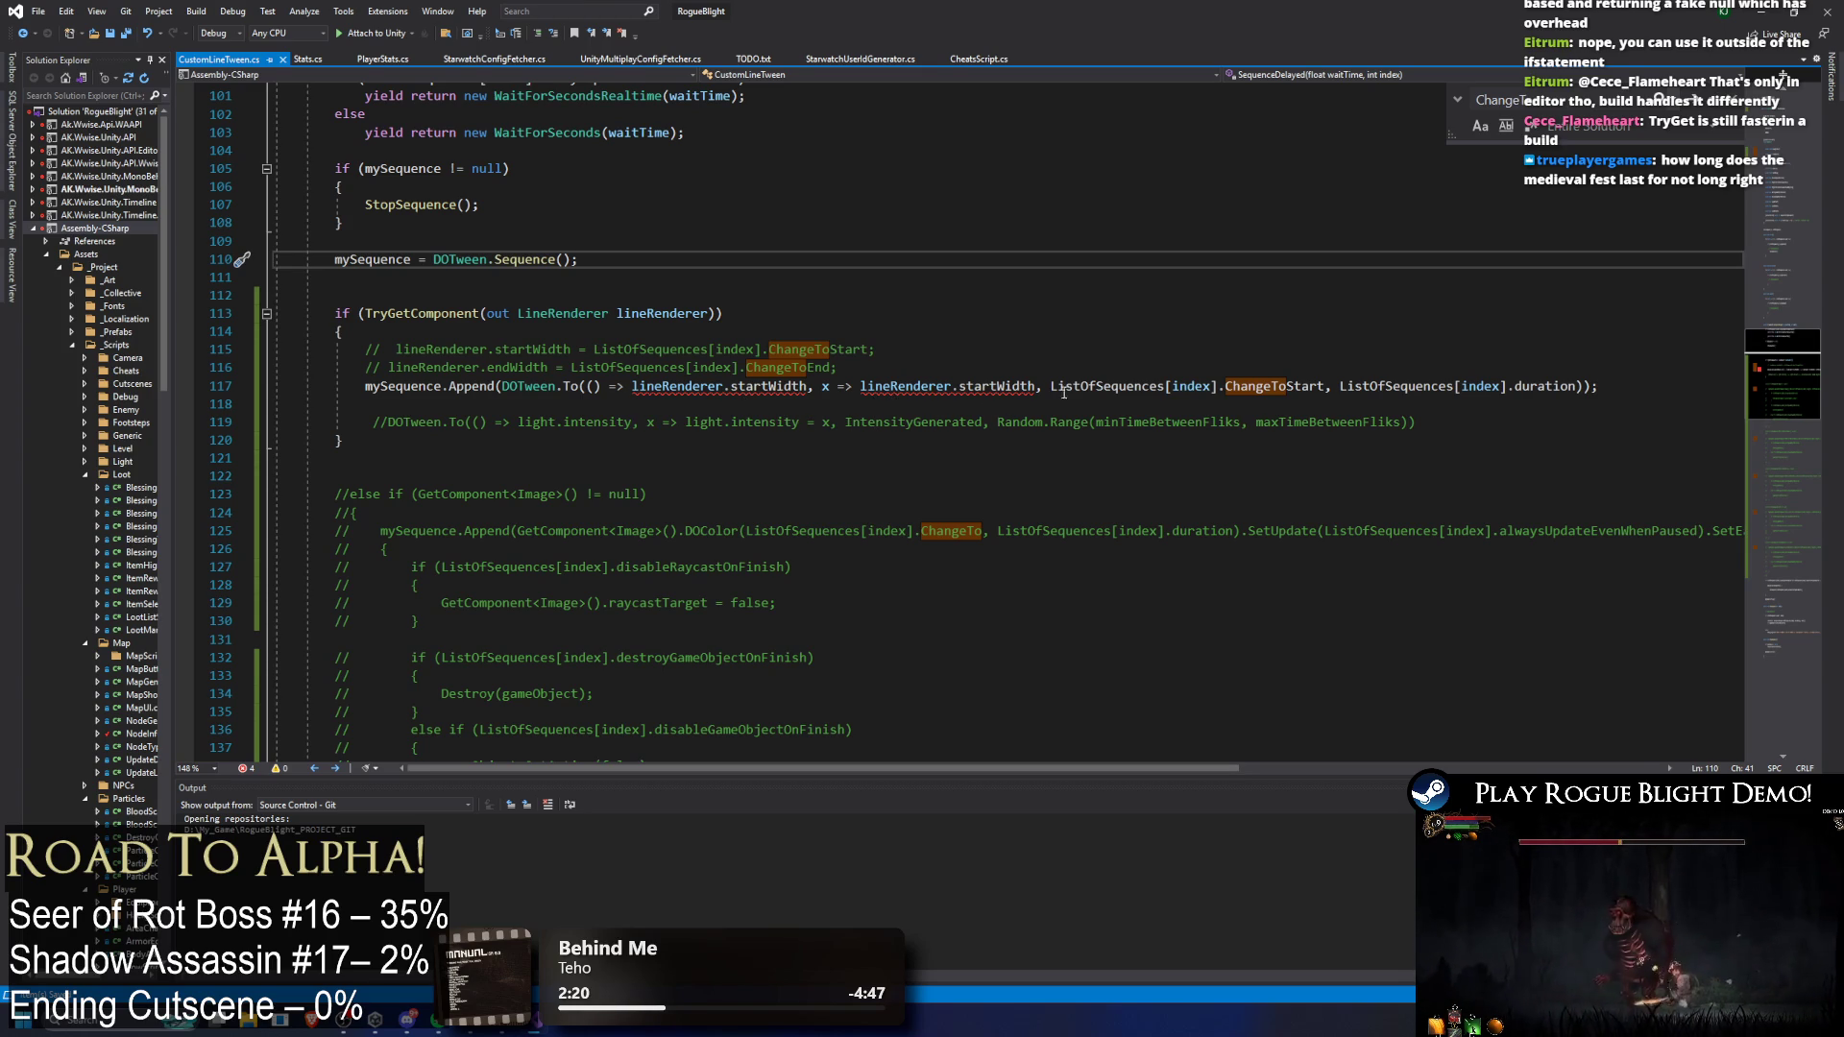
Step: Insert '= x' so the setter assigns the tweened value to lineRenderer.startWidth
{"action": "left_click_drag", "start_coordinate": [1066, 394], "coordinate": [864, 367]}
{"action": "key", "text": "Down"}
{"action": "key", "text": "Down"}
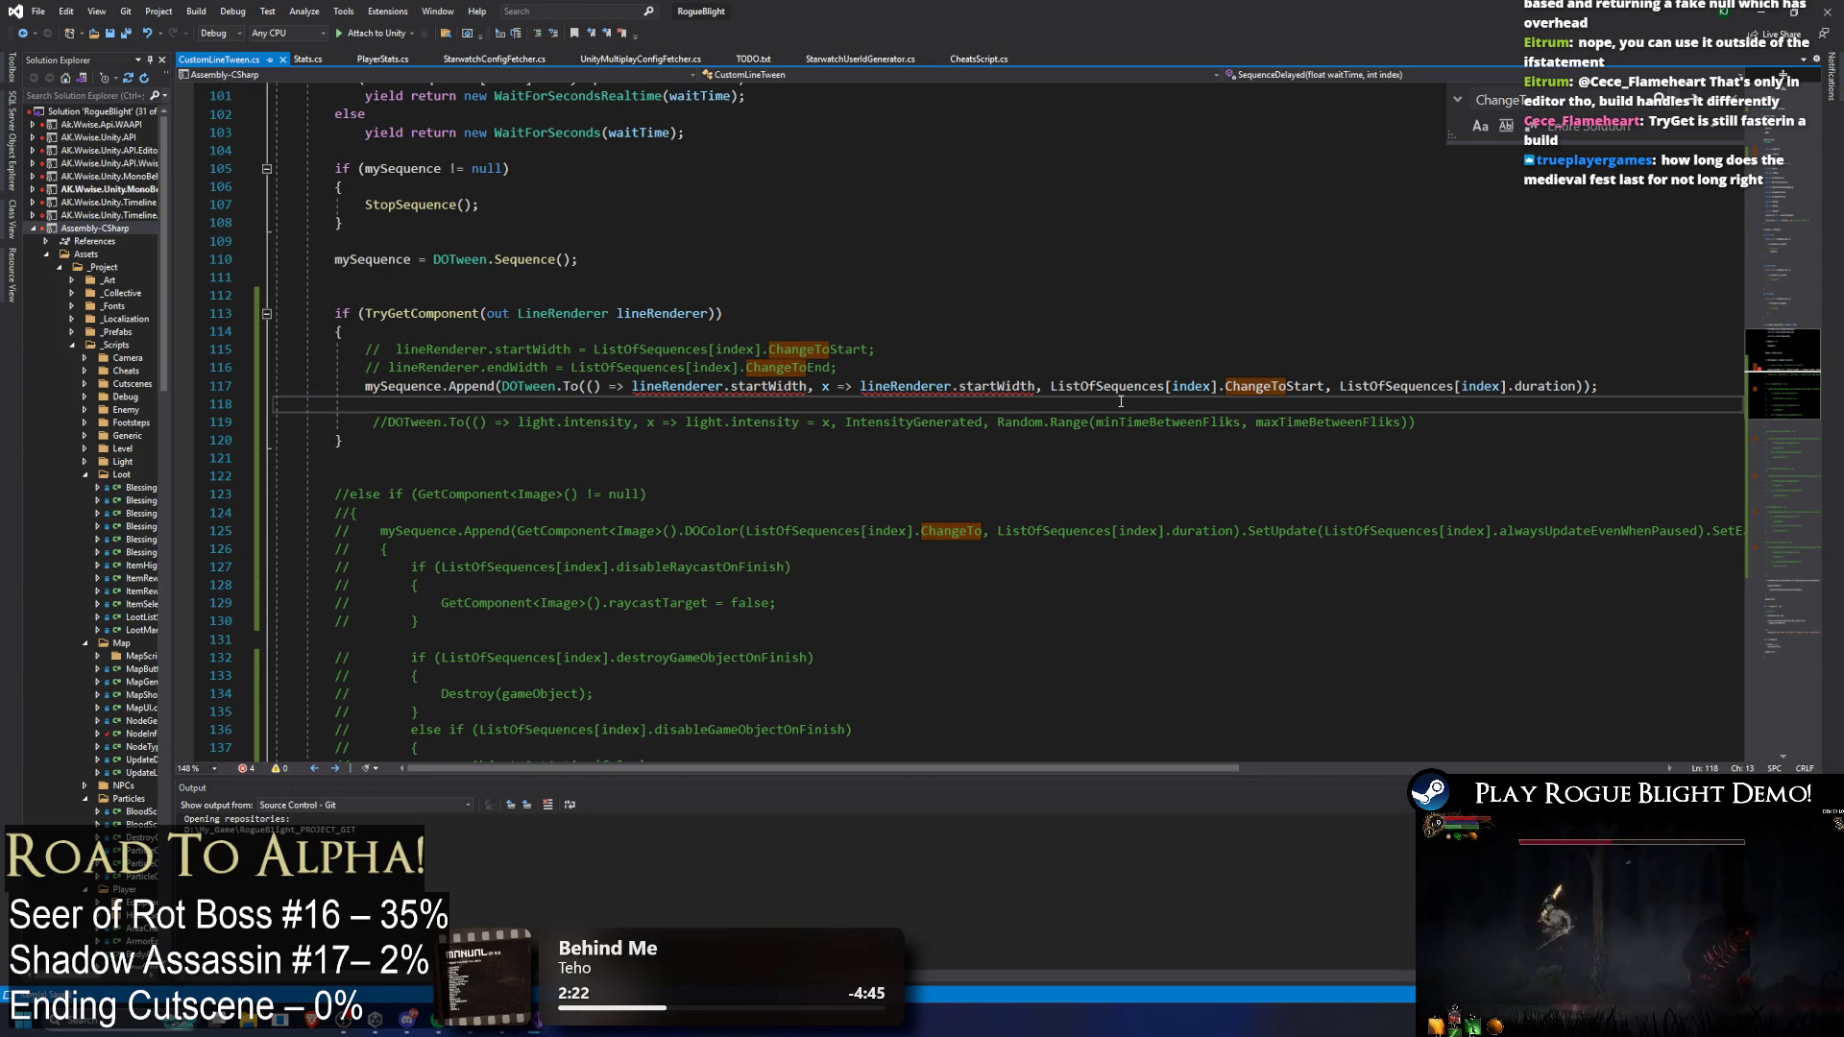
{"action": "left_click", "coordinate": [1038, 386]}
{"action": "type", "text": "= x,"}
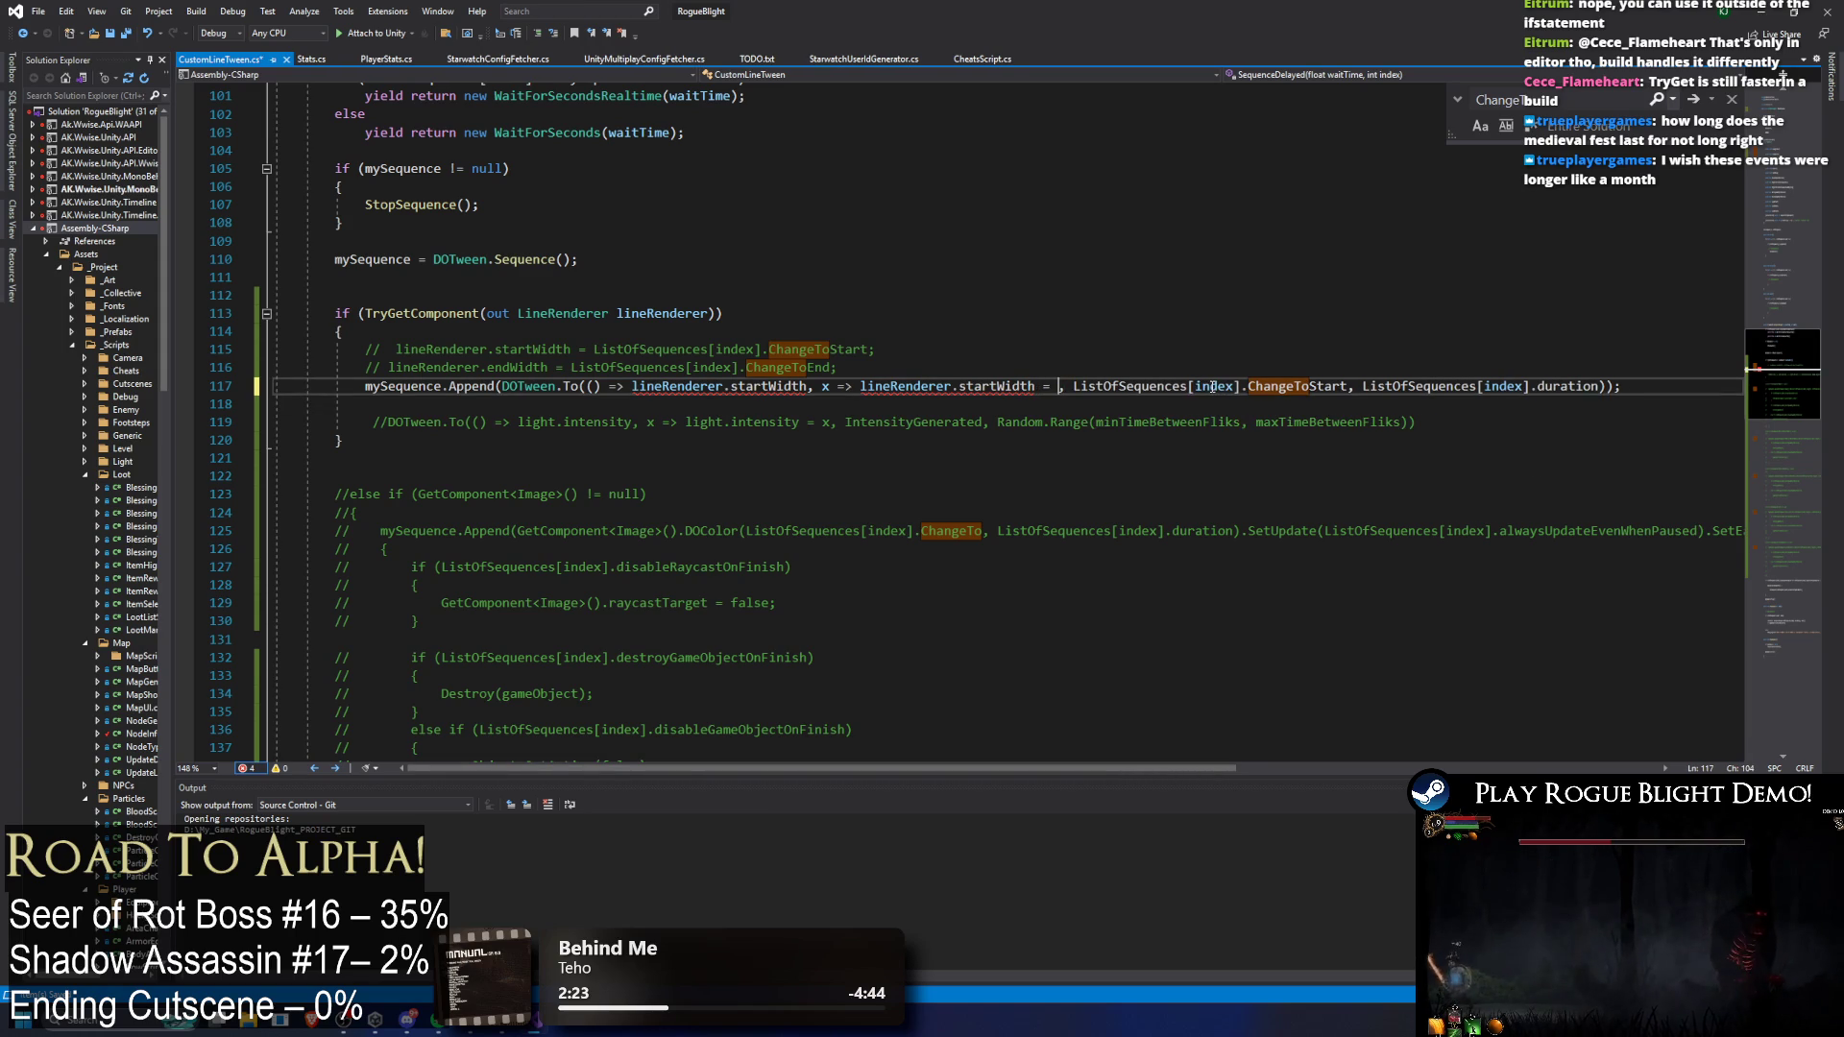
{"action": "left_click", "coordinate": [1151, 336]}
{"action": "left_click_drag", "start_coordinate": [1631, 386], "coordinate": [344, 391]}
{"action": "key", "text": "ctrl+c"}
{"action": "left_click", "coordinate": [550, 403]}
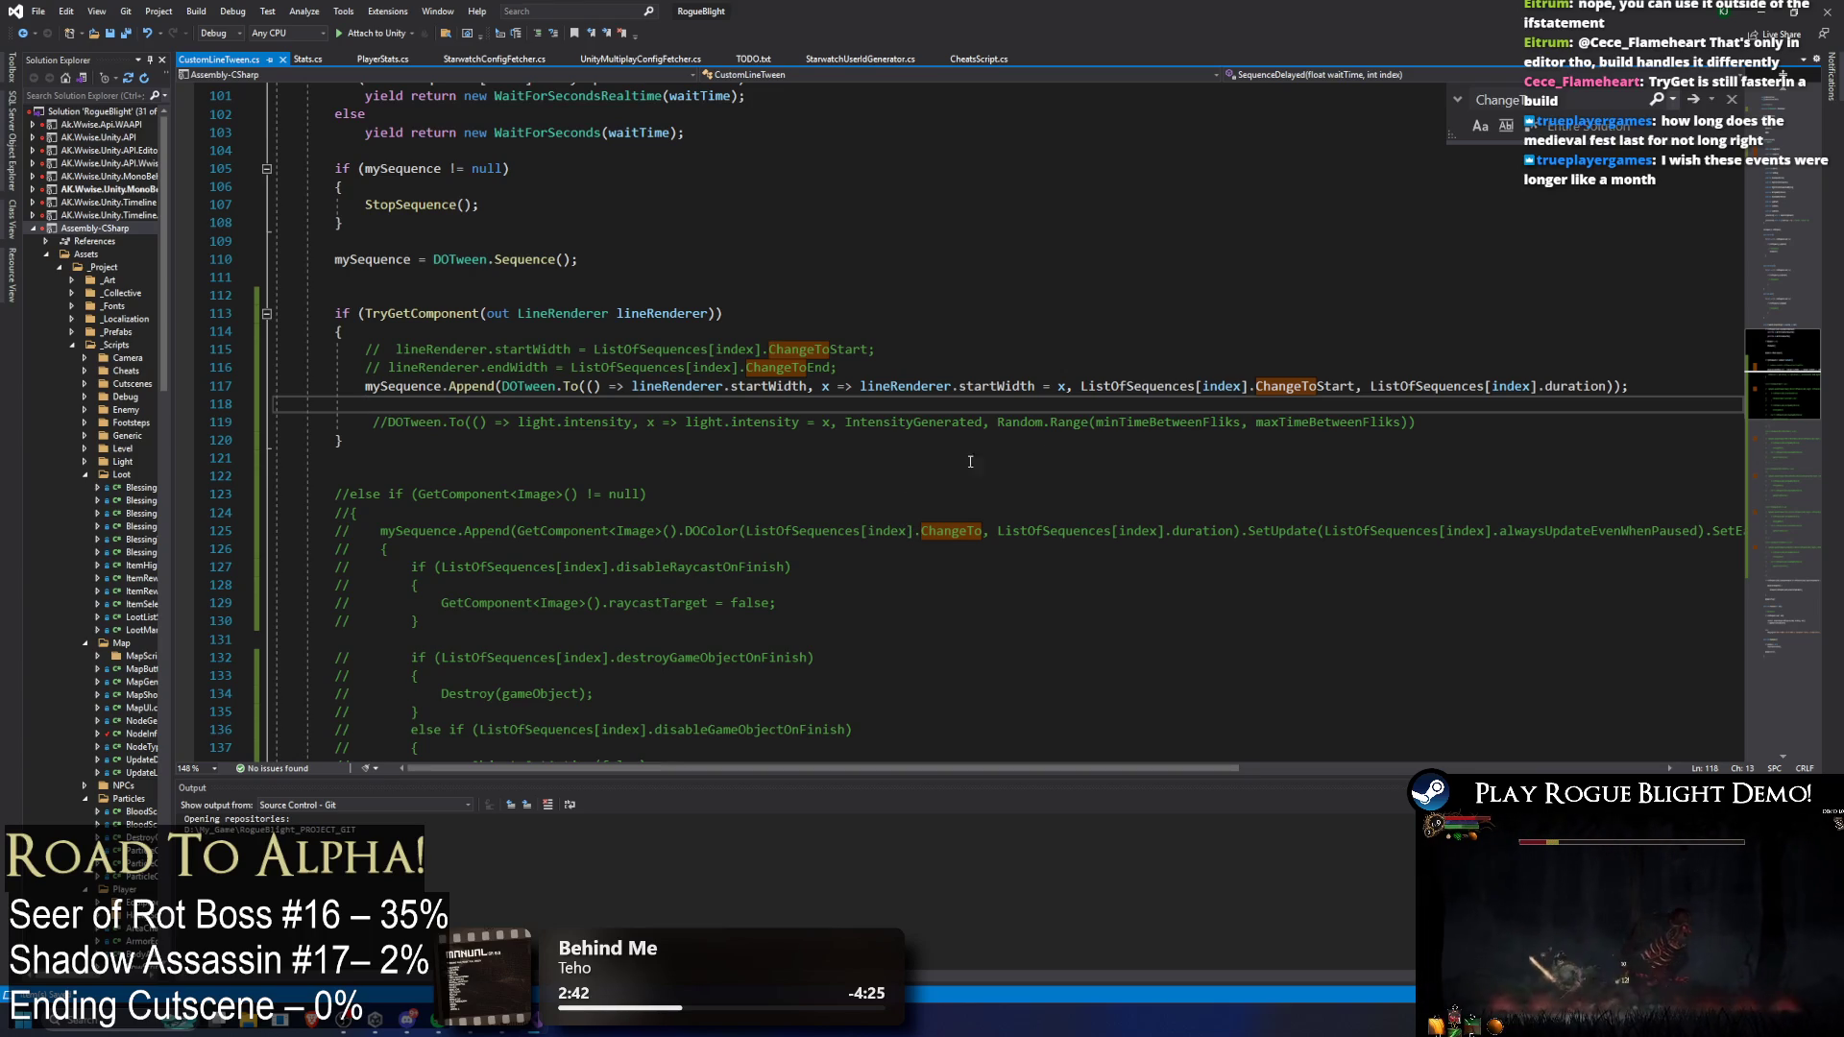
Step: Duplicate the Append statement onto line 118 and search the file for mySequence
{"action": "key", "text": "ctrl+v"}
{"action": "scroll", "coordinate": [933, 391], "scroll_direction": "down", "scroll_amount": 5}
{"action": "scroll", "coordinate": [933, 391], "scroll_direction": "down", "scroll_amount": 2}
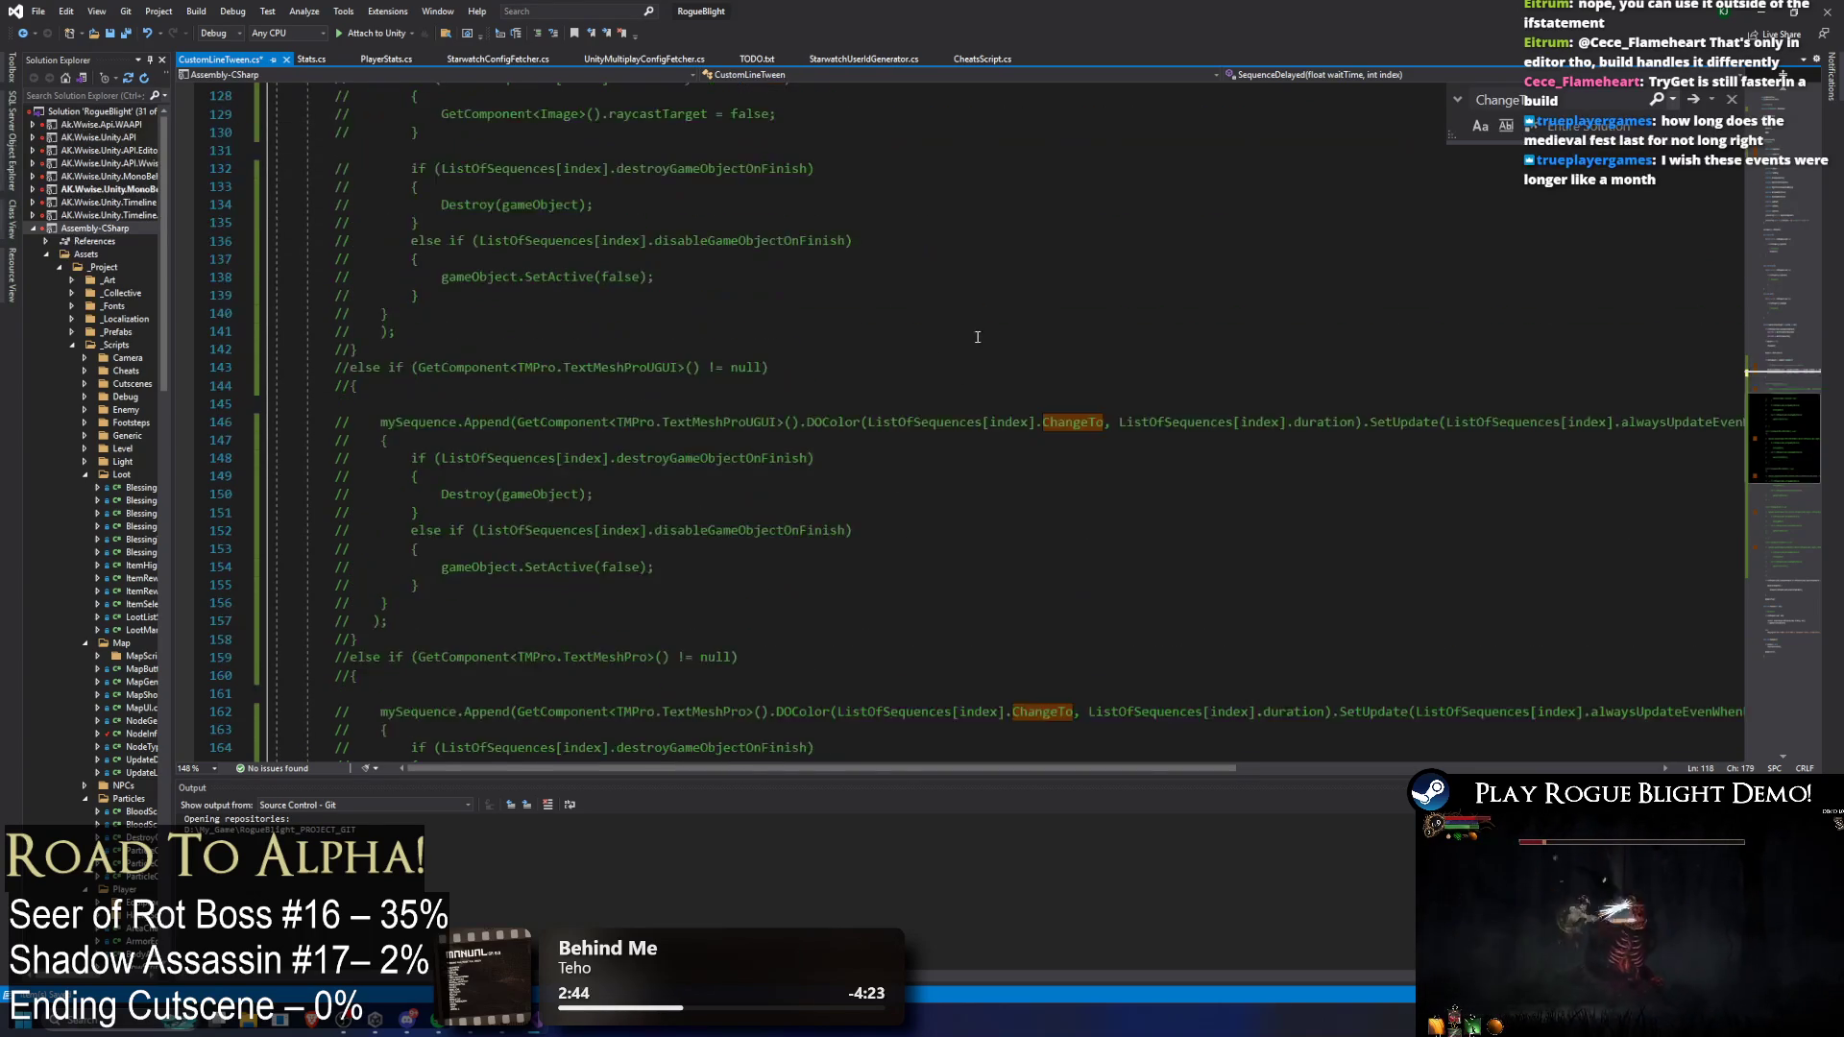
{"action": "scroll", "coordinate": [934, 391], "scroll_direction": "up", "scroll_amount": 6}
{"action": "left_click", "coordinate": [387, 279]}
{"action": "double_click", "coordinate": [387, 279]}
{"action": "key", "text": "ctrl+f"}
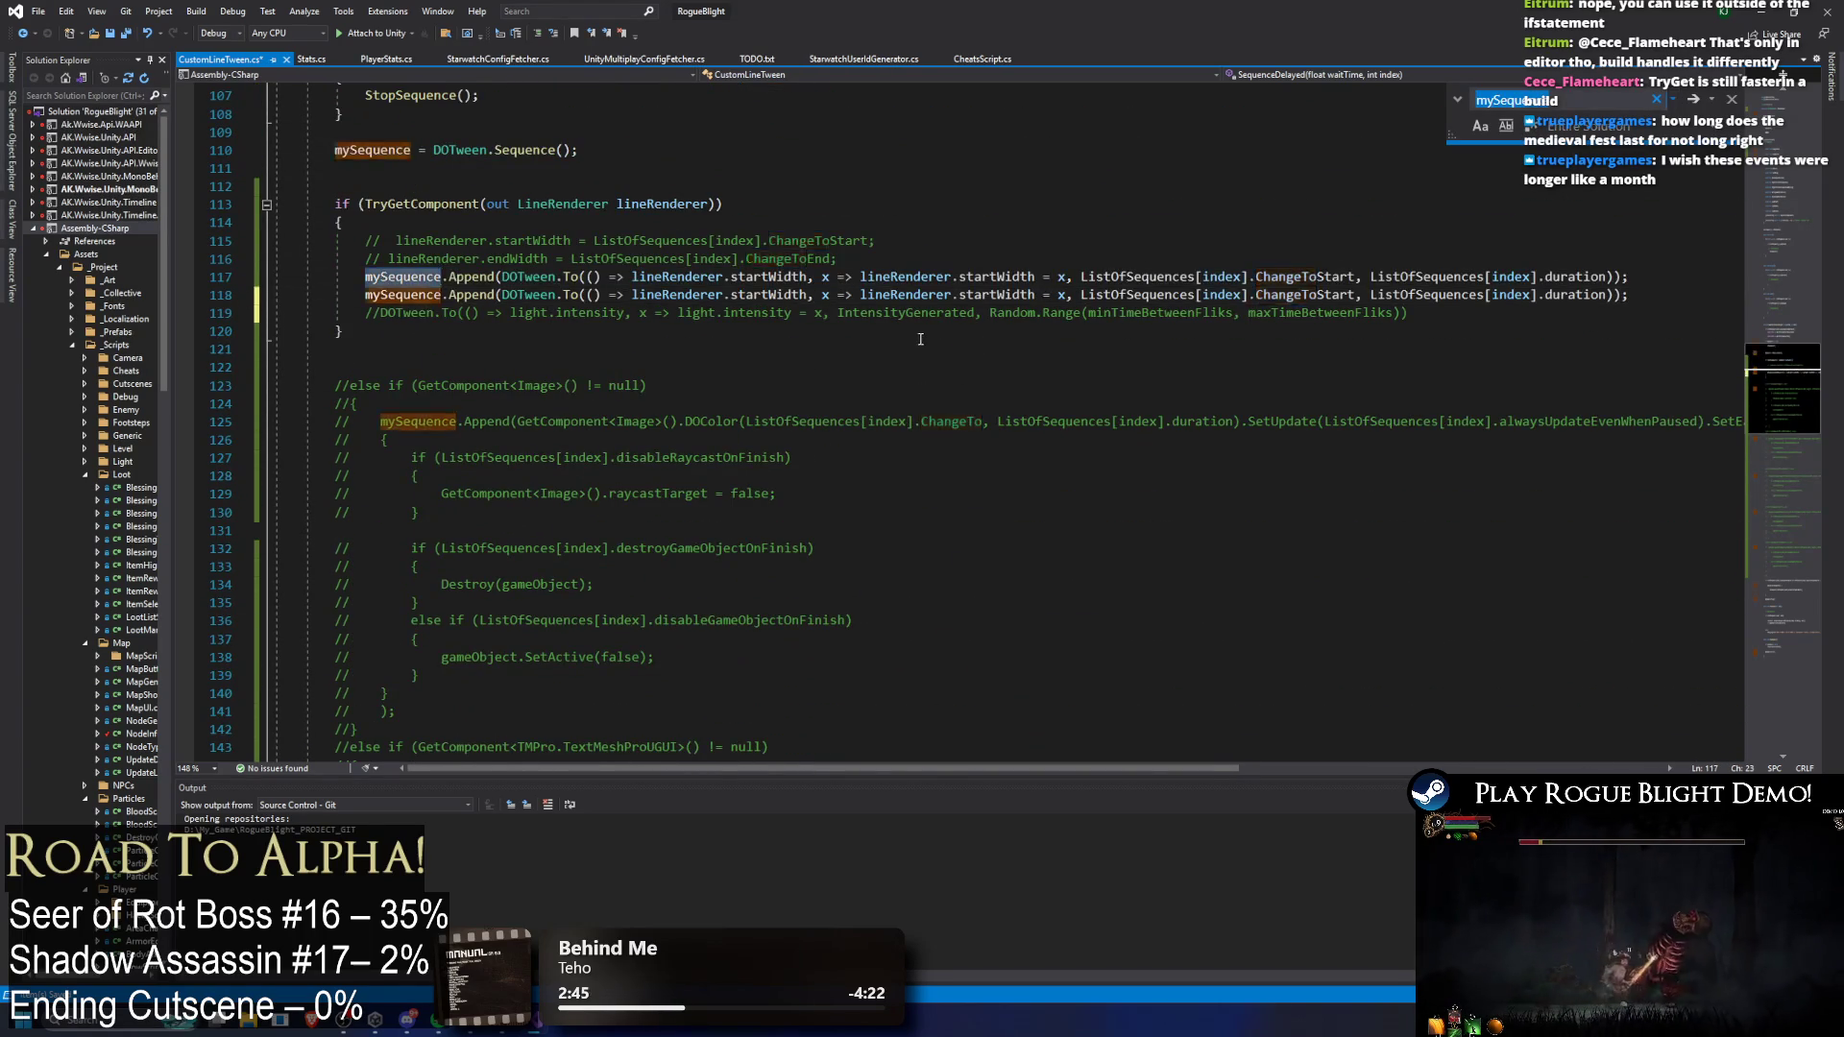
{"action": "scroll", "coordinate": [992, 273], "scroll_direction": "down", "scroll_amount": 15}
{"action": "scroll", "coordinate": [992, 273], "scroll_direction": "down", "scroll_amount": 12}
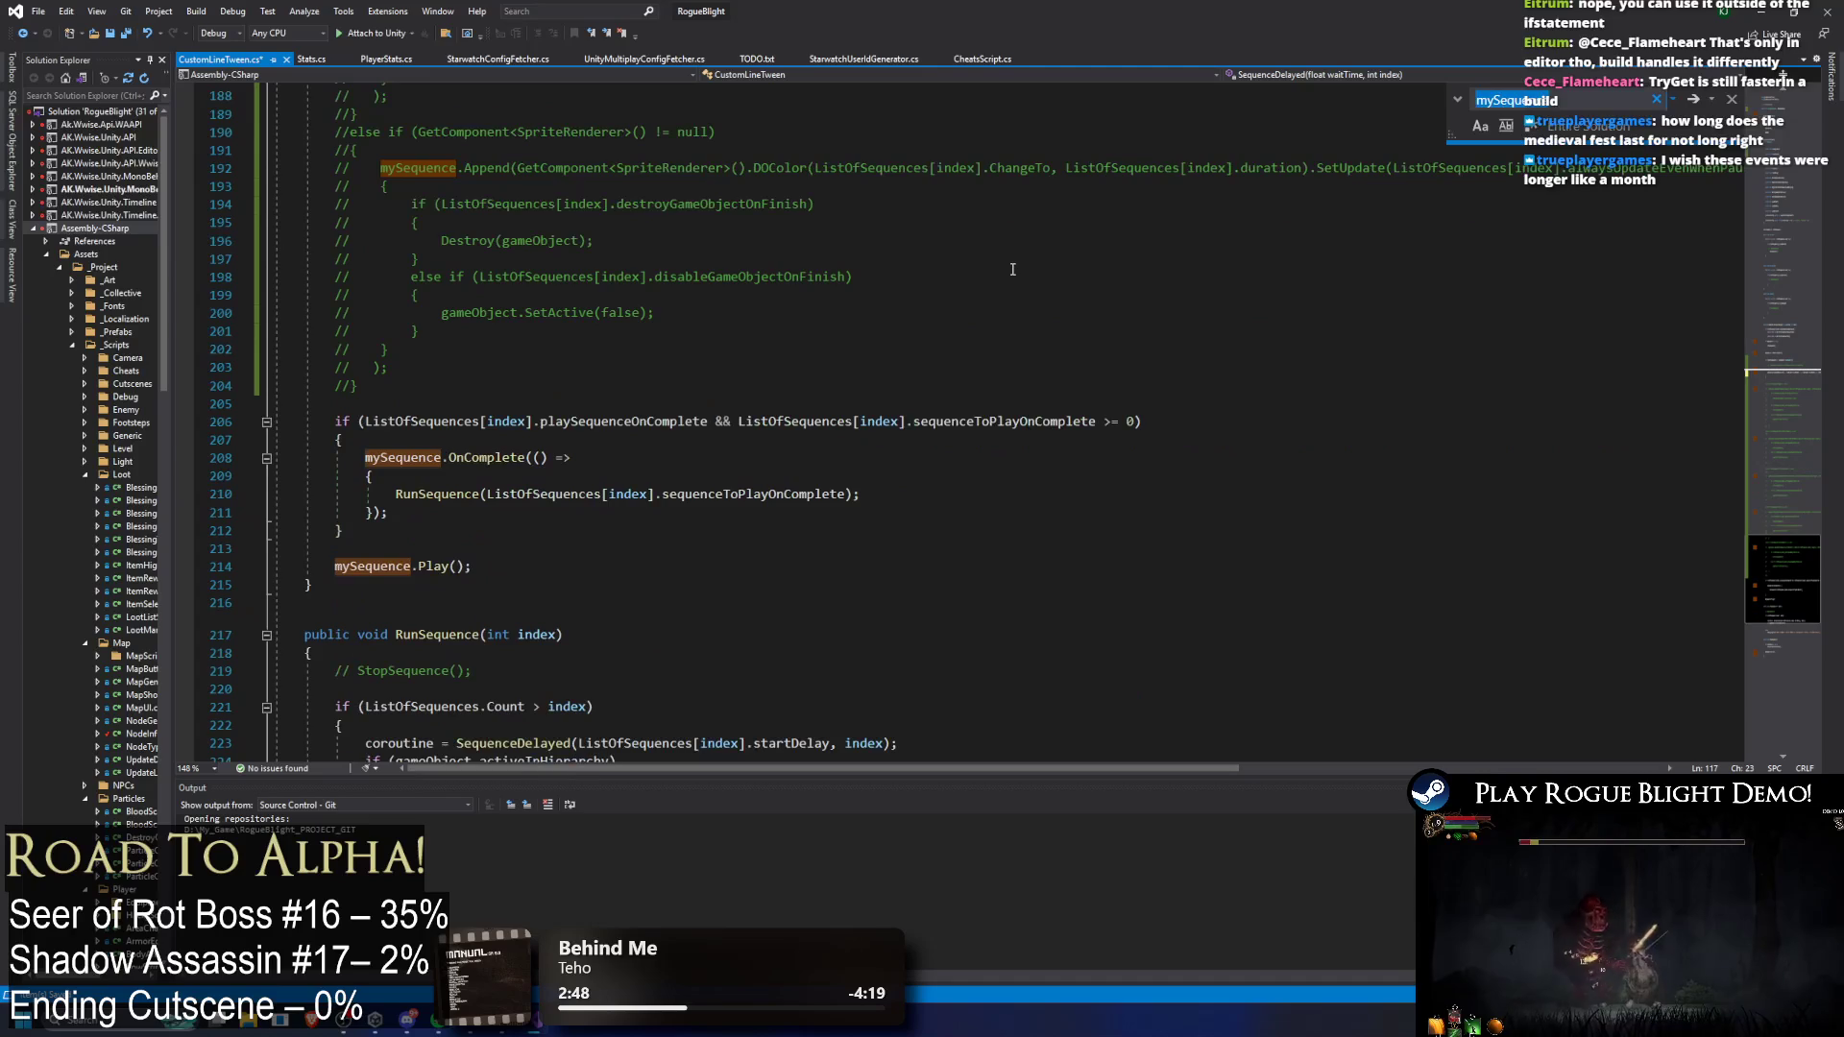
{"action": "scroll", "coordinate": [1013, 269], "scroll_direction": "up", "scroll_amount": 20}
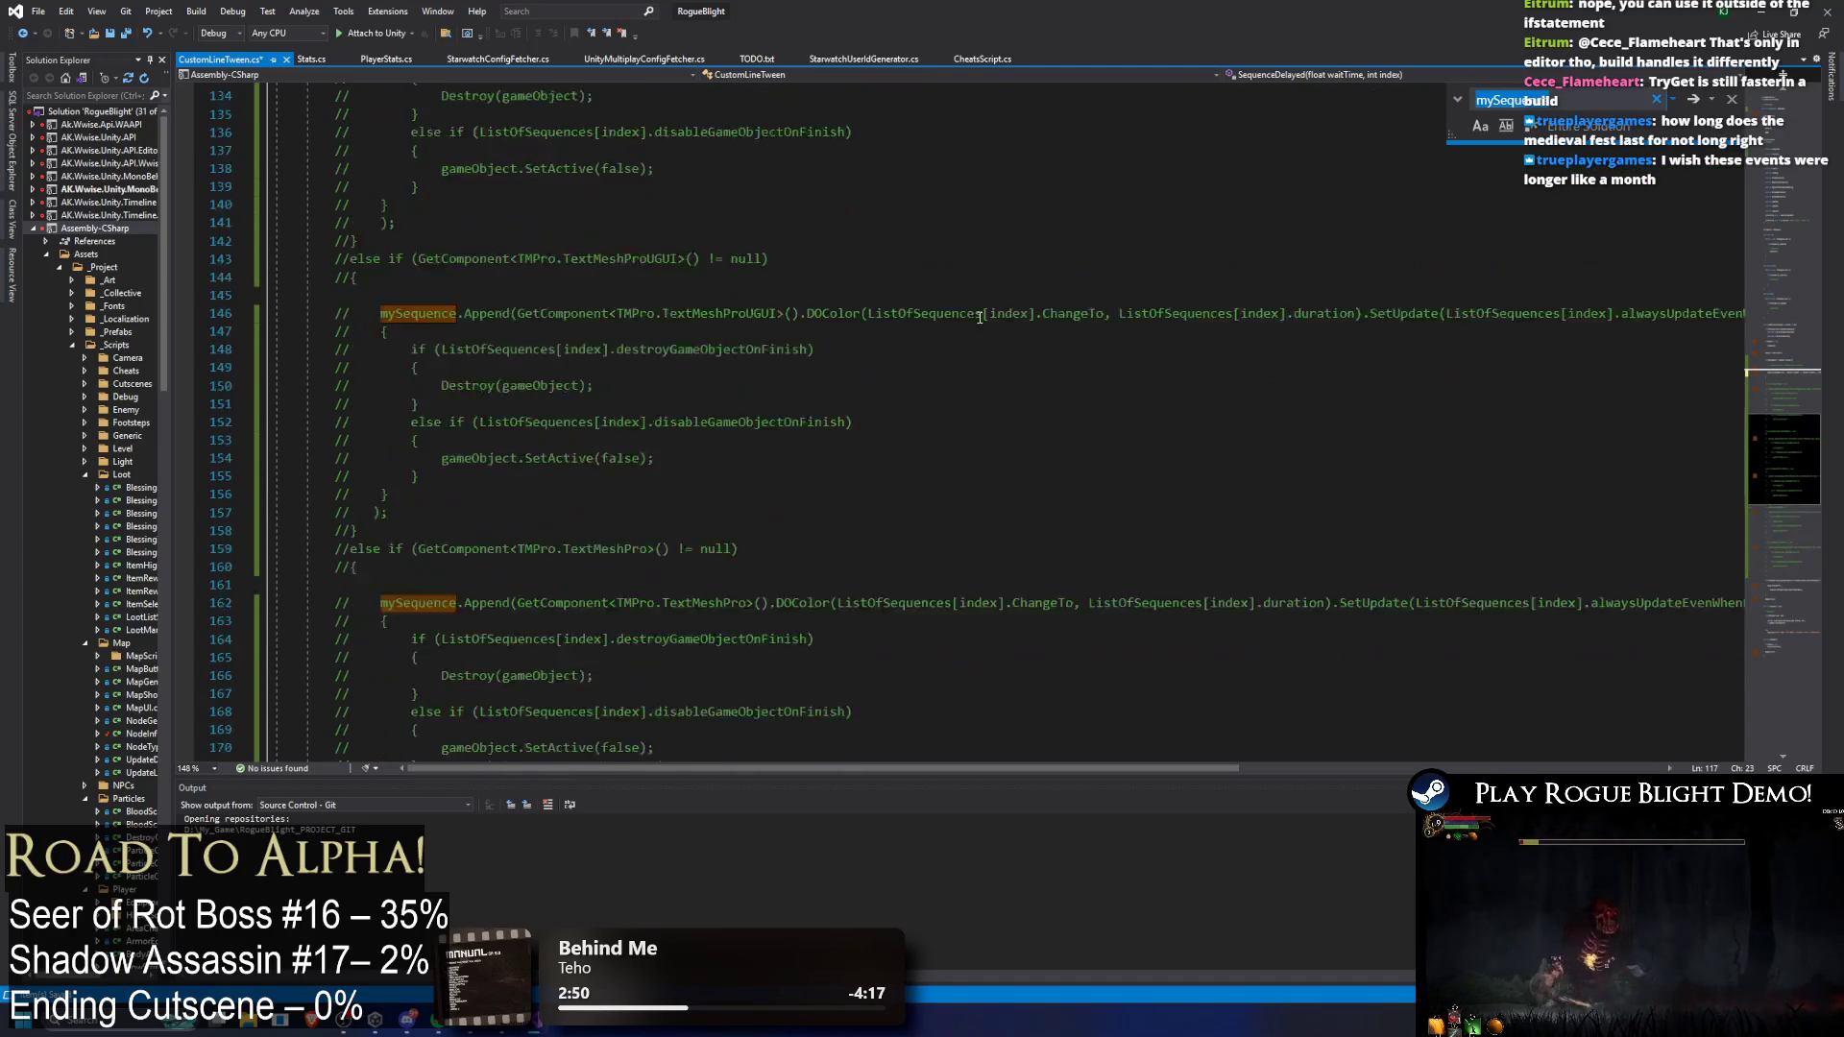
{"action": "scroll", "coordinate": [980, 330], "scroll_direction": "up", "scroll_amount": 1}
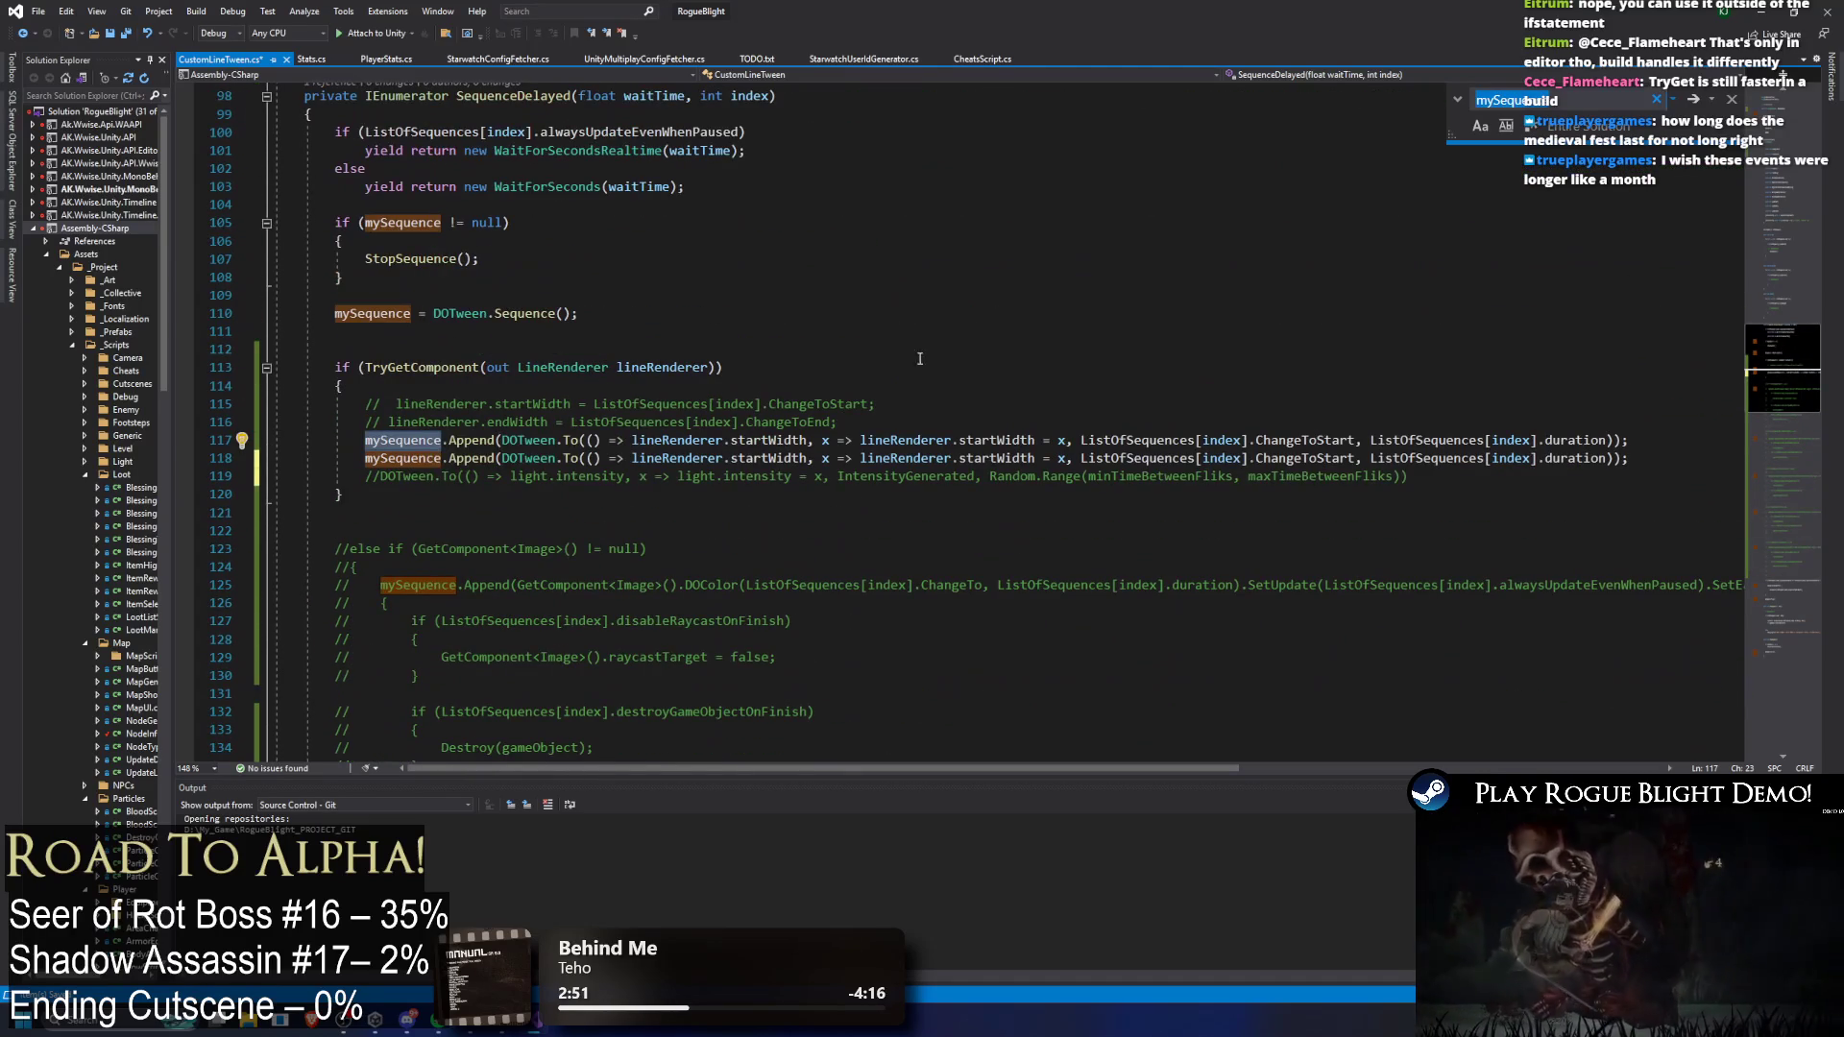
Step: Check Append in the suggestion list and retype Append on line 118
{"action": "left_click", "coordinate": [472, 440]}
{"action": "key", "text": "ctrl+space"}
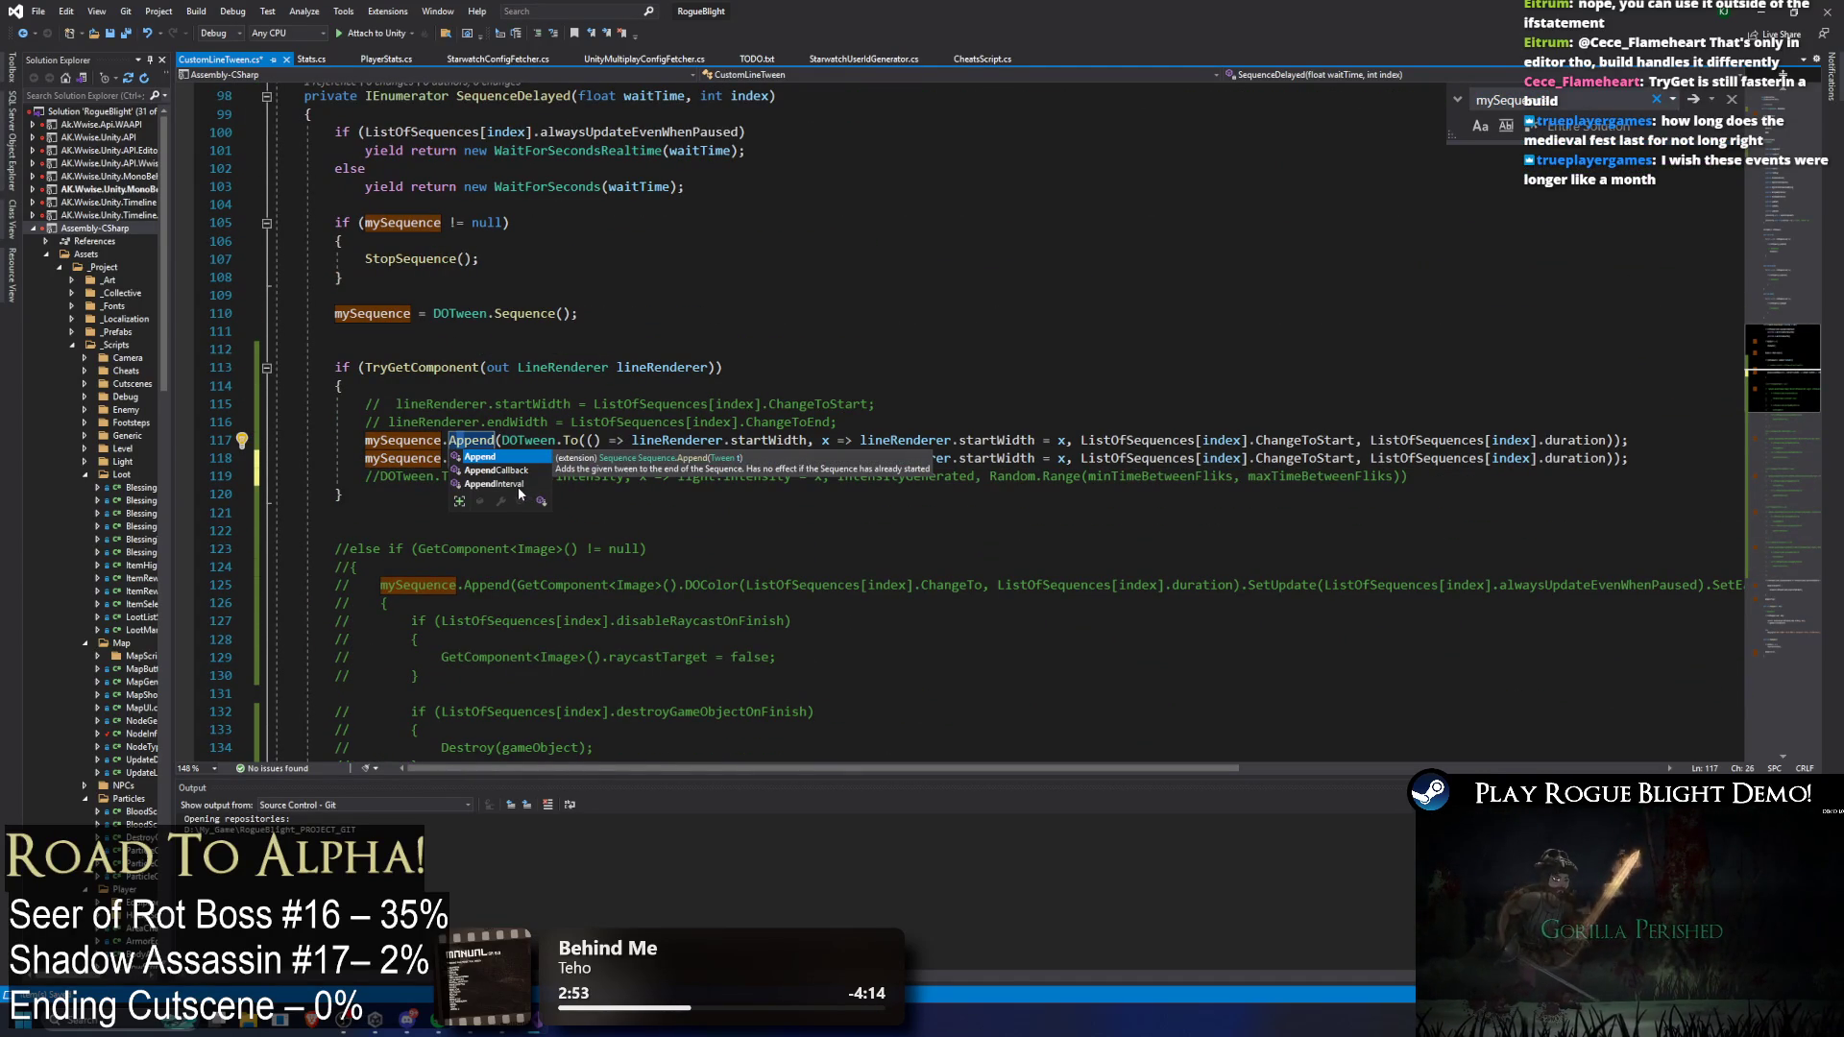
{"action": "key", "text": "Down"}
{"action": "key", "text": "Down"}
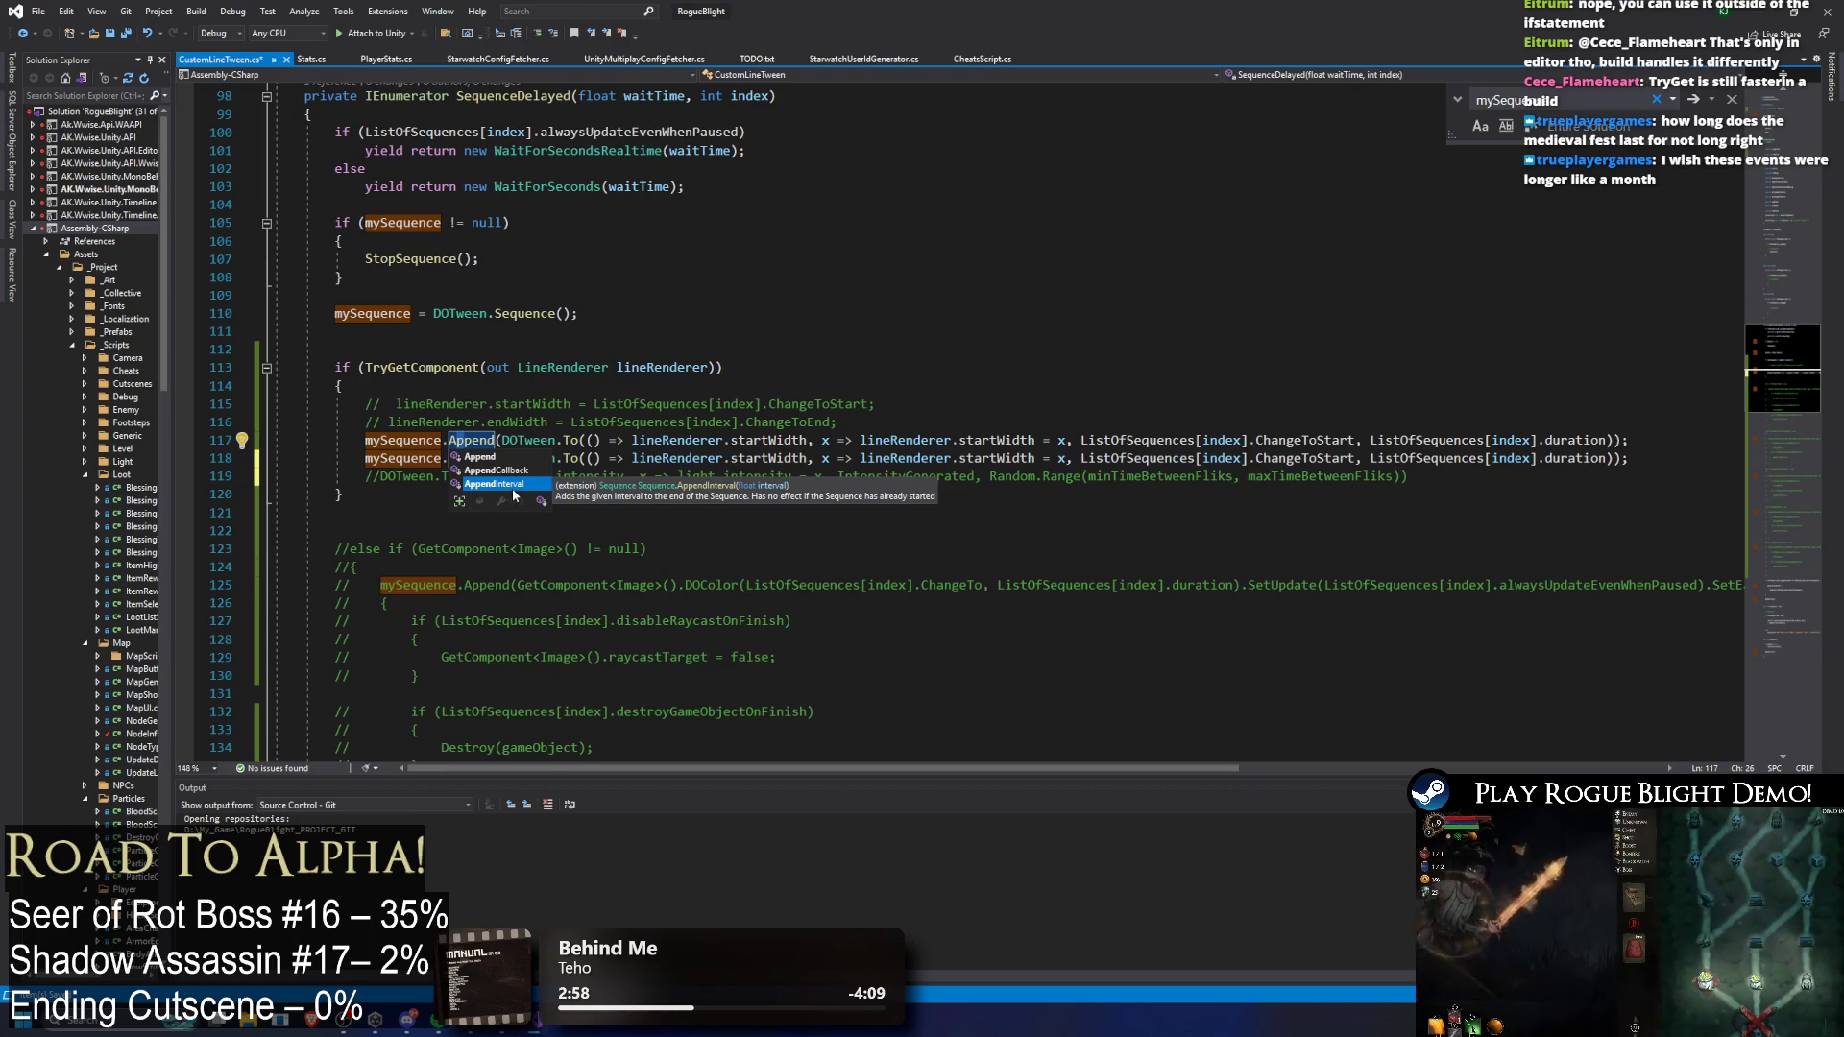
{"action": "key", "text": "Up"}
{"action": "key", "text": "Up"}
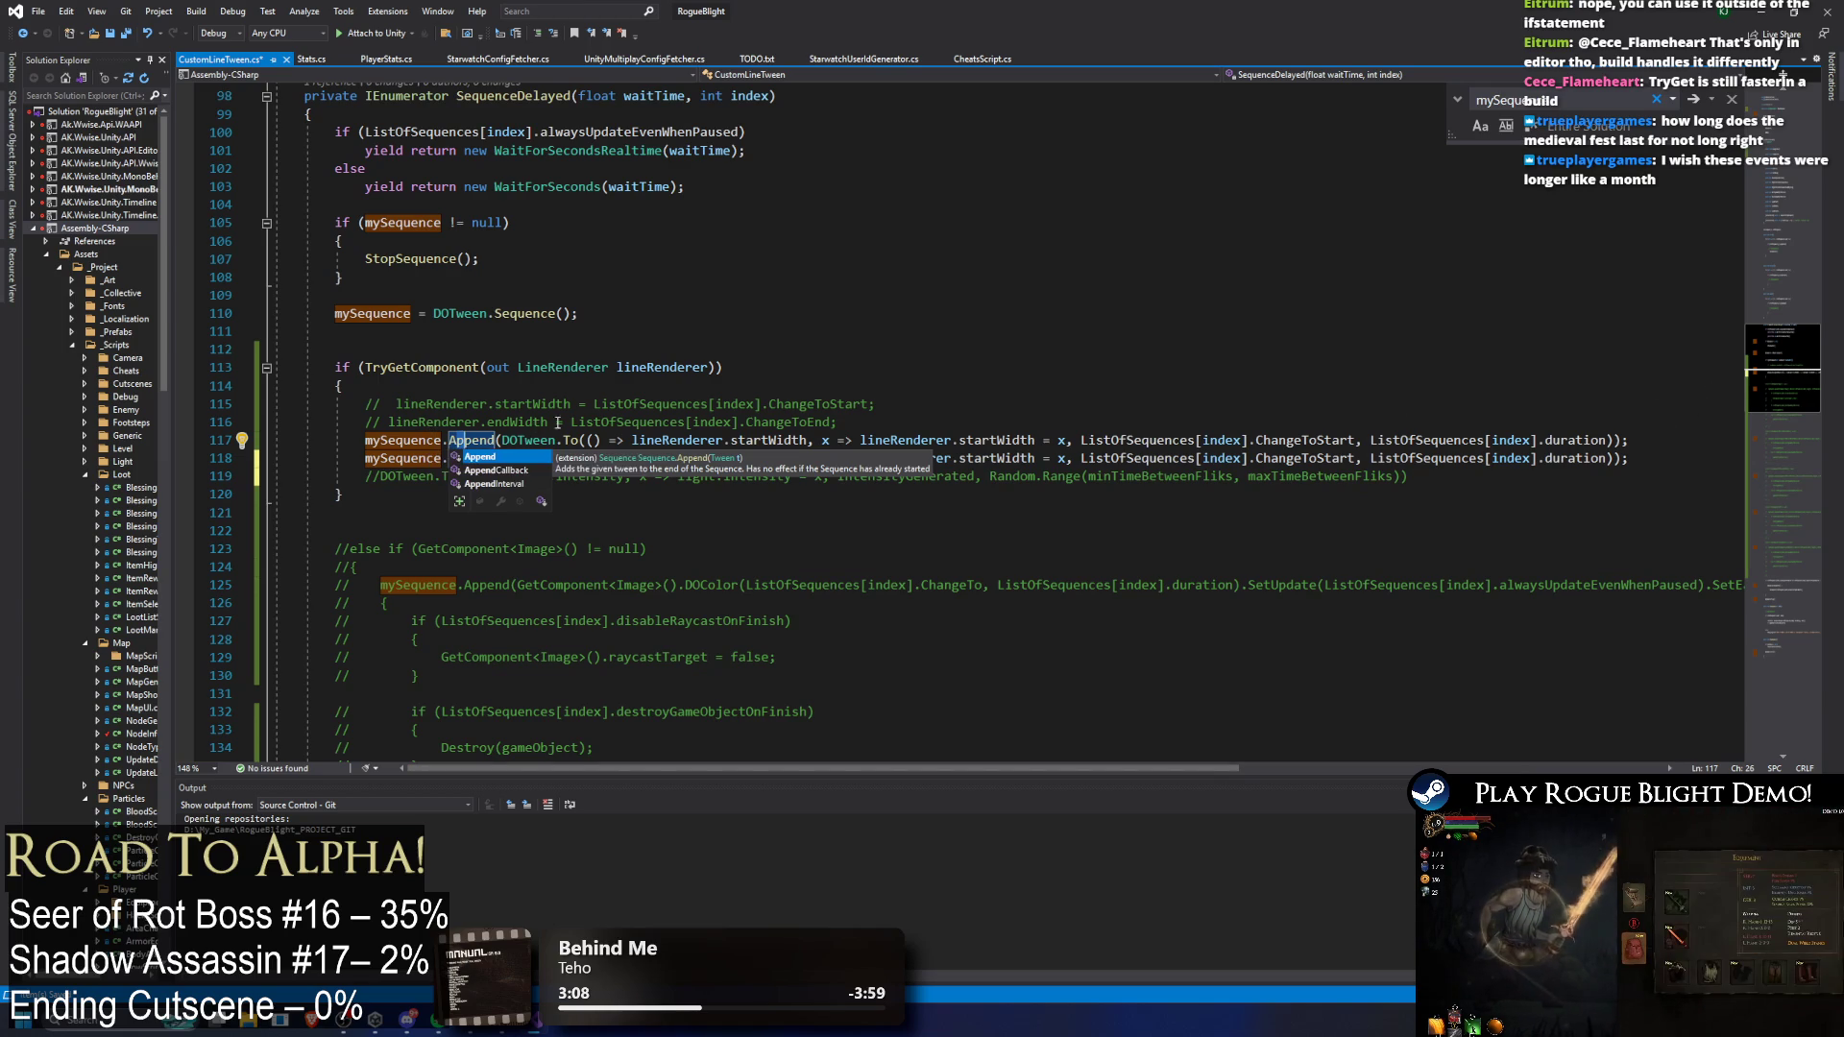
{"action": "key", "text": "Escape"}
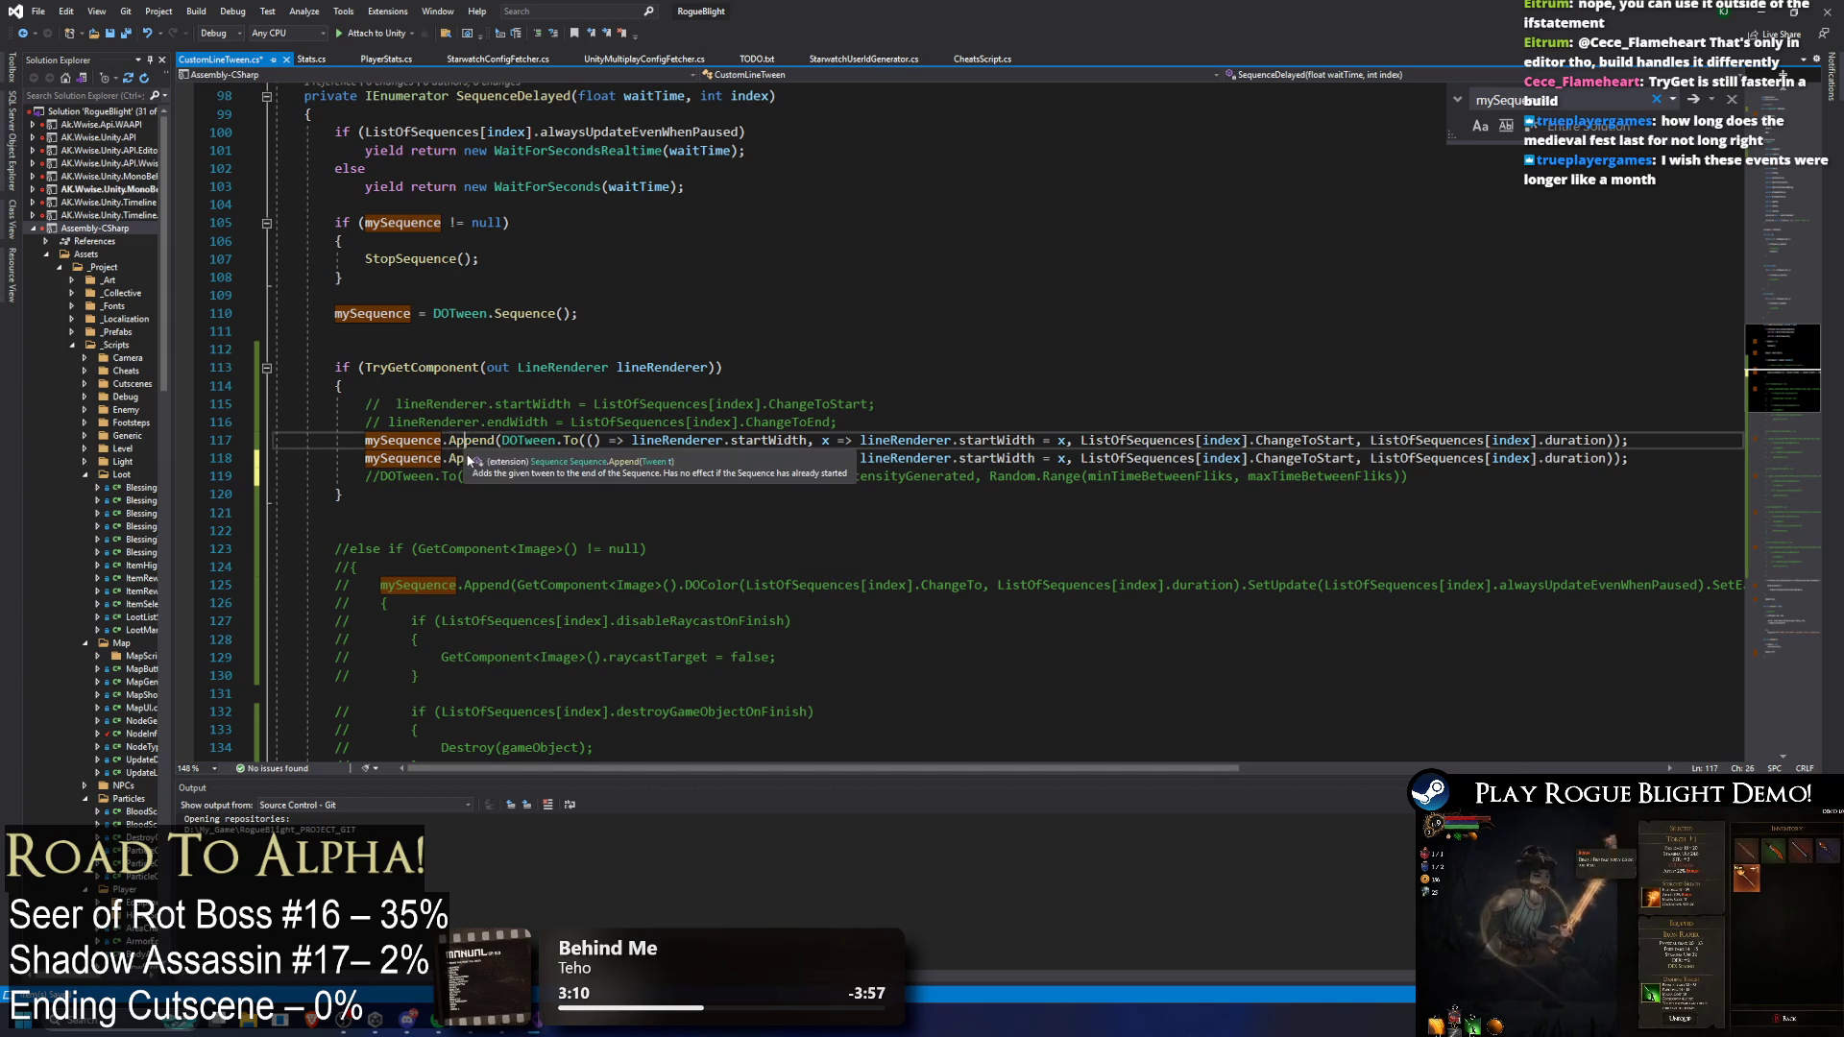
{"action": "key", "text": "Down"}
{"action": "key", "text": "ctrl+BackSpace"}
{"action": "key", "text": "ctrl+Delete"}
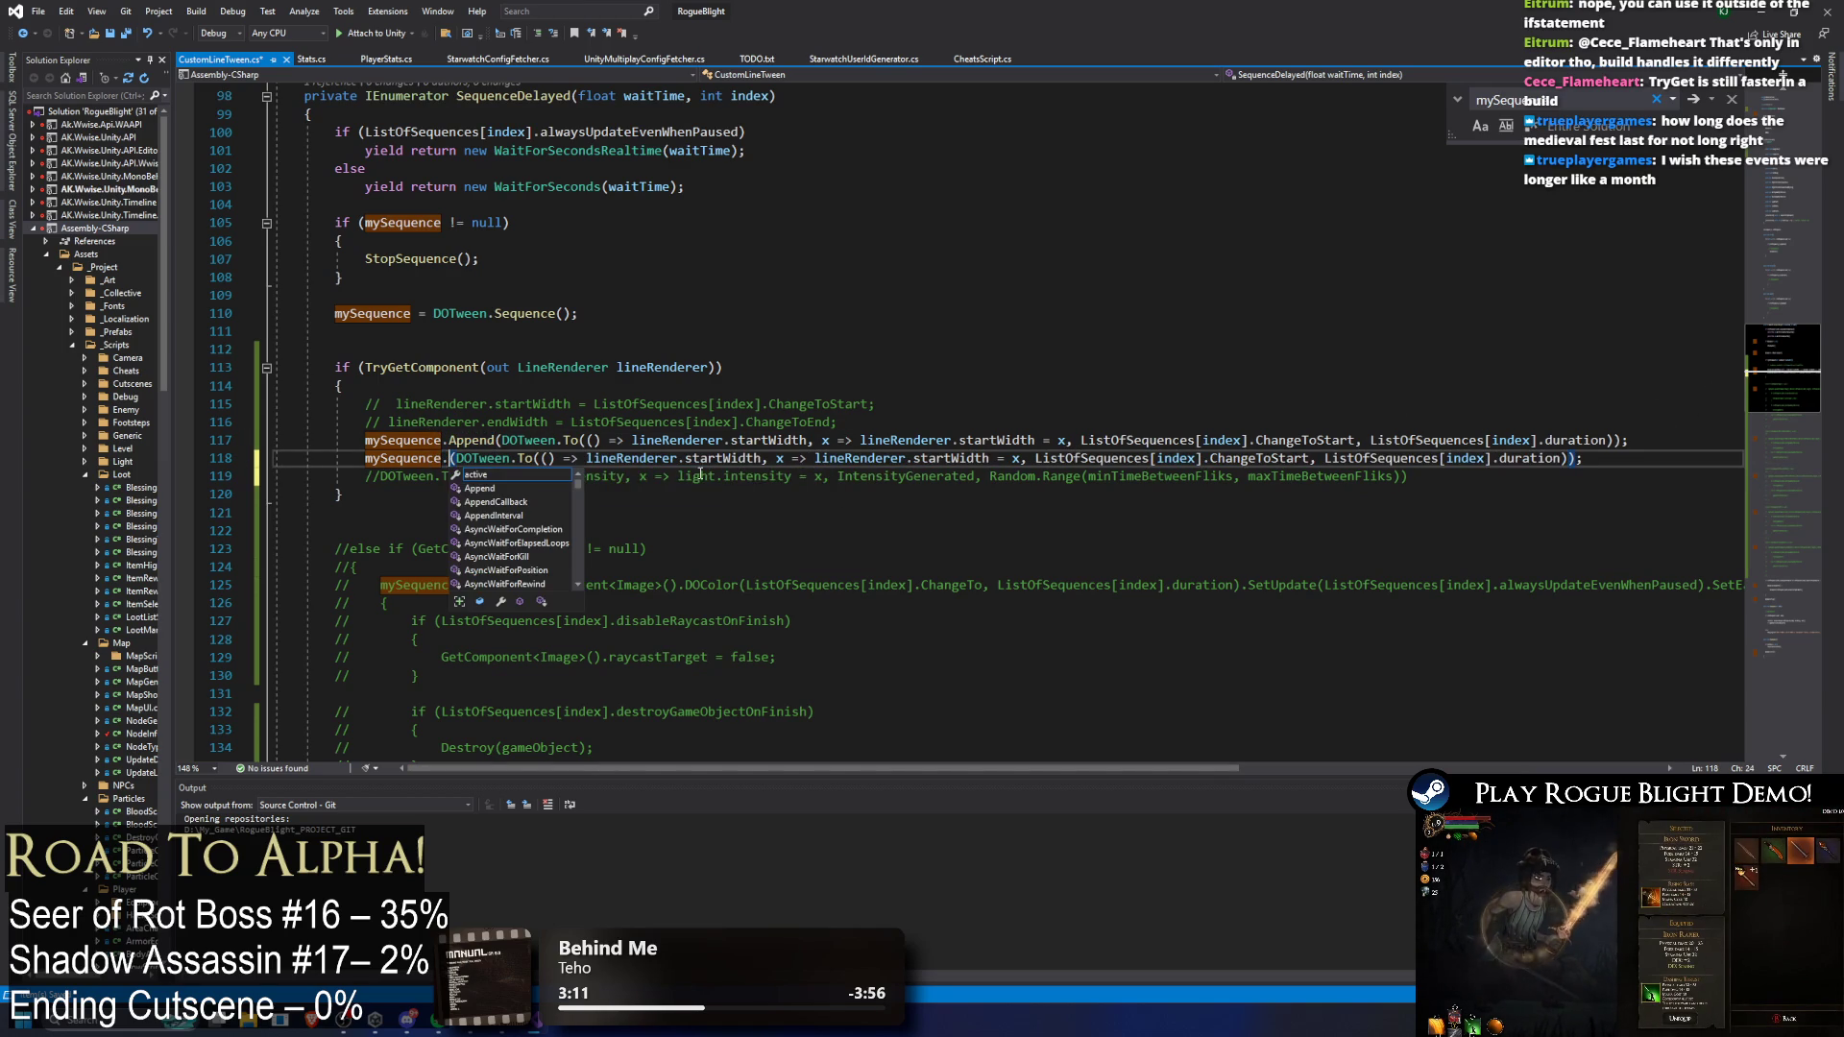
{"action": "key", "text": "Down"}
{"action": "key", "text": "Down"}
{"action": "key", "text": "Down"}
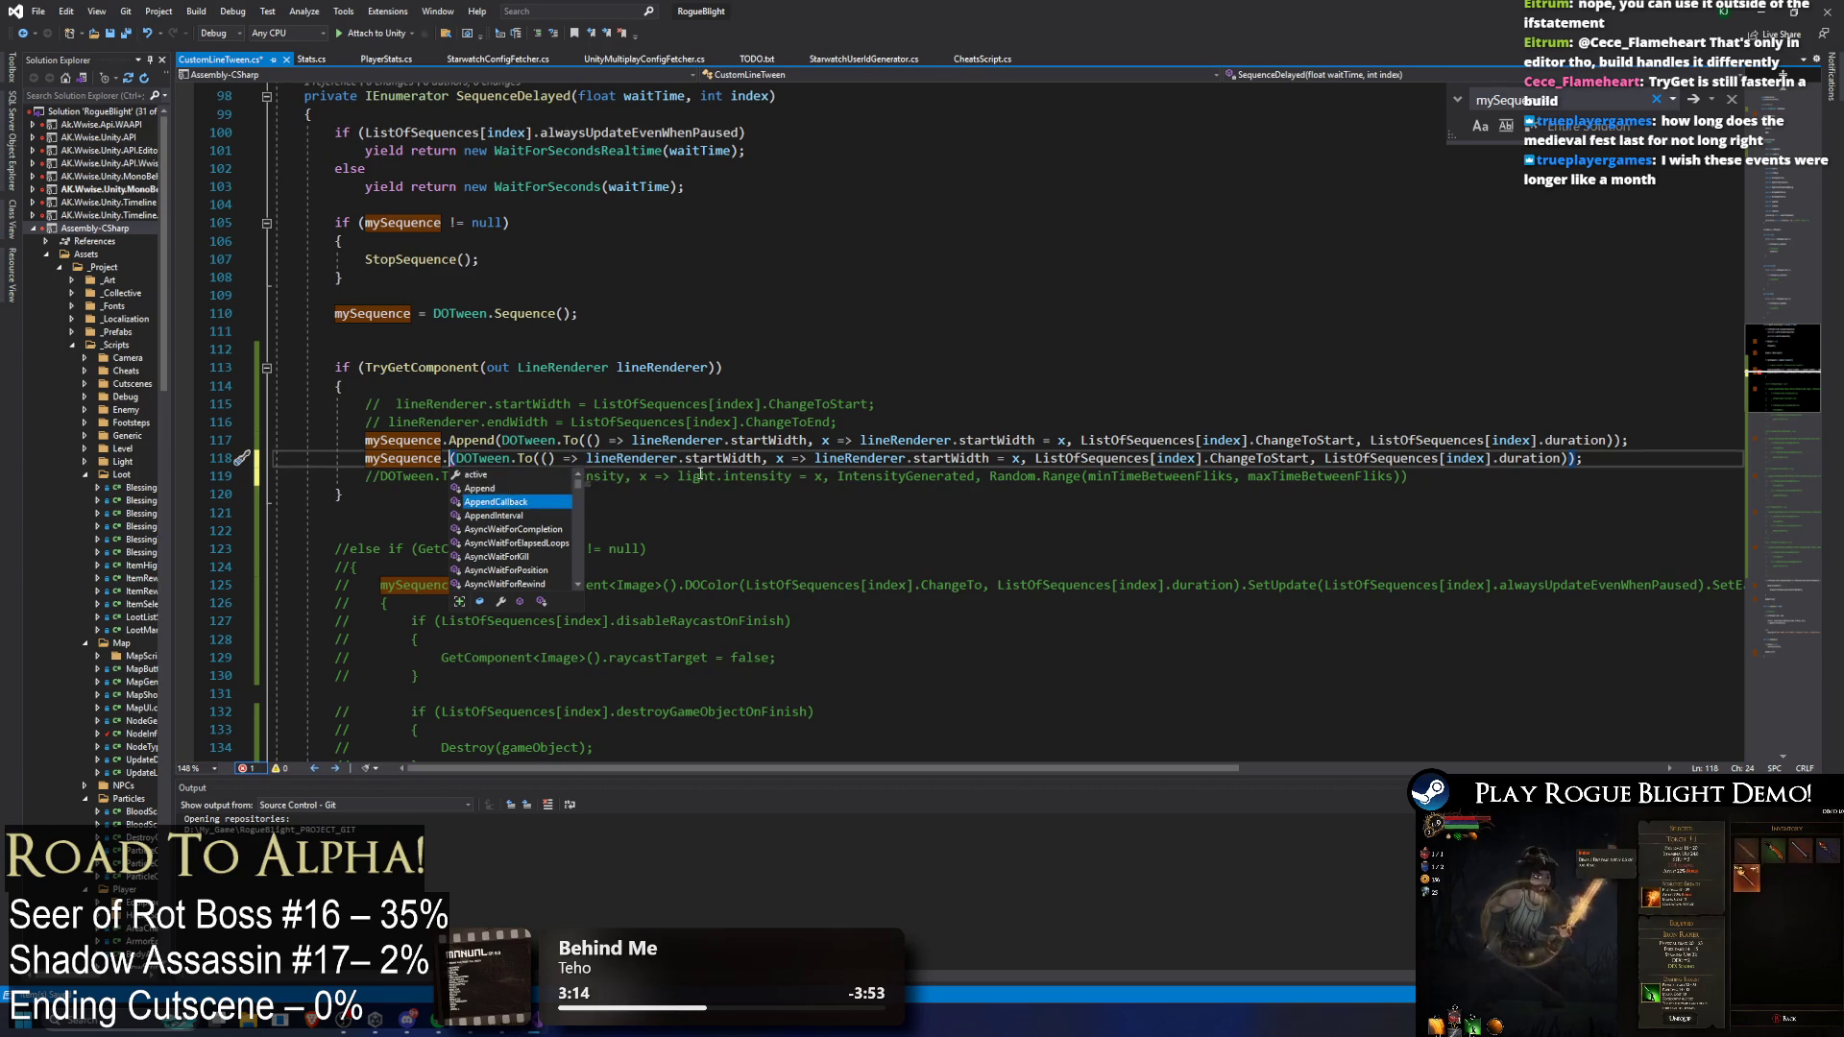
{"action": "key", "text": "Down"}
{"action": "key", "text": "Down"}
{"action": "key", "text": "Down"}
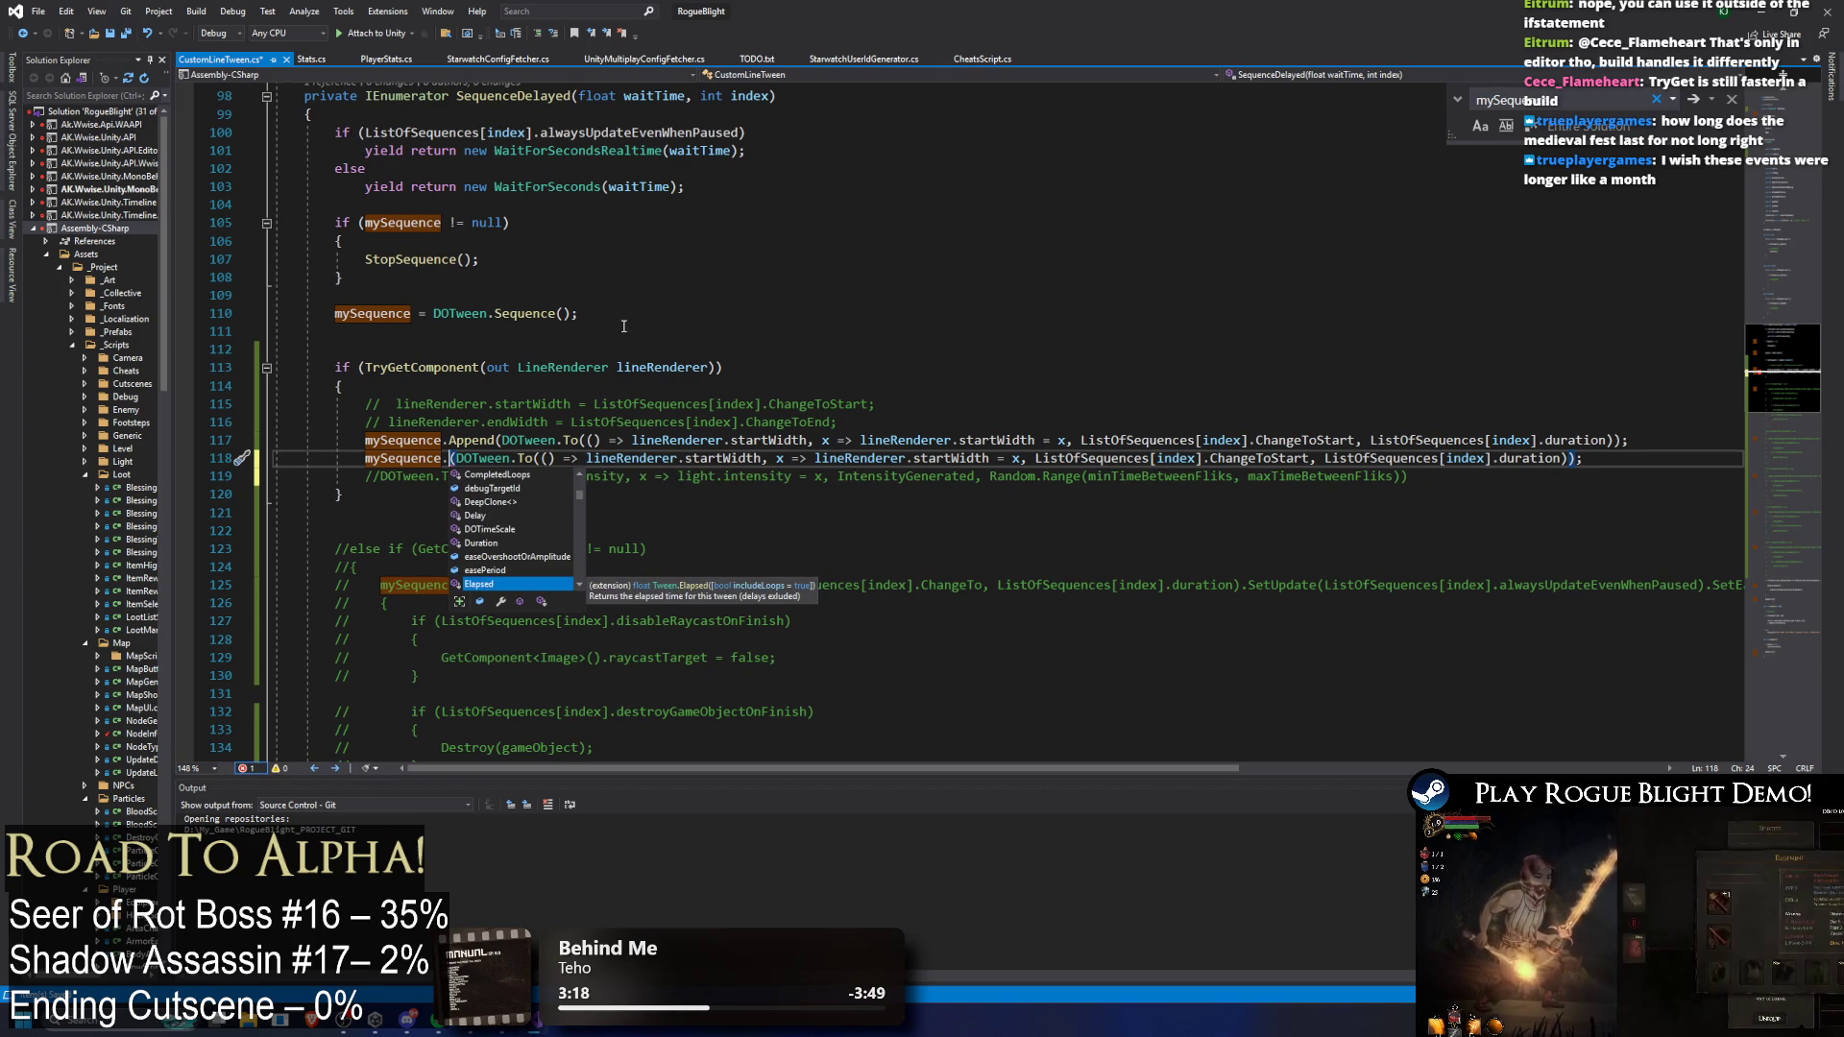
{"action": "type", "text": "Append"}
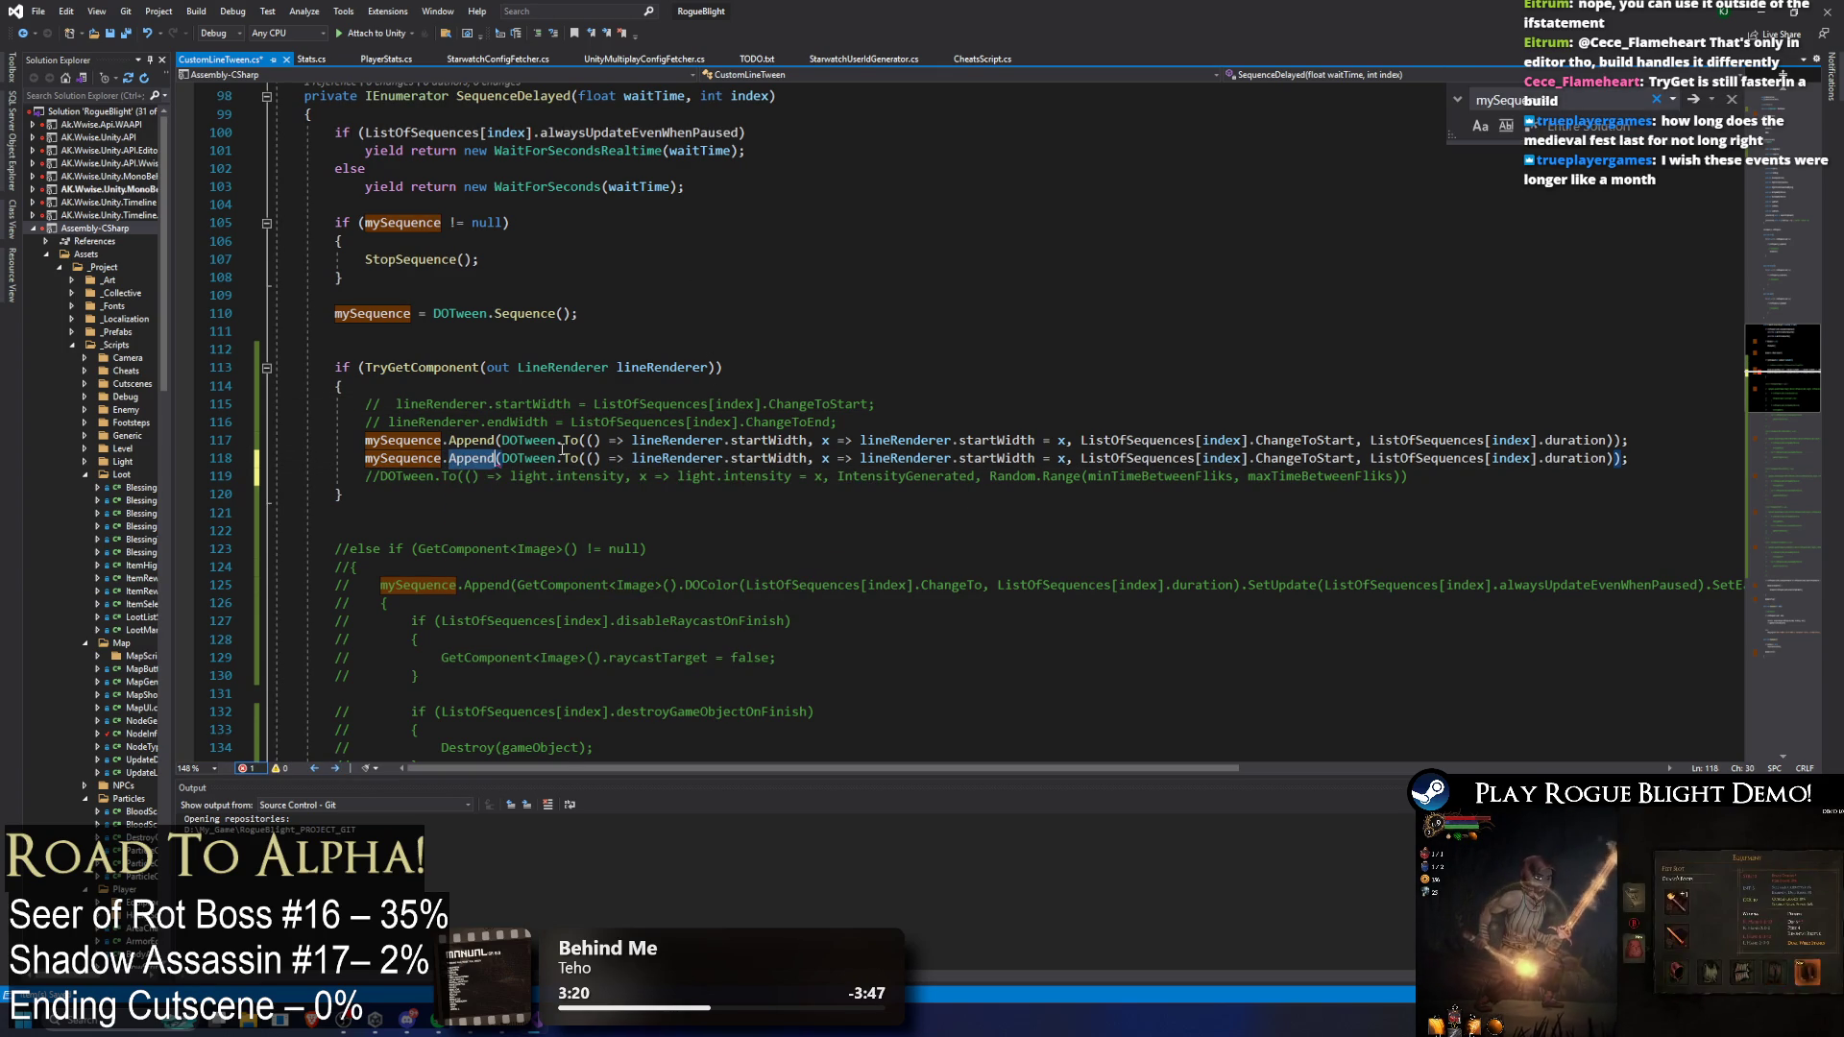
Step: Comment out mySequence.Append( on line 117, undo it, and reselect lines 117–119
{"action": "left_click_drag", "start_coordinate": [365, 441], "coordinate": [501, 441]}
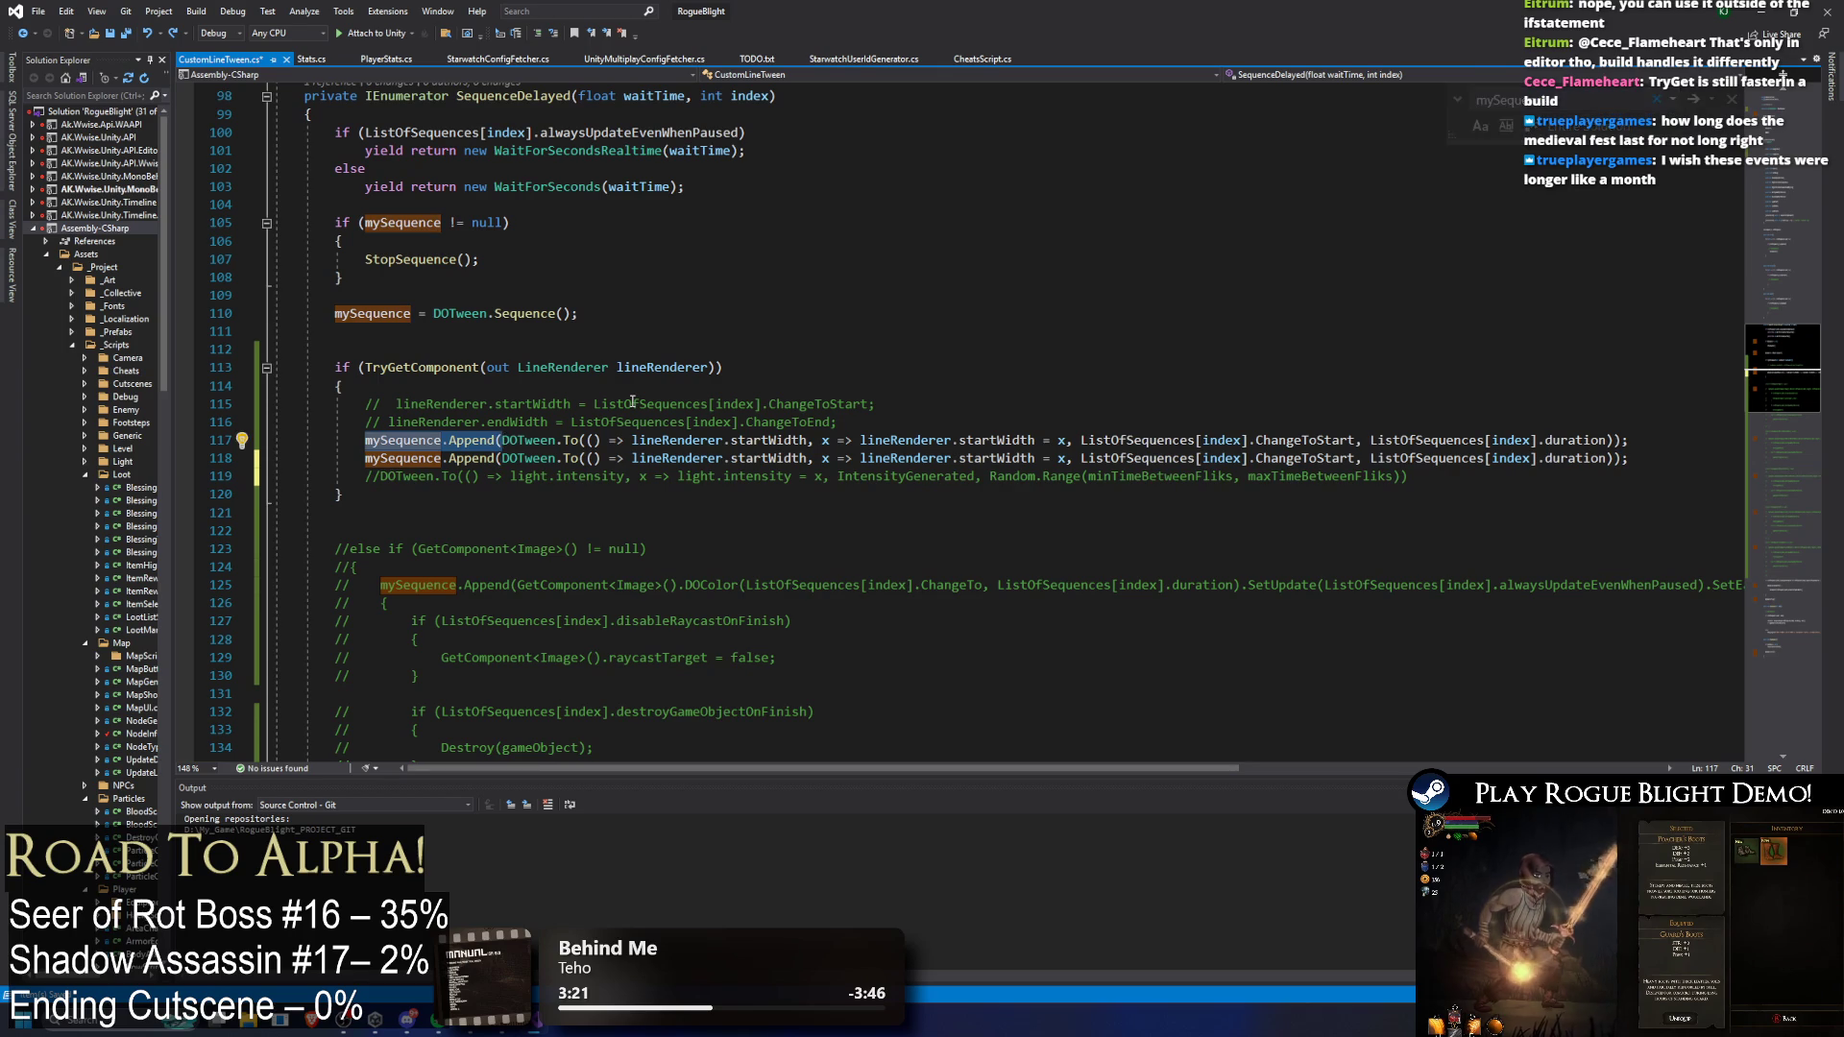
{"action": "key", "text": "ctrl+k"}
{"action": "key", "text": "ctrl+c"}
{"action": "key", "text": "ctrl+z"}
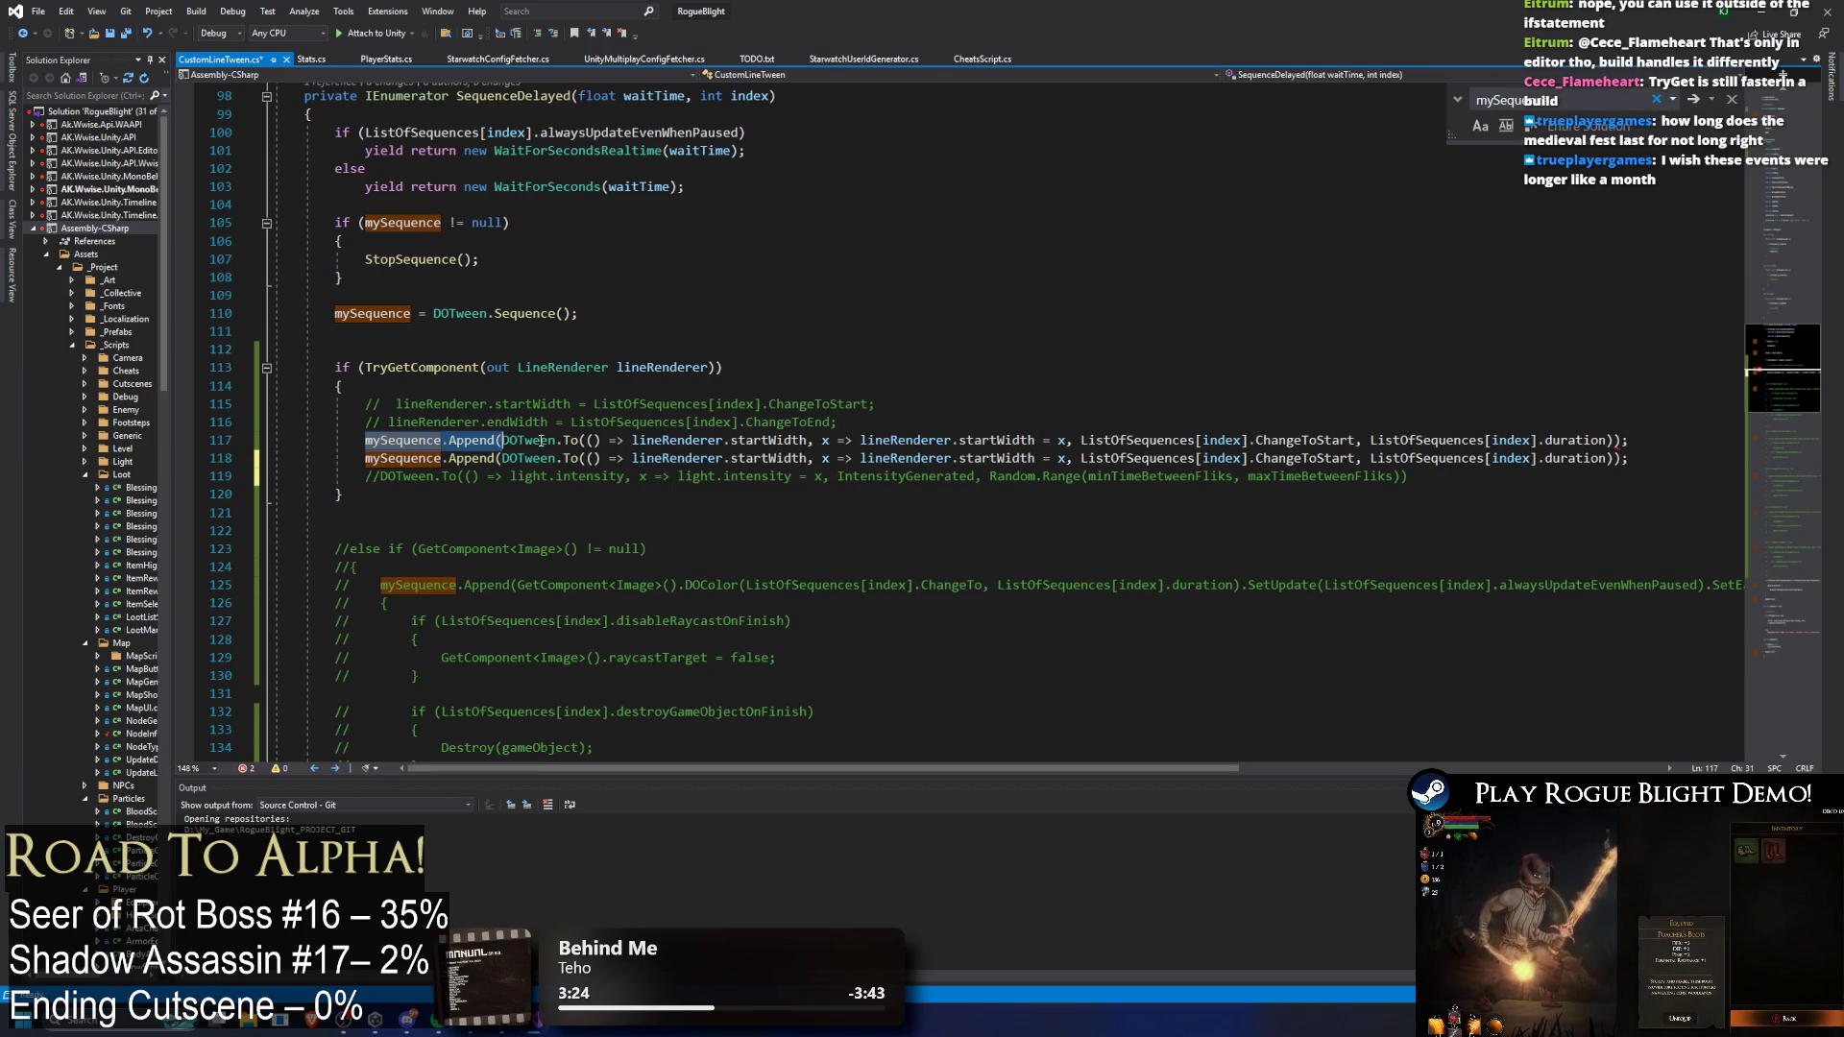
{"action": "left_click_drag", "start_coordinate": [347, 441], "coordinate": [1408, 477]}
{"action": "scroll", "coordinate": [1332, 400], "scroll_direction": "down", "scroll_amount": 14}
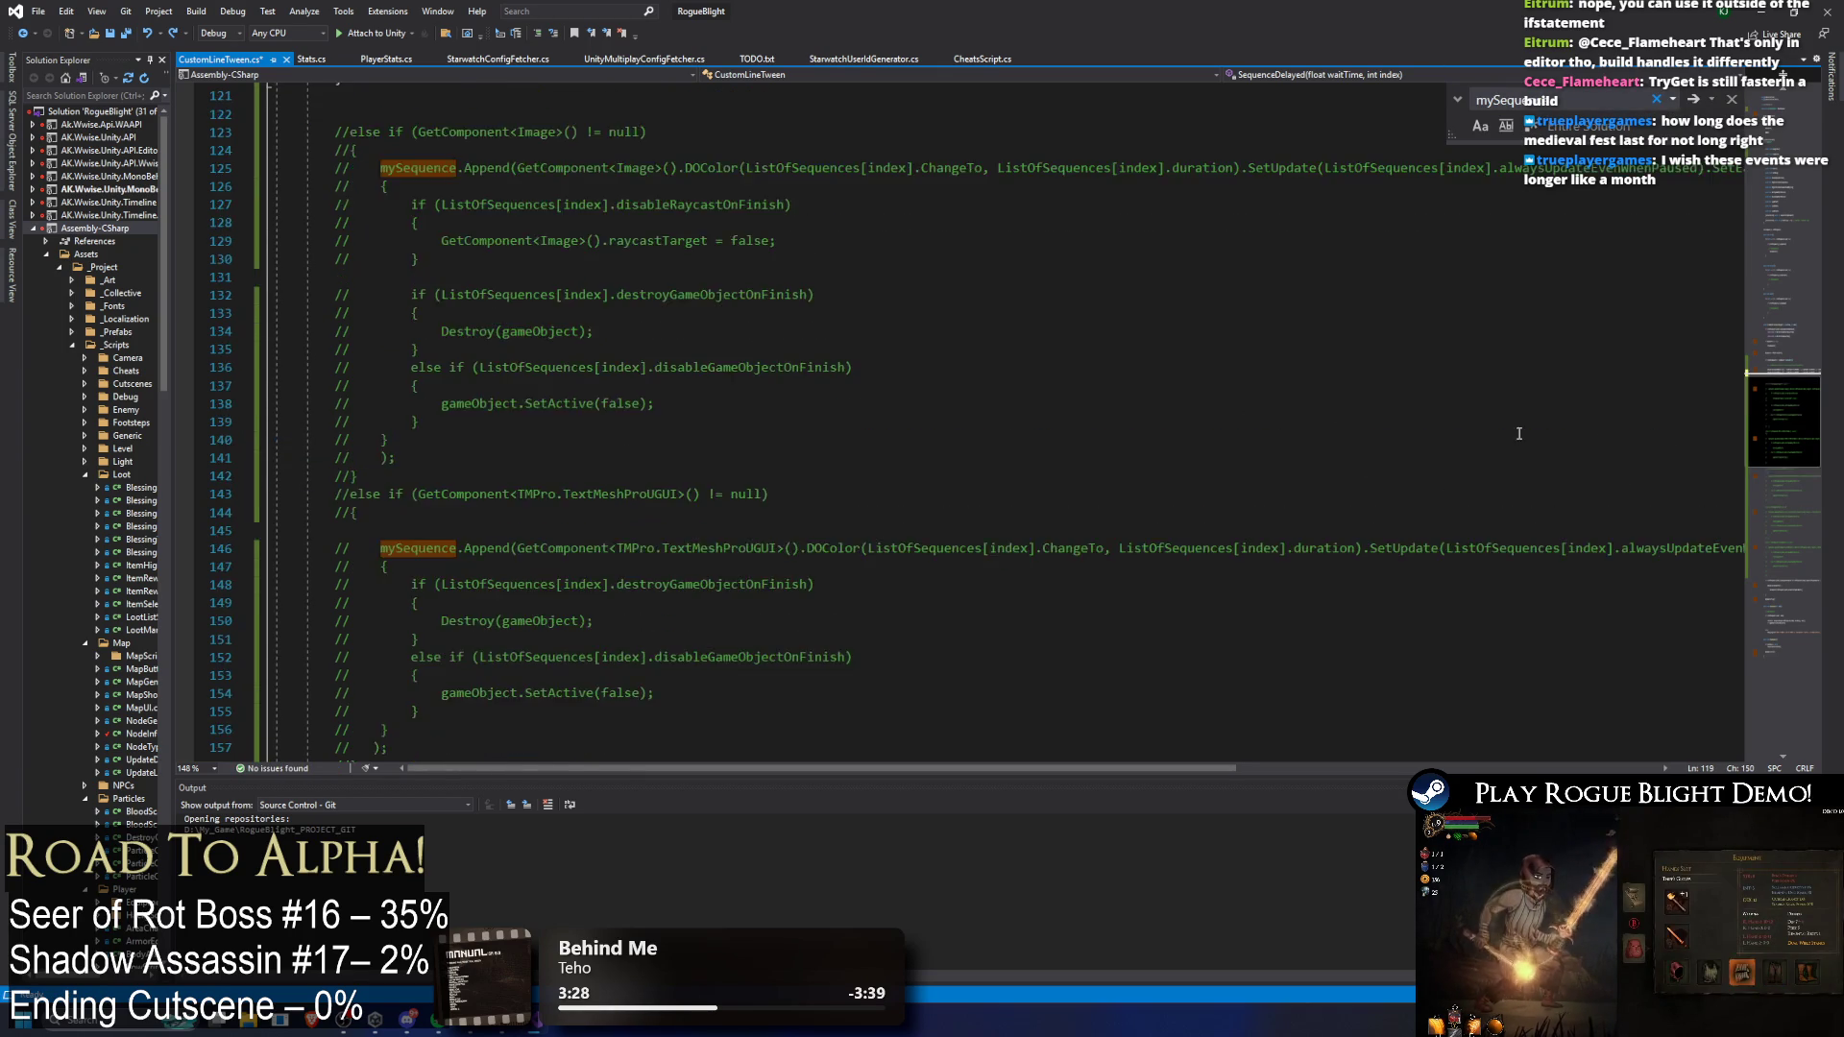
{"action": "scroll", "coordinate": [1681, 529], "scroll_direction": "up", "scroll_amount": 15}
{"action": "key", "text": "ctrl+v"}
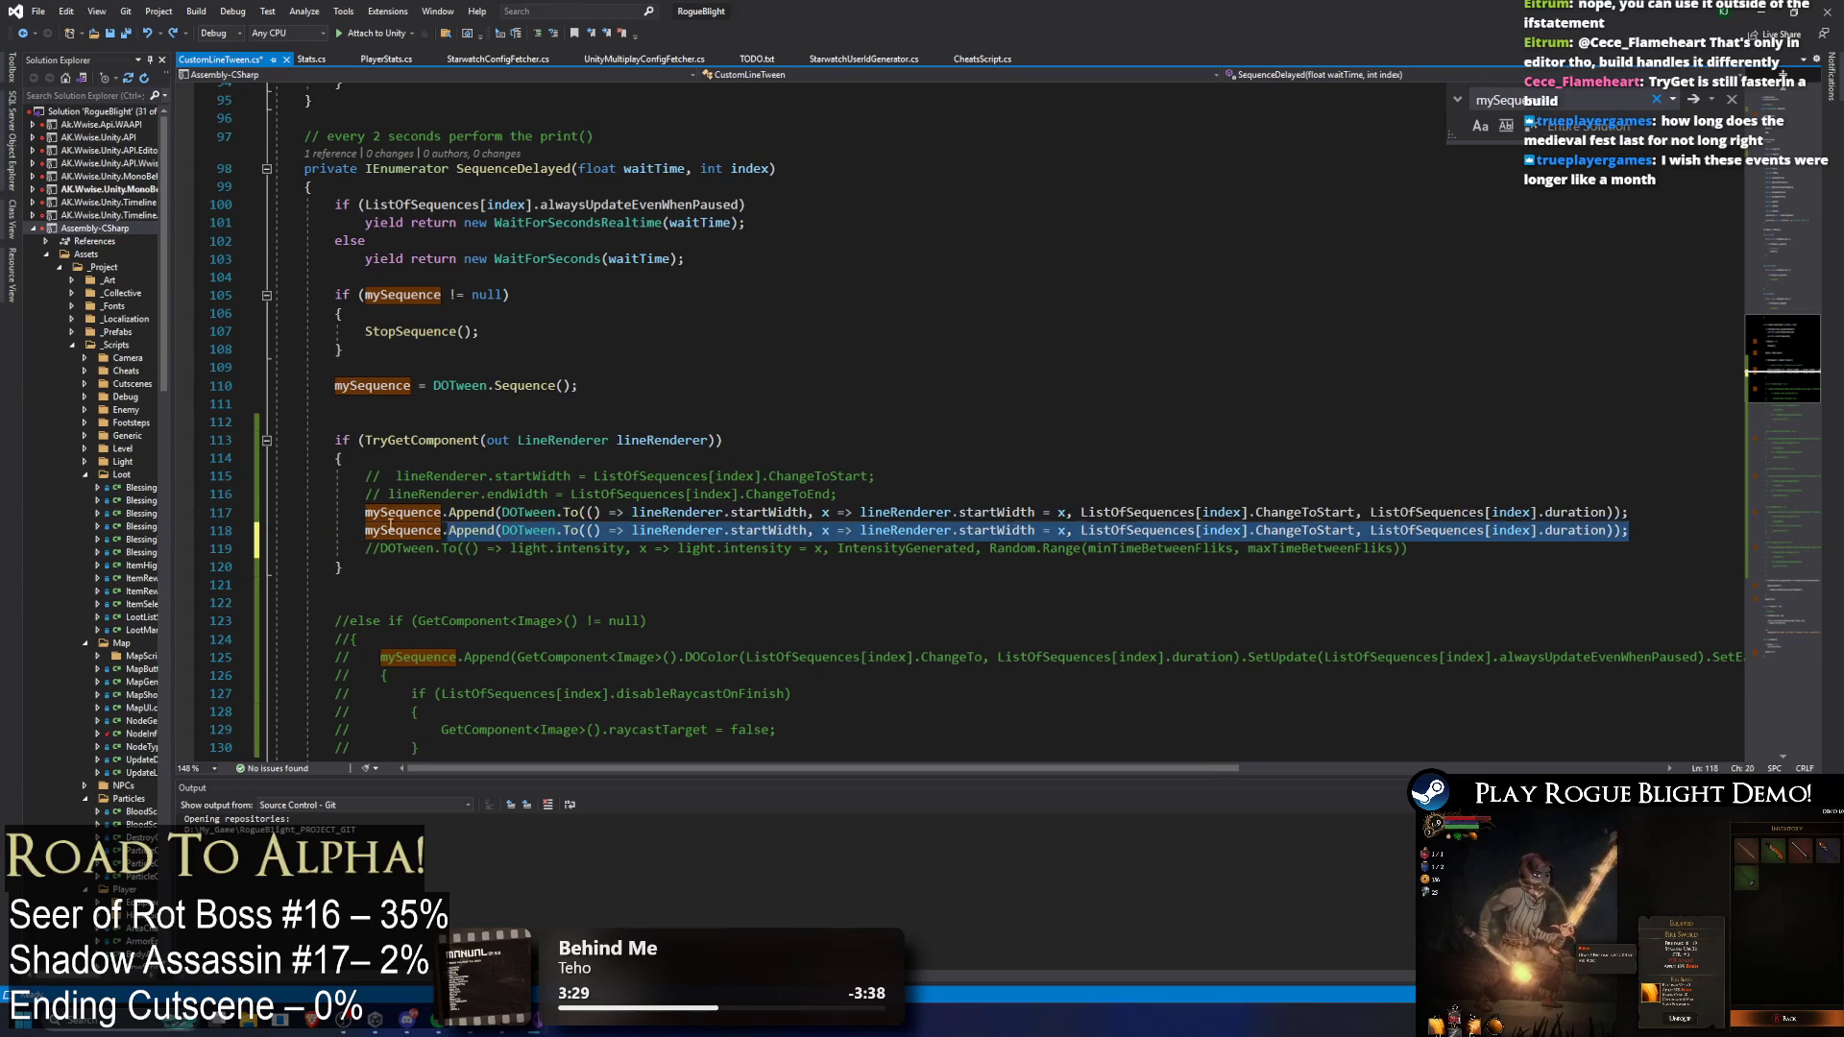
Step: Comment out the two Append width lines and paste copies beneath them
{"action": "left_click_drag", "start_coordinate": [319, 512], "coordinate": [1743, 522]}
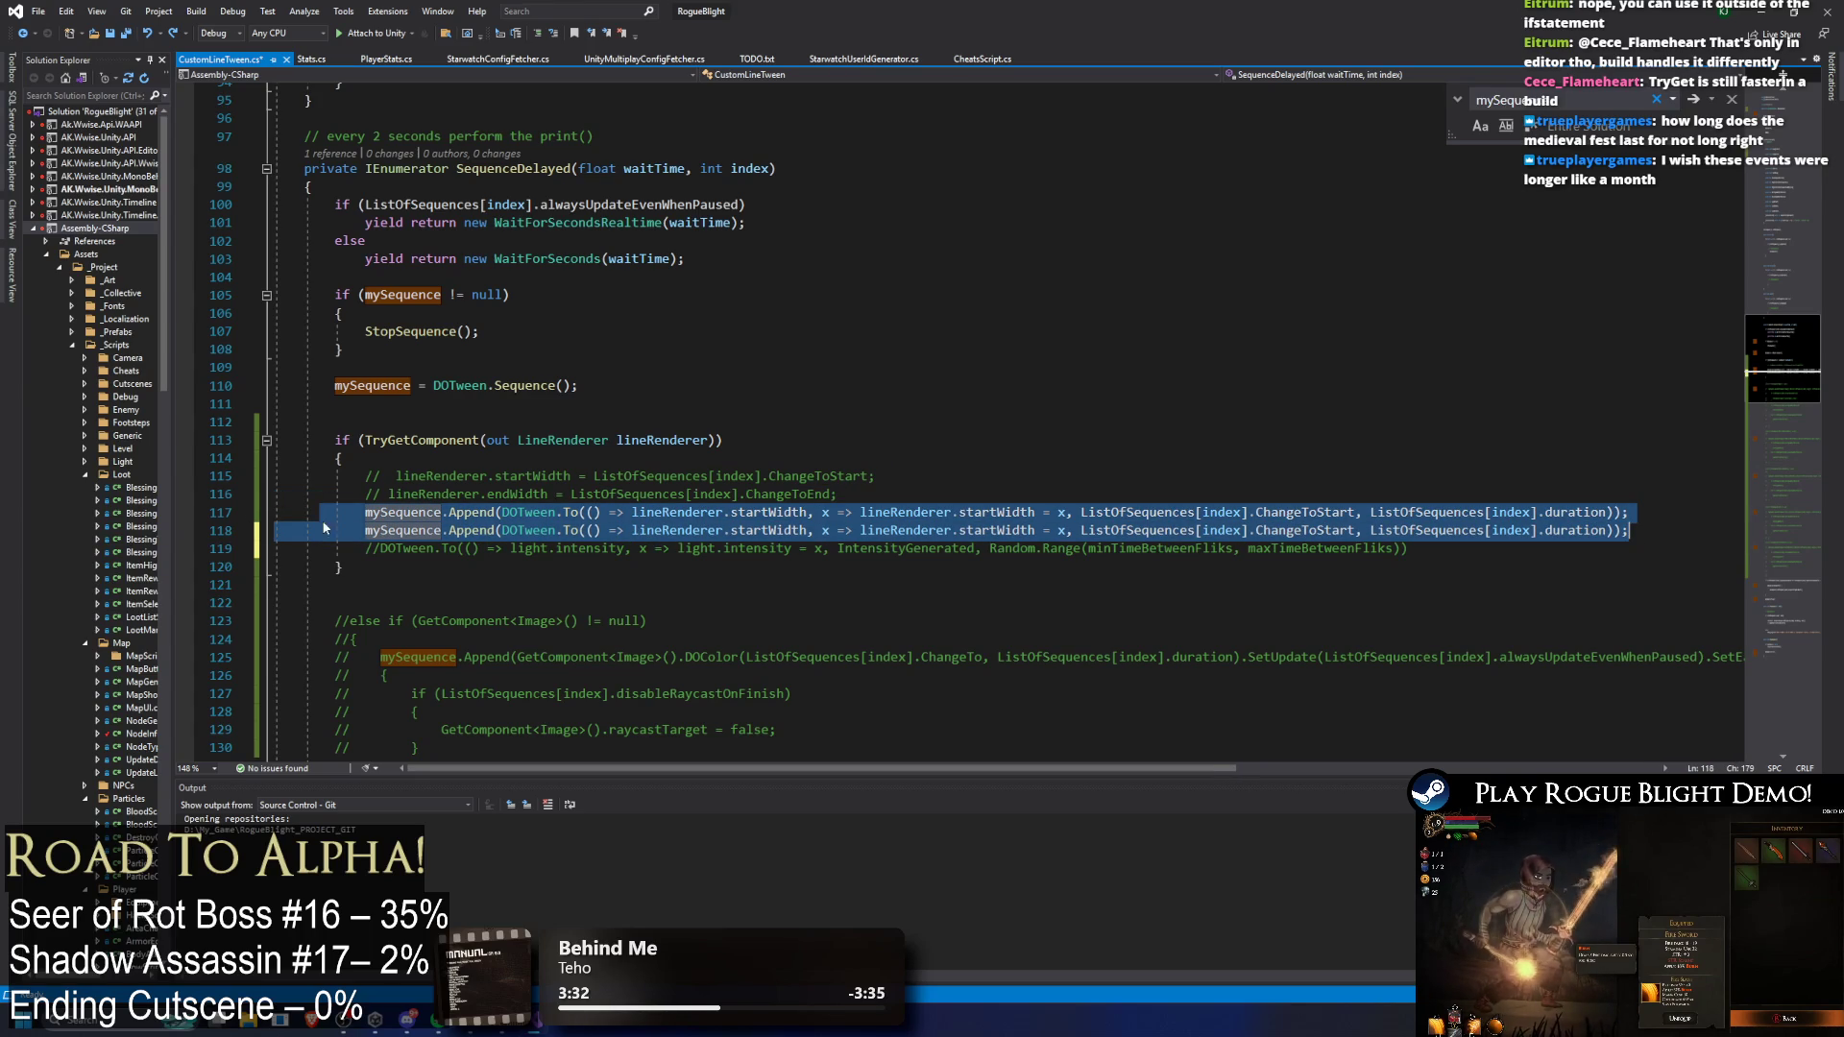
{"action": "left_click", "coordinate": [344, 512]}
{"action": "type", "text": "//"}
{"action": "key", "text": "Down"}
{"action": "type", "text": "//"}
{"action": "left_click", "coordinate": [1485, 566]}
{"action": "key", "text": "Left"}
{"action": "key", "text": "Return"}
{"action": "key", "text": "ctrl+v"}
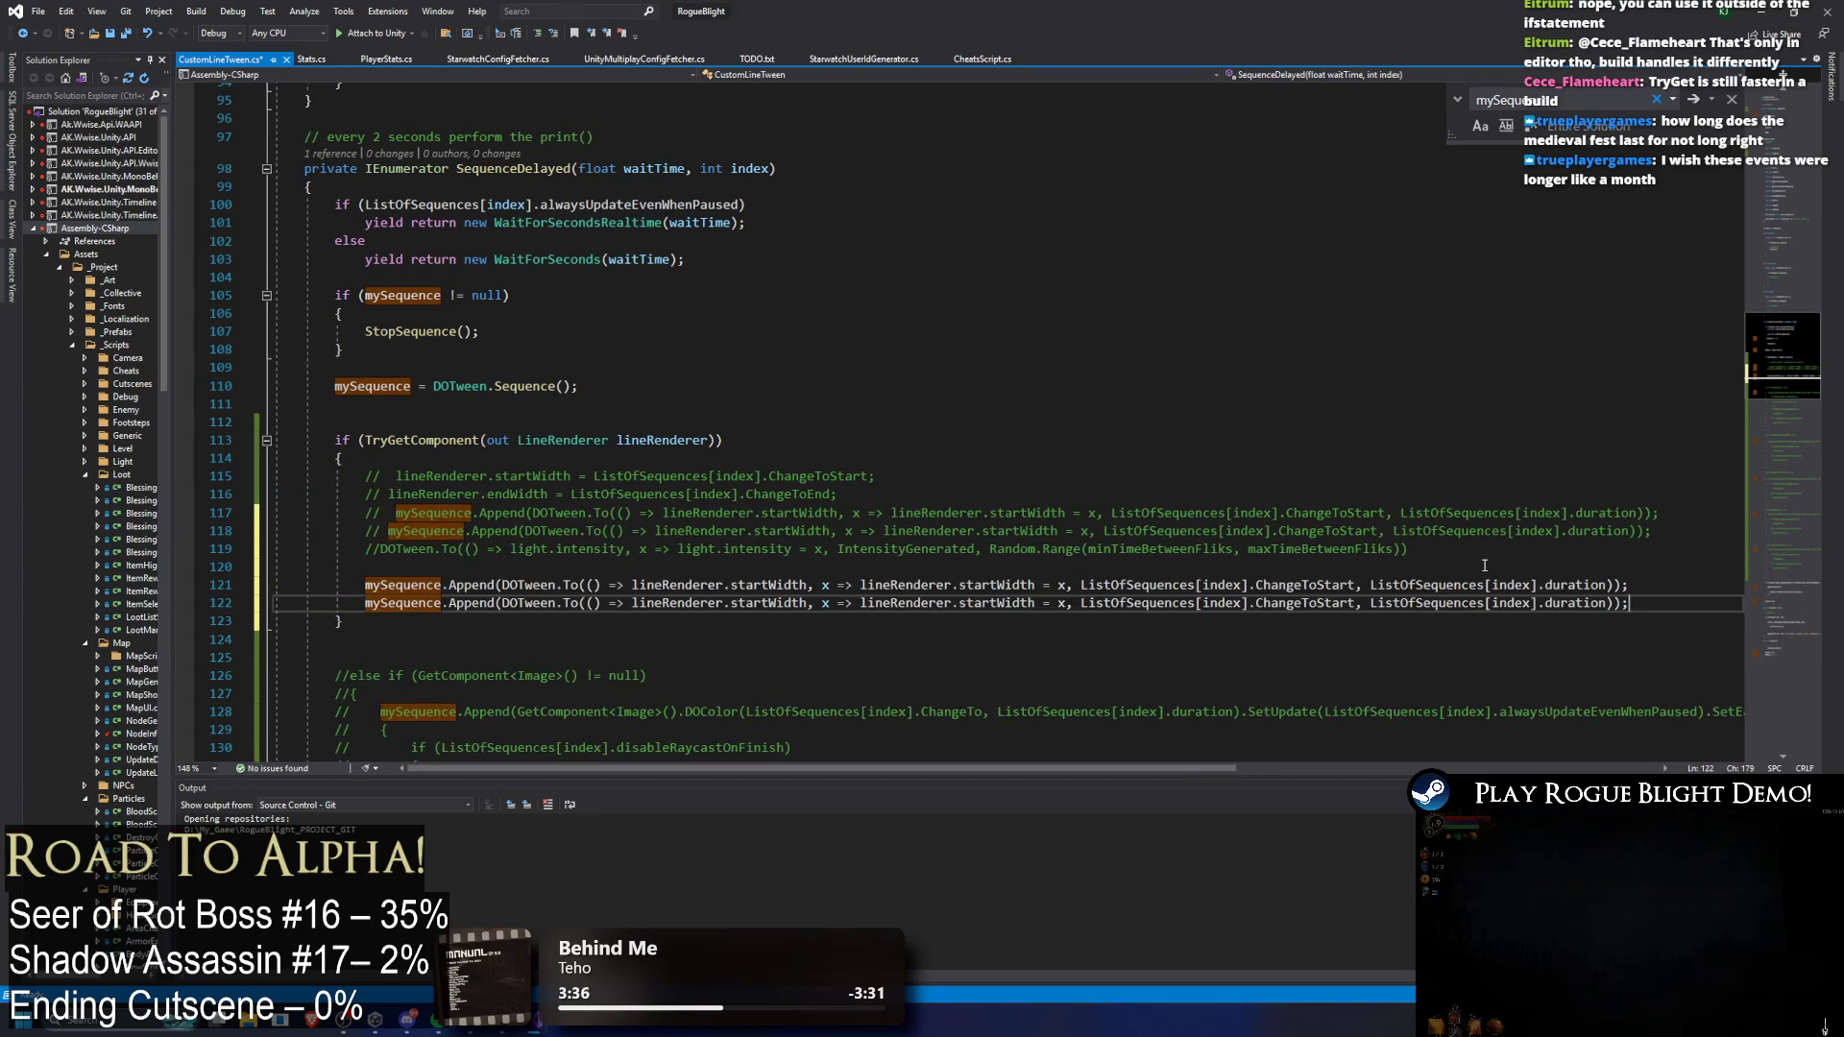
Step: Strip mySequence.Append( and the extra closing parentheses from both copies, then save
{"action": "left_click", "coordinate": [408, 585]}
{"action": "left_click_drag", "start_coordinate": [408, 585], "coordinate": [501, 585]}
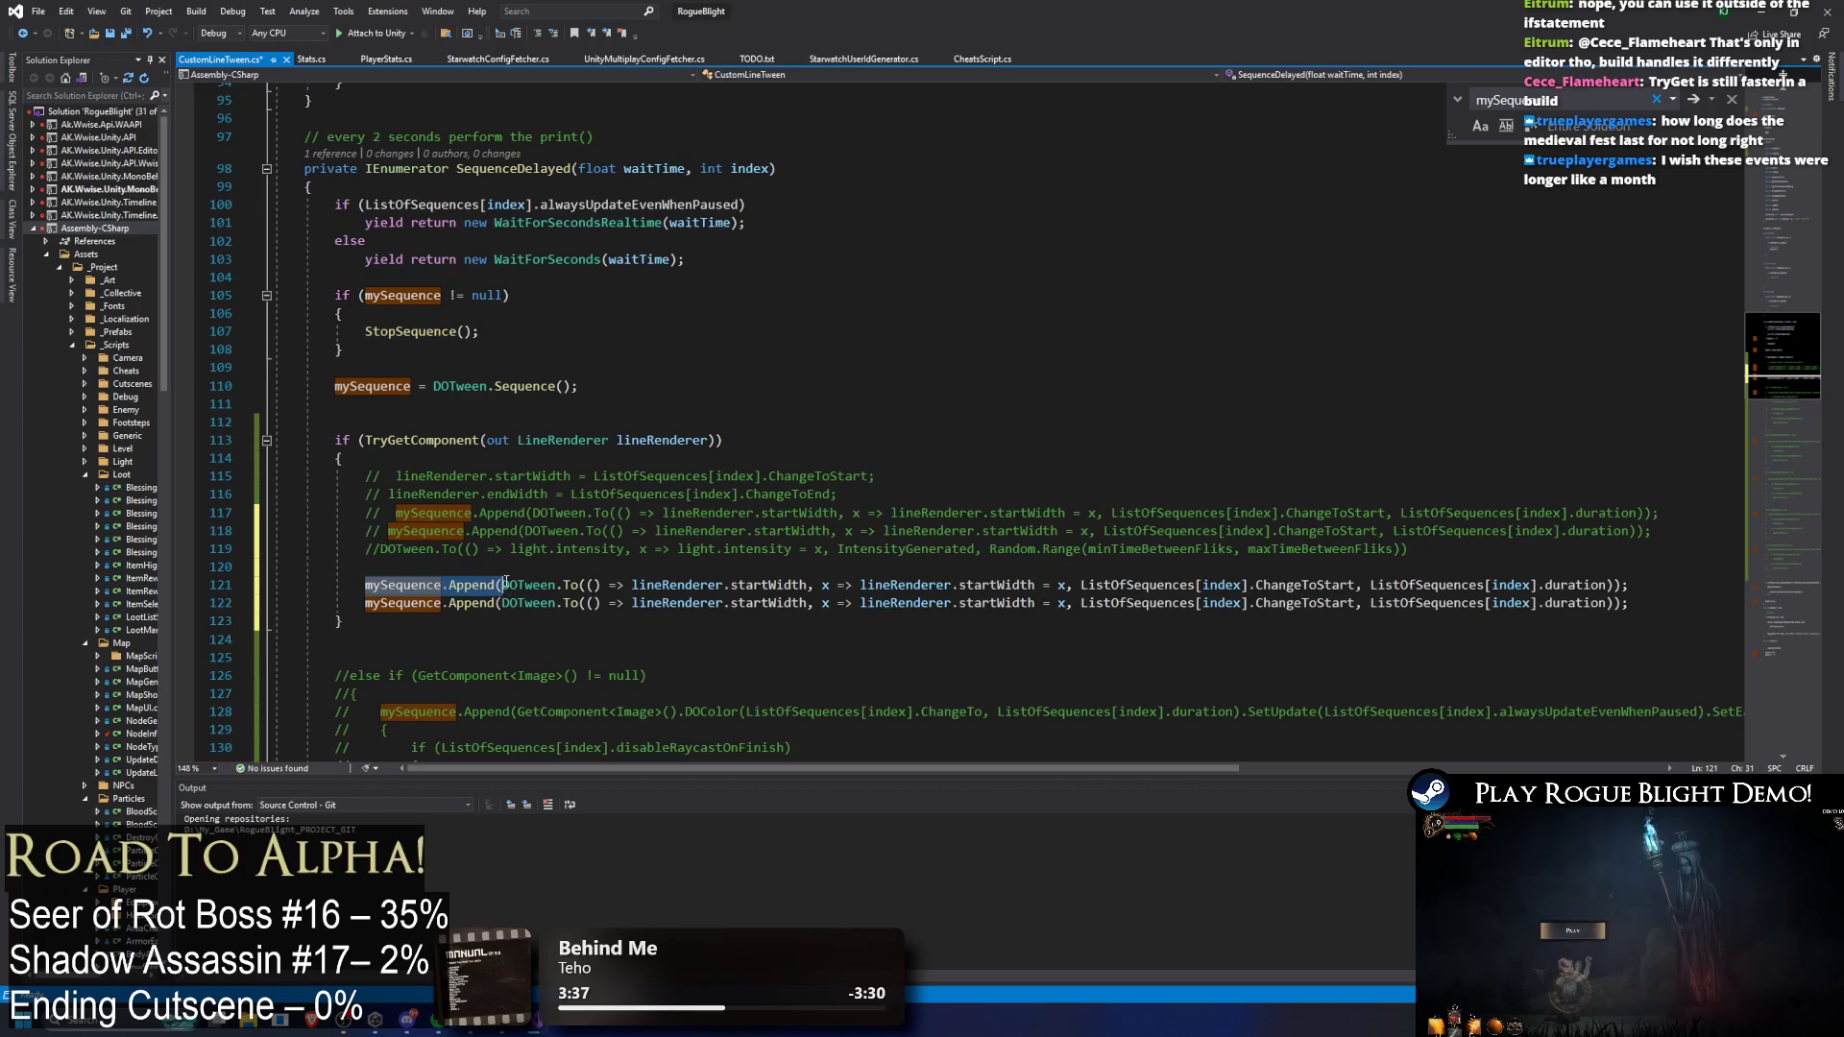
{"action": "key", "text": "Delete"}
{"action": "mouse_move", "coordinate": [352, 604]}
{"action": "left_mouse_down"}
{"action": "mouse_move", "coordinate": [513, 604]}
{"action": "mouse_move", "coordinate": [497, 607]}
{"action": "left_mouse_up"}
{"action": "key", "text": "Delete"}
{"action": "left_click", "coordinate": [1525, 593]}
{"action": "key", "text": "BackSpace"}
{"action": "key", "text": "Down"}
{"action": "key", "text": "BackSpace"}
{"action": "left_click", "coordinate": [1028, 549]}
{"action": "key", "text": "ctrl+s"}
Step: Make the second tween animate endWidth toward ChangeToEnd, save, and begin a SetEase on the first
{"action": "left_click", "coordinate": [654, 603]}
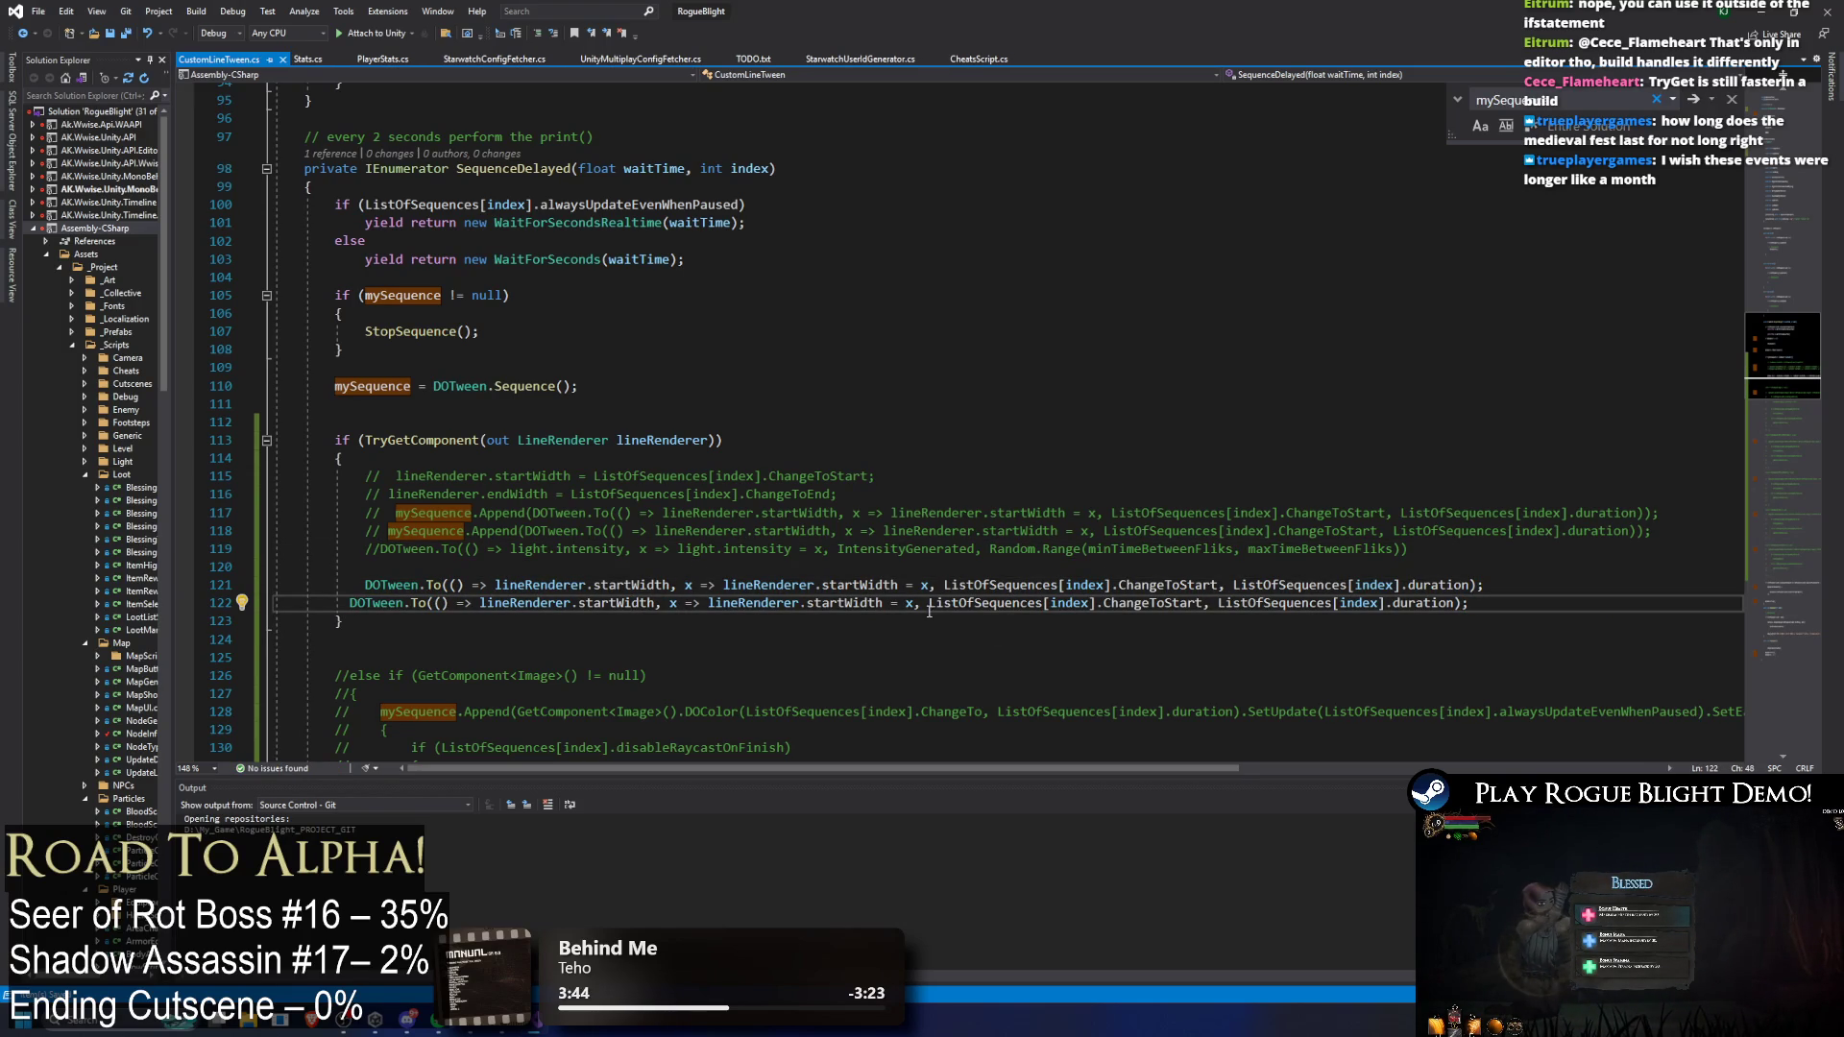
{"action": "key", "text": "ctrl+BackSpace"}
{"action": "type", "text": "end"}
{"action": "key", "text": "Tab"}
{"action": "left_click", "coordinate": [825, 603]}
{"action": "double_click", "coordinate": [824, 603]}
{"action": "type", "text": "end"}
{"action": "key", "text": "Tab"}
{"action": "double_click", "coordinate": [1134, 603]}
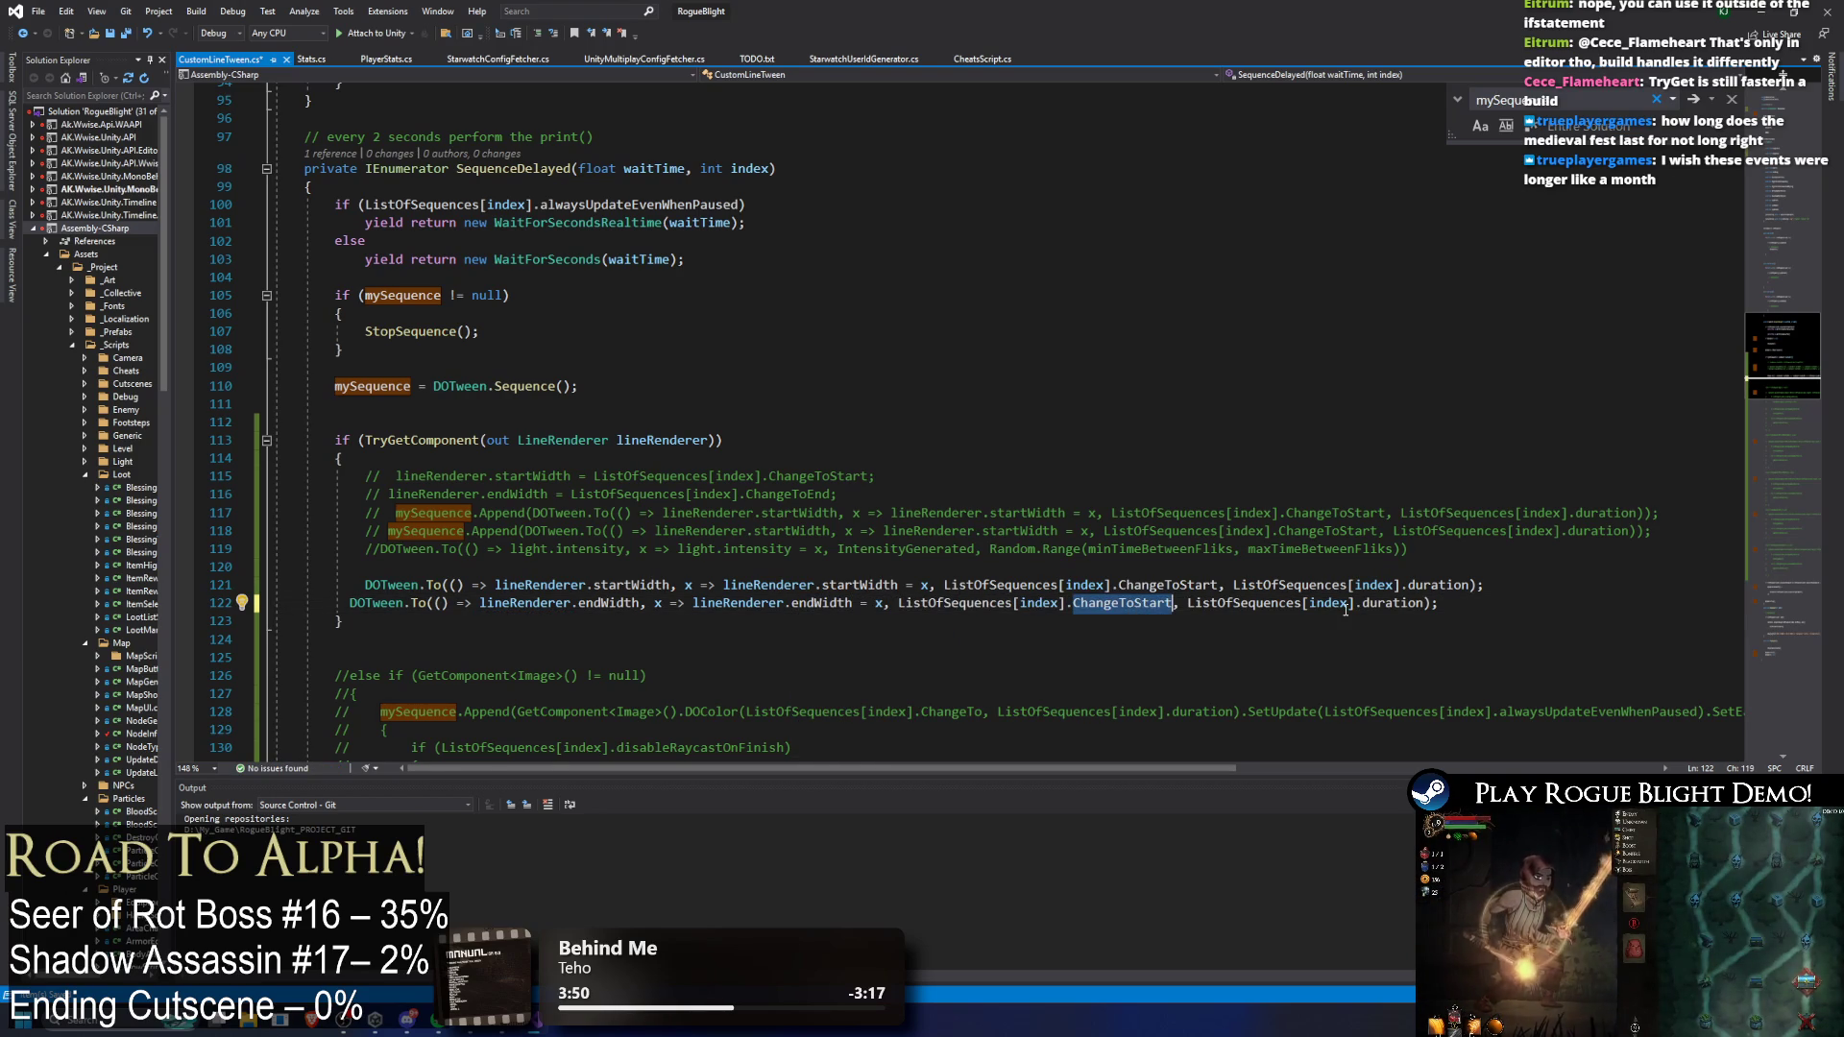
{"action": "type", "text": "chj"}
{"action": "key", "text": "BackSpace"}
{"action": "type", "text": "e"}
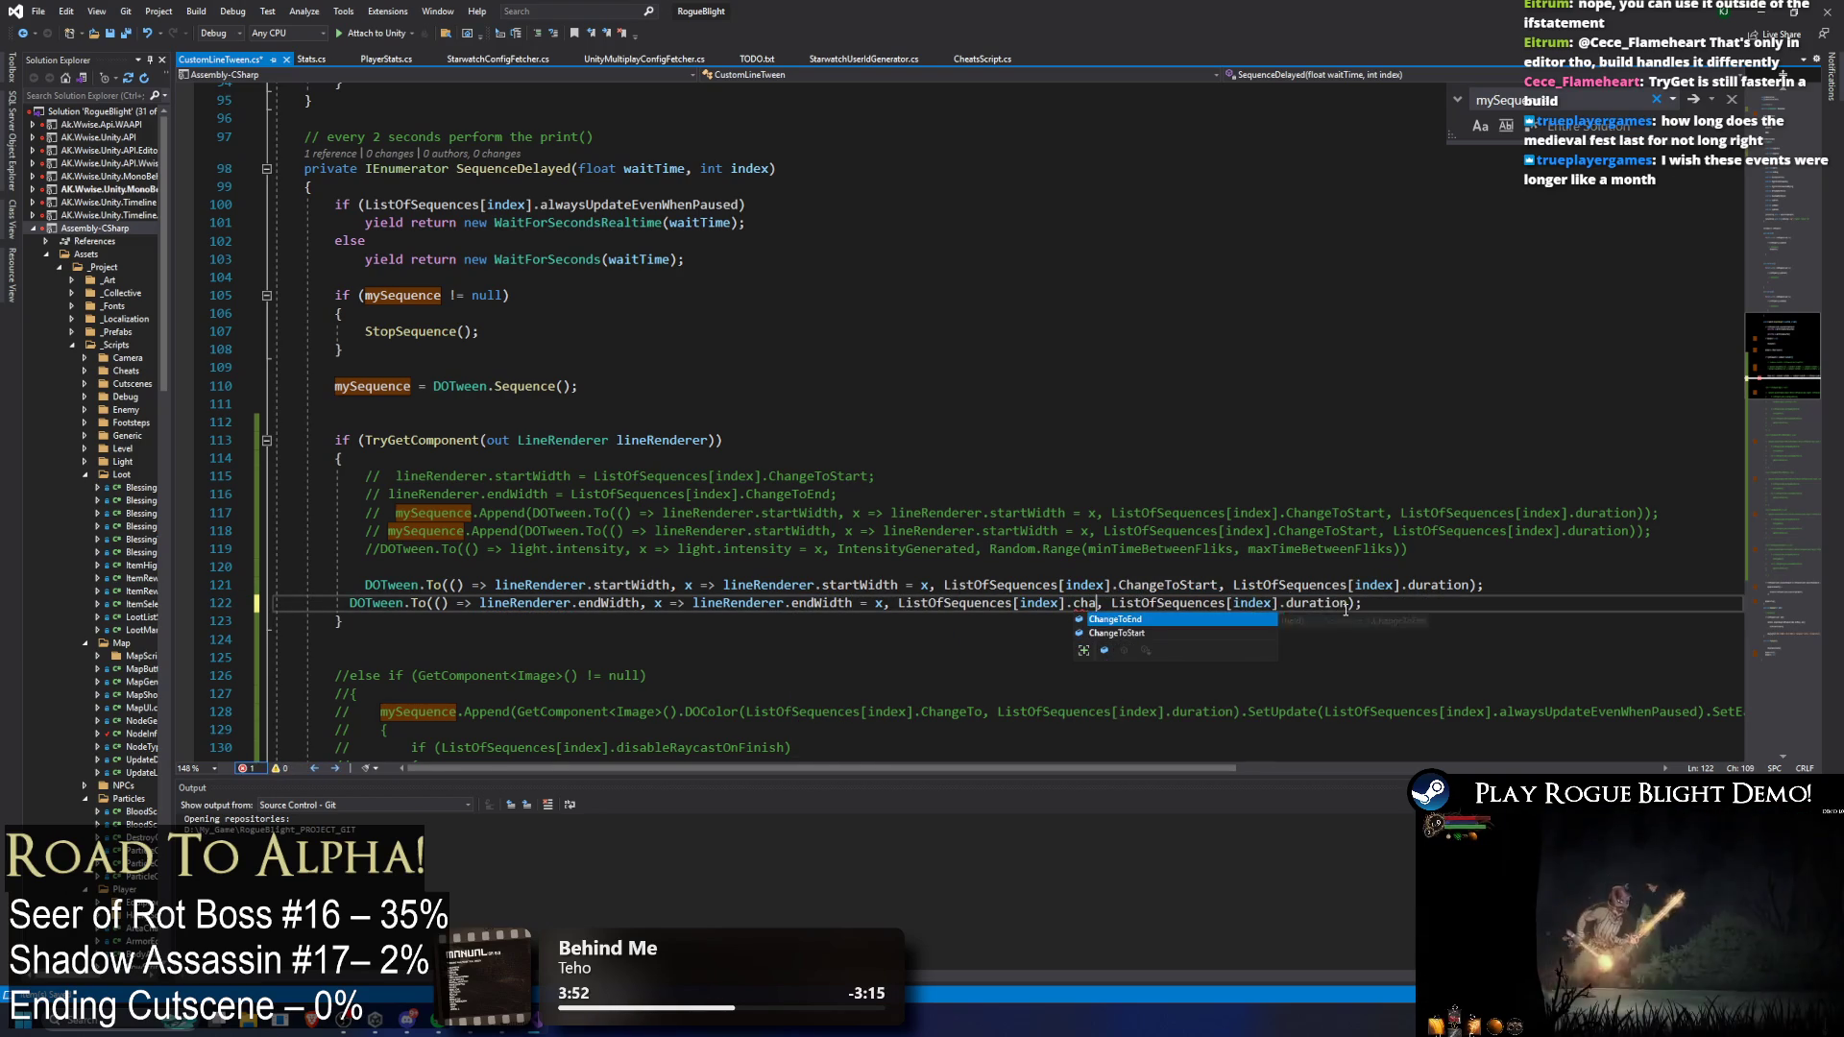
{"action": "key", "text": "Tab"}
{"action": "key", "text": "ctrl+s"}
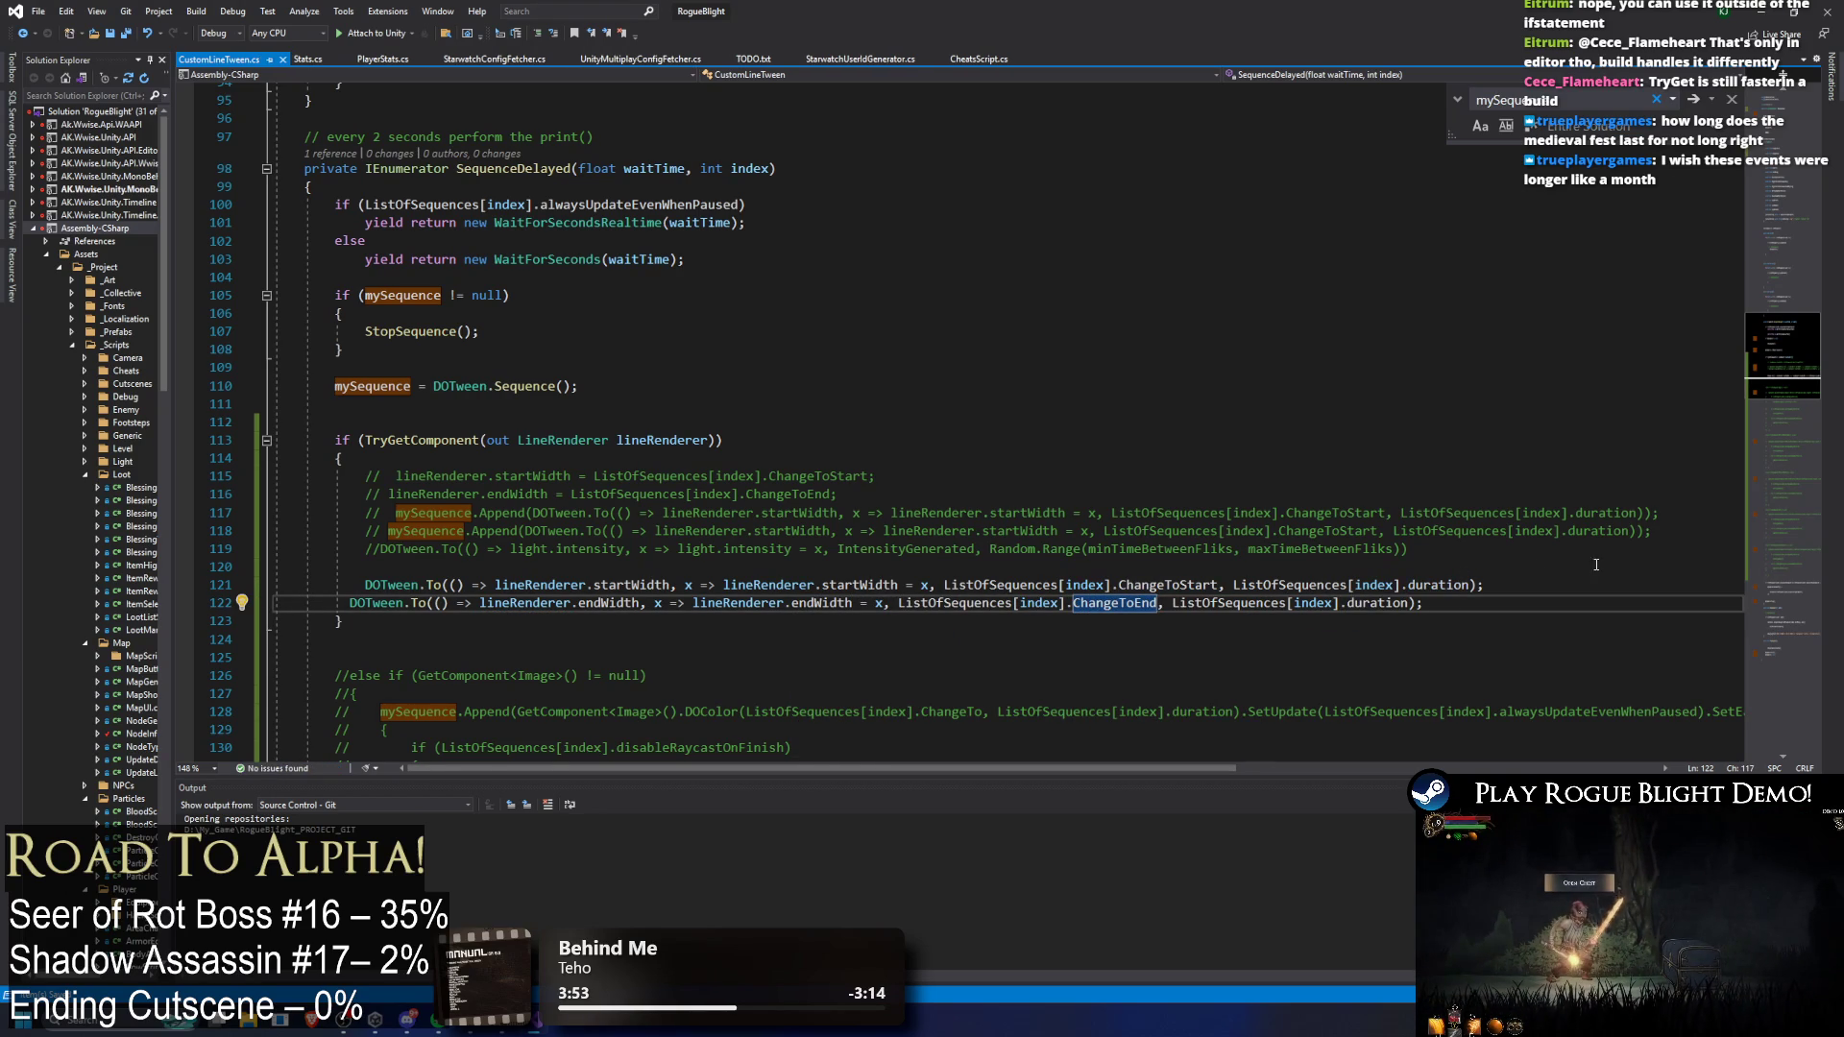
{"action": "left_click", "coordinate": [1484, 584]}
{"action": "type", "text": ".Set"}
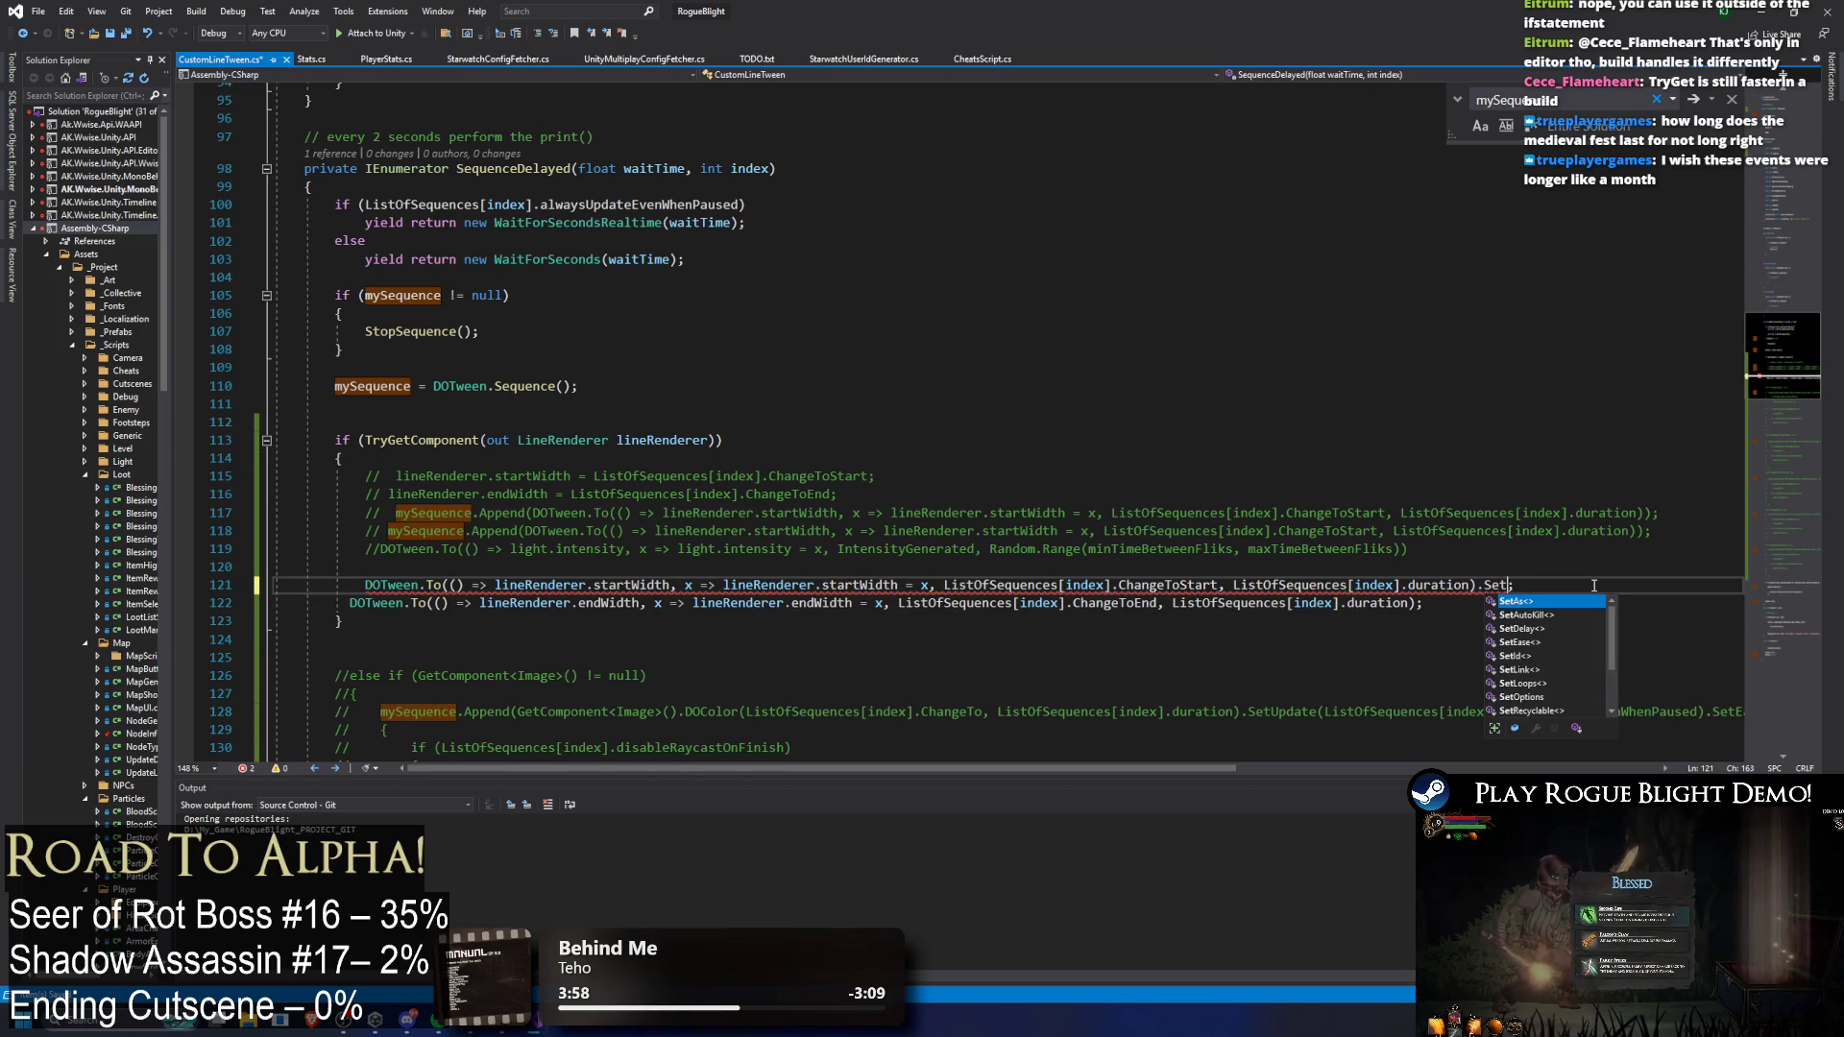
{"action": "type", "text": "Ease(Ease."}
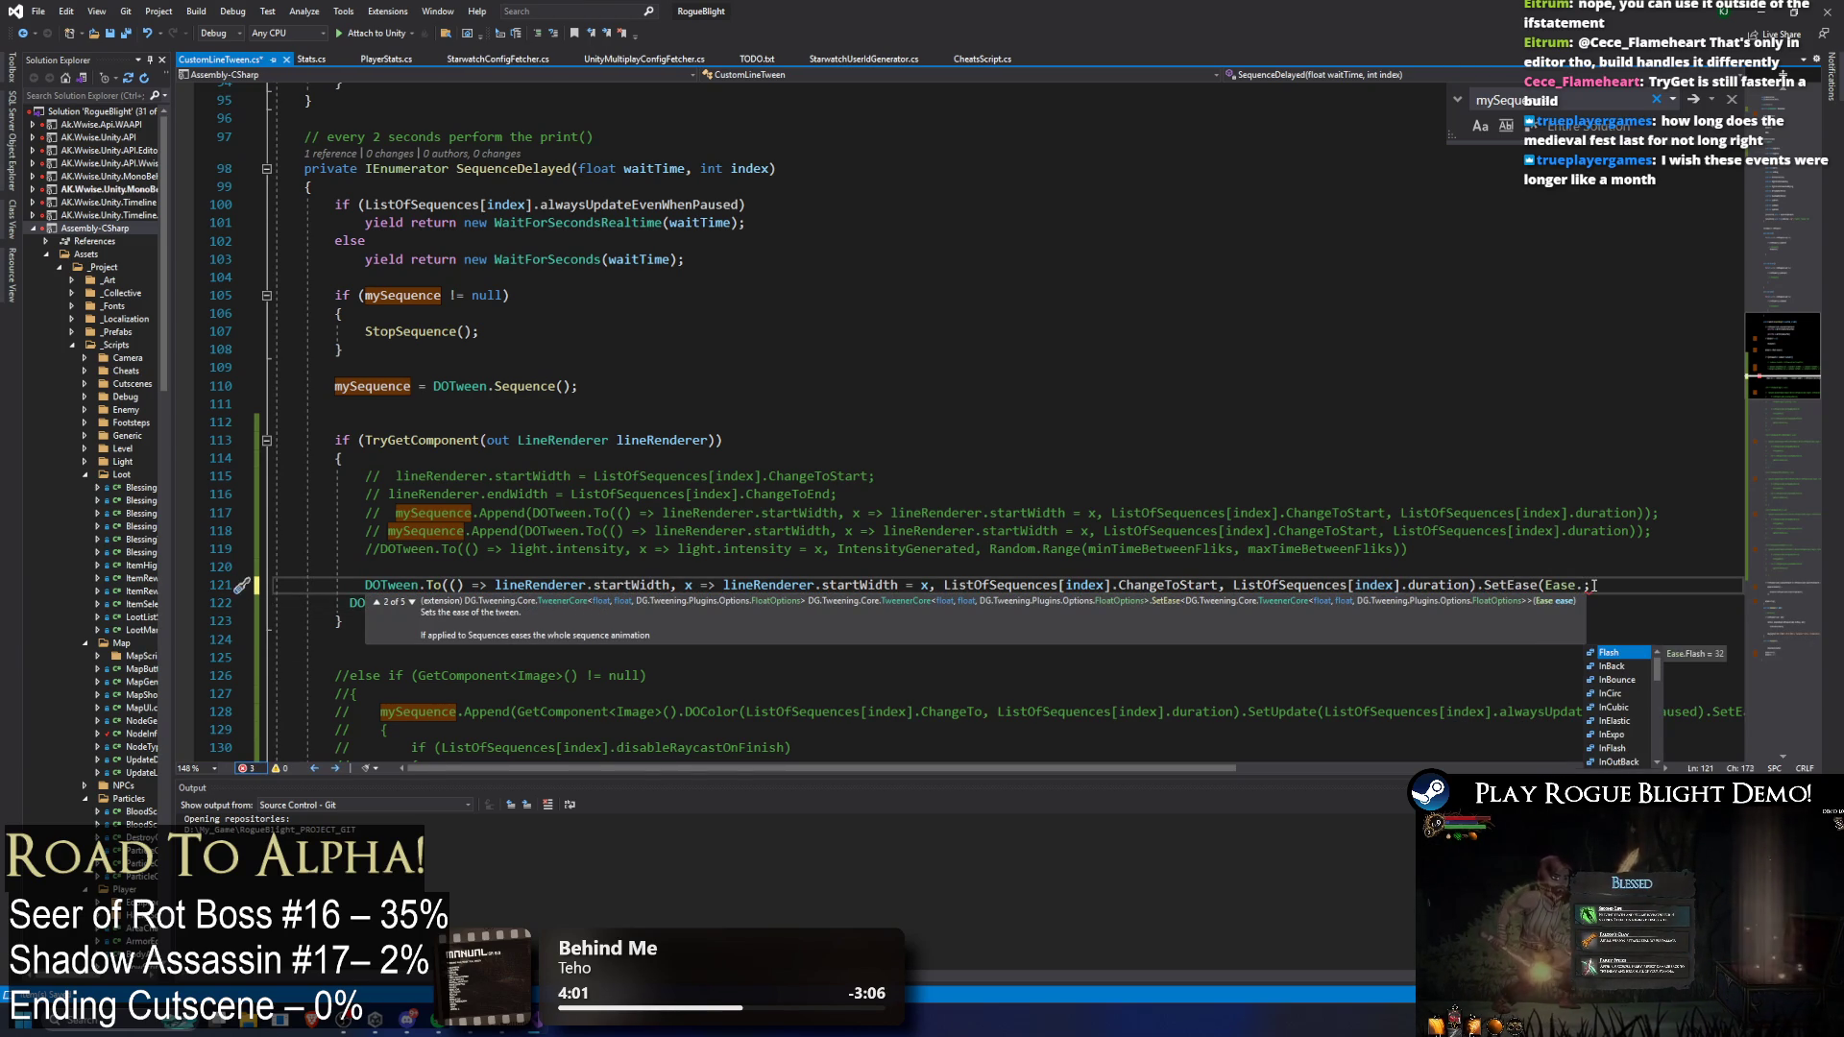
{"action": "type", "text": "E"}
Step: Complete the first tween with .SetEase(ListOfSequences[index].easyType);
{"action": "left_click", "coordinate": [946, 584]}
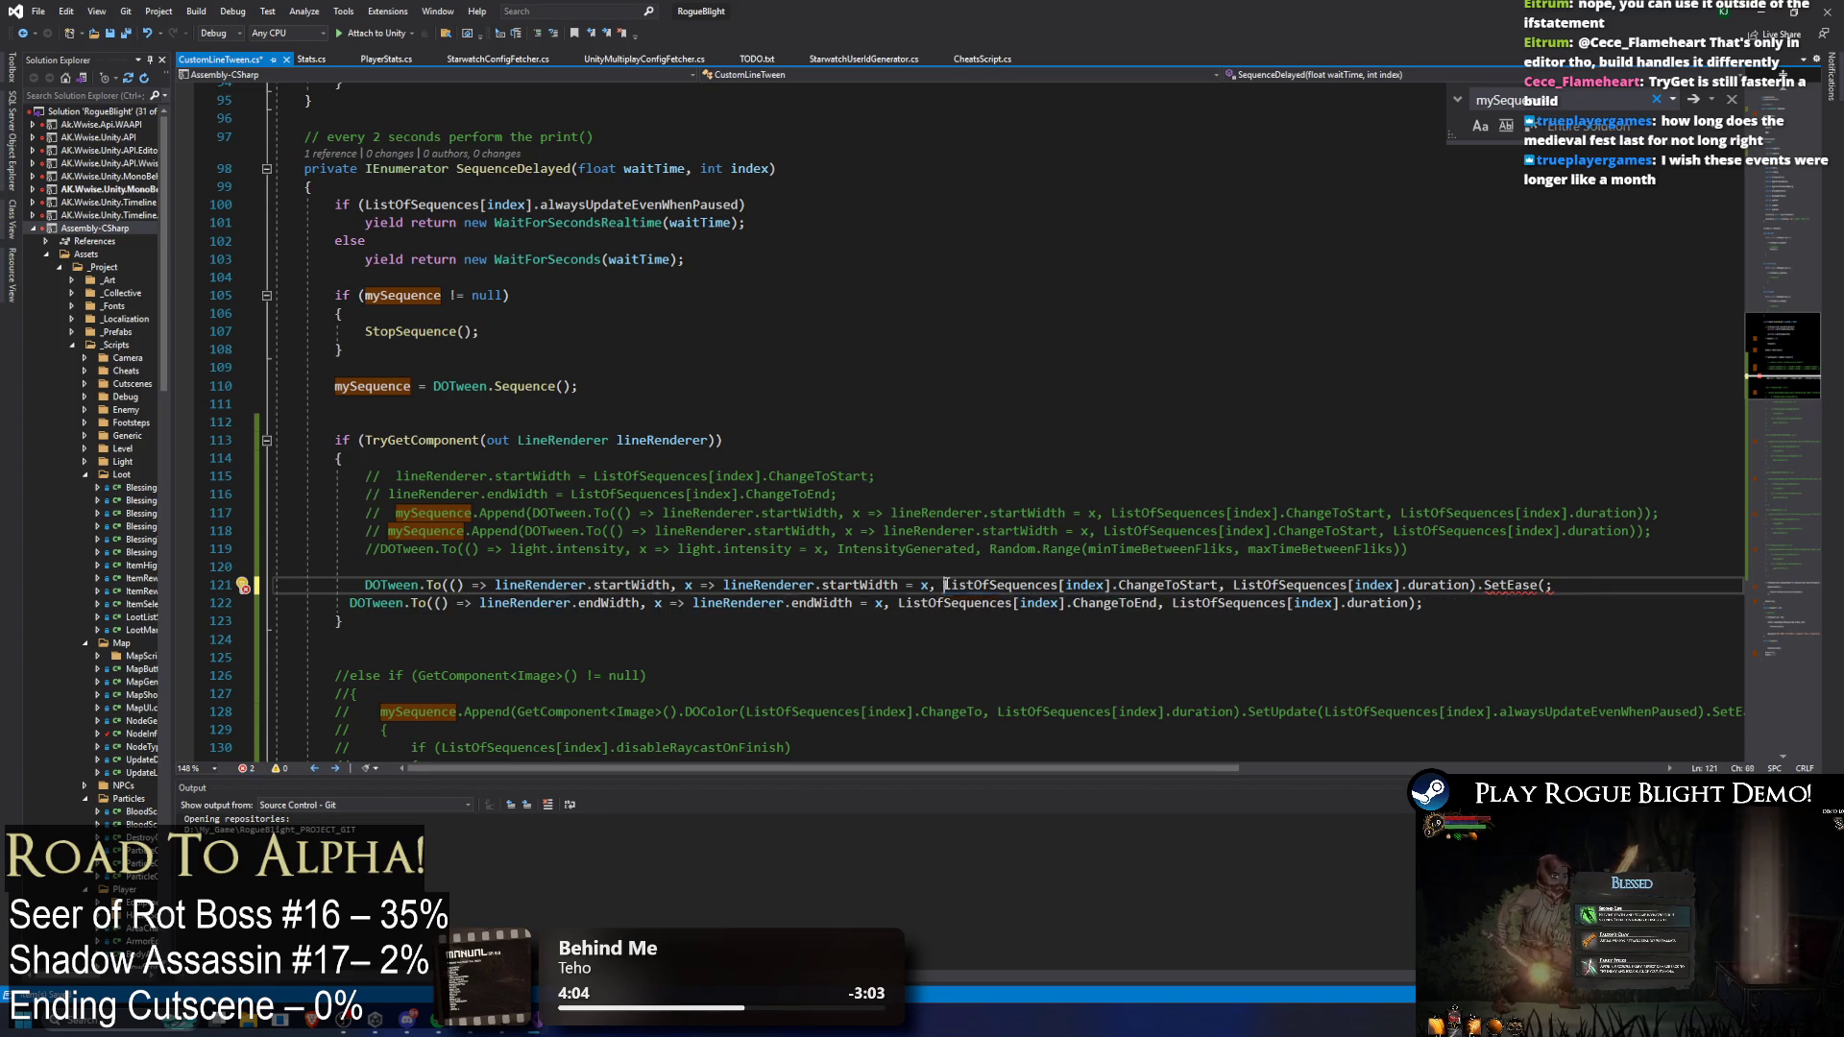
{"action": "left_click", "coordinate": [1613, 579]}
{"action": "type", "text": "ListOfSequences[index].ea"}
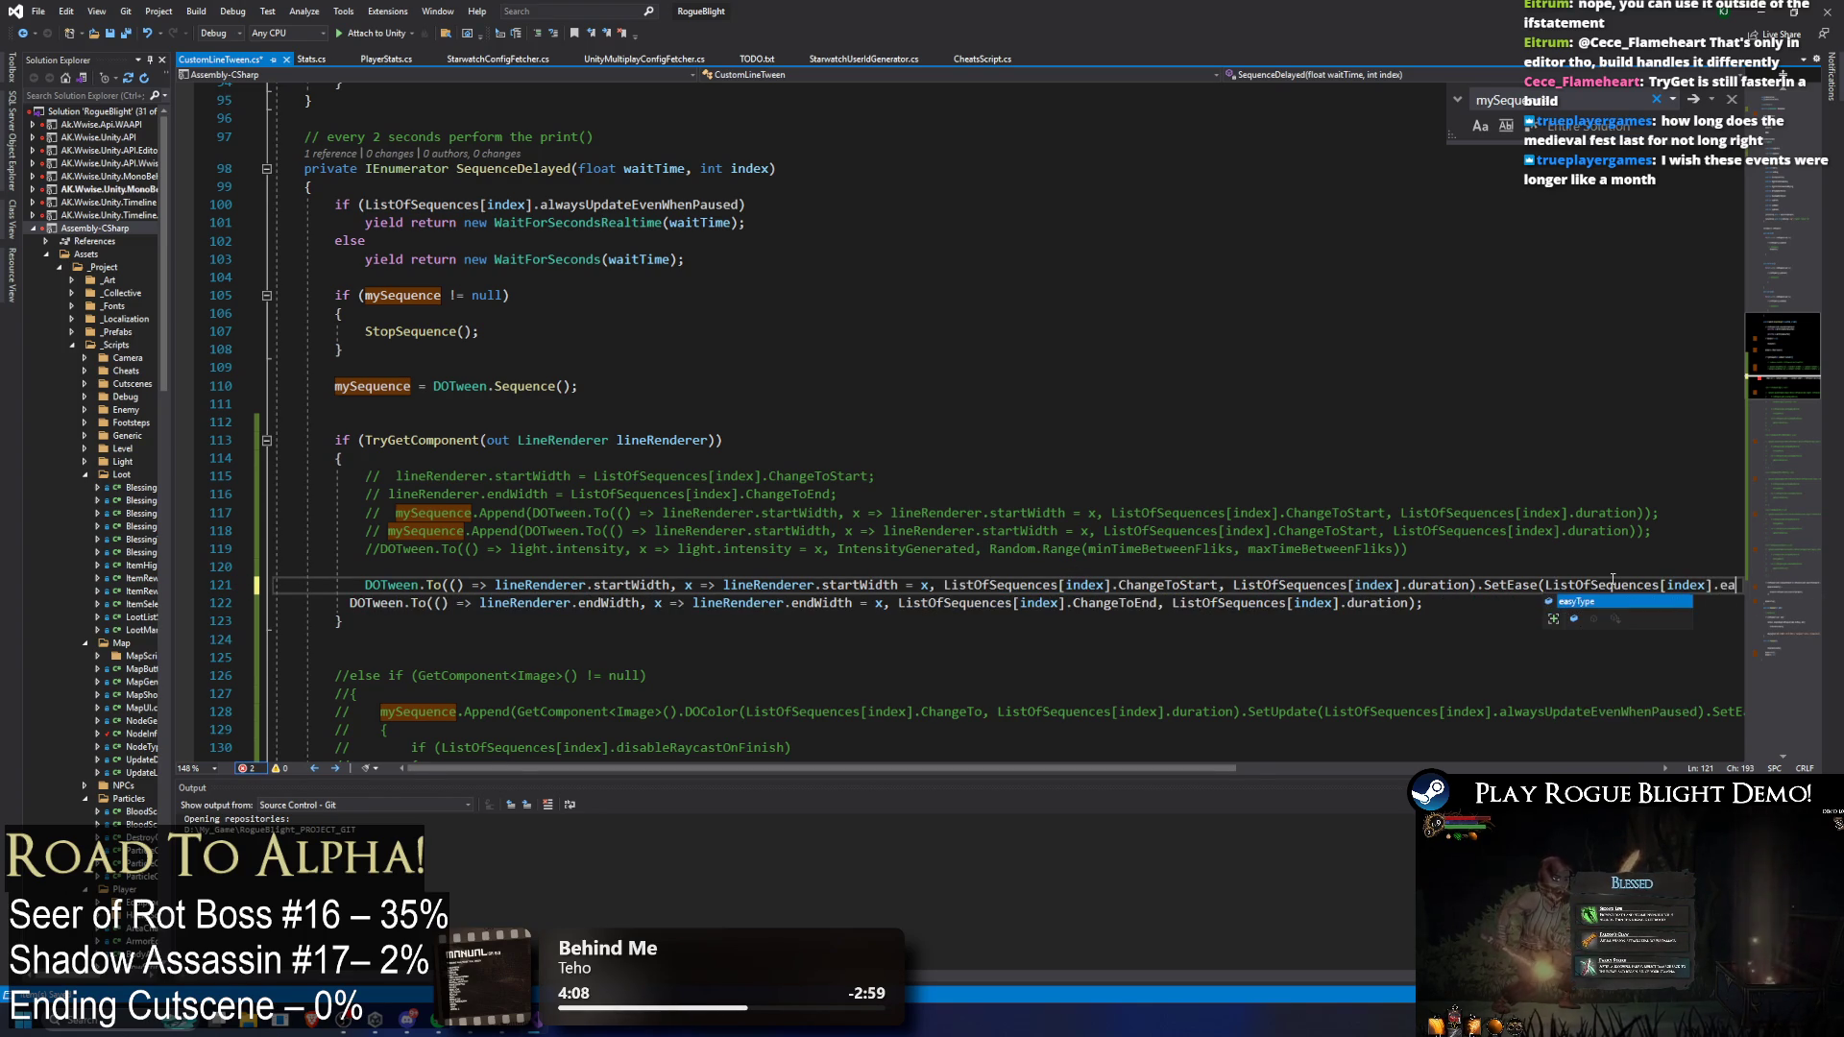
{"action": "key", "text": "Tab"}
{"action": "type", "text": ");"}
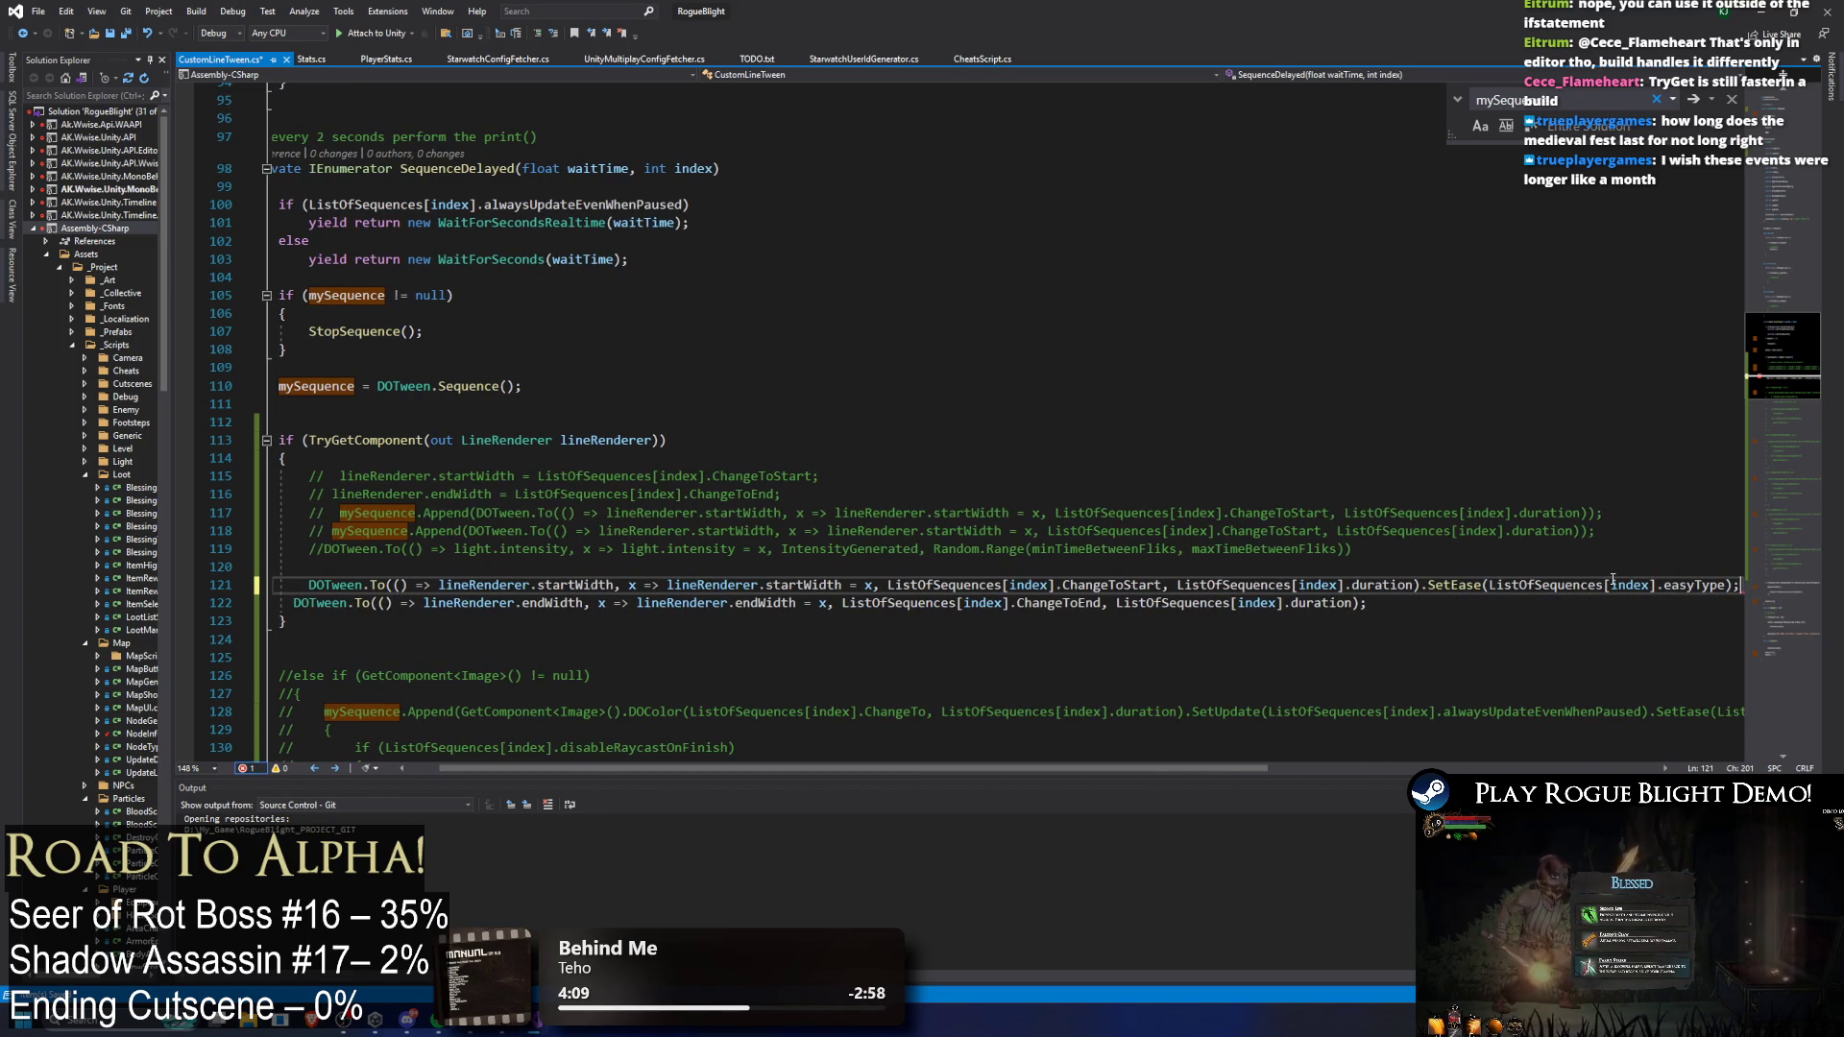
Step: Copy the same SetEase call onto the second tween, align its indentation, and save
{"action": "left_click_drag", "start_coordinate": [1423, 584], "coordinate": [1805, 582]}
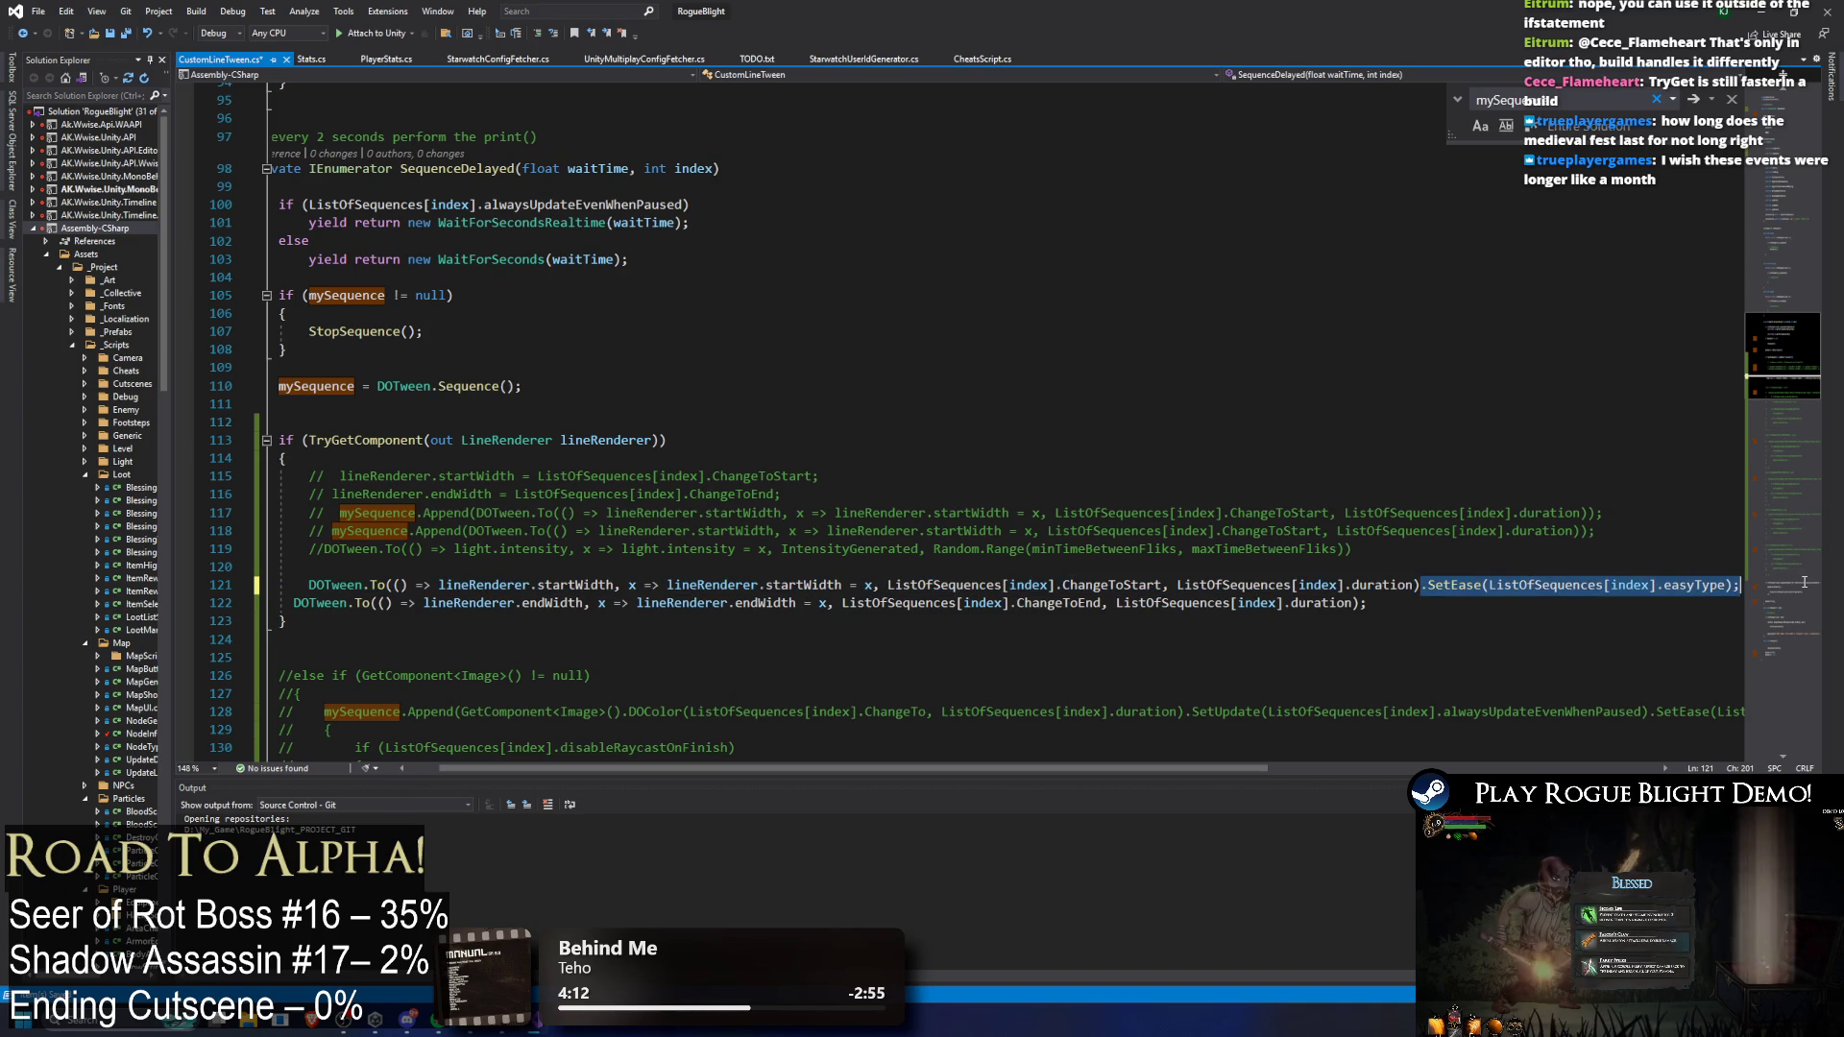
{"action": "key", "text": "ctrl+c"}
{"action": "left_click", "coordinate": [1441, 602]}
{"action": "key", "text": "BackSpace"}
{"action": "key", "text": "ctrl+v"}
{"action": "key", "text": "Up"}
{"action": "key", "text": "Up"}
{"action": "key", "text": "shift+Home"}
{"action": "left_click", "coordinate": [356, 603]}
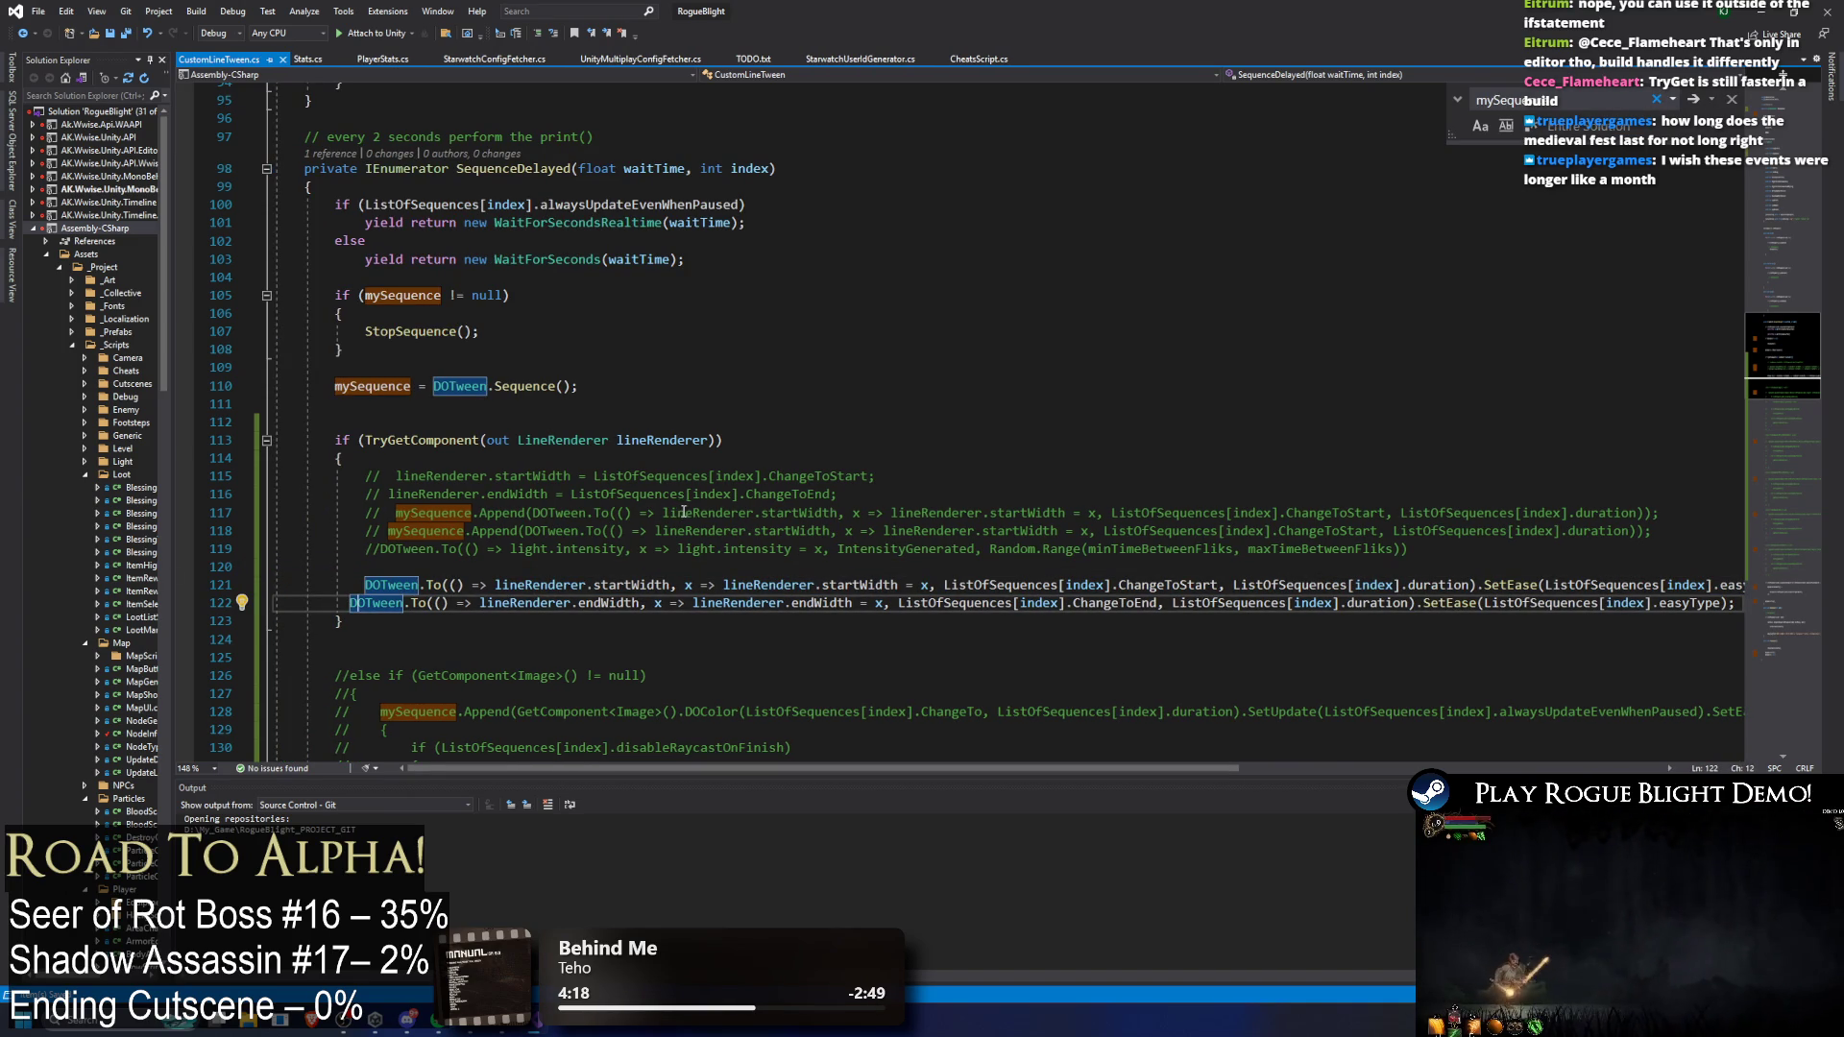
{"action": "key", "text": "Home"}
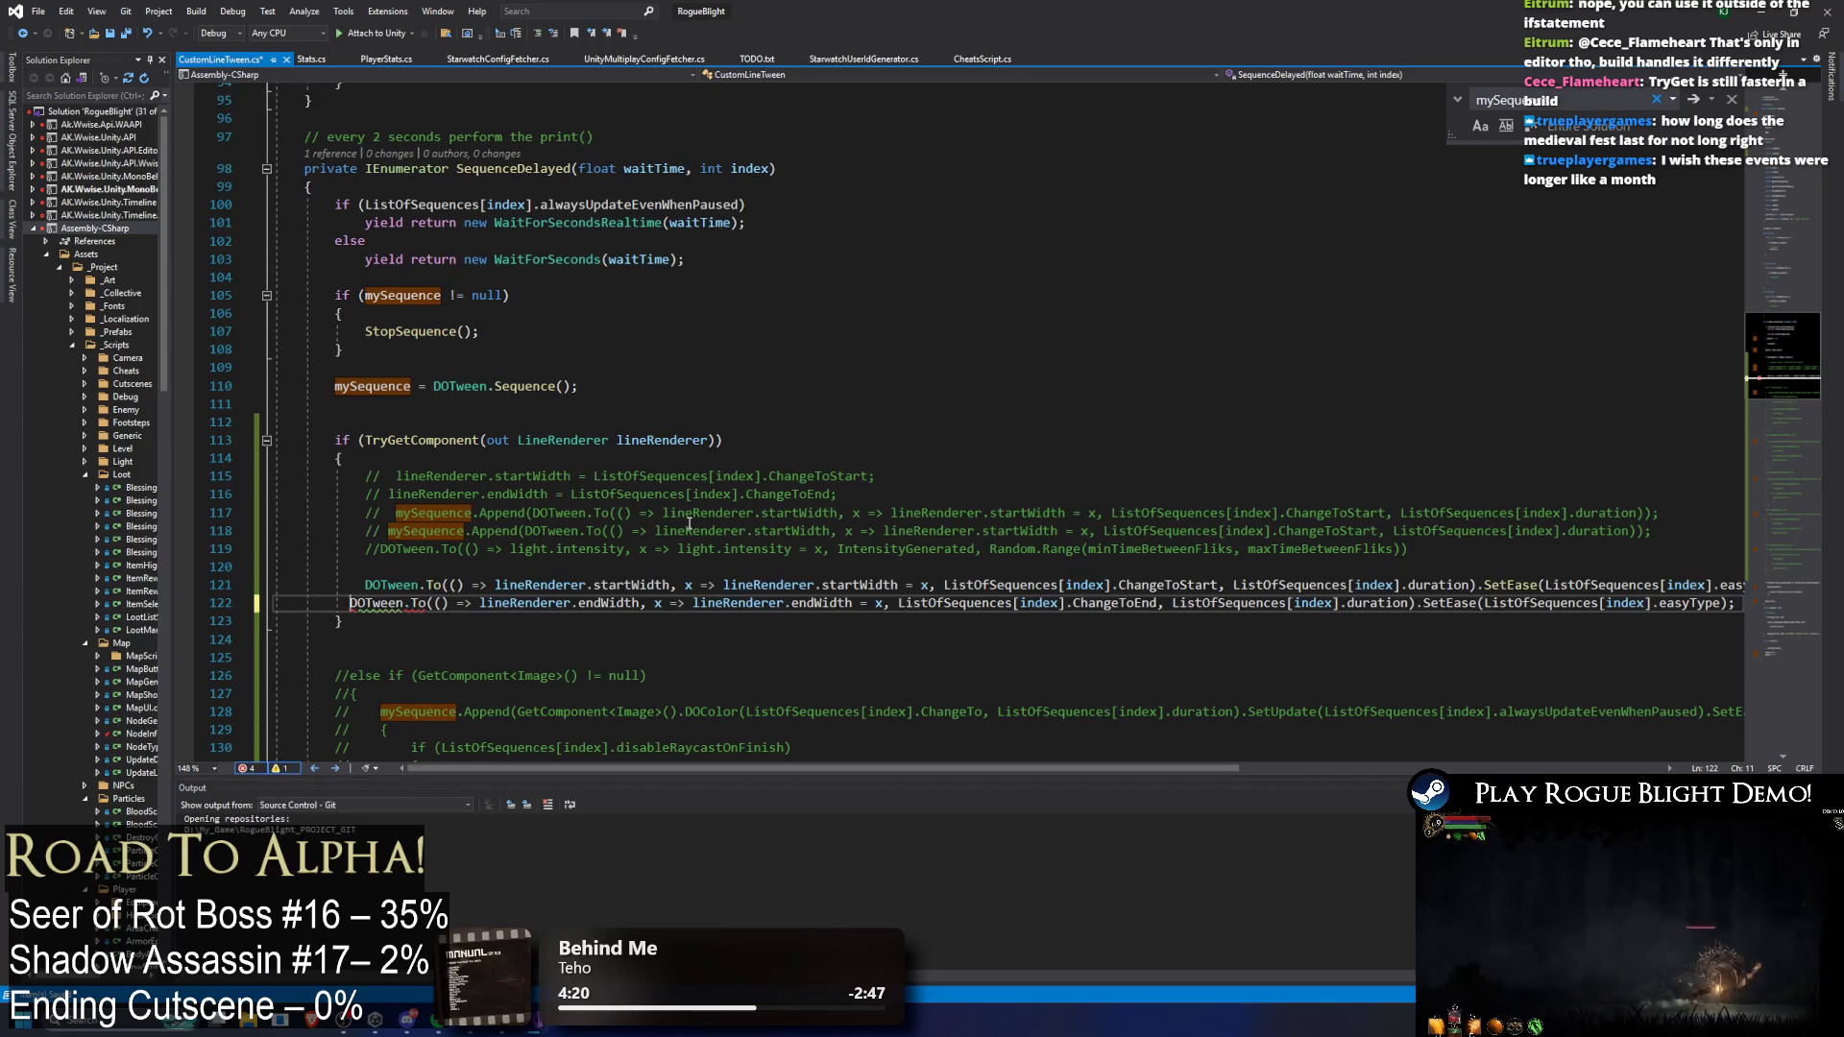
{"action": "key", "text": "ctrl+s"}
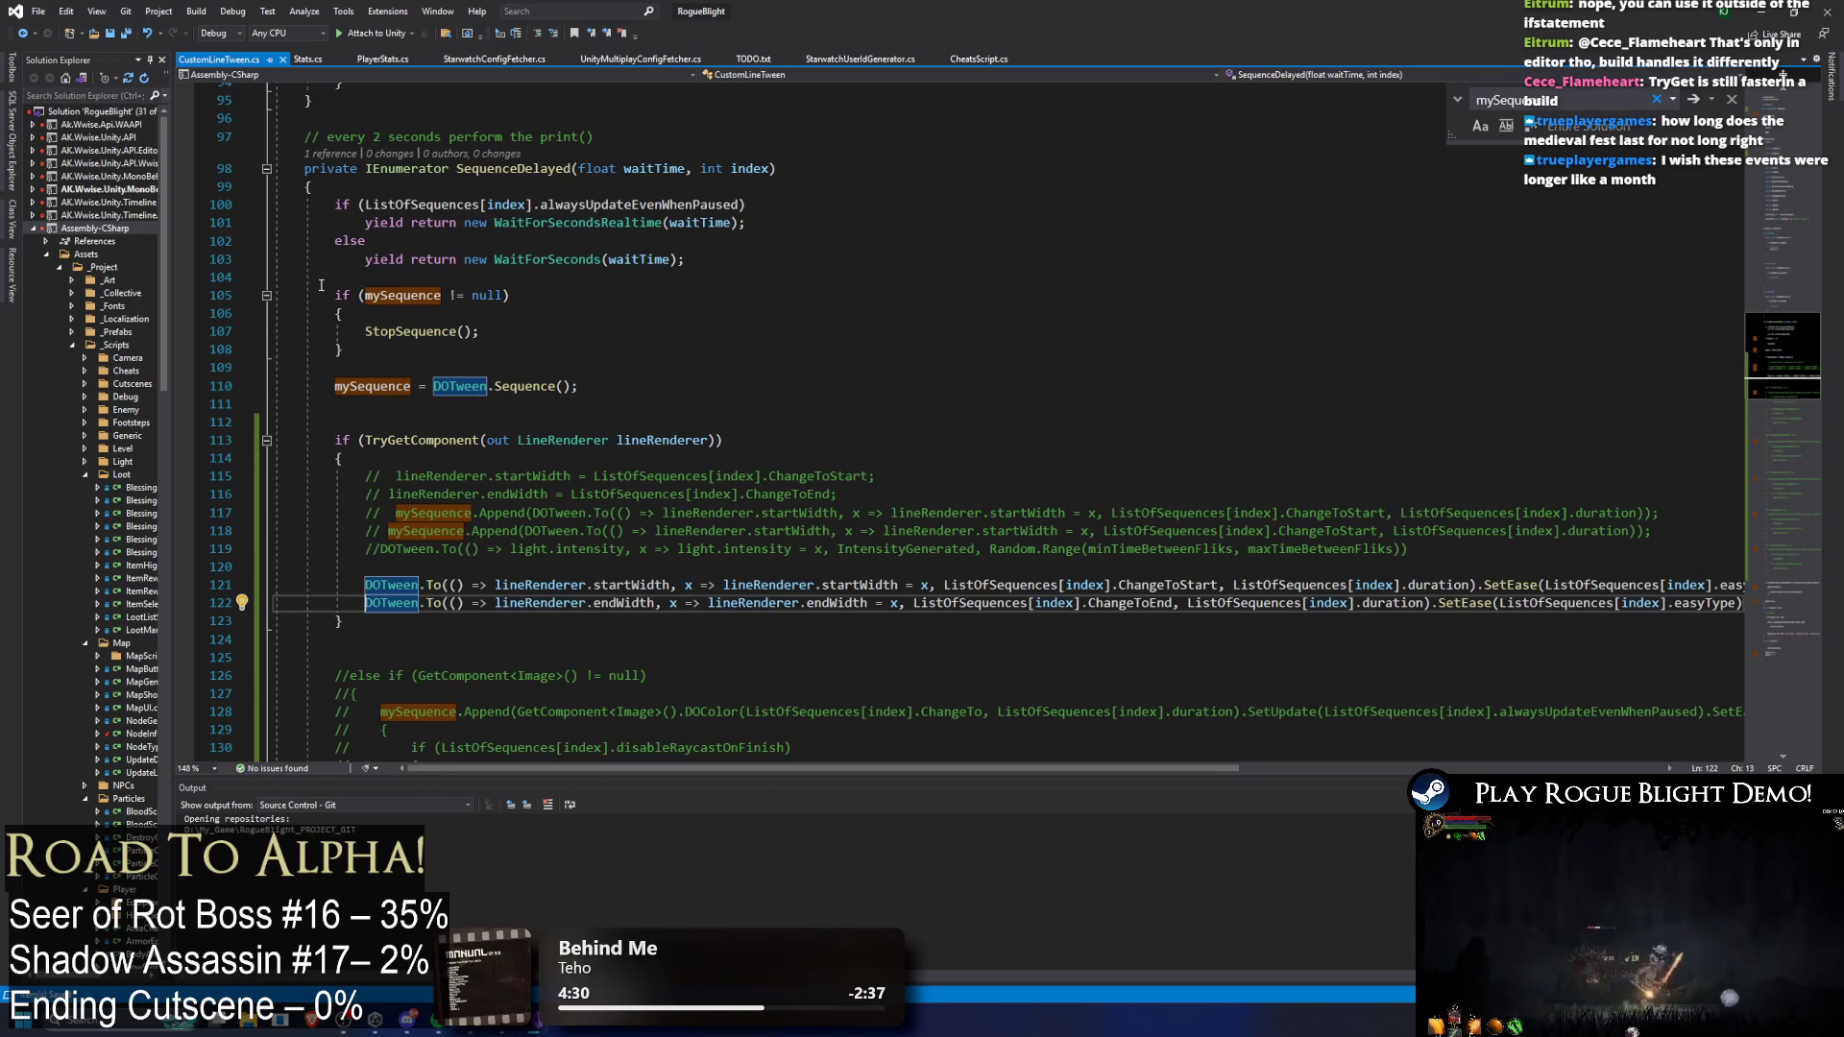
Step: Comment out lines 104–110 that stop the old mySequence and build a new DOTween sequence
{"action": "left_click_drag", "start_coordinate": [321, 286], "coordinate": [717, 381]}
{"action": "key", "text": "ctrl+k"}
{"action": "key", "text": "ctrl+c"}
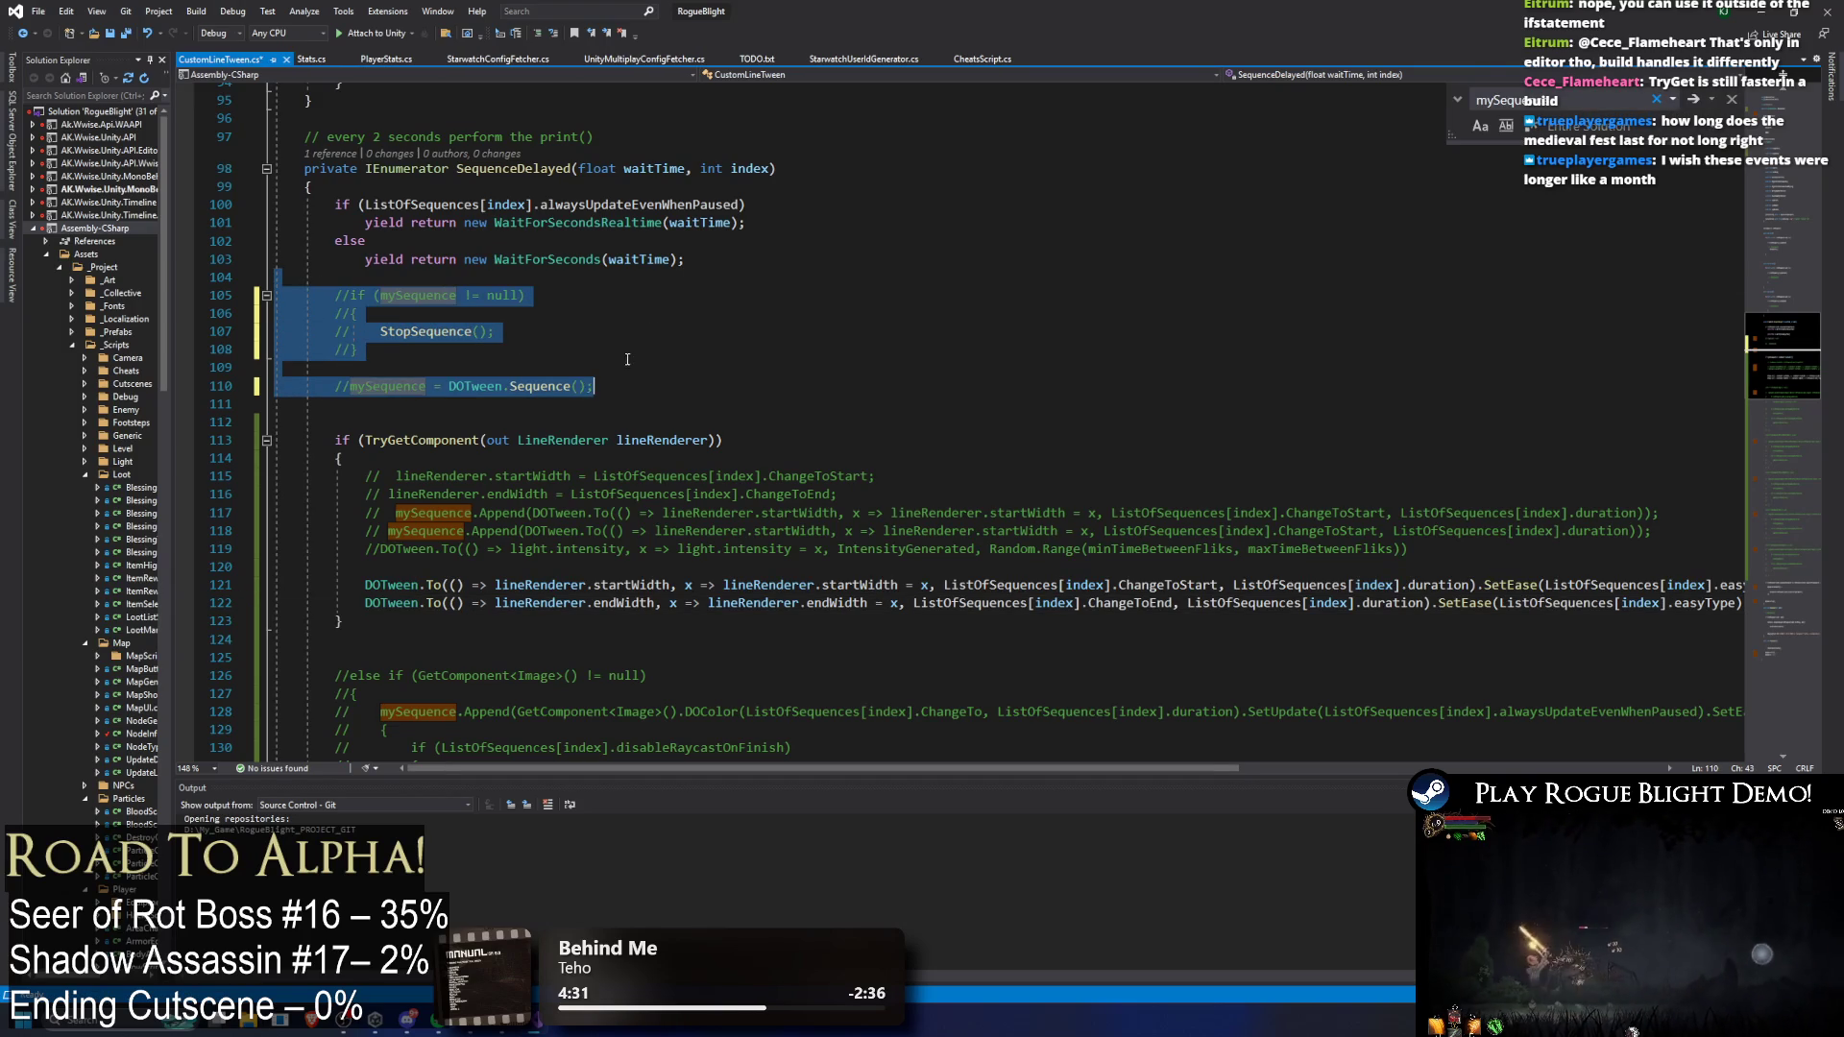
{"action": "scroll", "coordinate": [728, 379], "scroll_direction": "down", "scroll_amount": 15}
{"action": "scroll", "coordinate": [712, 384], "scroll_direction": "down", "scroll_amount": 19}
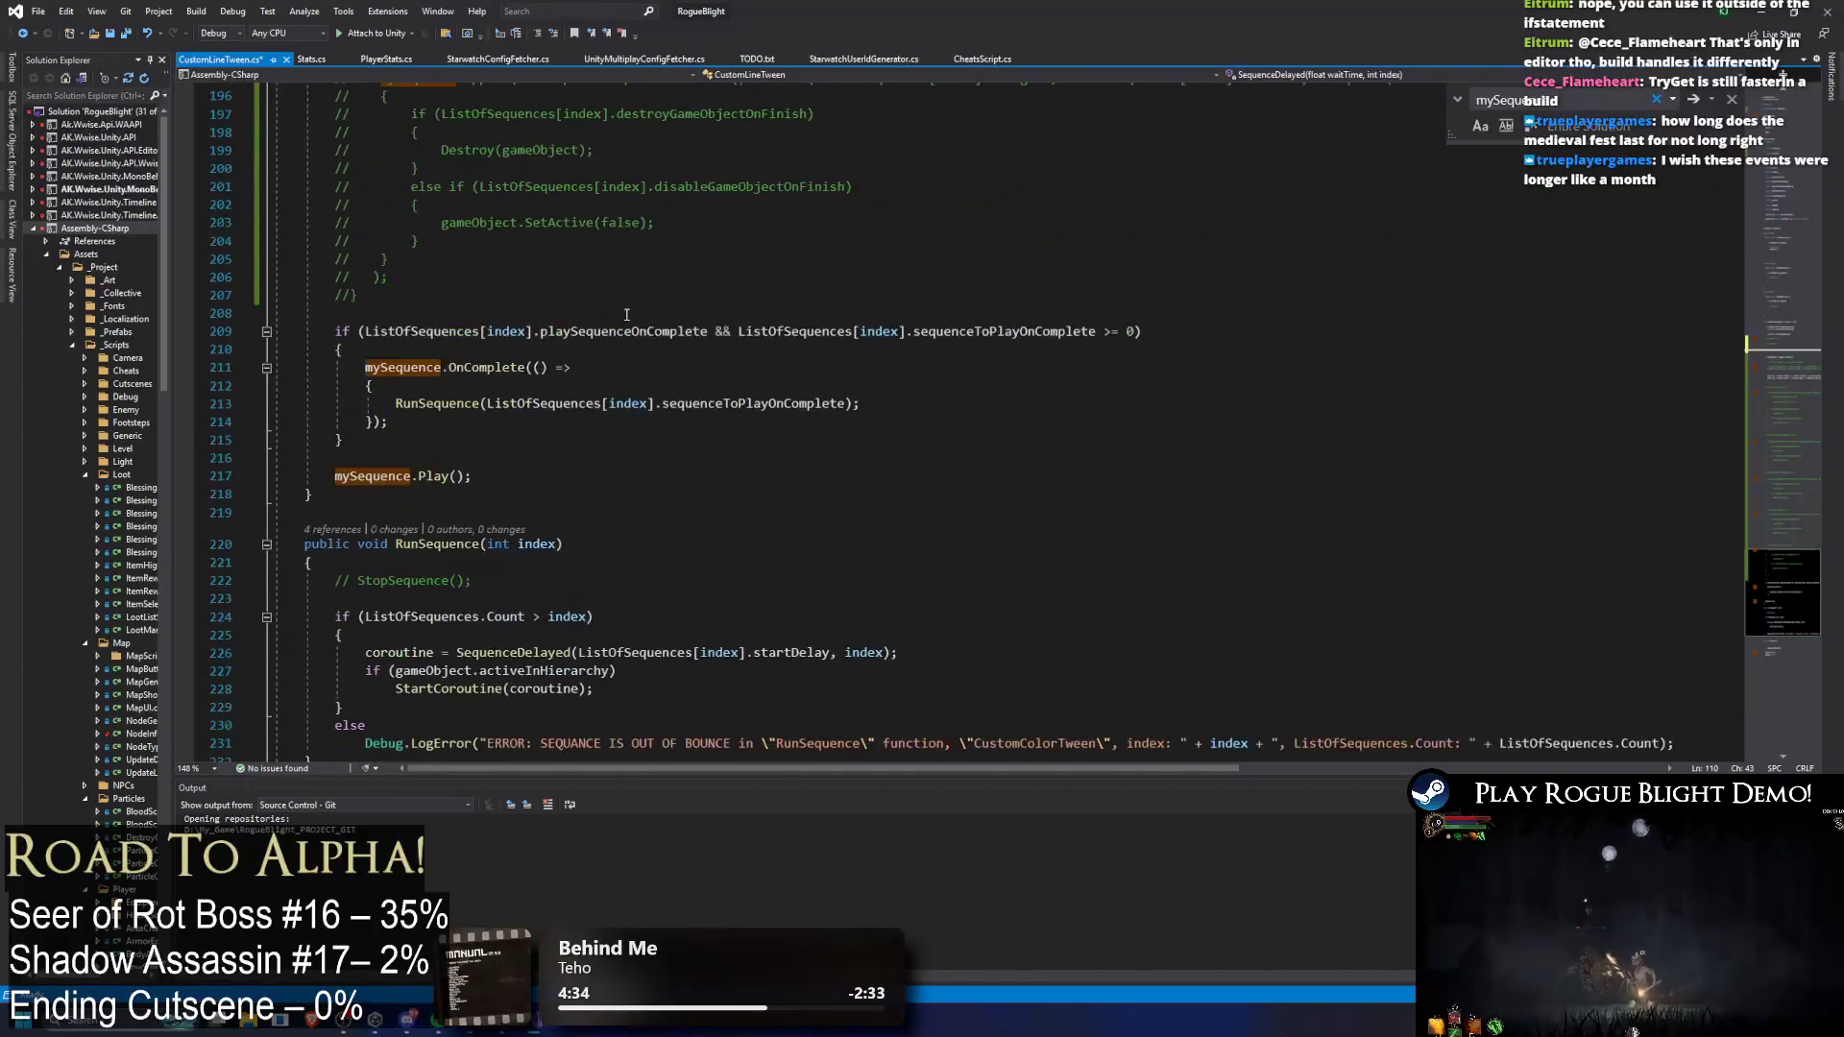
Step: Search the script for playSequenceOnComplete to find where it is used
{"action": "left_click_drag", "start_coordinate": [355, 336], "coordinate": [799, 331]}
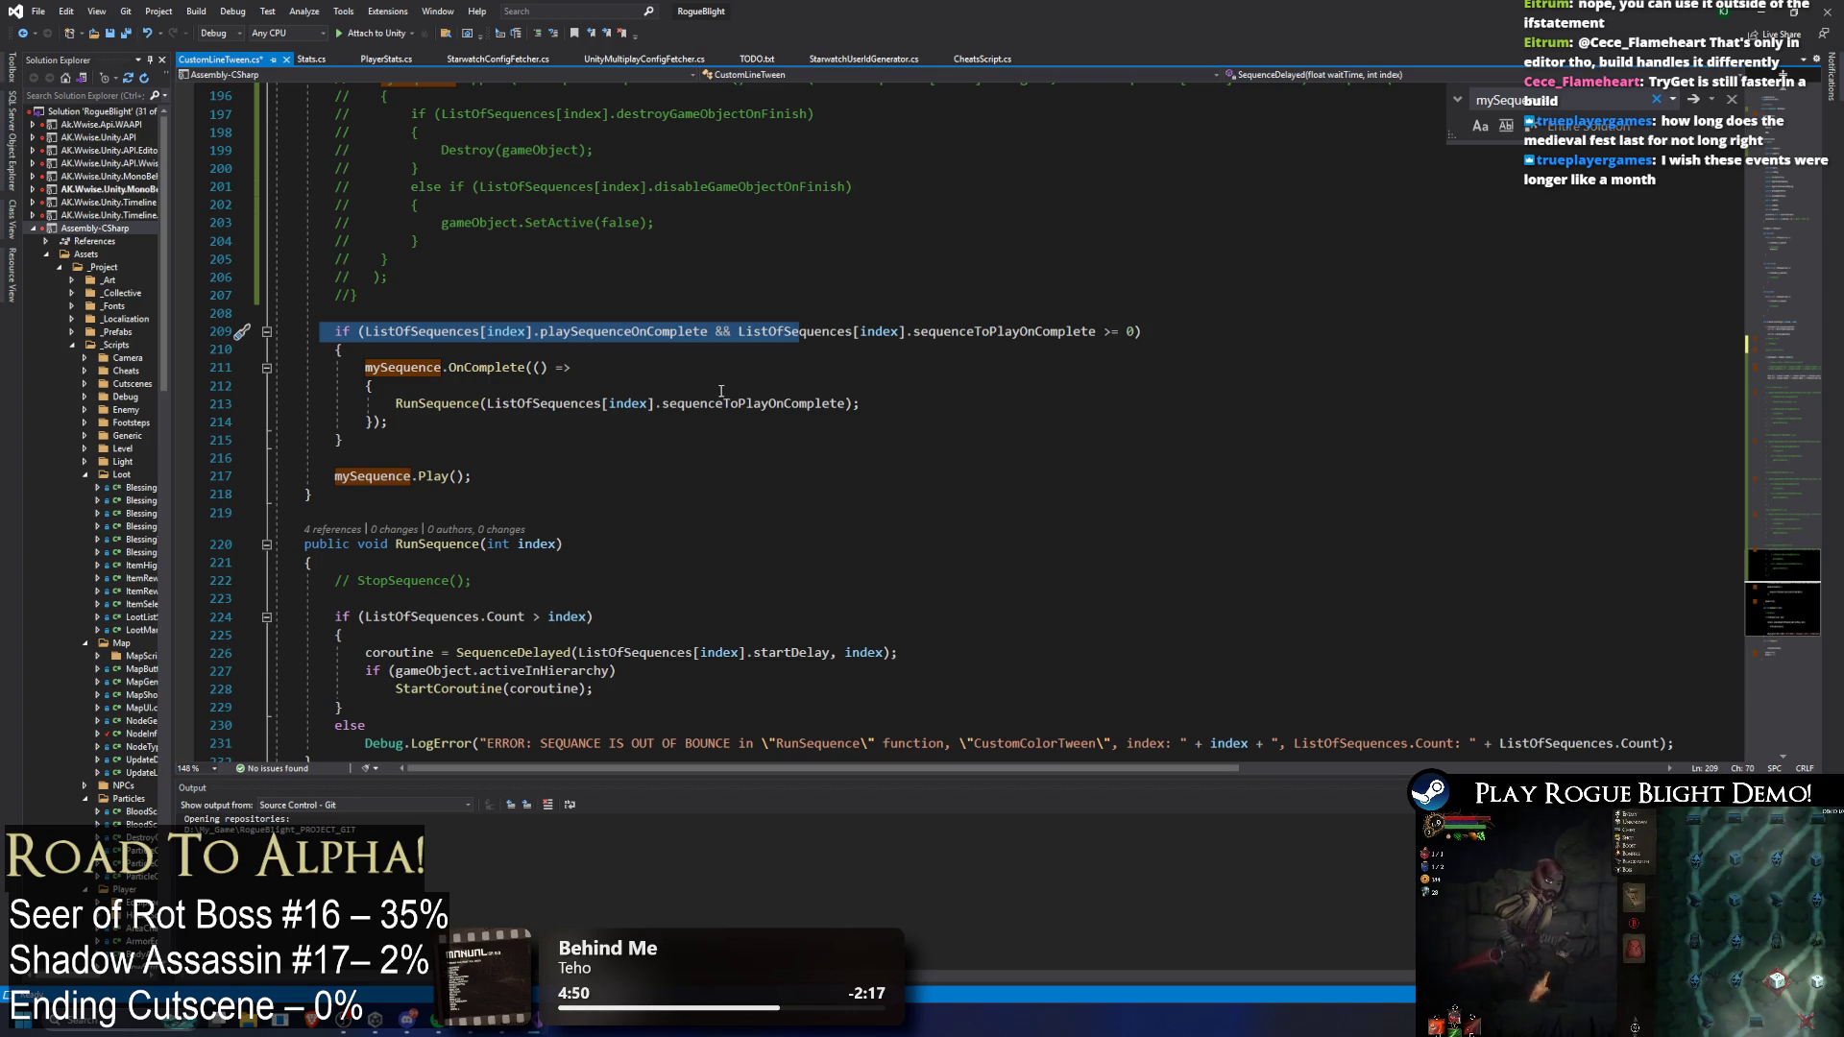
{"action": "left_click", "coordinate": [719, 335]}
{"action": "double_click", "coordinate": [672, 331]}
{"action": "key", "text": "ctrl+f"}
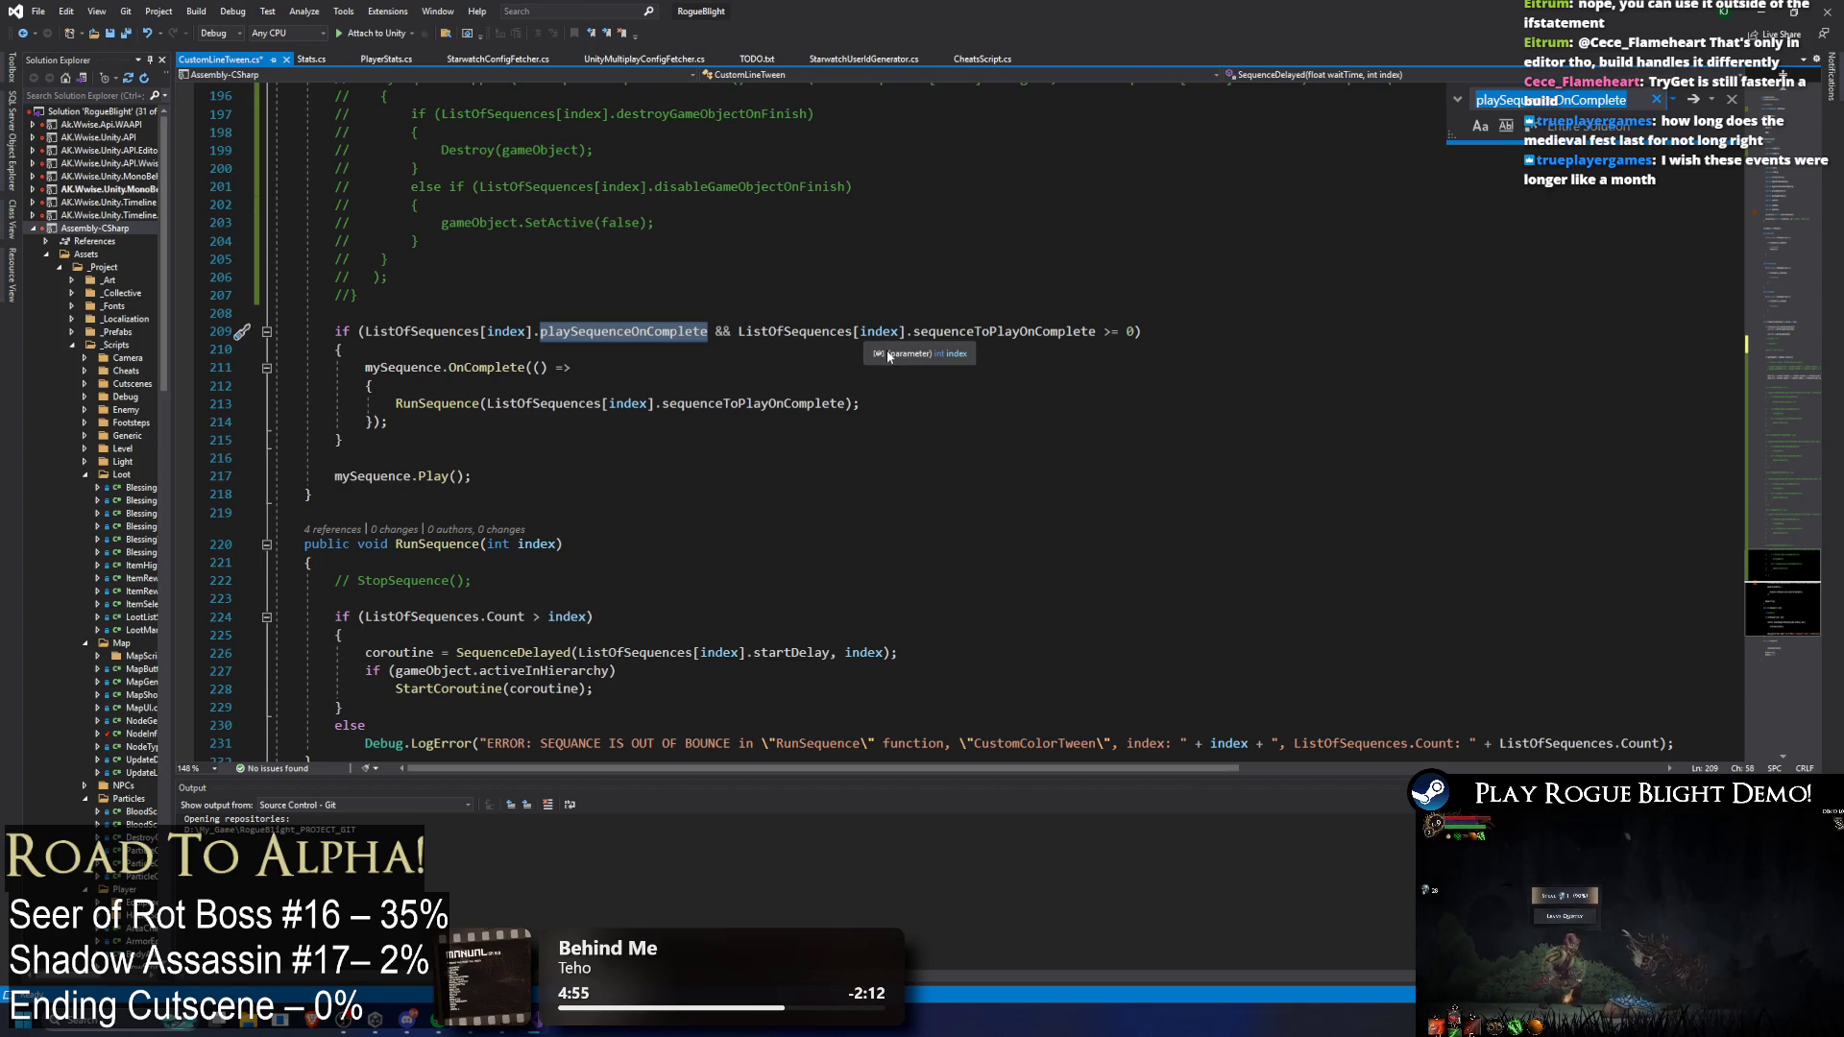
{"action": "scroll", "coordinate": [951, 384], "scroll_direction": "down", "scroll_amount": 7}
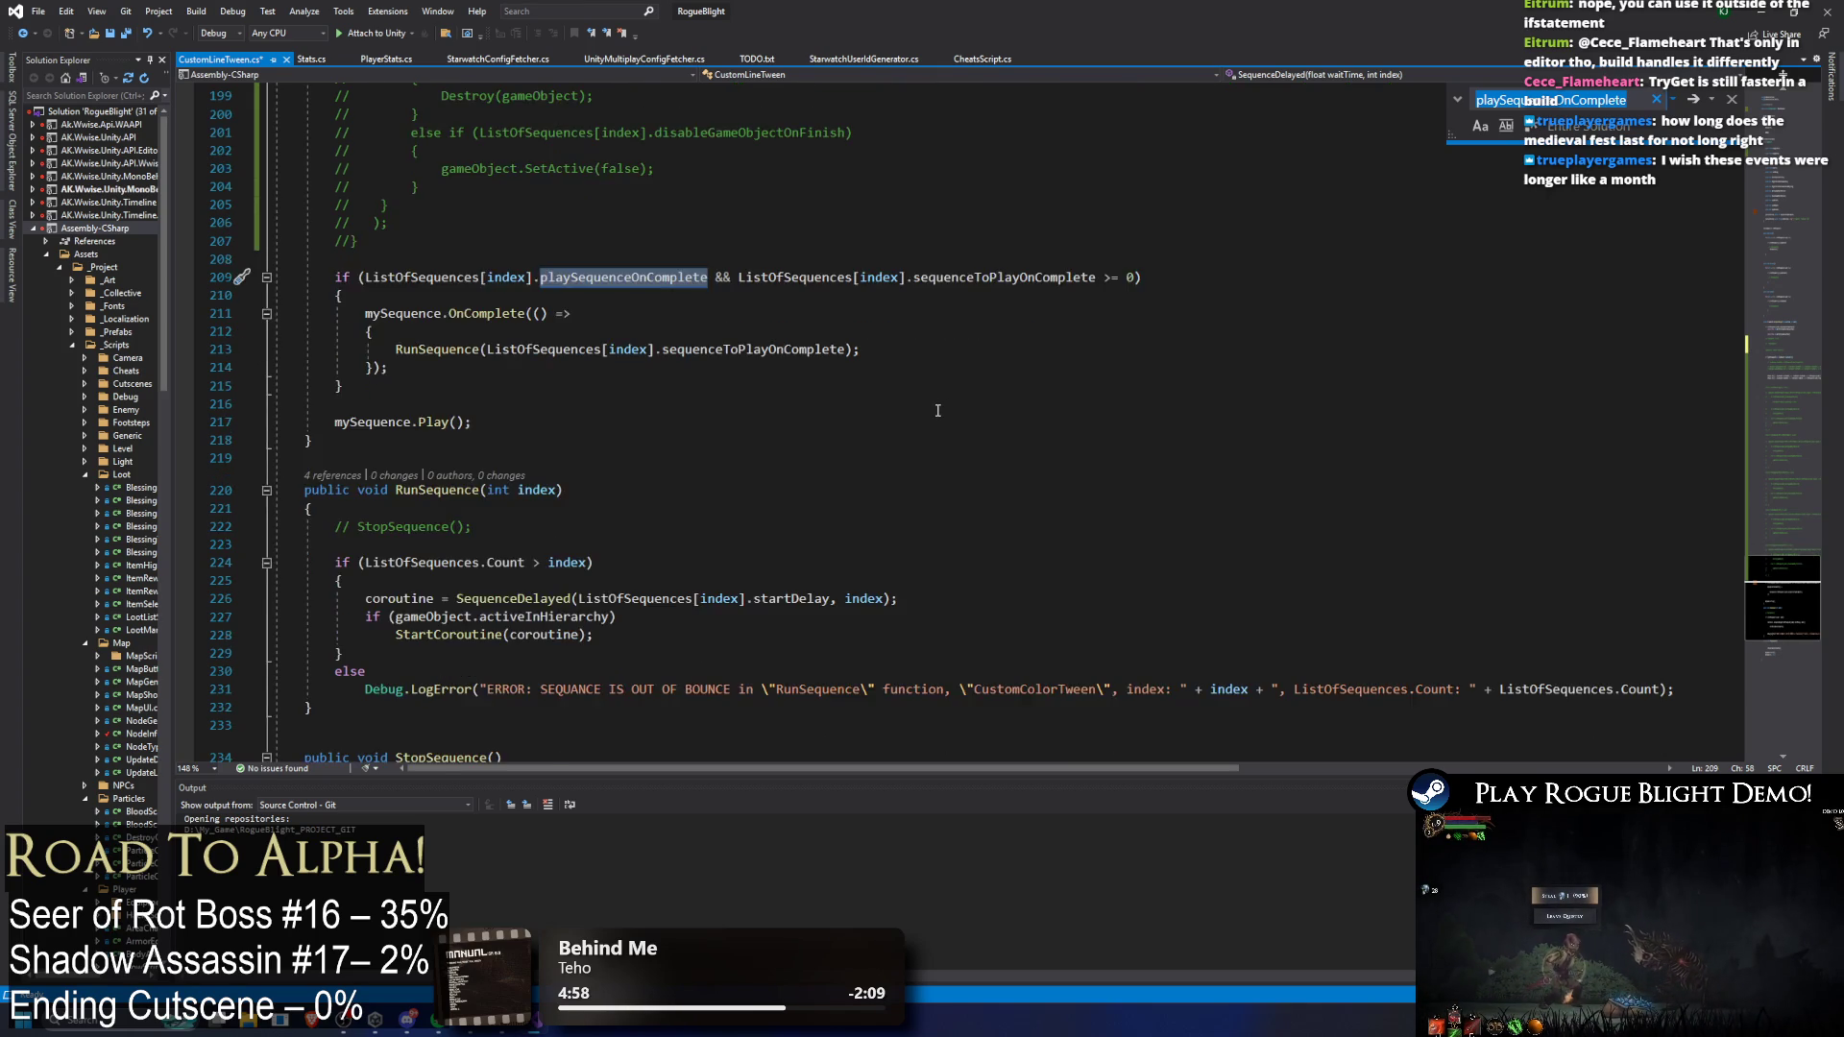
{"action": "scroll", "coordinate": [929, 408], "scroll_direction": "up", "scroll_amount": 6}
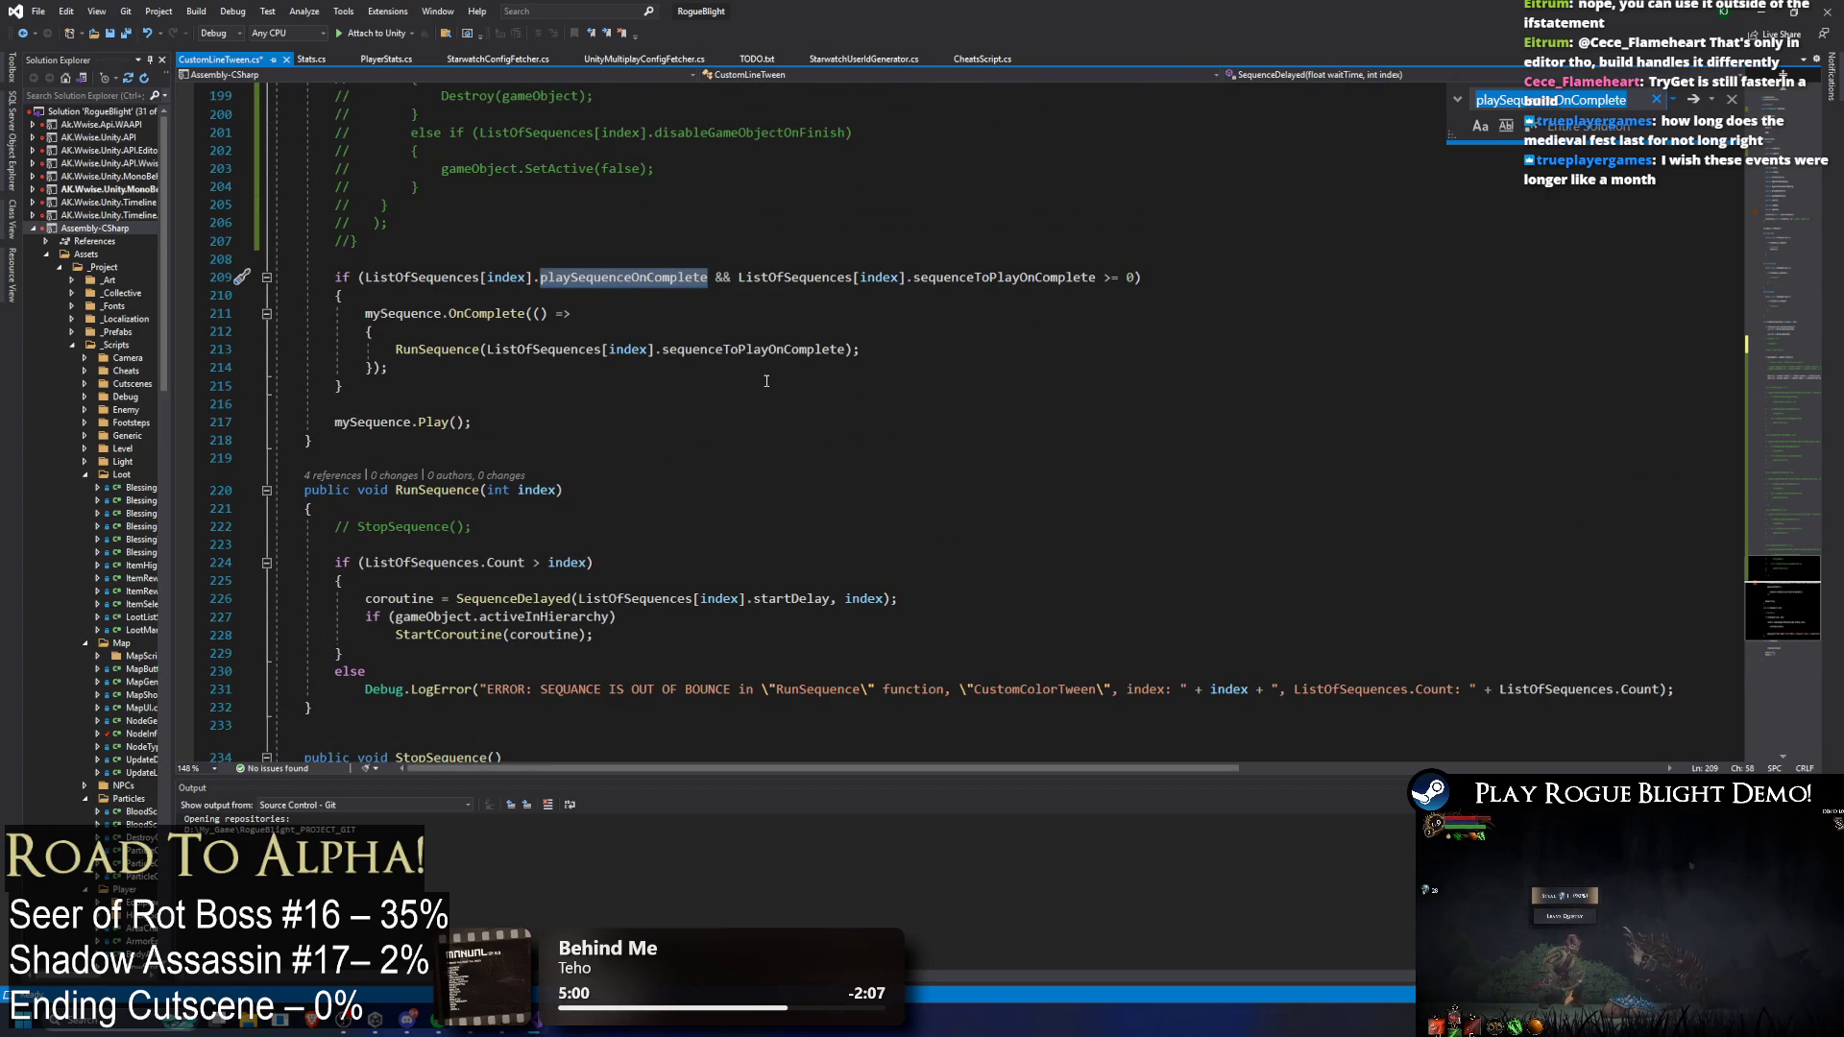
{"action": "left_click_drag", "start_coordinate": [1768, 584], "coordinate": [1768, 185]}
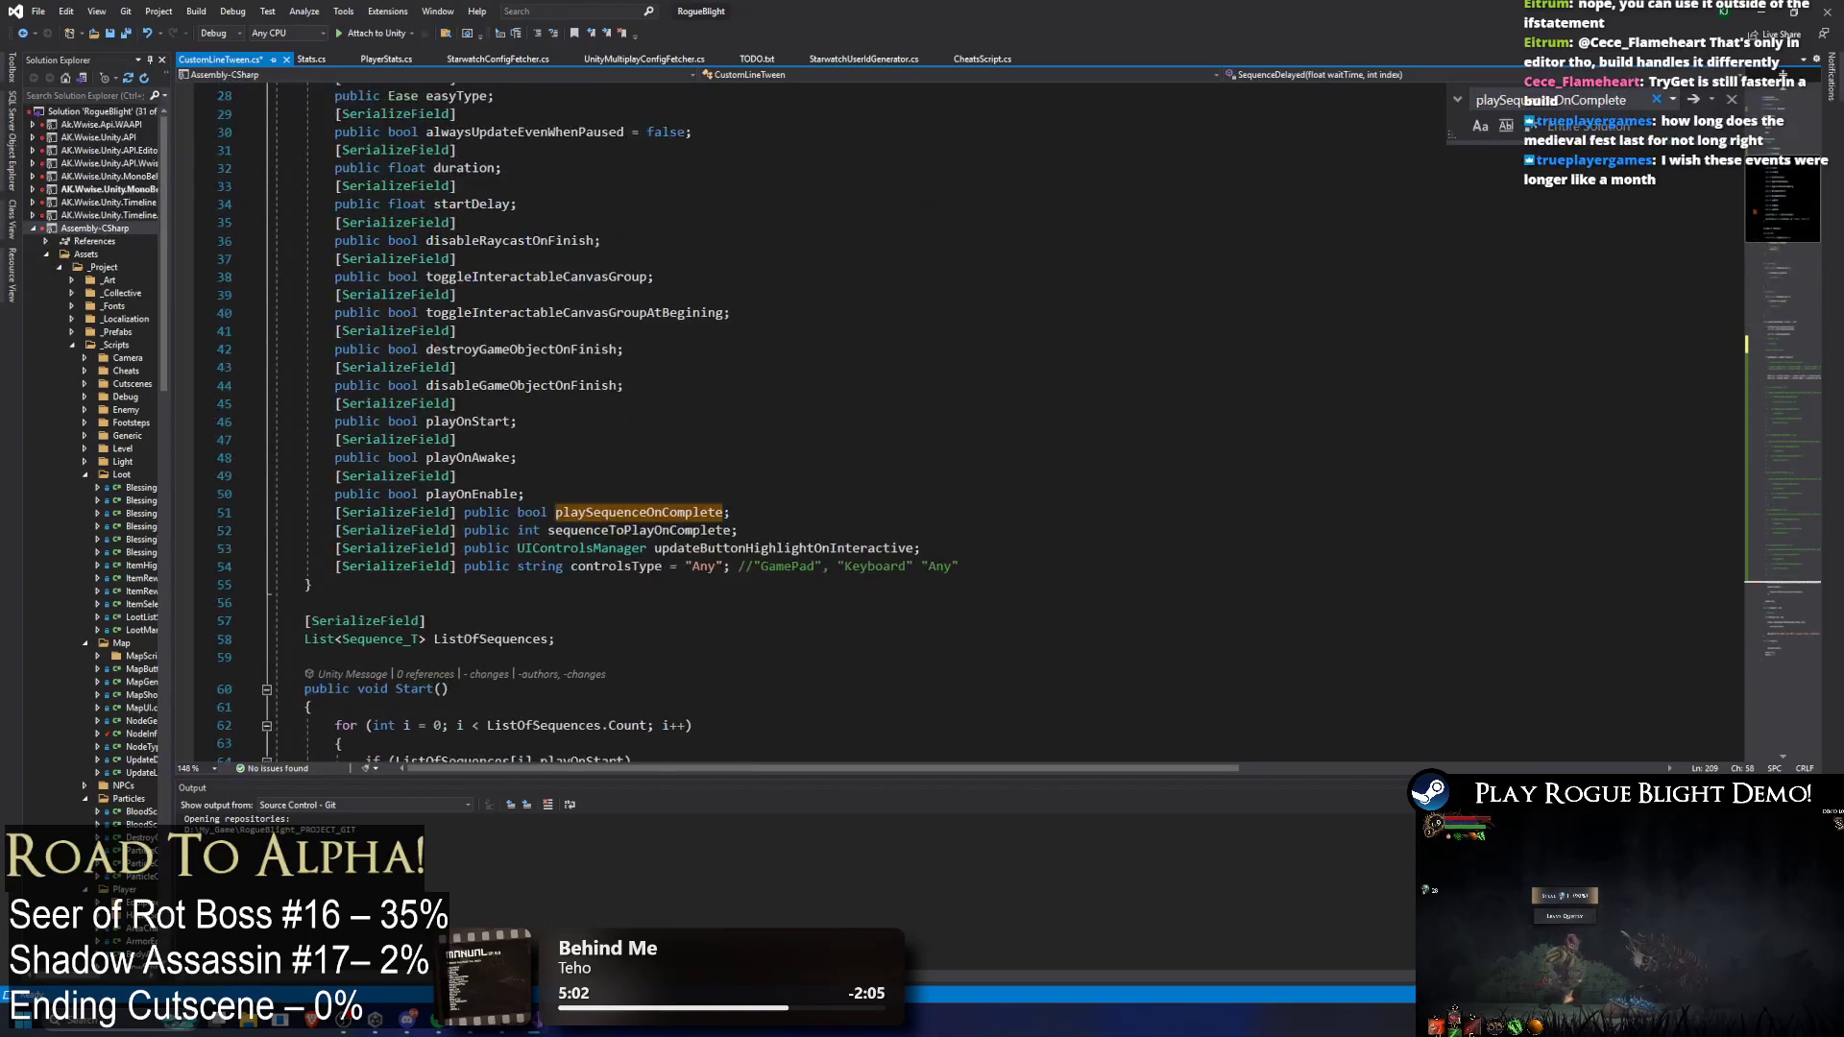
Step: Comment out the last four field declarations, including playSequenceOnComplete
{"action": "scroll", "coordinate": [1018, 427], "scroll_direction": "down", "scroll_amount": 1}
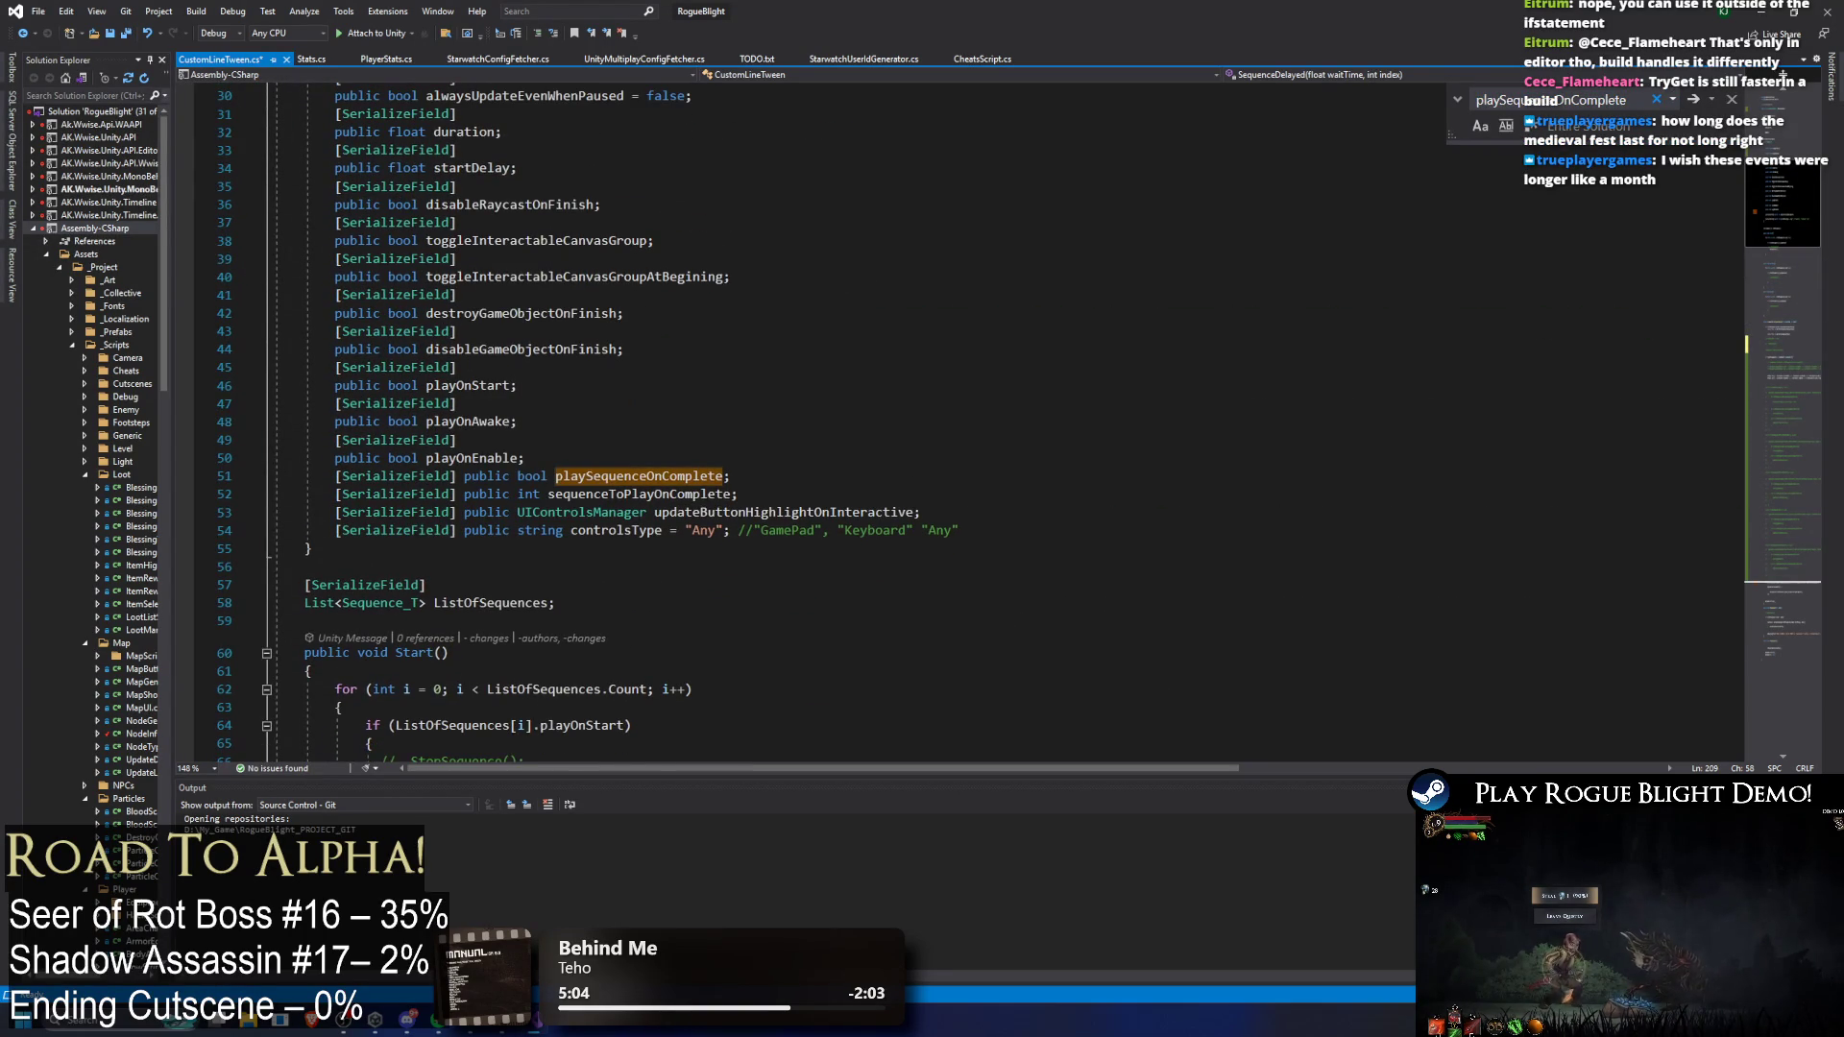
{"action": "left_click_drag", "start_coordinate": [330, 494], "coordinate": [1145, 526]}
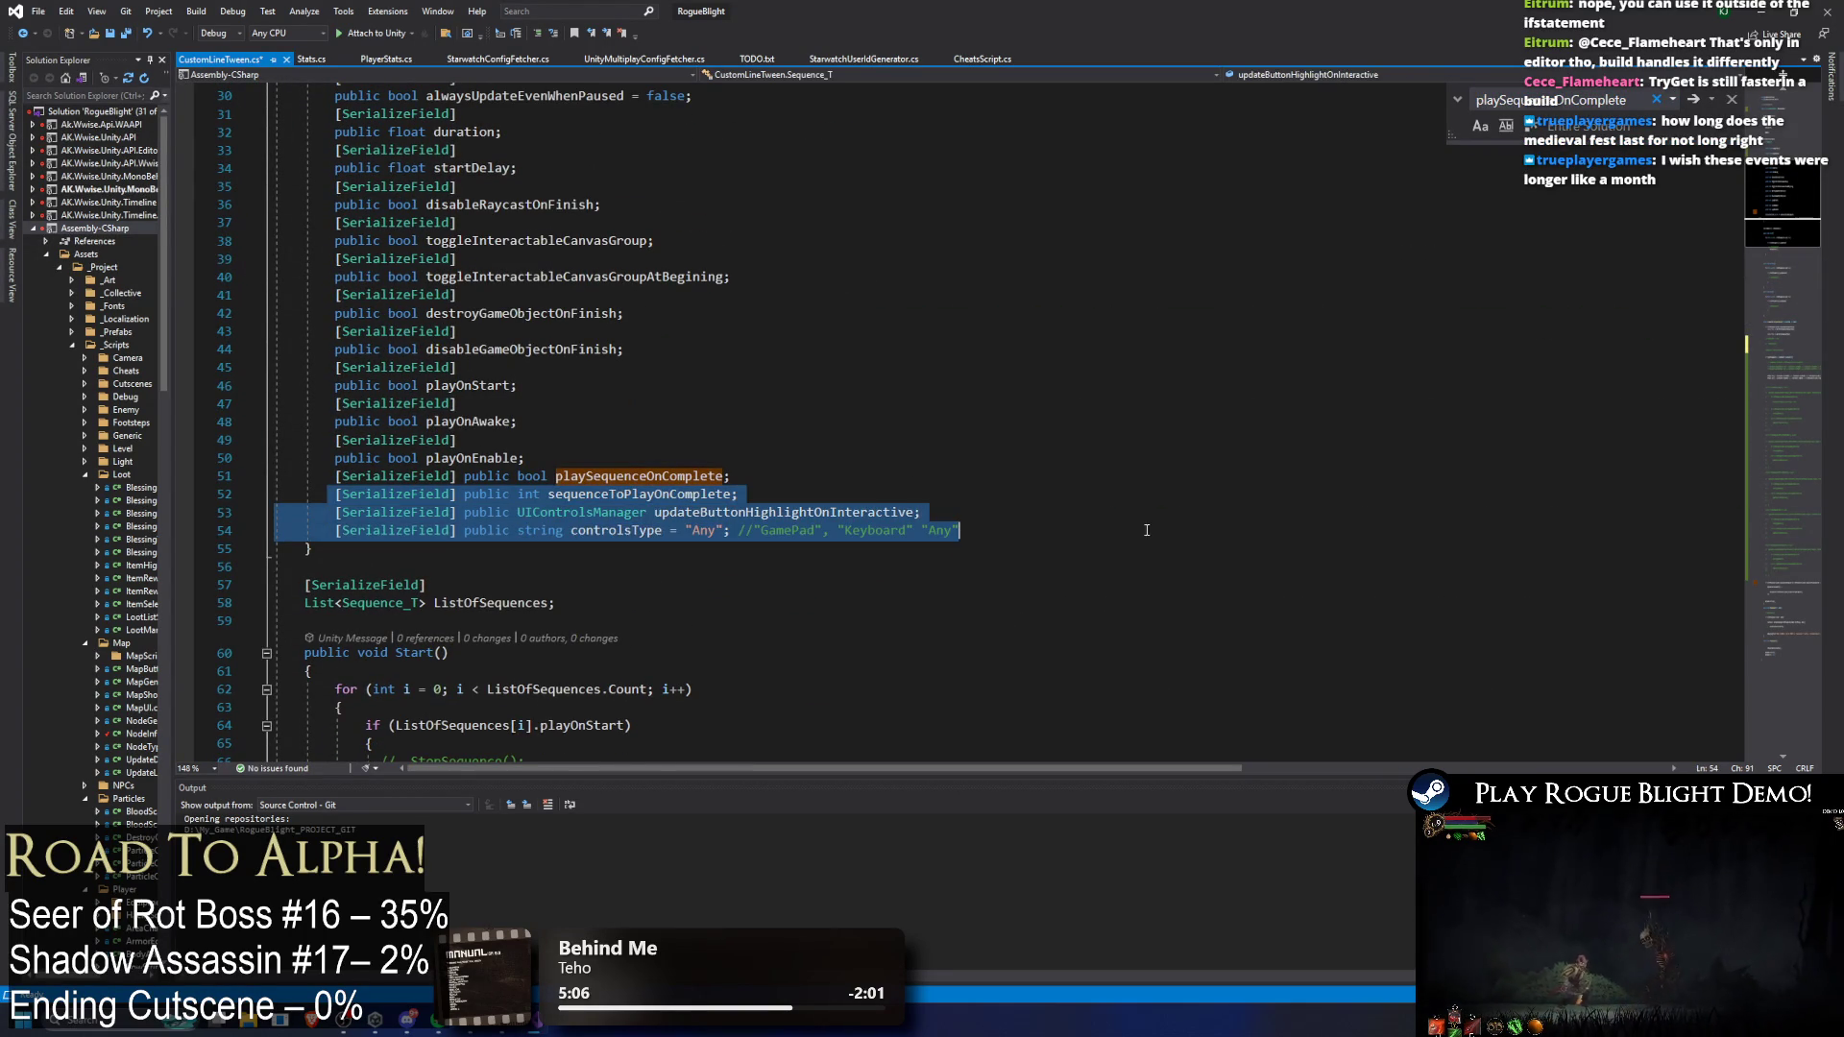
{"action": "mouse_move", "coordinate": [1002, 551]}
{"action": "left_mouse_down"}
{"action": "mouse_move", "coordinate": [576, 533]}
{"action": "mouse_move", "coordinate": [74, 475]}
{"action": "left_mouse_up"}
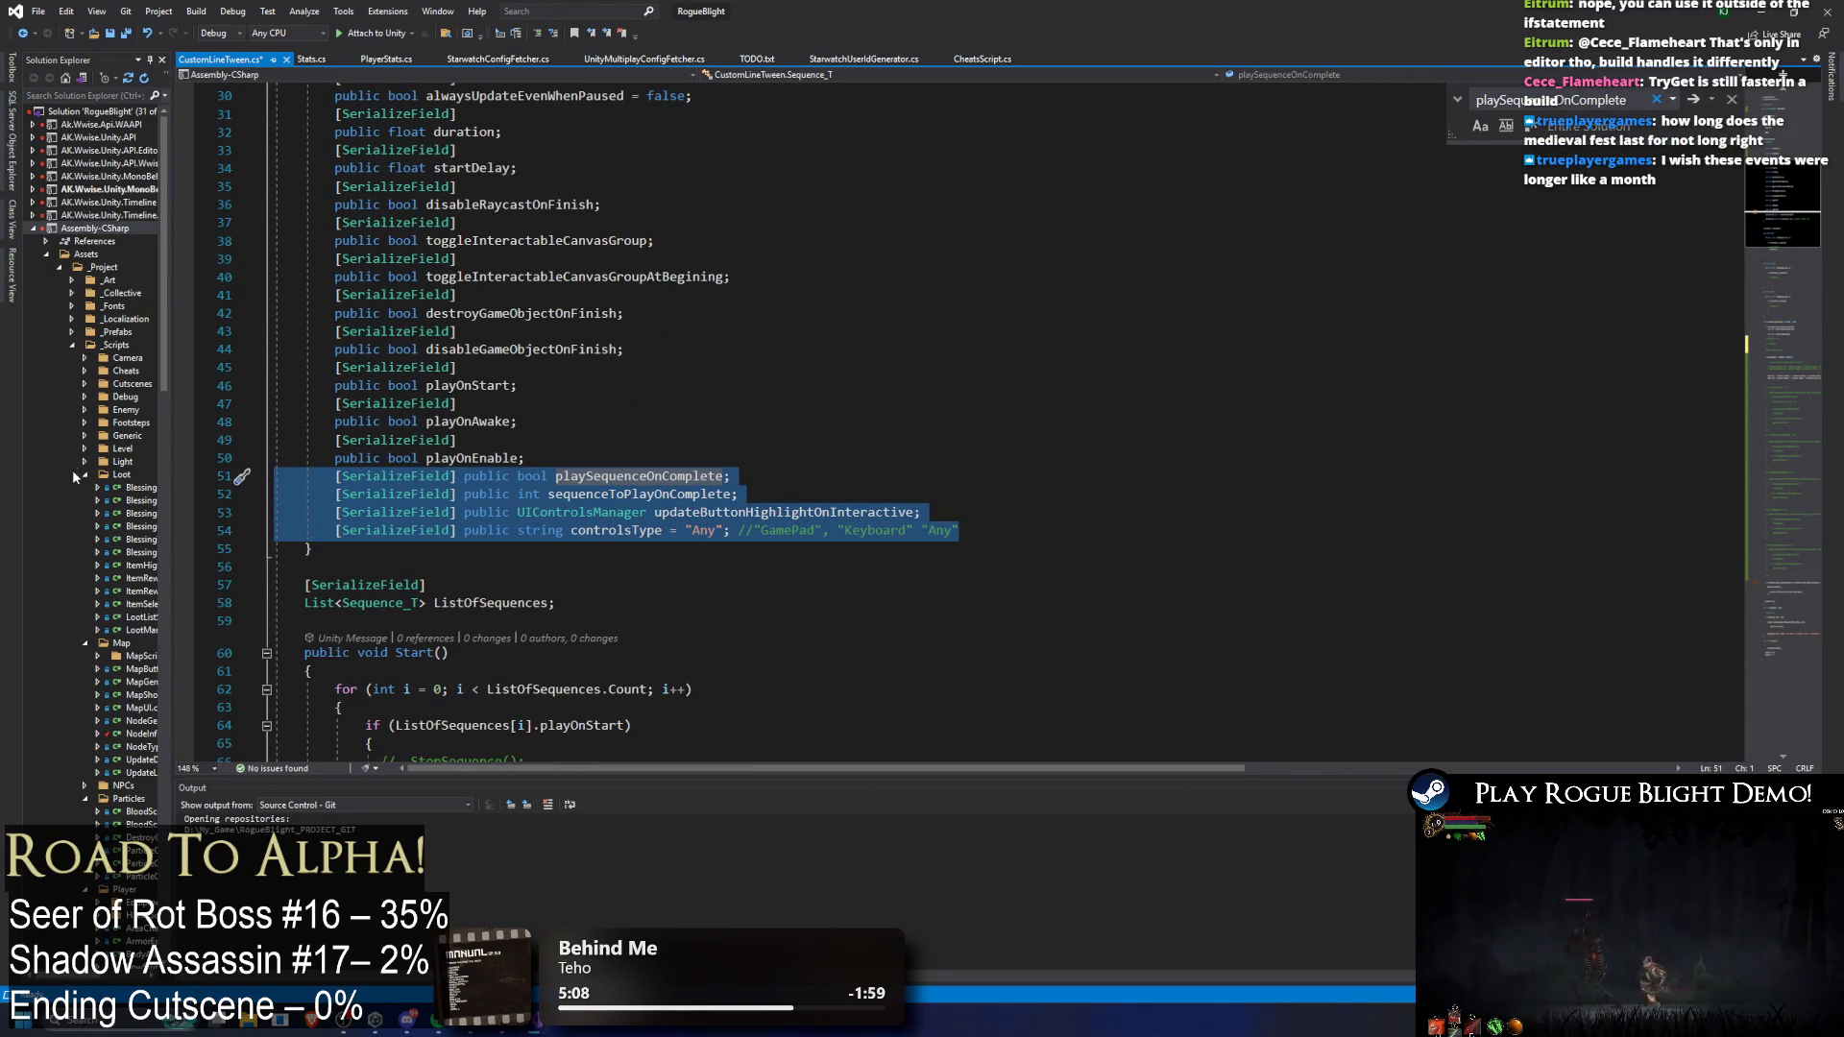
{"action": "key", "text": "ctrl+k"}
{"action": "key", "text": "ctrl+c"}
Step: Check where alwaysUpdateEvenWhenPaused is used, then comment out its field declaration
{"action": "scroll", "coordinate": [1031, 316], "scroll_direction": "down", "scroll_amount": 6}
{"action": "scroll", "coordinate": [1031, 316], "scroll_direction": "up", "scroll_amount": 10}
{"action": "mouse_move", "coordinate": [1788, 199]}
{"action": "left_mouse_down"}
{"action": "mouse_move", "coordinate": [1801, 185]}
{"action": "mouse_move", "coordinate": [1816, 221]}
{"action": "left_mouse_up"}
{"action": "key", "text": "ctrl+minus"}
{"action": "key", "text": "ctrl+f"}
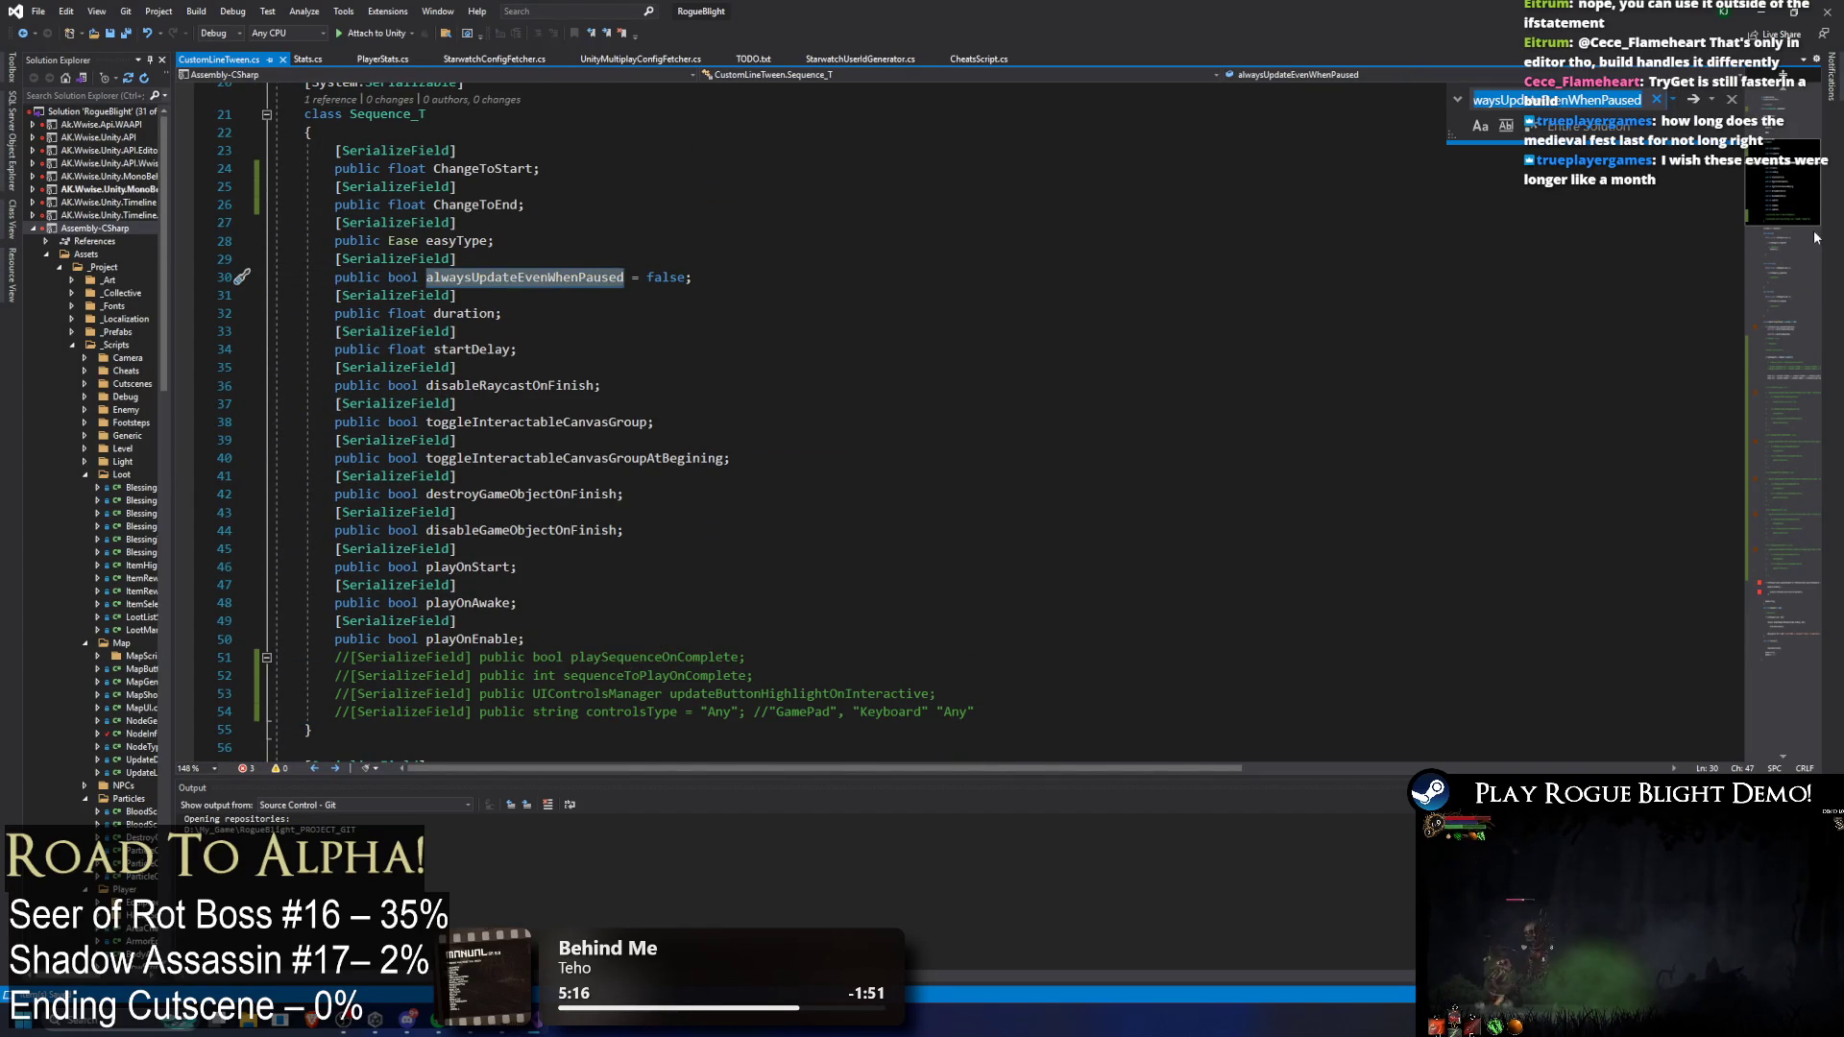
{"action": "left_click", "coordinate": [1778, 512]}
{"action": "left_click_drag", "start_coordinate": [1777, 511], "coordinate": [1778, 509]}
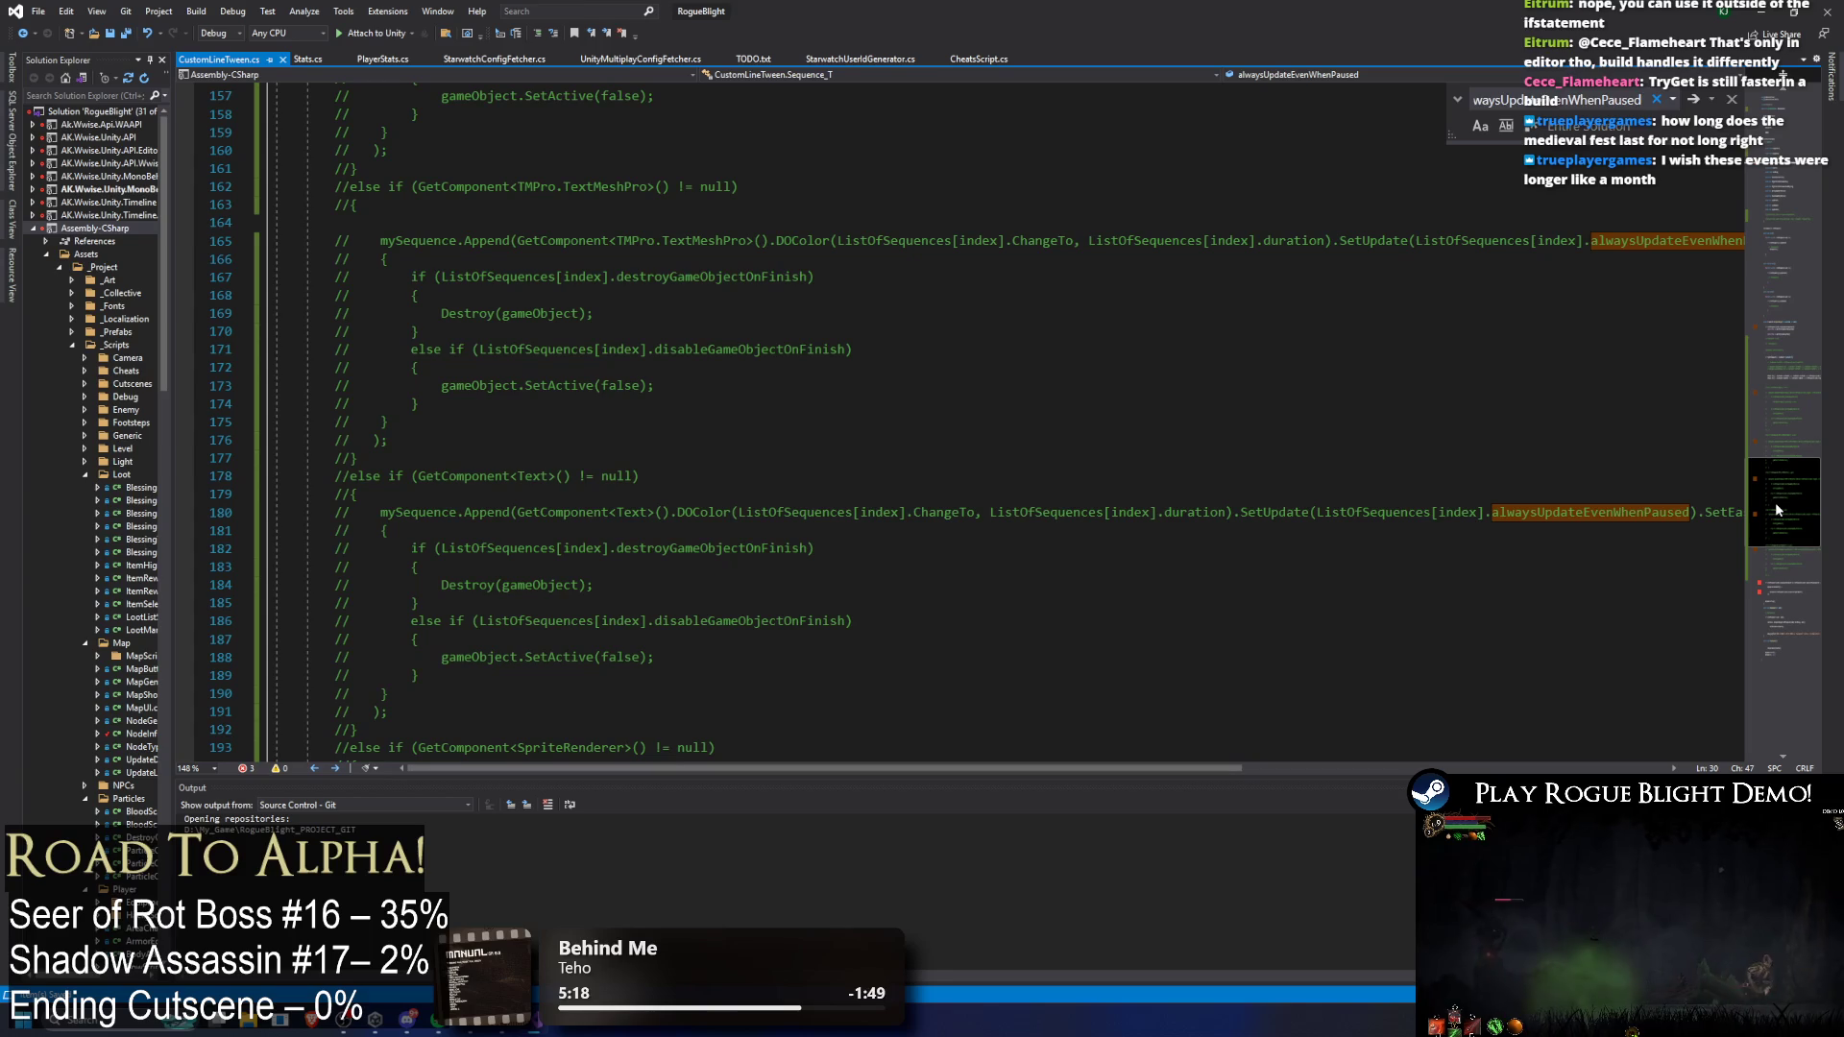
{"action": "key", "text": "ctrl+minus"}
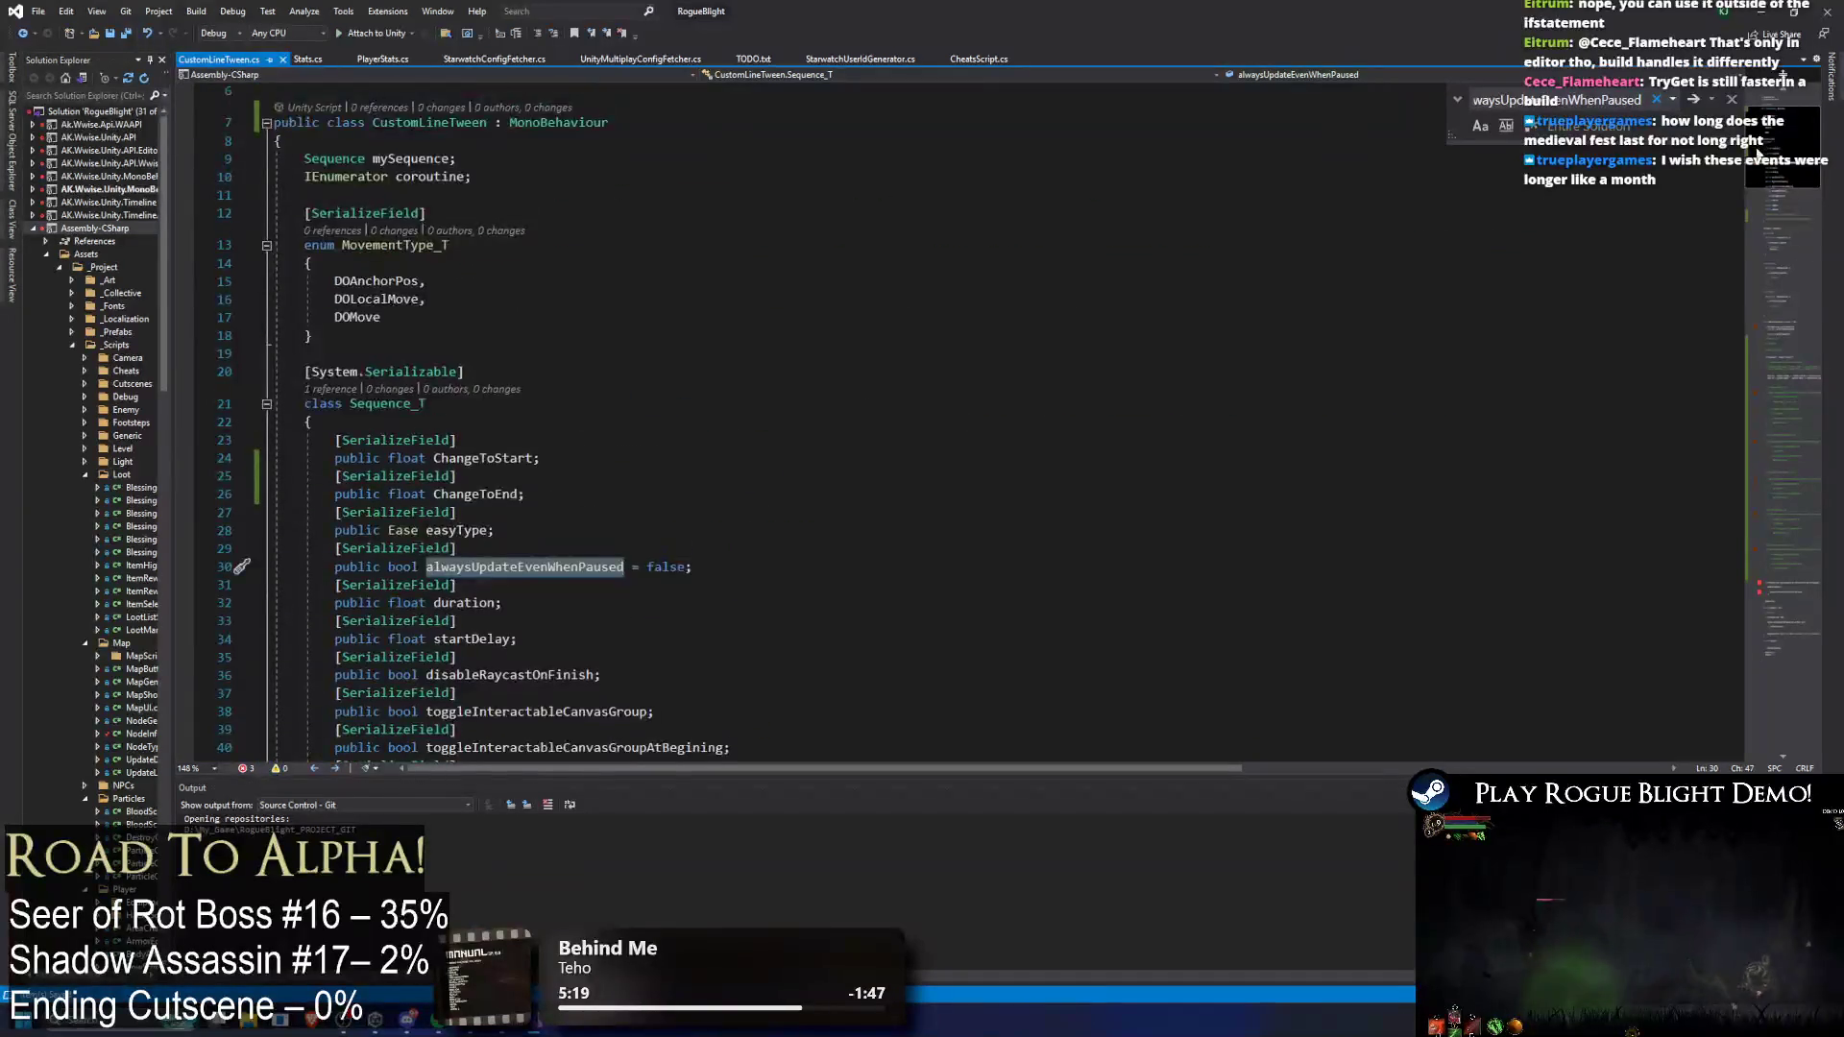
{"action": "left_click_drag", "start_coordinate": [325, 441], "coordinate": [828, 451]}
{"action": "key", "text": "ctrl+k"}
{"action": "key", "text": "ctrl+c"}
Step: Look up the usages of disableRaycastOnFinish and comment out its declaration lines
{"action": "left_click", "coordinate": [721, 419]}
{"action": "scroll", "coordinate": [922, 362], "scroll_direction": "down", "scroll_amount": 2}
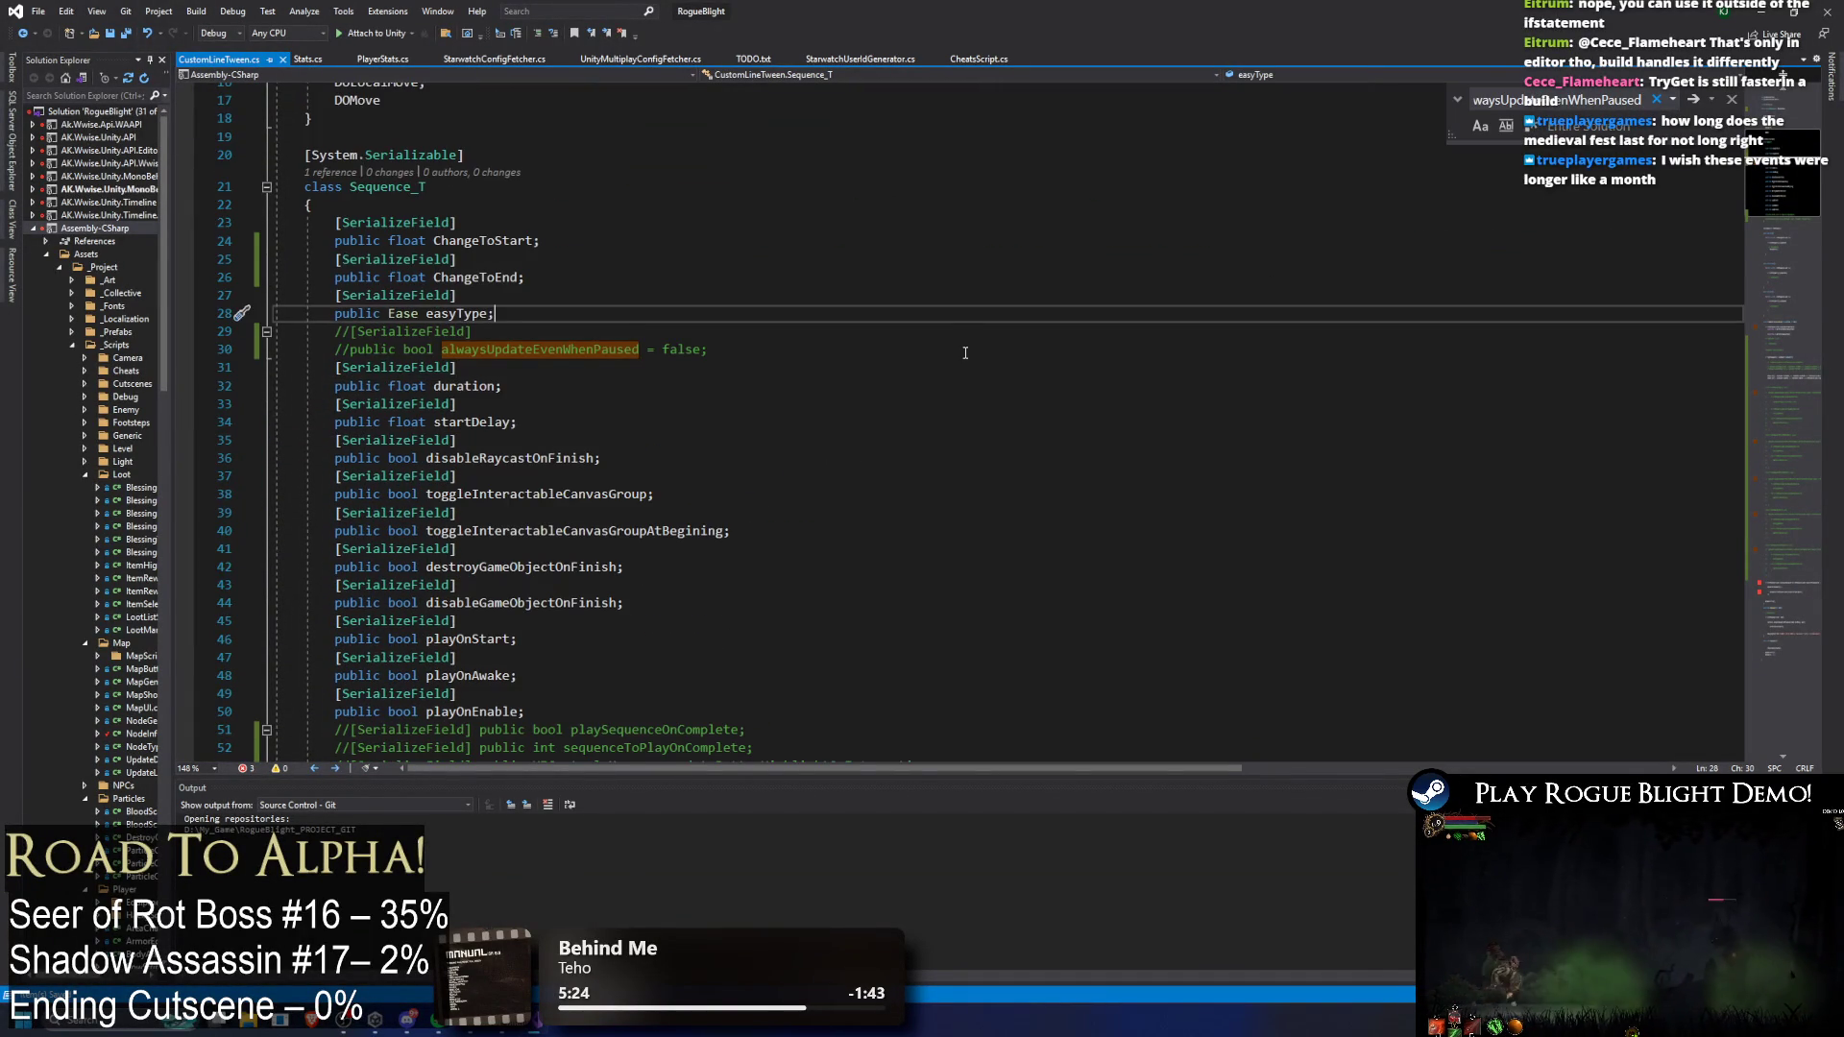
{"action": "double_click", "coordinate": [509, 458]}
{"action": "key", "text": "ctrl+f"}
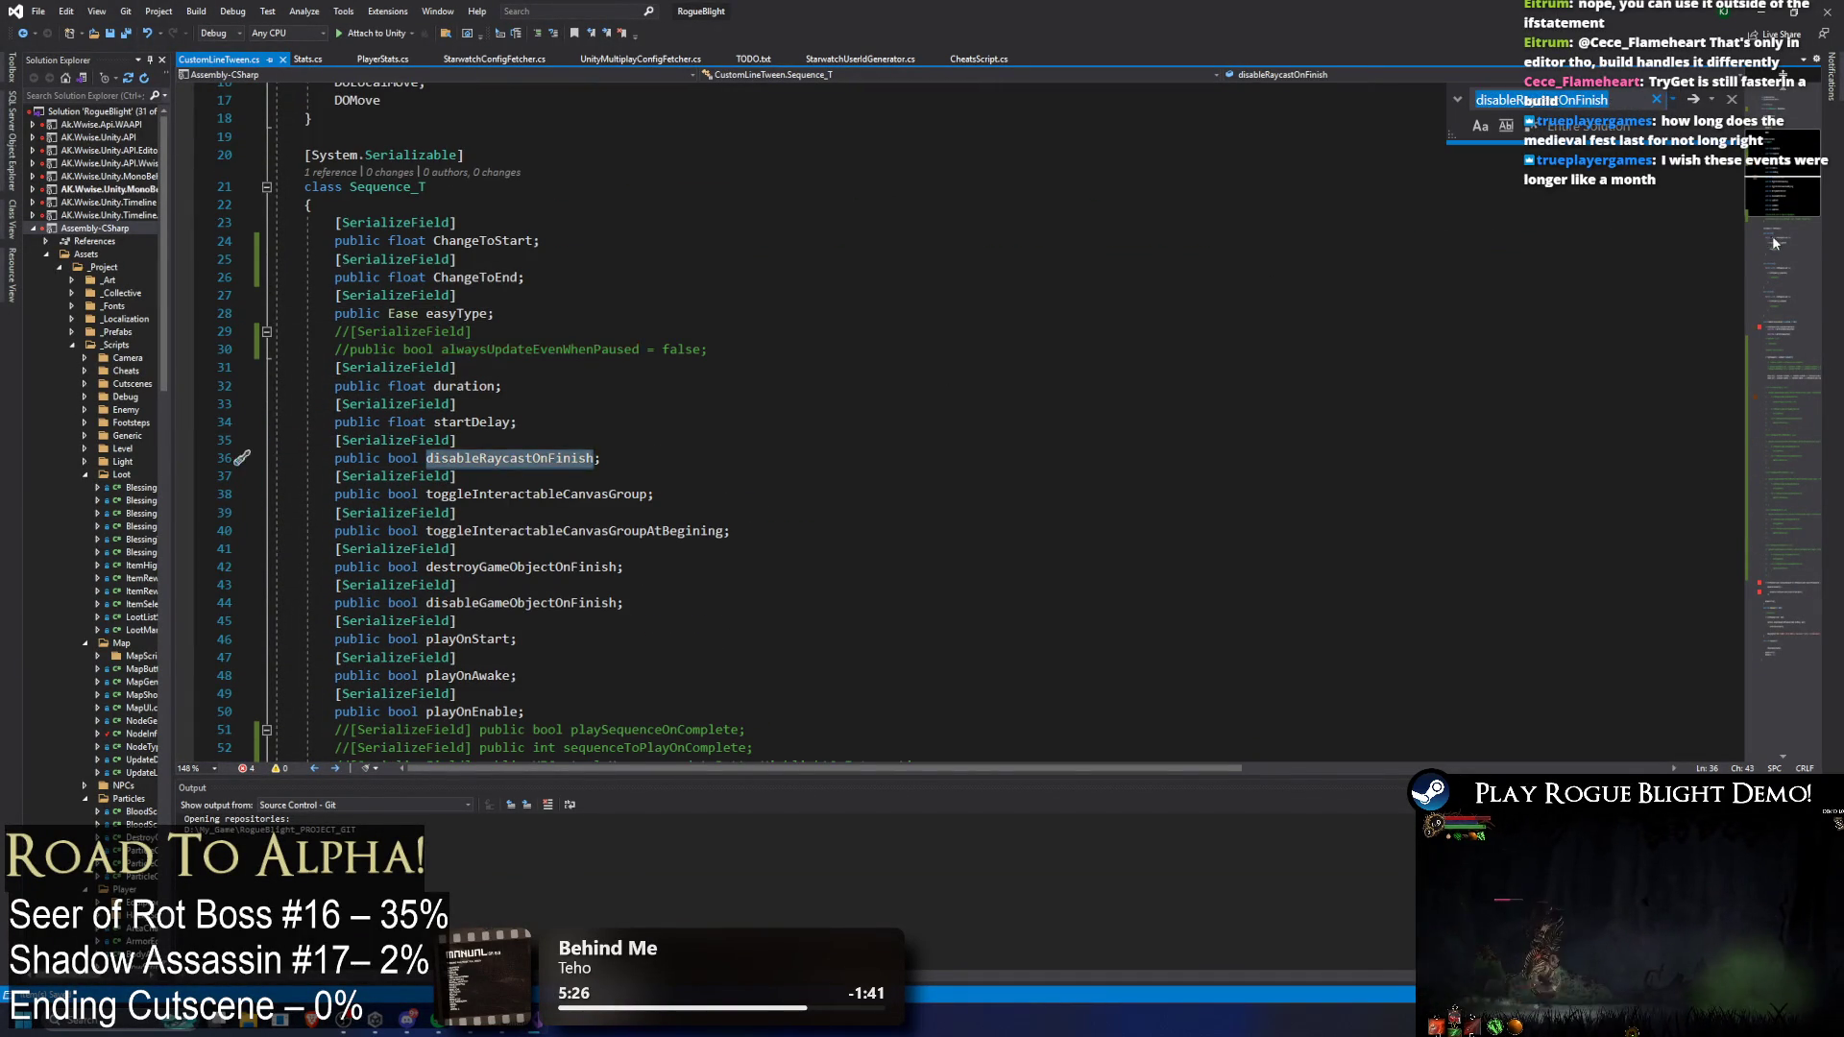
{"action": "left_click", "coordinate": [1780, 408]}
{"action": "scroll", "coordinate": [298, 433], "scroll_direction": "up", "scroll_amount": 20}
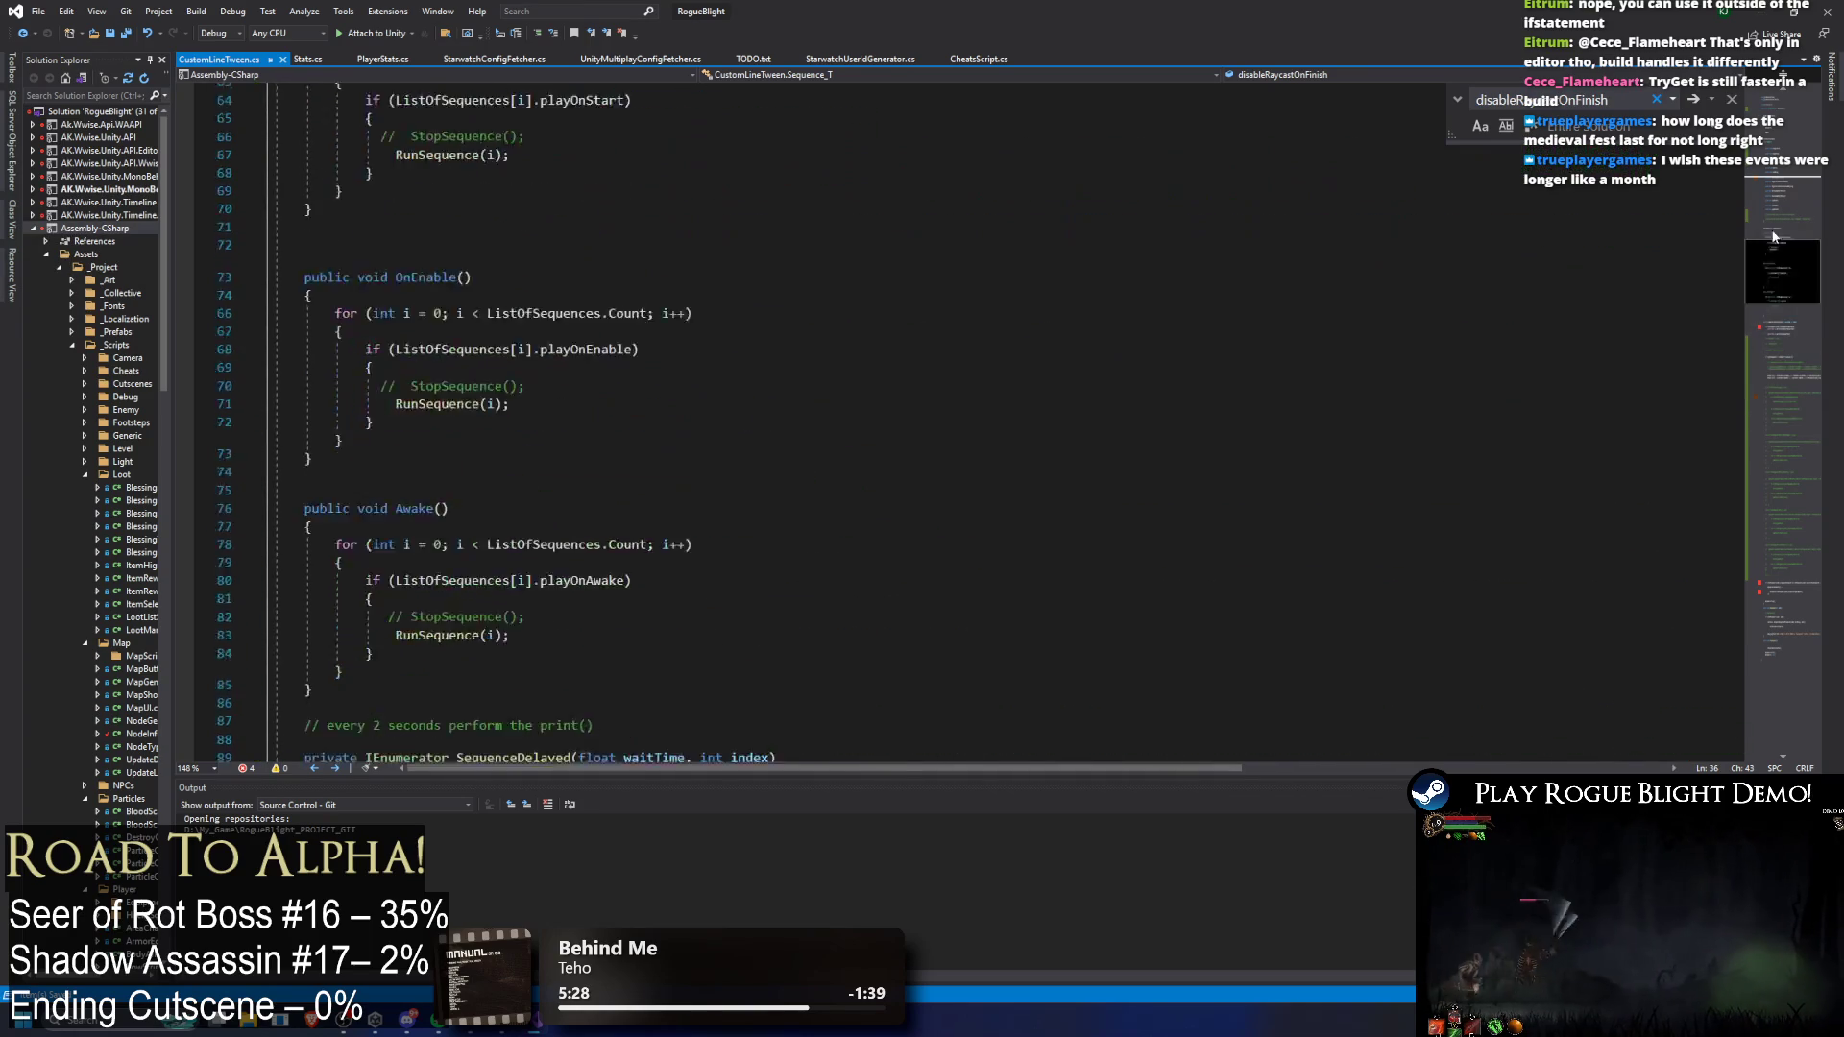
{"action": "left_click_drag", "start_coordinate": [298, 433], "coordinate": [794, 459]}
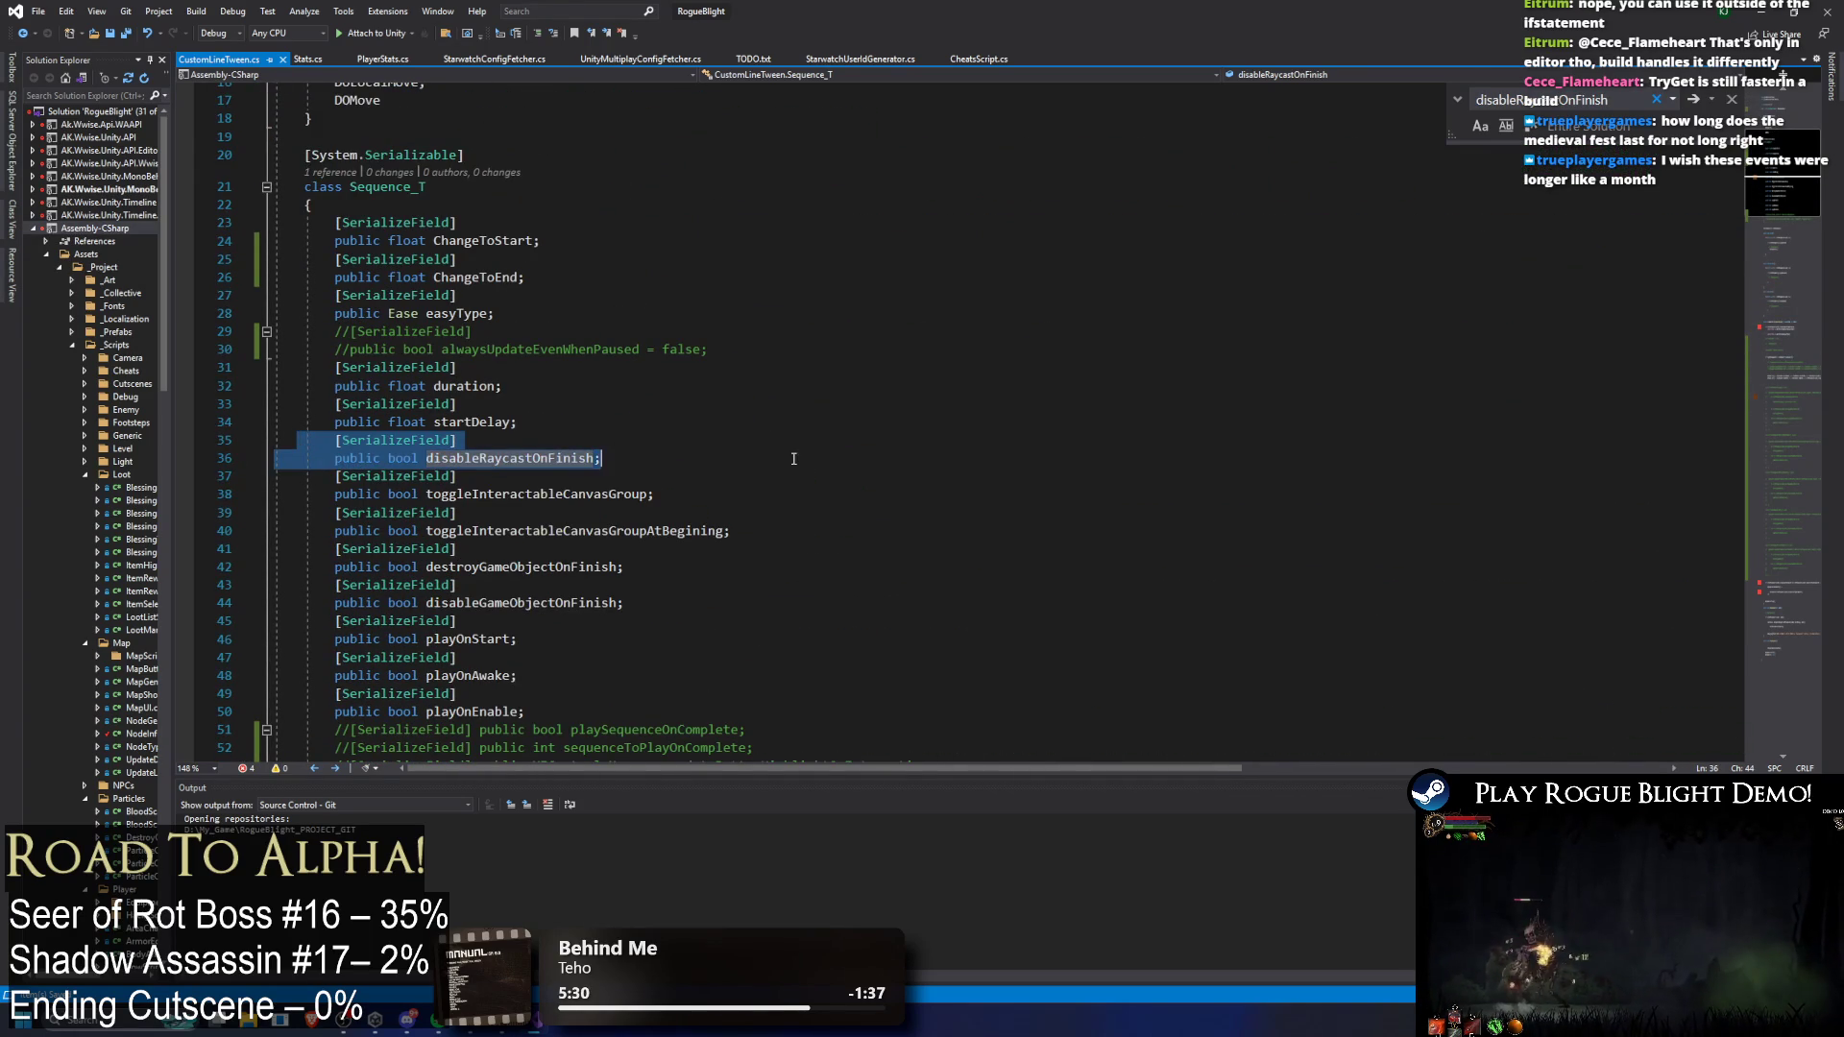
{"action": "key", "text": "ctrl+k"}
{"action": "key", "text": "ctrl+c"}
Step: Comment out both canvas-group field declarations, including toggleInteractableCanvasGroup
{"action": "double_click", "coordinate": [572, 493]}
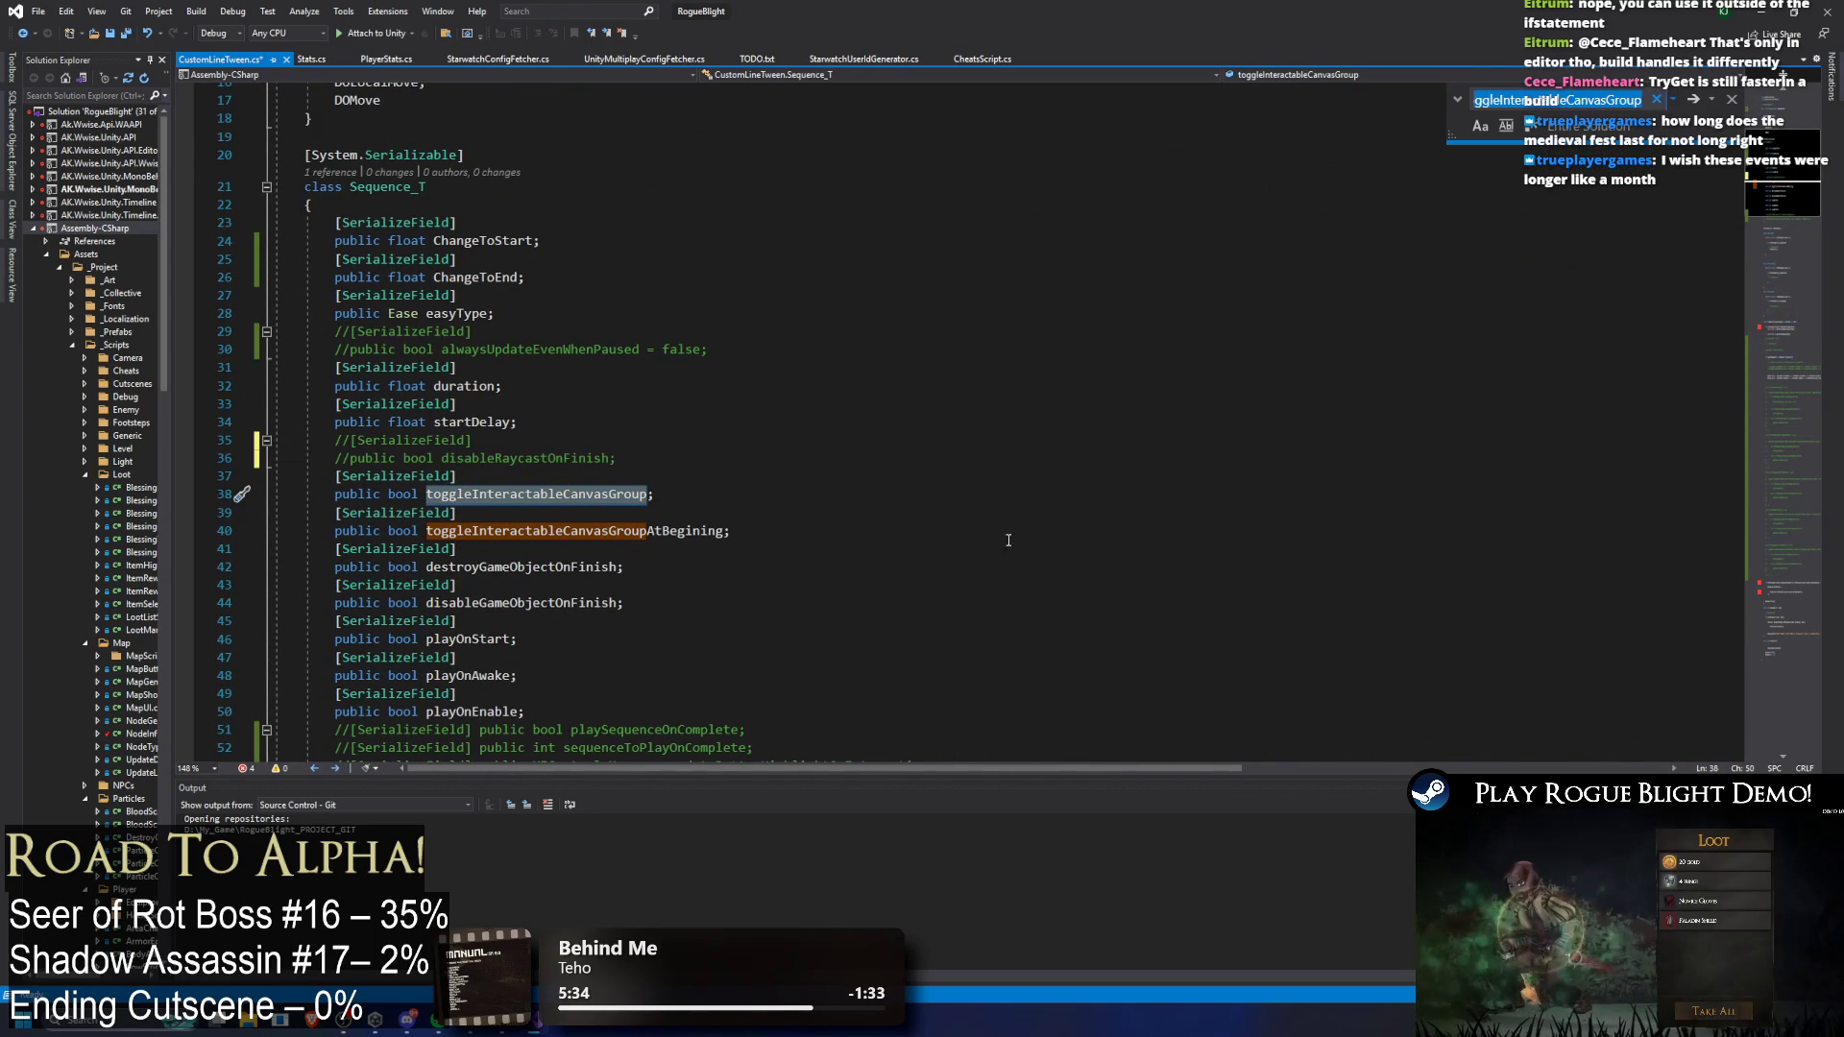
{"action": "left_click_drag", "start_coordinate": [326, 478], "coordinate": [770, 524]}
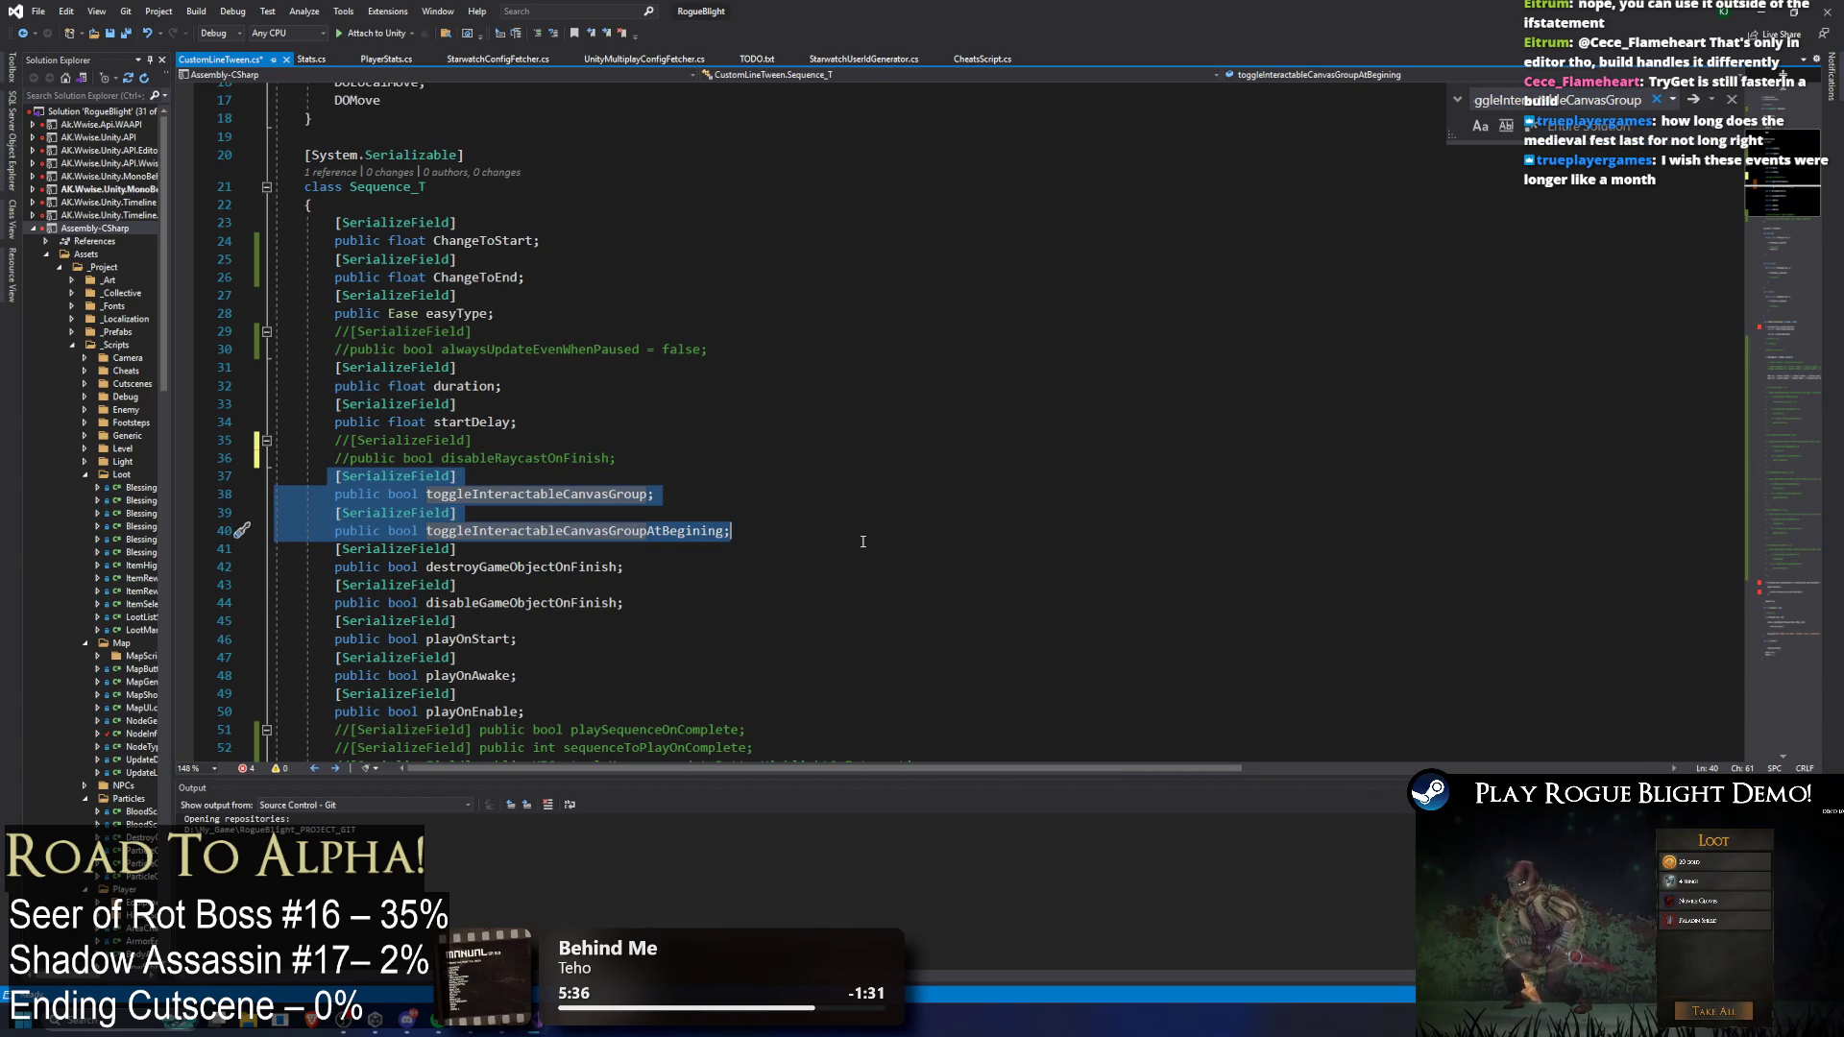
{"action": "key", "text": "ctrl+k"}
{"action": "key", "text": "ctrl+c"}
Step: Check the references to destroyGameObjectOnFinish, then comment out the destroy and disable fields
{"action": "double_click", "coordinate": [581, 566]}
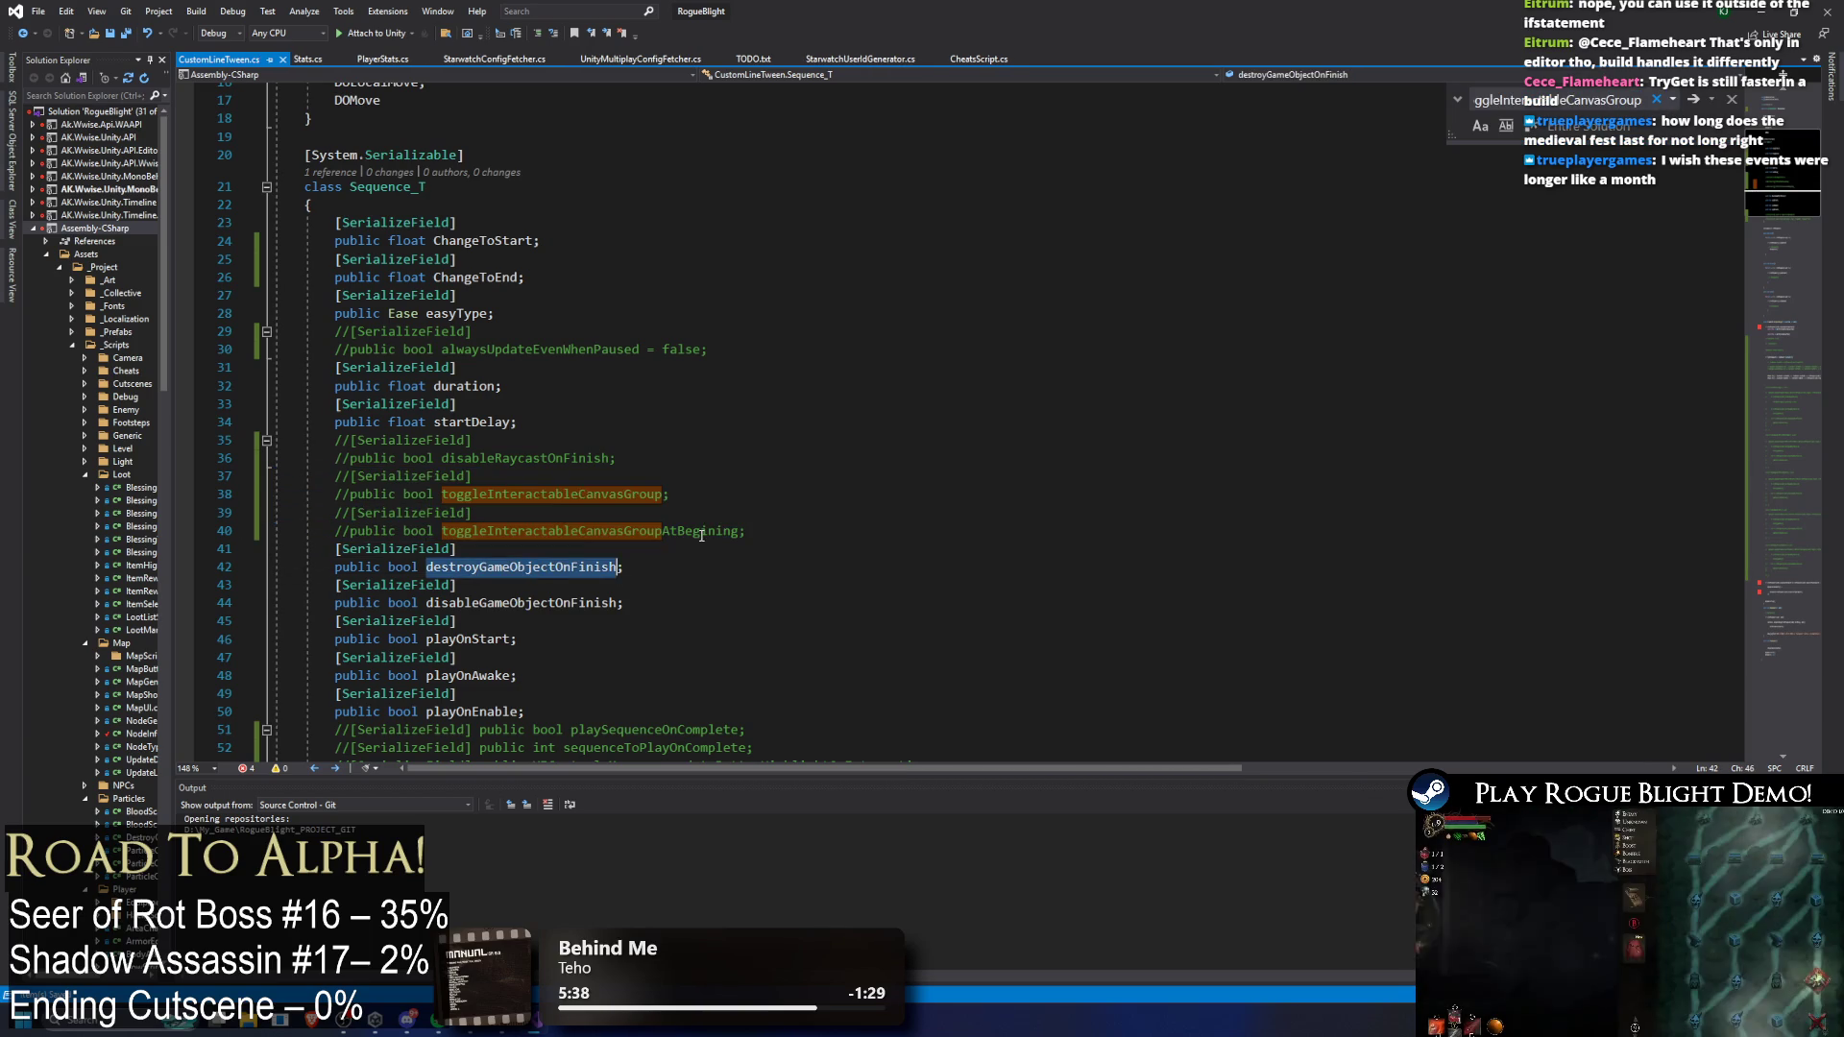
{"action": "key", "text": "ctrl+f"}
{"action": "left_click", "coordinate": [1765, 567]}
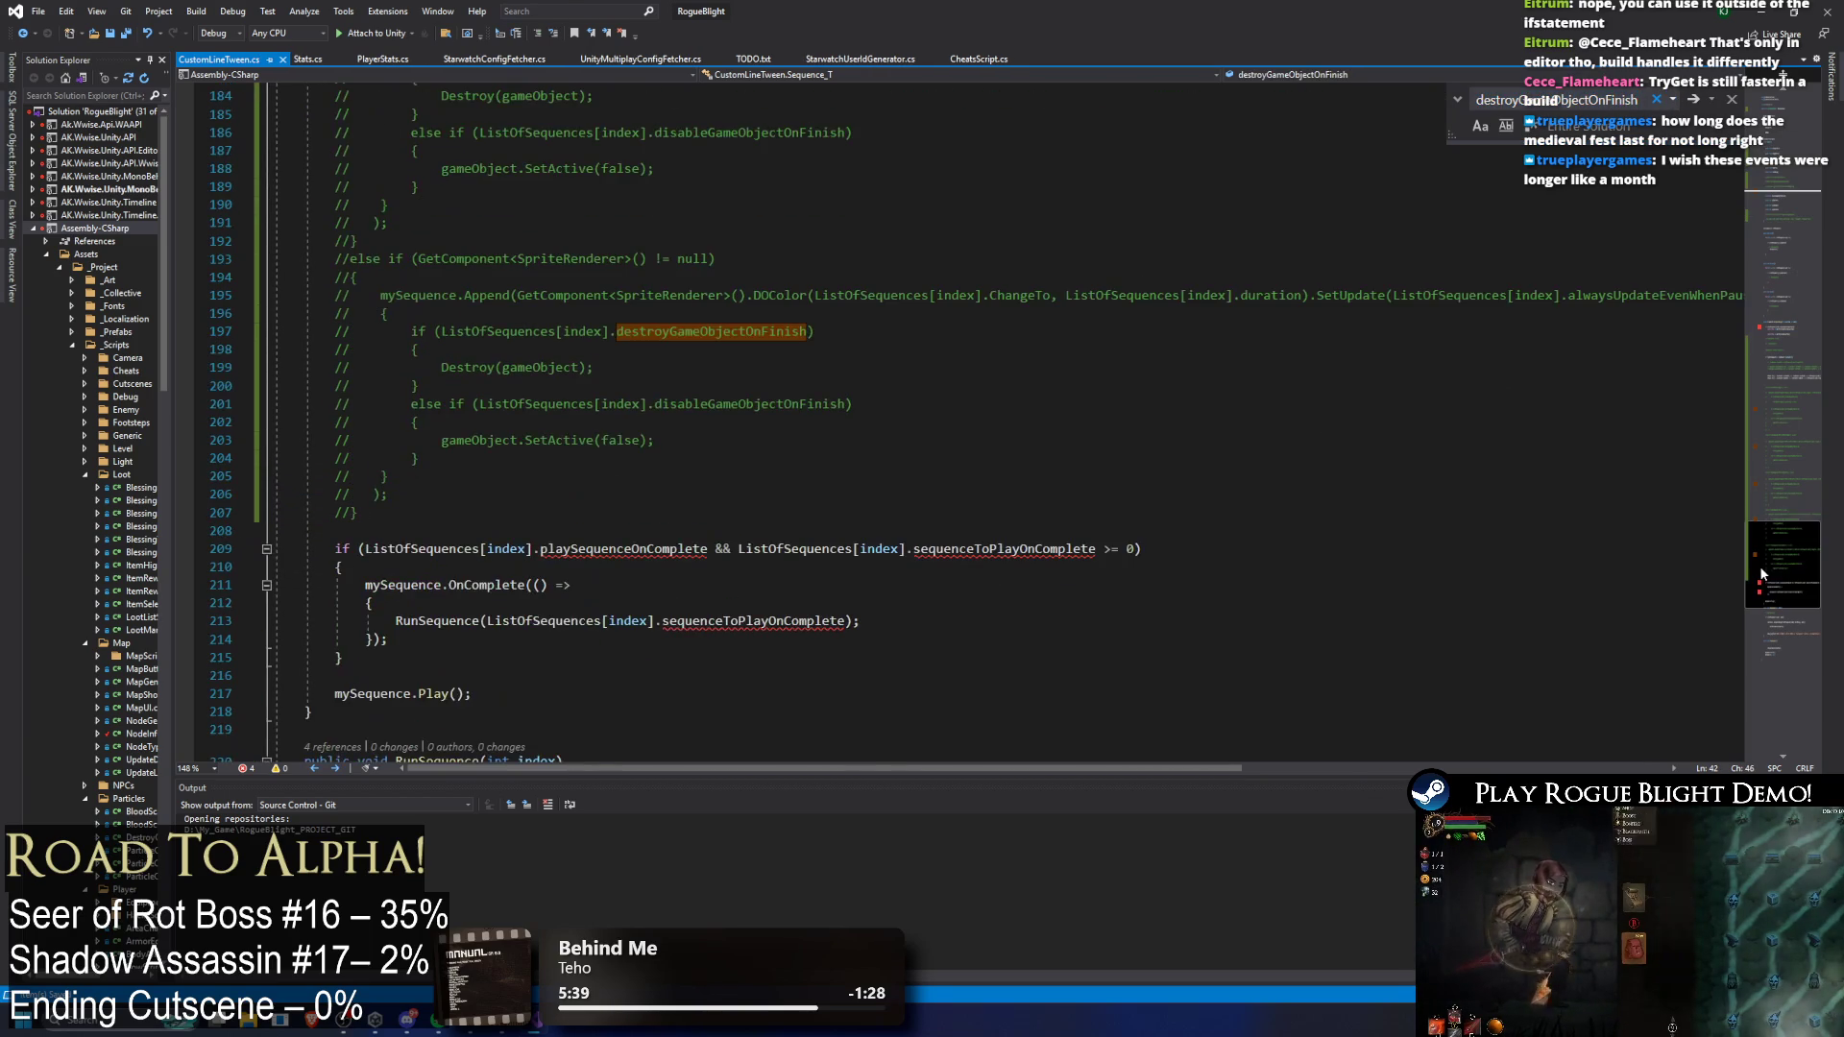
{"action": "mouse_move", "coordinate": [1766, 574]}
{"action": "left_mouse_down"}
{"action": "mouse_move", "coordinate": [1778, 540]}
{"action": "mouse_move", "coordinate": [323, 495]}
{"action": "mouse_move", "coordinate": [794, 547]}
{"action": "left_mouse_up"}
{"action": "left_click", "coordinate": [322, 496]}
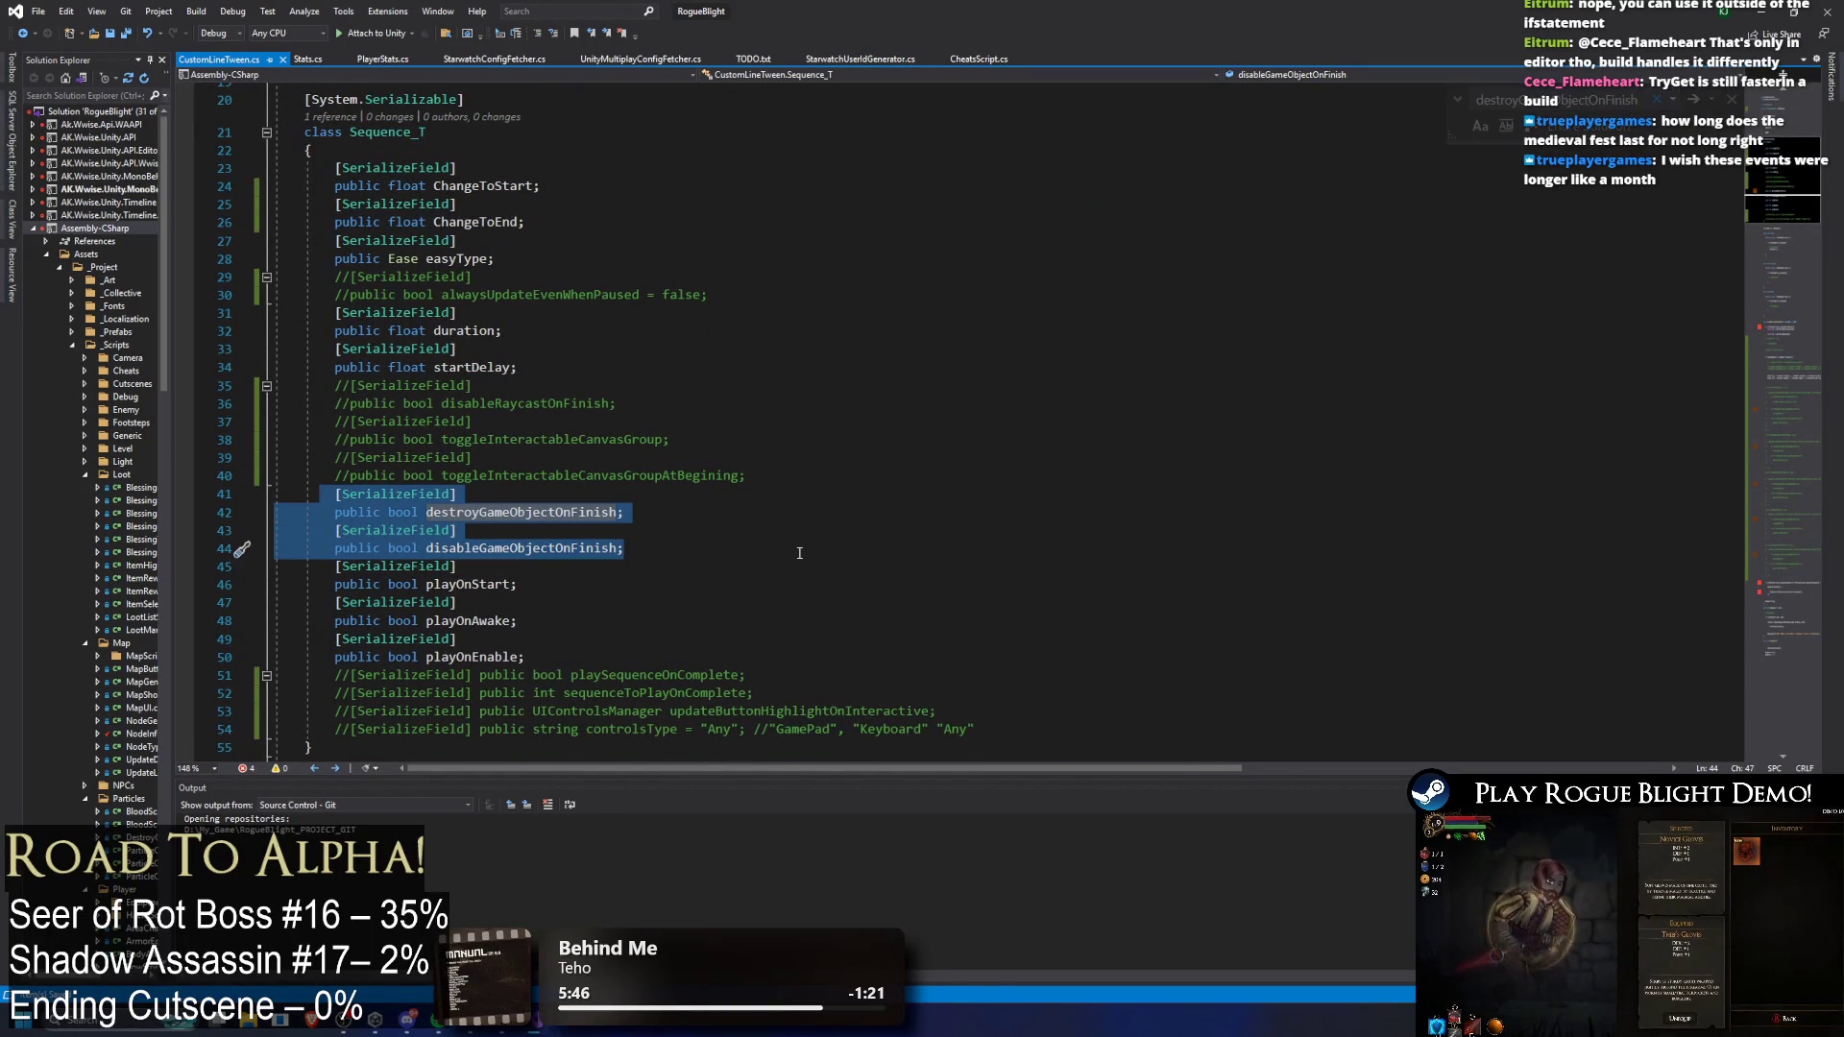
{"action": "key", "text": "ctrl+k"}
{"action": "key", "text": "ctrl+c"}
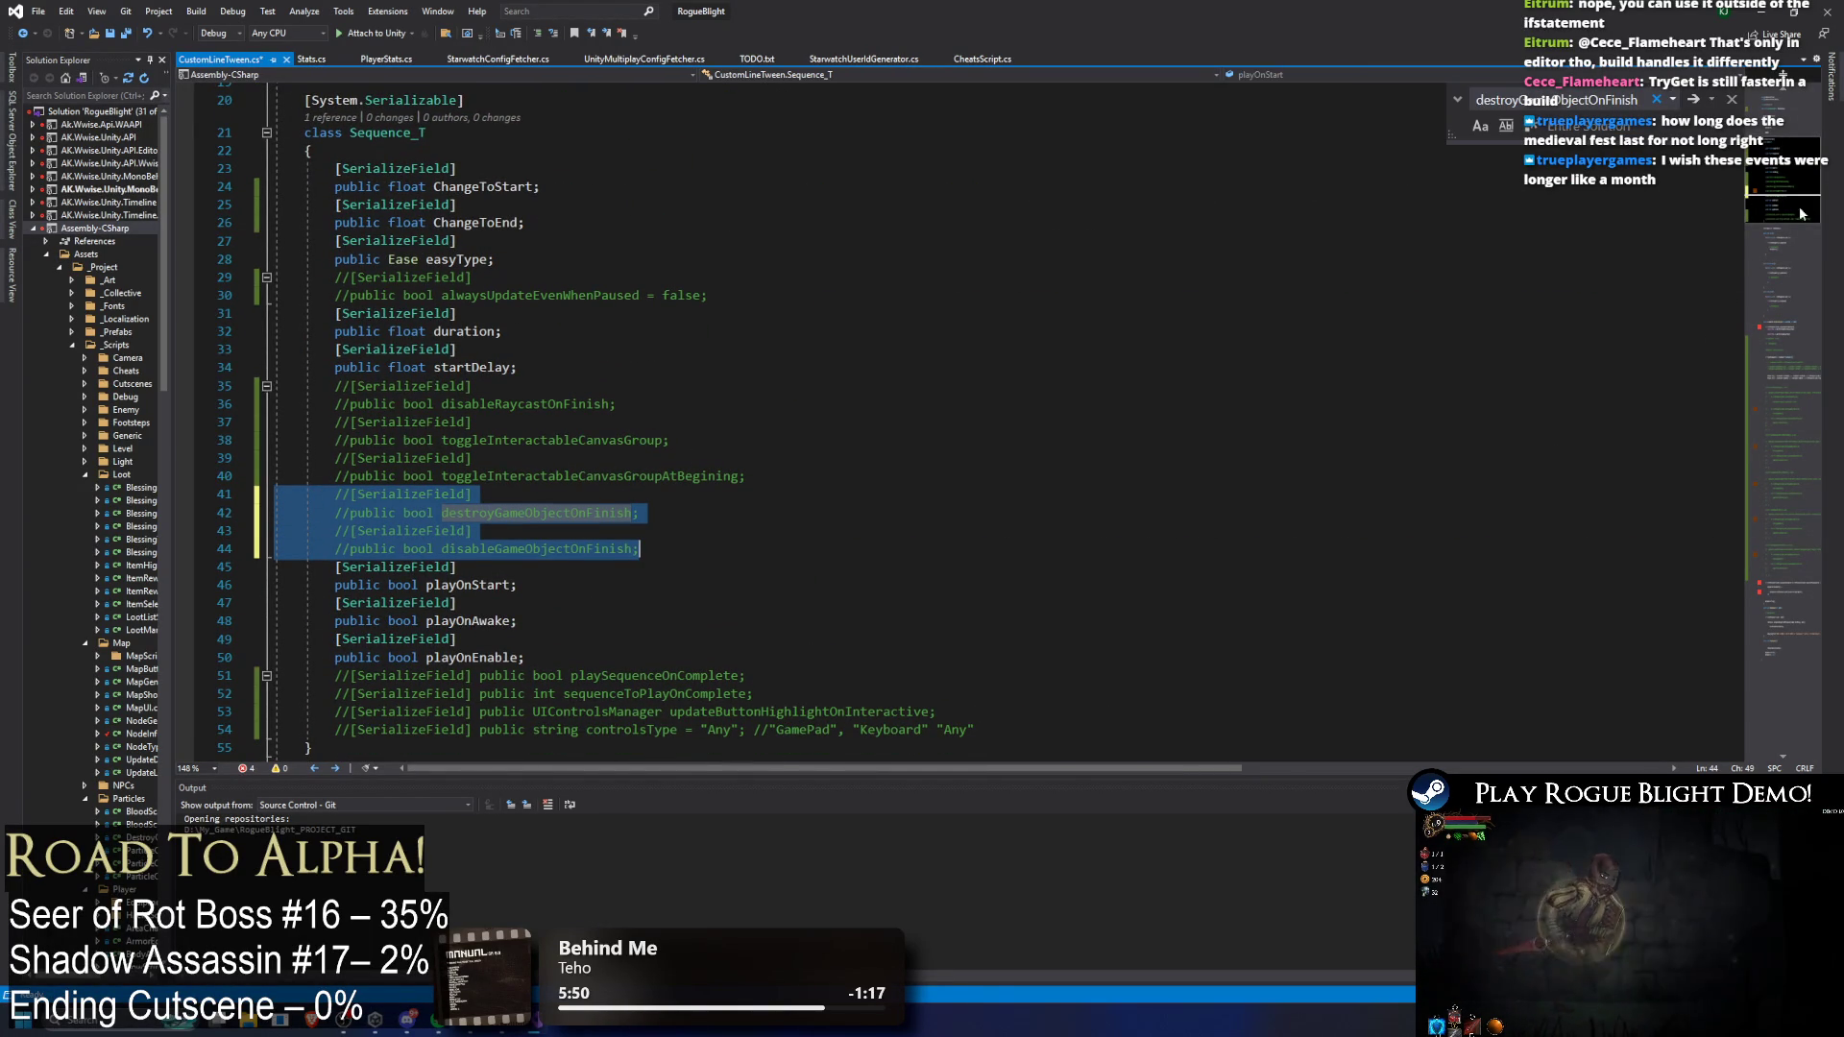
Step: Comment out the mySequence declaration with // and save the script
{"action": "scroll", "coordinate": [1812, 140], "scroll_direction": "up", "scroll_amount": 5}
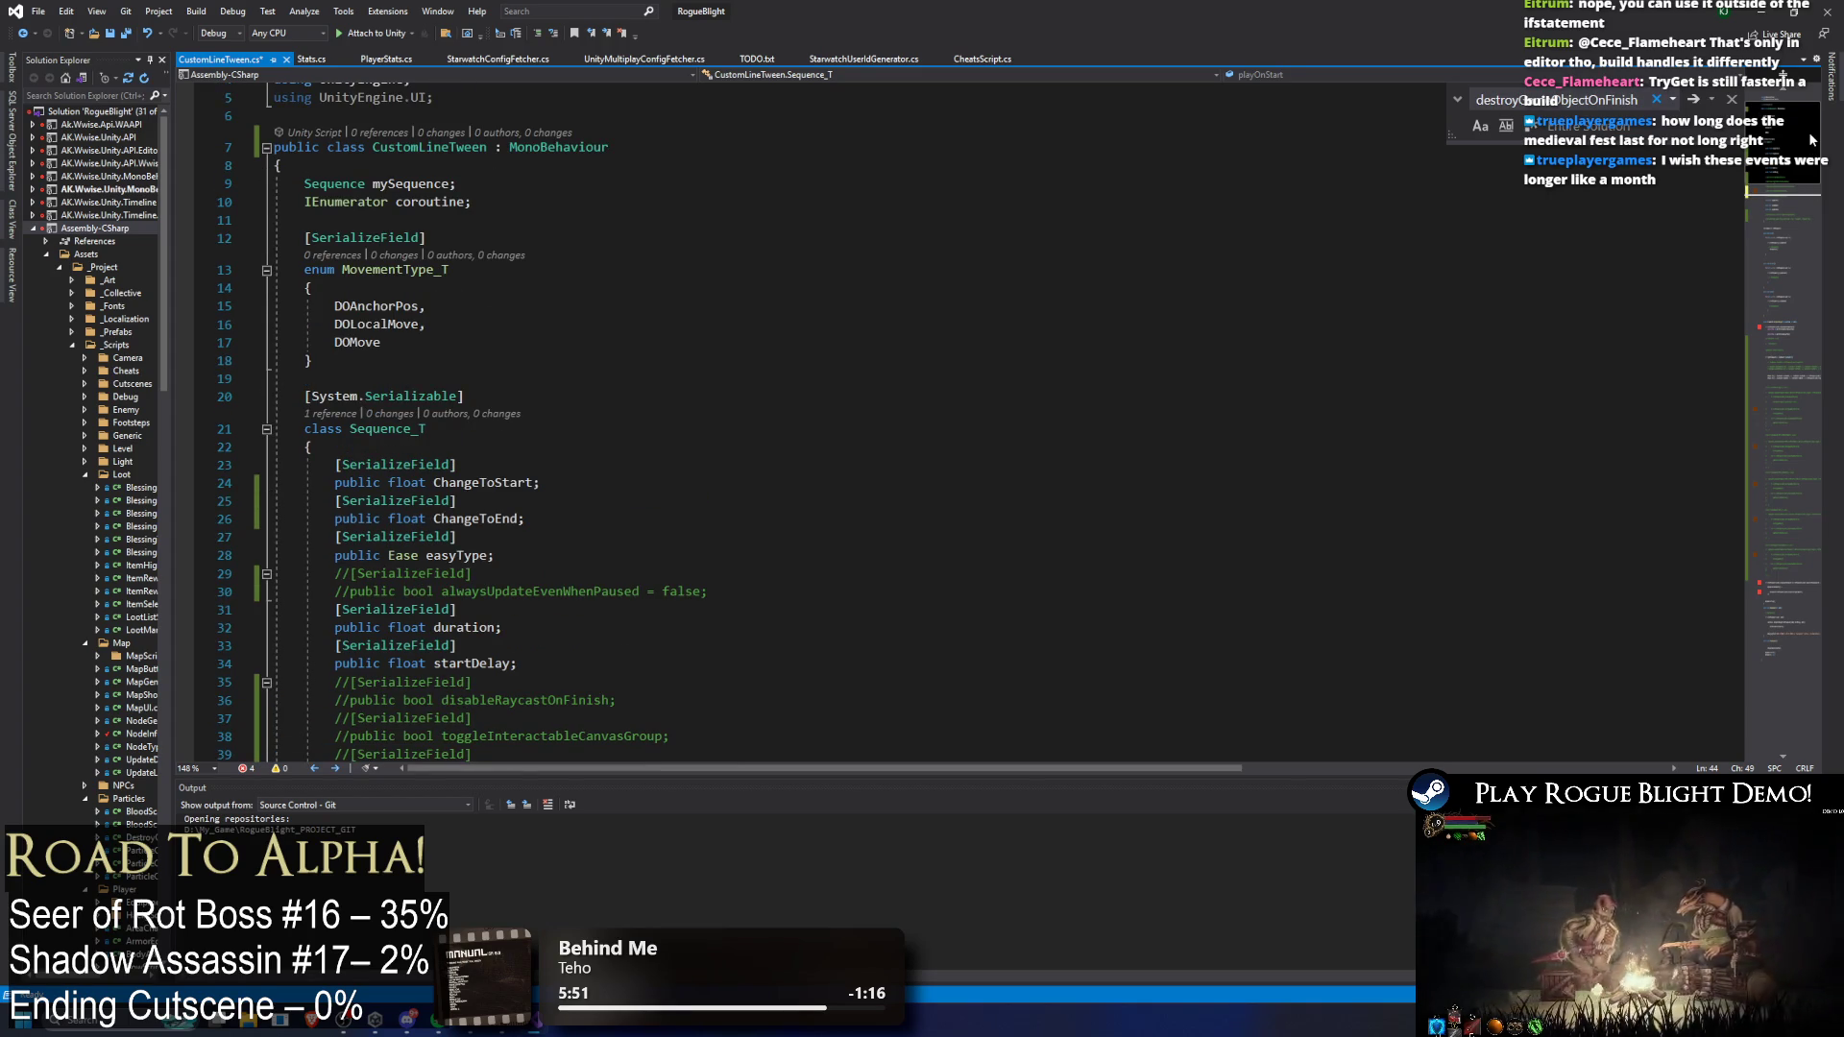
{"action": "left_click", "coordinate": [1800, 275]}
{"action": "mouse_move", "coordinate": [1800, 275]}
{"action": "left_mouse_down"}
{"action": "mouse_move", "coordinate": [1719, 183]}
{"action": "mouse_move", "coordinate": [1610, 142]}
{"action": "left_mouse_up"}
{"action": "left_click", "coordinate": [395, 141]}
{"action": "key", "text": "Home"}
{"action": "type", "text": "//"}
{"action": "key", "text": "ctrl+s"}
Step: Comment out the sequence-complete/Play block and the Kill and null lines in StopSequence
{"action": "mouse_move", "coordinate": [1791, 346]}
{"action": "left_mouse_down"}
{"action": "mouse_move", "coordinate": [1791, 220]}
{"action": "mouse_move", "coordinate": [1796, 579]}
{"action": "left_mouse_up"}
{"action": "mouse_move", "coordinate": [323, 433]}
{"action": "left_mouse_down"}
{"action": "mouse_move", "coordinate": [480, 588]}
{"action": "mouse_move", "coordinate": [636, 586]}
{"action": "left_mouse_up"}
{"action": "key", "text": "ctrl+k"}
{"action": "key", "text": "ctrl+c"}
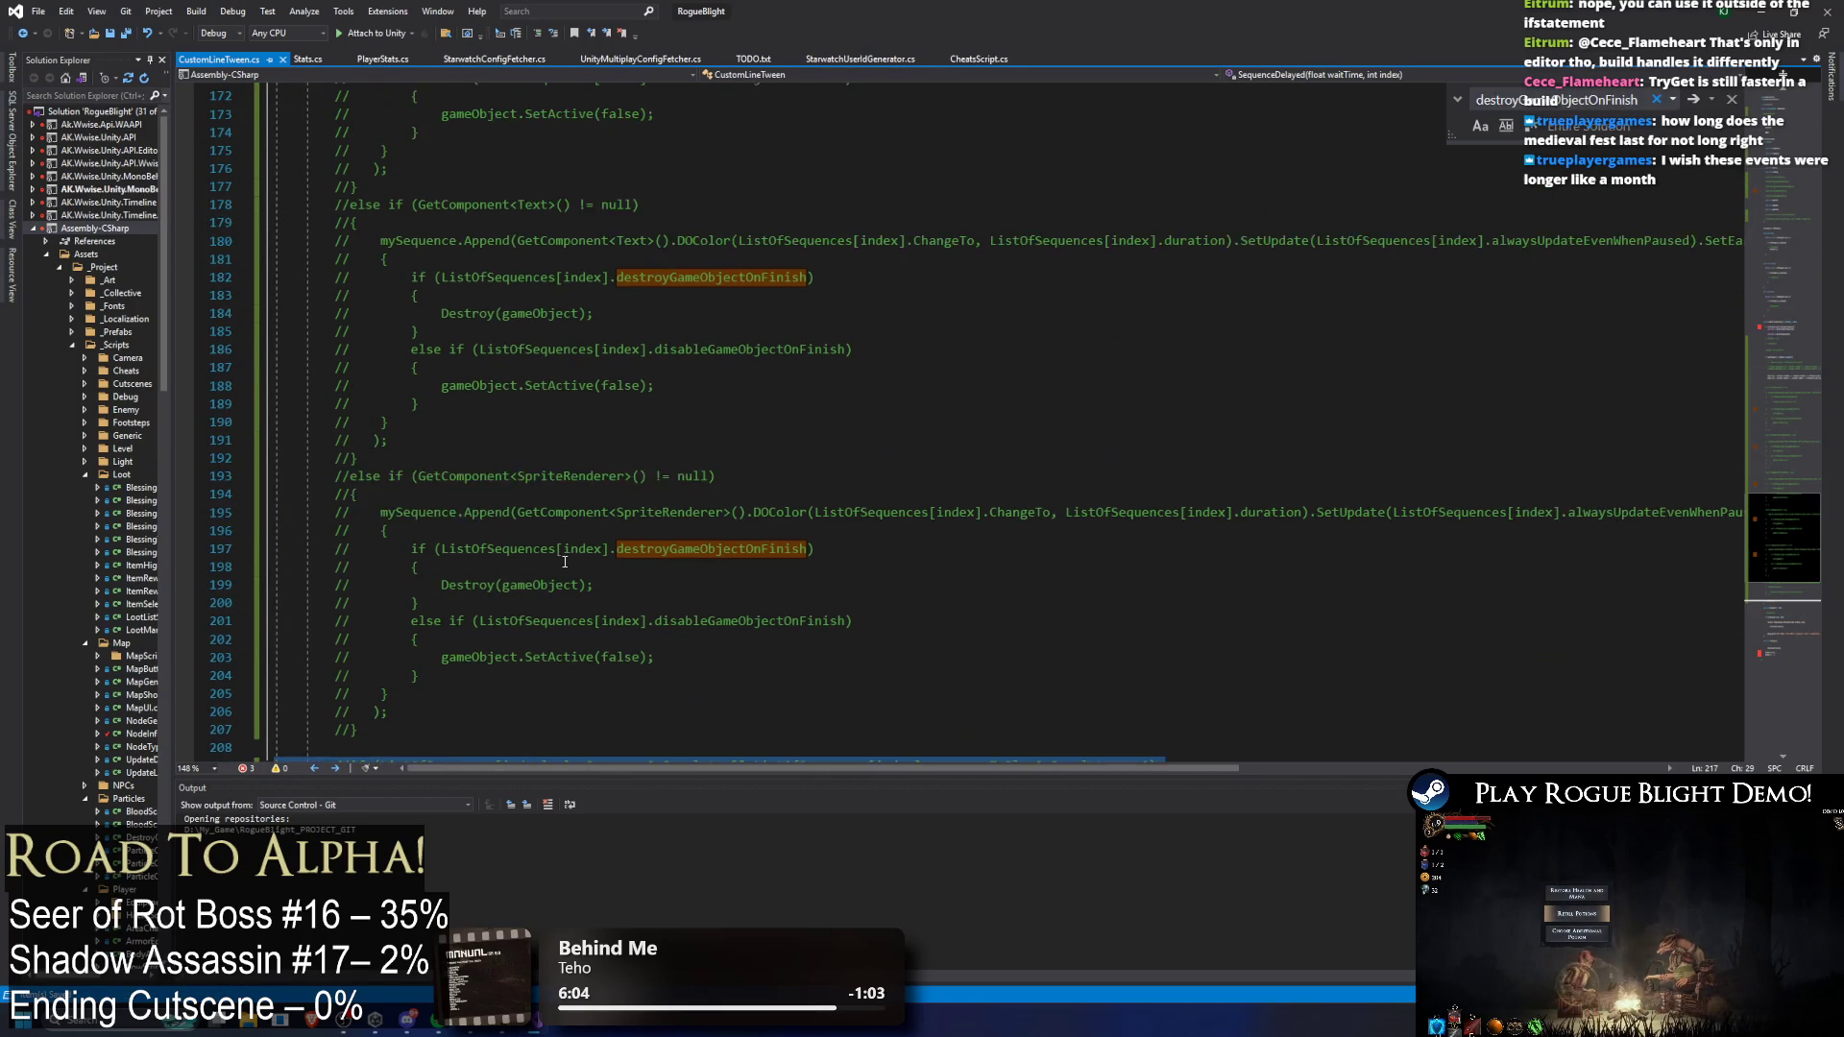
{"action": "scroll", "coordinate": [919, 483], "scroll_direction": "up", "scroll_amount": 1}
{"action": "scroll", "coordinate": [984, 496], "scroll_direction": "down", "scroll_amount": 12}
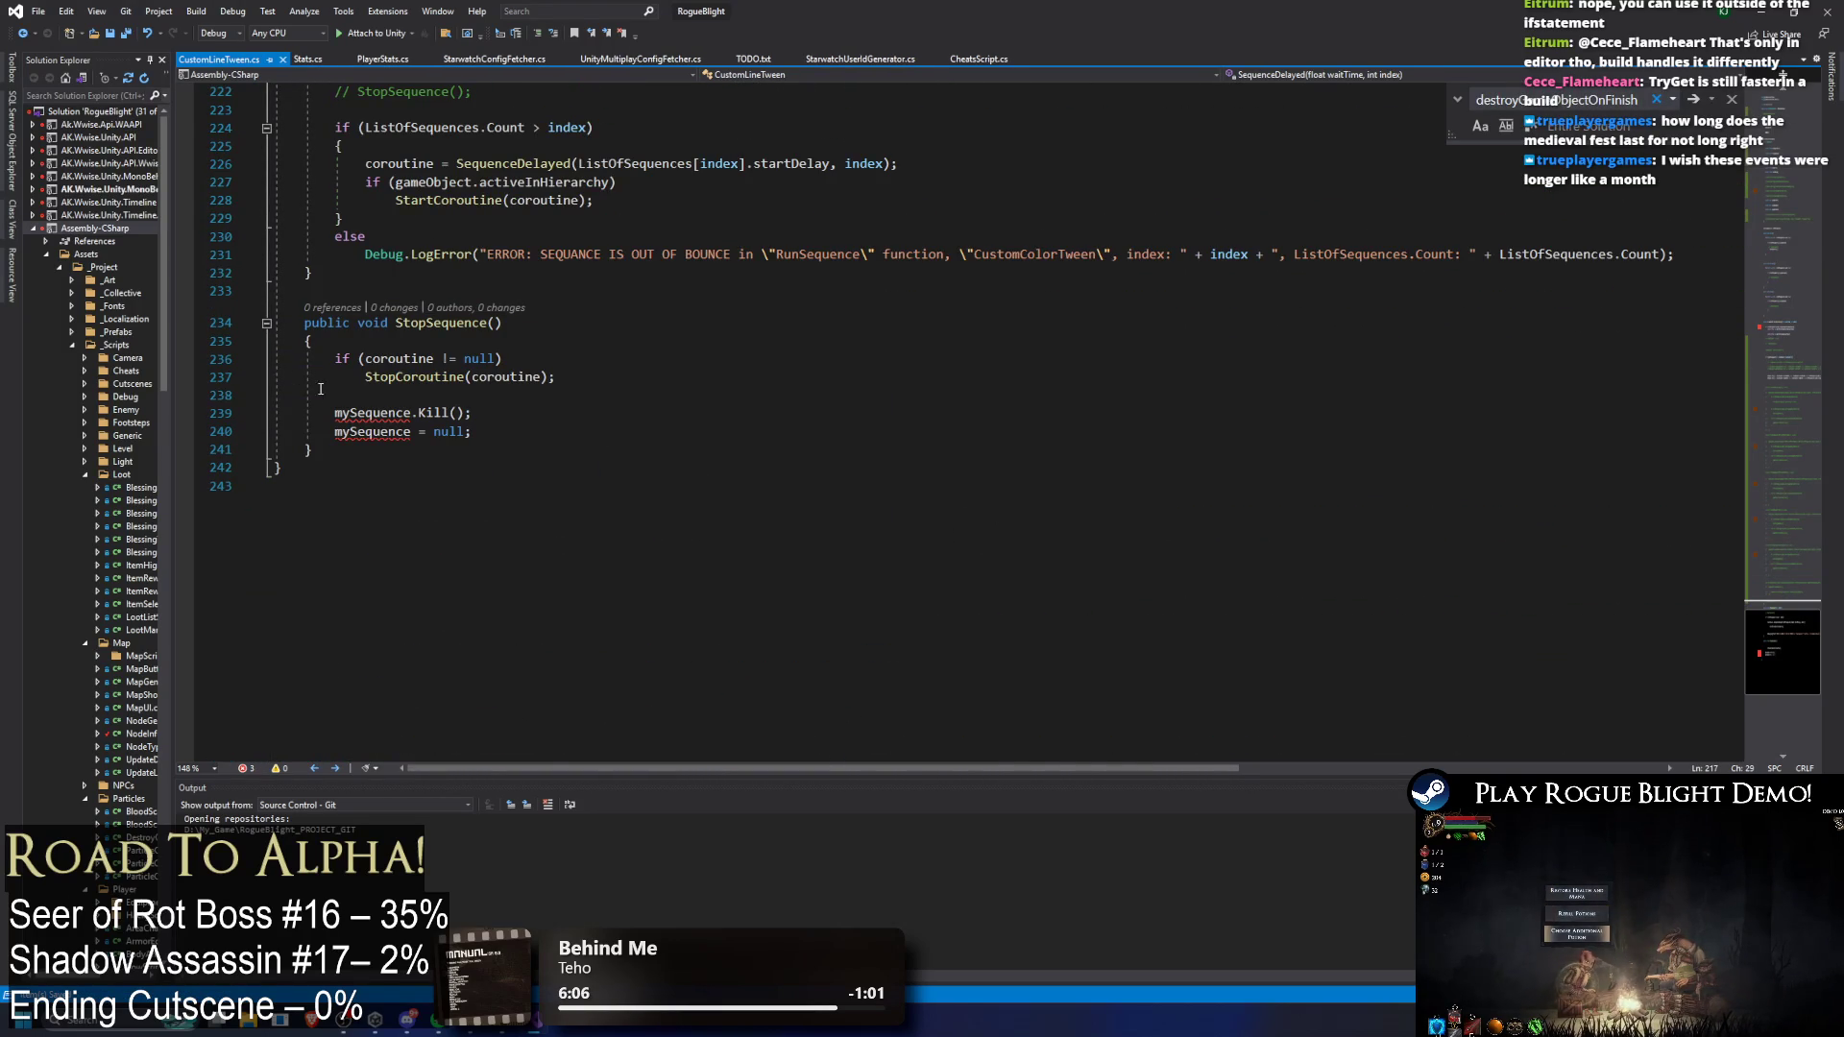
{"action": "mouse_move", "coordinate": [275, 412]}
{"action": "left_mouse_down"}
{"action": "mouse_move", "coordinate": [485, 414]}
{"action": "mouse_move", "coordinate": [490, 432]}
{"action": "left_mouse_up"}
{"action": "key", "text": "ctrl+k"}
{"action": "key", "text": "ctrl+c"}
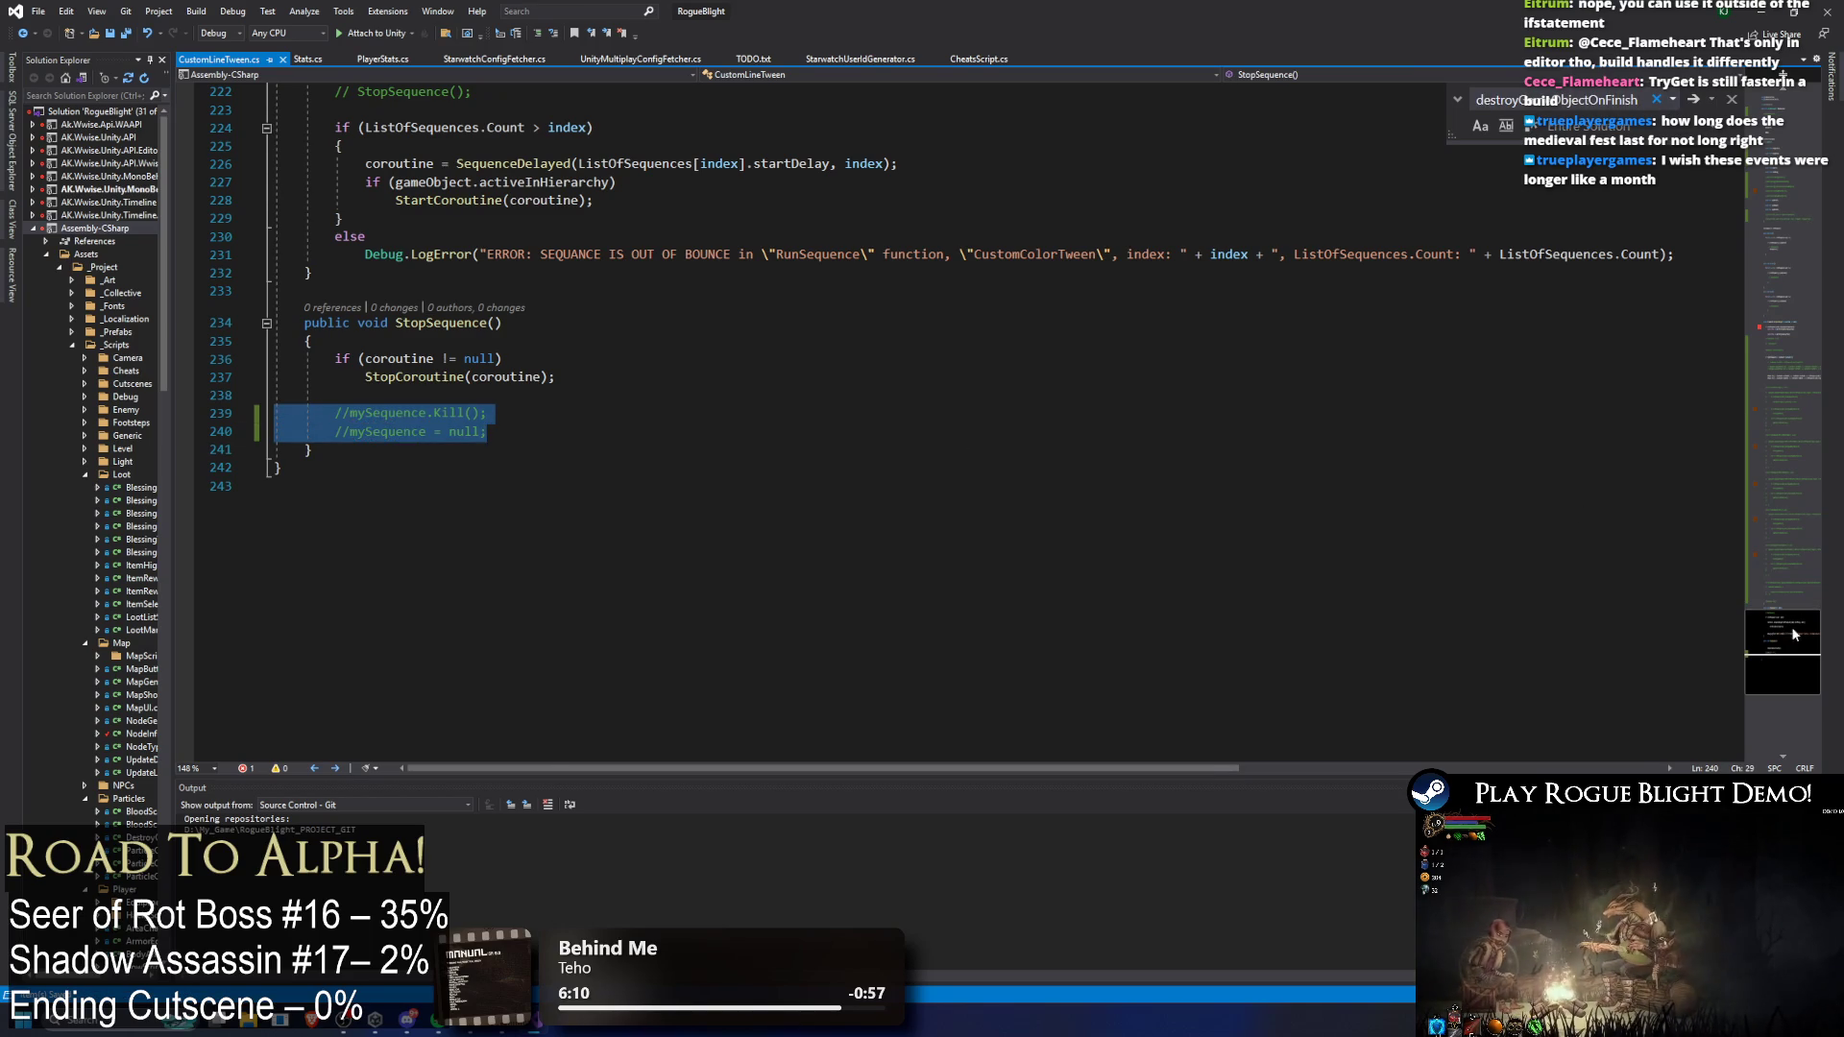
Step: Comment out the alwaysUpdateEvenWhenPaused if/else realtime-wait branch
{"action": "scroll", "coordinate": [541, 363], "scroll_direction": "up", "scroll_amount": 20}
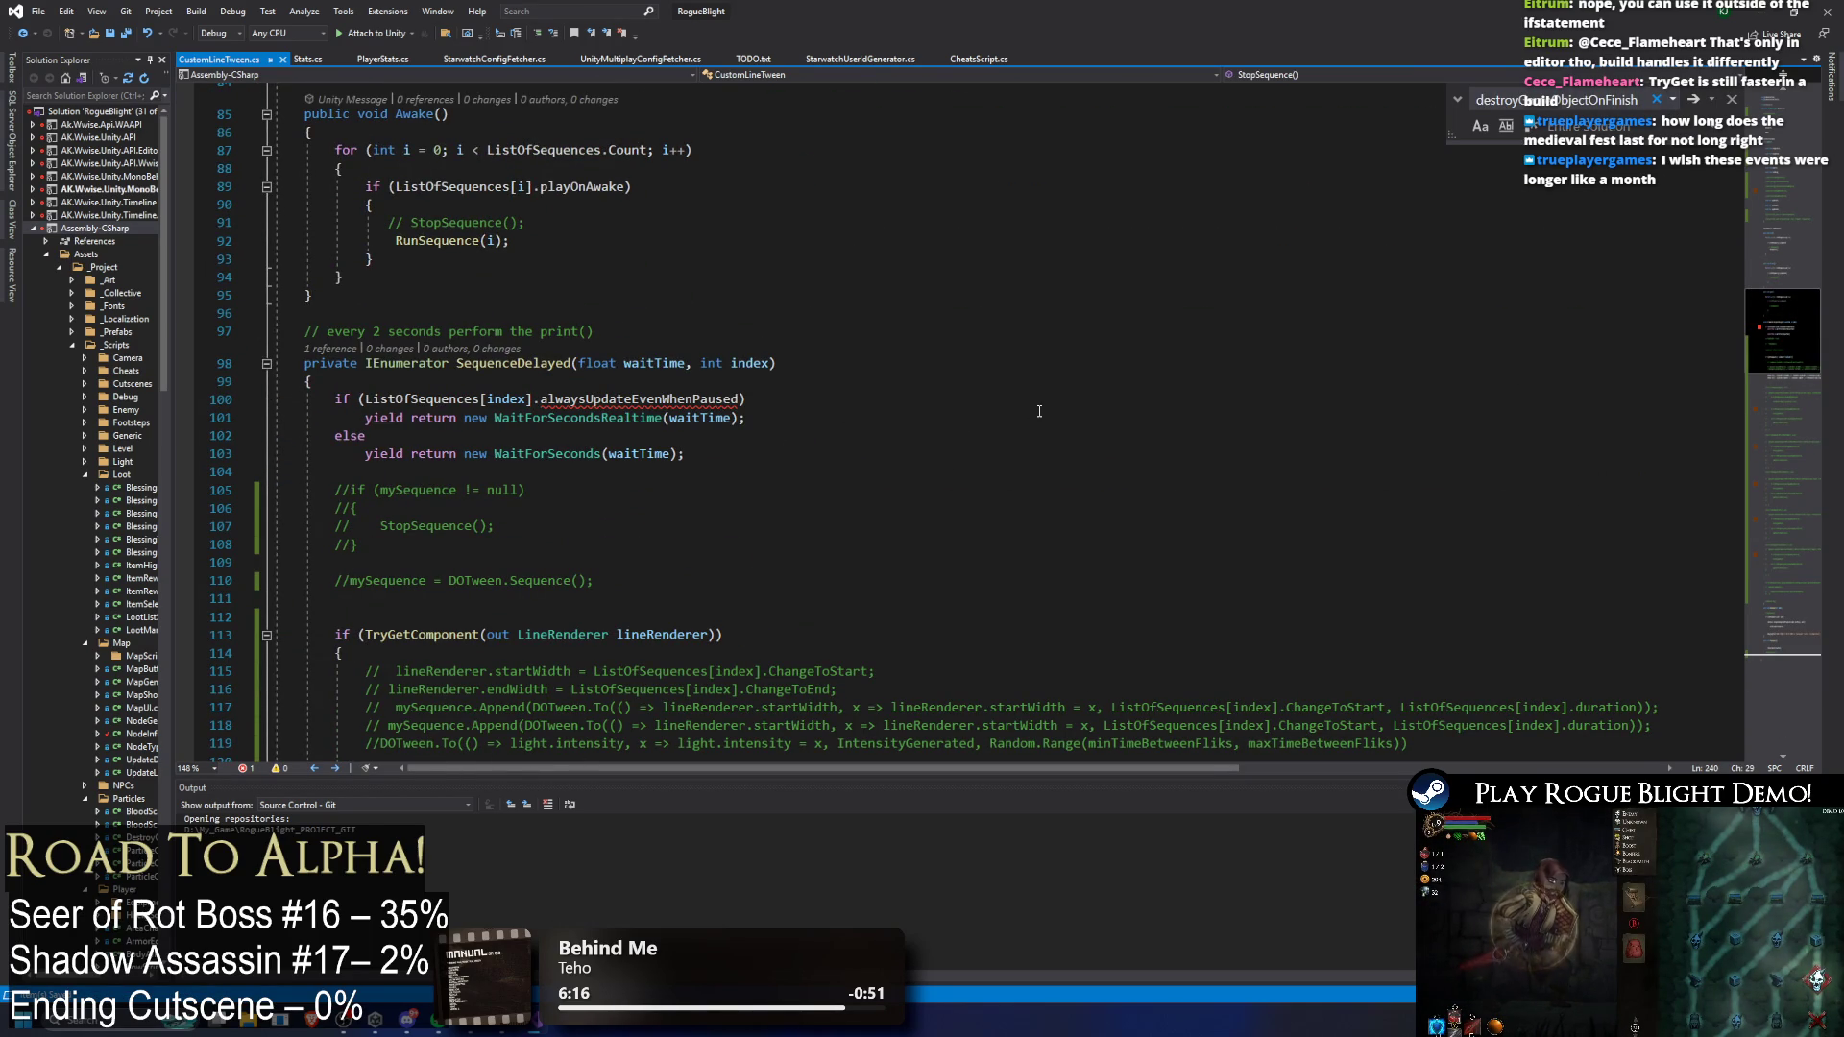
{"action": "double_click", "coordinate": [639, 398]}
{"action": "key", "text": "ctrl+f"}
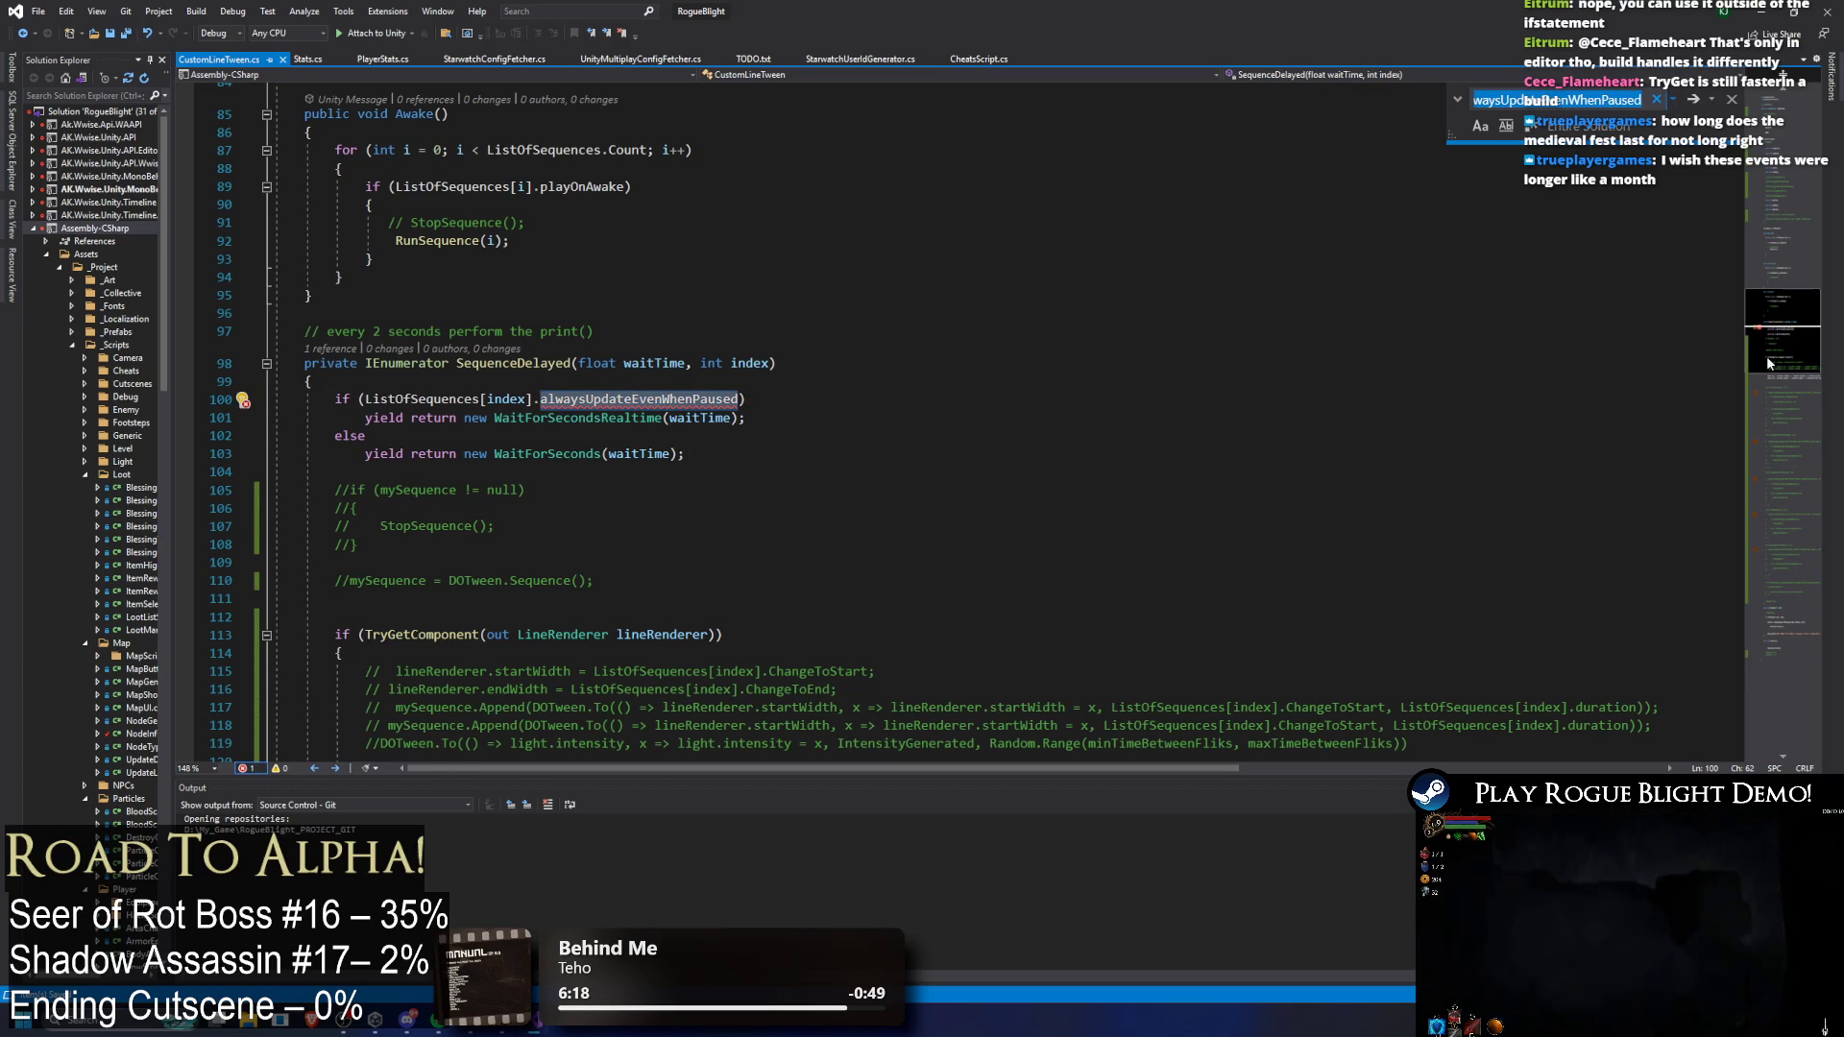
{"action": "left_click_drag", "start_coordinate": [366, 437], "coordinate": [263, 389]}
{"action": "key", "text": "ctrl+k"}
{"action": "key", "text": "ctrl+c"}
{"action": "left_click", "coordinate": [958, 343]}
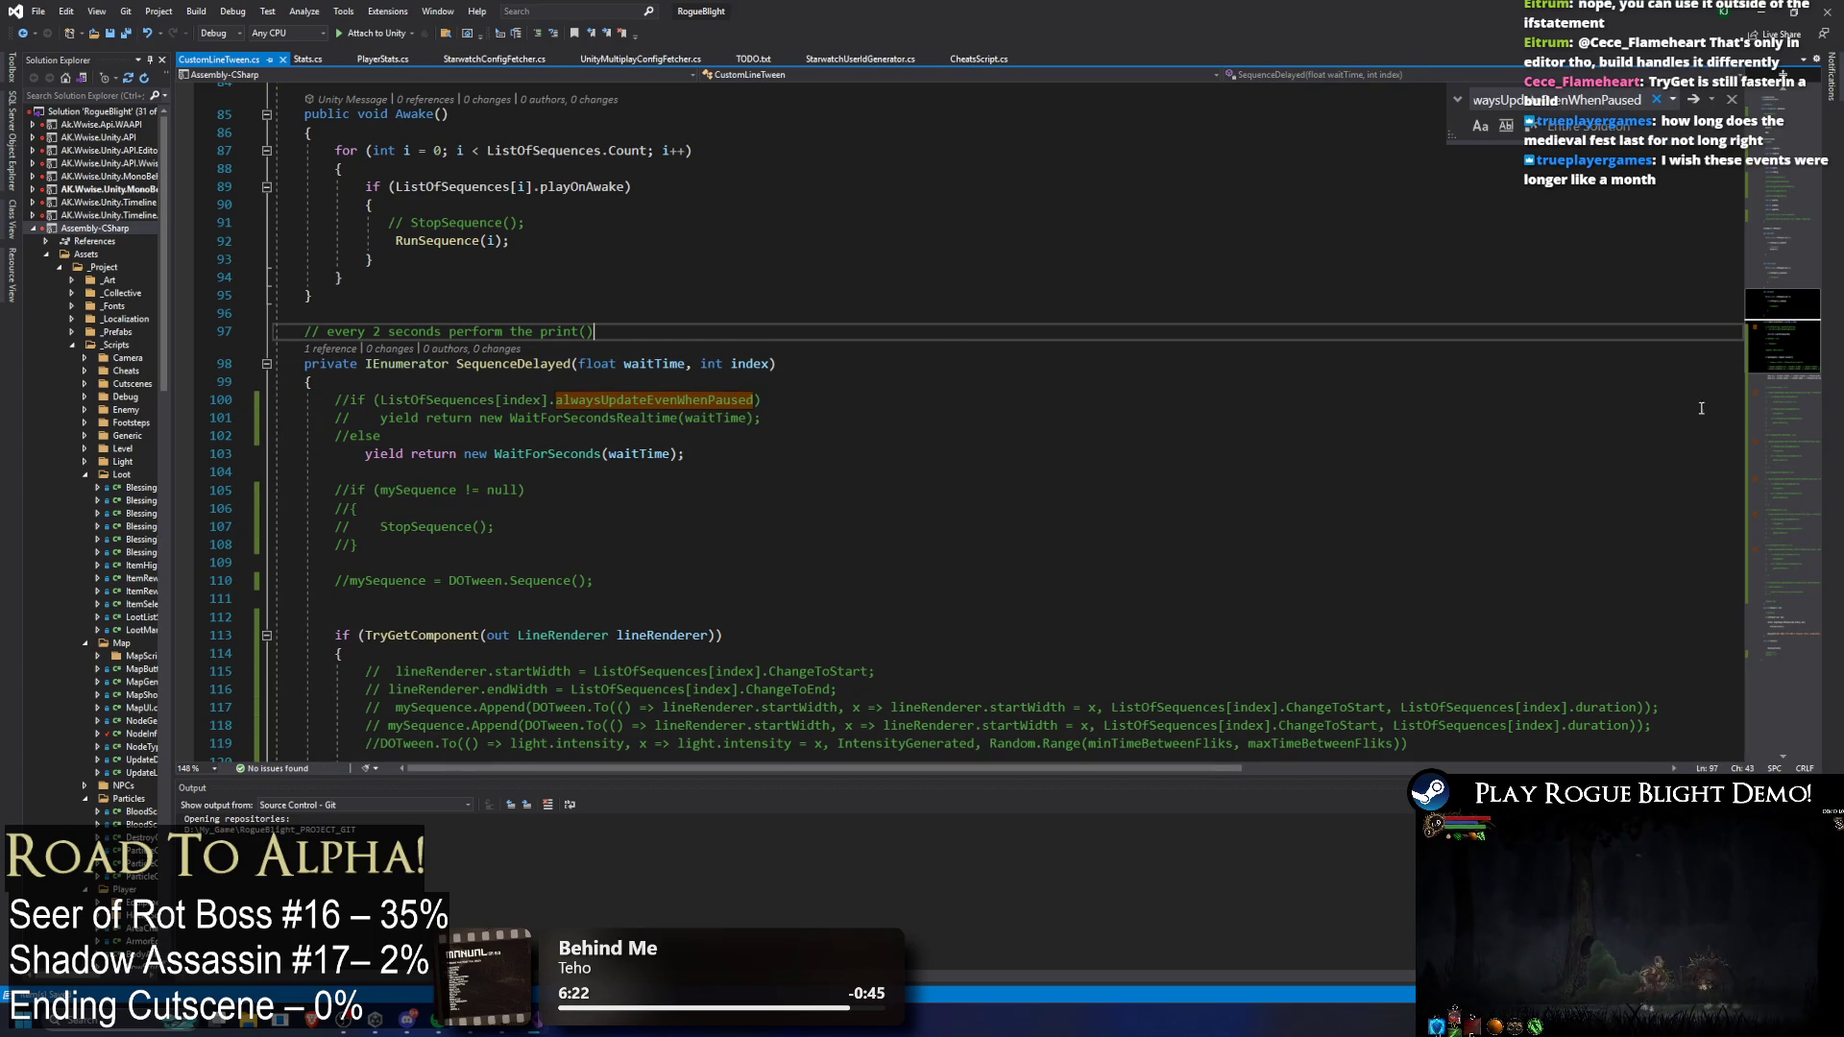
Step: Switch back to Unity so CustomLineTween recompiles
{"action": "left_click_drag", "start_coordinate": [1780, 414], "coordinate": [1791, 572]}
{"action": "scroll", "coordinate": [1791, 573], "scroll_direction": "up", "scroll_amount": 20}
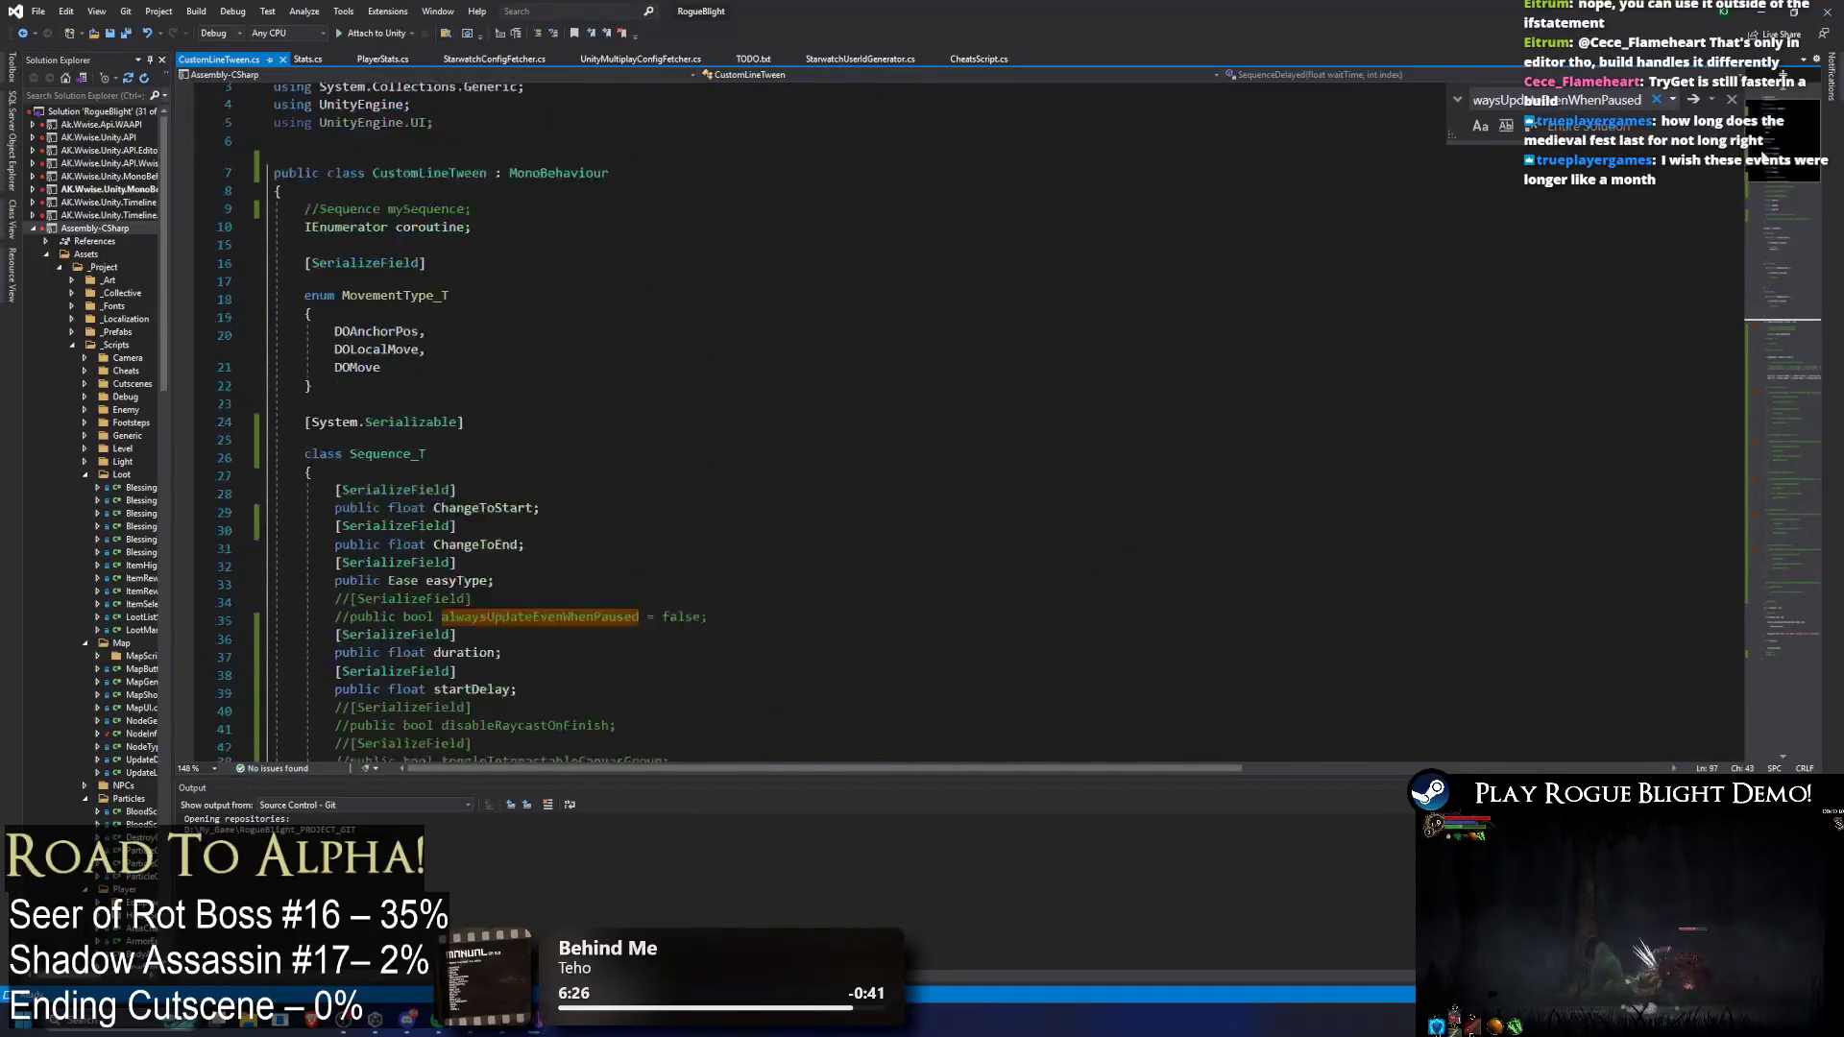
{"action": "left_click", "coordinate": [615, 213]}
{"action": "key", "text": "alt+Tab"}
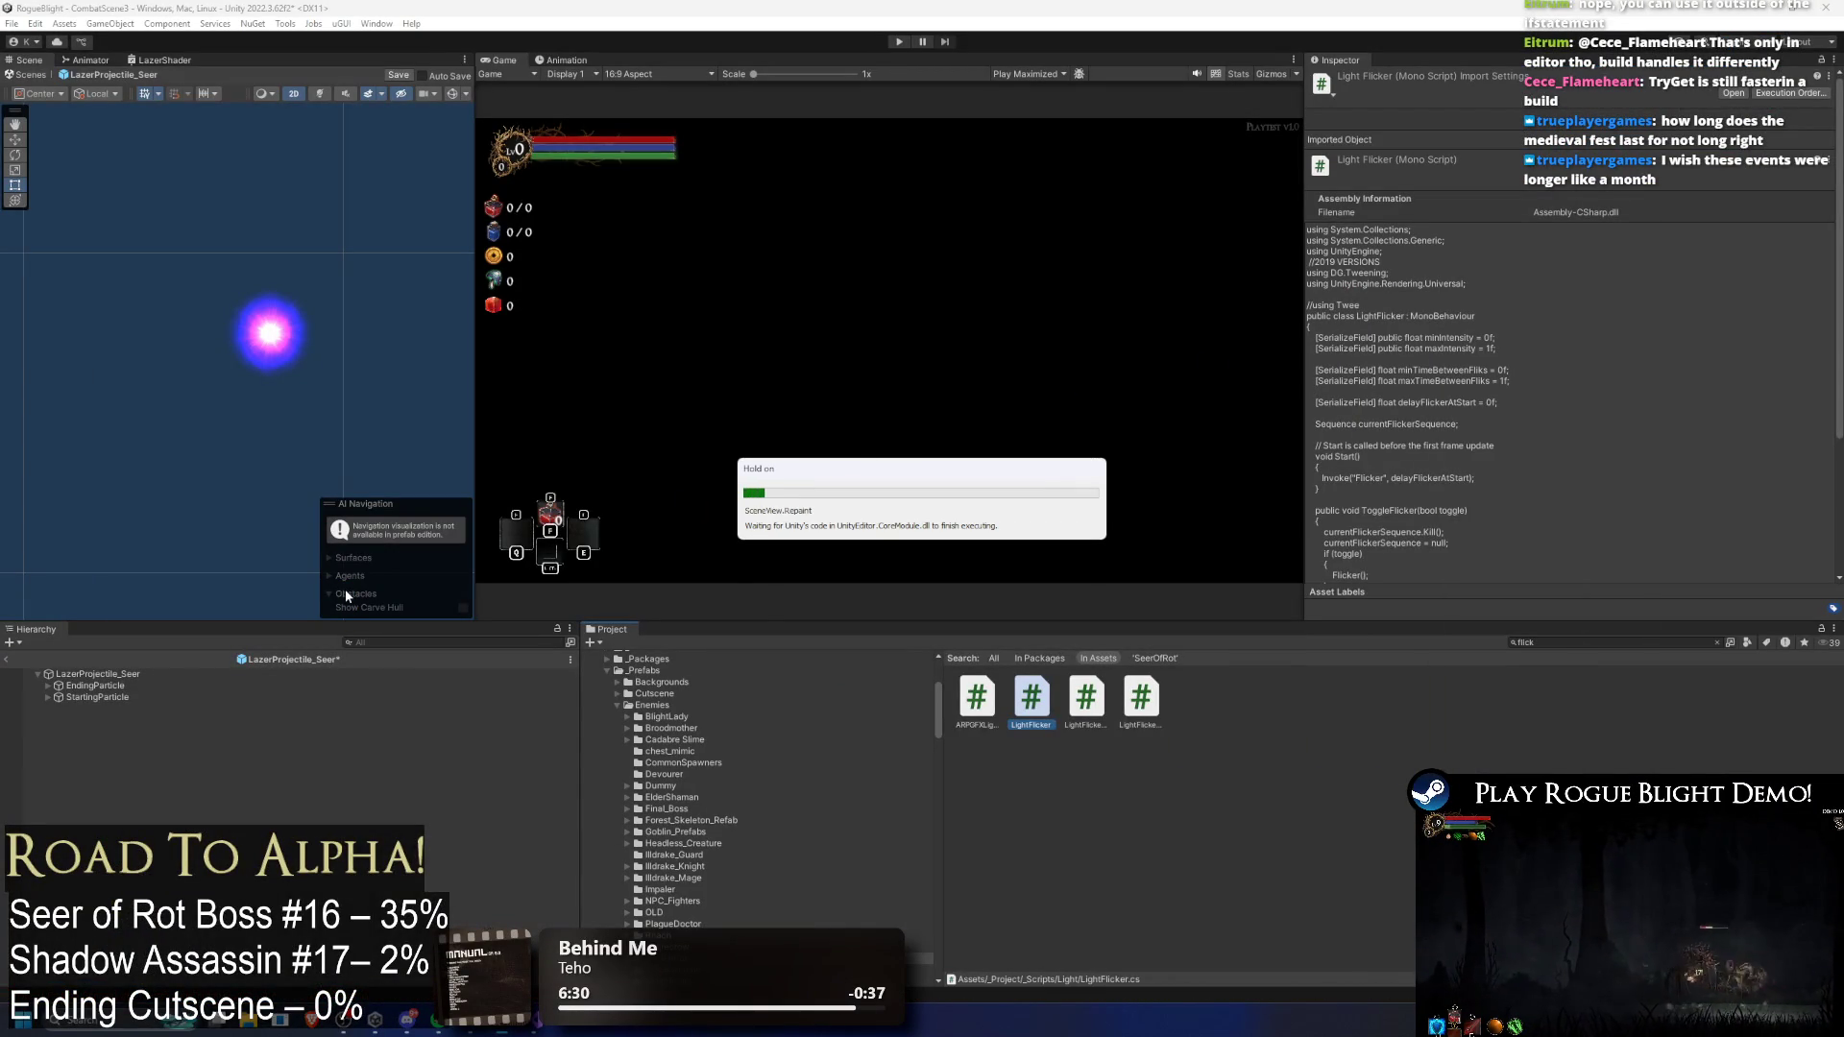
Step: Add a Custom Line Tween component to LazerProjectile_Seer with one sequence element
{"action": "left_click", "coordinate": [101, 674]}
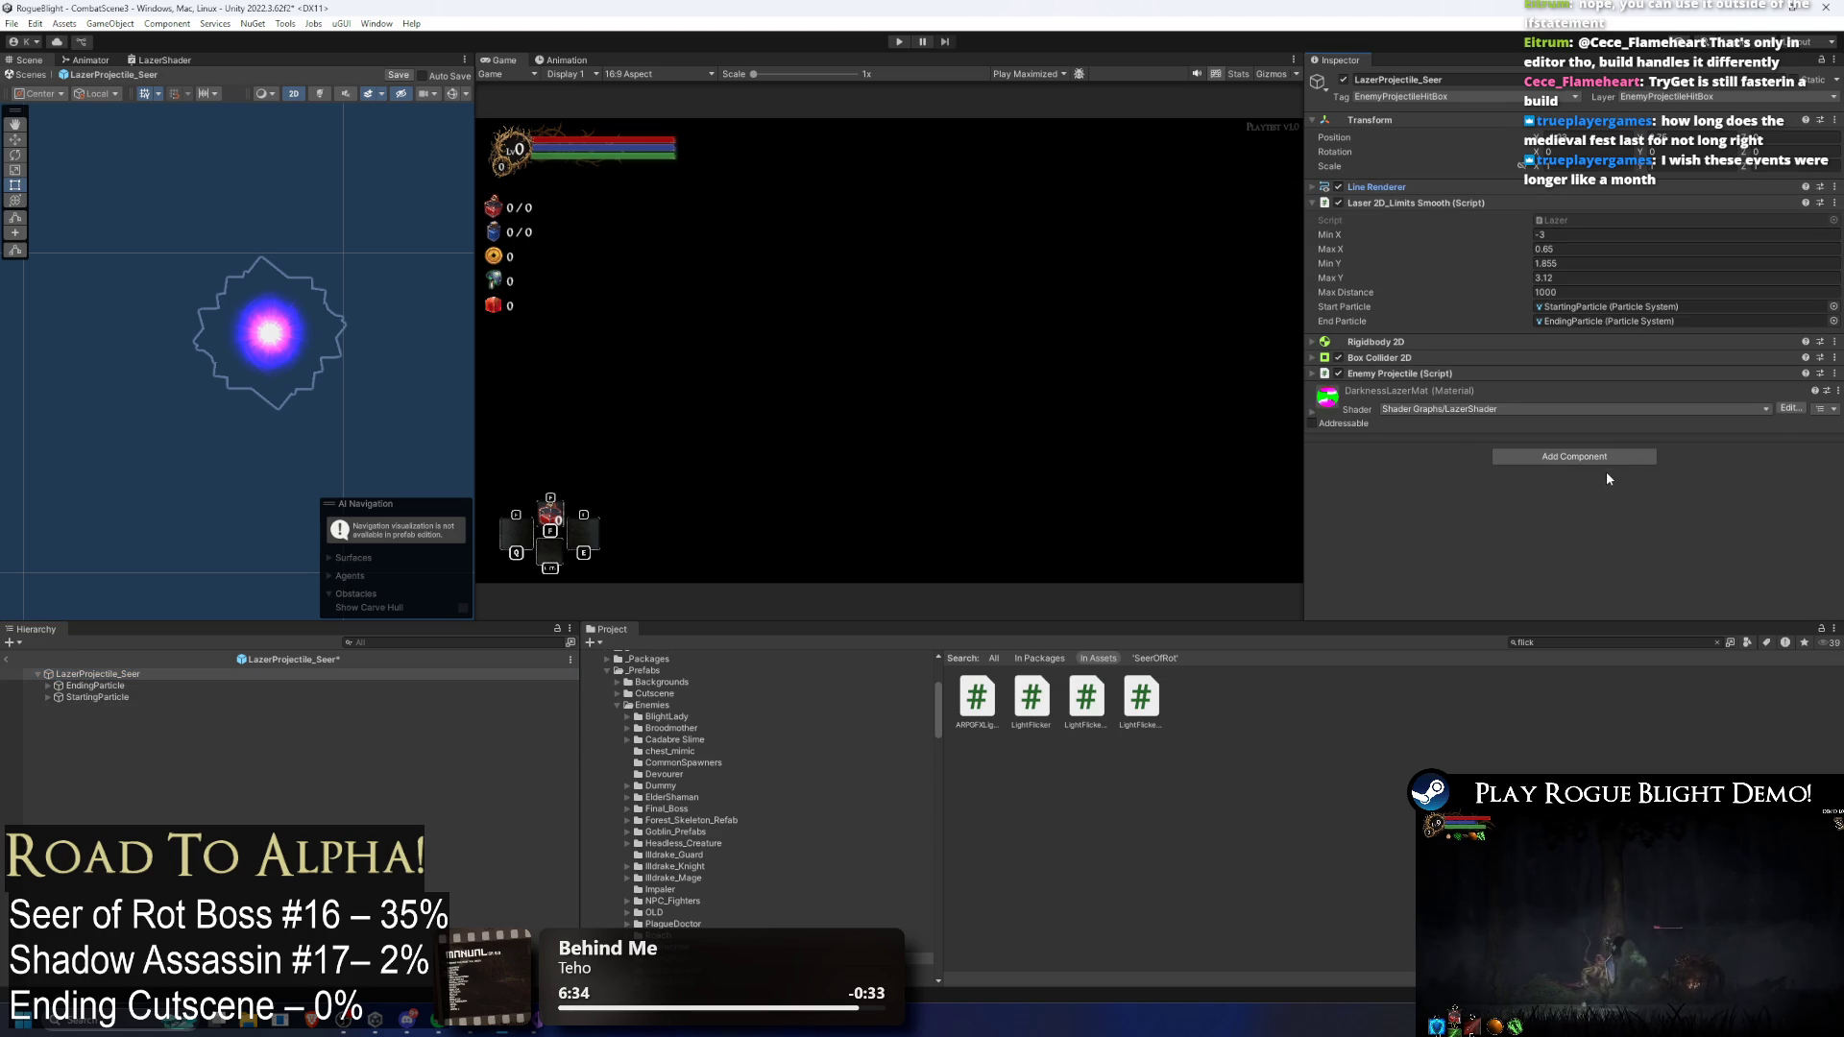
{"action": "left_click", "coordinate": [1601, 457]}
{"action": "type", "text": "cusline"}
{"action": "key", "text": "Return"}
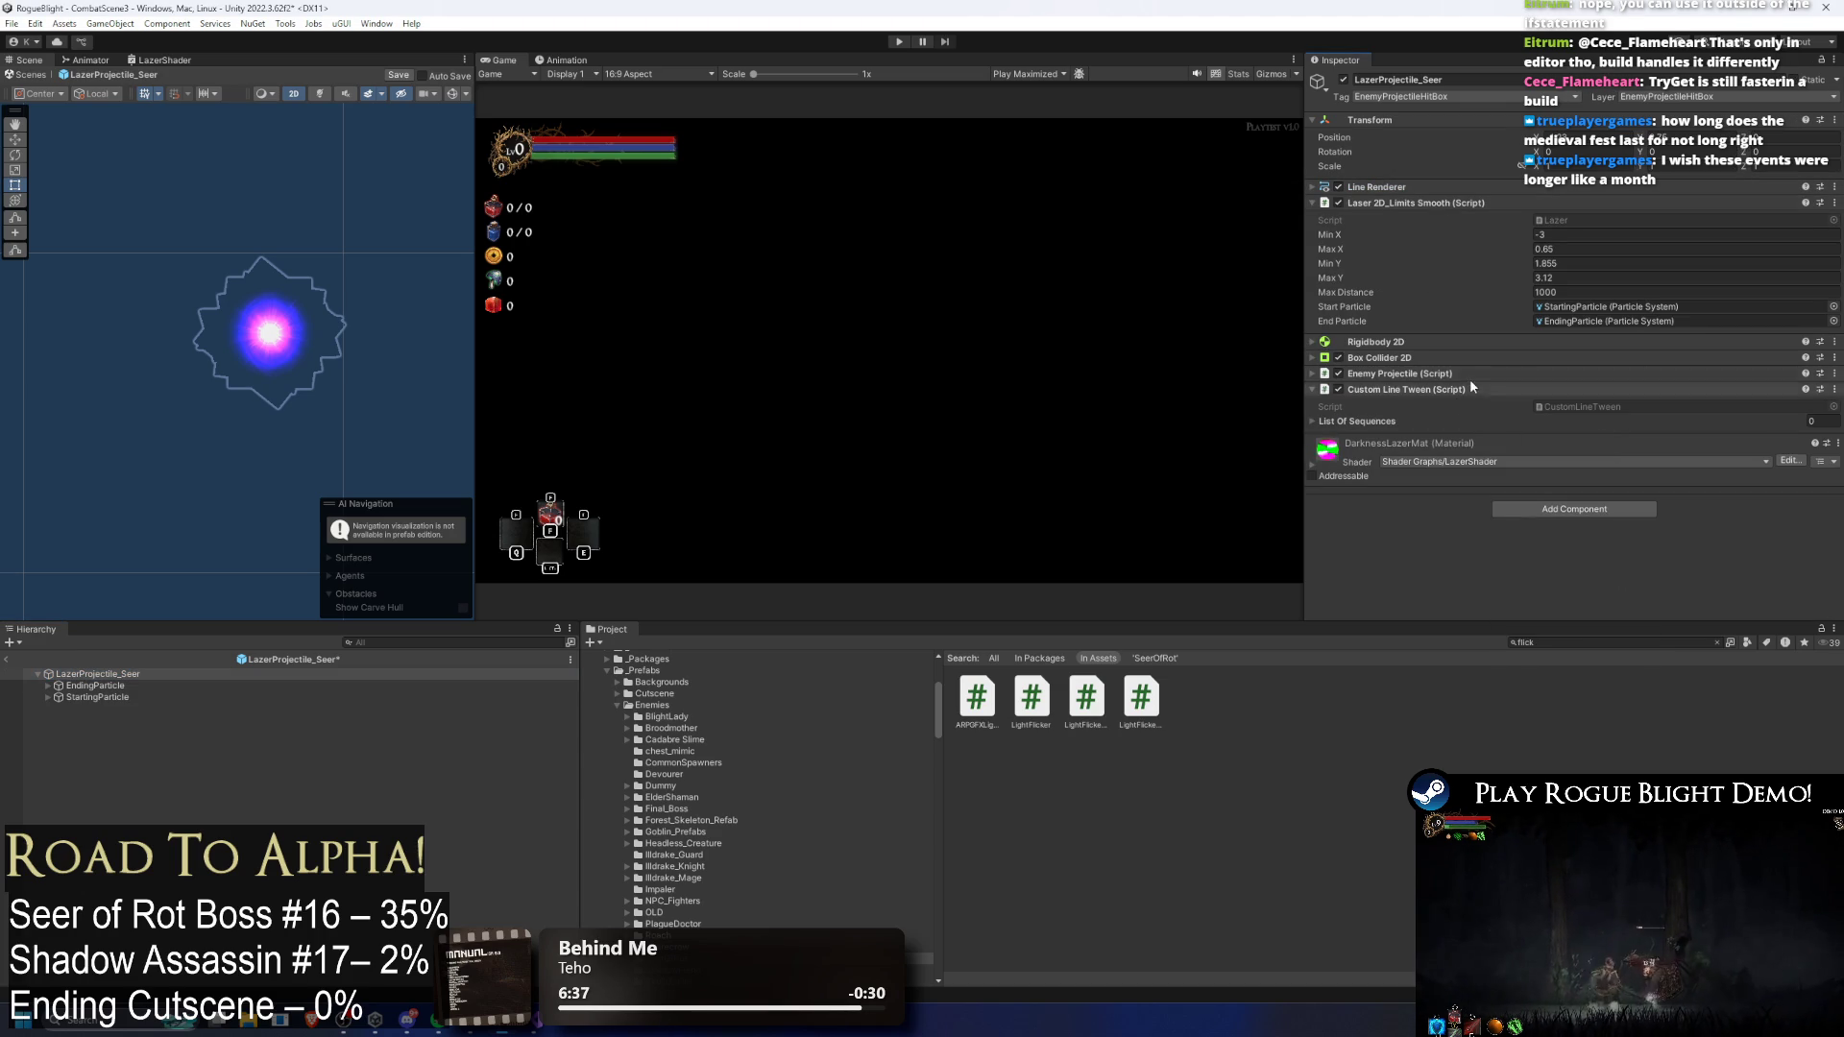
{"action": "left_click", "coordinate": [1431, 422]}
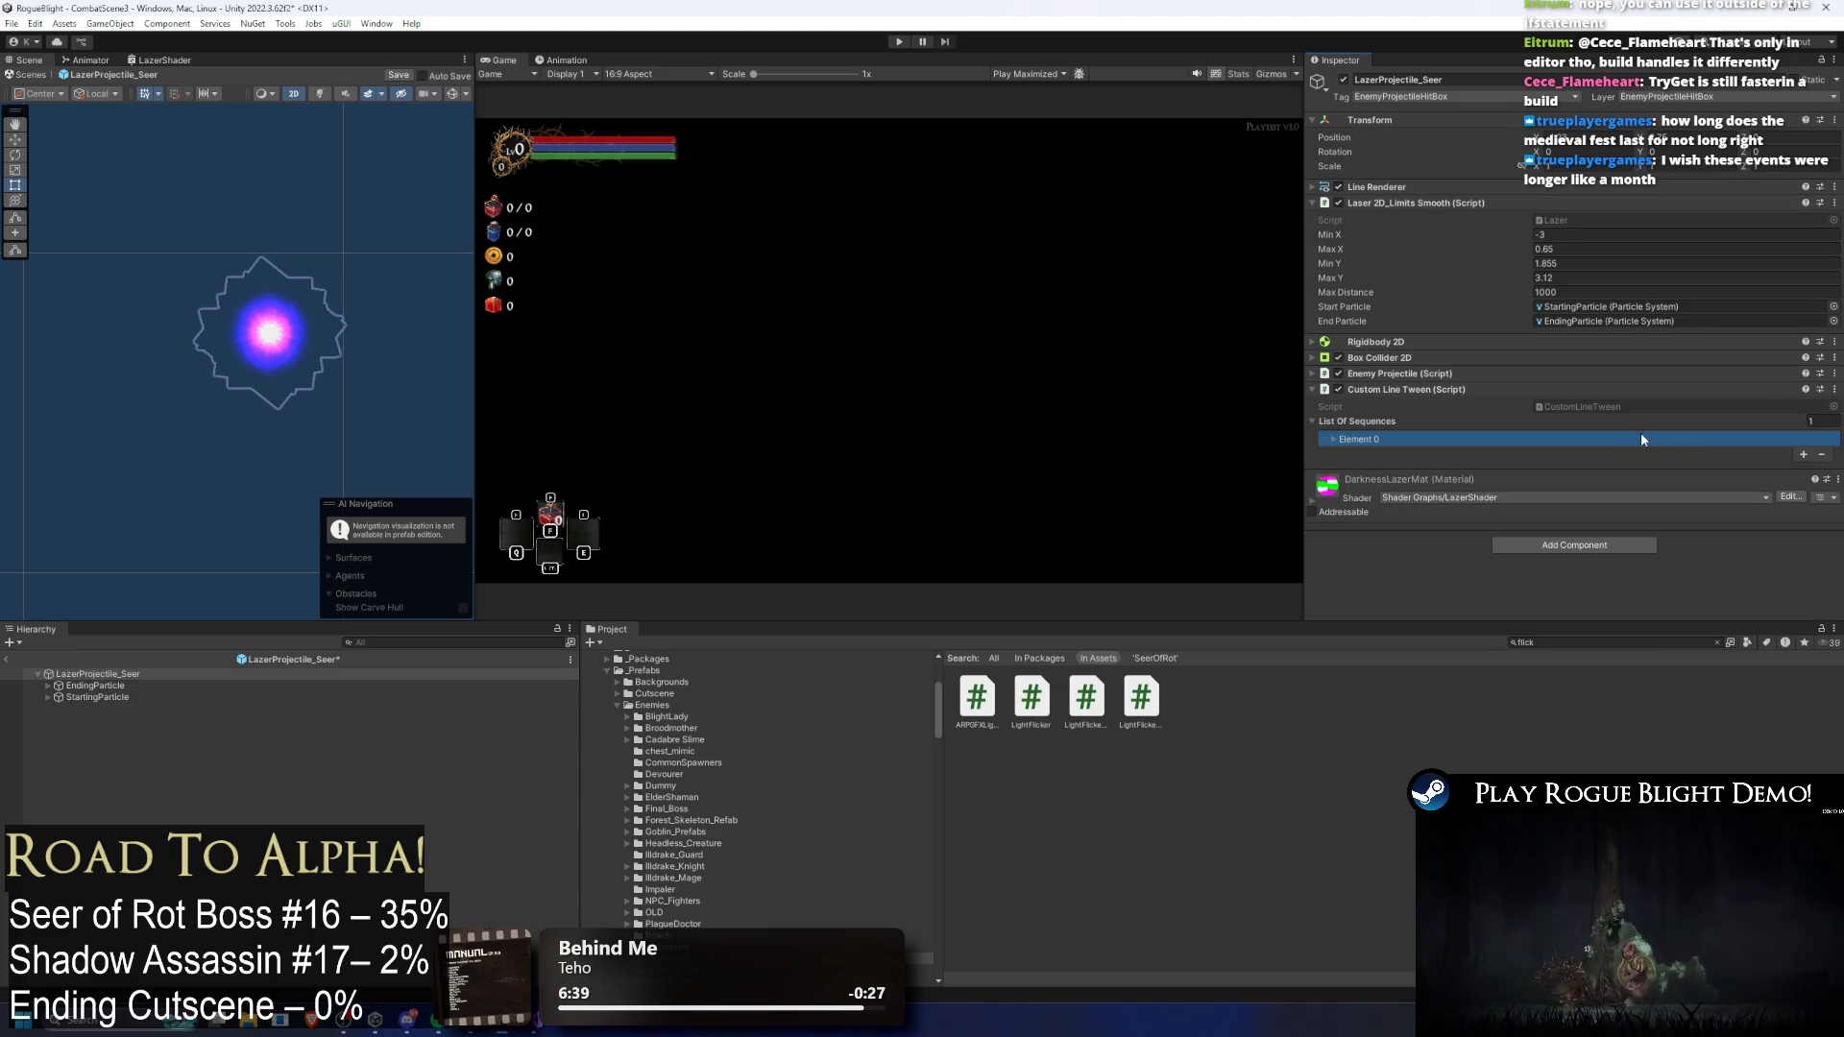
{"action": "left_click", "coordinate": [1803, 456]}
Step: Expand the laser's Line Renderer settings to review them
{"action": "scroll", "coordinate": [1585, 394], "scroll_direction": "down", "scroll_amount": 2}
{"action": "left_click", "coordinate": [1375, 129]}
{"action": "scroll", "coordinate": [1479, 487], "scroll_direction": "down", "scroll_amount": 5}
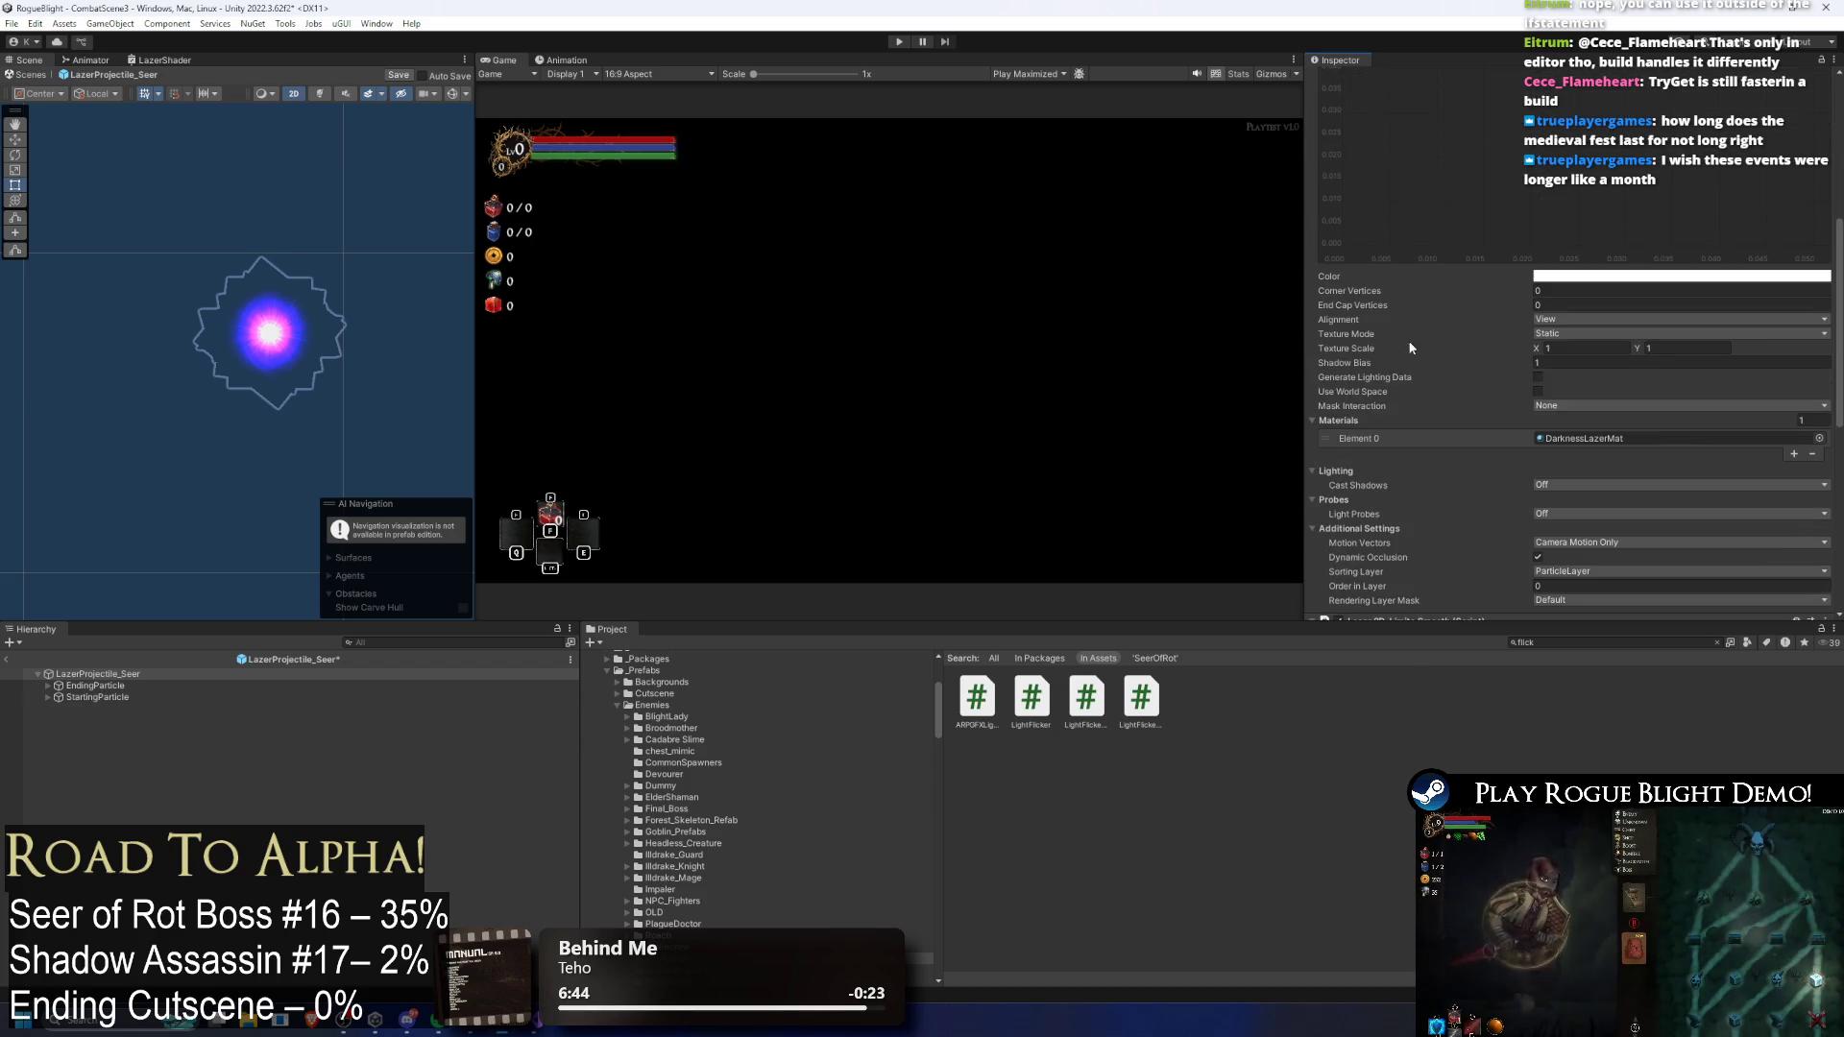
{"action": "scroll", "coordinate": [1508, 288], "scroll_direction": "up", "scroll_amount": 5}
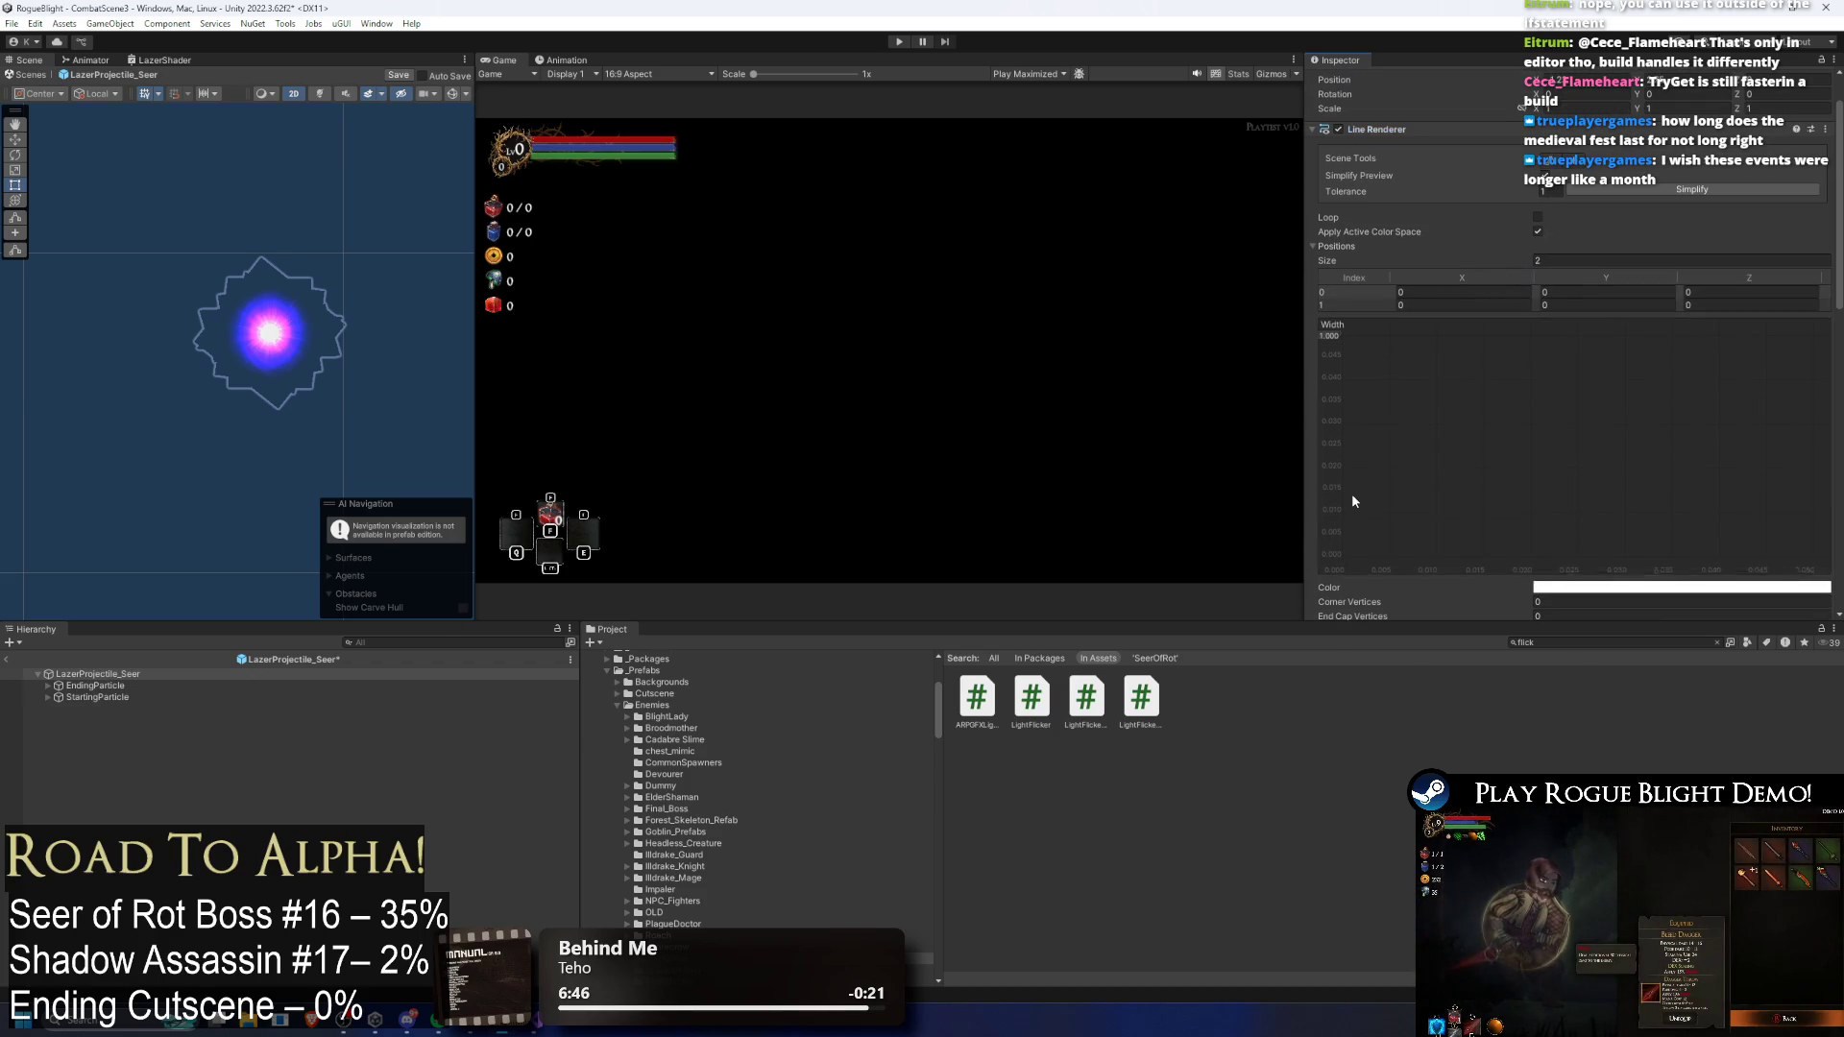
{"action": "scroll", "coordinate": [1480, 268], "scroll_direction": "up", "scroll_amount": 2}
{"action": "scroll", "coordinate": [1421, 307], "scroll_direction": "down", "scroll_amount": 3}
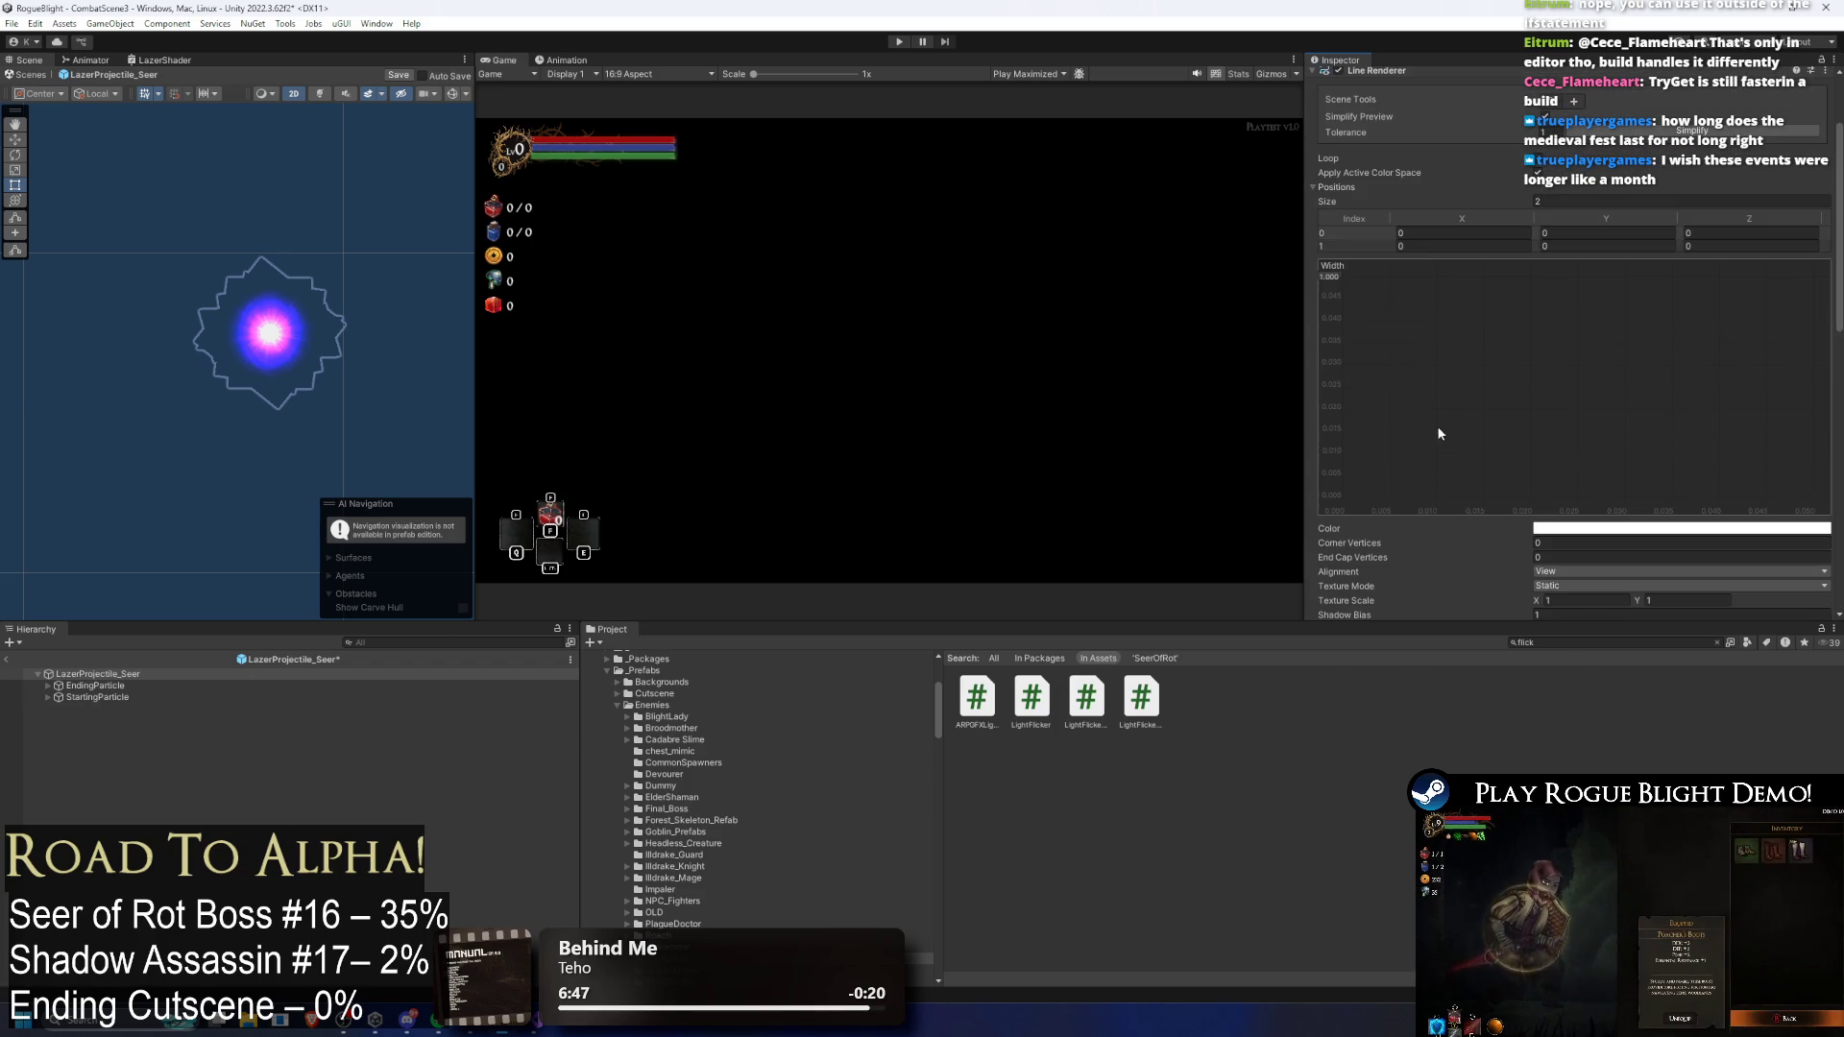
{"action": "left_click", "coordinate": [106, 697]}
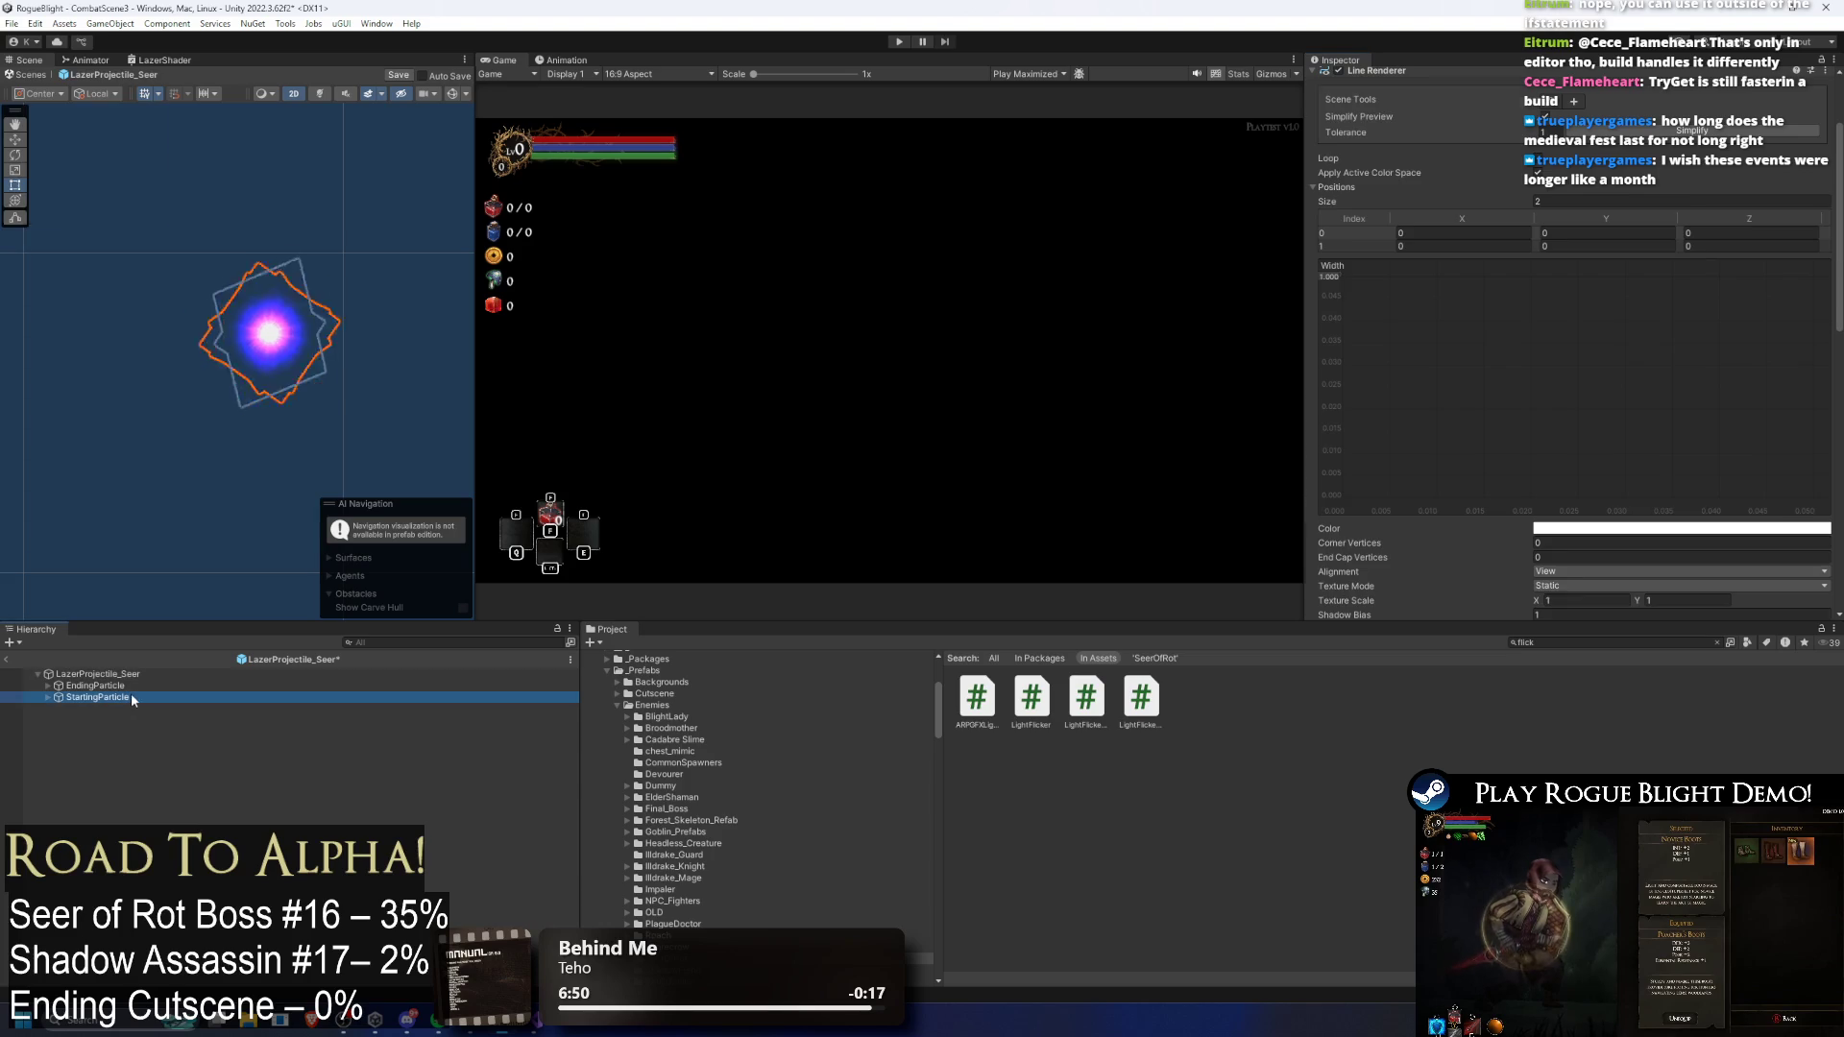
{"action": "left_click", "coordinate": [114, 675]}
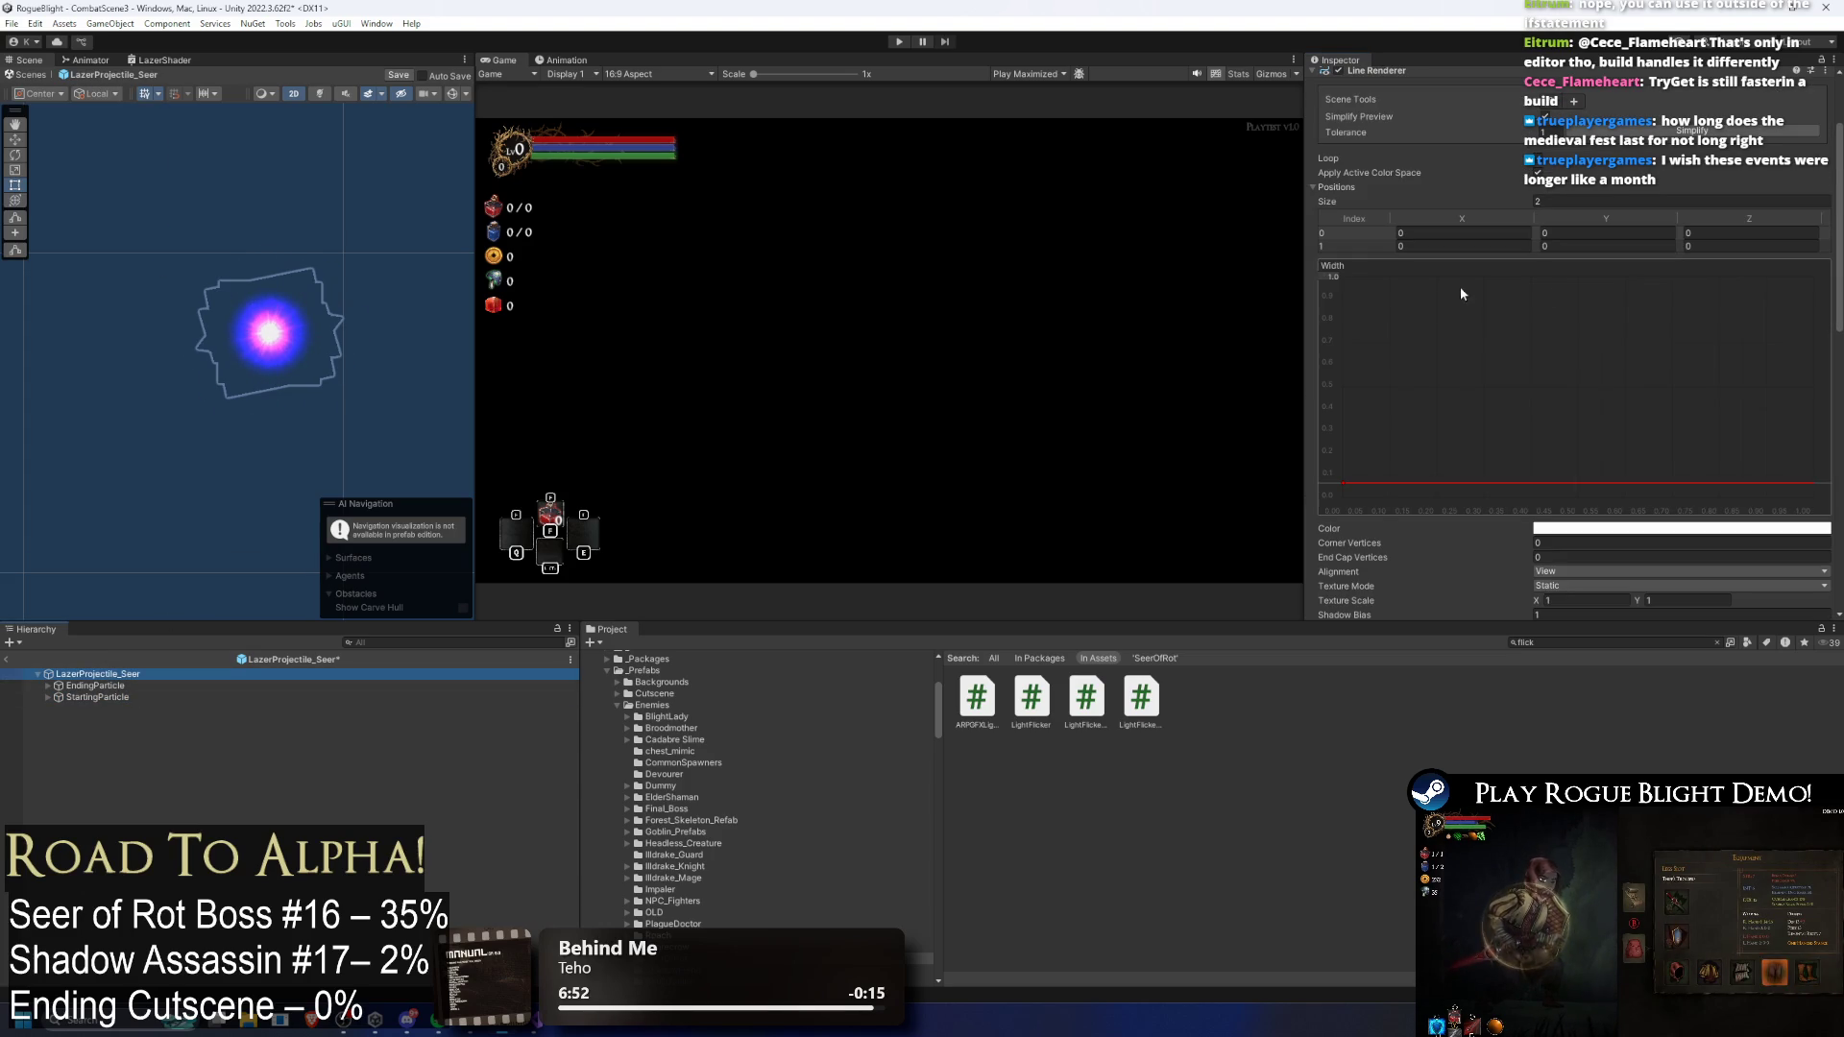
{"action": "left_click", "coordinate": [1345, 486]}
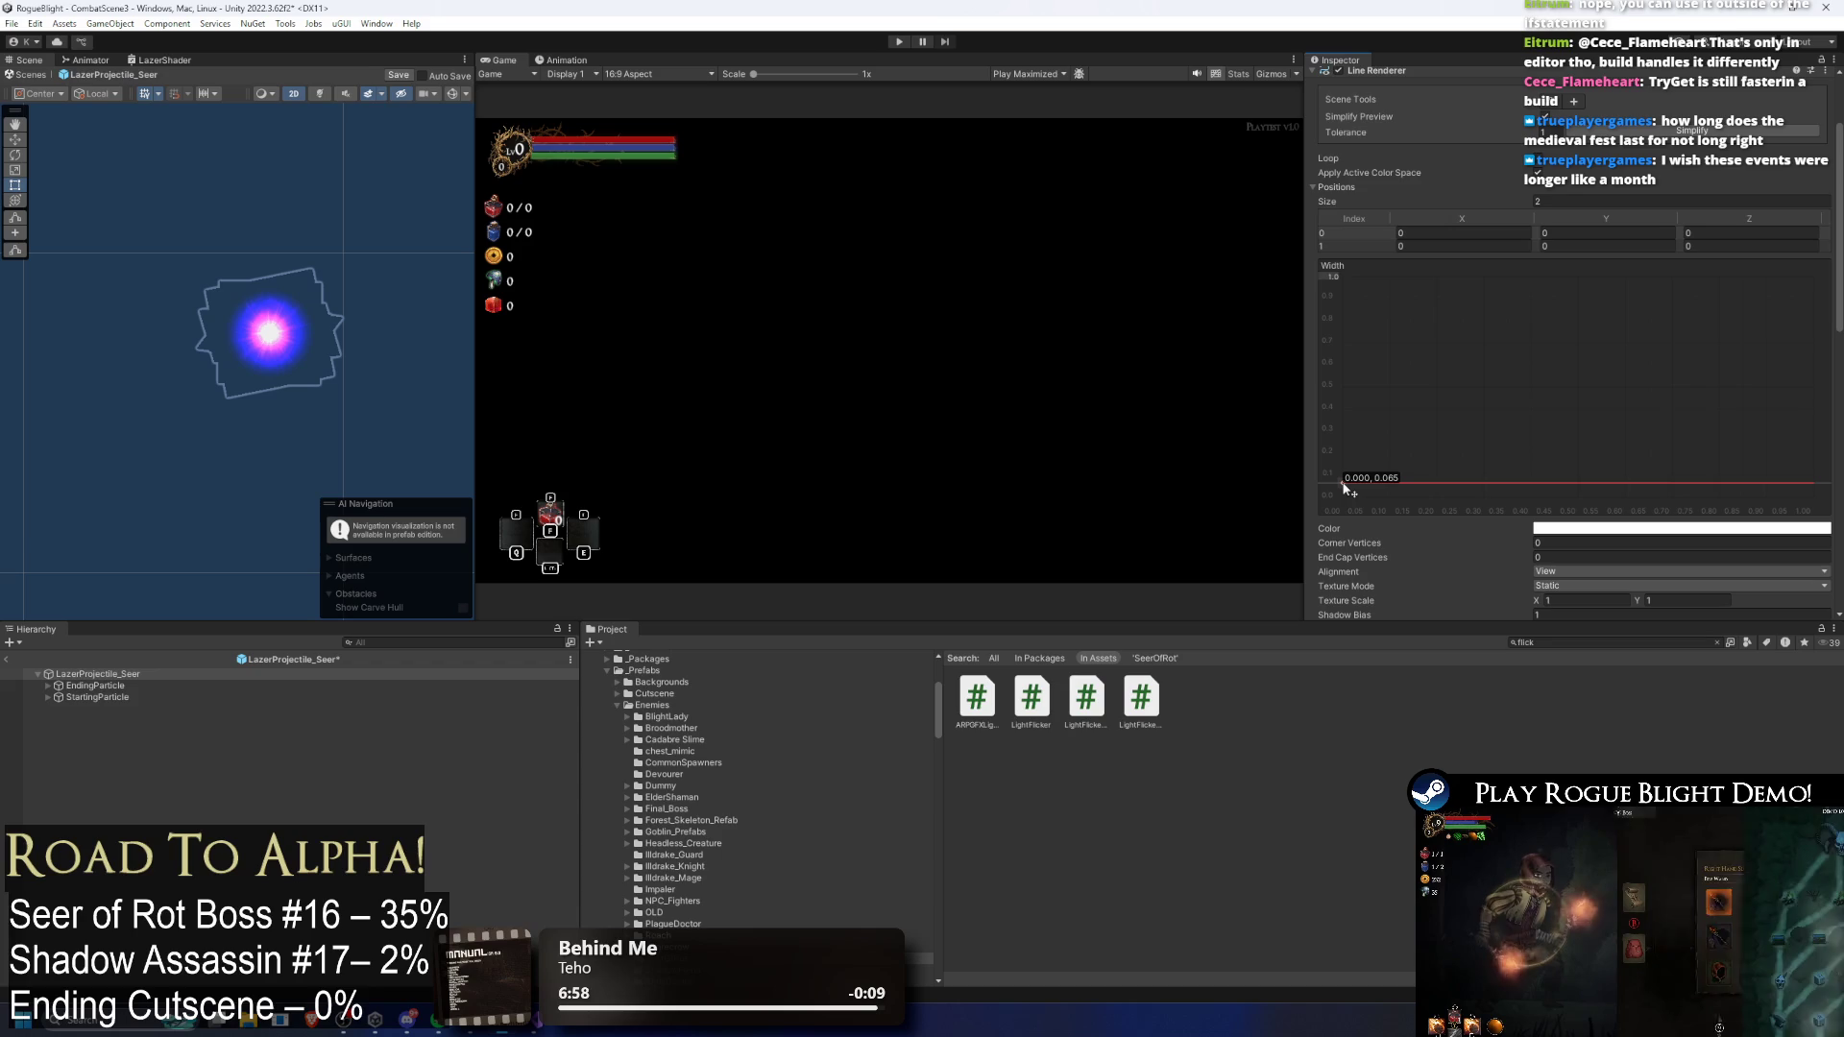
{"action": "left_click", "coordinate": [1344, 486]}
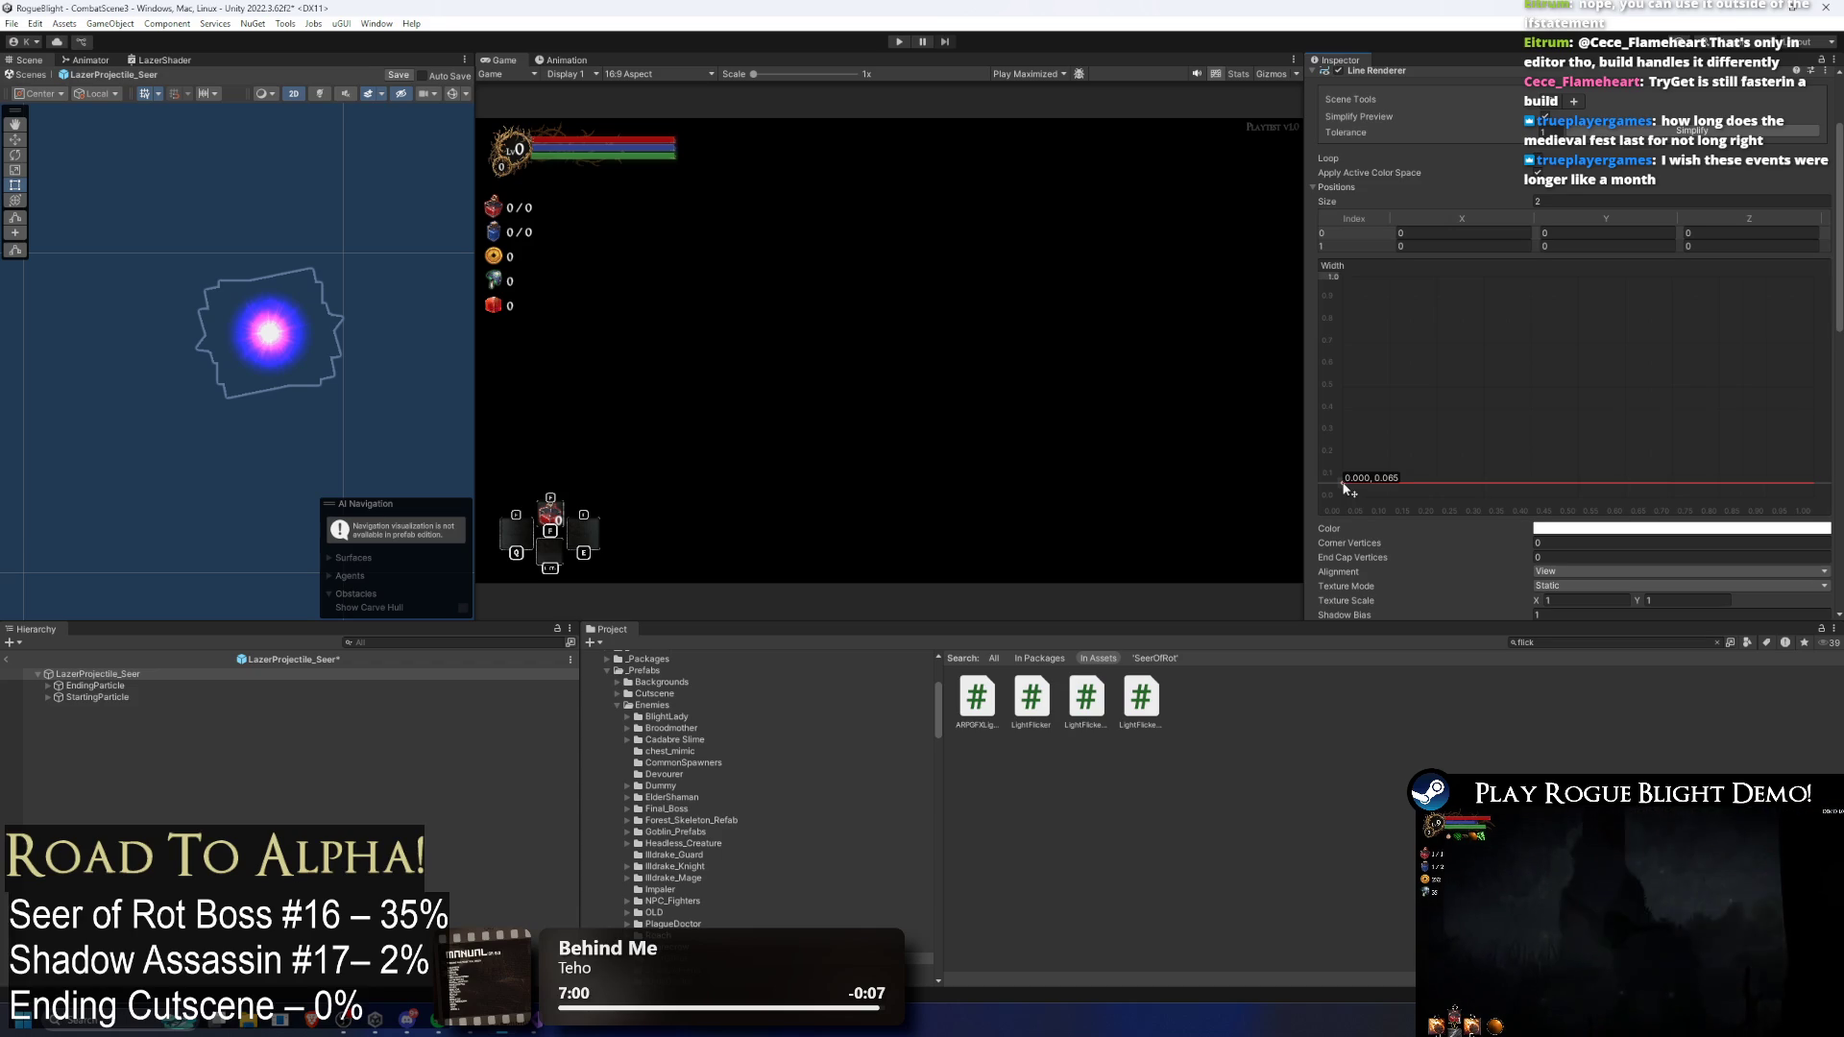
{"action": "mouse_move", "coordinate": [1345, 486]}
{"action": "left_mouse_down"}
{"action": "mouse_move", "coordinate": [1335, 423]}
{"action": "mouse_move", "coordinate": [1335, 478]}
{"action": "left_mouse_up"}
{"action": "left_click", "coordinate": [1343, 485]}
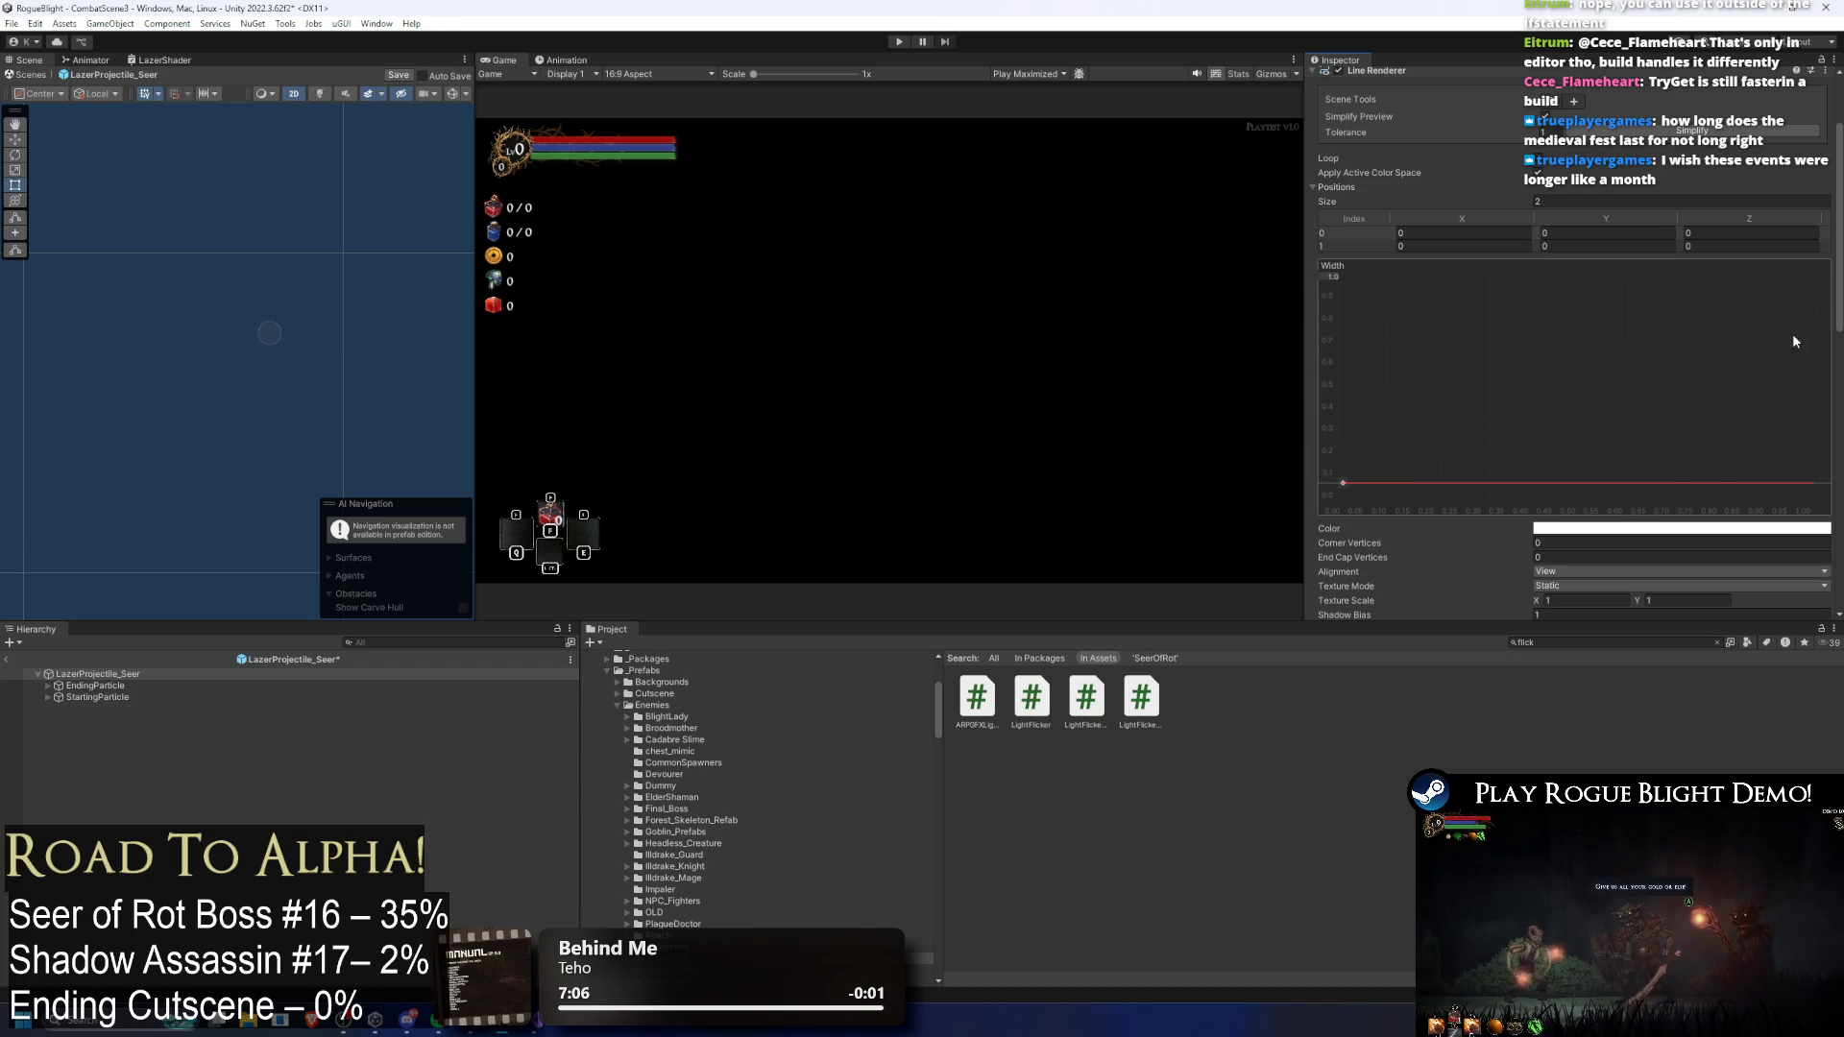
{"action": "scroll", "coordinate": [1793, 372], "scroll_direction": "down", "scroll_amount": 10}
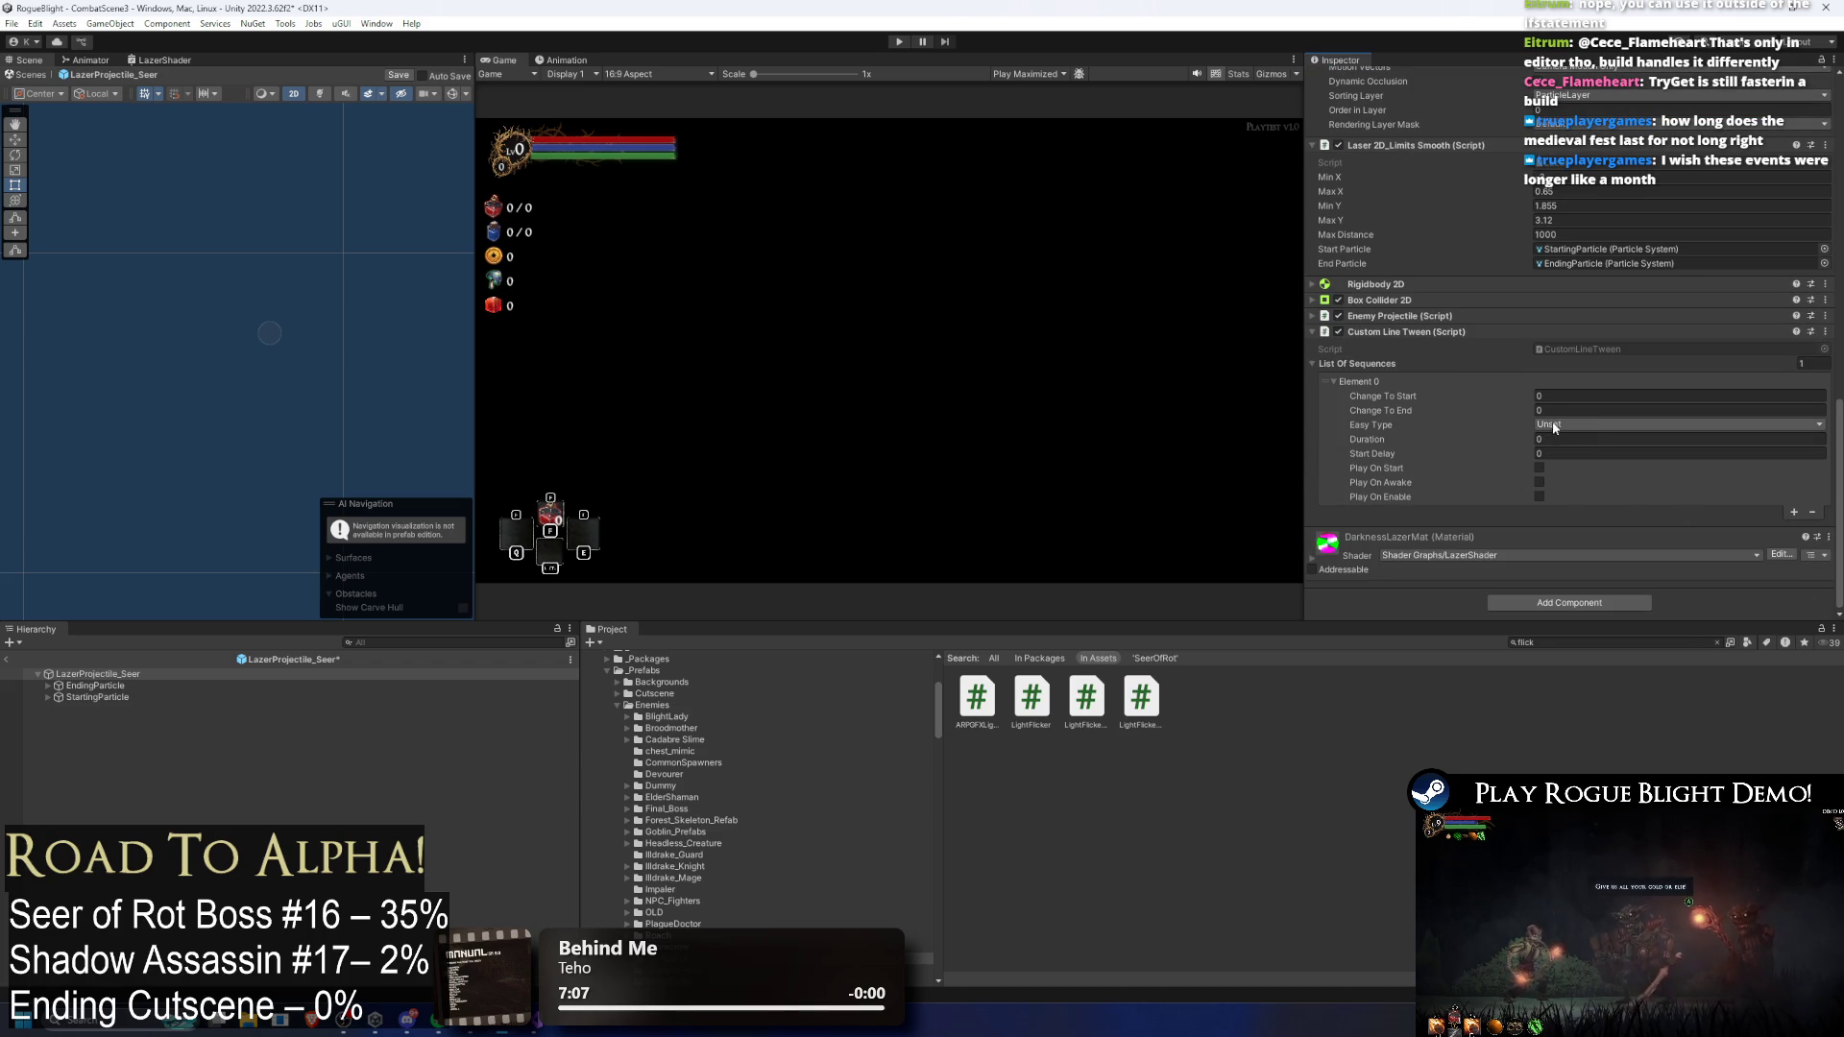
Step: Add Element 1 with start and end width 0.065, and give both elements In Out Sine easing
{"action": "left_click", "coordinate": [1793, 512]}
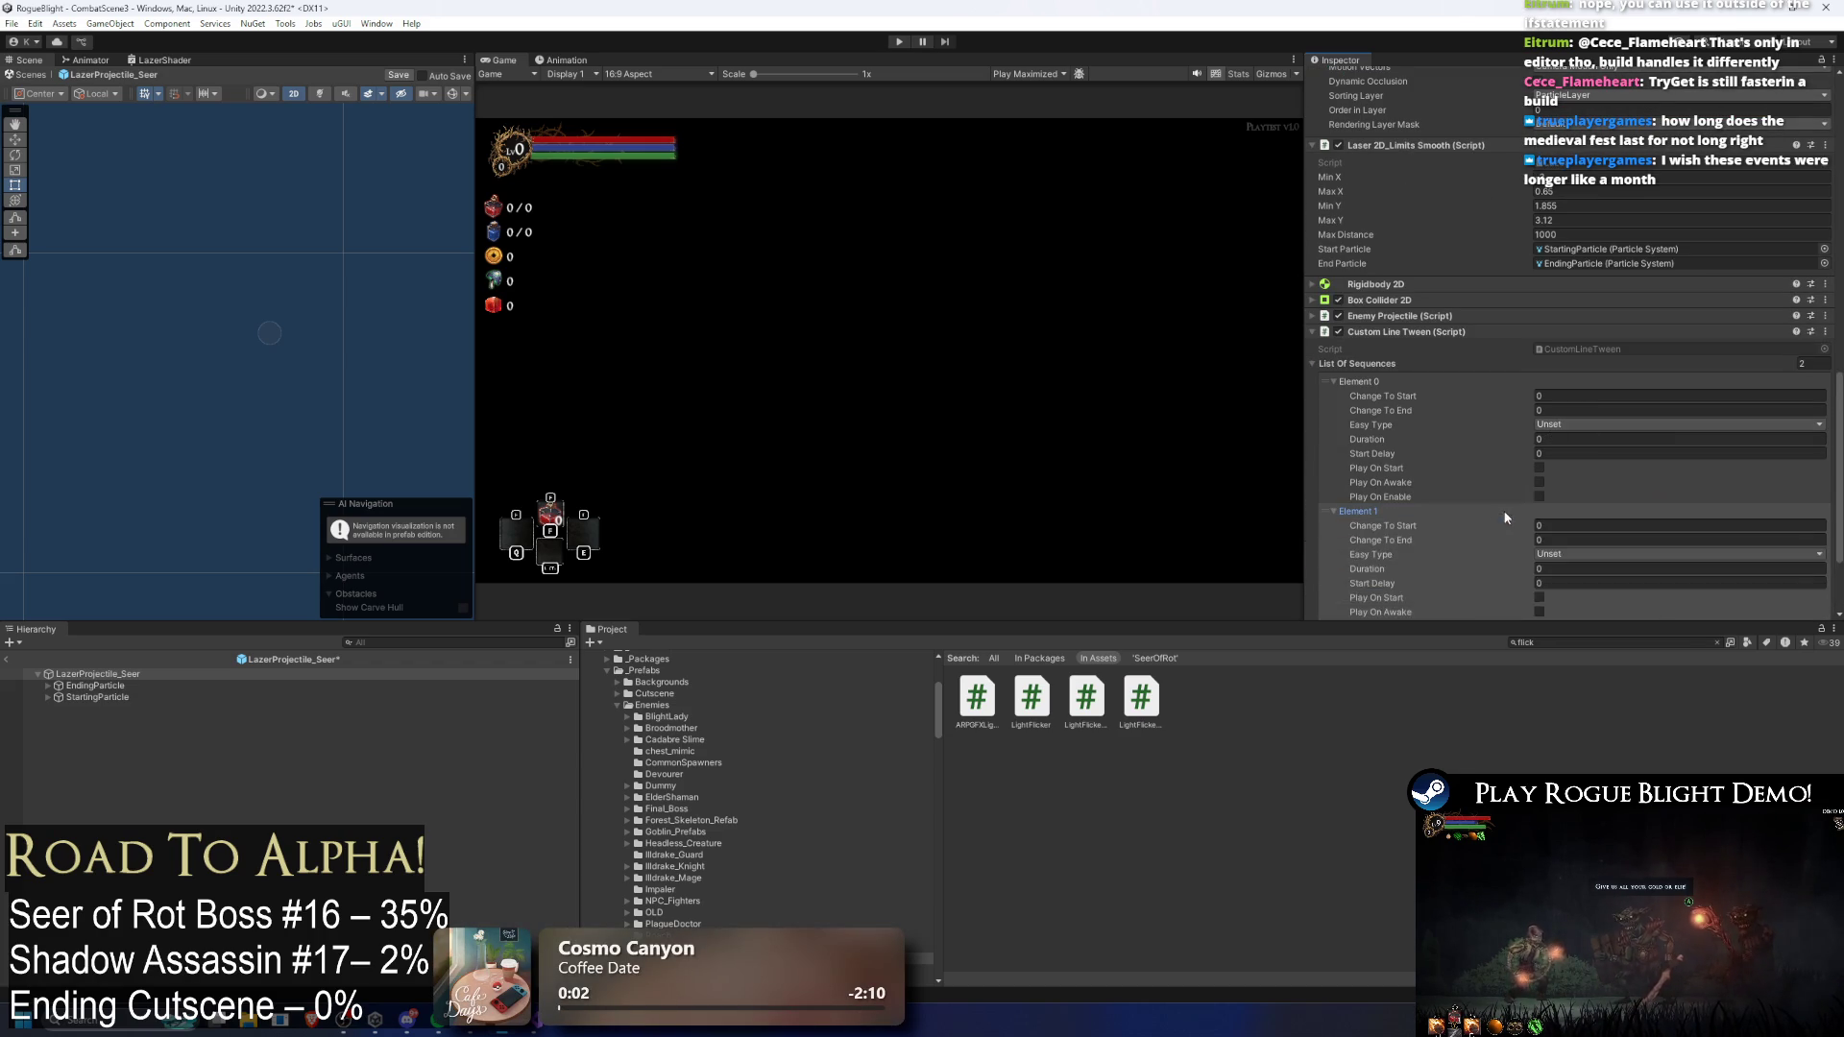
{"action": "scroll", "coordinate": [1592, 471], "scroll_direction": "down", "scroll_amount": 3}
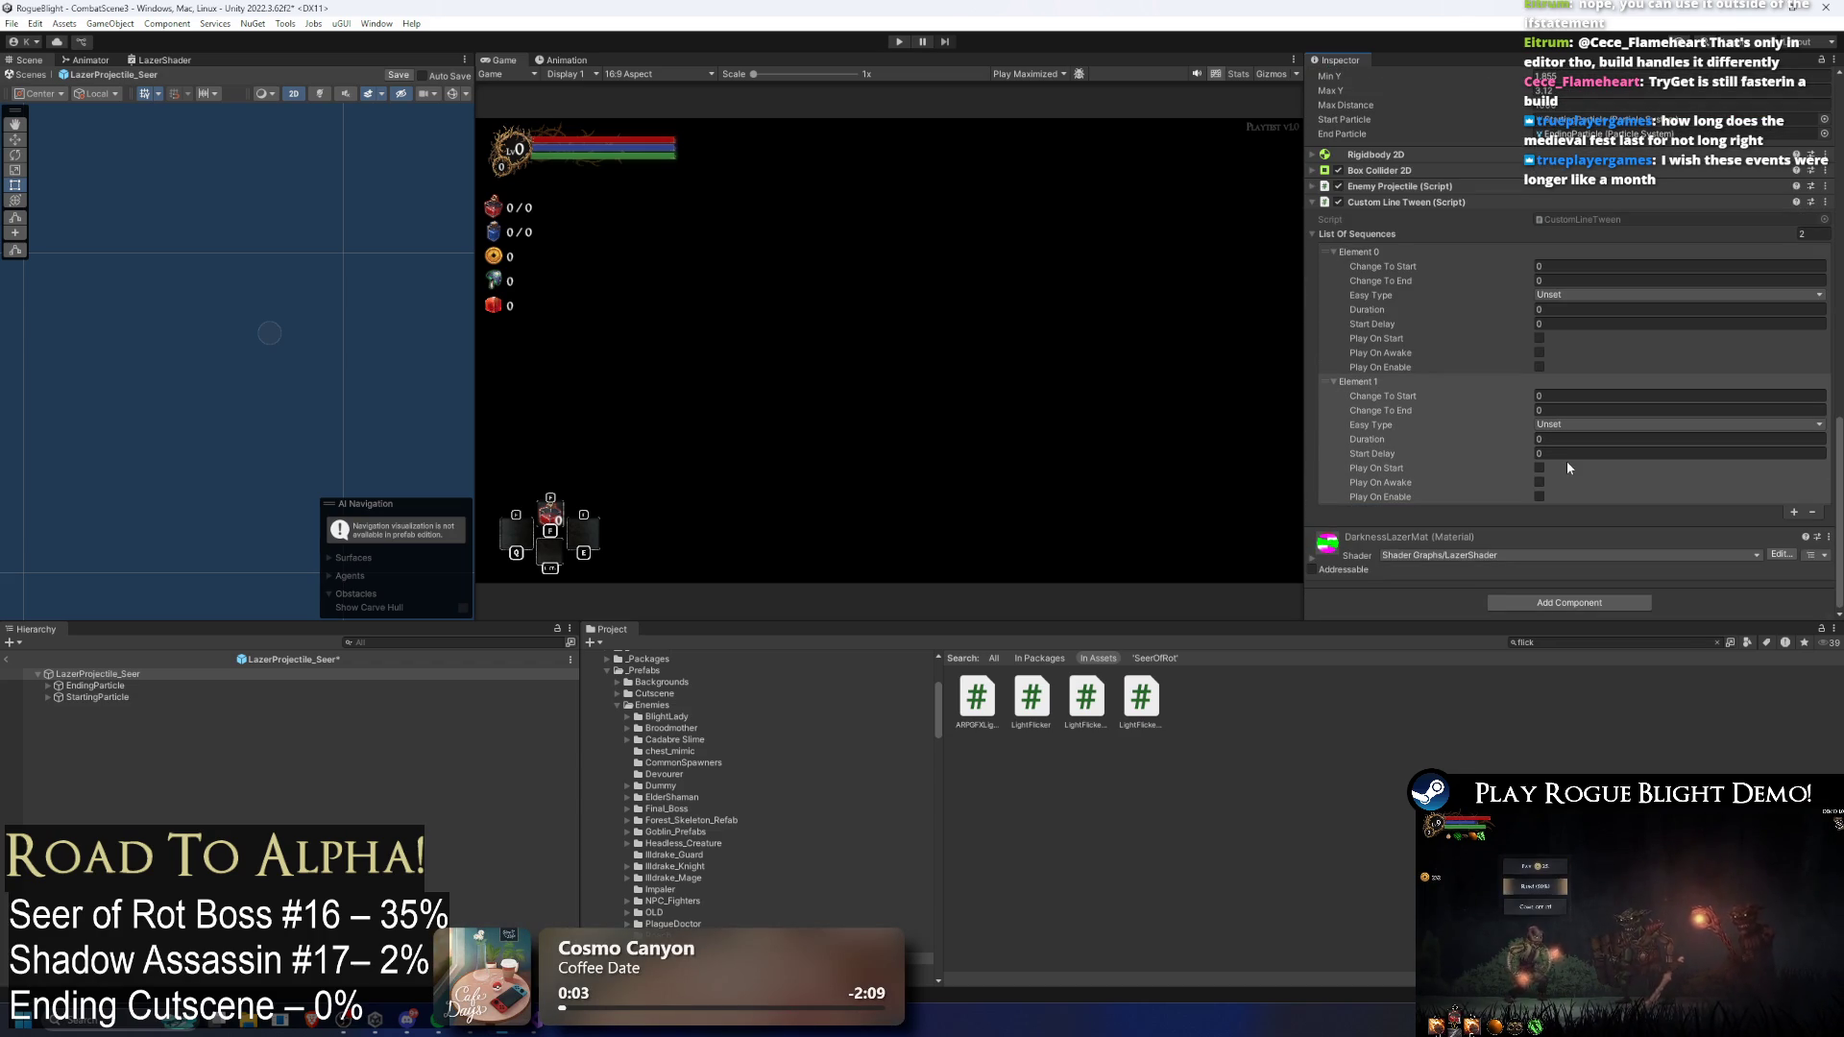
{"action": "left_click", "coordinate": [1552, 393]}
{"action": "type", "text": ".065"}
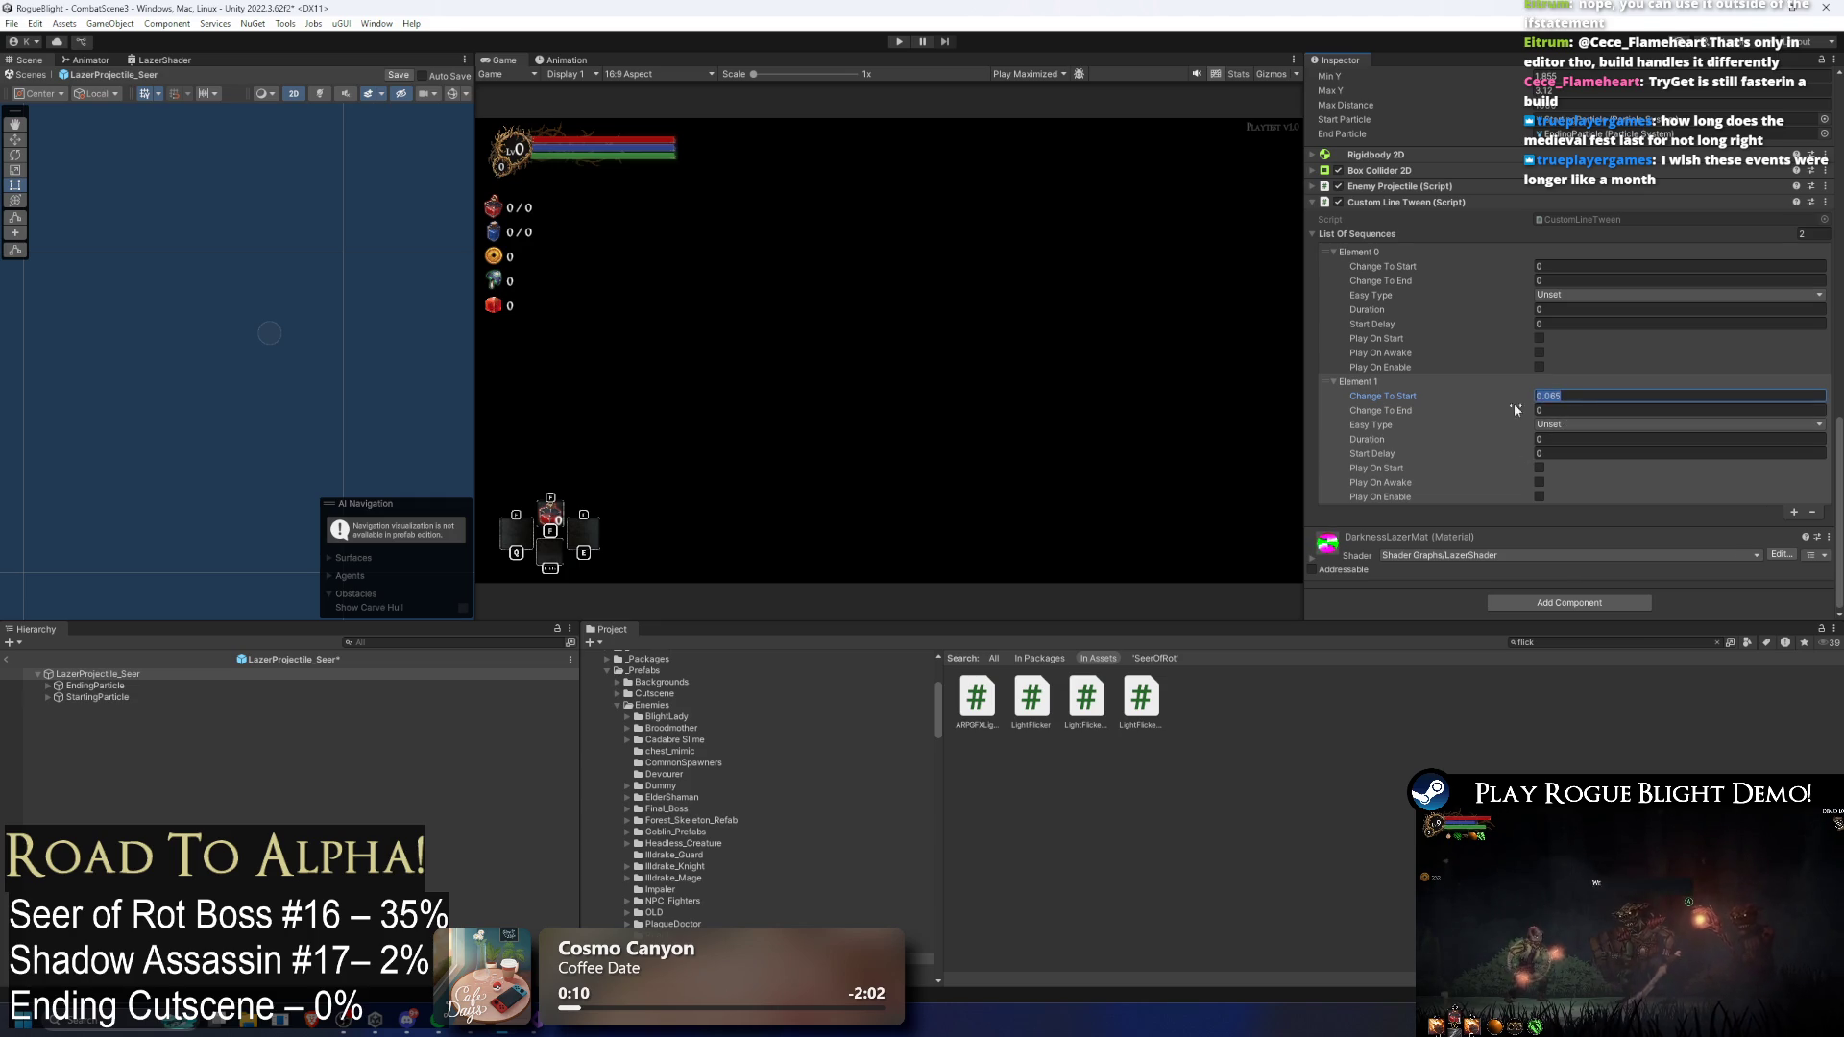
{"action": "left_click", "coordinate": [1542, 410]}
{"action": "left_click", "coordinate": [1546, 425]}
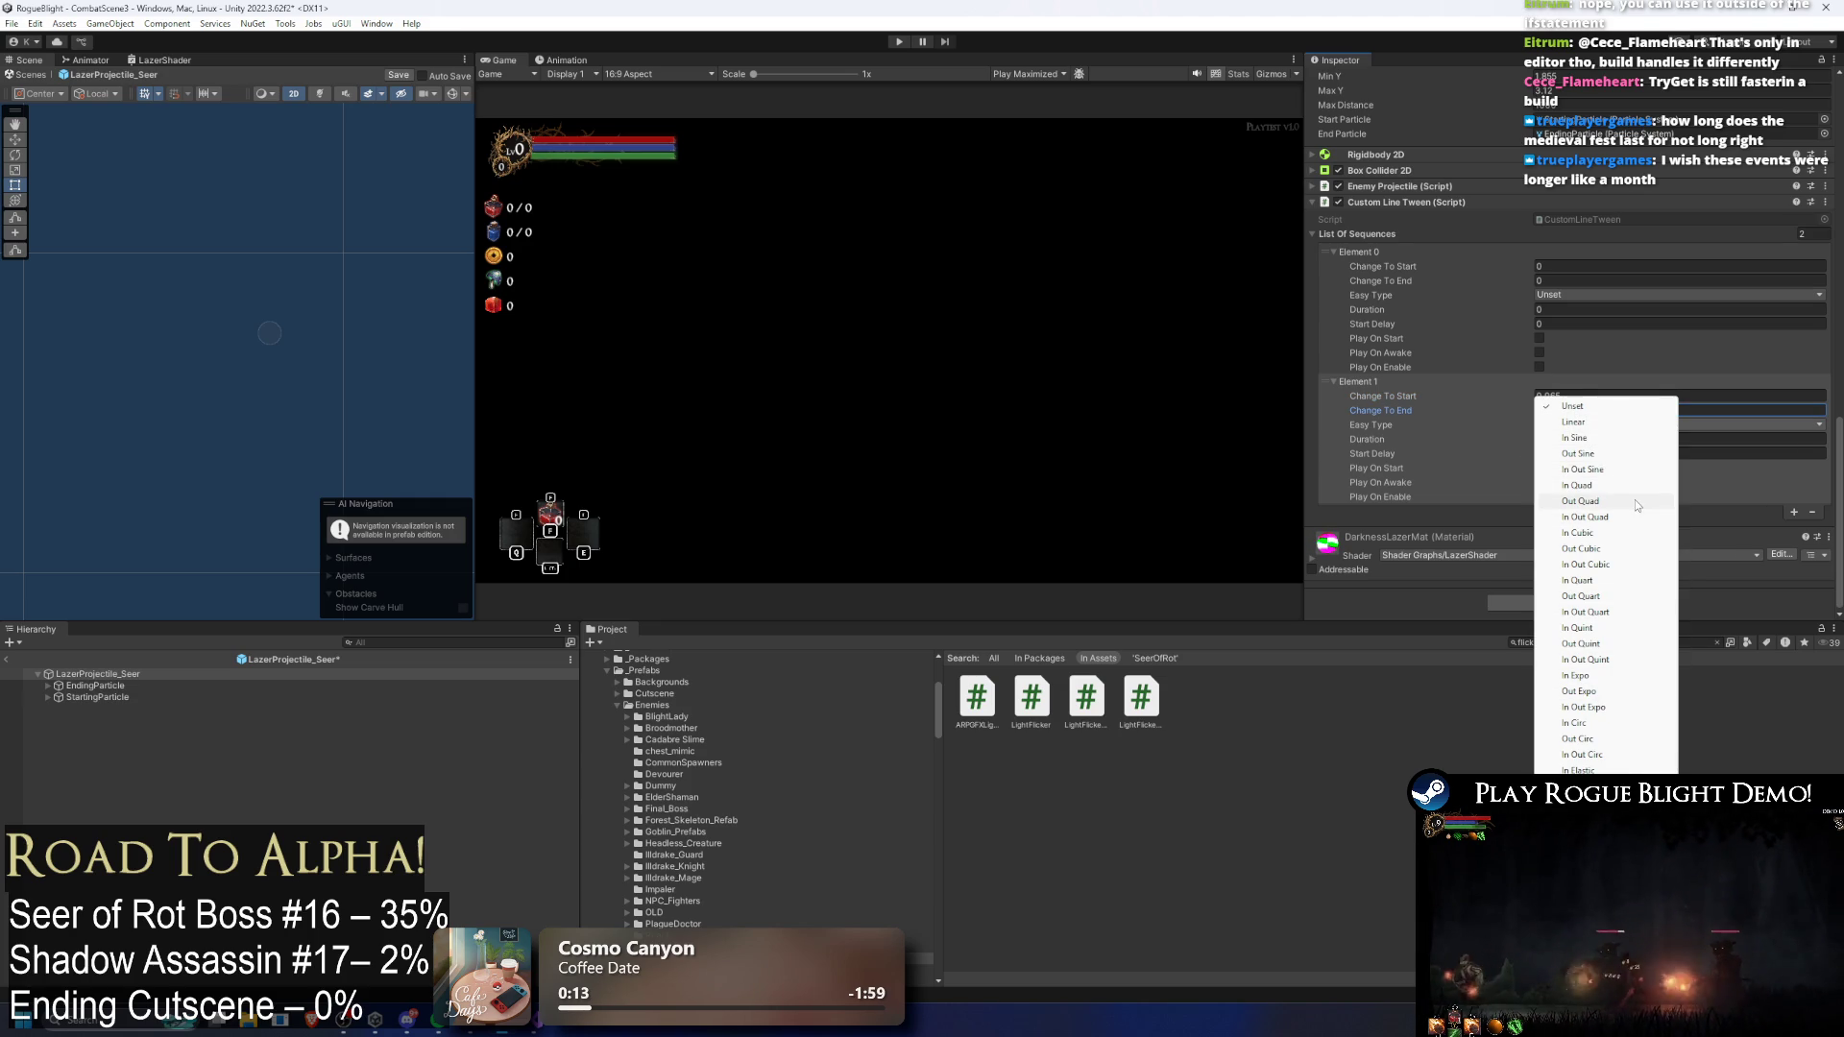
{"action": "left_click", "coordinate": [1614, 469]}
{"action": "left_click", "coordinate": [1599, 294]}
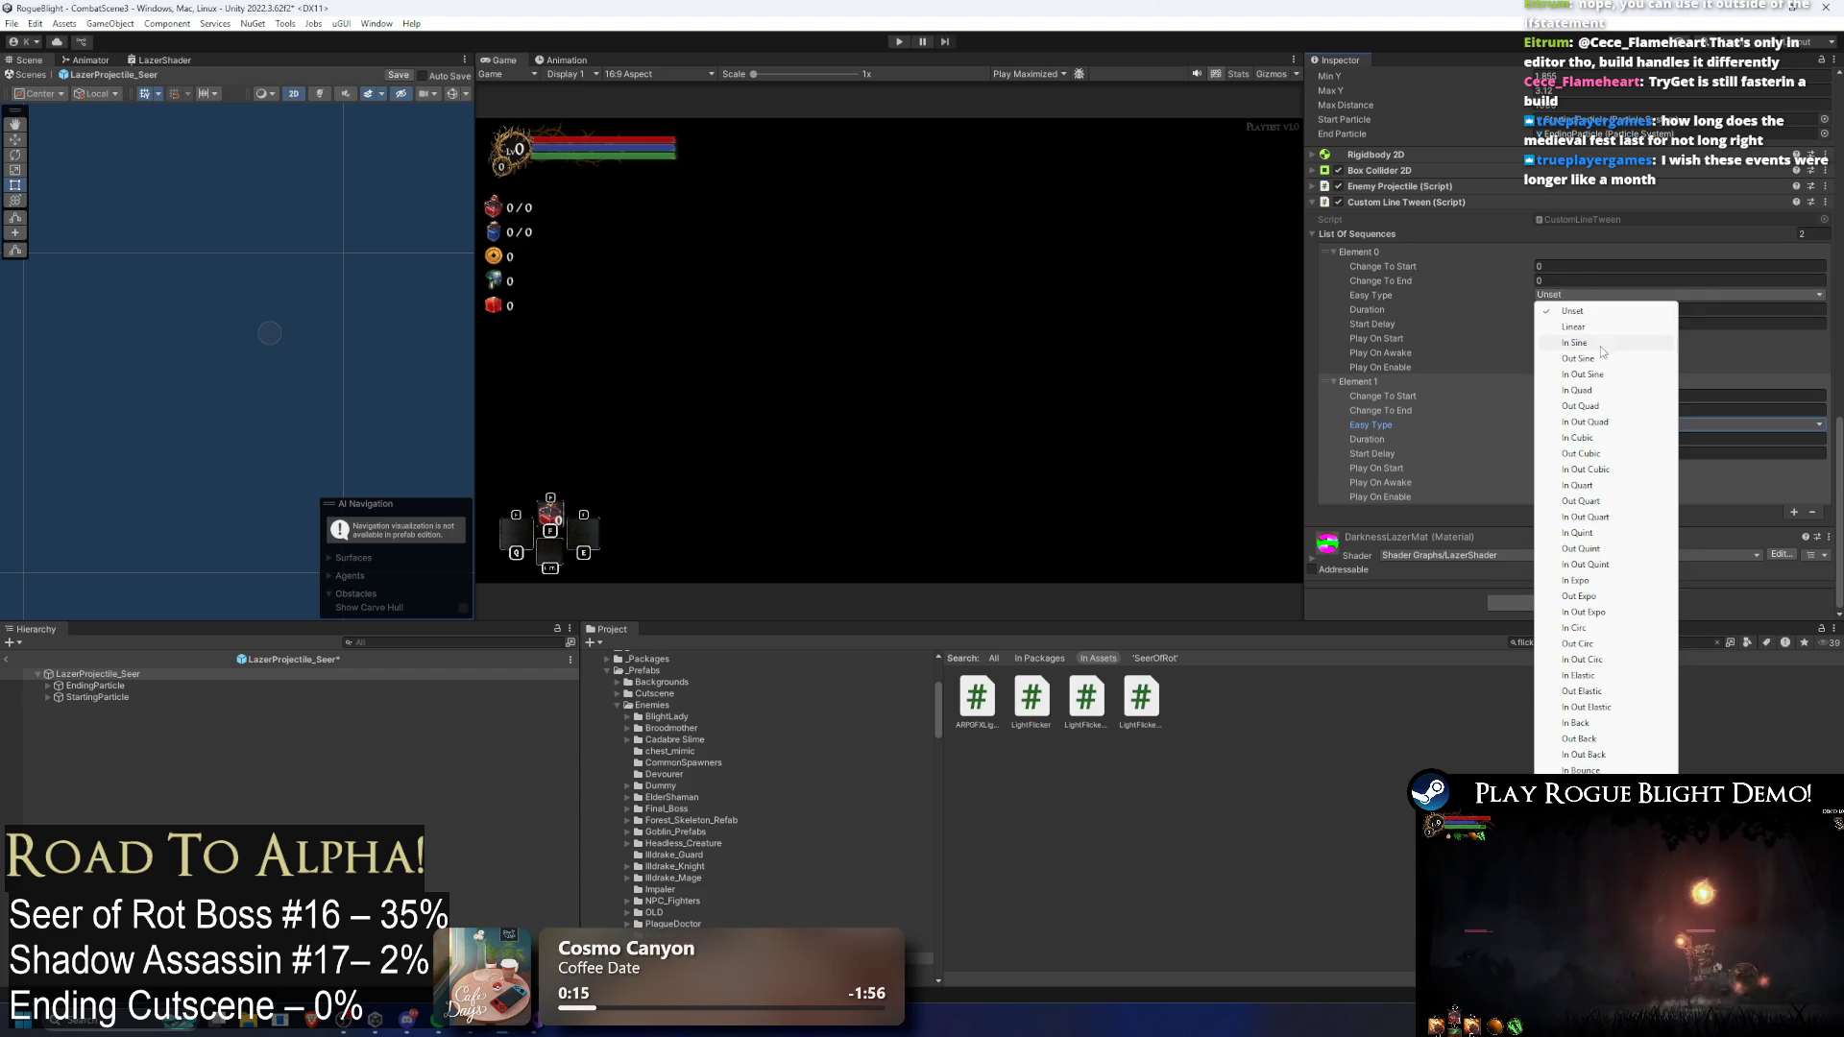
{"action": "left_click", "coordinate": [1620, 375]}
Step: Give Element 1 a 0.5 duration and a start delay of 1, and tick Play On Enable on both elements
{"action": "left_click", "coordinate": [1556, 441]}
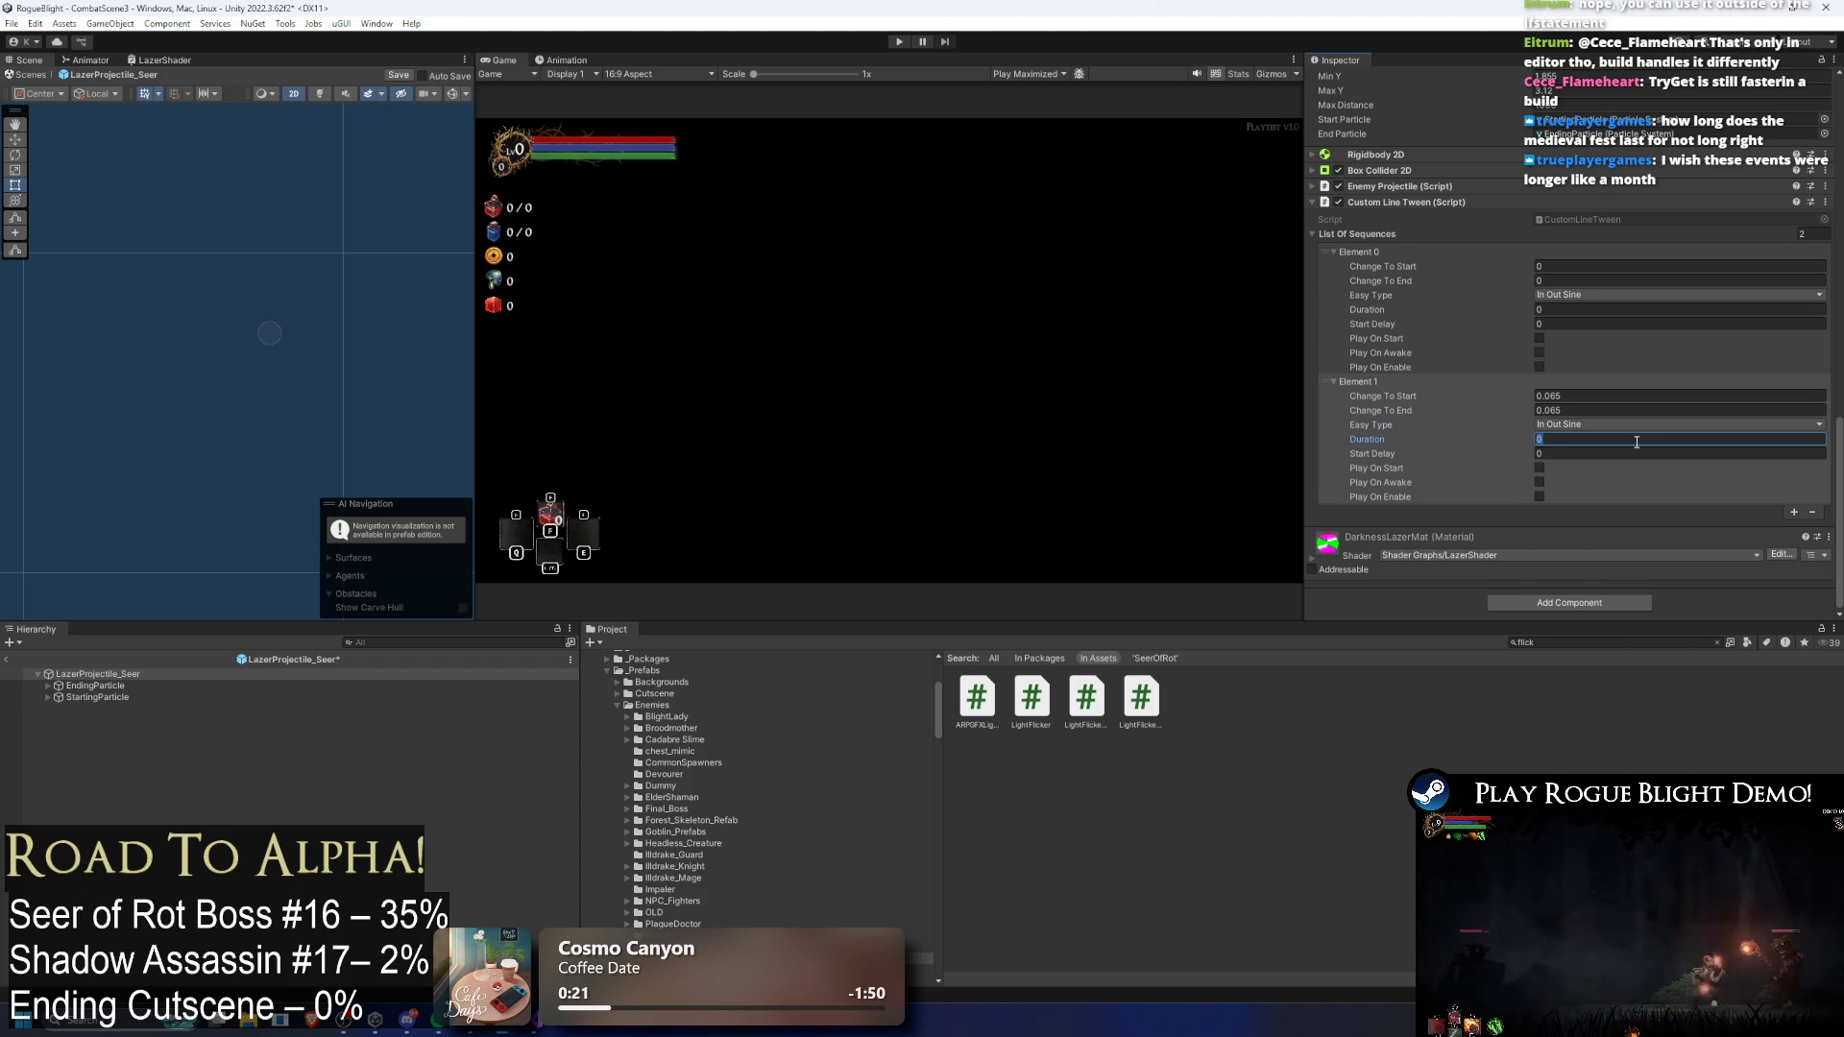
{"action": "type", "text": "0.5"}
{"action": "left_click", "coordinate": [1725, 455]}
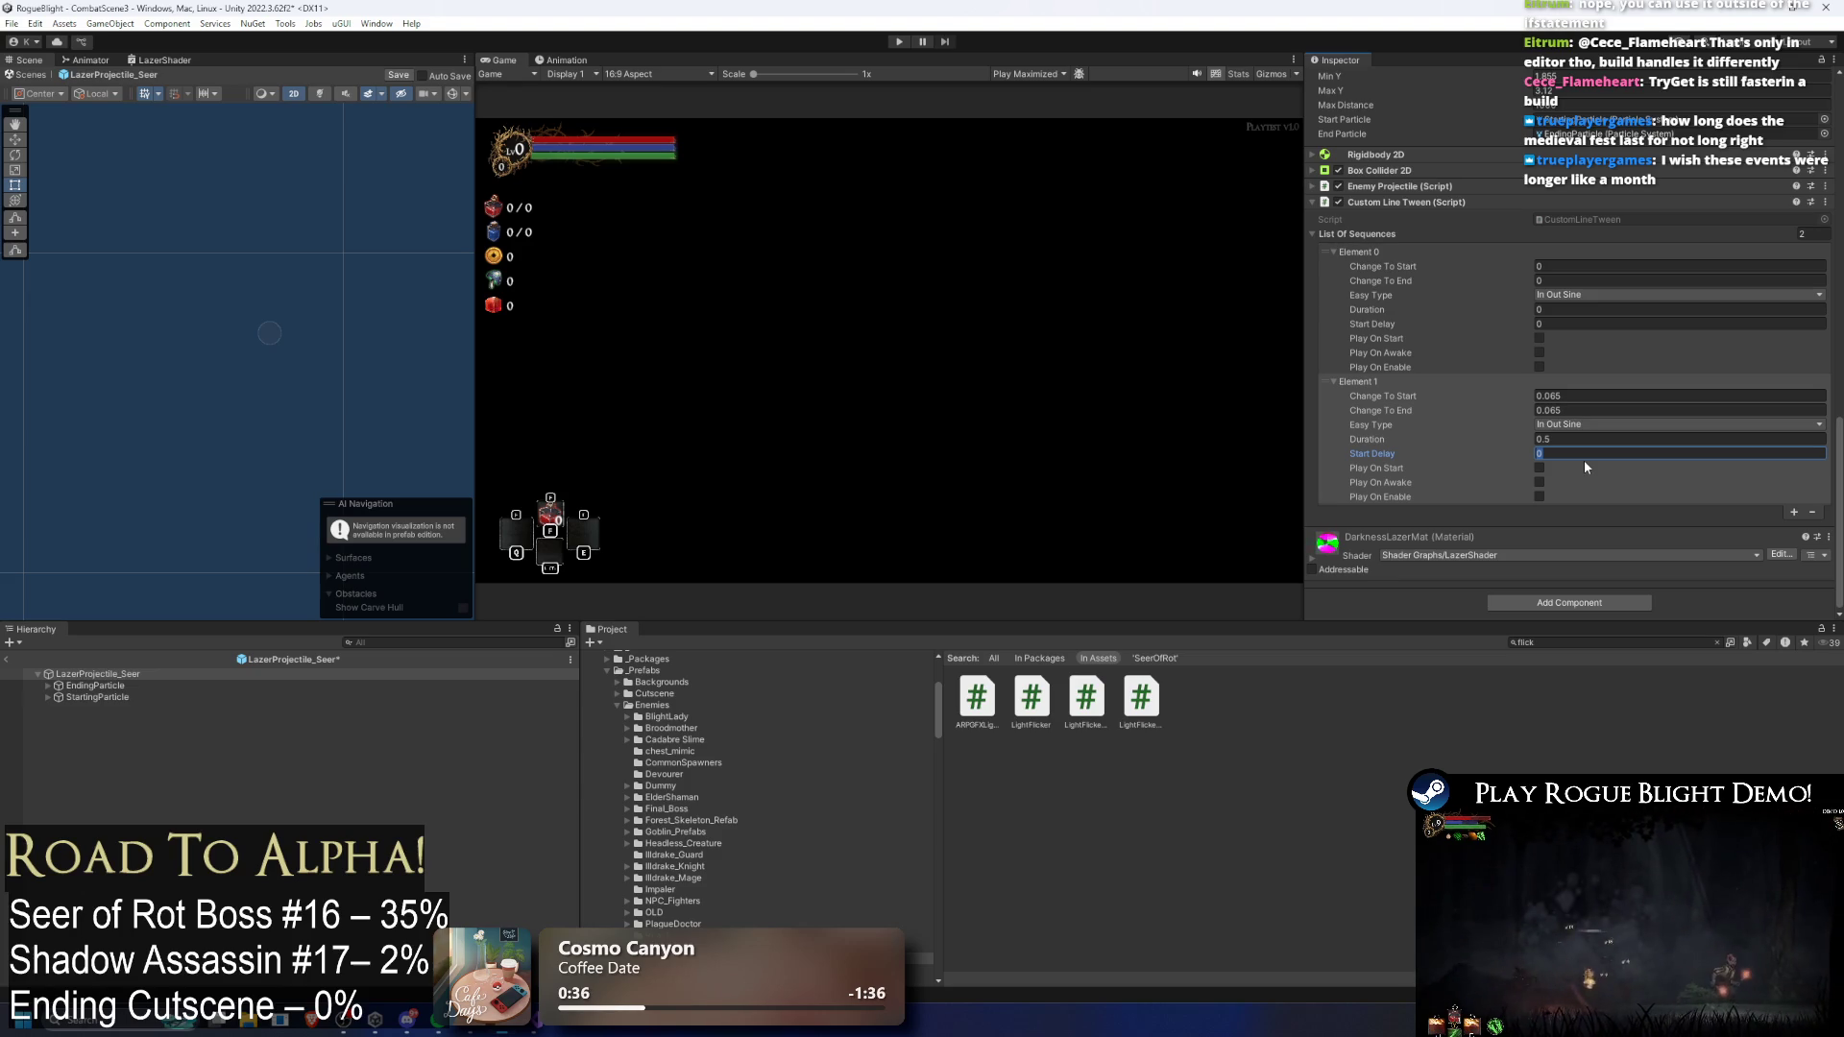
{"action": "left_click", "coordinate": [1539, 497]}
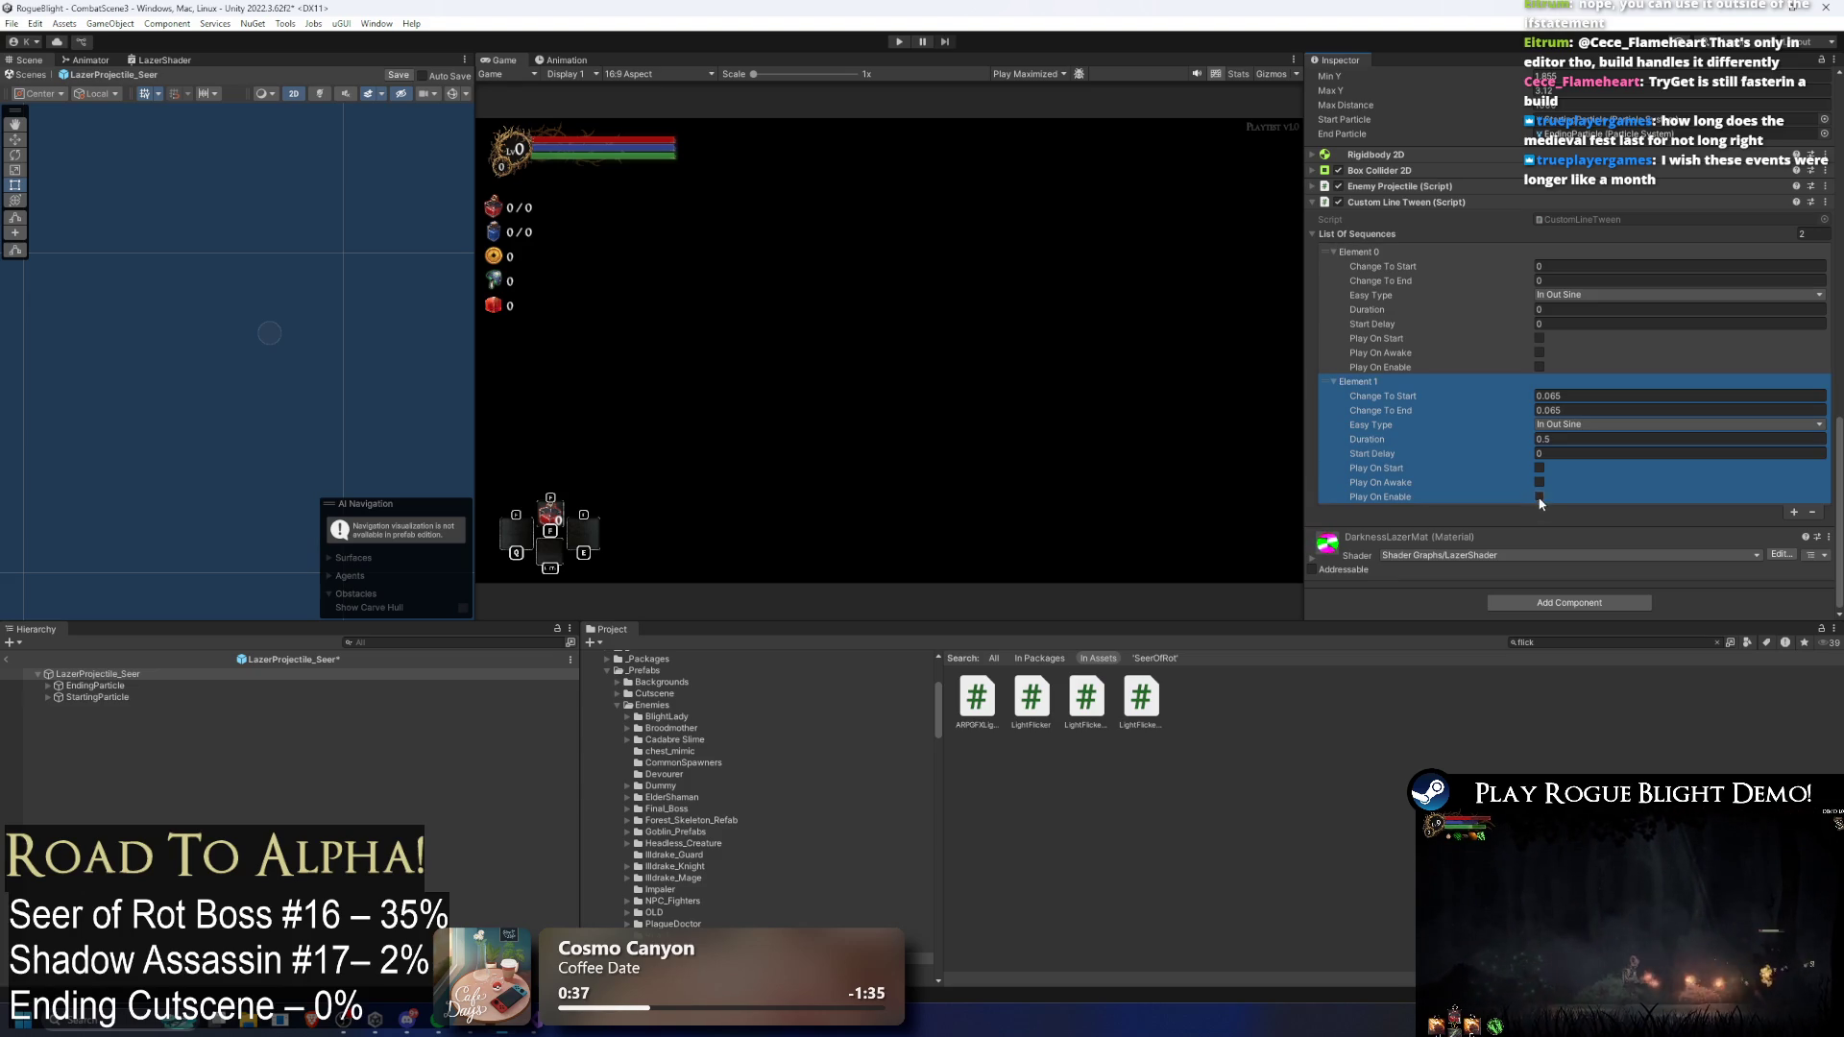
{"action": "left_click", "coordinate": [1542, 325]}
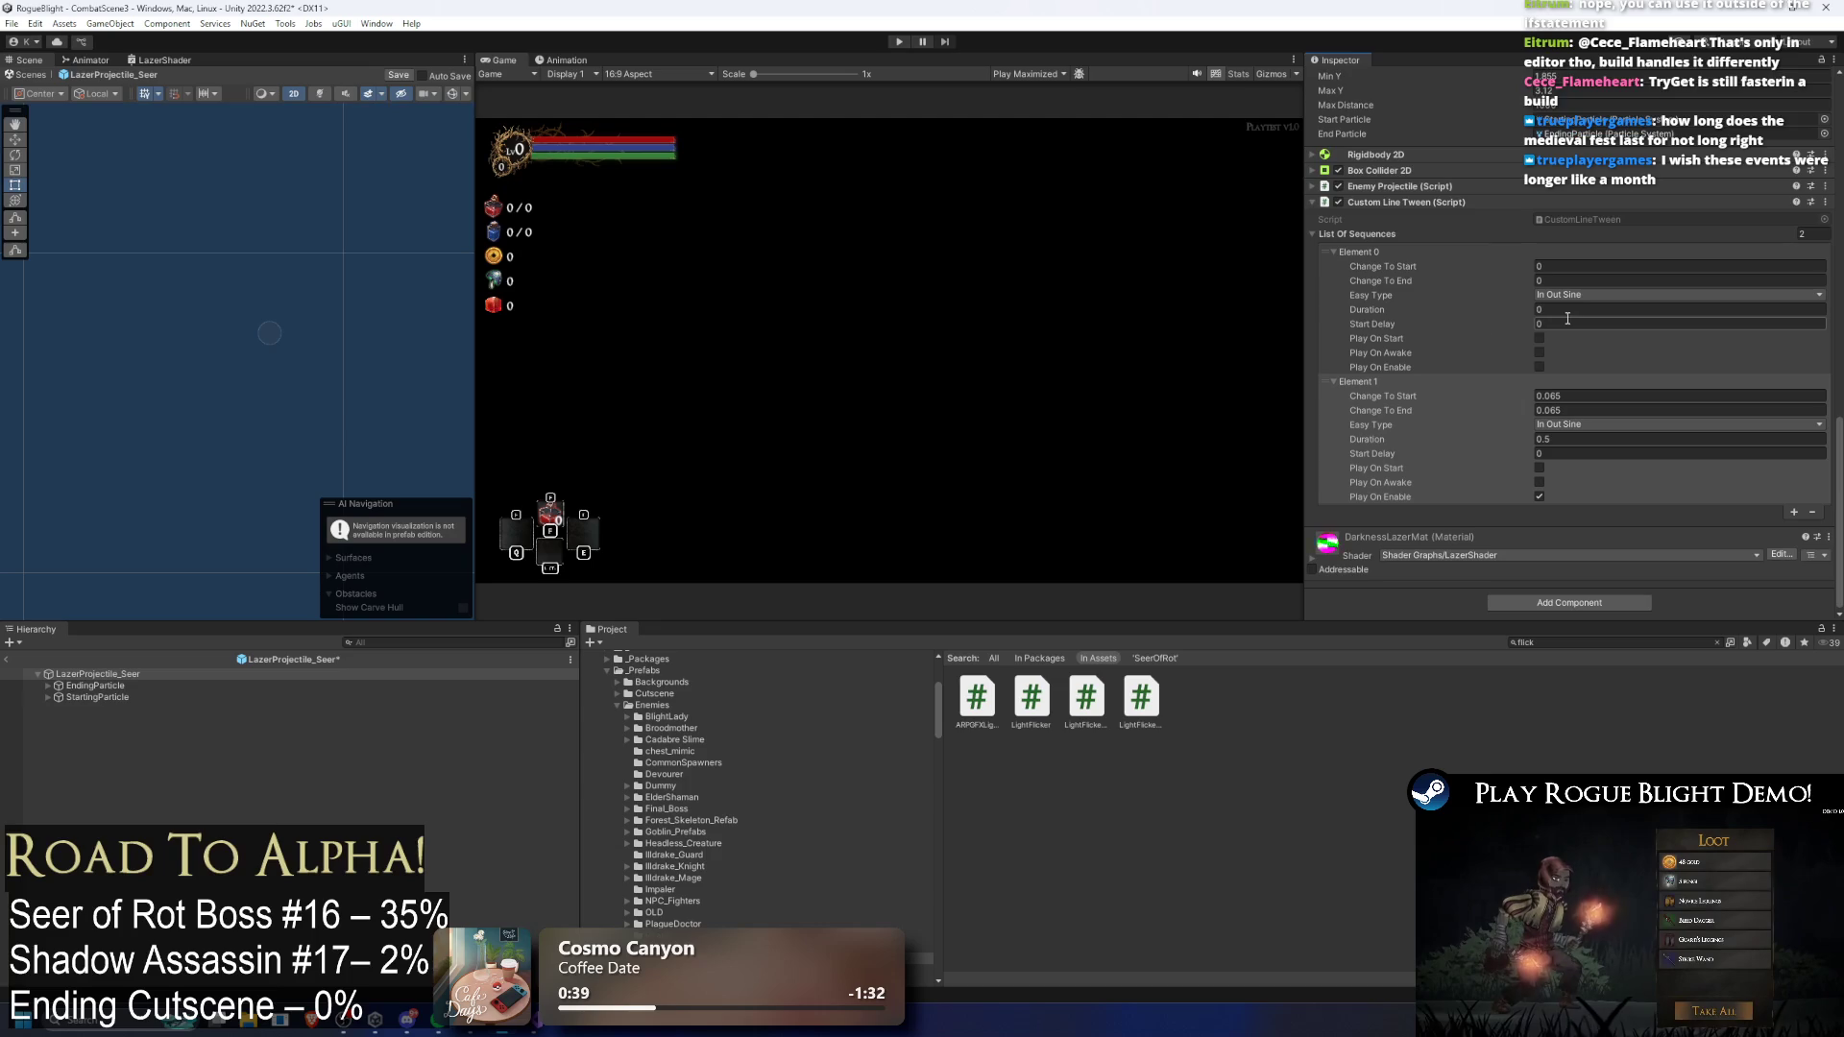
{"action": "left_click", "coordinate": [1539, 367]}
{"action": "left_click", "coordinate": [1557, 455]}
{"action": "type", "text": "1"}
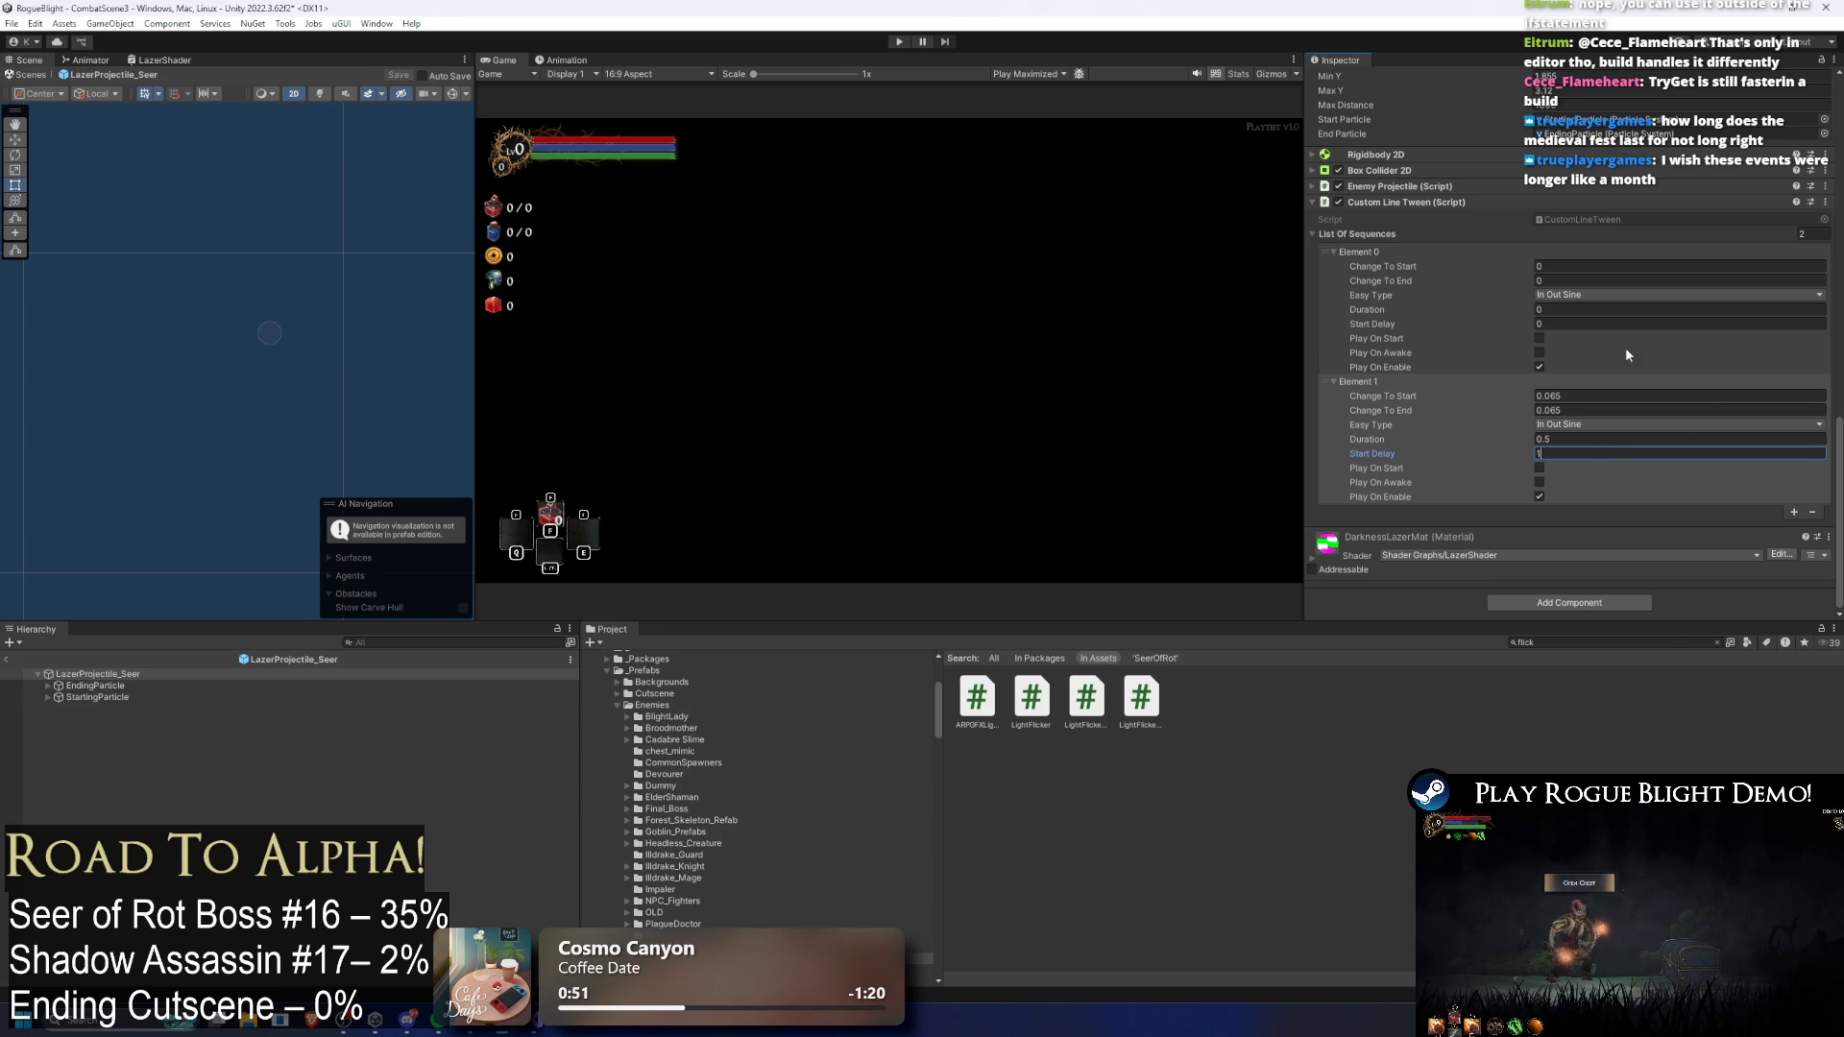
{"action": "scroll", "coordinate": [1587, 294], "scroll_direction": "up", "scroll_amount": 10}
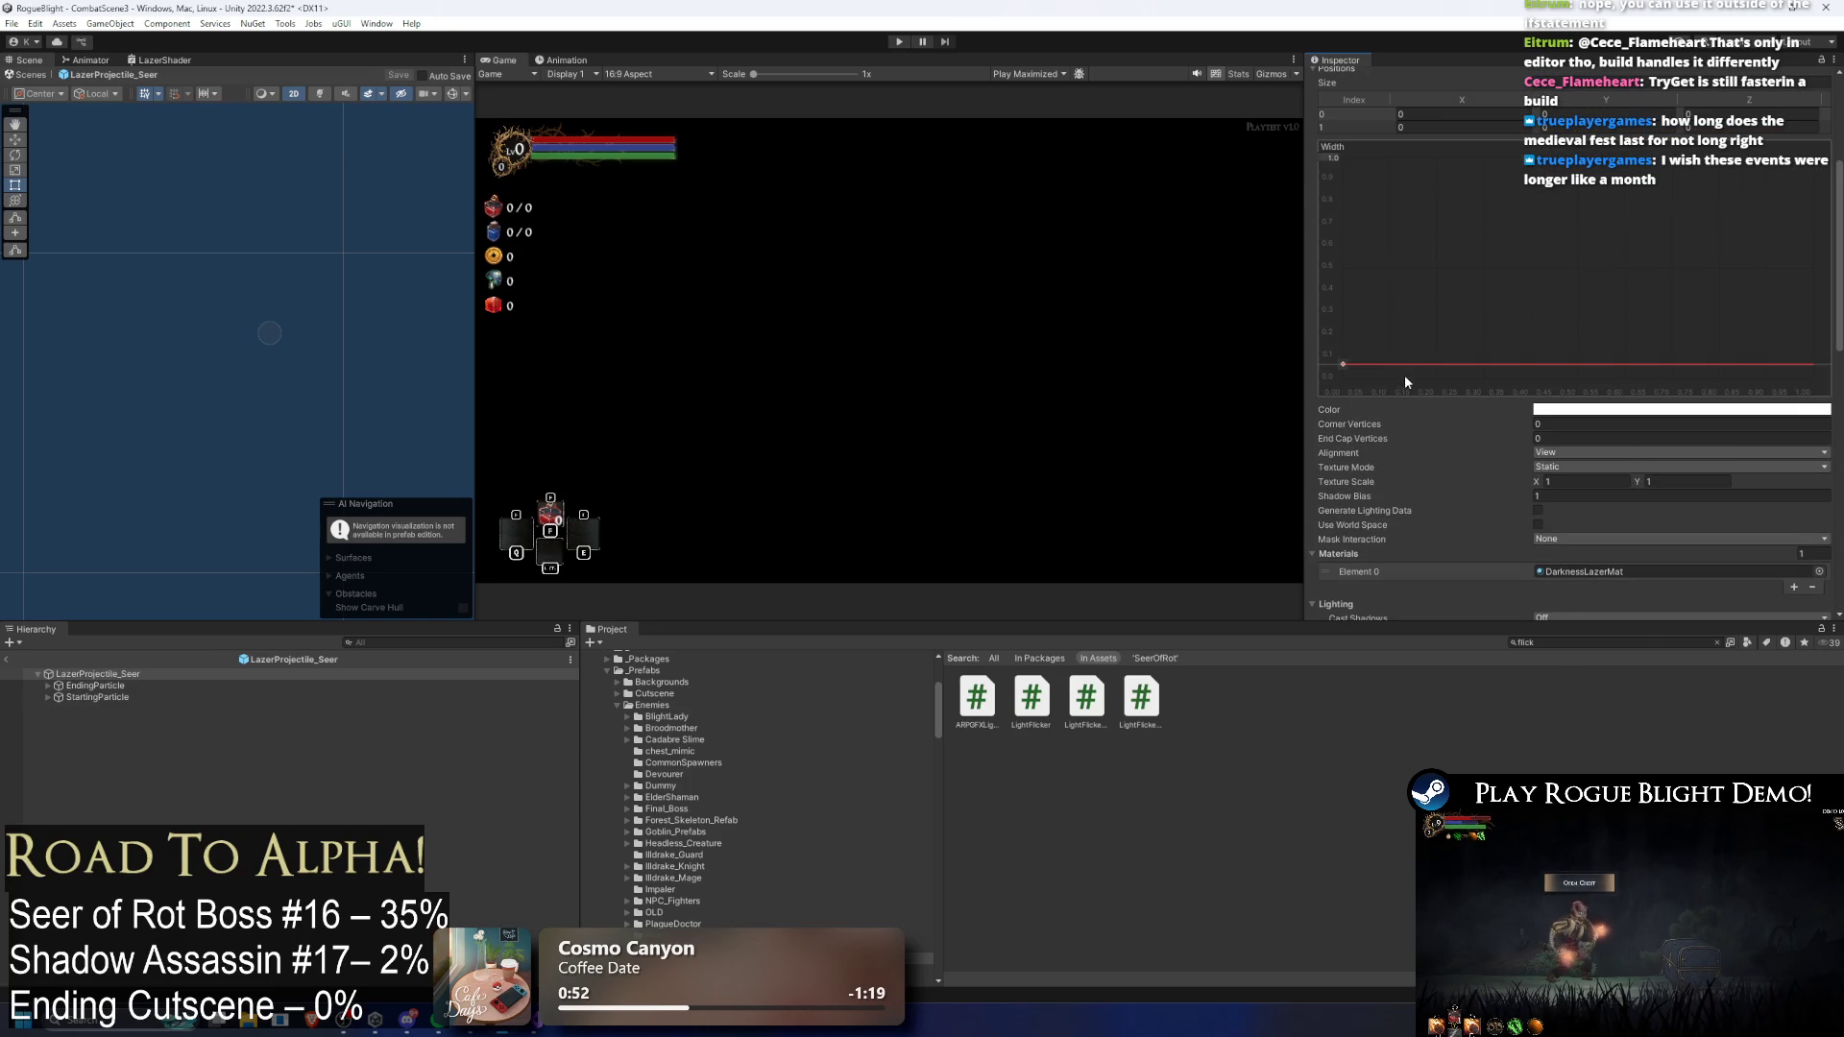
Step: Check the Line Renderer width curve, set Element 0's start and end widths to 0.01, then run the game
{"action": "left_click", "coordinate": [1344, 366]}
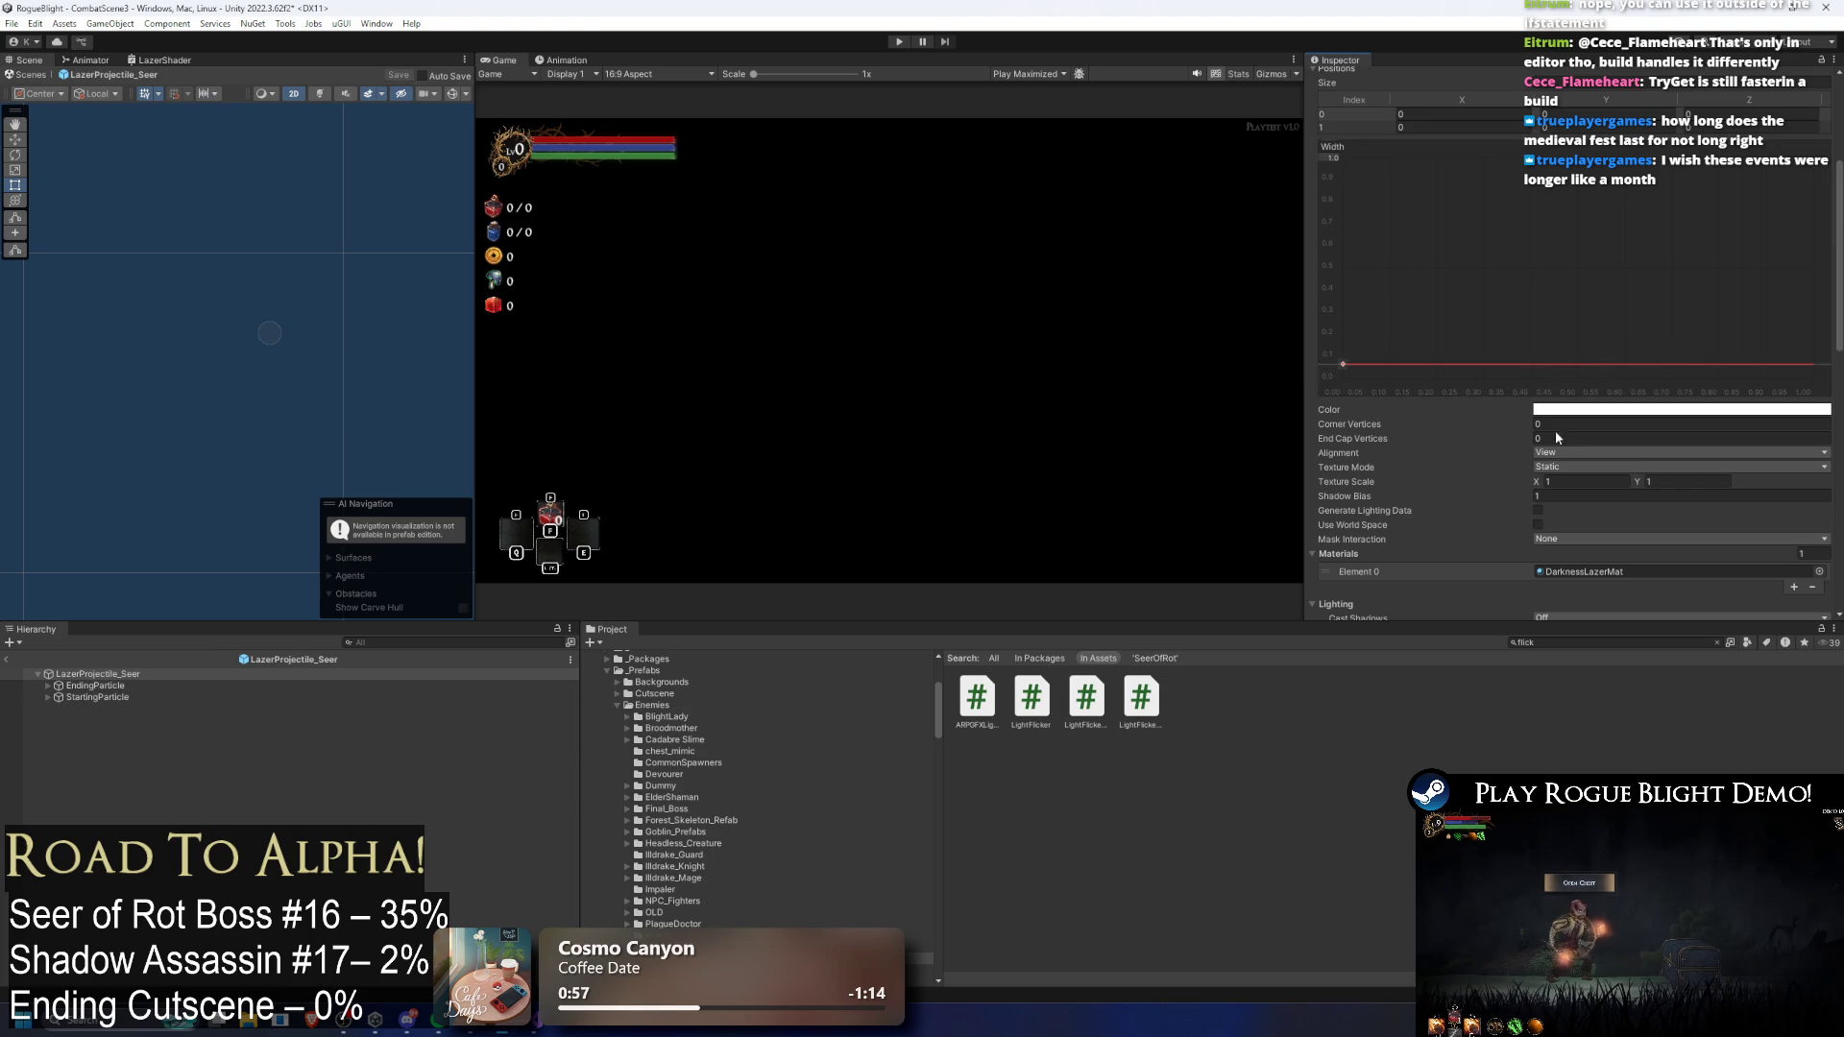
{"action": "scroll", "coordinate": [1582, 404], "scroll_direction": "down", "scroll_amount": 10}
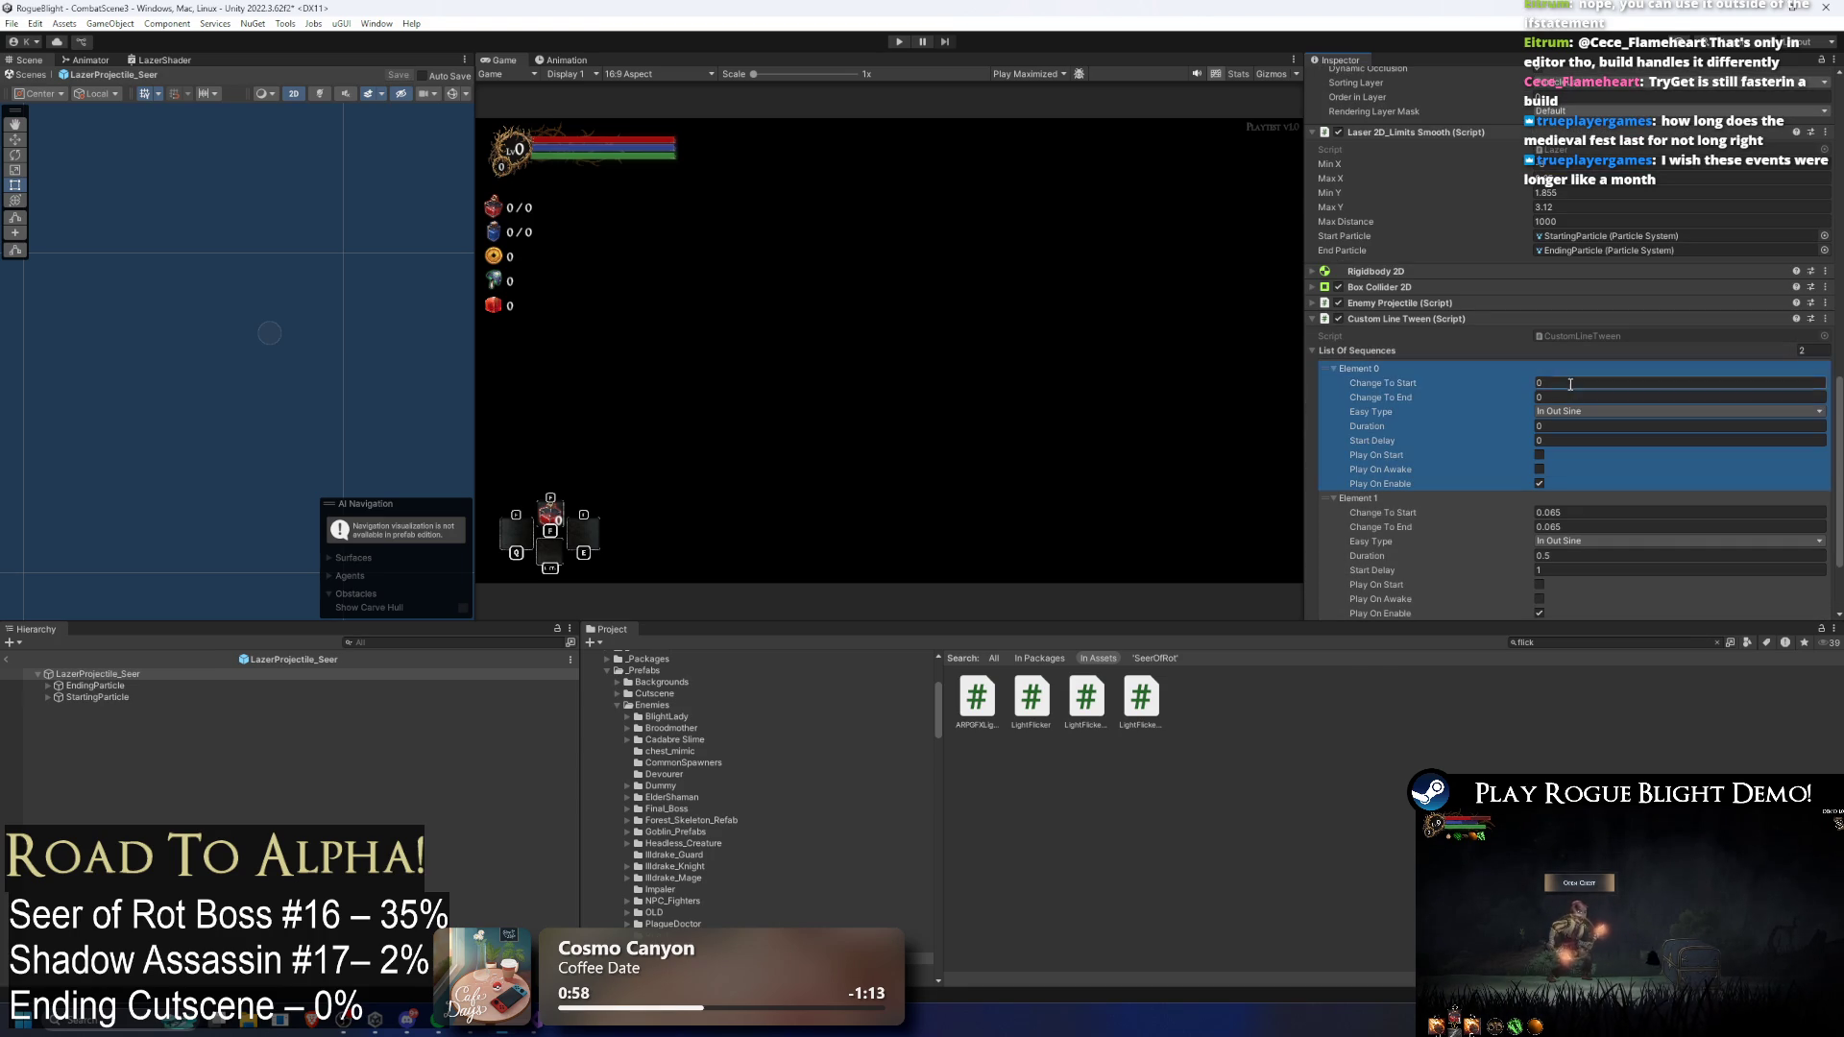
{"action": "left_click", "coordinate": [1567, 512]}
{"action": "left_click", "coordinate": [1567, 383]}
{"action": "type", "text": ".01"}
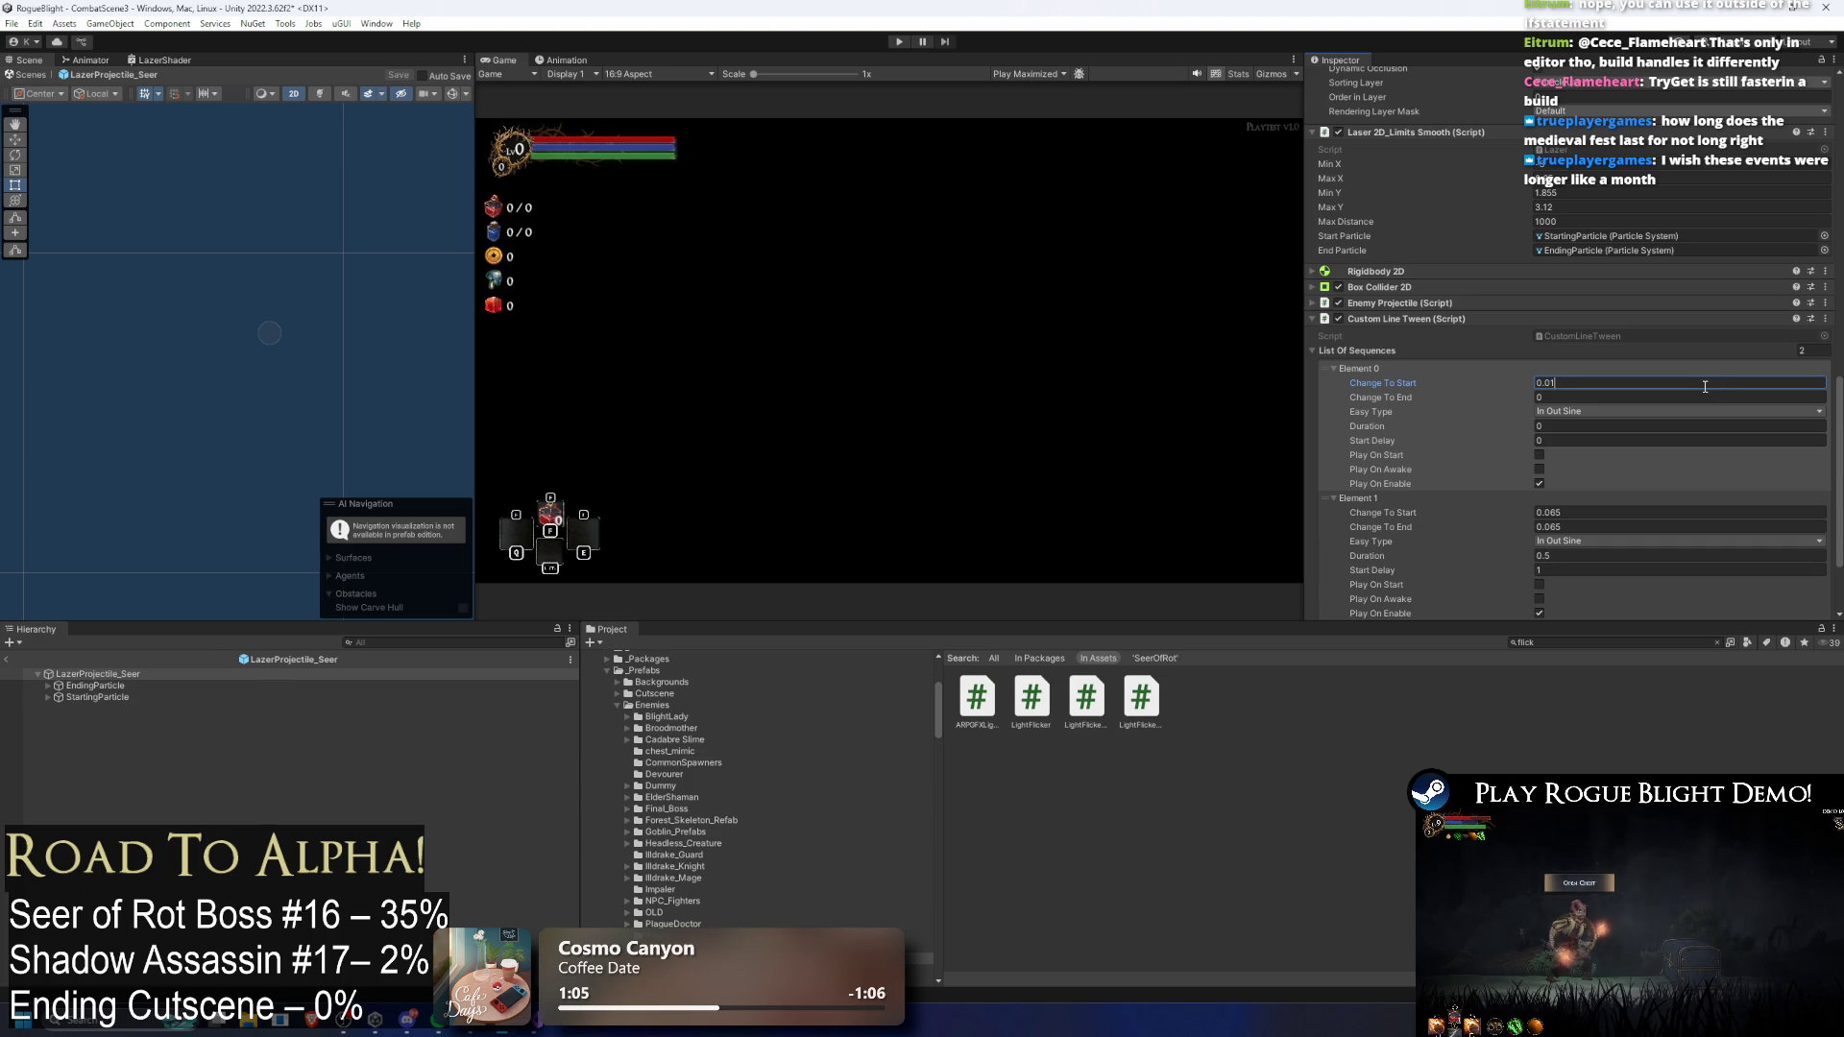
{"action": "left_click", "coordinate": [1587, 401]}
{"action": "type", "text": "0.01"}
{"action": "scroll", "coordinate": [1637, 397], "scroll_direction": "up", "scroll_amount": 10}
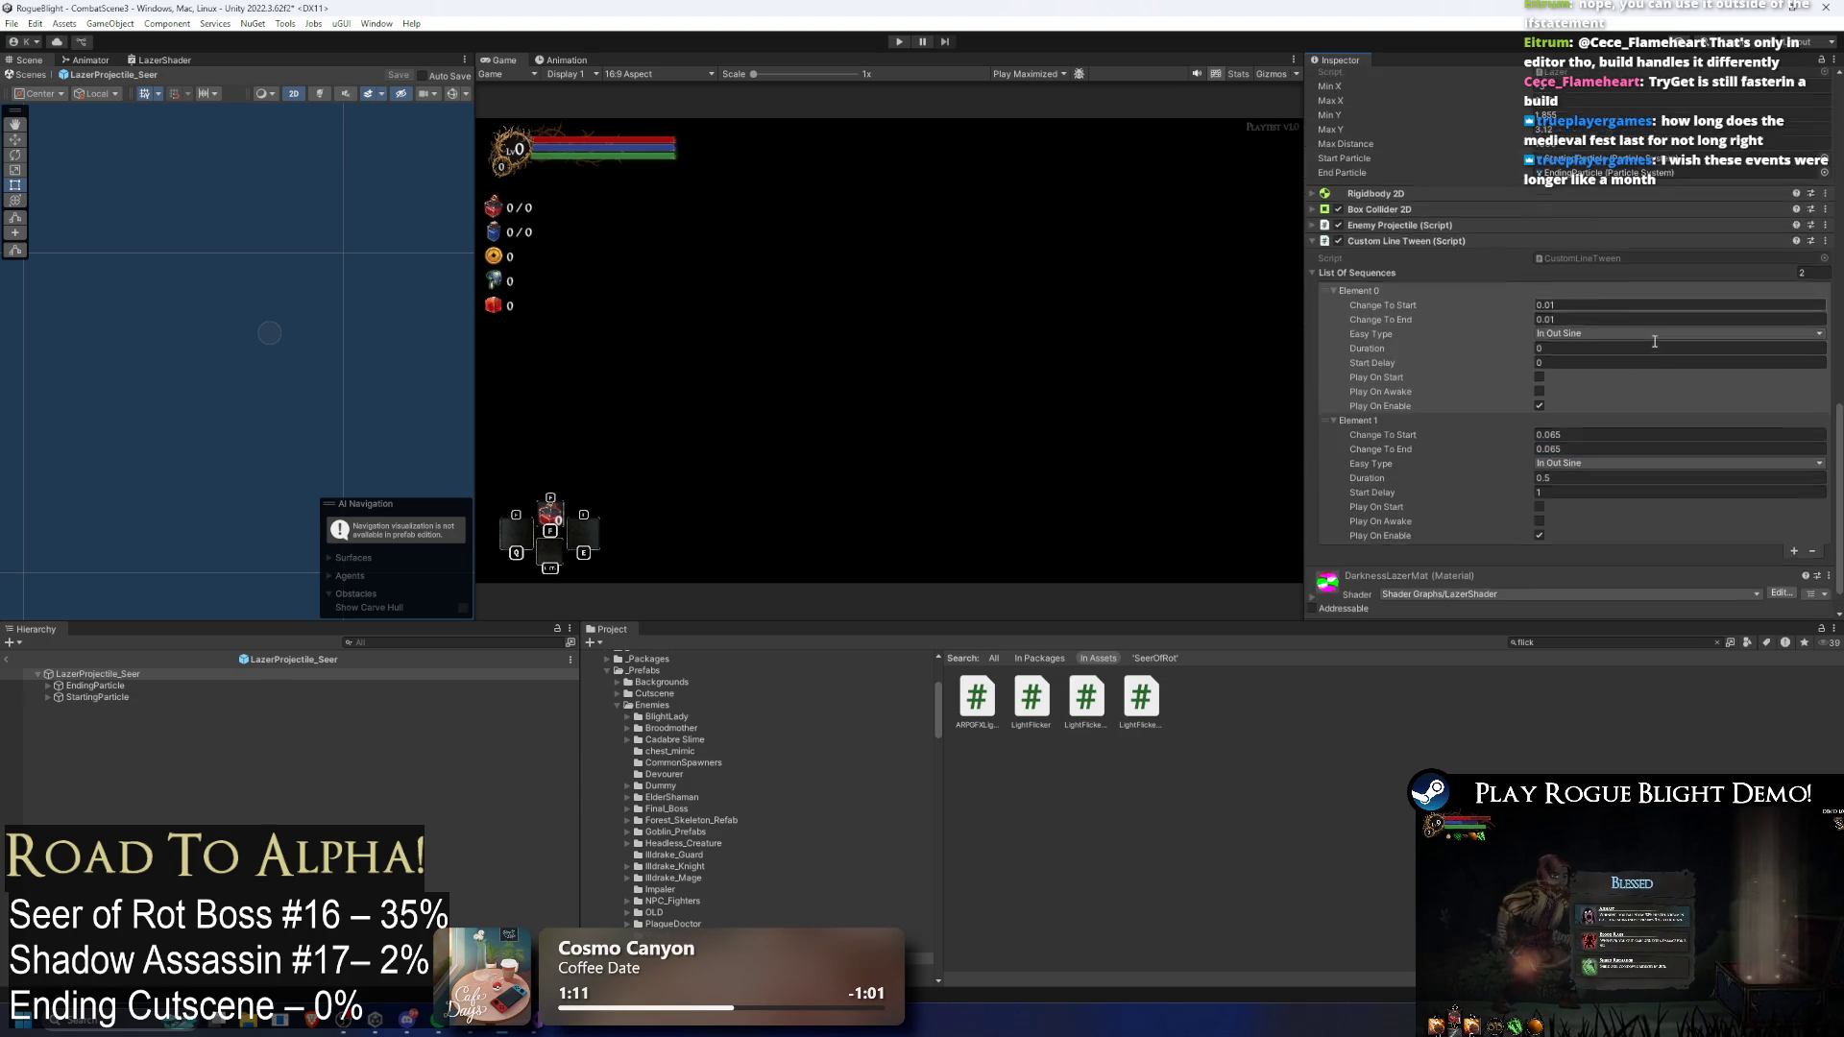
{"action": "left_click", "coordinate": [898, 43]}
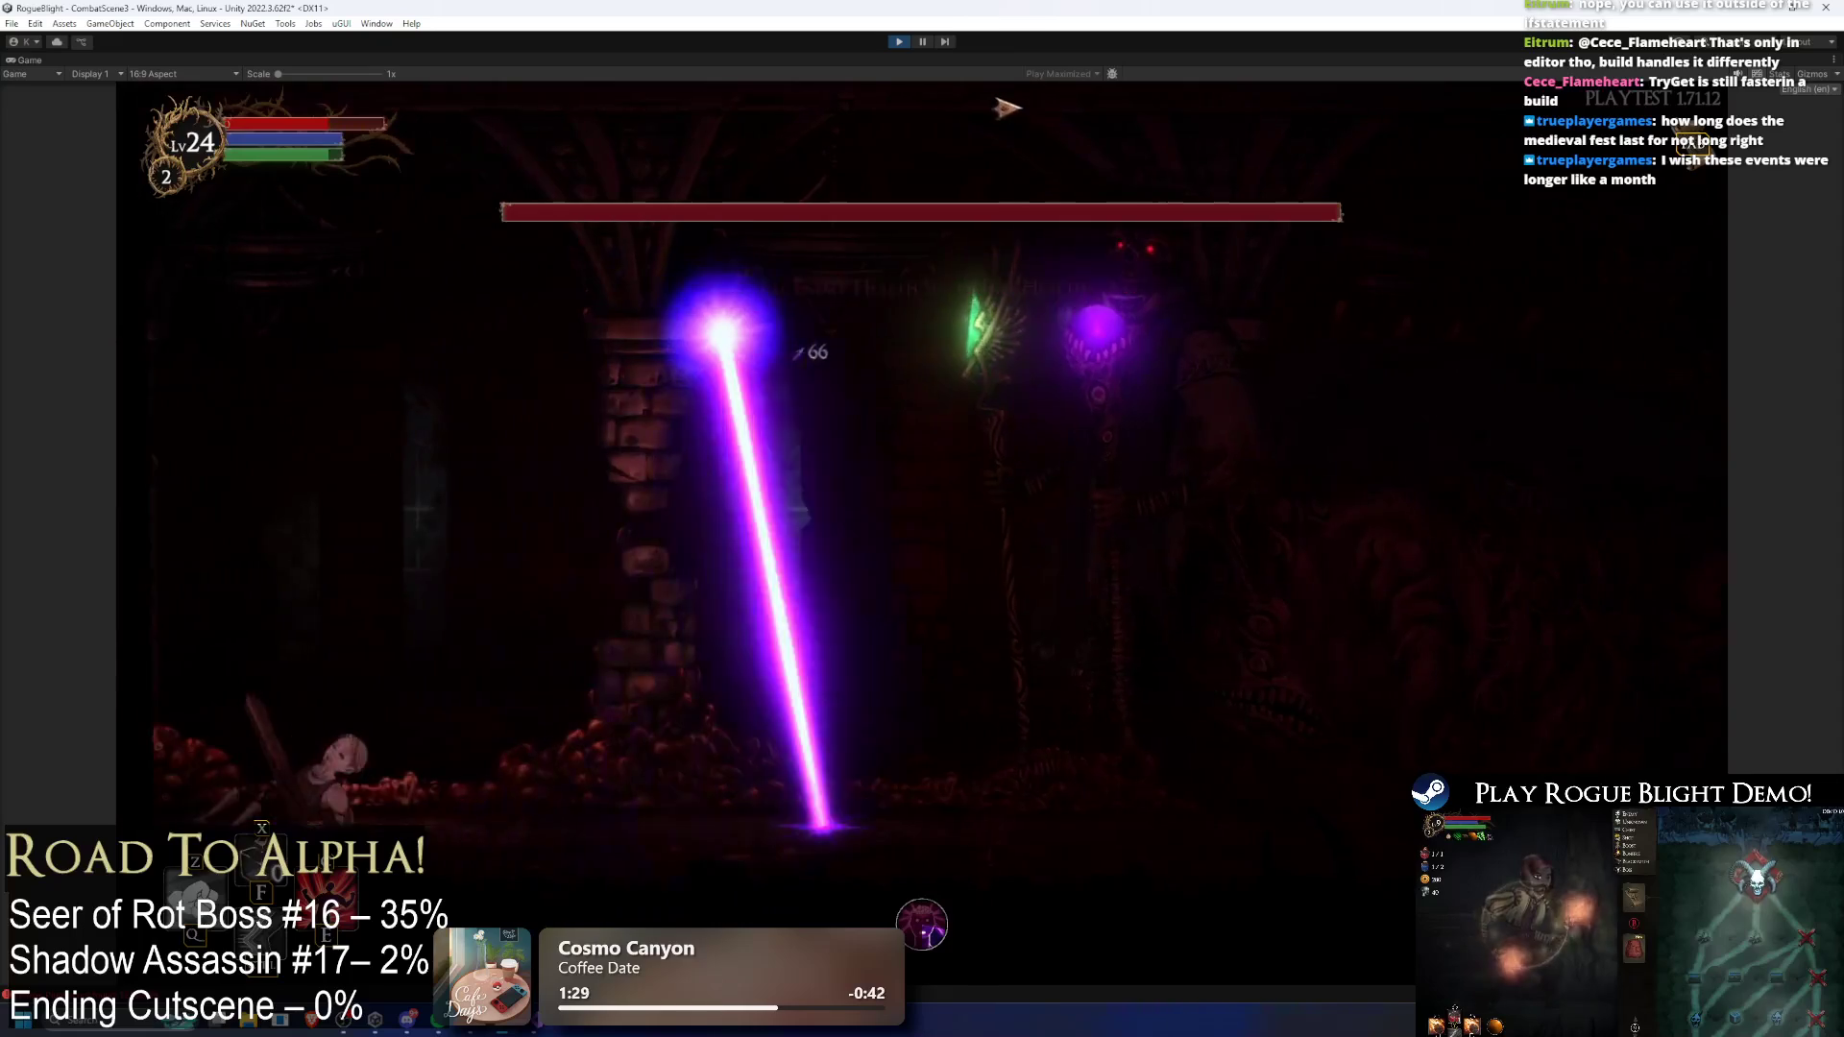
Step: Stop the test, change Element 0's start and end widths to 0.001, and play again
{"action": "key", "text": "ctrl+p"}
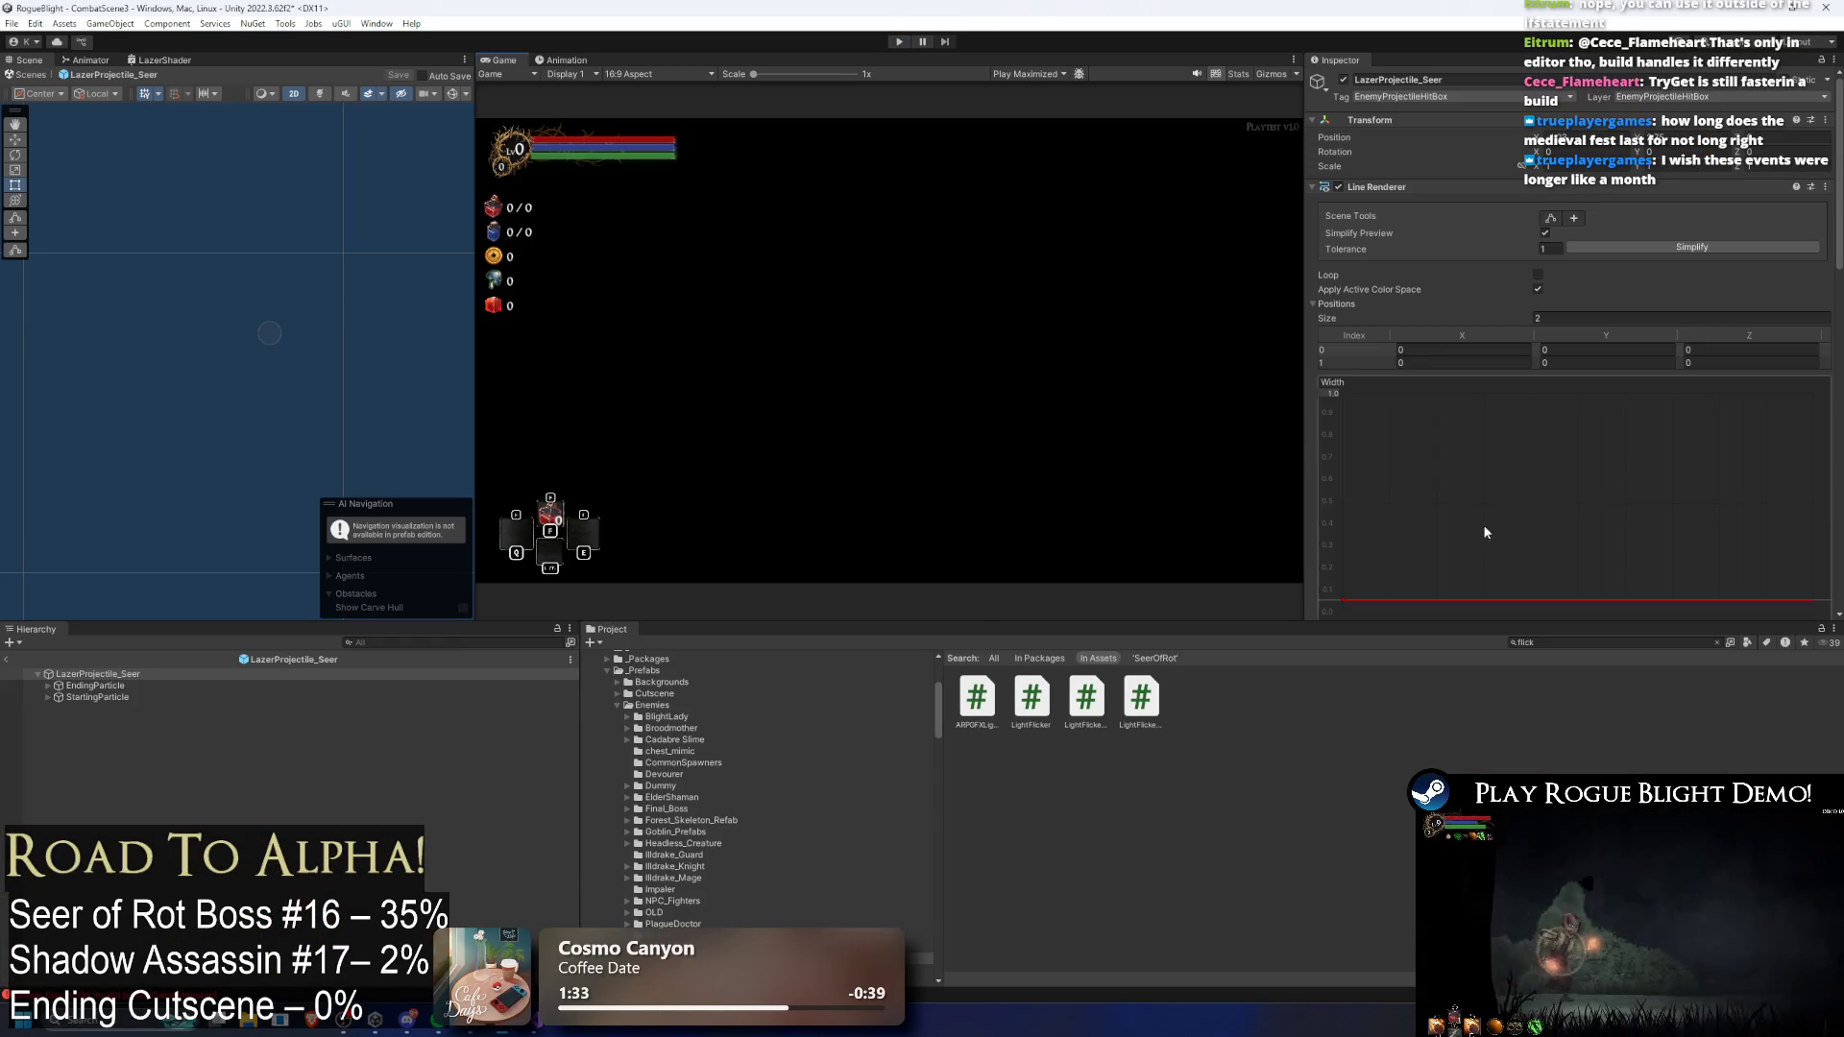
{"action": "scroll", "coordinate": [1594, 359], "scroll_direction": "down", "scroll_amount": 15}
{"action": "left_click", "coordinate": [1564, 305]}
{"action": "type", "text": "0.001"}
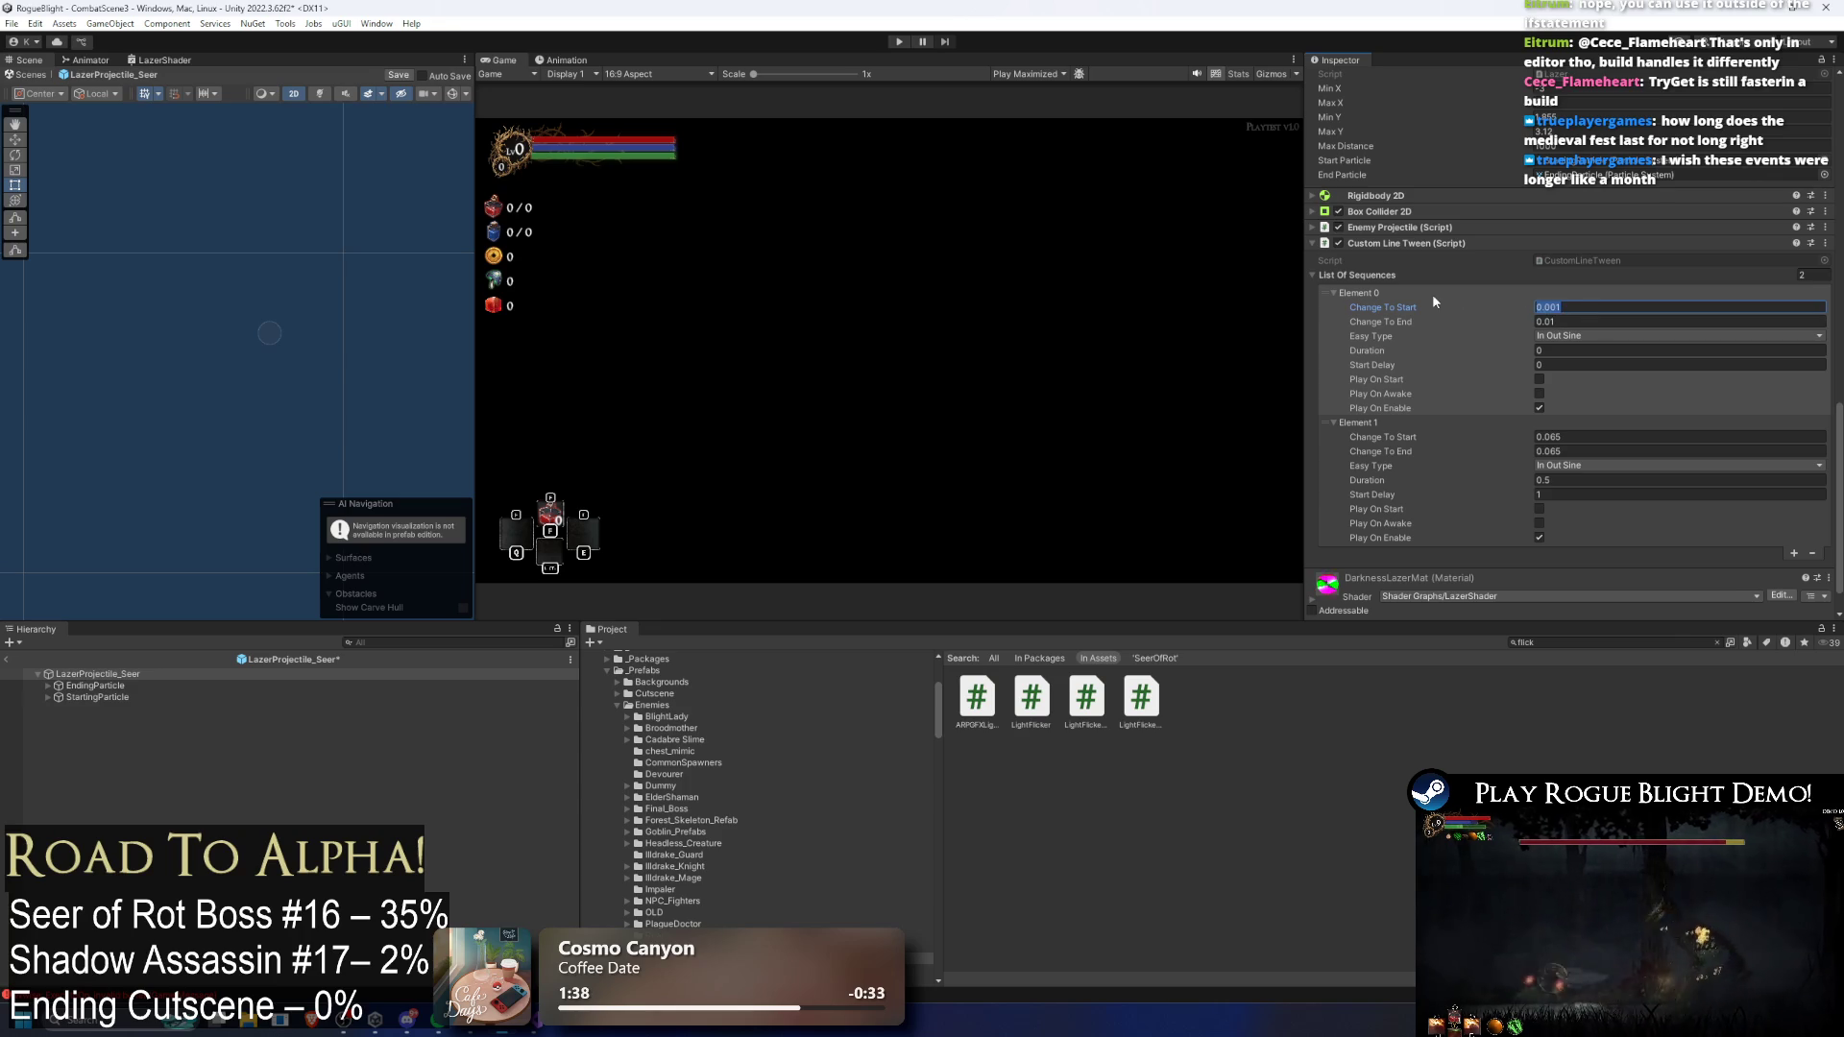
{"action": "left_click", "coordinate": [1570, 322]}
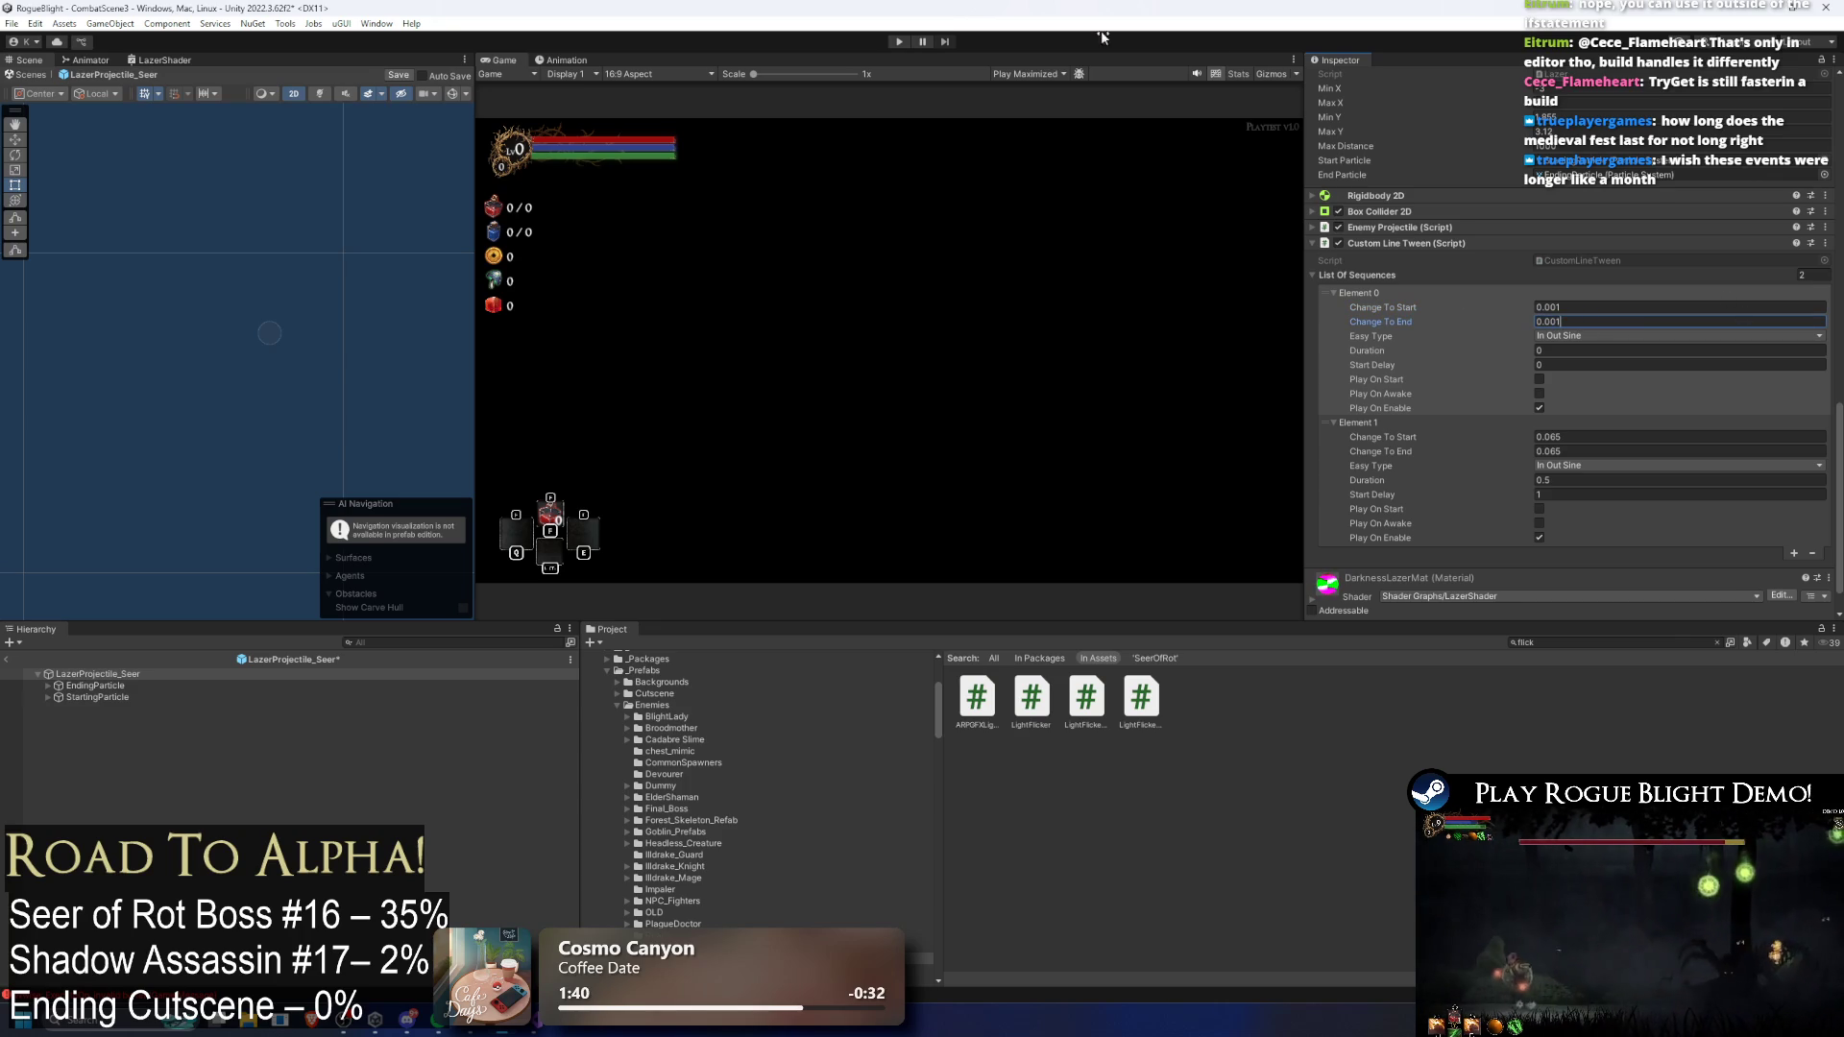
{"action": "left_click", "coordinate": [901, 42]}
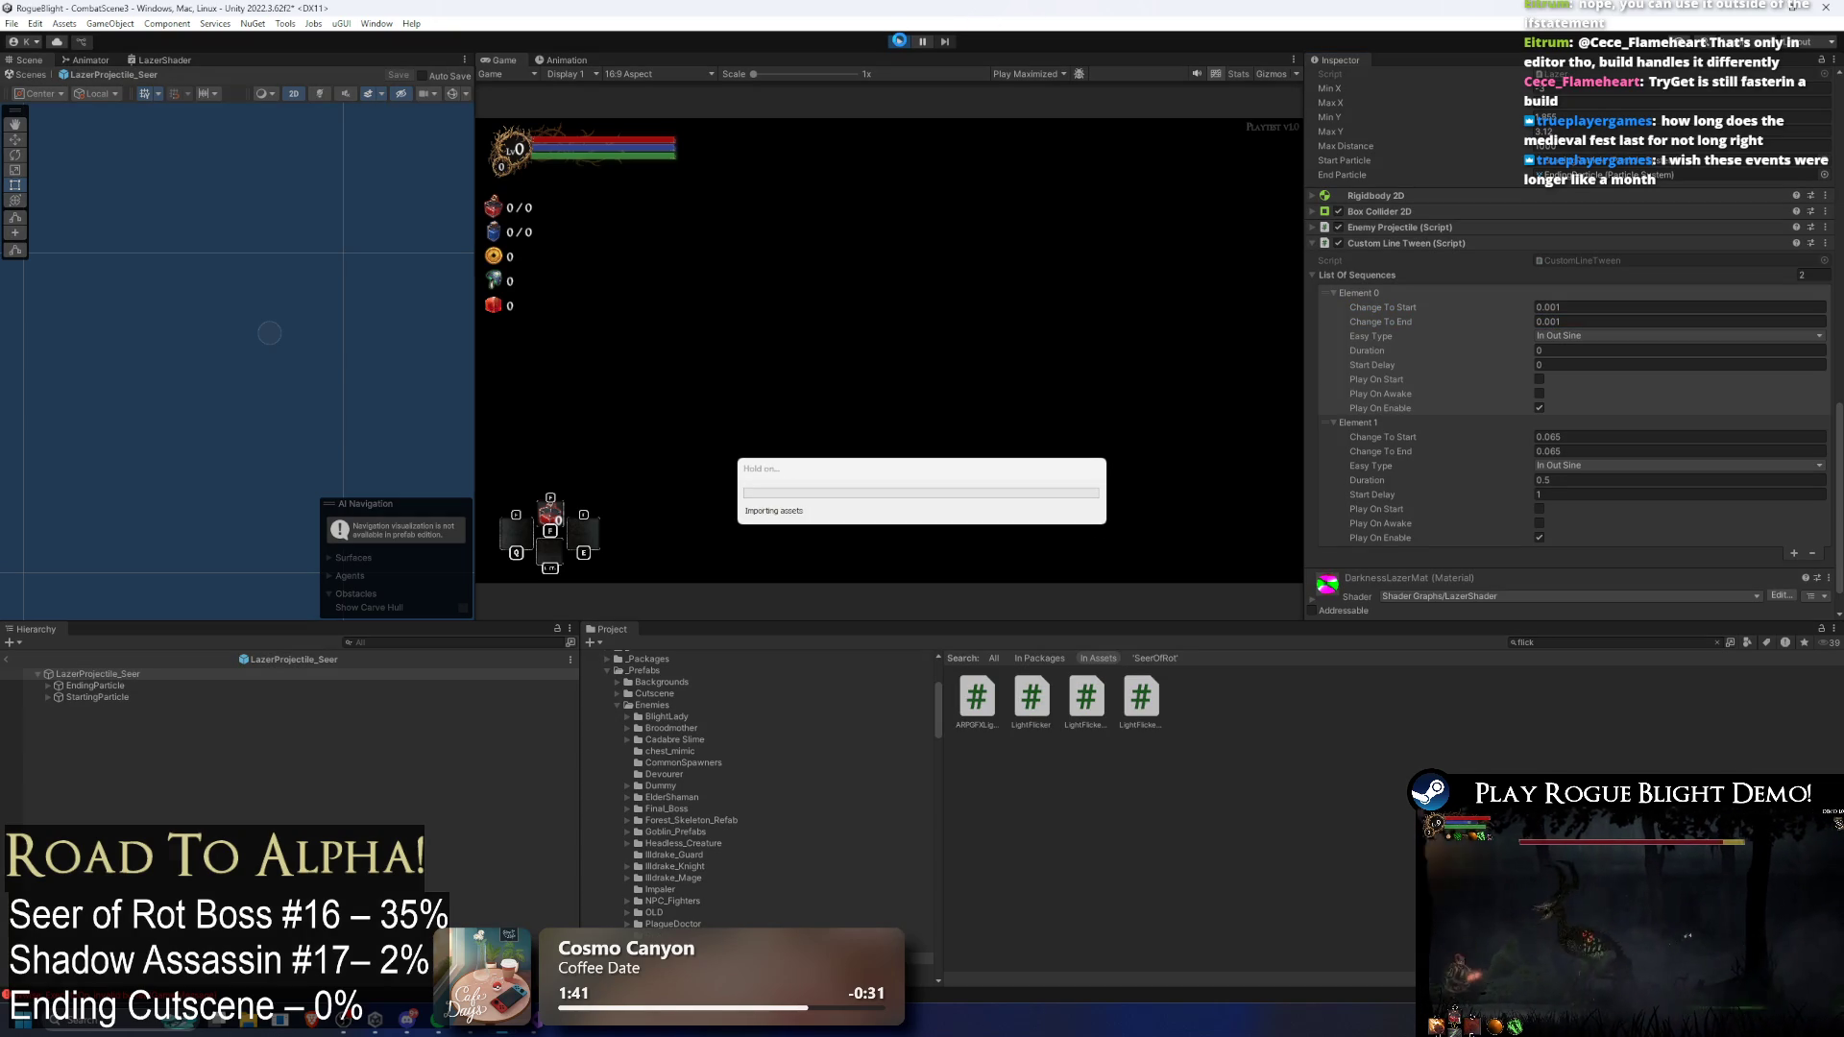
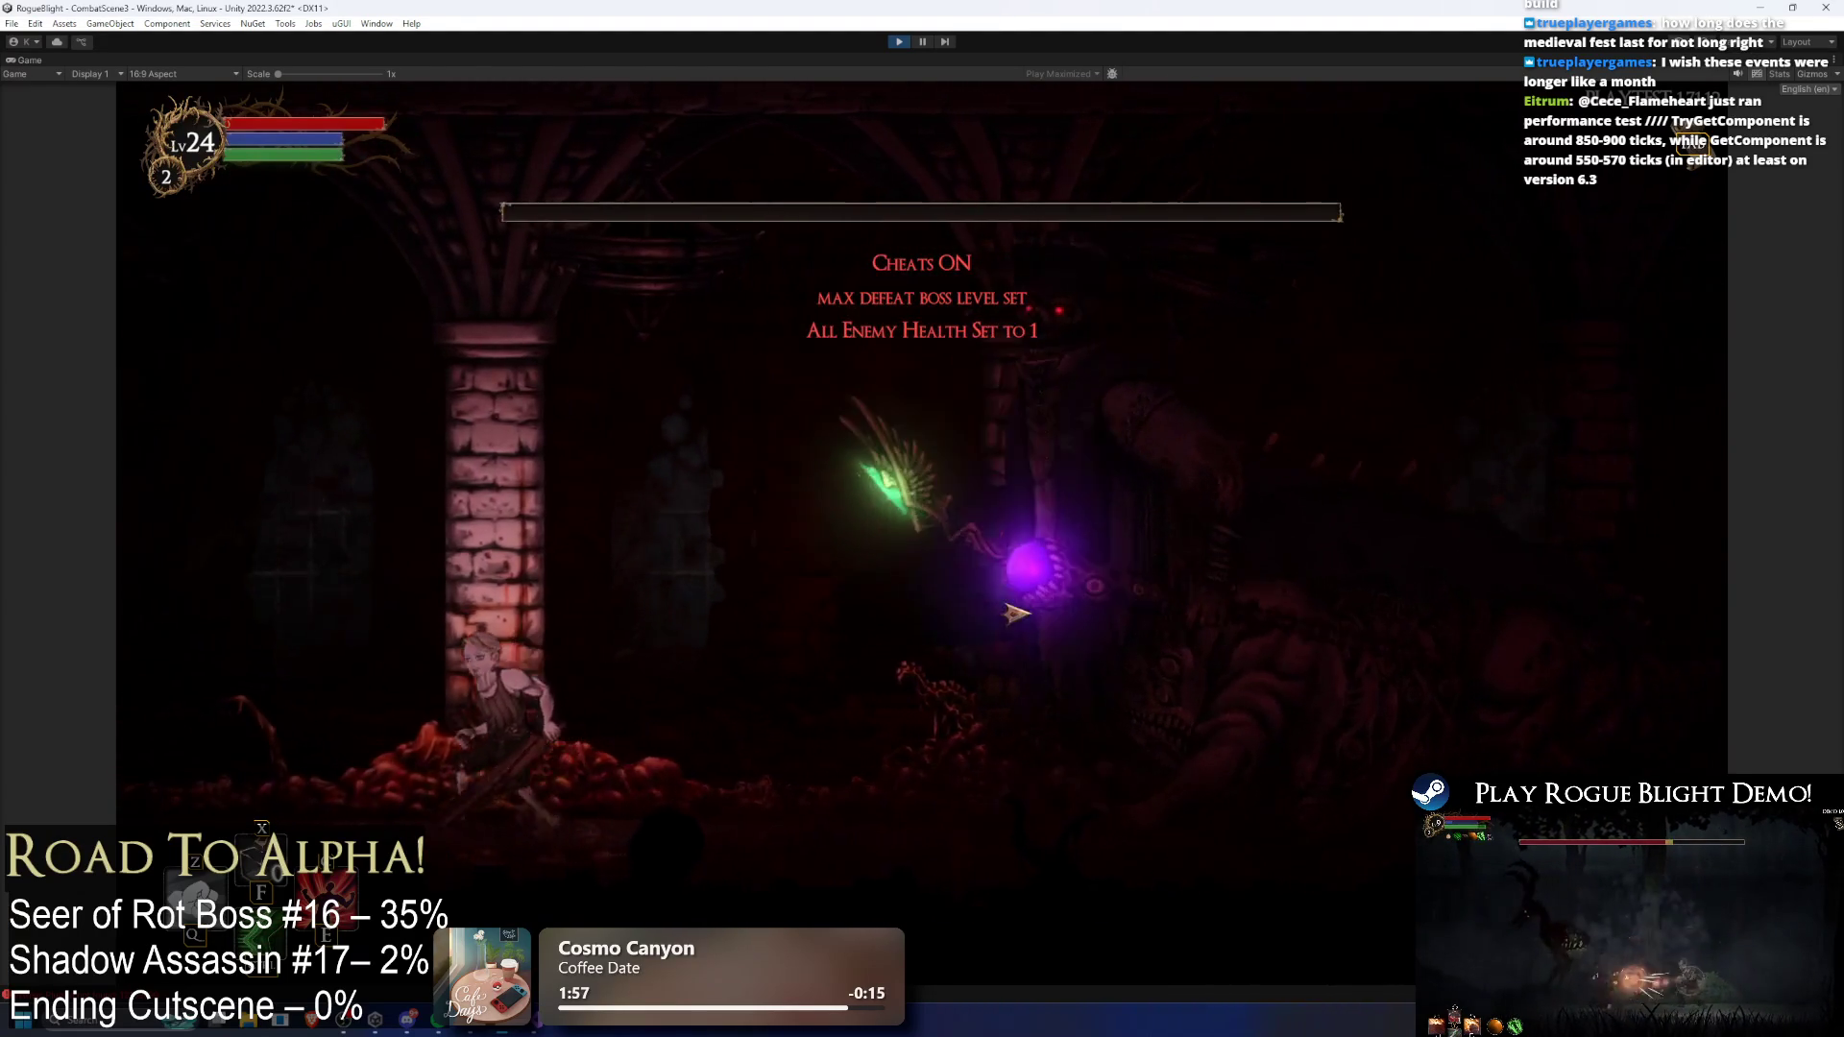
Step: Reset enemy health, move and dash the player toward the Seer boss, then stop the playtest
{"action": "key", "text": "h"}
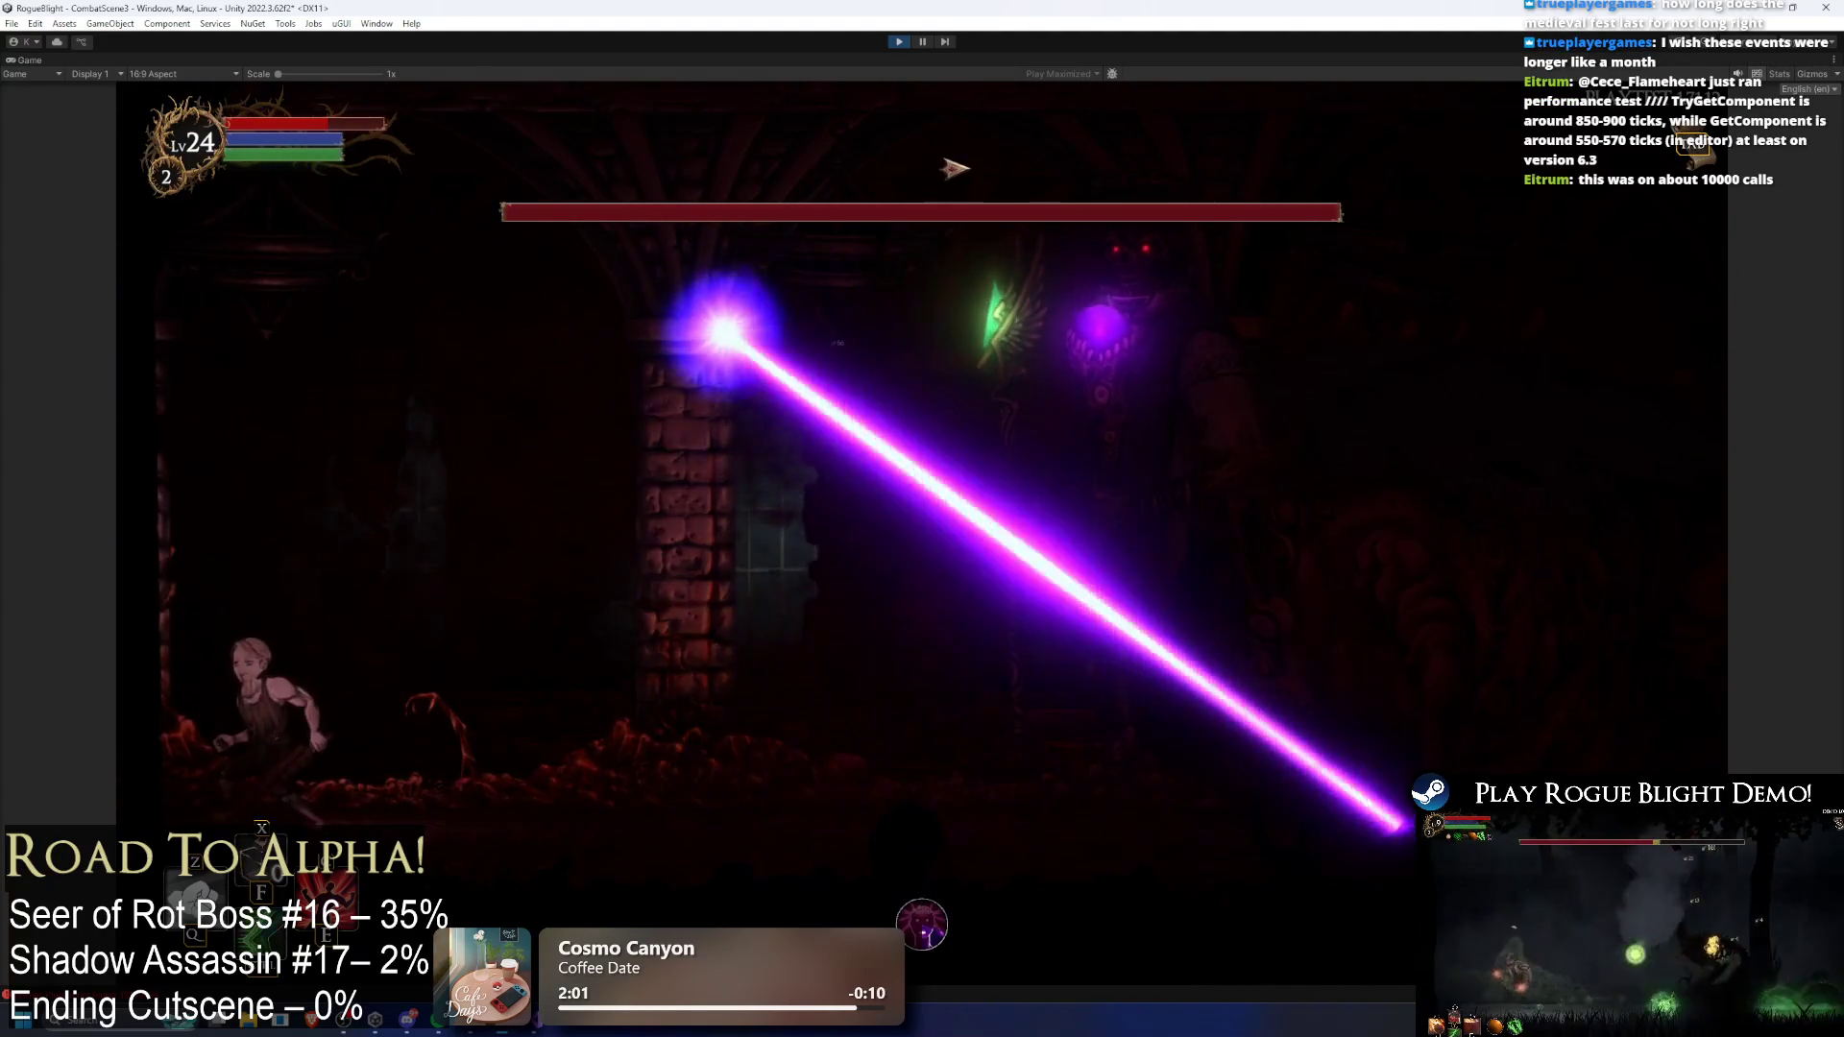
{"action": "key", "text": "Right"}
{"action": "key", "text": "Left"}
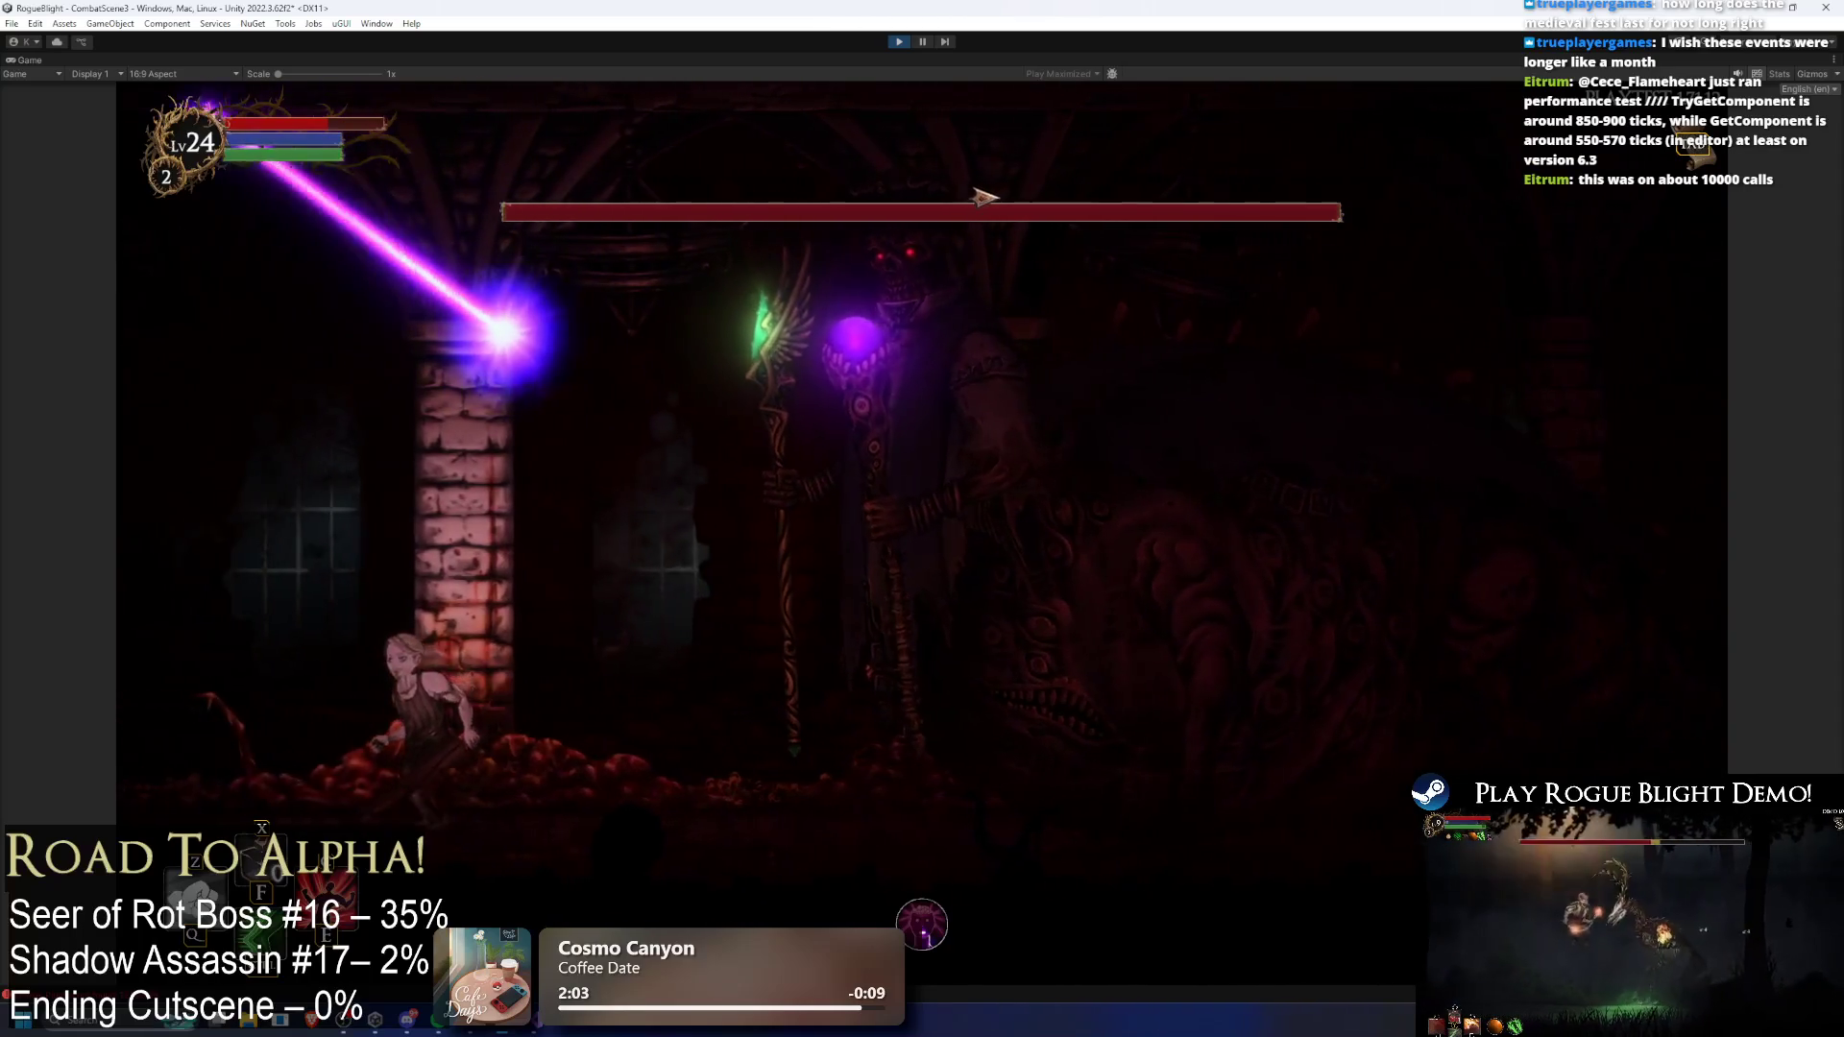
{"action": "key", "text": "Right"}
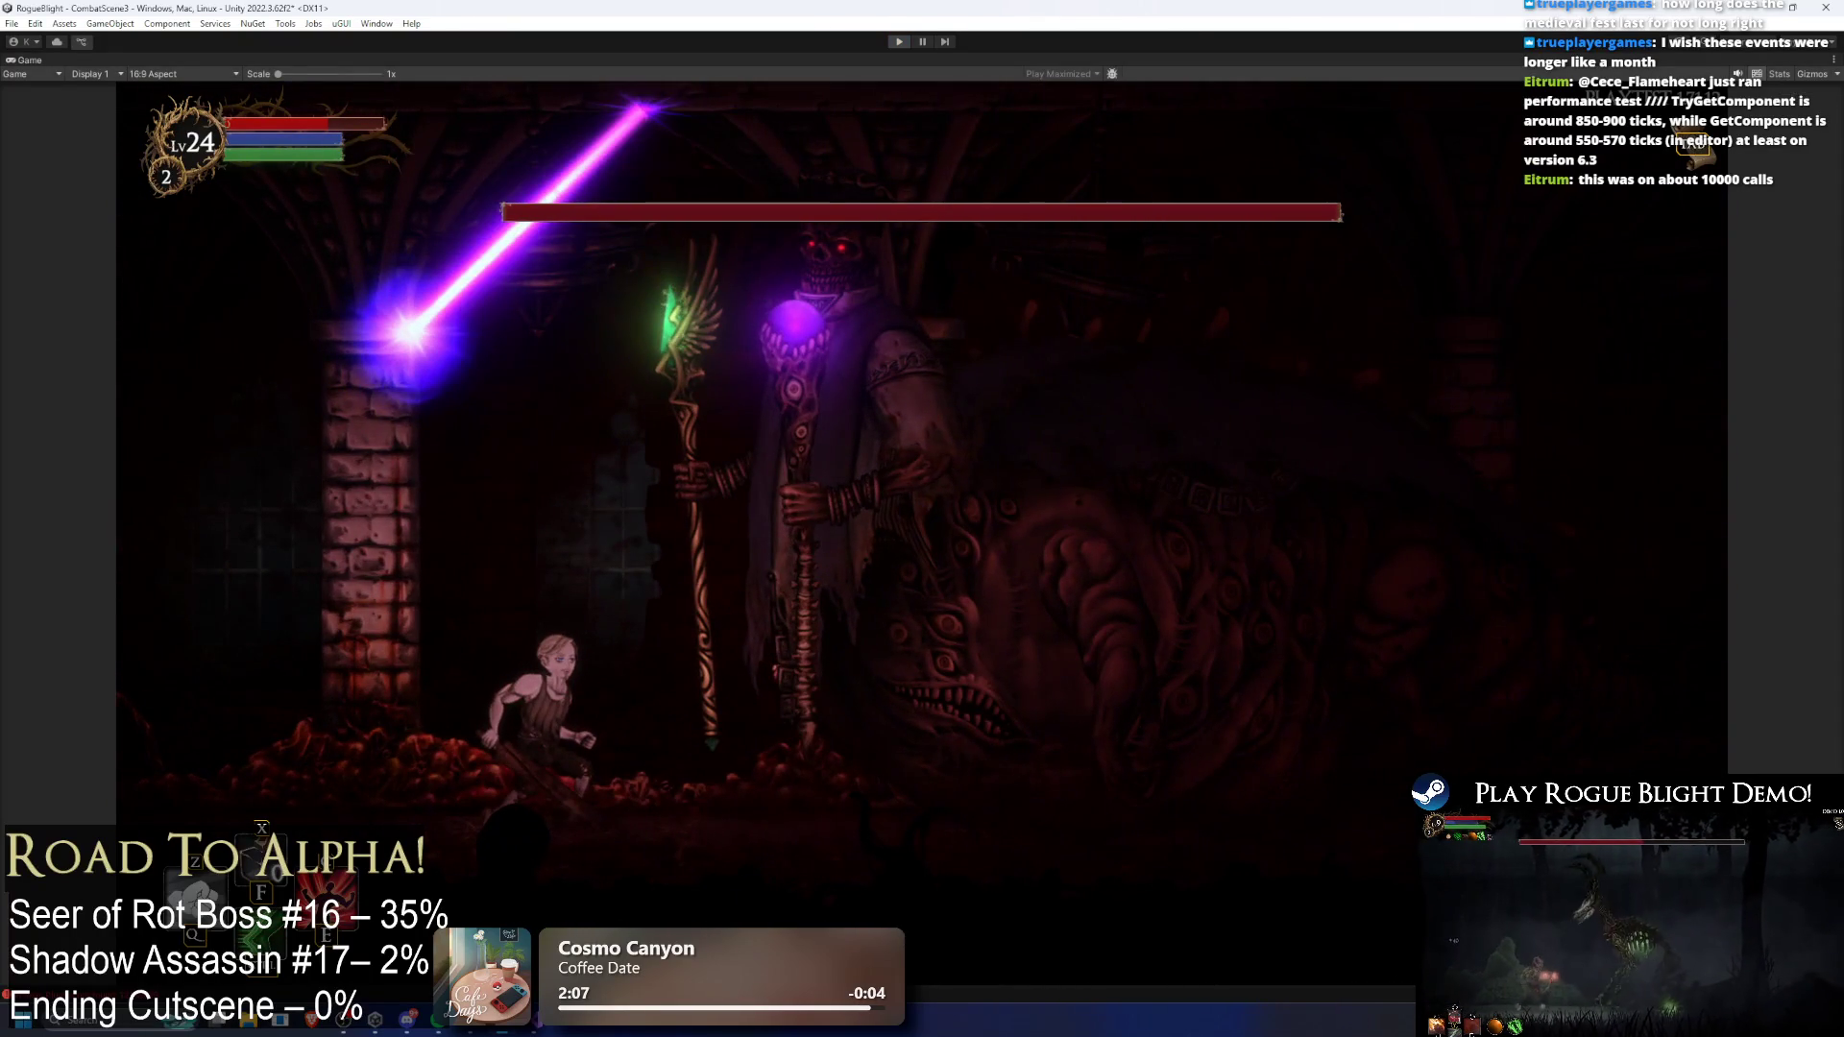
{"action": "key", "text": "ctrl+p"}
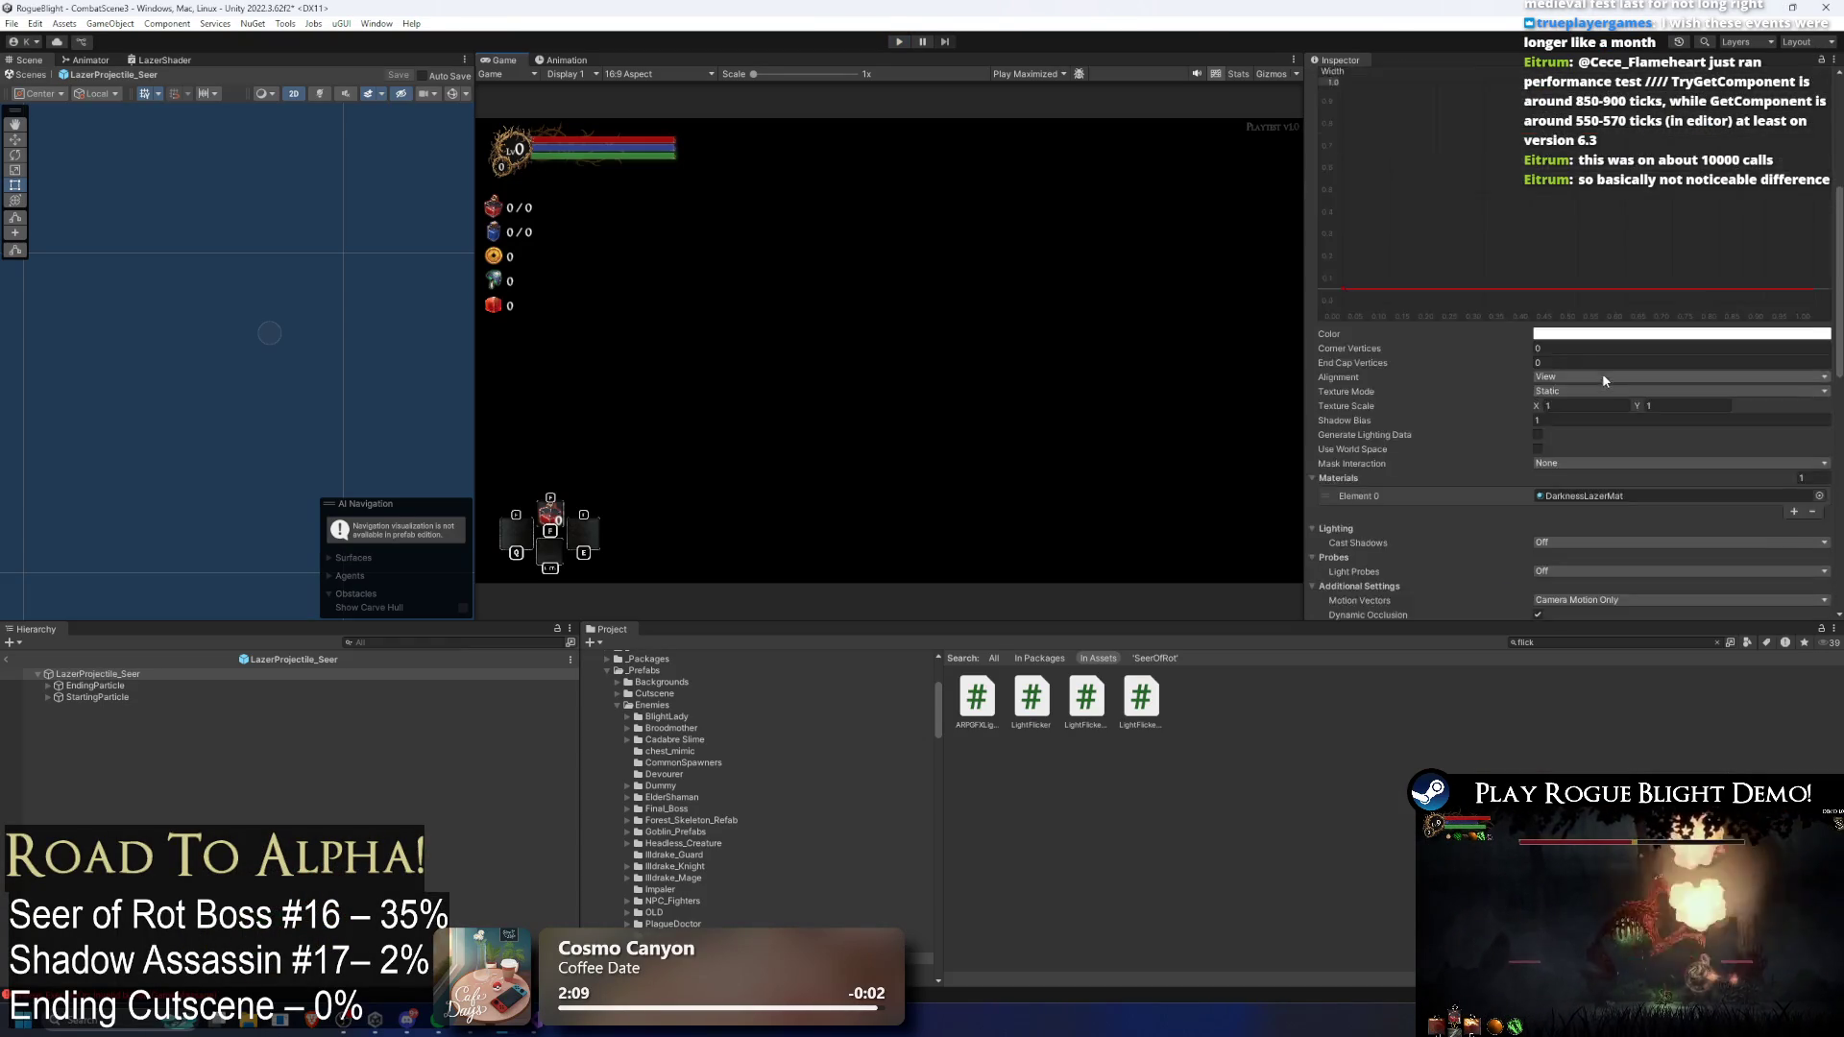
Step: Set Custom Line Tween Element 1's Start Delay to 5 and start a new playtest
{"action": "scroll", "coordinate": [1675, 298], "scroll_direction": "down", "scroll_amount": 3}
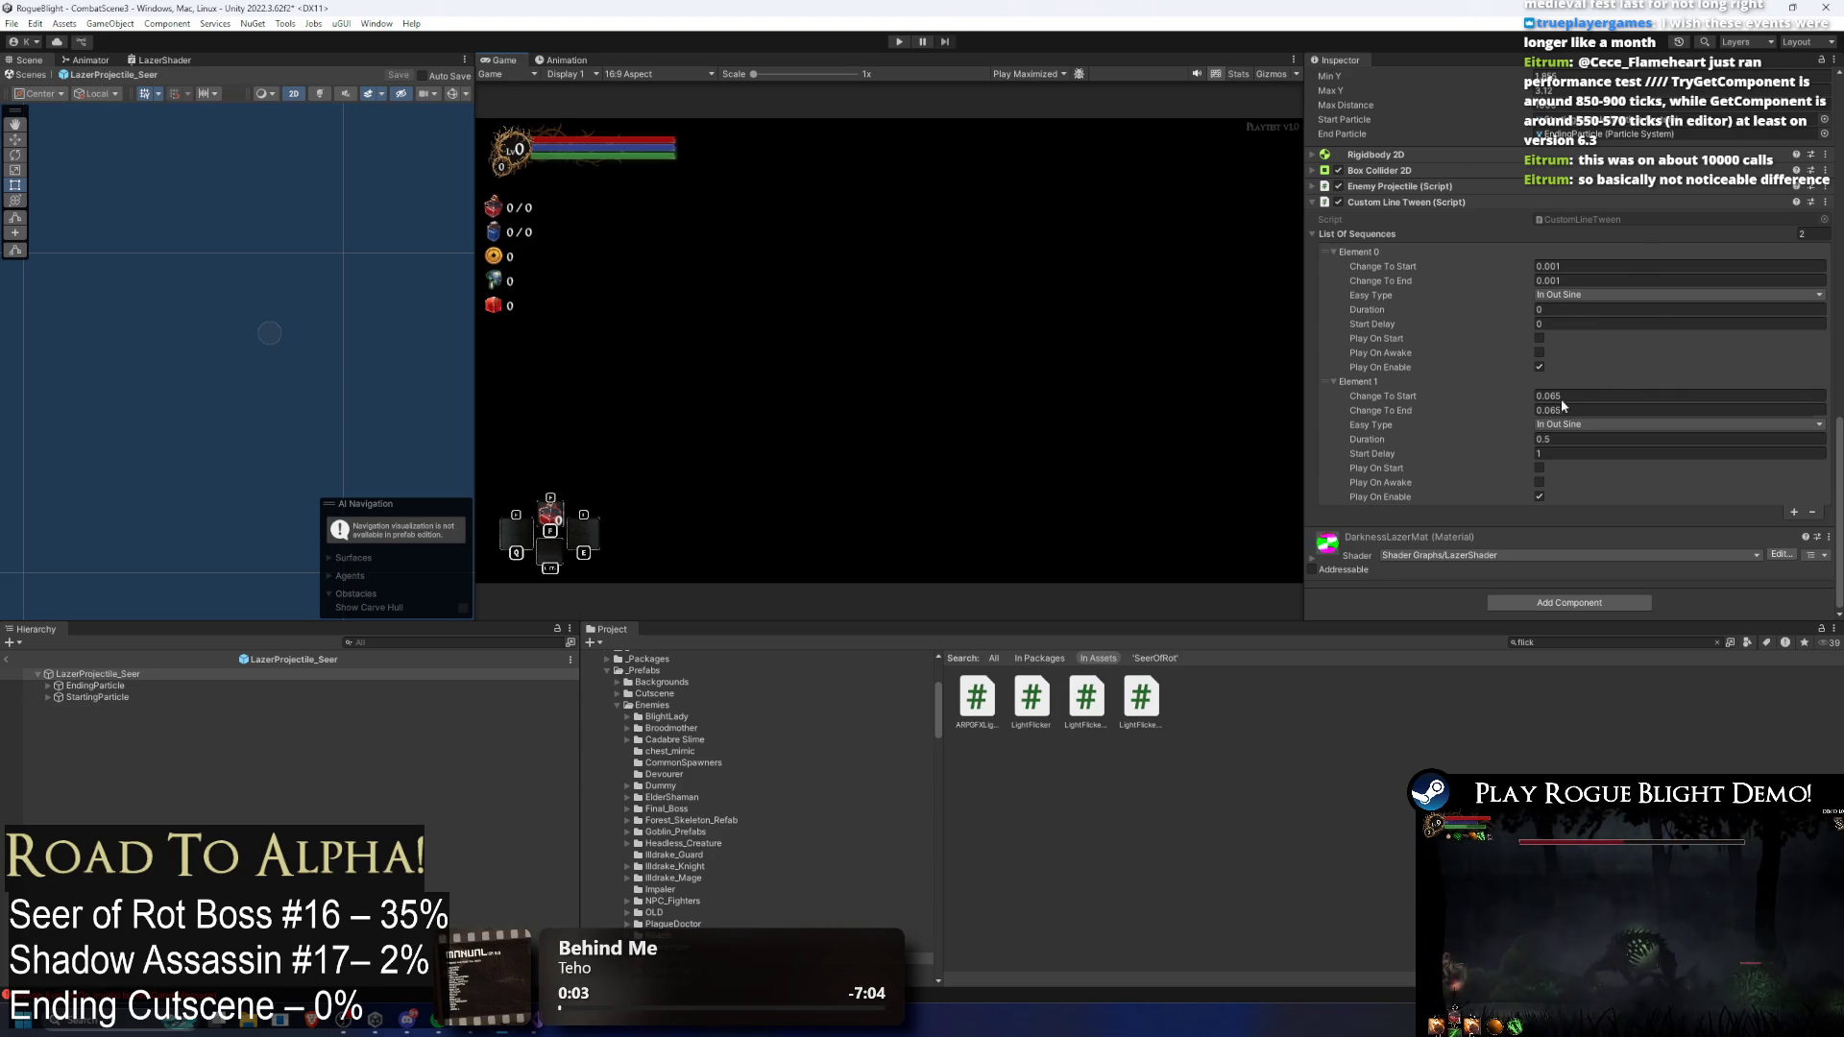
{"action": "left_click_drag", "start_coordinate": [1561, 400], "coordinate": [1549, 403]}
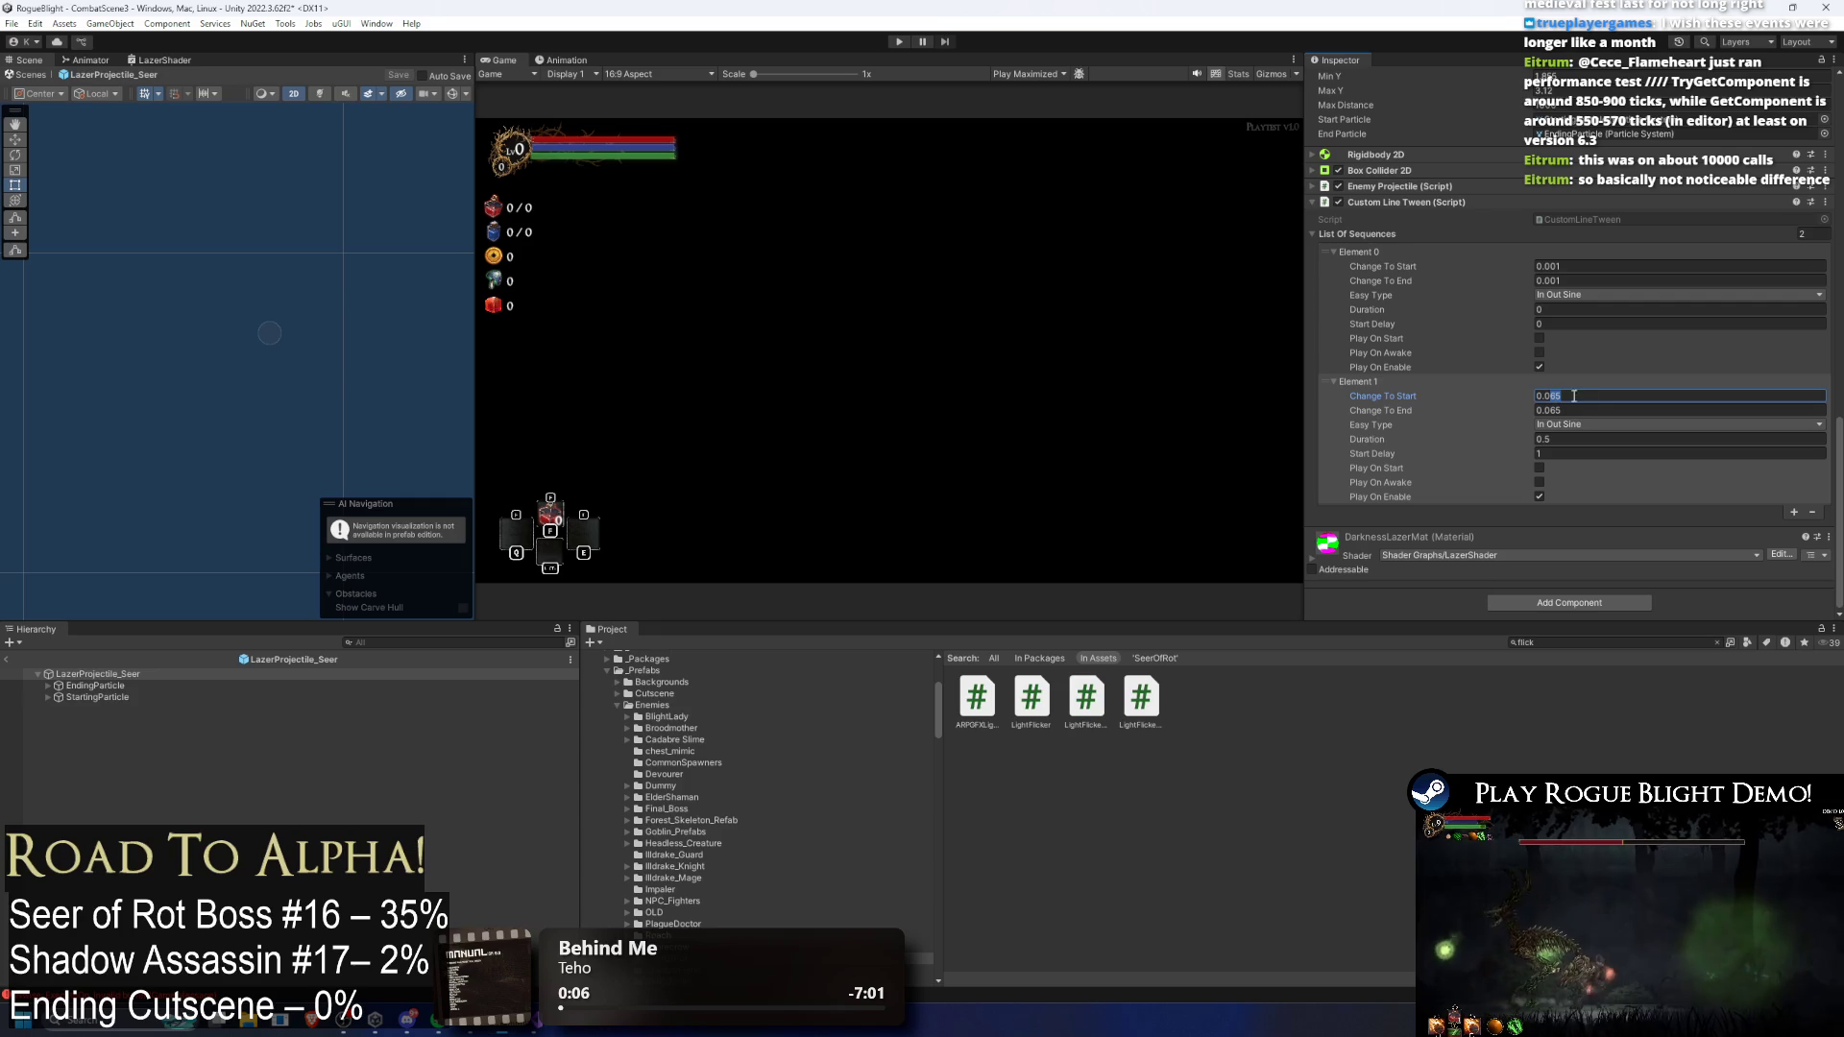
{"action": "left_click", "coordinate": [1549, 267]}
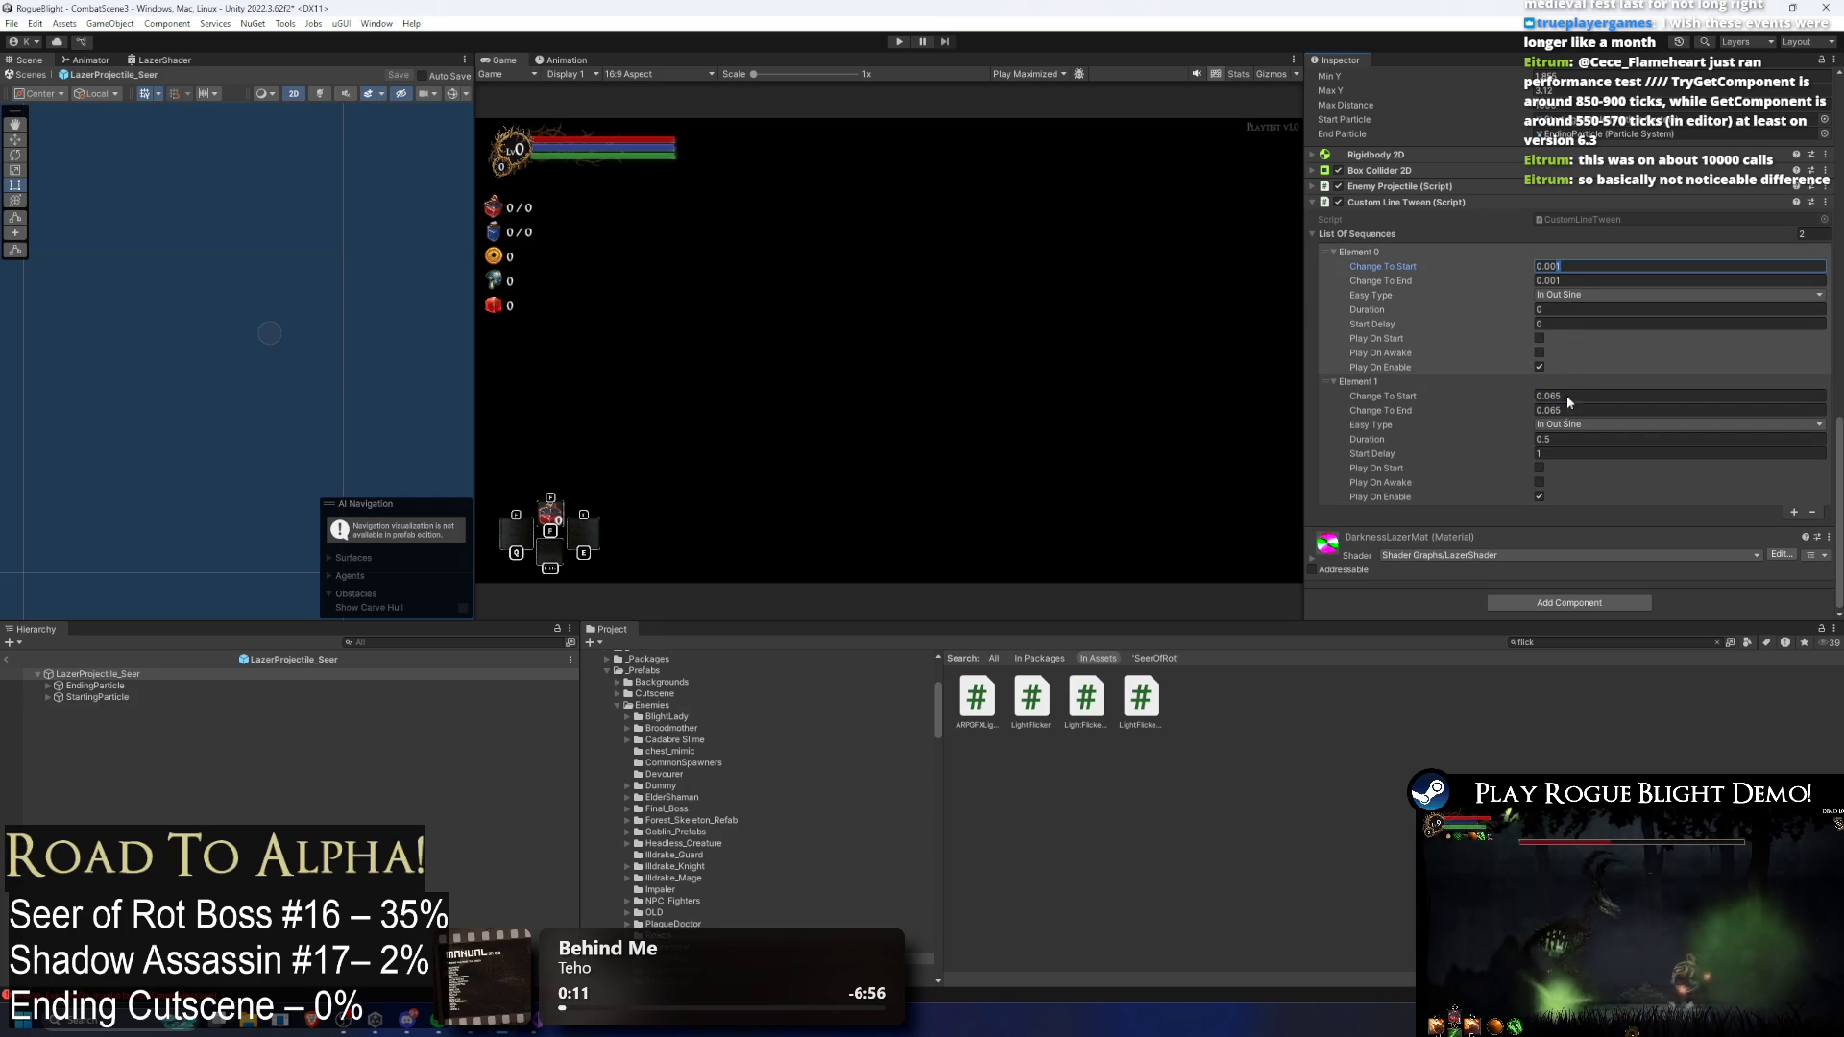
{"action": "left_click", "coordinate": [1575, 452]}
{"action": "type", "text": "5"}
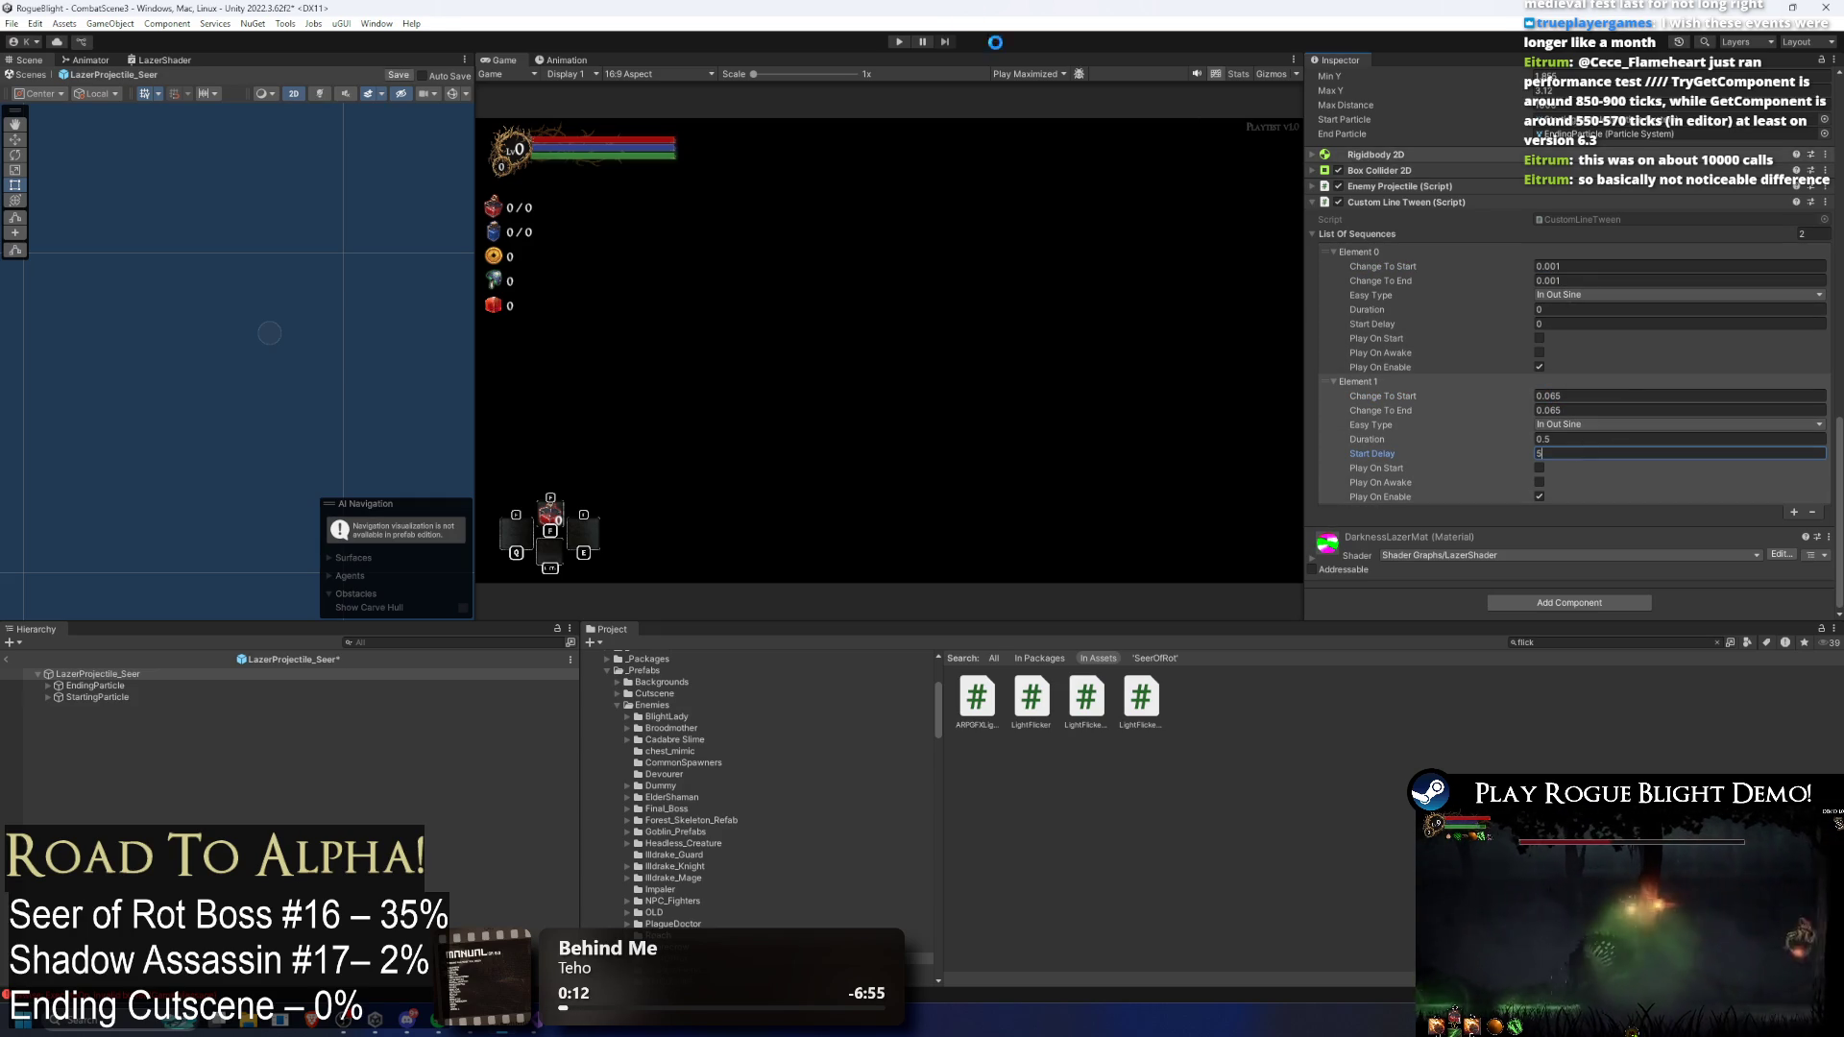
{"action": "left_click", "coordinate": [889, 41]}
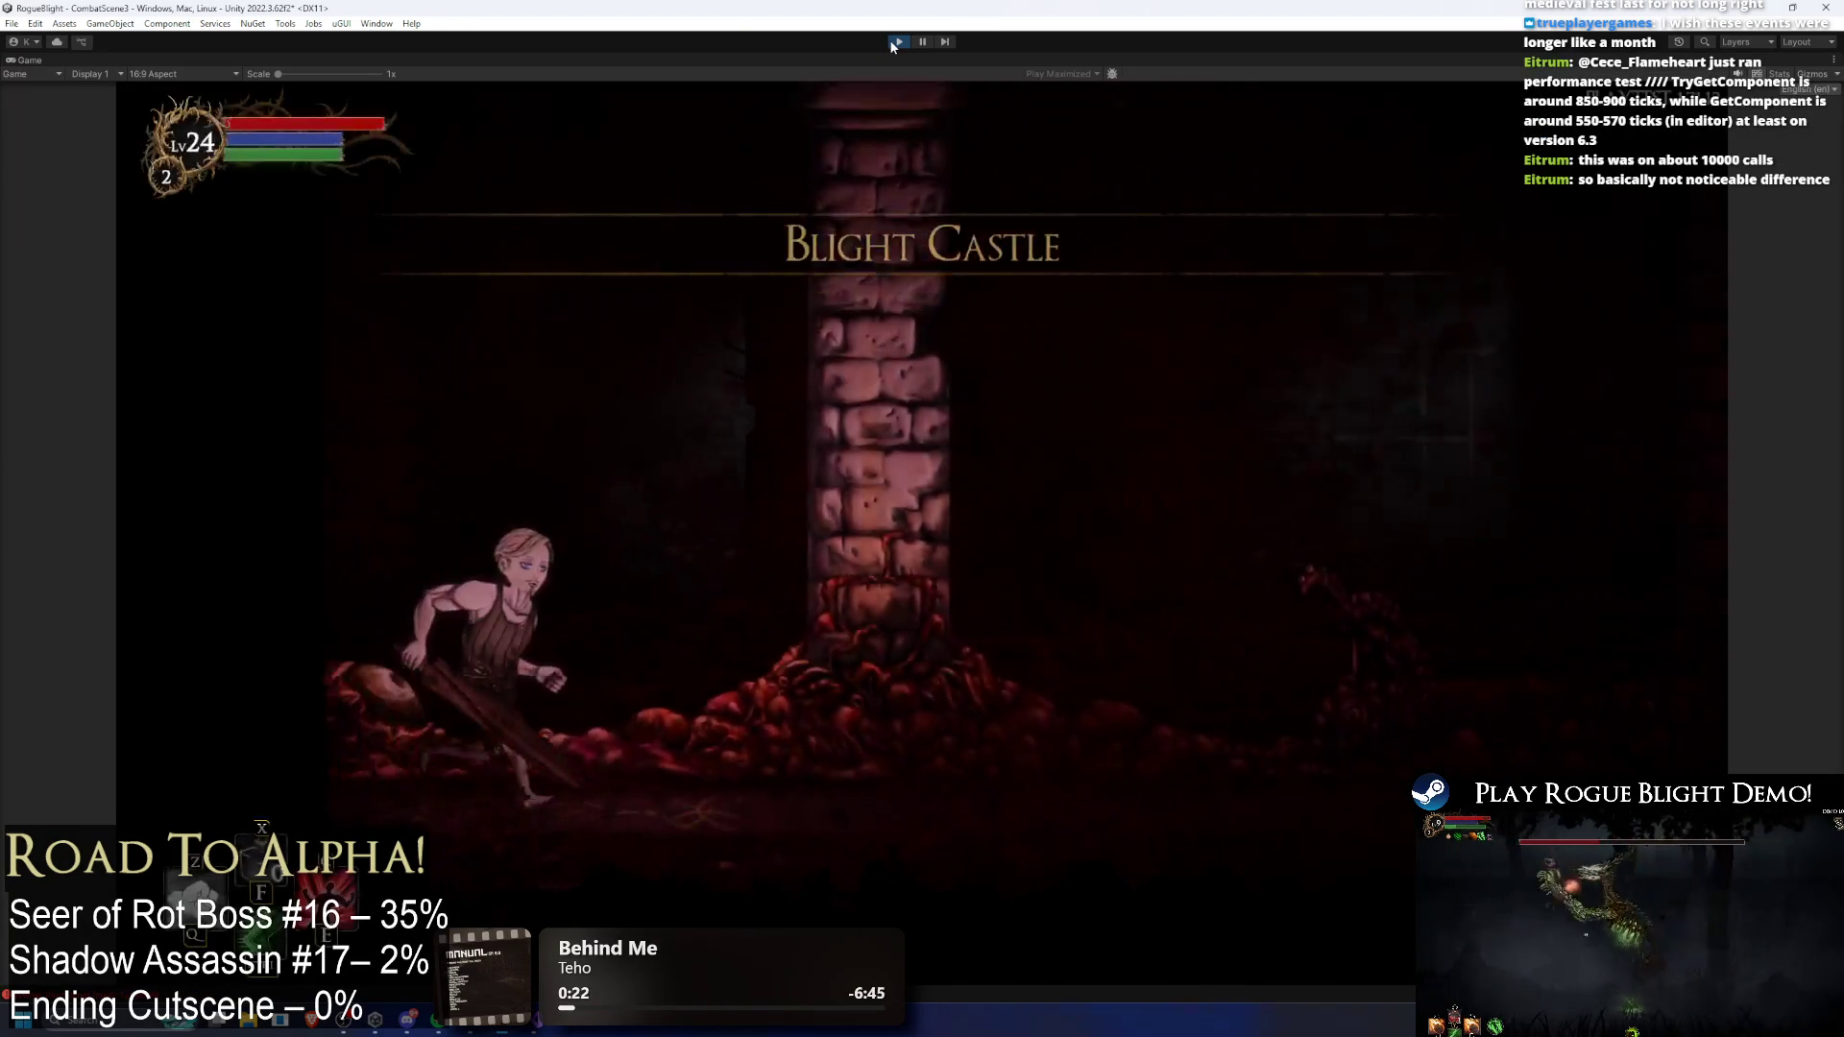
Step: Use Tab cheats to restore the boss's health, watch the full laser beam, then stop playing
{"action": "key", "text": "Tab"}
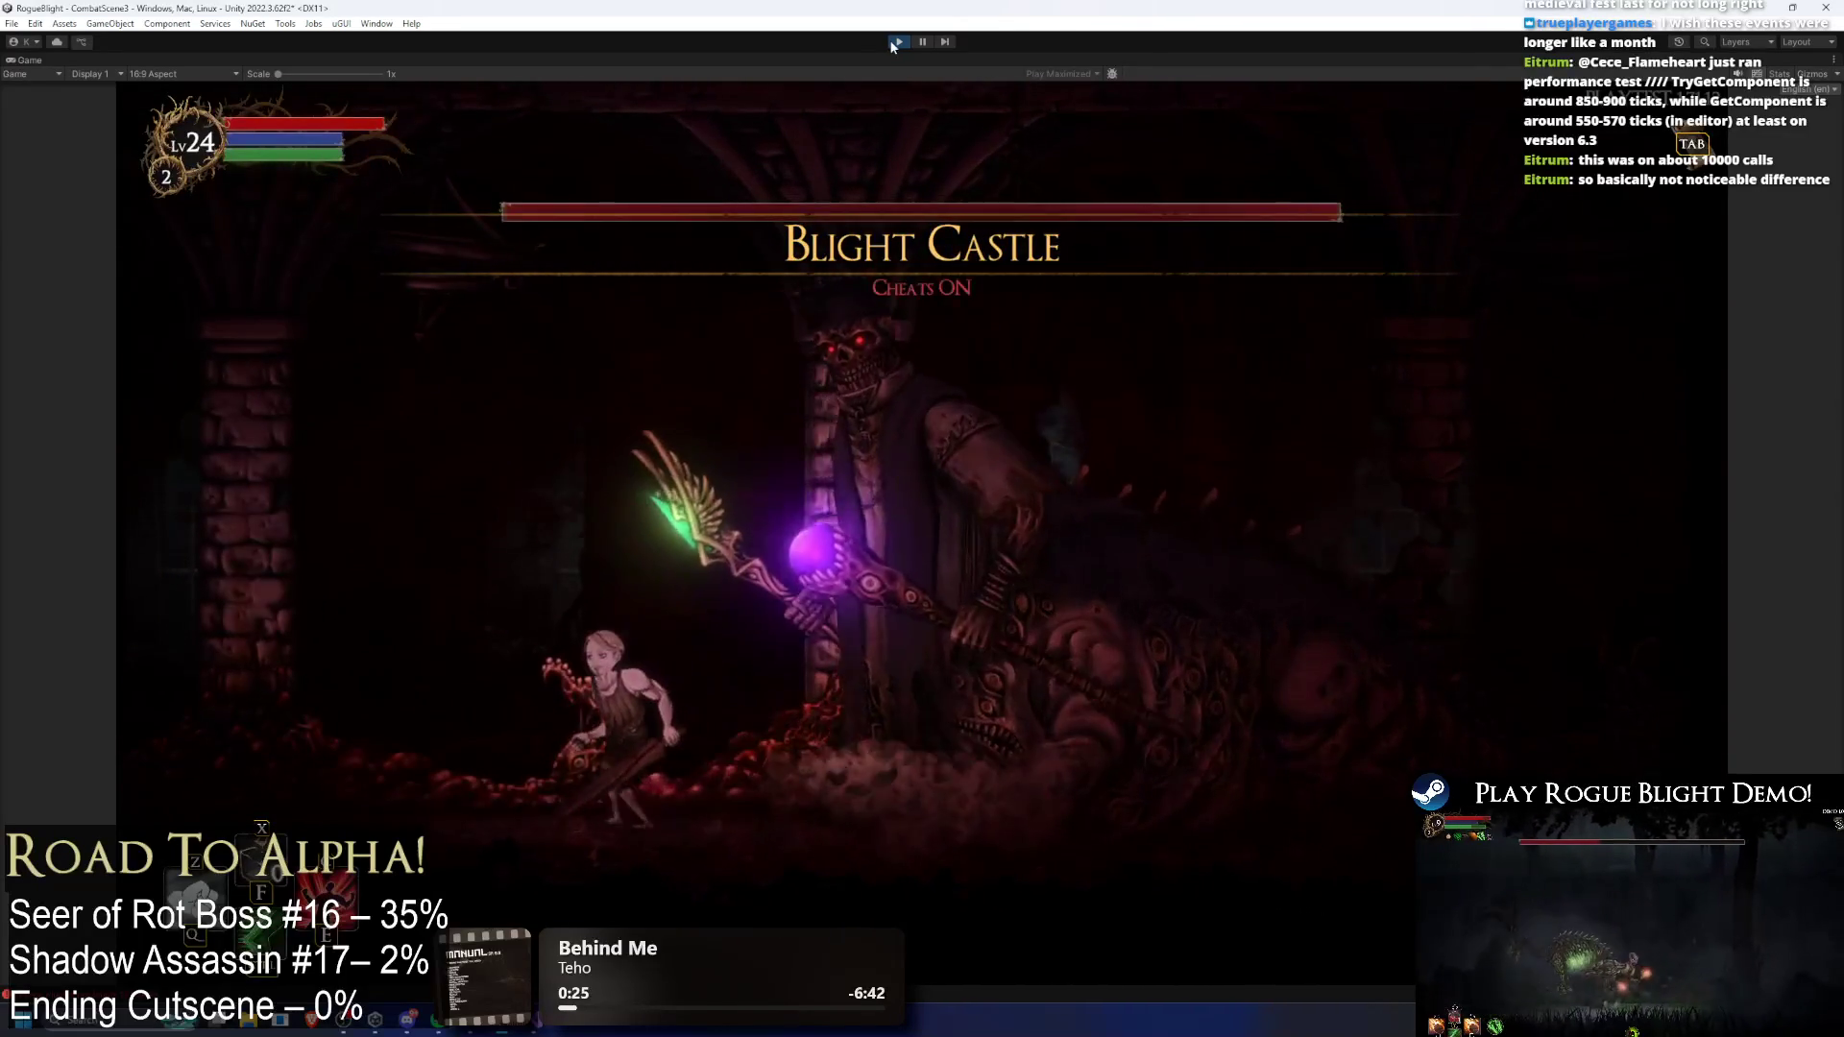
{"action": "key", "text": "Tab"}
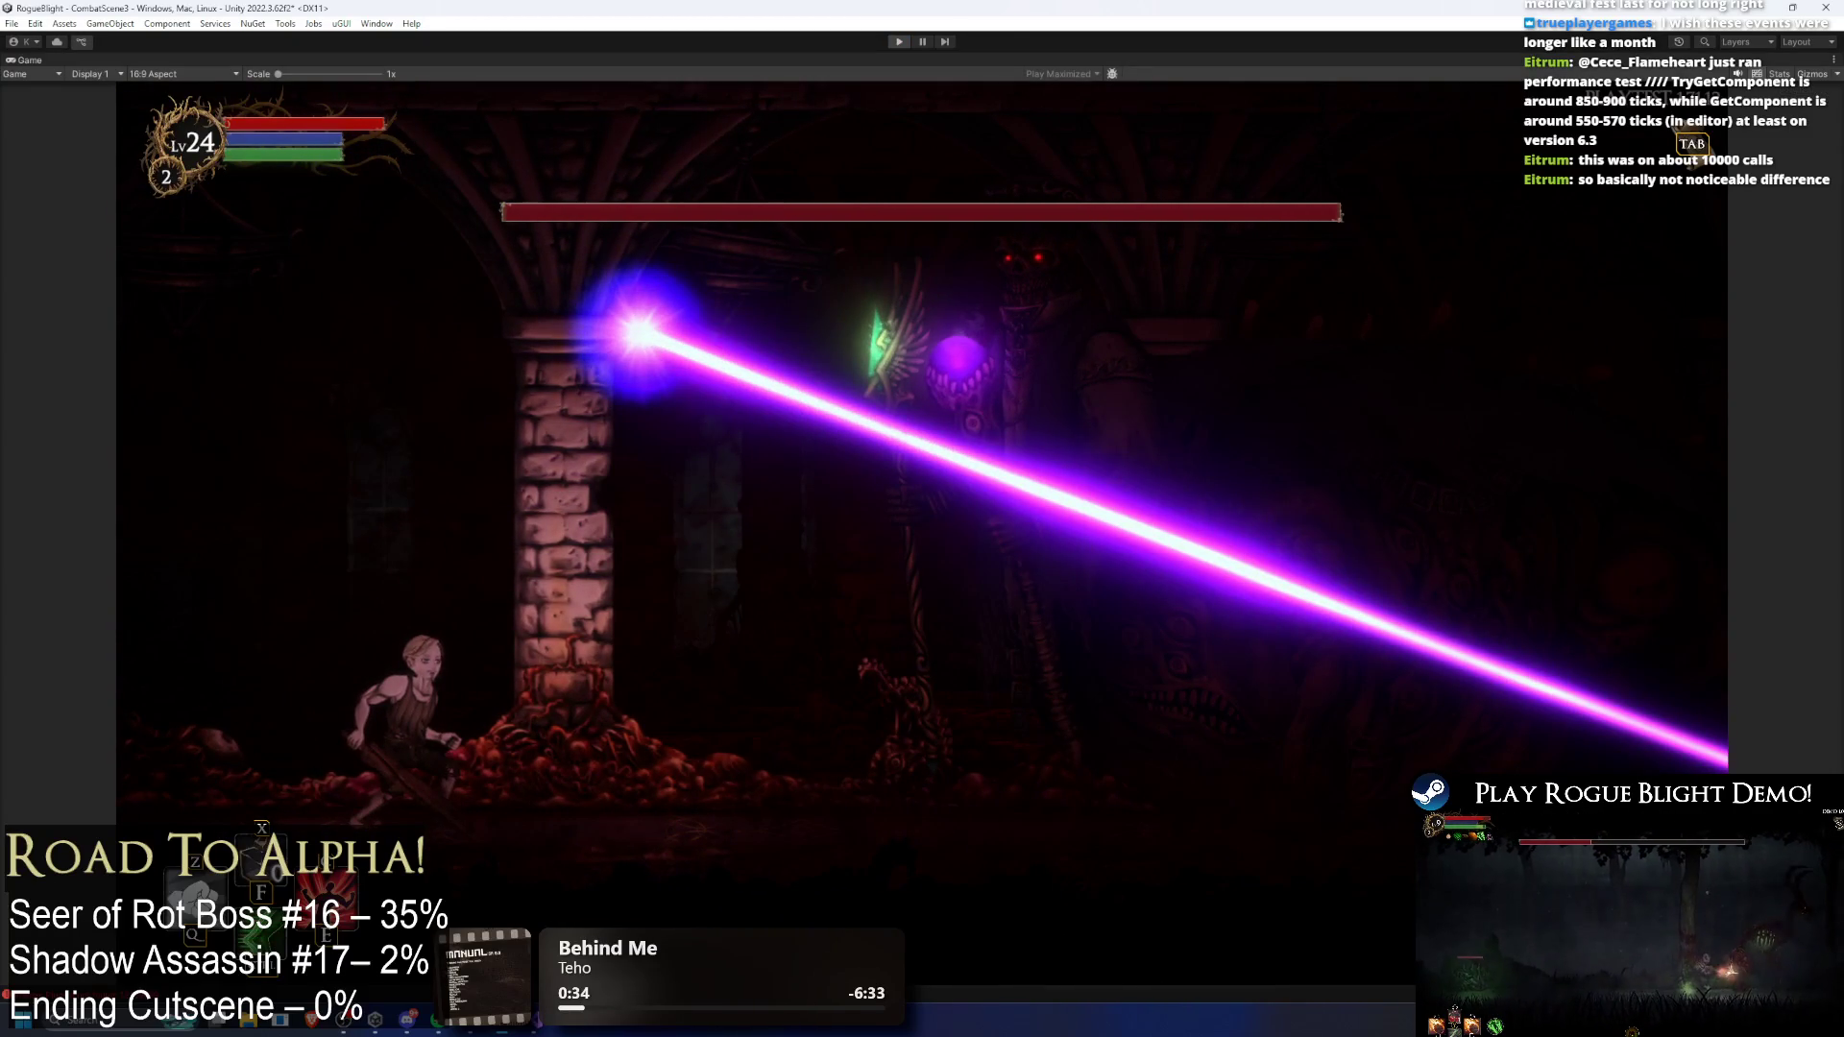
{"action": "key", "text": "ctrl+p"}
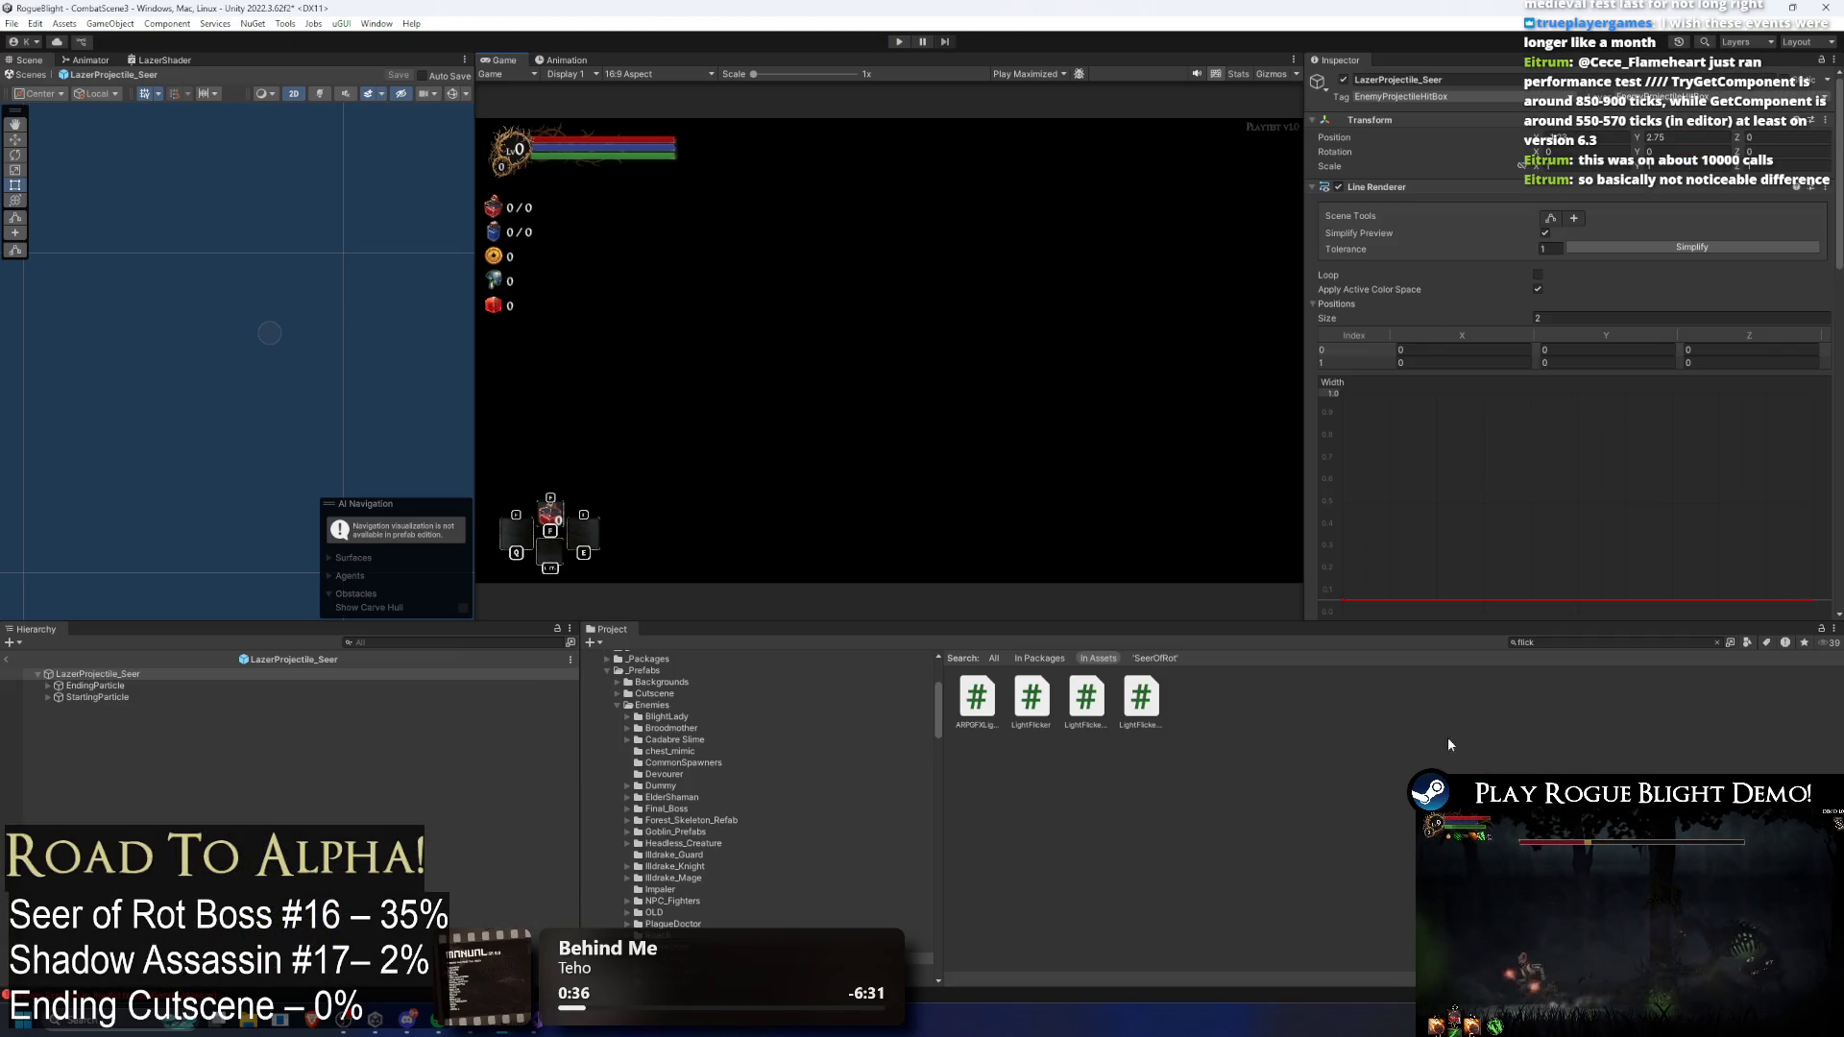
Step: Set Element 0's Change To Start and Change To End to 0.0005, then start a playtest
{"action": "scroll", "coordinate": [1593, 339], "scroll_direction": "down", "scroll_amount": 6}
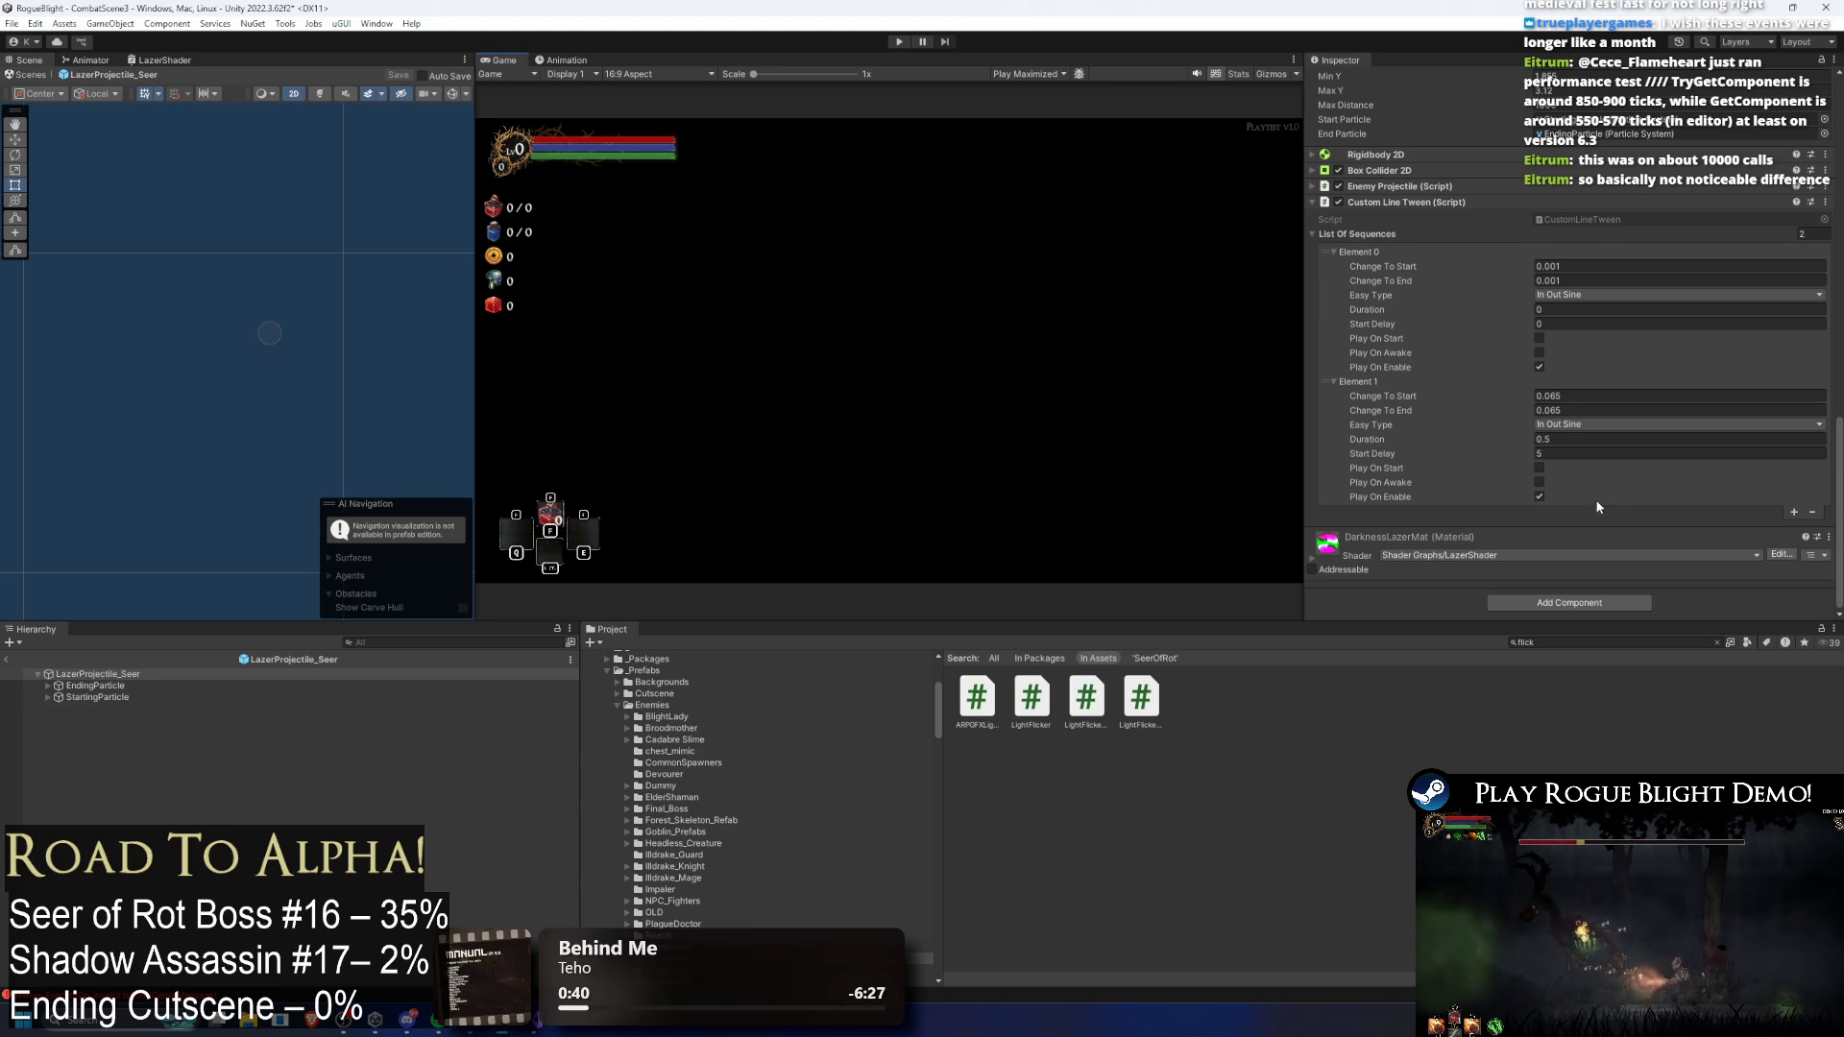
{"action": "scroll", "coordinate": [1580, 518], "scroll_direction": "up", "scroll_amount": 3}
{"action": "scroll", "coordinate": [1690, 463], "scroll_direction": "down", "scroll_amount": 2}
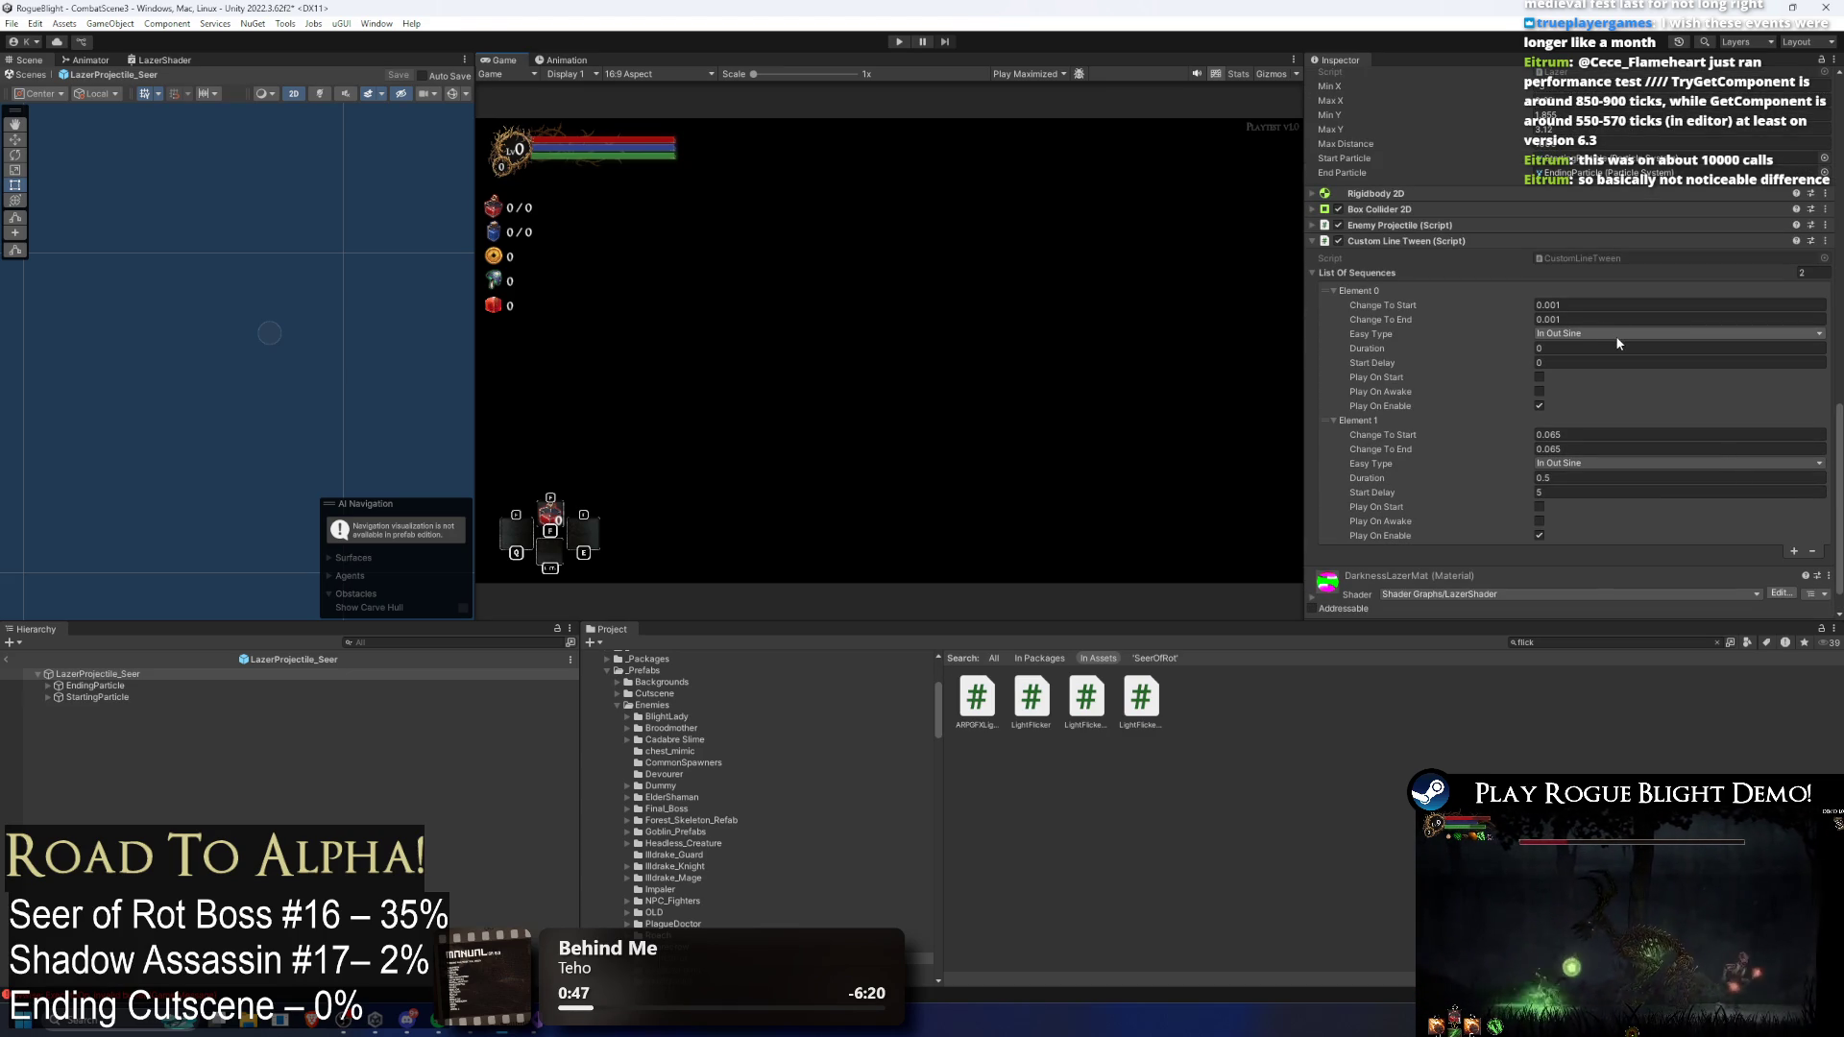
{"action": "scroll", "coordinate": [1618, 338], "scroll_direction": "up", "scroll_amount": 6}
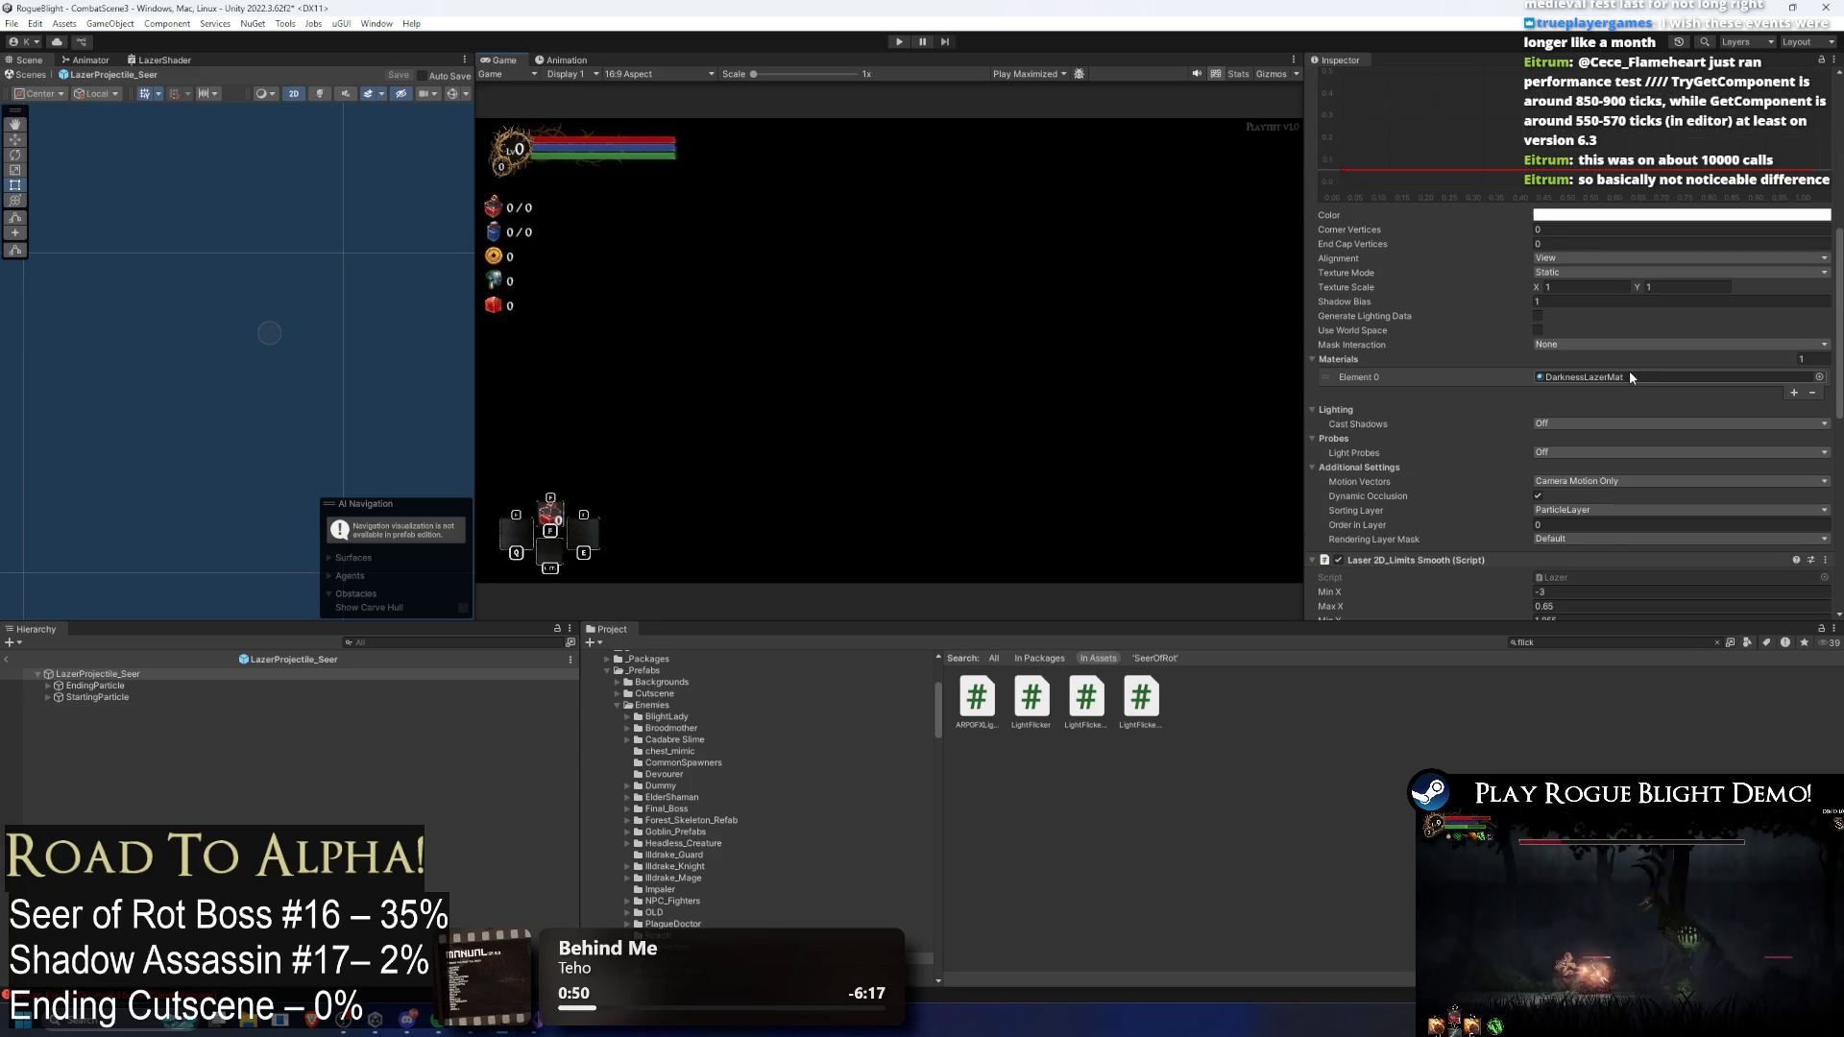
{"action": "scroll", "coordinate": [1630, 345], "scroll_direction": "down", "scroll_amount": 4}
{"action": "scroll", "coordinate": [1631, 317], "scroll_direction": "down", "scroll_amount": 3}
{"action": "left_click", "coordinate": [1566, 267]}
{"action": "type", "text": "0.0005"}
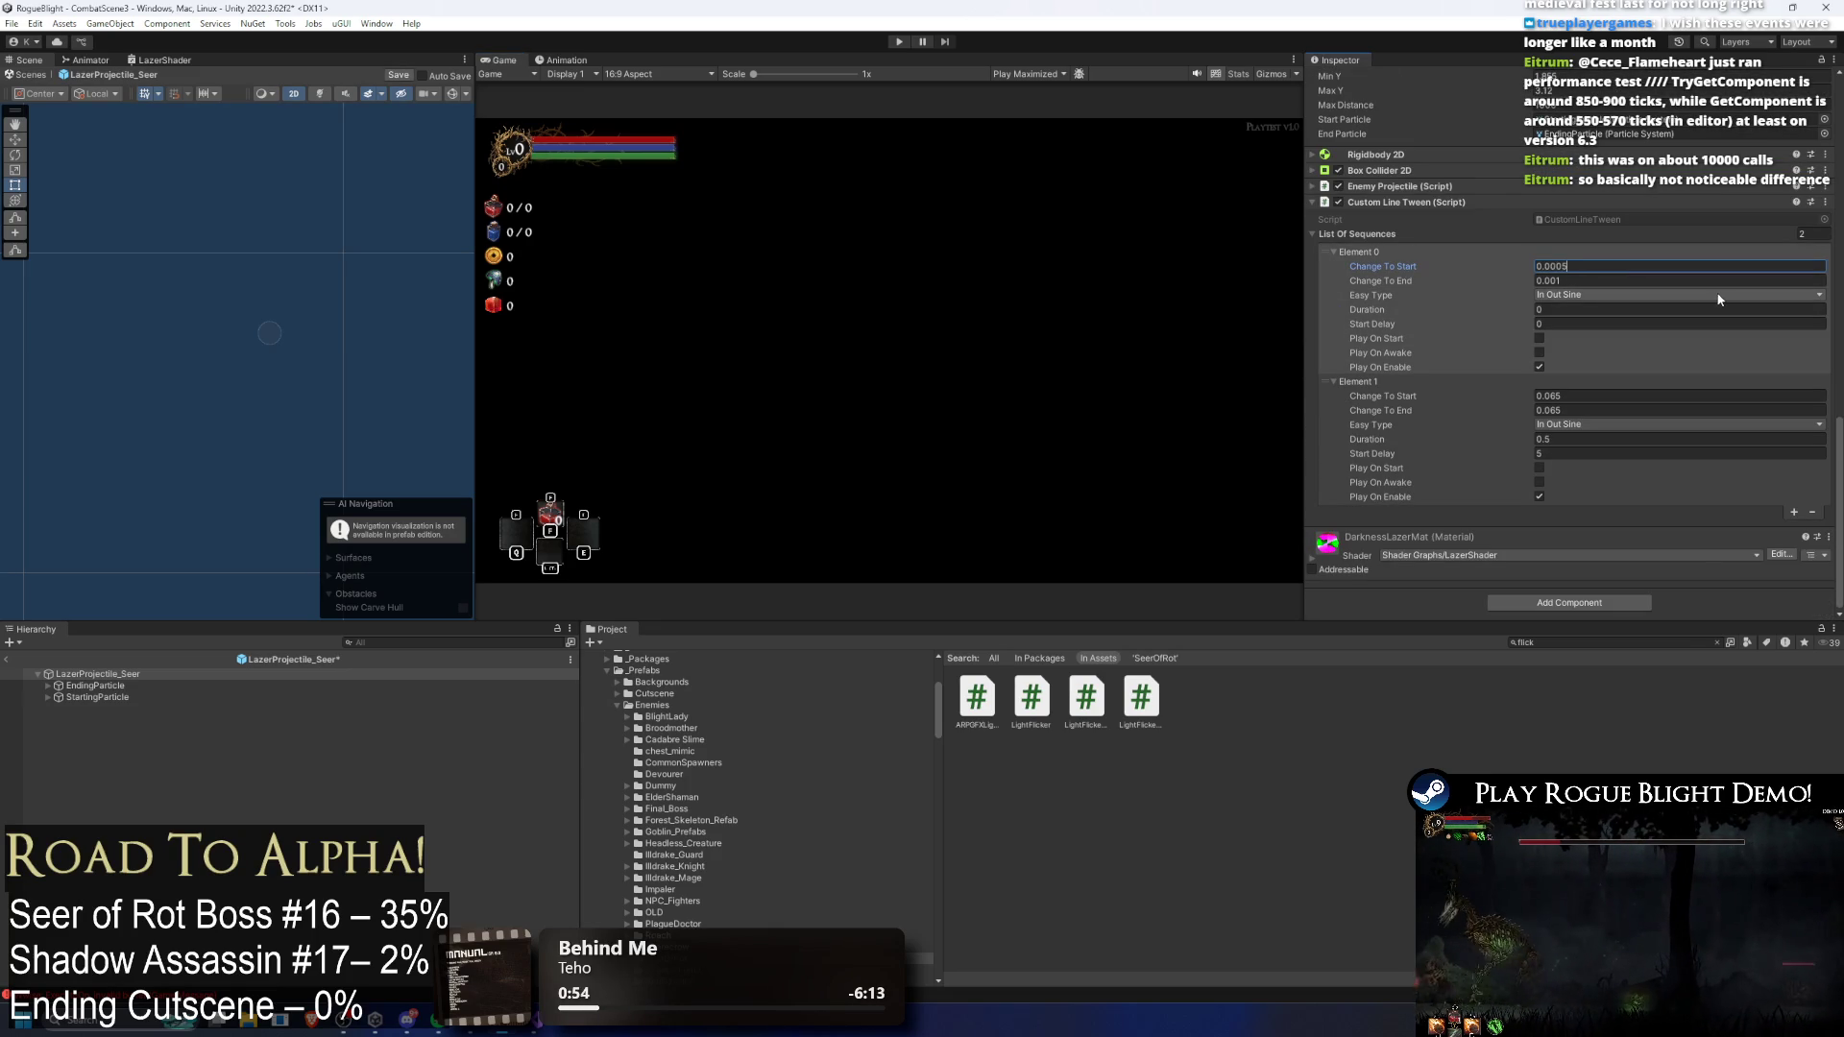
{"action": "key", "text": "Tab"}
{"action": "type", "text": "0.0005"}
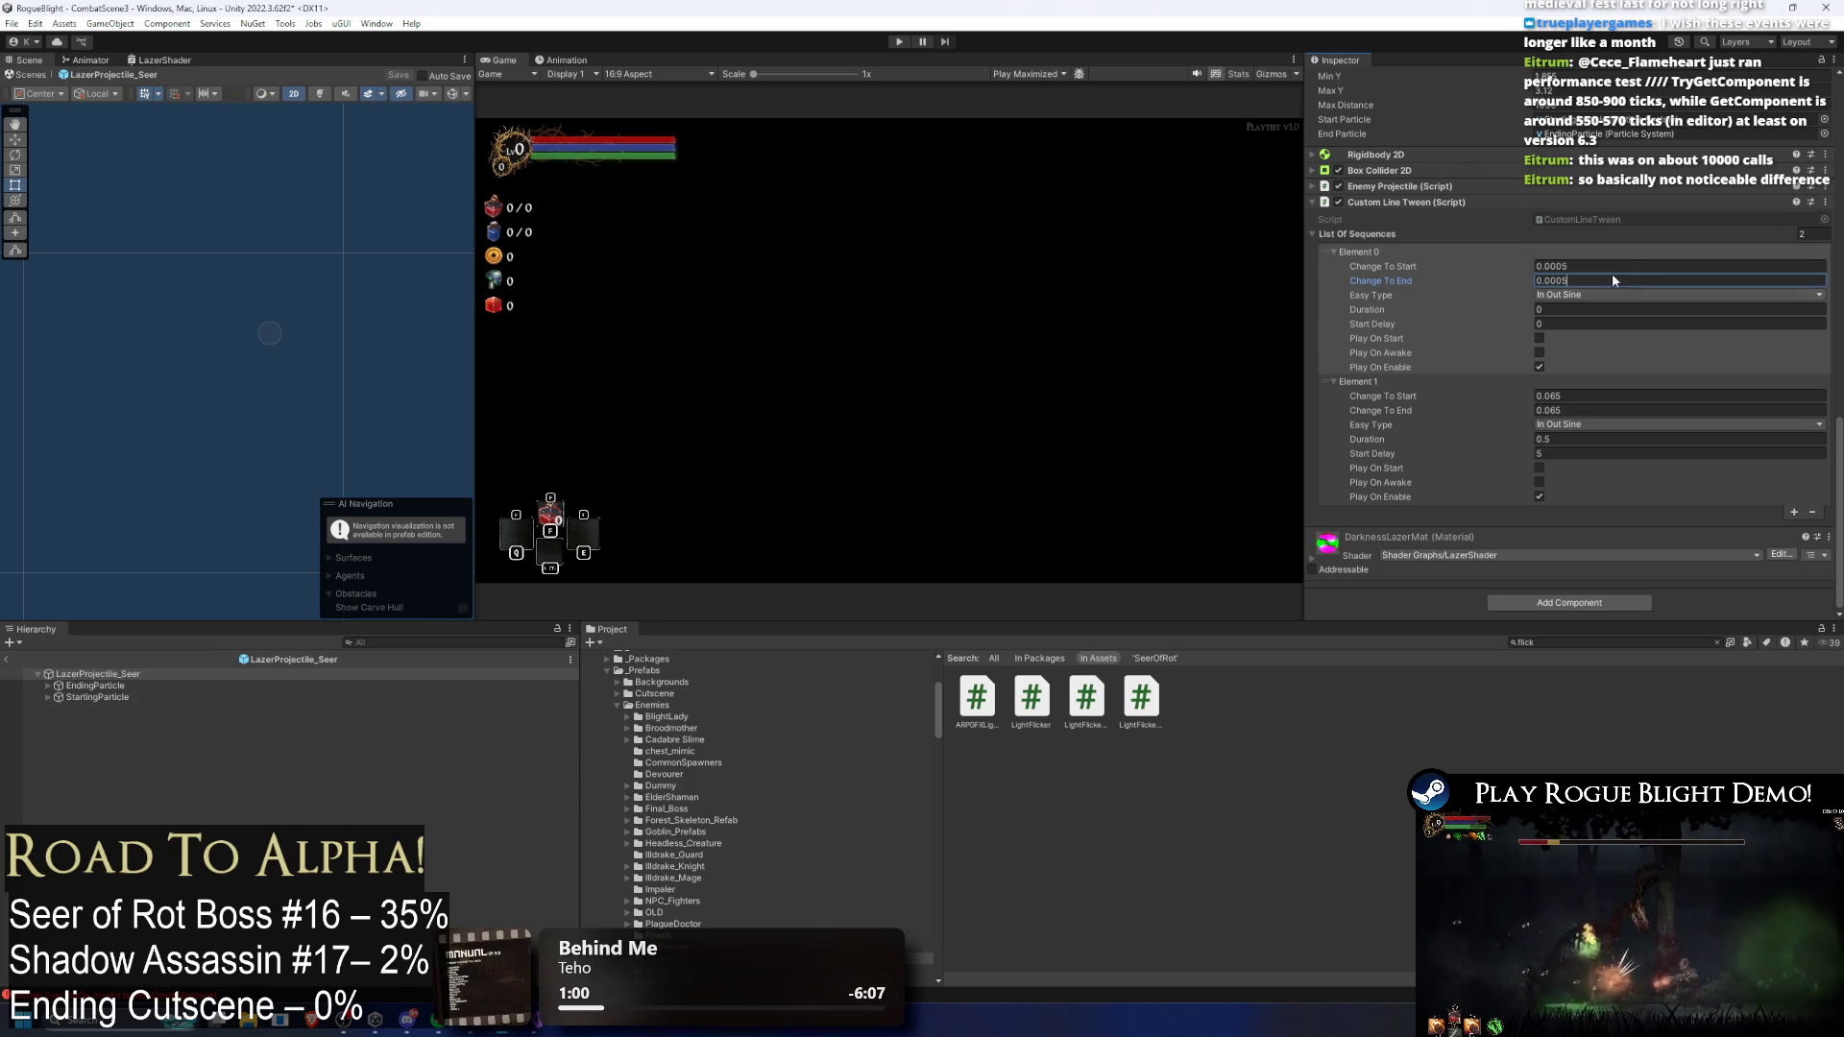
{"action": "scroll", "coordinate": [1616, 286], "scroll_direction": "up", "scroll_amount": 10}
{"action": "left_click", "coordinate": [898, 42]}
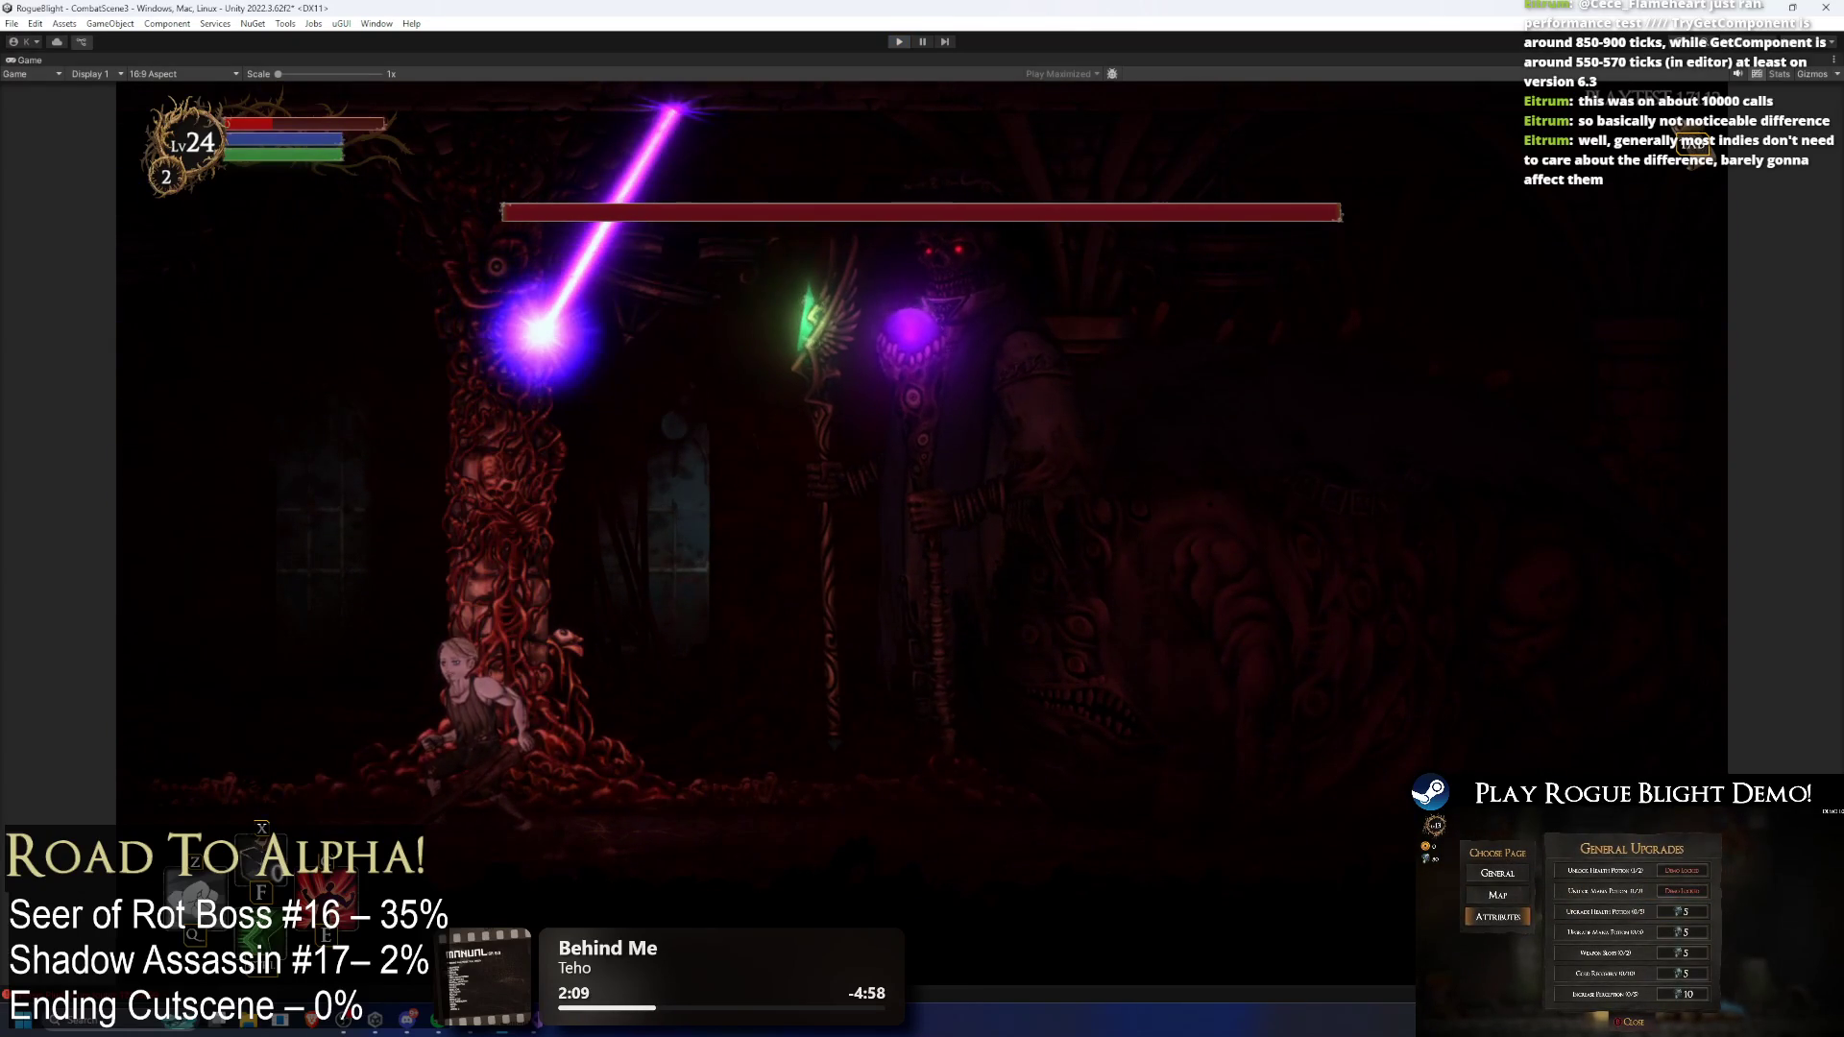
Step: Stop the playtest after watching the laser sweep diagonally
{"action": "key", "text": "ctrl+p"}
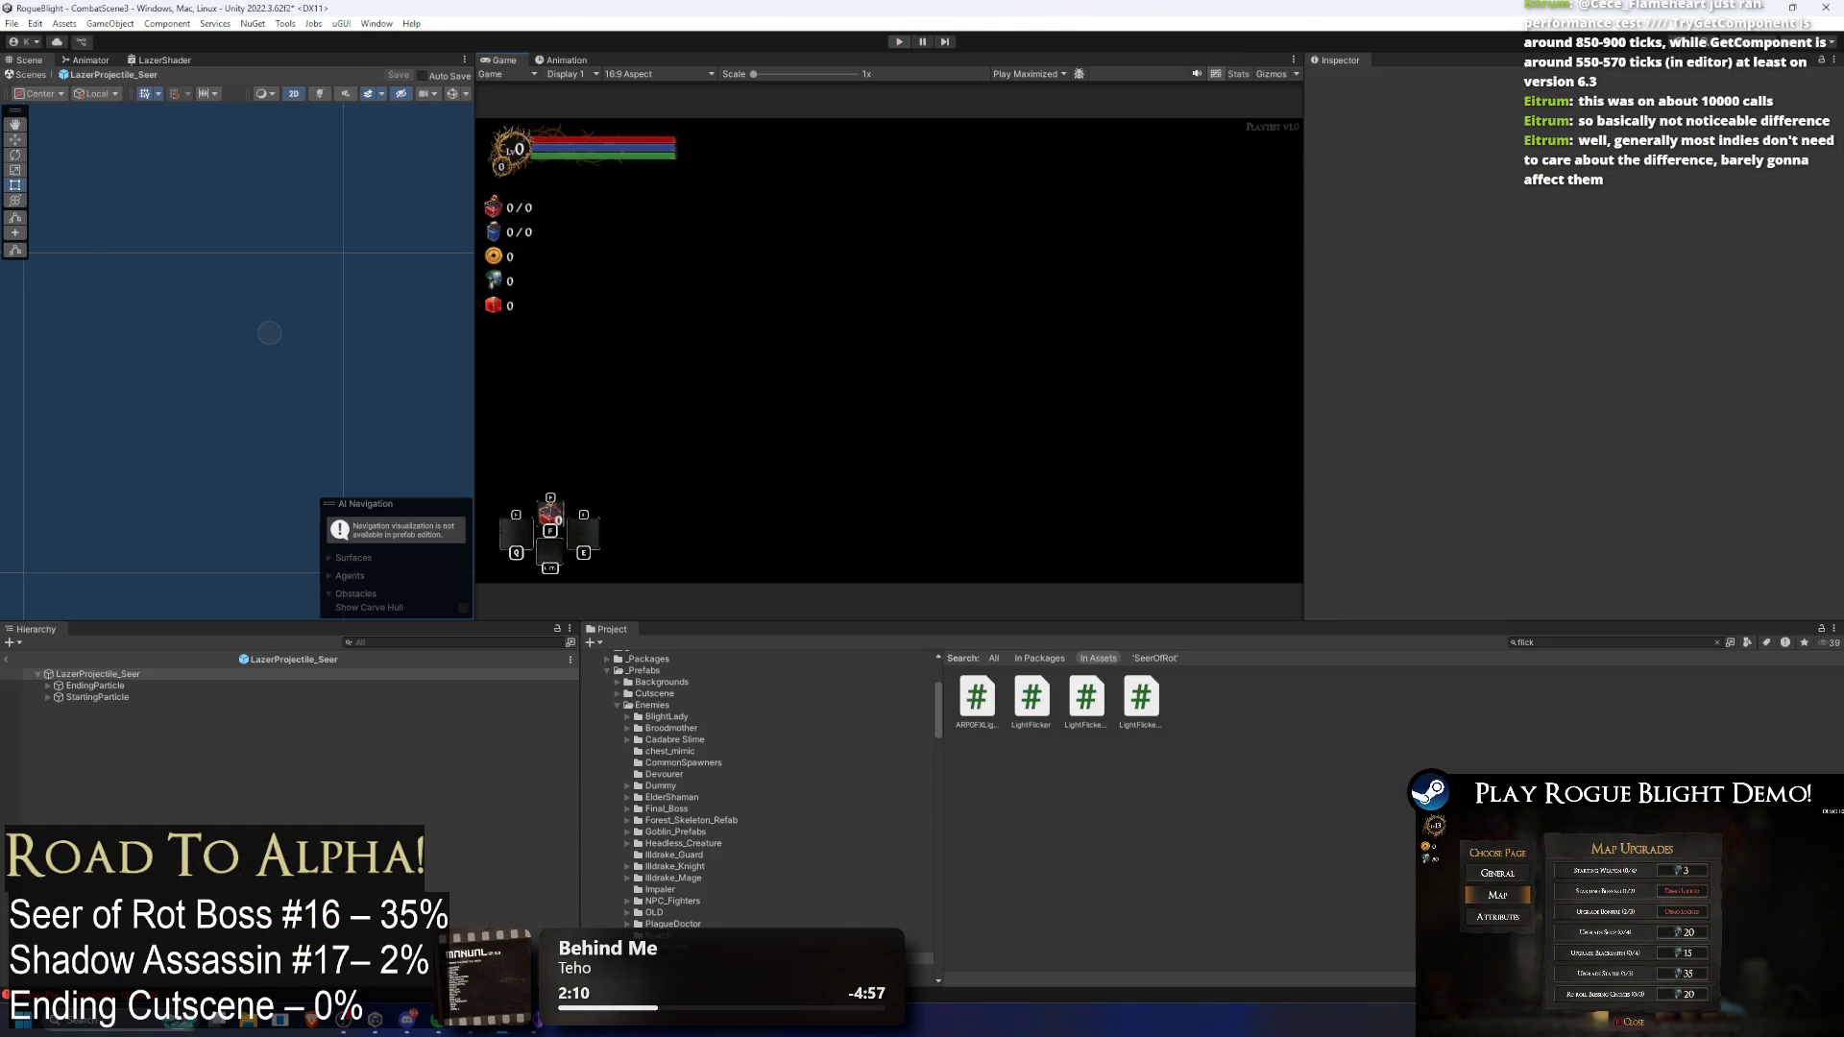
Step: Browse the laser prefab's objects, collapse Line Renderer, and select EndingParticle
{"action": "left_click", "coordinate": [153, 684]}
{"action": "key", "text": "Up"}
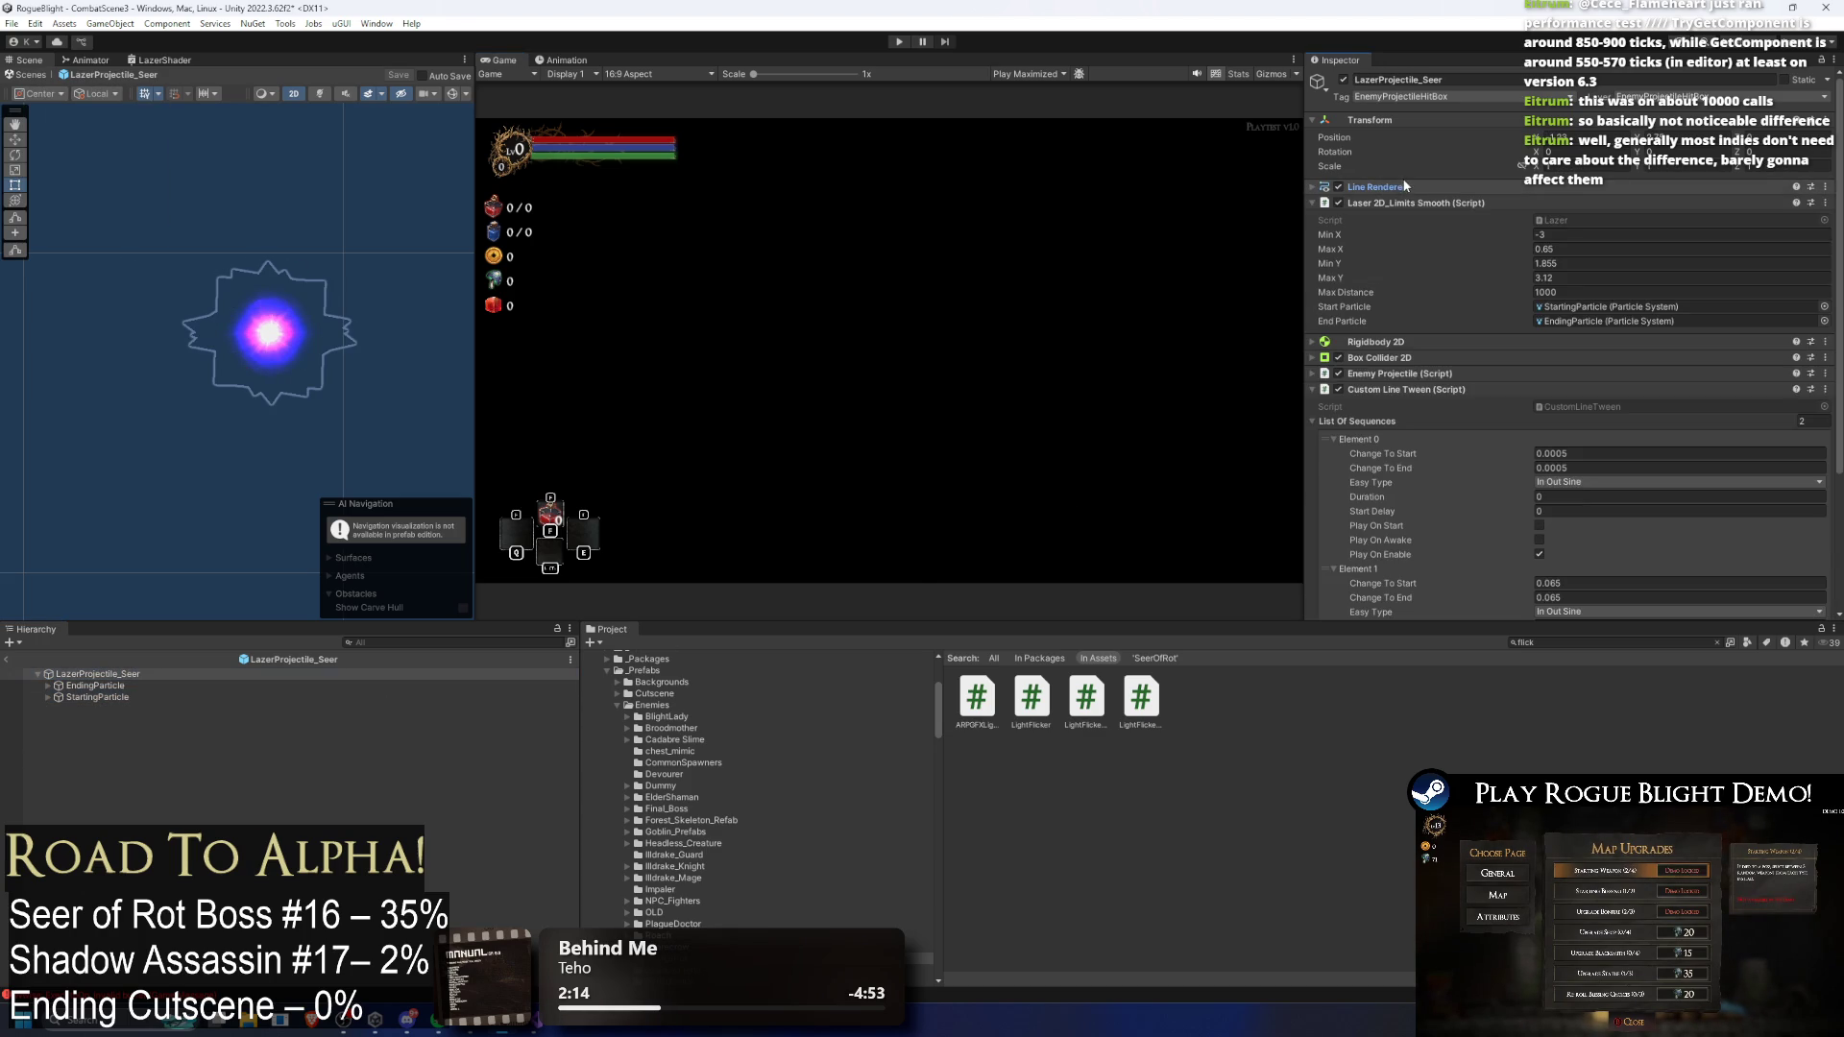
{"action": "left_click", "coordinate": [1423, 201]}
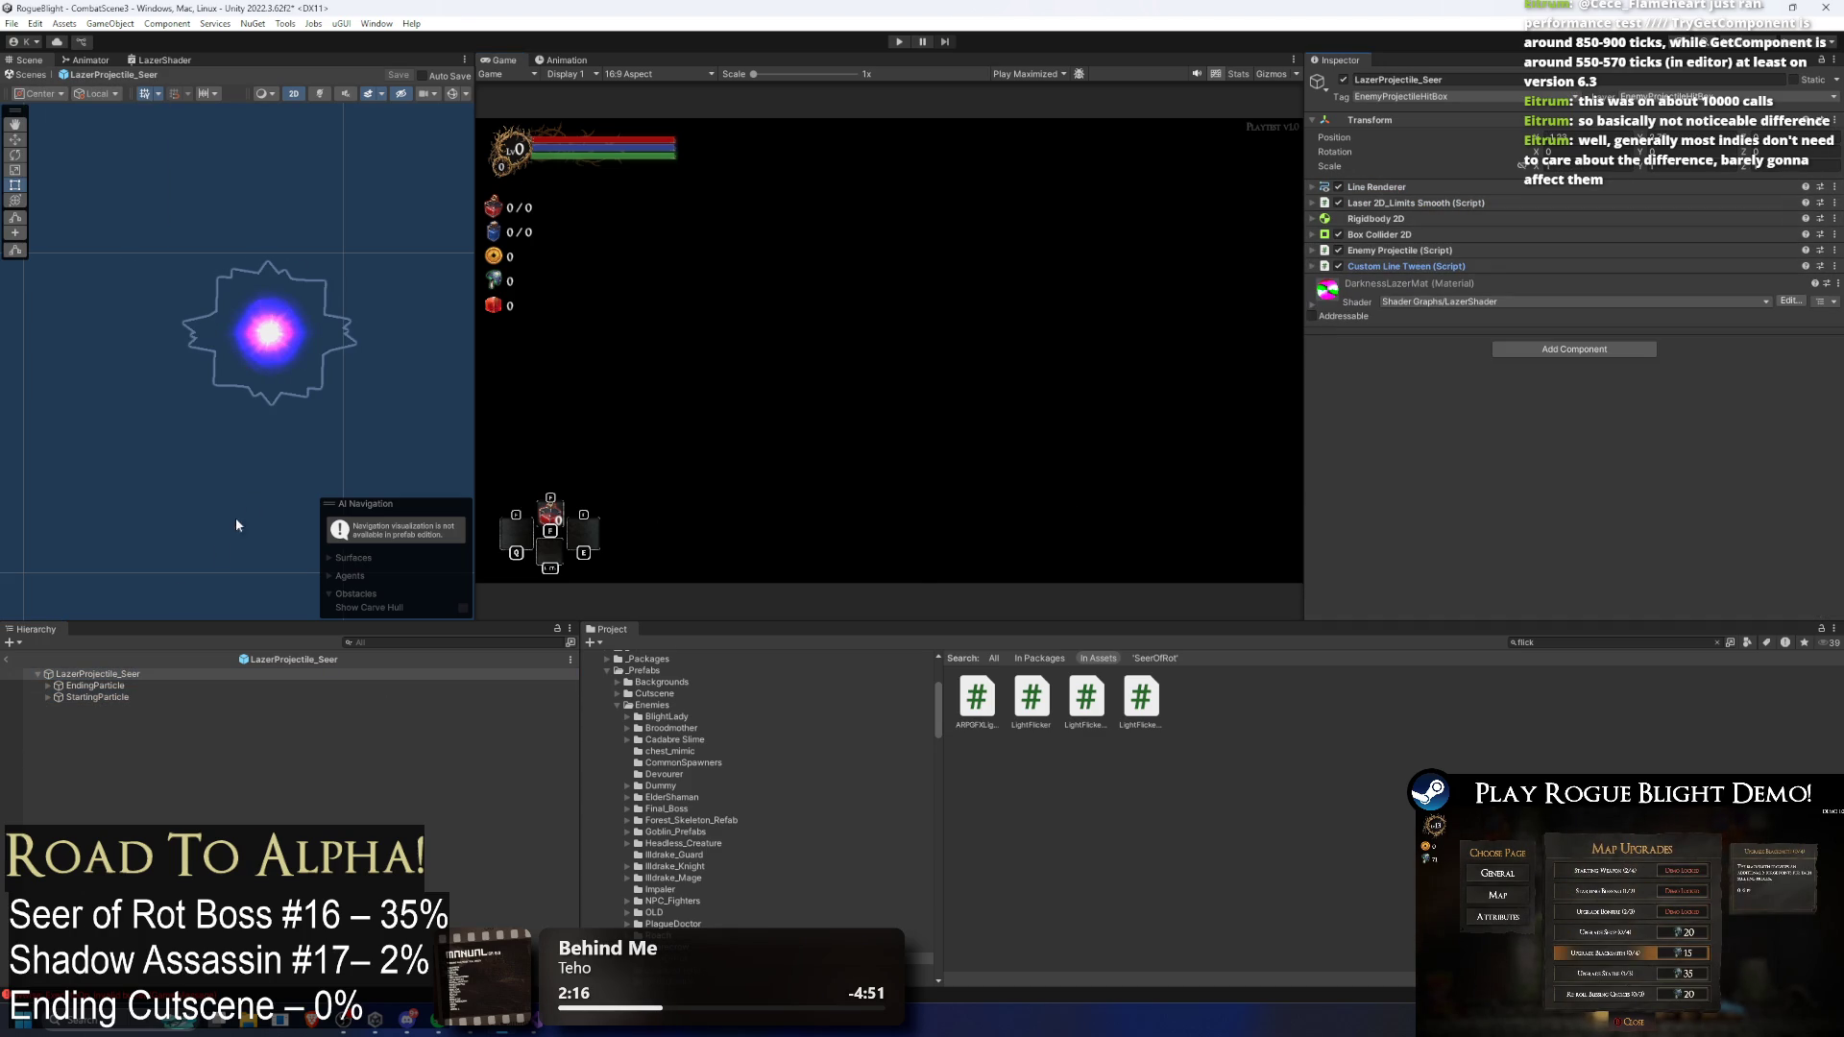
{"action": "left_click", "coordinate": [285, 314]}
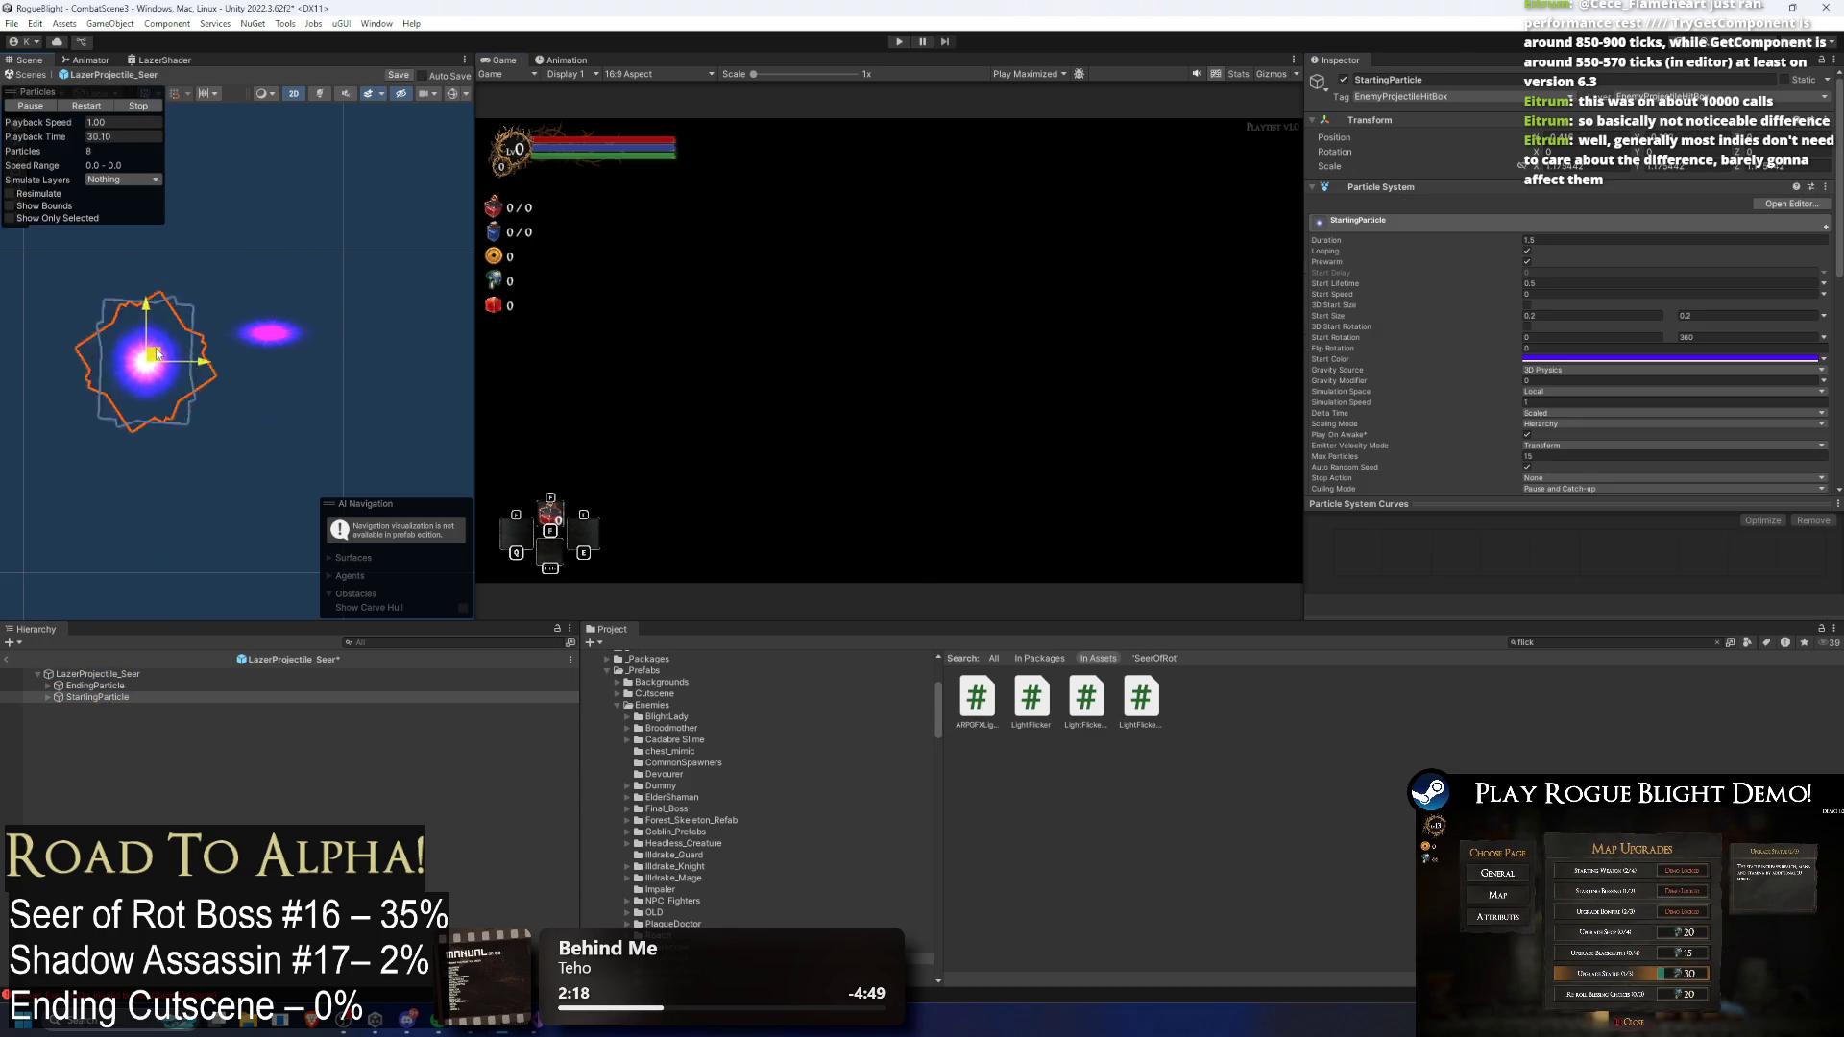
{"action": "key", "text": "Up"}
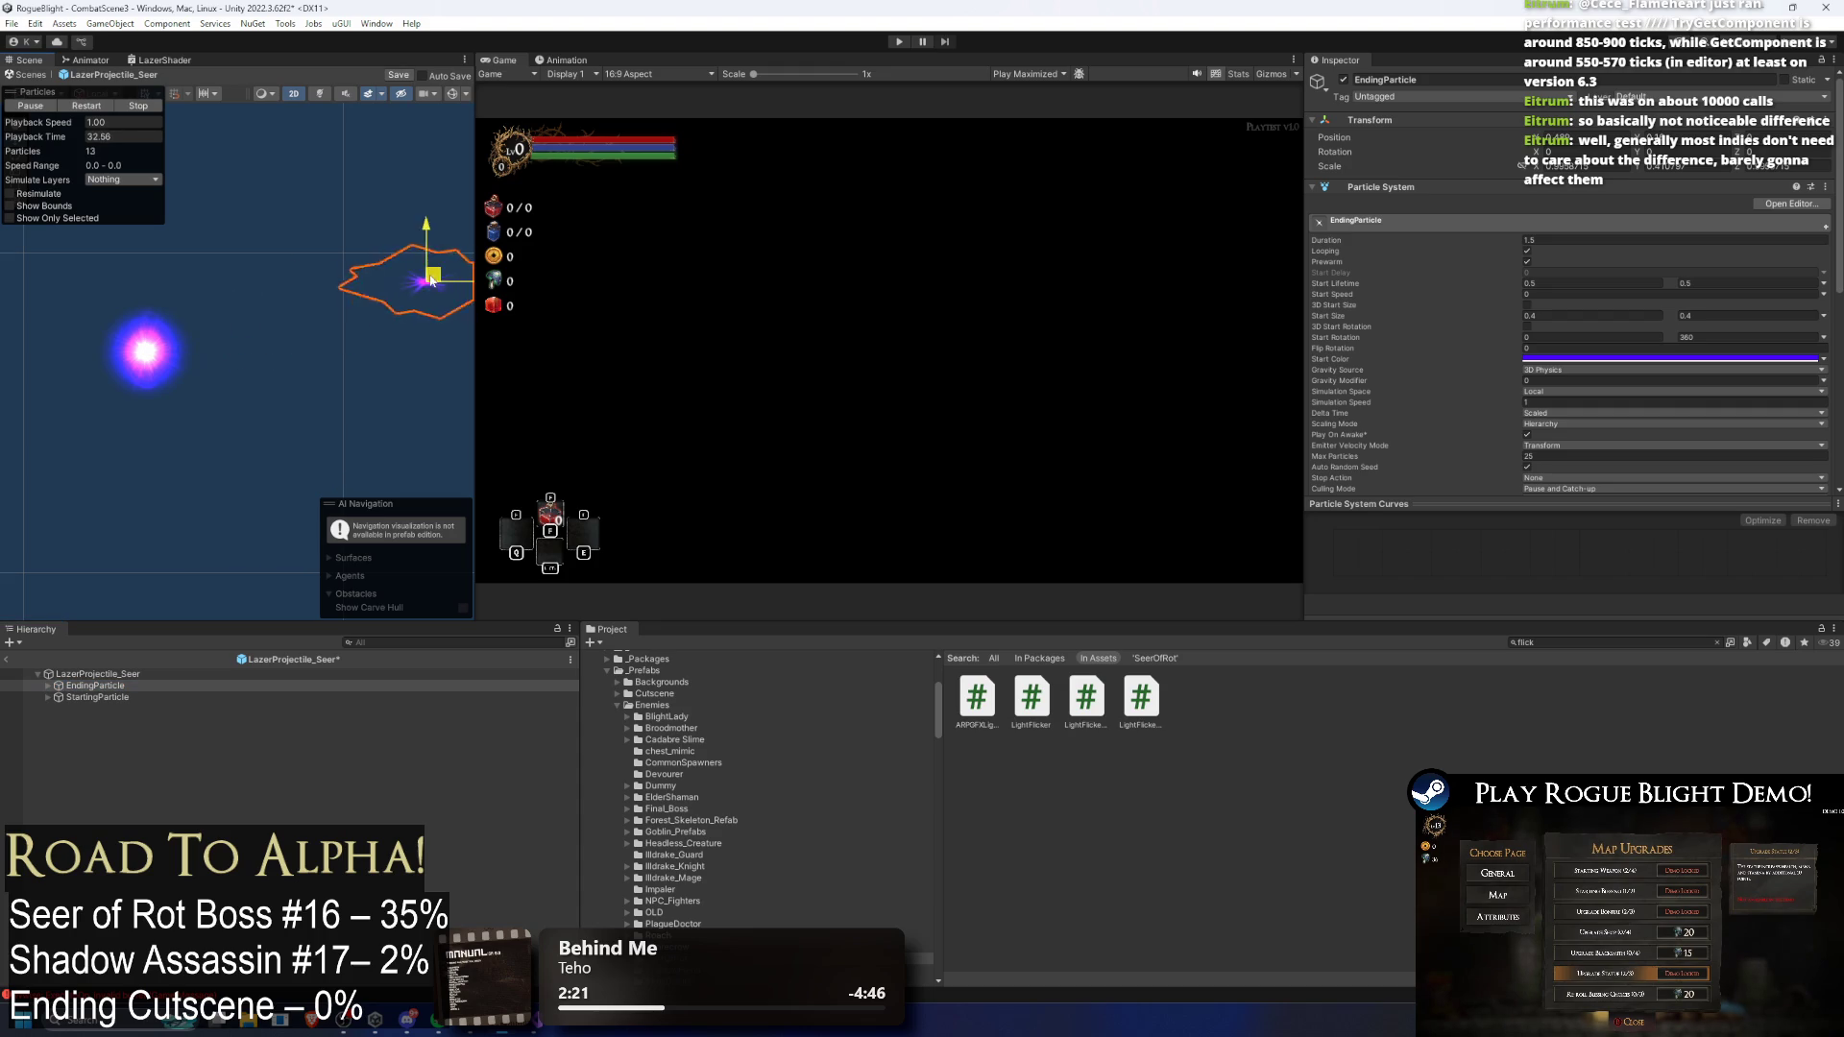
{"action": "left_click", "coordinate": [105, 674]}
{"action": "key", "text": "Down"}
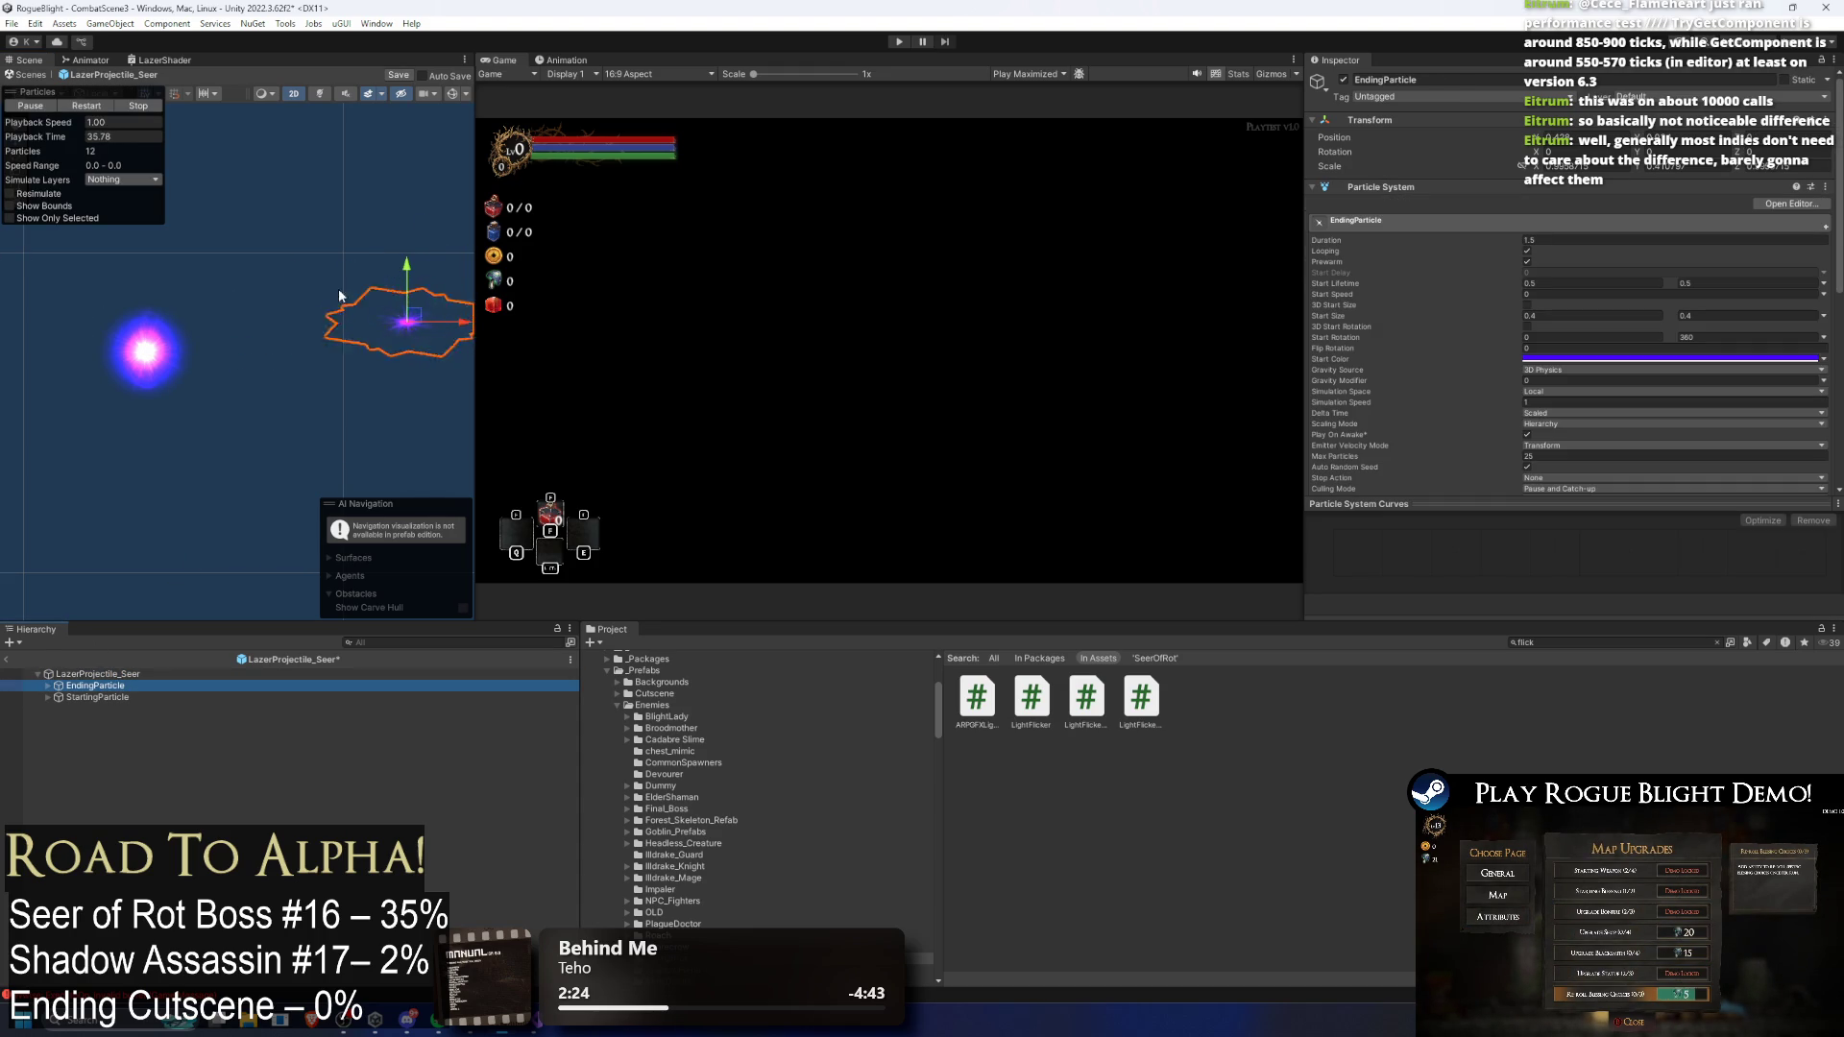
Step: Turn off Prewarm on EndingParticle, stop the particle preview, and expand its child
{"action": "scroll", "coordinate": [413, 325], "scroll_direction": "up", "scroll_amount": 1}
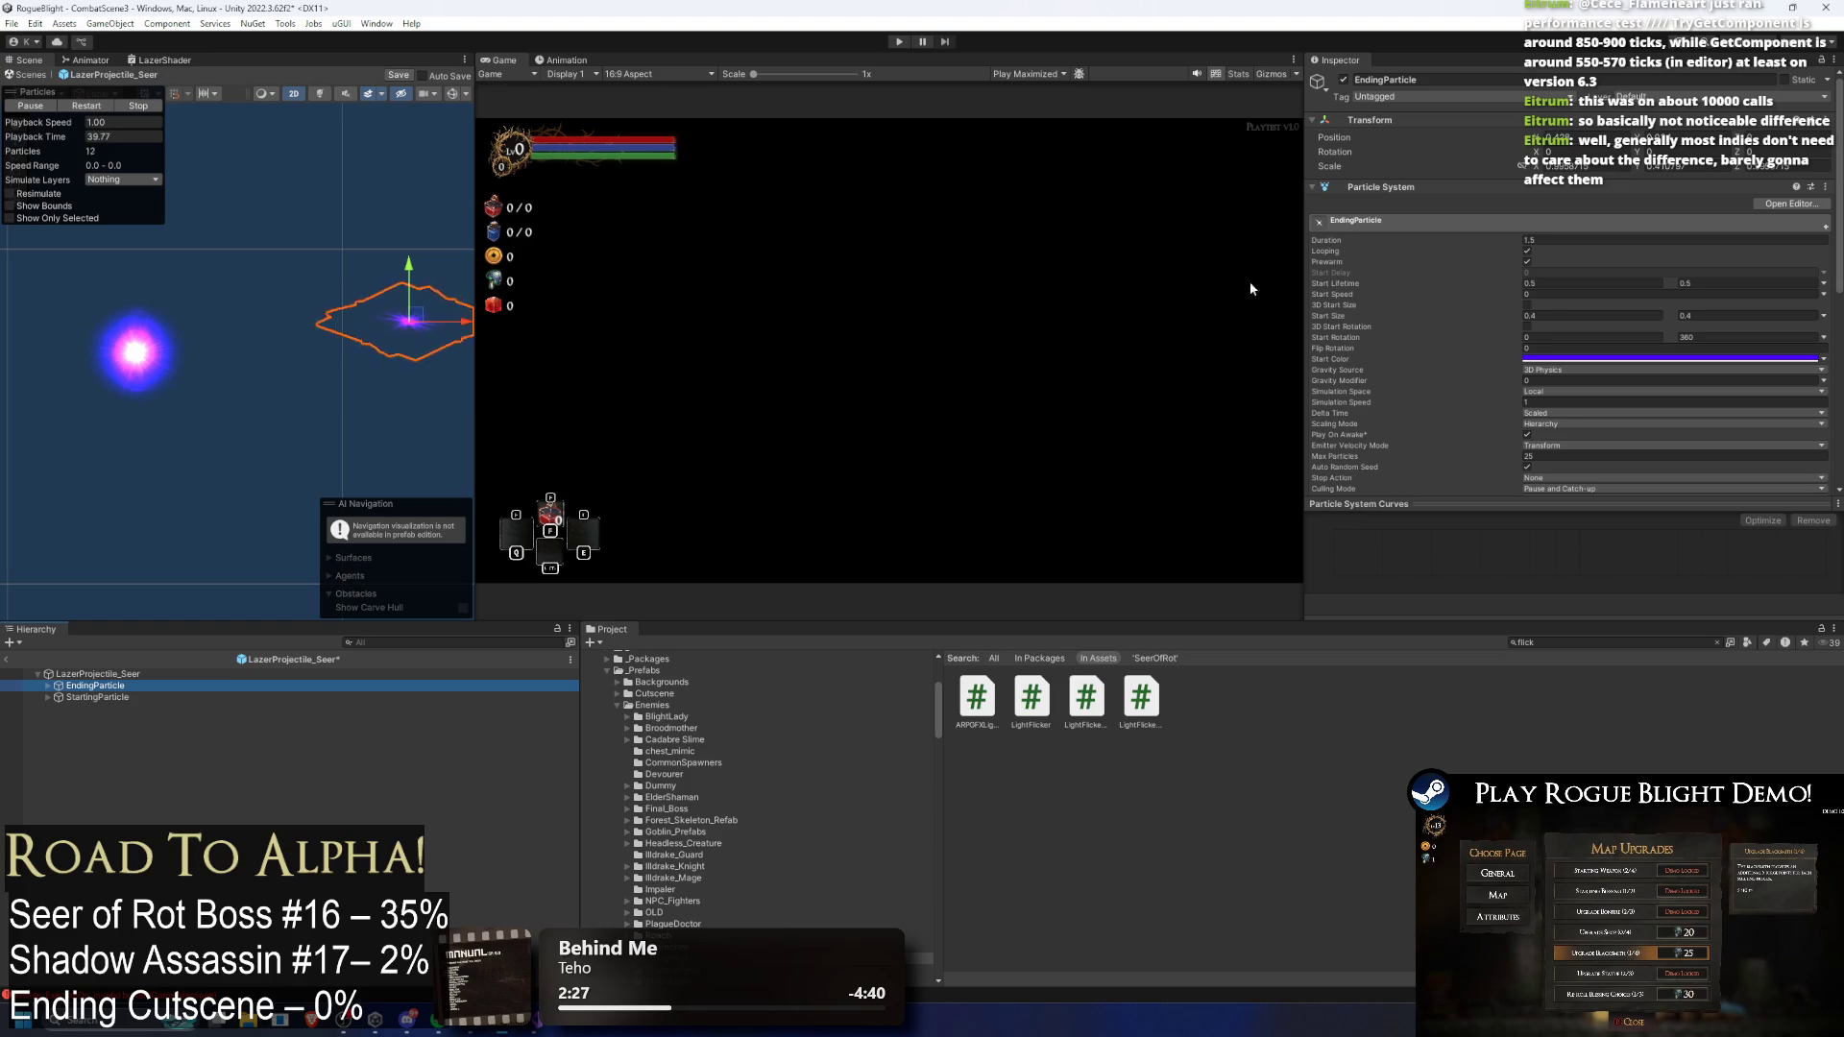
{"action": "scroll", "coordinate": [1601, 253], "scroll_direction": "down", "scroll_amount": 3}
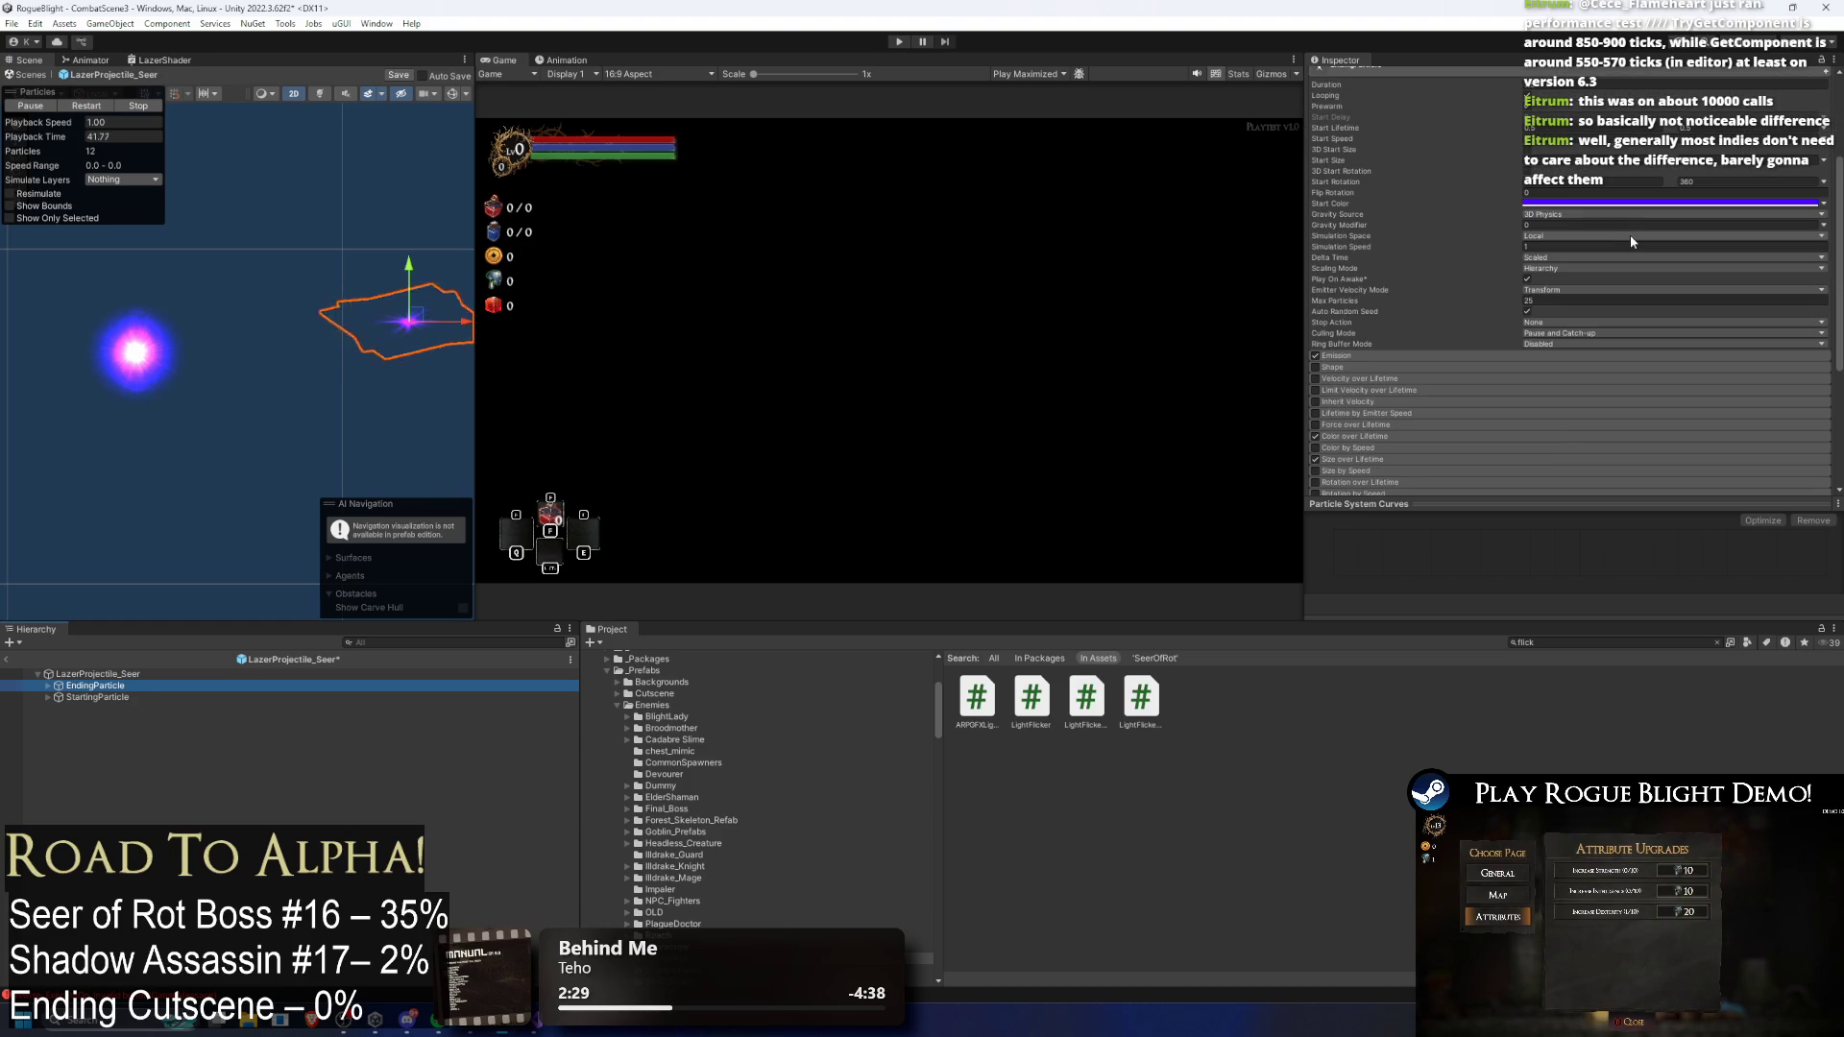
{"action": "scroll", "coordinate": [1592, 329], "scroll_direction": "up", "scroll_amount": 2}
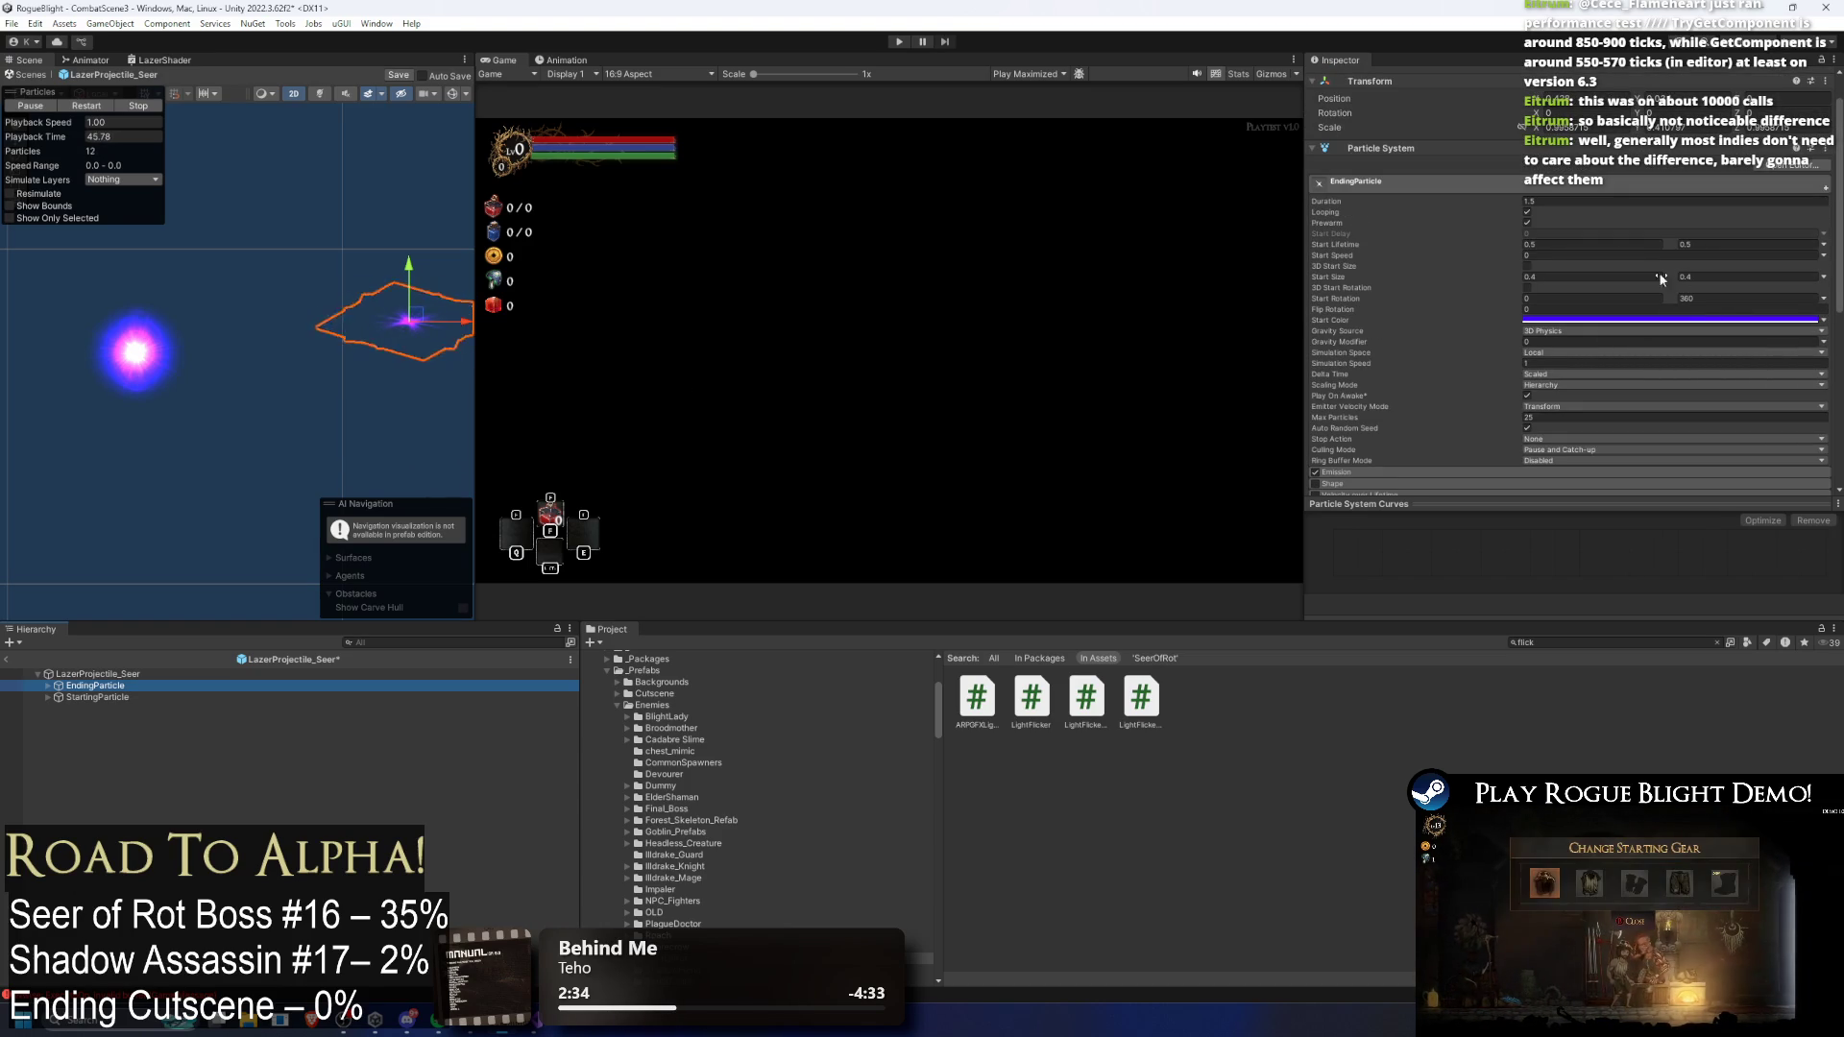
{"action": "left_click", "coordinate": [1528, 221]}
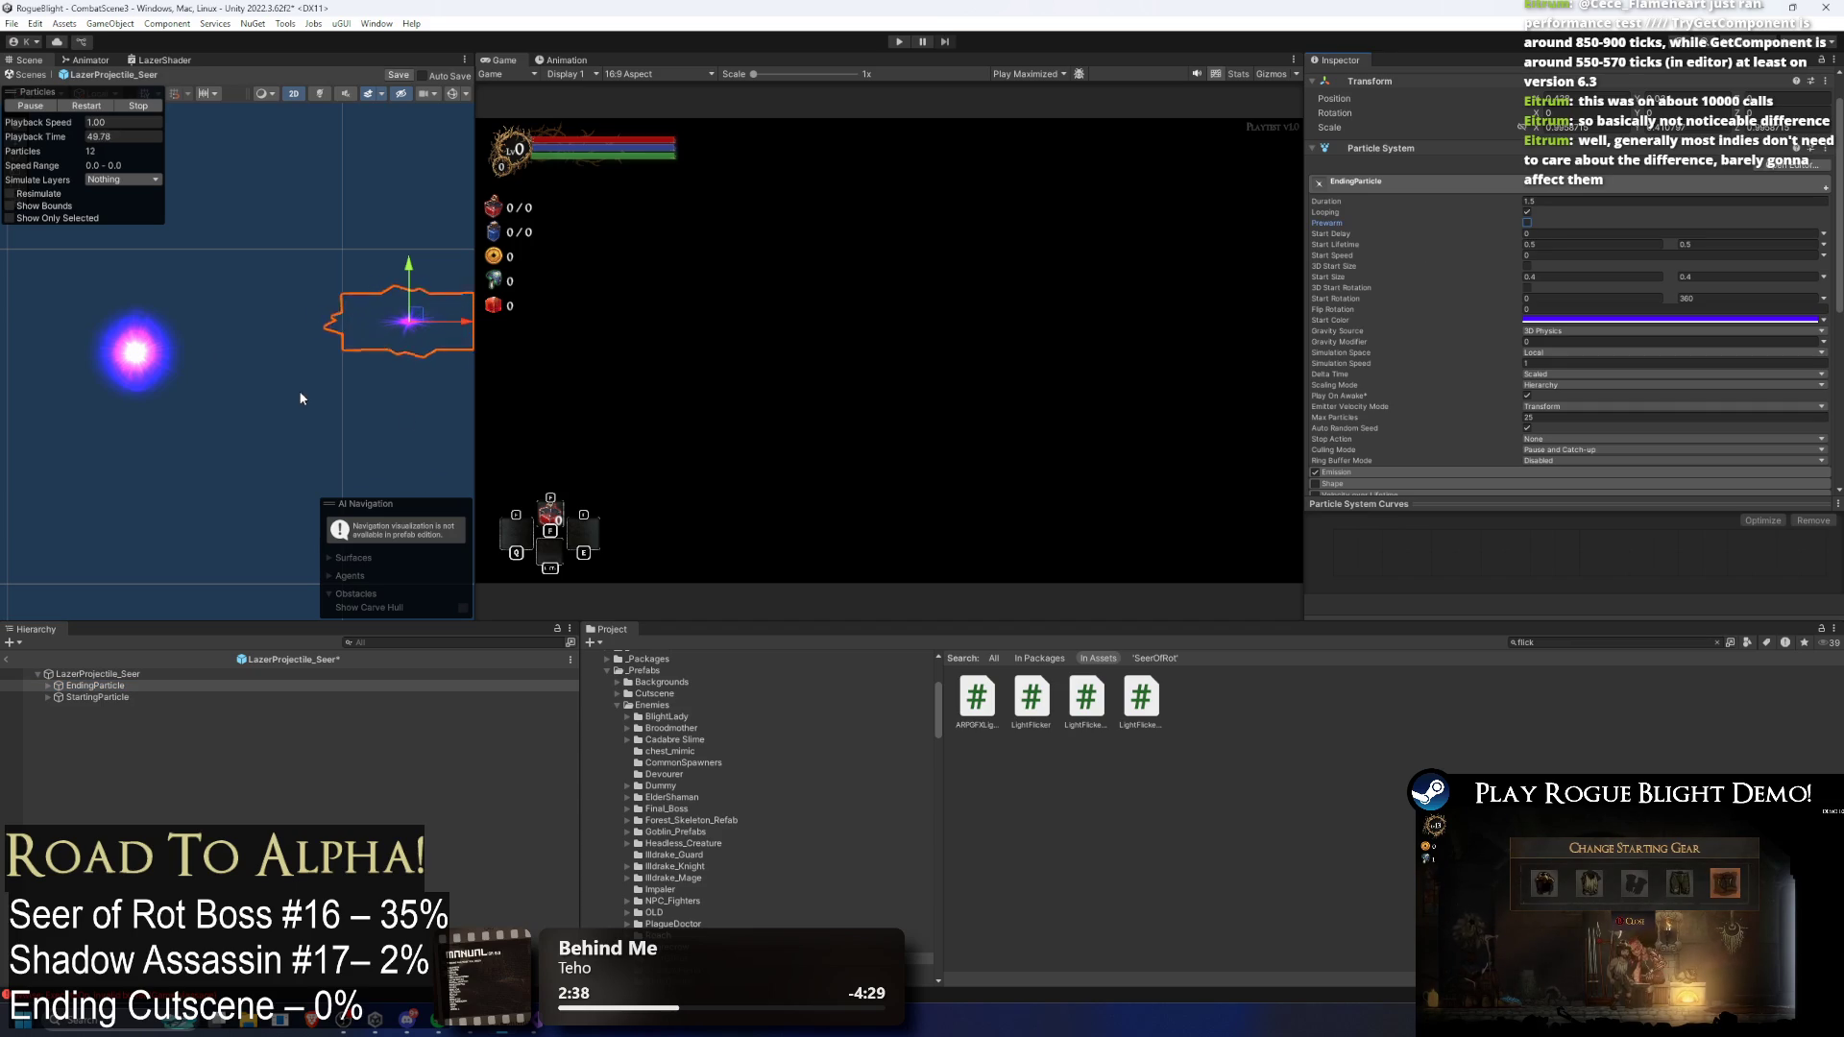
{"action": "left_click", "coordinate": [137, 106]}
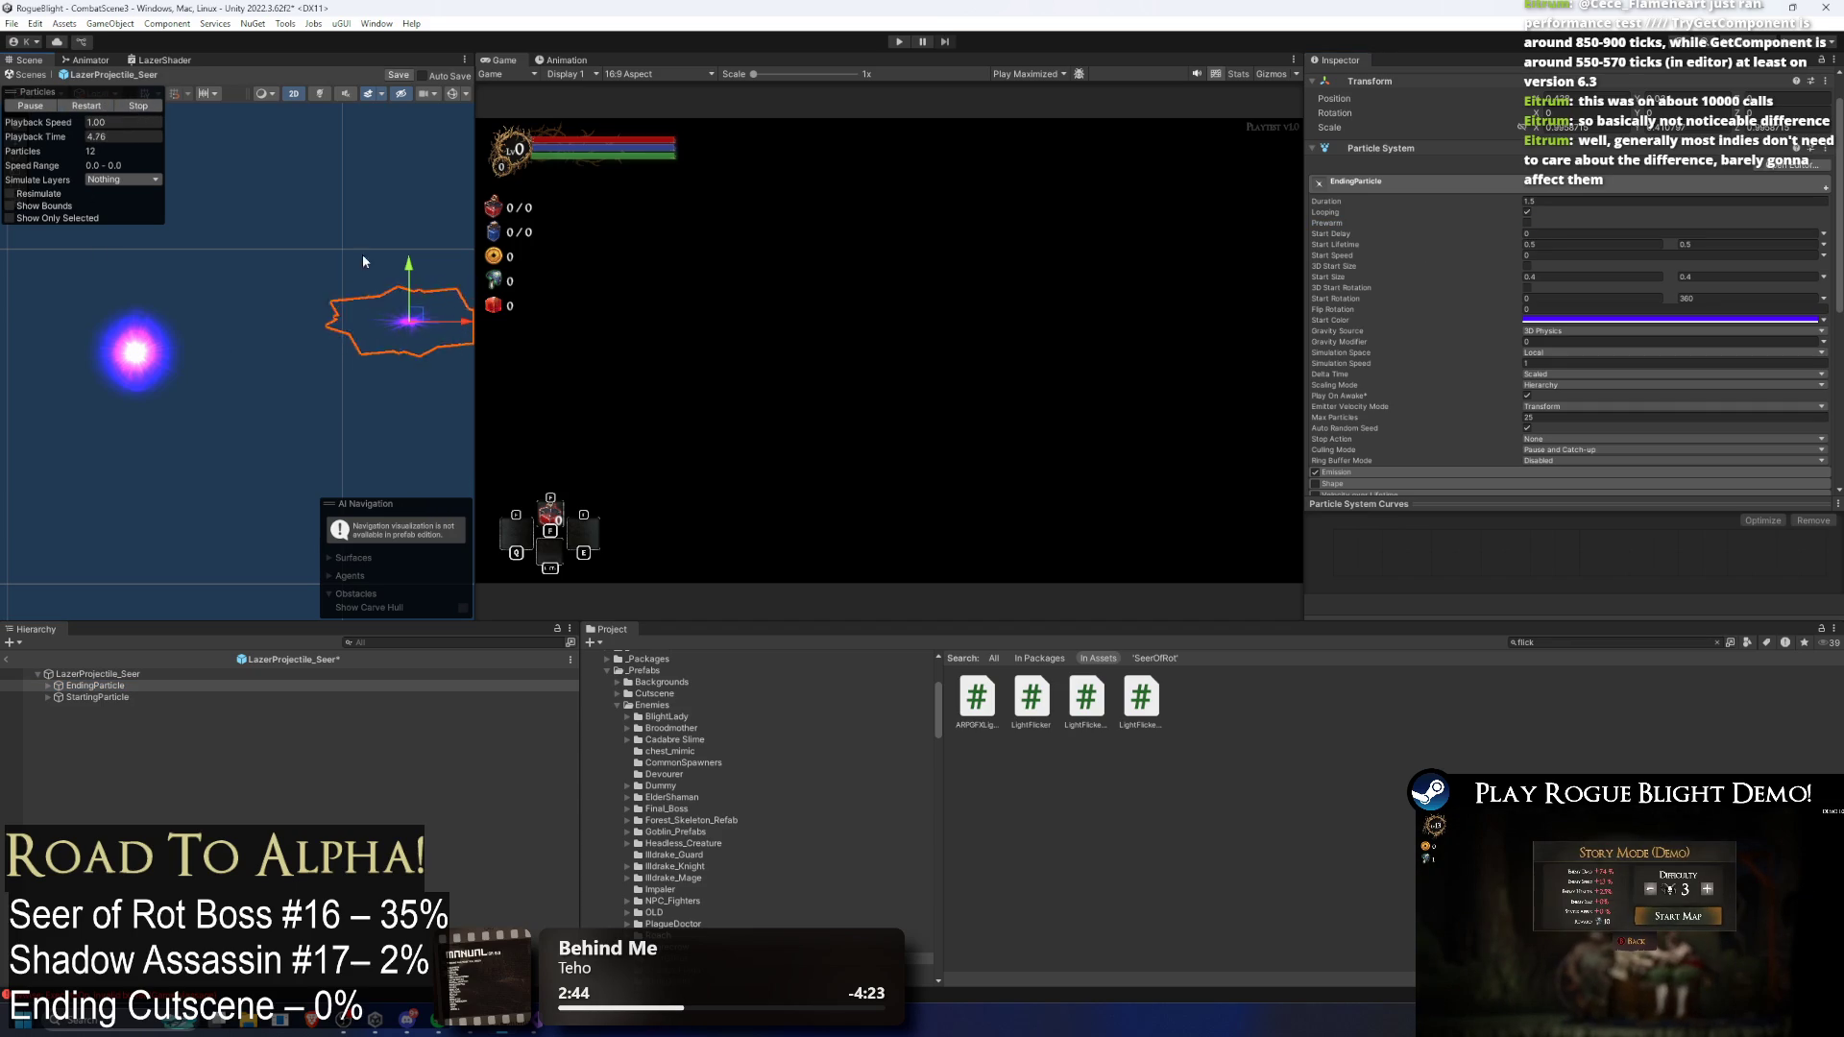
{"action": "left_click", "coordinate": [48, 685]}
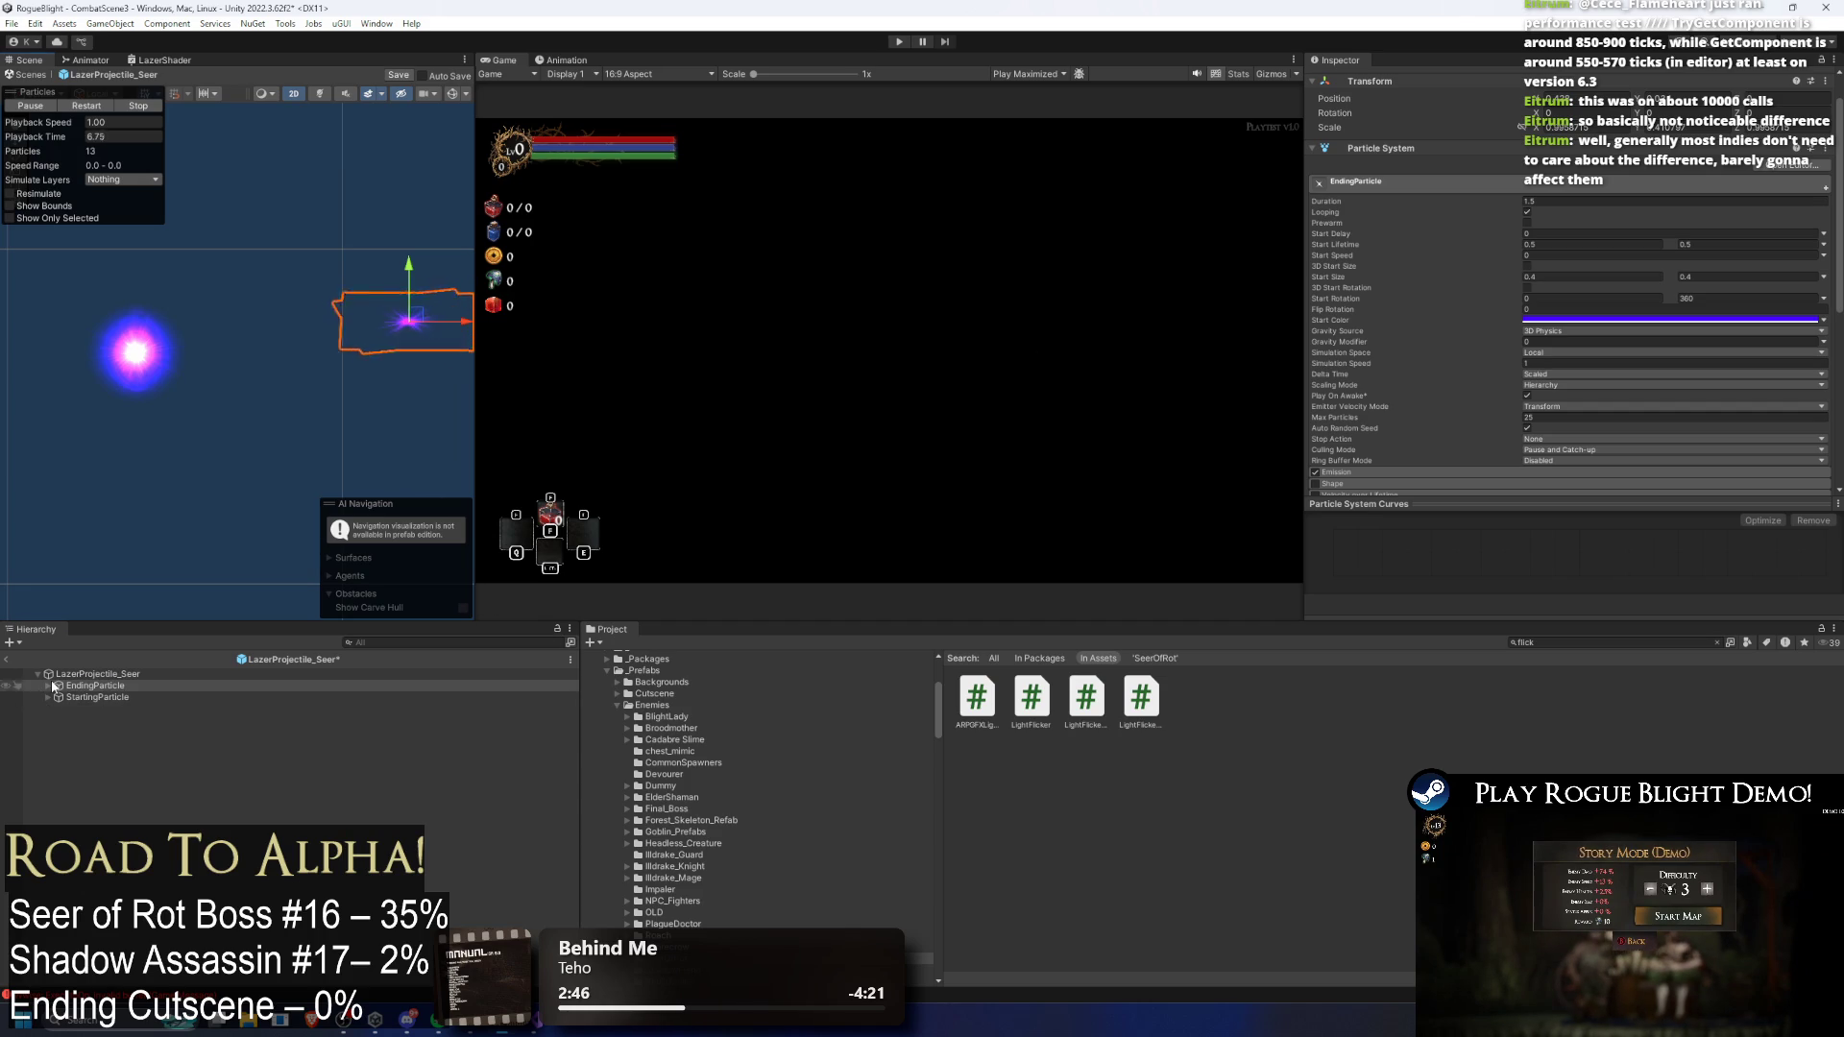
Step: Make mangci (2) loop and restart the particle preview
{"action": "left_click", "coordinate": [77, 698]}
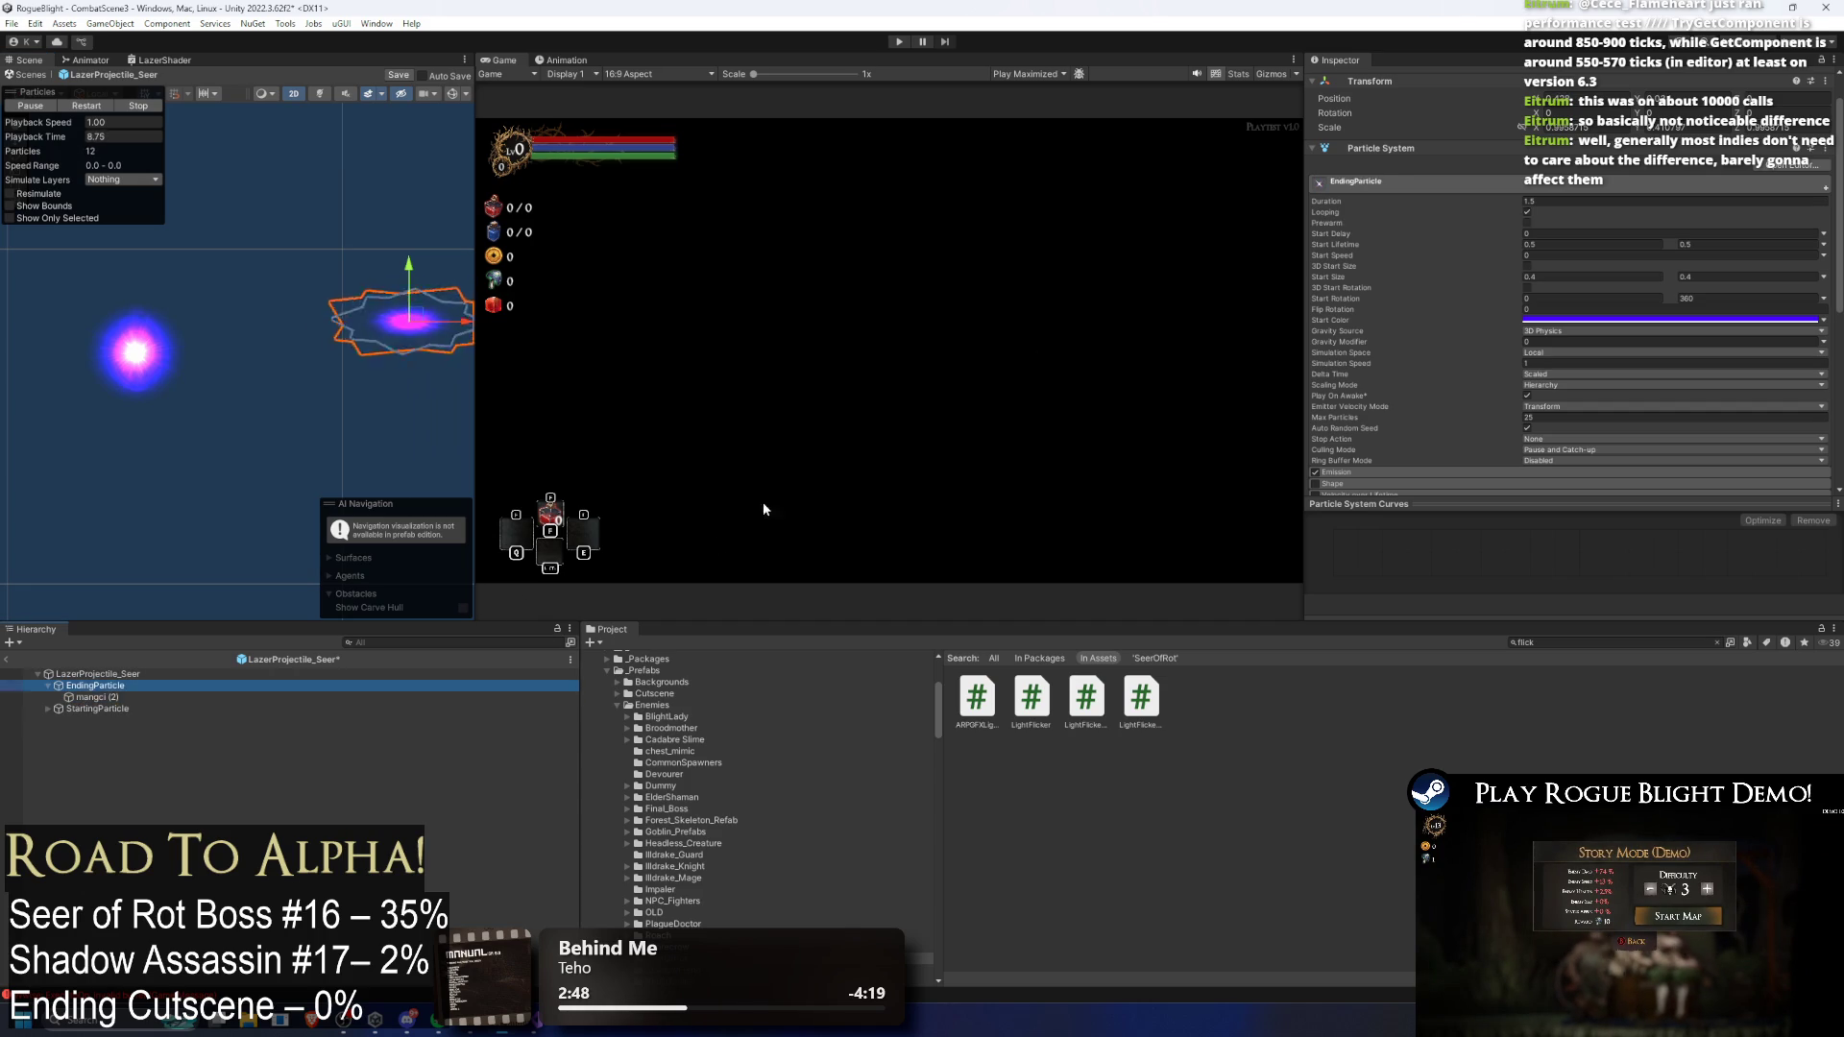
{"action": "left_click", "coordinate": [1528, 212]}
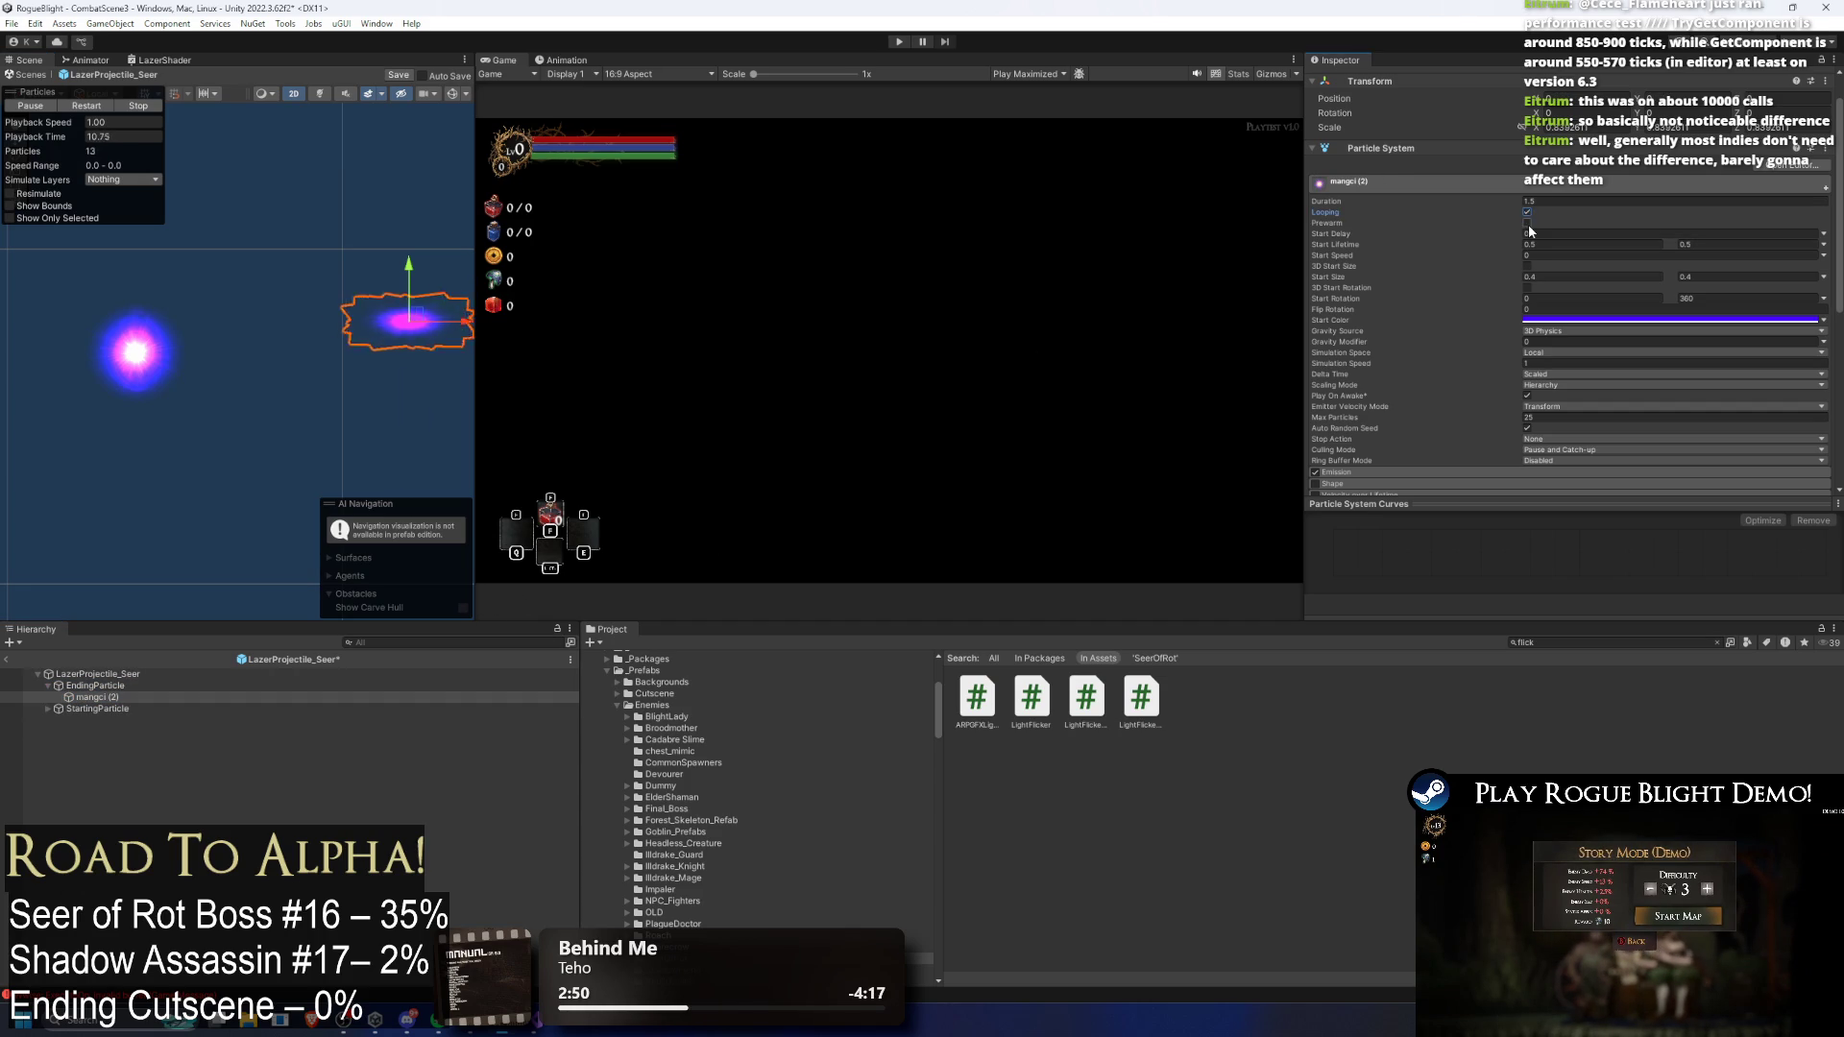
{"action": "left_click", "coordinate": [95, 685]}
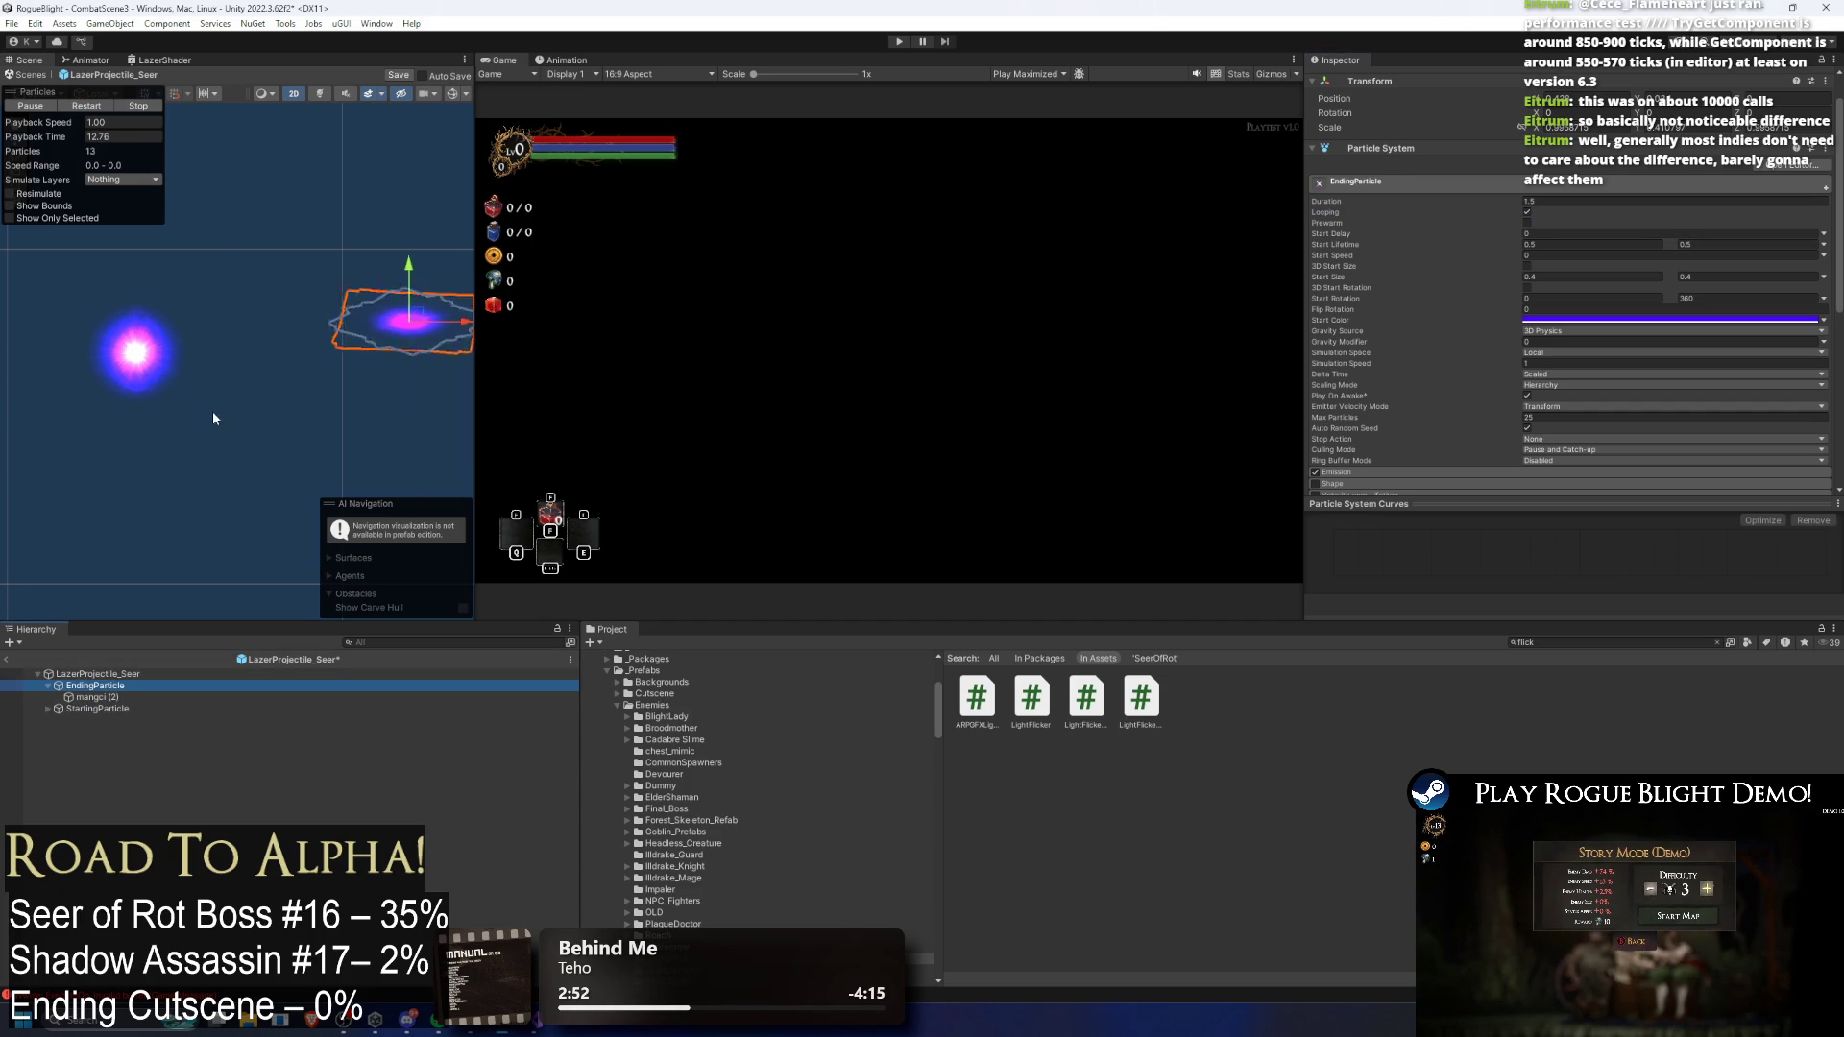
{"action": "left_click", "coordinate": [89, 107]}
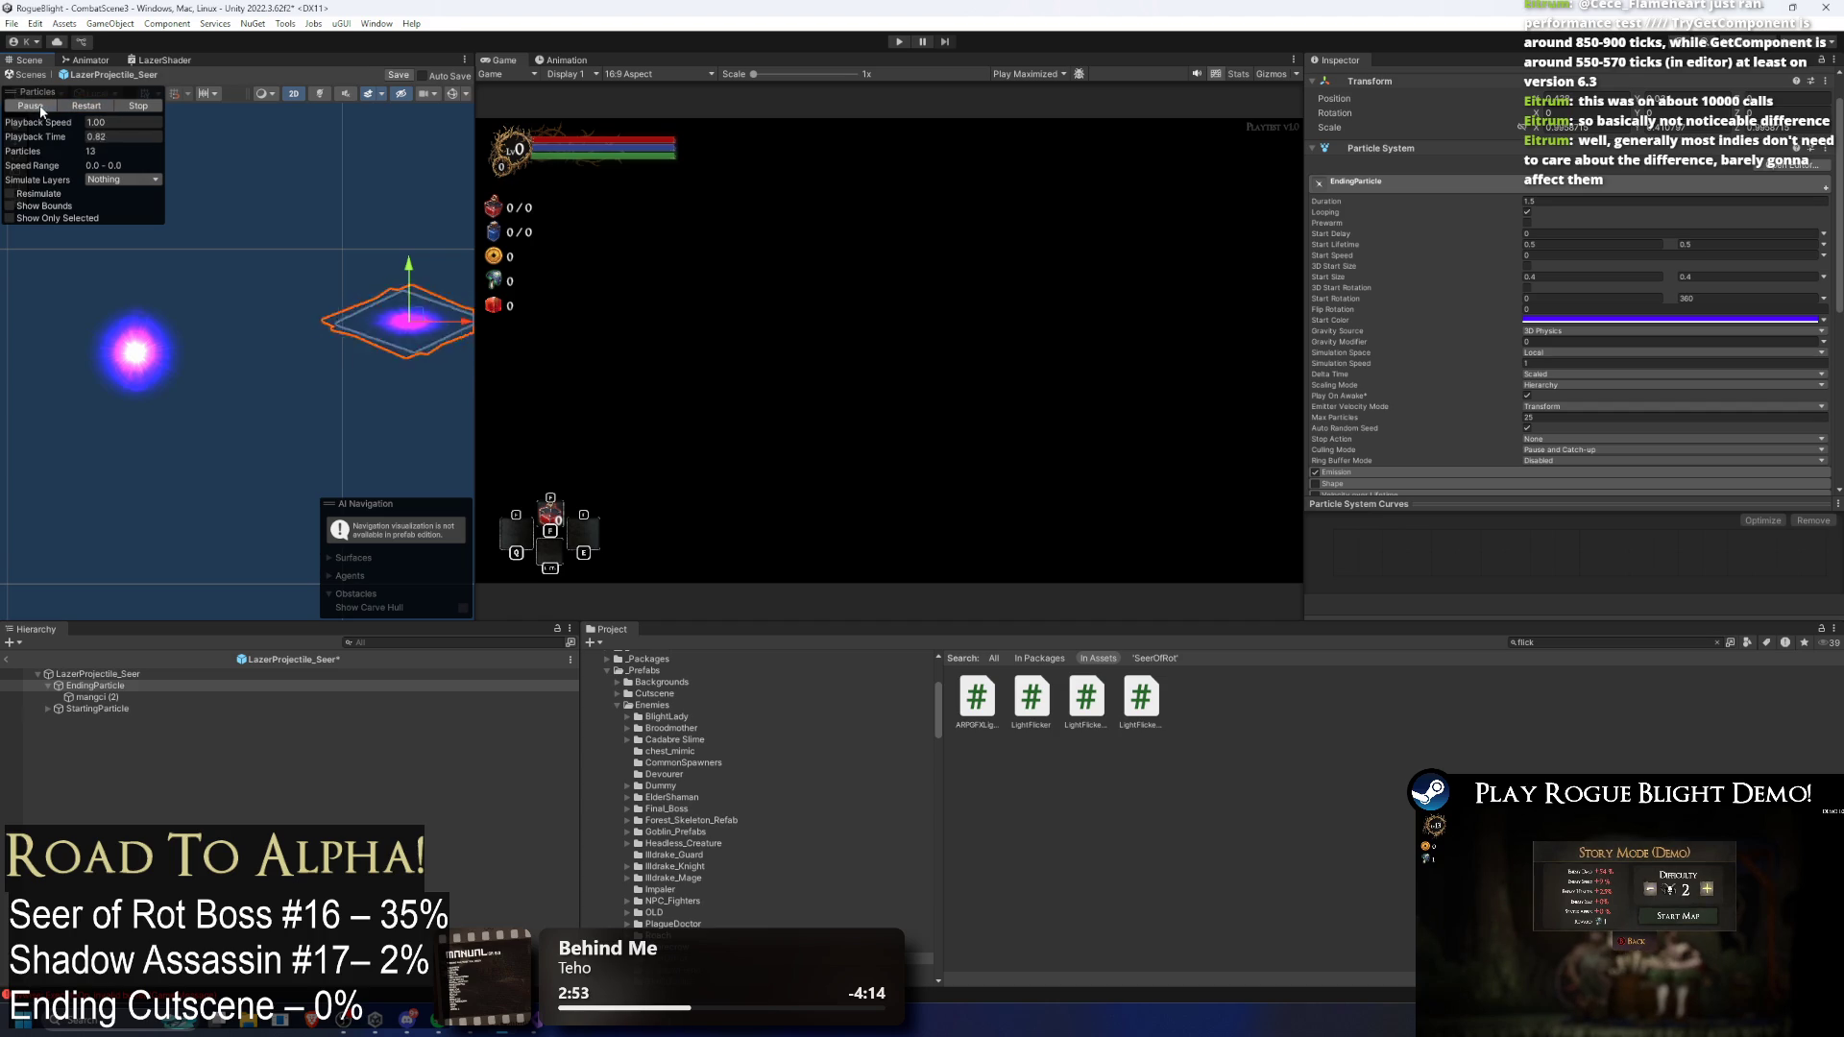
Step: Flatten EndingParticle to about 0.41 Y scale
{"action": "left_click", "coordinate": [116, 700]}
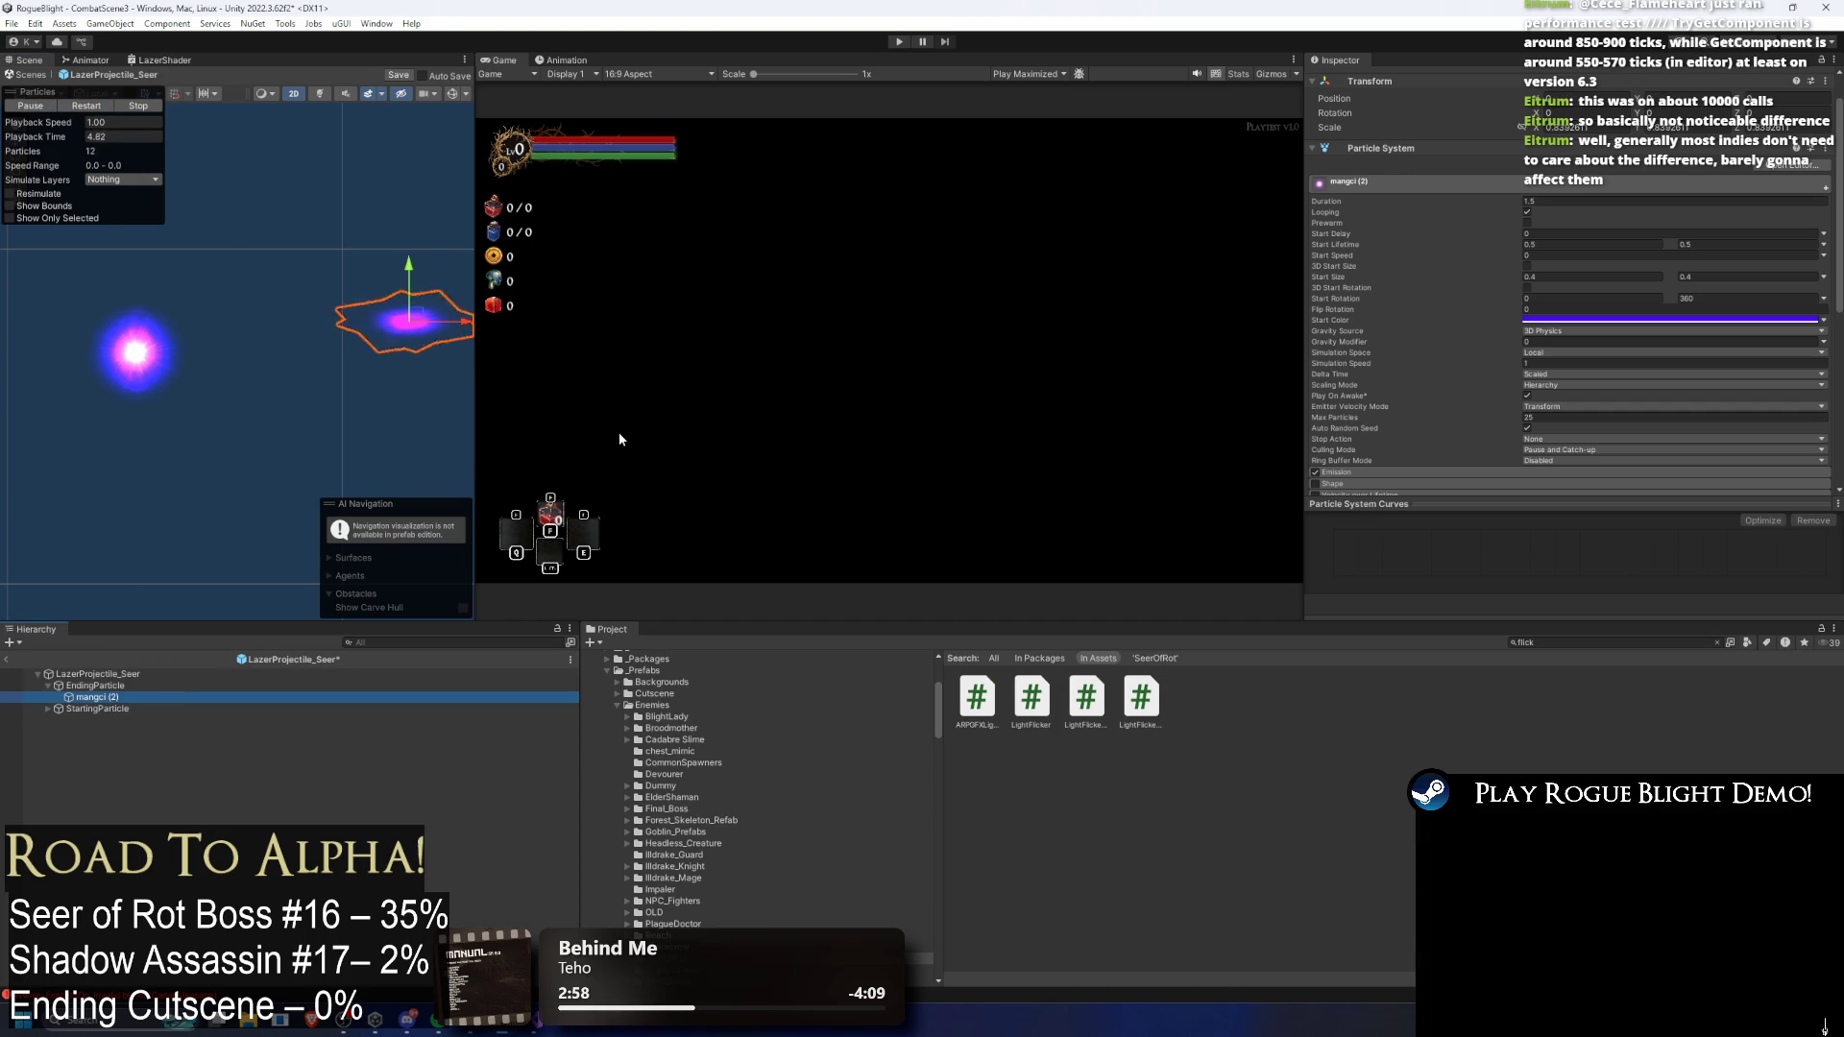
{"action": "key", "text": "Up"}
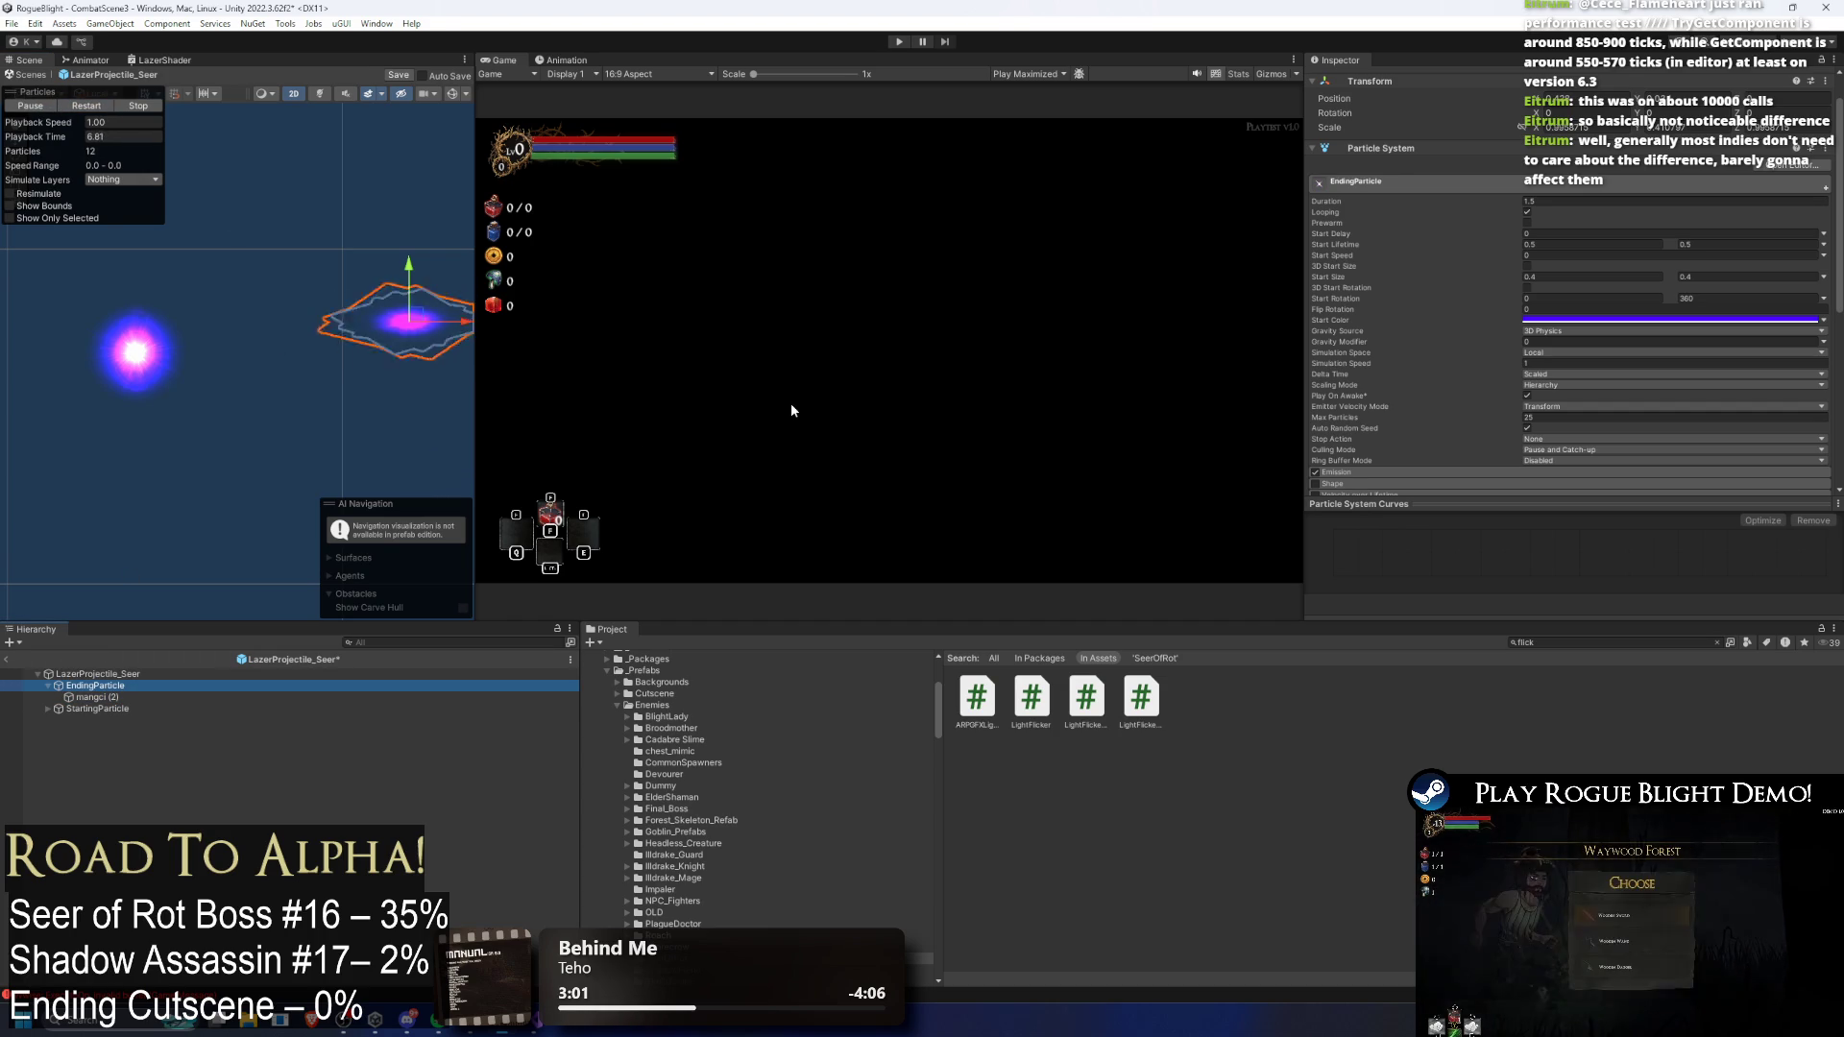
{"action": "left_click", "coordinate": [1501, 132]}
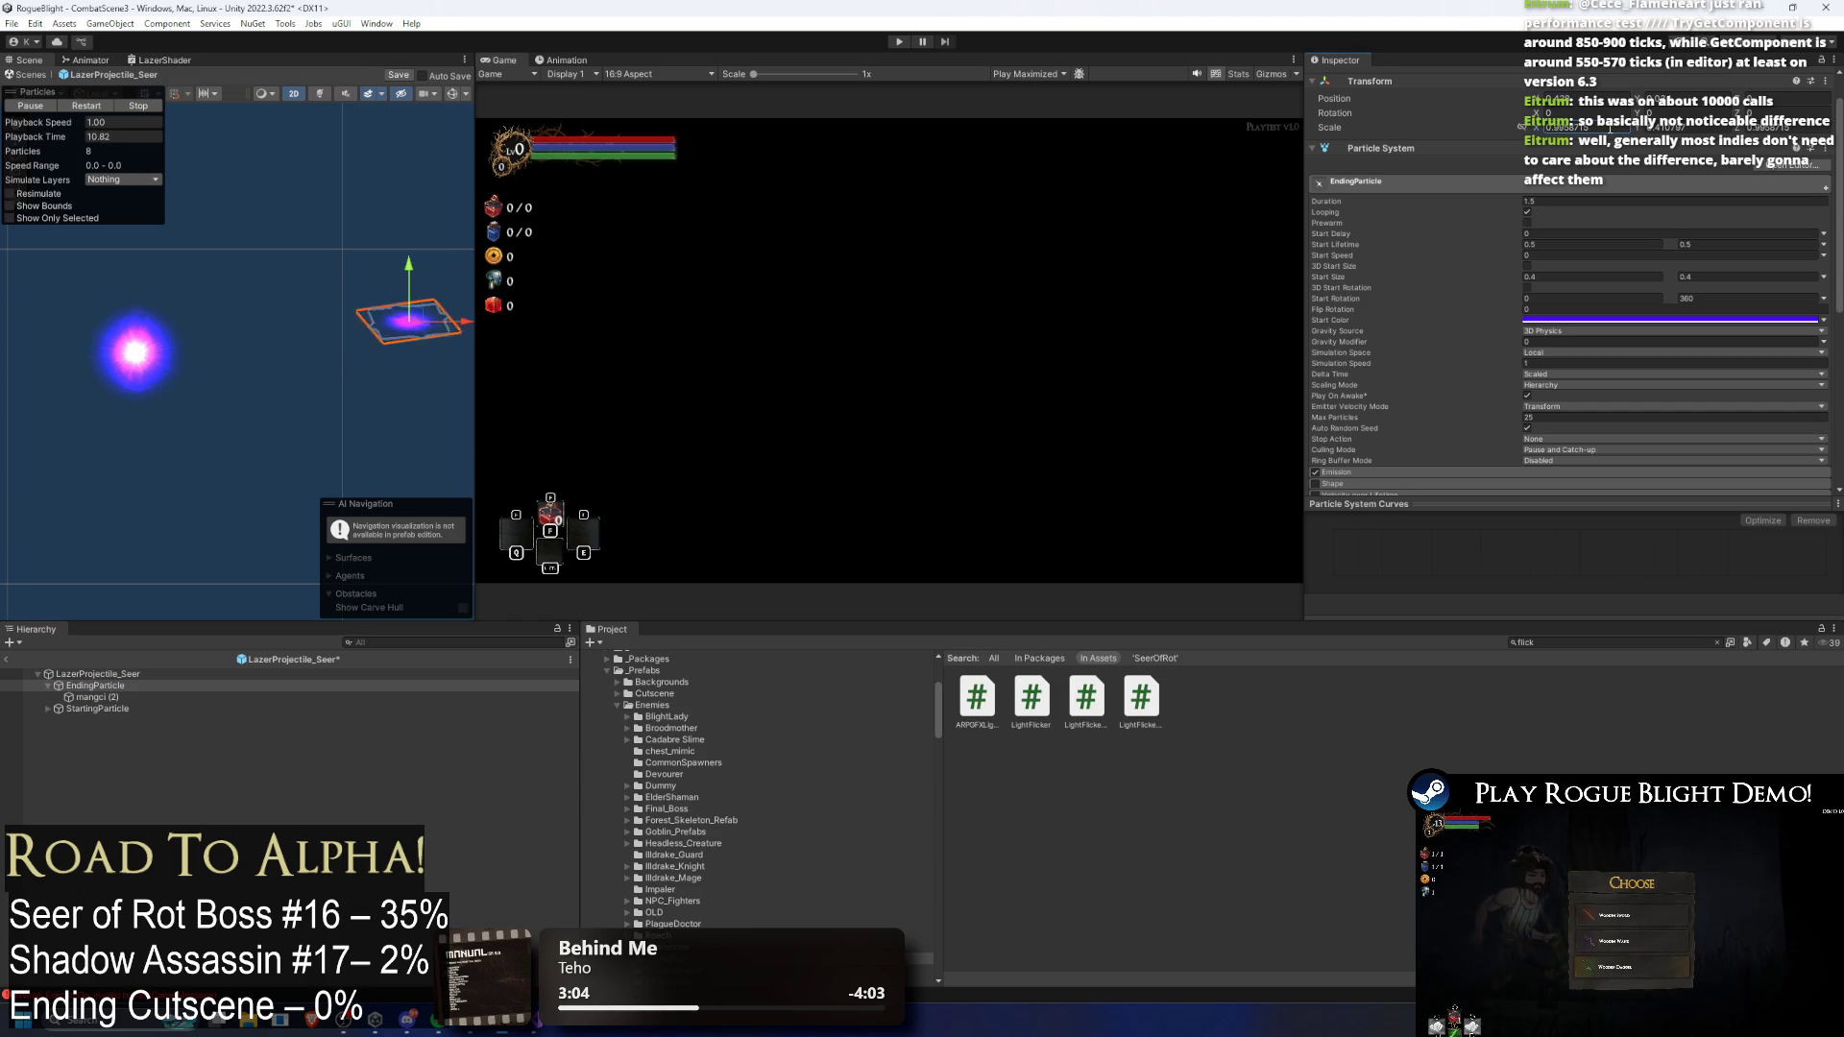
{"action": "scroll", "coordinate": [1433, 77], "scroll_direction": "up", "scroll_amount": 2}
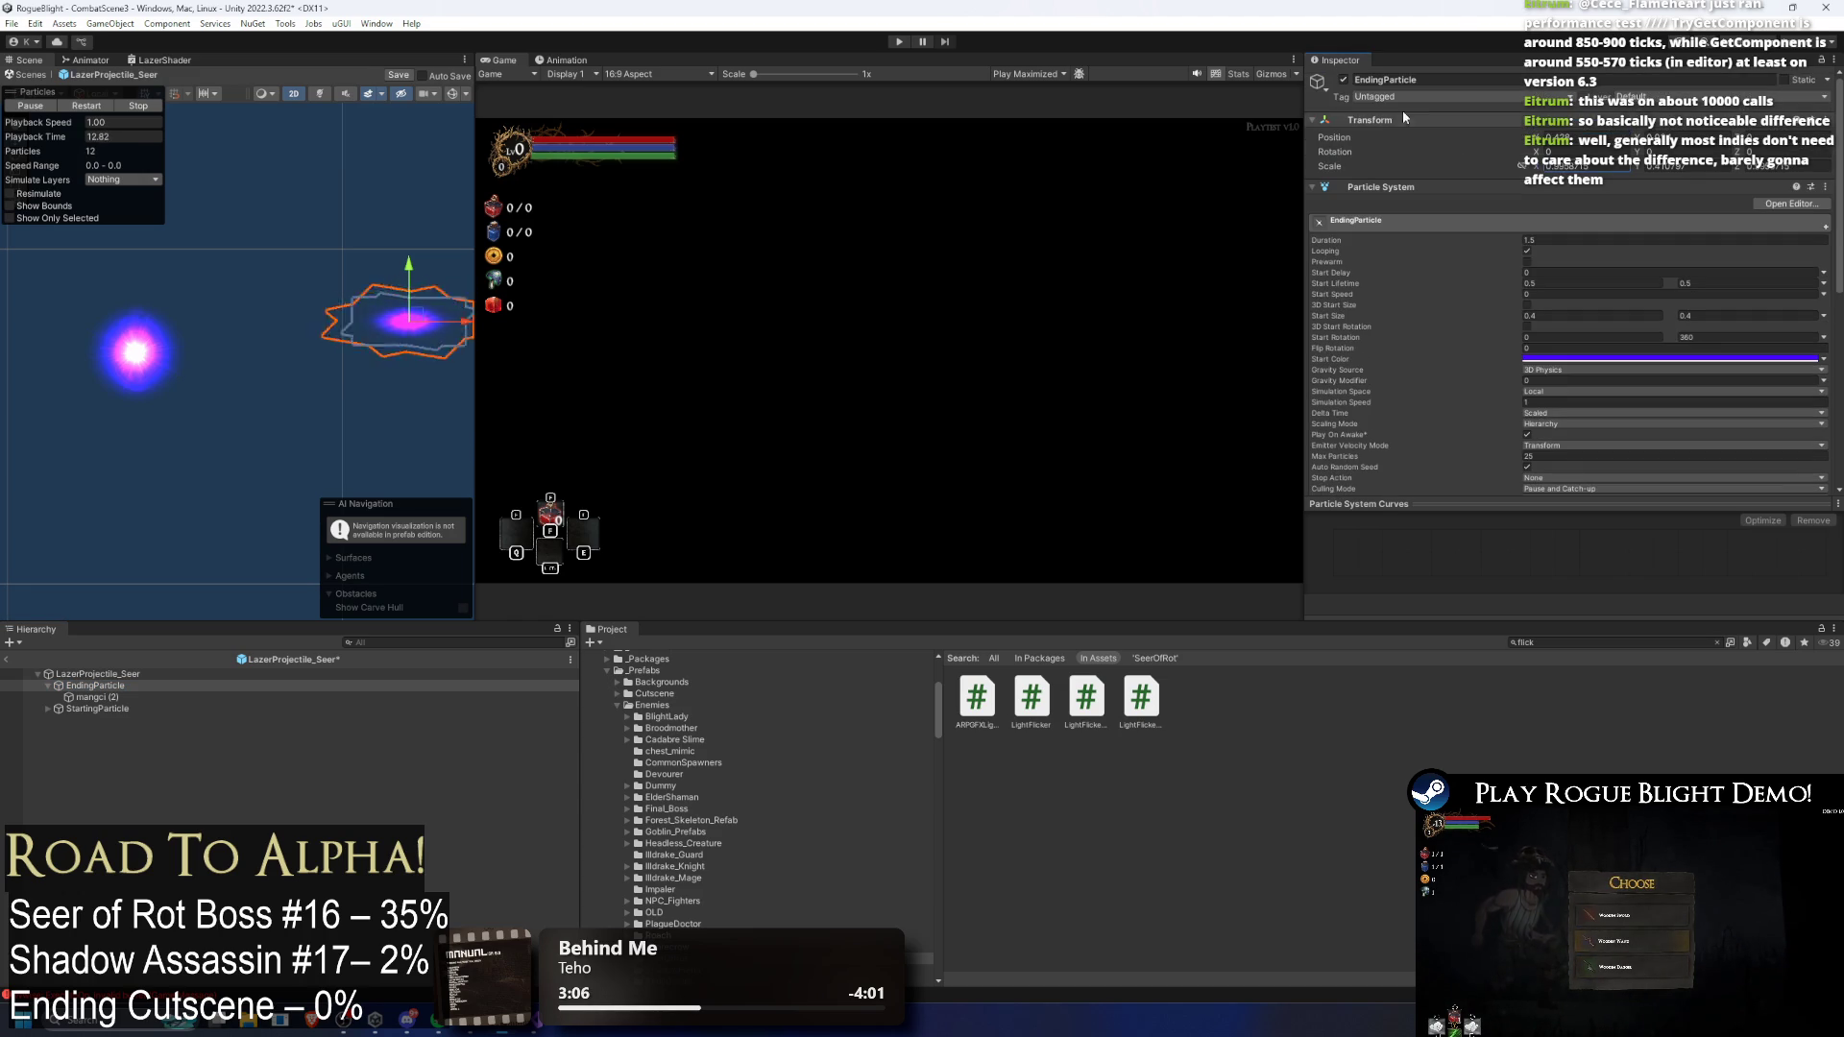
{"action": "left_click", "coordinate": [1709, 169]}
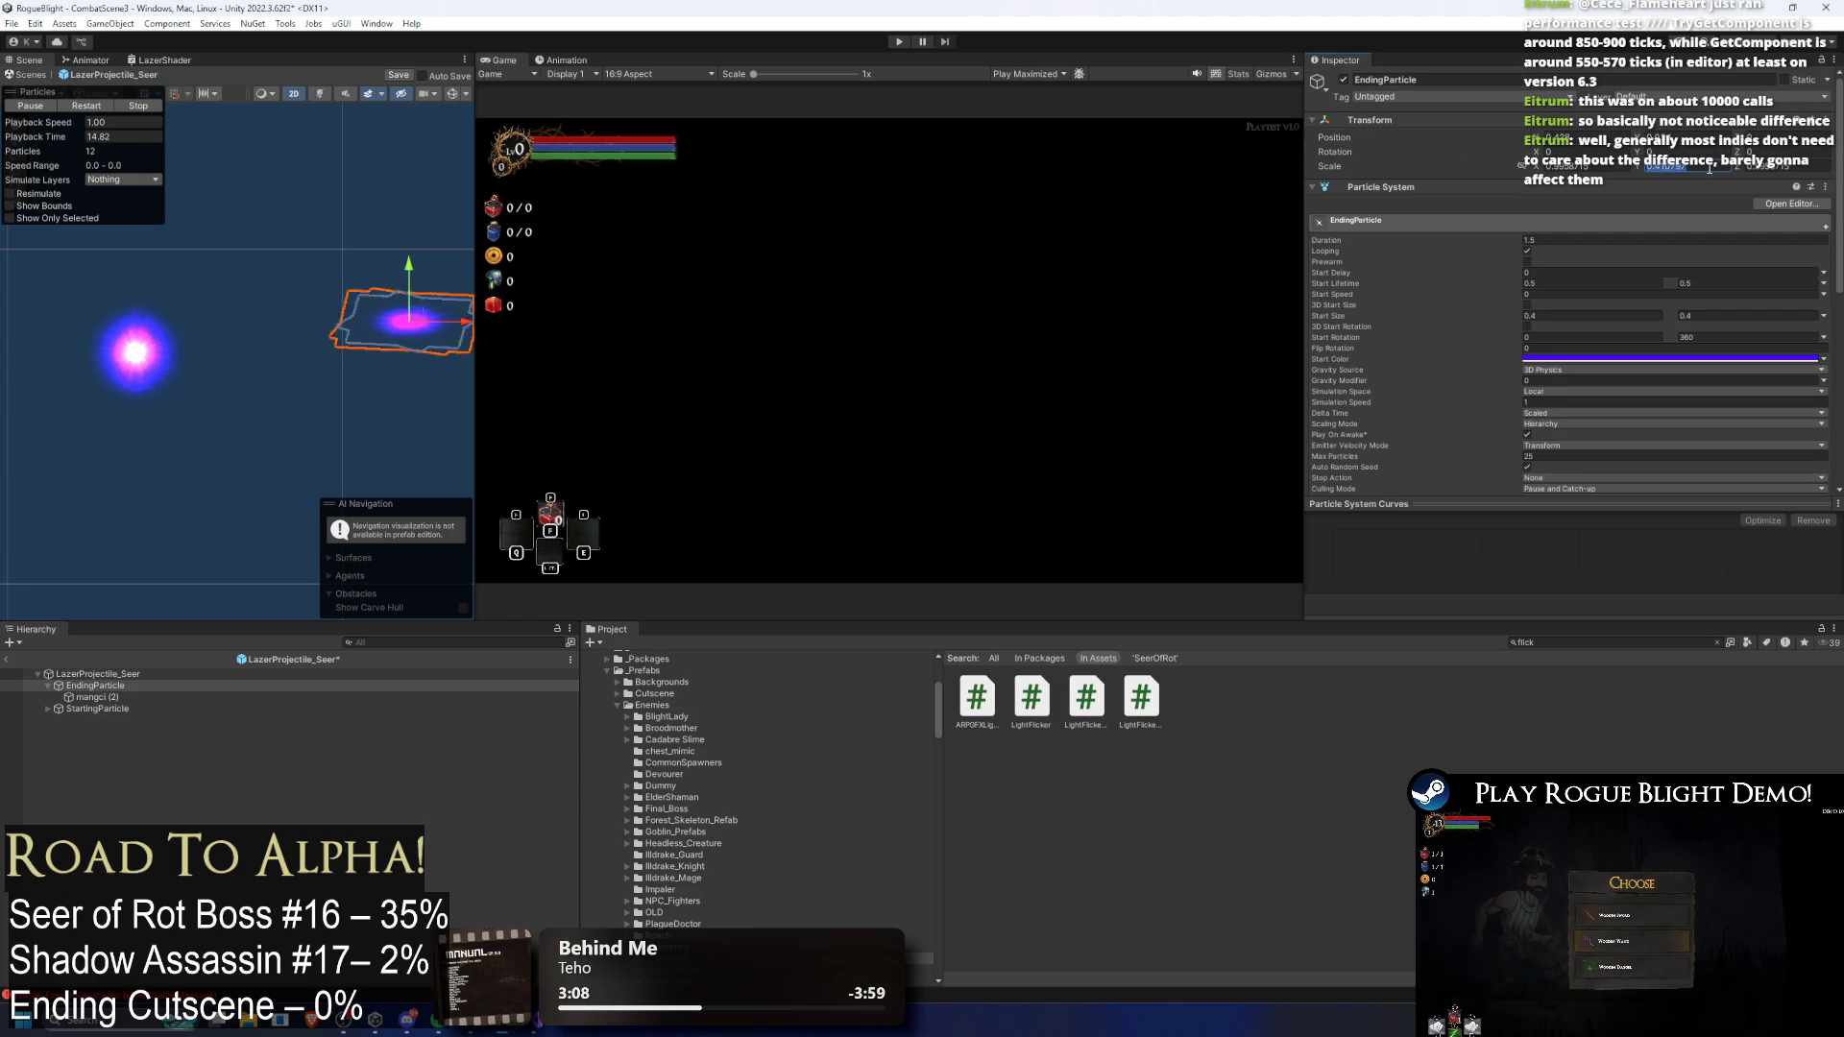
{"action": "left_click_drag", "start_coordinate": [1709, 169], "coordinate": [1632, 166]}
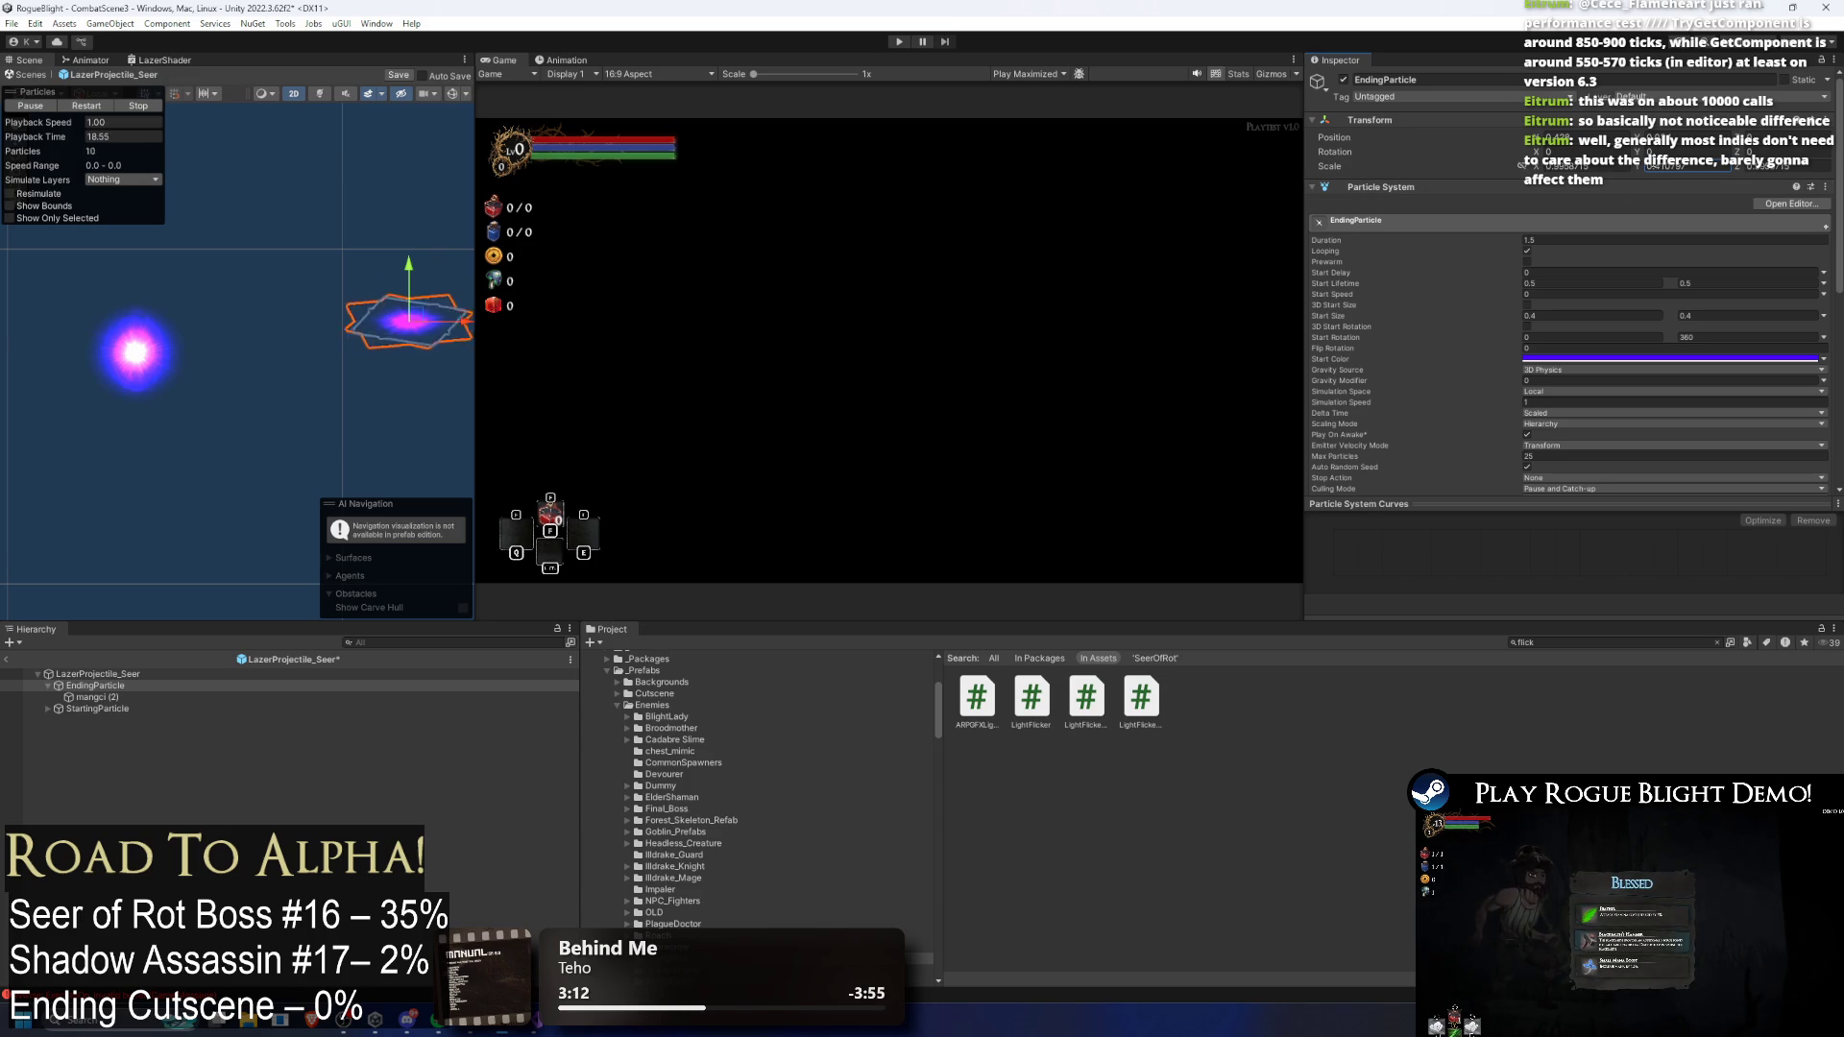
{"action": "left_click", "coordinate": [1392, 120]}
{"action": "left_click", "coordinate": [1392, 135]}
Step: Add a Custom Scale Tween component to EndingParticle
{"action": "left_click", "coordinate": [1587, 220]}
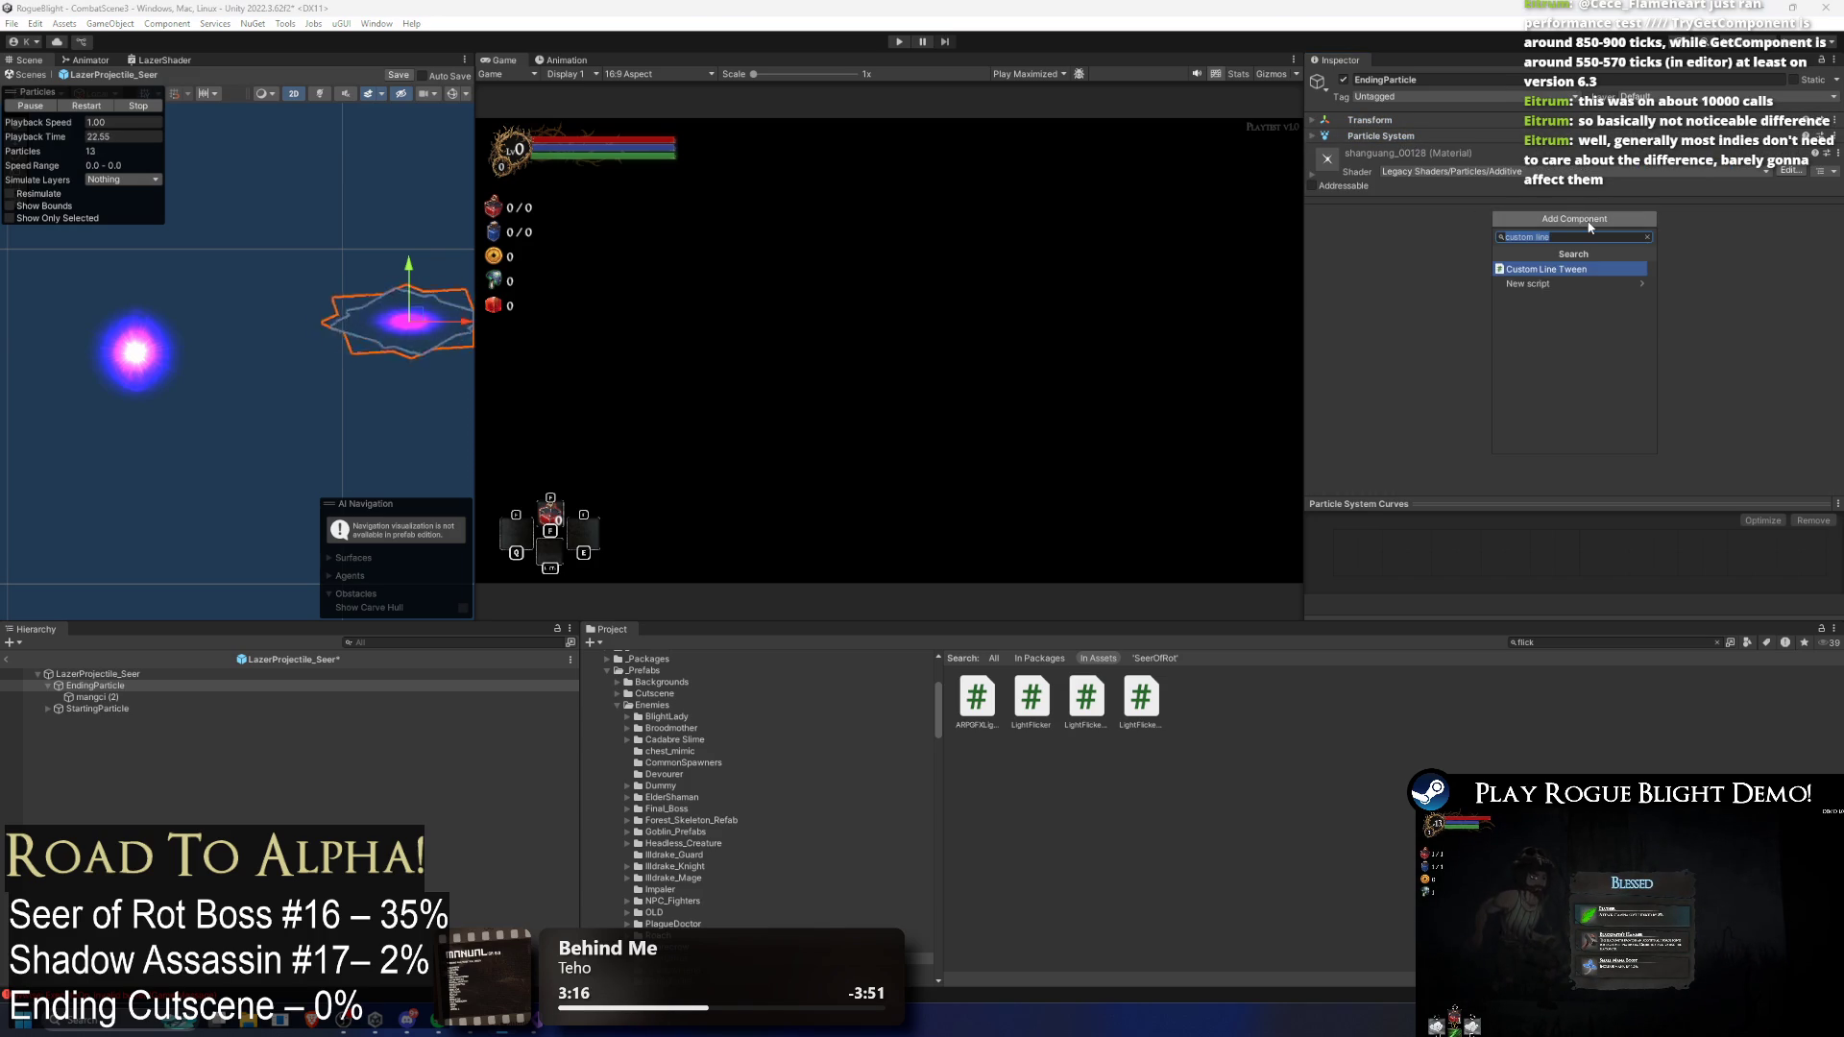
{"action": "type", "text": "custom scal"}
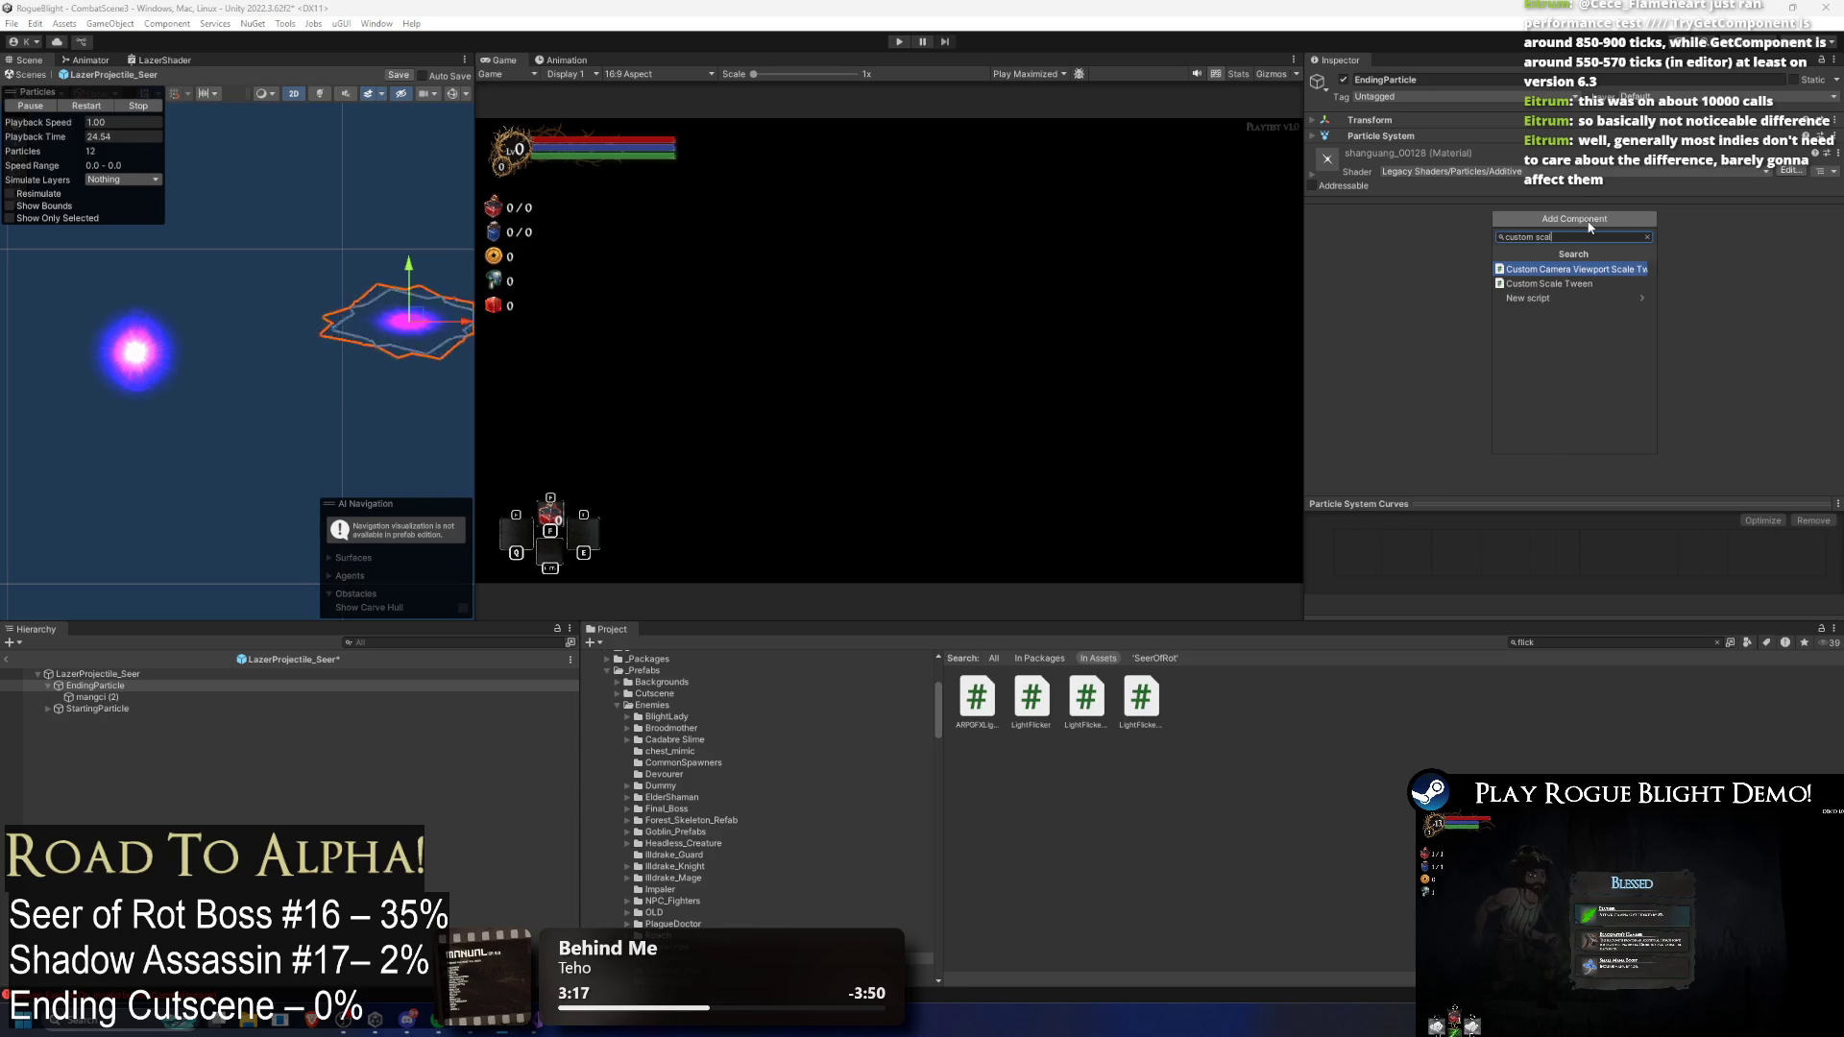
{"action": "key", "text": "Down"}
{"action": "key", "text": "Return"}
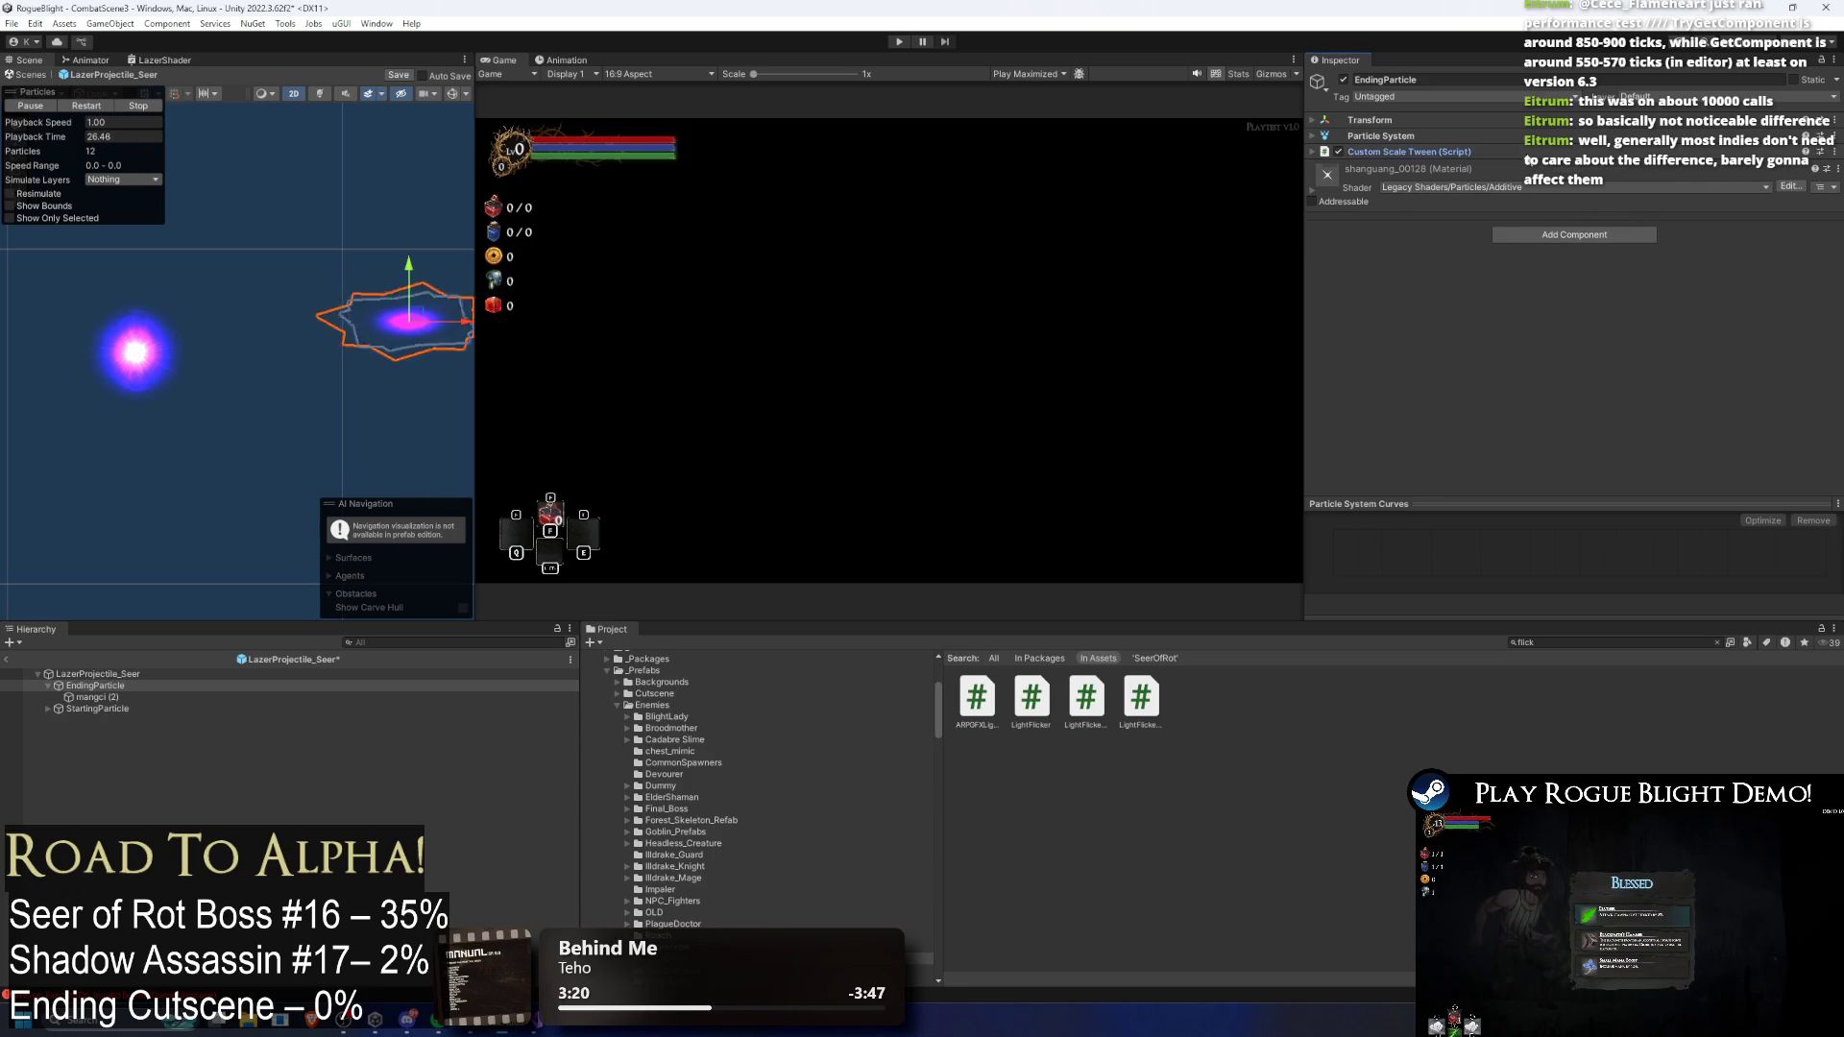
Step: Set StartingParticle to Untagged on the Default layer, applied to this object only
{"action": "left_click", "coordinate": [82, 708]}
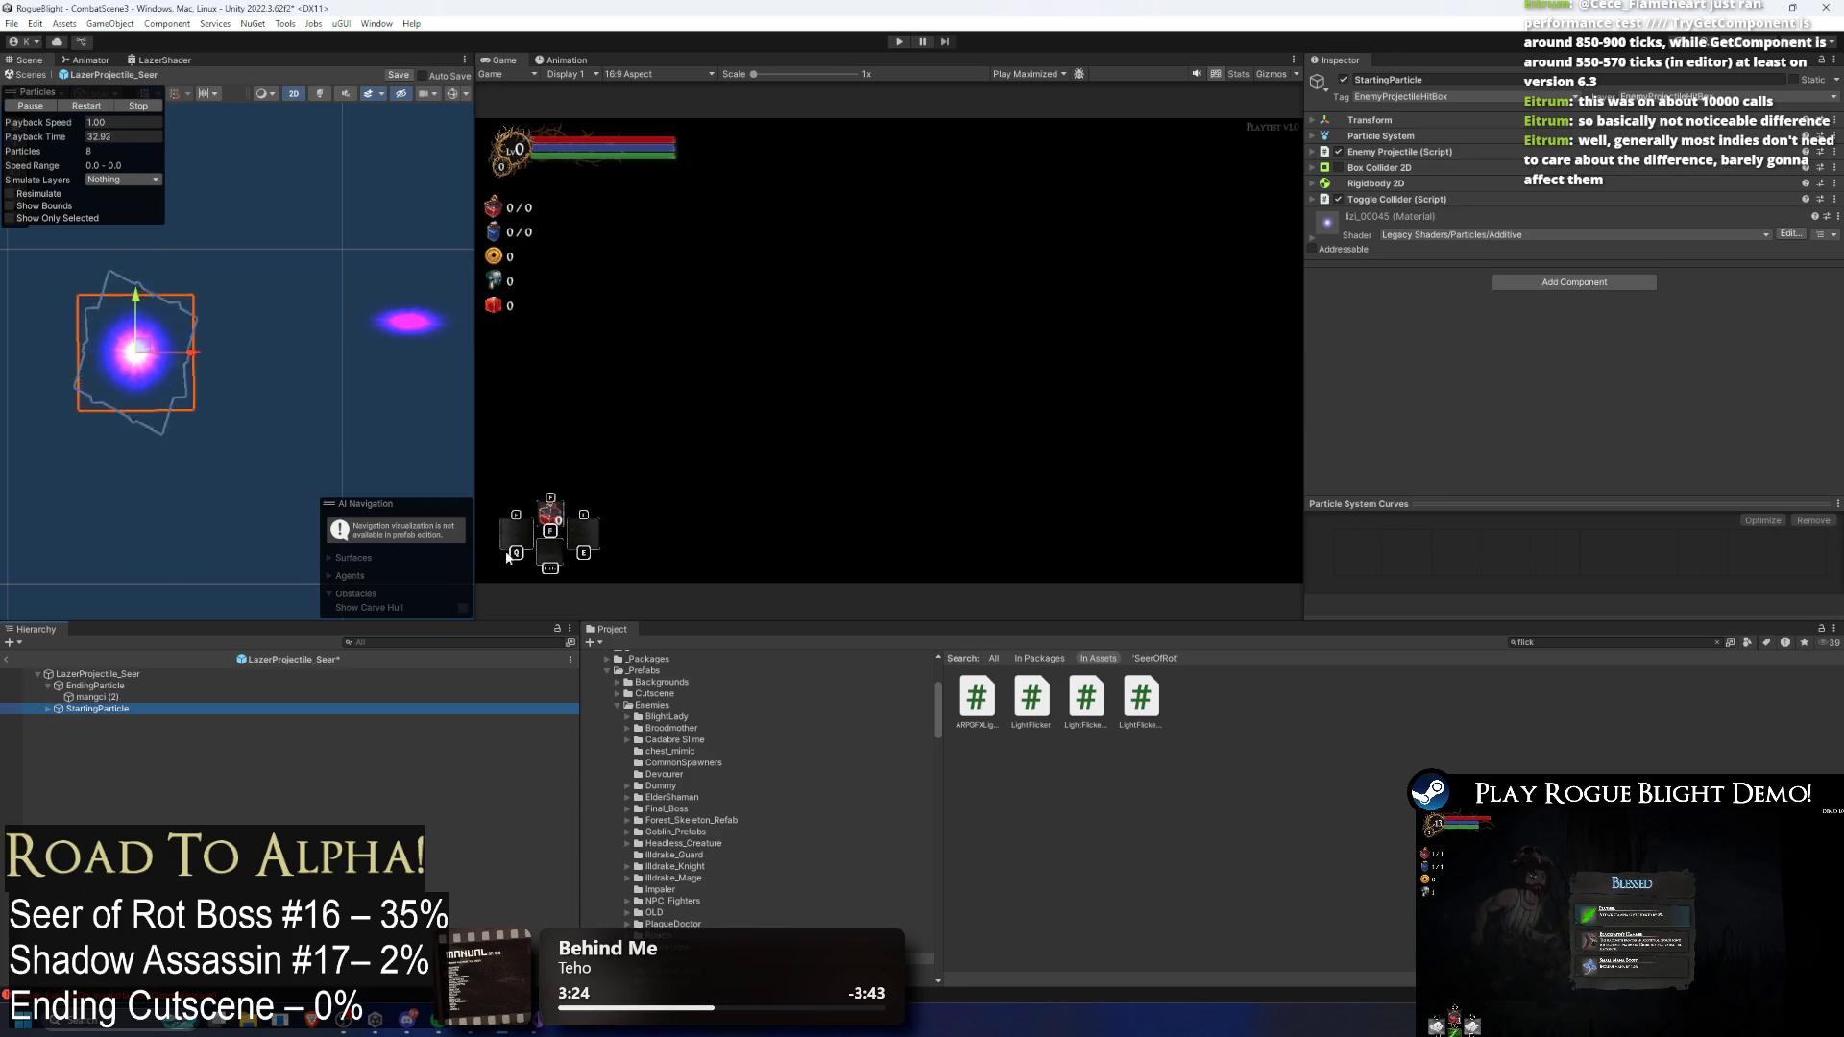
{"action": "left_click", "coordinate": [1405, 119]}
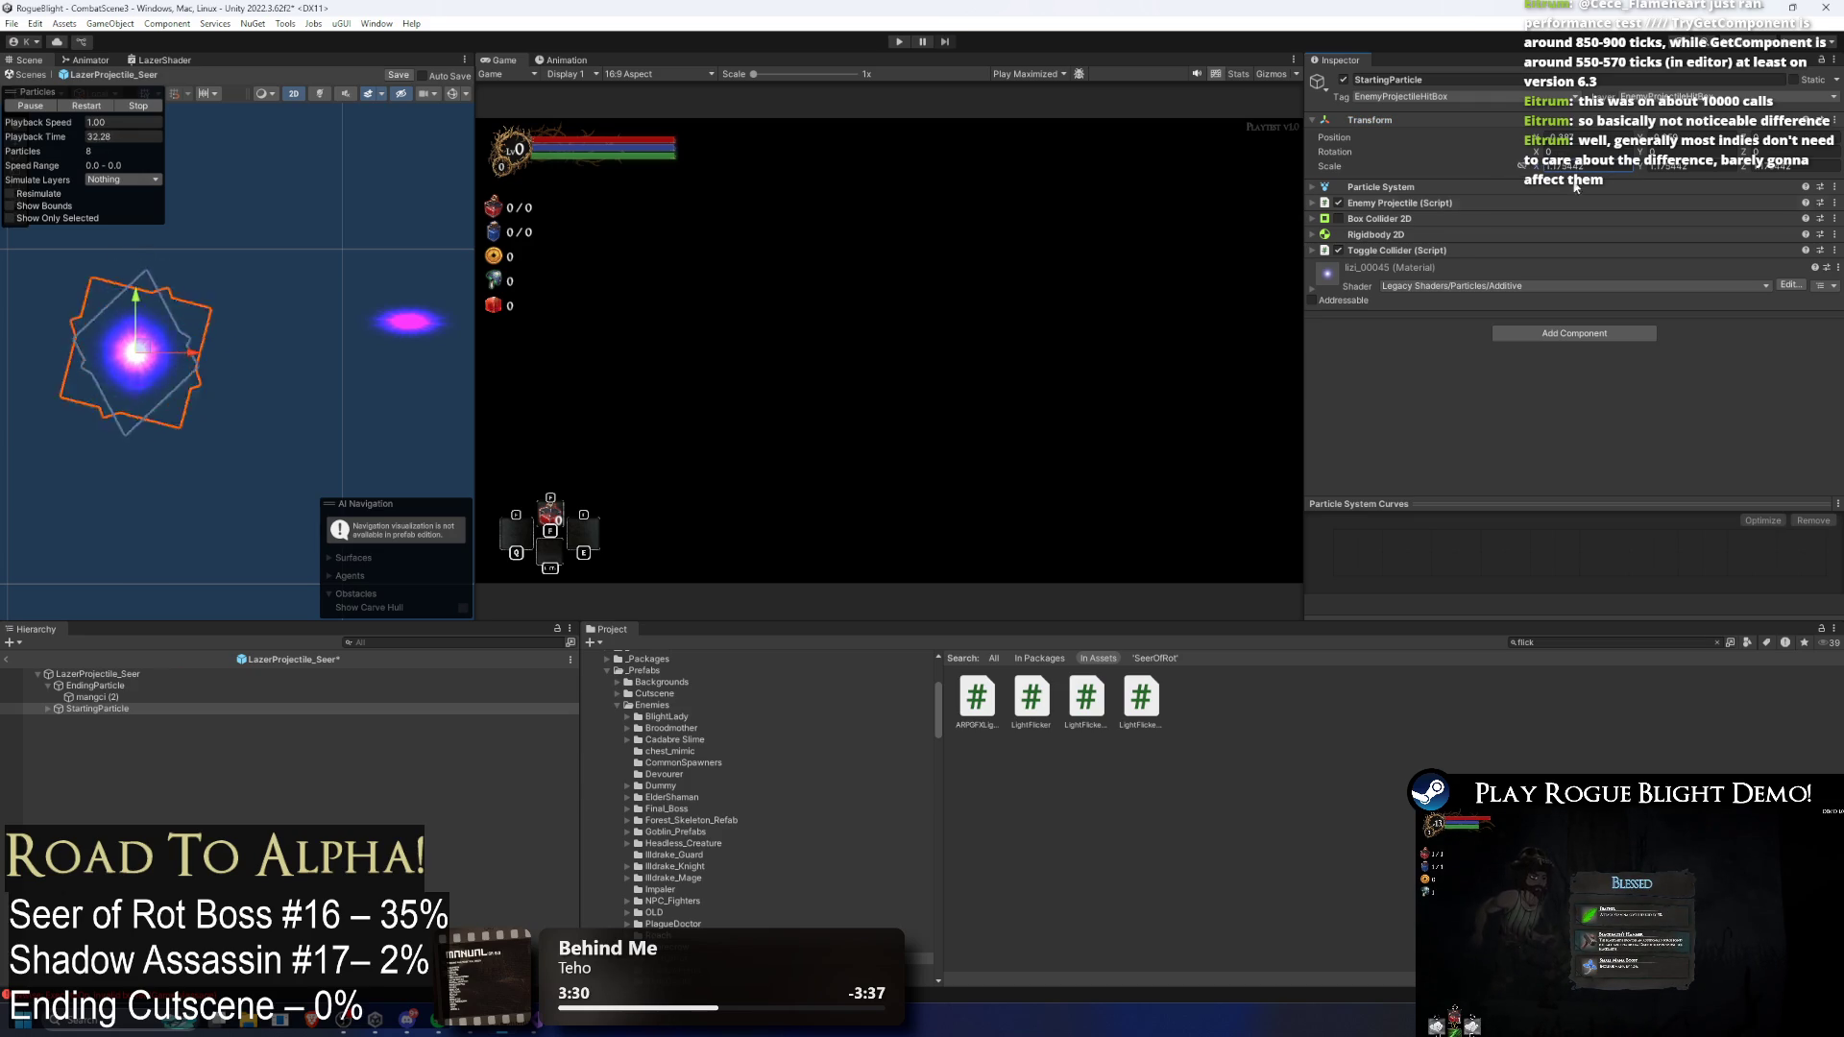
{"action": "left_click", "coordinate": [1437, 219]}
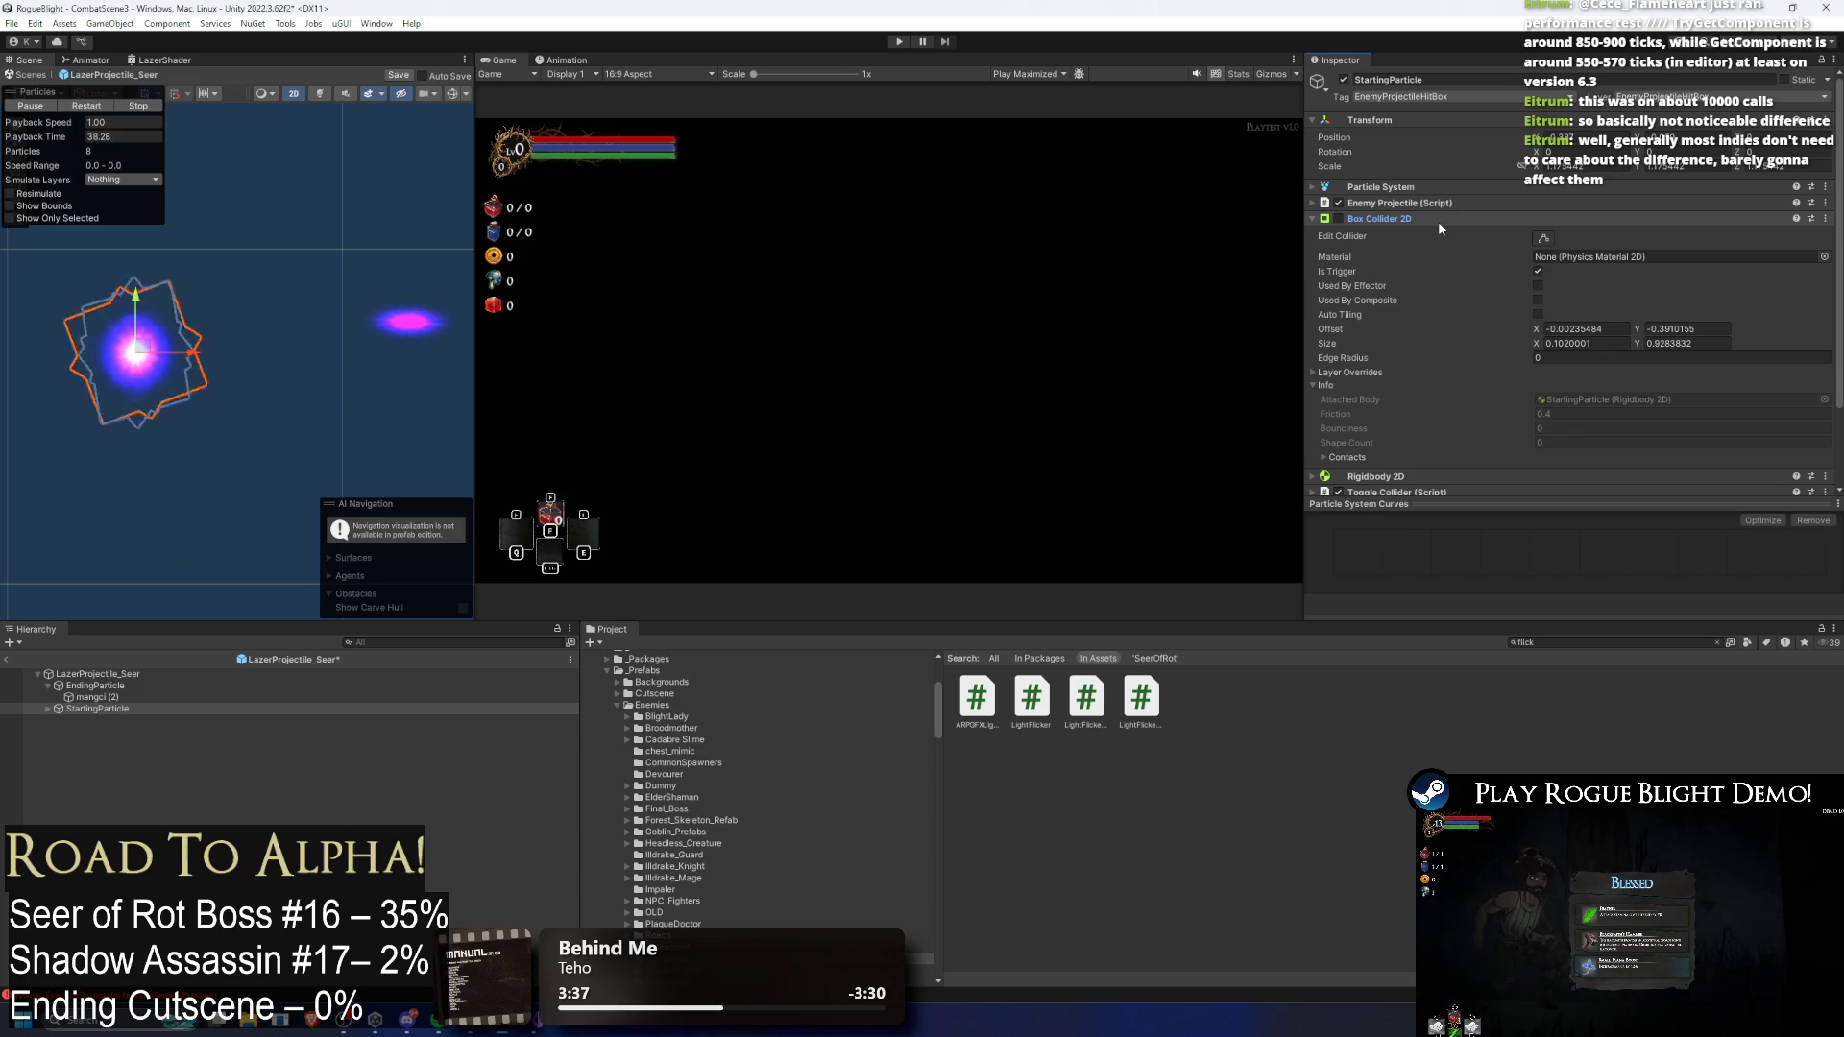
{"action": "left_click", "coordinate": [1441, 220]}
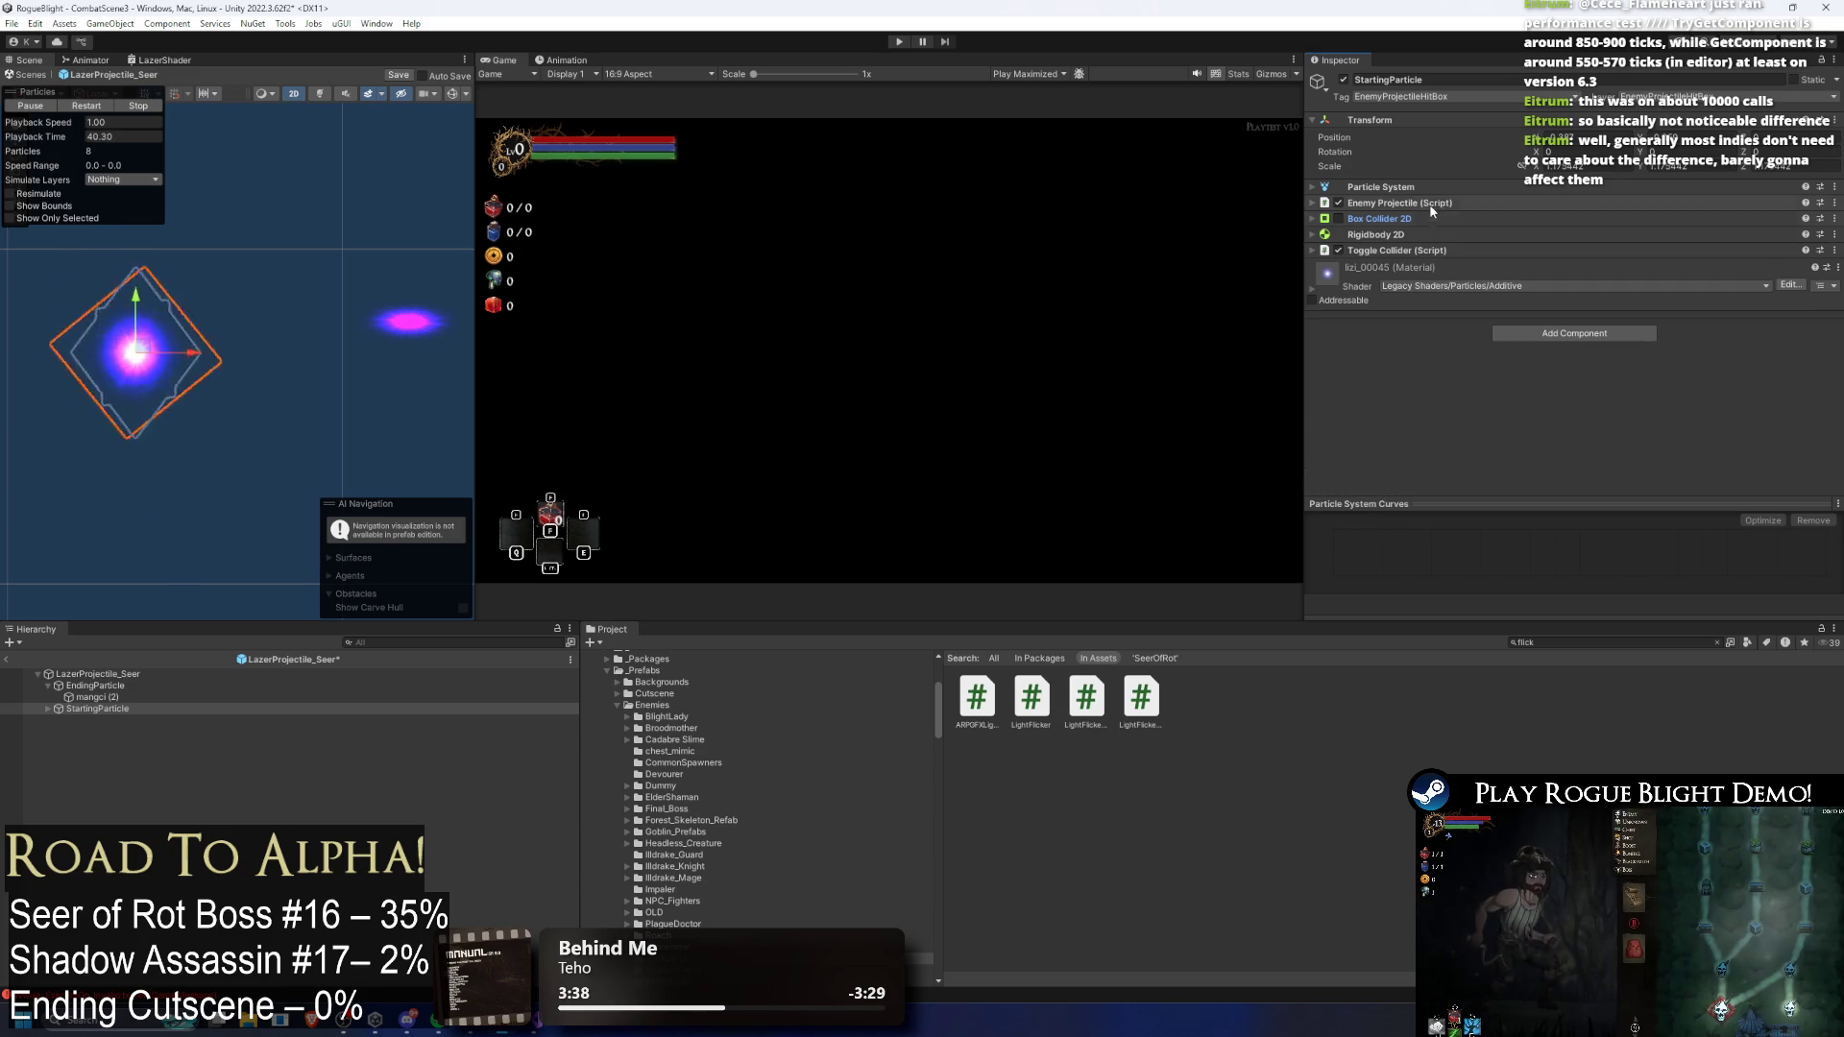
{"action": "left_click", "coordinate": [1442, 96]}
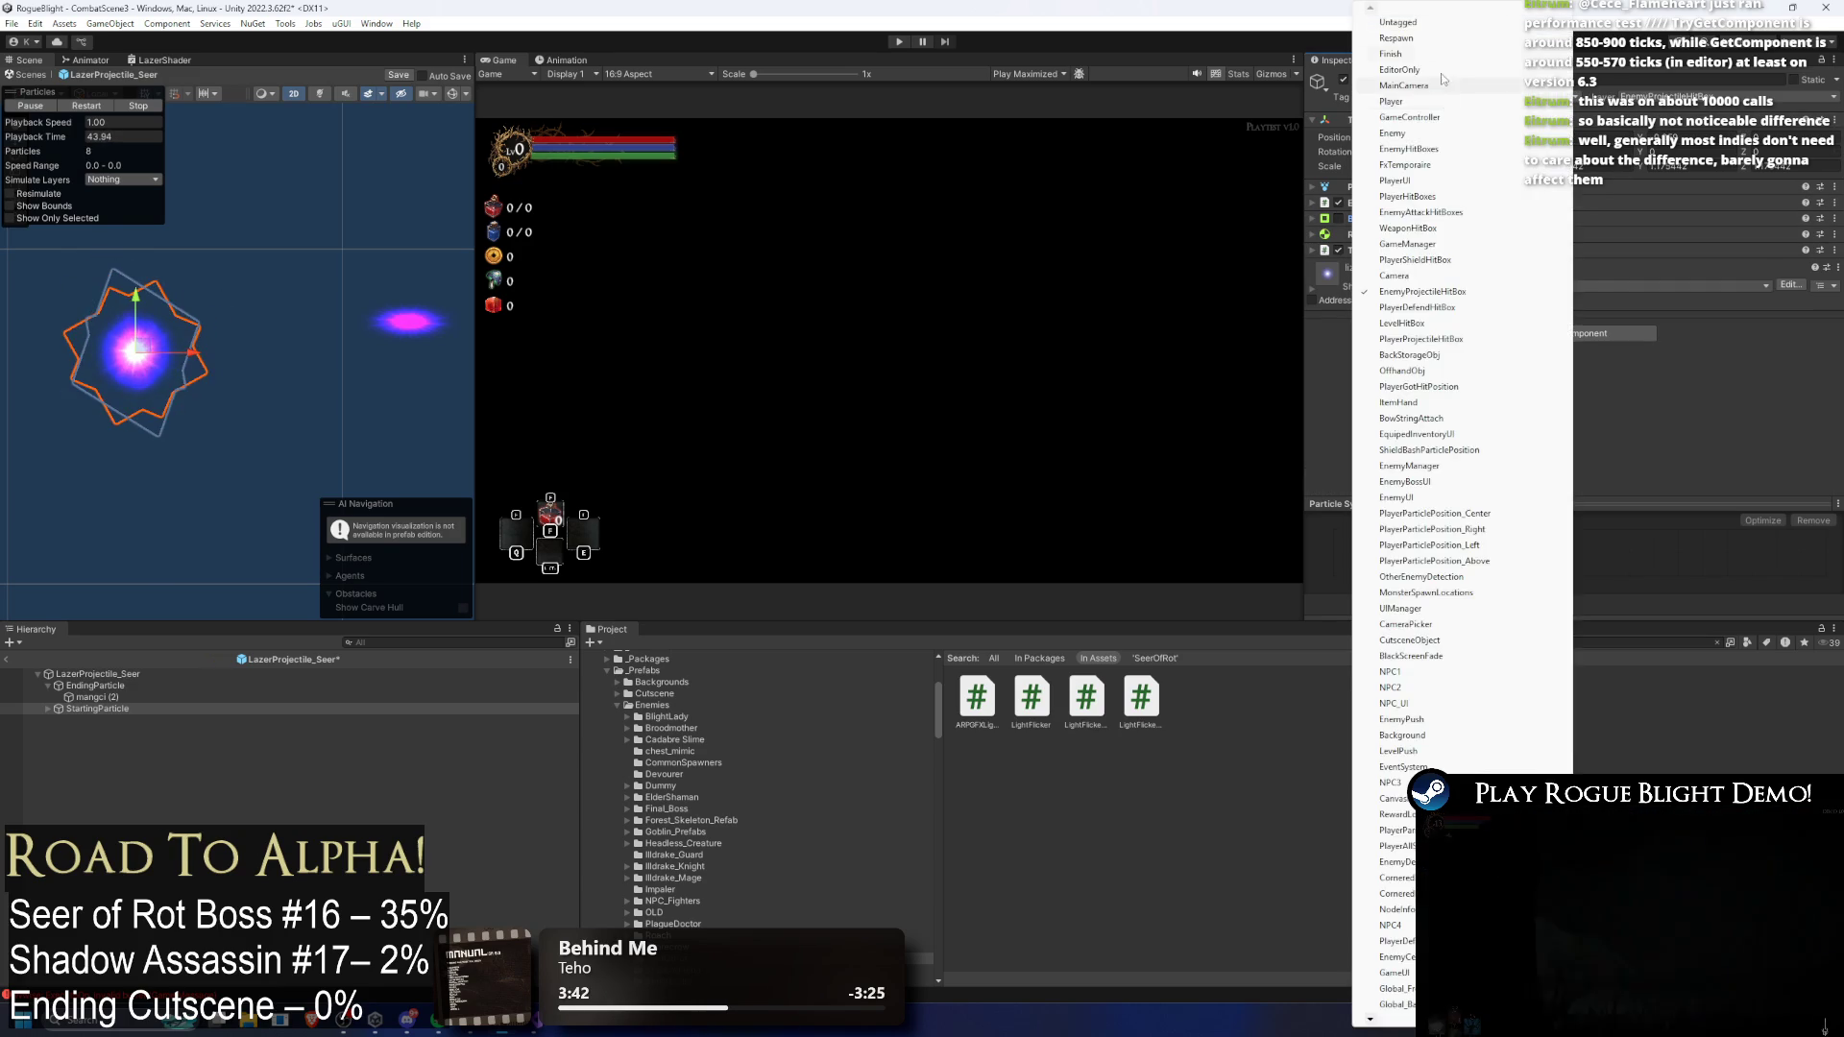
{"action": "left_click", "coordinate": [1398, 22]}
{"action": "left_click", "coordinate": [1697, 93]}
{"action": "left_click", "coordinate": [1691, 112]}
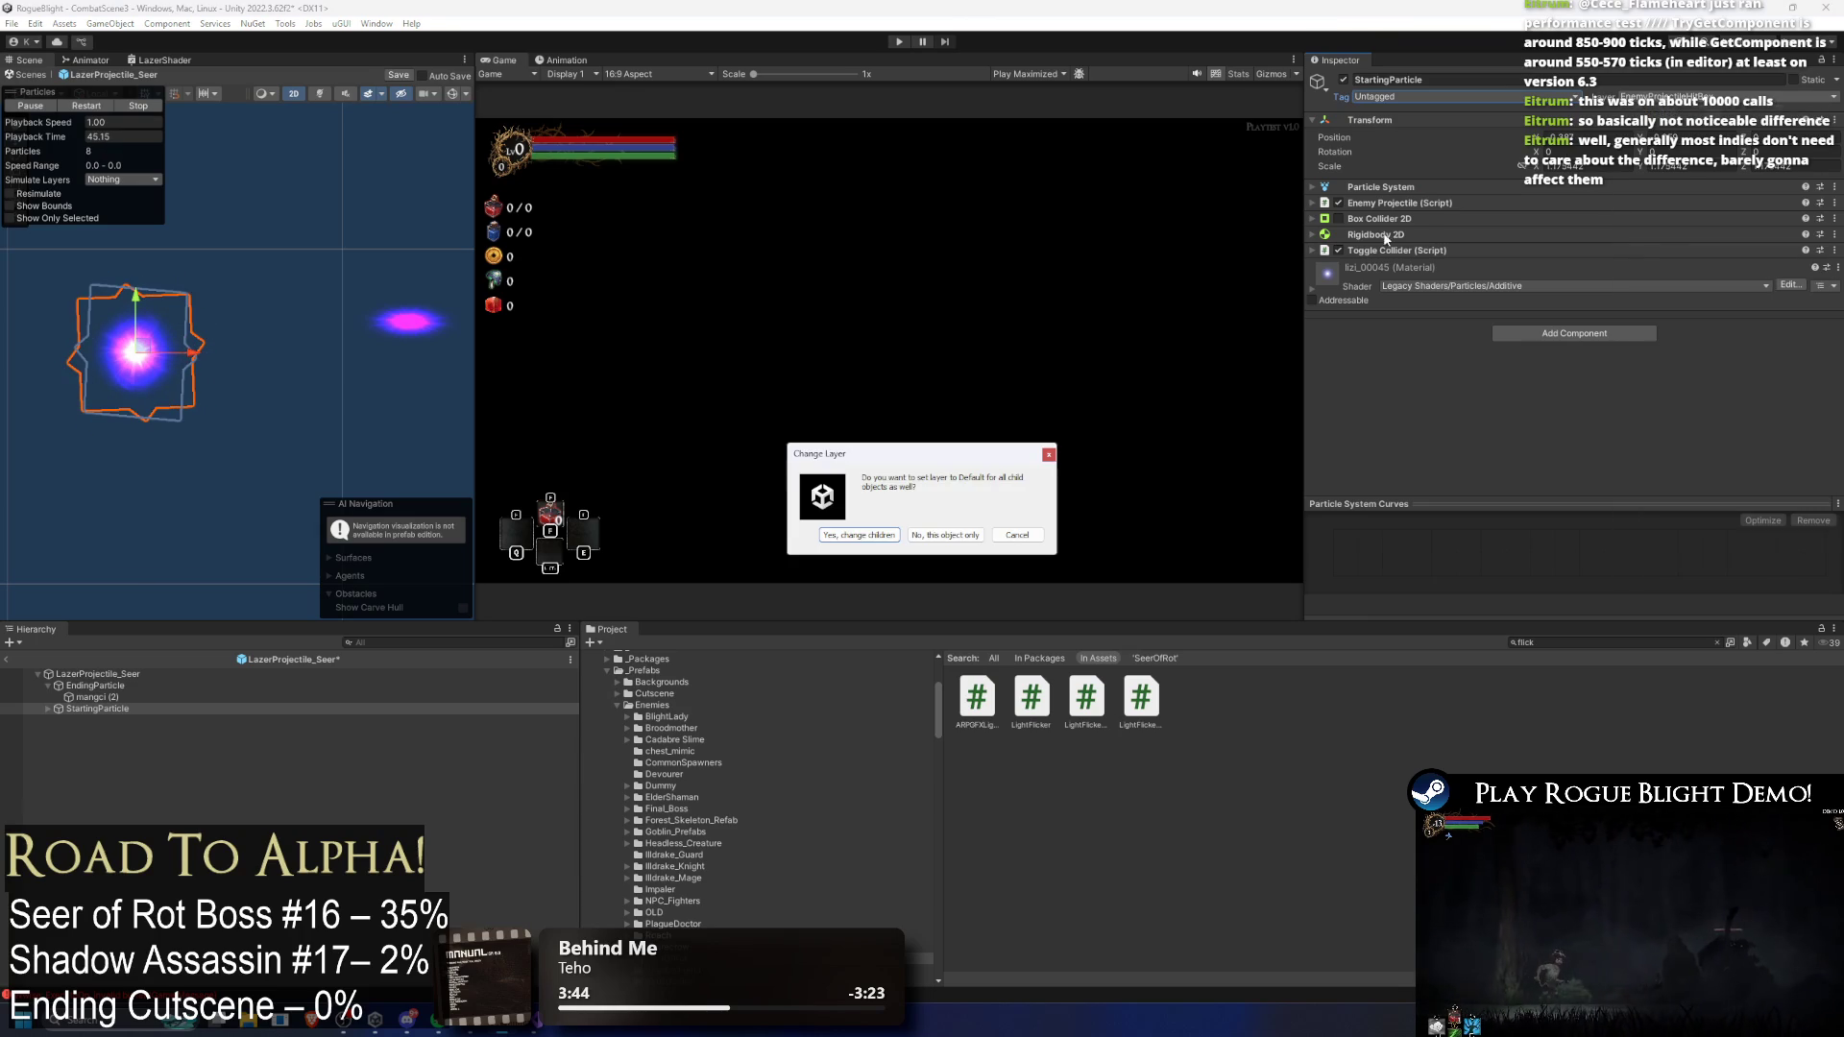
{"action": "left_click", "coordinate": [936, 536]}
Step: Remove StartingParticle's Toggle Collider, Rigidbody 2D, Box Collider 2D and Enemy Projectile components
{"action": "left_click", "coordinate": [1379, 251]}
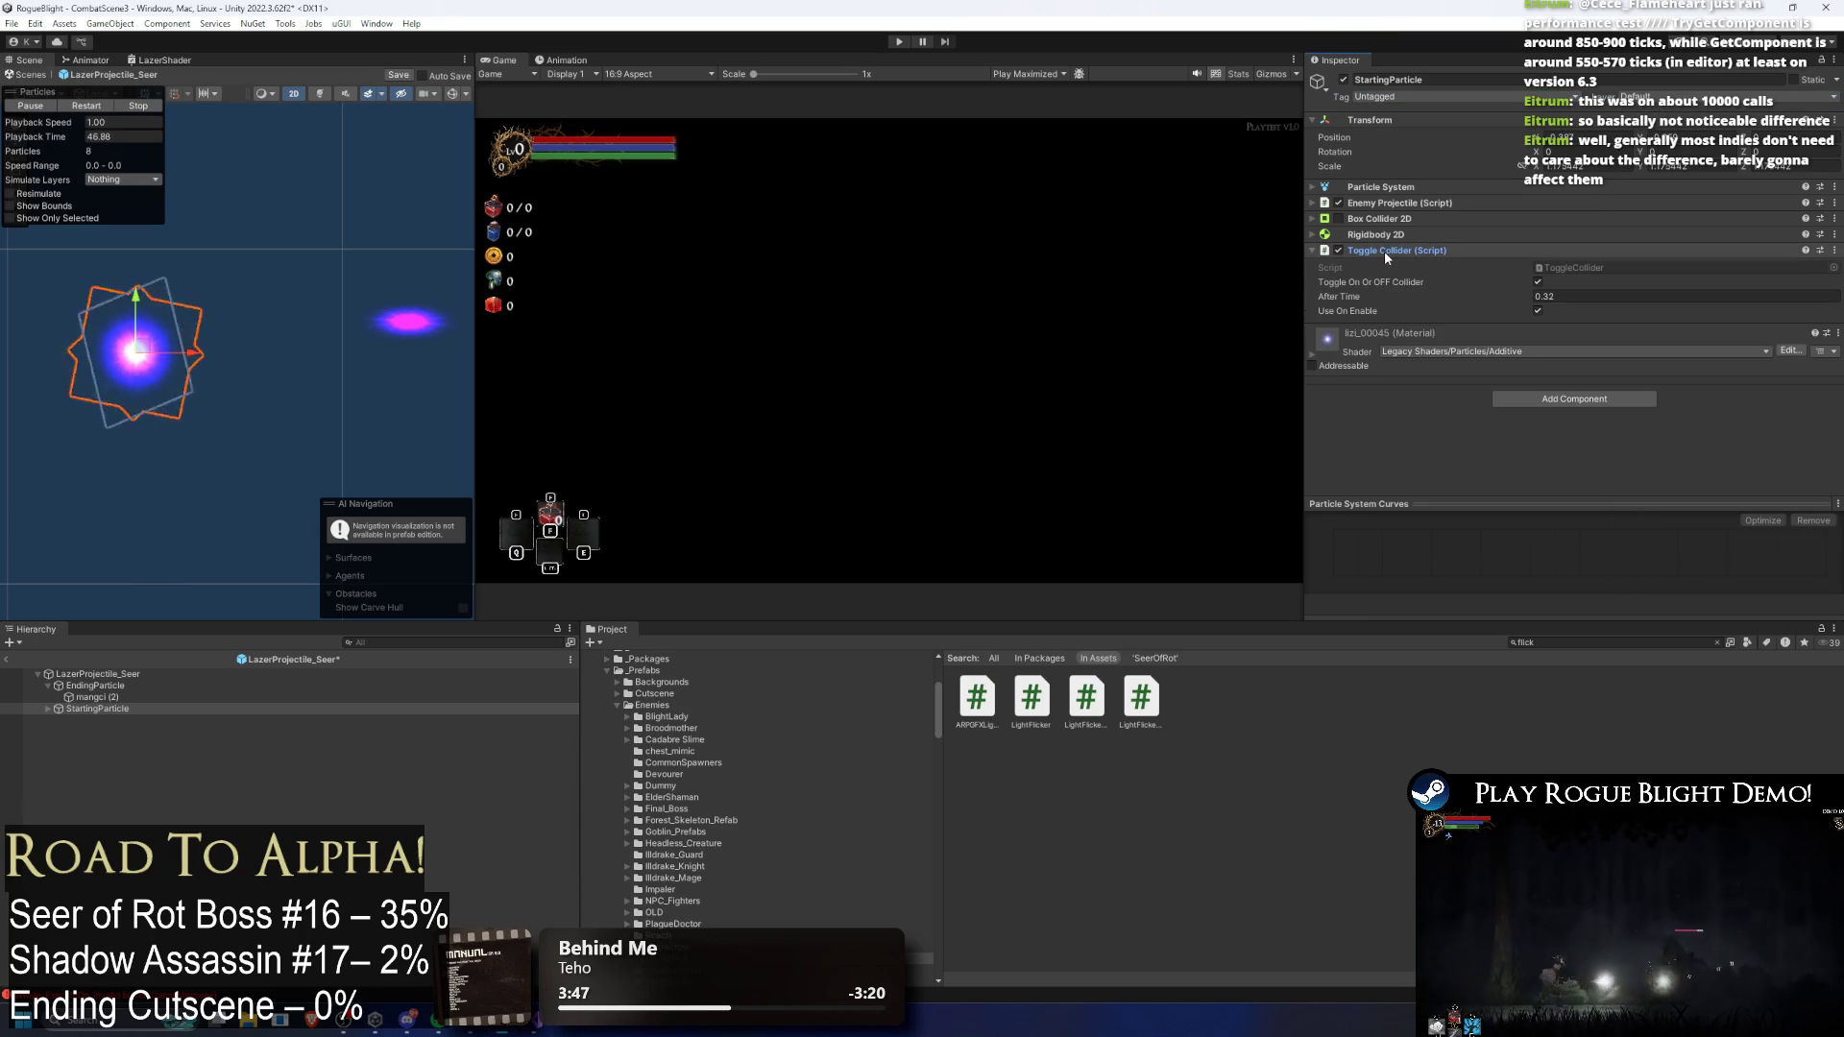
{"action": "right_click", "coordinate": [1385, 250]}
{"action": "left_click", "coordinate": [1431, 278]}
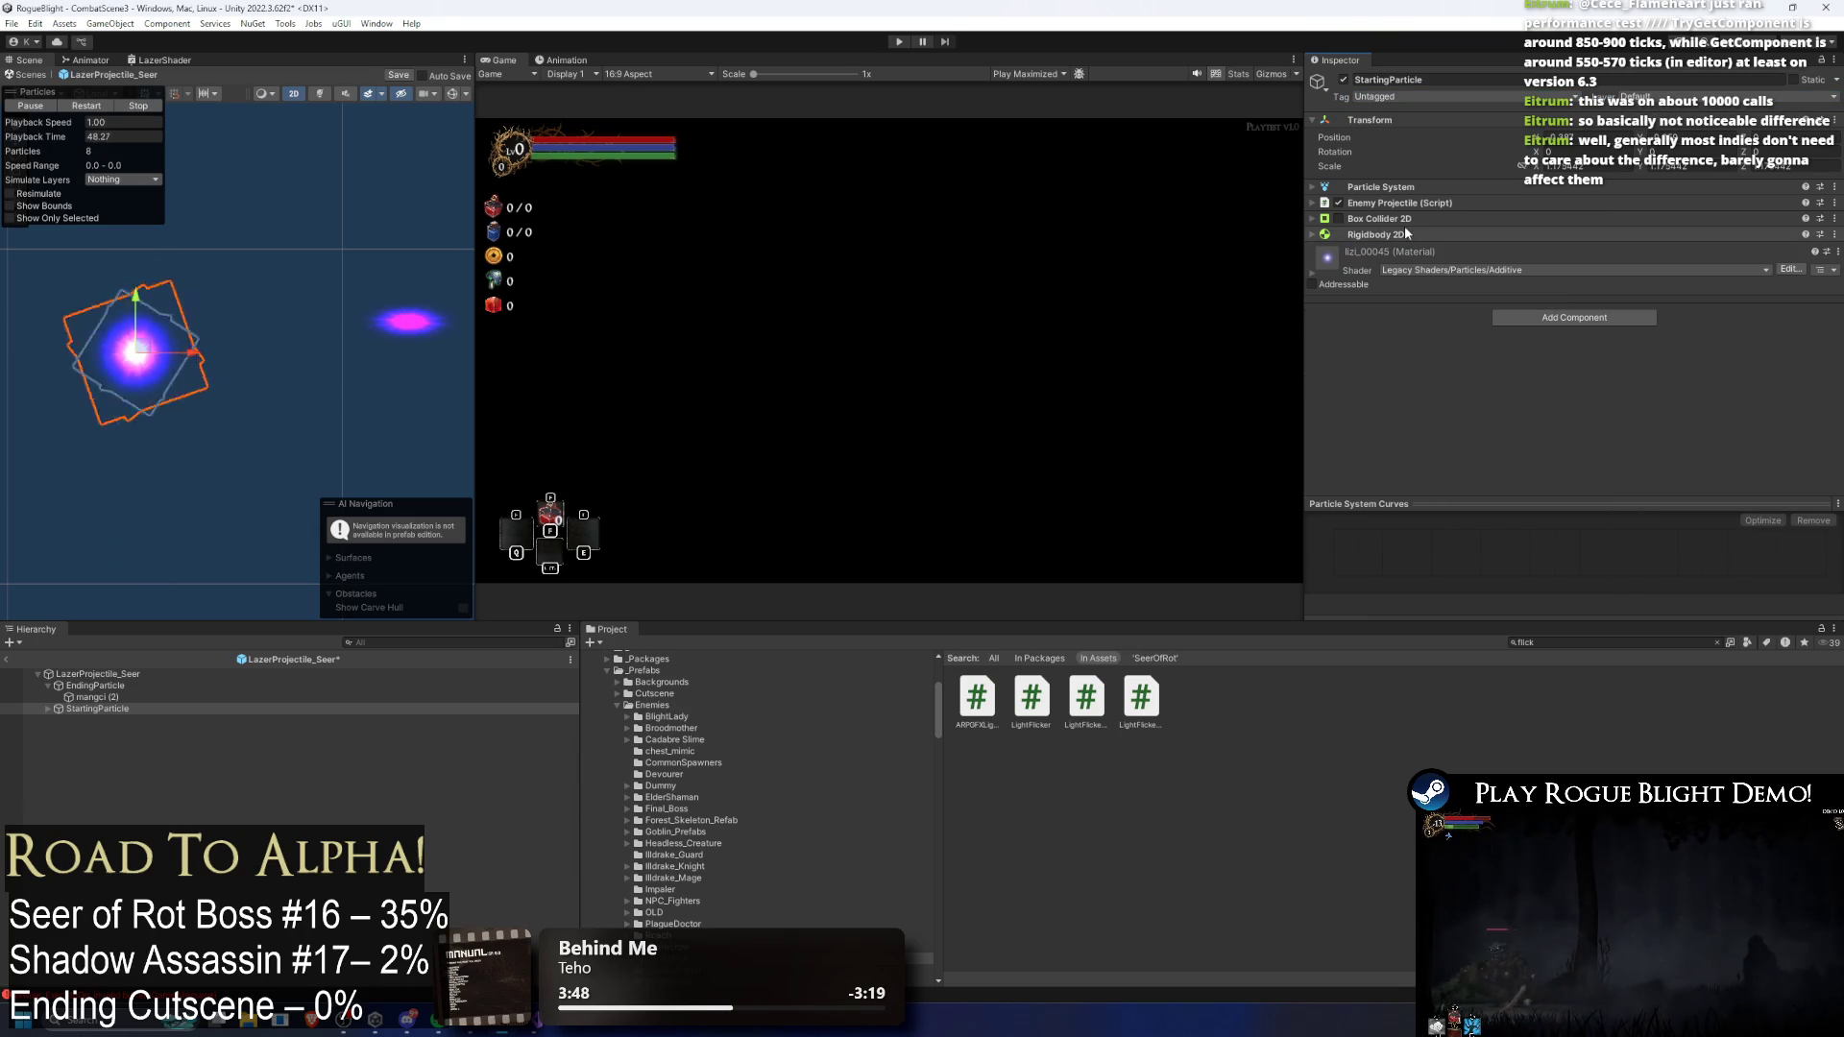
{"action": "right_click", "coordinate": [1376, 235]}
{"action": "left_click", "coordinate": [1431, 281]}
{"action": "right_click", "coordinate": [1377, 221]}
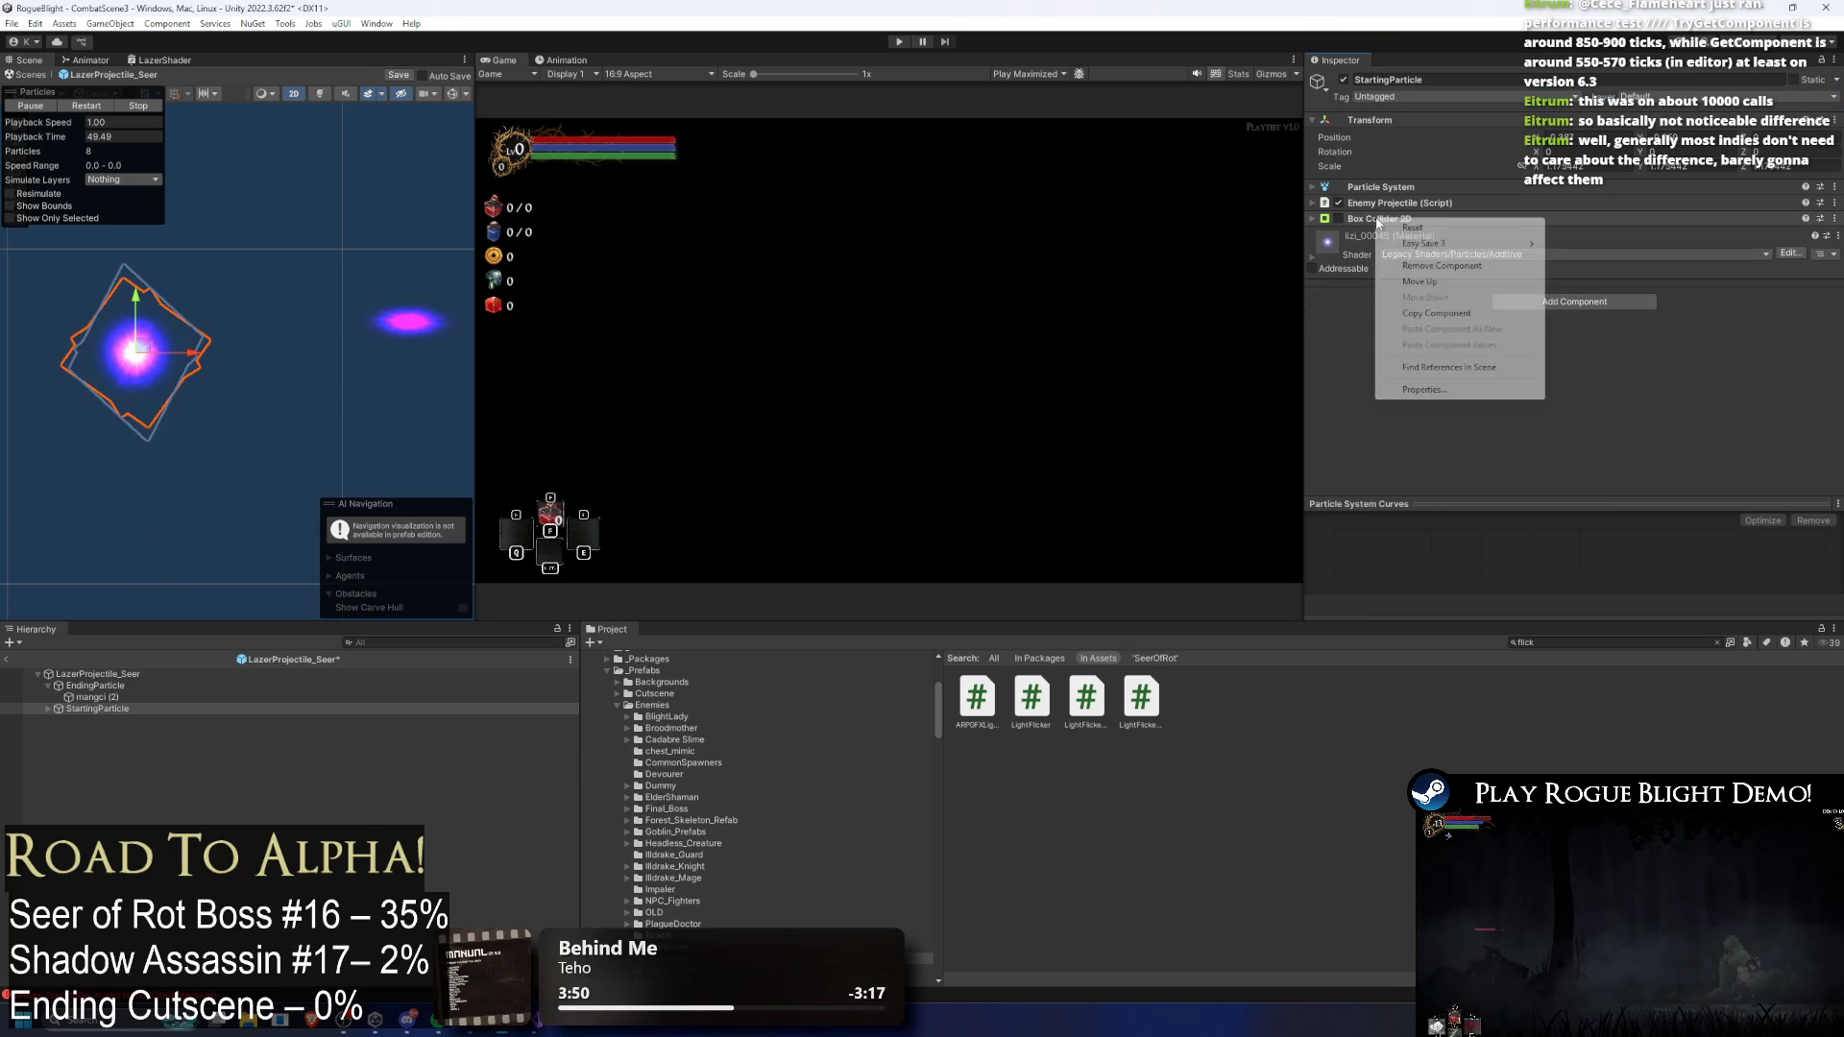
{"action": "left_click", "coordinate": [1441, 266]}
{"action": "right_click", "coordinate": [1380, 202]}
{"action": "left_click", "coordinate": [1449, 250]}
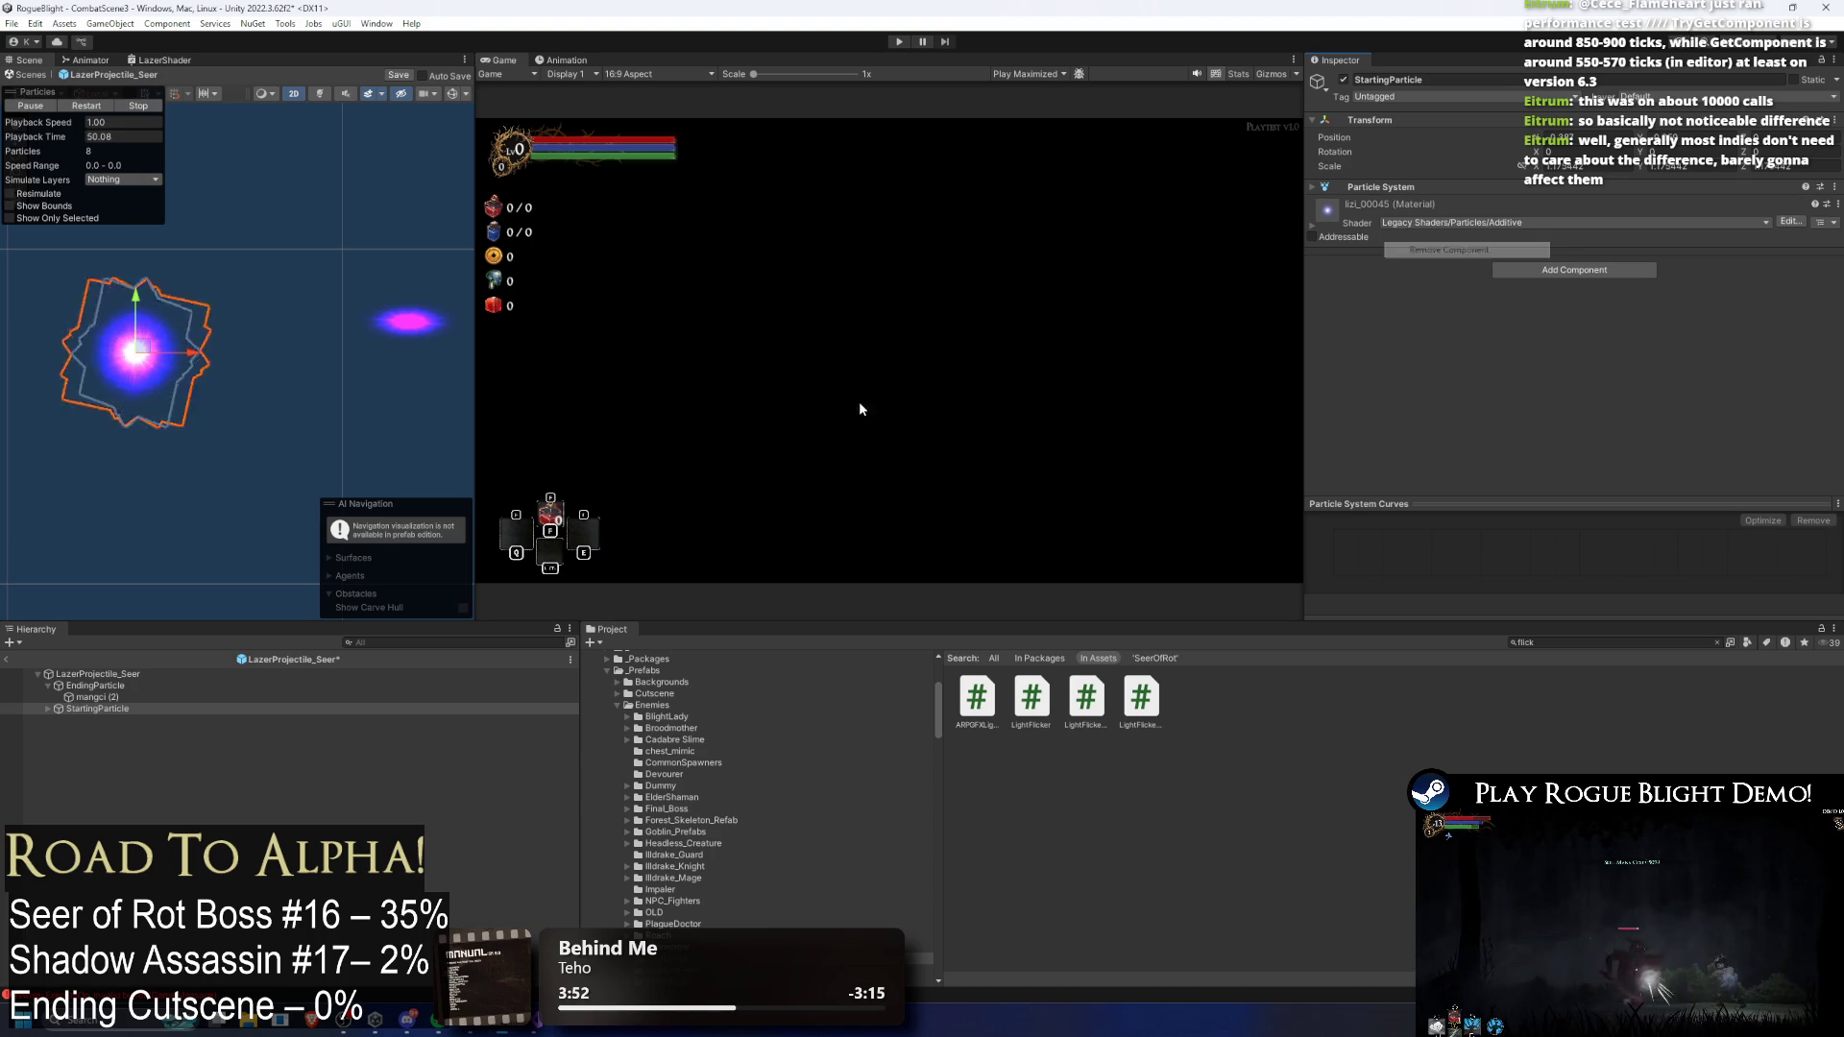
{"action": "left_click", "coordinate": [114, 675]}
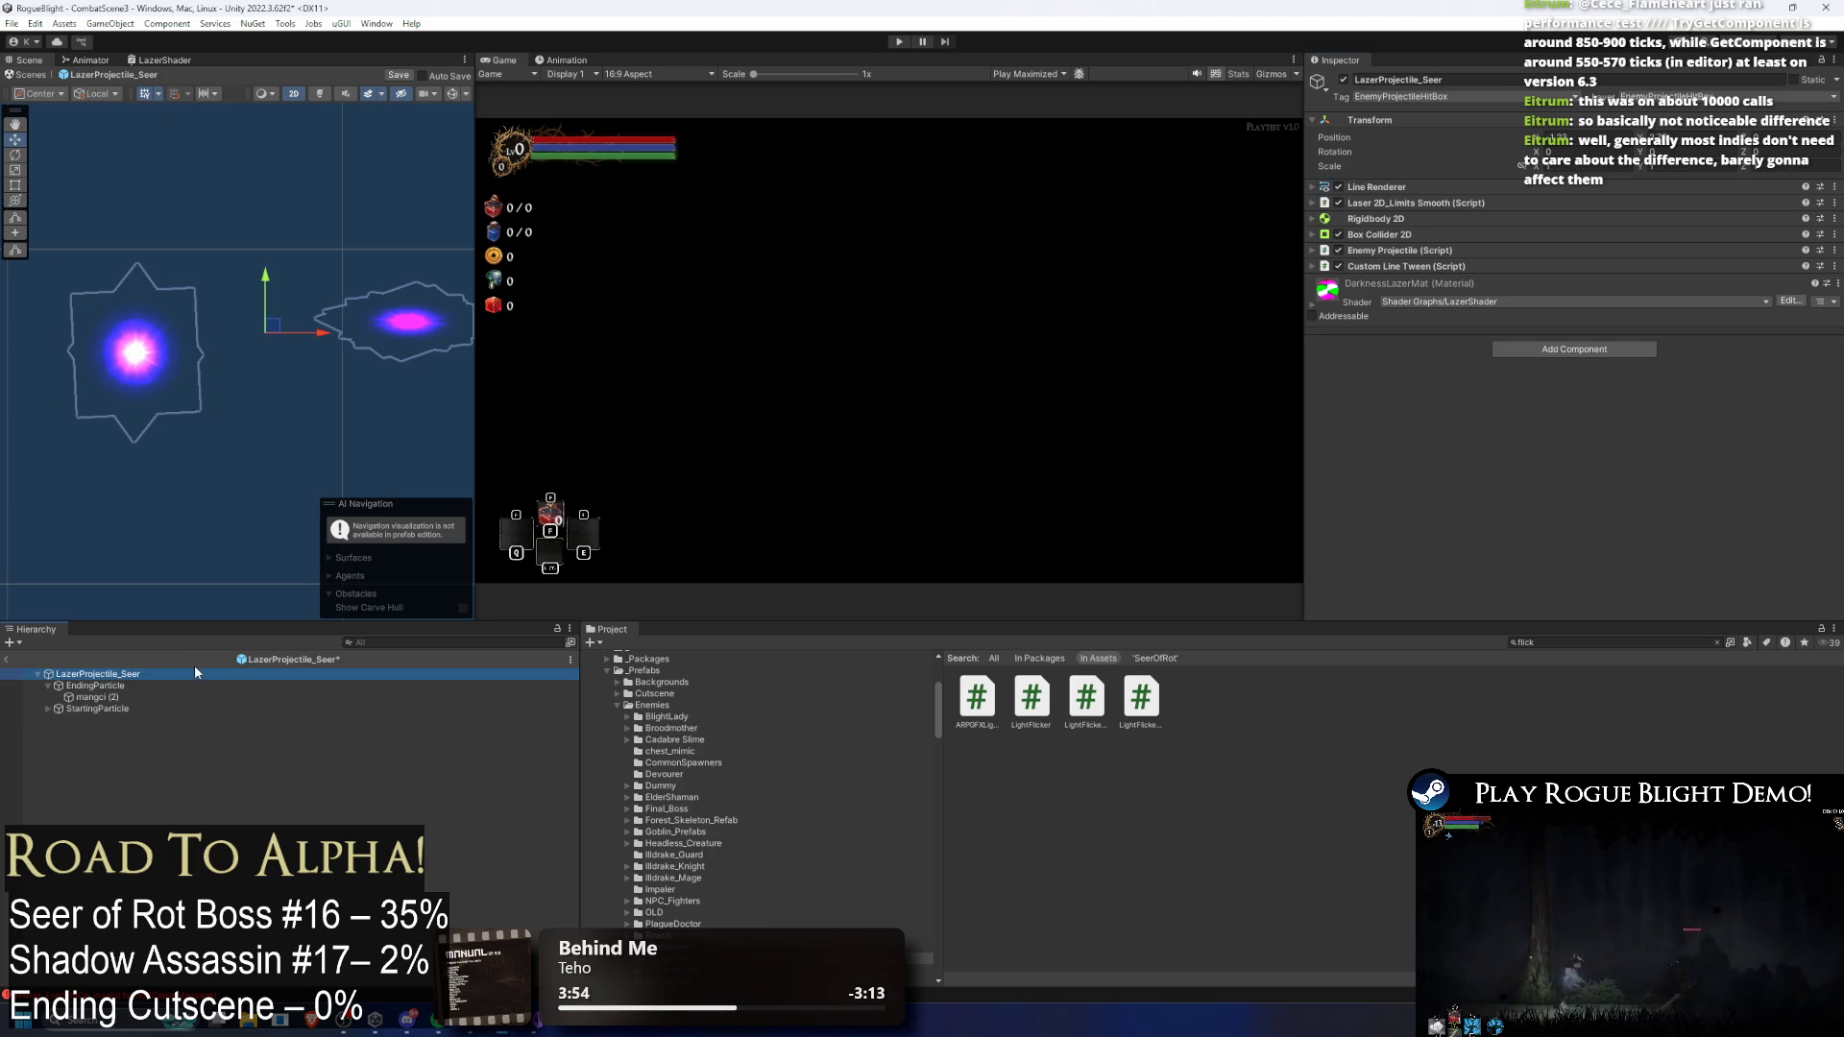
Step: Expand StartingParticle to inspect glow02, glow03 and glow03 (1), then search components for custom scale
{"action": "key", "text": "Down"}
{"action": "key", "text": "Down"}
{"action": "key", "text": "Down"}
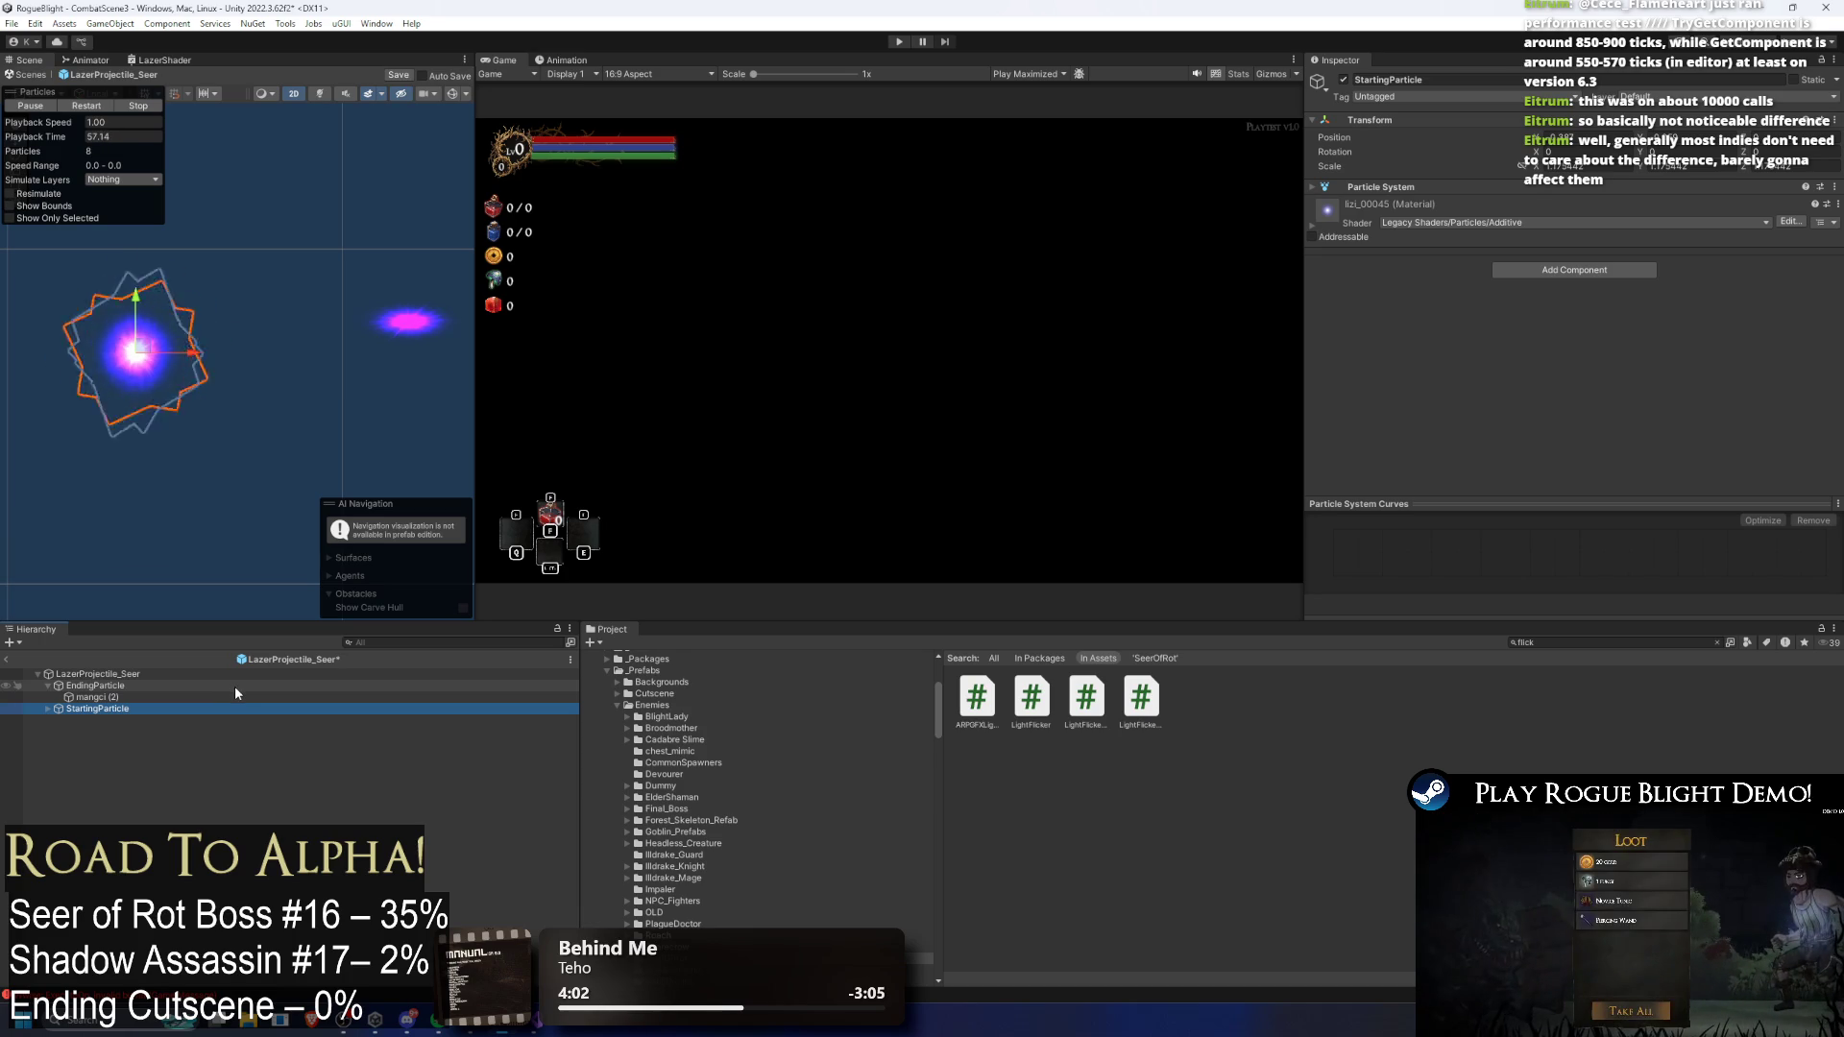
{"action": "key", "text": "Right"}
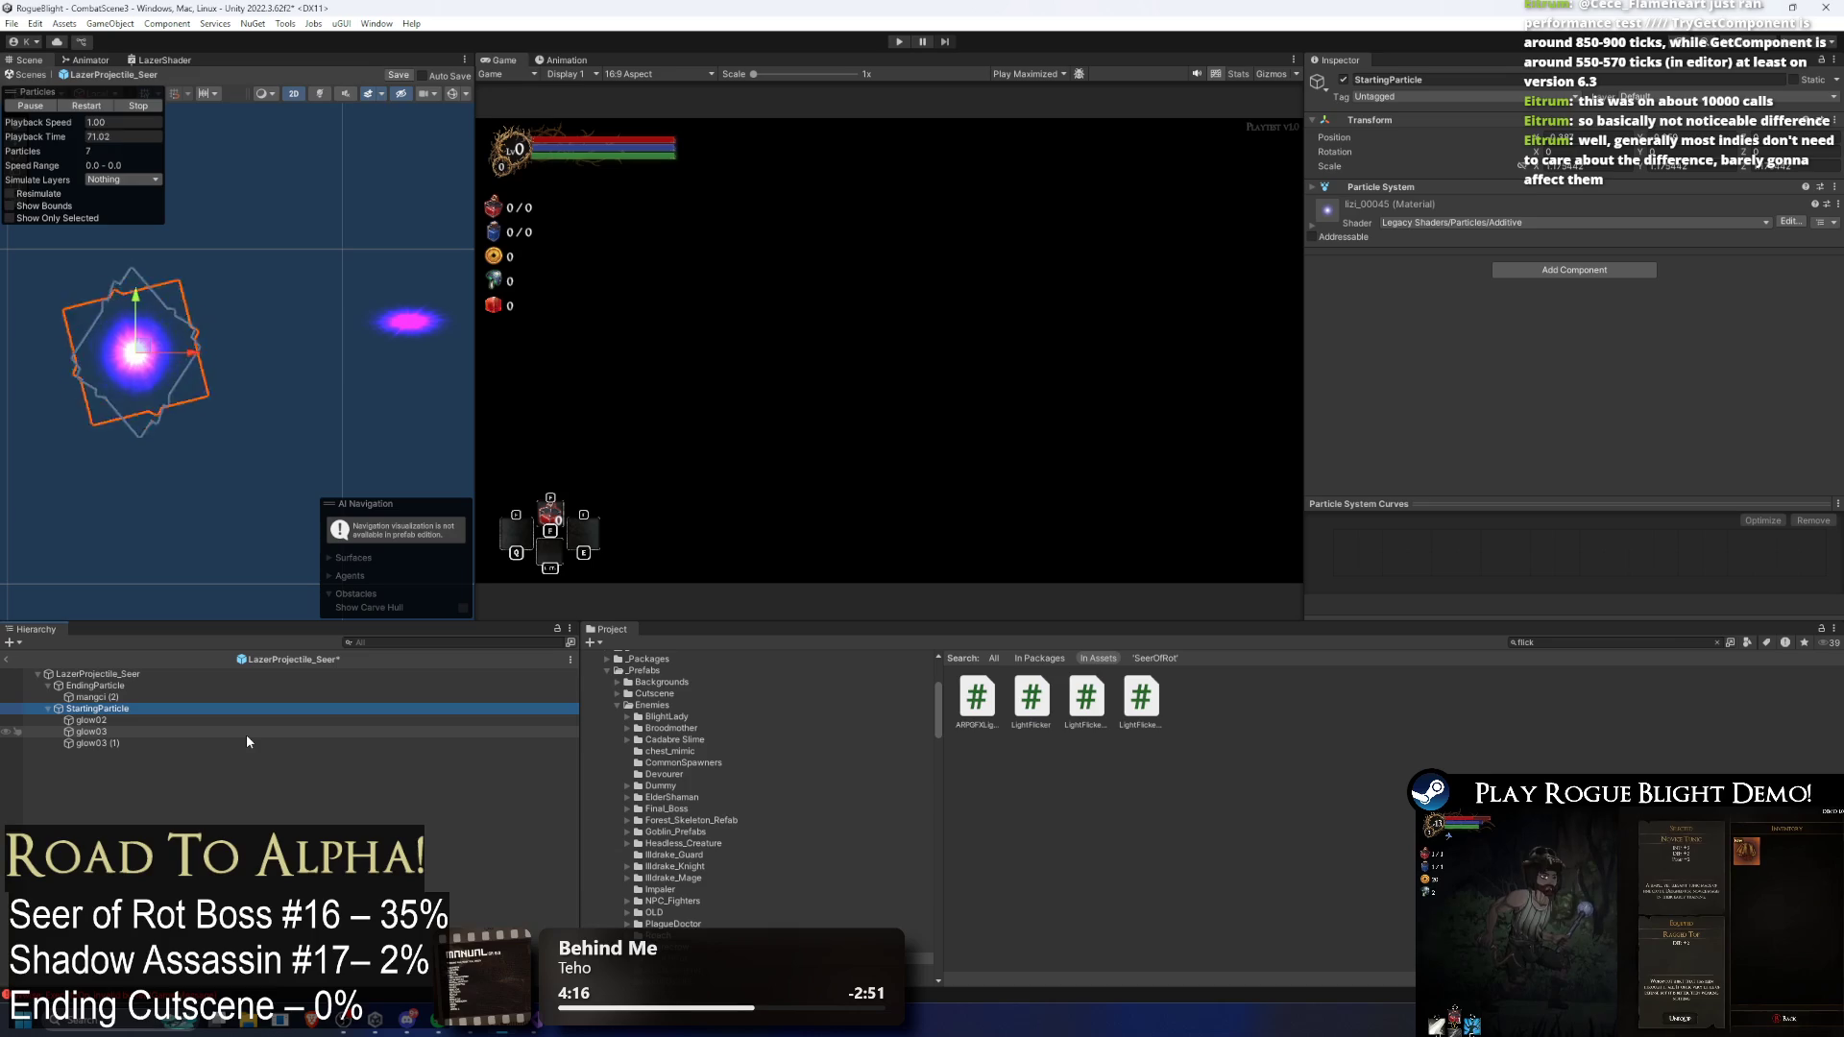
{"action": "key", "text": "Up"}
{"action": "key", "text": "Up"}
{"action": "key", "text": "Up"}
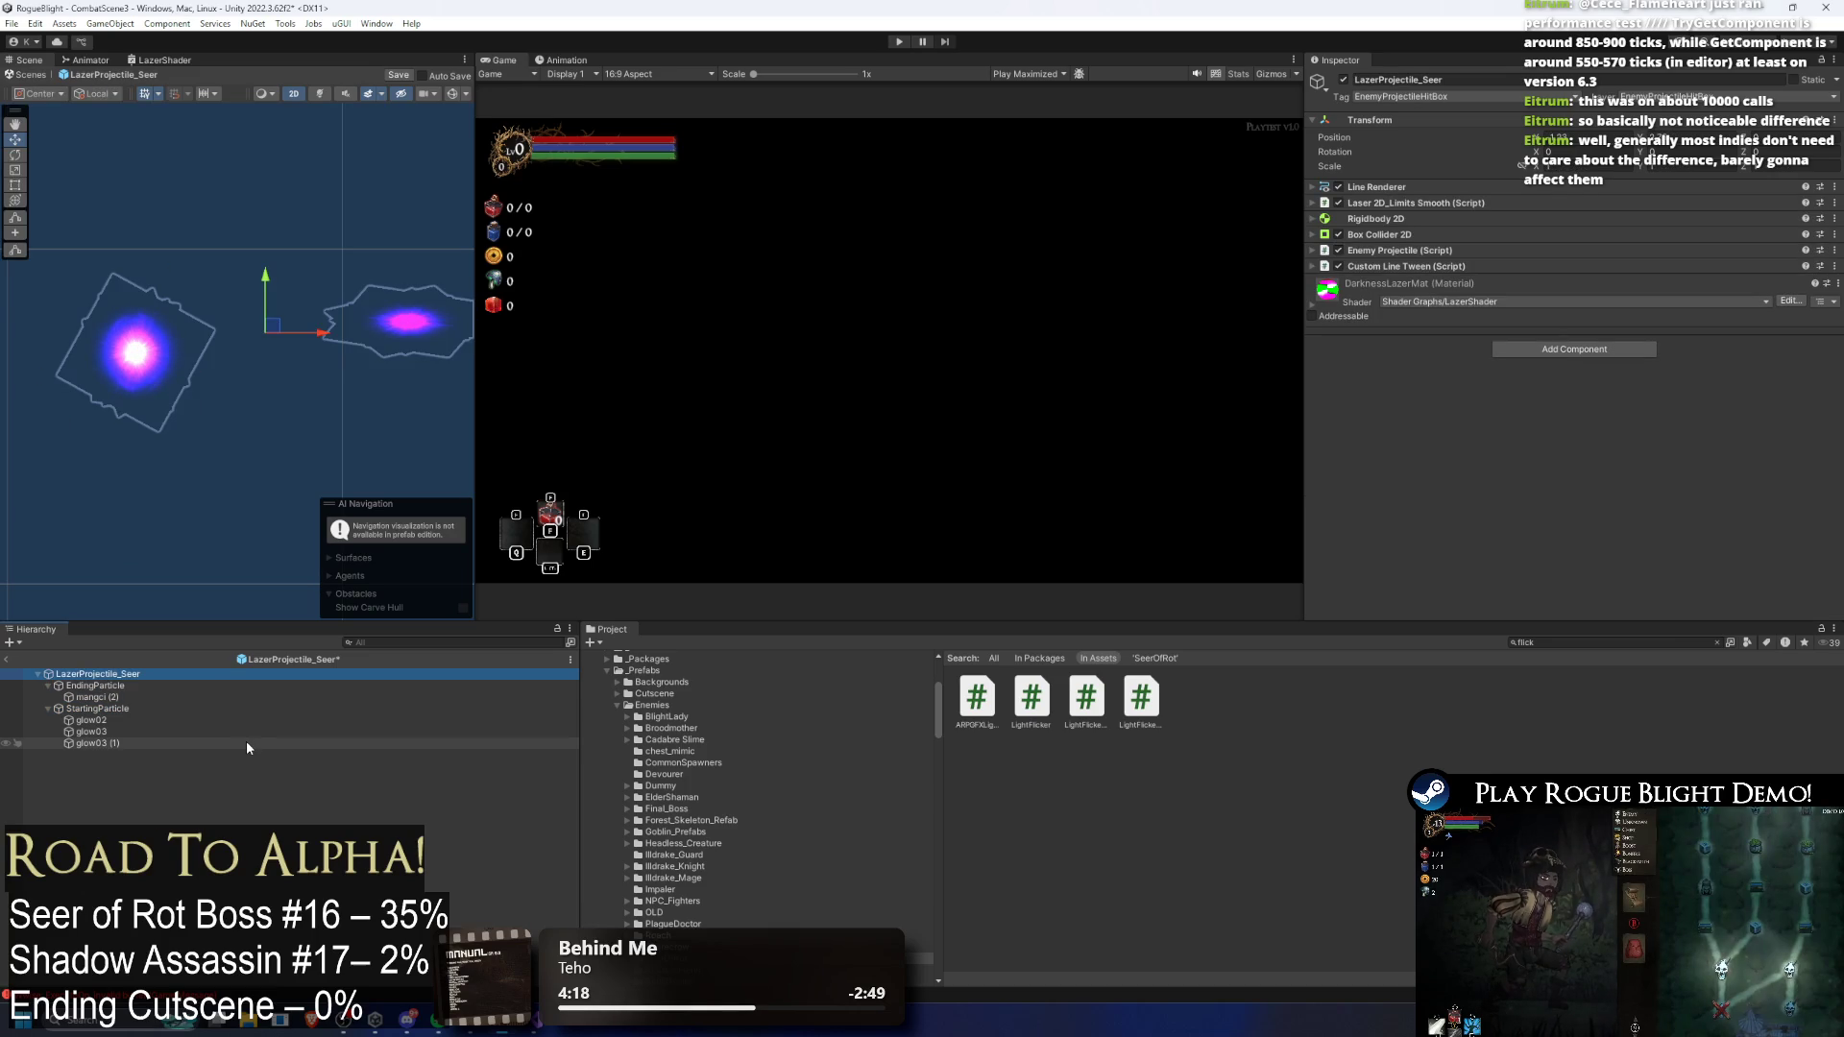
{"action": "key", "text": "Down"}
{"action": "key", "text": "Down"}
{"action": "key", "text": "Down"}
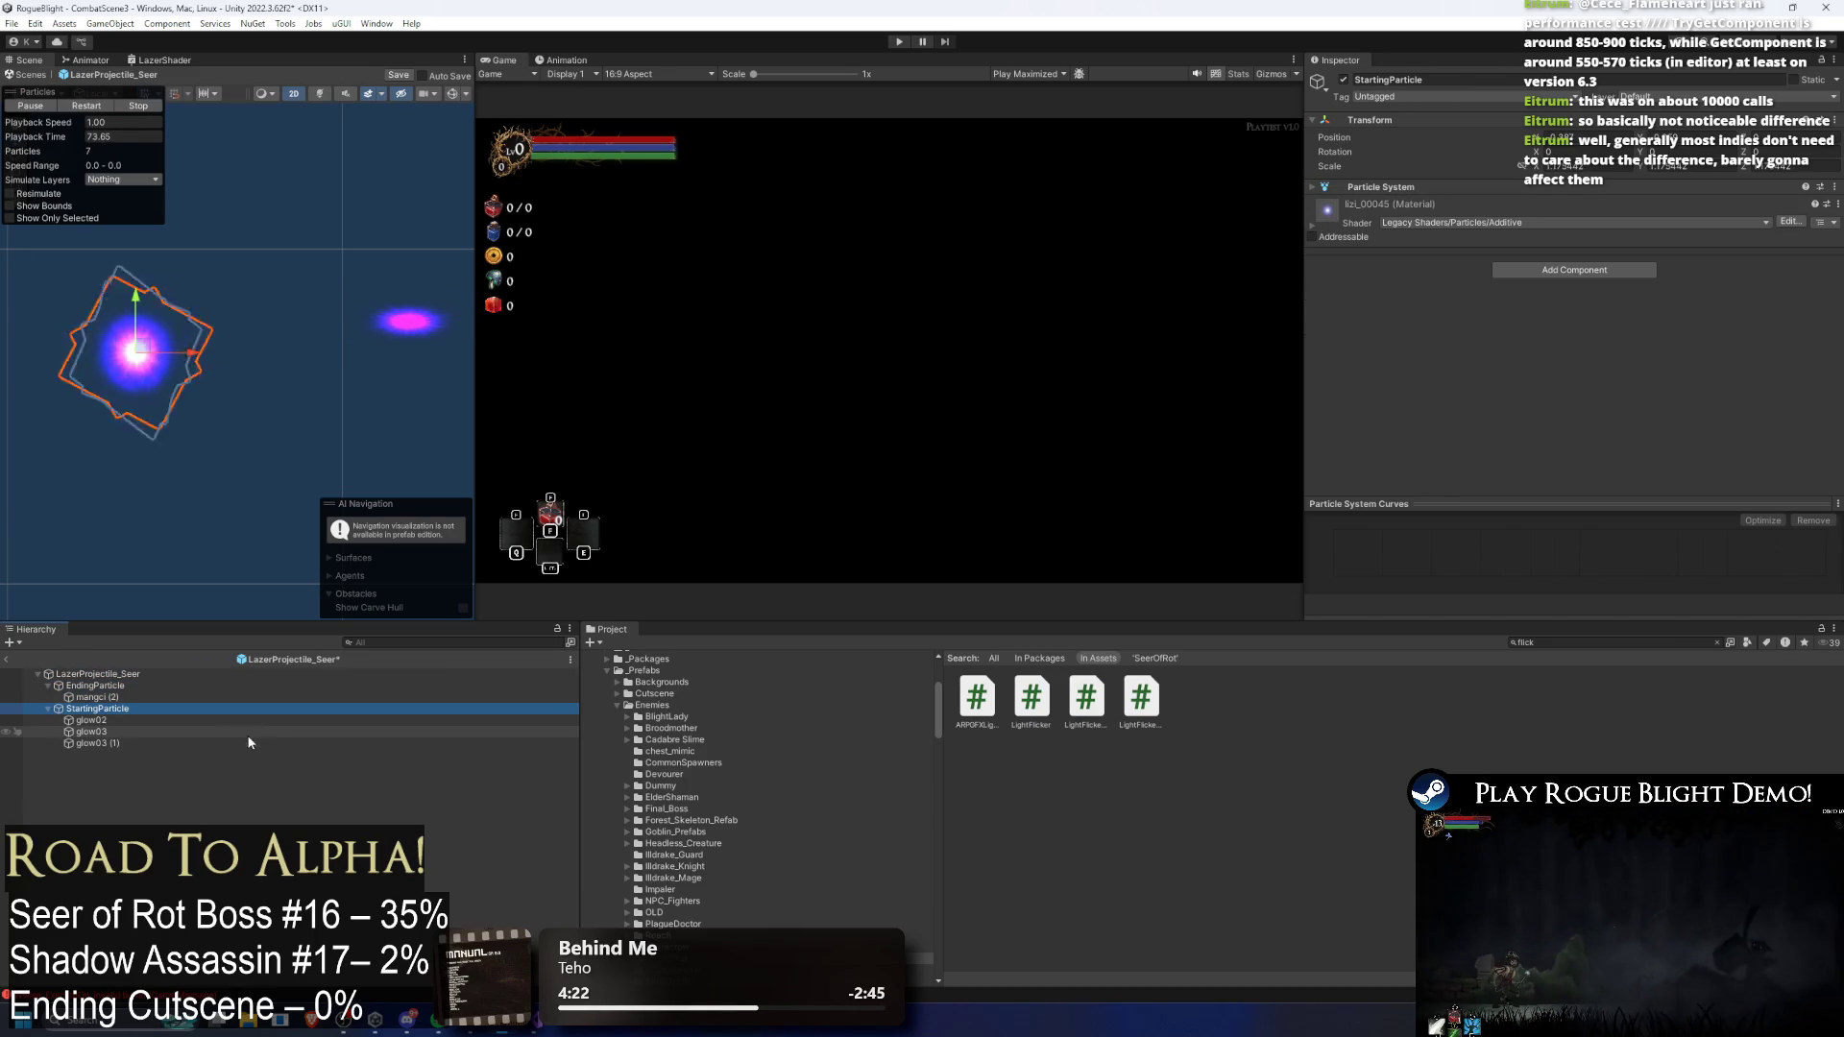
{"action": "key", "text": "Down"}
{"action": "key", "text": "Up"}
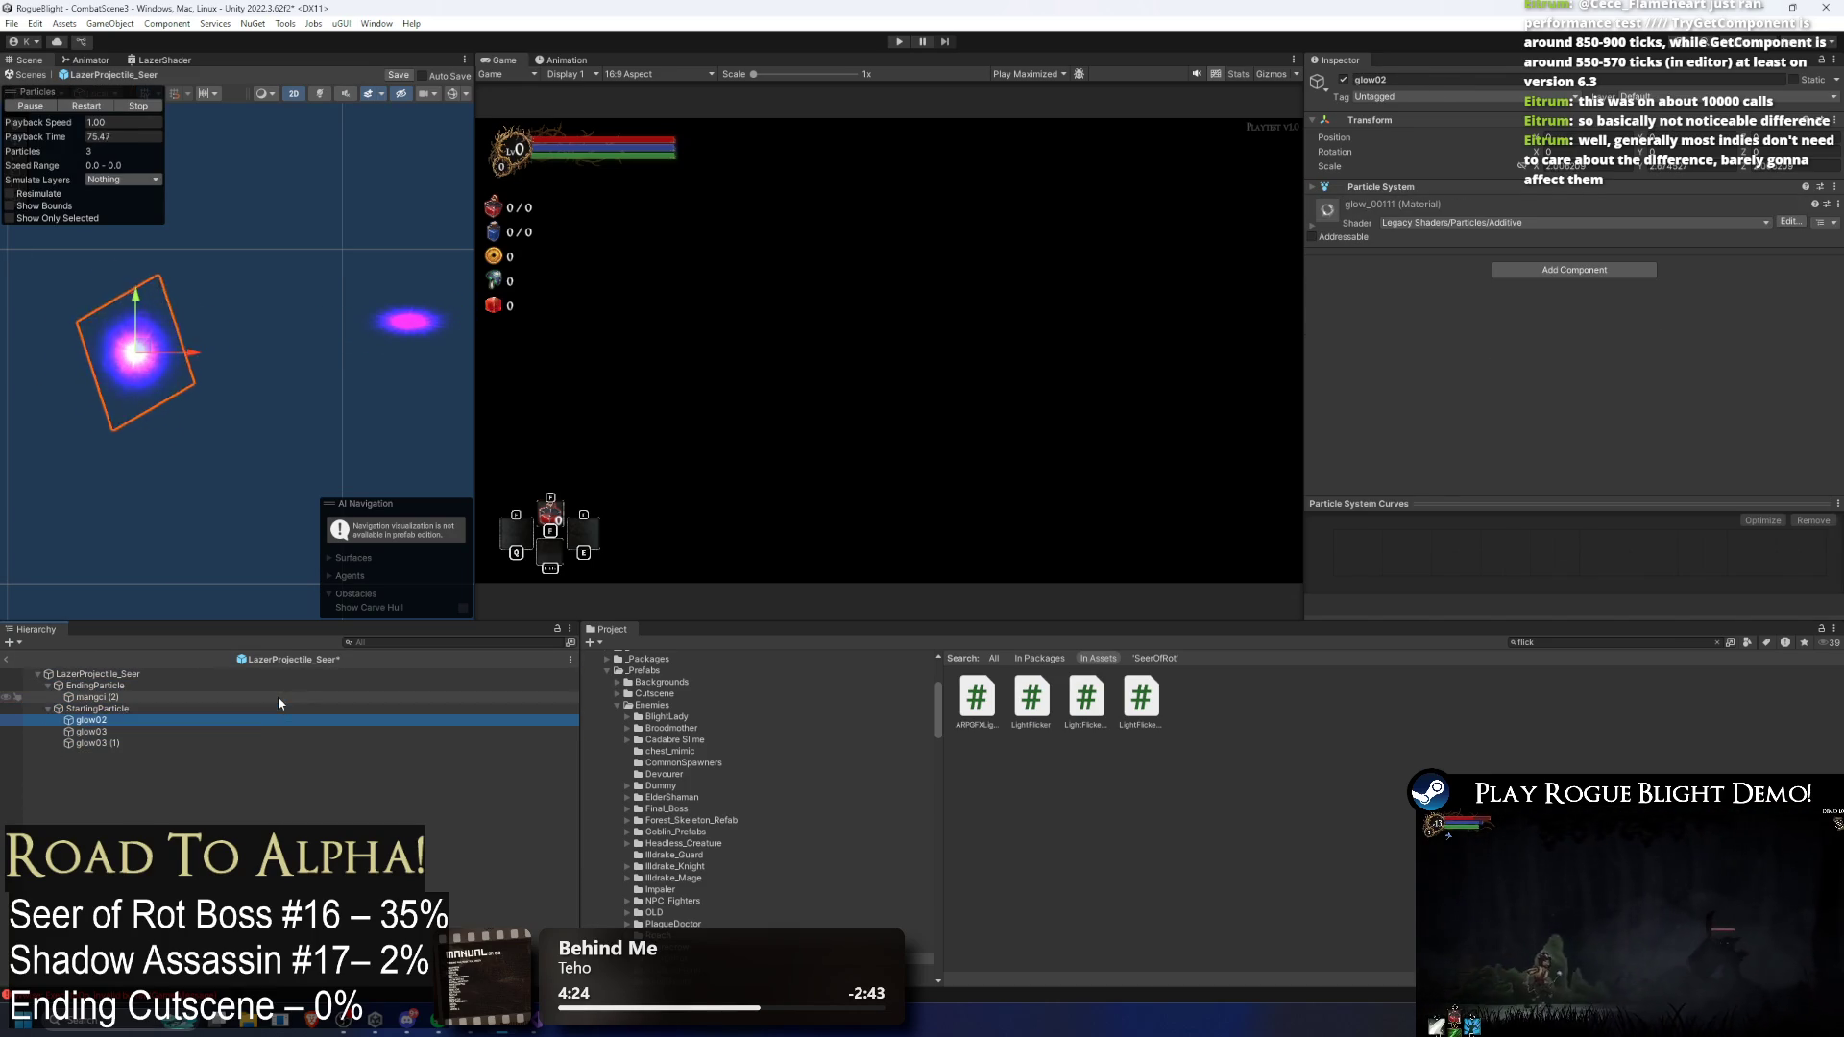
{"action": "left_click", "coordinate": [1575, 273]}
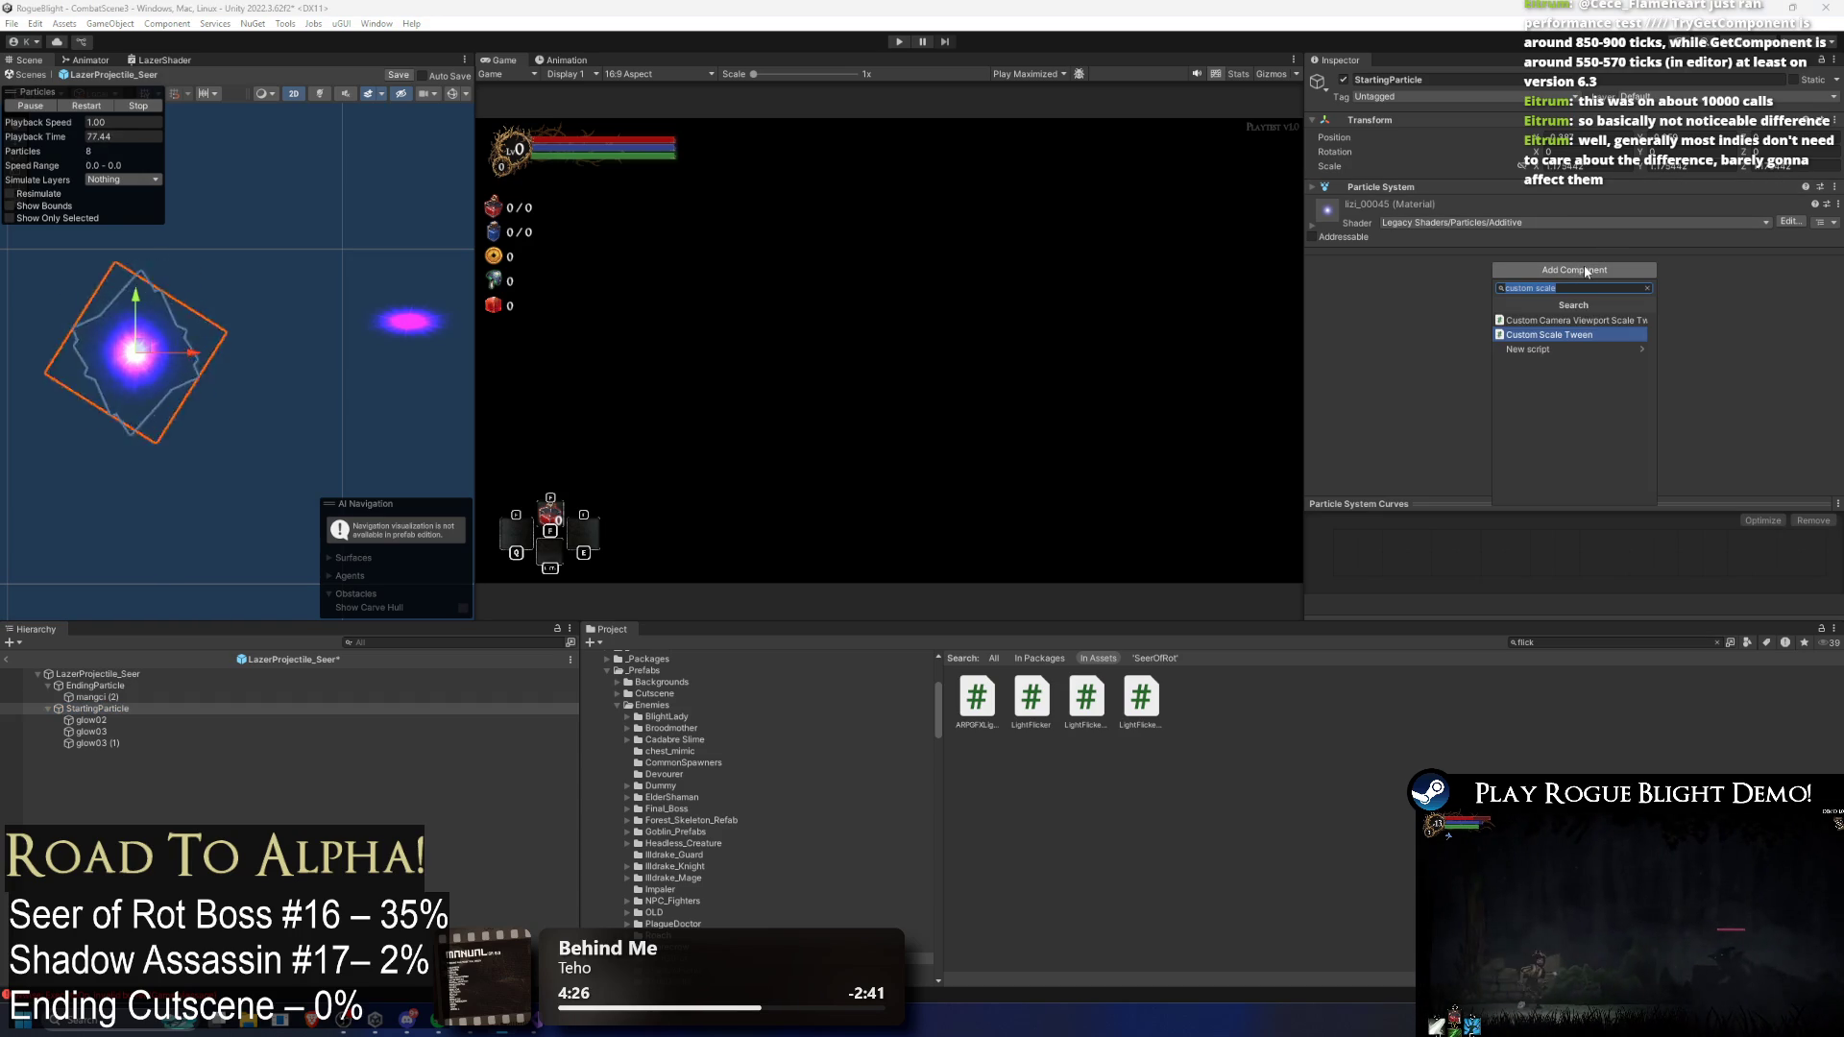
Step: Give EndingParticle's Custom Scale Tween a single sequence, deleting the extra one added
{"action": "key", "text": "BackSpace"}
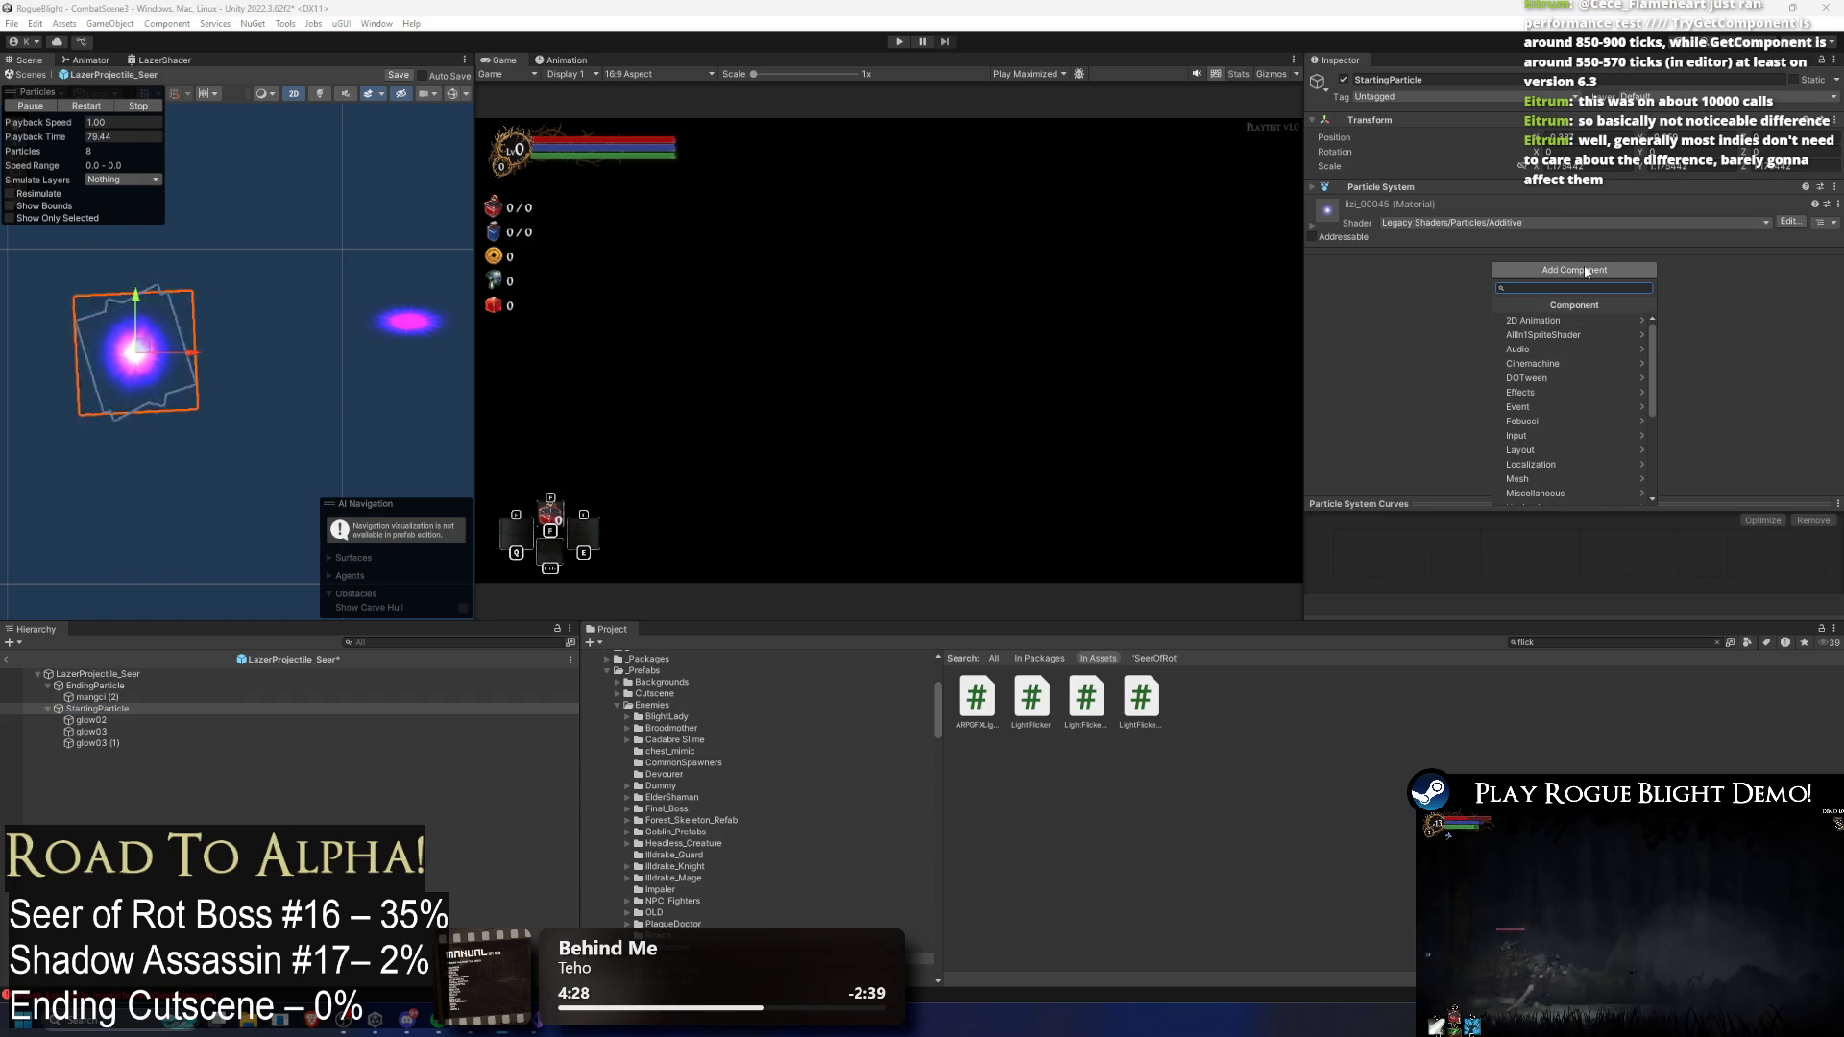
{"action": "left_click", "coordinate": [192, 682]}
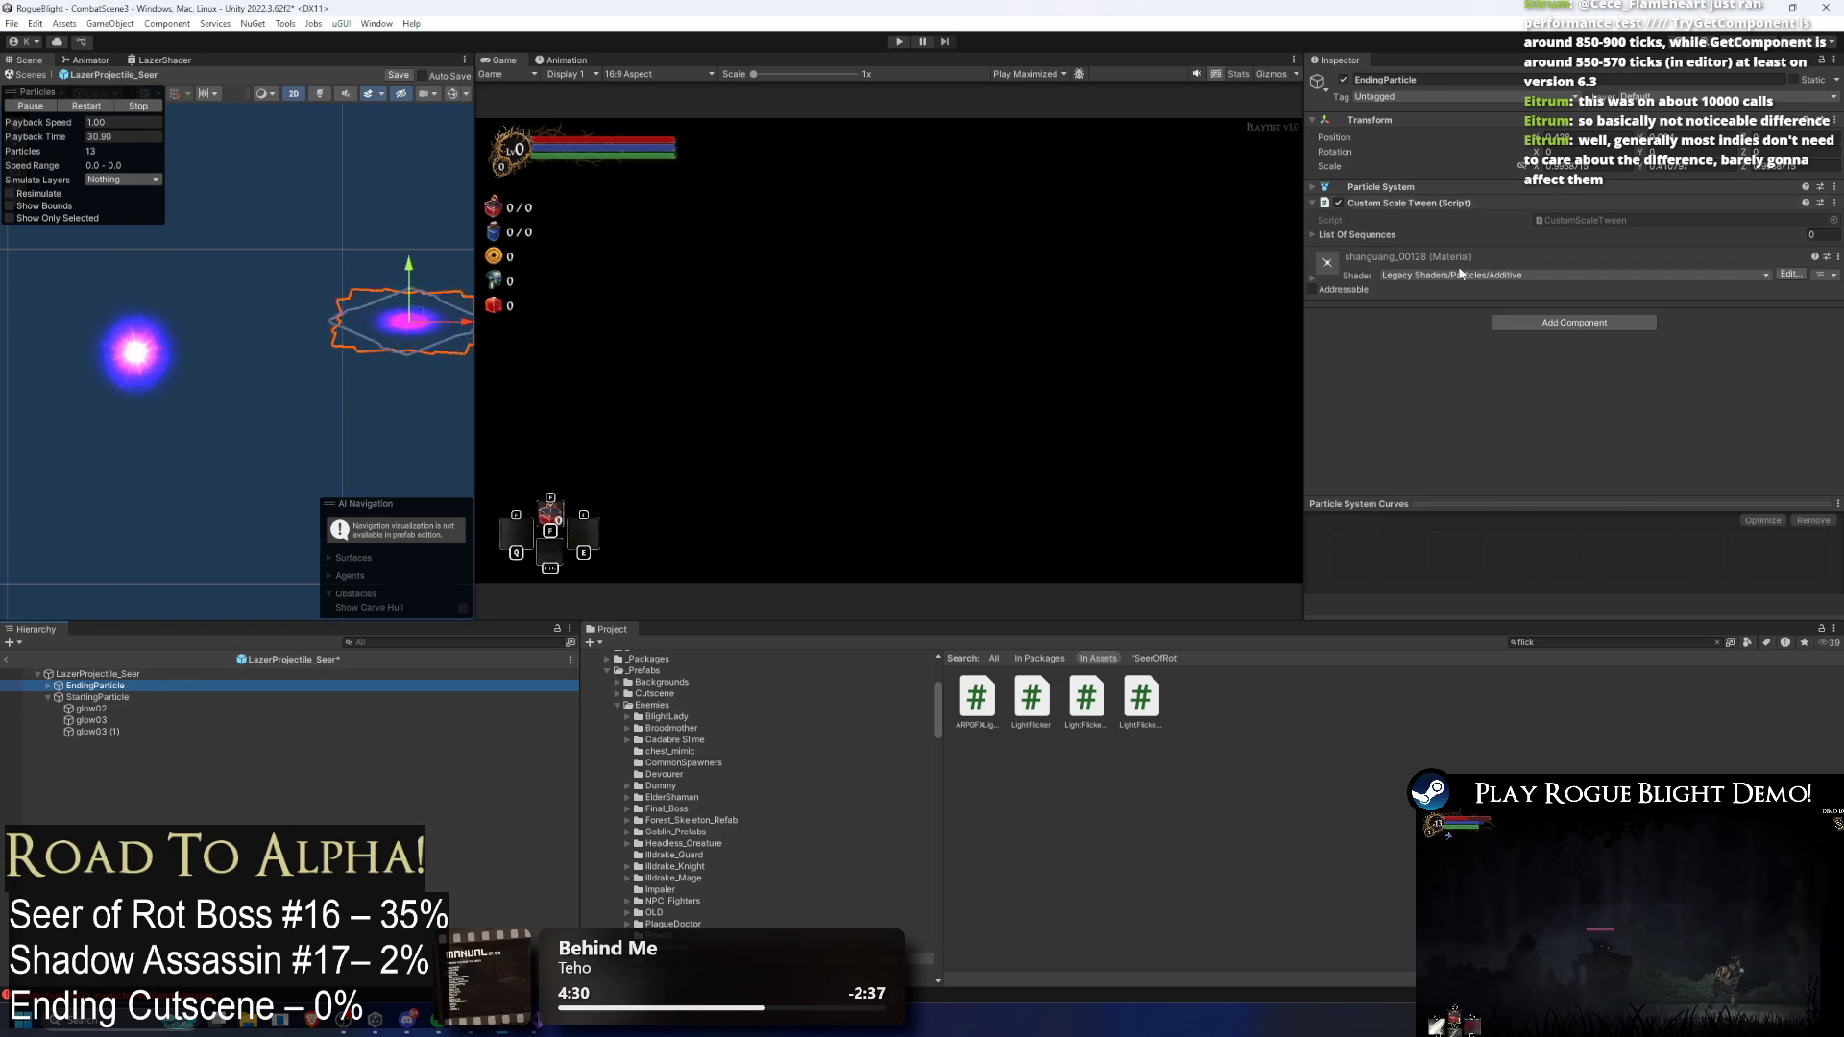
{"action": "left_click", "coordinate": [1490, 234]}
{"action": "left_click", "coordinate": [1806, 269]}
{"action": "left_click", "coordinate": [1702, 249]}
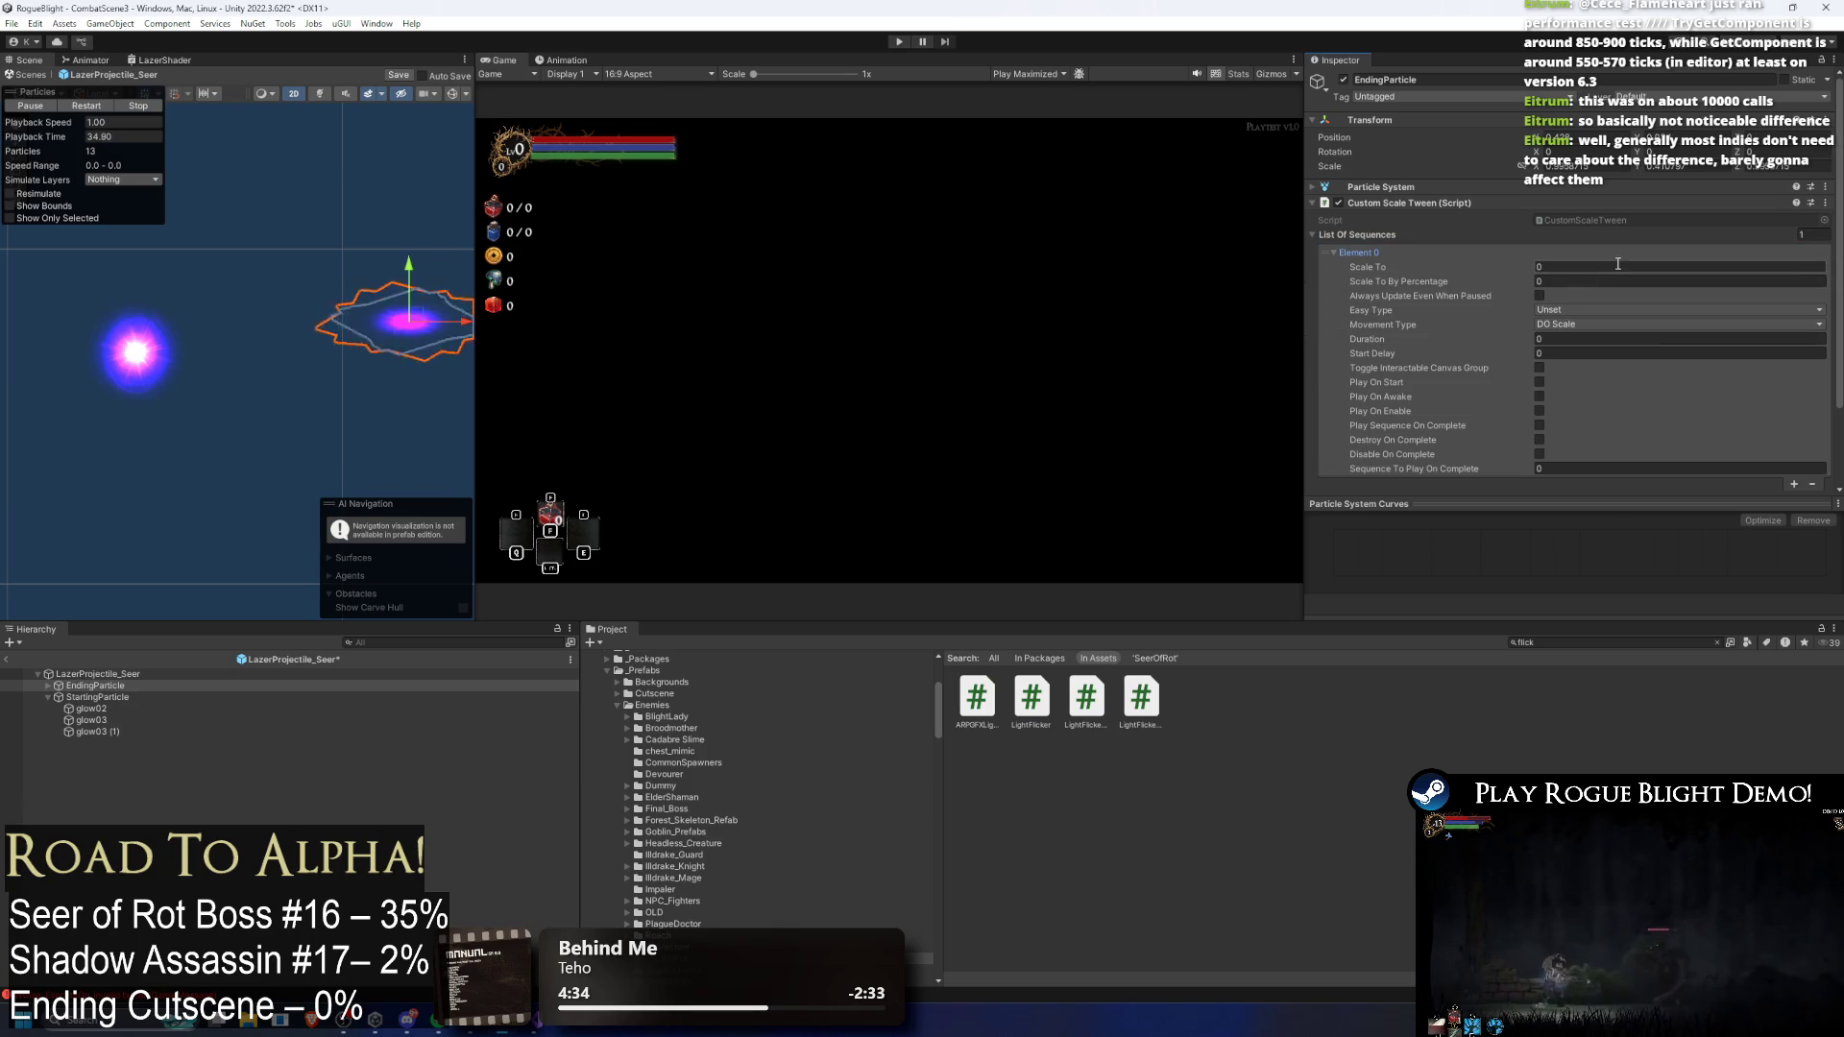
{"action": "scroll", "coordinate": [1623, 255], "scroll_direction": "down", "scroll_amount": 1}
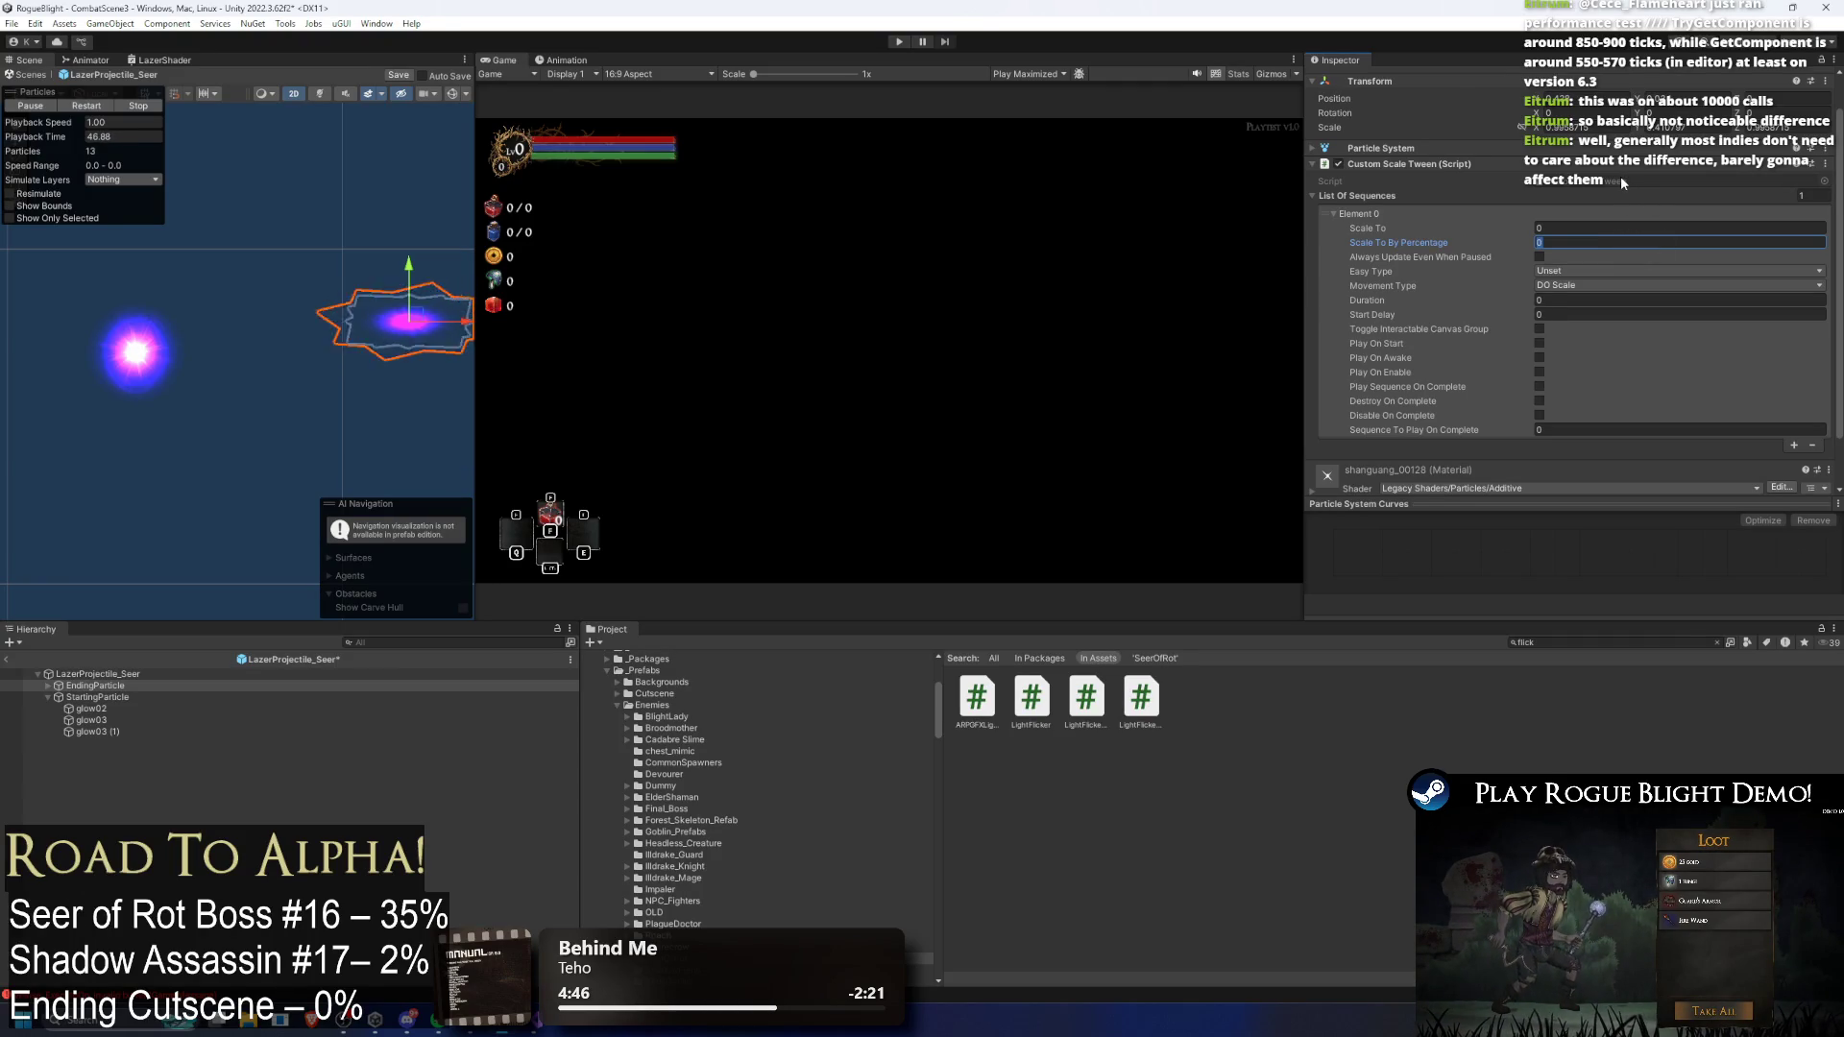
{"action": "left_click", "coordinate": [1794, 448]}
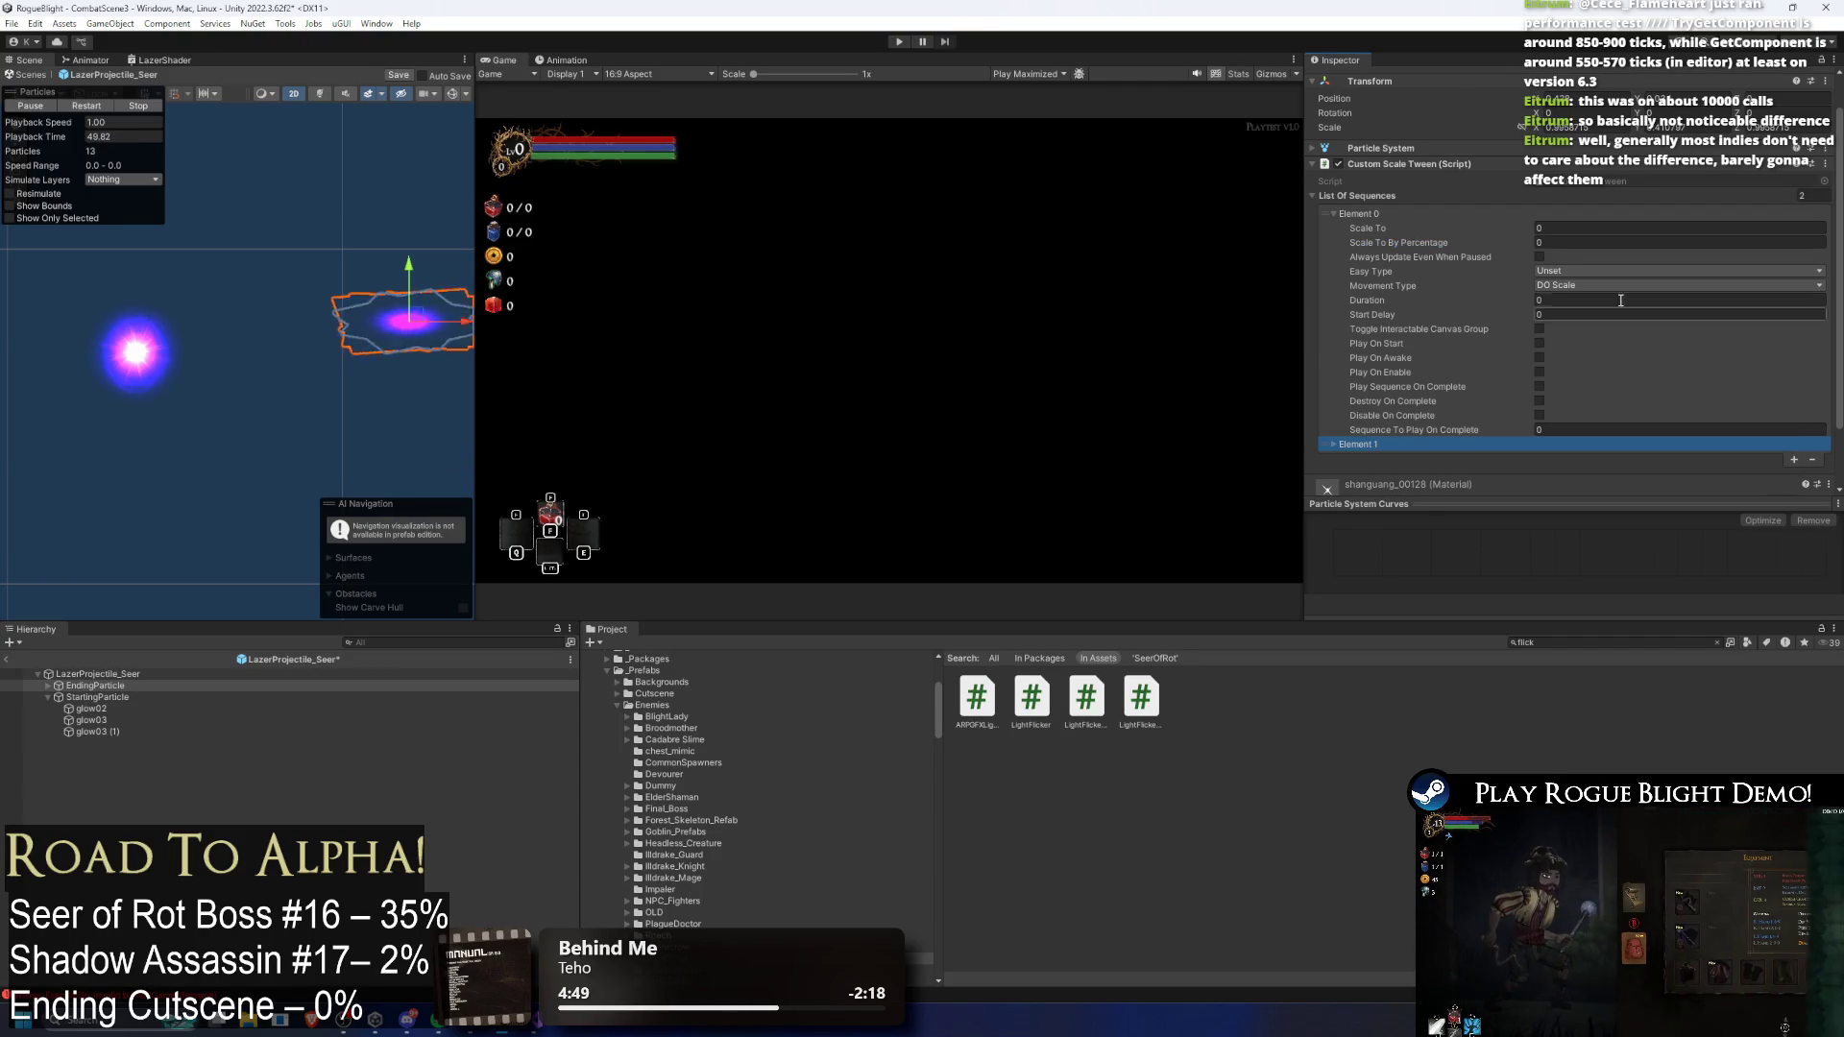
{"action": "right_click", "coordinate": [1363, 215]}
{"action": "left_click", "coordinate": [1331, 245]}
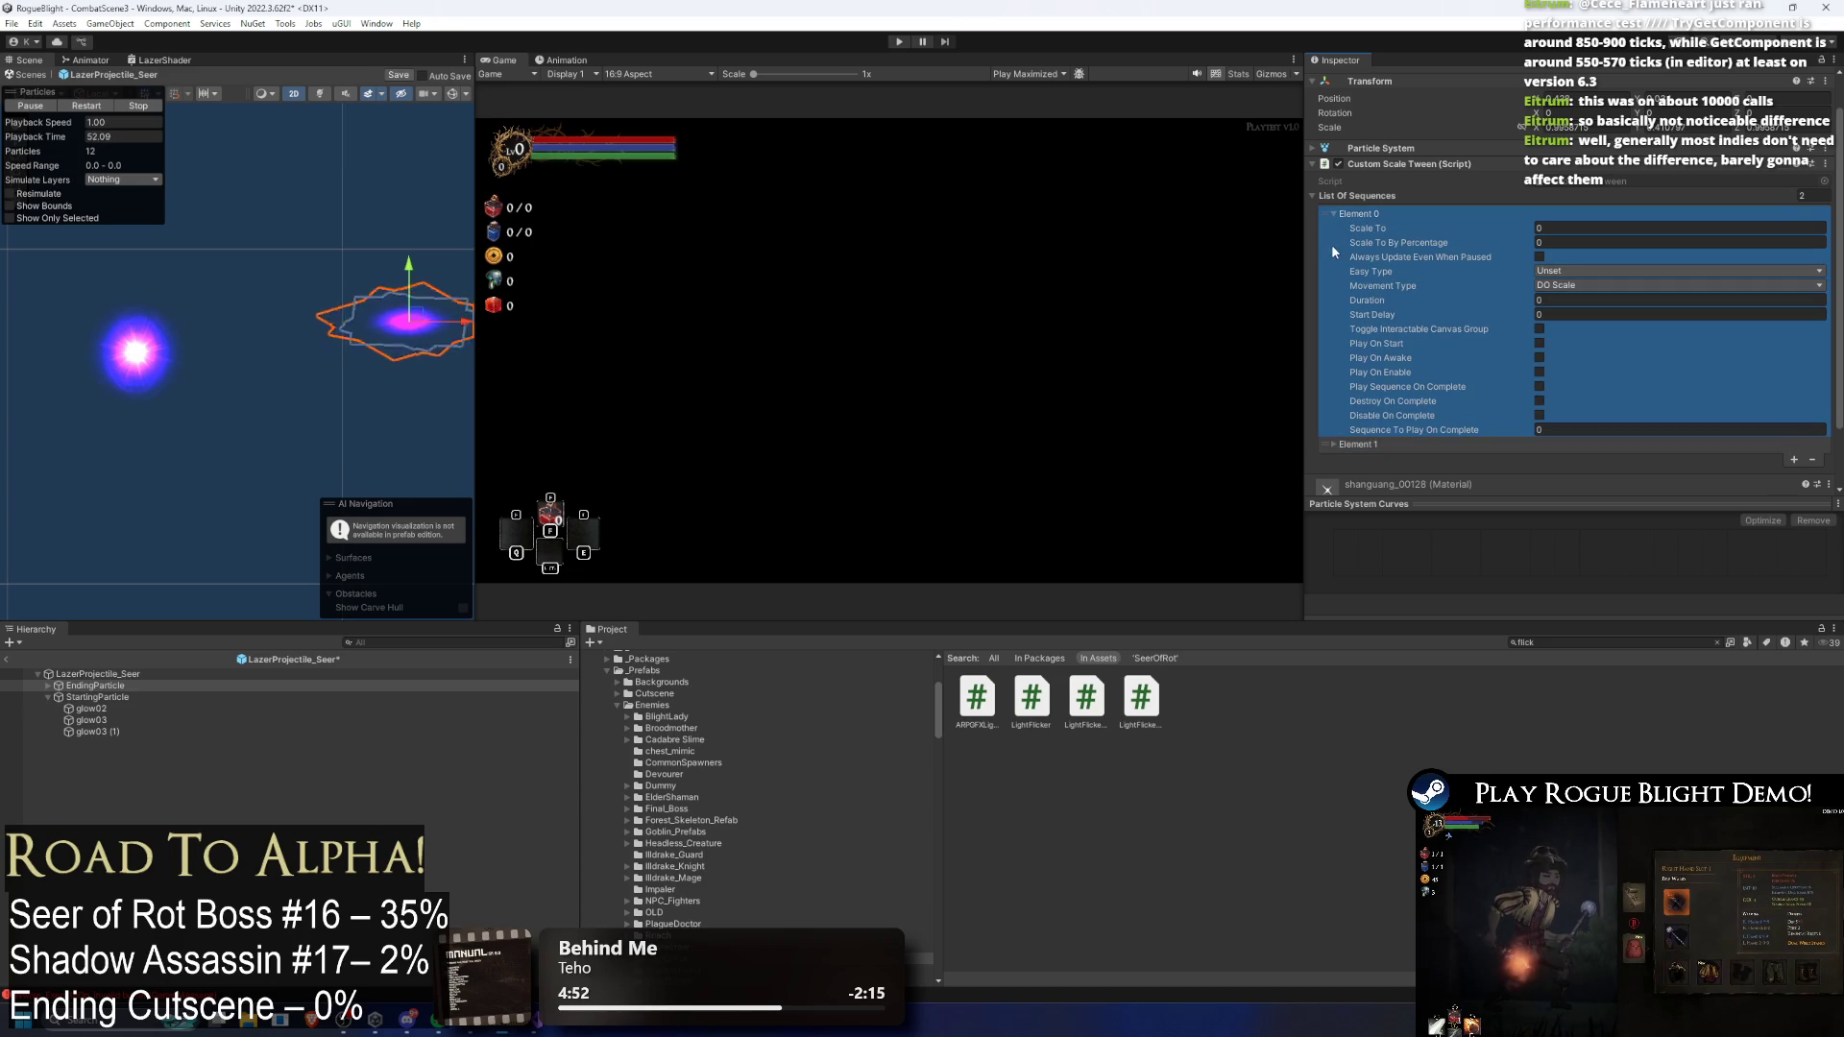
{"action": "key", "text": "Delete"}
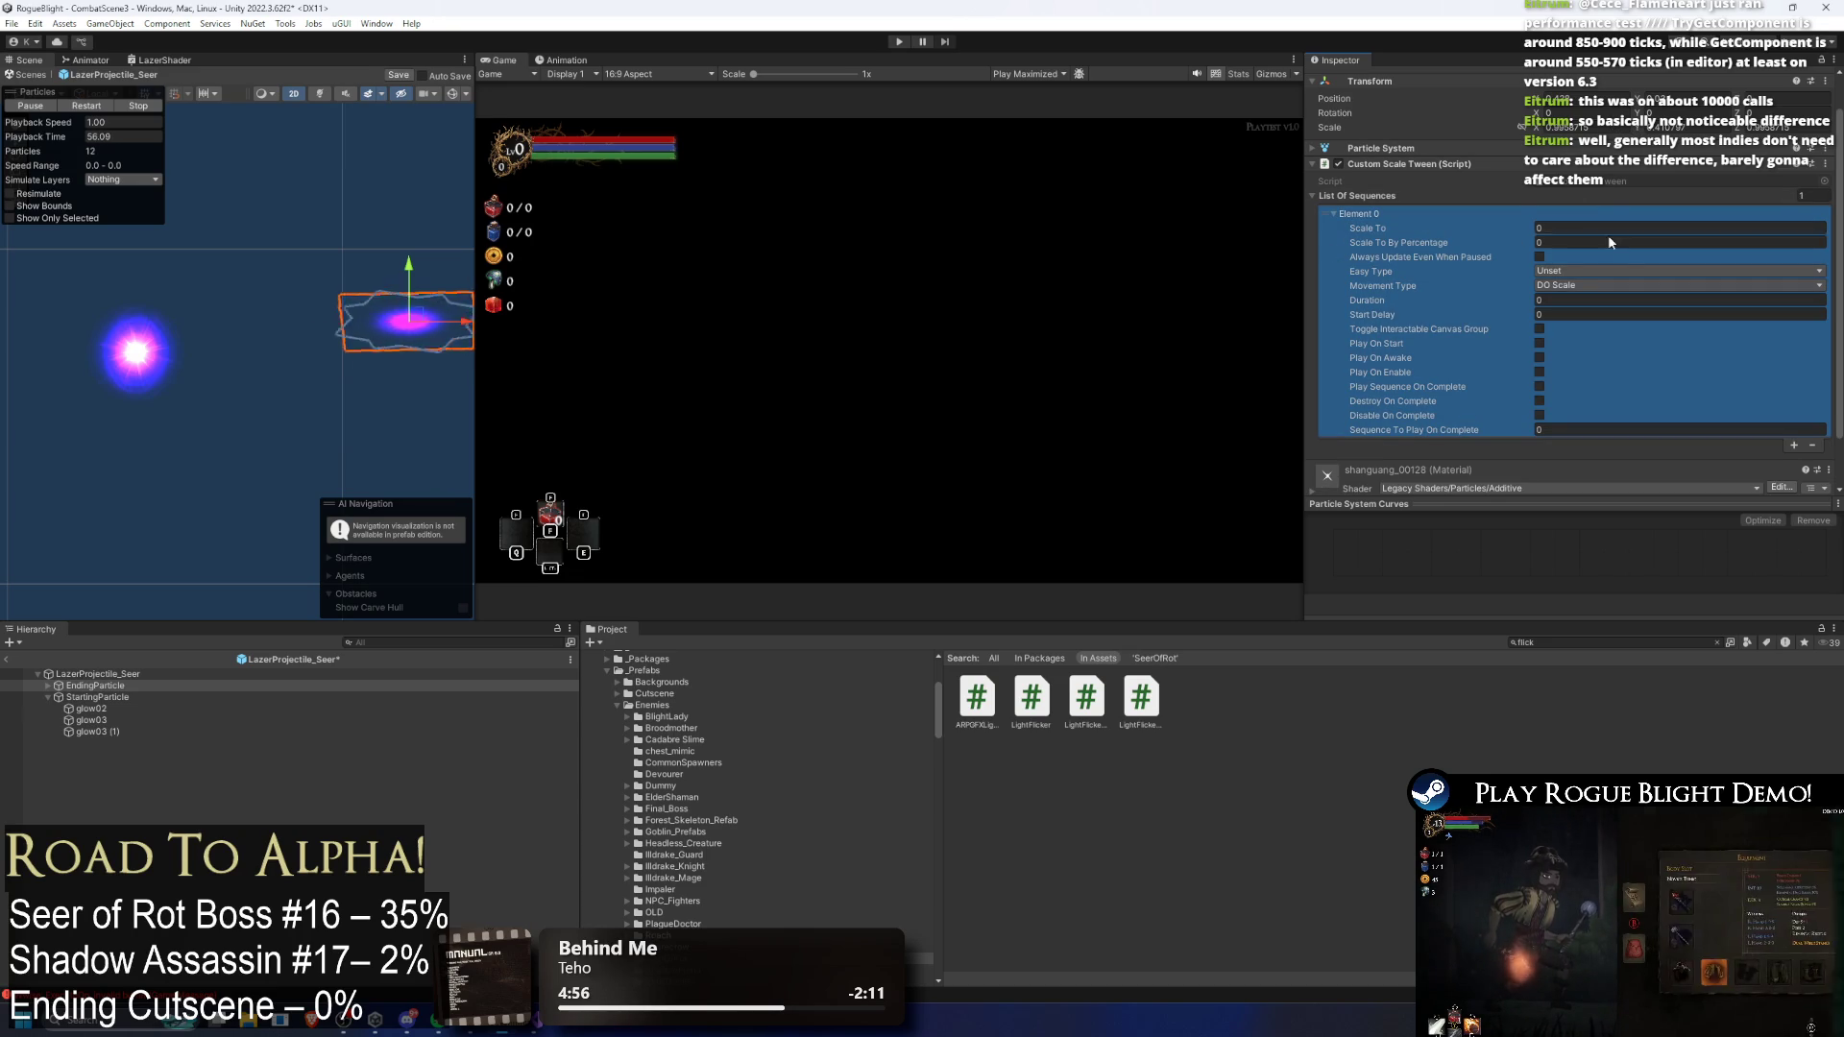
Step: Set the sequence to Scale To 0, By Percentage 1.5, Duration 0.5, Start Delay 1.5
{"action": "left_click", "coordinate": [1587, 244]}
{"action": "type", "text": "1.5"}
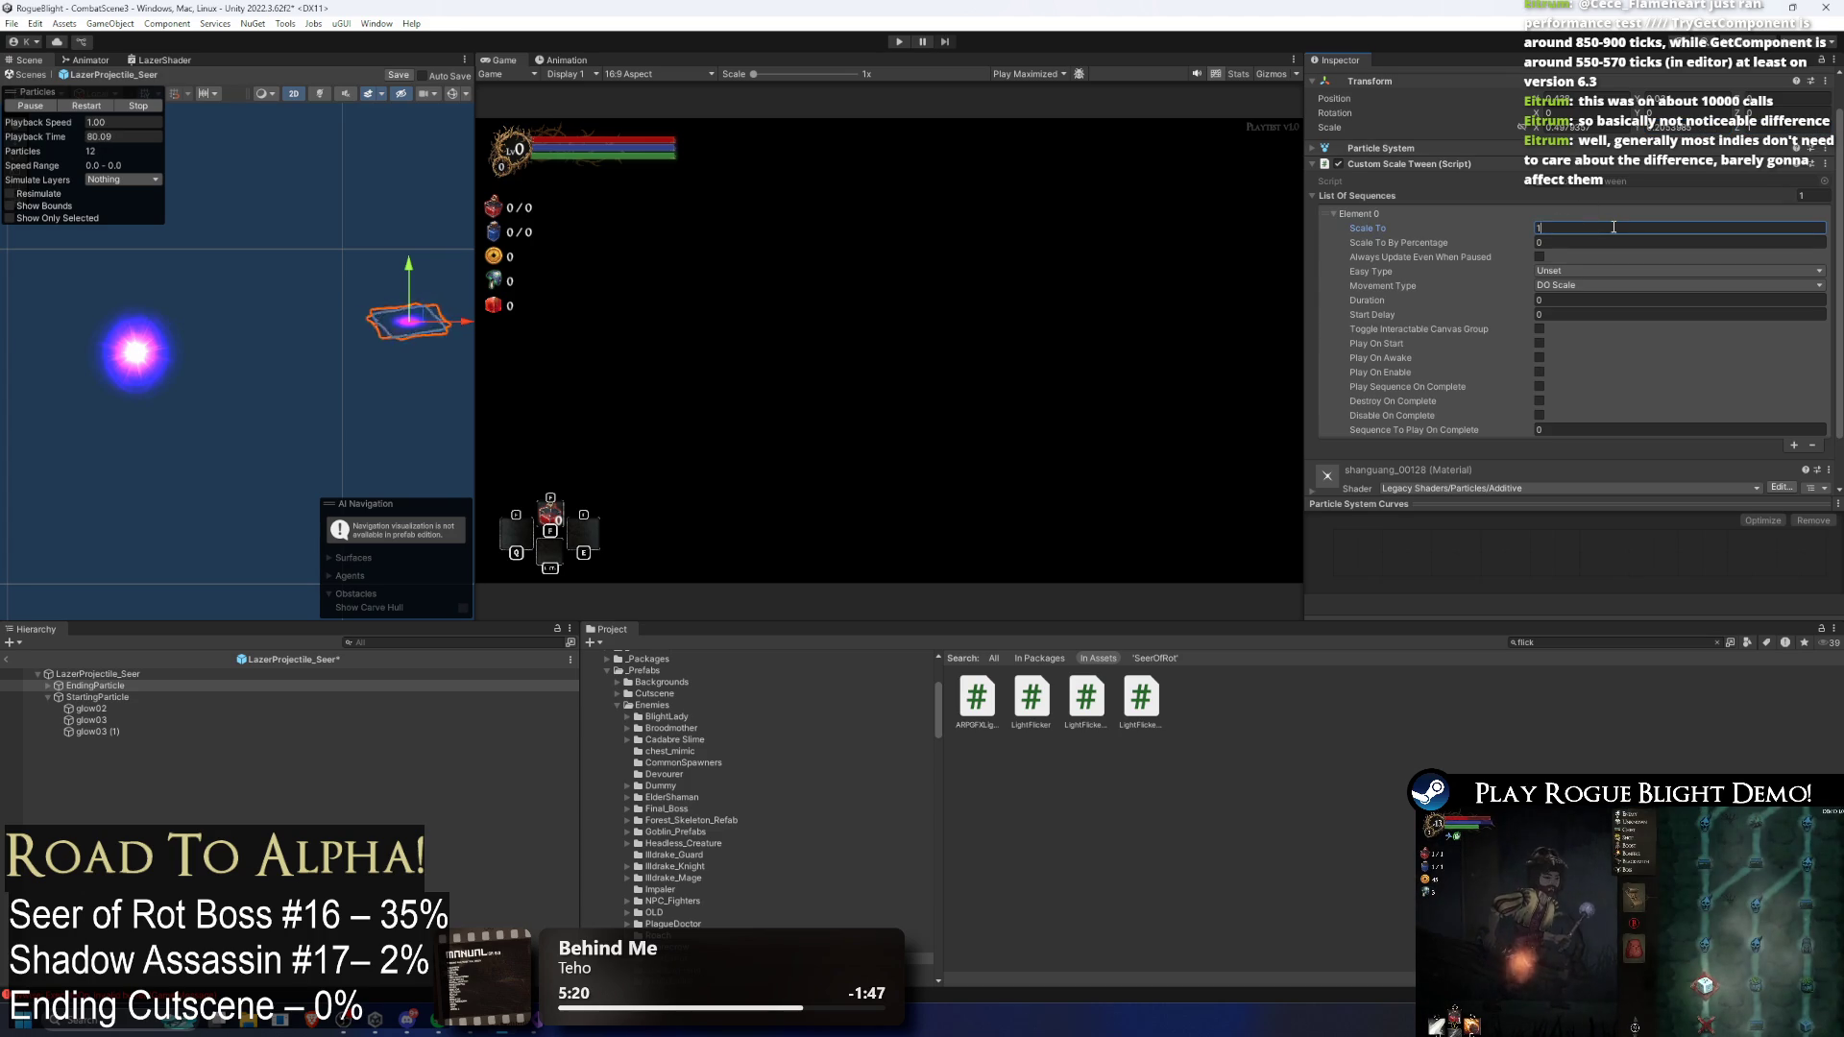
{"action": "left_click", "coordinate": [1652, 243]}
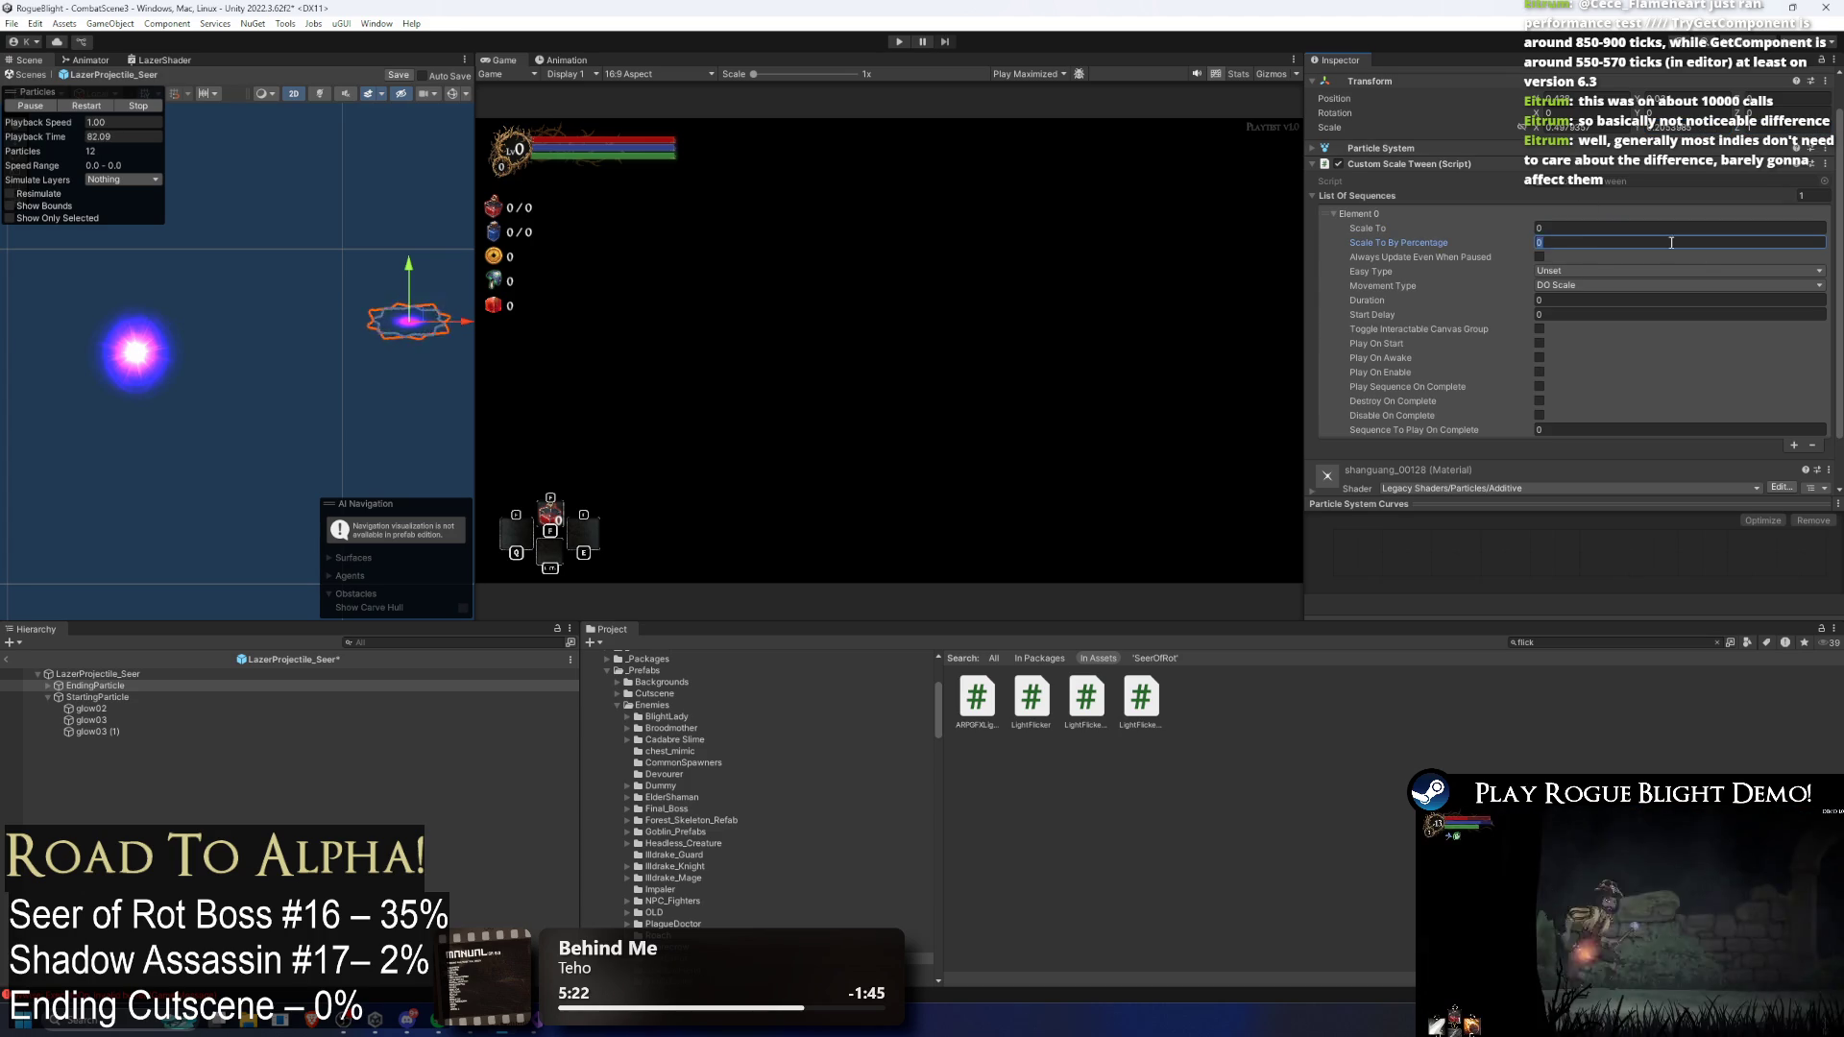
{"action": "type", "text": "1.5"}
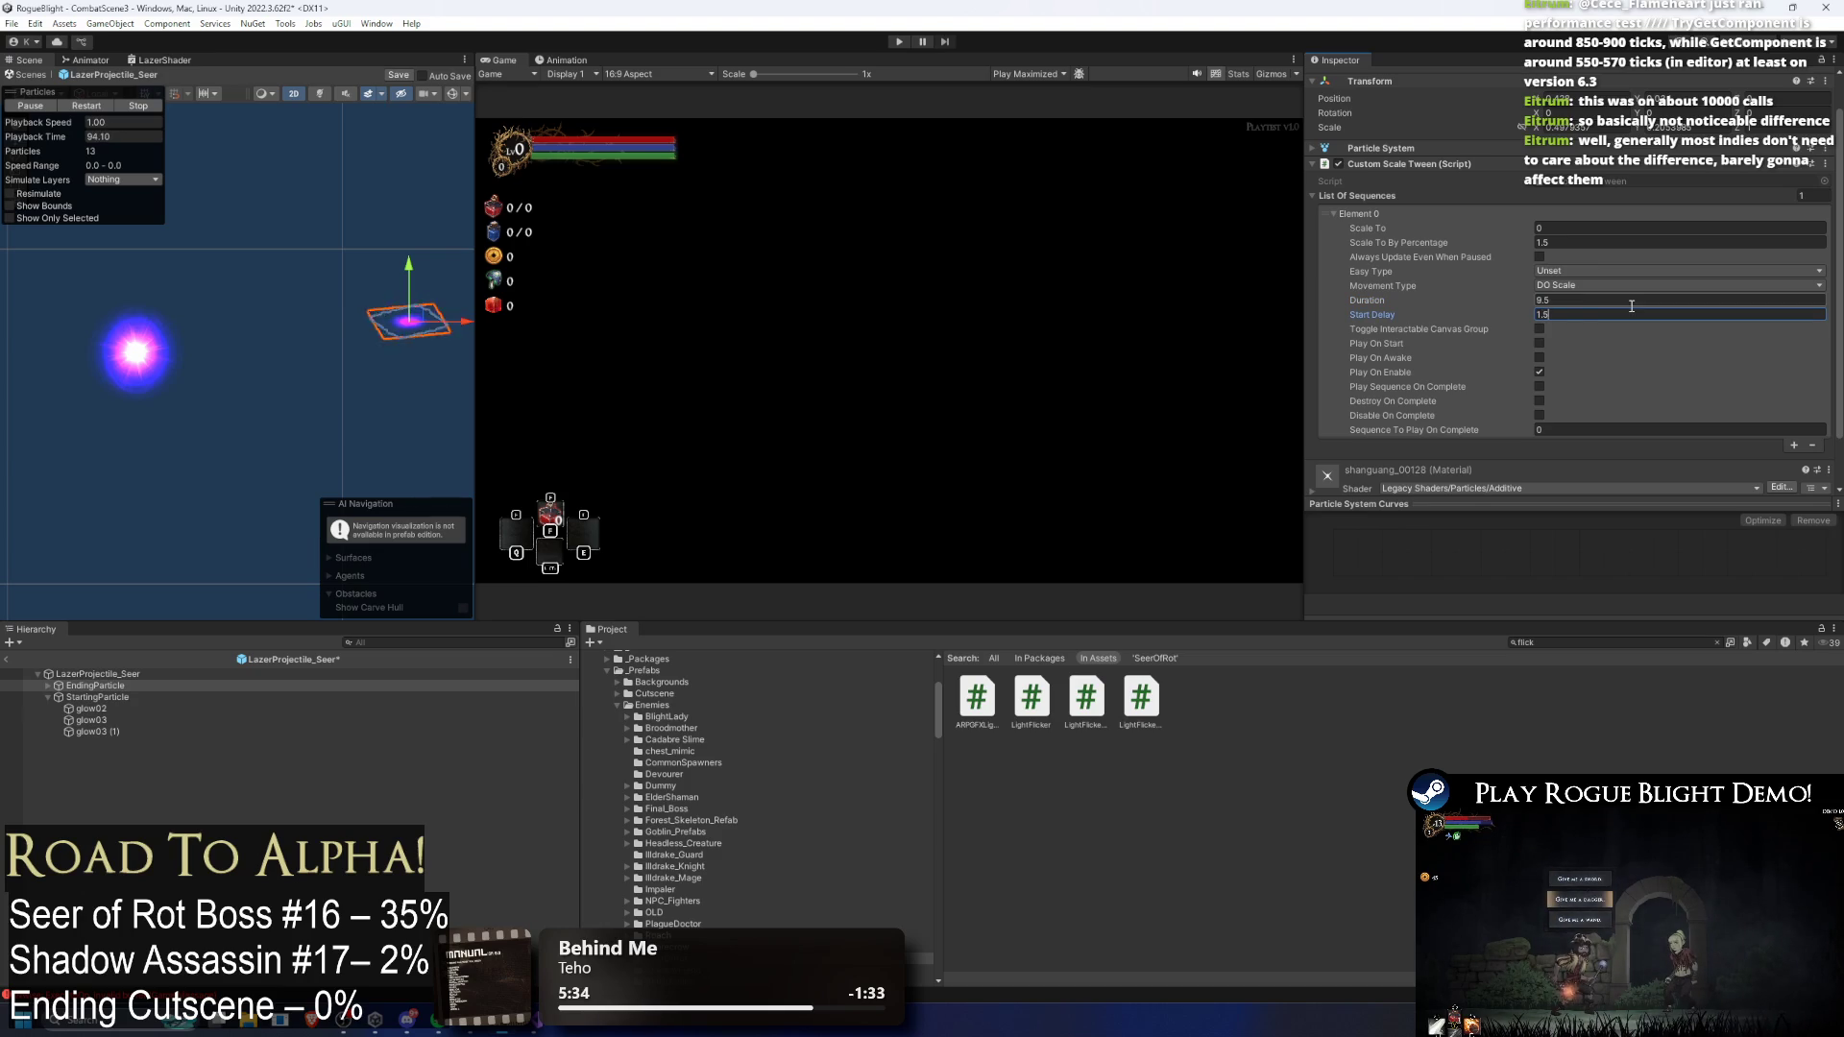
{"action": "type", "text": "0.5"}
{"action": "key", "text": "Tab"}
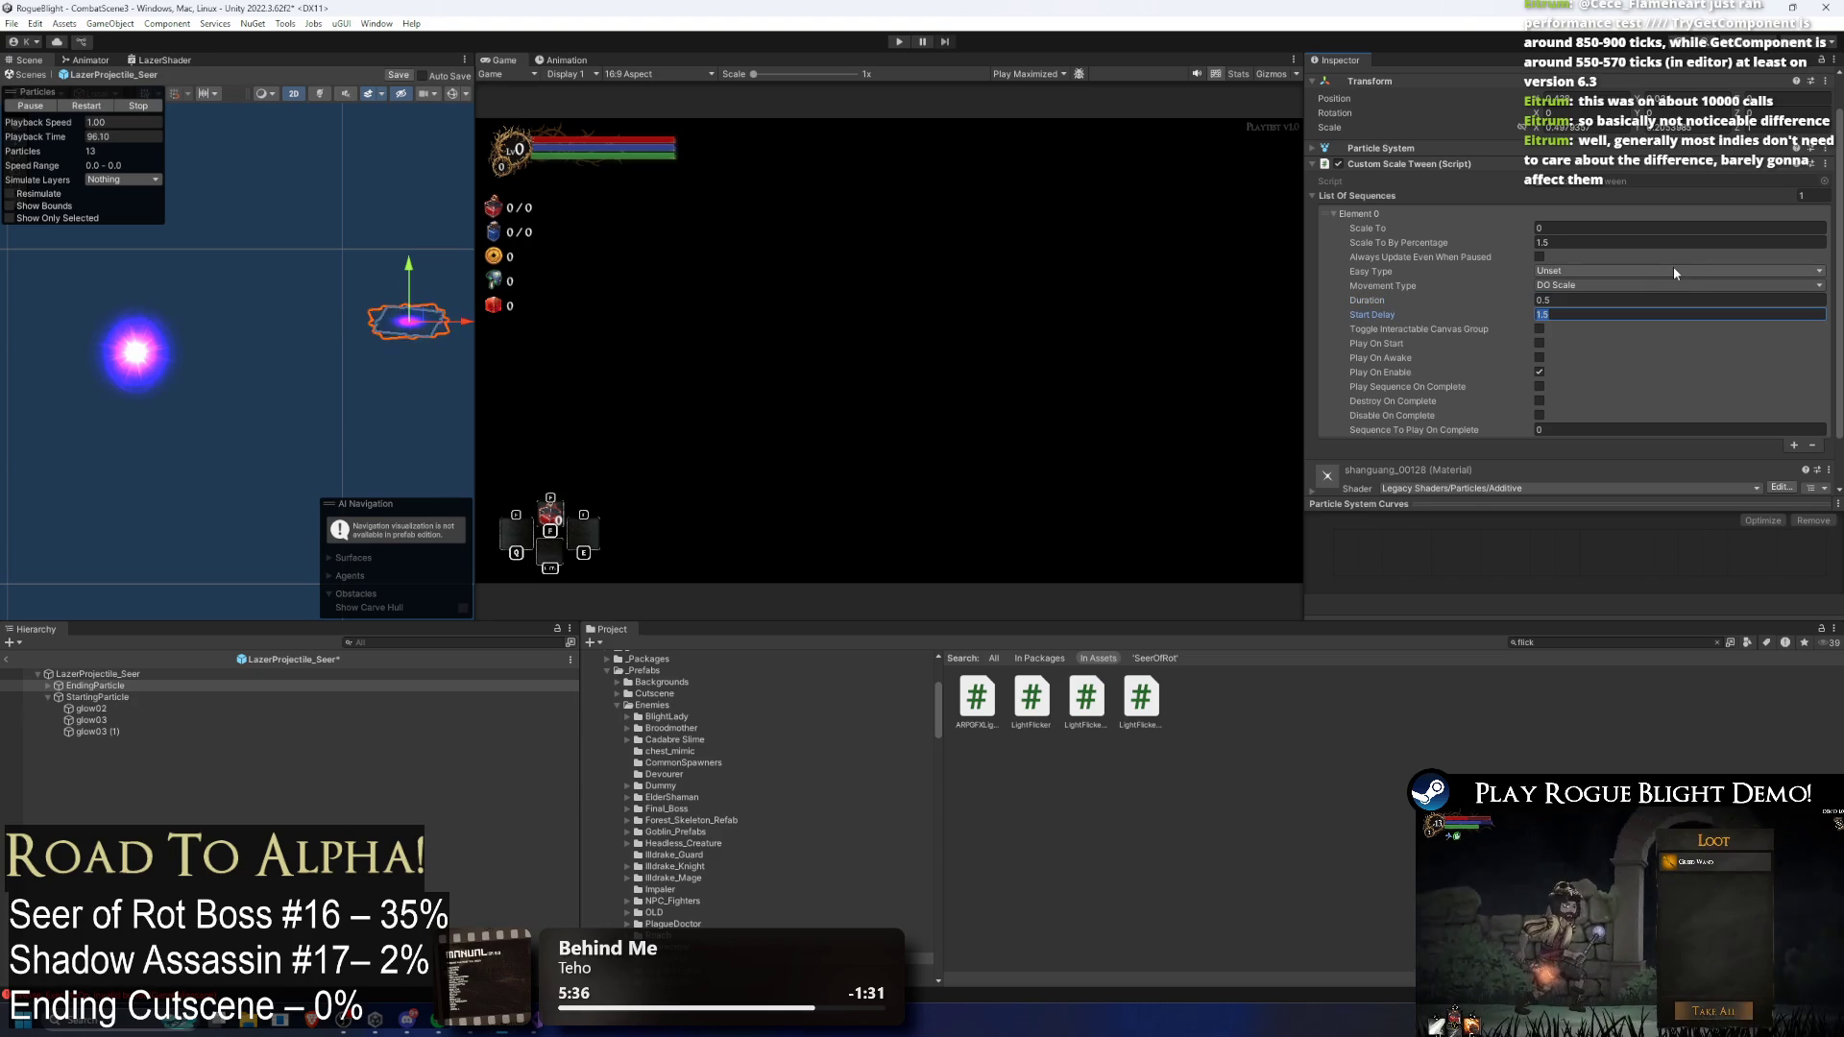
{"action": "left_click", "coordinate": [134, 675]}
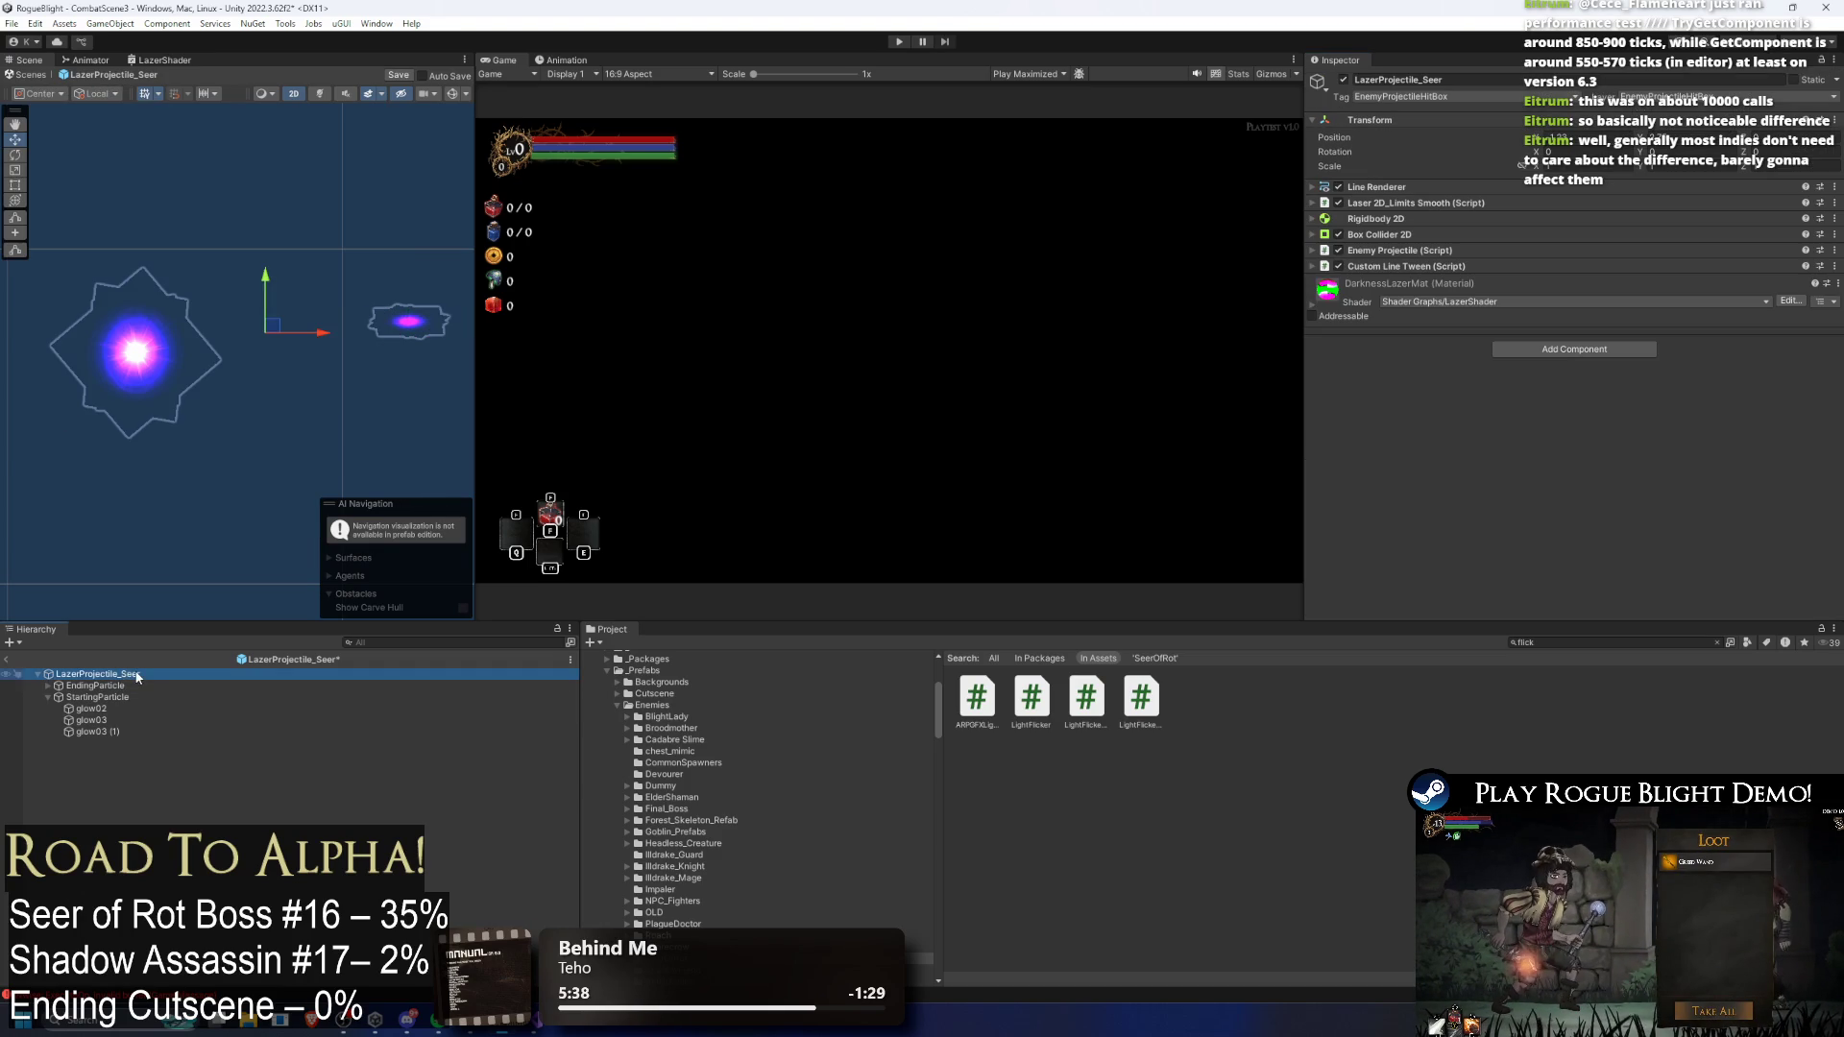
Step: Give EndingParticle's scale tween a Start Delay of 5 and In Out Sine easing, then save the prefab
{"action": "left_click", "coordinate": [1405, 268]}
{"action": "left_click", "coordinate": [1404, 268]}
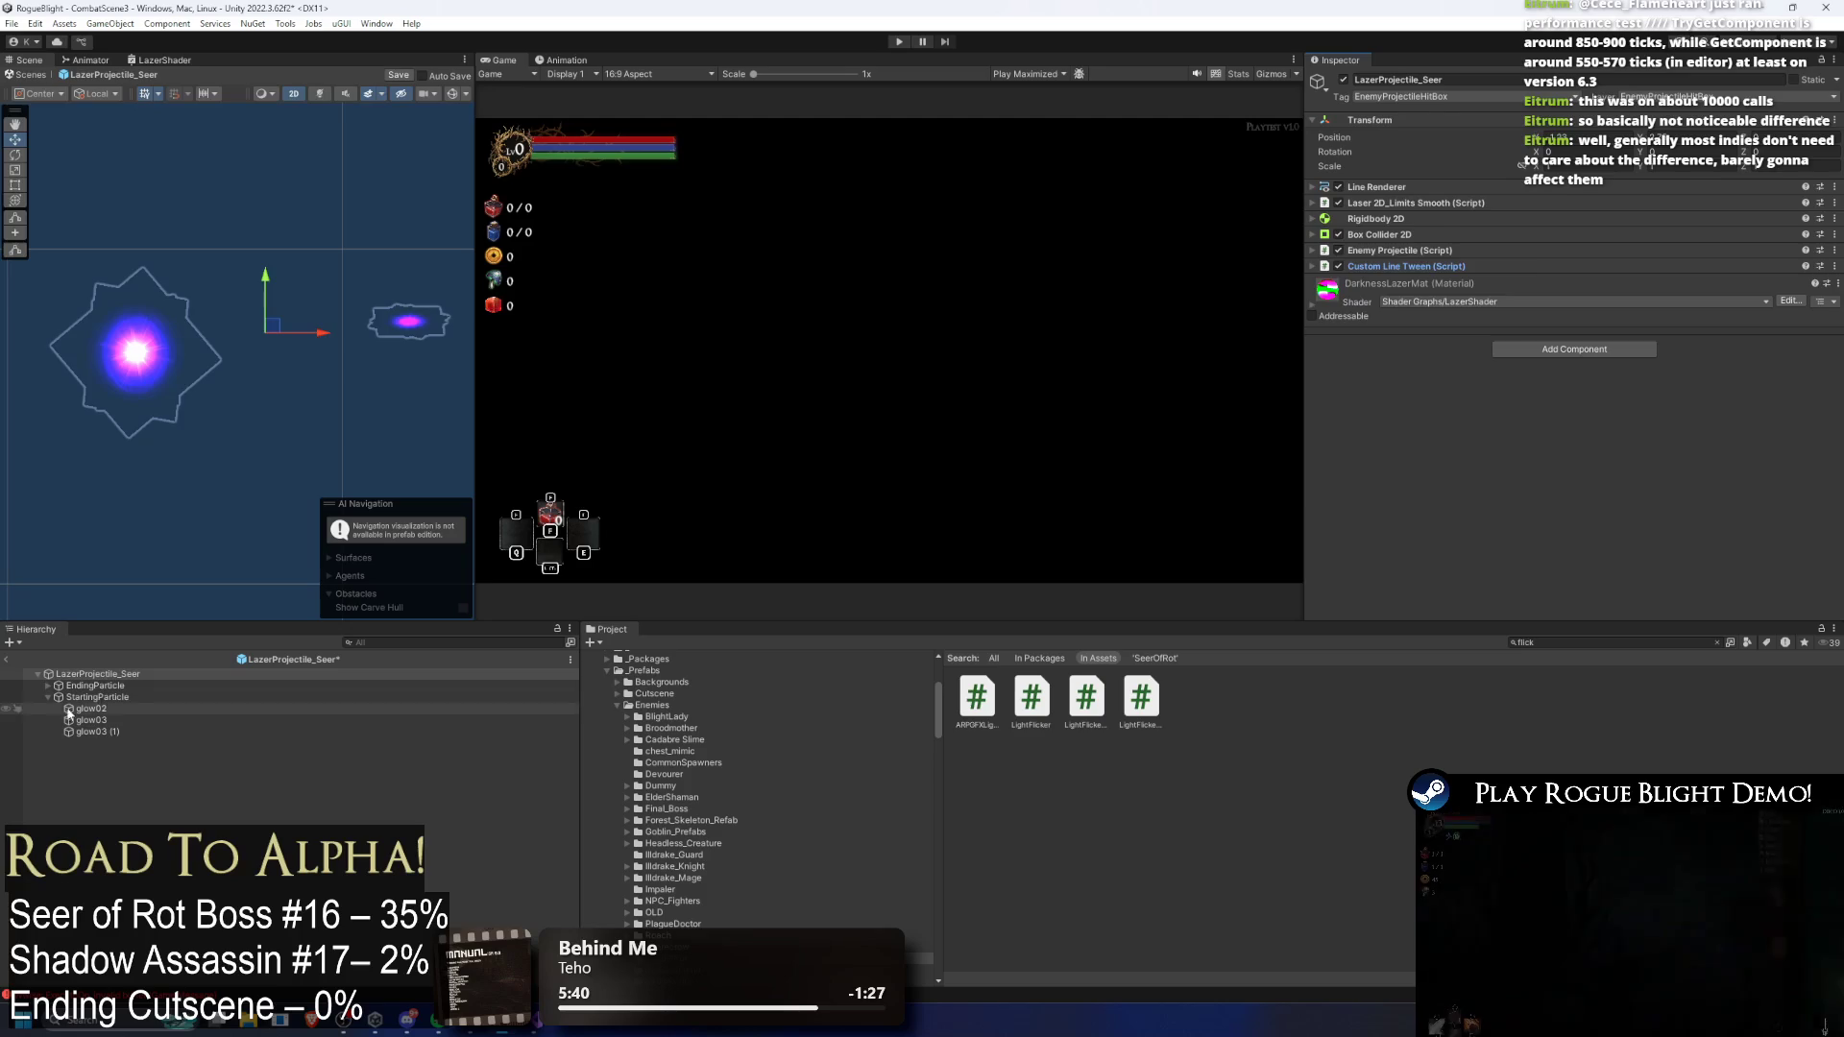
{"action": "left_click", "coordinate": [95, 686]}
{"action": "left_click", "coordinate": [1558, 352]}
{"action": "type", "text": "5"}
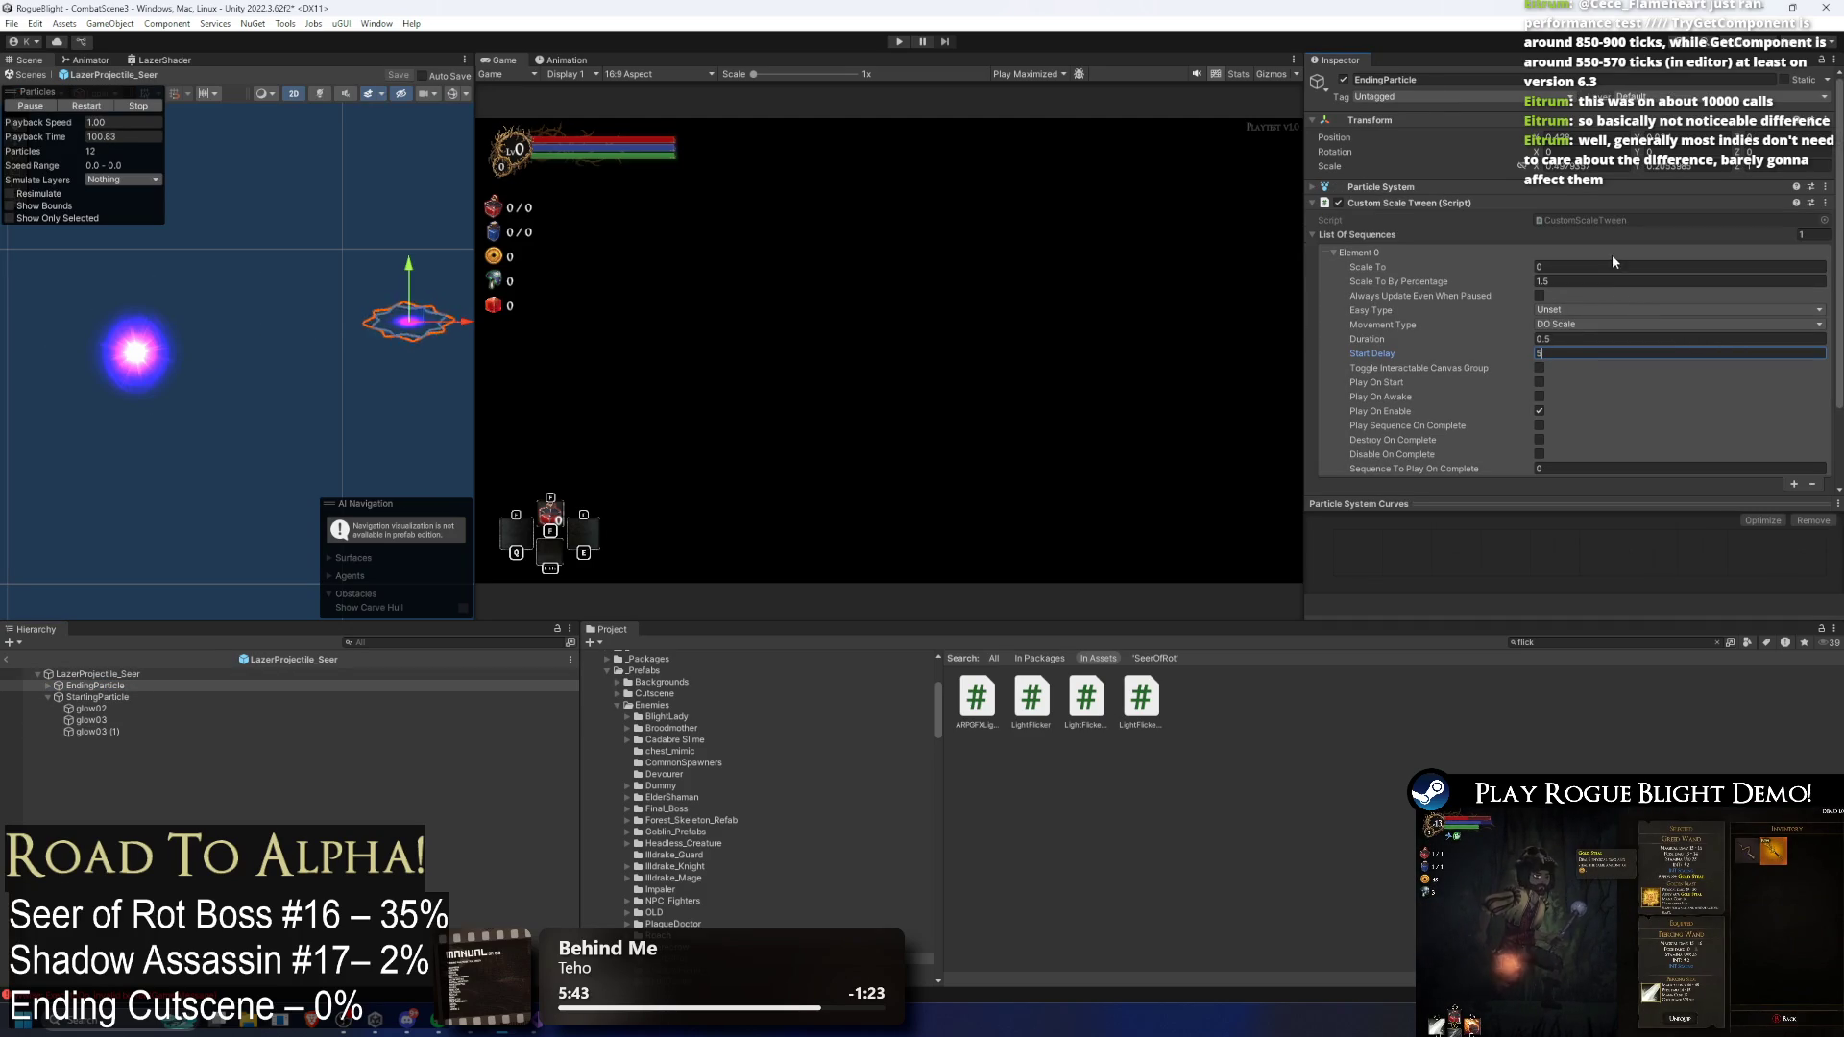
{"action": "left_click", "coordinate": [1557, 326]}
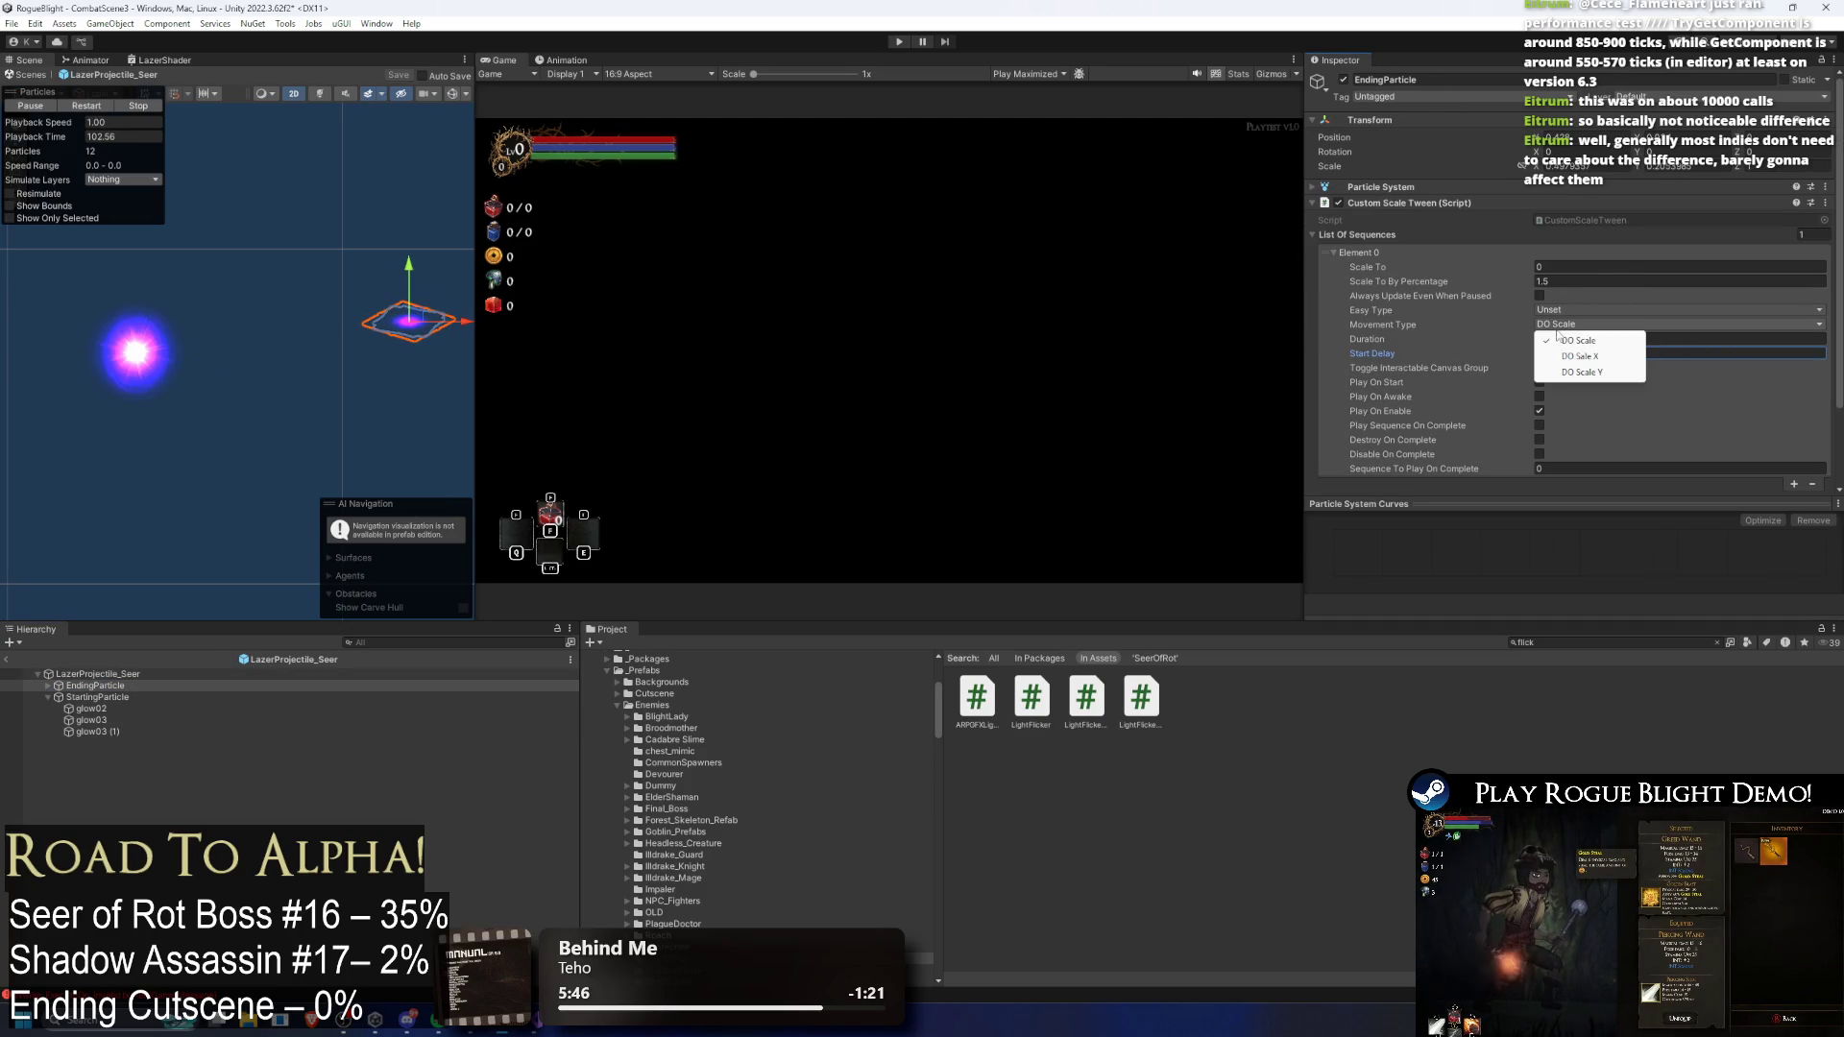
{"action": "left_click", "coordinate": [1591, 311]}
{"action": "left_click", "coordinate": [1605, 390]}
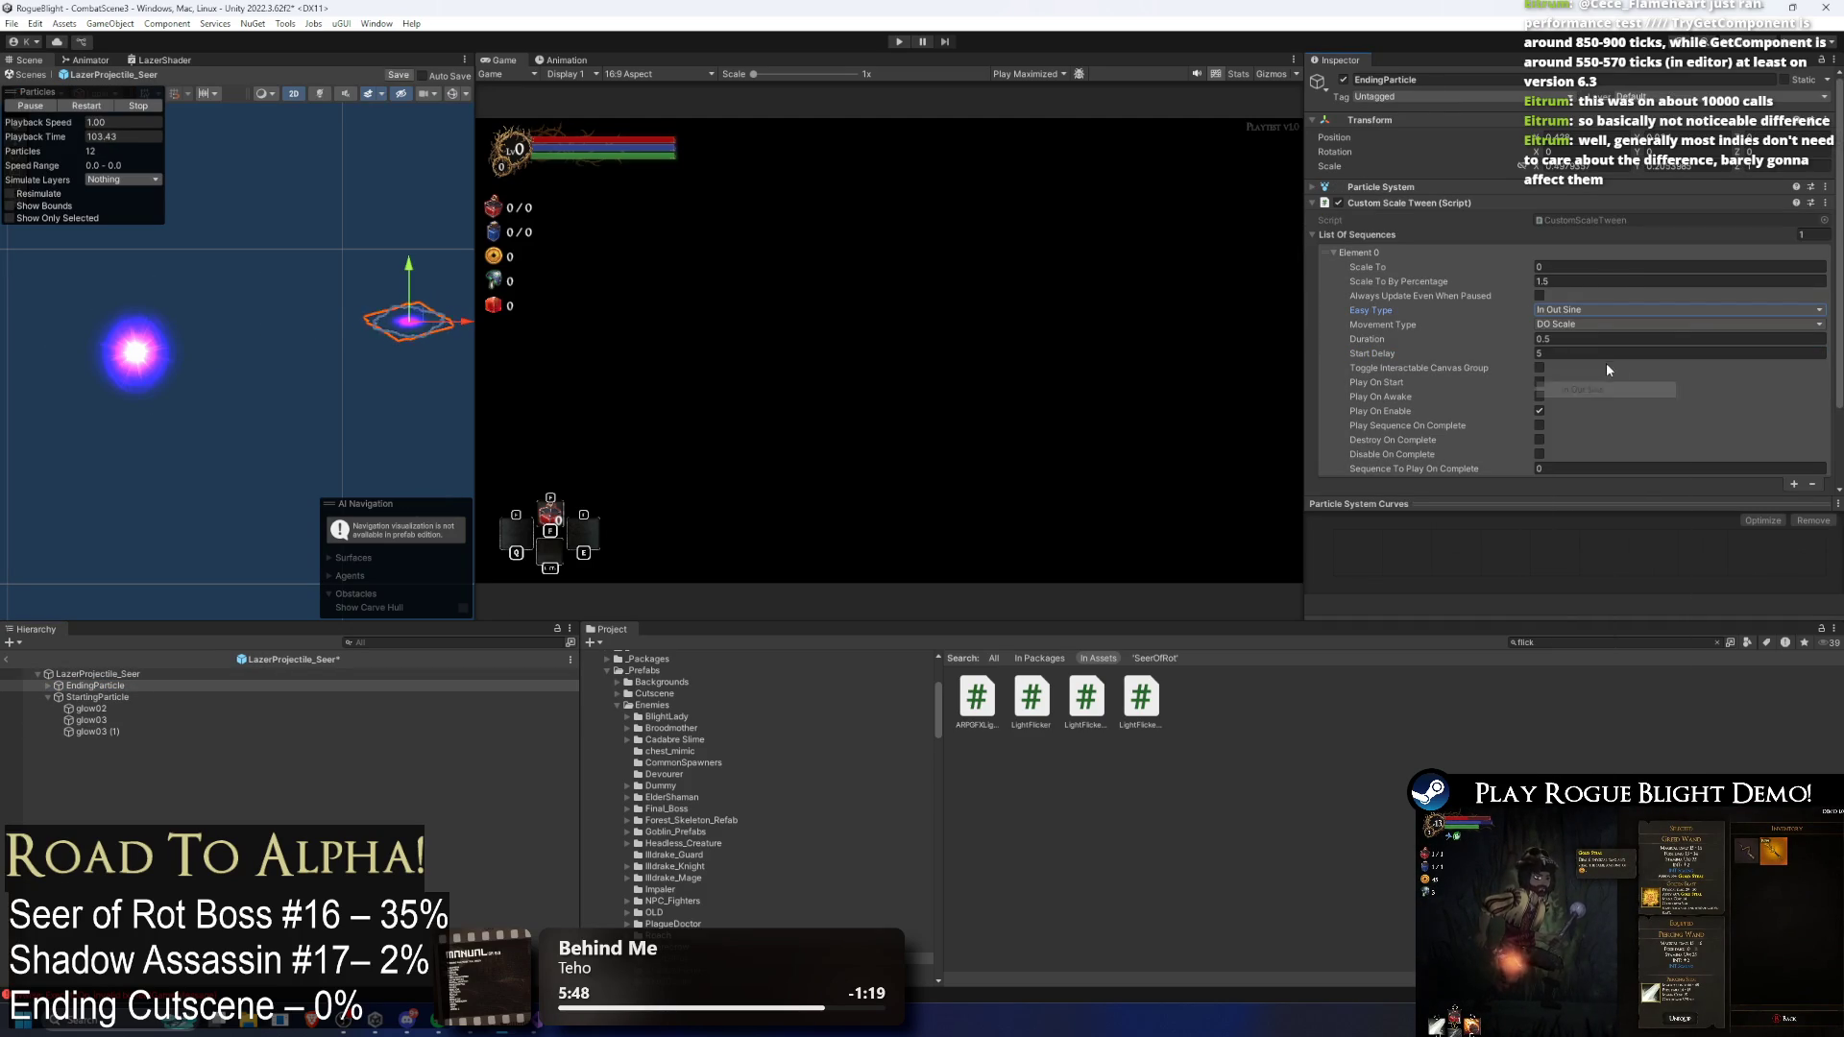
{"action": "key", "text": "ctrl+s"}
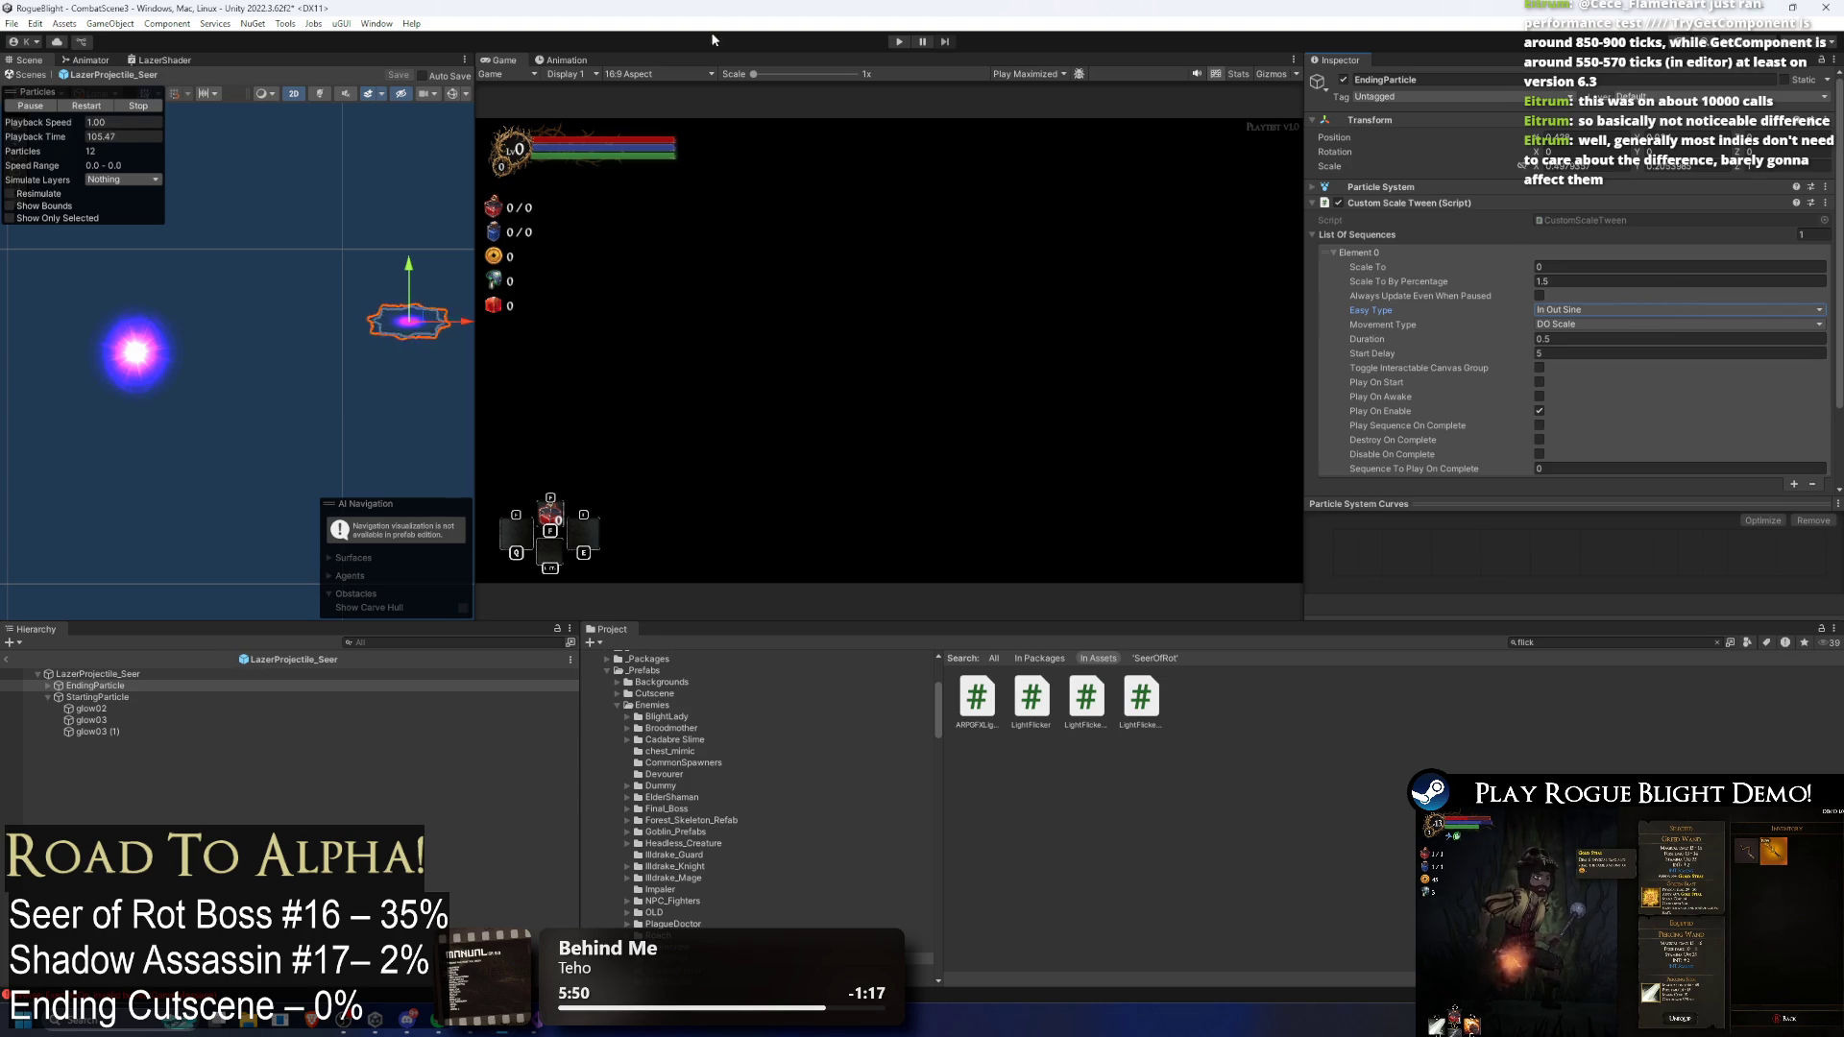
Step: Copy EndingParticle's Custom Scale Tween component for use on StartingParticle
{"action": "left_click", "coordinate": [920, 42]}
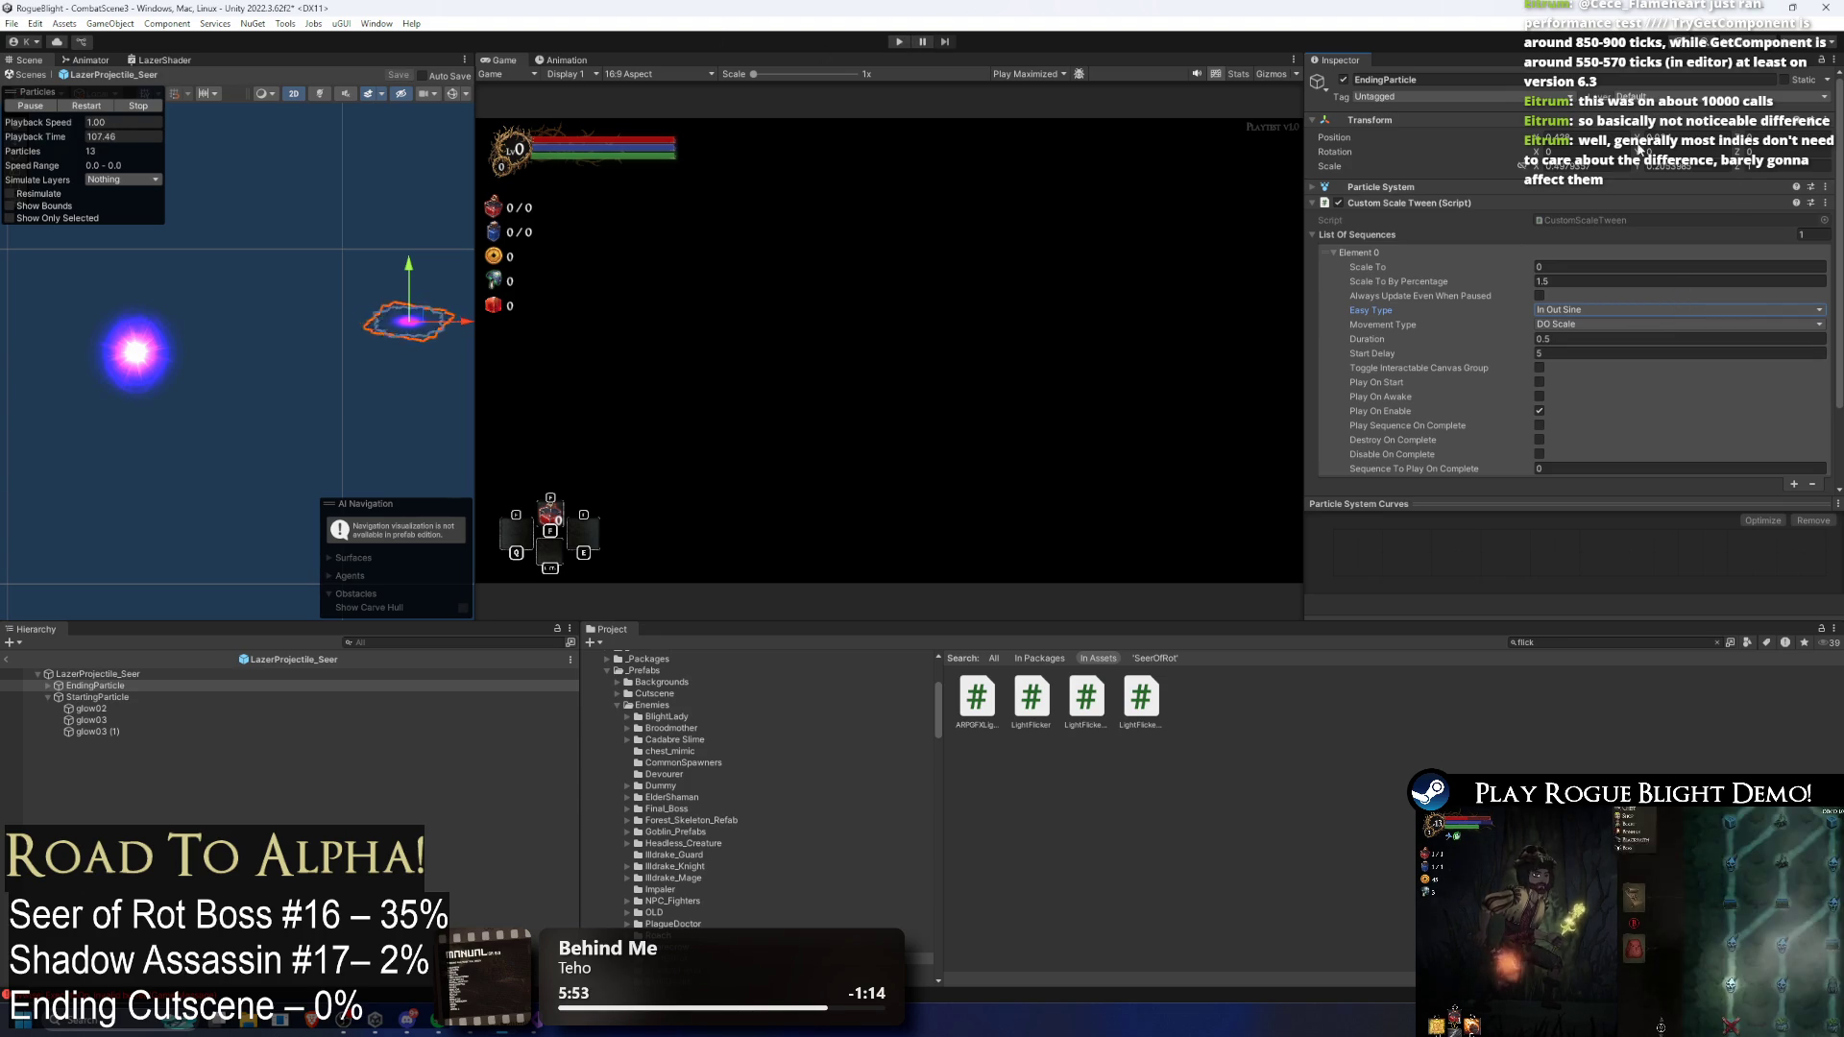
{"action": "left_click", "coordinate": [103, 697]}
{"action": "left_click", "coordinate": [96, 686]}
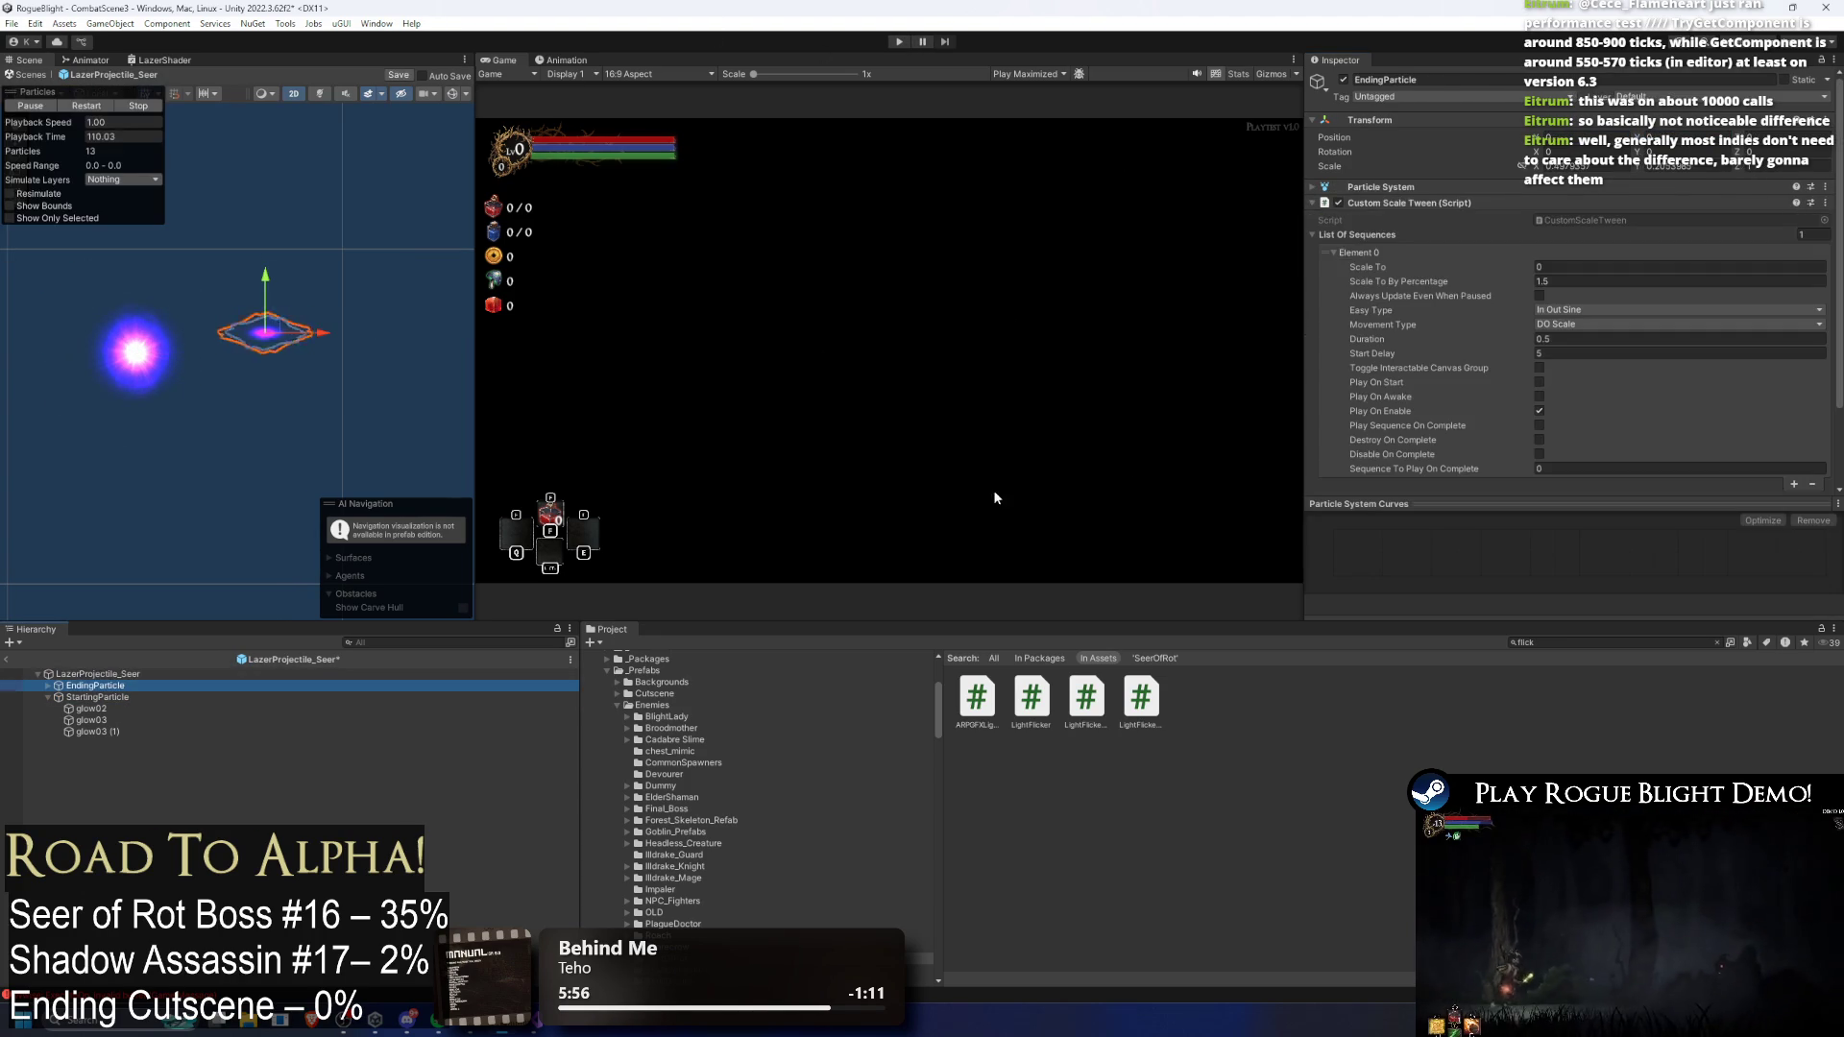
{"action": "right_click", "coordinate": [1385, 205]}
{"action": "left_click", "coordinate": [1467, 299]}
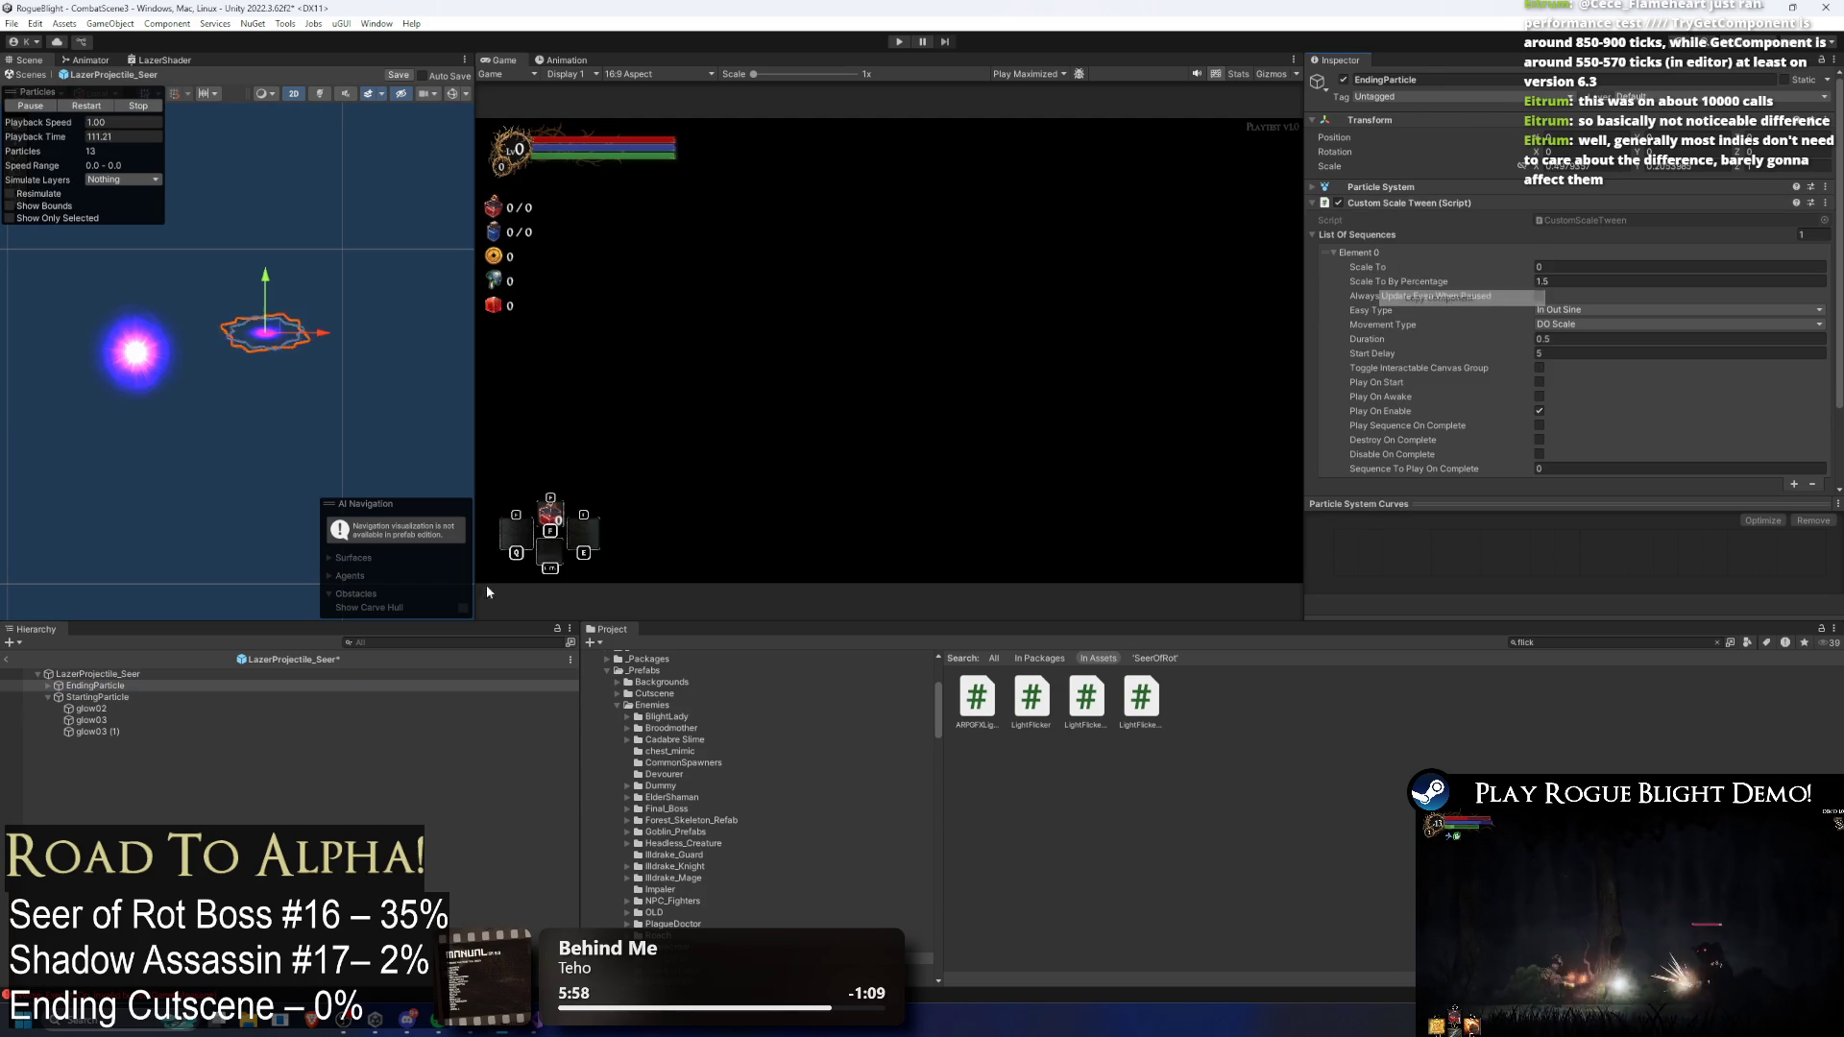
{"action": "left_click", "coordinate": [96, 697]}
{"action": "right_click", "coordinate": [1375, 190]}
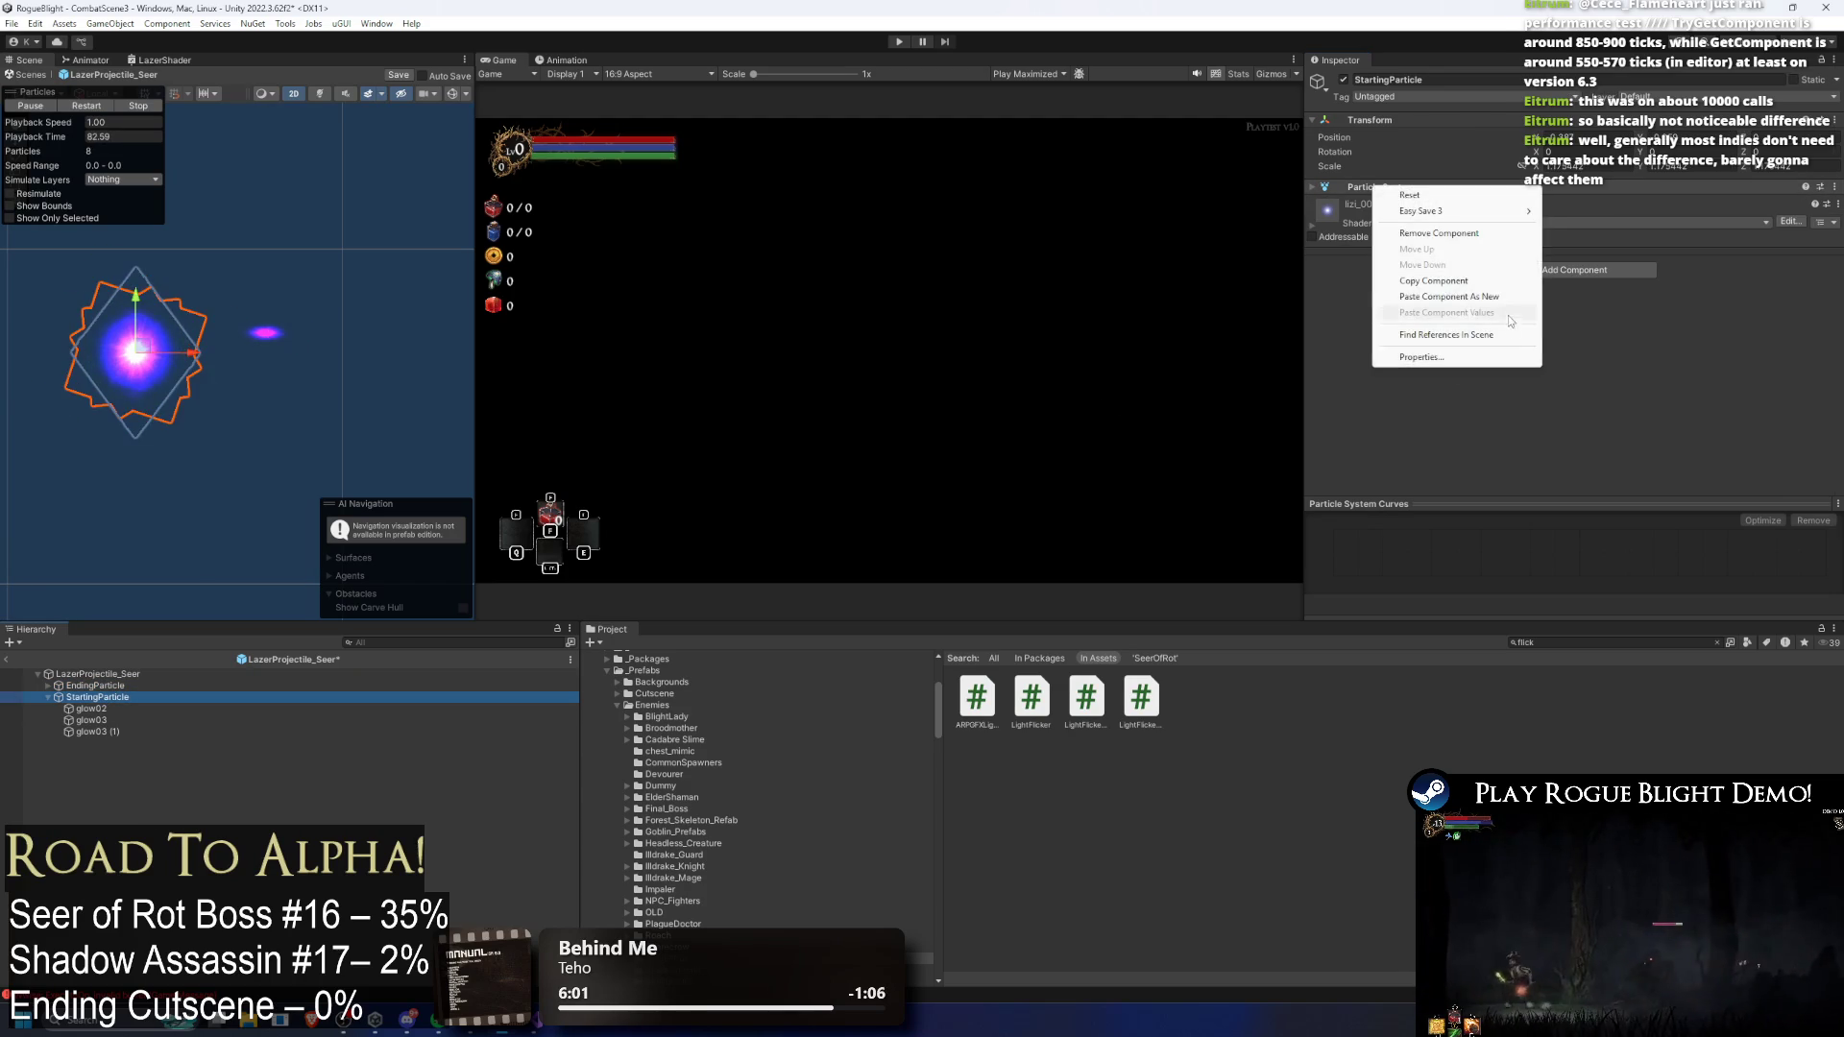
Step: Paste the scale tween onto StartingParticle as a new component and review its settings
{"action": "left_click", "coordinate": [1503, 302]}
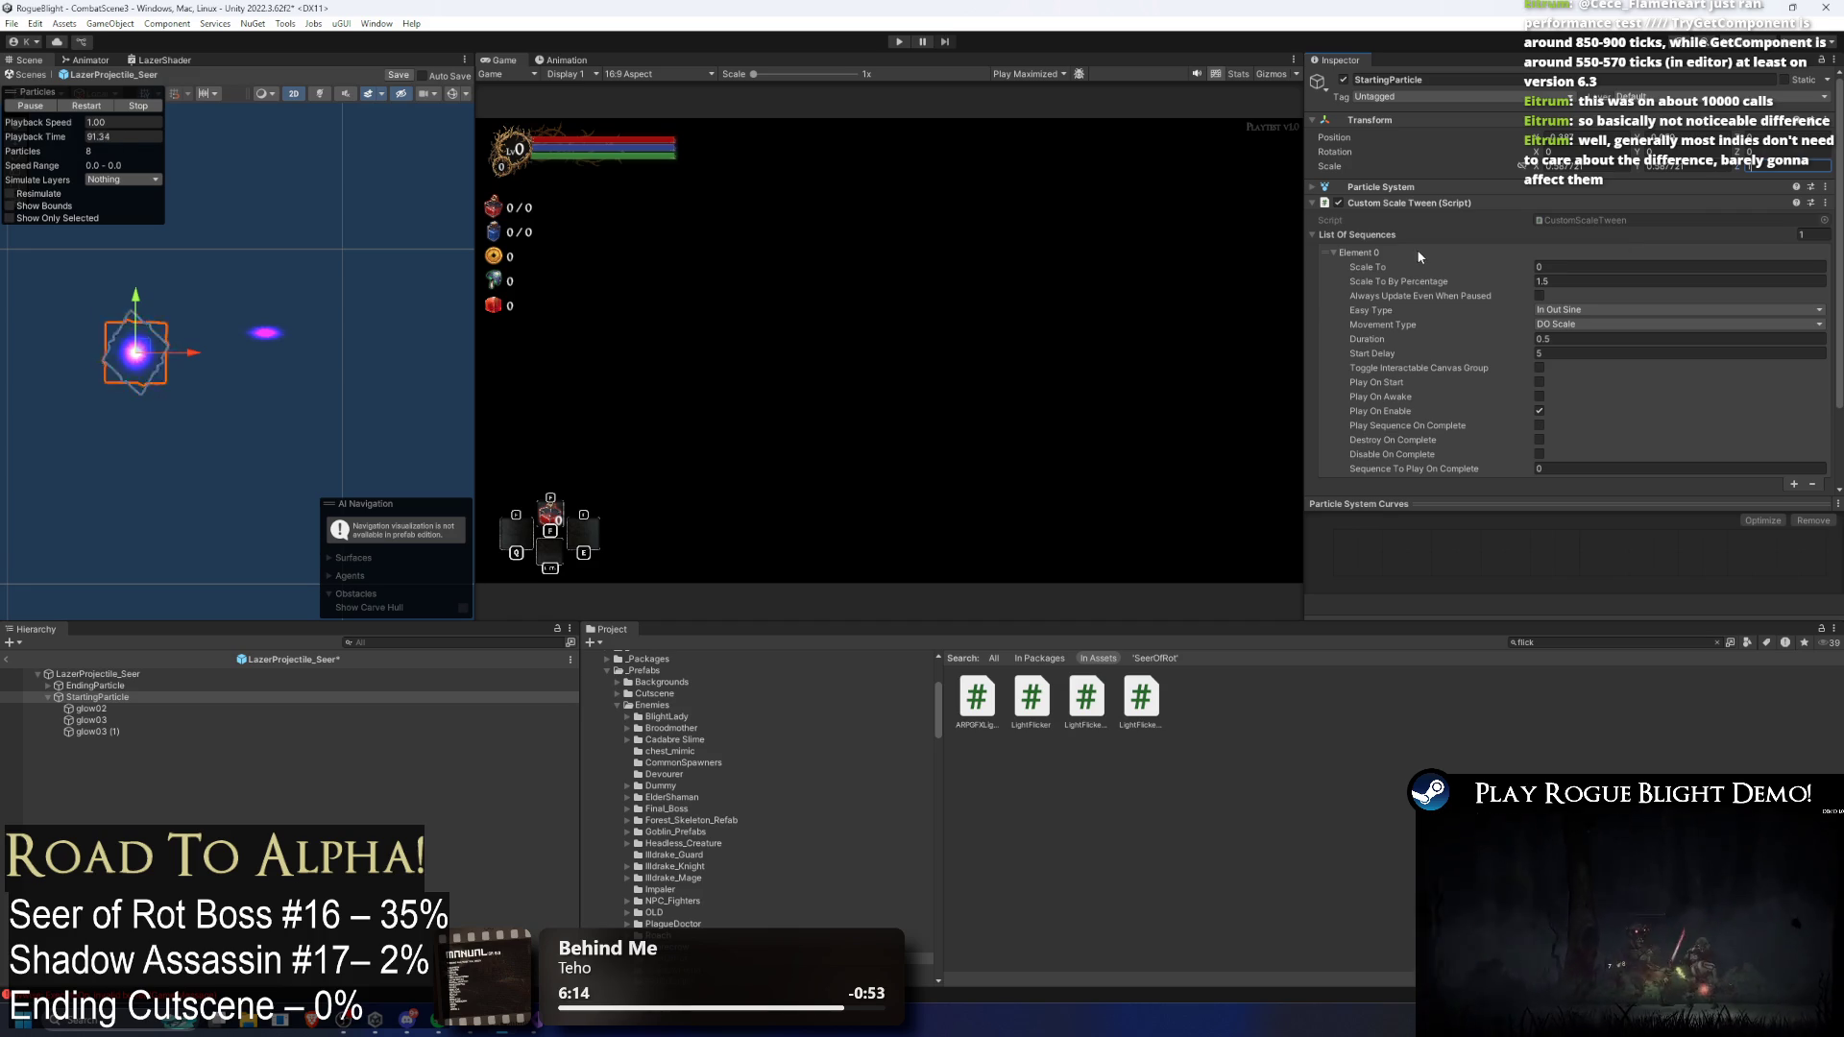
{"action": "left_click", "coordinate": [1414, 203]}
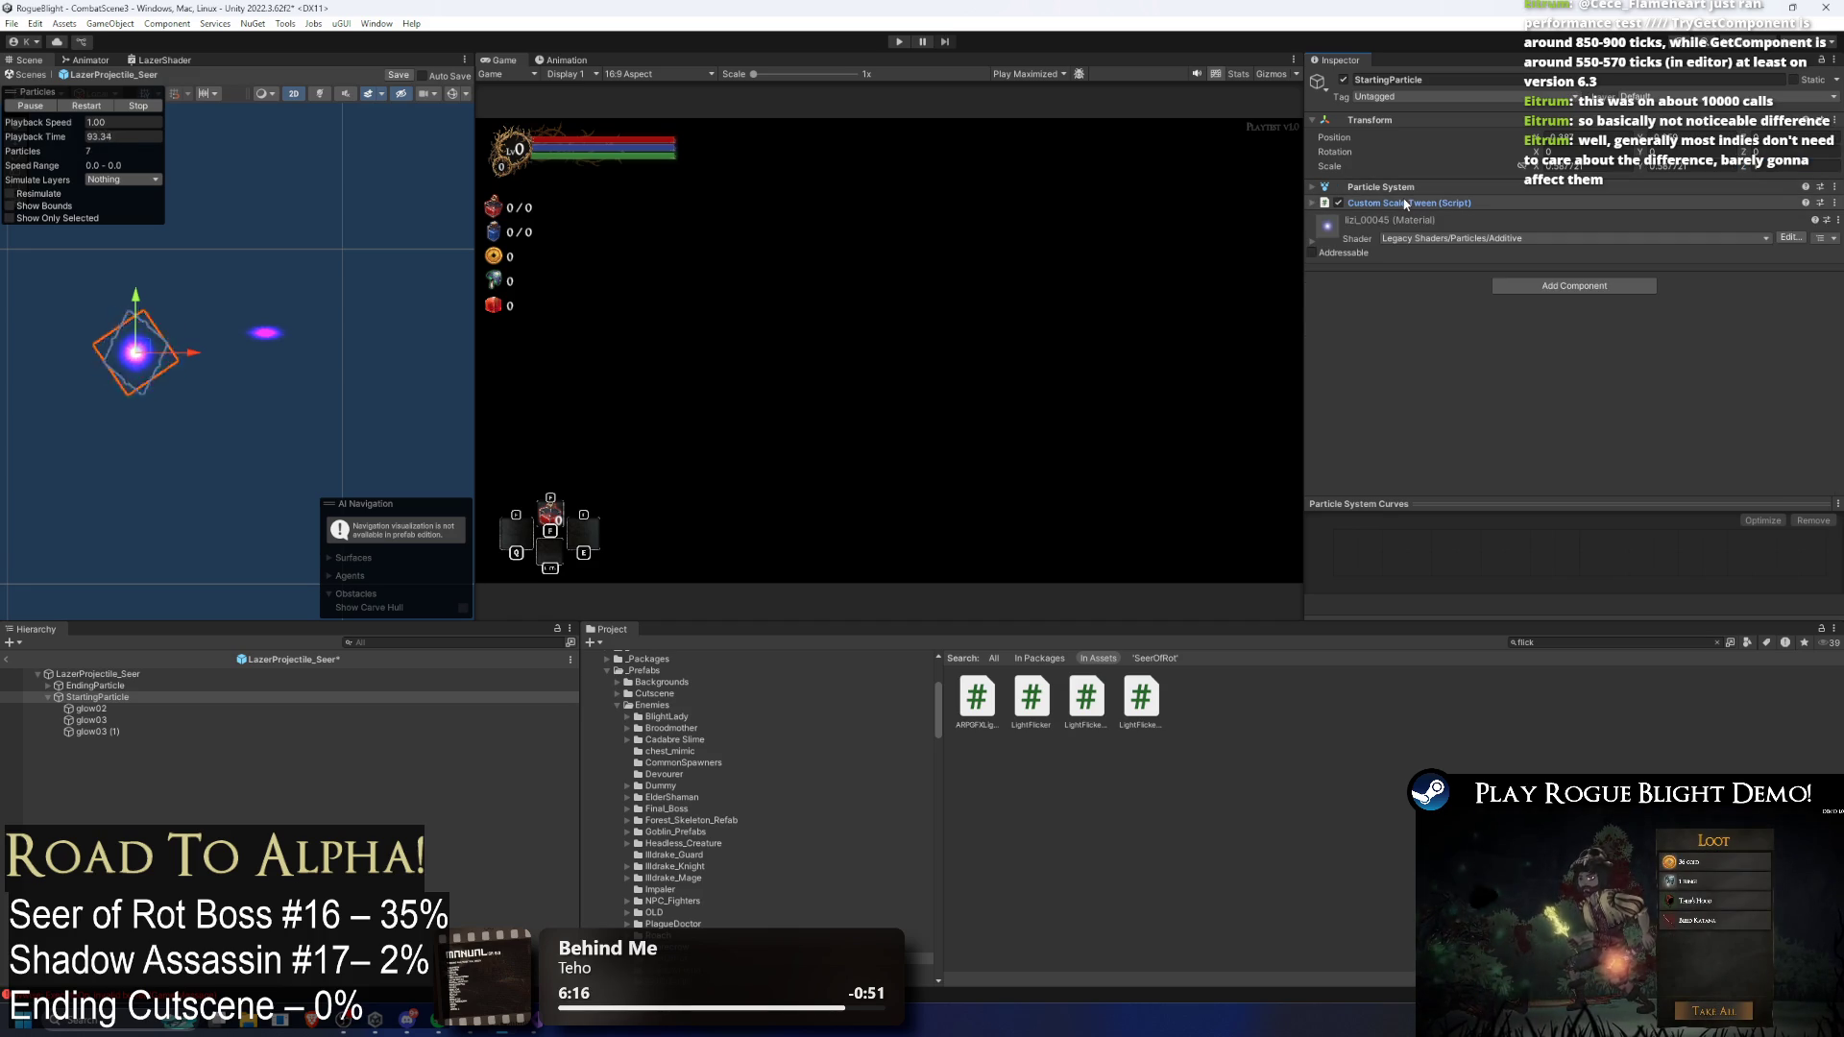
{"action": "left_click", "coordinate": [1409, 200]}
{"action": "left_click", "coordinate": [1409, 200]}
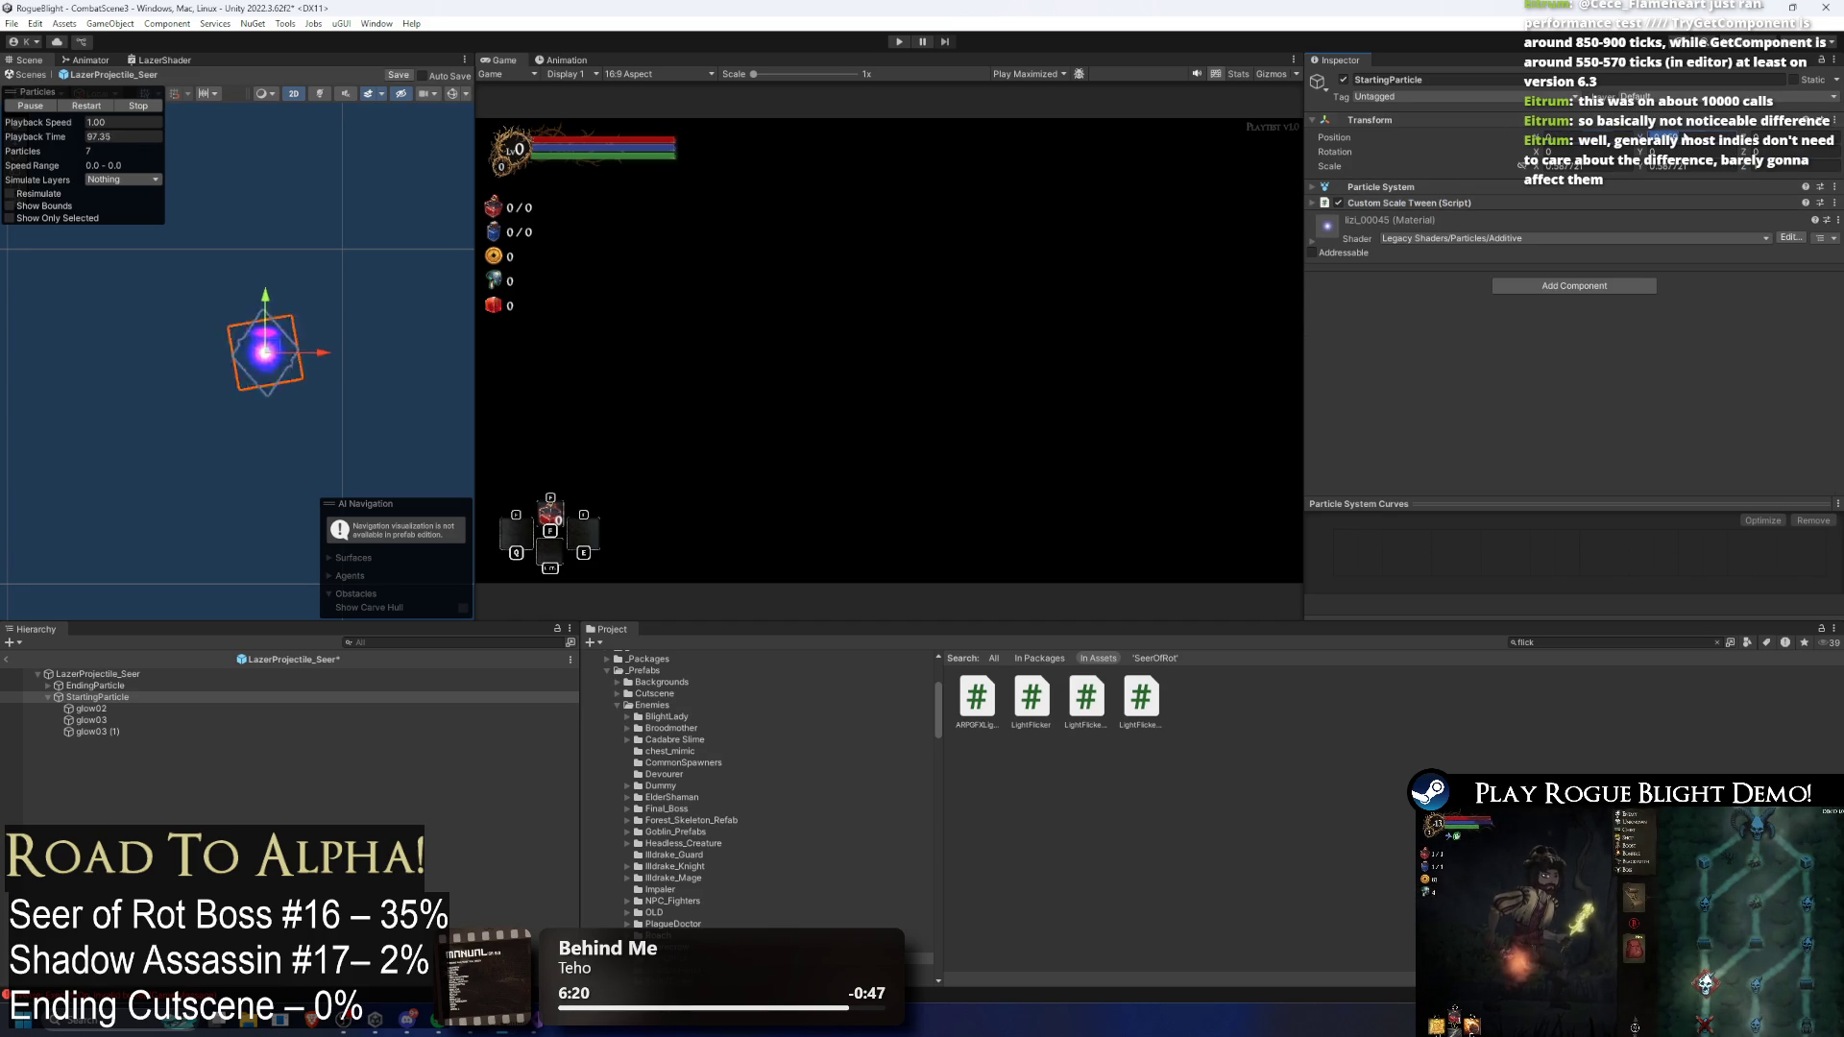
Step: Check both particles, select LazerProjectile_Seer, and start Play mode
{"action": "left_click", "coordinate": [122, 684]}
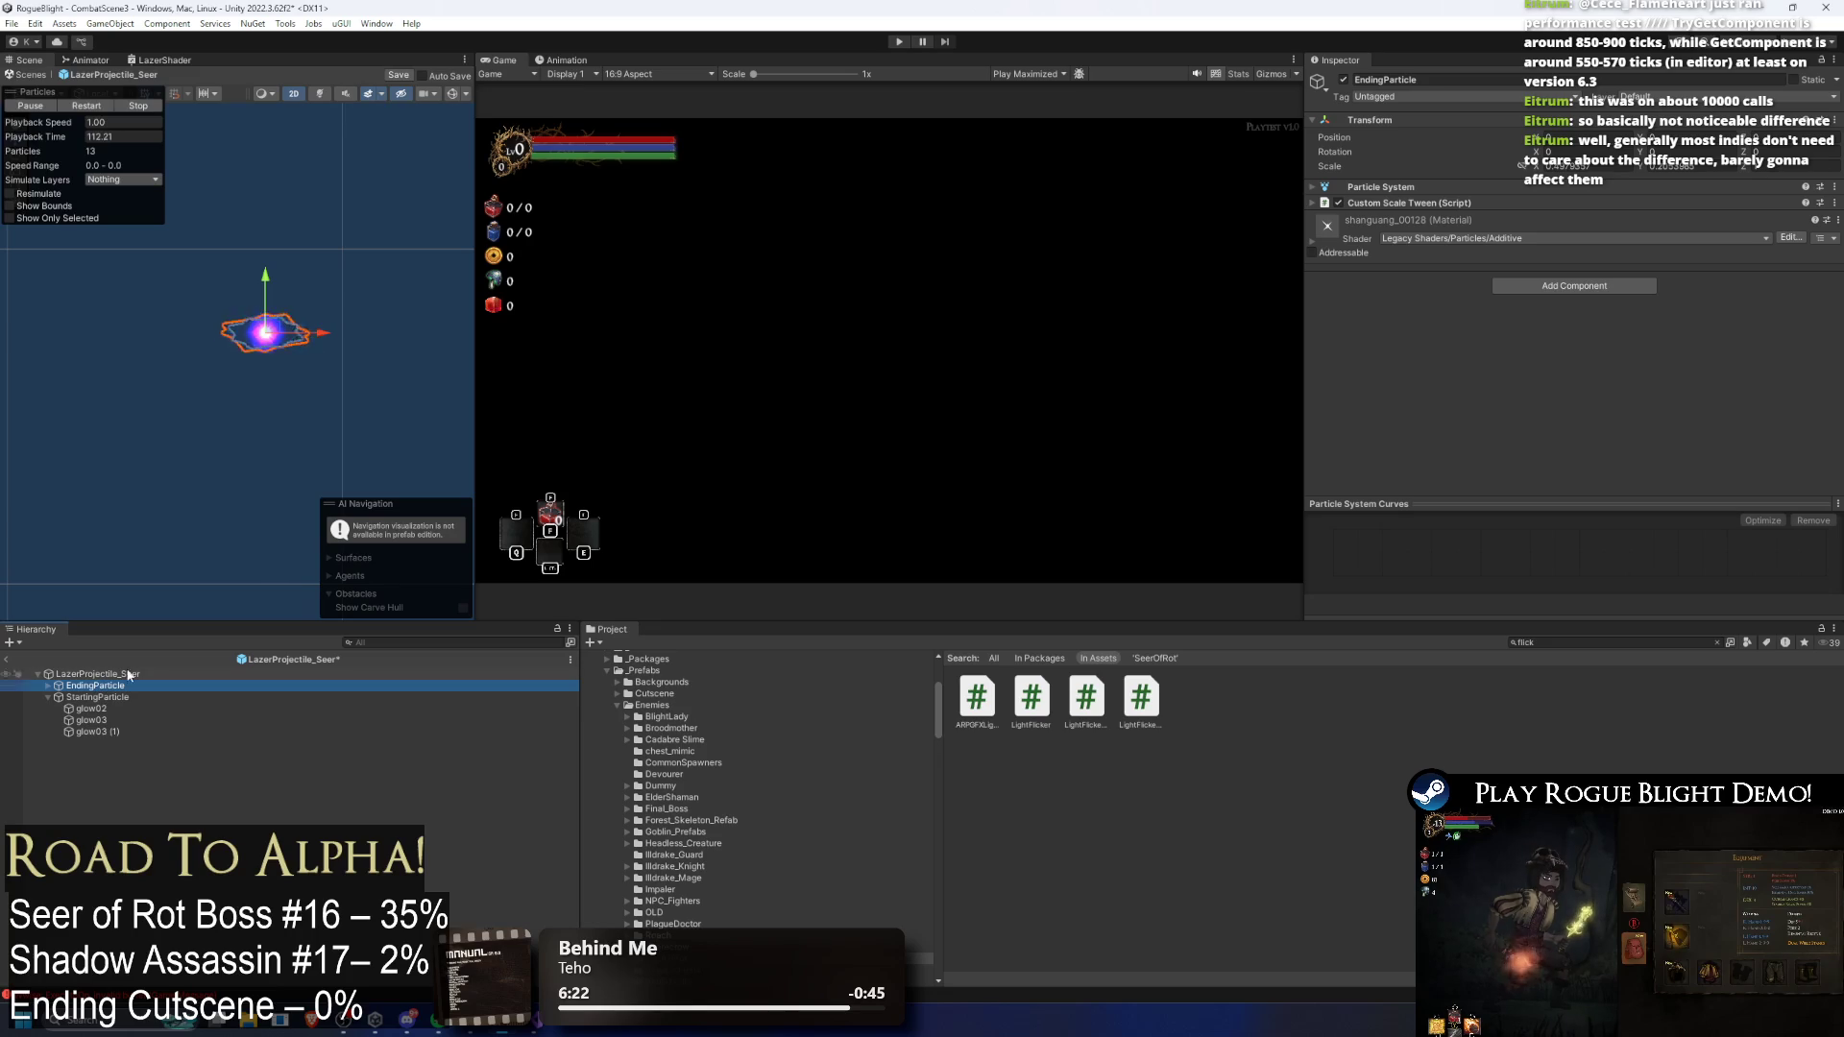
{"action": "left_click", "coordinate": [96, 697]}
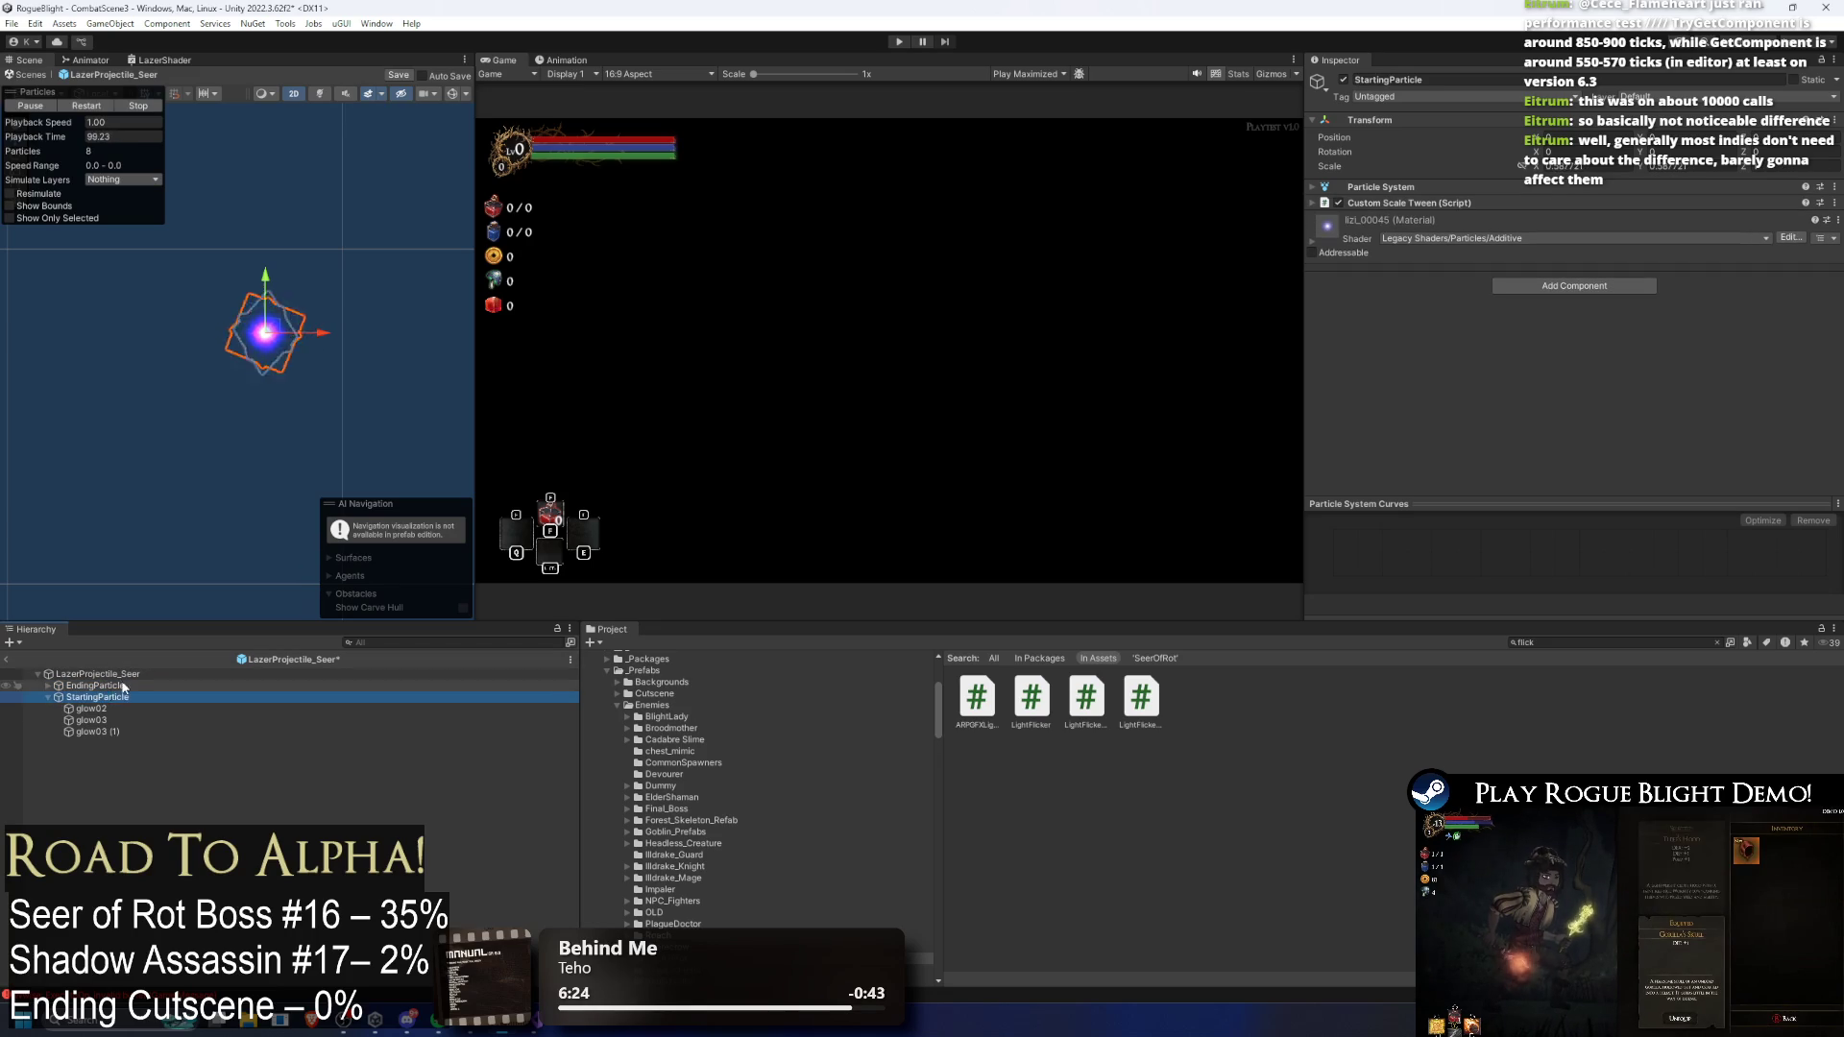
{"action": "left_click", "coordinate": [96, 674]}
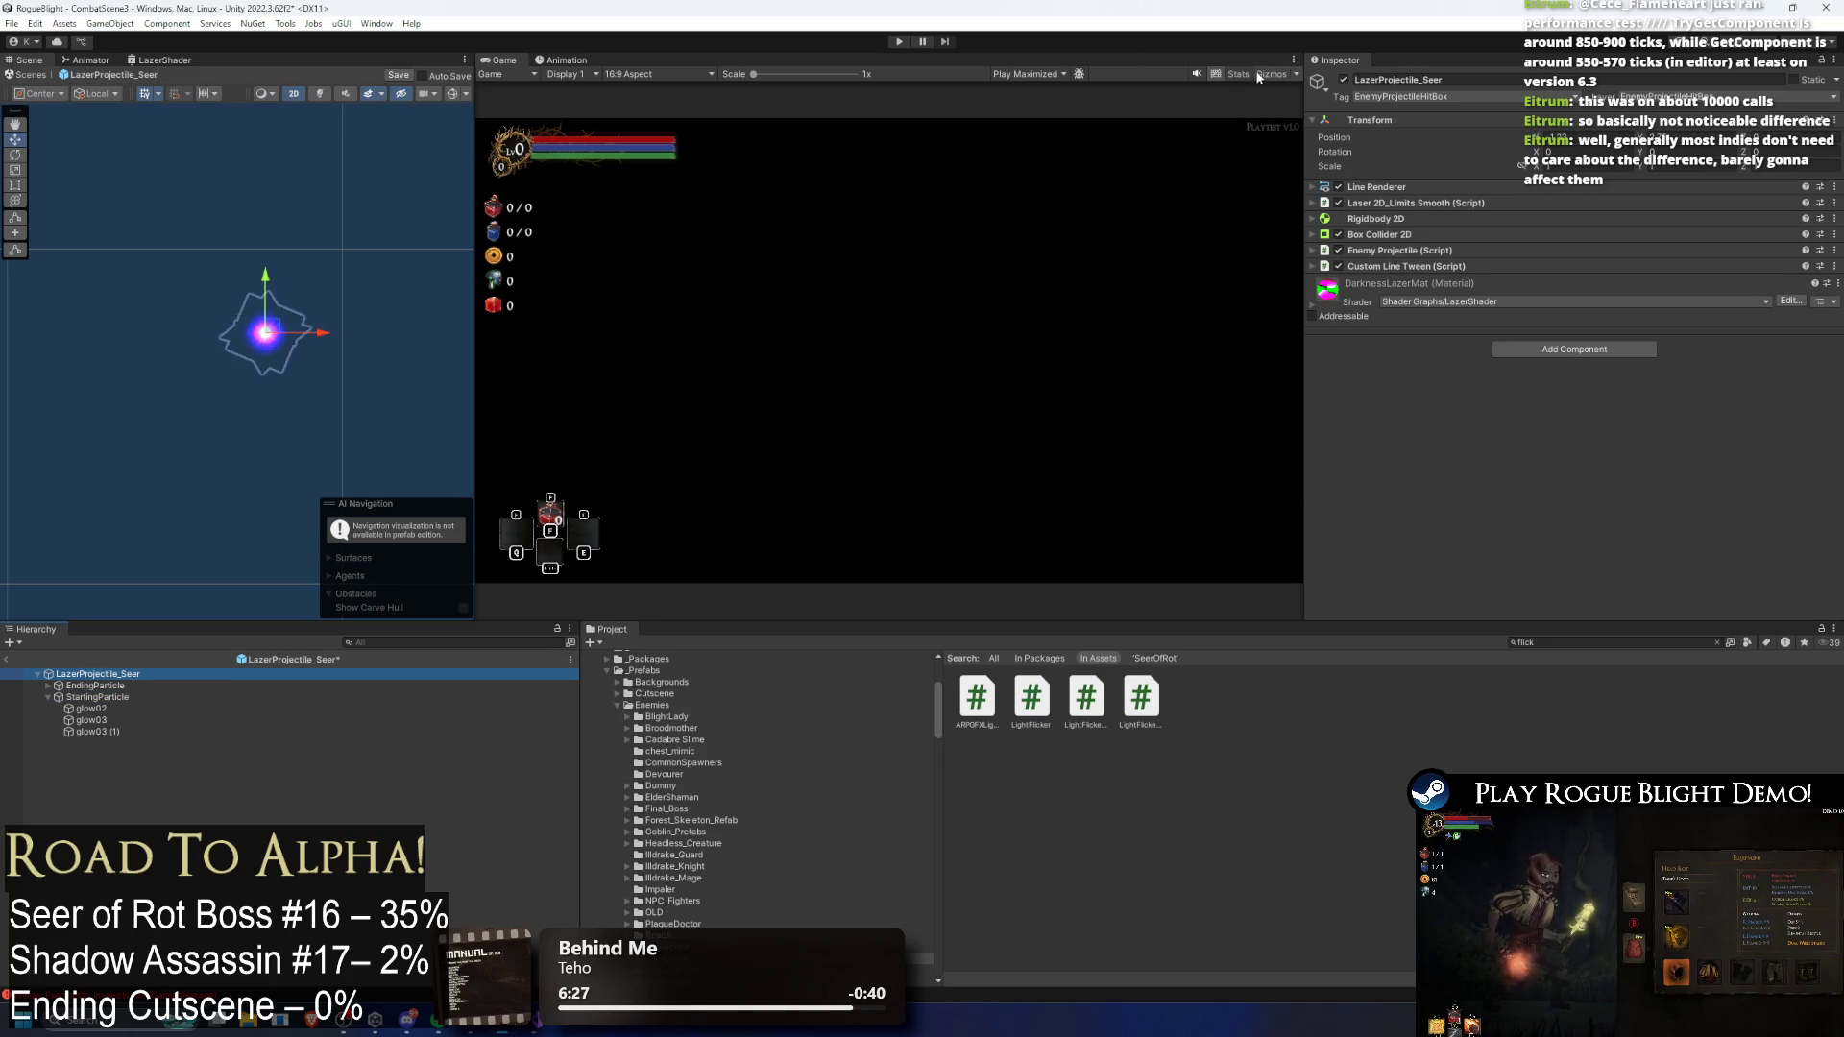
{"action": "left_click", "coordinate": [900, 41]}
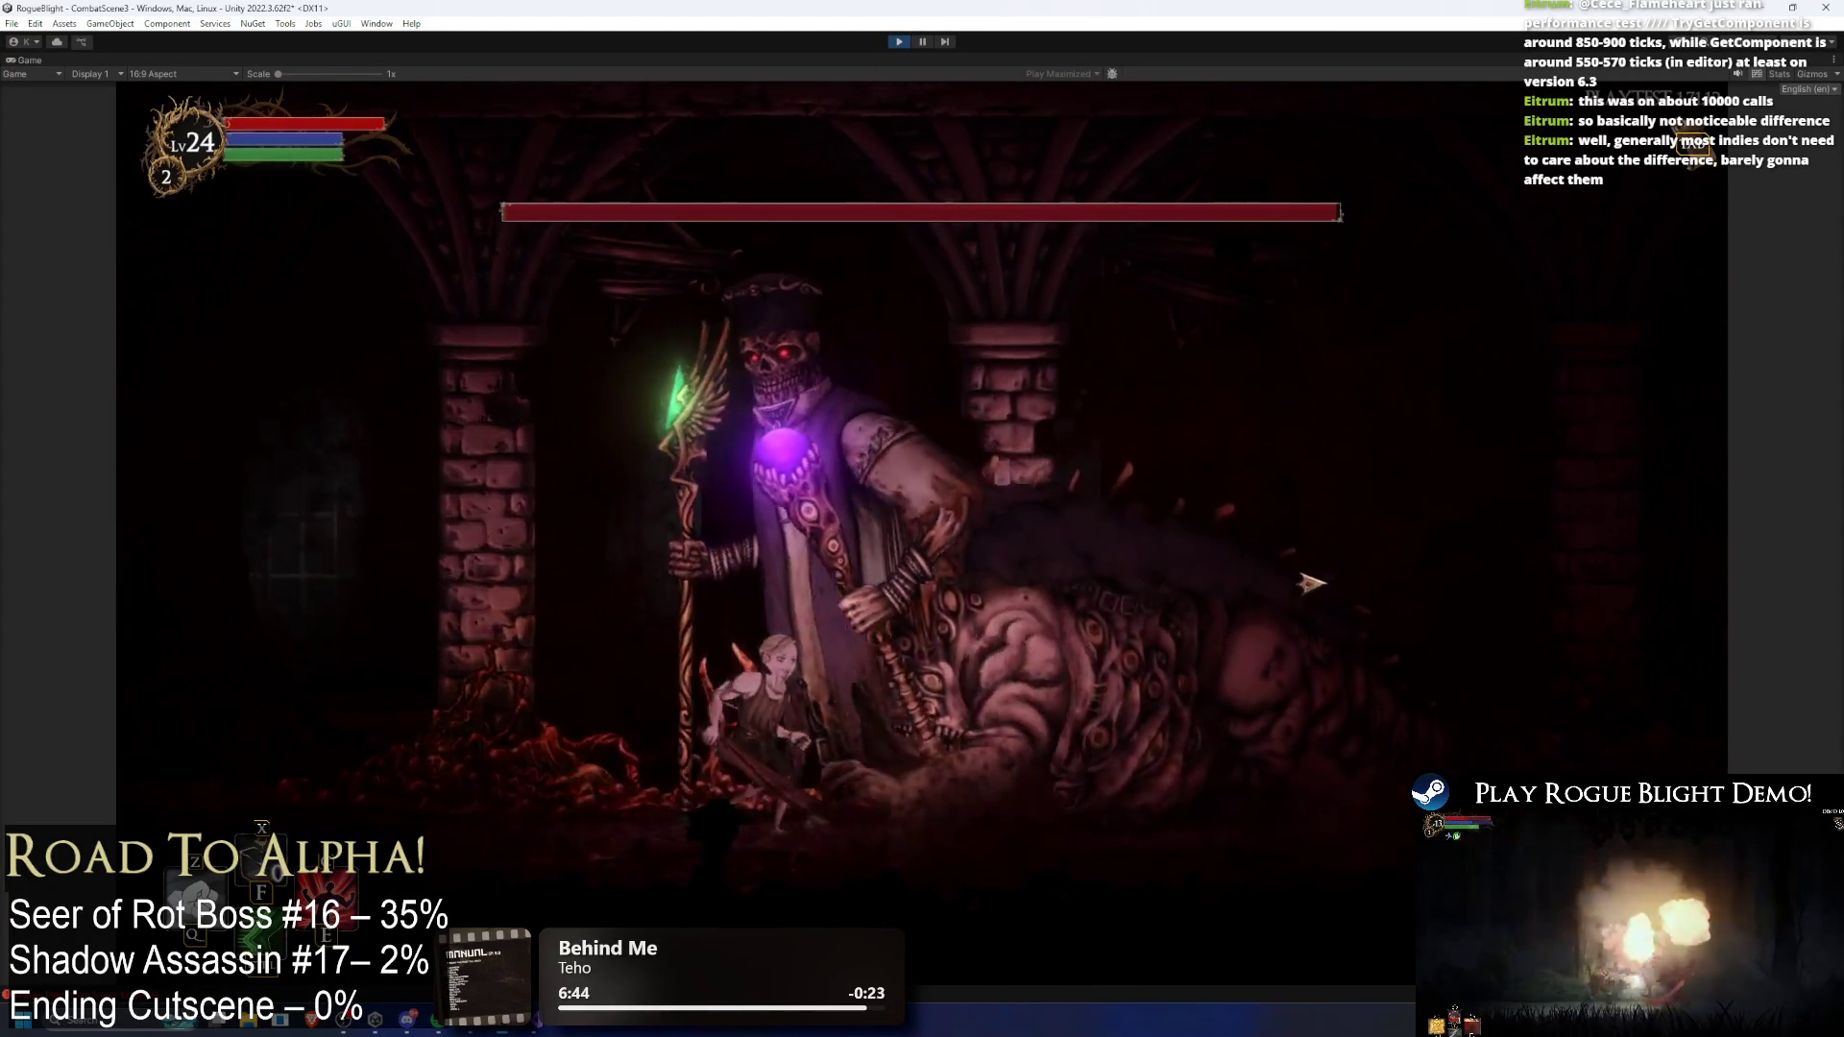
Step: Playtest the Seer fight with F1/F2 cheats, dodging the sweeping laser left and right, then stop
{"action": "key", "text": "F1"}
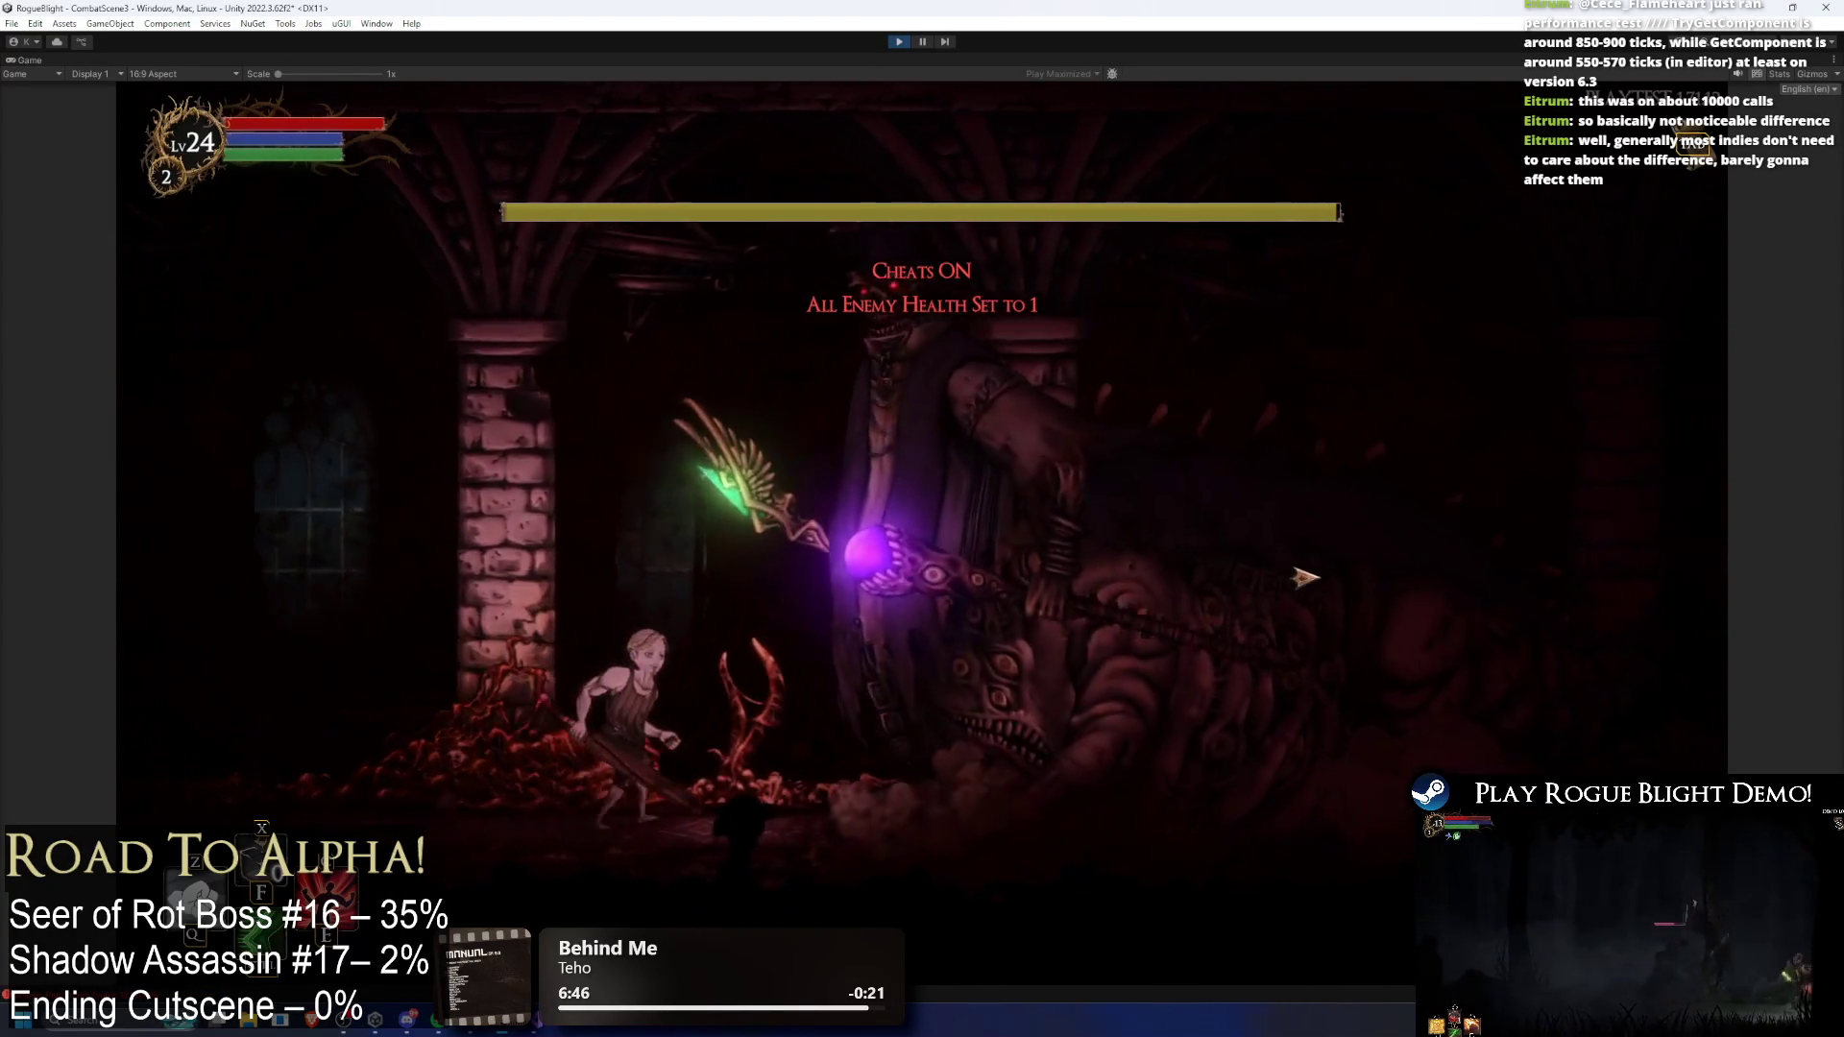
{"action": "key", "text": "F2"}
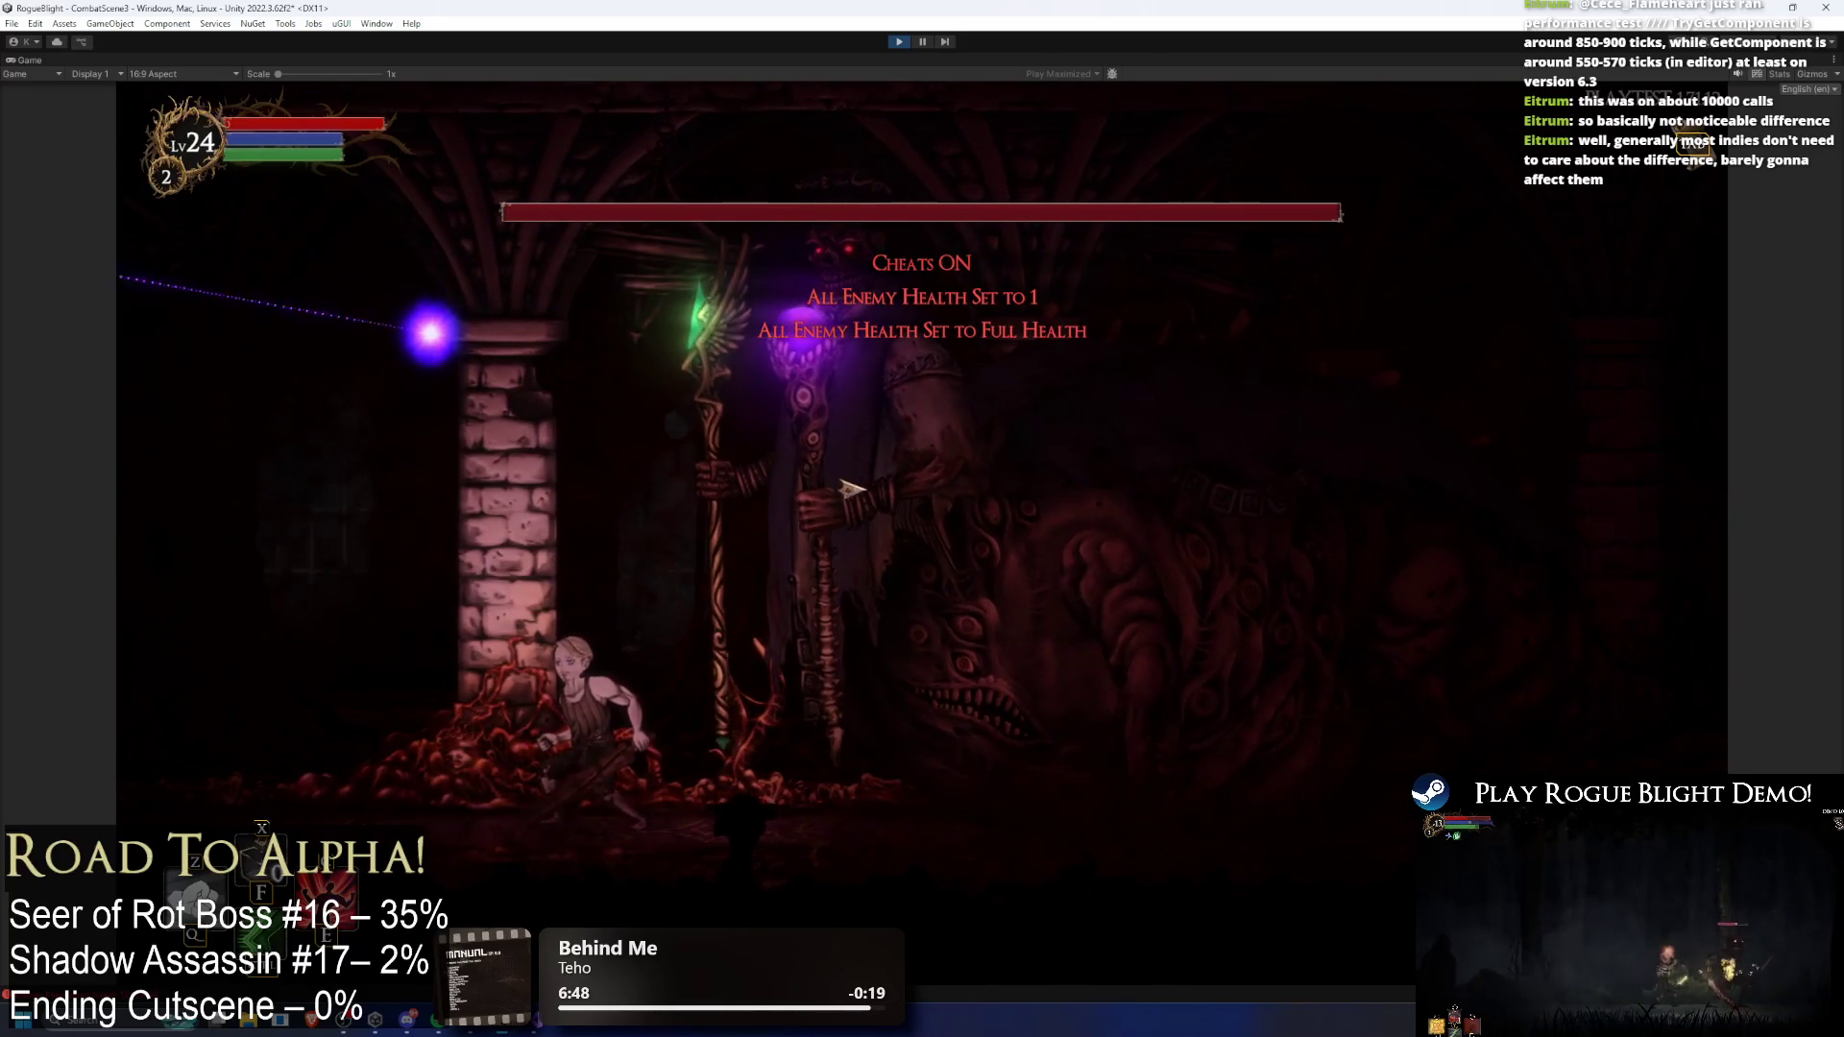
{"action": "key", "text": "a"}
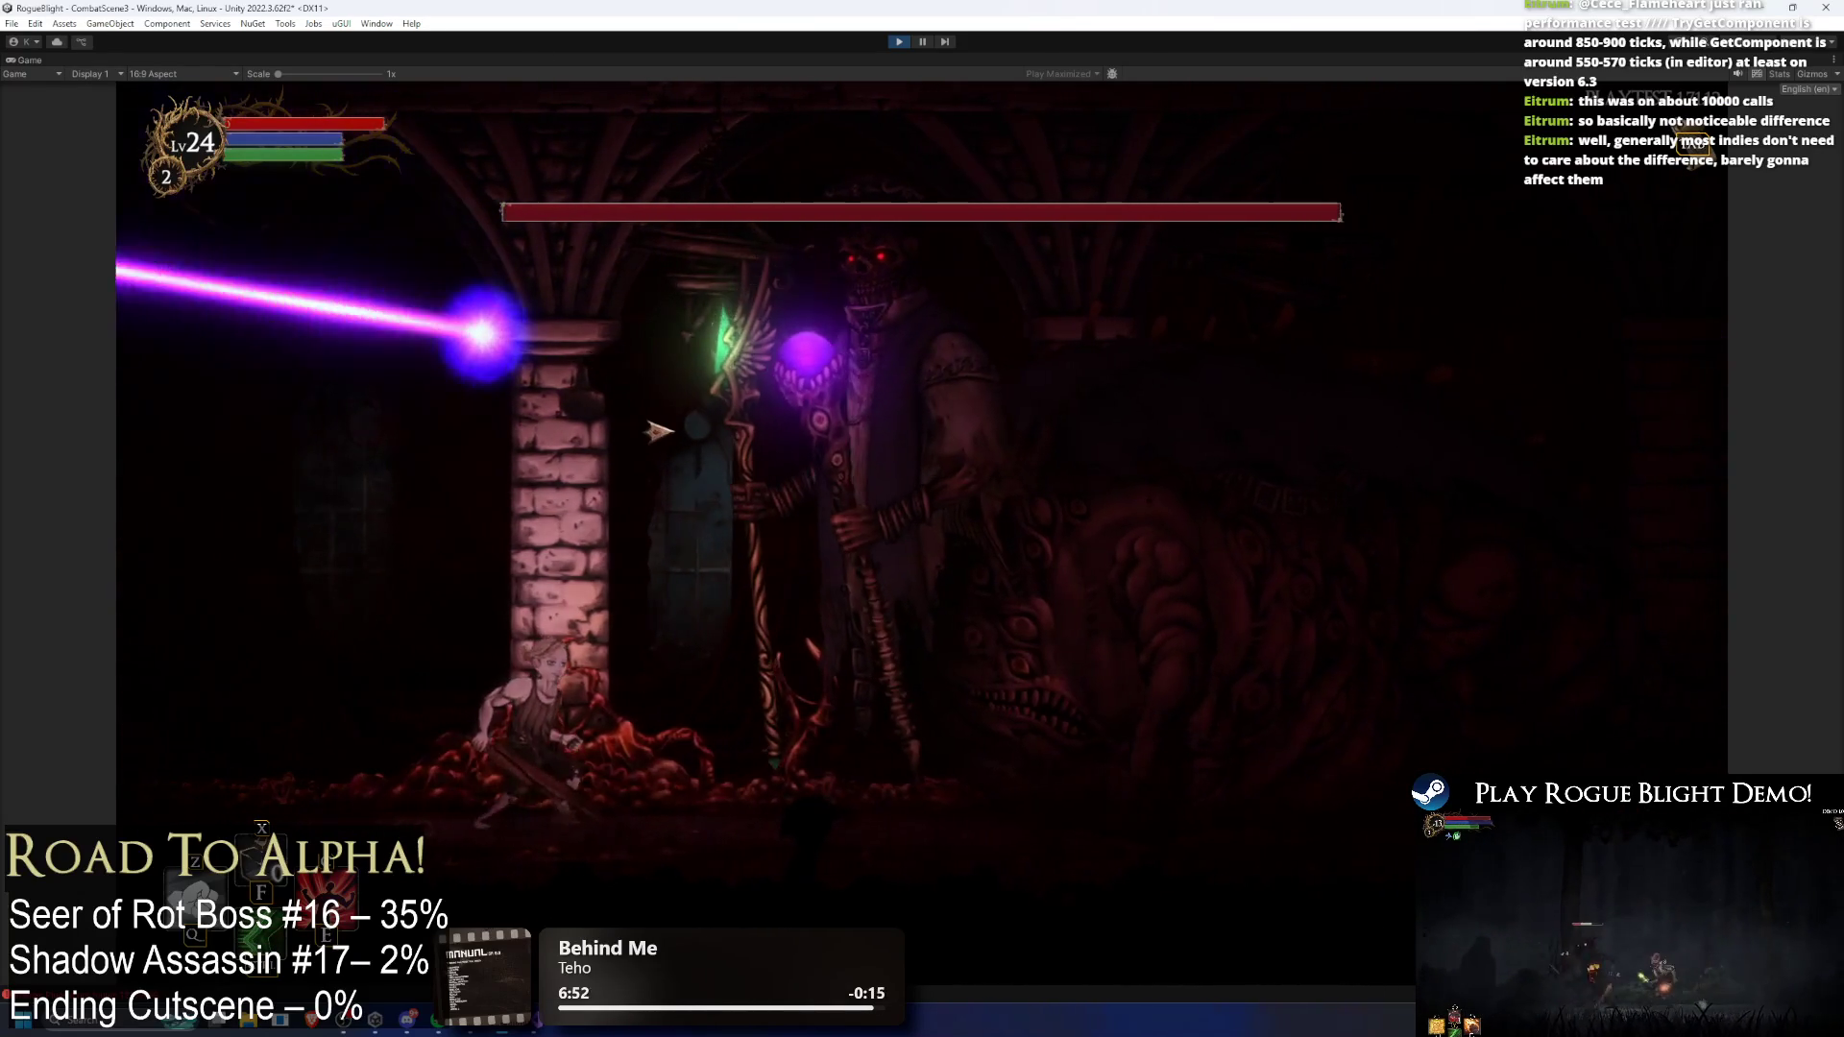
{"action": "key", "text": "a"}
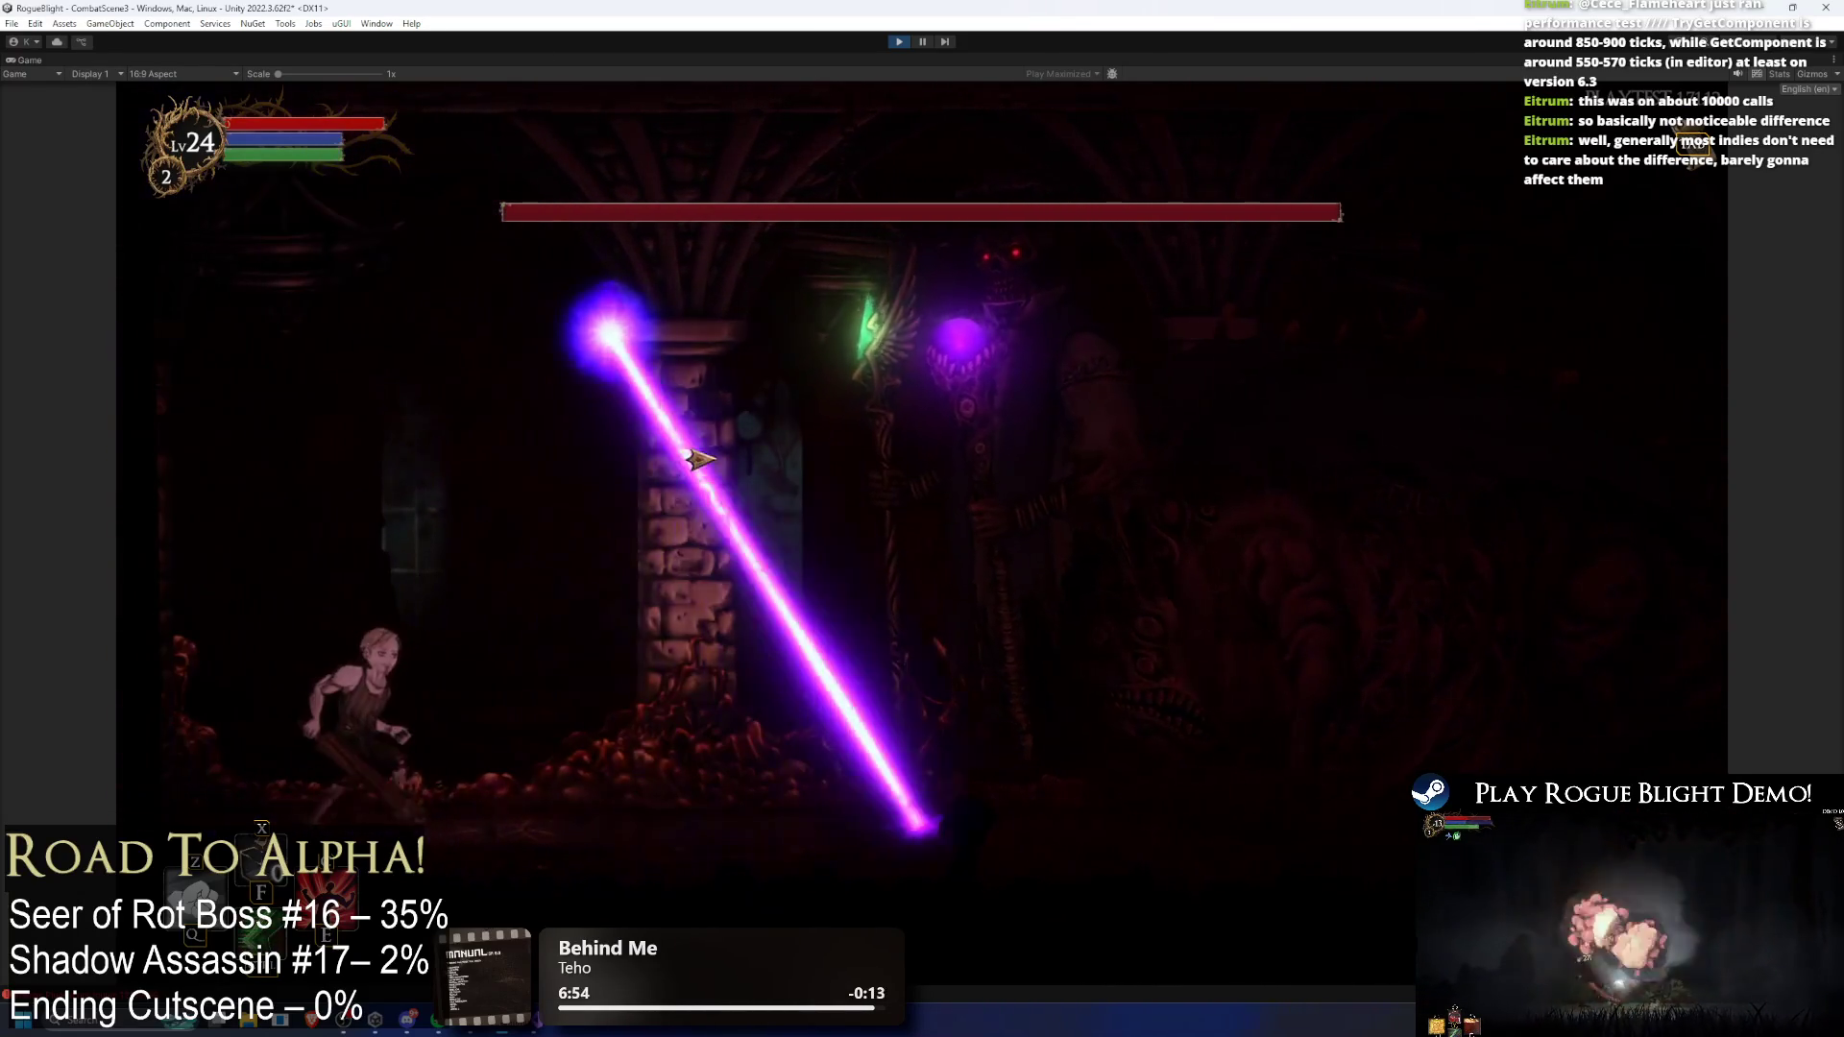
{"action": "key", "text": "d"}
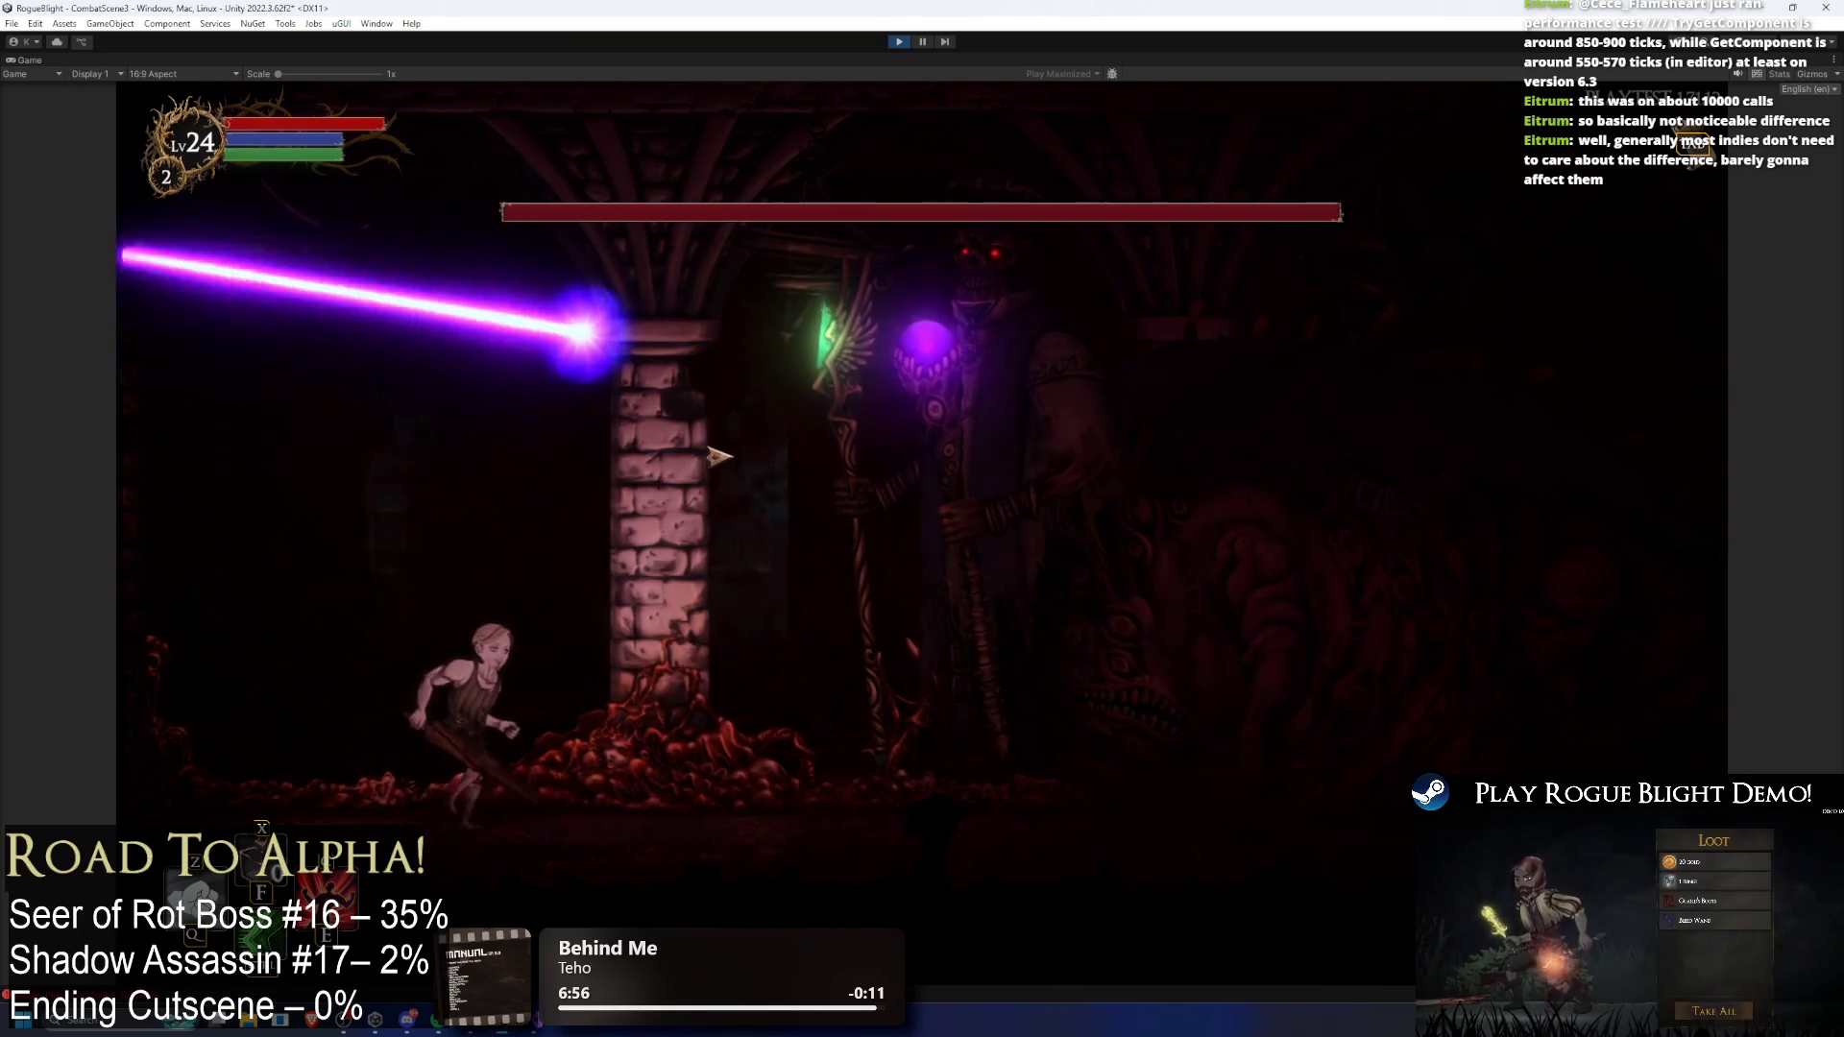
{"action": "key", "text": "a"}
{"action": "key", "text": "d"}
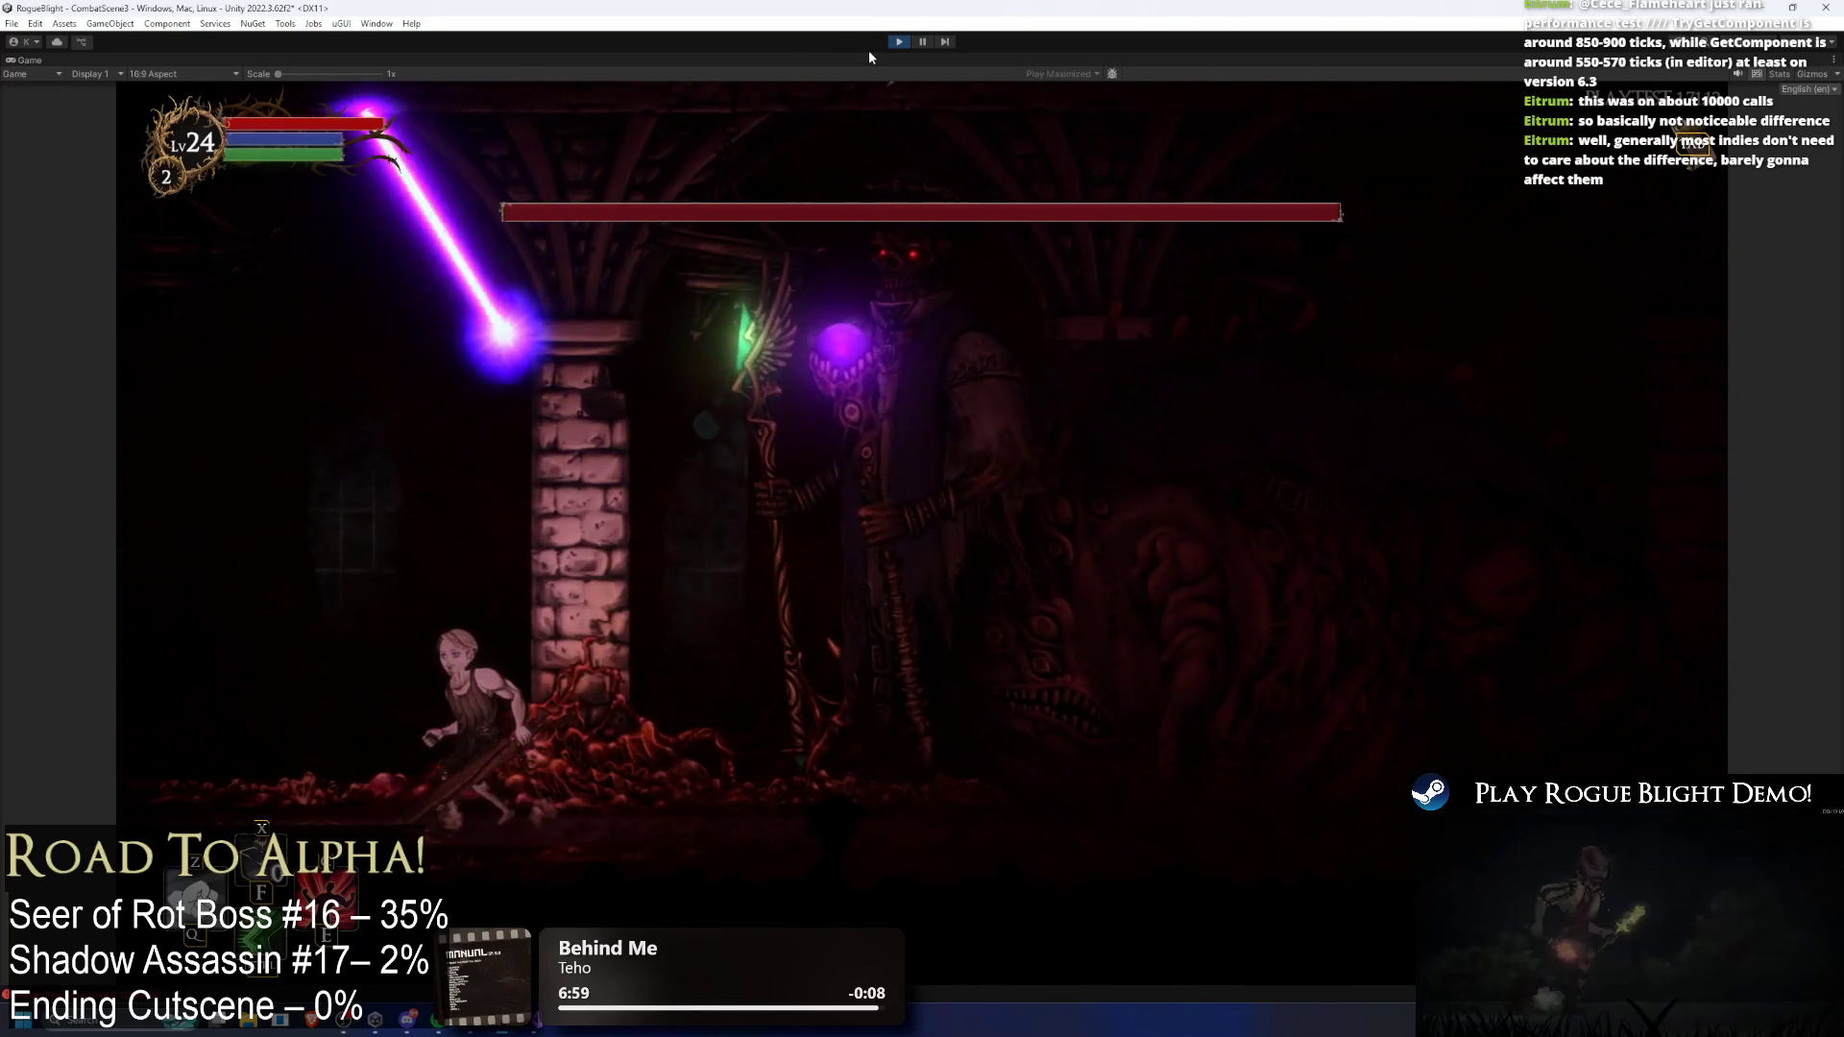
{"action": "key", "text": "a"}
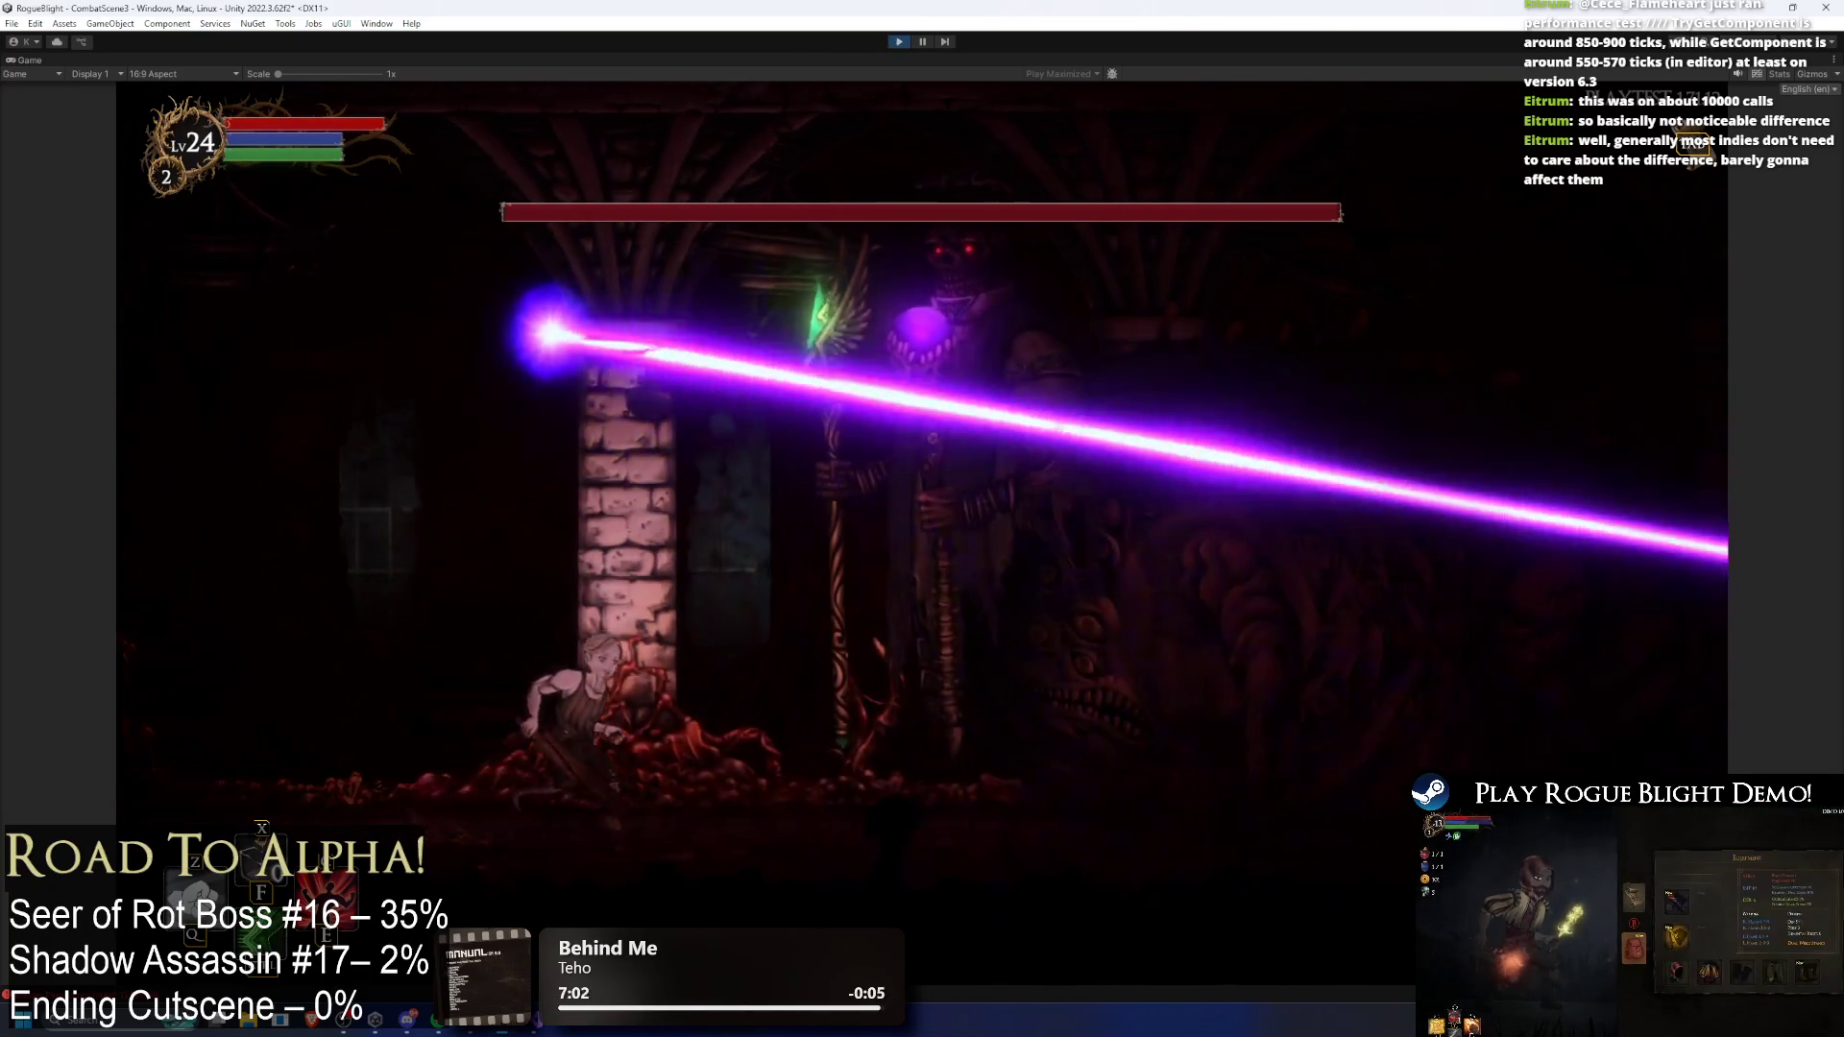
{"action": "left_click", "coordinate": [899, 42]}
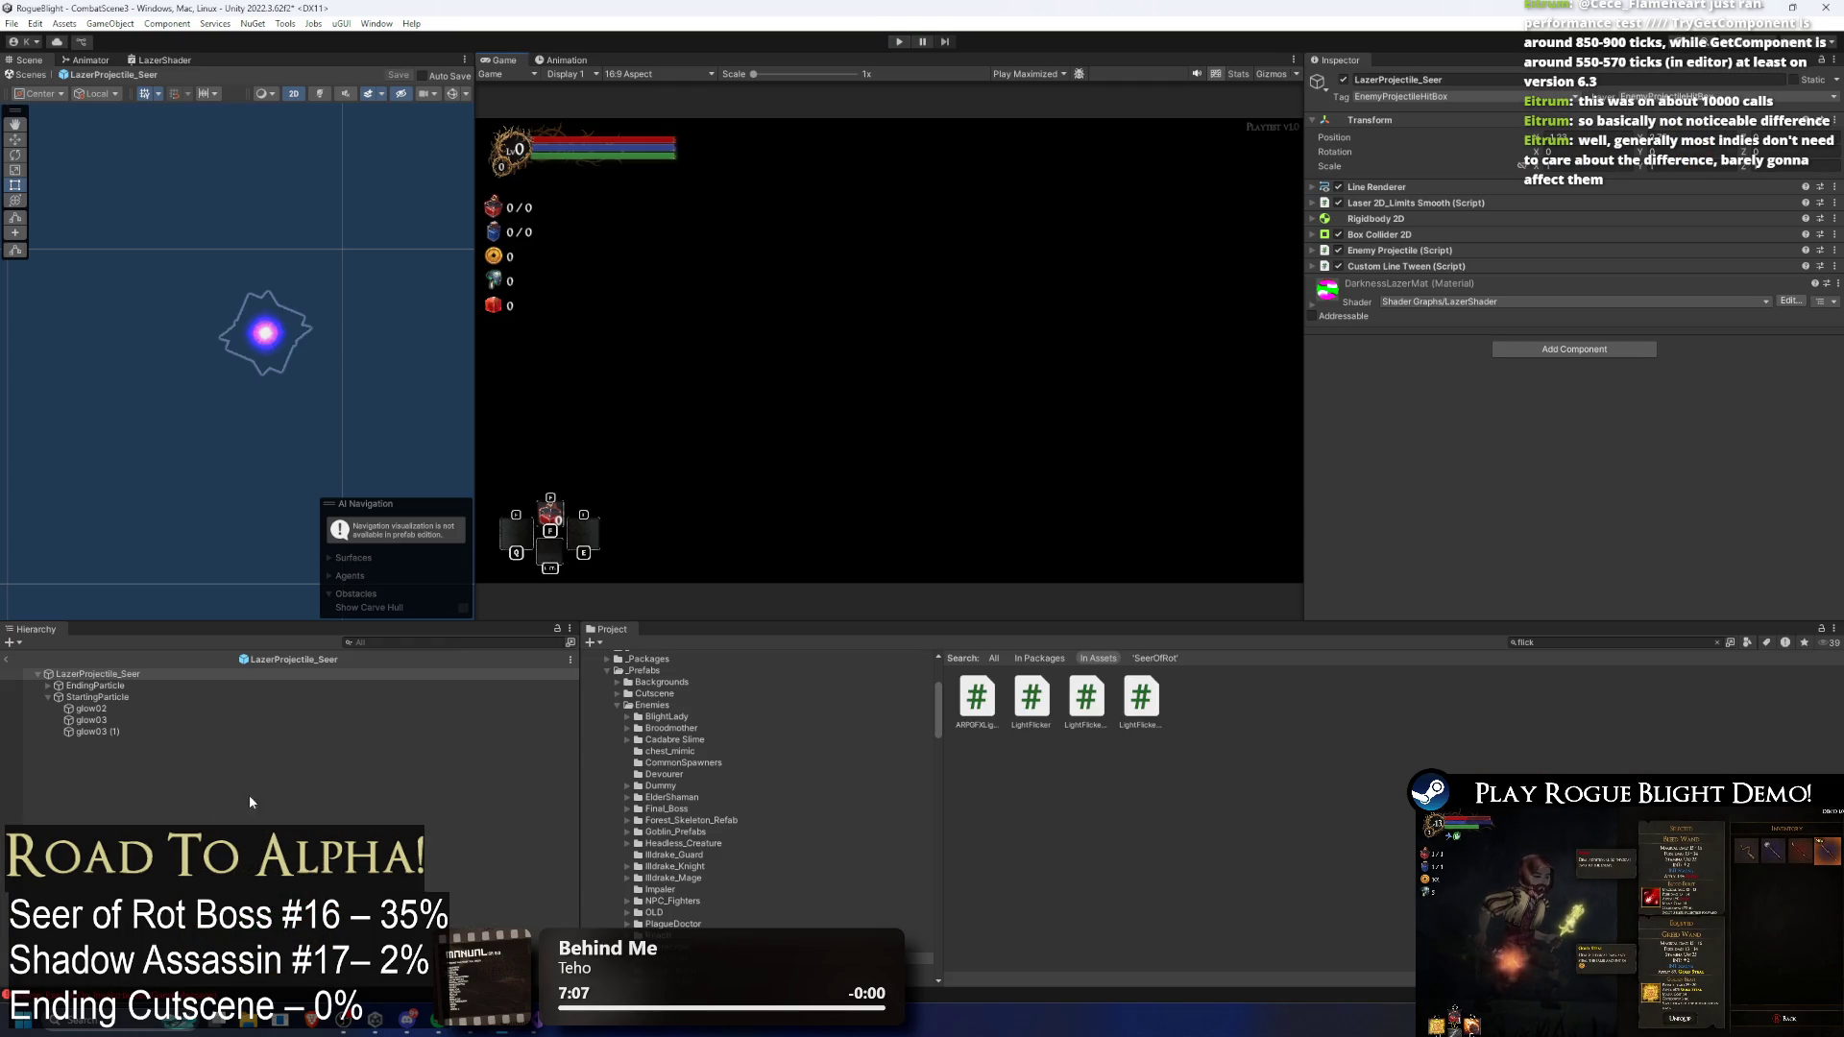
Step: Select StartingParticle and expand its Particle System settings
{"action": "right_click", "coordinate": [146, 768]}
{"action": "left_click", "coordinate": [96, 699]}
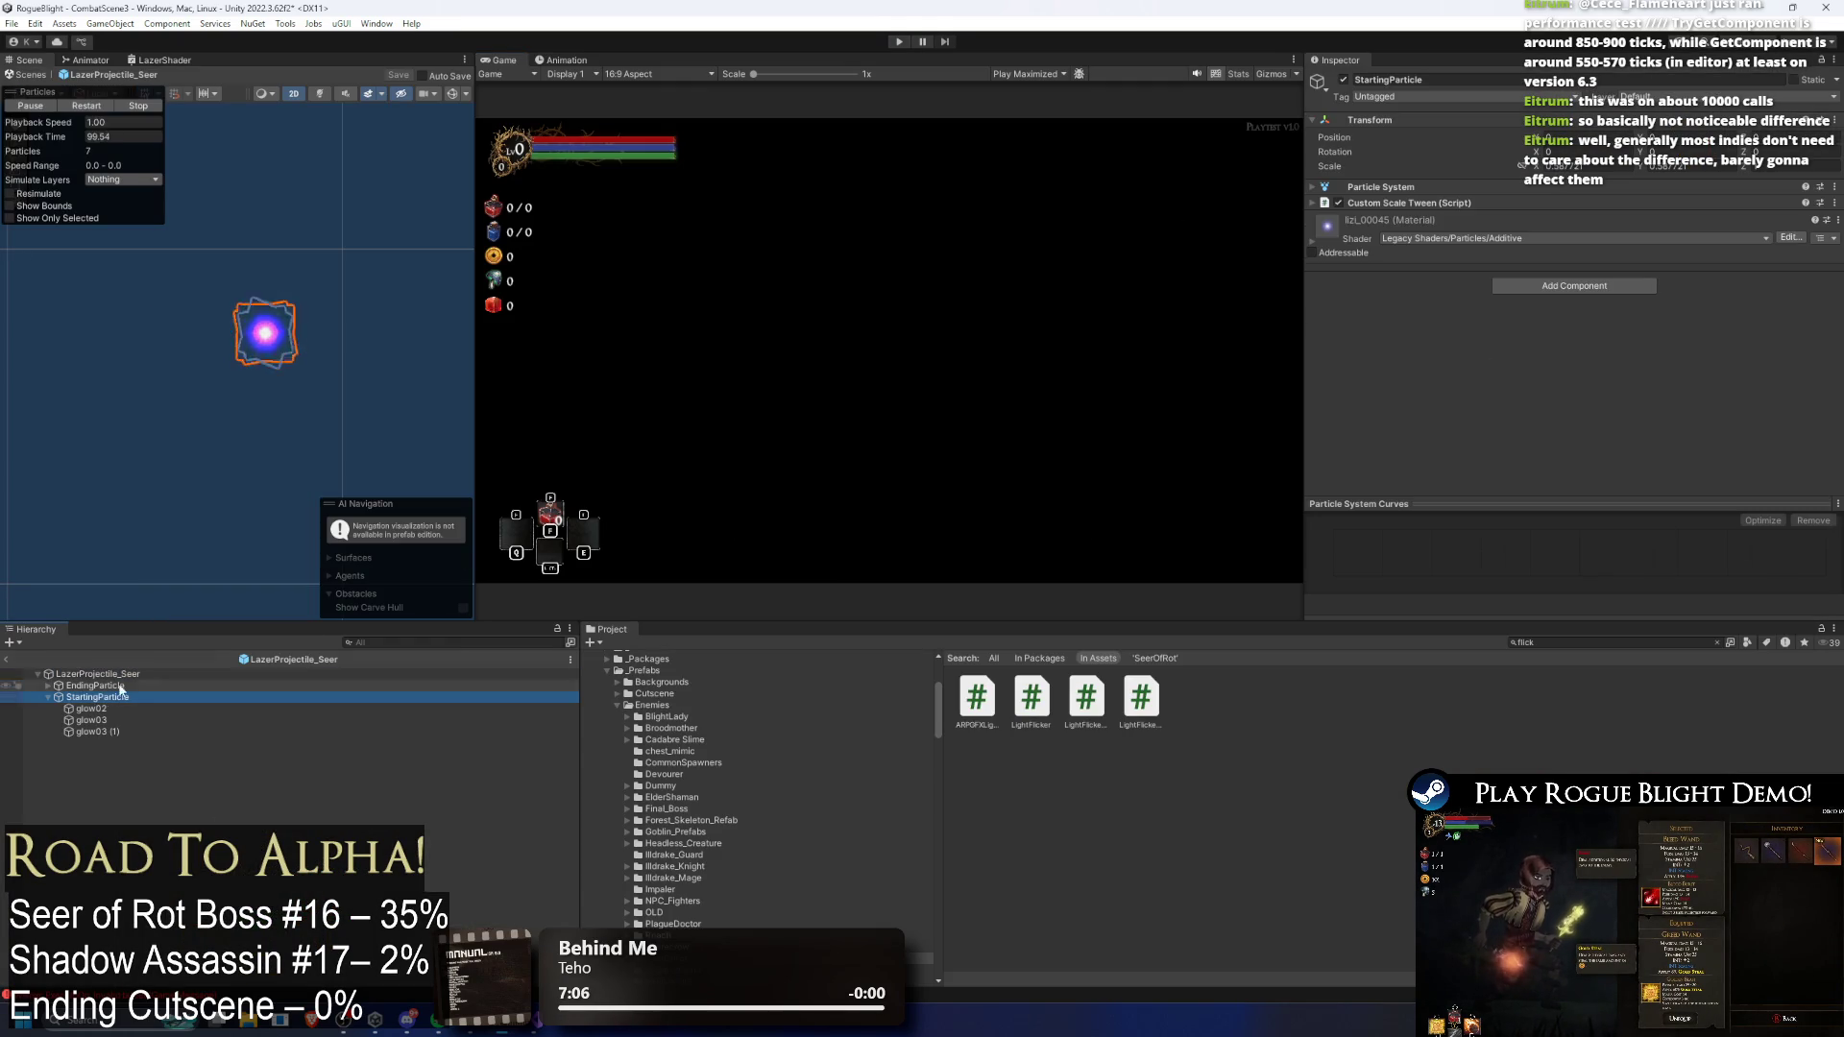
{"action": "left_click", "coordinate": [1404, 186]}
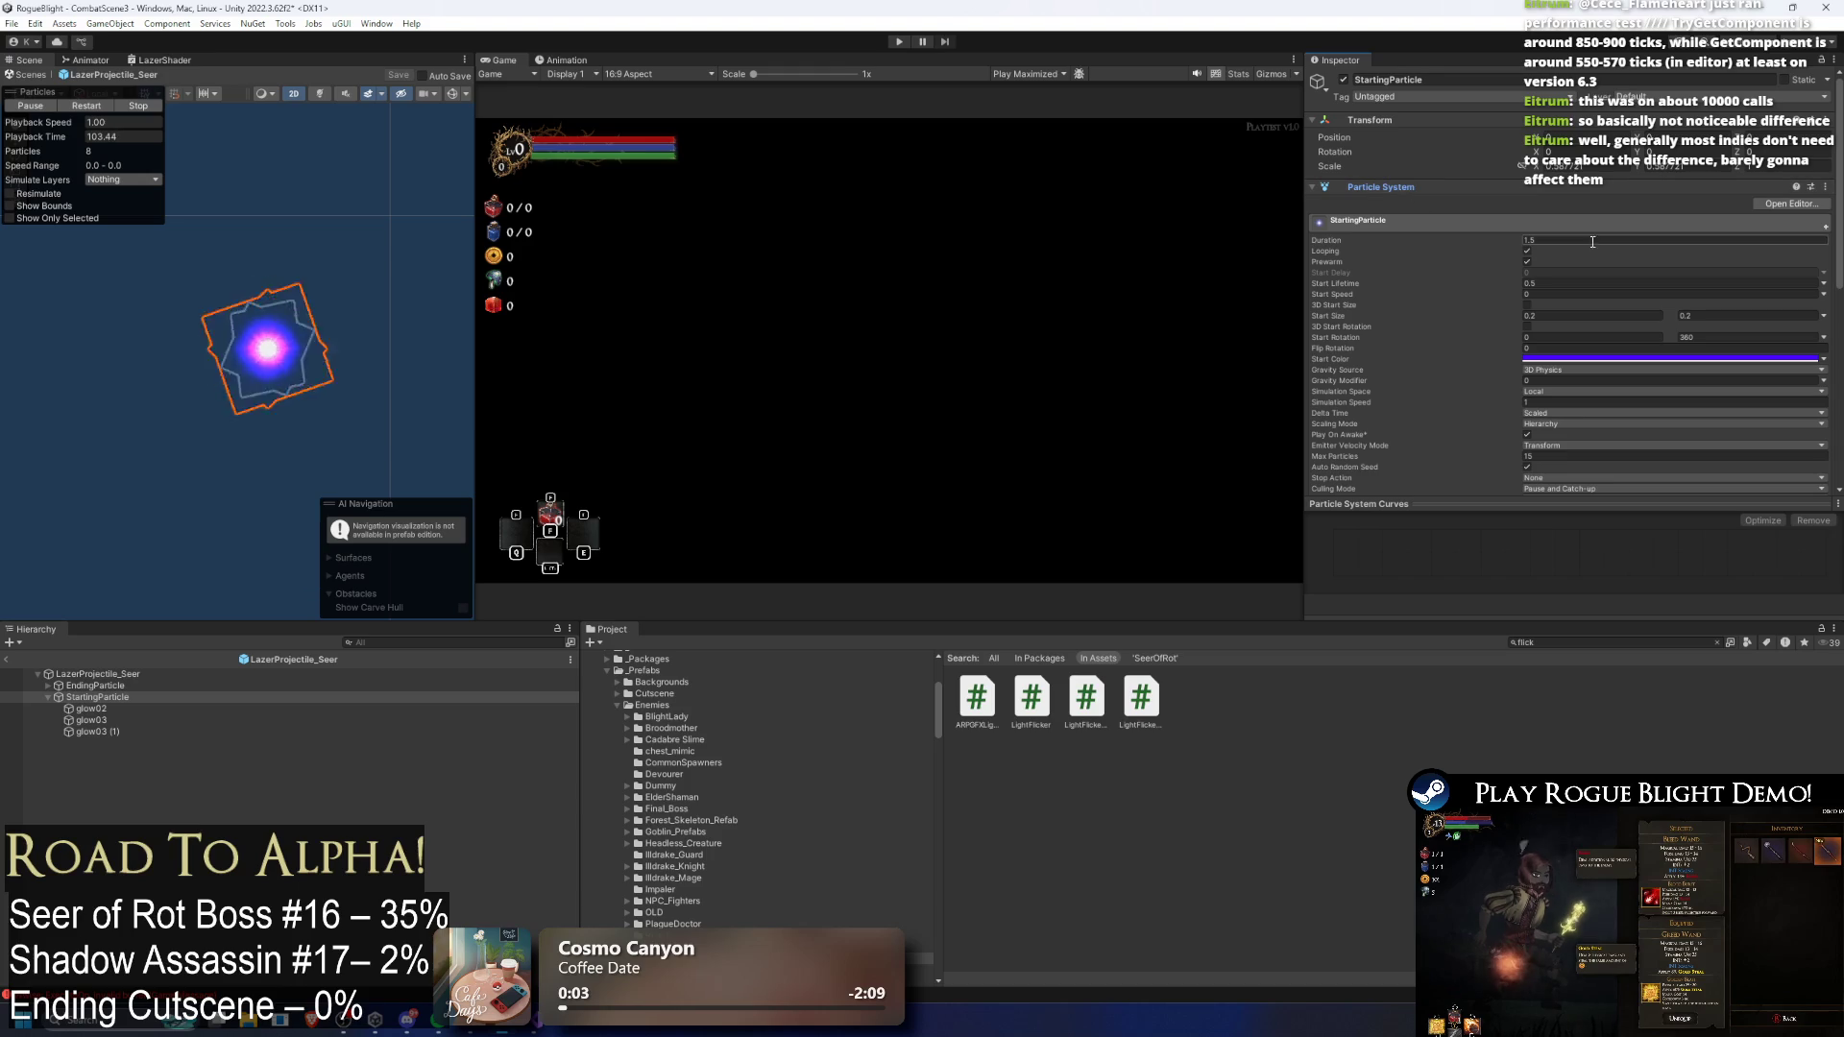
{"action": "scroll", "coordinate": [349, 363], "scroll_direction": "up", "scroll_amount": 1}
{"action": "scroll", "coordinate": [211, 349], "scroll_direction": "up", "scroll_amount": 2}
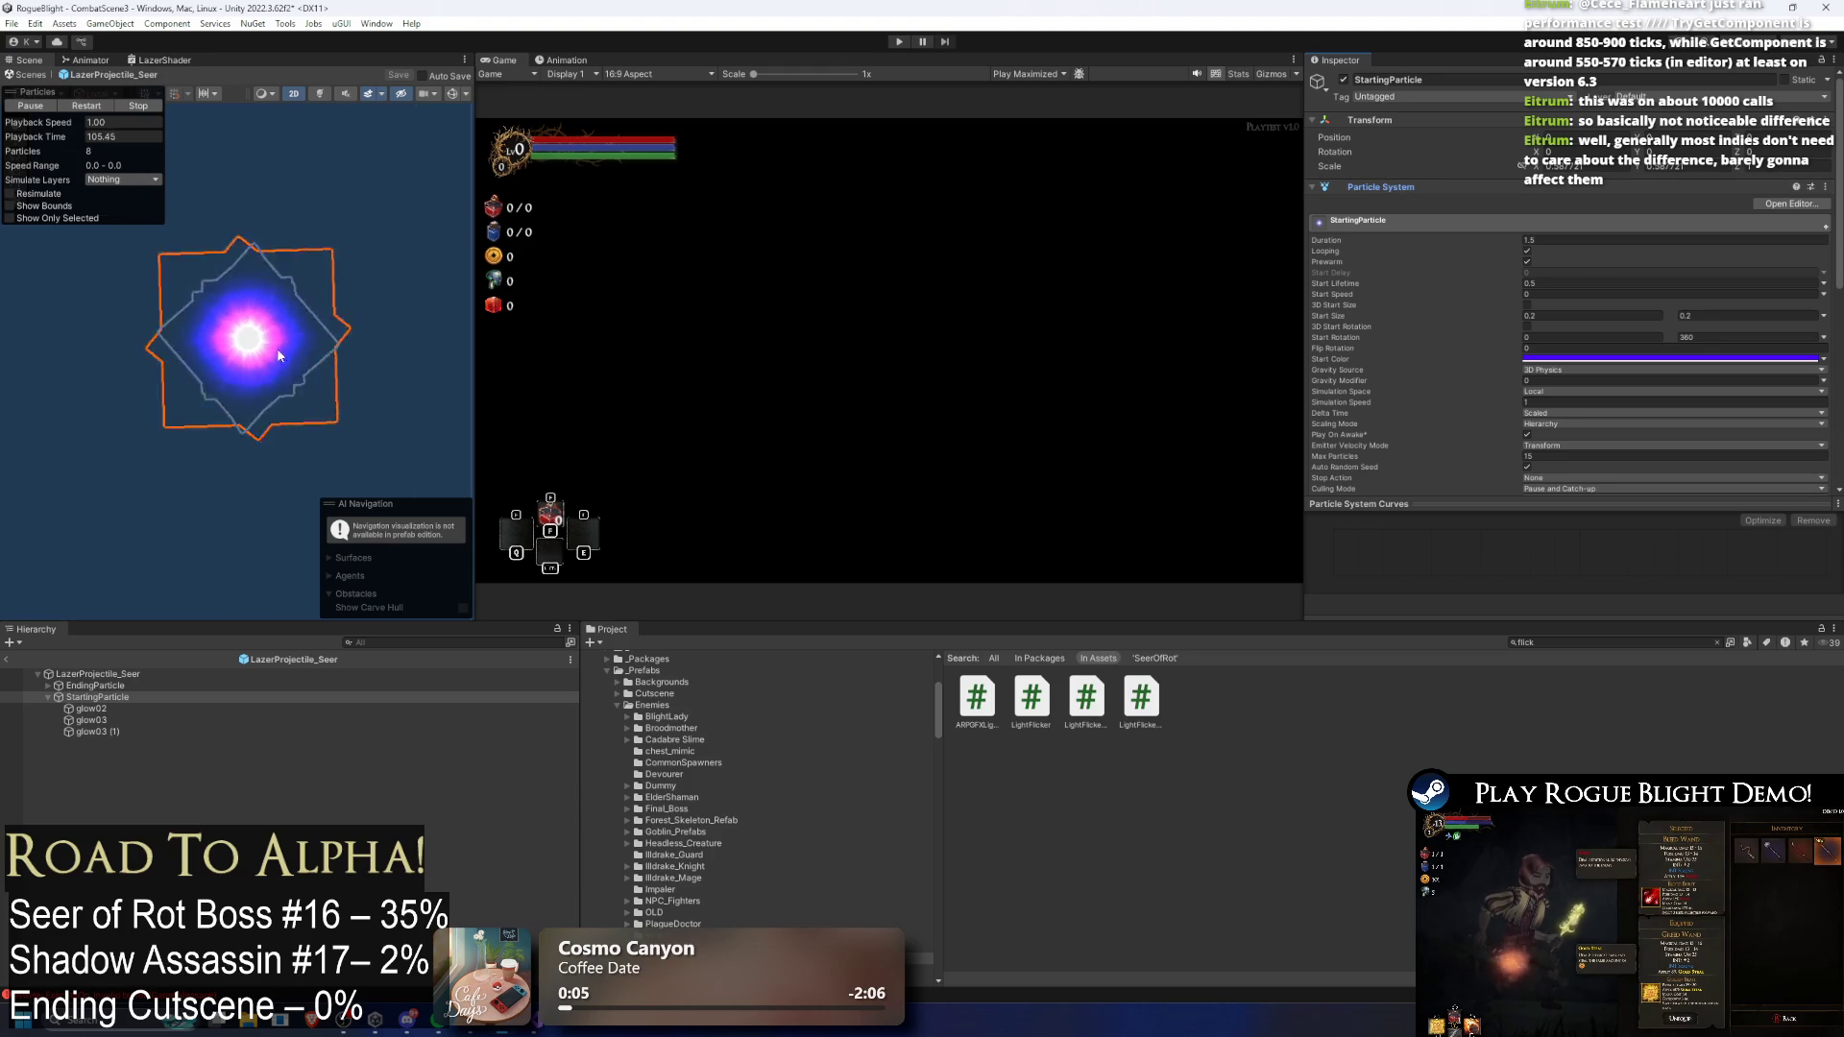
Step: Try repositioning the glow02, glow03 and glow03 (1) particles, then undo the moves
{"action": "left_click", "coordinate": [93, 709]}
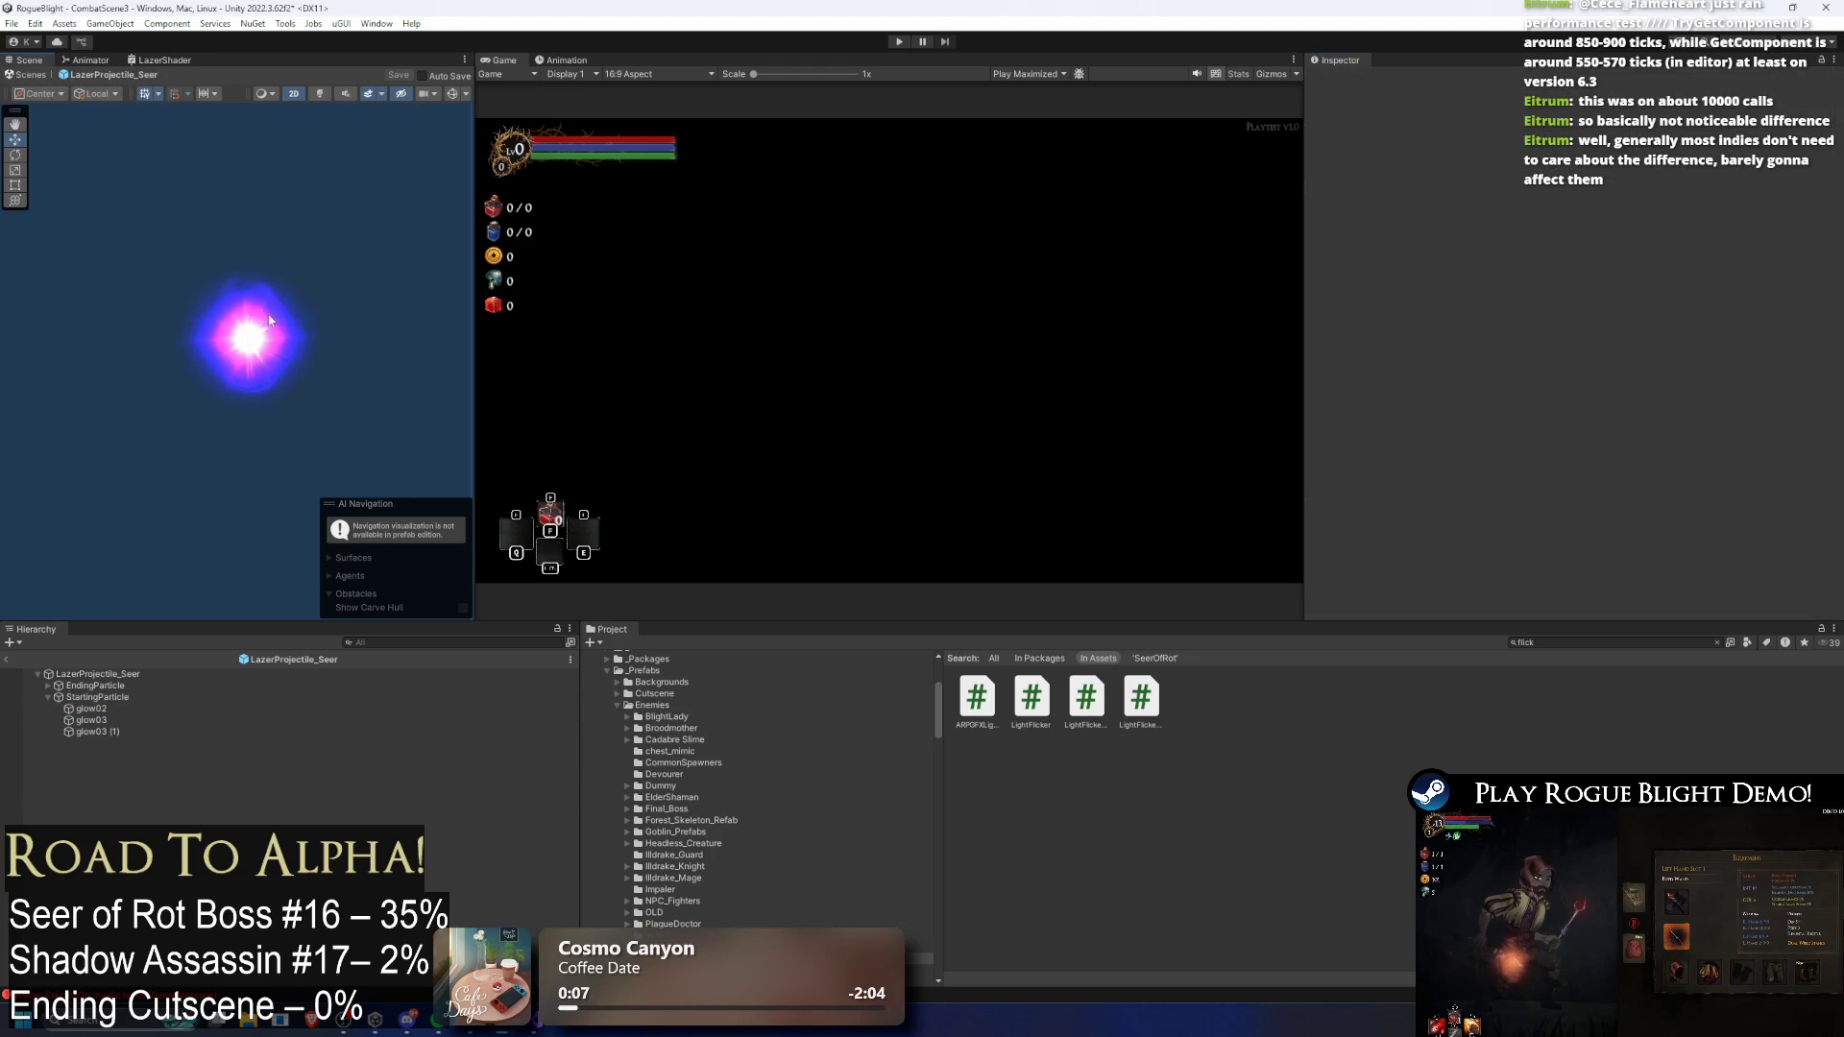
{"action": "left_click_drag", "start_coordinate": [271, 338], "coordinate": [423, 226]}
{"action": "left_click", "coordinate": [93, 720]}
{"action": "left_click_drag", "start_coordinate": [247, 331], "coordinate": [237, 209]}
{"action": "left_click", "coordinate": [117, 740]}
{"action": "left_click", "coordinate": [117, 736]}
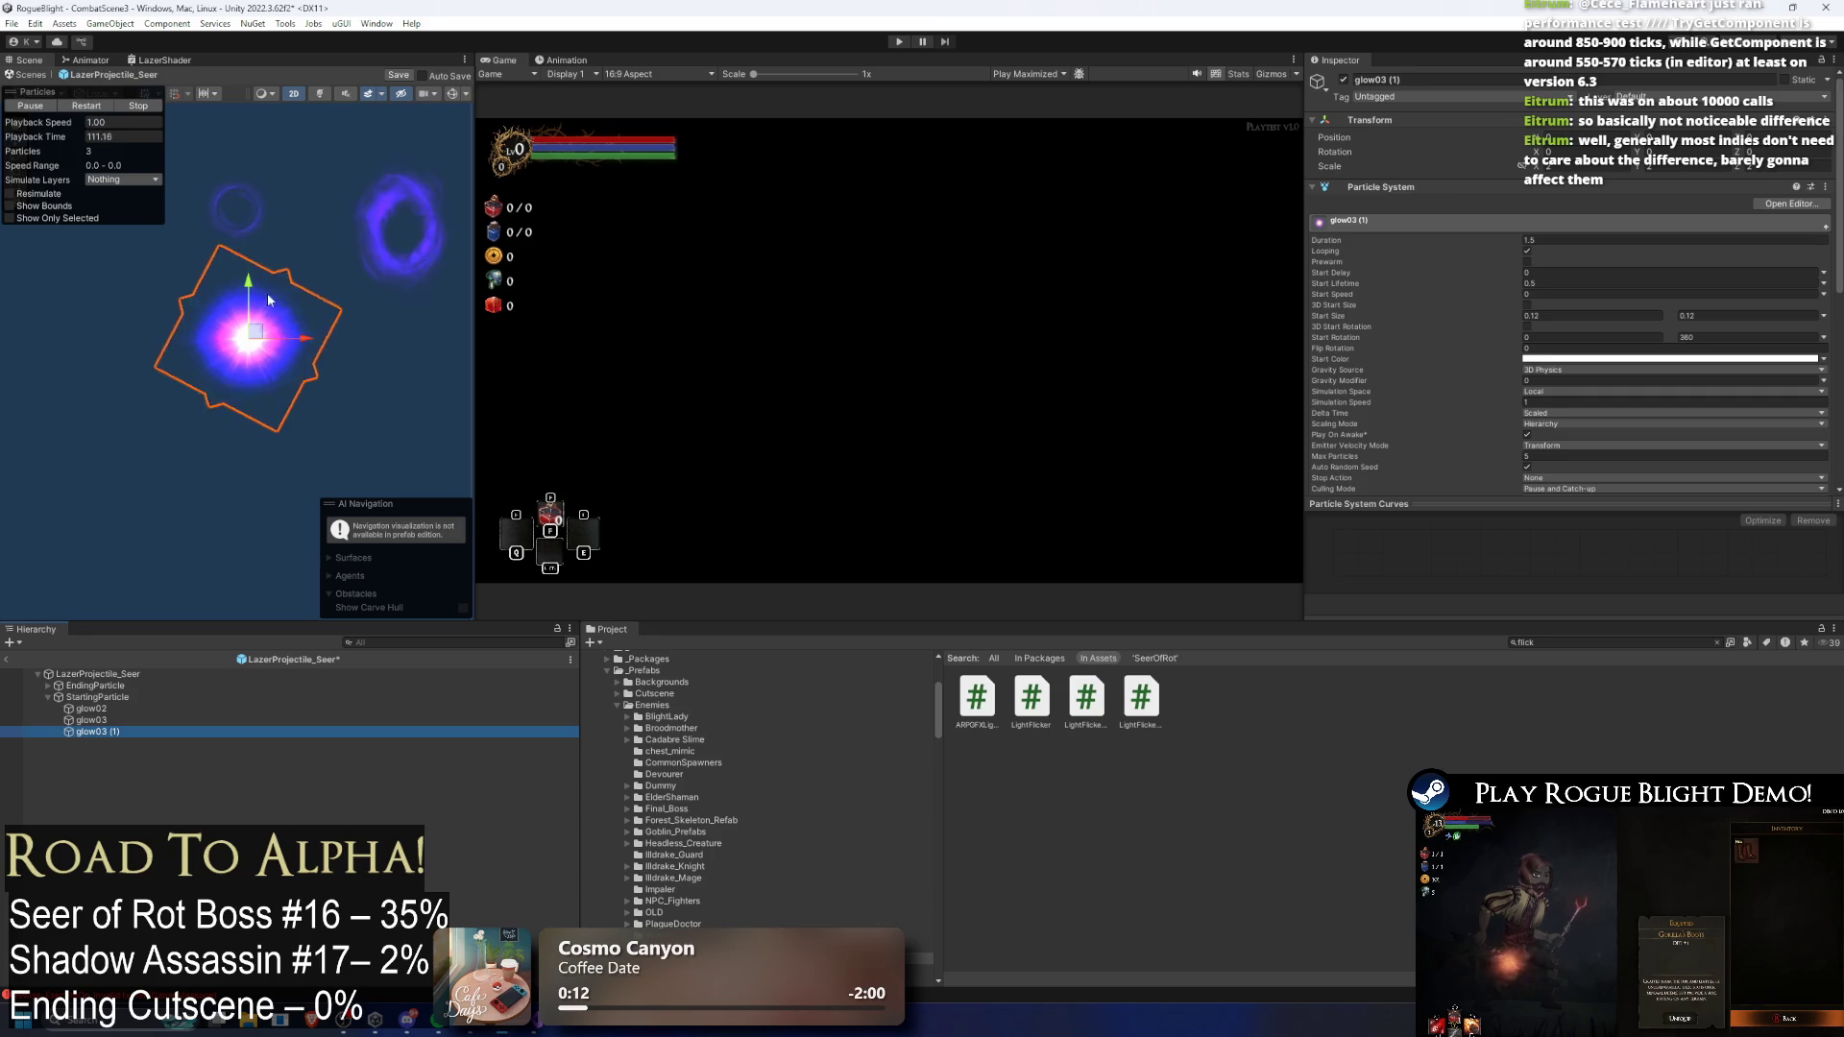
{"action": "left_click_drag", "start_coordinate": [246, 334], "coordinate": [217, 317]}
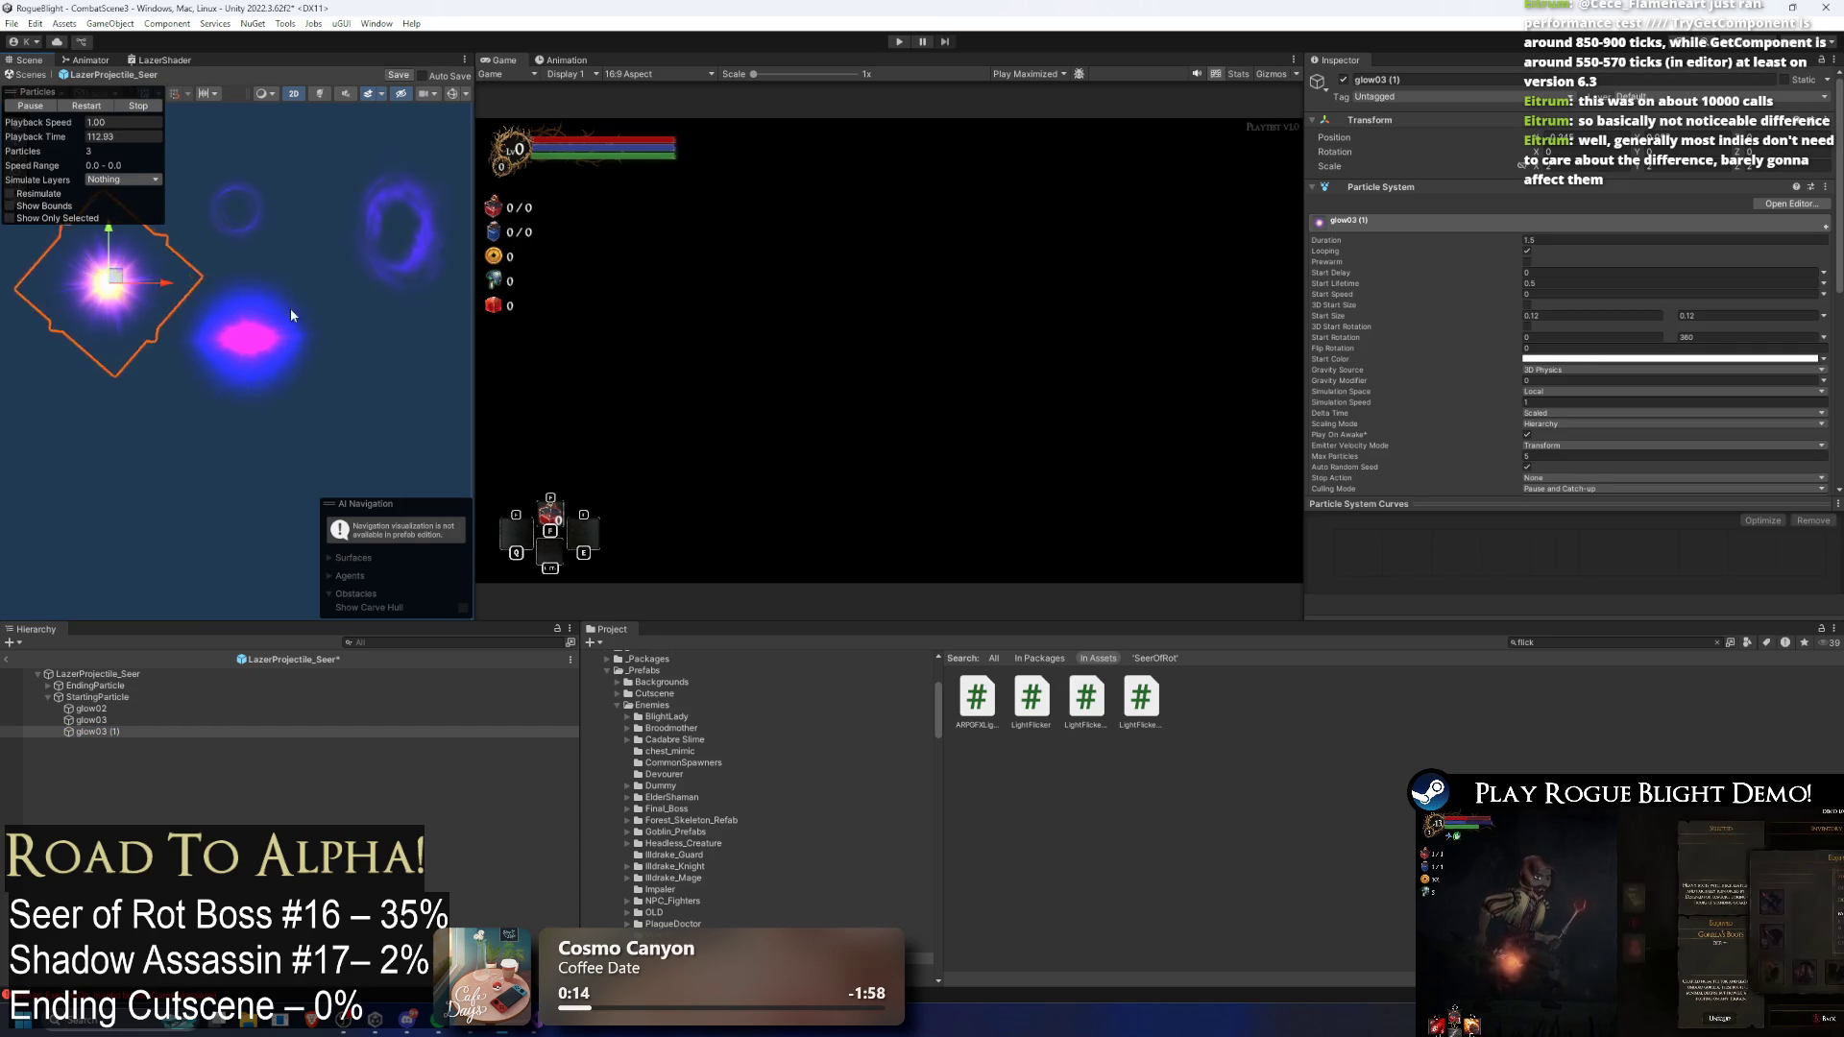
{"action": "key", "text": "ctrl+z"}
{"action": "key", "text": "ctrl+z"}
{"action": "key", "text": "ctrl+z"}
{"action": "key", "text": "ctrl+z"}
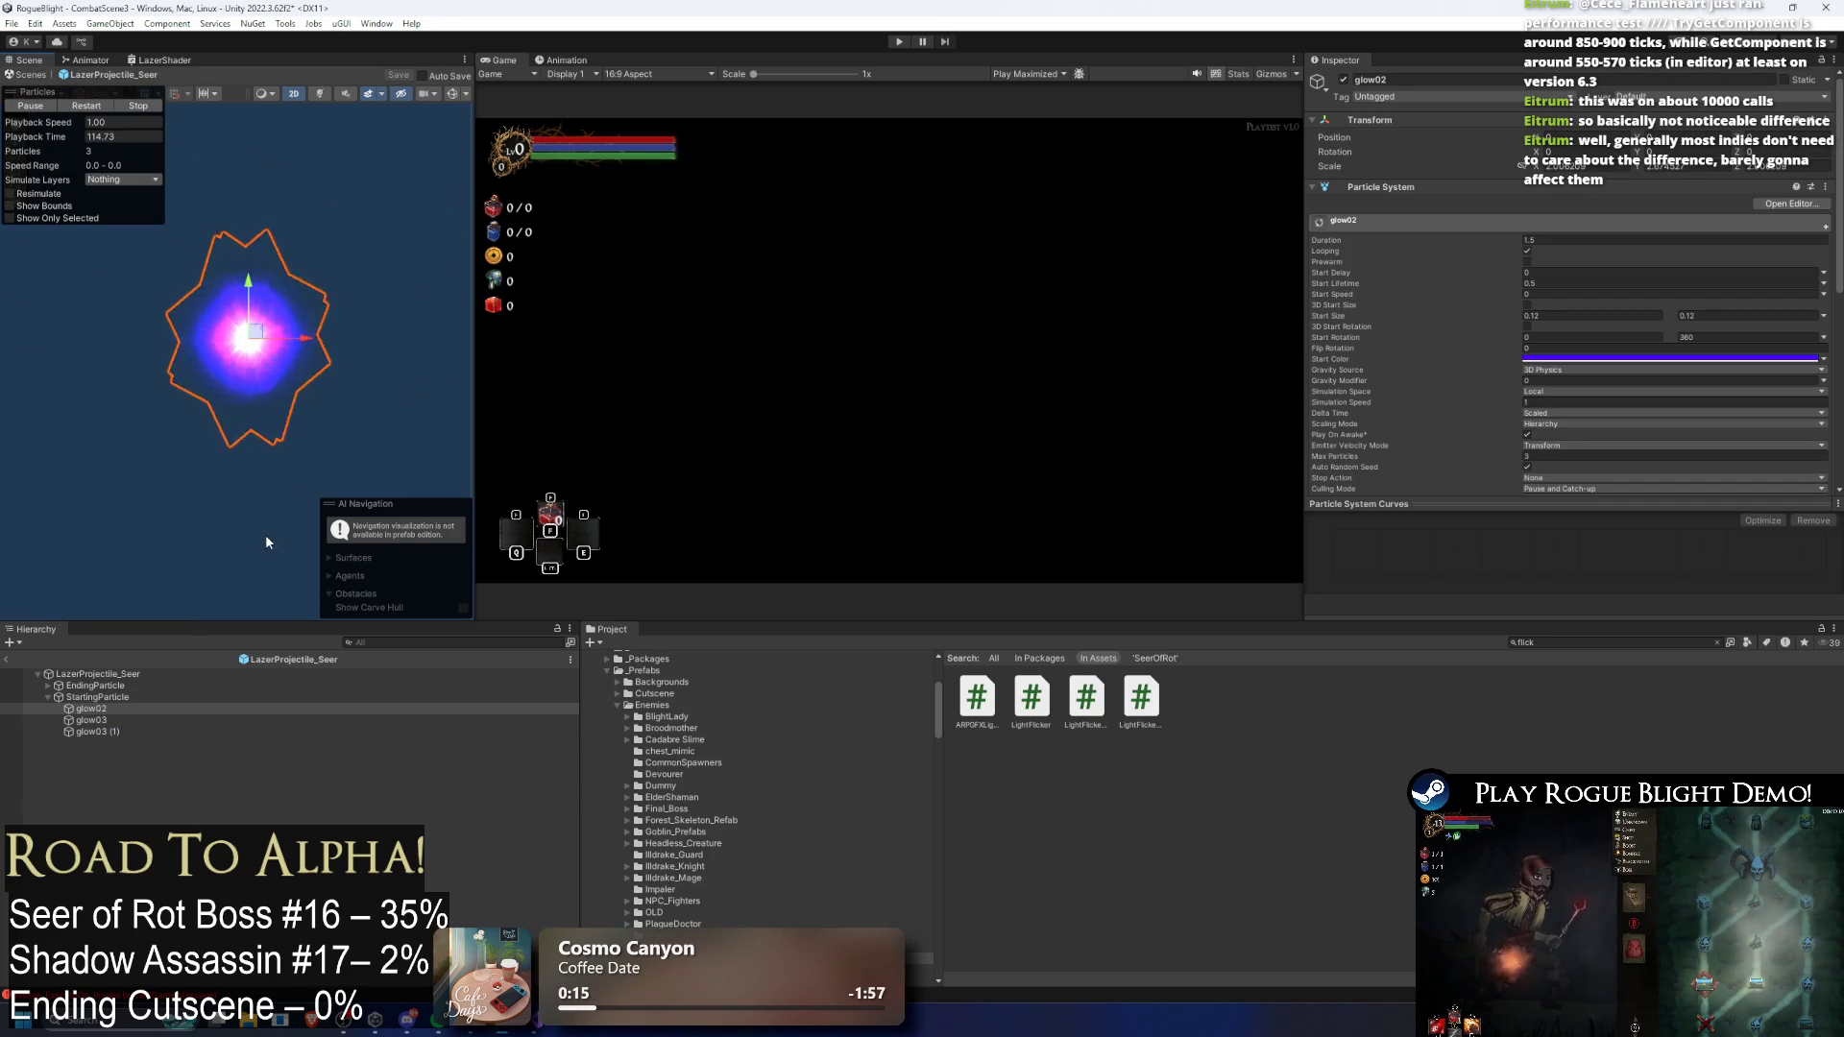
Step: Adjust glow03 (1)'s Start Delay, restart the particle preview, and start a playtest
{"action": "scroll", "coordinate": [1596, 246], "scroll_direction": "down", "scroll_amount": 3}
{"action": "scroll", "coordinate": [1597, 246], "scroll_direction": "up", "scroll_amount": 3}
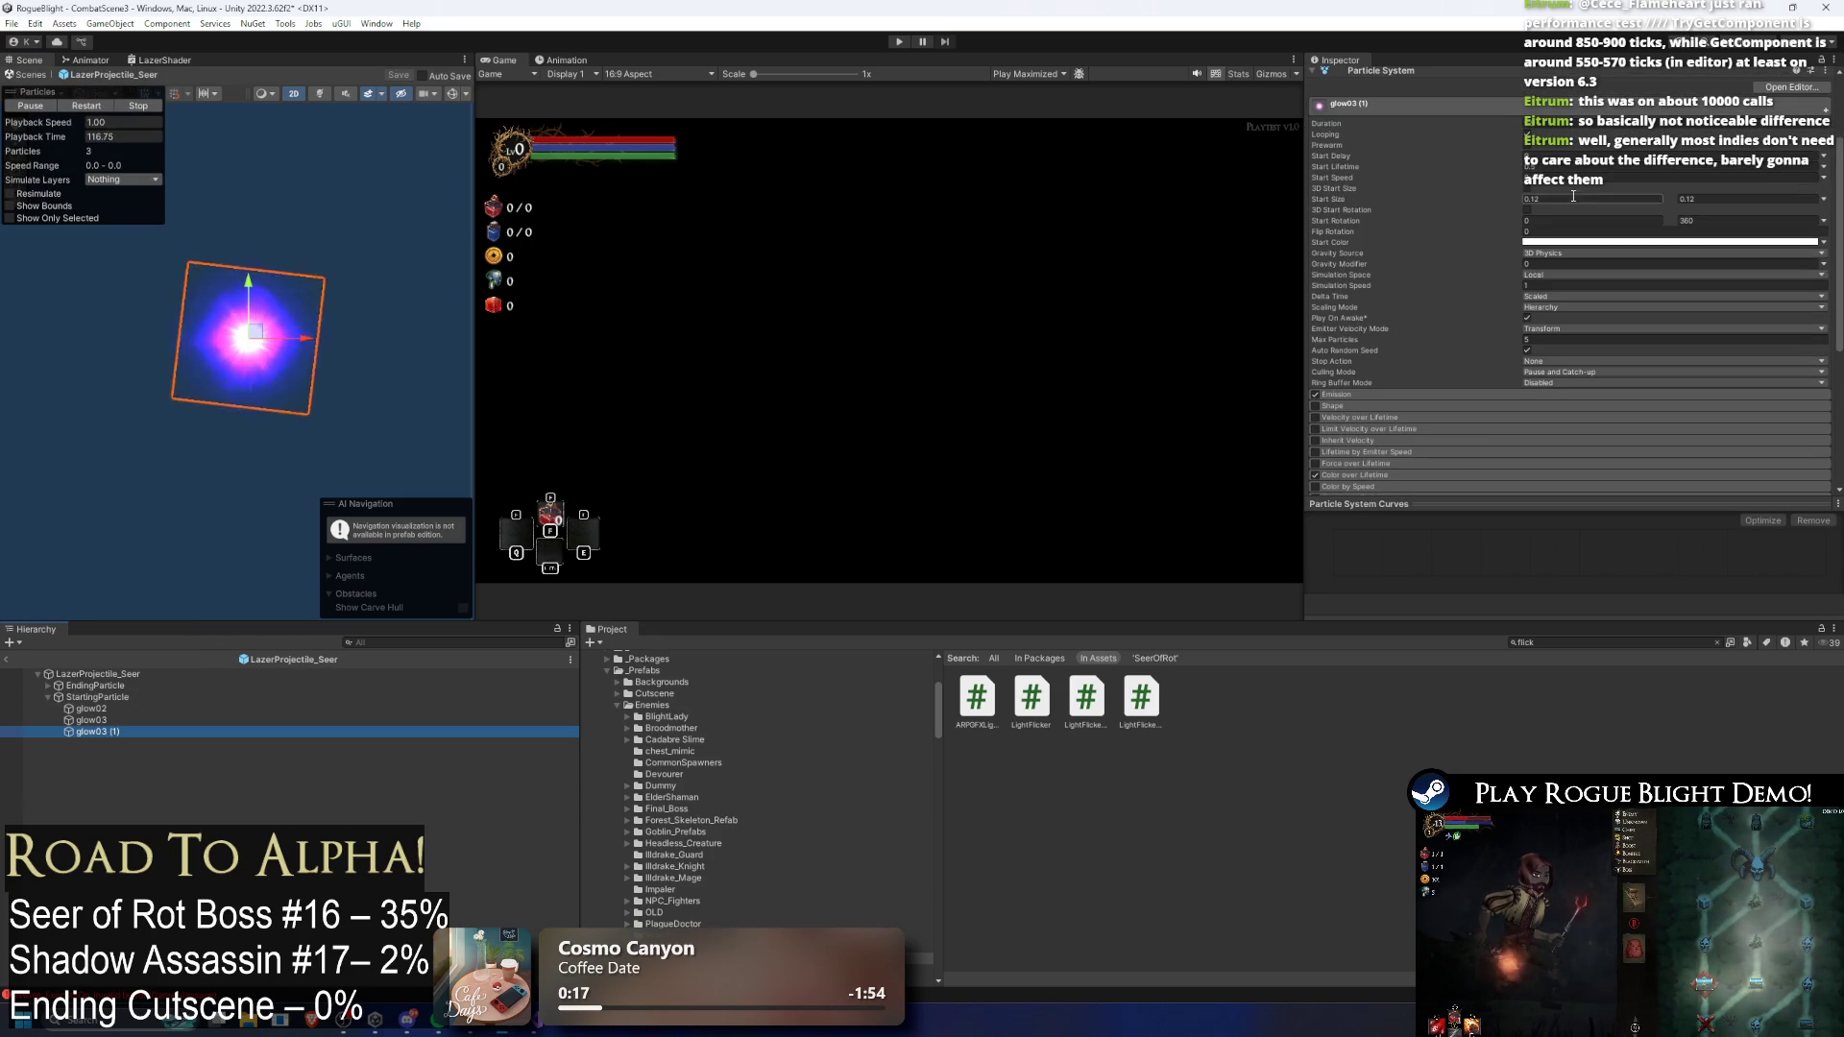
{"action": "left_click", "coordinate": [1567, 158]}
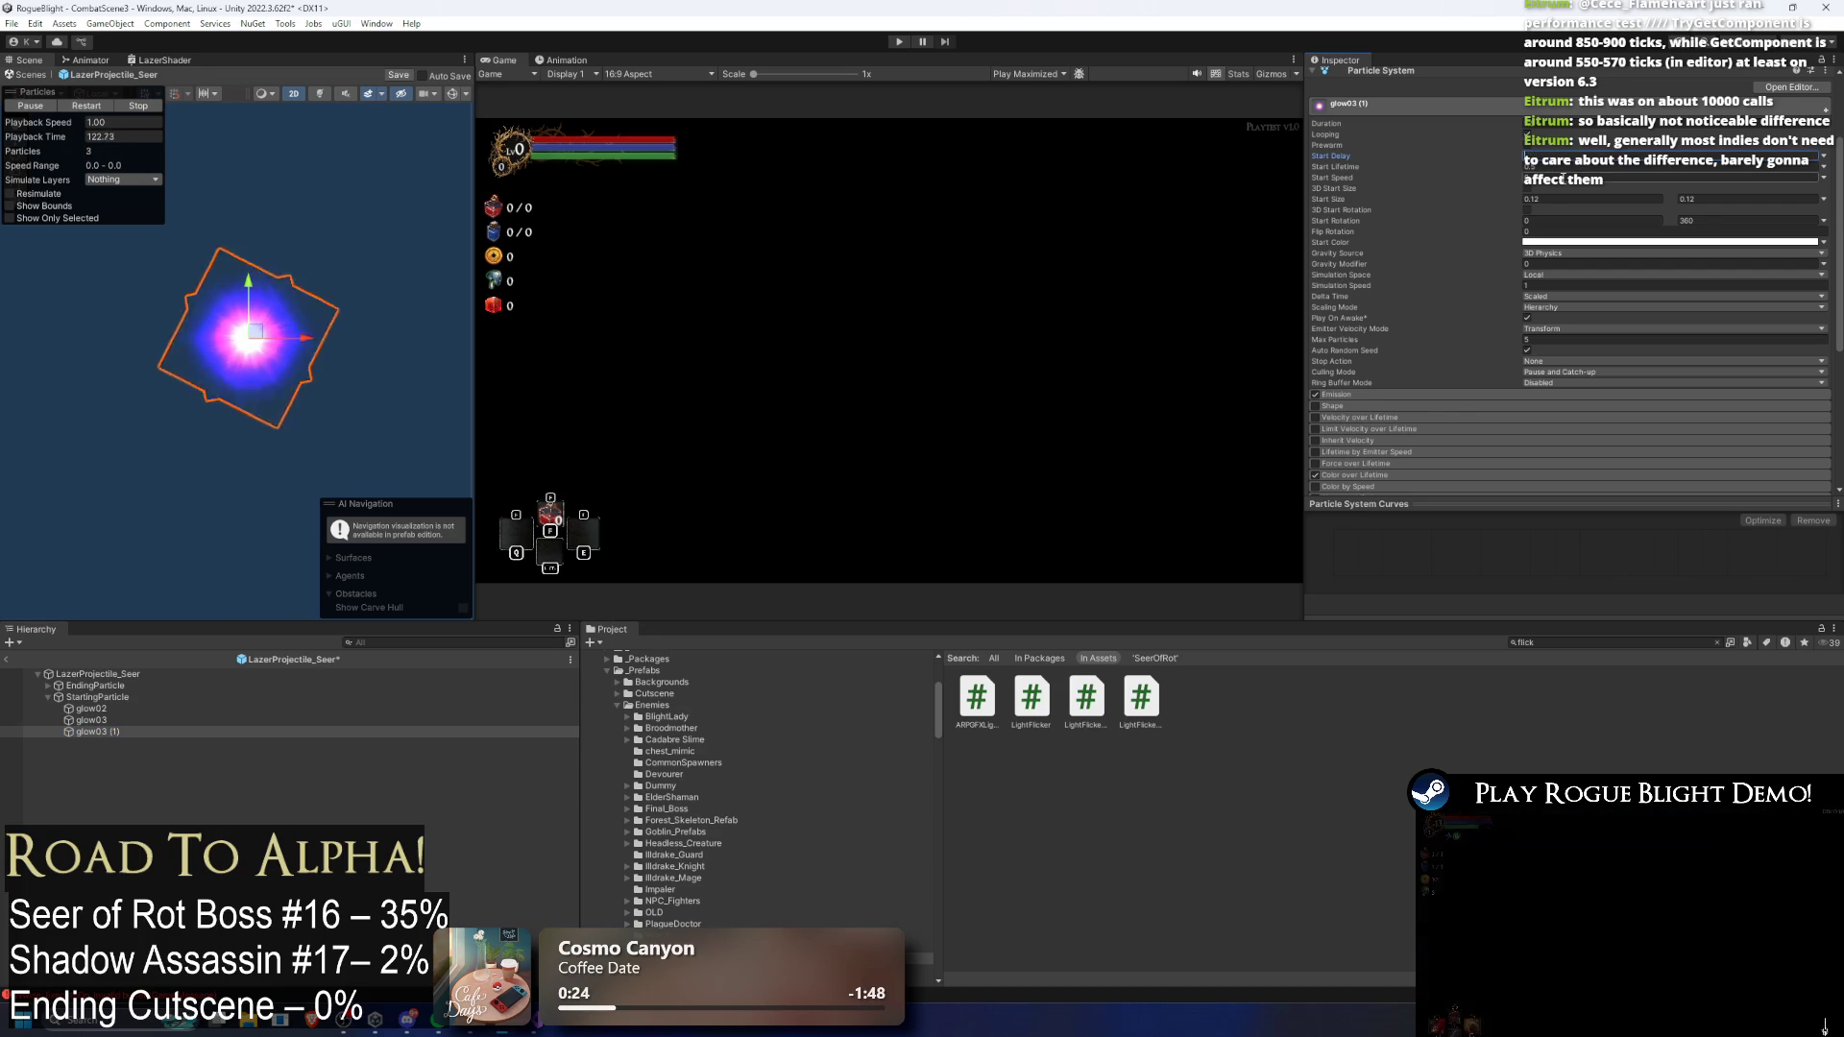
{"action": "left_click", "coordinate": [95, 113]}
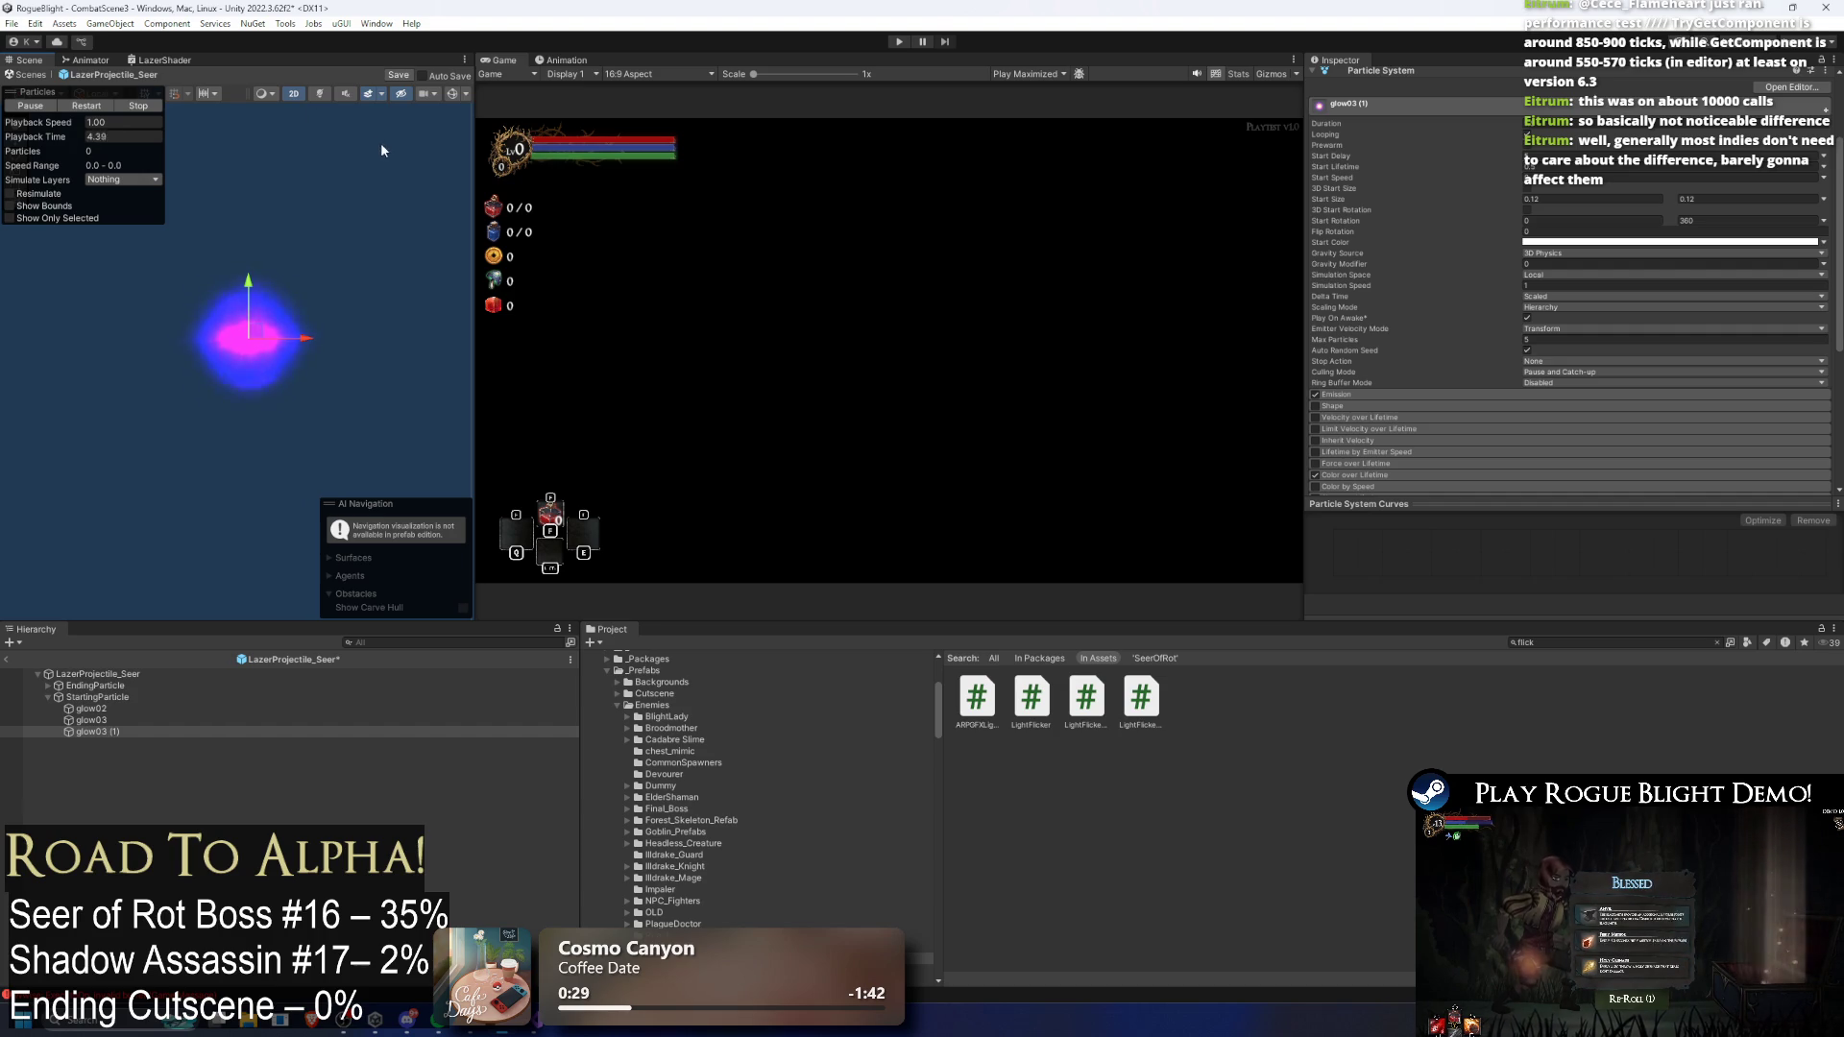
{"action": "left_click", "coordinate": [897, 42]}
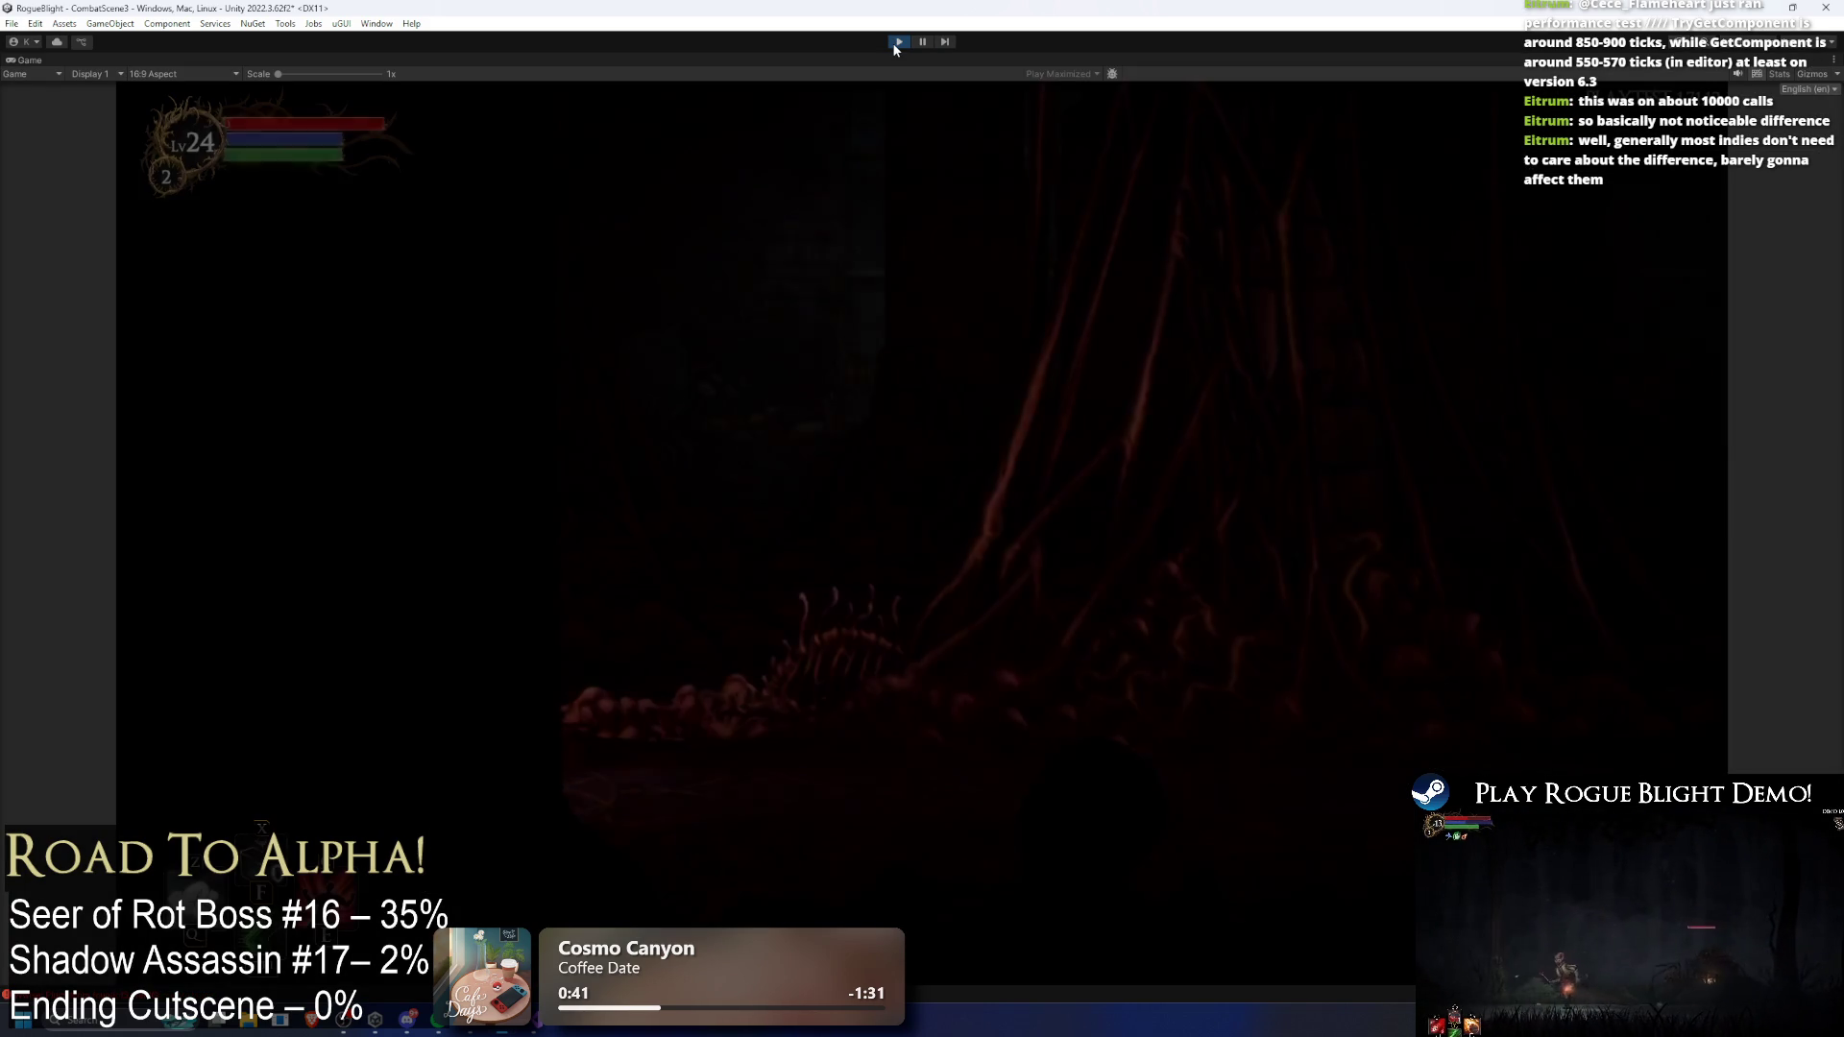
Step: Run toward the Seer, toggle F1/F2 health cheats, watch the laser fire, then stop with Ctrl+P
{"action": "key", "text": "Right"}
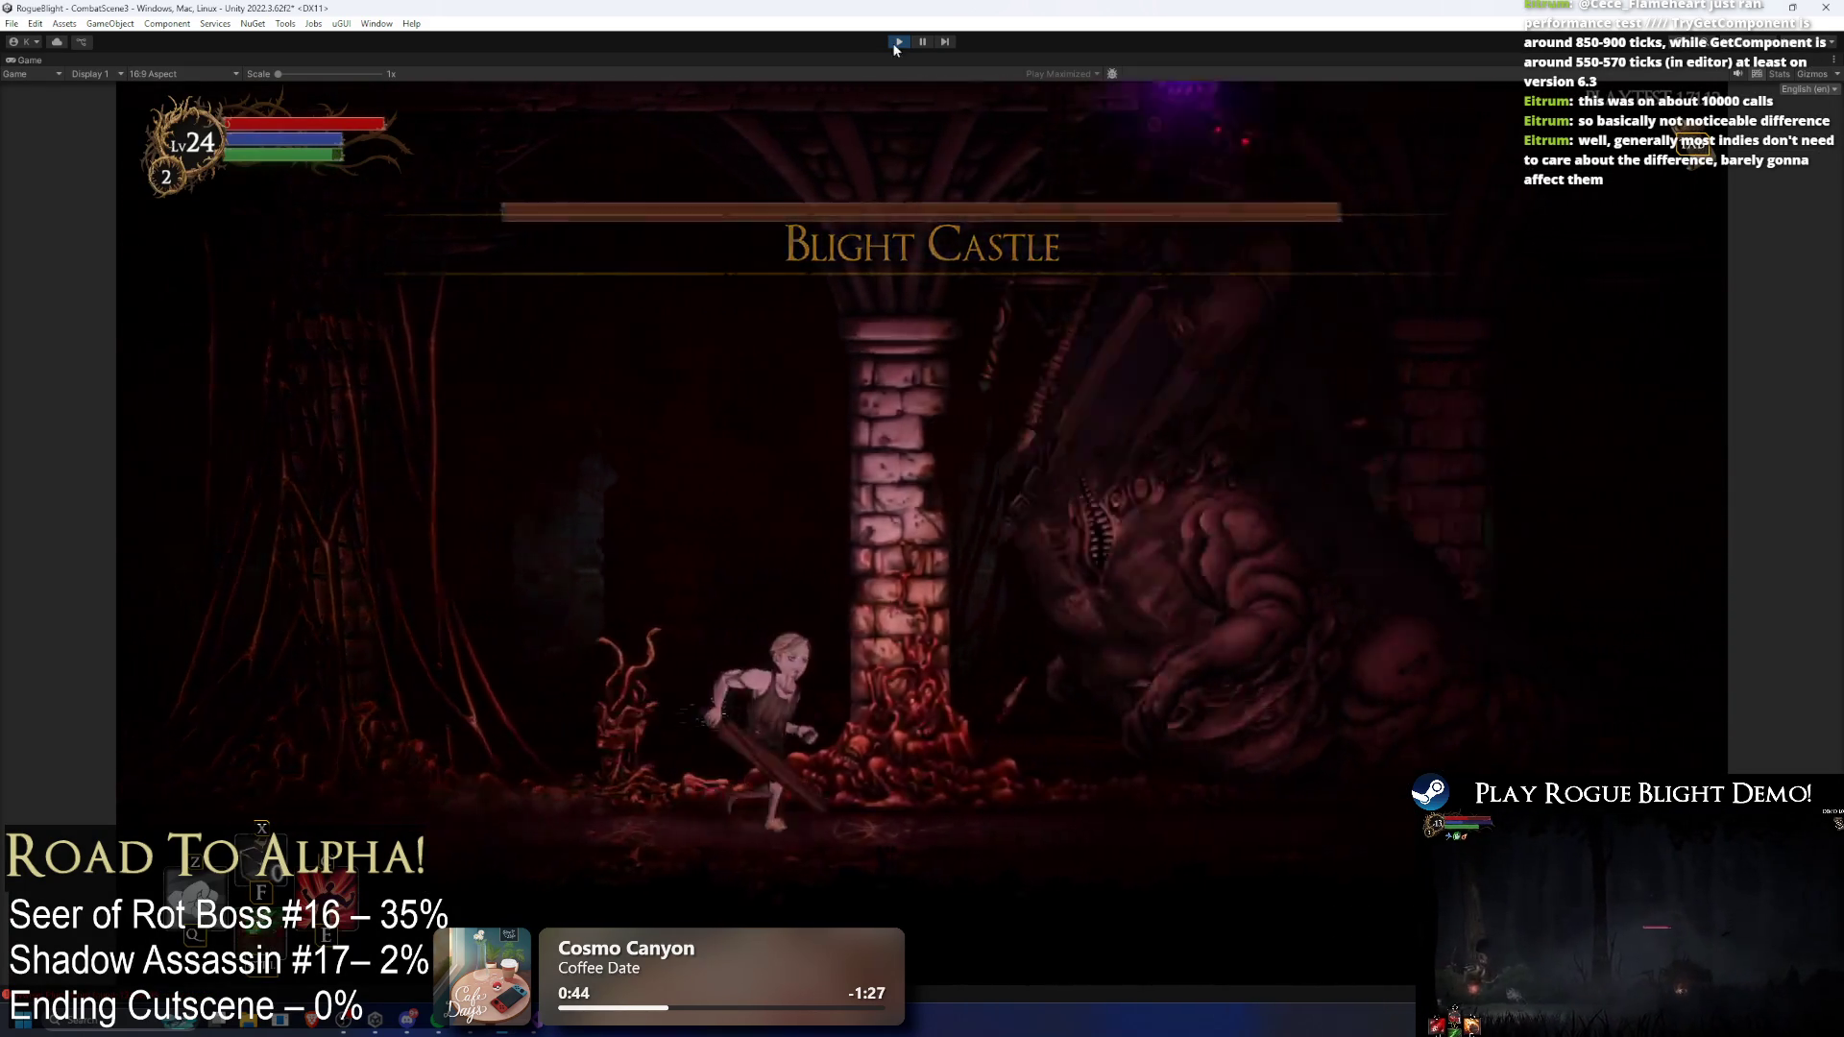
{"action": "key", "text": "F1"}
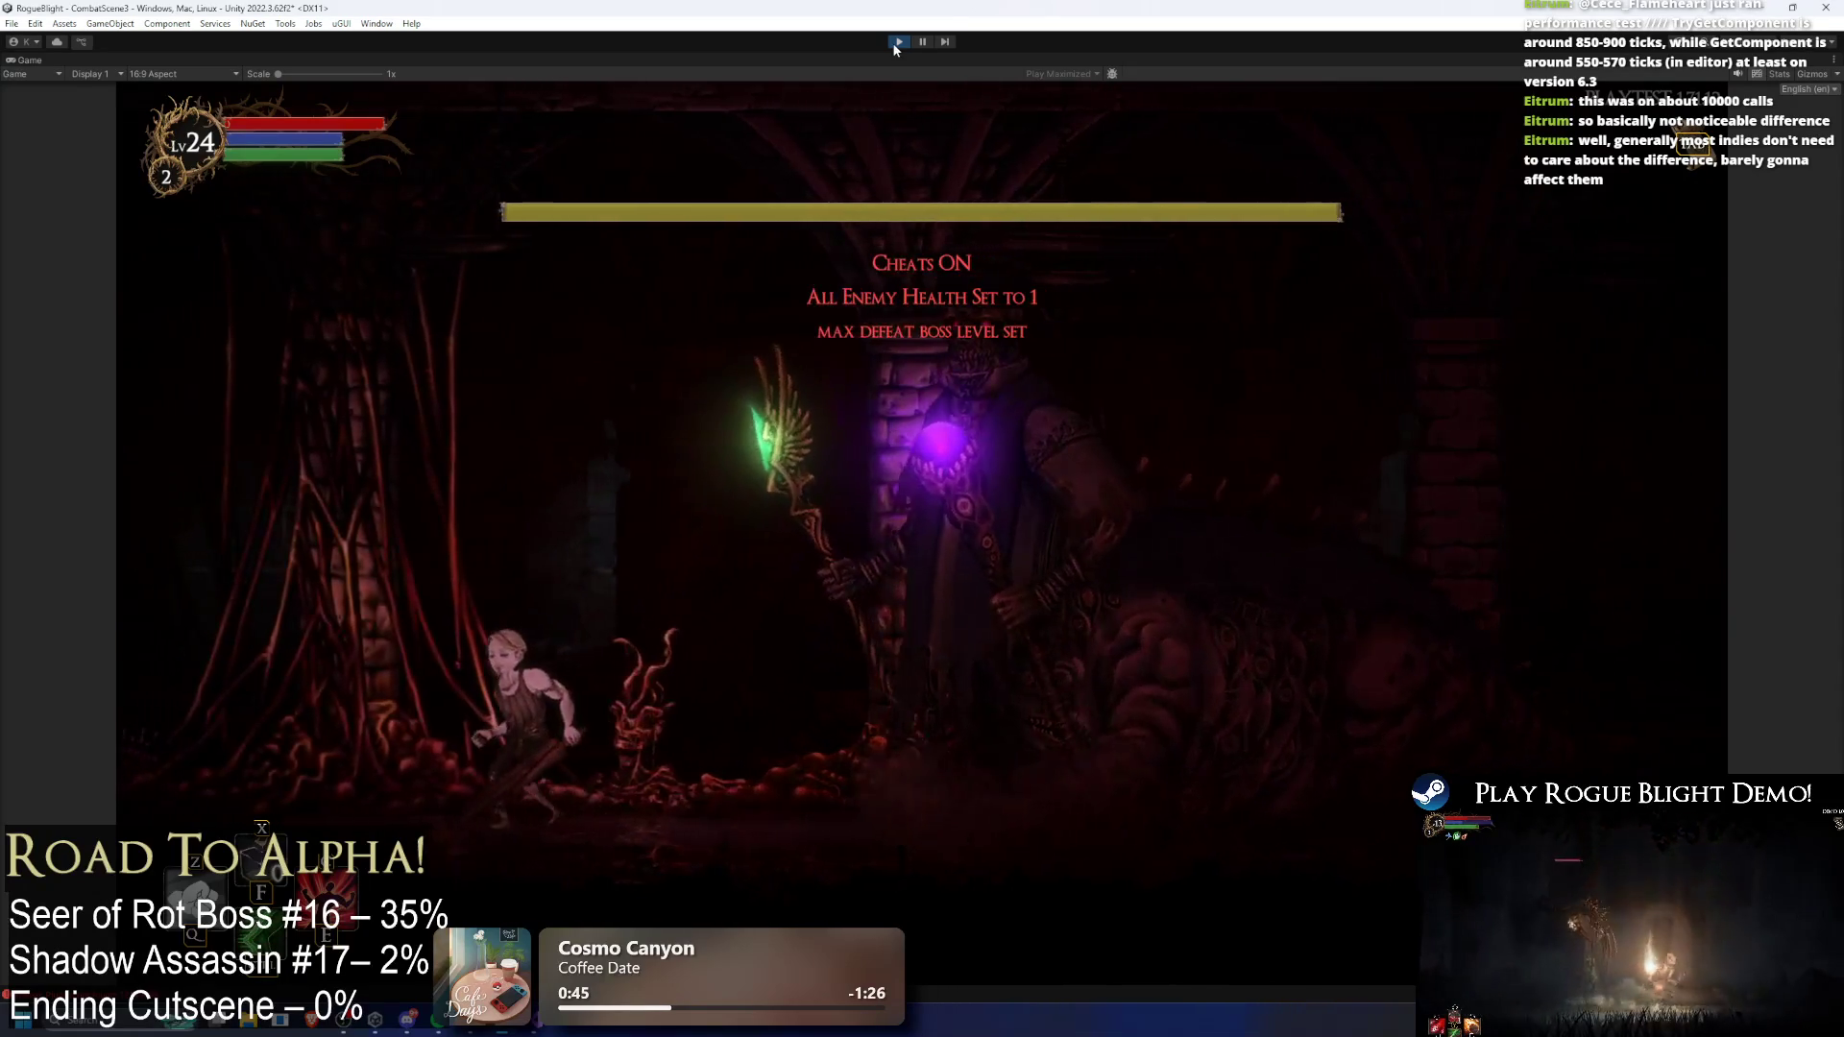
{"action": "key", "text": "F2"}
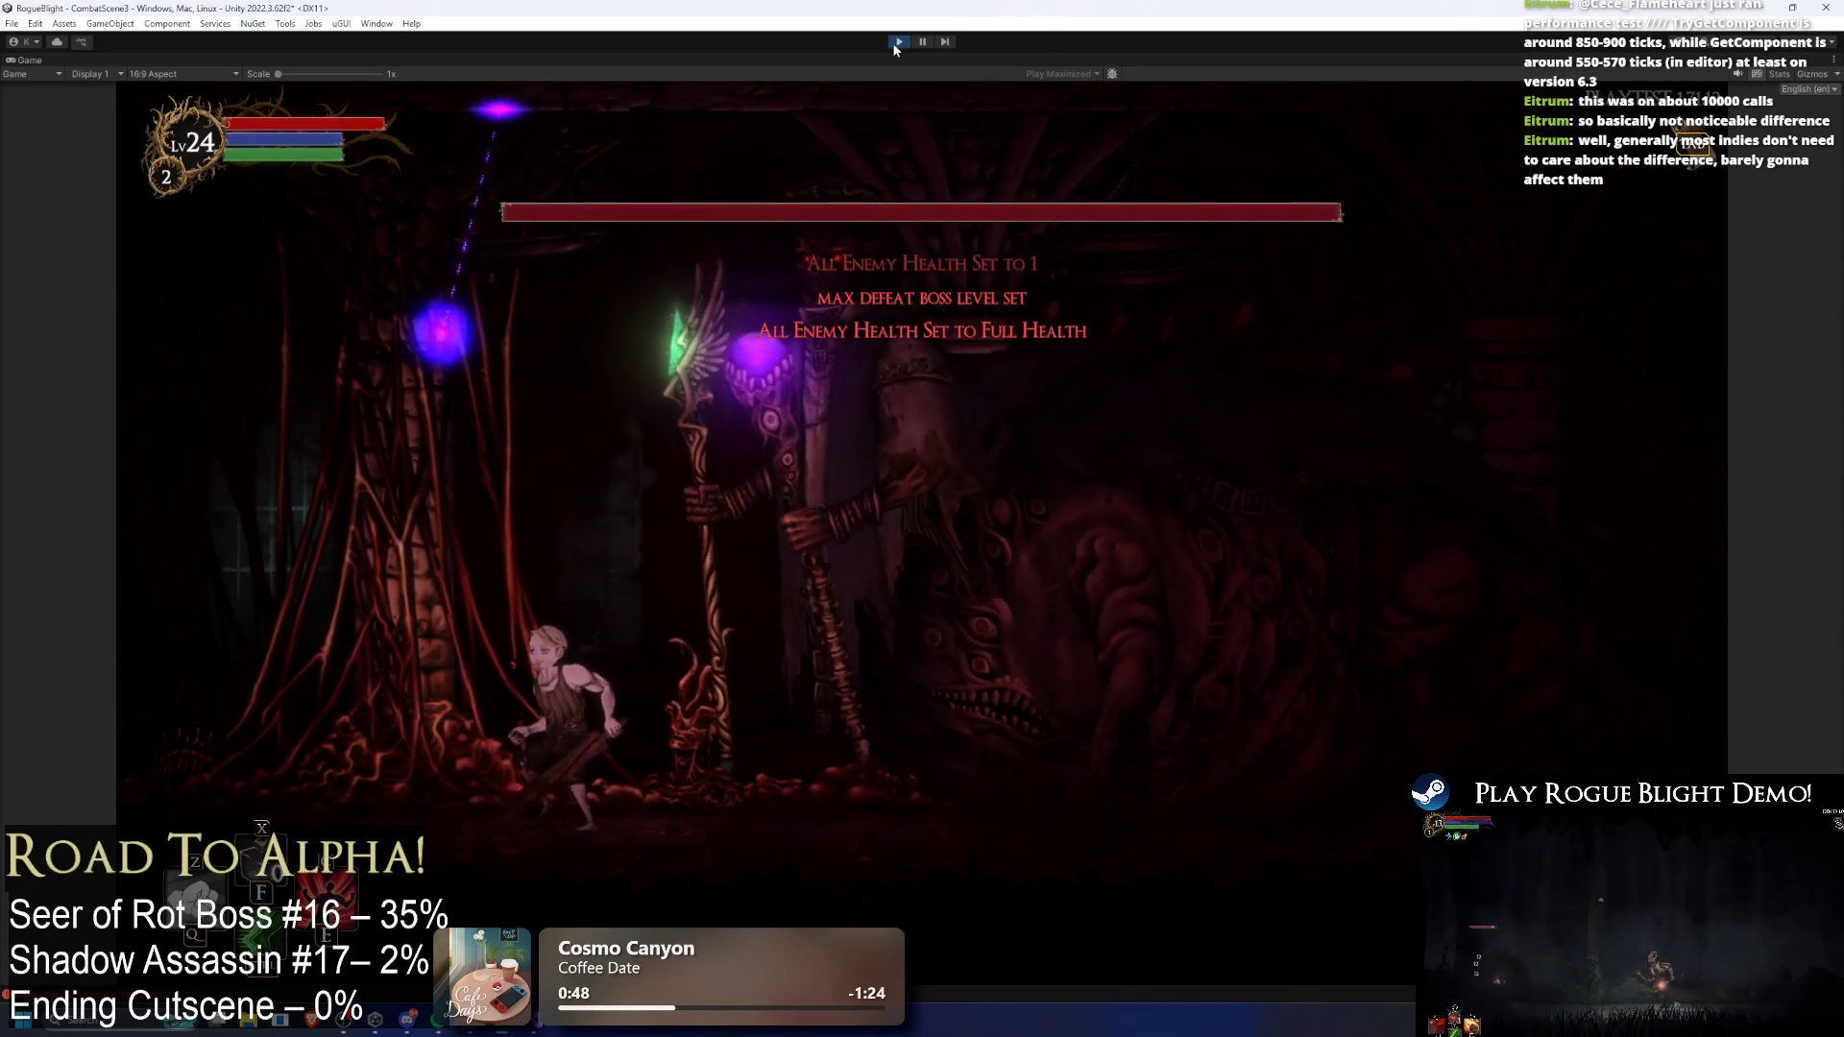
{"action": "key", "text": "Left"}
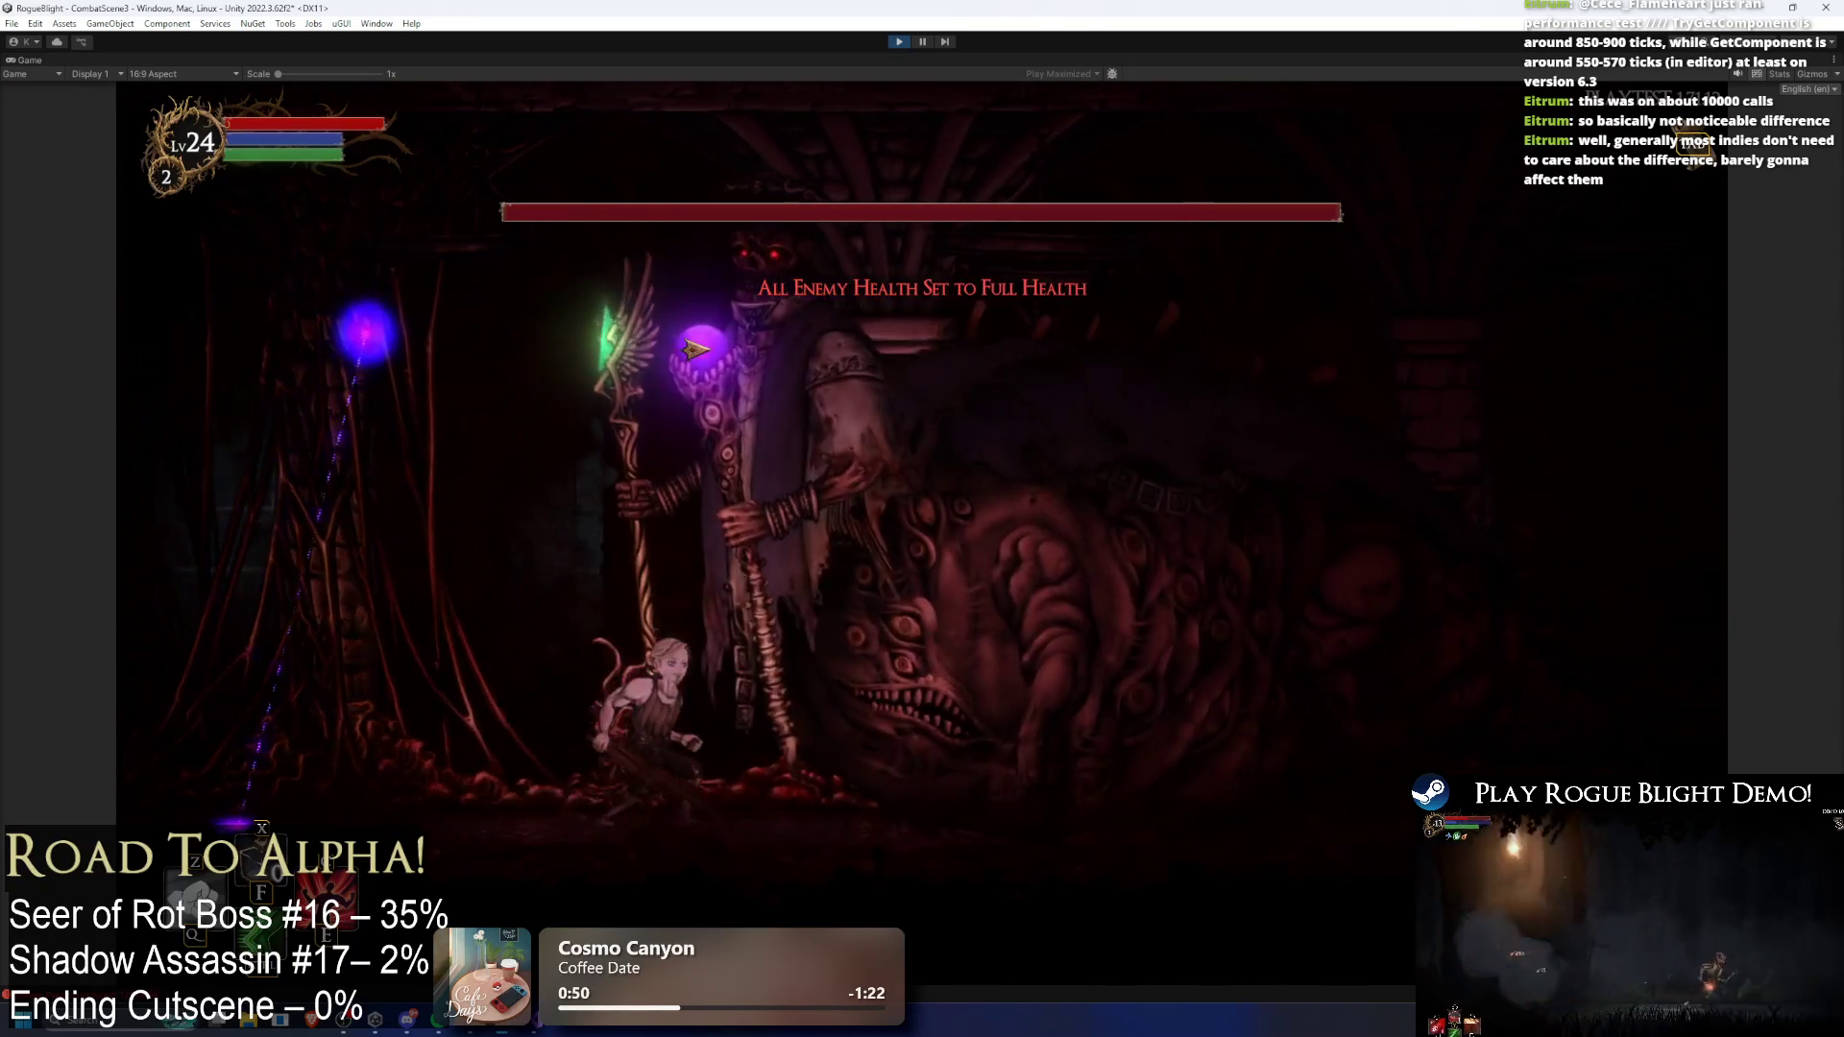
{"action": "key", "text": "Right"}
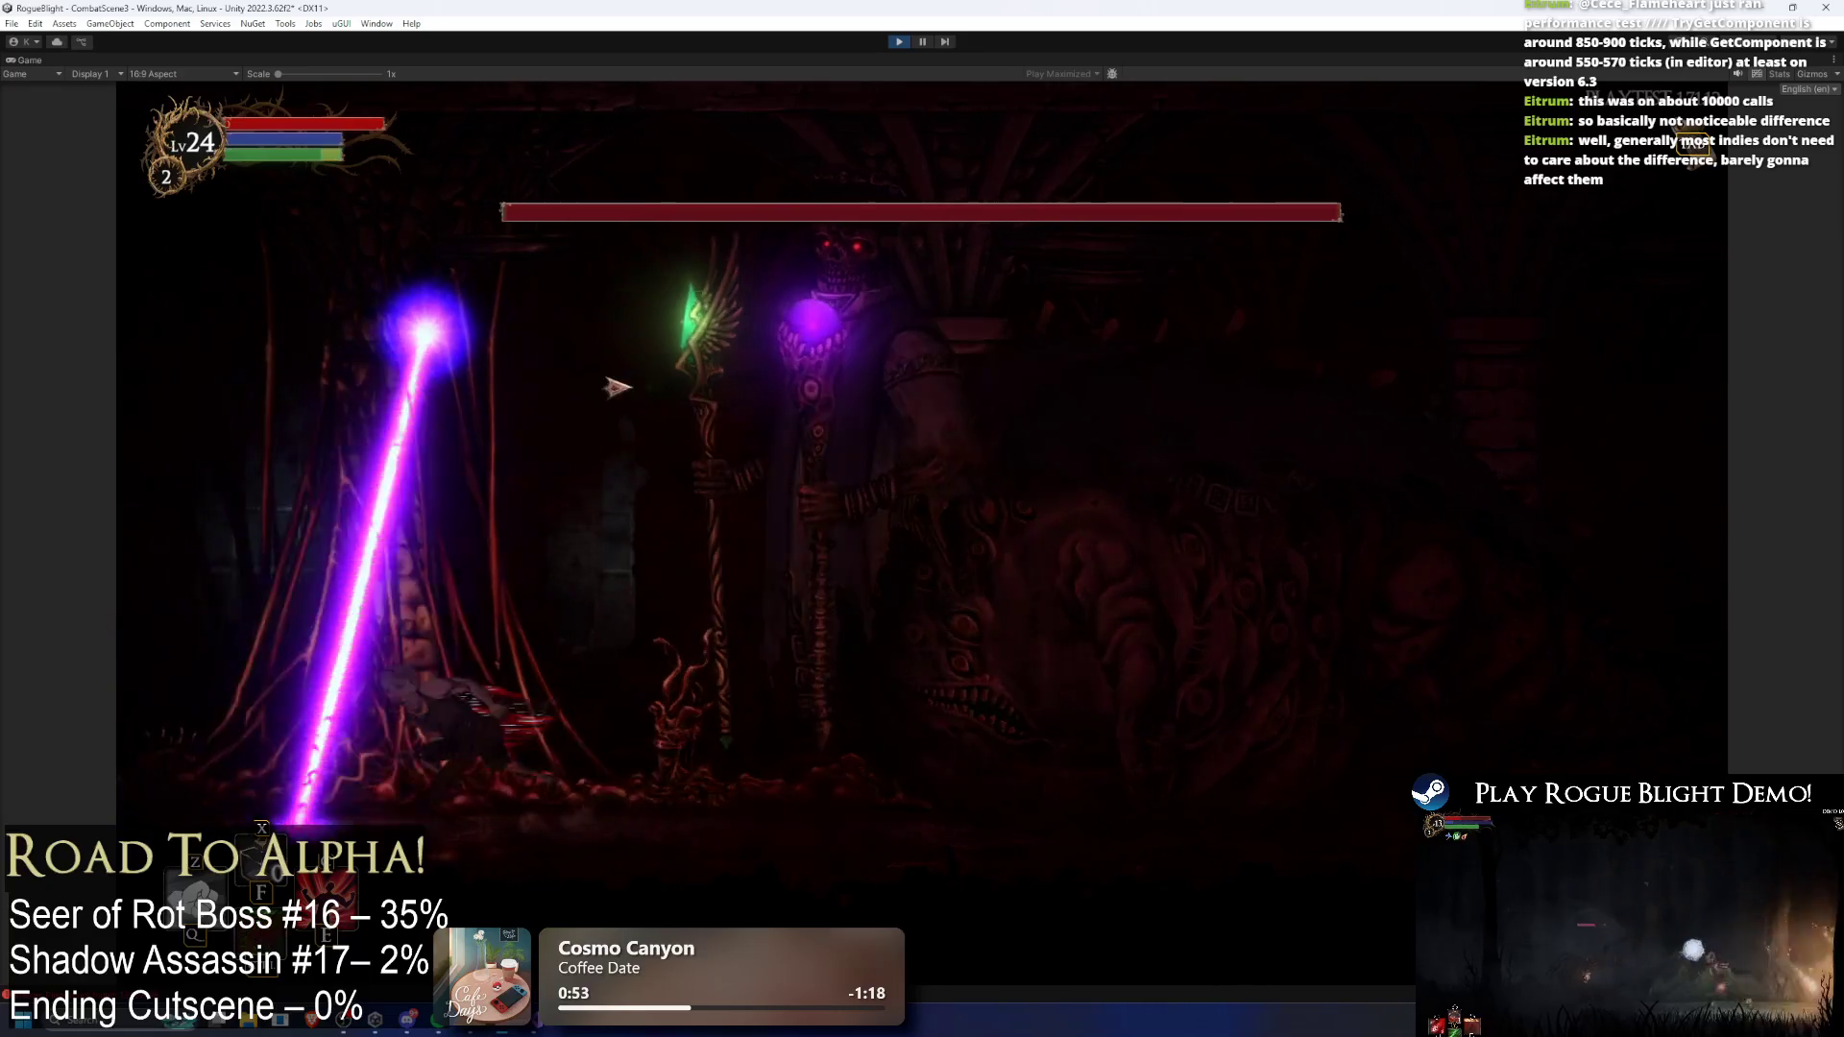
{"action": "key", "text": "Left"}
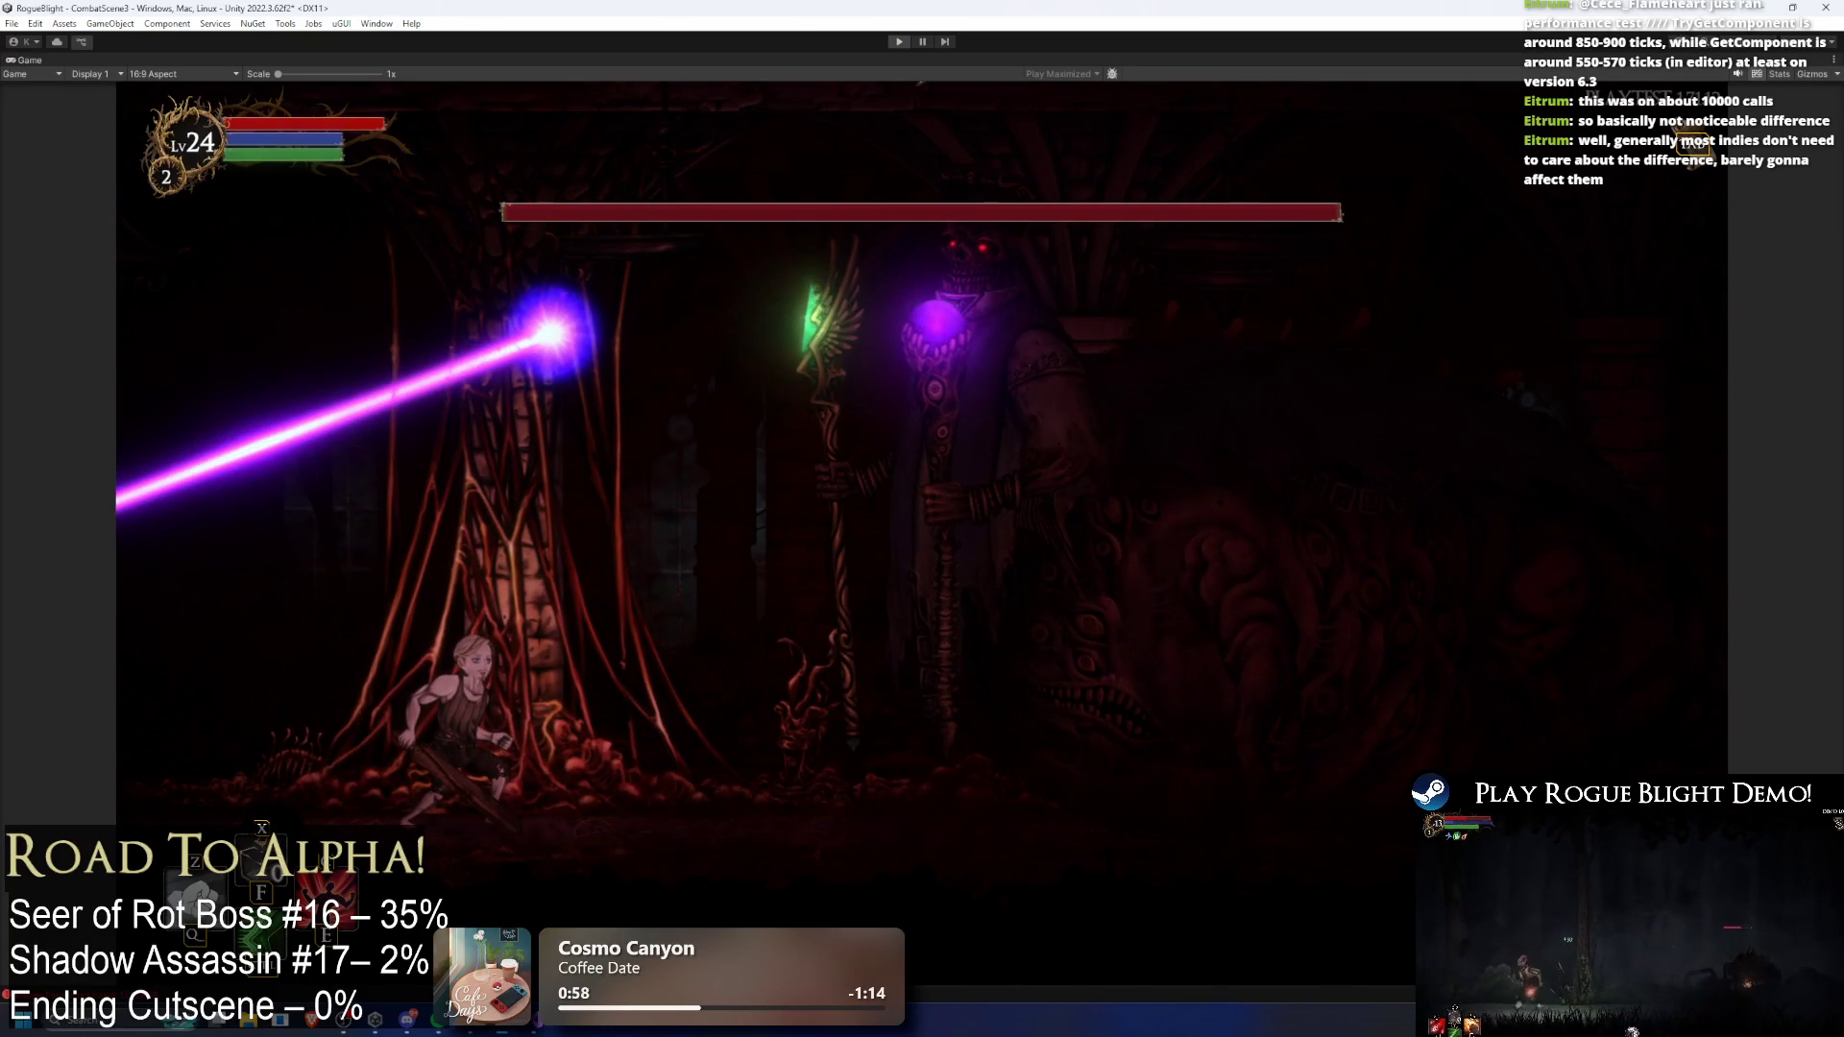
{"action": "key", "text": "ctrl+p"}
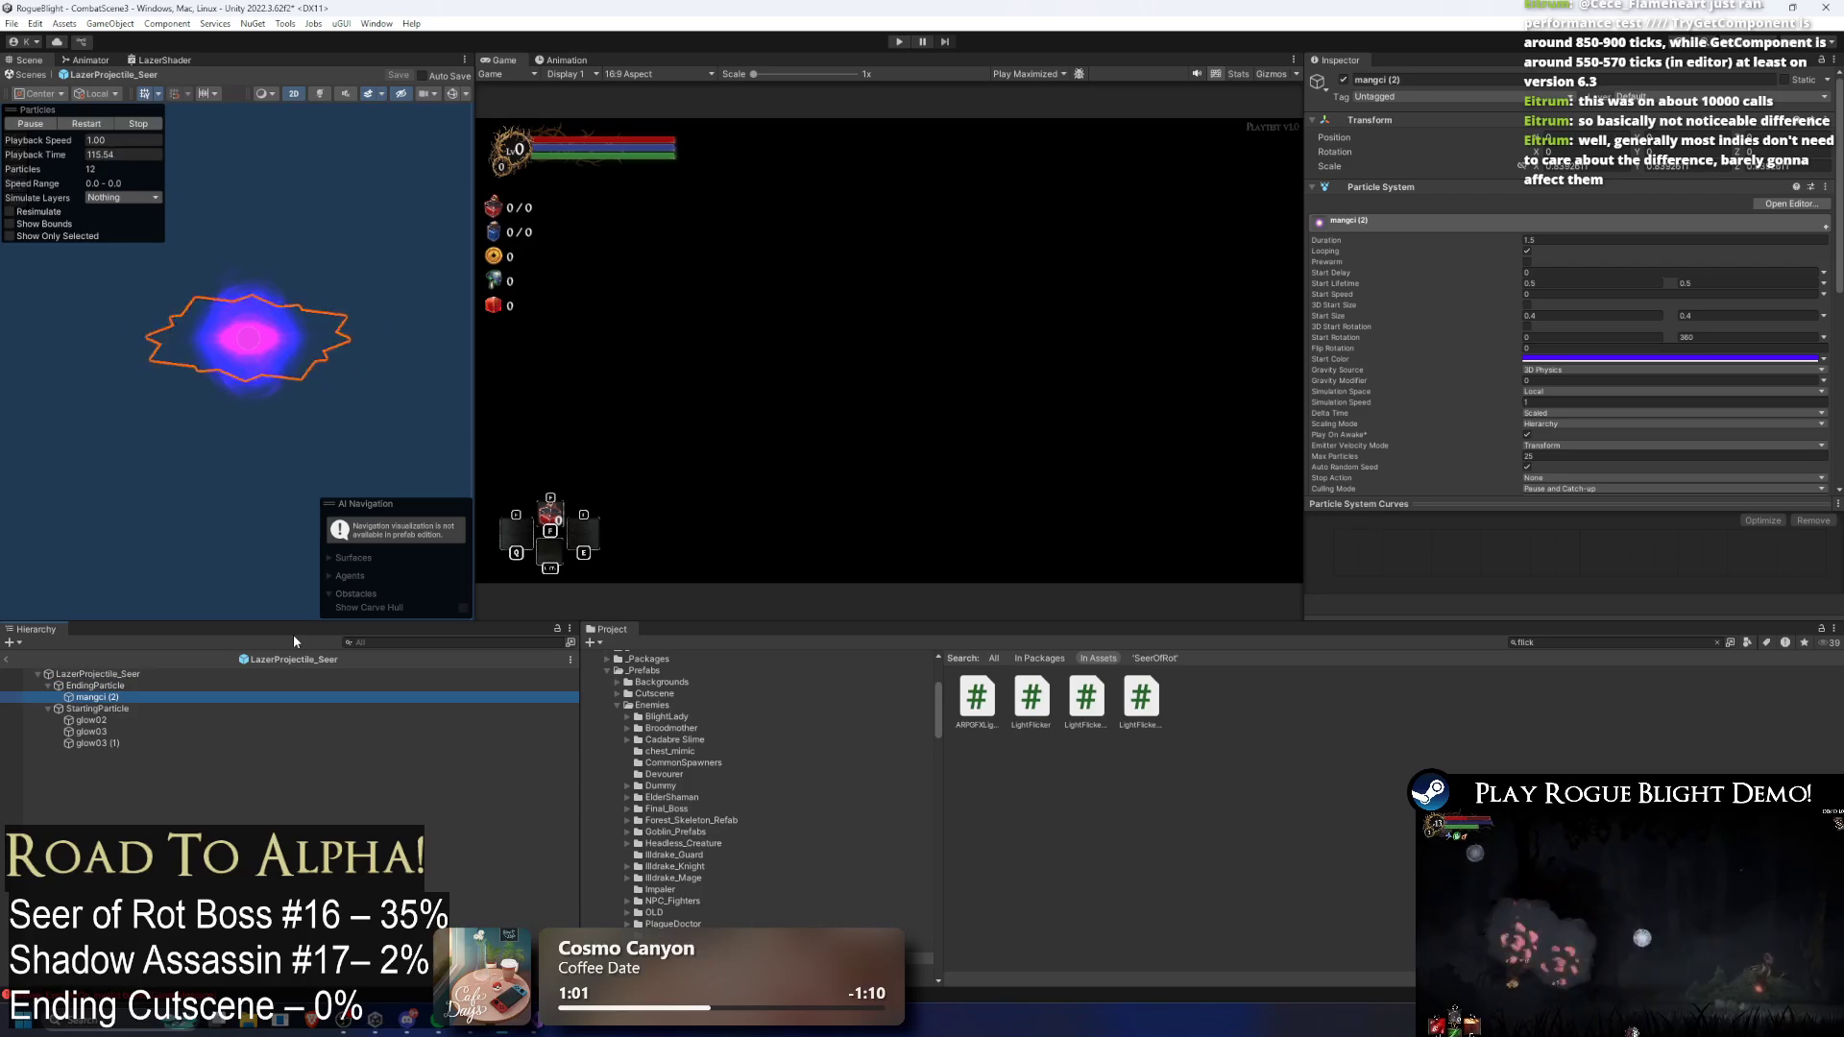
Step: Deactivate the mangci (2) particle under EndingParticle and start another playtest
{"action": "left_click", "coordinate": [1342, 79]}
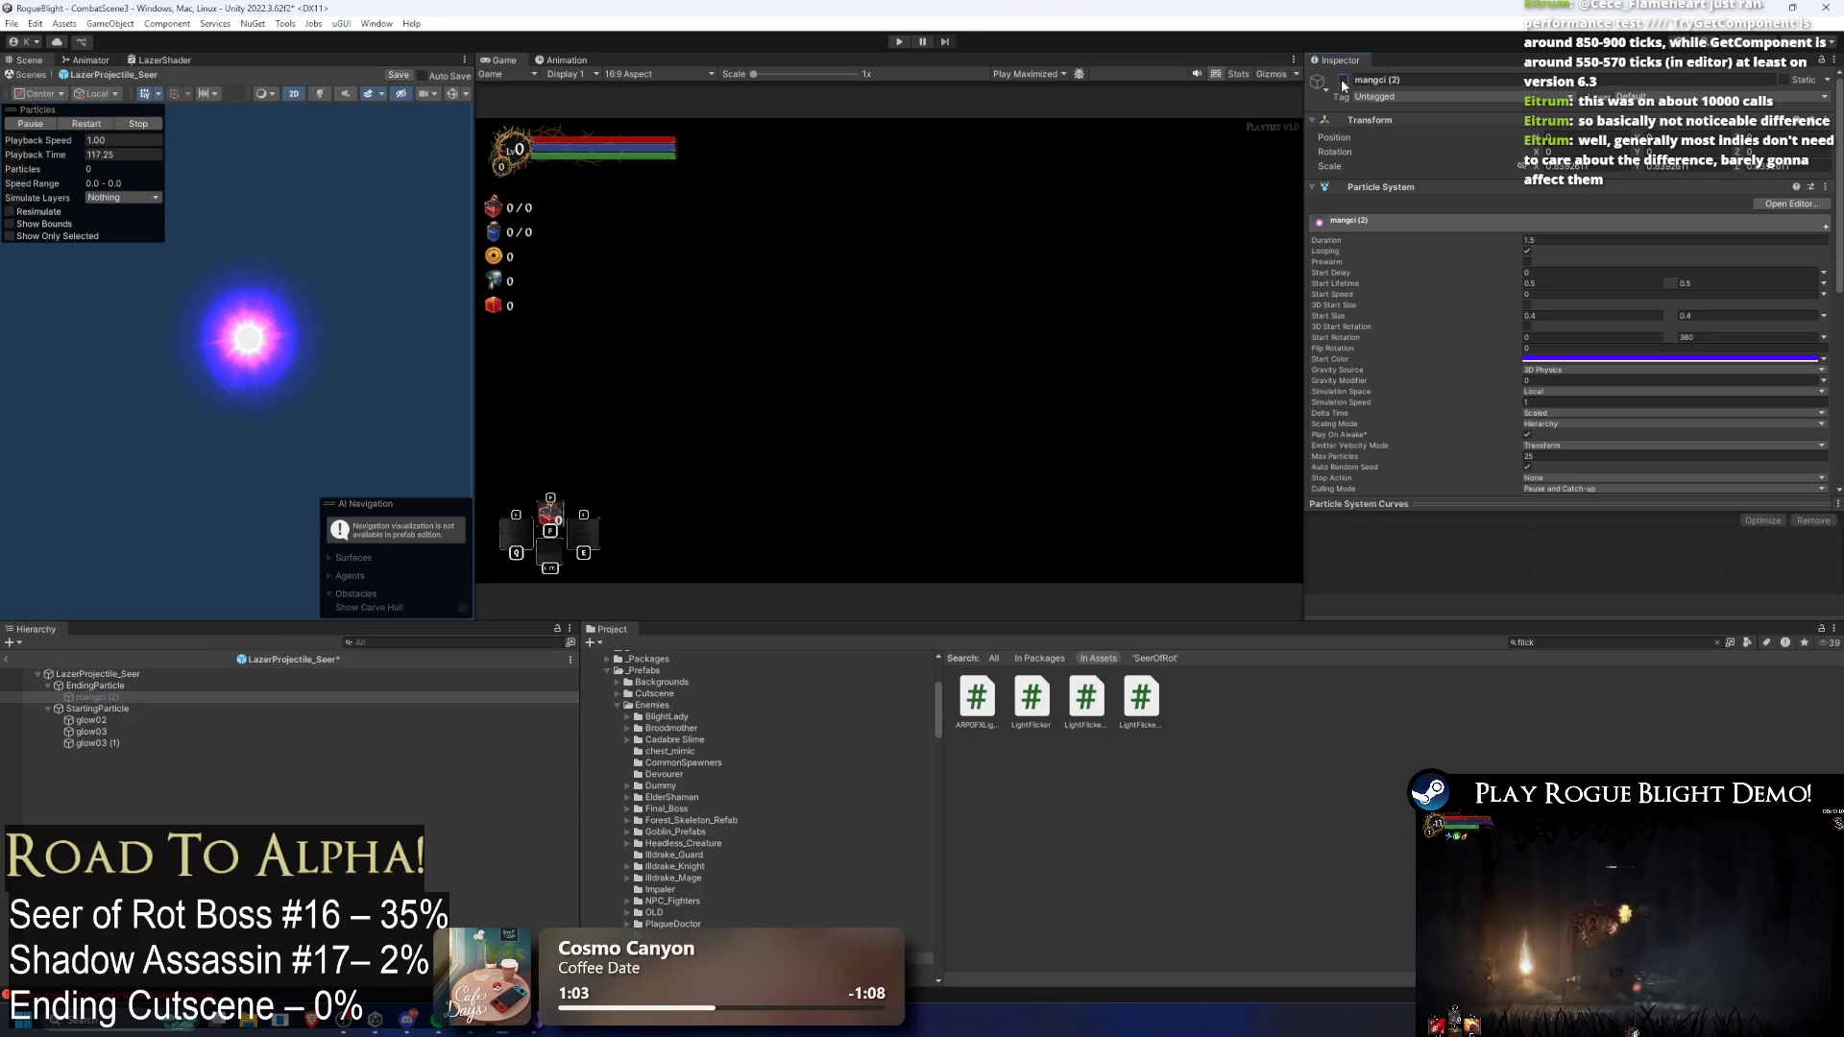
{"action": "left_click", "coordinate": [898, 46]}
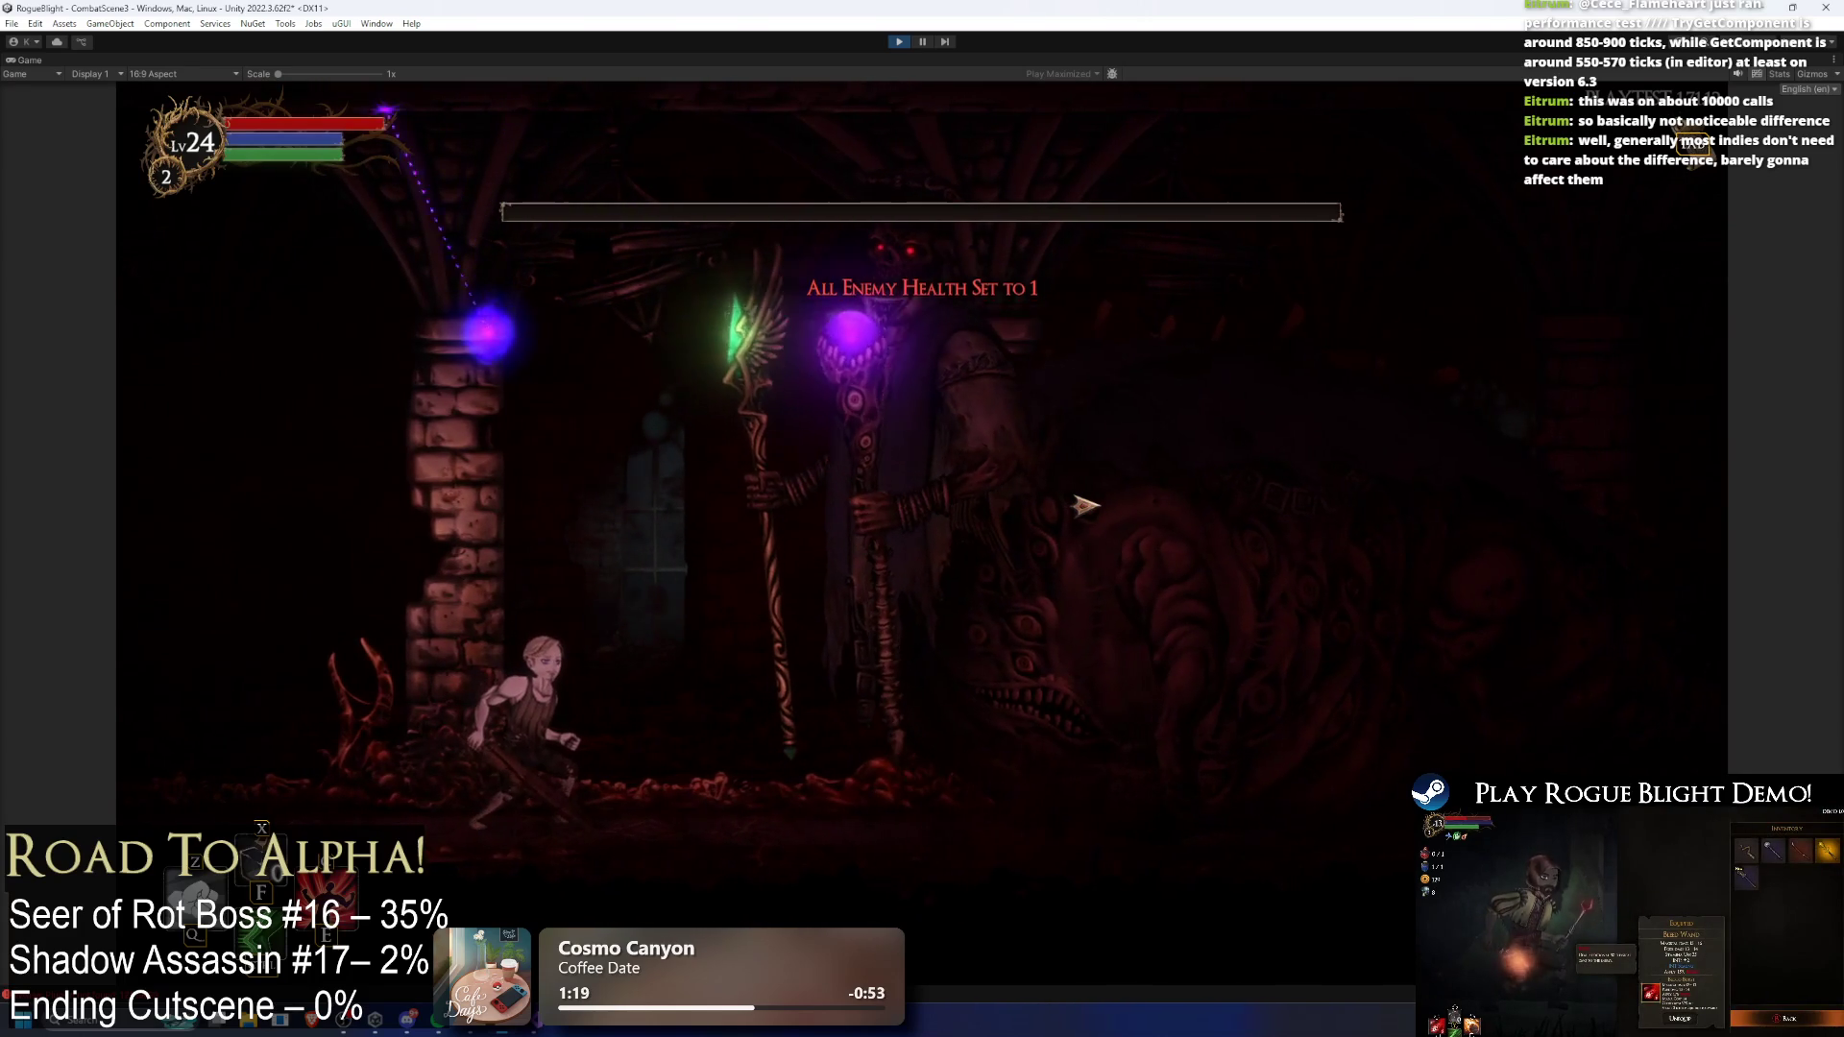
Step: Reset boss health with F1, move left and right watching the laser sweep, then stop with Ctrl+P
{"action": "key", "text": "F1"}
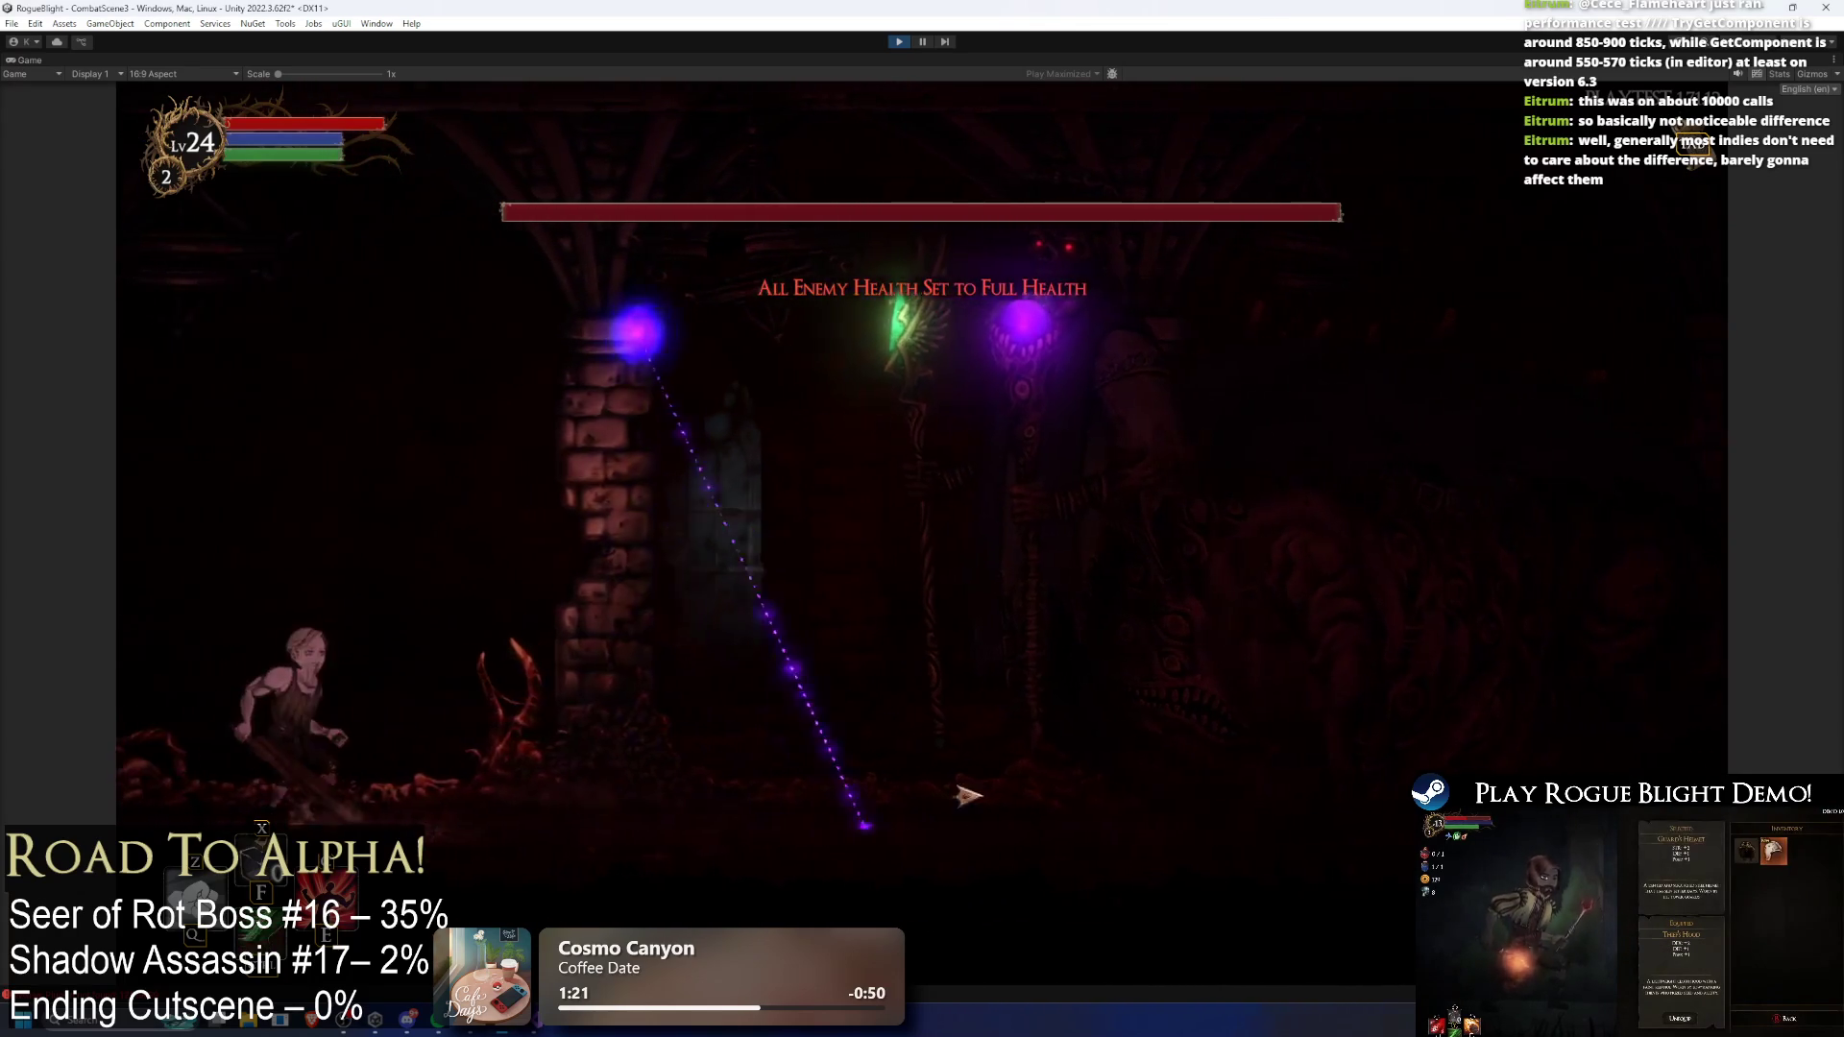
{"action": "key", "text": "Left"}
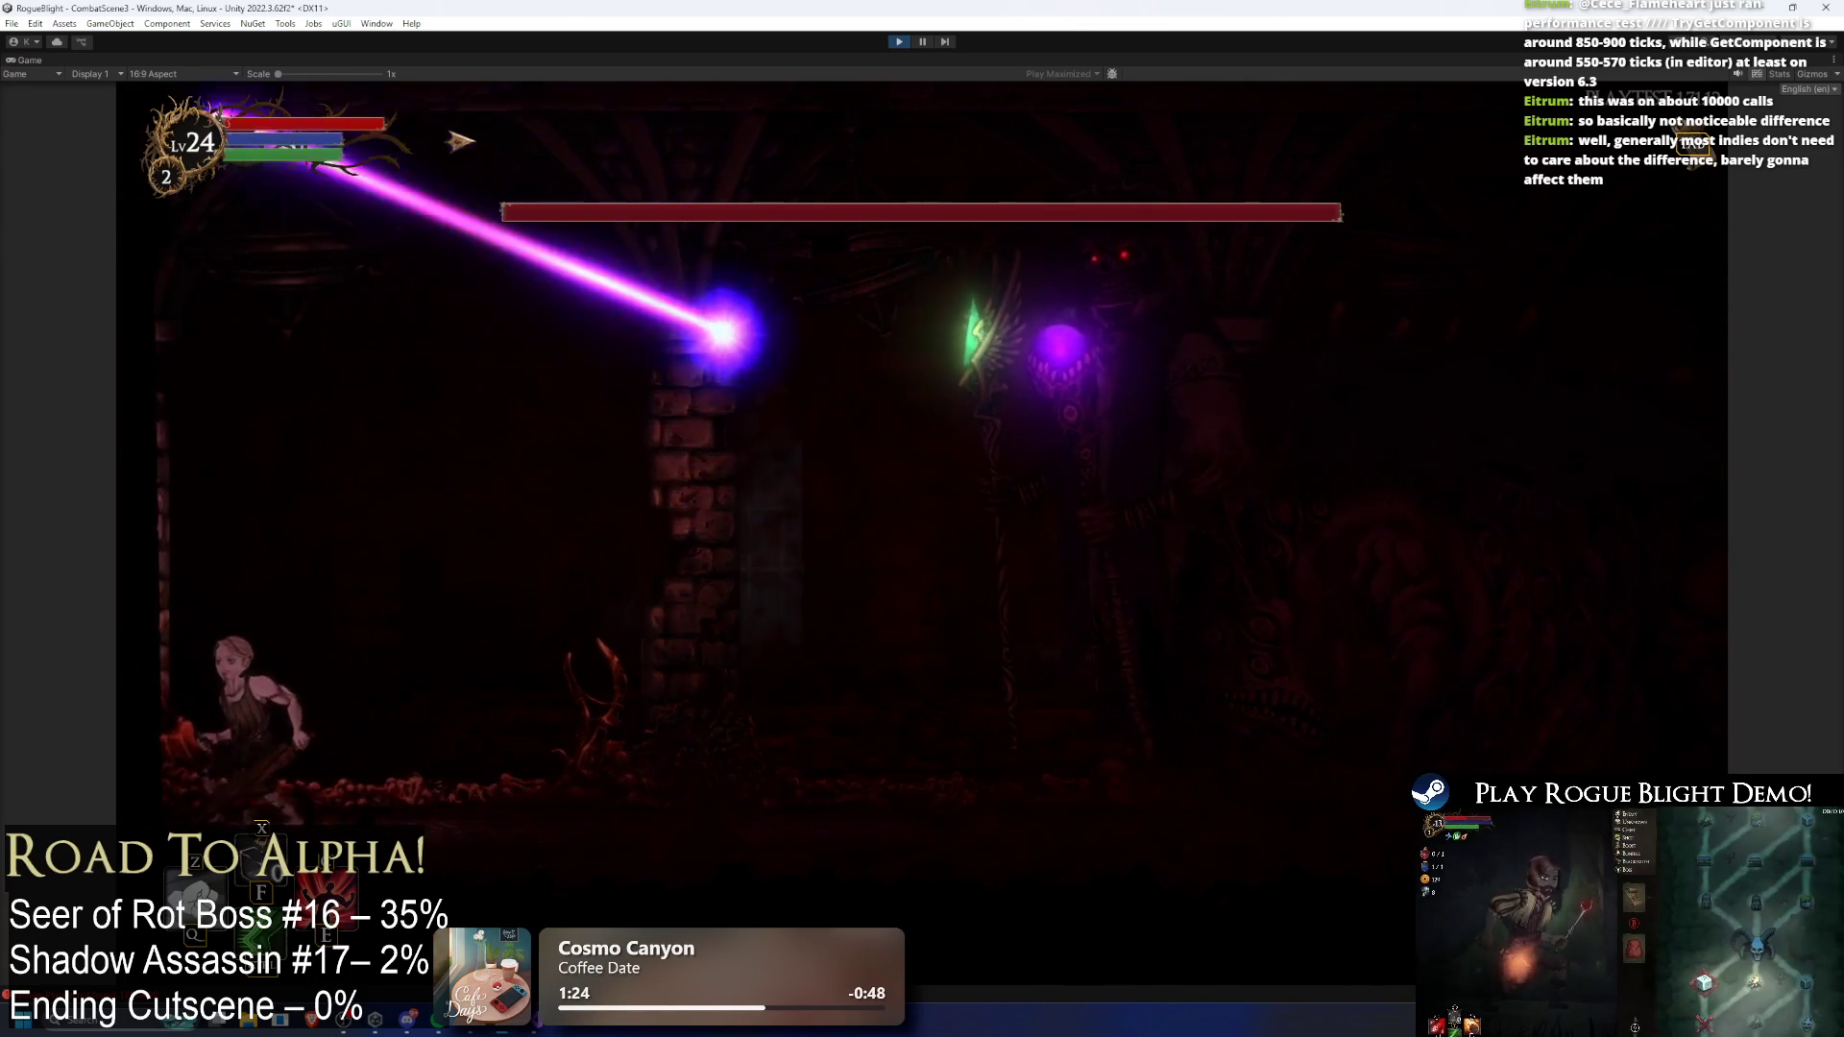
{"action": "key", "text": "Right"}
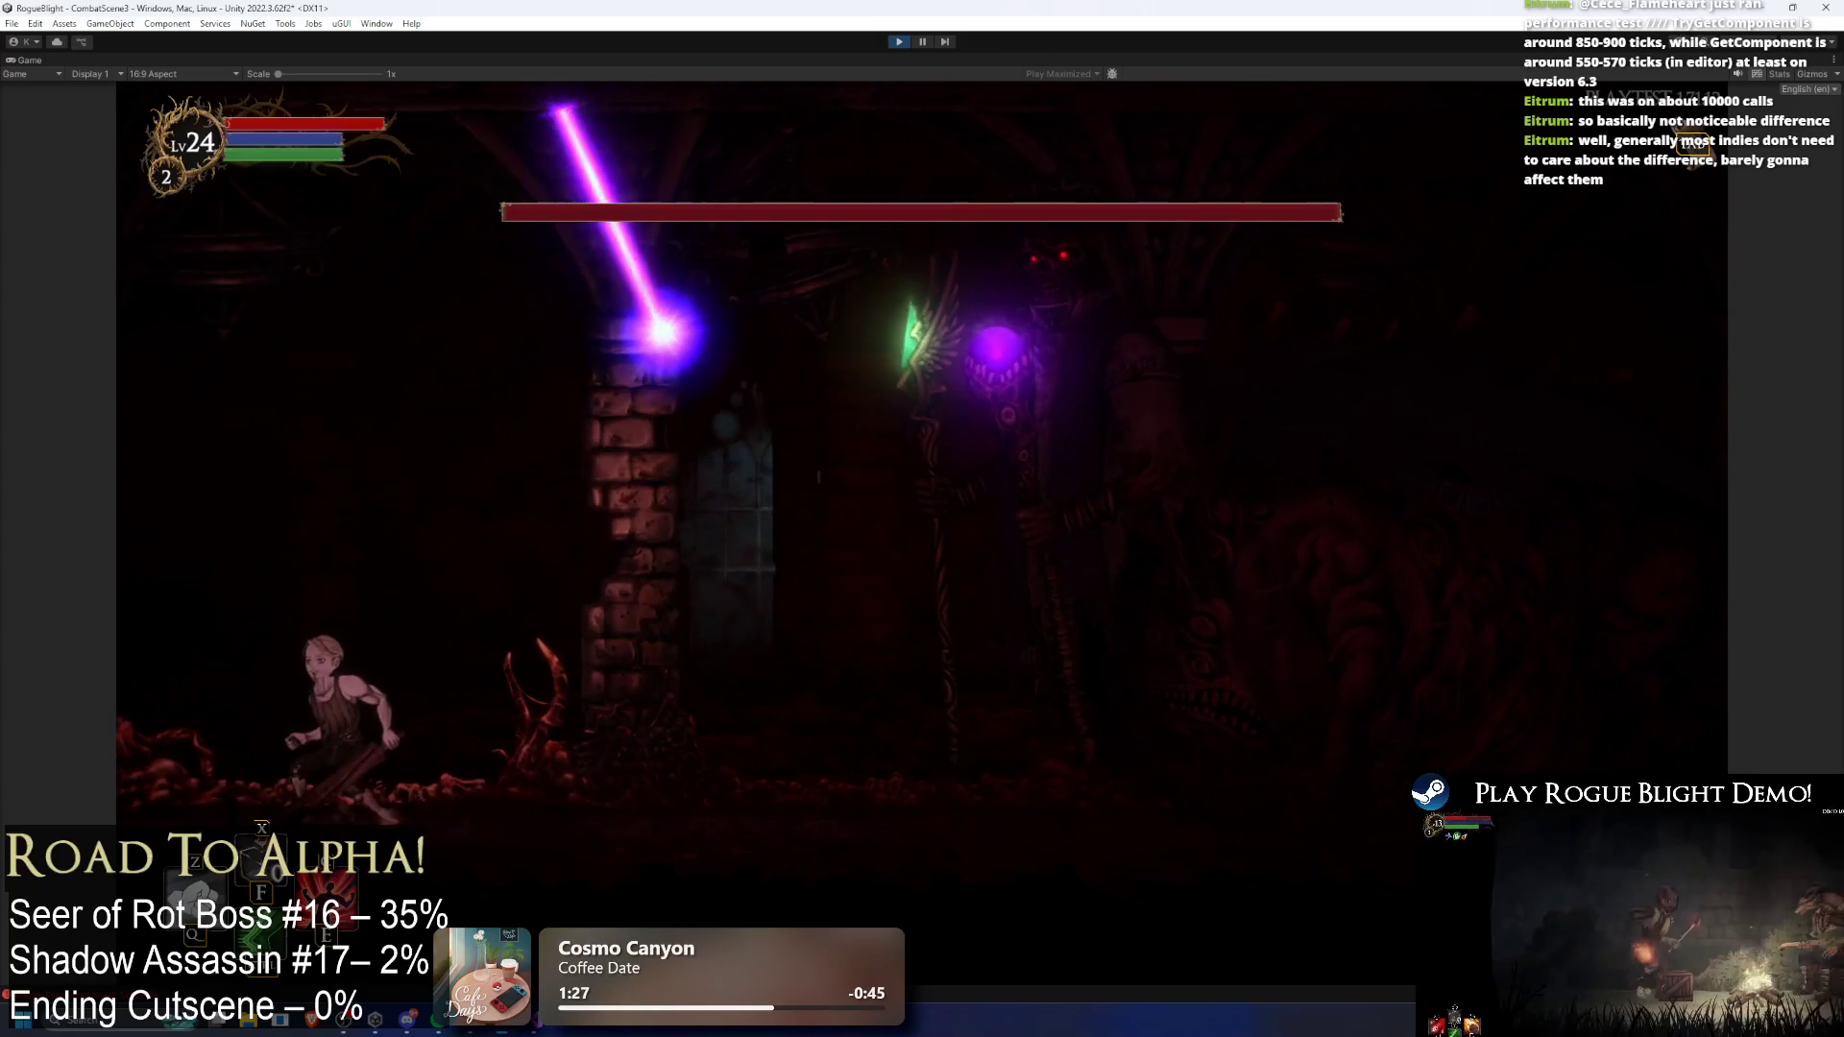
{"action": "key", "text": "Right"}
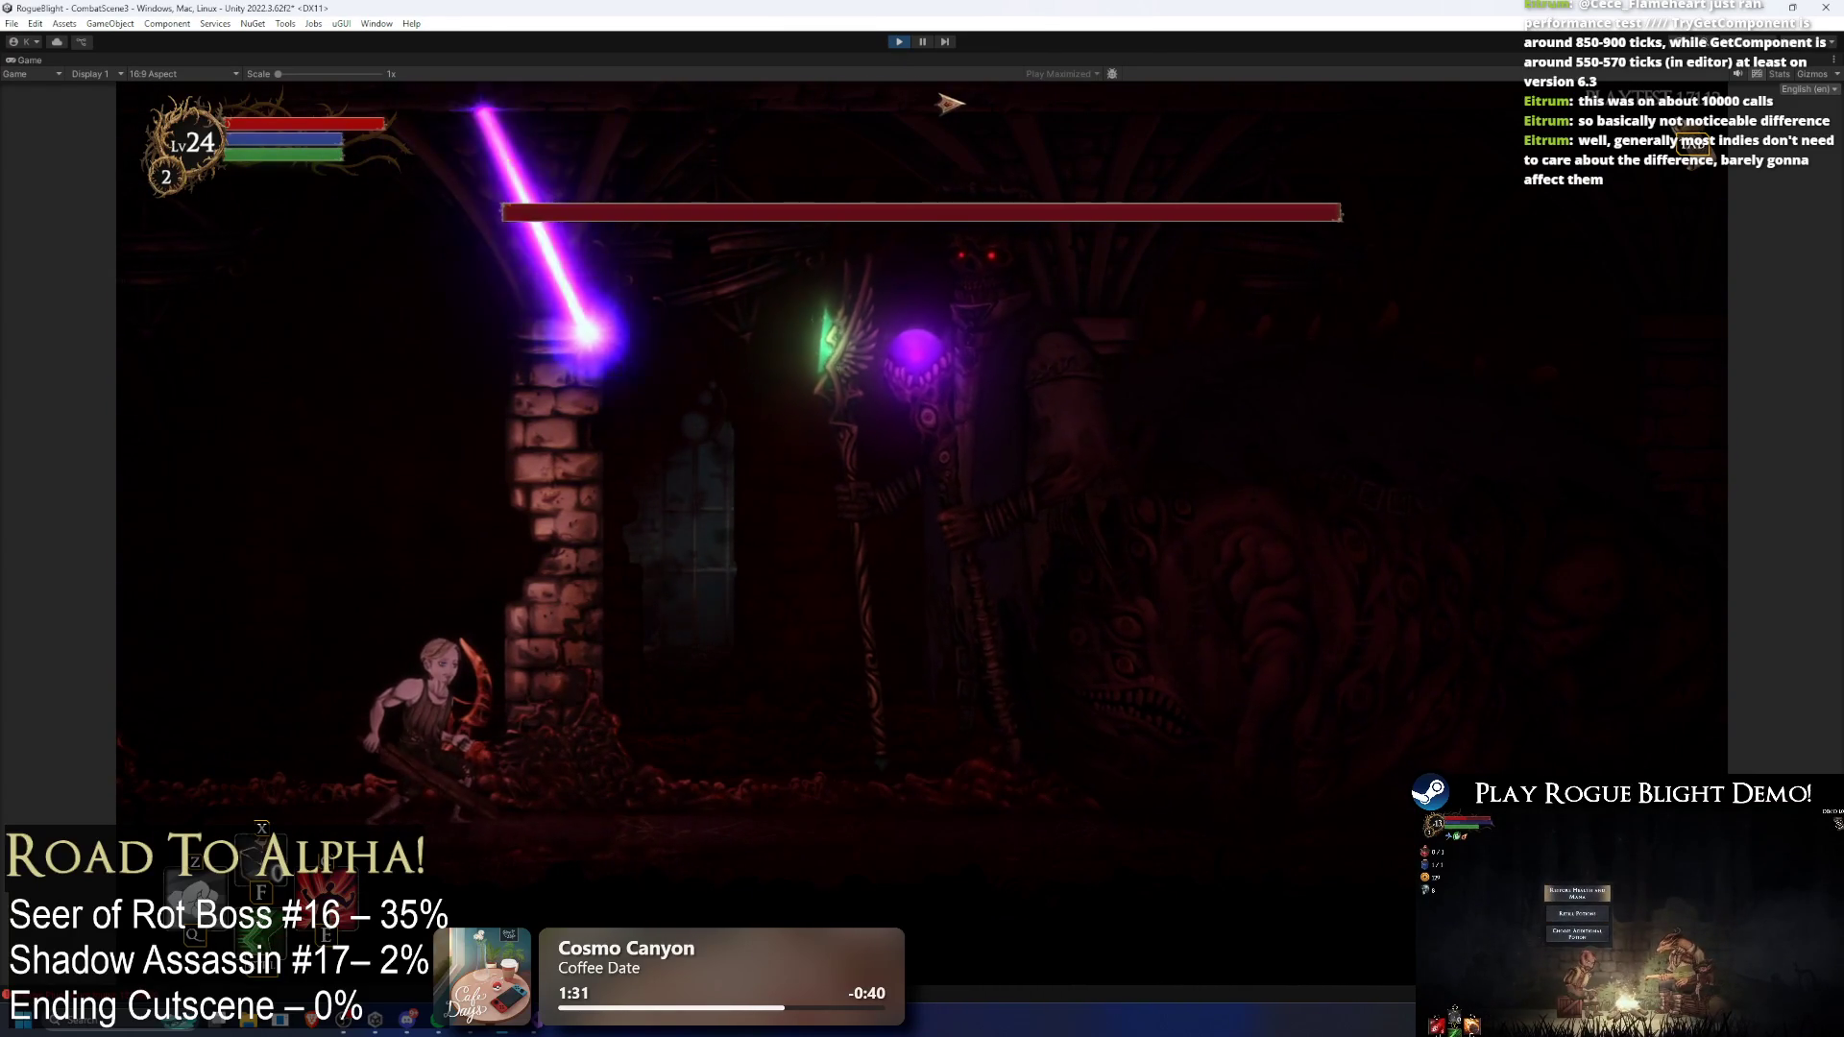
{"action": "key", "text": "Left"}
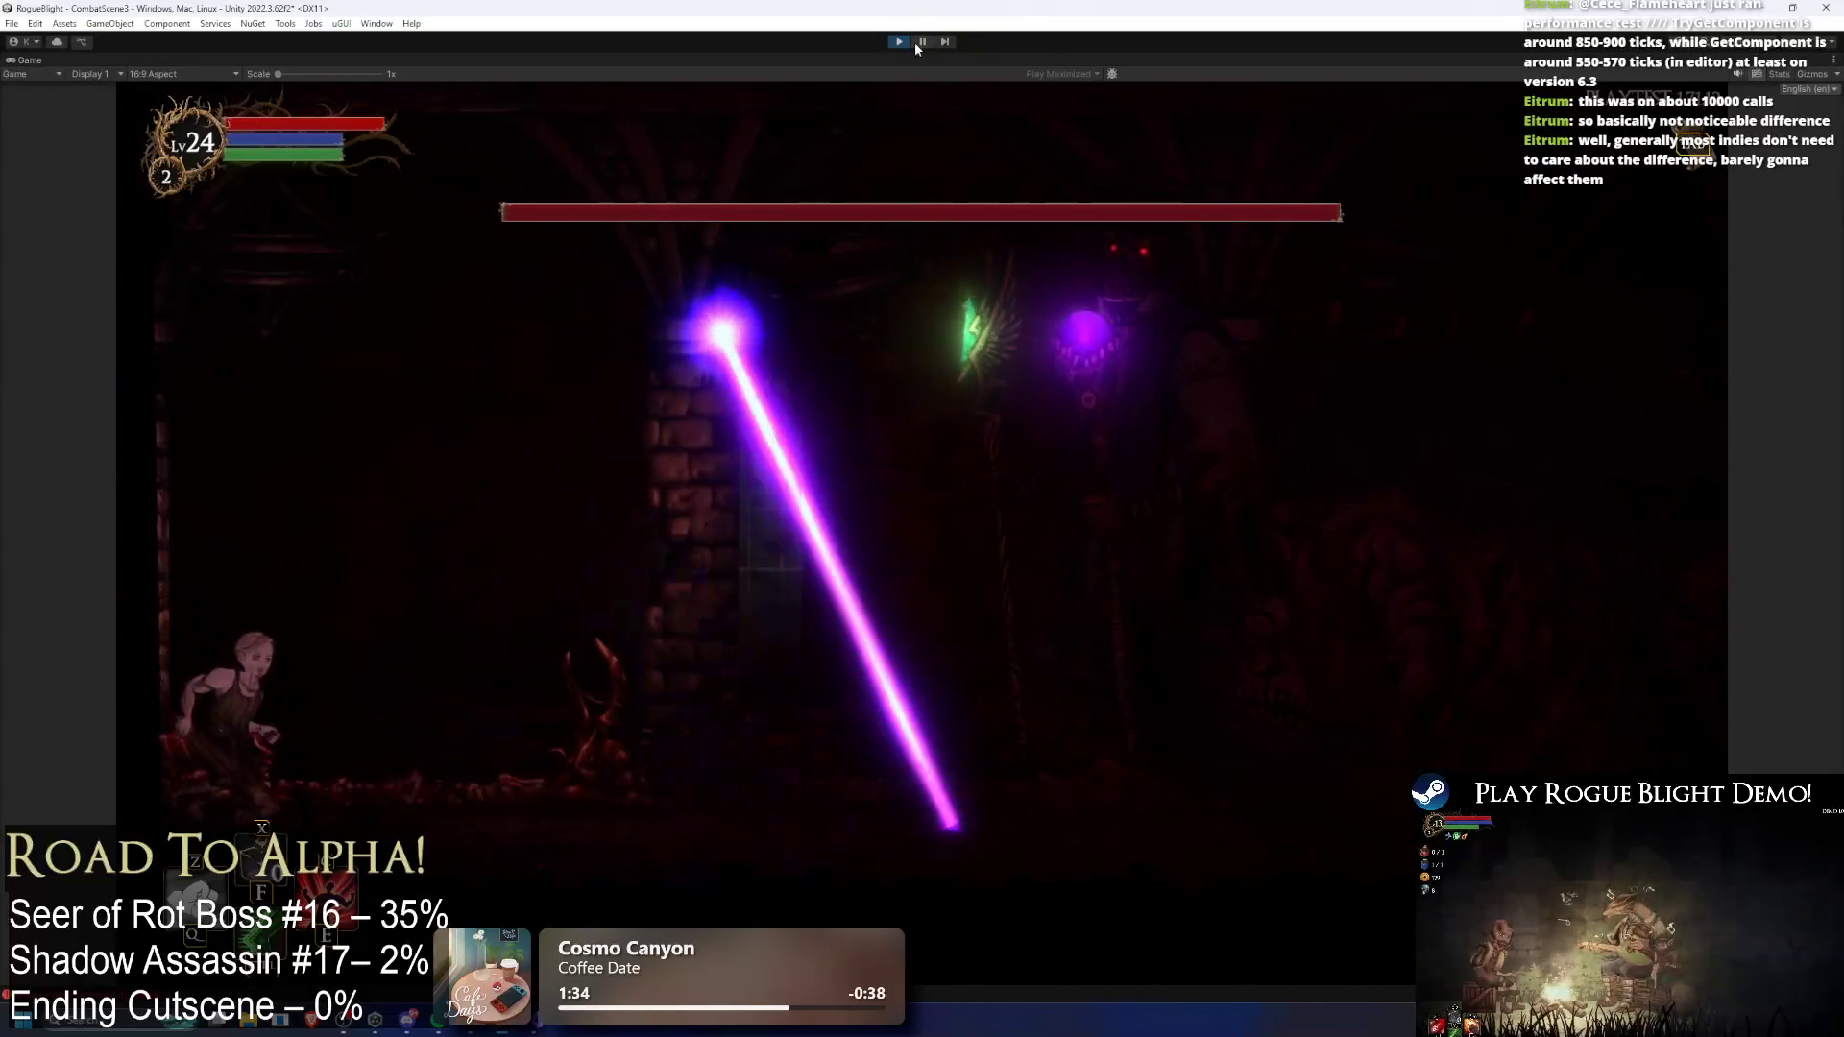
{"action": "key", "text": "ctrl+p"}
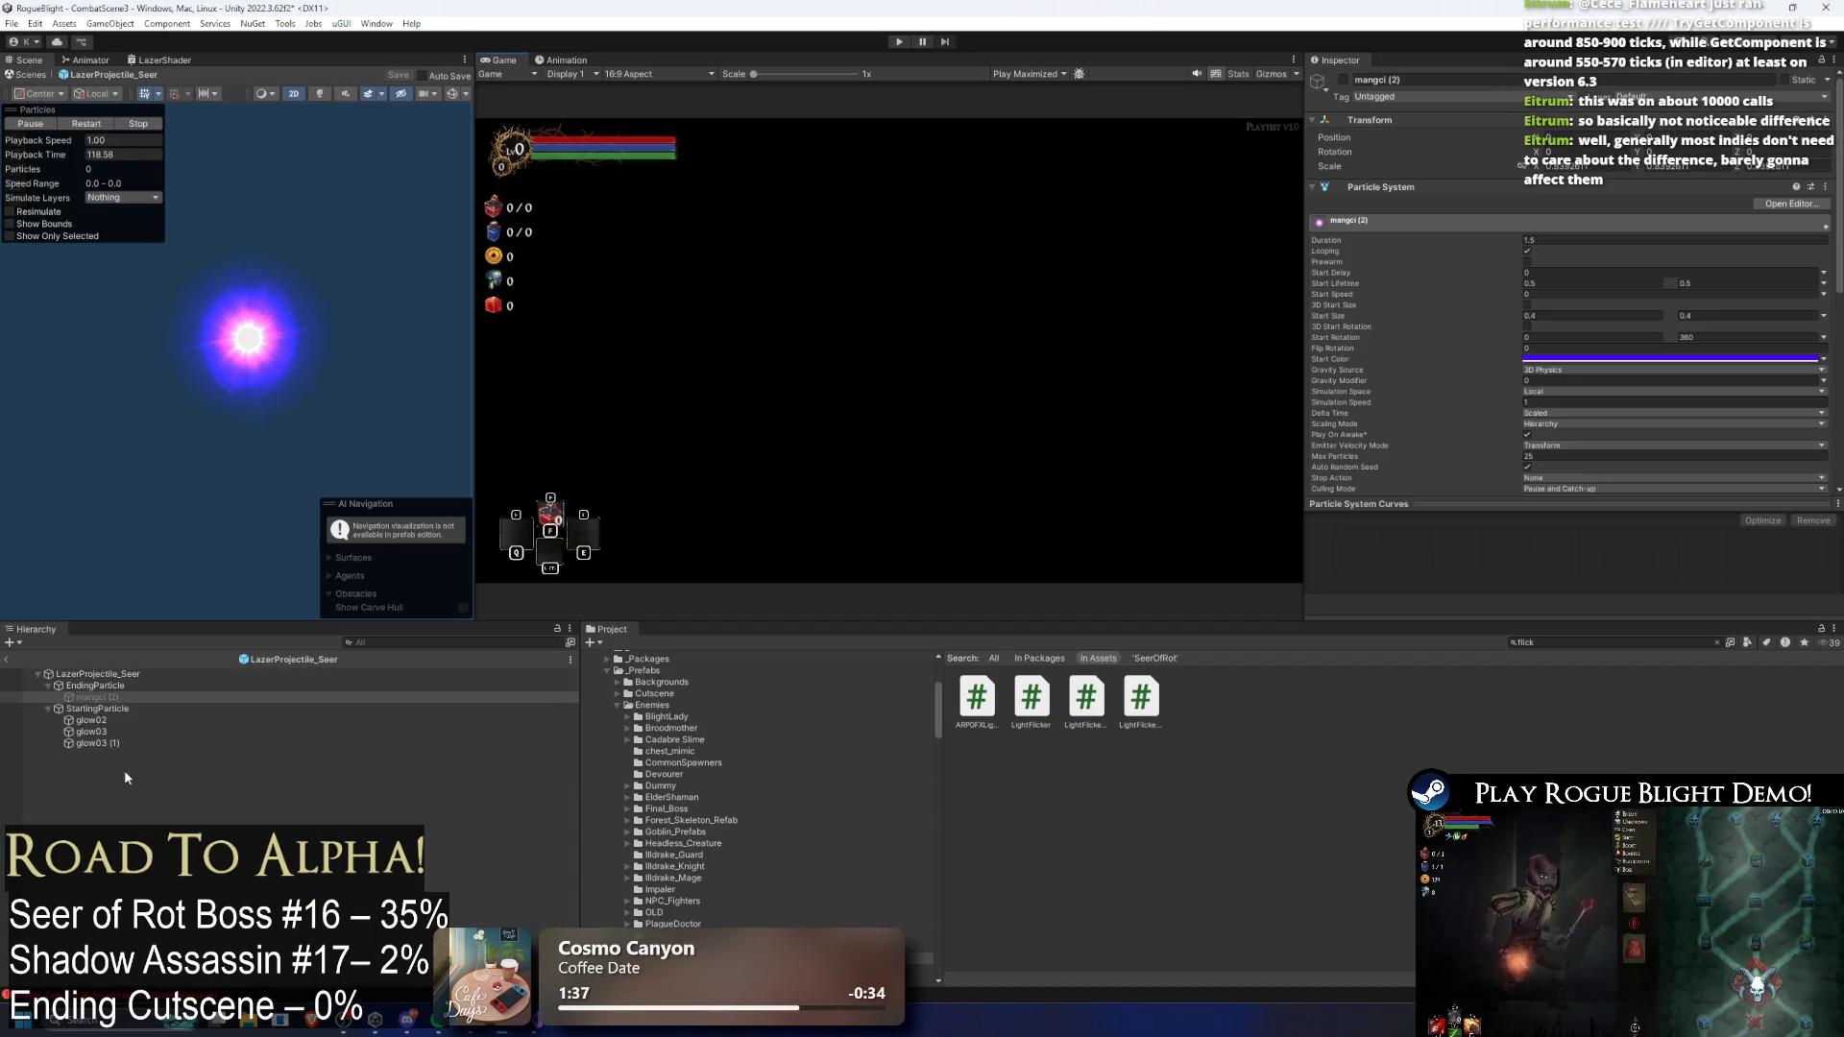
Step: Reactivate the mangci (2) particle and start a new playtest of the laser effects
{"action": "left_click", "coordinate": [1344, 80]}
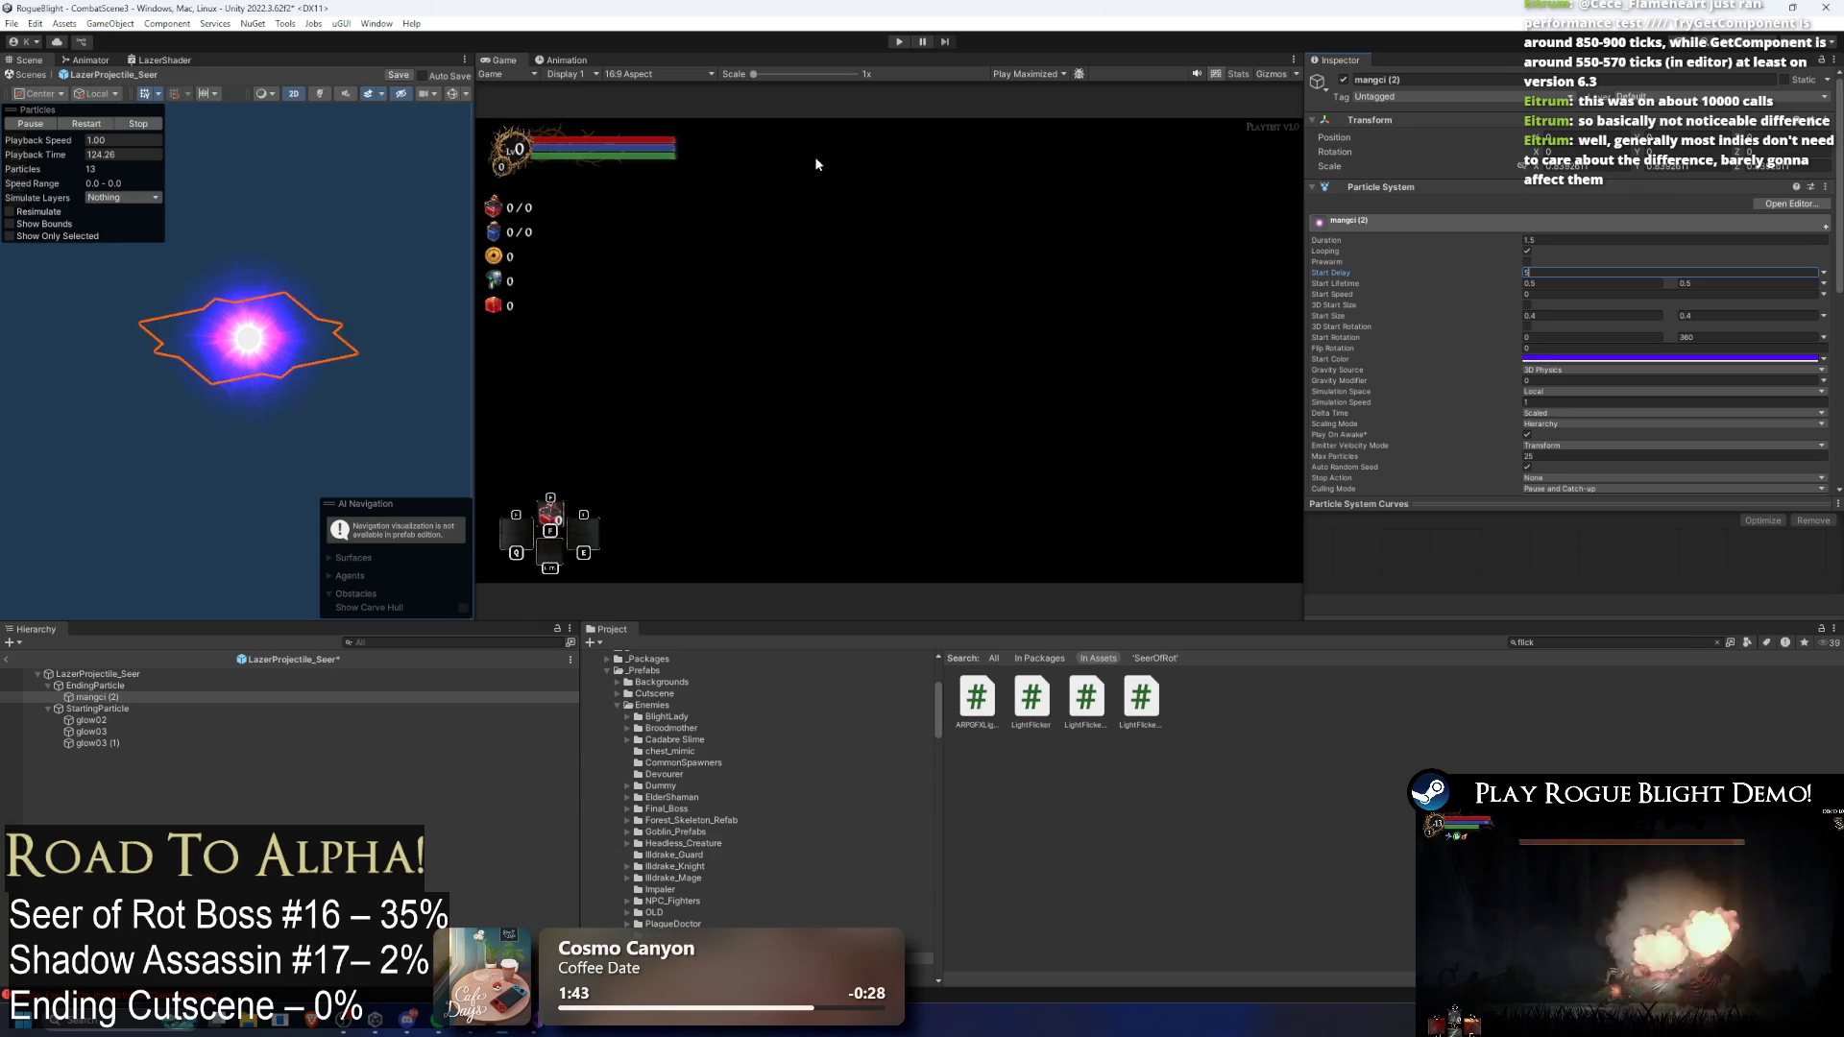
{"action": "left_click", "coordinate": [901, 42]}
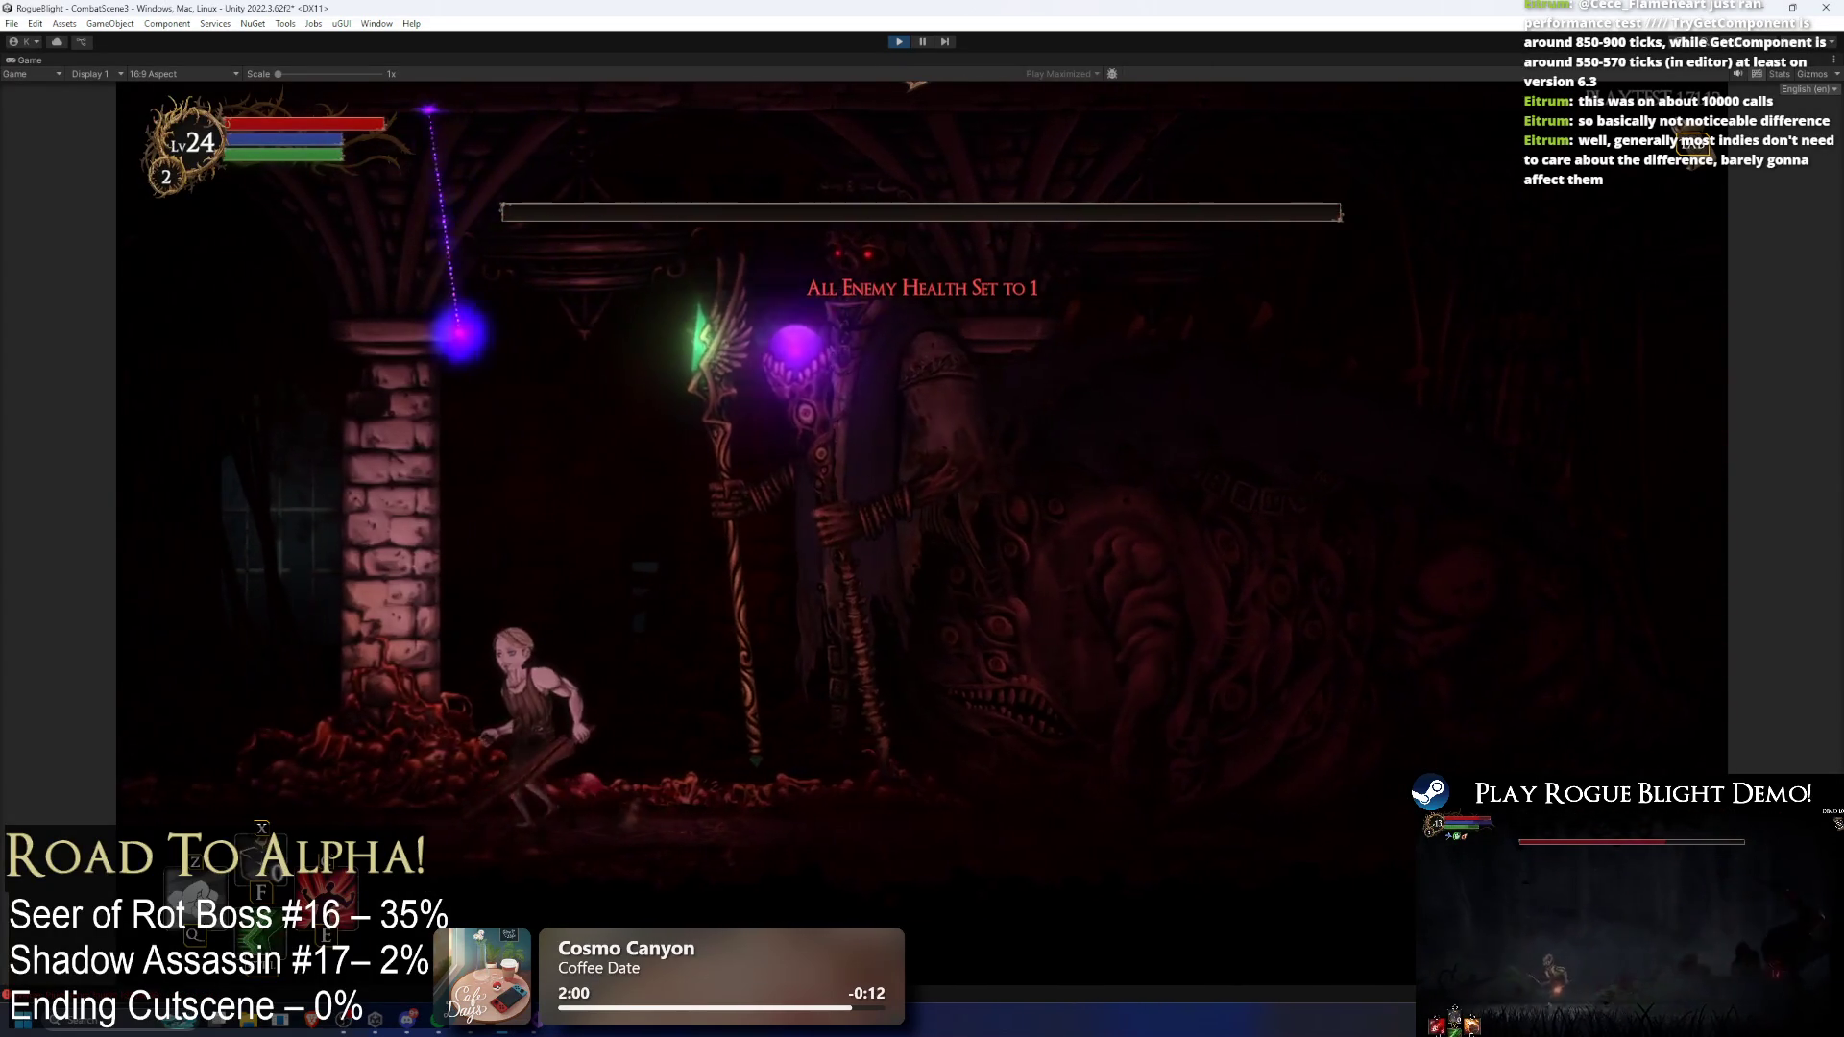
Step: Restore boss health with F2, watch the laser, exit play mode, and select glow03 (1)
{"action": "key", "text": "F2"}
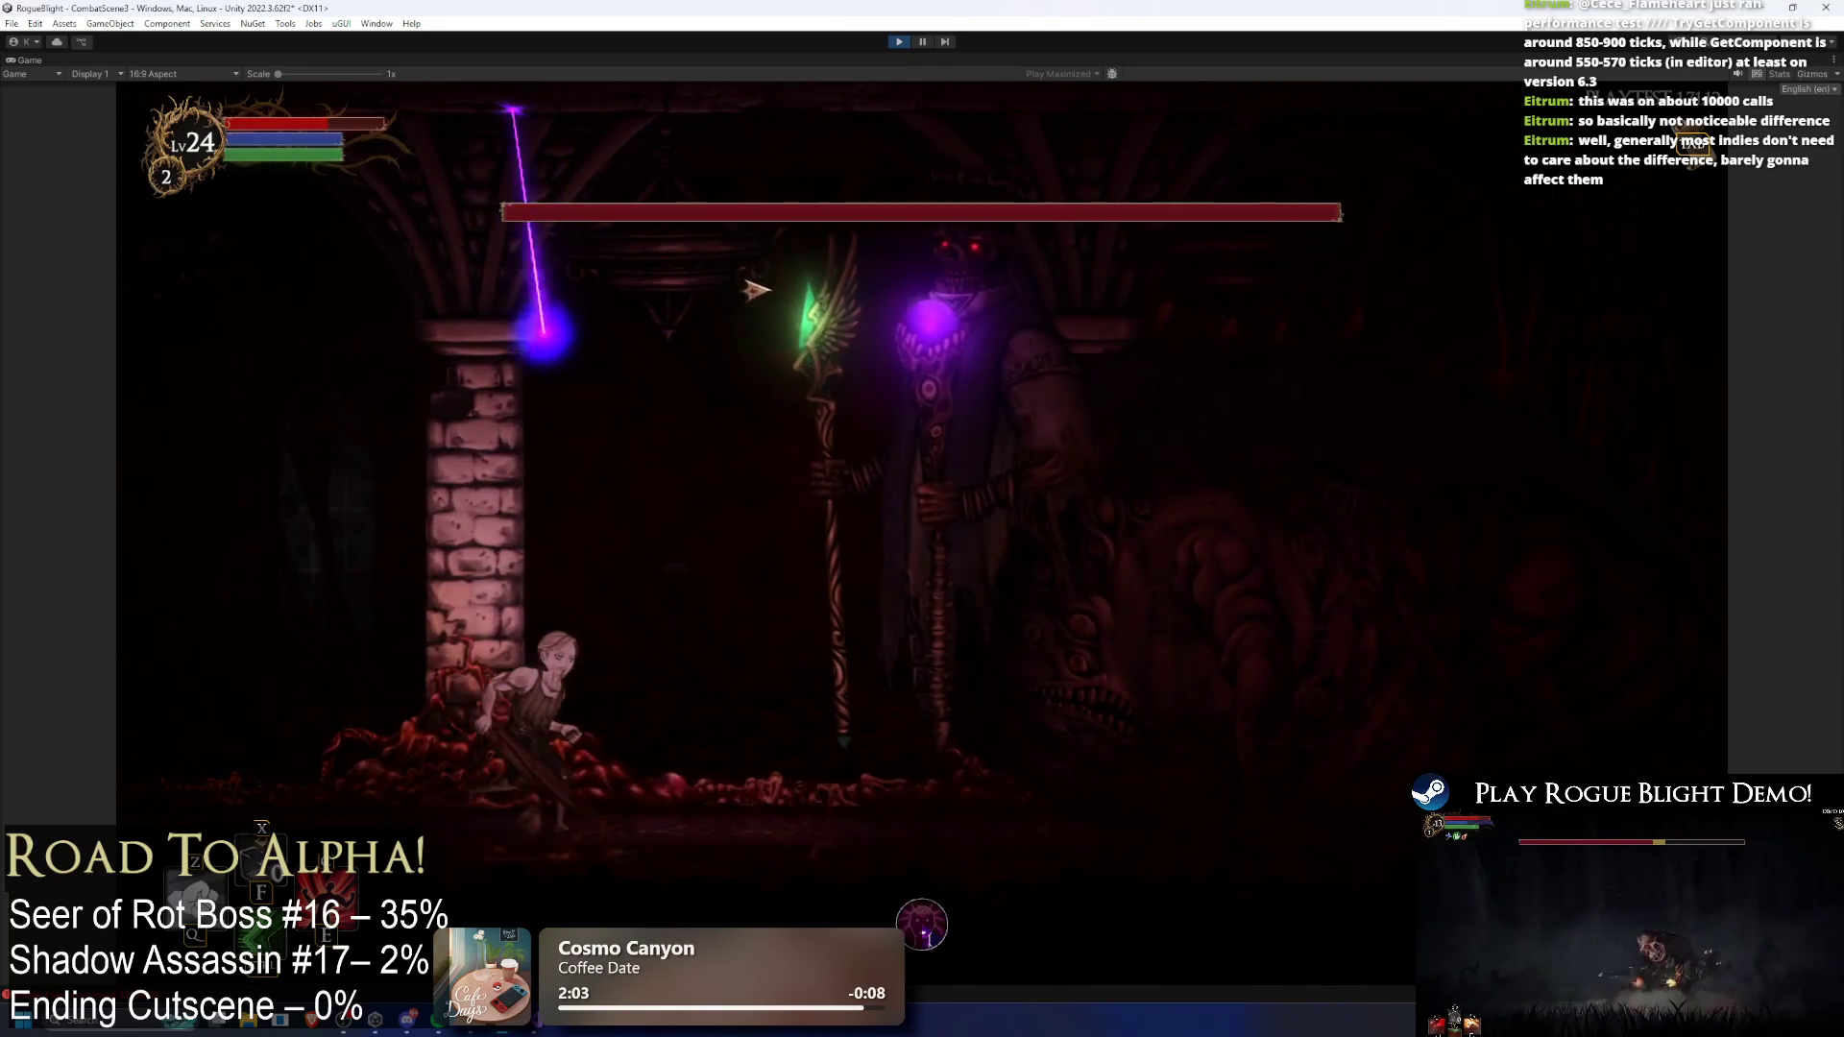
{"action": "key", "text": "Left"}
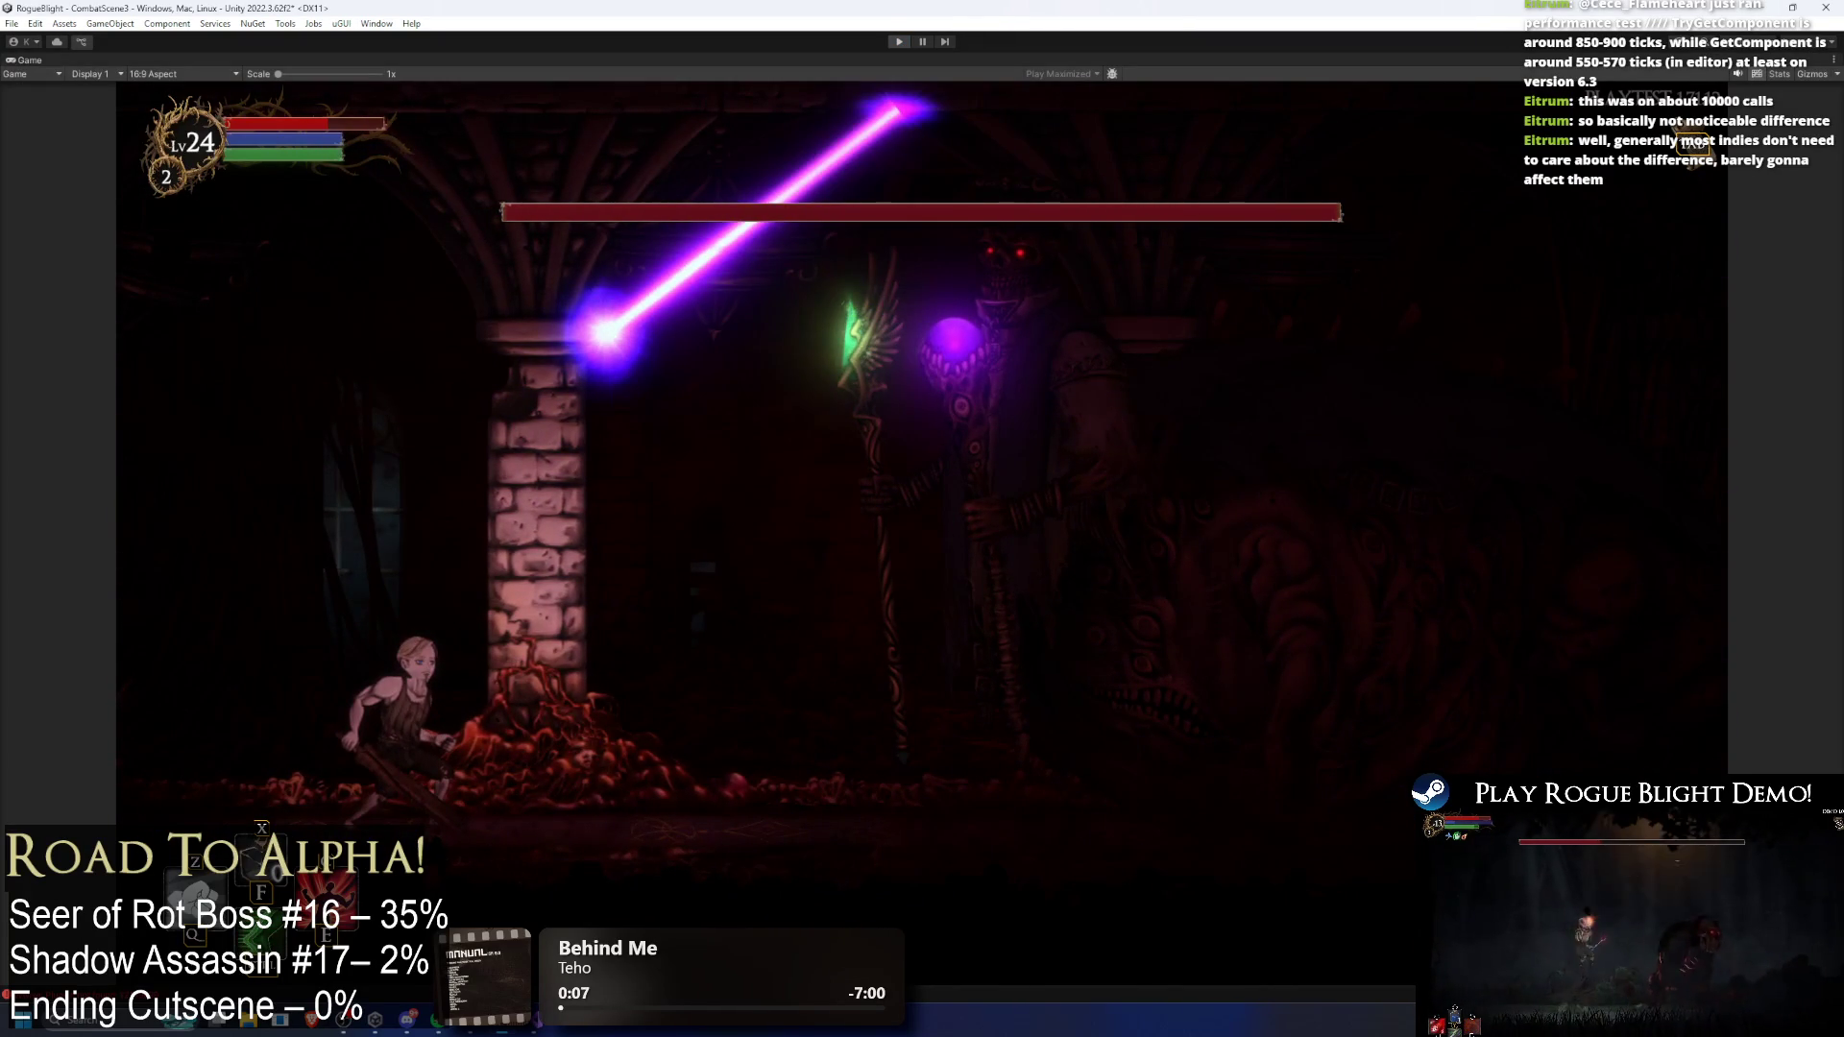
{"action": "key", "text": "ctrl+p"}
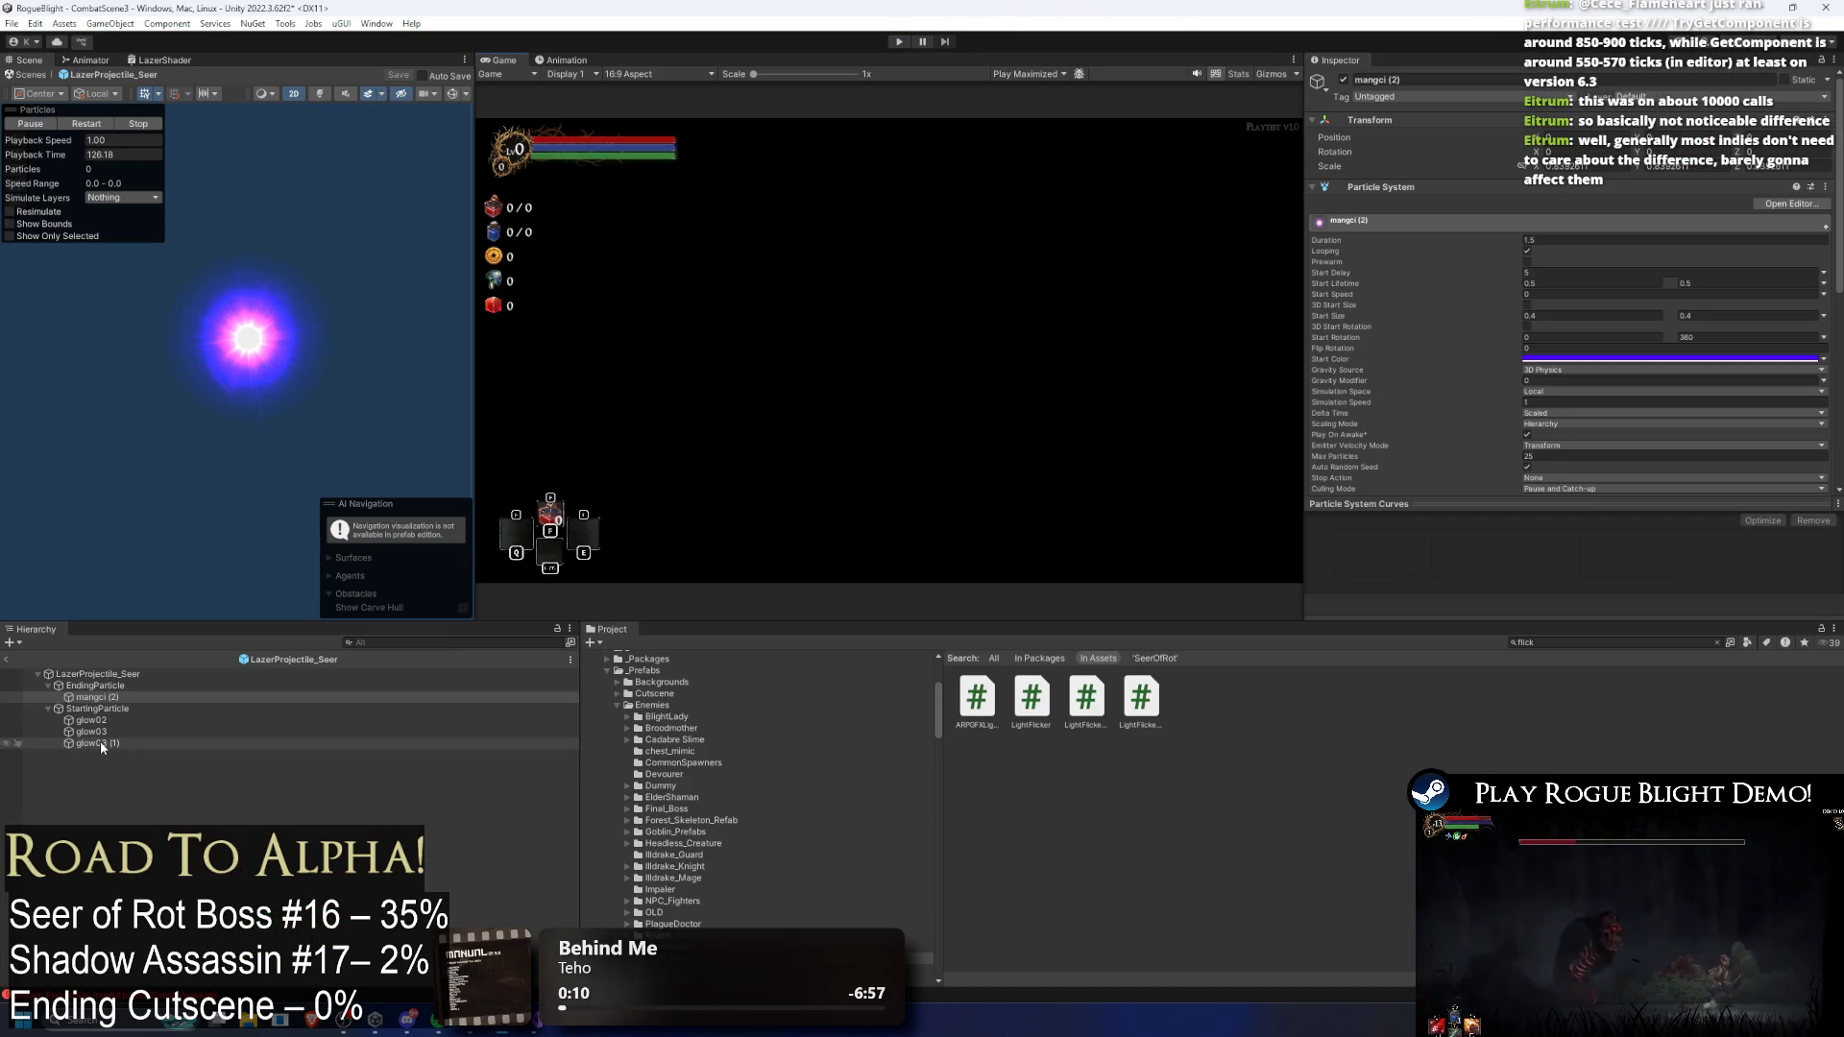
{"action": "left_click", "coordinate": [118, 744]}
Step: Duplicate glow03 (1) as glow03 (2) under EndingParticle and set its Transform value to 1
{"action": "key", "text": "ctrl+d"}
{"action": "left_click_drag", "start_coordinate": [116, 755], "coordinate": [111, 702]}
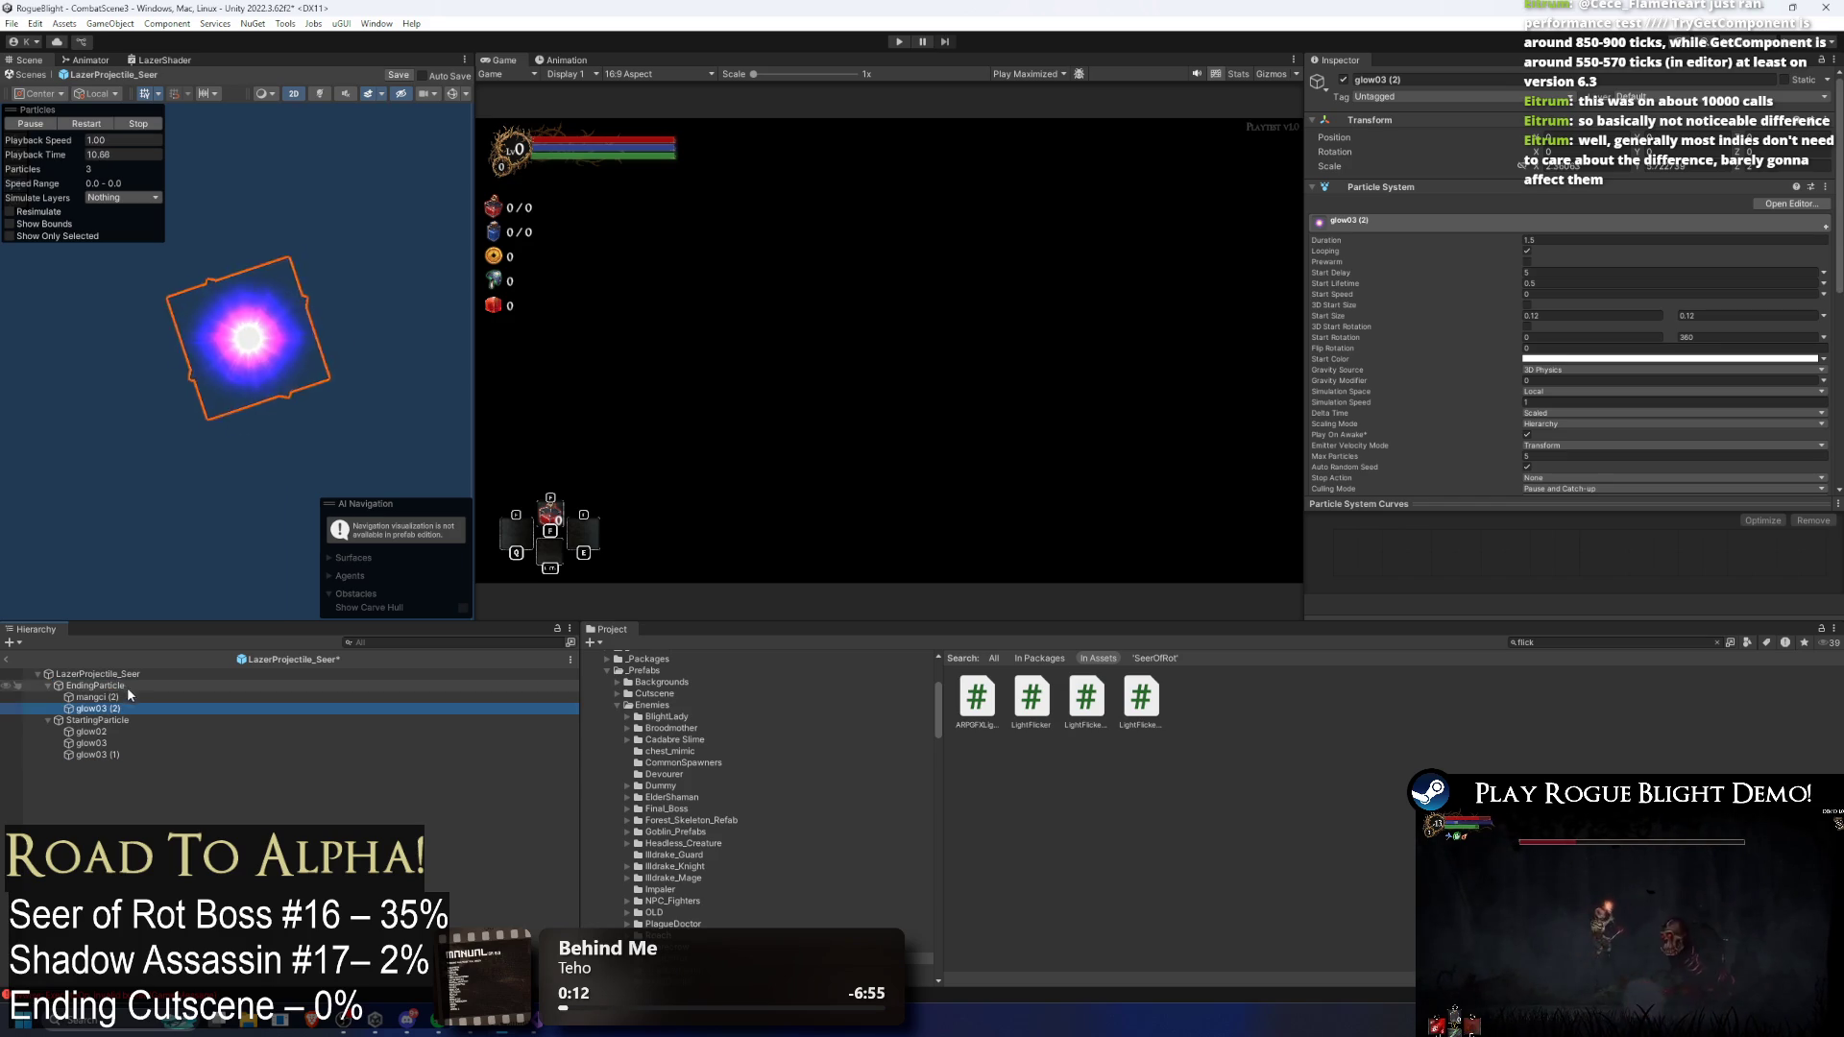
{"action": "left_click", "coordinate": [96, 686]}
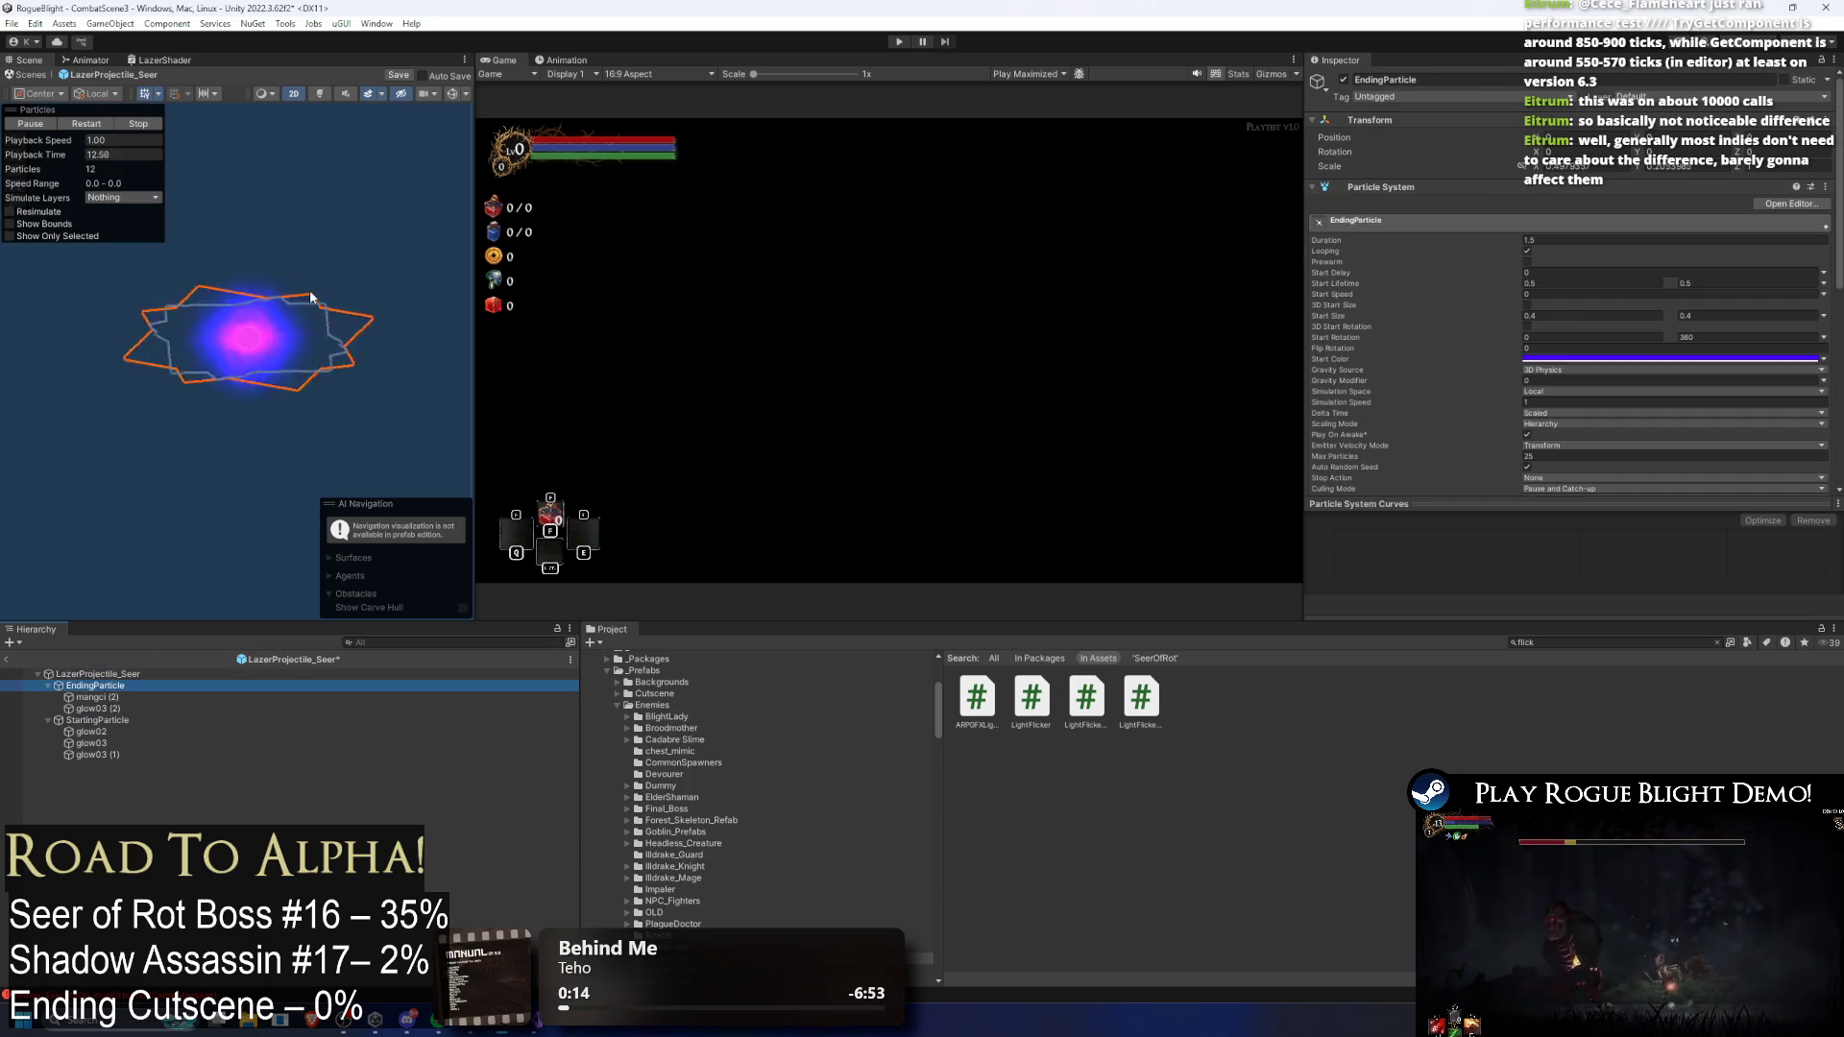
{"action": "left_click", "coordinate": [116, 627]}
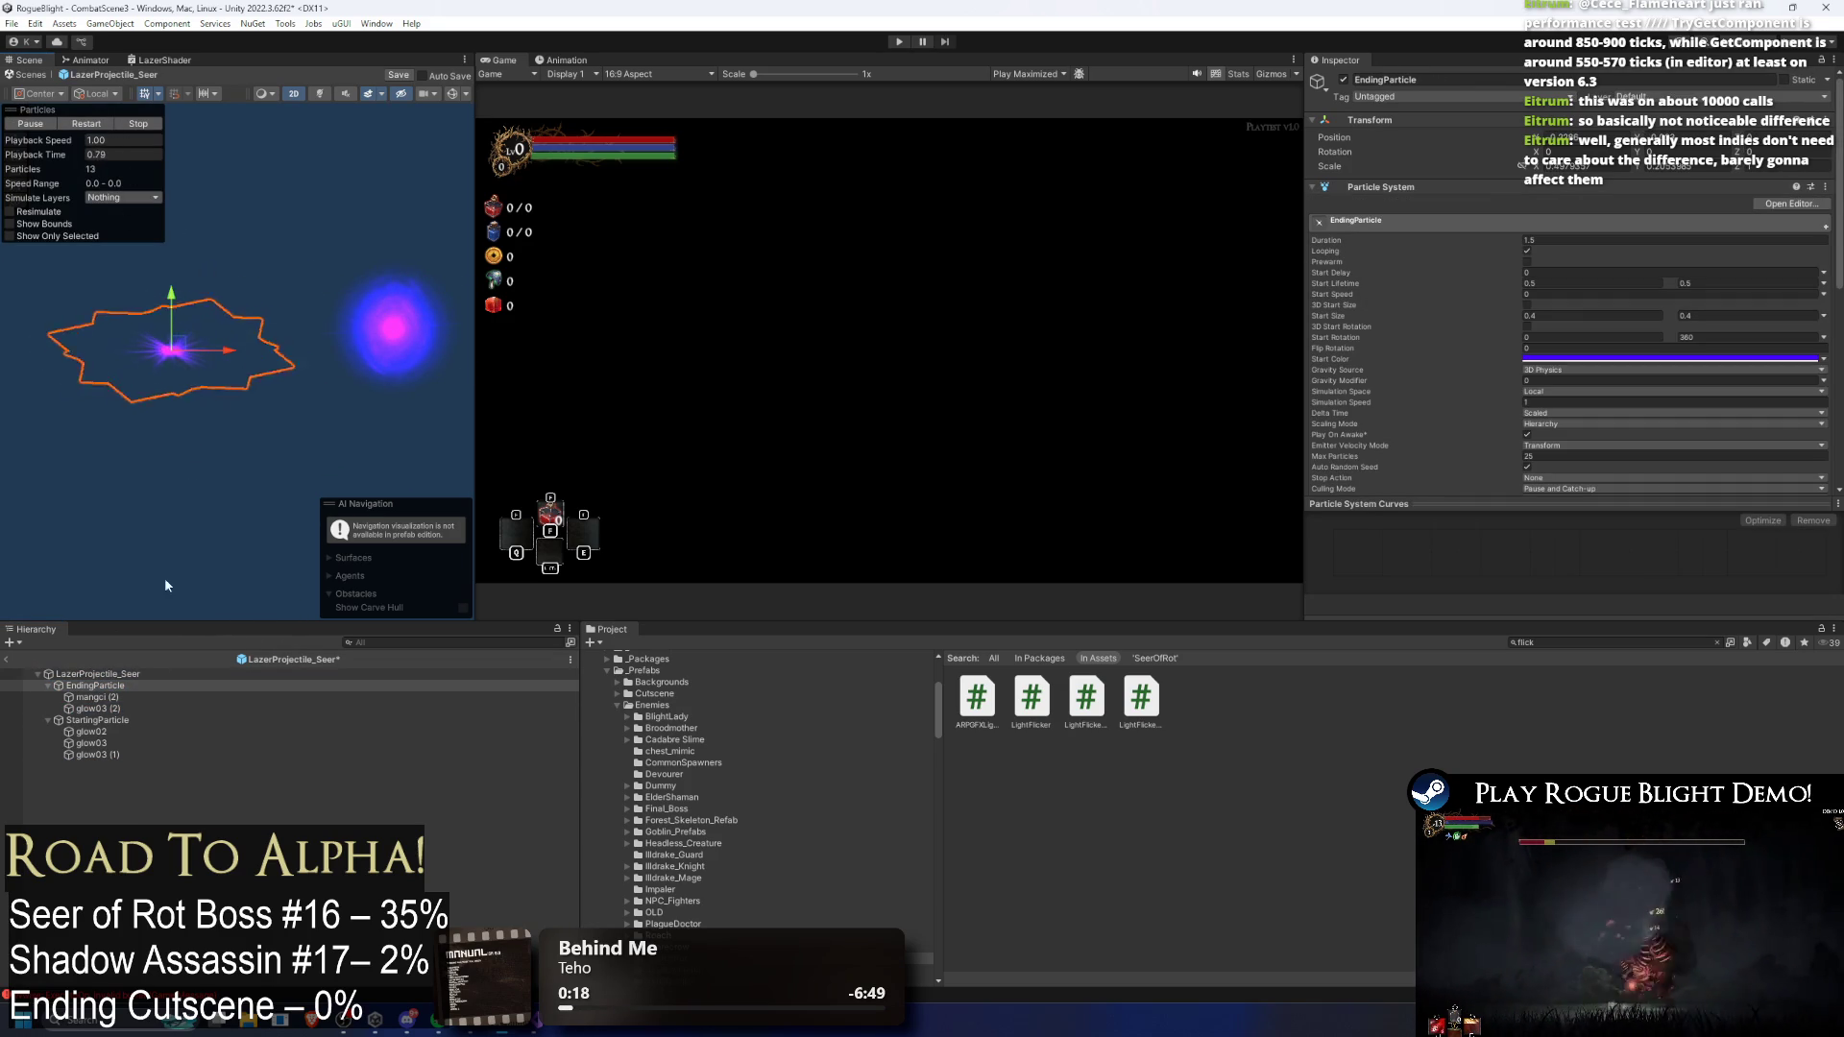
{"action": "left_click", "coordinate": [101, 709]}
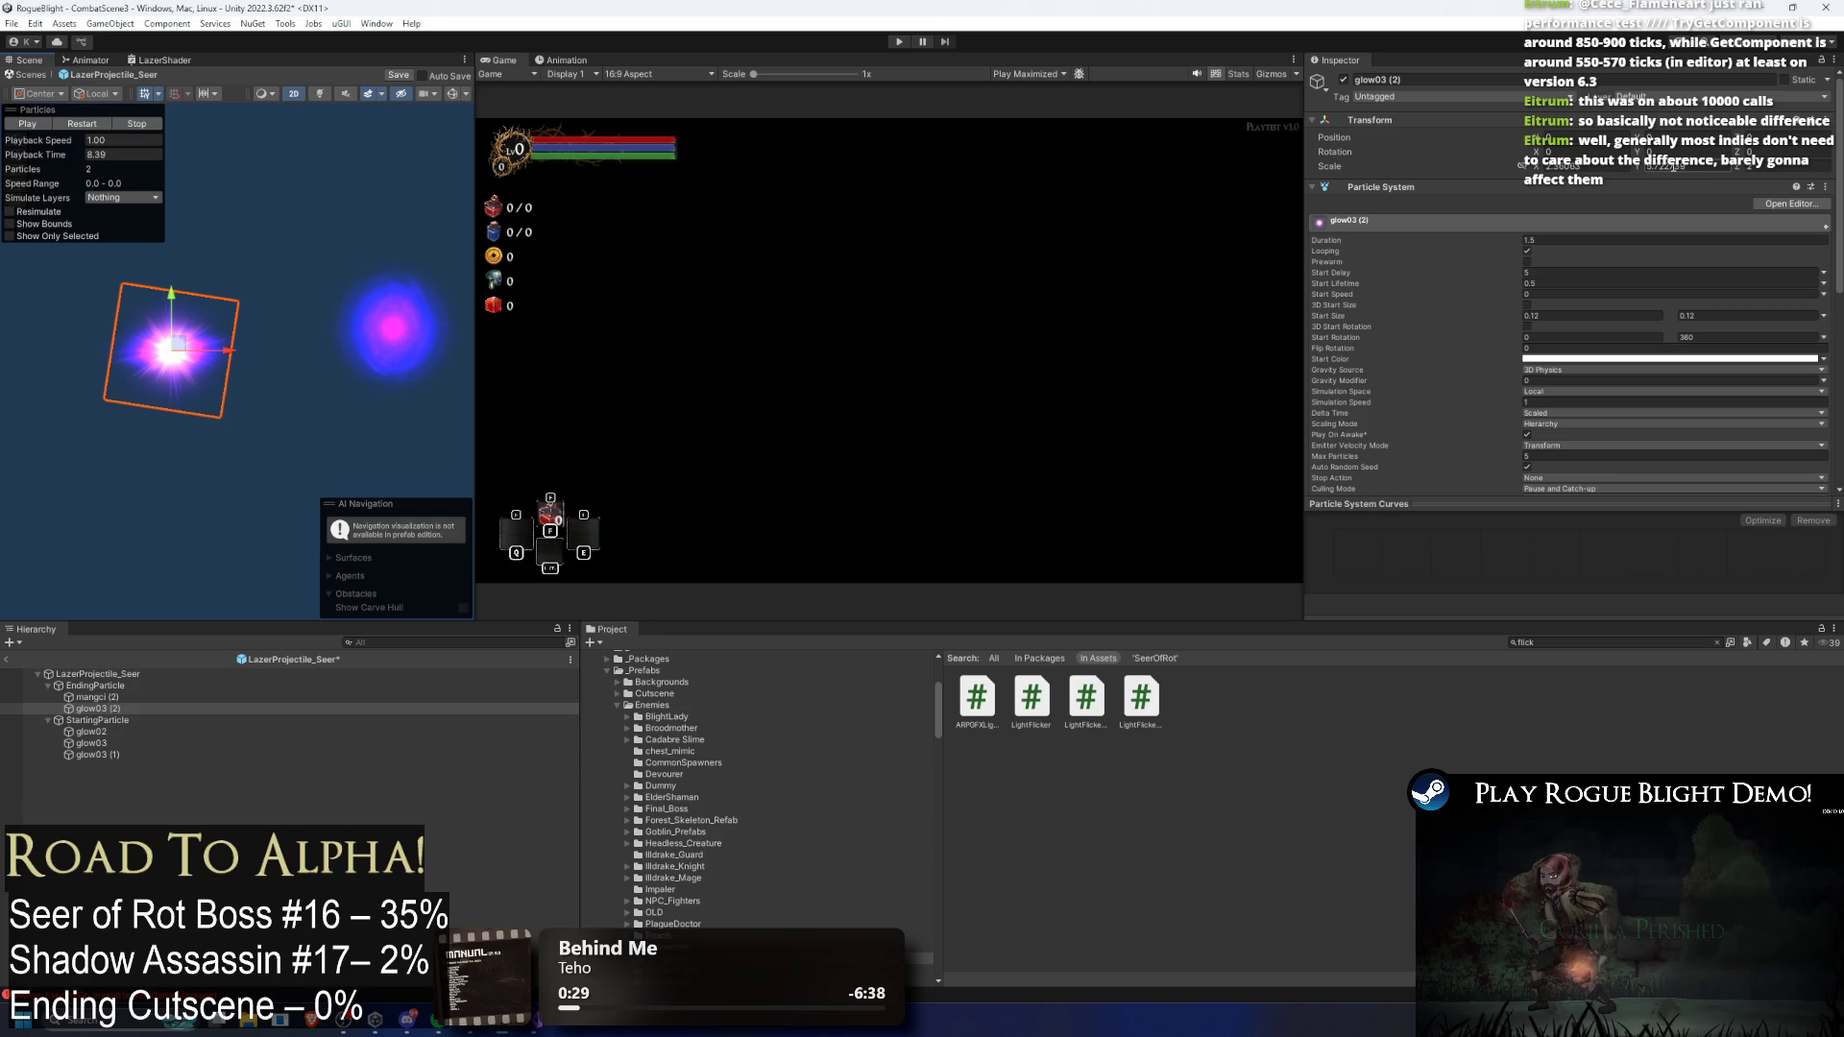
{"action": "type", "text": "1"}
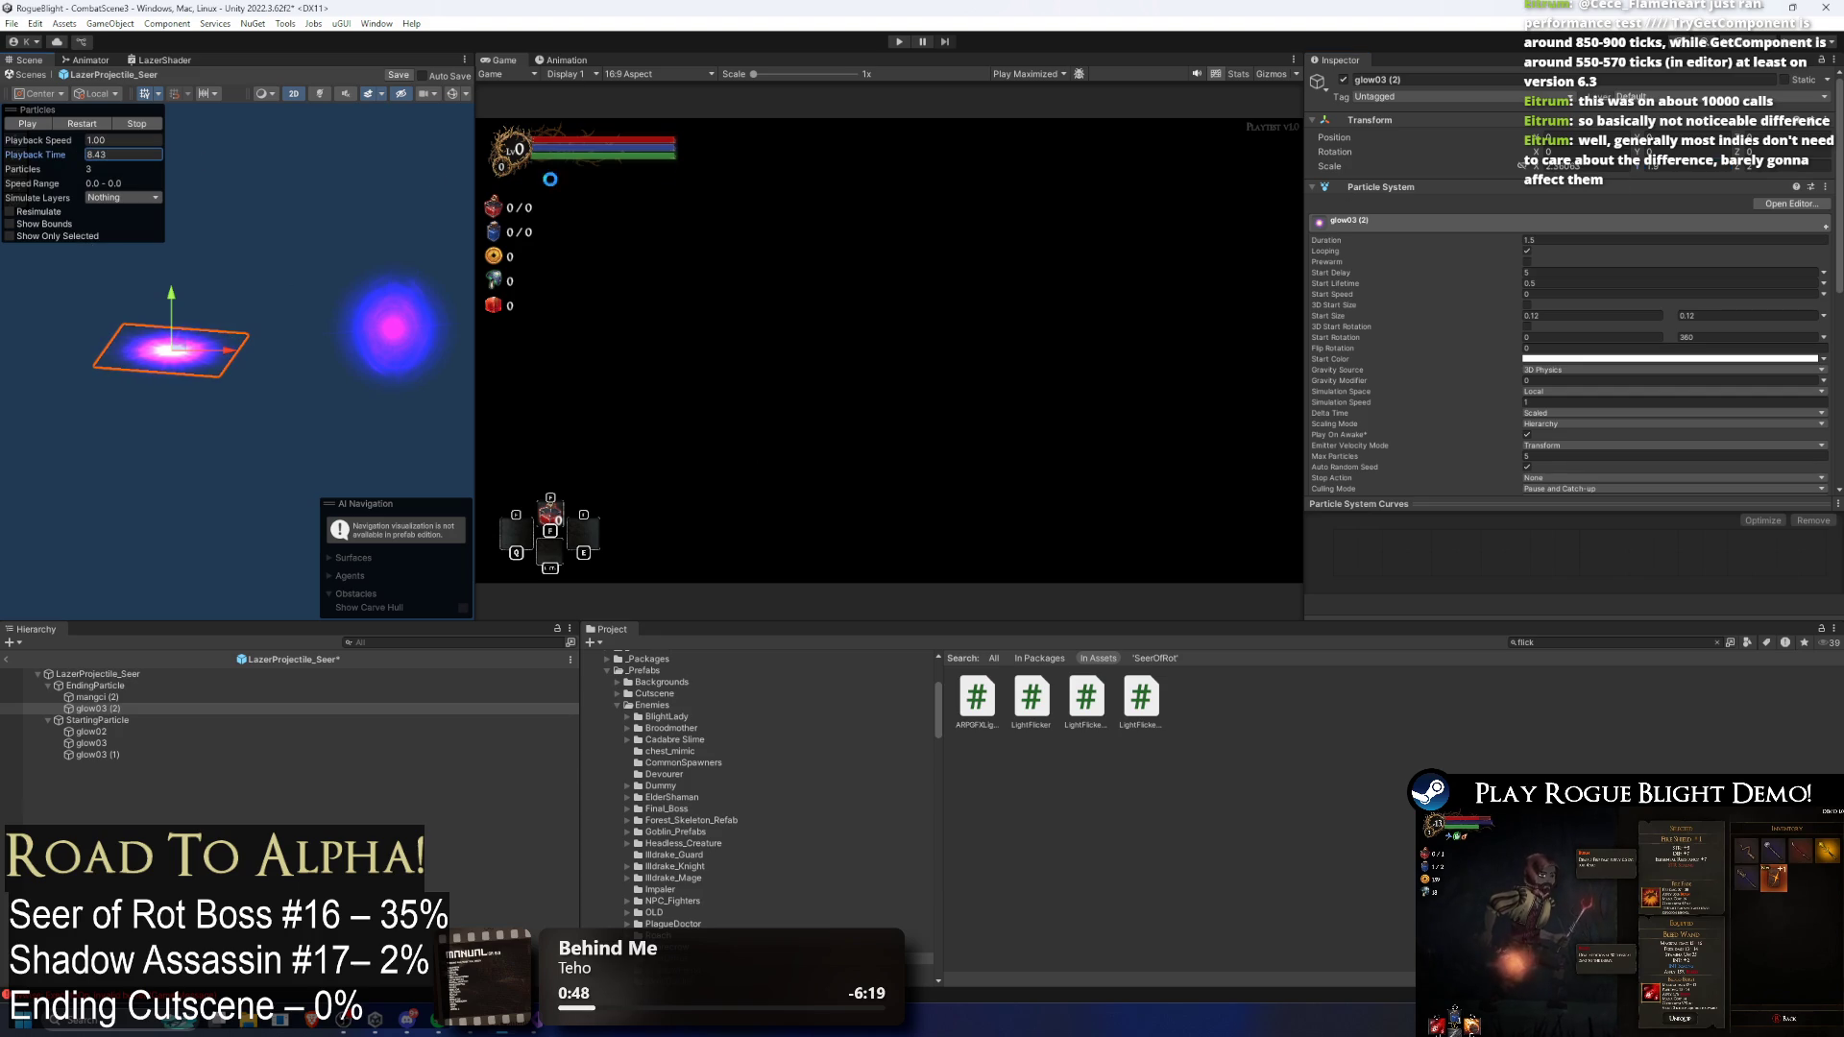
{"action": "left_click", "coordinate": [149, 684]}
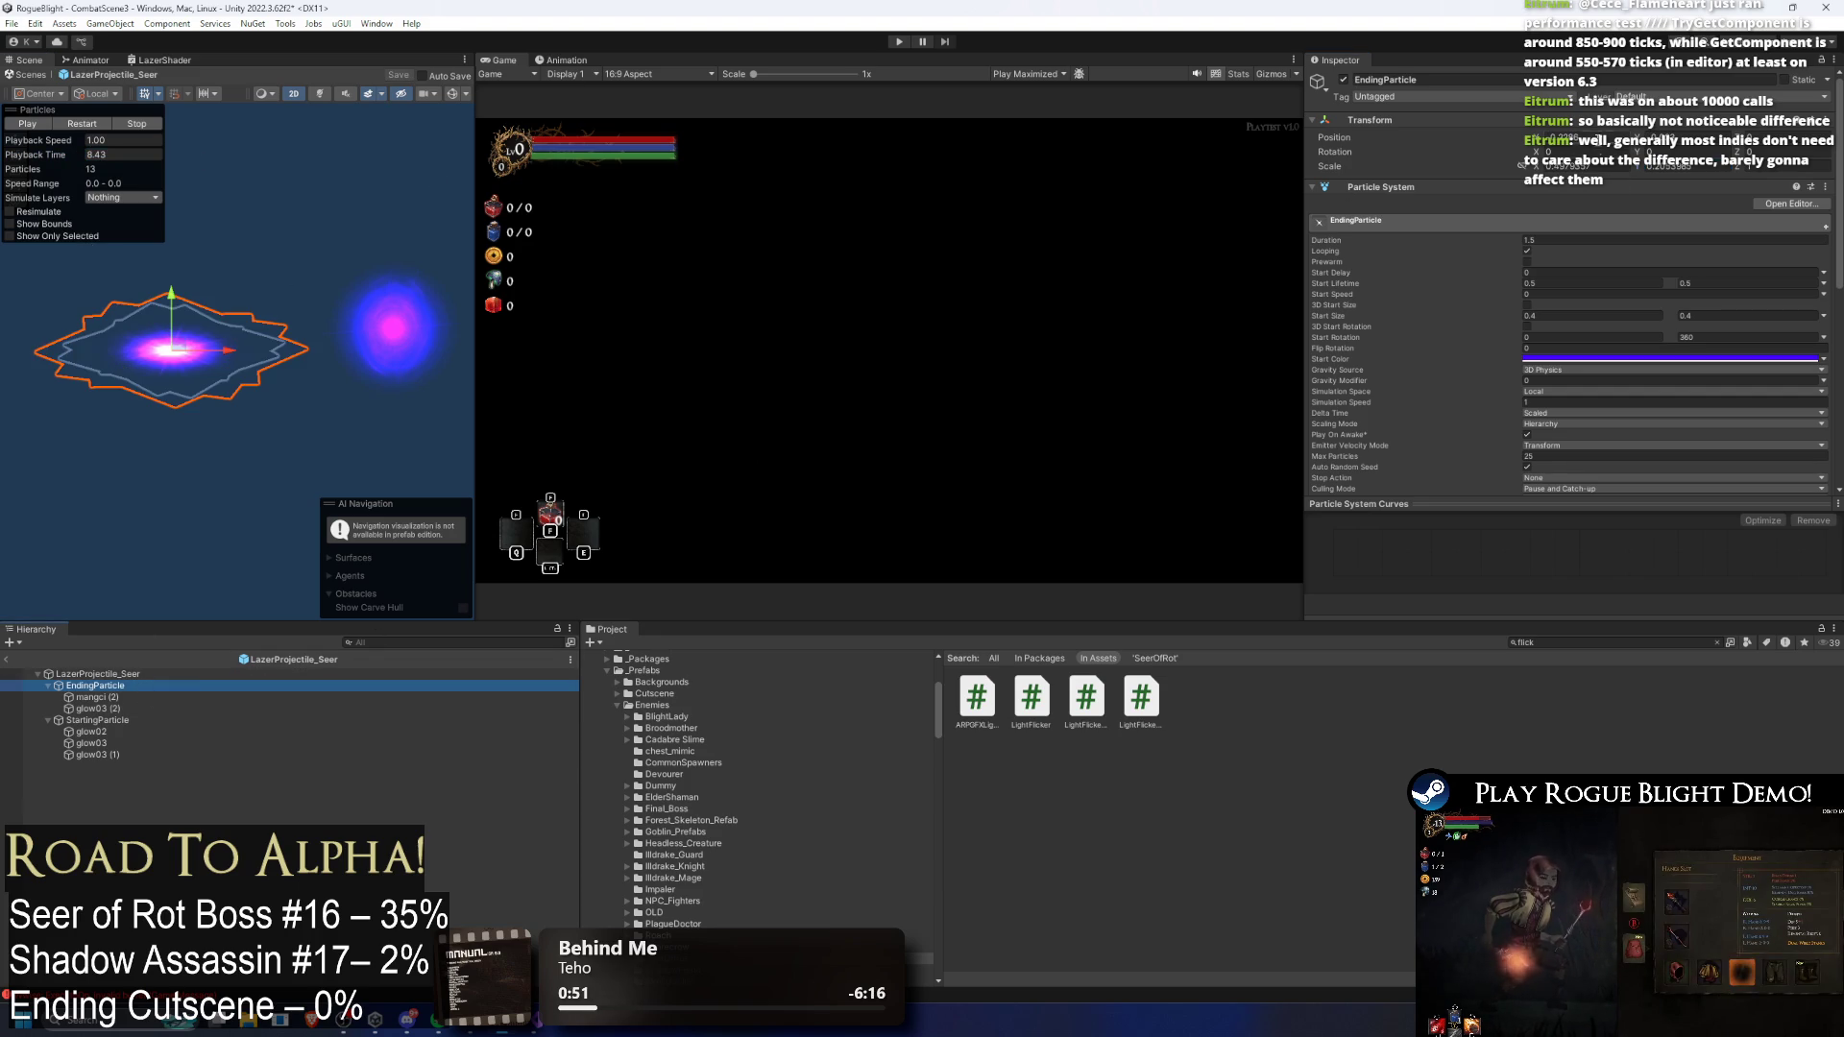
Step: Start a playtest, turn on cheats with F1, and restore the boss to full health with F2
{"action": "left_click", "coordinate": [896, 42]}
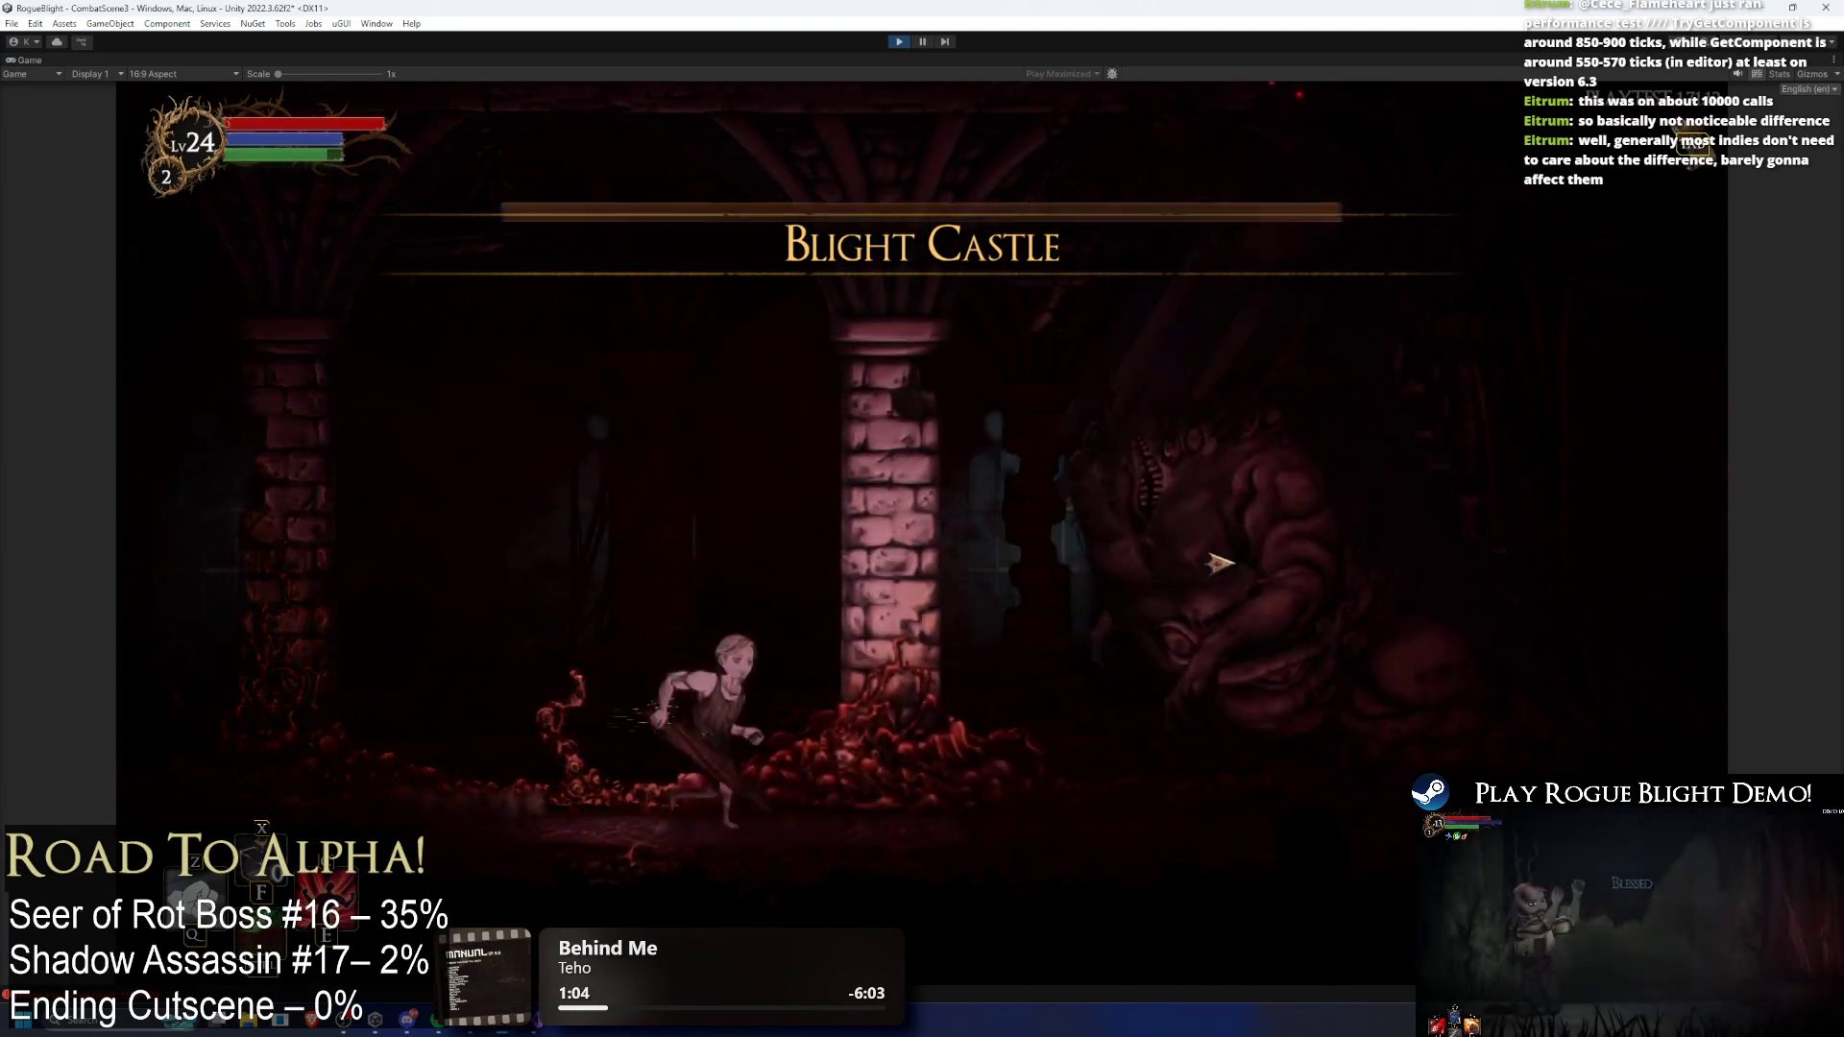
{"action": "key", "text": "F1"}
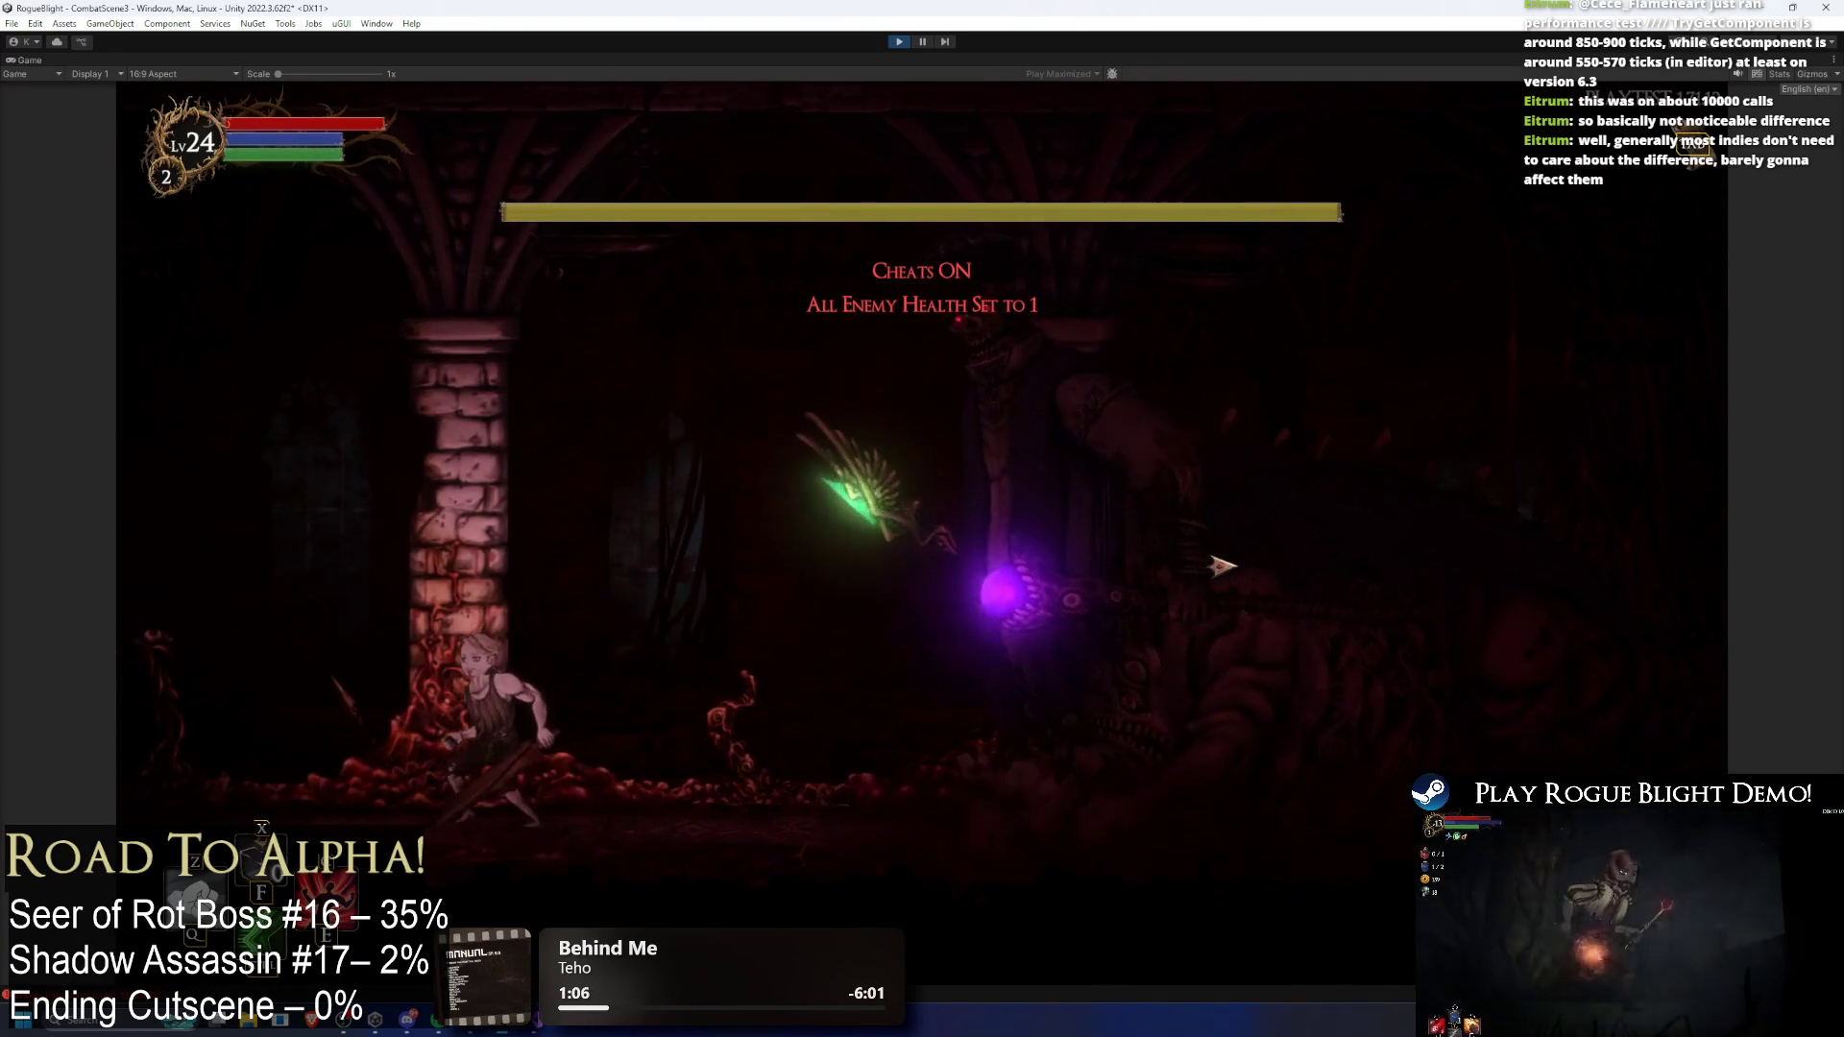
{"action": "key", "text": "F2"}
{"action": "key", "text": "d"}
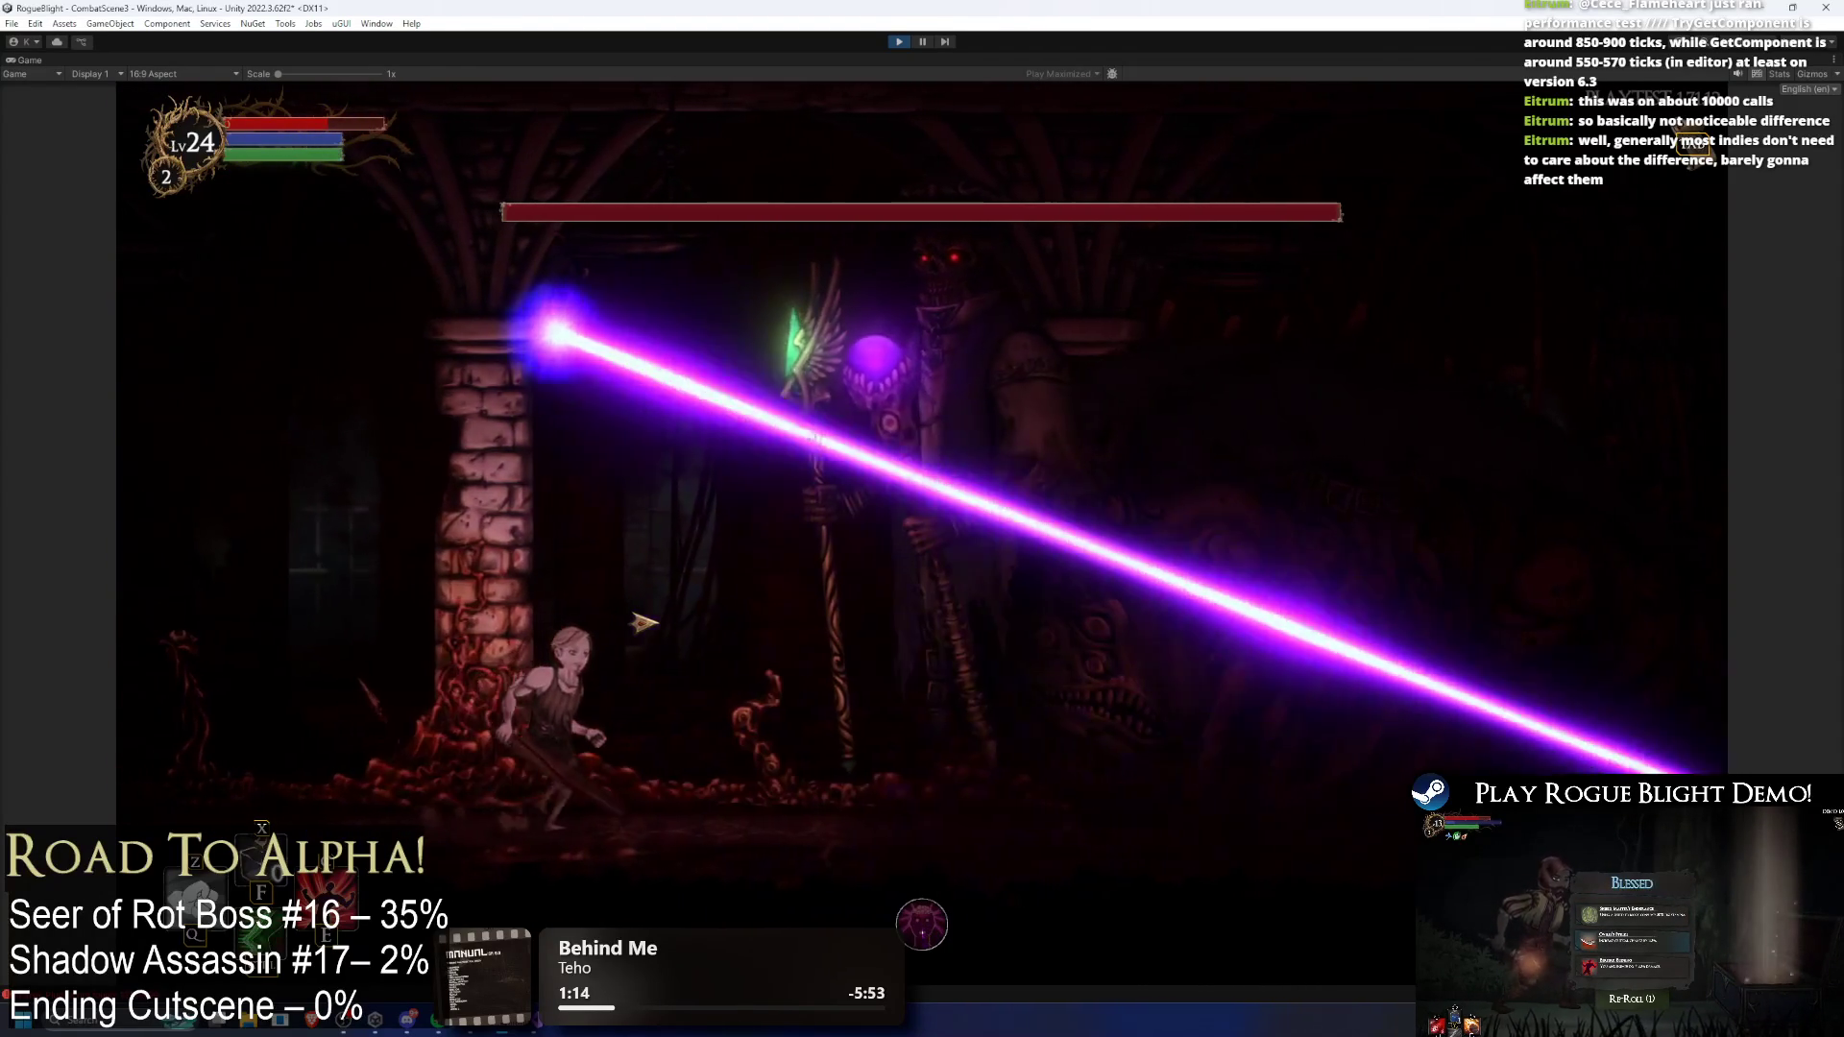
Step: Pause on the beam, advance one frame, then maximize the Game view
{"action": "left_click", "coordinate": [920, 41]}
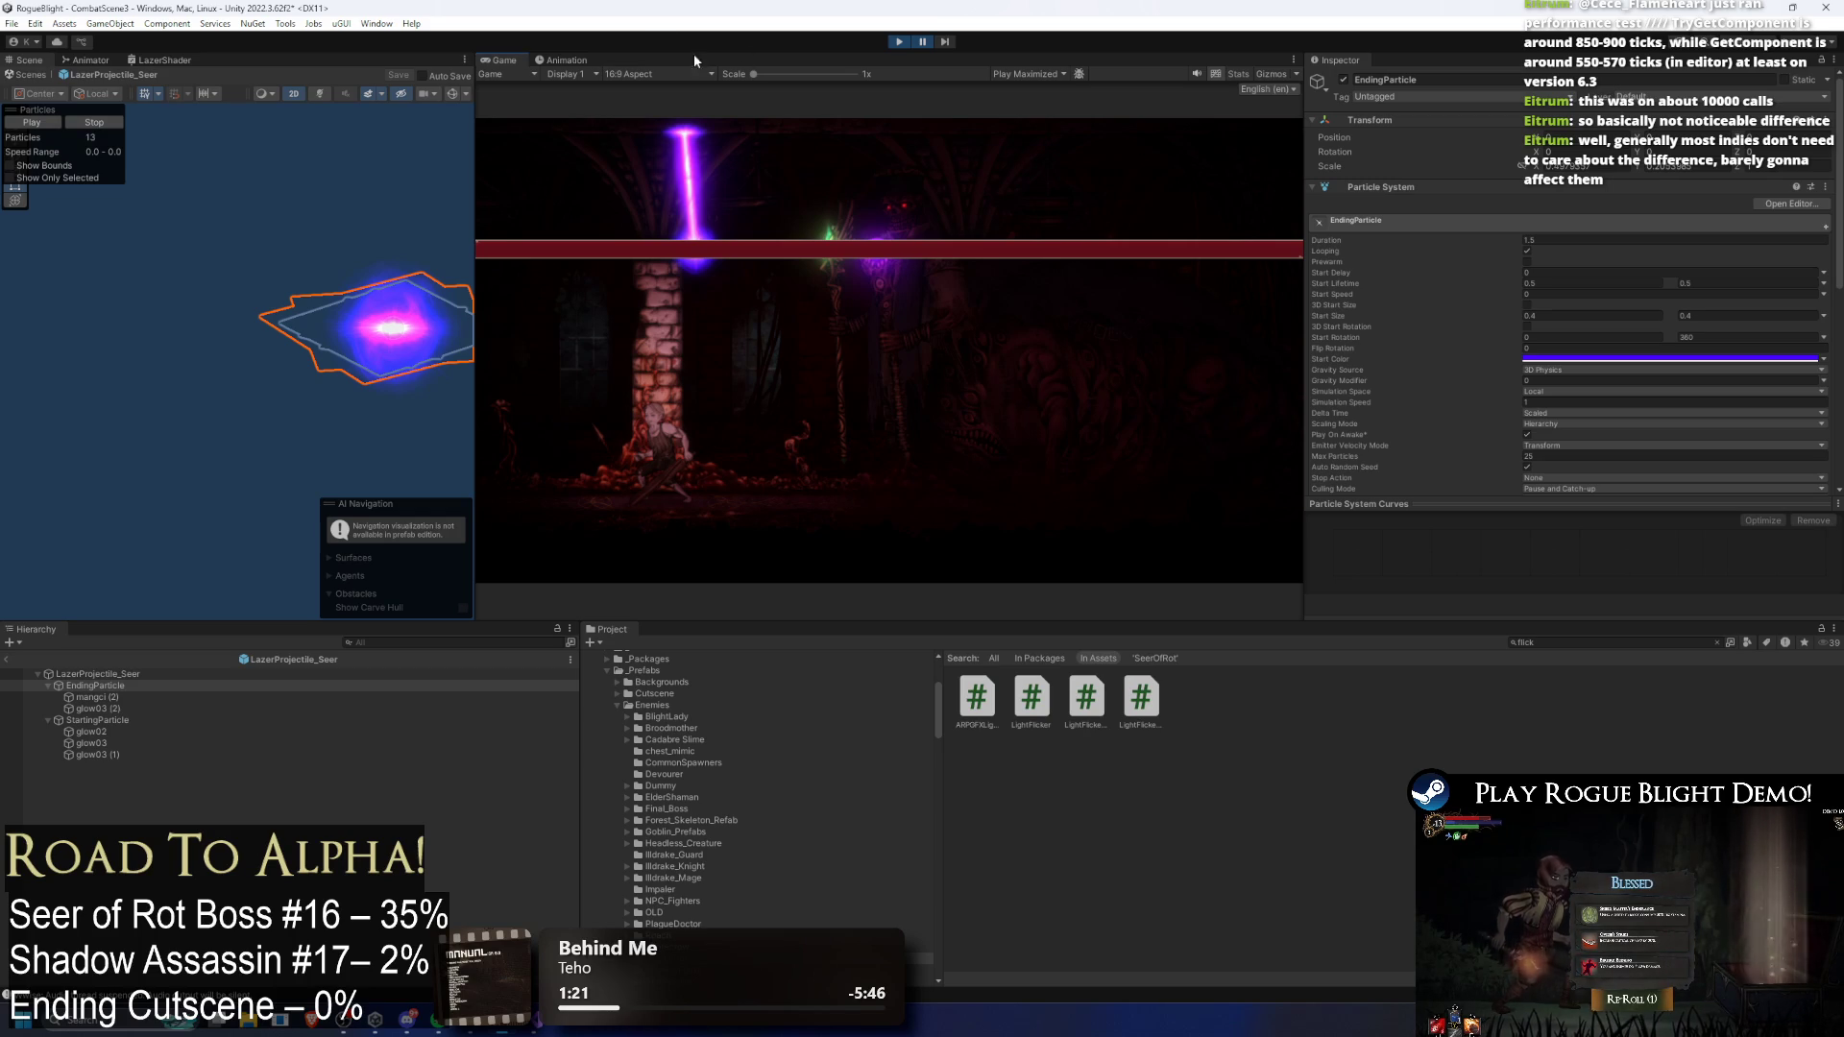
{"action": "left_click", "coordinate": [944, 43]}
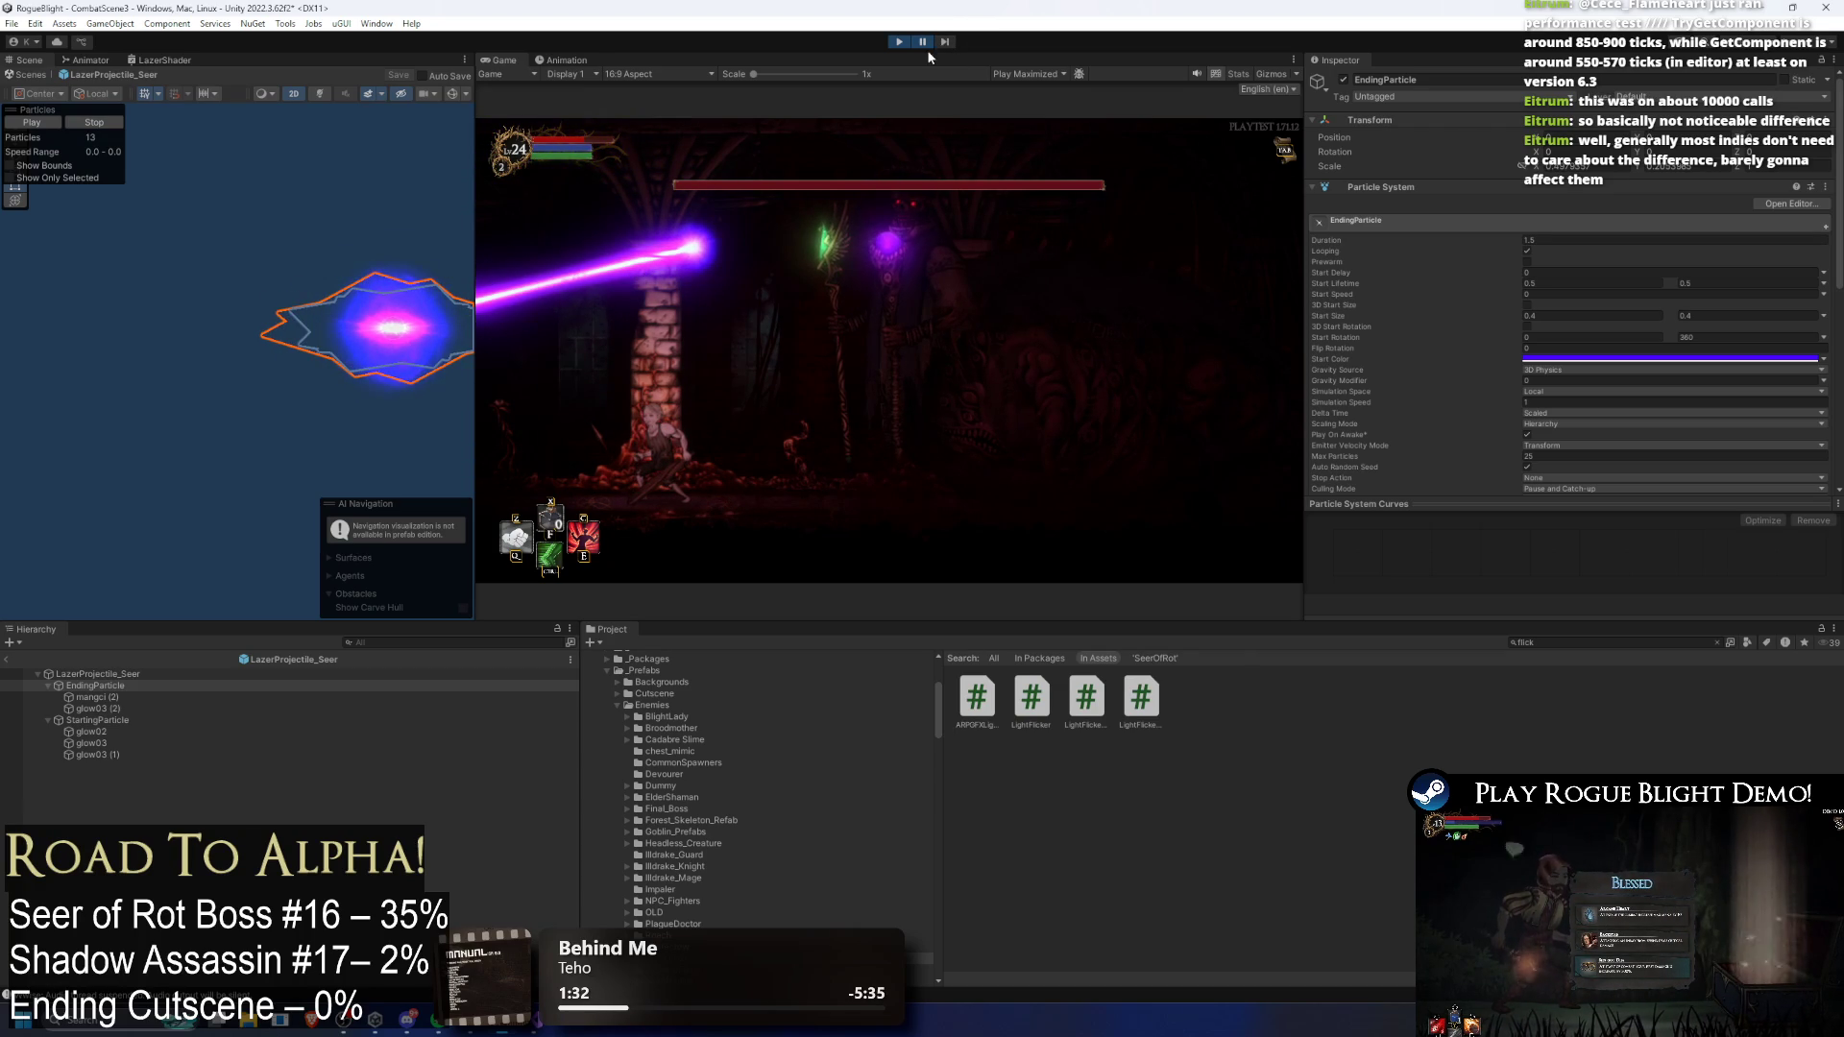
{"action": "key", "text": "shift+space"}
Step: Run and jump around the pillar to dodge the Seer's sweeping laser
{"action": "key", "text": "Right"}
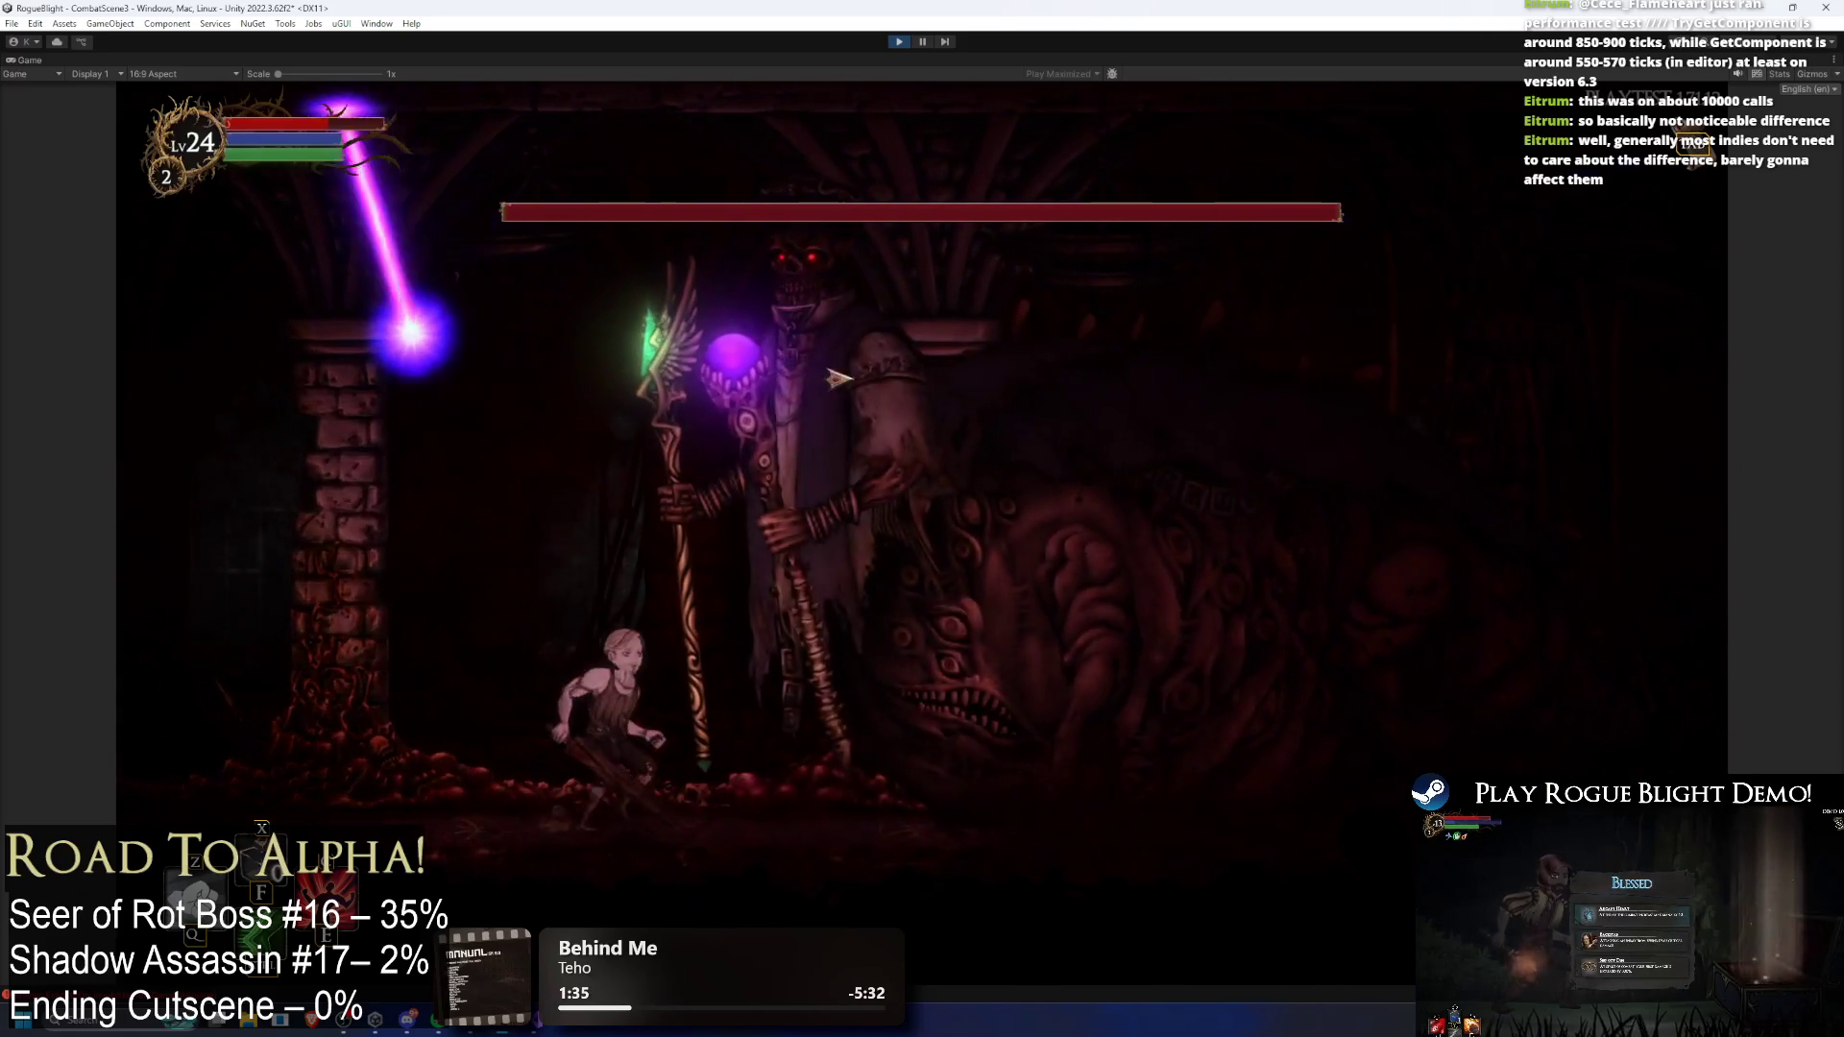
{"action": "key", "text": "Left"}
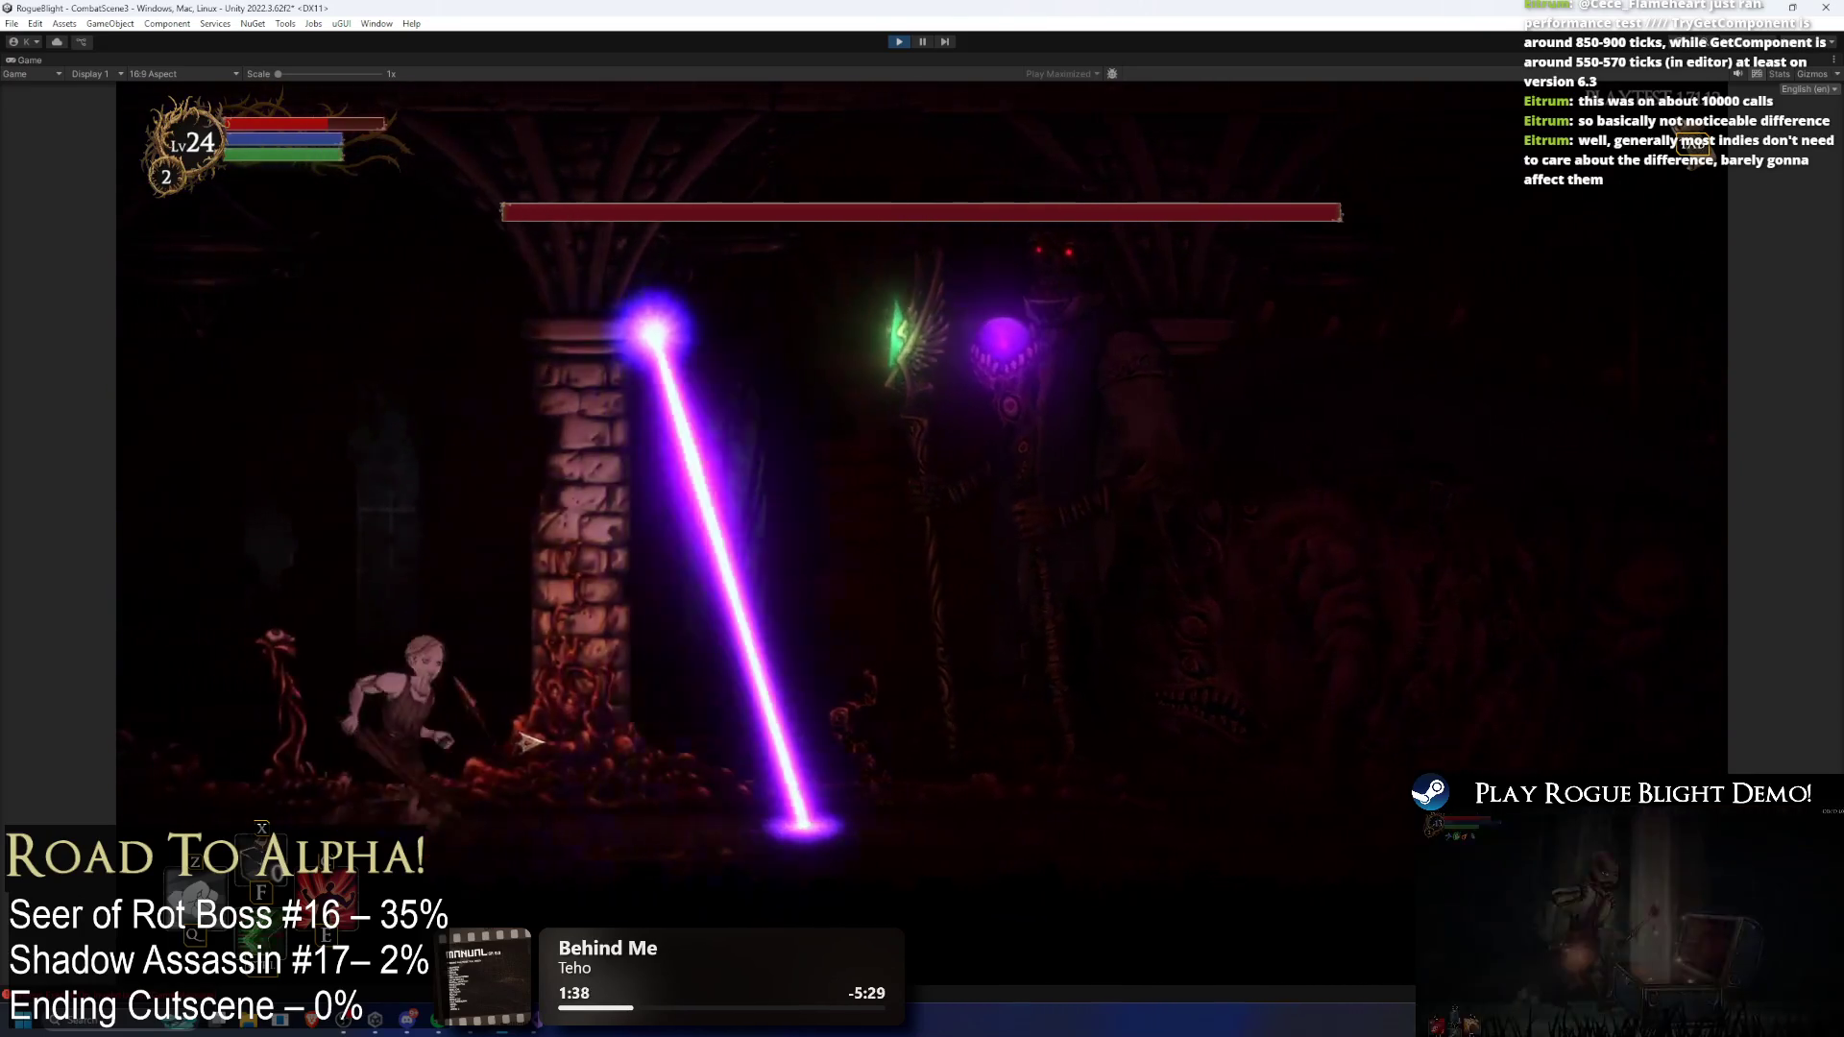
{"action": "key", "text": "Right"}
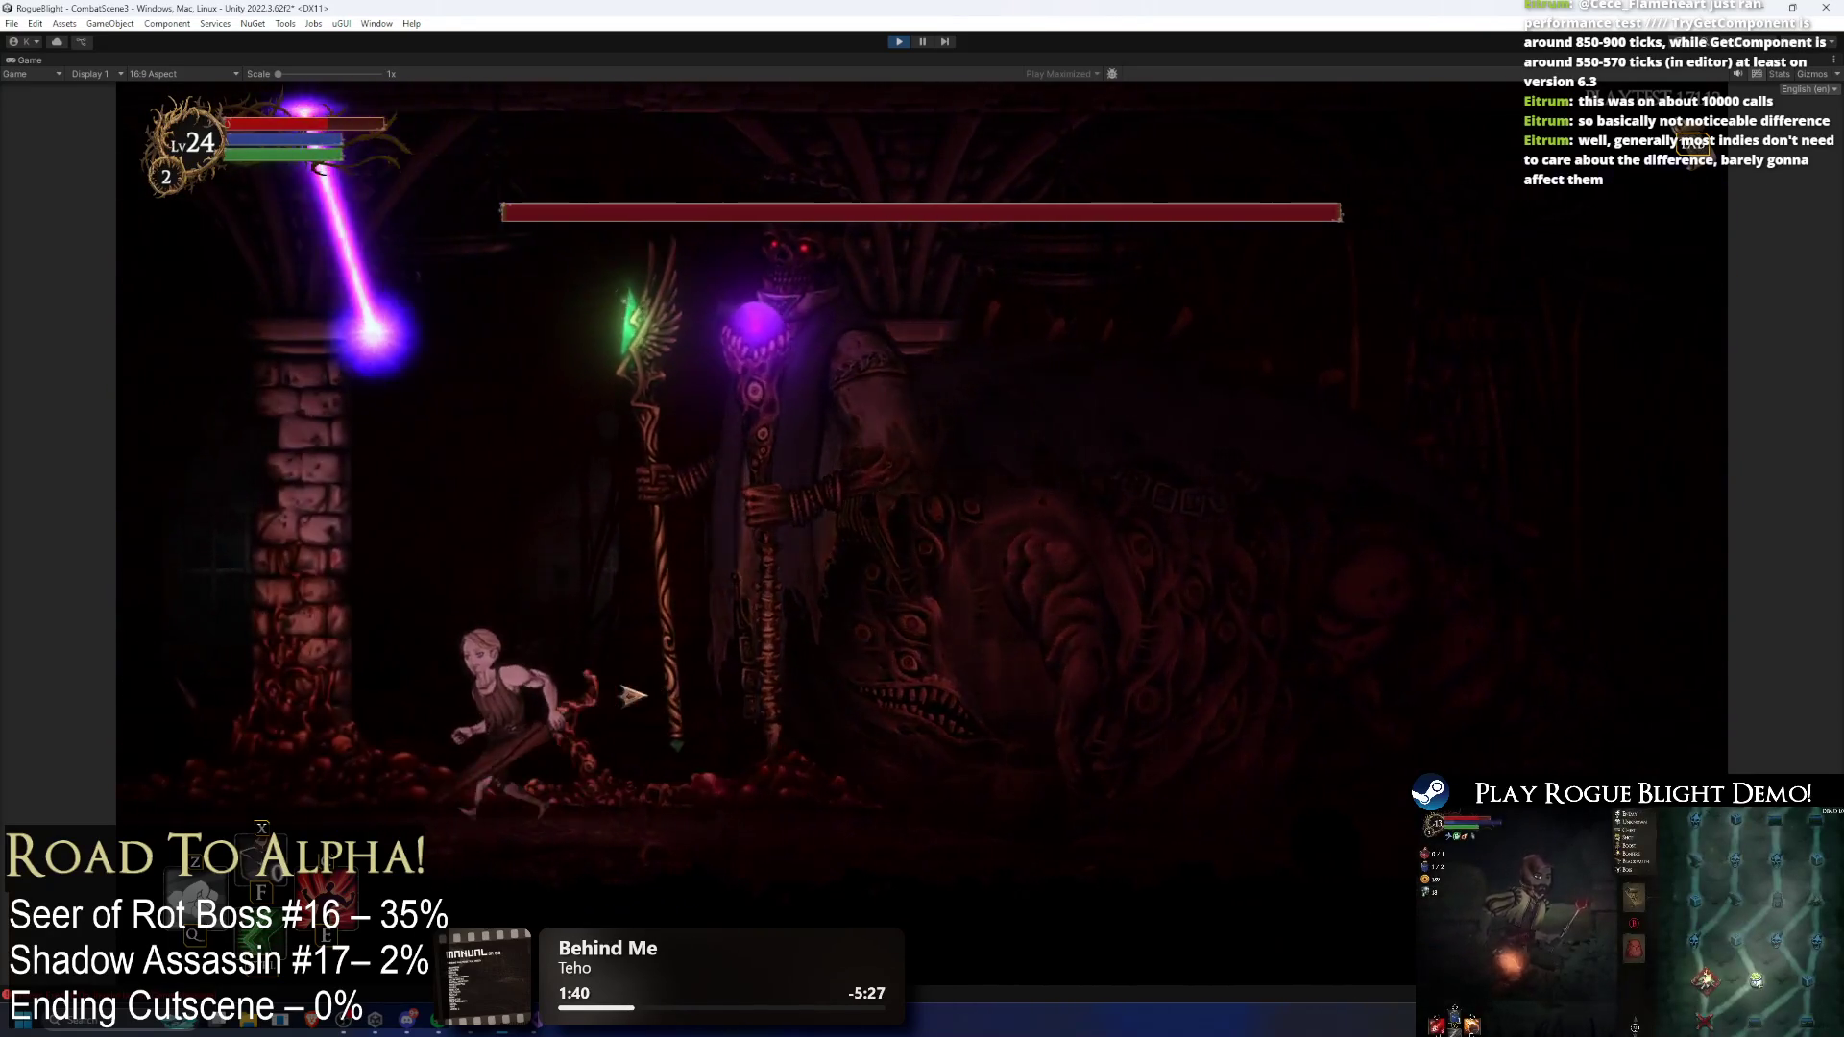
{"action": "key", "text": "Left"}
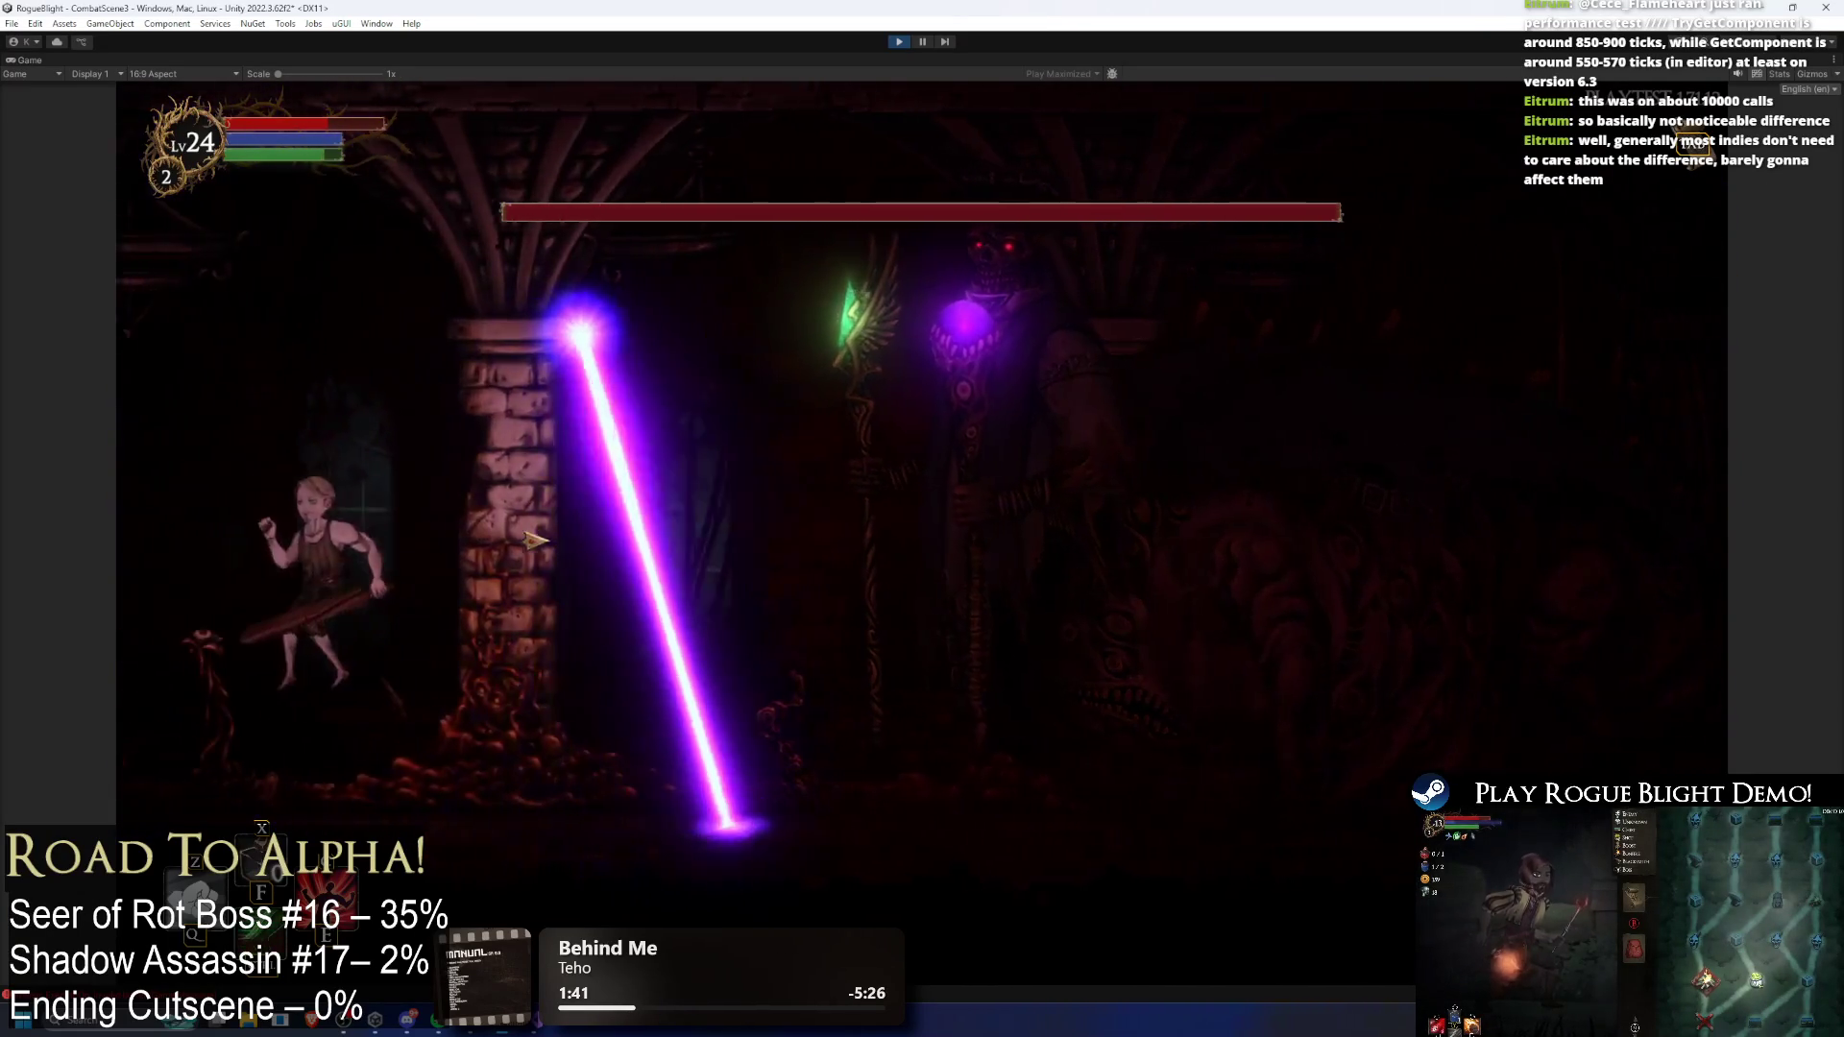
{"action": "key", "text": "Right"}
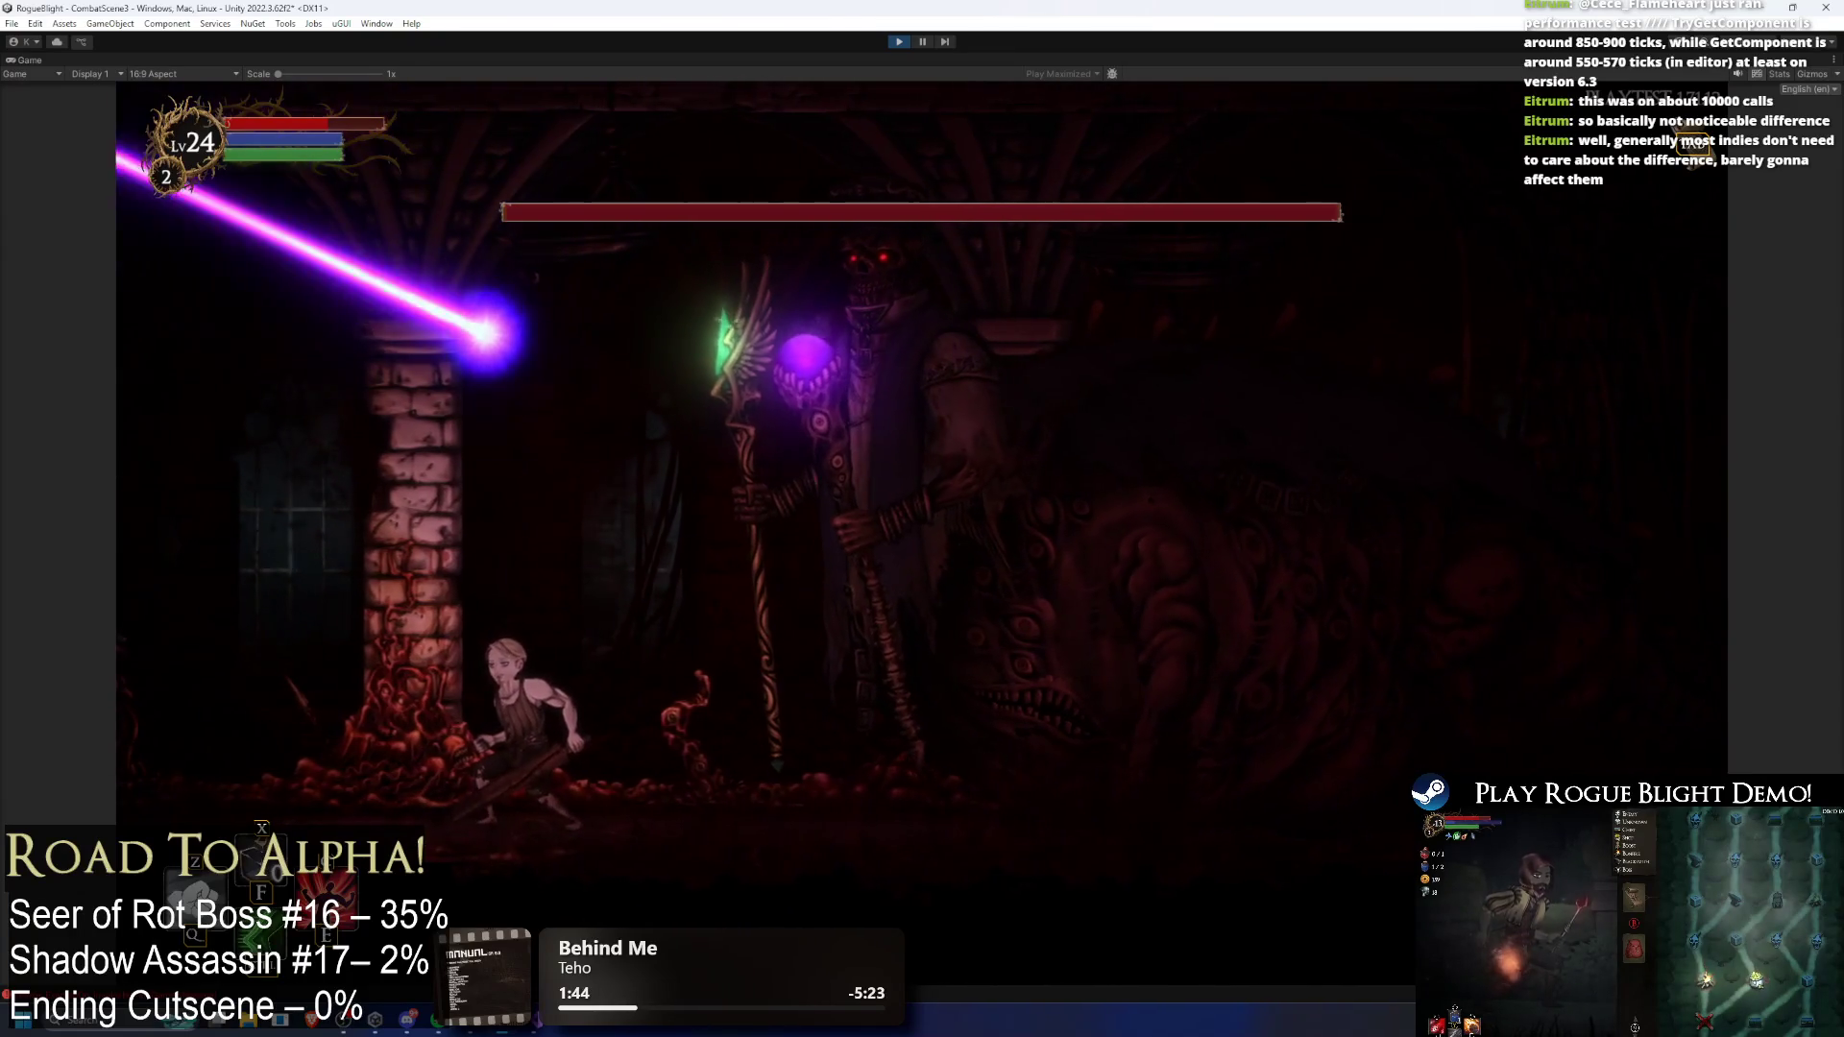
{"action": "key", "text": "Left"}
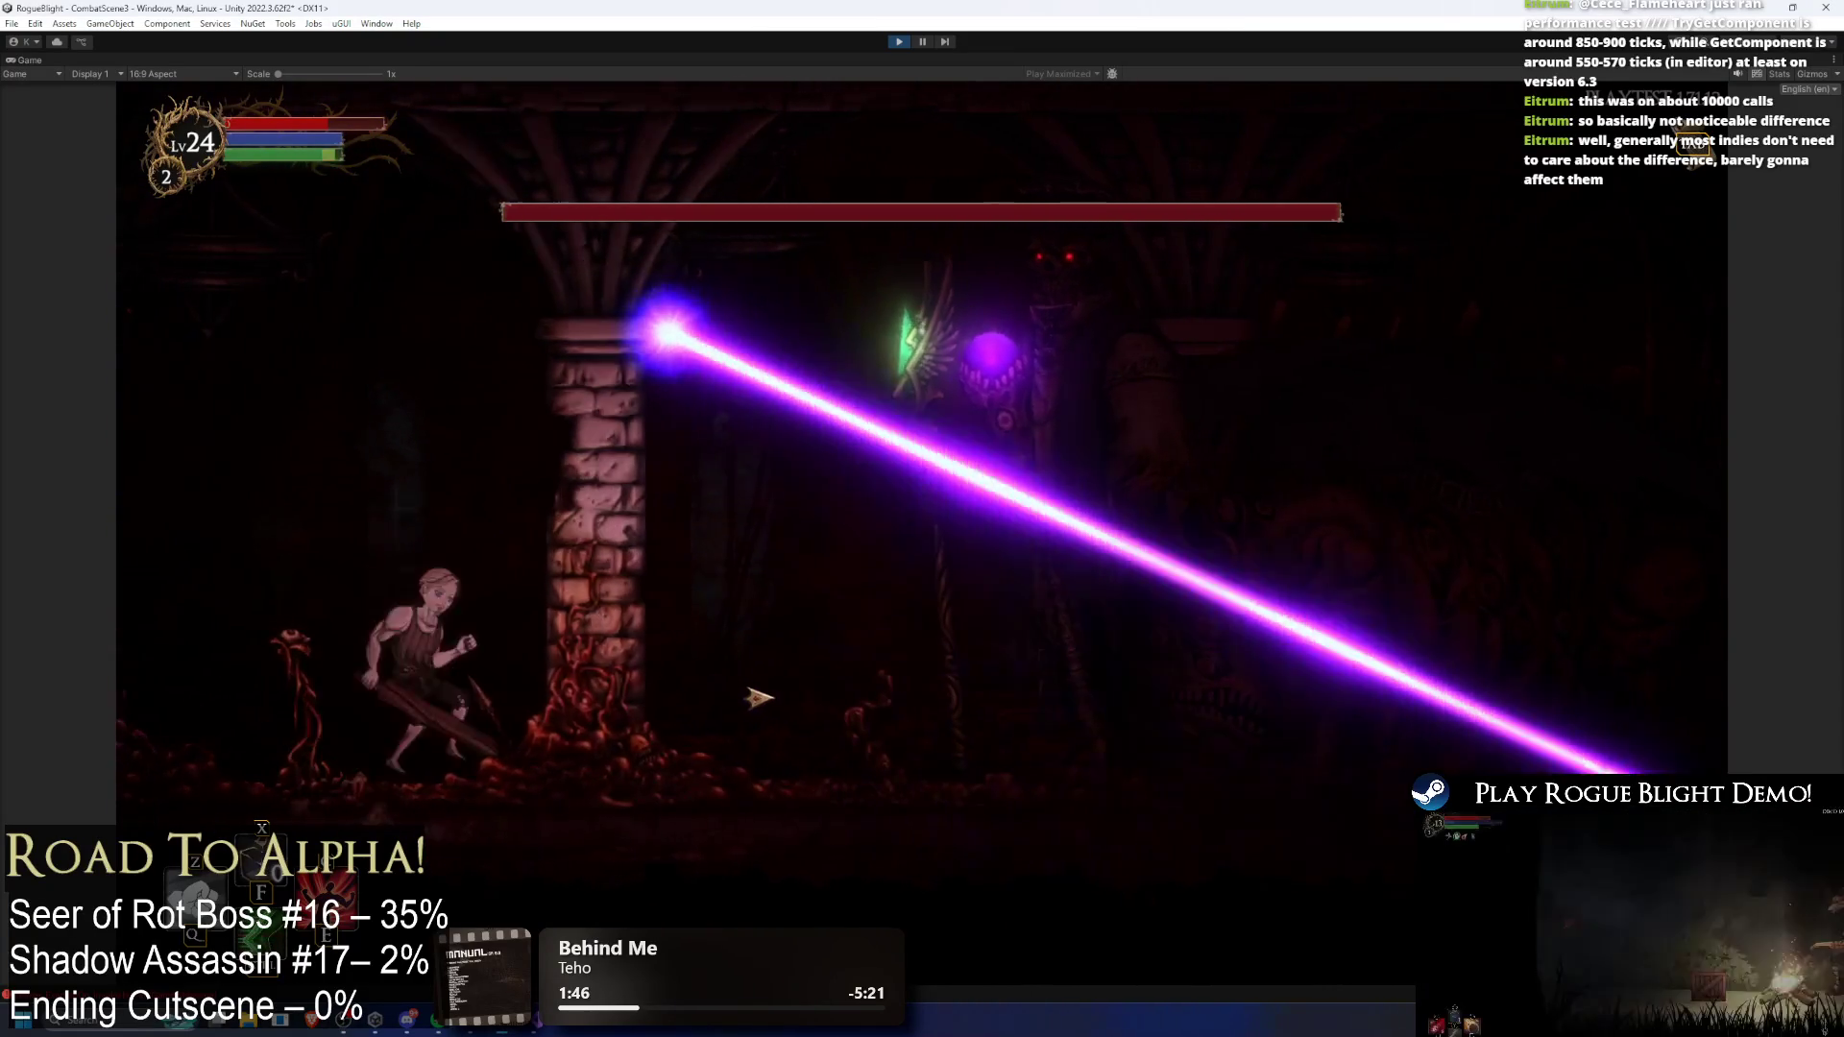
{"action": "key", "text": "Right"}
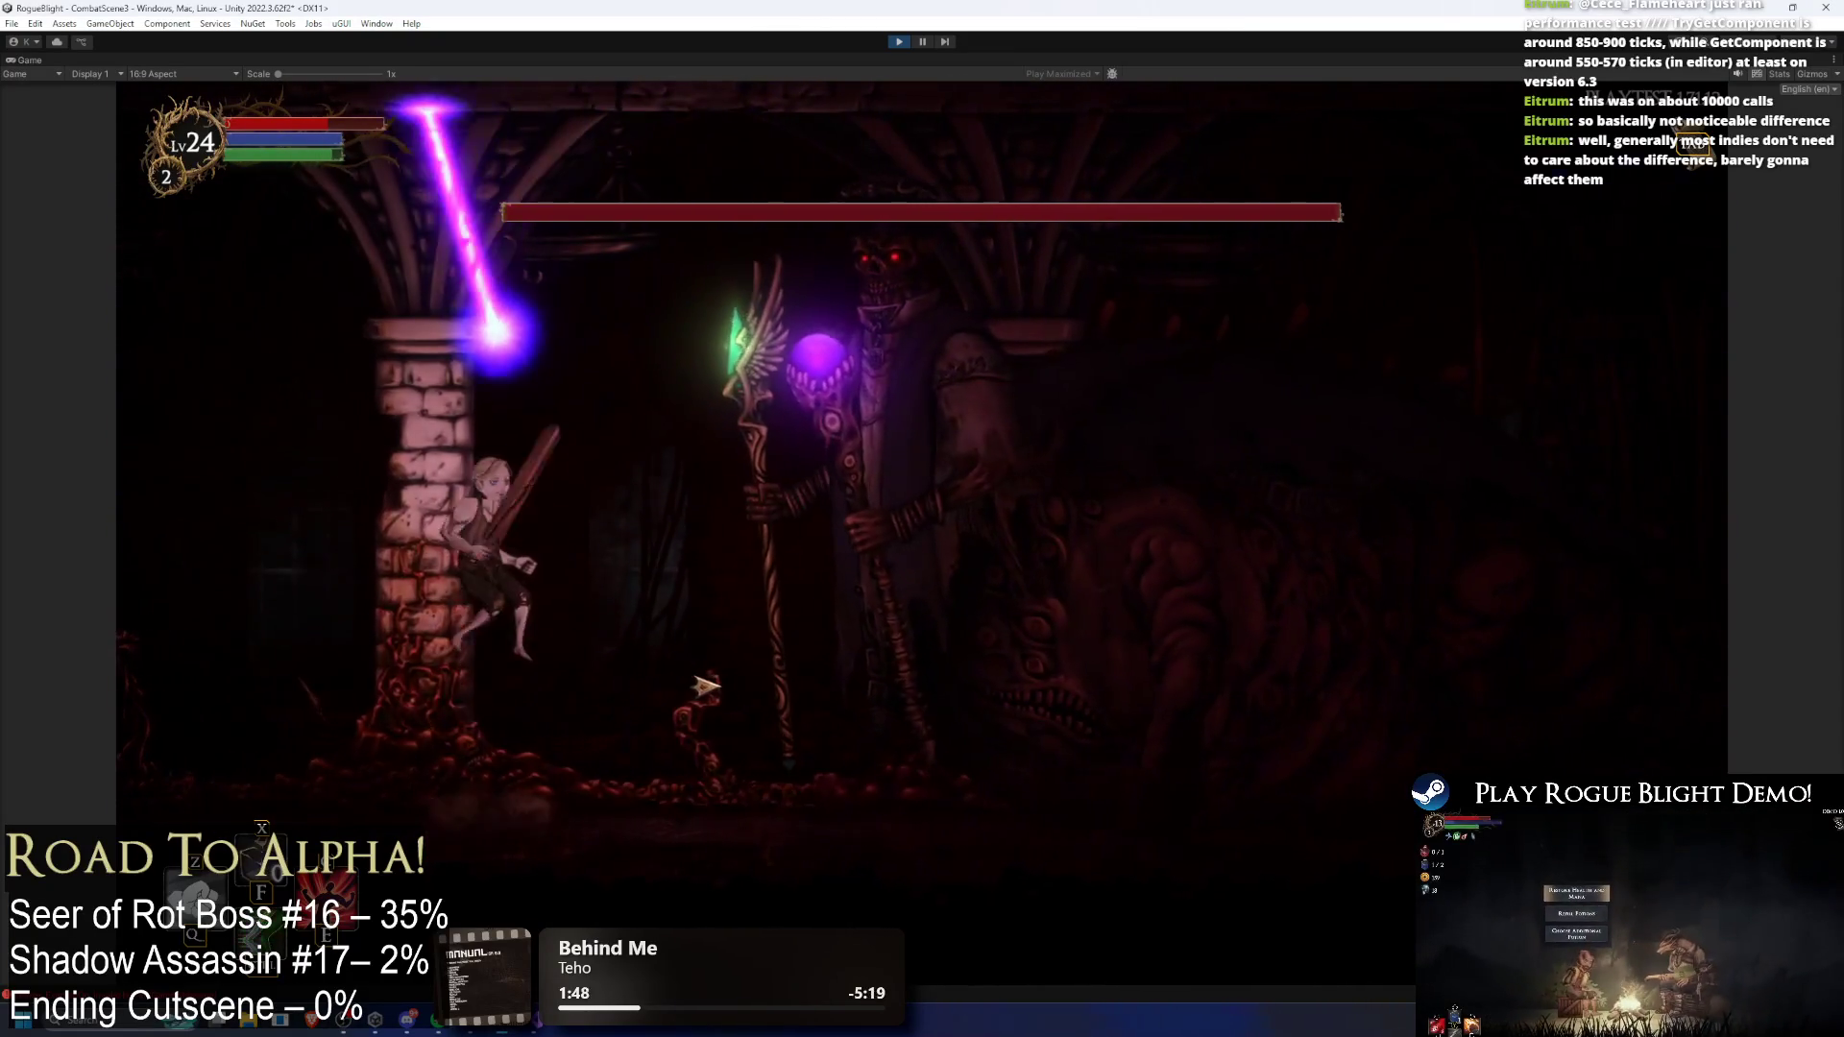
{"action": "key", "text": "Left"}
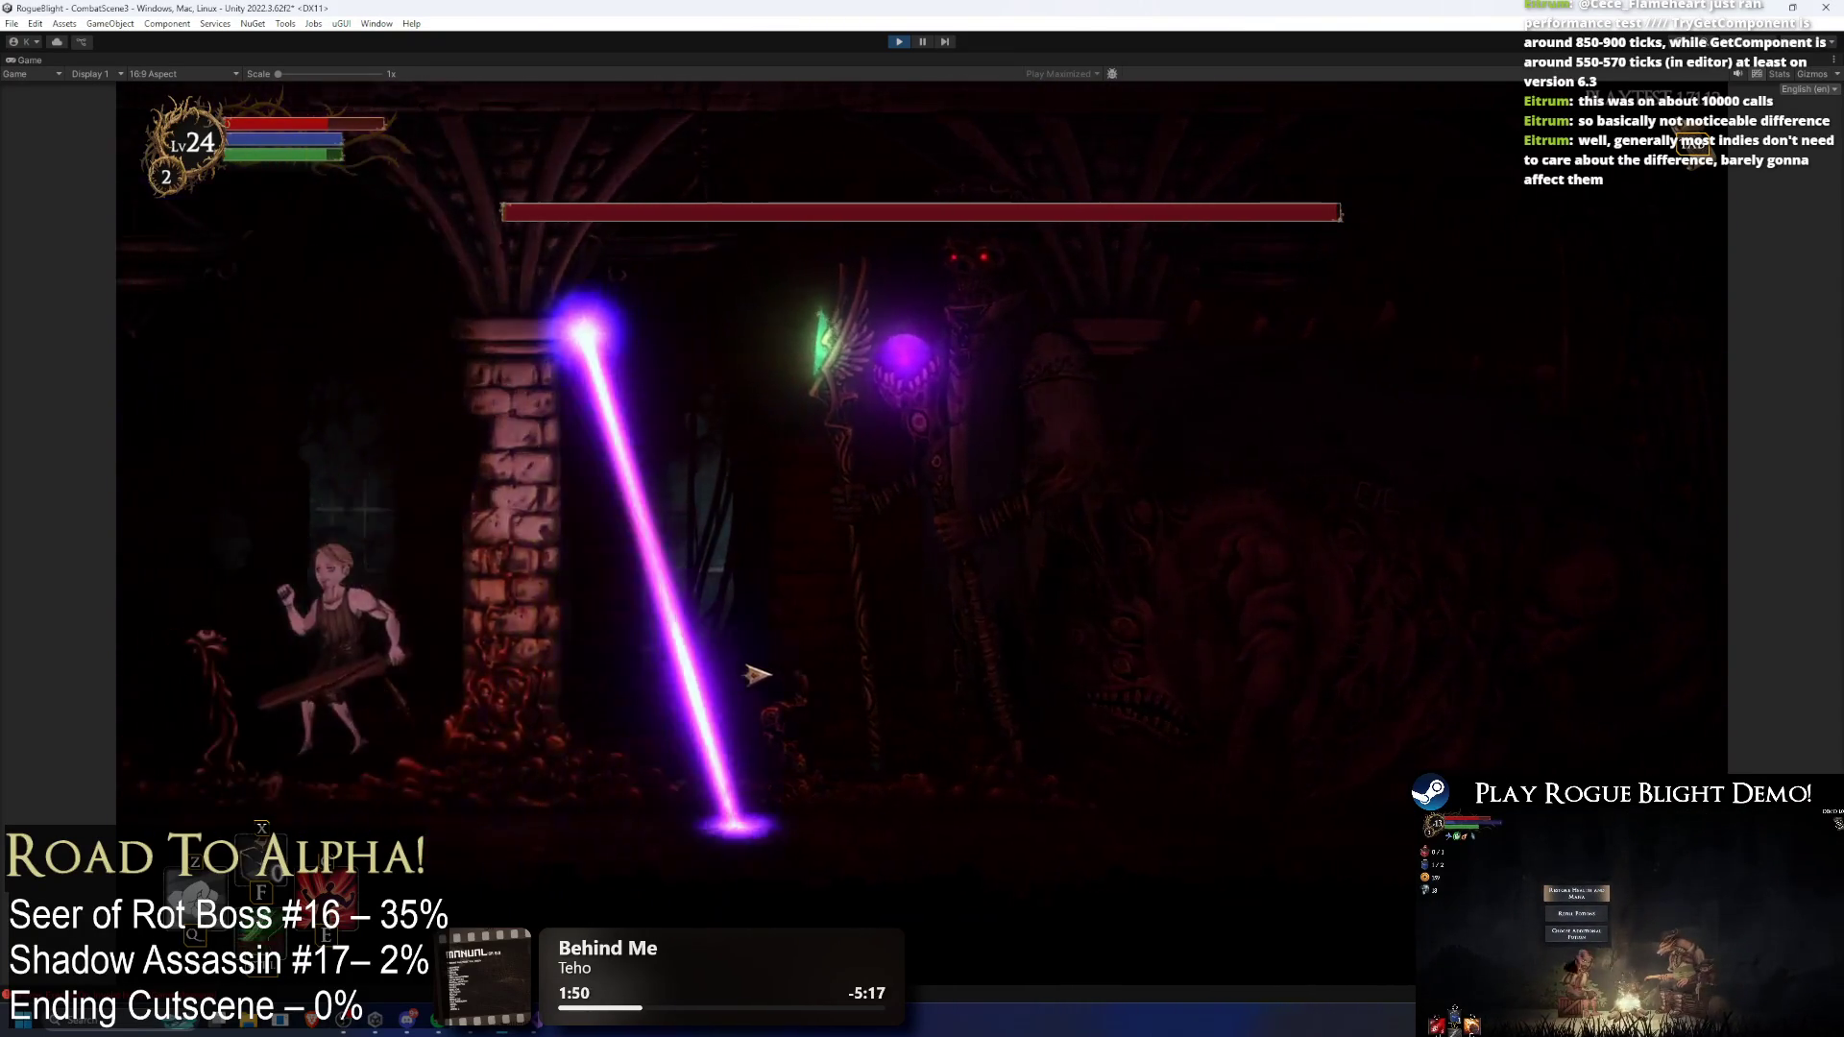
{"action": "key", "text": "Right"}
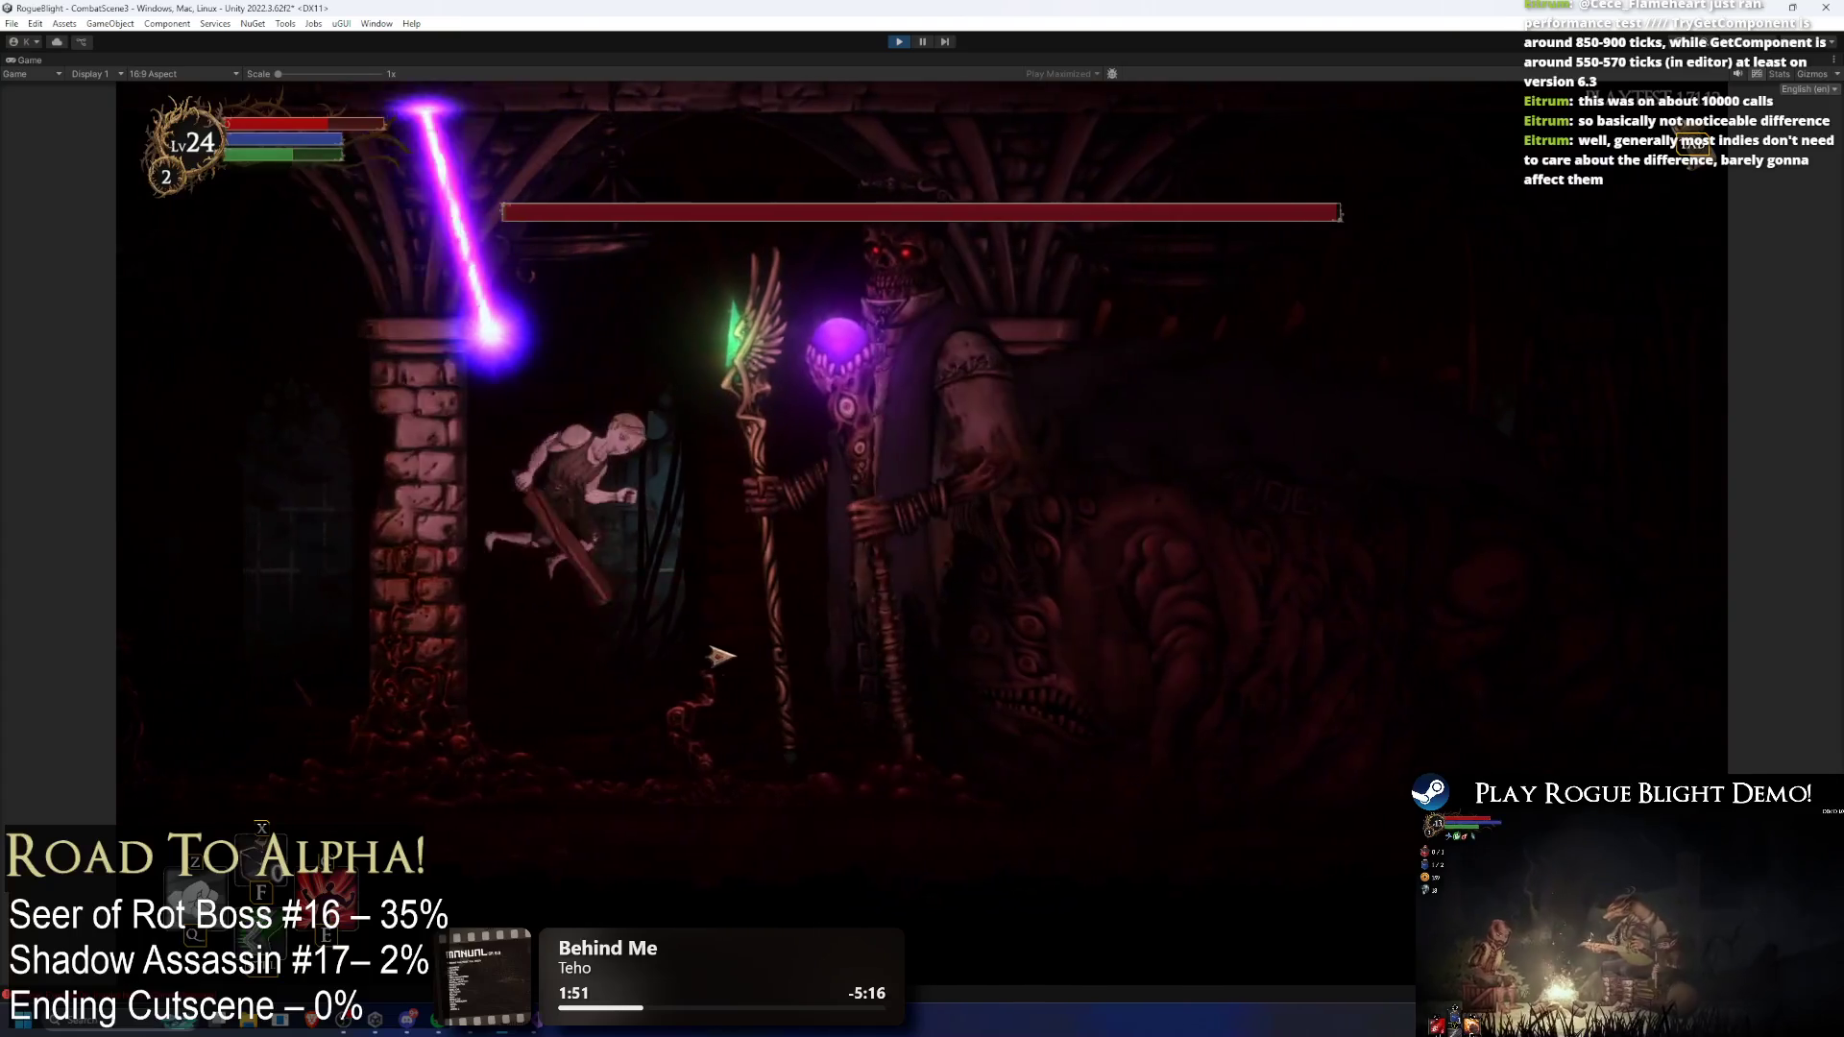
{"action": "key", "text": "Left"}
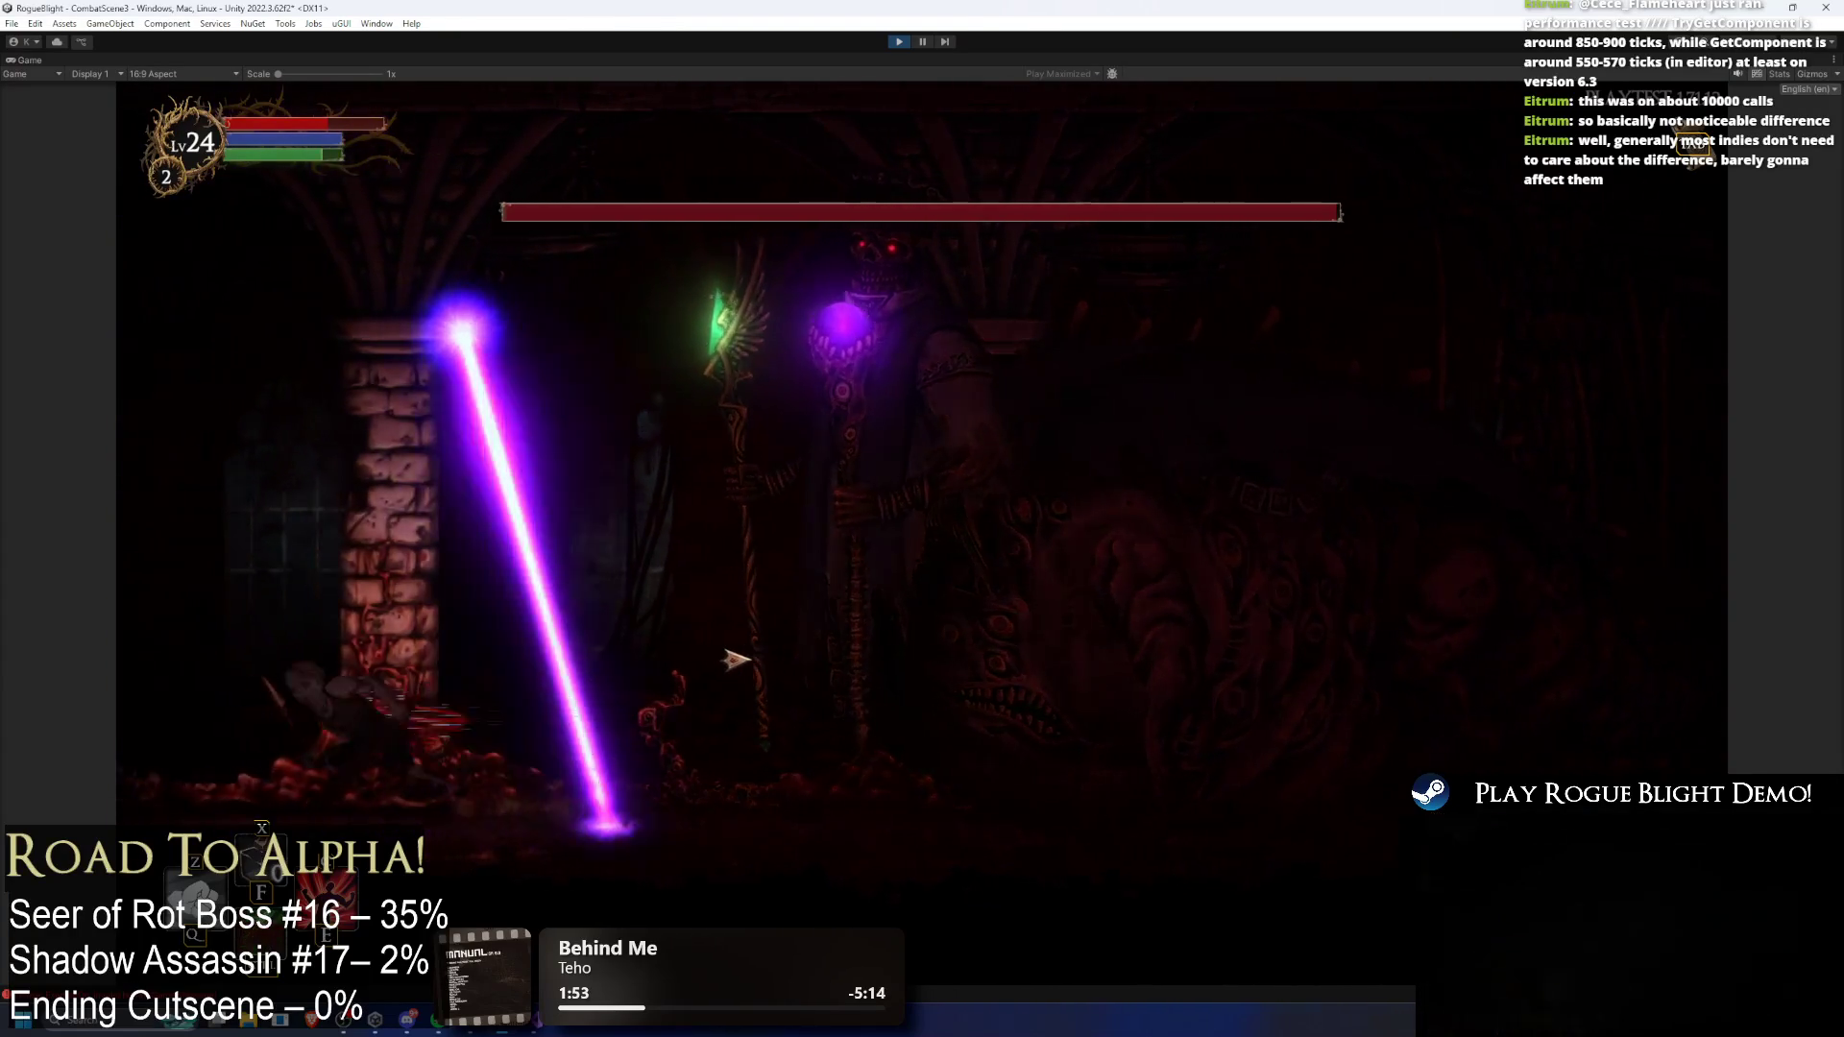
{"action": "key", "text": "Right"}
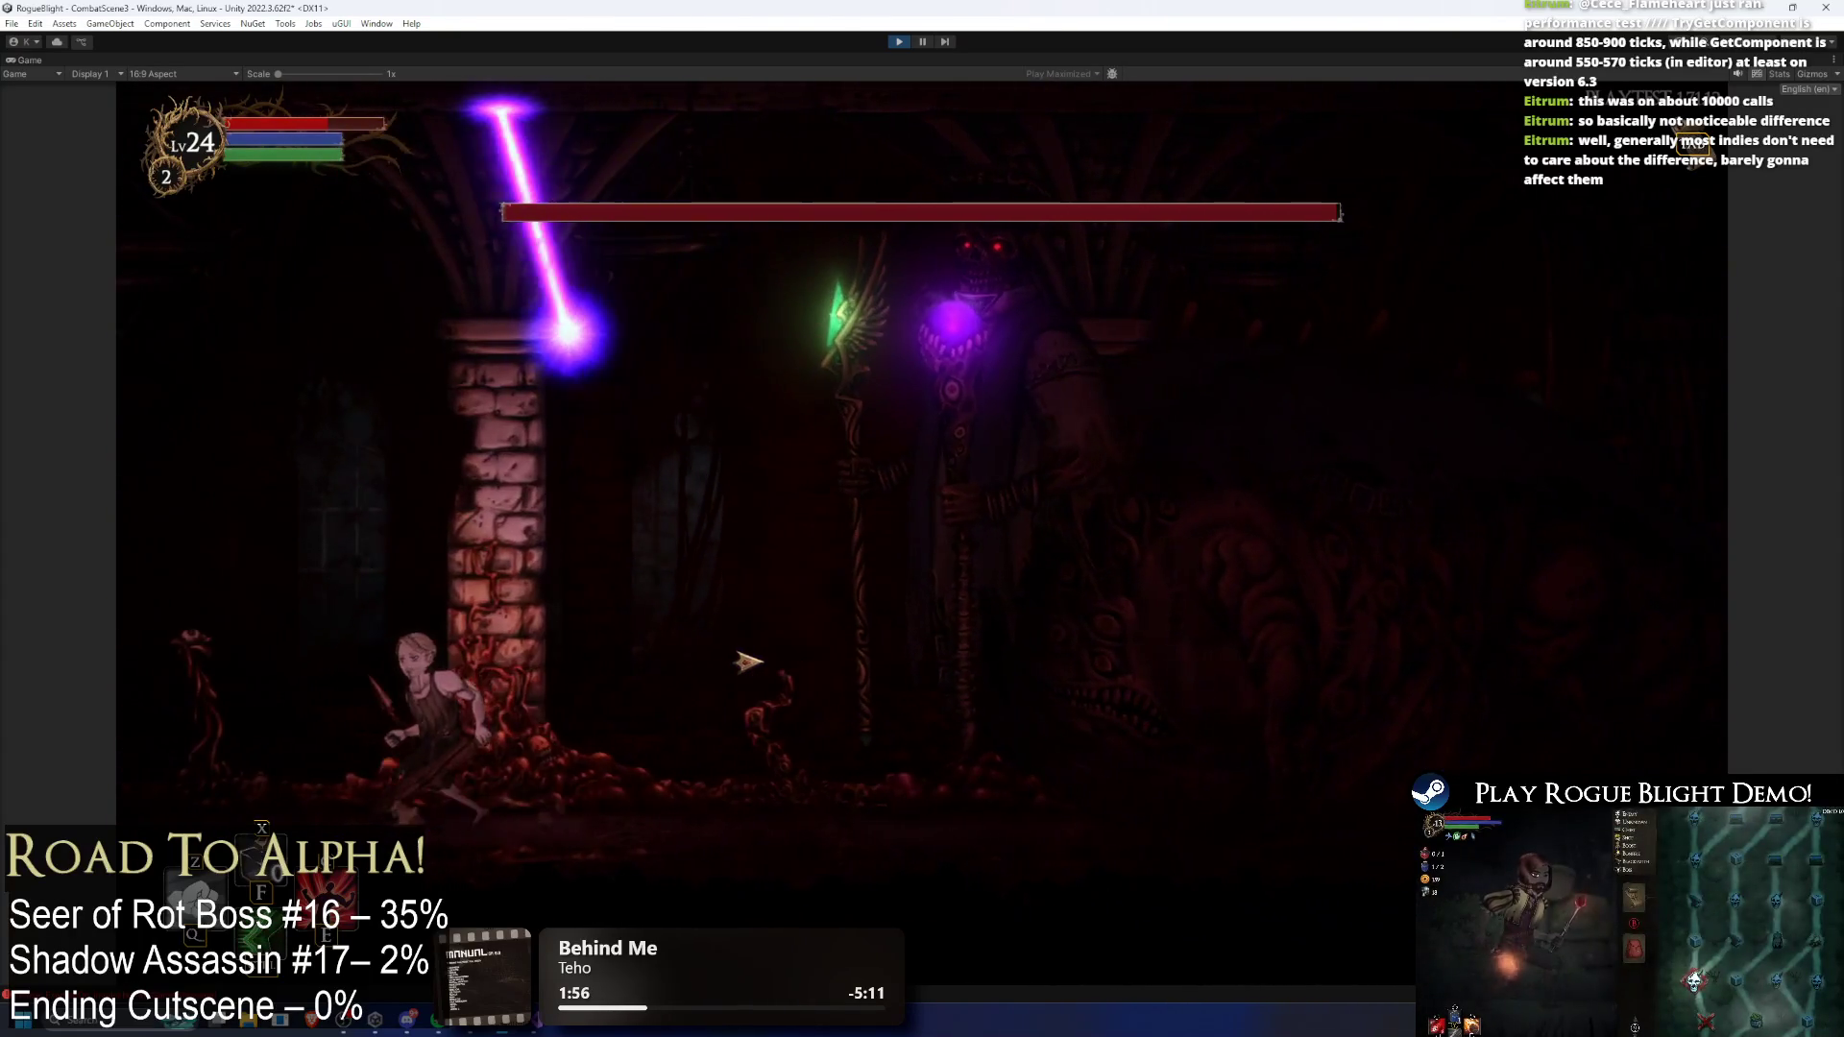
{"action": "key", "text": "Right"}
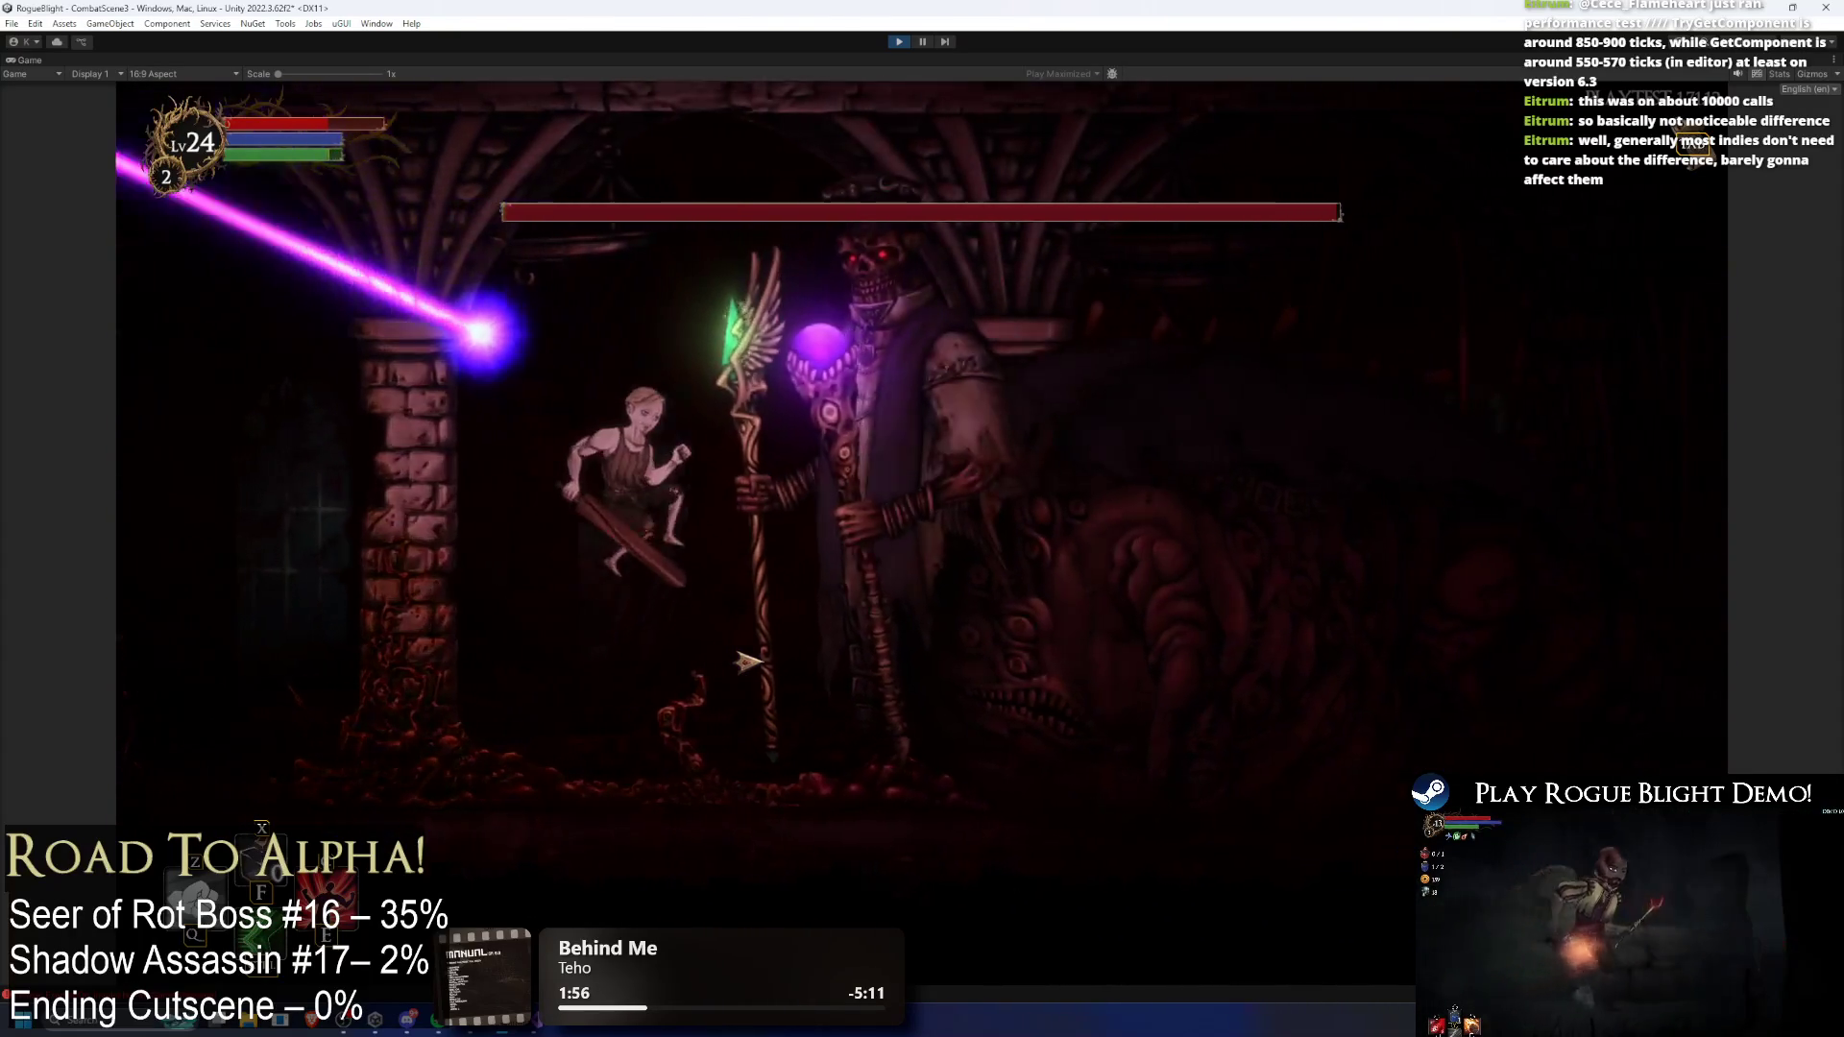
{"action": "key", "text": "Left"}
{"action": "key", "text": "Right"}
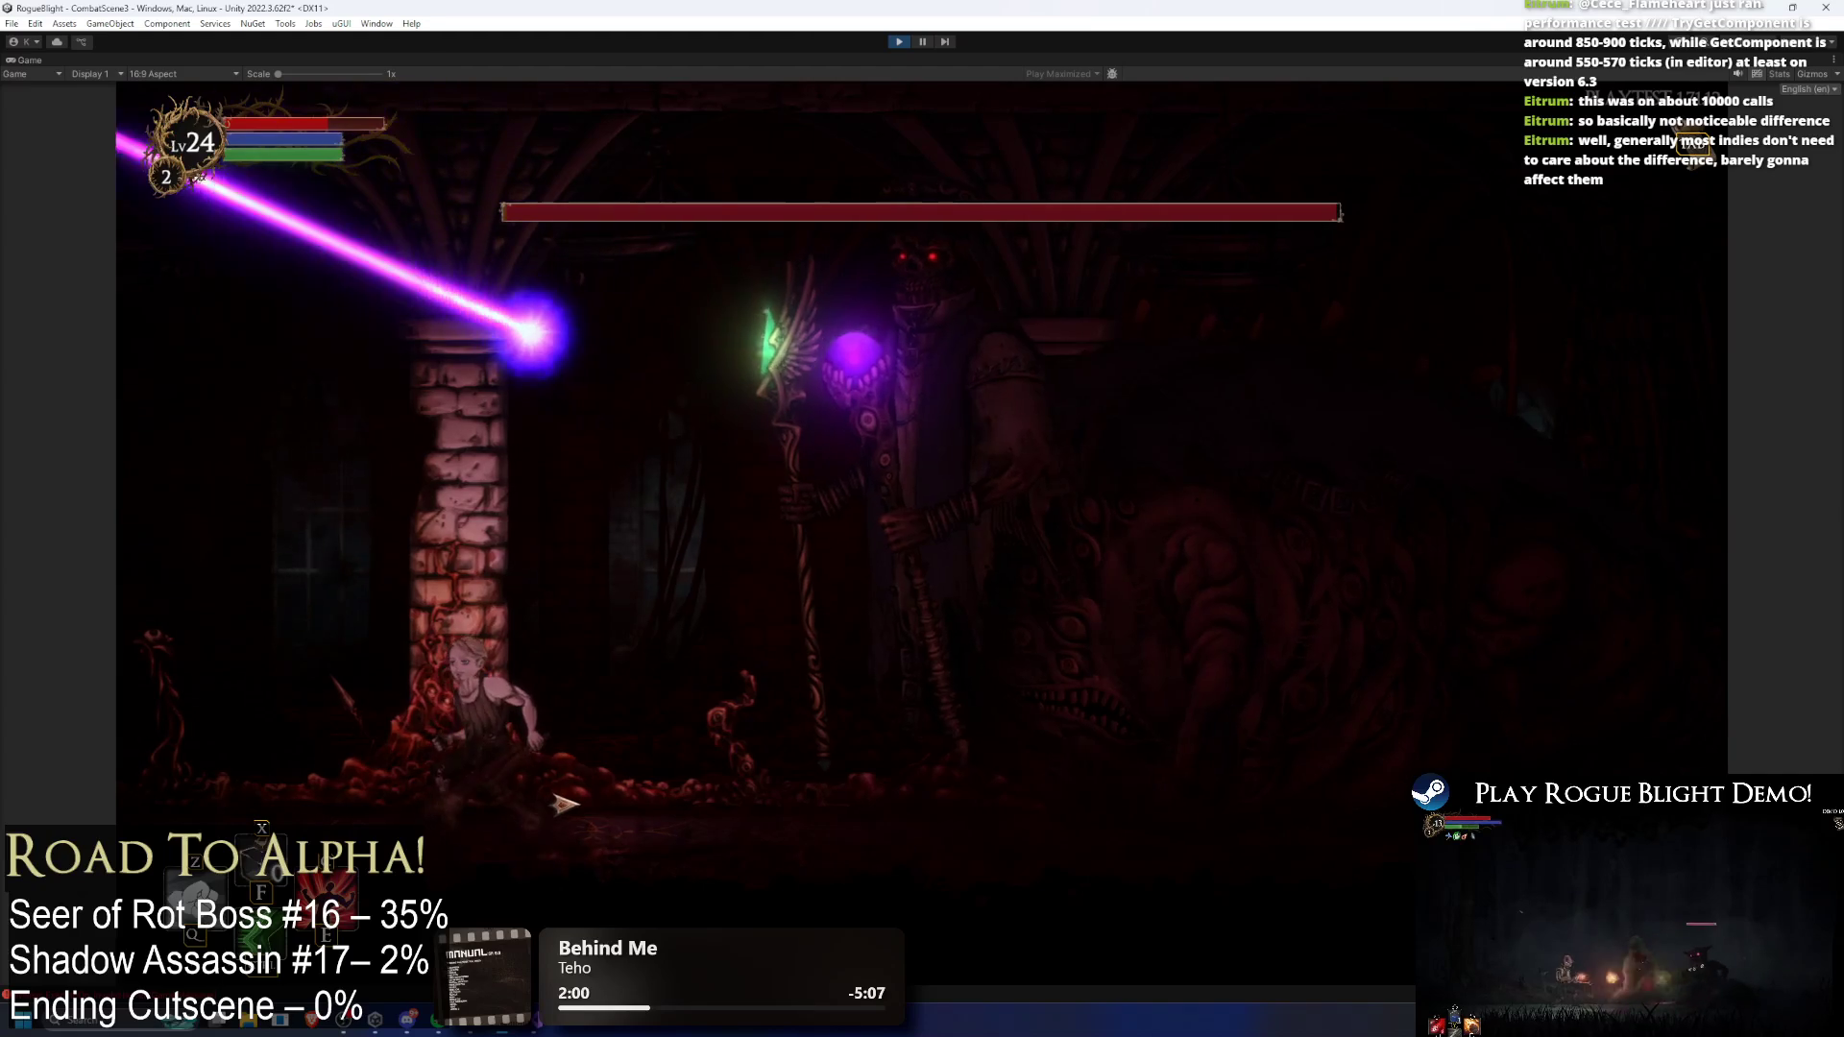
{"action": "key", "text": "Left"}
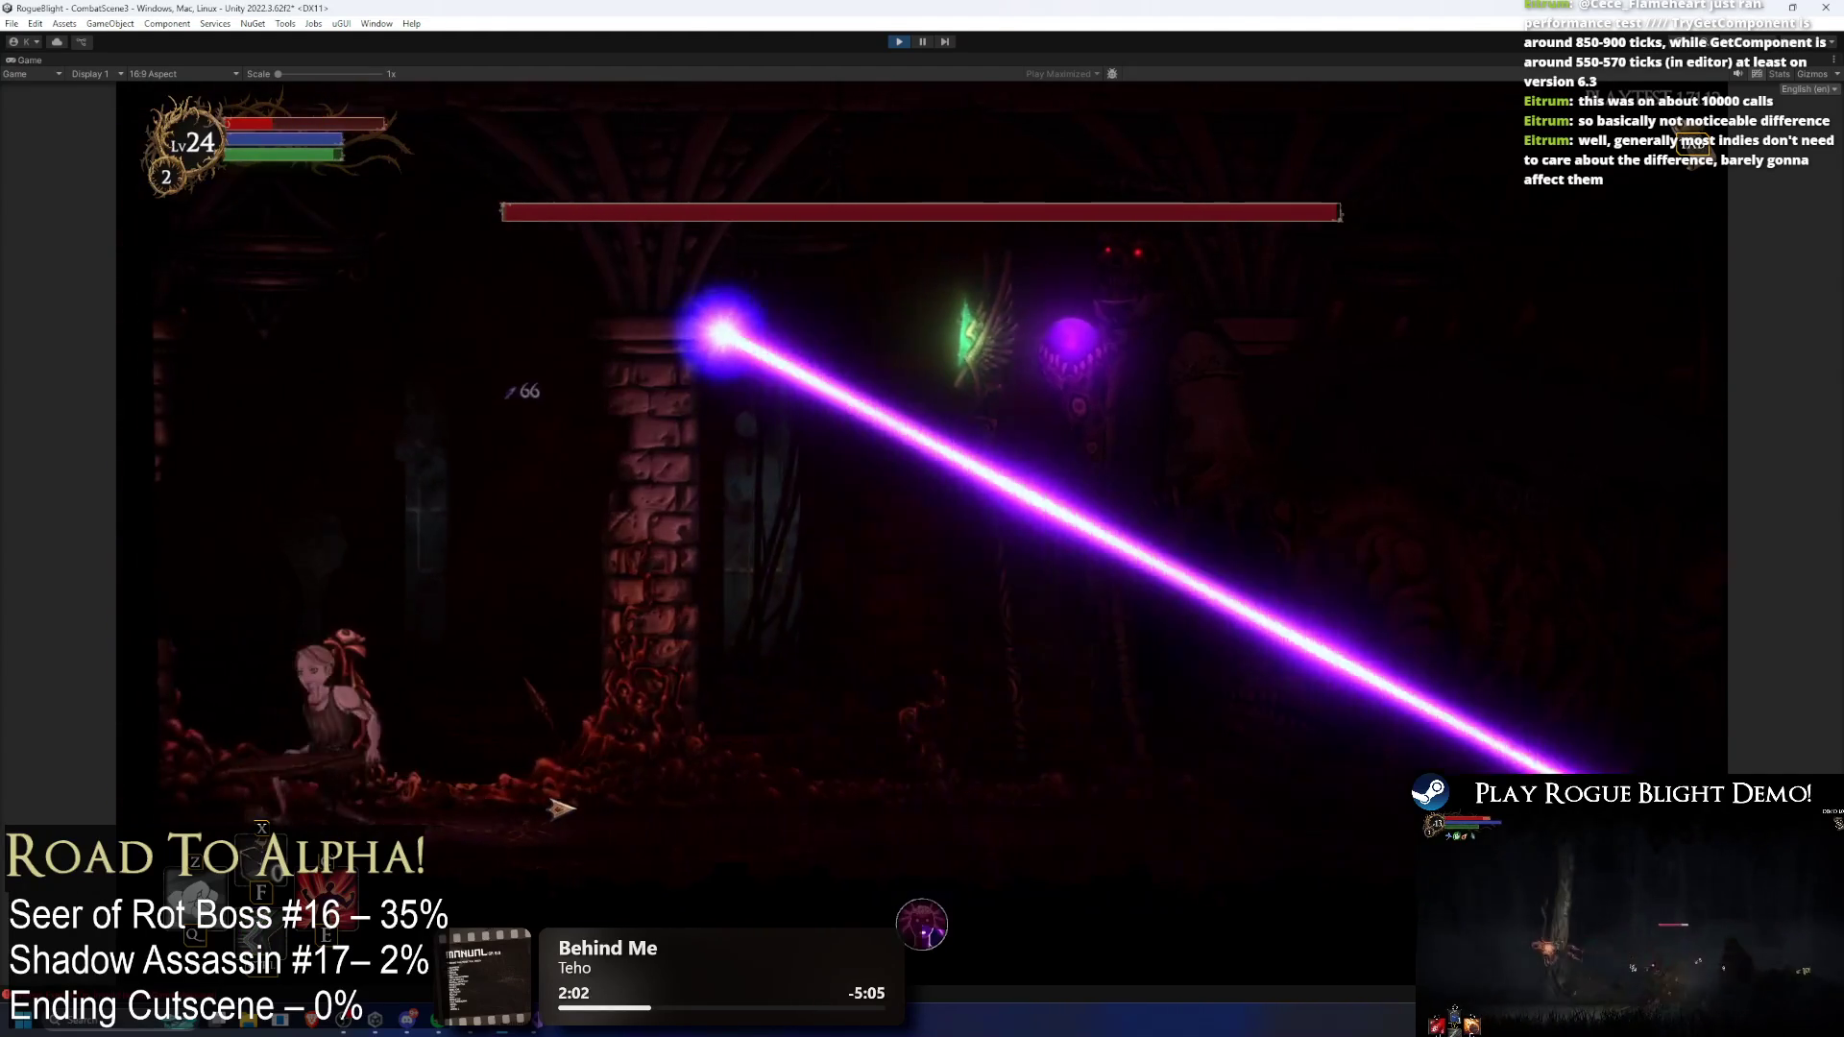
Step: Turn on cheats, restore the player's health and mana, and pause the playtest
{"action": "key", "text": "Right"}
{"action": "key", "text": "c"}
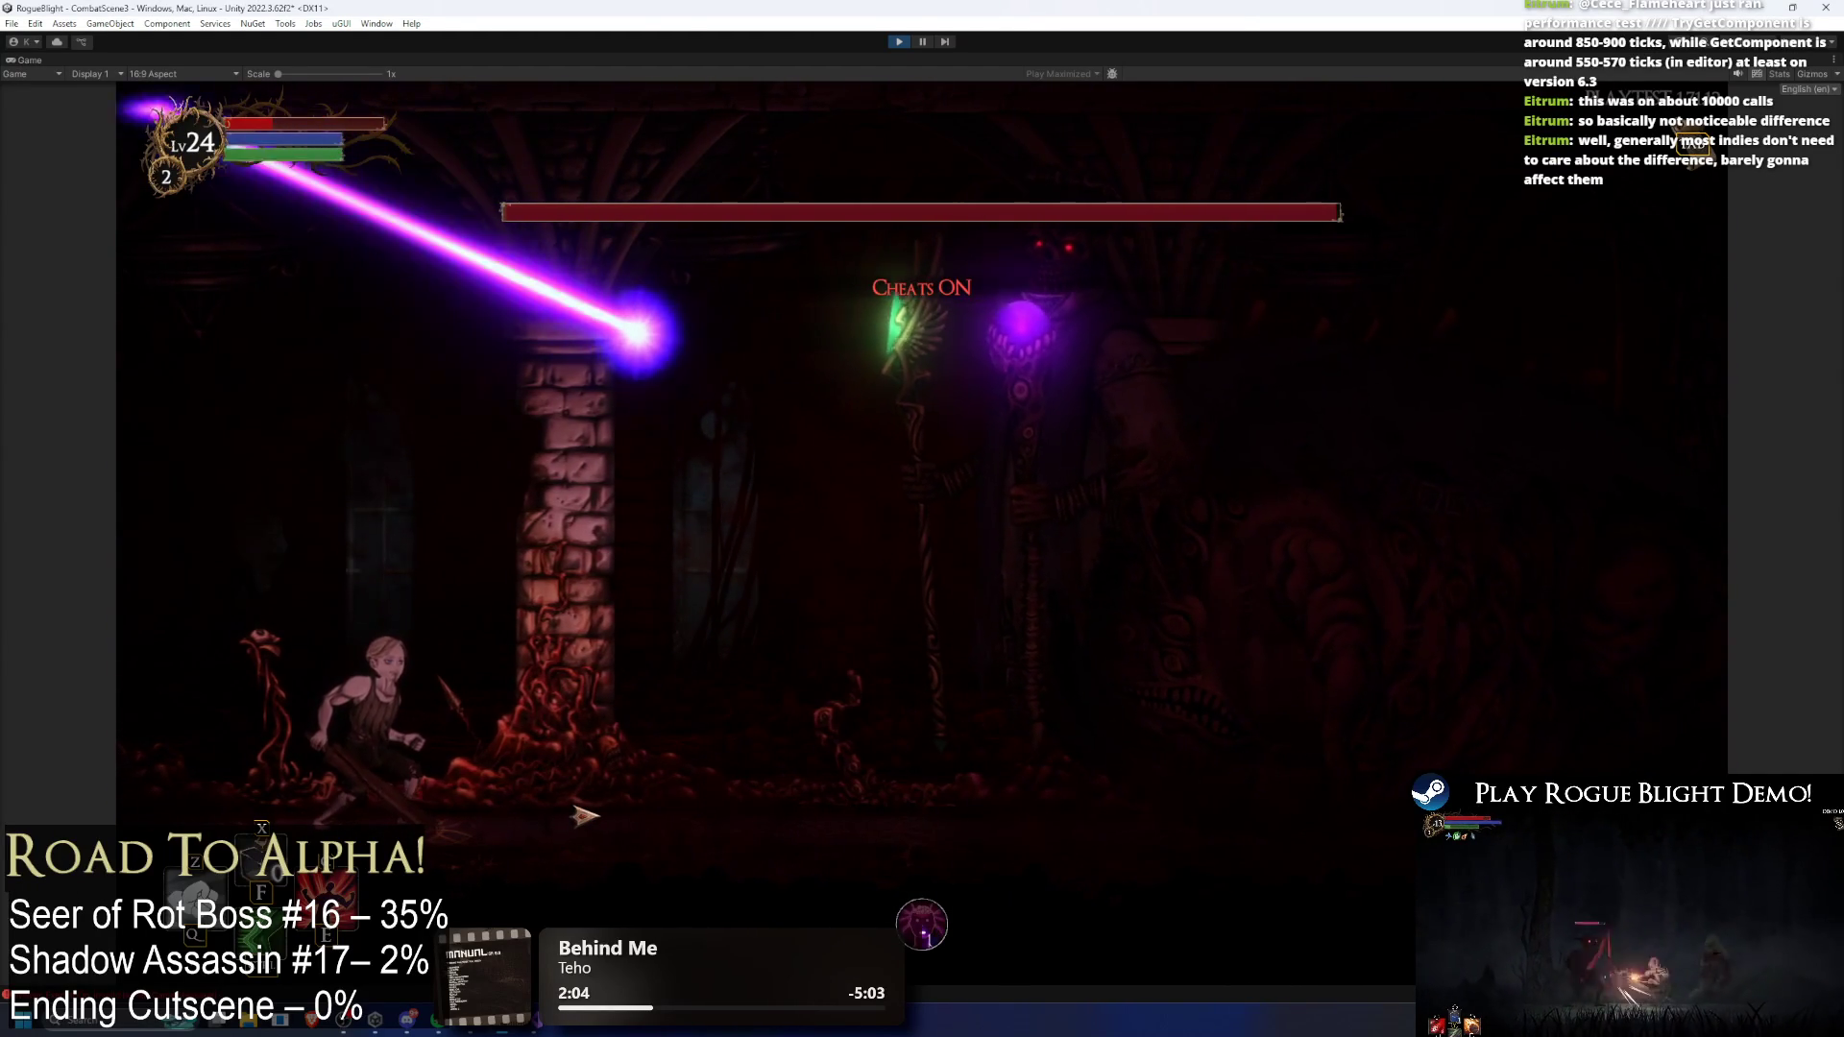
{"action": "key", "text": "h"}
{"action": "key", "text": "Left"}
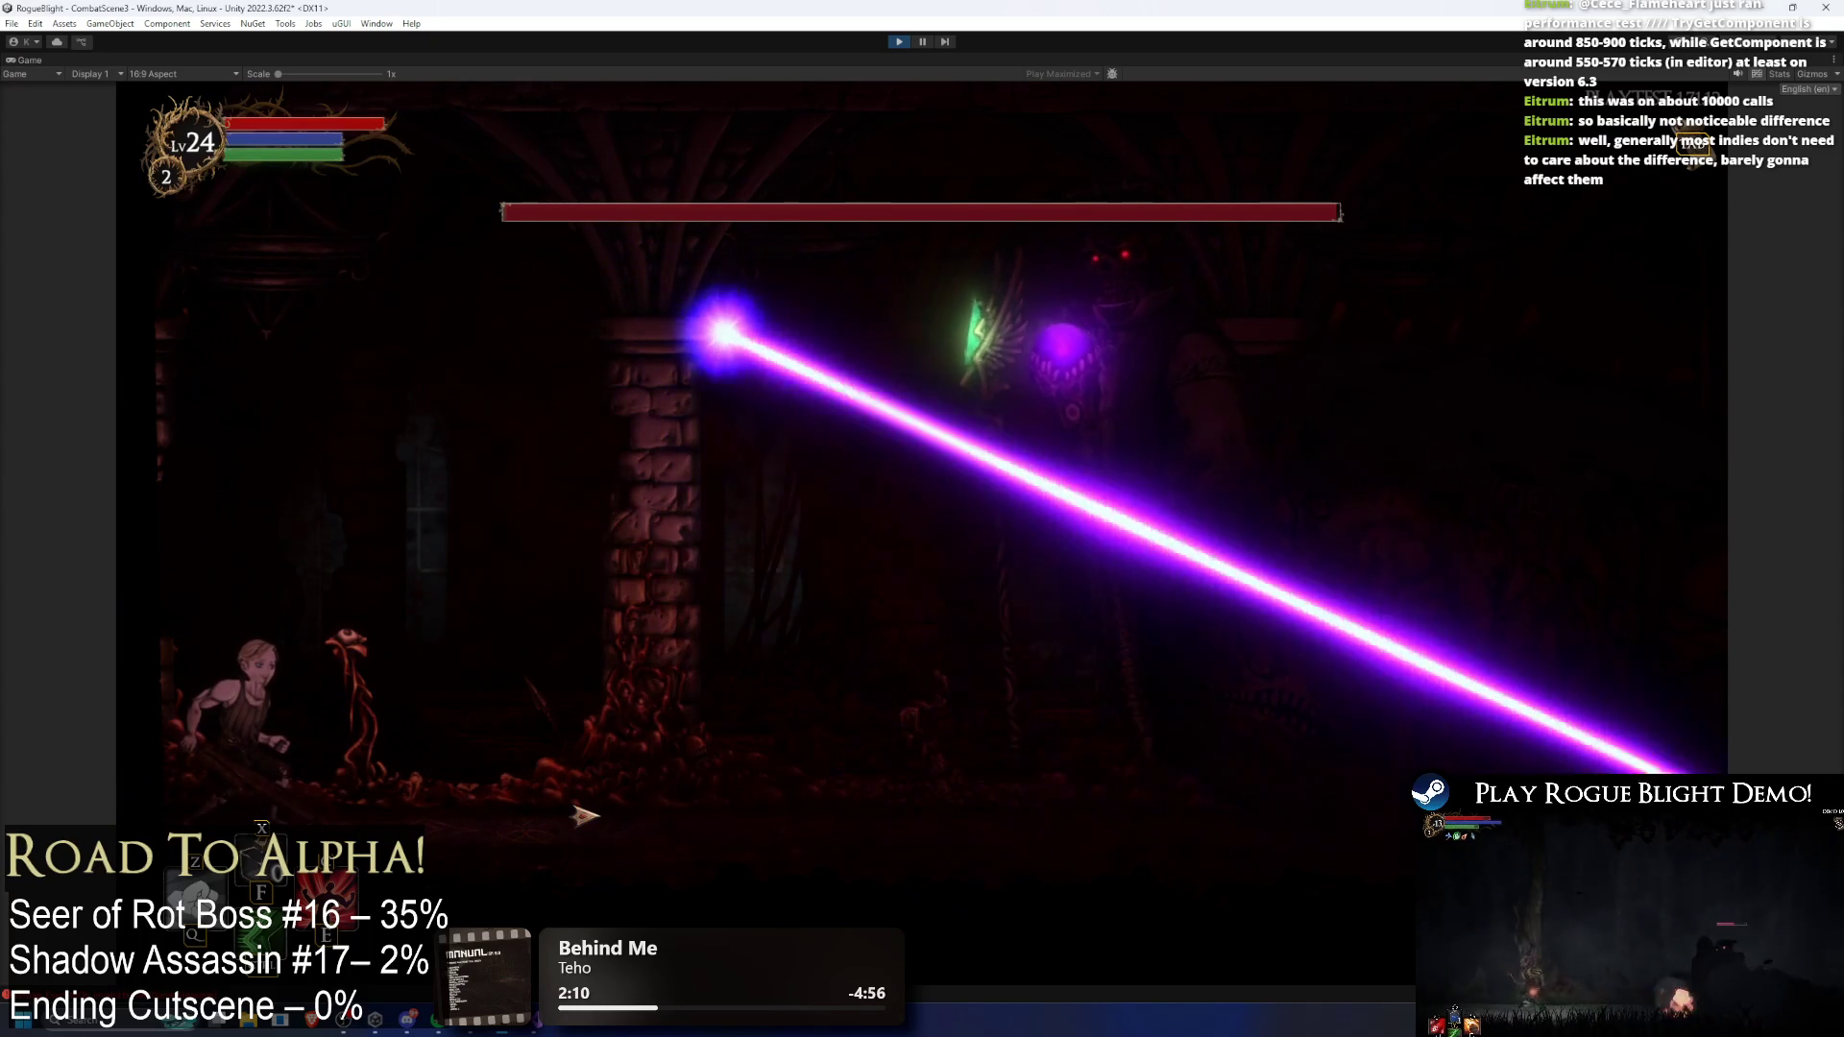
{"action": "left_click", "coordinate": [922, 42]}
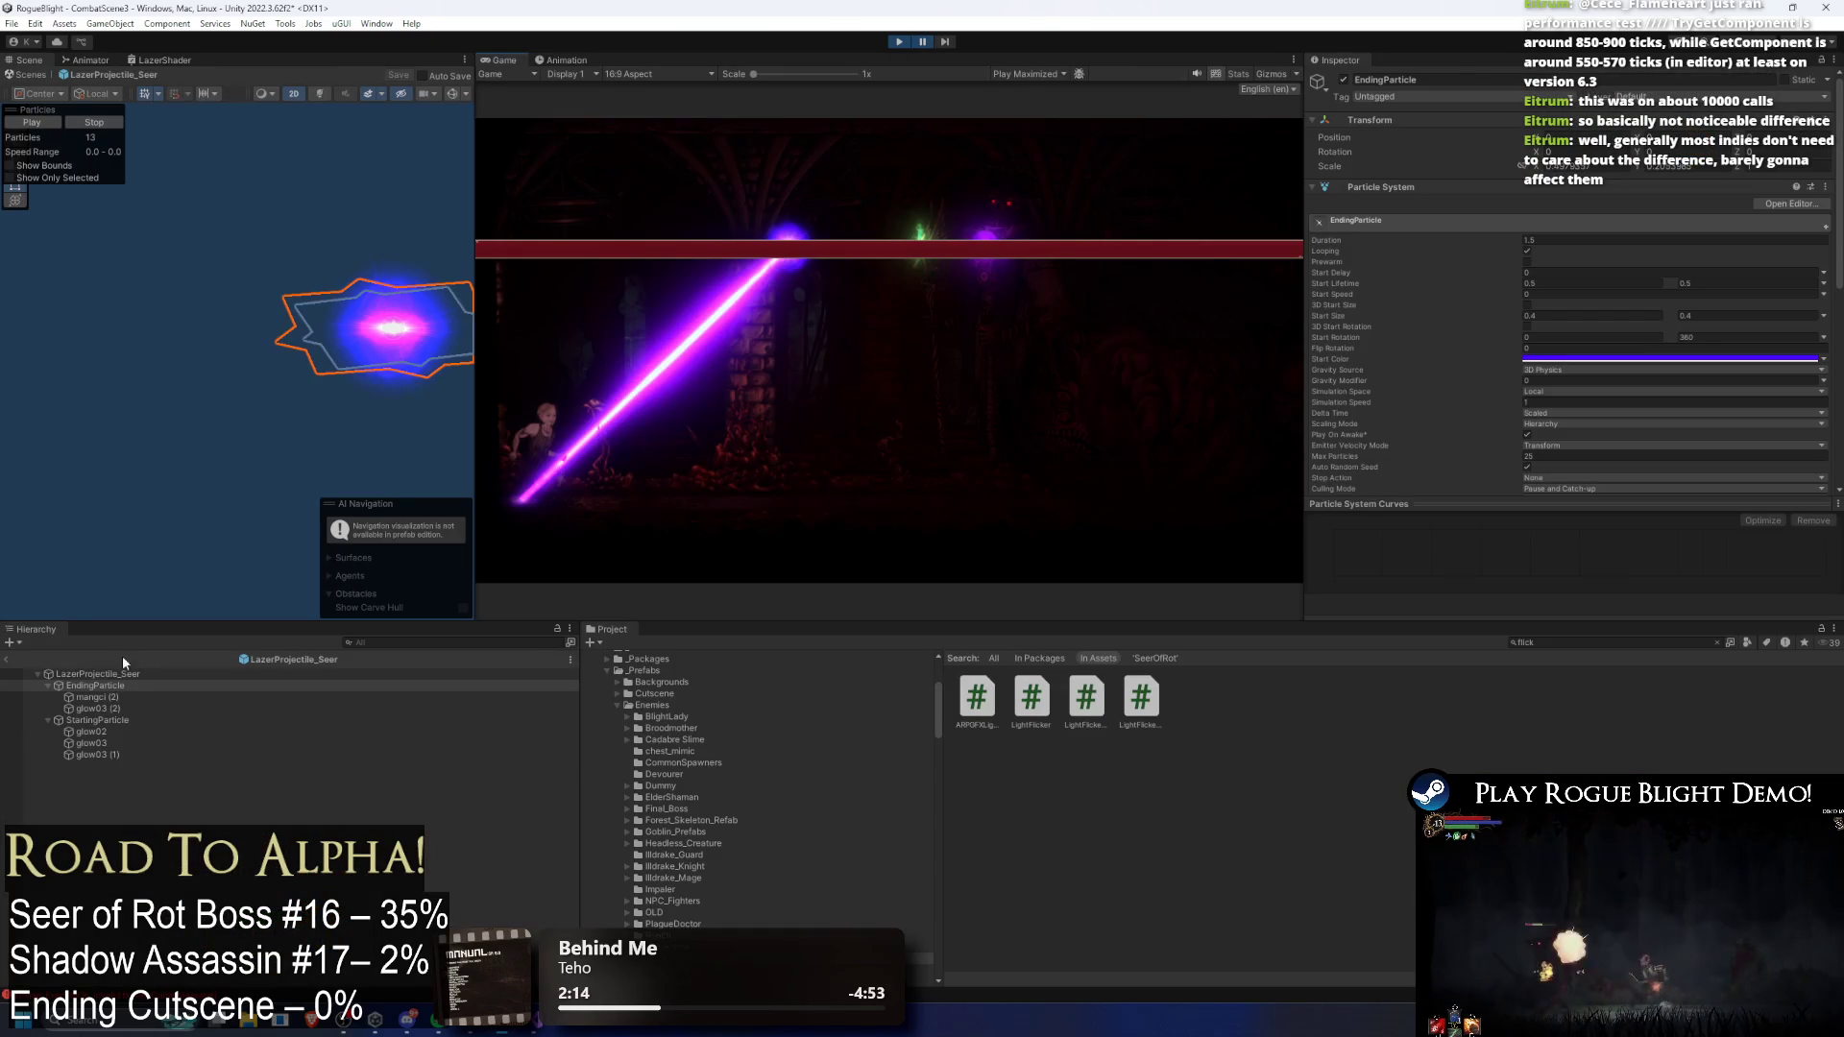
Step: Return to the scene, select LazerProjectile_Seer(Clone), and frame it with its Box Collider 2D expanded
{"action": "left_click", "coordinate": [7, 660]}
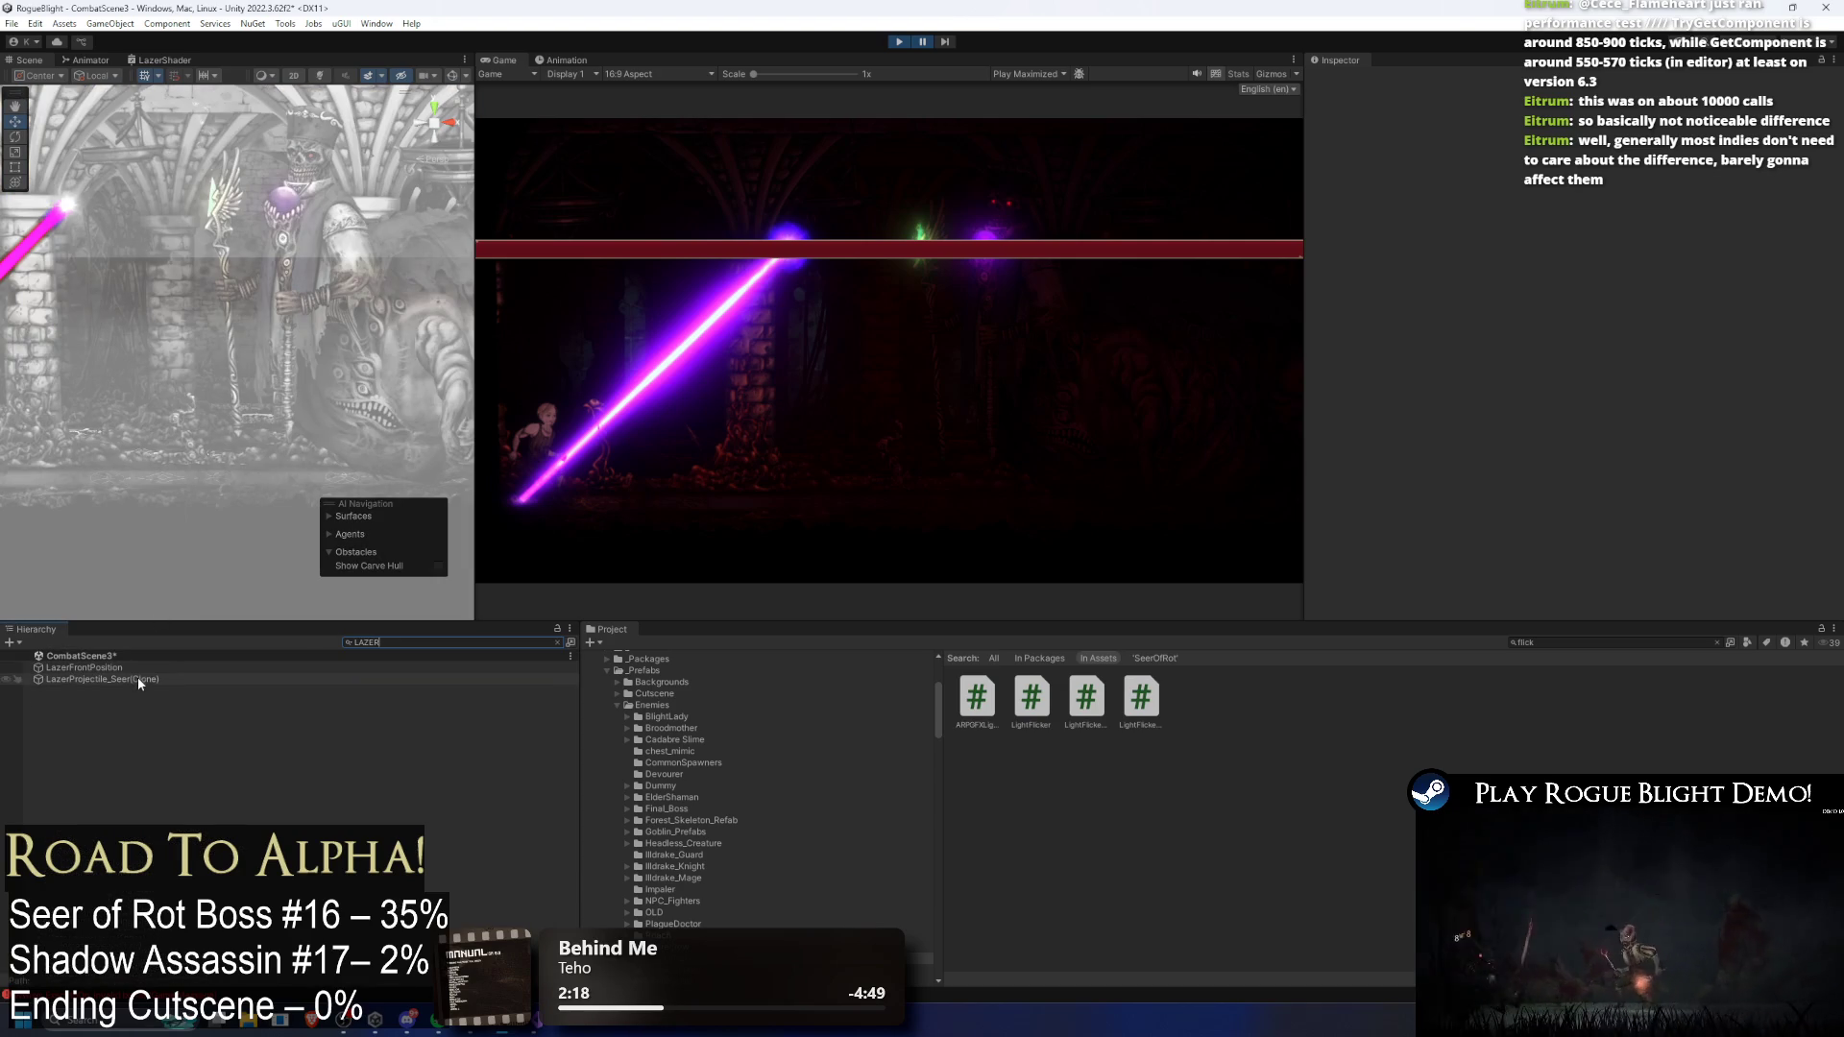
{"action": "left_click", "coordinate": [139, 679]}
{"action": "key", "text": "BackSpace"}
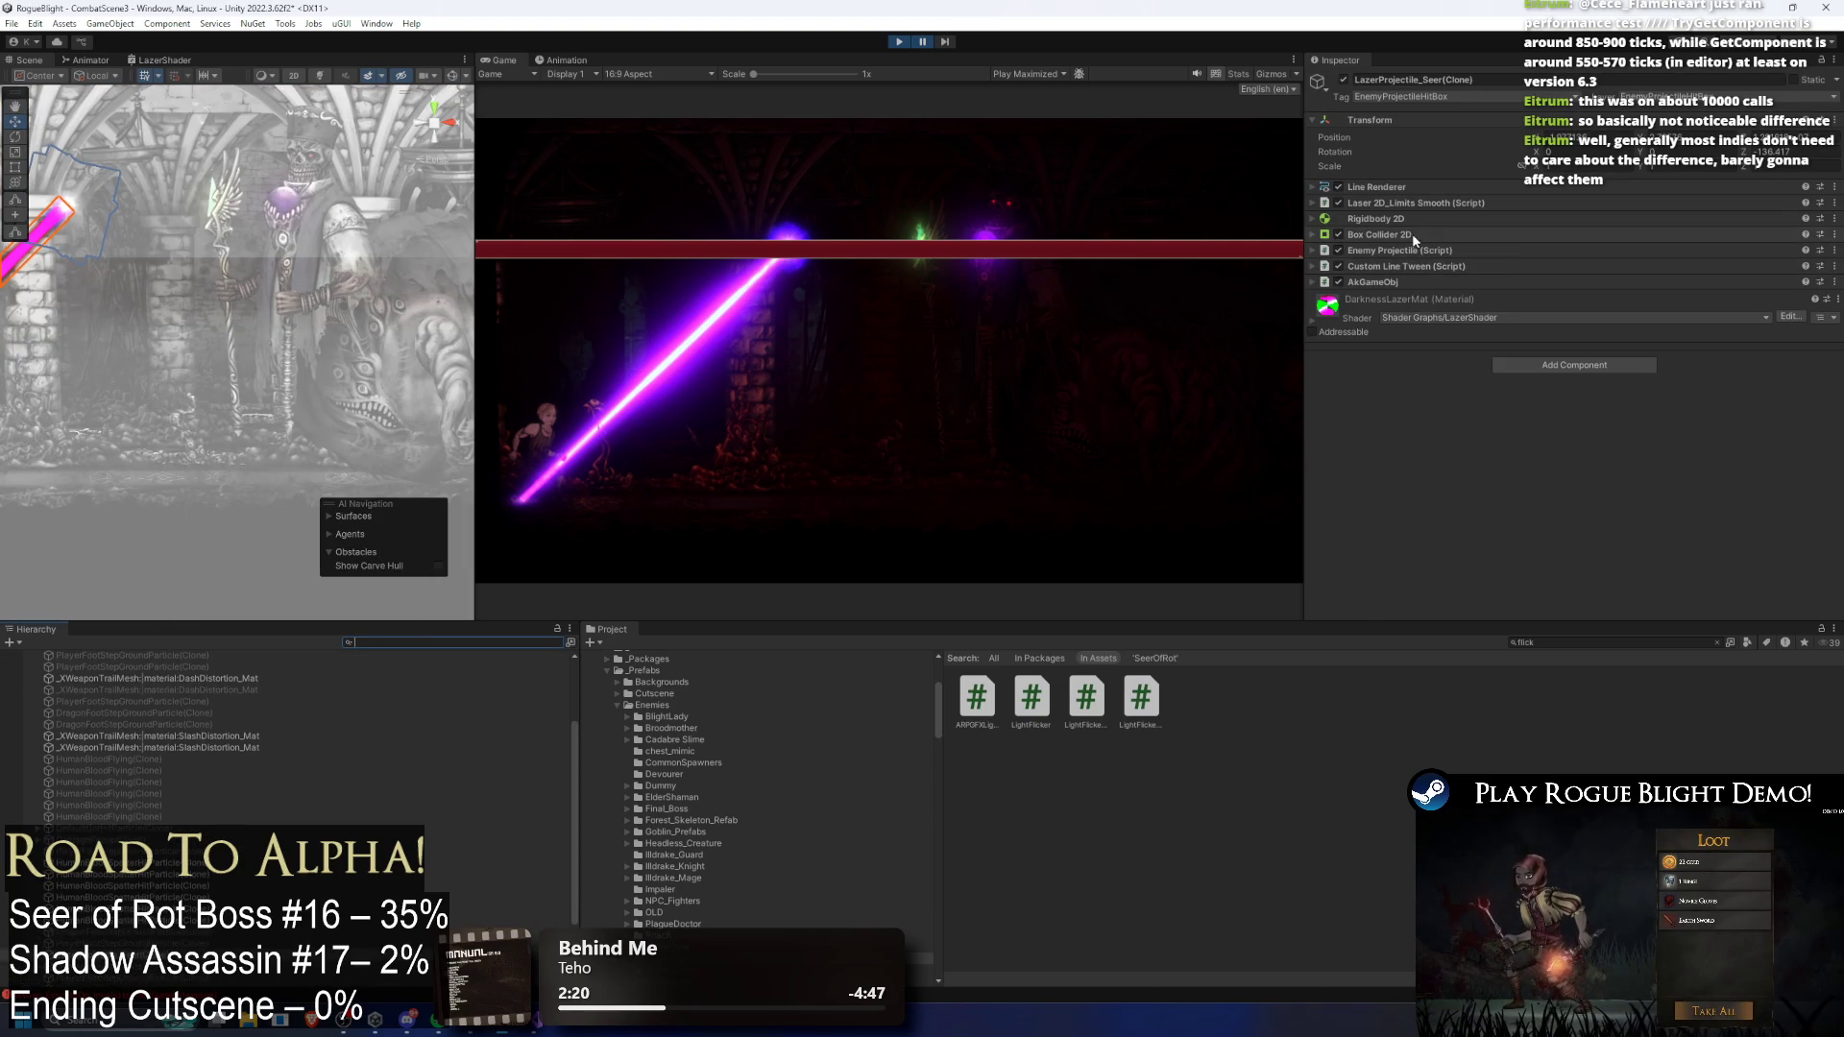
{"action": "left_click", "coordinate": [1411, 235]}
{"action": "key", "text": "f"}
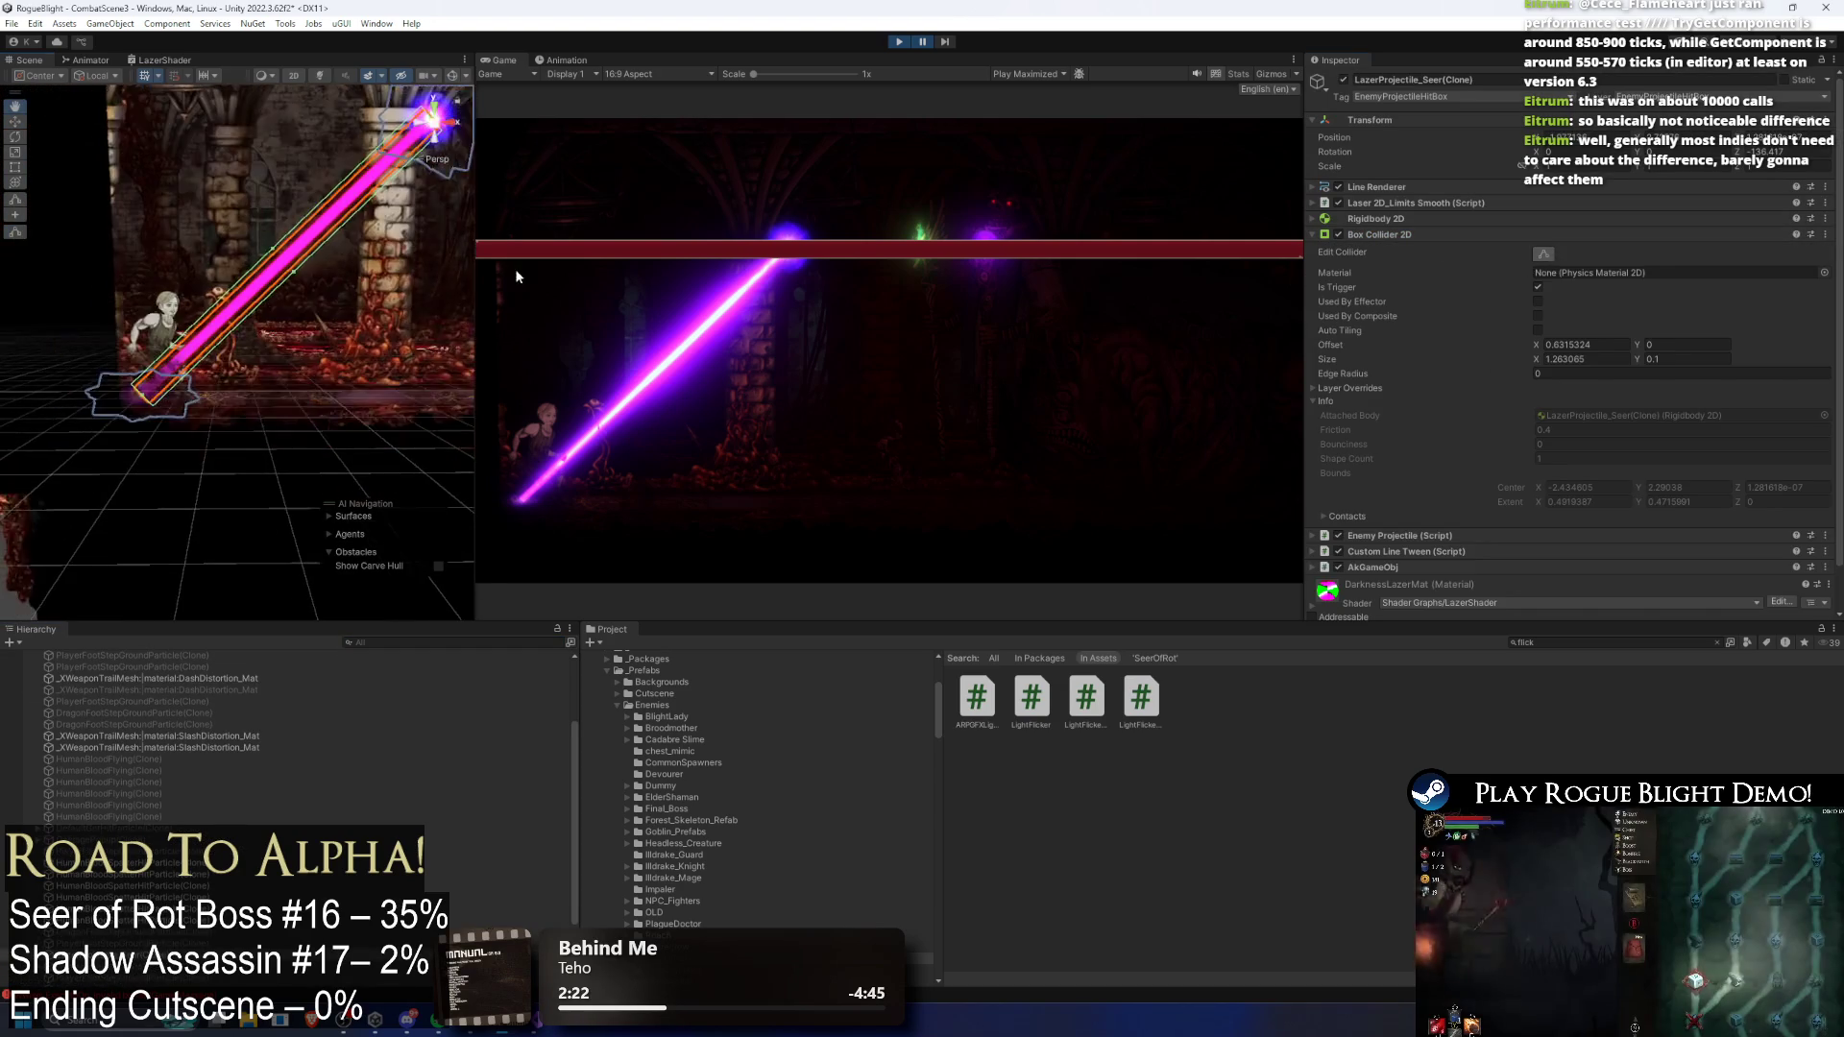
{"action": "left_click", "coordinate": [294, 75]}
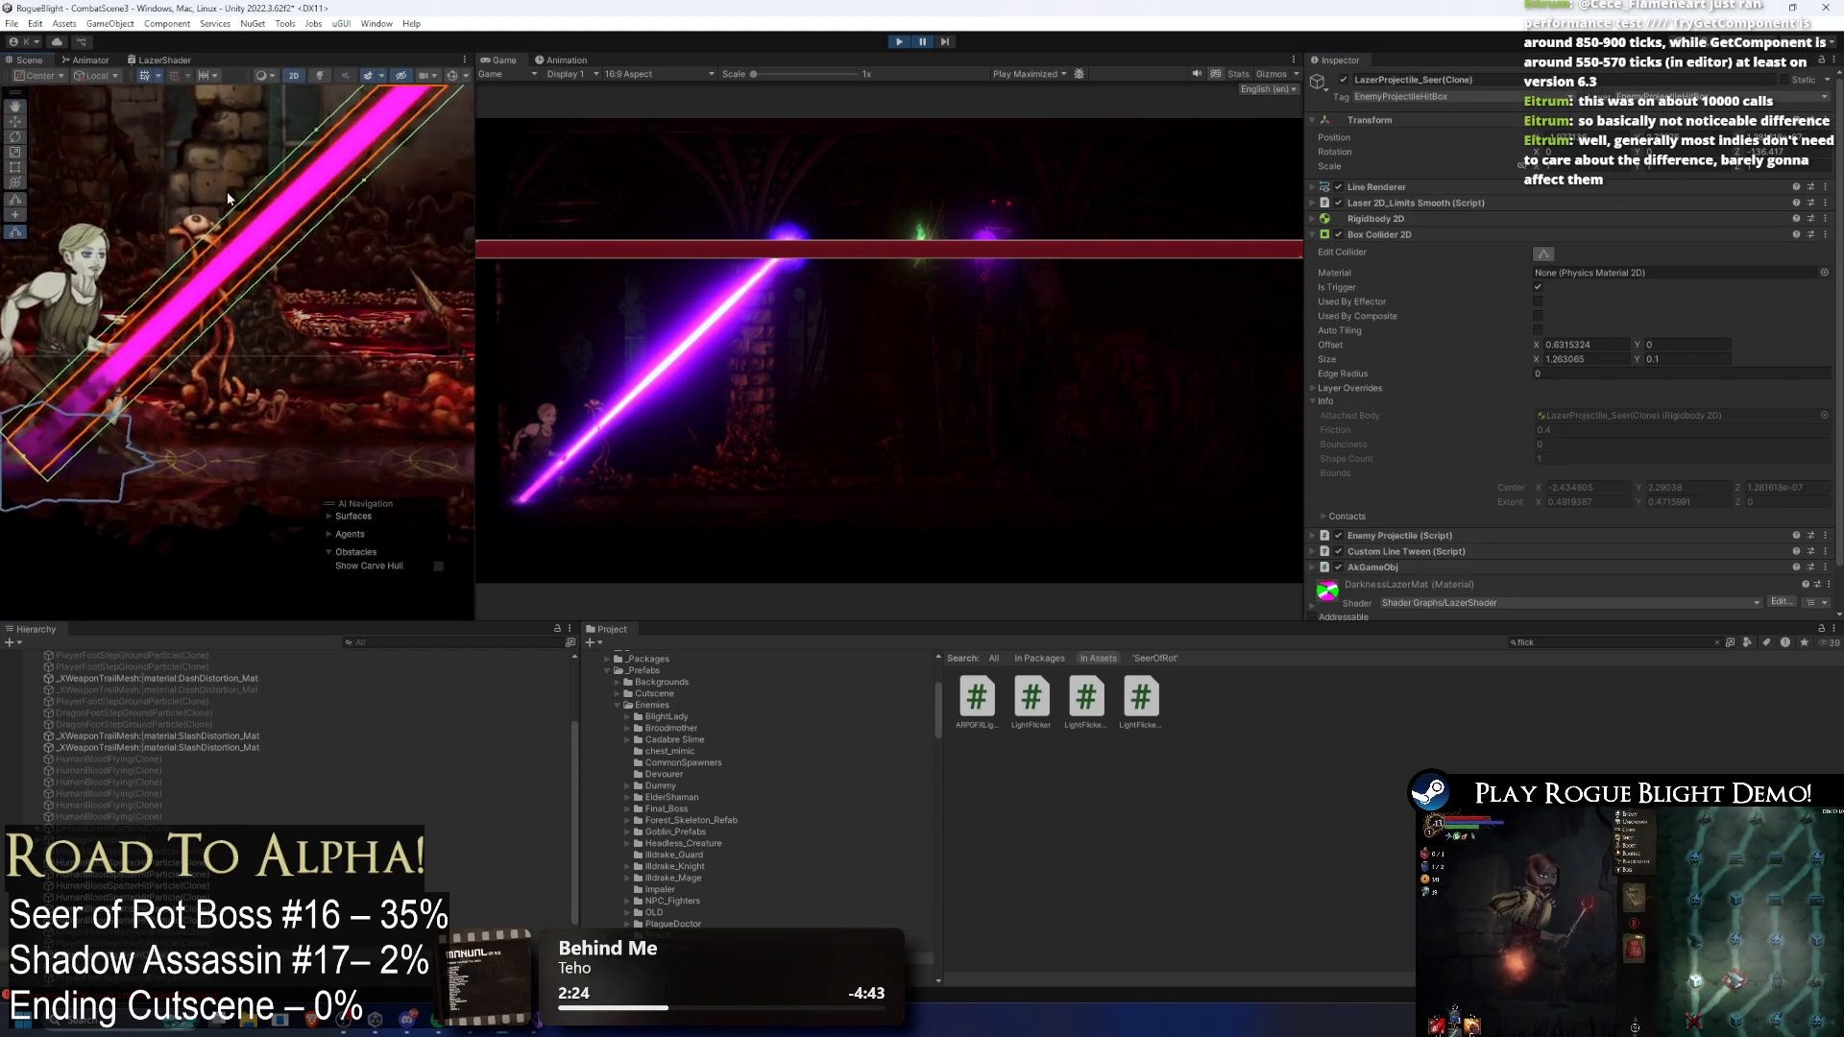
{"action": "left_click", "coordinate": [295, 75]}
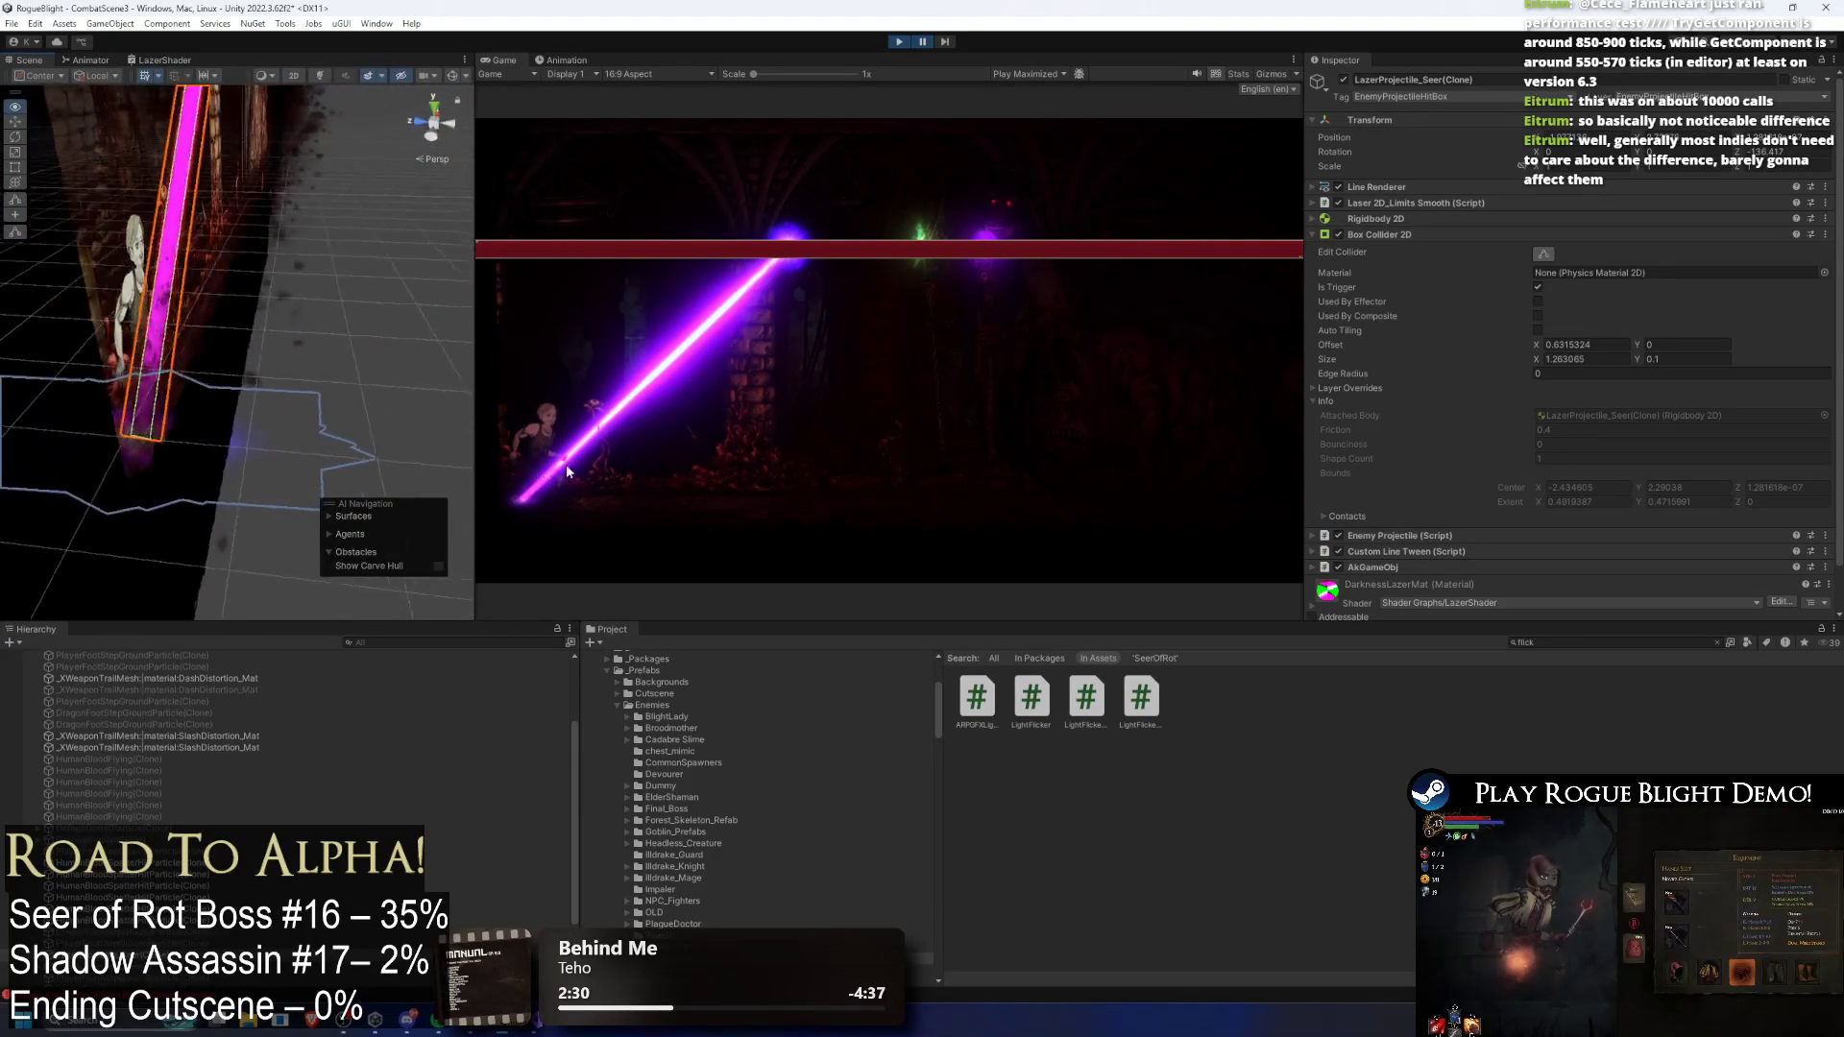
{"action": "key", "text": "f"}
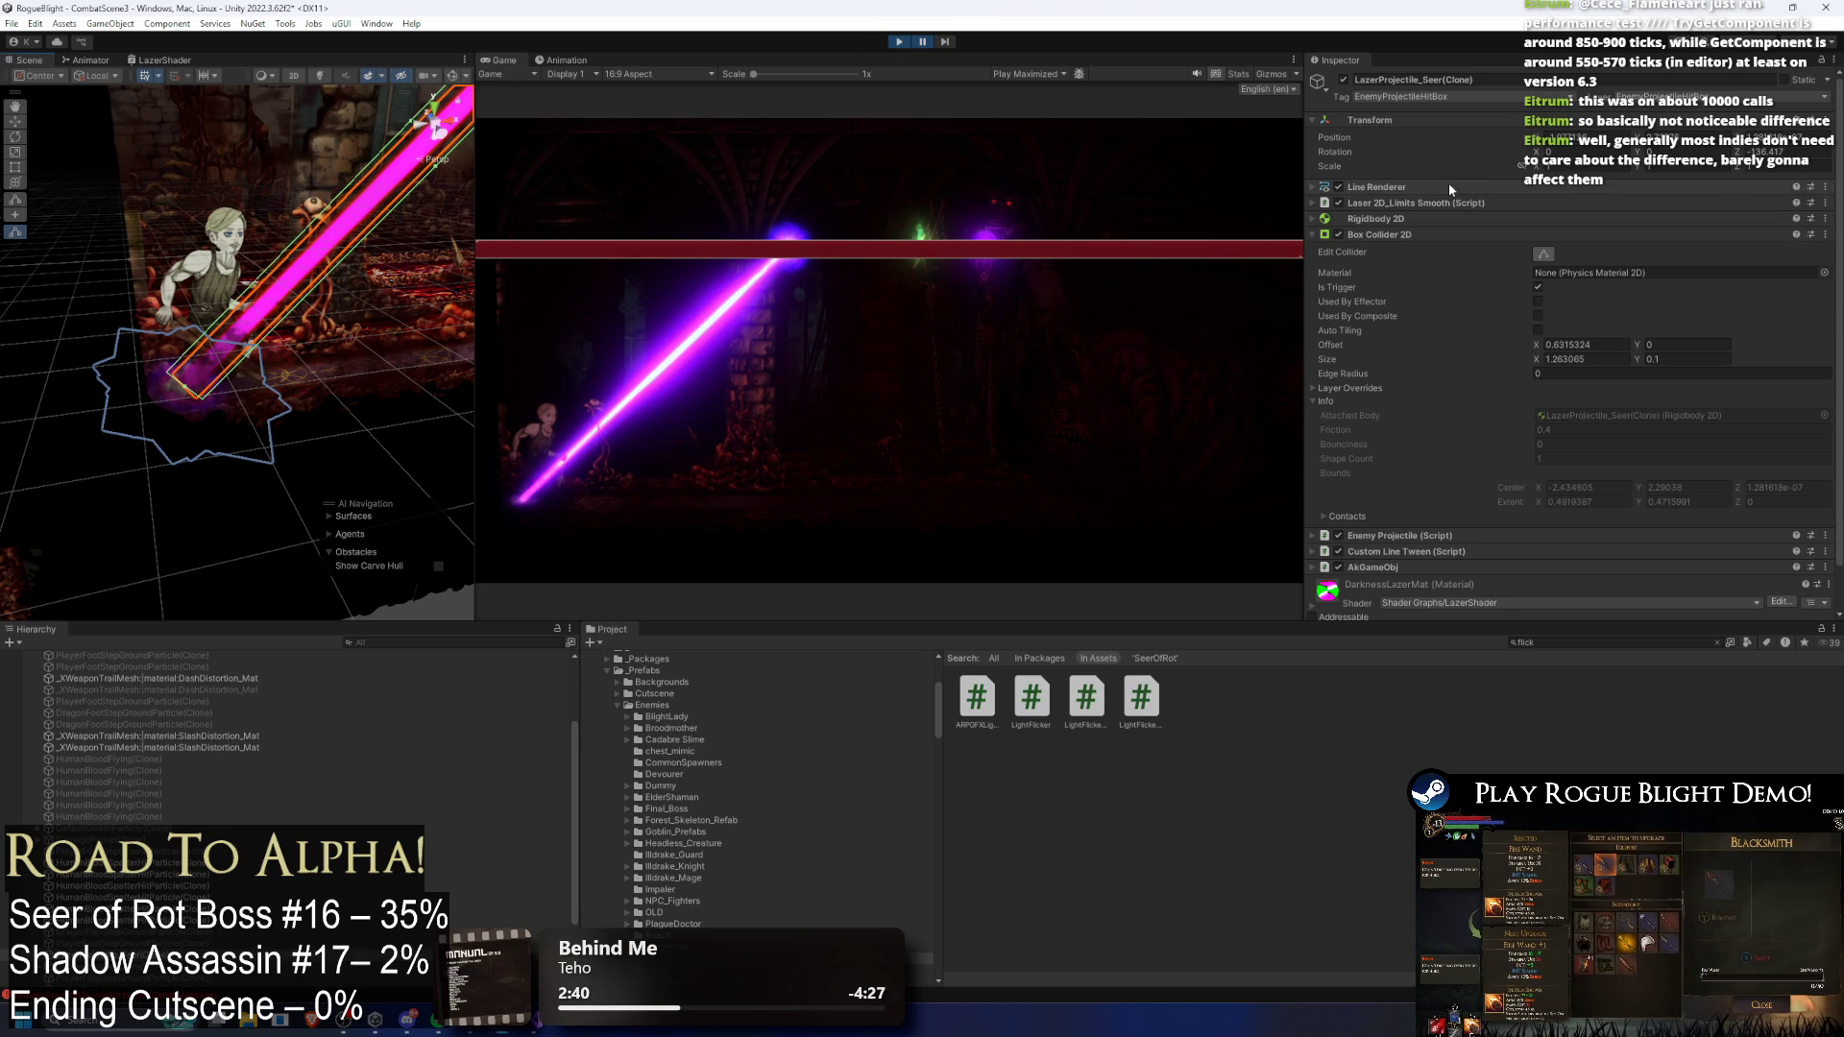
Step: Review the clone's Box Collider 2D and AkGameObj settings, then stop play mode
{"action": "left_click", "coordinate": [1432, 239]}
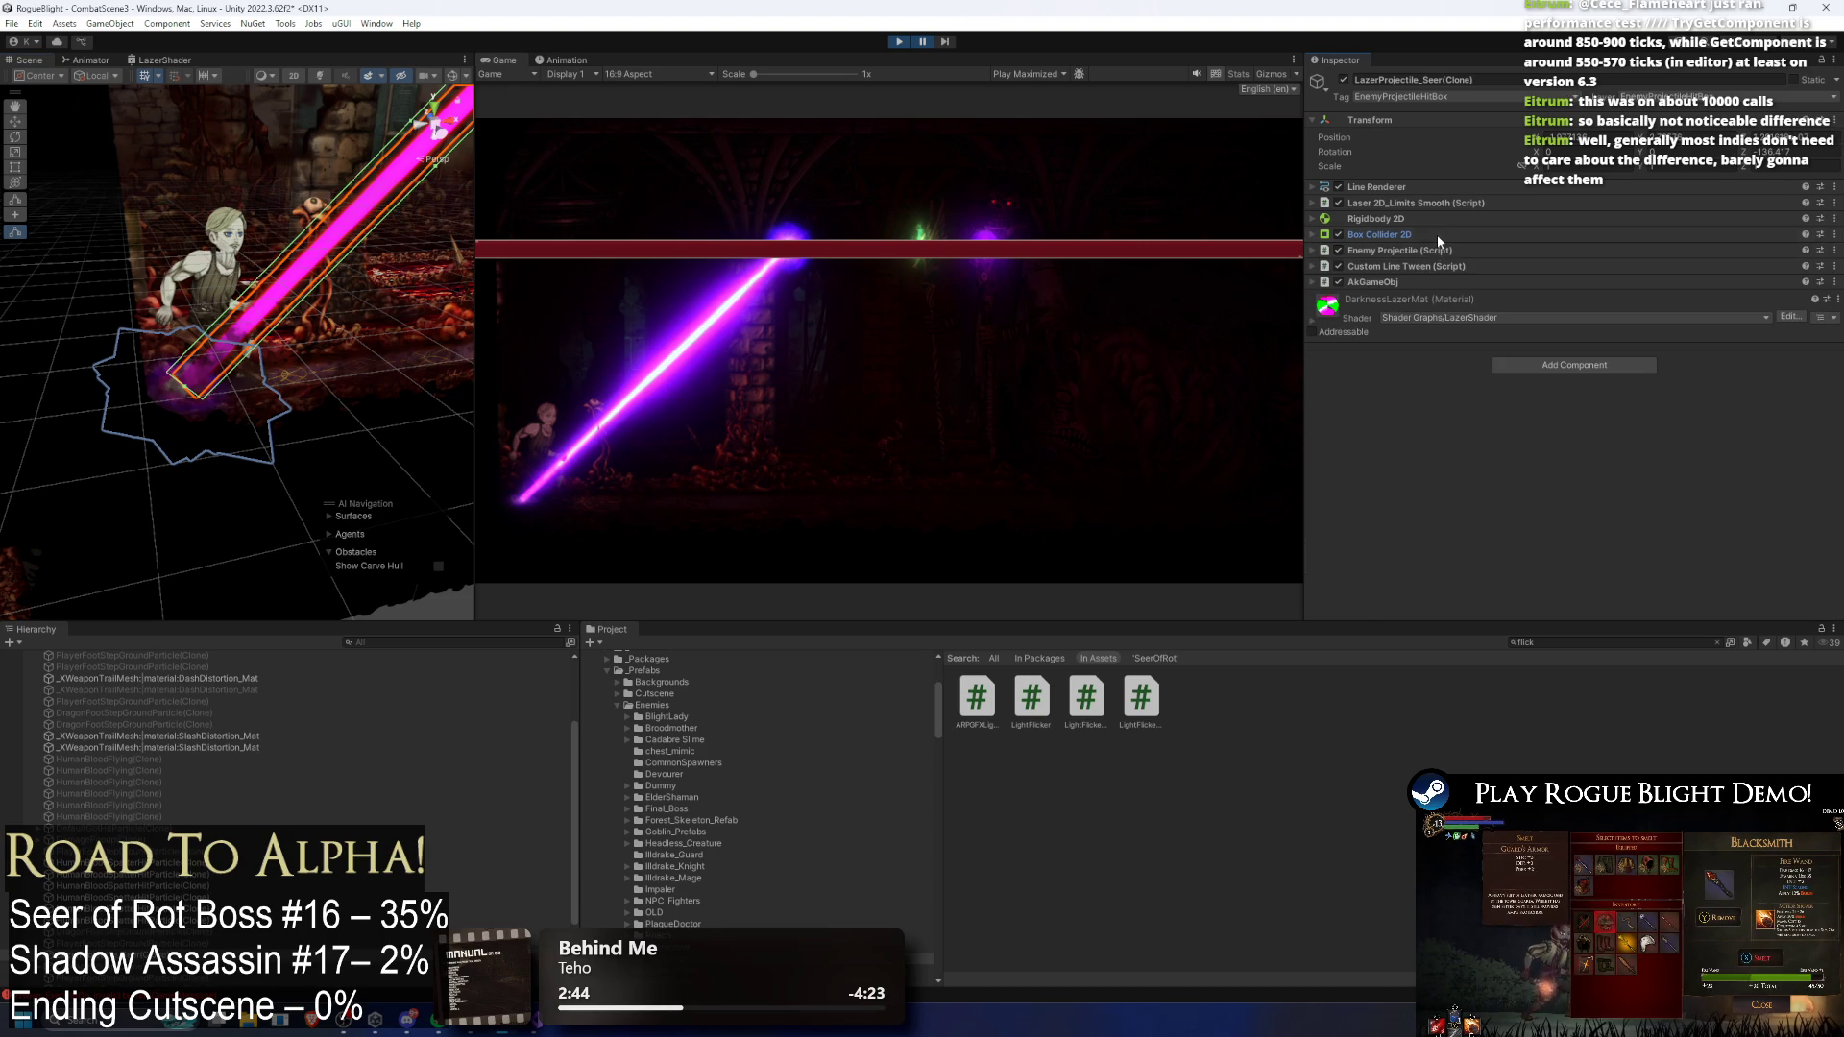
{"action": "left_click", "coordinate": [1437, 234]}
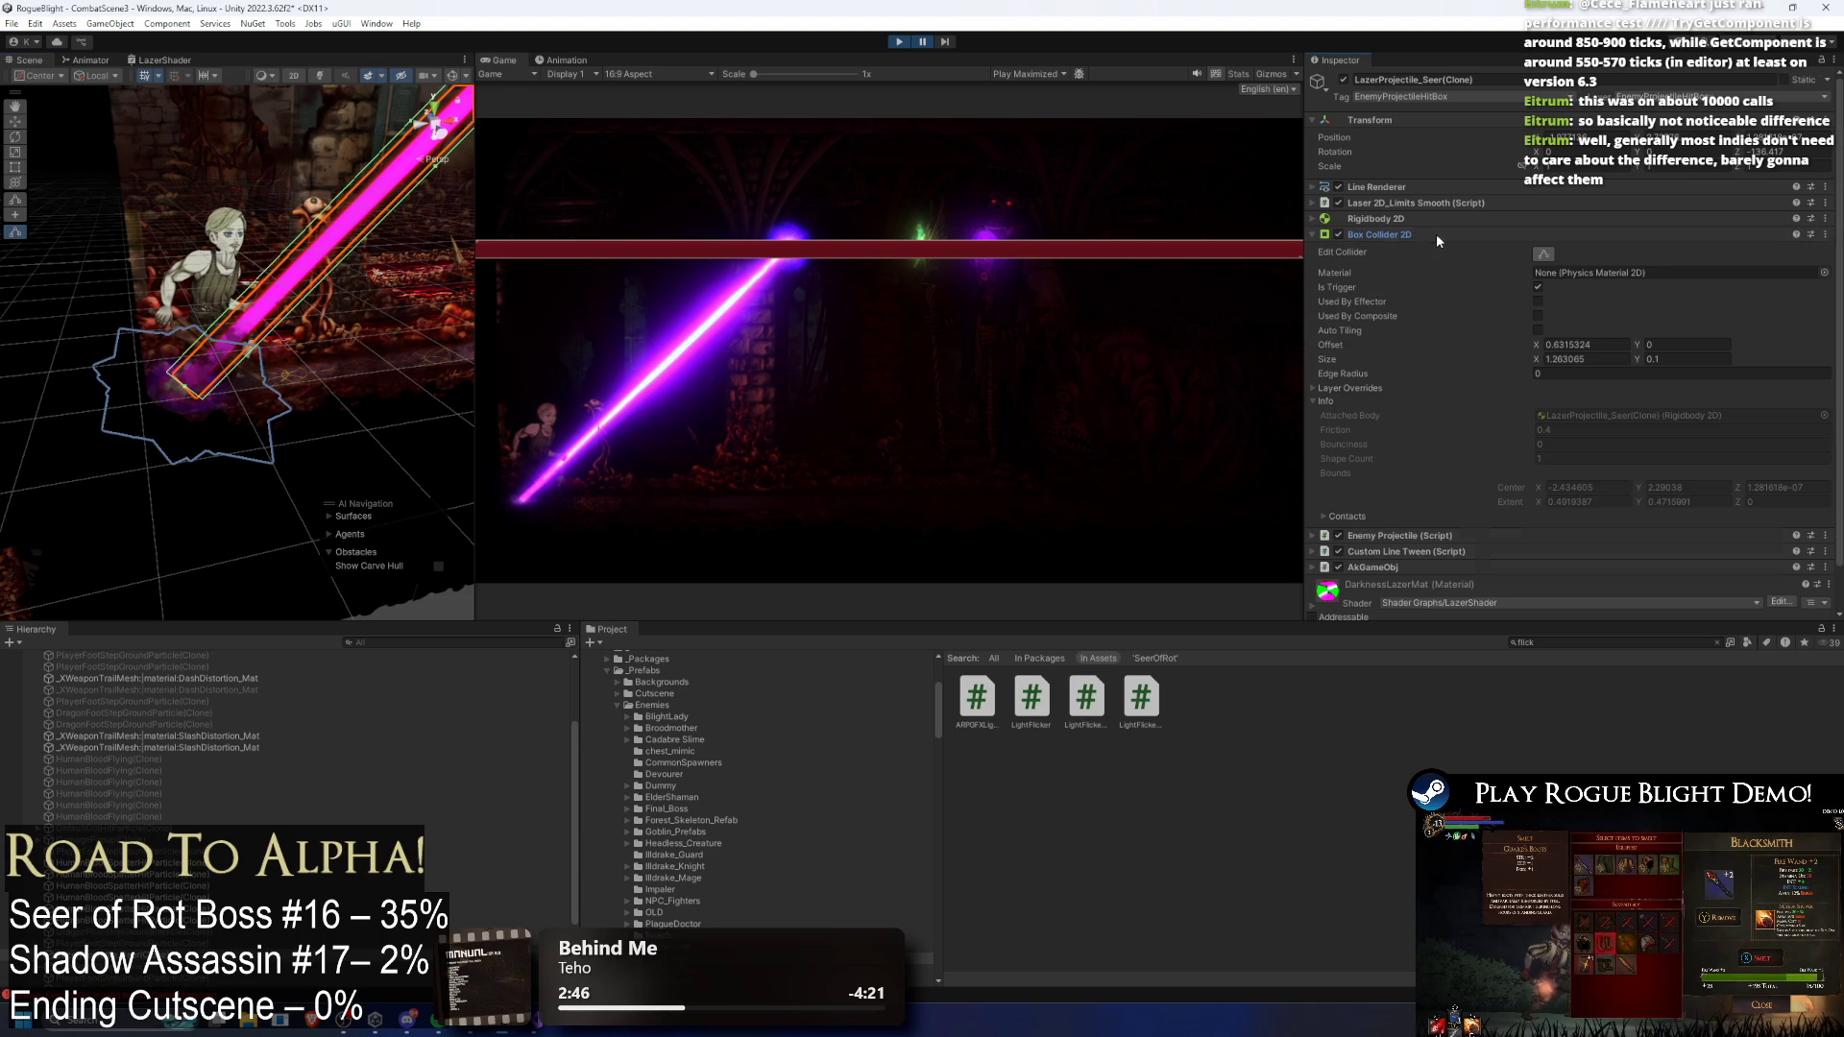
{"action": "left_click", "coordinate": [1437, 235]}
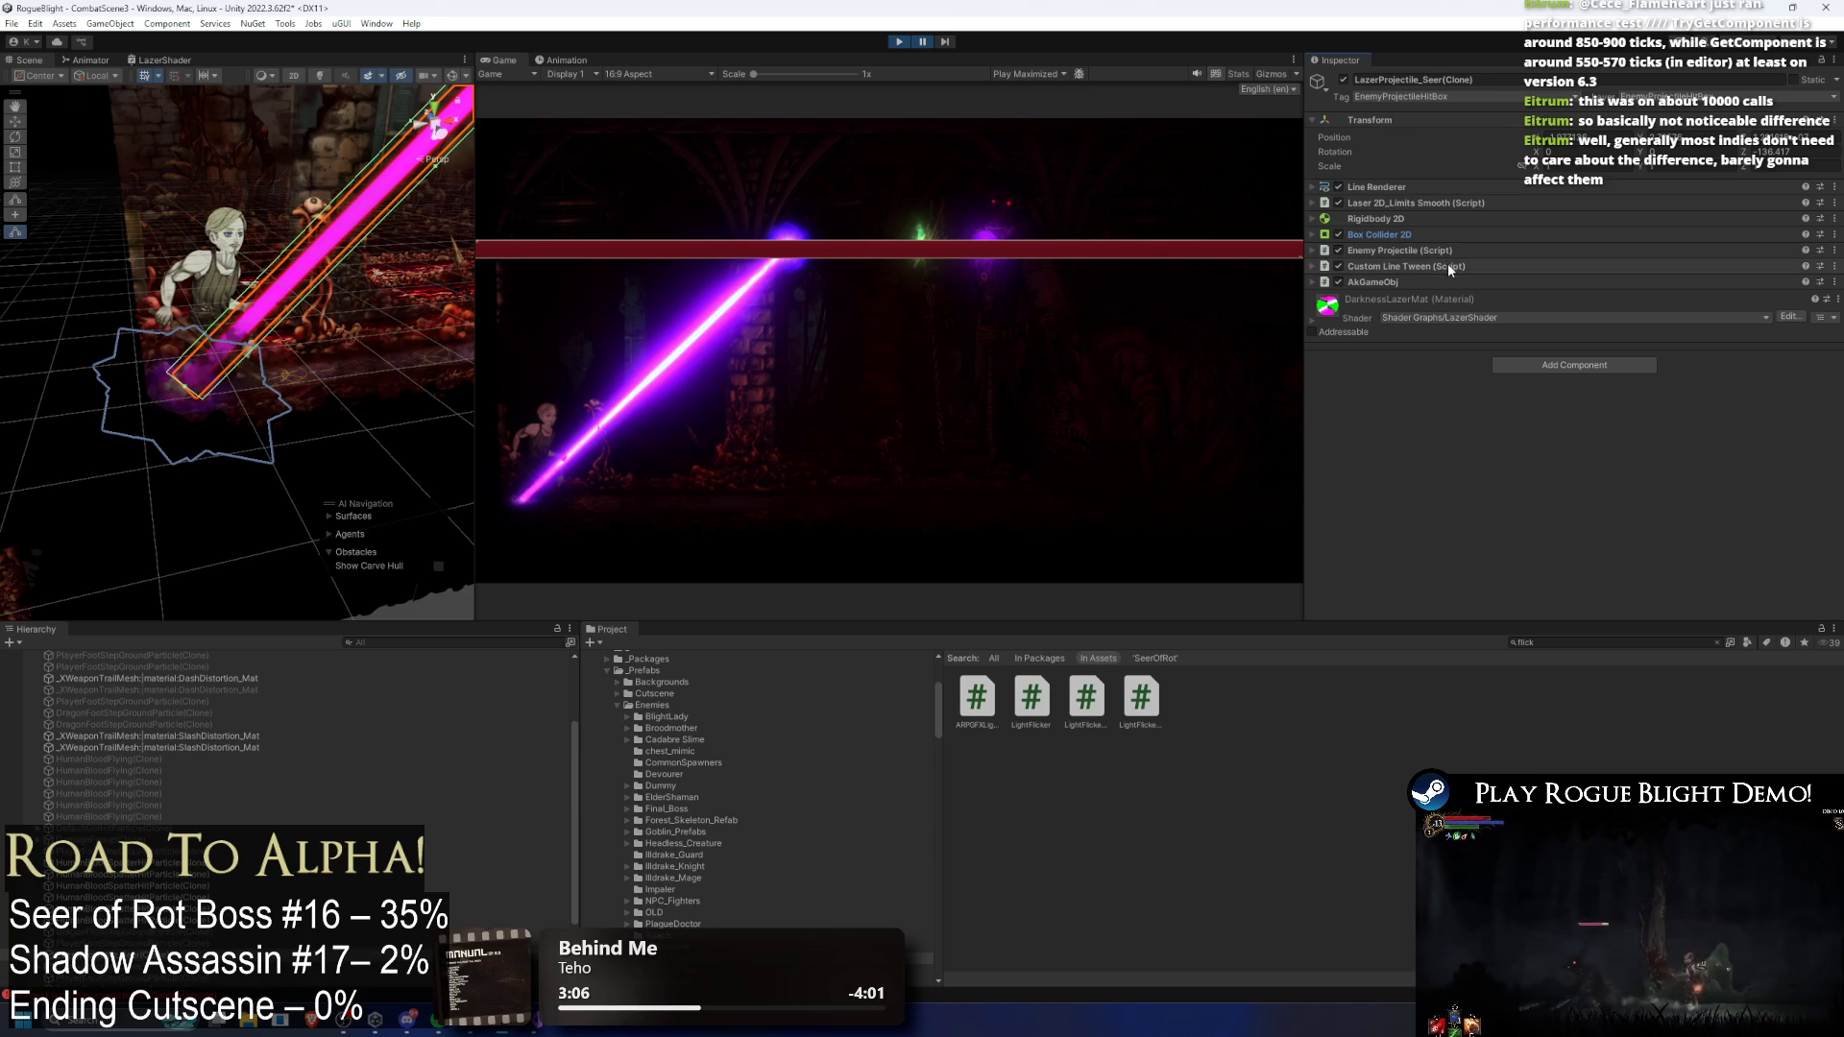
{"action": "left_click", "coordinate": [1441, 283]}
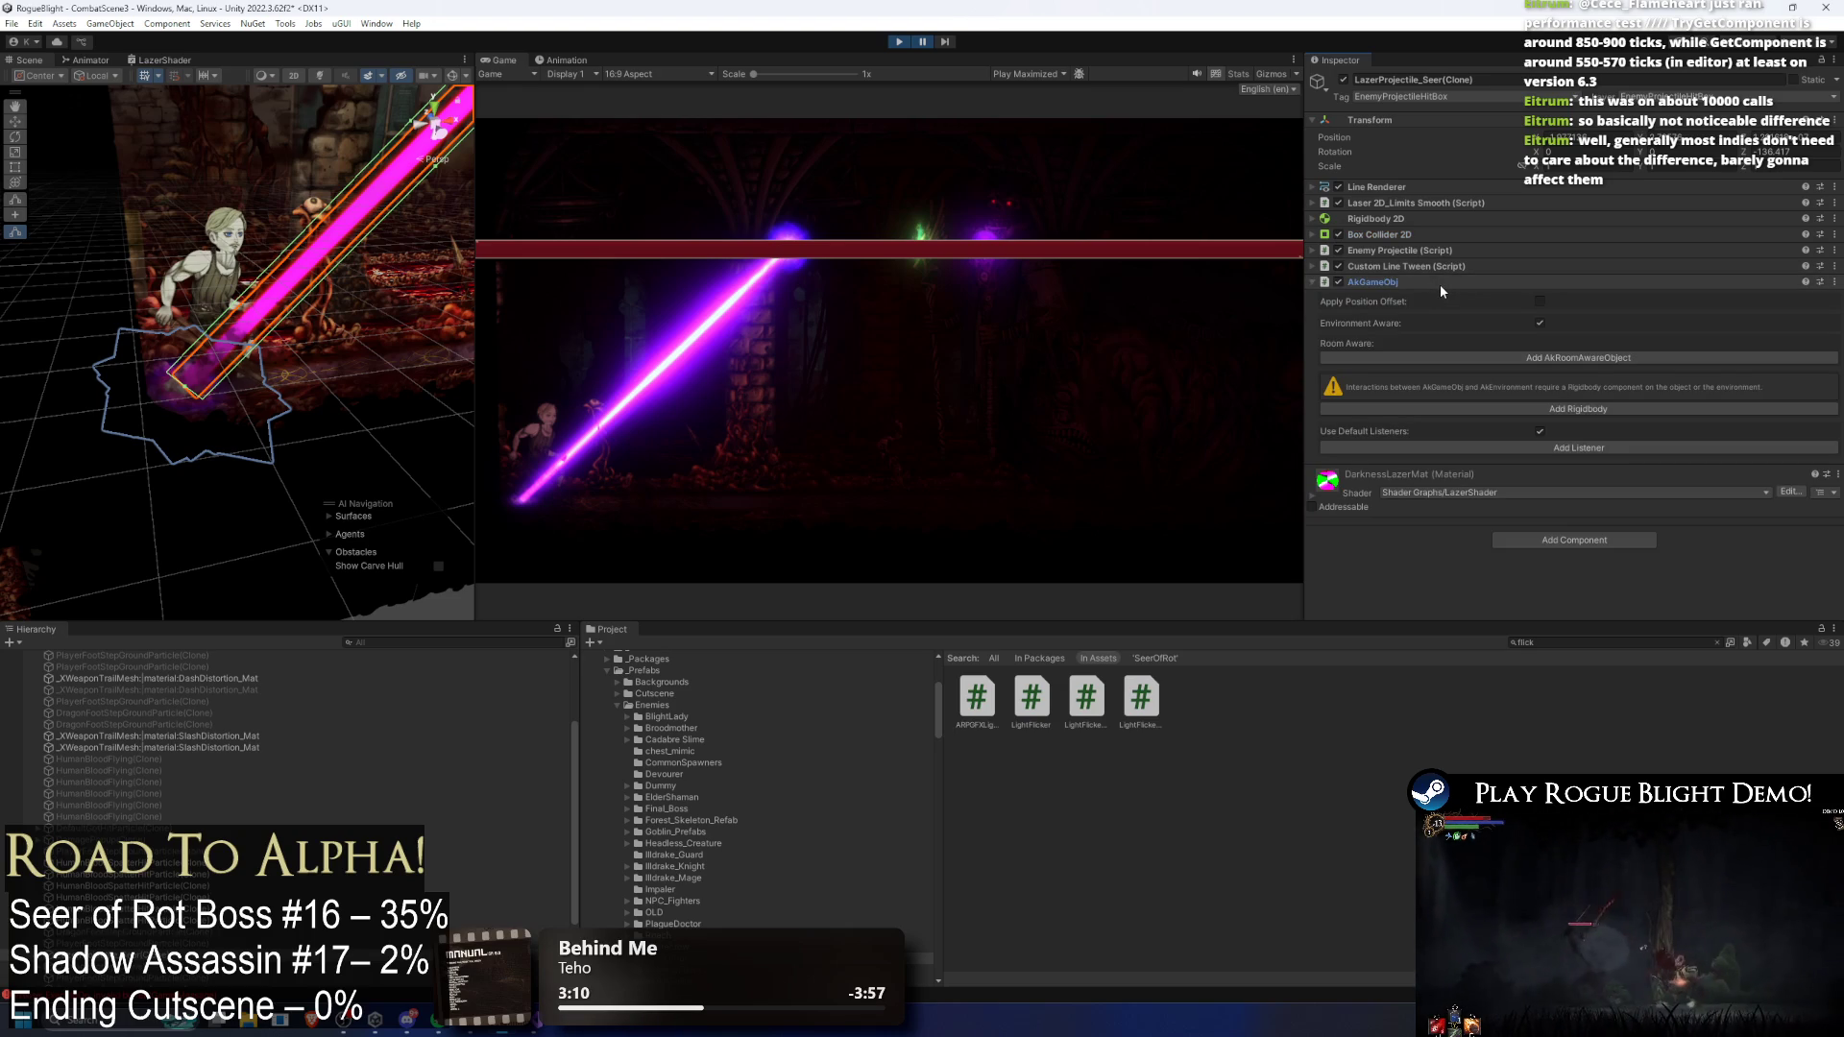
{"action": "left_click", "coordinate": [899, 43]}
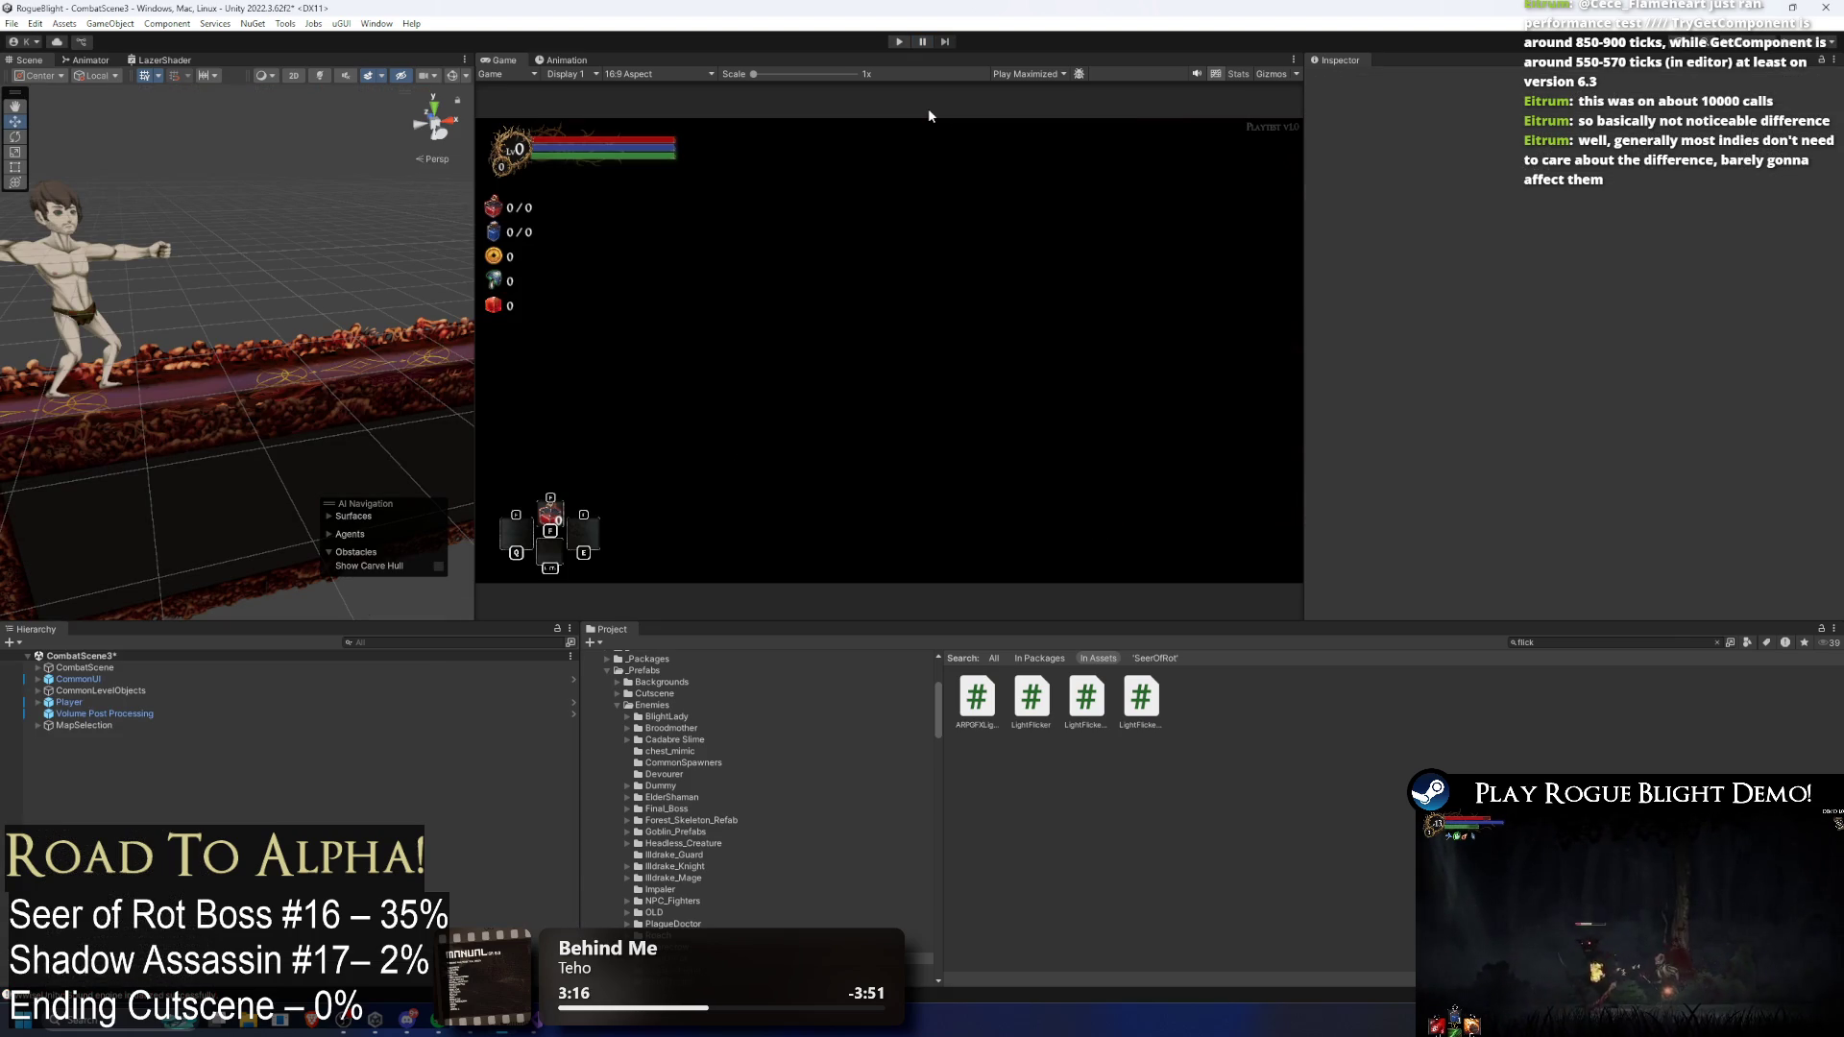
Step: Search the Project for the laser prefab and open LazerProjectile_Seer
{"action": "left_click", "coordinate": [1581, 642]}
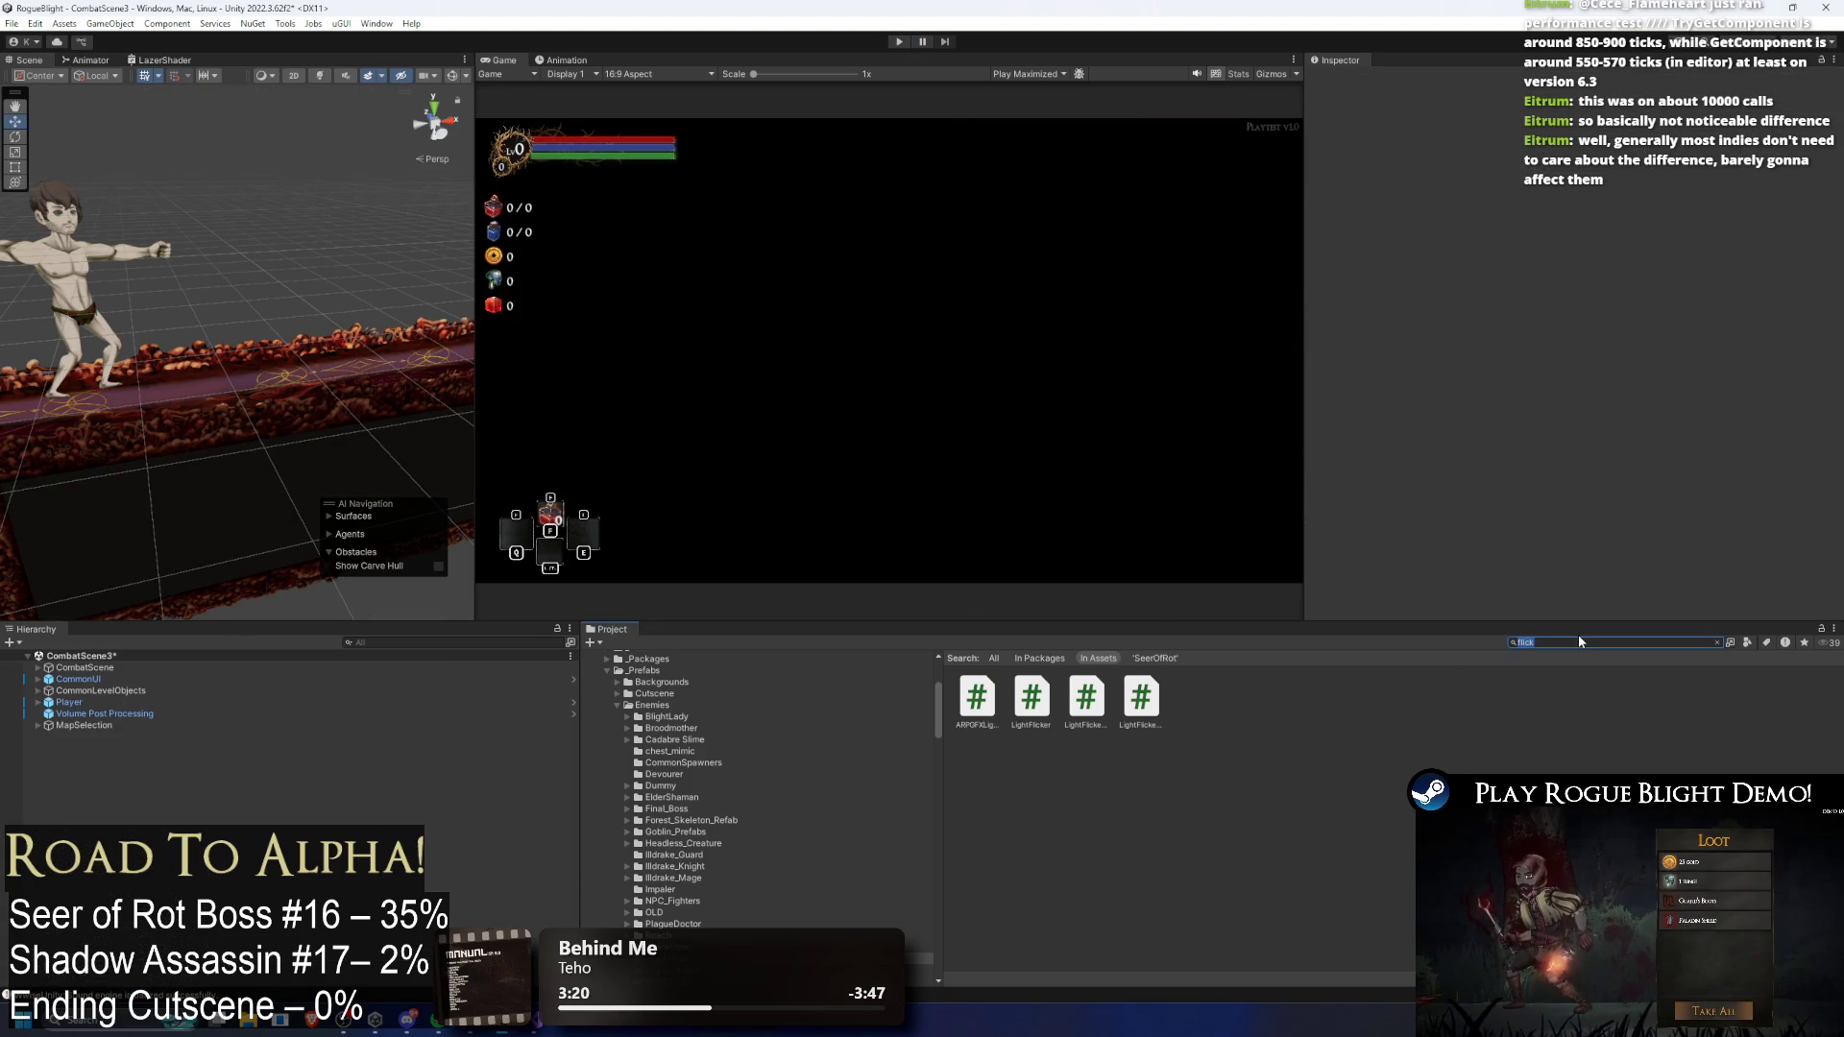
{"action": "type", "text": "lazer prefa"}
{"action": "key", "text": "ctrl+a"}
{"action": "type", "text": "LAZER PREFAB"}
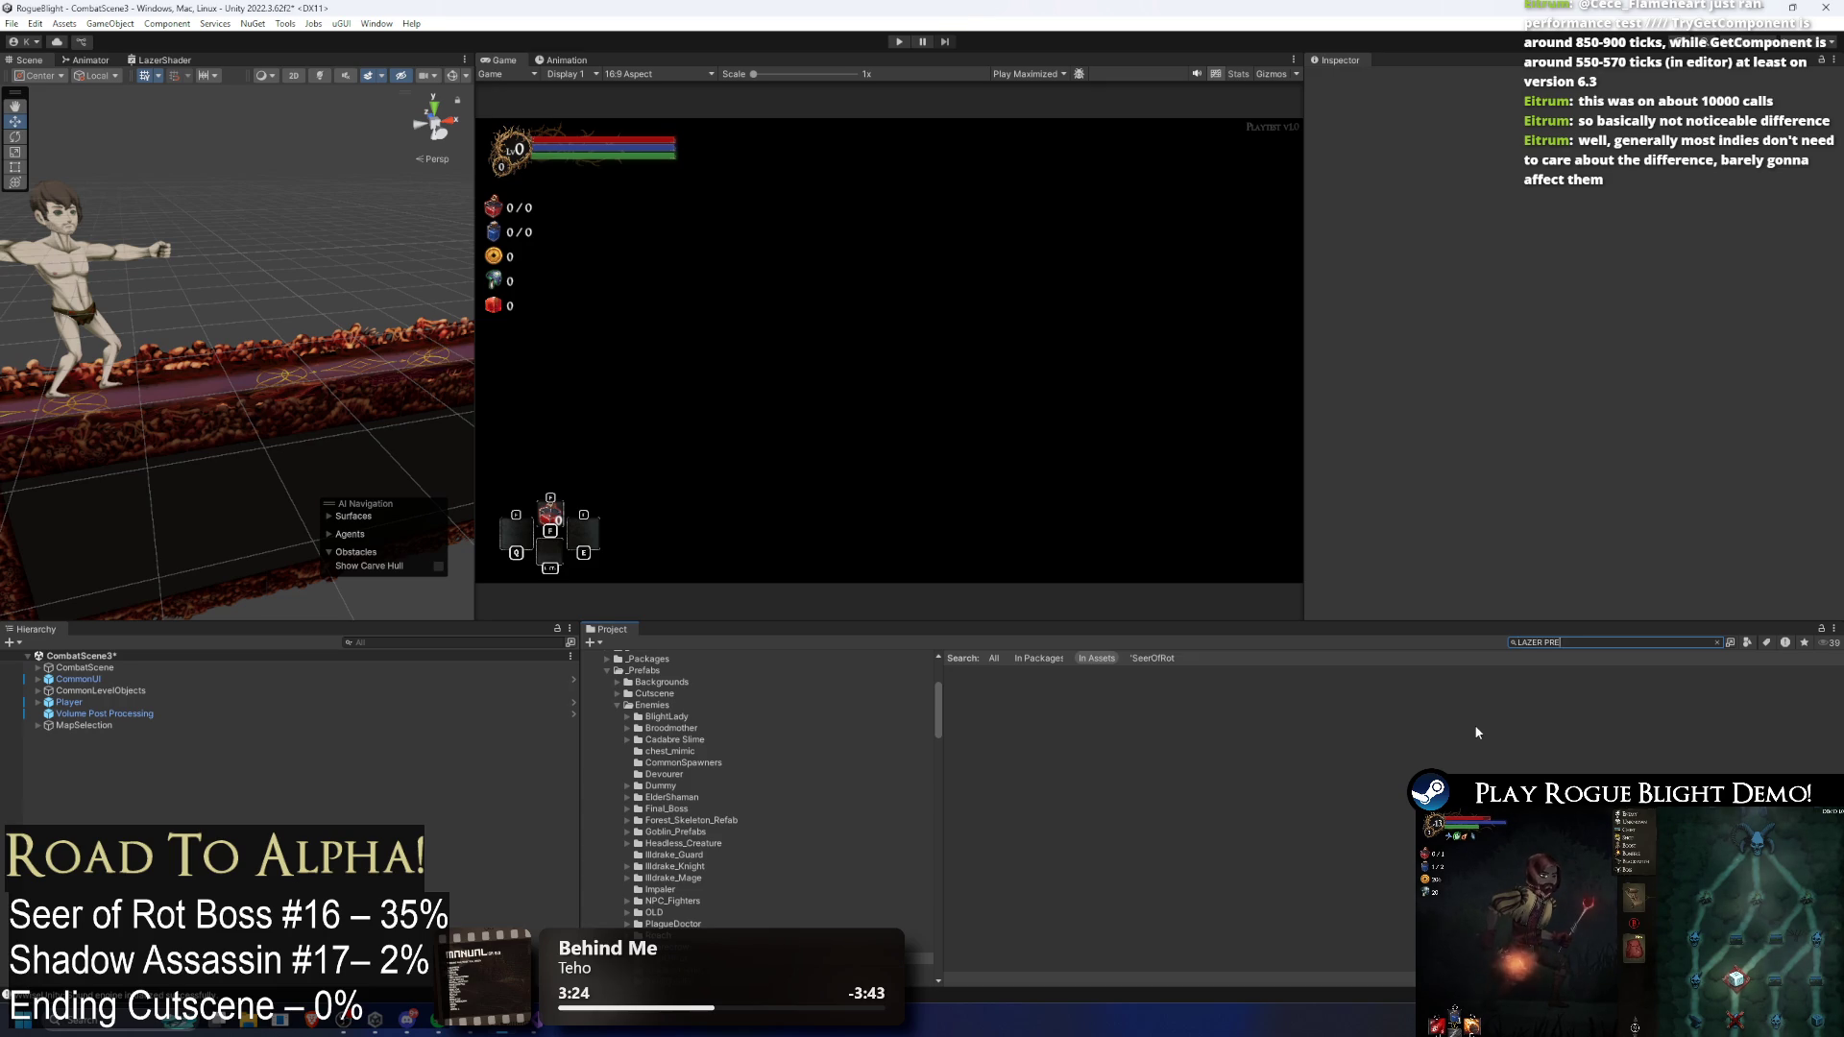
{"action": "key", "text": "BackSpace"}
{"action": "type", "text": "e"}
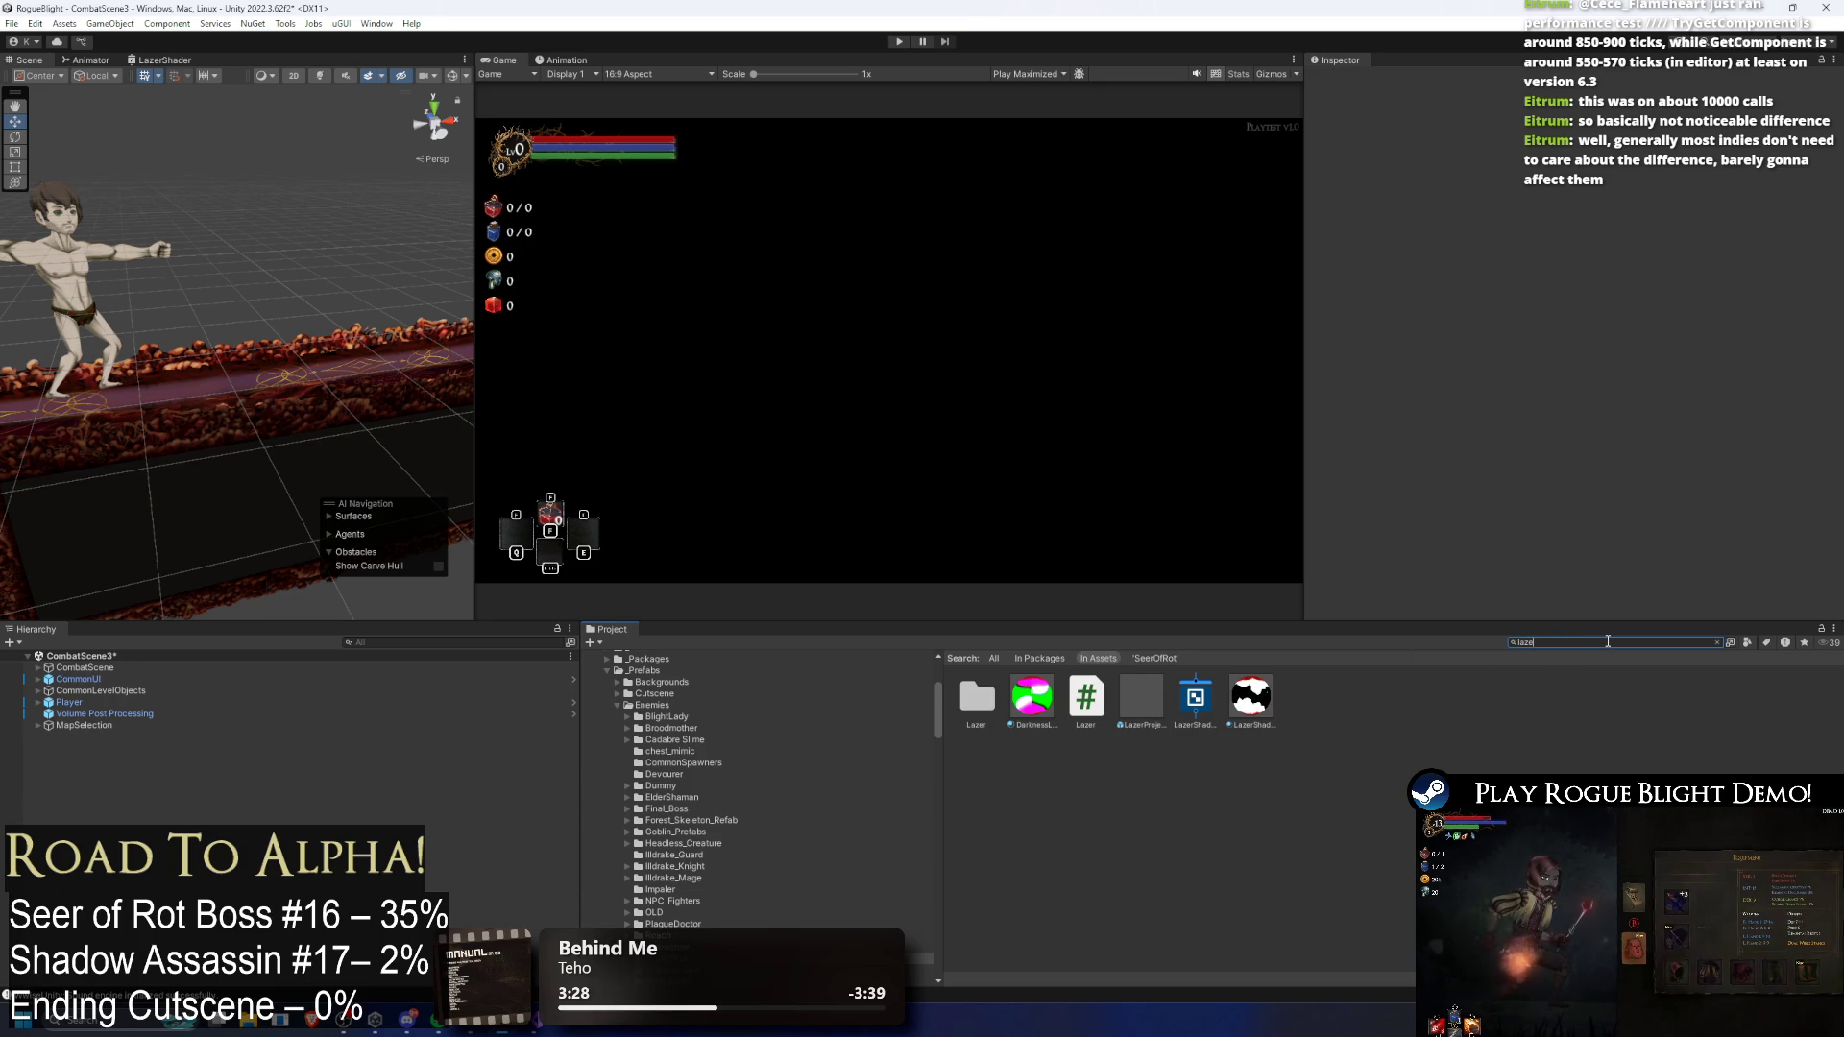
{"action": "double_click", "coordinate": [1139, 695]}
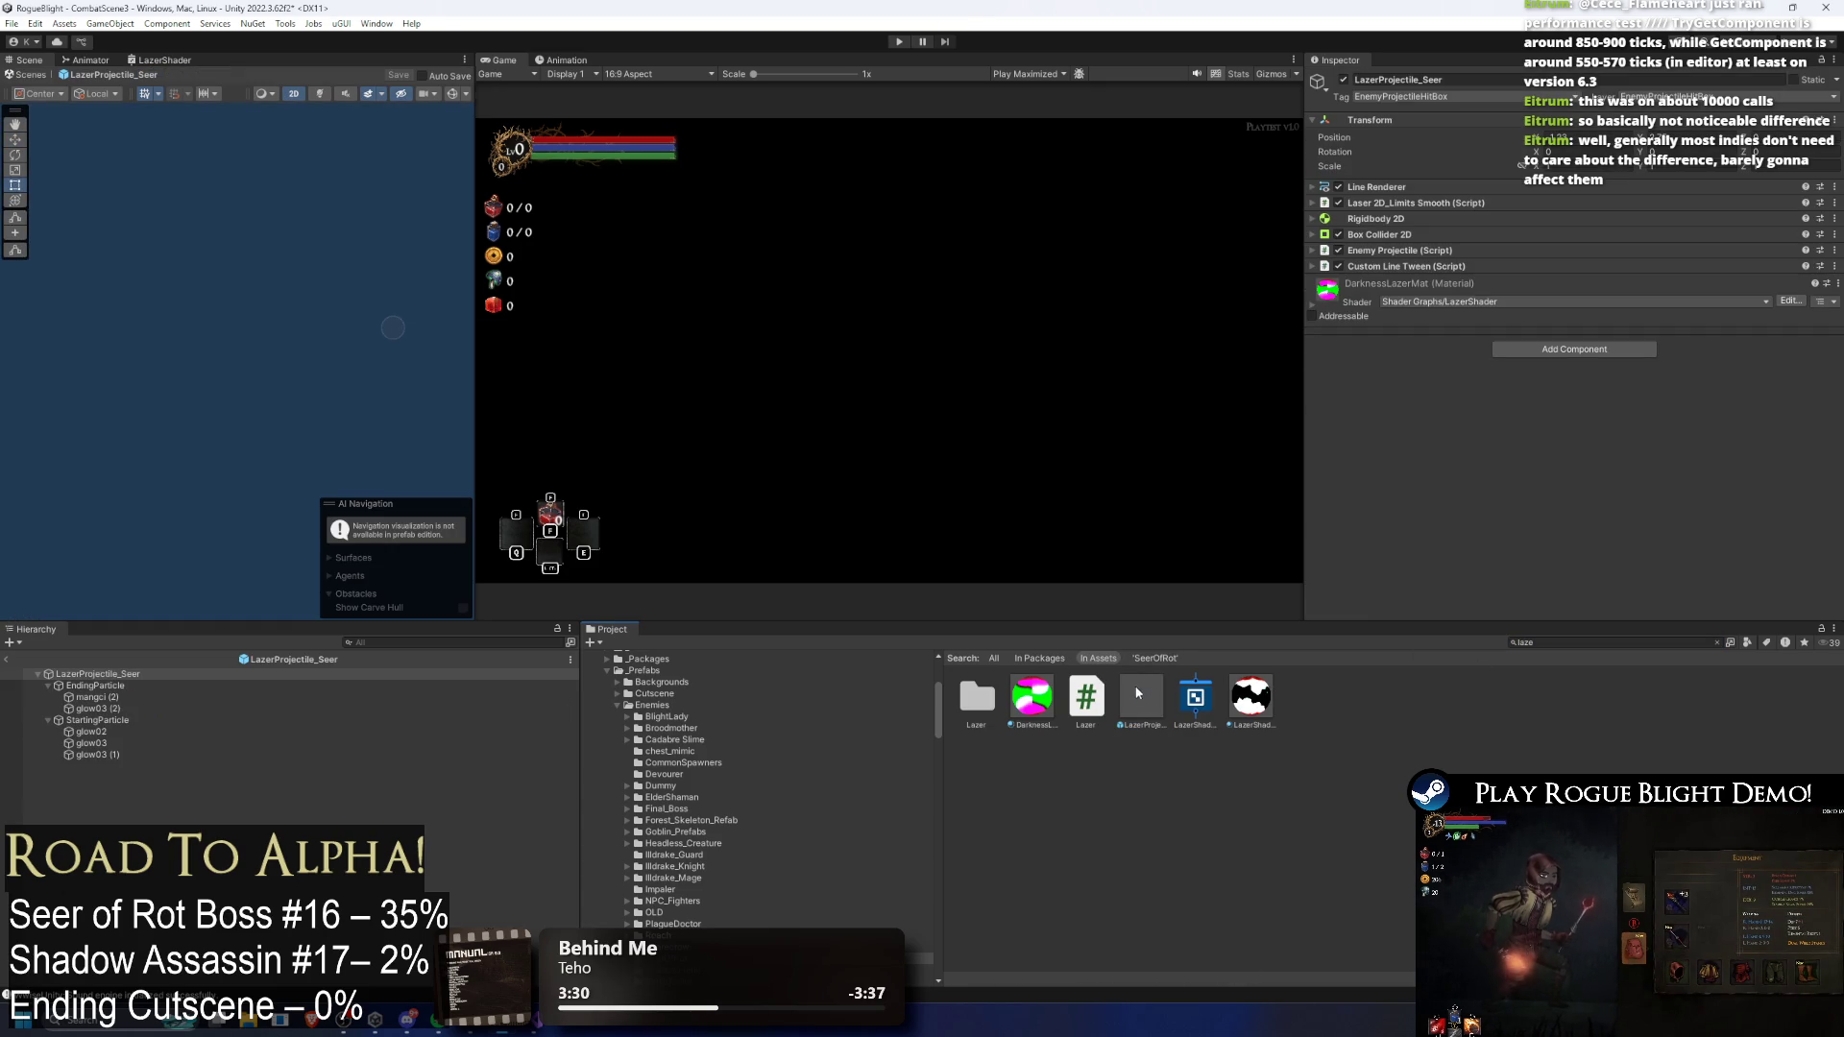
Step: Set Custom Line Tween Element 1's Start Delay to 1.5 and save the prefab
{"action": "left_click", "coordinate": [132, 688]}
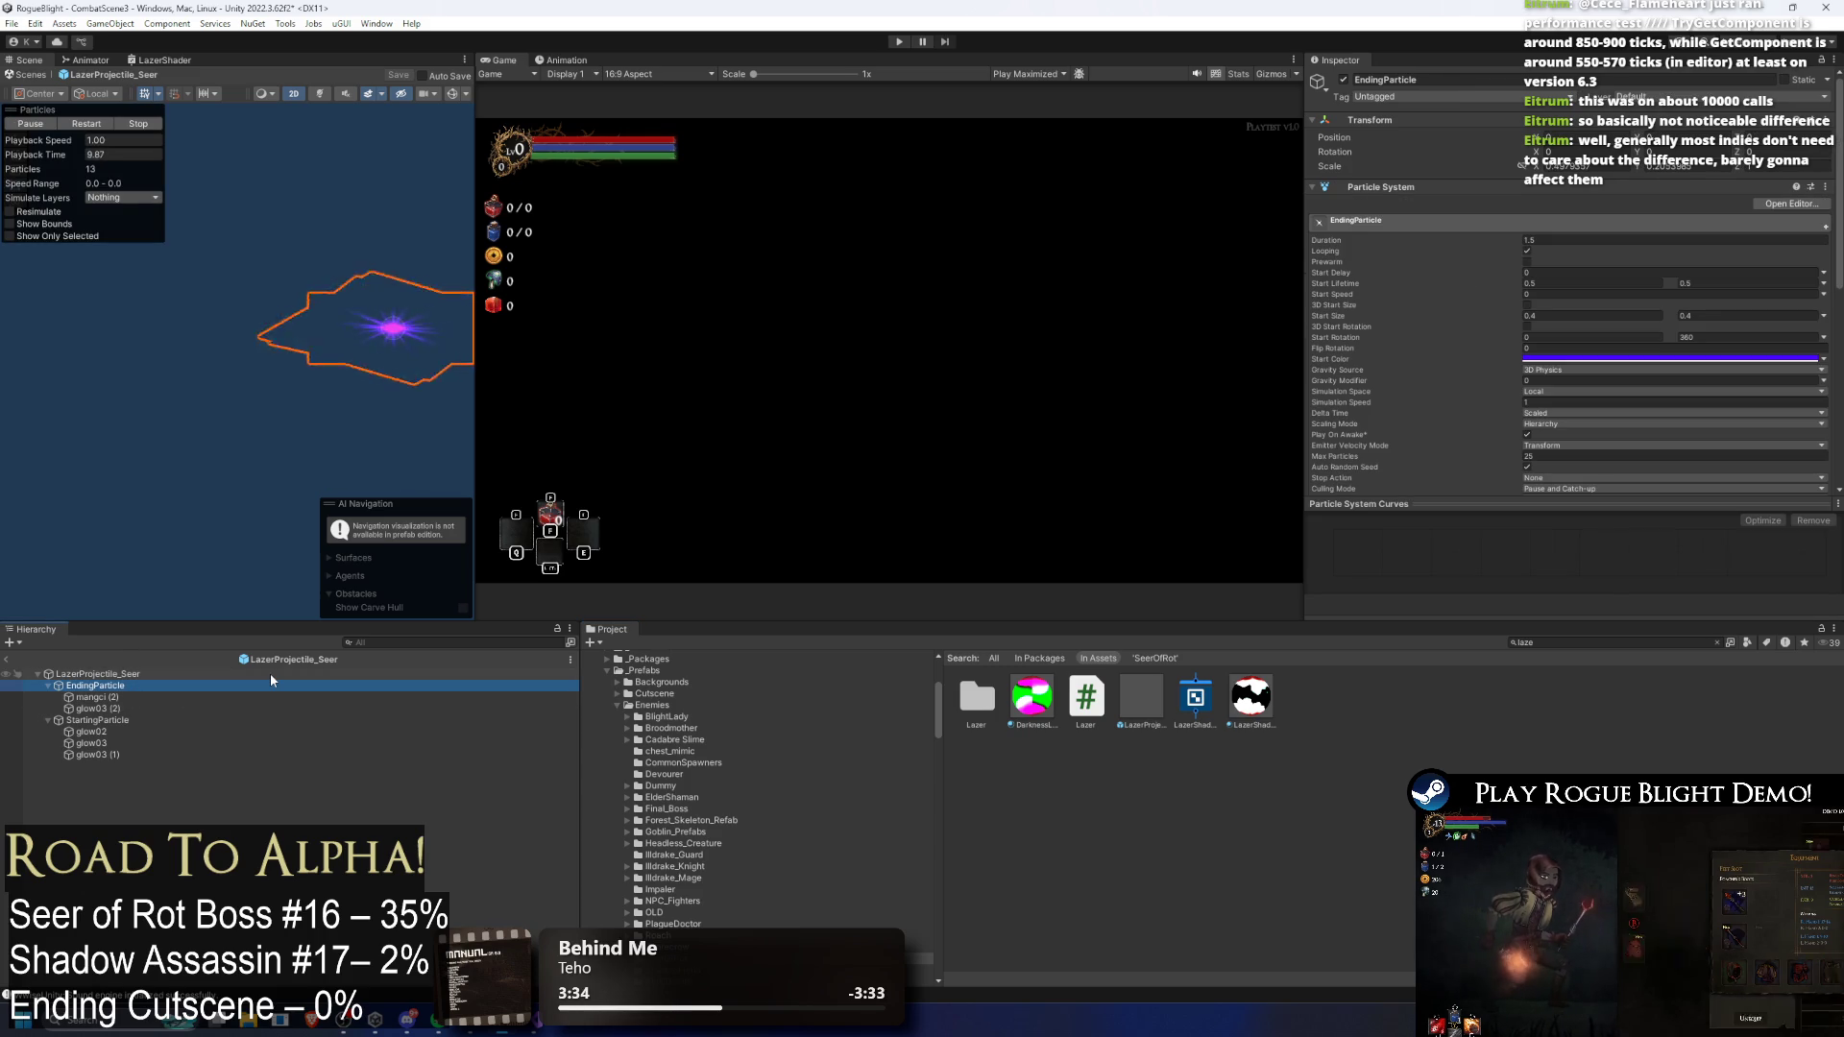
{"action": "key", "text": "Down"}
{"action": "key", "text": "Left"}
{"action": "key", "text": "Left"}
{"action": "key", "text": "Left"}
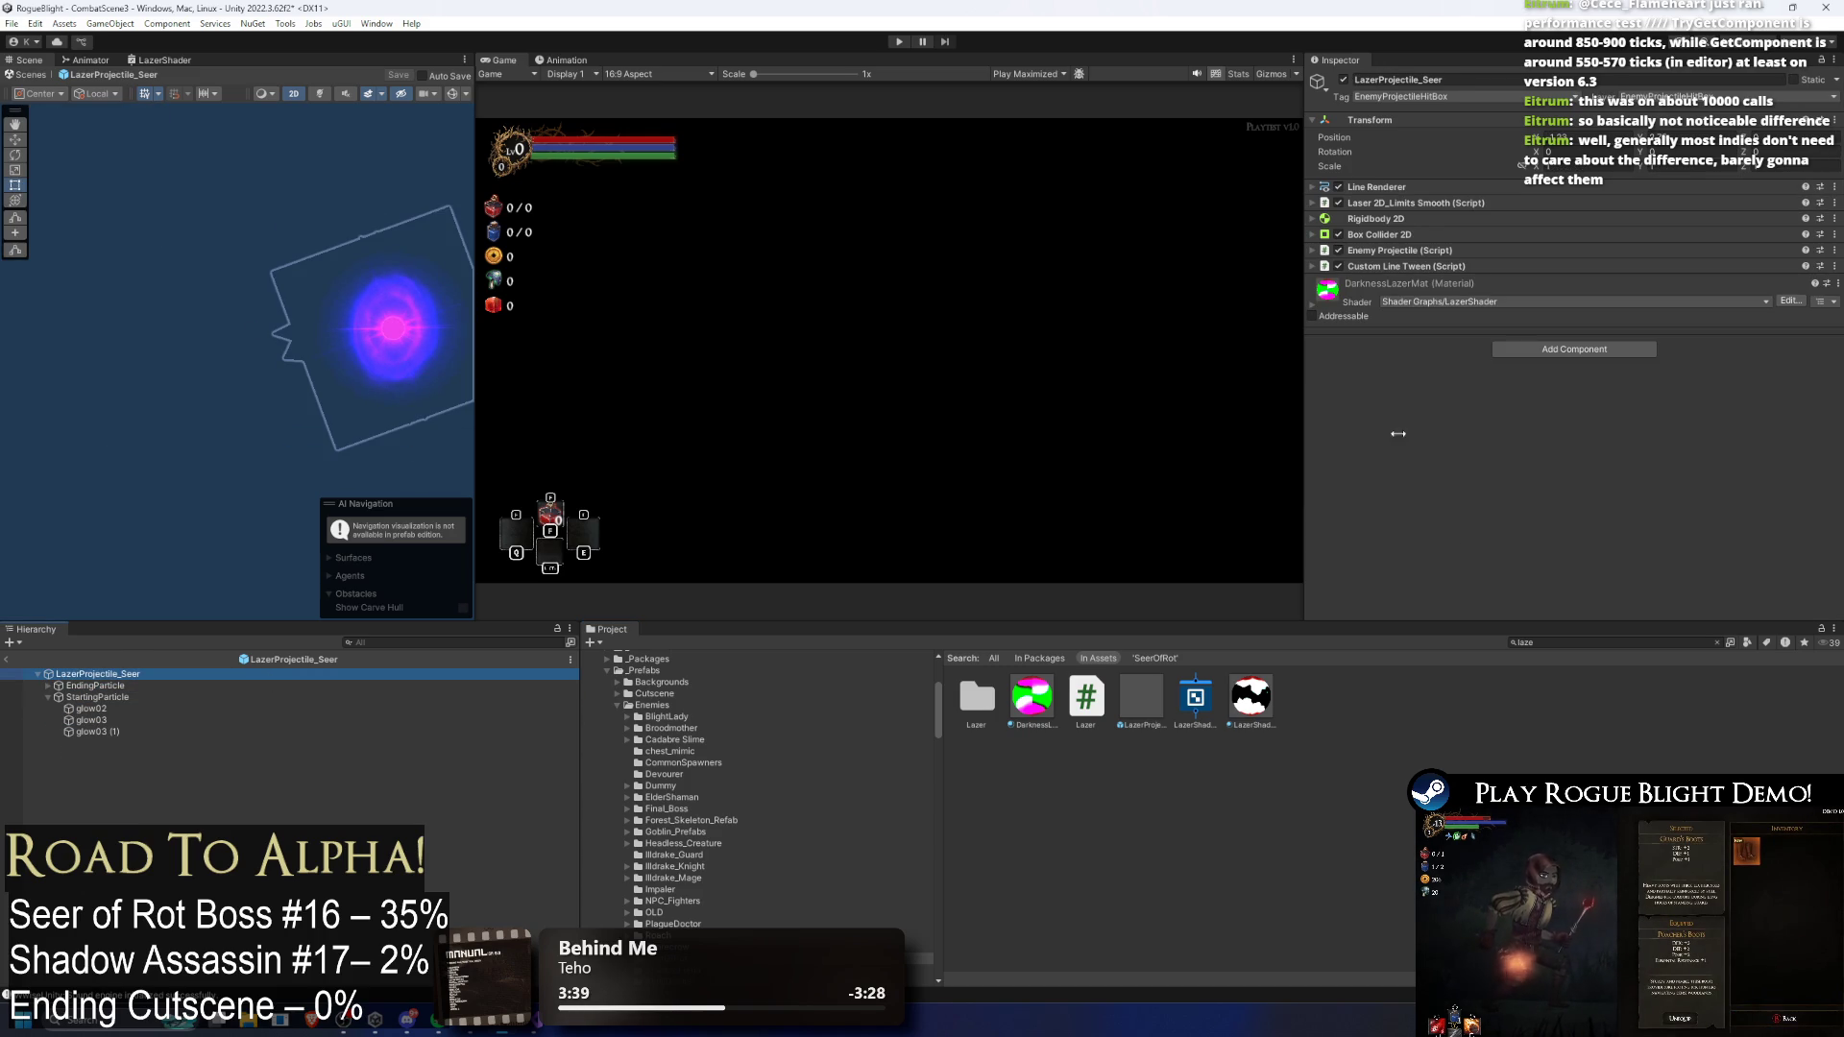
{"action": "left_click", "coordinate": [1403, 268]}
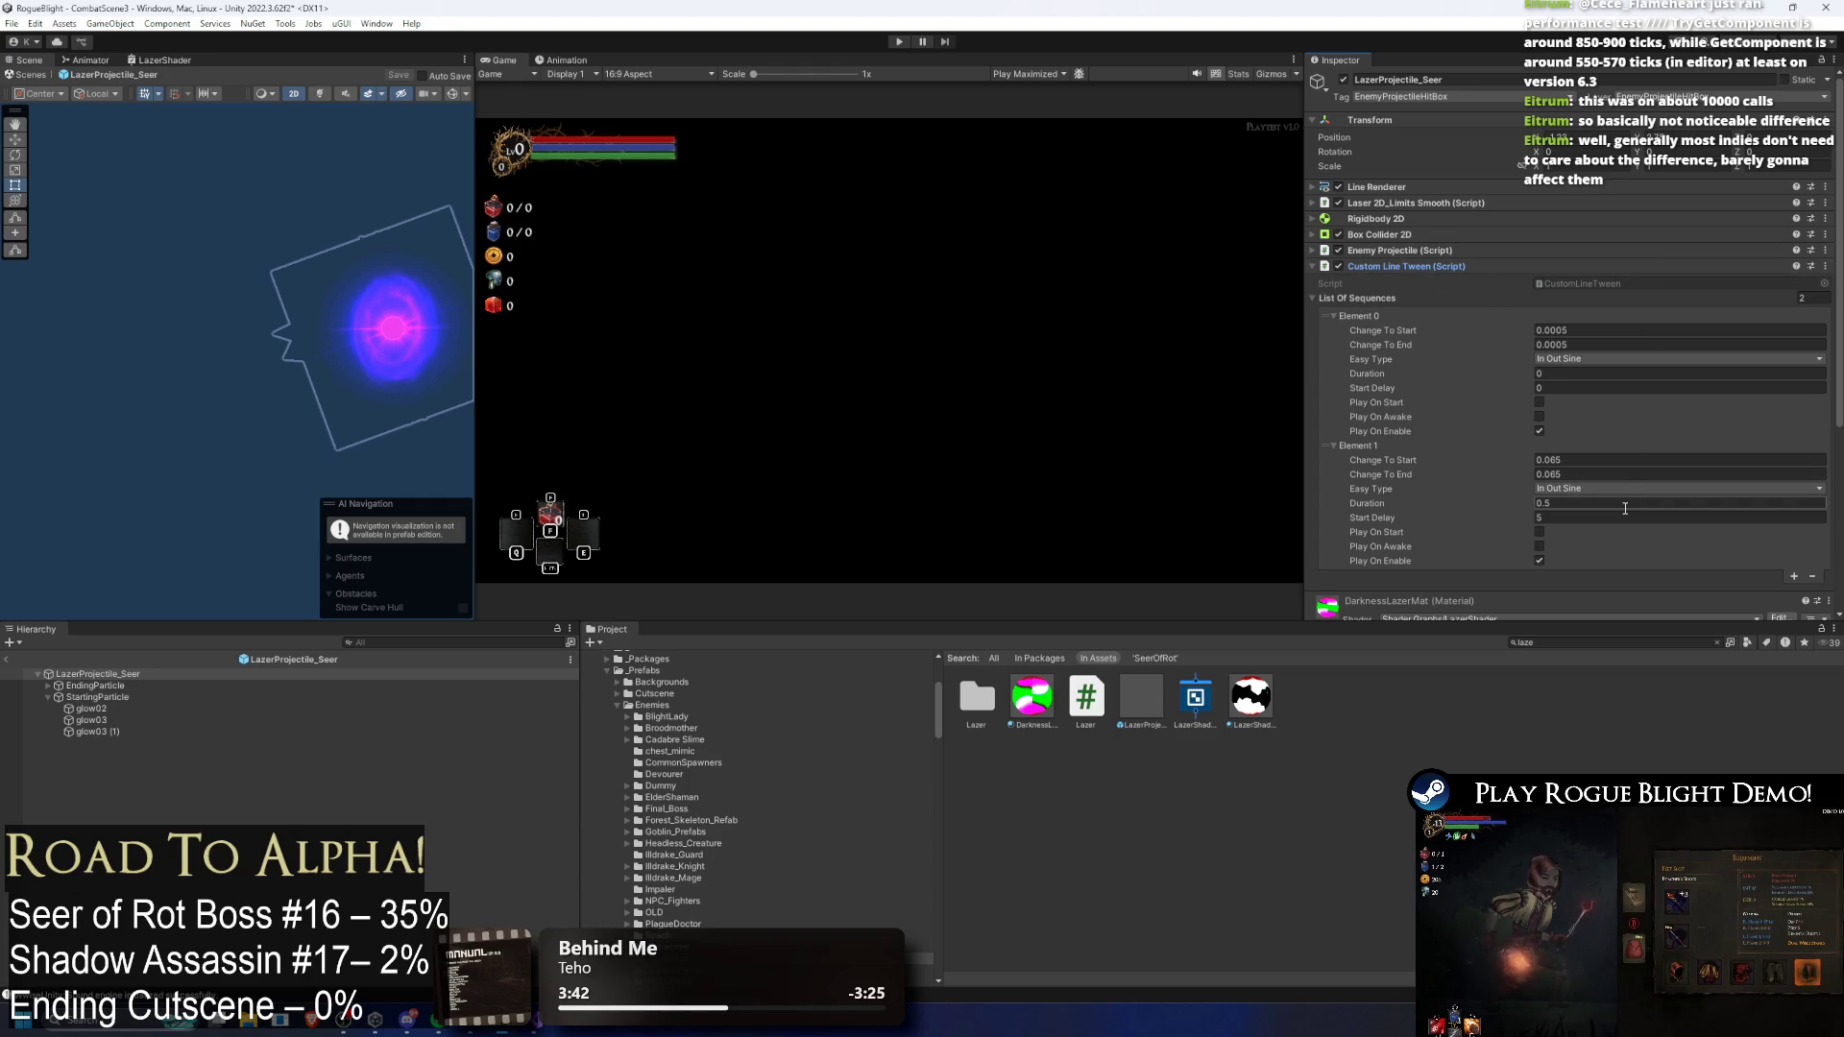
{"action": "scroll", "coordinate": [1627, 476], "scroll_direction": "down", "scroll_amount": 2}
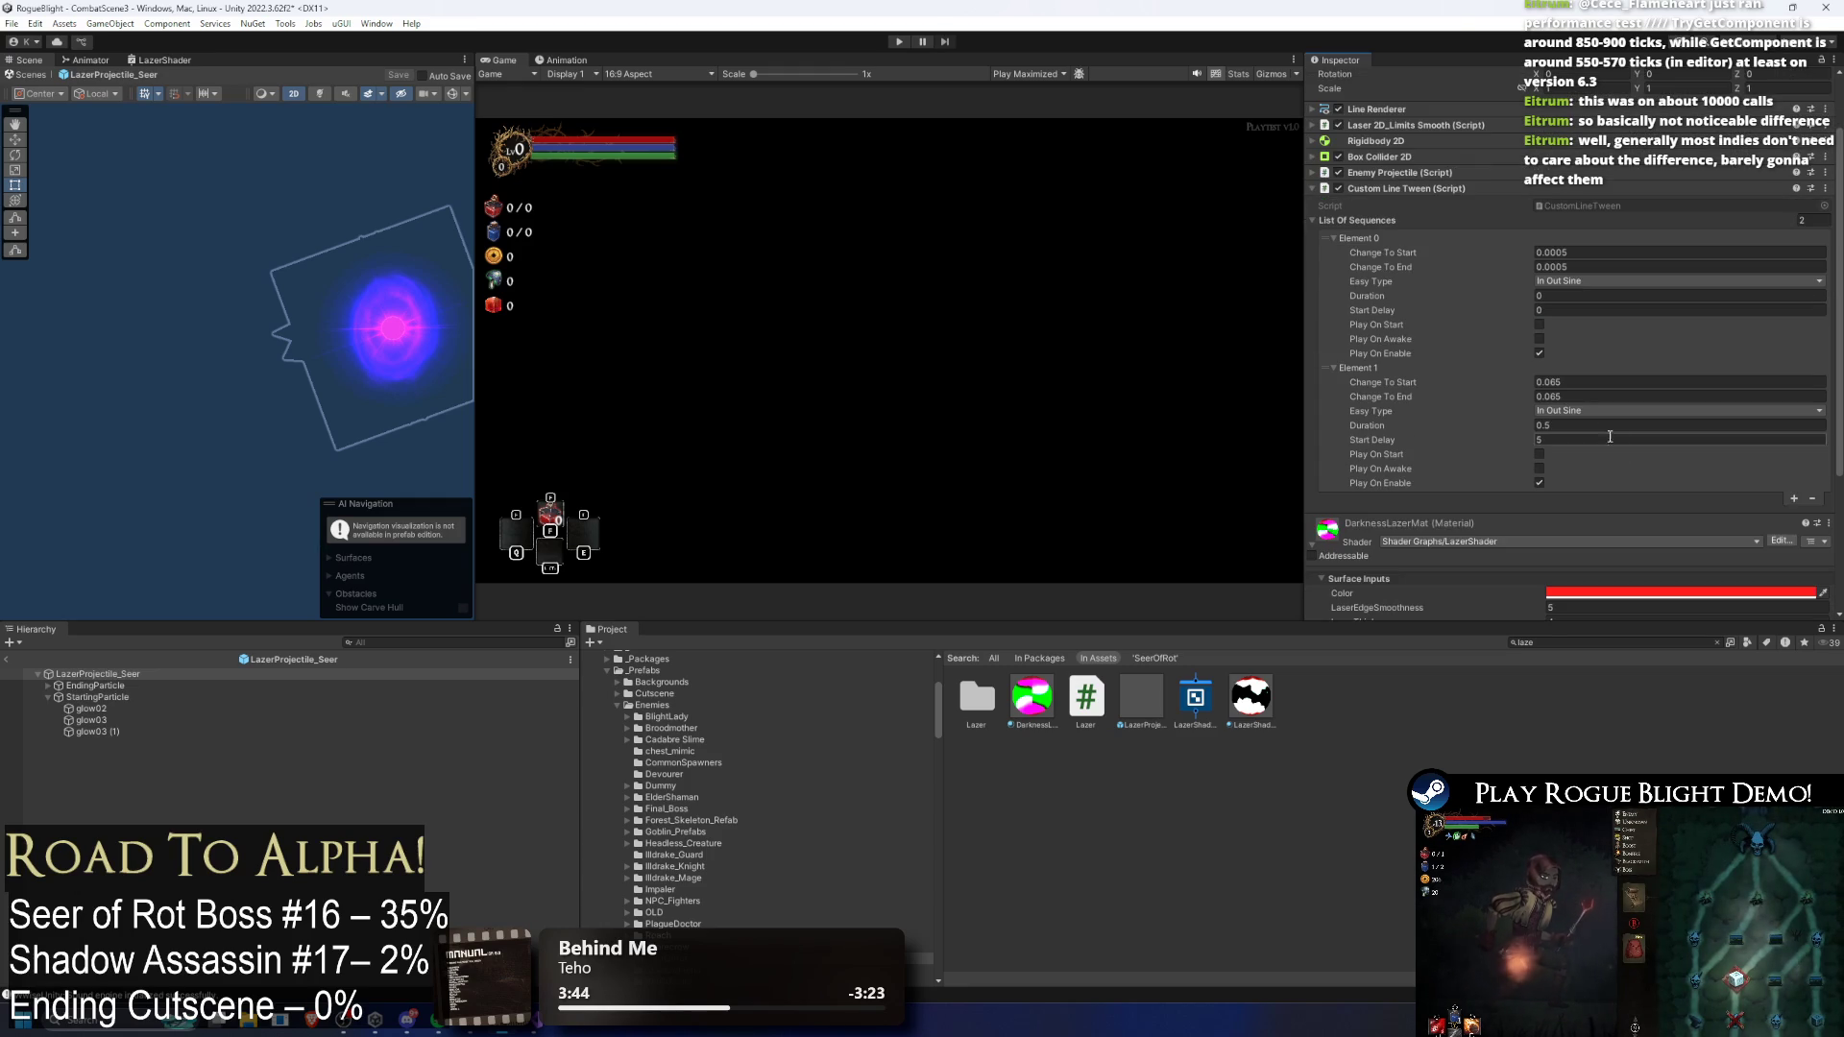
{"action": "left_click", "coordinate": [1579, 439]}
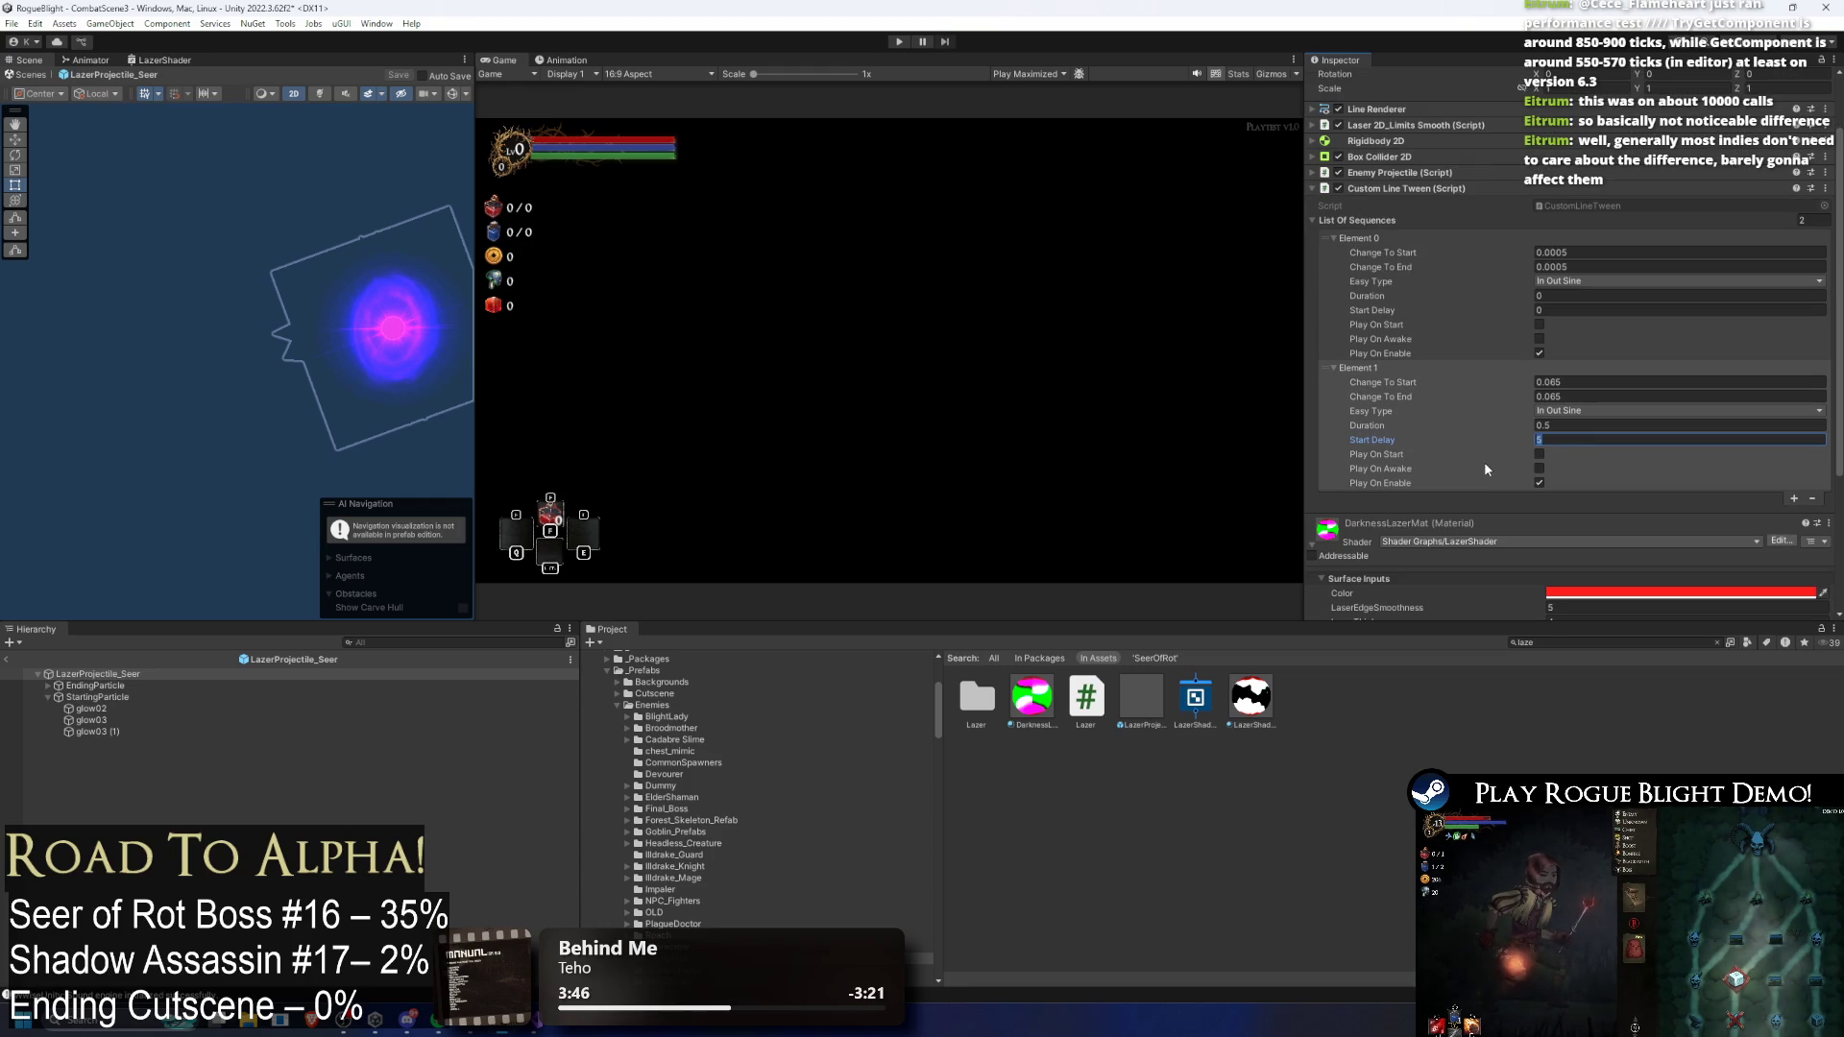
{"action": "type", "text": "2"}
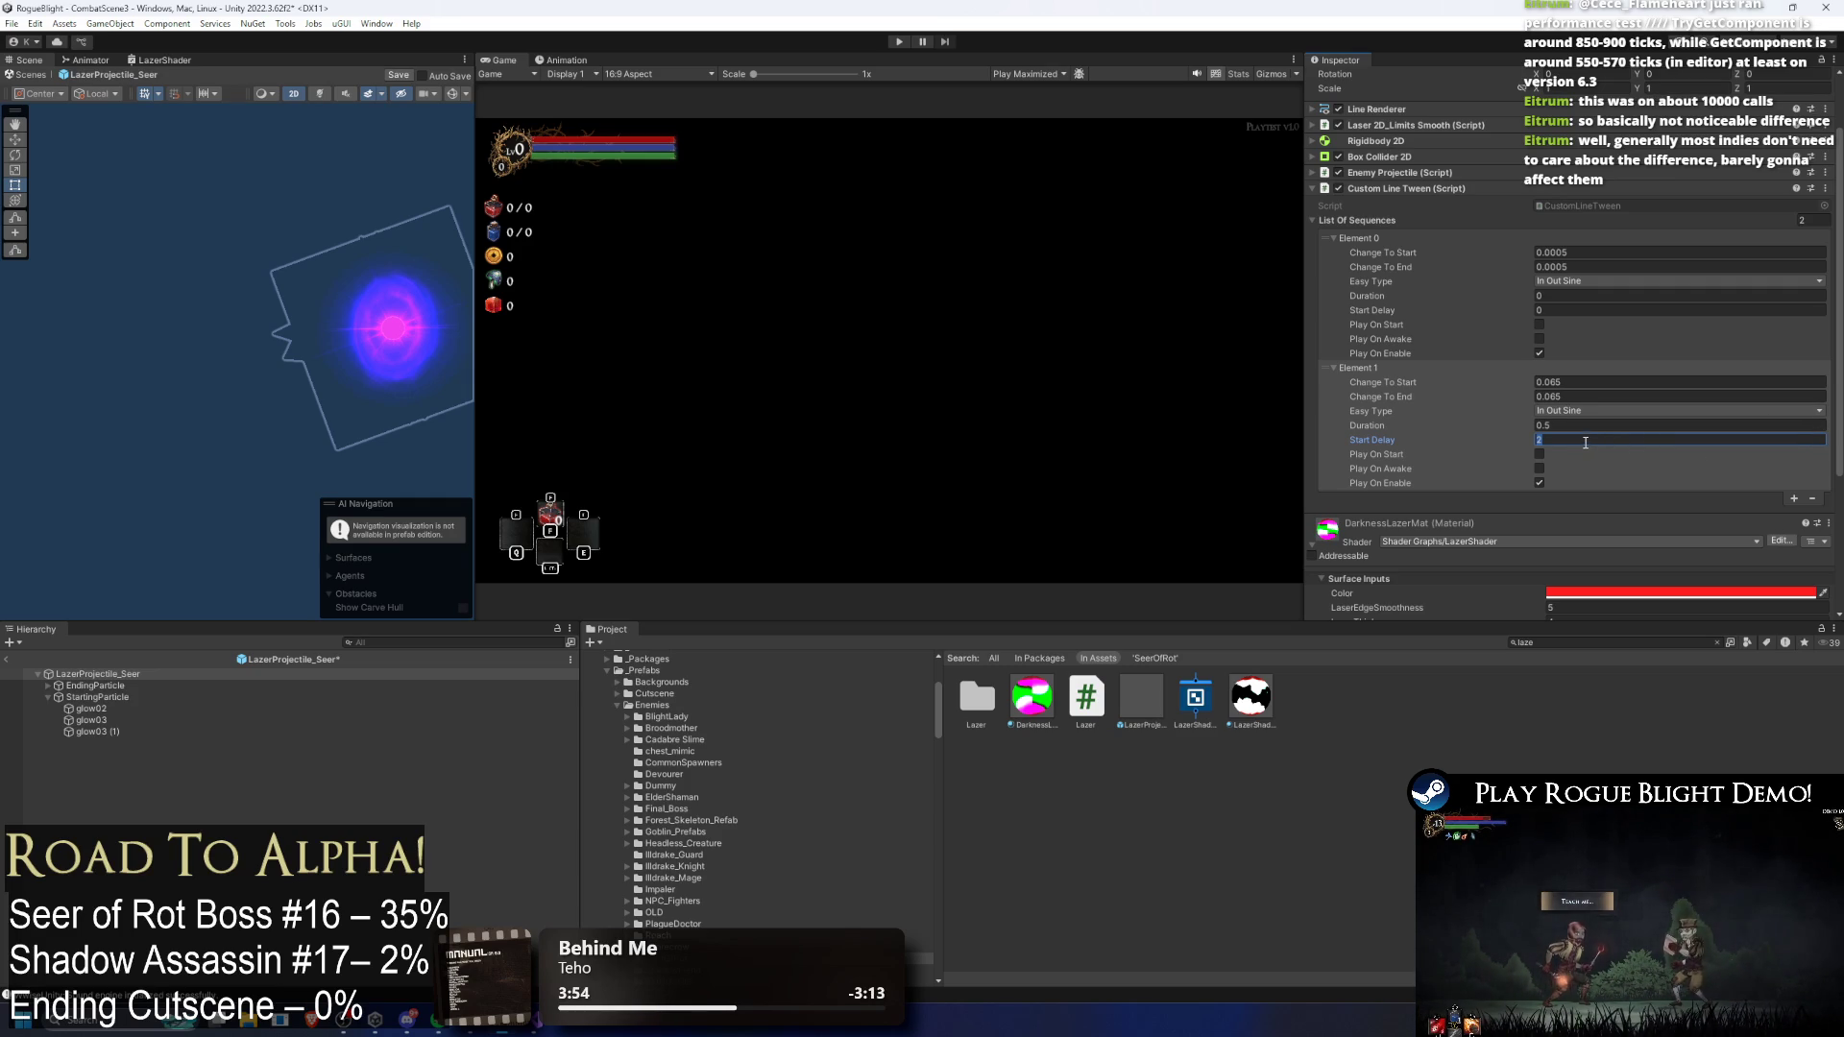
{"action": "key", "text": "Return"}
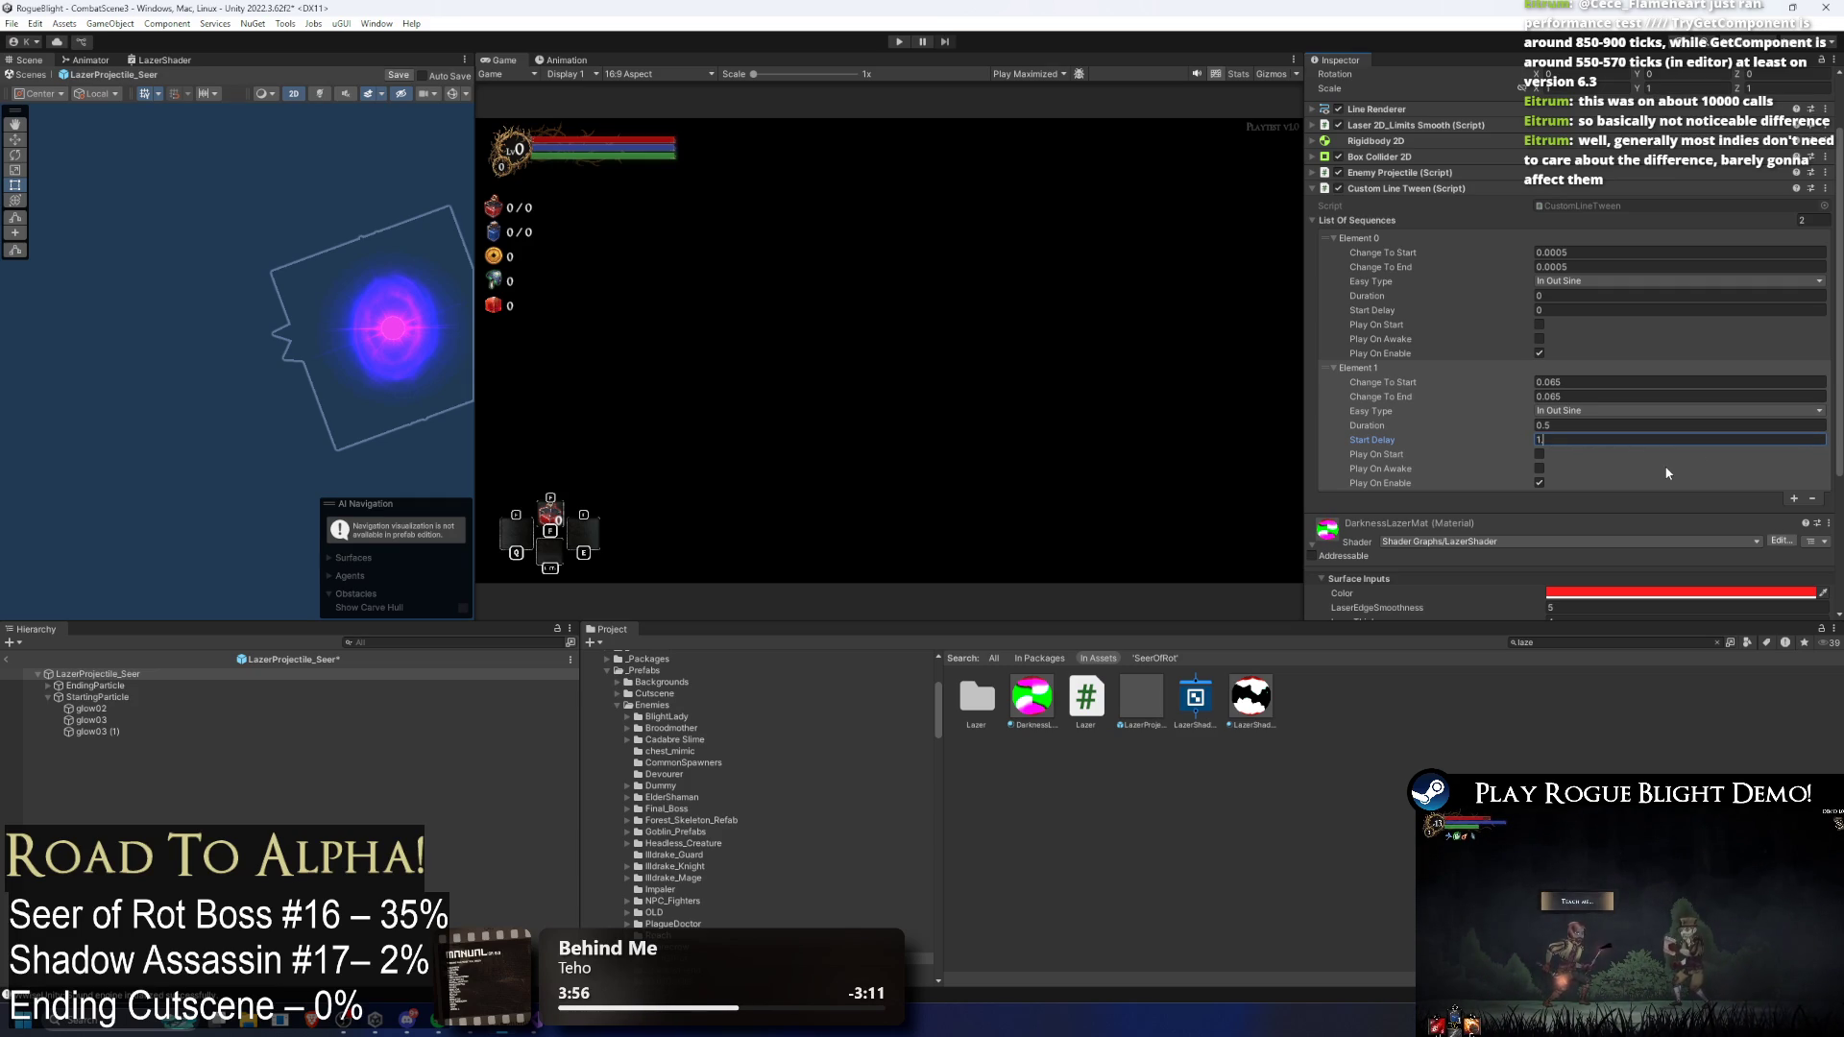
{"action": "type", "text": ".5"}
{"action": "key", "text": "ctrl+s"}
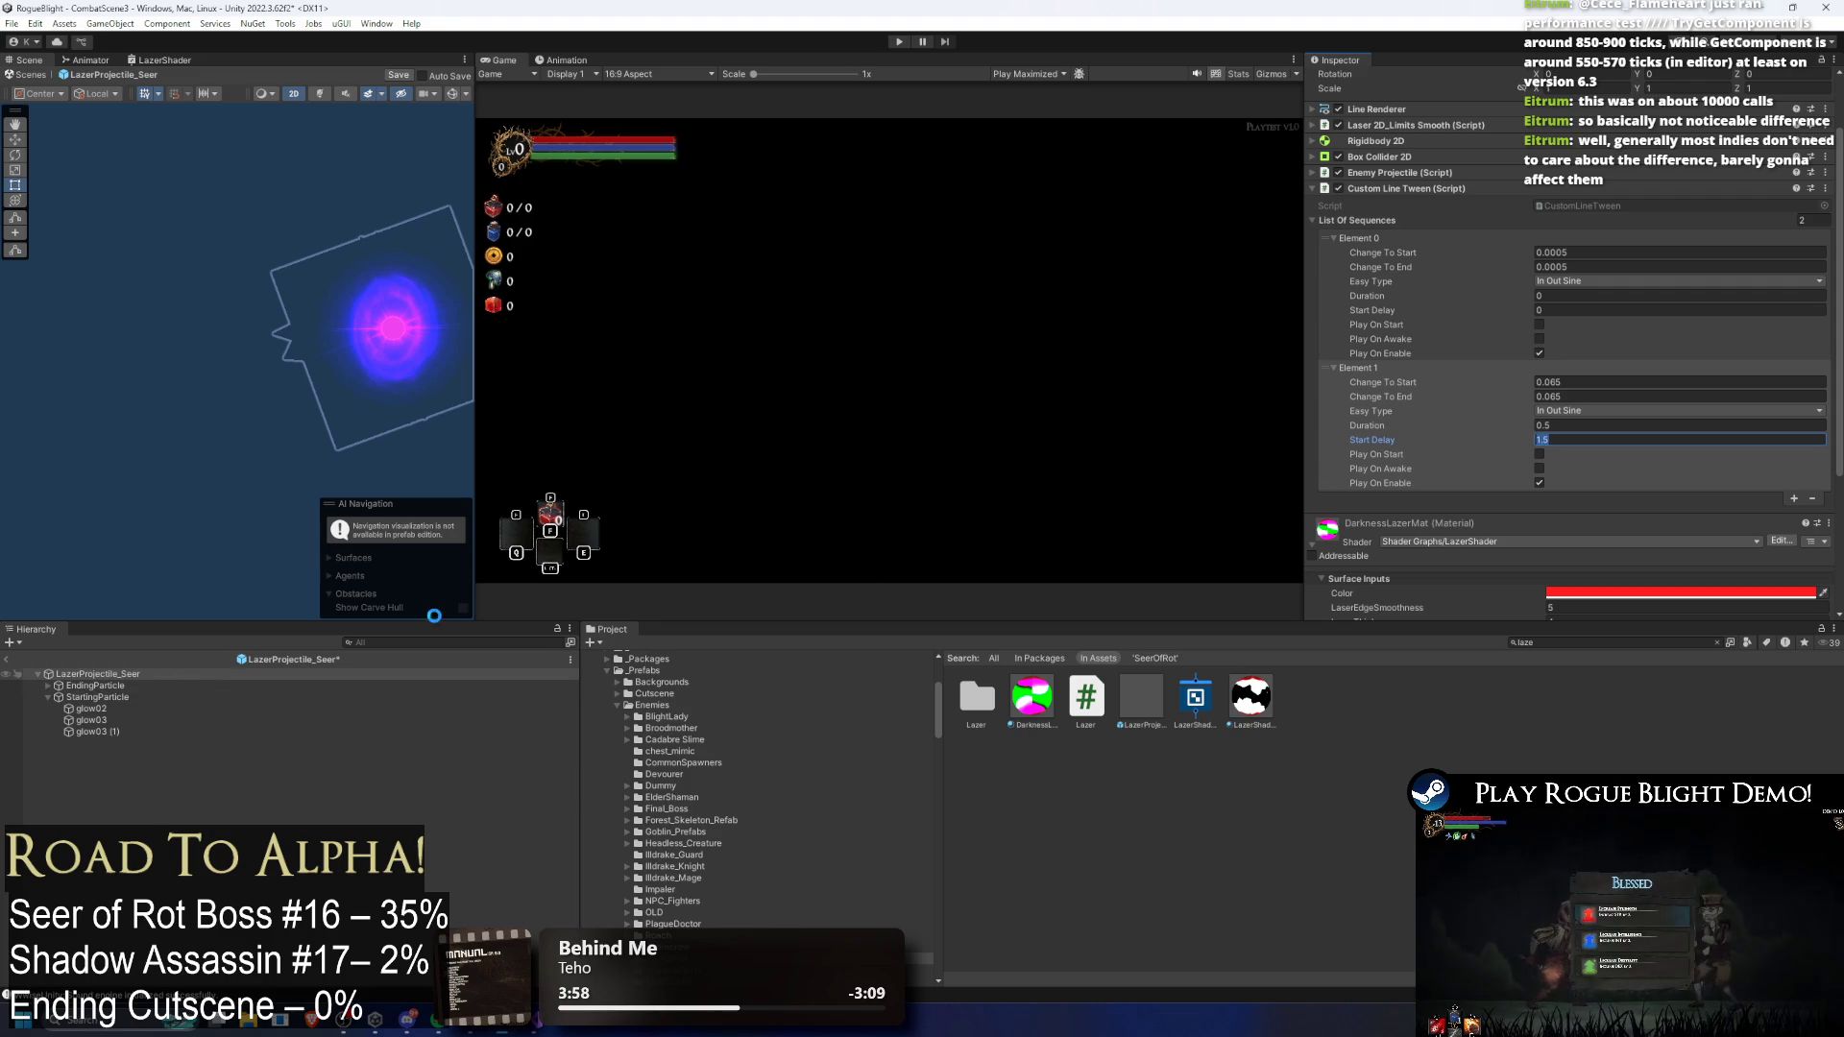
{"action": "left_click", "coordinate": [94, 689]}
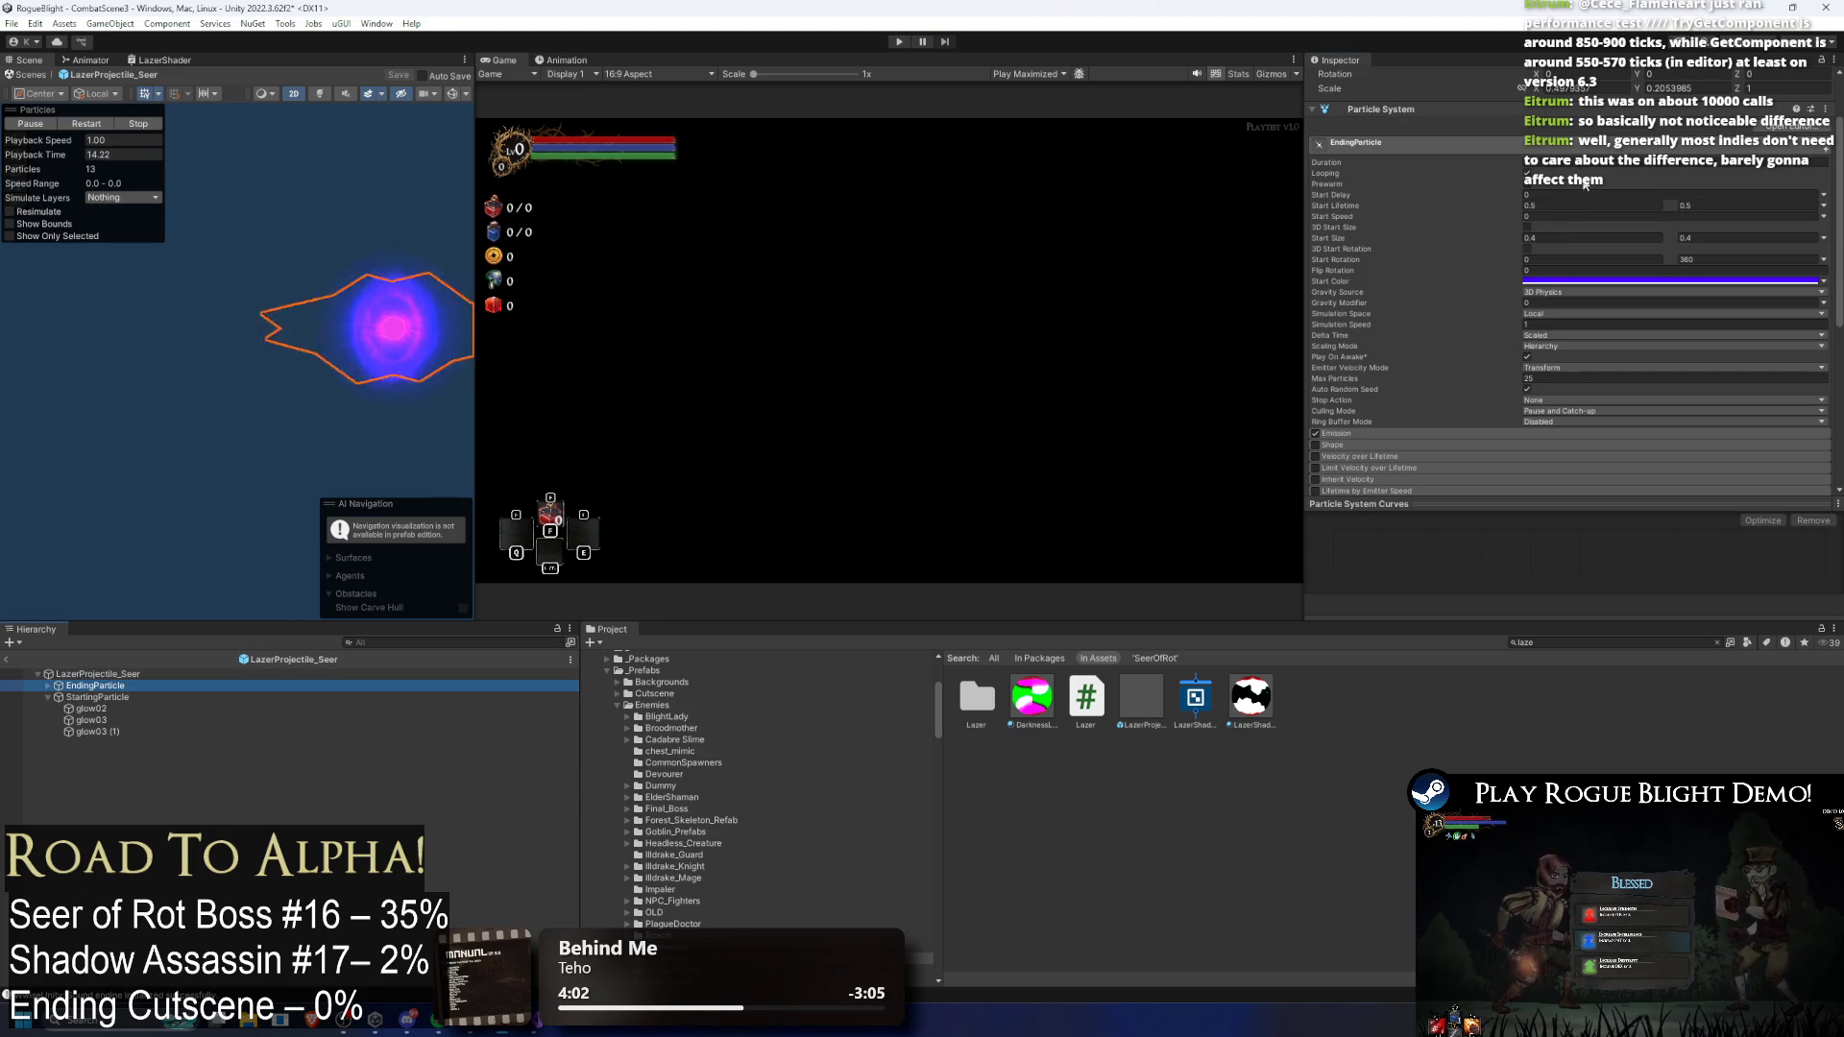
Step: Set a StartingParticle glow particle's Start Delay to 1.5, leaving Prewarm off
{"action": "left_click", "coordinate": [96, 697]}
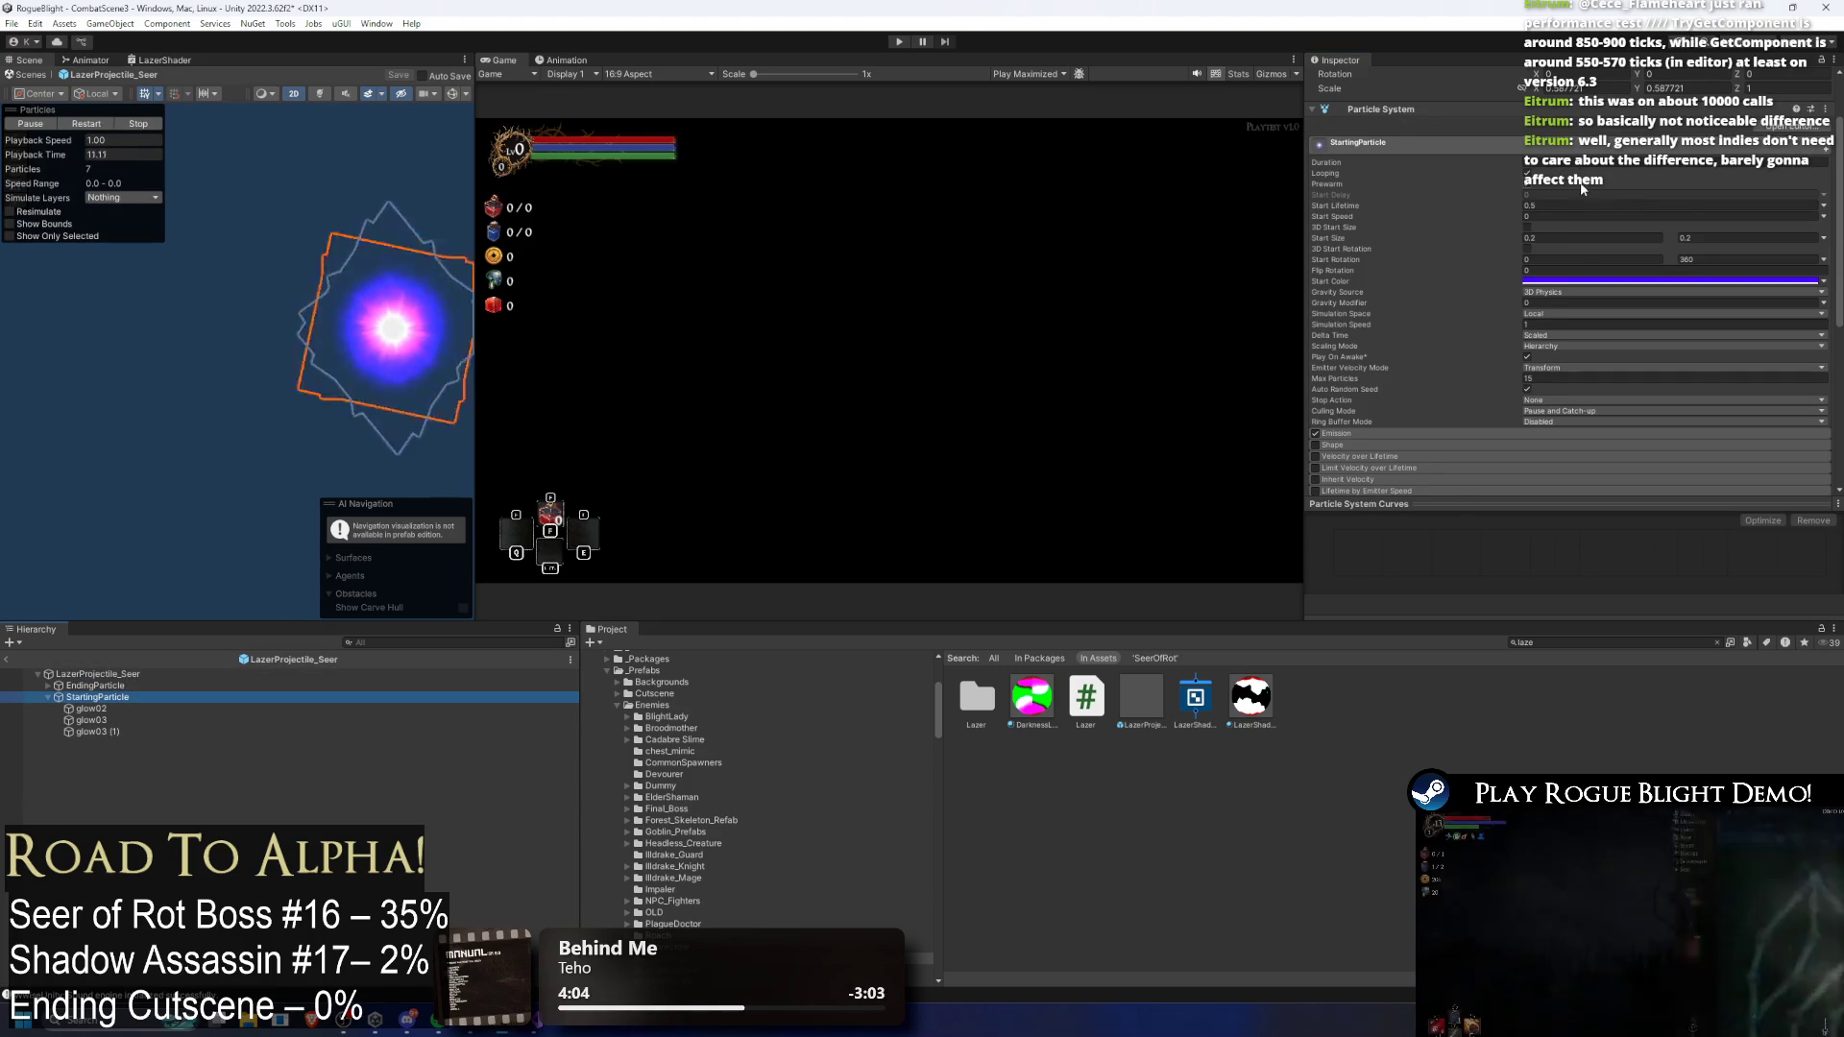
{"action": "left_click", "coordinate": [77, 732]}
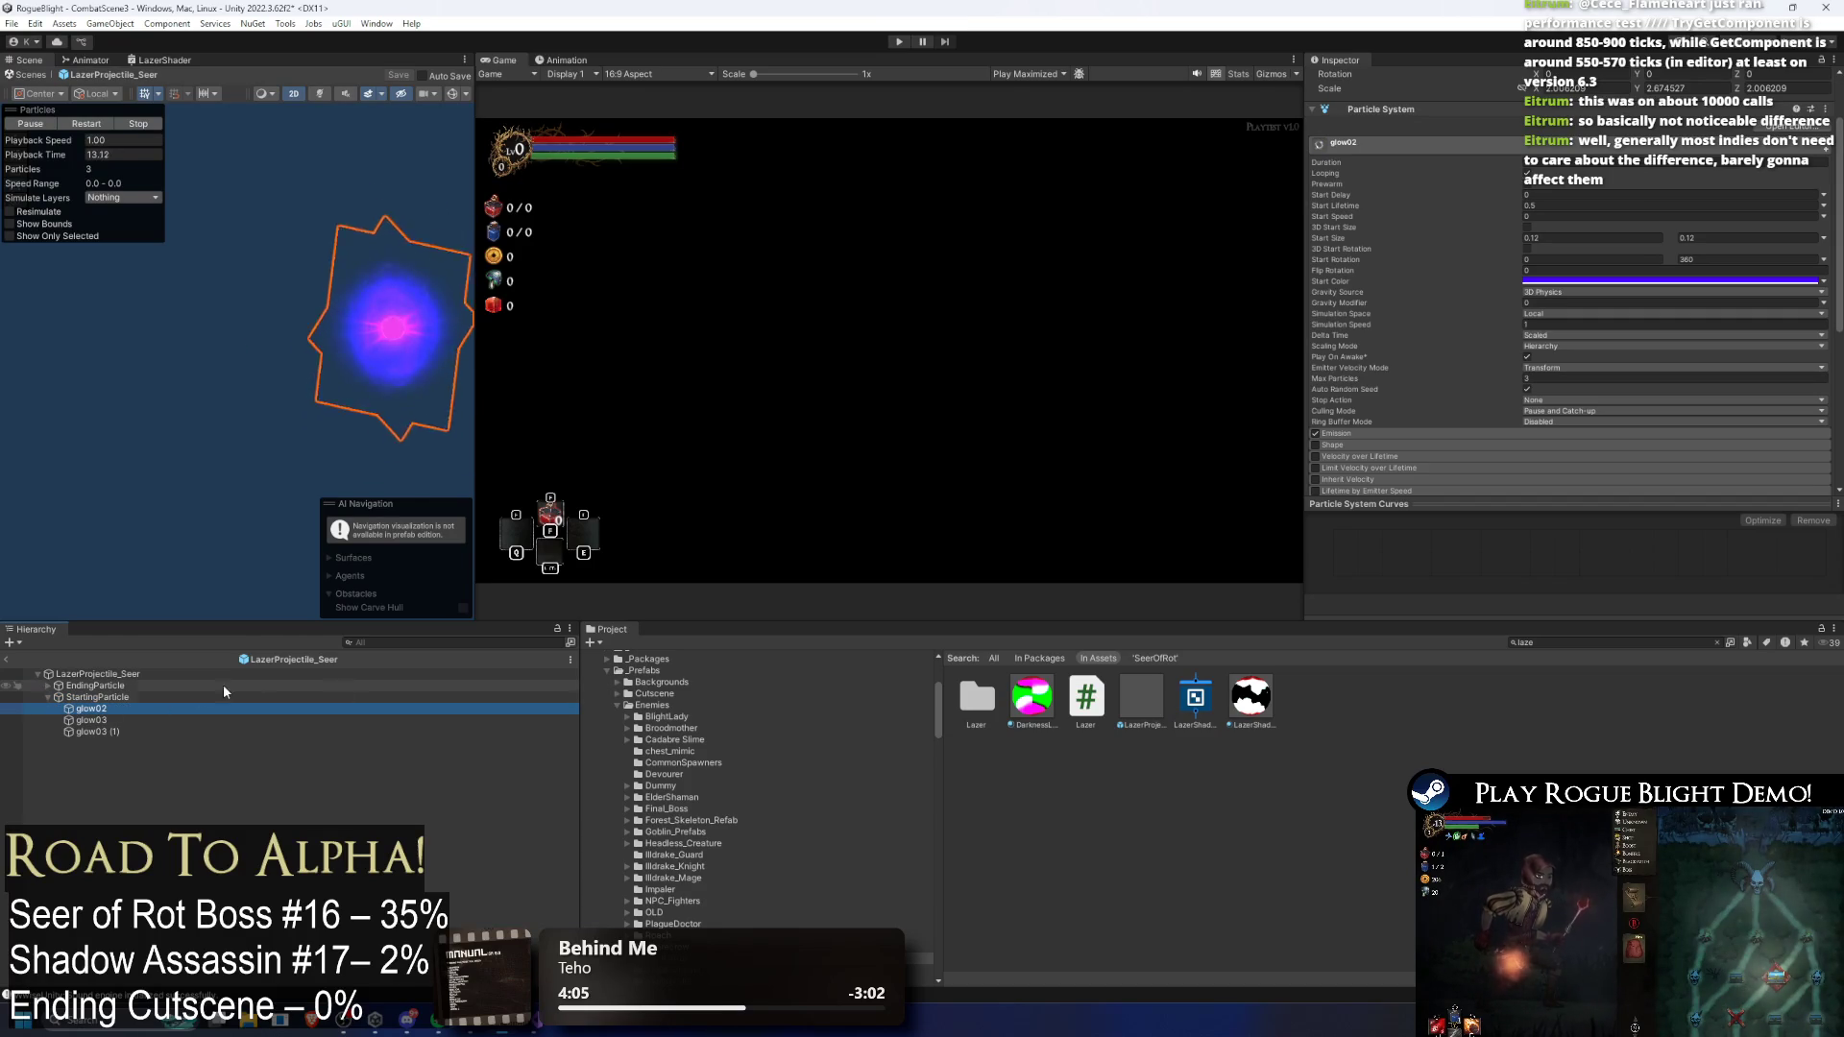
{"action": "key", "text": "Up"}
{"action": "key", "text": "Up"}
{"action": "key", "text": "Up"}
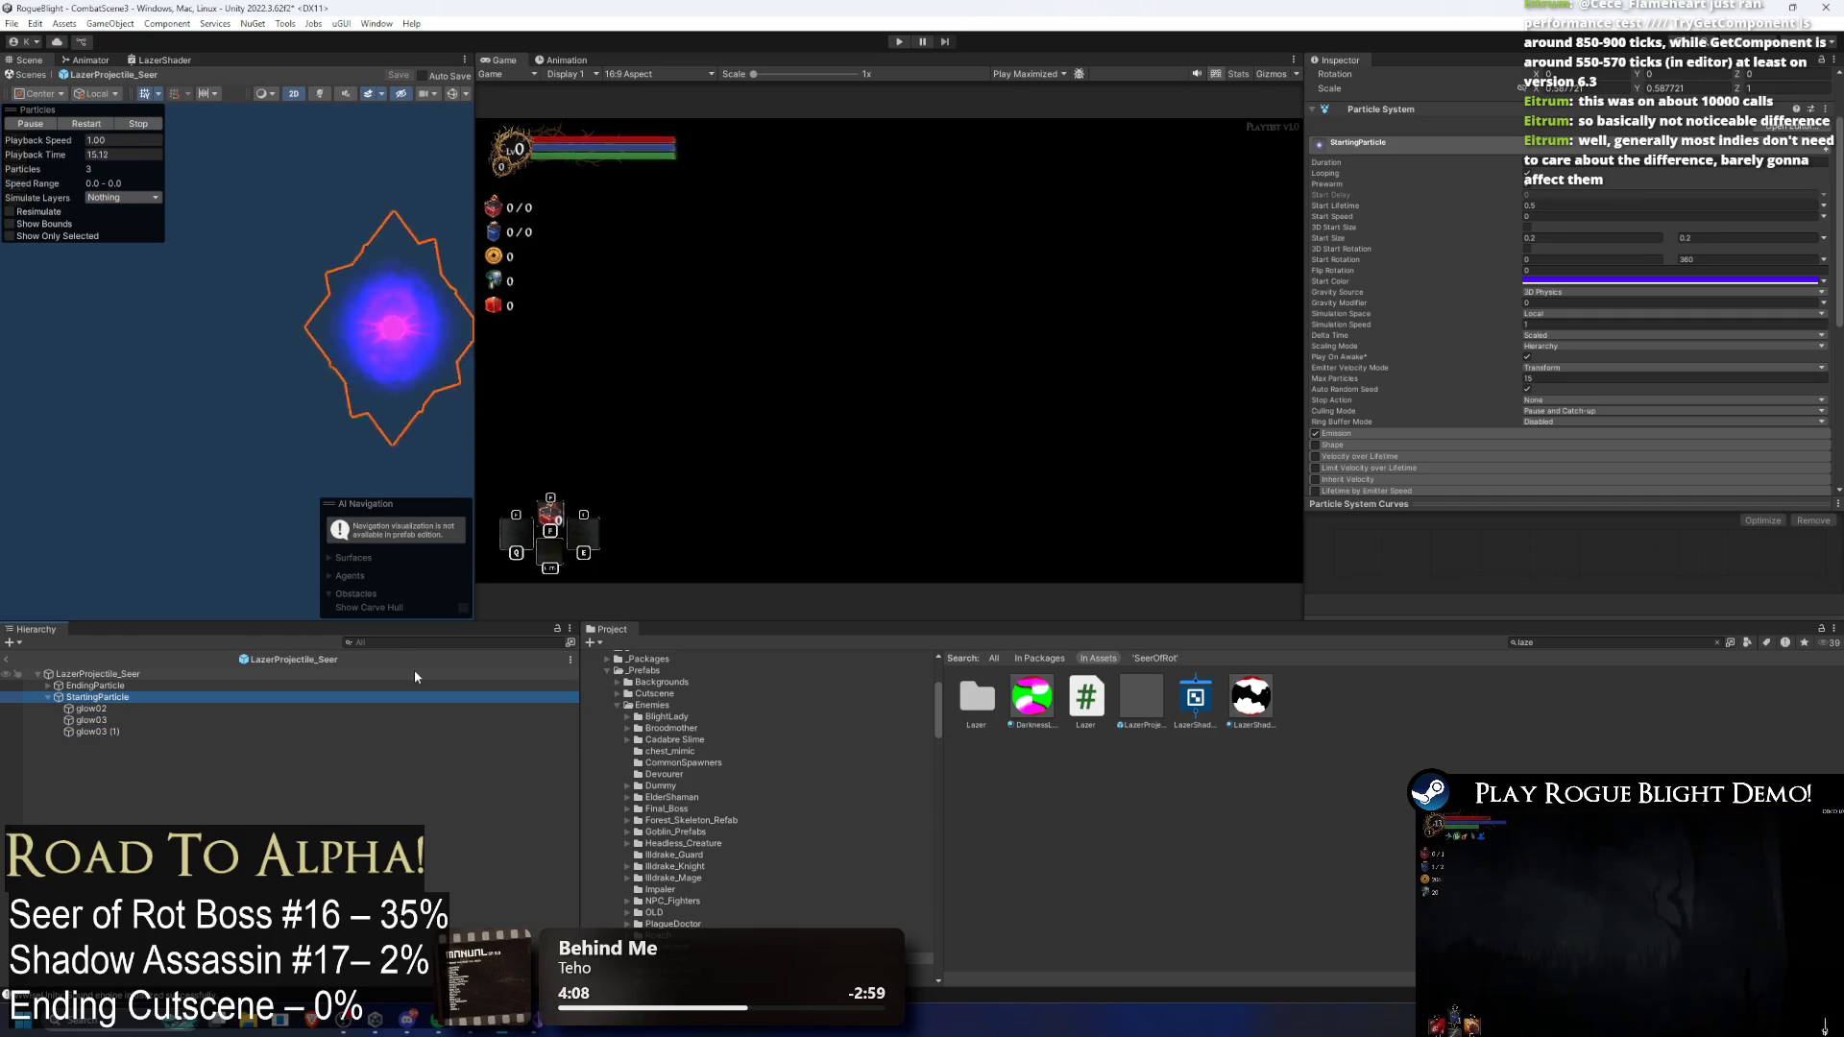
{"action": "key", "text": "Down"}
{"action": "key", "text": "Down"}
{"action": "key", "text": "Down"}
{"action": "left_click", "coordinate": [1528, 183]}
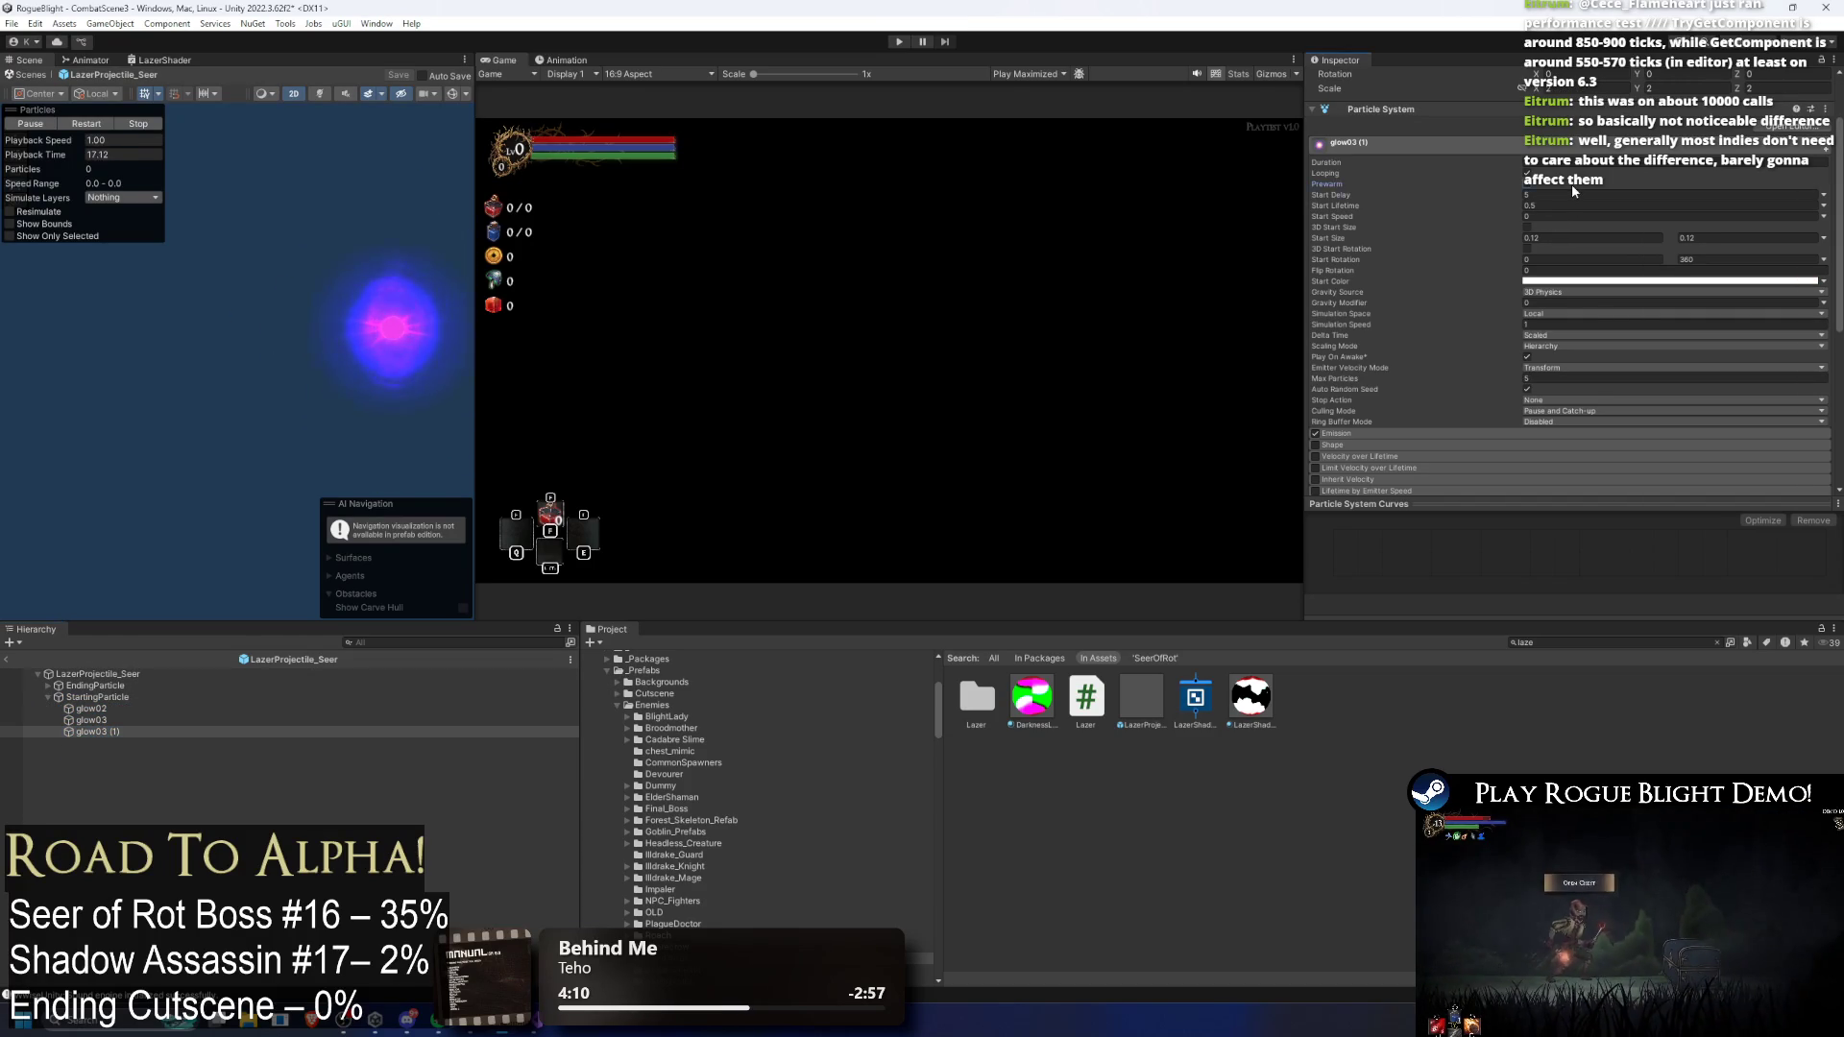
{"action": "key", "text": "ctrl+z"}
{"action": "left_click", "coordinate": [1556, 194]}
{"action": "type", "text": "5"}
{"action": "key", "text": "BackSpace"}
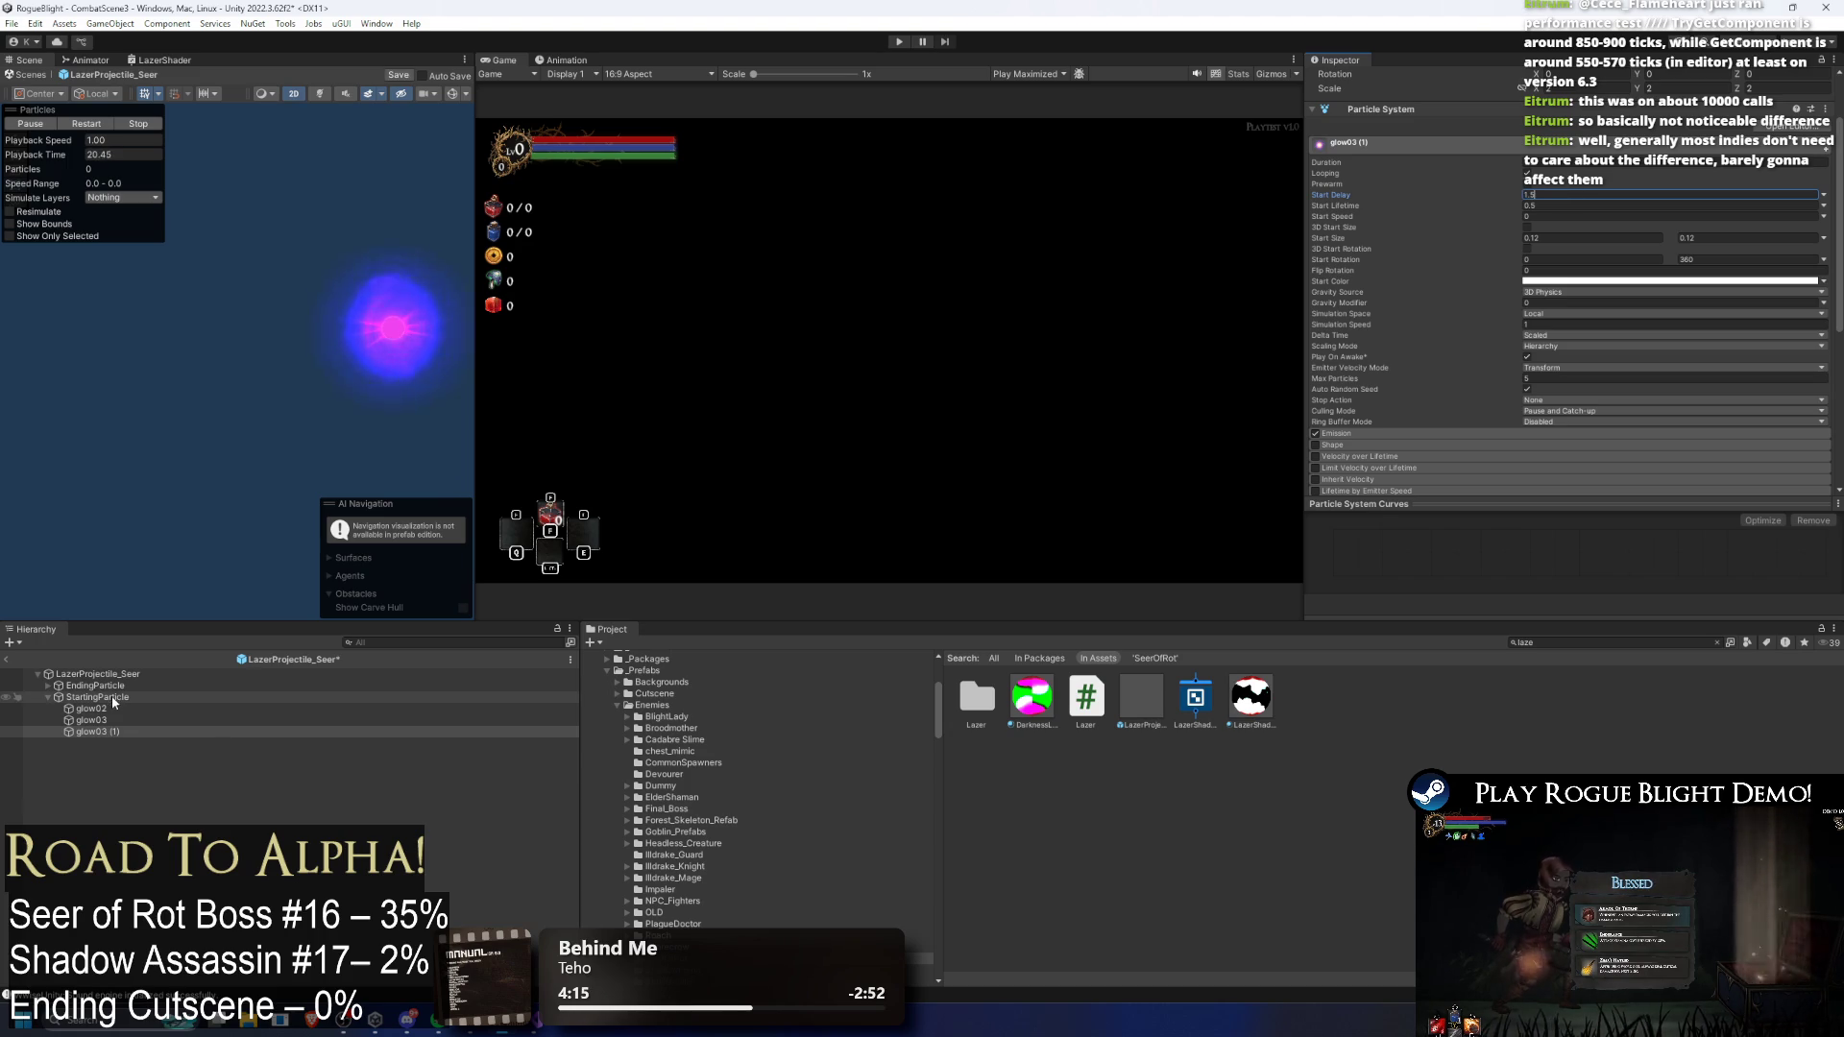
{"action": "type", "text": "1.5"}
Step: Check the Start Delay of EndingParticle's glow03 (2) particle
{"action": "left_click", "coordinate": [47, 686]}
{"action": "left_click", "coordinate": [98, 709]}
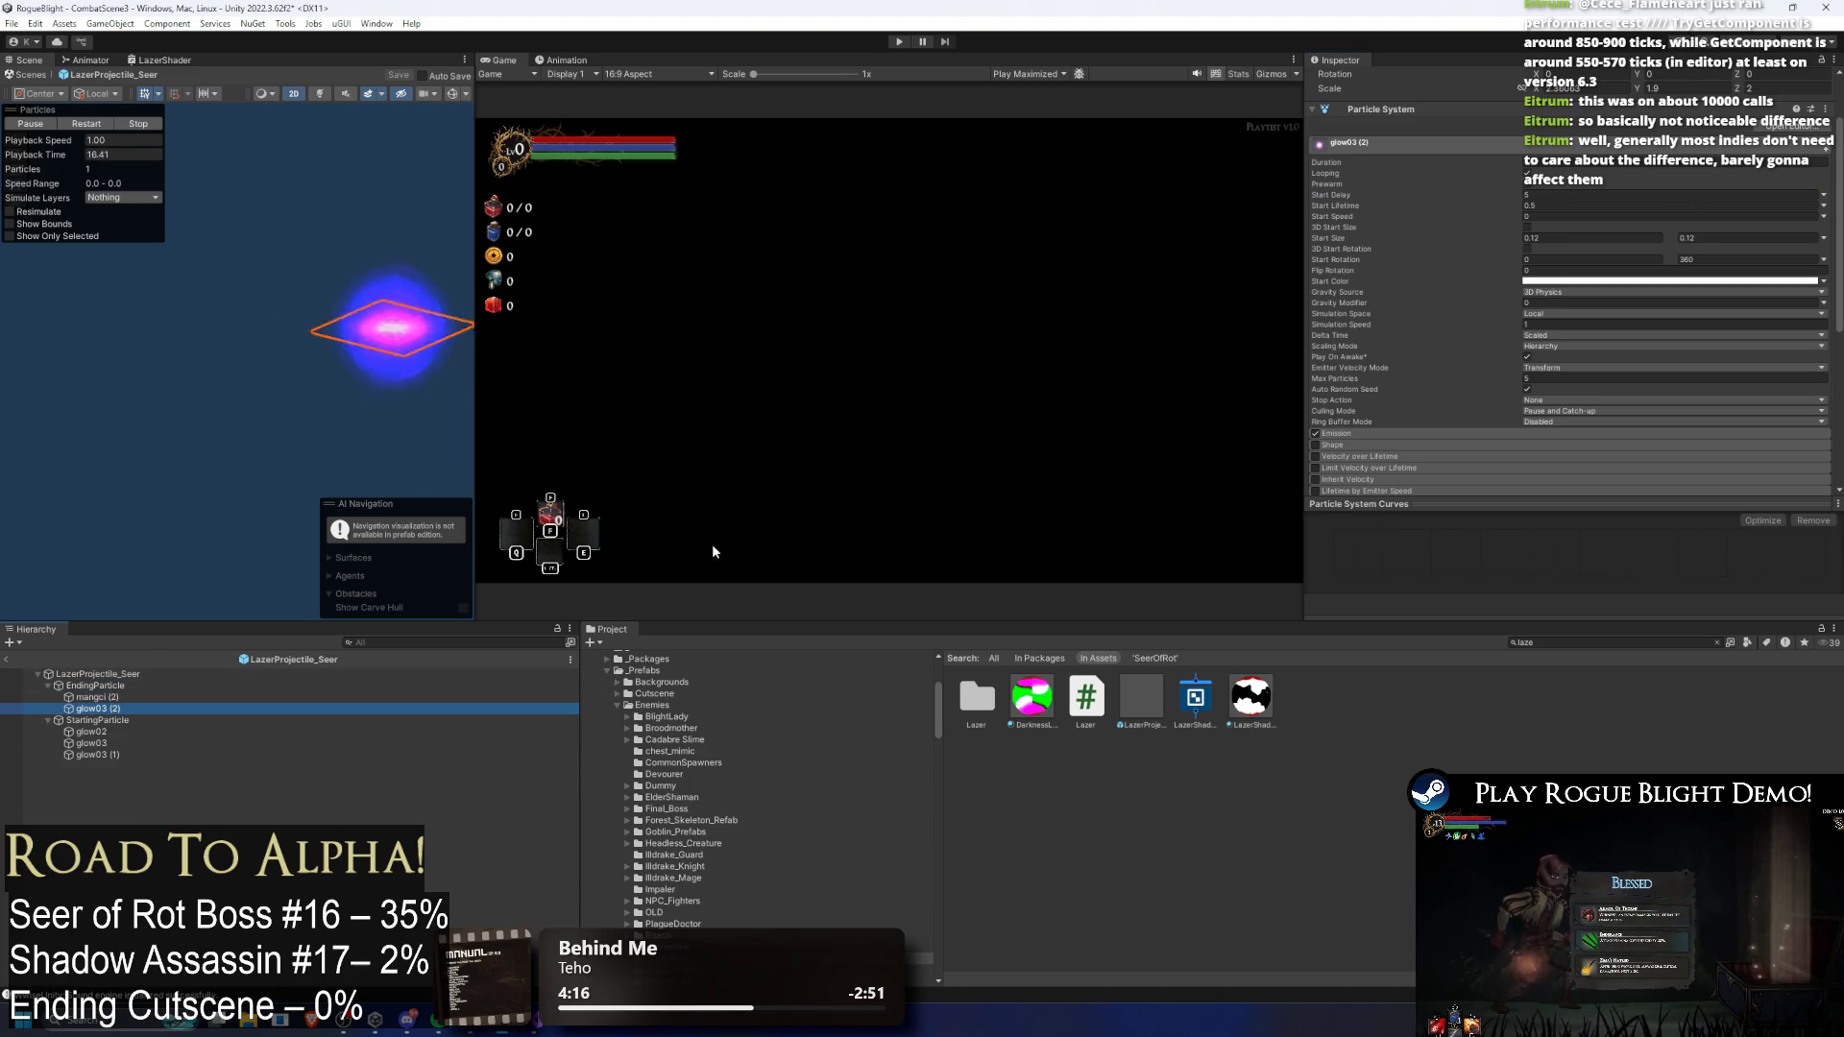
{"action": "left_click", "coordinate": [1557, 194]}
{"action": "left_click", "coordinate": [47, 686]}
Step: Set the Custom Scale Tween Element 0 Start Delay to 1.5 on StartingParticle and EndingParticle
{"action": "left_click", "coordinate": [97, 697]}
{"action": "scroll", "coordinate": [1600, 294], "scroll_direction": "down", "scroll_amount": 10}
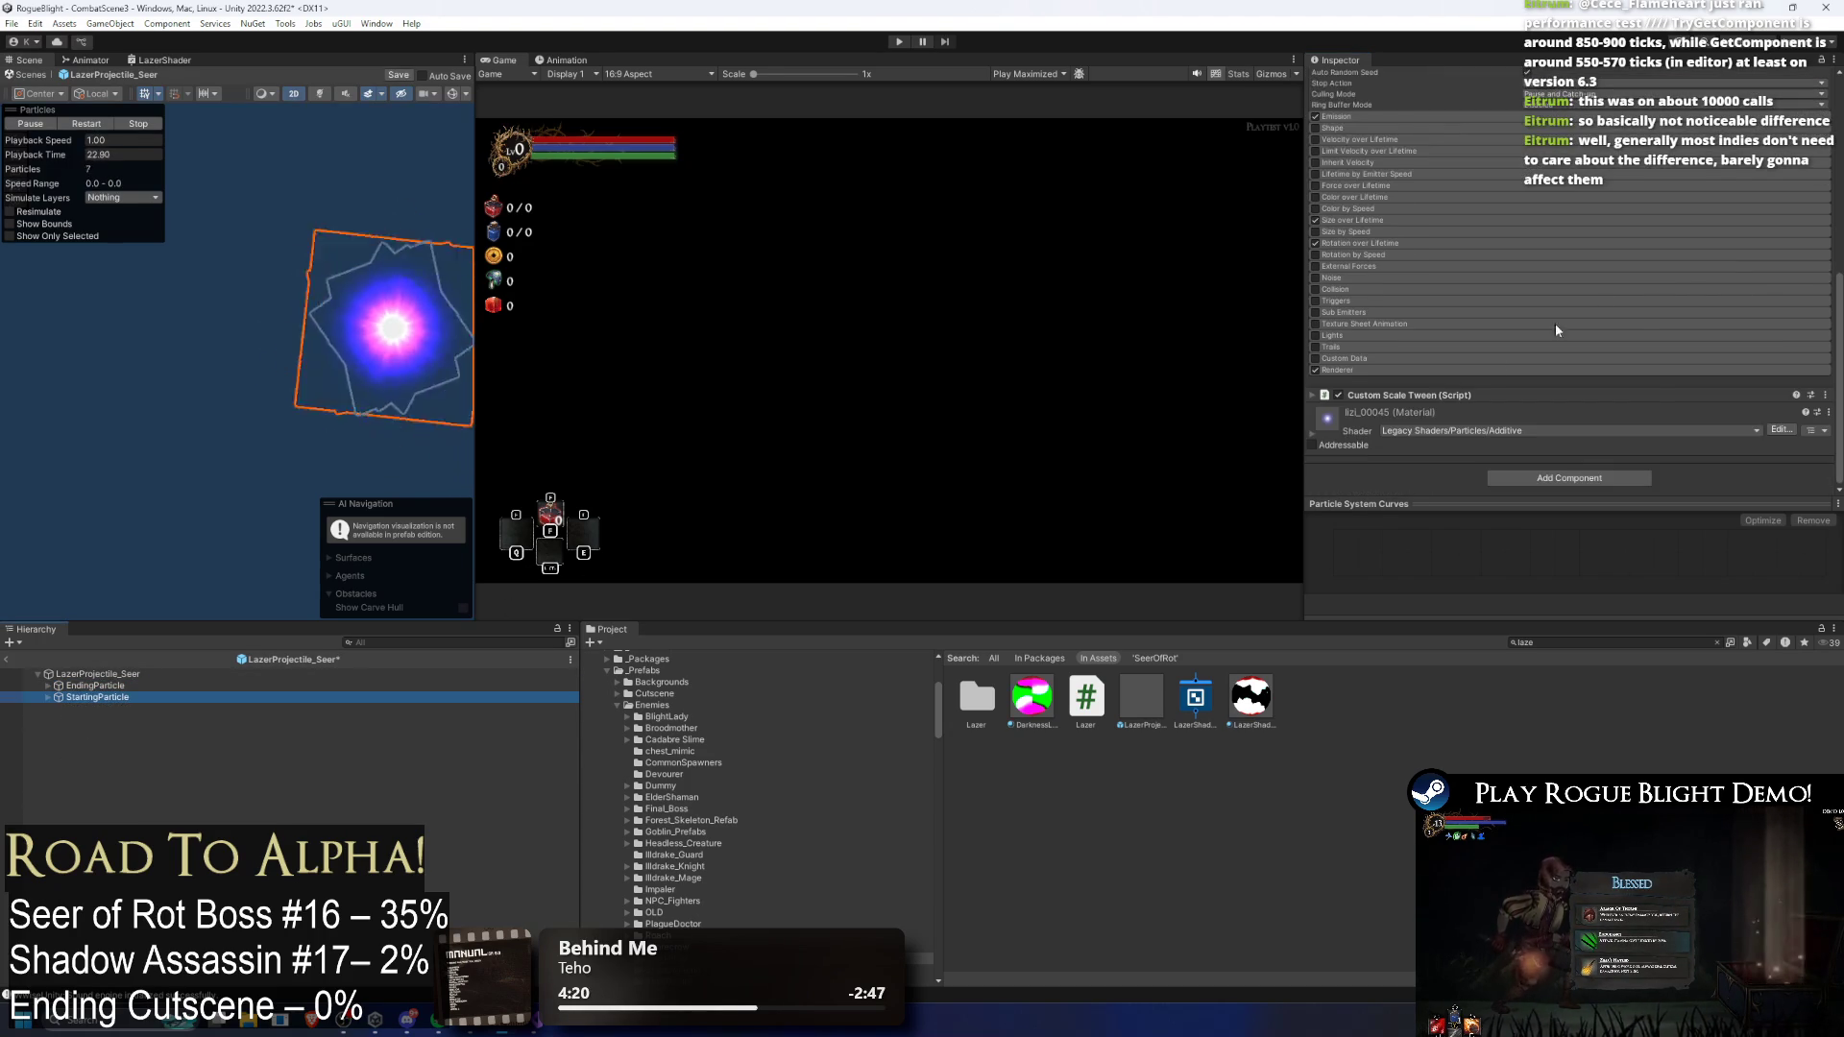
{"action": "left_click", "coordinate": [1421, 370]}
{"action": "scroll", "coordinate": [1422, 365], "scroll_direction": "down", "scroll_amount": 4}
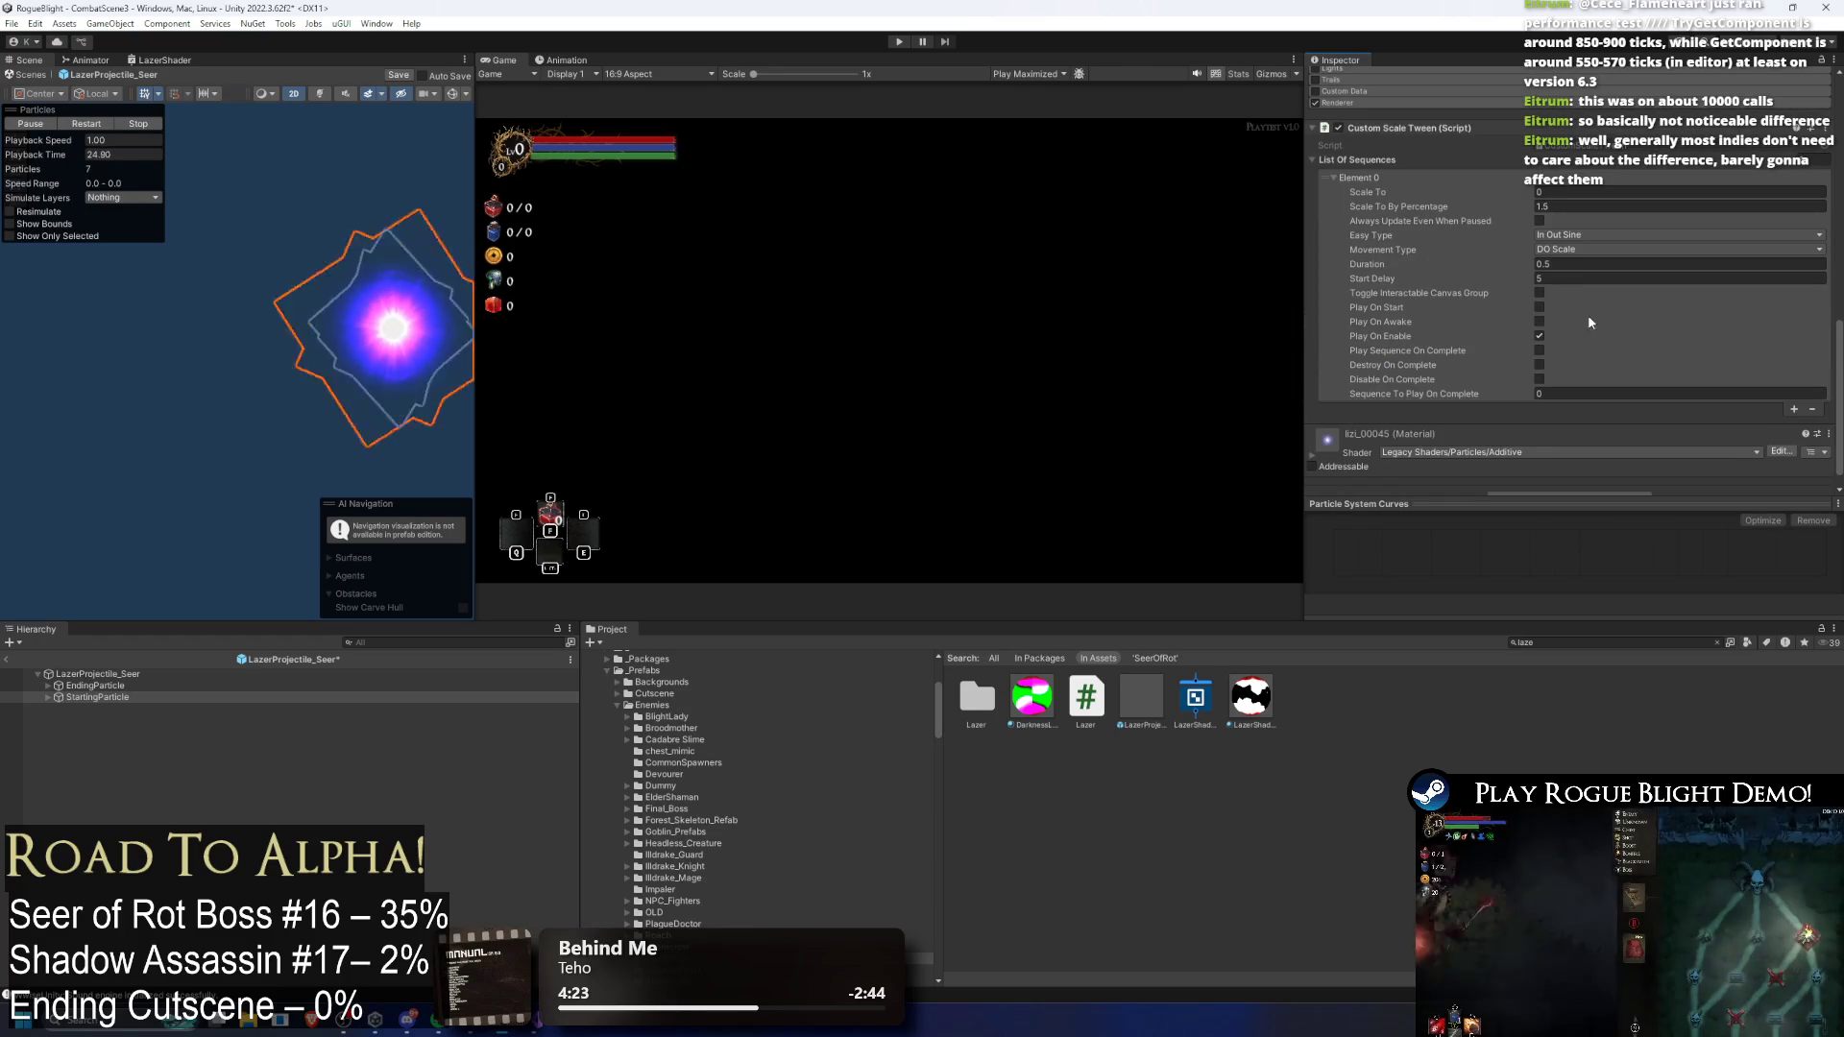
{"action": "left_click", "coordinate": [1588, 278]}
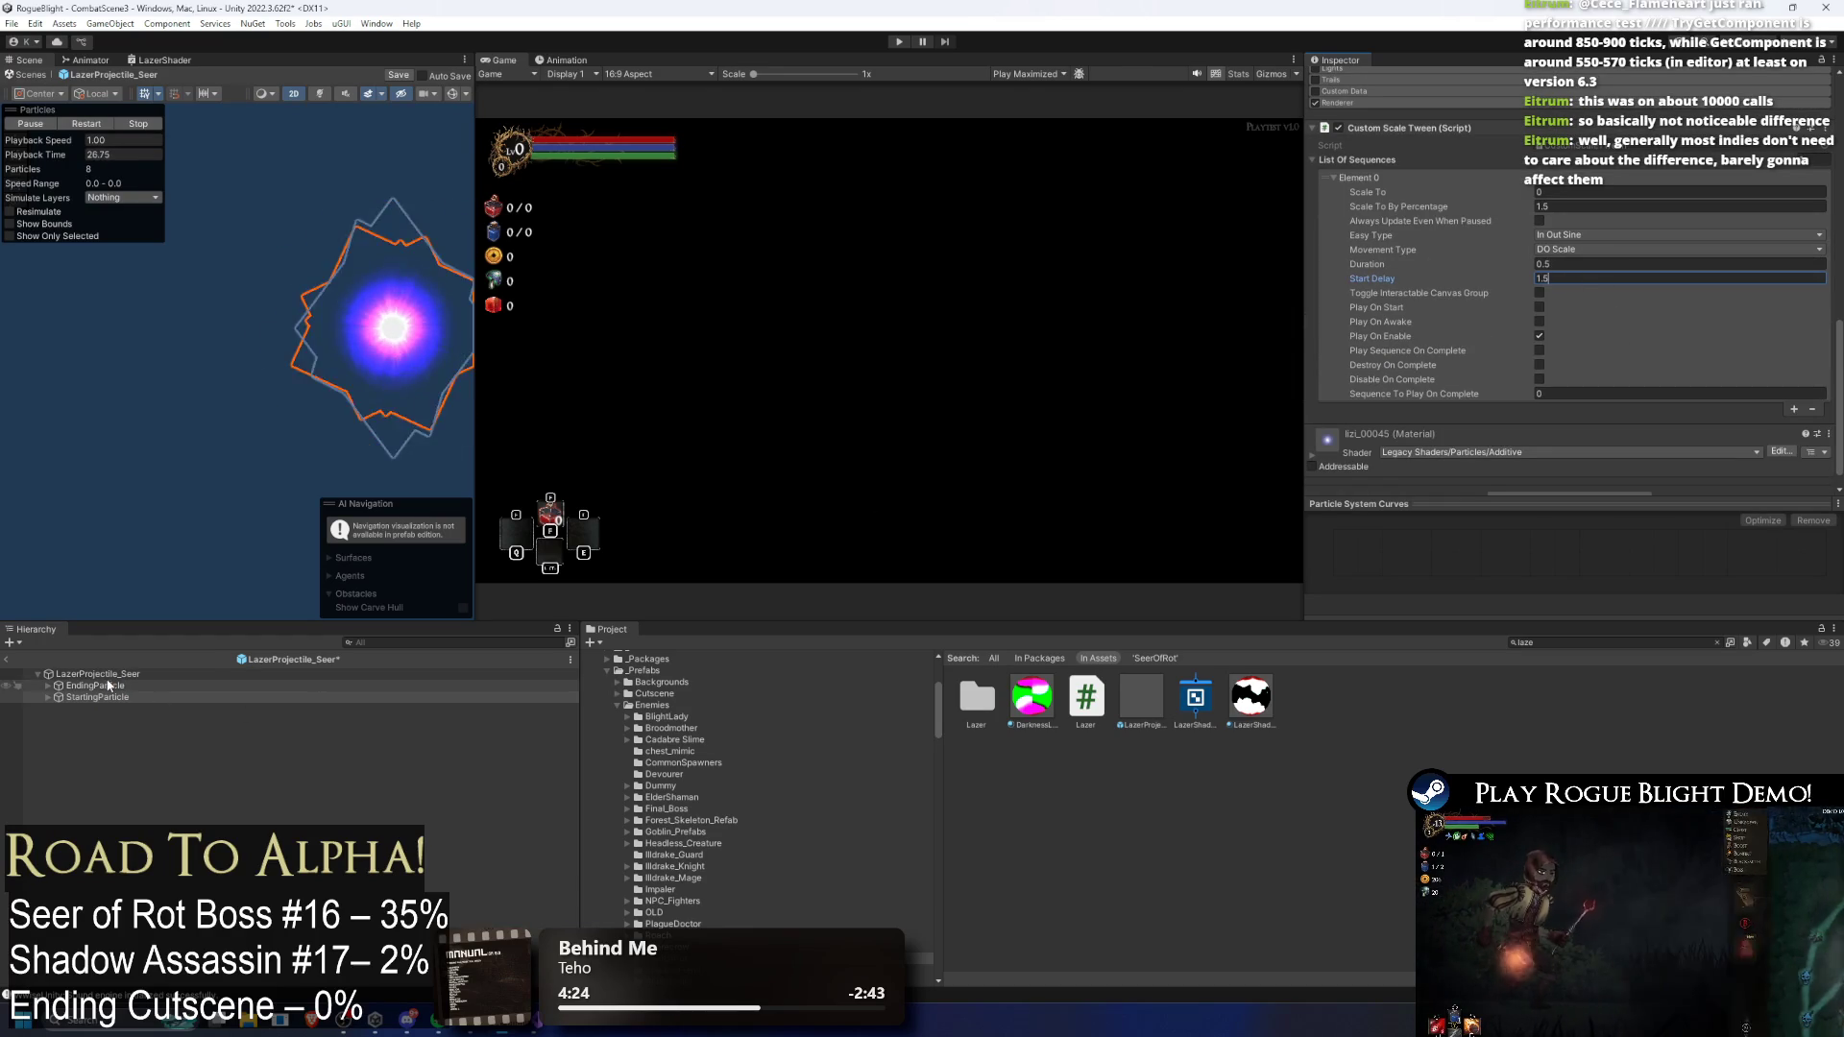
{"action": "left_click", "coordinate": [95, 686]}
{"action": "left_click", "coordinate": [1576, 279]}
{"action": "type", "text": "1.5"}
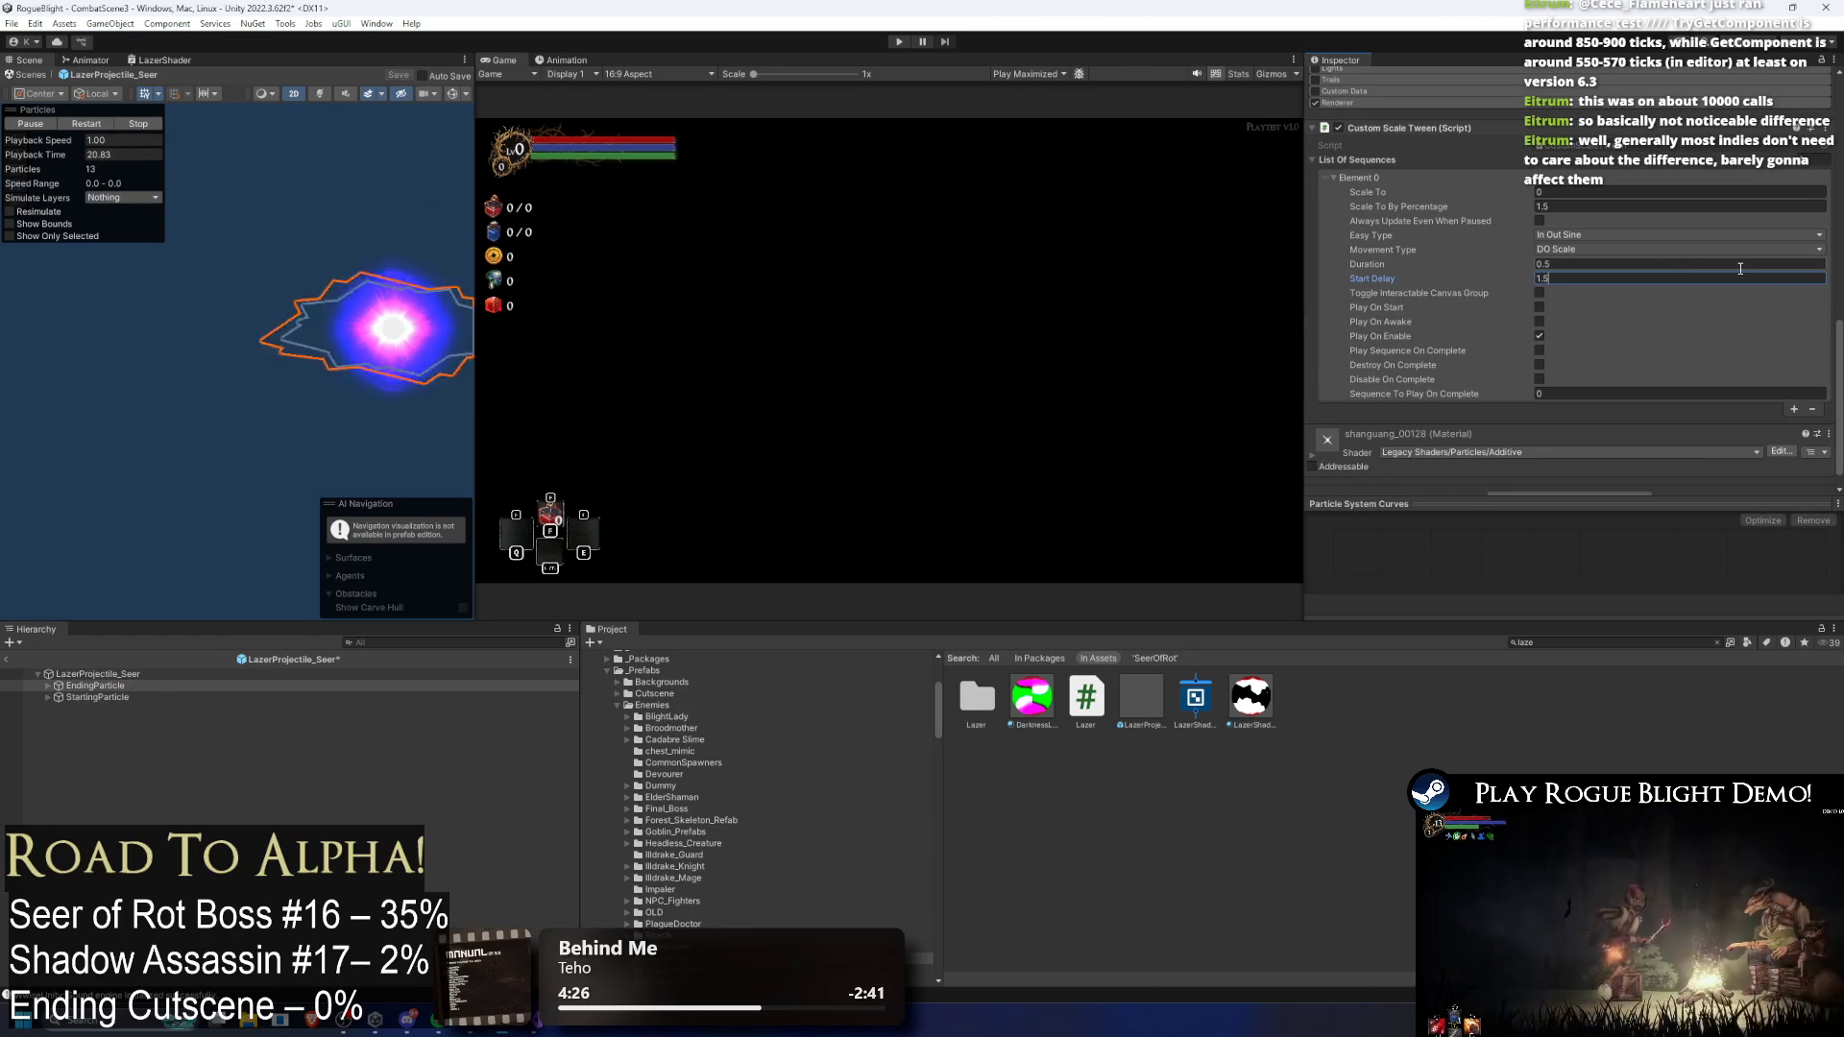
{"action": "left_click", "coordinate": [96, 674]}
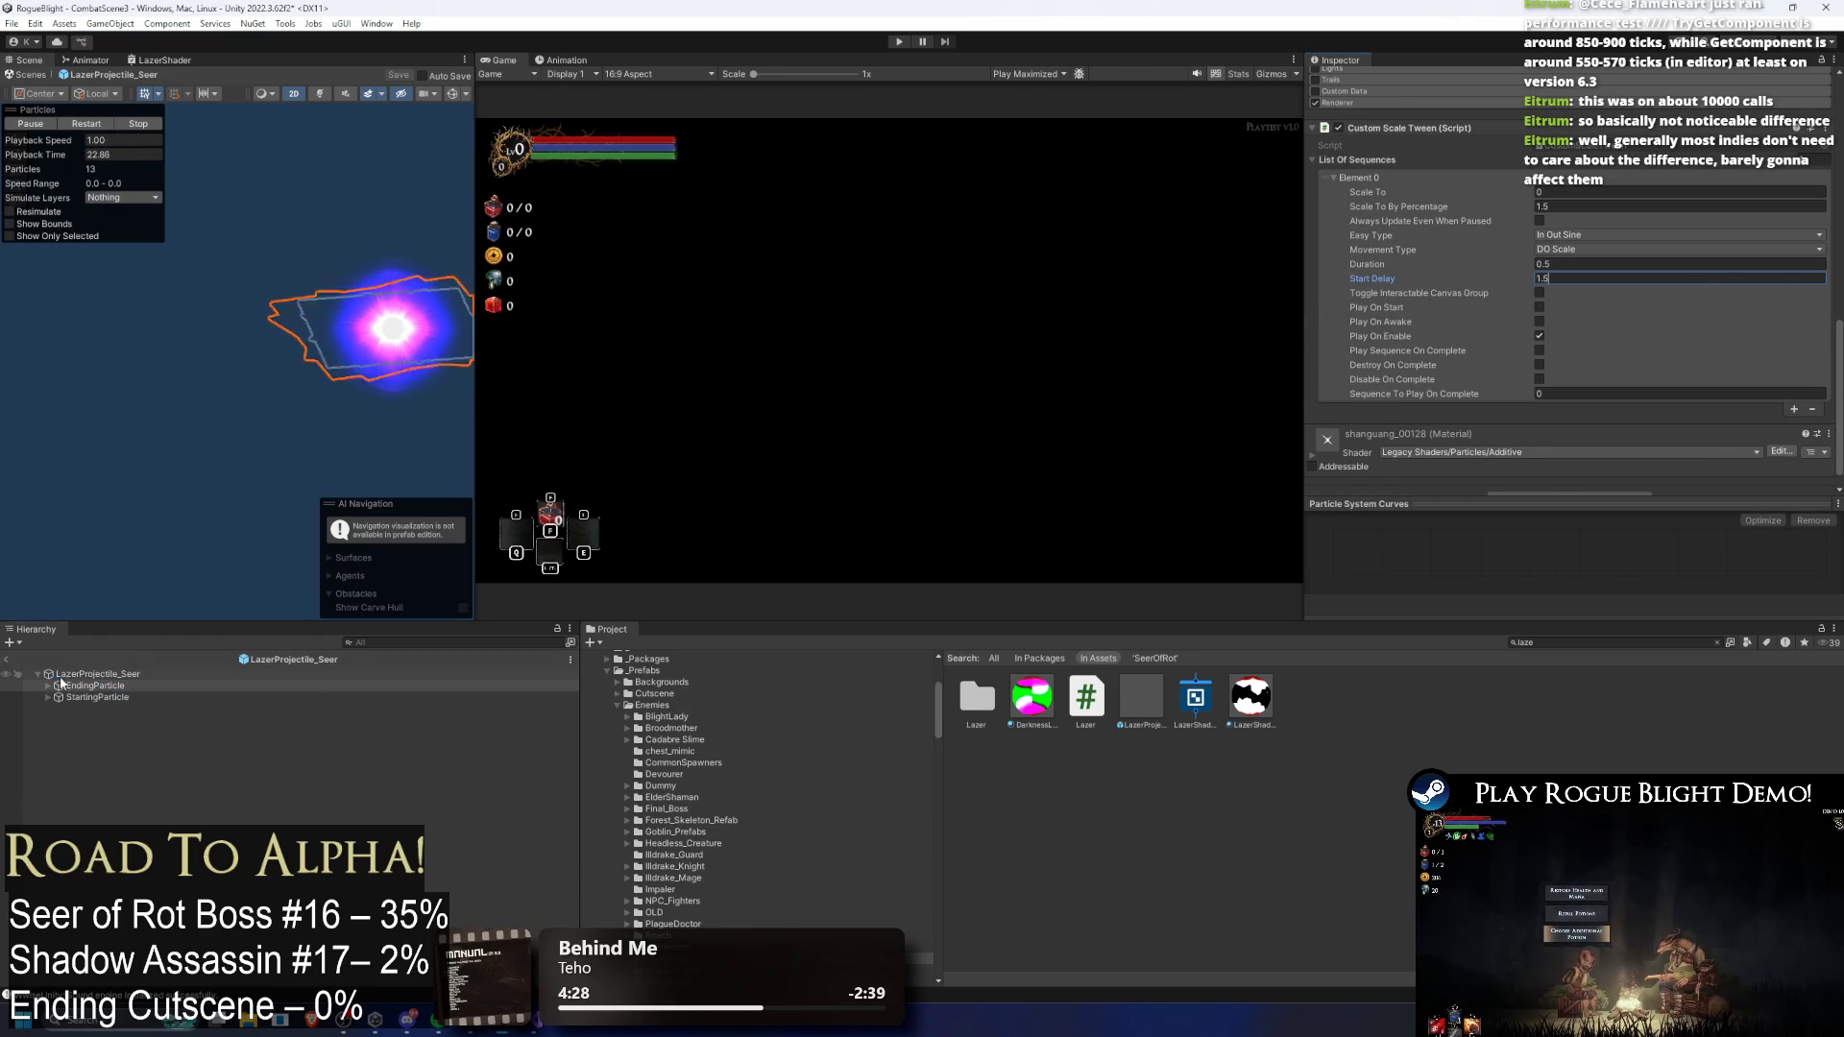
Step: Check the duration of the line tween's second sequence
{"action": "left_click", "coordinate": [1626, 335]}
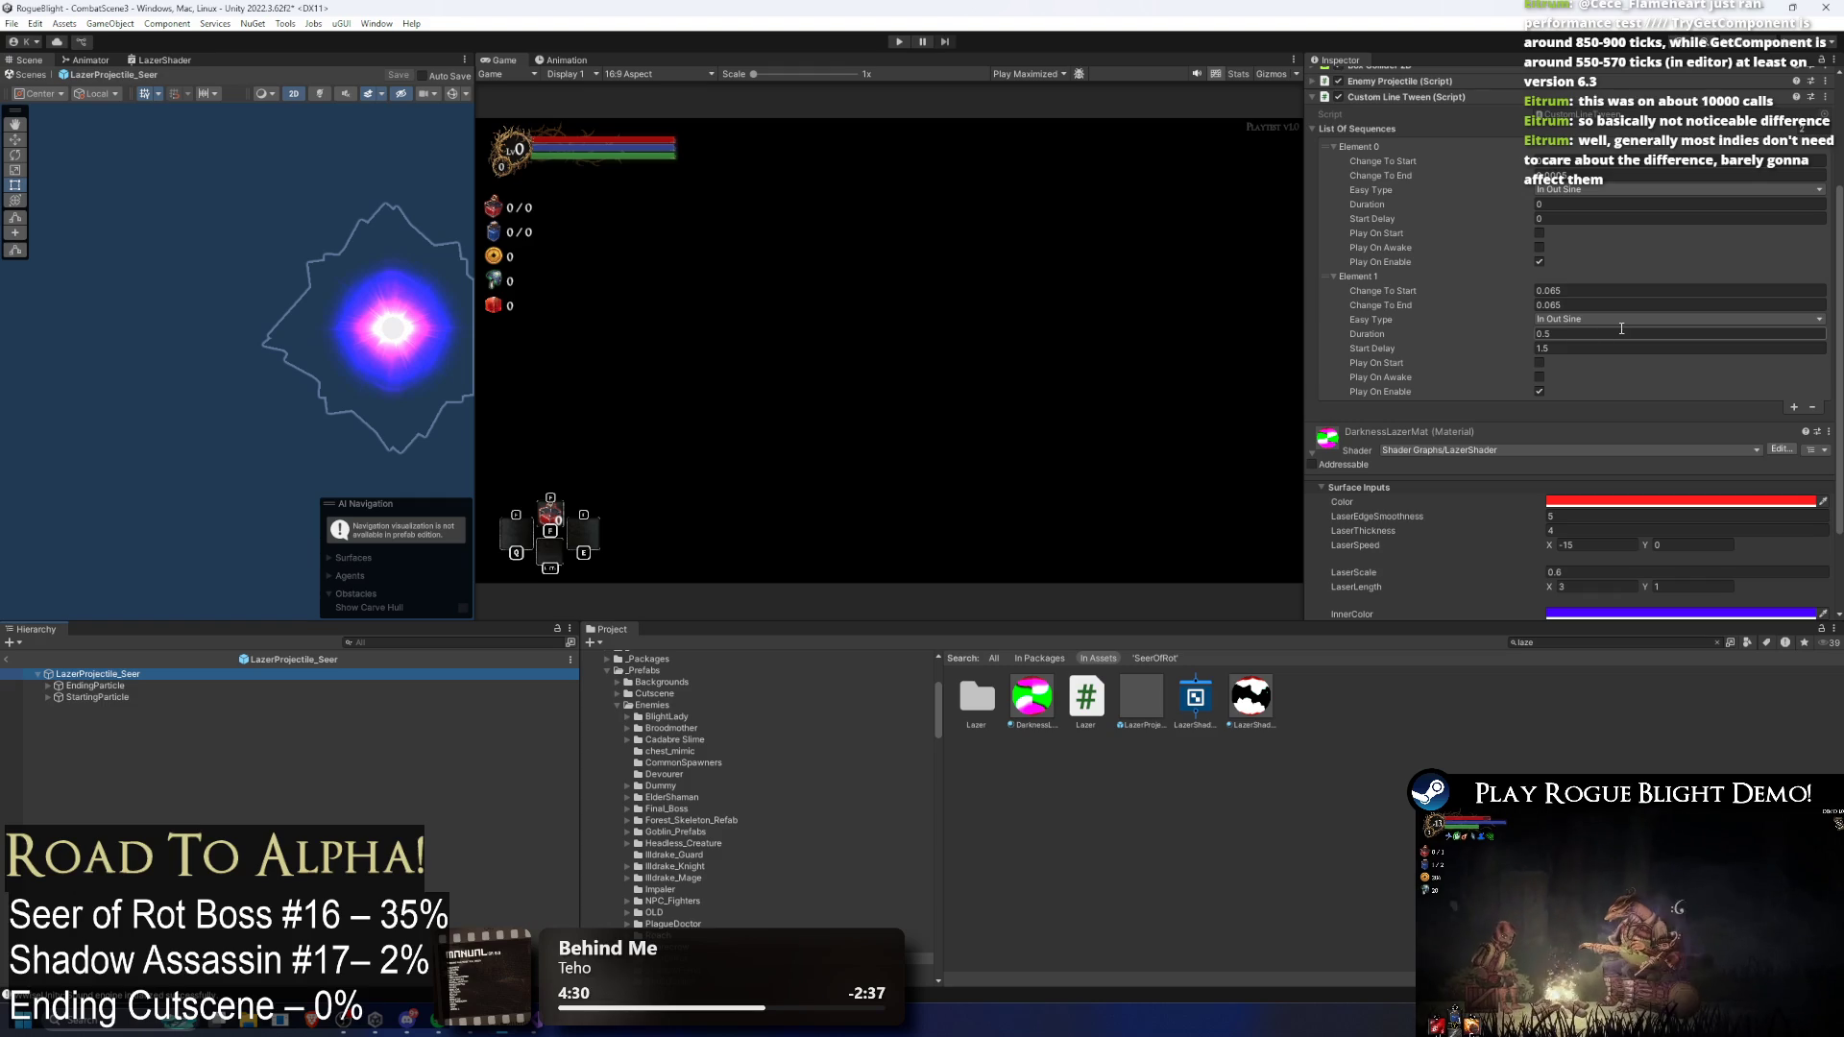
{"action": "scroll", "coordinate": [1611, 330], "scroll_direction": "up", "scroll_amount": 5}
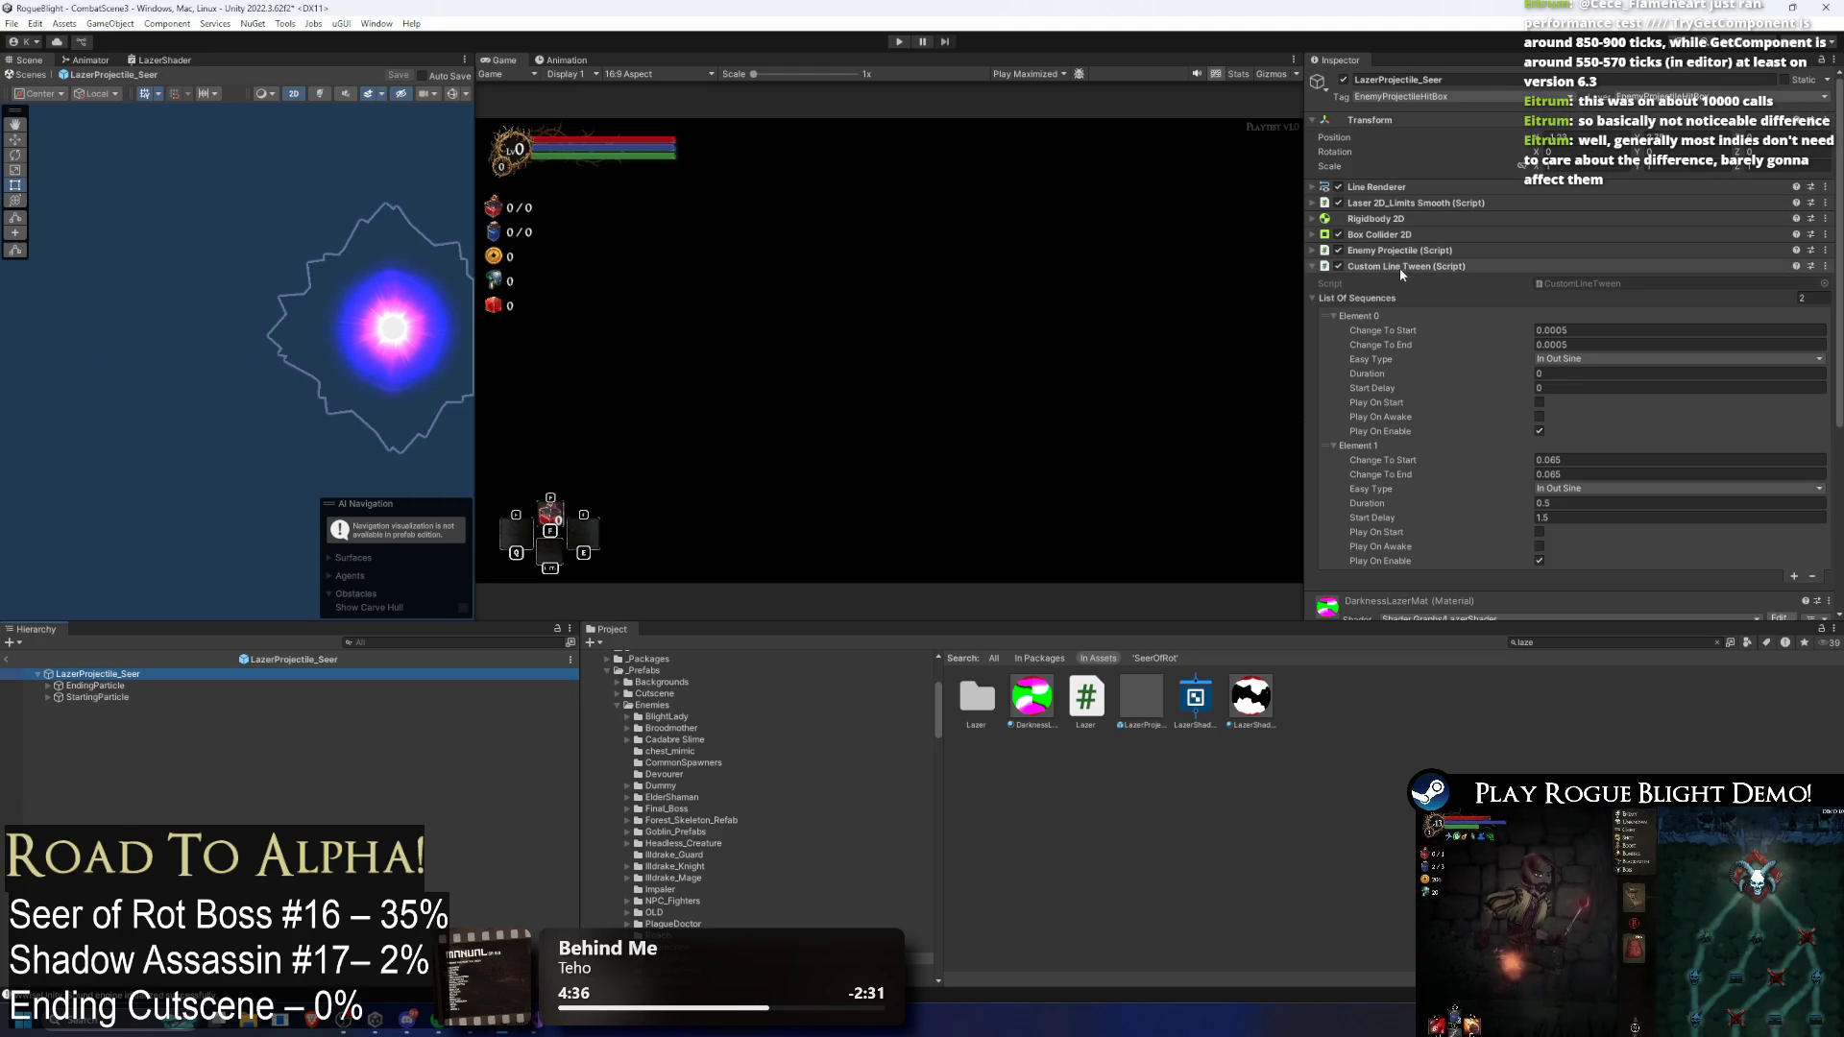
{"action": "left_click", "coordinate": [1408, 267]}
{"action": "left_click", "coordinate": [1408, 267]}
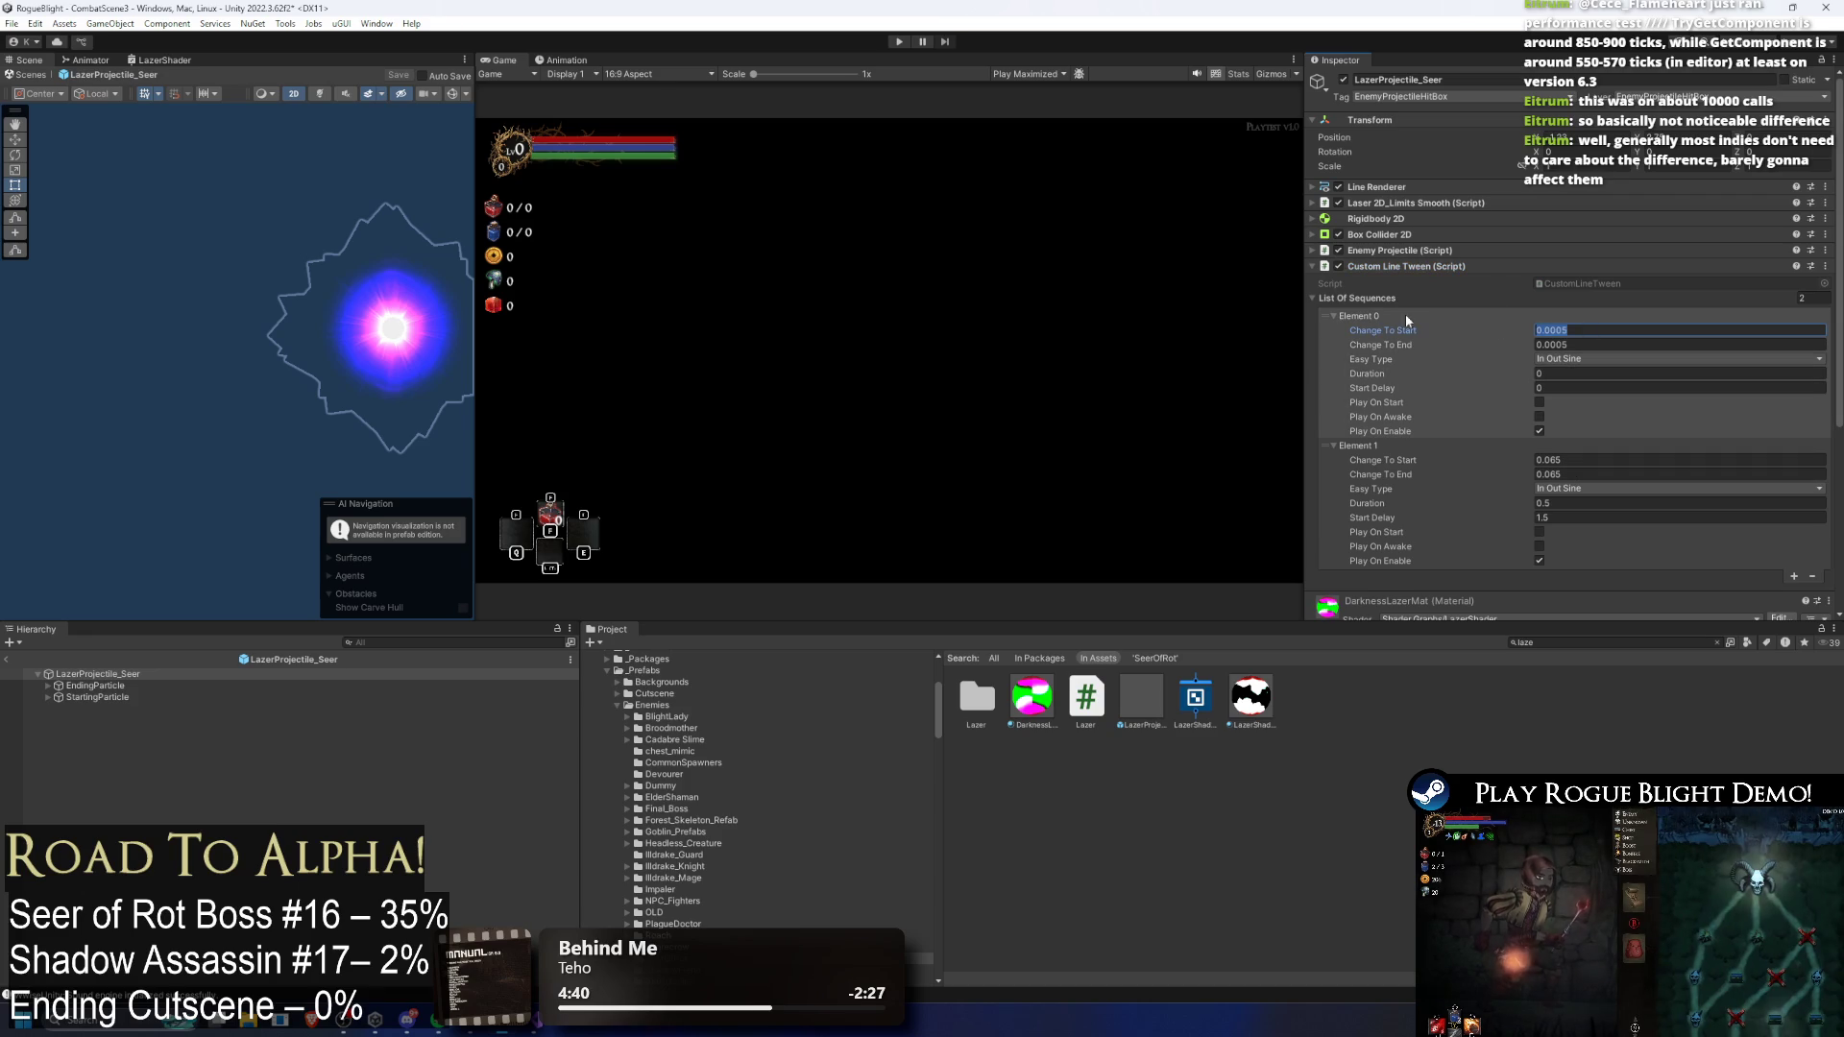
Step: Drag the Line Renderer width curve's first key from 0.065 down to 0, then enter Play mode
{"action": "left_click", "coordinate": [1450, 188]}
{"action": "scroll", "coordinate": [1381, 442], "scroll_direction": "down", "scroll_amount": 1}
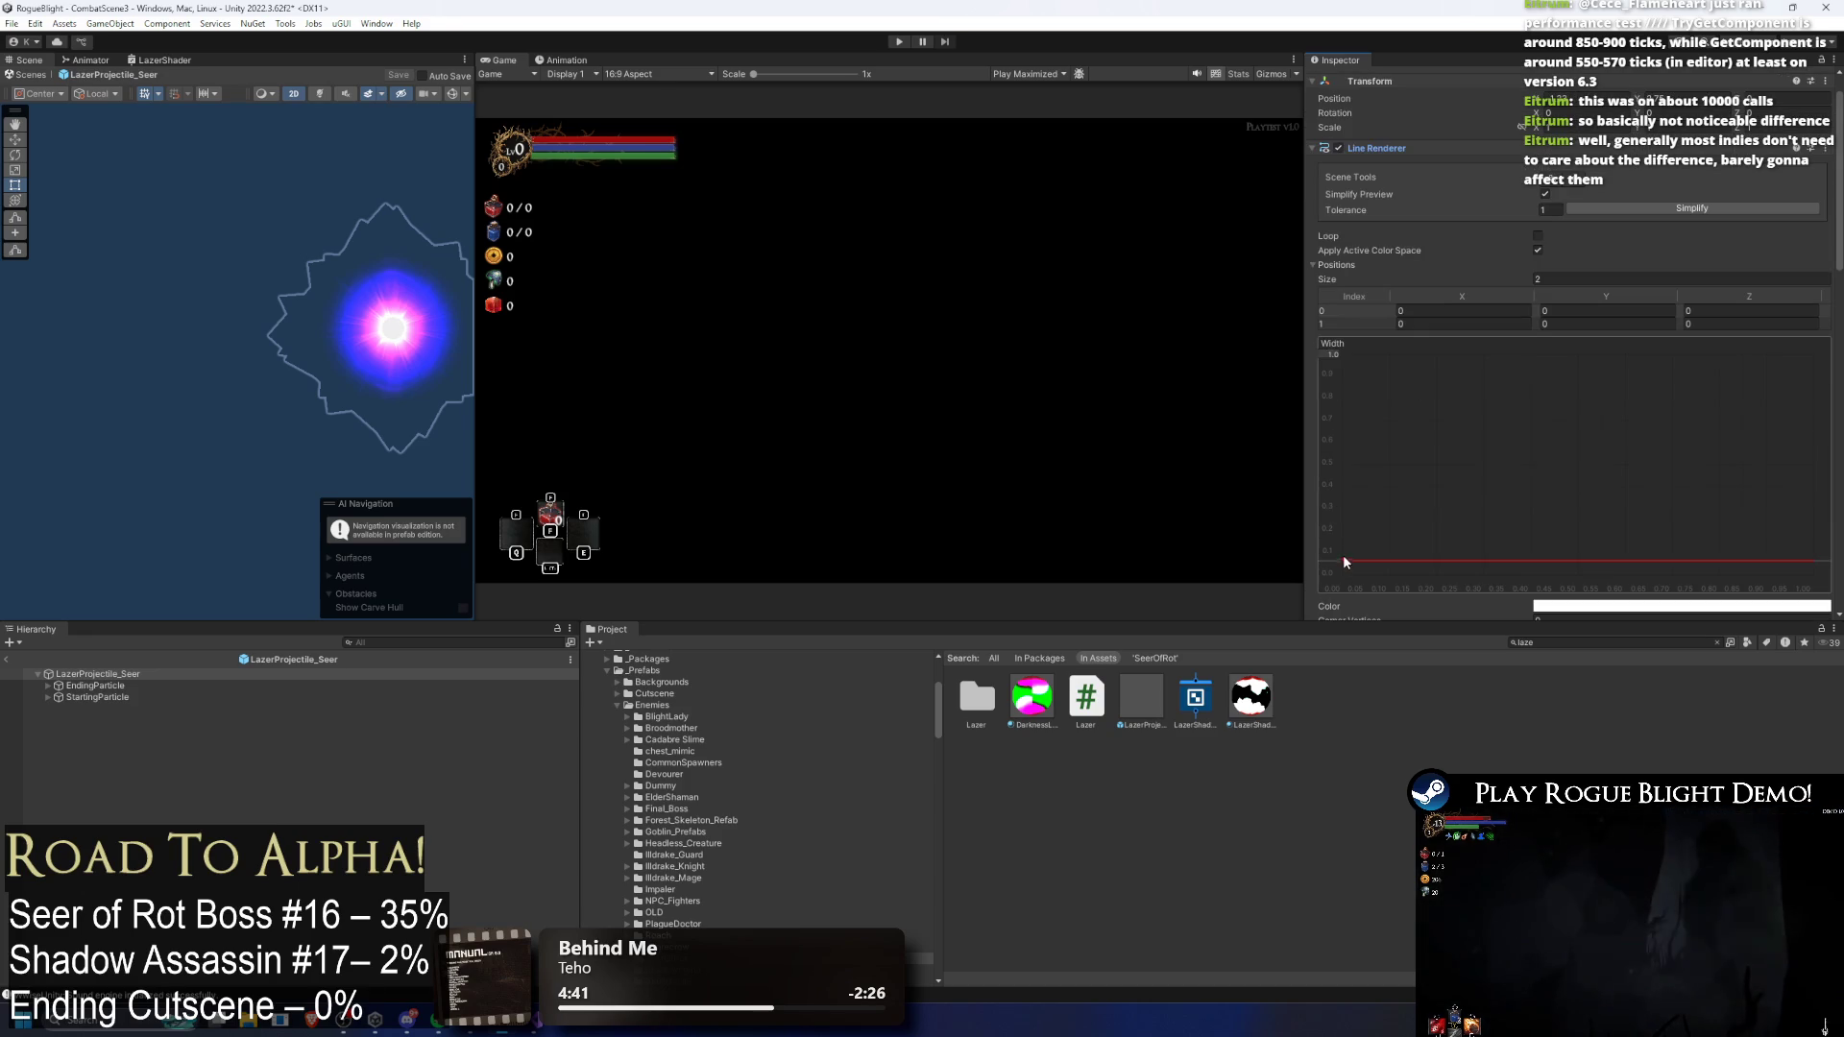
{"action": "mouse_move", "coordinate": [1342, 565]}
{"action": "left_click_drag", "start_coordinate": [1343, 566], "coordinate": [1334, 575]}
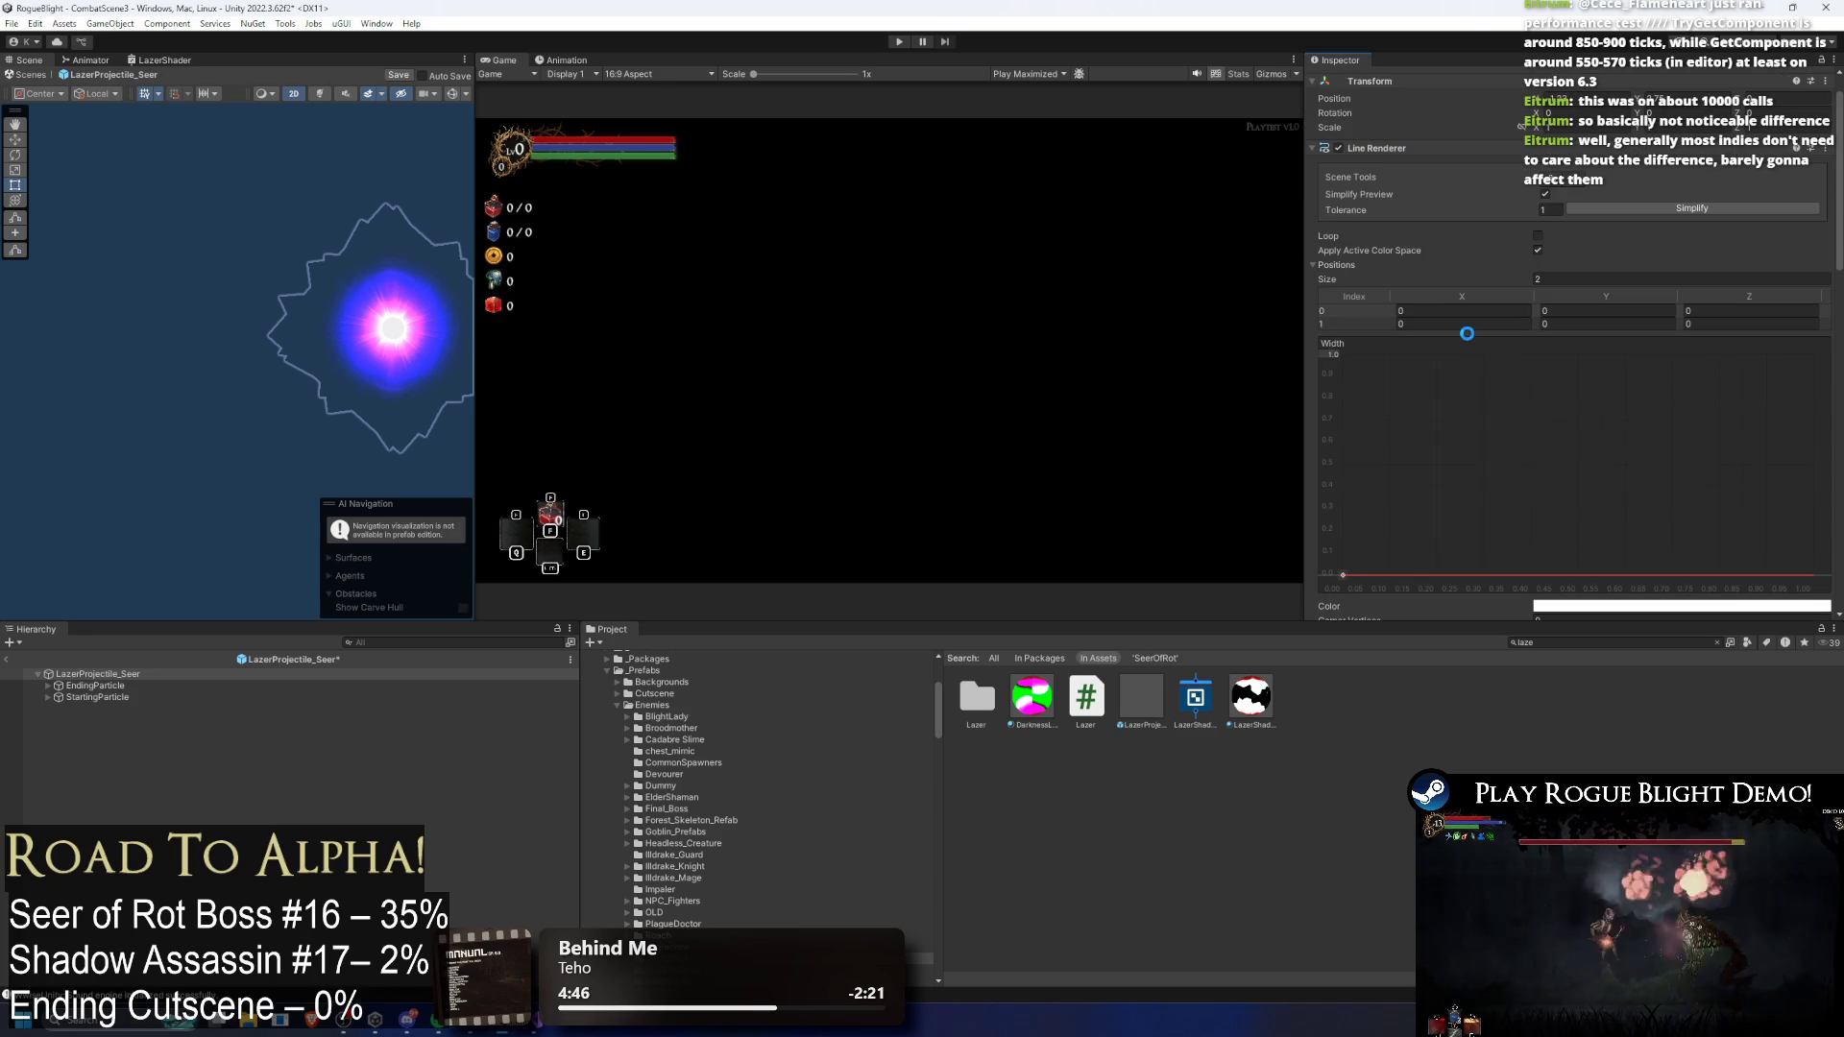
{"action": "scroll", "coordinate": [1541, 311], "scroll_direction": "down", "scroll_amount": 1}
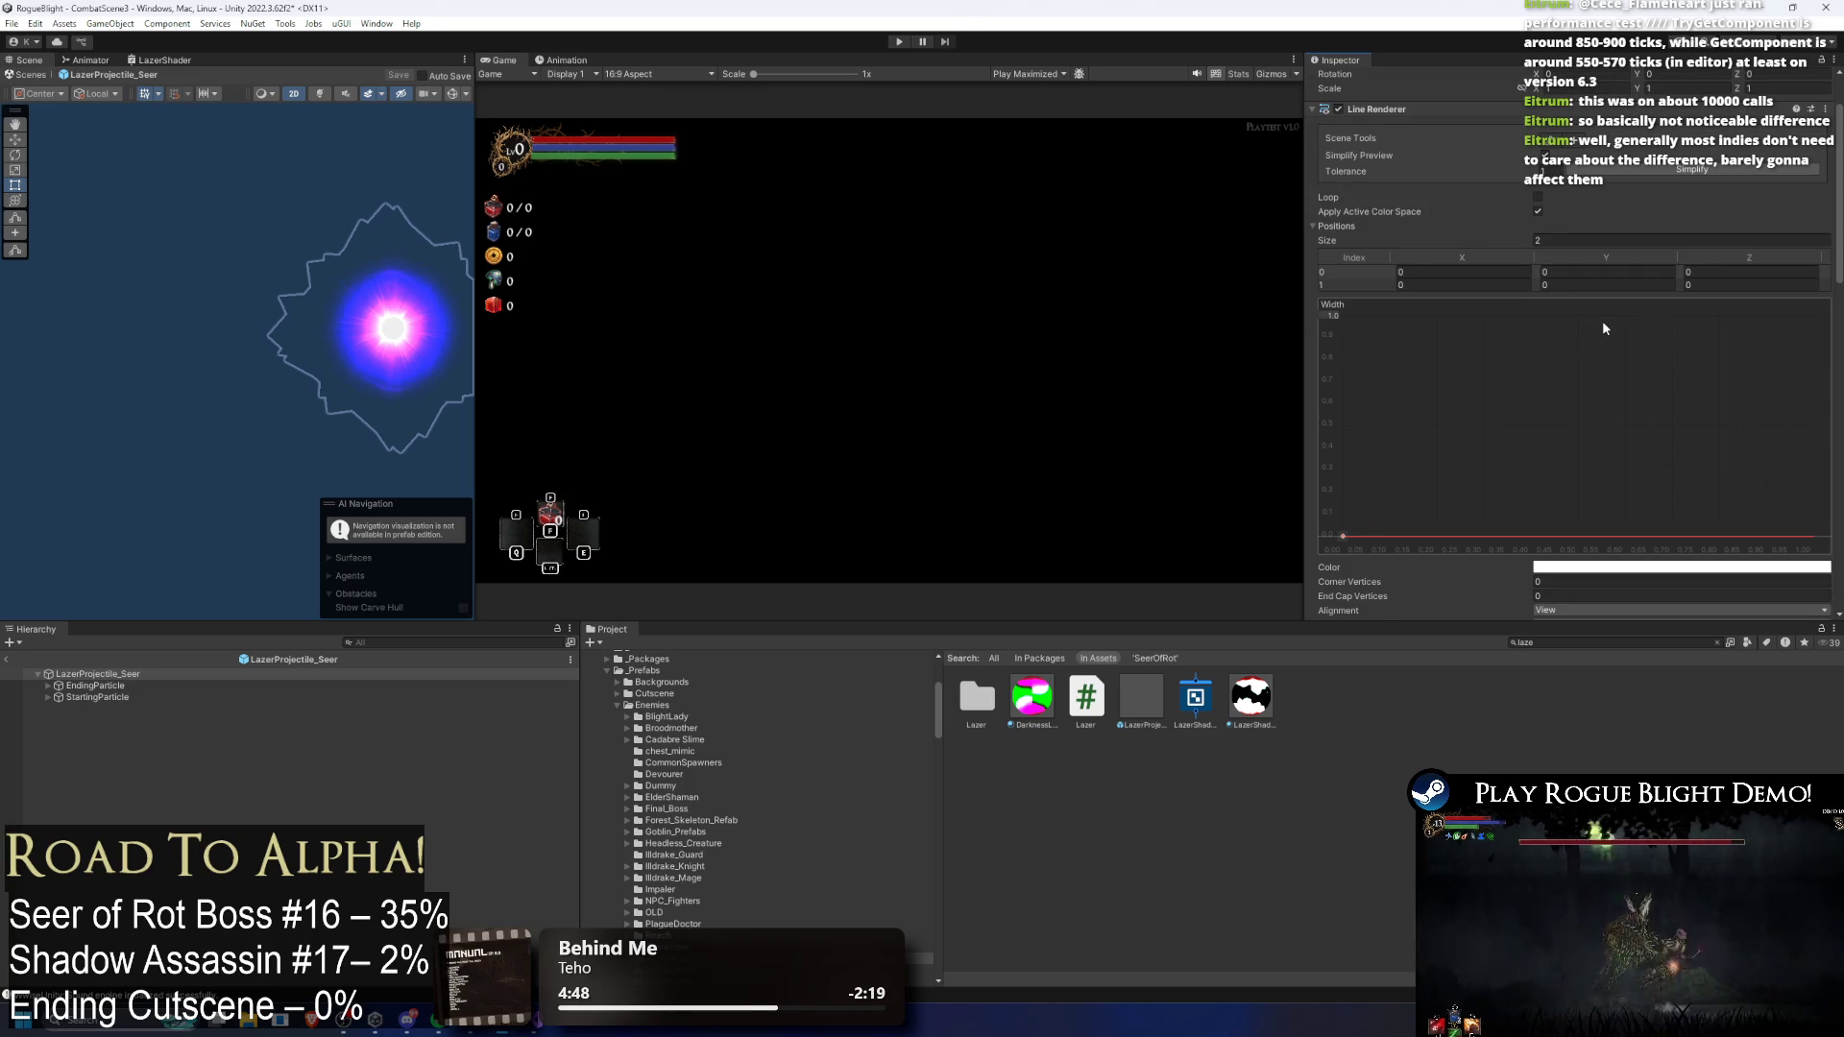
{"action": "scroll", "coordinate": [1426, 234], "scroll_direction": "up", "scroll_amount": 2}
{"action": "left_click", "coordinate": [1415, 188]}
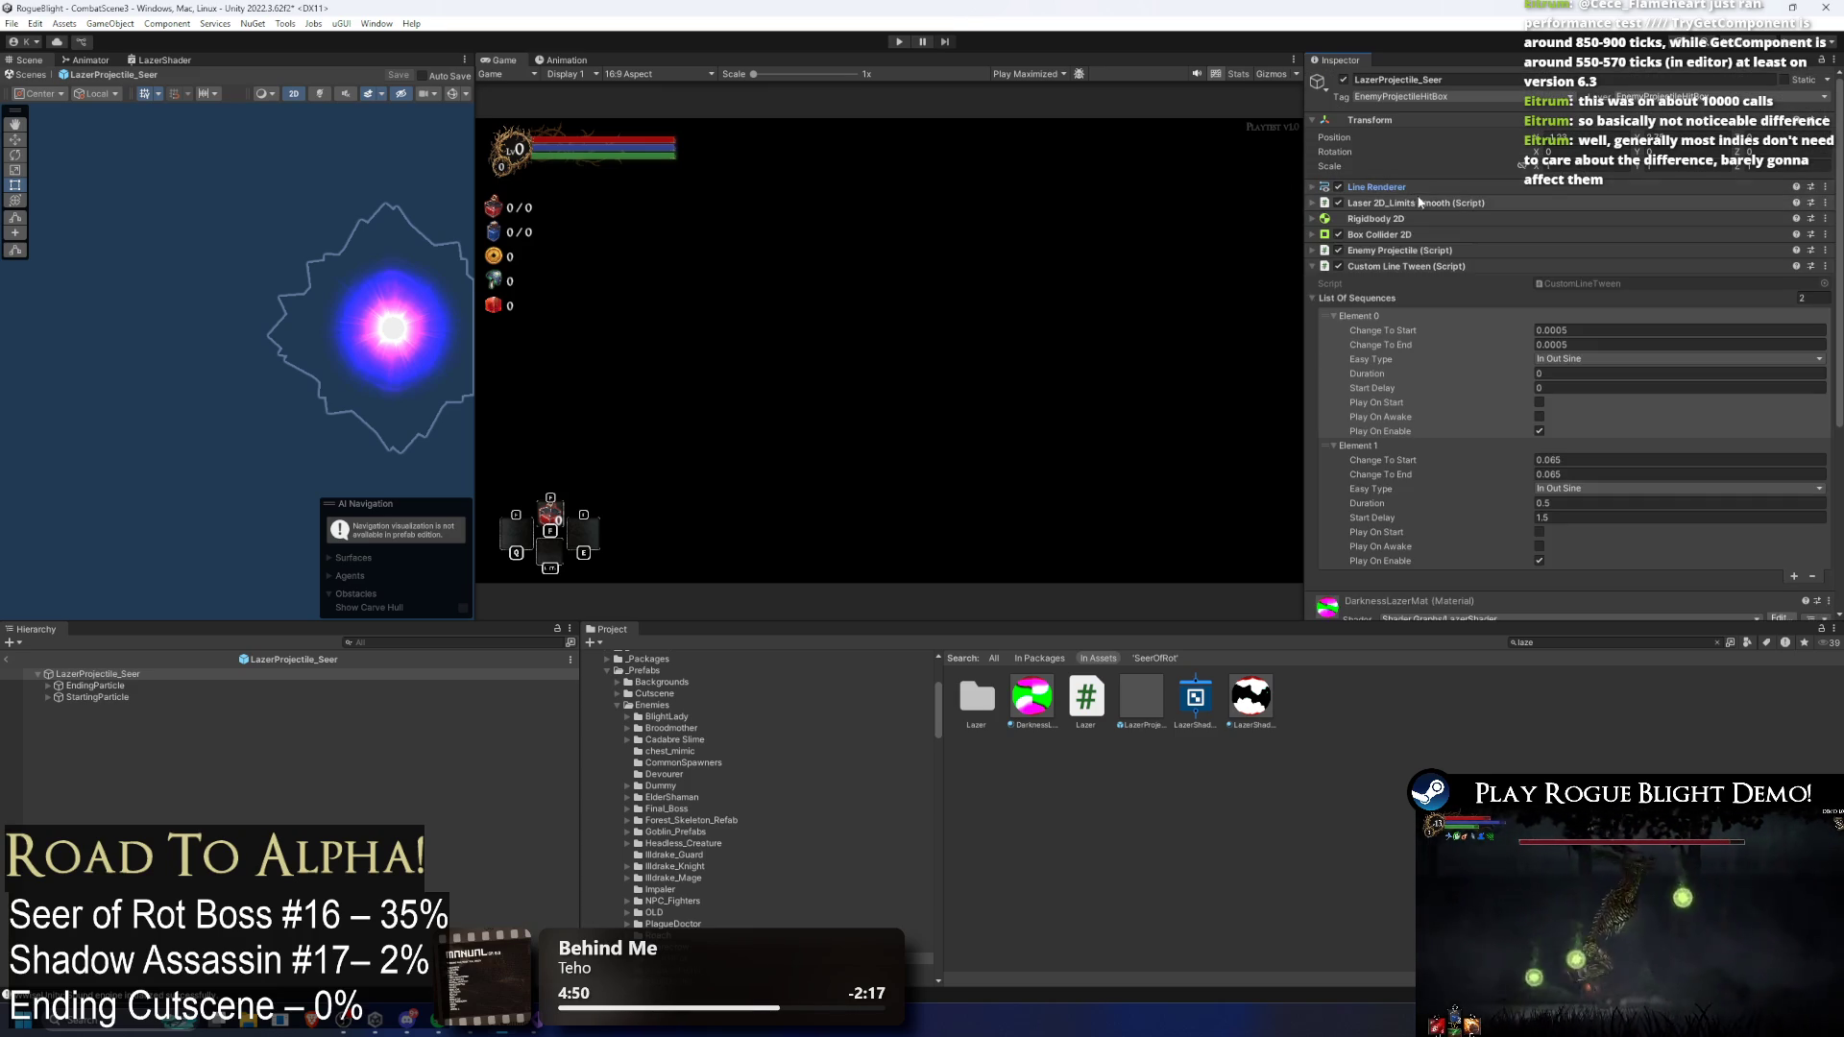
{"action": "left_click", "coordinate": [1408, 267]}
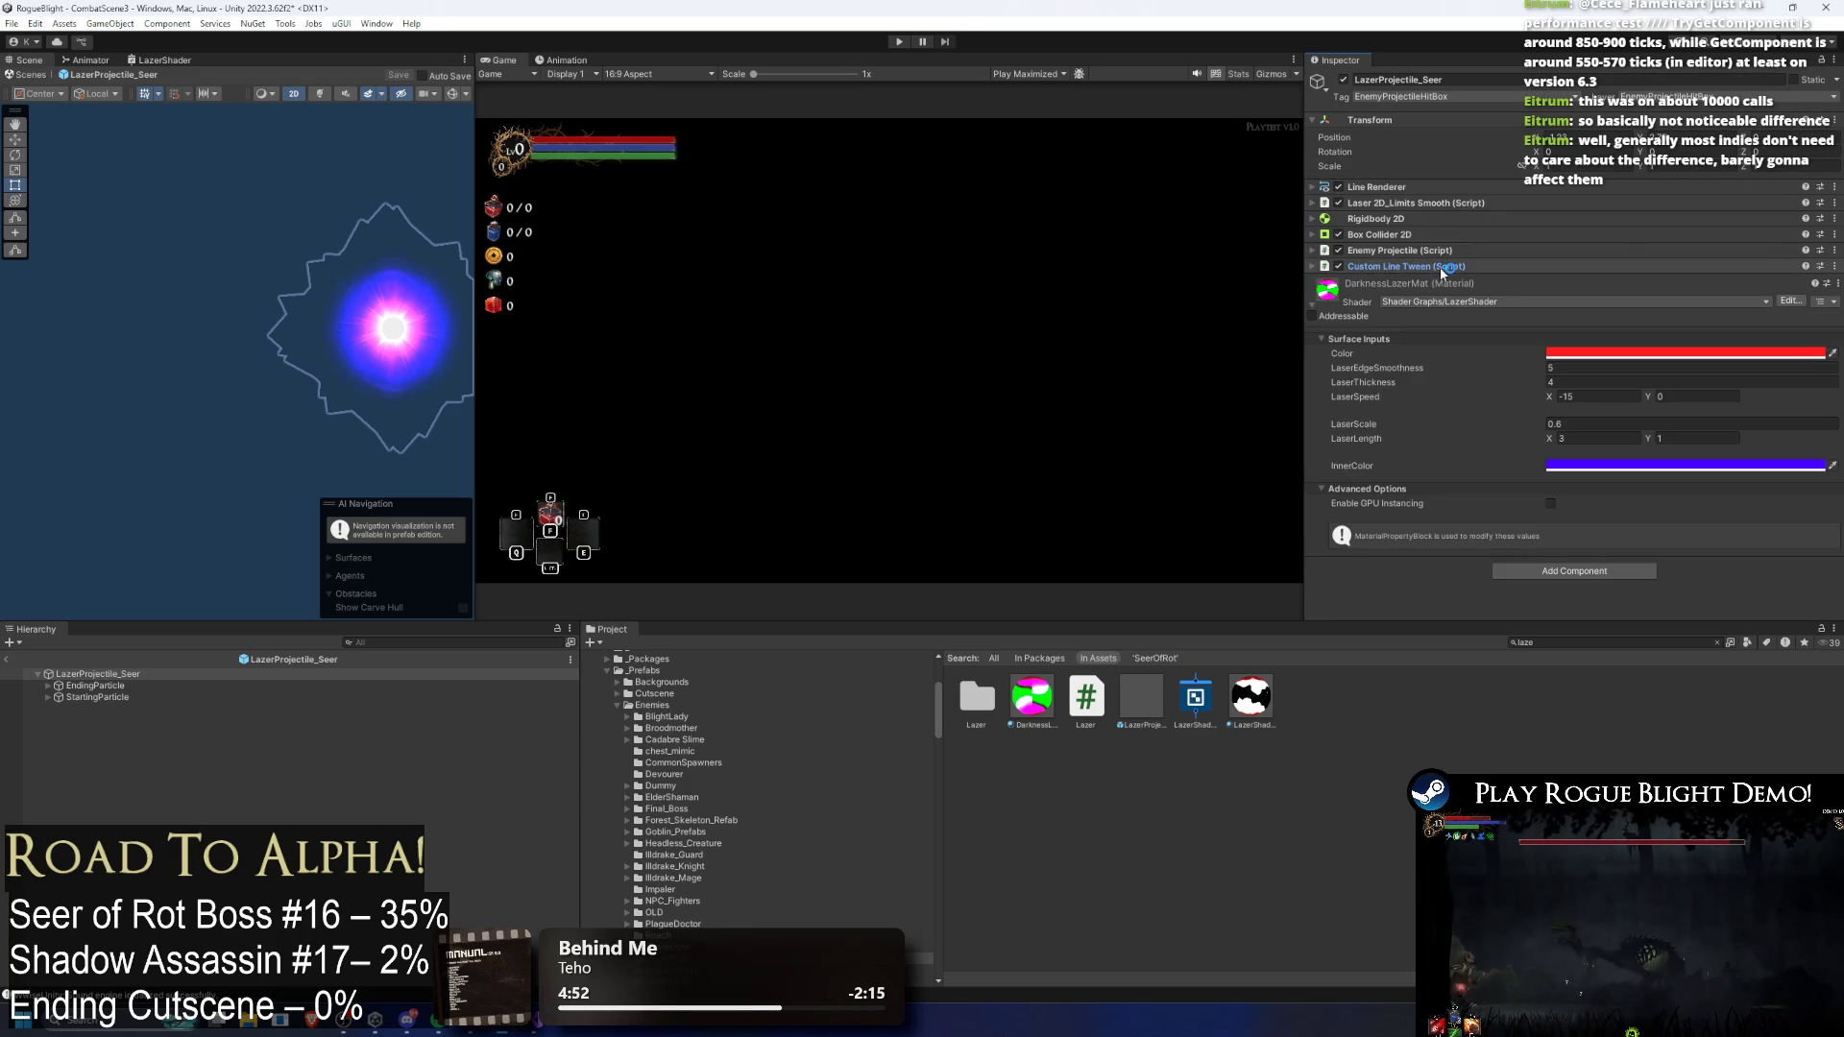
{"action": "left_click", "coordinate": [899, 42]}
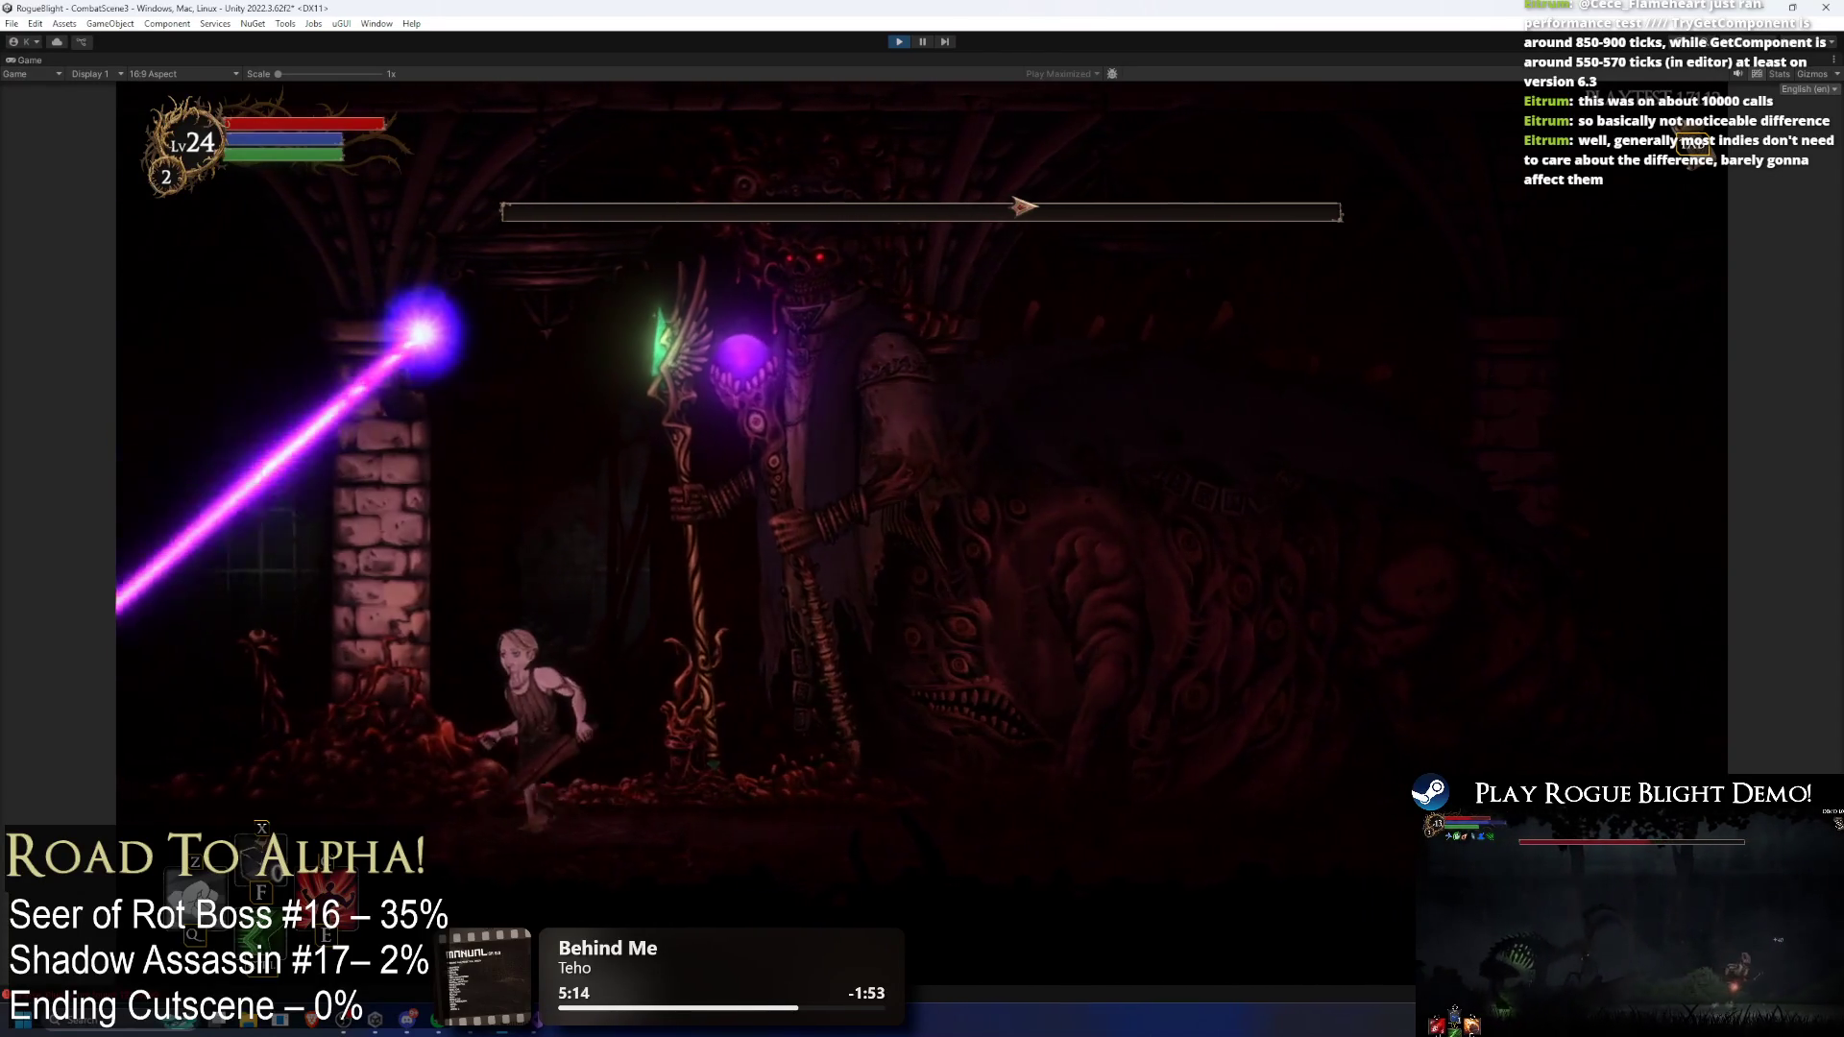
Step: Refill all enemies to full health with F2 during the Seer boss-fight playtest
{"action": "key", "text": "F2"}
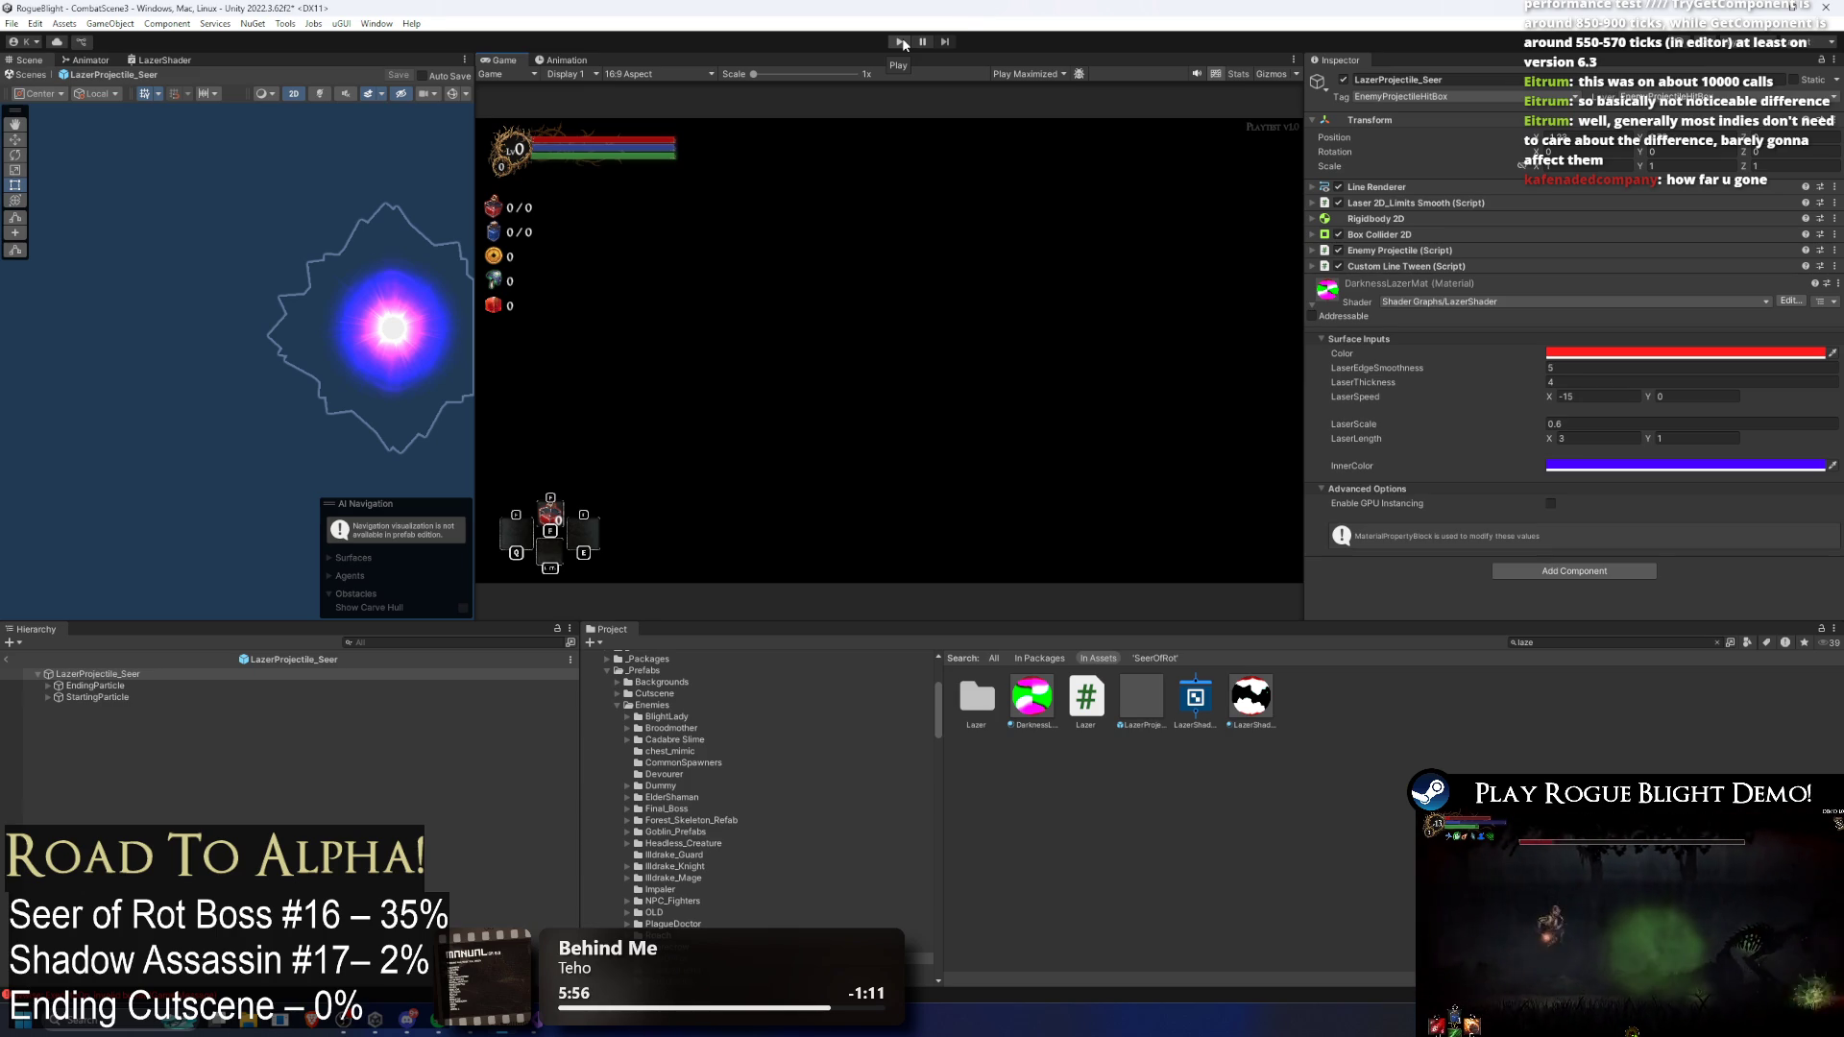
{"action": "left_click", "coordinate": [904, 44]}
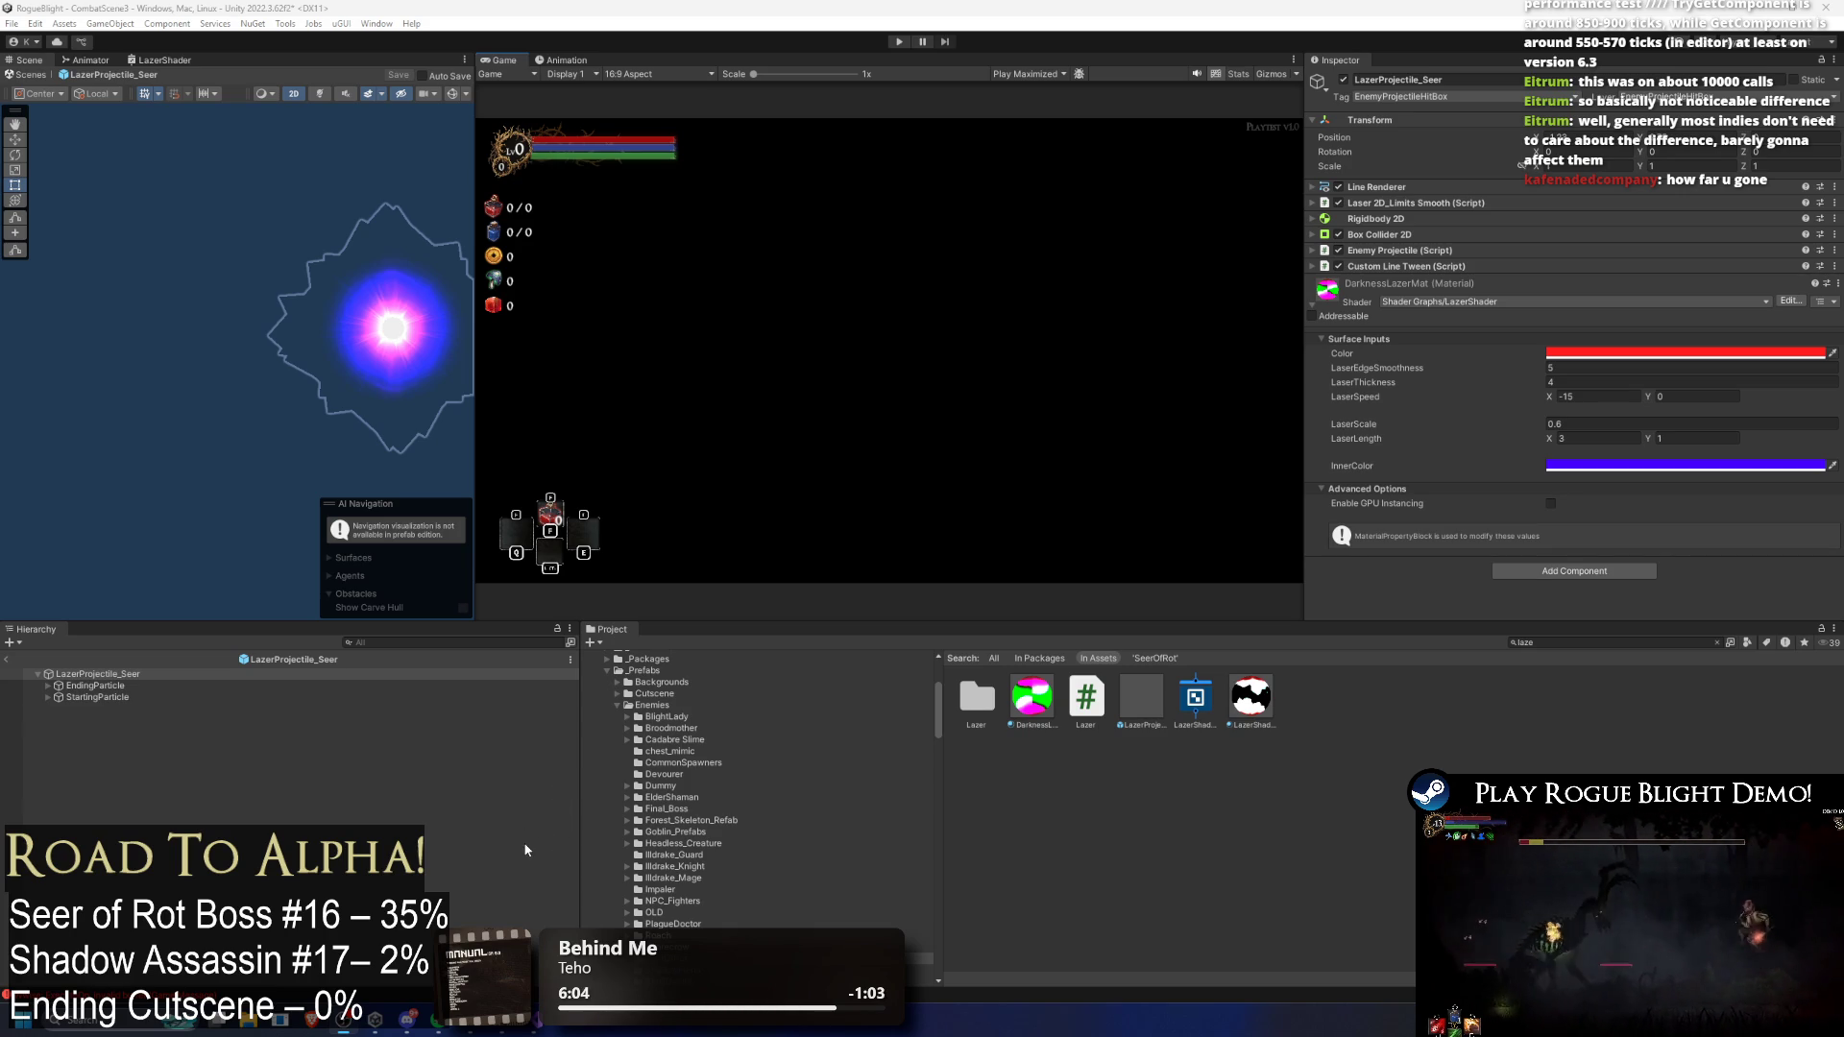
{"action": "left_click", "coordinate": [130, 686]}
{"action": "left_click", "coordinate": [132, 709]}
{"action": "left_click", "coordinate": [115, 674]}
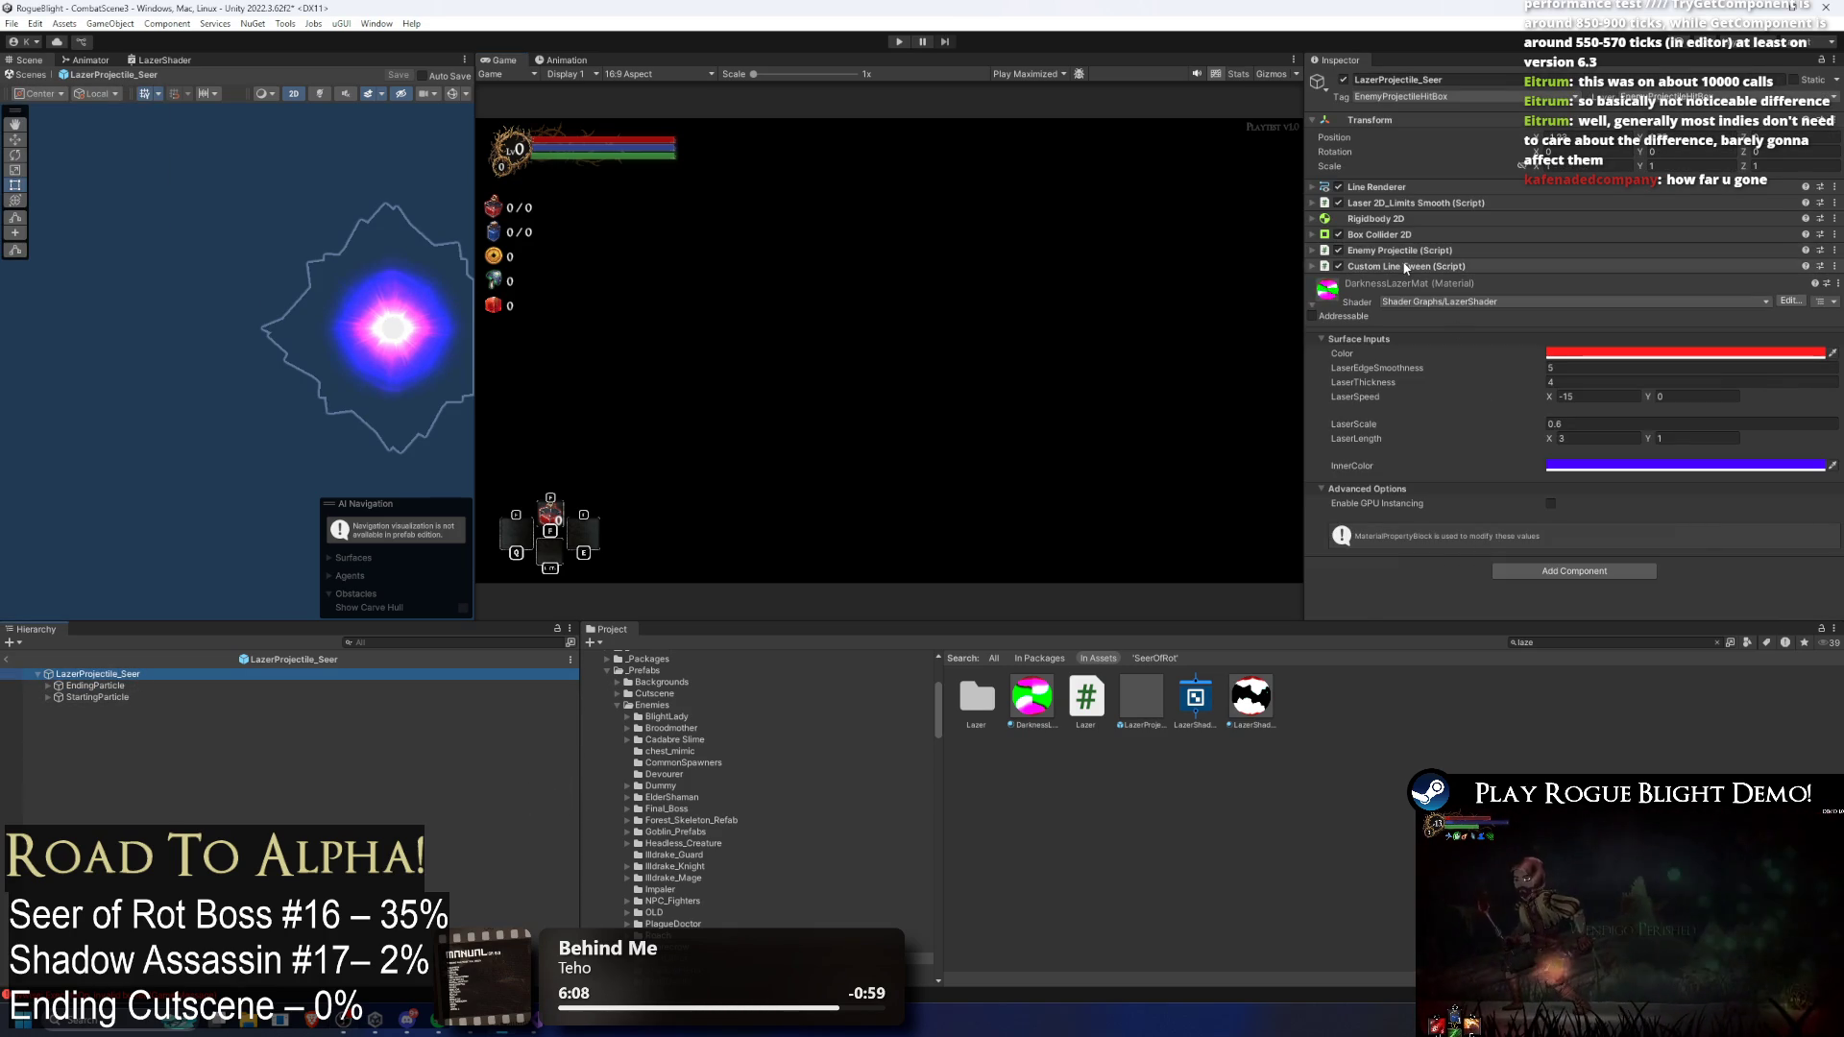
{"action": "left_click", "coordinate": [1405, 266]}
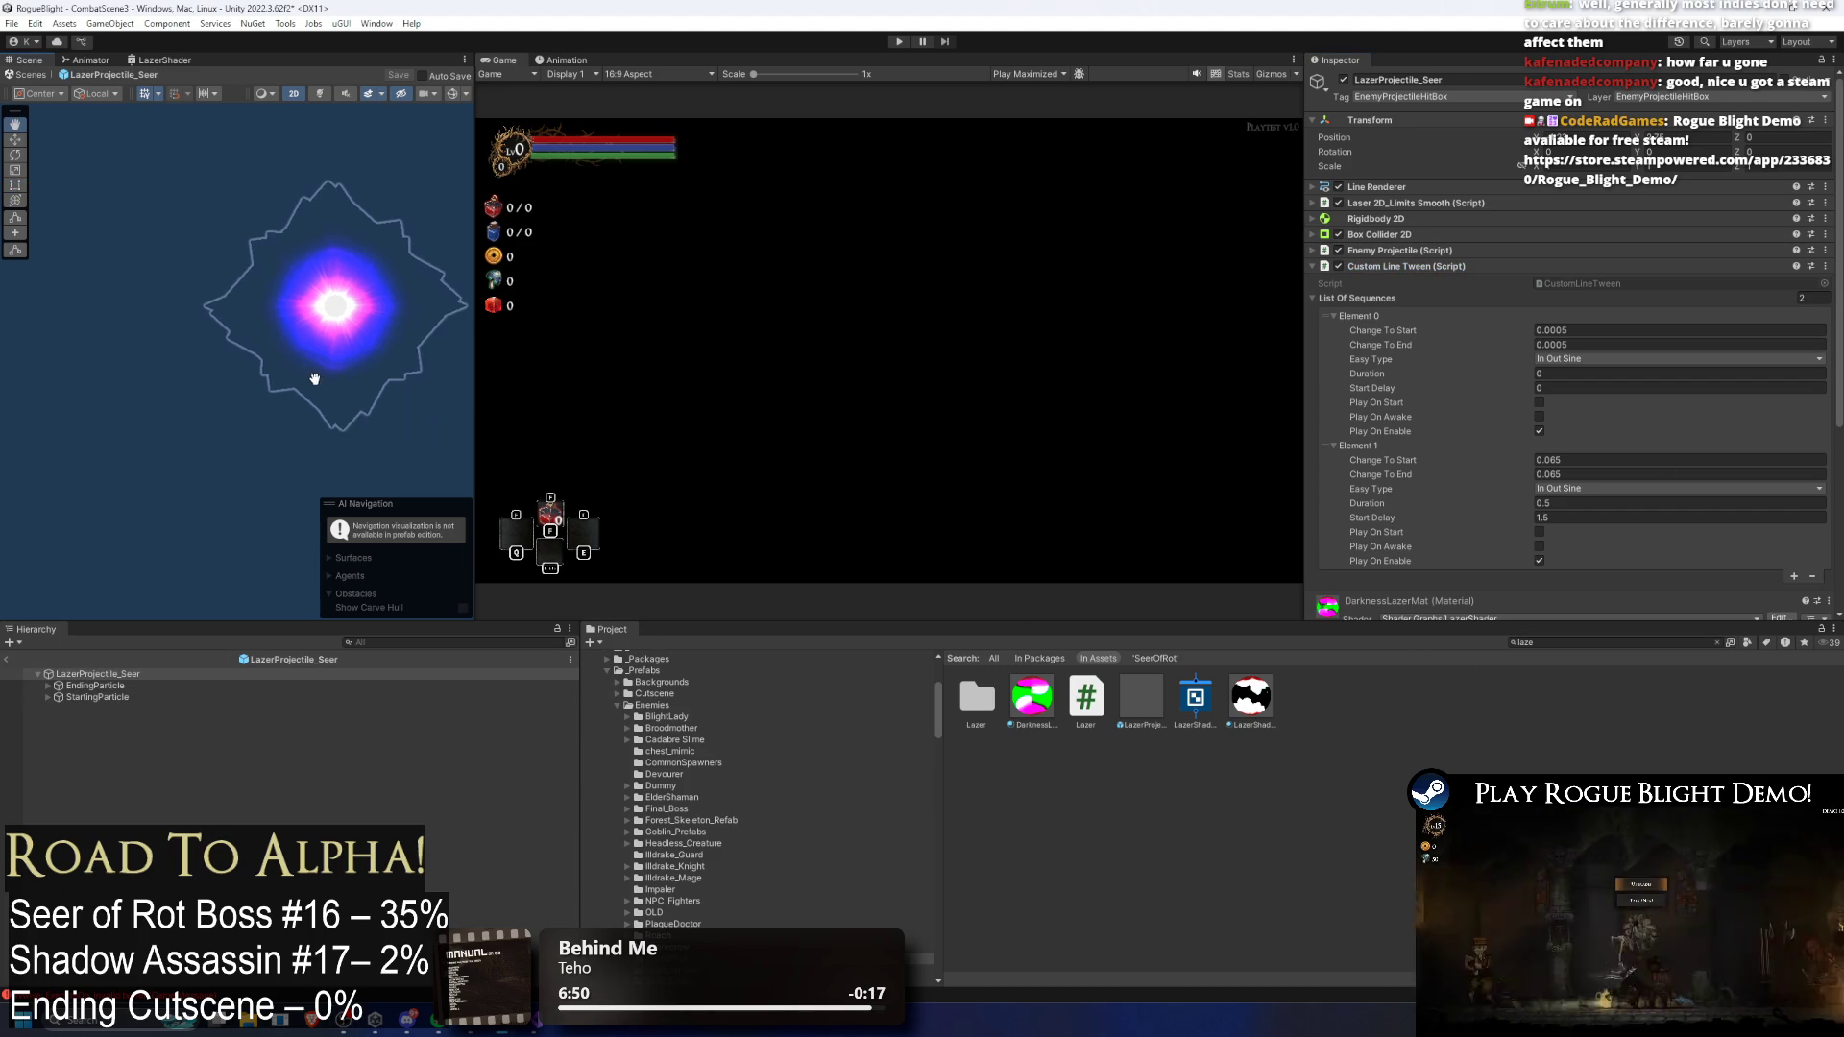
{"action": "left_click", "coordinate": [140, 696]}
{"action": "left_click", "coordinate": [175, 675]}
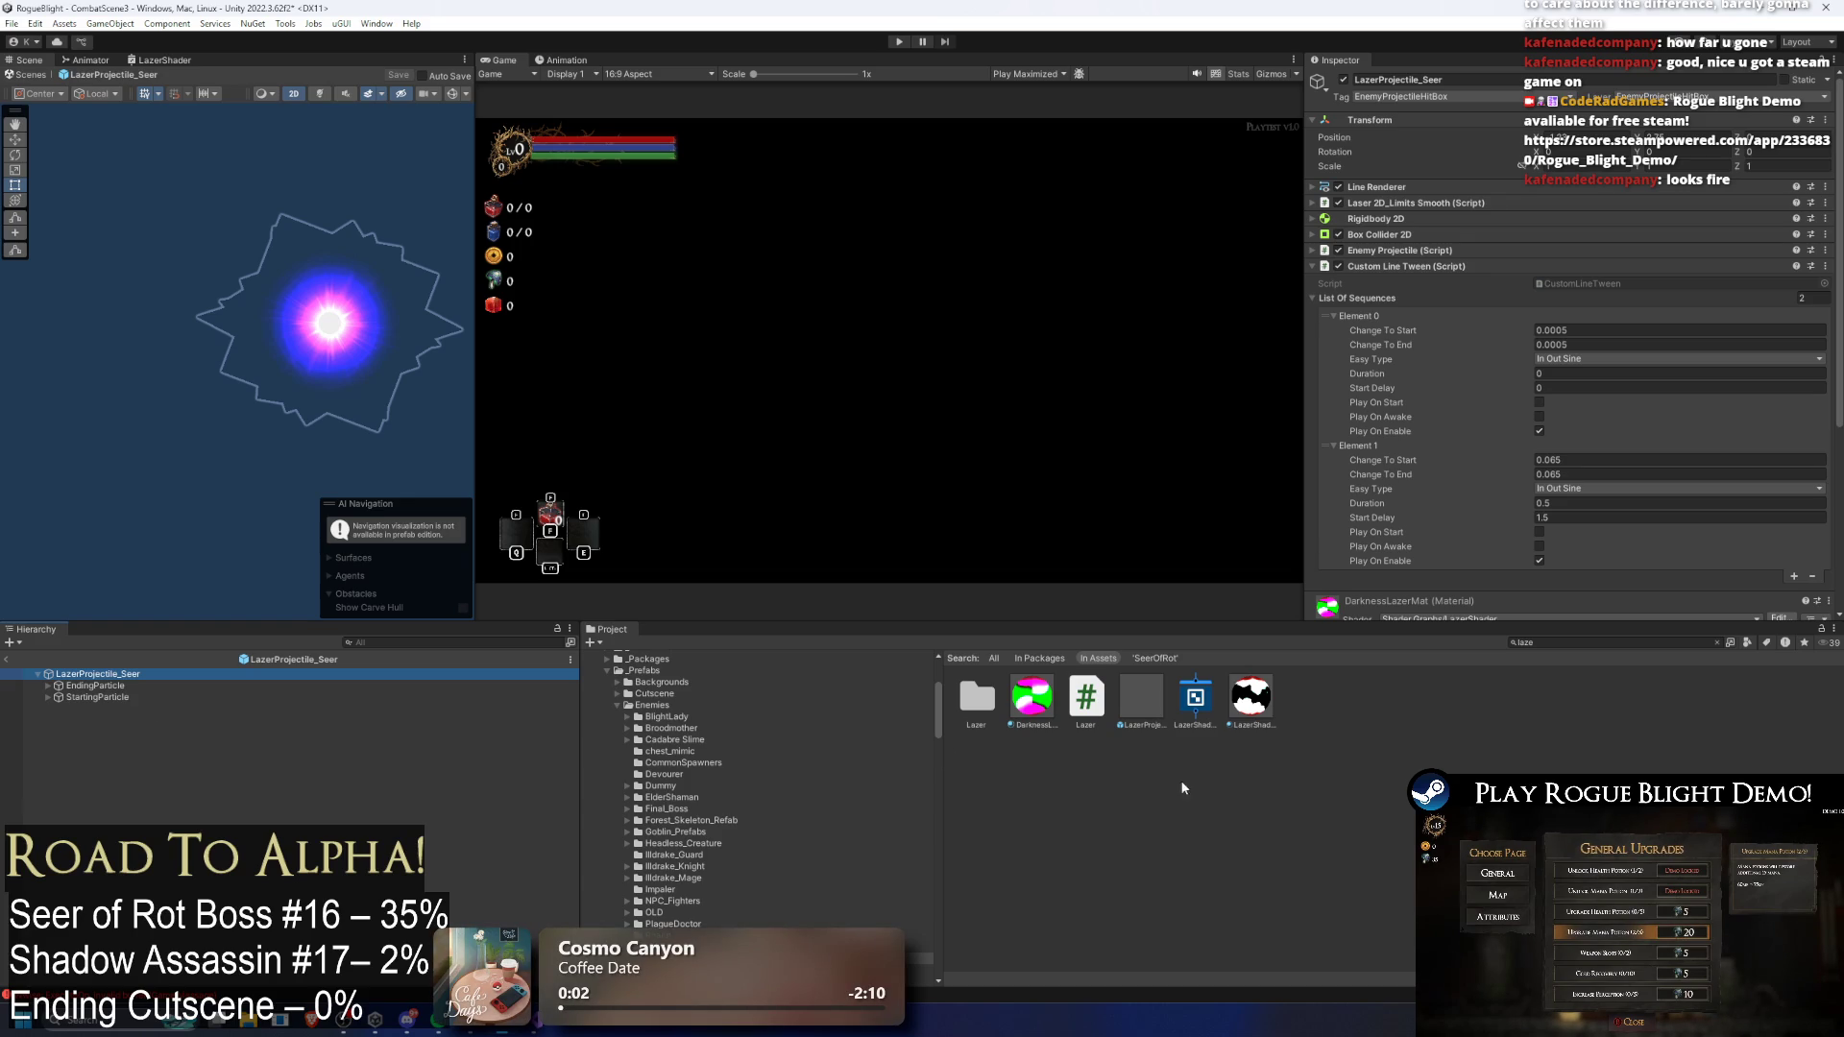
{"action": "left_click", "coordinate": [1632, 642]}
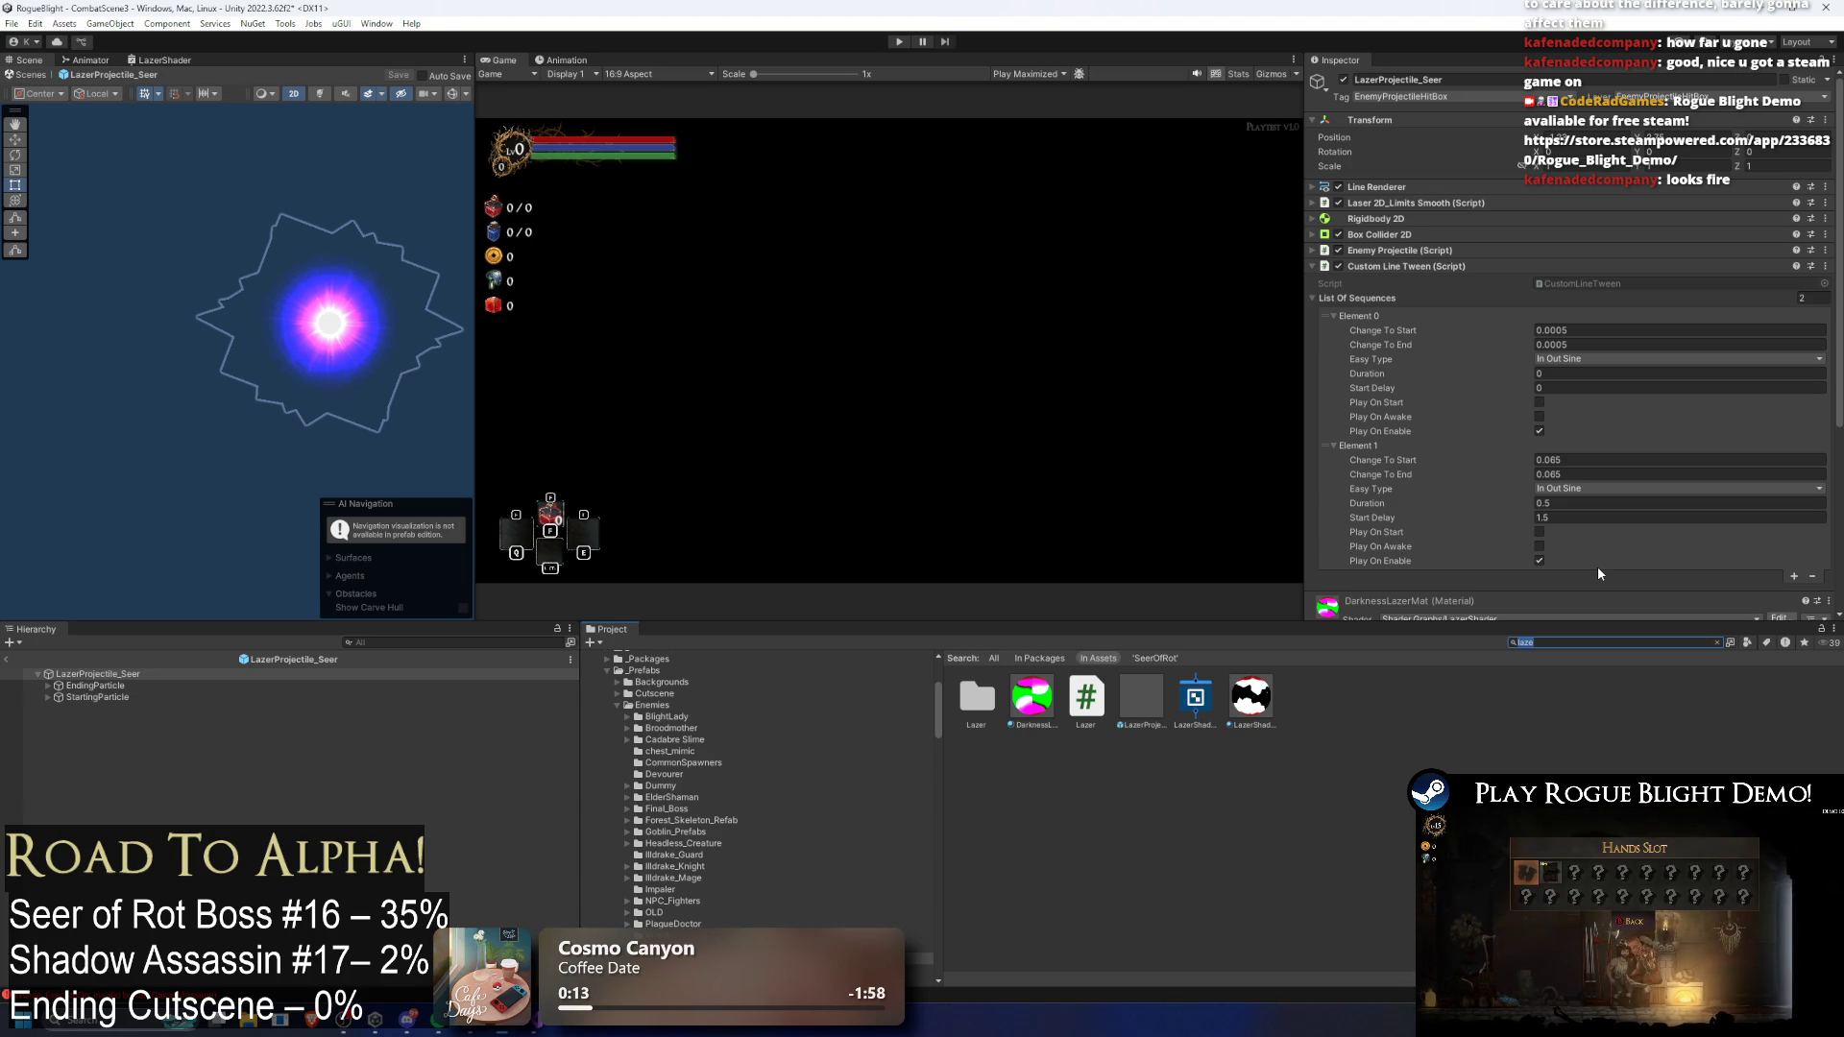
{"action": "left_click", "coordinate": [124, 684]}
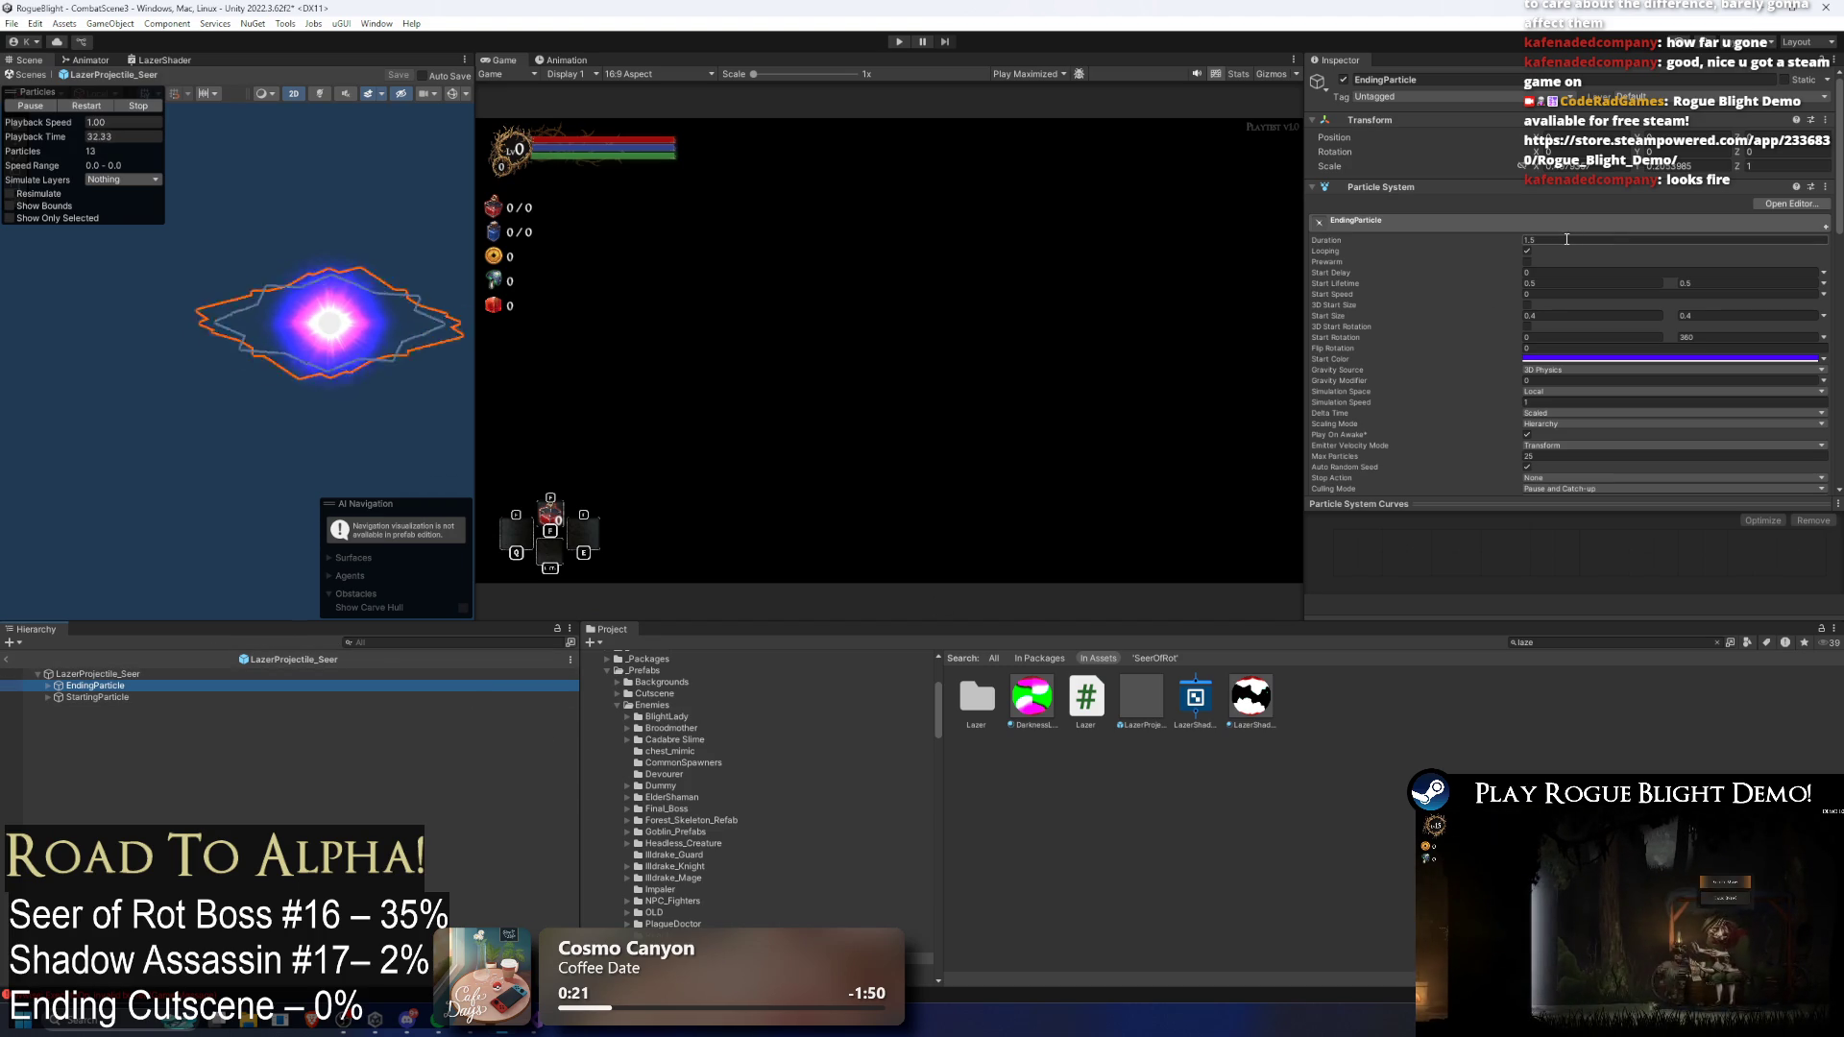
Step: Uncheck Looping on EndingParticle and StartingParticle, then select StartingParticle's three glow children
{"action": "left_click", "coordinate": [1531, 242]}
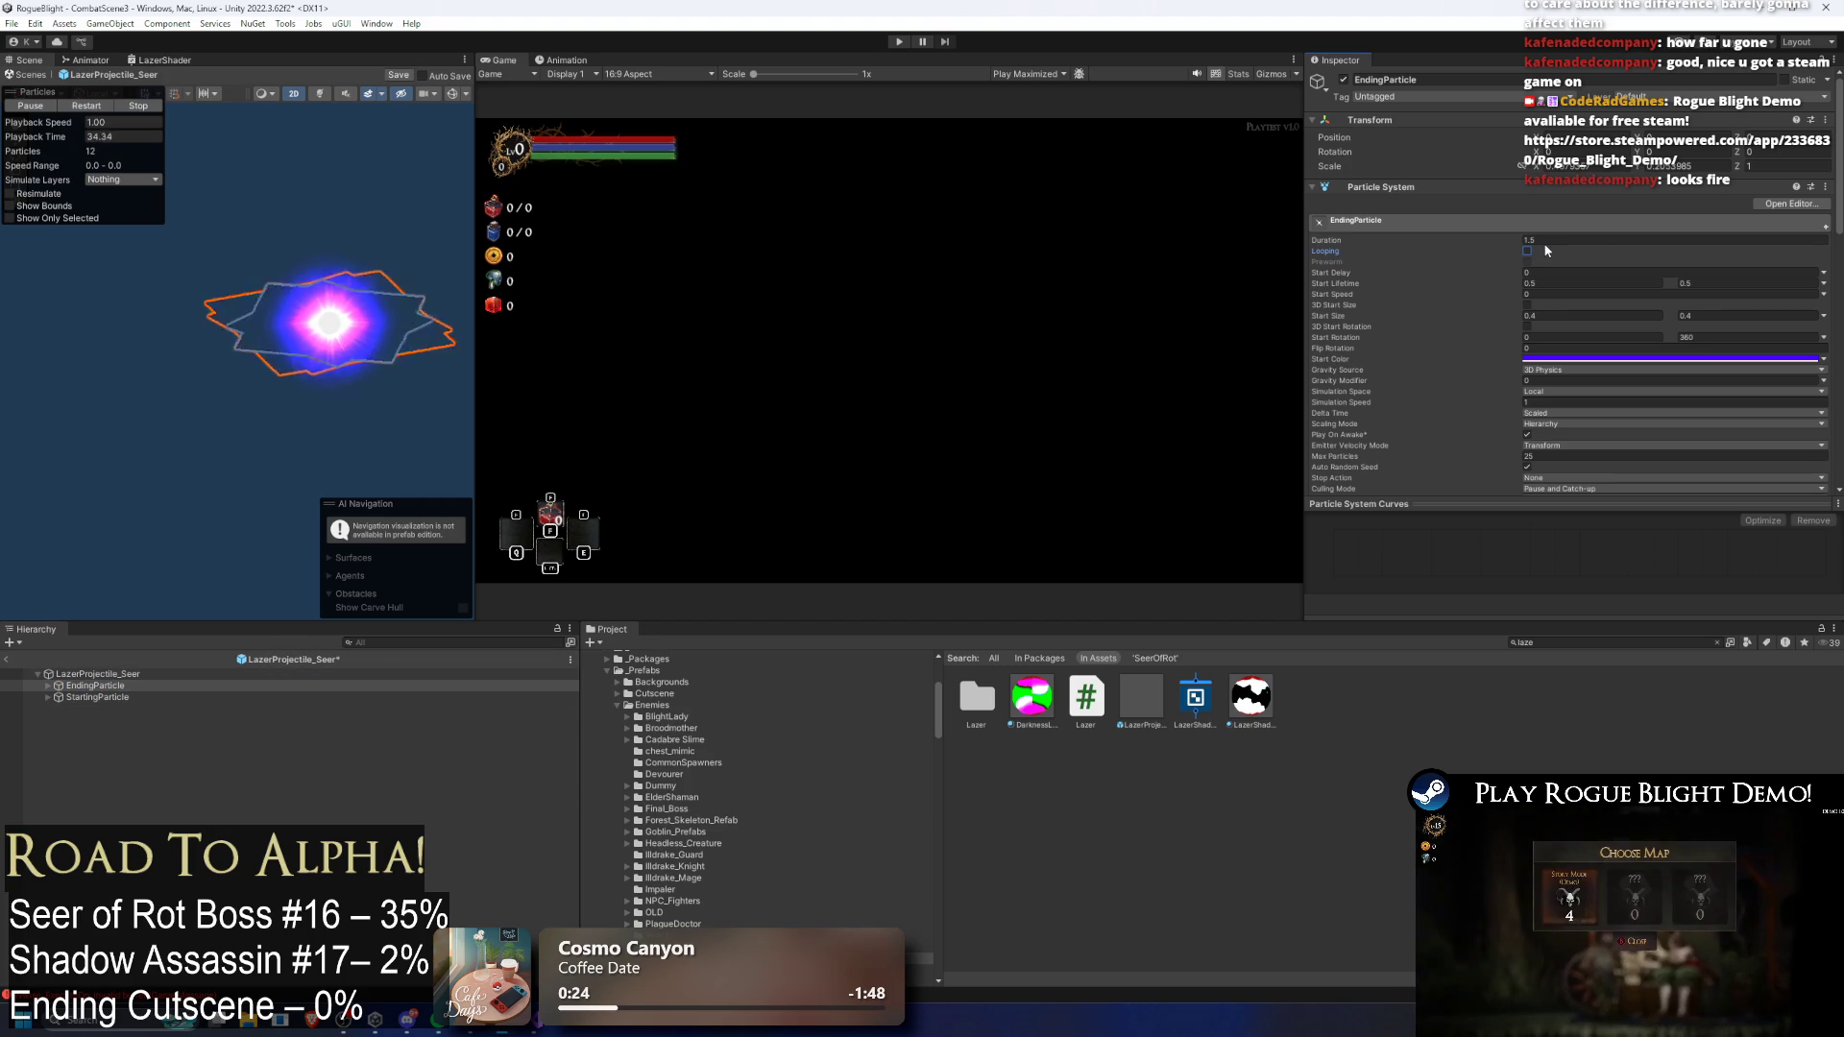
{"action": "left_click", "coordinate": [97, 697]}
{"action": "left_click", "coordinate": [1576, 242]}
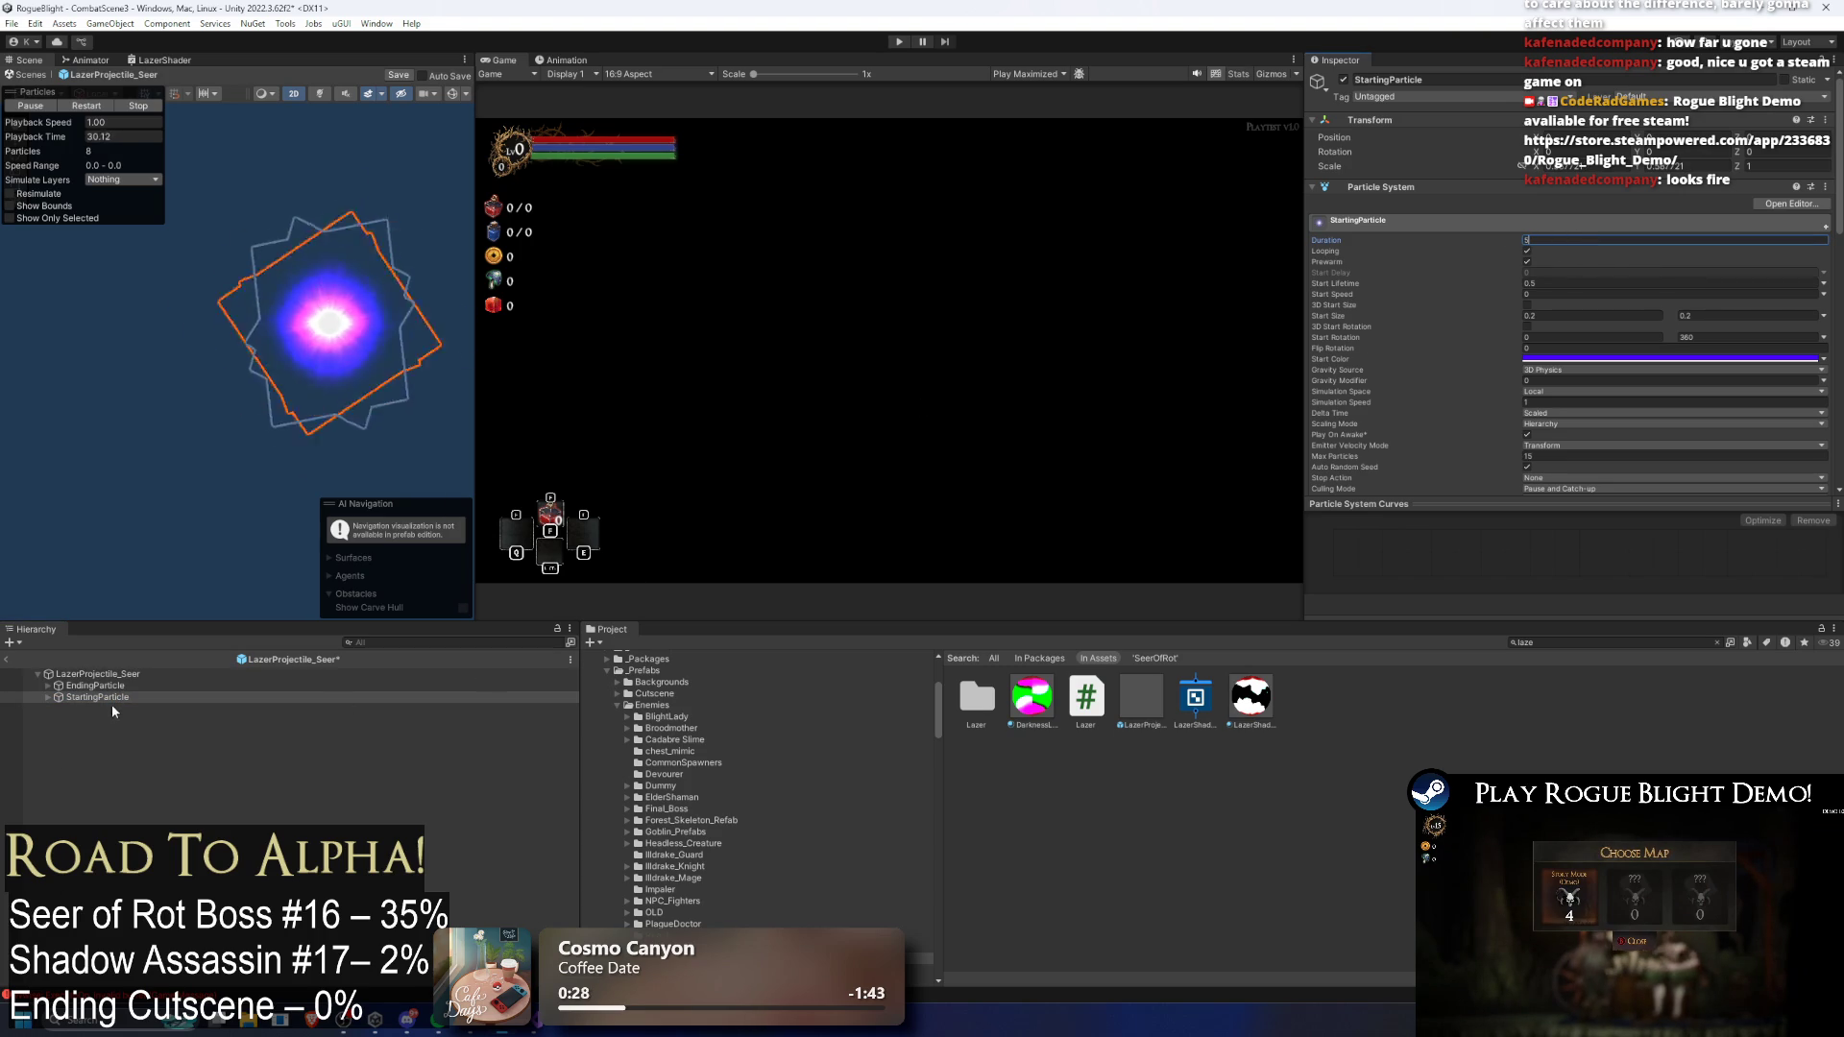
{"action": "left_click", "coordinate": [46, 697]}
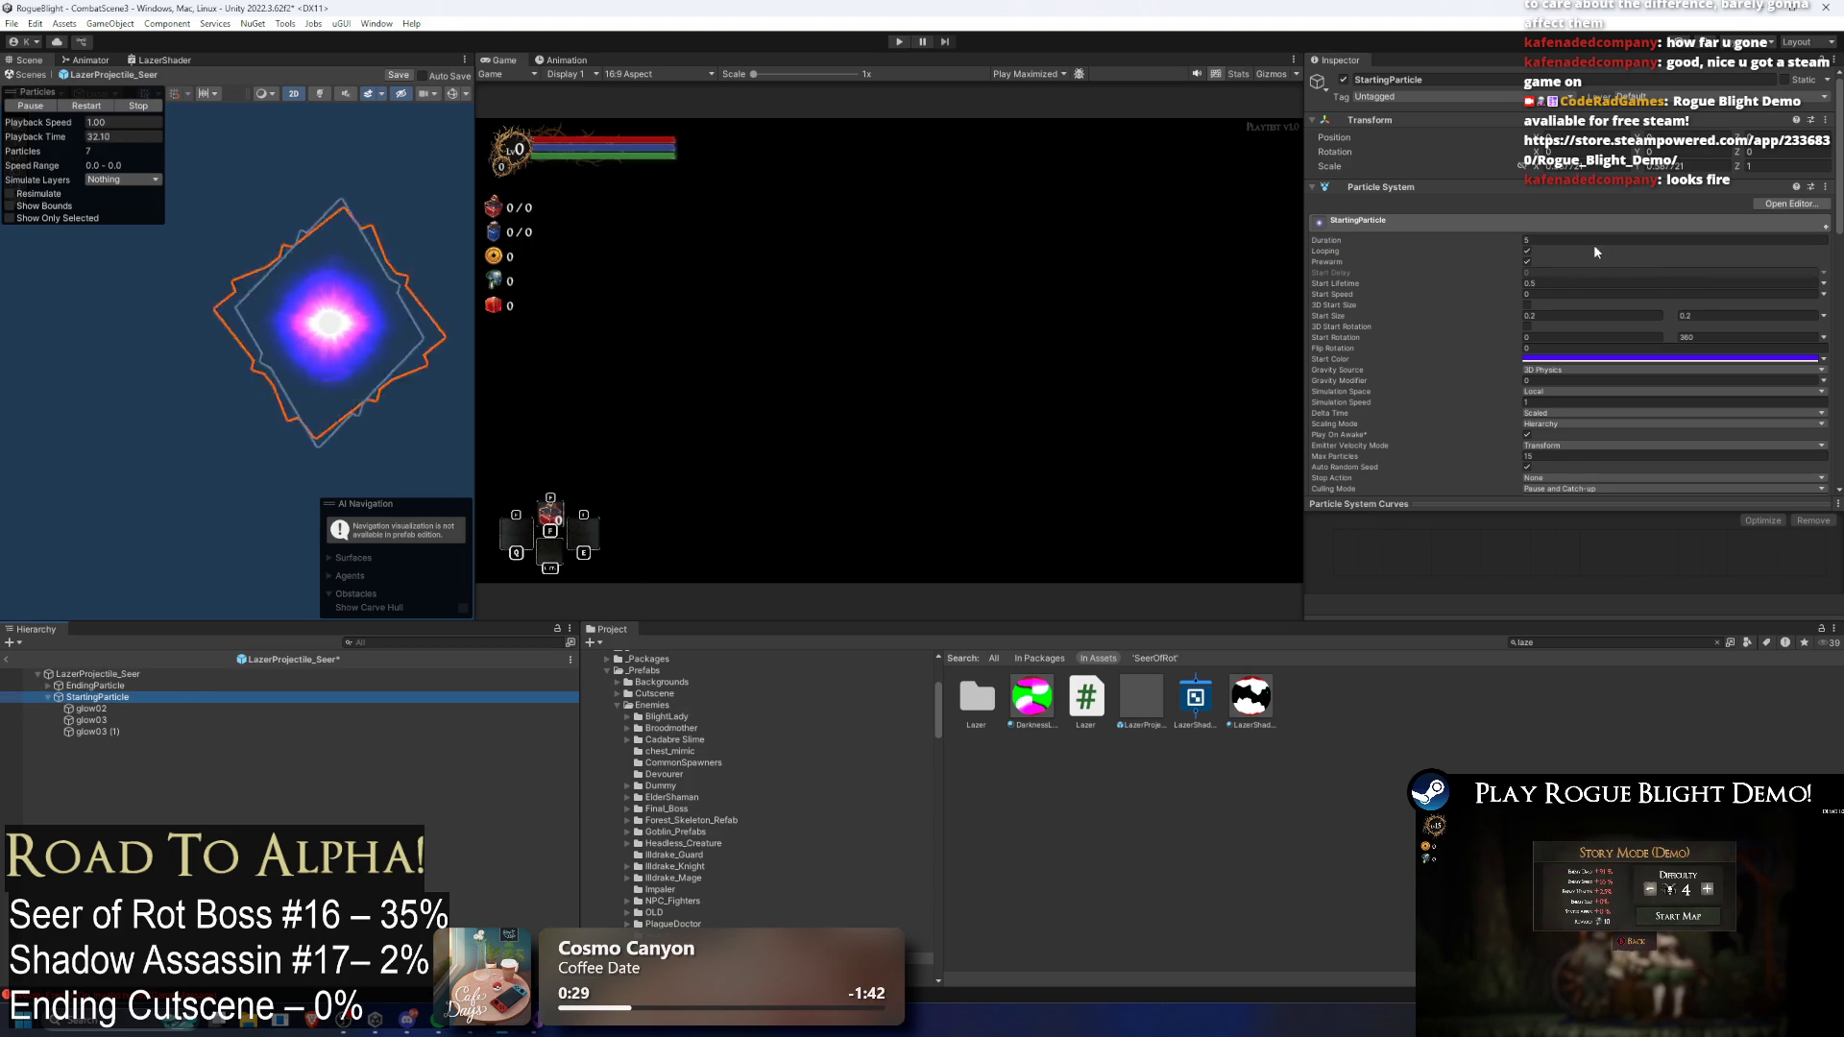
{"action": "left_click", "coordinate": [1528, 250]}
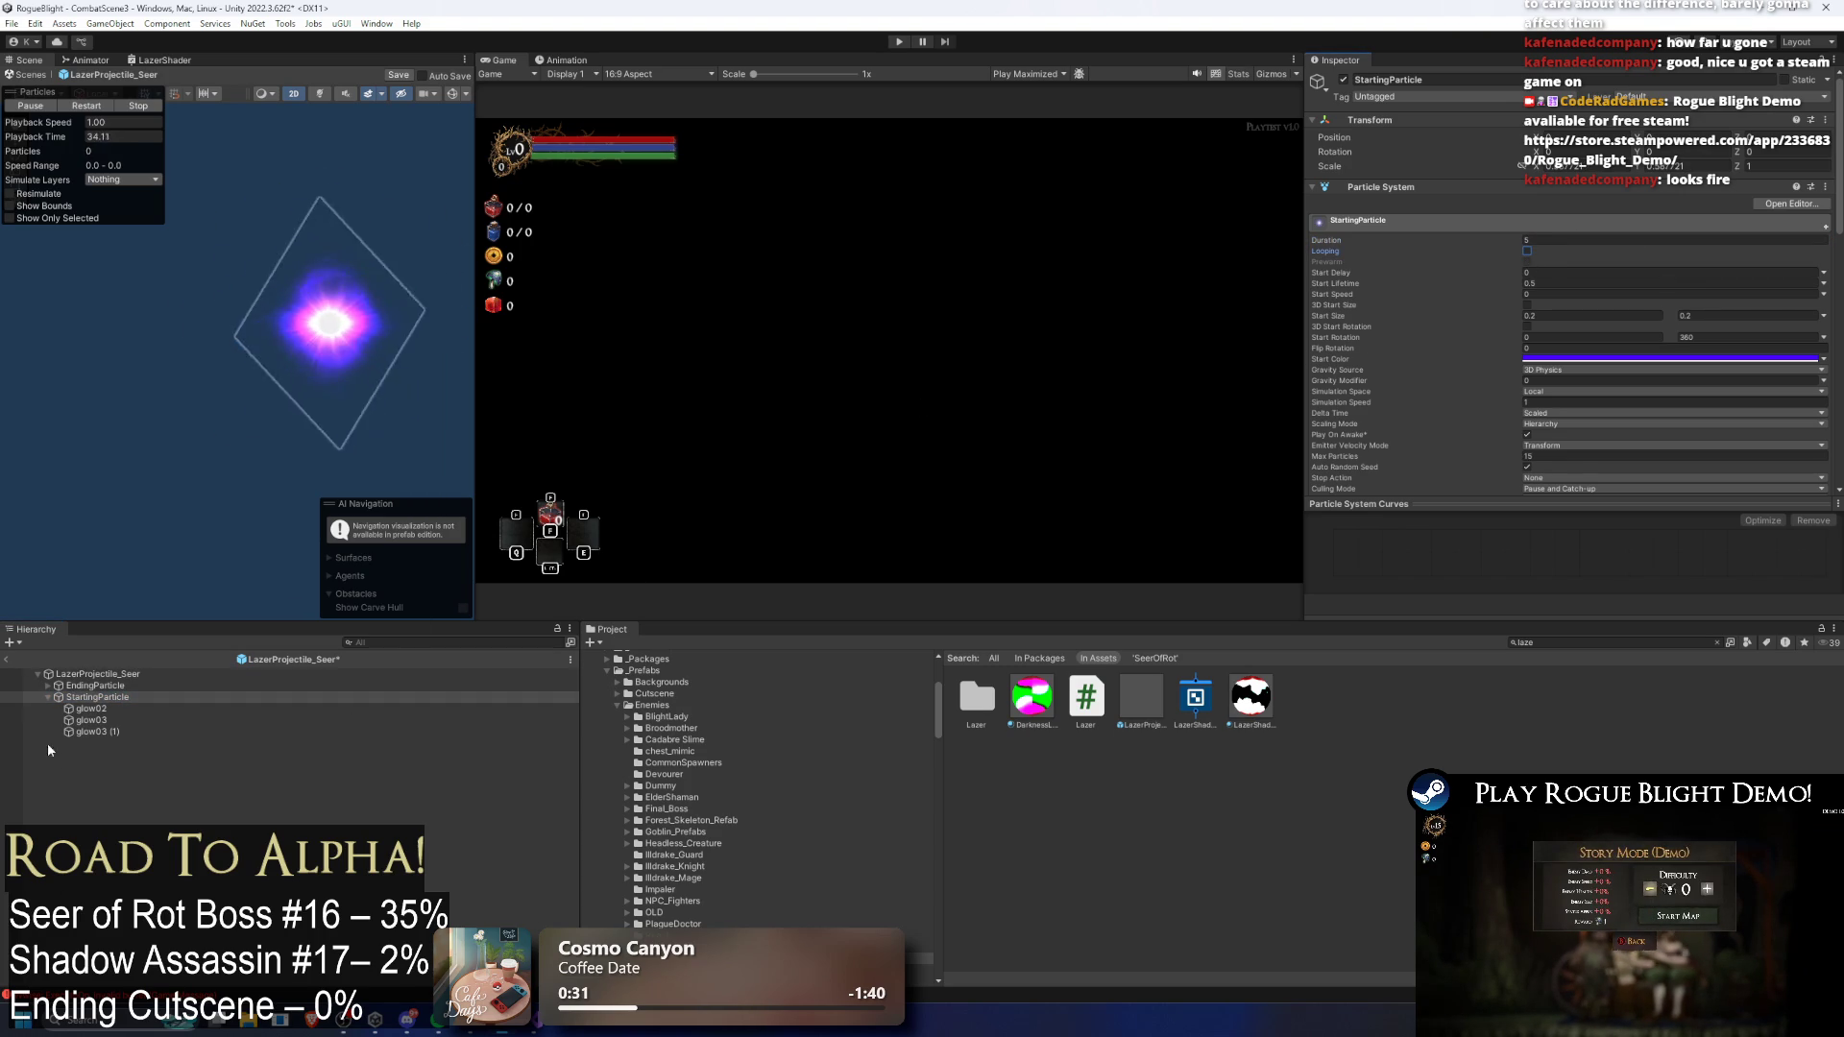
{"action": "left_click", "coordinate": [128, 712]}
{"action": "left_click", "coordinate": [112, 735]}
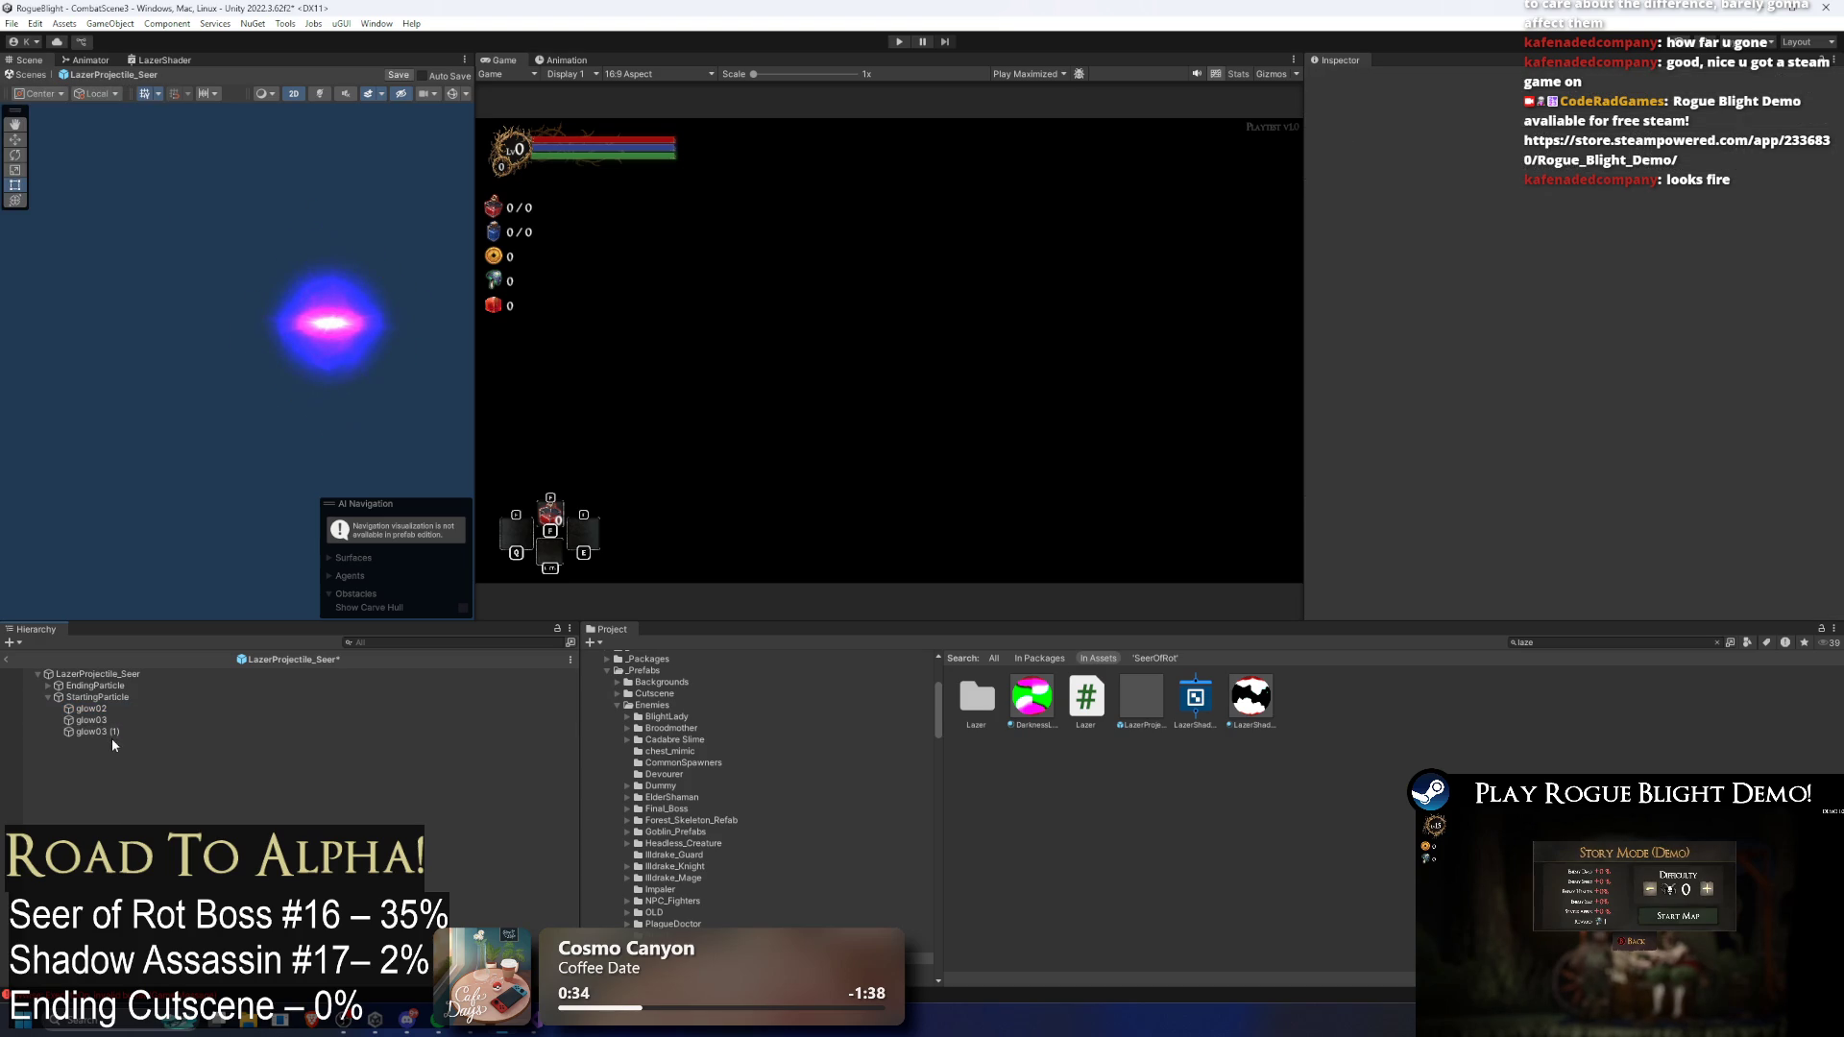